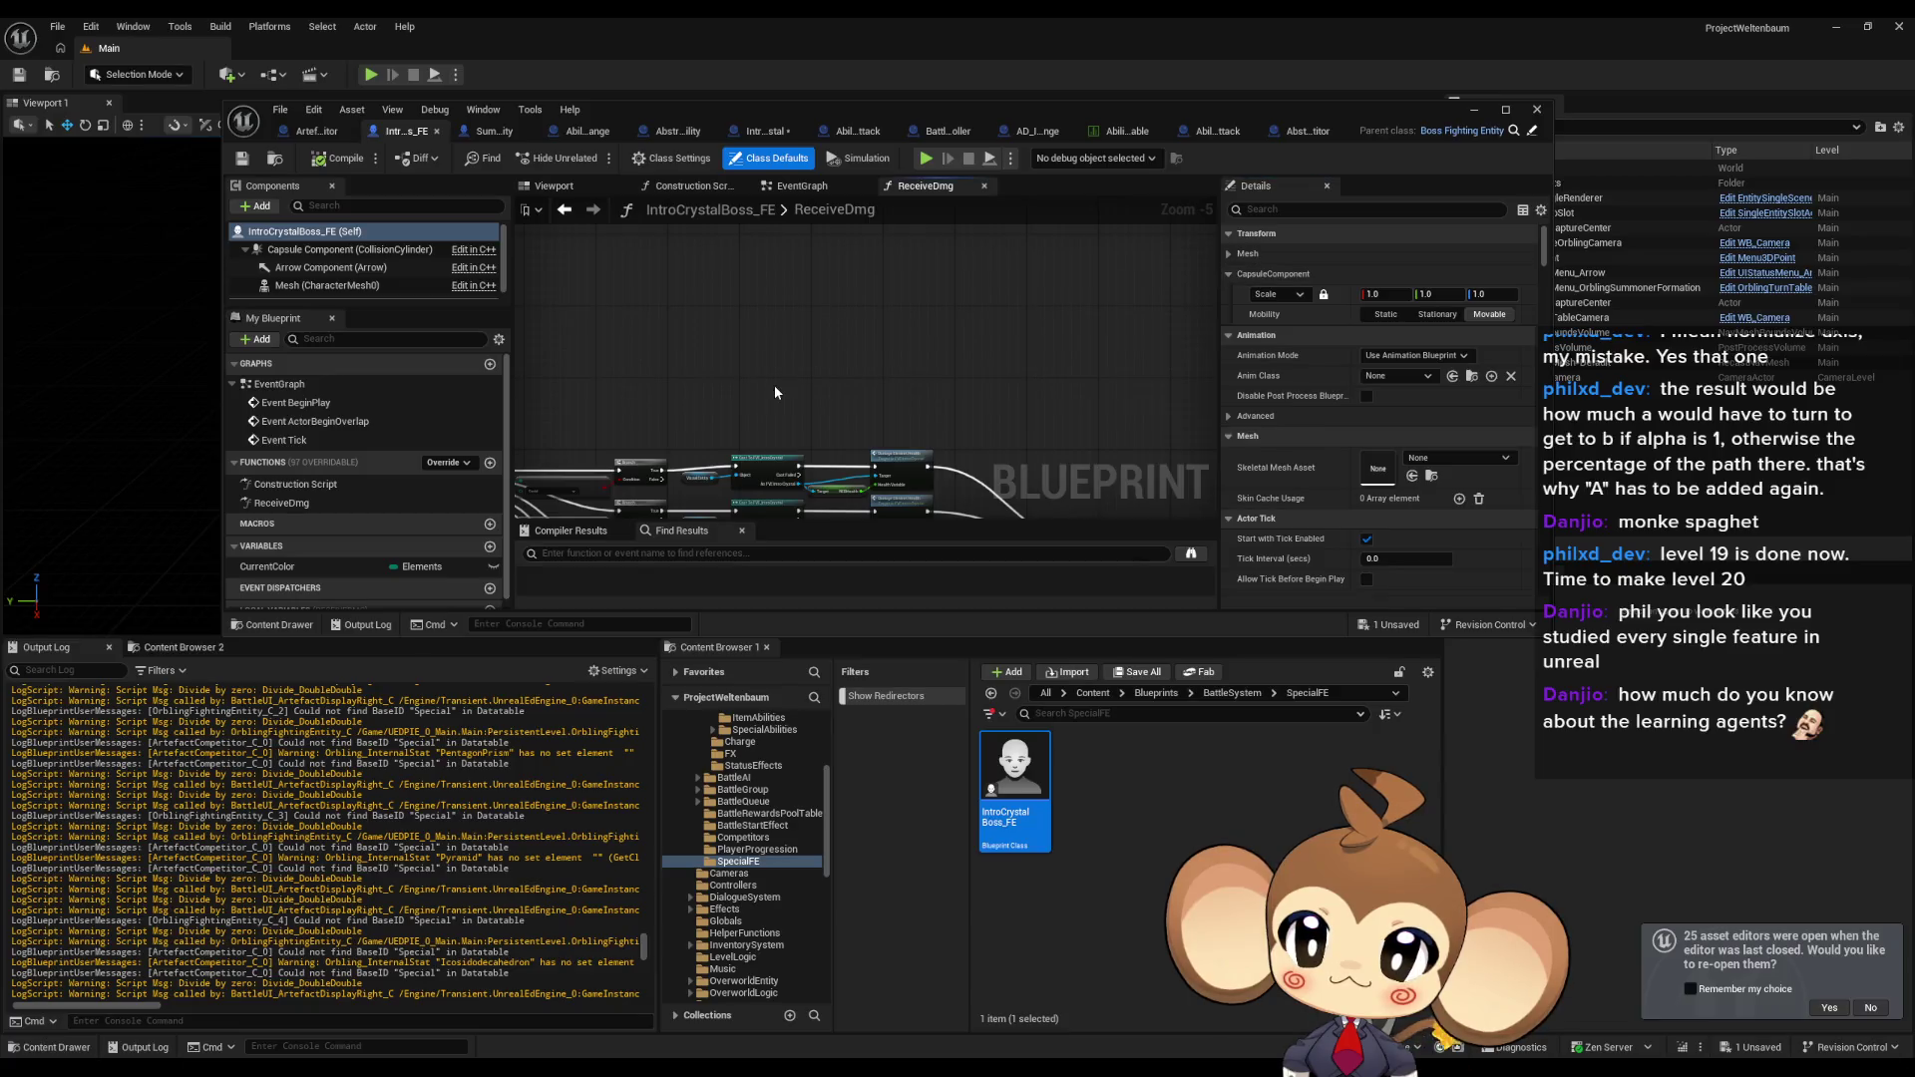
Review IntroCrystalBoss_FE's class settings and defaults, then open its parent class BossFightingEntity.
{"action": "left_click", "coordinate": [674, 158]}
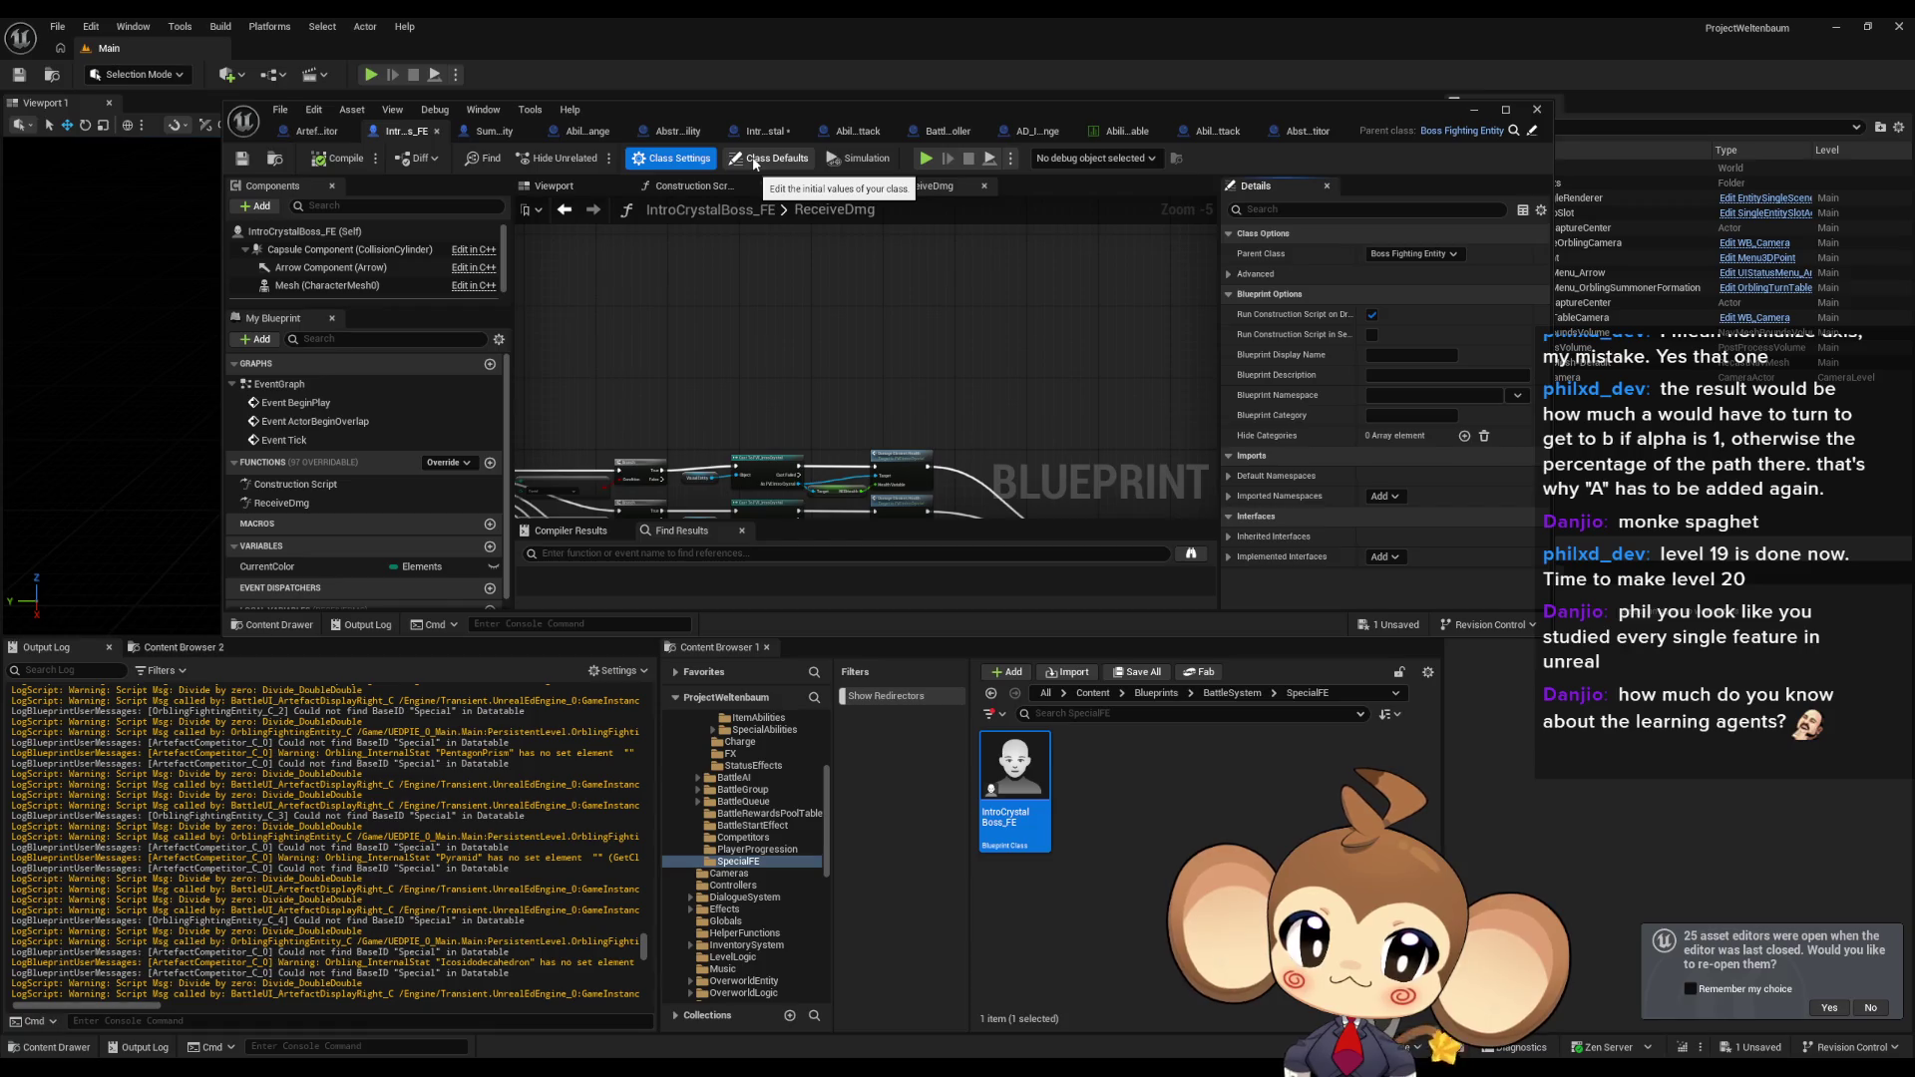
{"action": "left_click", "coordinate": [754, 160]}
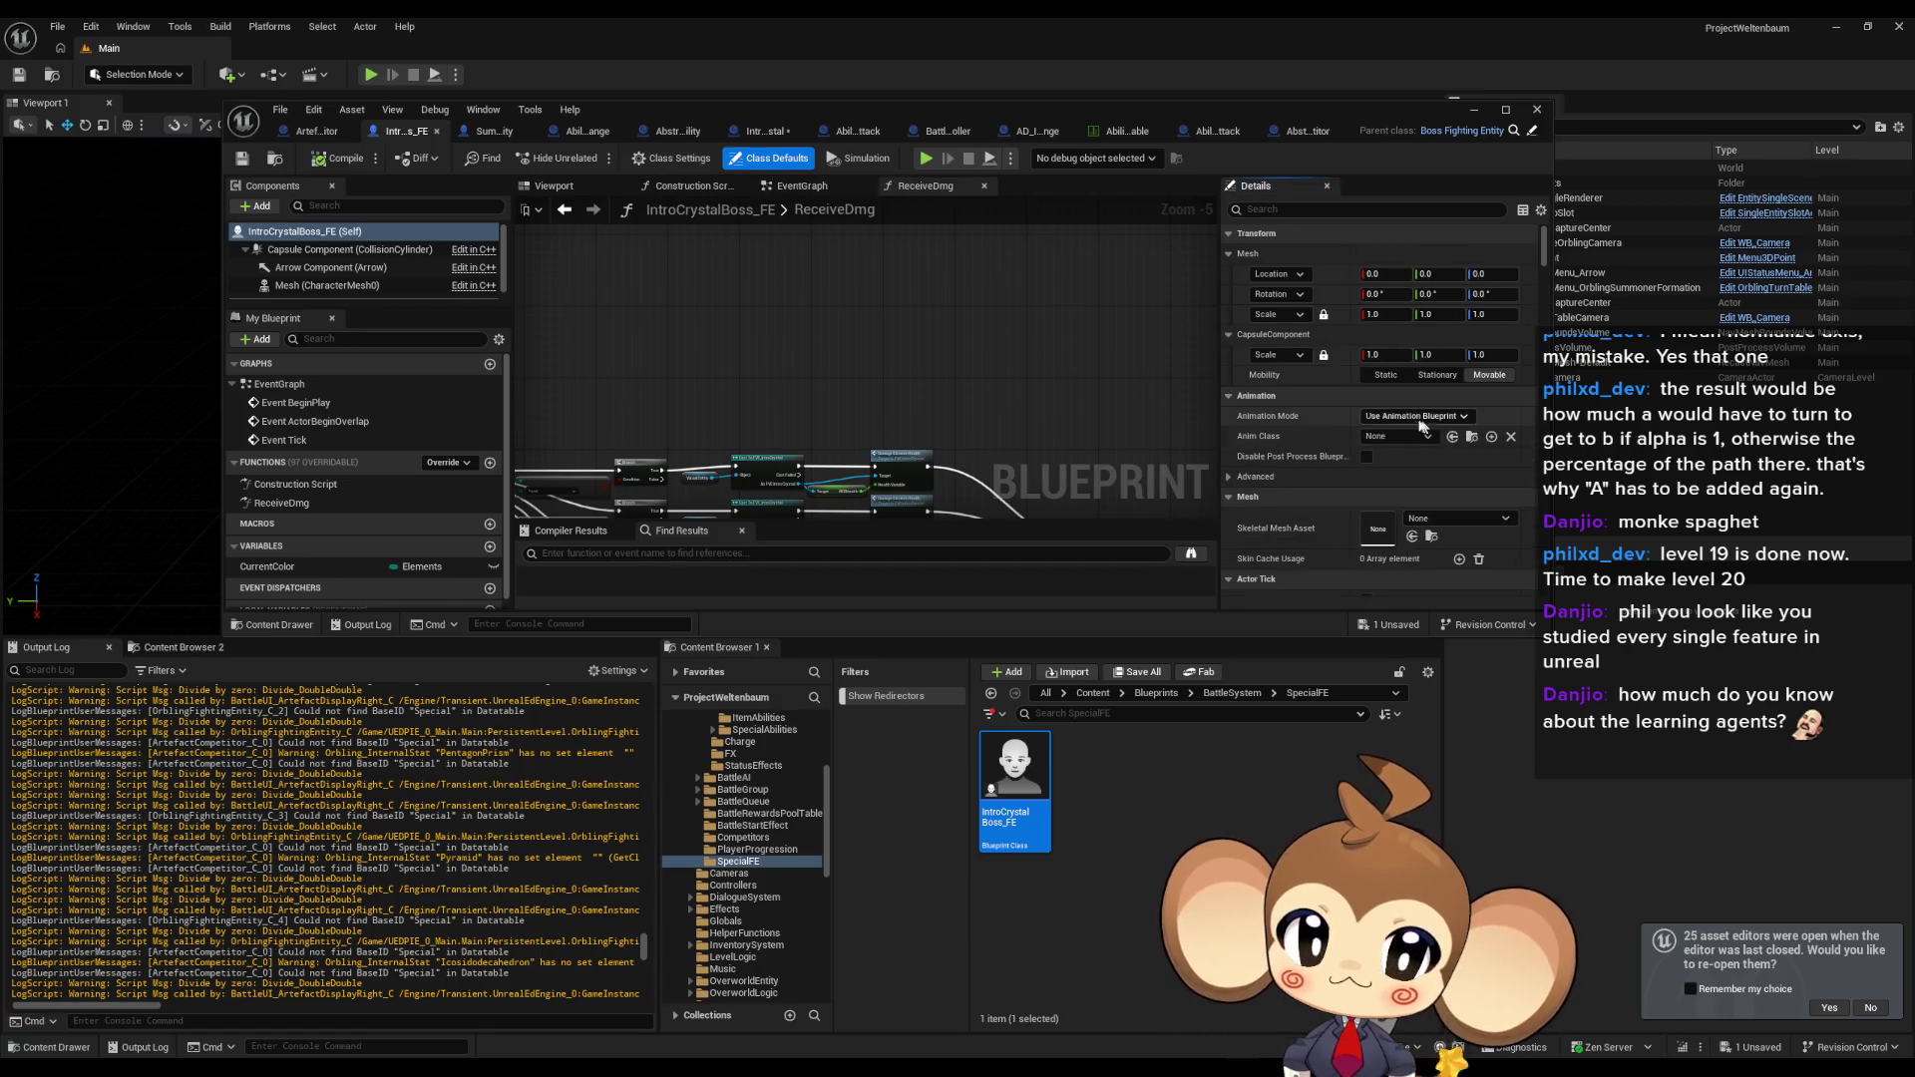
{"action": "scroll", "coordinate": [1416, 419], "scroll_direction": "down", "scroll_amount": 3}
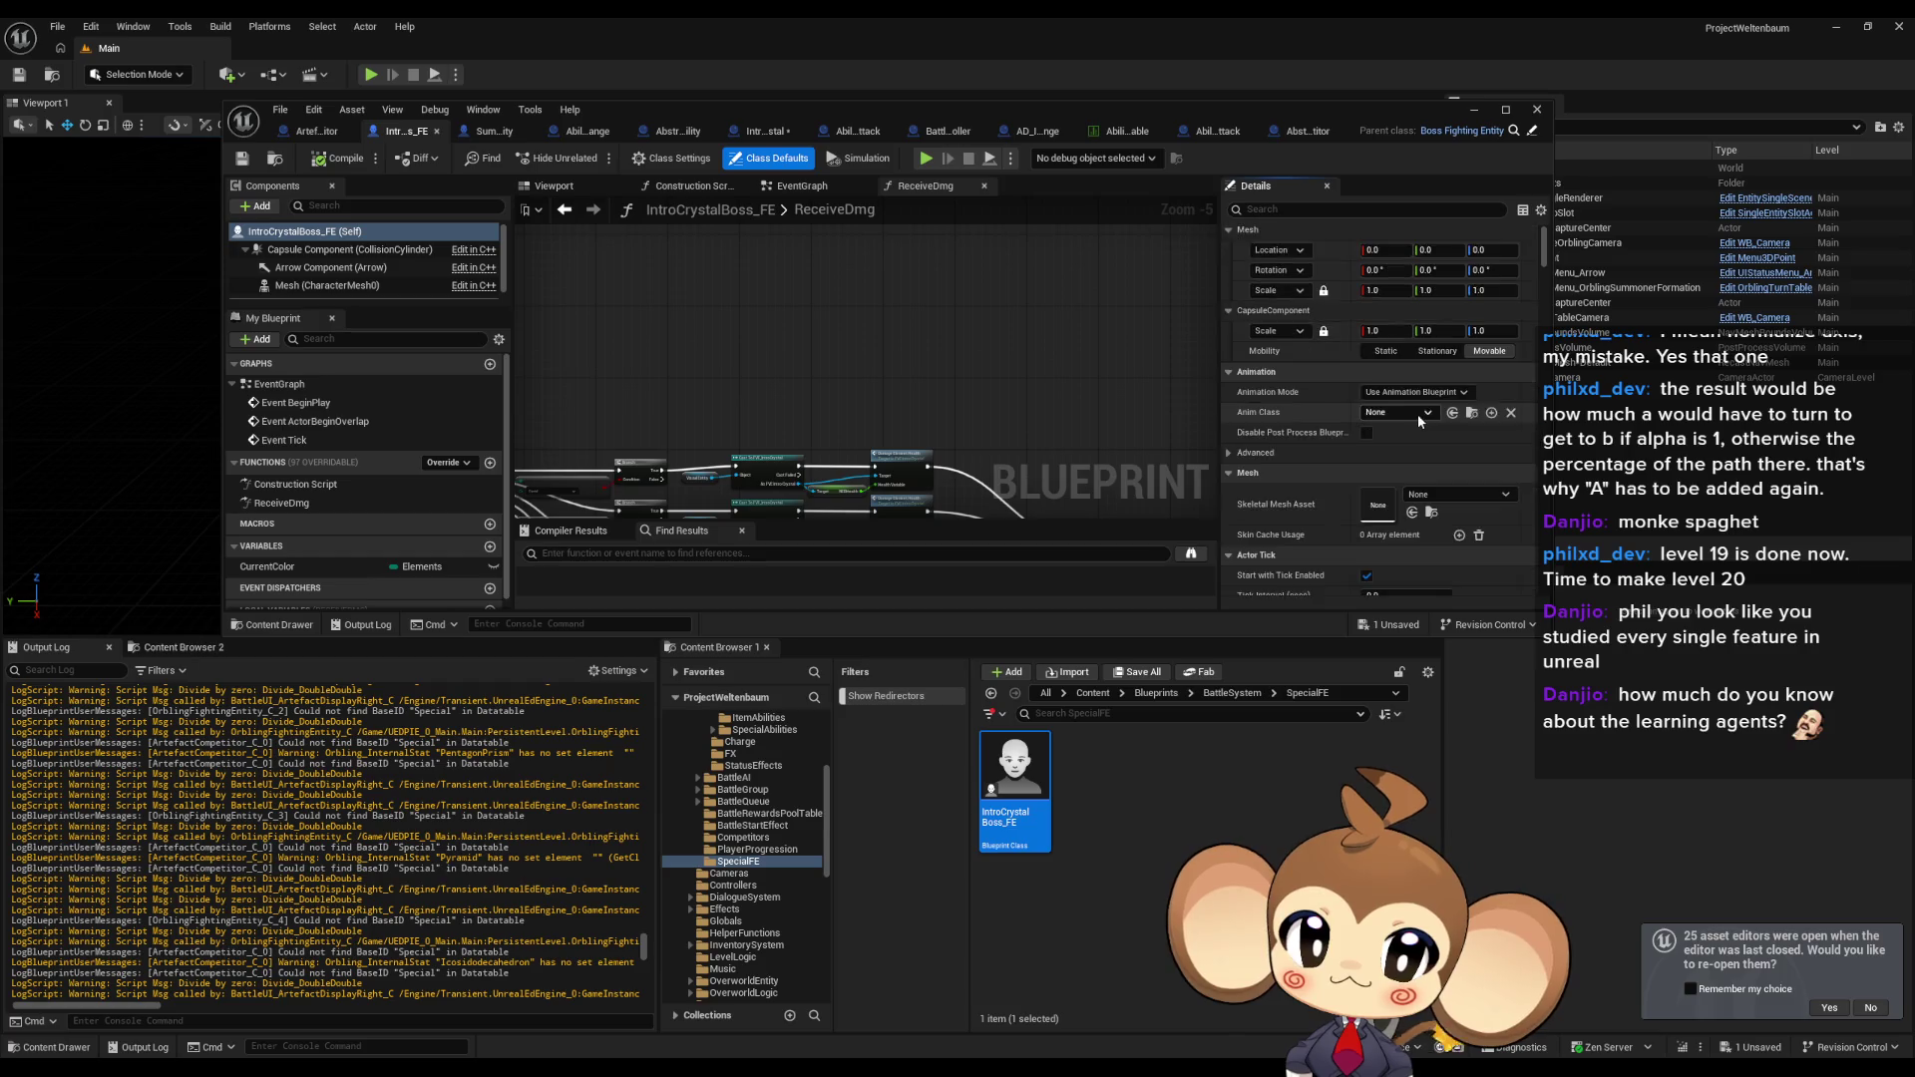
{"action": "scroll", "coordinate": [1419, 419], "scroll_direction": "down", "scroll_amount": 6}
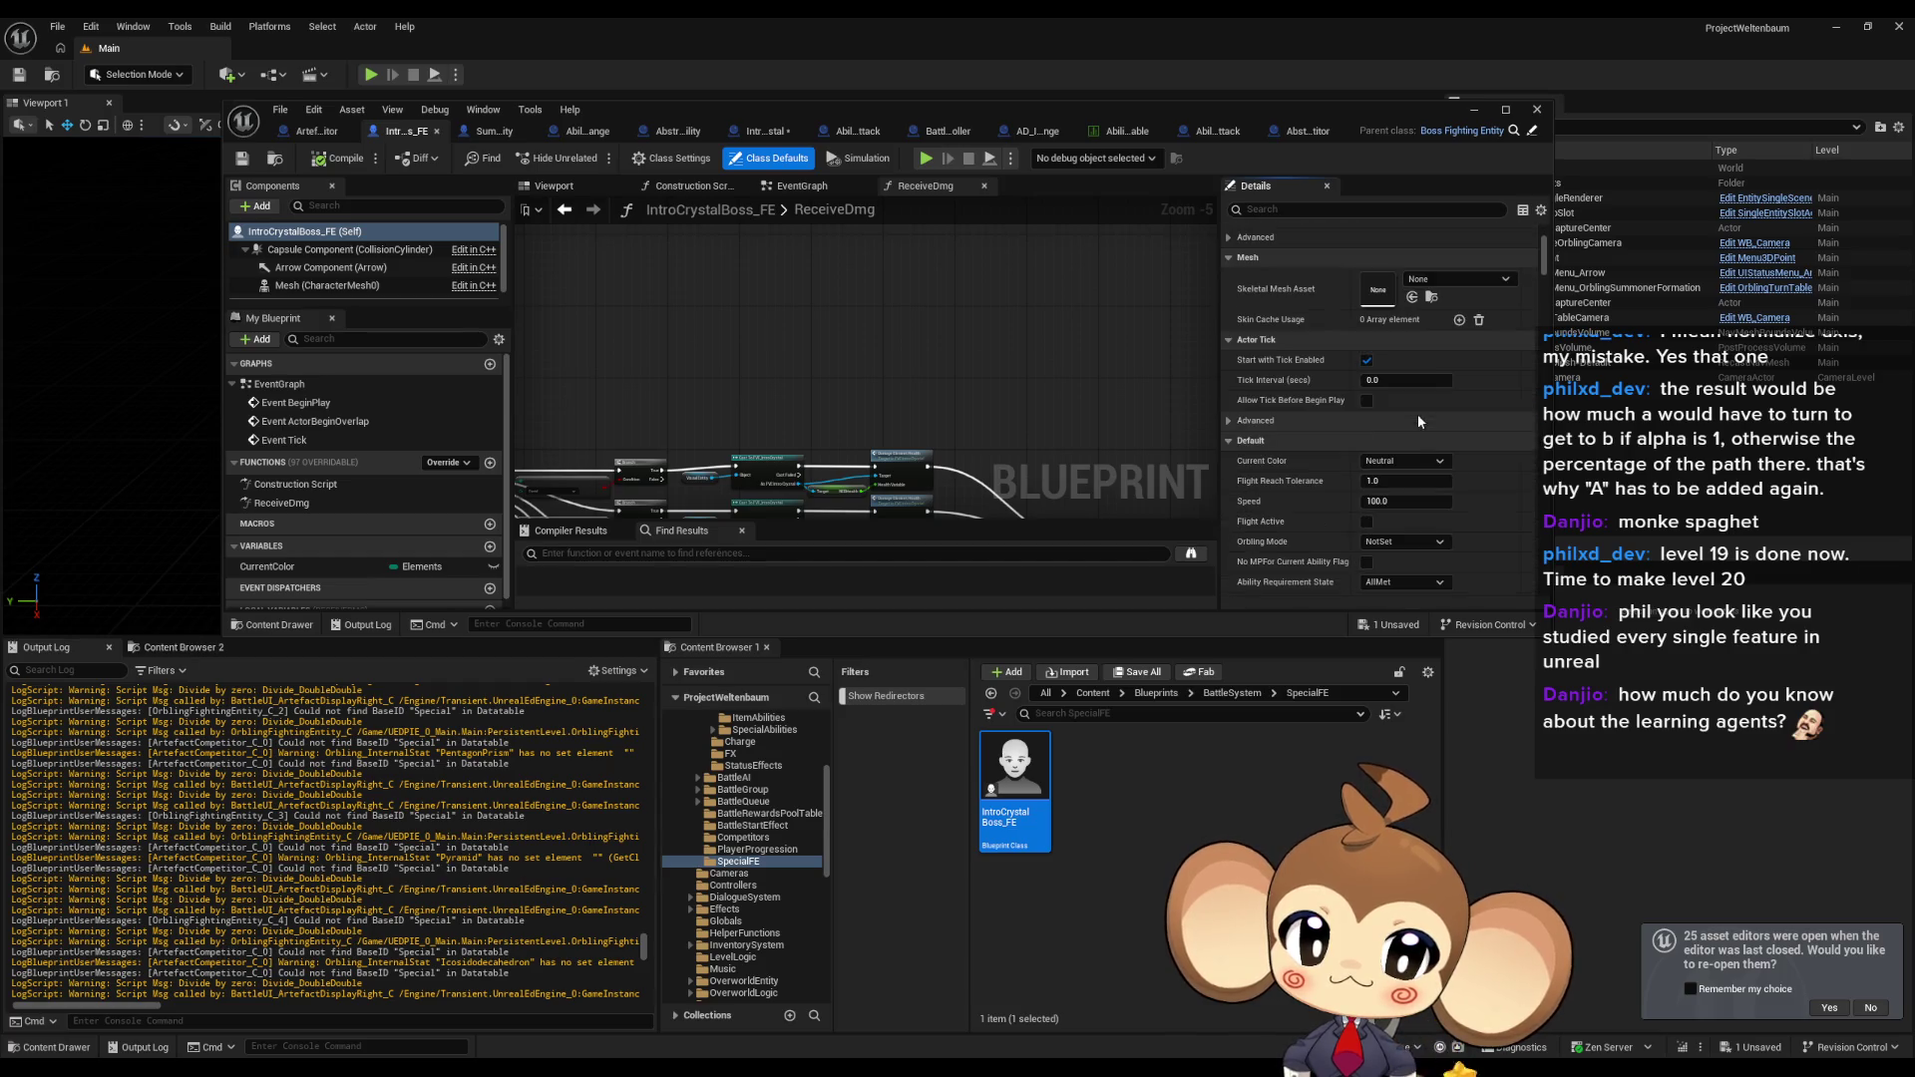
{"action": "scroll", "coordinate": [1290, 415], "scroll_direction": "down", "scroll_amount": 1}
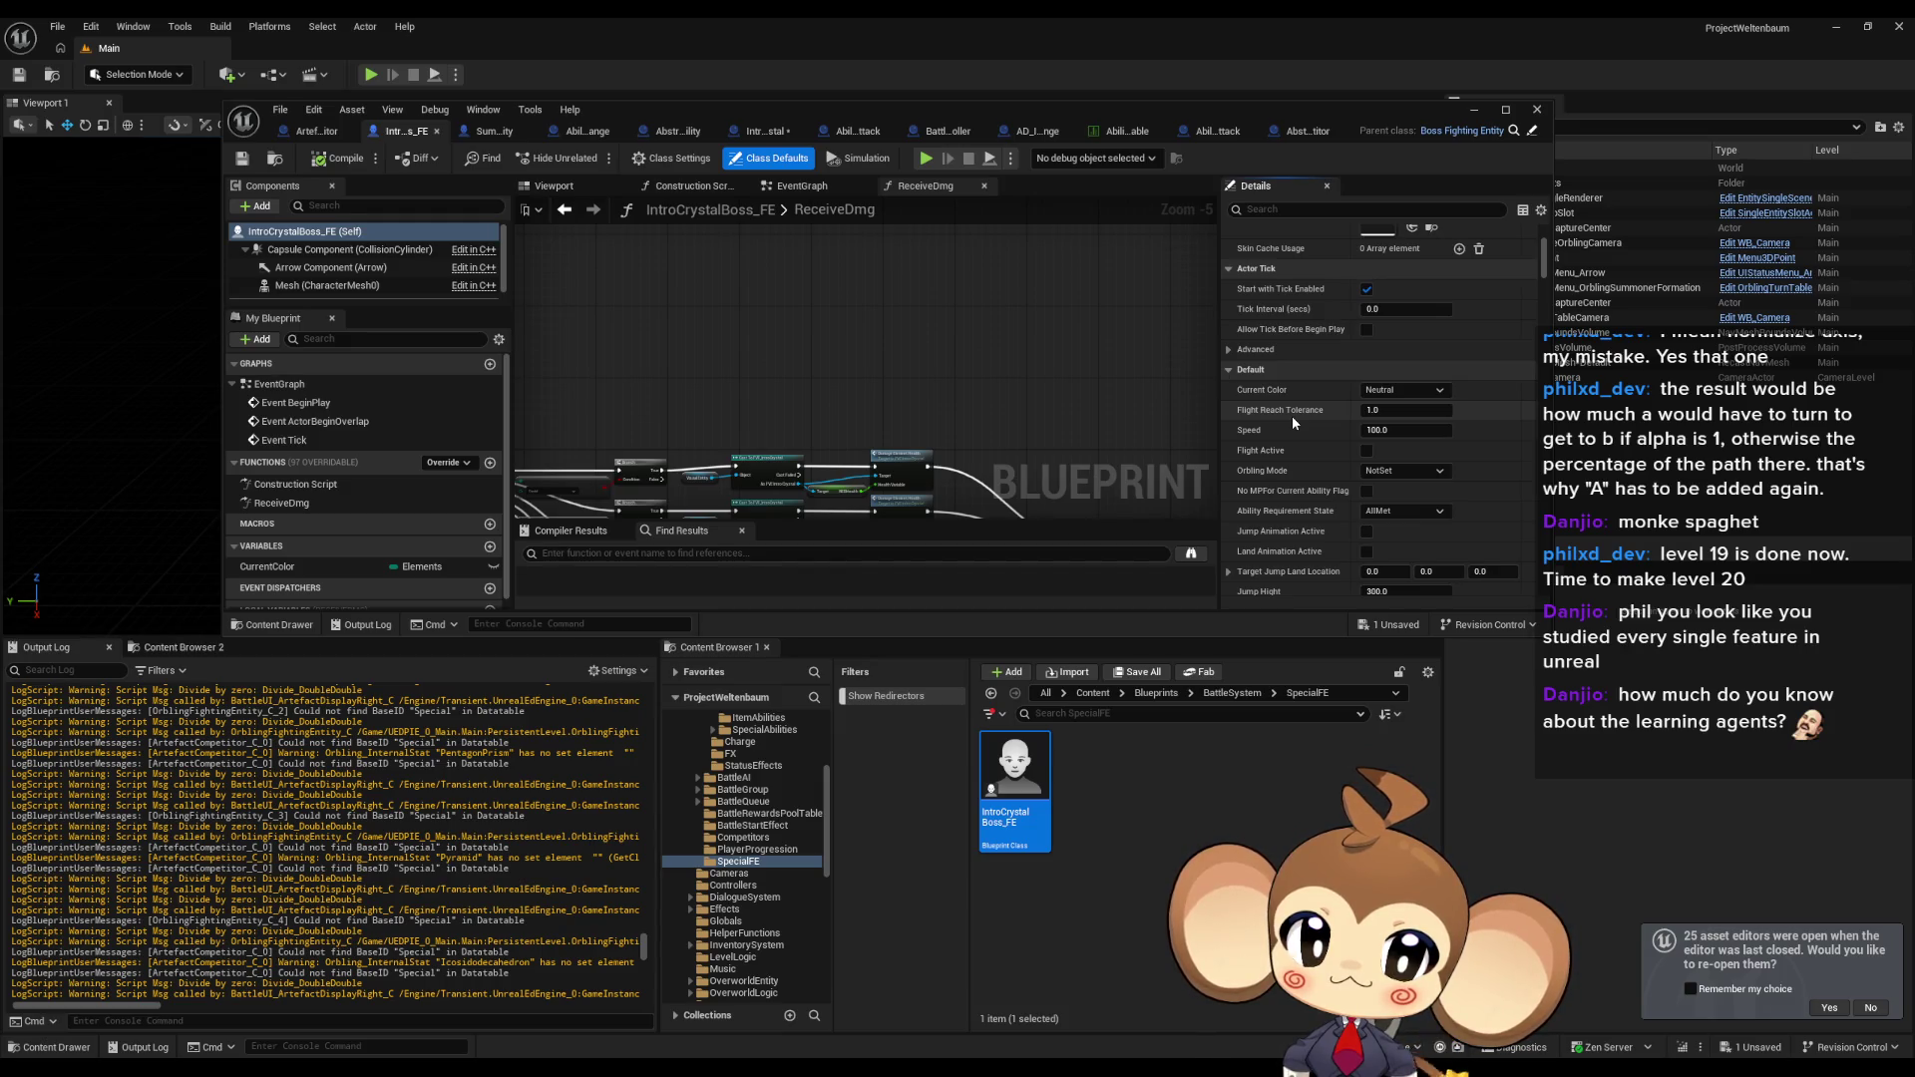
{"action": "scroll", "coordinate": [1293, 423], "scroll_direction": "down", "scroll_amount": 1}
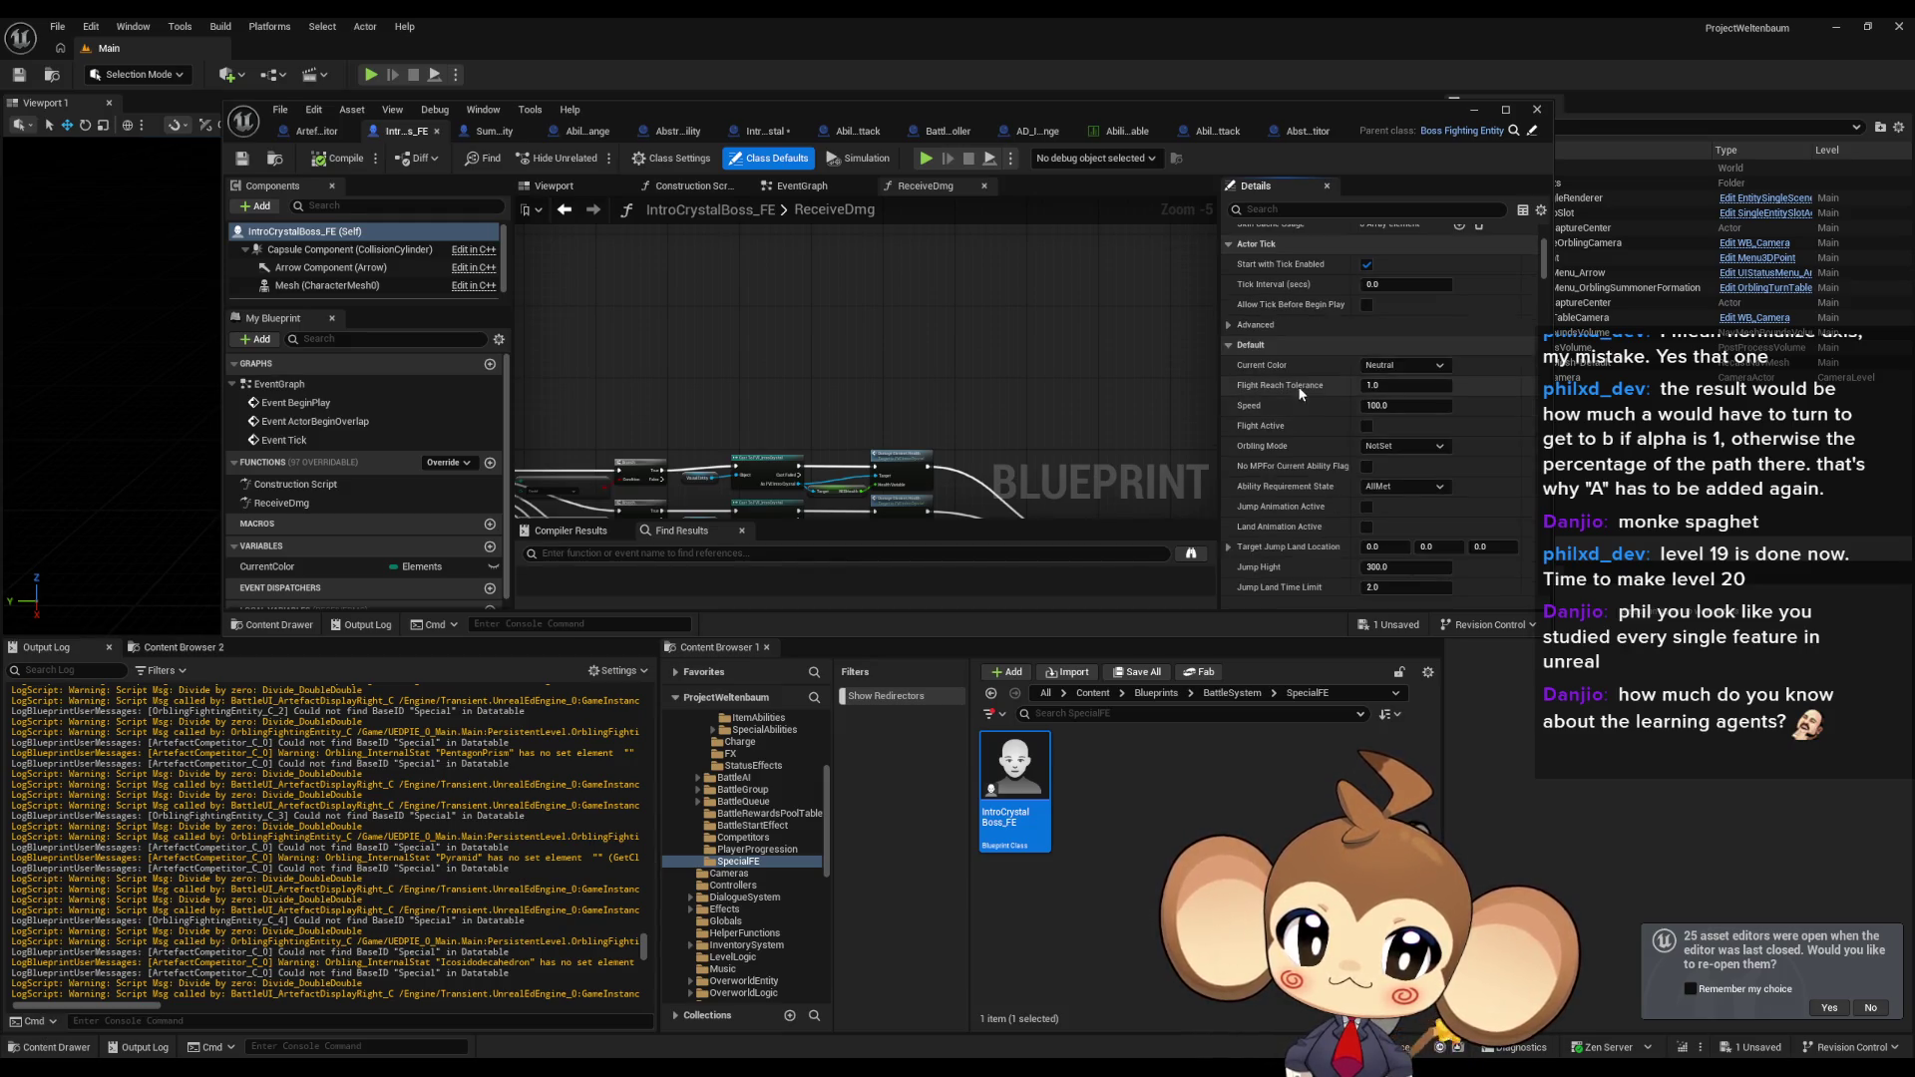
{"action": "scroll", "coordinate": [1300, 393], "scroll_direction": "down", "scroll_amount": 1}
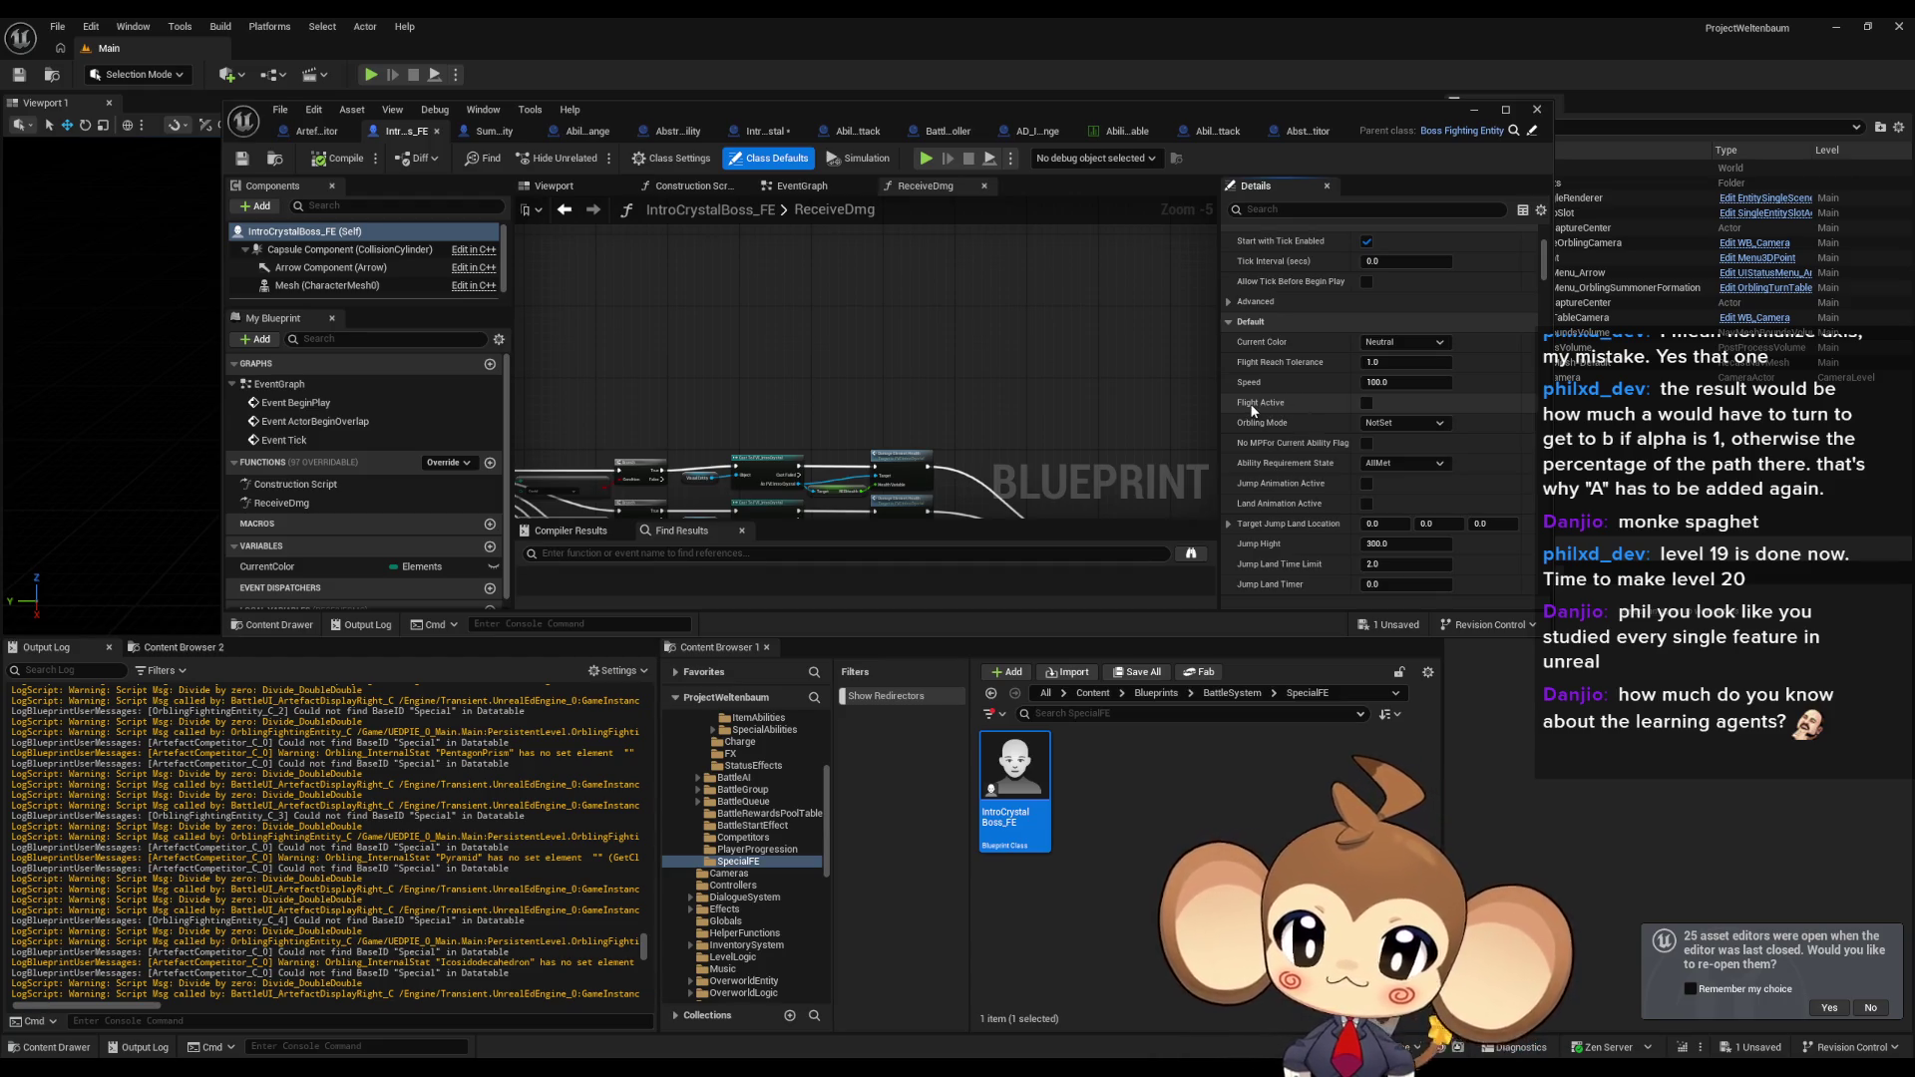
{"action": "scroll", "coordinate": [369, 540], "scroll_direction": "down", "scroll_amount": 1}
{"action": "left_click", "coordinate": [1533, 131]}
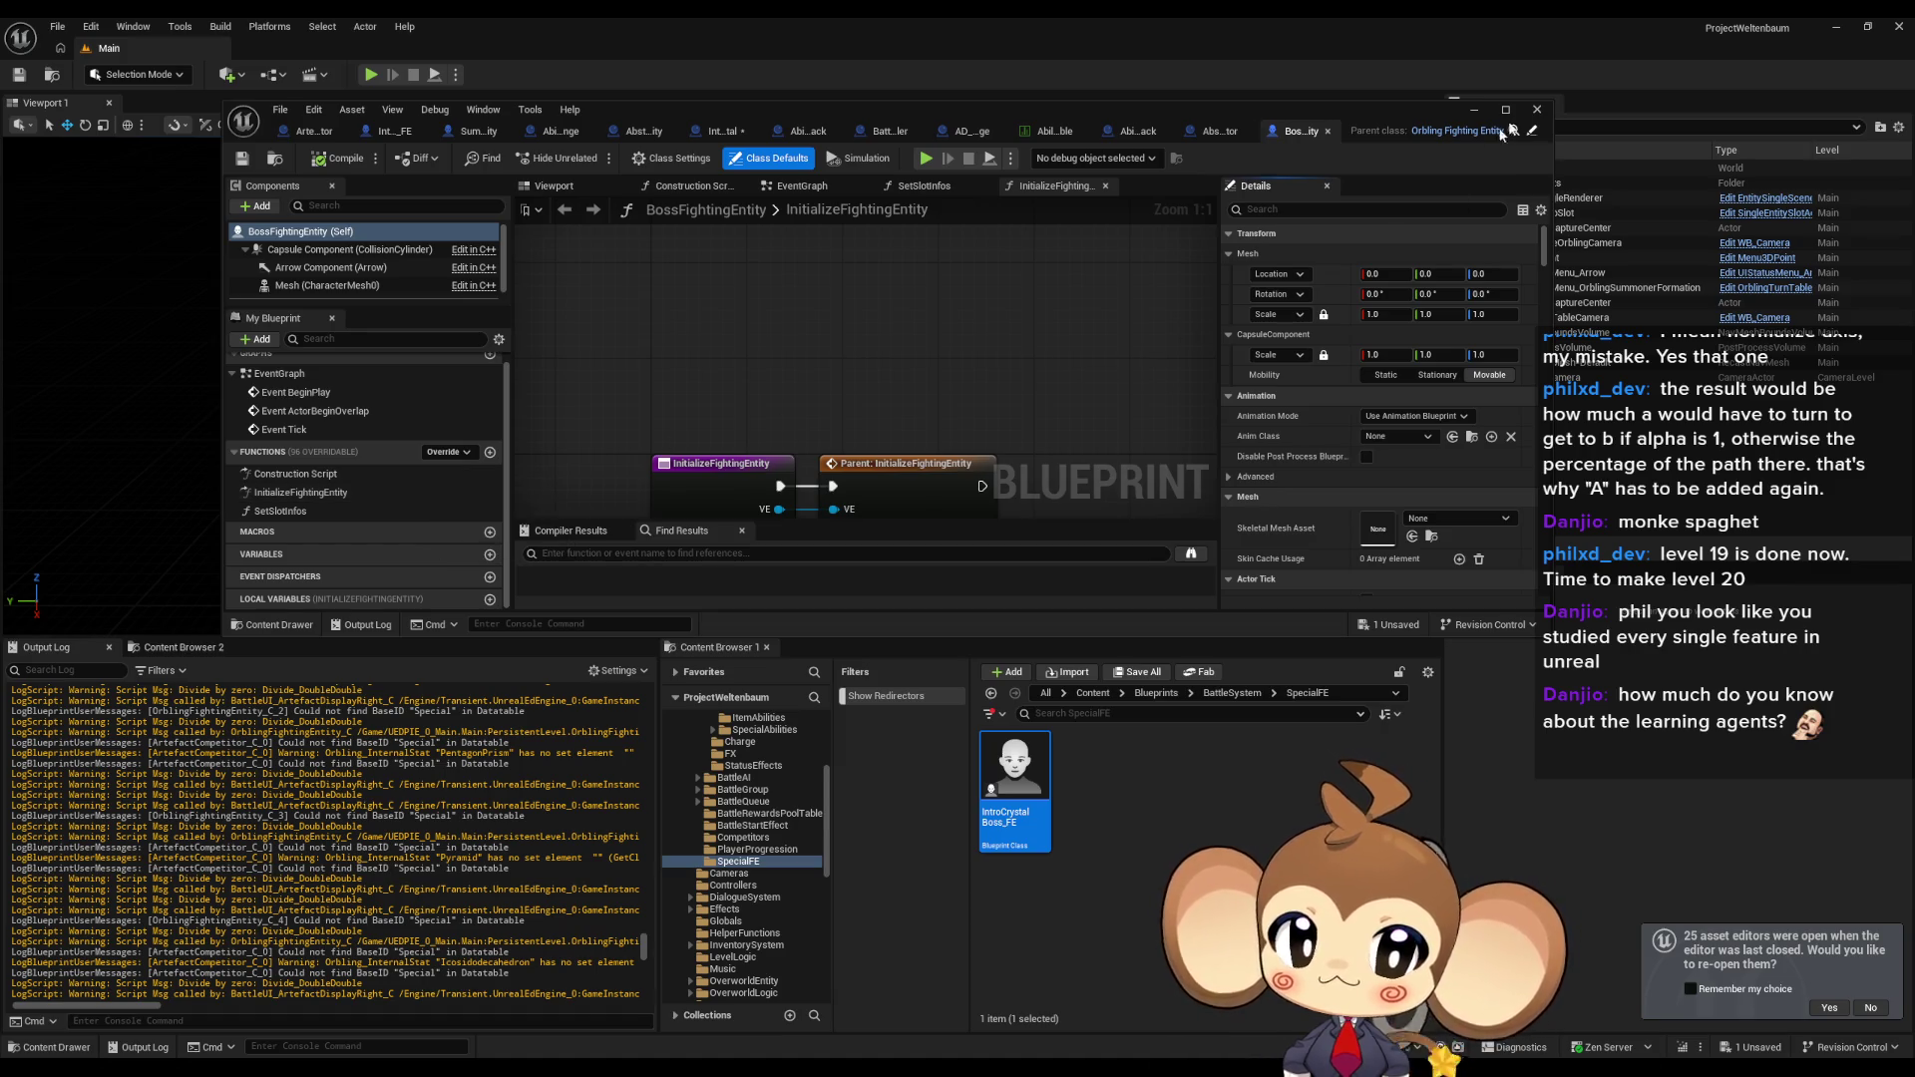
In OrblingFightingEntity, find FlightActive's references by class member, then return to BossFightingEntity.
{"action": "double_click", "coordinate": [341, 495]}
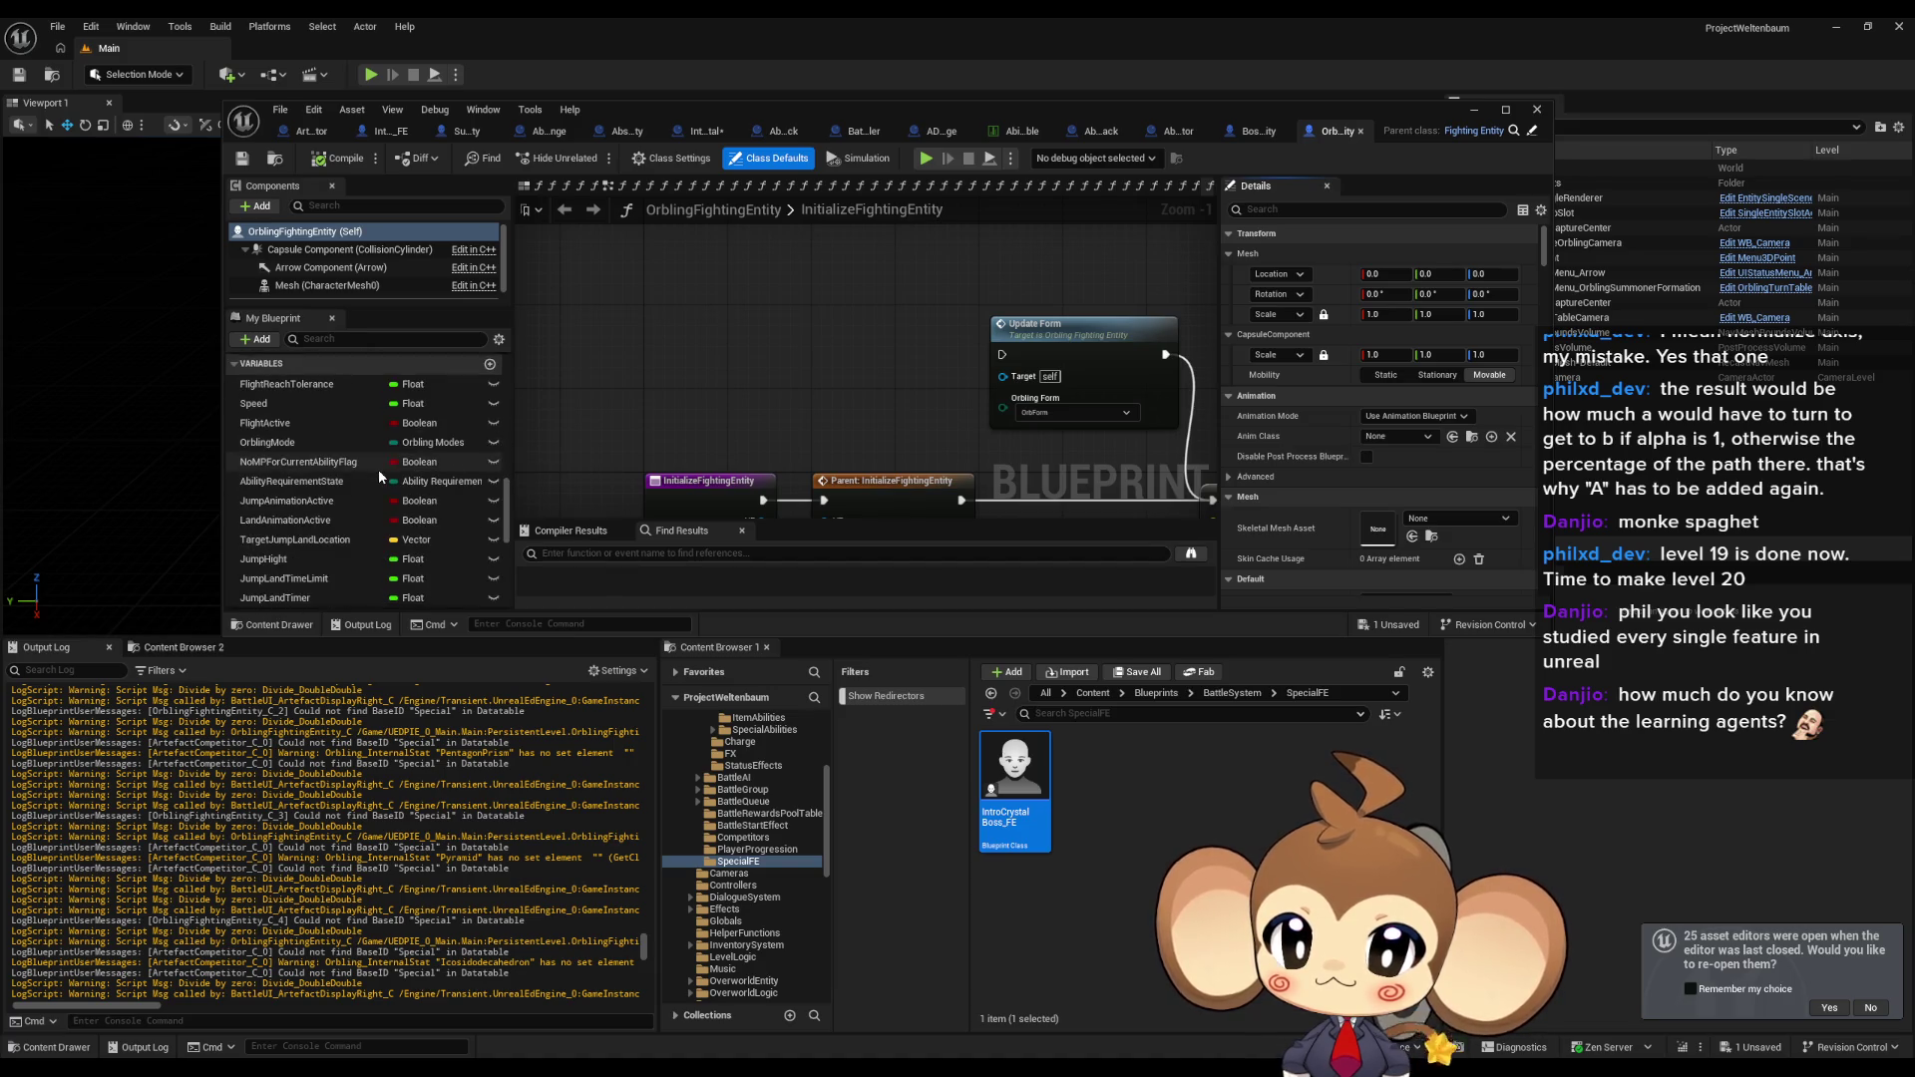
{"action": "left_click", "coordinate": [301, 427]}
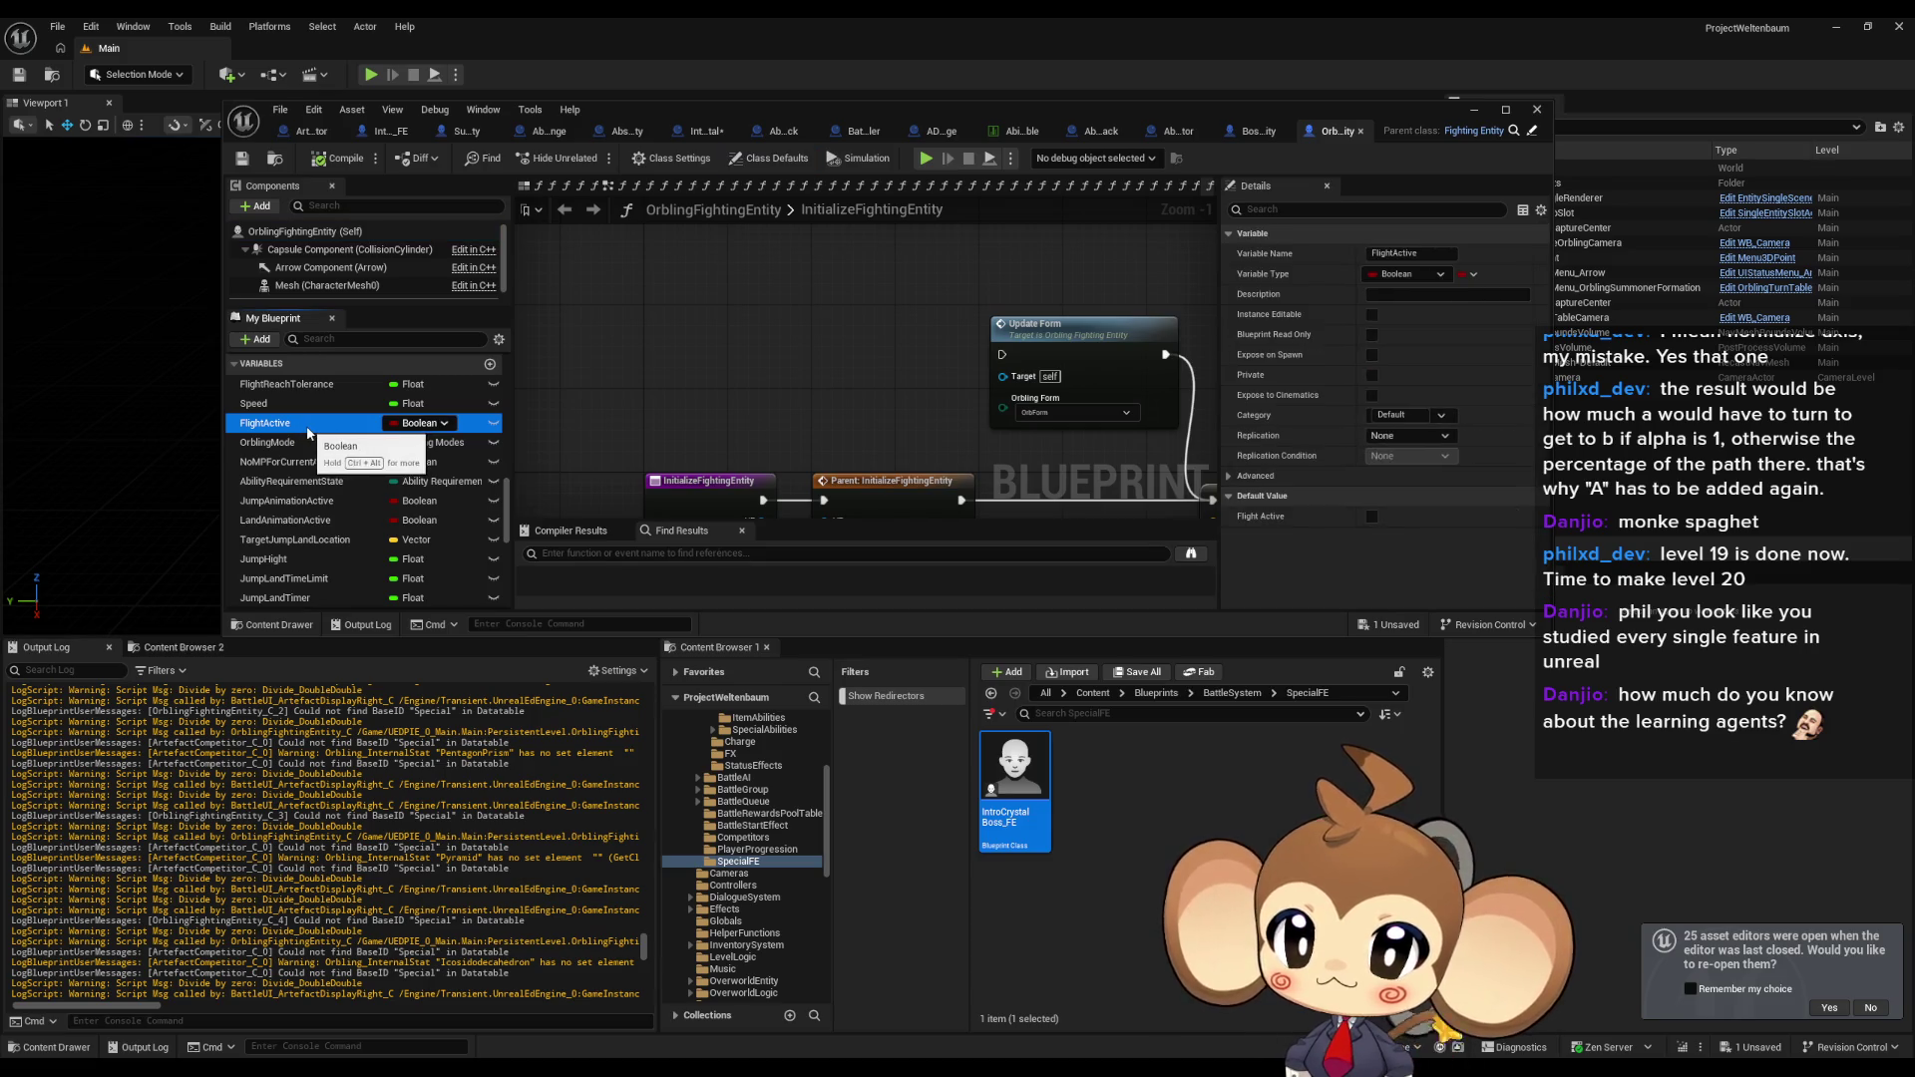
{"action": "right_click", "coordinate": [308, 430]}
{"action": "mouse_move", "coordinate": [399, 481]}
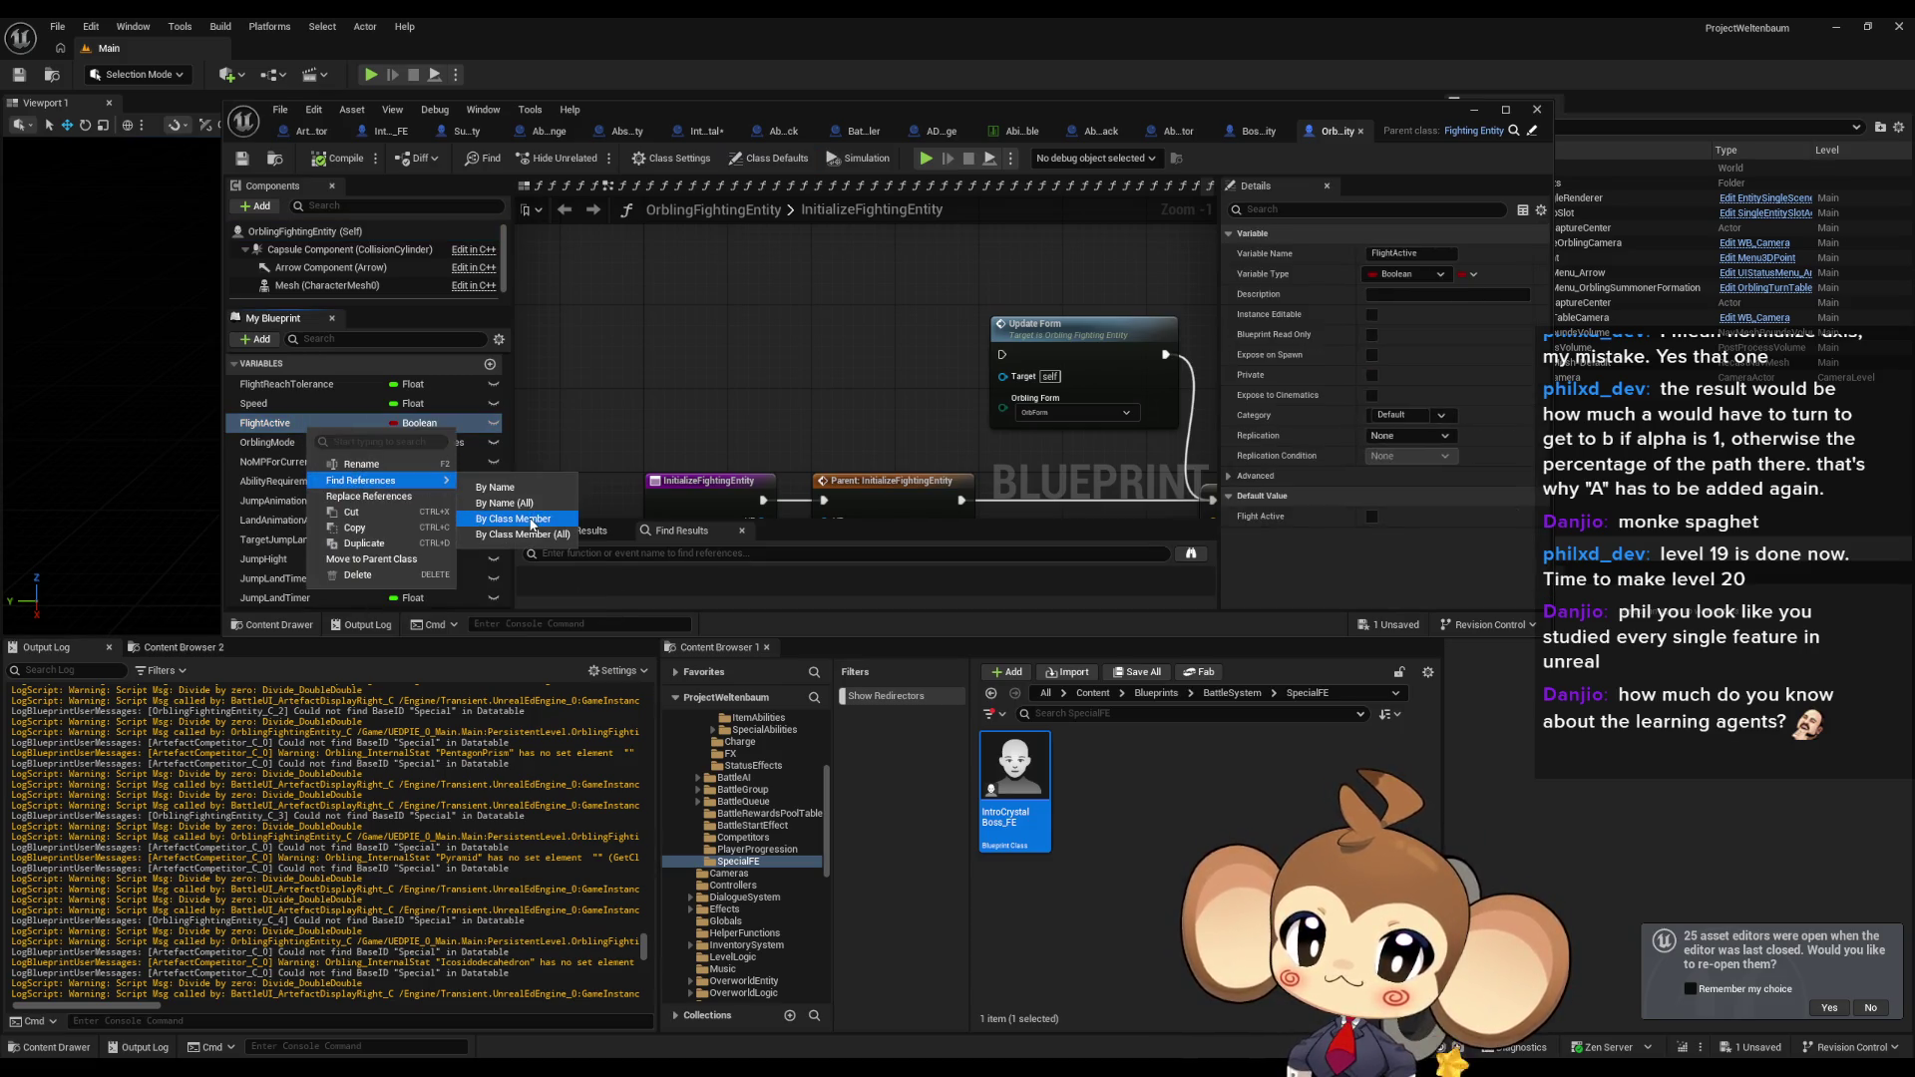
{"action": "left_click", "coordinate": [530, 520]}
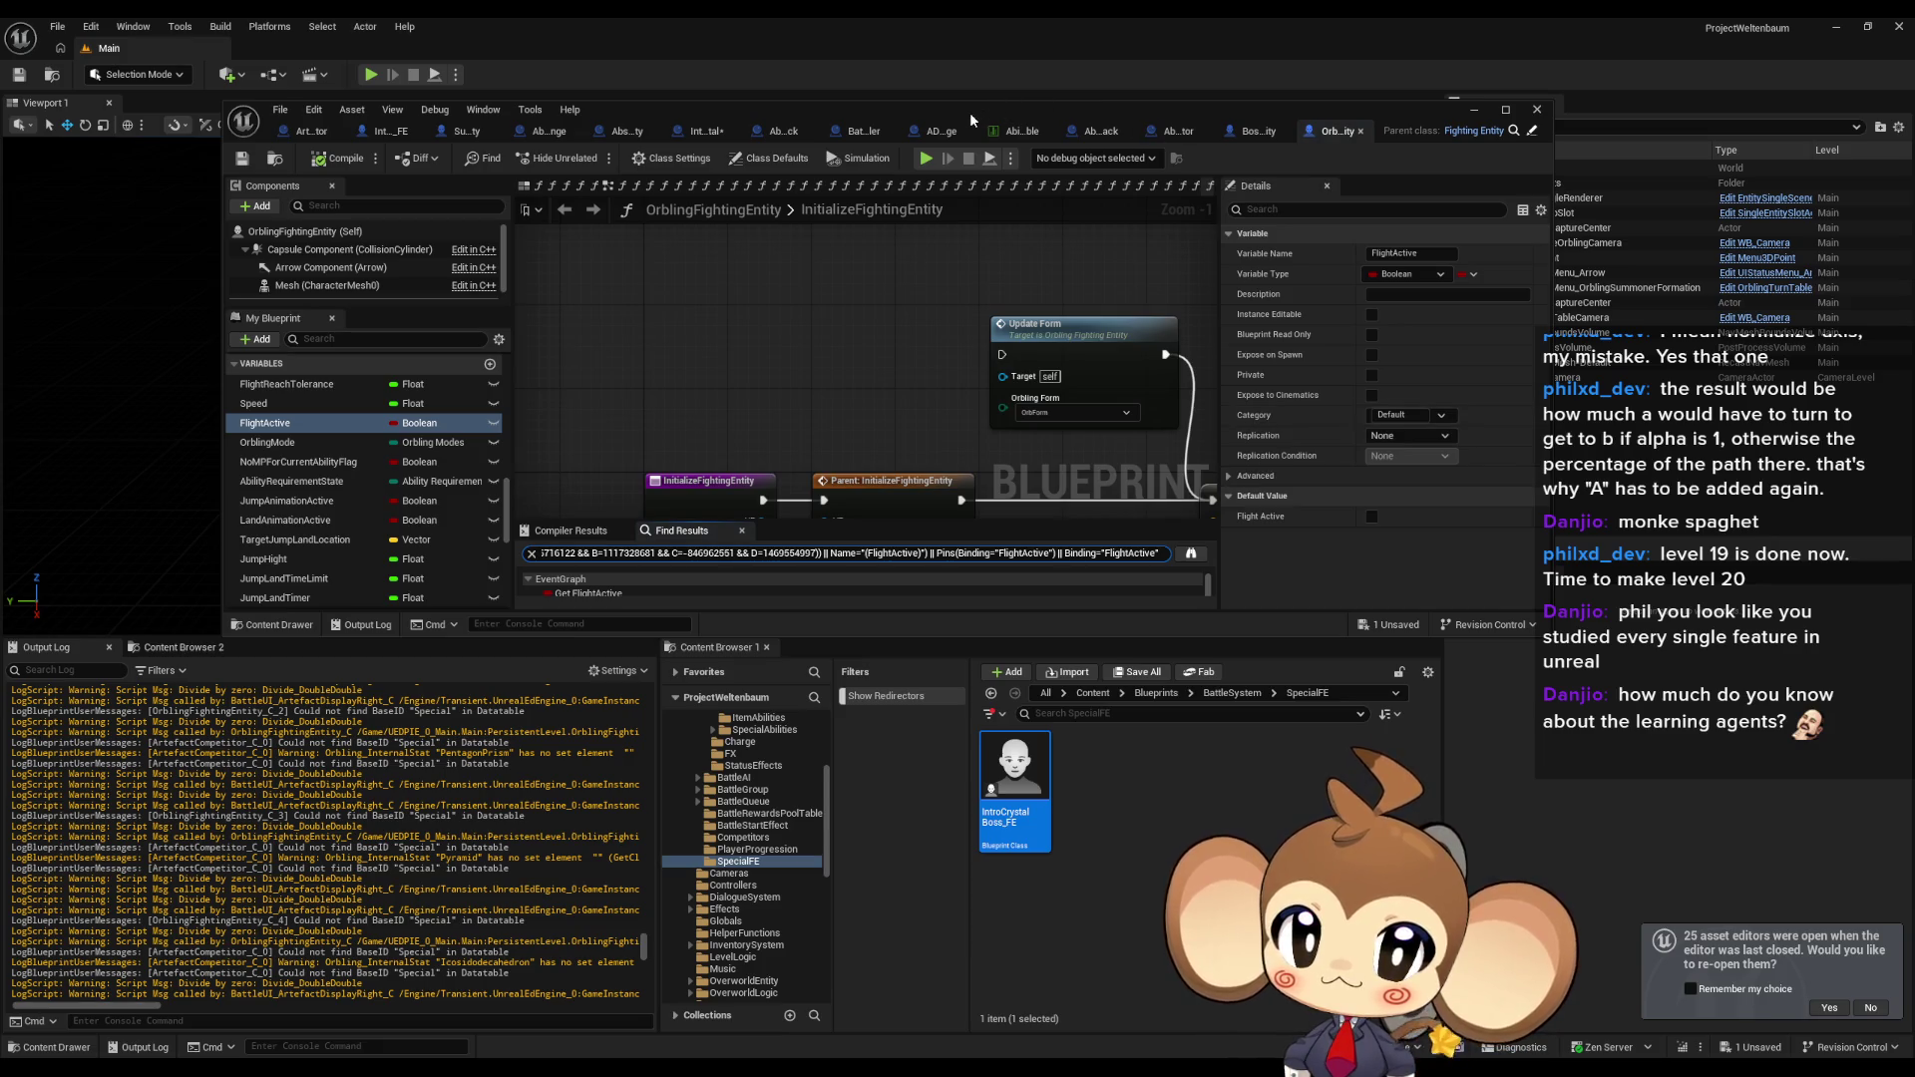
{"action": "double_click", "coordinate": [970, 111]}
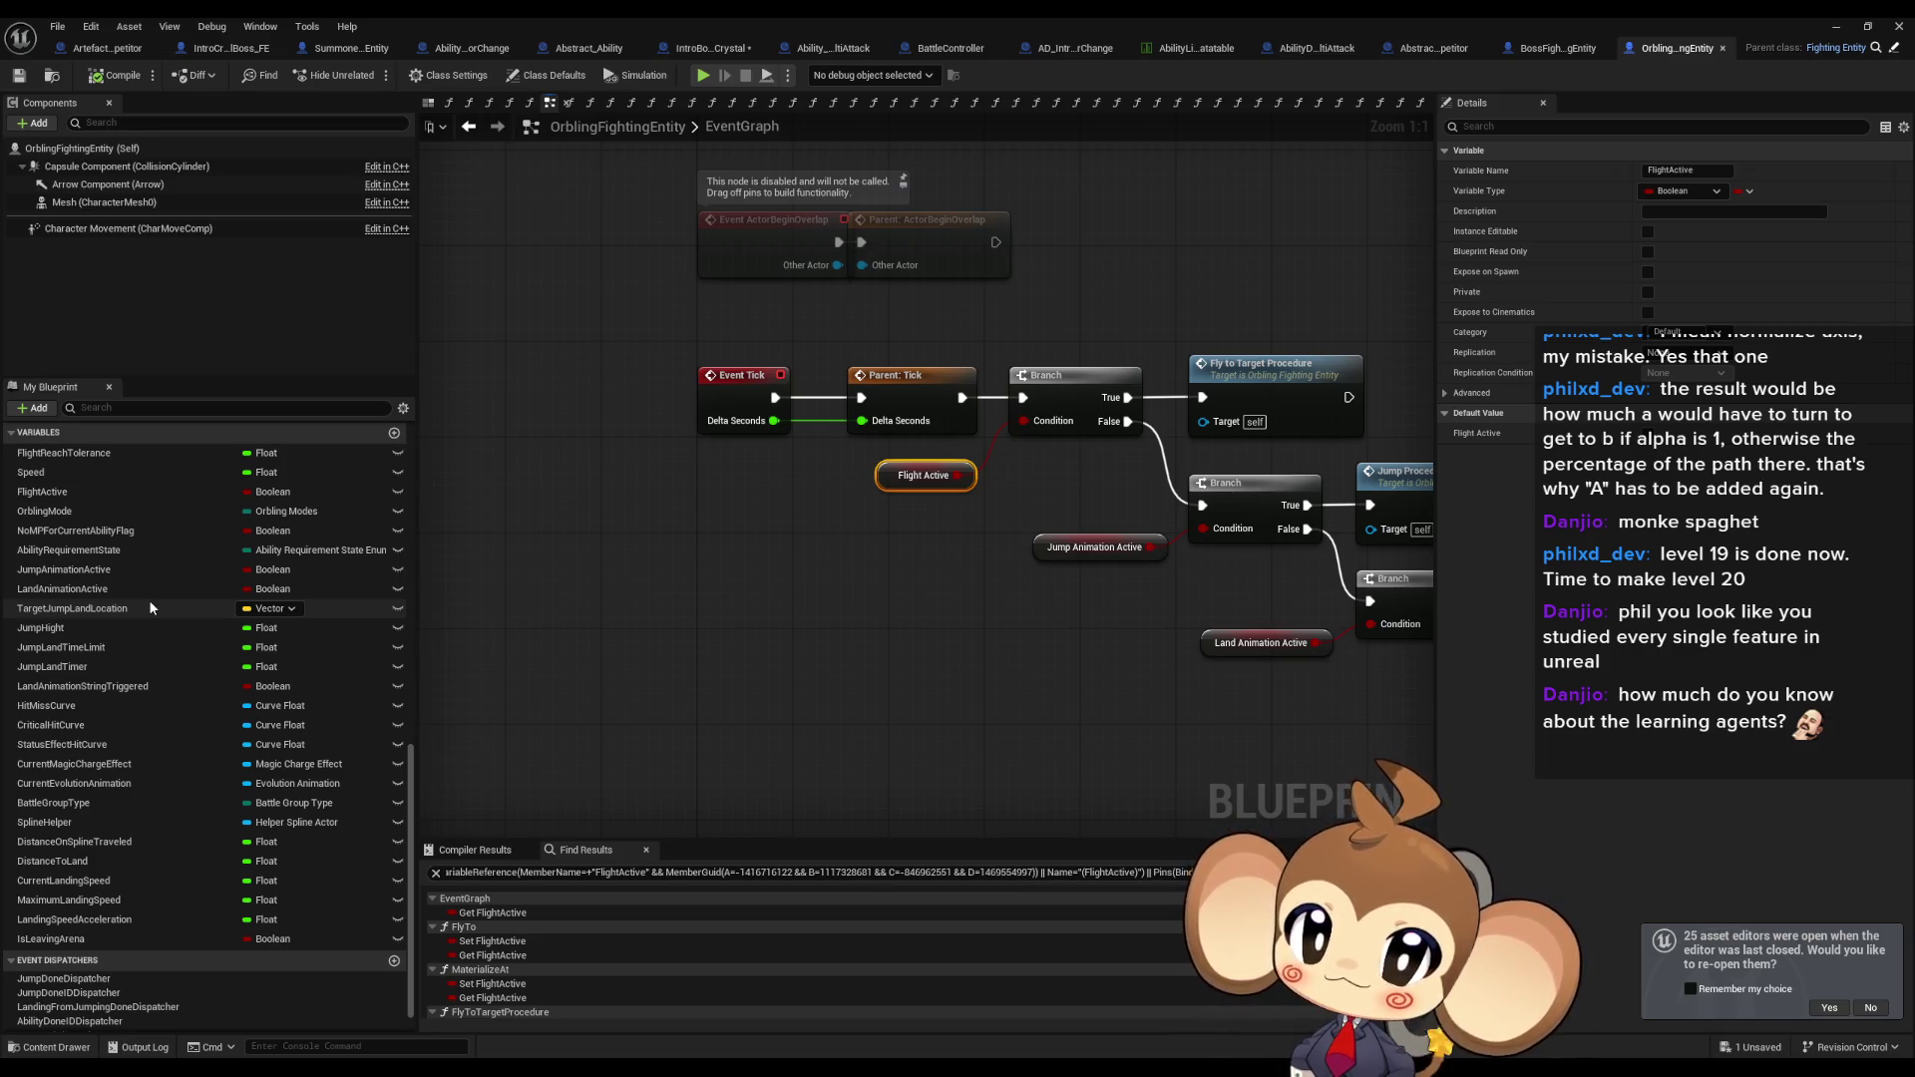
{"action": "left_click", "coordinate": [1553, 51]}
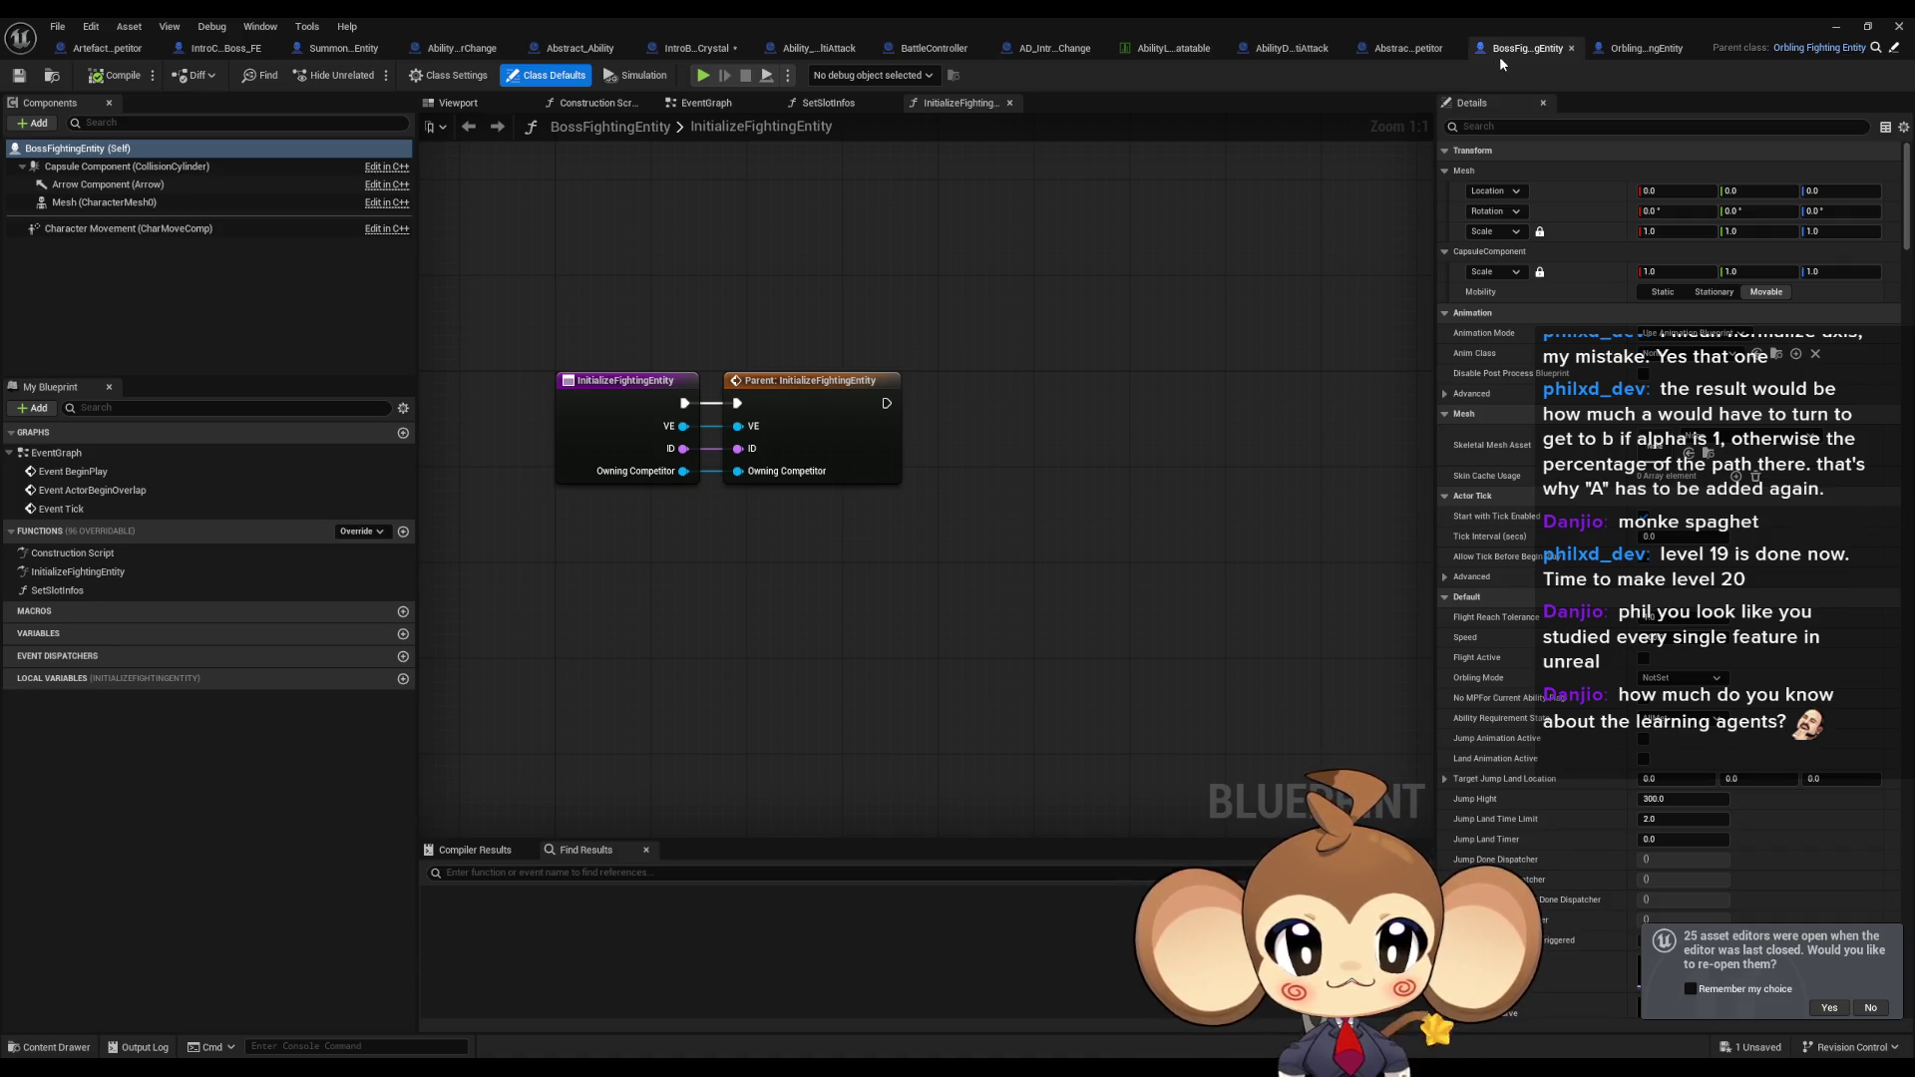
Browse to Blueprints > Stats > PresetStats > BossPresets and open the Boss1 preset.
{"action": "double_click", "coordinate": [1334, 16]}
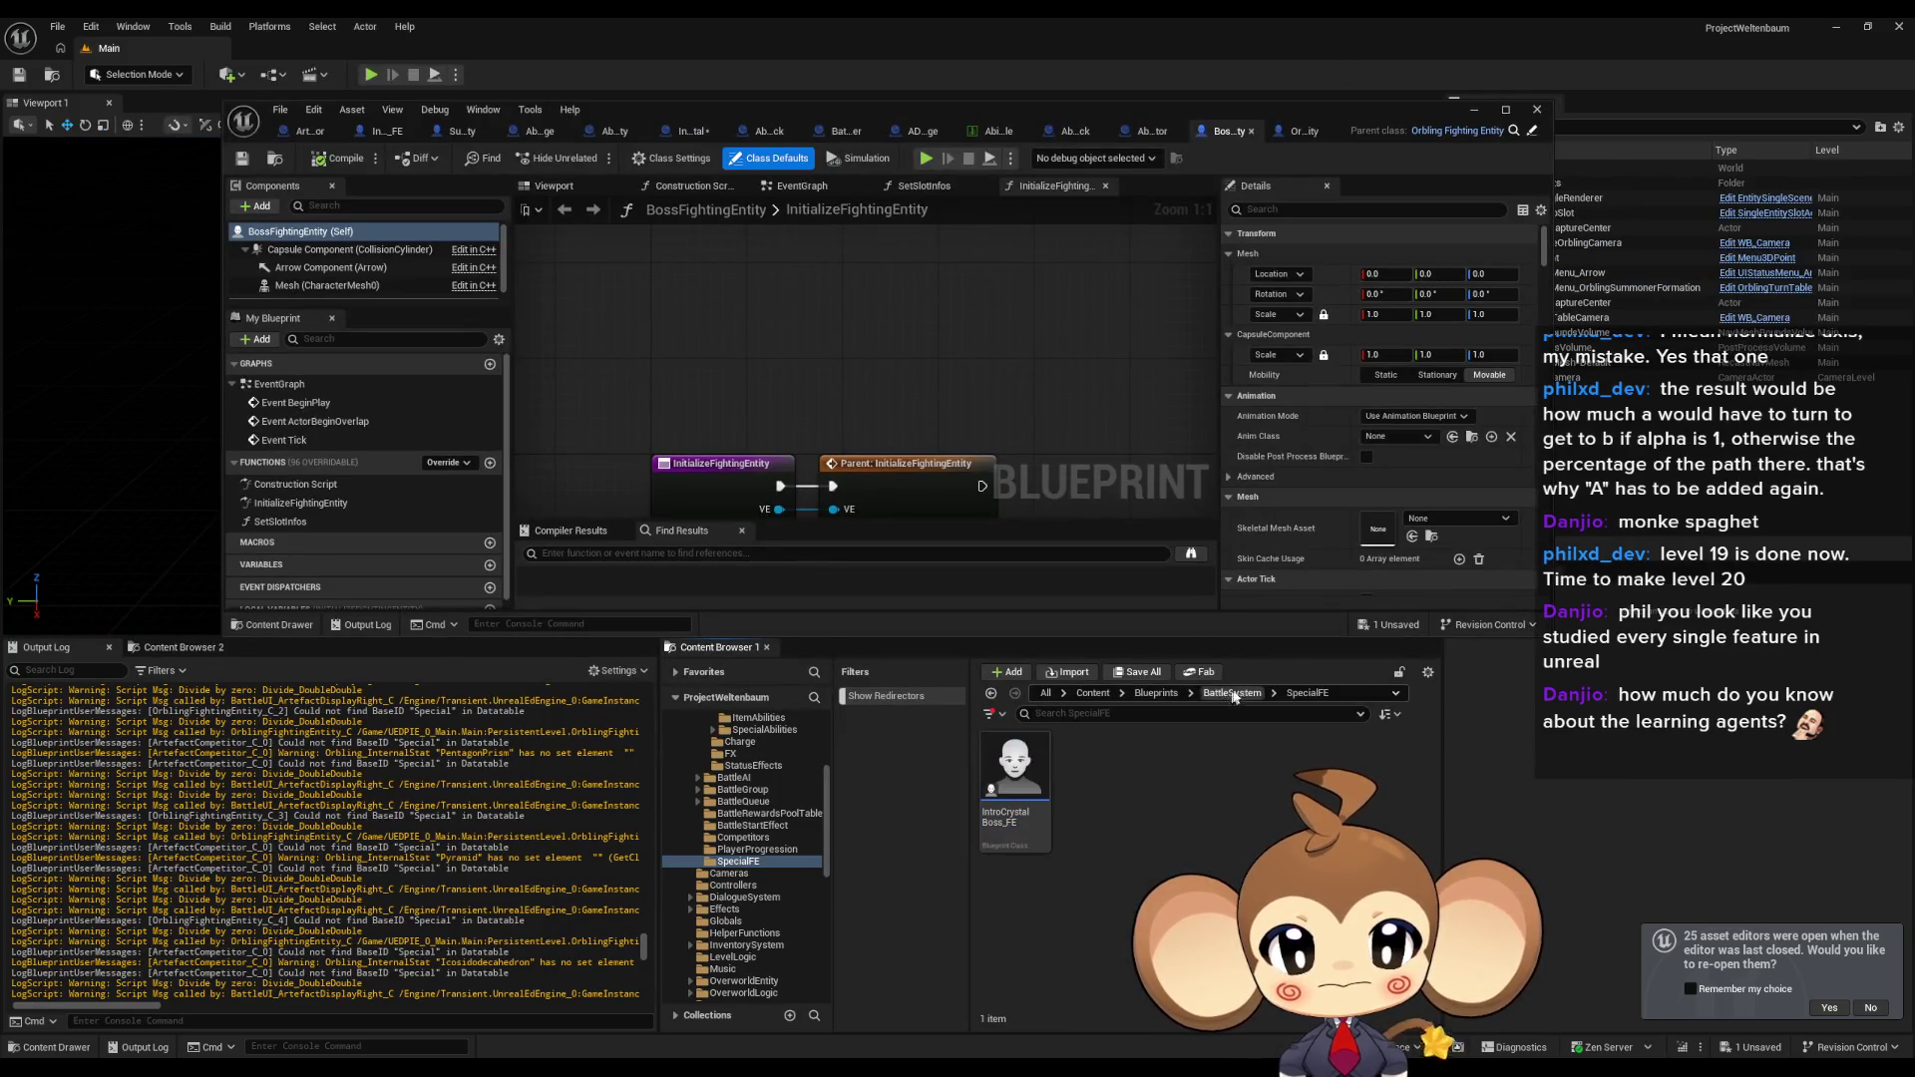
{"action": "left_click", "coordinate": [1233, 693]}
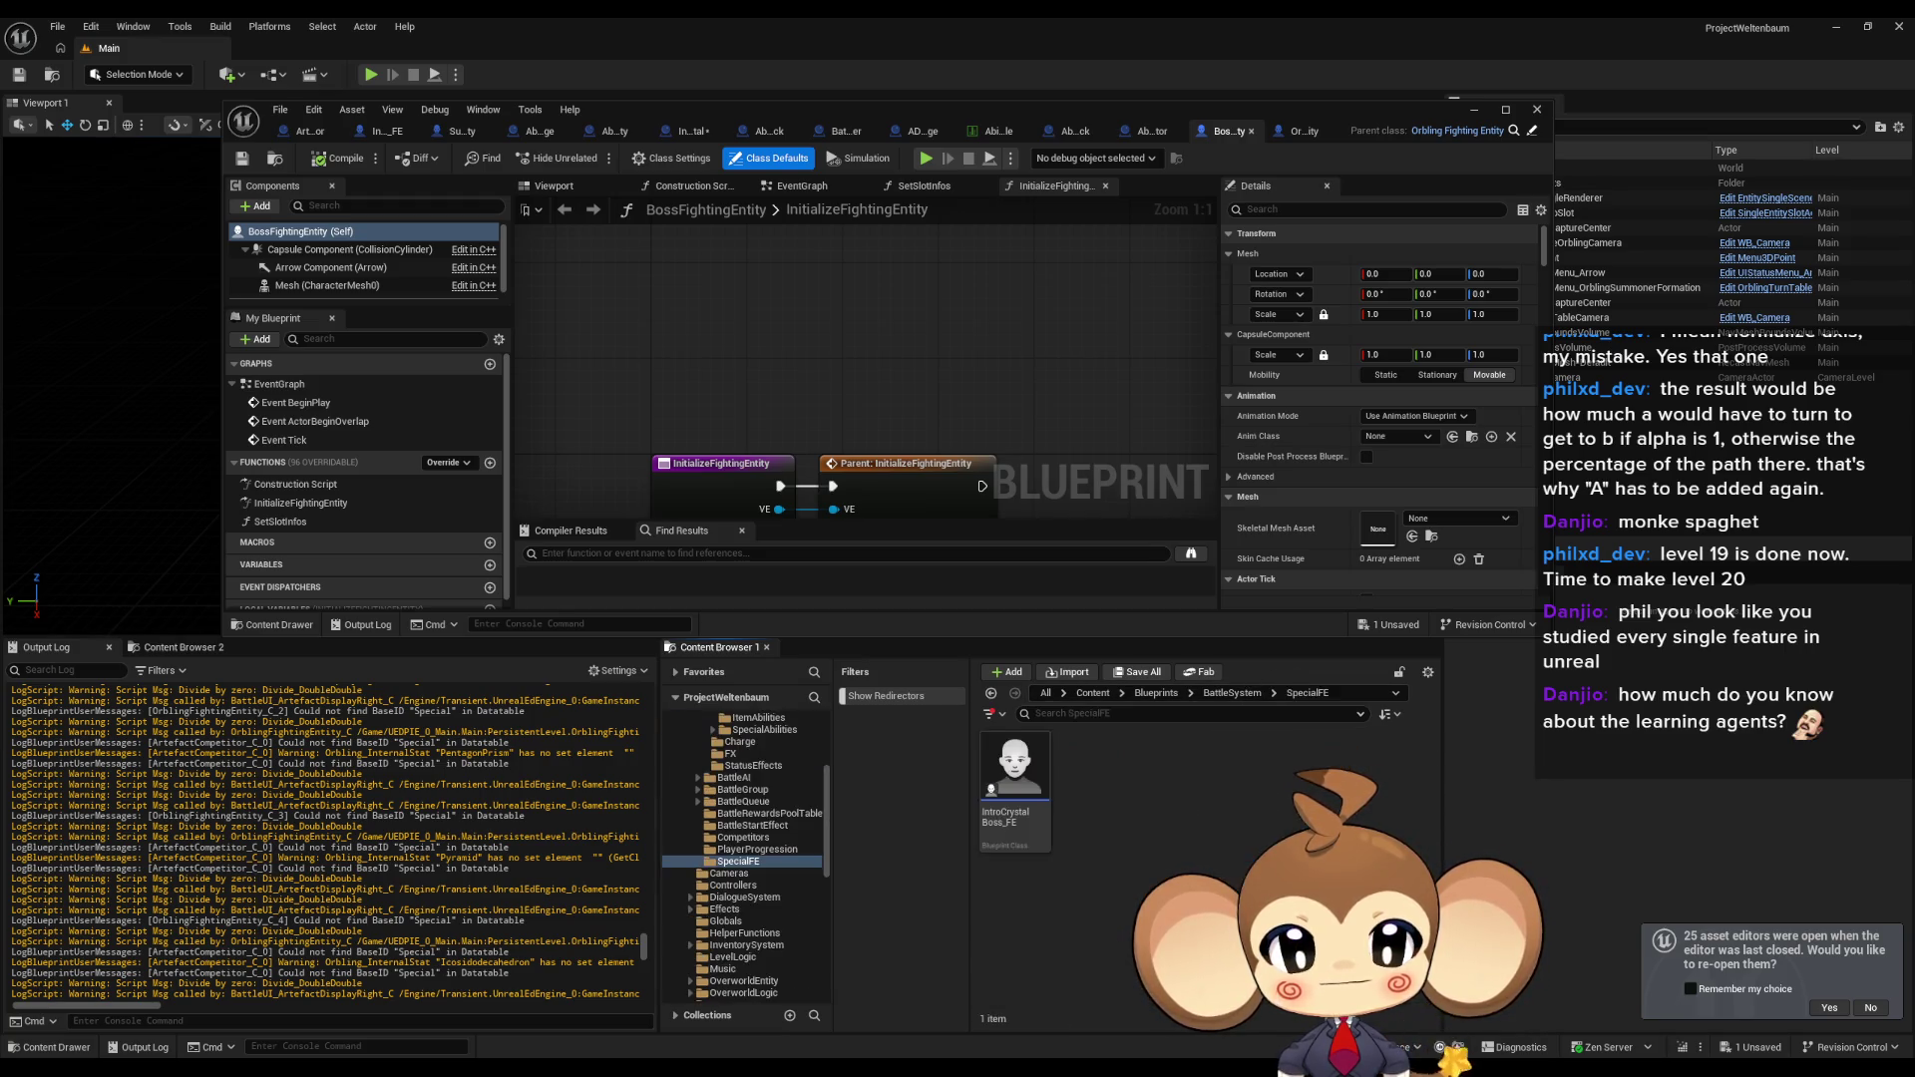
{"action": "left_click", "coordinate": [1157, 693]}
{"action": "scroll", "coordinate": [1197, 848], "scroll_direction": "down", "scroll_amount": 3}
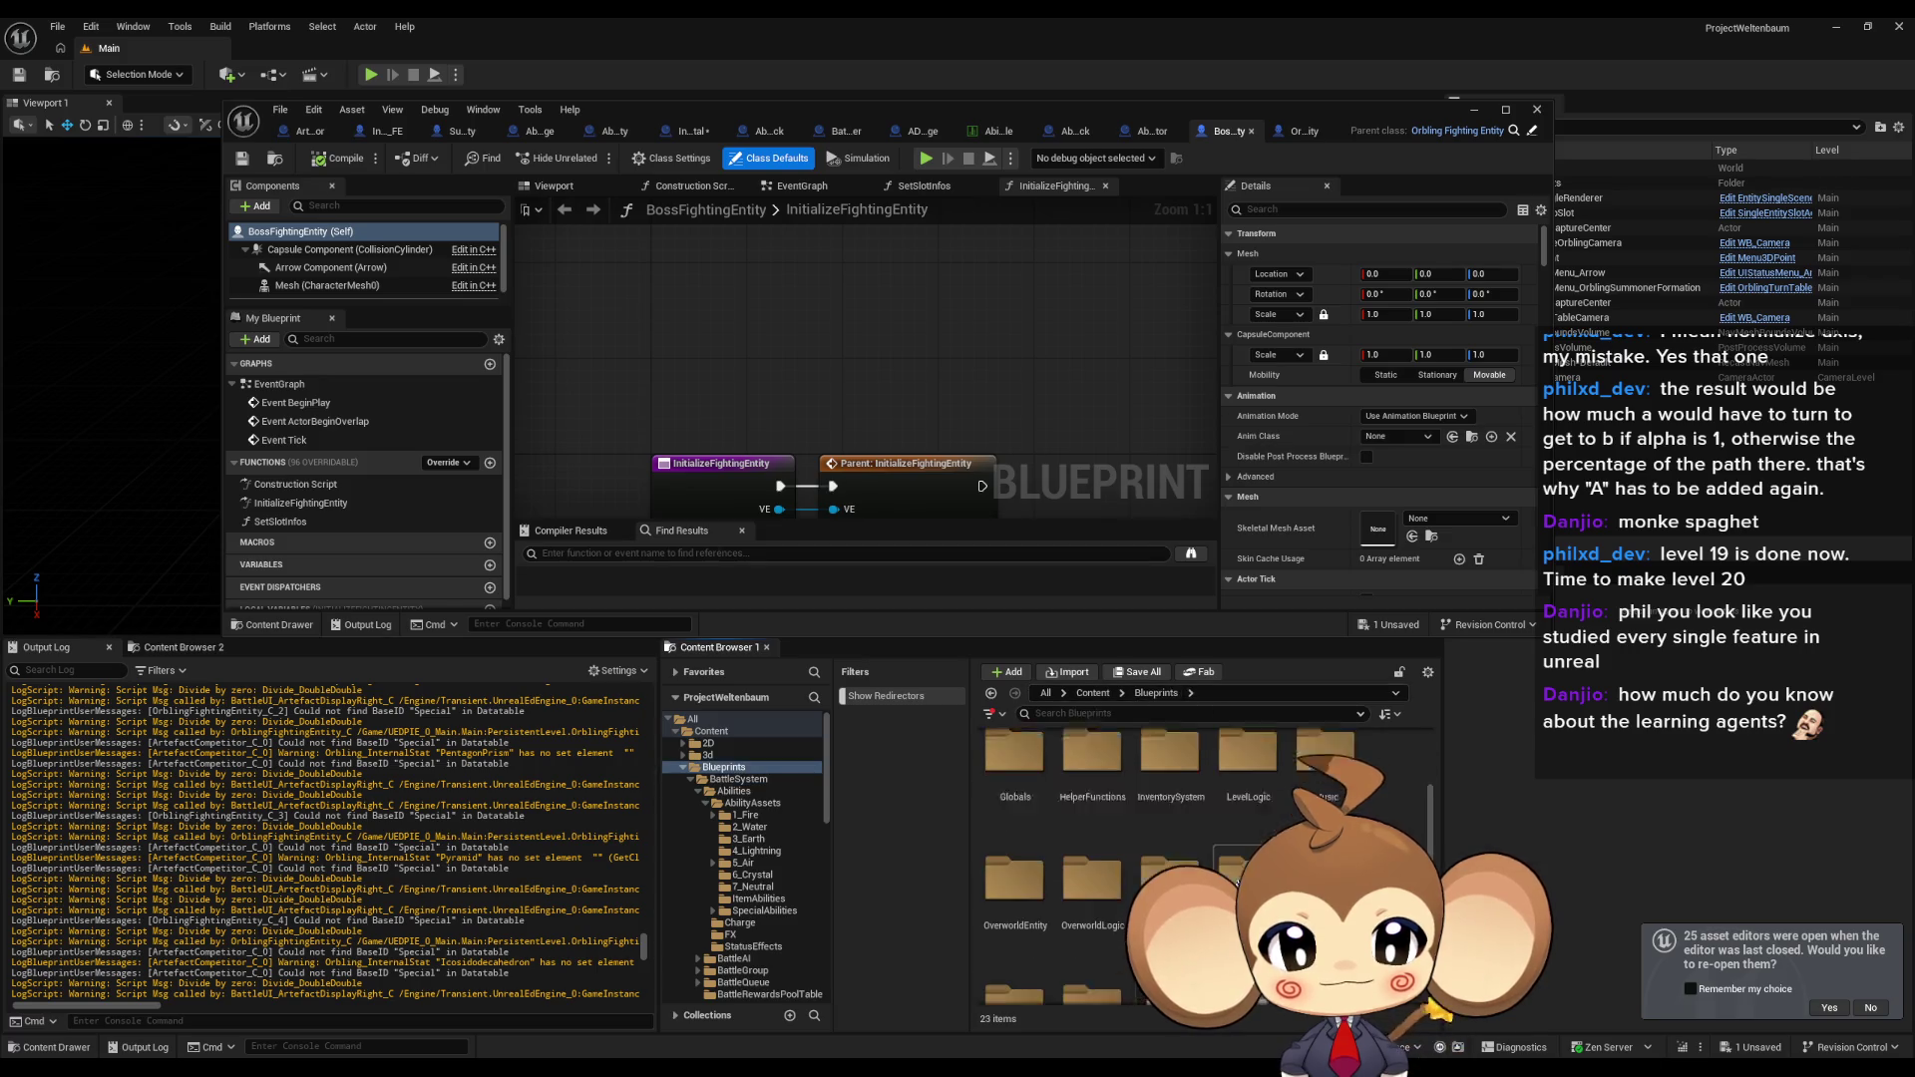
{"action": "double_click", "coordinate": [1247, 853]}
{"action": "double_click", "coordinate": [1092, 768]}
{"action": "double_click", "coordinate": [1016, 773]}
{"action": "double_click", "coordinate": [1015, 768]}
{"action": "scroll", "coordinate": [657, 381], "scroll_direction": "down", "scroll_amount": 2}
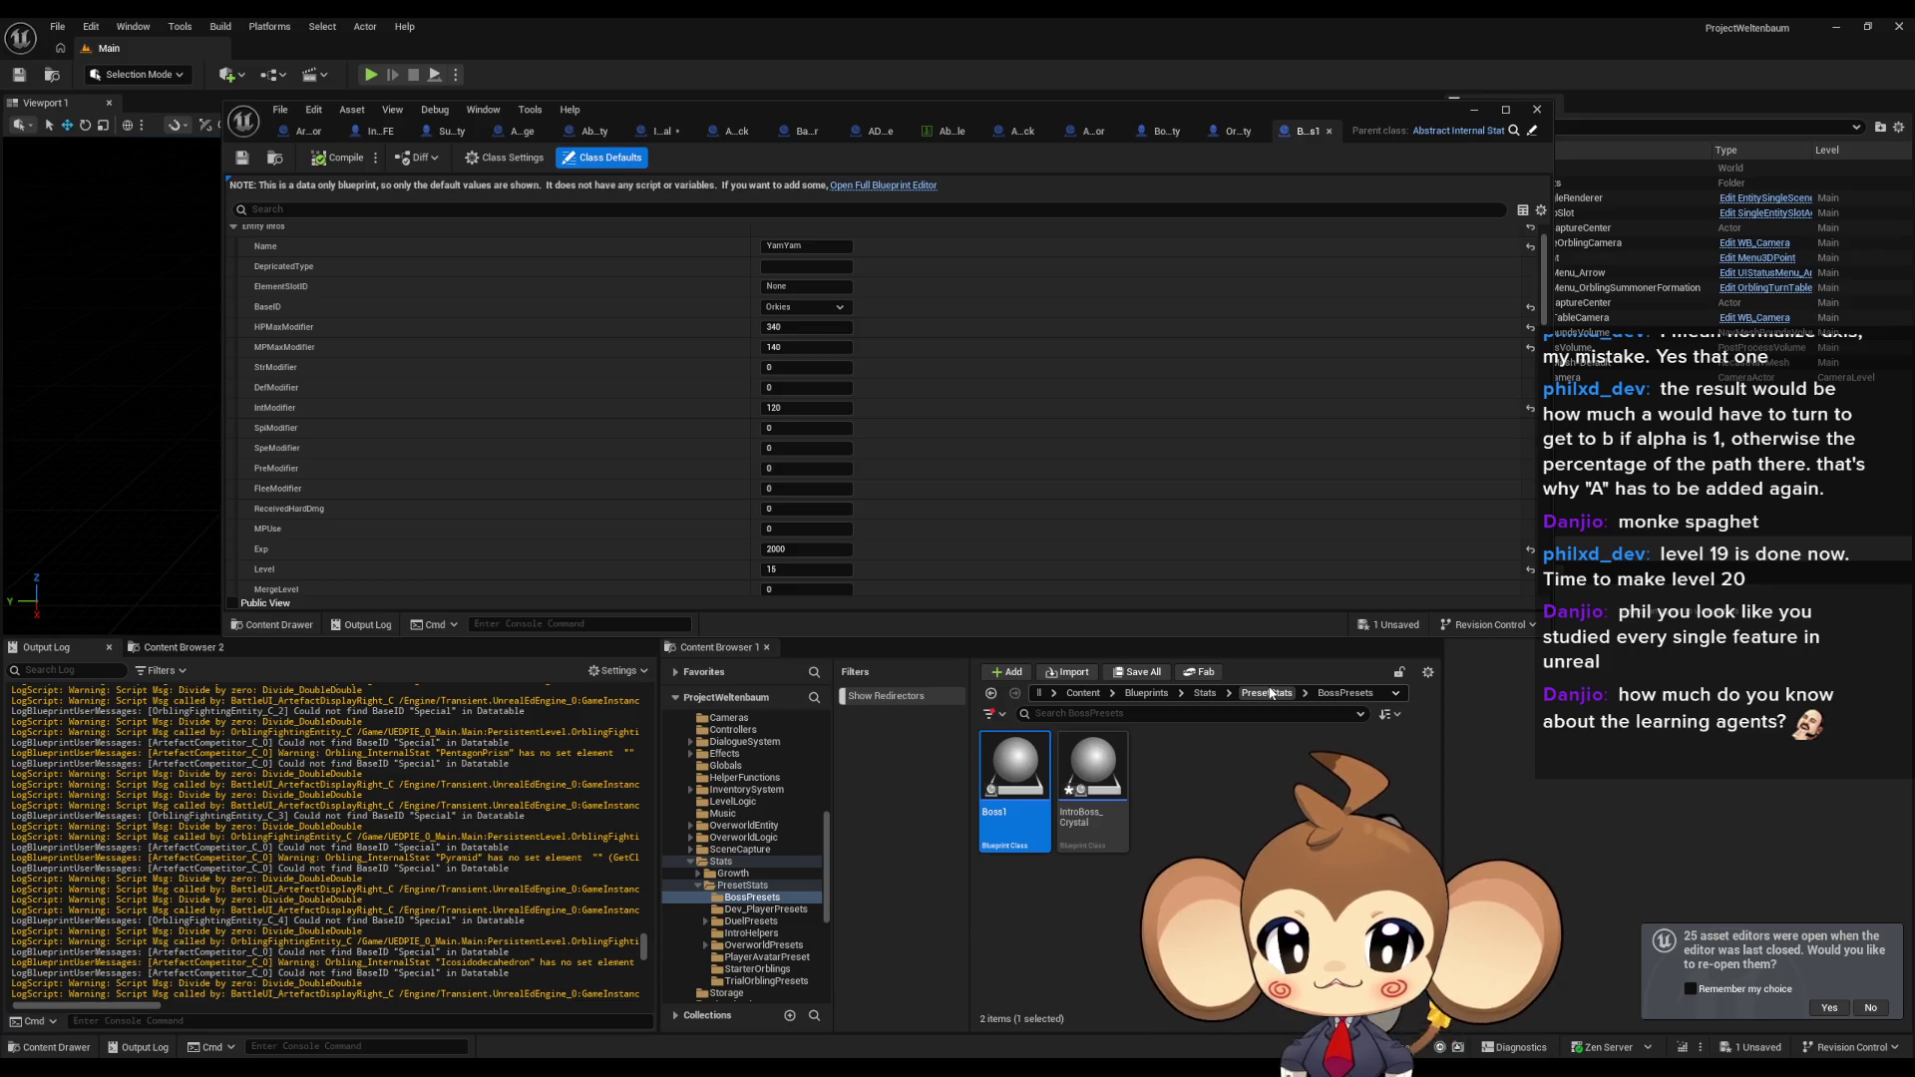
Open the StarterOrbling_Tomati preset from the StarterOrblings folder.
{"action": "left_click", "coordinate": [1269, 693]}
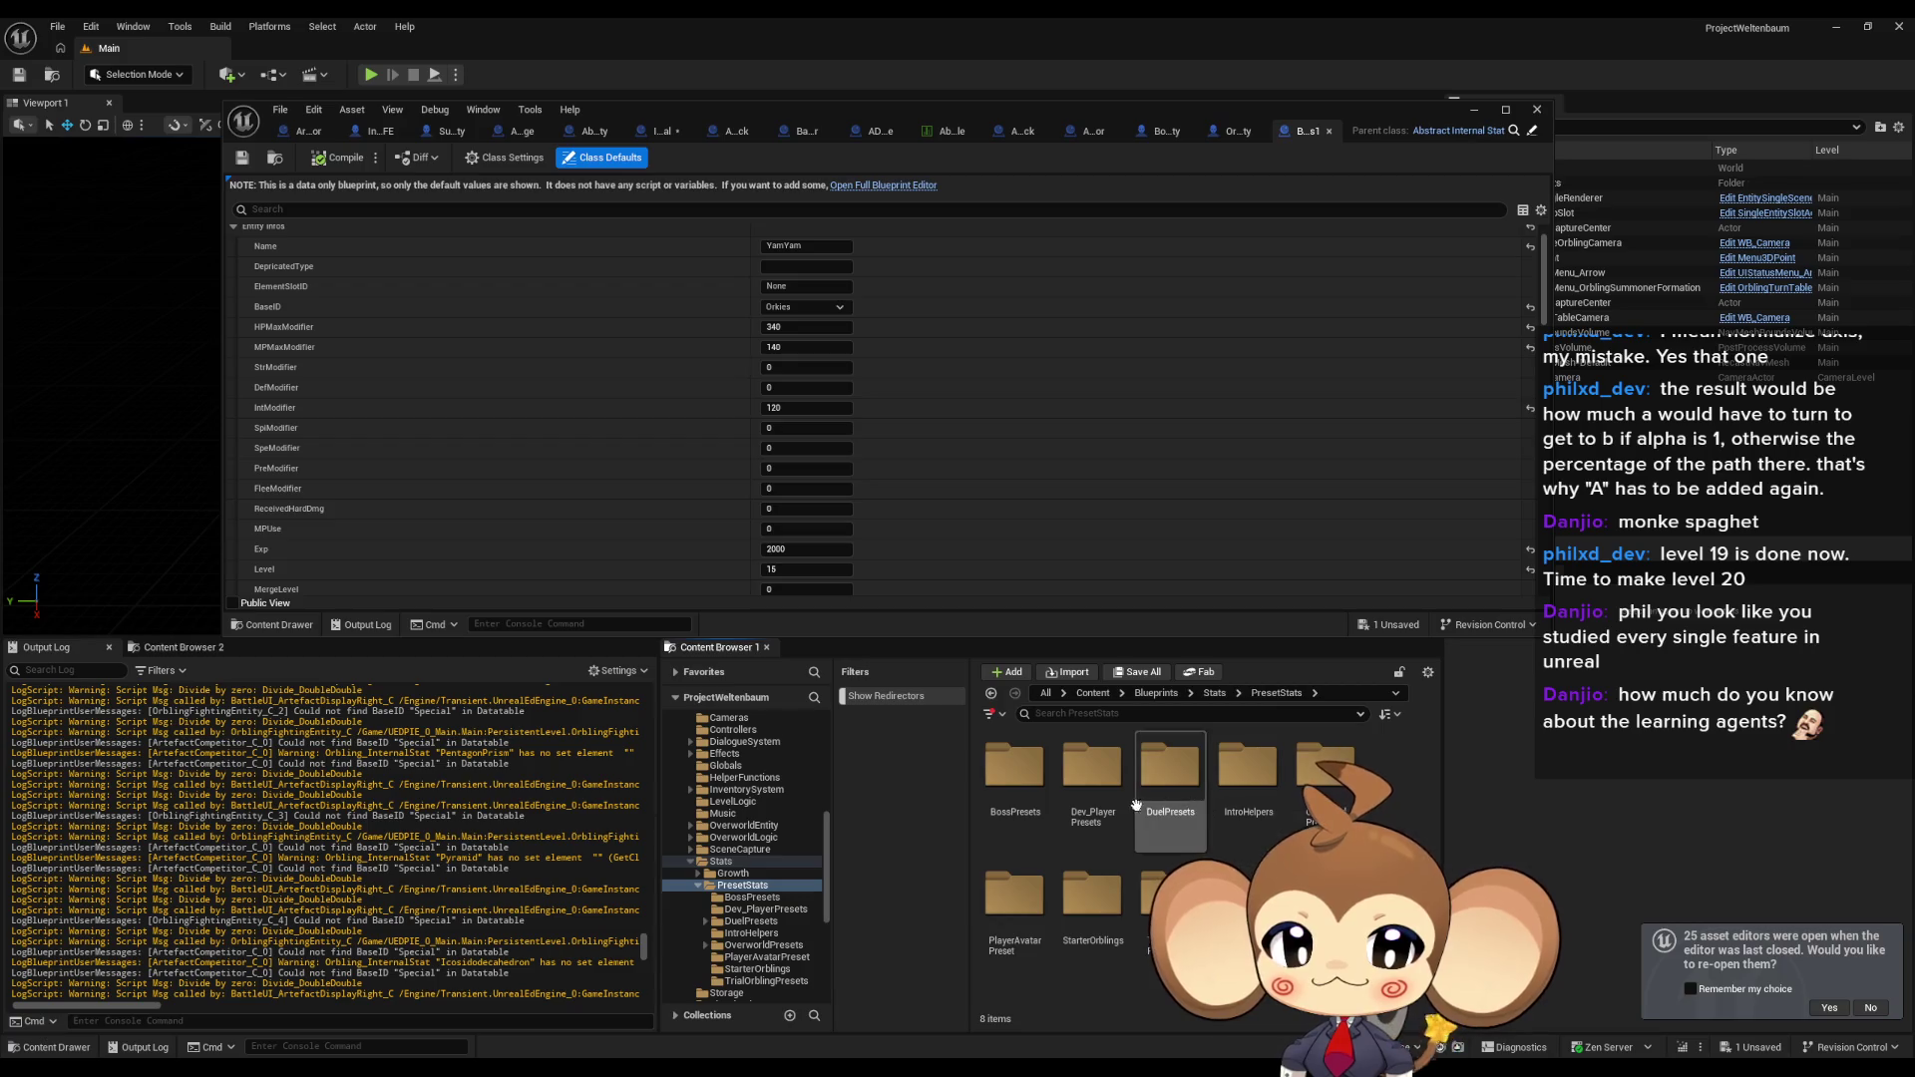
{"action": "double_click", "coordinate": [1121, 914]}
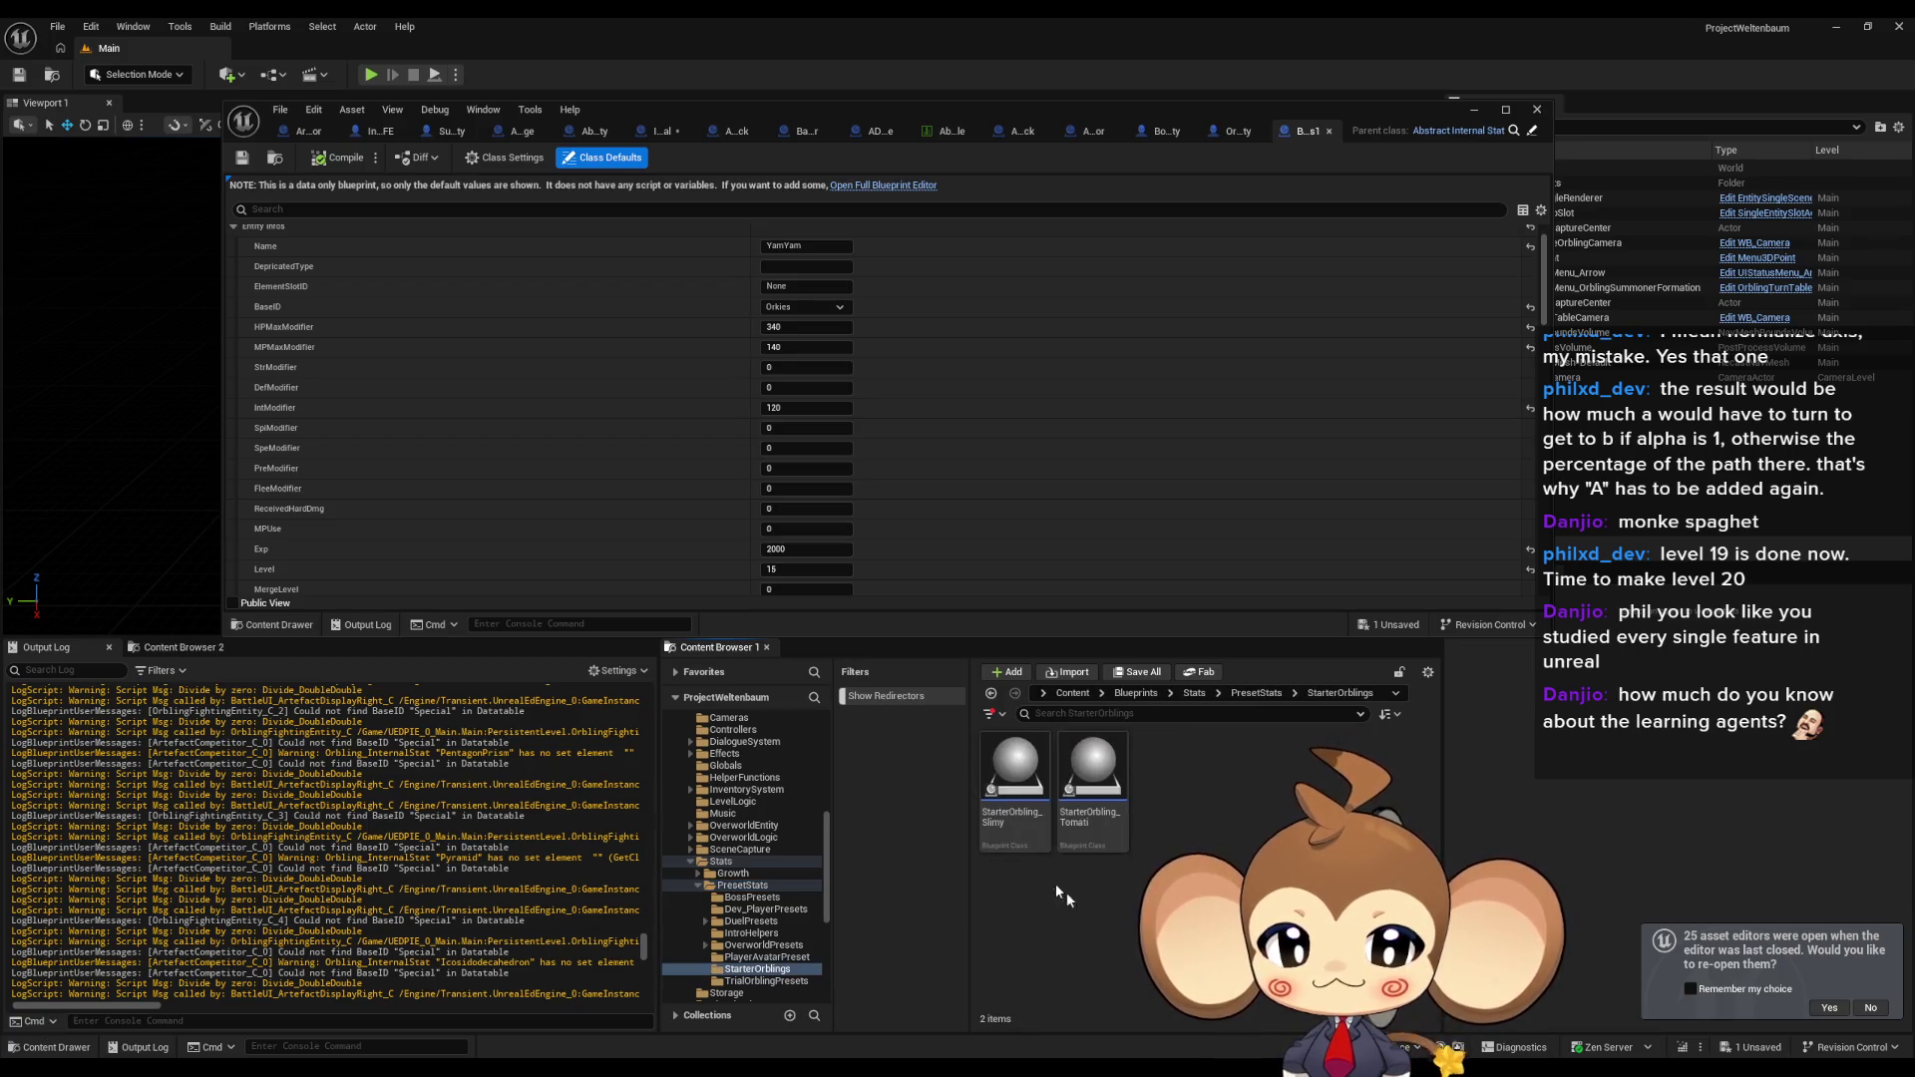
{"action": "double_click", "coordinate": [1082, 783]}
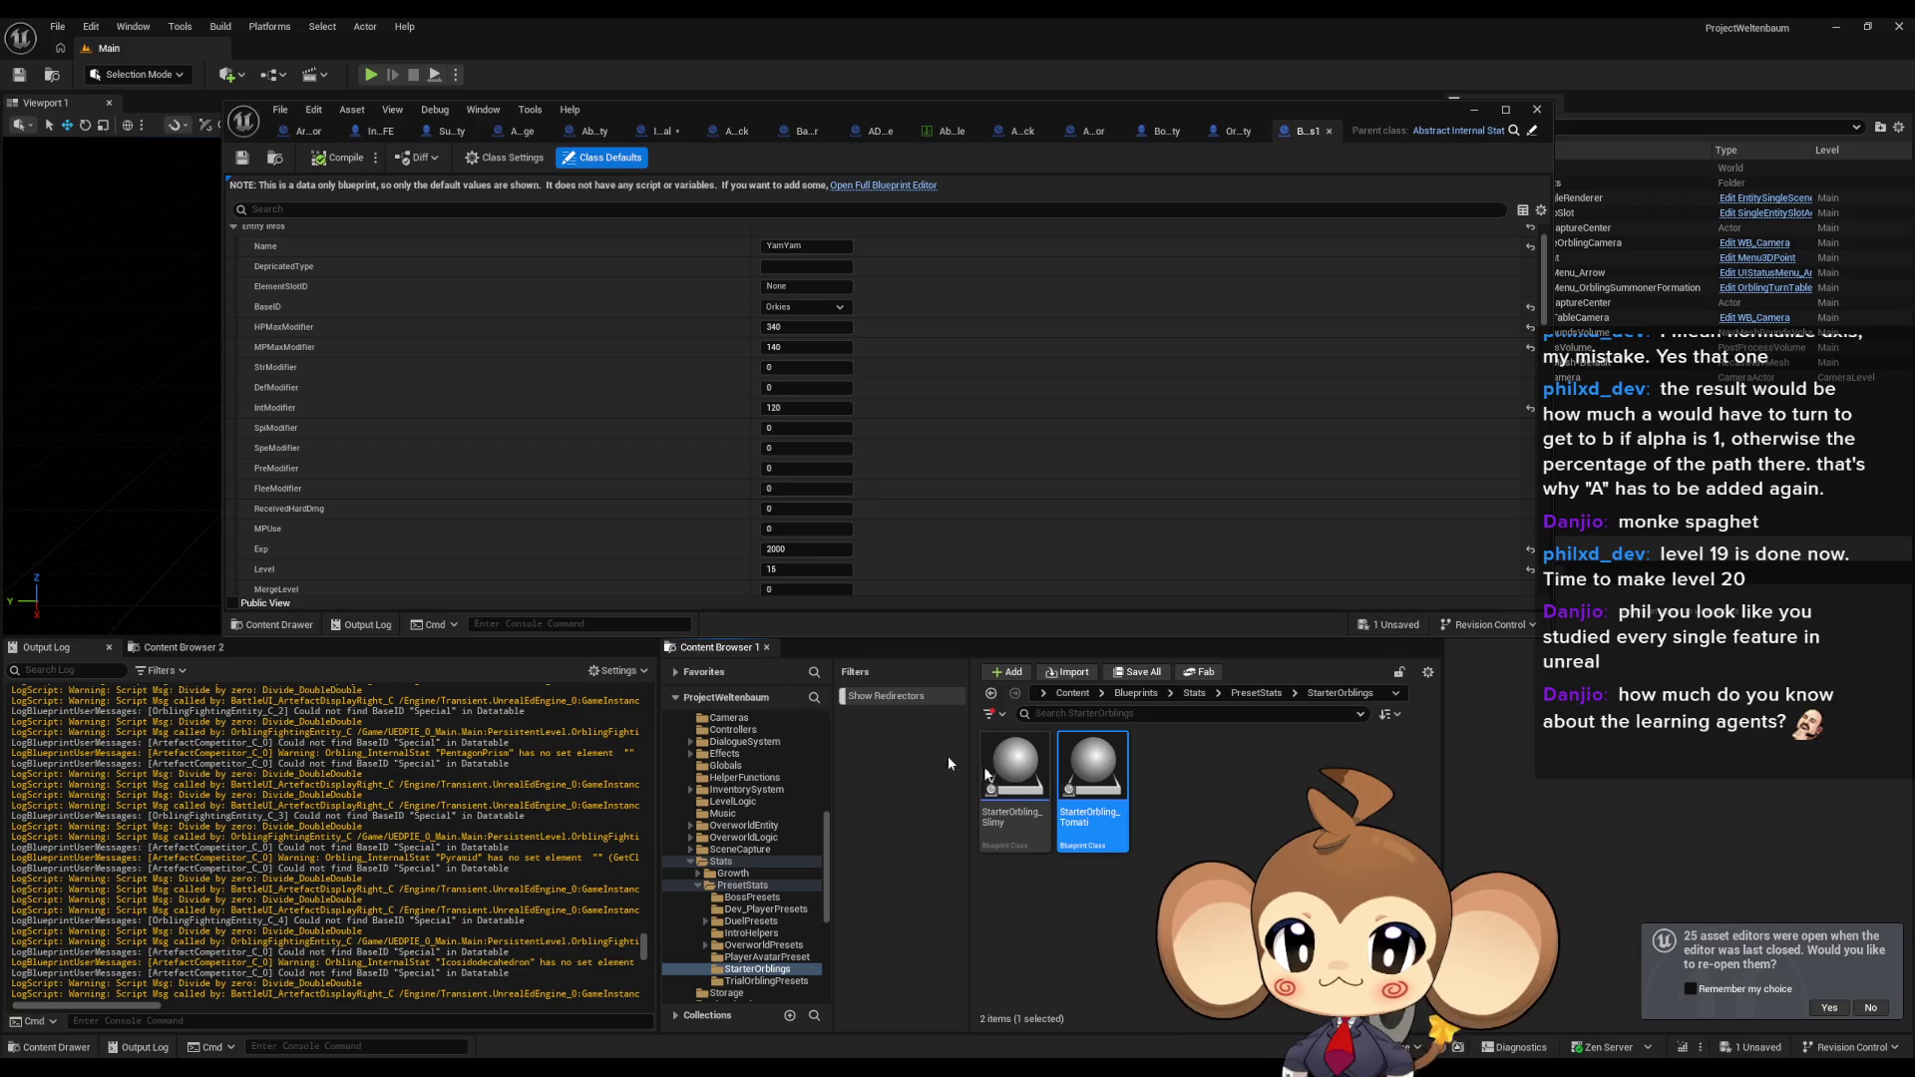
{"action": "scroll", "coordinate": [760, 589], "scroll_direction": "down", "scroll_amount": 3}
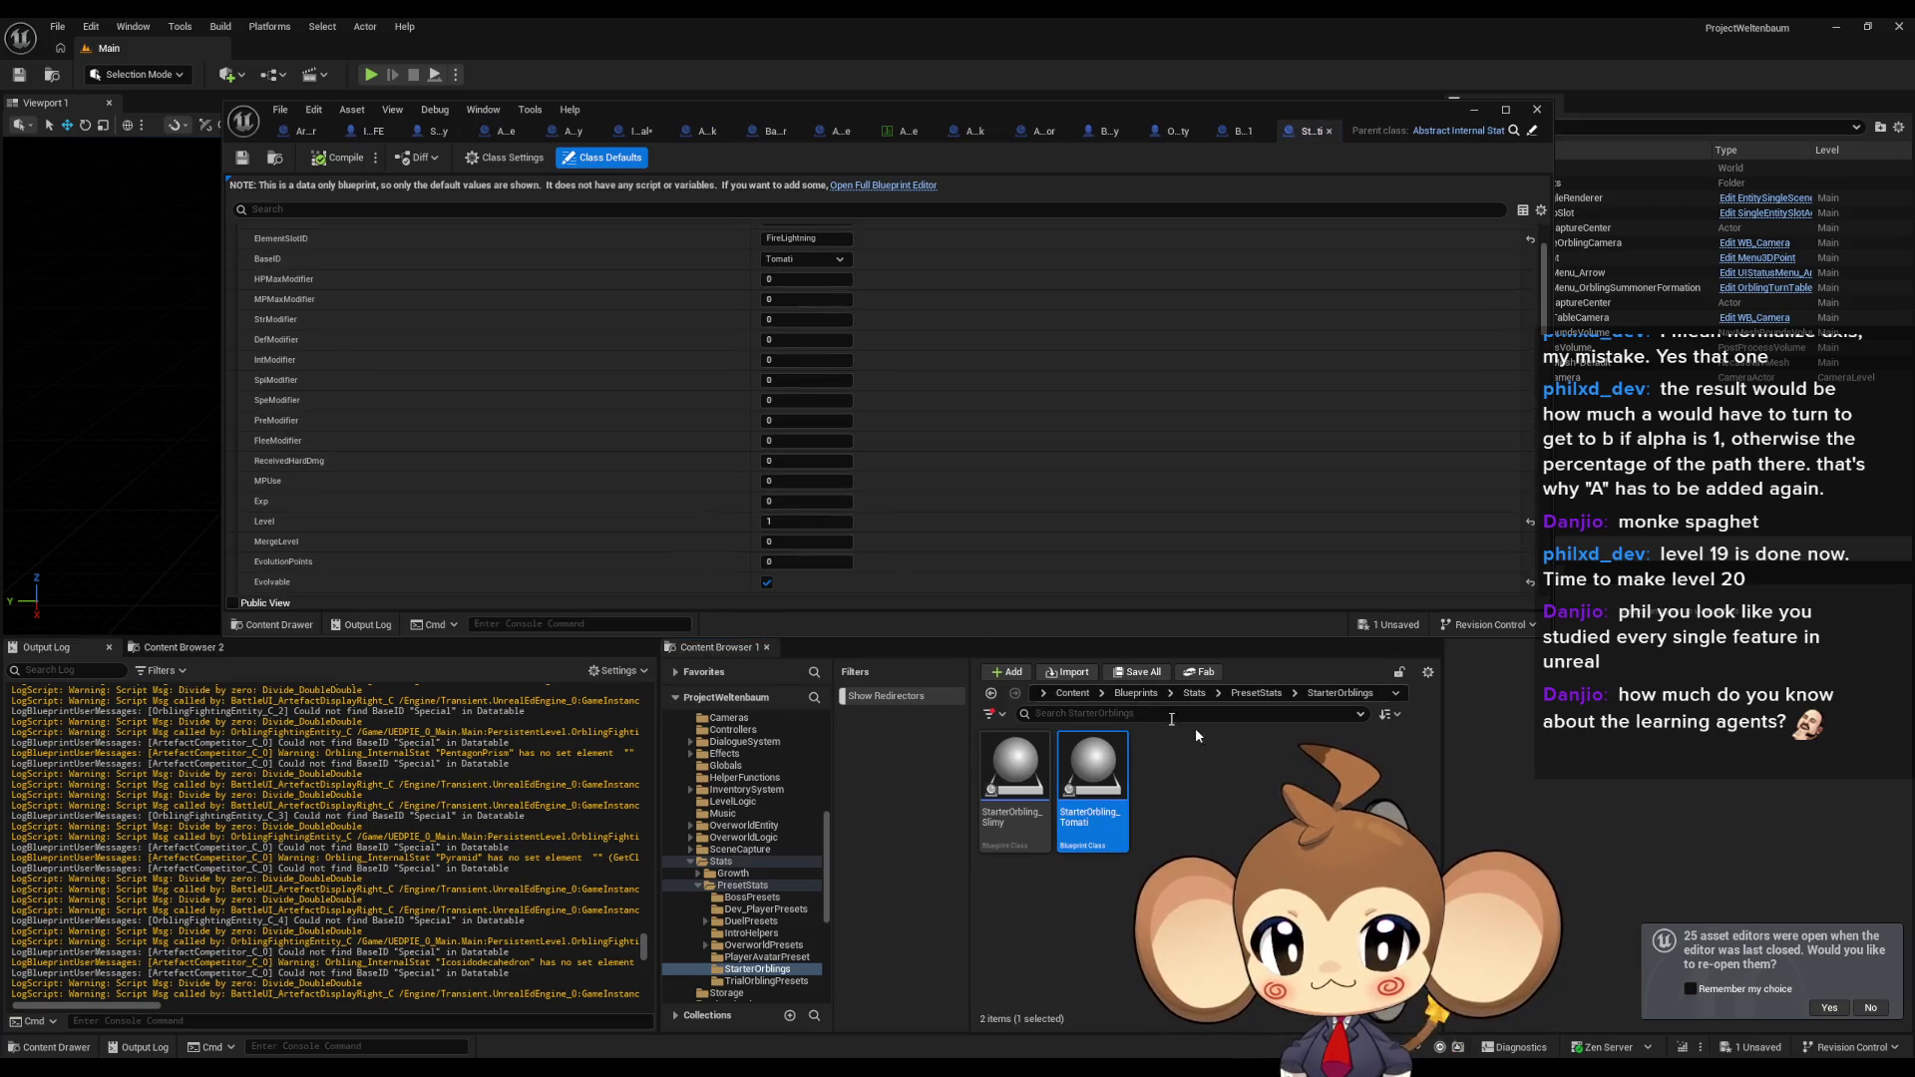
Open Tomati_Island1_1 from OverworldPresets > Island01 and maximize the editor.
{"action": "left_click", "coordinate": [1255, 693]}
{"action": "double_click", "coordinate": [1349, 758]}
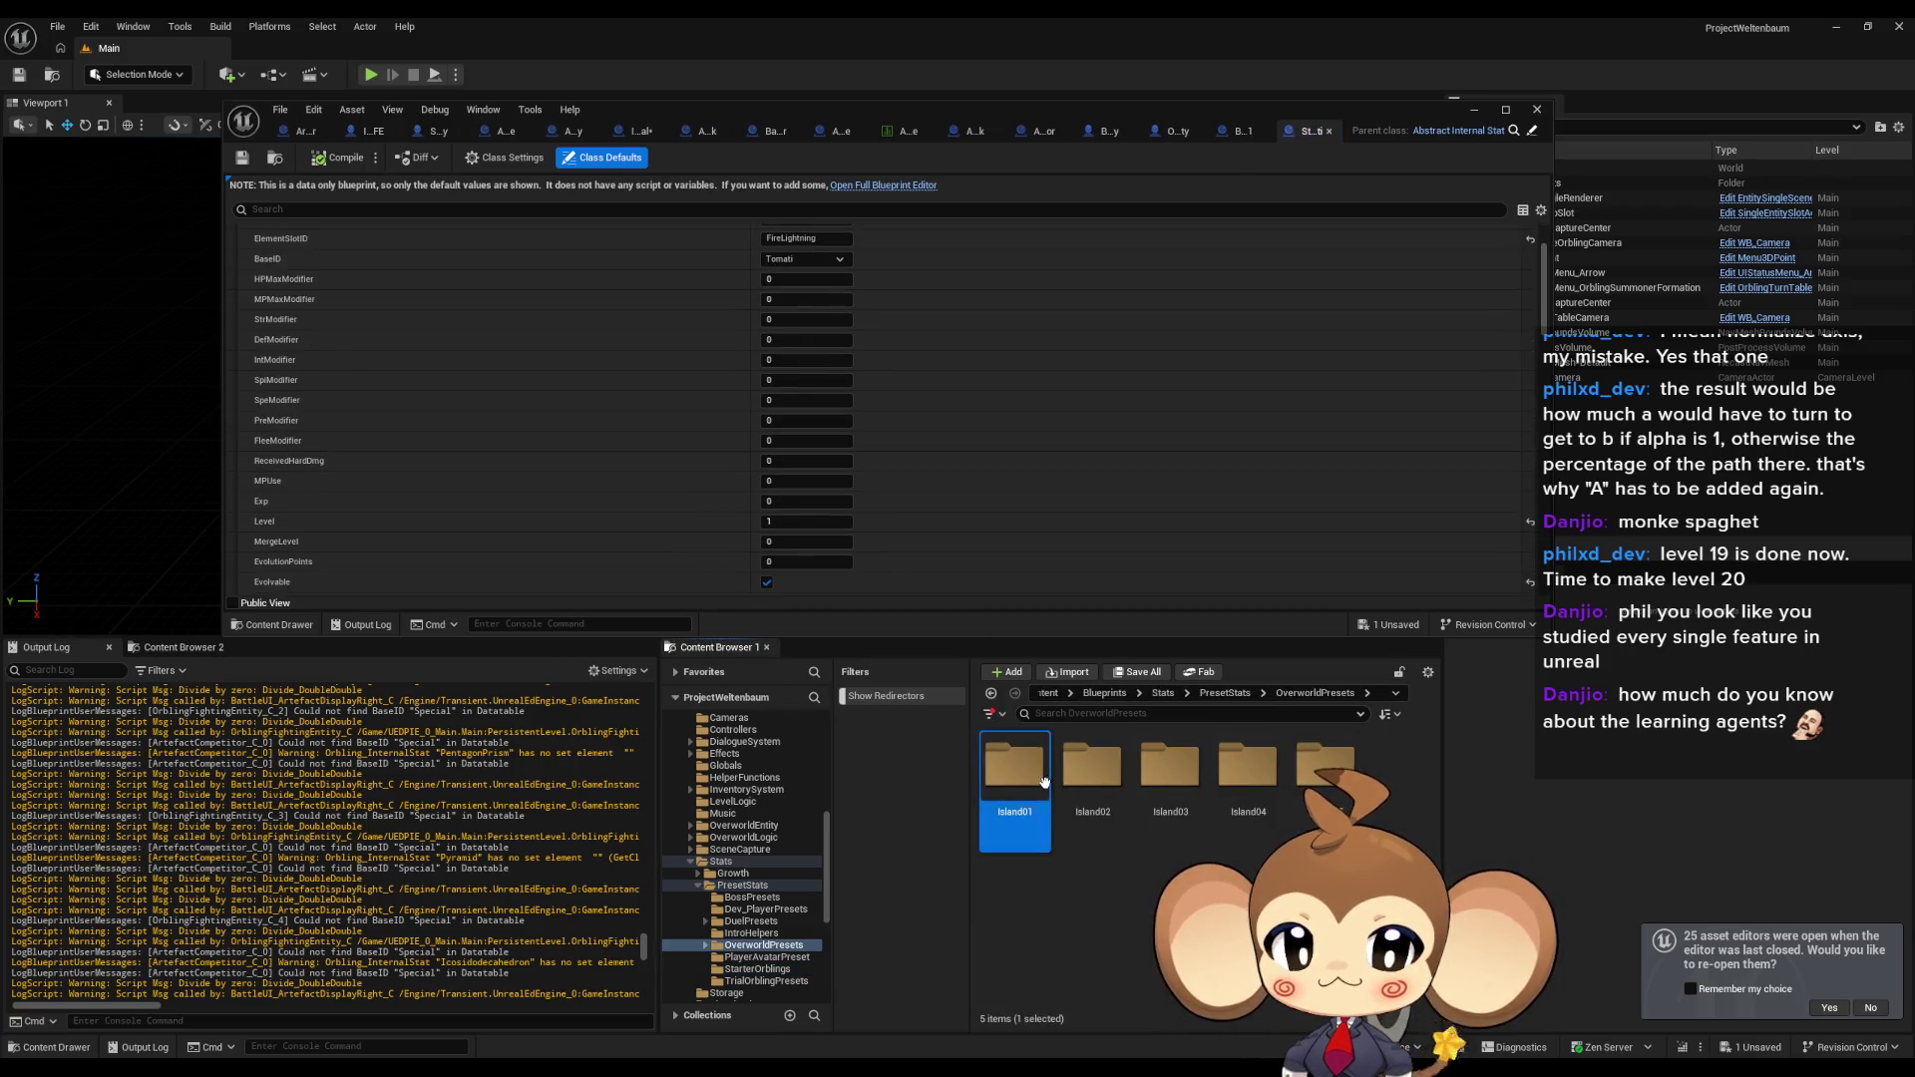
{"action": "double_click", "coordinate": [1015, 766]}
{"action": "double_click", "coordinate": [1109, 773]}
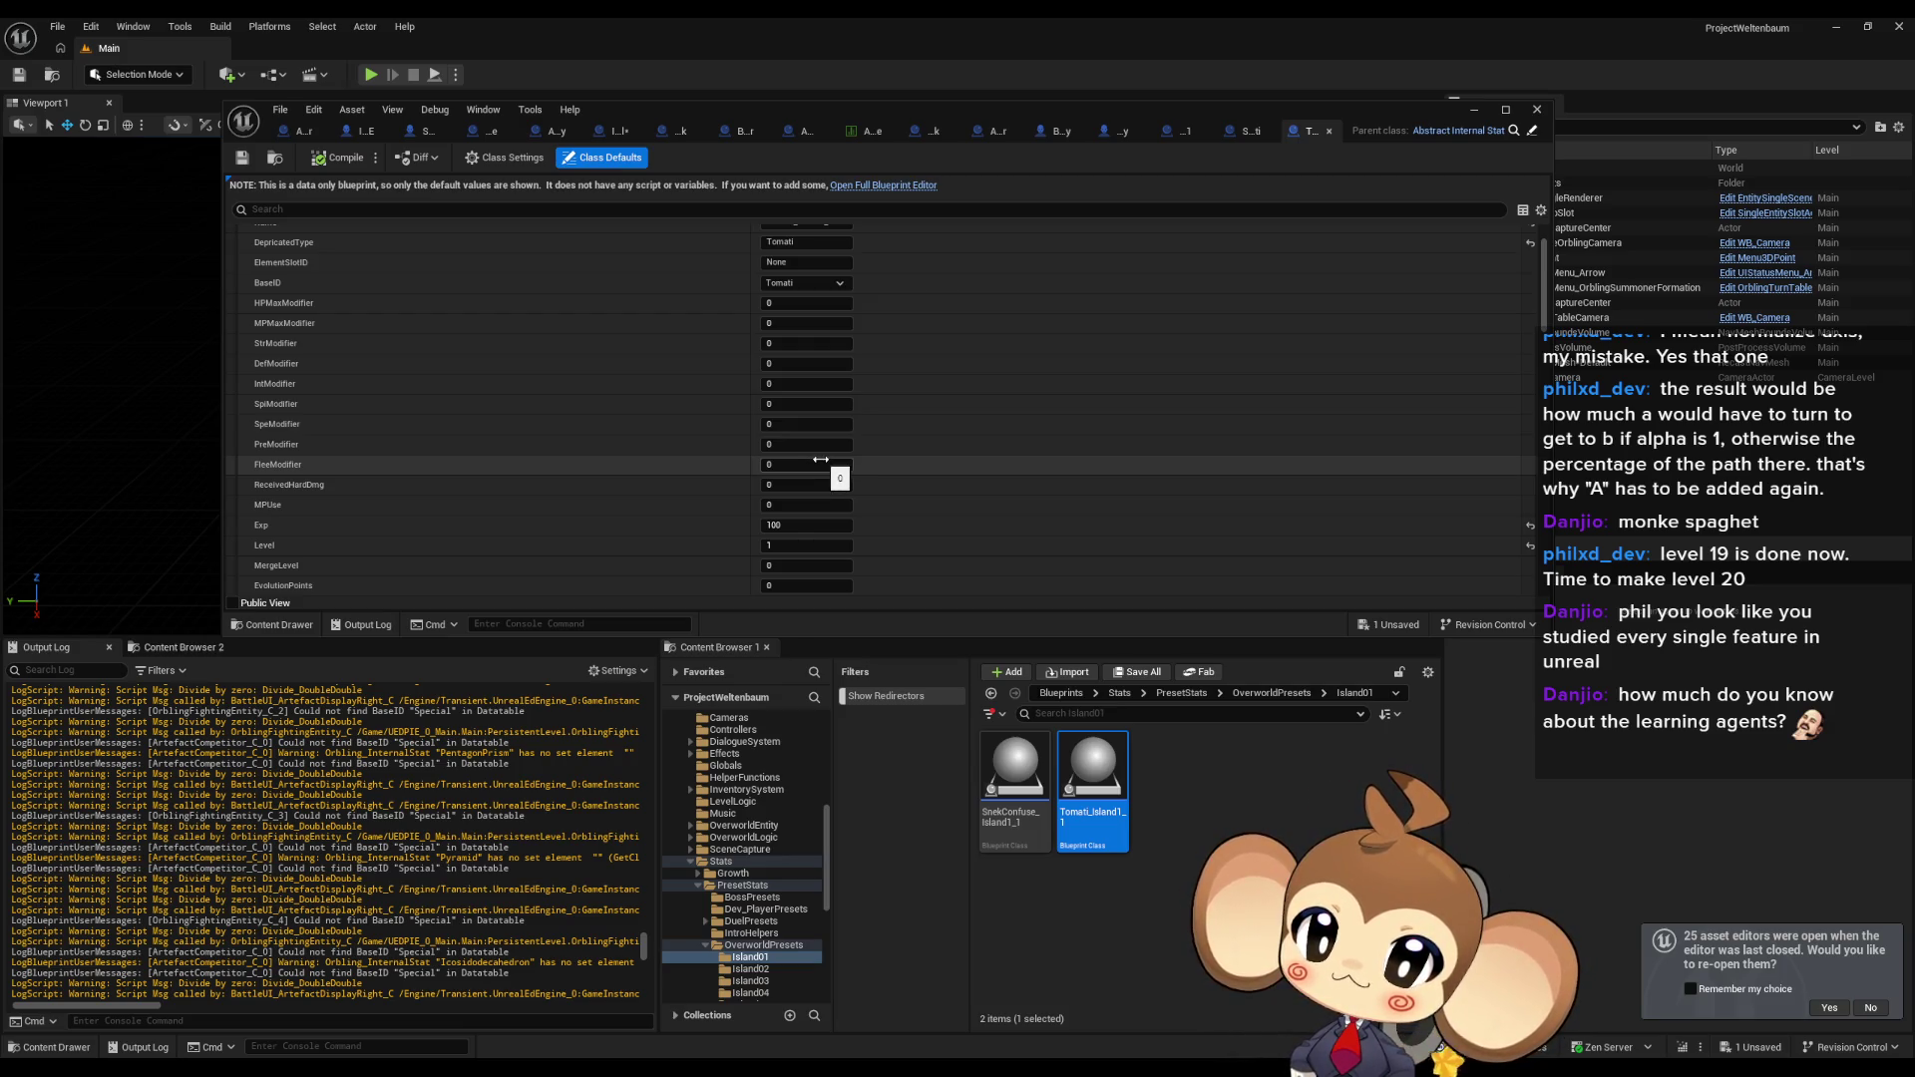
{"action": "scroll", "coordinate": [820, 460], "scroll_direction": "up", "scroll_amount": 3}
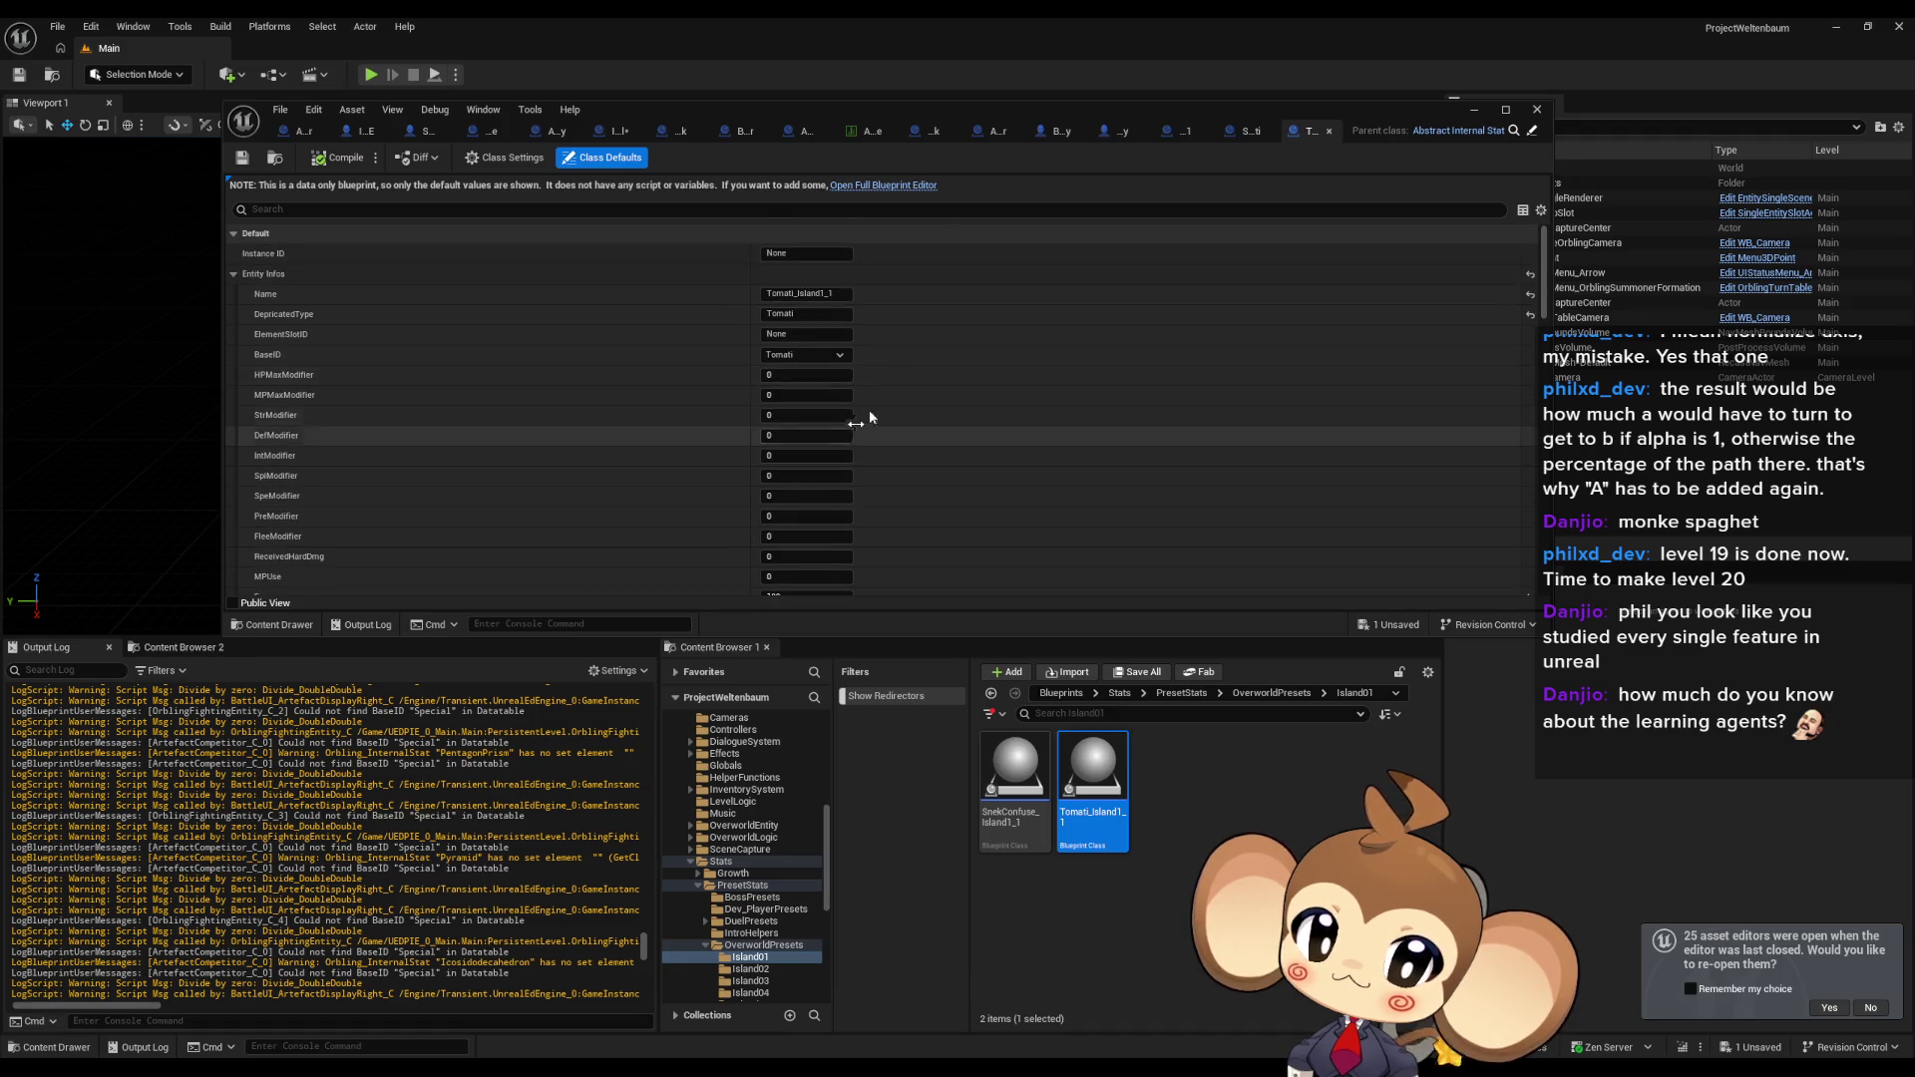
{"action": "double_click", "coordinate": [883, 108]}
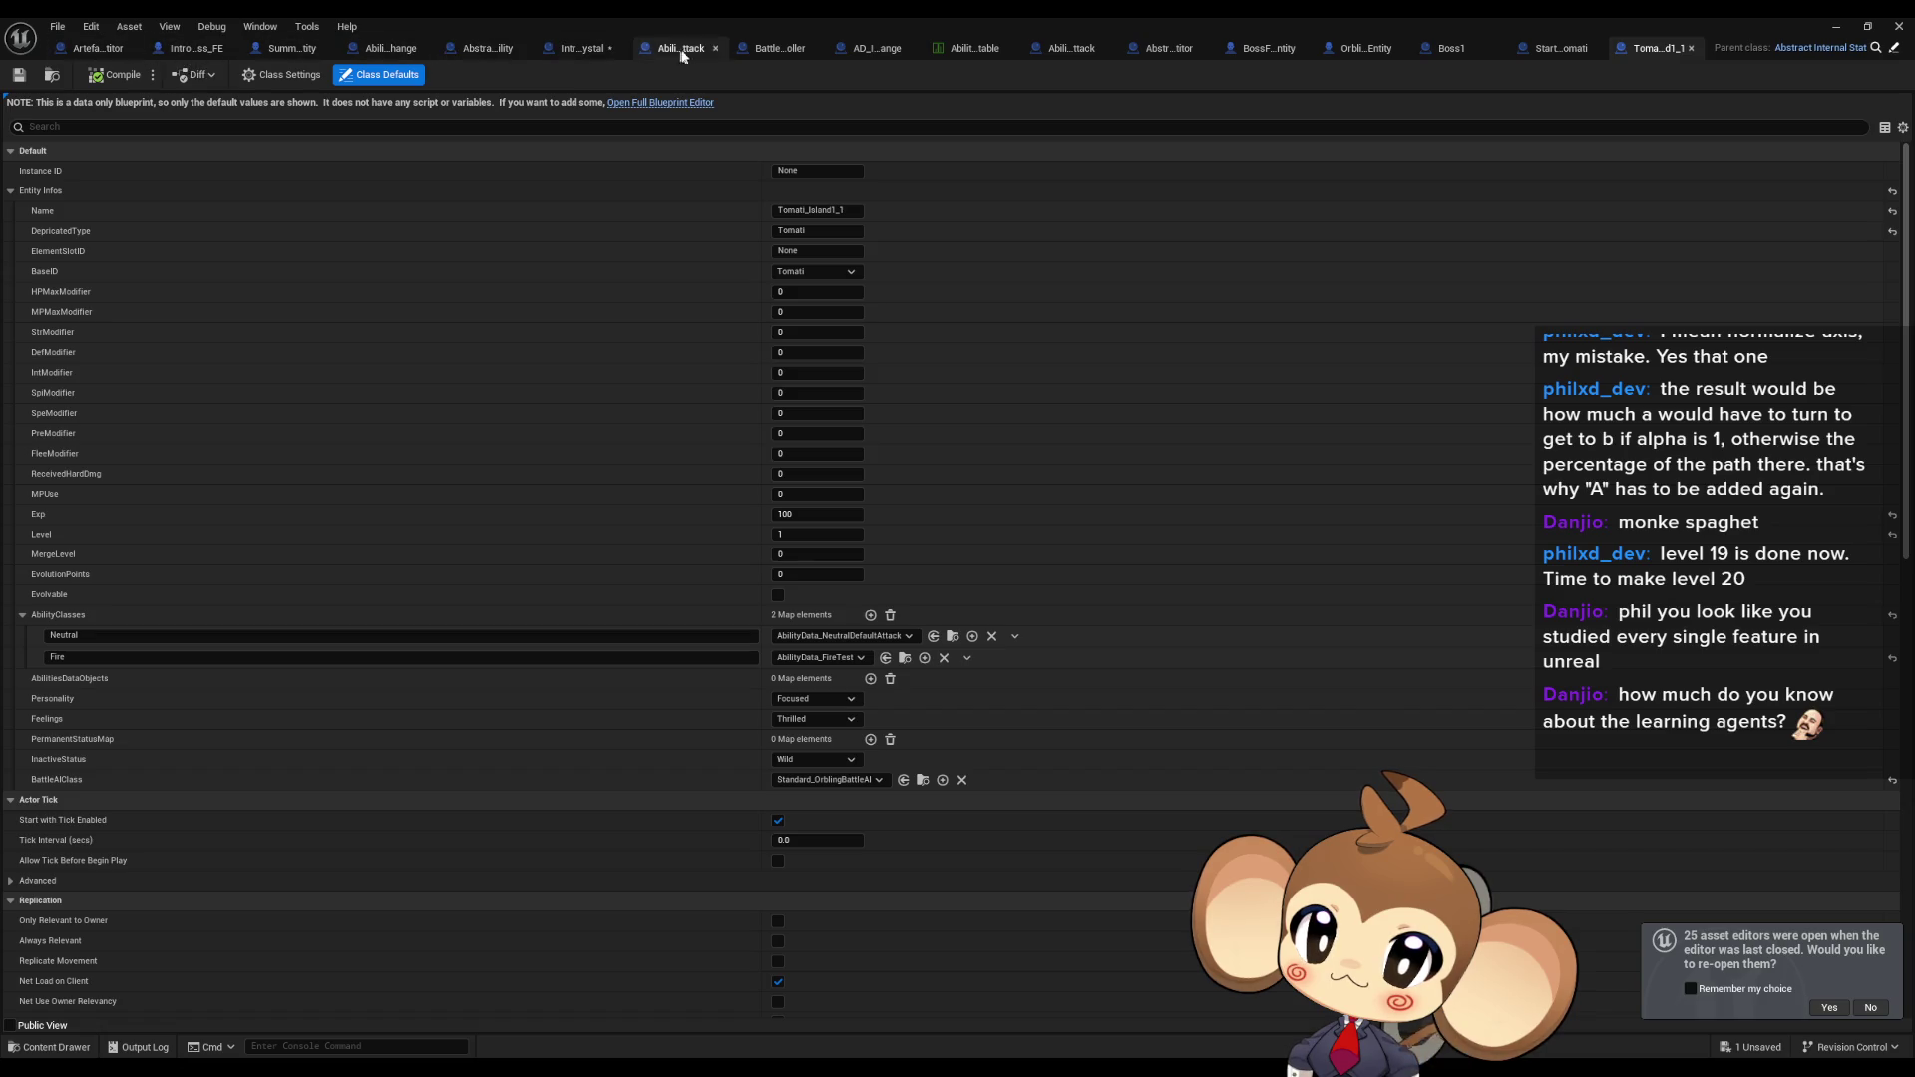
{"action": "left_click", "coordinate": [770, 48]}
Search BattleController for 'flee modifier' and go to the first result in EvolutionProcedure.
{"action": "left_click", "coordinate": [627, 873]}
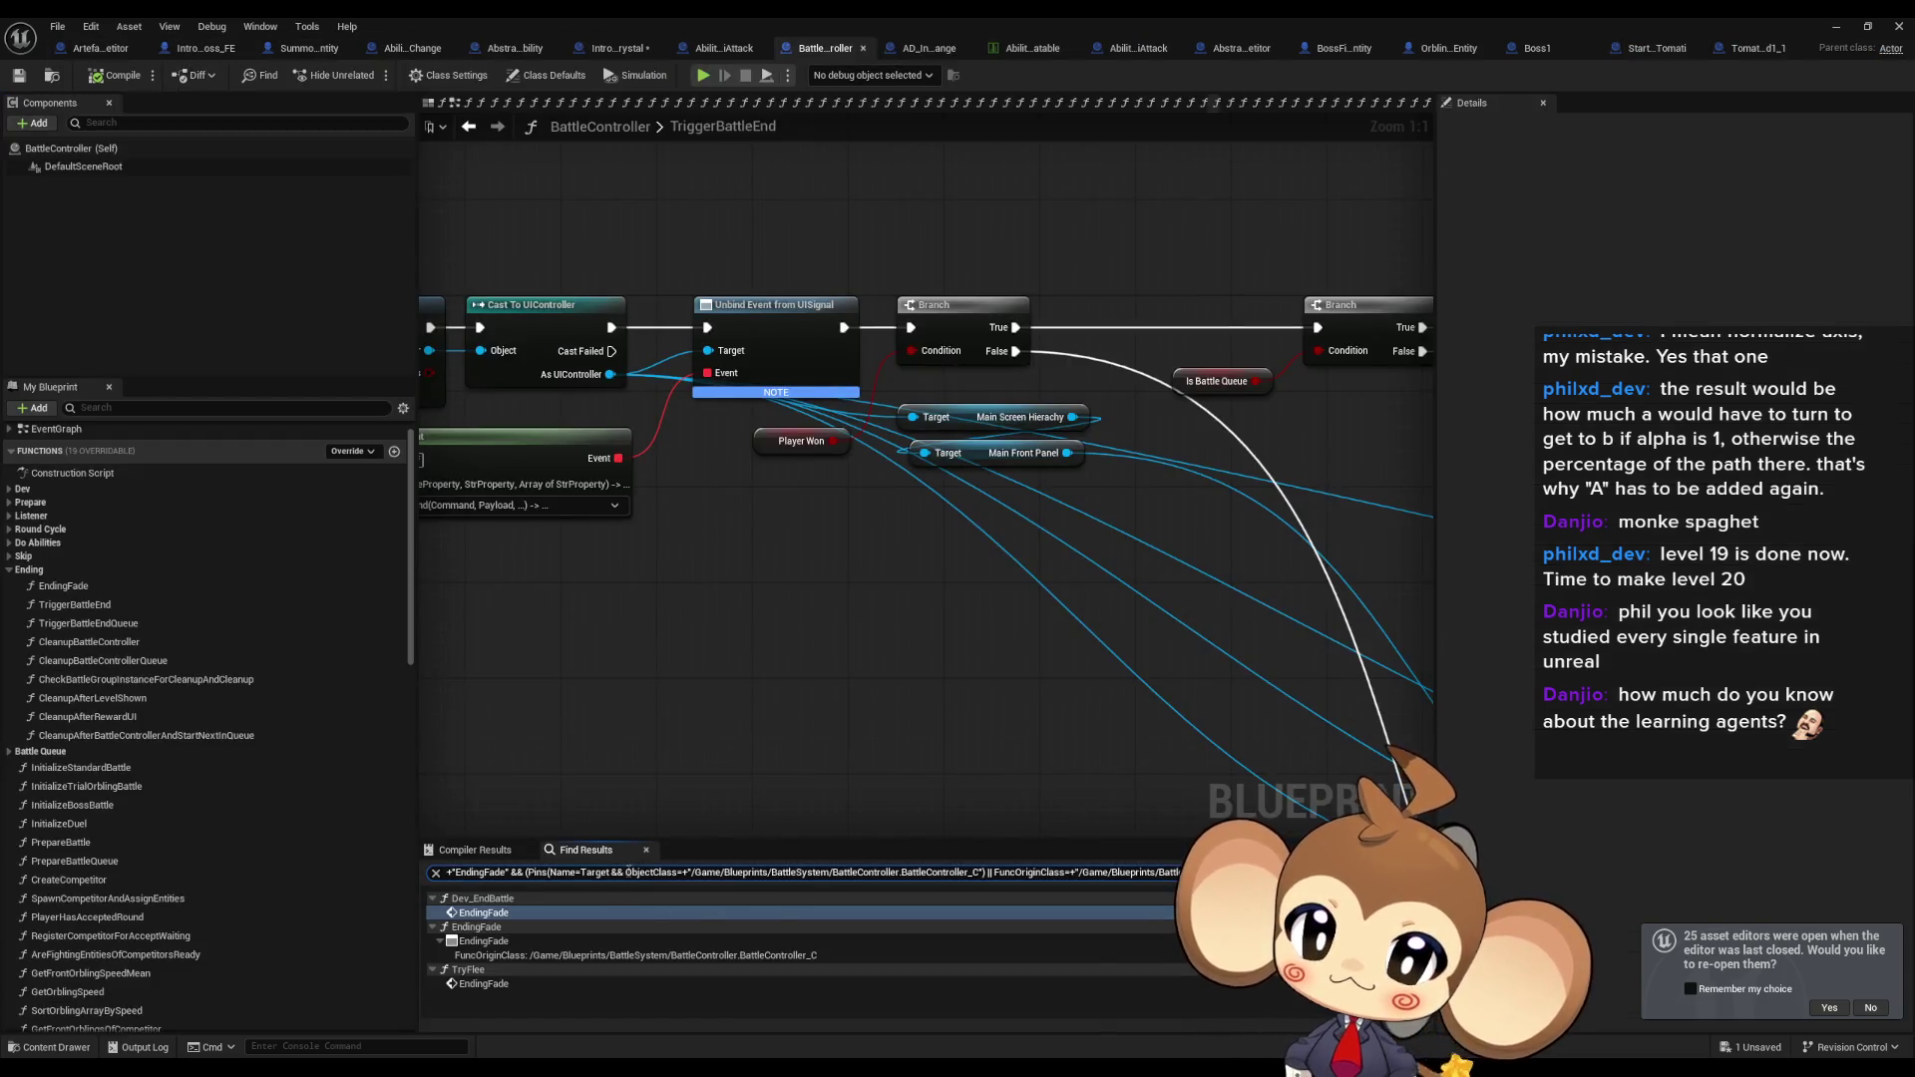
{"action": "key", "text": "ctrl+a"}
{"action": "type", "text": "flee"}
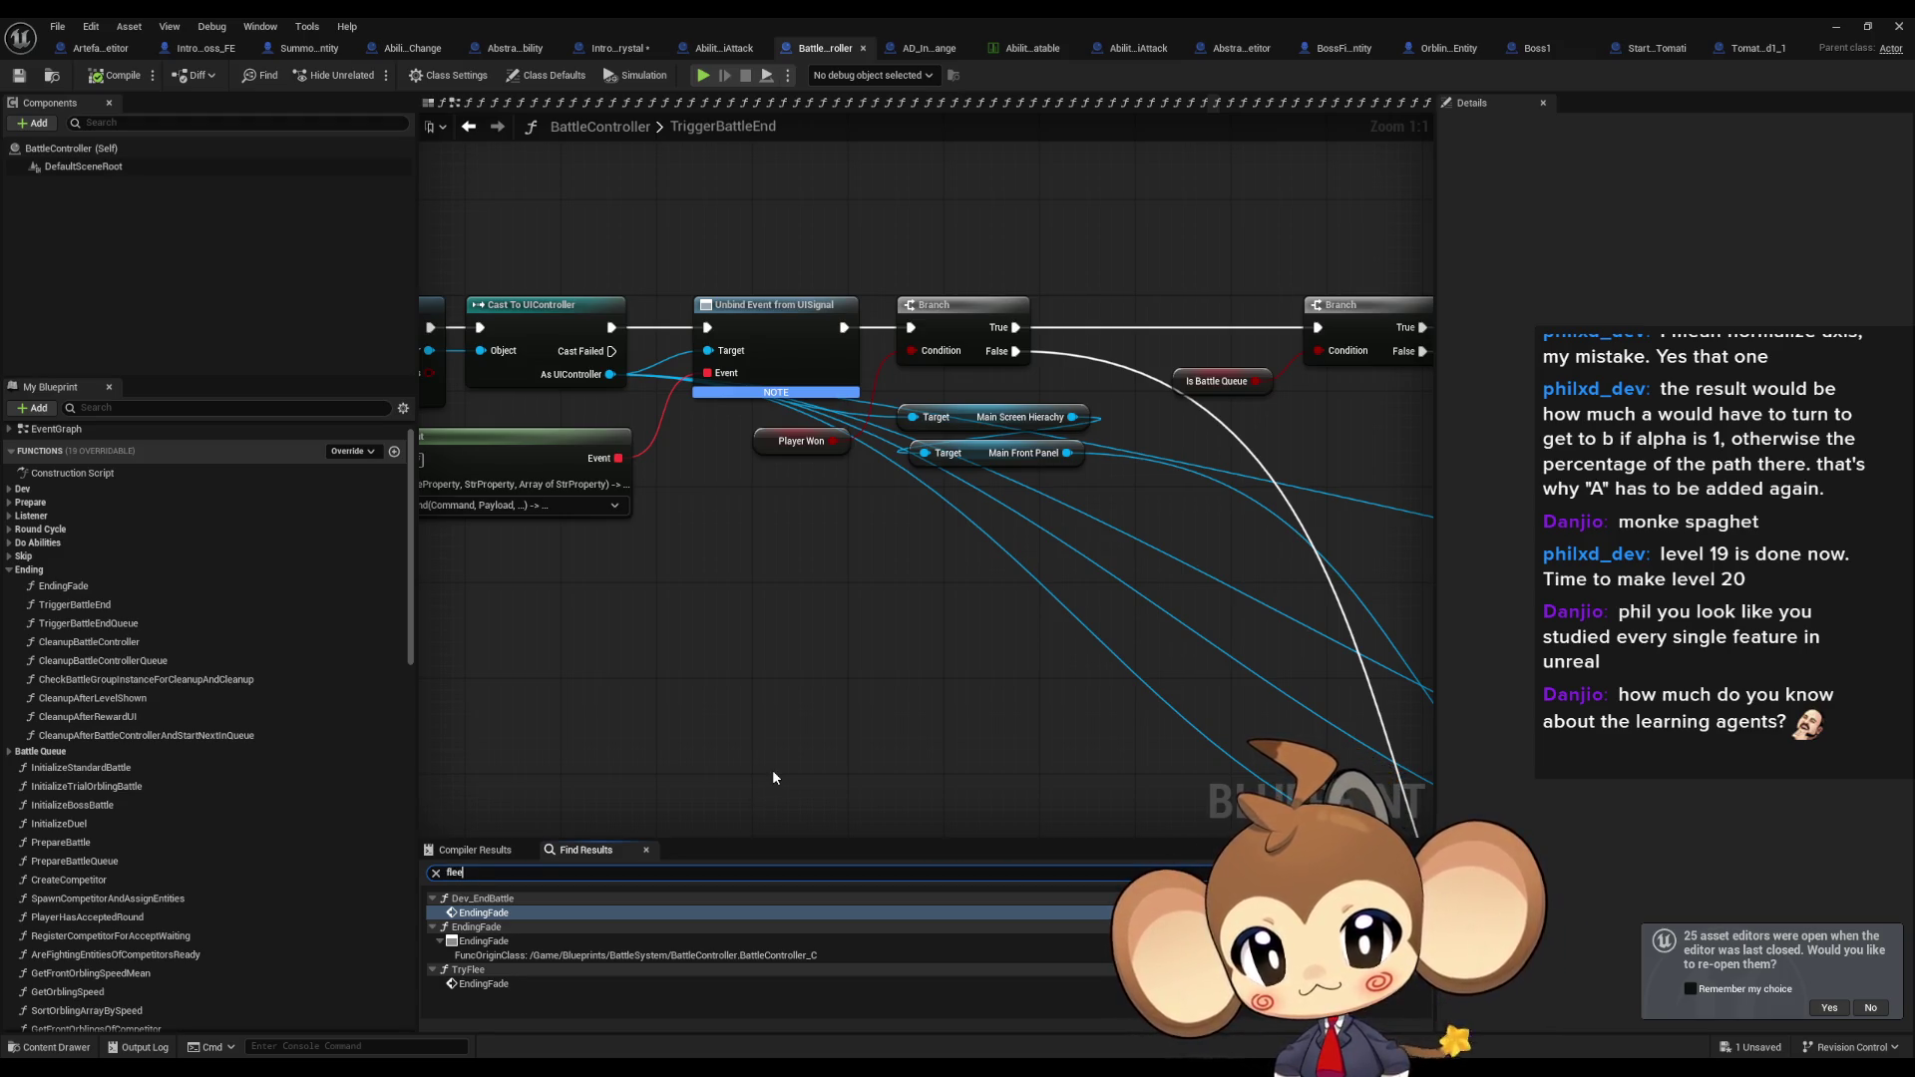
{"action": "type", "text": " modifier"}
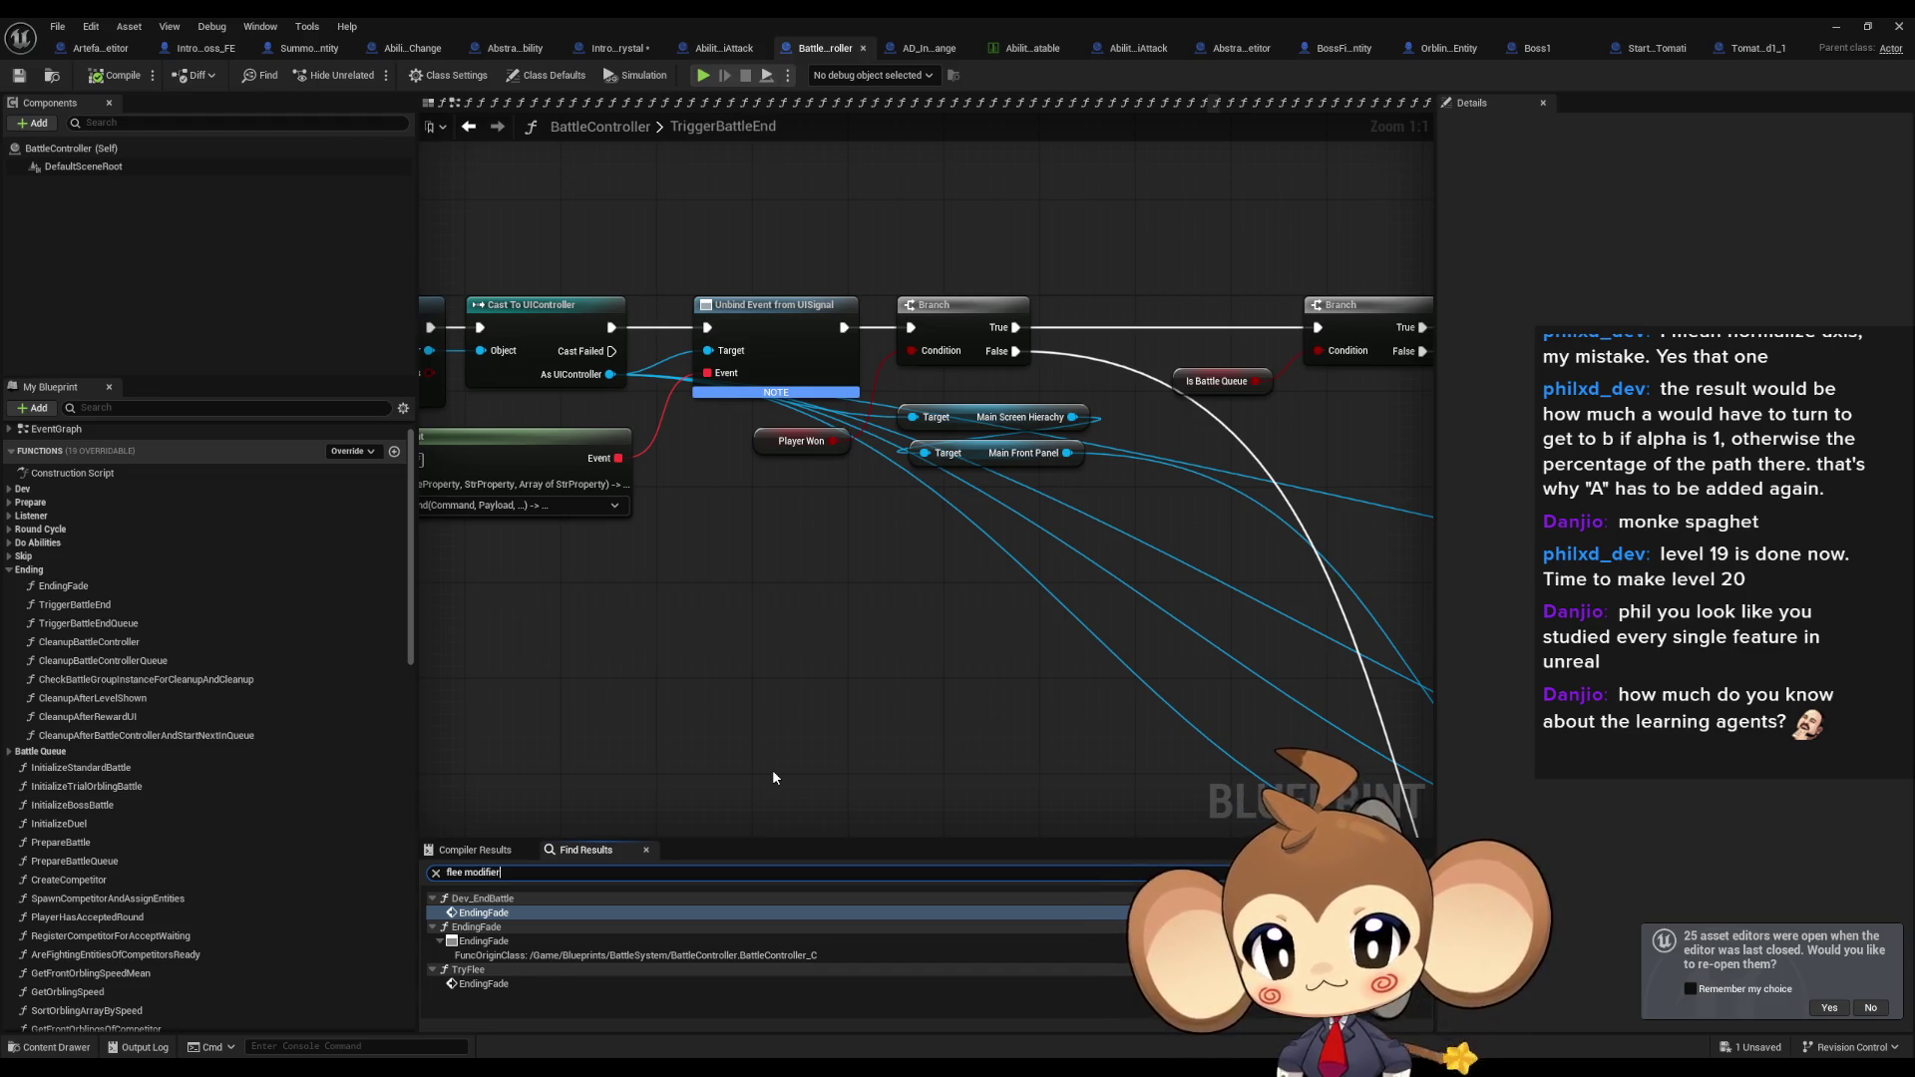
{"action": "key", "text": "Return"}
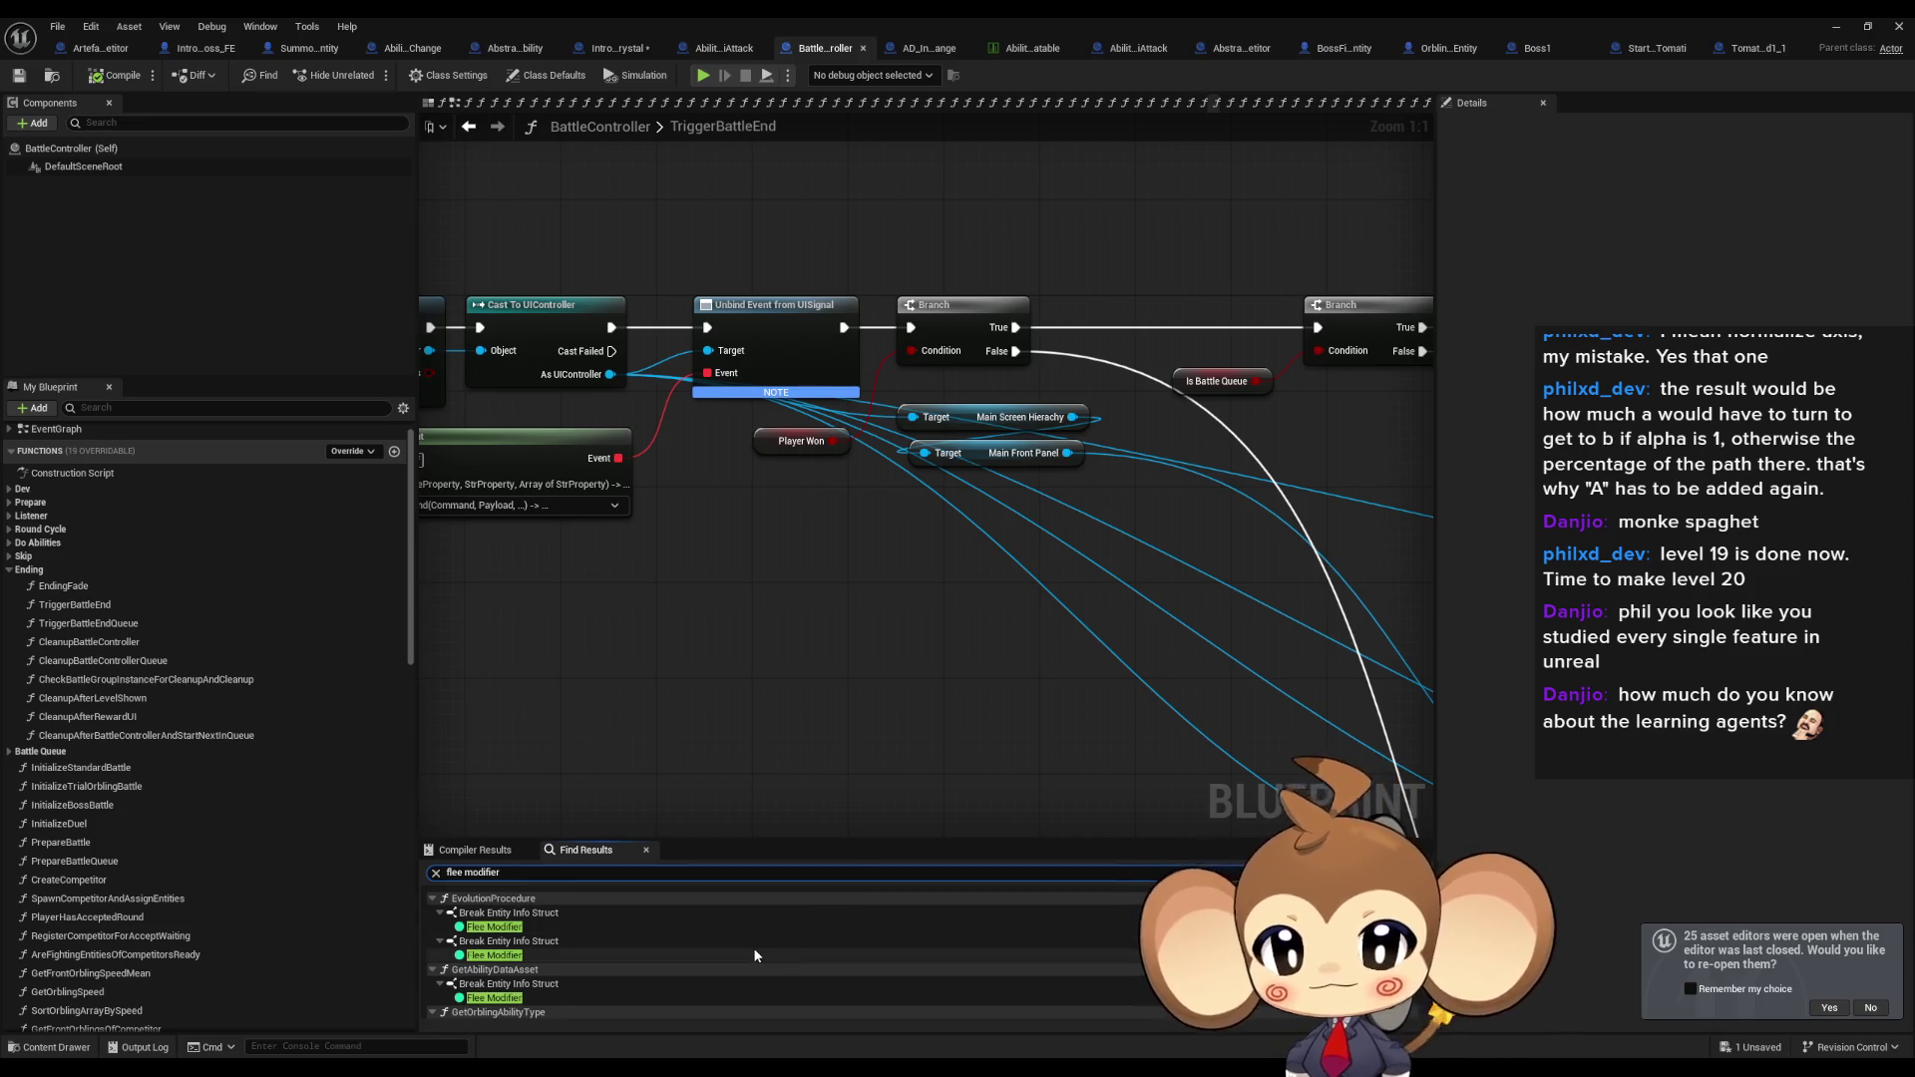
{"action": "scroll", "coordinate": [753, 948], "scroll_direction": "down", "scroll_amount": 3}
{"action": "scroll", "coordinate": [750, 948], "scroll_direction": "up", "scroll_amount": 3}
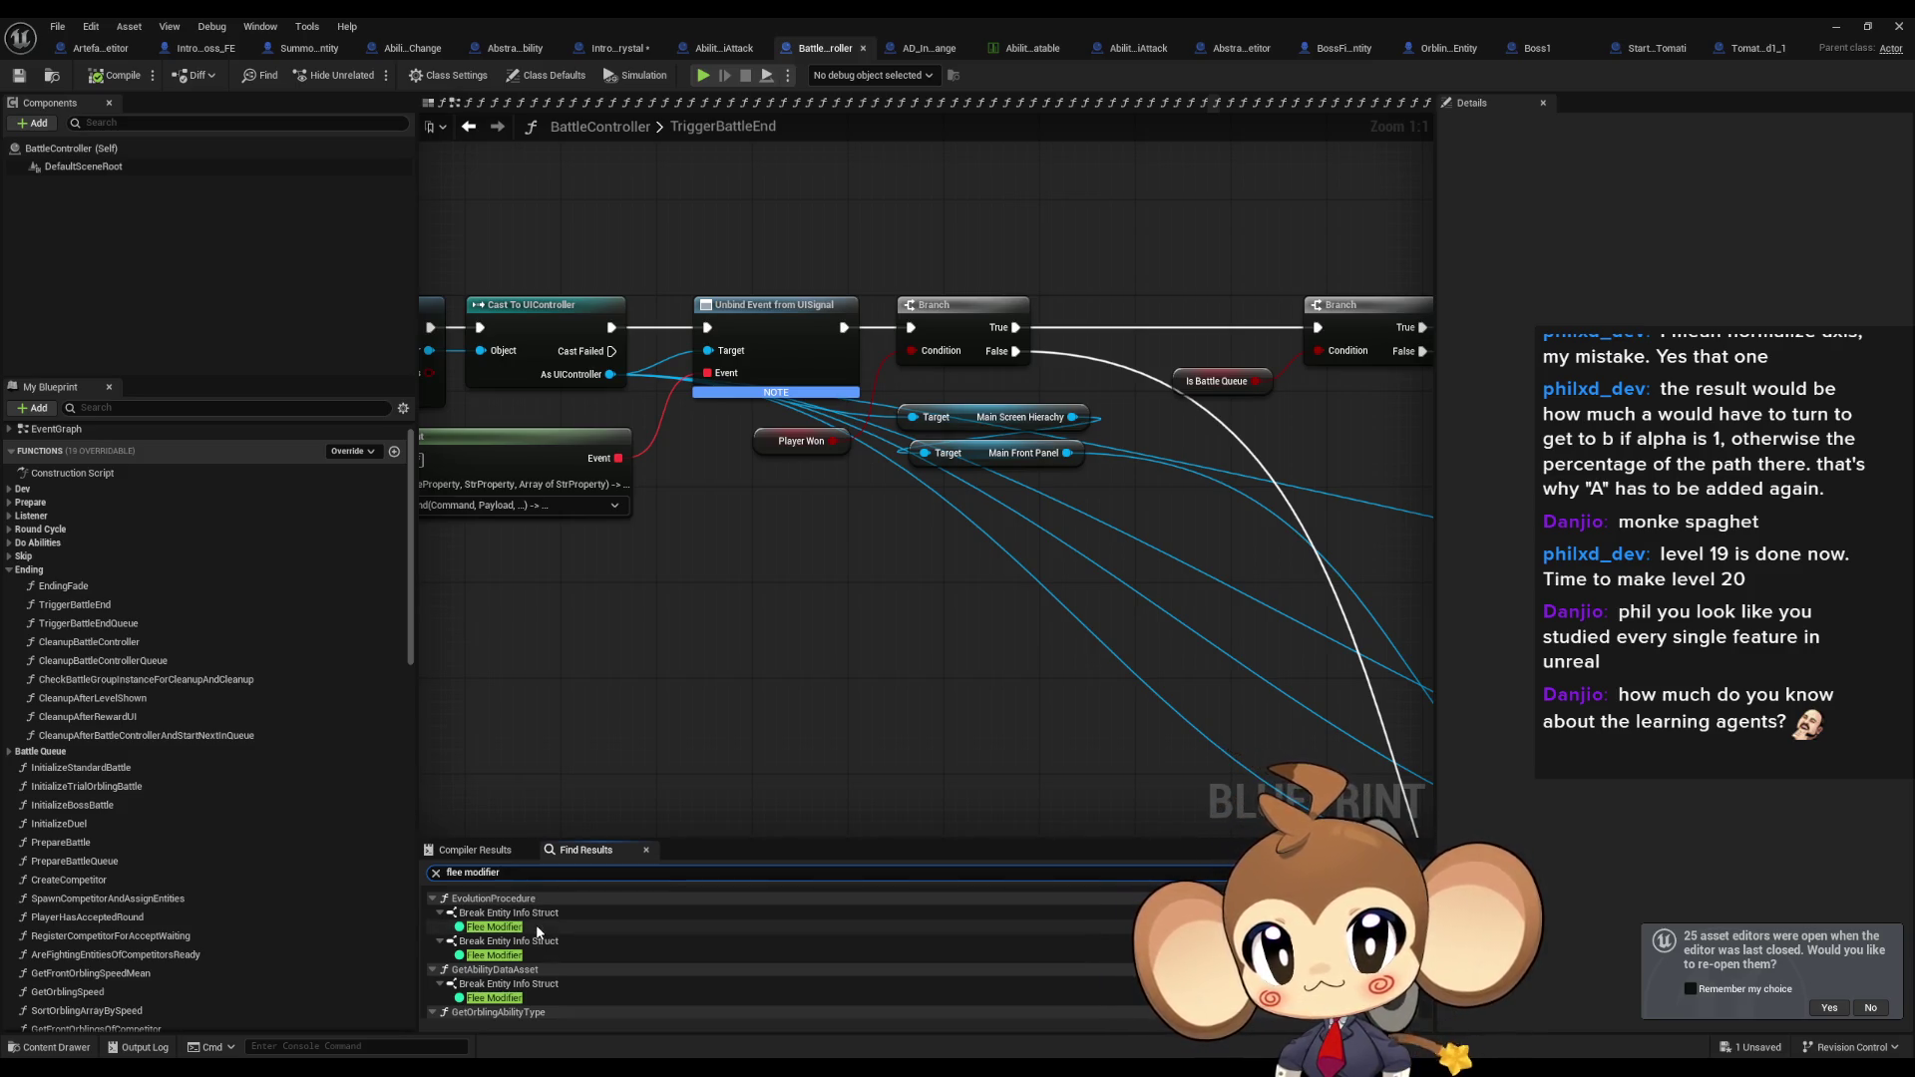
{"action": "double_click", "coordinate": [537, 928]}
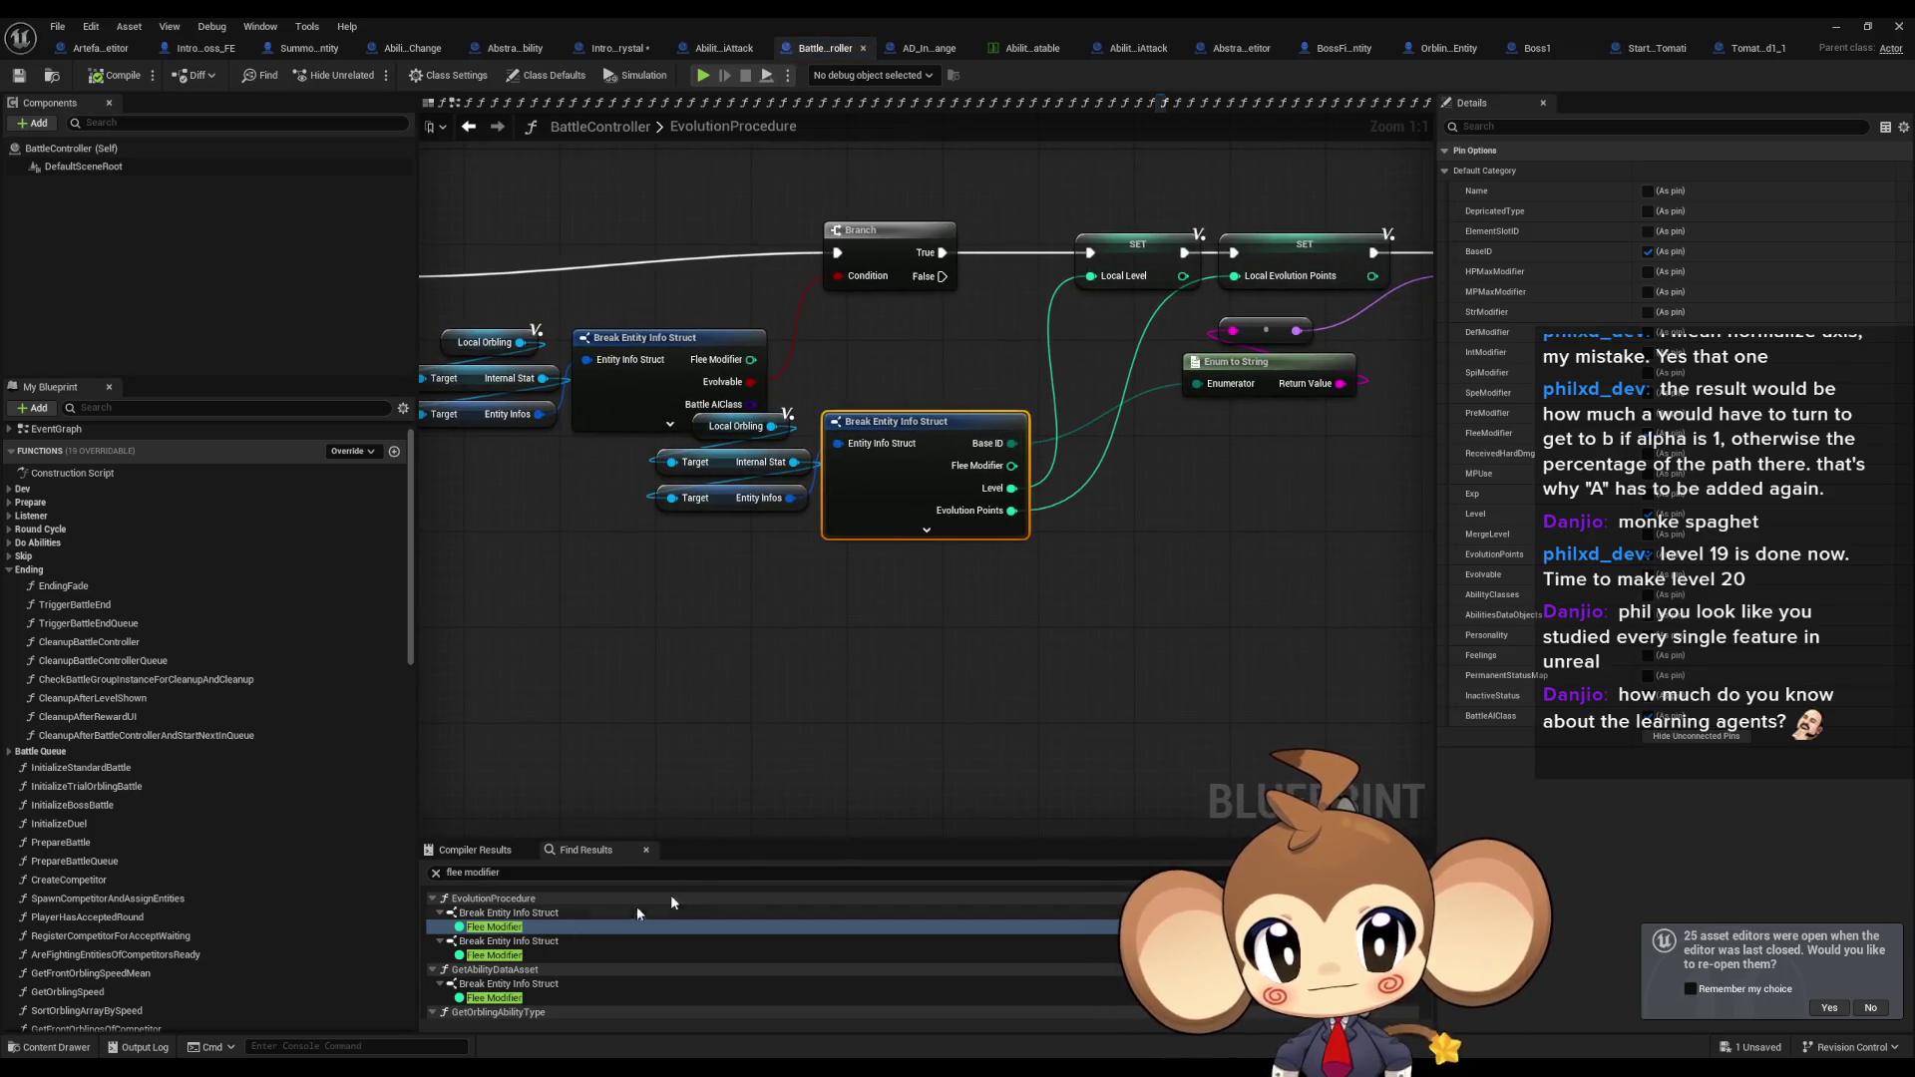
Hide unused pins on the Flee Modifier break nodes in EvolutionProcedure and GetAbilityDataAsset.
{"action": "left_click", "coordinate": [1696, 736]}
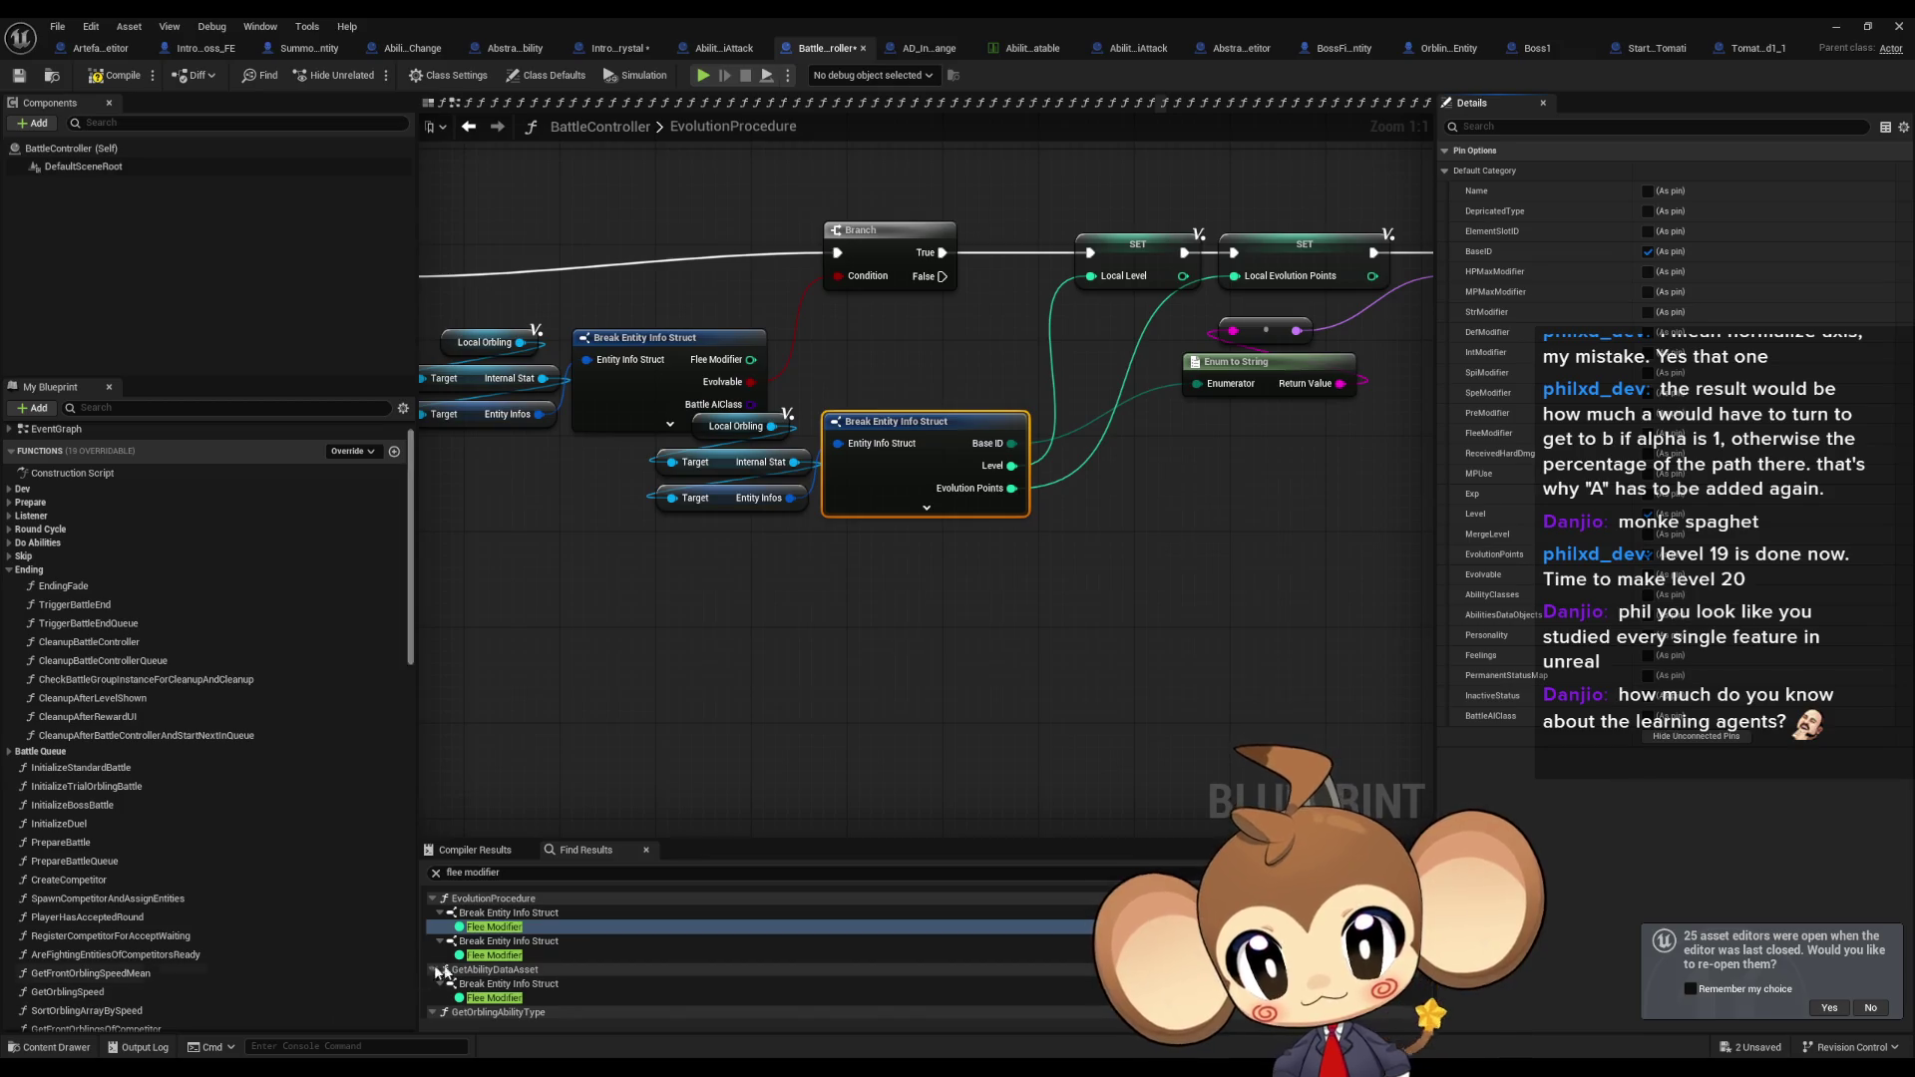
{"action": "left_click", "coordinate": [508, 956]}
{"action": "double_click", "coordinate": [509, 956]}
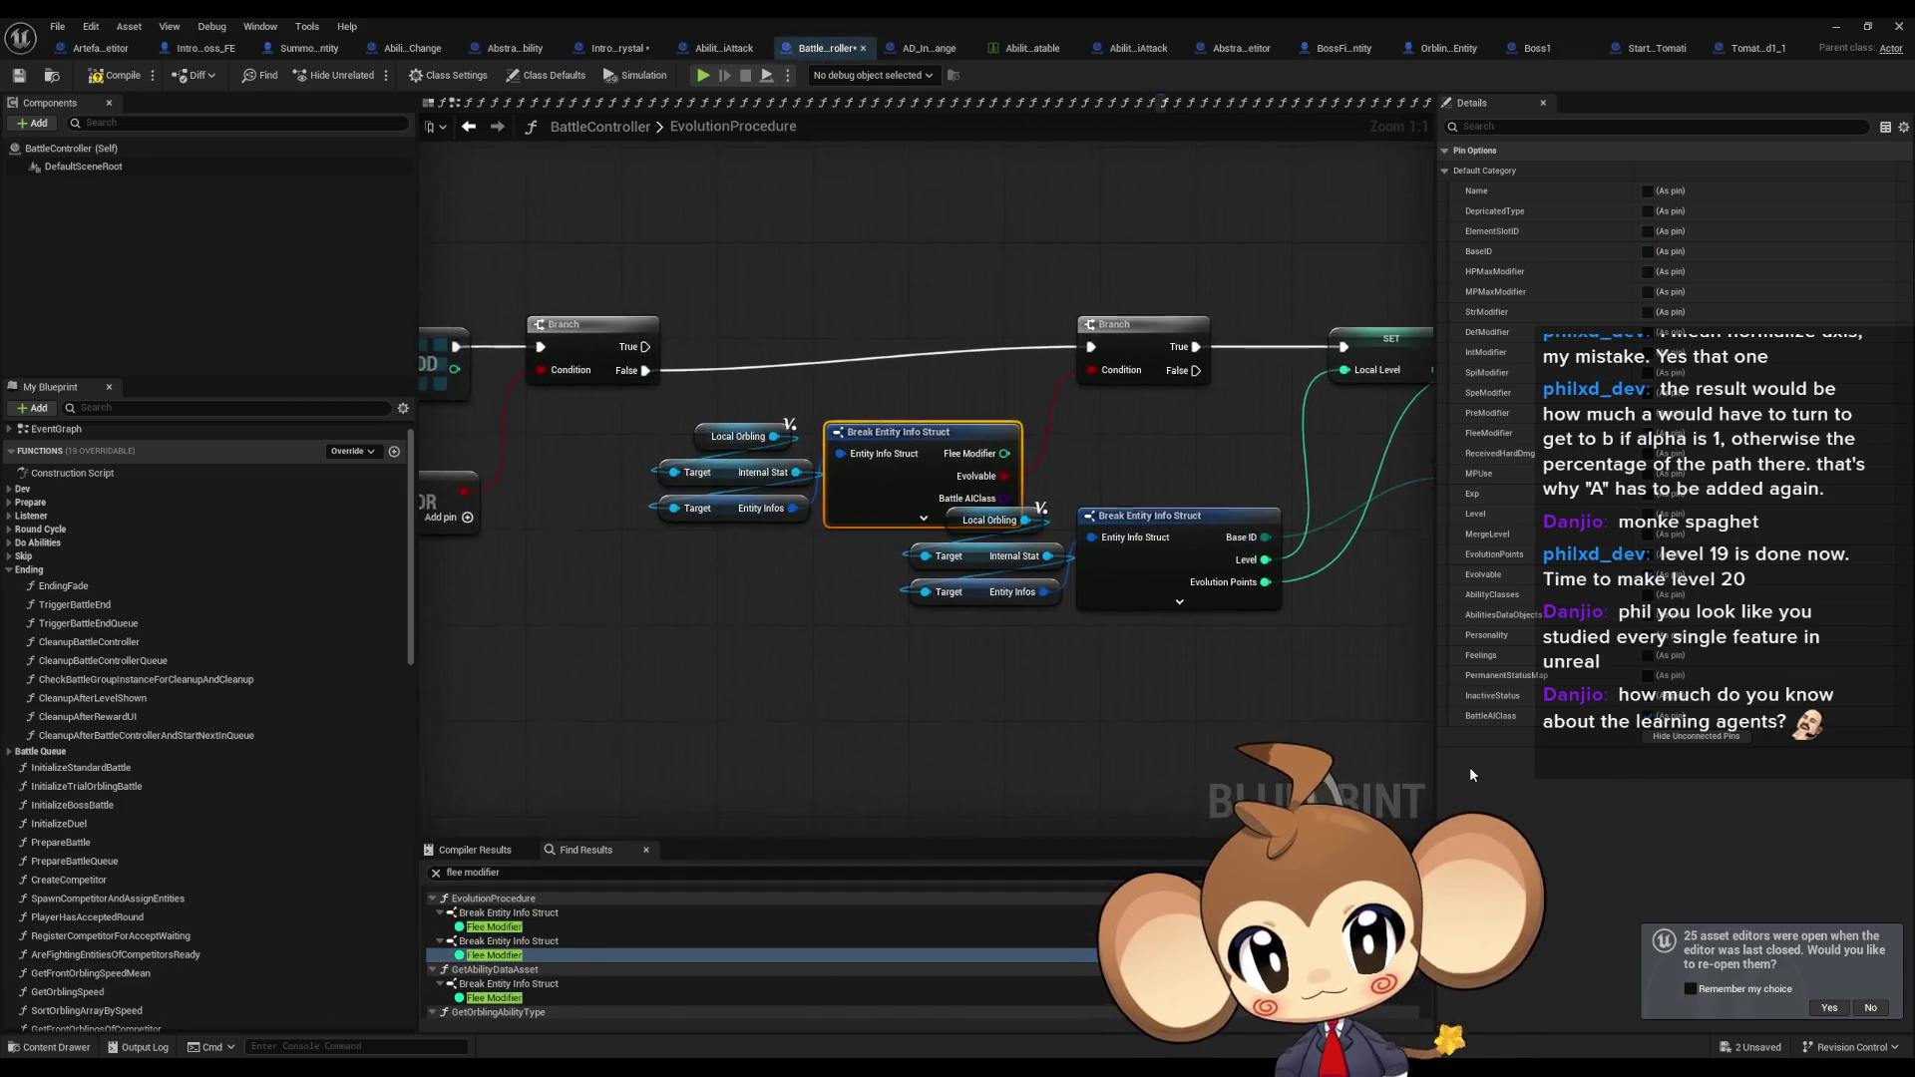
{"action": "left_click", "coordinate": [1709, 738]}
{"action": "double_click", "coordinate": [493, 998]}
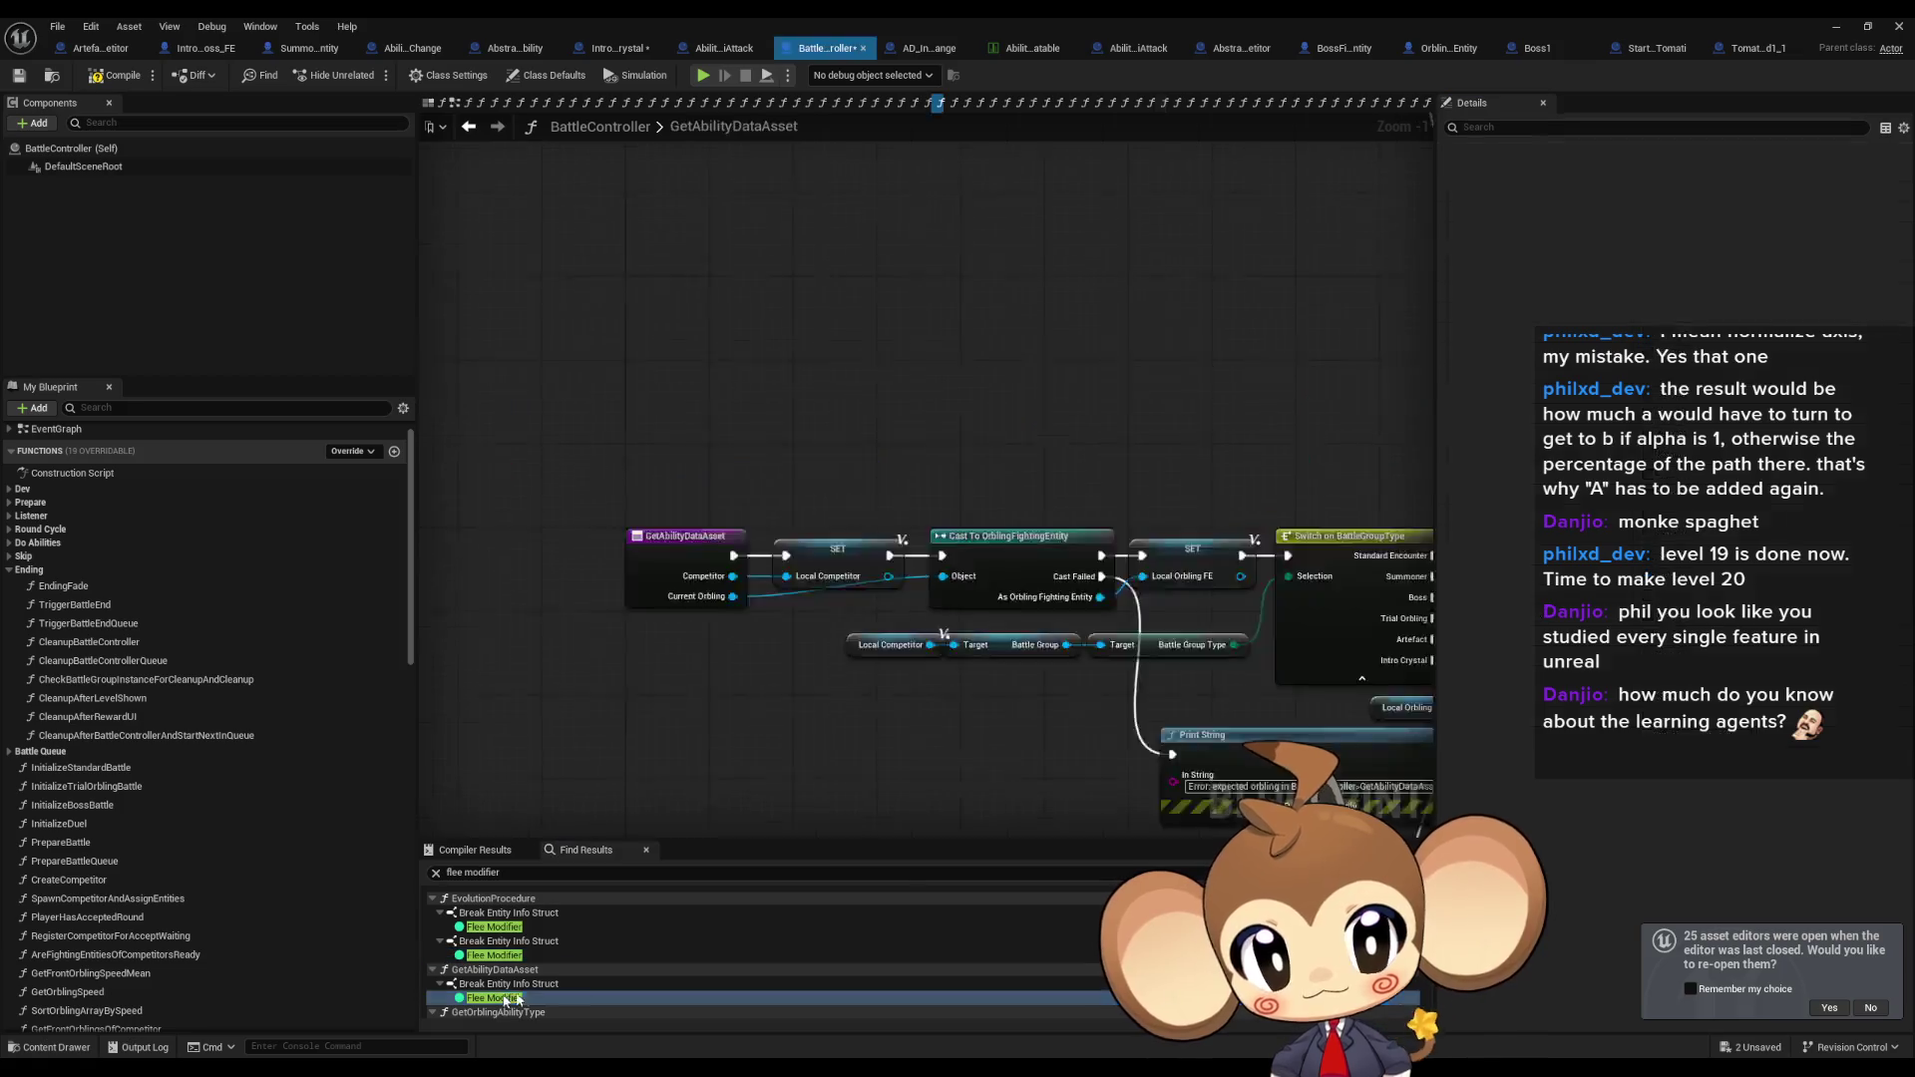
{"action": "left_click", "coordinate": [1667, 738]}
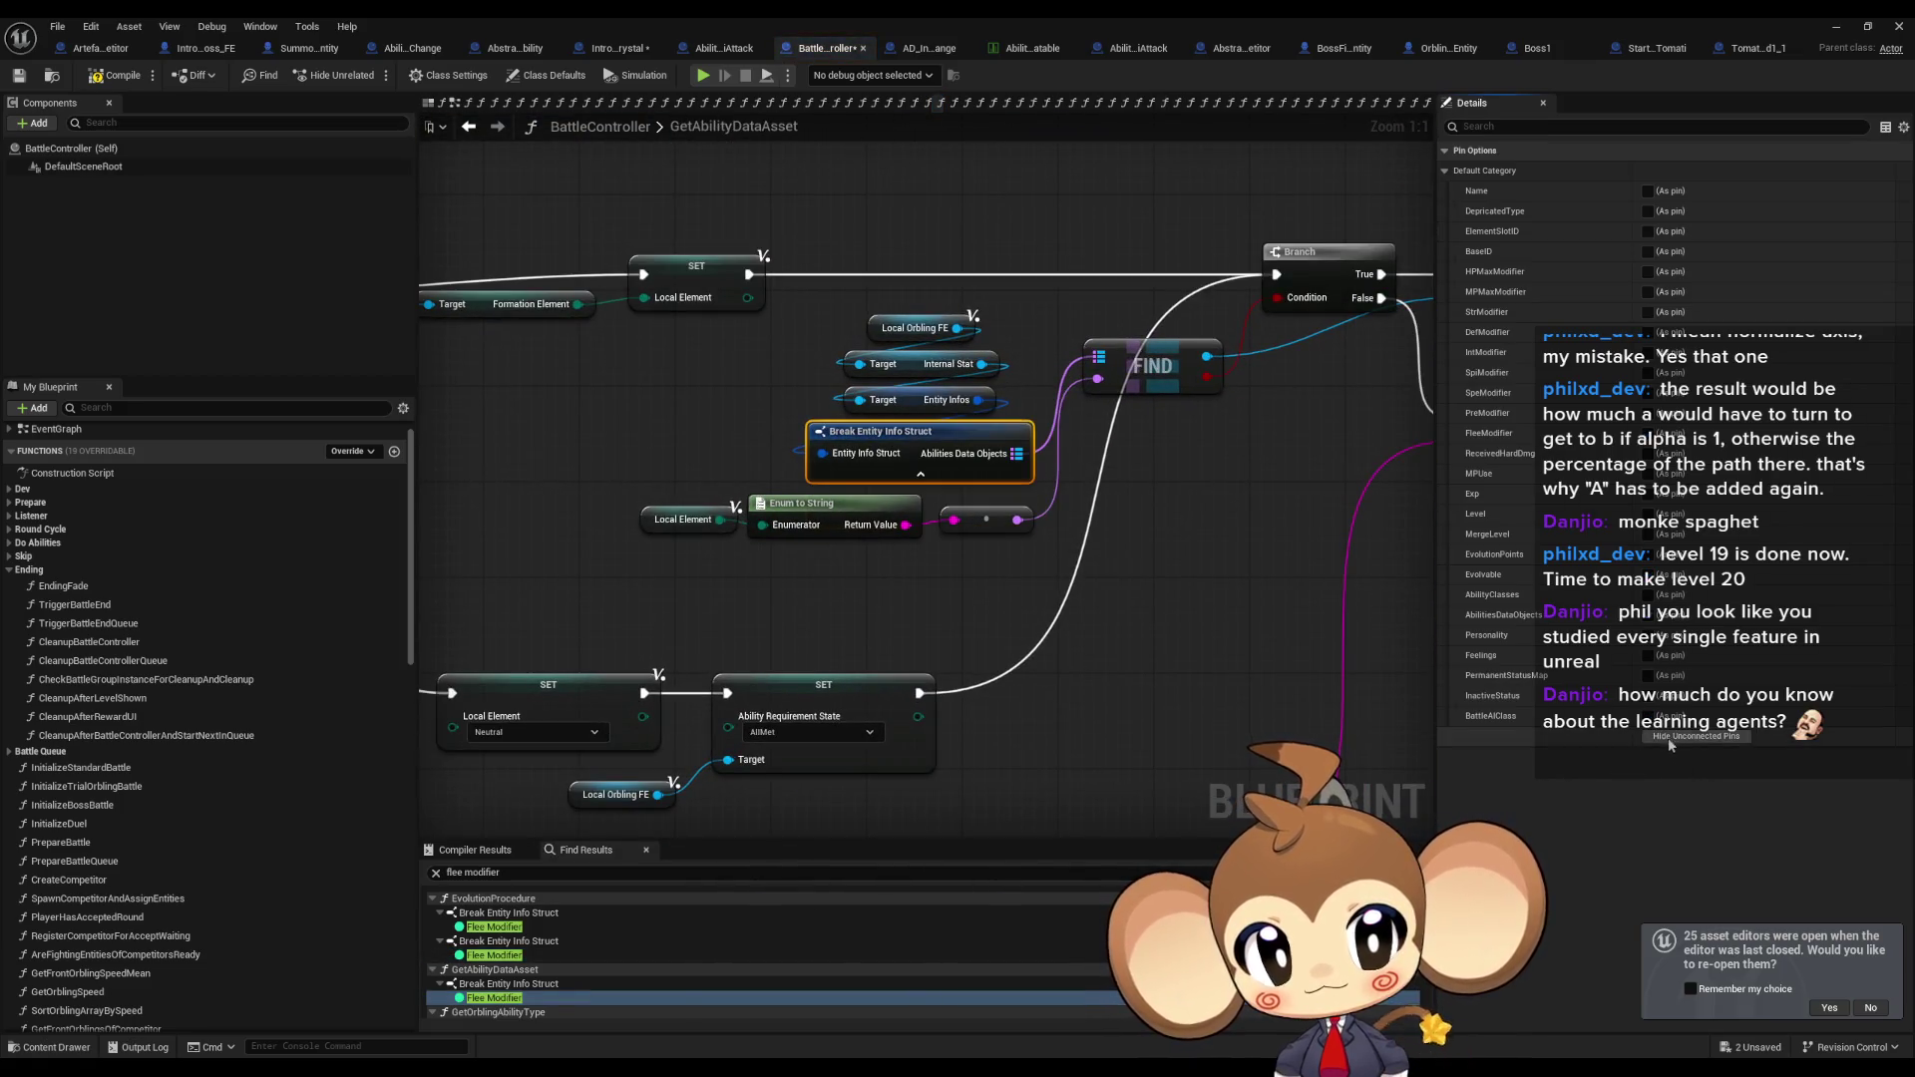
Hide the break node's unused pins in GetOrblingAbilityType and check its remaining Flee Modifier uses.
{"action": "scroll", "coordinate": [598, 957], "scroll_direction": "down", "scroll_amount": 2}
{"action": "double_click", "coordinate": [494, 968]}
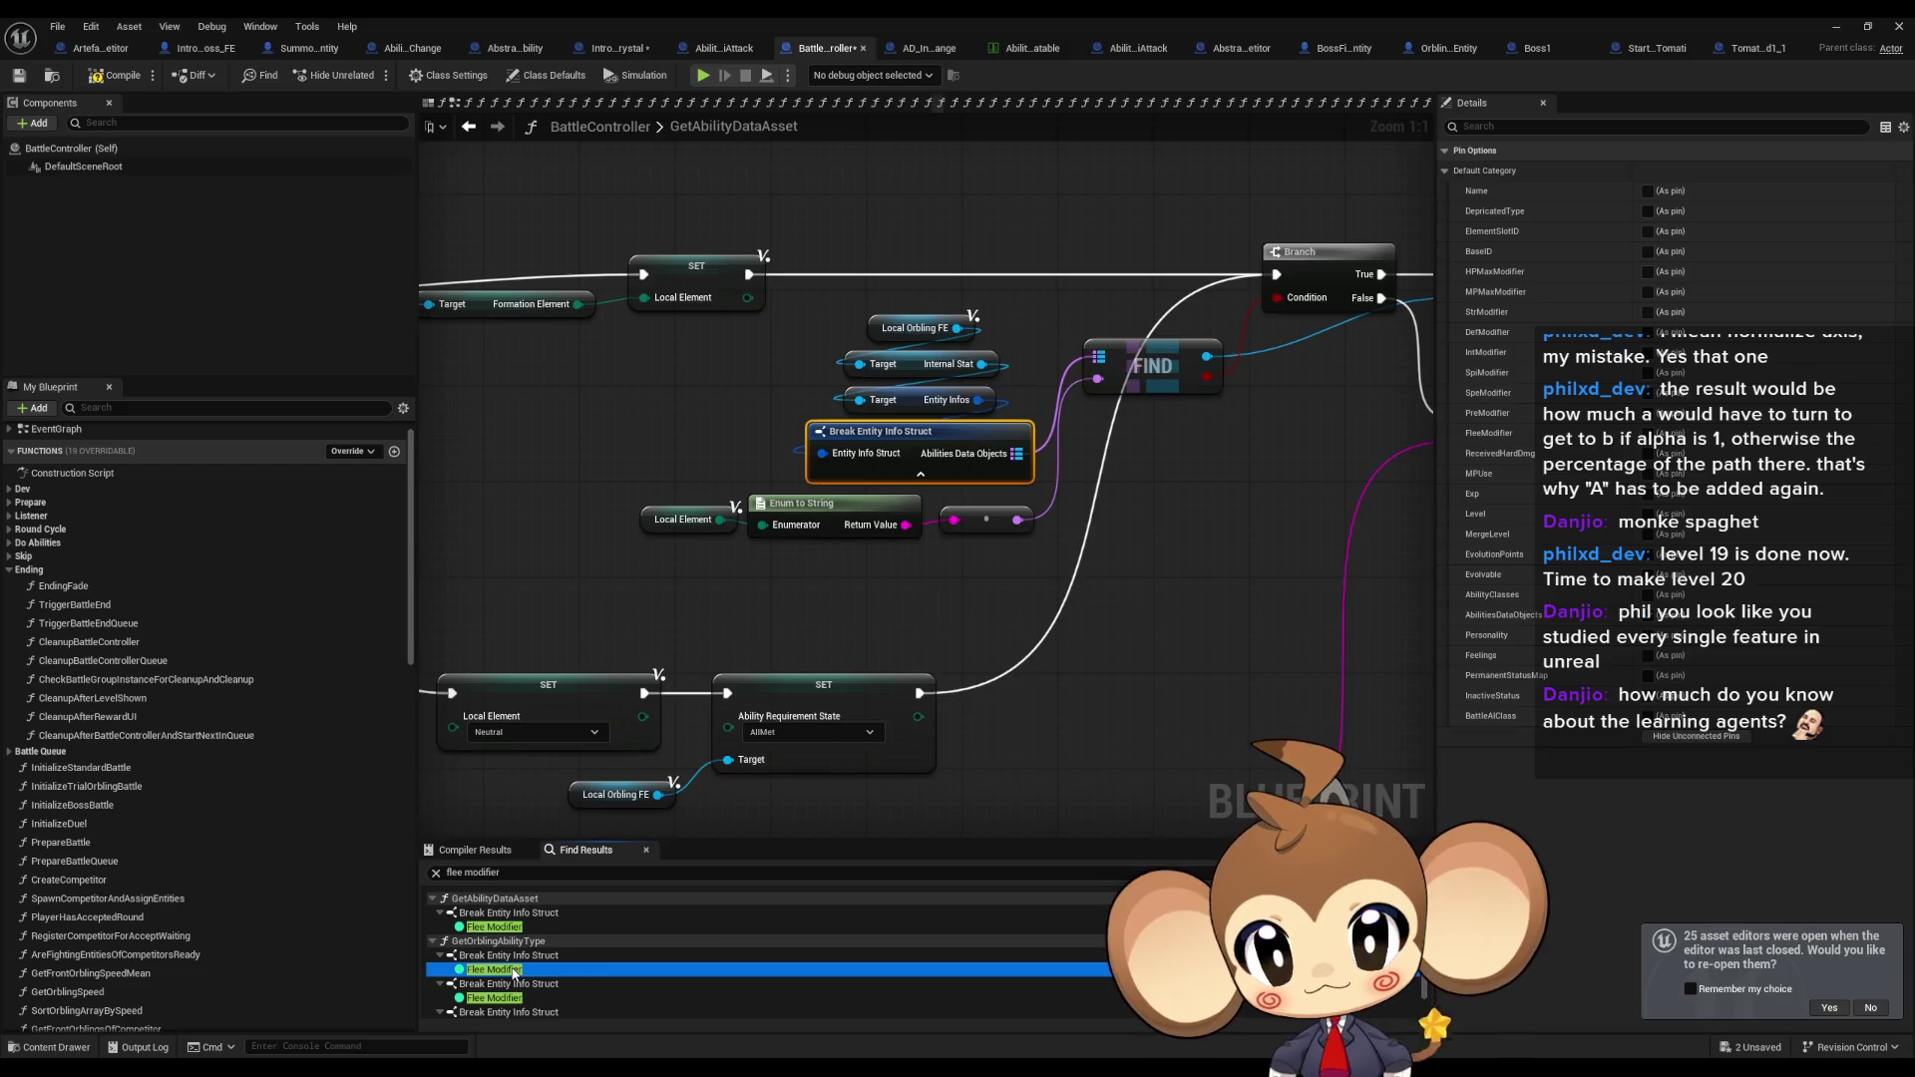
{"action": "left_click", "coordinate": [1696, 736]}
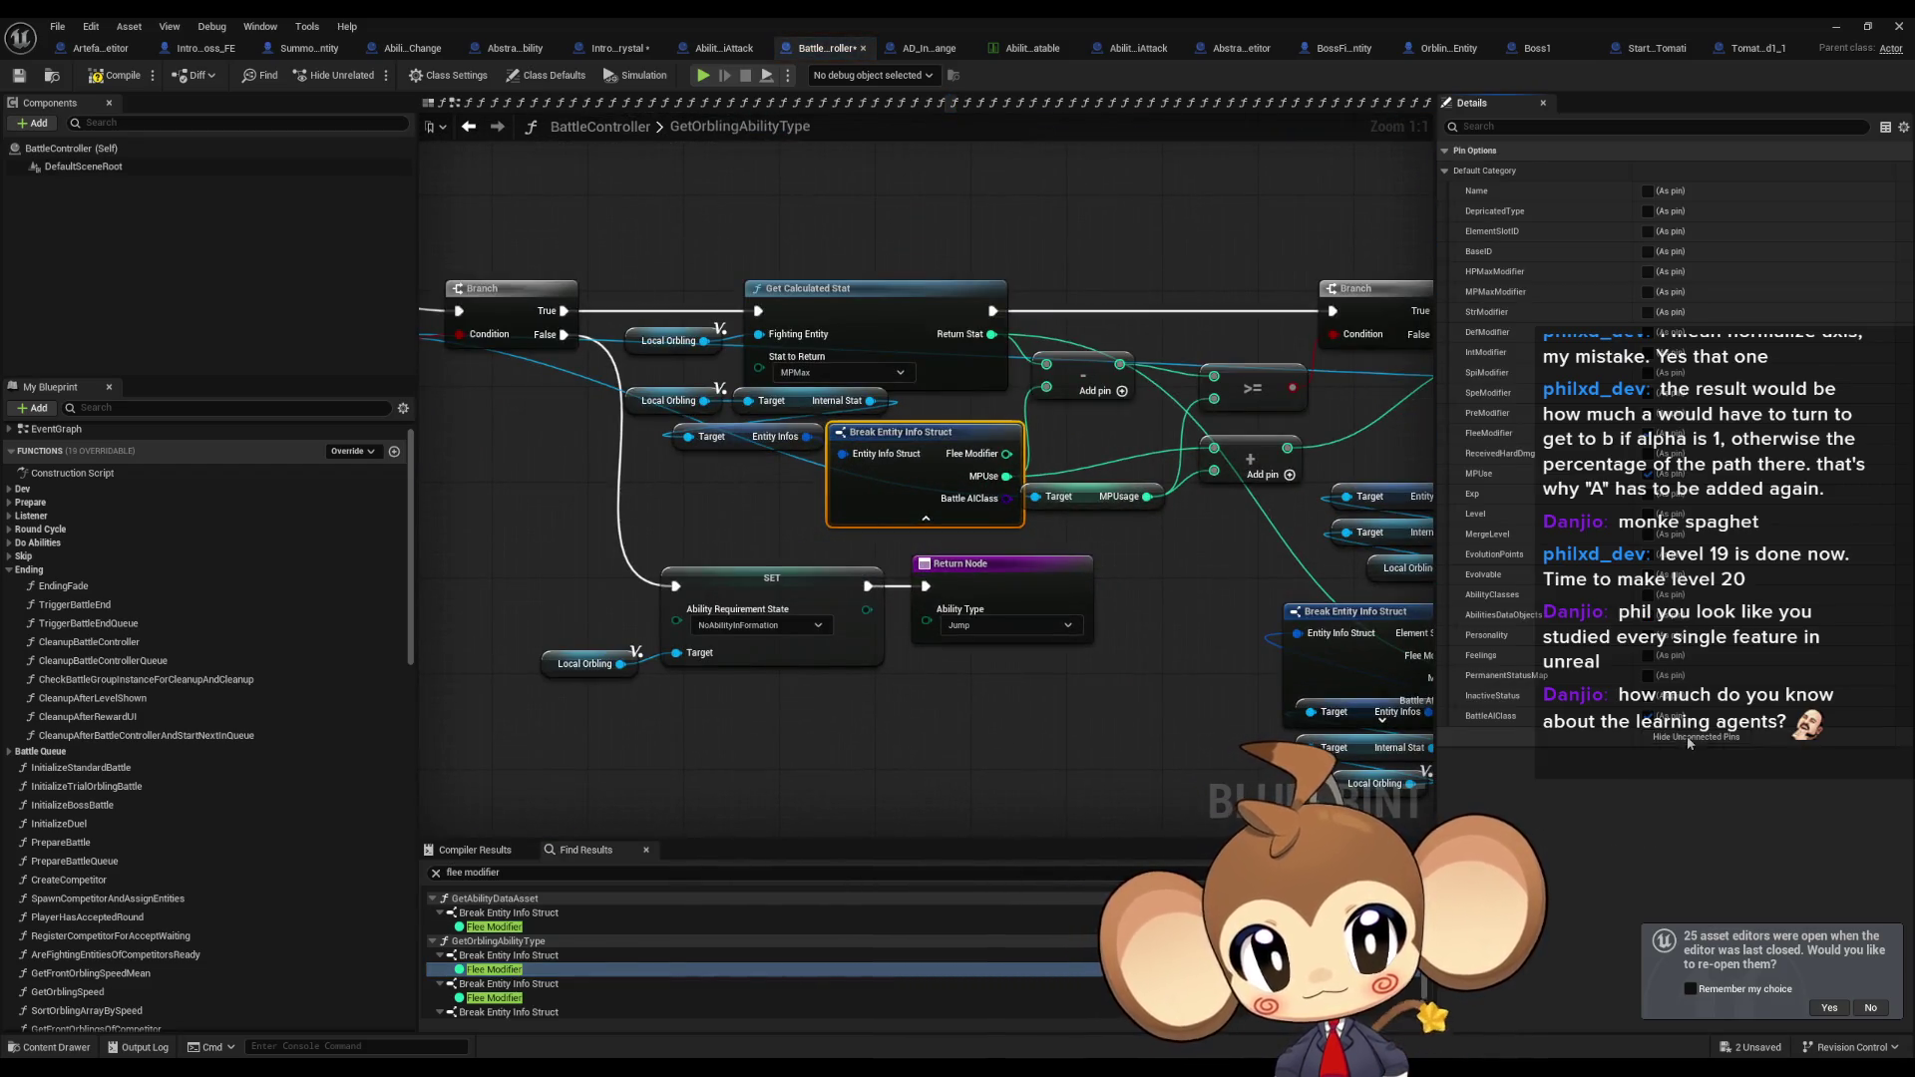
{"action": "scroll", "coordinate": [494, 958], "scroll_direction": "down", "scroll_amount": 1}
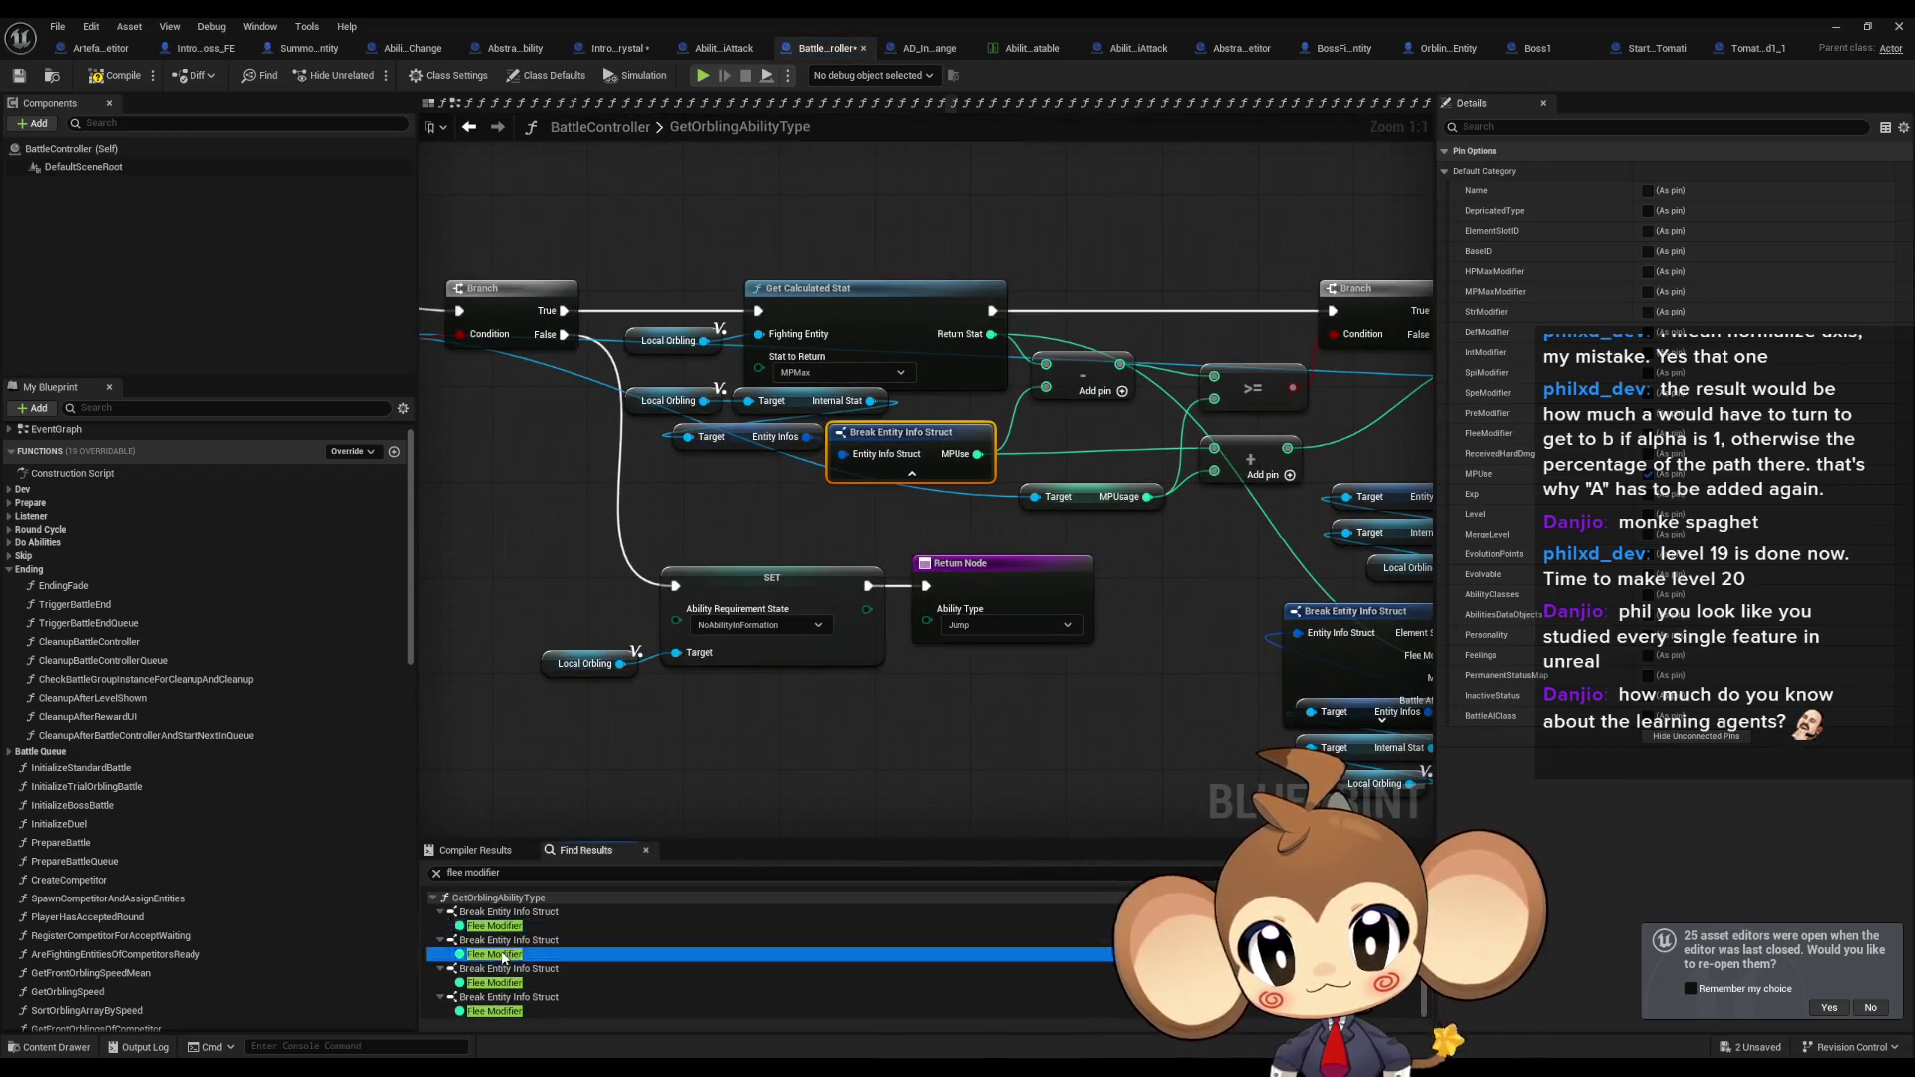
{"action": "double_click", "coordinate": [494, 954]}
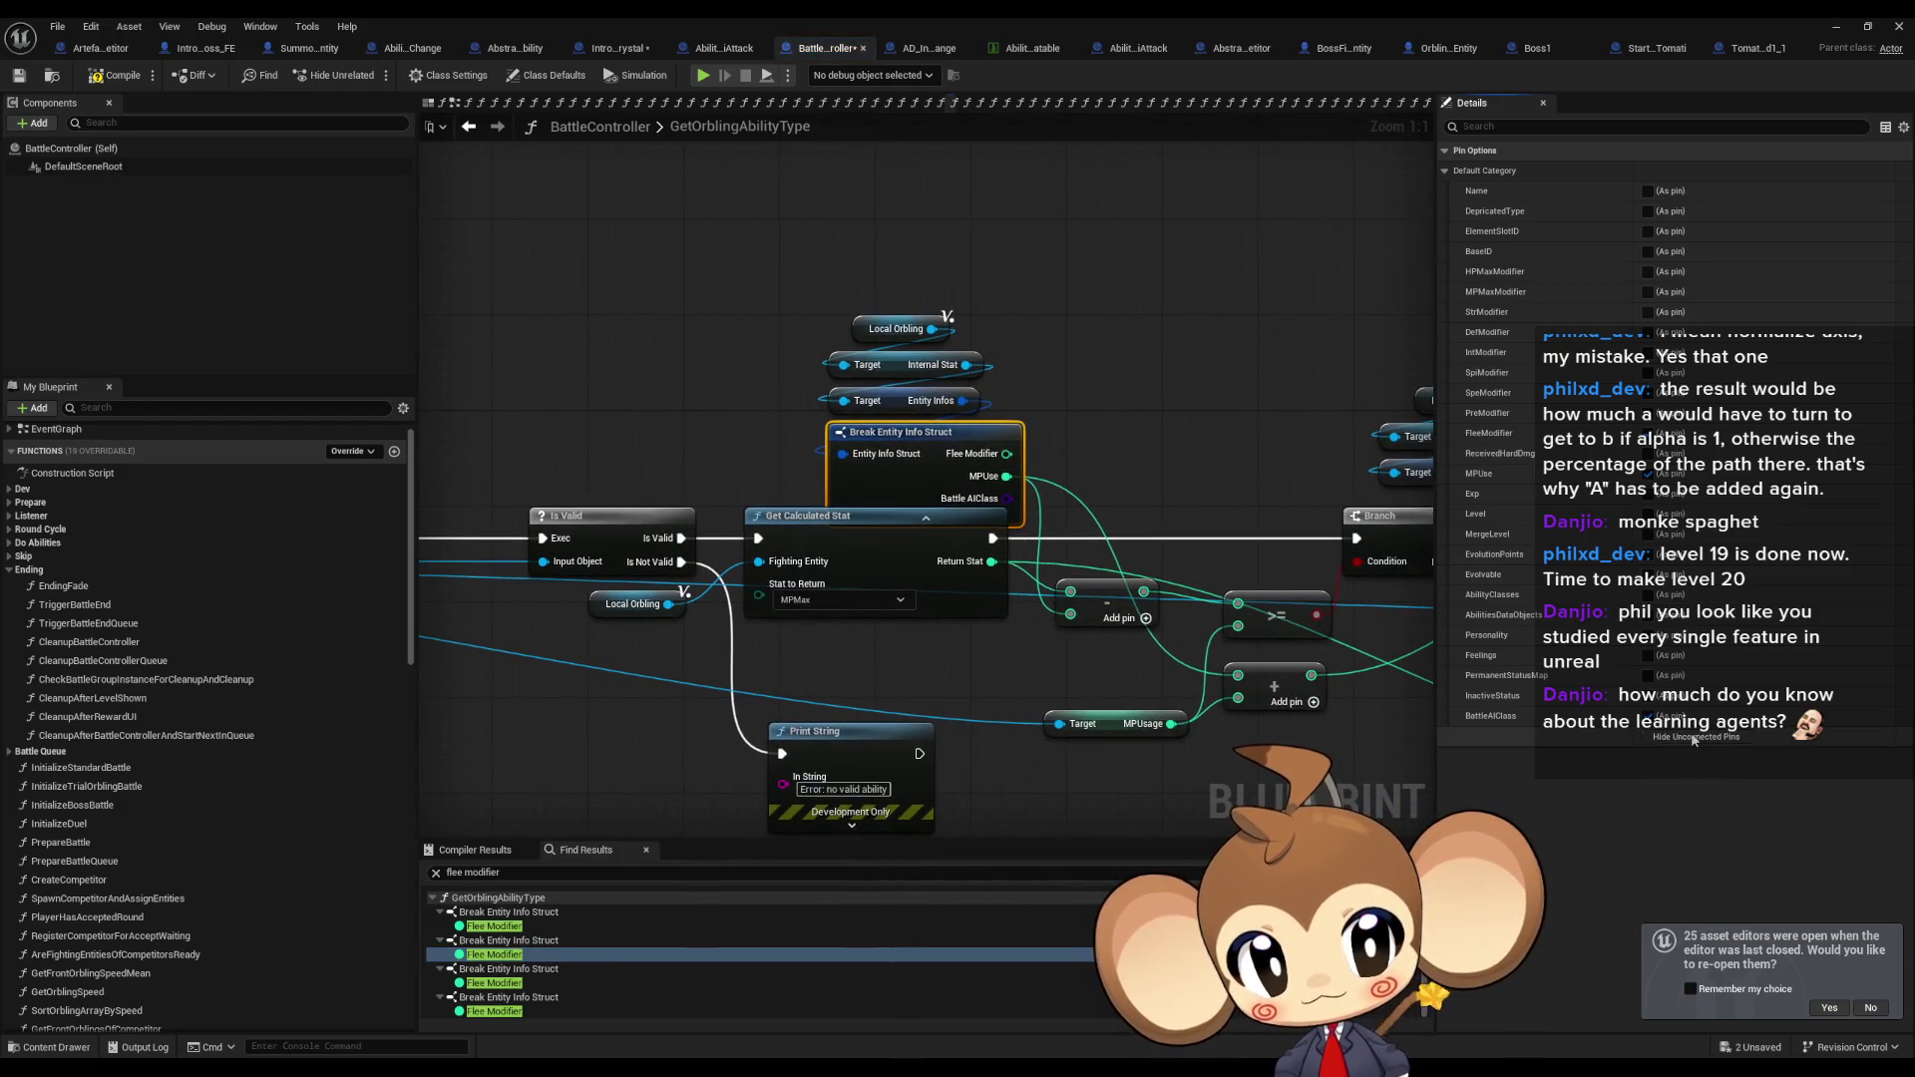
{"action": "double_click", "coordinate": [584, 982]}
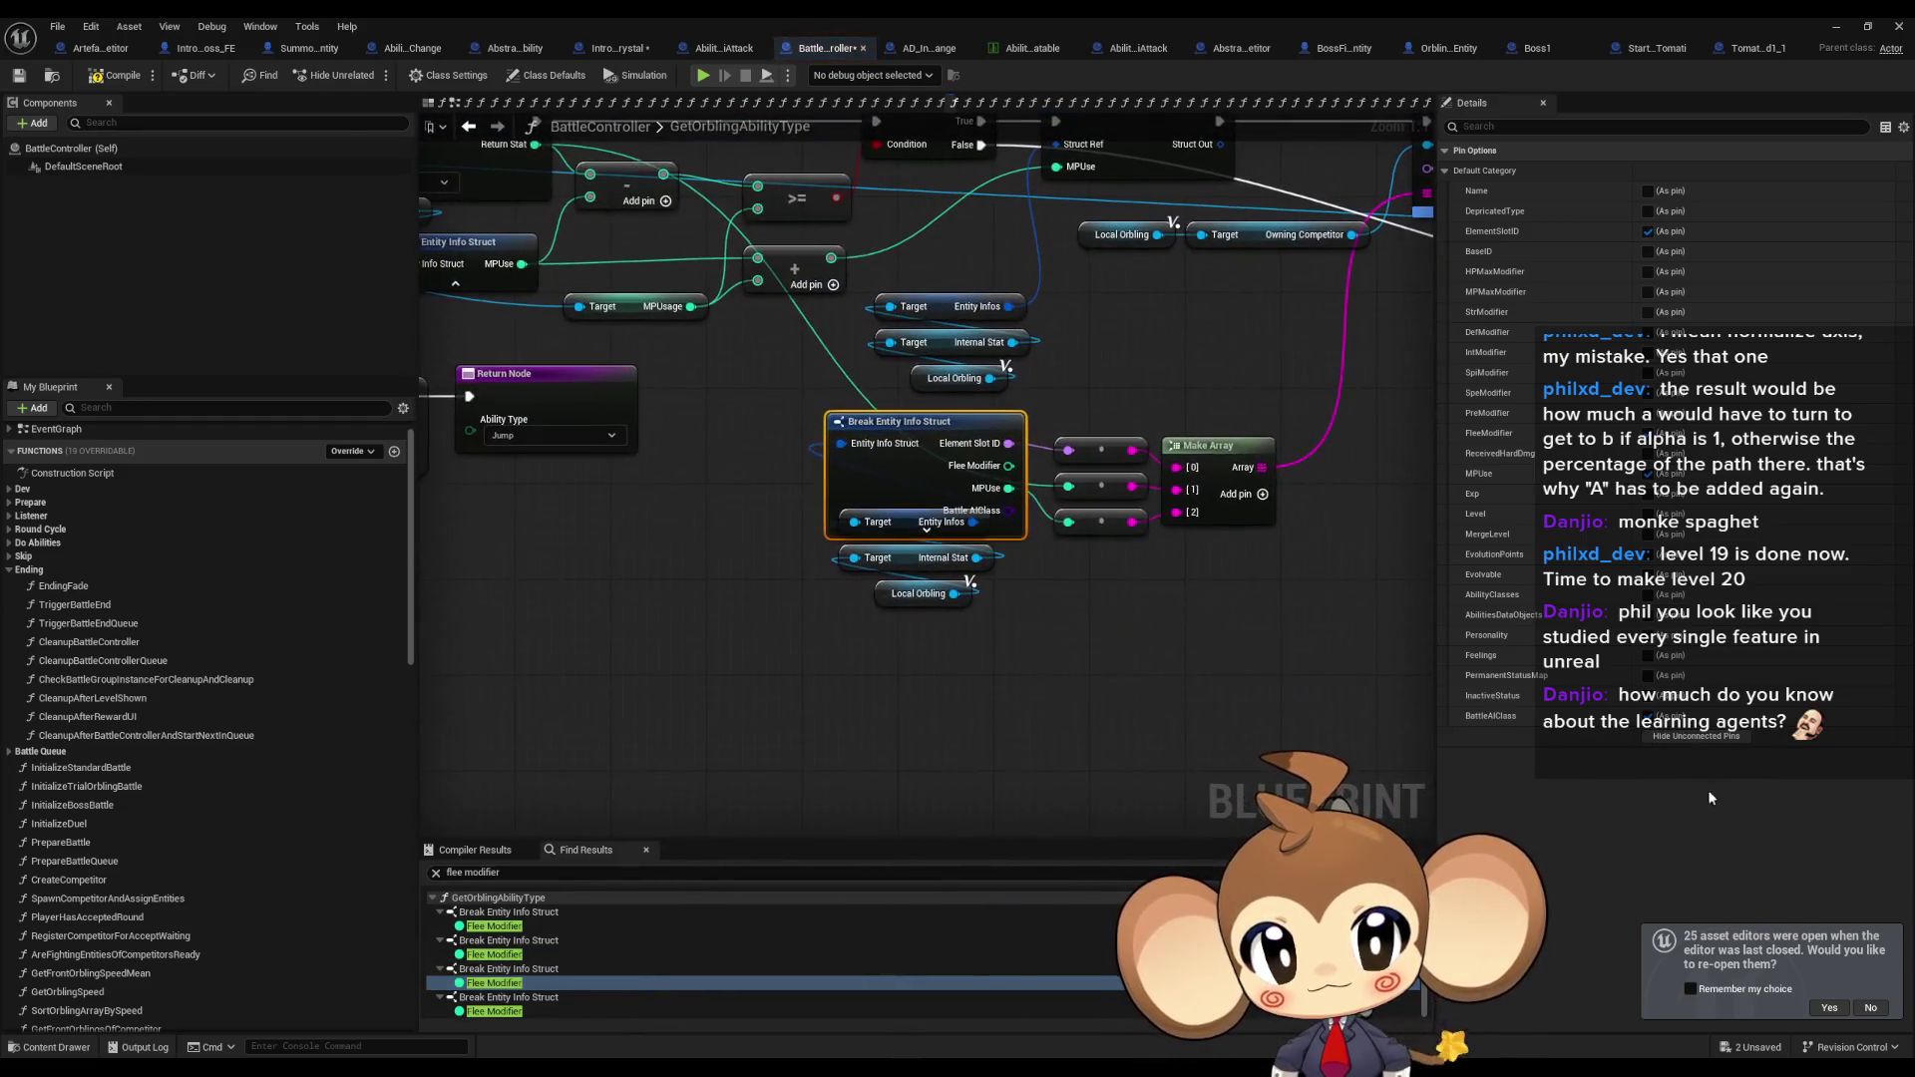
{"action": "double_click", "coordinate": [513, 1015]}
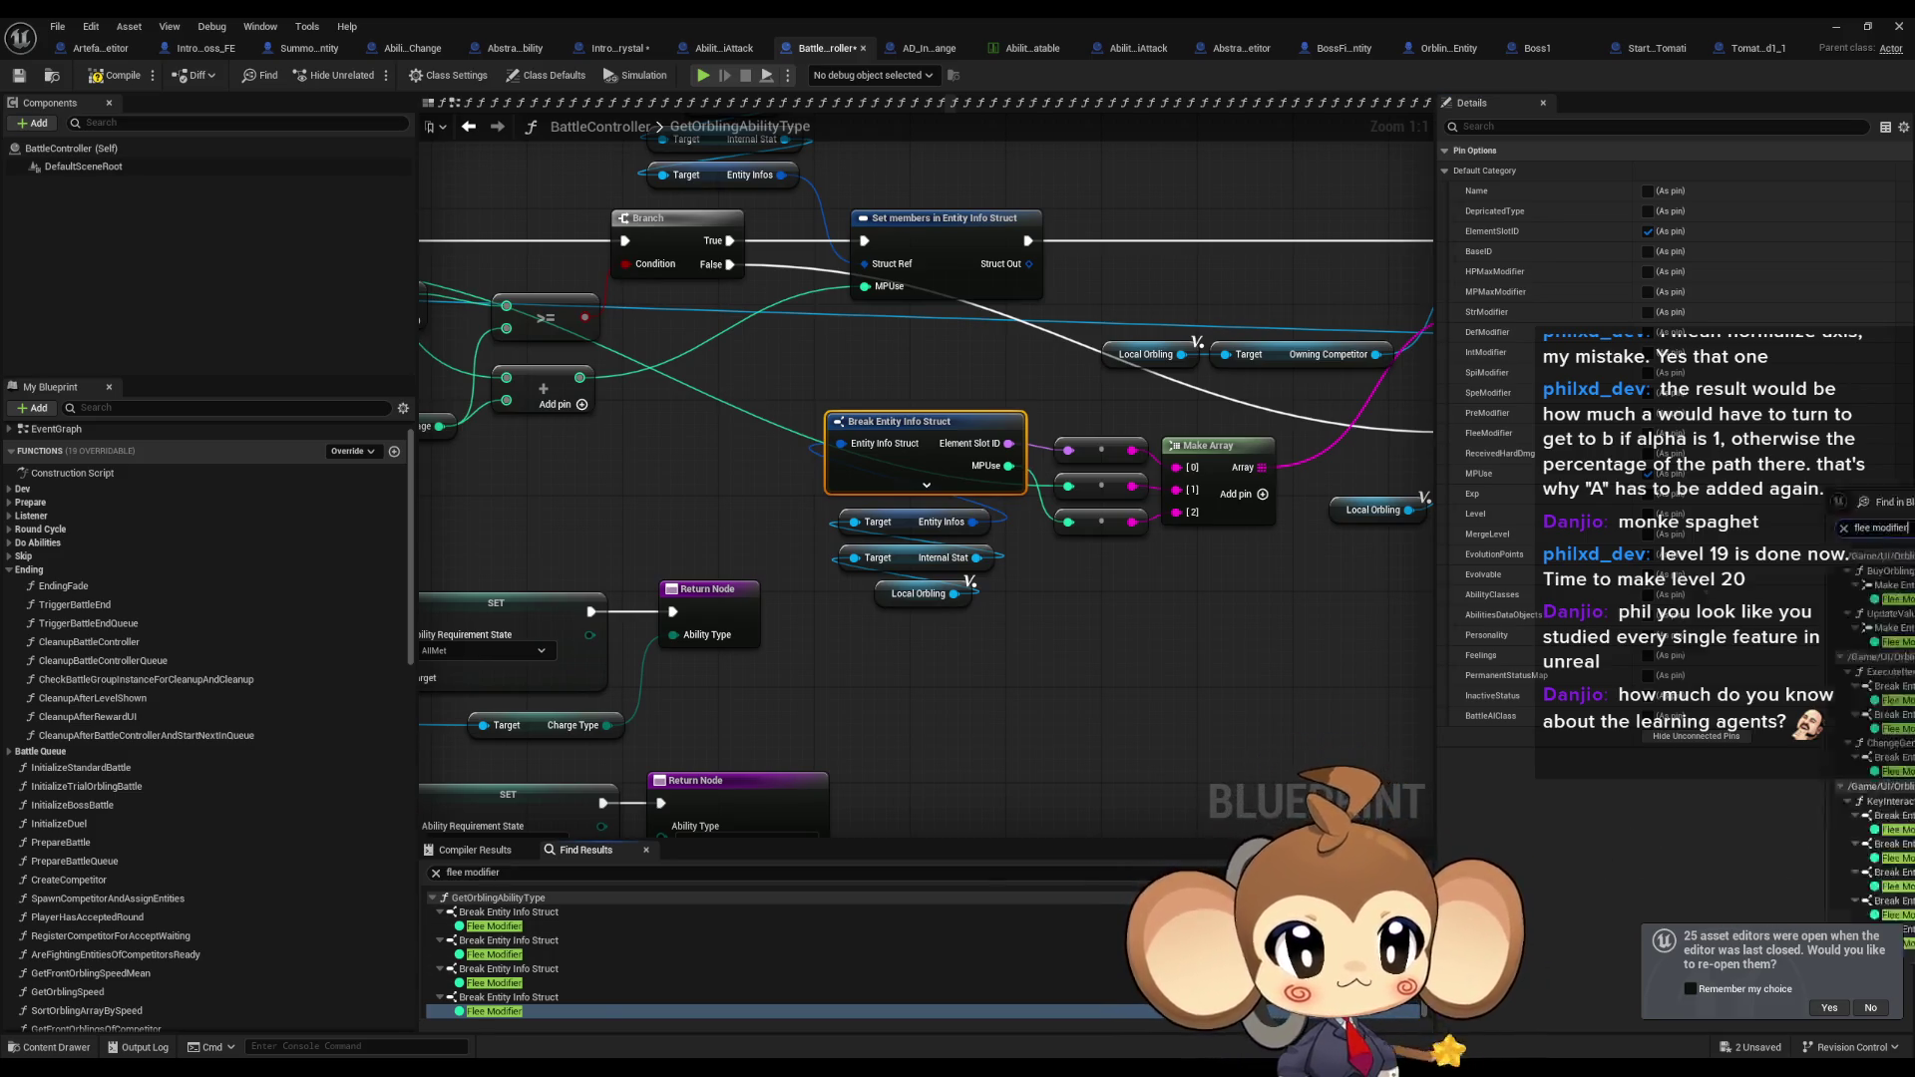
Search all blueprints for 'flee modifier', collapse the OrblingShop, OrblingActivationPage and OrblingManager groups.
{"action": "key", "text": "ctrl+shift+f"}
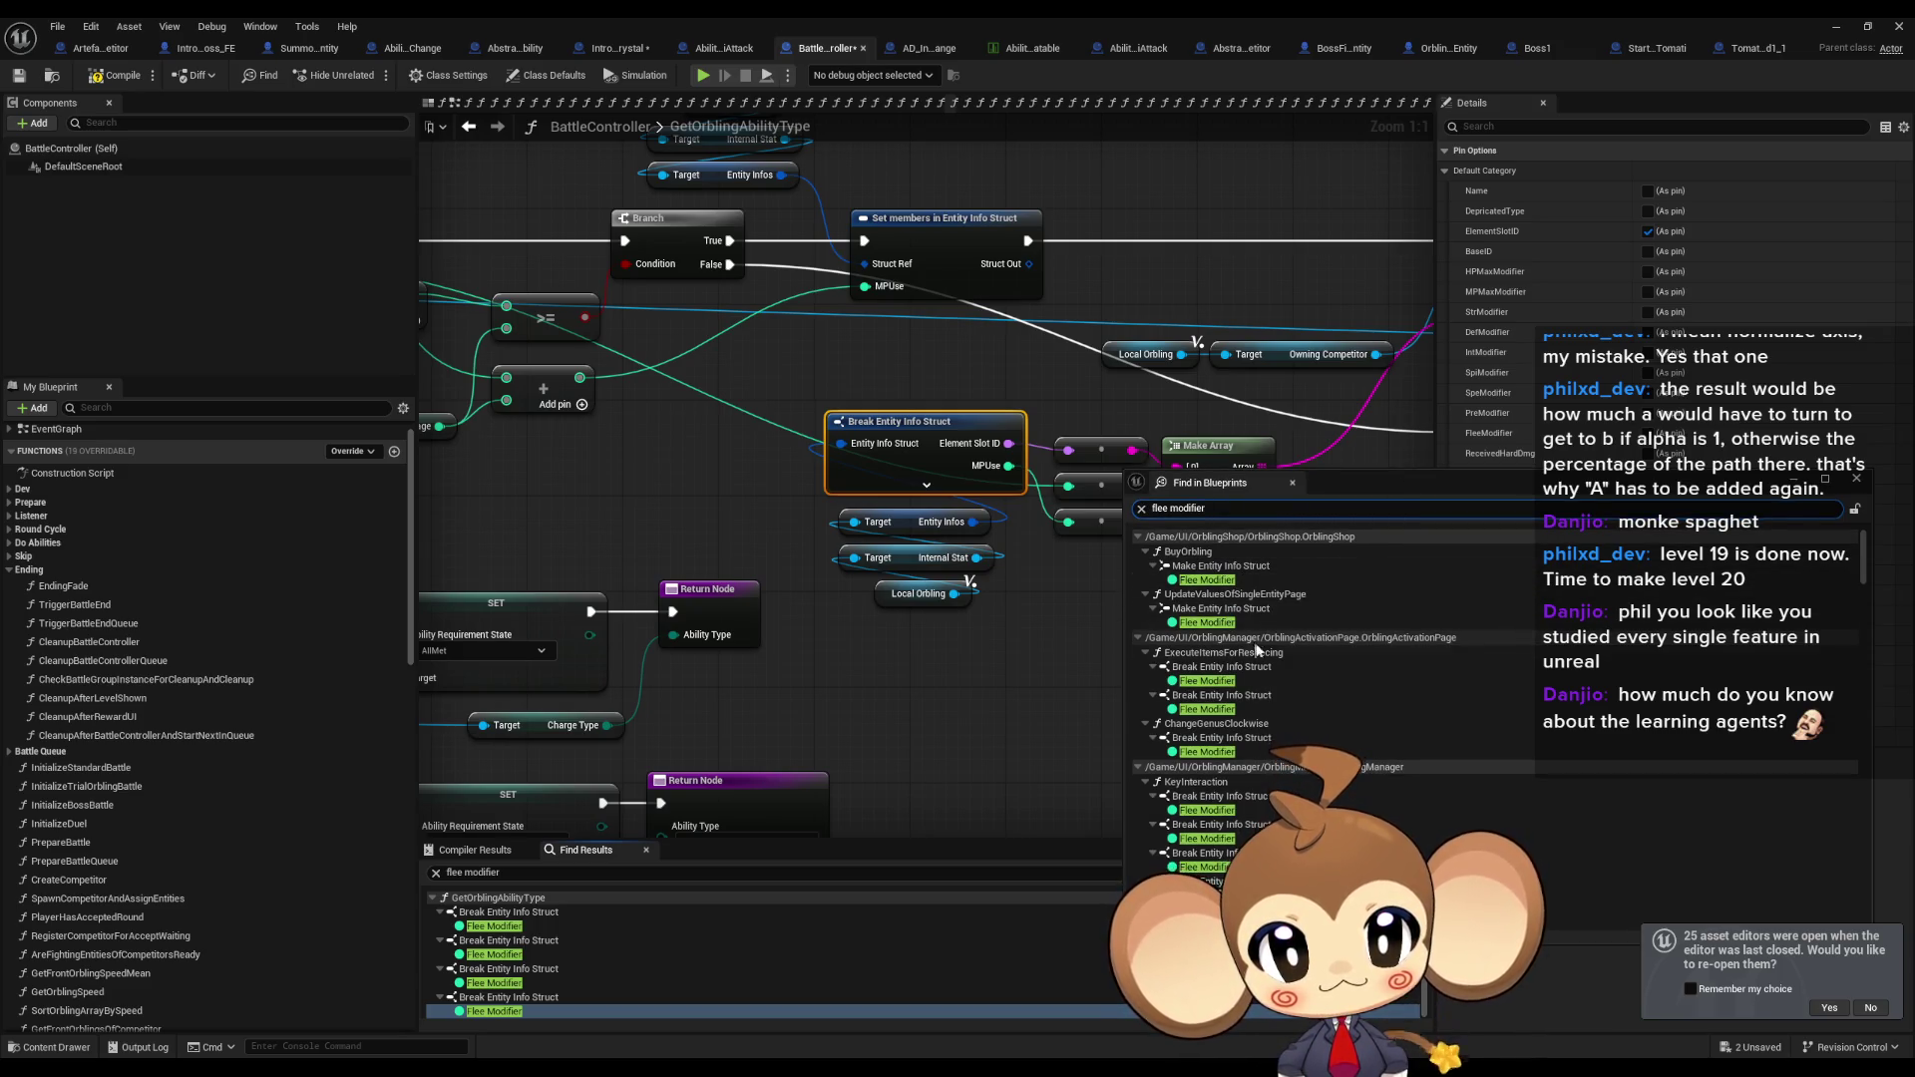
{"action": "left_click", "coordinate": [1139, 539]}
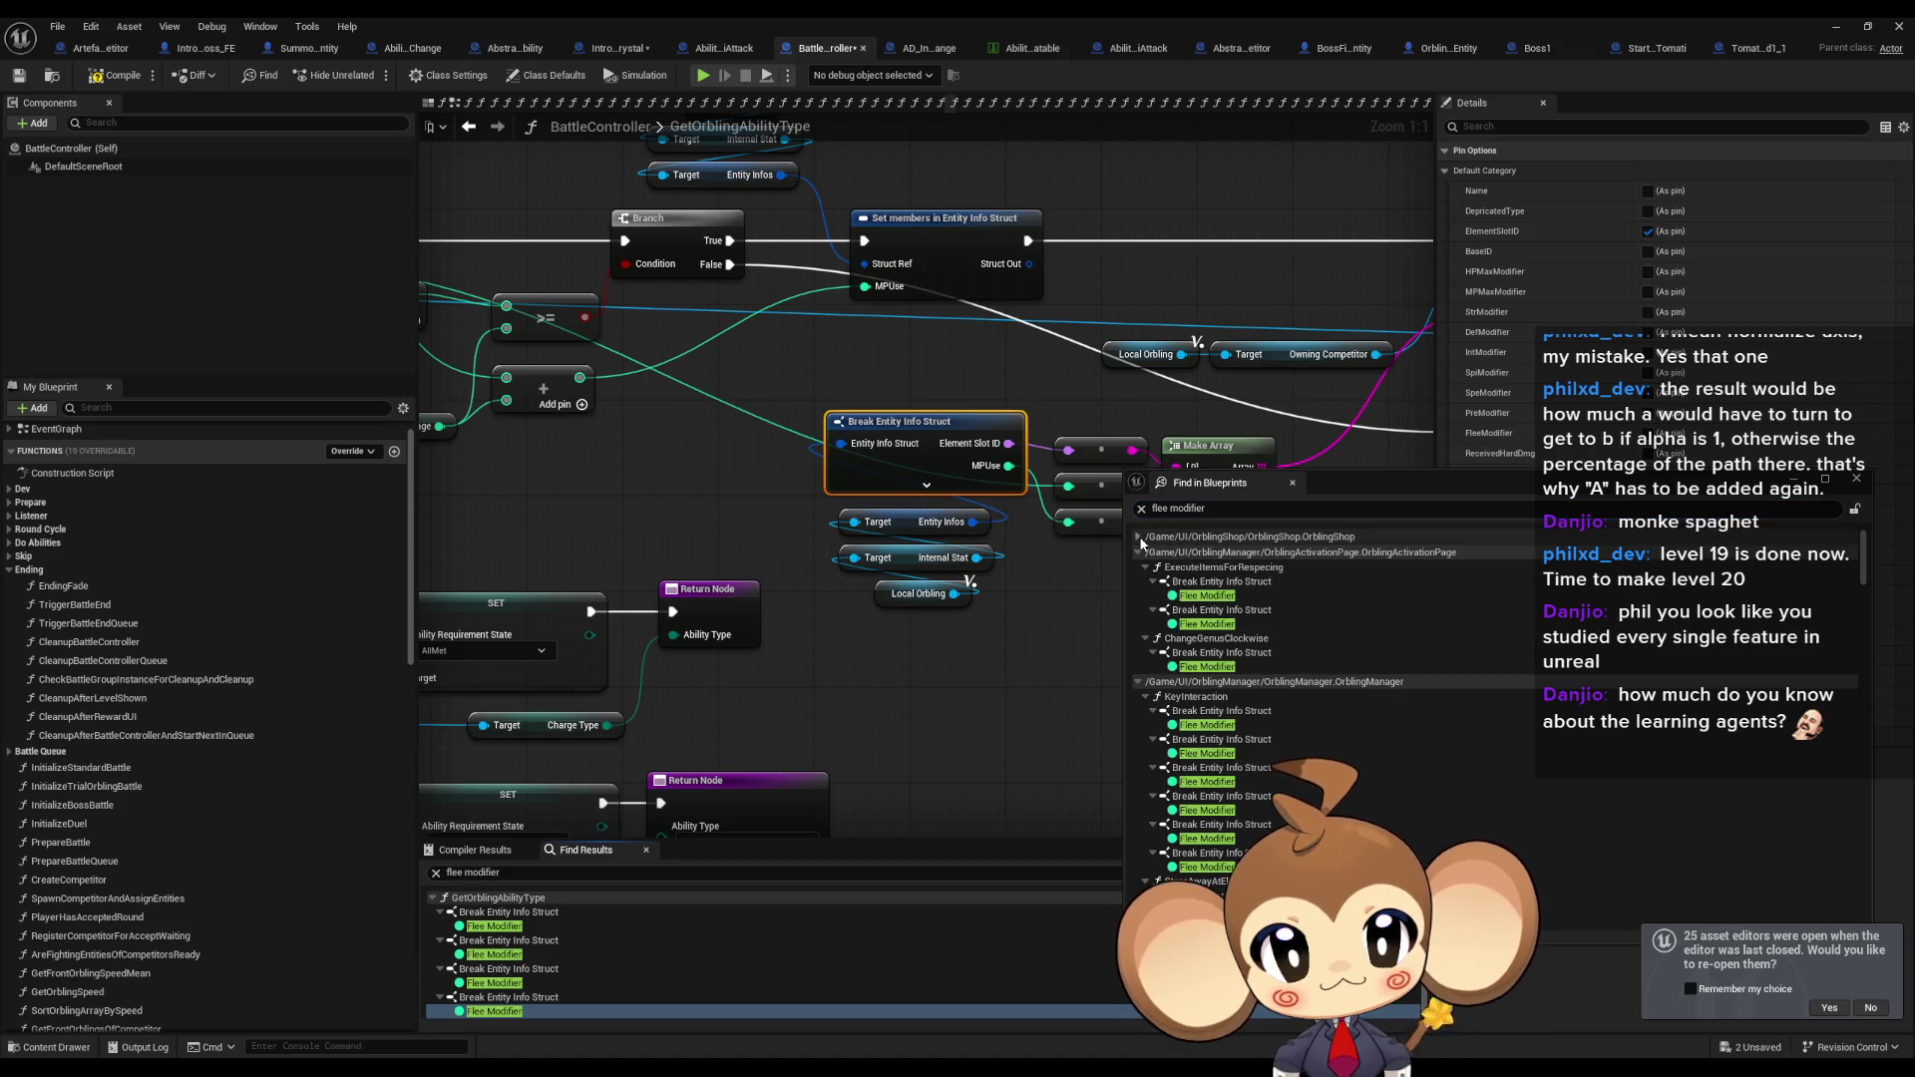
{"action": "left_click", "coordinate": [1137, 554]}
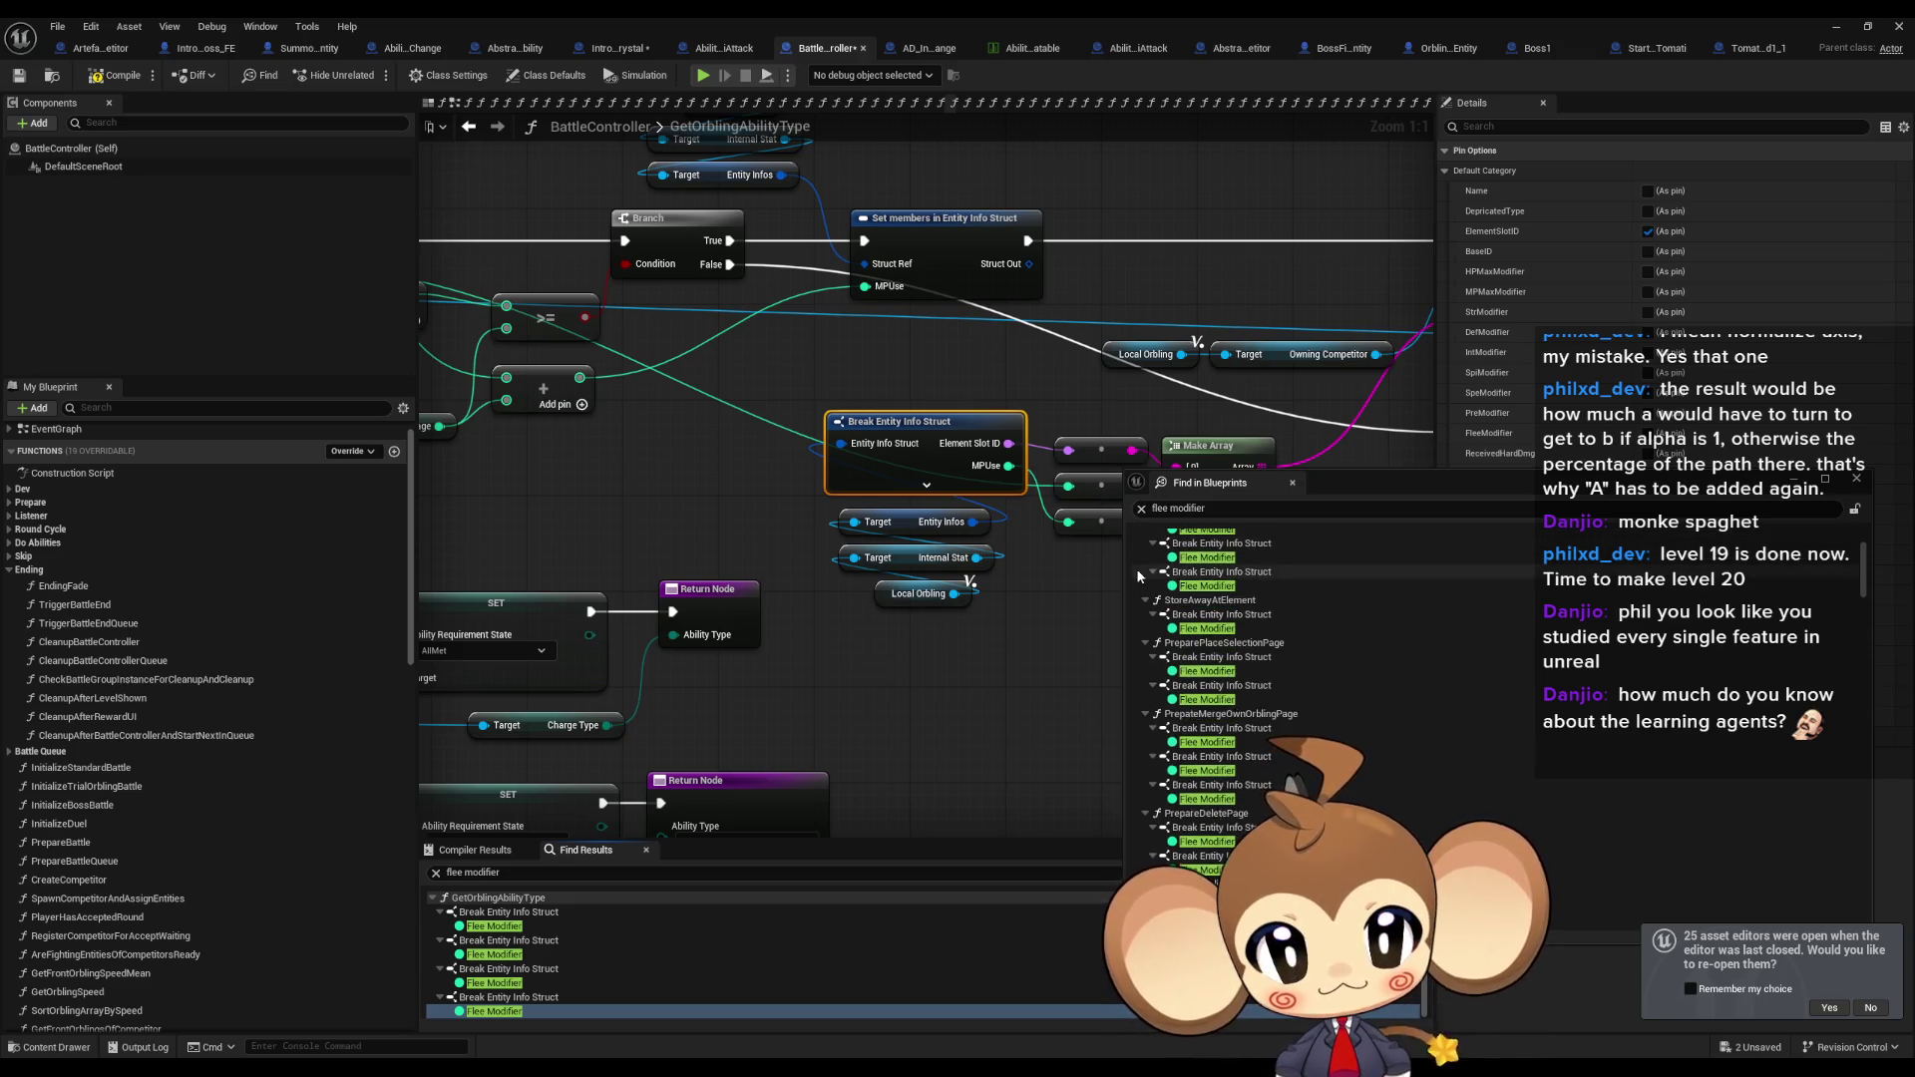
{"action": "left_click", "coordinate": [1139, 567]}
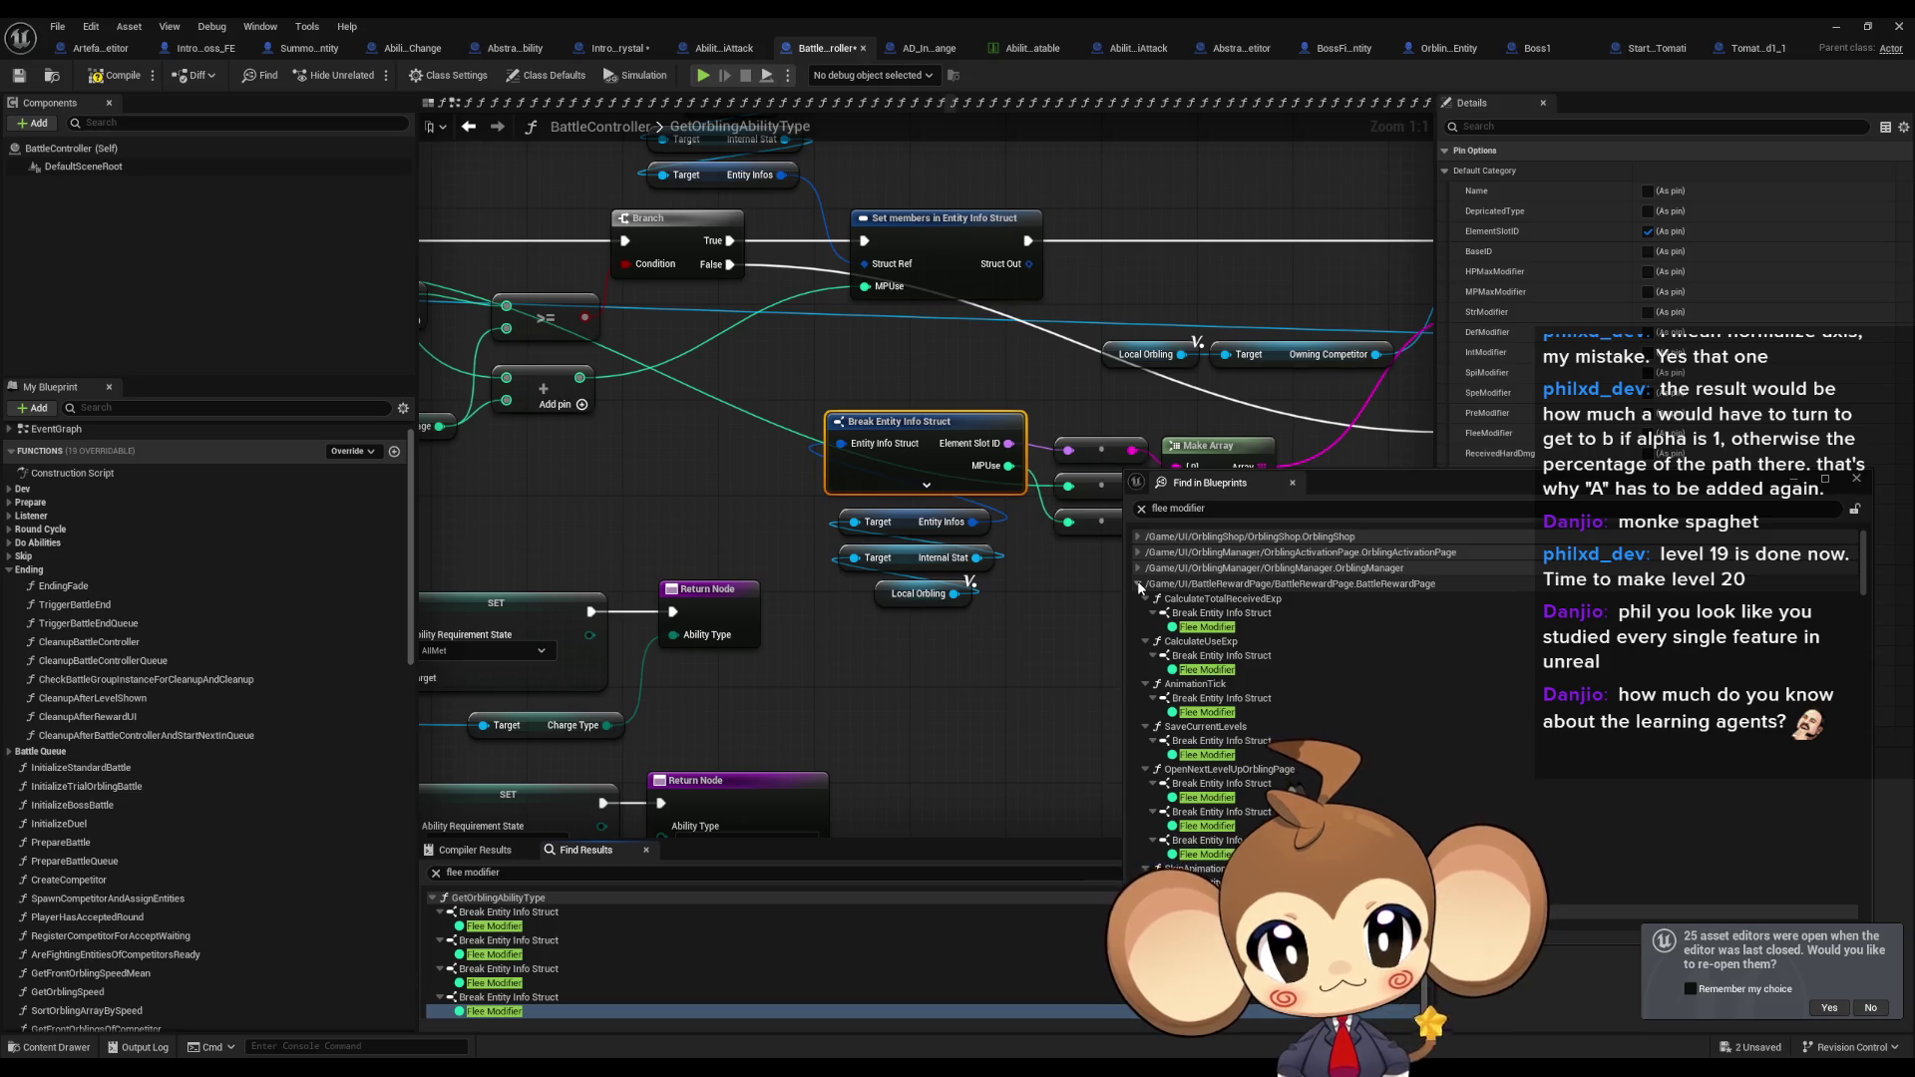
{"action": "left_click", "coordinate": [1293, 483]}
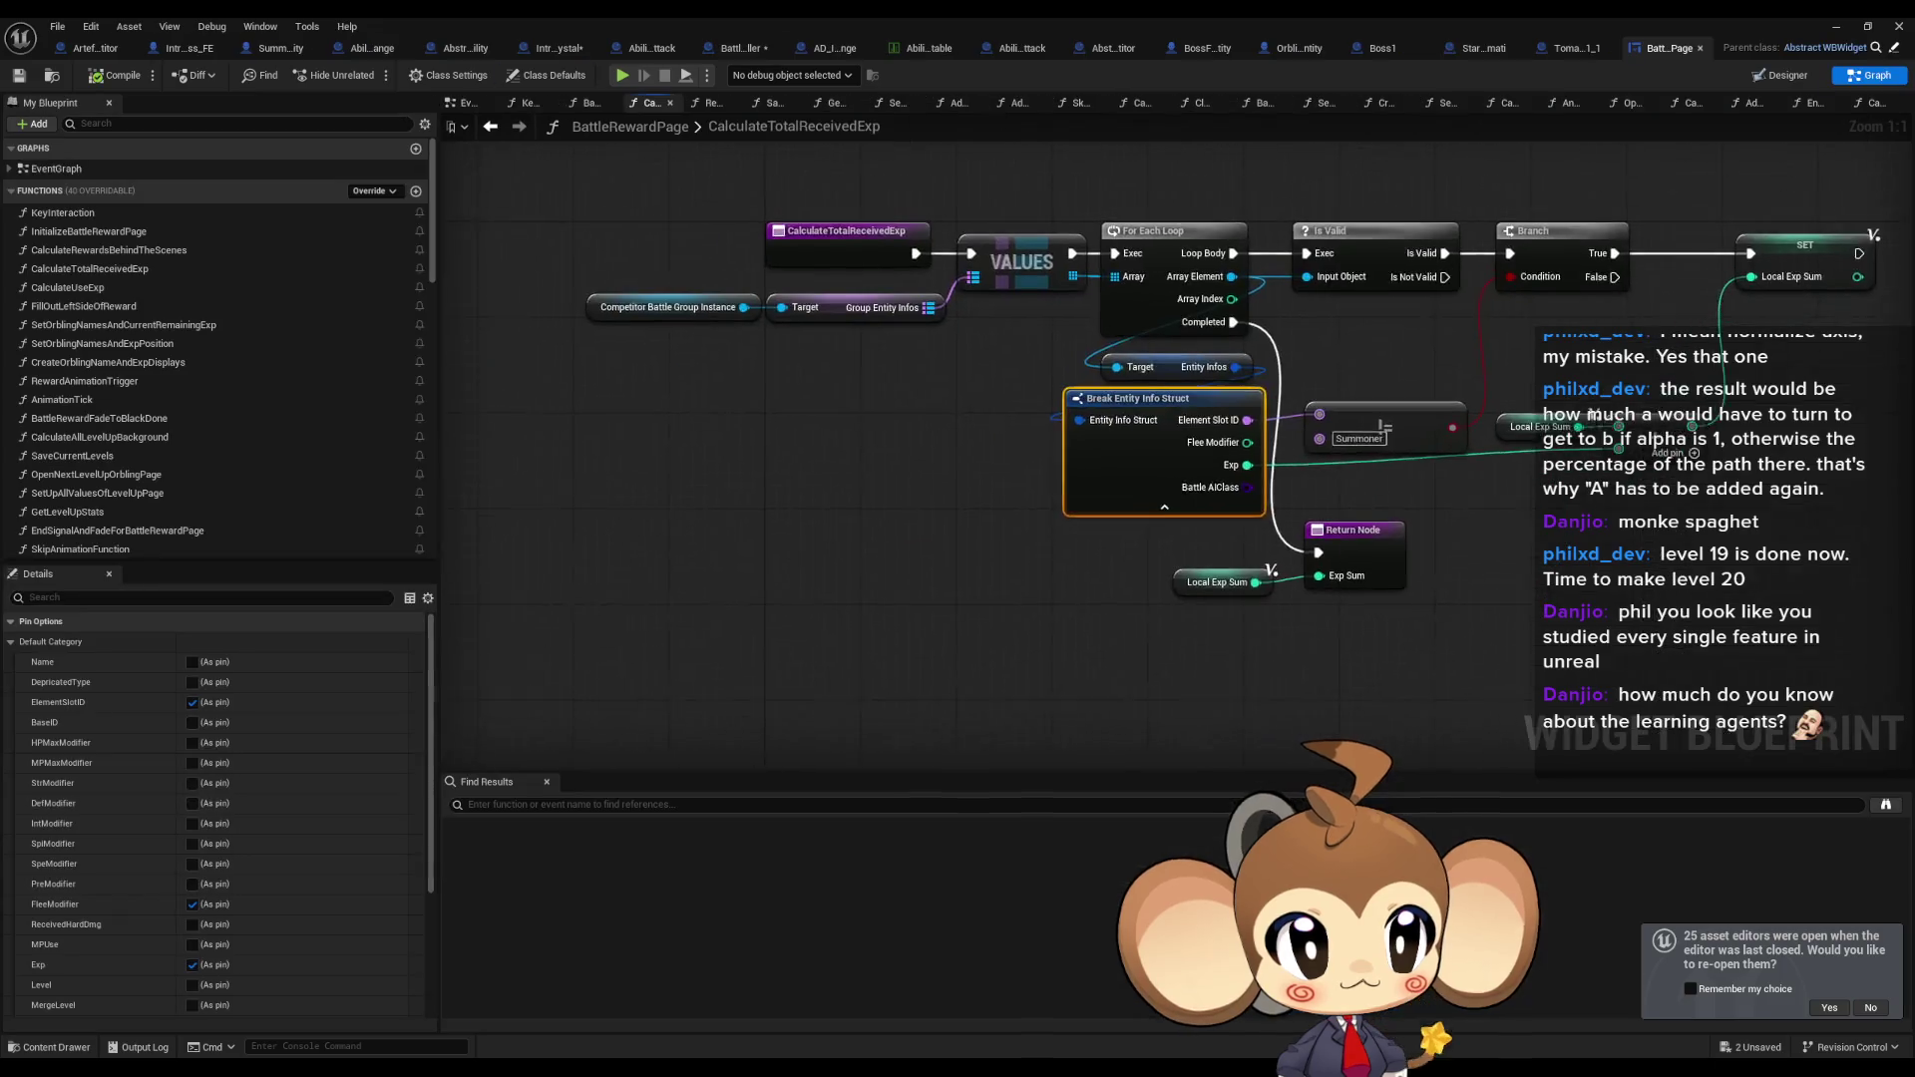
Hide Flee Modifier and Battle AIClass pins in CalculateTotalReceivedExp, CalculateUseExp and AnimationTick.
{"action": "scroll", "coordinate": [230, 958], "scroll_direction": "down", "scroll_amount": 5}
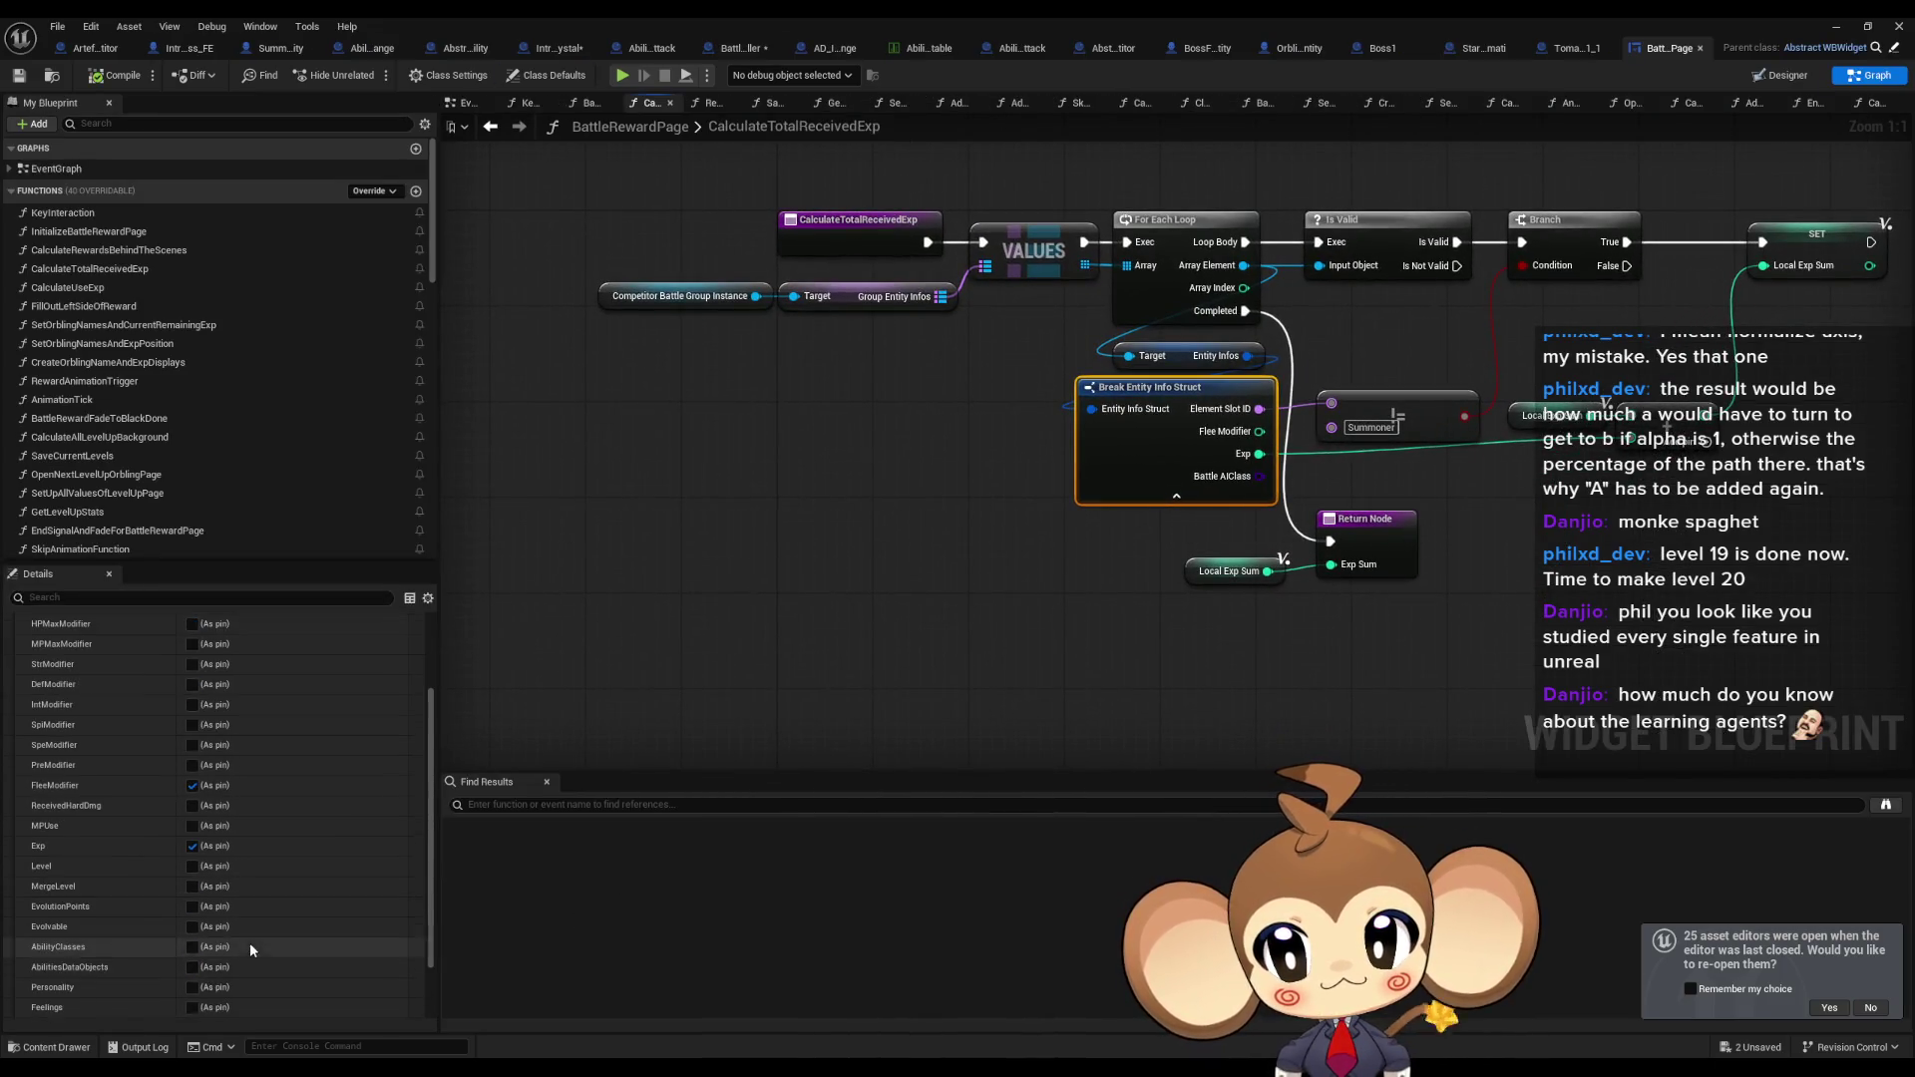
{"action": "left_click", "coordinate": [240, 1008]}
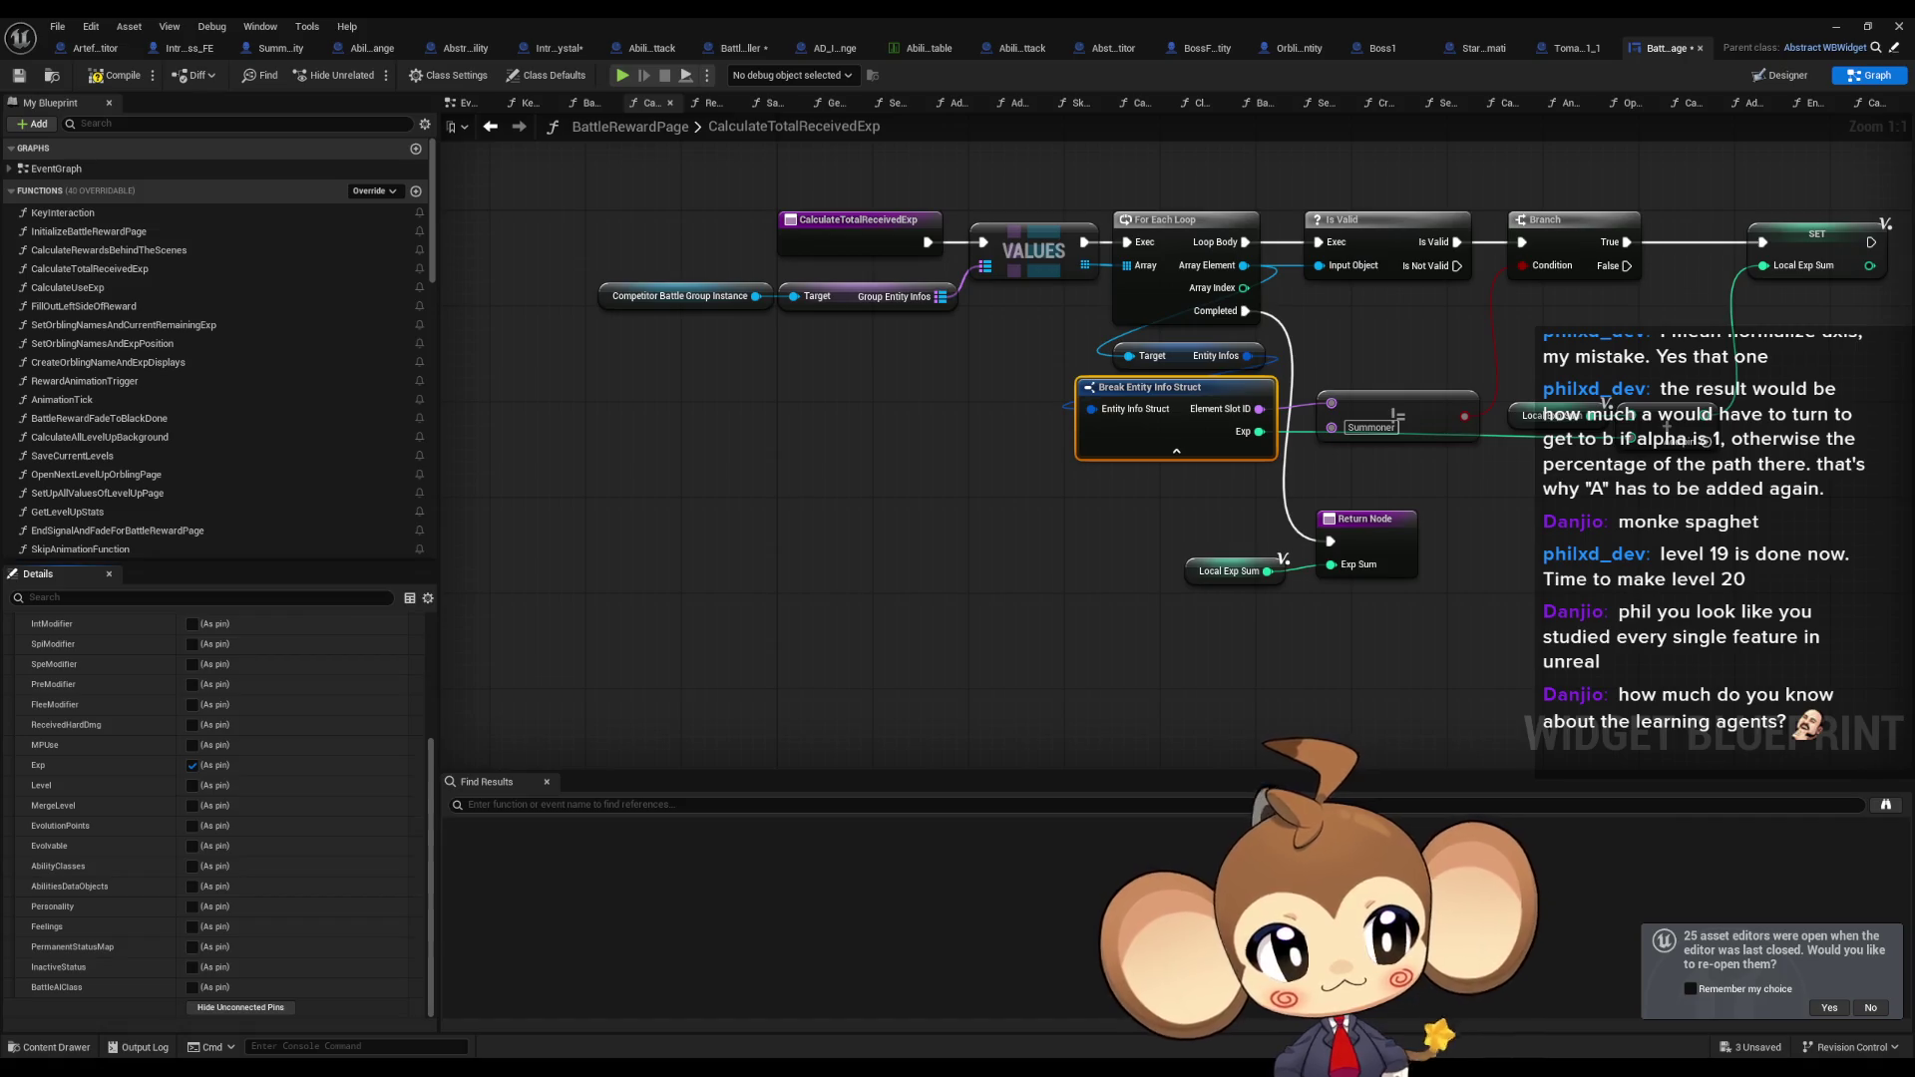
{"action": "left_click", "coordinate": [1502, 103]}
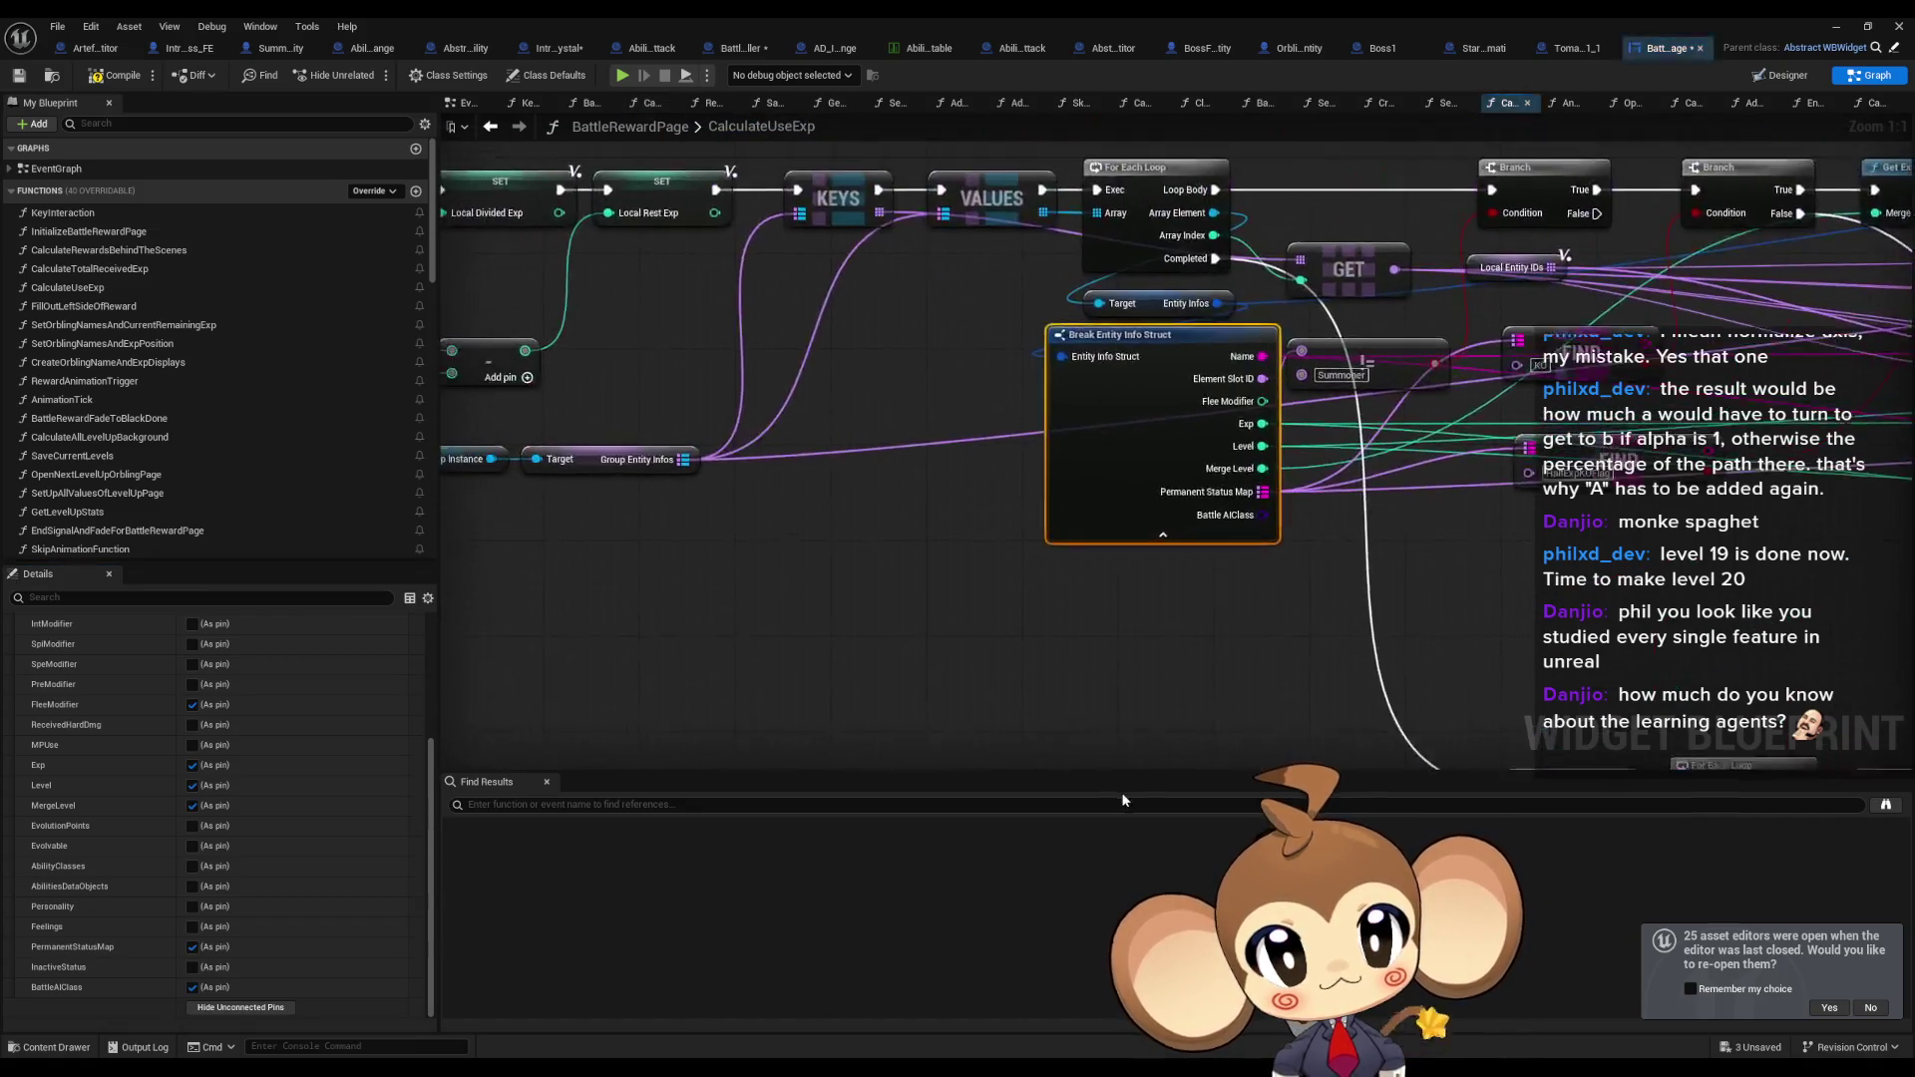
{"action": "left_click", "coordinate": [213, 1012]}
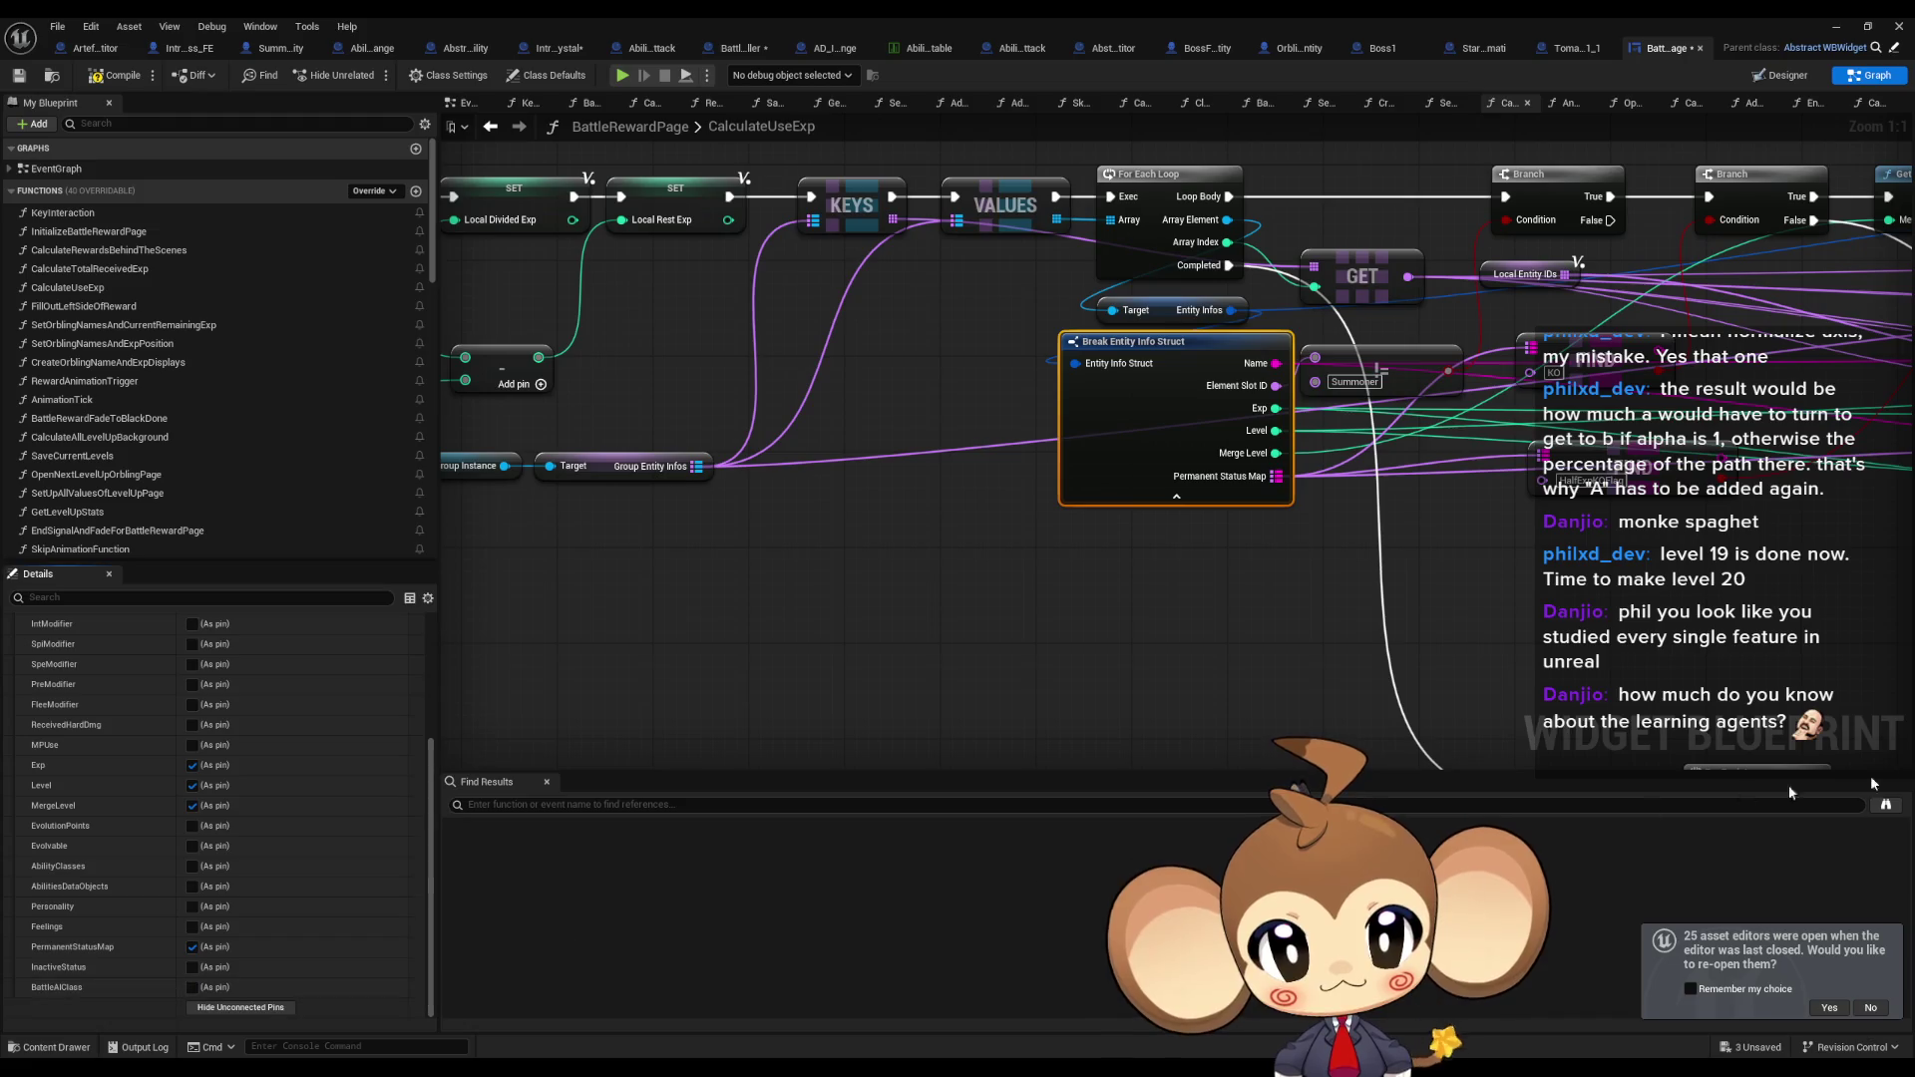
{"action": "left_click", "coordinate": [1562, 103]}
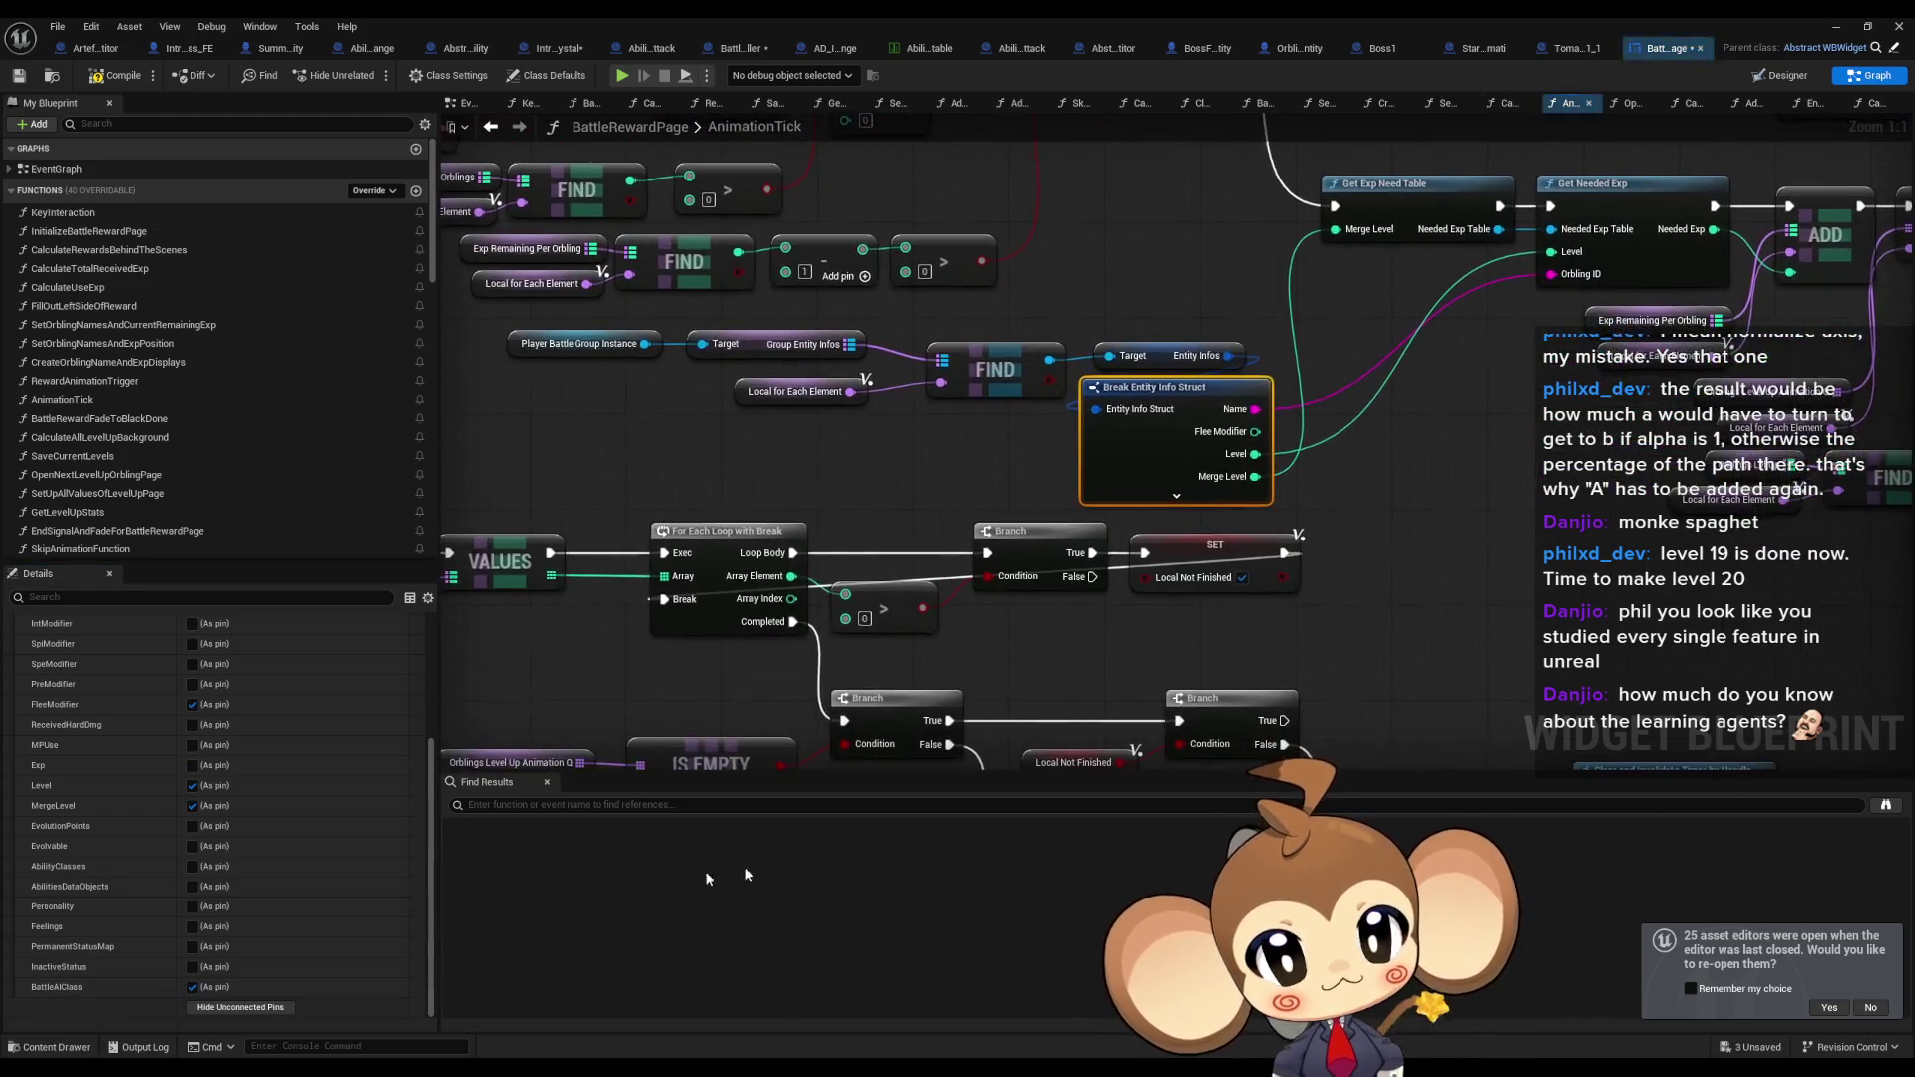
{"action": "left_click", "coordinate": [240, 1007]}
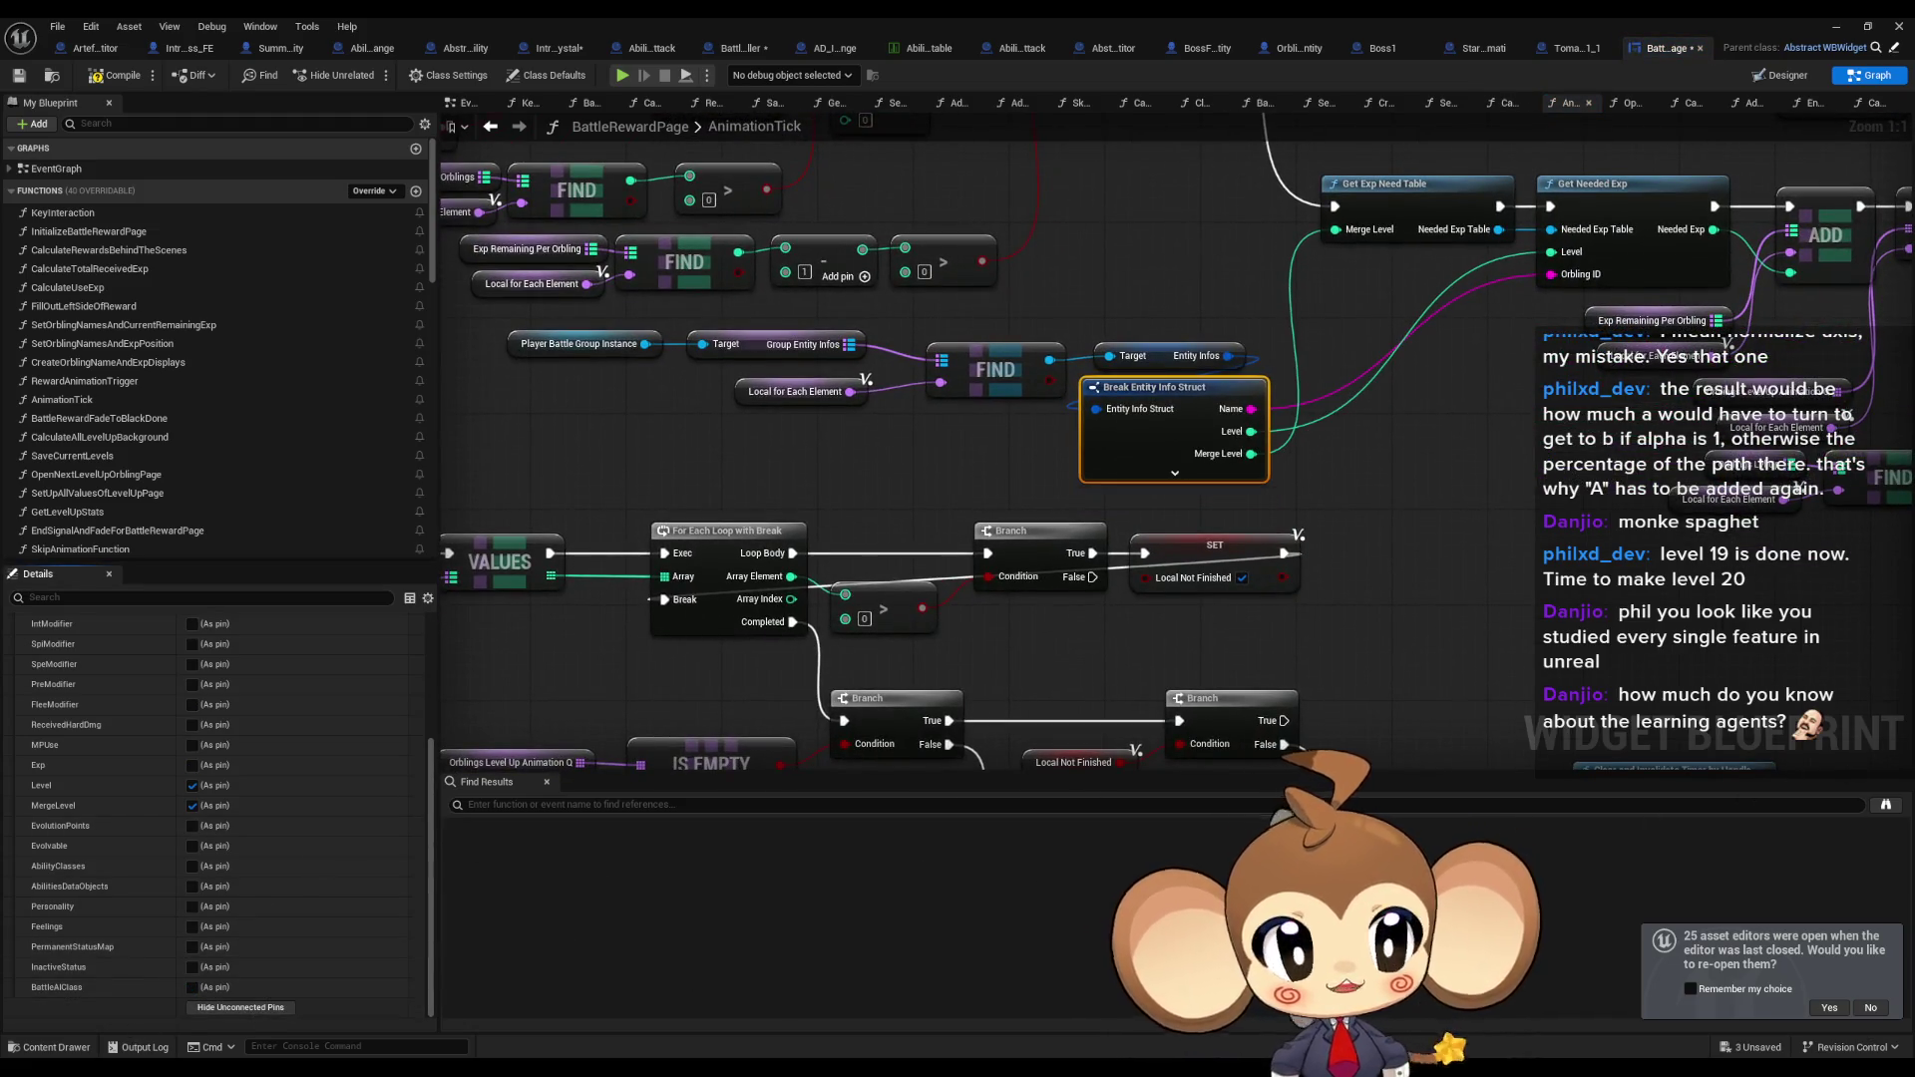
Hide the same unused pins on break nodes in SaveCurrentLevels, OpenNextLevelUpOrblingPage and SkipAnimationFunction.
{"action": "key", "text": "alt+Left"}
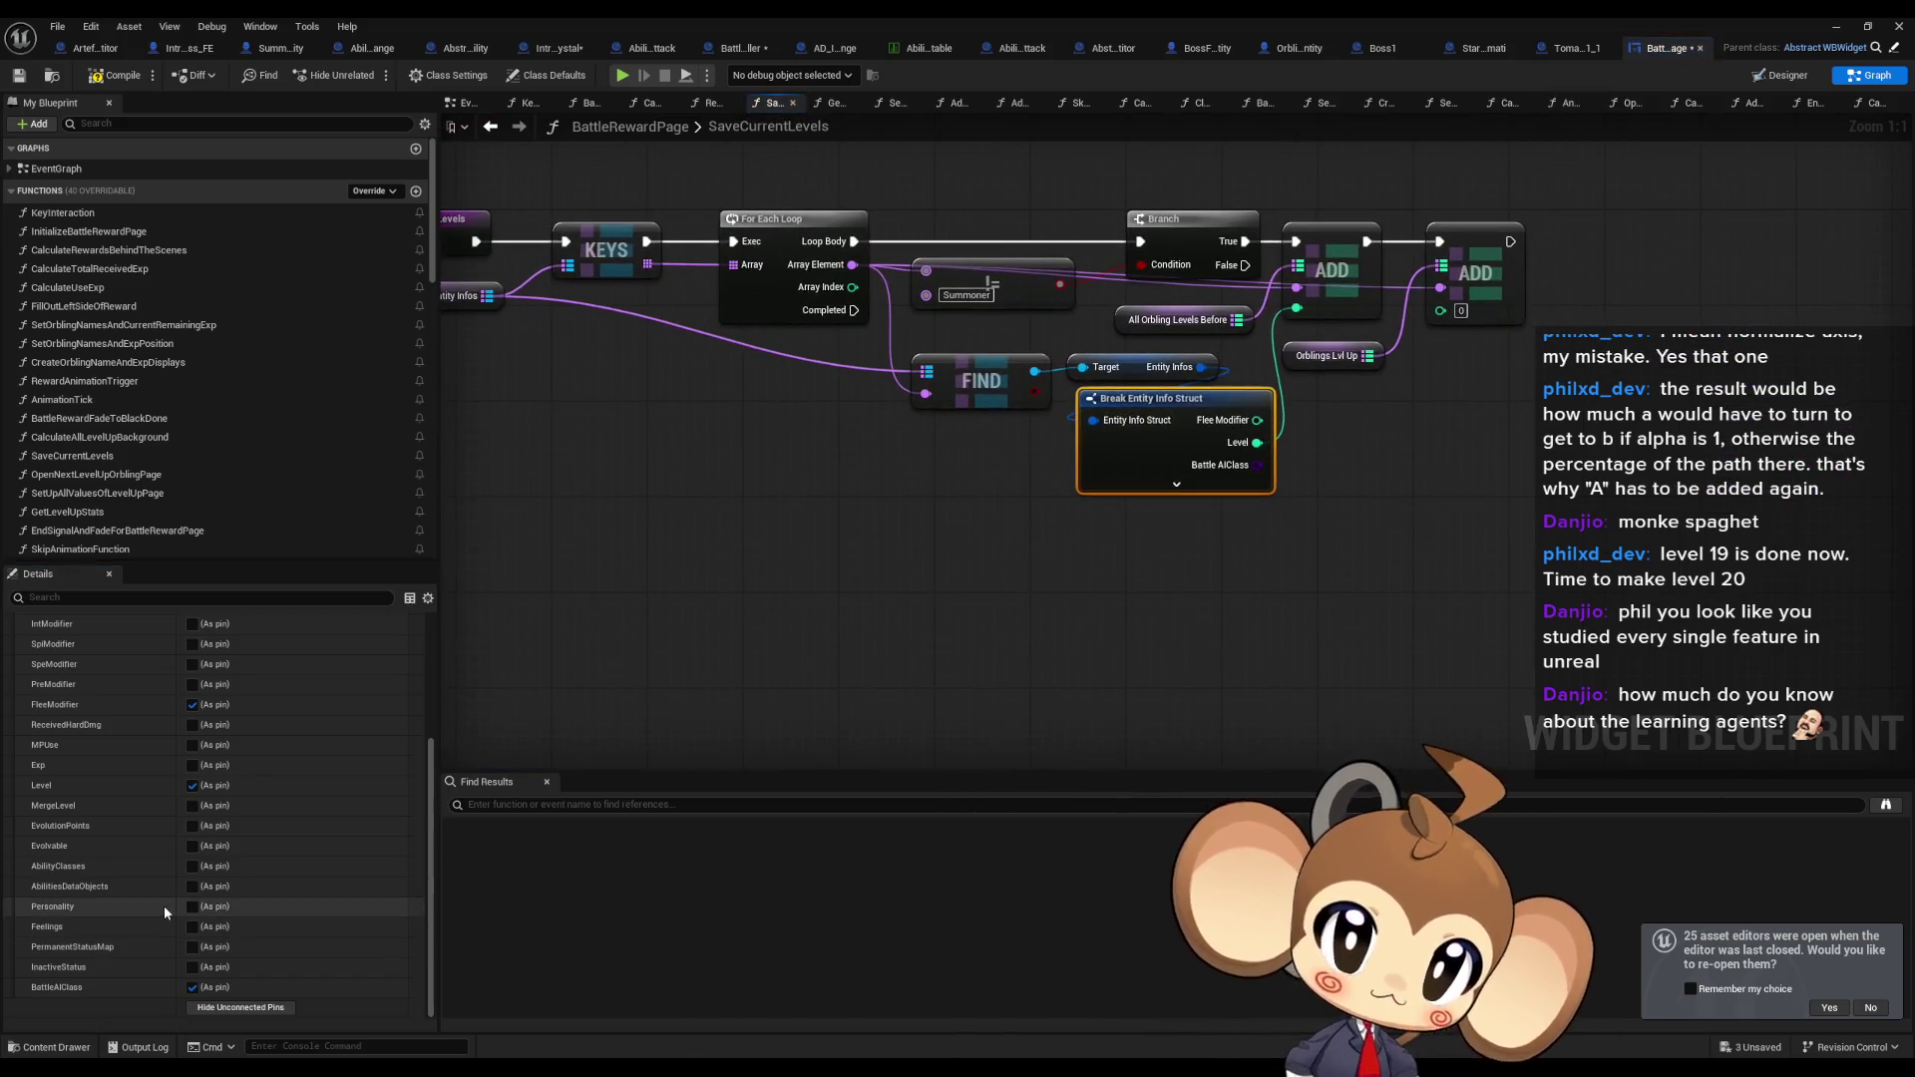
{"action": "left_click", "coordinate": [231, 1008]}
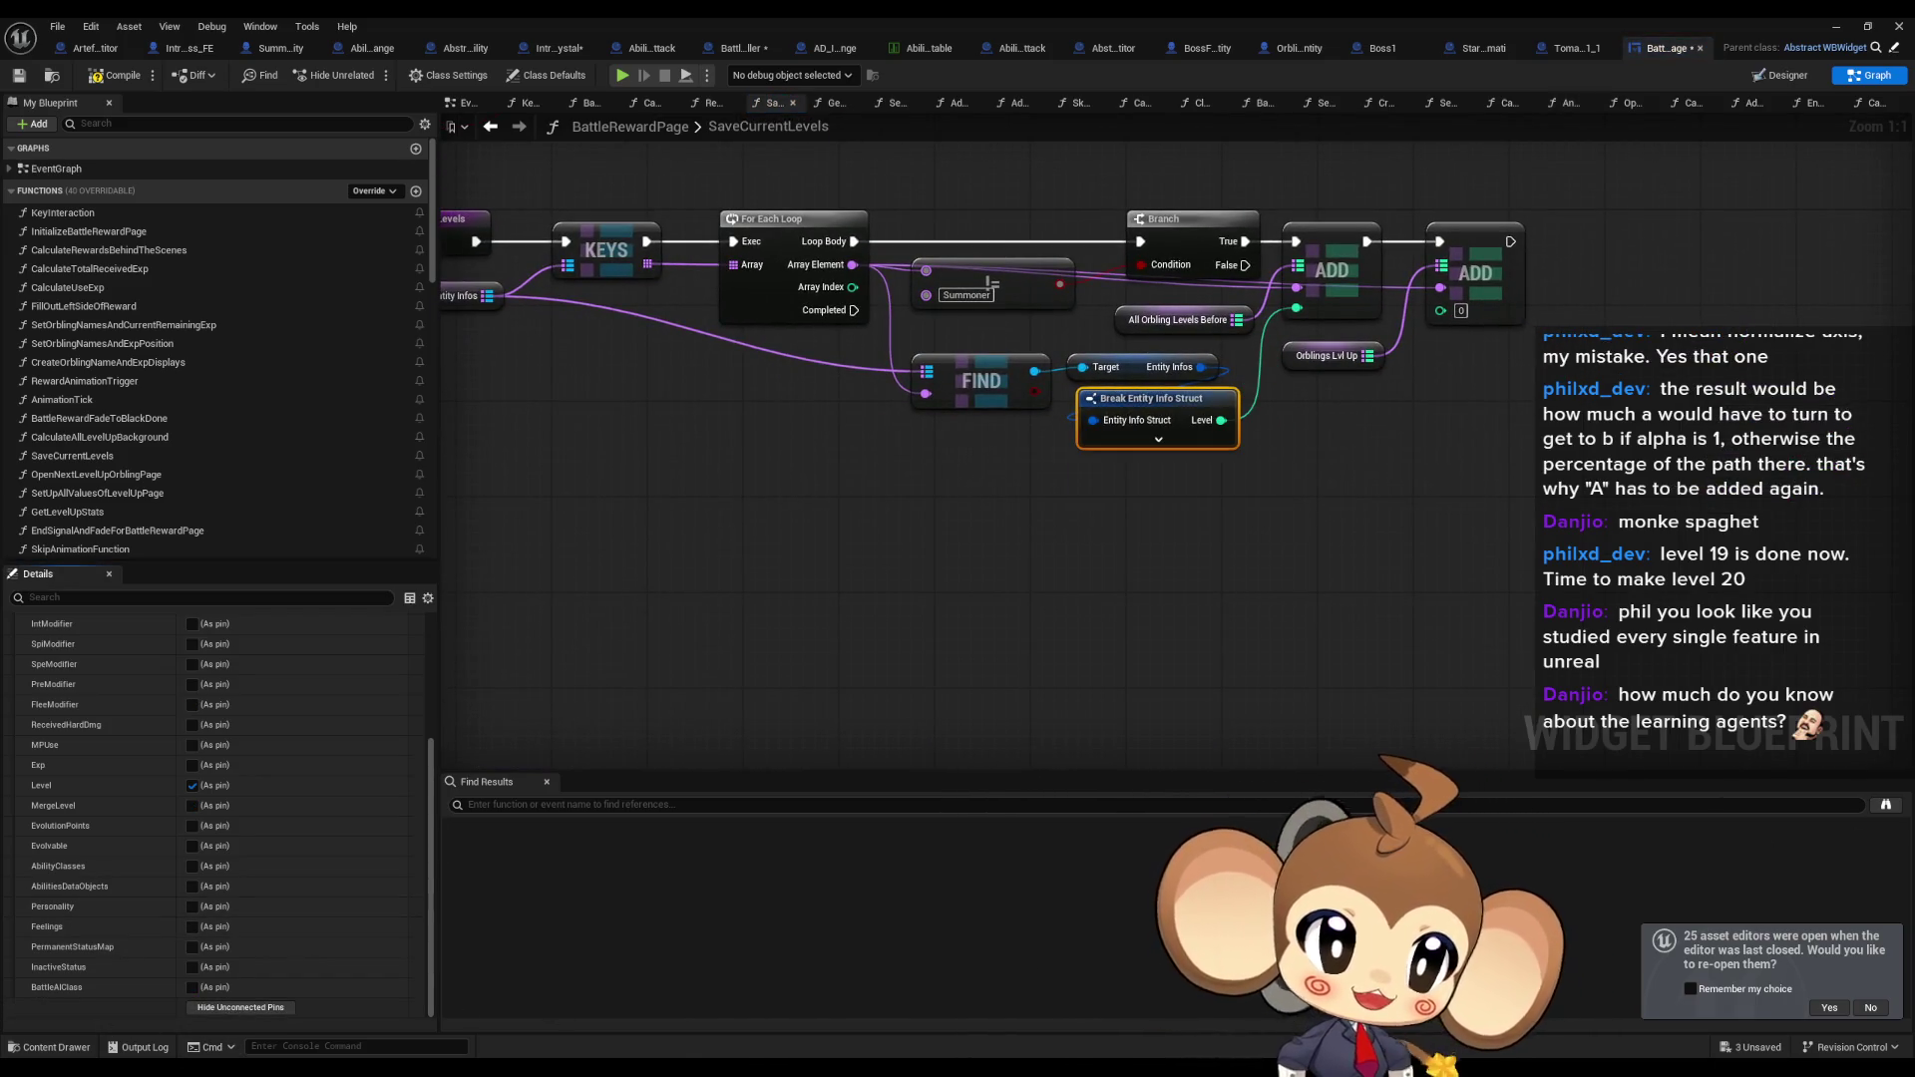
{"action": "key", "text": "alt+Left"}
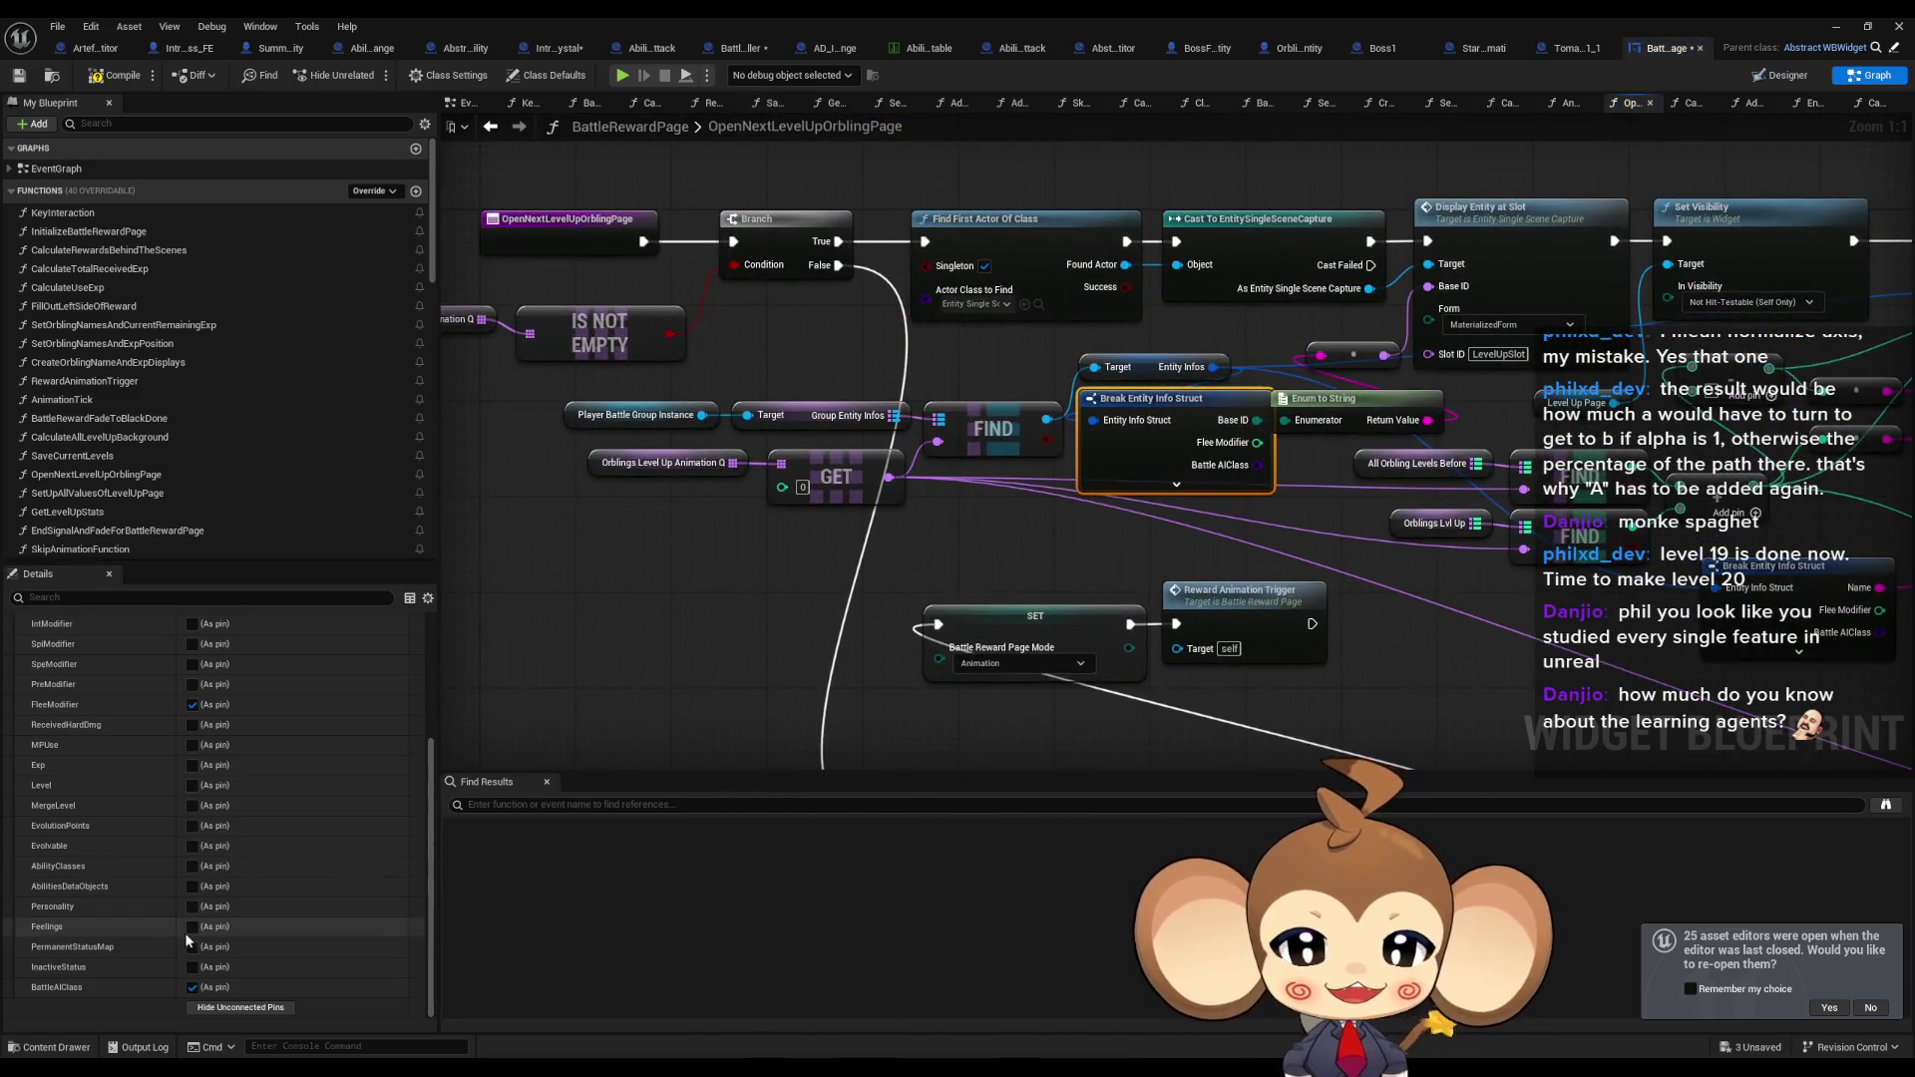
{"action": "left_click", "coordinate": [241, 1008]}
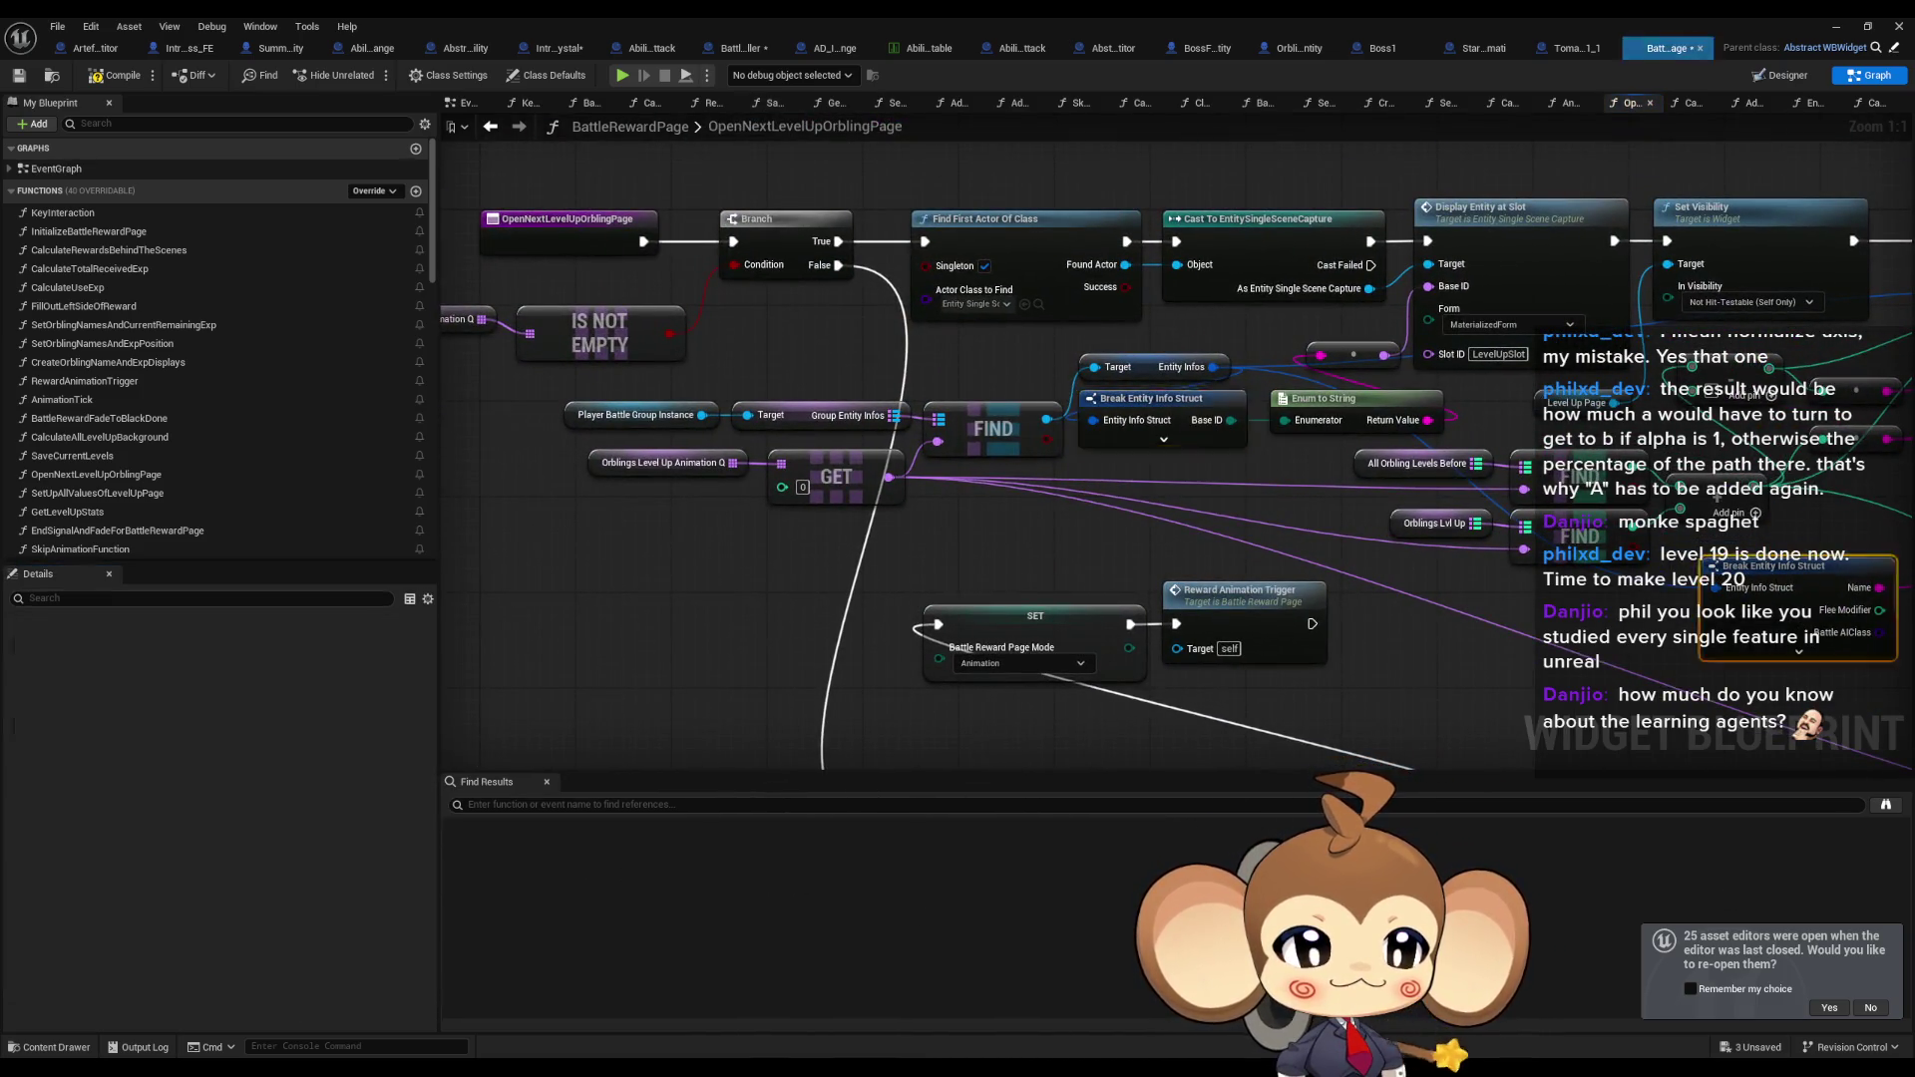
{"action": "key", "text": "alt+Left"}
{"action": "left_click", "coordinate": [240, 1008]}
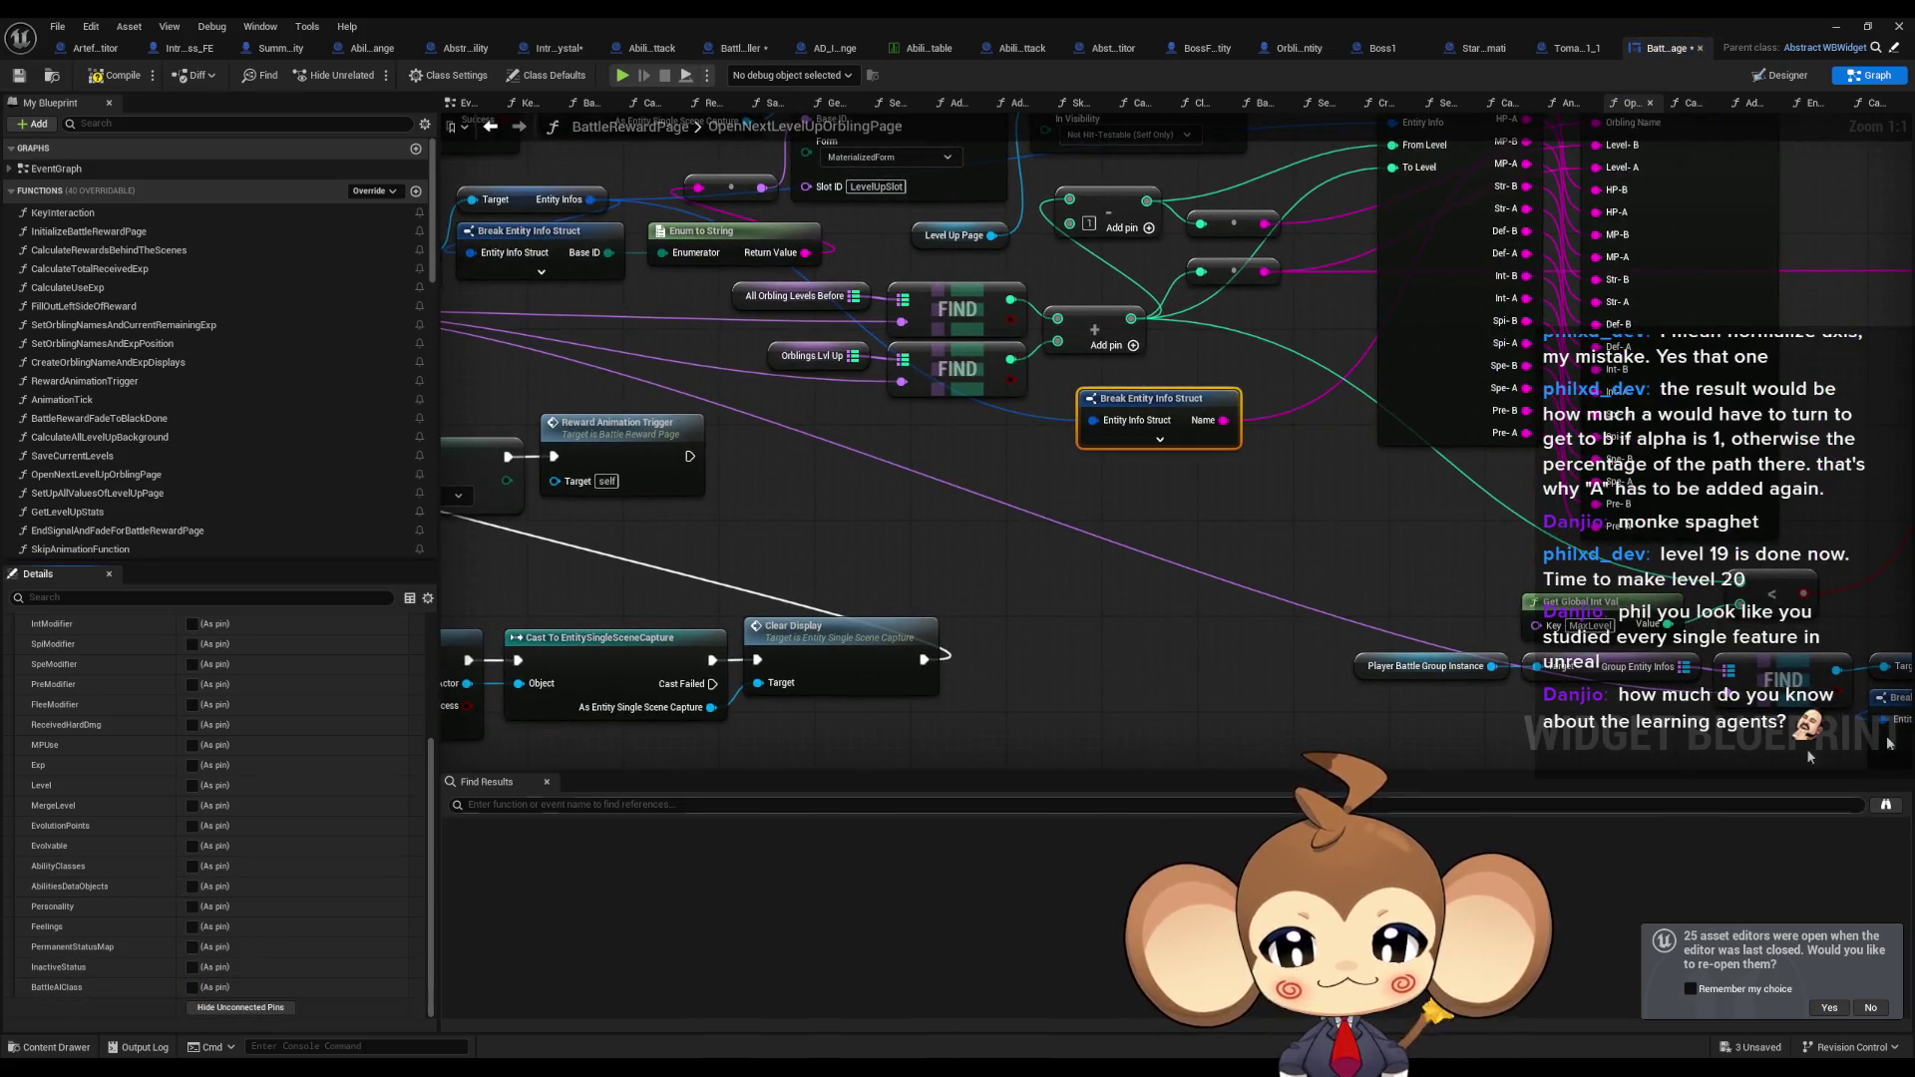
{"action": "key", "text": "alt+Left"}
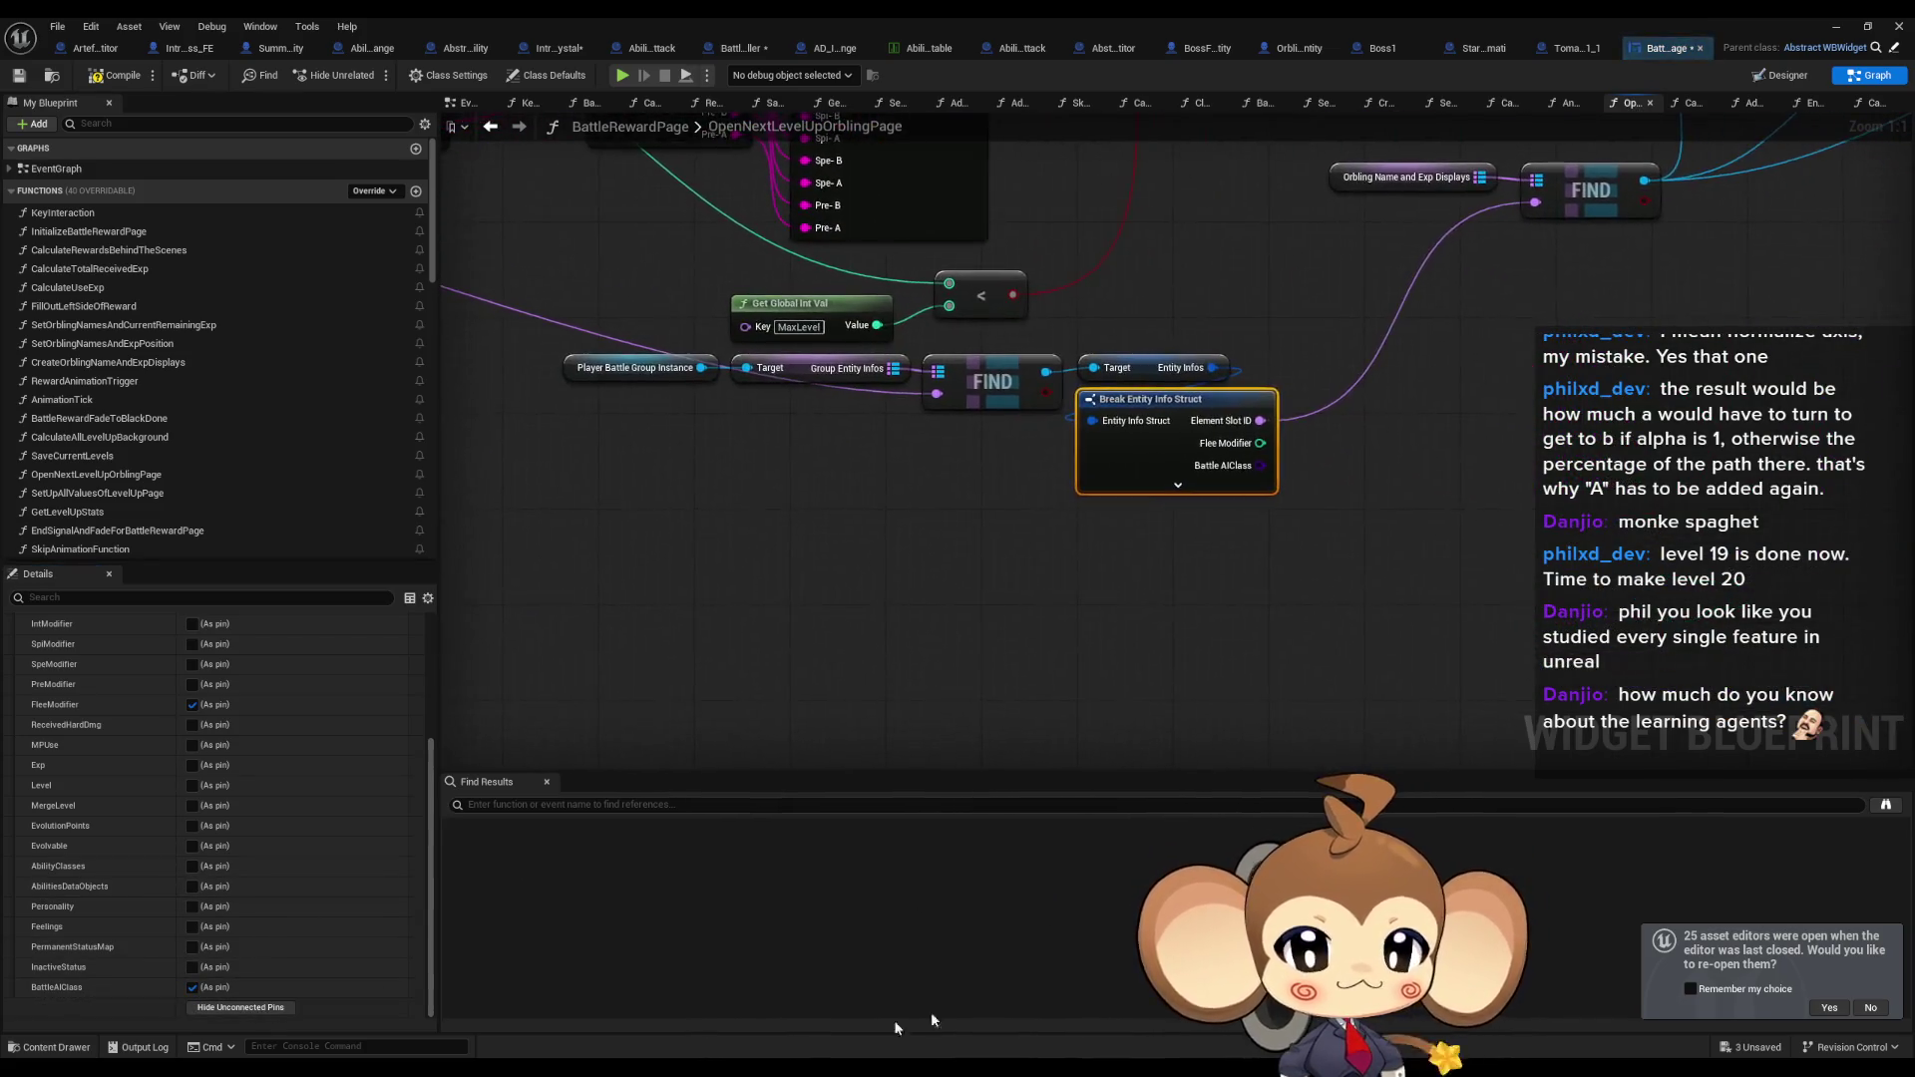
{"action": "left_click", "coordinate": [240, 1007]}
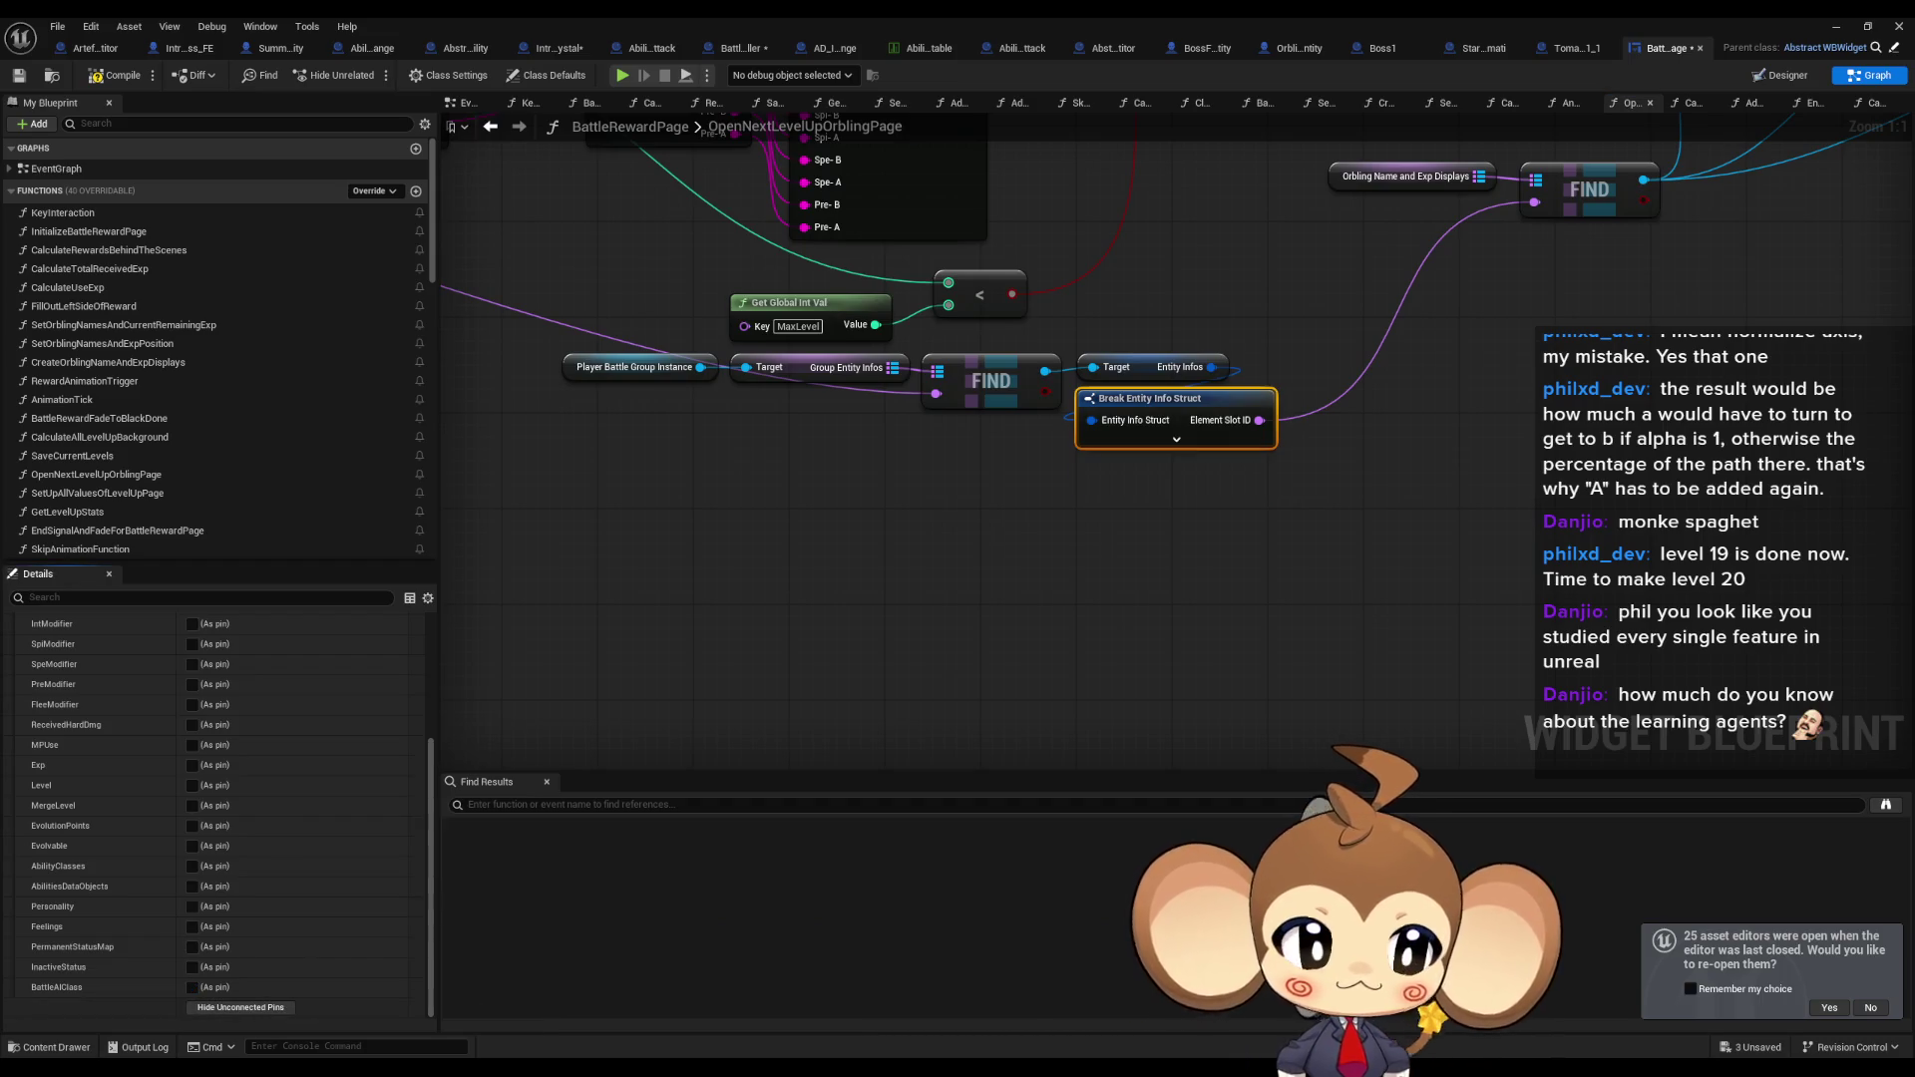
{"action": "key", "text": "alt+Left"}
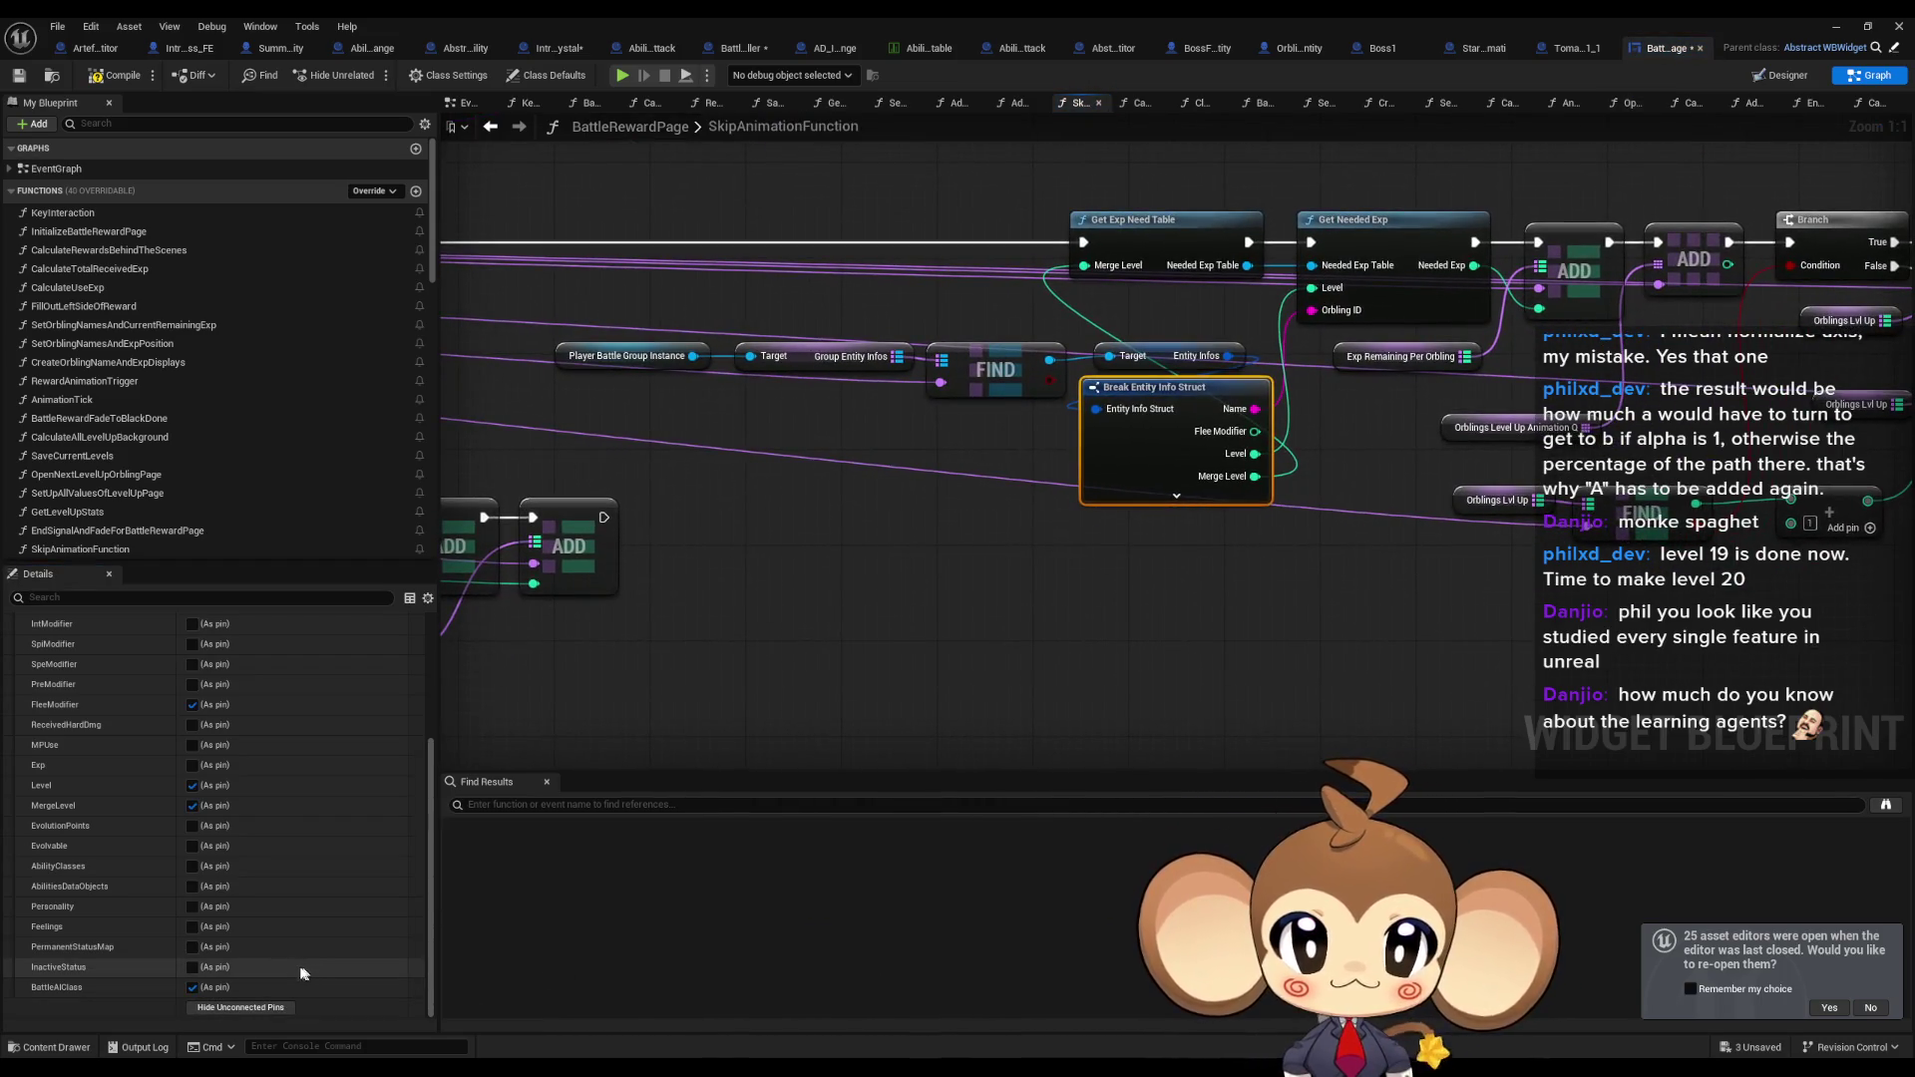
{"action": "left_click", "coordinate": [210, 1007]}
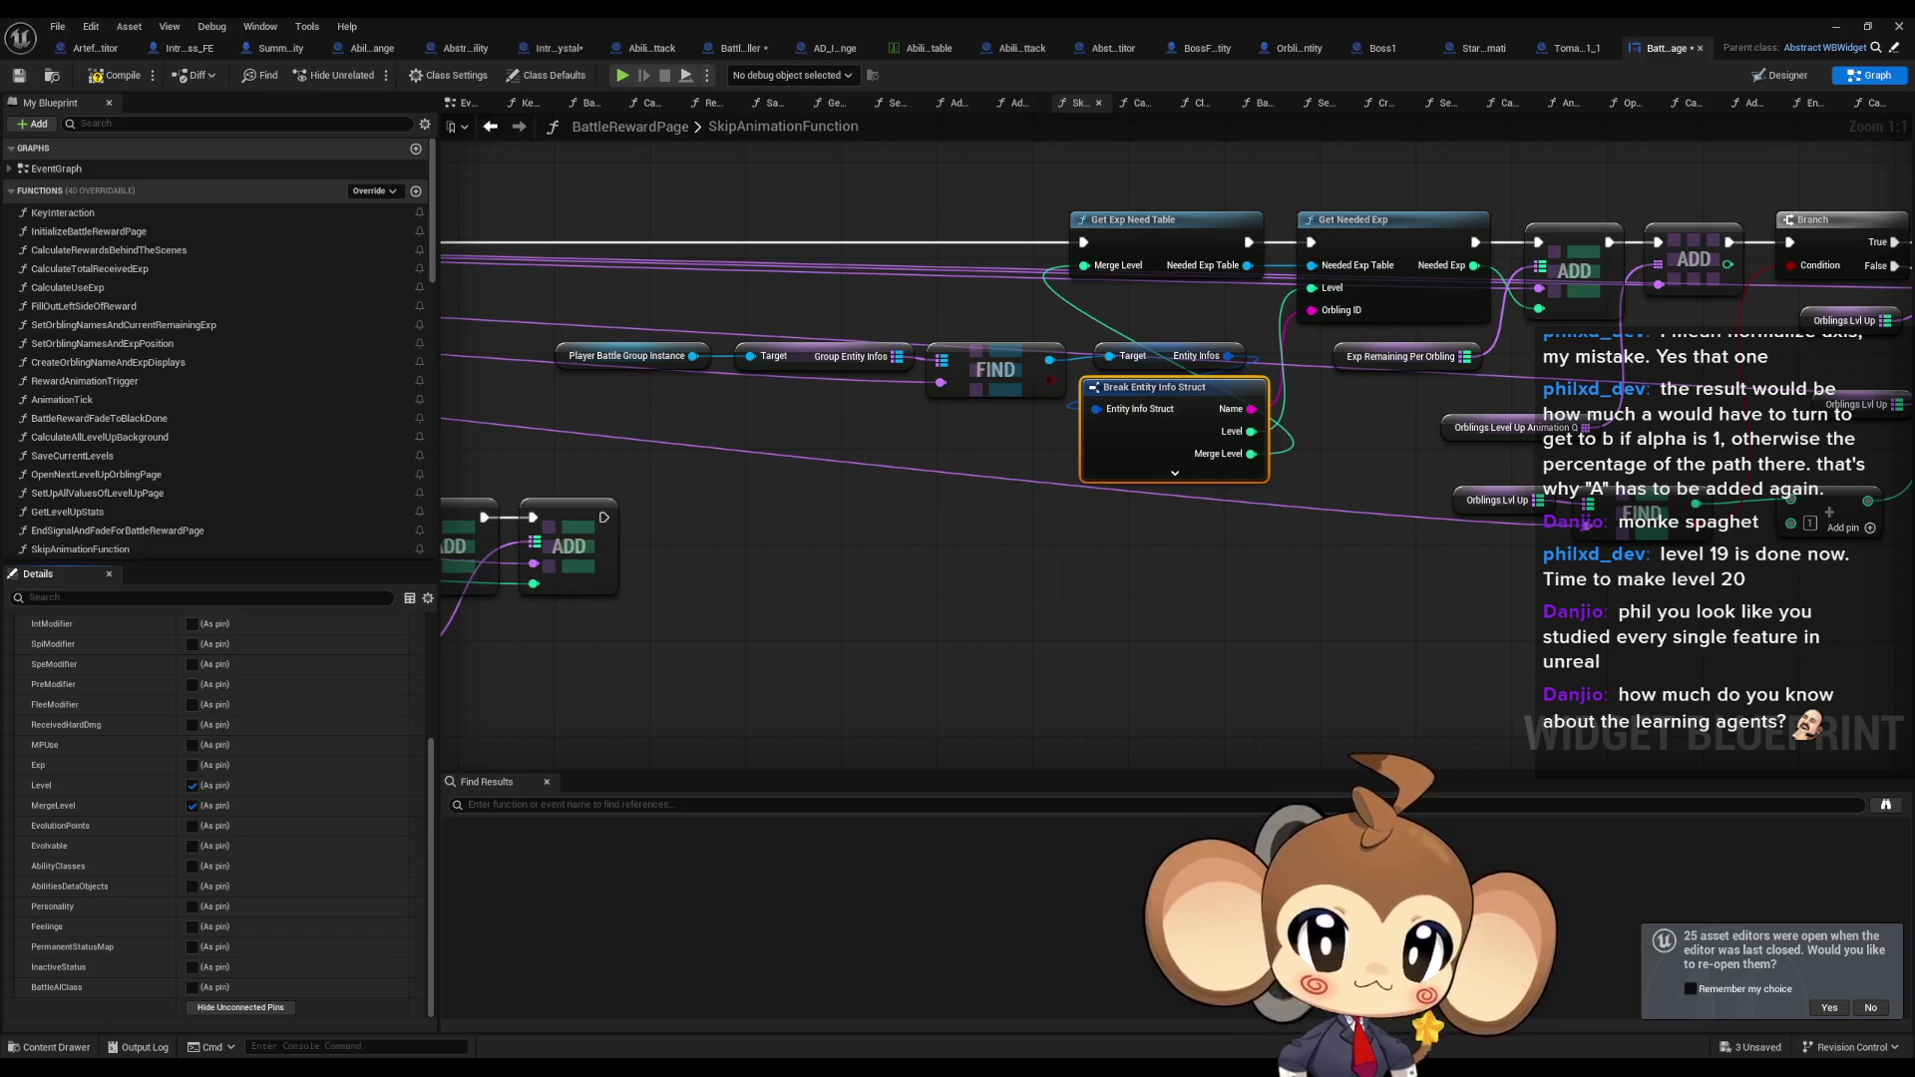
{"action": "key", "text": "alt+Left"}
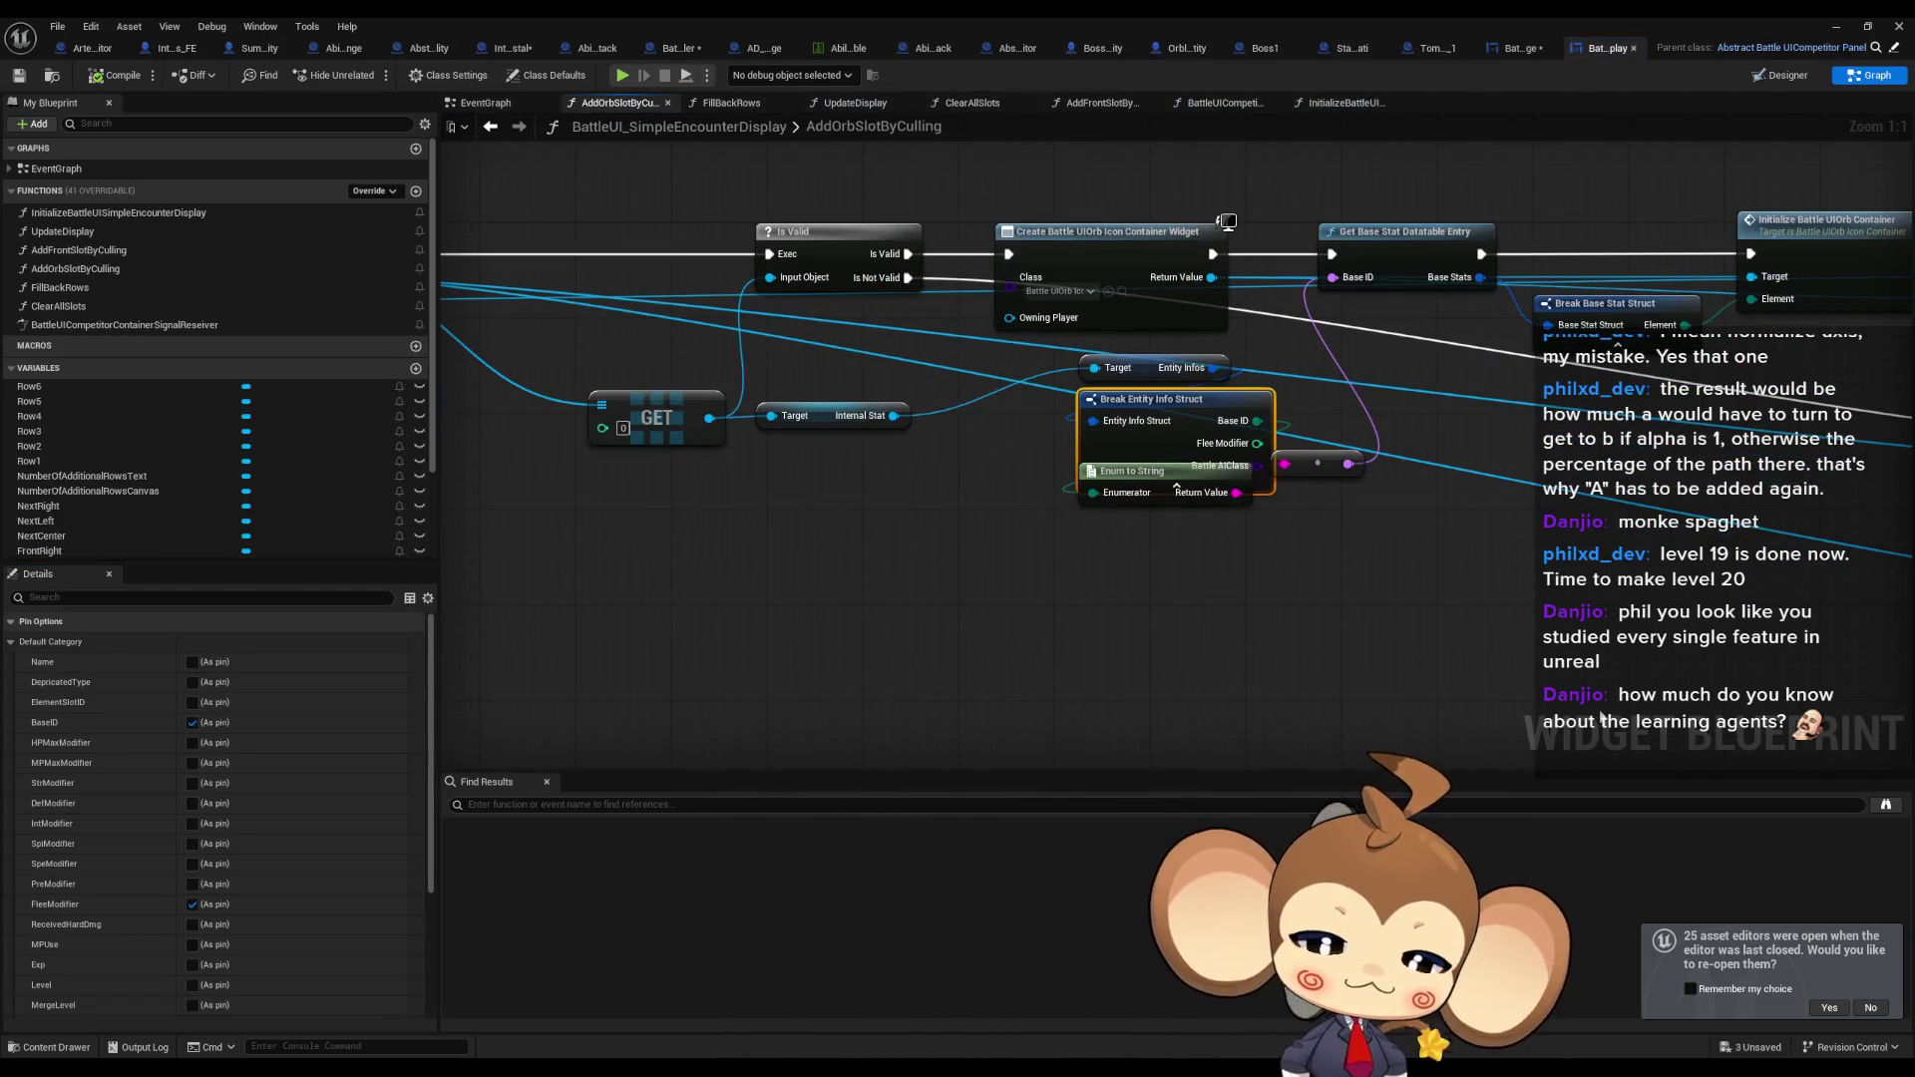
Hide Flee Modifier and Battle AIClass pins on the break nodes in AddOrbSlotByCulling and CreateBarsAndSet.
{"action": "scroll", "coordinate": [297, 933], "scroll_direction": "down", "scroll_amount": 5}
{"action": "left_click", "coordinate": [241, 1007]}
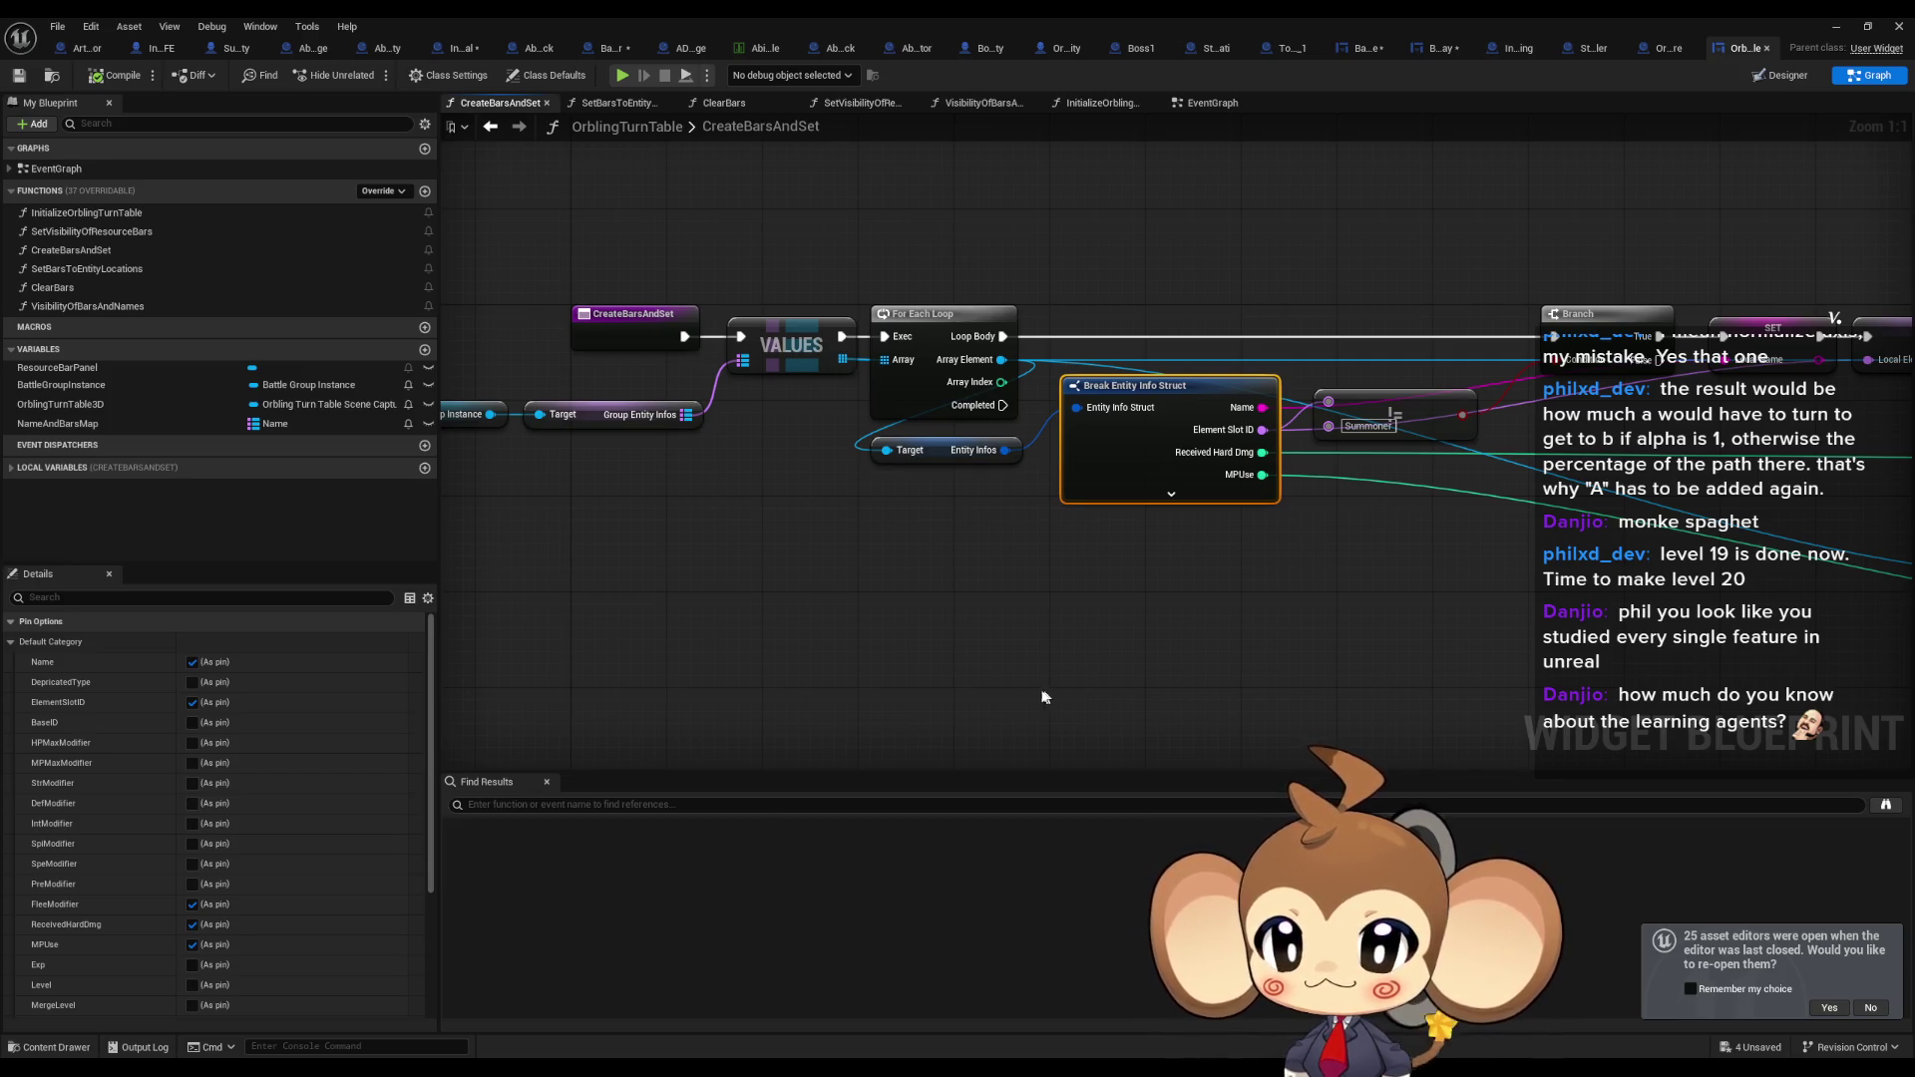
{"action": "scroll", "coordinate": [201, 1009], "scroll_direction": "down", "scroll_amount": 5}
{"action": "left_click", "coordinate": [208, 1007]}
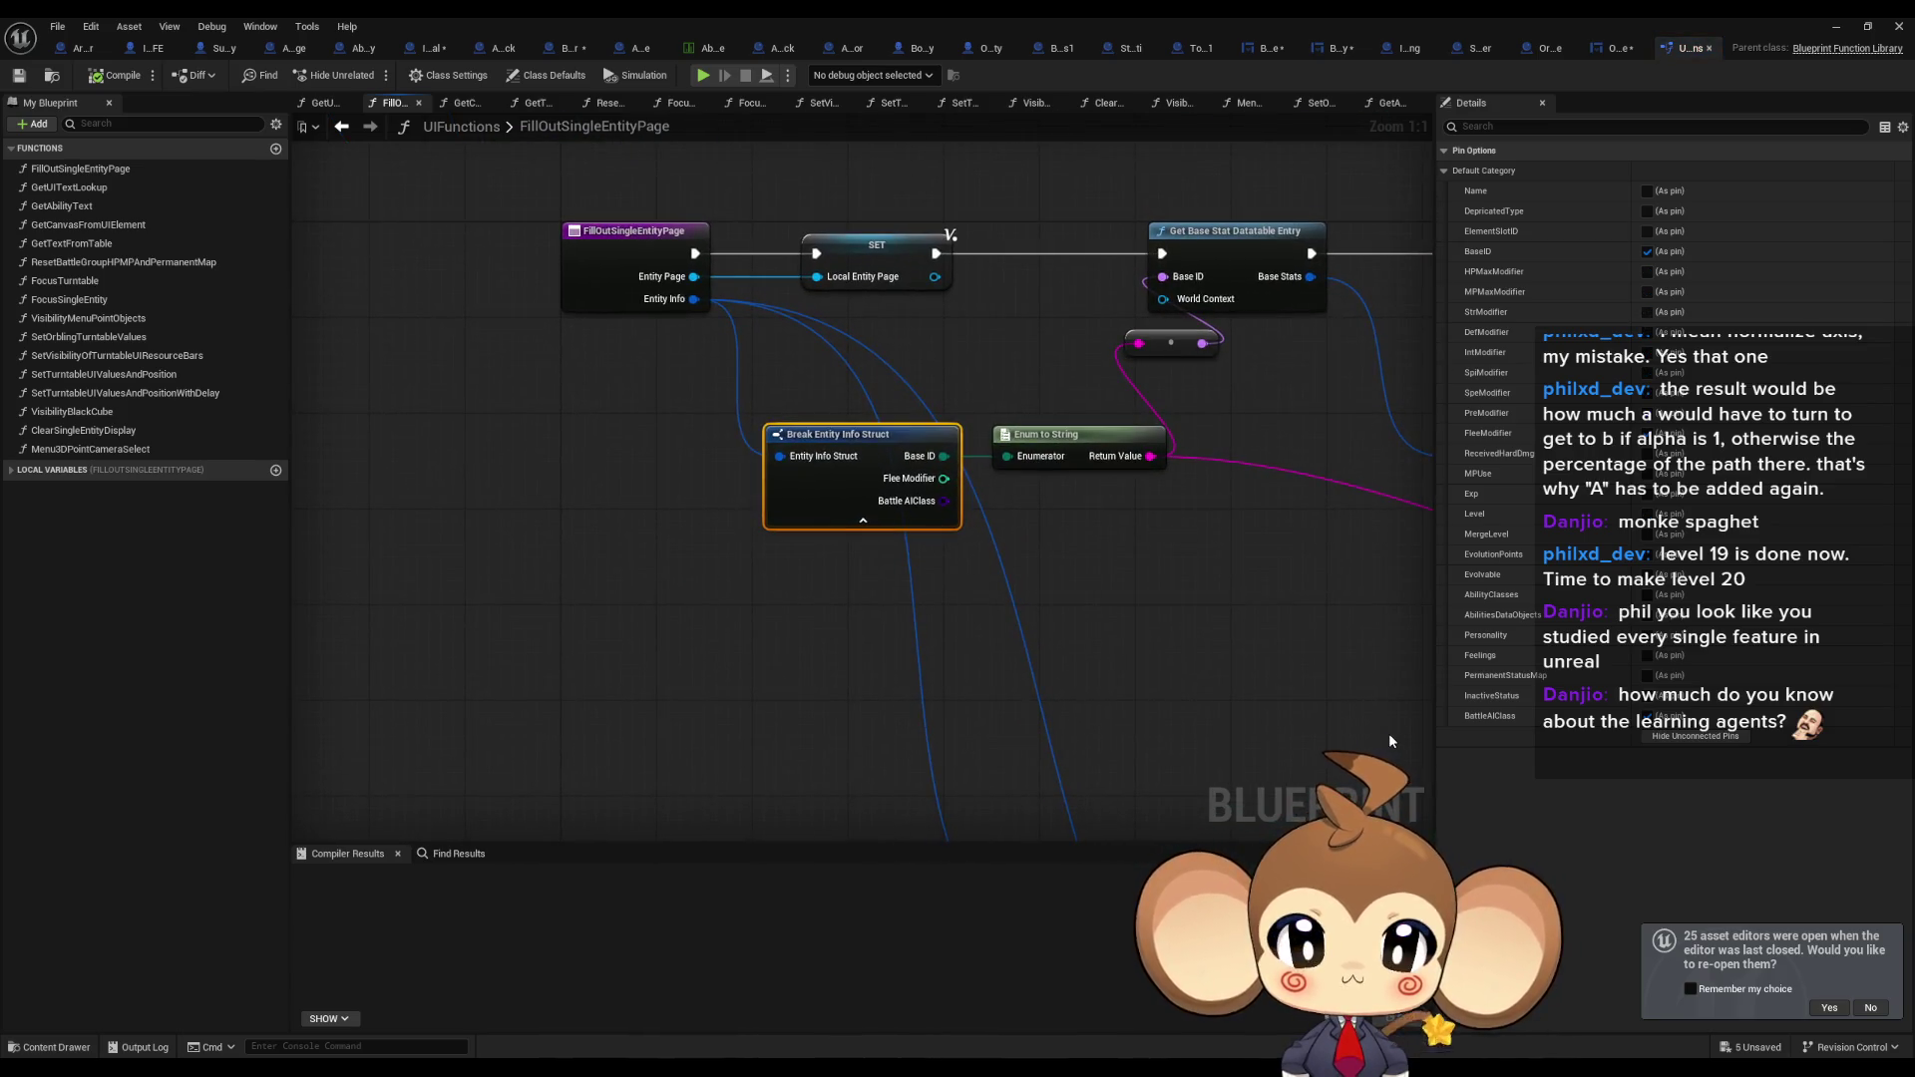
Pan the FillOutSingleEntityPage graph to bring other nodes into view.
{"action": "scroll", "coordinate": [1130, 679], "scroll_direction": "down", "scroll_amount": 6}
{"action": "left_click_drag", "start_coordinate": [1129, 679], "coordinate": [784, 631]}
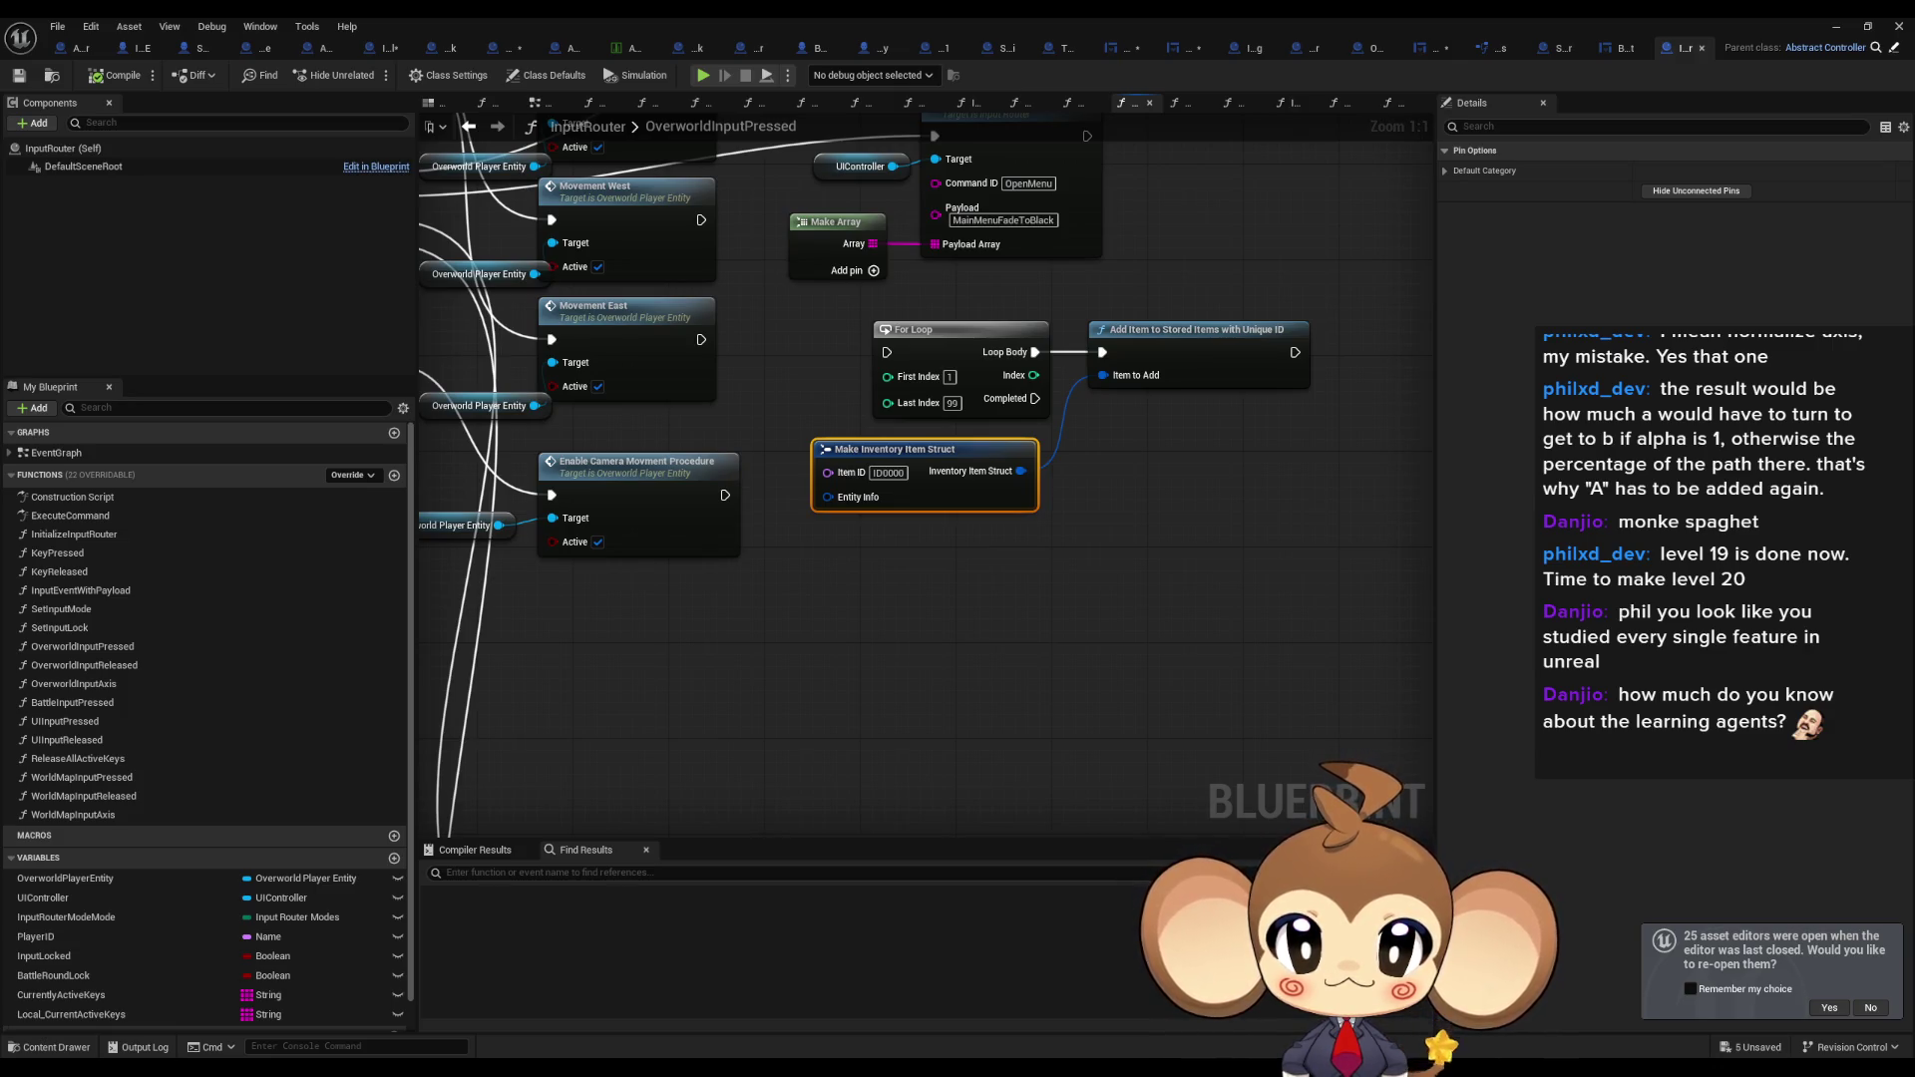
Delete the For Loop, Make Inventory Item Struct and Add Item to Stored Items nodes.
{"action": "left_click_drag", "start_coordinate": [1024, 530], "coordinate": [898, 340]}
{"action": "scroll", "coordinate": [1138, 626], "scroll_direction": "down", "scroll_amount": 2}
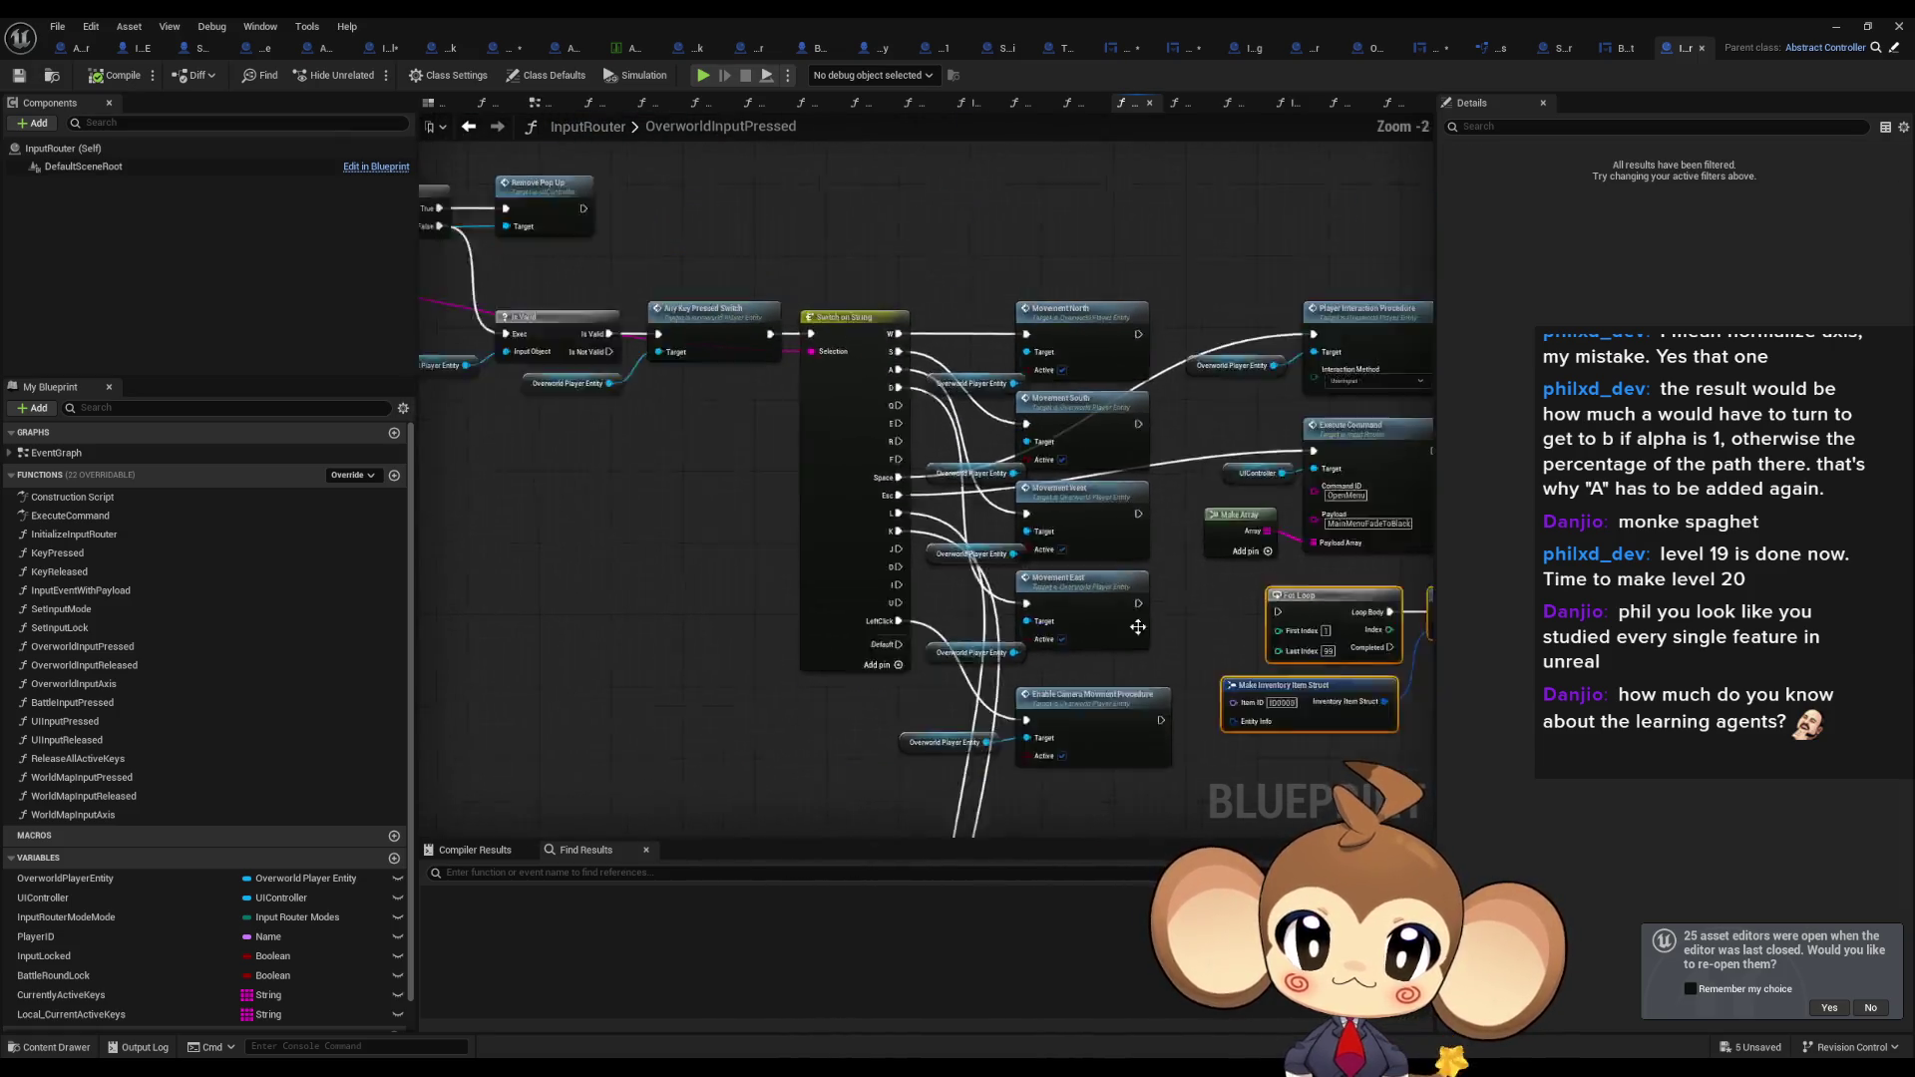
{"action": "scroll", "coordinate": [1038, 584], "scroll_direction": "up", "scroll_amount": 1}
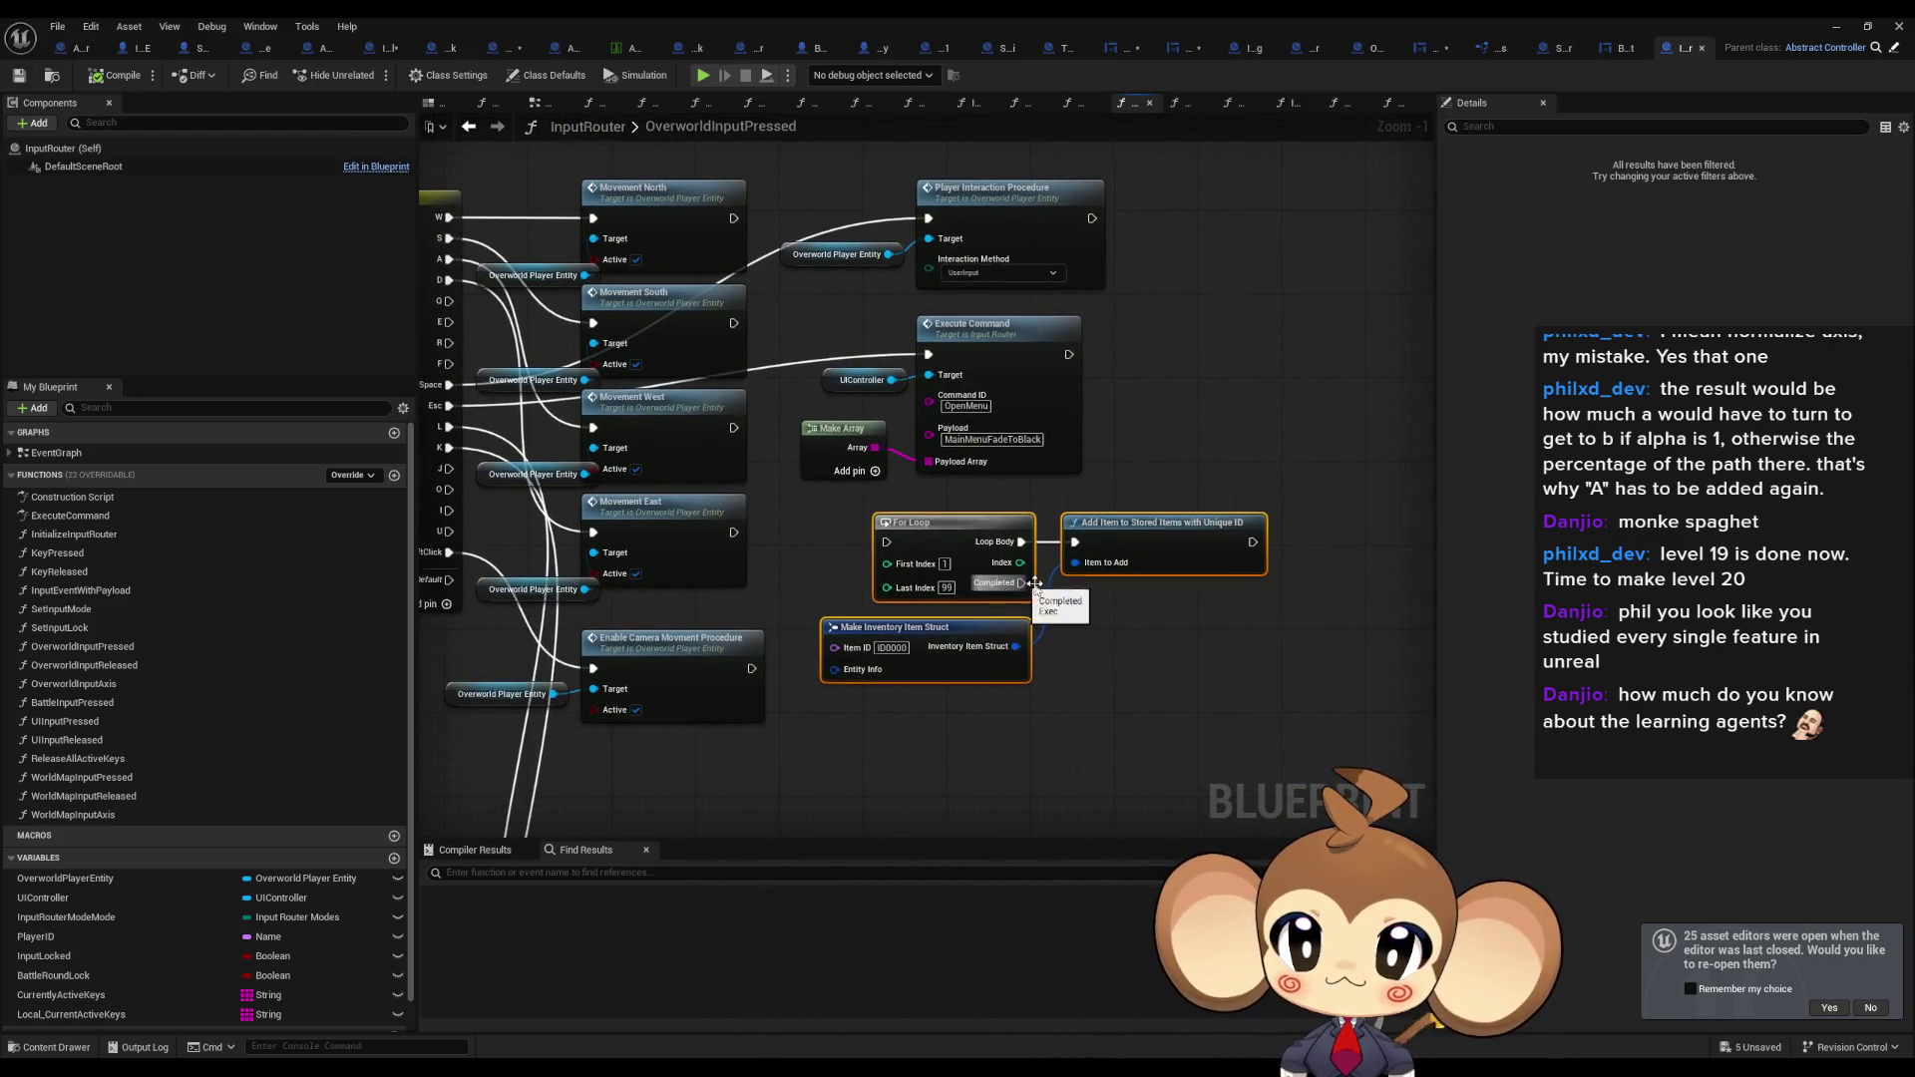
{"action": "key", "text": "Delete"}
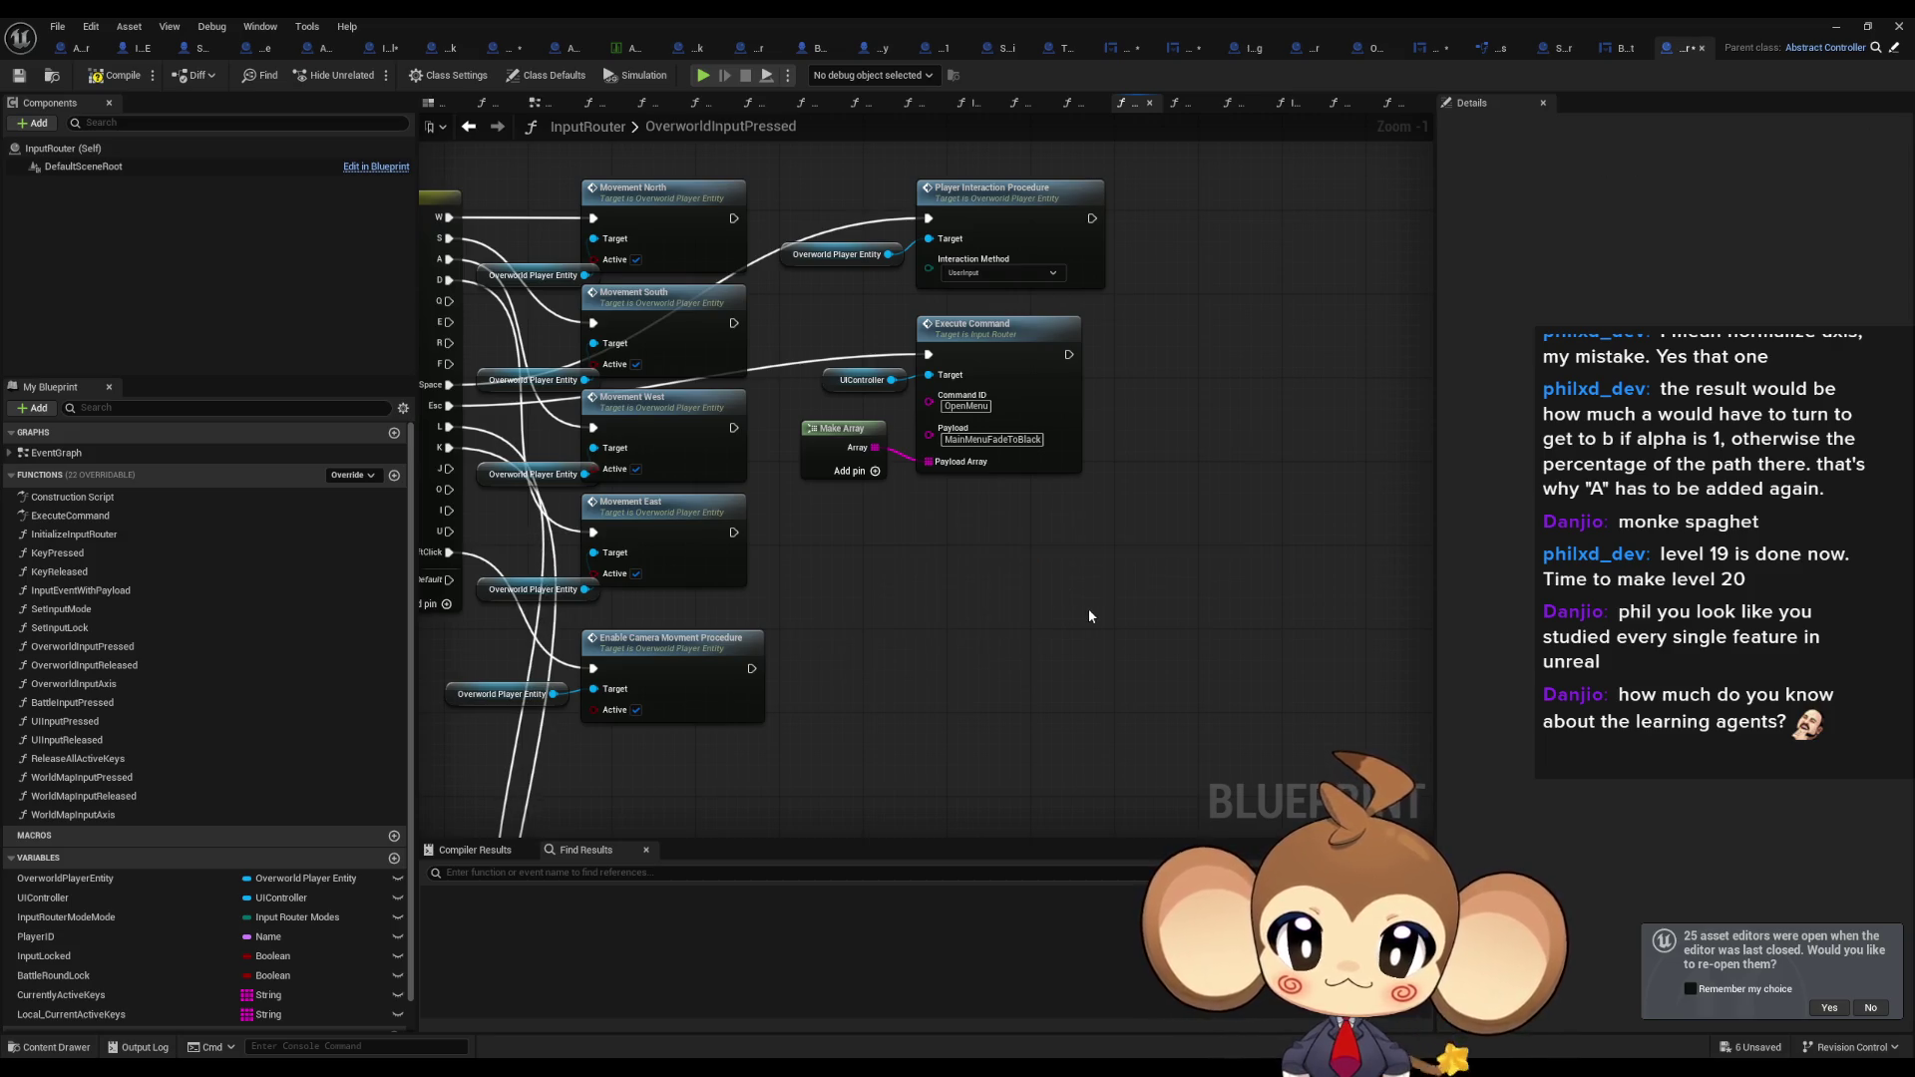
{"action": "left_click_drag", "start_coordinate": [1035, 612], "coordinate": [1200, 628]}
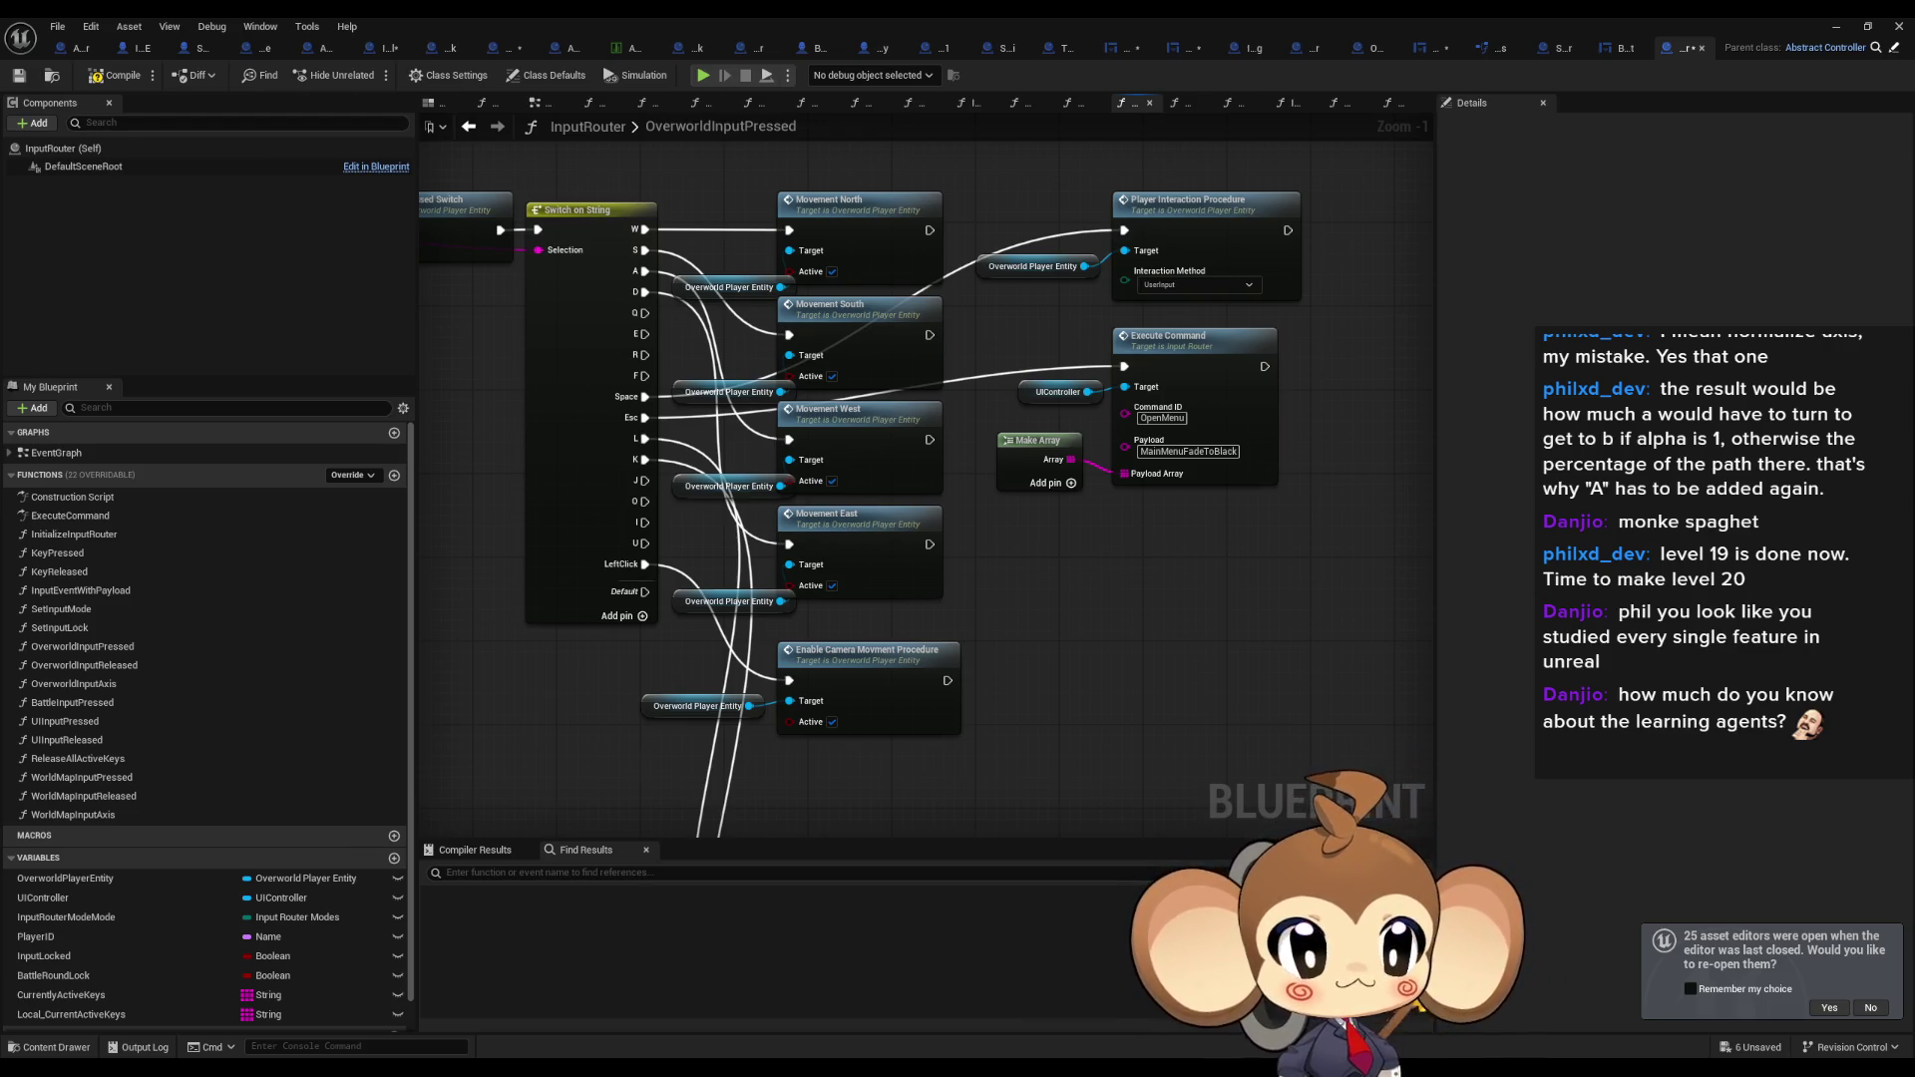
{"action": "key", "text": "ctrl+Tab"}
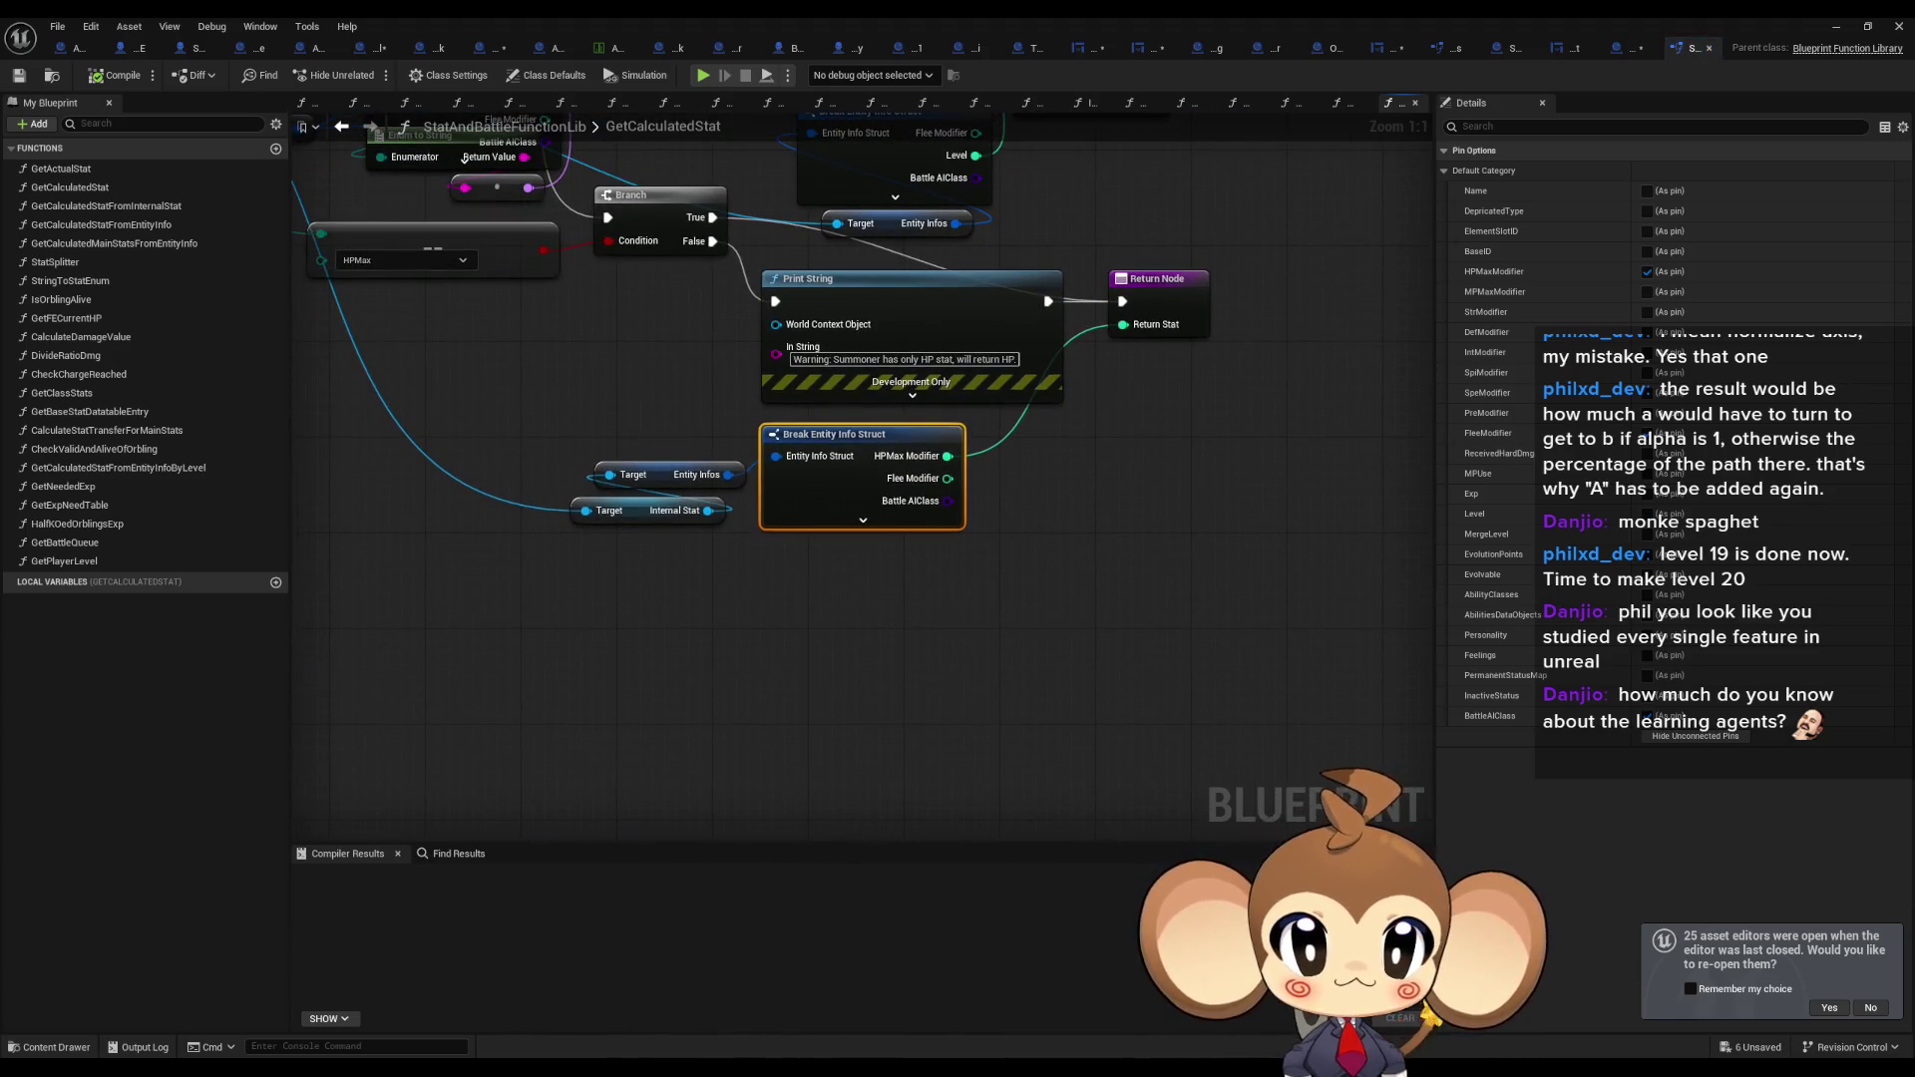
Undo the Break node edits in GetCalculatedStat variants, StatSplitter, GetClassStats, HalfKOedOrblingsExp and FlyToTargetProcedure.
{"action": "key", "text": "ctrl+z"}
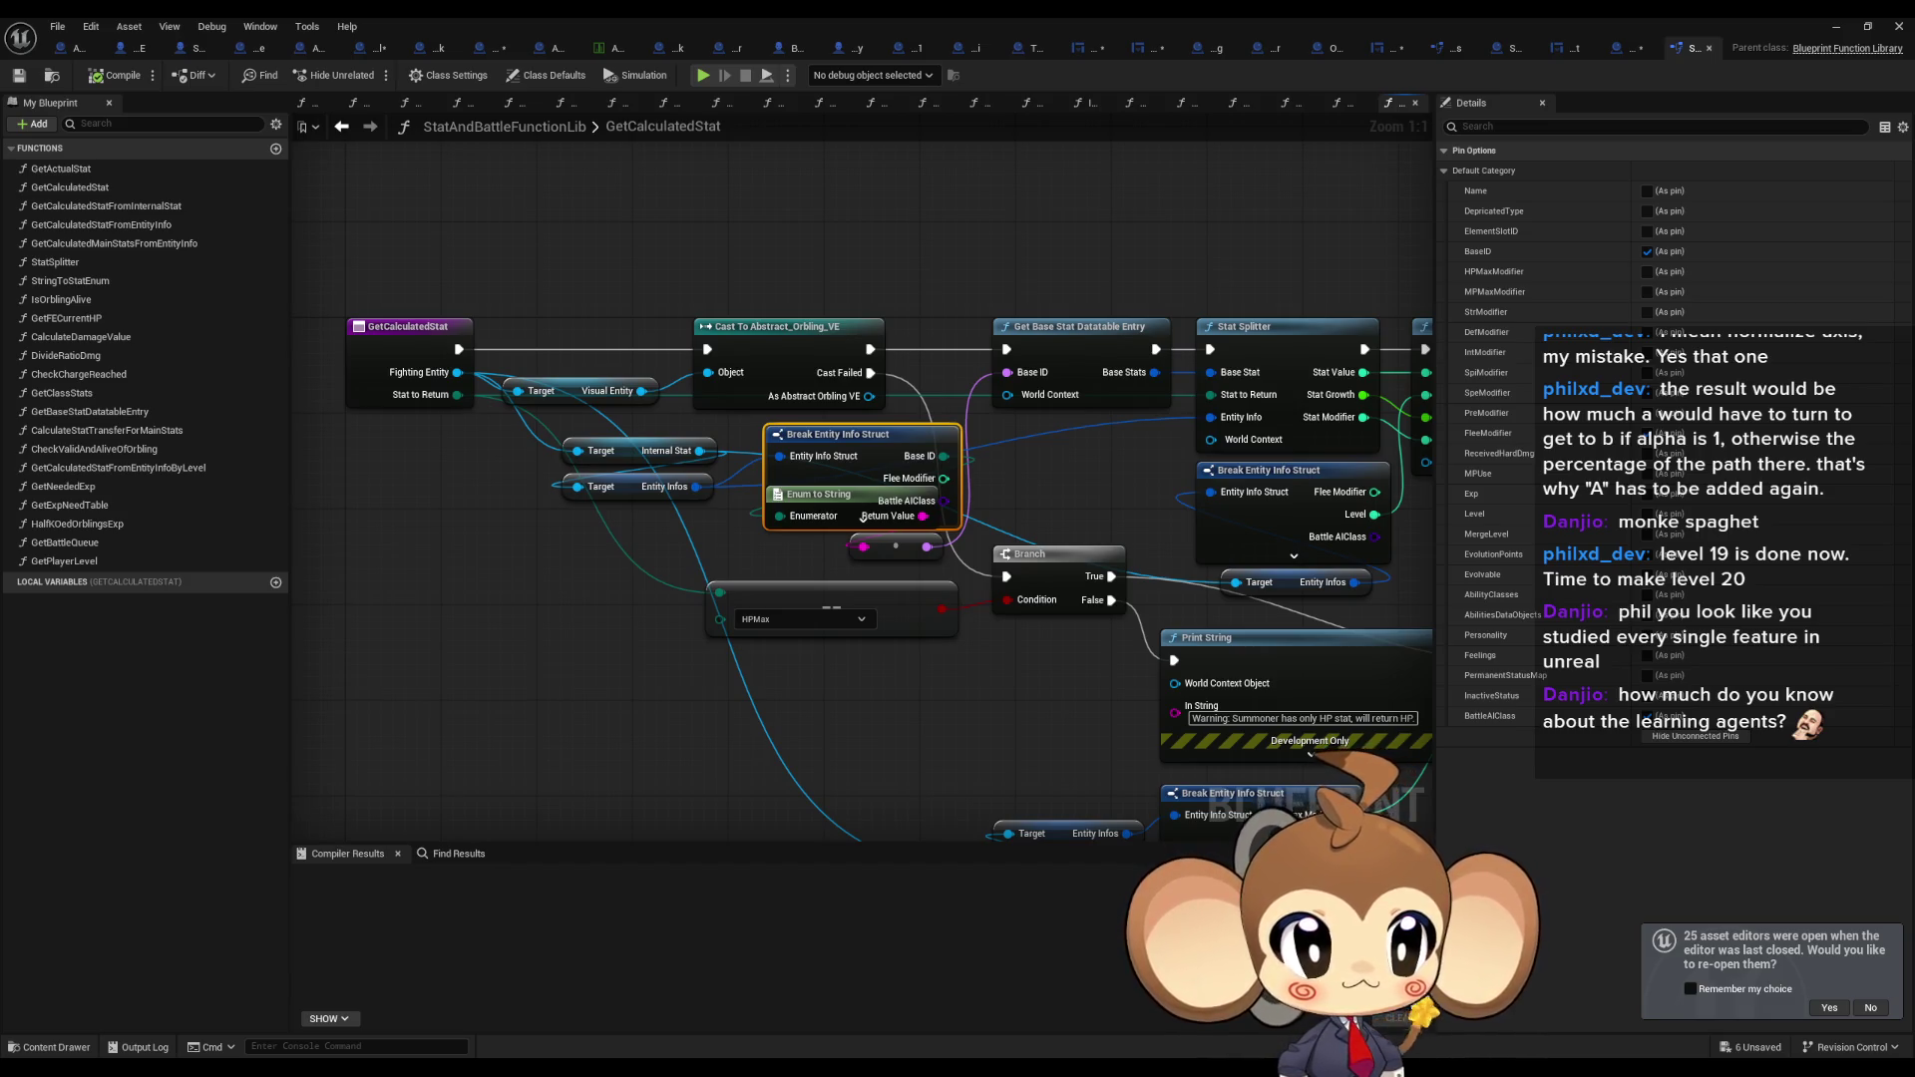
{"action": "key", "text": "ctrl+z"}
{"action": "key", "text": "ctrl+z"}
{"action": "key", "text": "ctrl+z"}
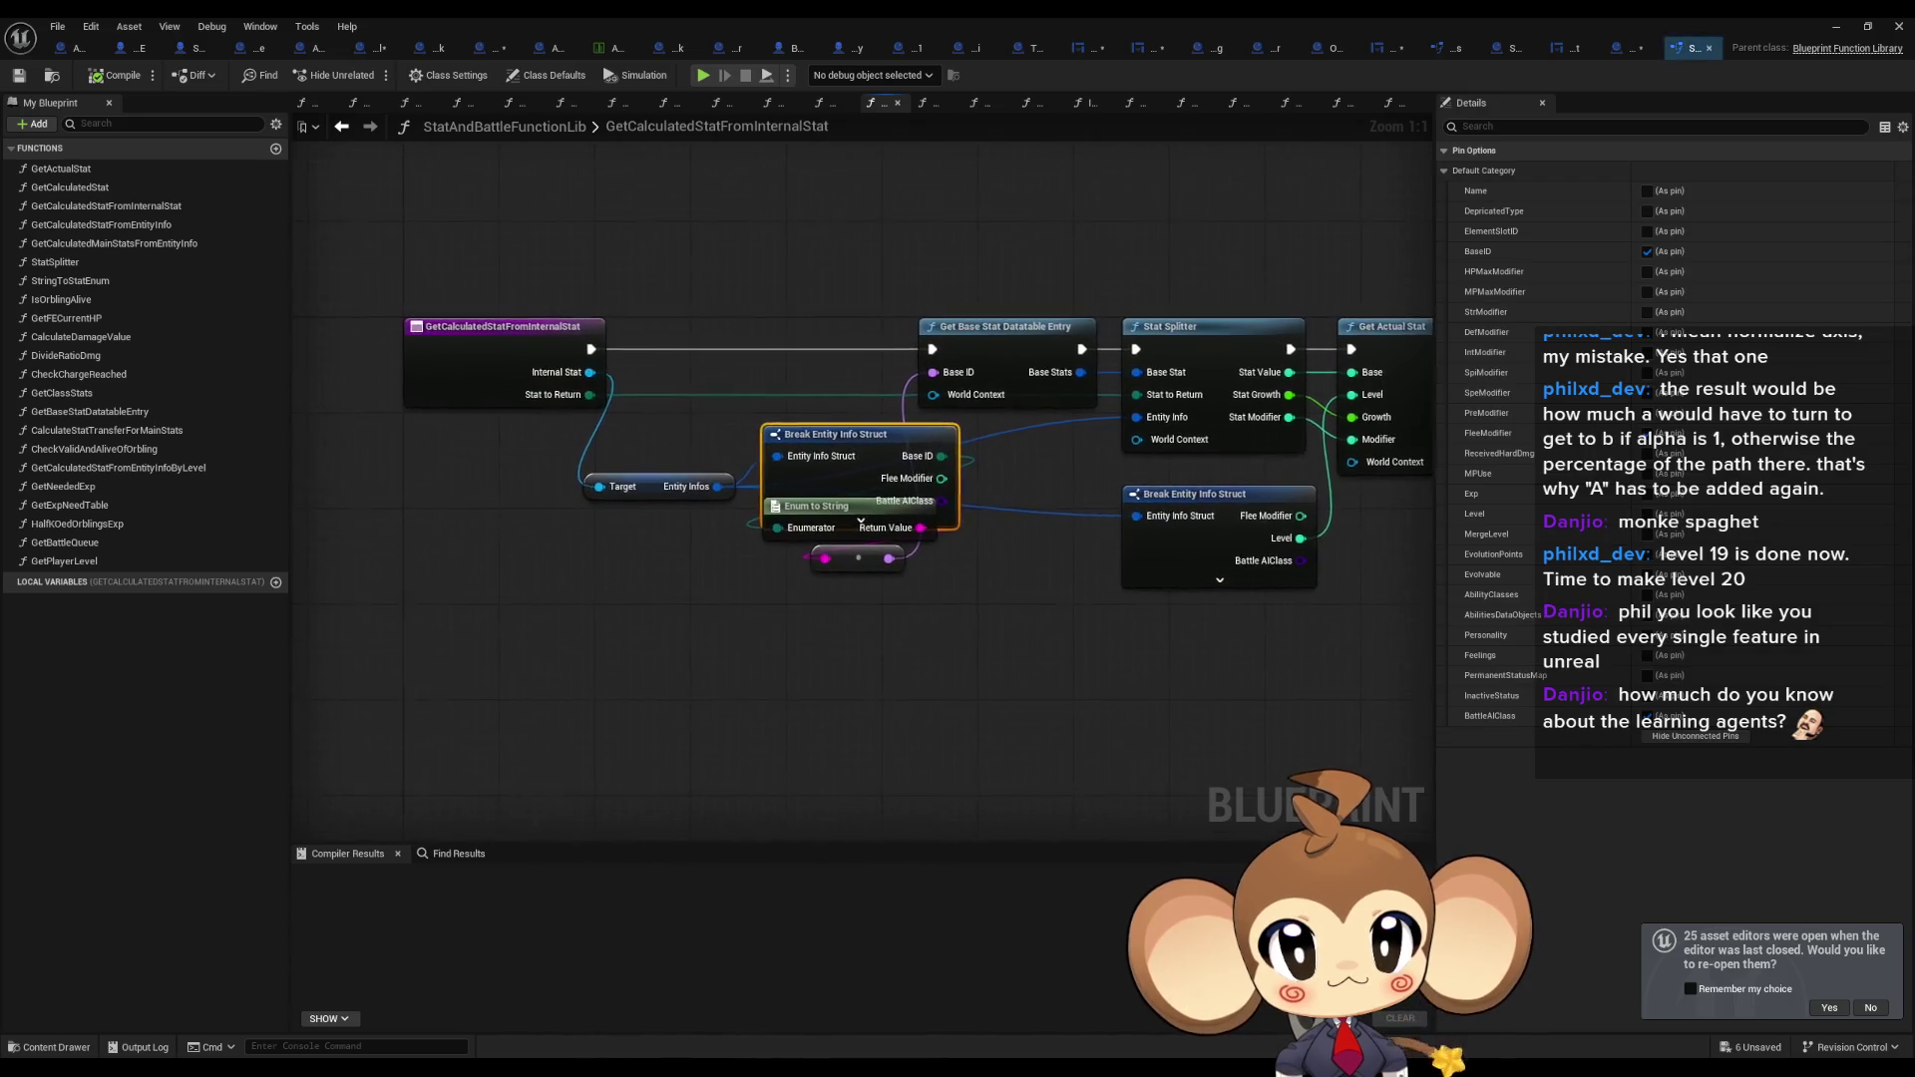
{"action": "key", "text": "ctrl+z"}
{"action": "key", "text": "ctrl+z"}
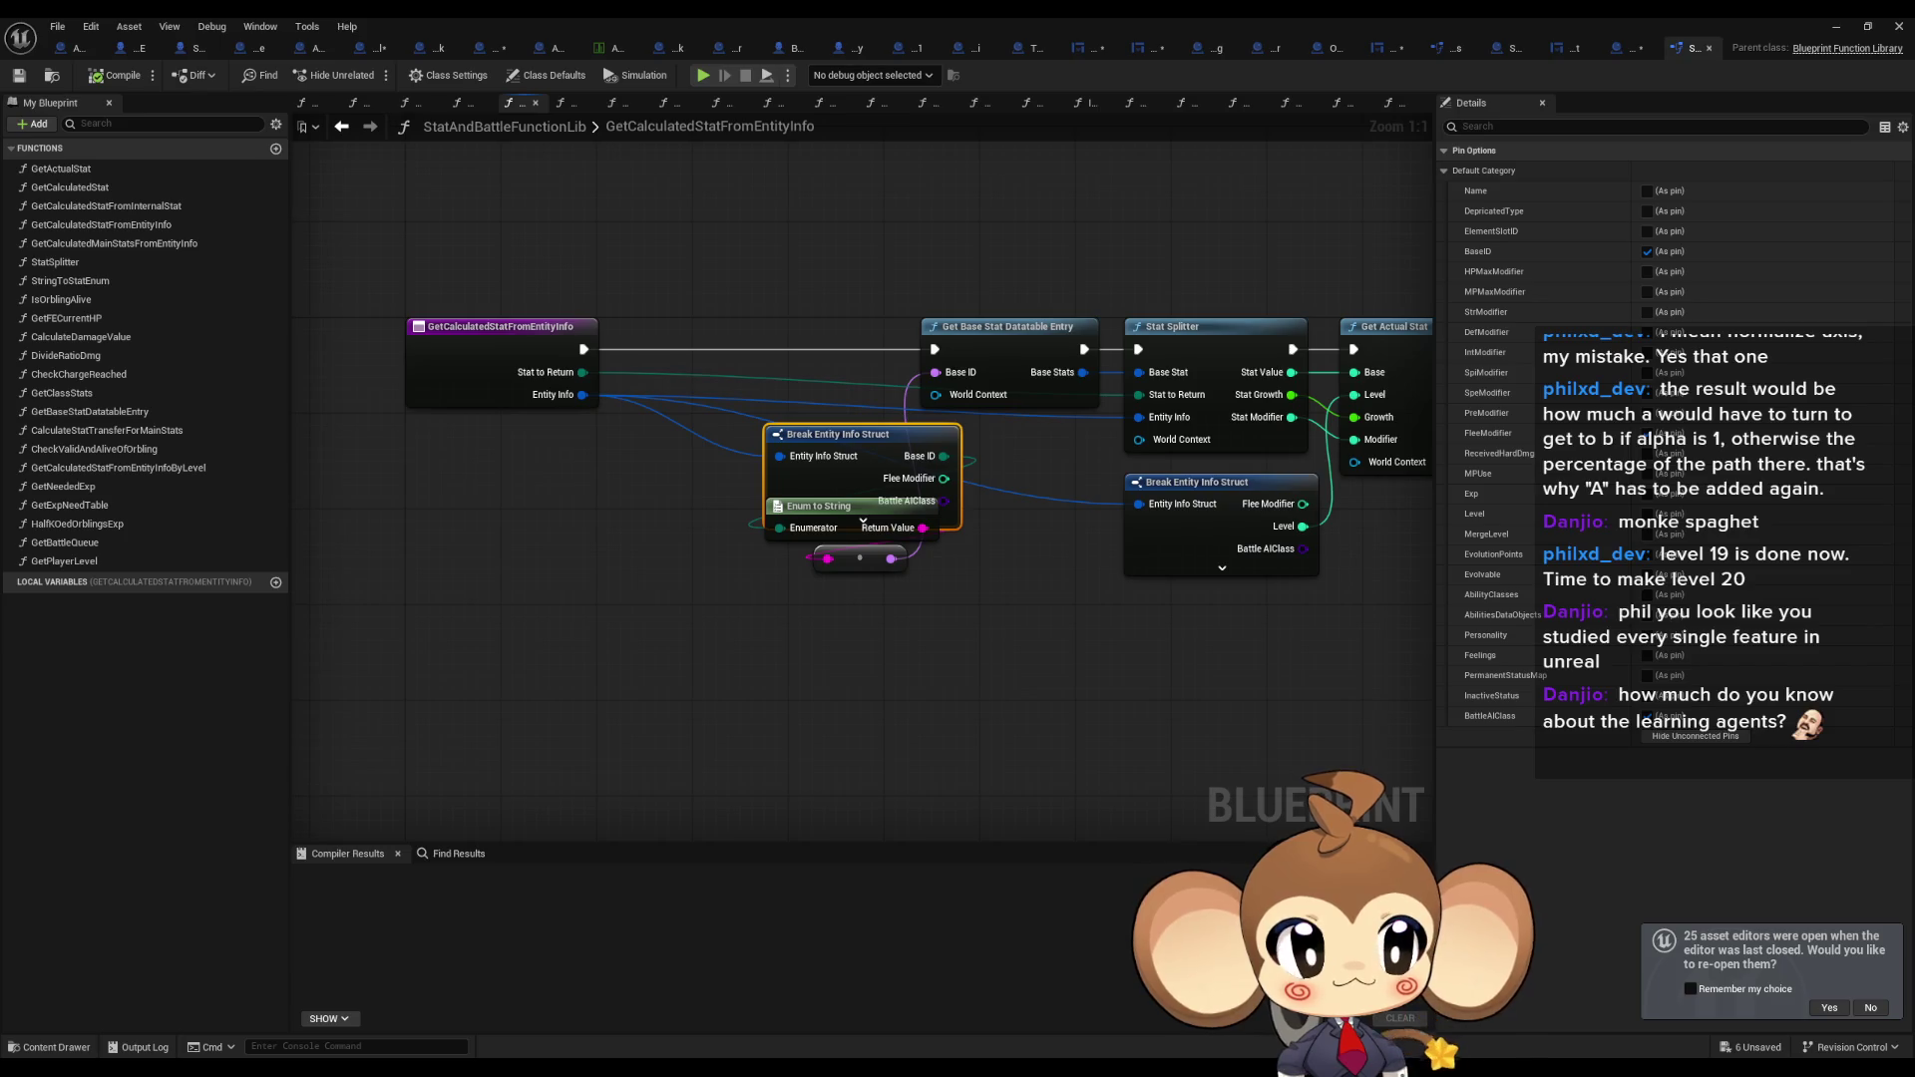
{"action": "key", "text": "ctrl+z"}
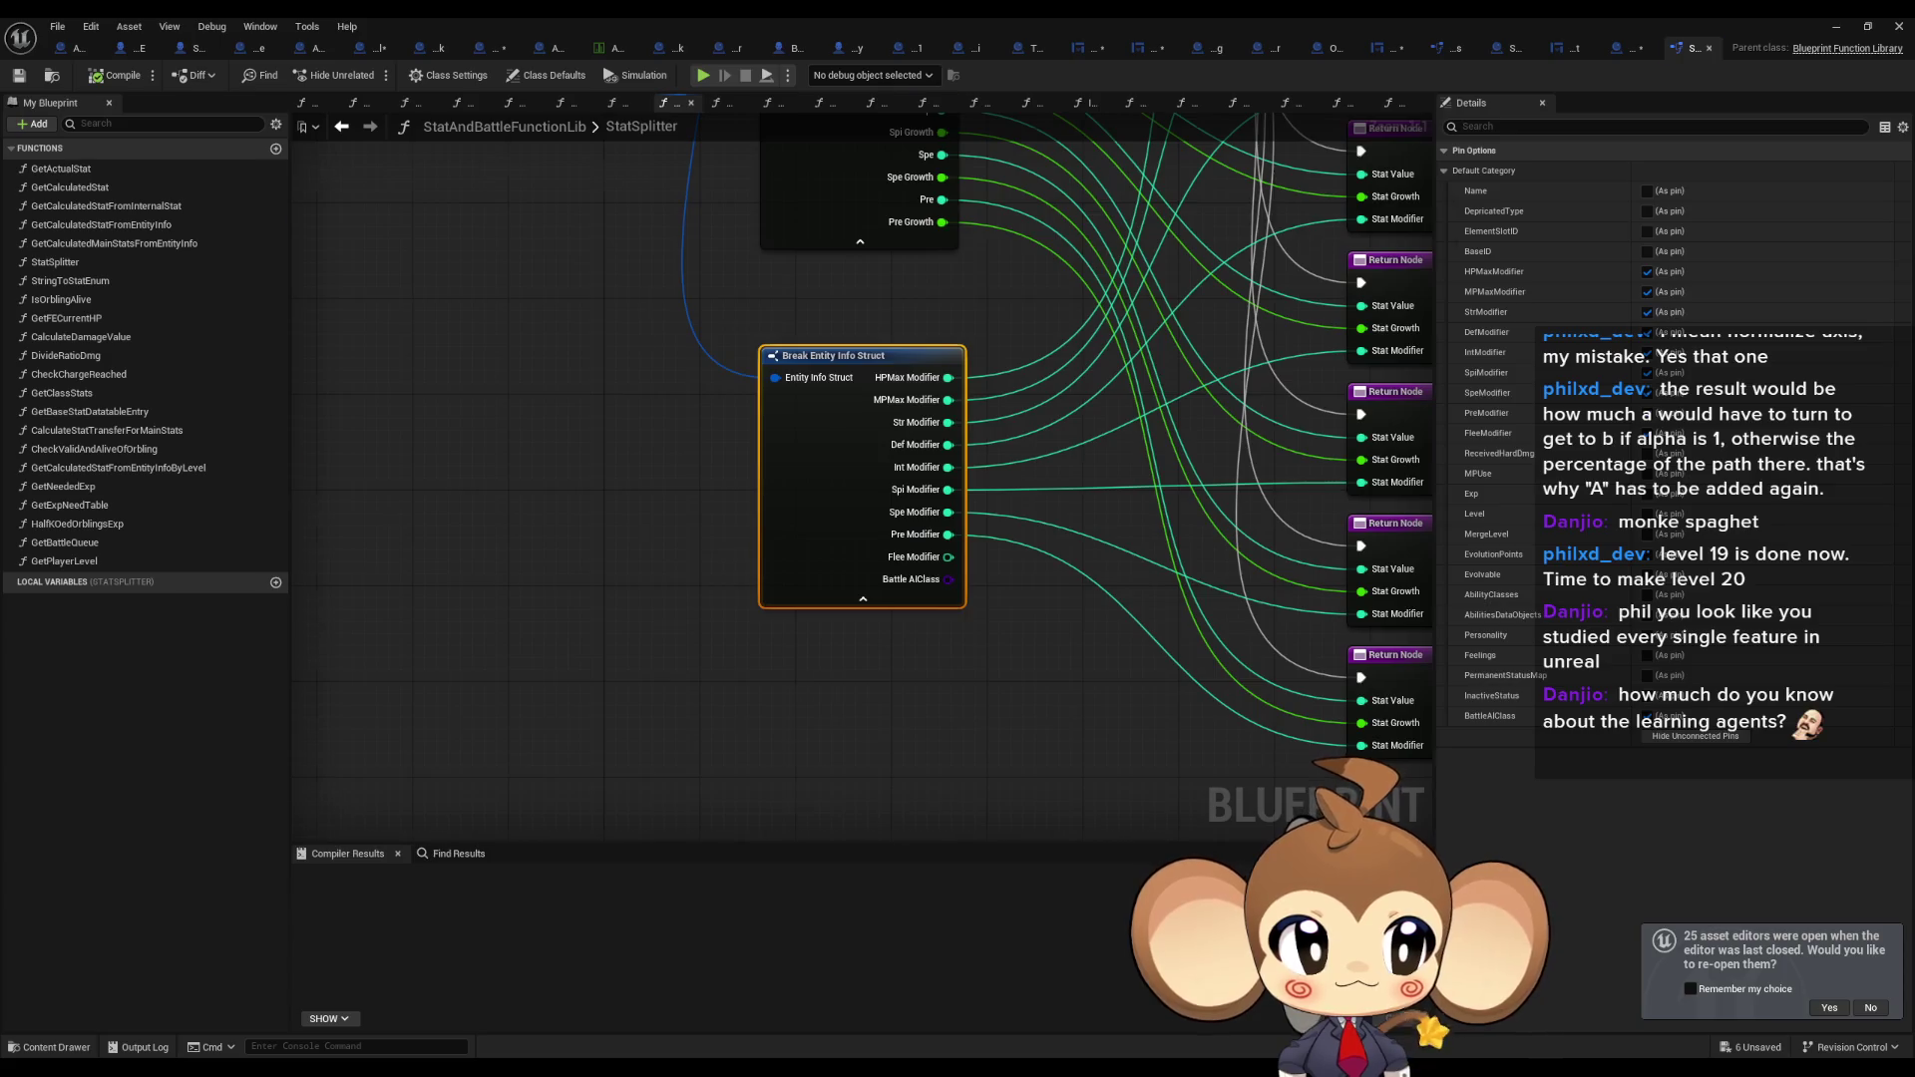
{"action": "key", "text": "ctrl+z"}
{"action": "key", "text": "ctrl+z"}
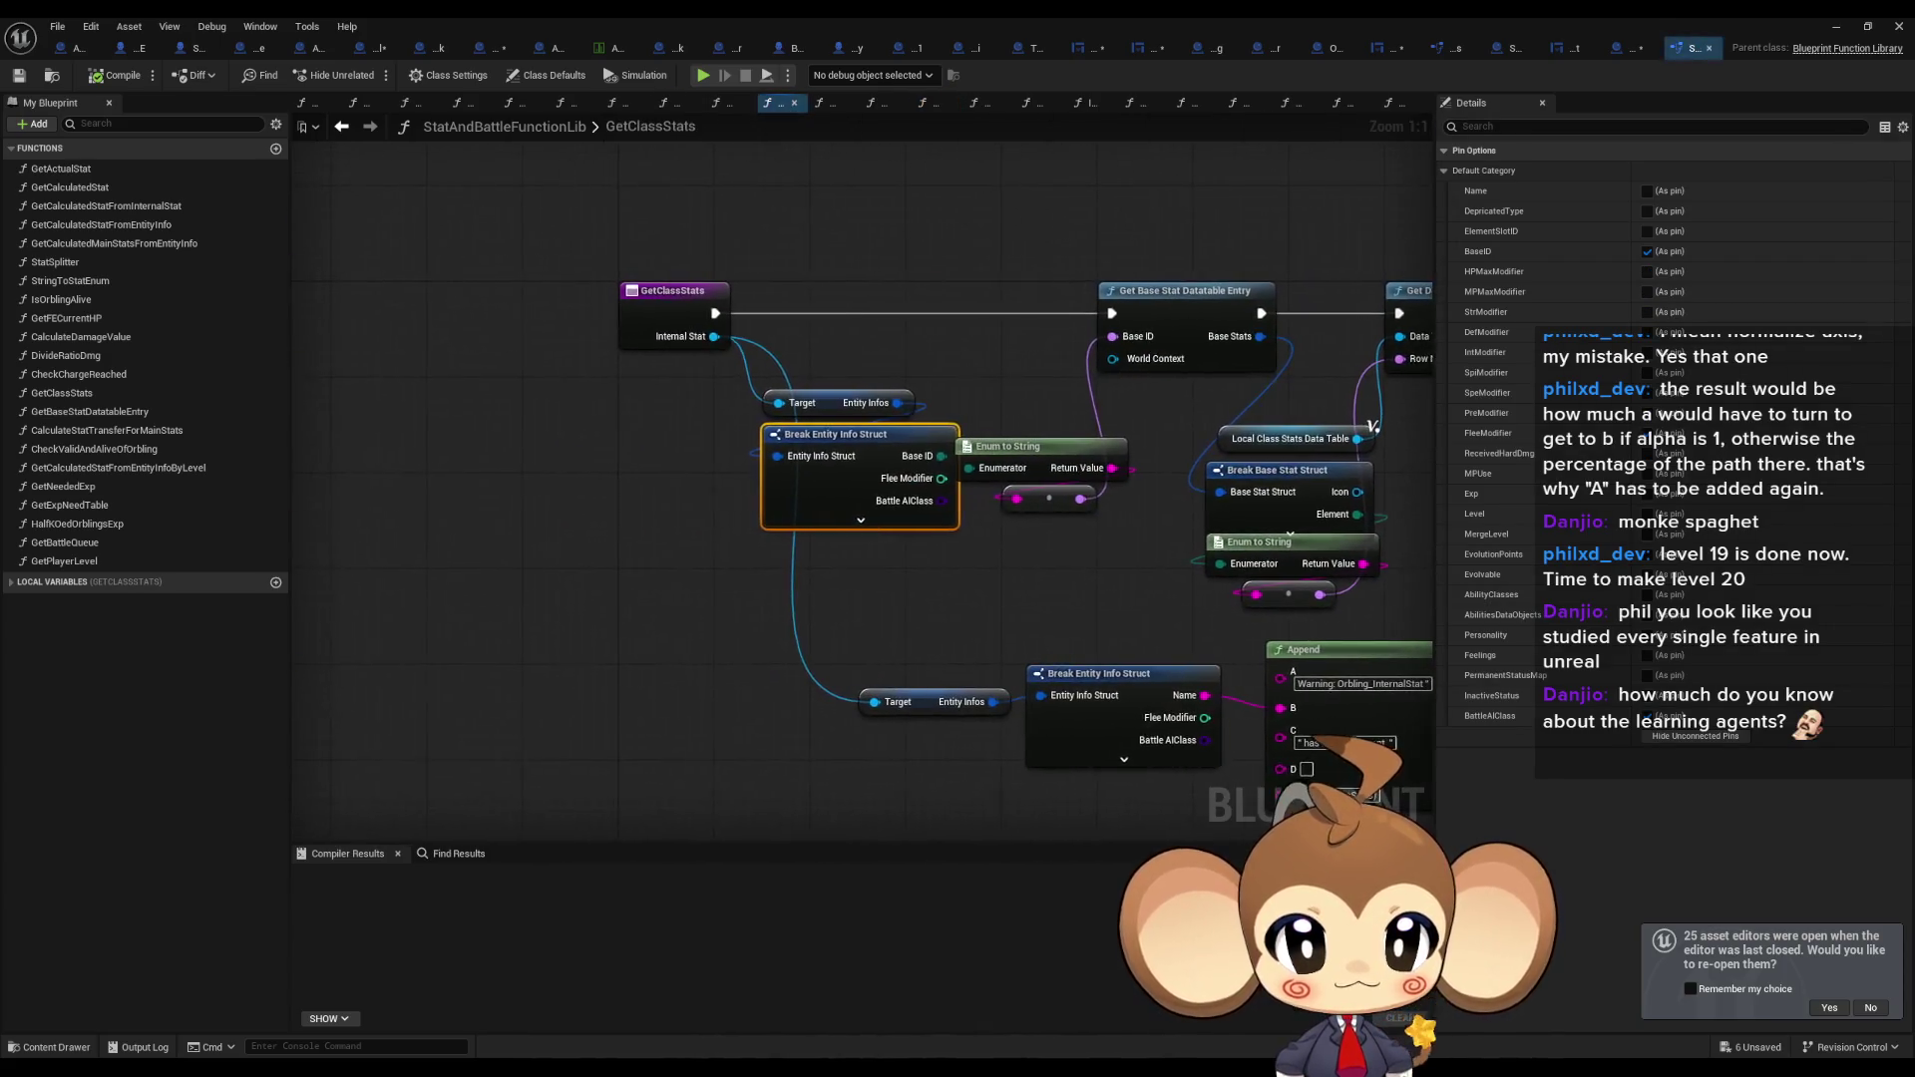
{"action": "key", "text": "ctrl+z"}
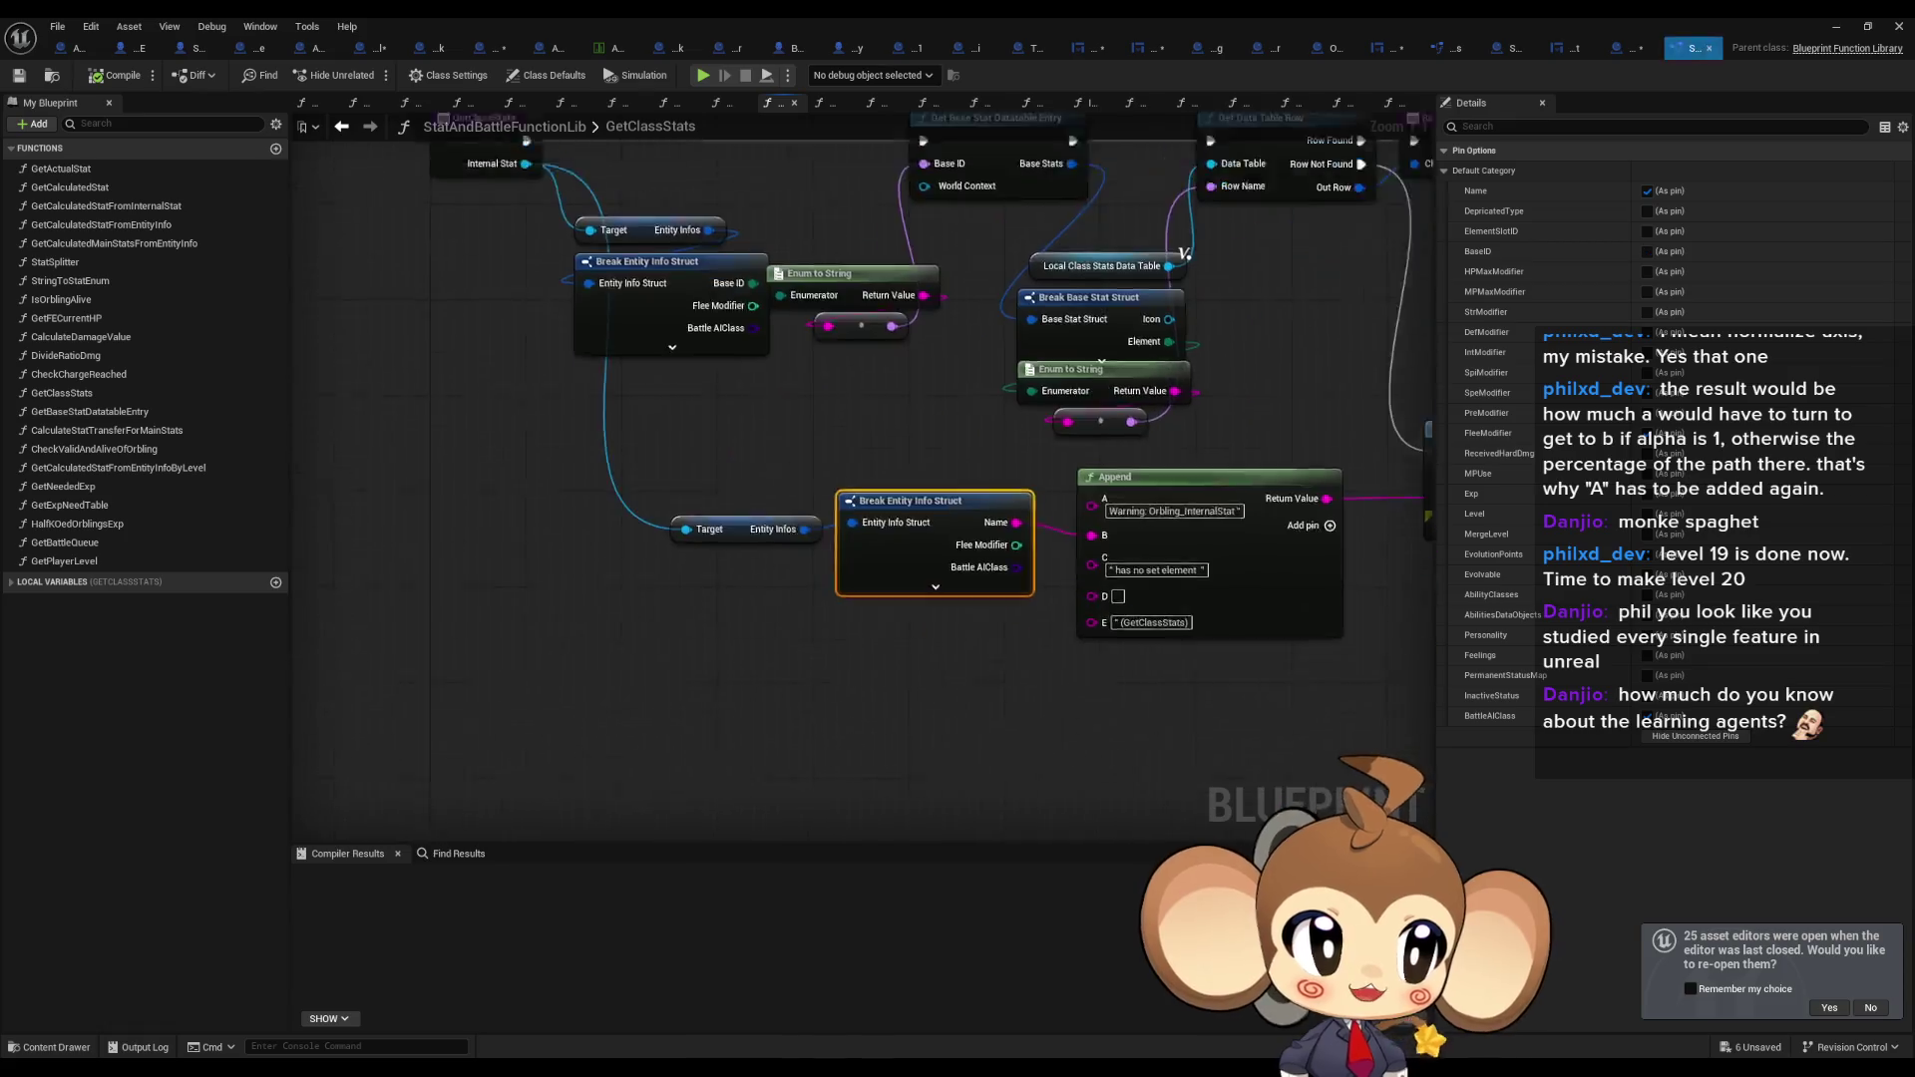
{"action": "key", "text": "ctrl+z"}
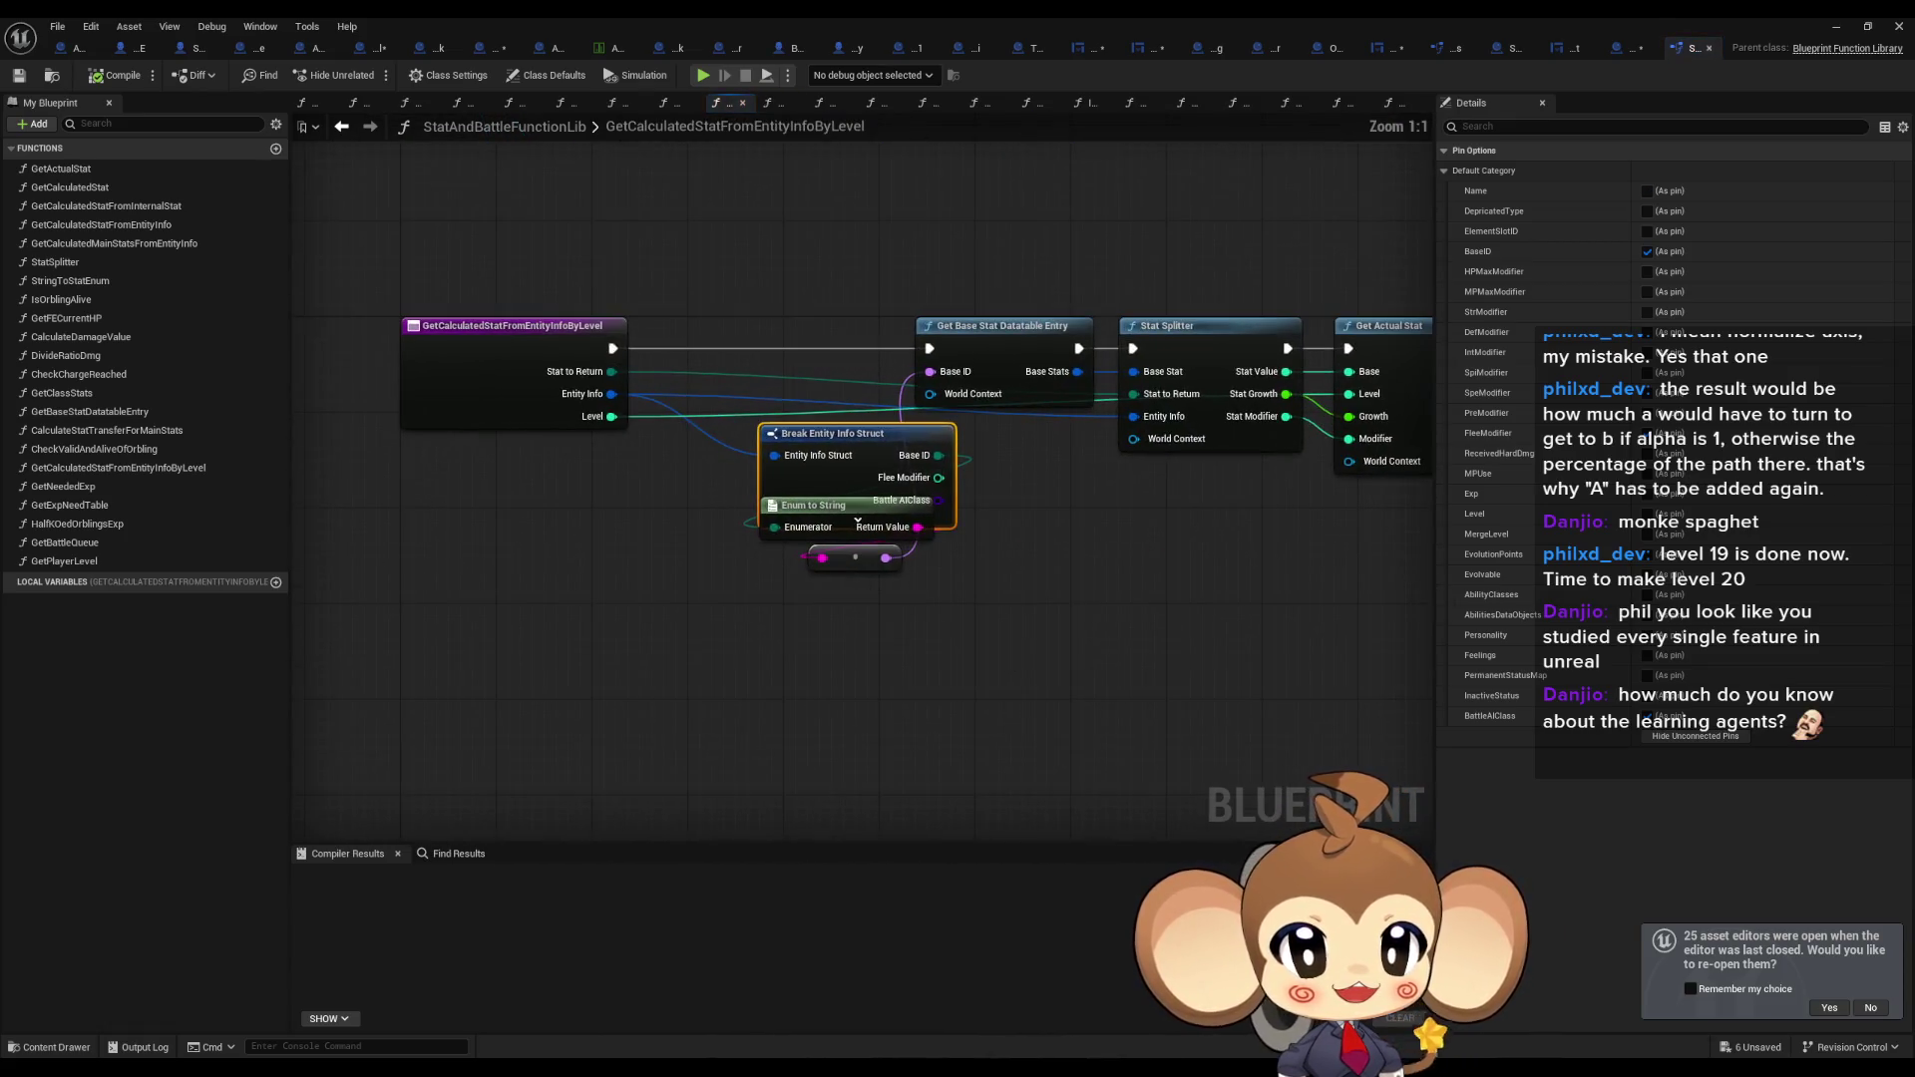
{"action": "key", "text": "ctrl+z"}
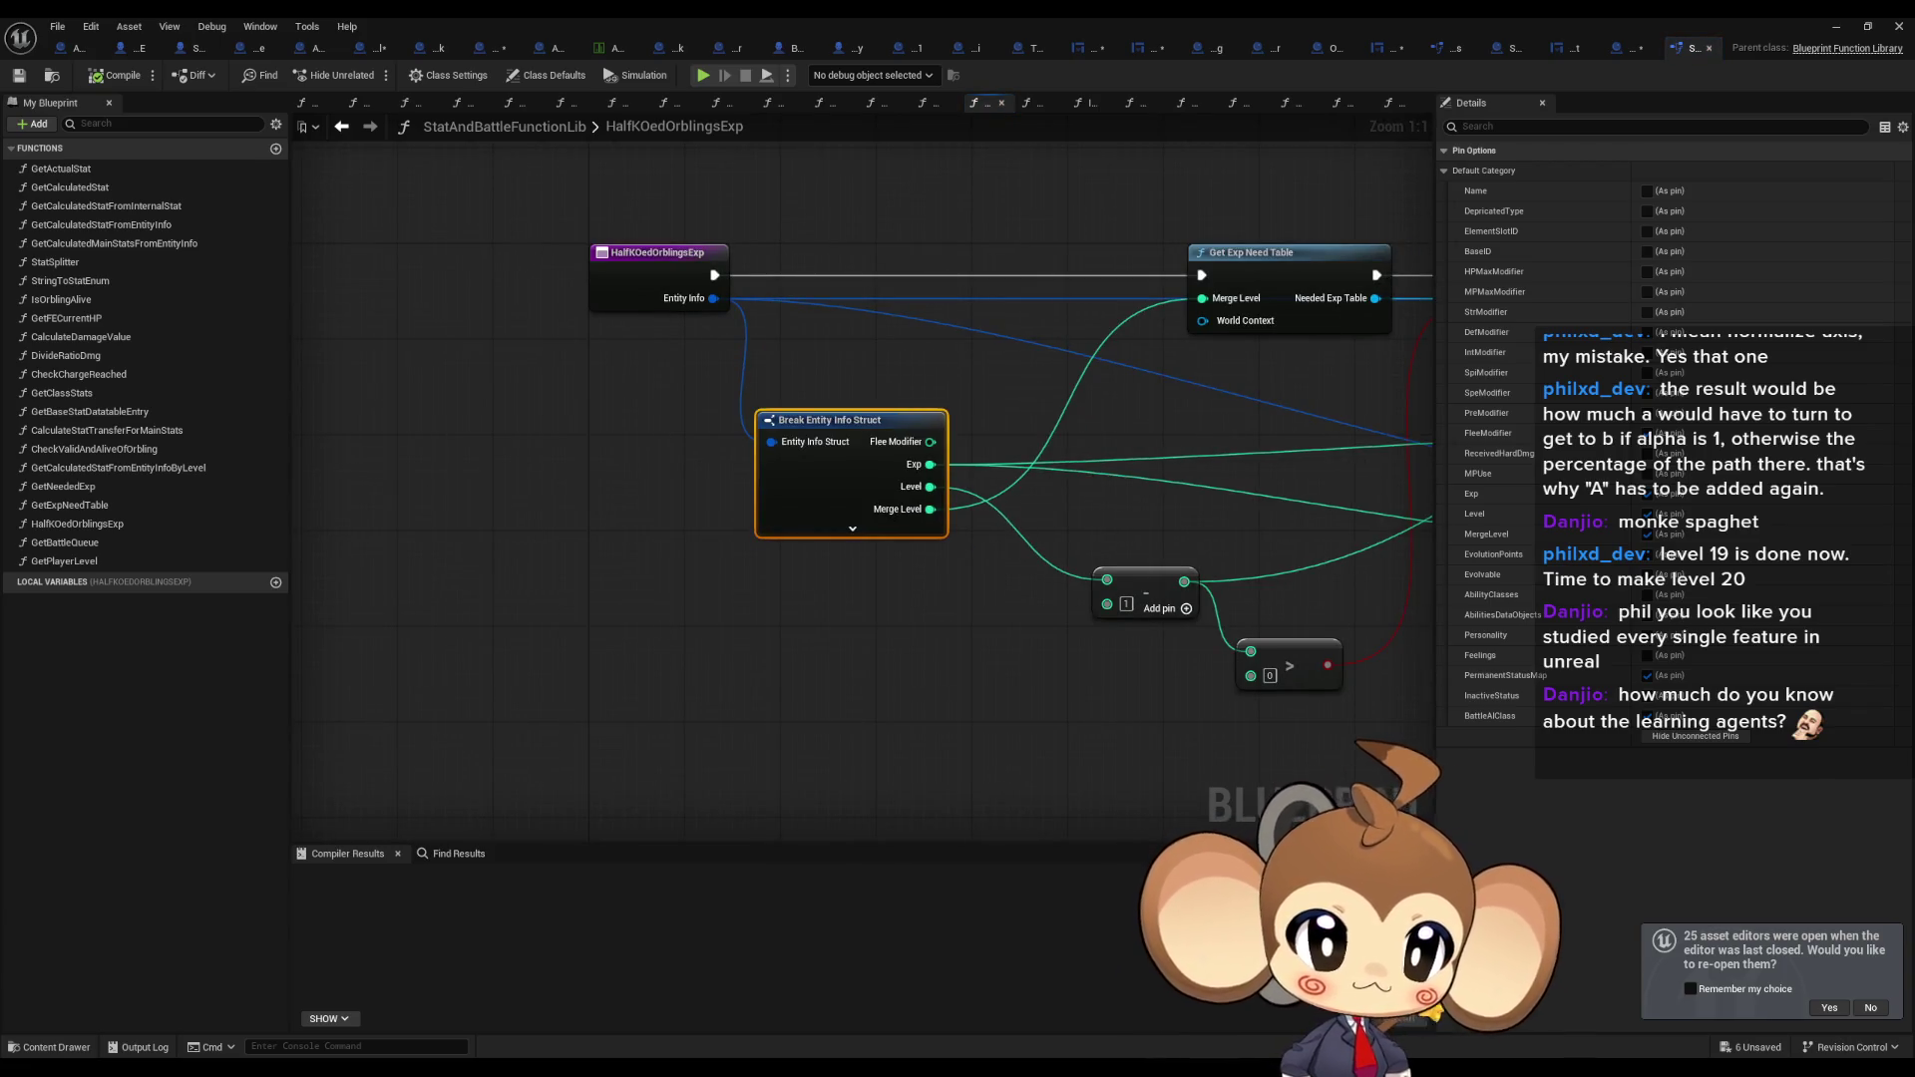
{"action": "key", "text": "ctrl+z"}
{"action": "key", "text": "ctrl+z"}
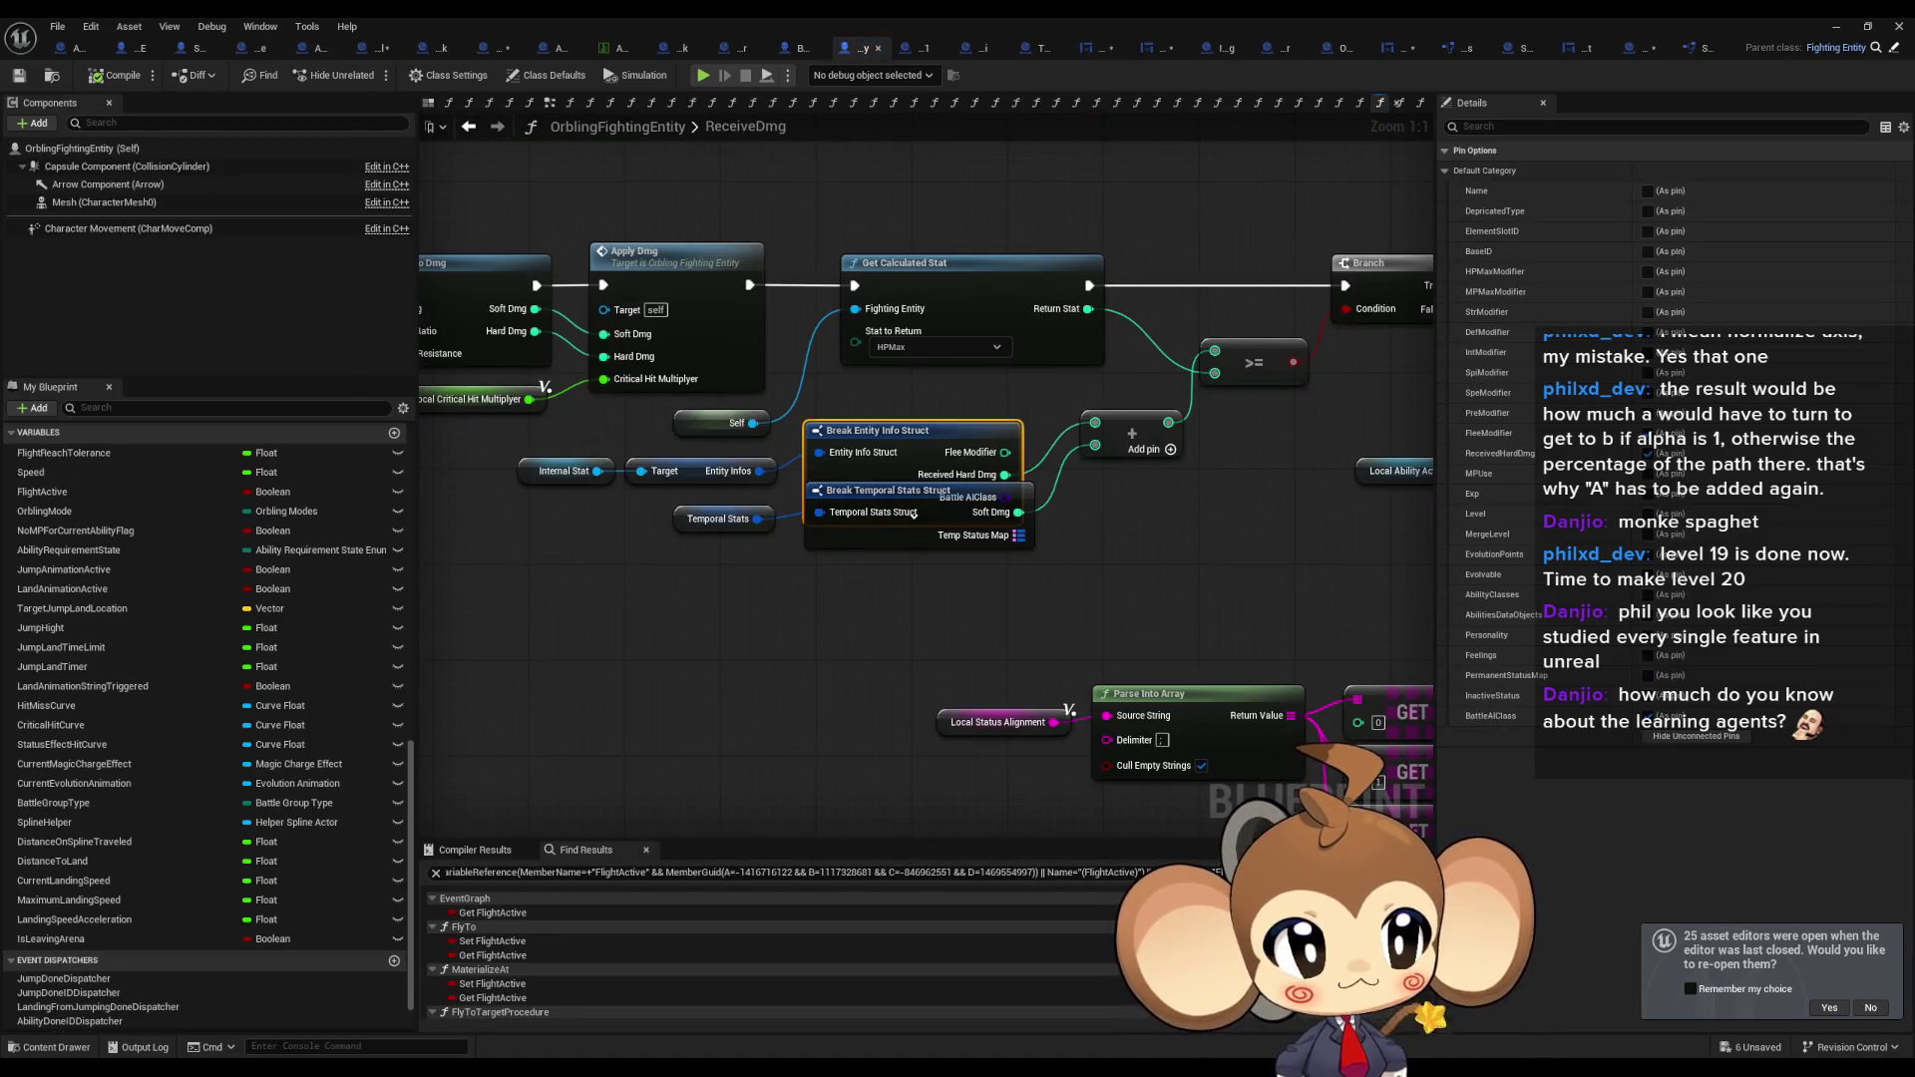
Undo the edits in ReceiveDmgFromItem, ReceiveHealing and ReceiveHealingFromItem, restoring the Element Slot ID pin.
{"action": "key", "text": "ctrl+z"}
{"action": "key", "text": "ctrl+z"}
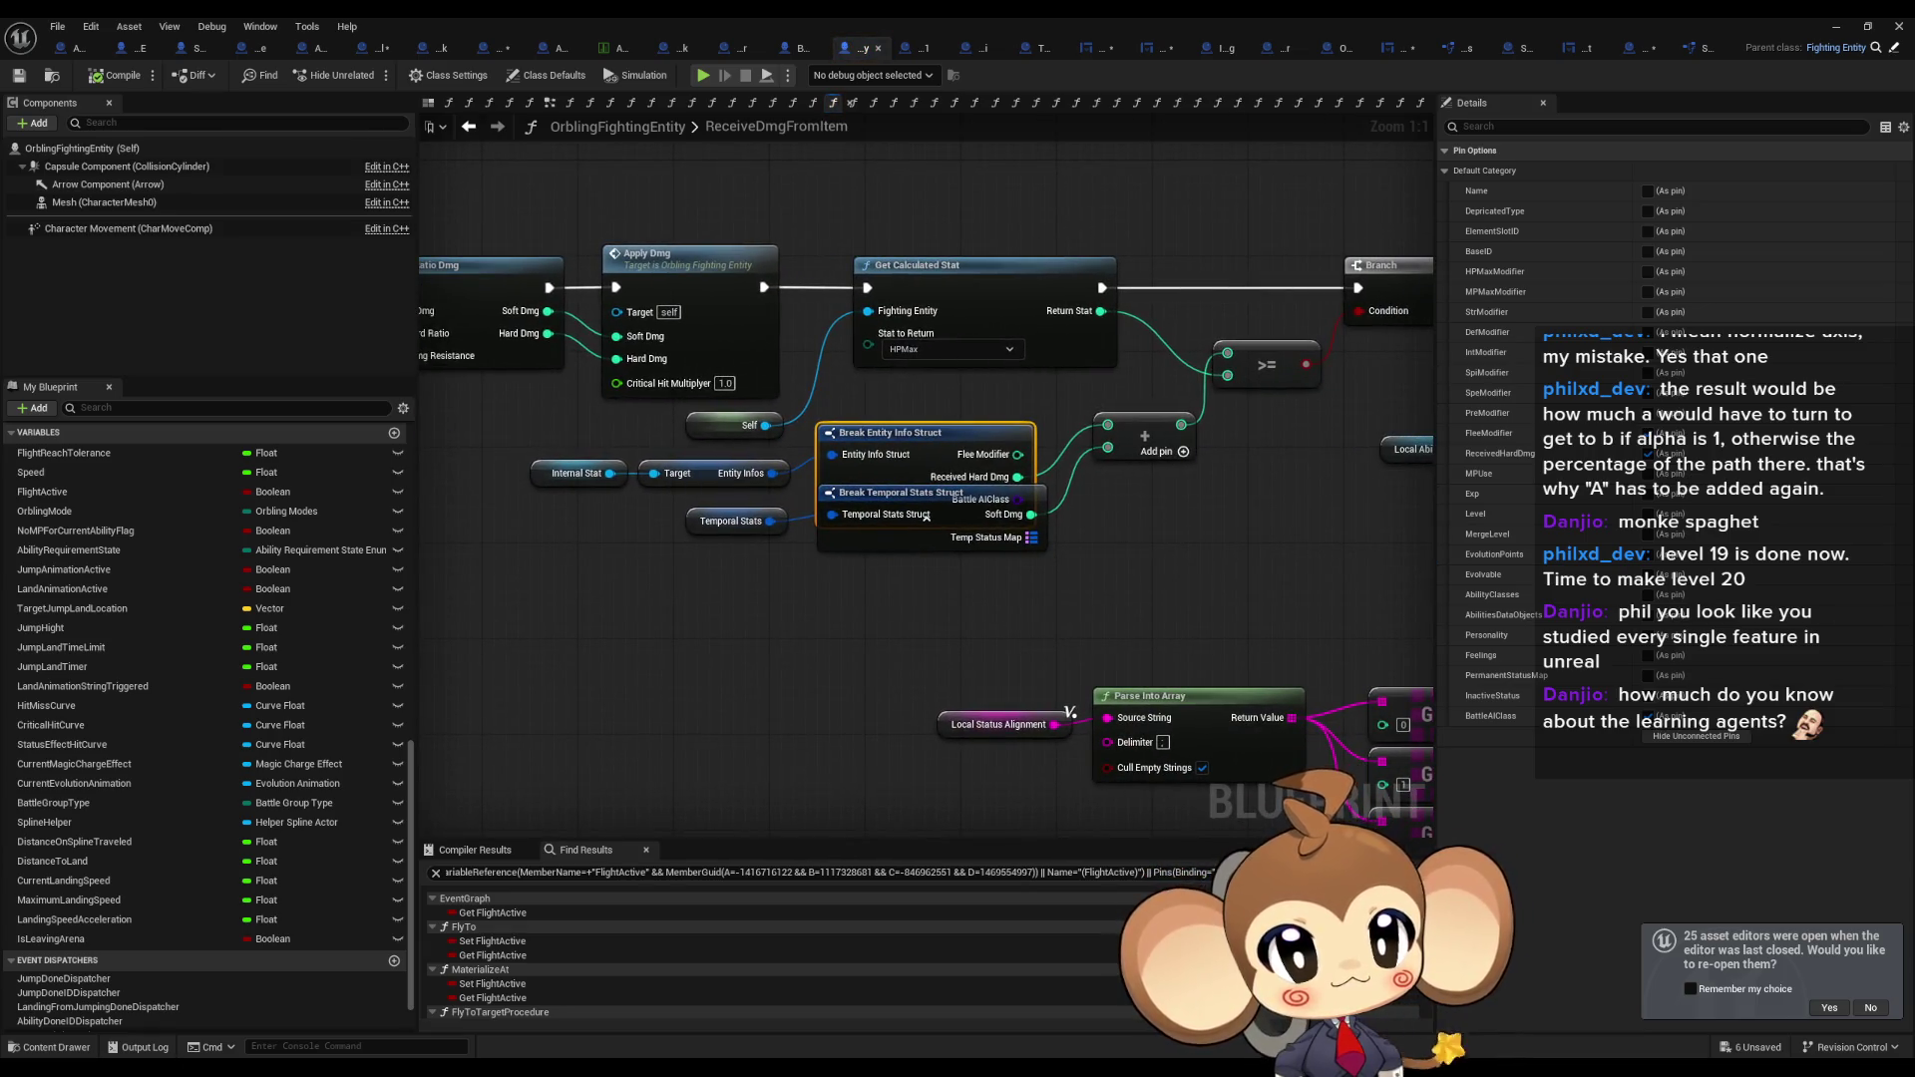
{"action": "key", "text": "ctrl+z"}
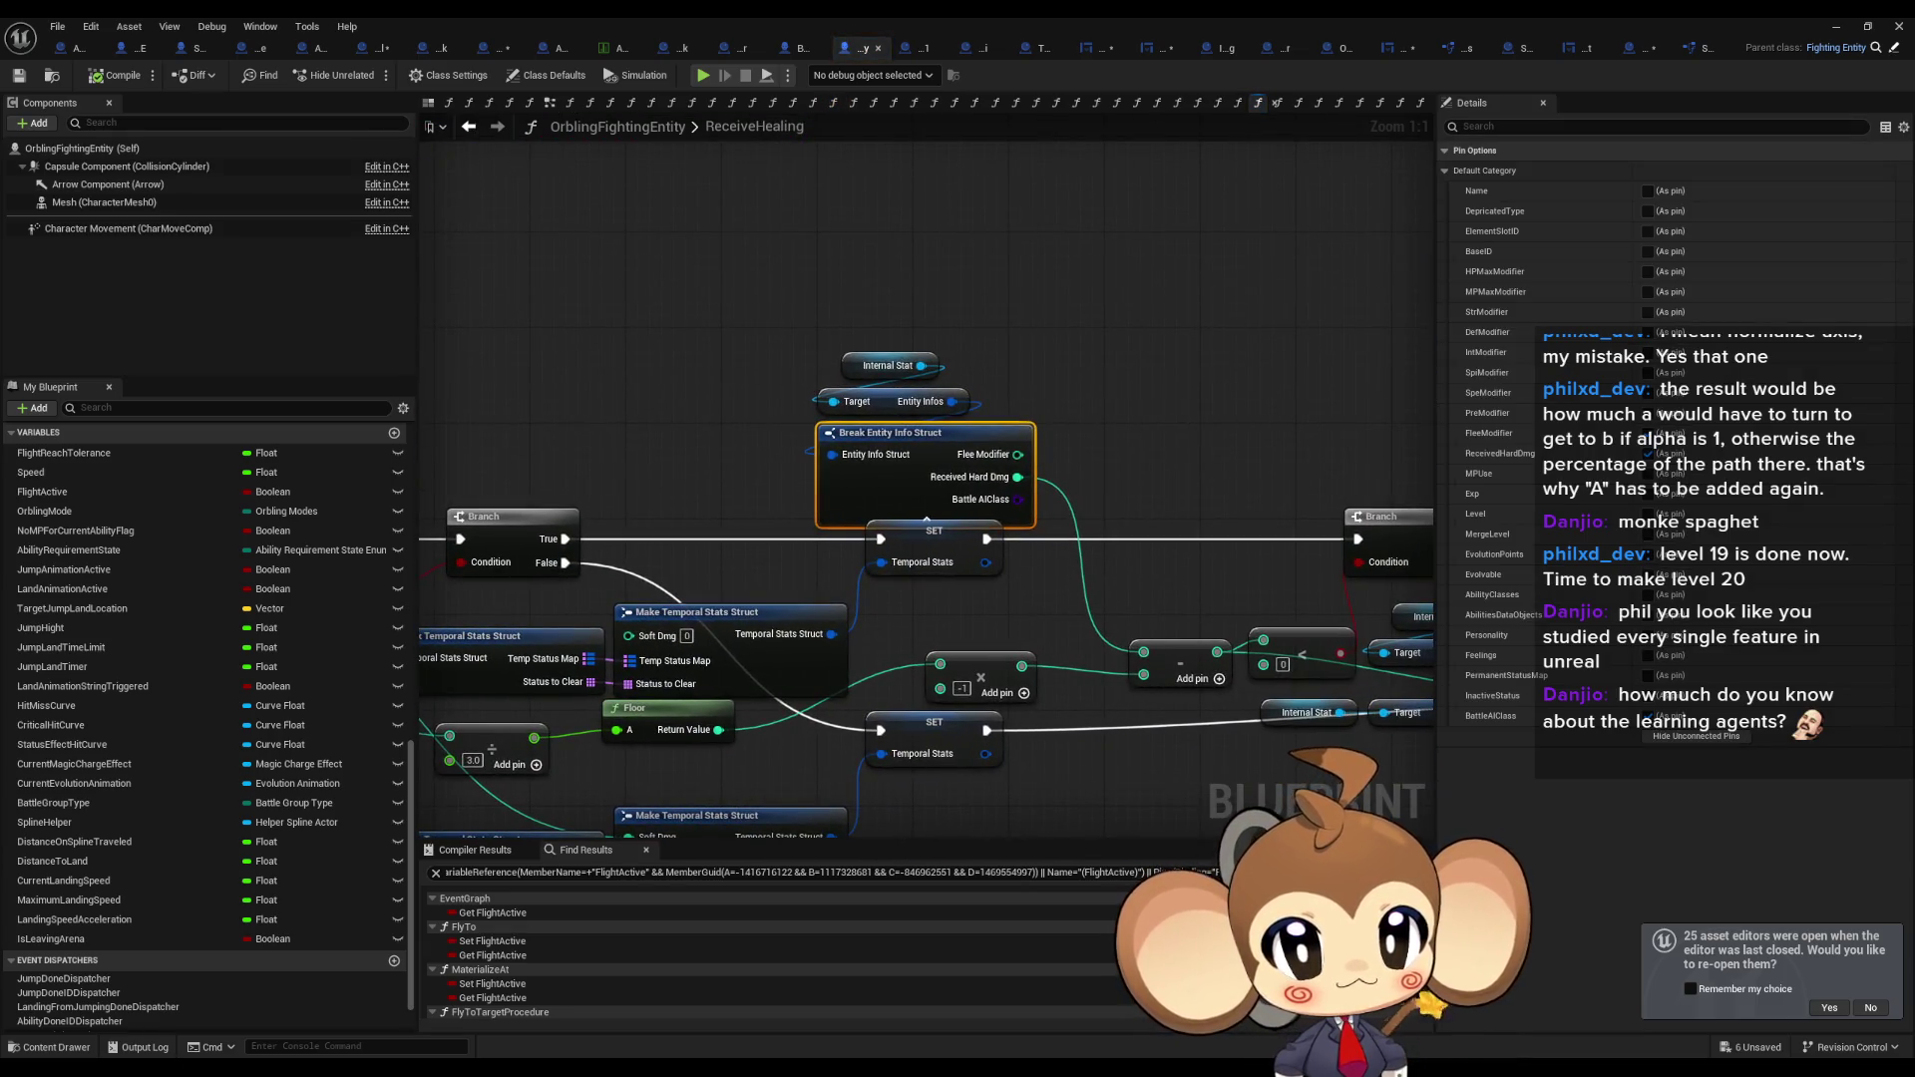
{"action": "key", "text": "ctrl+z"}
{"action": "key", "text": "ctrl+z"}
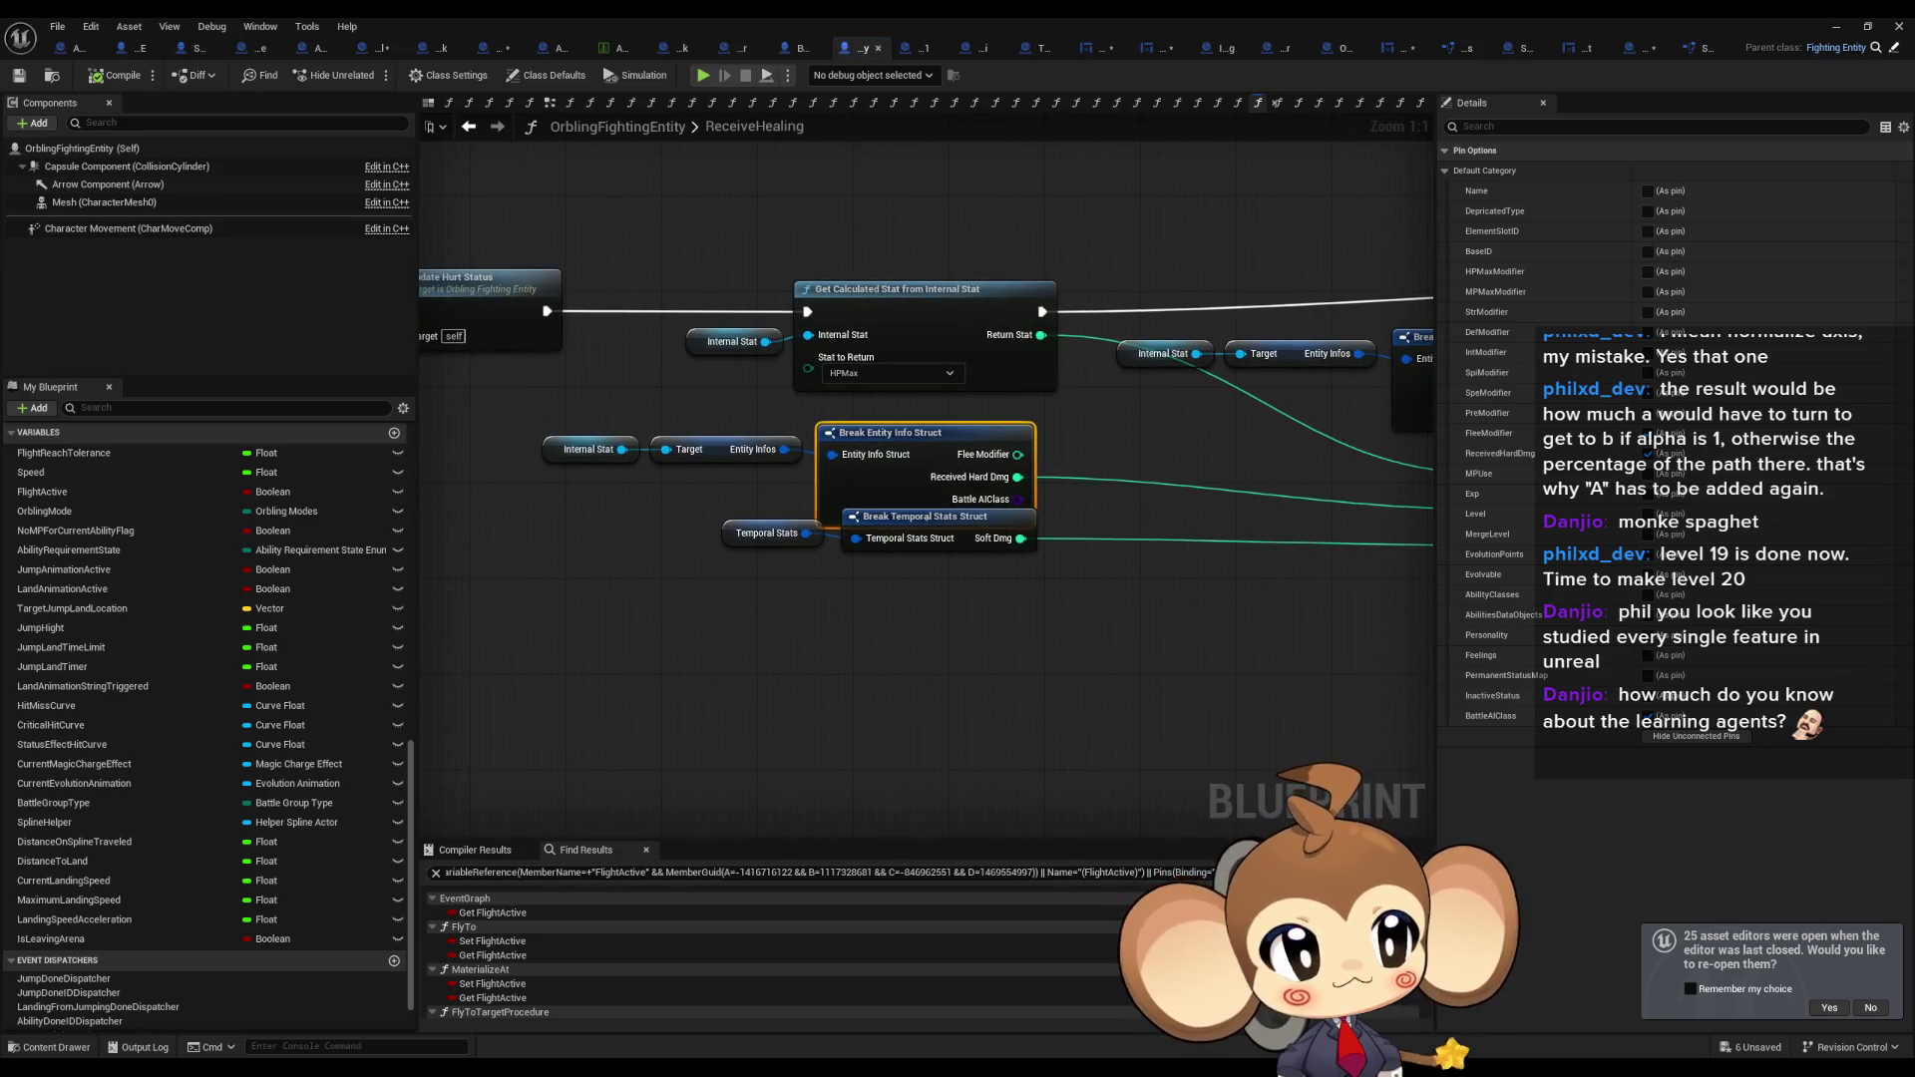
{"action": "key", "text": "ctrl+z"}
{"action": "key", "text": "ctrl+z"}
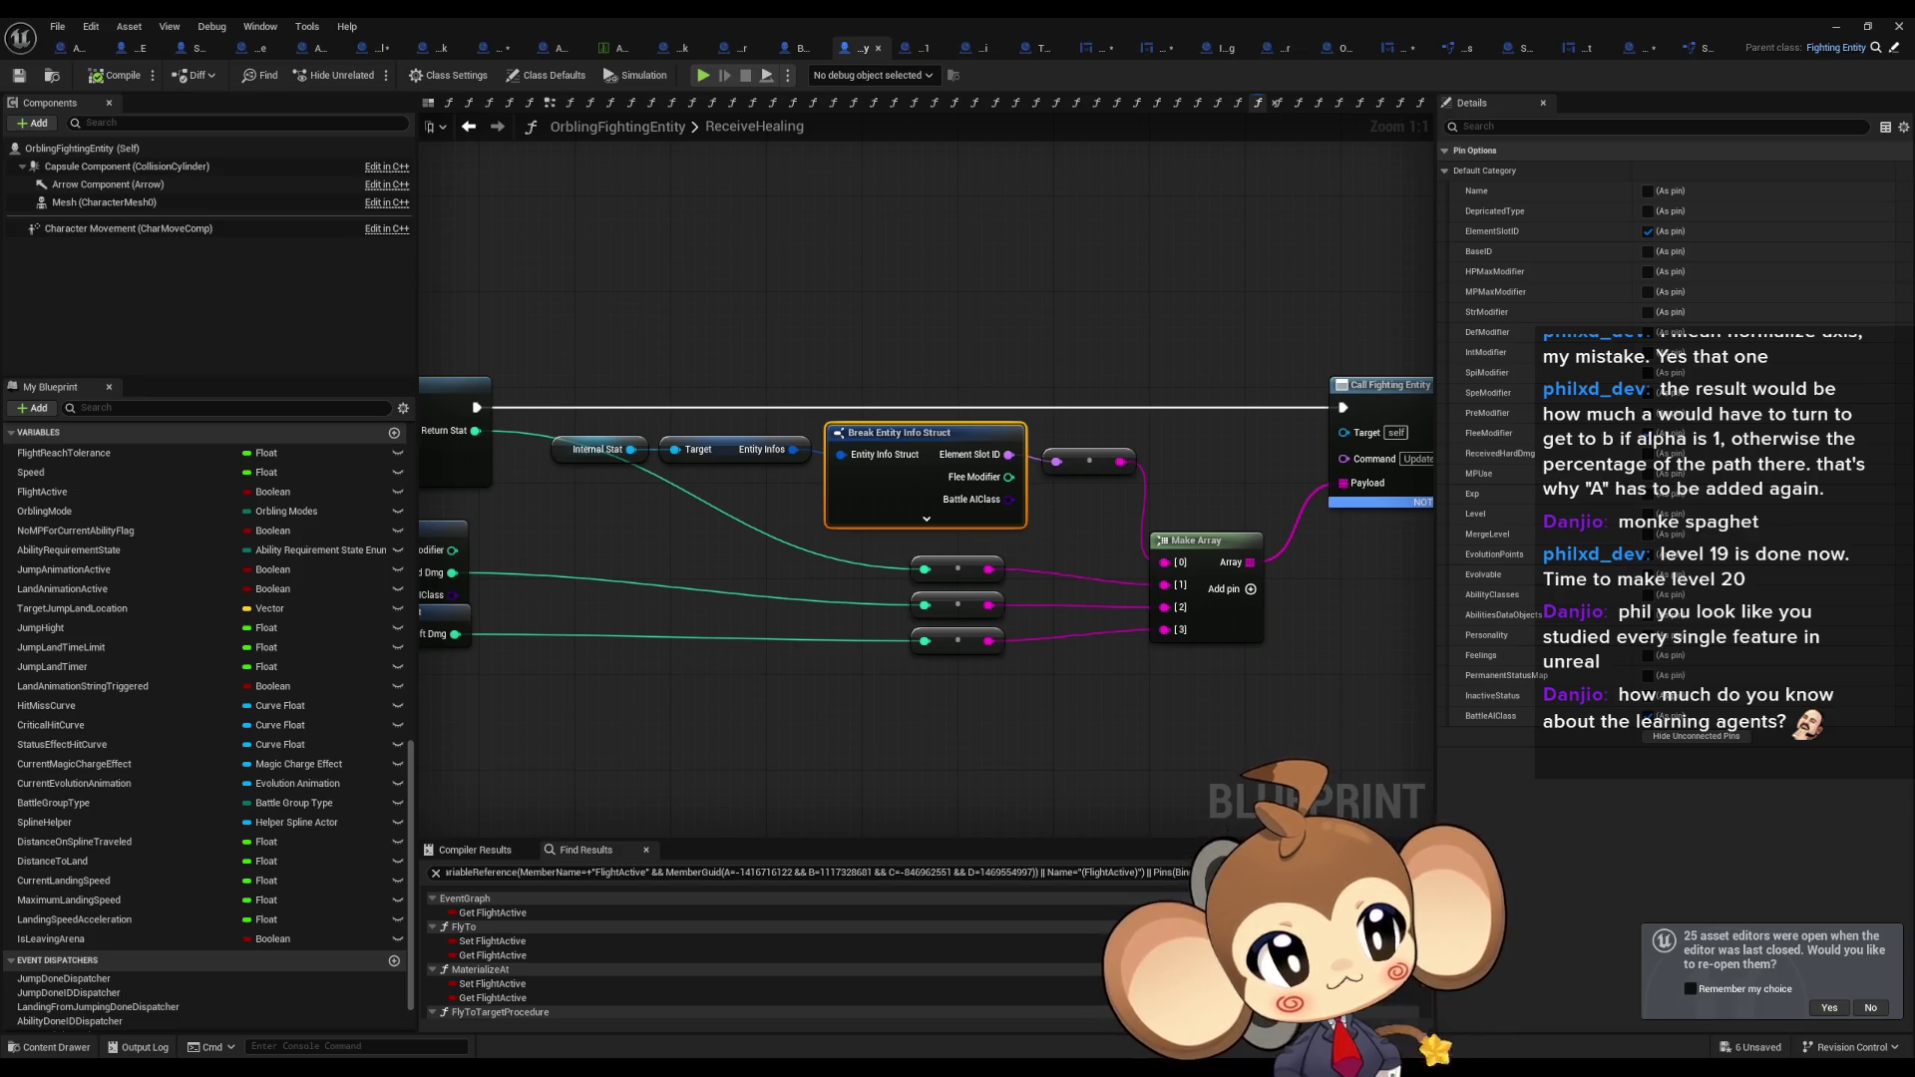
{"action": "key", "text": "ctrl+z"}
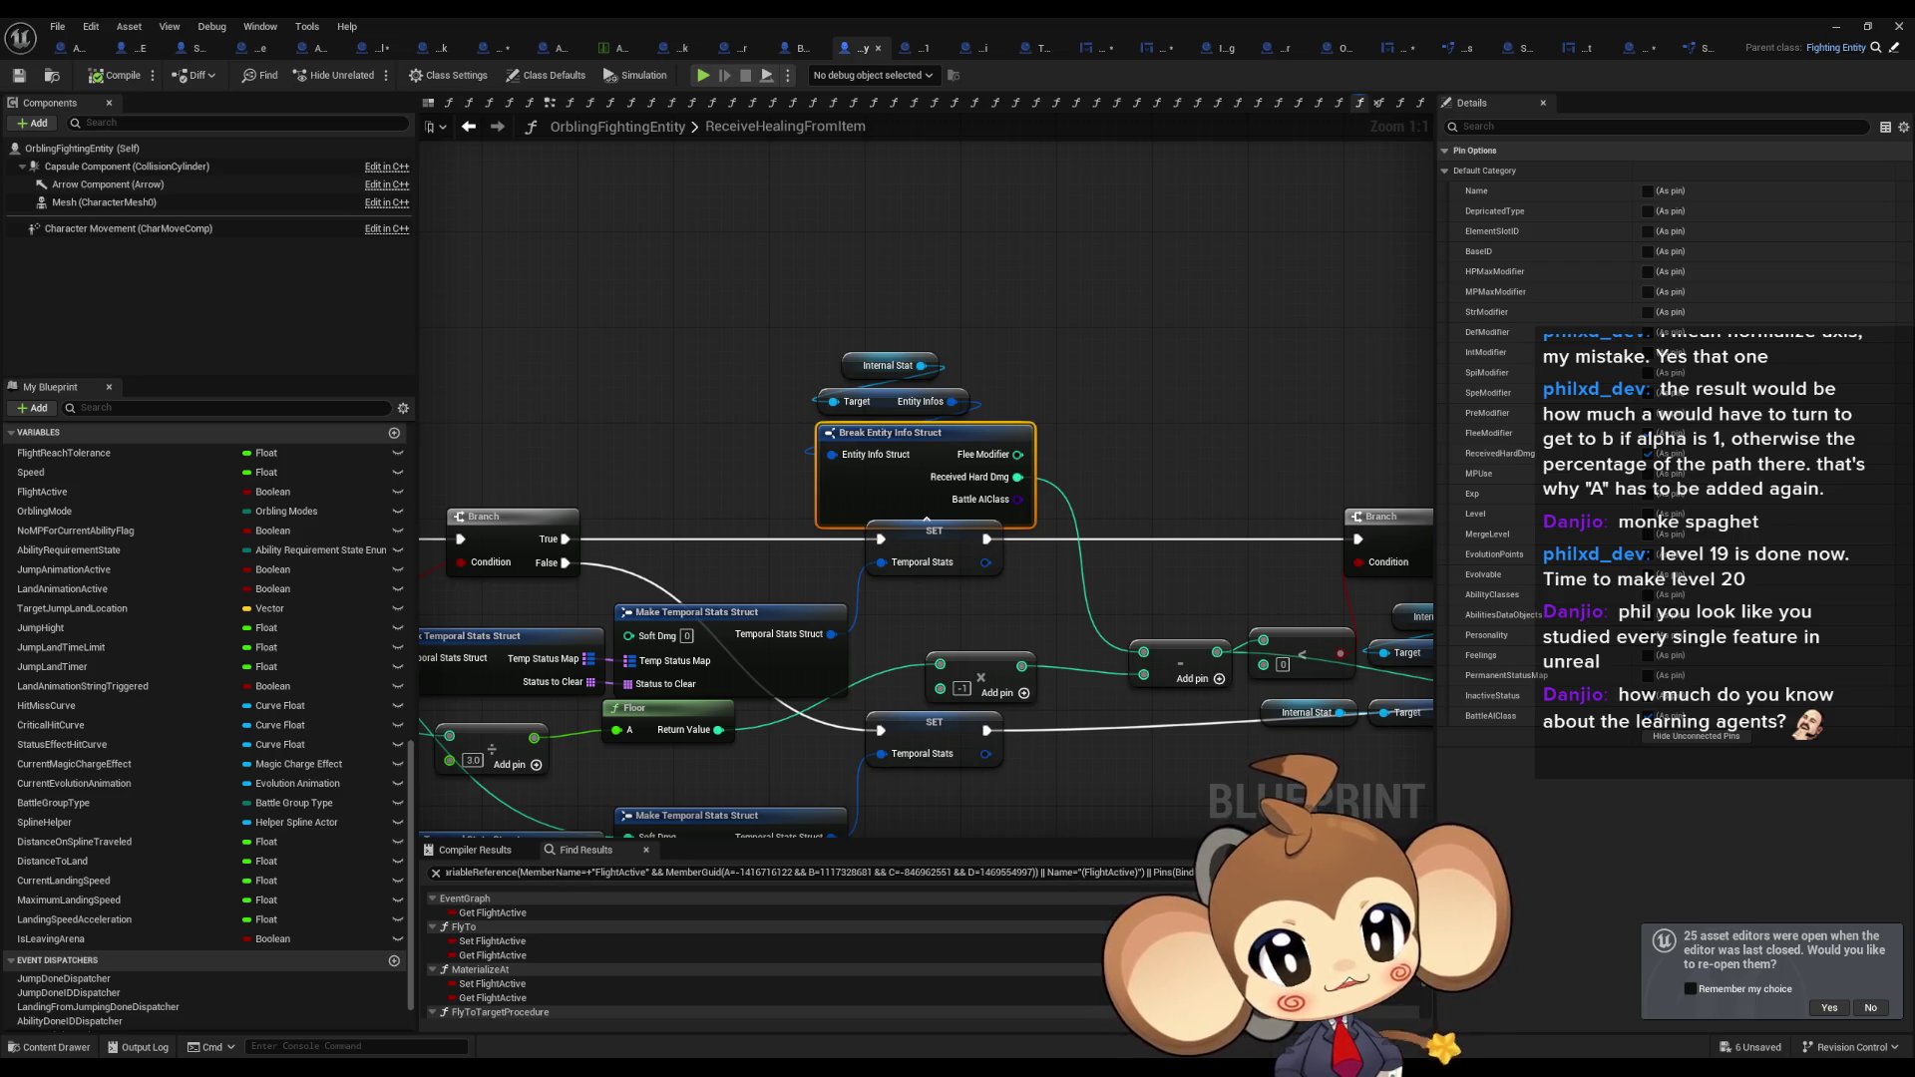
Undo the HandleKO and CheckPermanentStatusMap edits, landing on OrblingFightingEntity's Resurect graph.
{"action": "key", "text": "ctrl+z"}
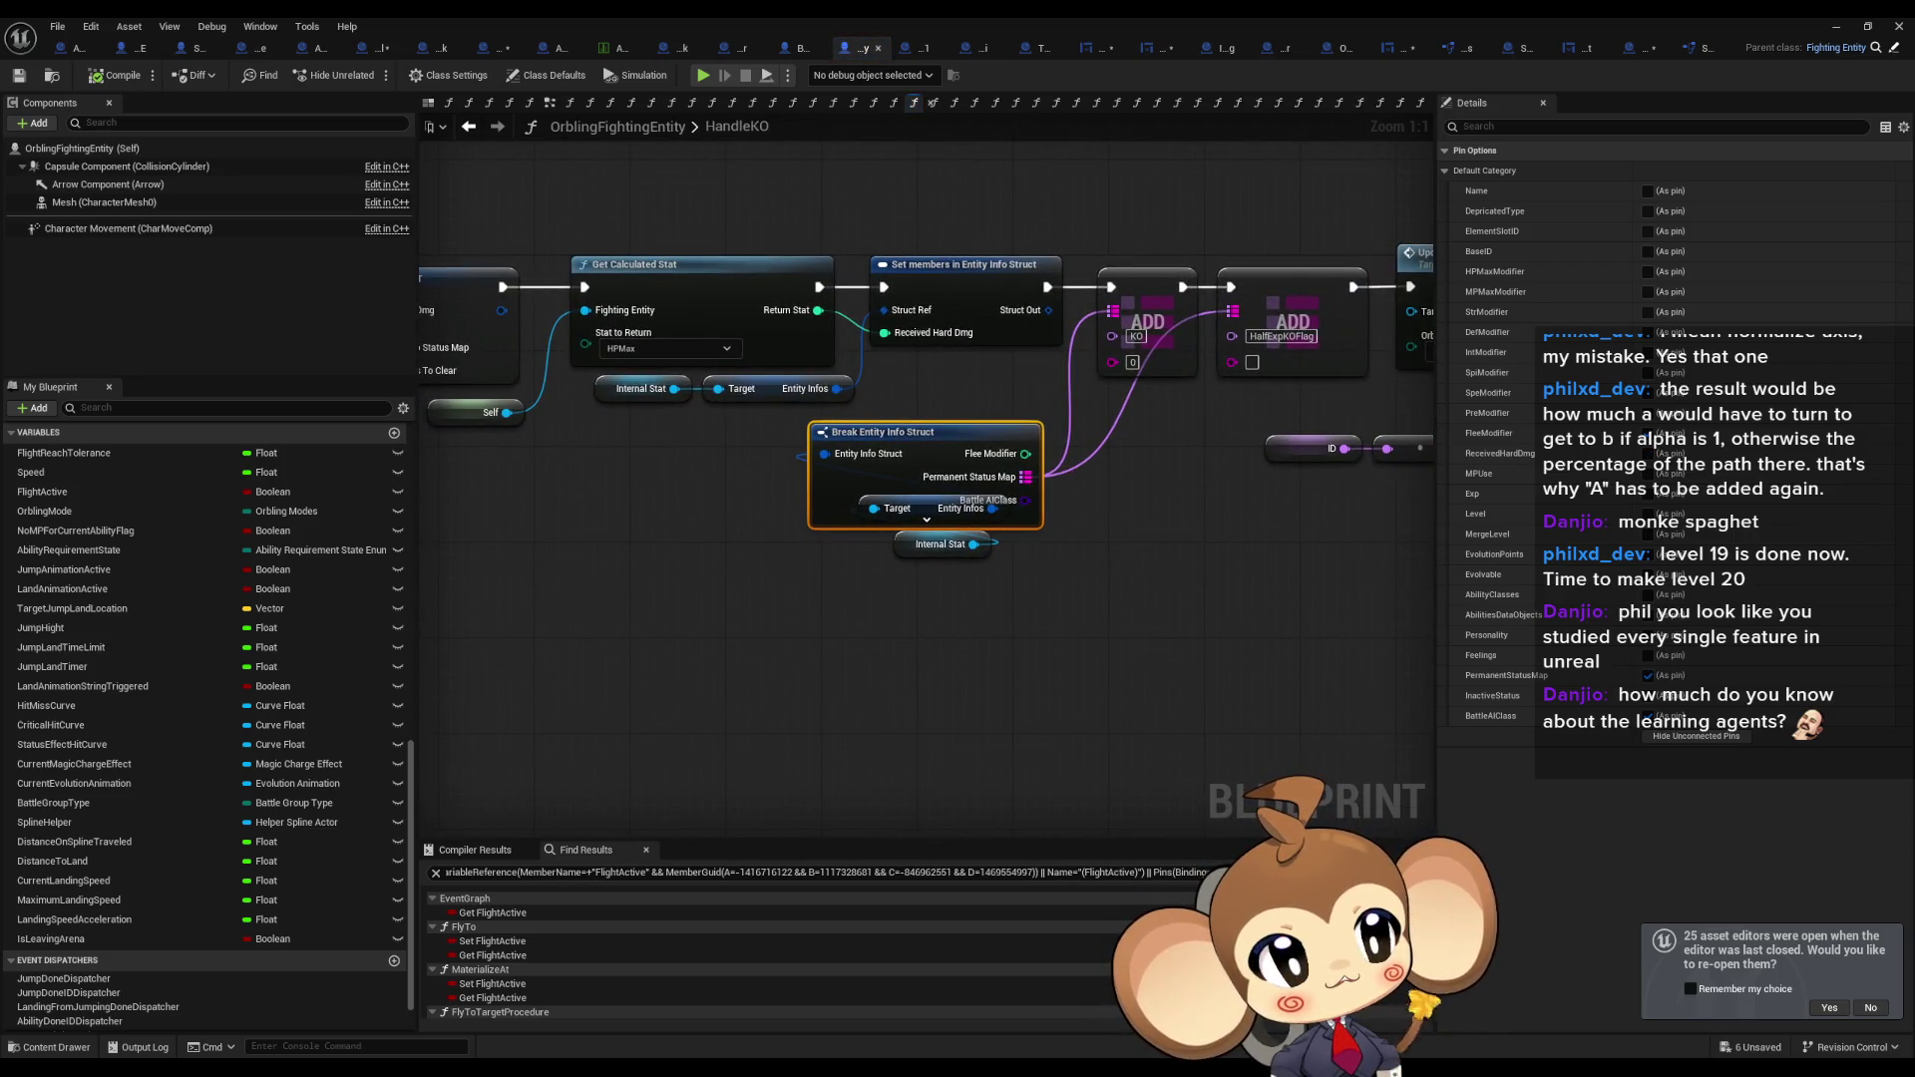
{"action": "key", "text": "ctrl+z"}
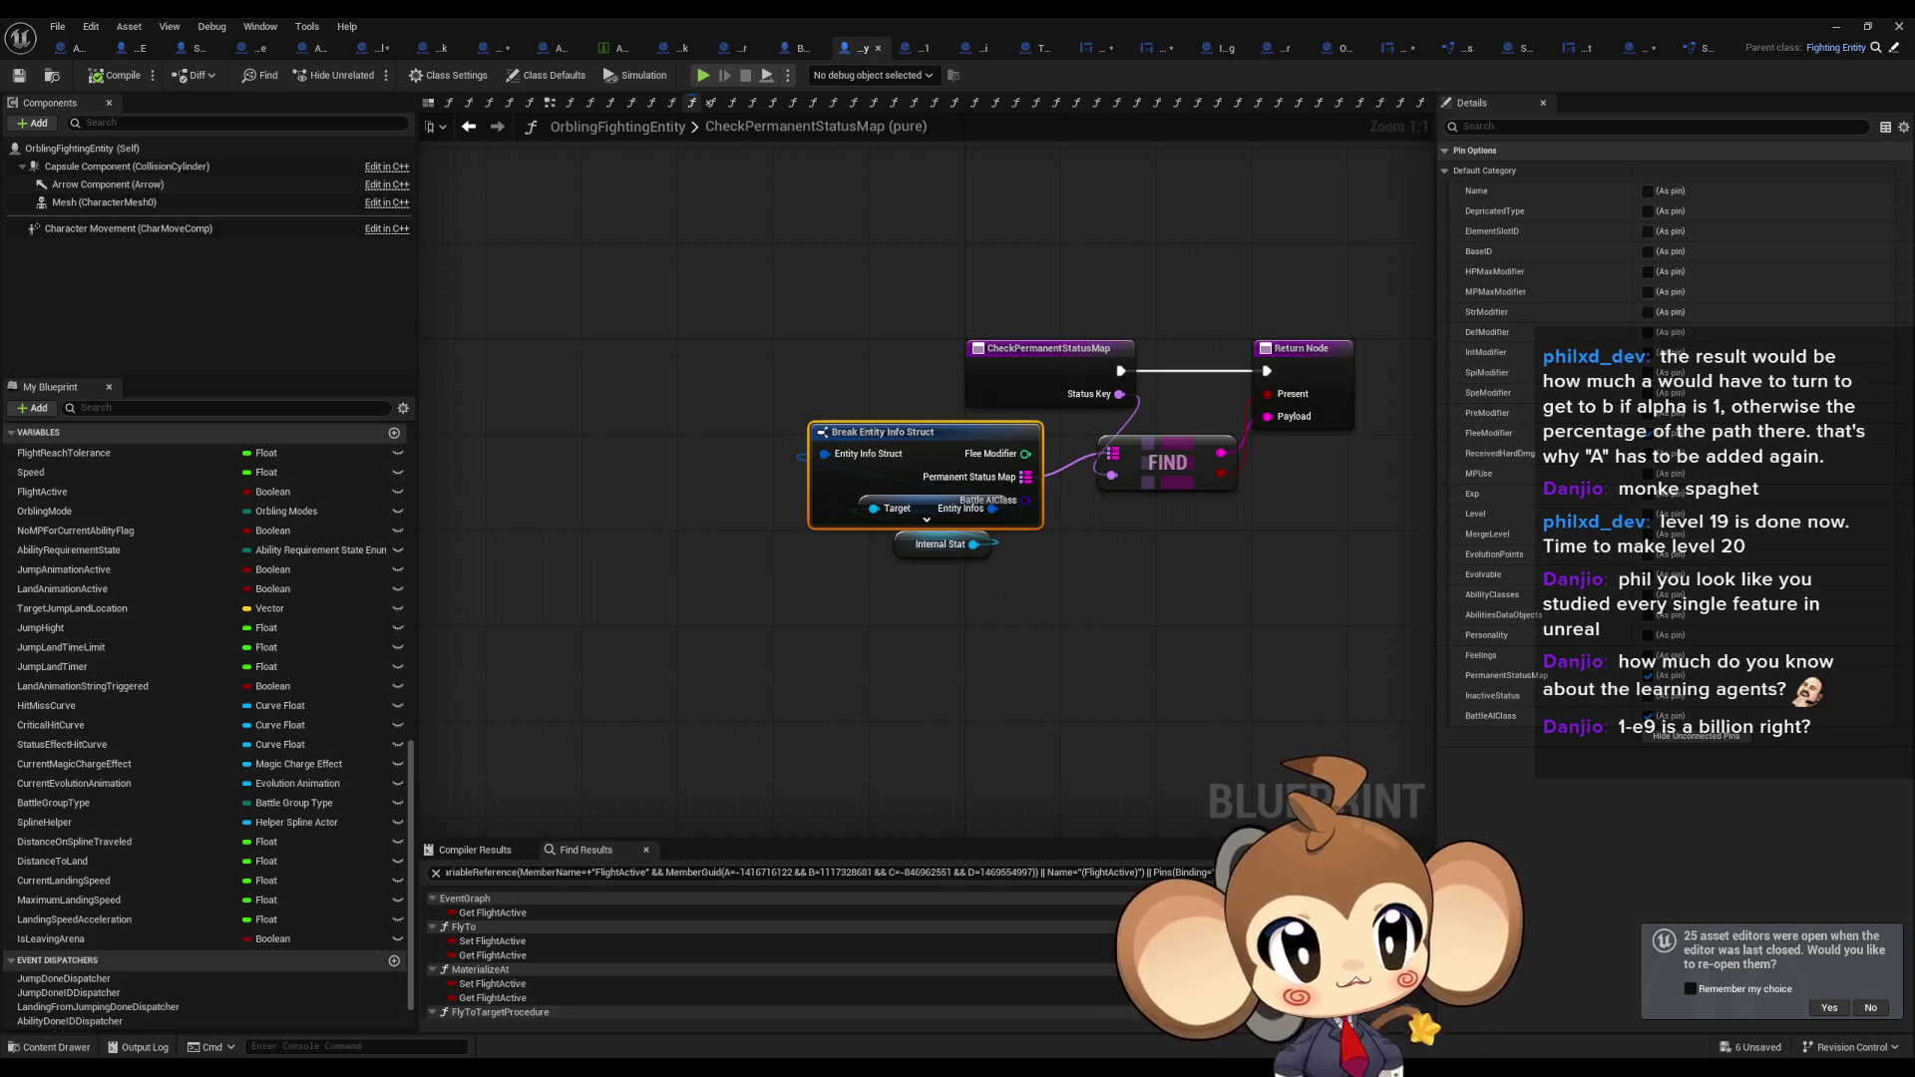
{"action": "key", "text": "ctrl+z"}
{"action": "type", "text": "000000000"}
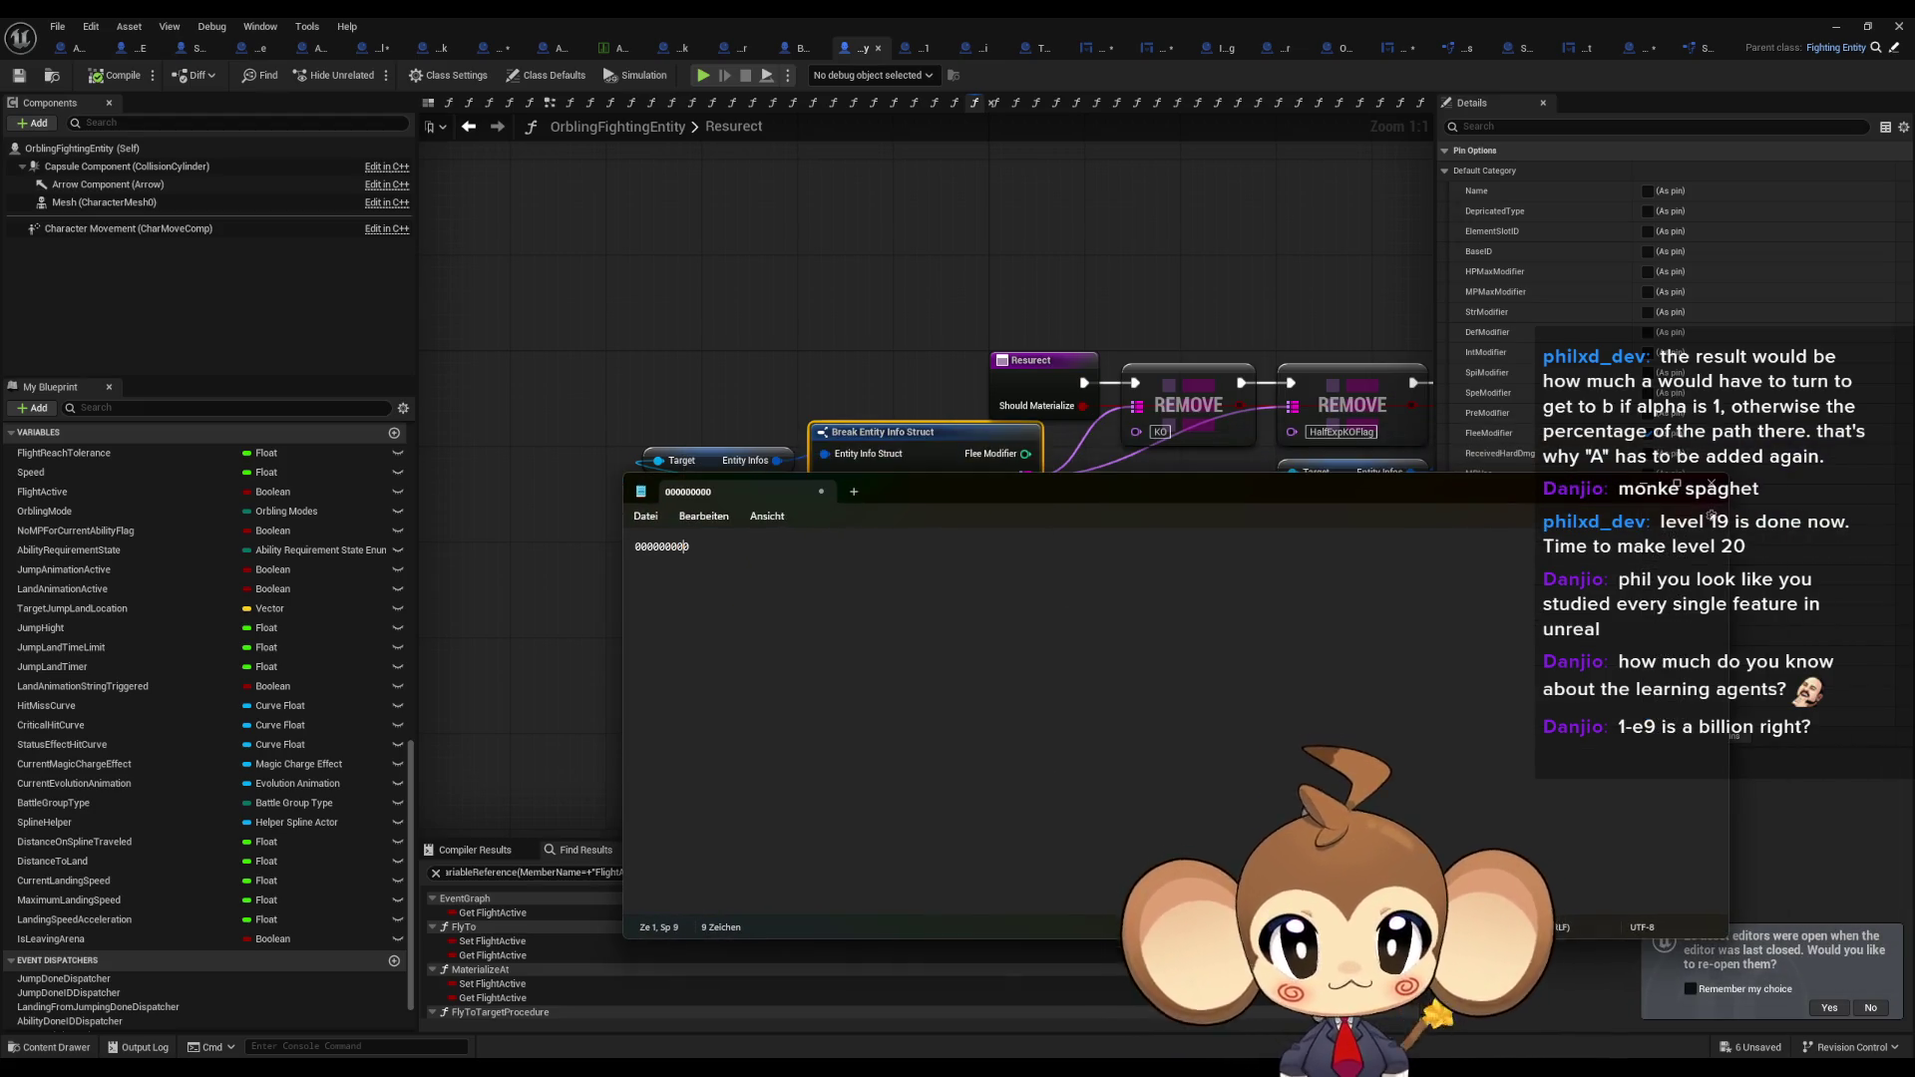
{"action": "key", "text": "Home"}
{"action": "type", "text": "1"}
{"action": "key", "text": "Right"}
{"action": "key", "text": "Right"}
{"action": "key", "text": "Right"}
{"action": "key", "text": "Right"}
{"action": "key", "text": "Right"}
{"action": "key", "text": "Right"}
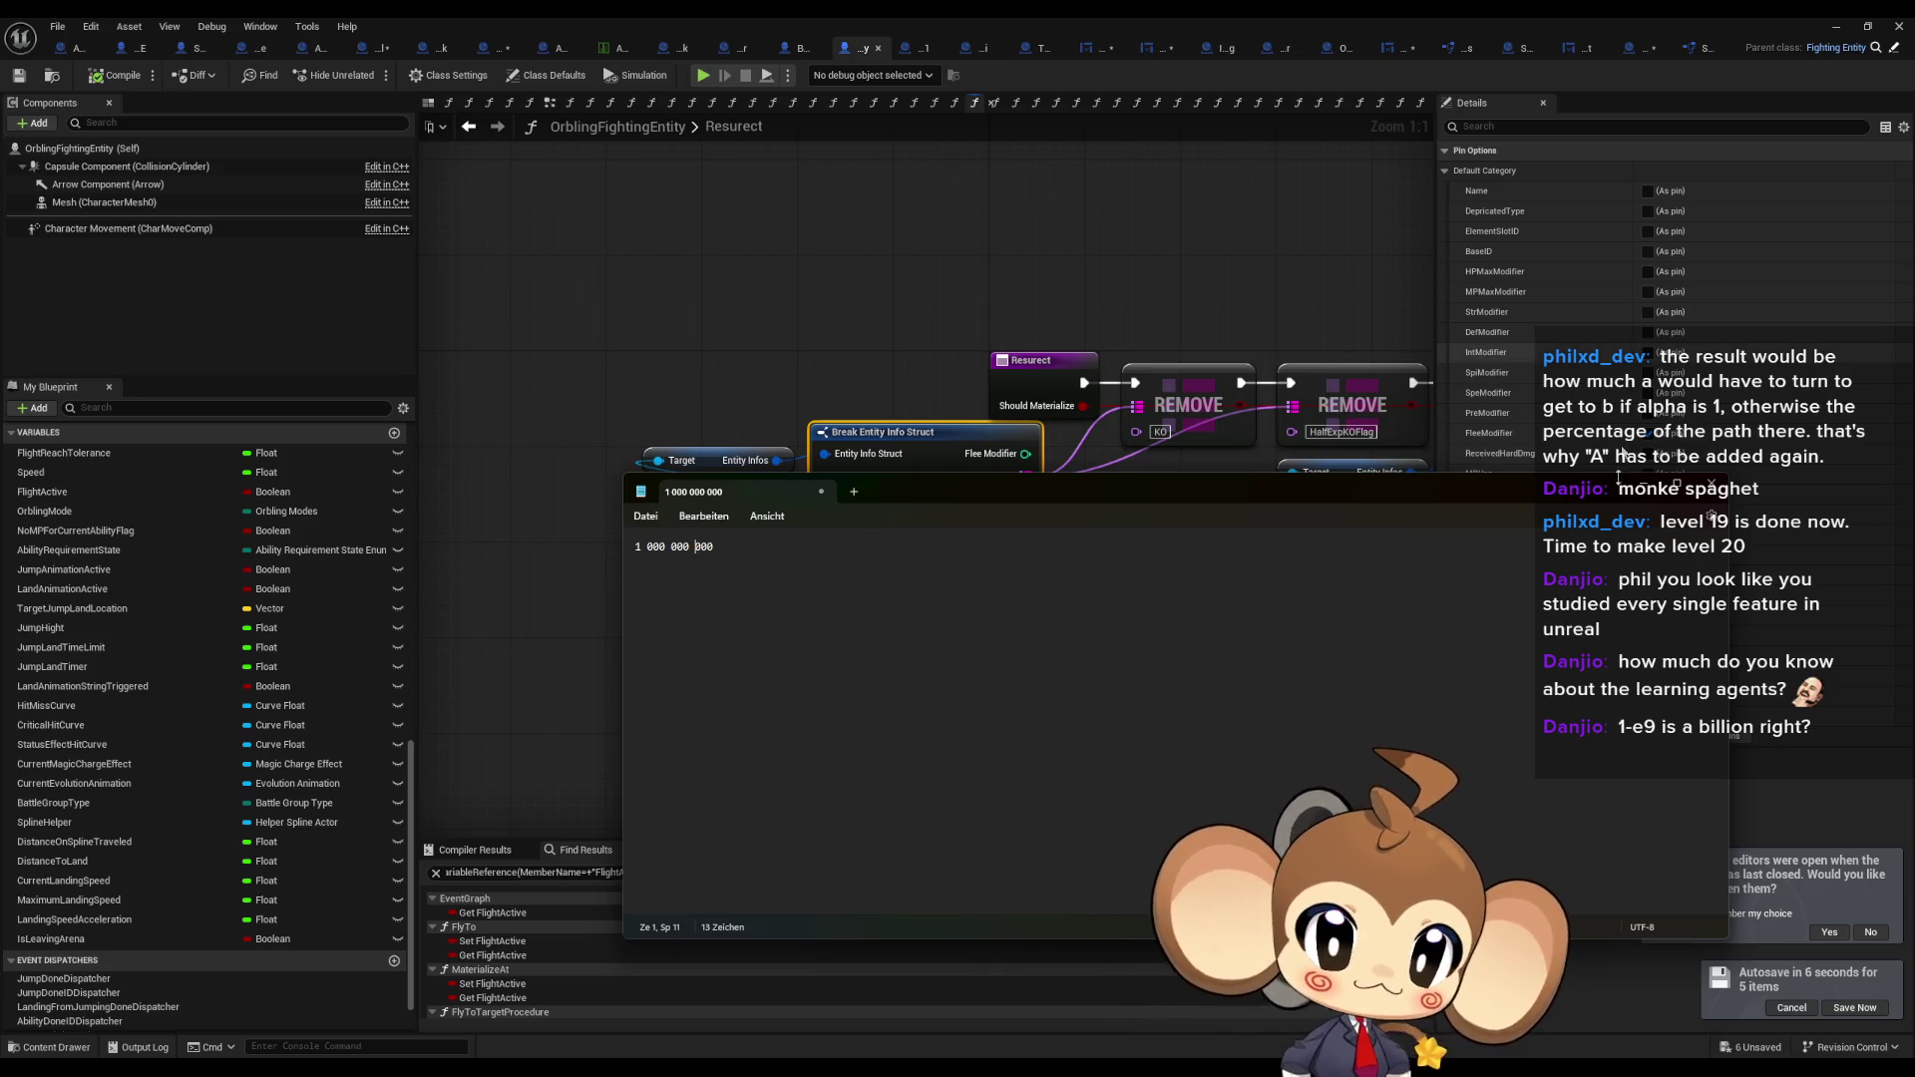
{"action": "left_click", "coordinate": [1711, 493]}
{"action": "left_click", "coordinate": [1063, 743]}
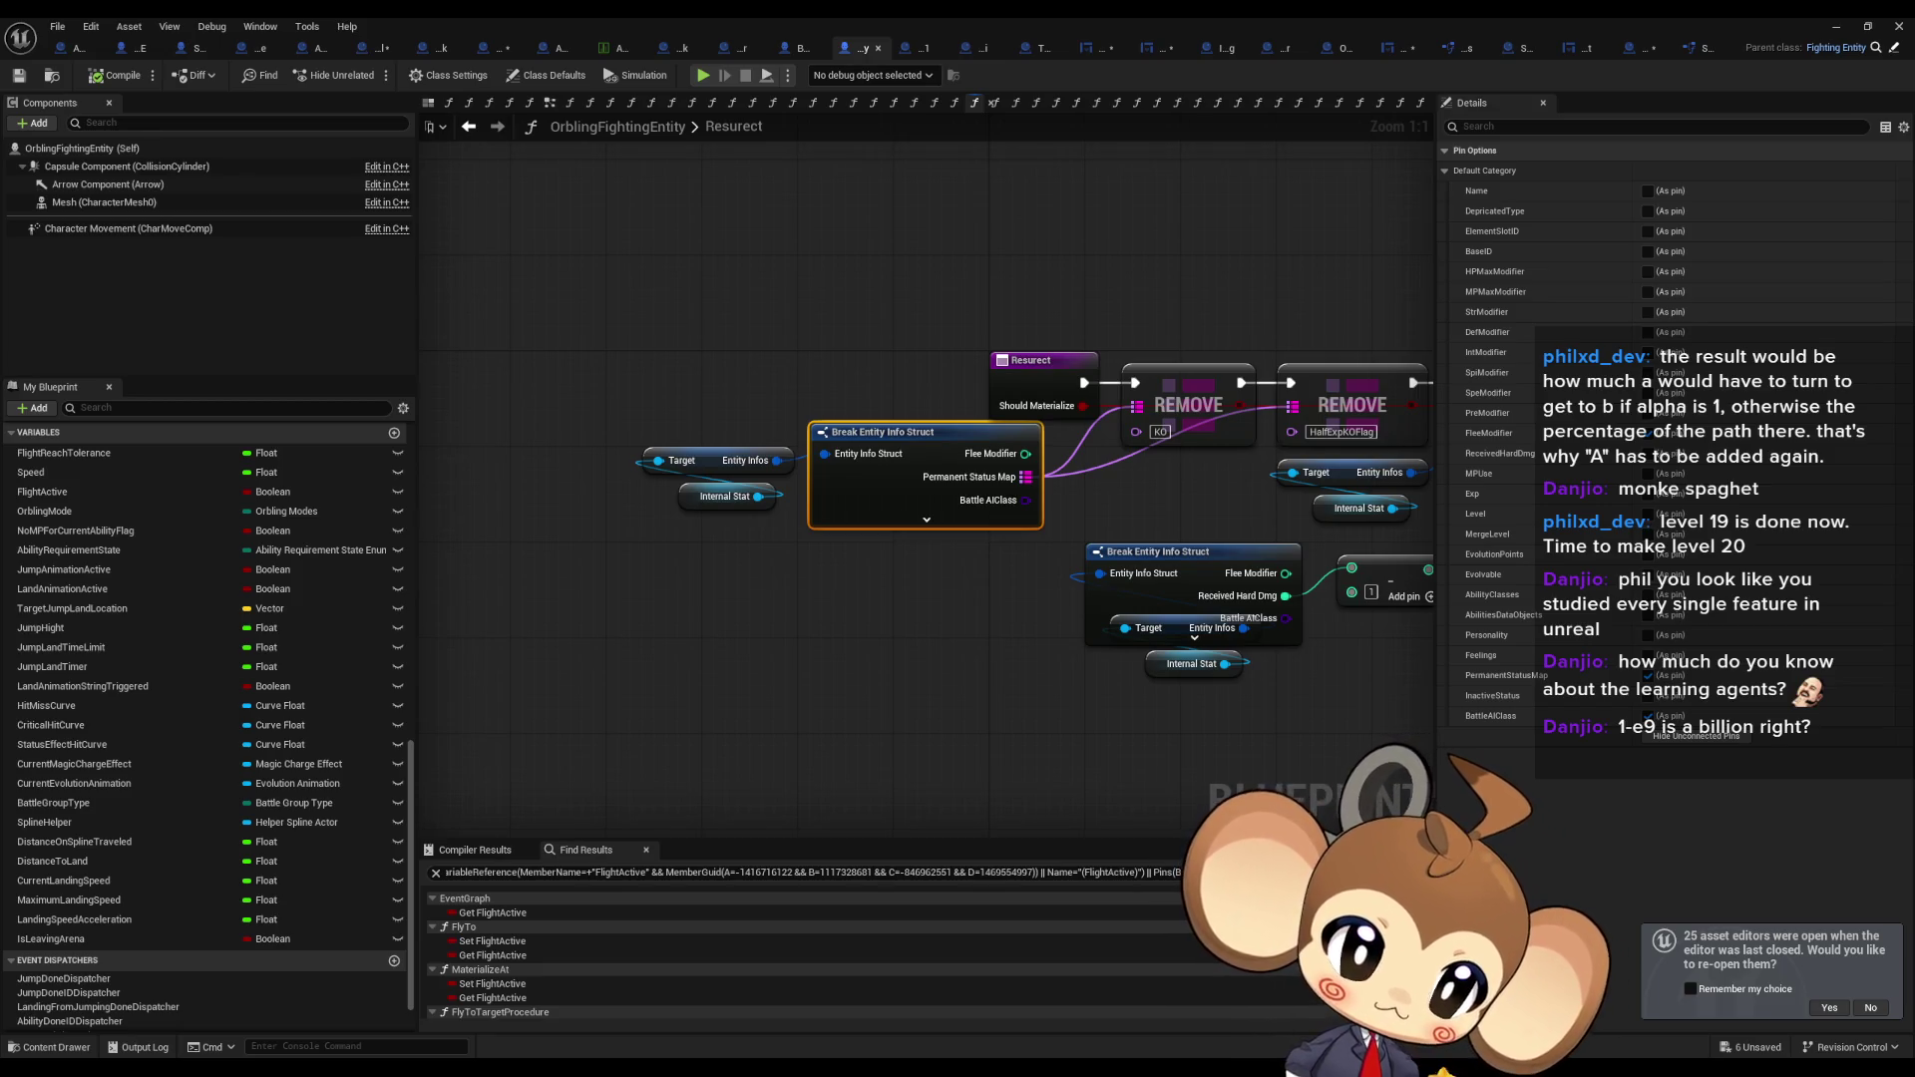
{"action": "key", "text": "ctrl+Tab"}
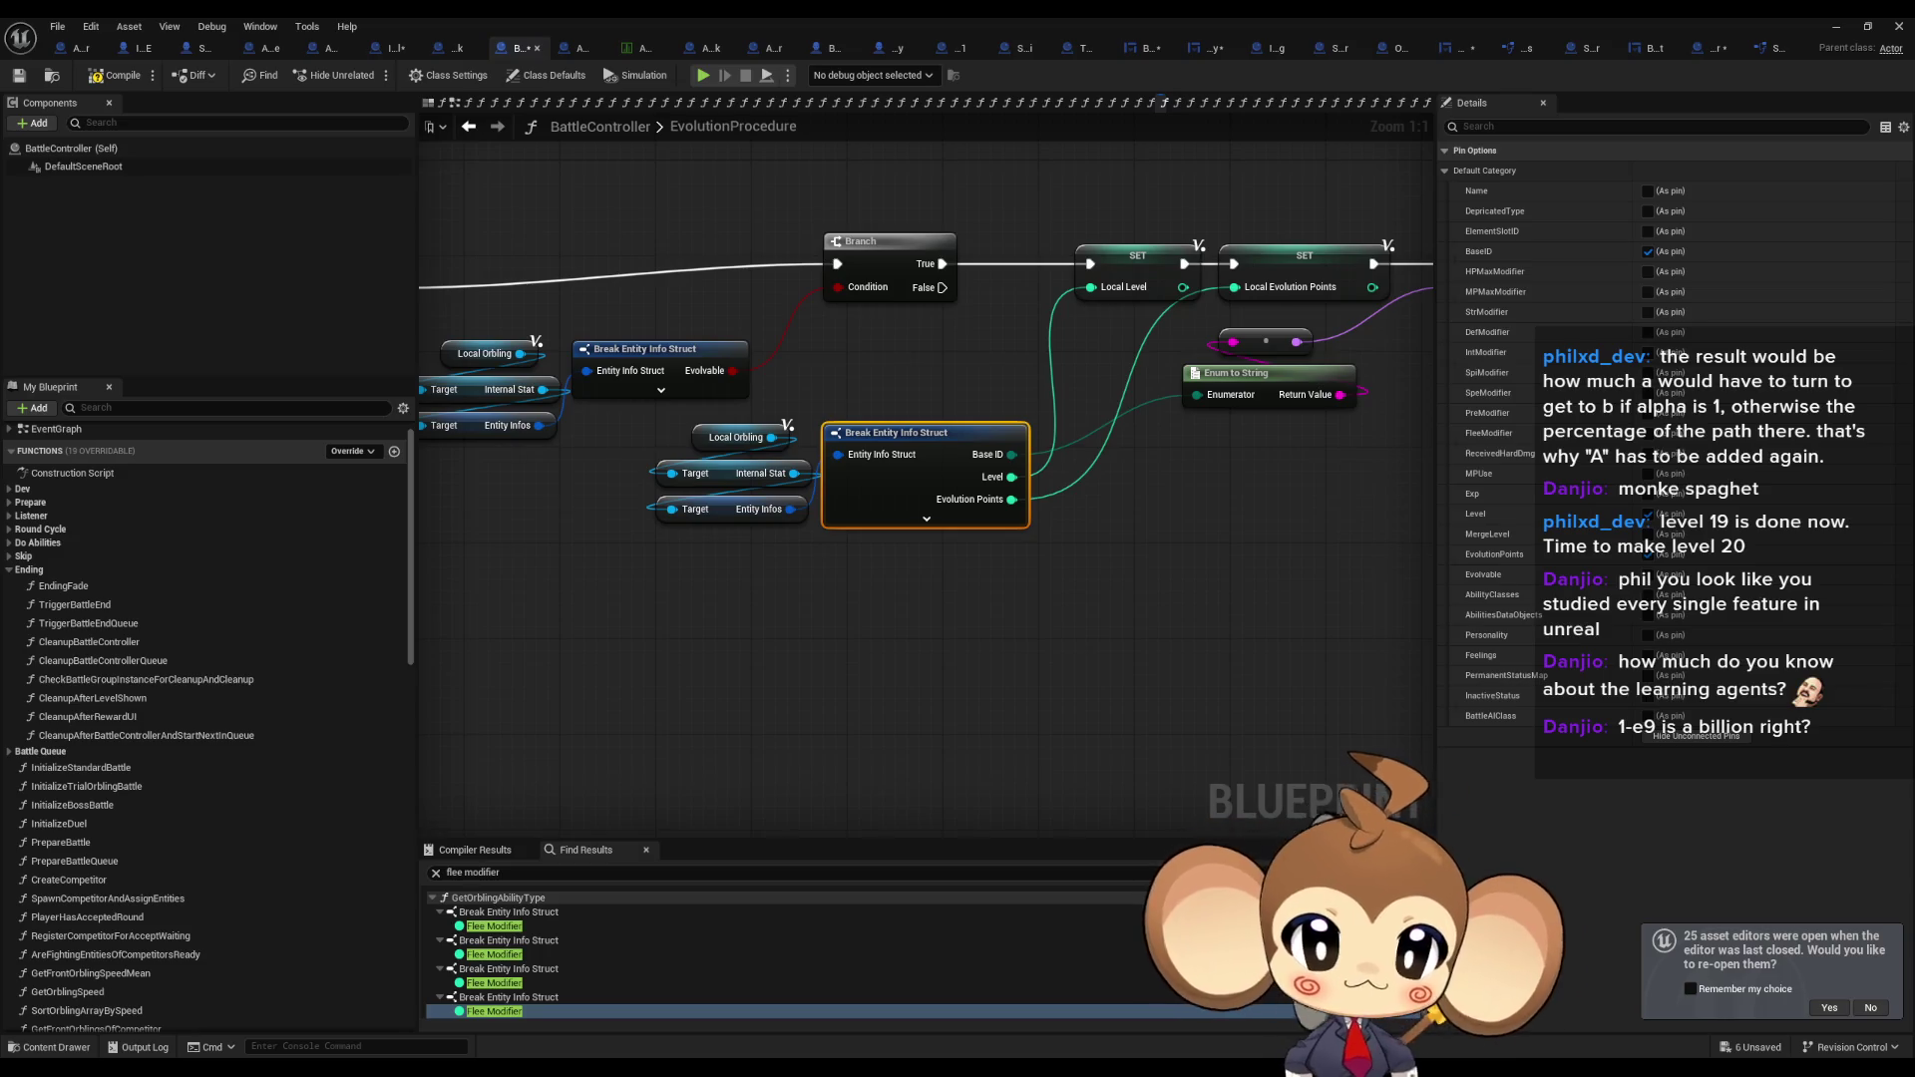
Step to another flee modifier search result in BattleController, then return to the main level editor.
{"action": "key", "text": "Return"}
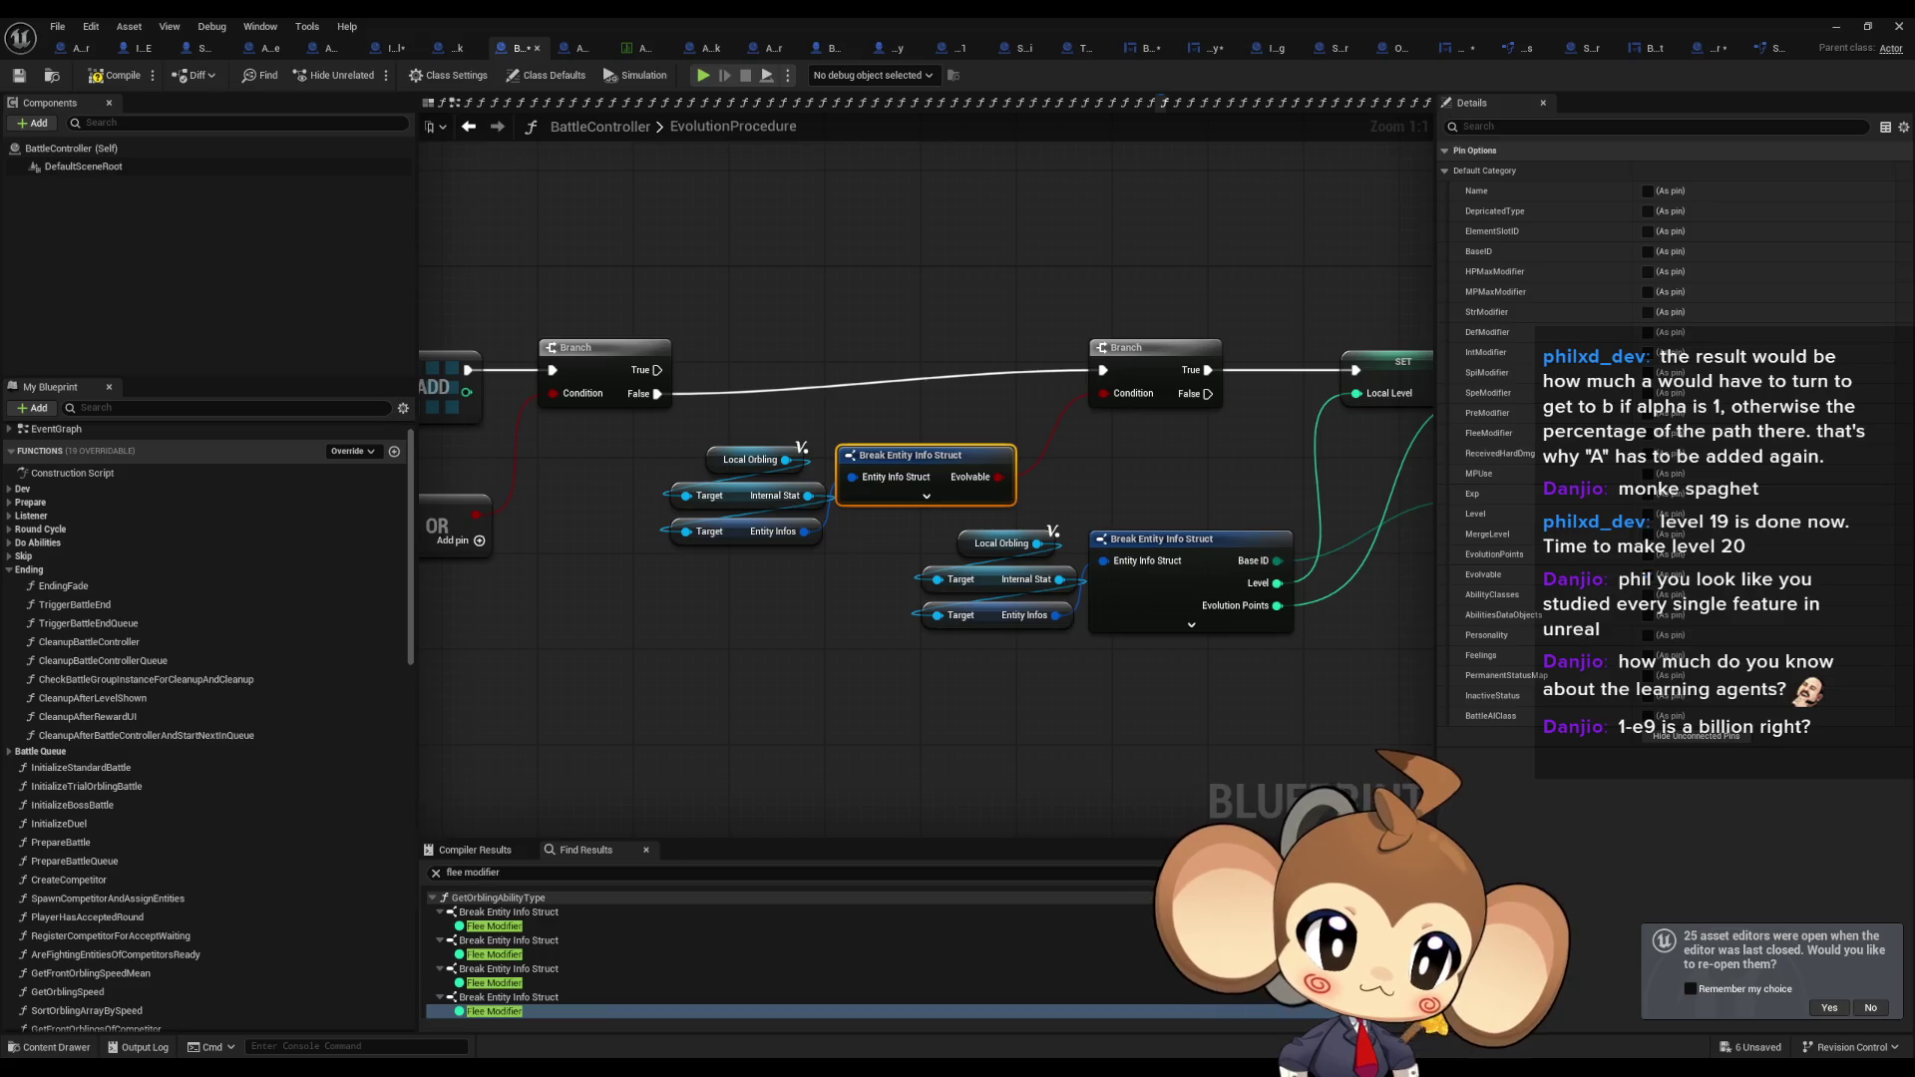
{"action": "key", "text": "Escape"}
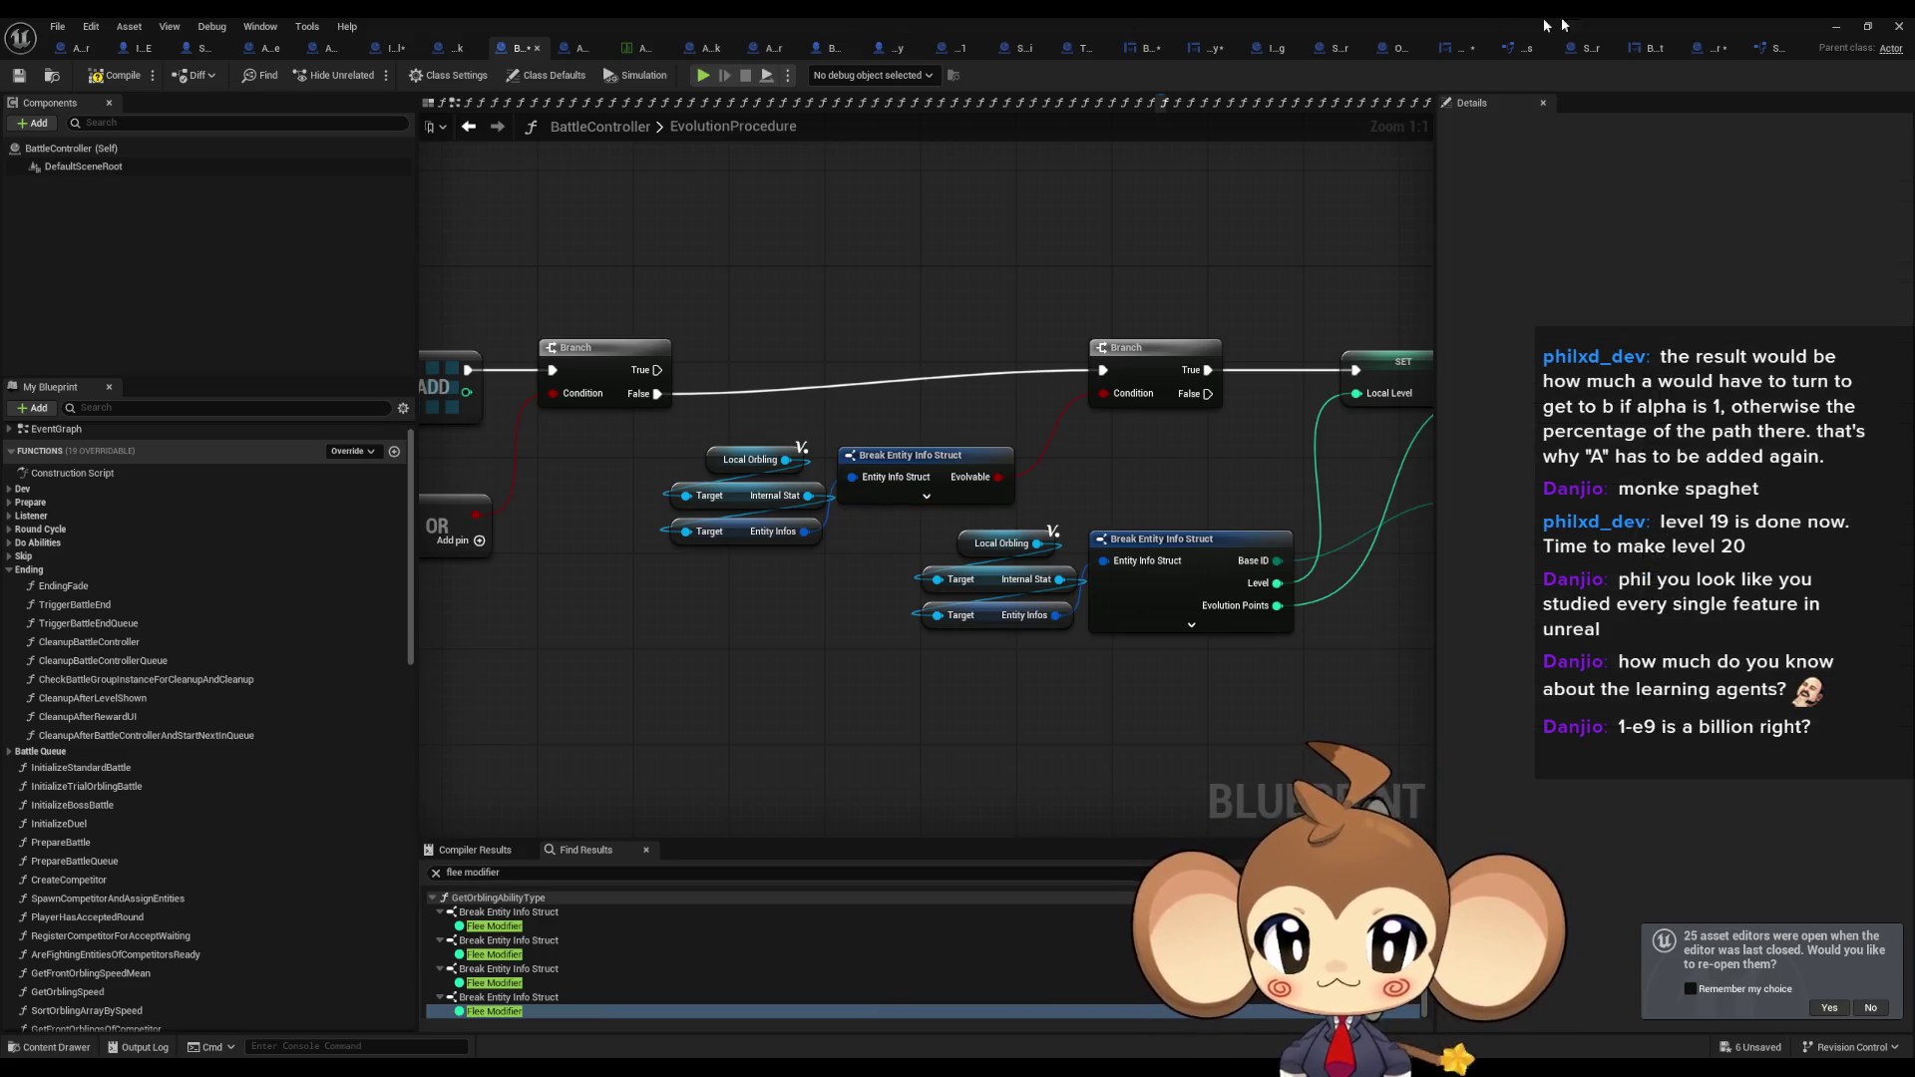
{"action": "left_click", "coordinate": [1836, 27]}
Open InputRouter from Content > Blueprints, show its KeyPressed graph, and make the editor a floating window.
{"action": "left_click", "coordinate": [56, 26]}
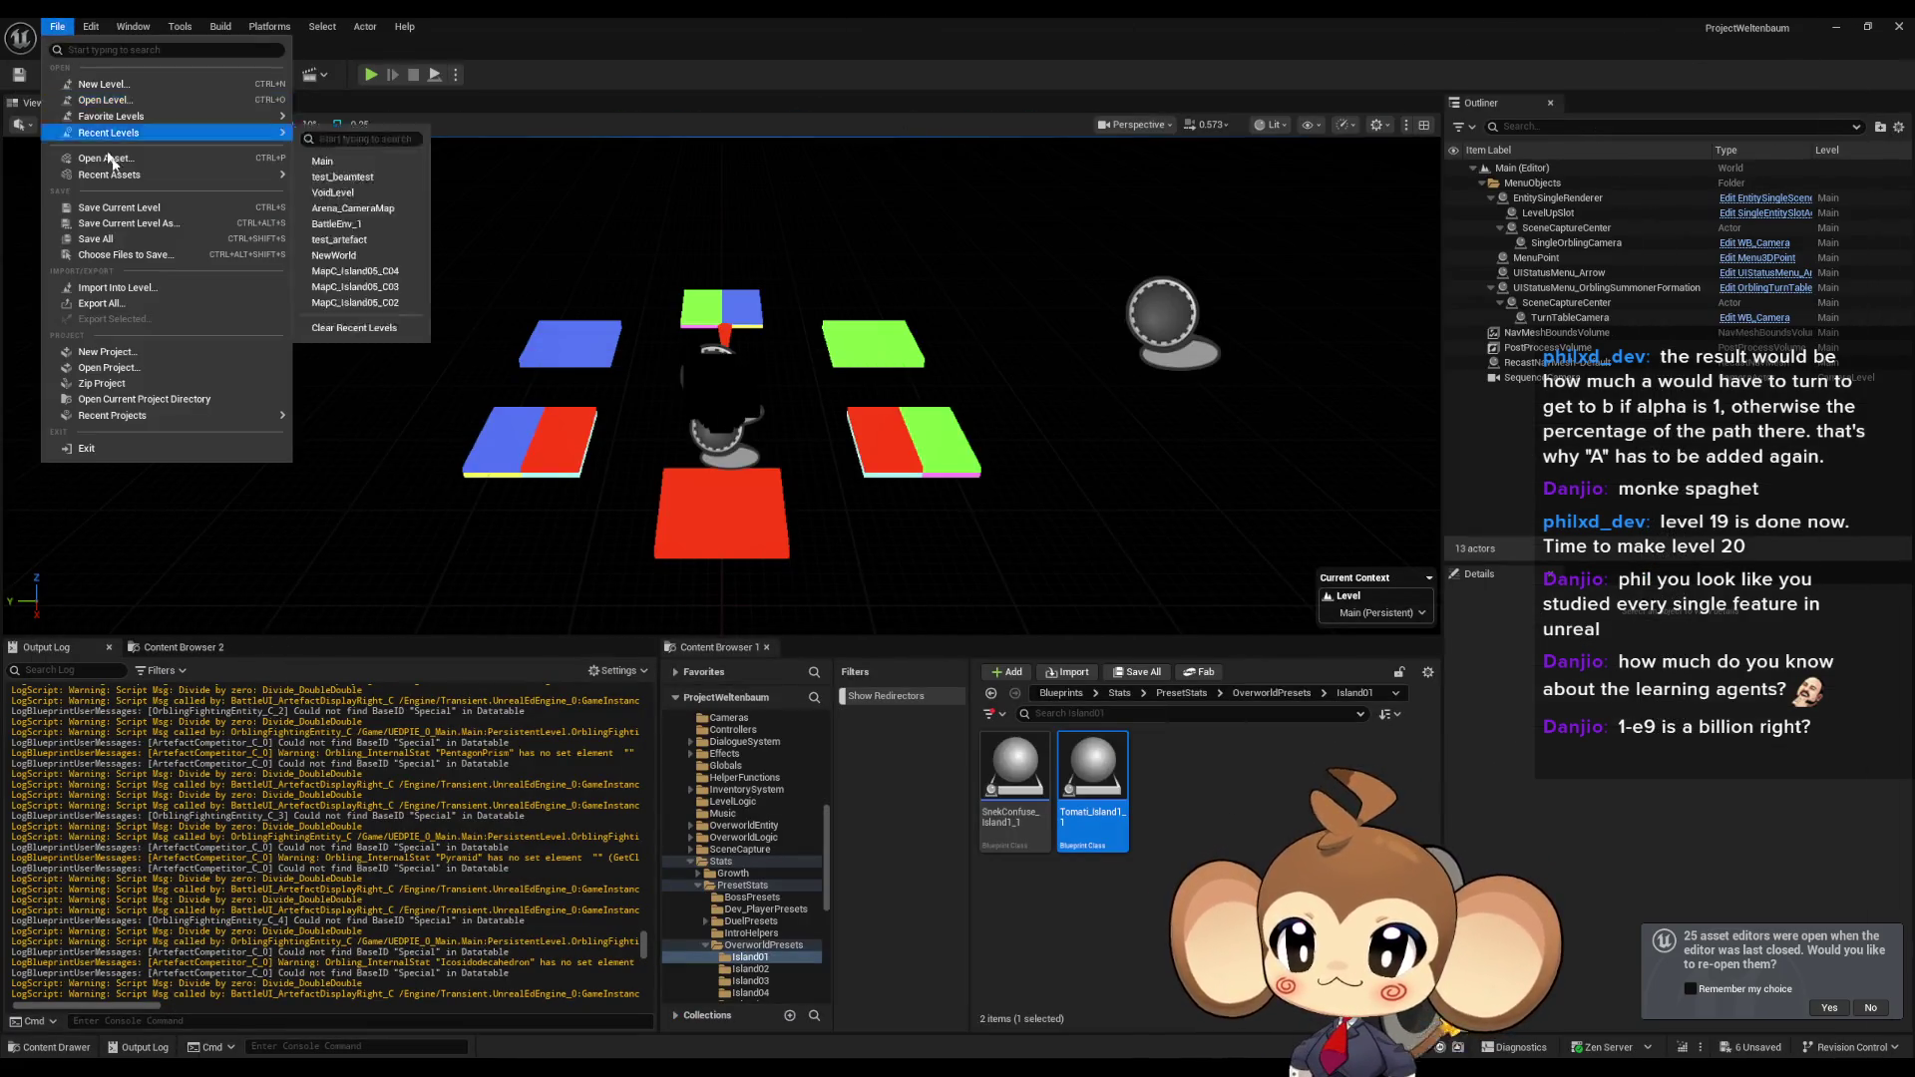
{"action": "key", "text": "Escape"}
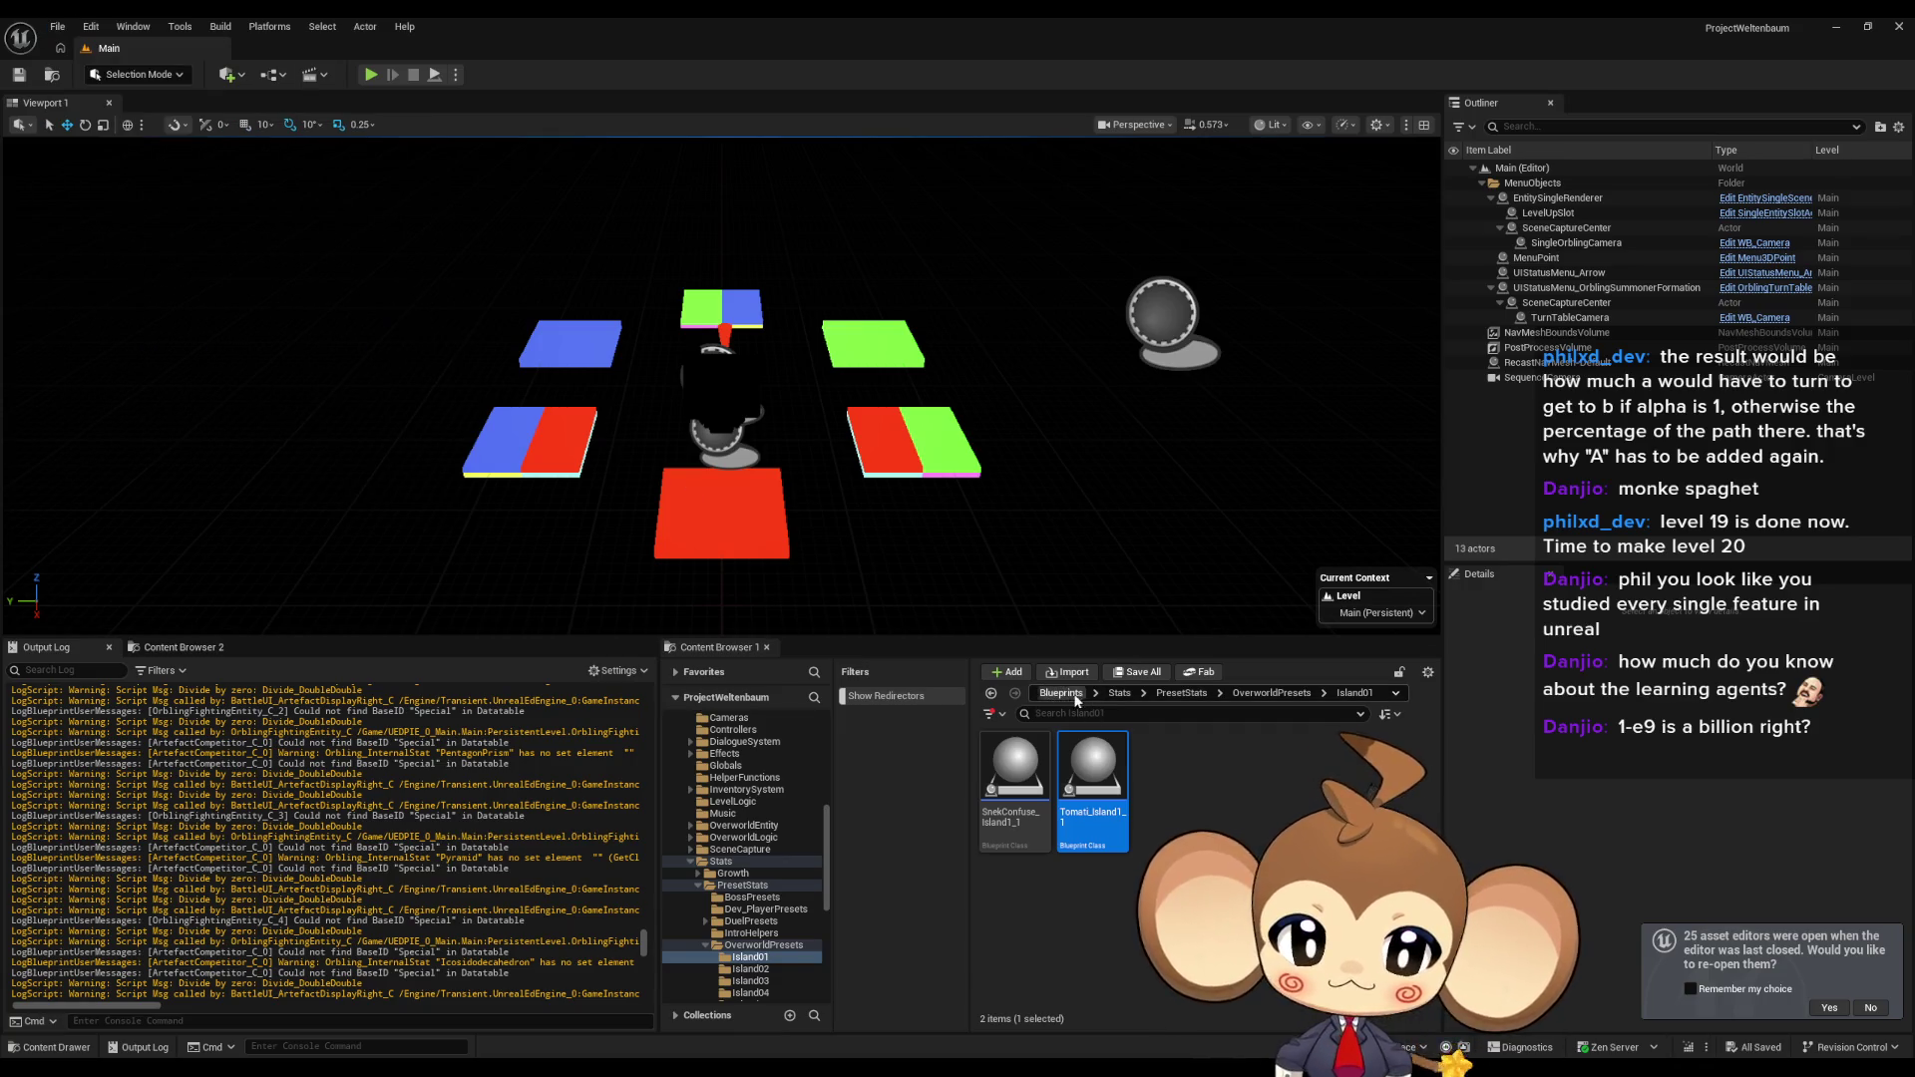
{"action": "left_click", "coordinate": [1067, 692]}
{"action": "scroll", "coordinate": [1197, 868], "scroll_direction": "down", "scroll_amount": 5}
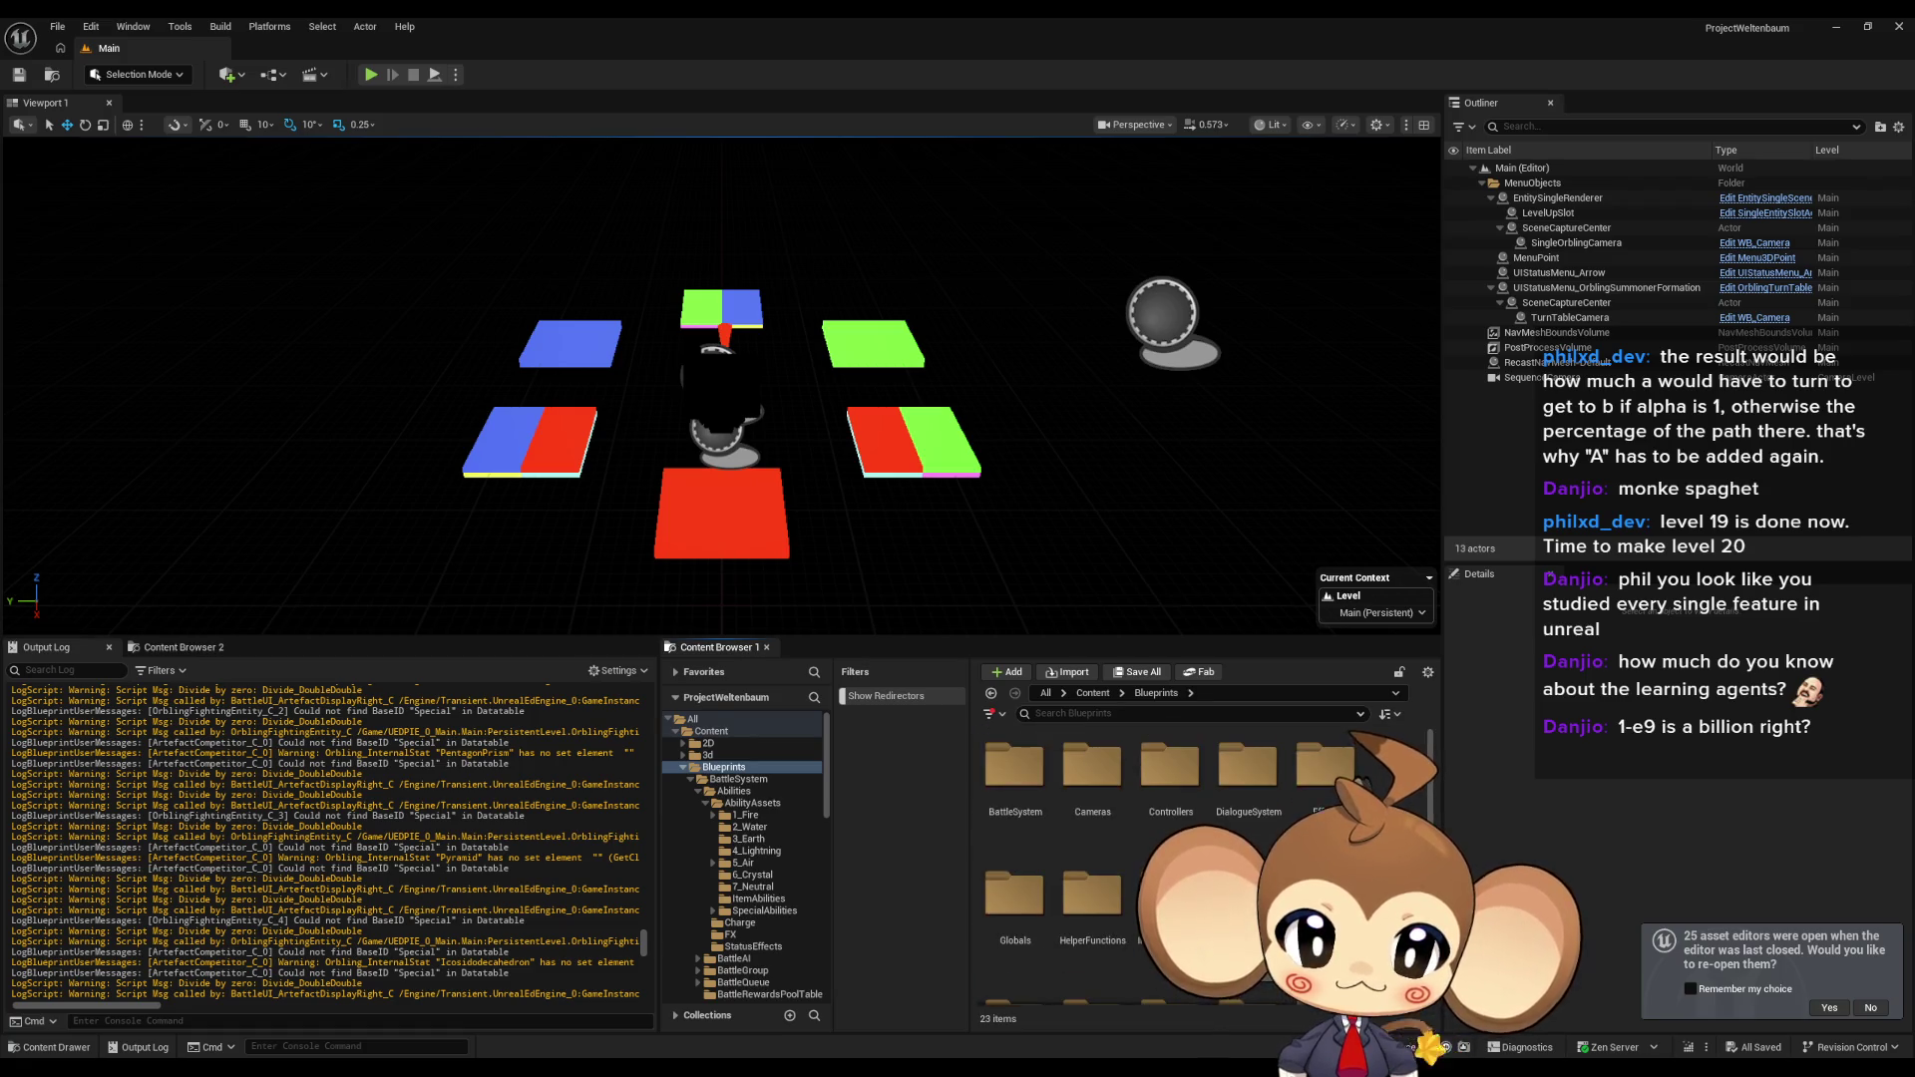
{"action": "scroll", "coordinate": [1197, 867], "scroll_direction": "down", "scroll_amount": 1}
{"action": "double_click", "coordinate": [1097, 937]}
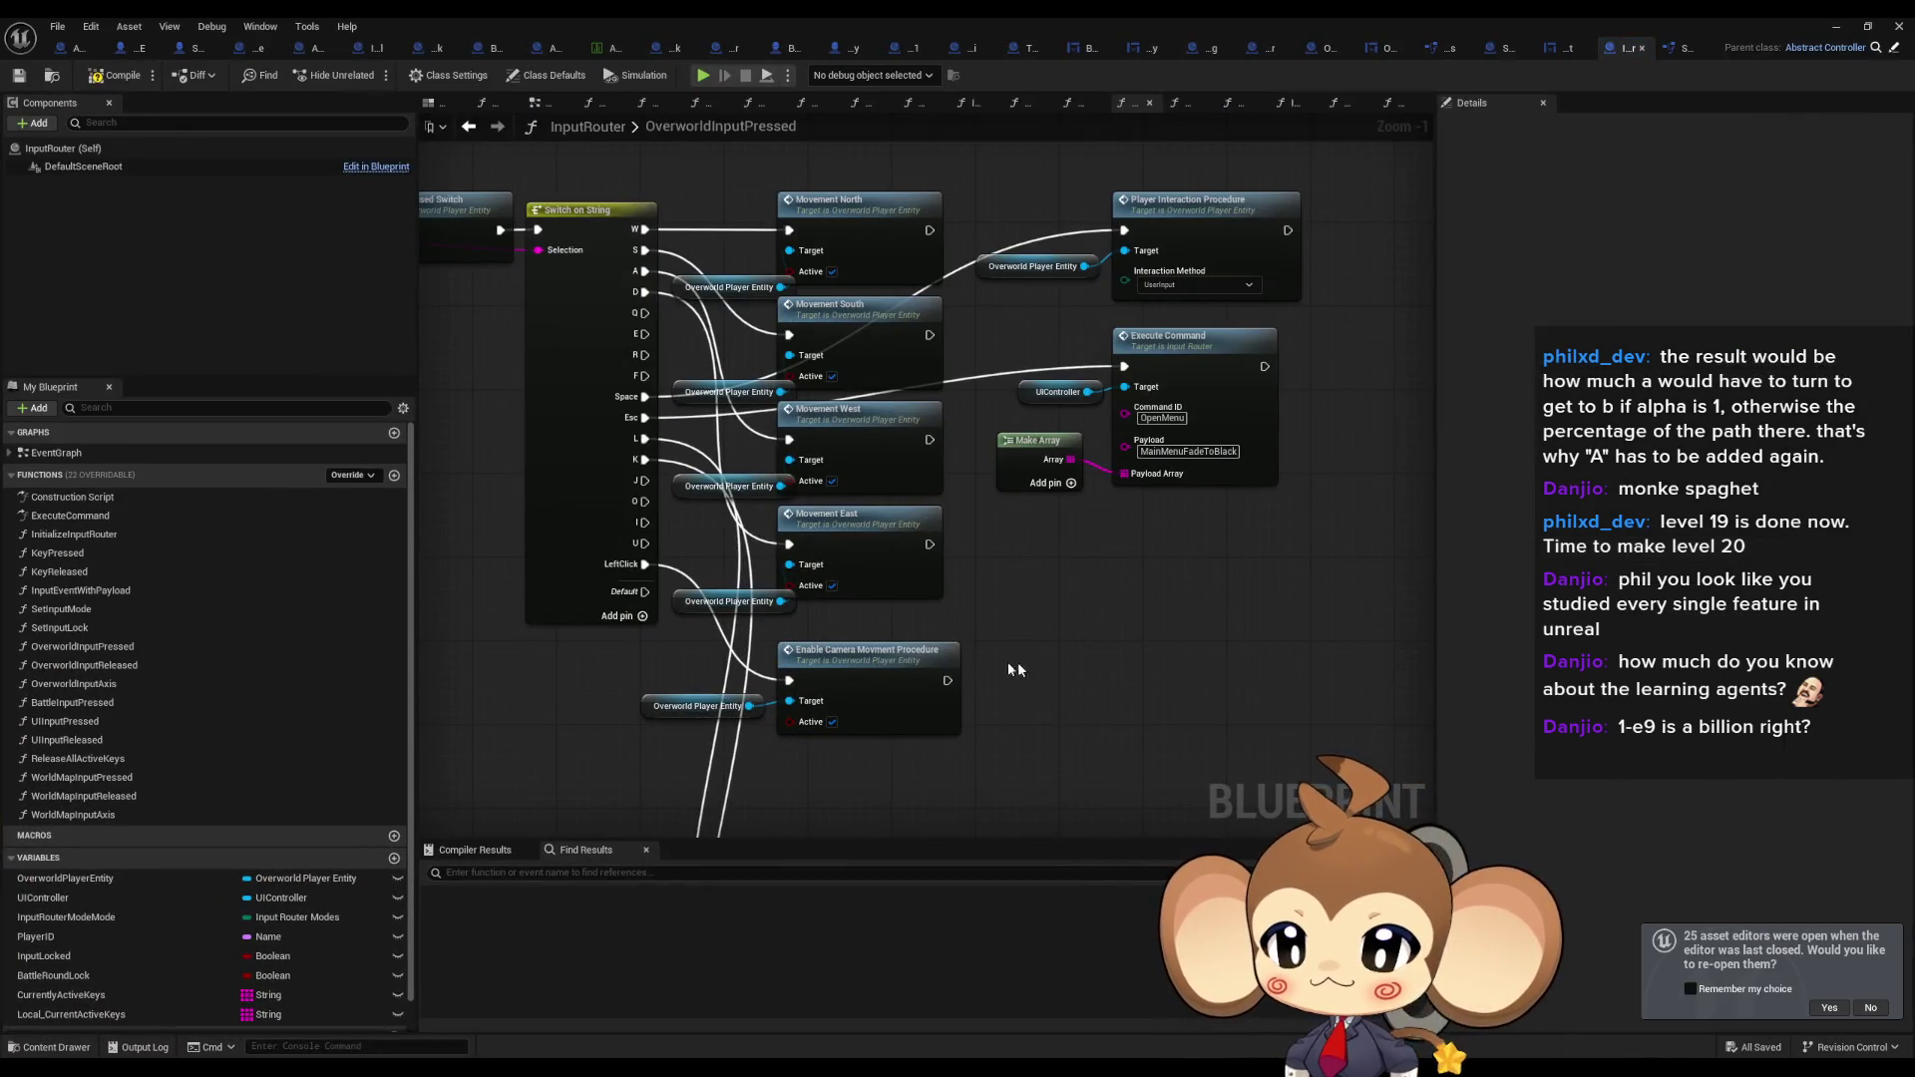
{"action": "double_click", "coordinate": [62, 554]}
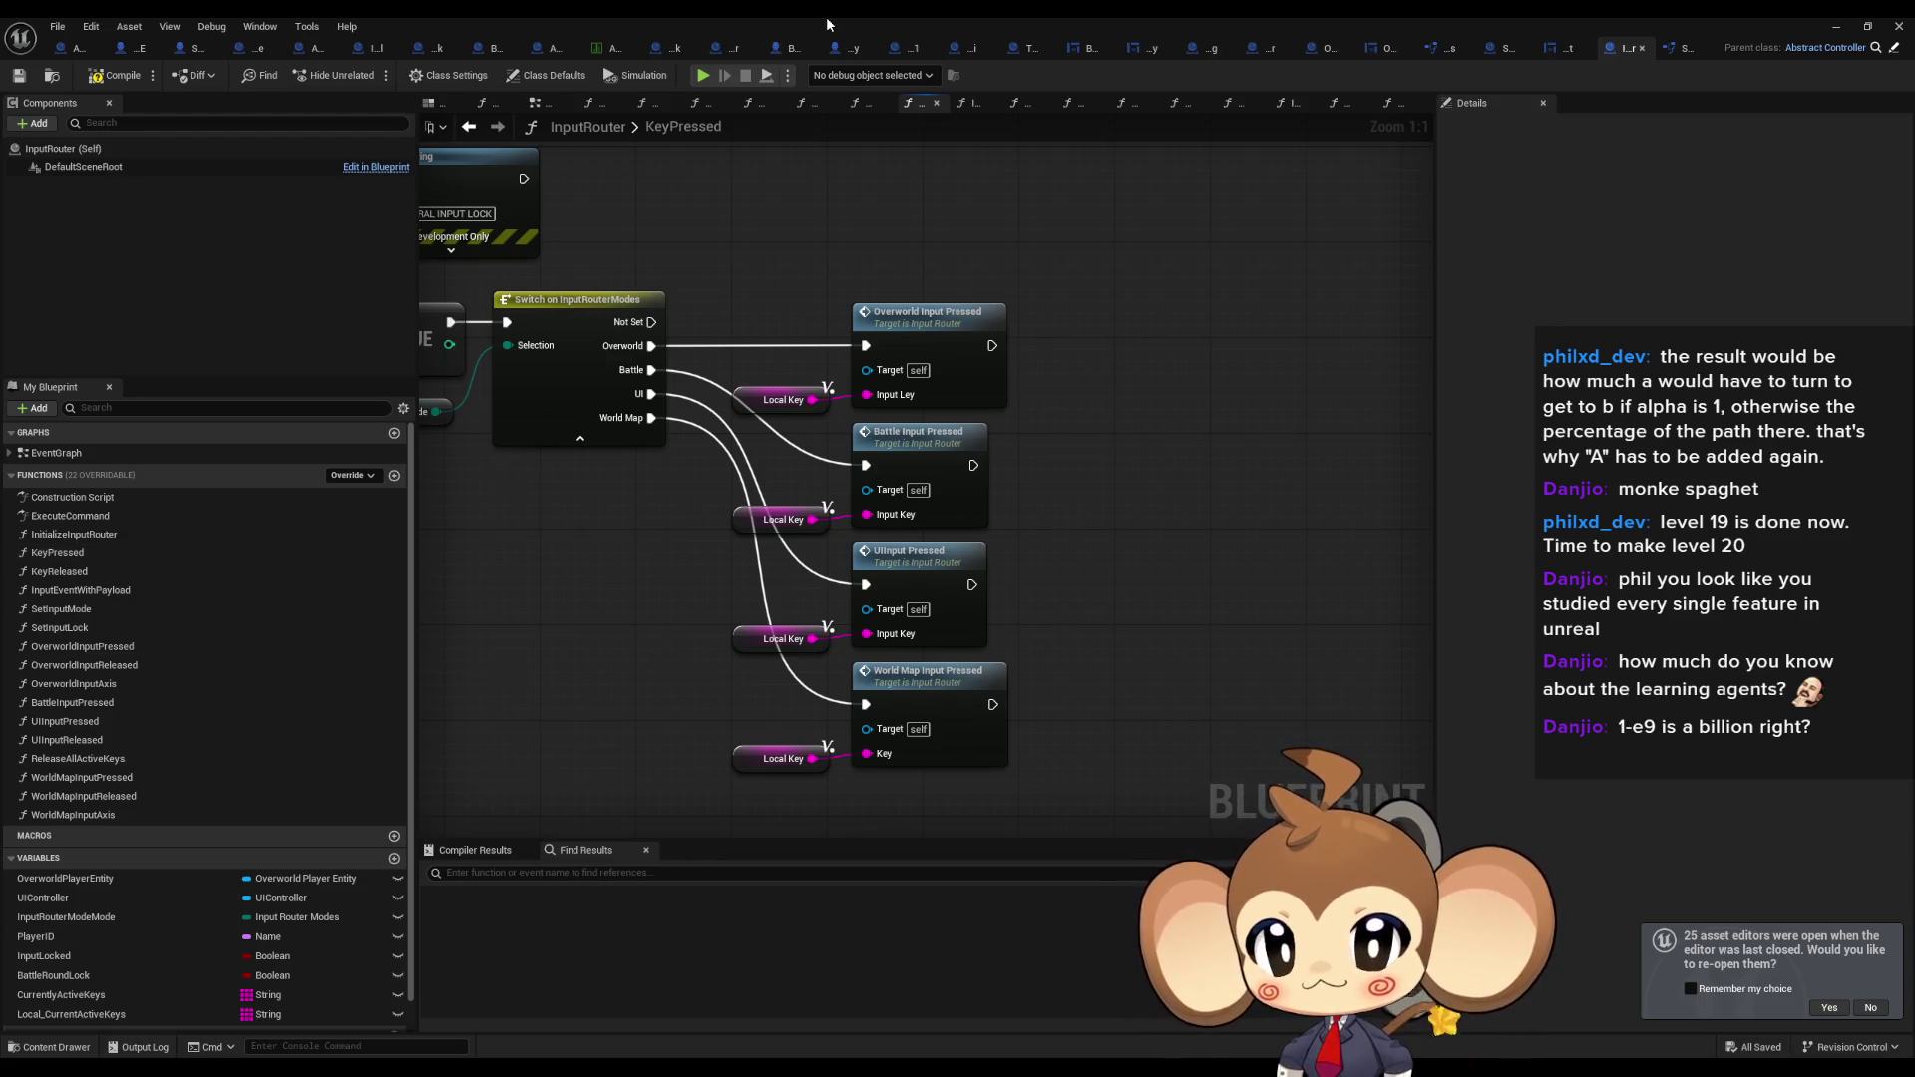
{"action": "key", "text": "super+Down"}
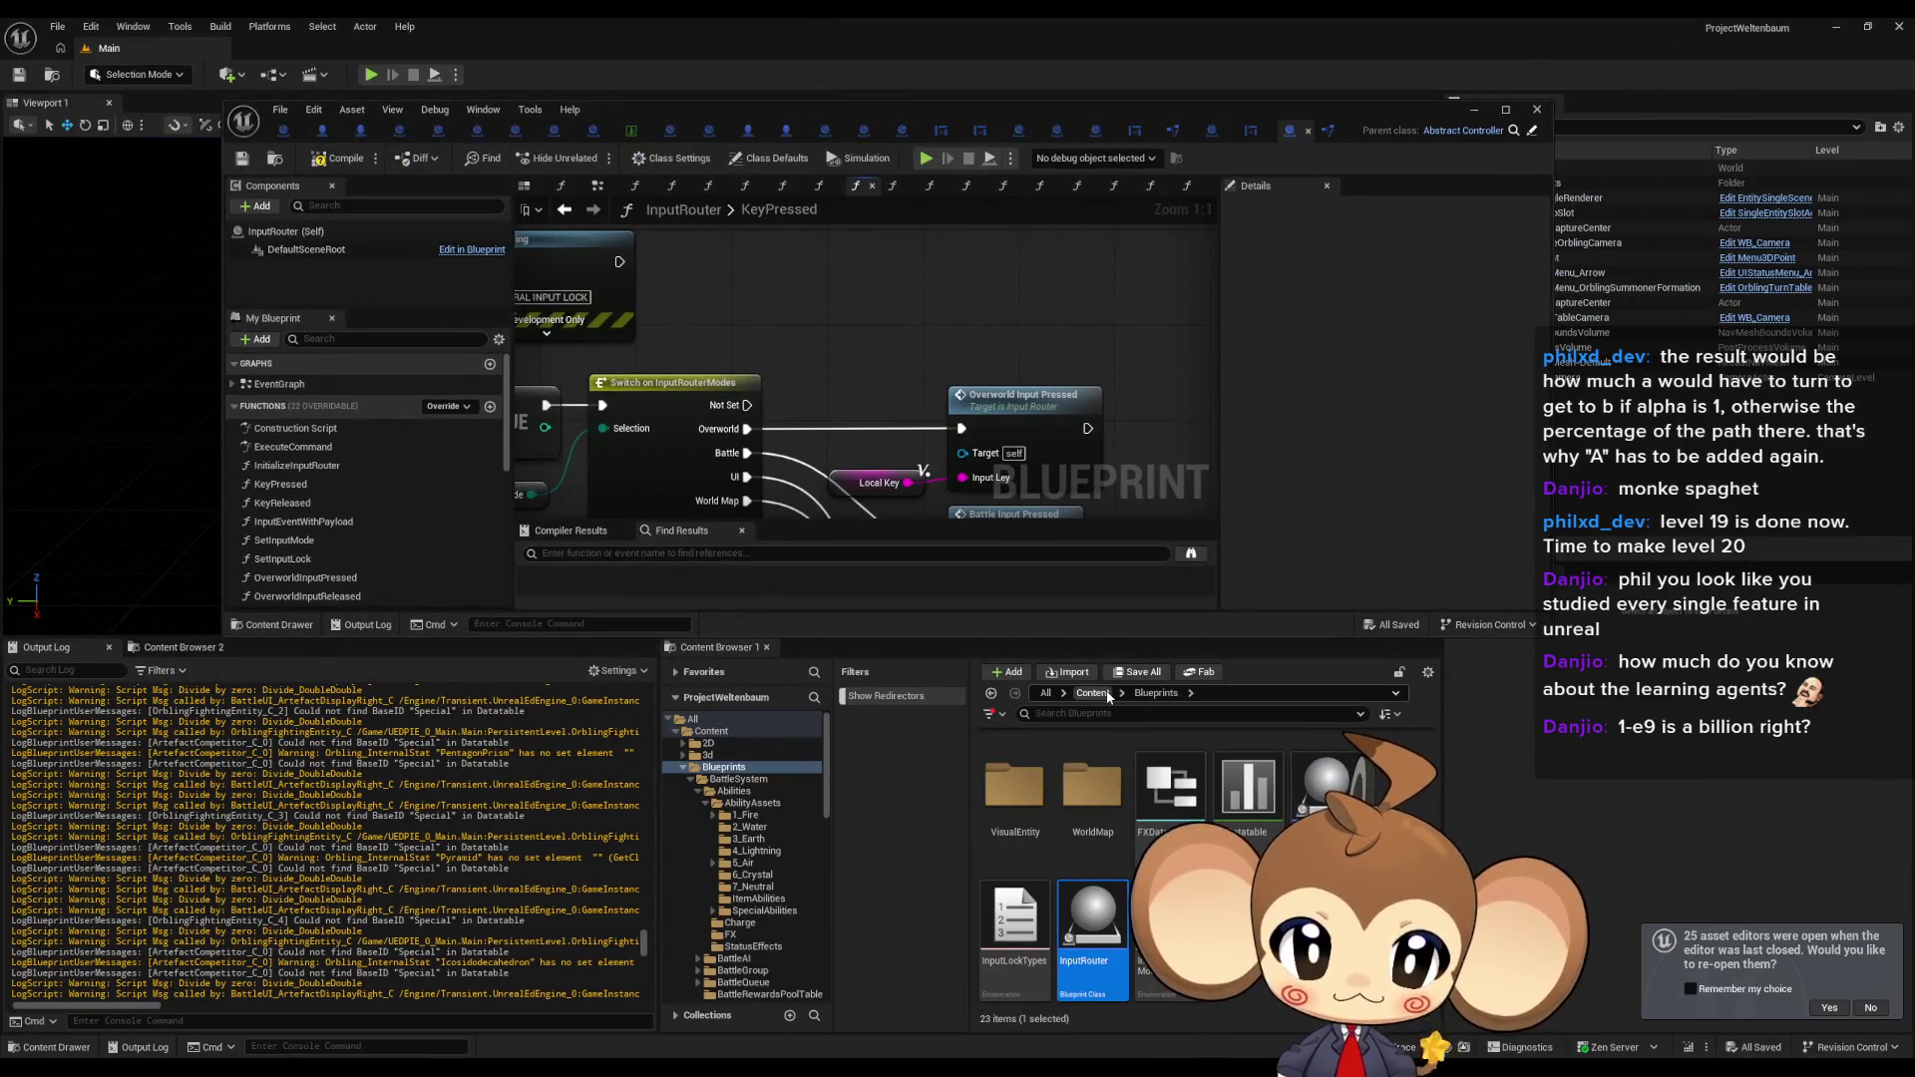
Look inside the Controllers folder, then return to the Blueprints folder.
{"action": "scroll", "coordinate": [1147, 798], "scroll_direction": "up", "scroll_amount": 5}
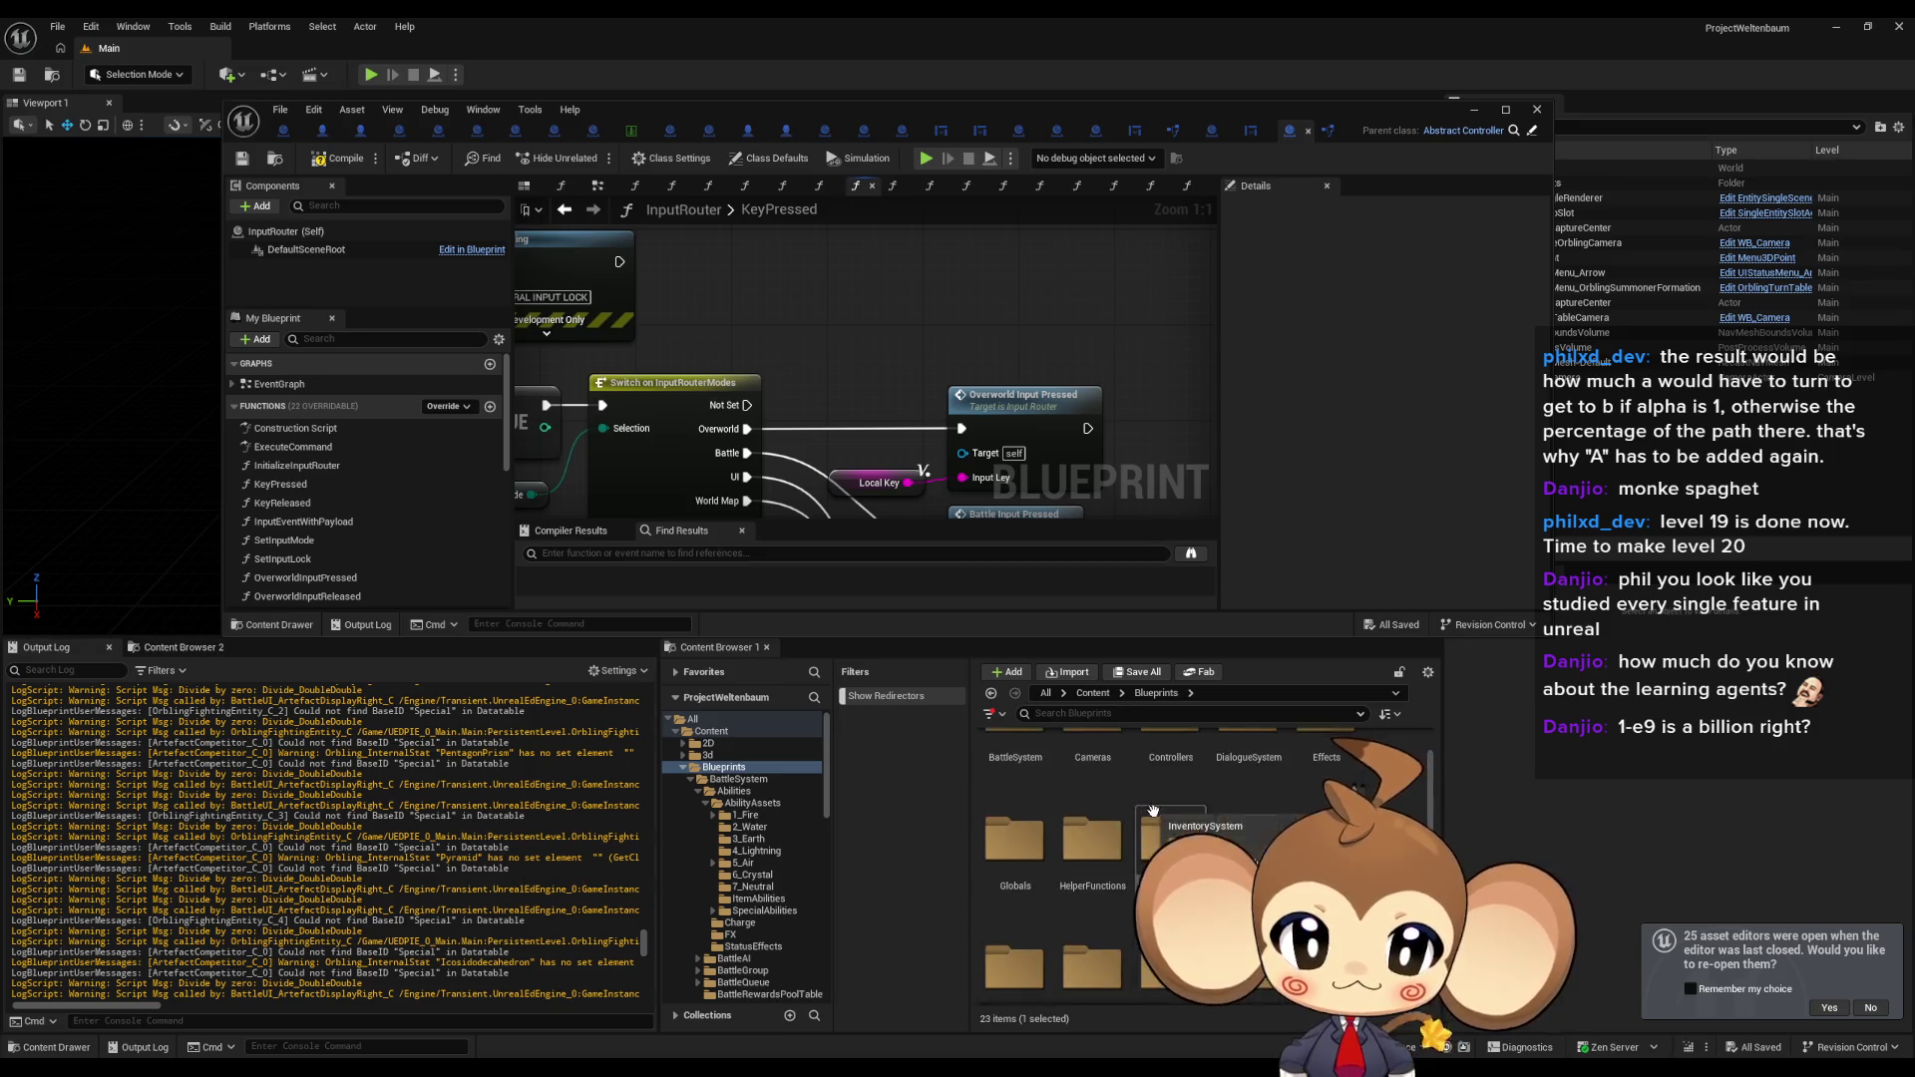
{"action": "double_click", "coordinate": [1174, 810]}
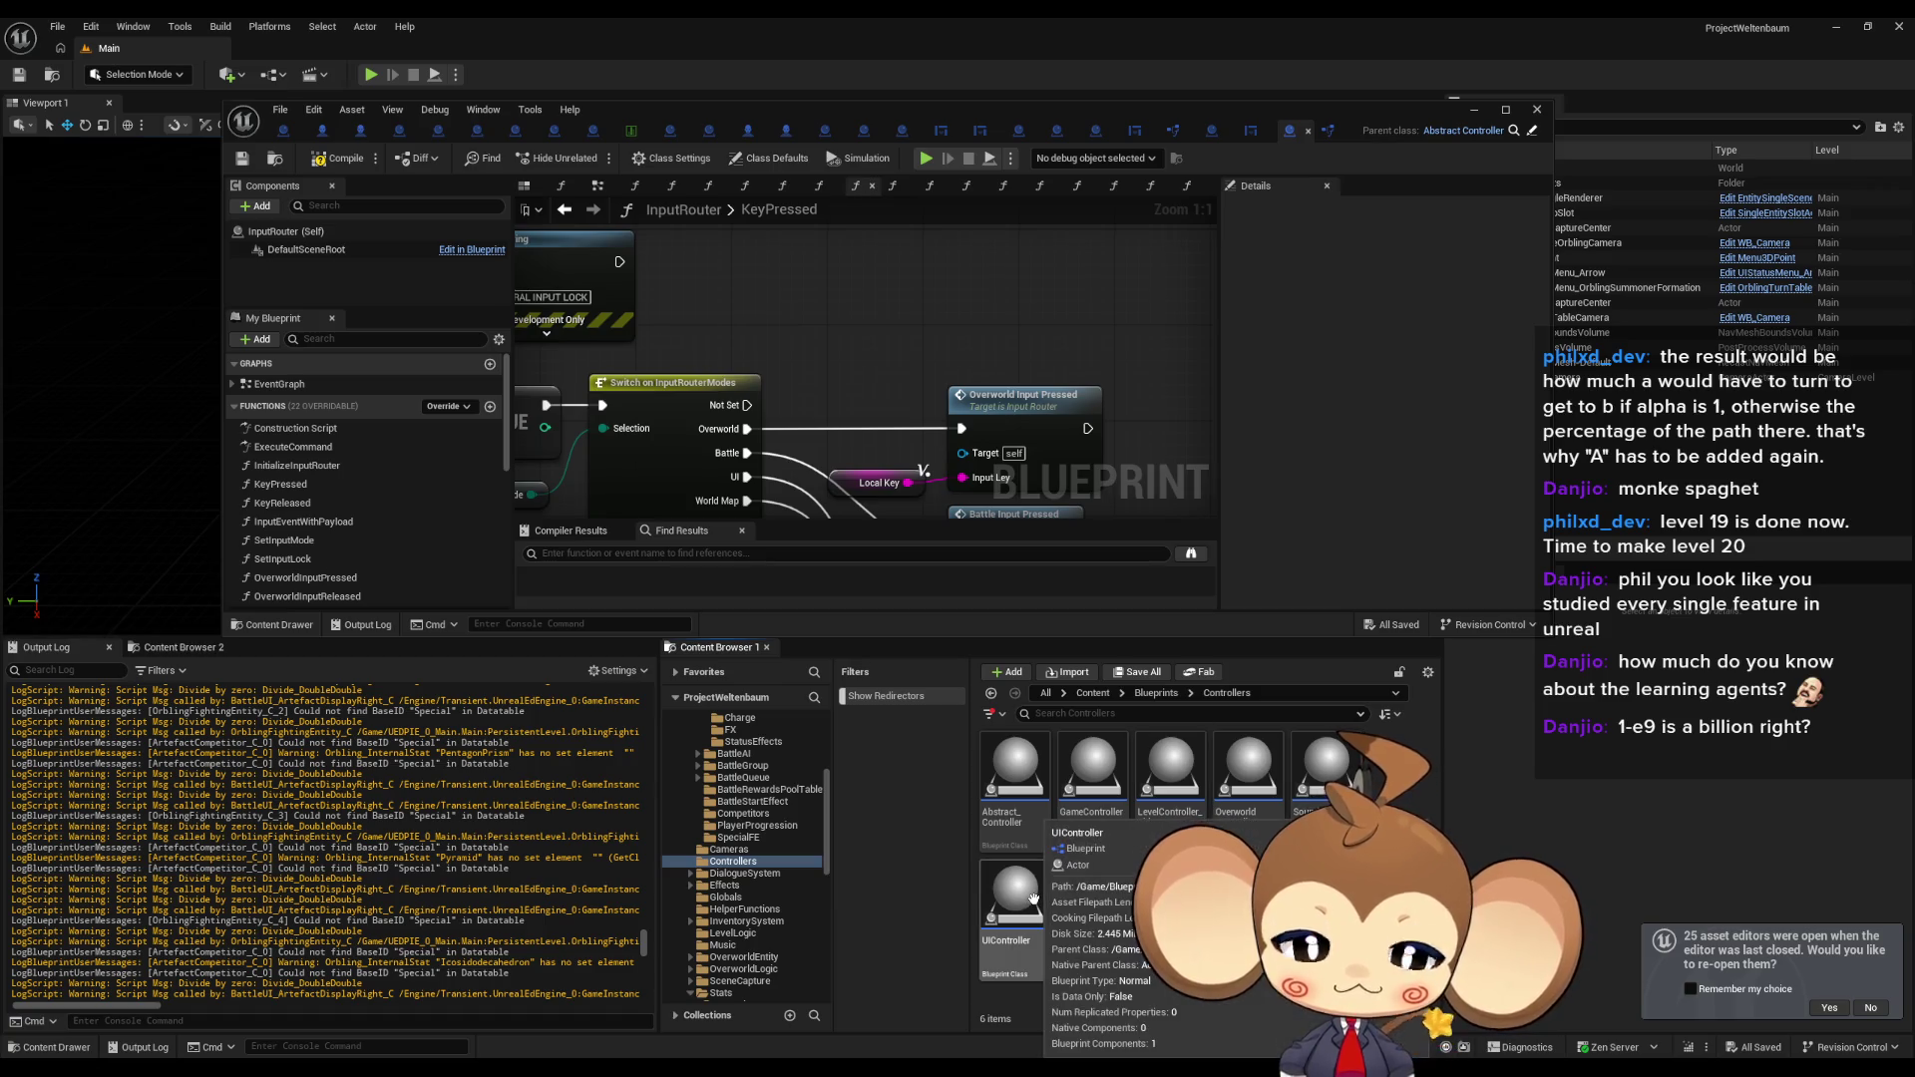
{"action": "left_click", "coordinate": [1156, 693]}
{"action": "scroll", "coordinate": [1307, 828], "scroll_direction": "down", "scroll_amount": 2}
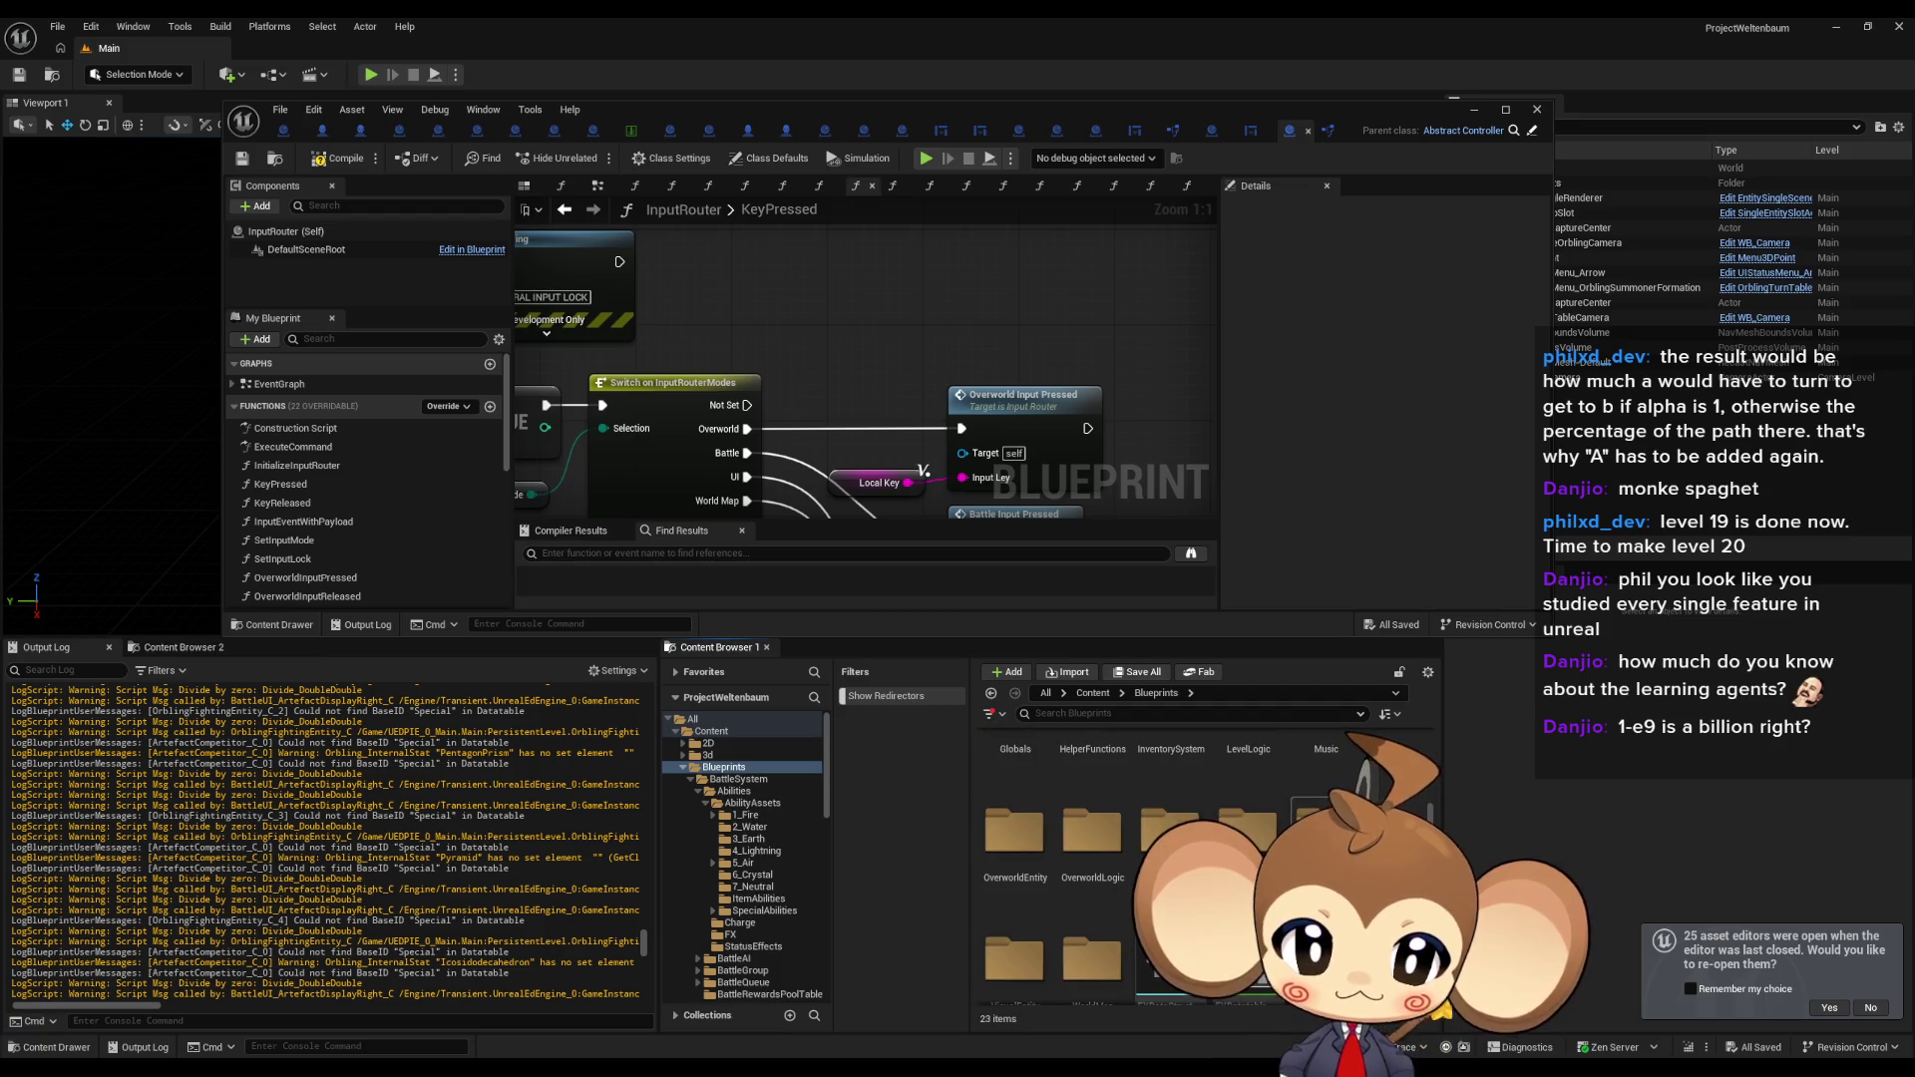
{"action": "scroll", "coordinate": [1326, 813], "scroll_direction": "down", "scroll_amount": 1}
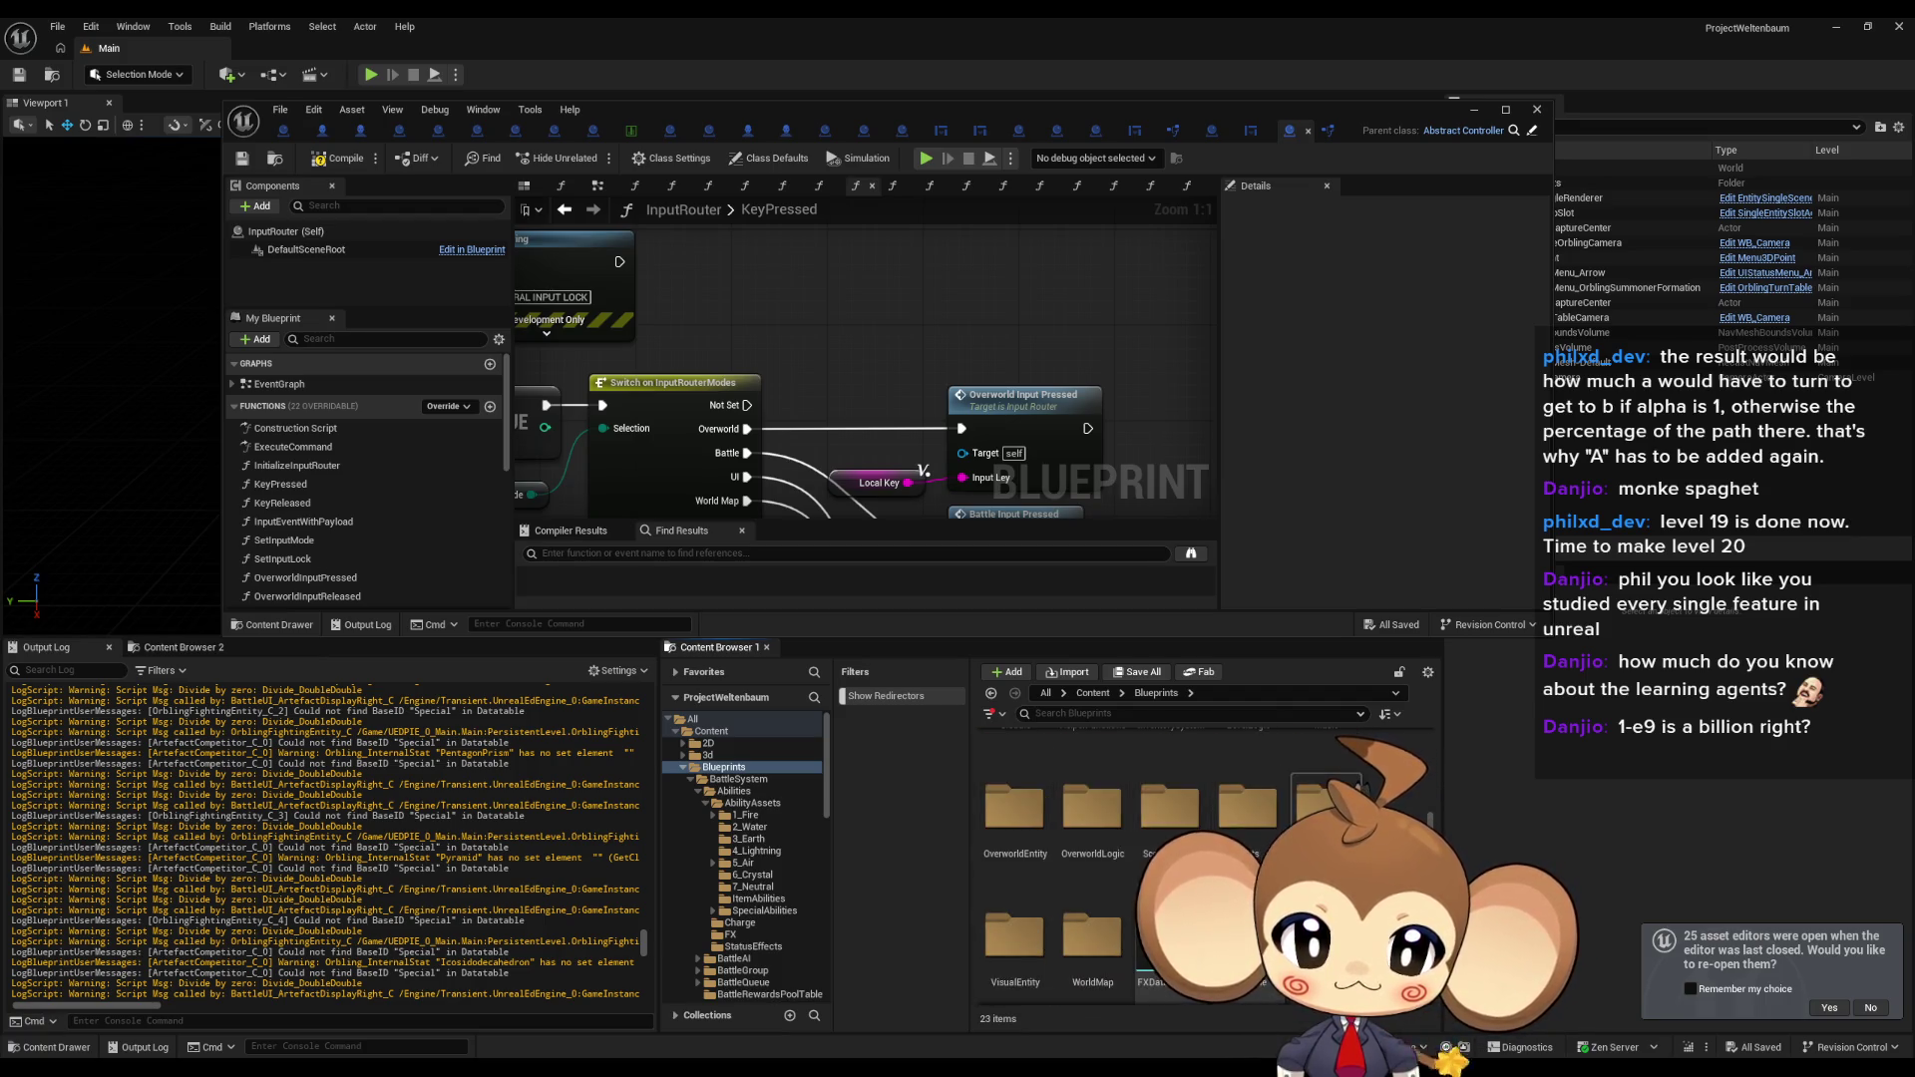
{"action": "scroll", "coordinate": [1097, 848], "scroll_direction": "up", "scroll_amount": 3}
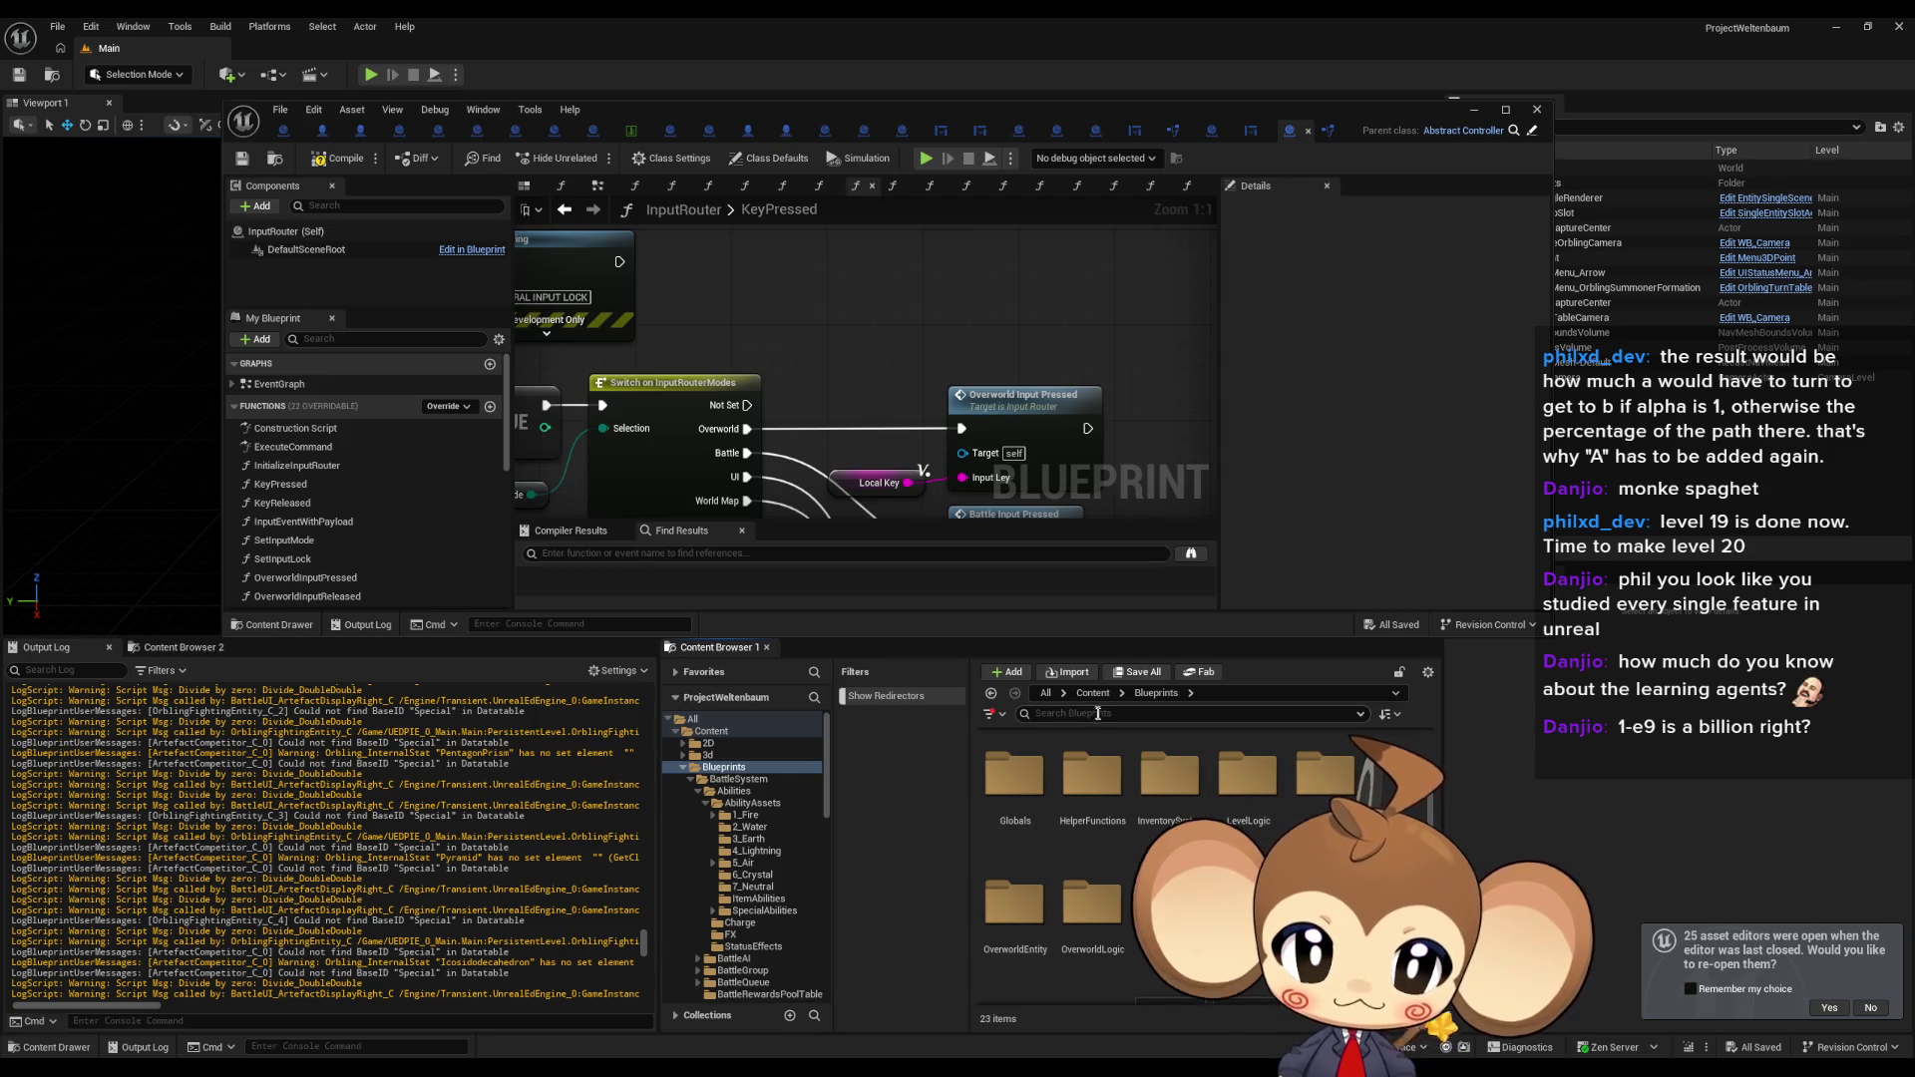
{"action": "key", "text": "Escape"}
Navigate to Content > UI > BattleUI and open the BattleUI widget blueprint.
{"action": "left_click", "coordinate": [1064, 693]}
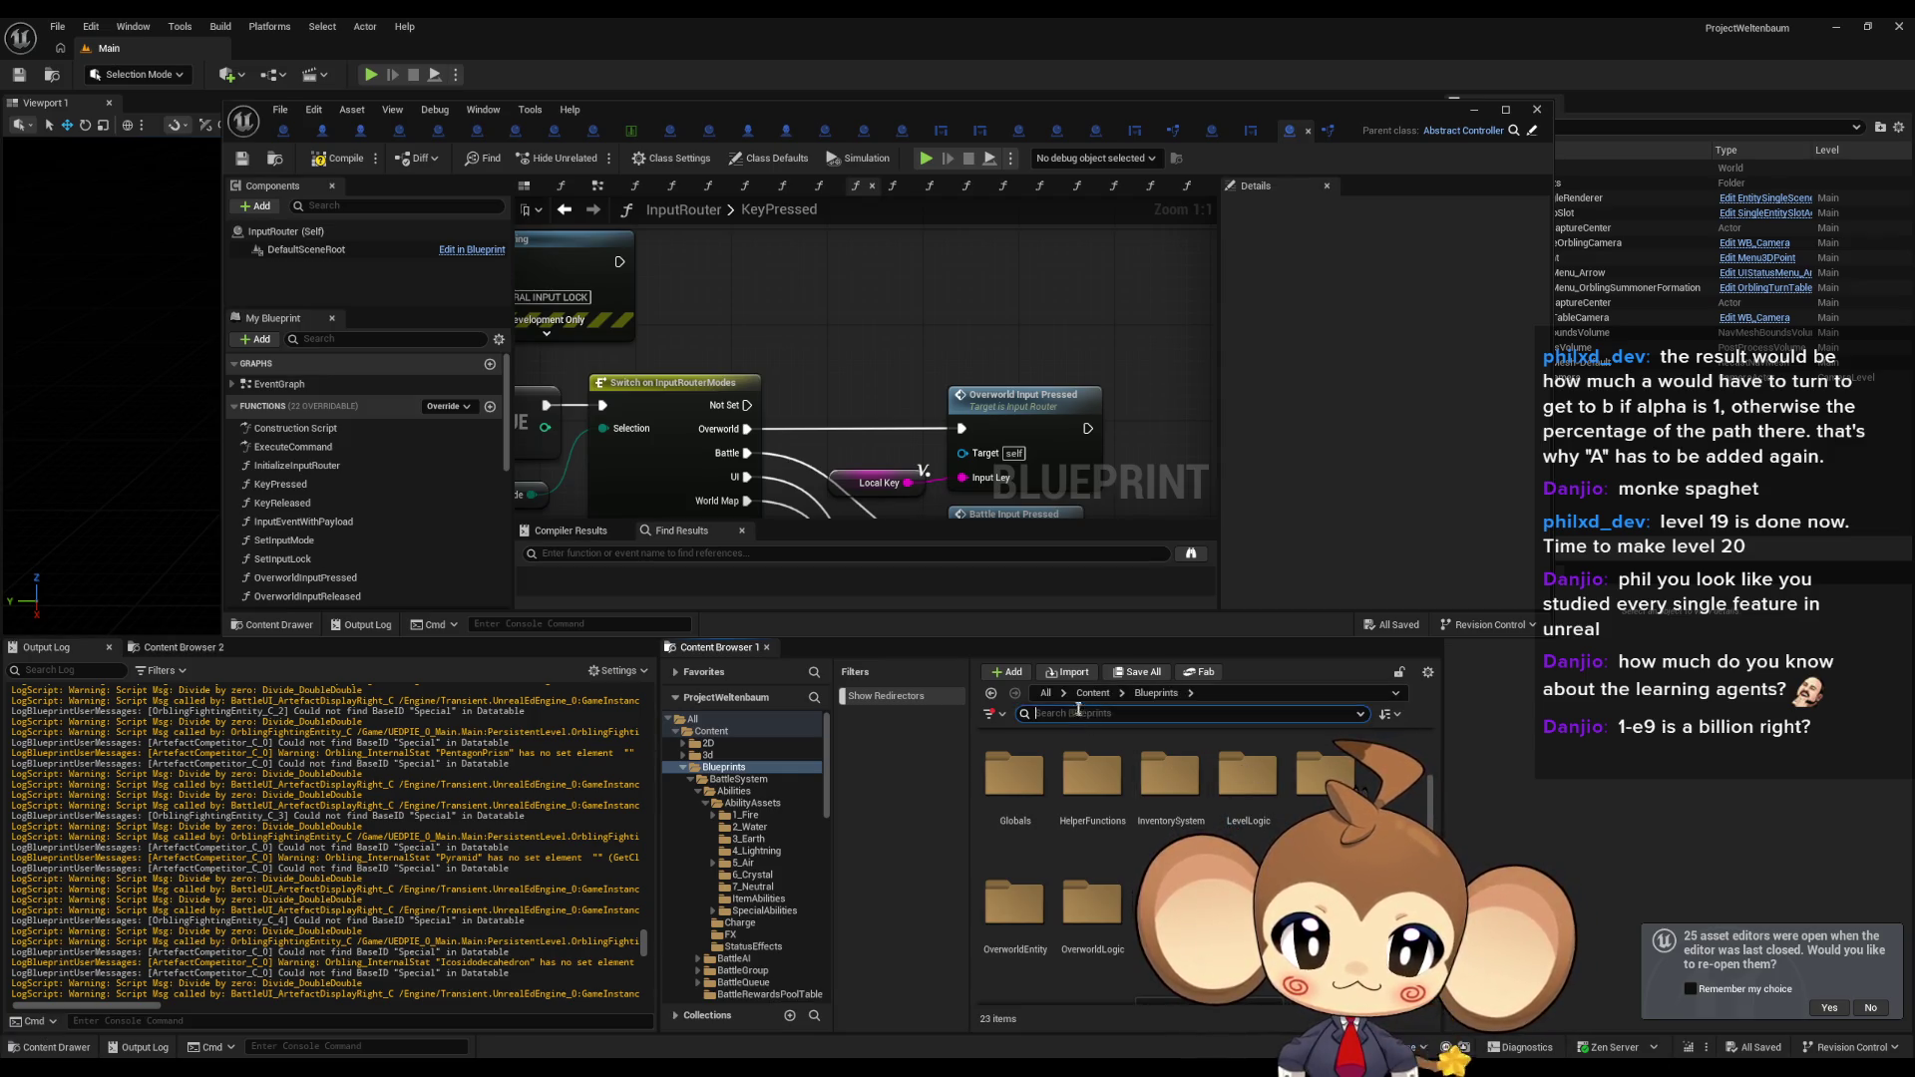
{"action": "left_click", "coordinate": [1107, 732]}
{"action": "left_click", "coordinate": [1092, 913]}
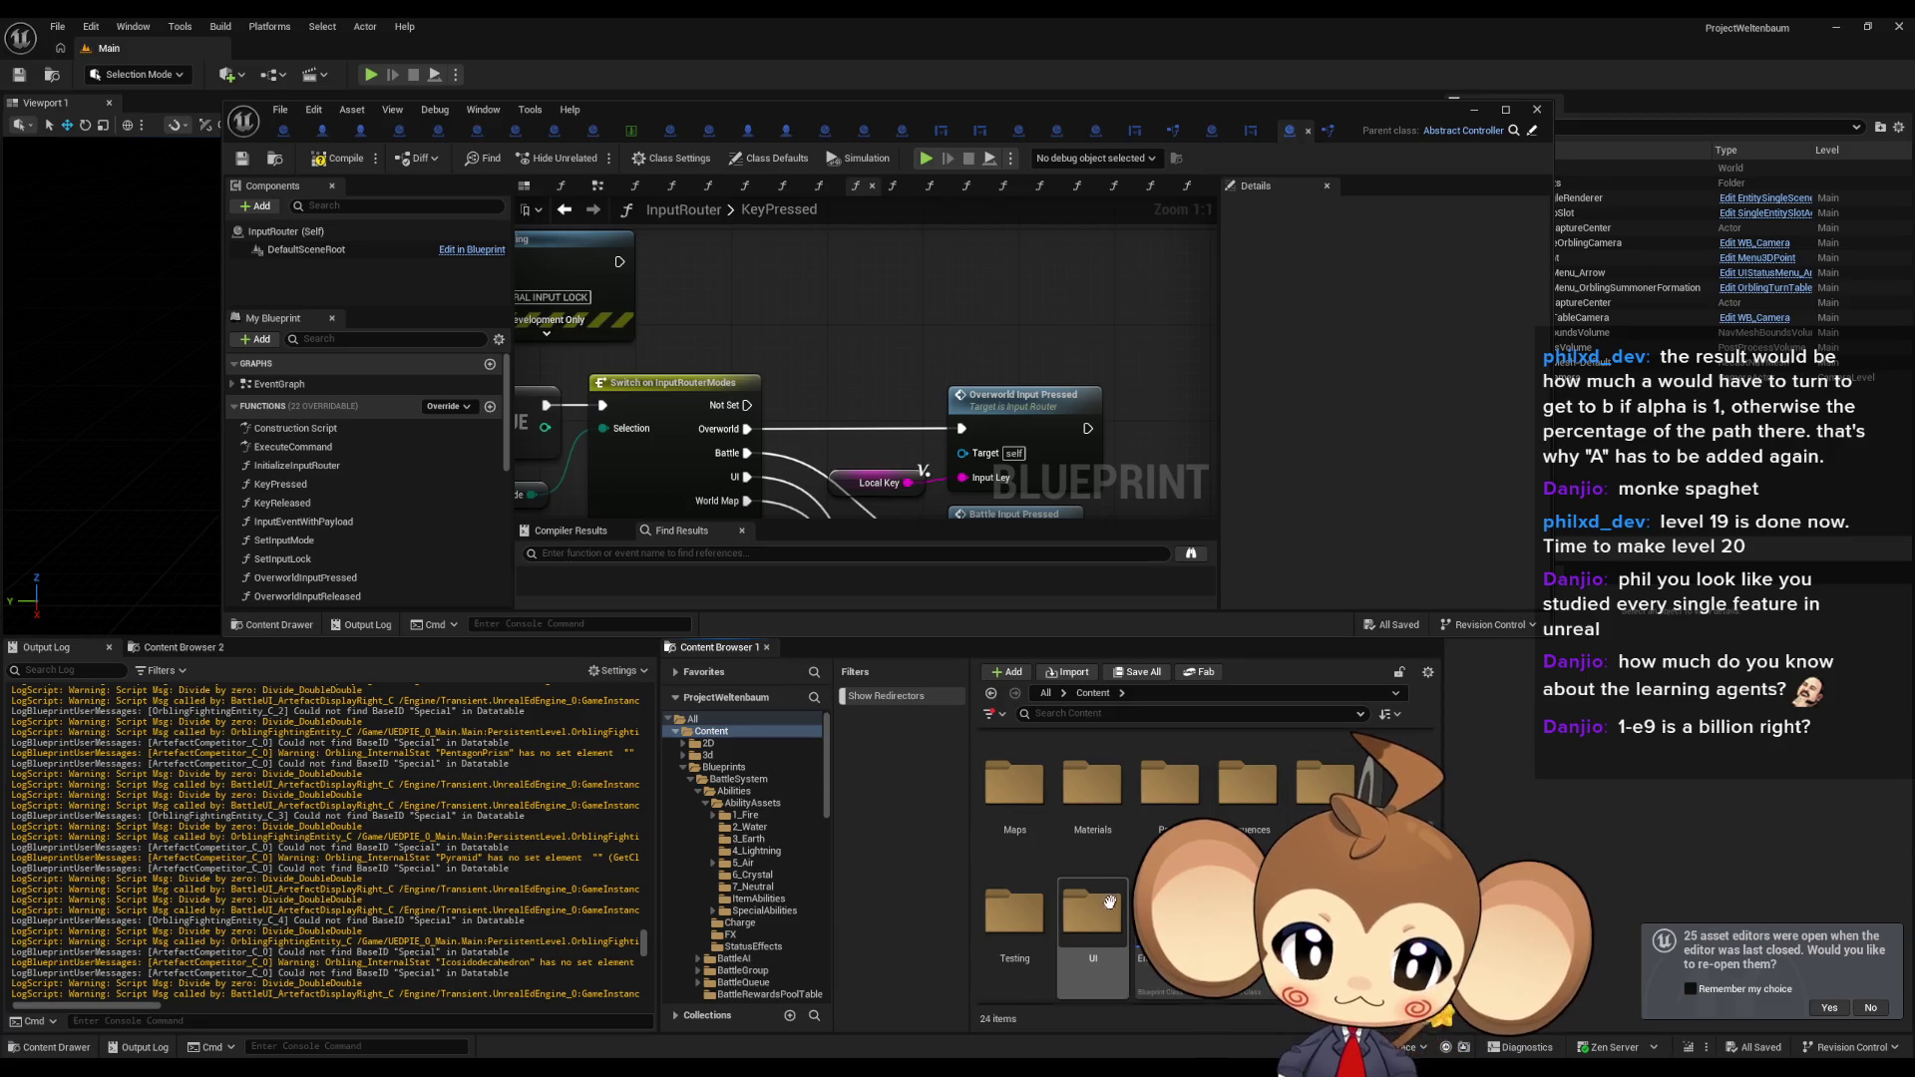
{"action": "double_click", "coordinate": [1092, 910]}
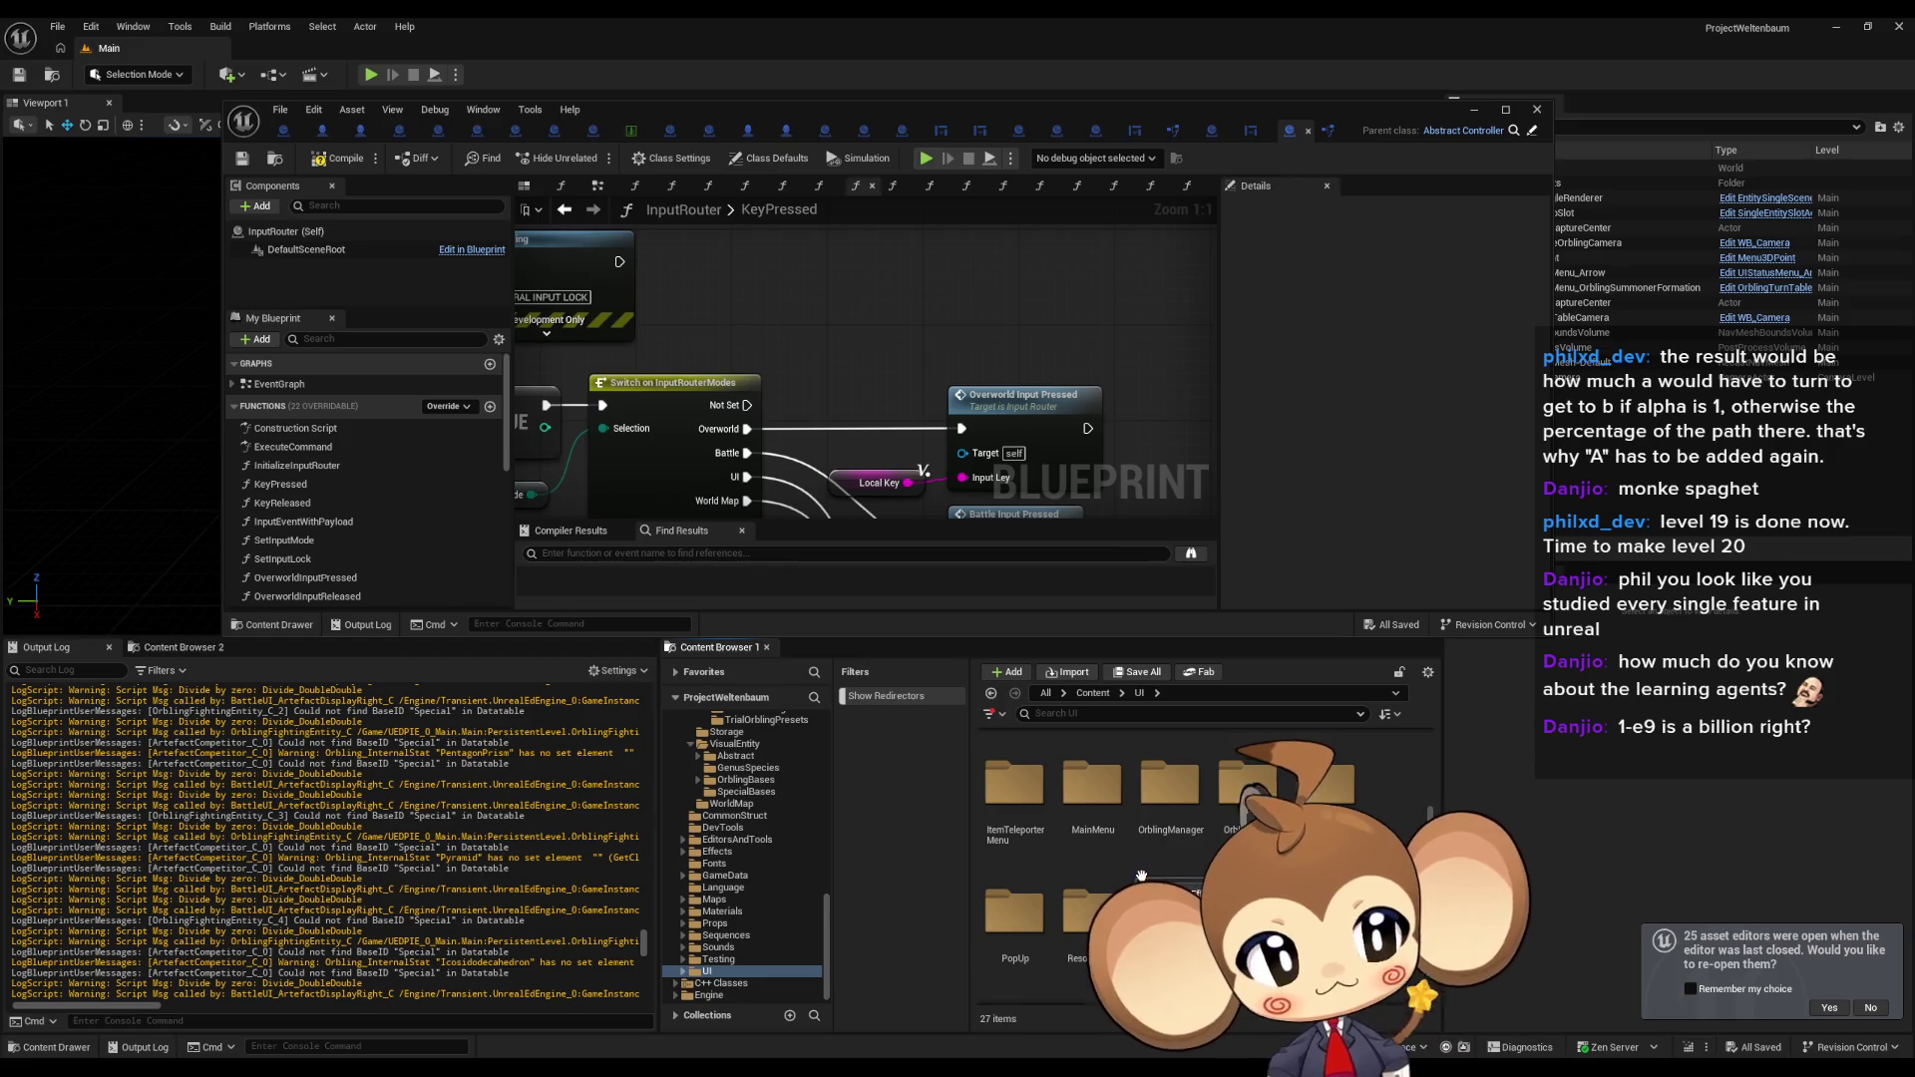
{"action": "scroll", "coordinate": [1197, 848], "scroll_direction": "down", "scroll_amount": 2}
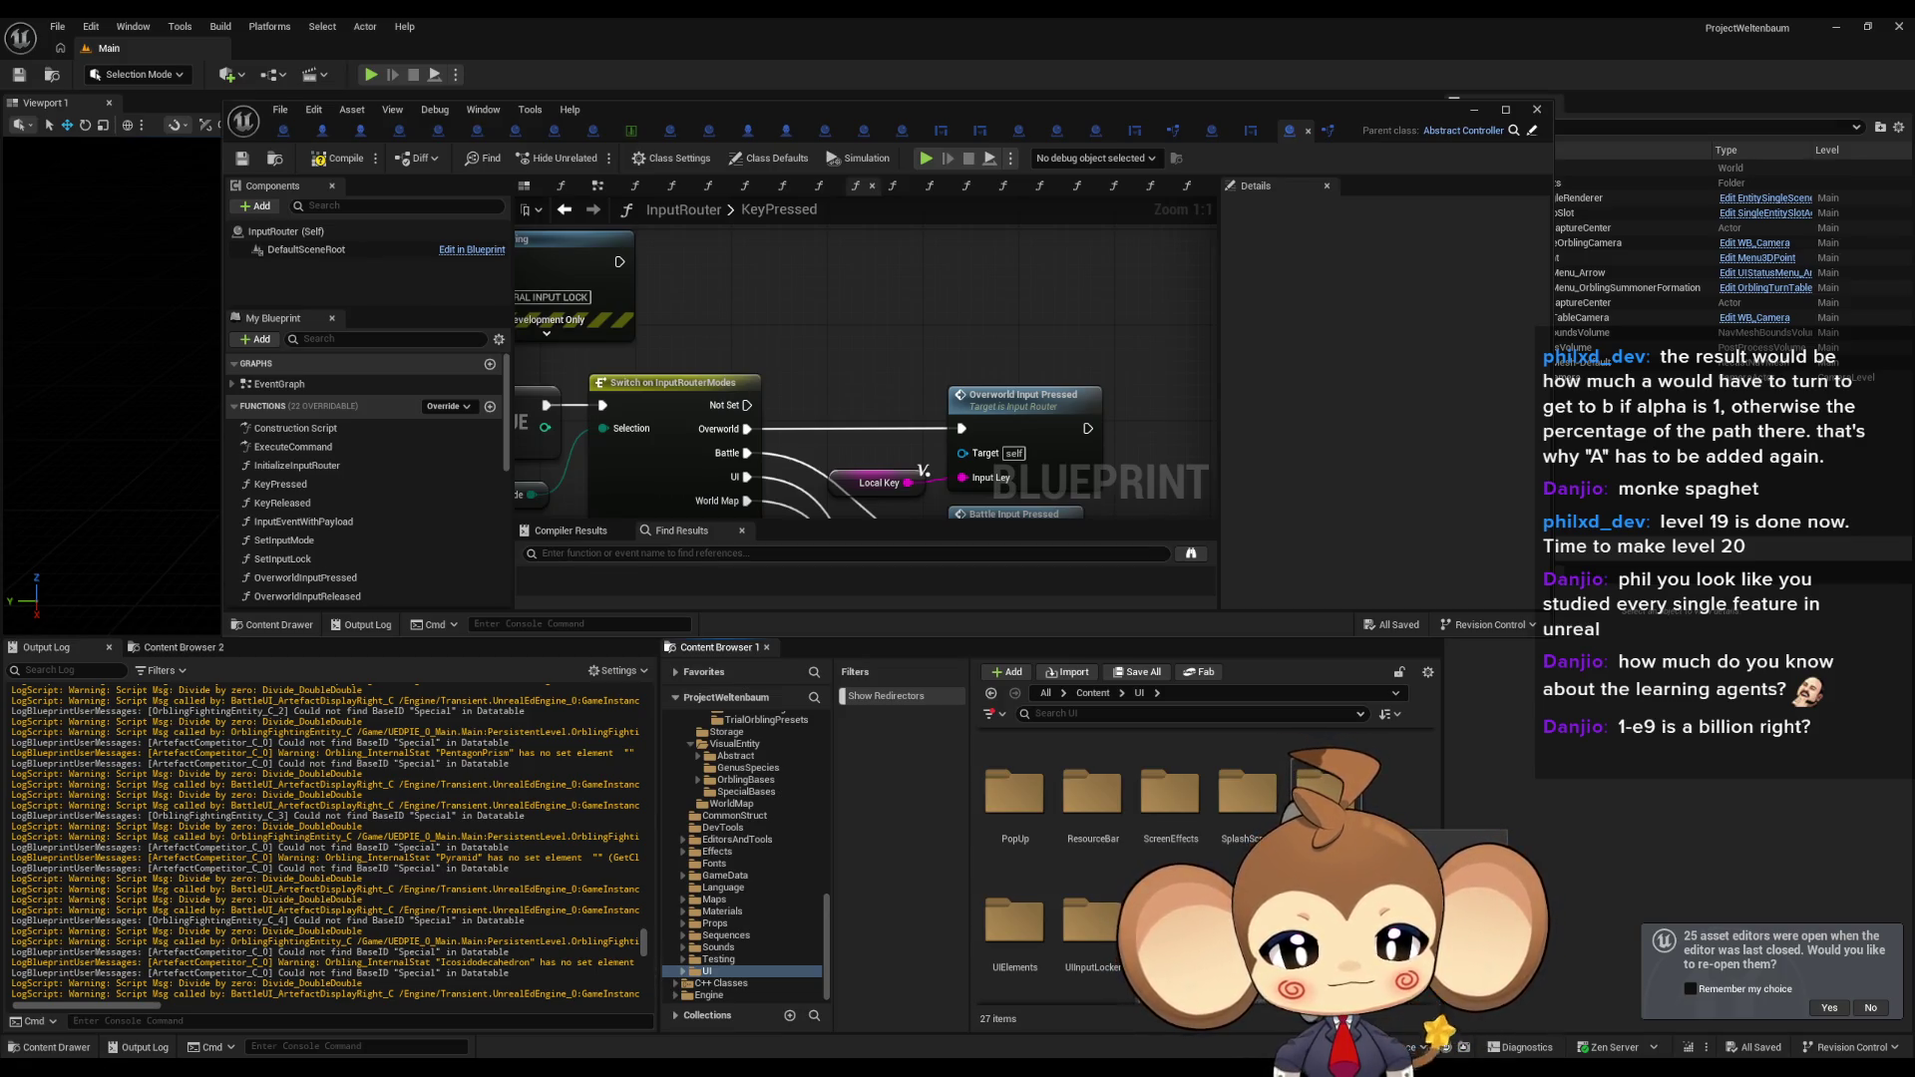
{"action": "scroll", "coordinate": [1064, 803], "scroll_direction": "up", "scroll_amount": 5}
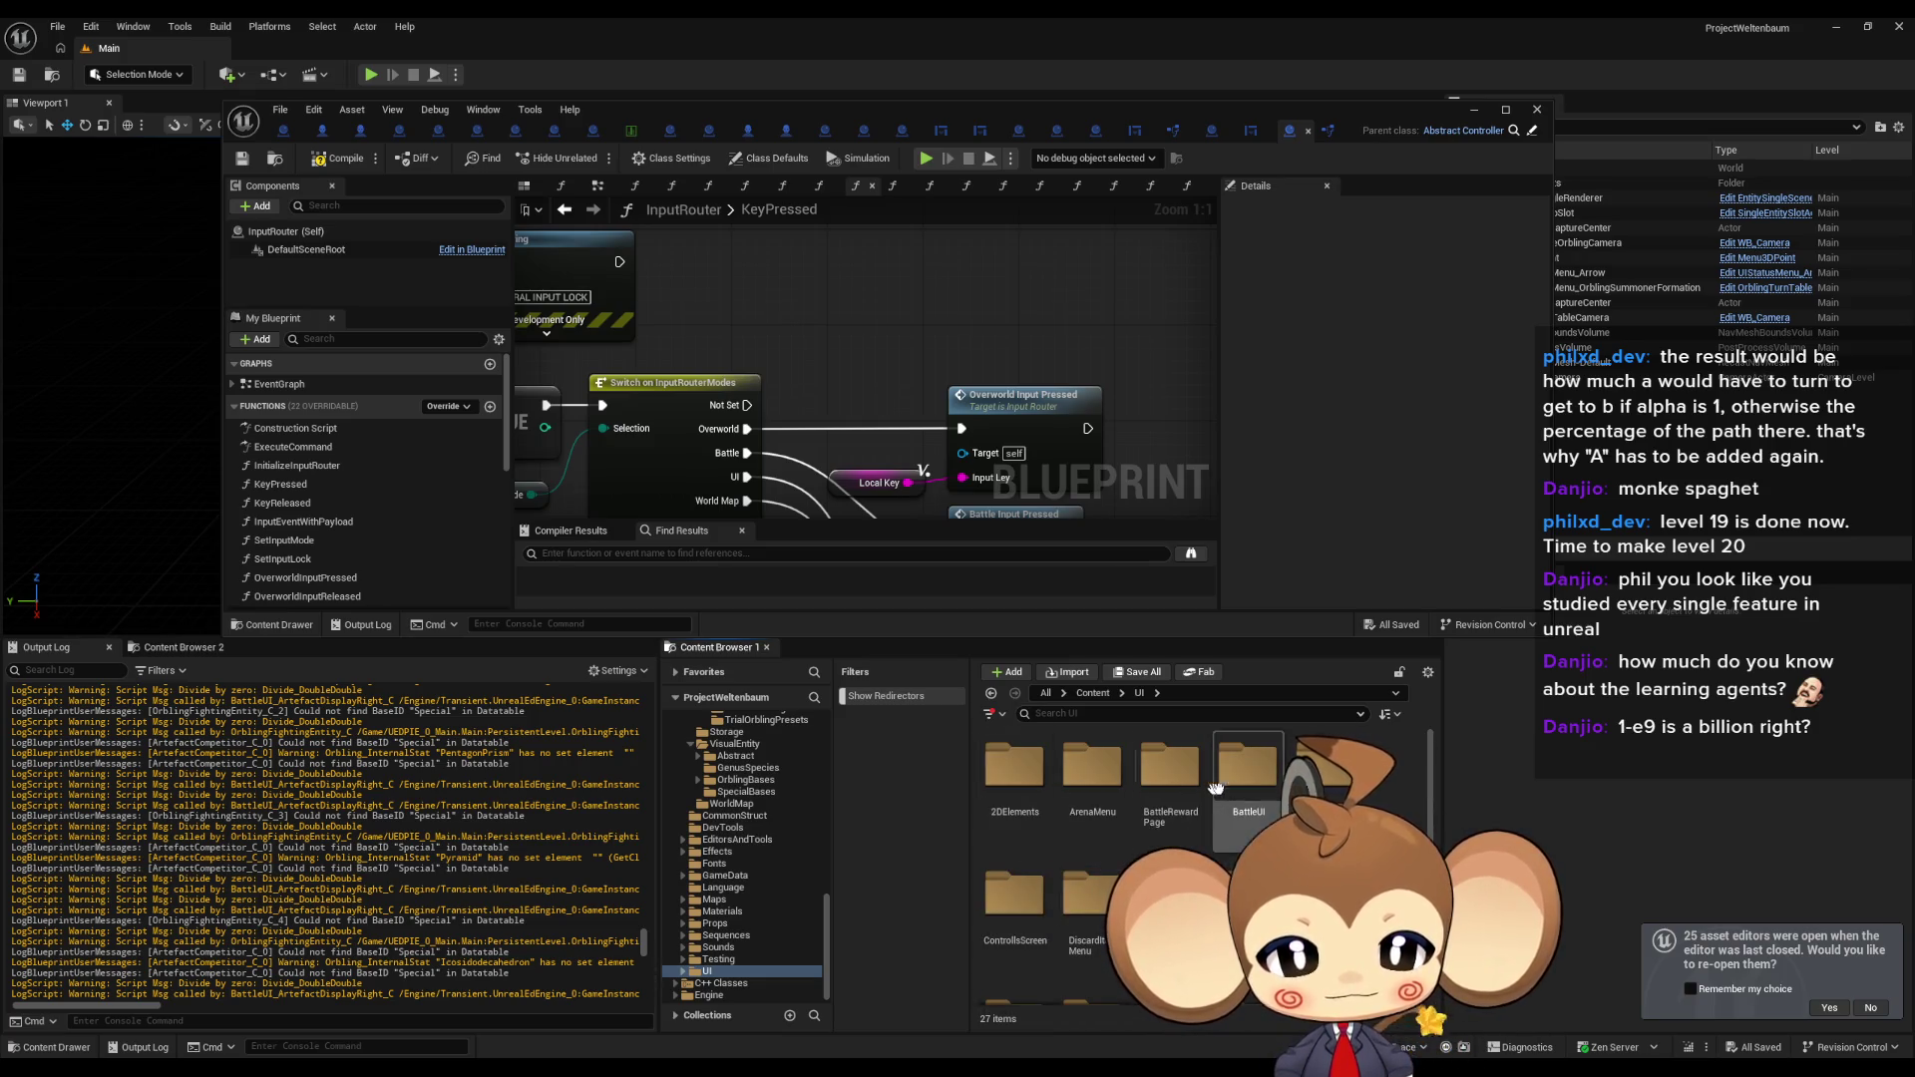
{"action": "double_click", "coordinate": [1269, 779]}
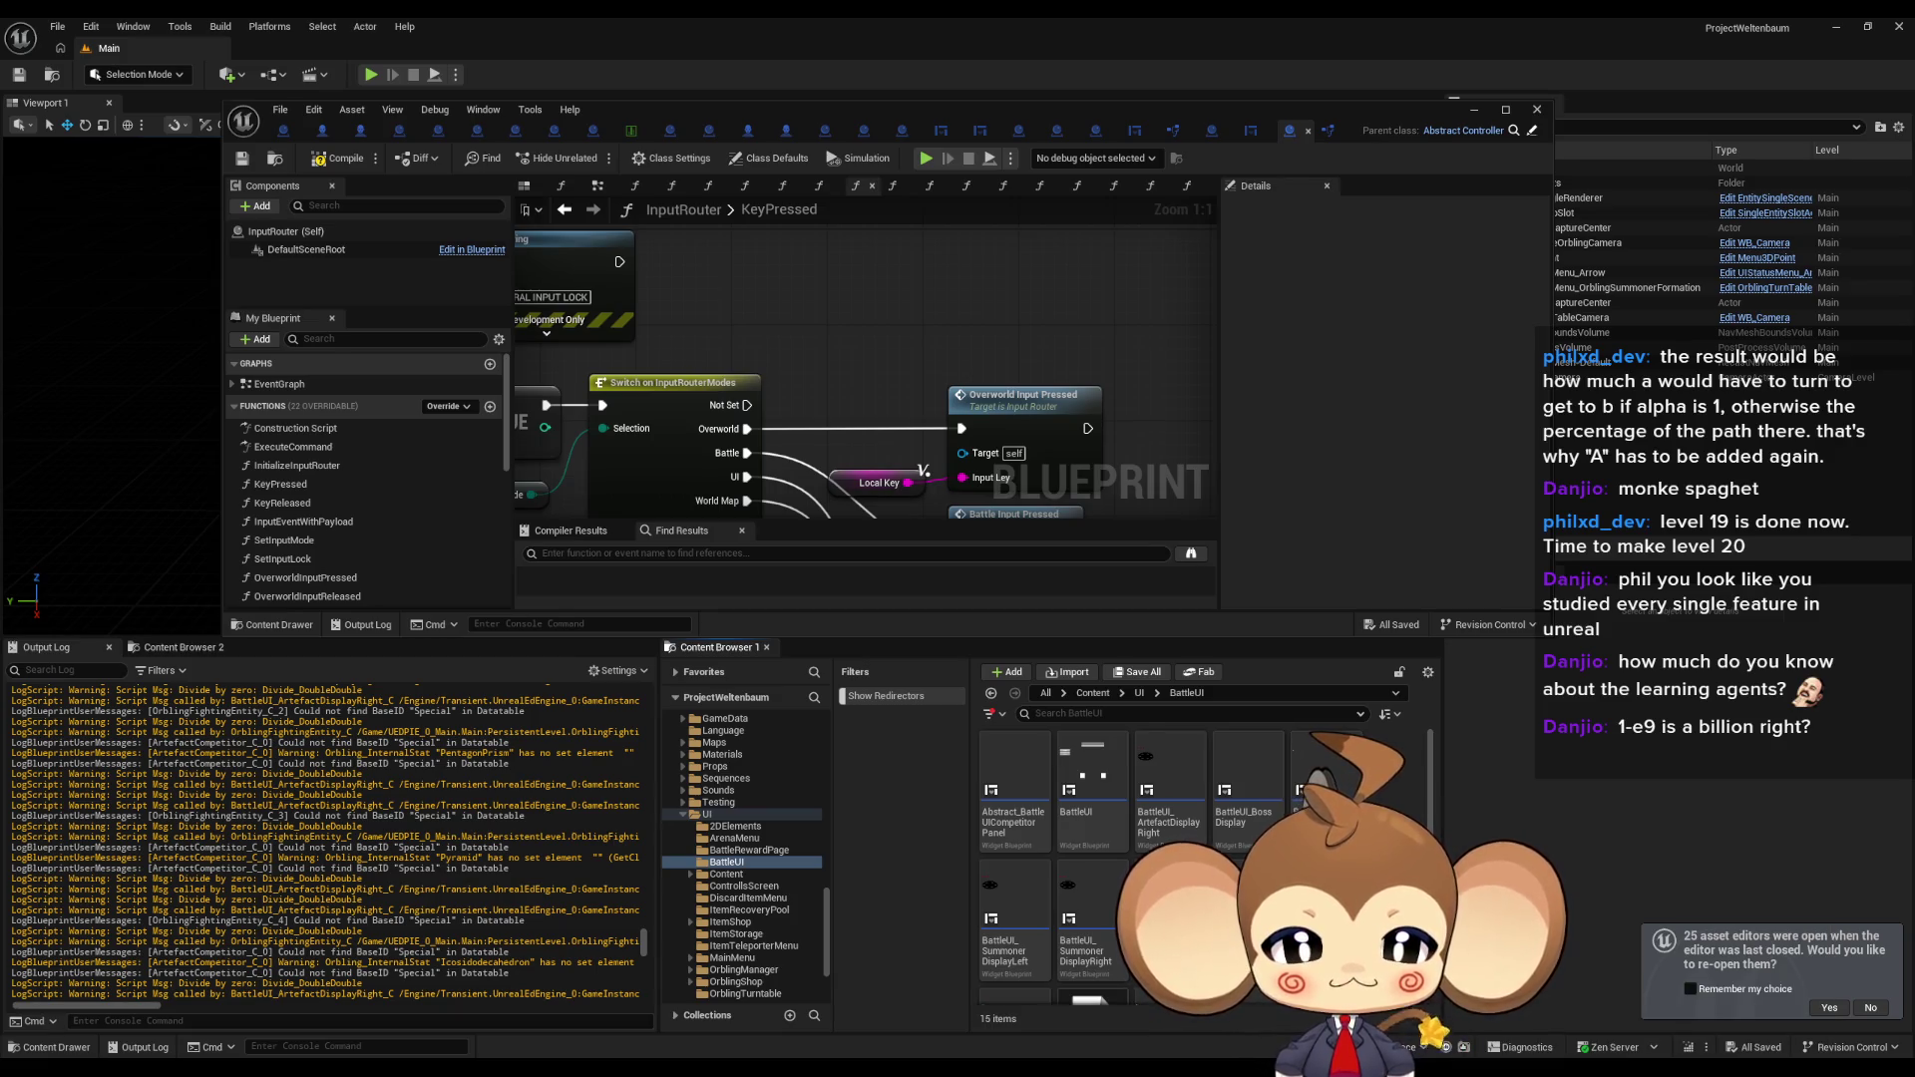
{"action": "double_click", "coordinate": [1101, 781]}
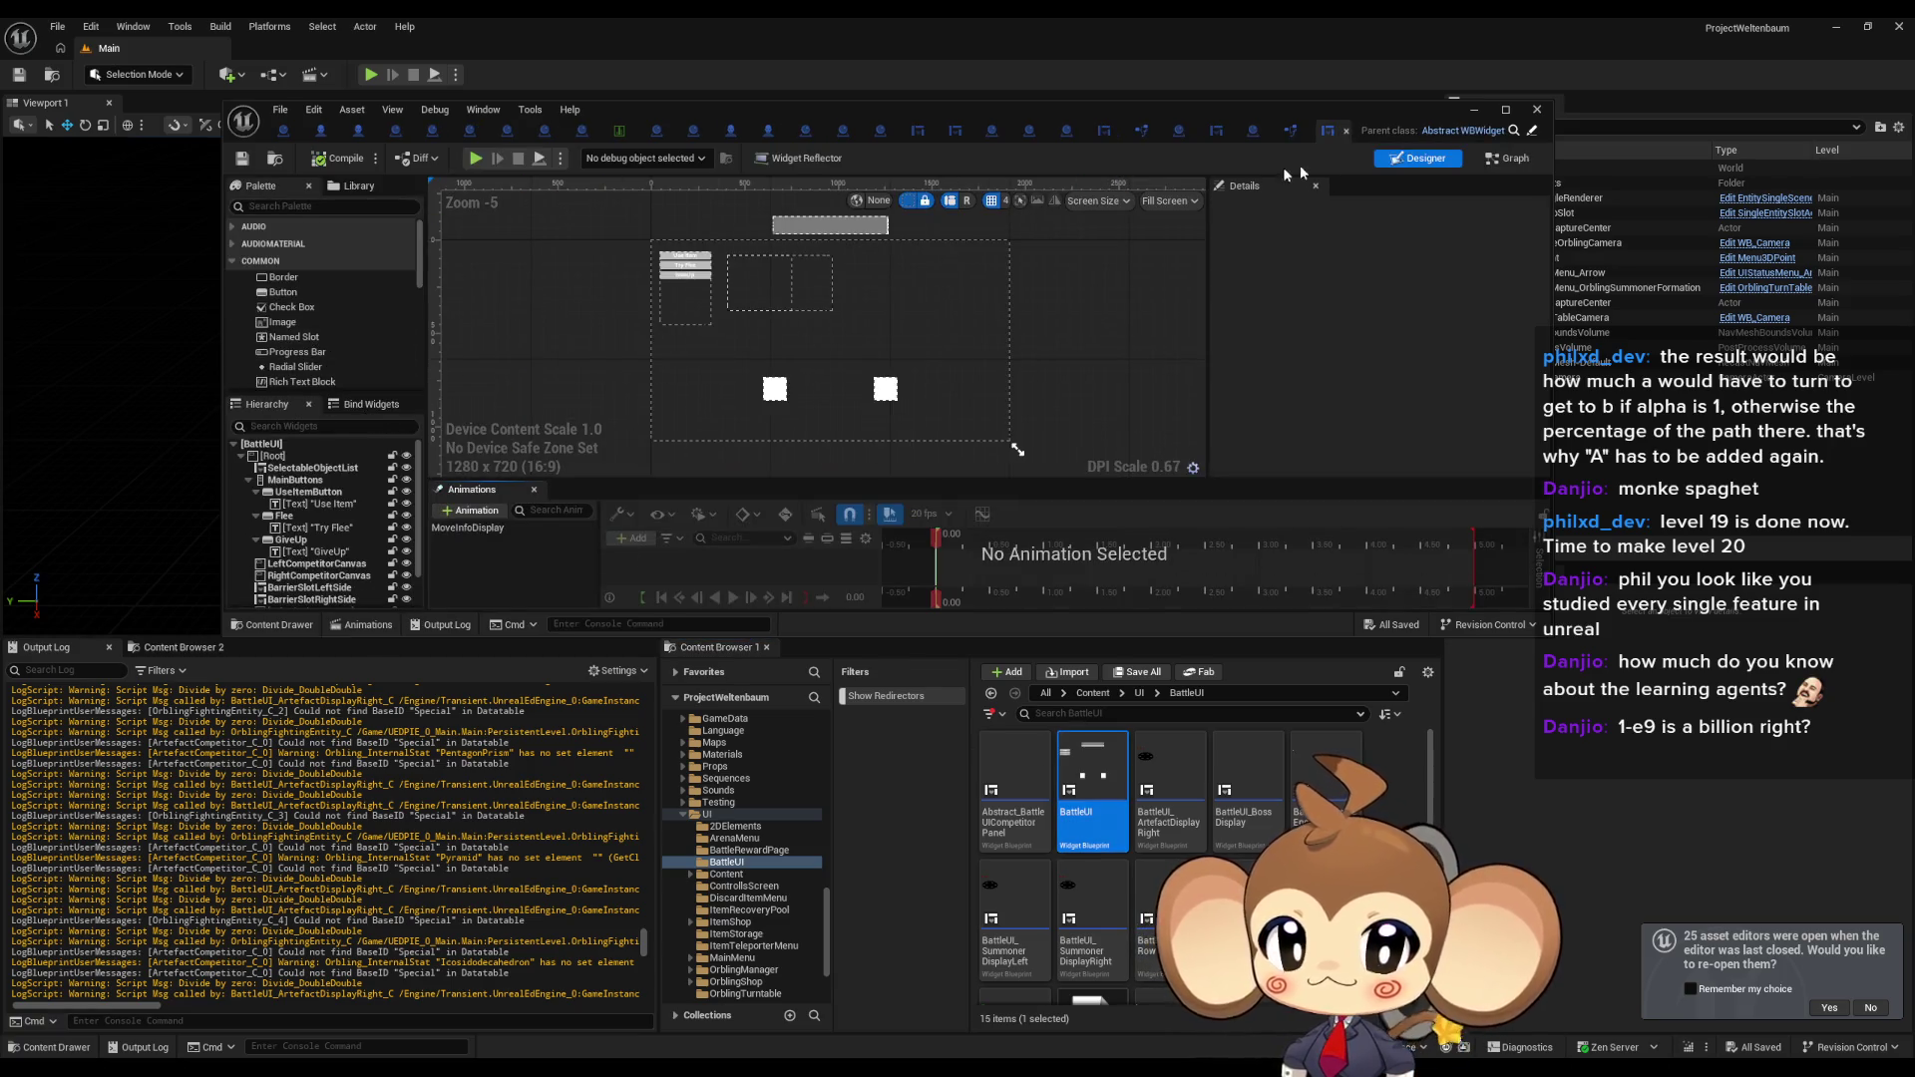
Switch BattleUI to its graph, maximise the editor, and inspect the On Pressed (Flee) event in EventGraph.
{"action": "left_click", "coordinate": [1496, 159]}
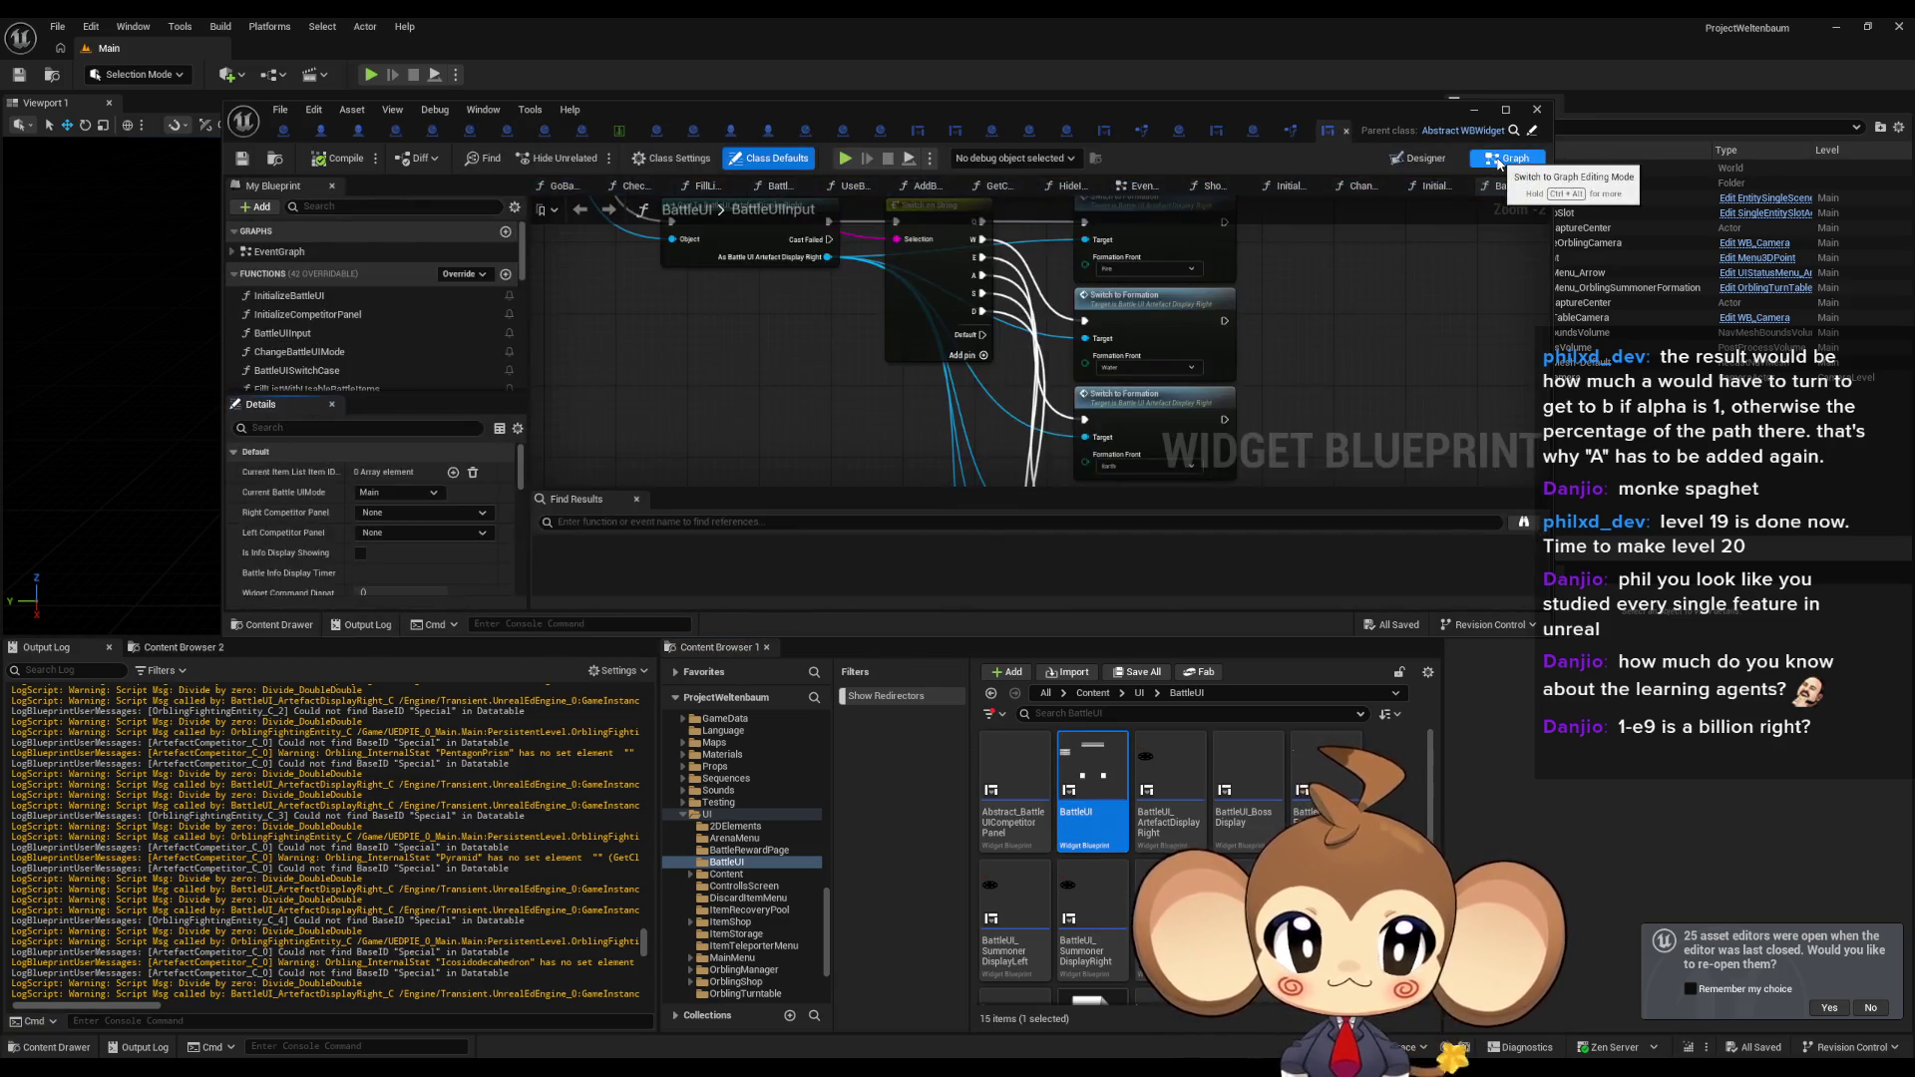
{"action": "double_click", "coordinate": [778, 111]}
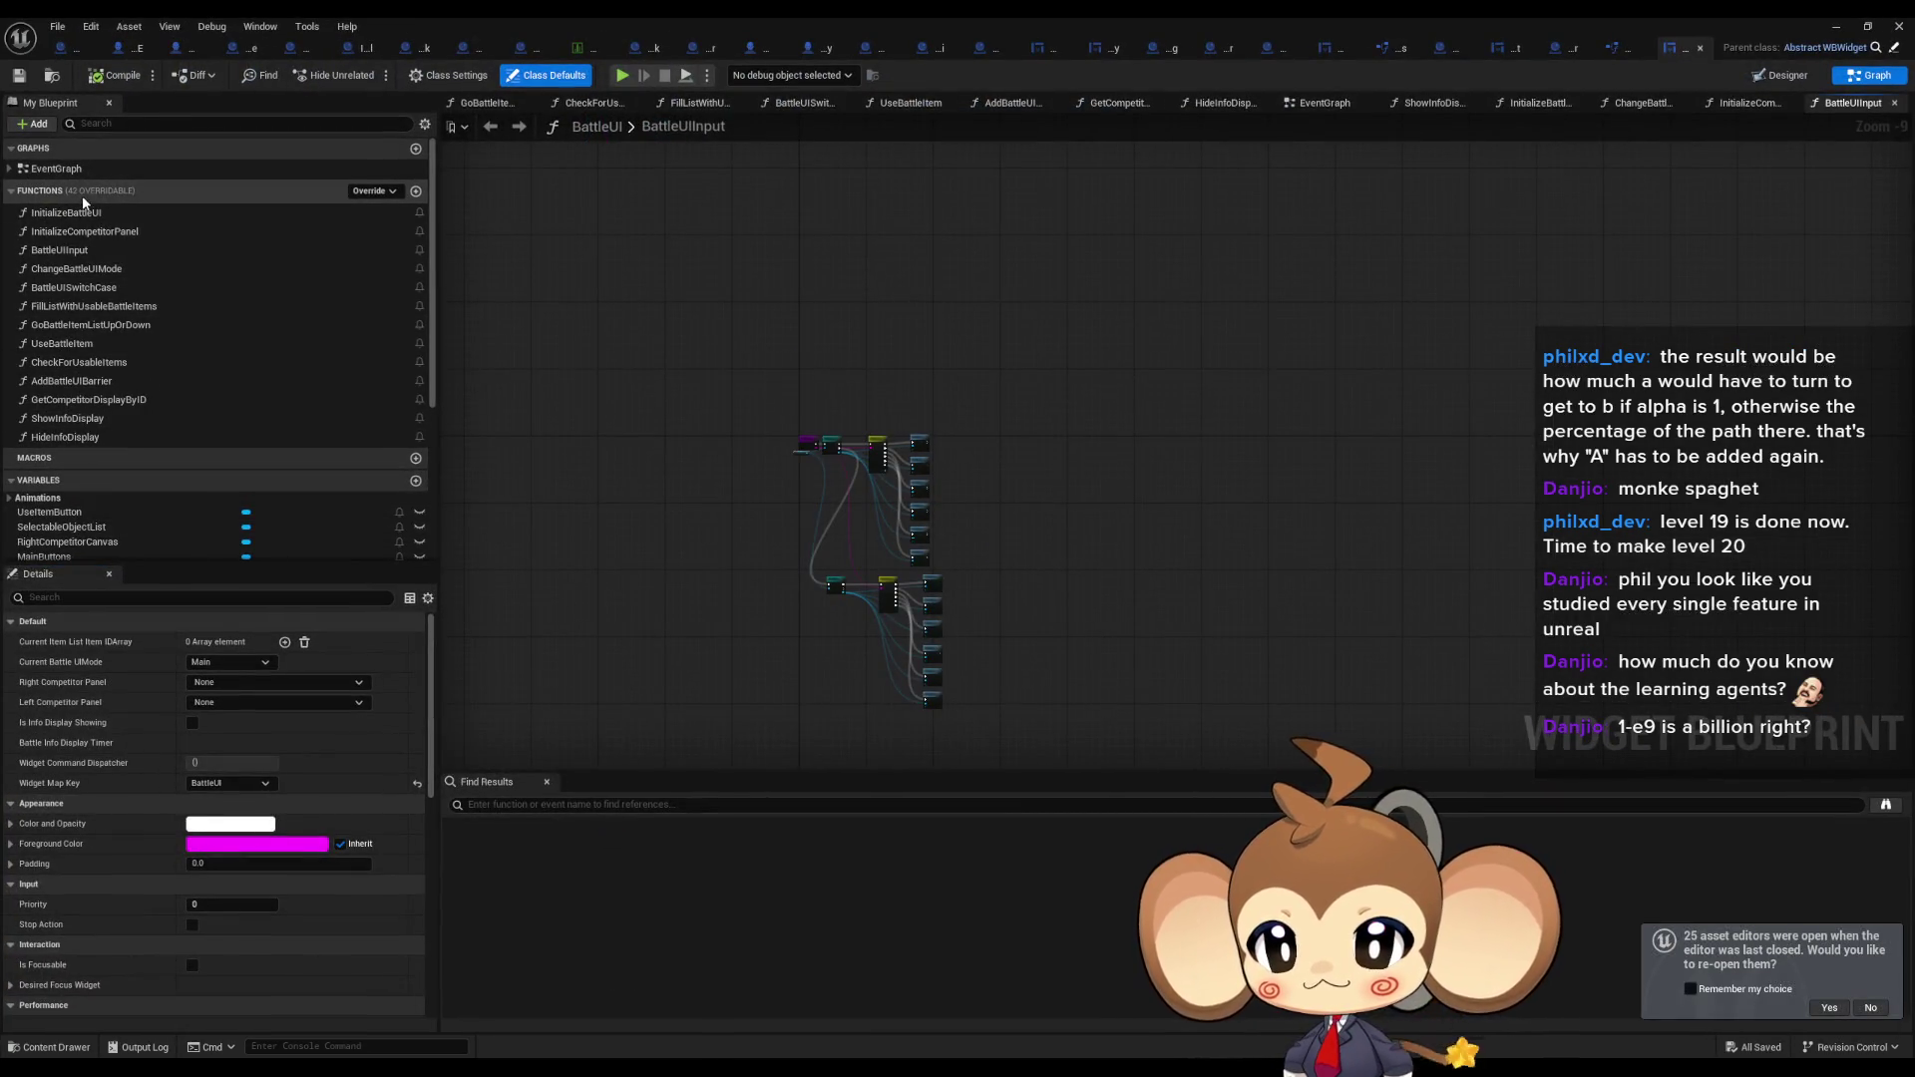
{"action": "double_click", "coordinate": [82, 168]}
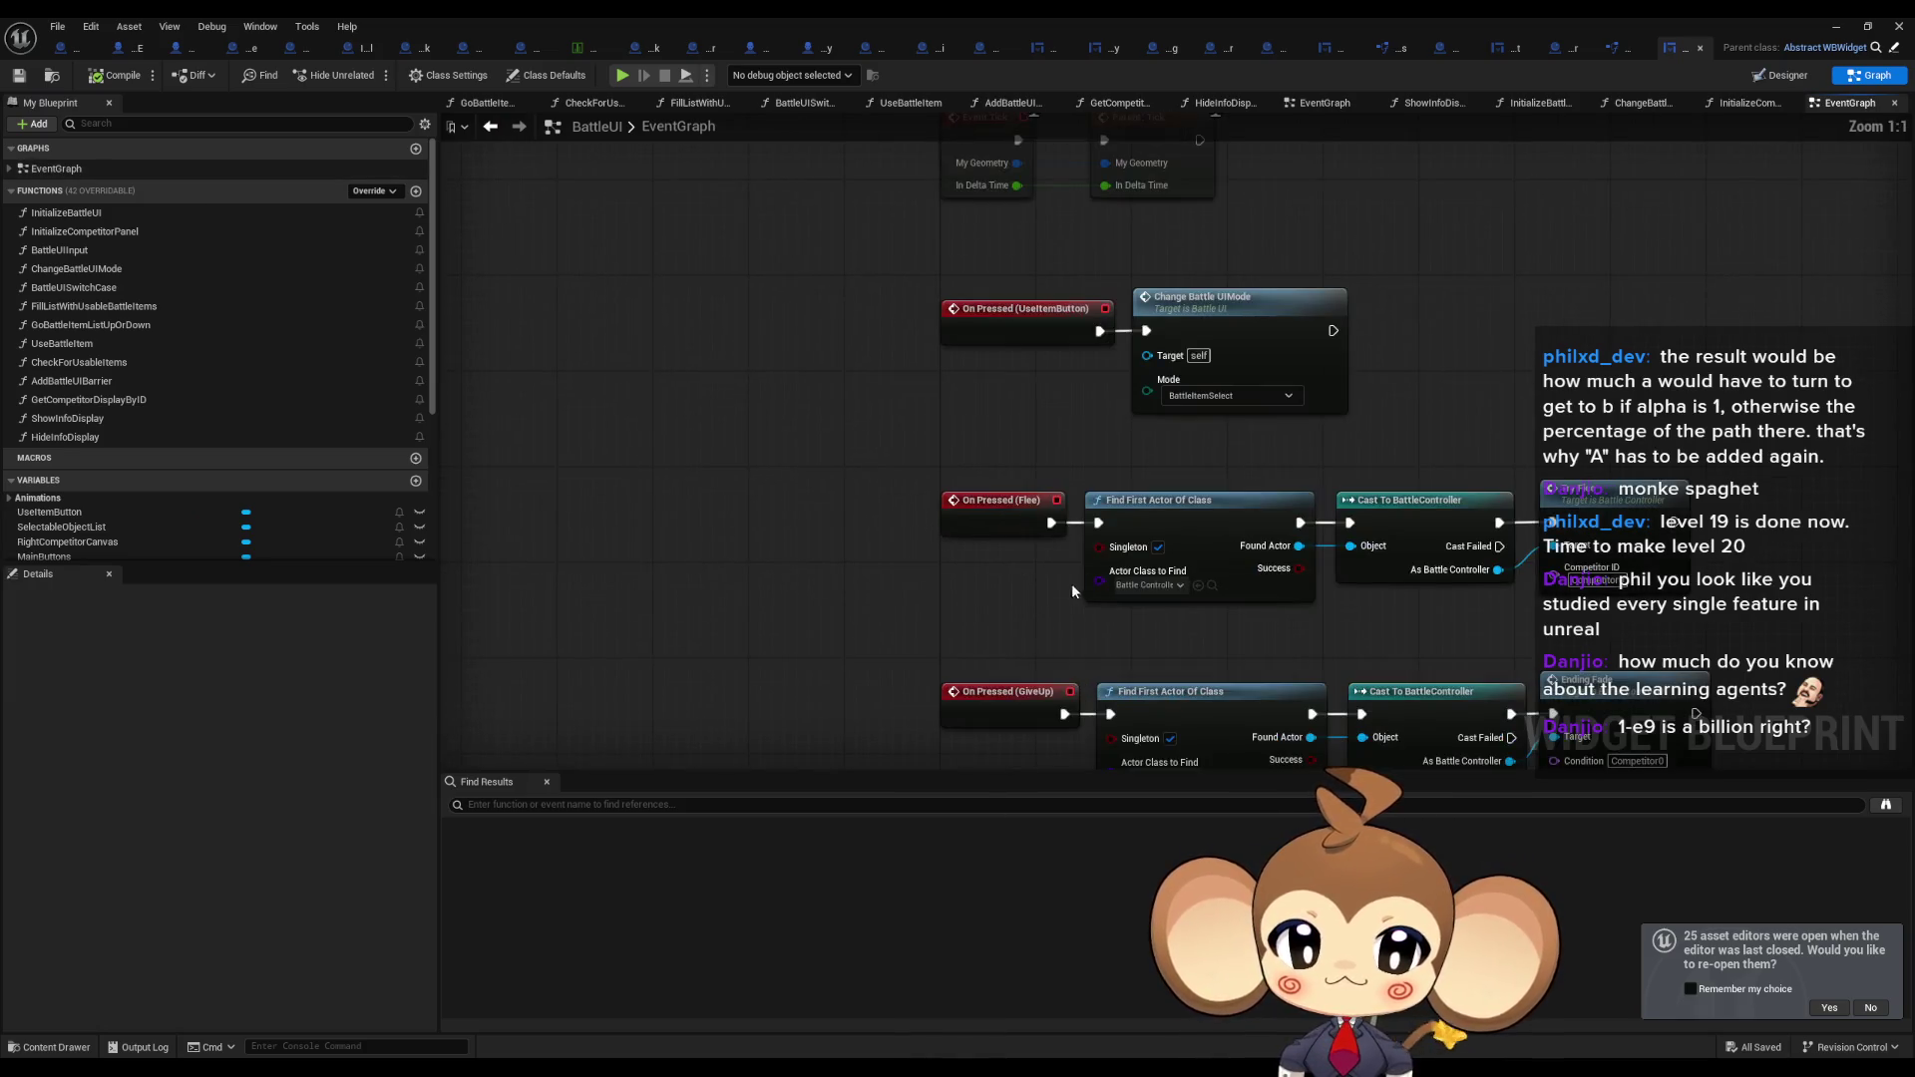
{"action": "left_click_drag", "start_coordinate": [1071, 583], "coordinate": [938, 535]}
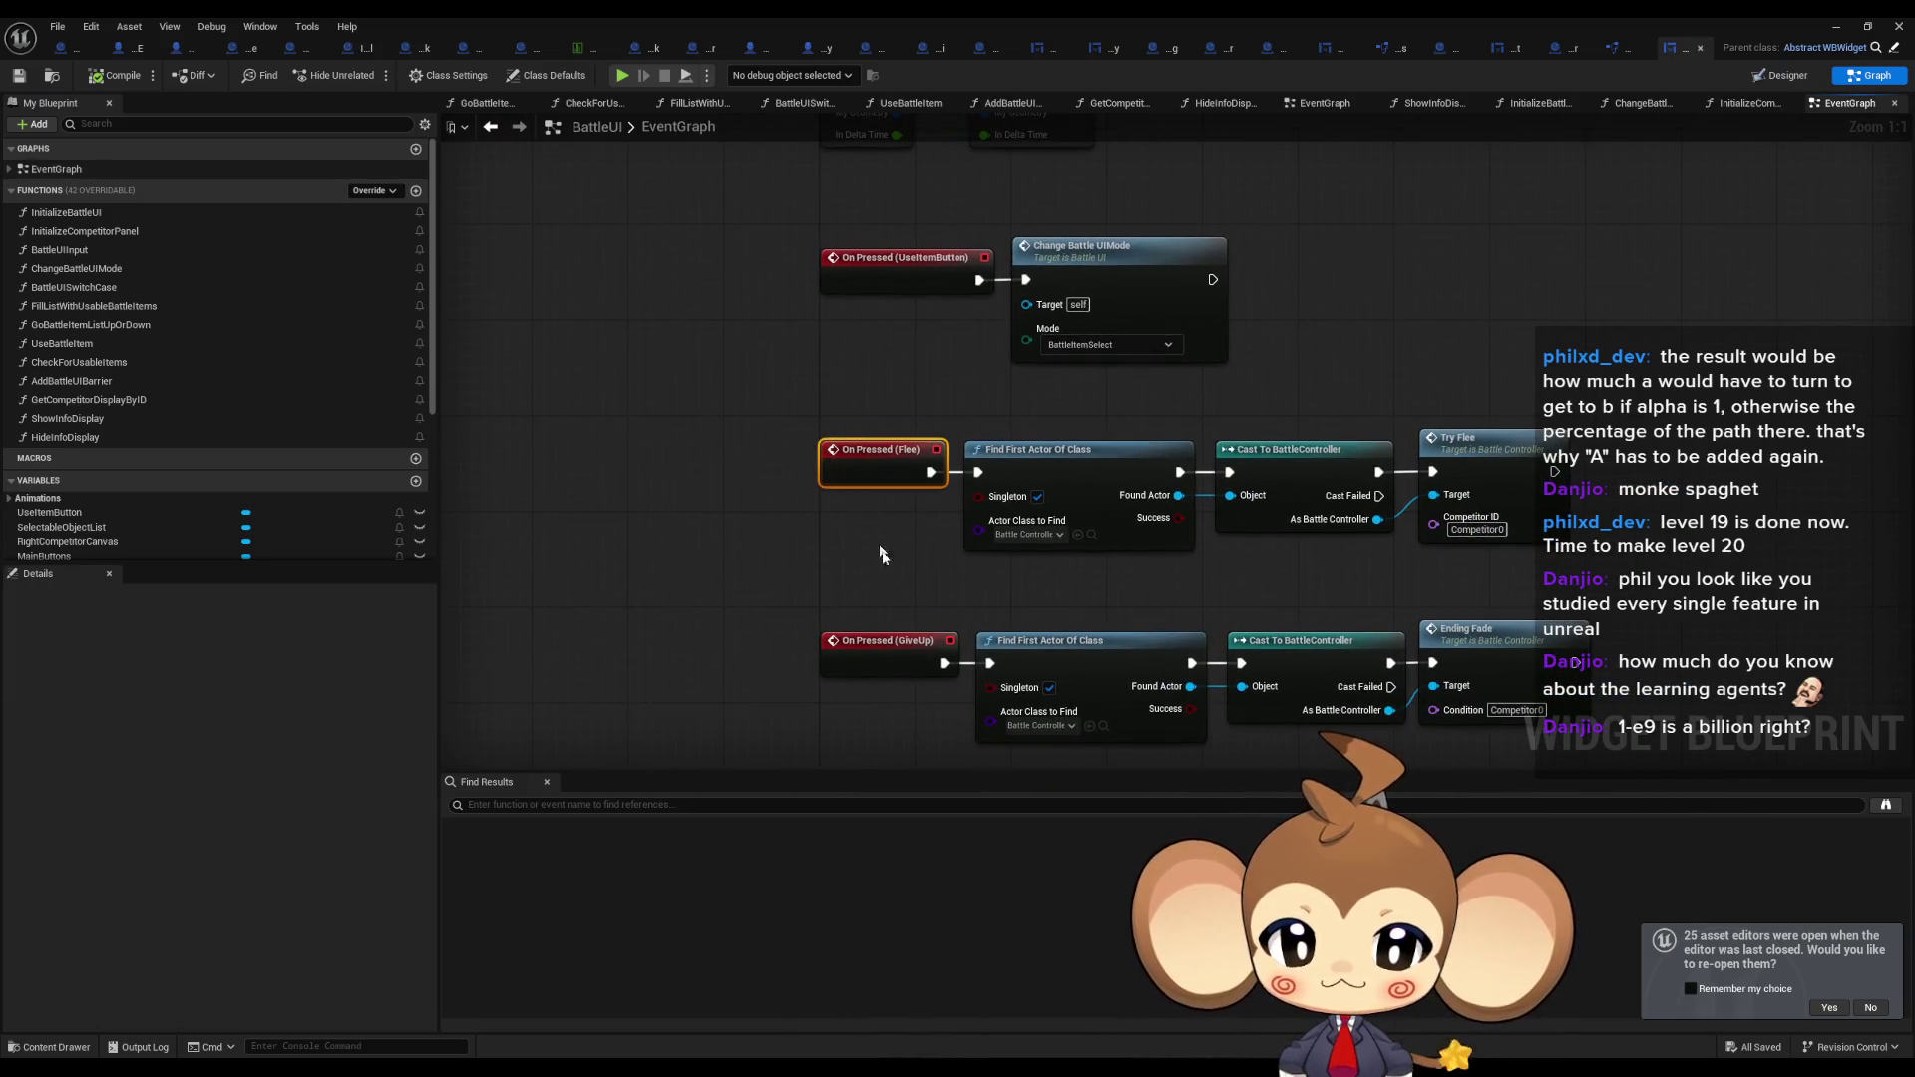
{"action": "left_click", "coordinate": [902, 650]}
{"action": "left_click_drag", "start_coordinate": [902, 650], "coordinate": [870, 512]}
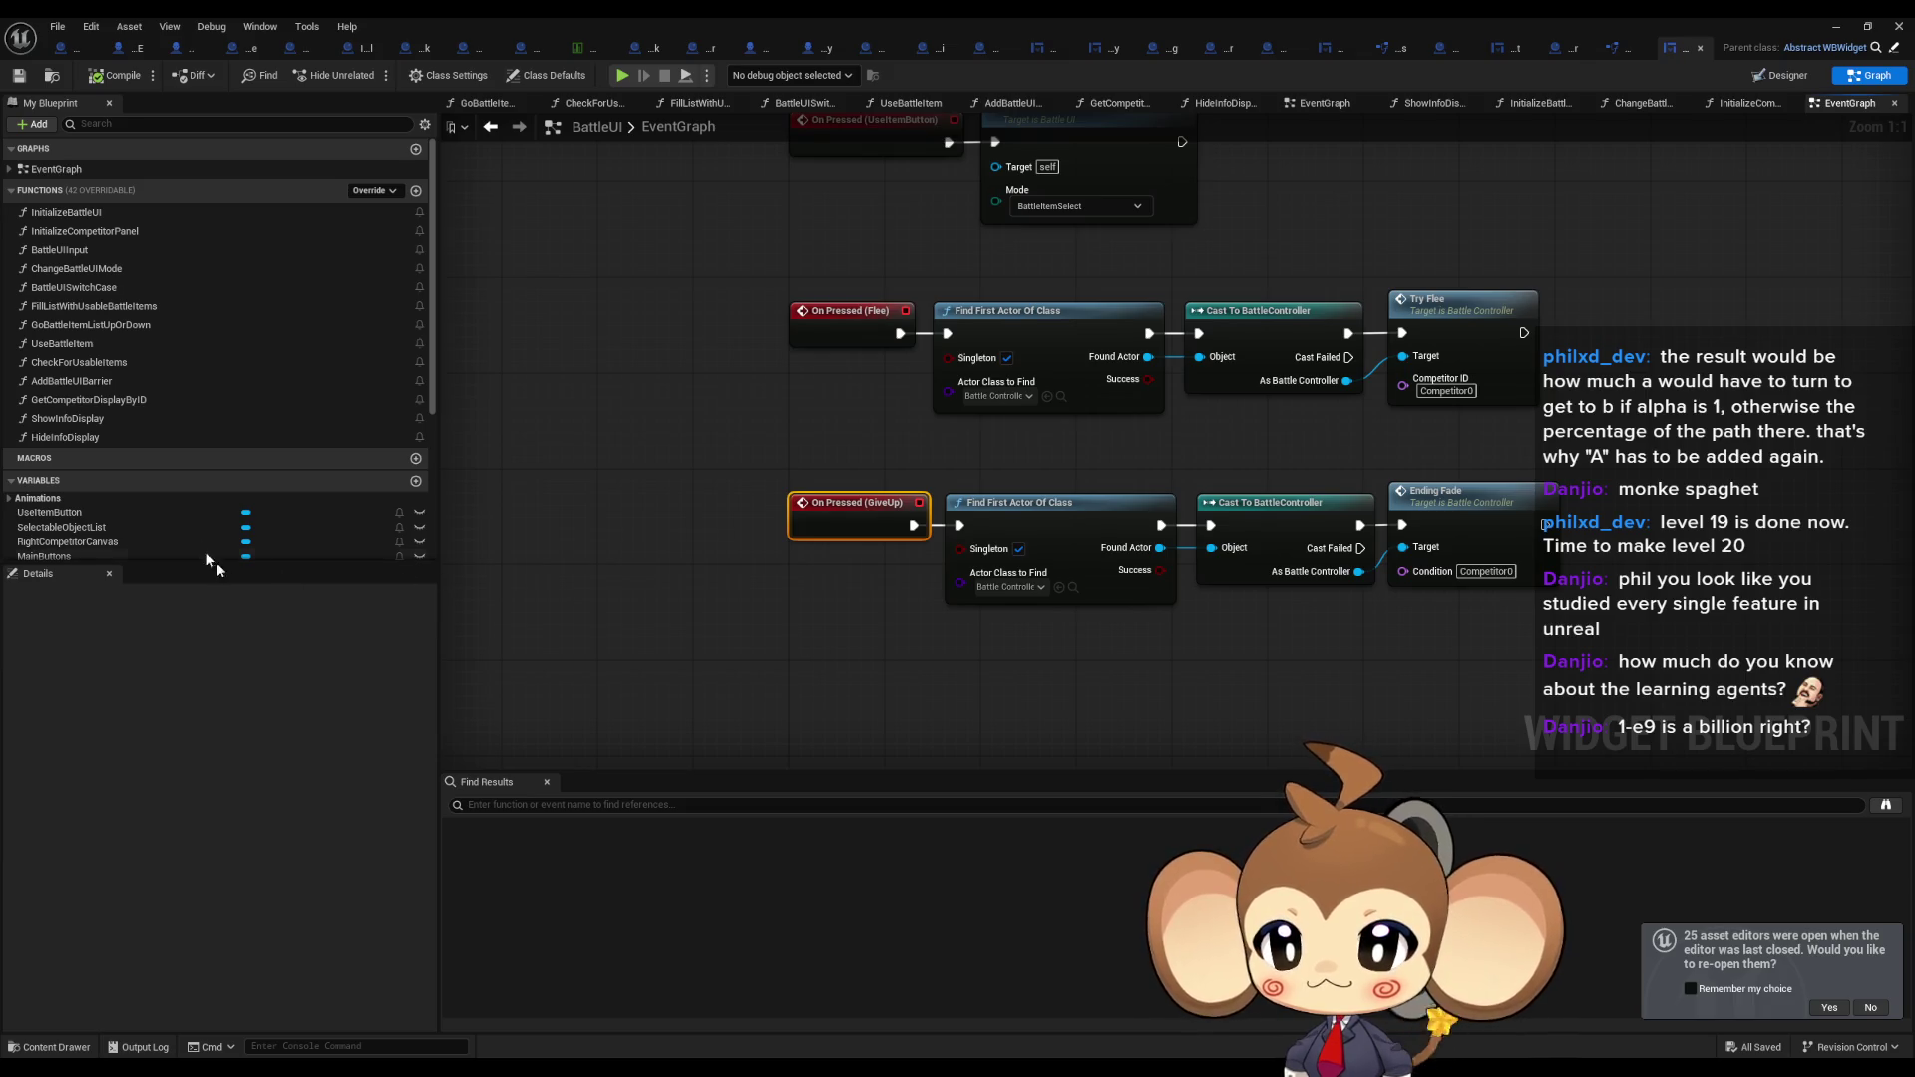
Open the InitializeBattleUI function graph from the Functions list.
{"action": "scroll", "coordinate": [267, 545], "scroll_direction": "down", "scroll_amount": 3}
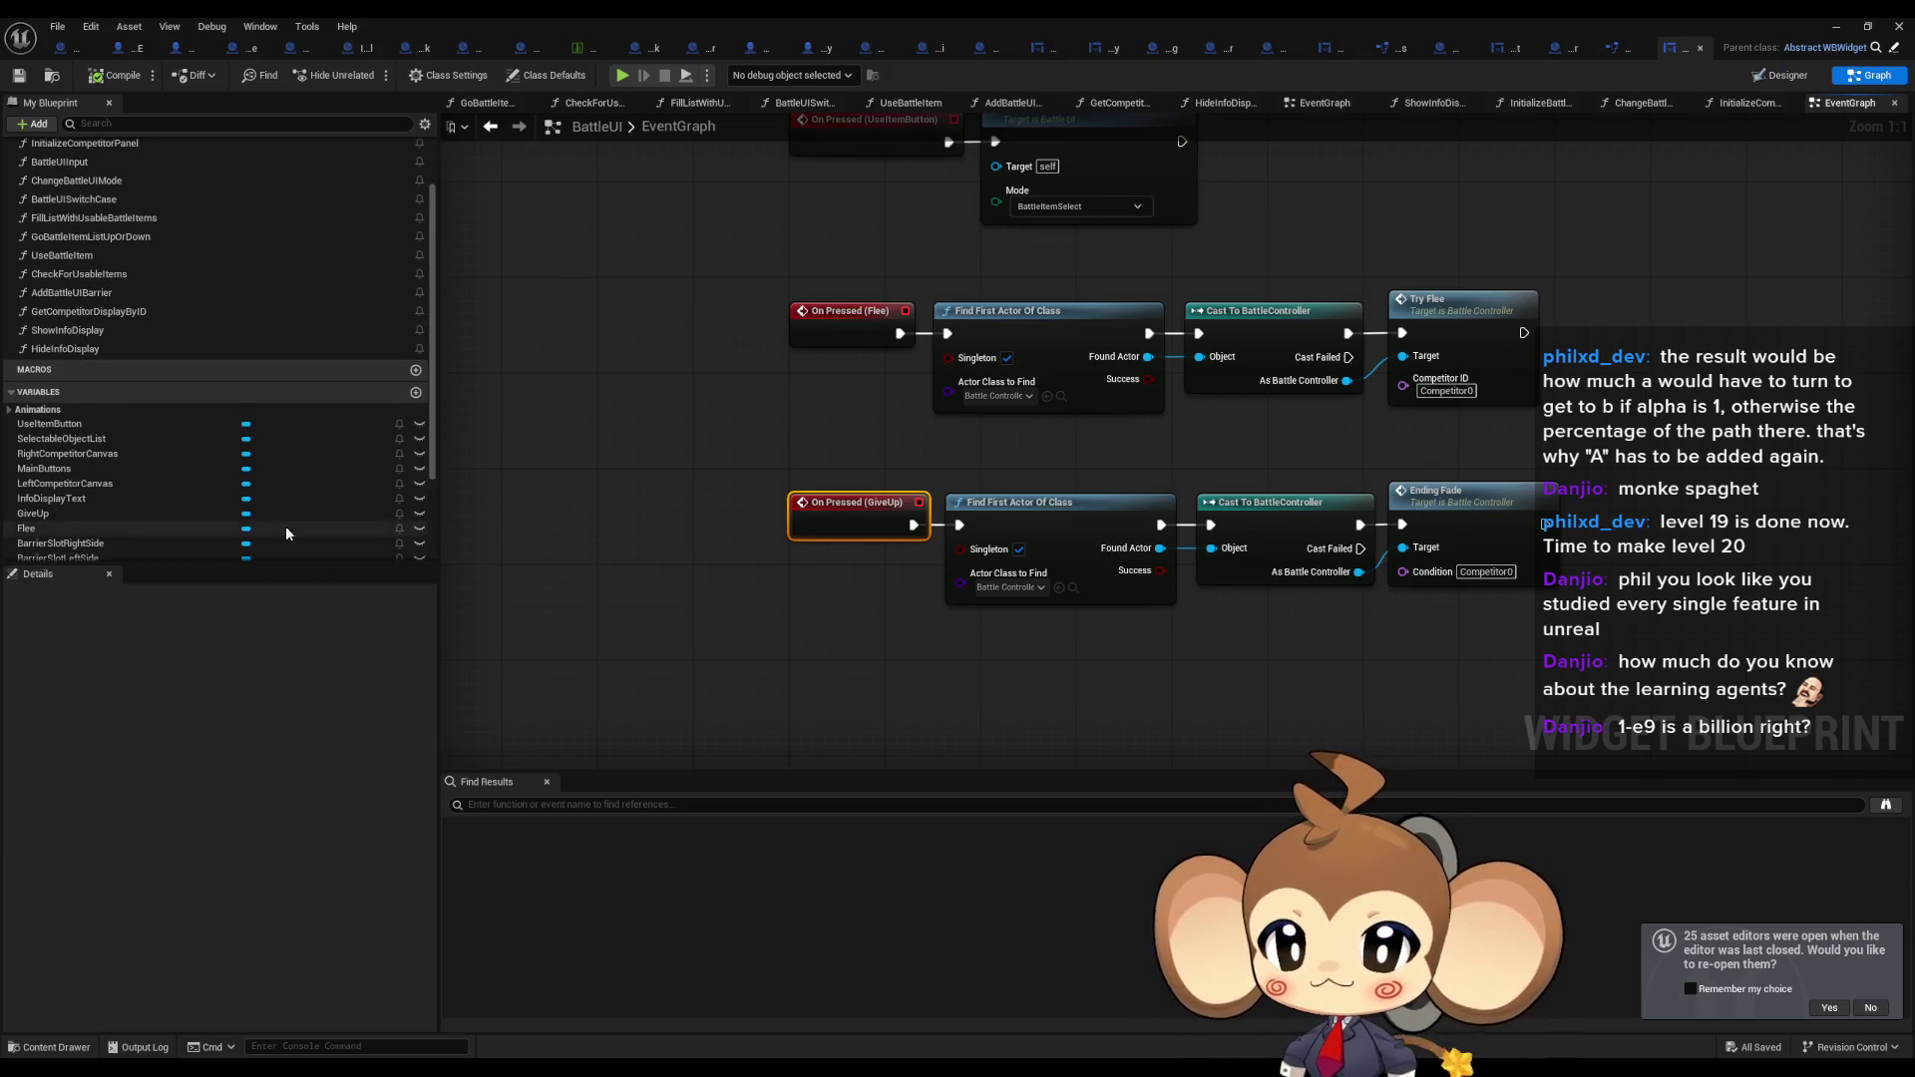
{"action": "scroll", "coordinate": [286, 532], "scroll_direction": "up", "scroll_amount": 3}
{"action": "double_click", "coordinate": [100, 211]}
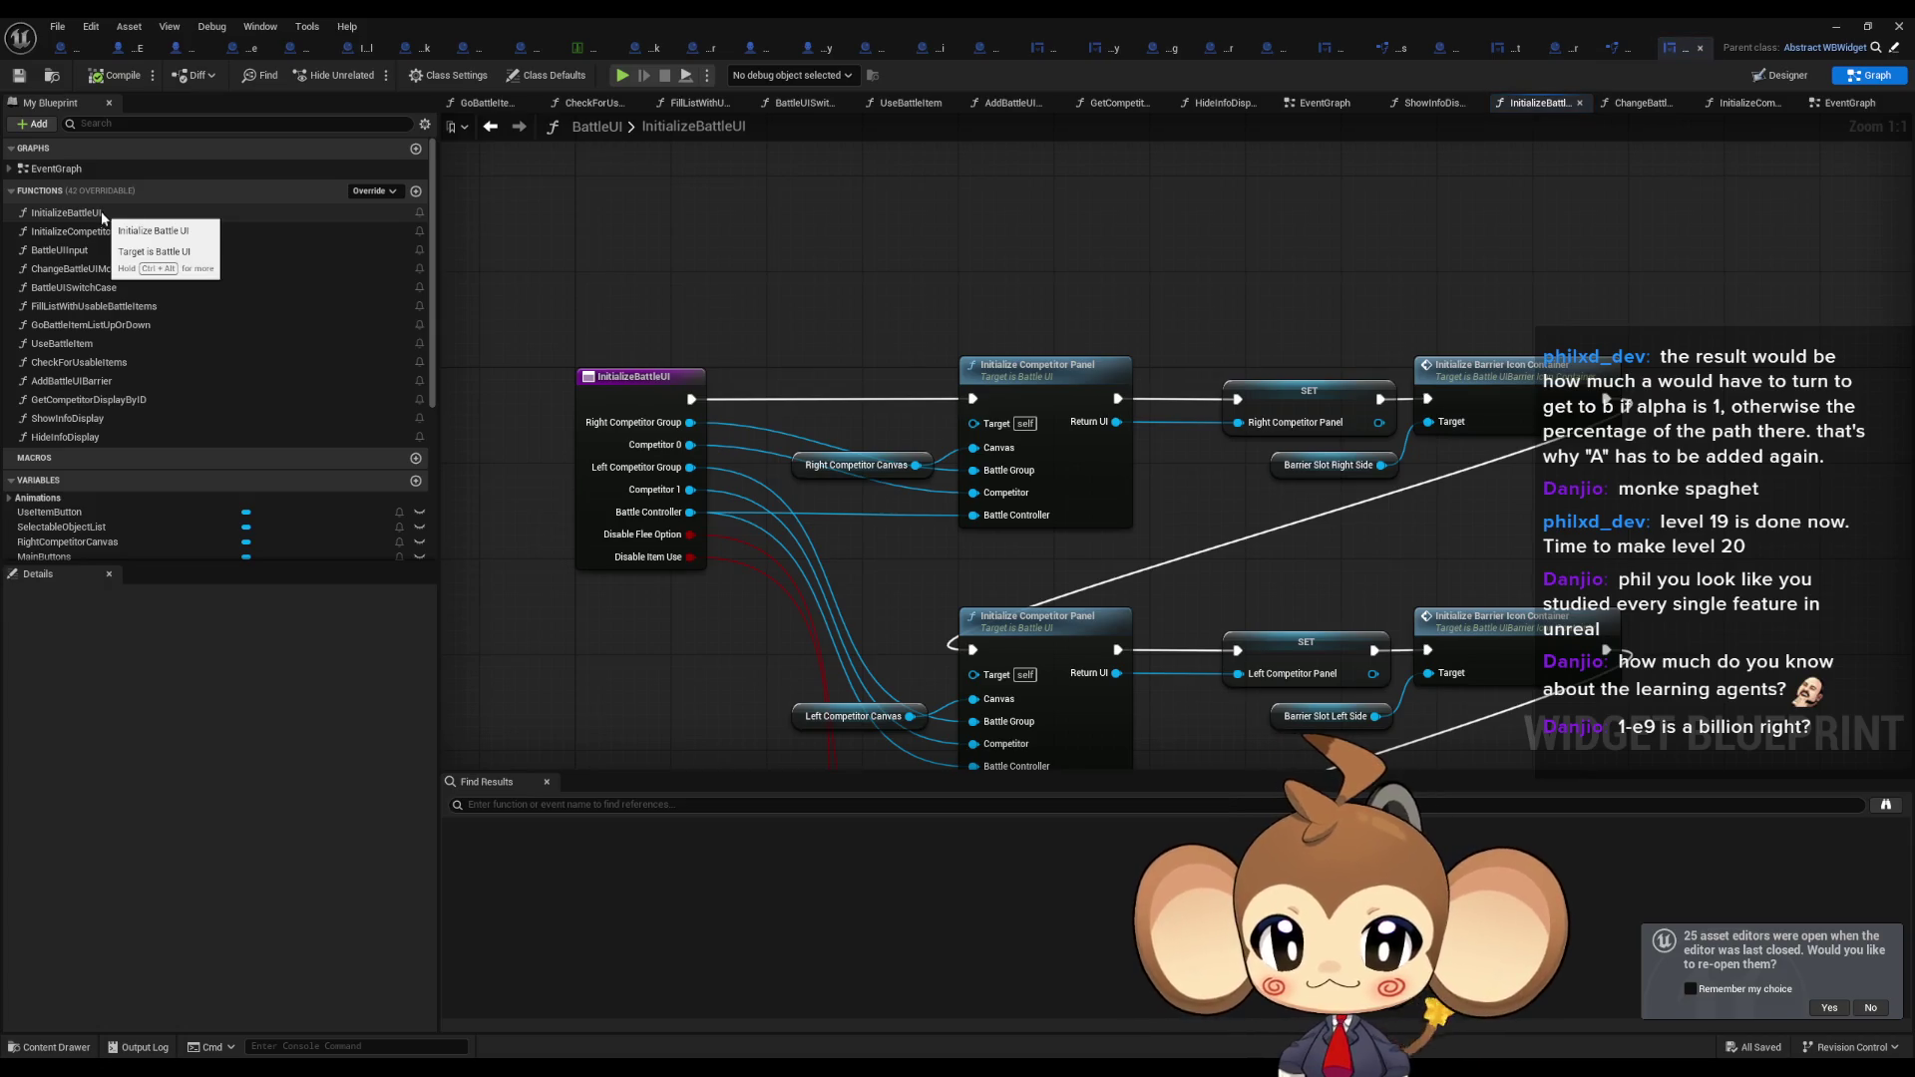
{"action": "mouse_move", "coordinate": [1416, 638]}
{"action": "left_mouse_down"}
{"action": "mouse_move", "coordinate": [1358, 589]}
{"action": "mouse_move", "coordinate": [1230, 319]}
{"action": "left_mouse_up"}
{"action": "left_click_drag", "start_coordinate": [1031, 629], "coordinate": [1250, 664]}
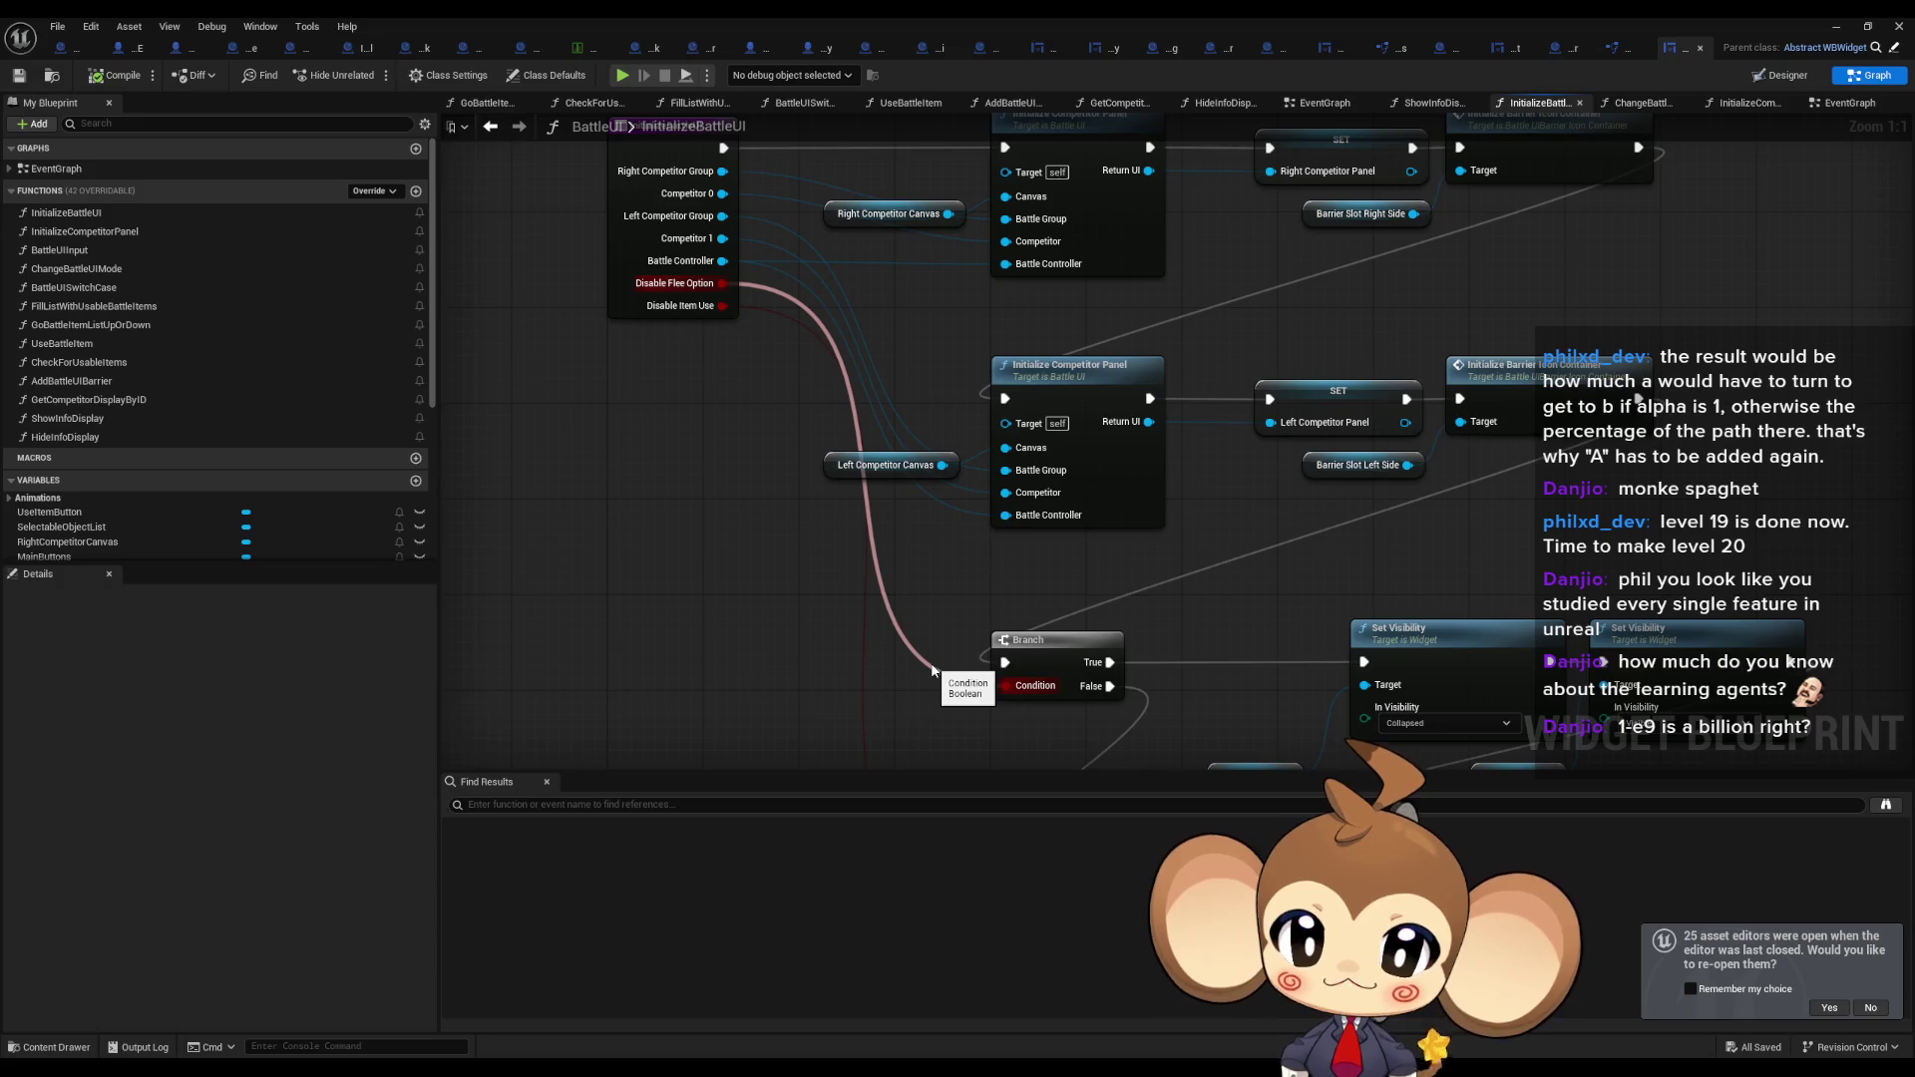
{"action": "left_click_drag", "start_coordinate": [947, 667], "coordinate": [1042, 456]}
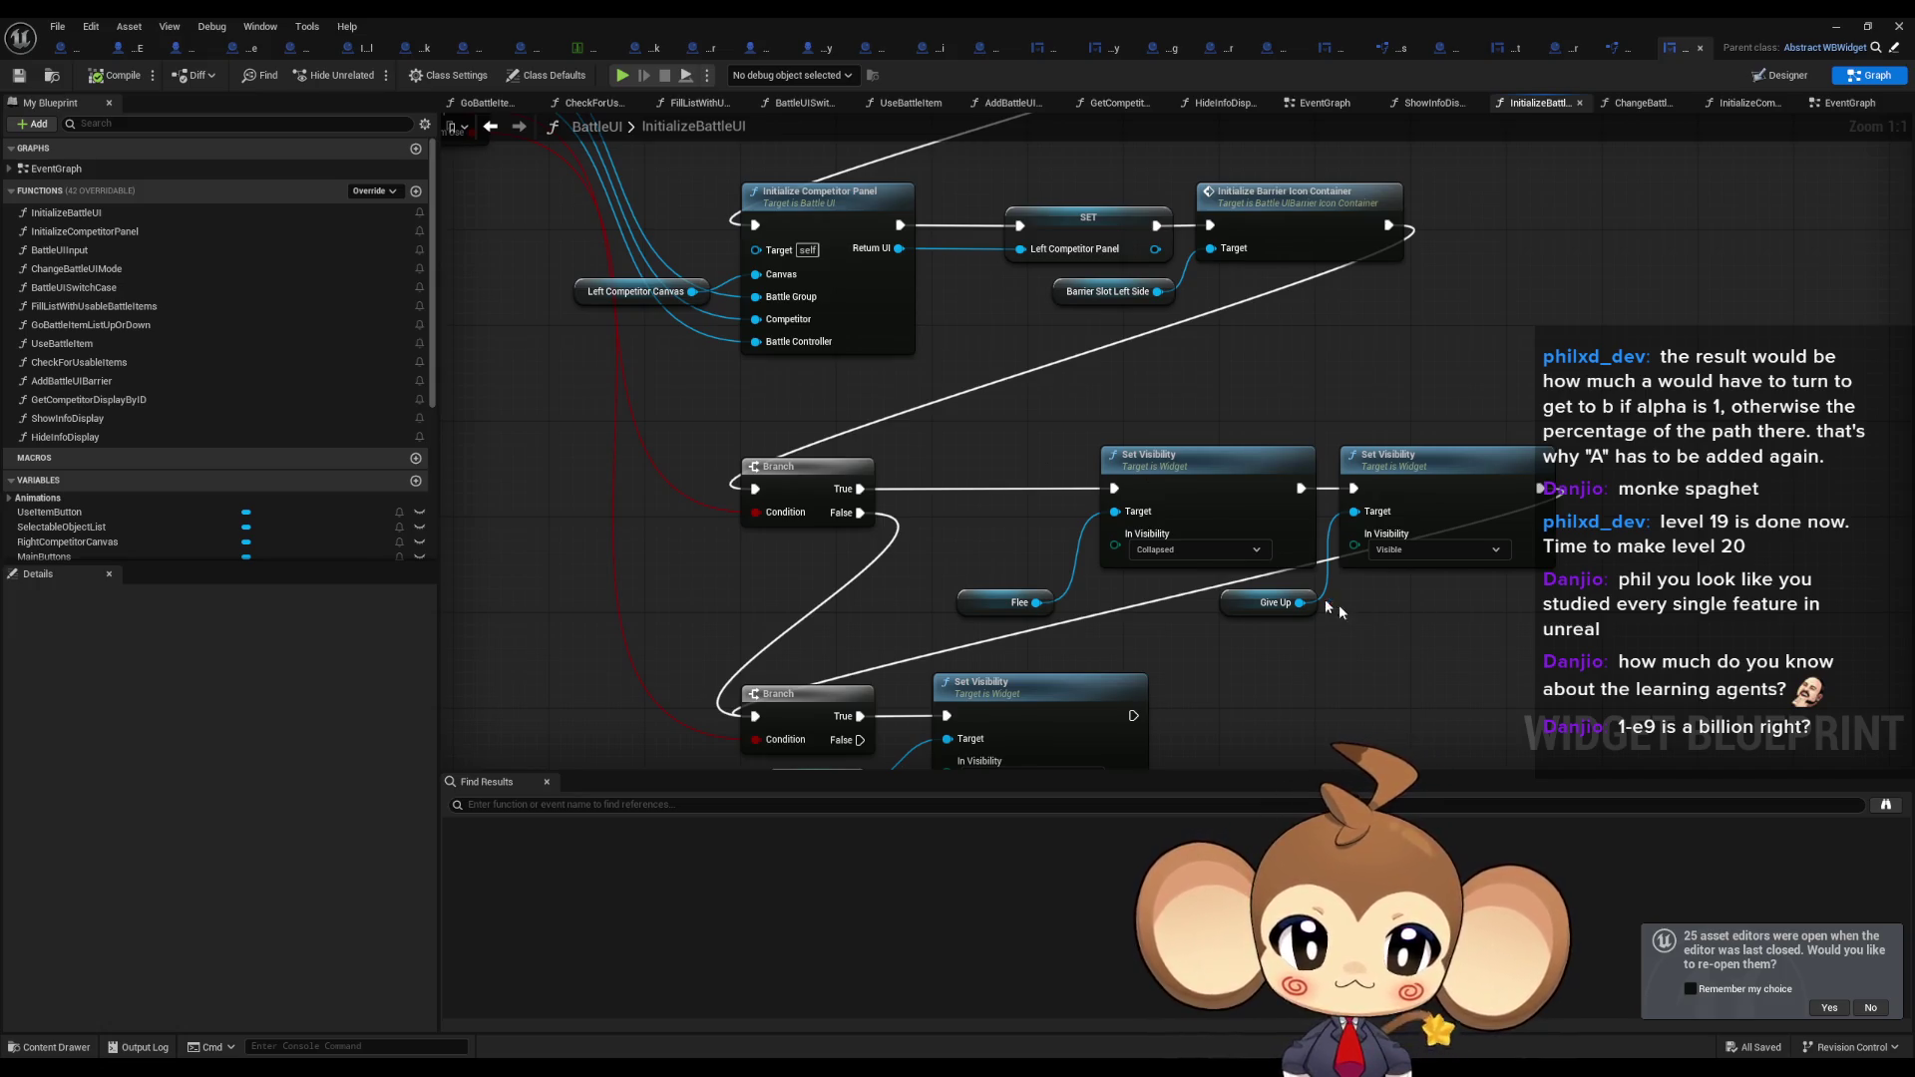
{"action": "left_click", "coordinate": [1452, 483]}
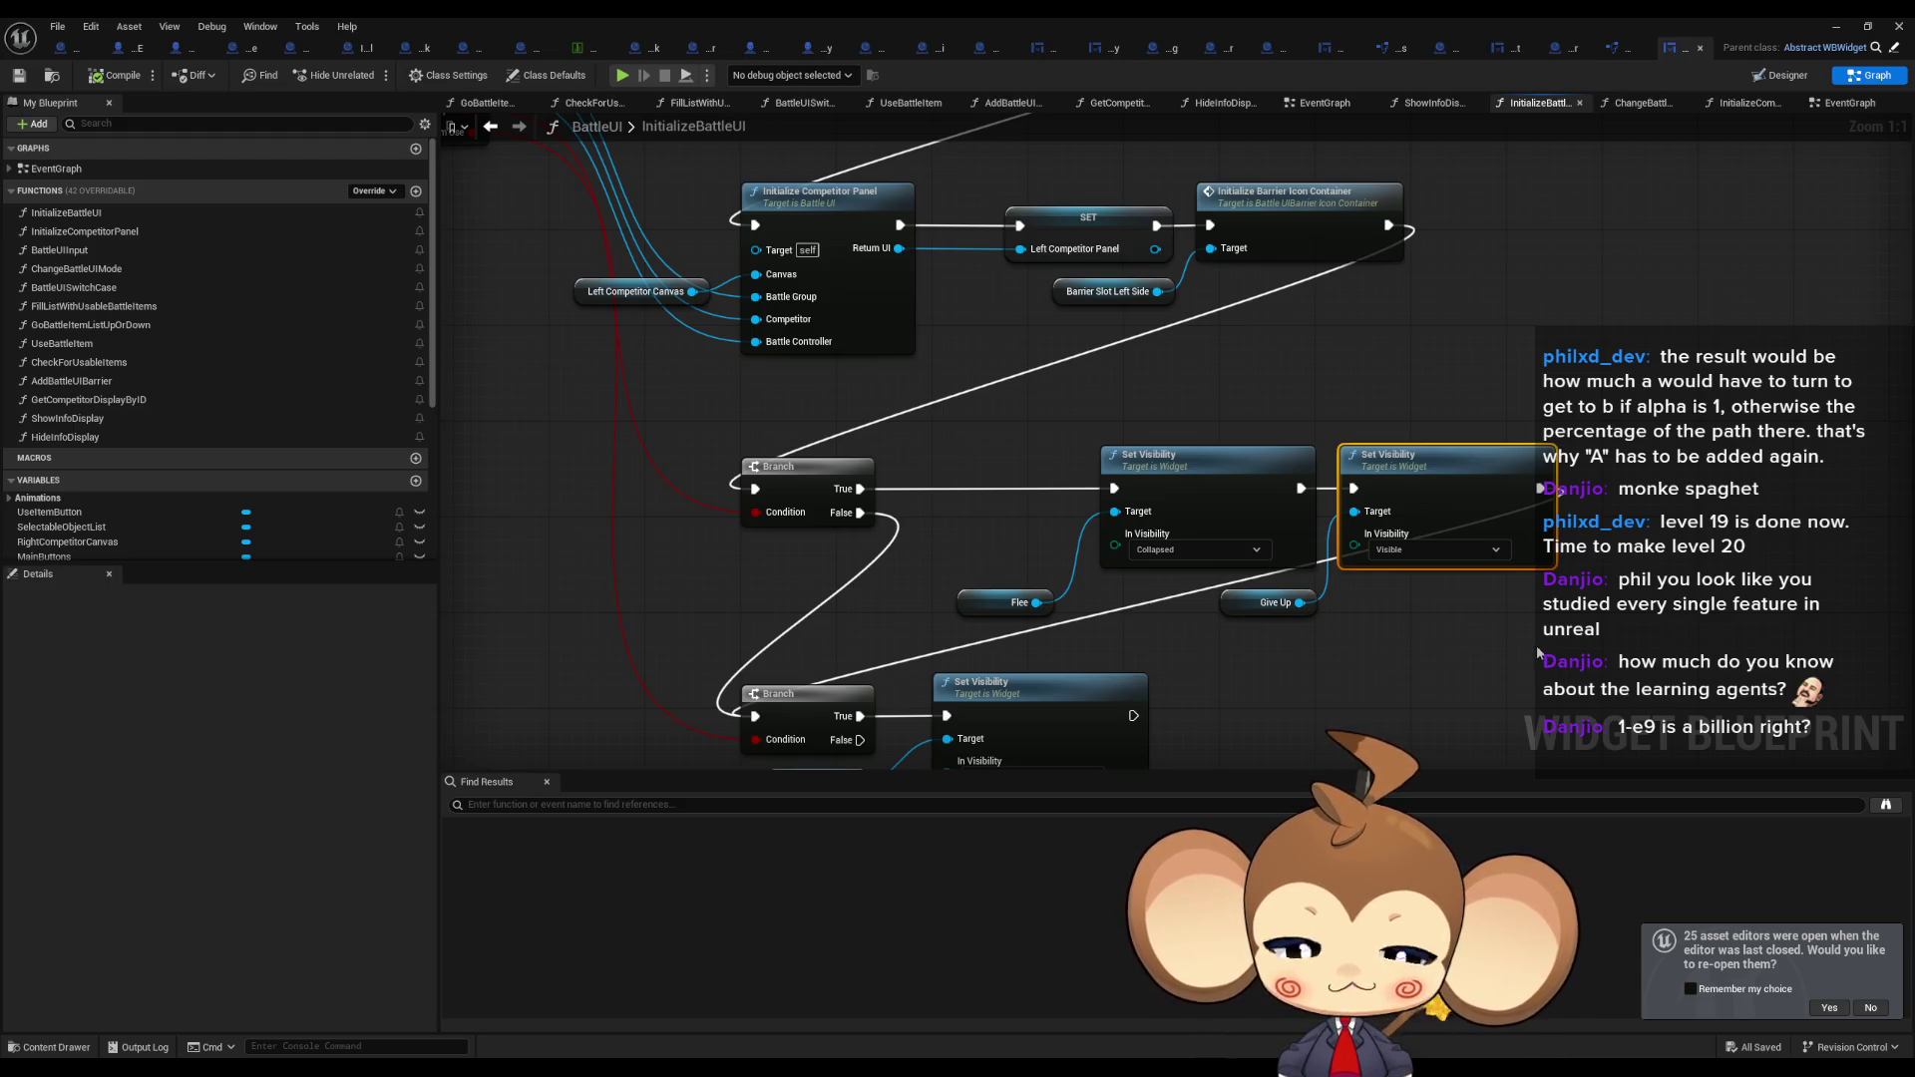
{"action": "left_click_drag", "start_coordinate": [859, 312], "coordinate": [1307, 642]}
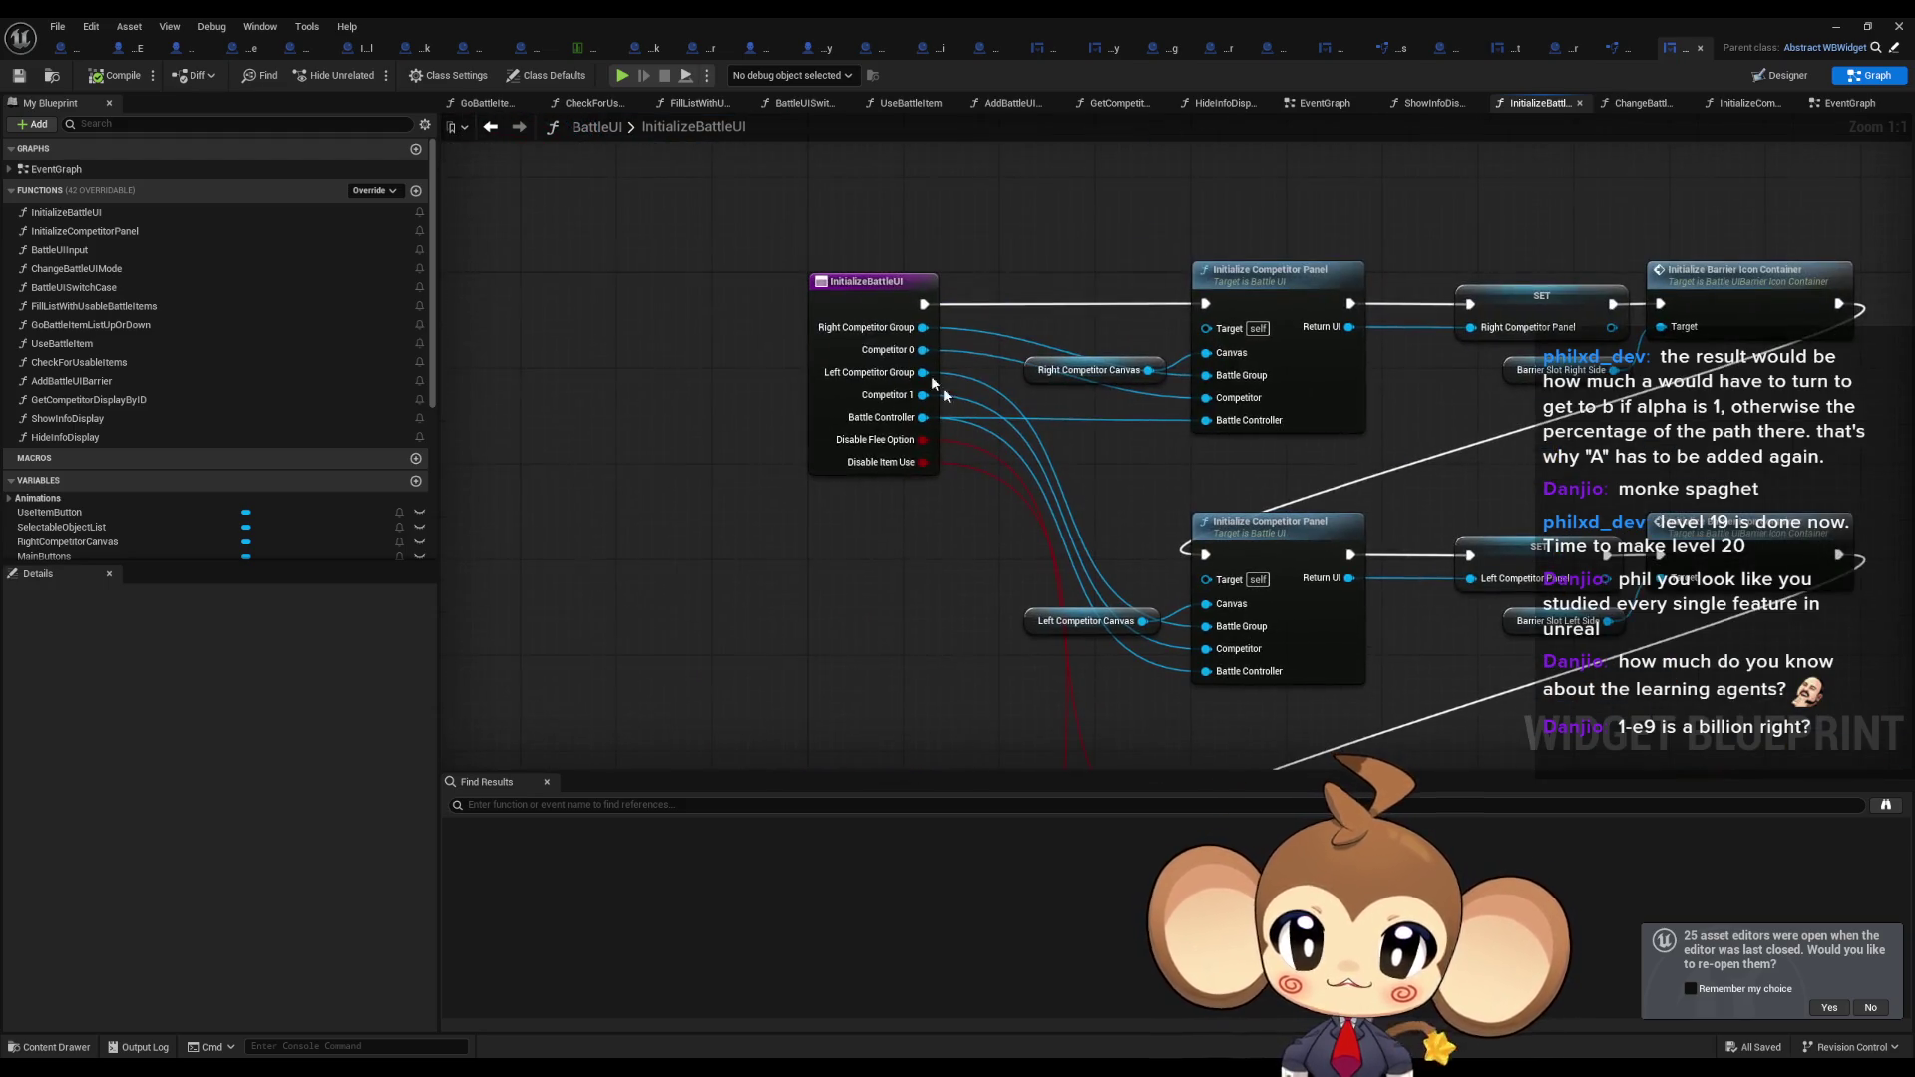
Find references to InitializeBattleUI and jump to its call in BattleController's 1_ExplosionDoneListener graph.
{"action": "right_click", "coordinate": [858, 312]}
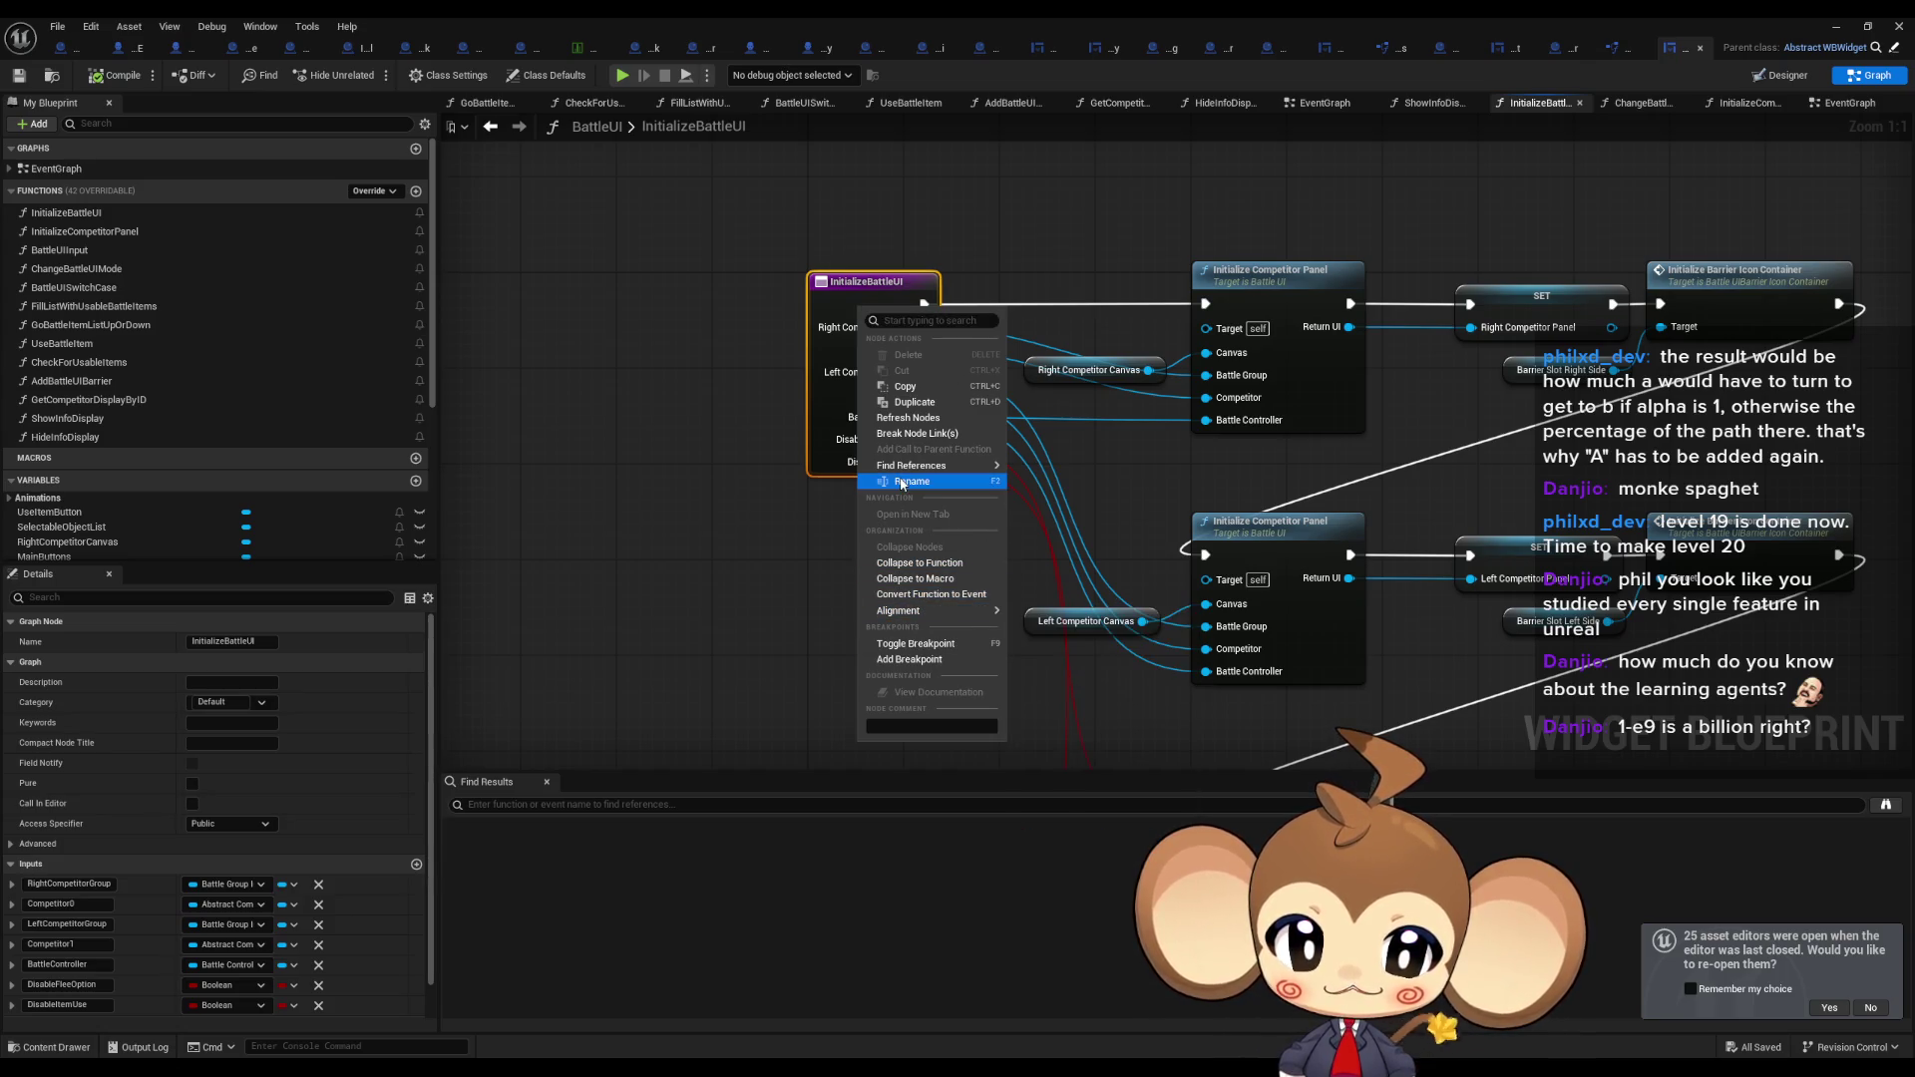
{"action": "mouse_move", "coordinate": [918, 466]}
{"action": "left_click", "coordinate": [1067, 504]}
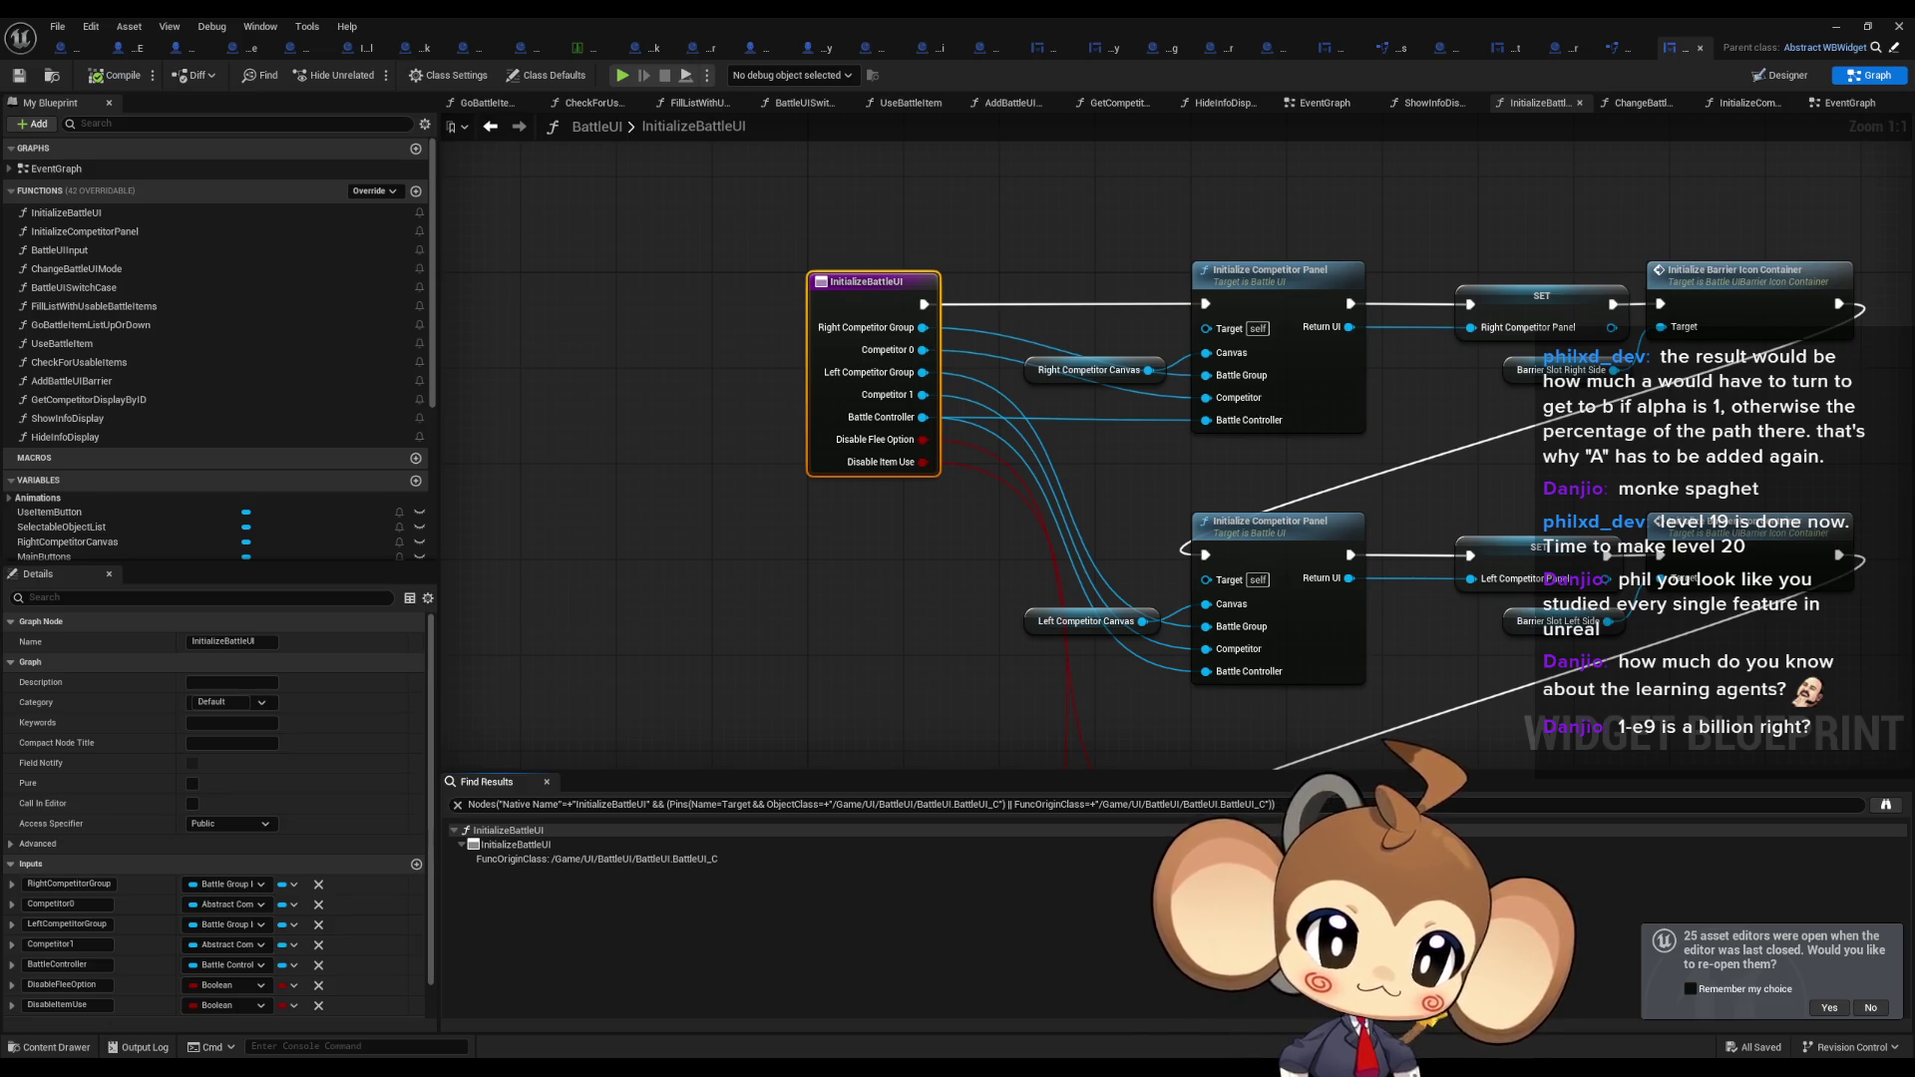
{"action": "double_click", "coordinate": [516, 845]}
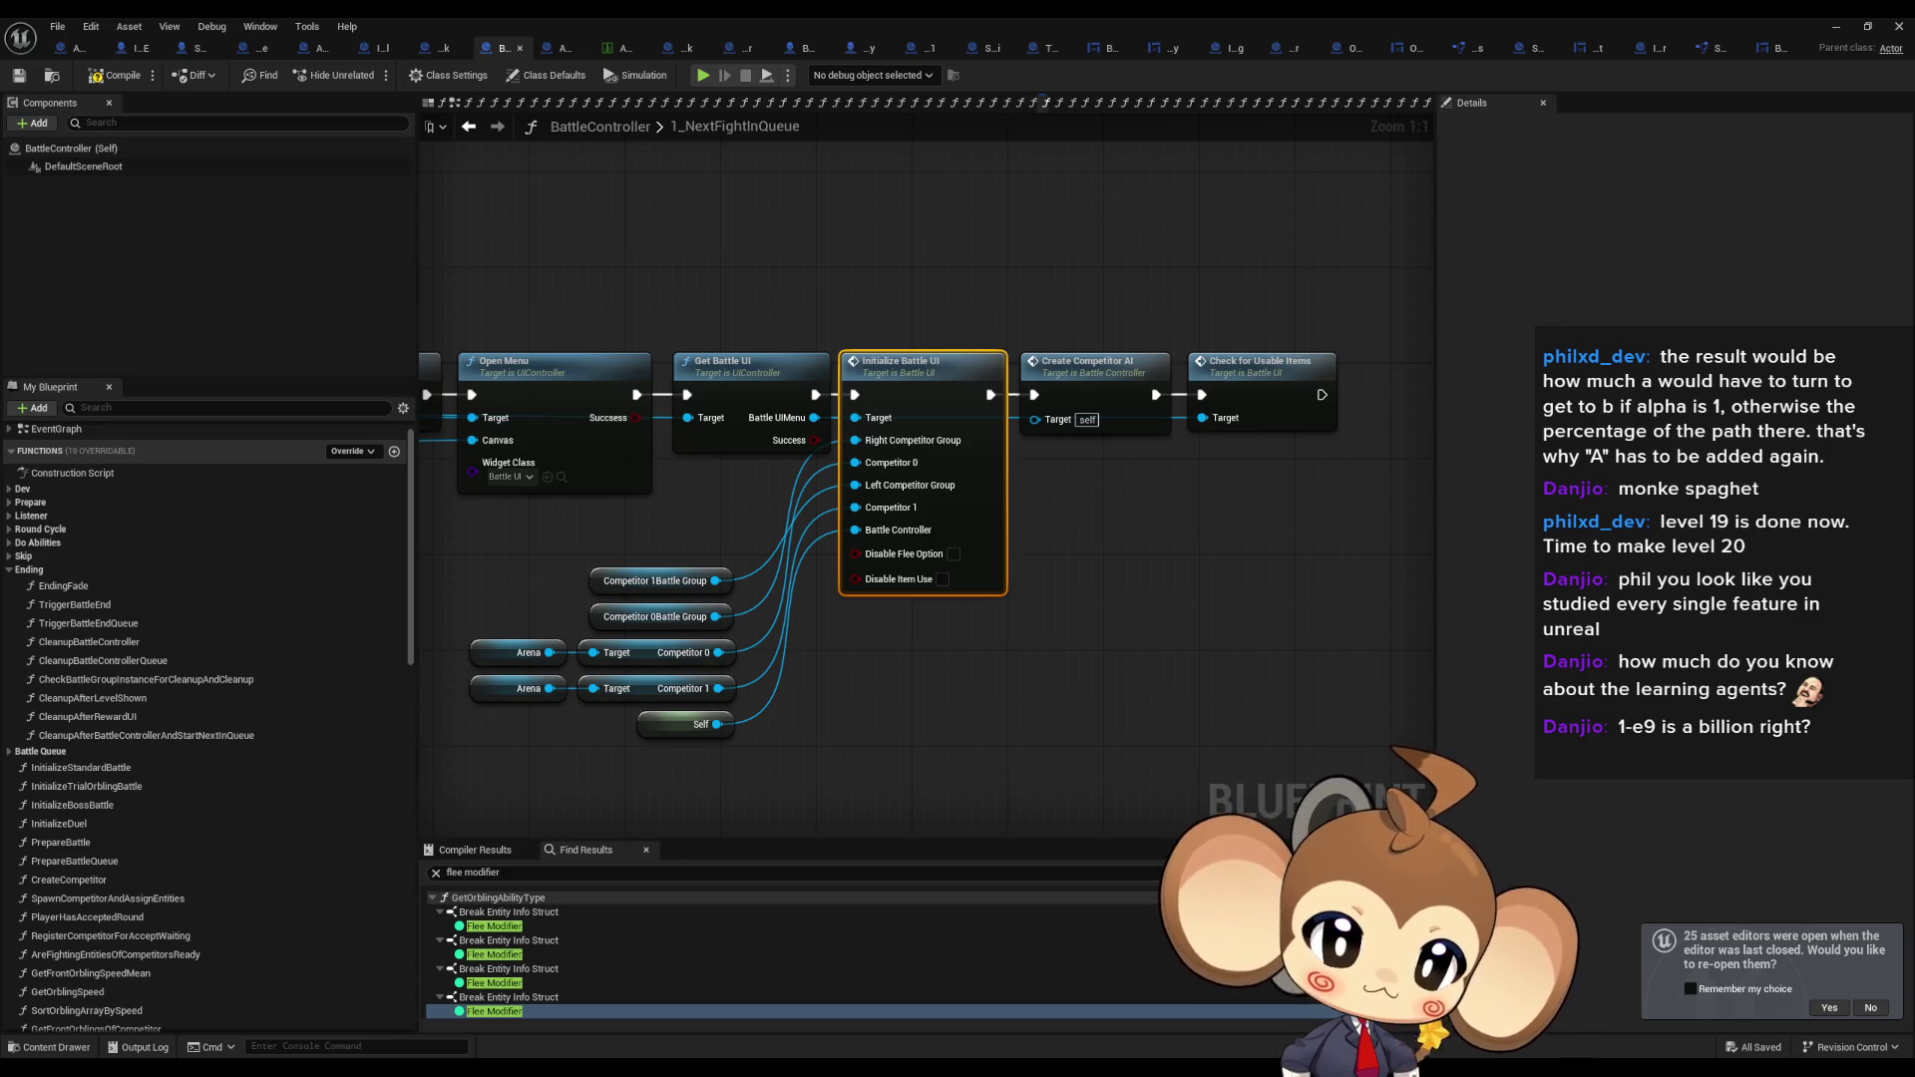
{"action": "scroll", "coordinate": [996, 706], "scroll_direction": "down", "scroll_amount": 4}
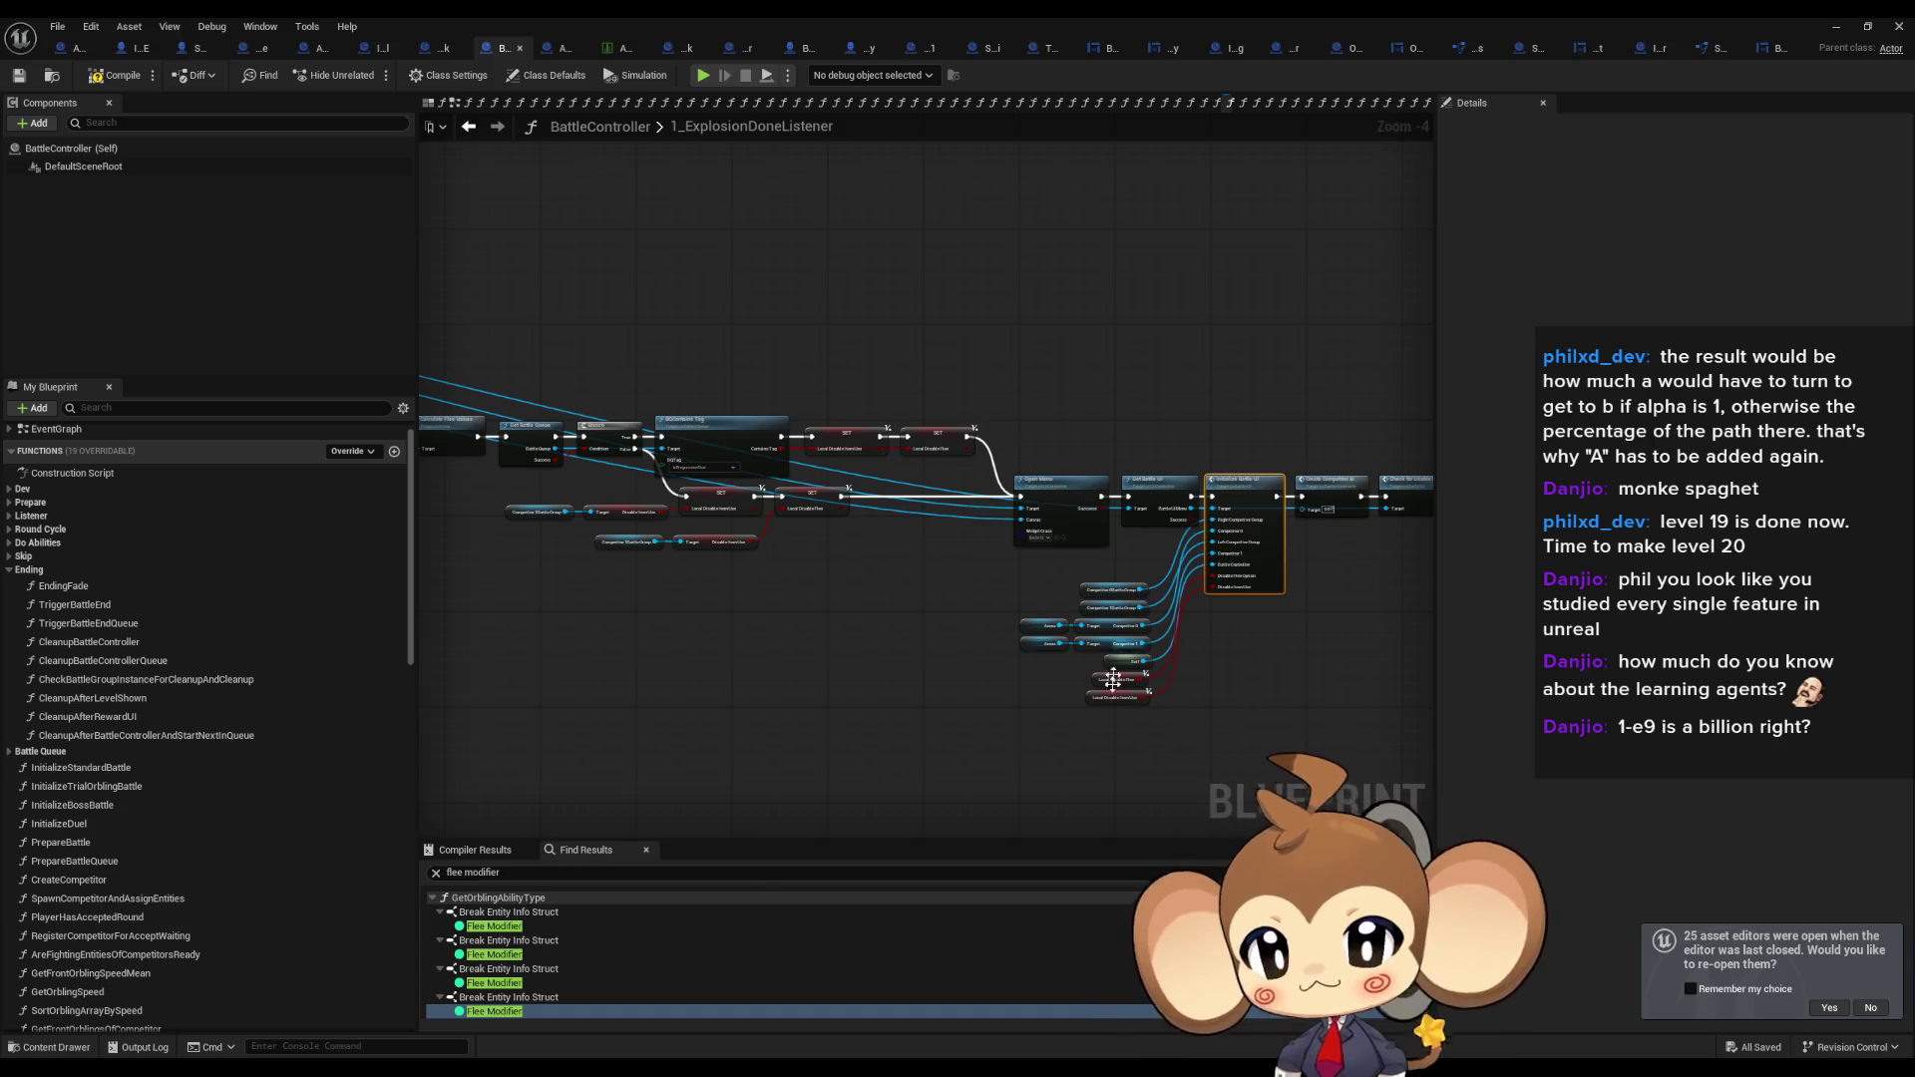
Find references to the Local Disable Flee getter and jump to the node that sets Local_DisableFlee.
{"action": "scroll", "coordinate": [1080, 696], "scroll_direction": "up", "scroll_amount": 4}
{"action": "left_click", "coordinate": [1088, 636]}
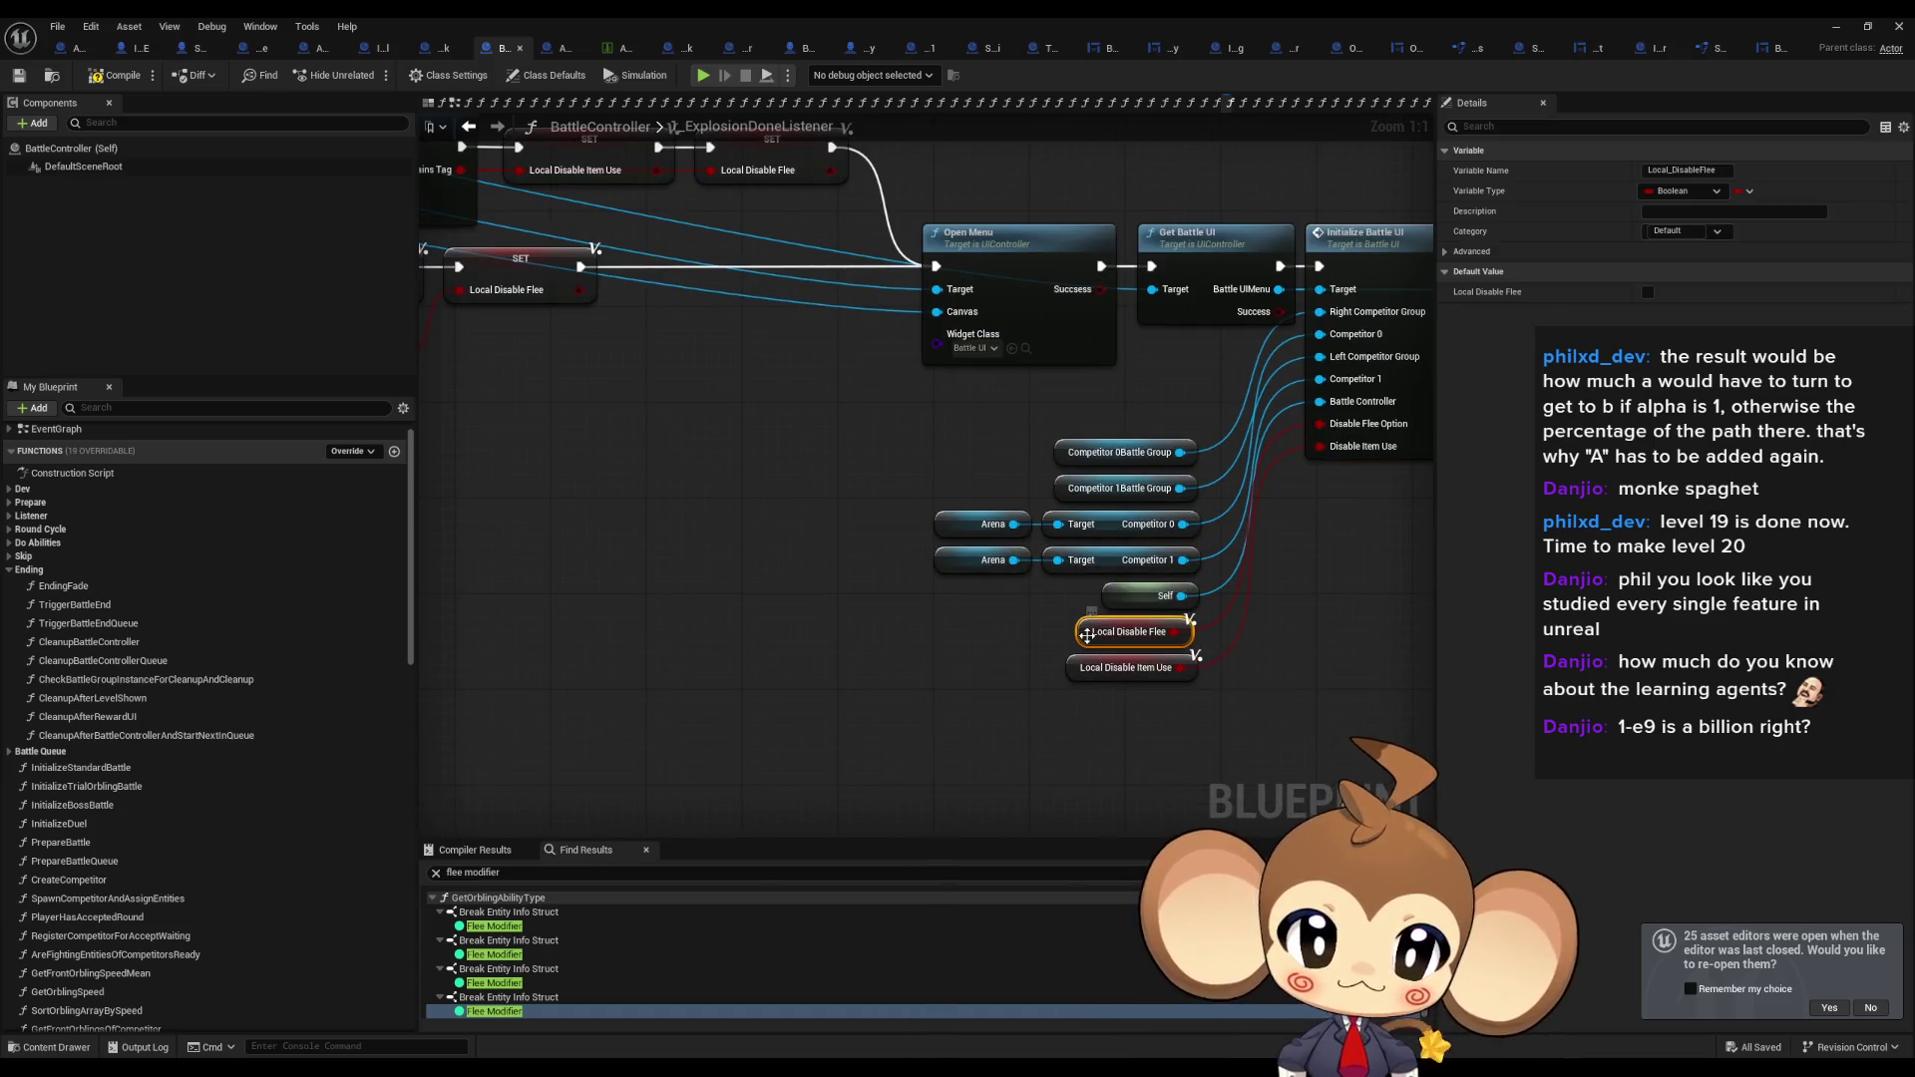
{"action": "right_click", "coordinate": [1089, 638]}
{"action": "mouse_move", "coordinate": [1183, 783]}
{"action": "left_click", "coordinate": [1415, 806]}
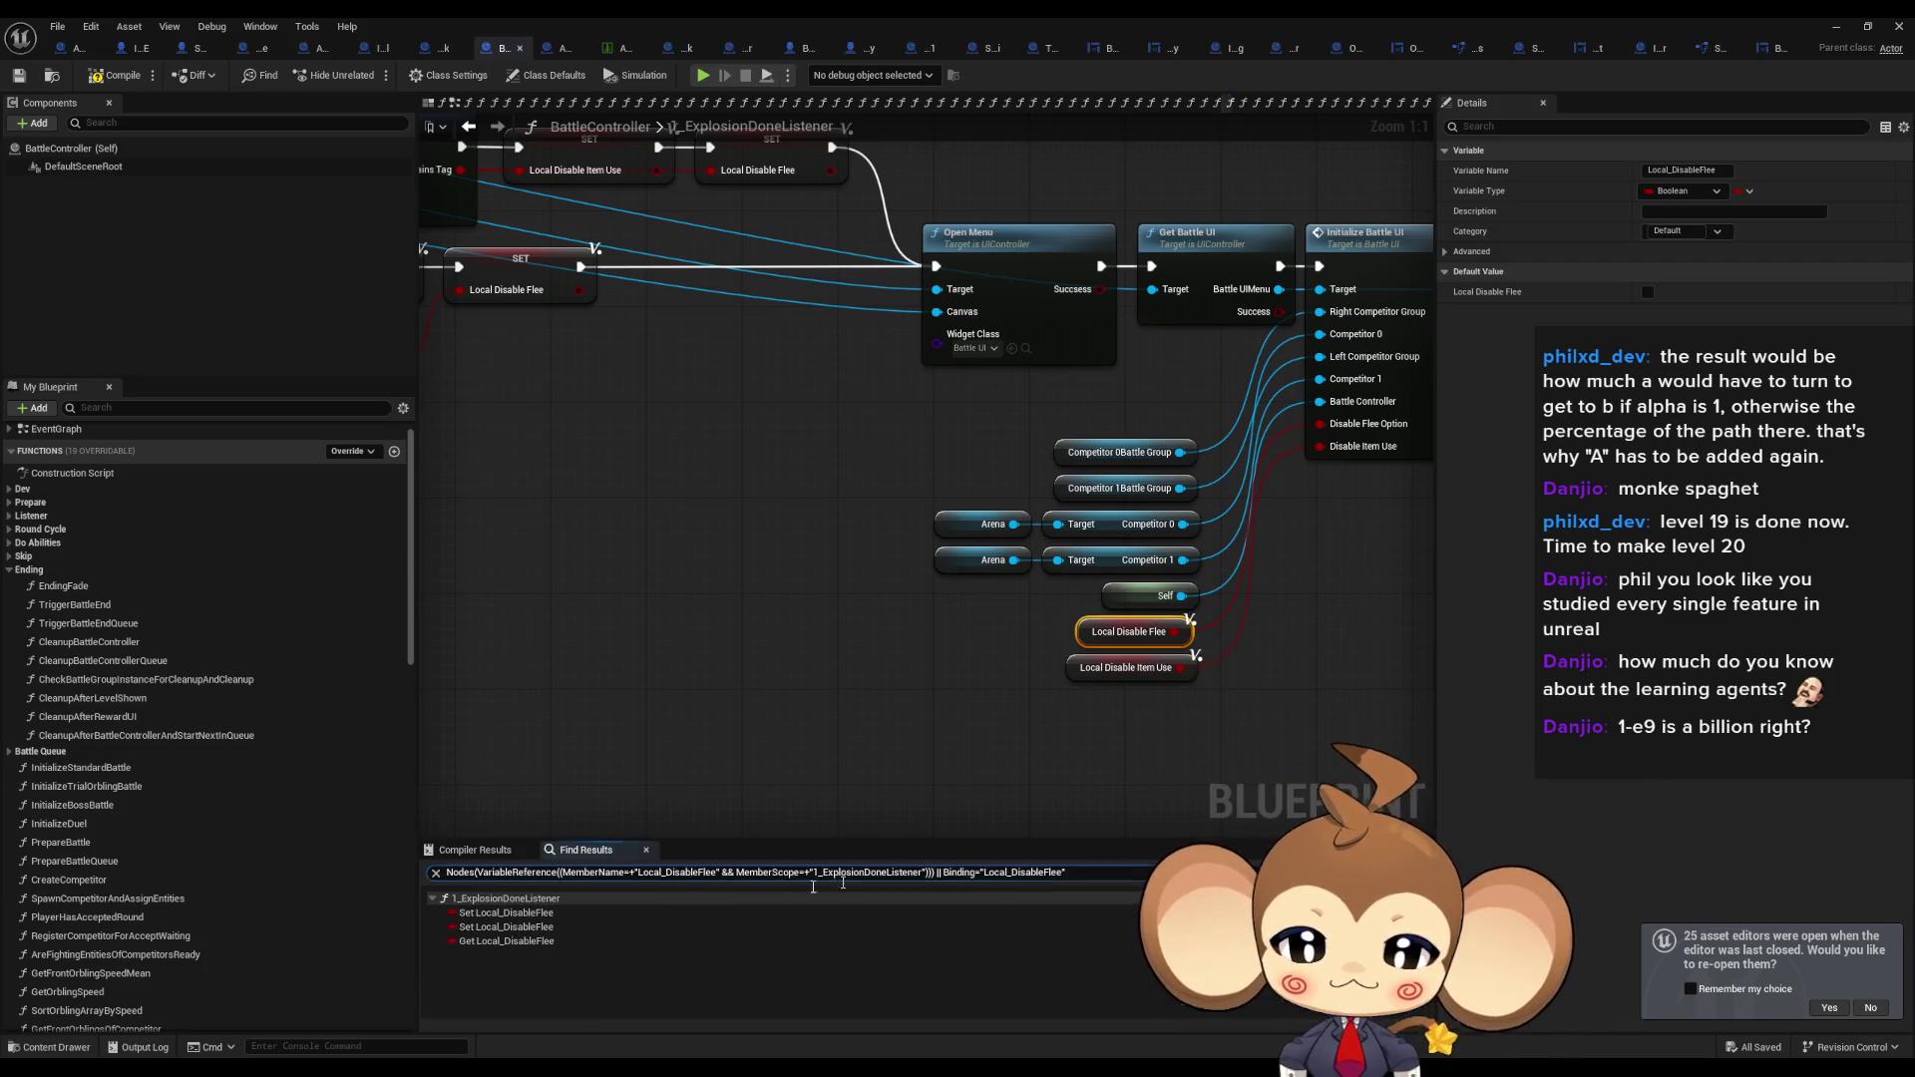
{"action": "left_click", "coordinate": [499, 927]}
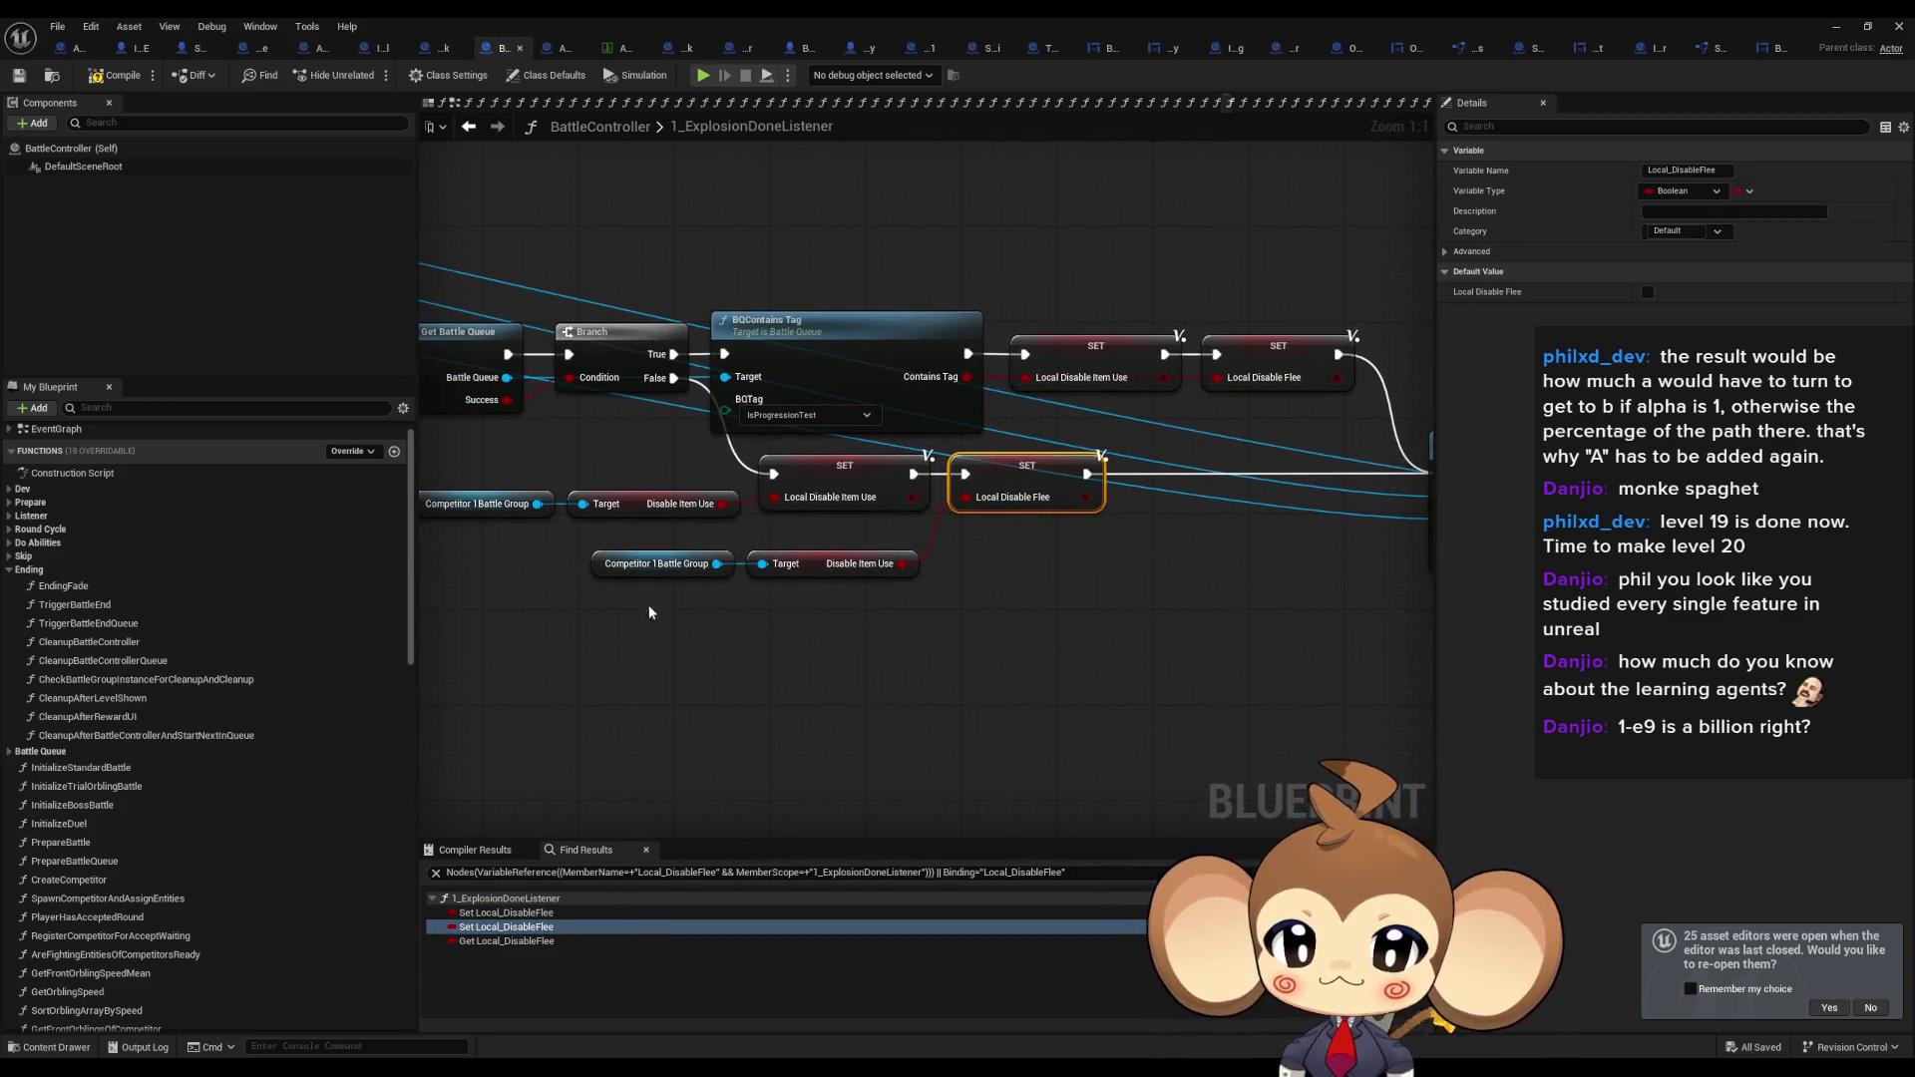
Select the Disable Item Use getter feeding SET Local Disable Flee and pull a new node off Competitor 1Battle Group.
{"action": "left_click", "coordinate": [630, 572]}
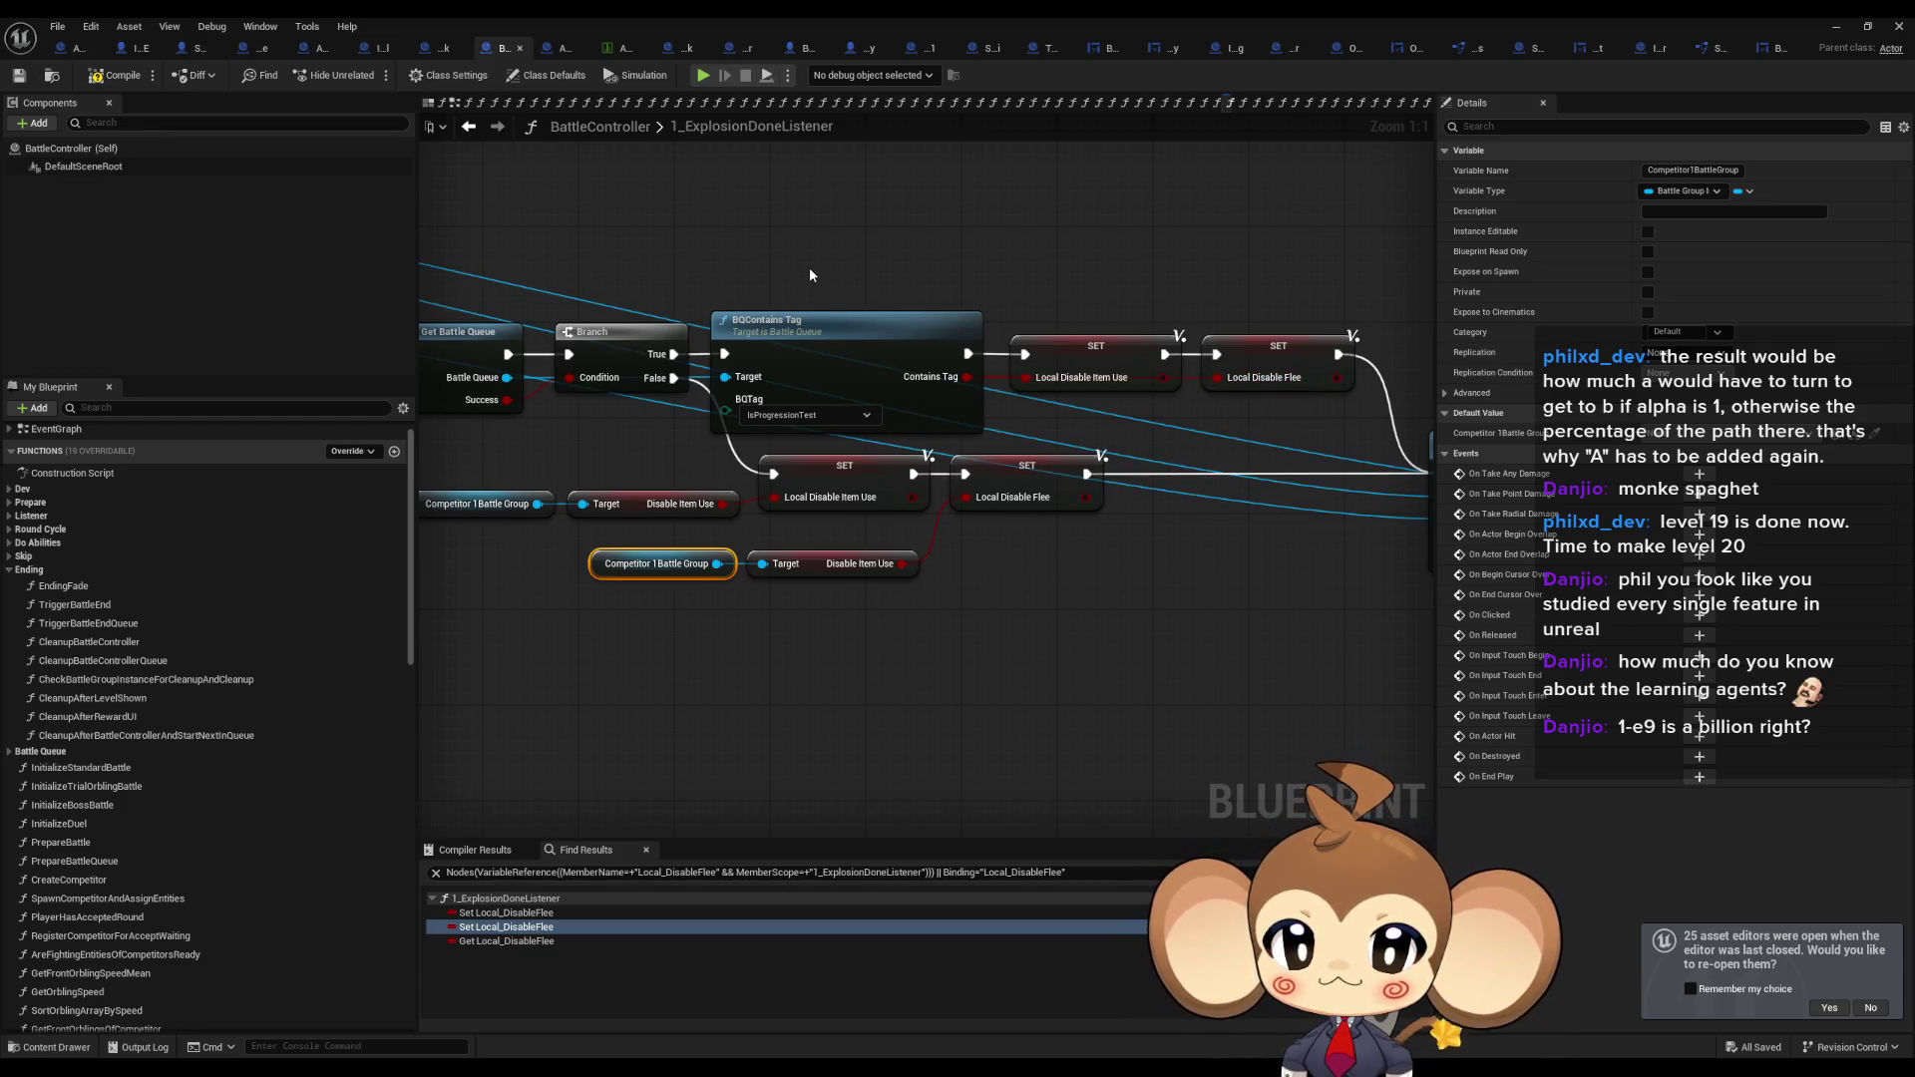
{"action": "left_click_drag", "start_coordinate": [907, 616], "coordinate": [1140, 637]}
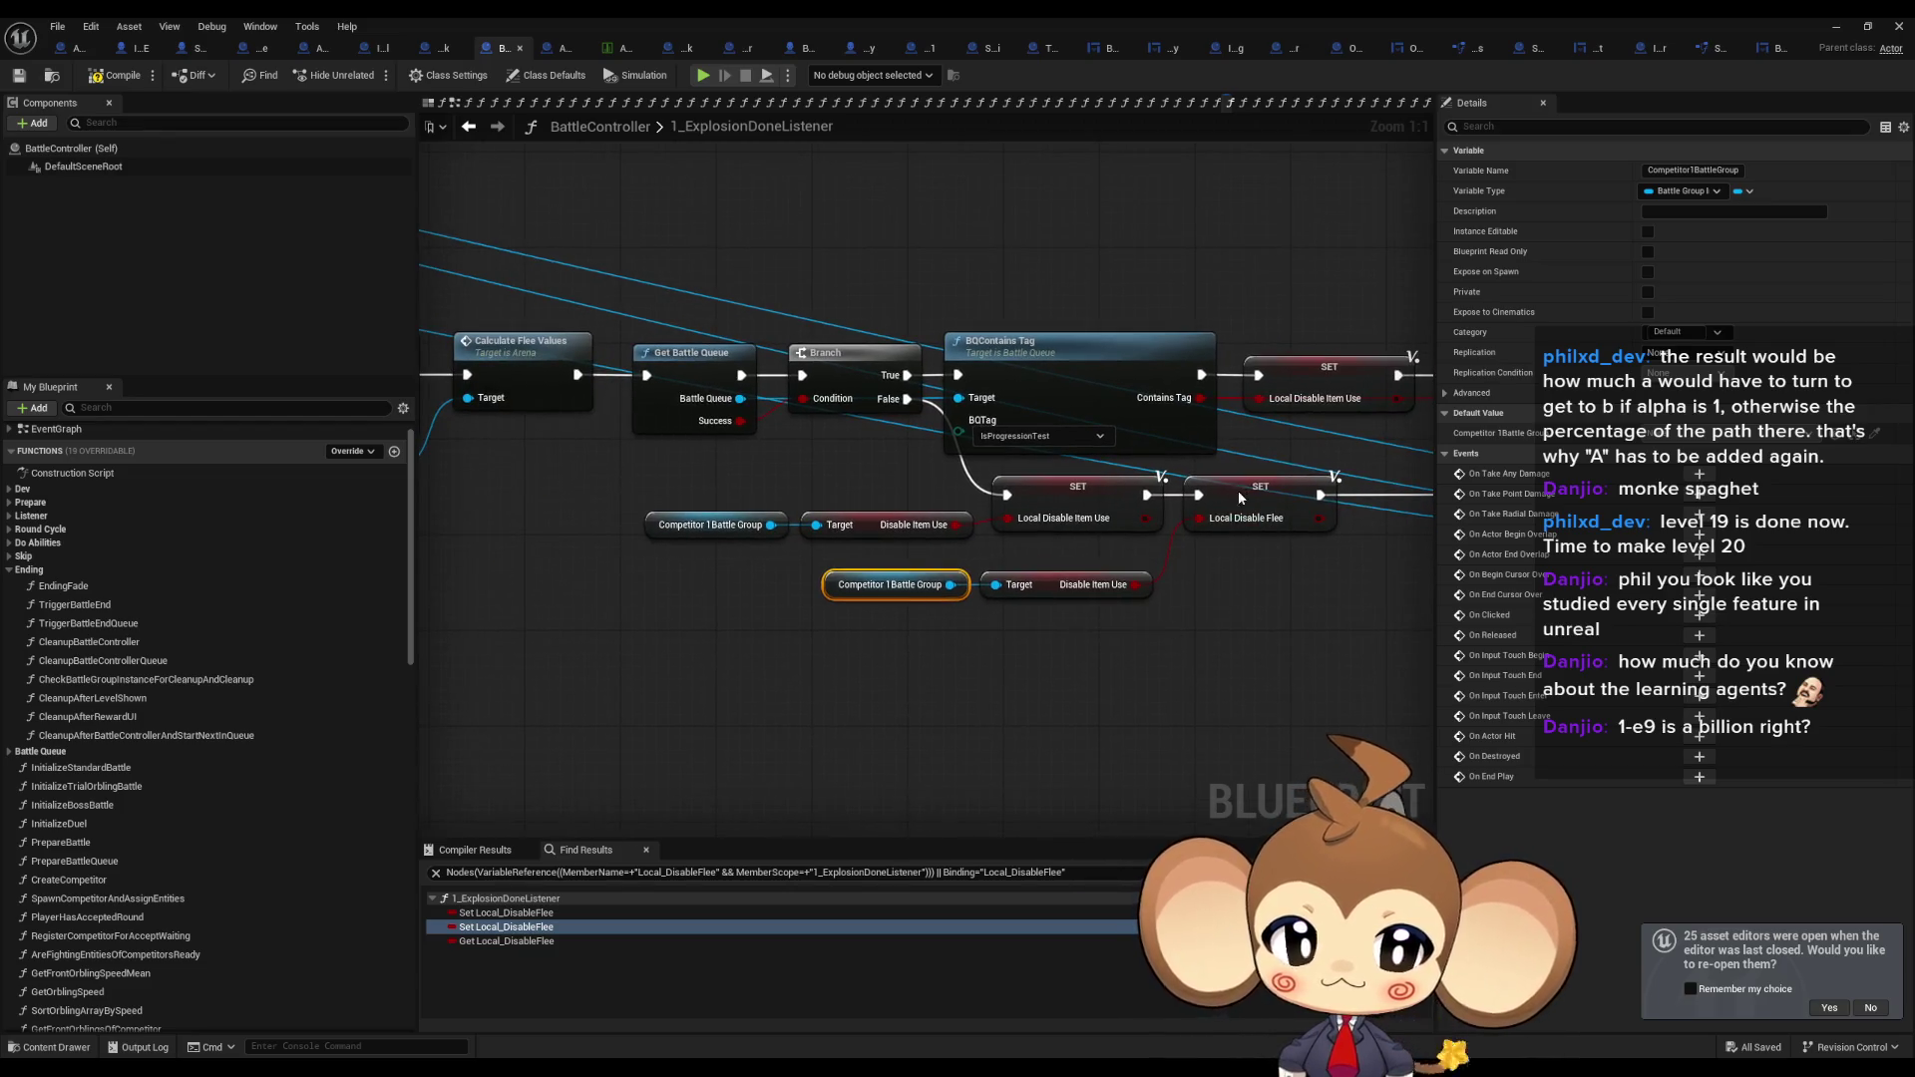
{"action": "left_click", "coordinate": [1241, 498]}
{"action": "left_click", "coordinate": [839, 579]}
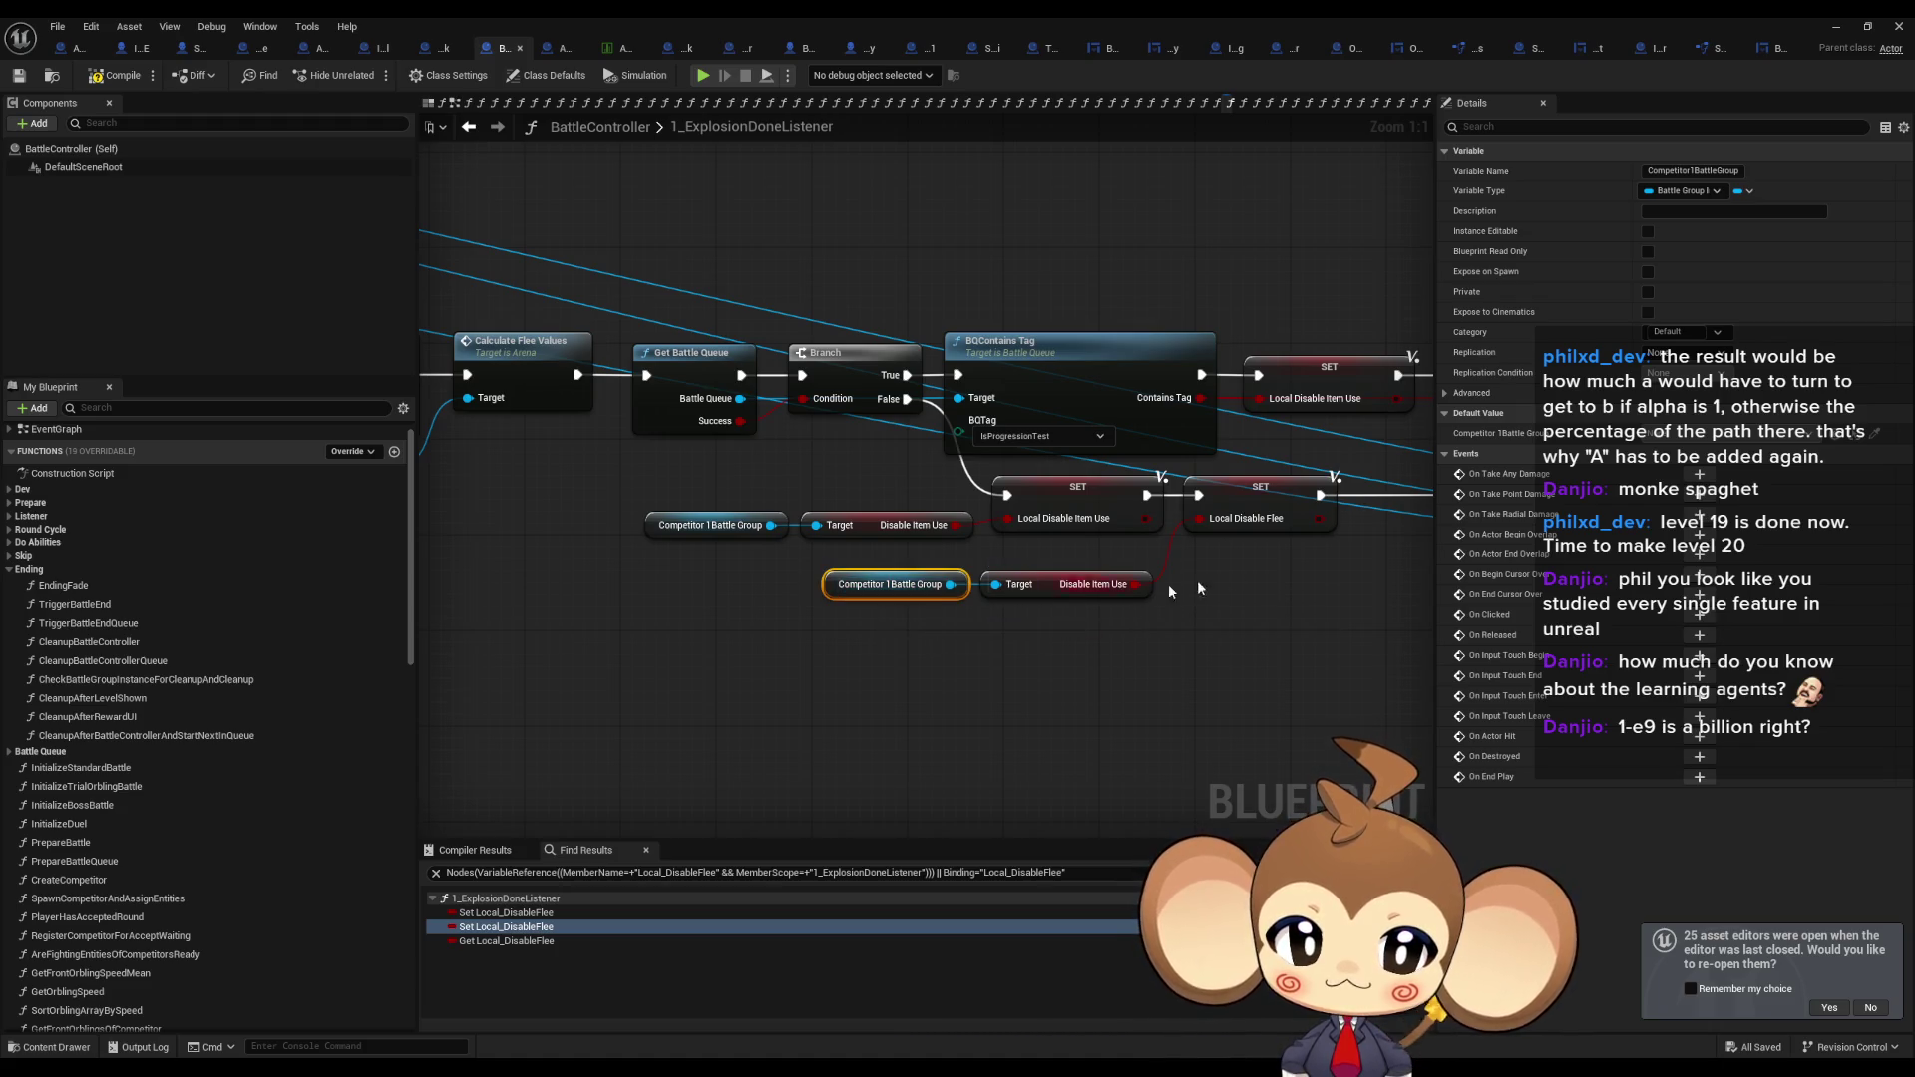
{"action": "left_click_drag", "start_coordinate": [1130, 628], "coordinate": [1034, 581]}
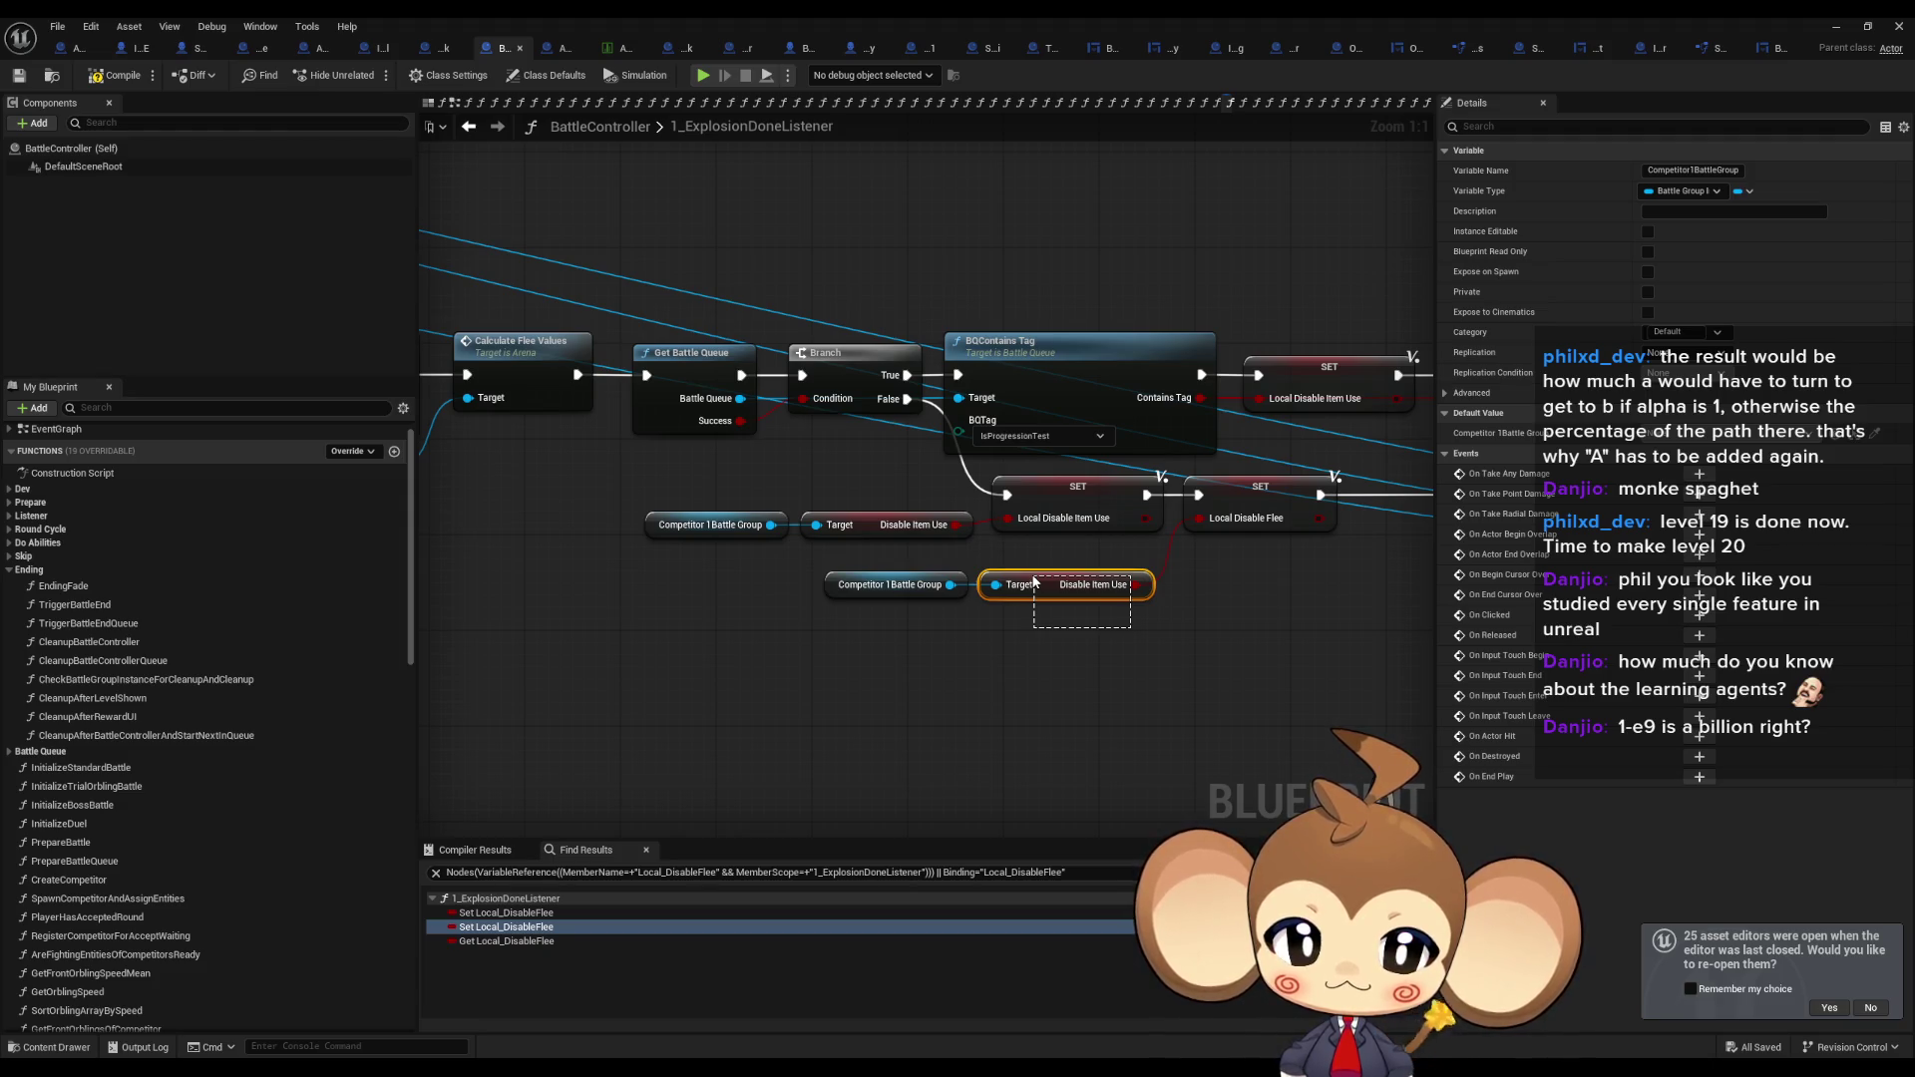
{"action": "left_click_drag", "start_coordinate": [1034, 582], "coordinate": [1037, 584]}
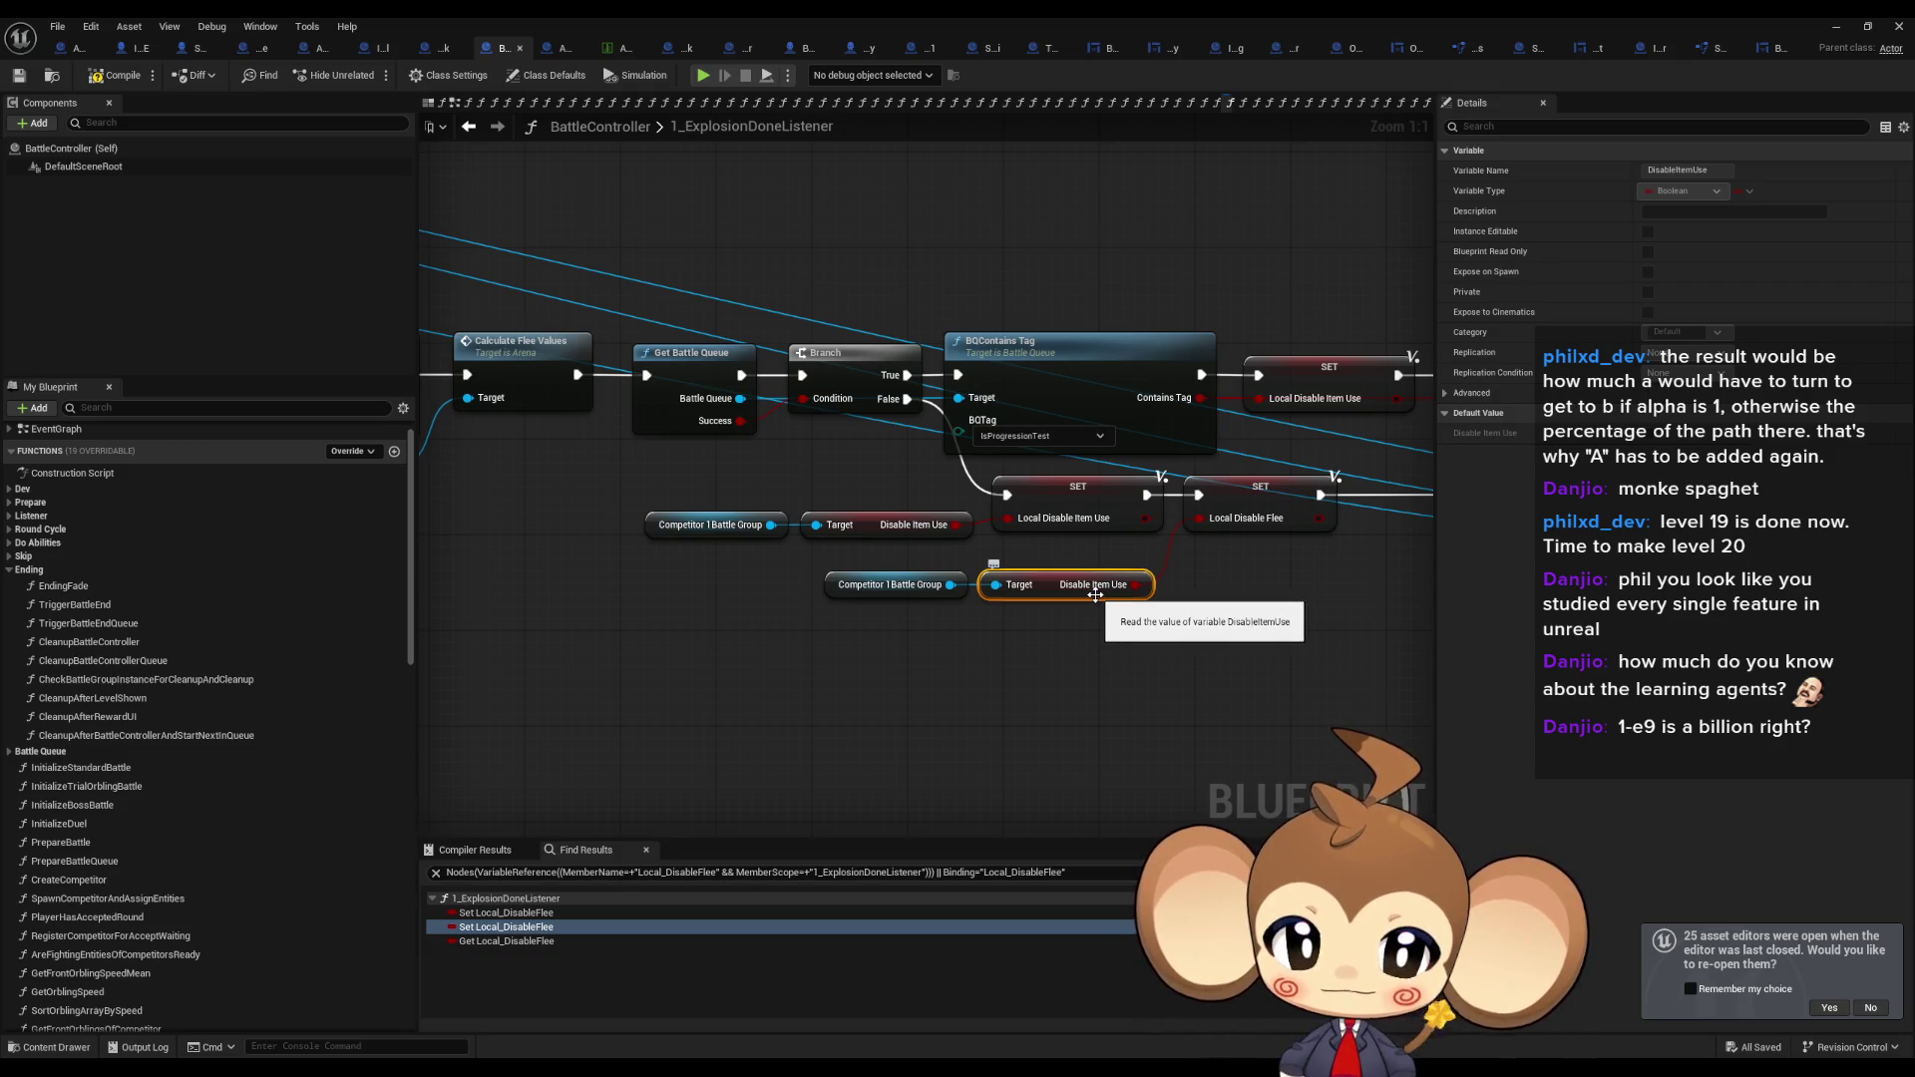
{"action": "left_click_drag", "start_coordinate": [1094, 596], "coordinate": [952, 558]}
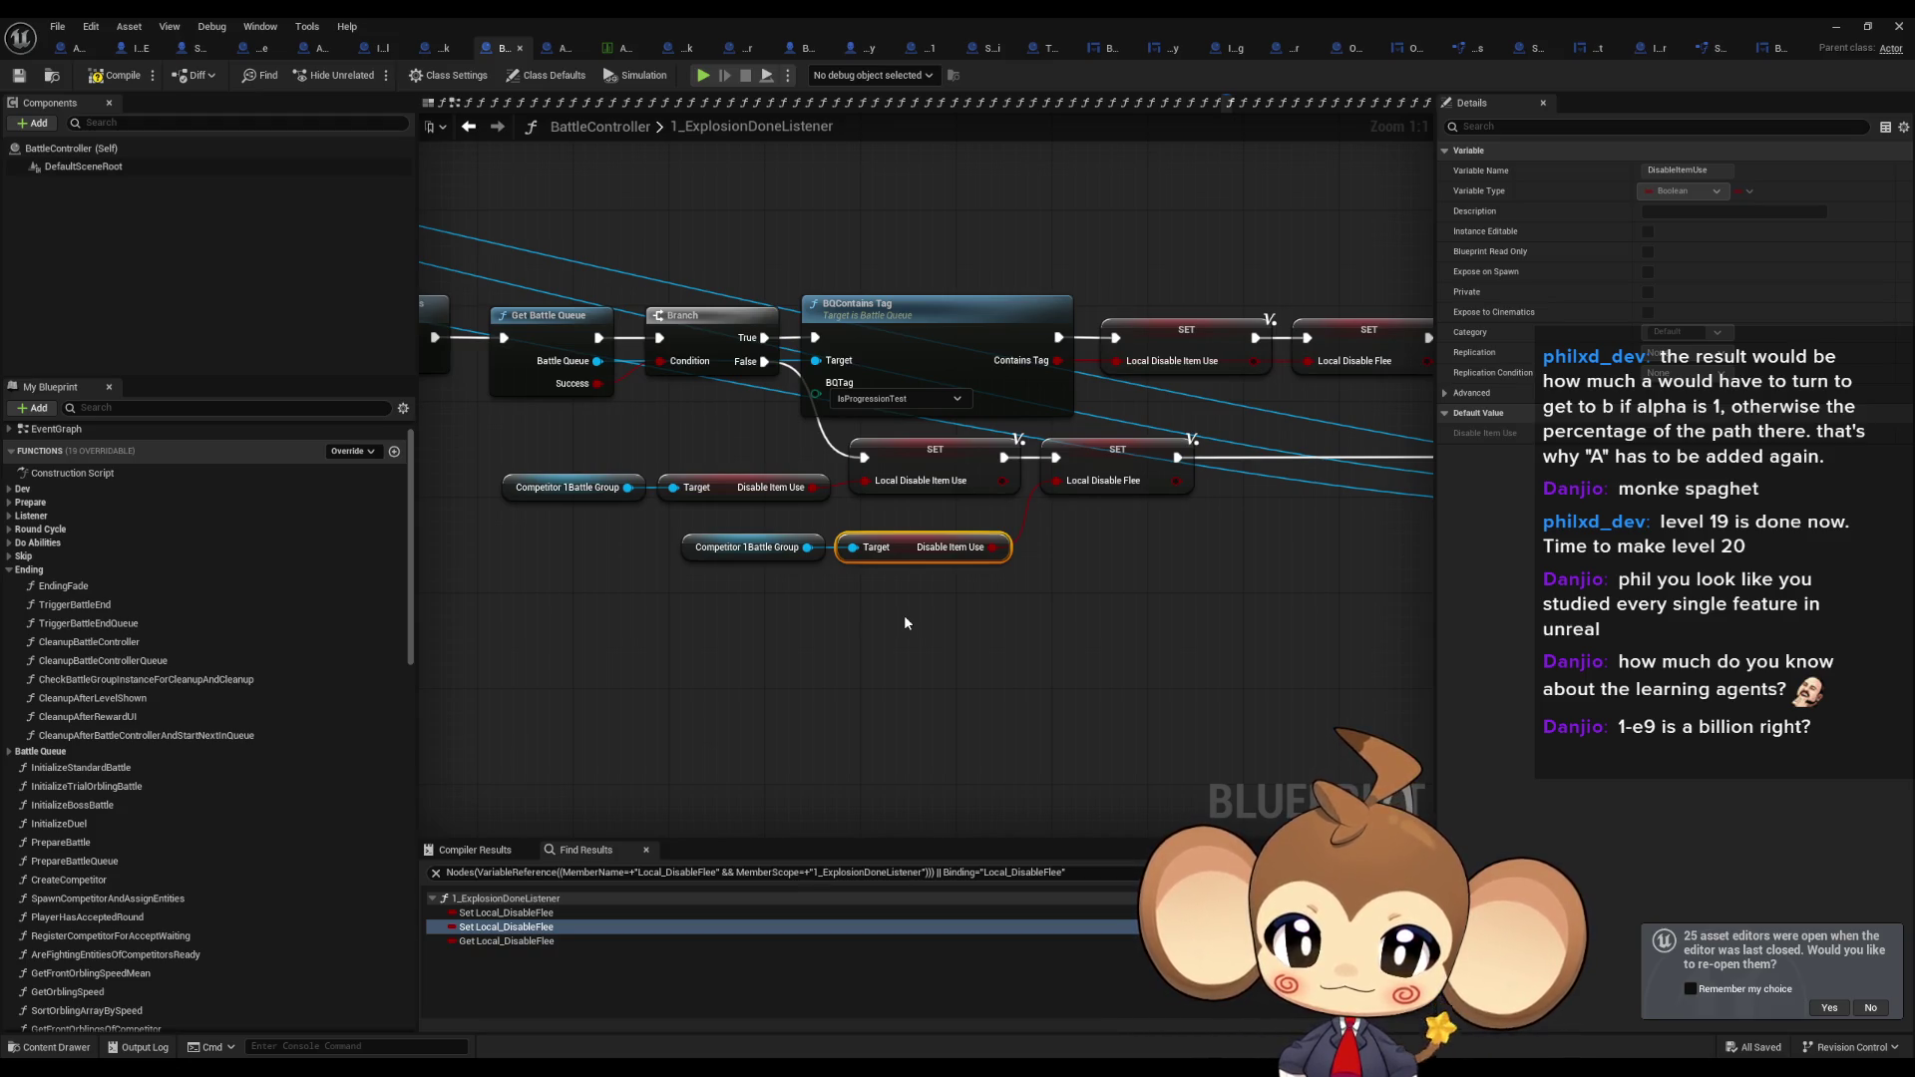
{"action": "left_click_drag", "start_coordinate": [806, 558], "coordinate": [1089, 606]}
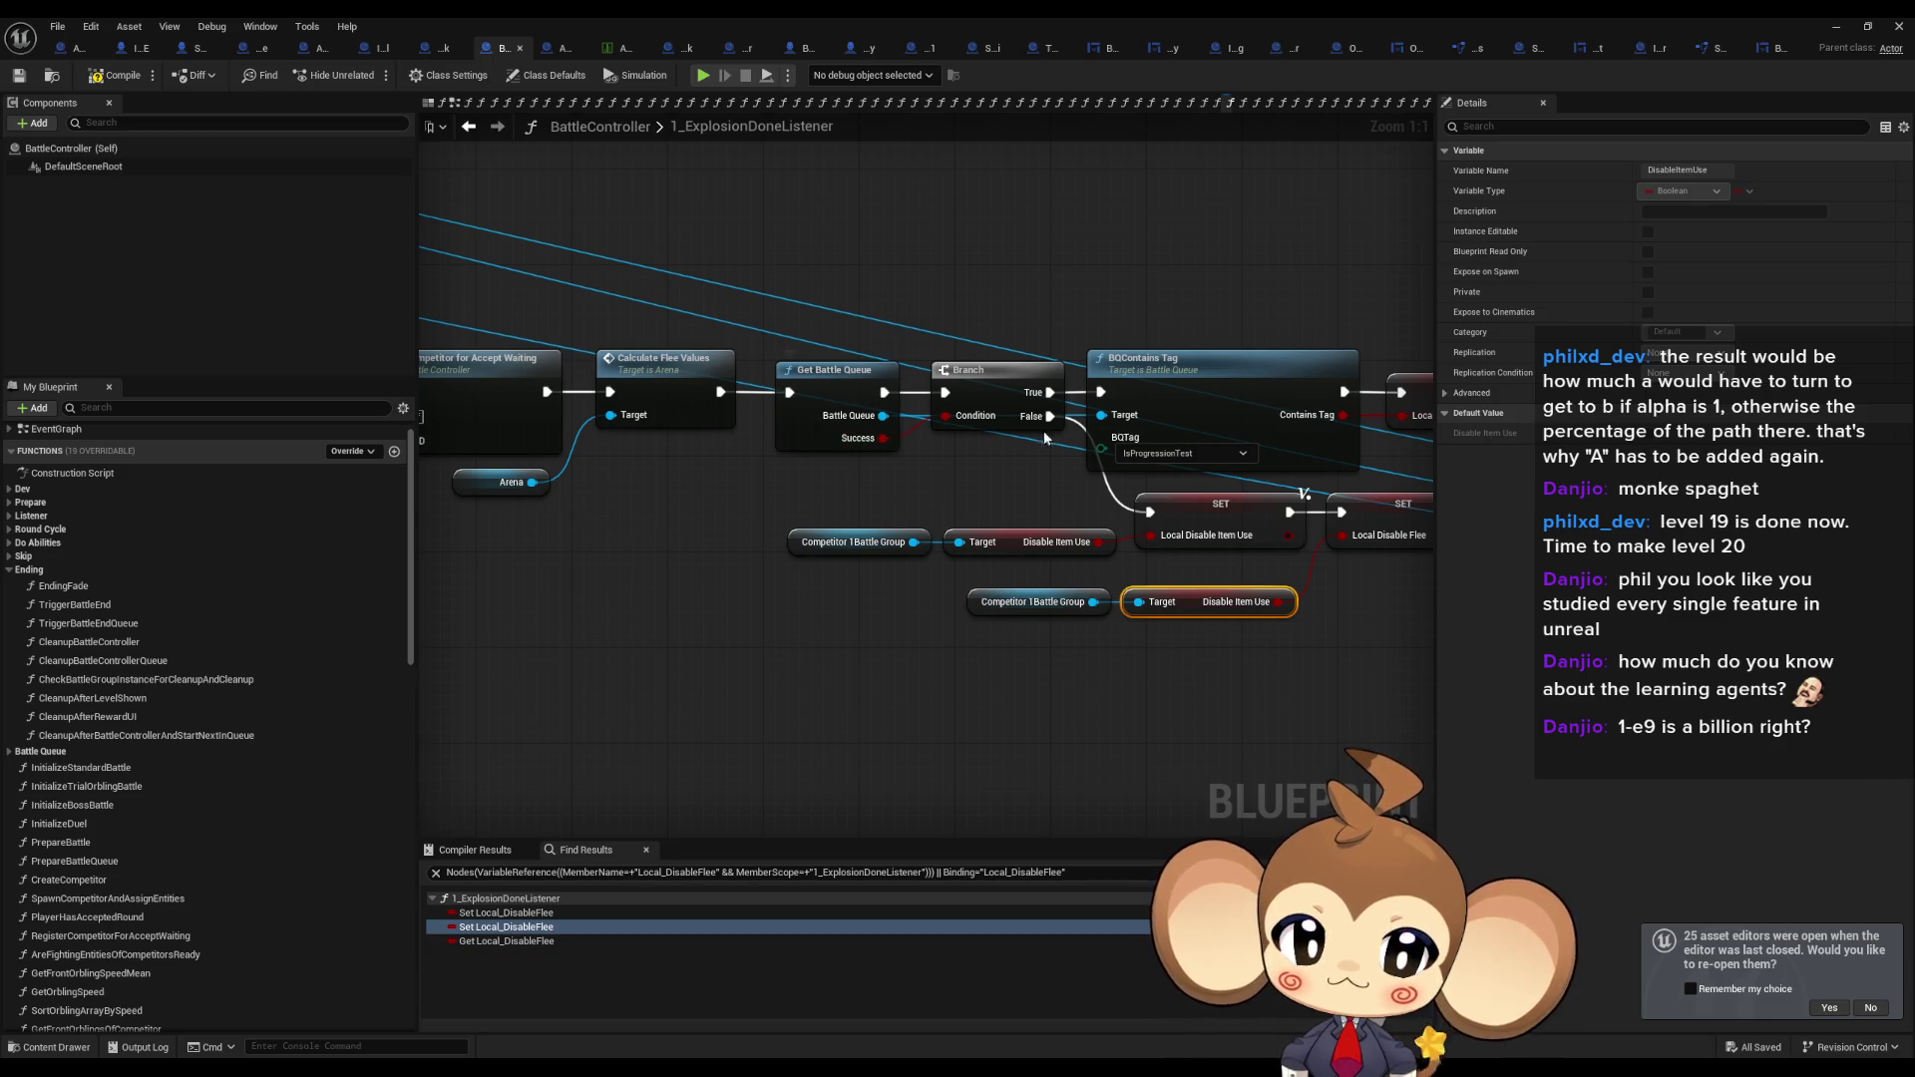
{"action": "left_click_drag", "start_coordinate": [1253, 585], "coordinate": [960, 538]}
{"action": "mouse_move", "coordinate": [800, 555]}
{"action": "left_mouse_down"}
{"action": "mouse_move", "coordinate": [877, 641]}
{"action": "mouse_move", "coordinate": [898, 624]}
{"action": "left_mouse_up"}
Add a Get Disable Flee node from Competitor 1Battle Group and wire it into SET Local Disable Flee.
{"action": "type", "text": "disabl"}
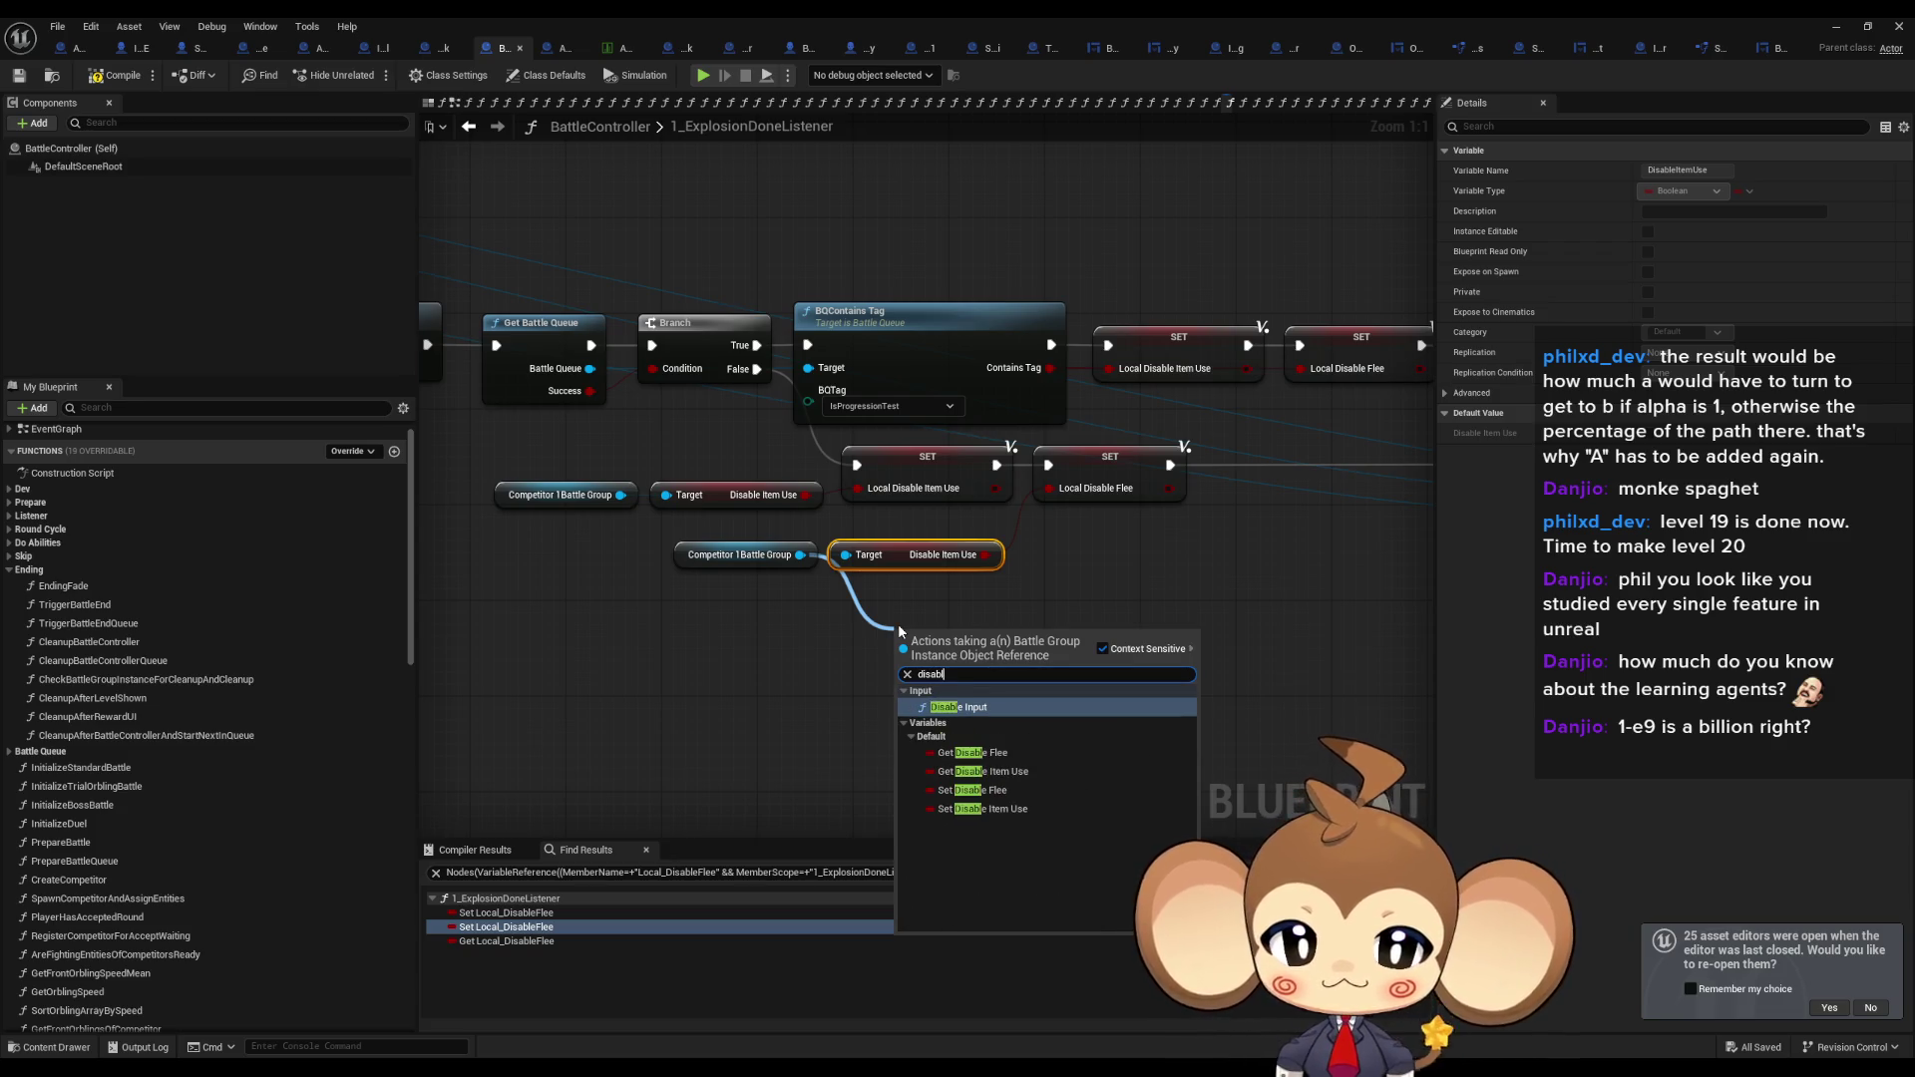
{"action": "type", "text": "e f"}
{"action": "key", "text": "Return"}
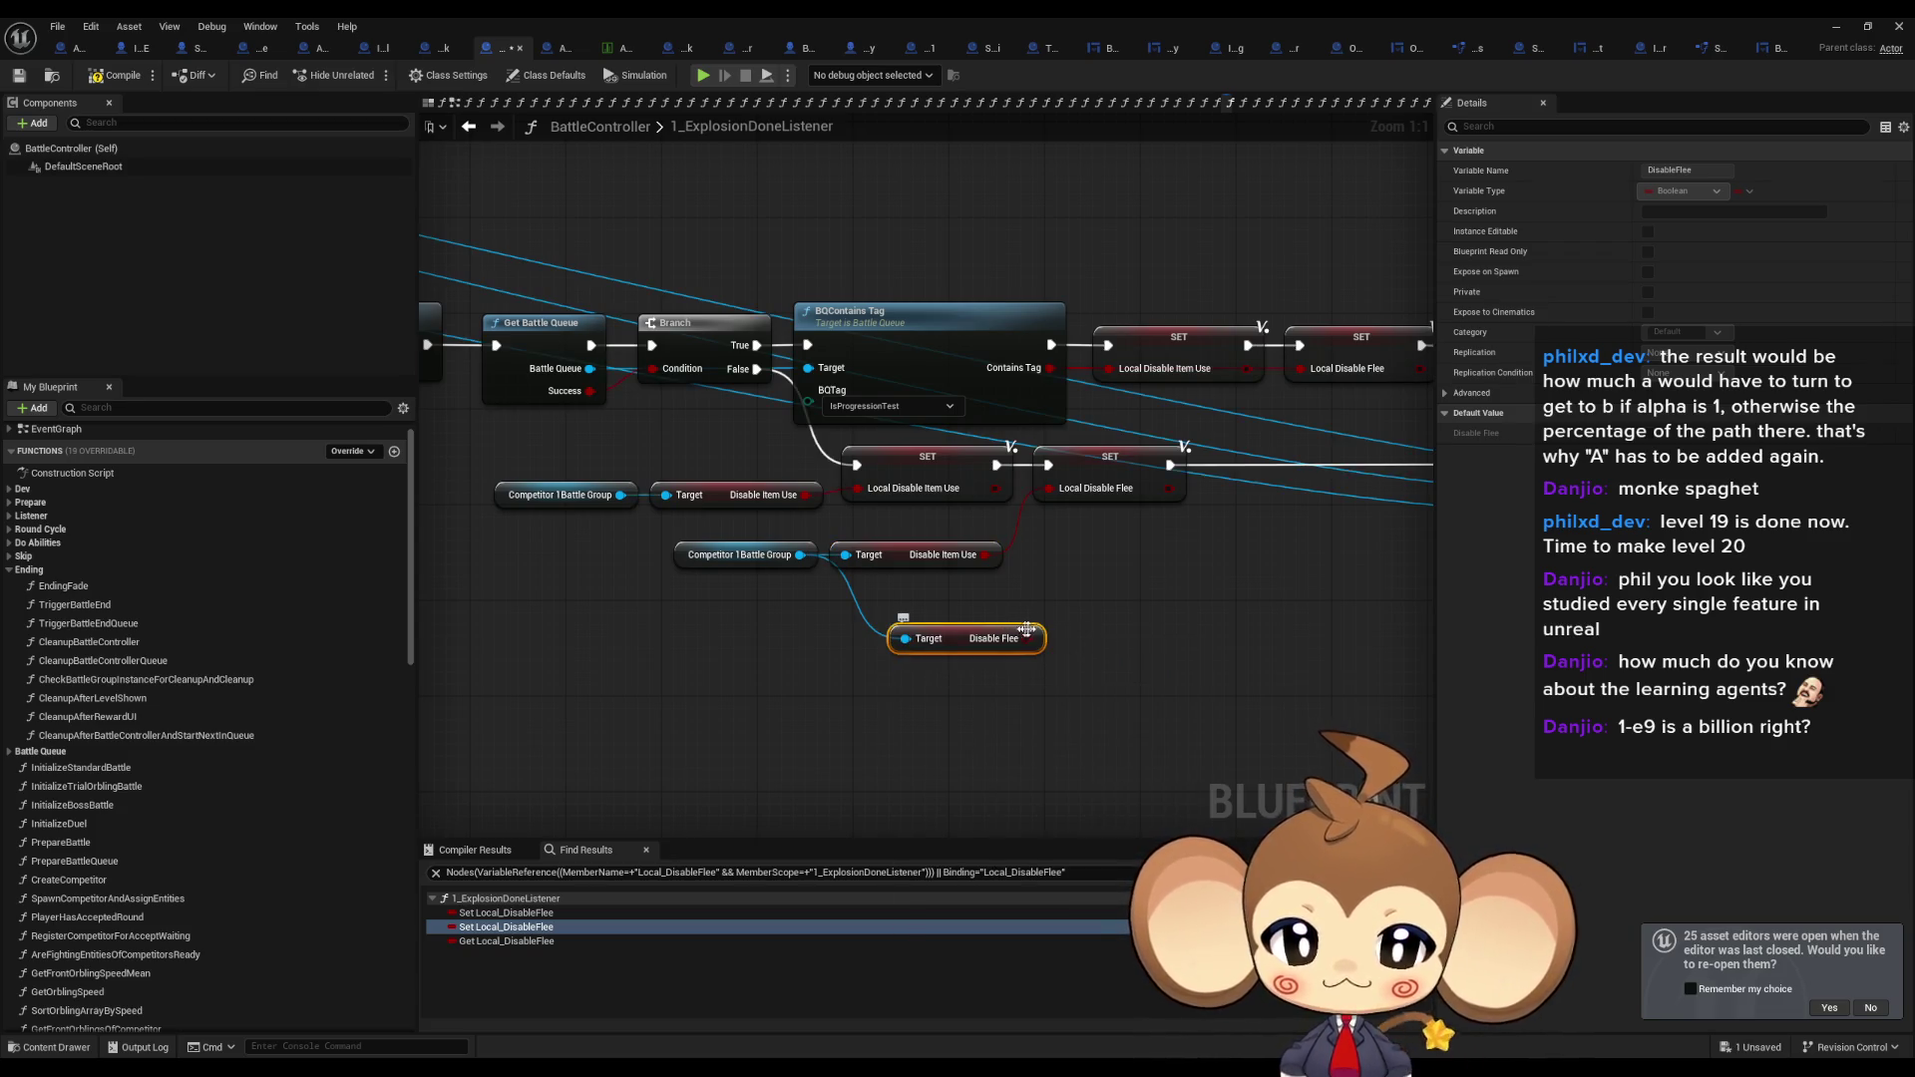
{"action": "left_click_drag", "start_coordinate": [1034, 639], "coordinate": [1050, 492]}
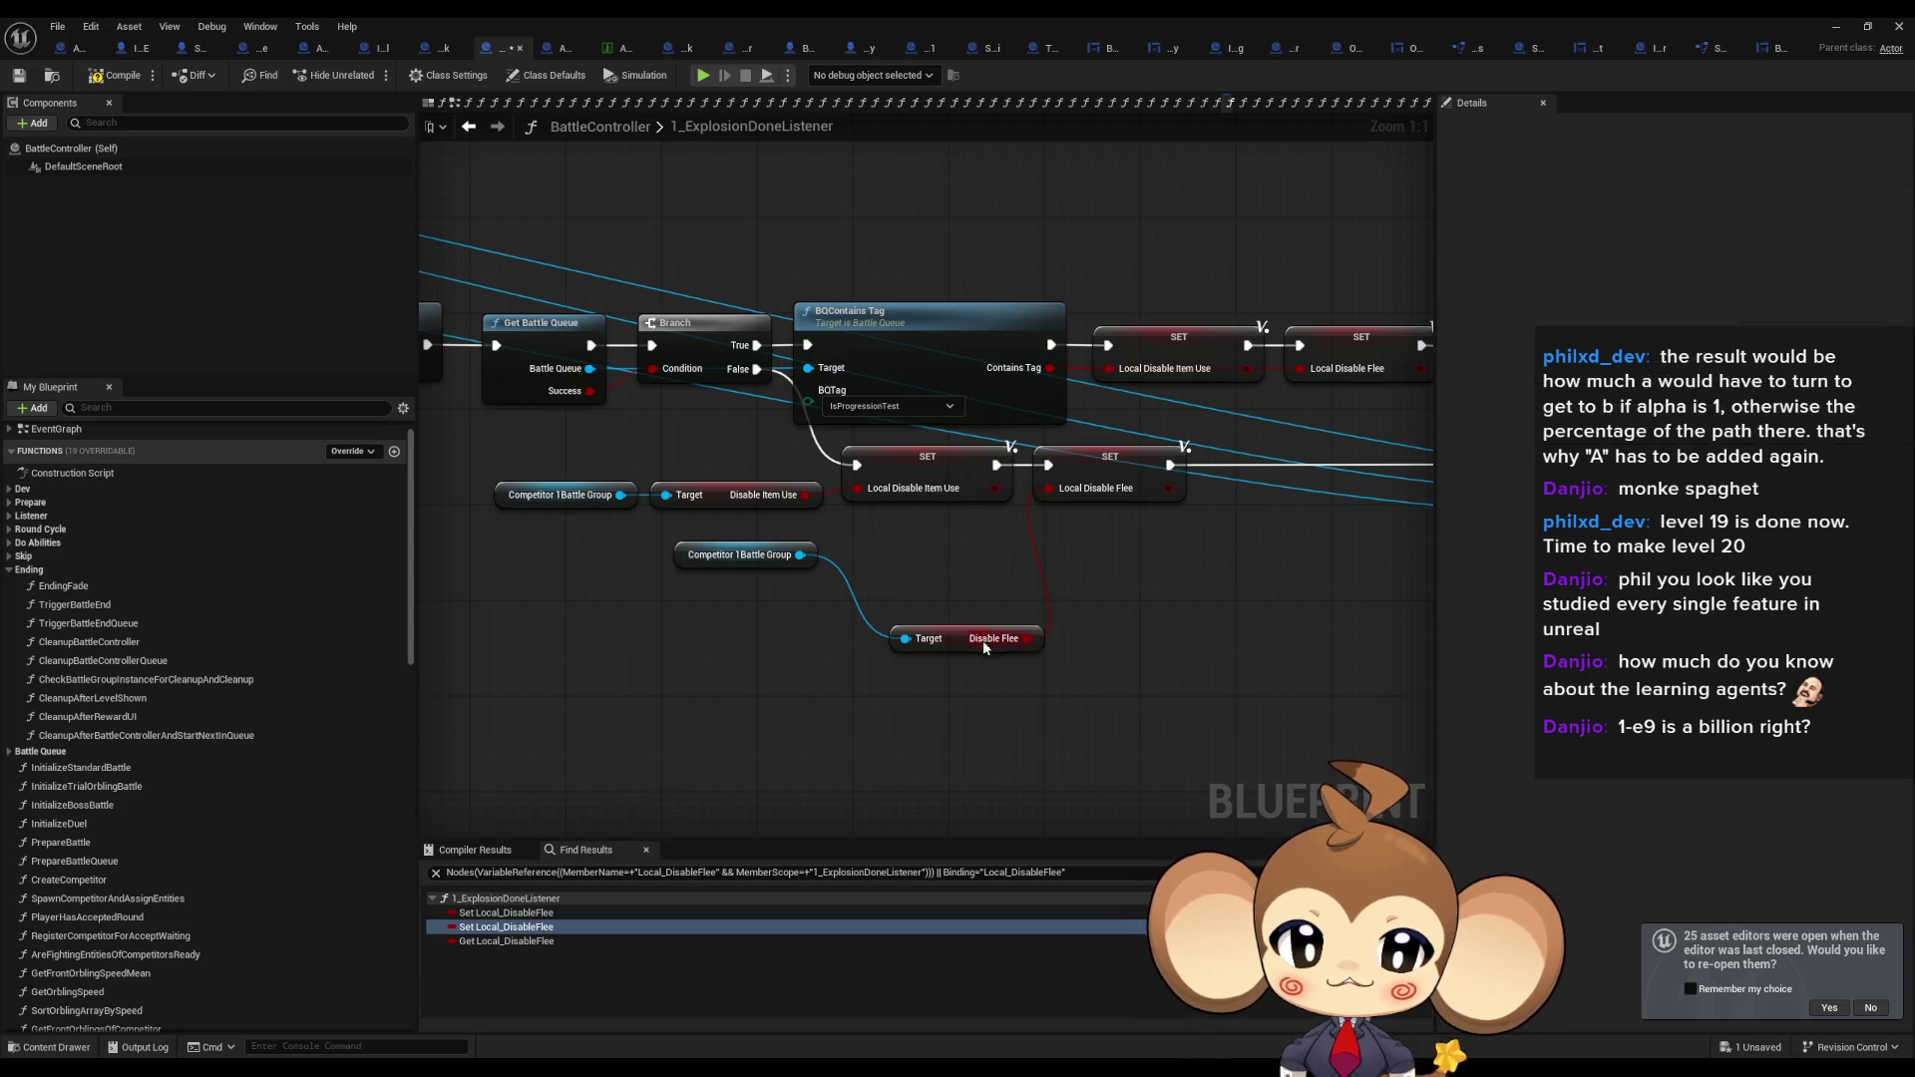
{"action": "left_click_drag", "start_coordinate": [984, 641], "coordinate": [889, 563]}
{"action": "left_click", "coordinate": [1062, 691]}
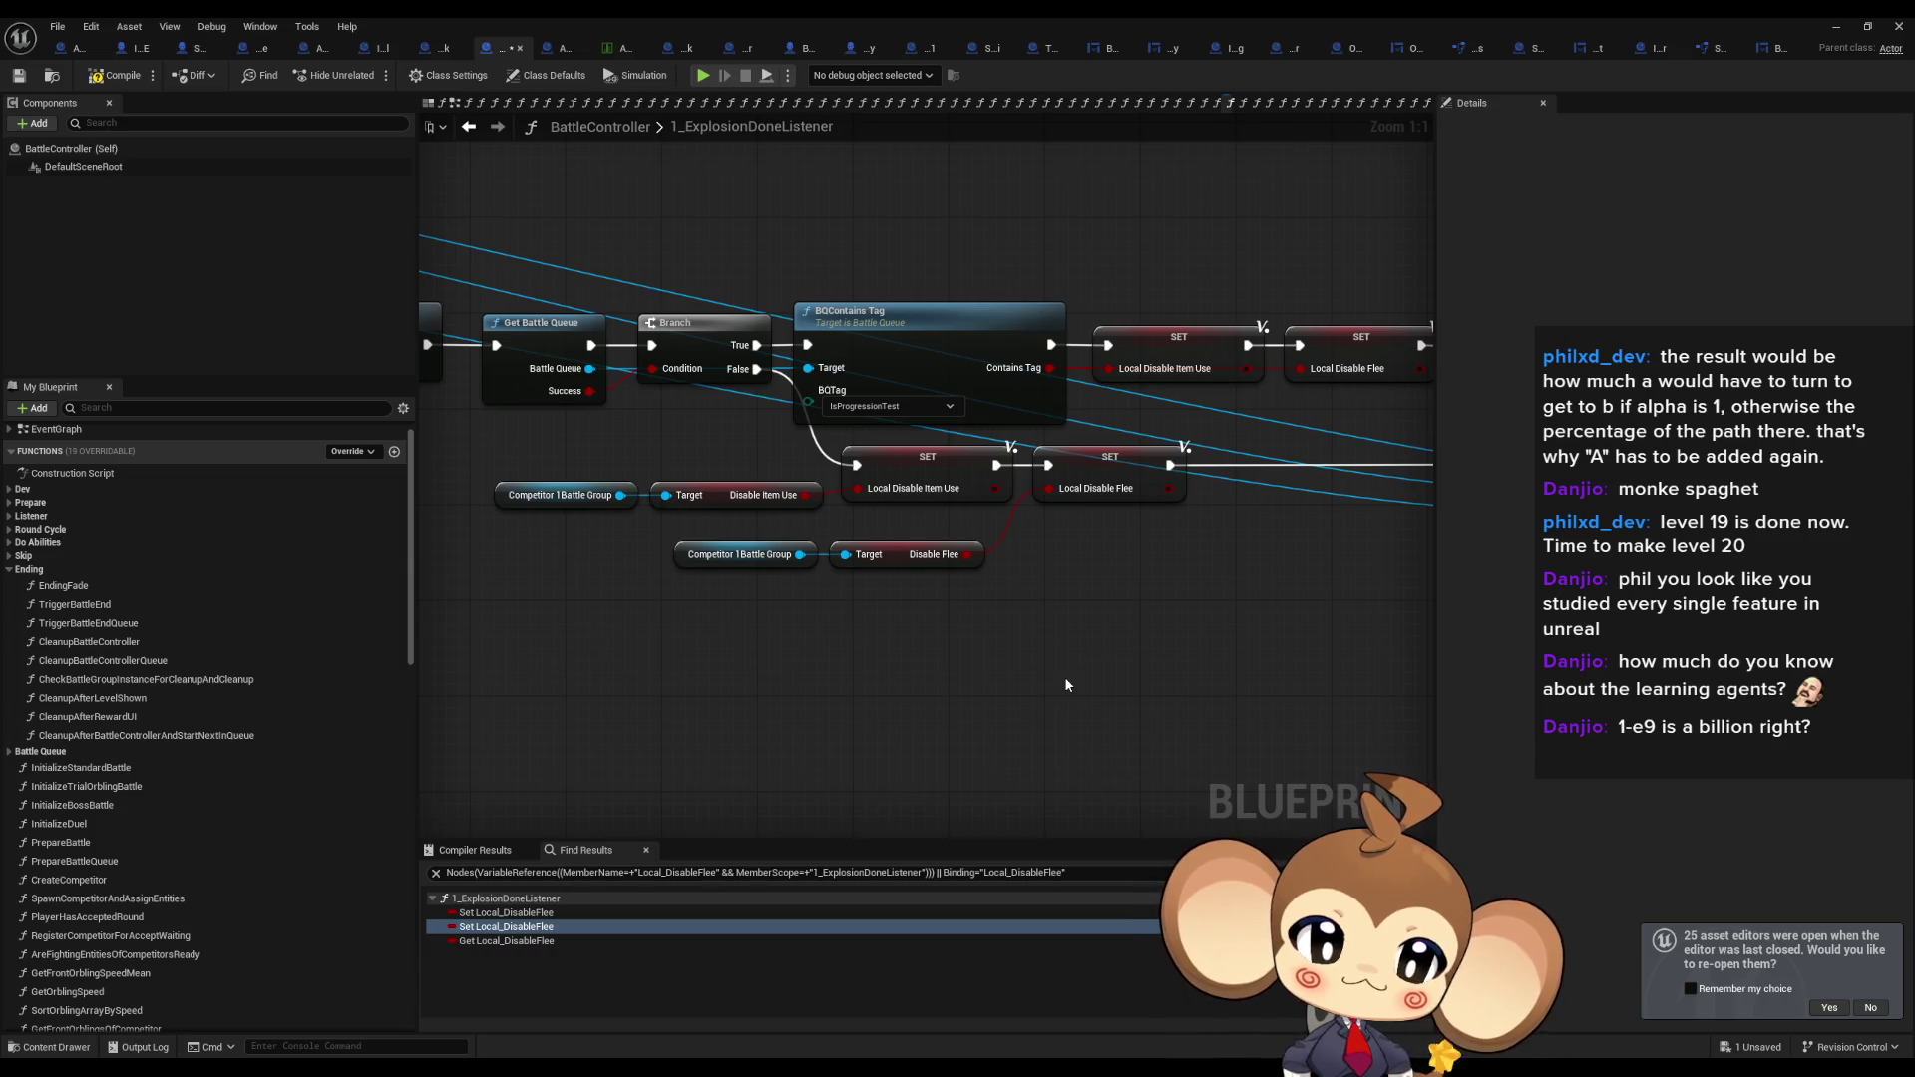
Check the SET Local Disable Flee node, then shrink the blueprint window to reveal the level editor.
{"action": "left_click", "coordinate": [1137, 491]}
{"action": "left_click", "coordinate": [126, 104]}
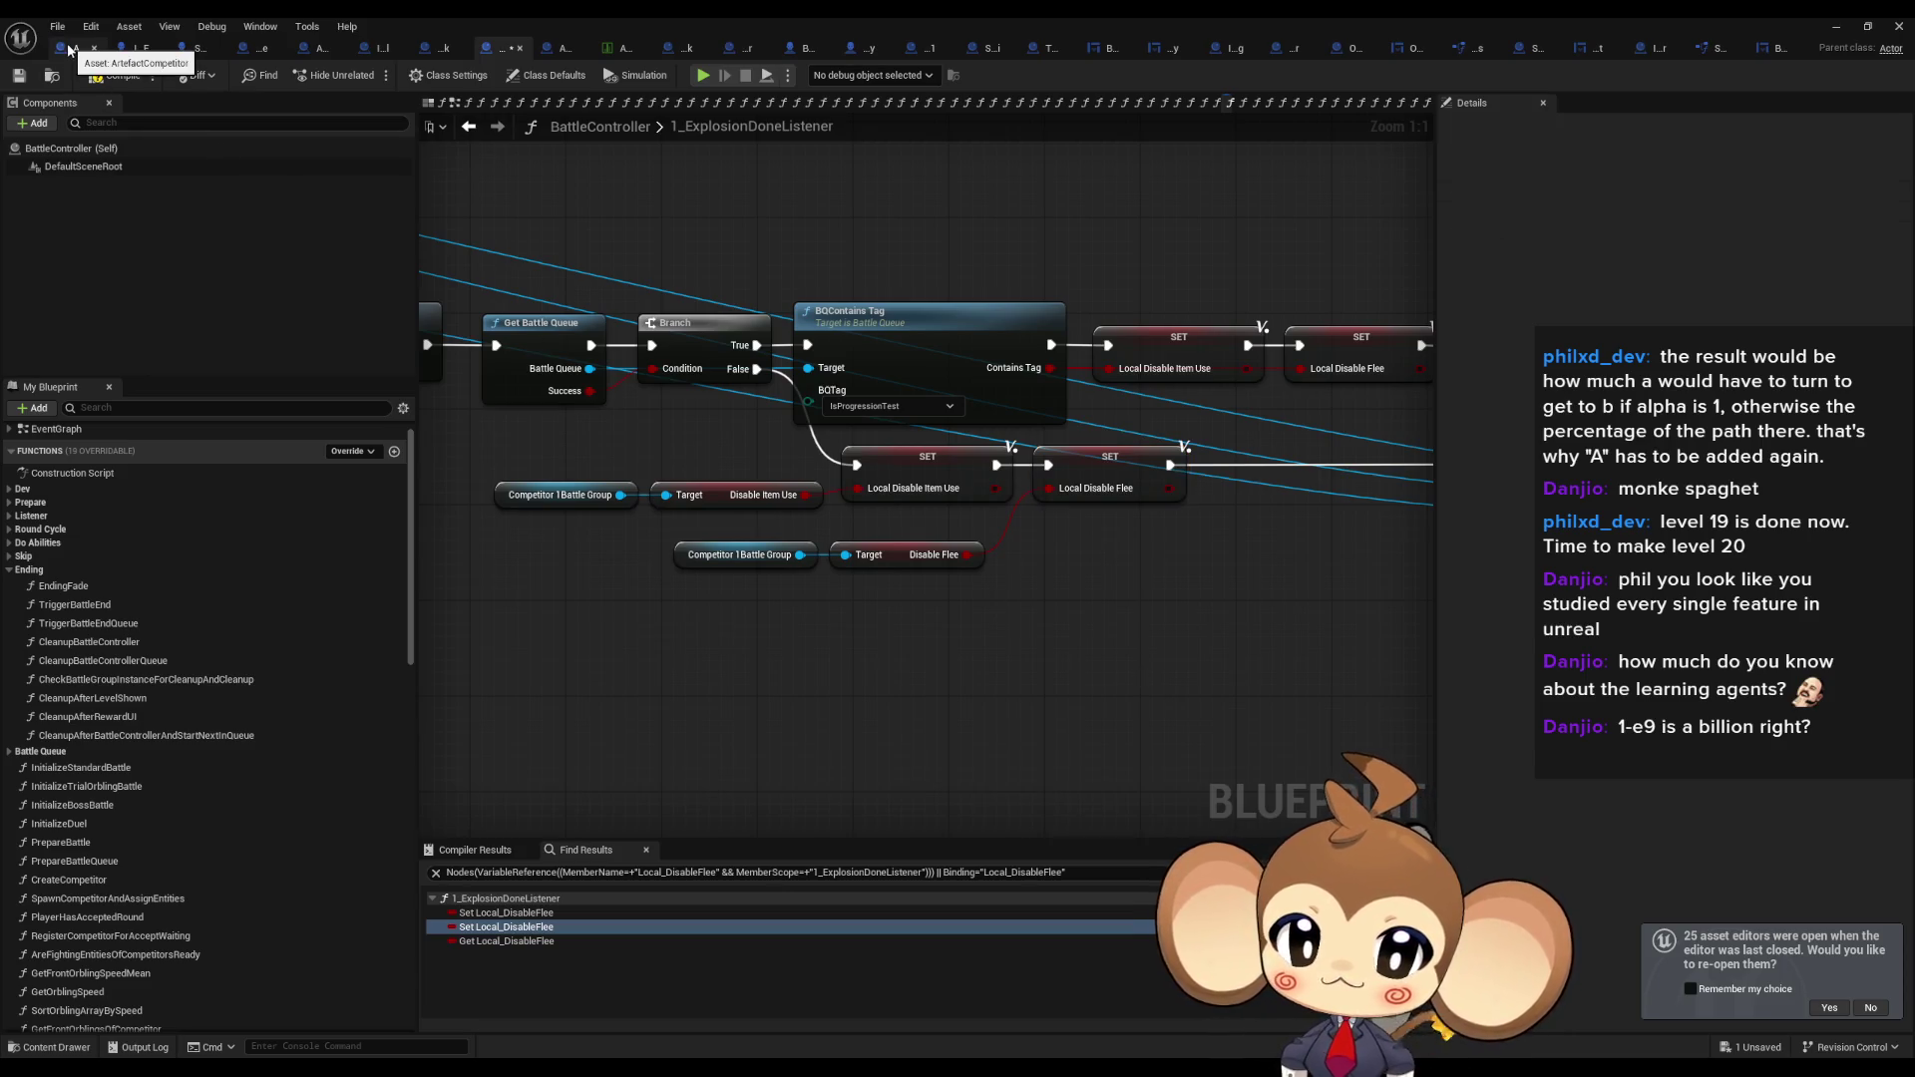
{"action": "double_click", "coordinate": [914, 33]}
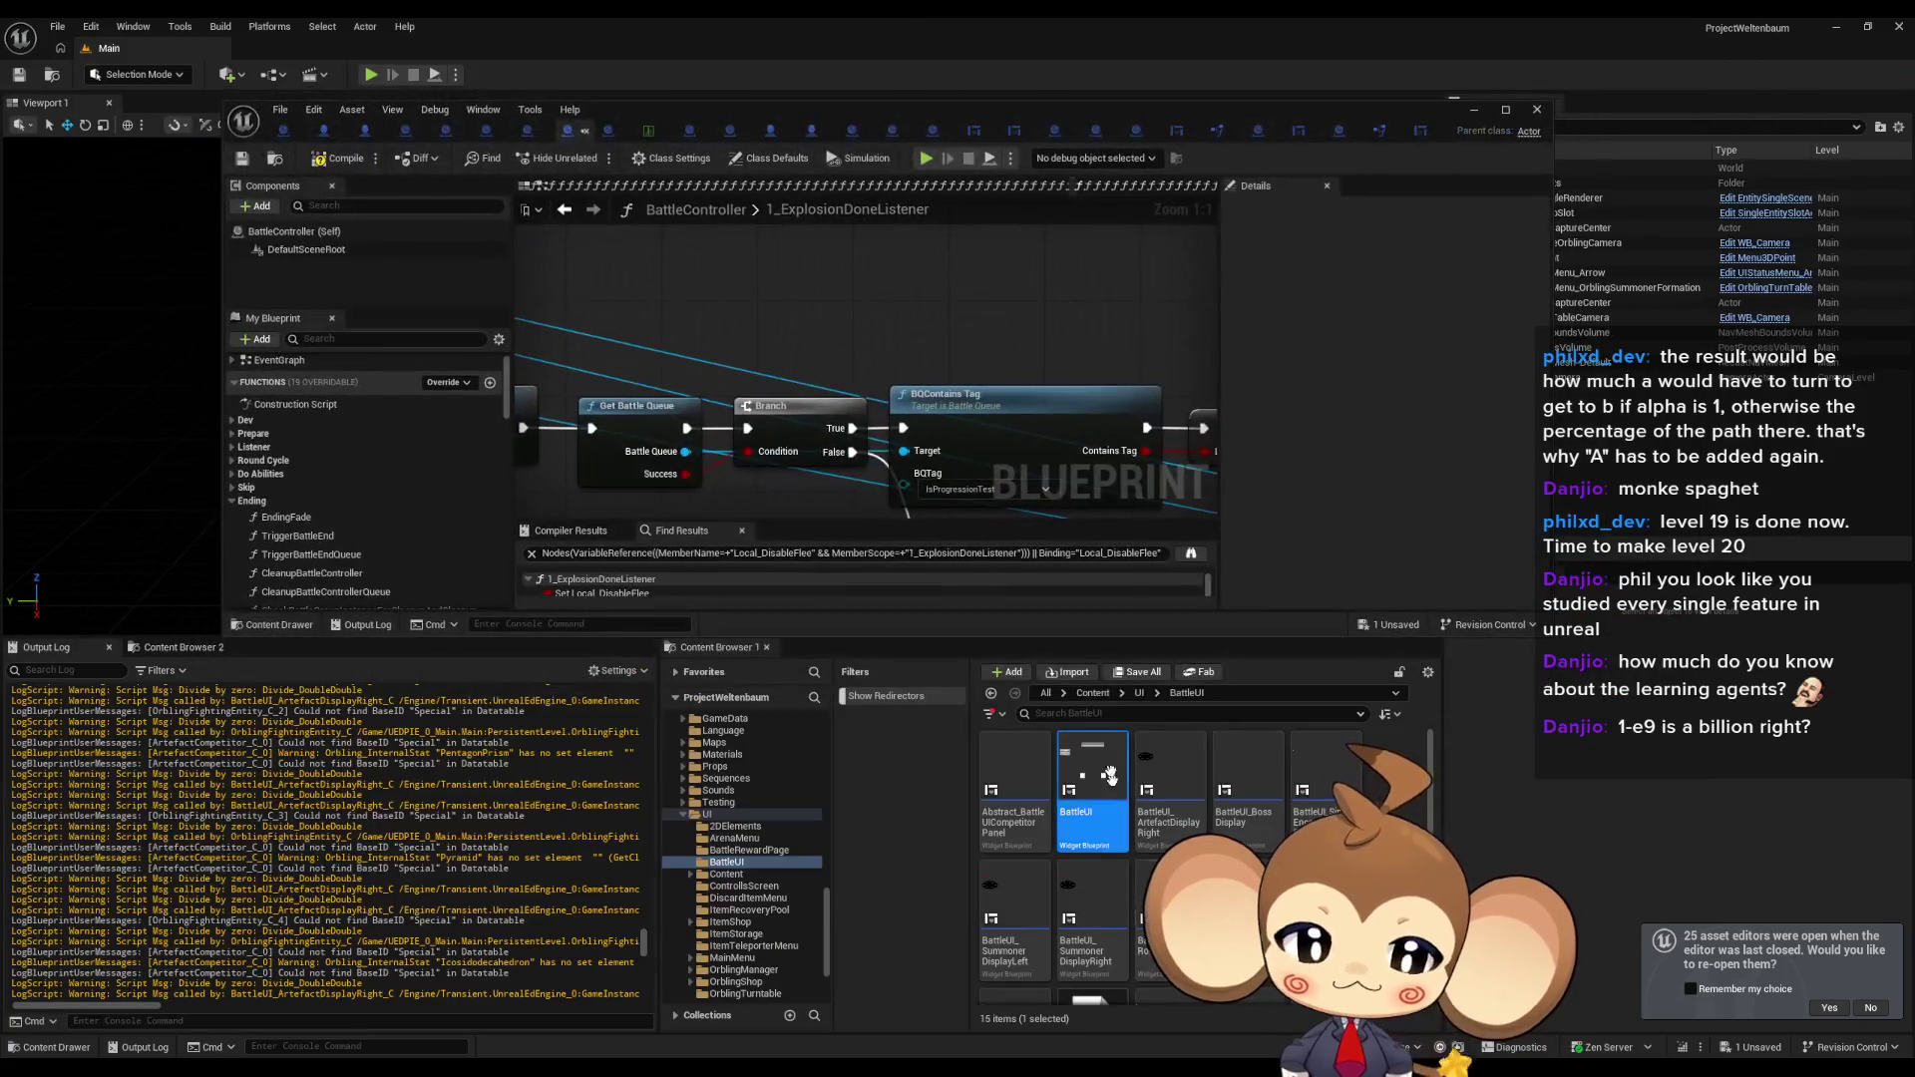
Browse from the Content root to Blueprints/BattleSystem/Competitors in the content browser.
{"action": "left_click", "coordinate": [1083, 692]}
{"action": "double_click", "coordinate": [1166, 790]}
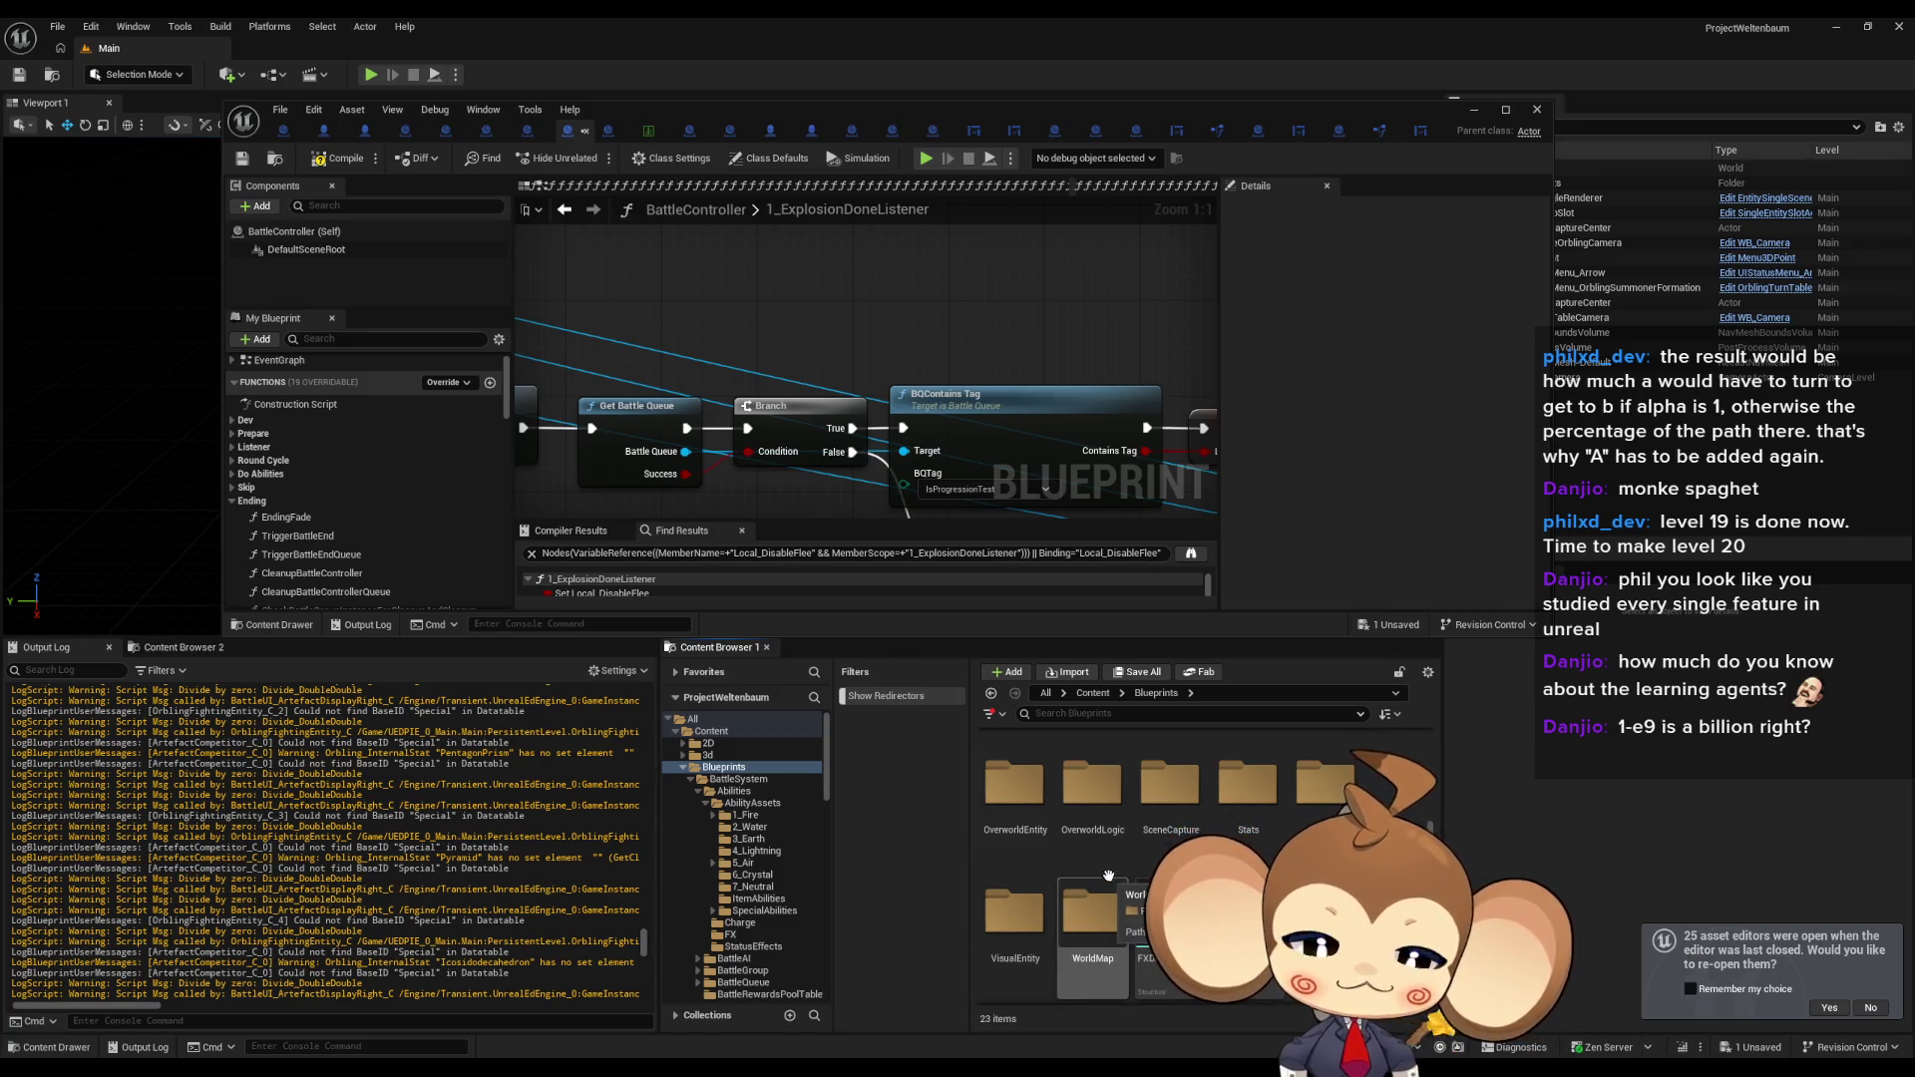
{"action": "scroll", "coordinate": [1087, 838], "scroll_direction": "up", "scroll_amount": 5}
{"action": "double_click", "coordinate": [1023, 771]}
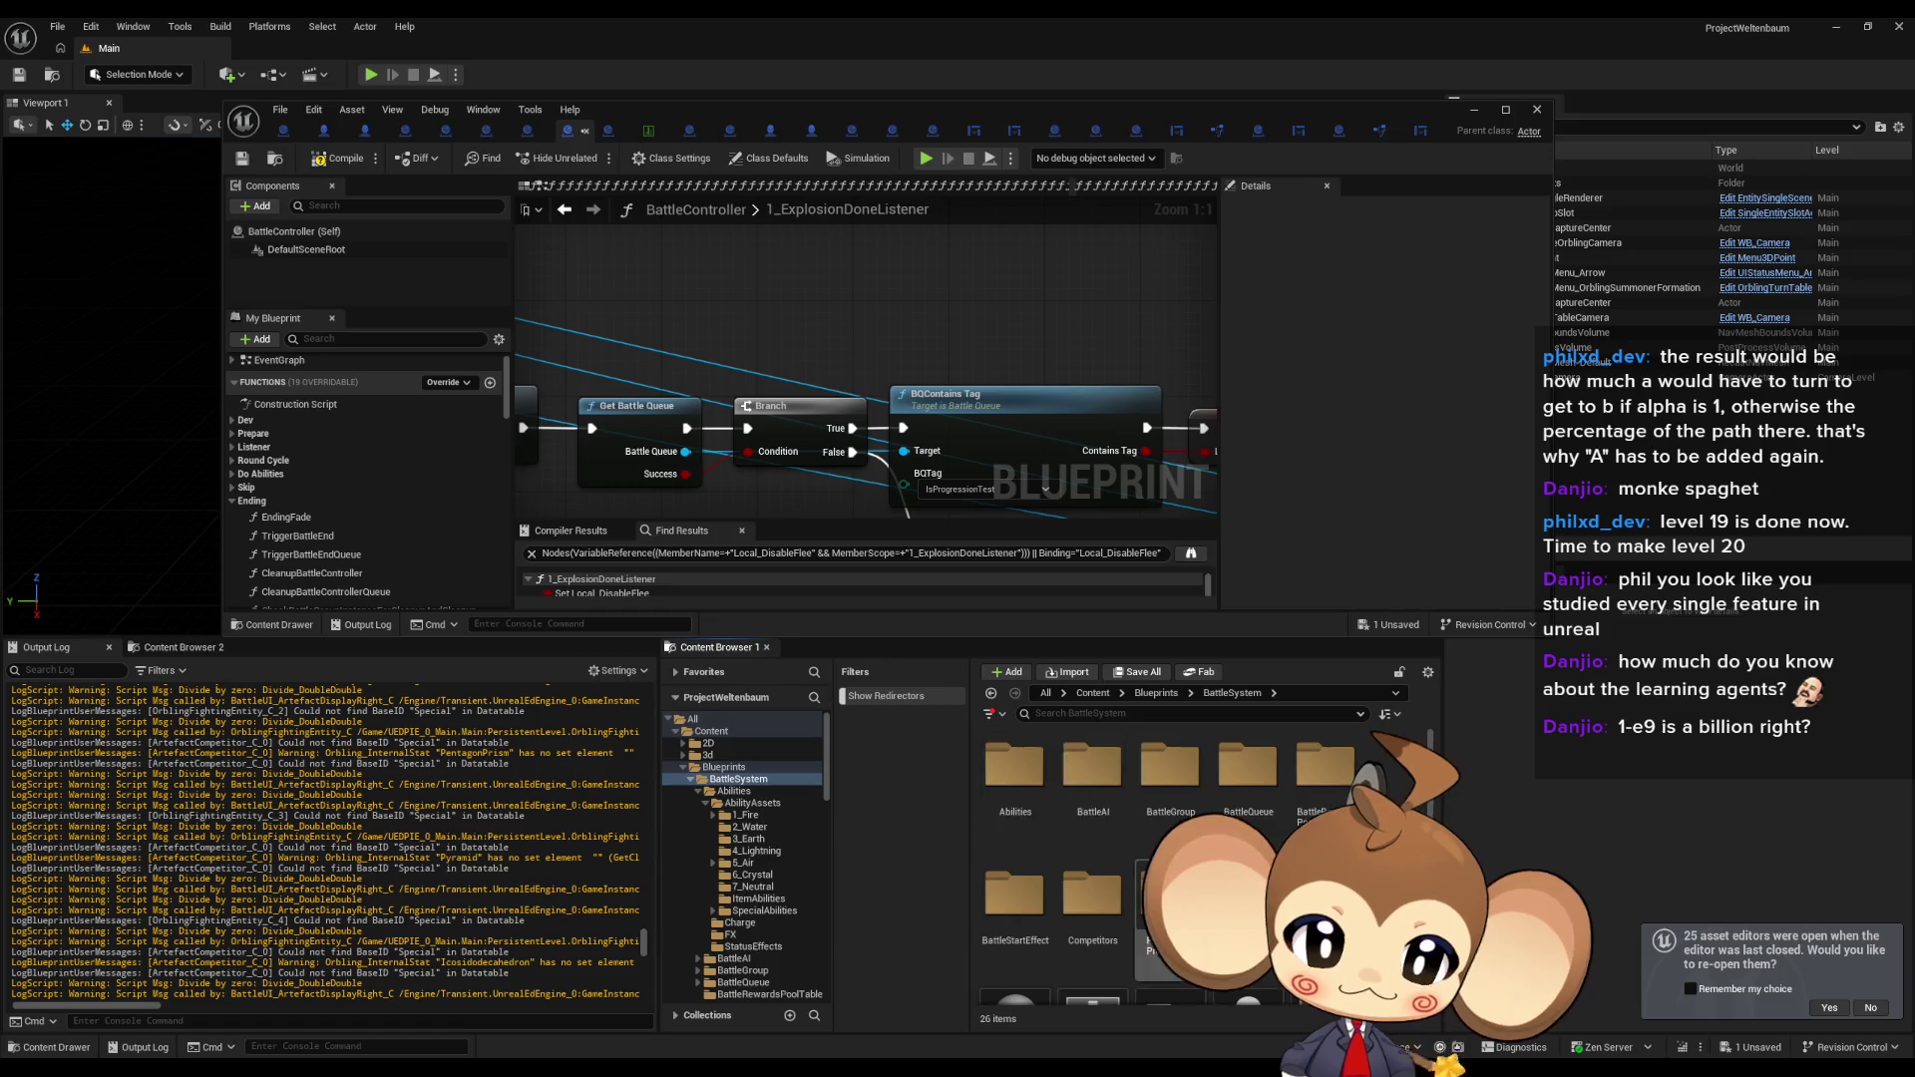
{"action": "left_click", "coordinate": [1090, 763]}
{"action": "double_click", "coordinate": [1089, 763]}
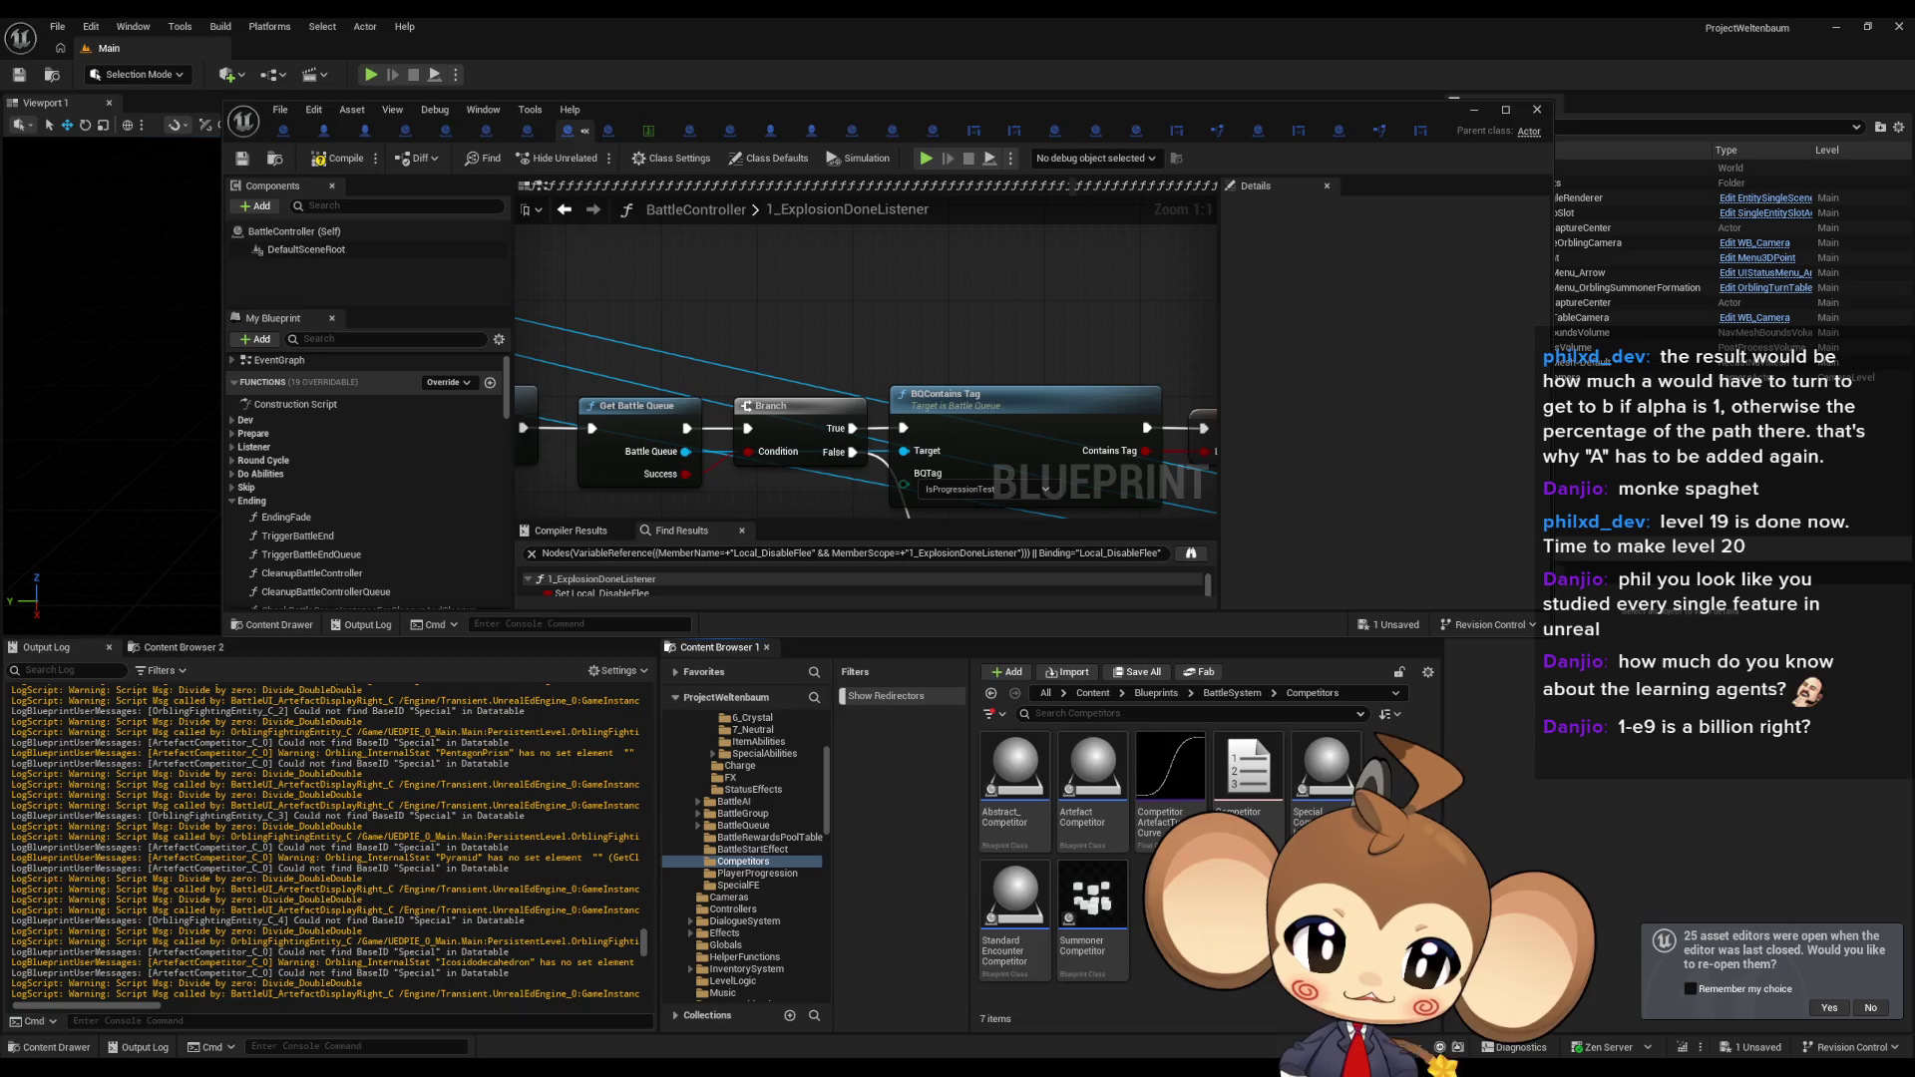
Open the Special Competitor blueprint and maximize the blueprint editor to full screen.
{"action": "left_click", "coordinate": [1334, 791]}
{"action": "double_click", "coordinate": [1334, 791]}
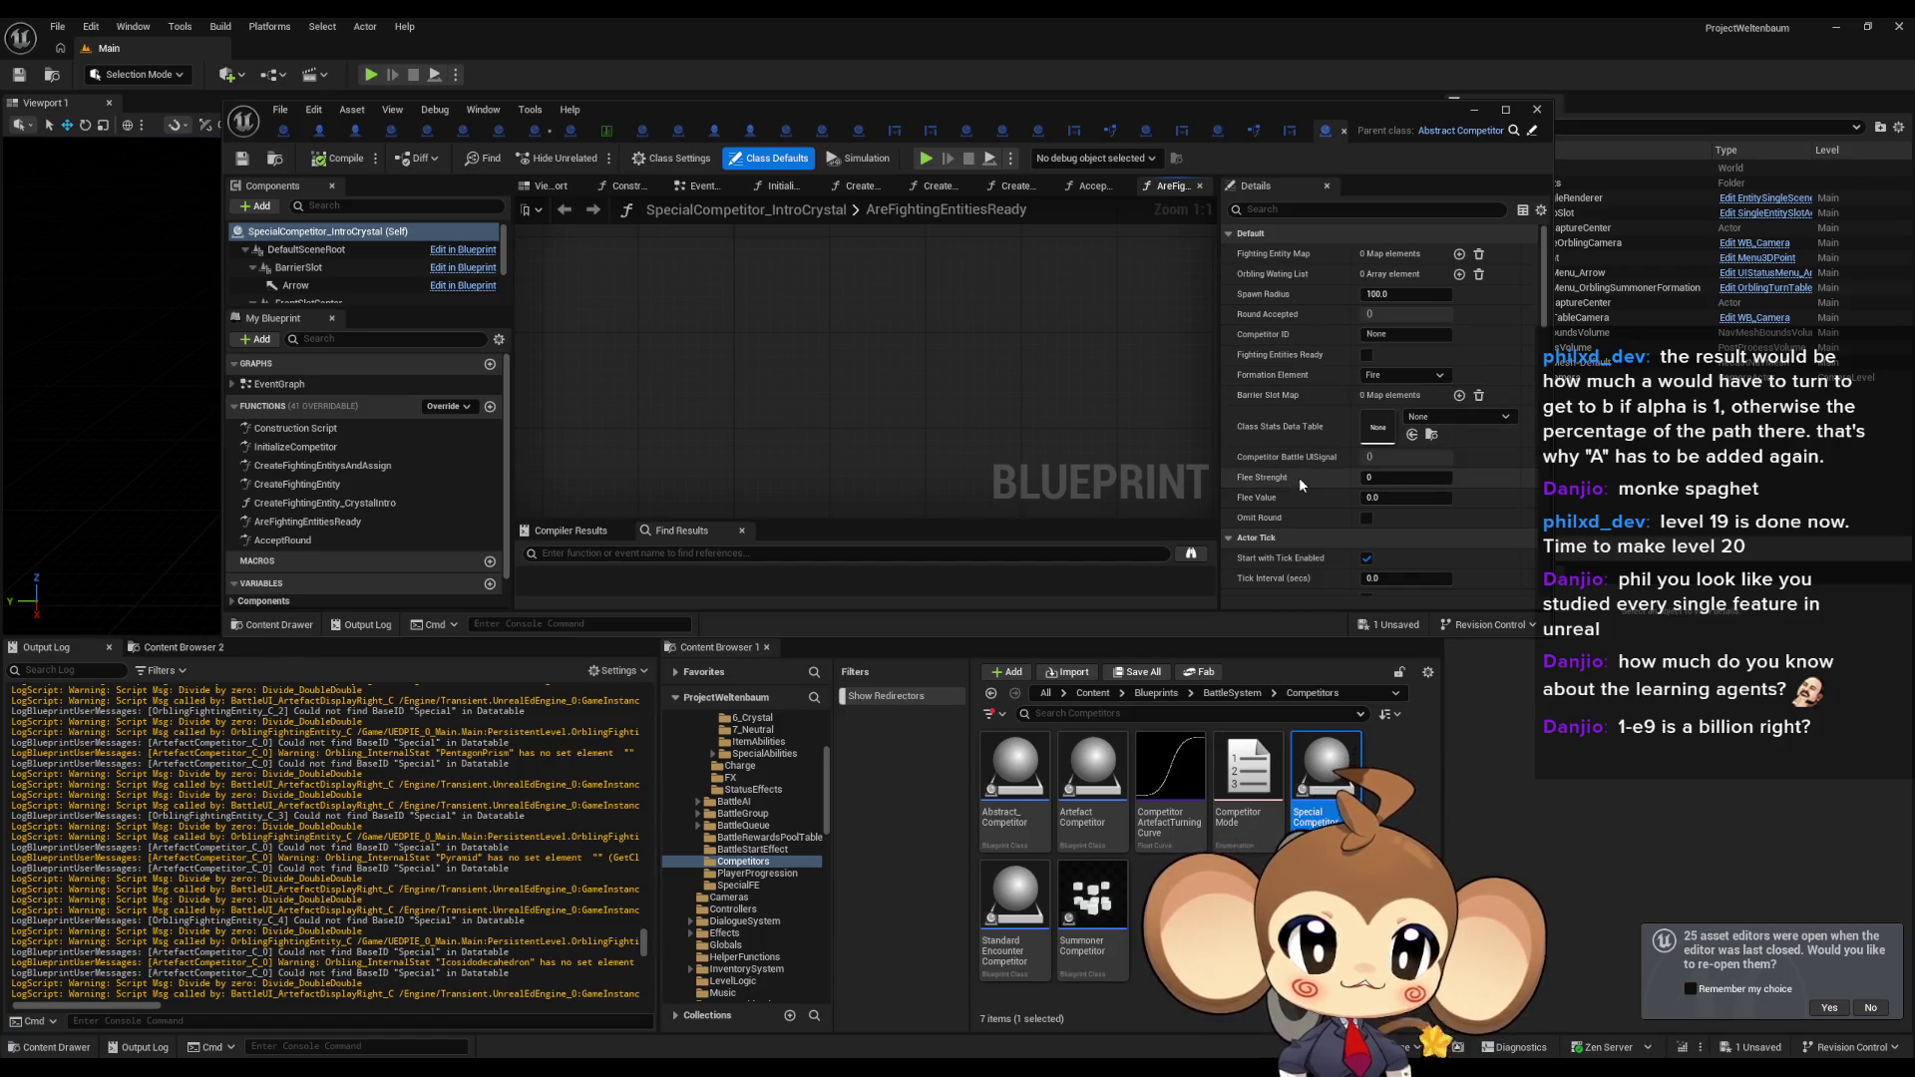
{"action": "double_click", "coordinate": [978, 106]}
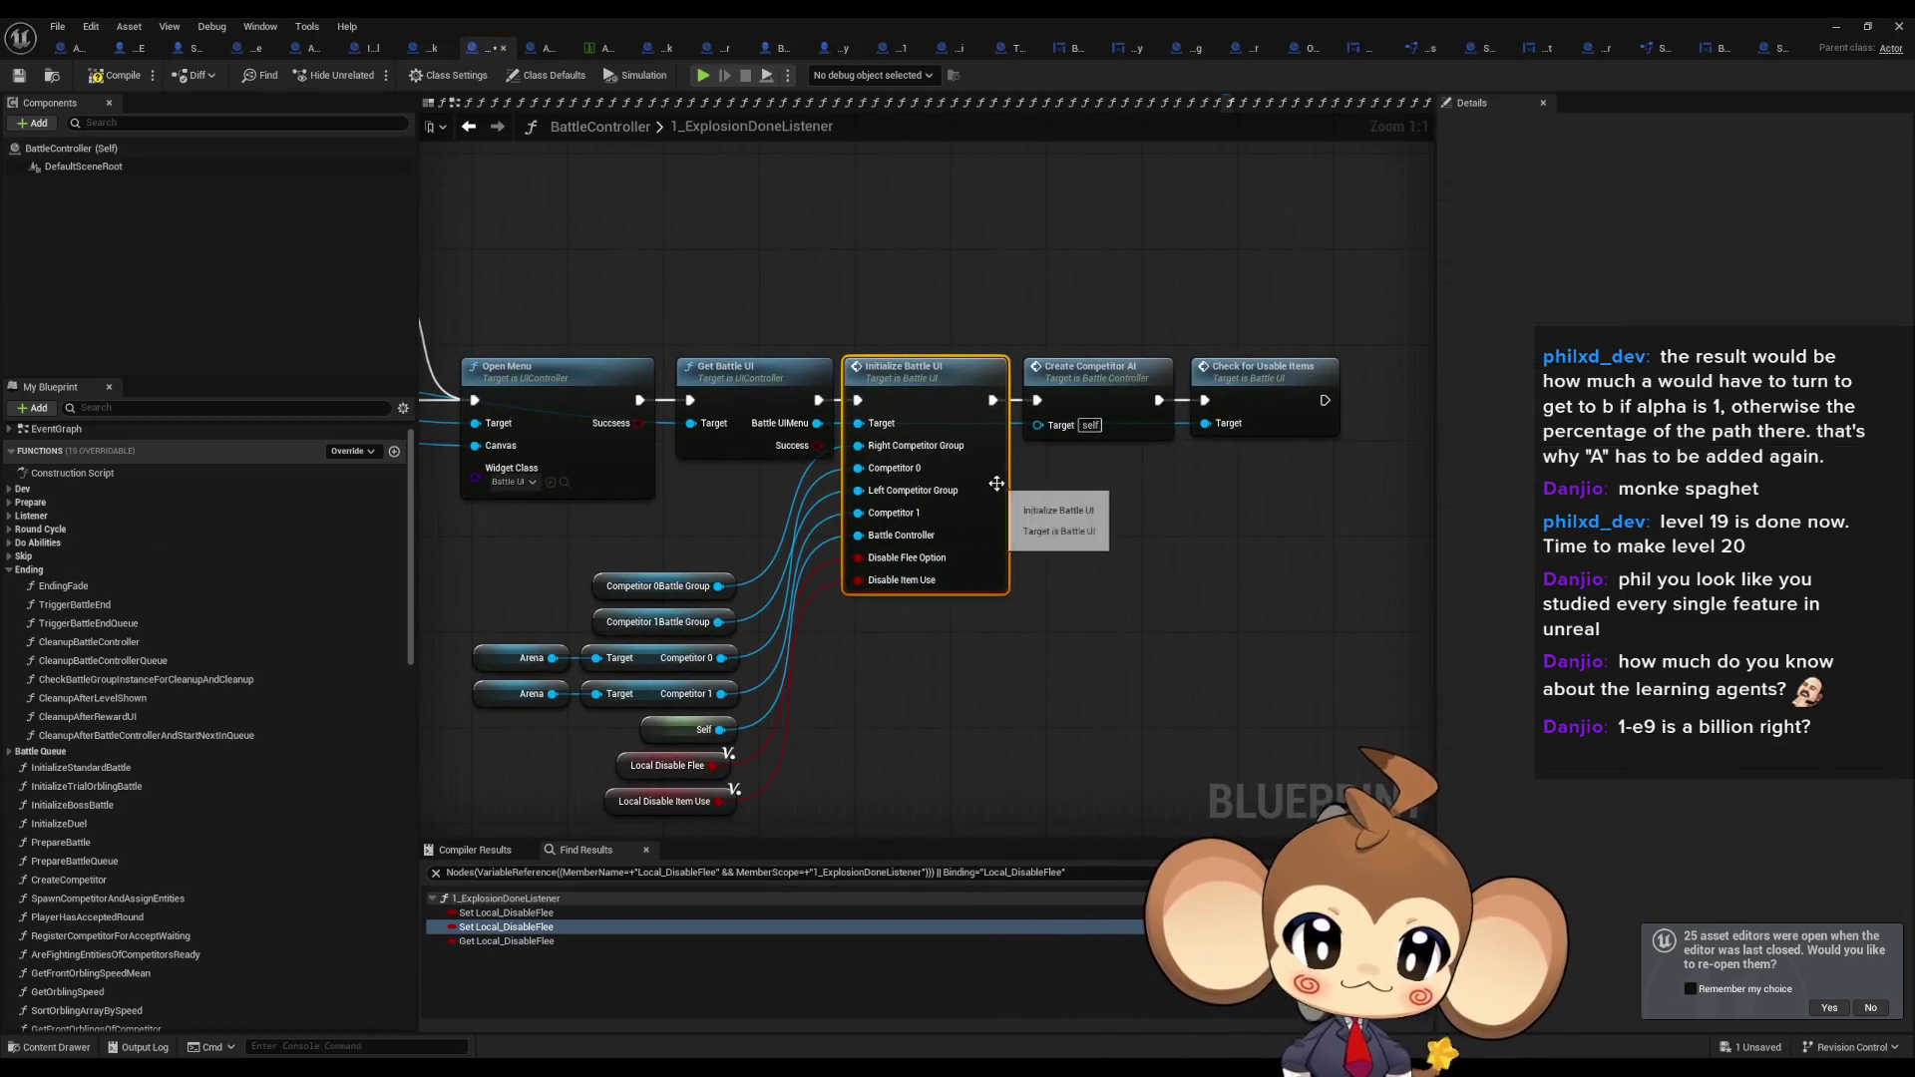
Pan to the Local Disable Flee setters, restore the editor, and browse to Blueprints/BattleSystem/BattleGroup.
{"action": "left_click_drag", "start_coordinate": [775, 518], "coordinate": [944, 575]}
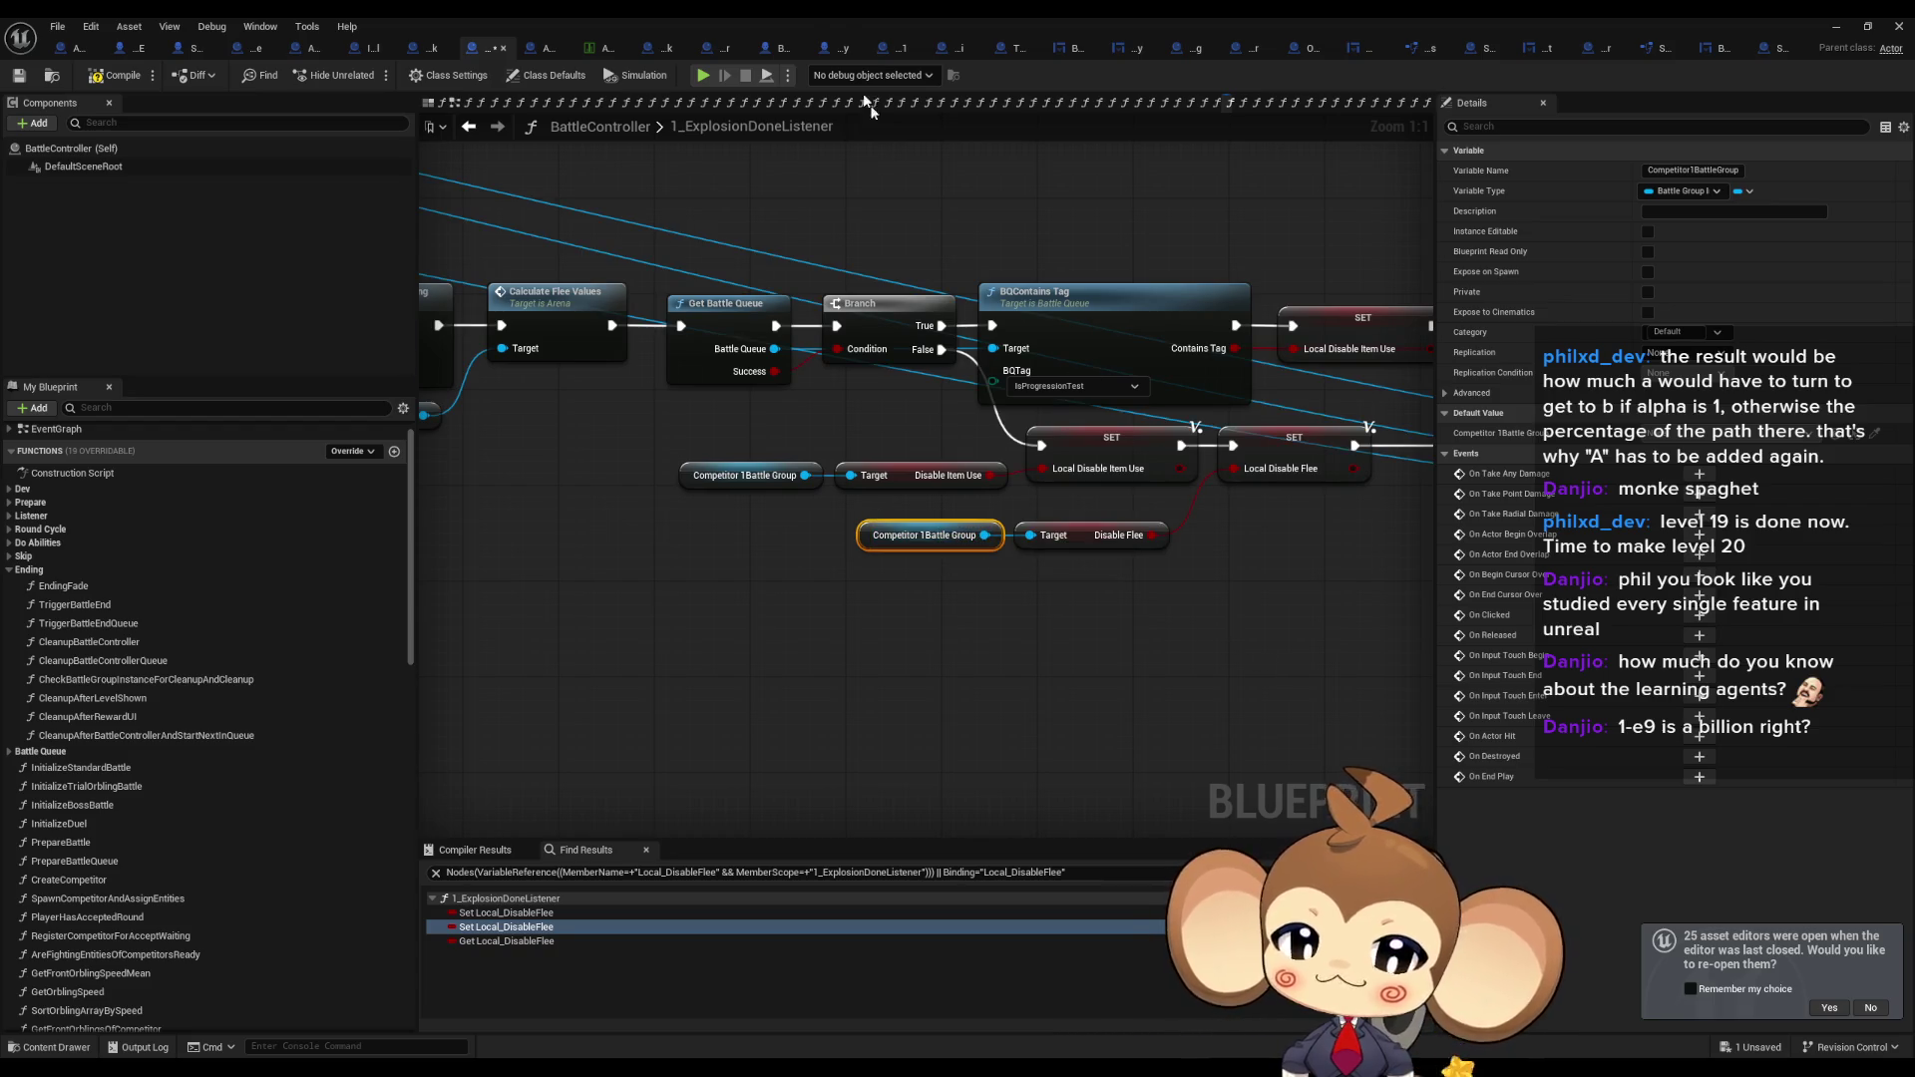
{"action": "double_click", "coordinate": [824, 18]}
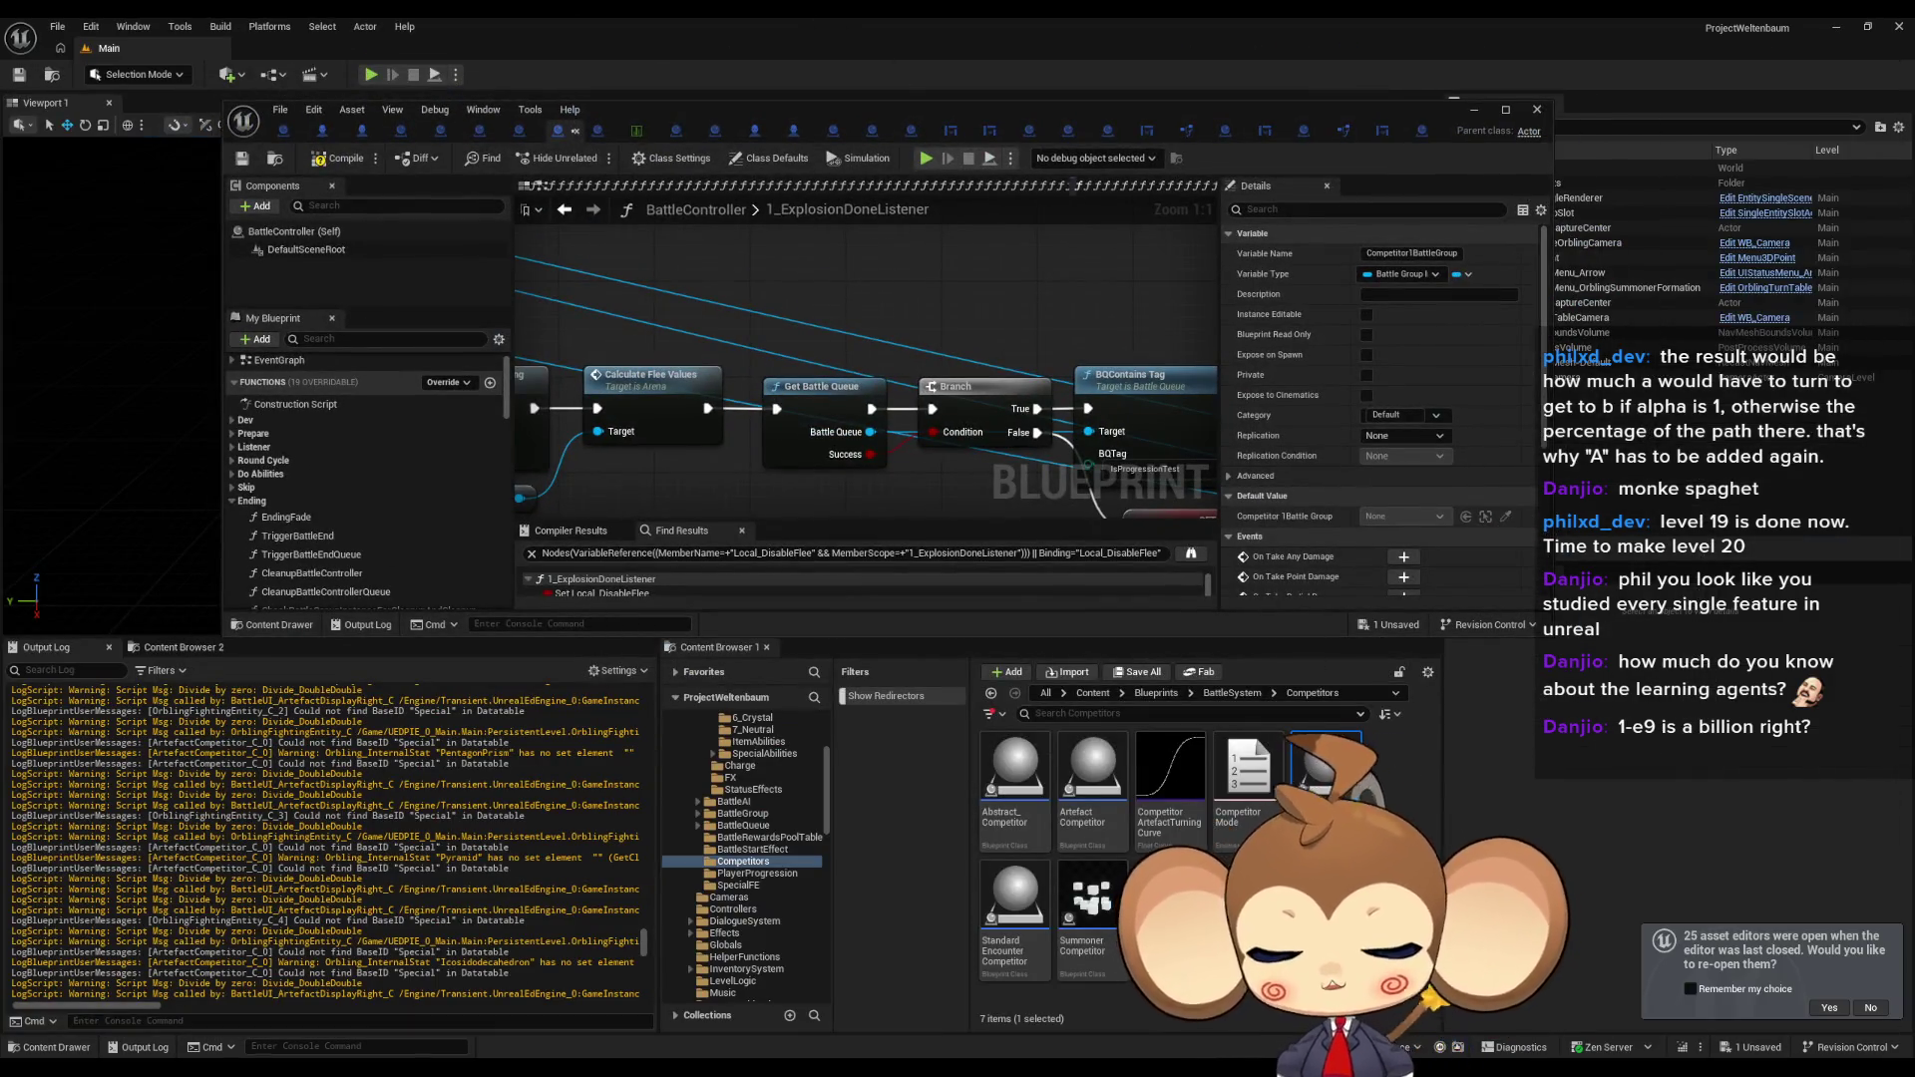
{"action": "left_click", "coordinate": [1107, 708]}
{"action": "left_click", "coordinate": [1156, 694]}
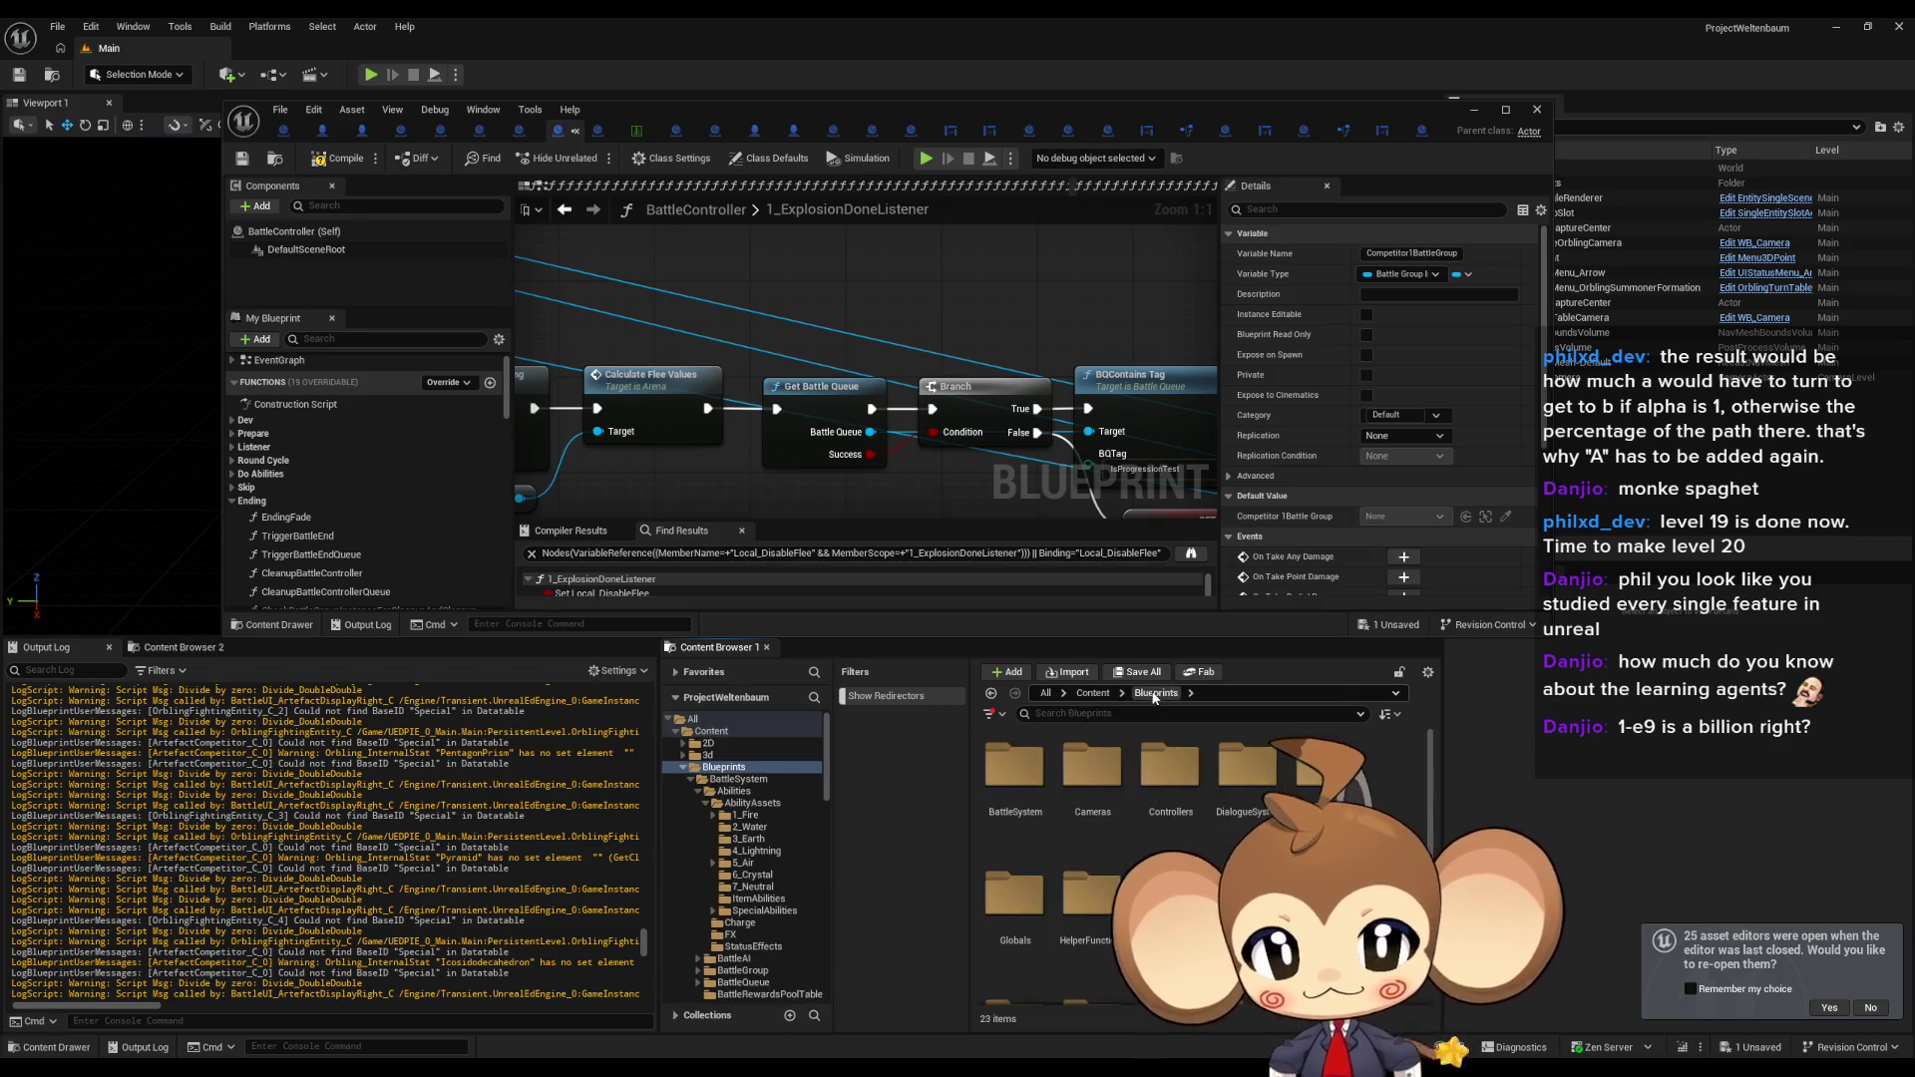
{"action": "double_click", "coordinate": [1050, 774]}
{"action": "scroll", "coordinate": [1289, 828], "scroll_direction": "down", "scroll_amount": 2}
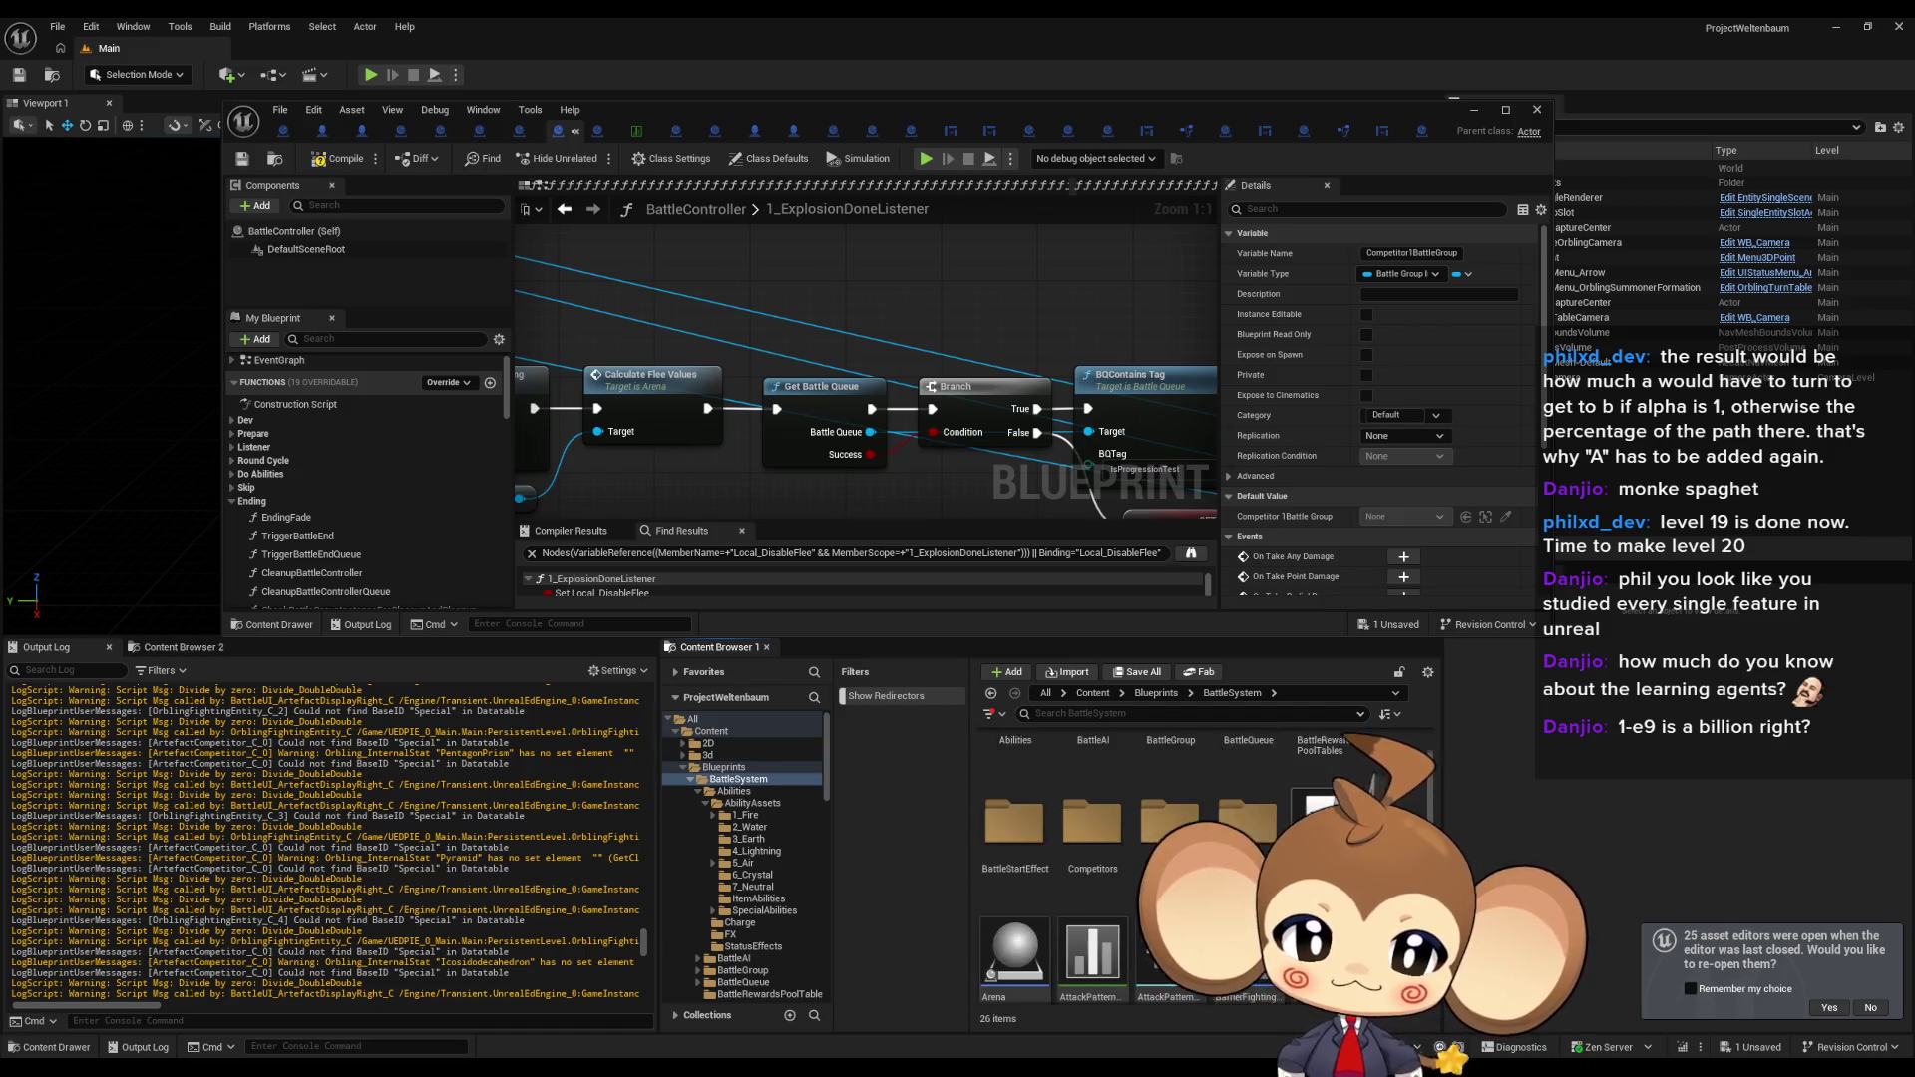
{"action": "scroll", "coordinate": [1197, 848], "scroll_direction": "up", "scroll_amount": 2}
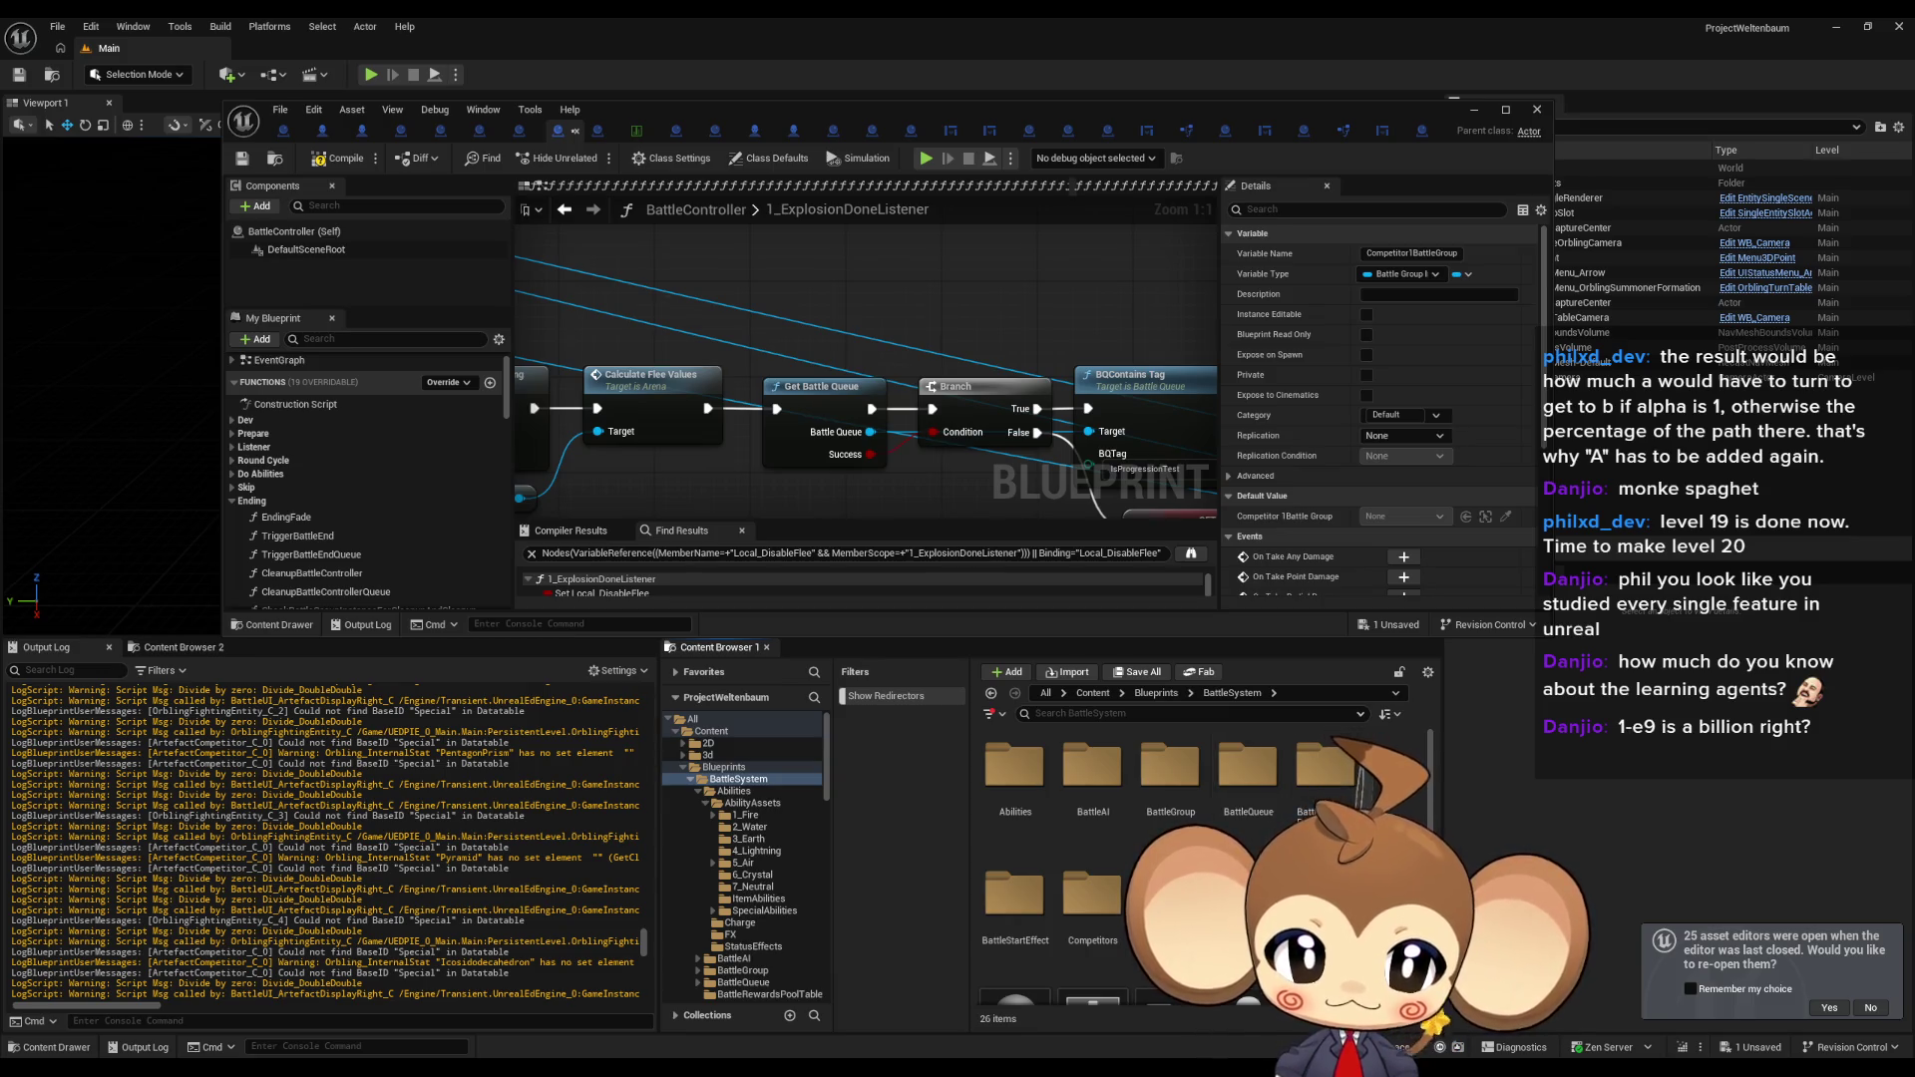
{"action": "scroll", "coordinate": [1197, 848], "scroll_direction": "down", "scroll_amount": 2}
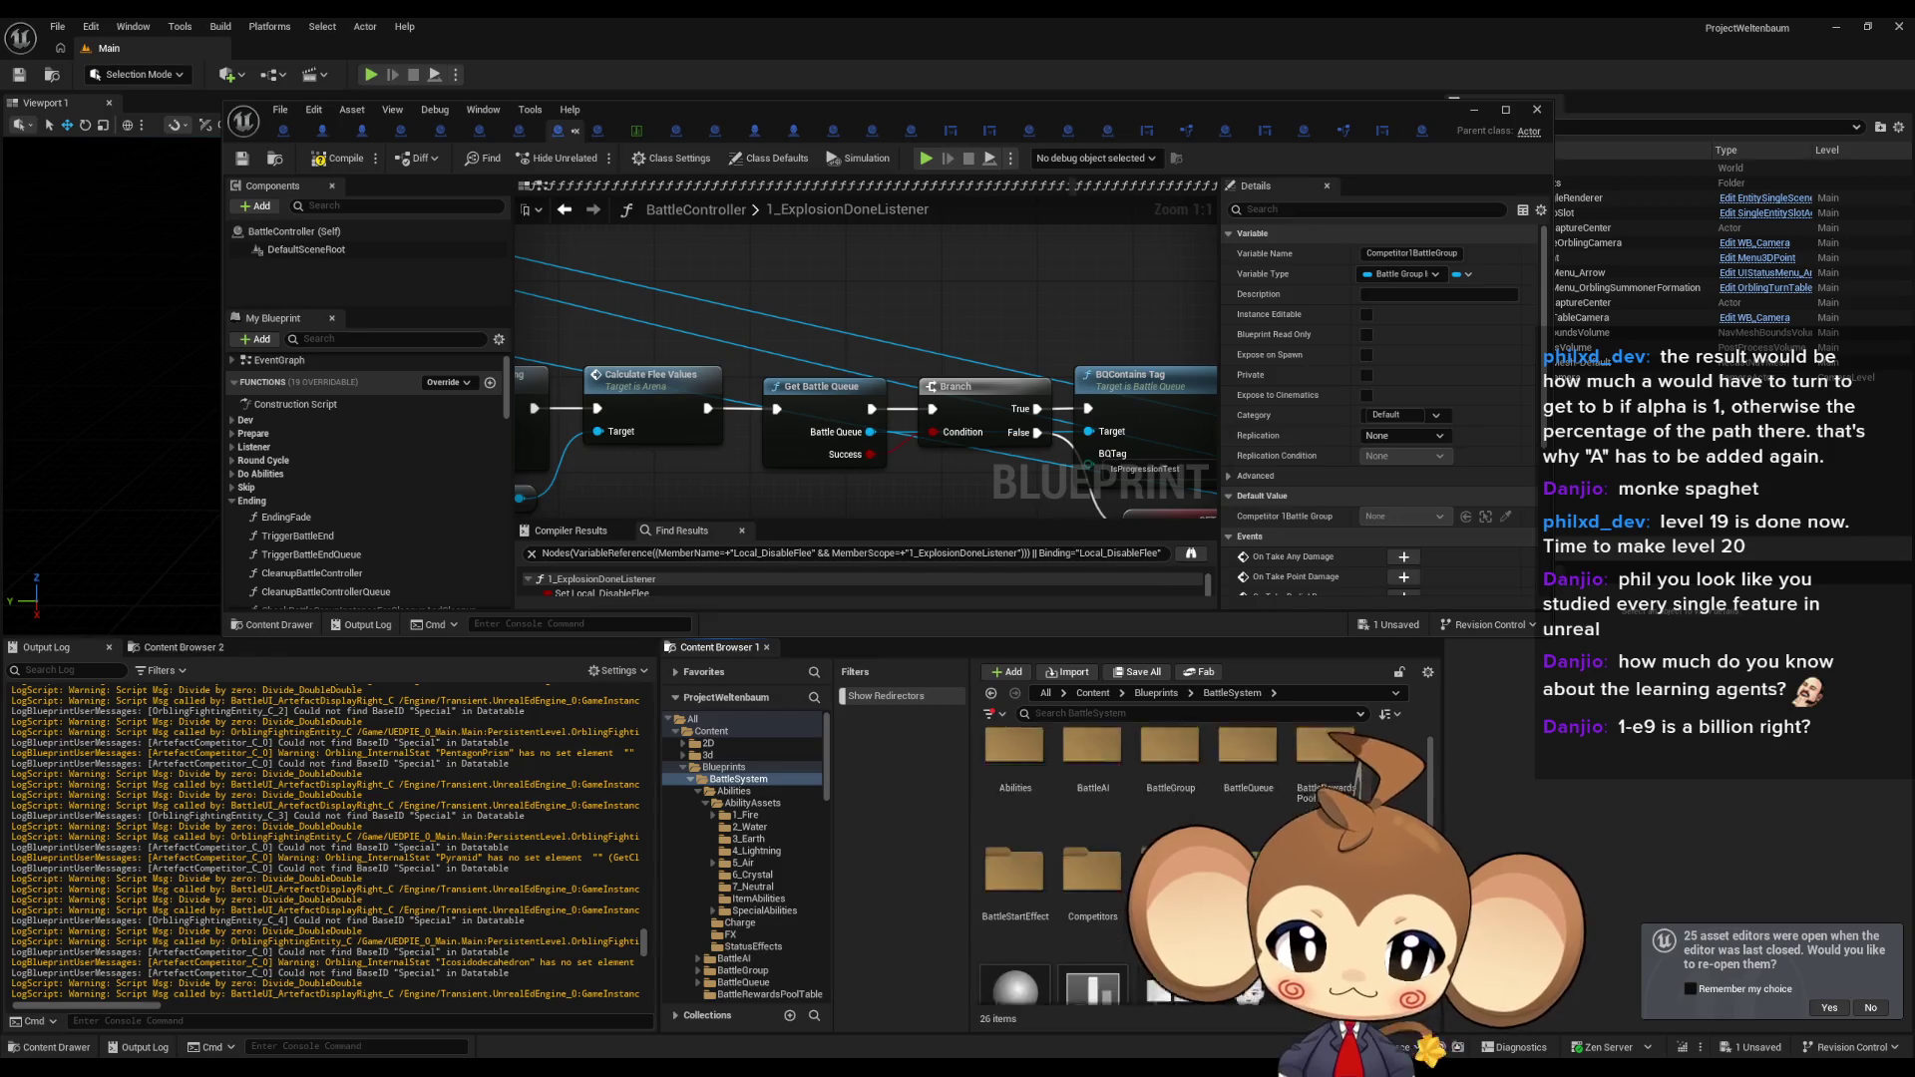
{"action": "scroll", "coordinate": [1197, 848], "scroll_direction": "up", "scroll_amount": 2}
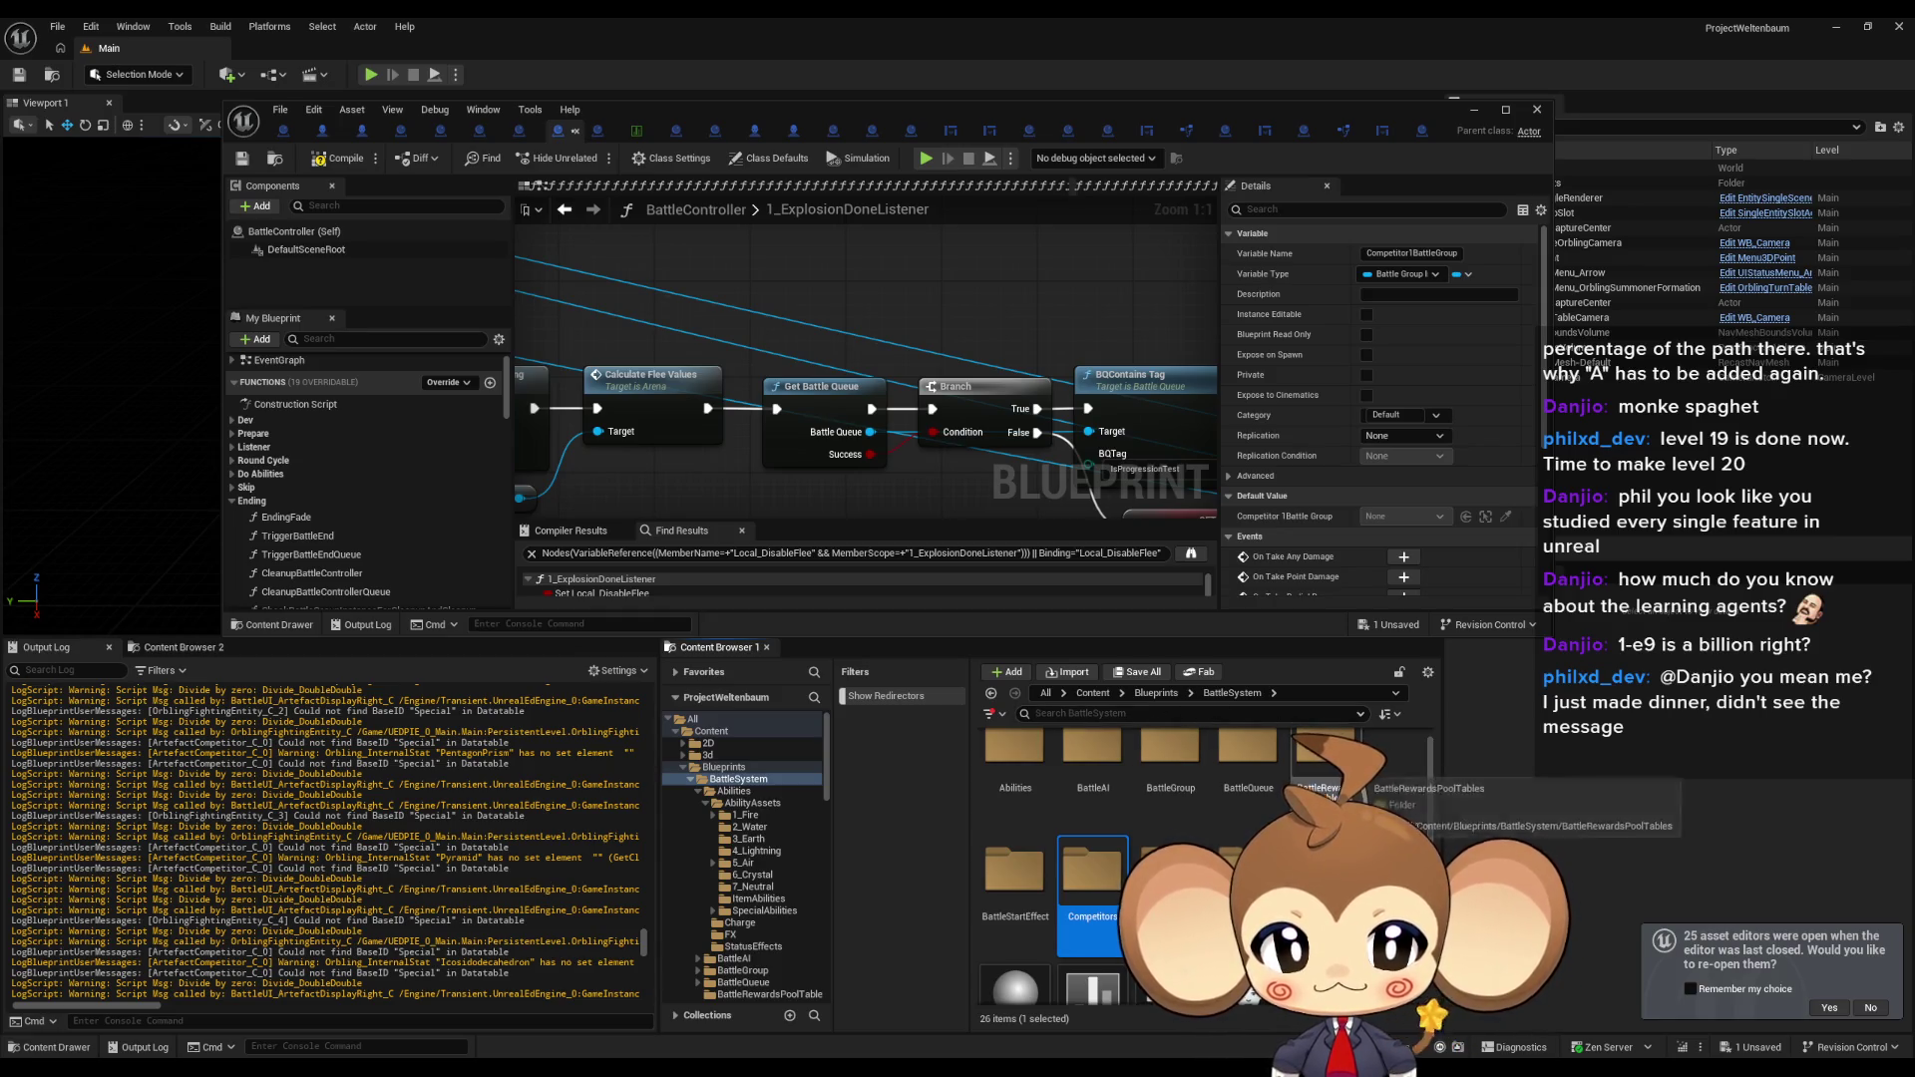
{"action": "double_click", "coordinate": [1170, 758]}
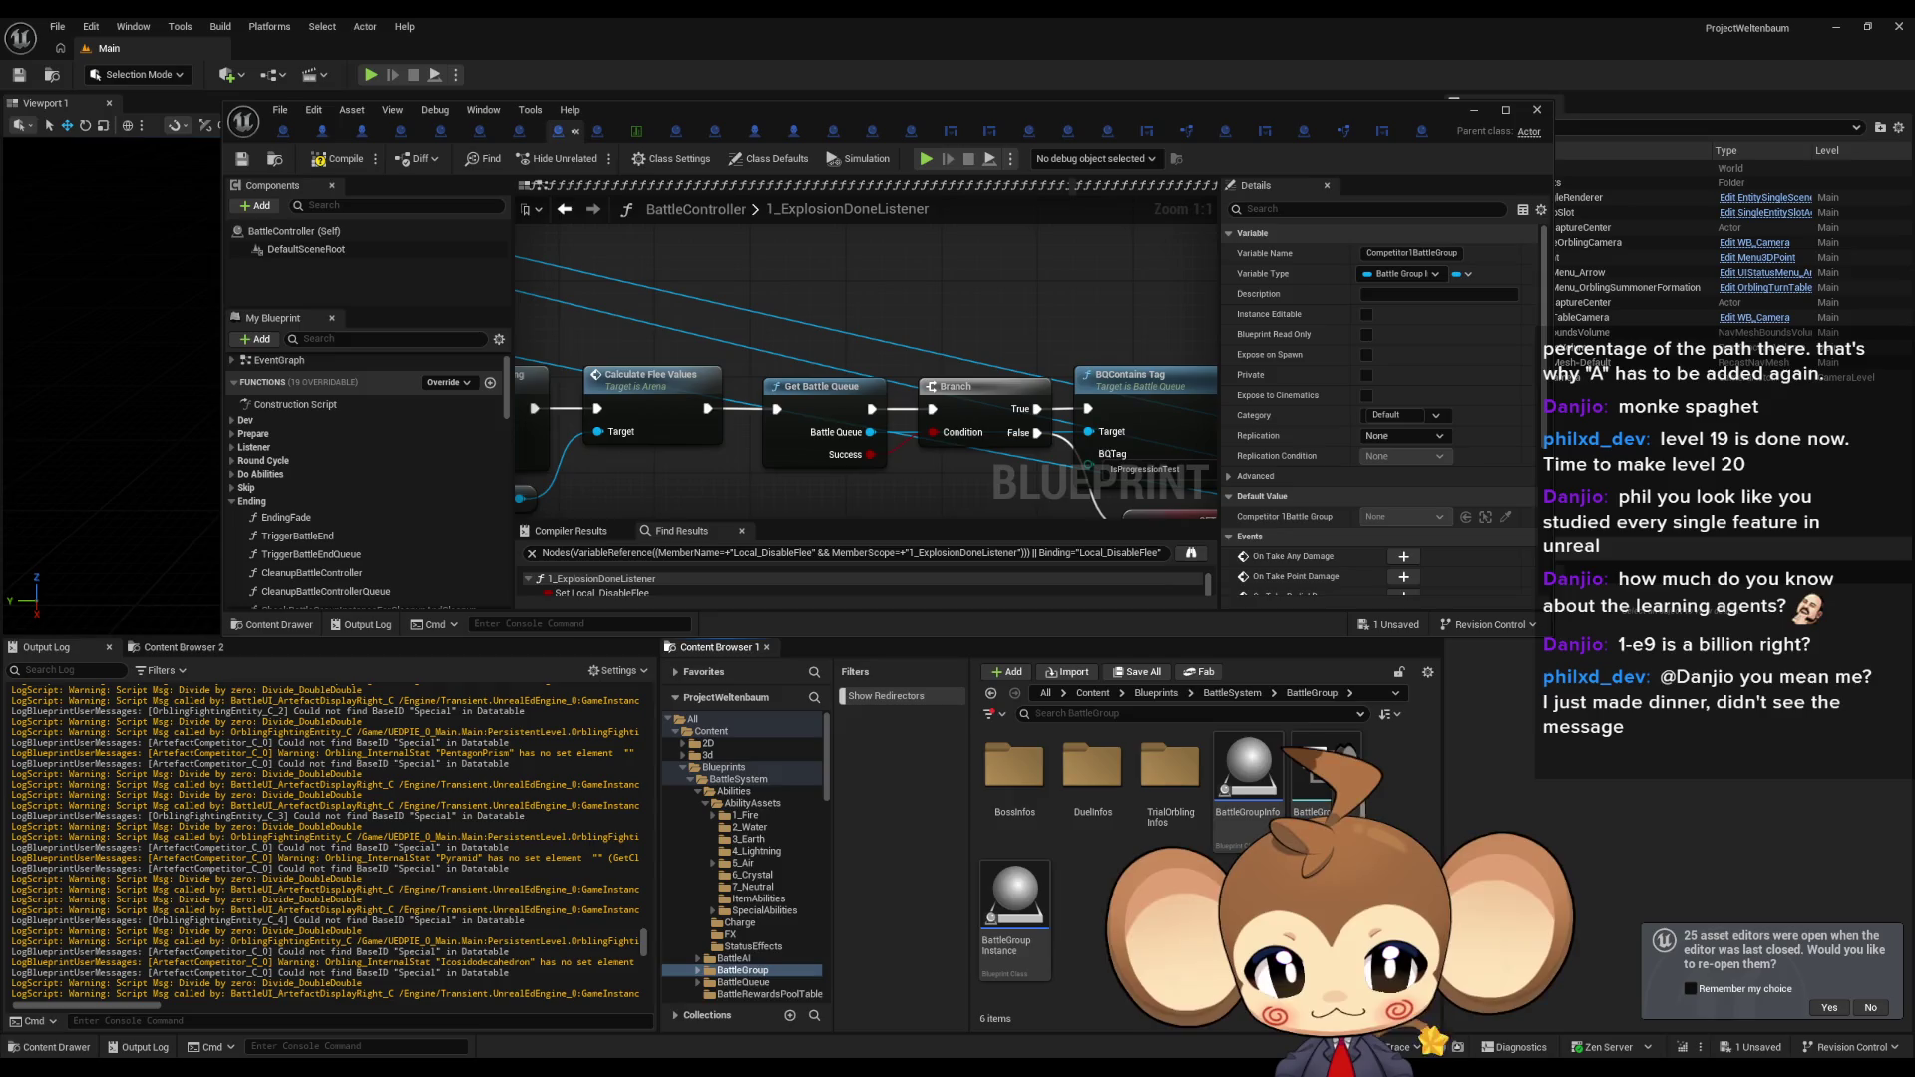
Open BossInfosDT, enable DisableFlee on the Boss1 row, check IntroBoss_Crystal, then minimize the table.
{"action": "double_click", "coordinate": [1014, 768]}
{"action": "left_click", "coordinate": [1030, 786]}
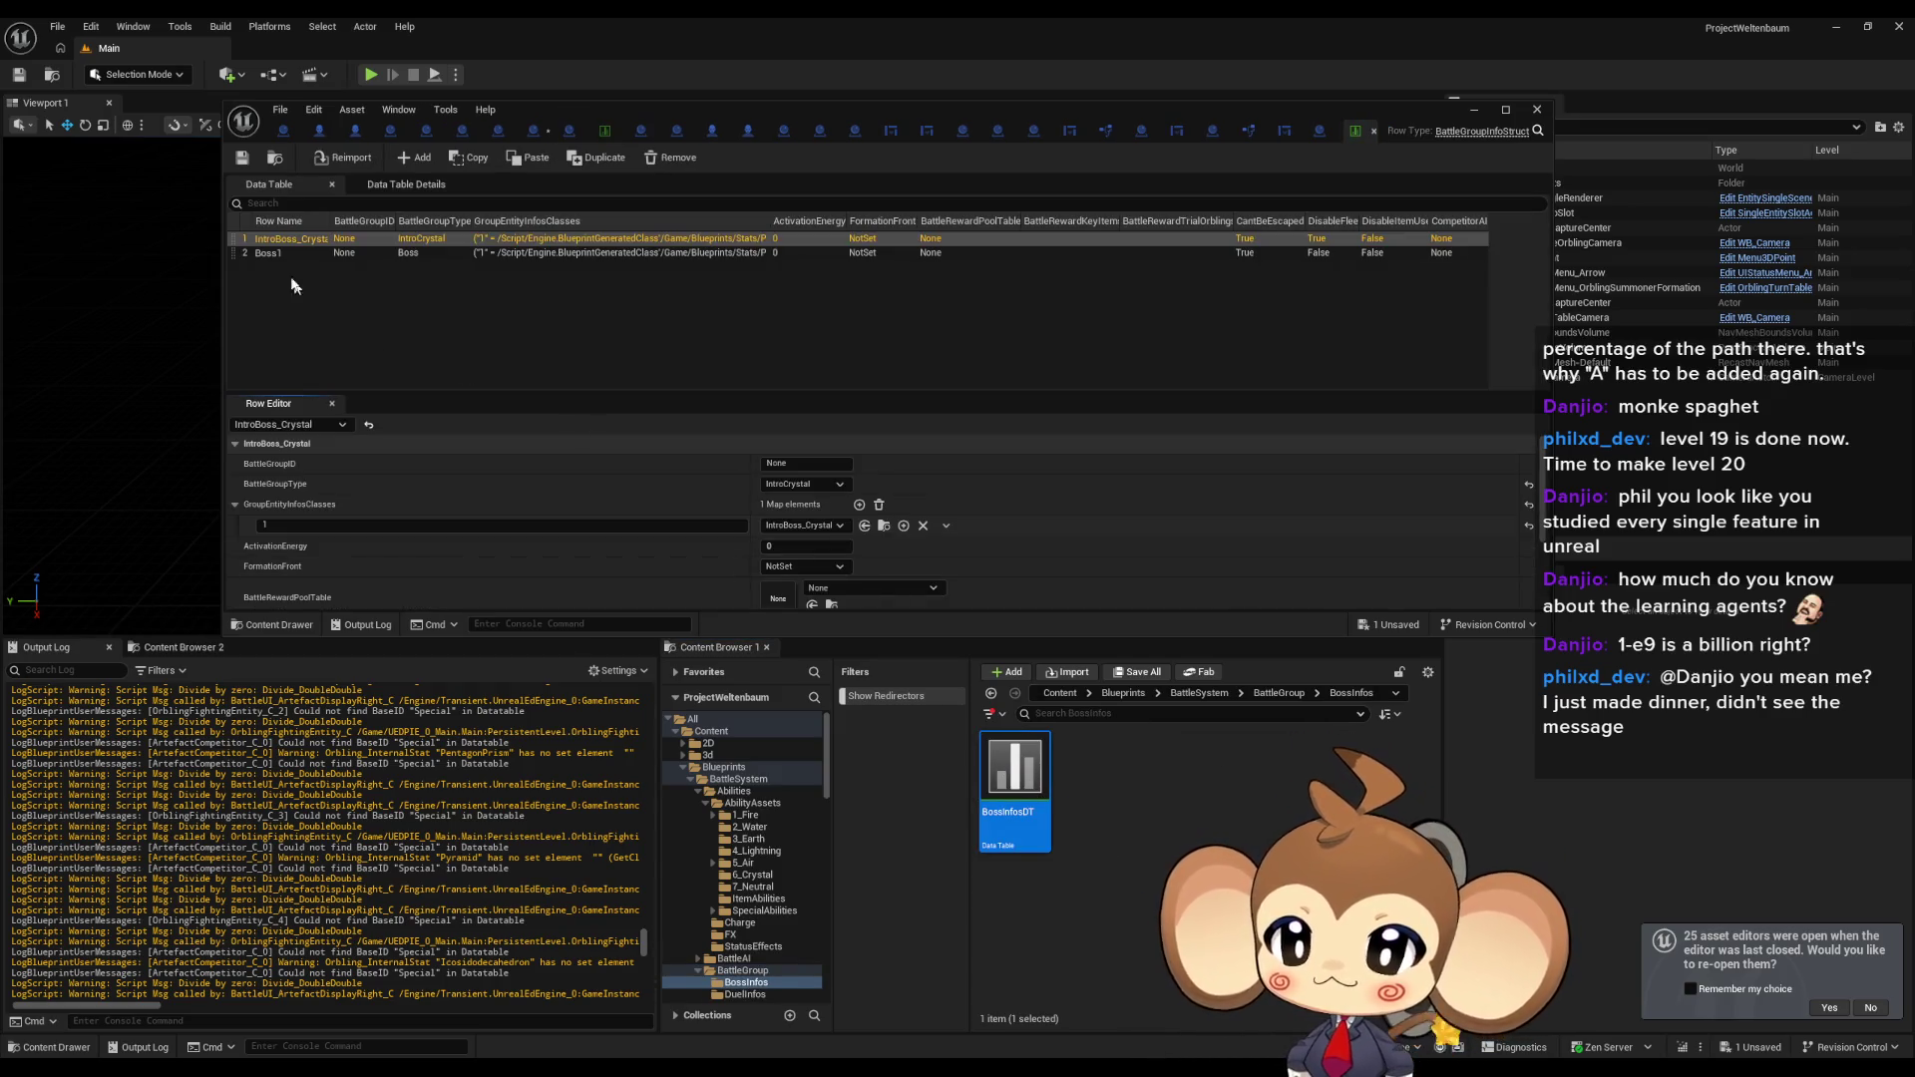
{"action": "left_click", "coordinate": [269, 253]}
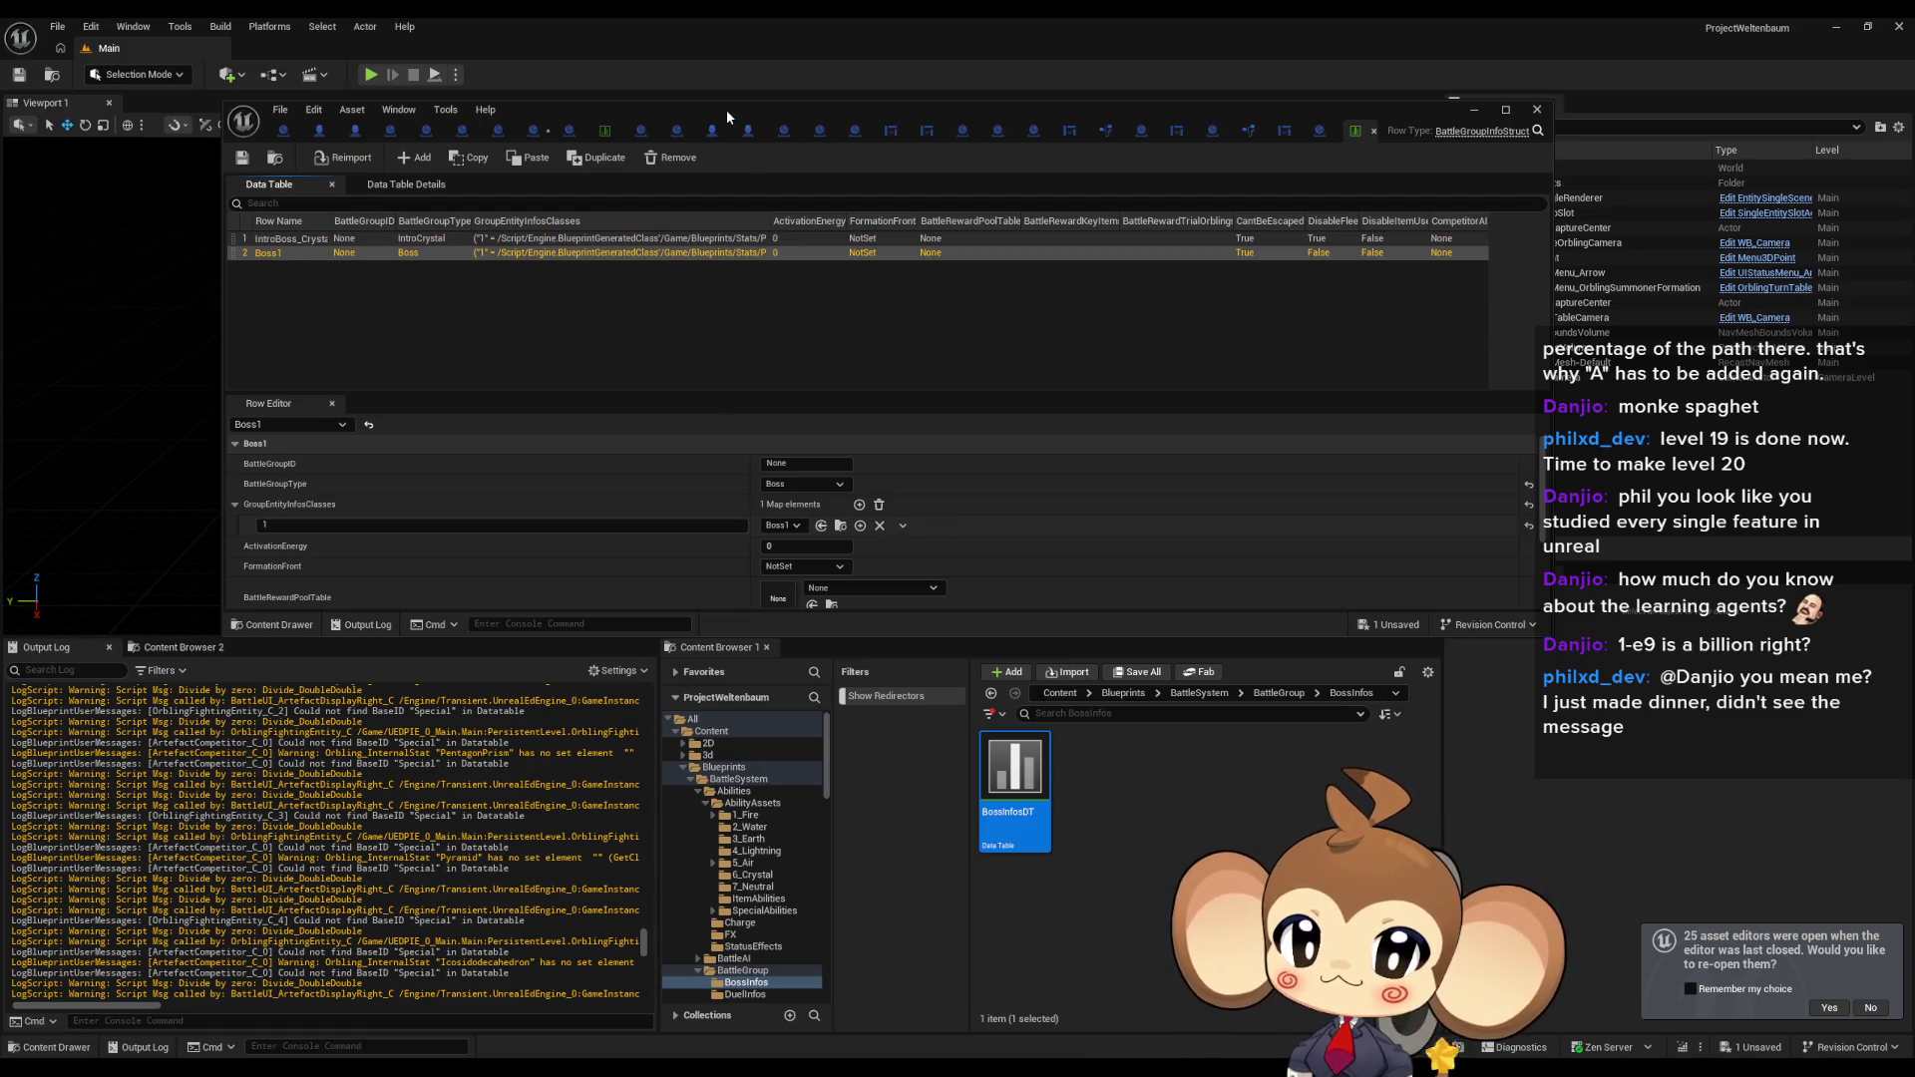
{"action": "double_click", "coordinate": [726, 110]}
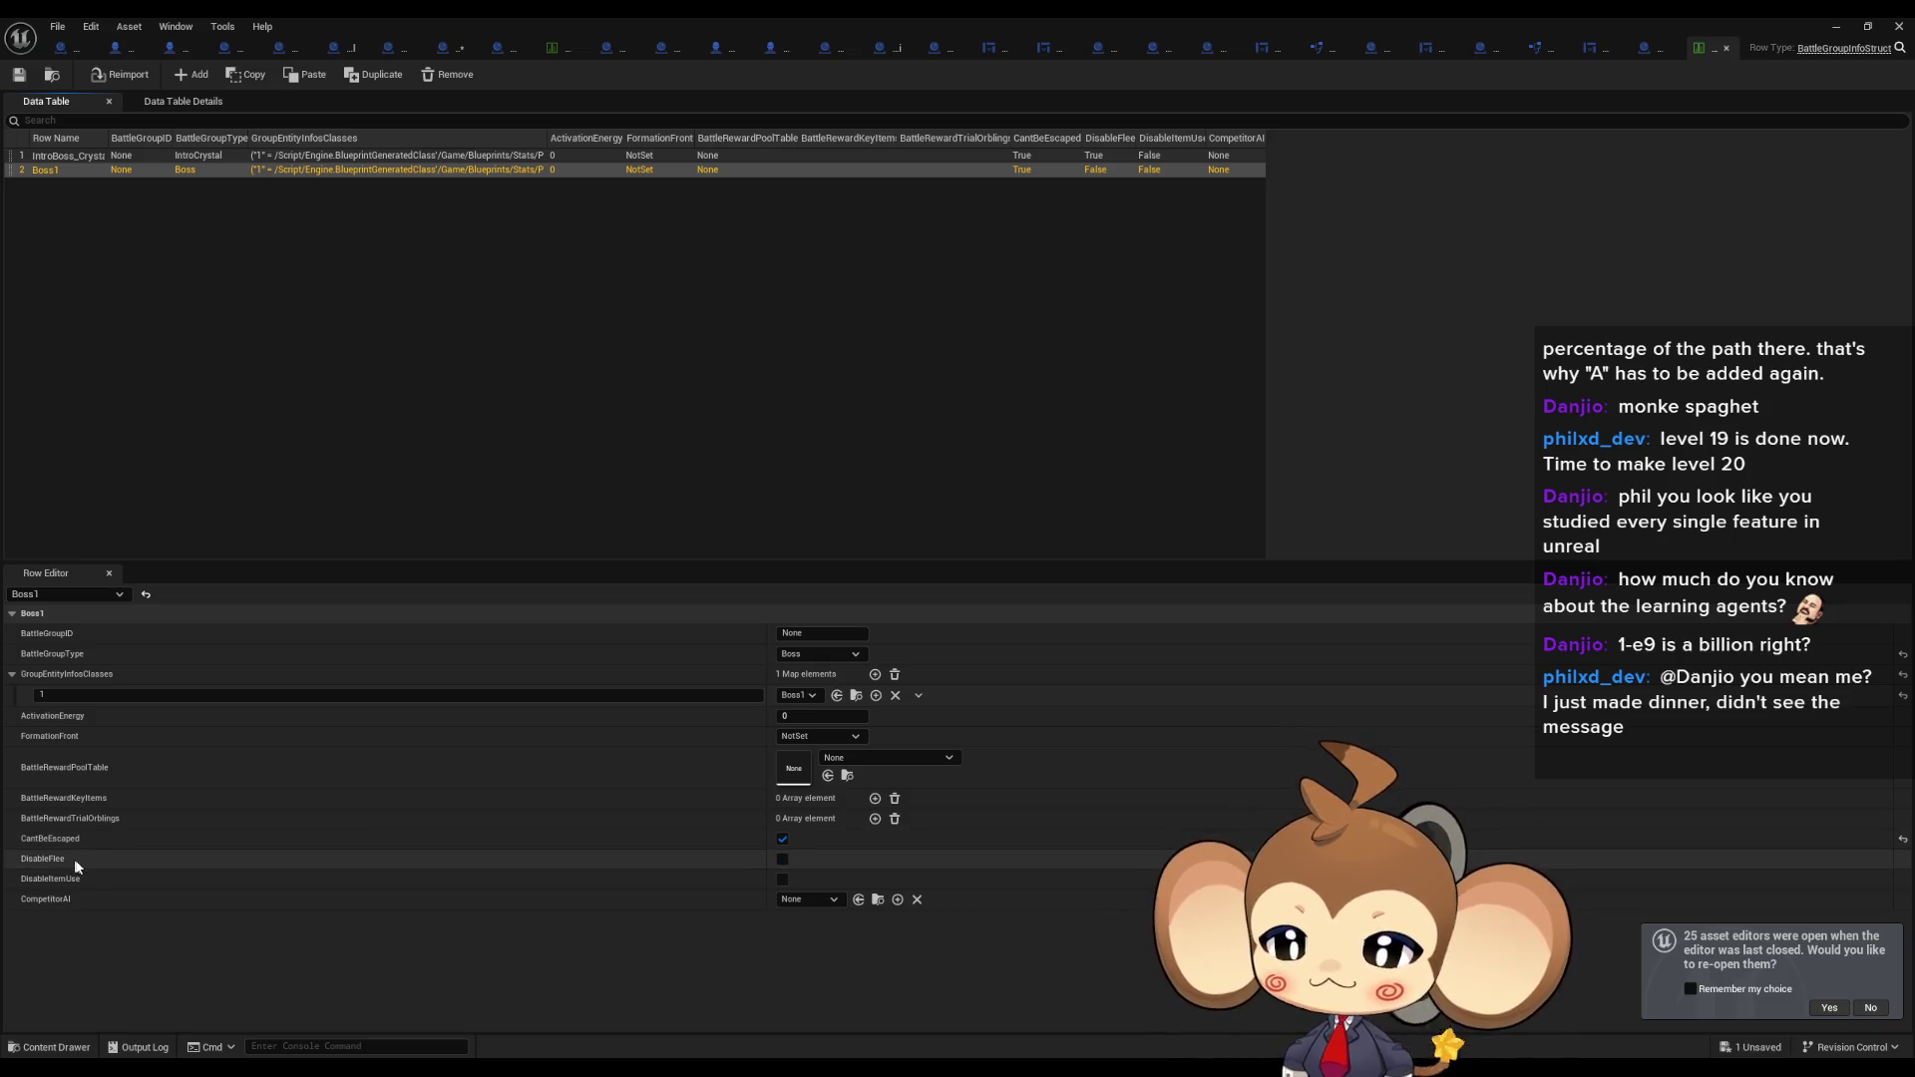
{"action": "left_click", "coordinate": [782, 860]}
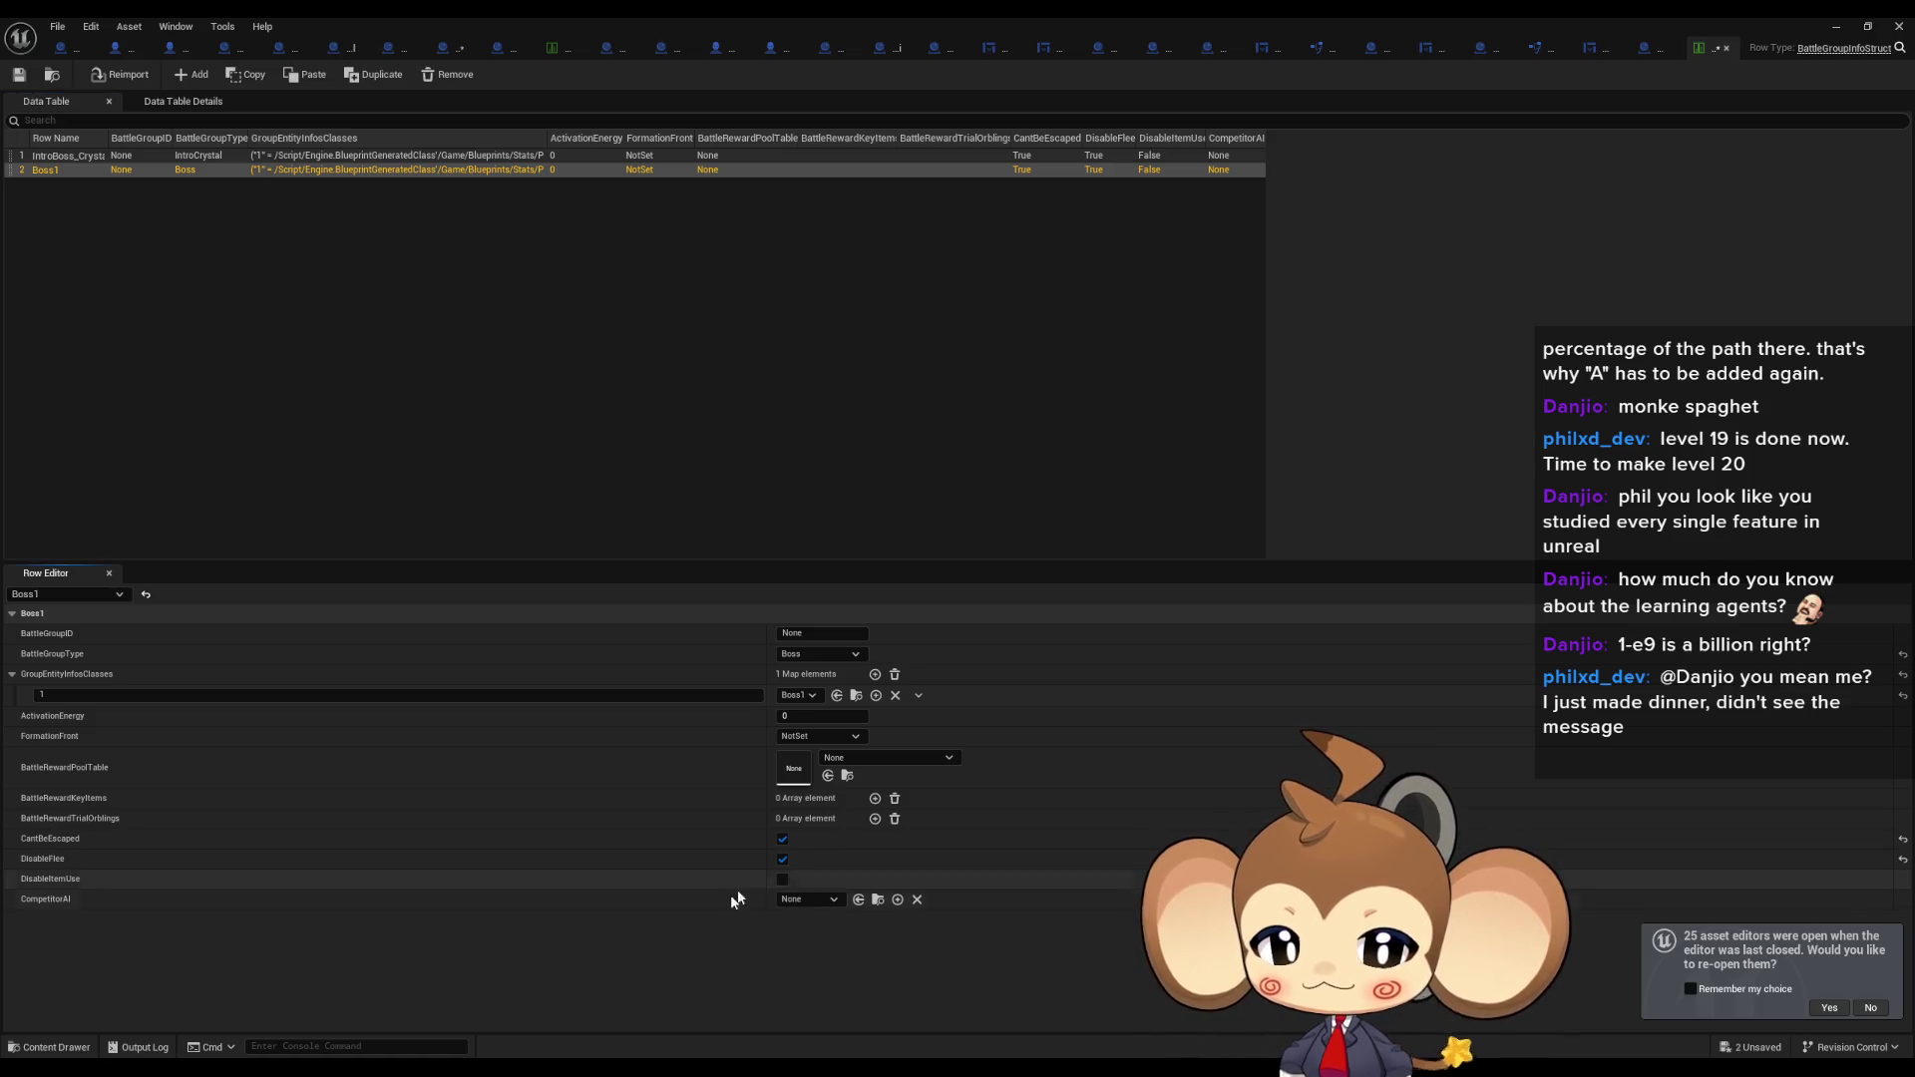
{"action": "left_click", "coordinate": [62, 157]}
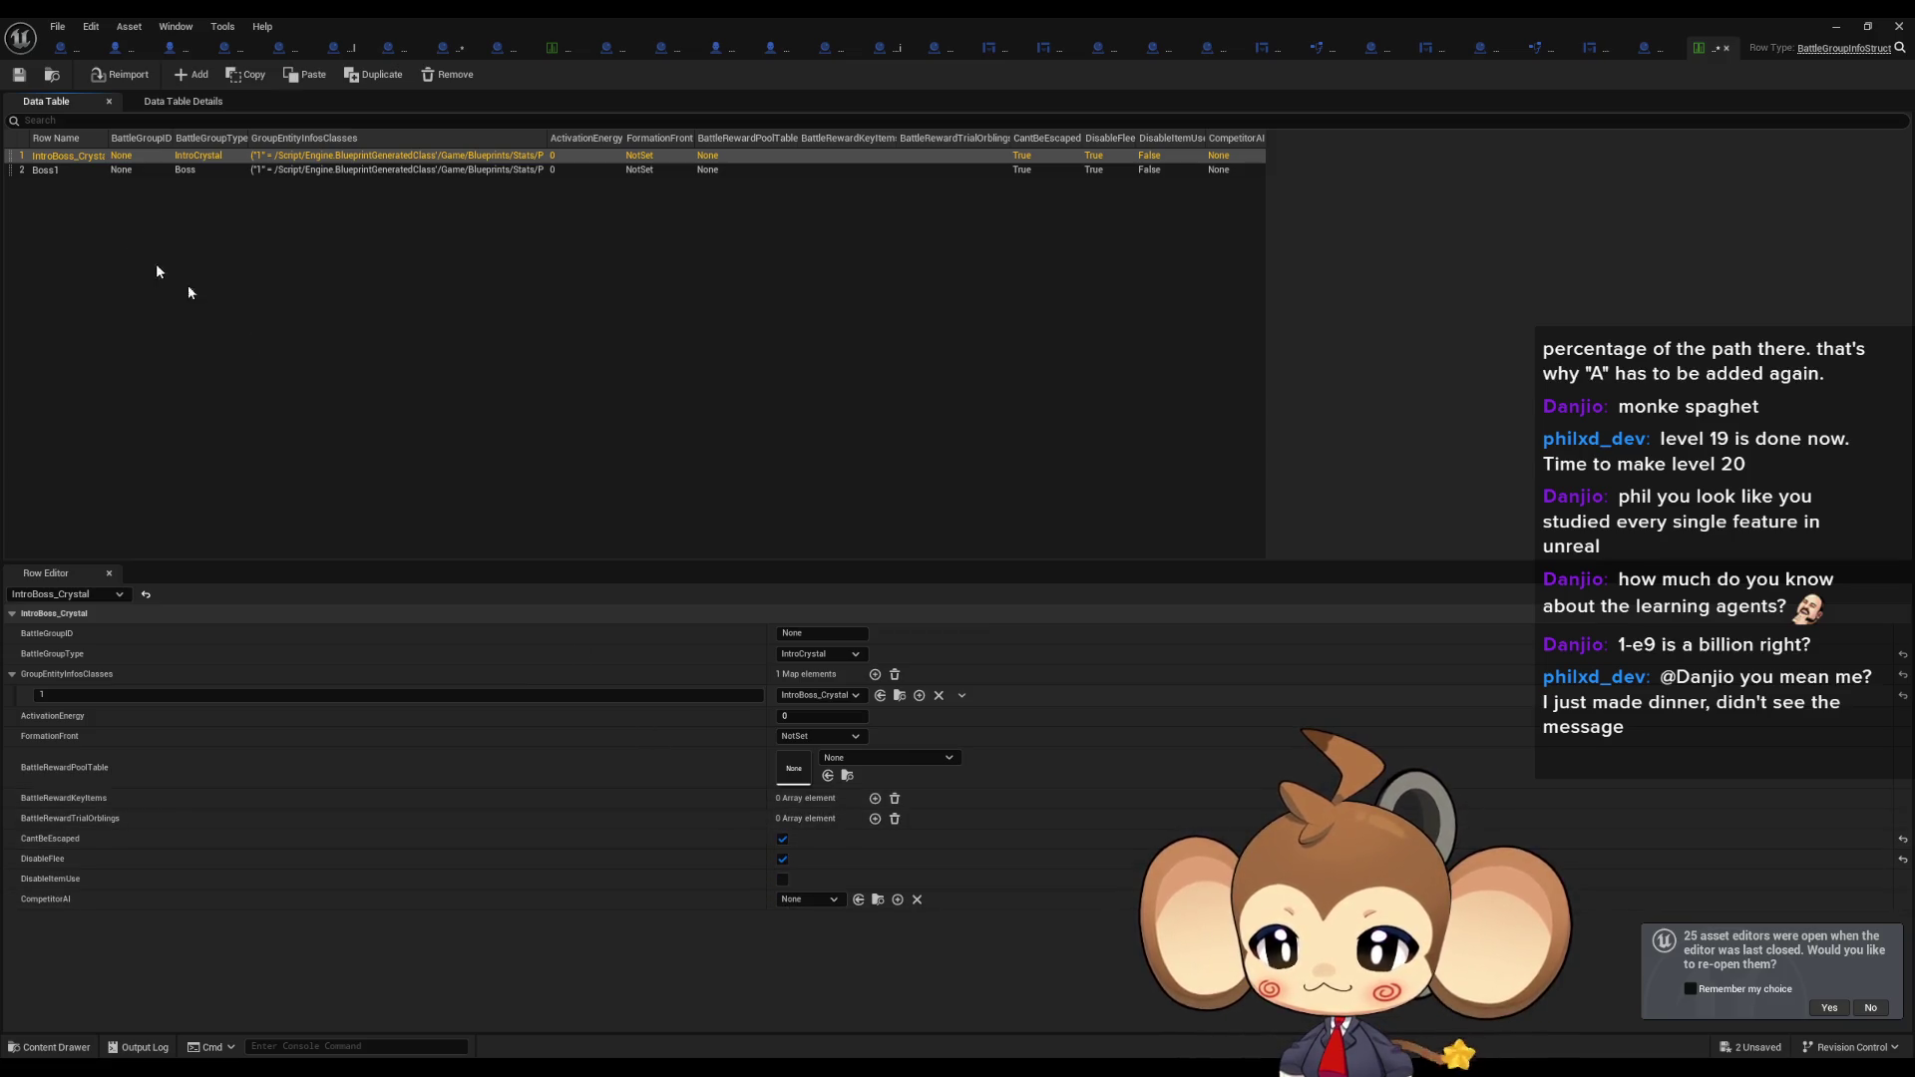
{"action": "left_click", "coordinate": [1835, 27]}
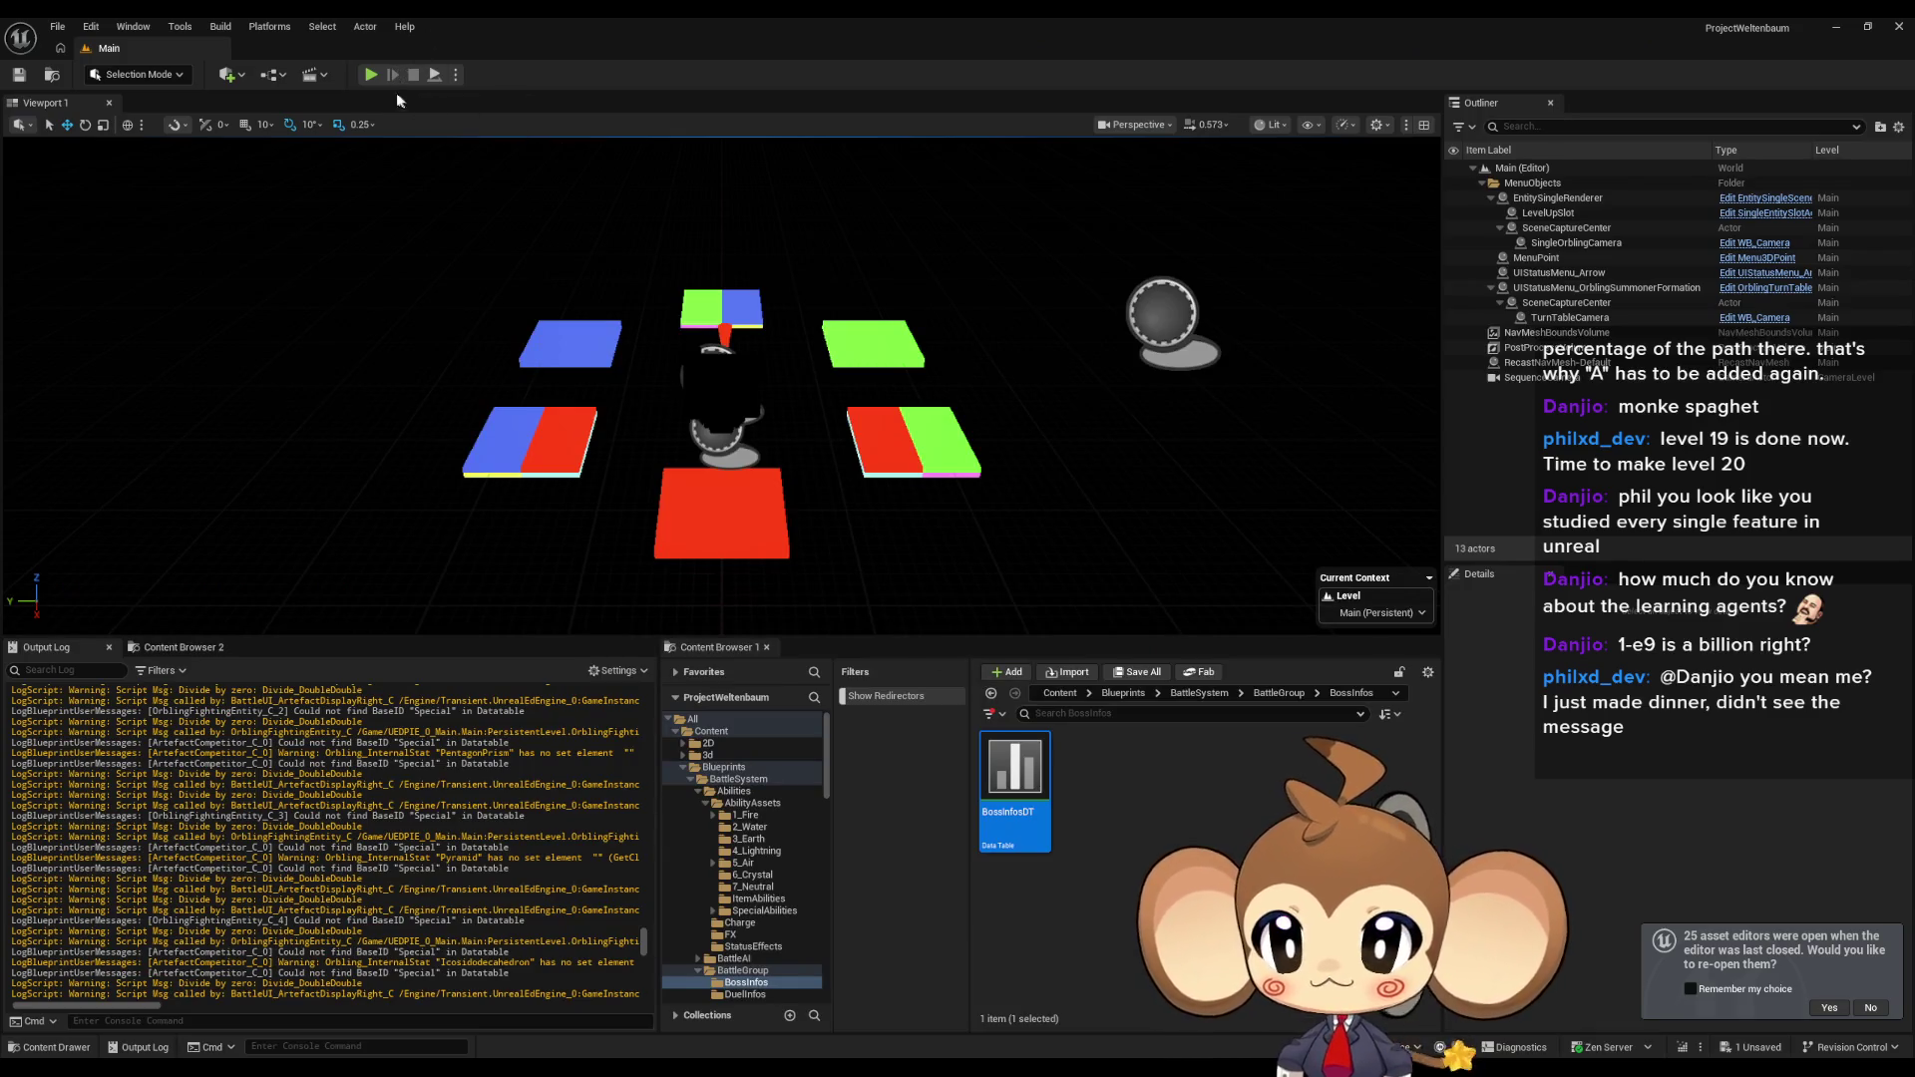
Play-test in the editor with Alt+P, clear the Output Log, then stop the session with Escape.
{"action": "key", "text": "alt+p"}
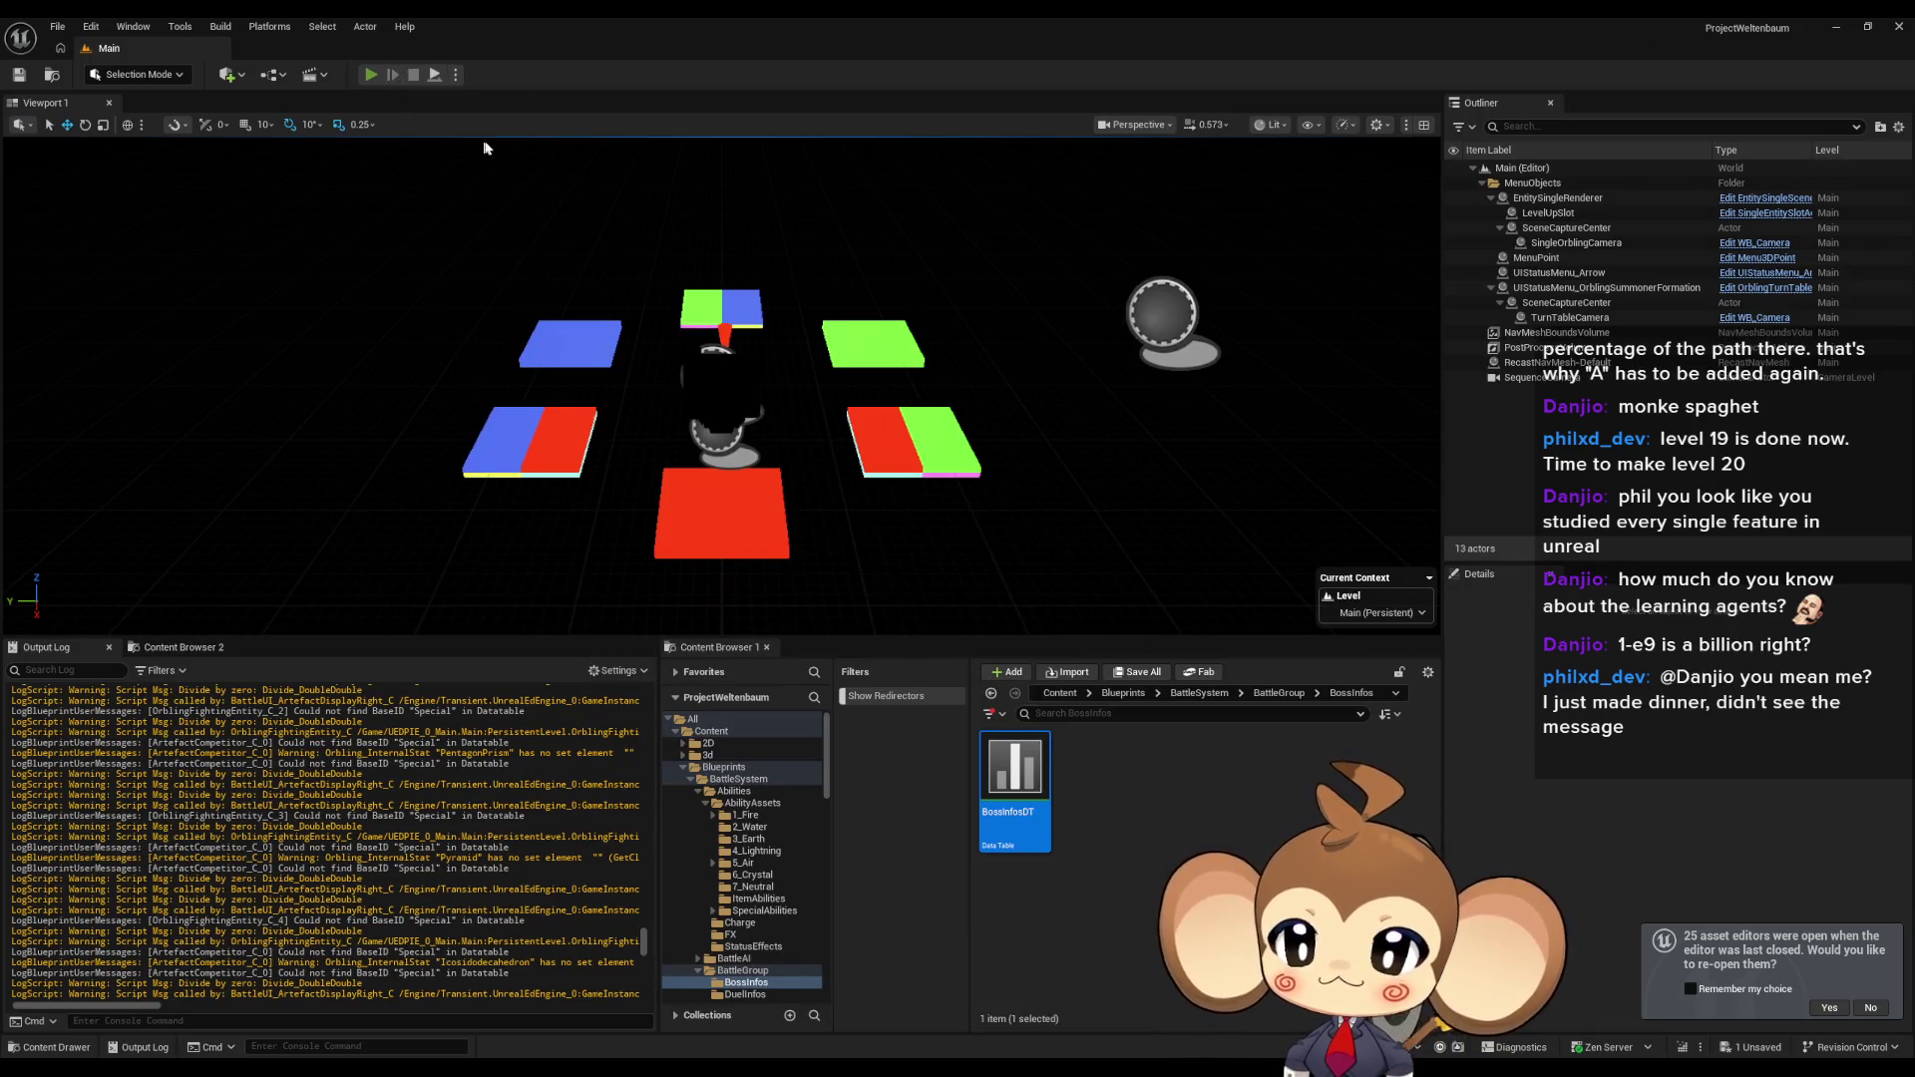
{"action": "right_click", "coordinate": [443, 691]}
{"action": "left_click", "coordinate": [548, 711]}
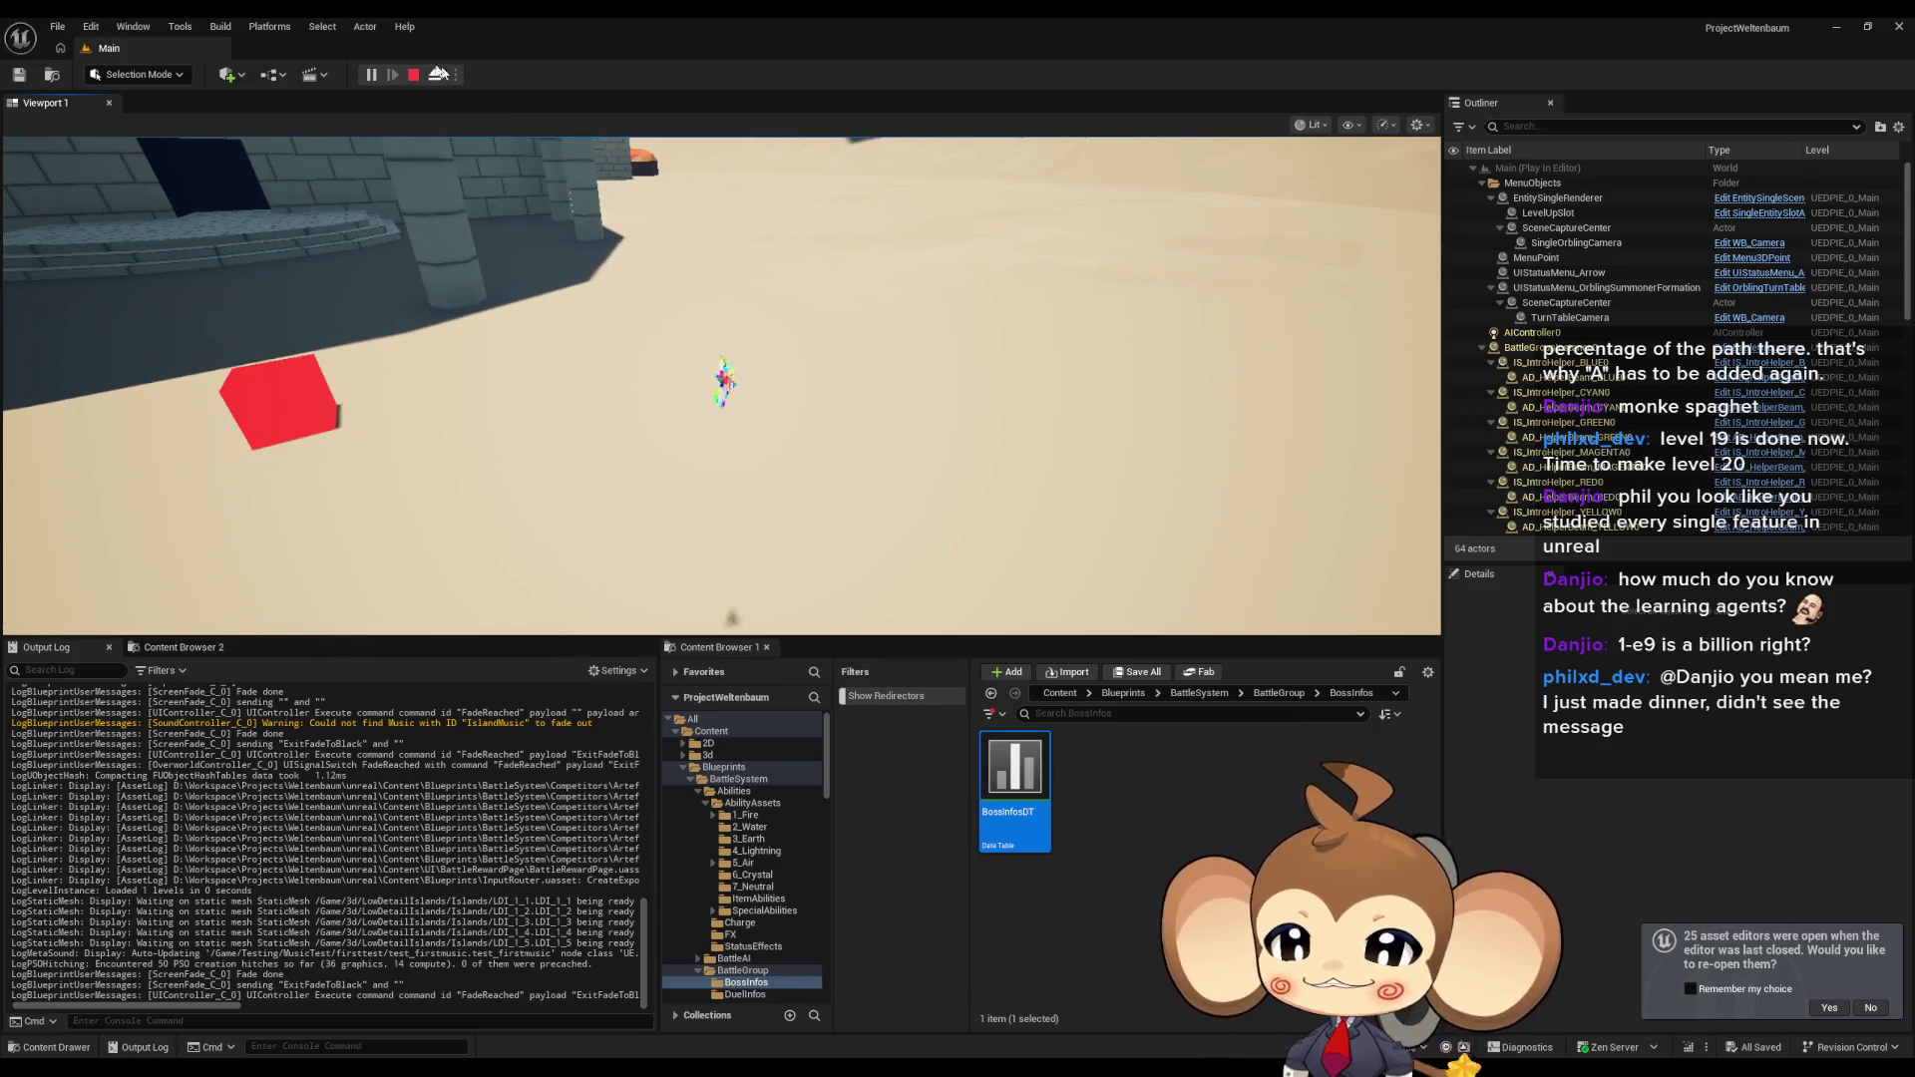
{"action": "key", "text": "Escape"}
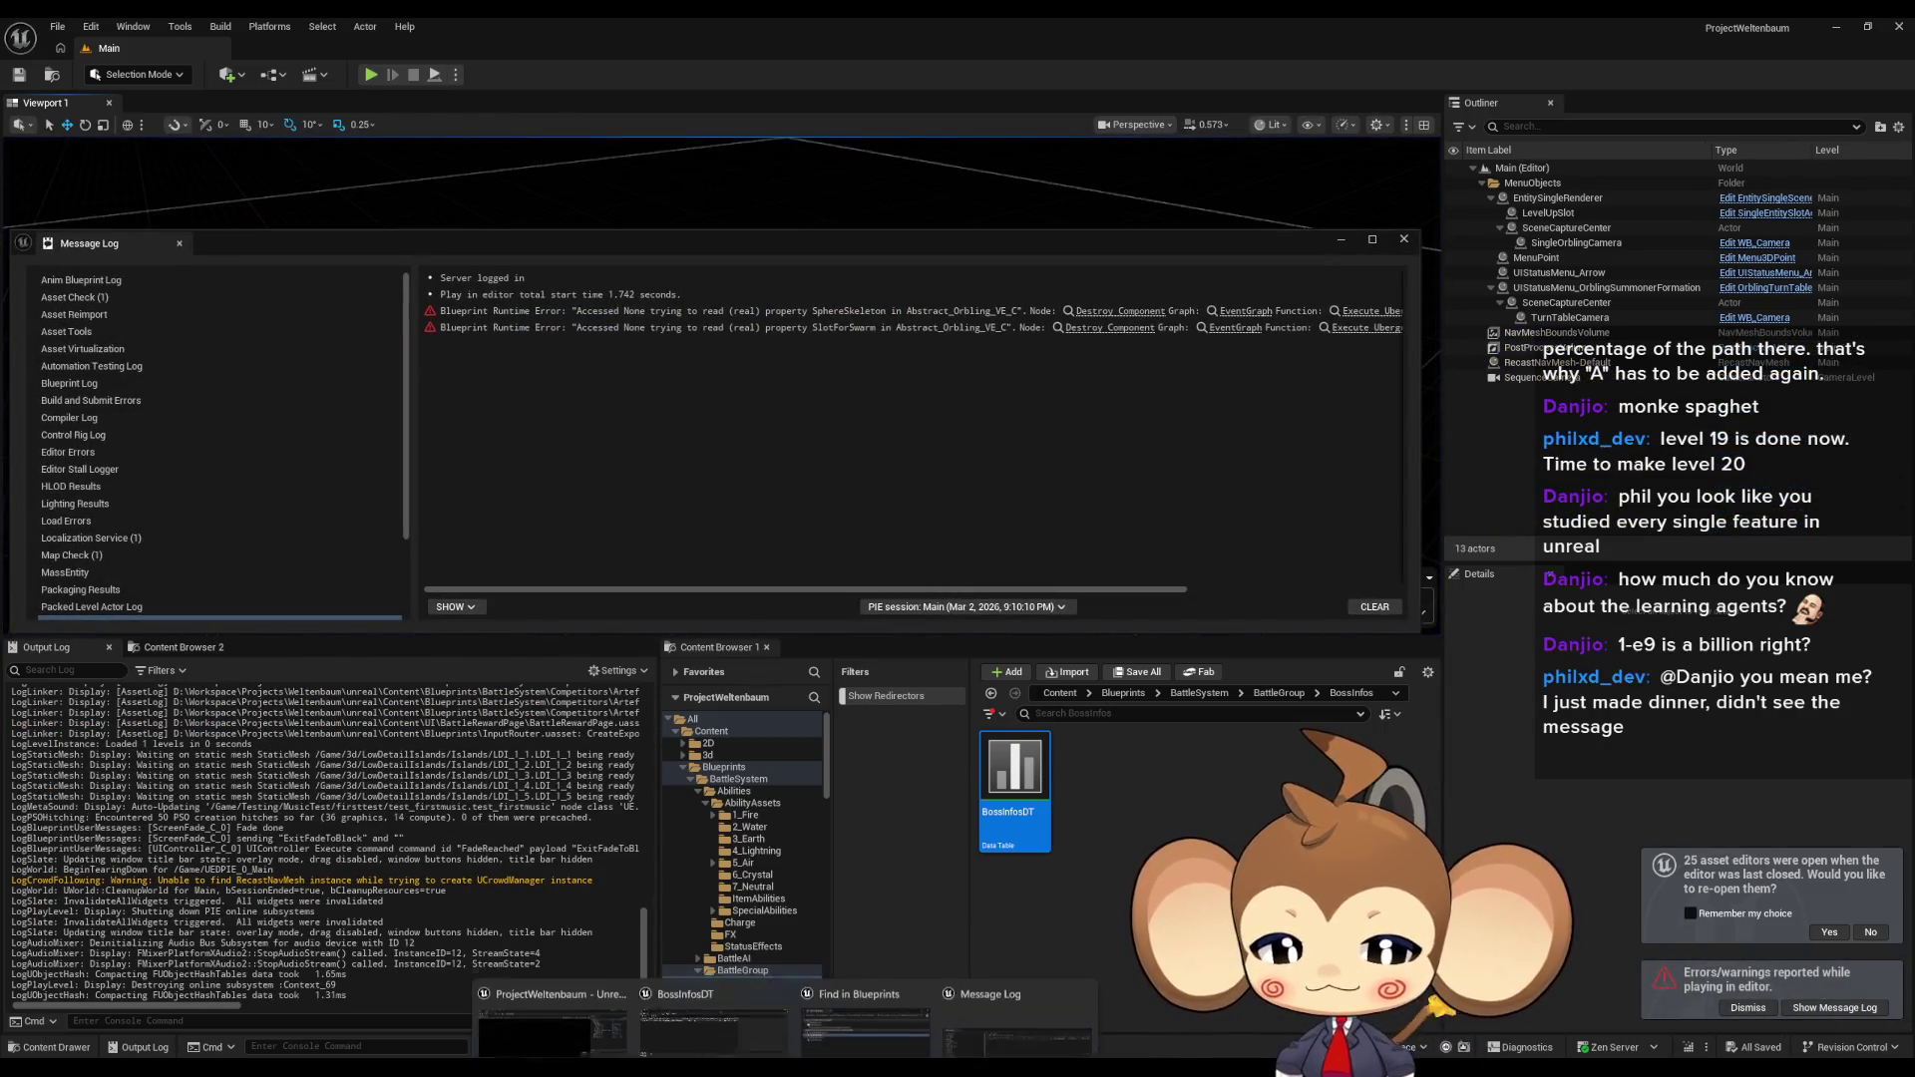
Bring BossInfosDT forward from the taskbar to review its rows, then minimize it again.
{"action": "mouse_move", "coordinate": [918, 1016]}
{"action": "mouse_move", "coordinate": [762, 1010]}
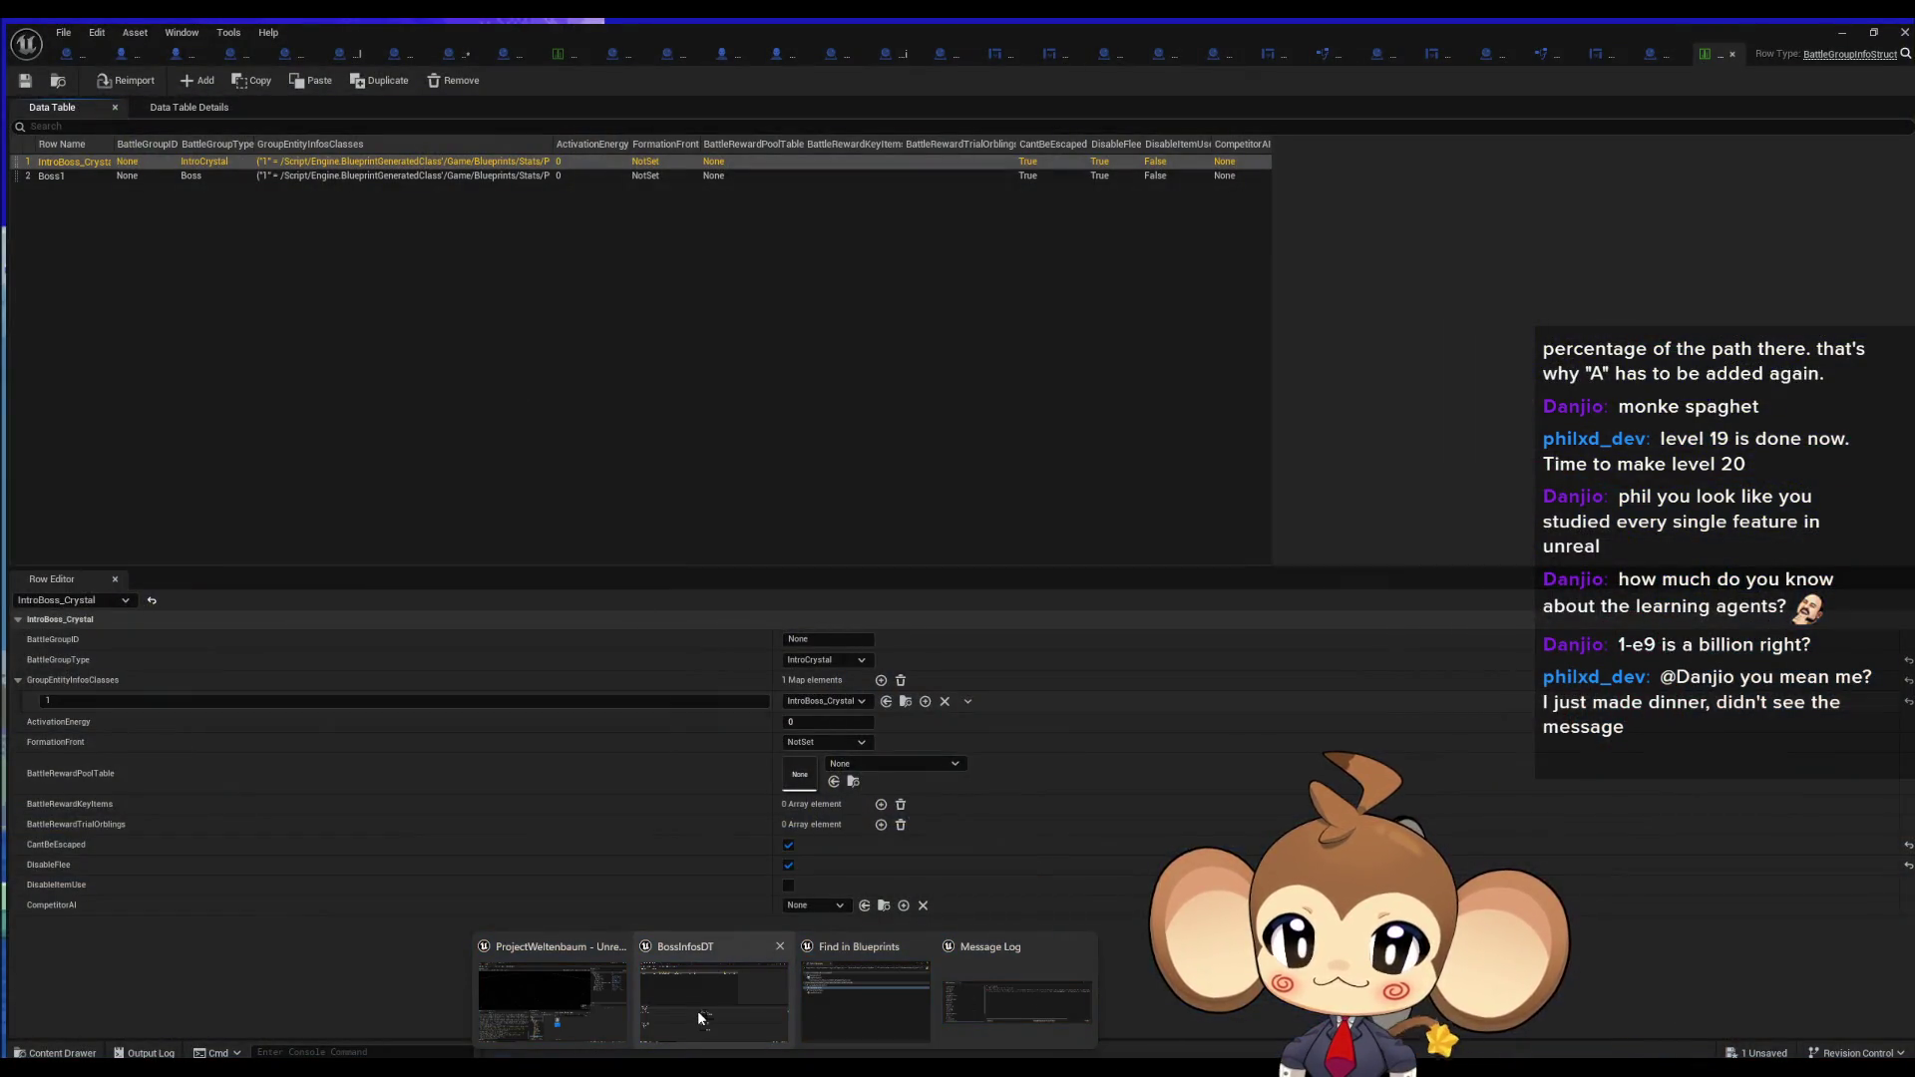
{"action": "left_click", "coordinate": [697, 1009]}
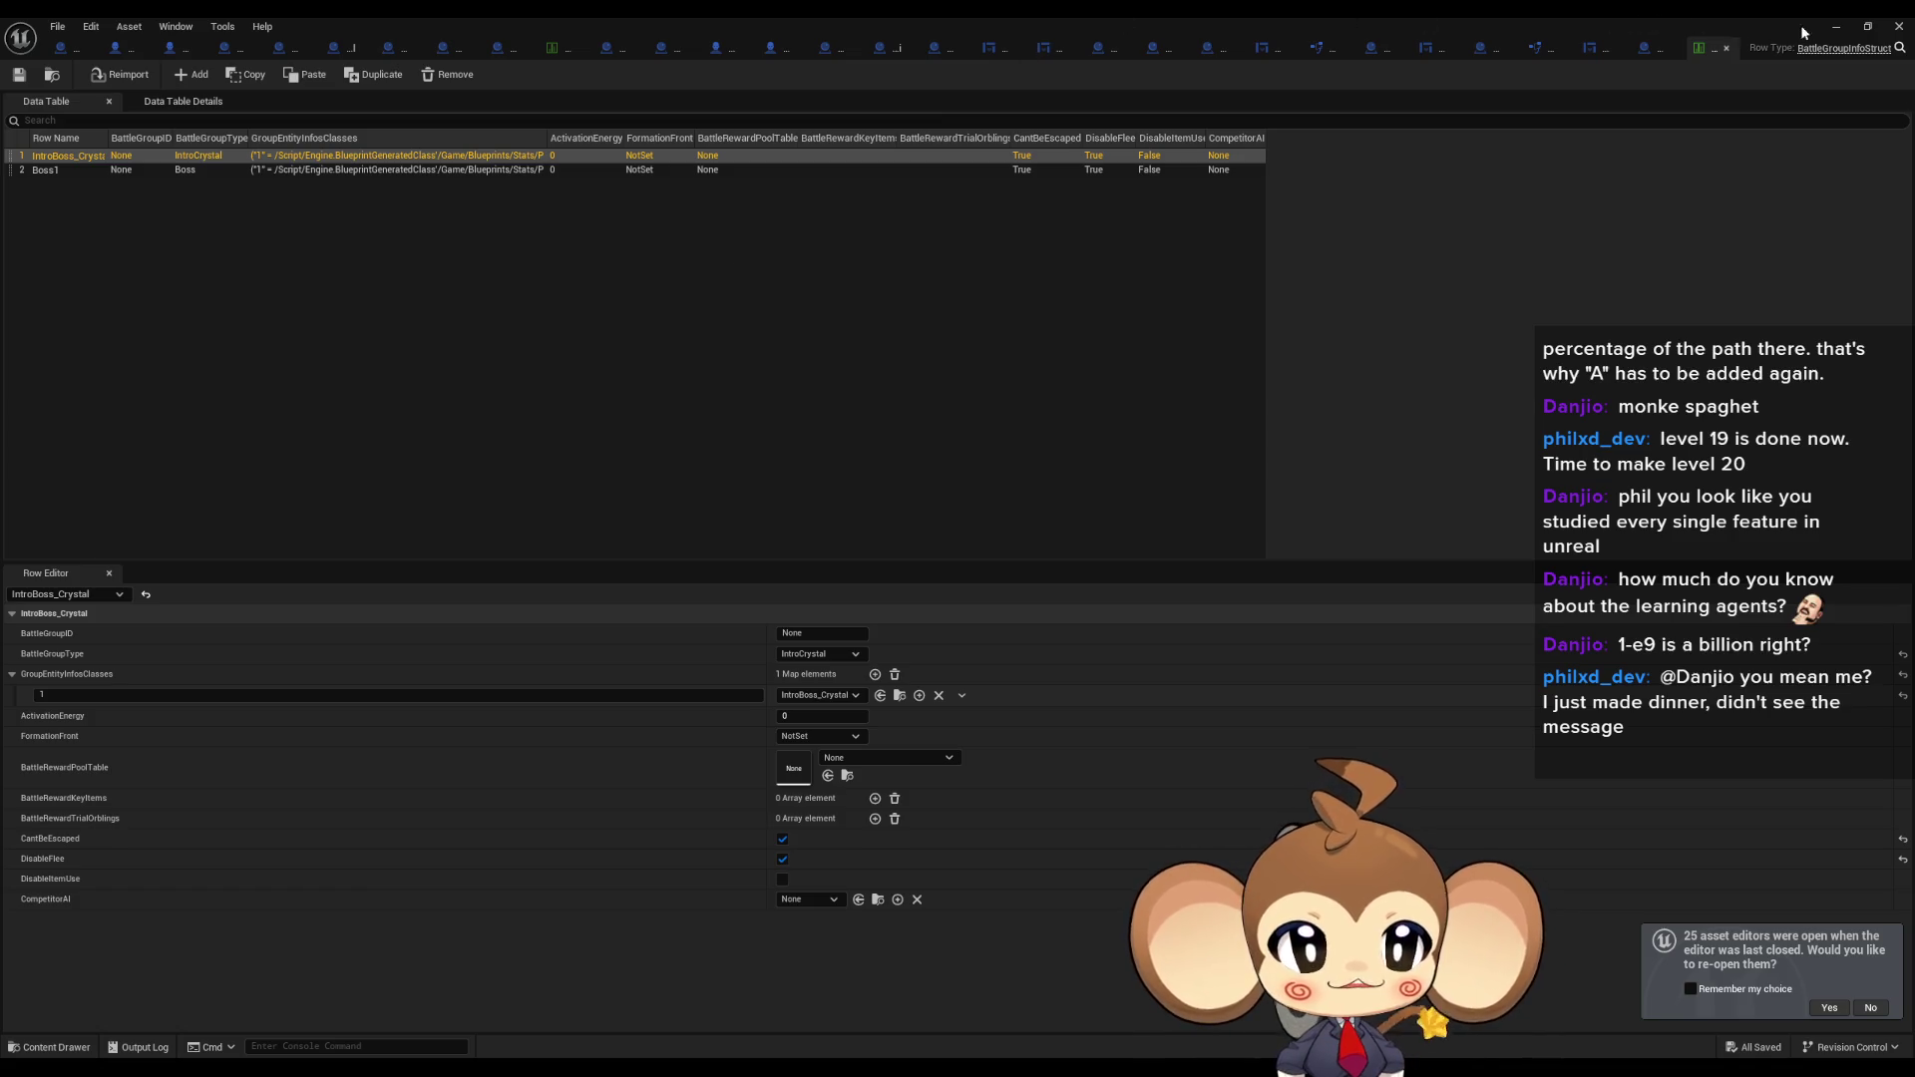
{"action": "left_click", "coordinate": [1838, 27]}
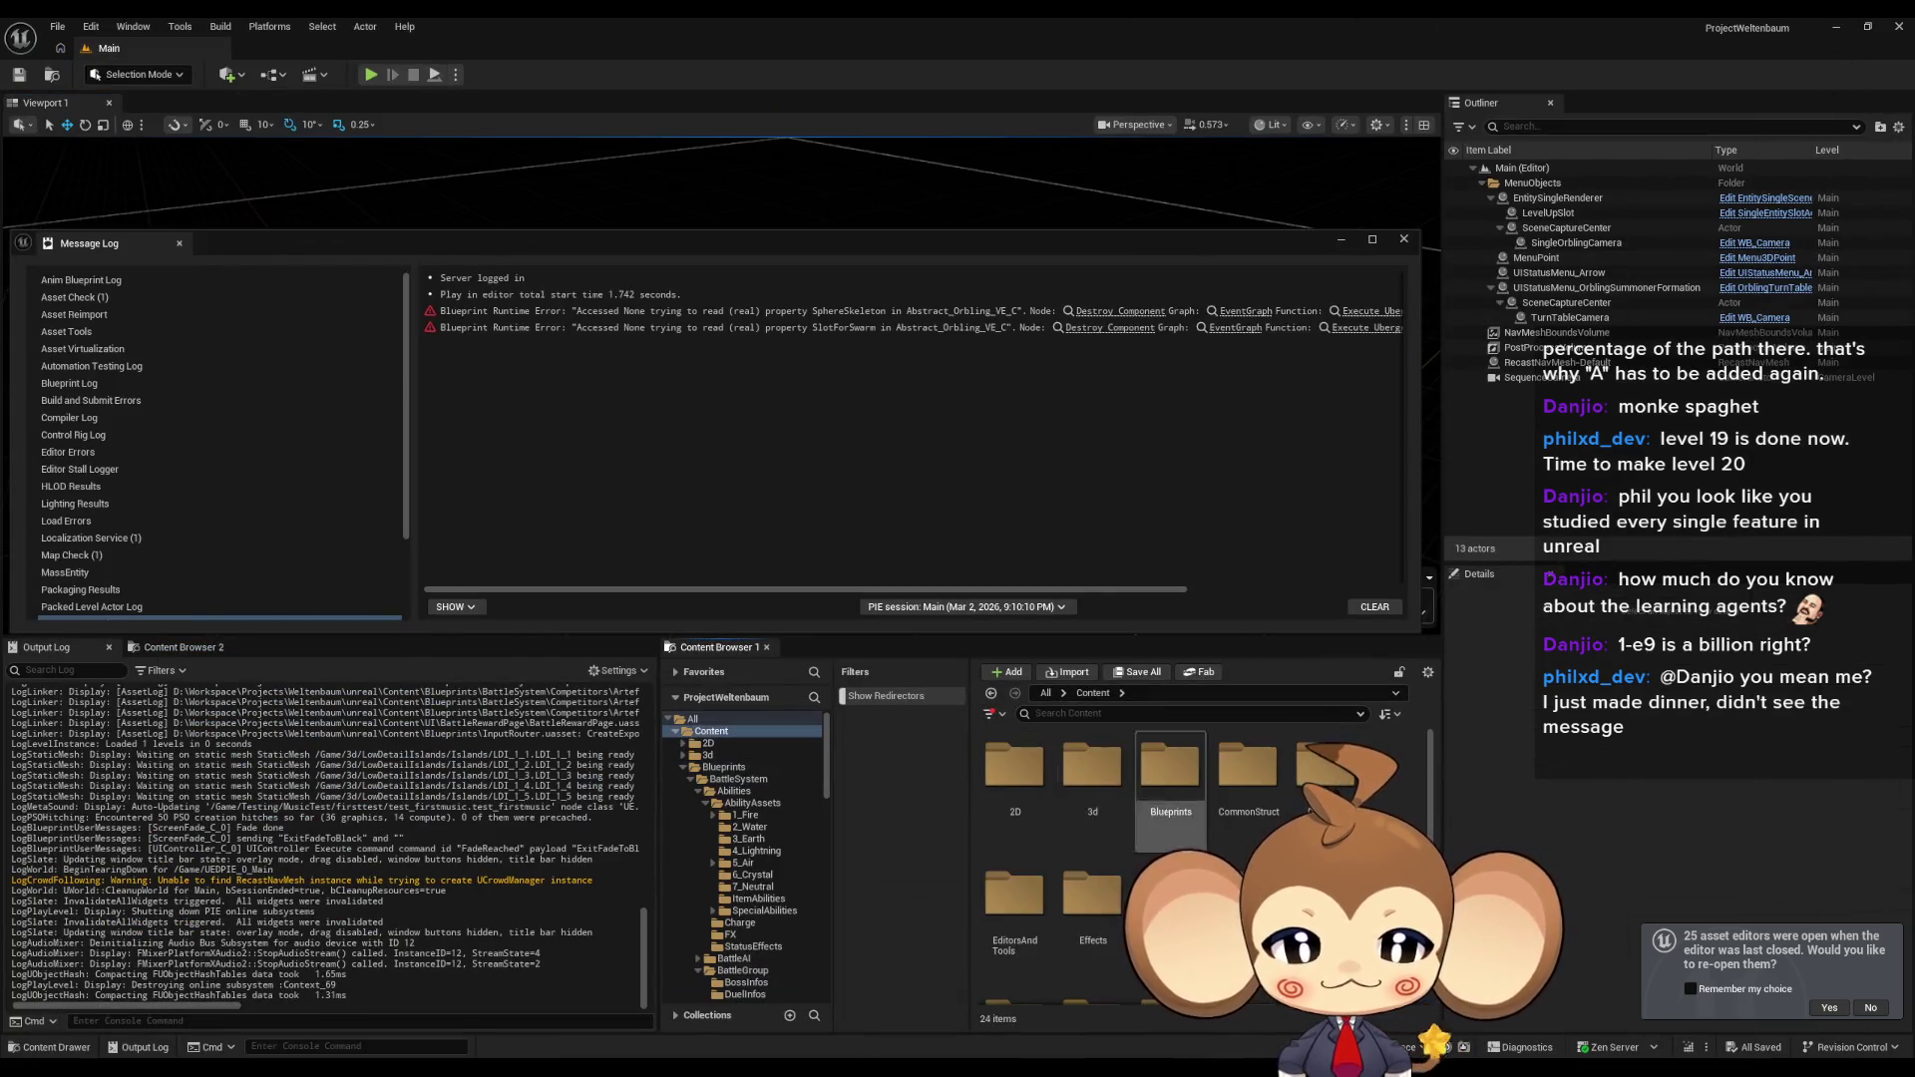
{"action": "scroll", "coordinate": [1265, 845], "scroll_direction": "down", "scroll_amount": 5}
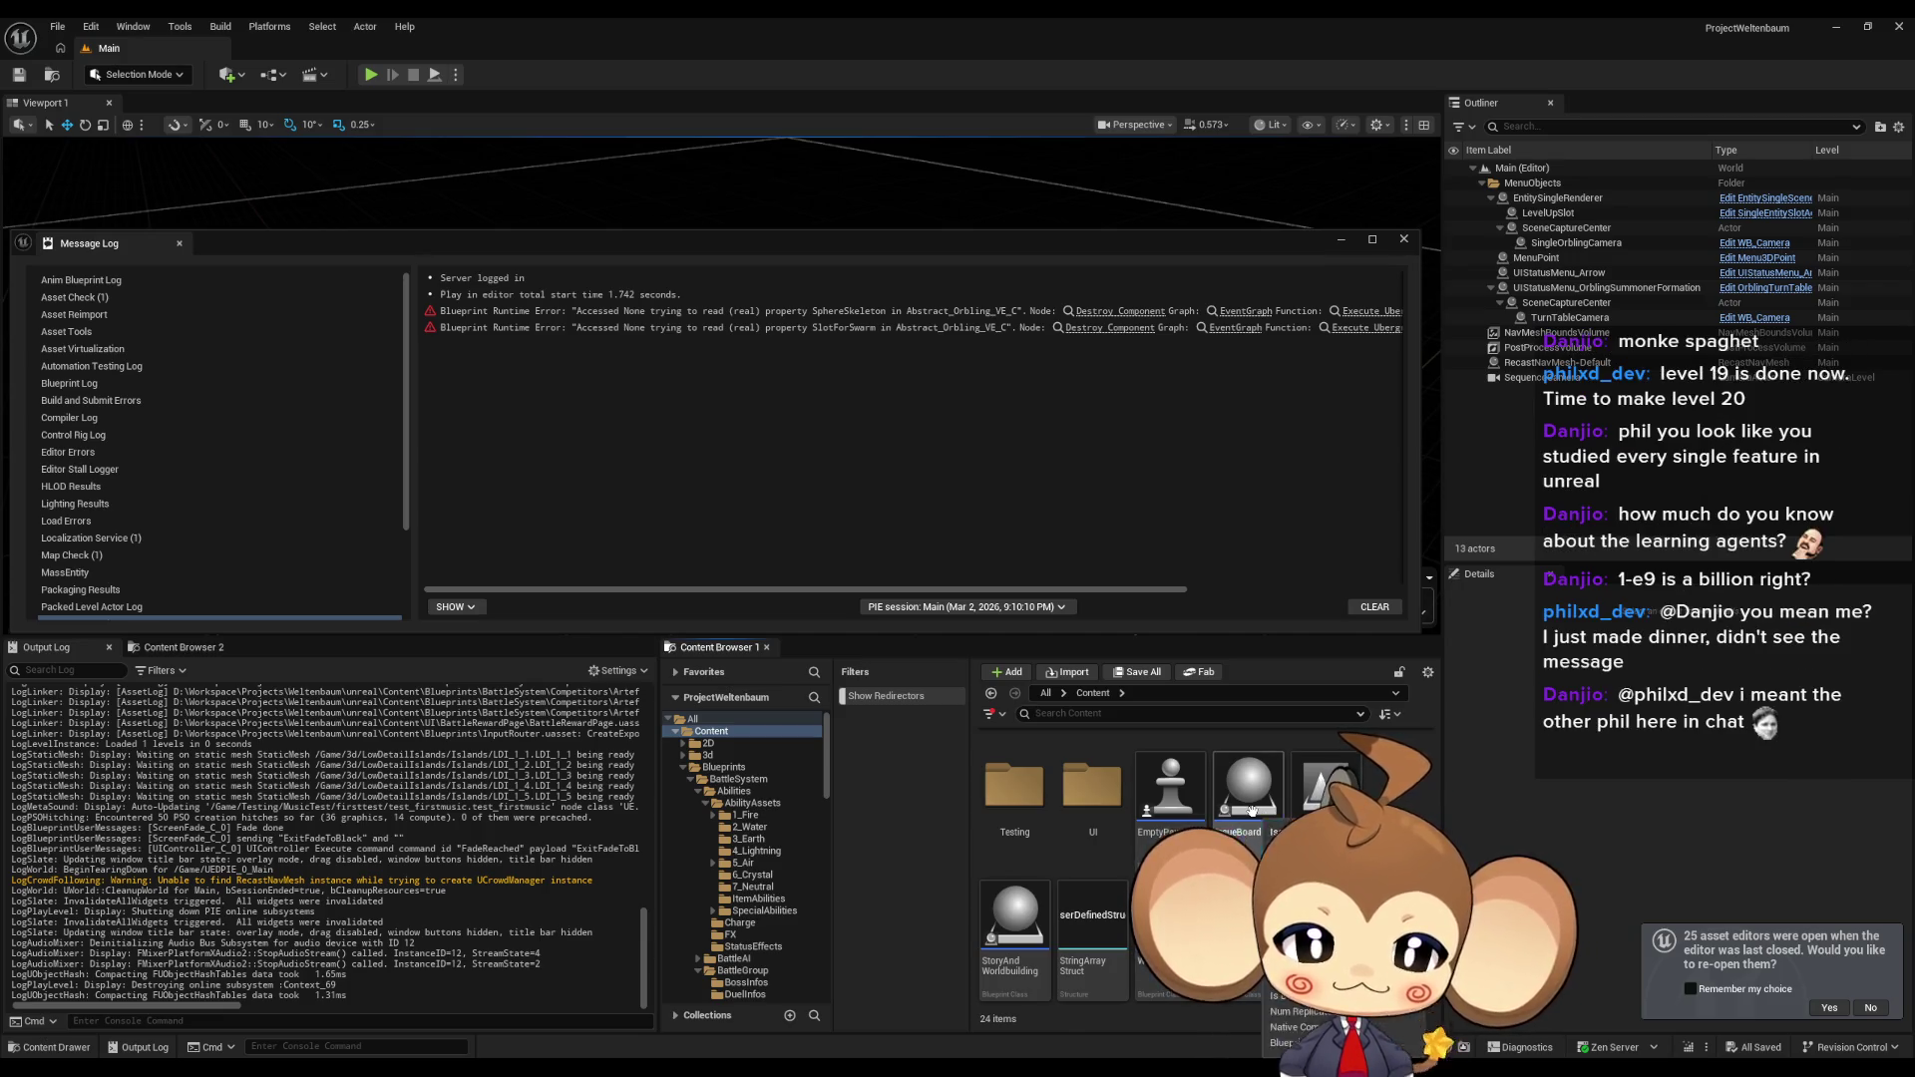
Add a 'disable give up' comment note to the IssueBoard graph, then return to the data table.
{"action": "double_click", "coordinate": [1250, 803]}
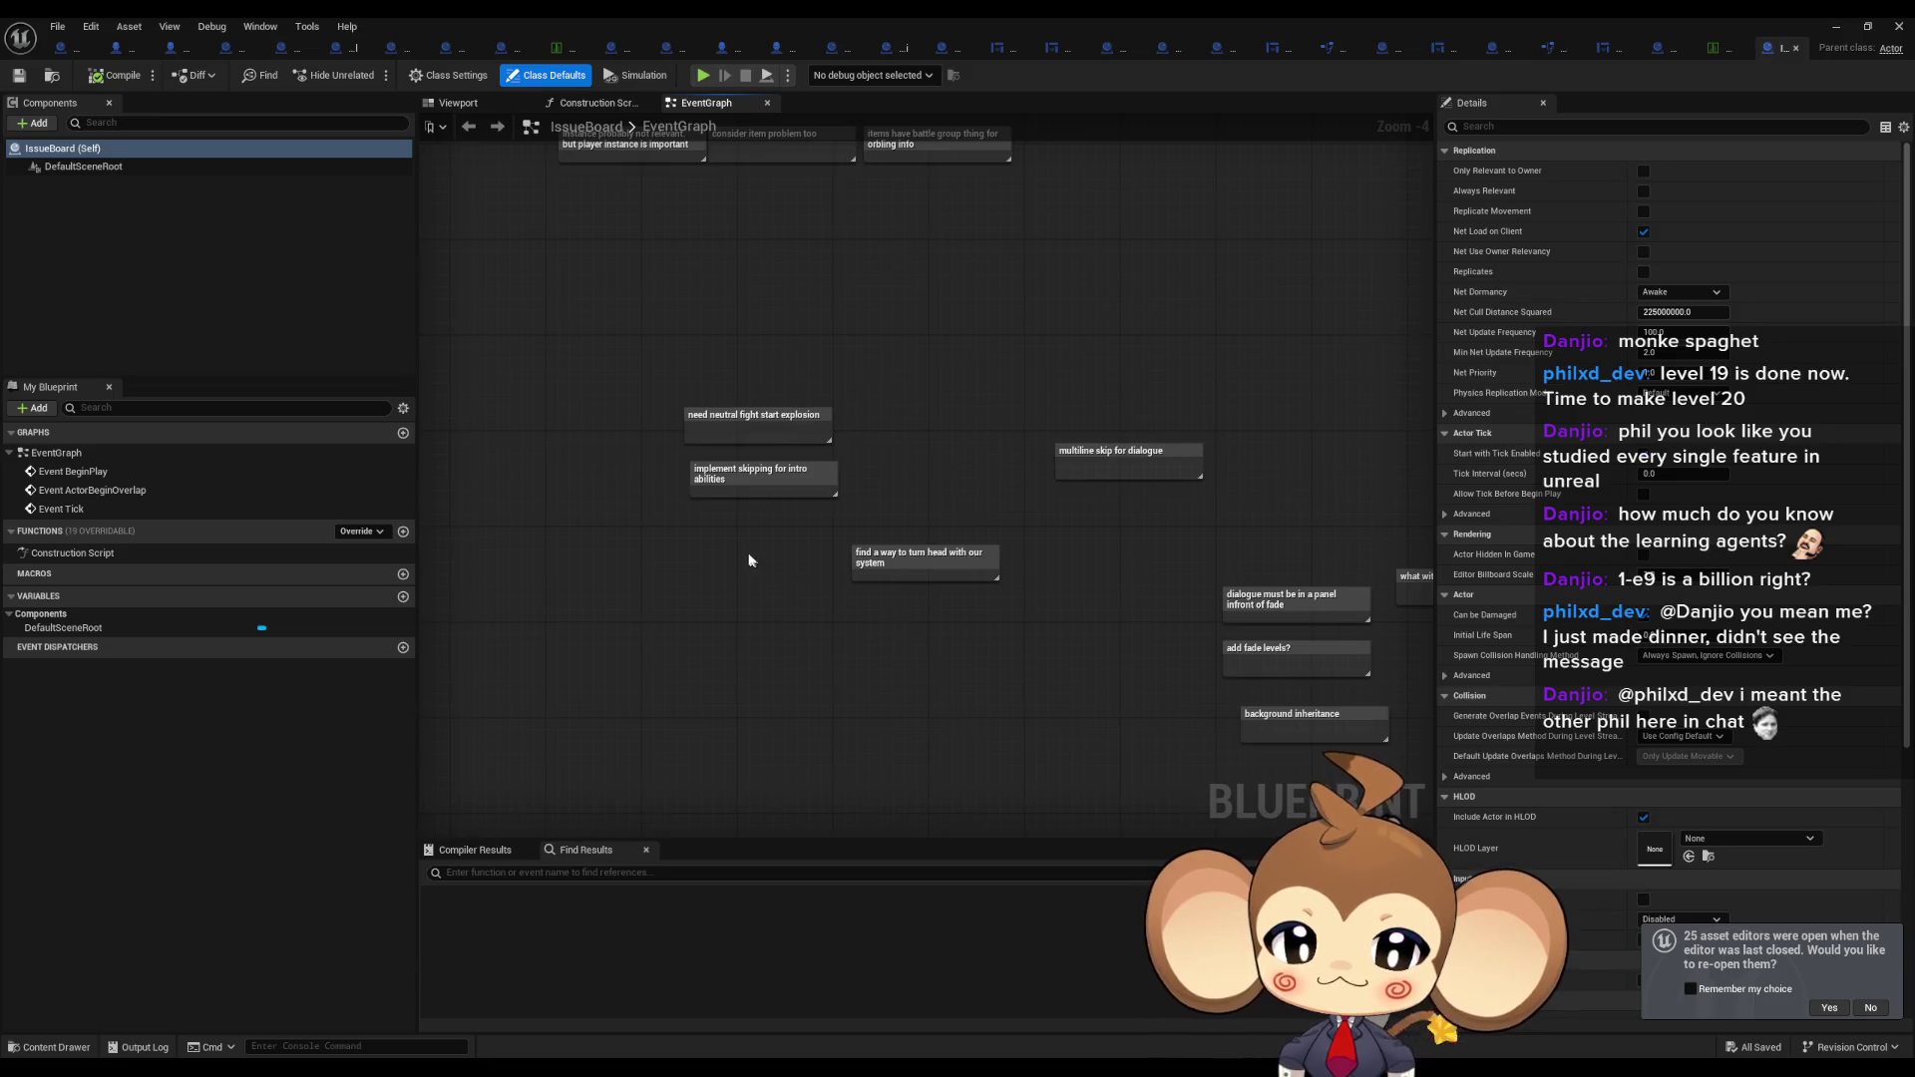
{"action": "type", "text": "cdisable give u"}
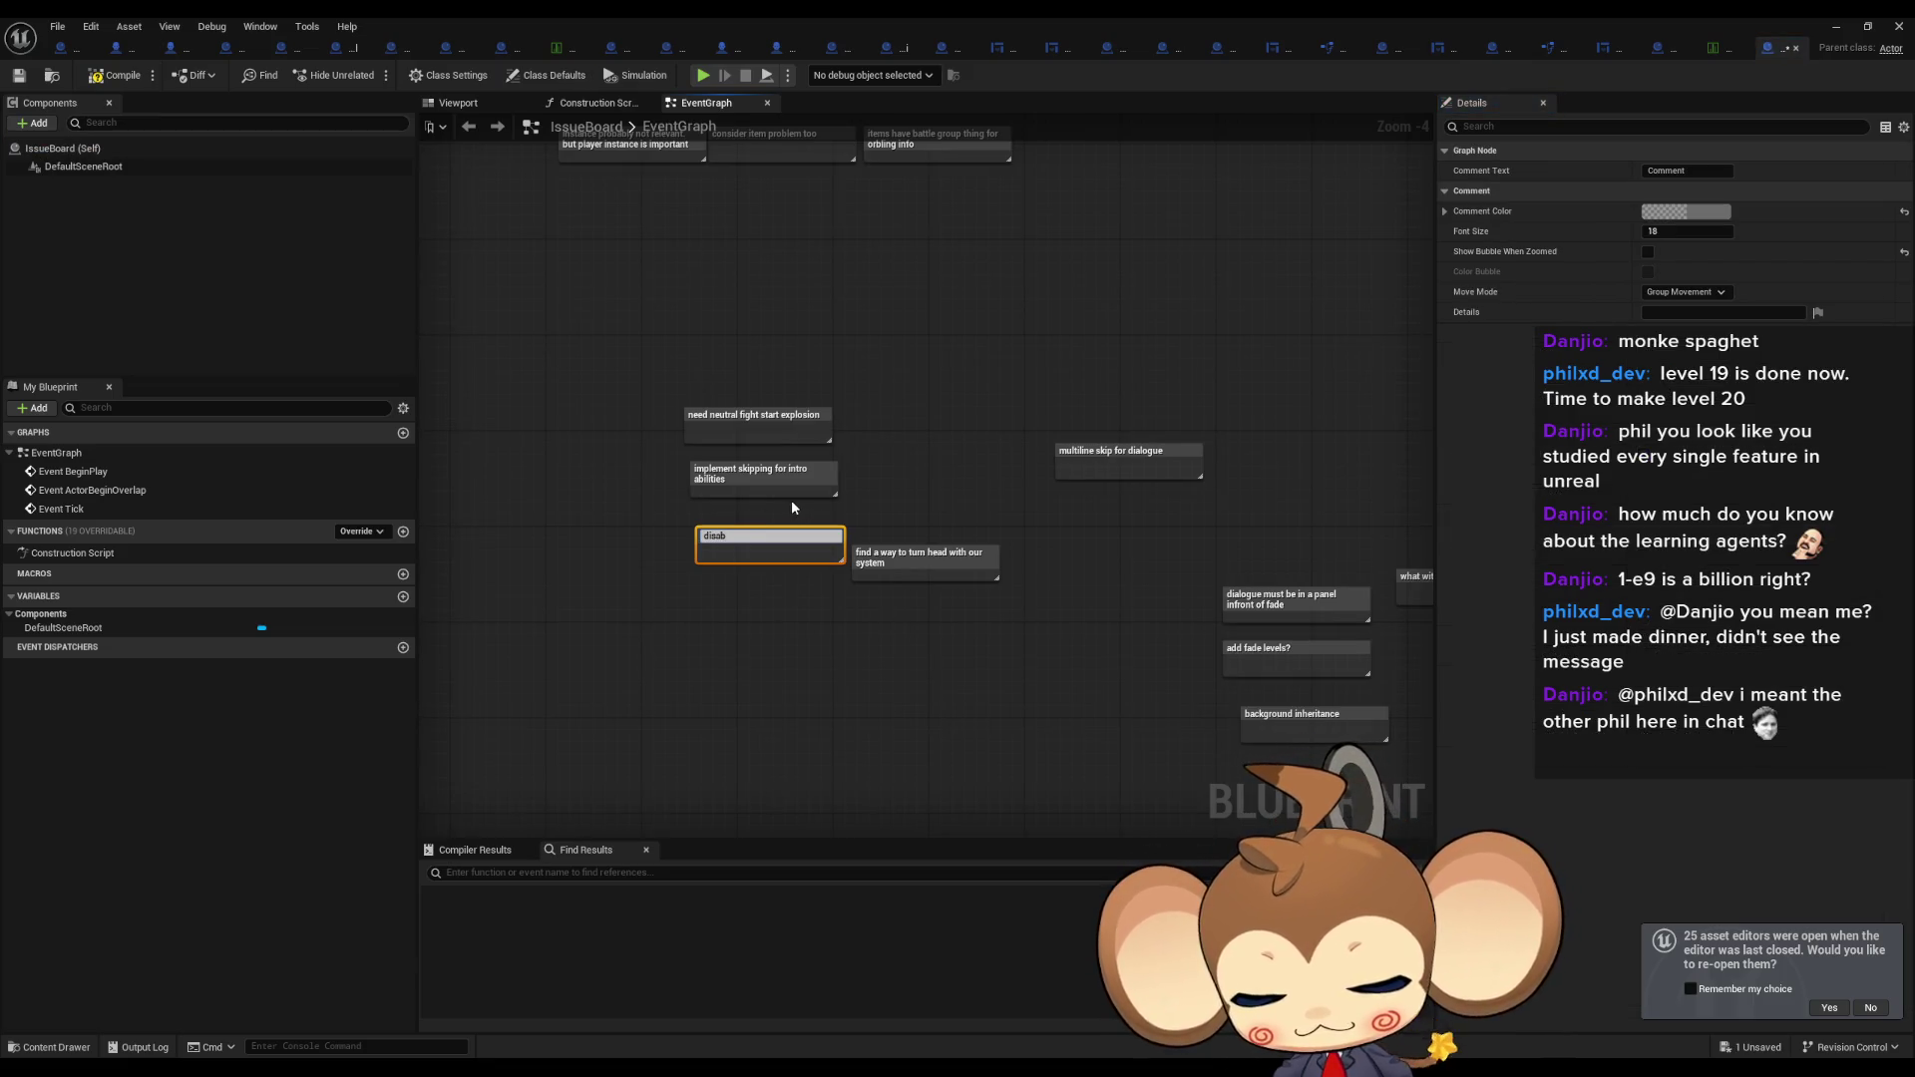
{"action": "type", "text": "p"}
{"action": "key", "text": "Return"}
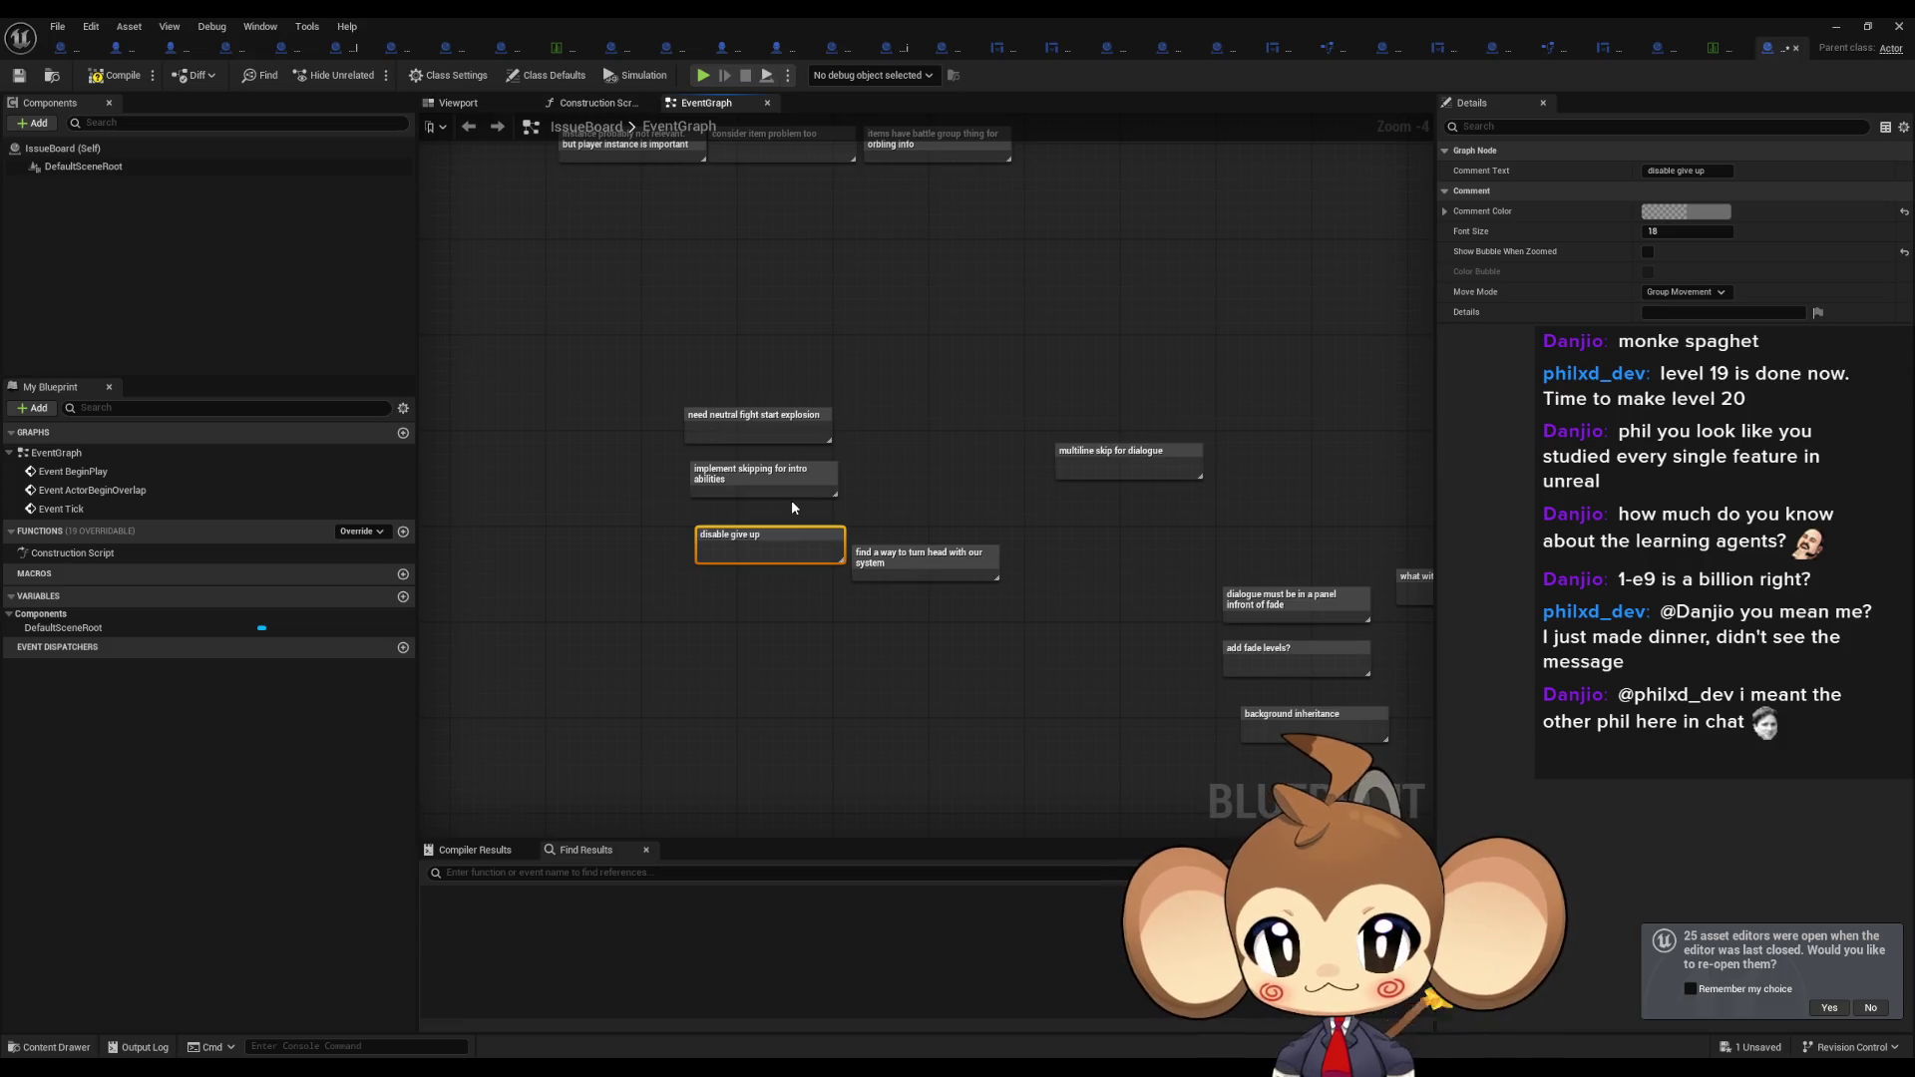
{"action": "left_click_drag", "start_coordinate": [750, 535], "coordinate": [734, 523]}
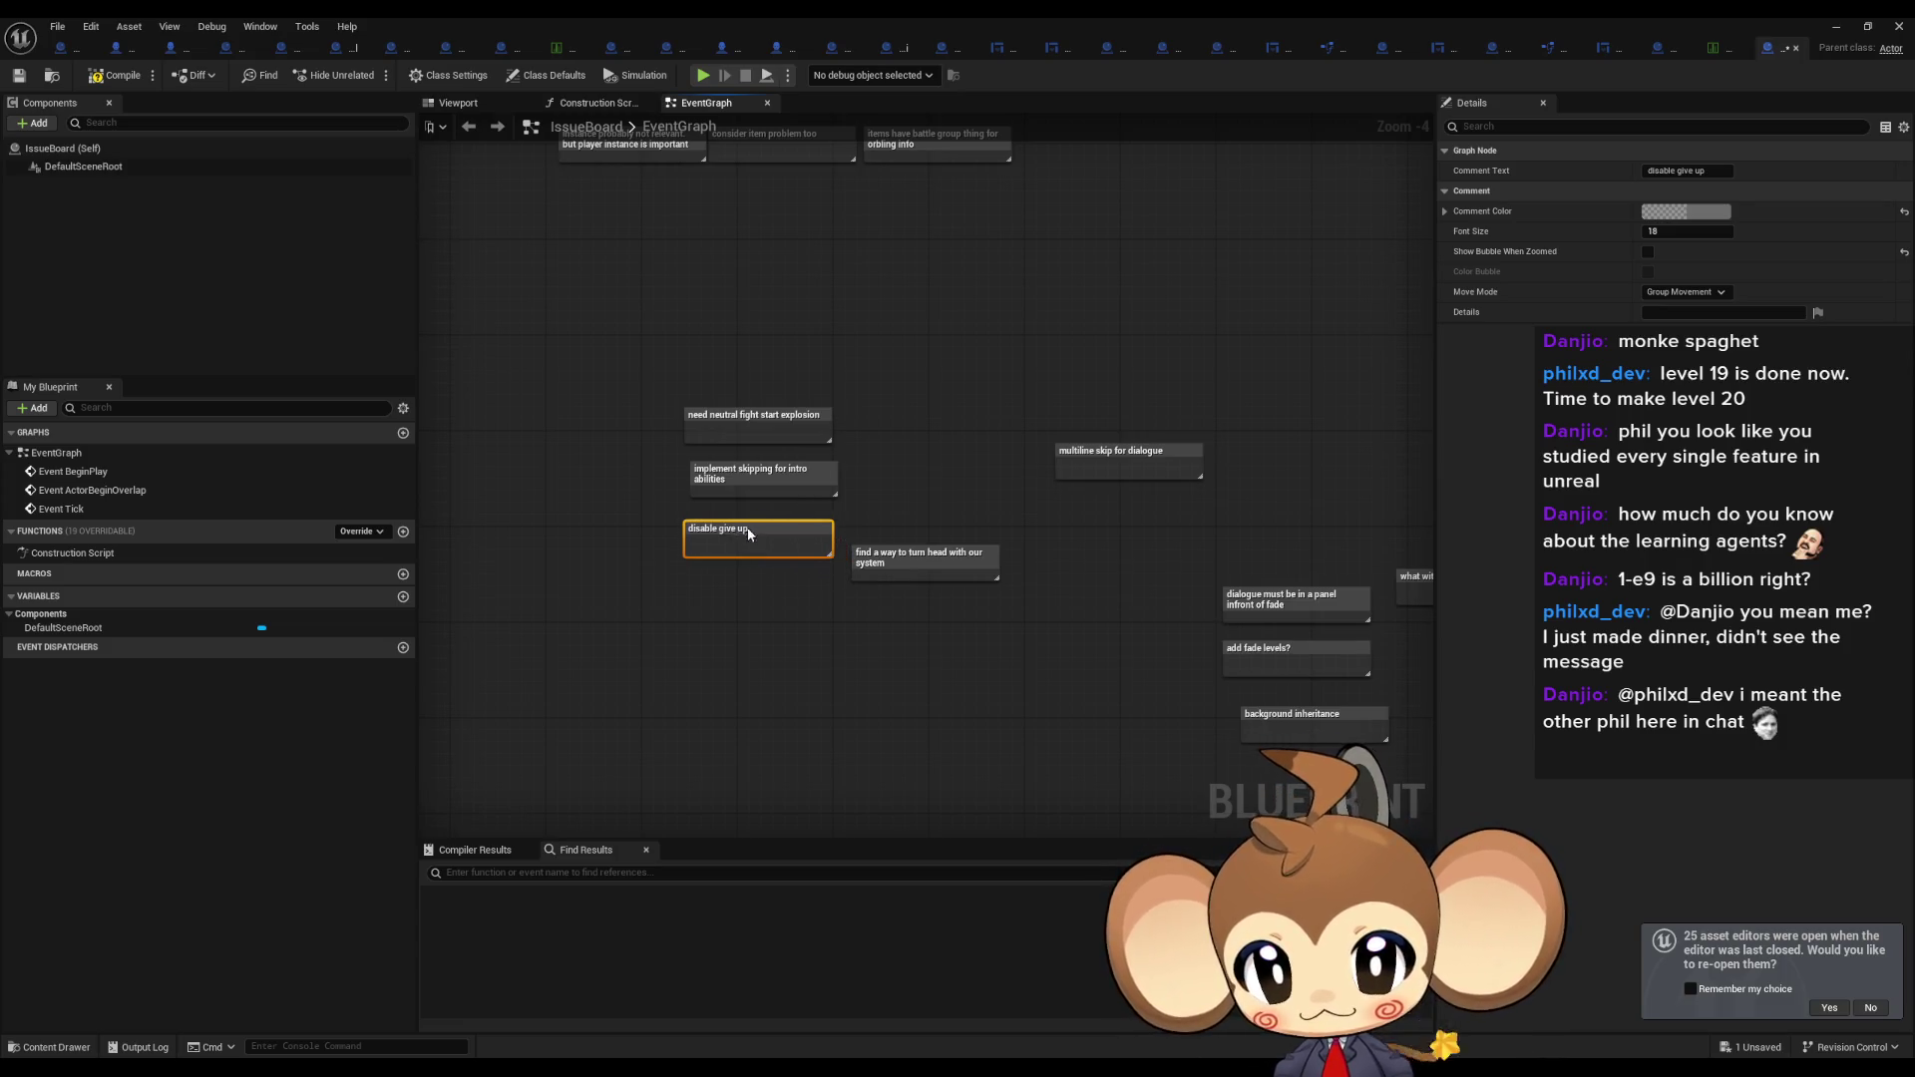
{"action": "left_click", "coordinate": [751, 598]}
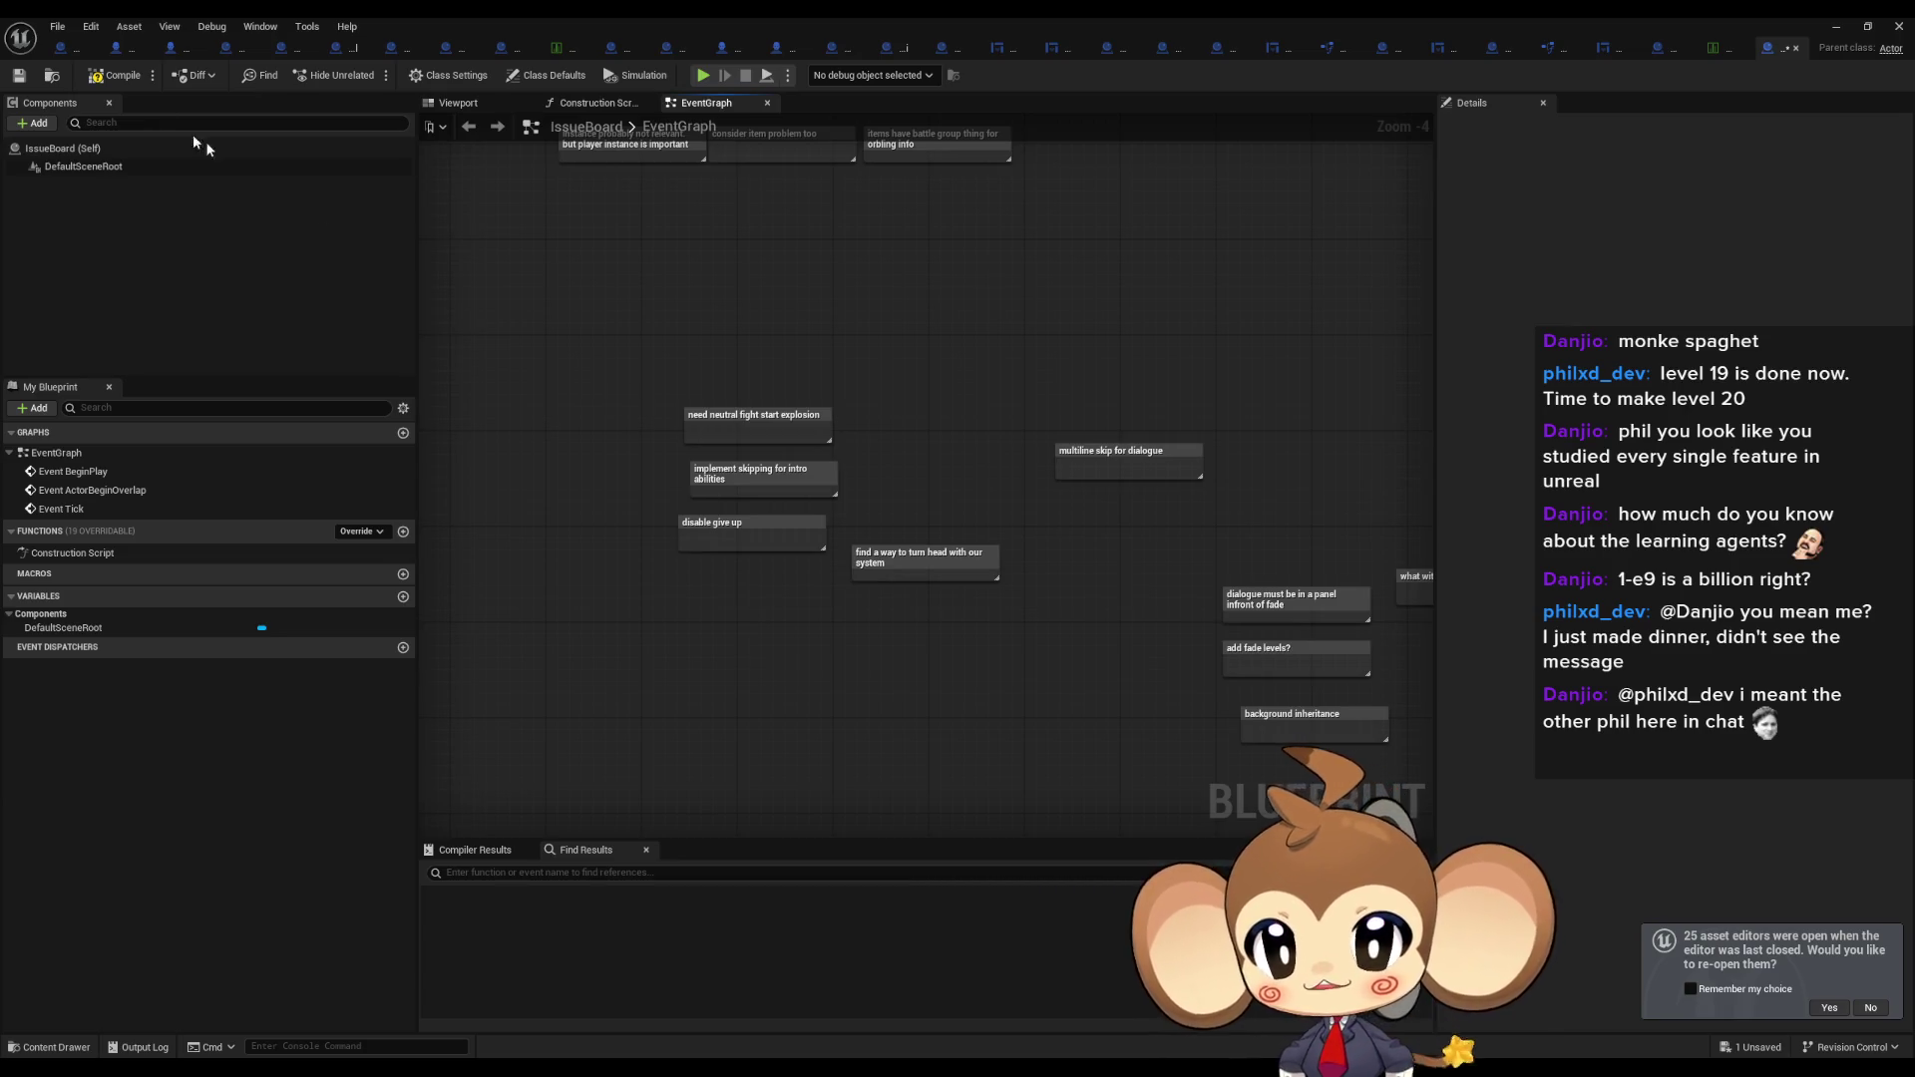
{"action": "left_click", "coordinate": [1721, 47]}
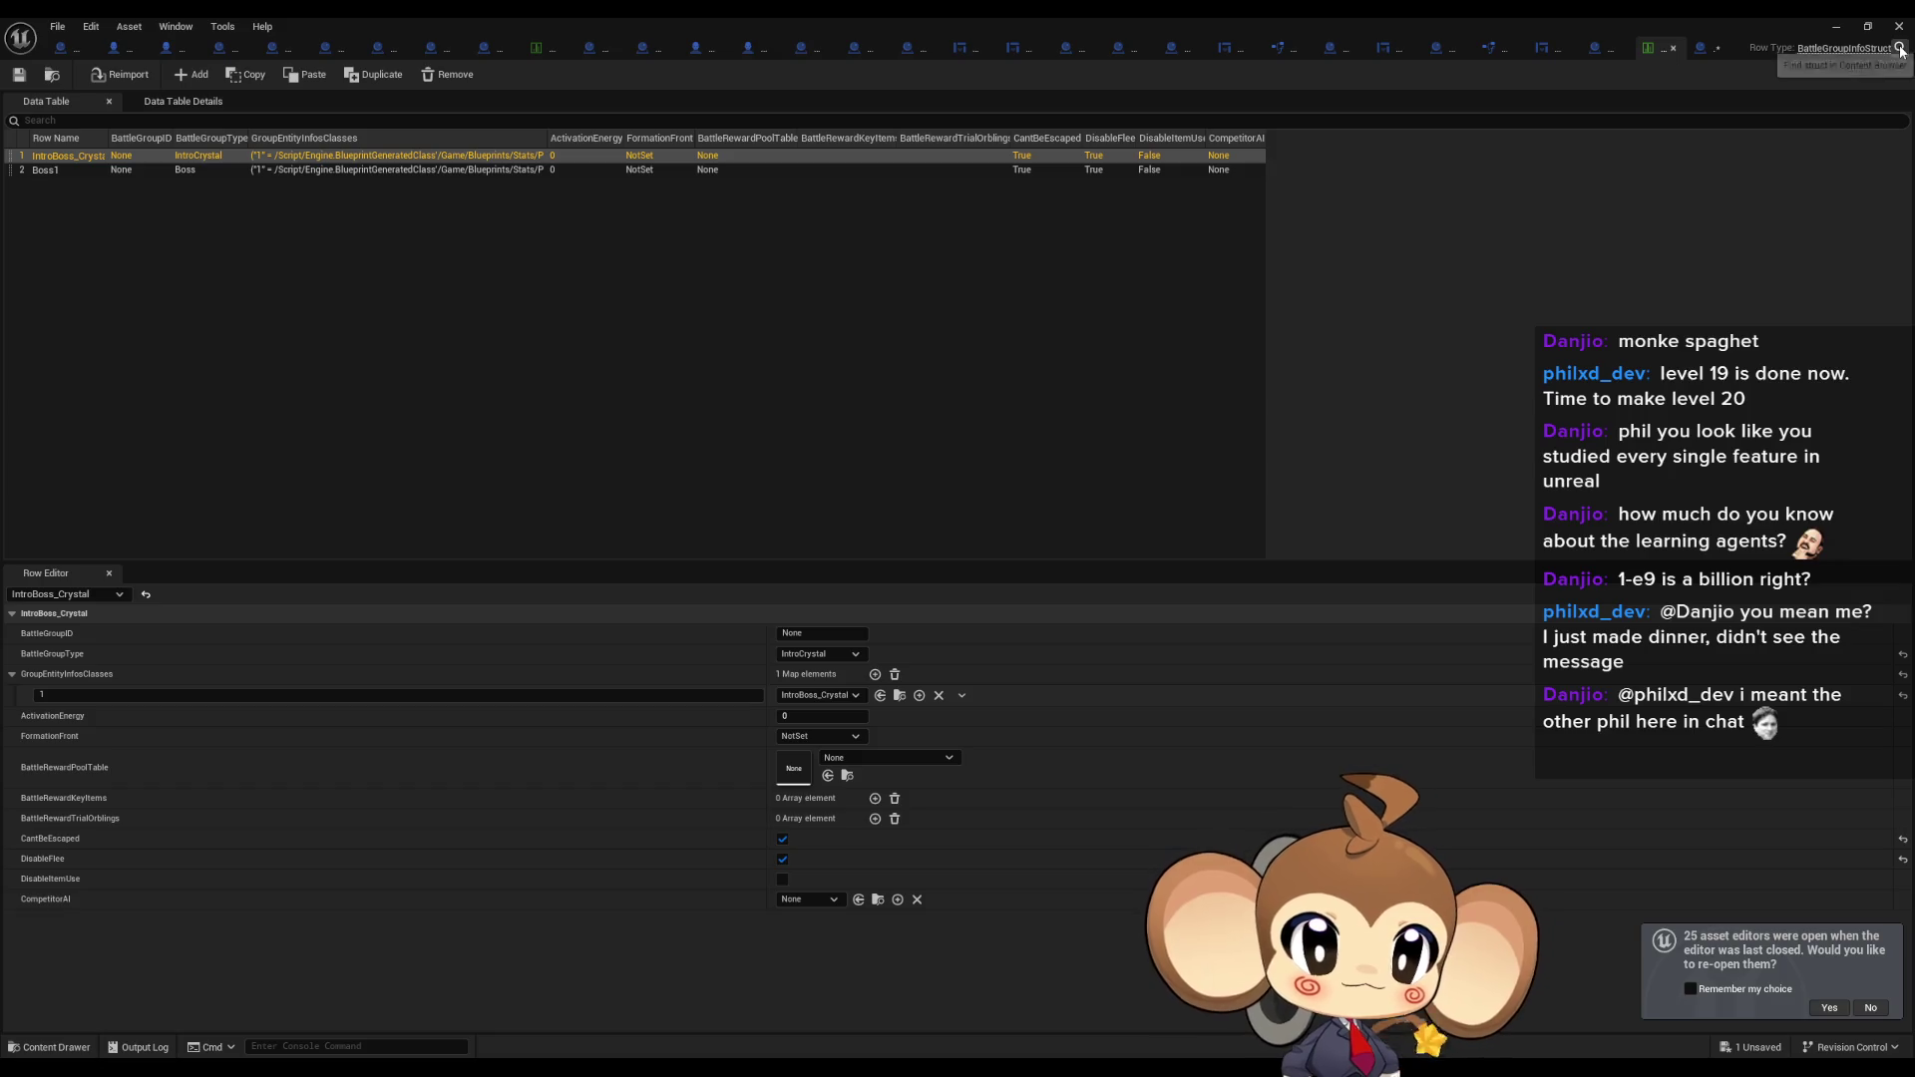
Restore the maximized data table editor to a floating window.
{"action": "double_click", "coordinate": [1726, 28]}
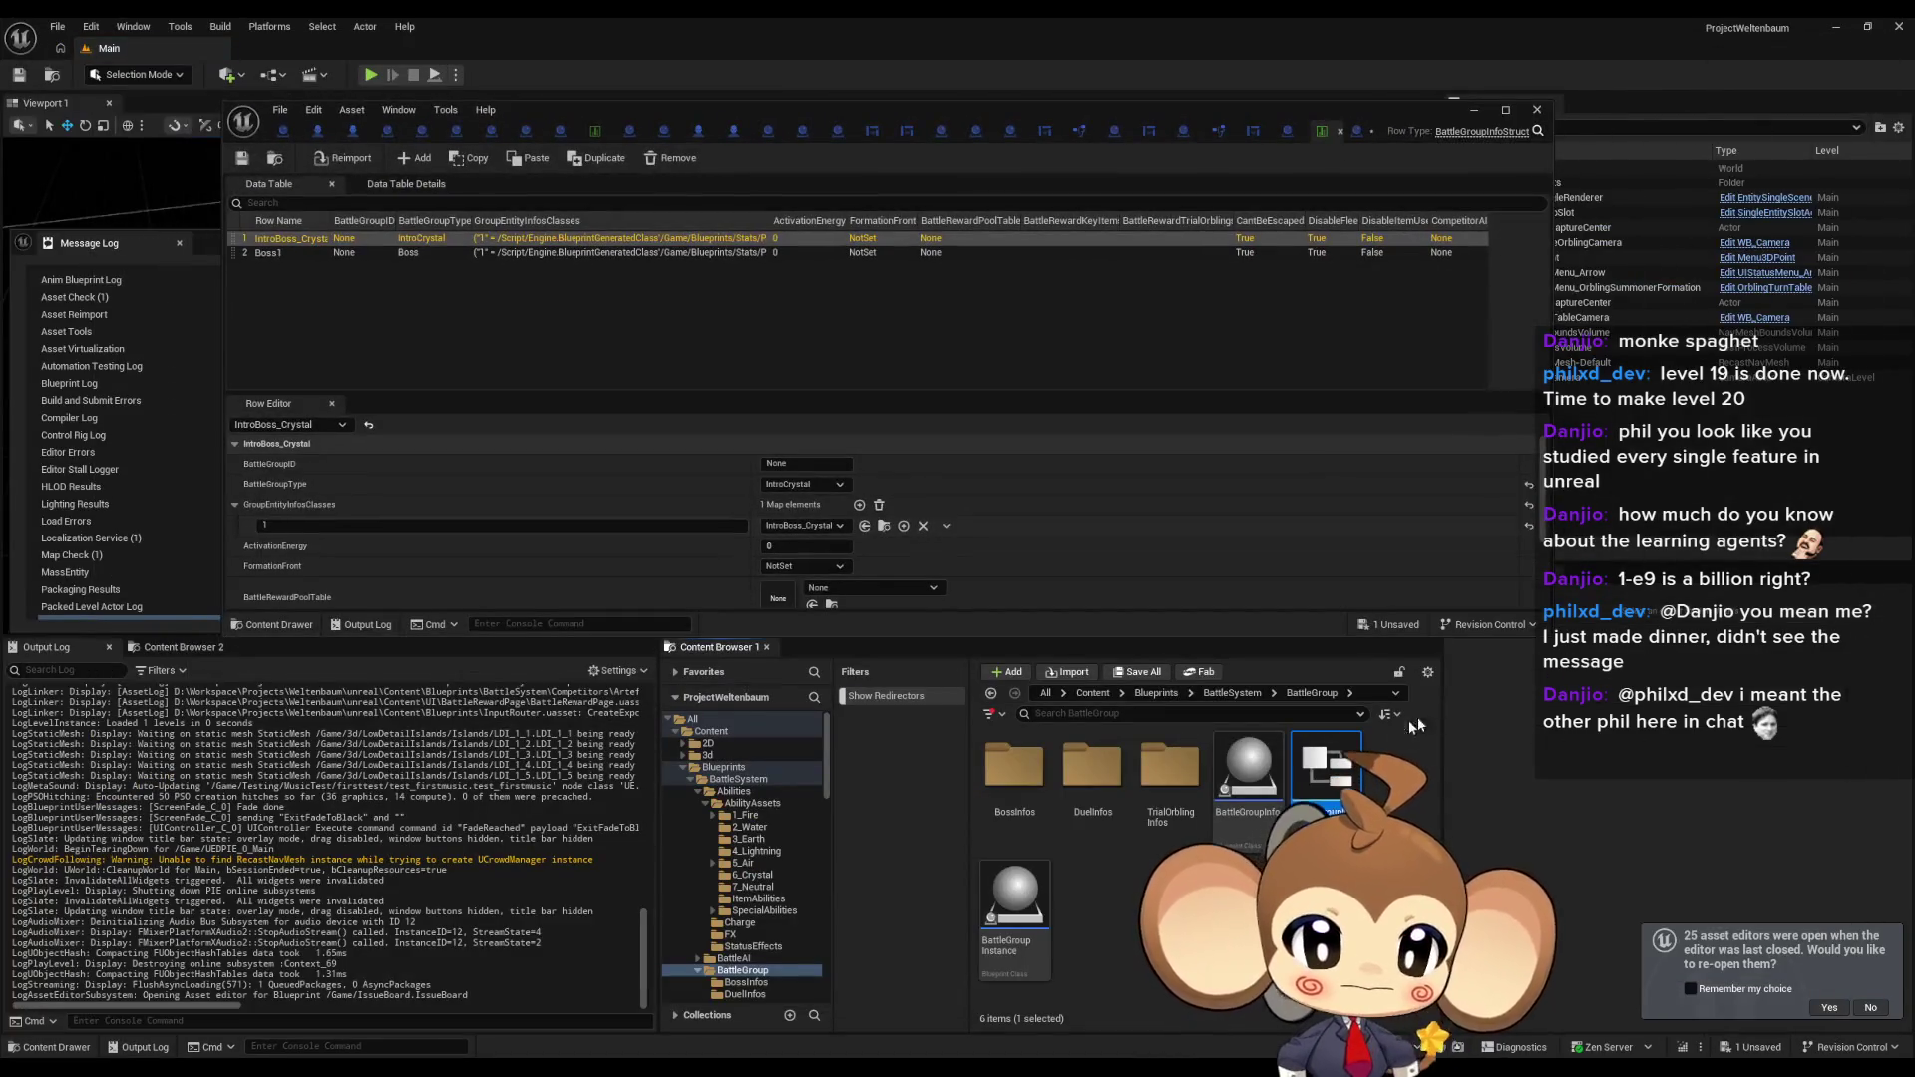
Add a new Boolean field named DisableRewardPage to the BattleGroupInfo struct.
{"action": "double_click", "coordinate": [1339, 766]}
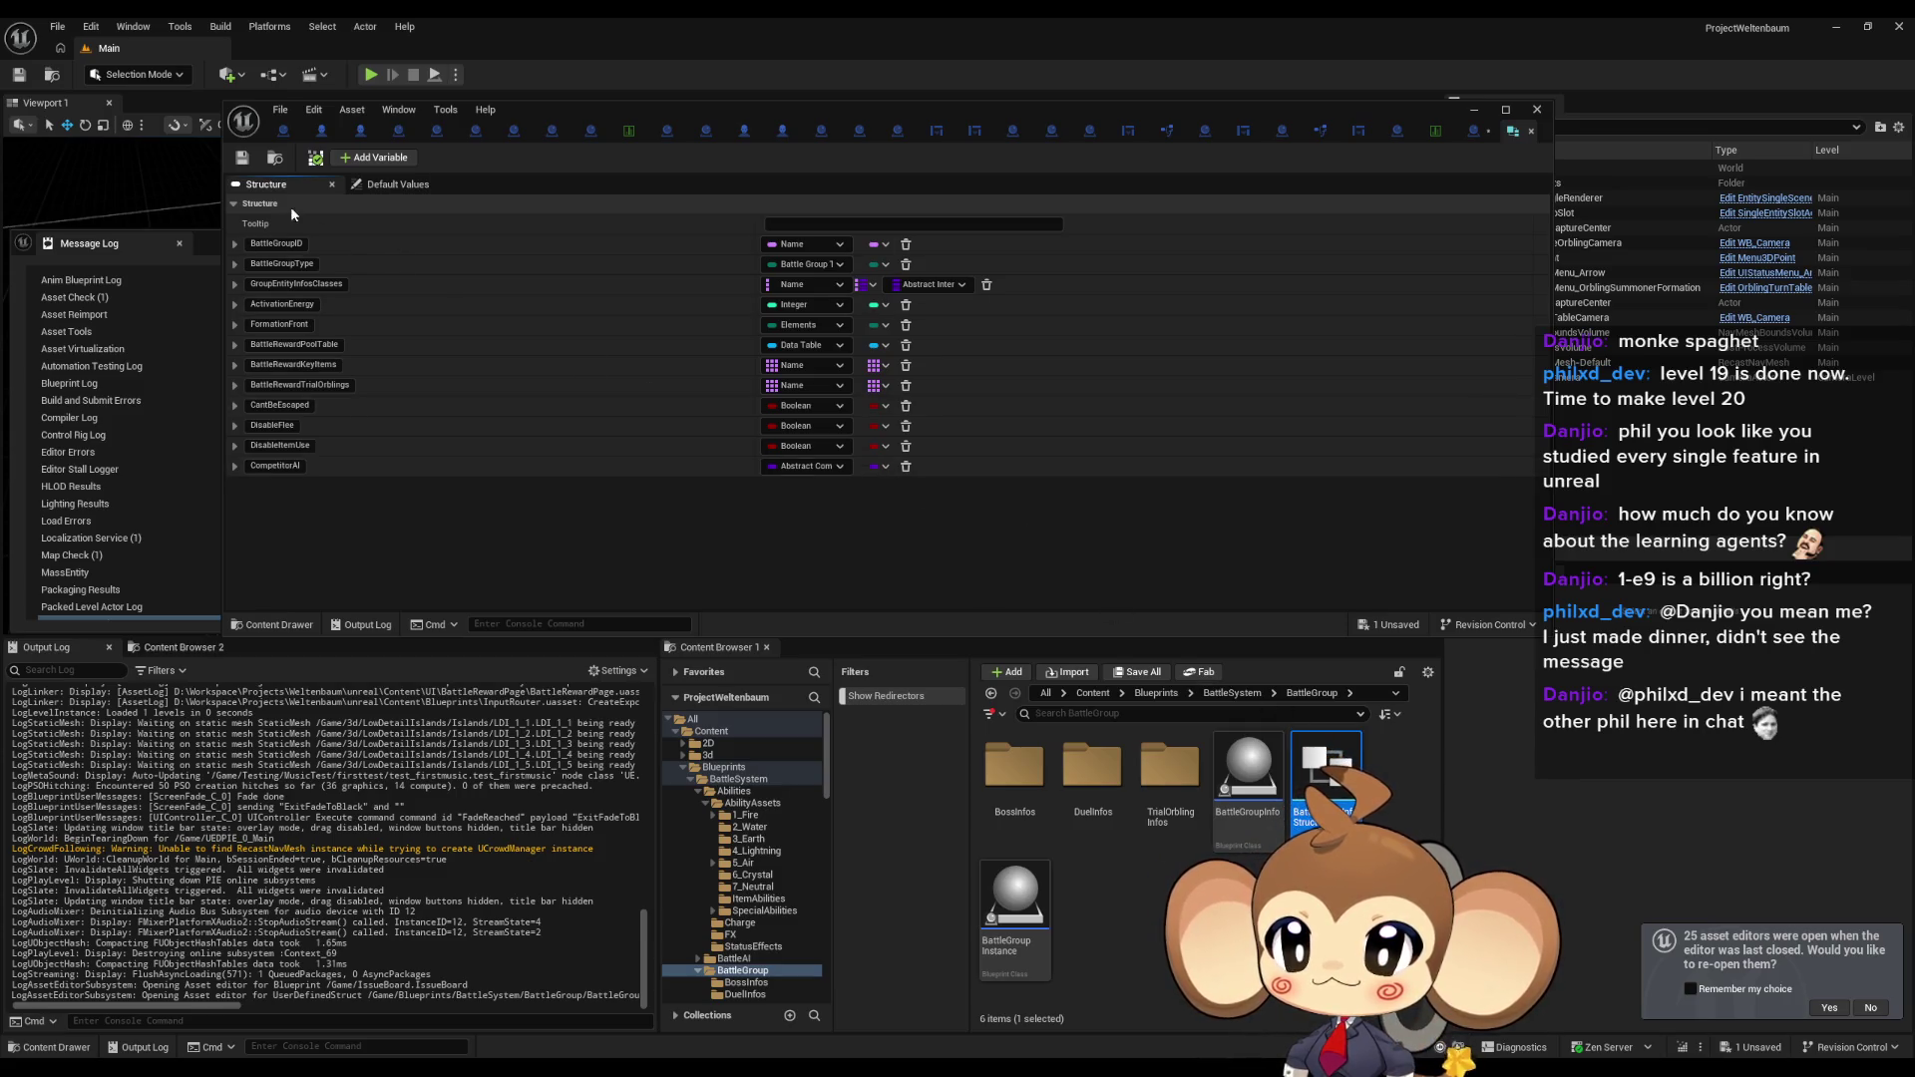
{"action": "left_click", "coordinate": [366, 163]}
{"action": "left_click", "coordinate": [272, 487]}
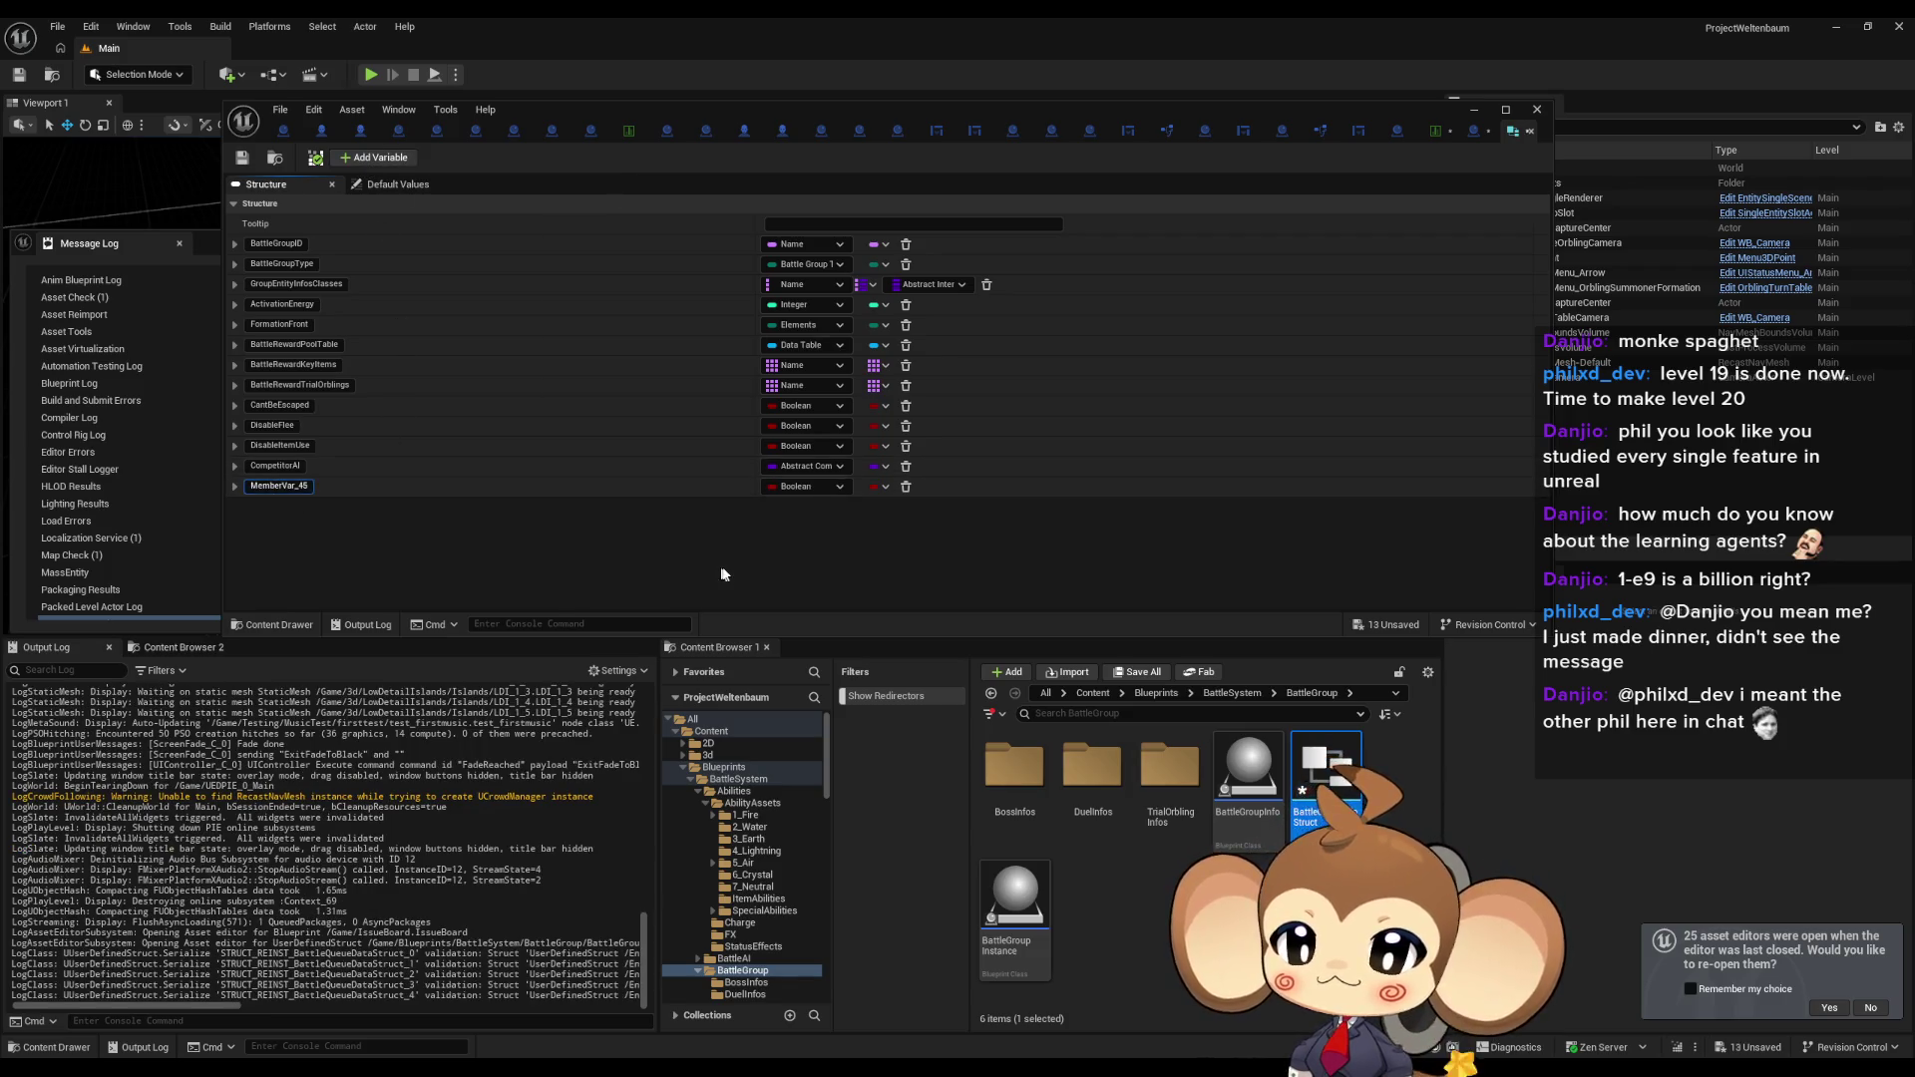
{"action": "type", "text": "Disab"}
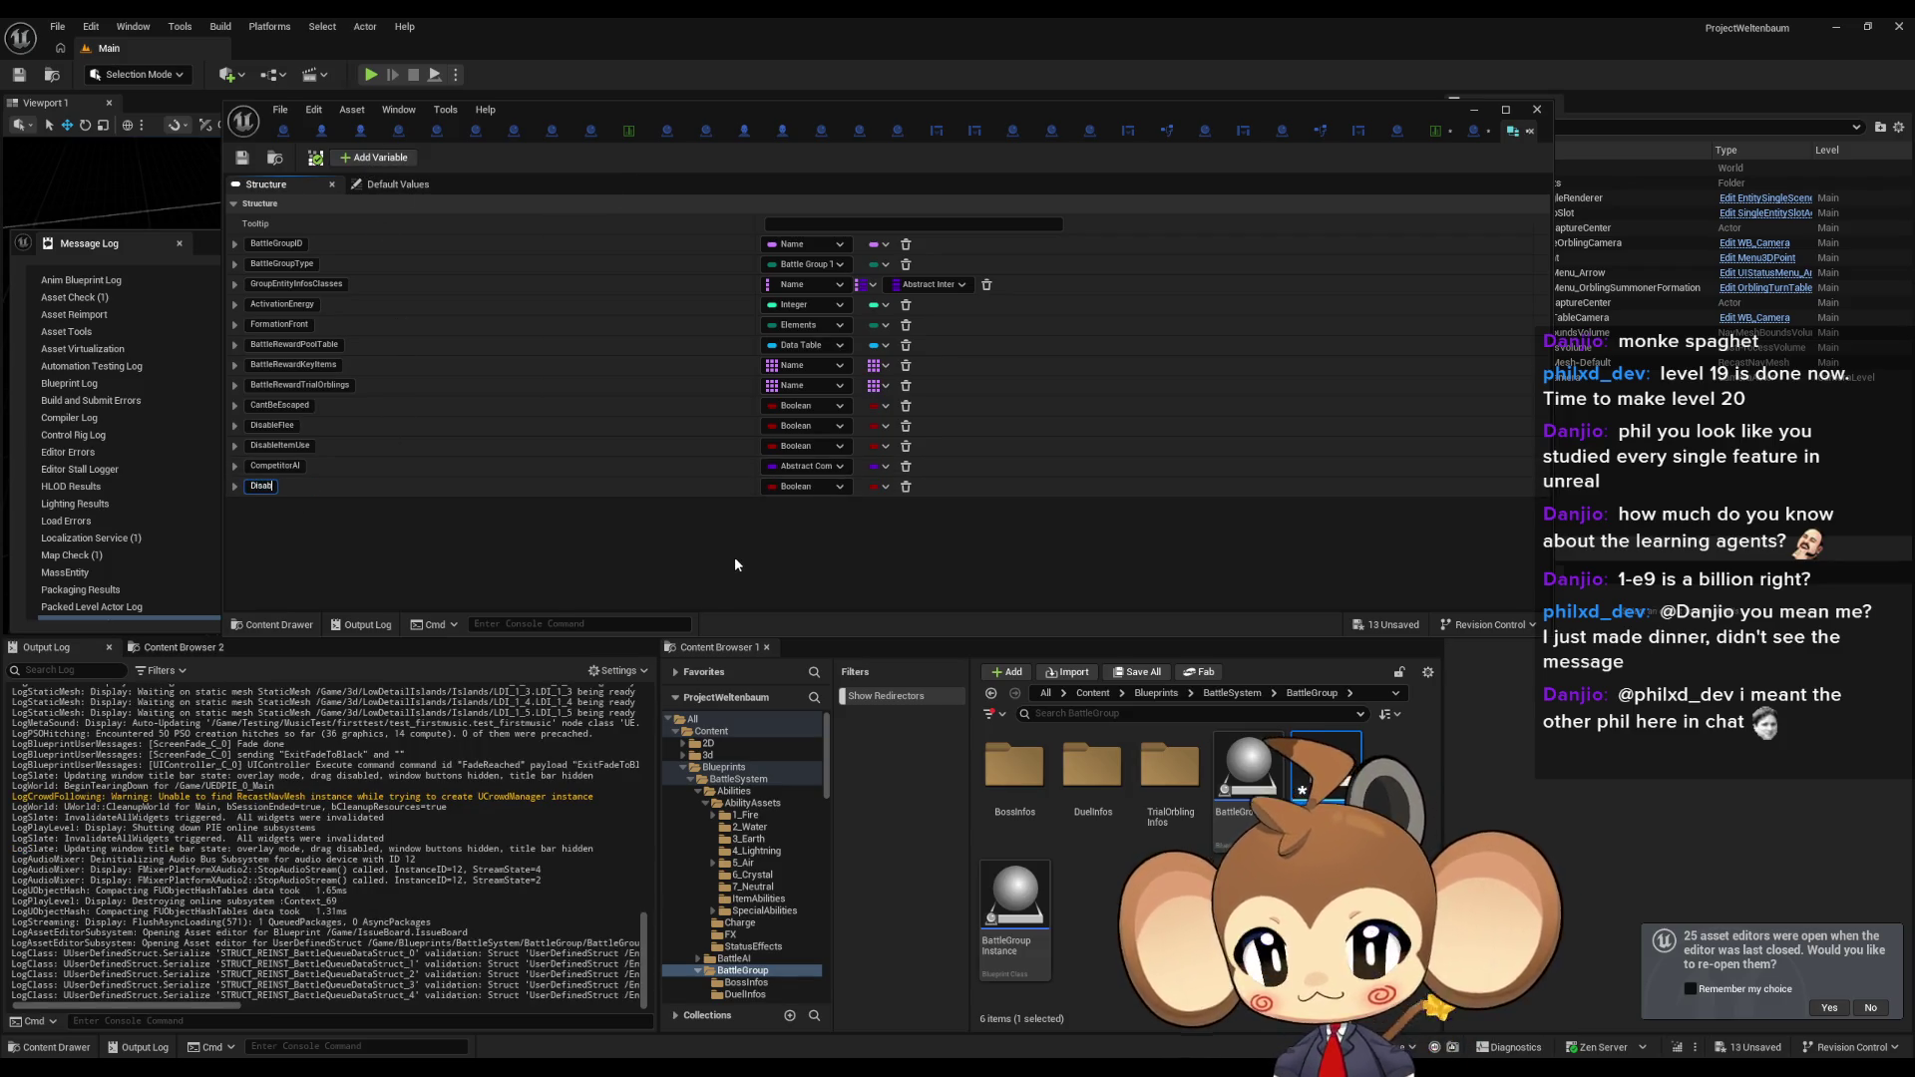
{"action": "type", "text": "leReward"}
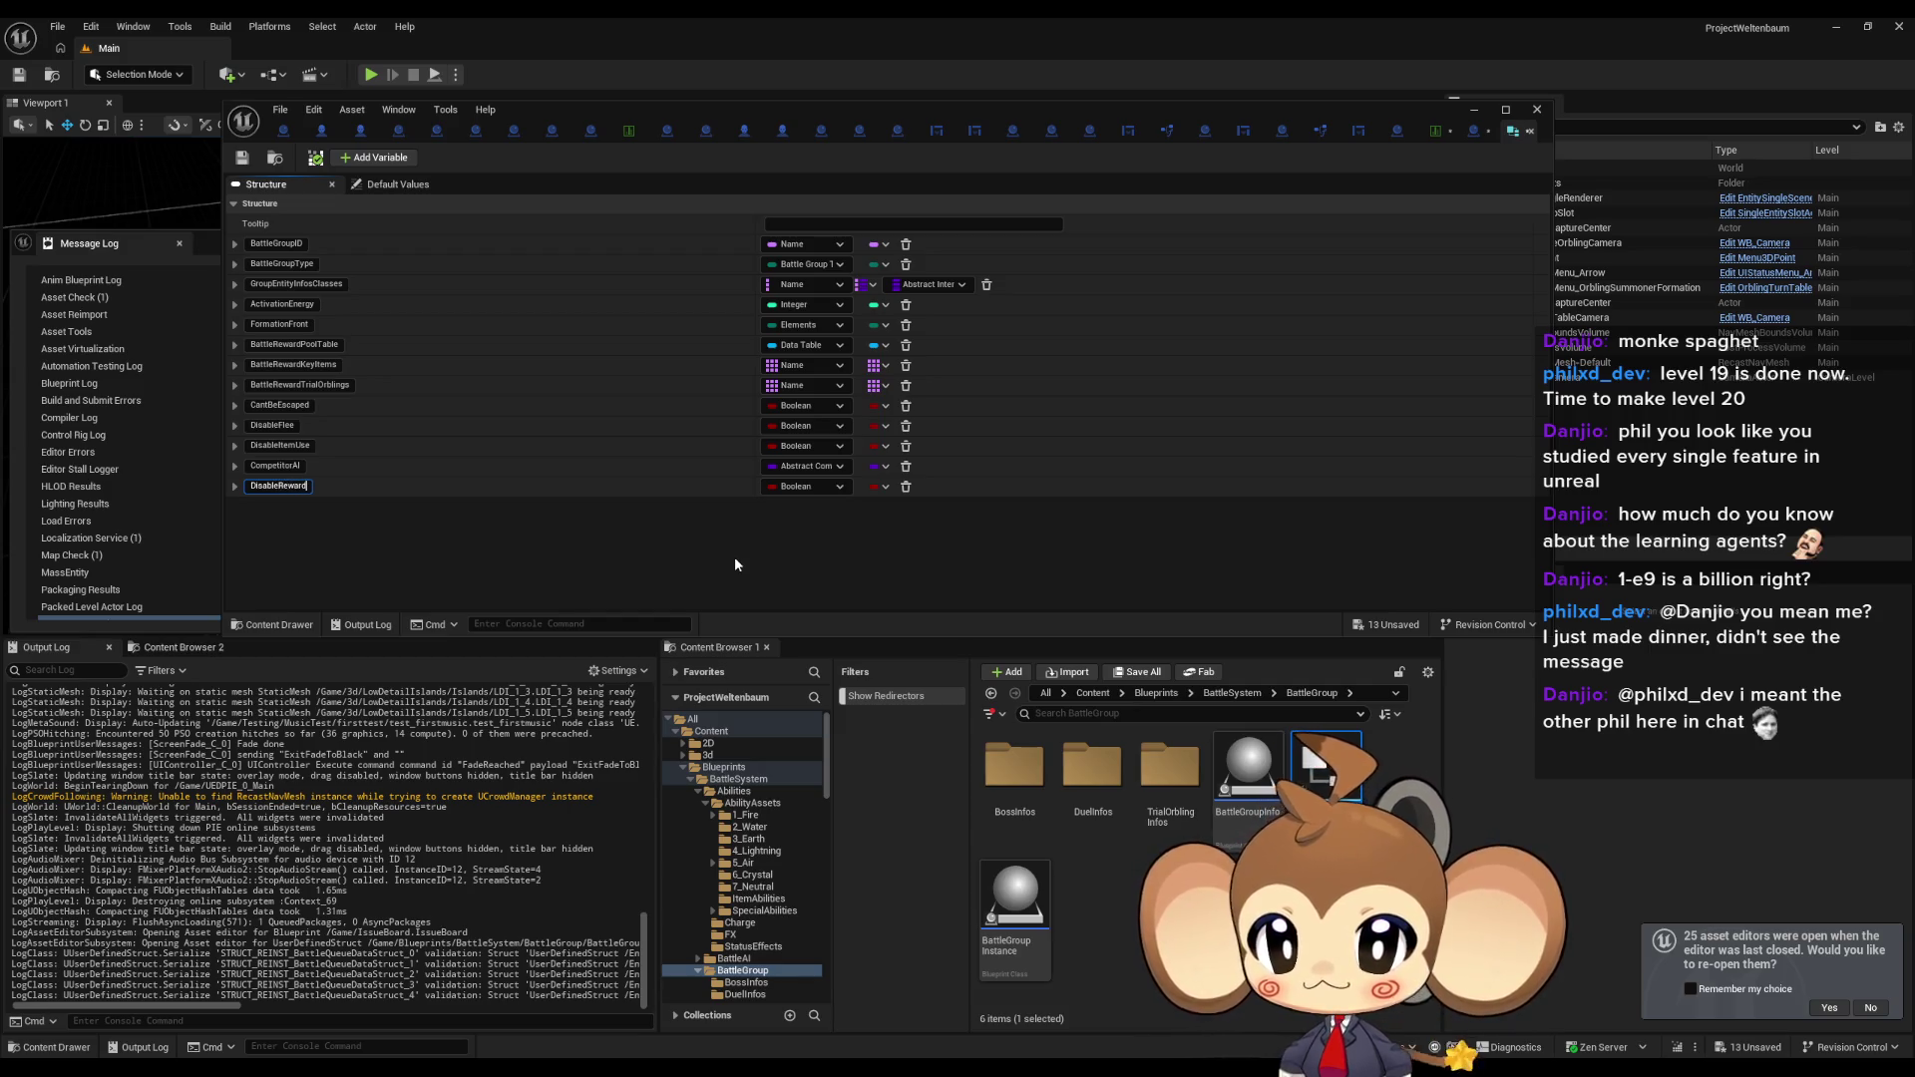
{"action": "type", "text": "Page"}
{"action": "key", "text": "Return"}
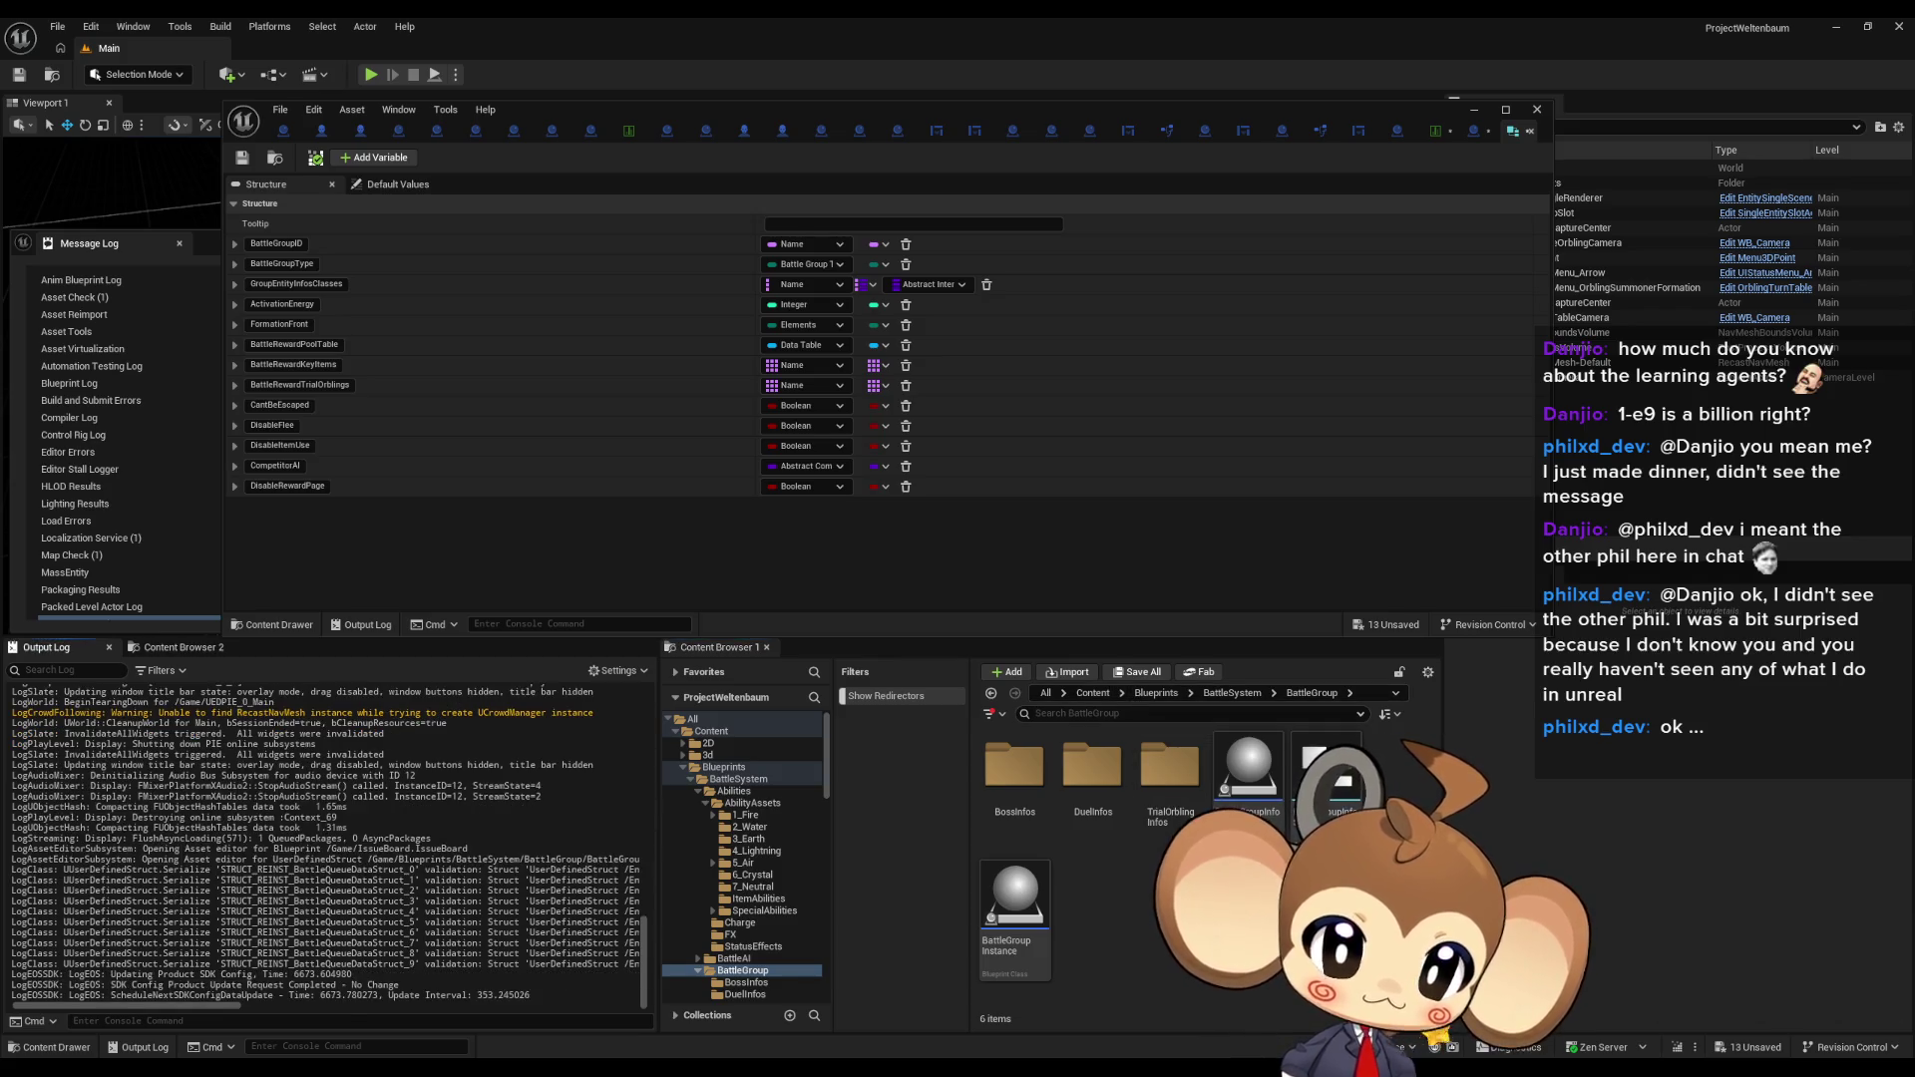
Move the BattleGroupInfo struct editor window aside.
{"action": "mouse_move", "coordinate": [559, 112]}
{"action": "left_mouse_down"}
{"action": "mouse_move", "coordinate": [573, 164]}
{"action": "mouse_move", "coordinate": [977, 172]}
{"action": "mouse_move", "coordinate": [887, 619]}
{"action": "mouse_move", "coordinate": [763, 471]}
{"action": "mouse_move", "coordinate": [954, 481]}
{"action": "left_mouse_up"}
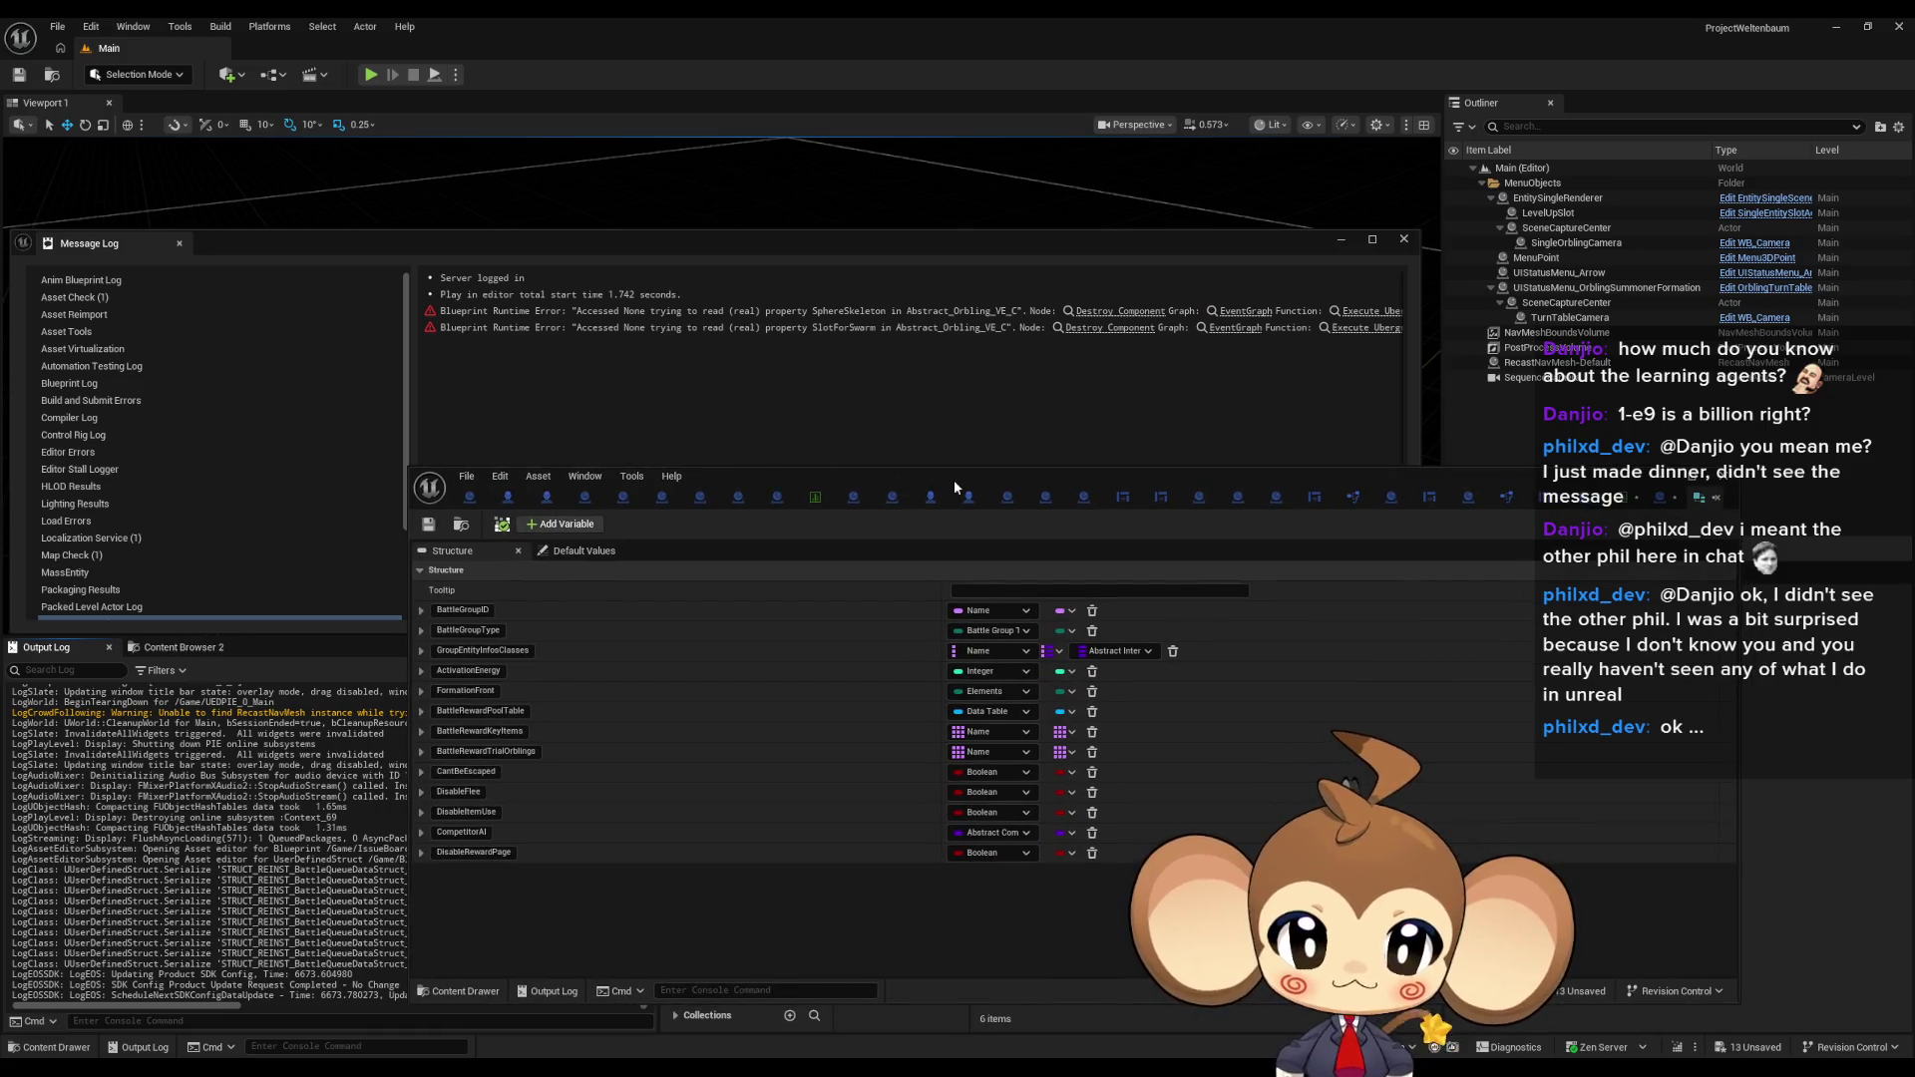
Check BossInfosDT's new DisableRewardPage column, close four unneeded tabs, and switch to BossFightingEntity.
{"action": "double_click", "coordinate": [954, 480]}
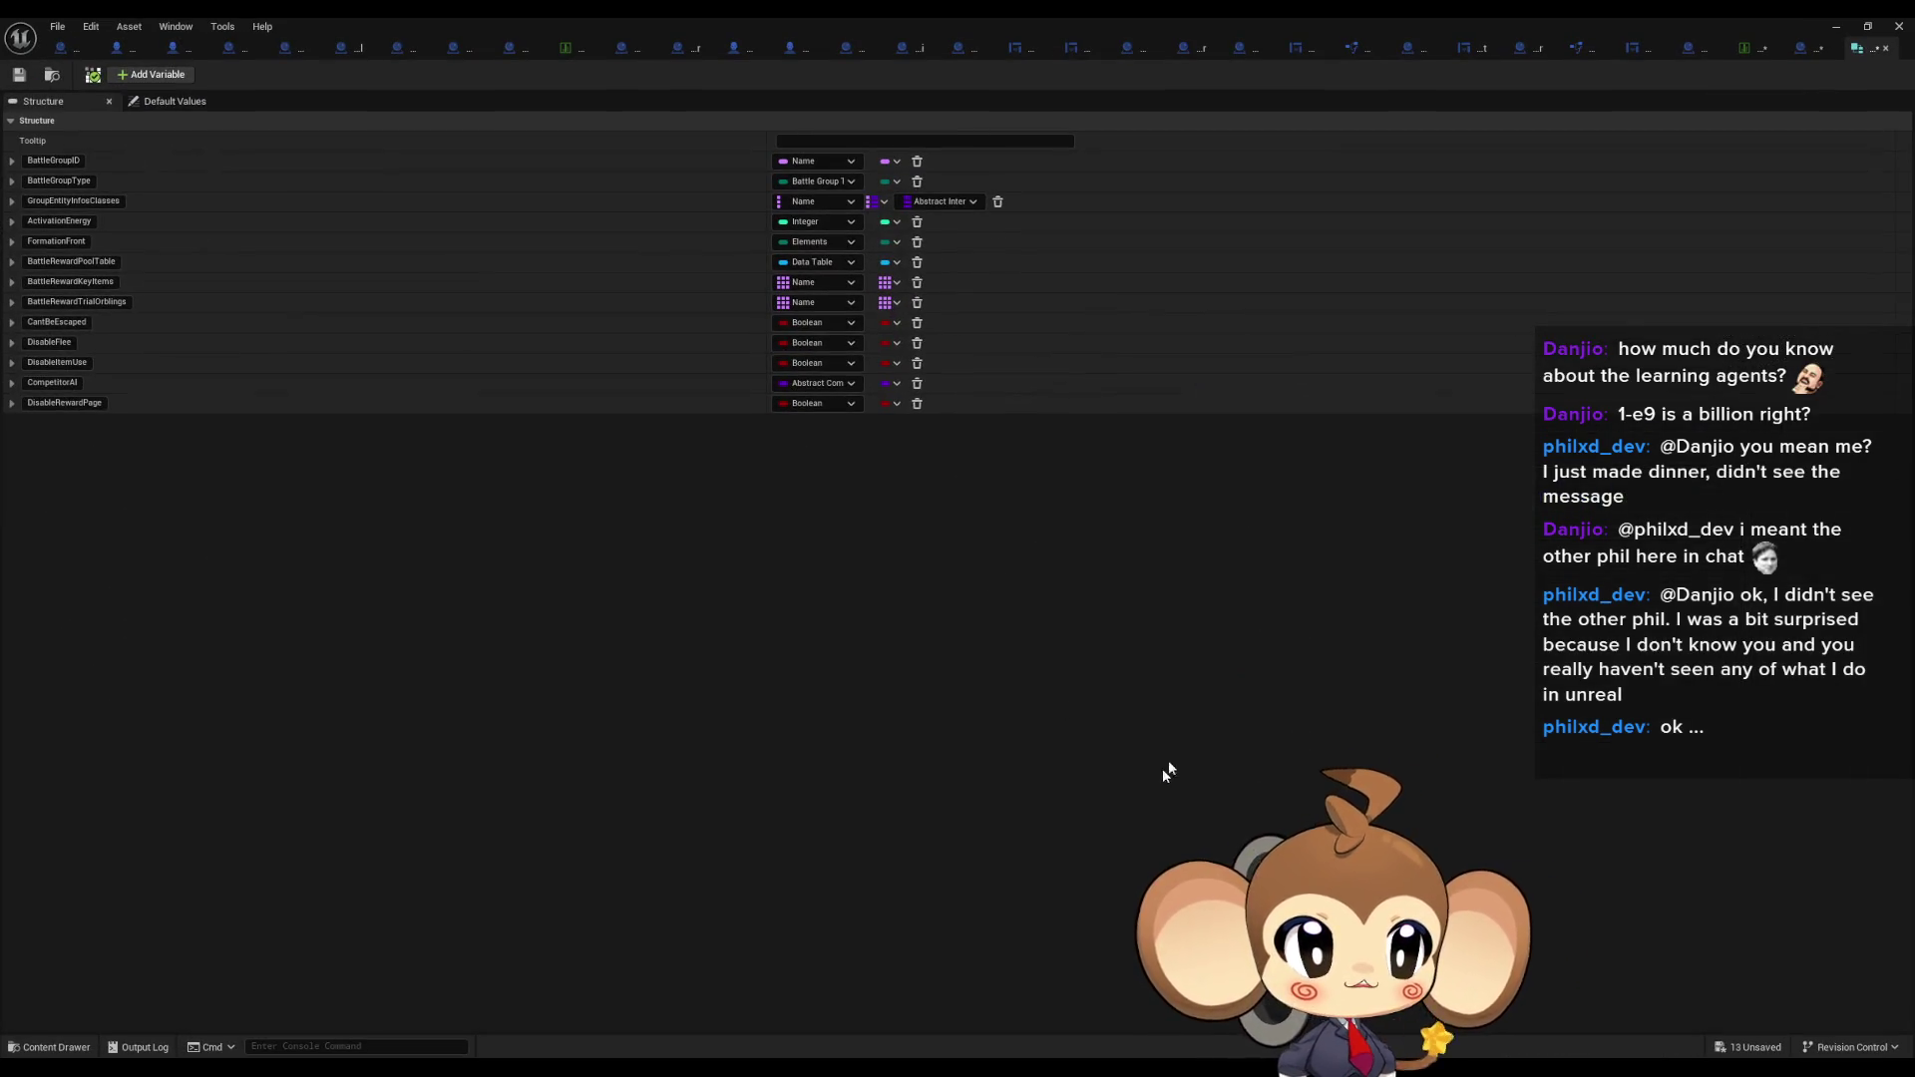
{"action": "left_click", "coordinate": [1745, 47]}
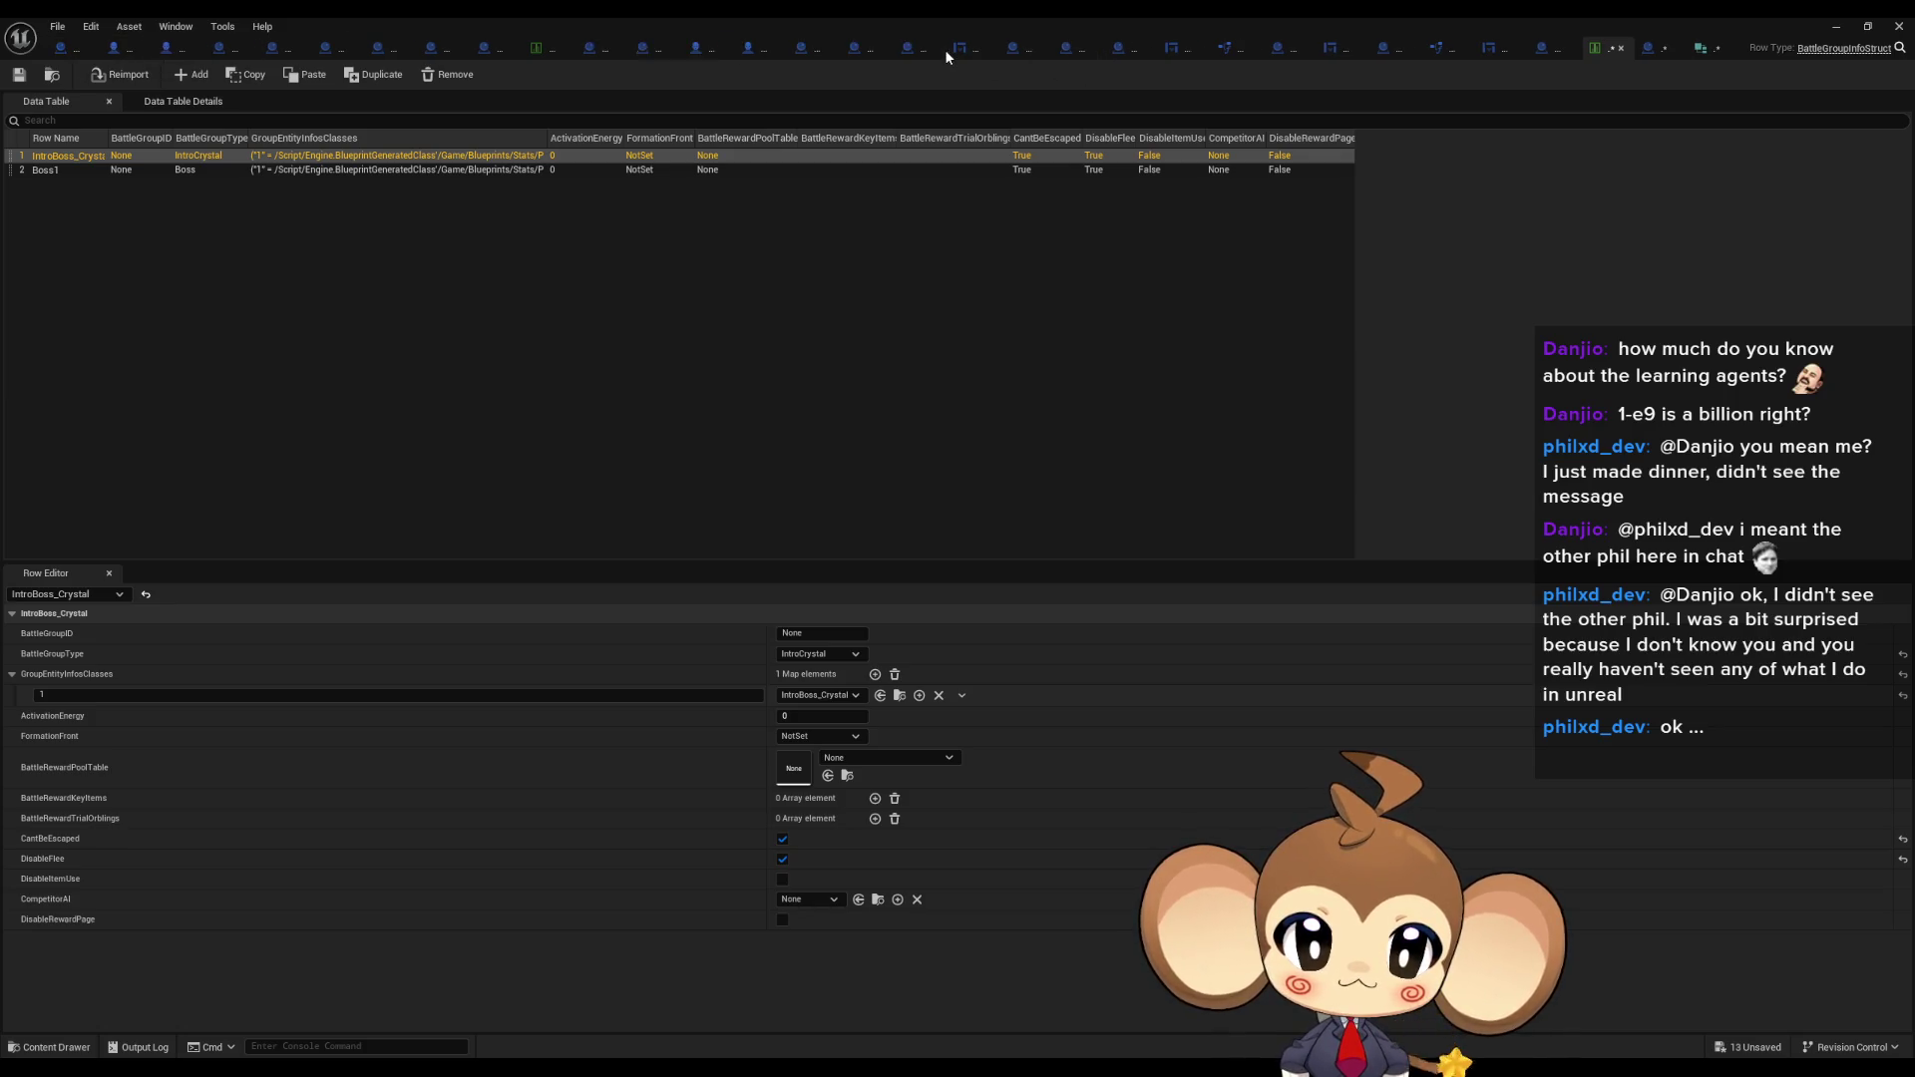
{"action": "middle_click", "coordinate": [945, 52]}
{"action": "middle_click", "coordinate": [946, 52]}
{"action": "middle_click", "coordinate": [1117, 45]}
{"action": "middle_click", "coordinate": [1077, 48]}
{"action": "left_click", "coordinate": [826, 52]}
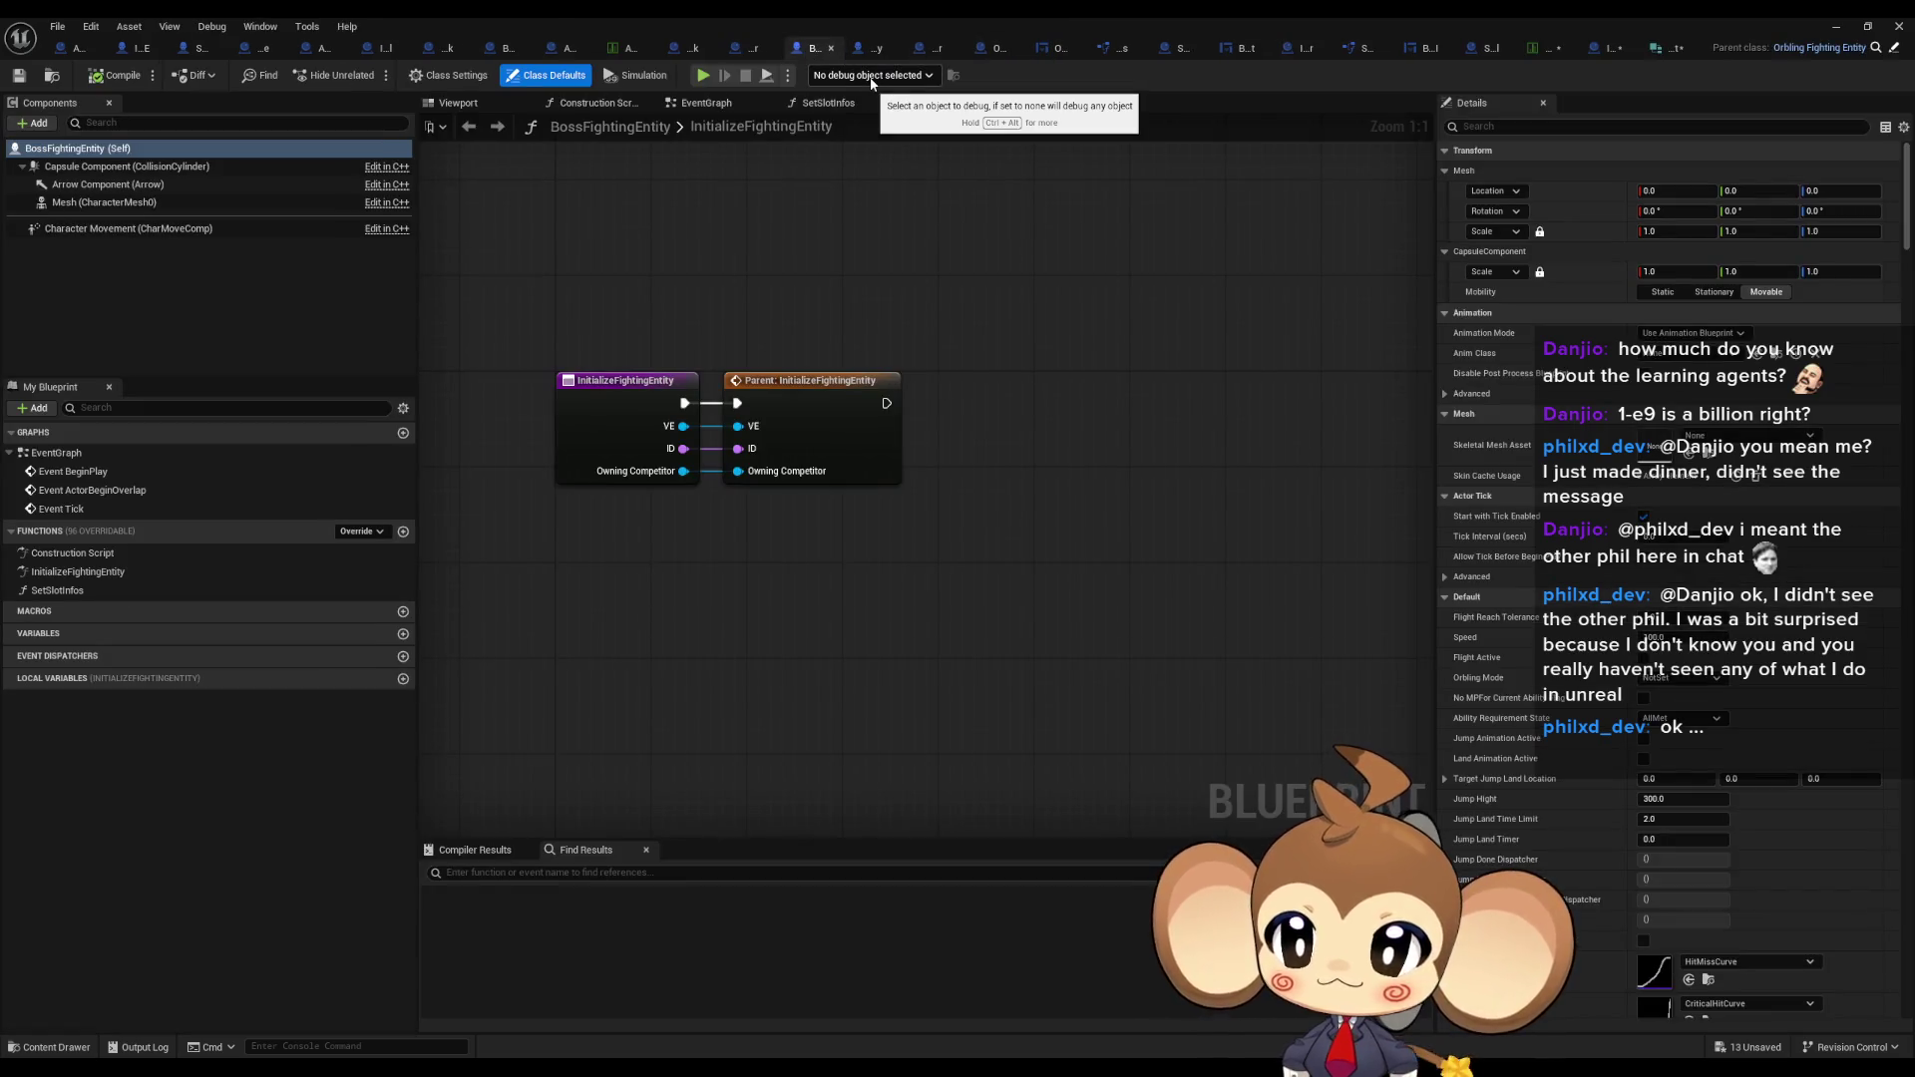
Close the BossFightingEntity tab and two other unneeded asset tabs.
{"action": "middle_click", "coordinate": [812, 48]}
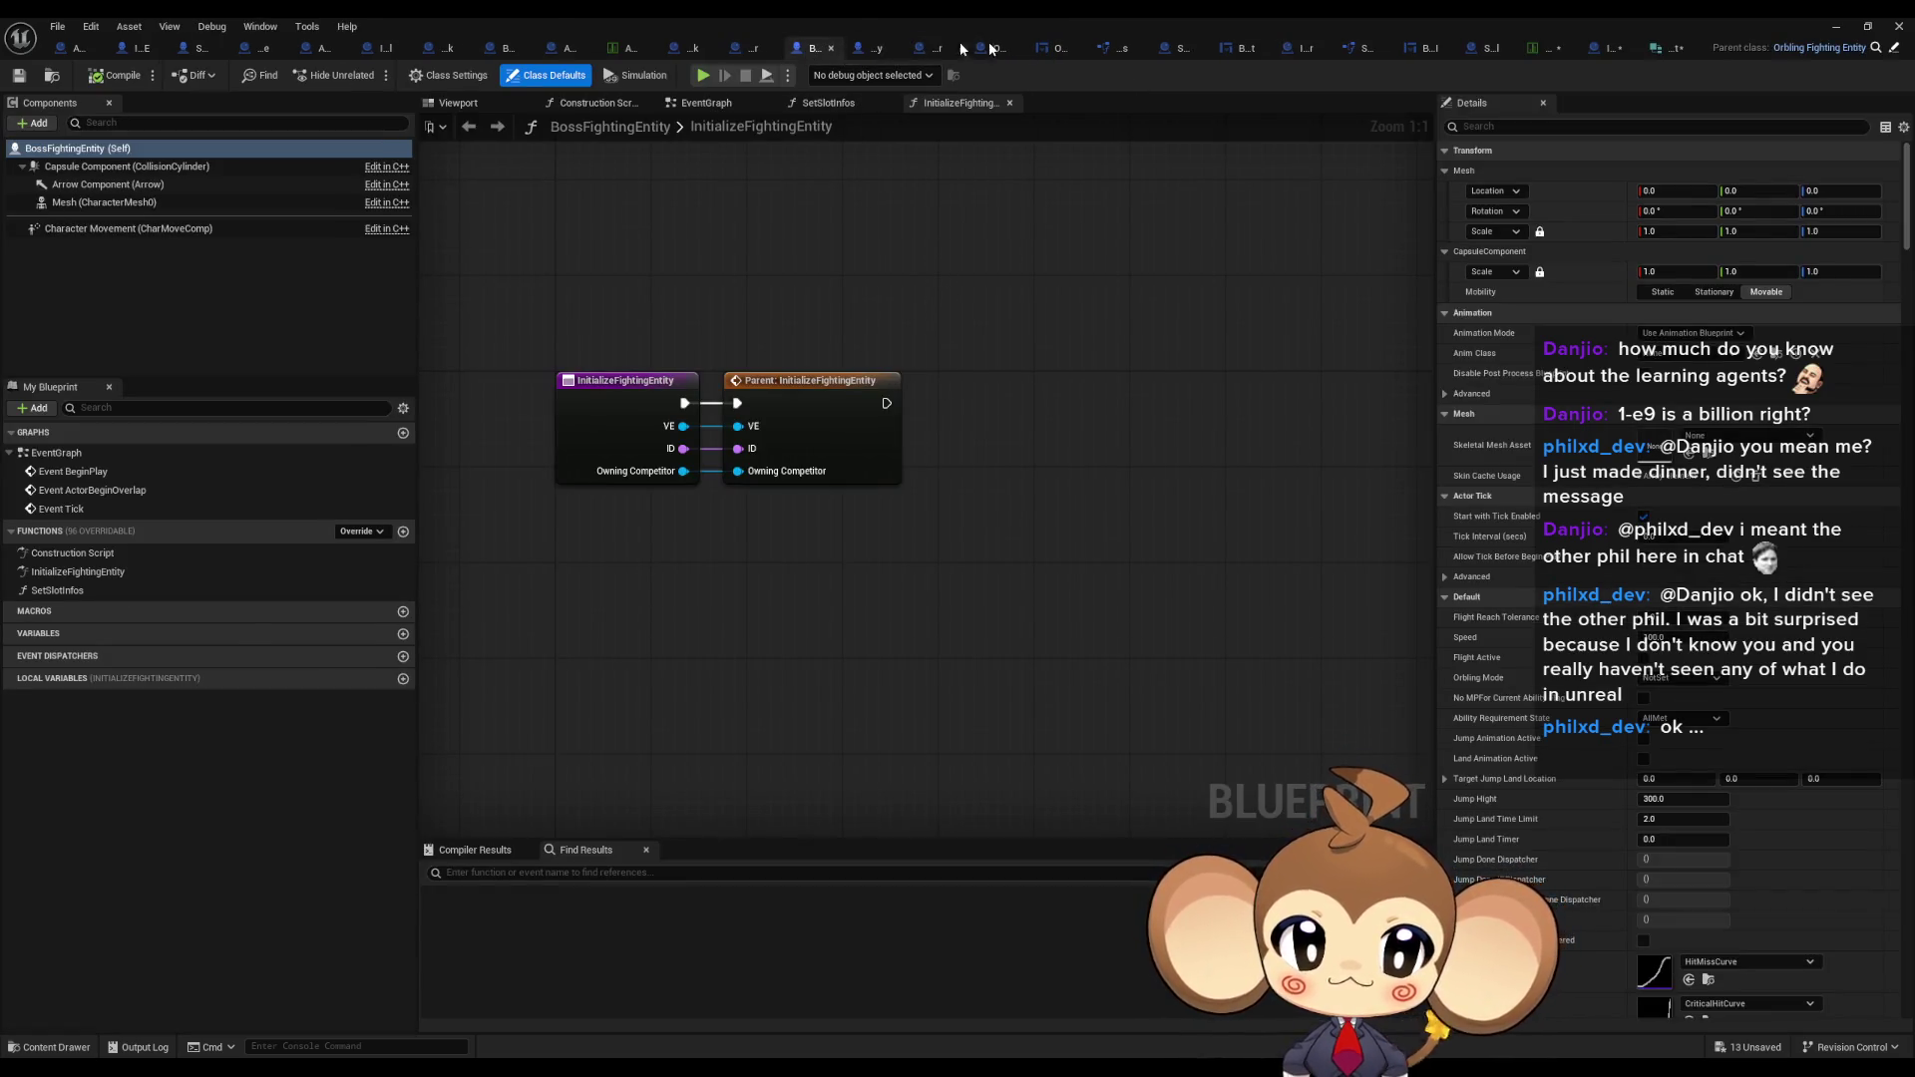
{"action": "left_click", "coordinate": [1135, 48]}
{"action": "left_click", "coordinate": [1135, 48]}
In BattleController, review the Open Menu and Initialize Battle UI nodes, then open TriggerBattleEnd.
{"action": "left_click", "coordinate": [599, 48]}
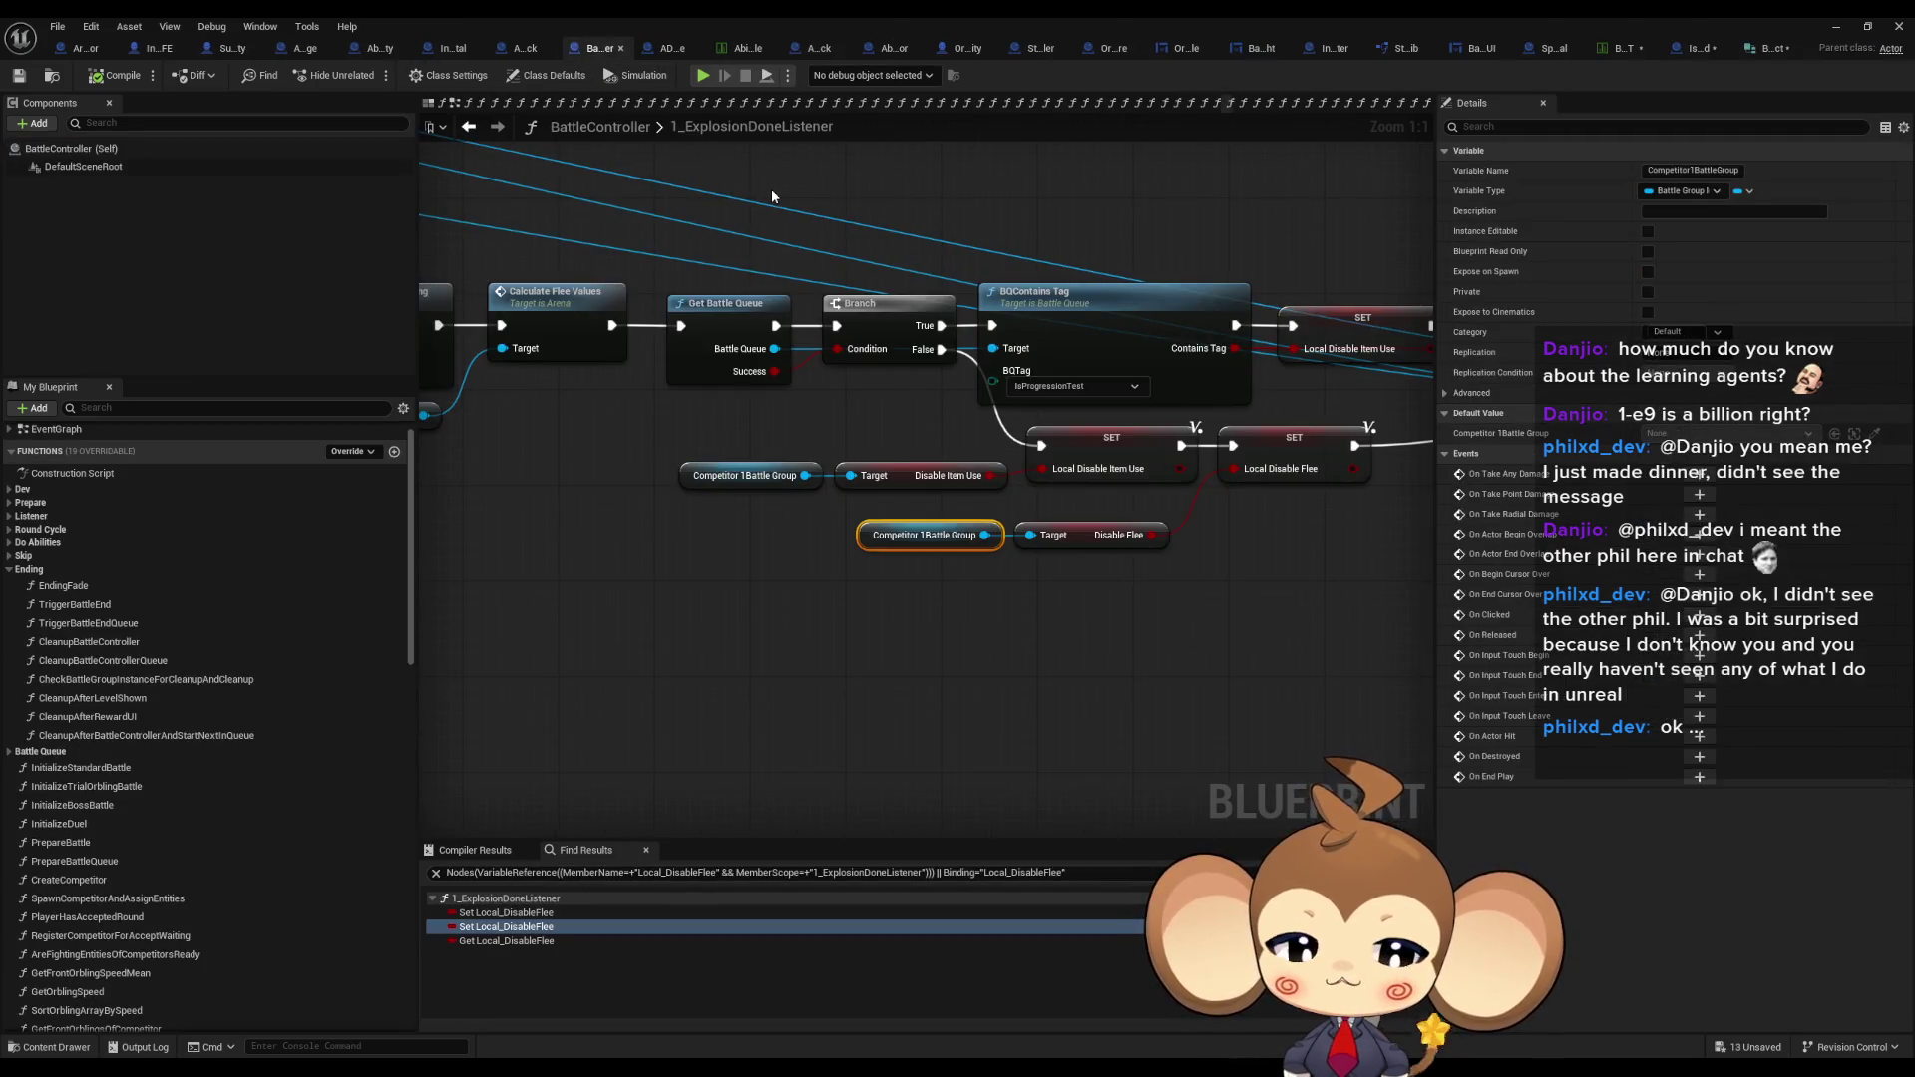
{"action": "left_click", "coordinate": [1145, 718]}
{"action": "scroll", "coordinate": [704, 659], "scroll_direction": "down", "scroll_amount": 2}
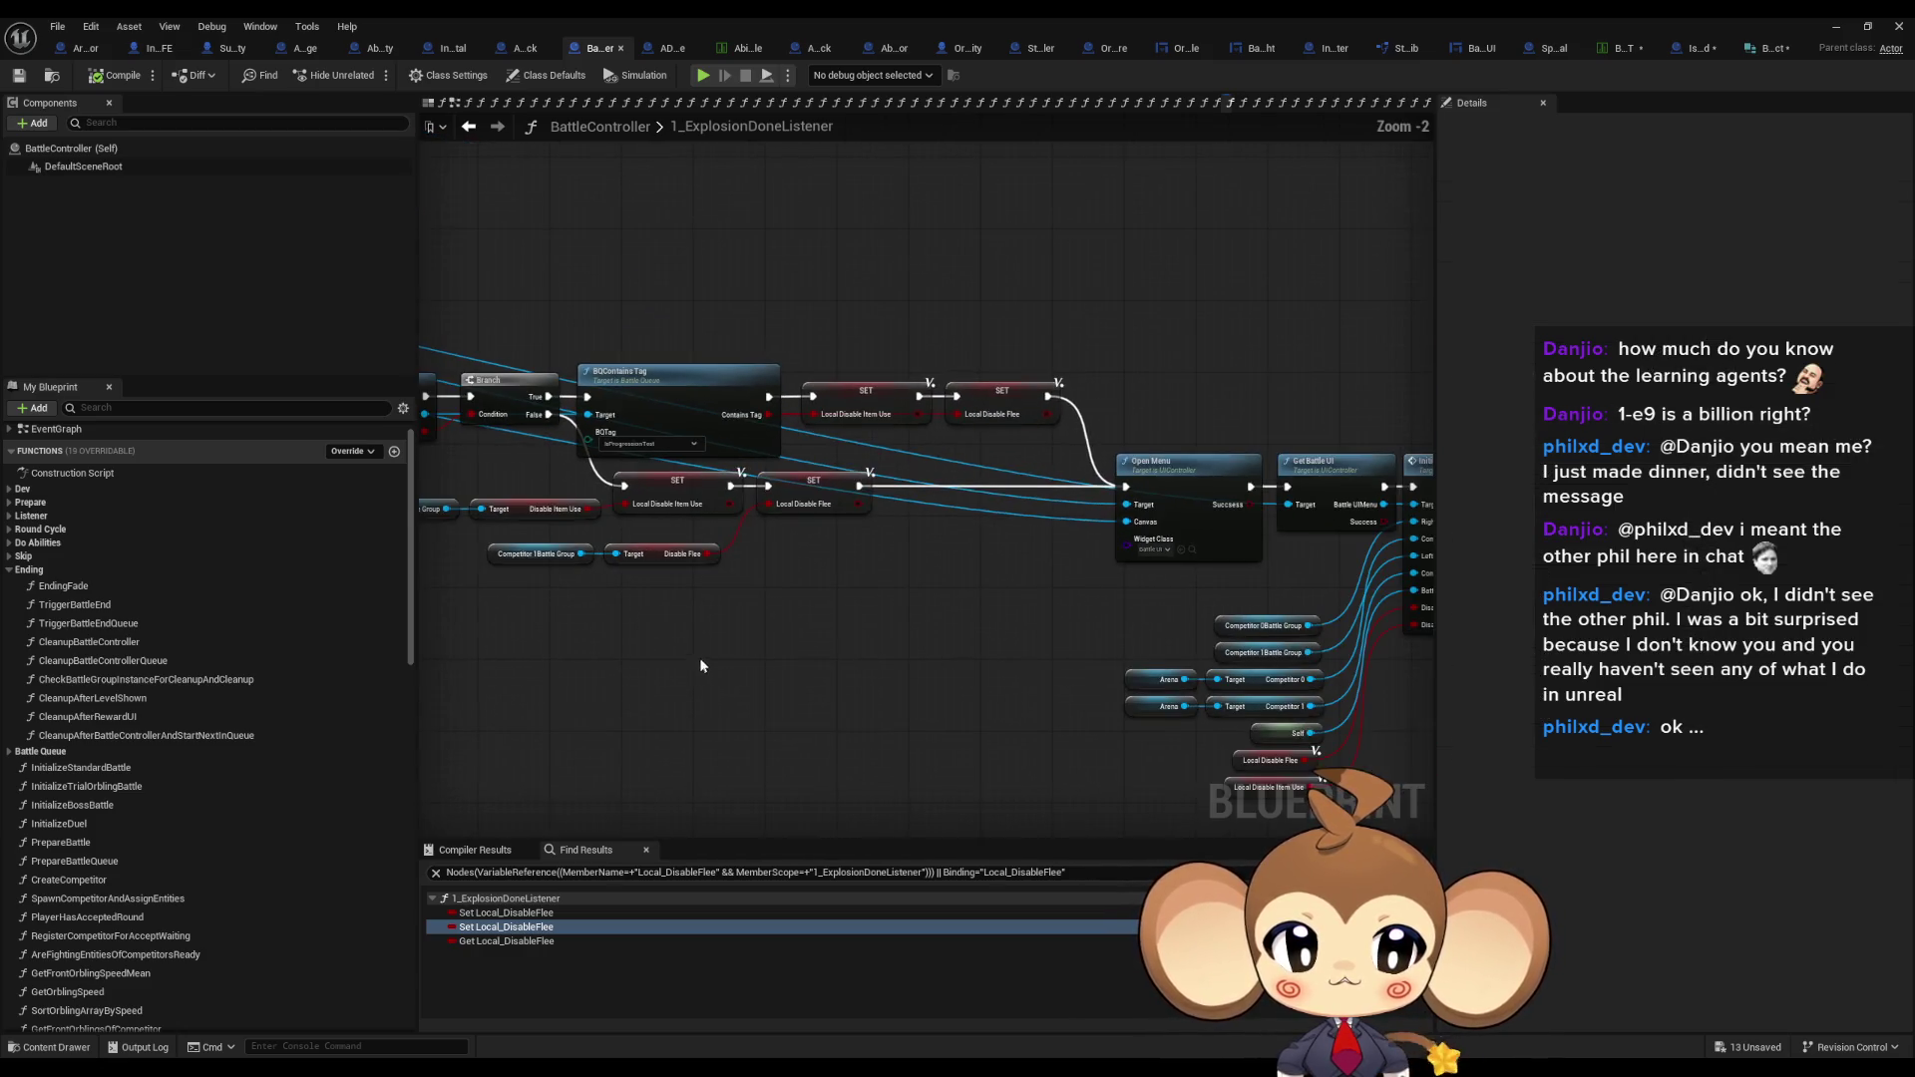
{"action": "mouse_move", "coordinate": [724, 646]}
{"action": "left_mouse_down"}
{"action": "mouse_move", "coordinate": [898, 526]}
{"action": "mouse_move", "coordinate": [663, 444]}
{"action": "left_mouse_up"}
{"action": "left_click_drag", "start_coordinate": [1045, 237], "coordinate": [1104, 571]}
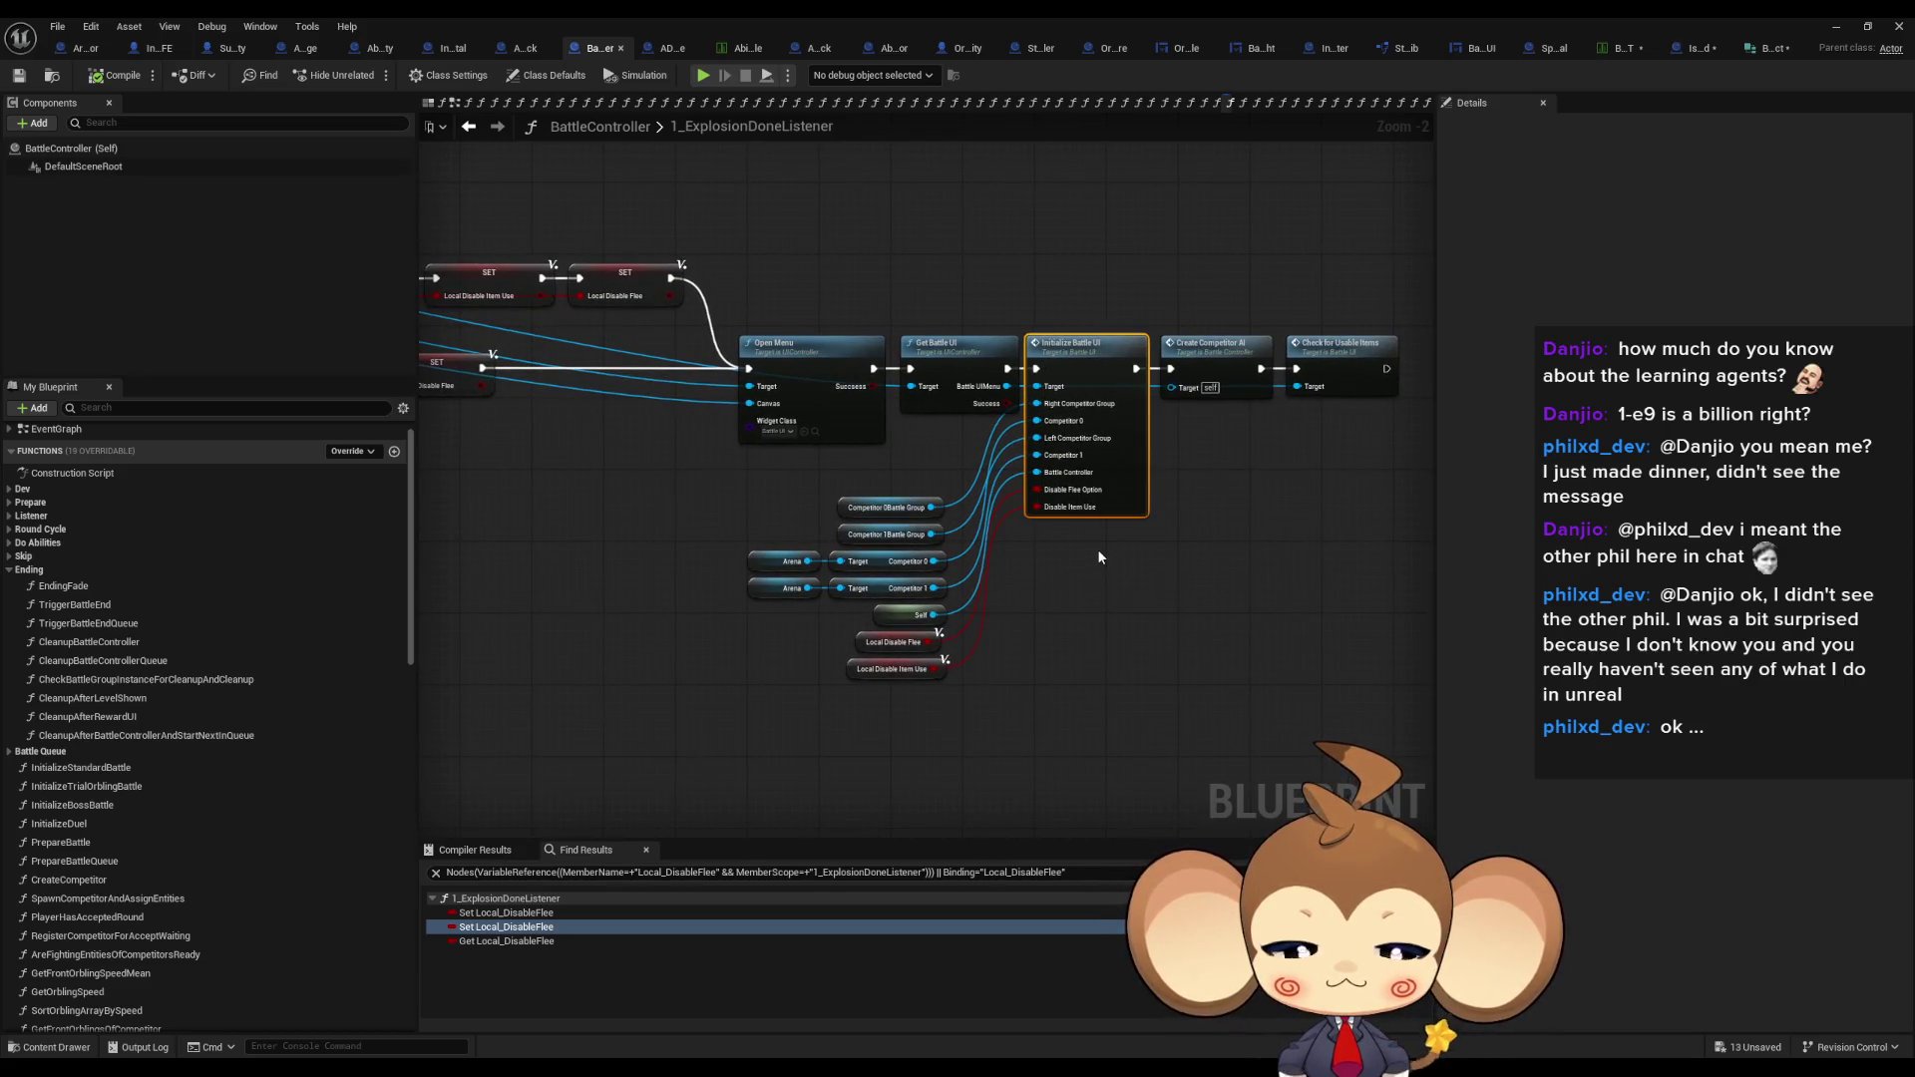
{"action": "scroll", "coordinate": [1097, 555], "scroll_direction": "up", "scroll_amount": 2}
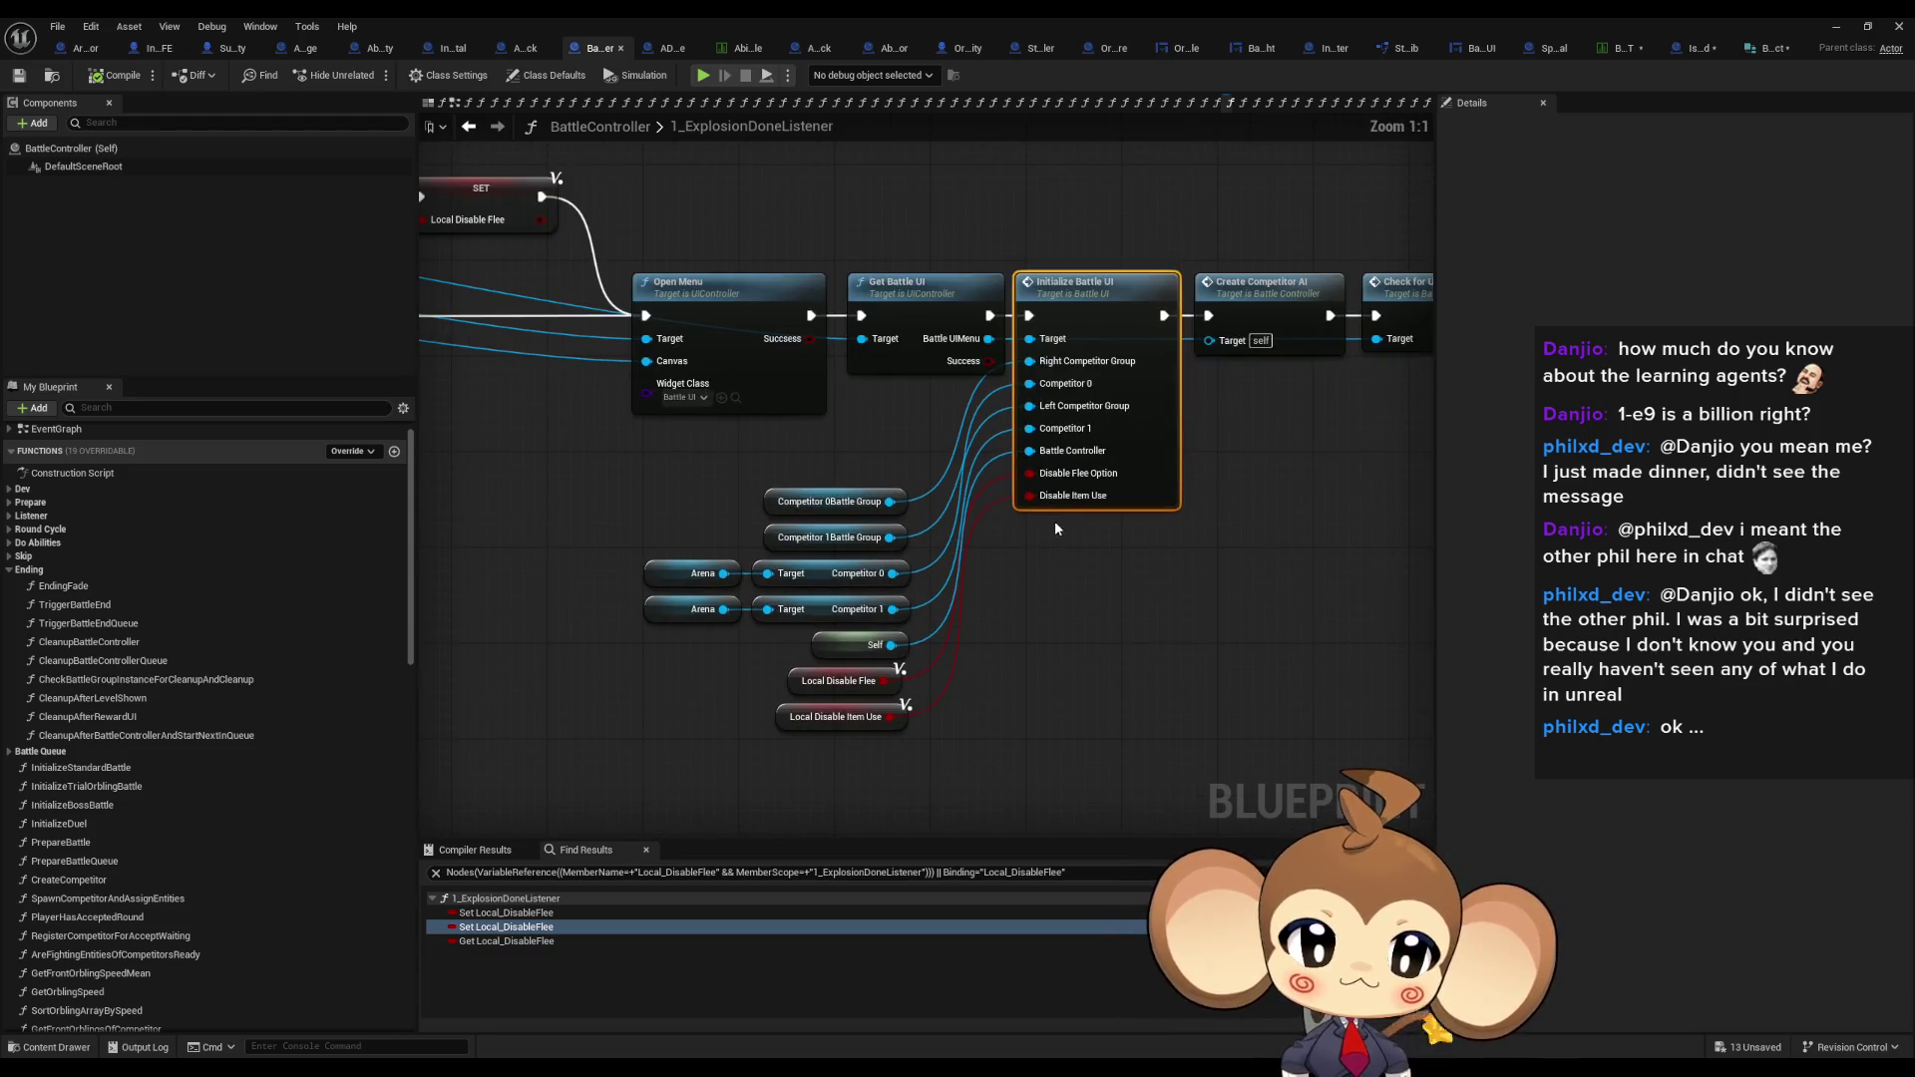
{"action": "left_click_drag", "start_coordinate": [1053, 518], "coordinate": [941, 529]}
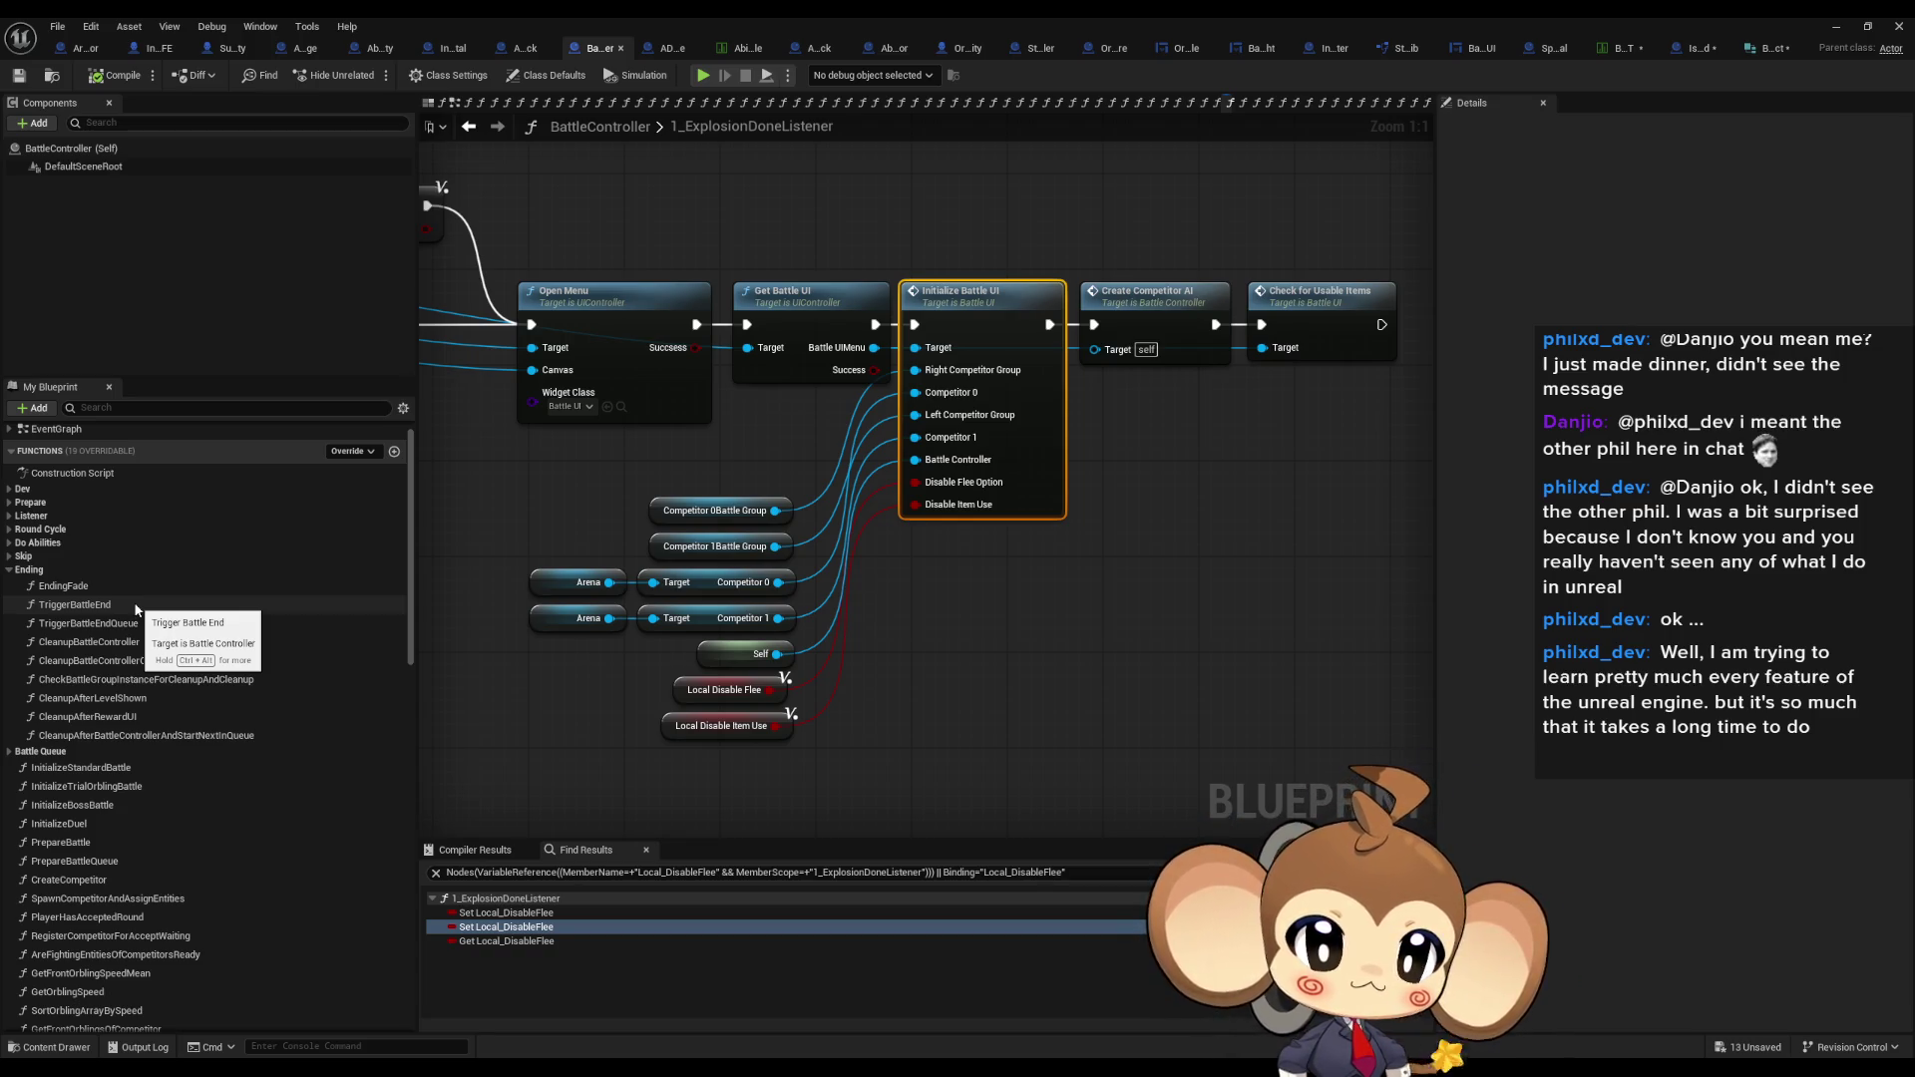
{"action": "scroll", "coordinate": [127, 696], "scroll_direction": "down", "scroll_amount": 4}
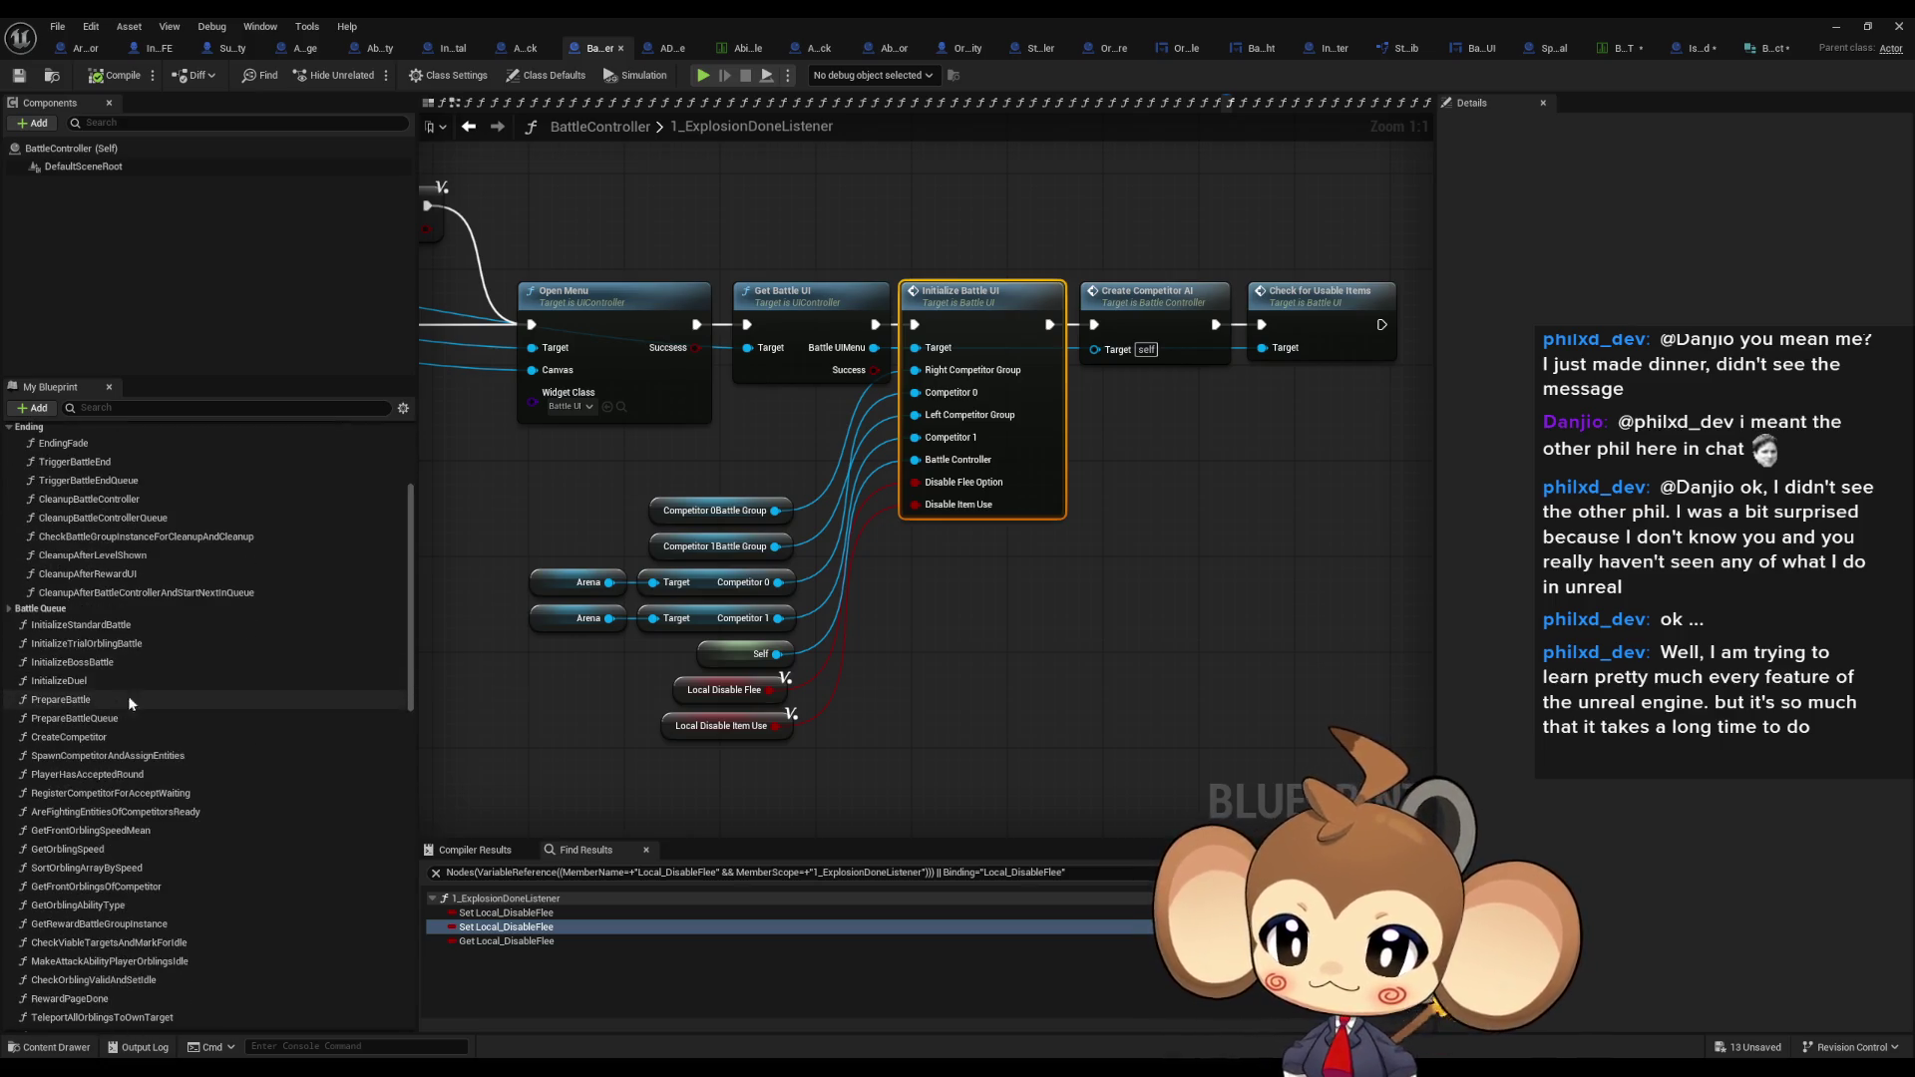
{"action": "scroll", "coordinate": [146, 650], "scroll_direction": "up", "scroll_amount": 3}
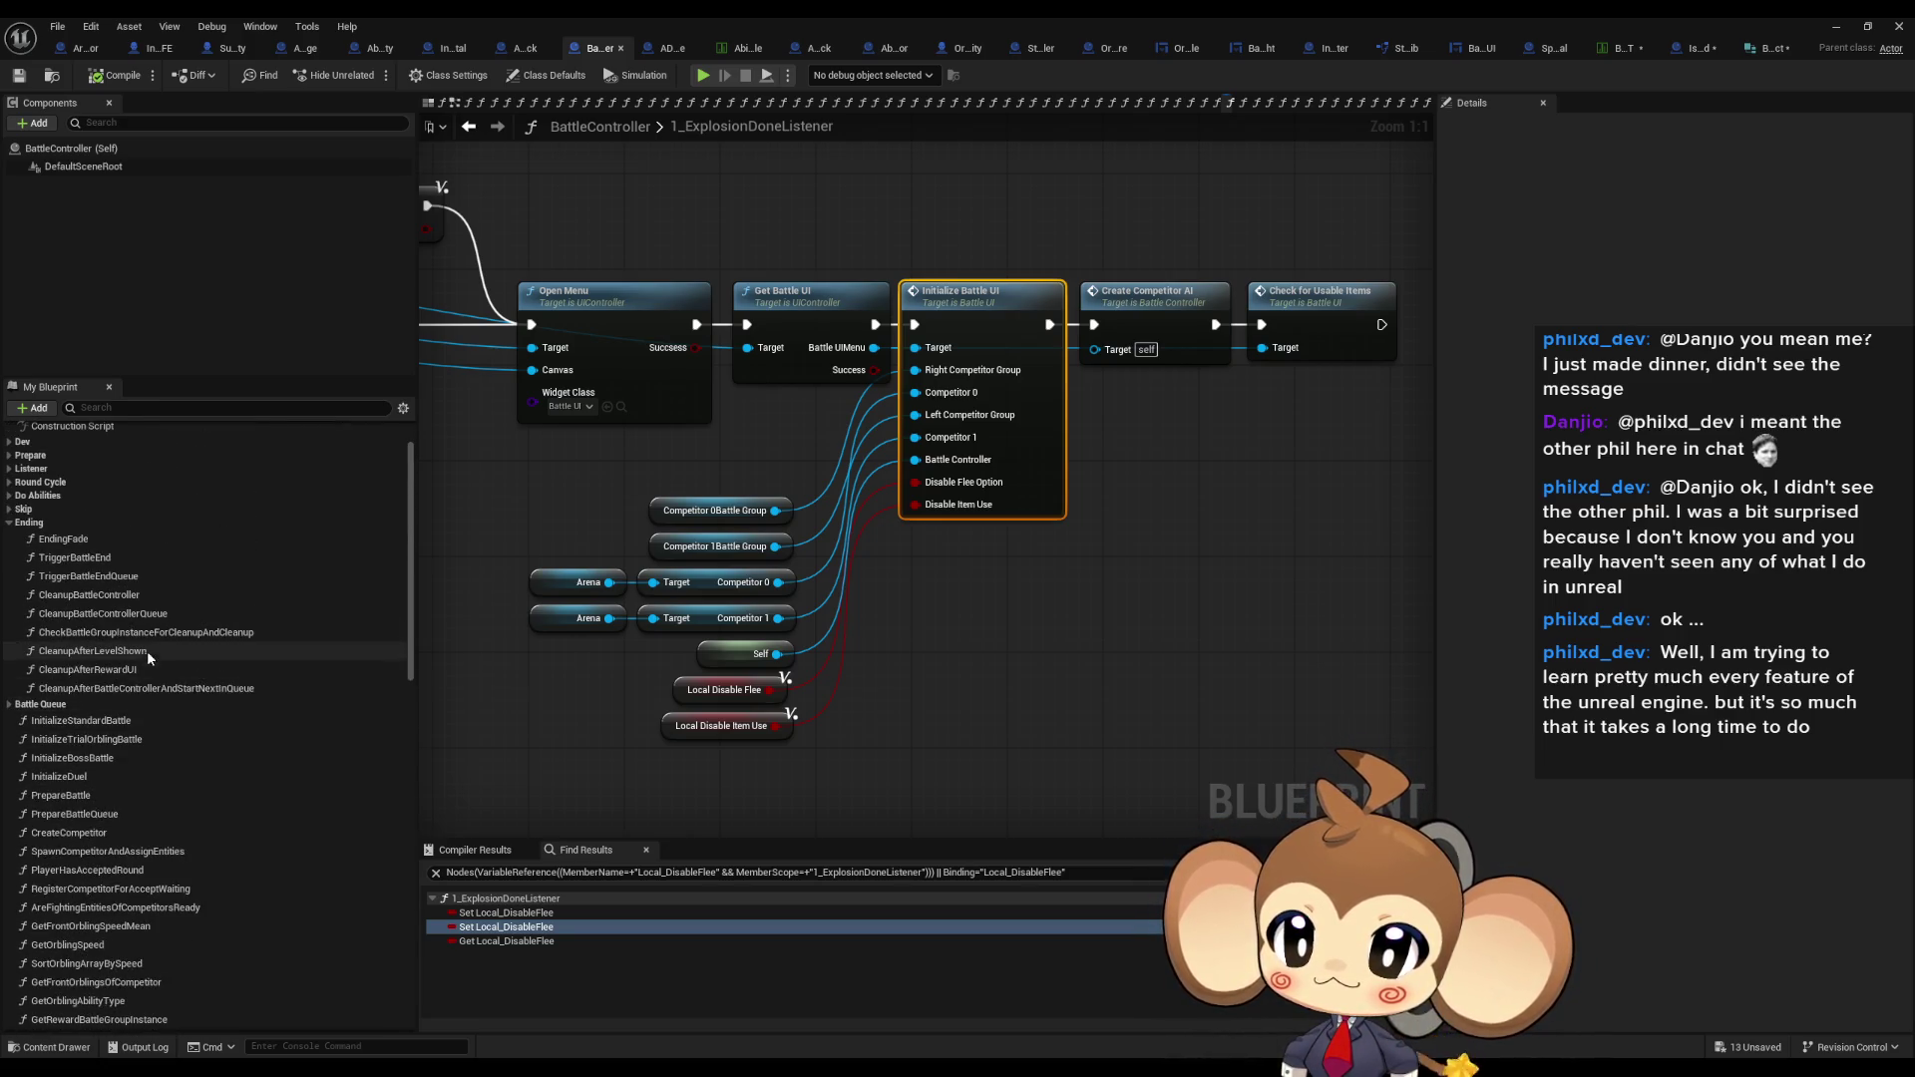
{"action": "double_click", "coordinate": [75, 558]}
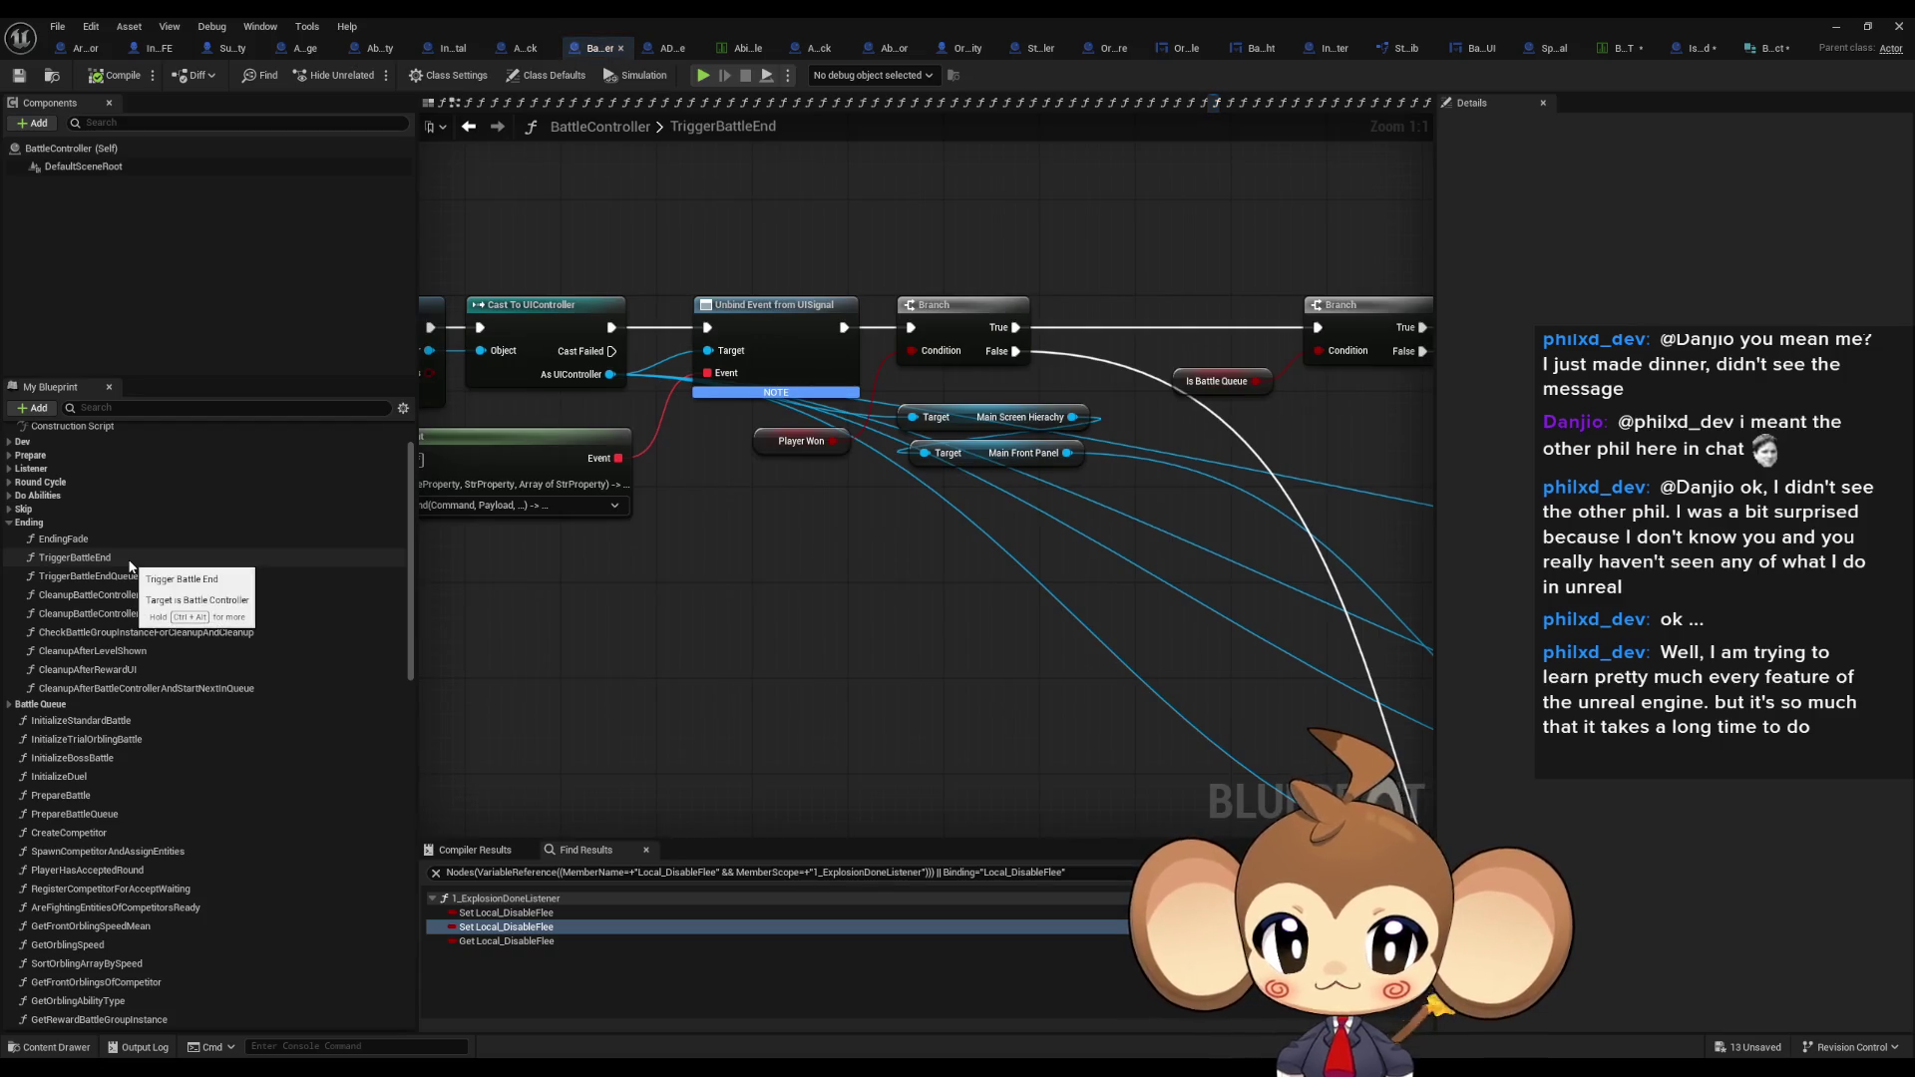
Add a Get Competitor 1Battle Group node and search its output pin's actions for 'disab'.
{"action": "scroll", "coordinate": [916, 583], "scroll_direction": "down", "scroll_amount": 4}
{"action": "mouse_move", "coordinate": [915, 582]}
{"action": "left_mouse_down"}
{"action": "mouse_move", "coordinate": [915, 398]}
{"action": "mouse_move", "coordinate": [652, 361]}
{"action": "mouse_move", "coordinate": [983, 633]}
{"action": "mouse_move", "coordinate": [1048, 614]}
{"action": "mouse_move", "coordinate": [1211, 622]}
{"action": "mouse_move", "coordinate": [851, 543]}
{"action": "mouse_move", "coordinate": [715, 546]}
{"action": "left_mouse_up"}
{"action": "scroll", "coordinate": [950, 600], "scroll_direction": "up", "scroll_amount": 4}
{"action": "scroll", "coordinate": [1176, 629], "scroll_direction": "down", "scroll_amount": 2}
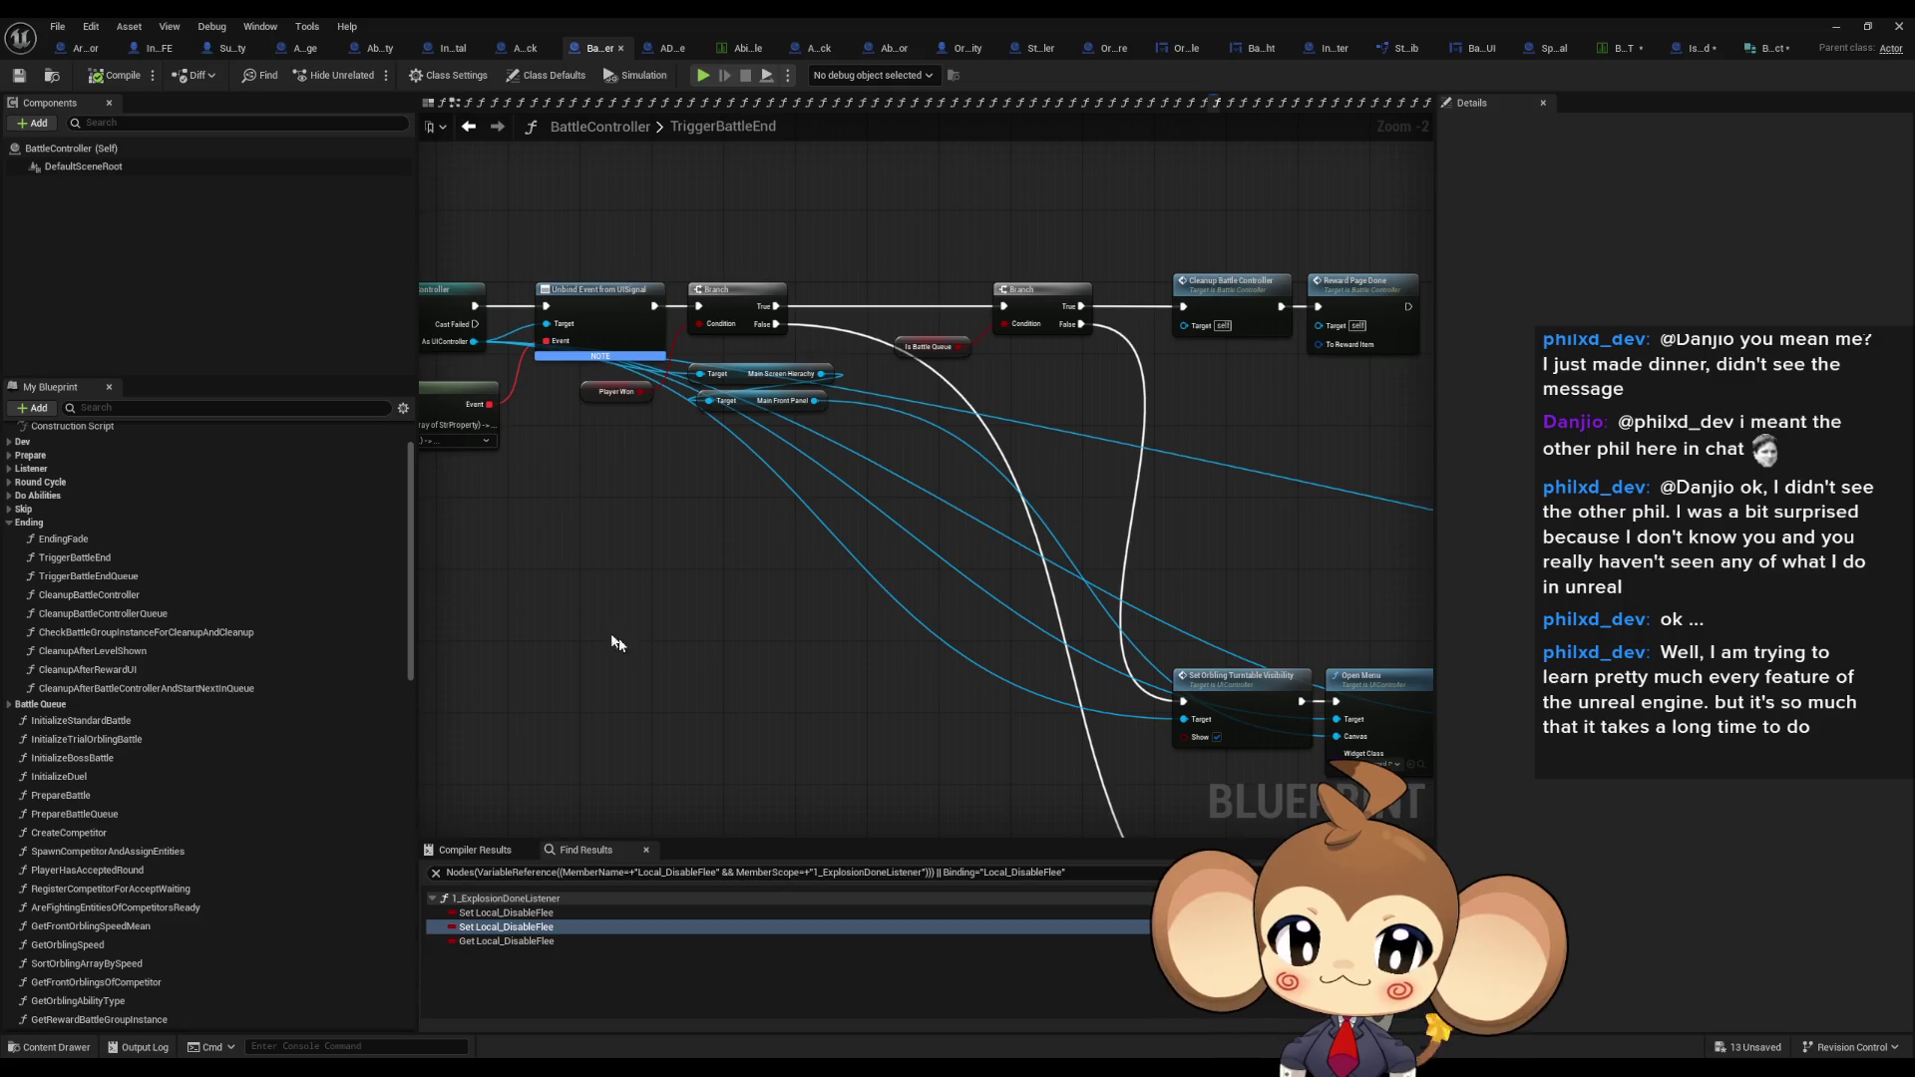
{"action": "right_click", "coordinate": [657, 599]}
{"action": "type", "text": "get compet"}
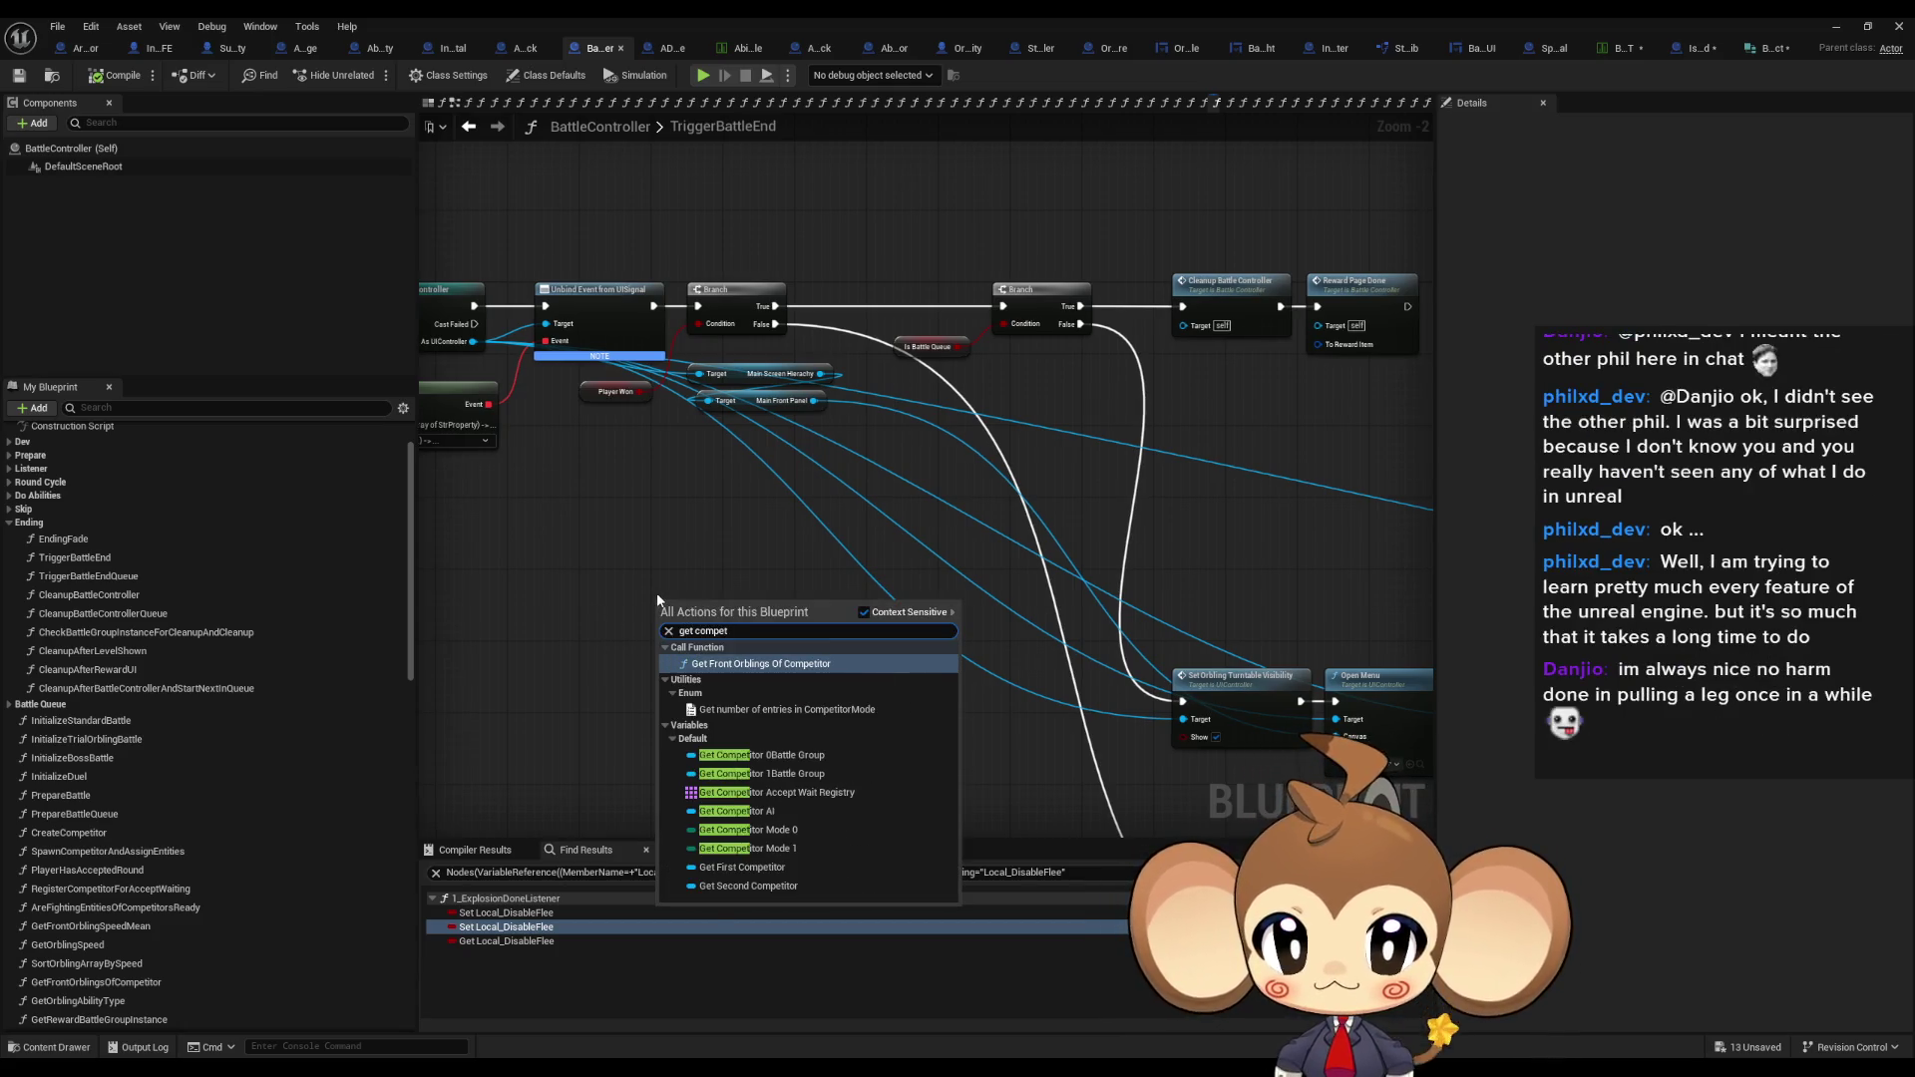
{"action": "left_click", "coordinate": [814, 773]}
{"action": "mouse_move", "coordinate": [671, 611]}
{"action": "left_mouse_down"}
{"action": "mouse_move", "coordinate": [625, 611]}
{"action": "mouse_move", "coordinate": [738, 623]}
{"action": "mouse_move", "coordinate": [748, 595]}
{"action": "left_mouse_up"}
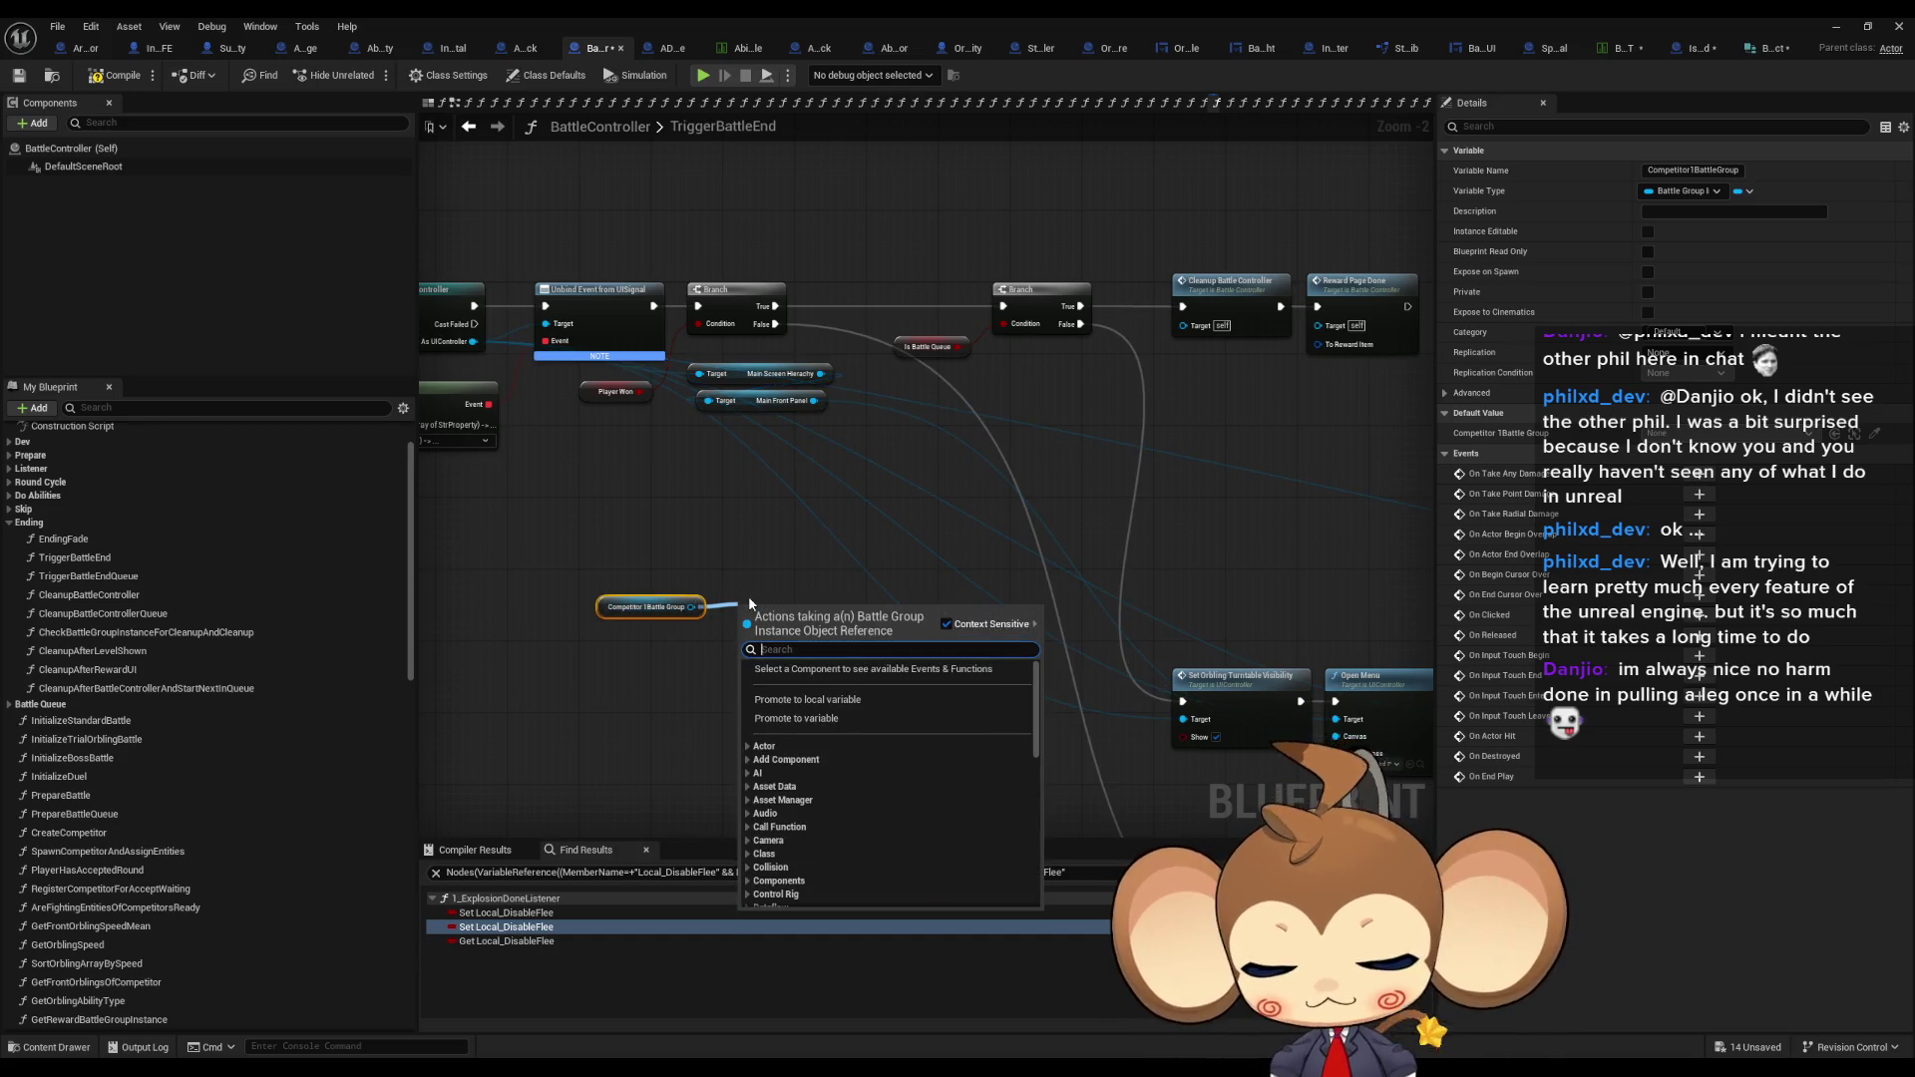
{"action": "type", "text": "disab"}
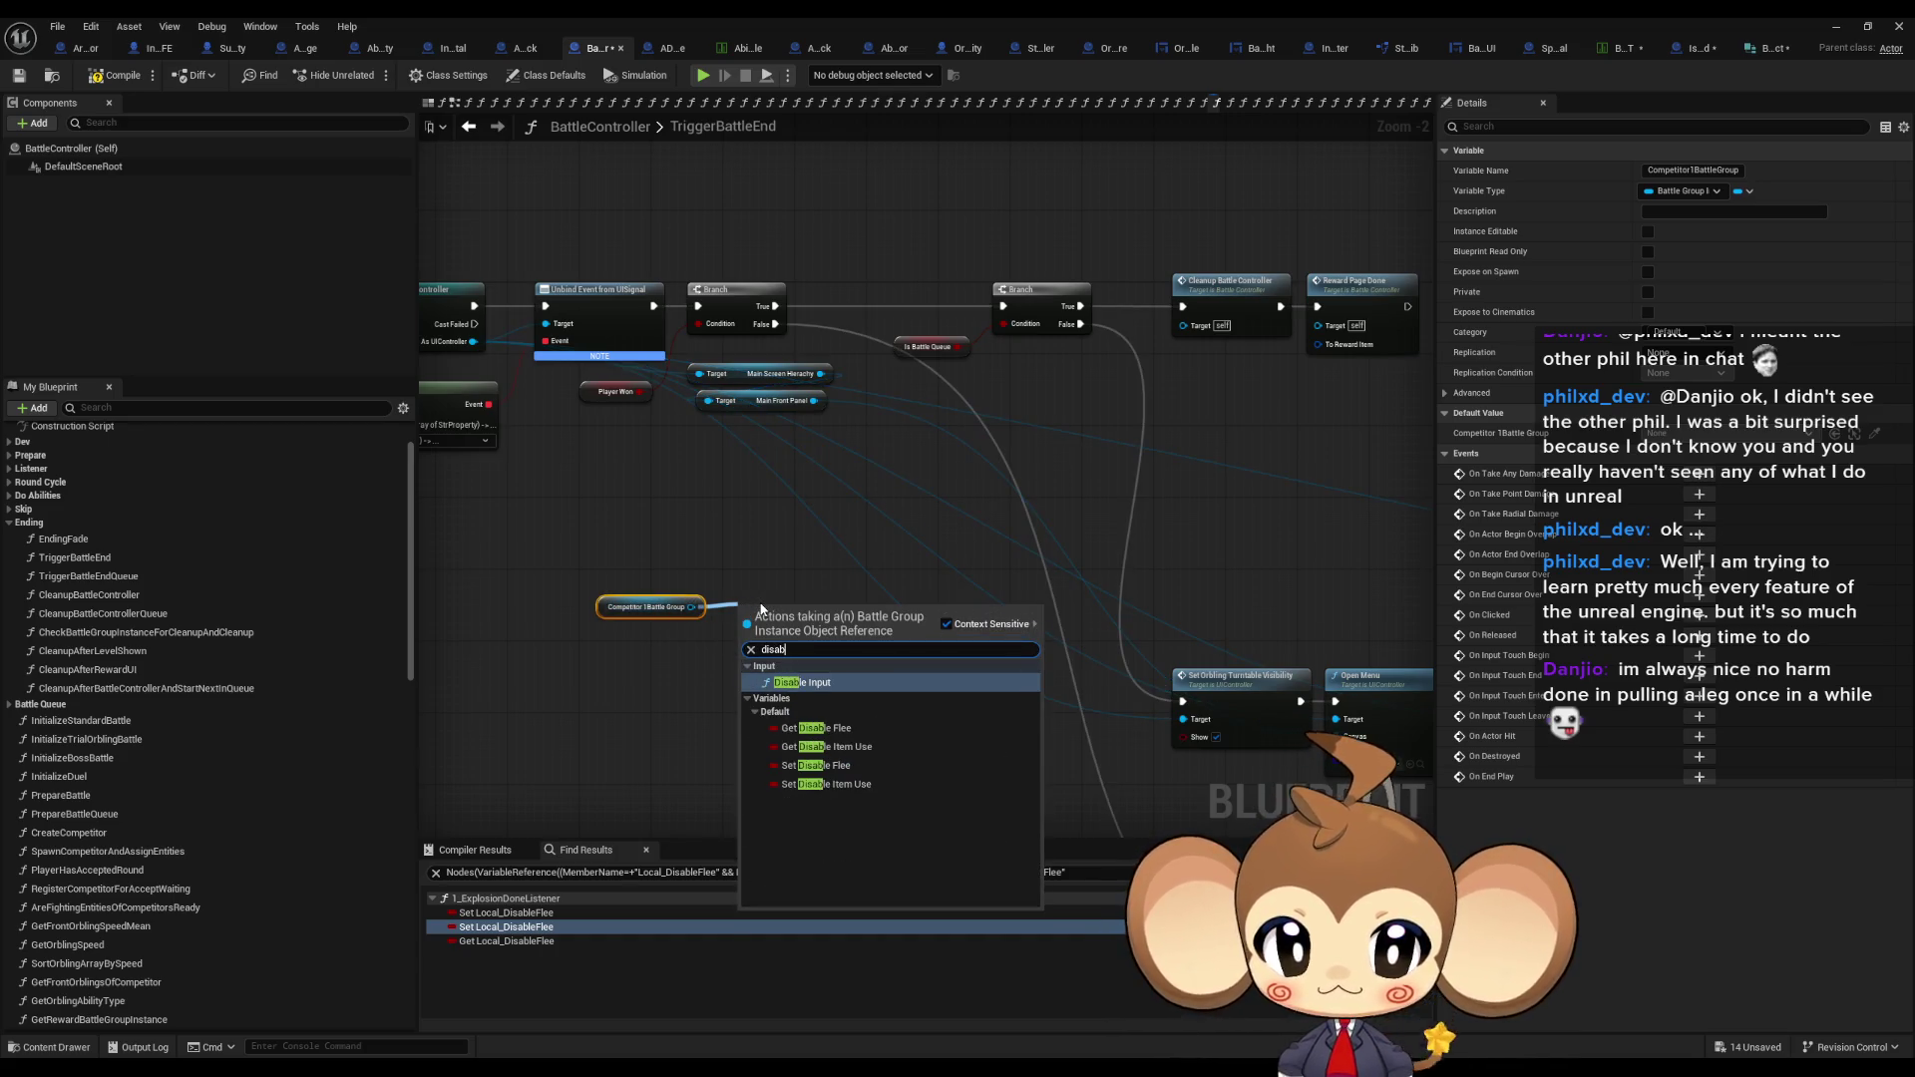
Dismiss the action search and save the BattleGroupInfo struct.
{"action": "left_click", "coordinate": [750, 509]}
{"action": "left_click", "coordinate": [1773, 48]}
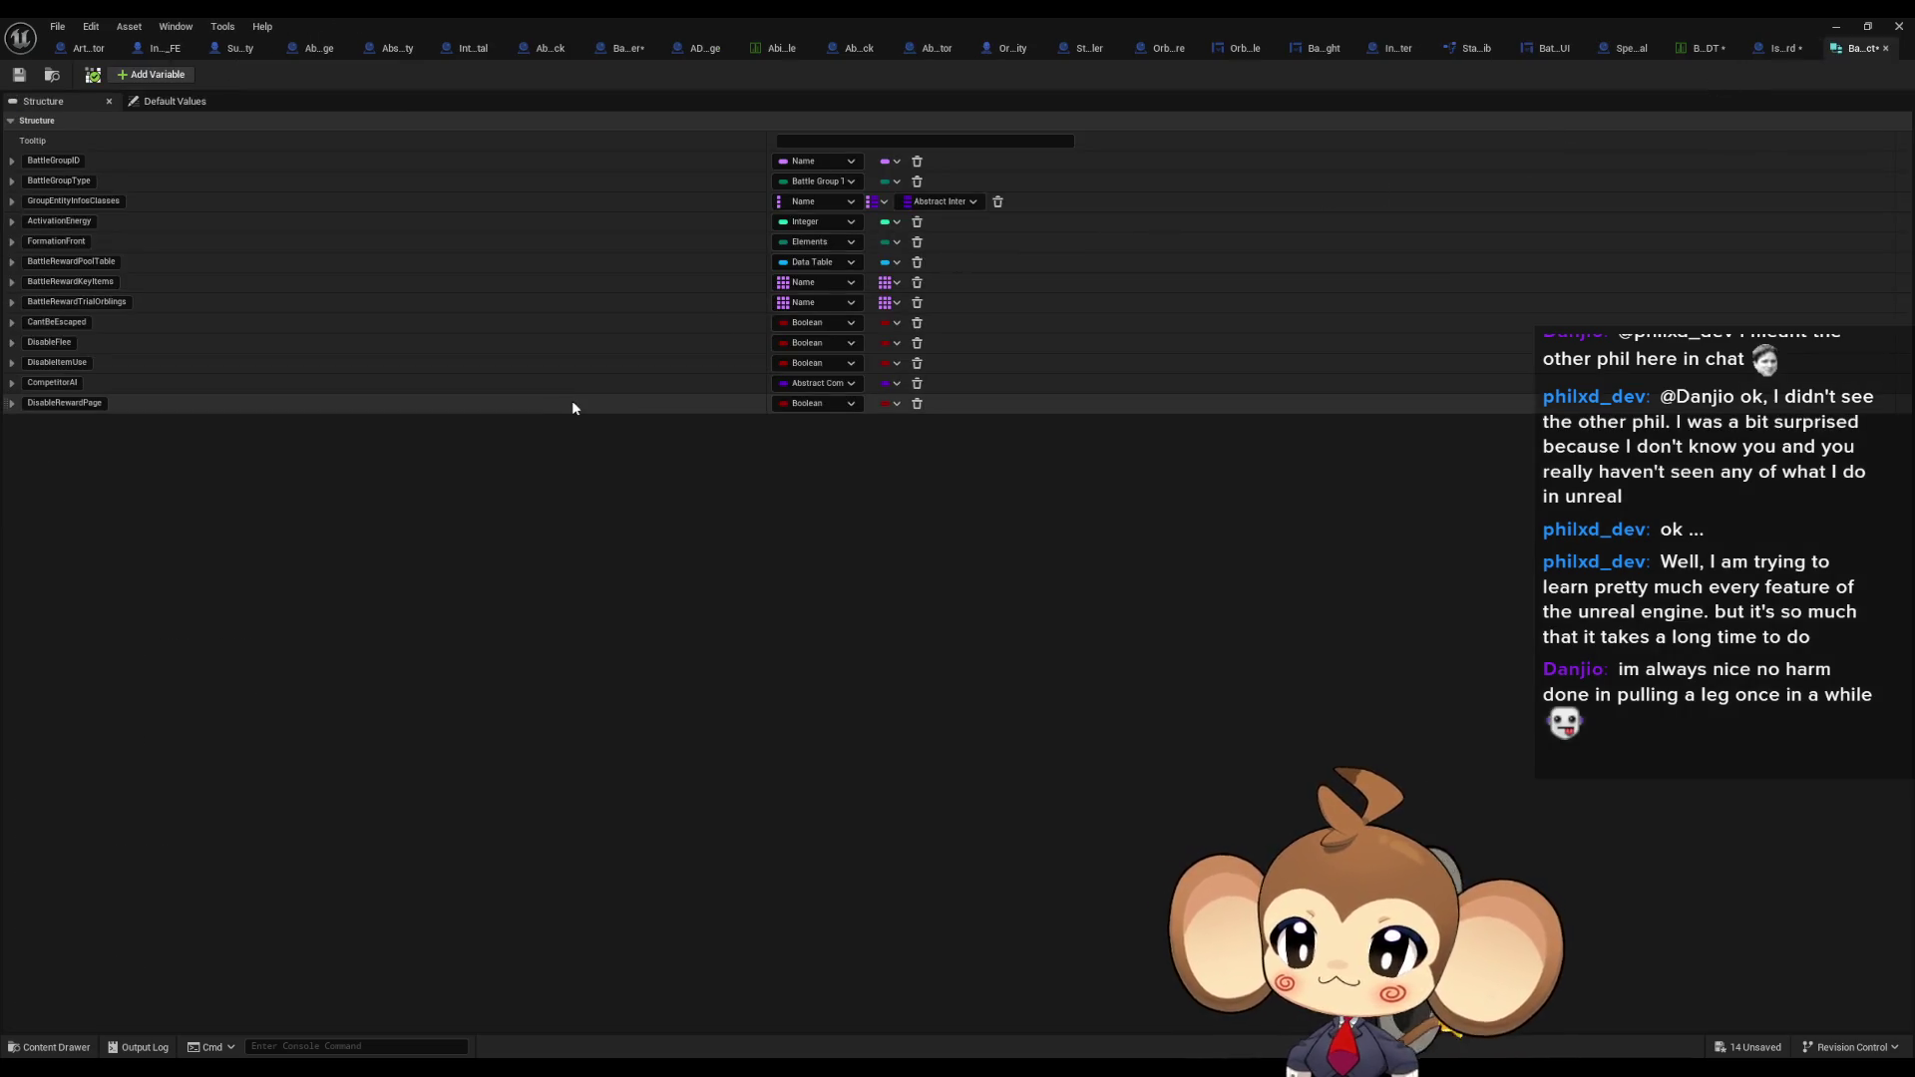
{"action": "left_click", "coordinate": [19, 75]}
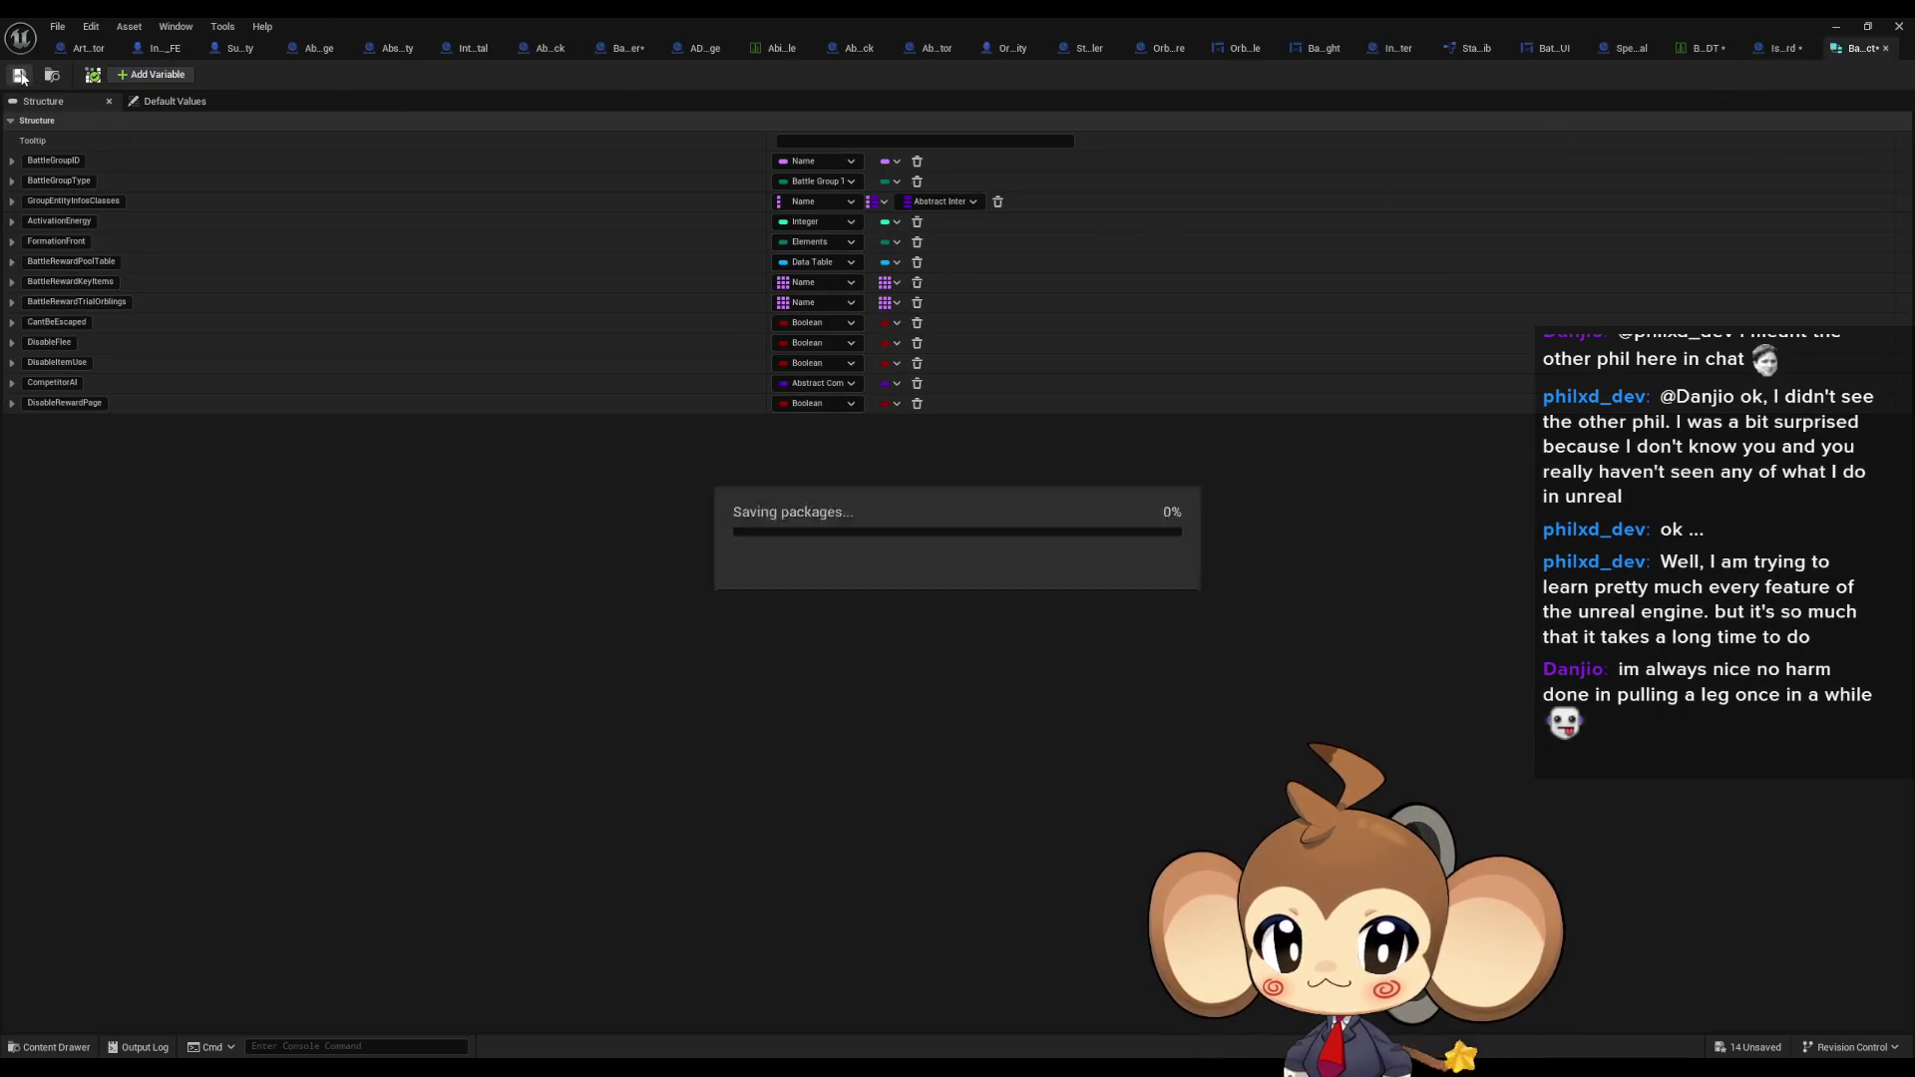
Tick DisableRewardPage for the IntroBoss_Crystal row in the BossInfosDT data table.
{"action": "left_click", "coordinate": [1685, 50]}
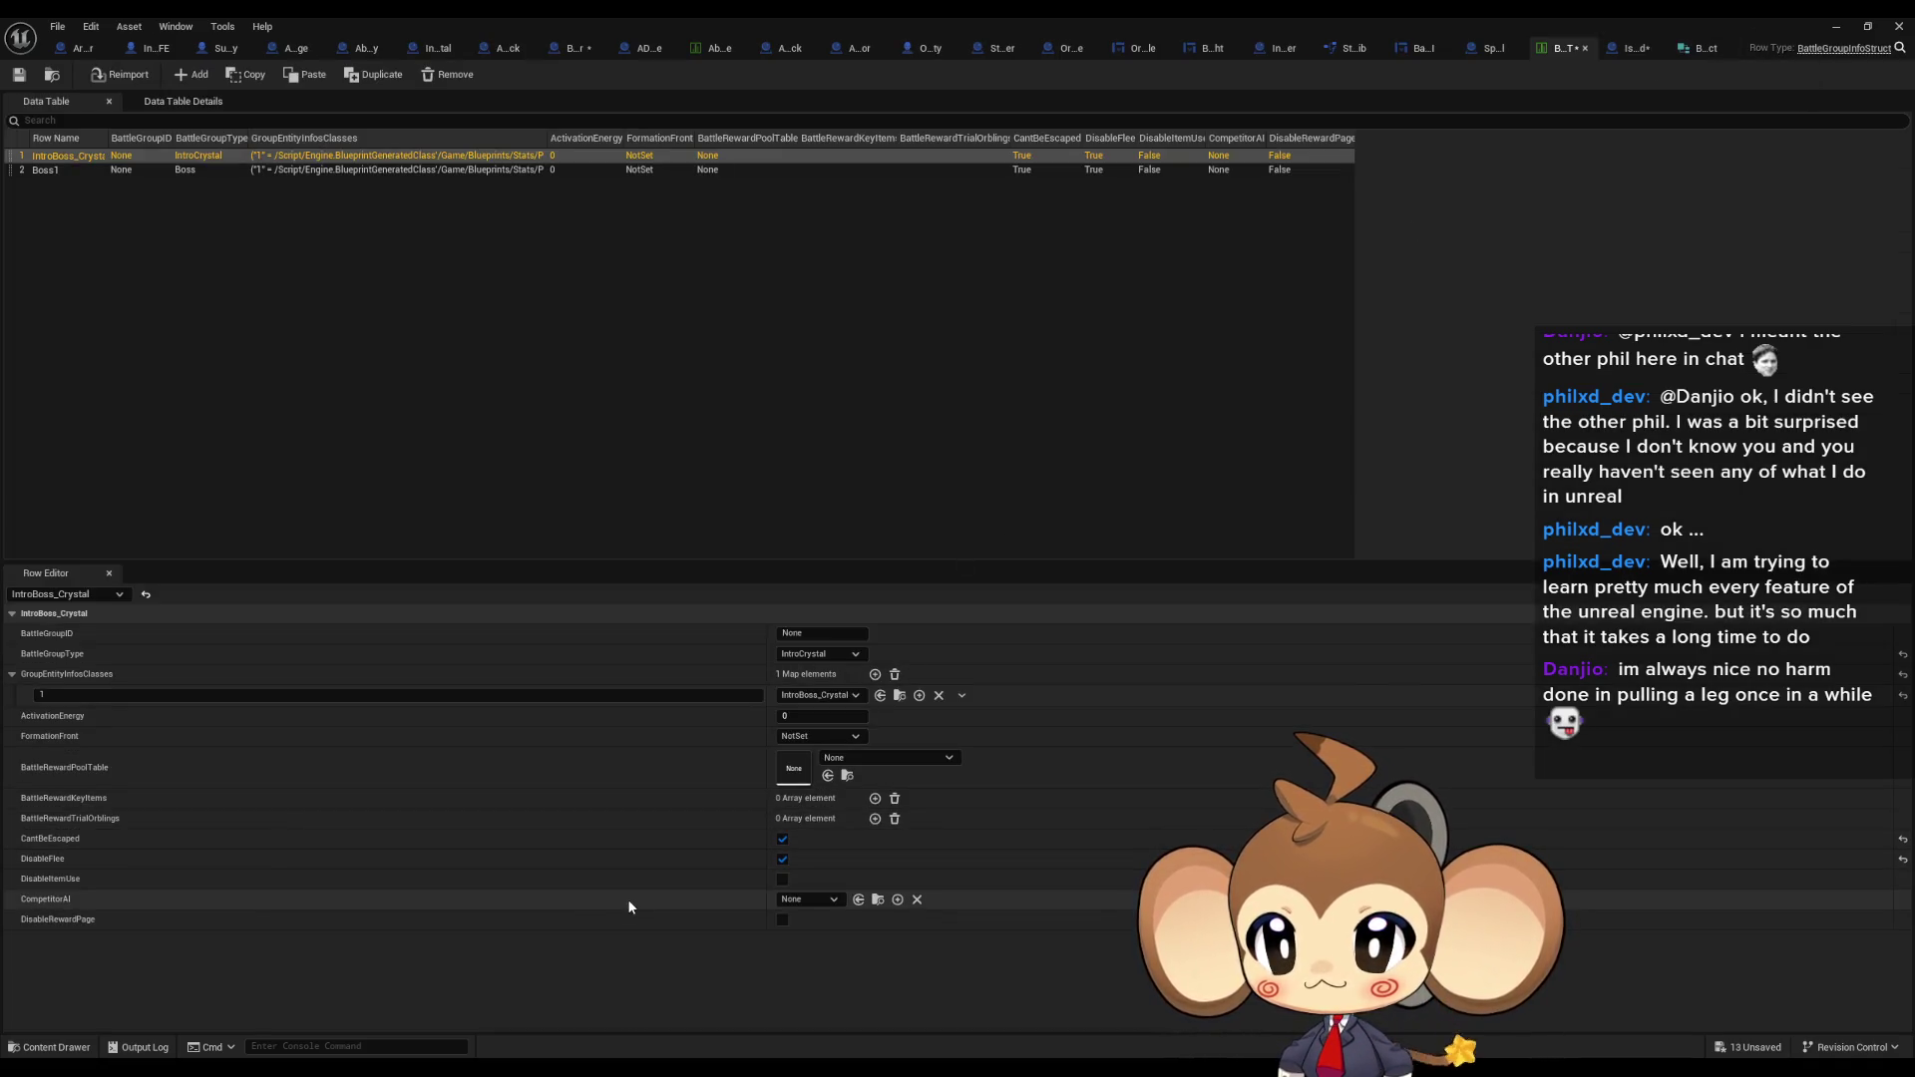
{"action": "left_click", "coordinate": [782, 920]}
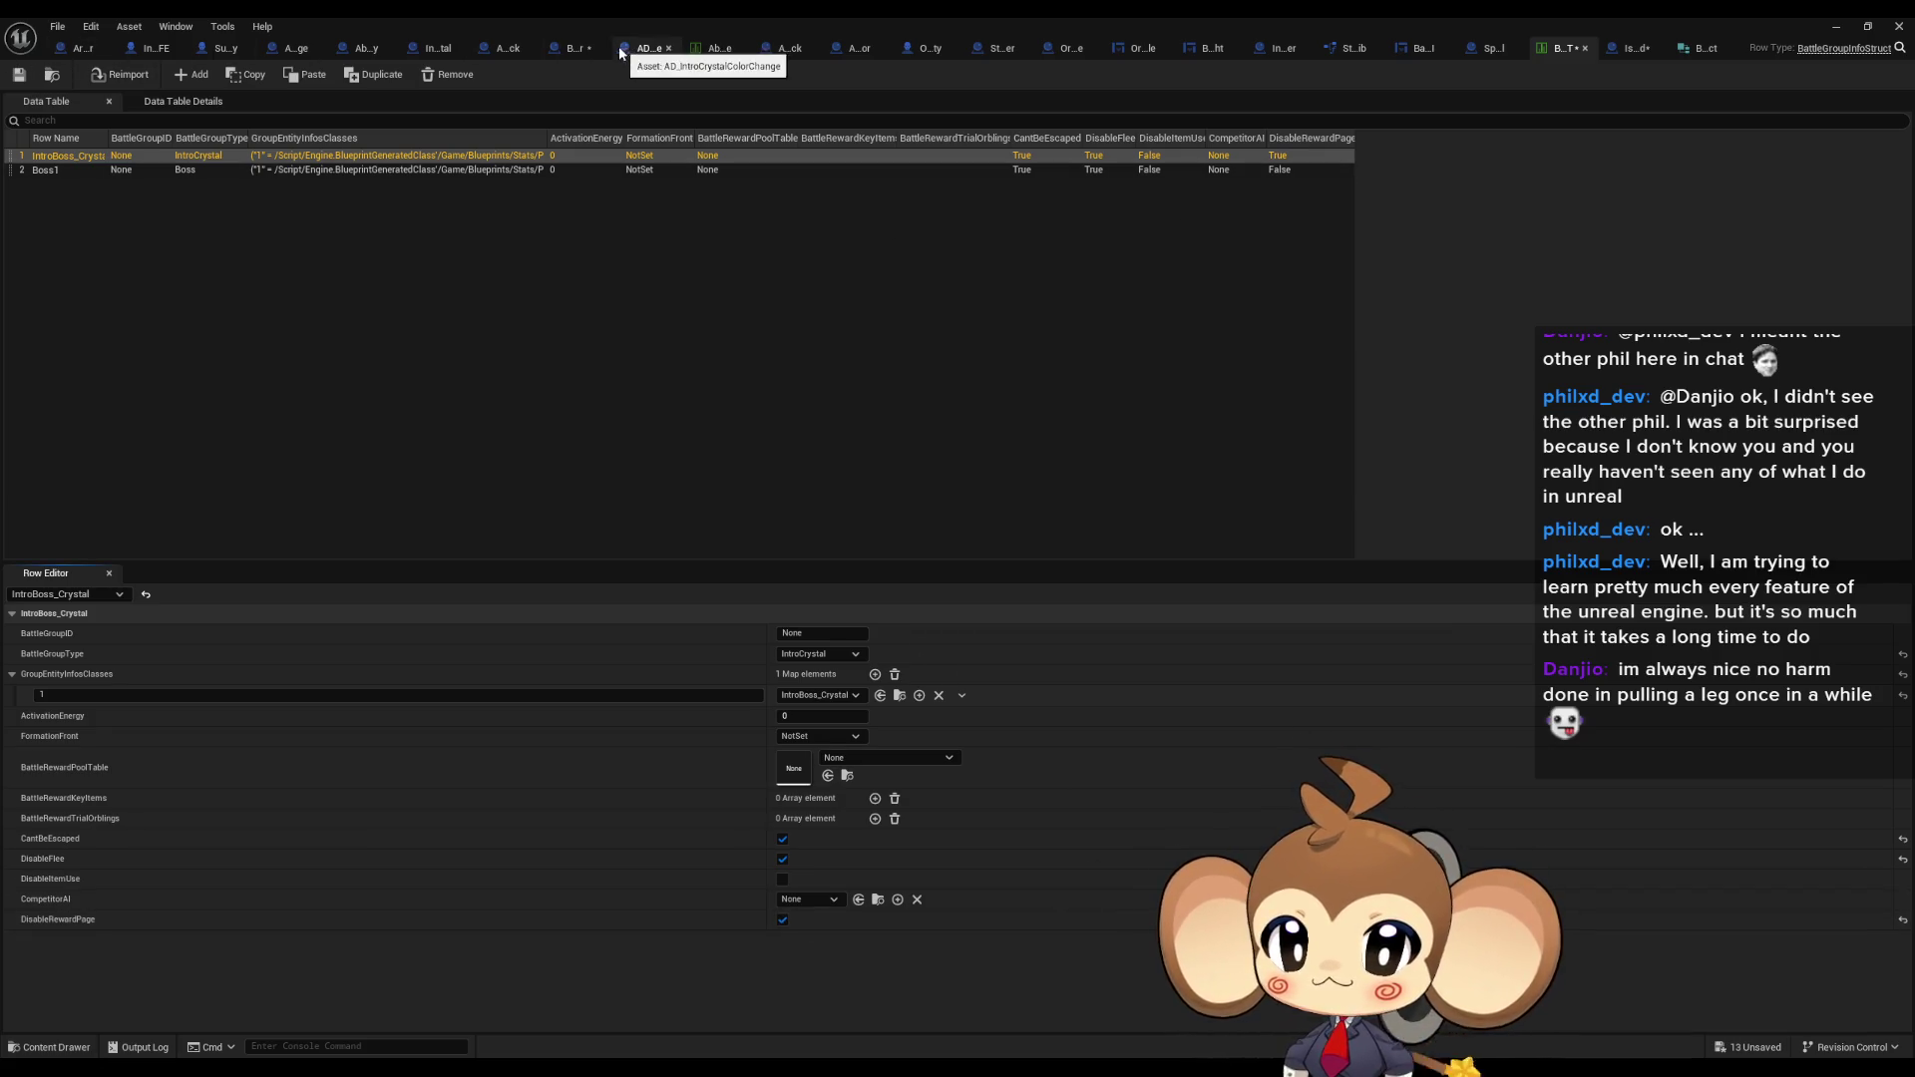
{"action": "left_click", "coordinate": [573, 51]}
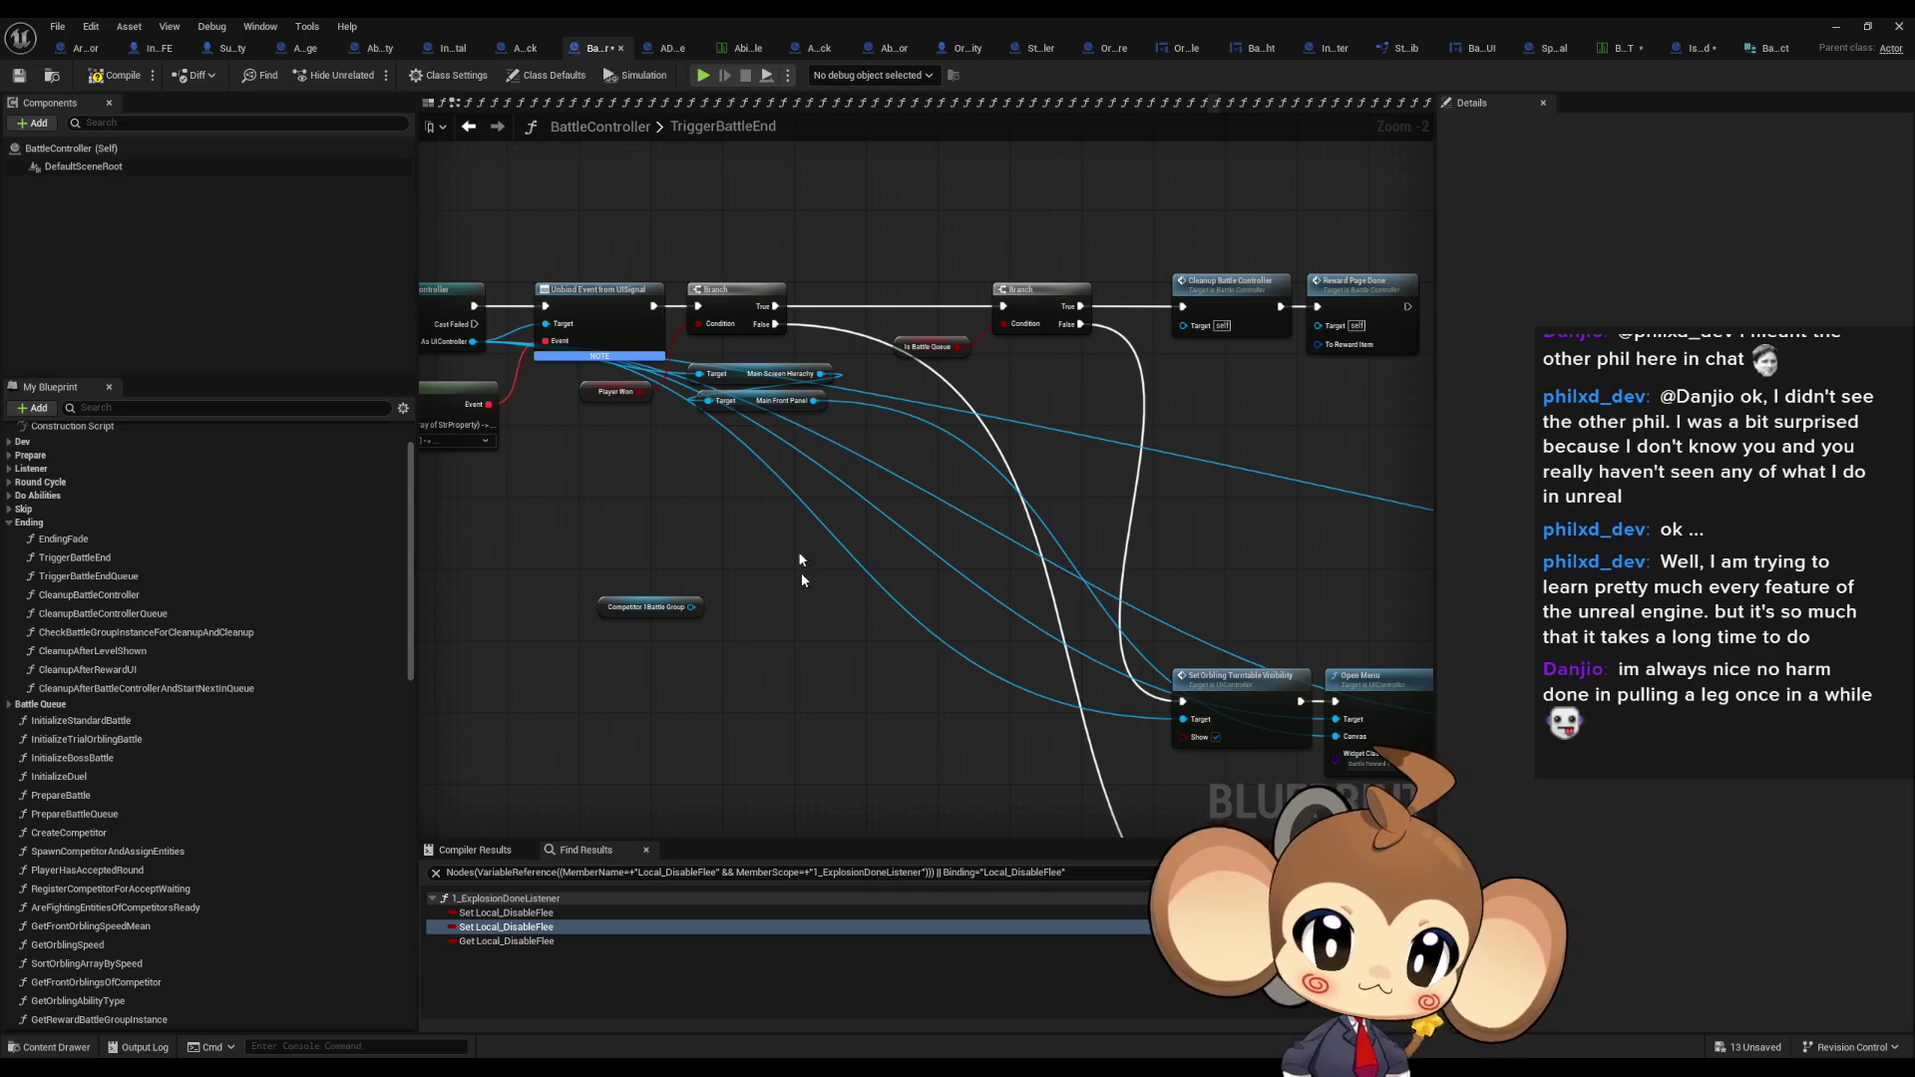
Search the Competitor 1 Battle Group pin for 'dis', cancel, and restore the blueprint window size.
{"action": "scroll", "coordinate": [638, 584], "scroll_direction": "up", "scroll_amount": 1}
{"action": "scroll", "coordinate": [801, 585], "scroll_direction": "up", "scroll_amount": 1}
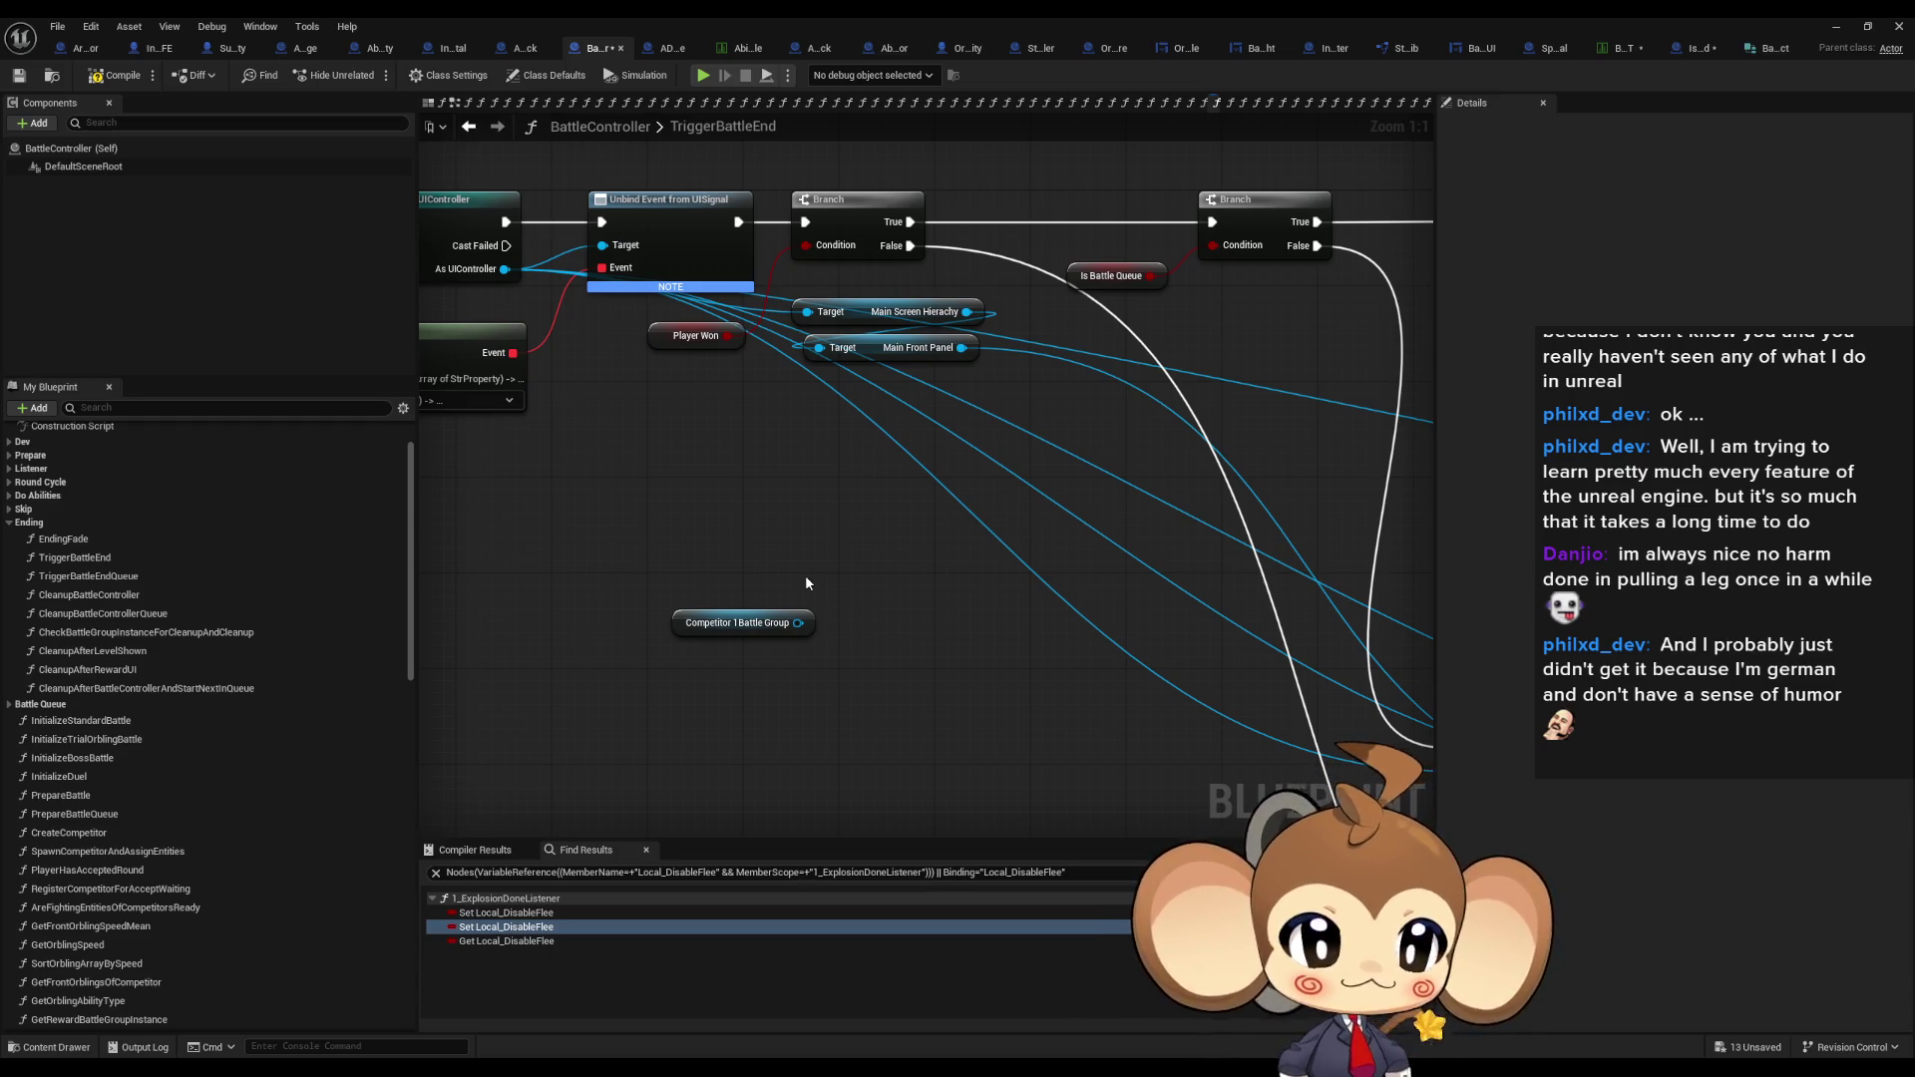
{"action": "left_click_drag", "start_coordinate": [846, 536], "coordinate": [859, 479]}
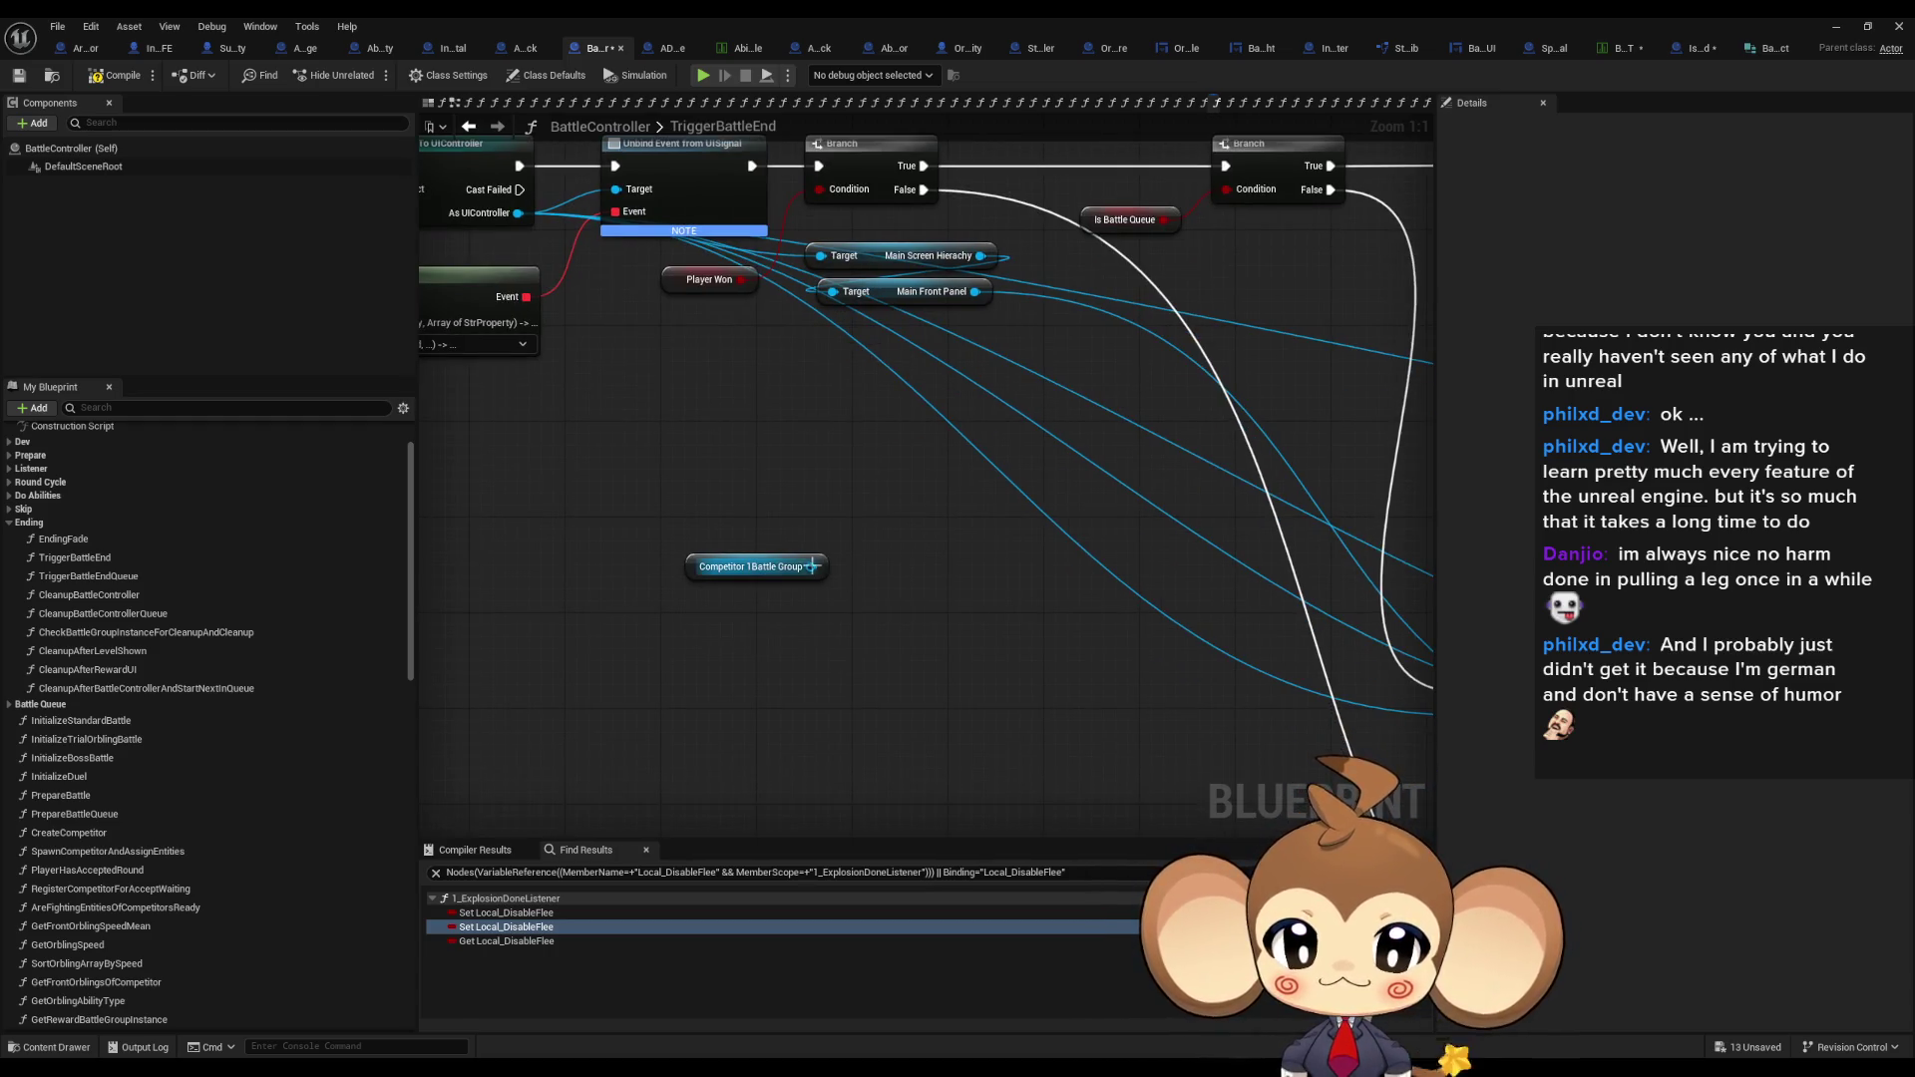
{"action": "scroll", "coordinate": [813, 566], "scroll_direction": "down", "scroll_amount": 1}
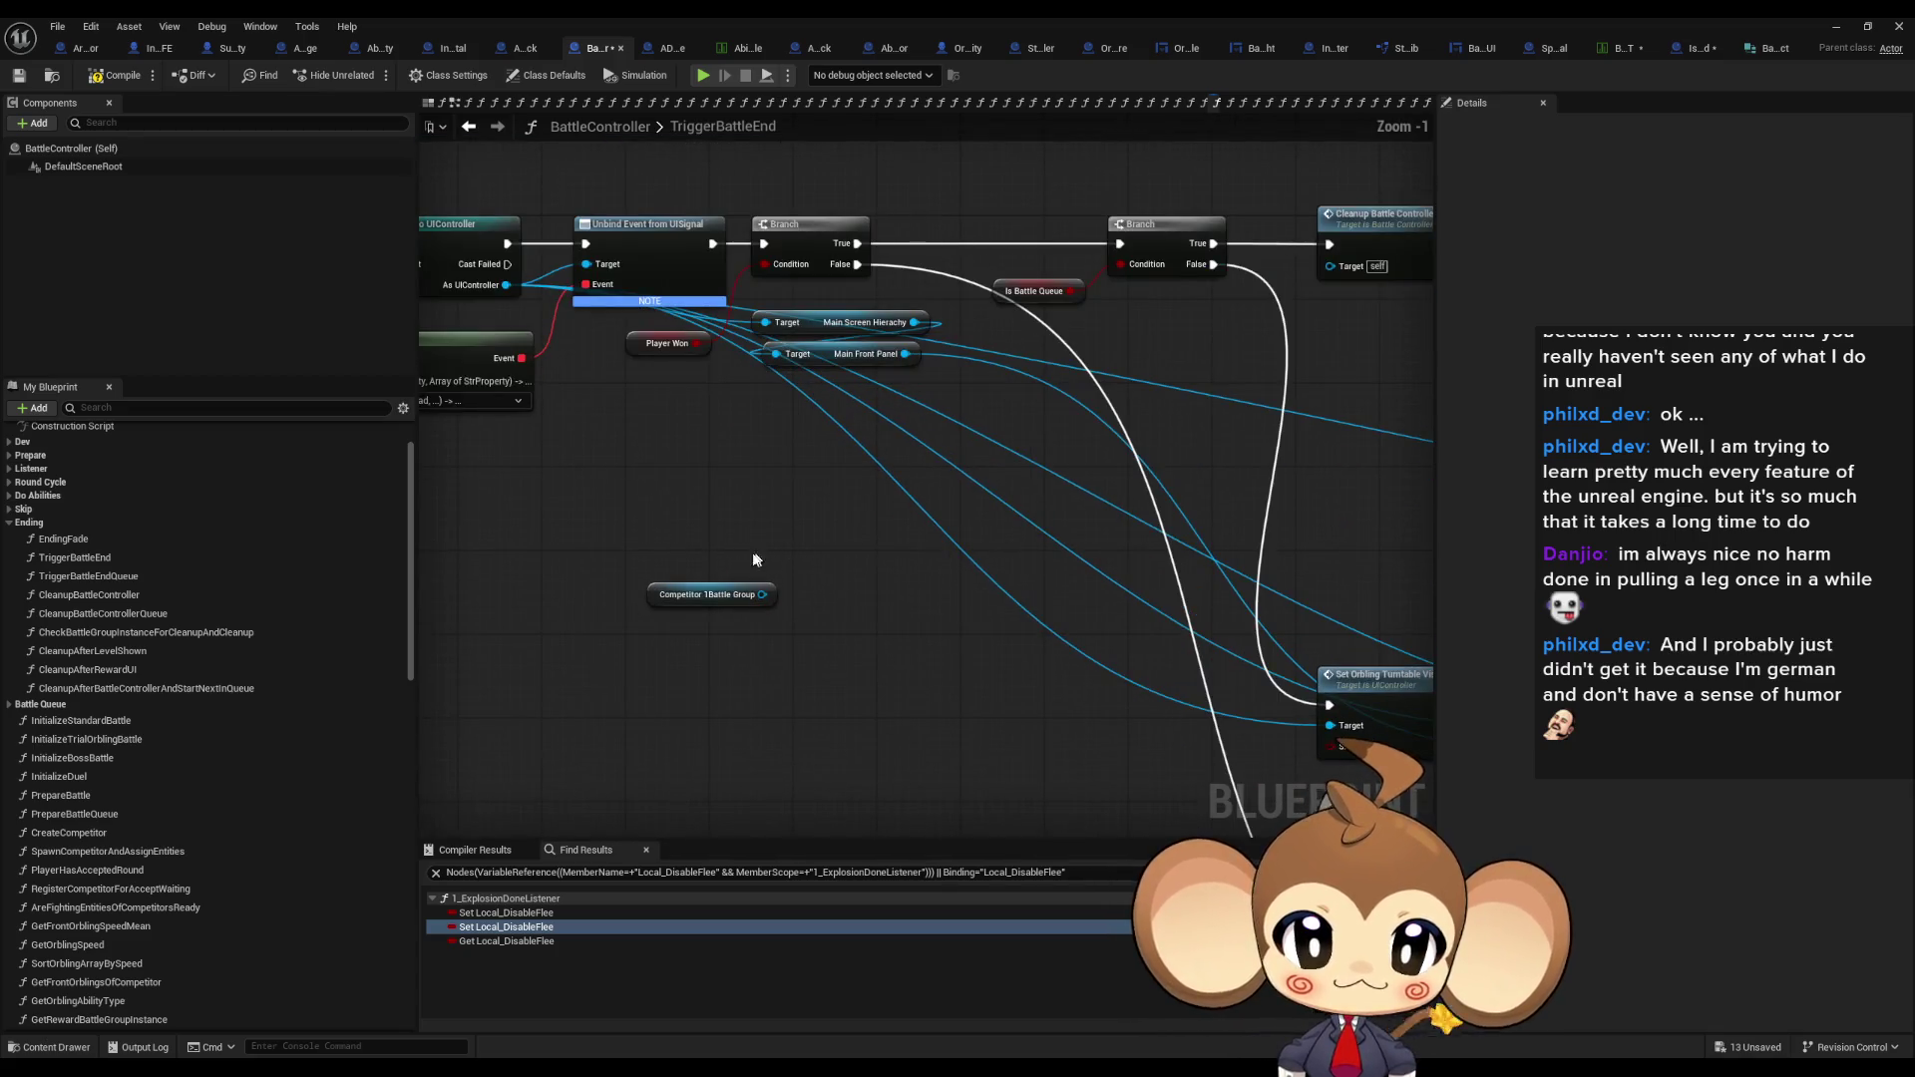
{"action": "mouse_move", "coordinate": [762, 595]}
{"action": "left_mouse_down"}
{"action": "mouse_move", "coordinate": [848, 611]}
{"action": "mouse_move", "coordinate": [856, 569]}
{"action": "left_mouse_up"}
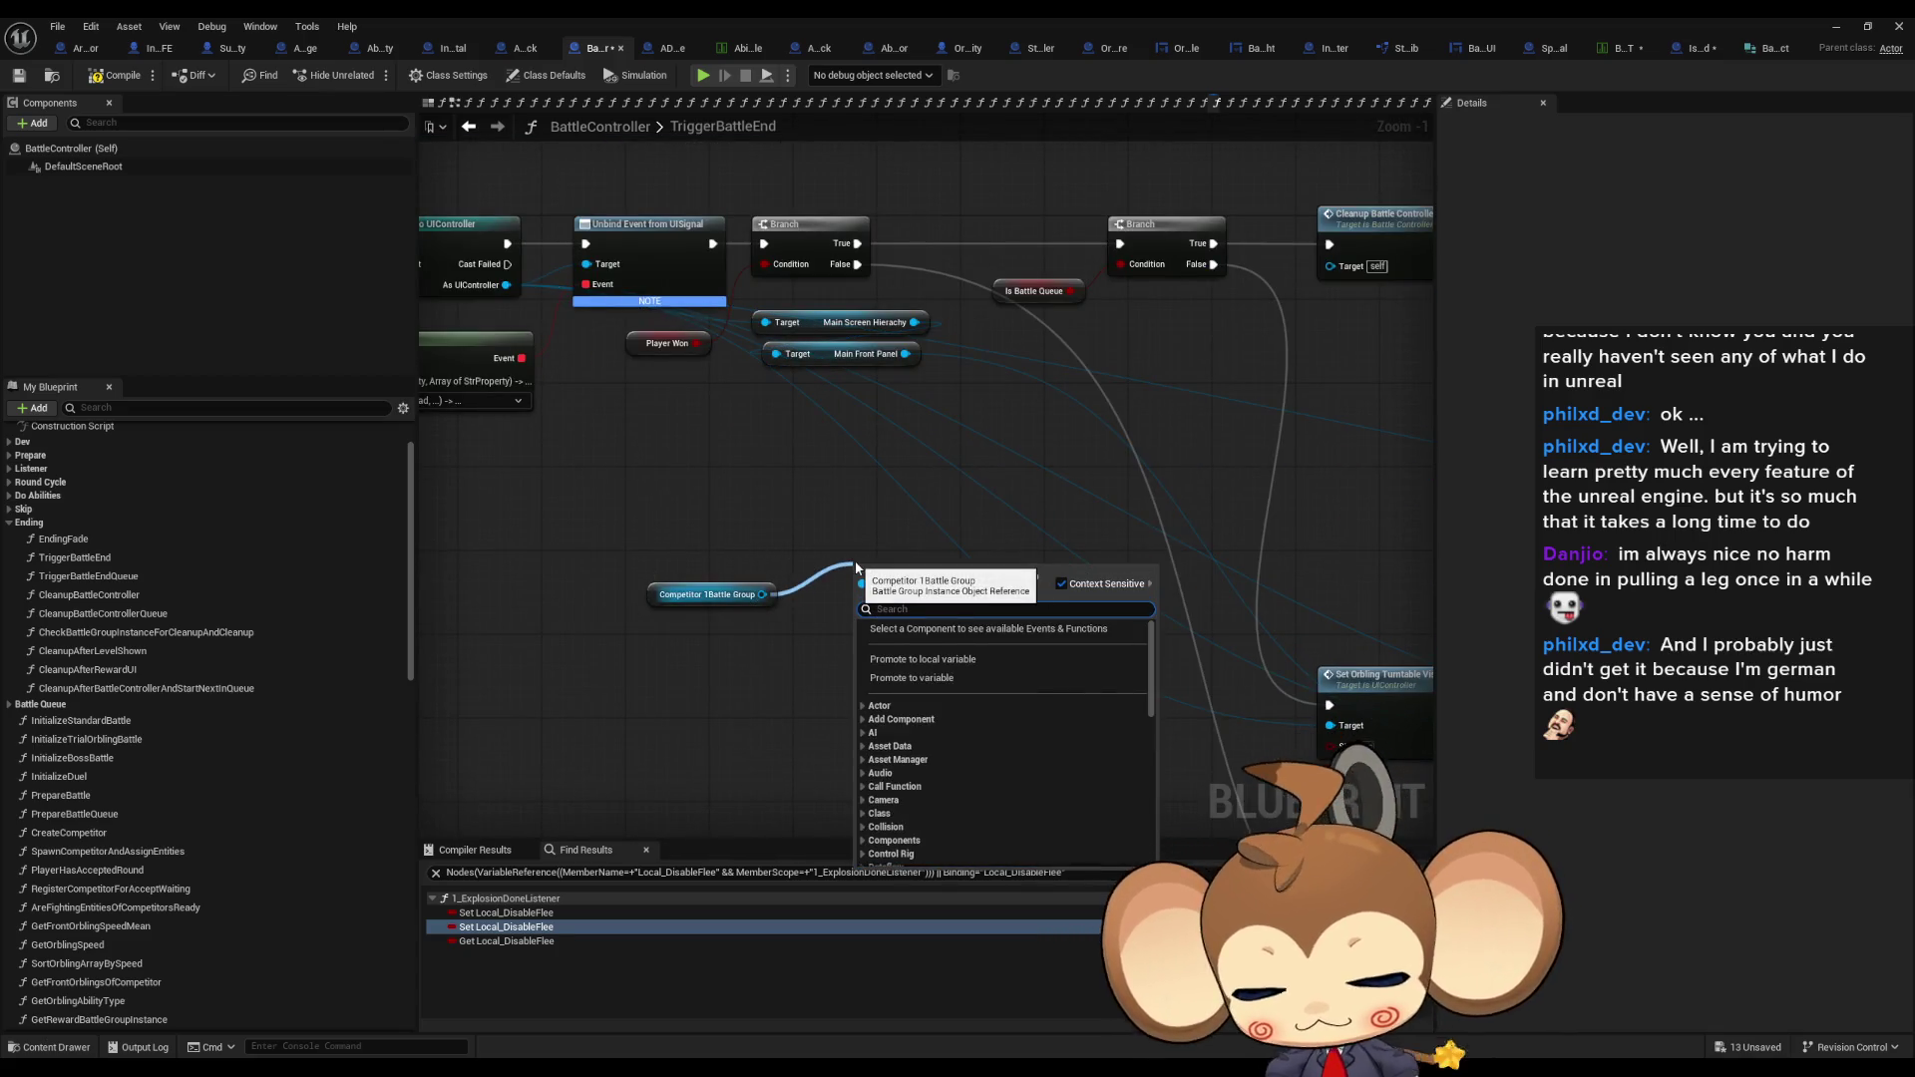
{"action": "type", "text": "dis"}
{"action": "scroll", "coordinate": [1085, 713], "scroll_direction": "down", "scroll_amount": 2}
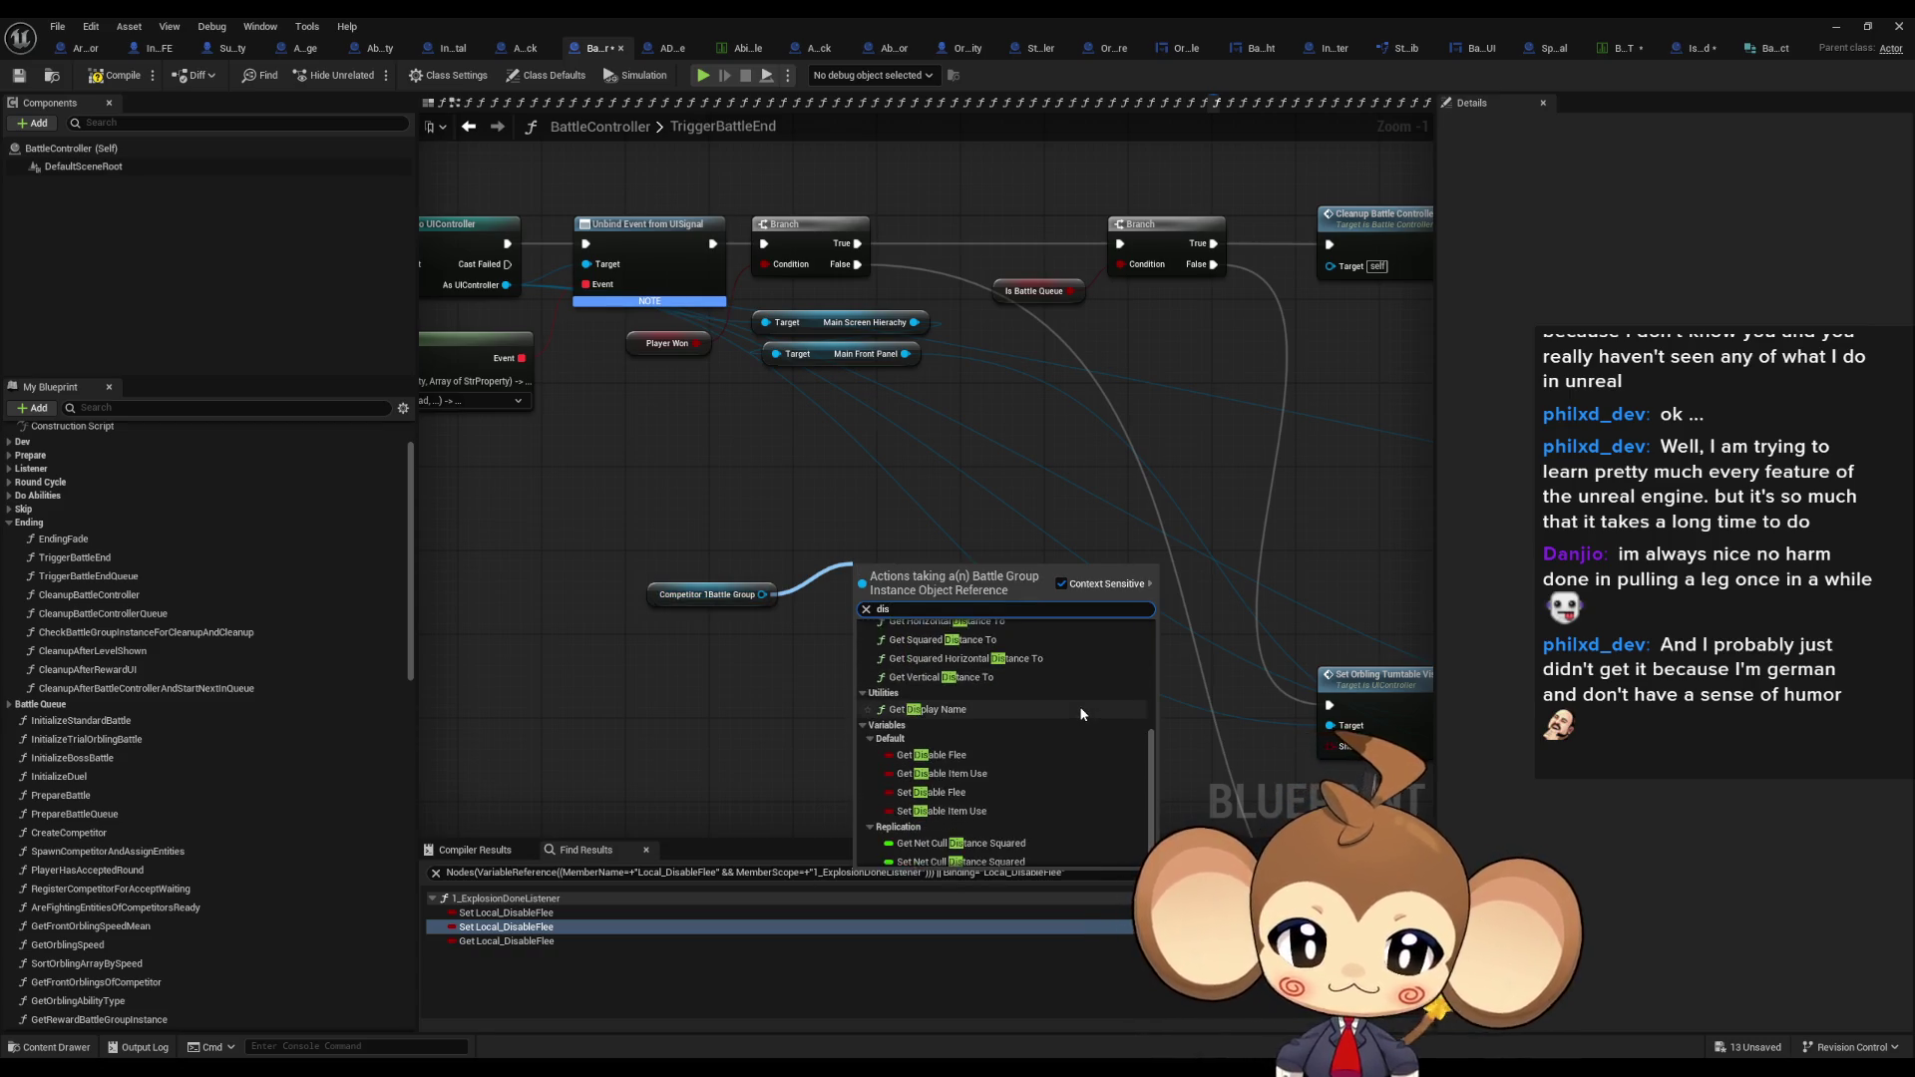
{"action": "scroll", "coordinate": [1003, 750], "scroll_direction": "up", "scroll_amount": 5}
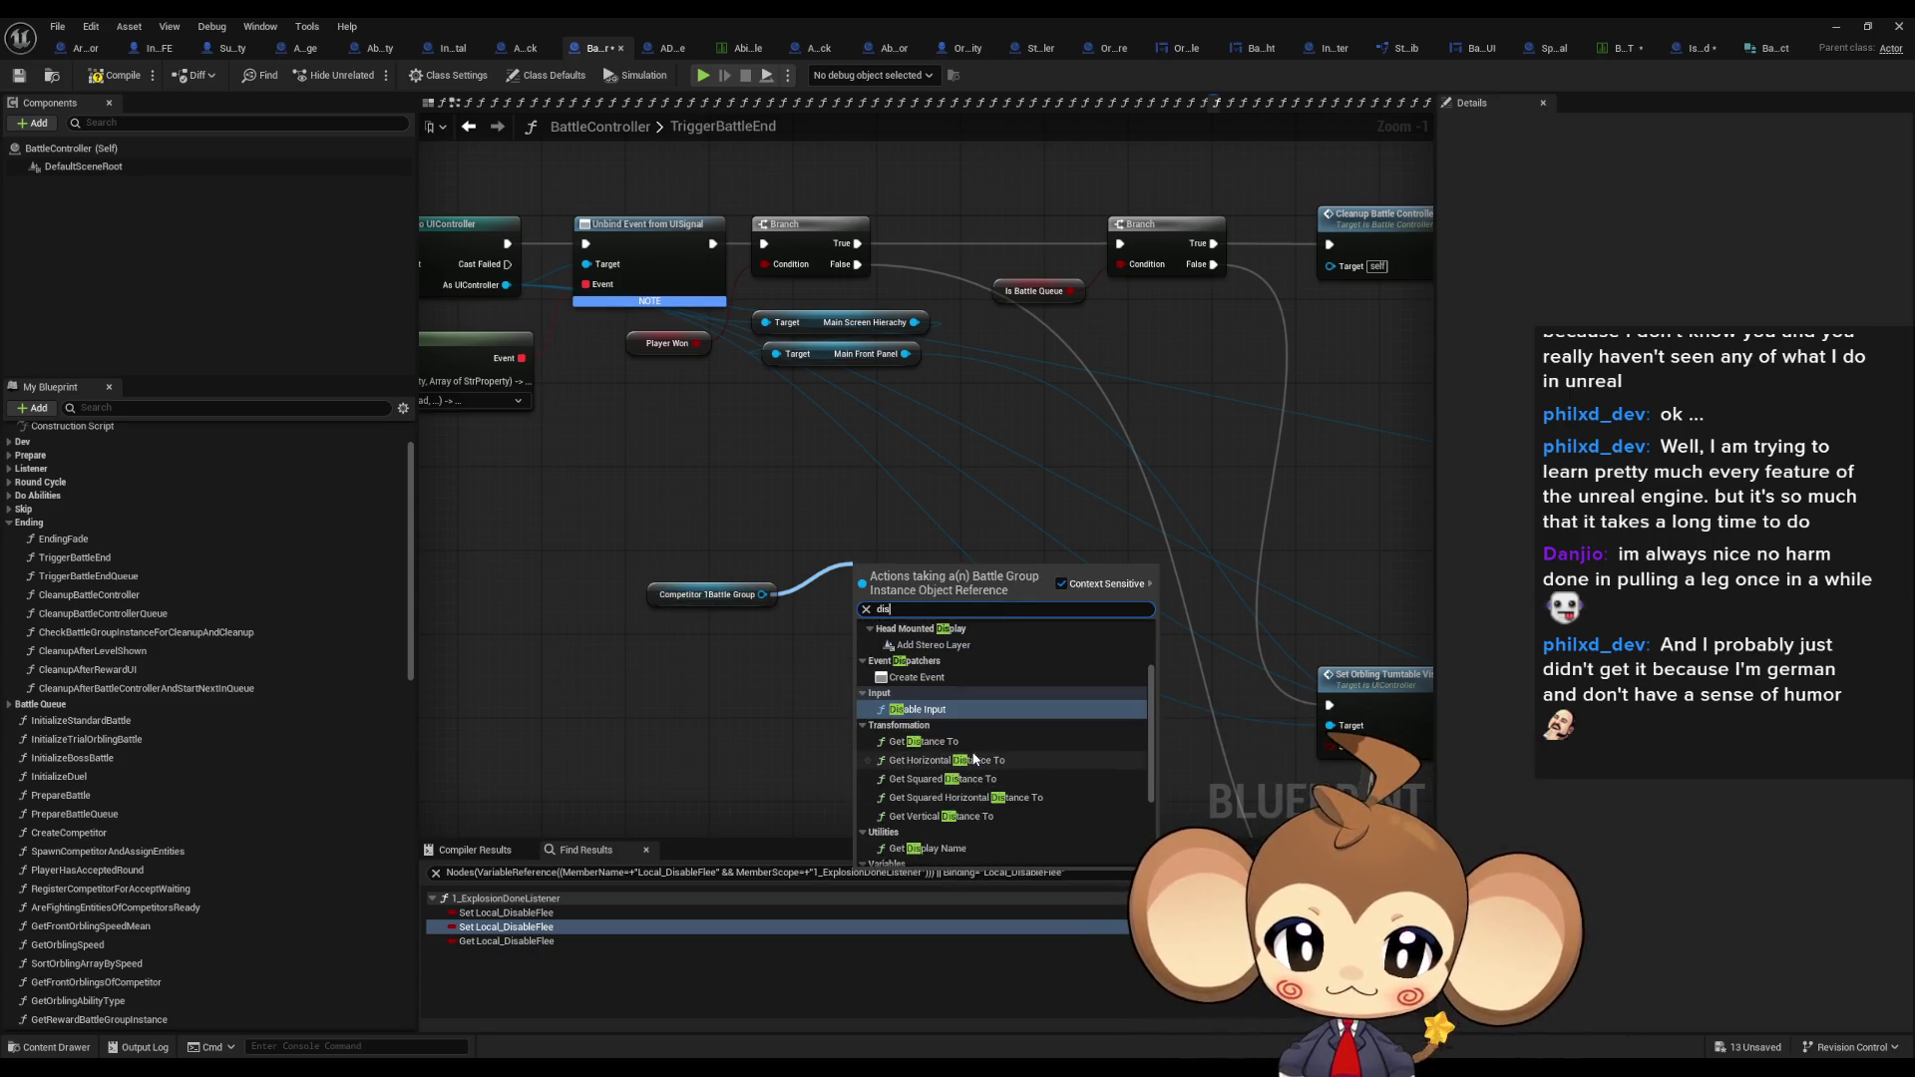
{"action": "left_click", "coordinate": [744, 435]}
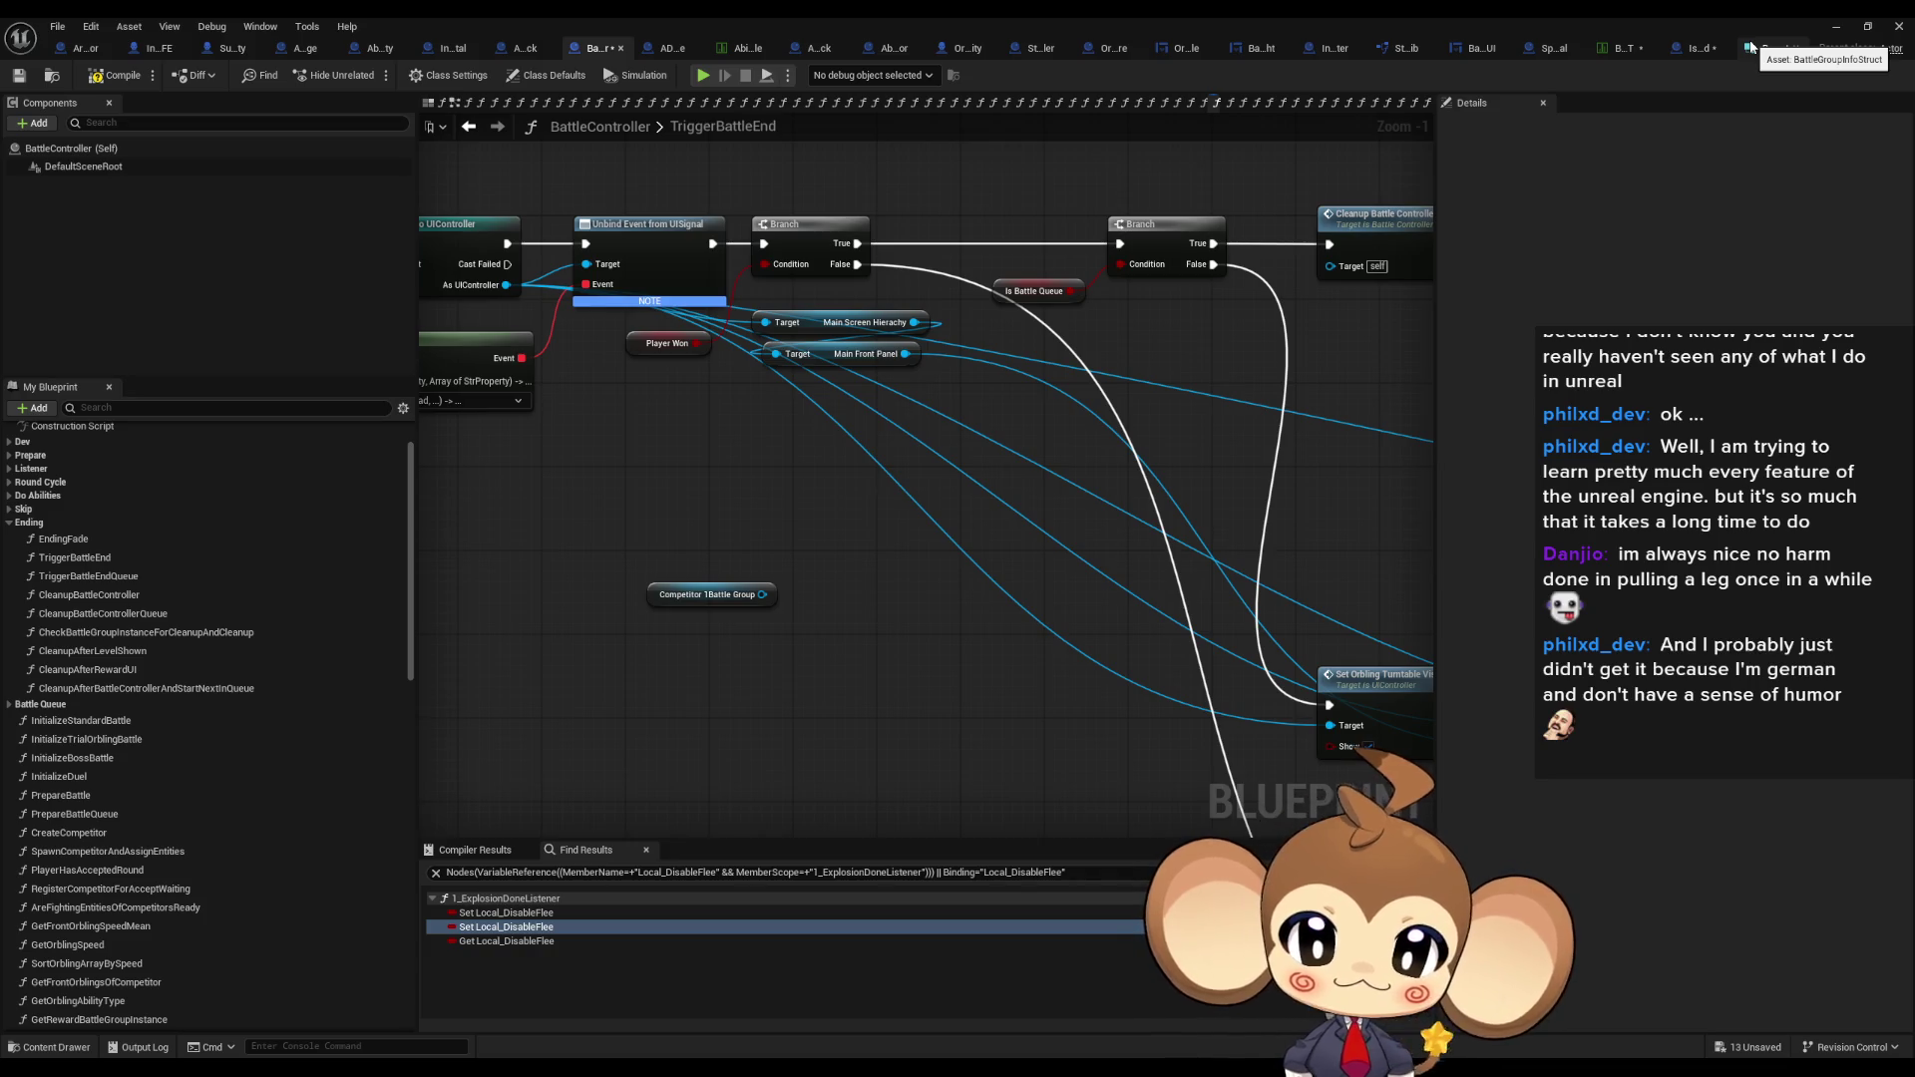
{"action": "double_click", "coordinate": [1430, 16]}
Open BattleGroupInstance from the Content Browser and add a Boolean variable named DisableRewardPage.
{"action": "mouse_move", "coordinate": [1149, 476]}
{"action": "left_mouse_down"}
{"action": "mouse_move", "coordinate": [1069, 299]}
{"action": "mouse_move", "coordinate": [890, 112]}
{"action": "left_mouse_up"}
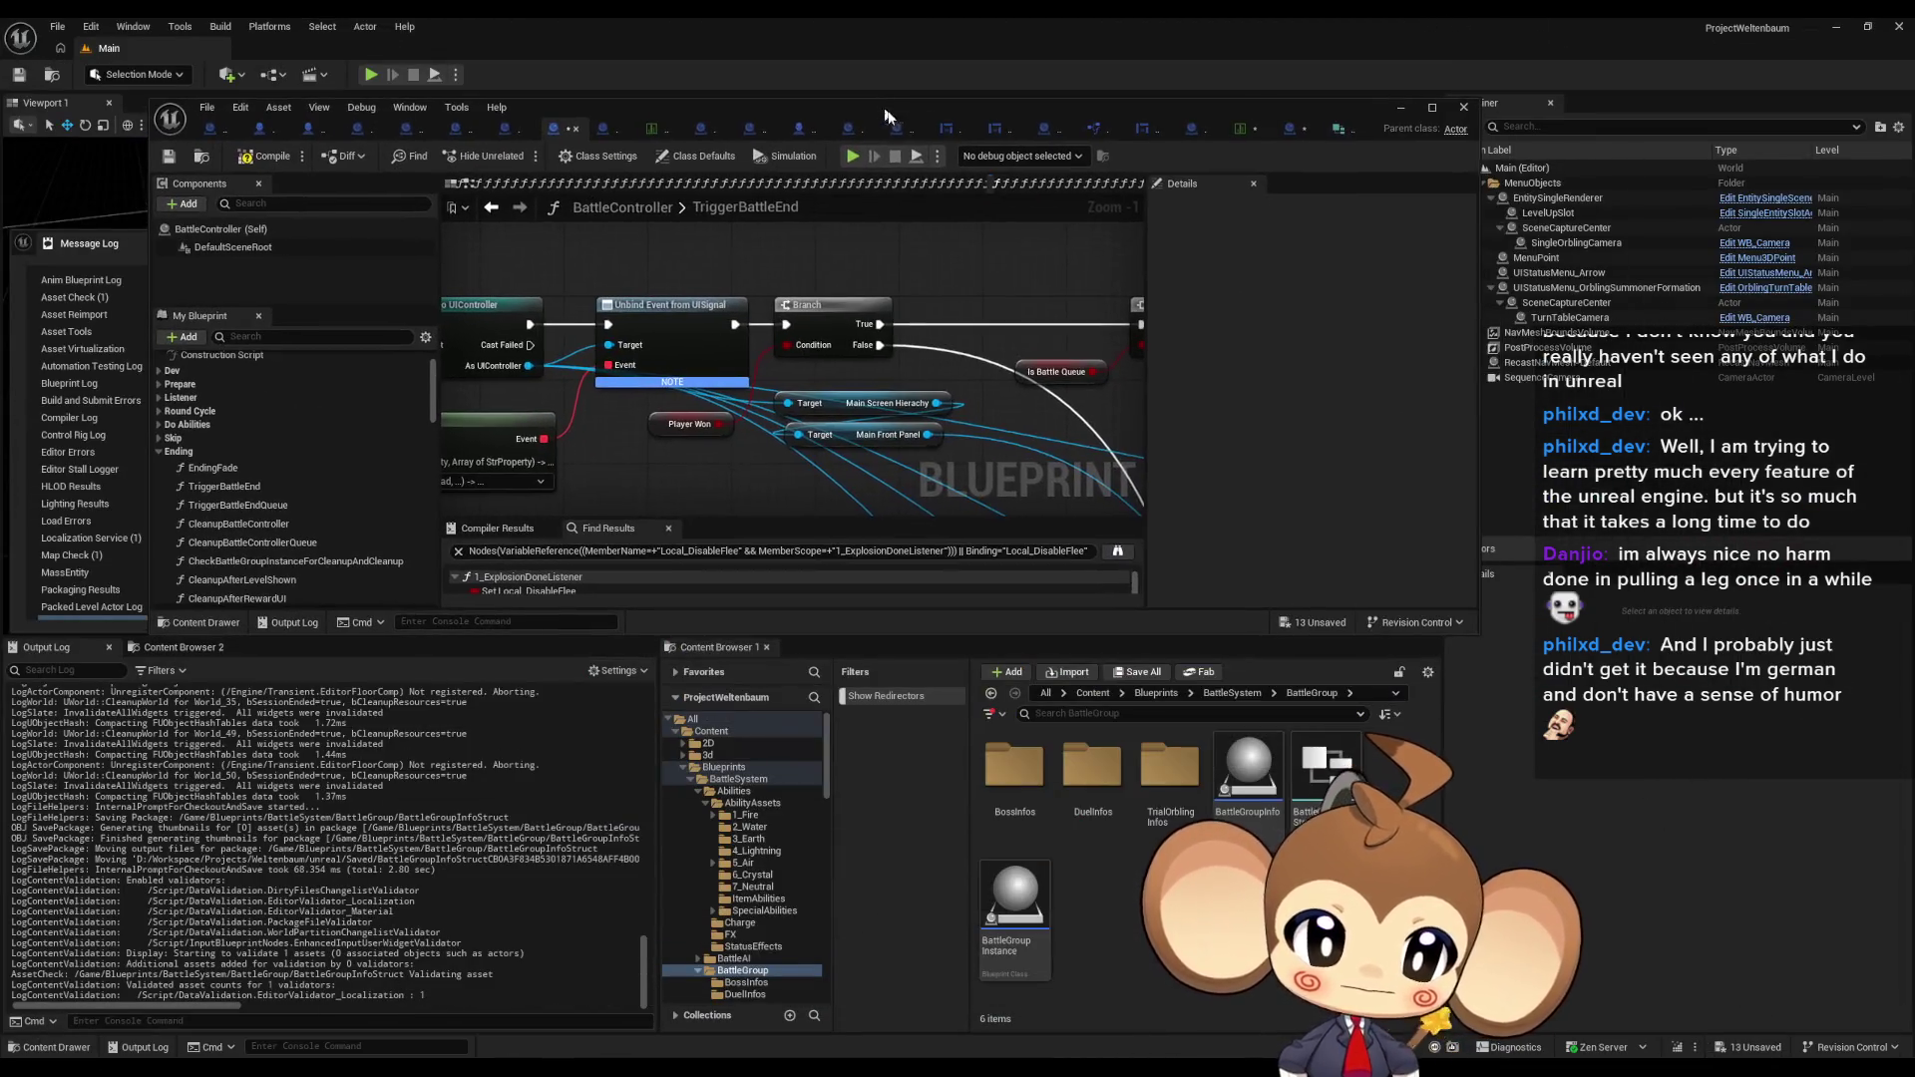
{"action": "left_click", "coordinate": [1250, 784]}
{"action": "double_click", "coordinate": [1250, 788]}
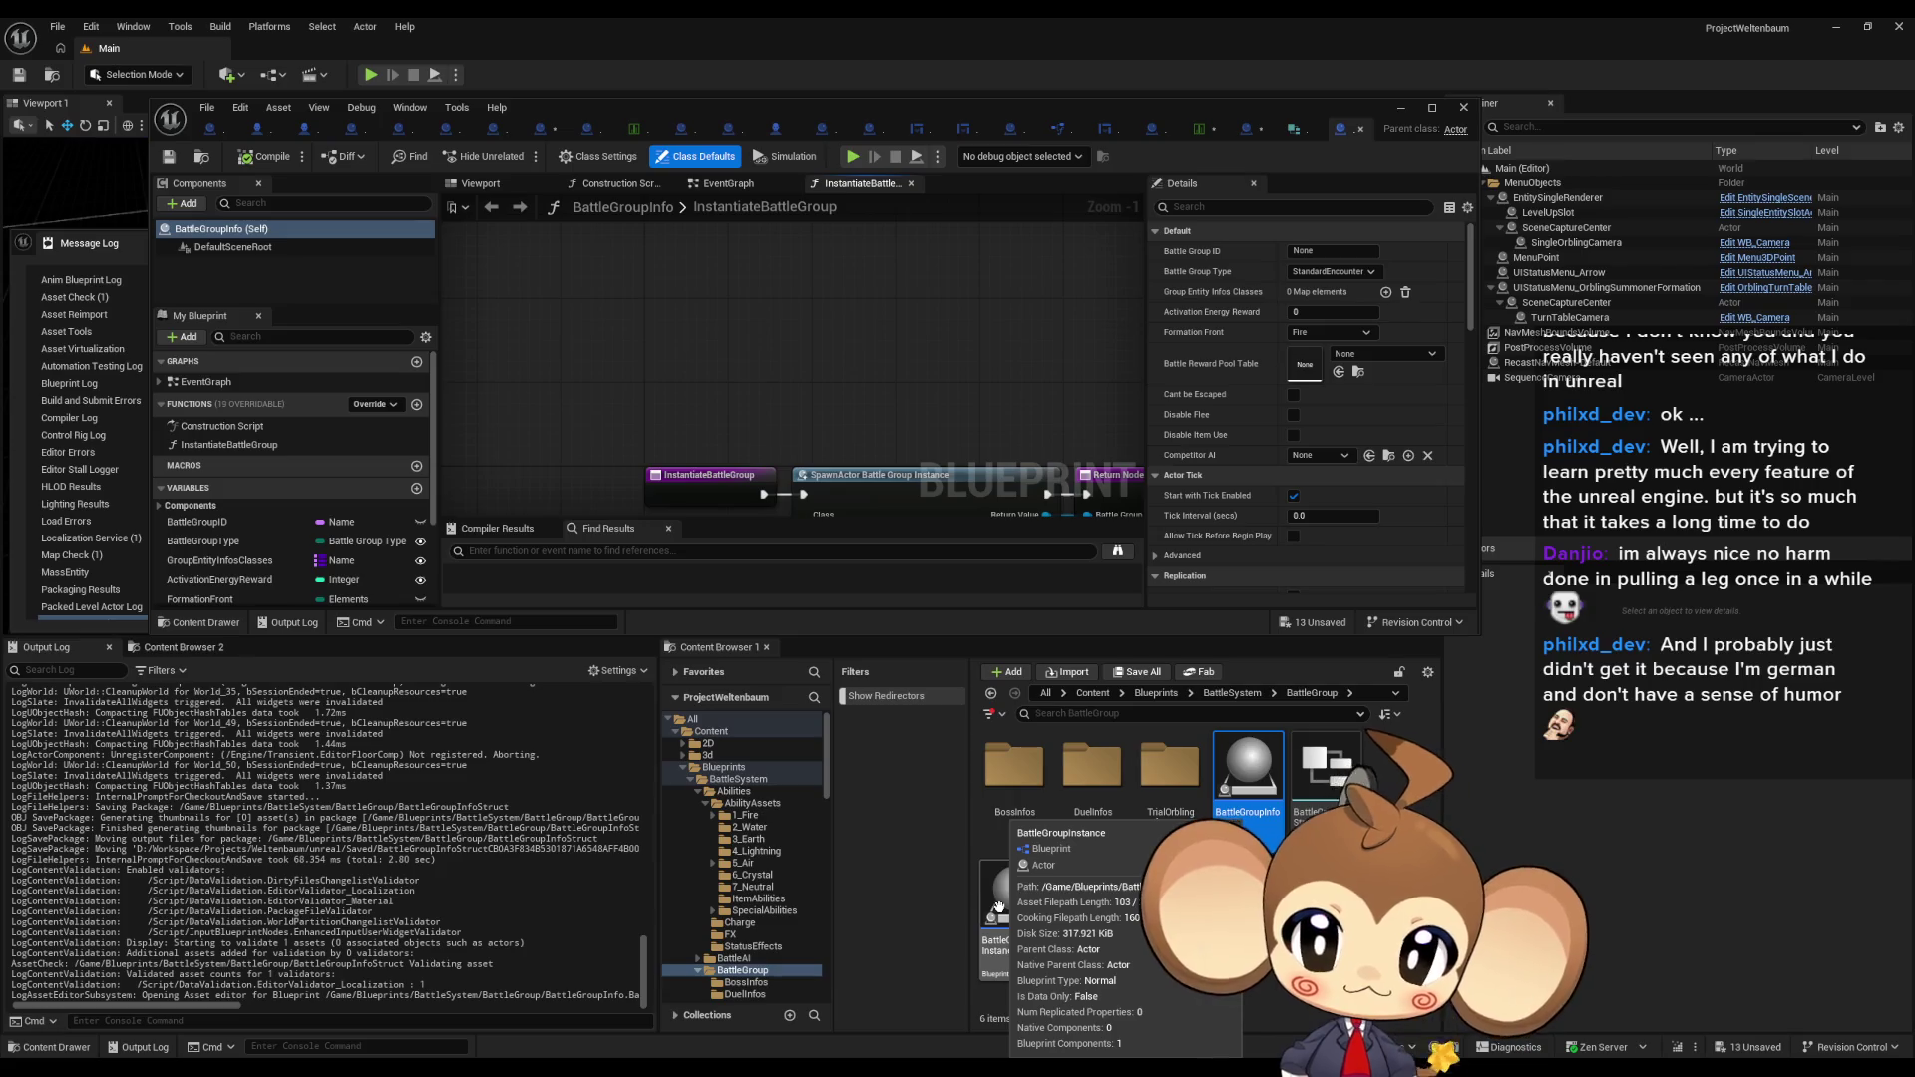
{"action": "double_click", "coordinate": [998, 905]}
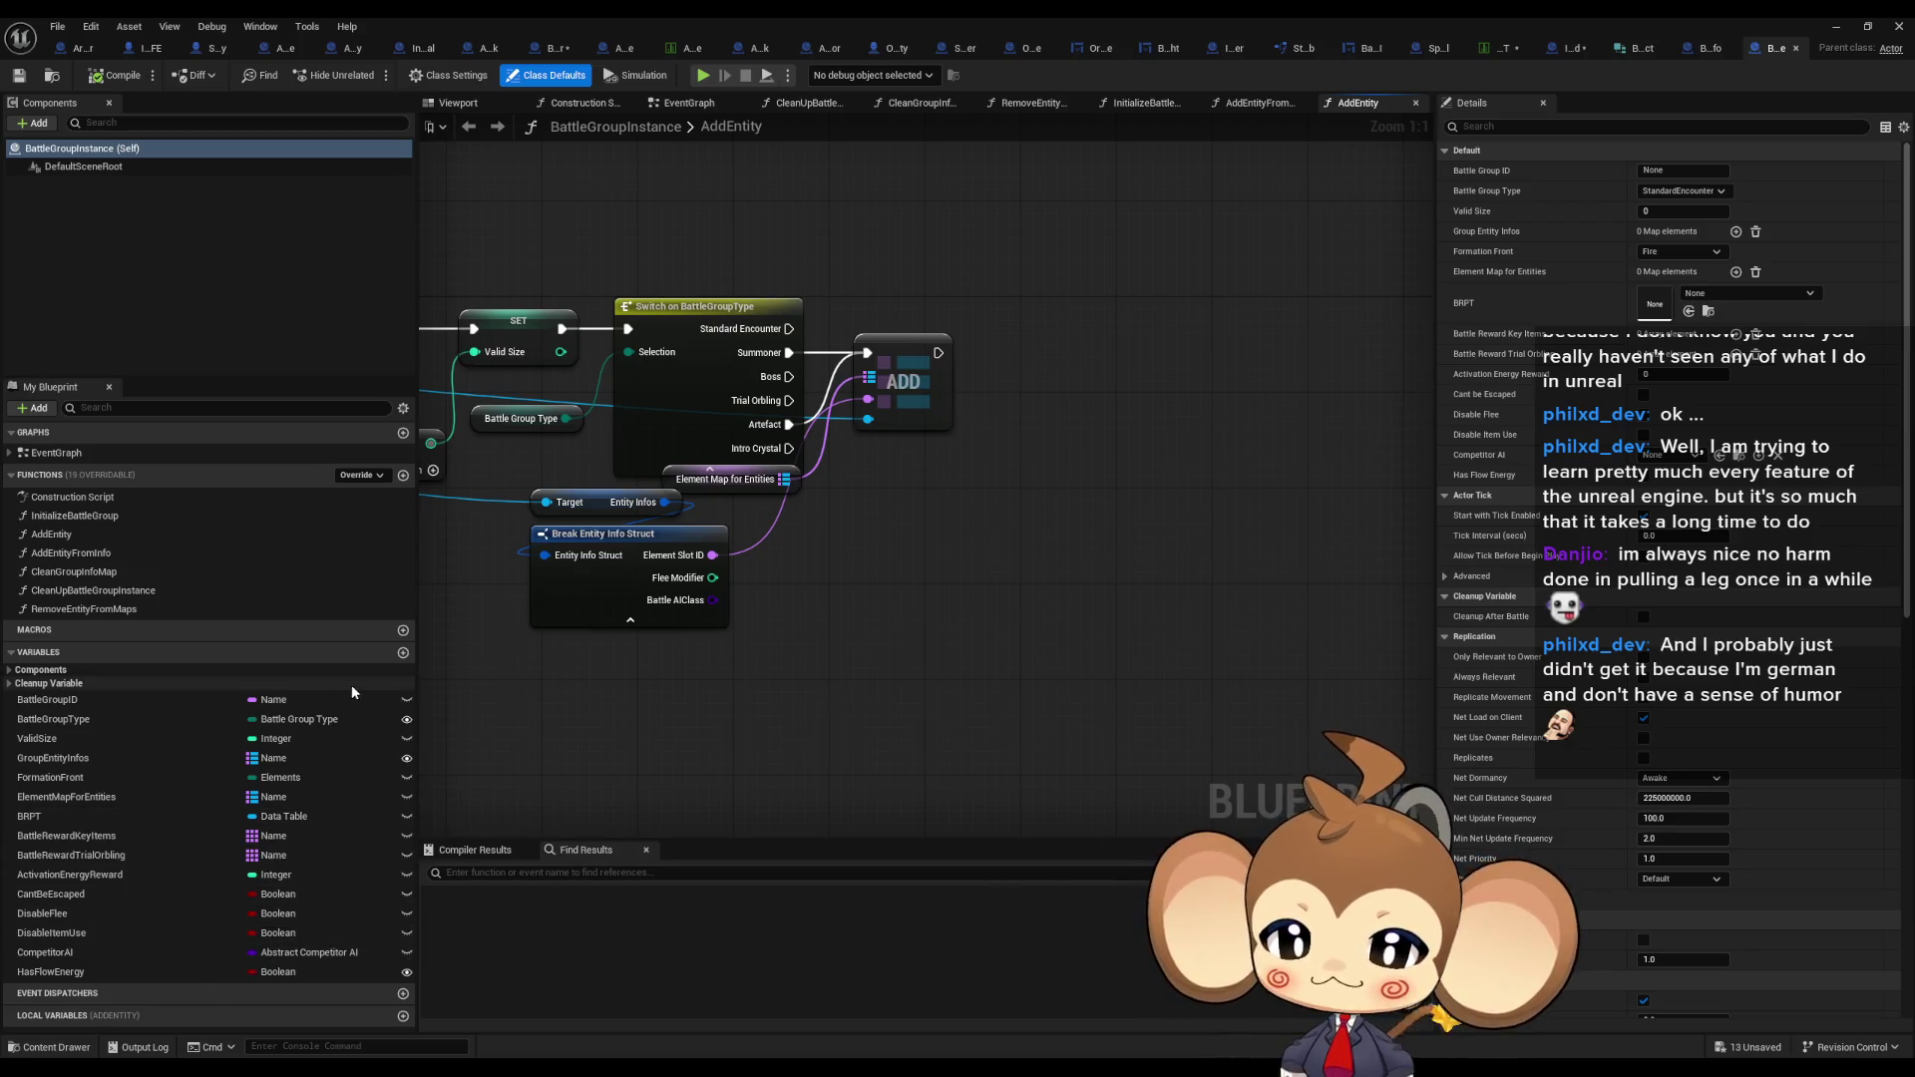
{"action": "left_click", "coordinate": [403, 653]}
{"action": "type", "text": "DisableRewa"}
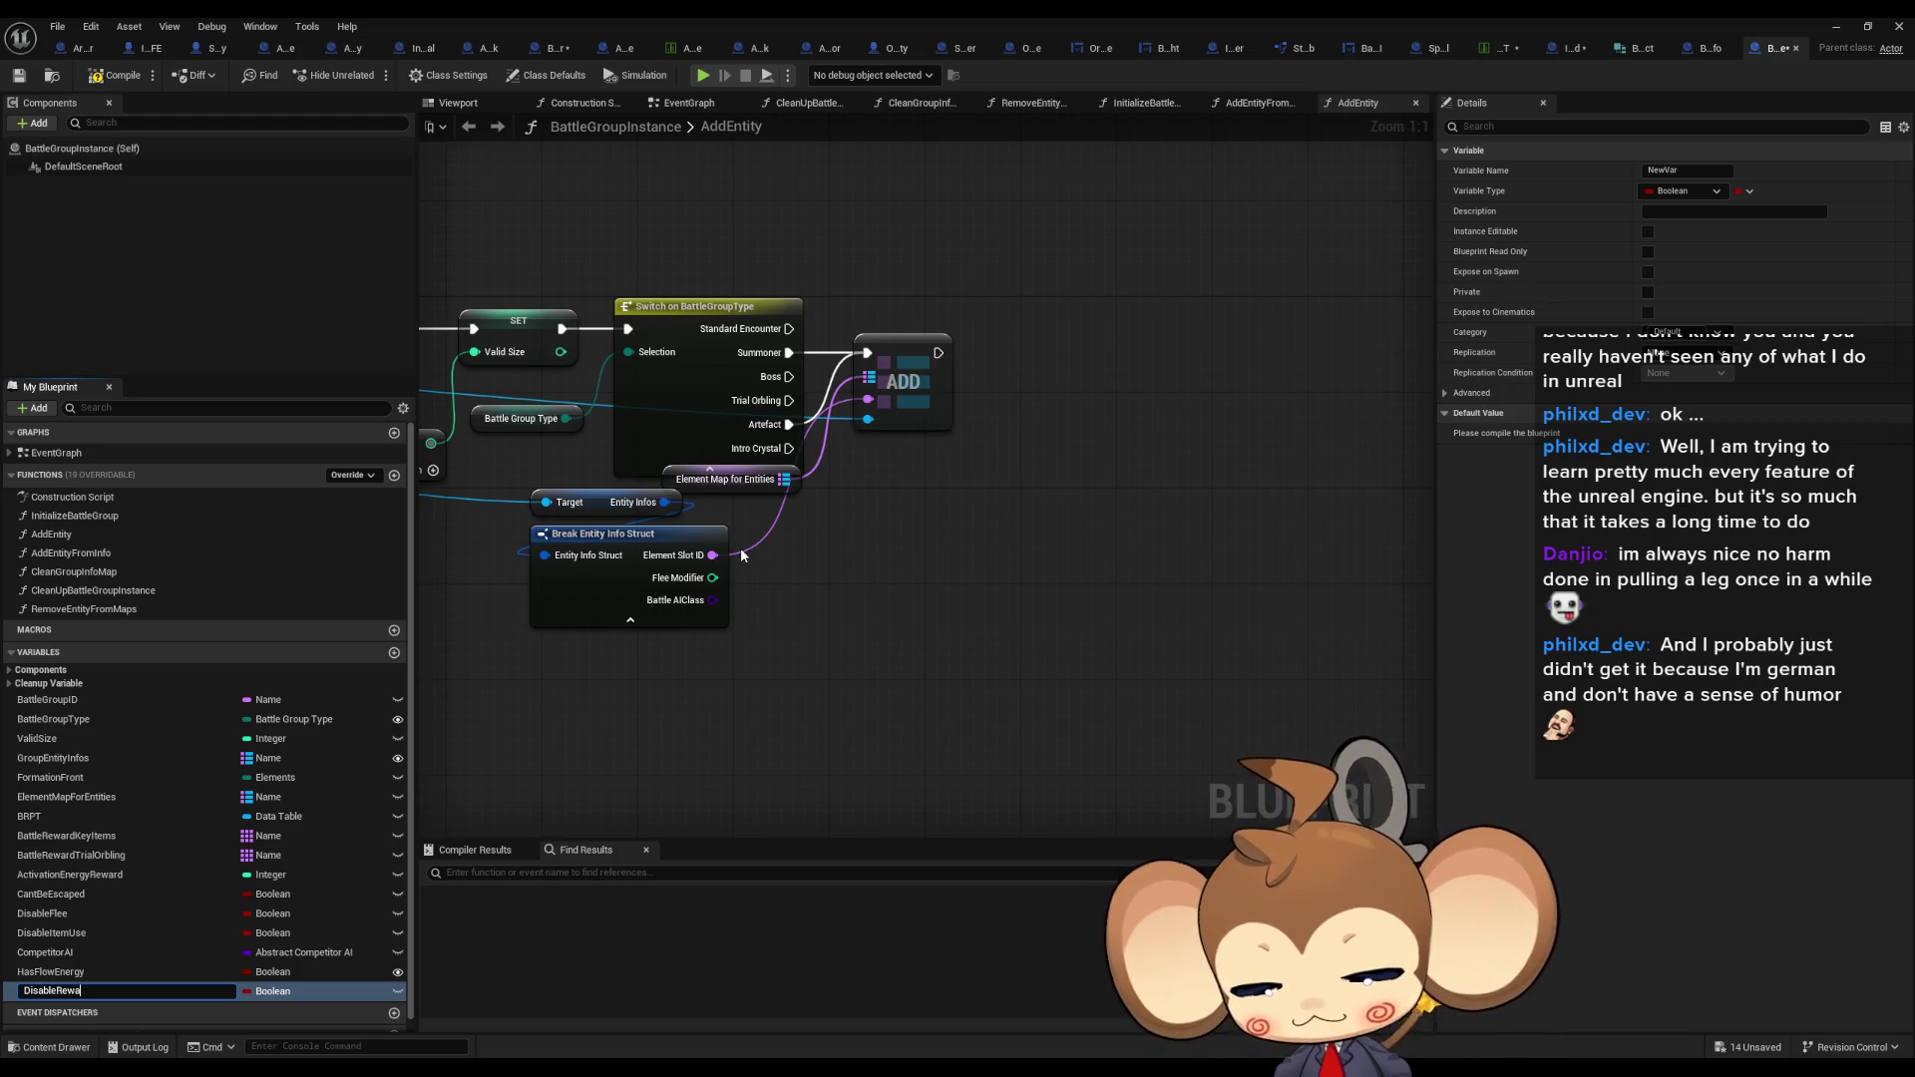
{"action": "type", "text": "Page"}
{"action": "key", "text": "Return"}
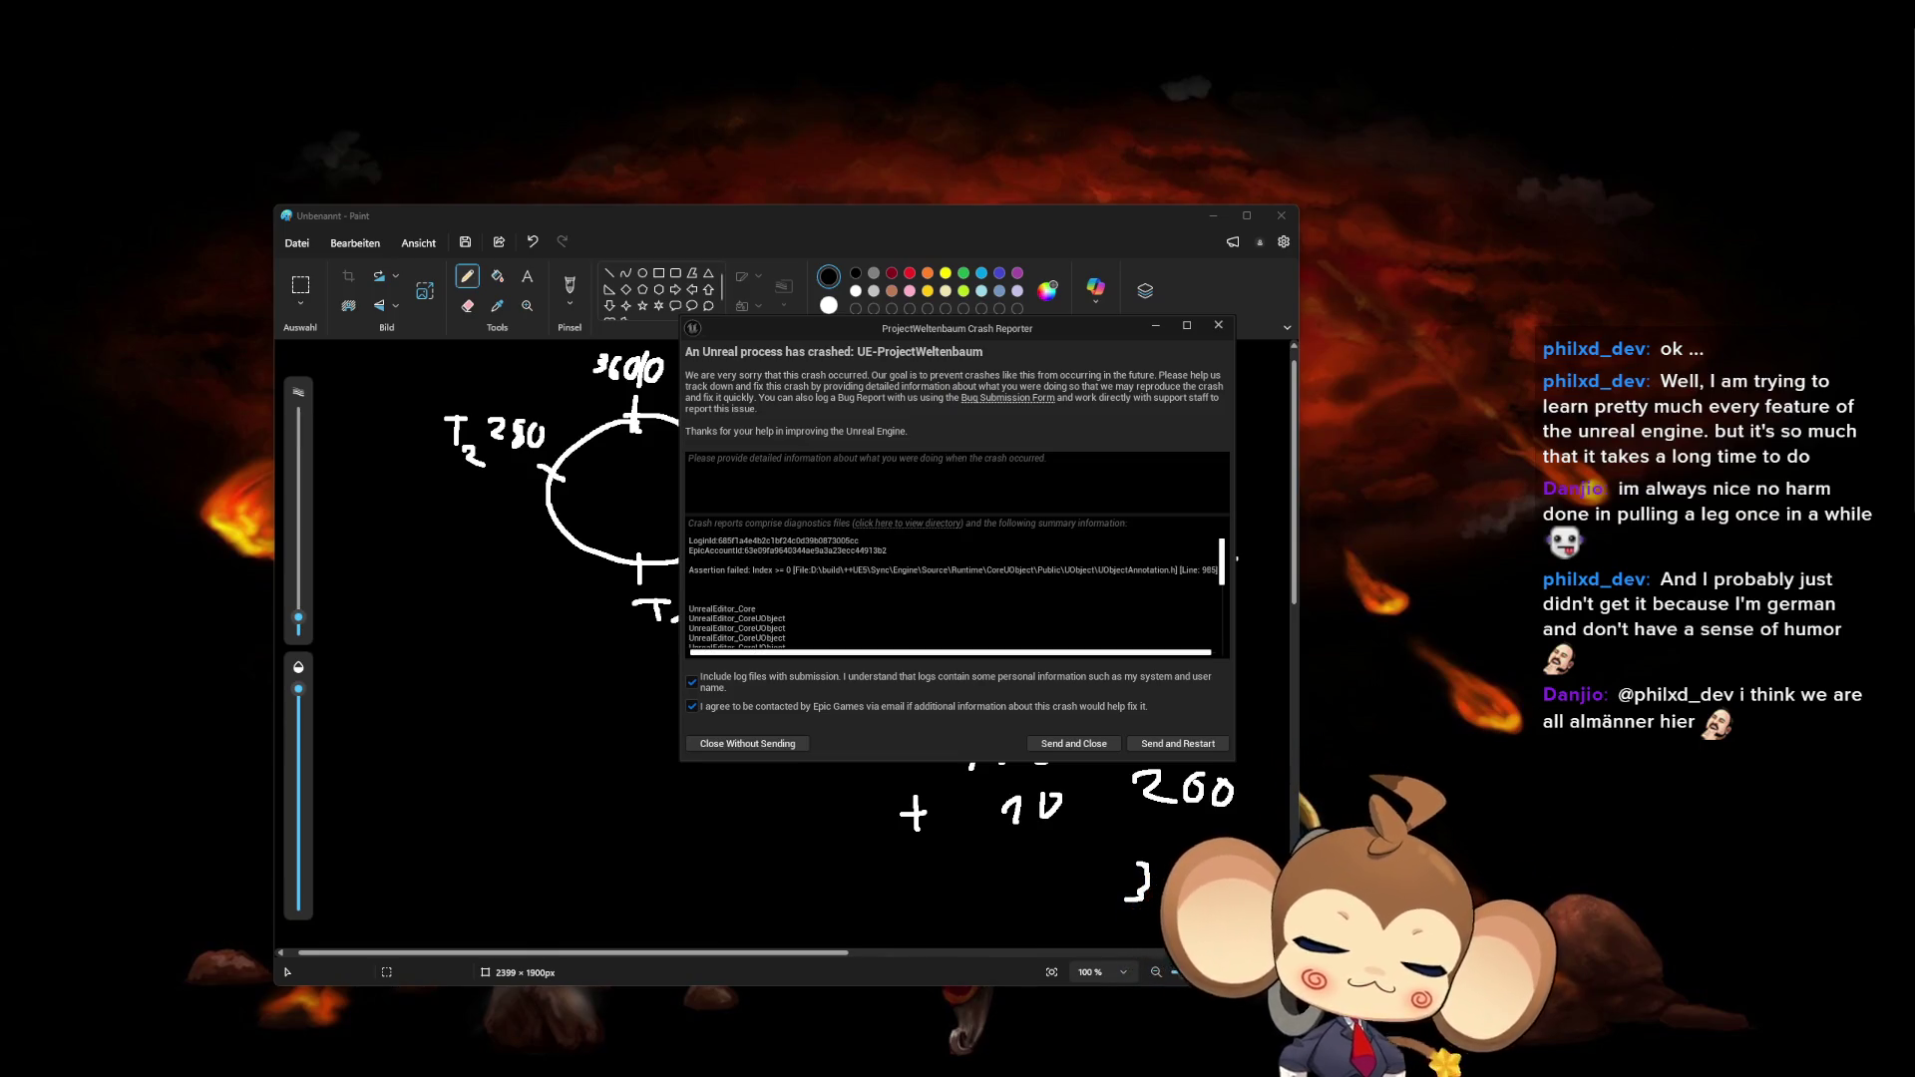
Dismiss the Unreal crash report dialog so the editor can relaunch.
{"action": "left_click", "coordinate": [1177, 743]}
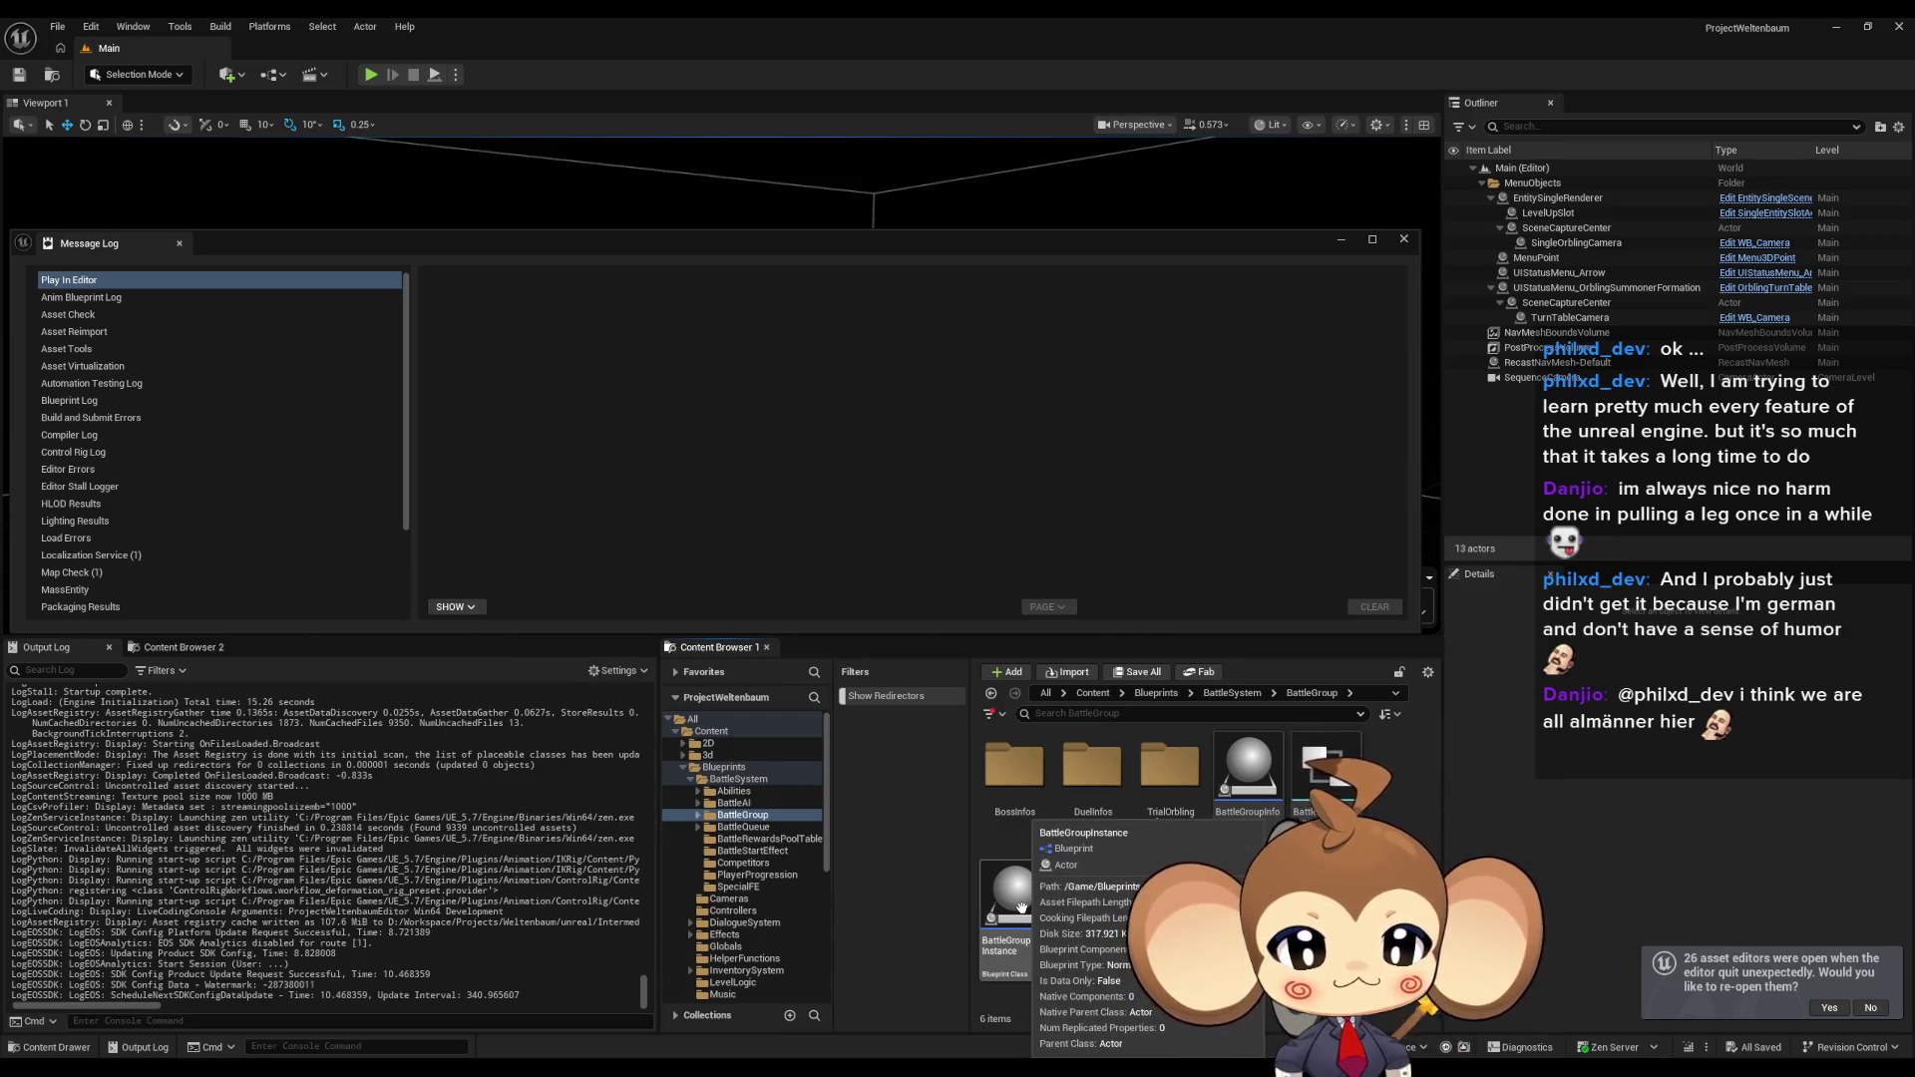
Reopen BattleGroupInstance, add the Boolean DisableRewardPage variable, and restore the editor window.
{"action": "double_click", "coordinate": [1021, 906]}
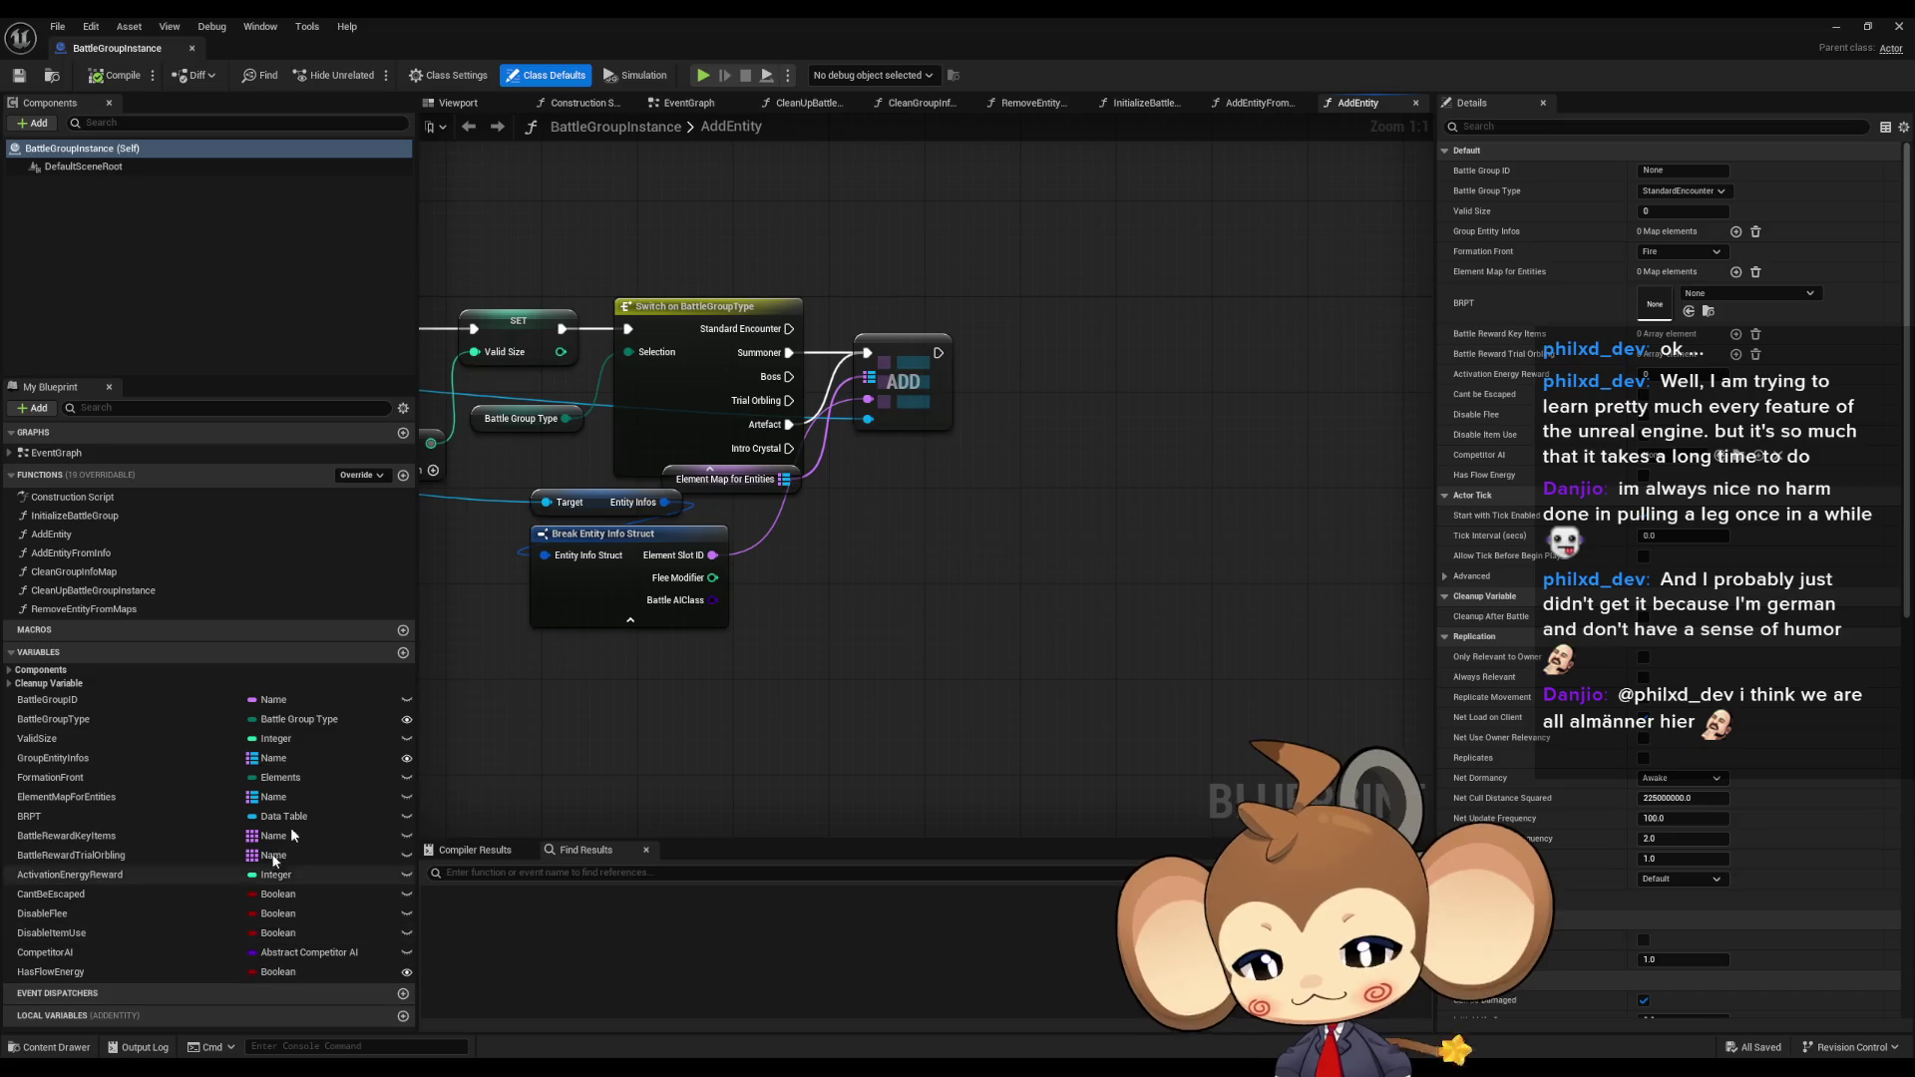
{"action": "left_click", "coordinate": [403, 652]}
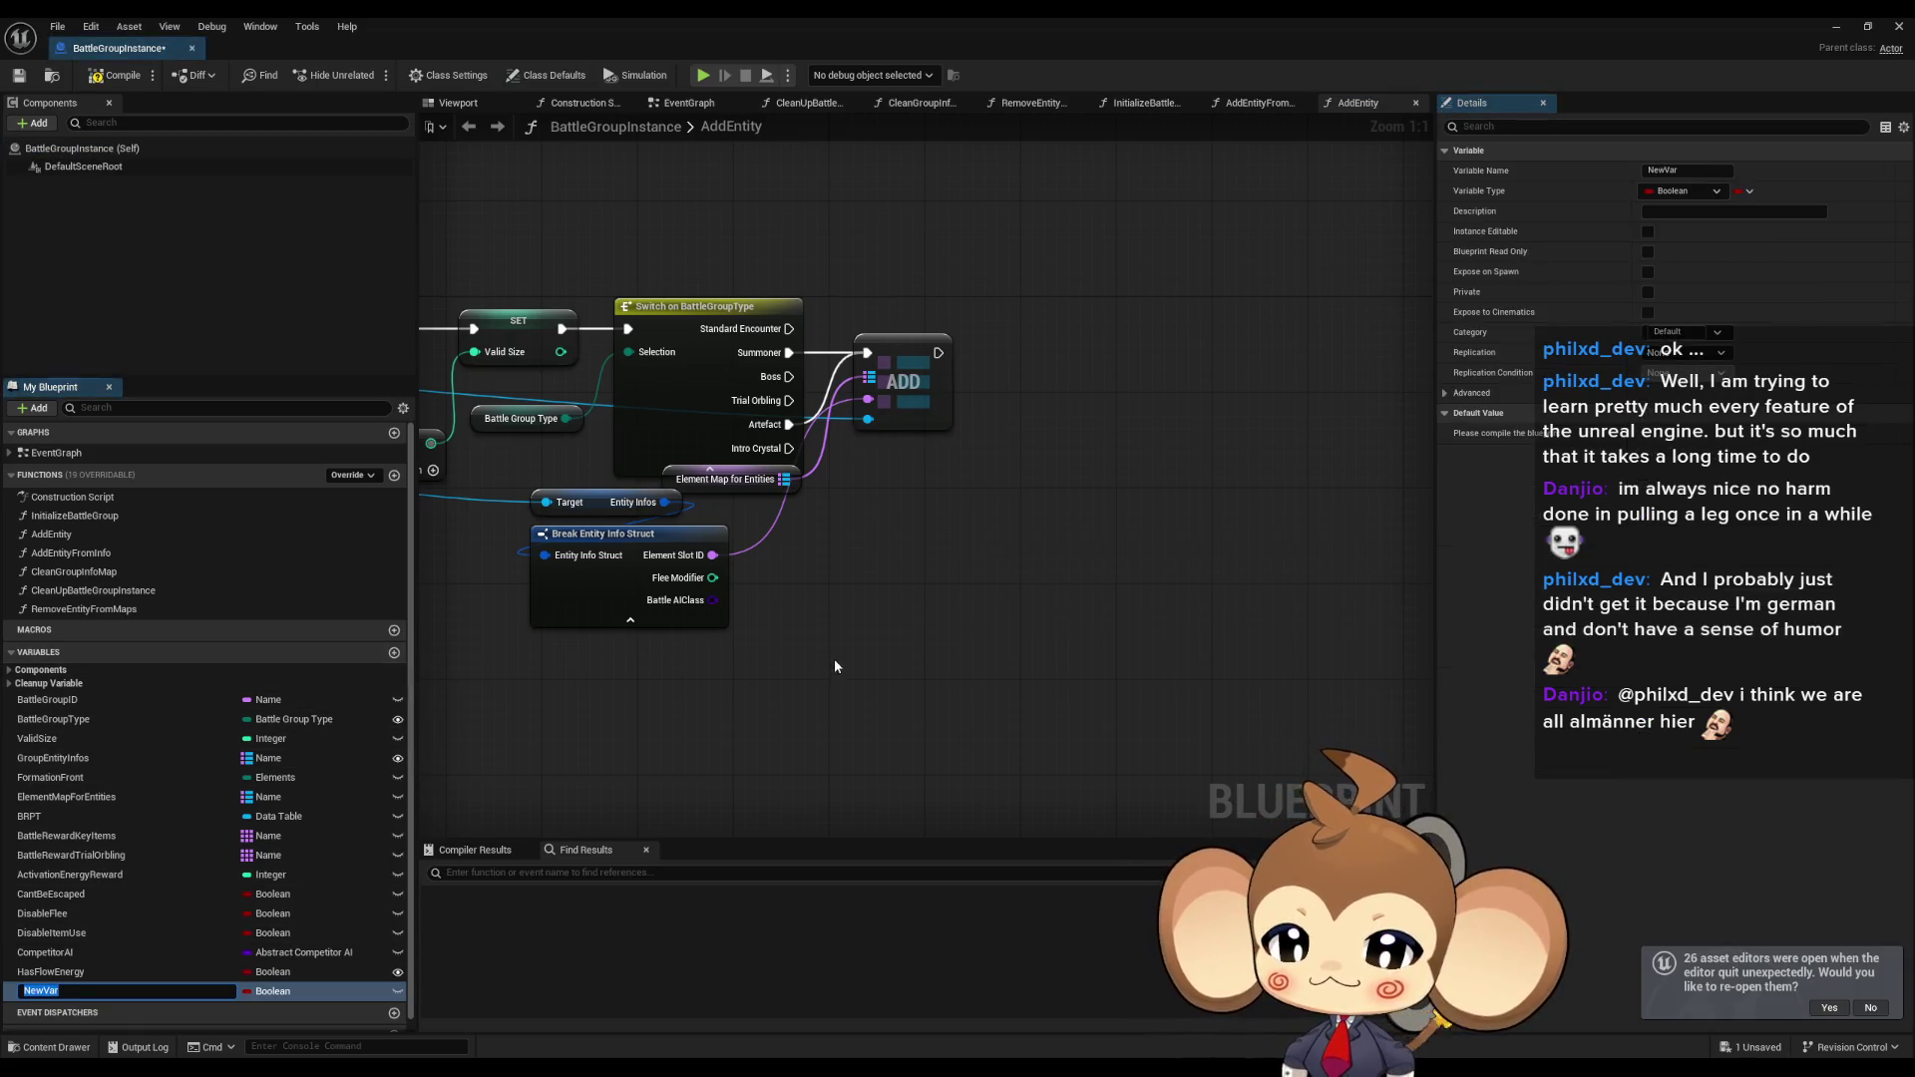
{"action": "type", "text": "Disable"}
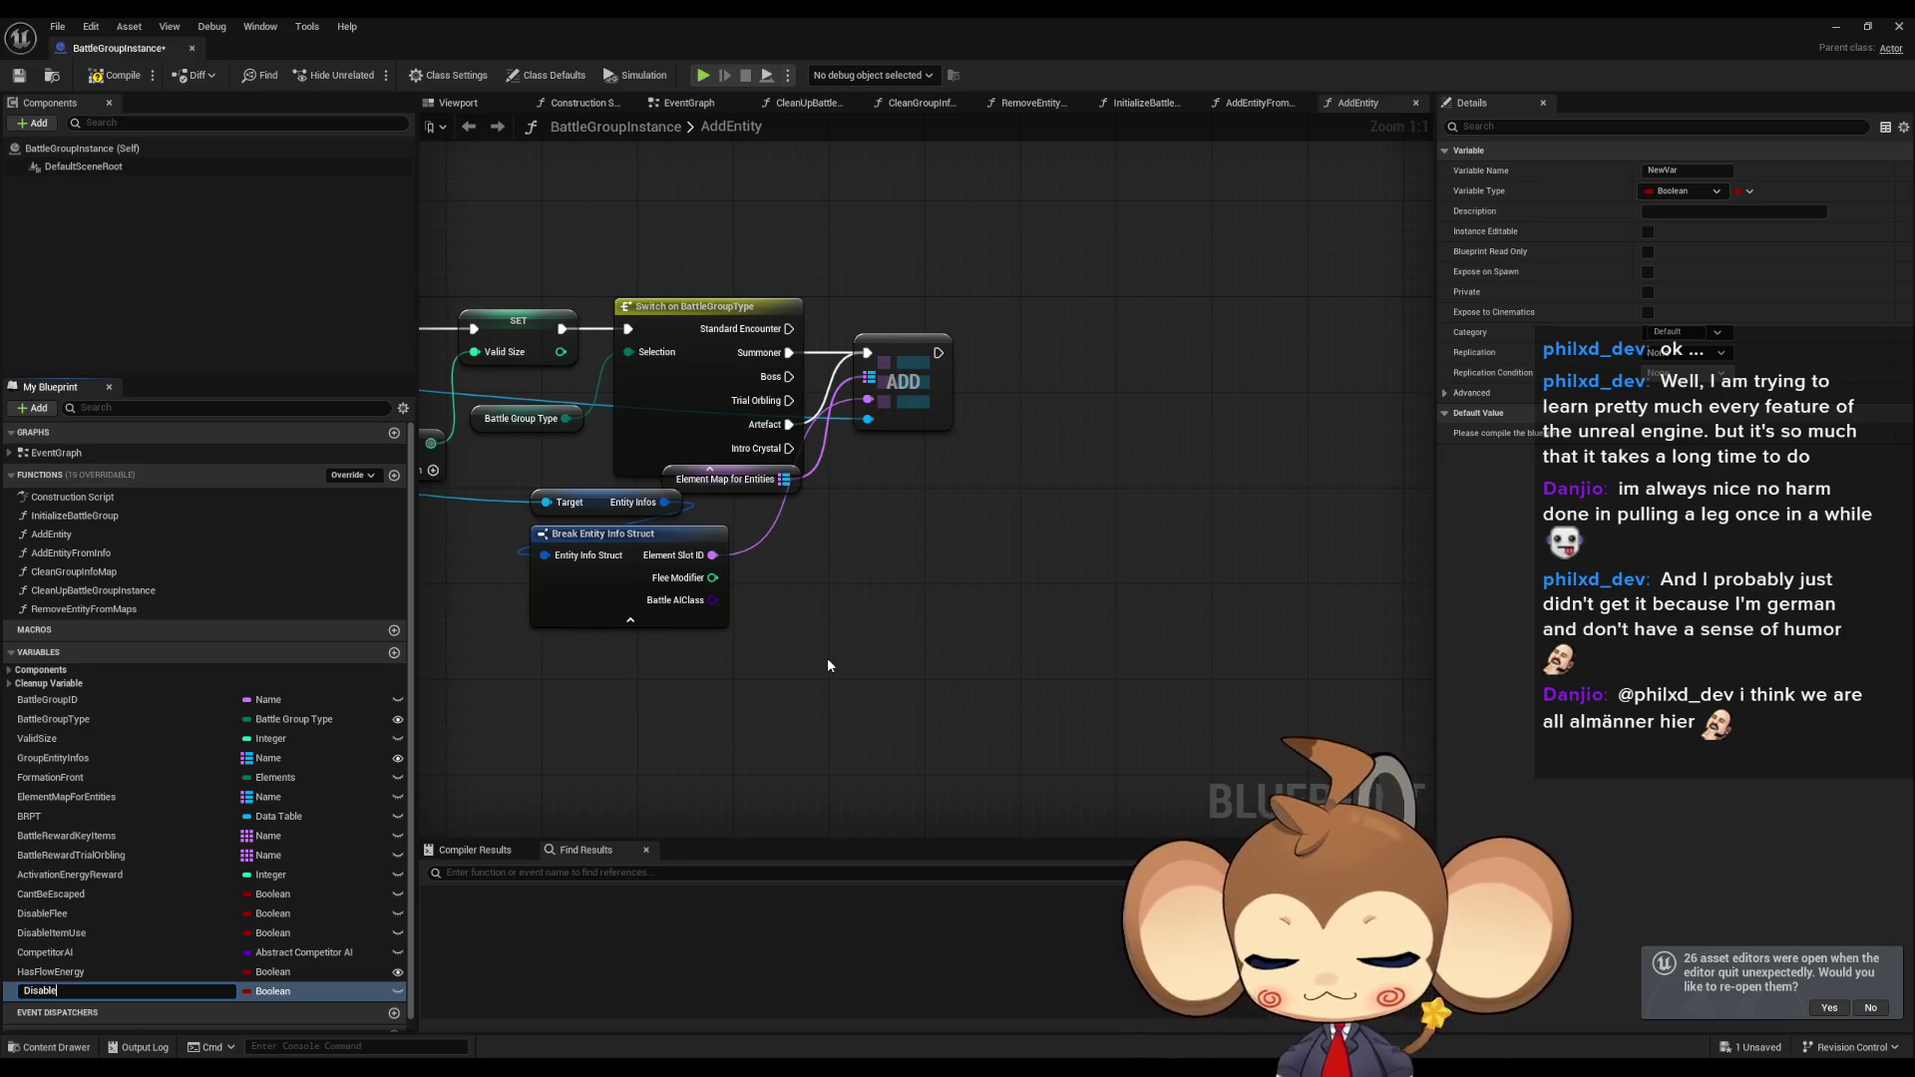
{"action": "type", "text": "RewardPag"}
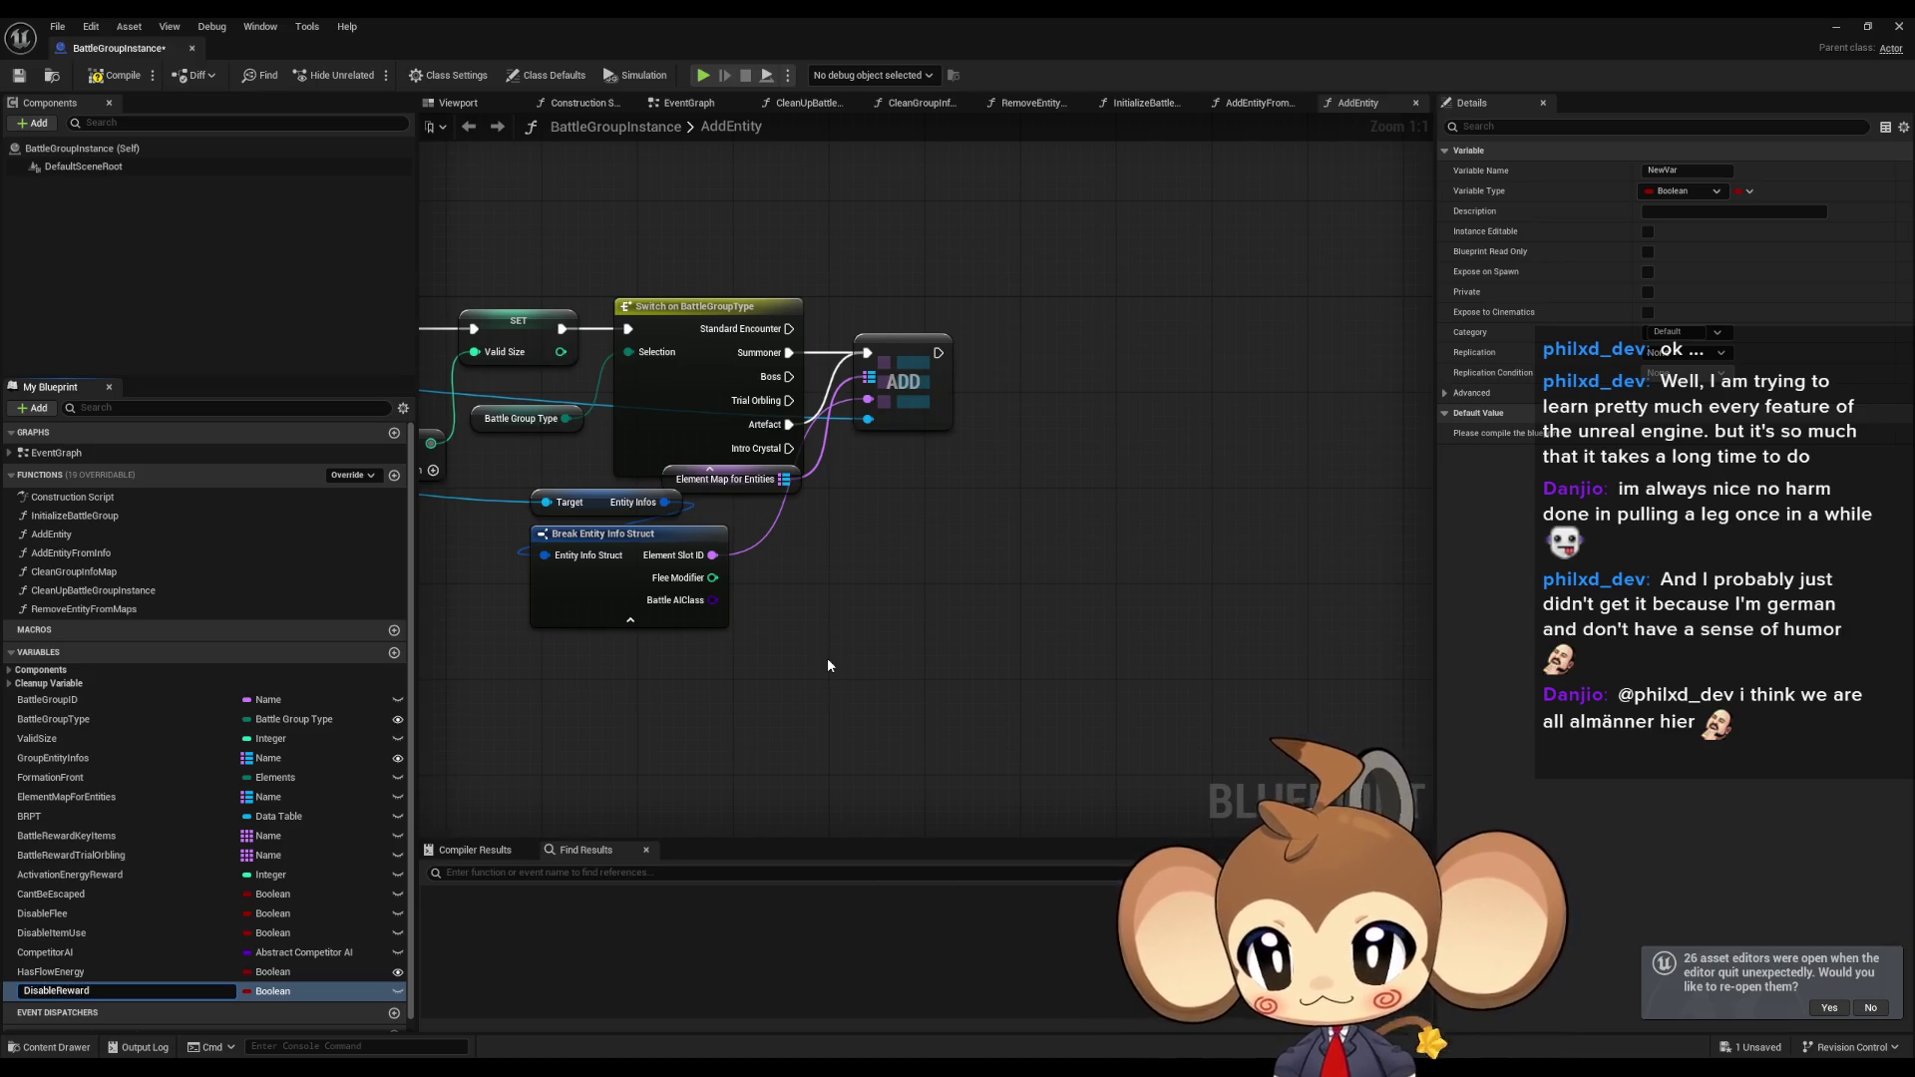
{"action": "type", "text": "e"}
{"action": "key", "text": "Return"}
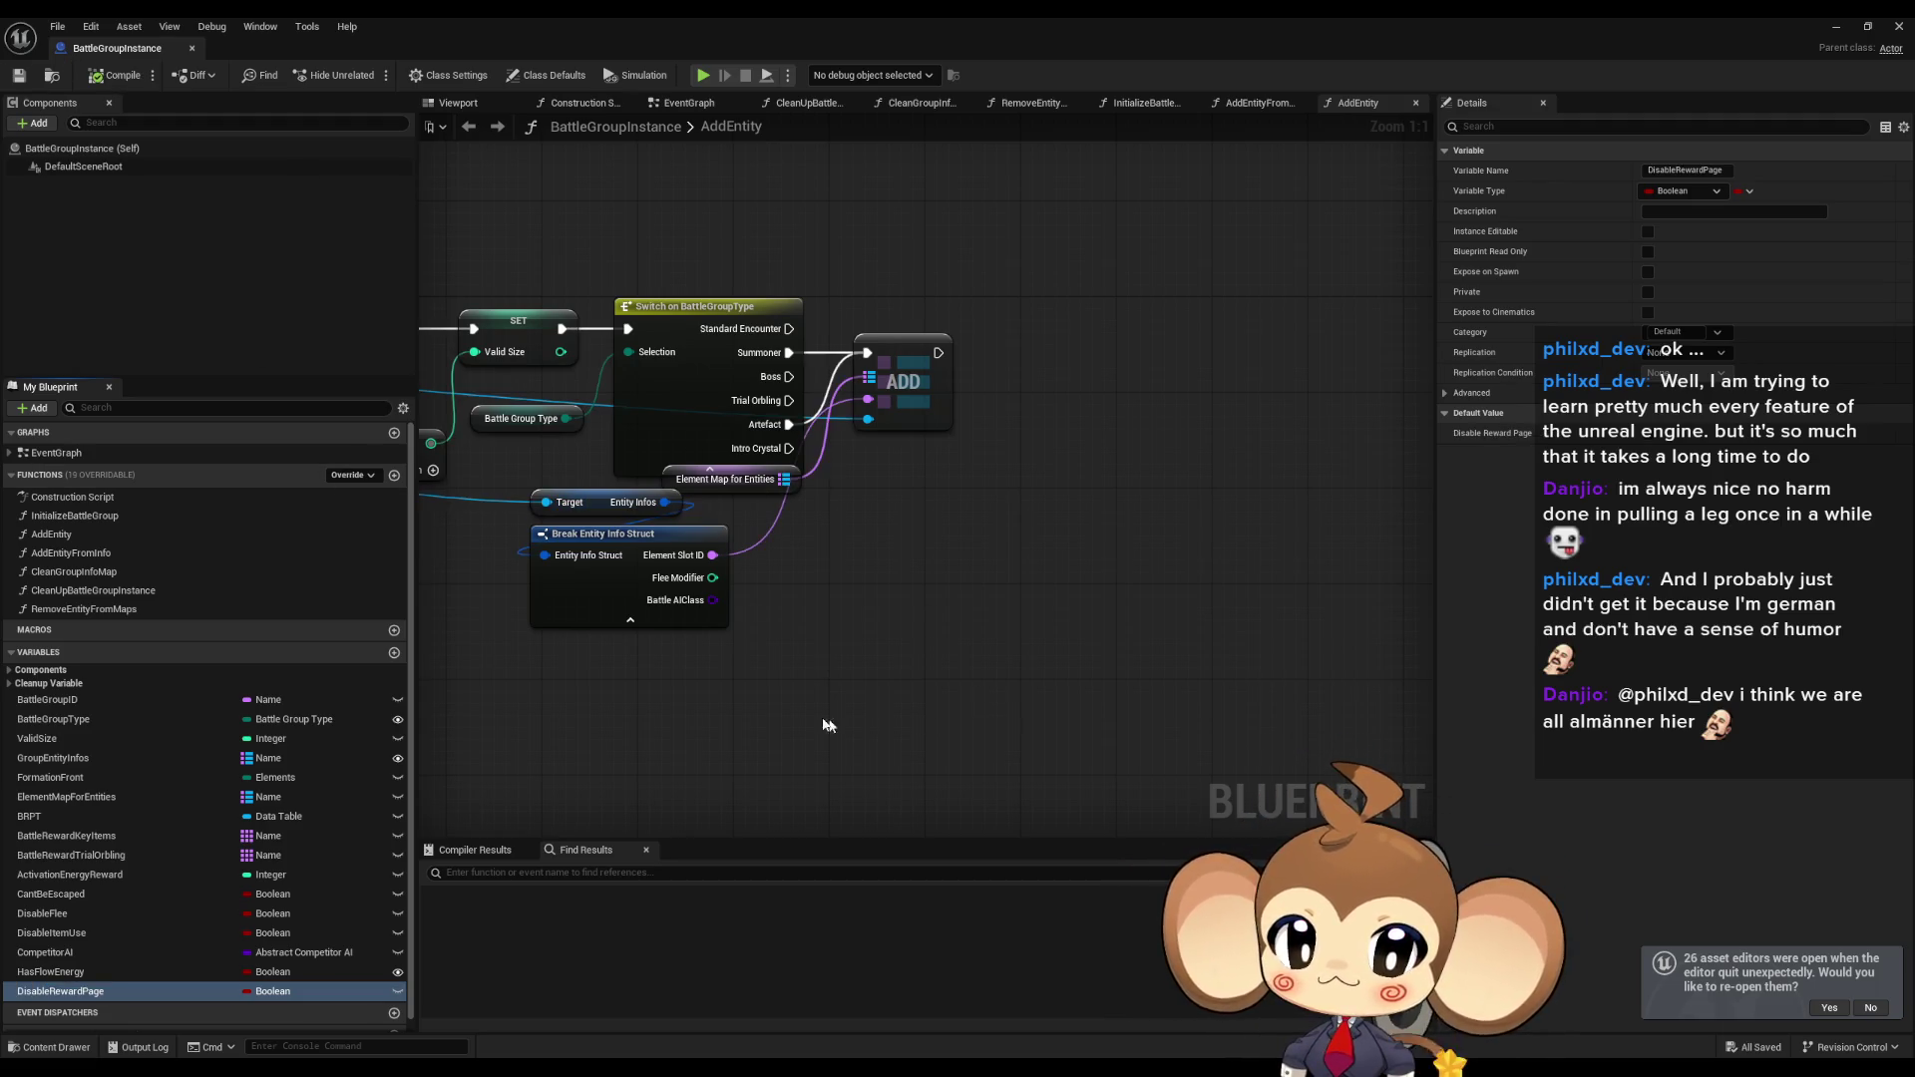
{"action": "double_click", "coordinate": [710, 16]}
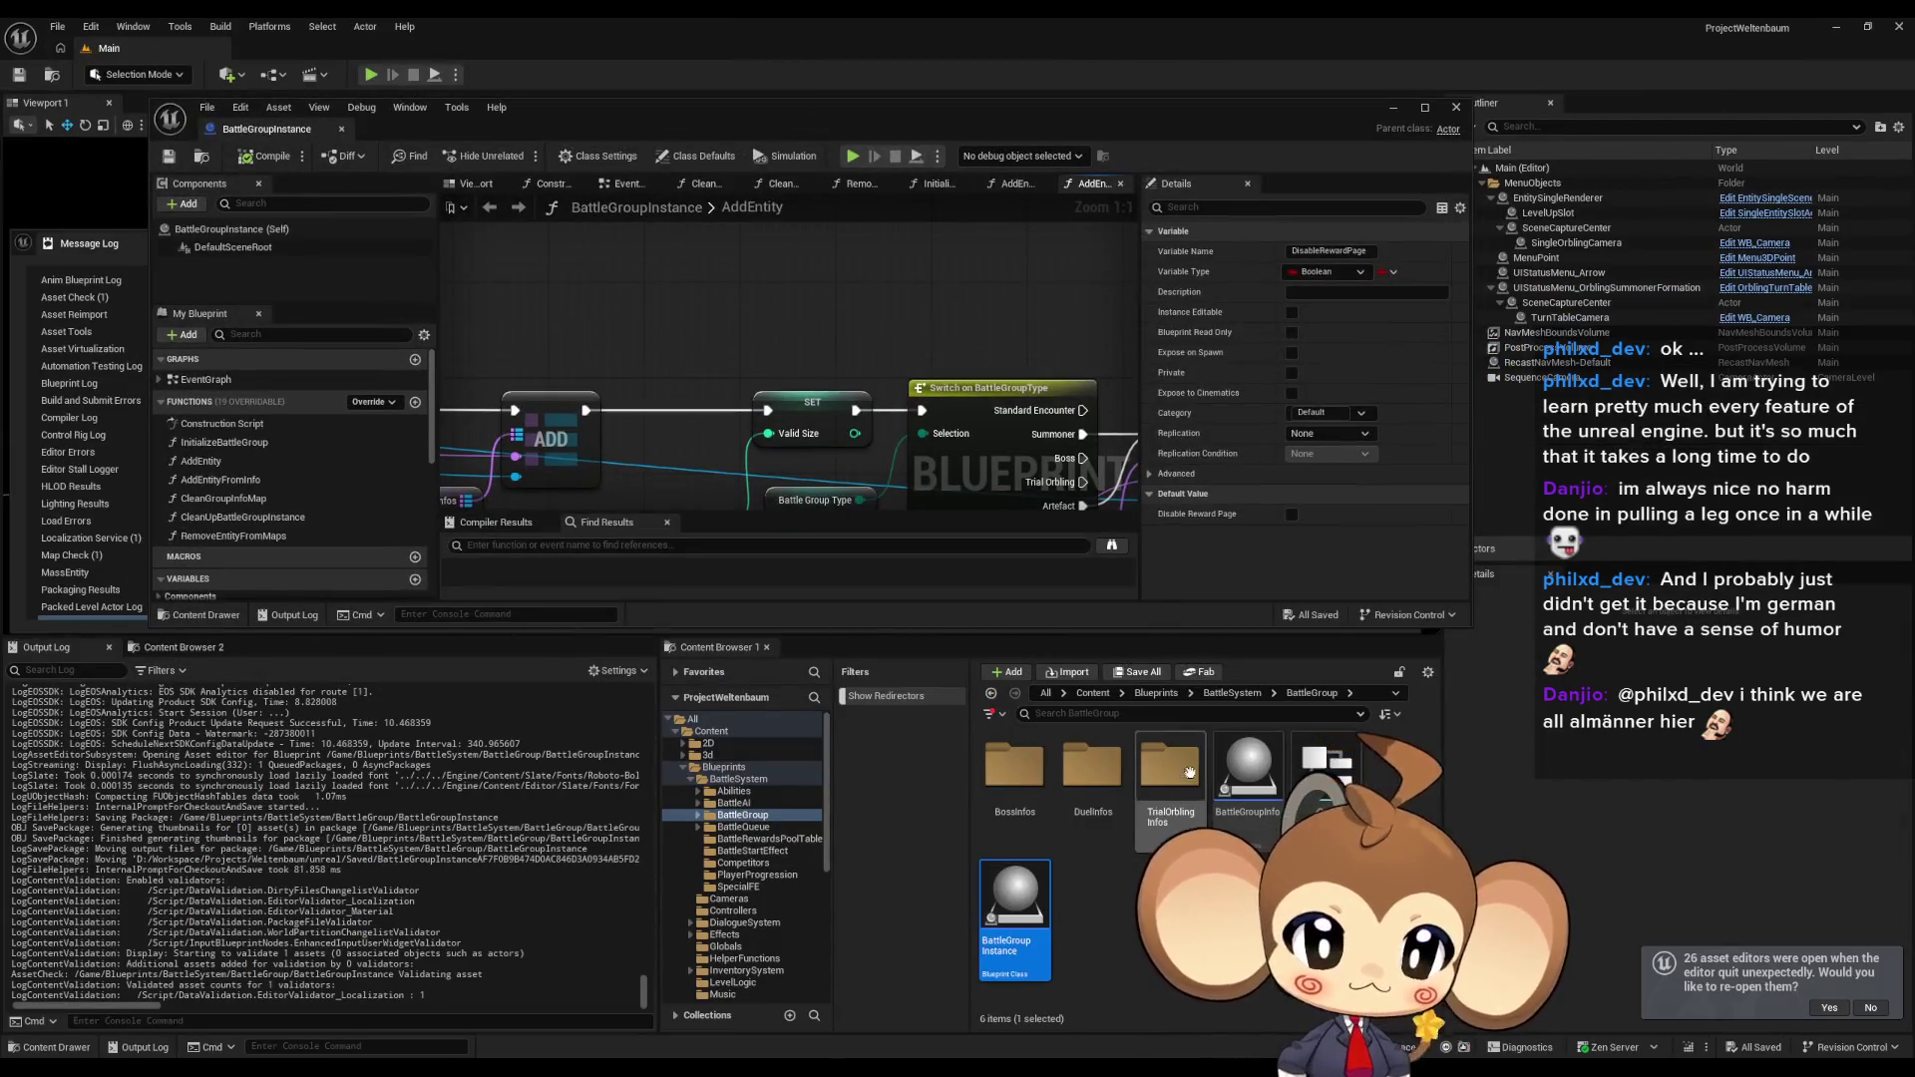
Add a DisableRewardPage variable to BattleGroupInfo, find CantBeEscaped's references, and compile and save.
{"action": "double_click", "coordinate": [1326, 768]}
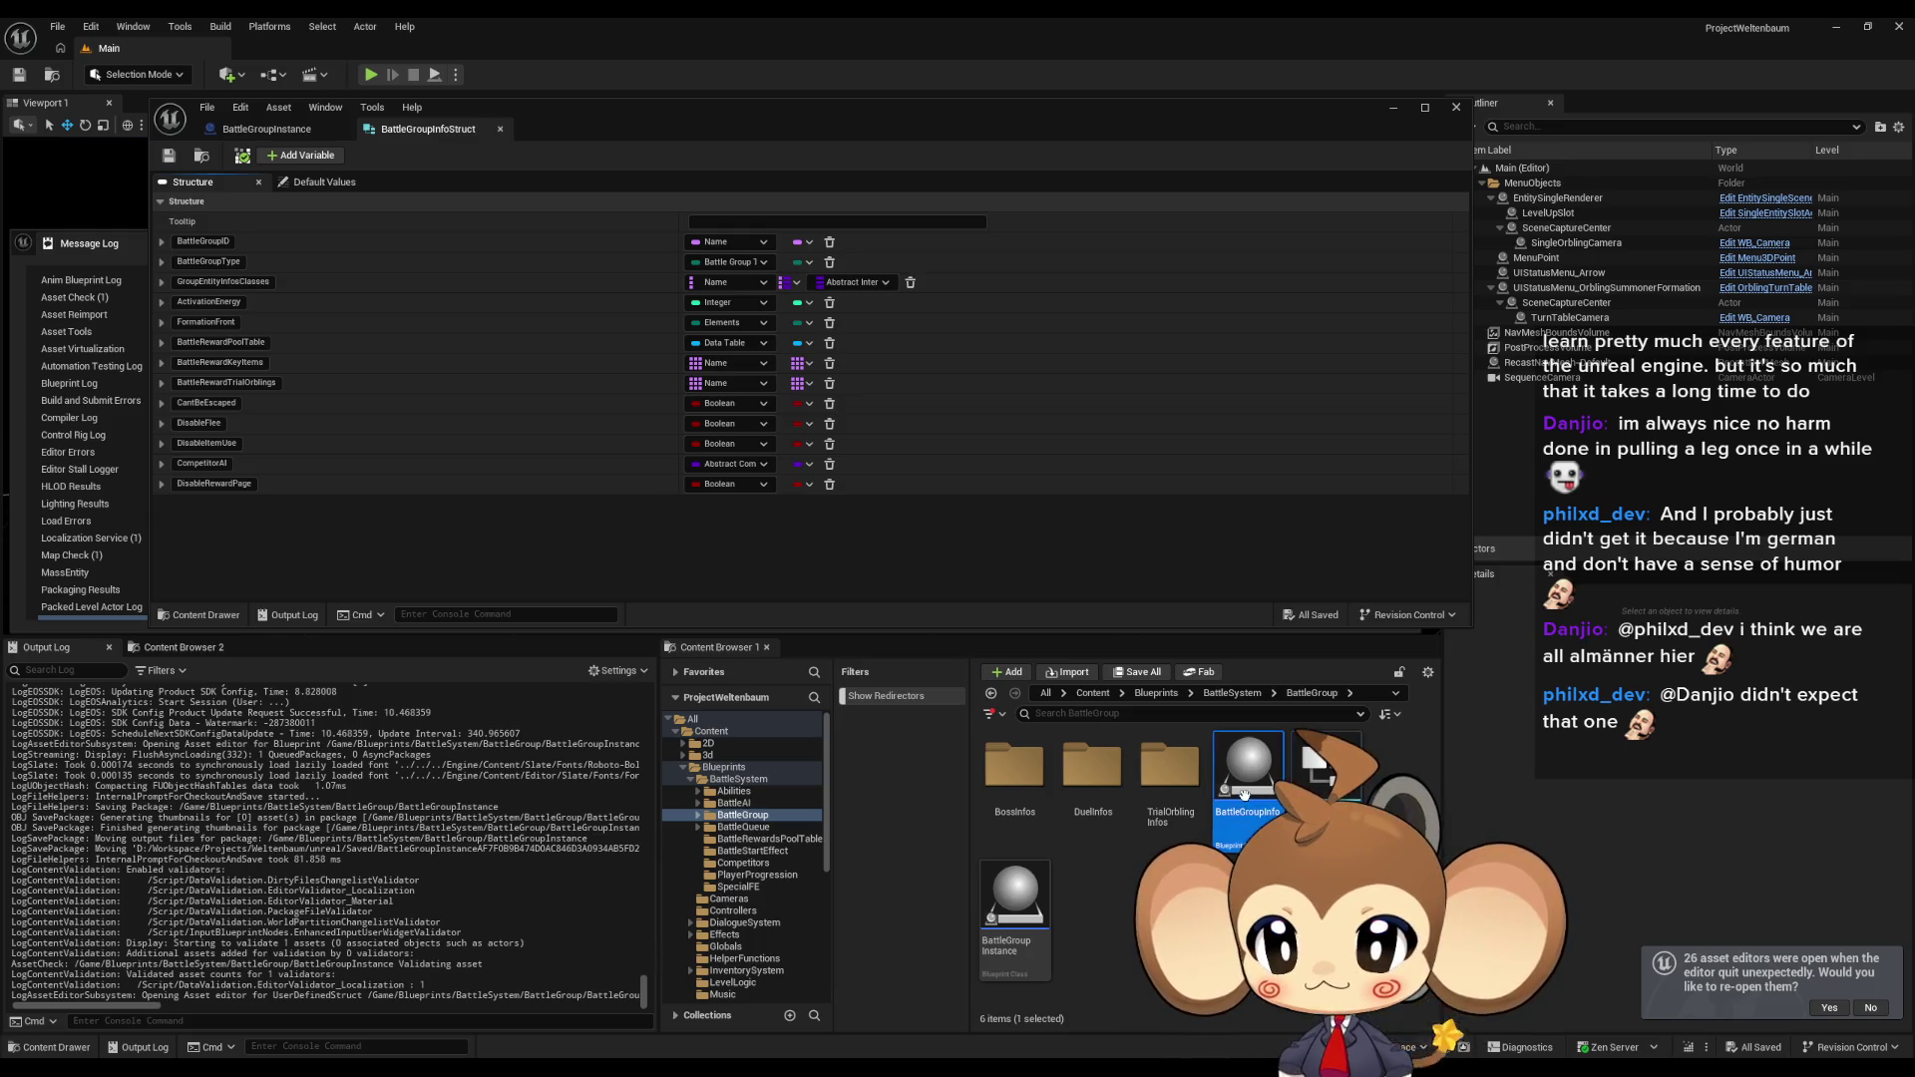
{"action": "double_click", "coordinate": [1247, 788]}
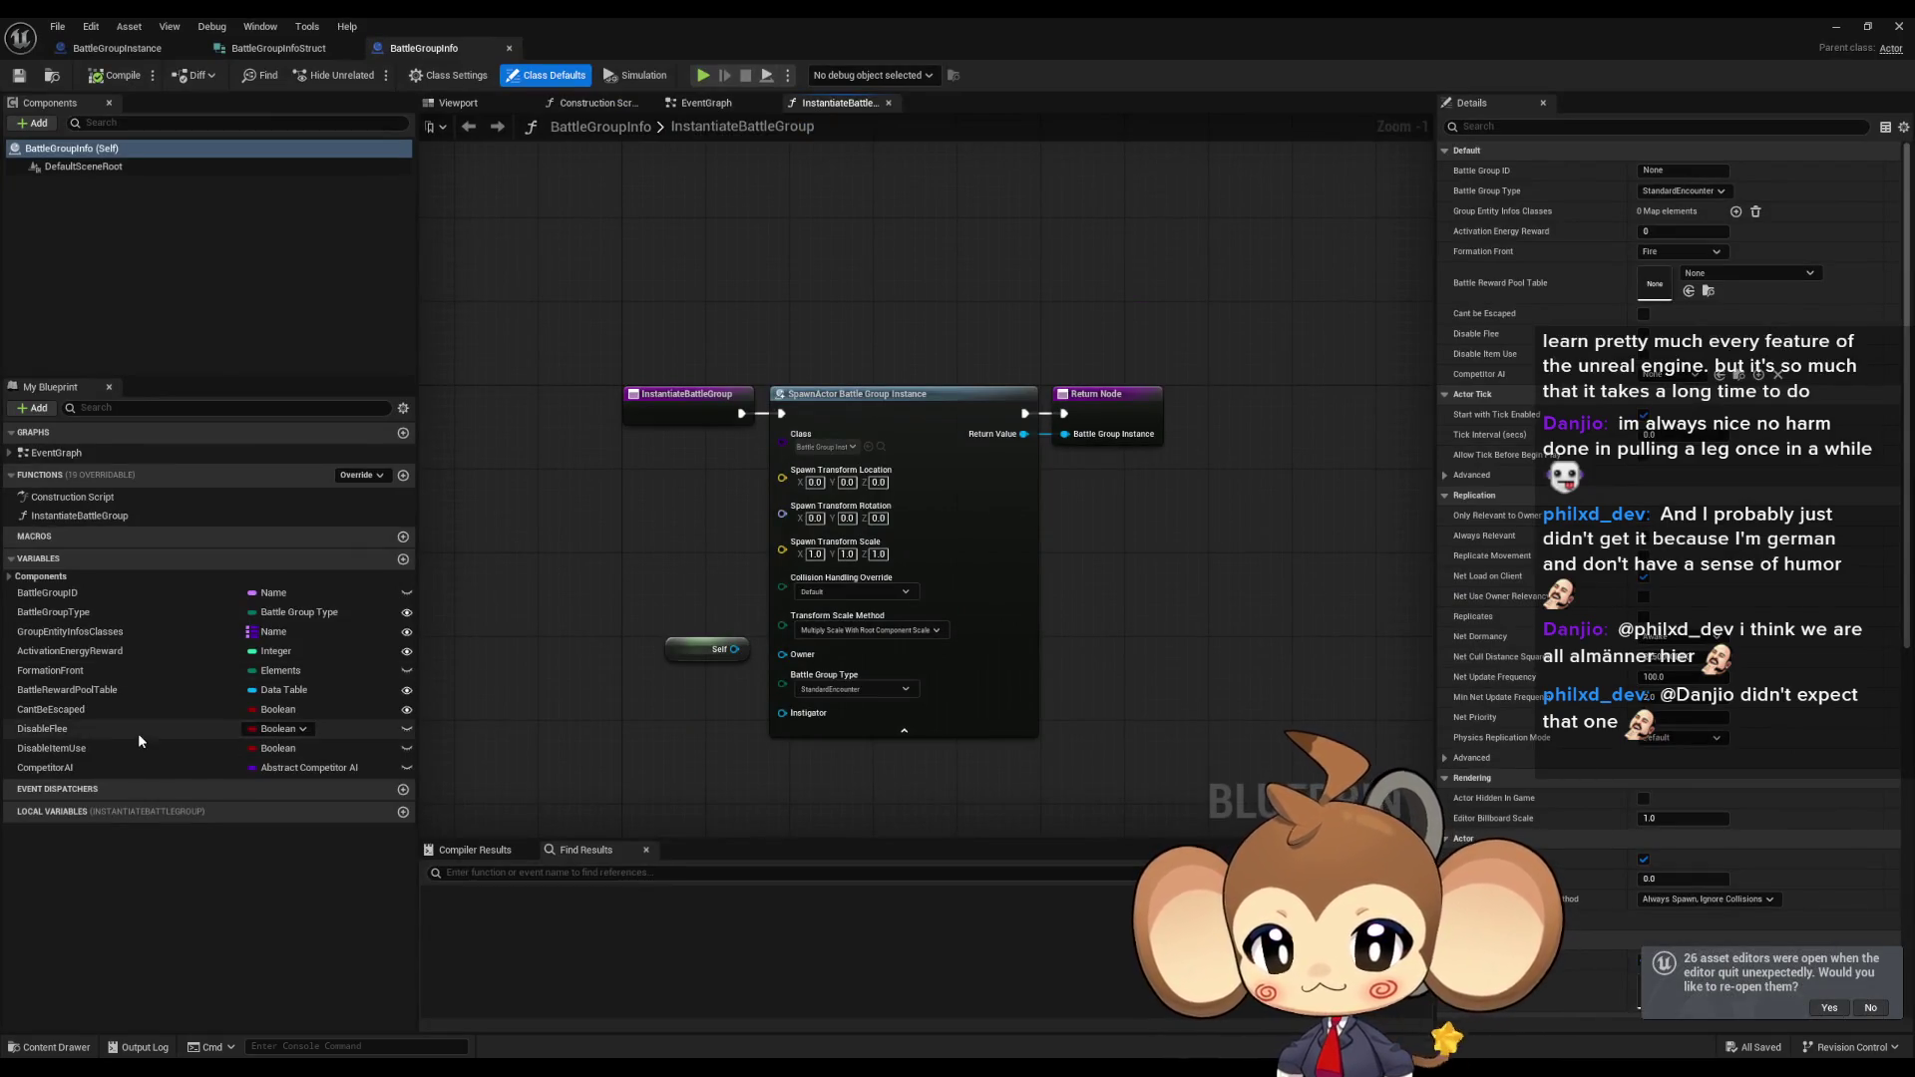
{"action": "left_click", "coordinate": [403, 559]}
{"action": "type", "text": "DisableRewardPa"}
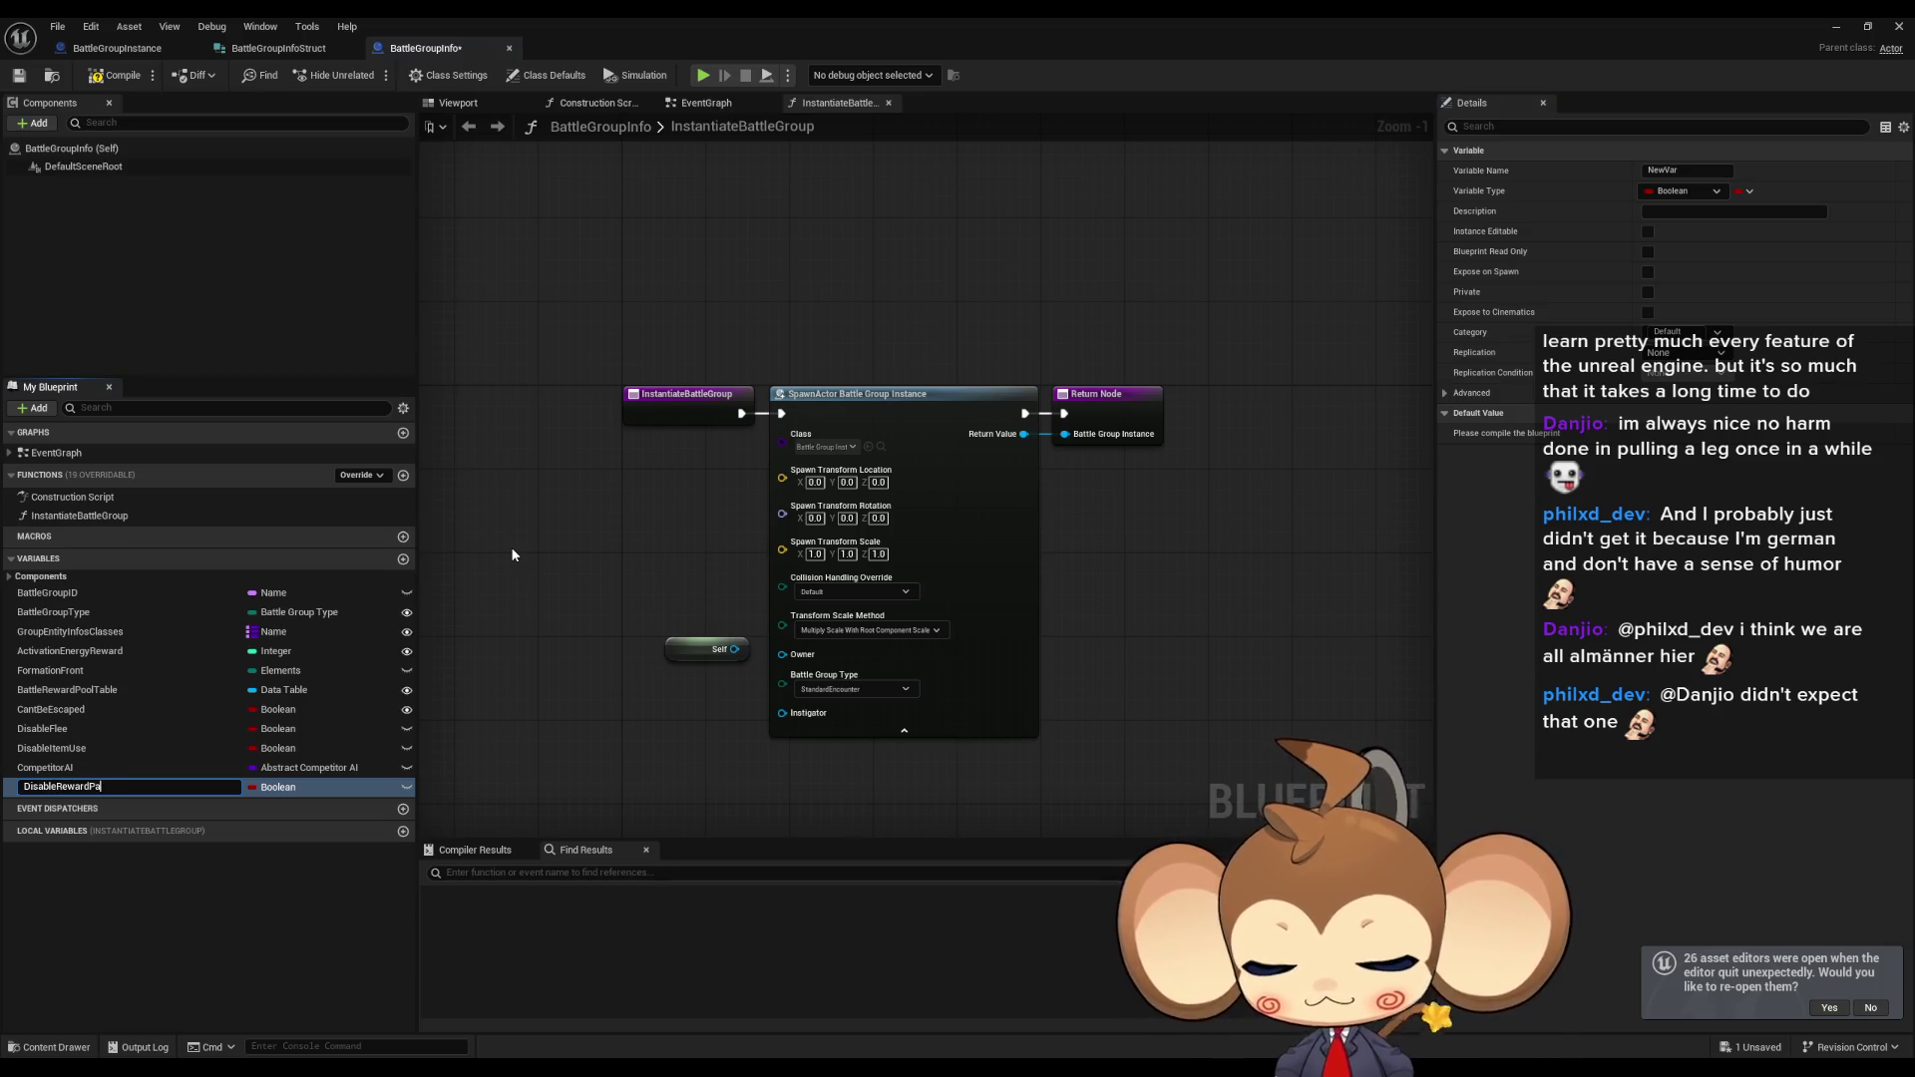
{"action": "type", "text": "ge"}
{"action": "key", "text": "Return"}
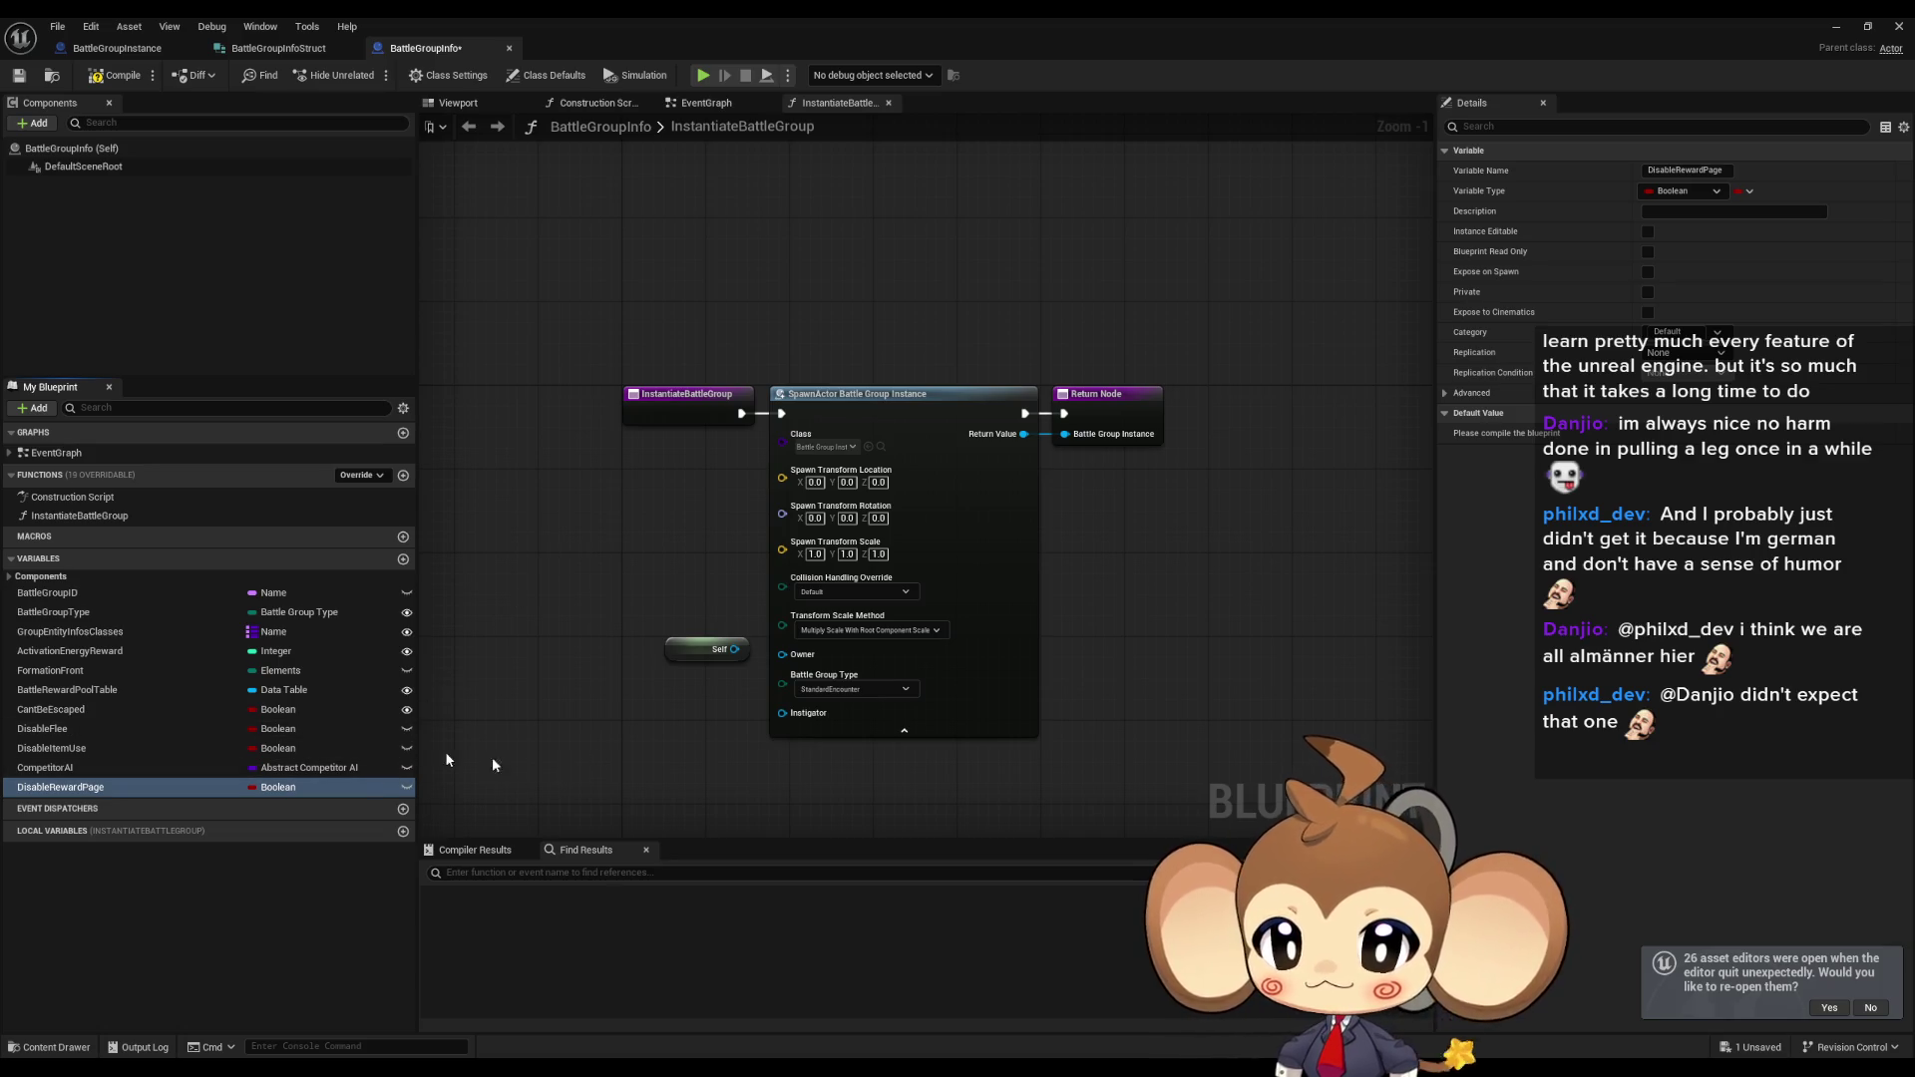
{"action": "left_click", "coordinate": [172, 710]}
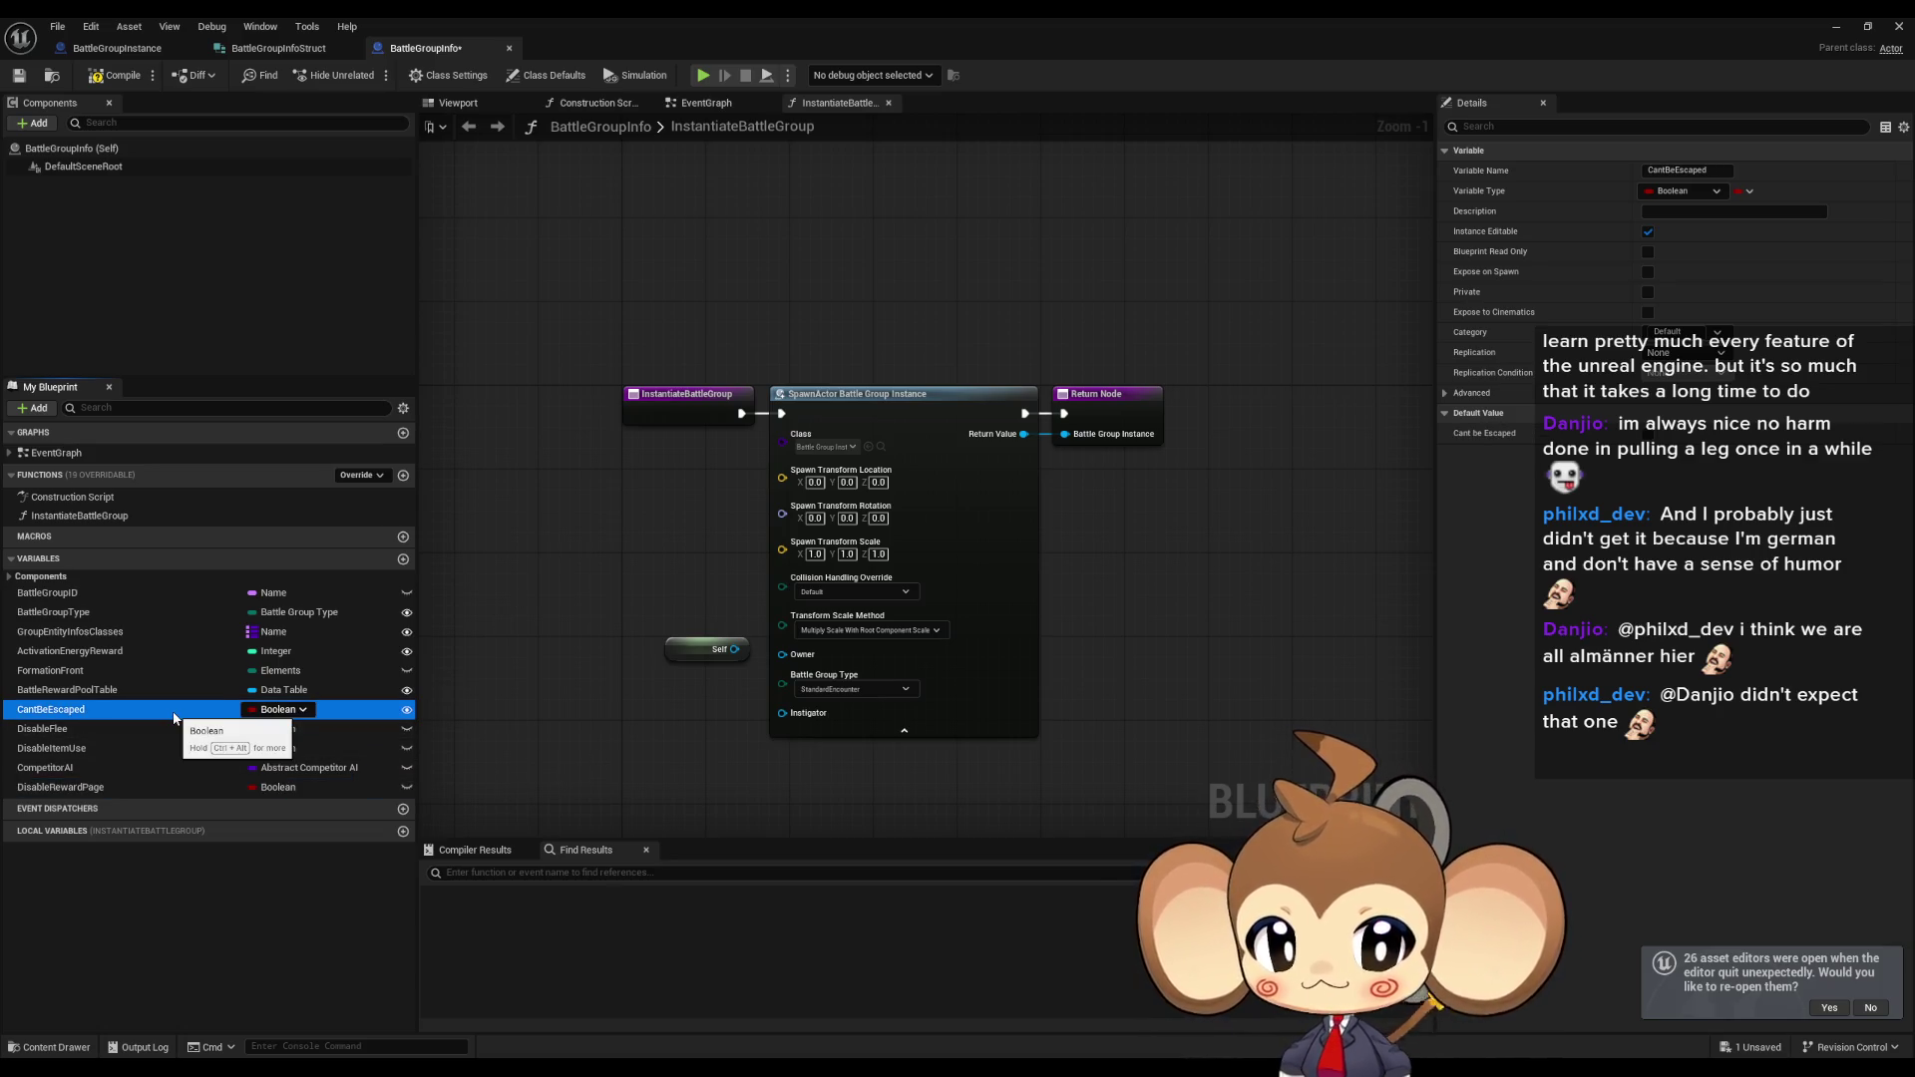
{"action": "right_click", "coordinate": [174, 719]}
{"action": "mouse_move", "coordinate": [289, 765]}
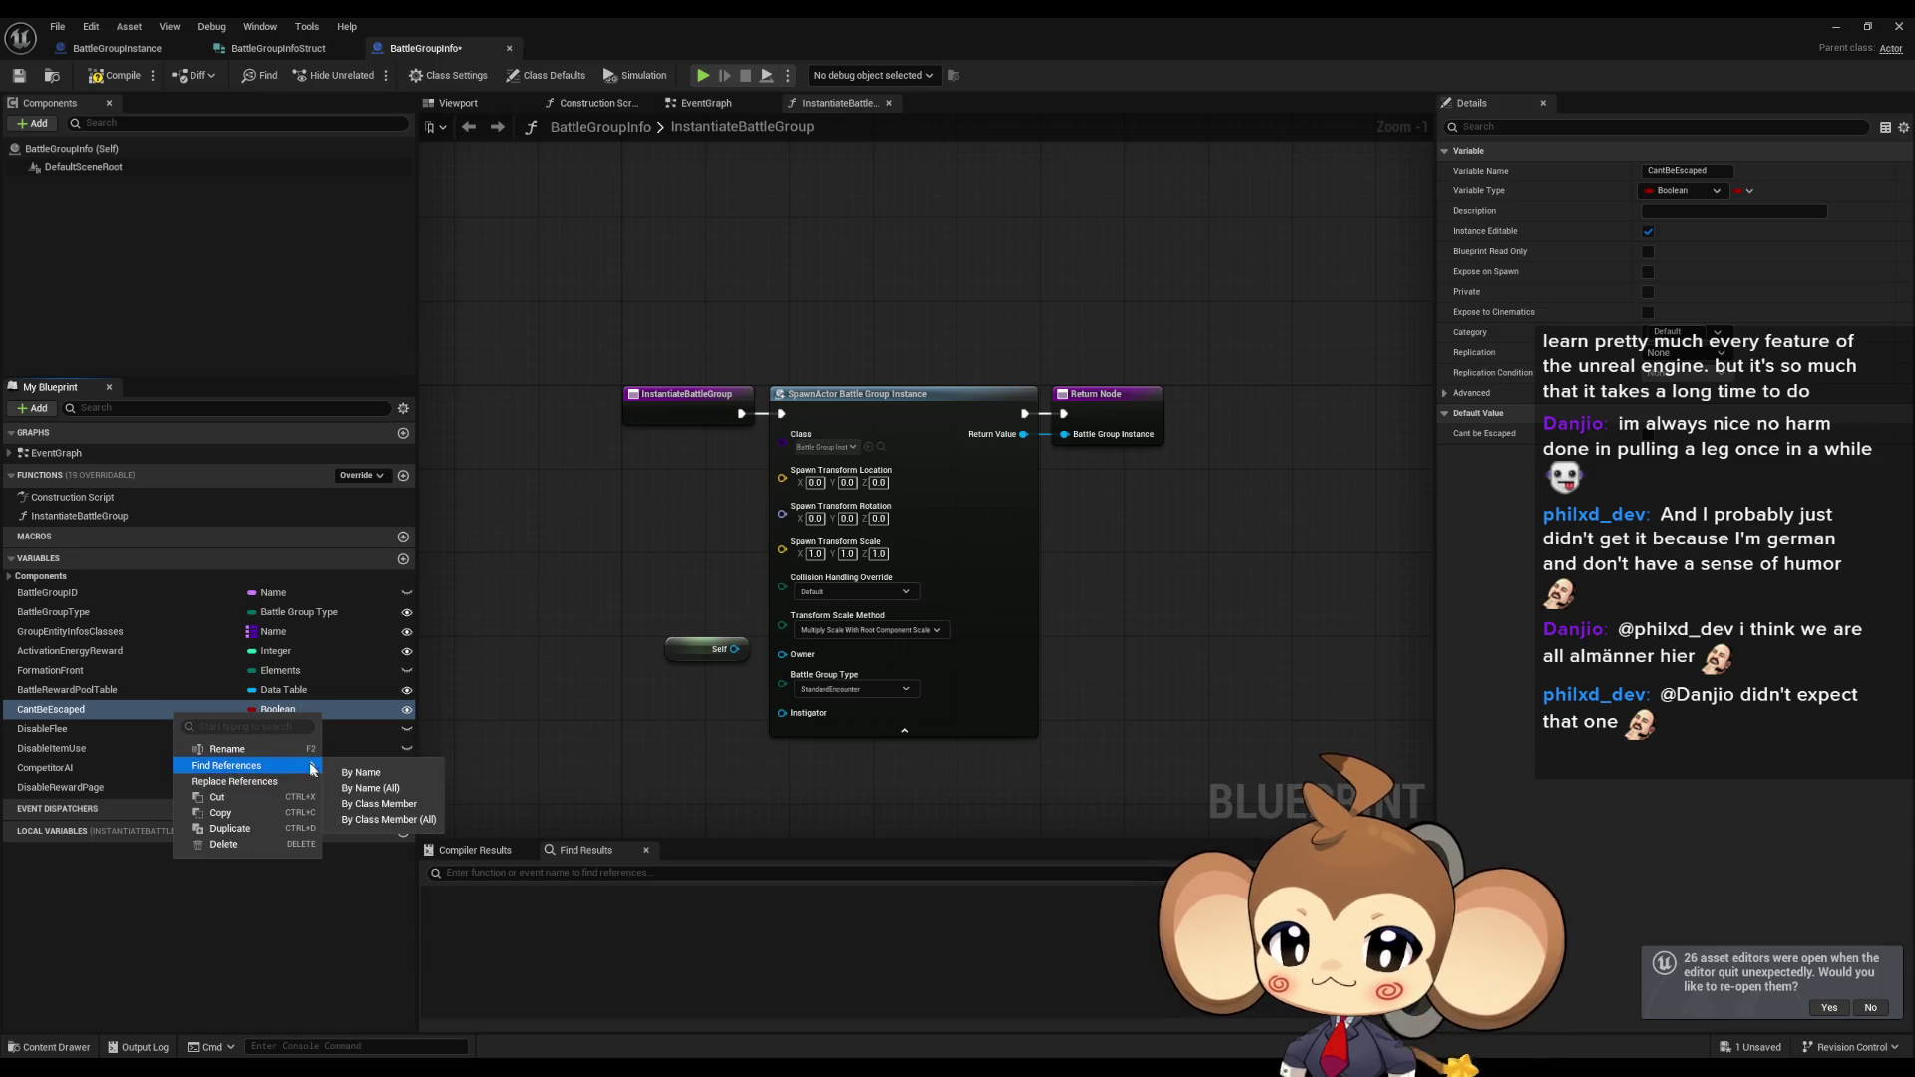
{"action": "left_click", "coordinate": [370, 805]}
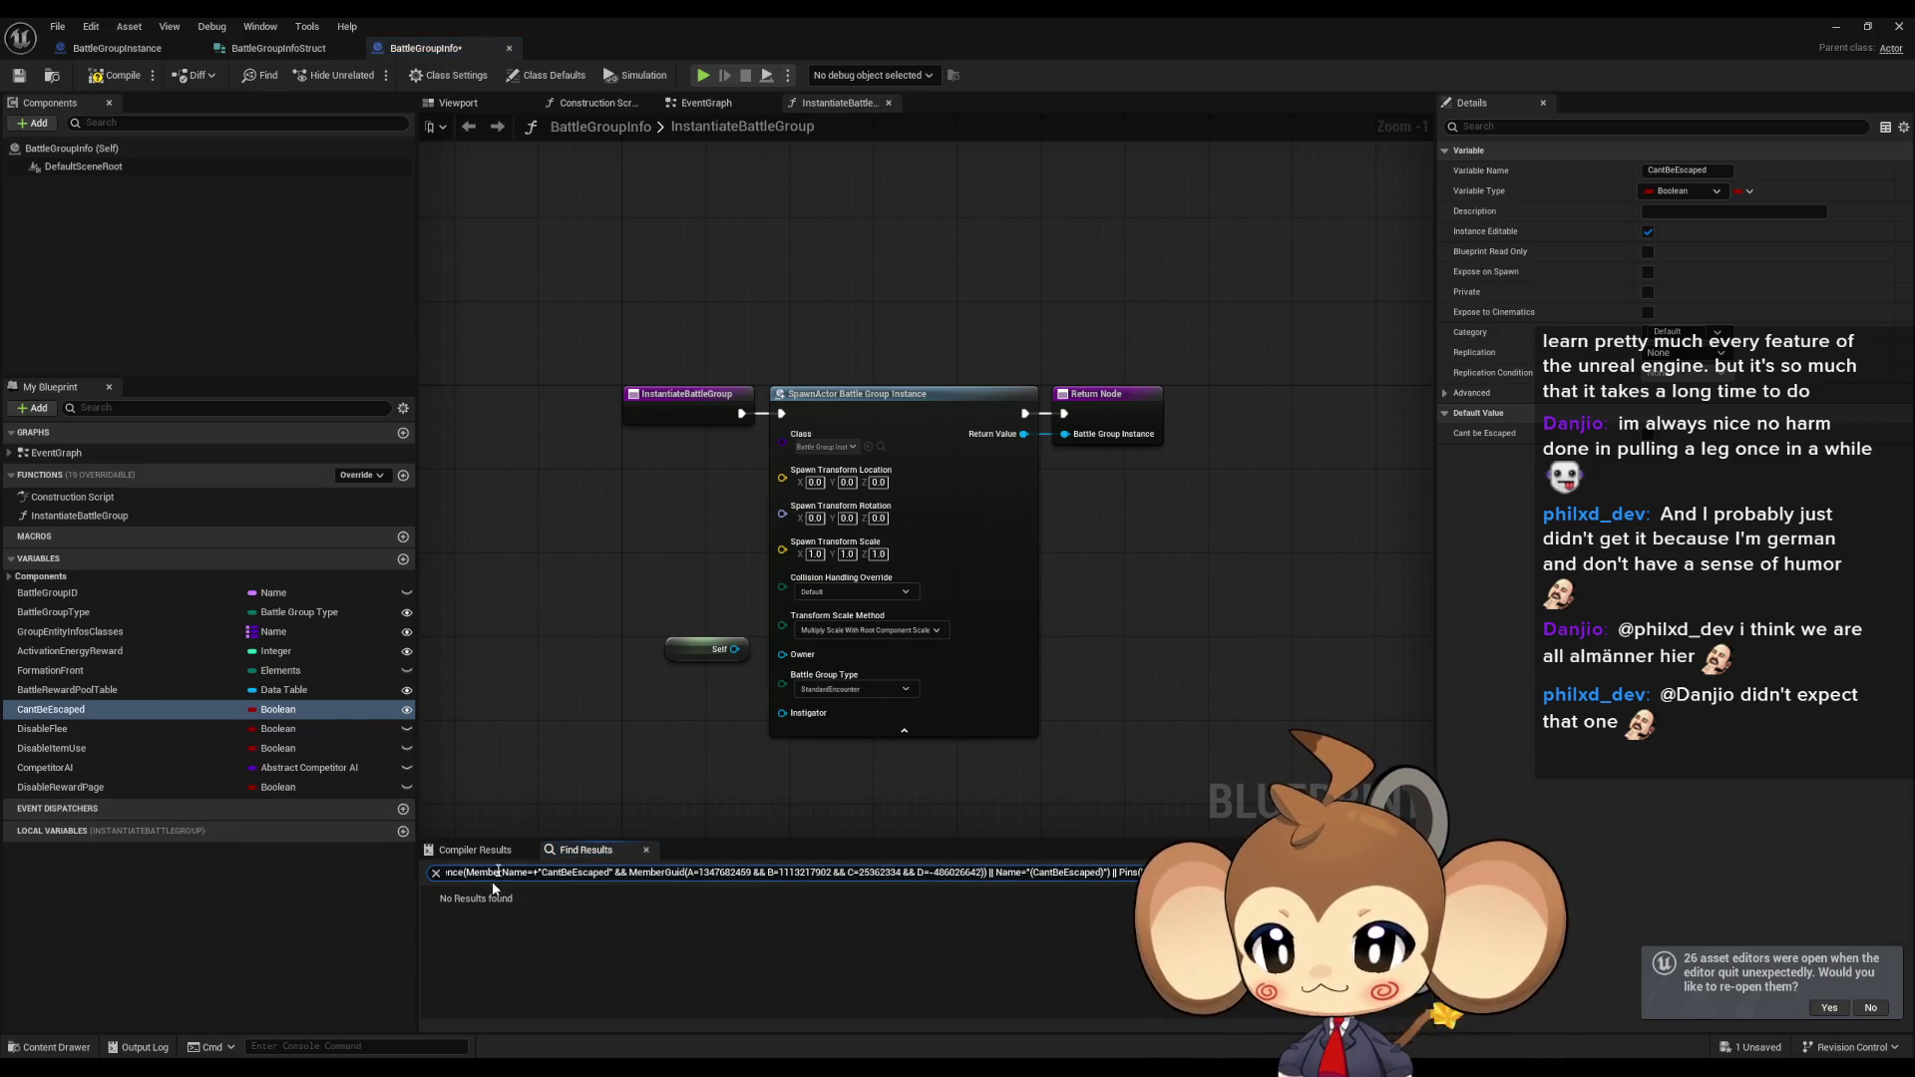
{"action": "left_click", "coordinate": [114, 75]}
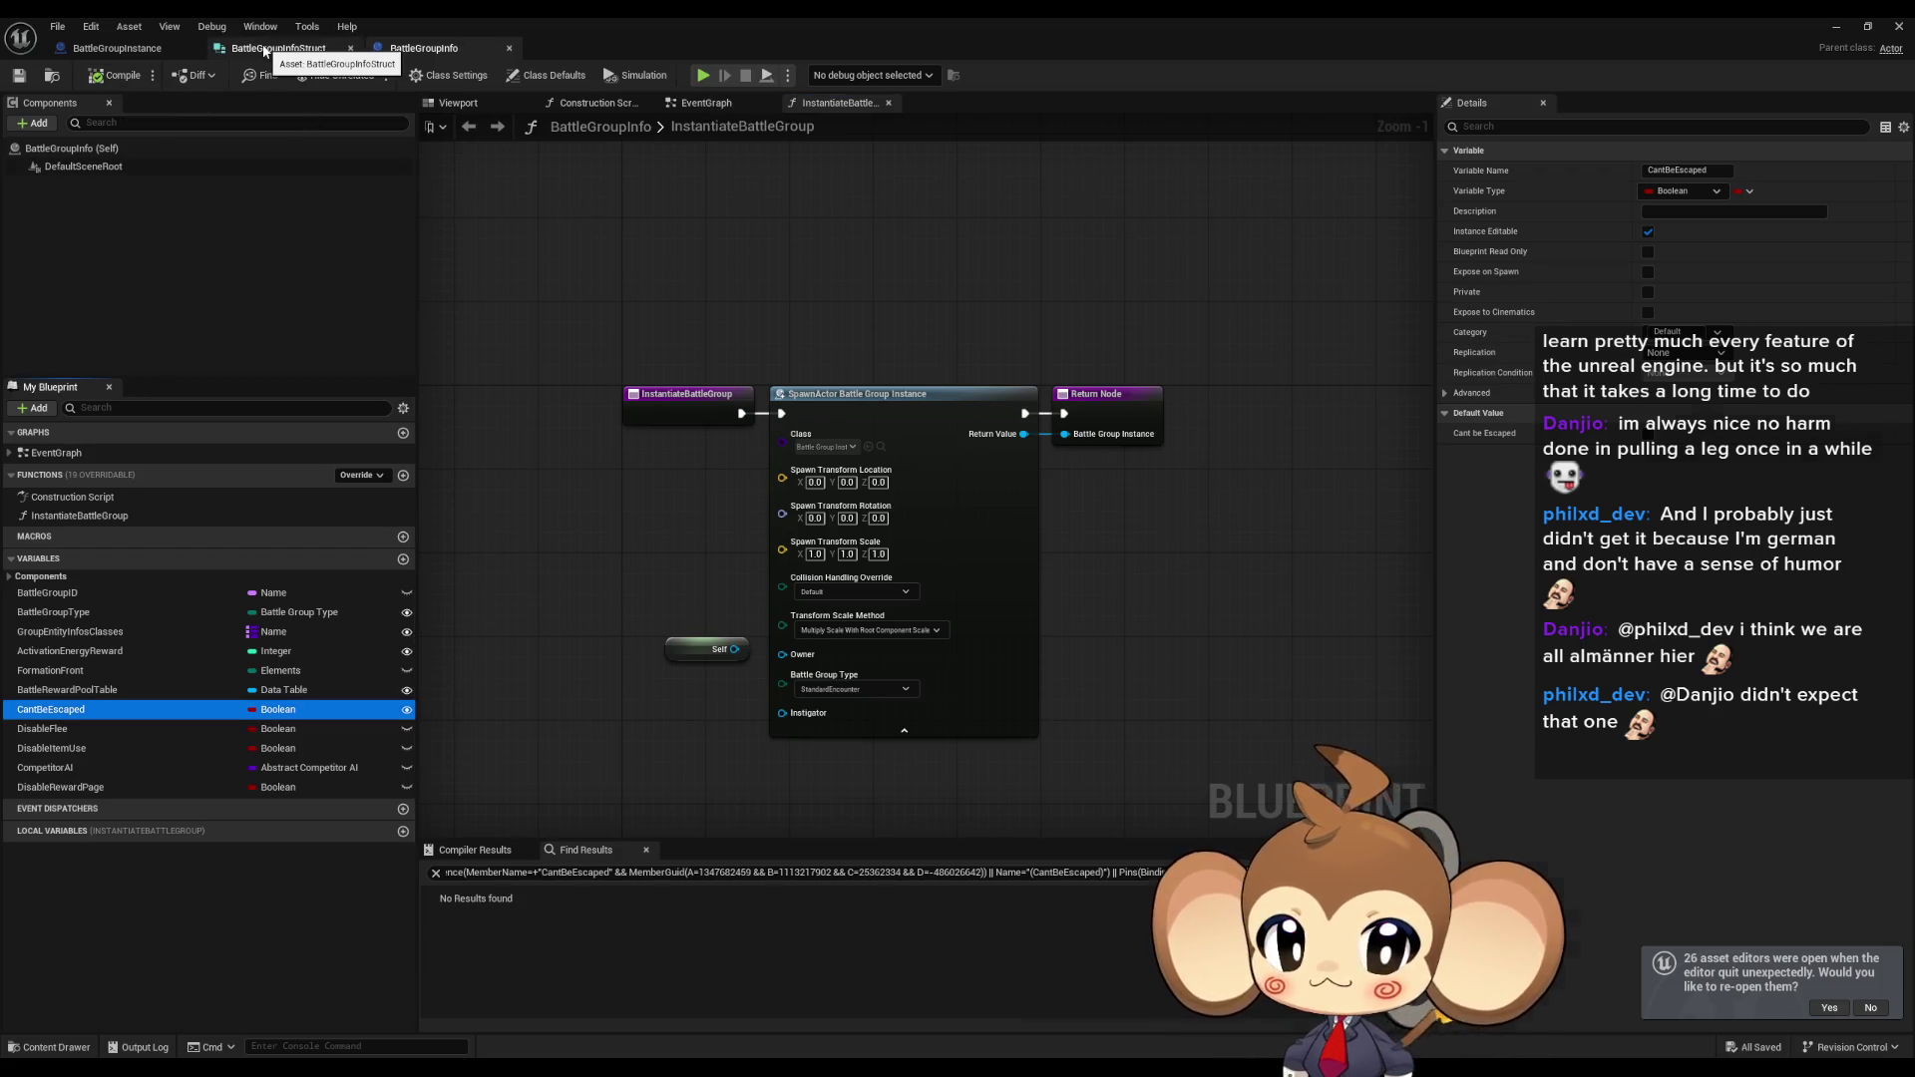
Open BattleGroupInstance's InitializeBattleGroup function graph and bring its SET node chain into view.
{"action": "left_click", "coordinate": [265, 50]}
{"action": "left_click", "coordinate": [117, 46]}
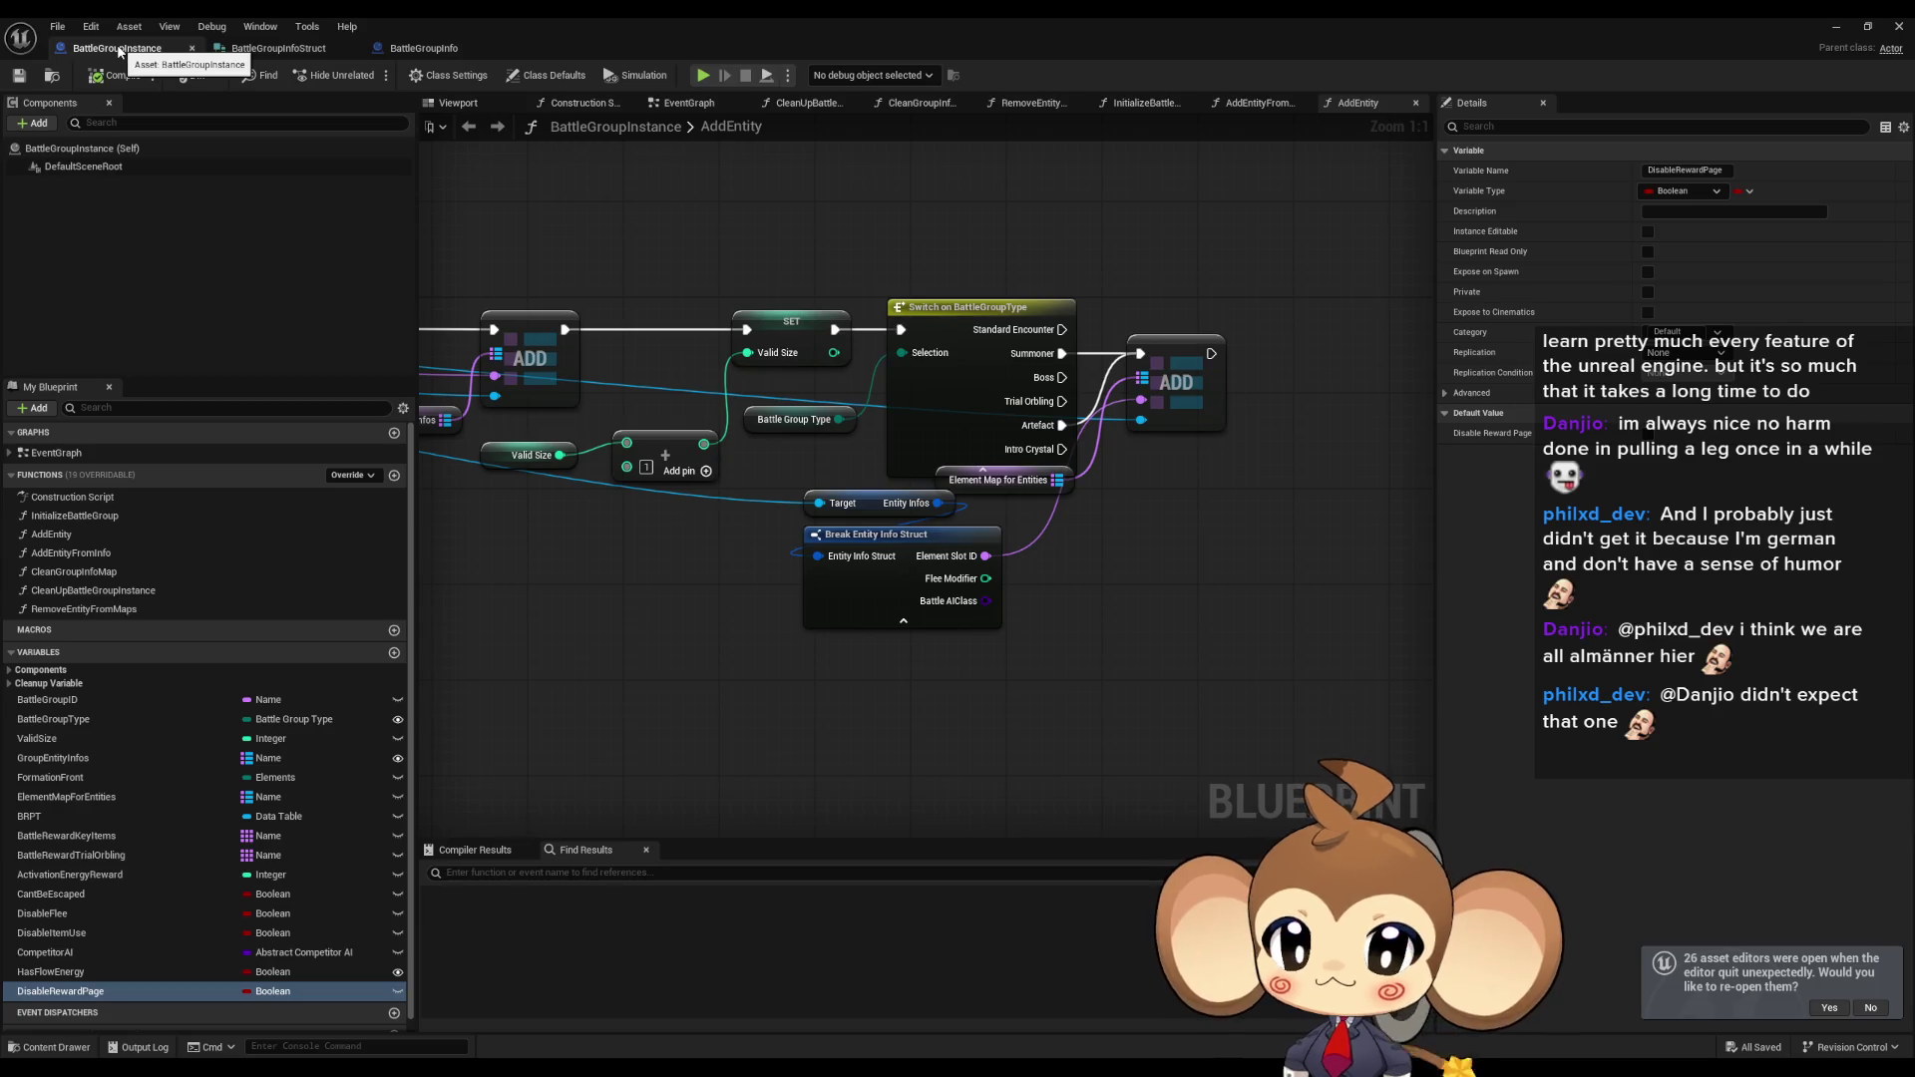
{"action": "double_click", "coordinate": [75, 515]}
{"action": "mouse_move", "coordinate": [1147, 704]}
{"action": "left_mouse_down"}
{"action": "mouse_move", "coordinate": [1167, 628]}
{"action": "mouse_move", "coordinate": [1064, 615]}
{"action": "mouse_move", "coordinate": [1146, 602]}
{"action": "mouse_move", "coordinate": [1240, 632]}
{"action": "mouse_move", "coordinate": [757, 637]}
{"action": "mouse_move", "coordinate": [1032, 602]}
{"action": "mouse_move", "coordinate": [883, 616]}
{"action": "left_mouse_up"}
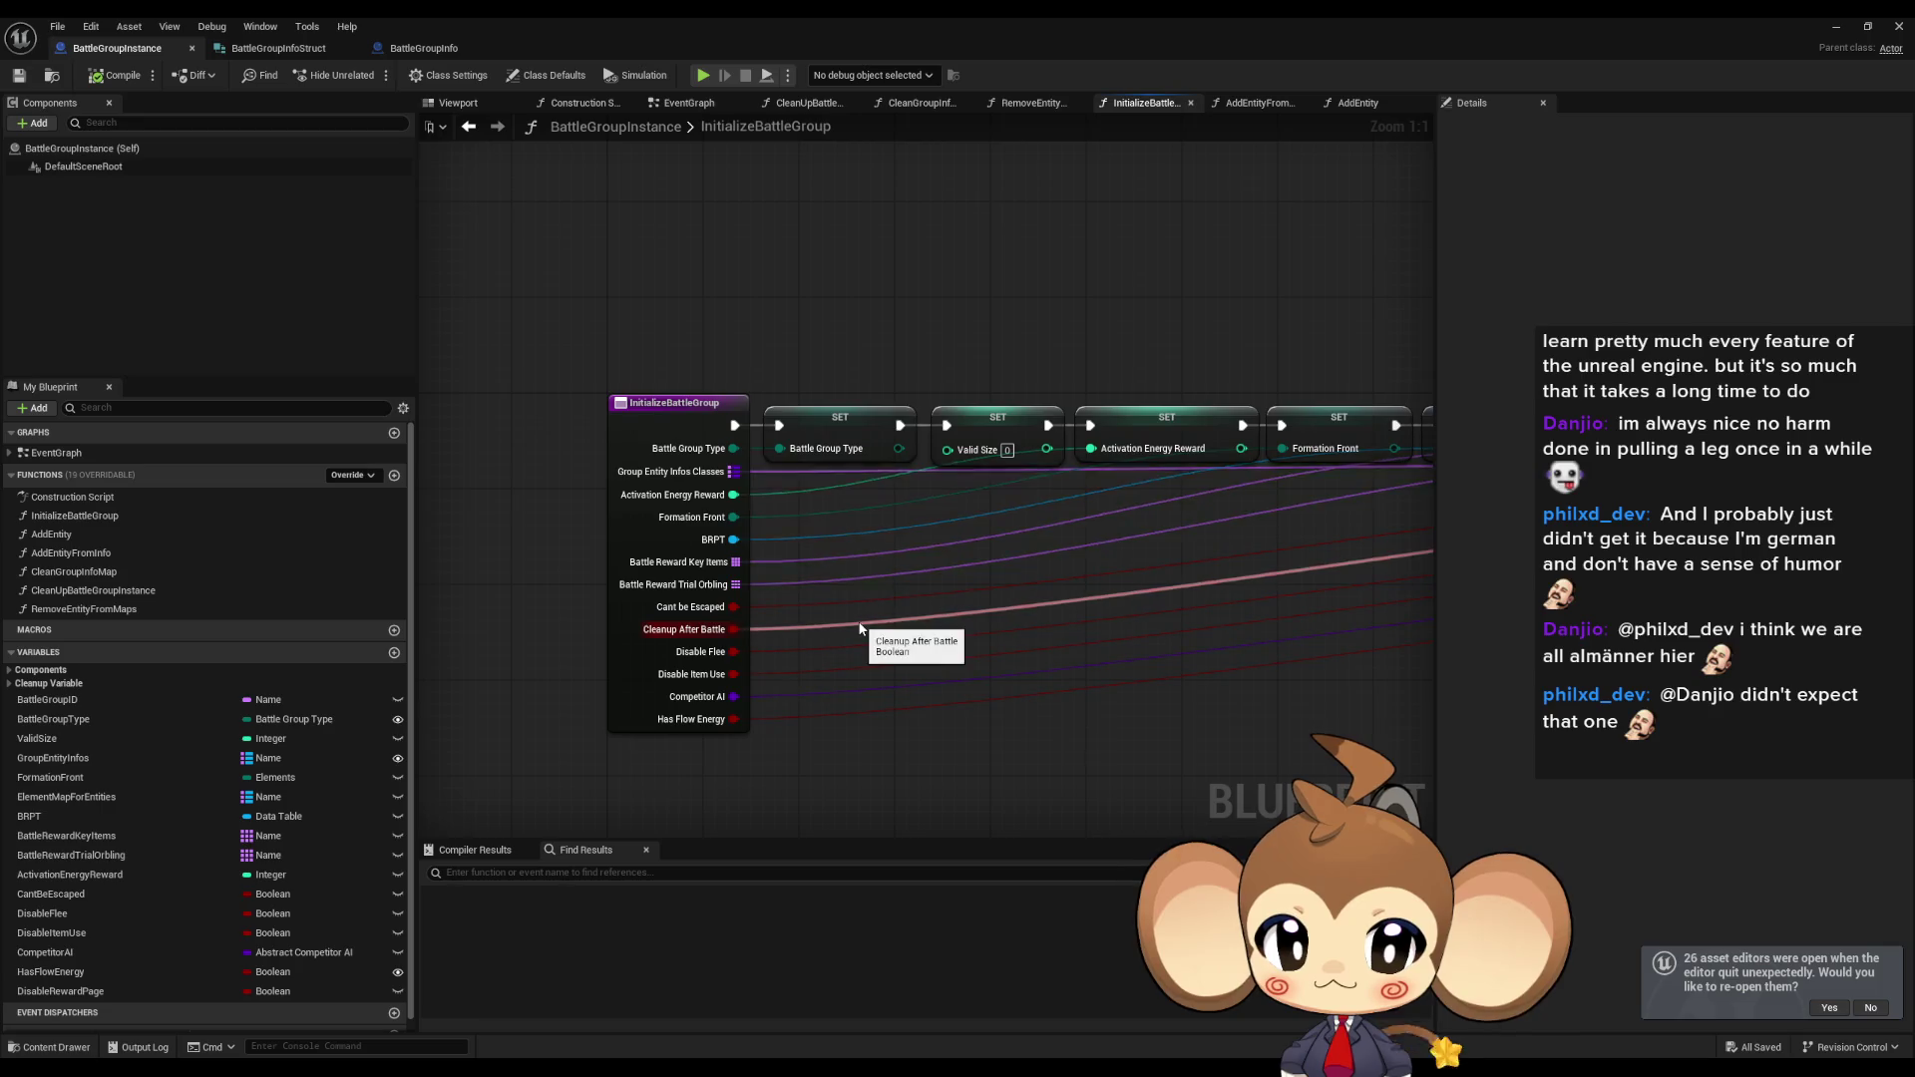
Find the references to the InitializeBattleGroup function.
{"action": "left_click", "coordinate": [629, 684]}
{"action": "right_click", "coordinate": [629, 684]}
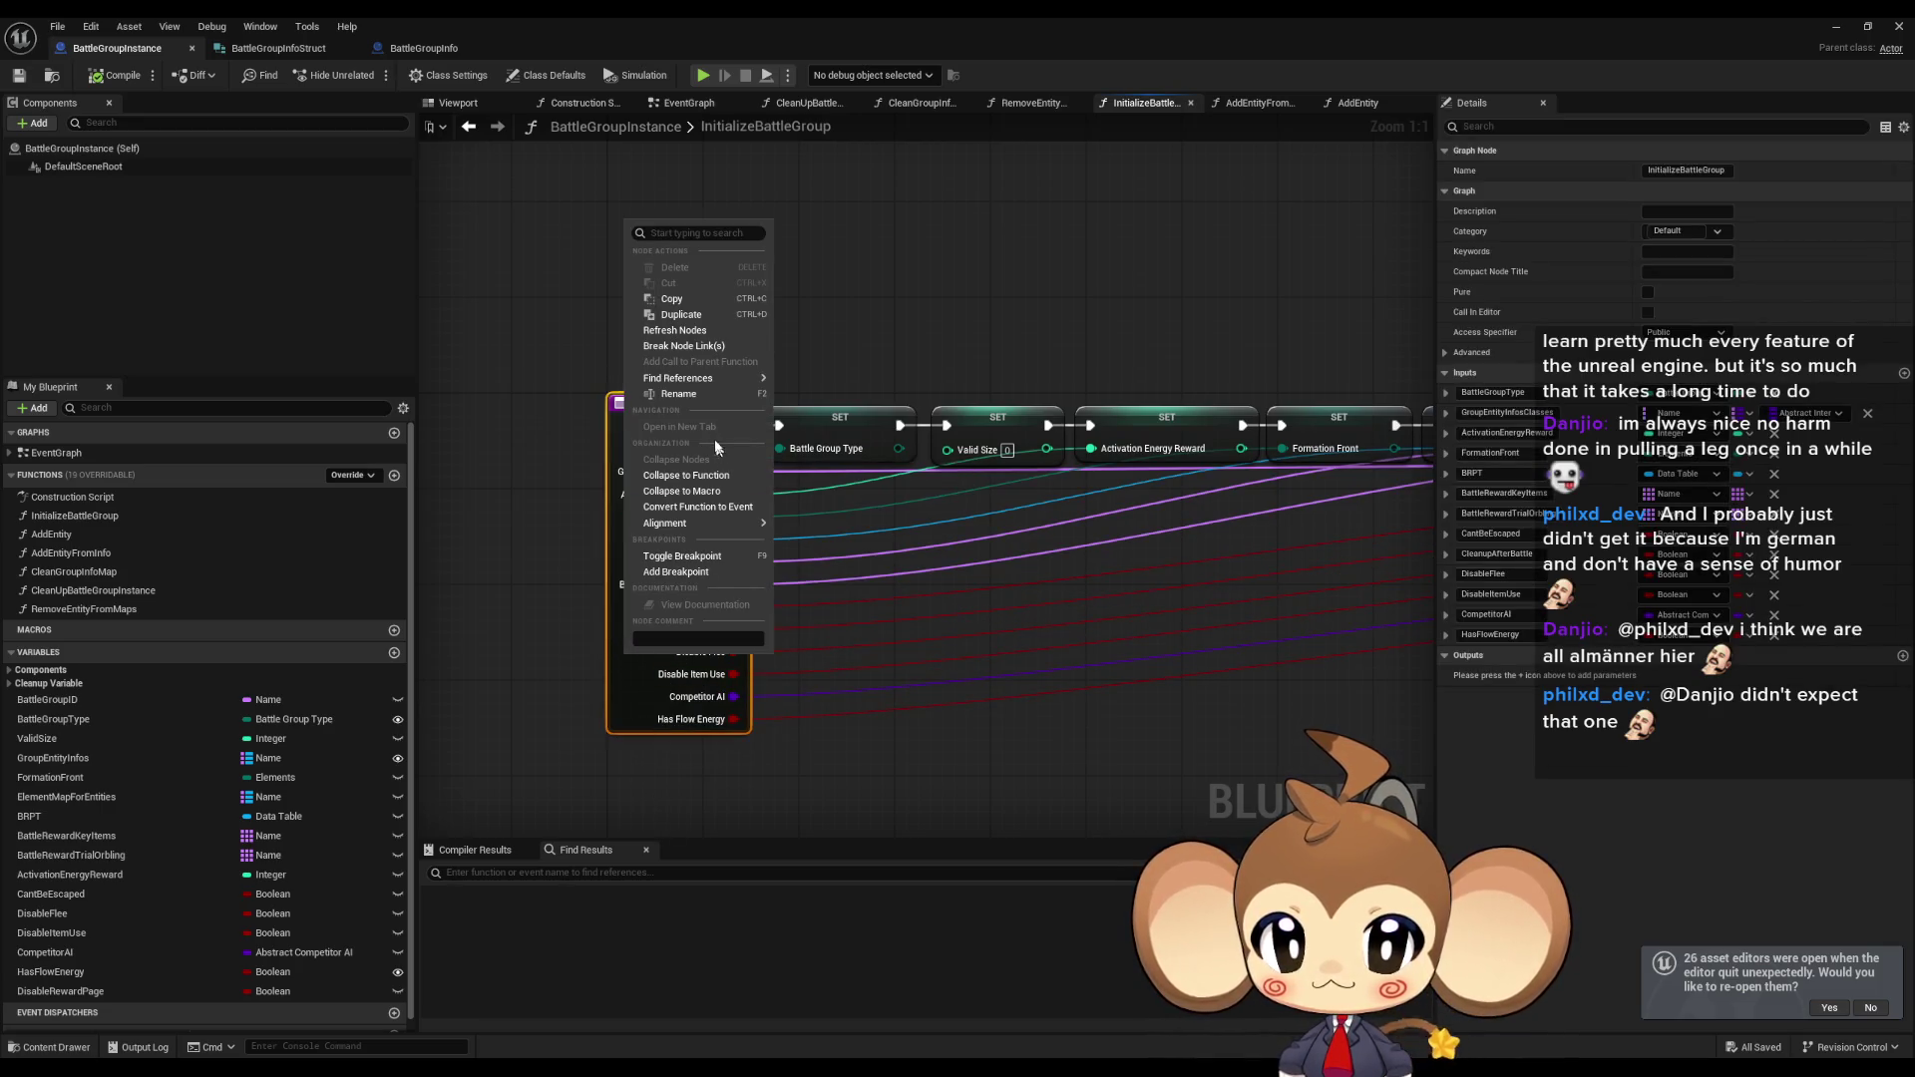
{"action": "mouse_move", "coordinate": [693, 379]}
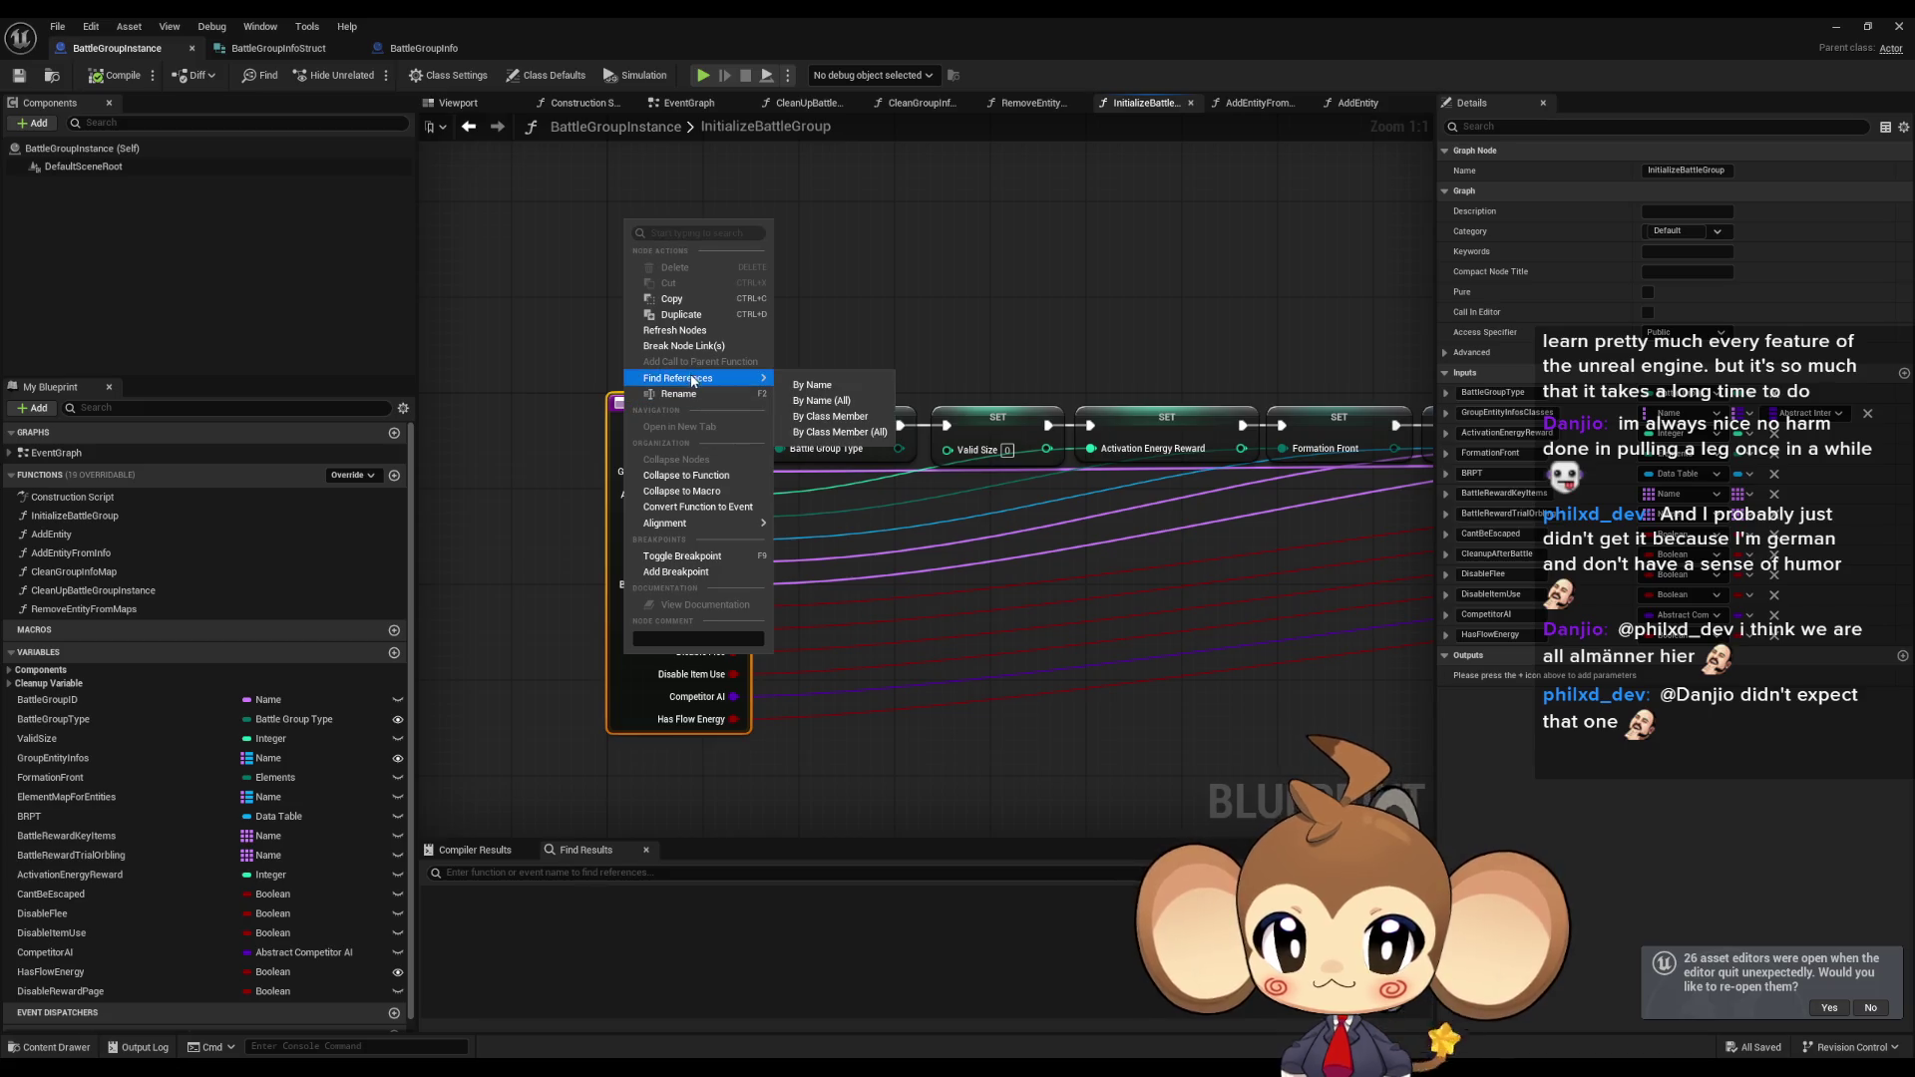
{"action": "left_click", "coordinate": [836, 429]}
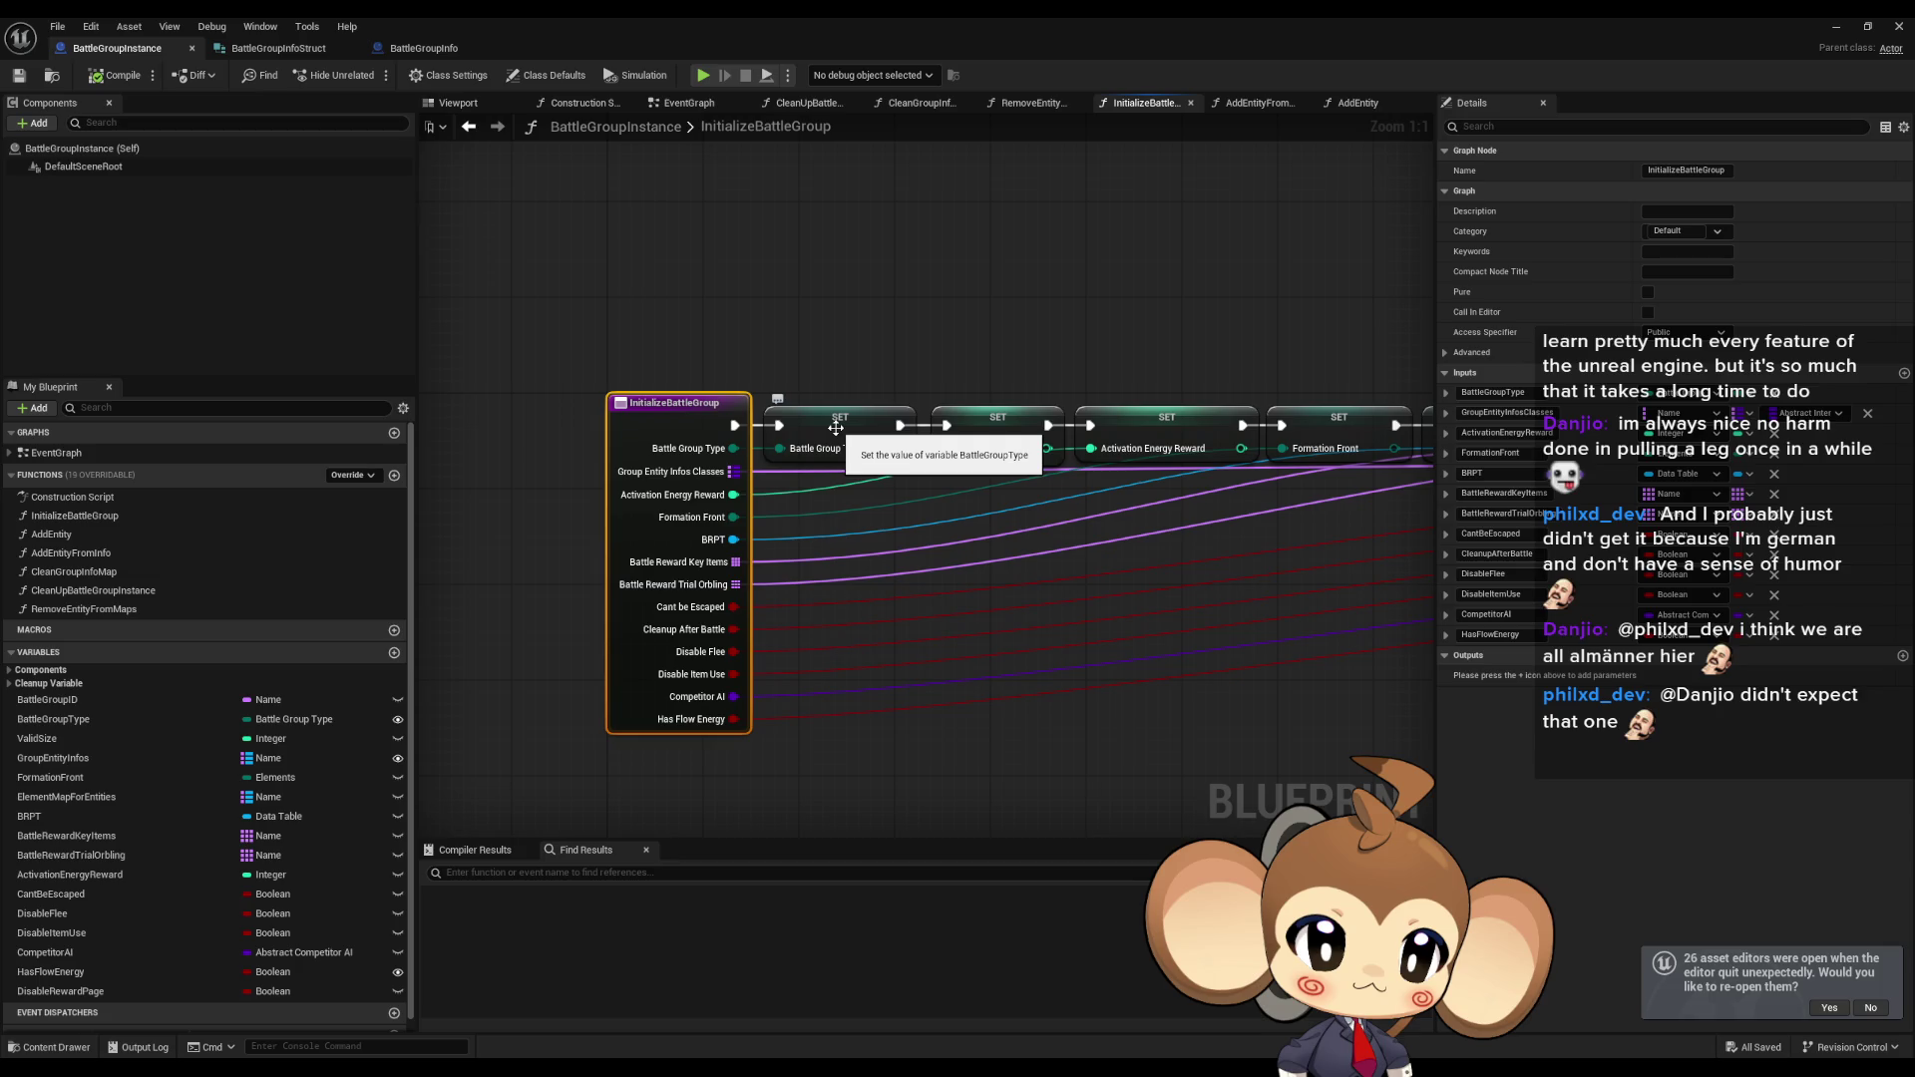
Add a Boolean input DisableRewardPage and wire it into a SET DisableRewardPage node.
{"action": "left_click", "coordinate": [1904, 373]}
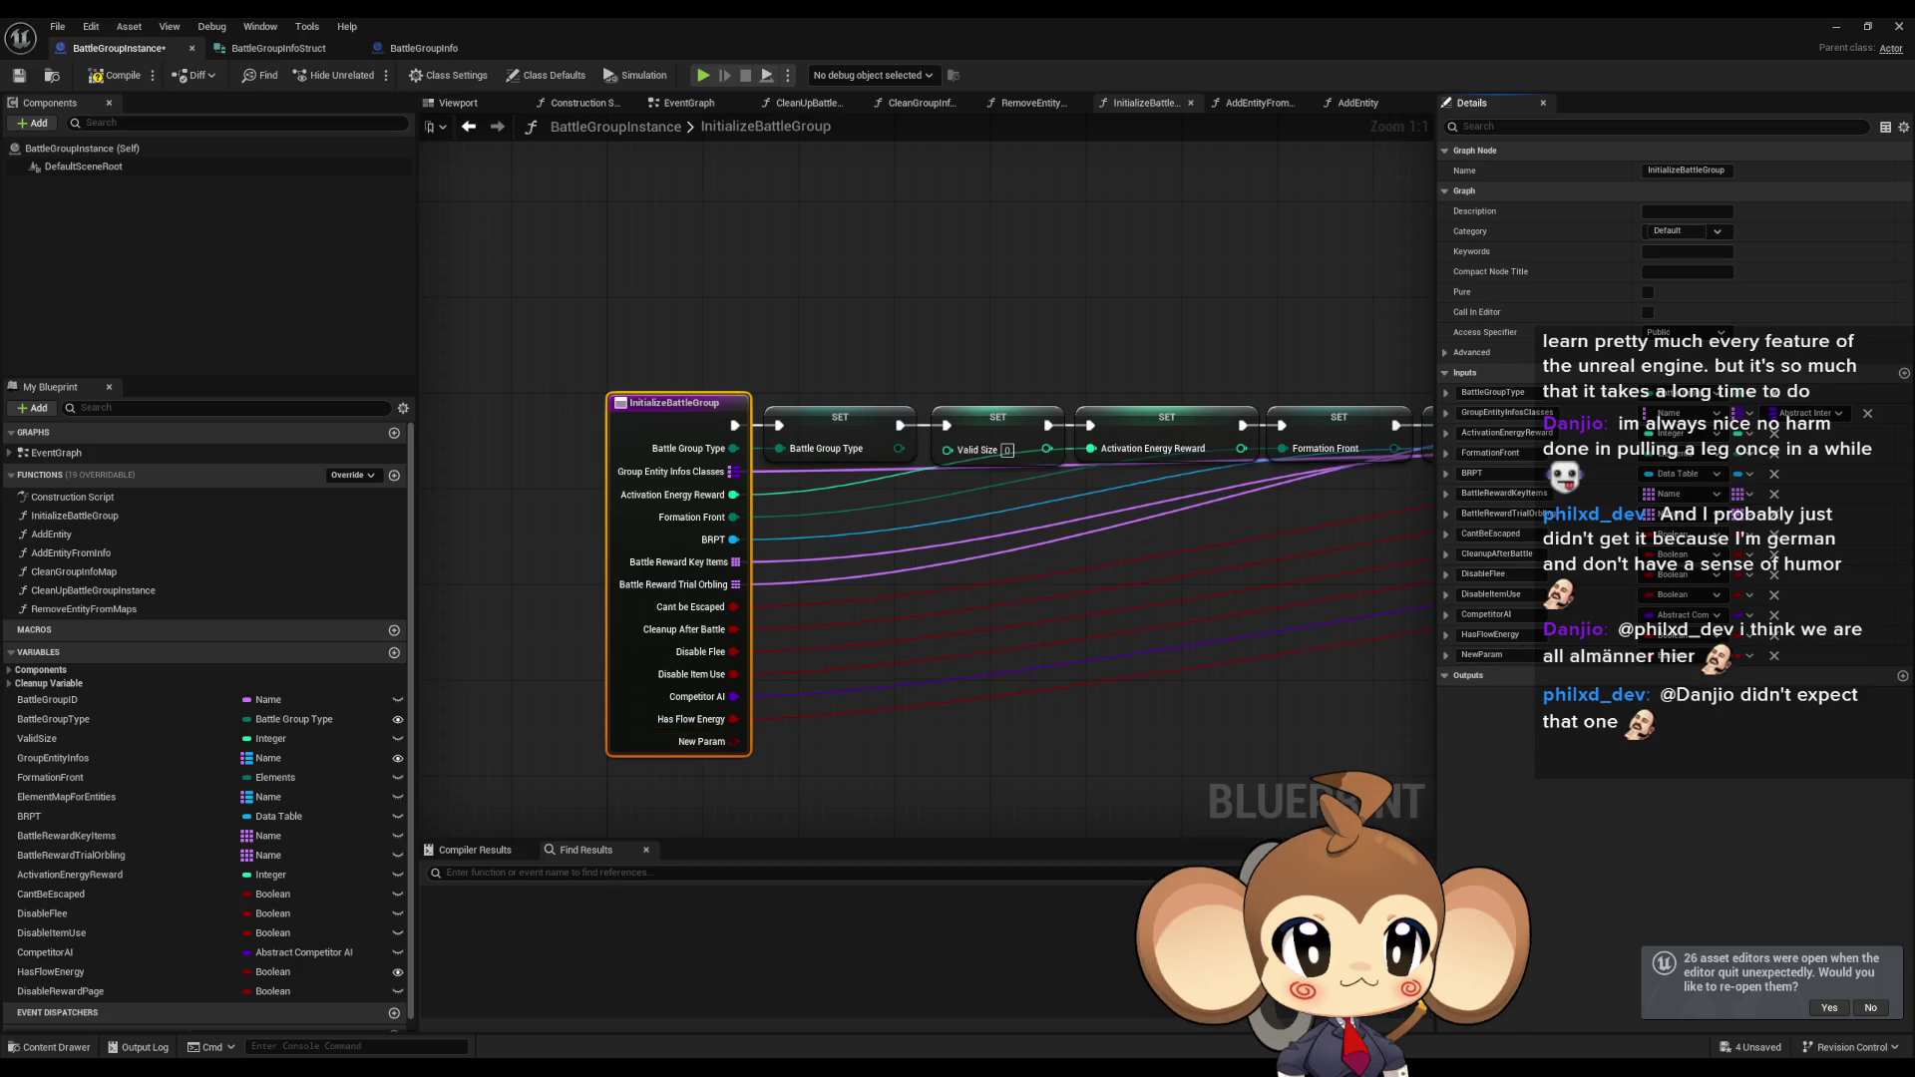
{"action": "type", "text": "D"}
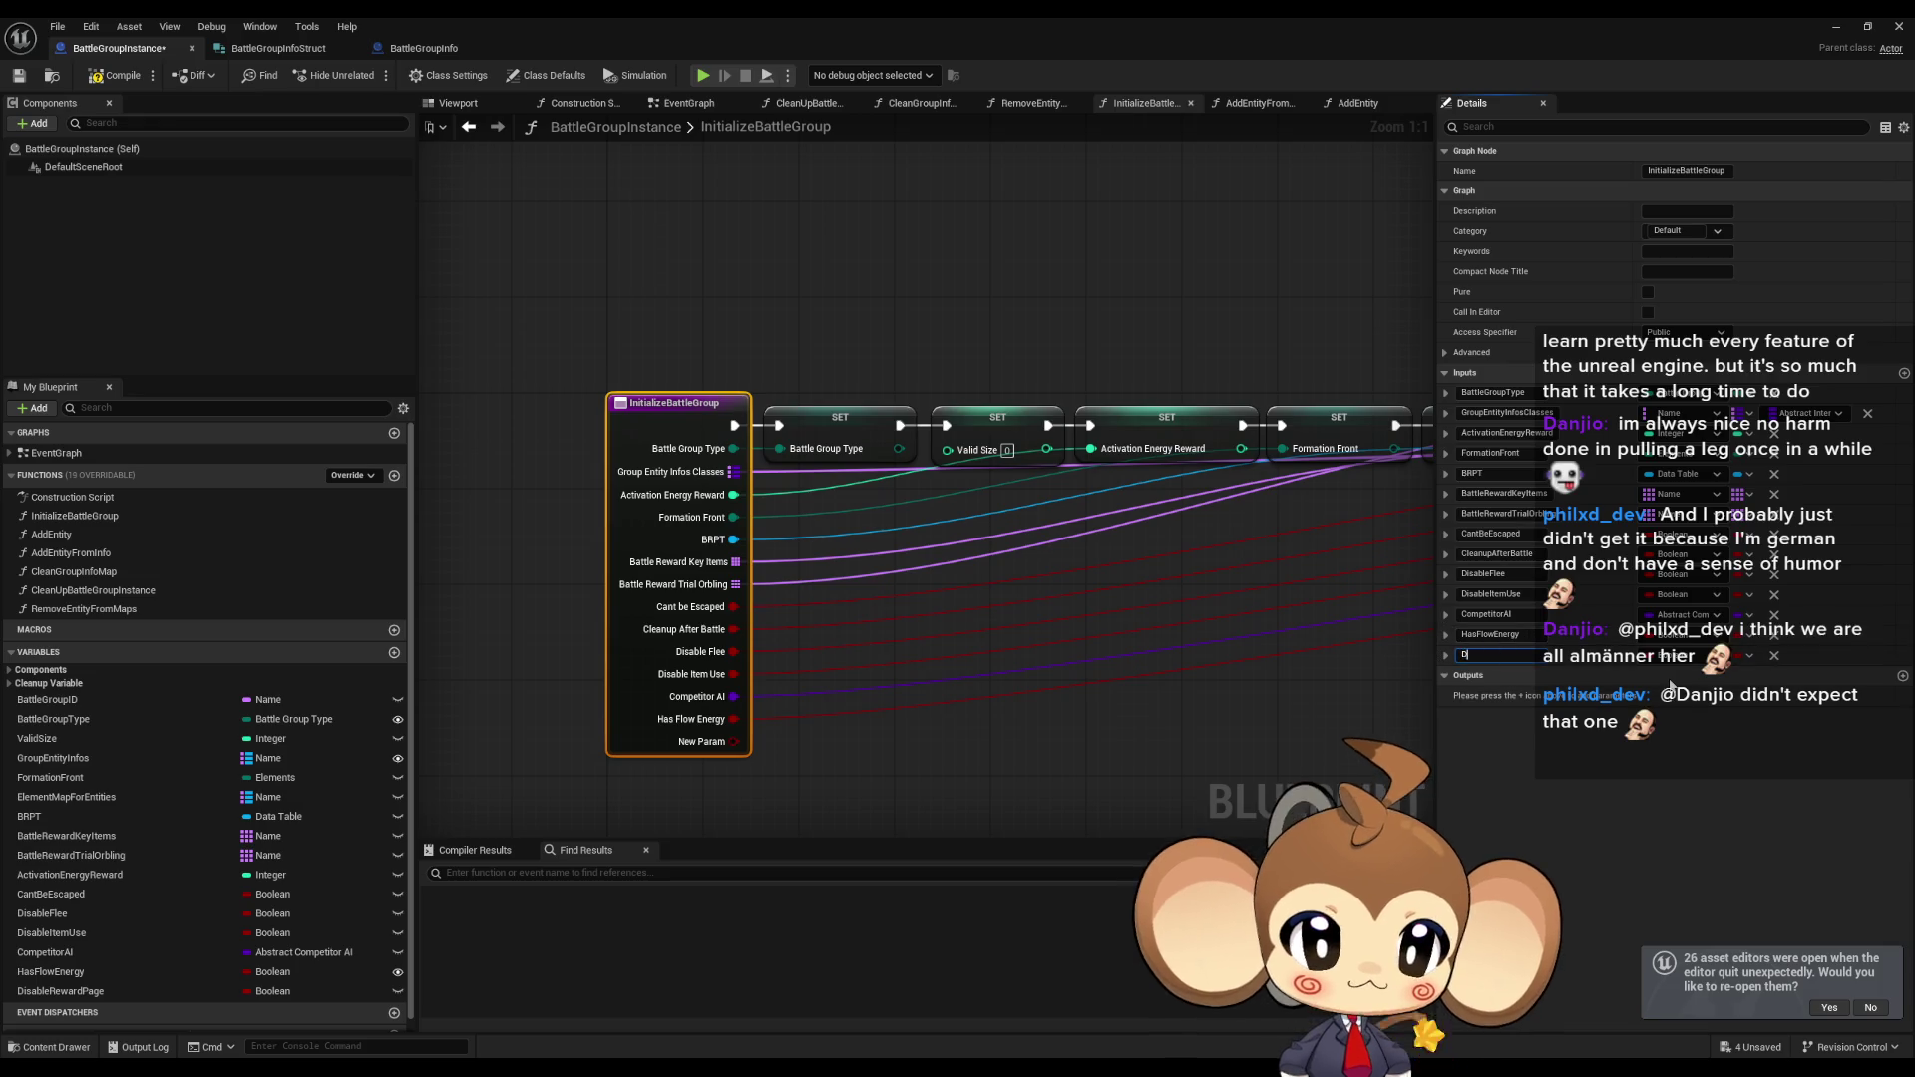
{"action": "type", "text": "isableRewardPage"}
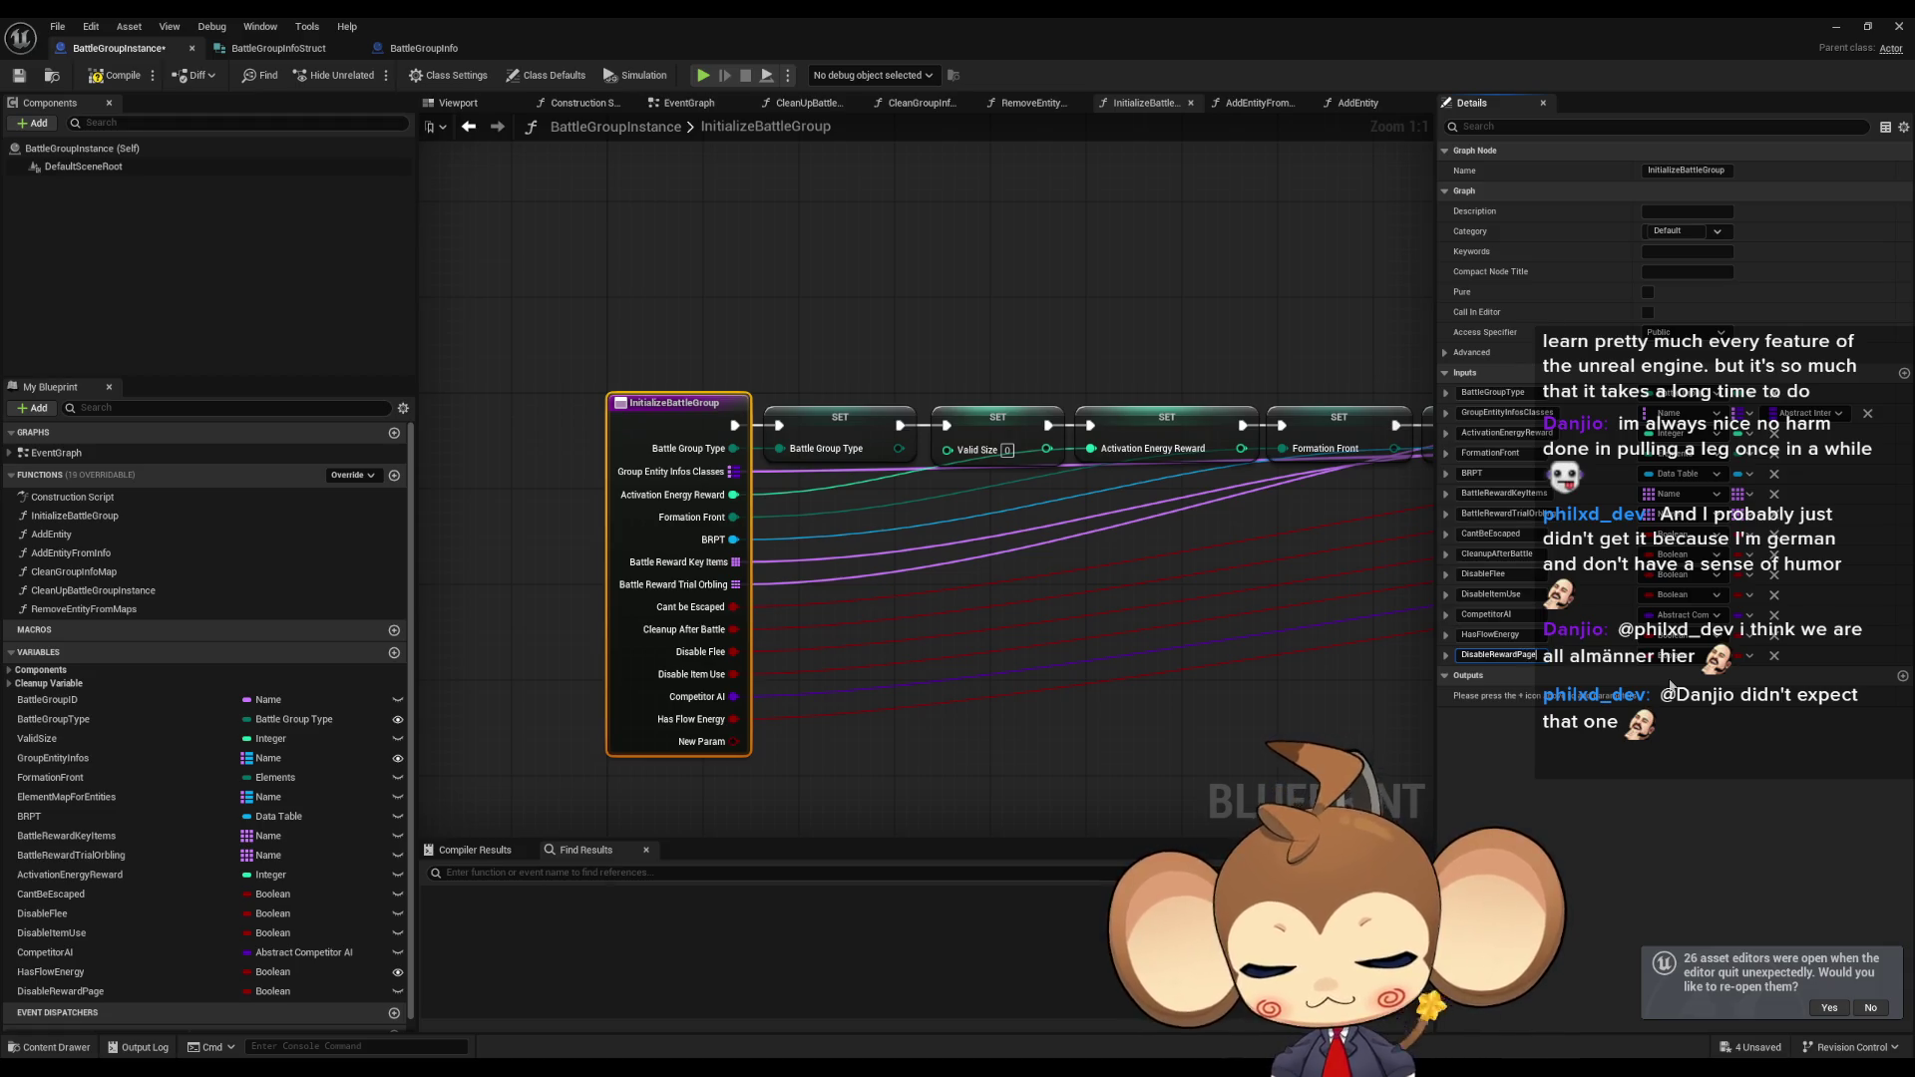
{"action": "key", "text": "Return"}
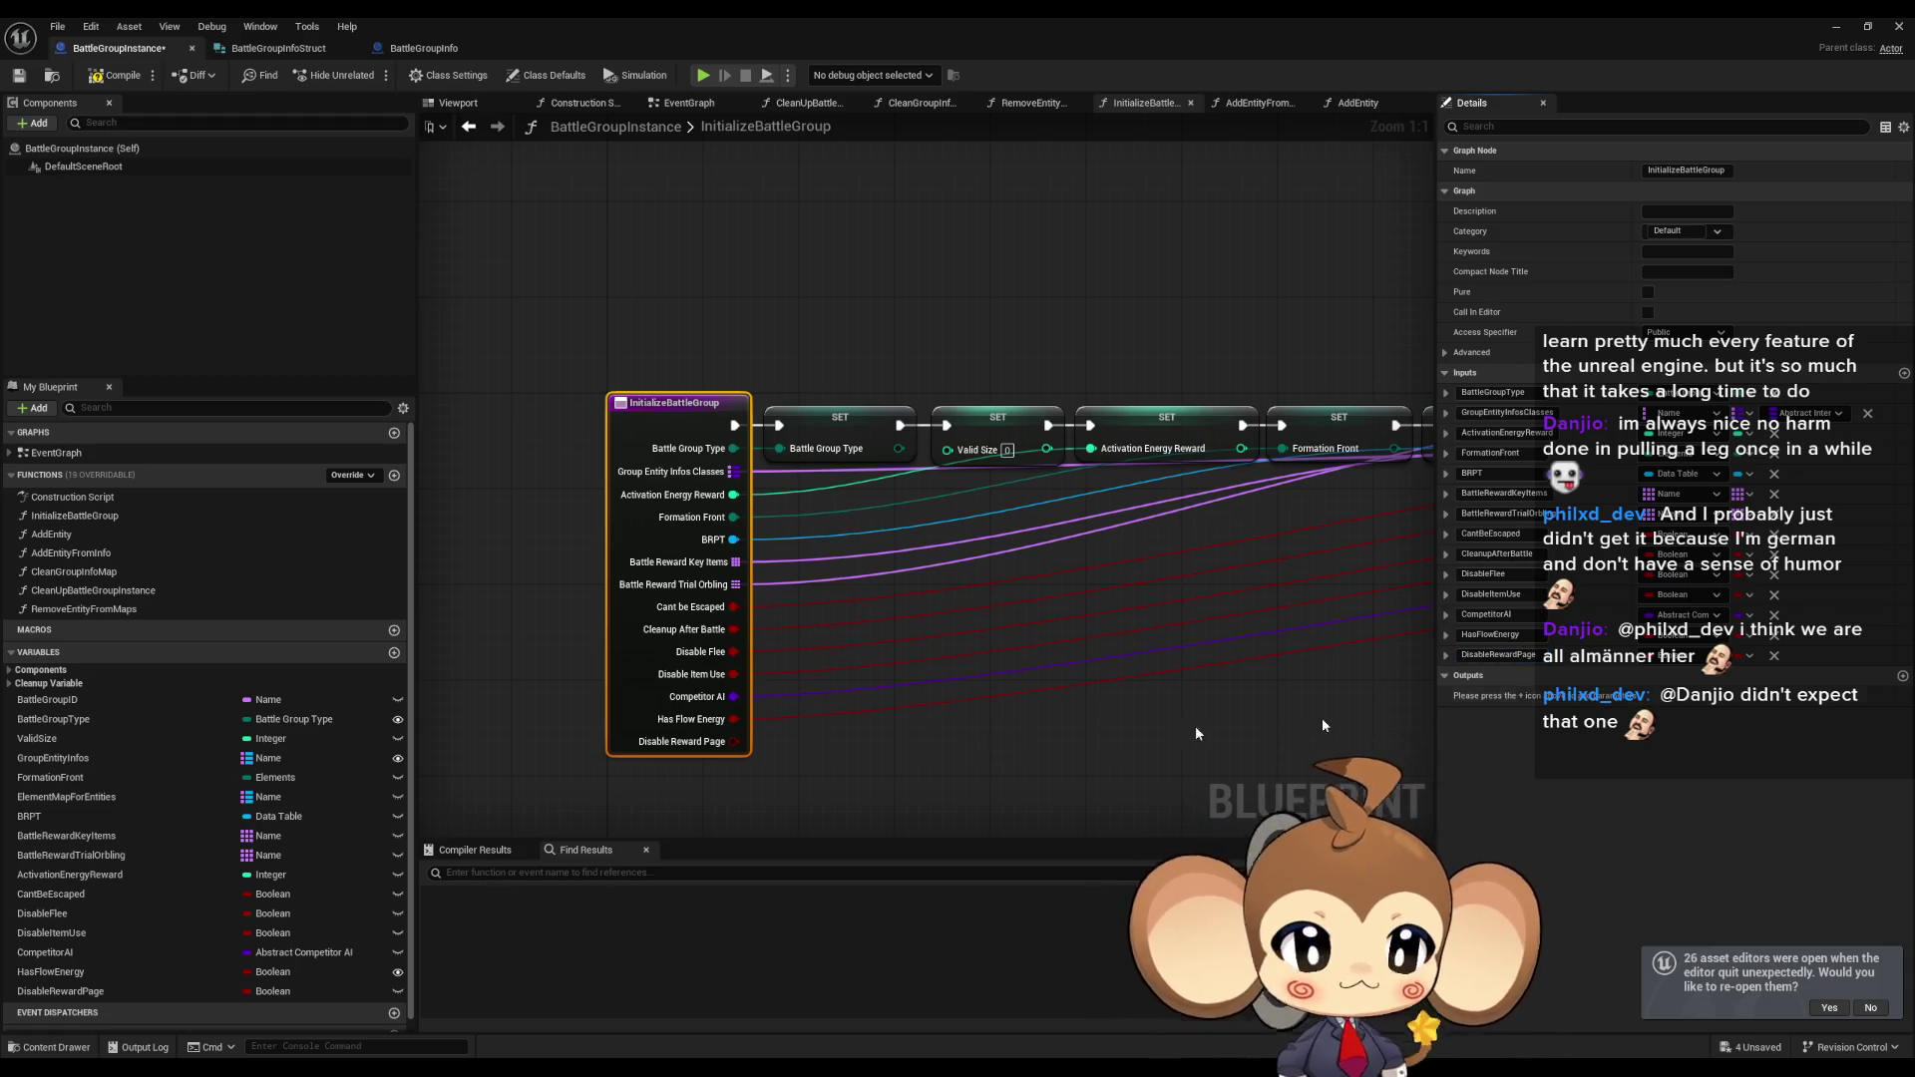
{"action": "mouse_move", "coordinate": [57, 997]}
{"action": "left_mouse_down"}
{"action": "mouse_move", "coordinate": [838, 529]}
{"action": "mouse_move", "coordinate": [838, 589]}
{"action": "left_mouse_up"}
{"action": "mouse_move", "coordinate": [597, 638]}
{"action": "left_mouse_down"}
{"action": "mouse_move", "coordinate": [1426, 538]}
{"action": "mouse_move", "coordinate": [915, 529]}
{"action": "mouse_move", "coordinate": [1482, 527]}
{"action": "mouse_move", "coordinate": [769, 427]}
{"action": "mouse_move", "coordinate": [423, 429]}
{"action": "mouse_move", "coordinate": [898, 419]}
{"action": "mouse_move", "coordinate": [997, 498]}
{"action": "mouse_move", "coordinate": [1082, 612]}
{"action": "mouse_move", "coordinate": [1027, 495]}
{"action": "mouse_move", "coordinate": [910, 591]}
{"action": "left_mouse_up"}
Line up the setter in the main execution row ahead of Clean Group Info Map.
{"action": "scroll", "coordinate": [1105, 573], "scroll_direction": "down", "scroll_amount": 3}
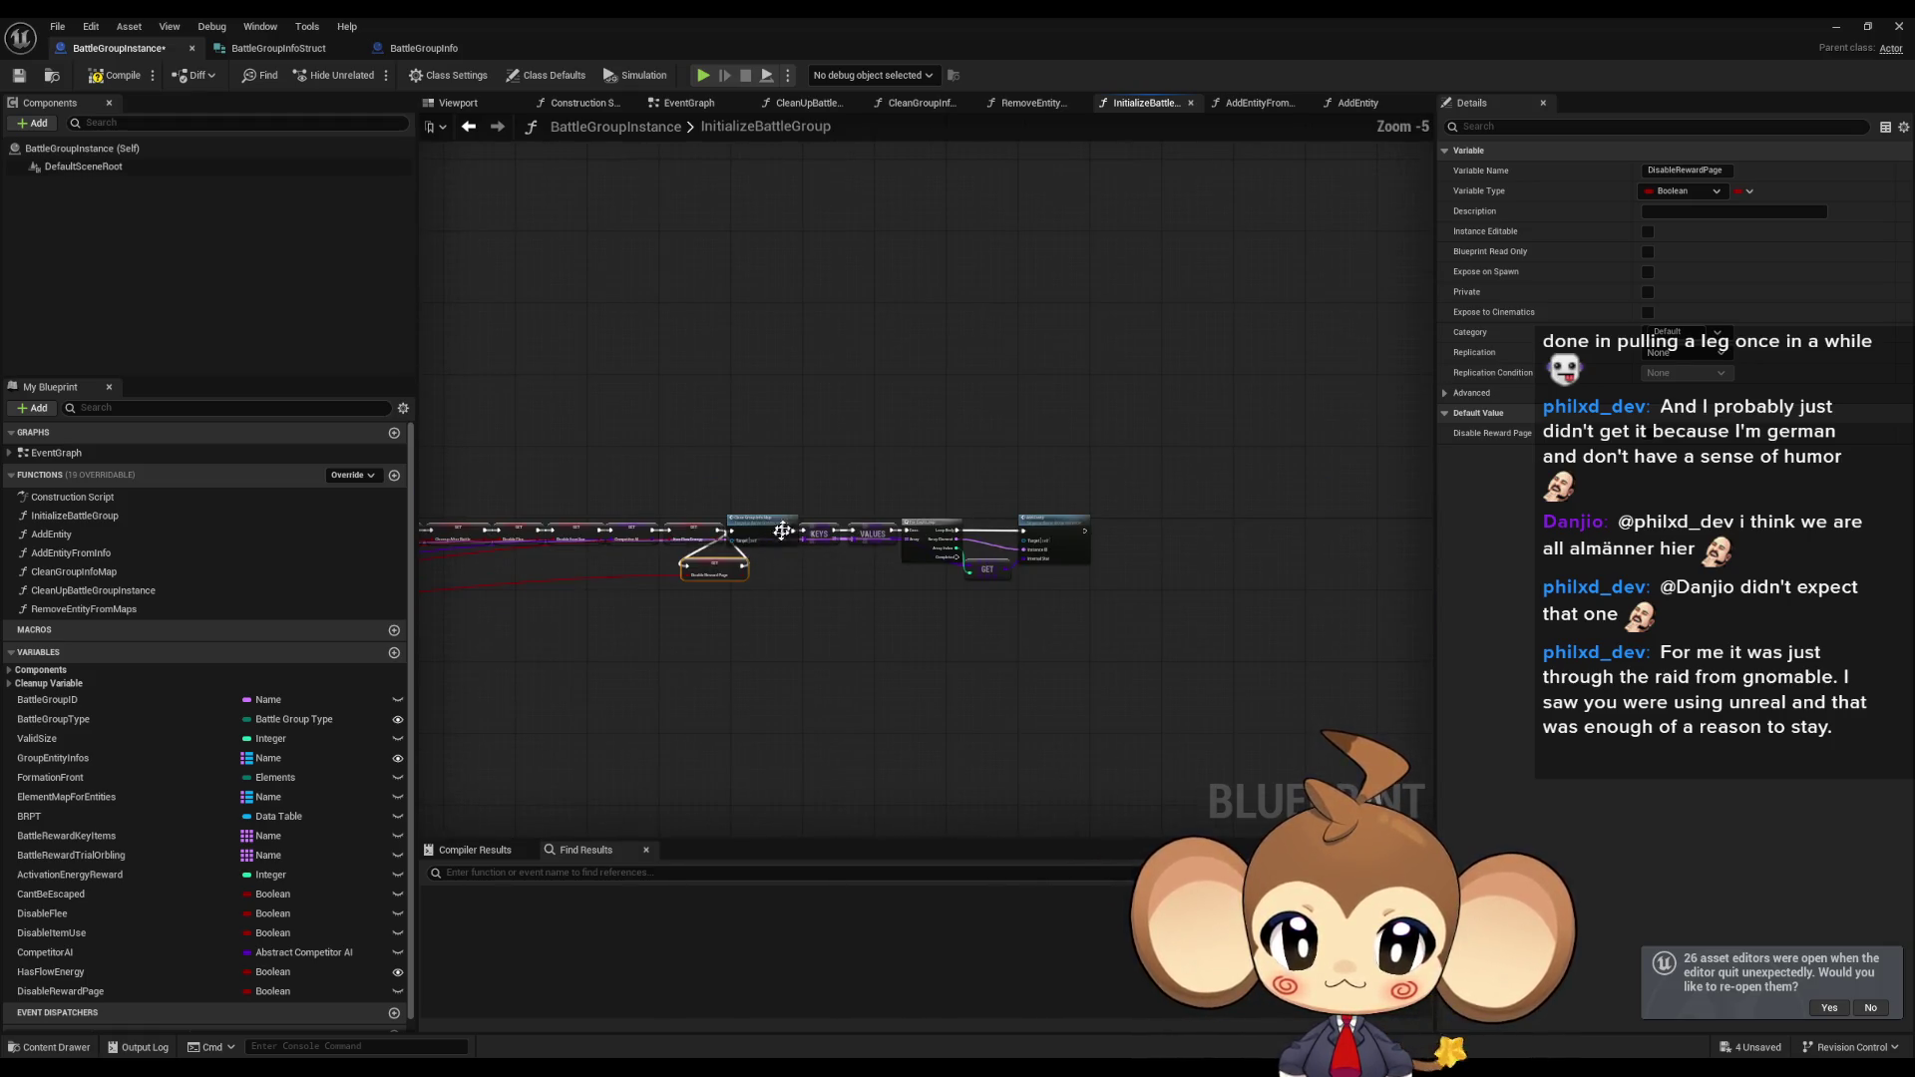
{"action": "left_click_drag", "start_coordinate": [1197, 498], "coordinate": [770, 567]}
{"action": "scroll", "coordinate": [770, 566], "scroll_direction": "up", "scroll_amount": 3}
{"action": "left_click_drag", "start_coordinate": [738, 460], "coordinate": [795, 555]}
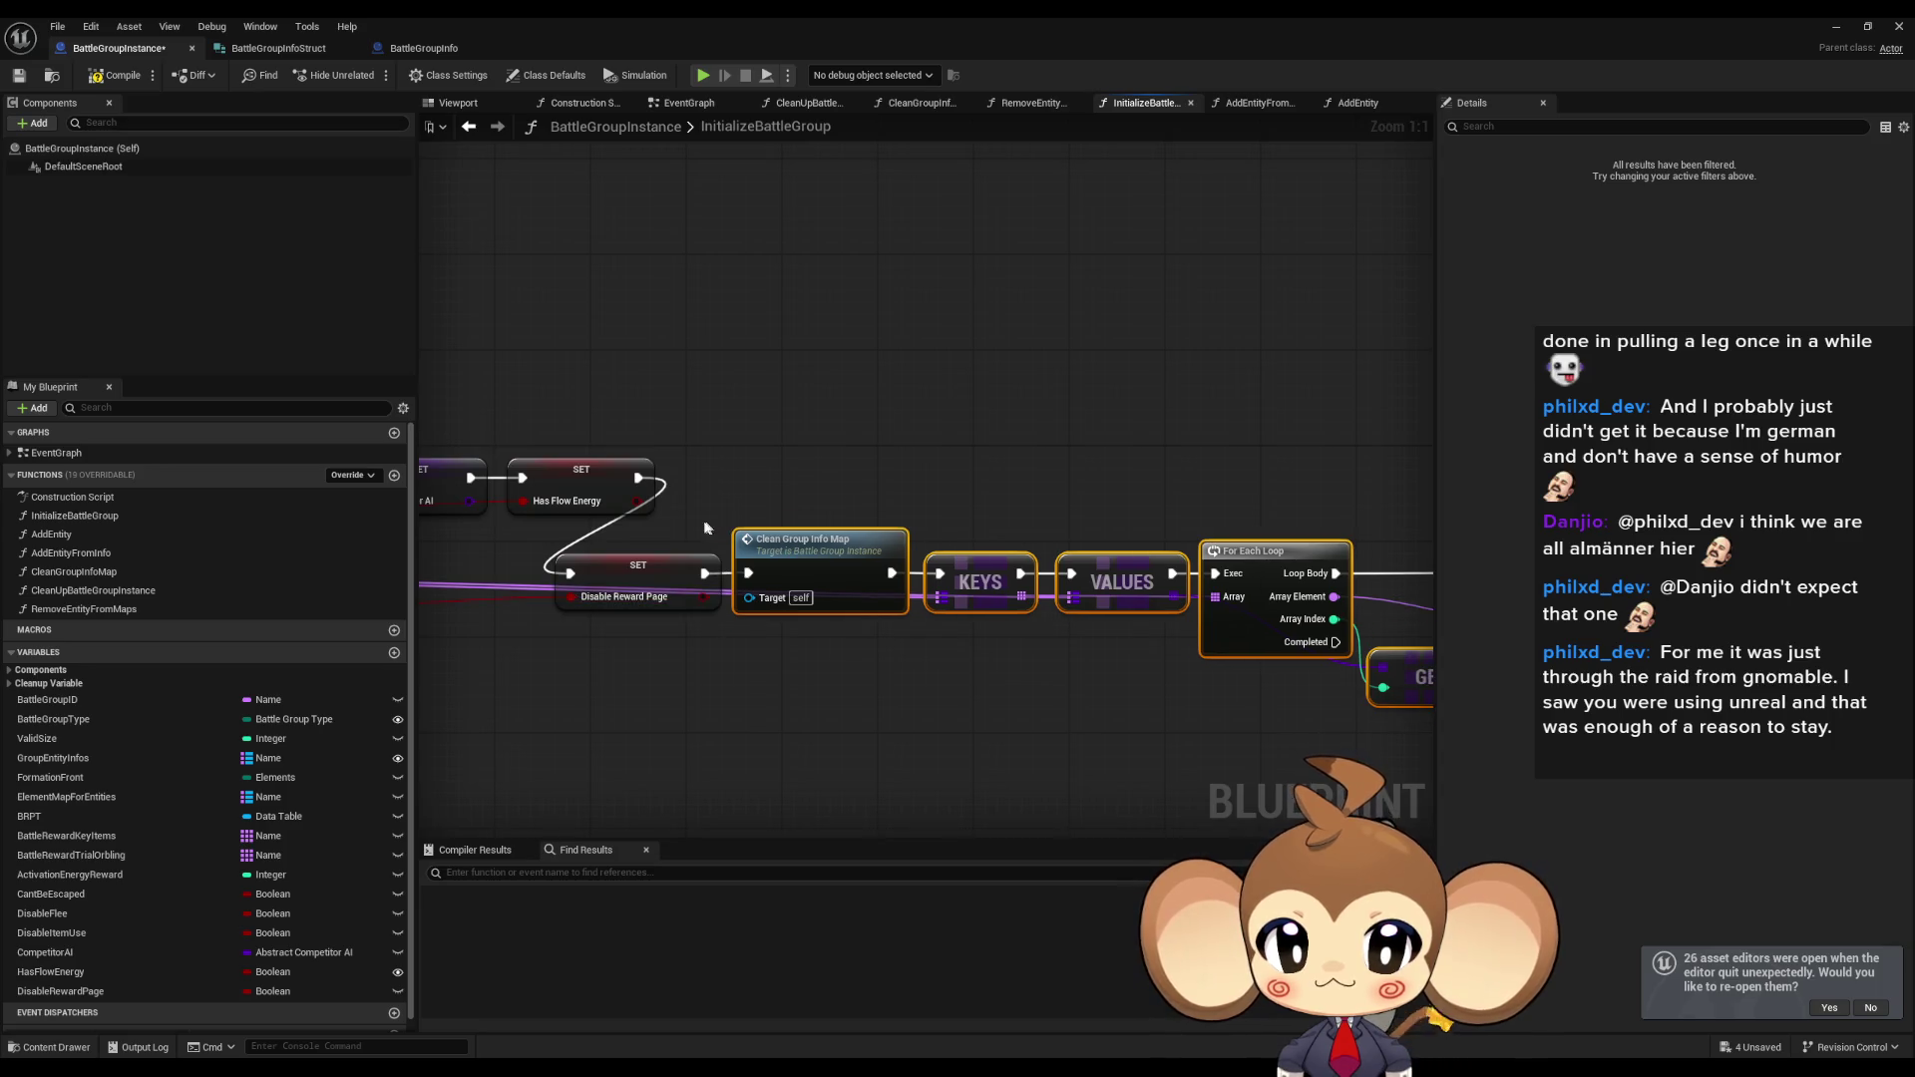
{"action": "left_click", "coordinate": [639, 567], "text": "shift"}
{"action": "left_click_drag", "start_coordinate": [638, 566], "coordinate": [763, 471]}
{"action": "left_click", "coordinate": [738, 685]}
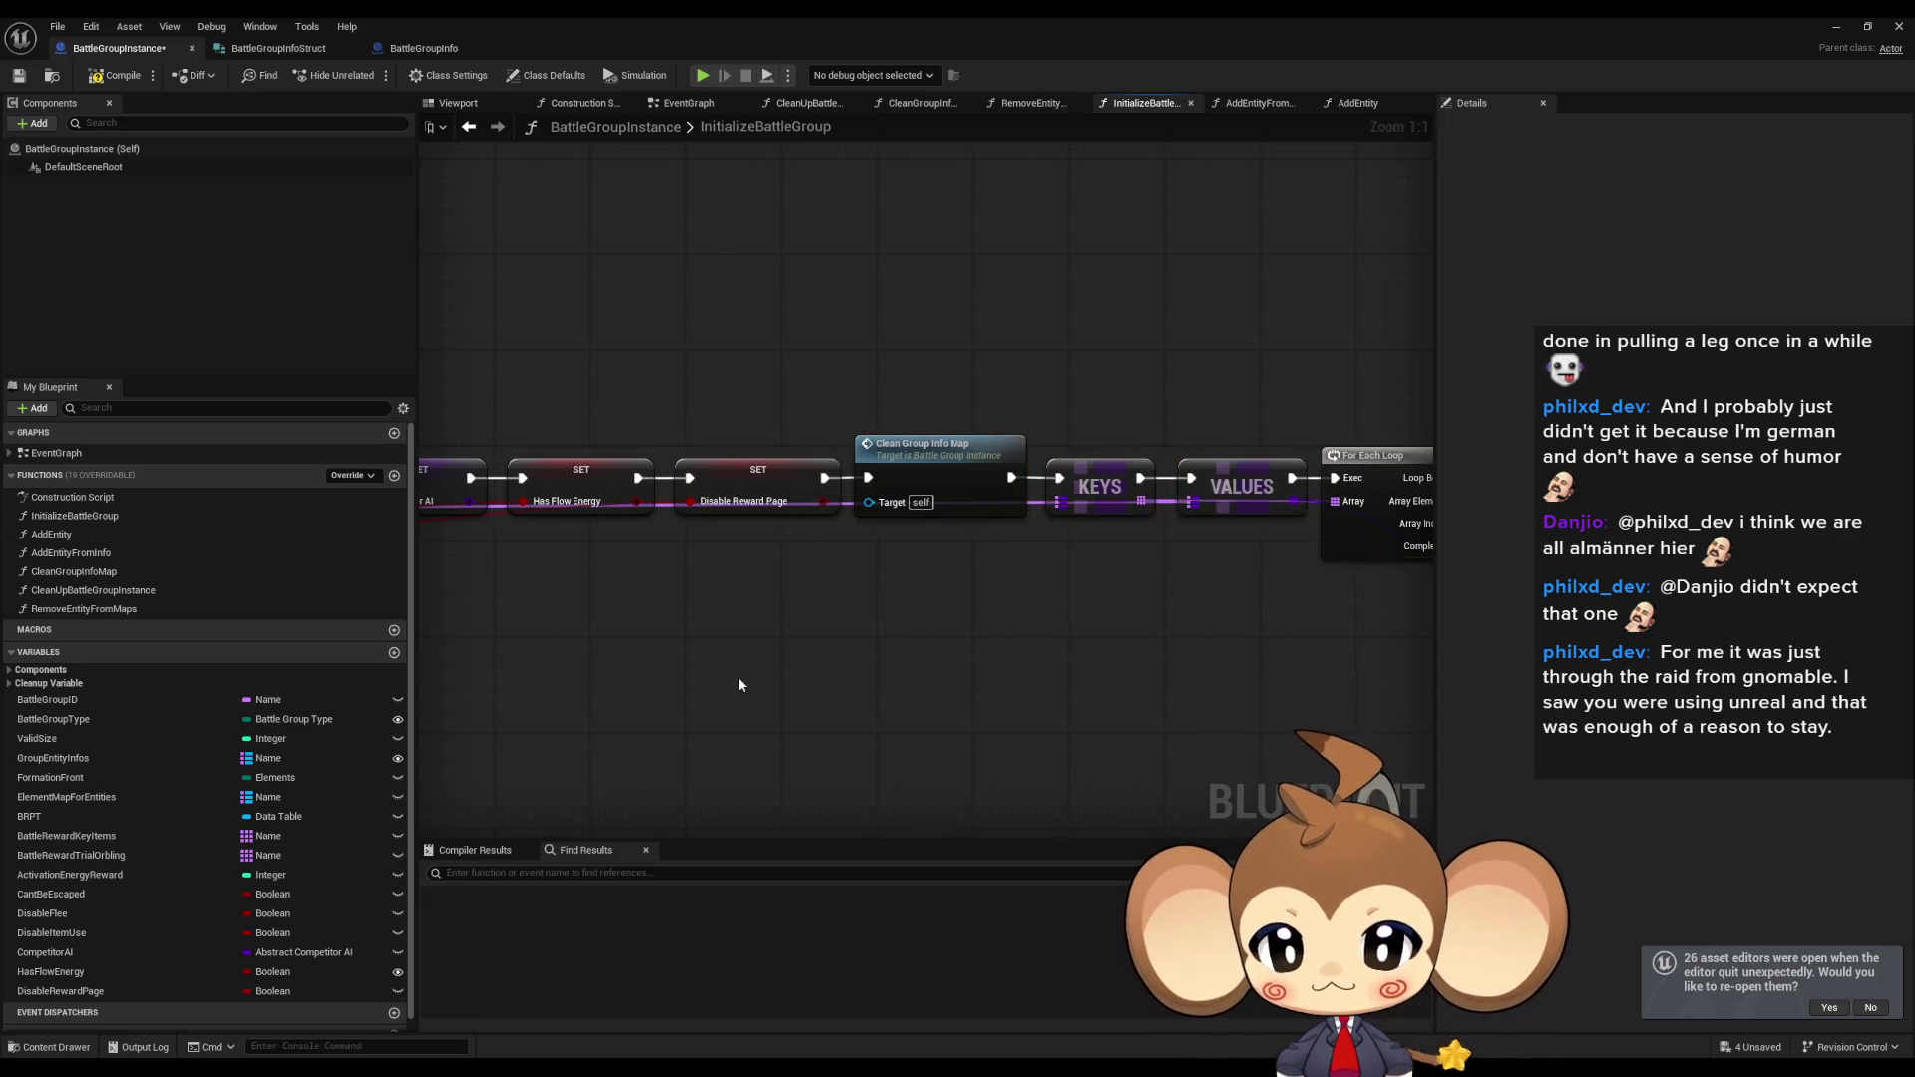
{"action": "scroll", "coordinate": [739, 684], "scroll_direction": "down", "scroll_amount": 1}
{"action": "mouse_move", "coordinate": [603, 684]}
{"action": "left_mouse_down"}
{"action": "mouse_move", "coordinate": [1154, 594]}
{"action": "mouse_move", "coordinate": [1085, 578]}
{"action": "mouse_move", "coordinate": [1138, 670]}
{"action": "mouse_move", "coordinate": [938, 584]}
{"action": "left_mouse_up"}
{"action": "scroll", "coordinate": [938, 585], "scroll_direction": "up", "scroll_amount": 1}
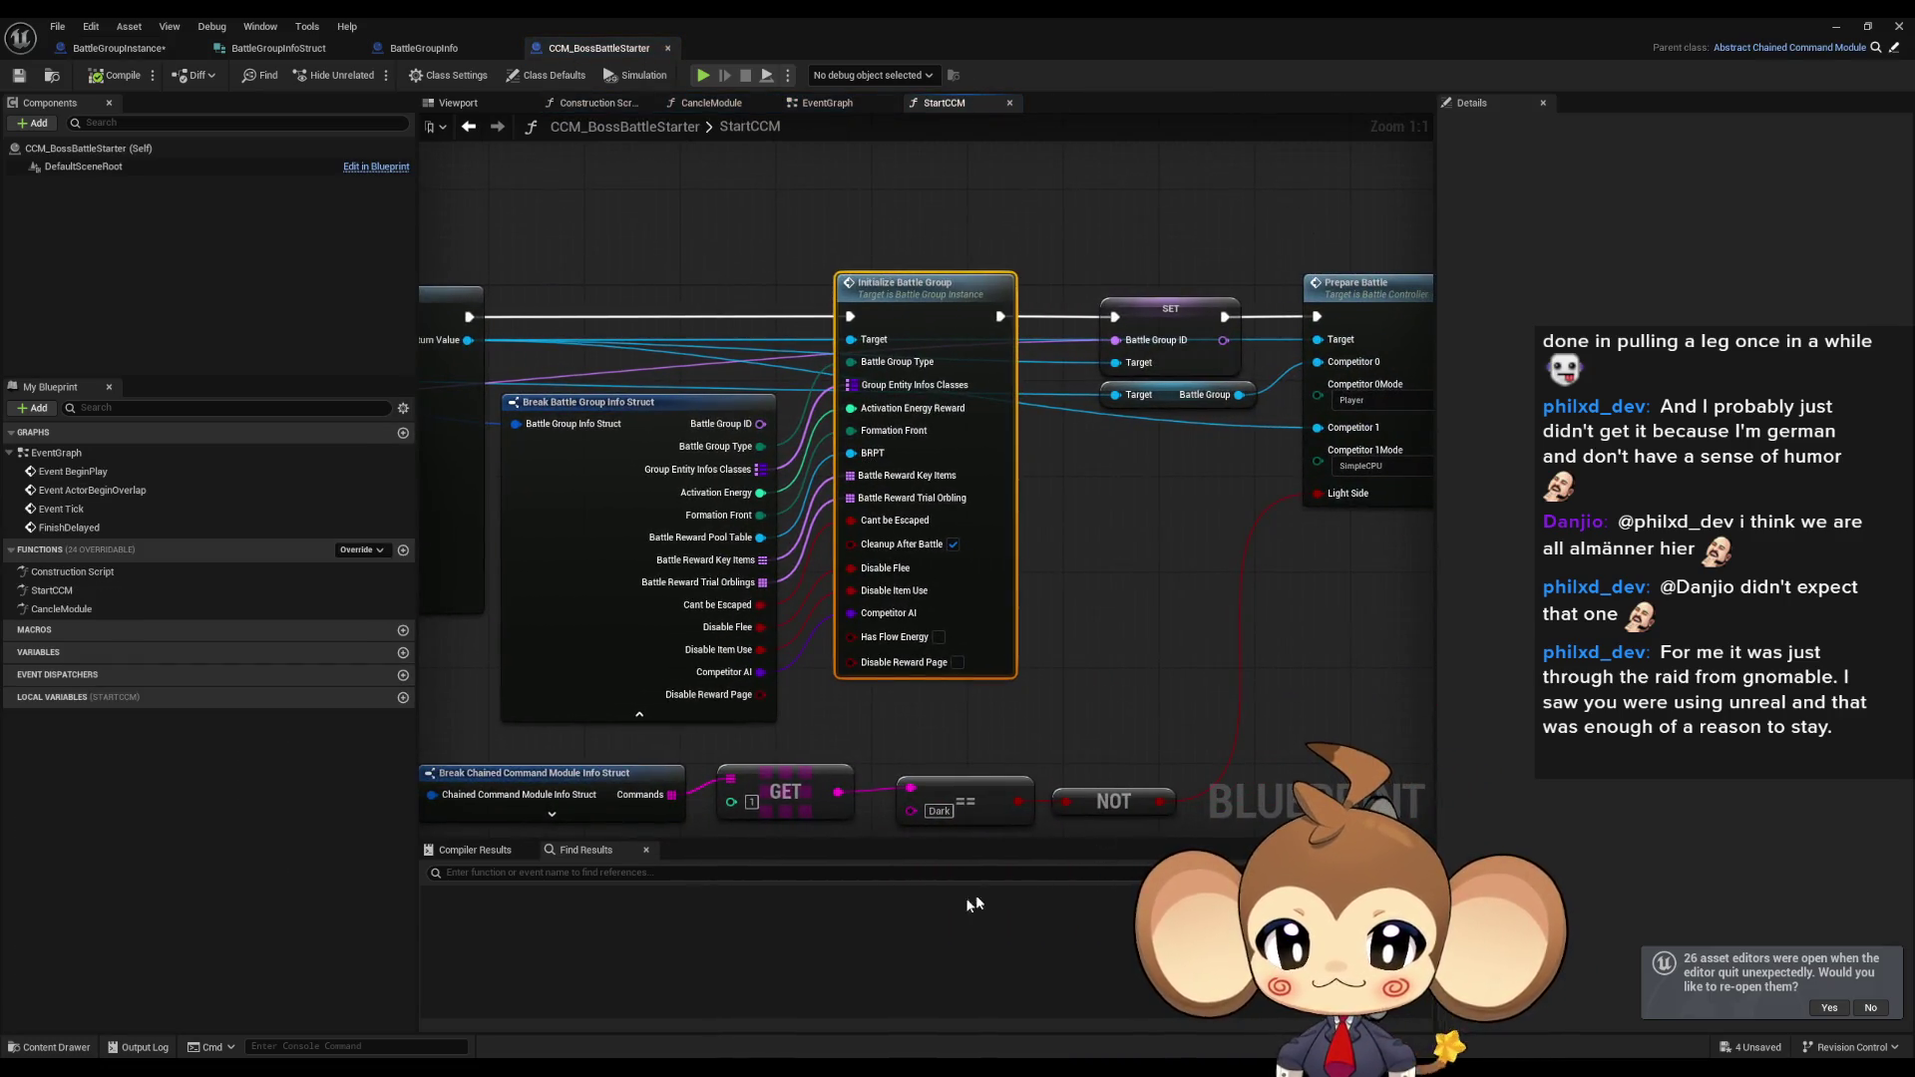
In StartCCM, wire Break Battle Group Info Struct's Disable Reward Page into Initialize Battle Group.
{"action": "left_click_drag", "start_coordinate": [760, 694], "coordinate": [850, 661]}
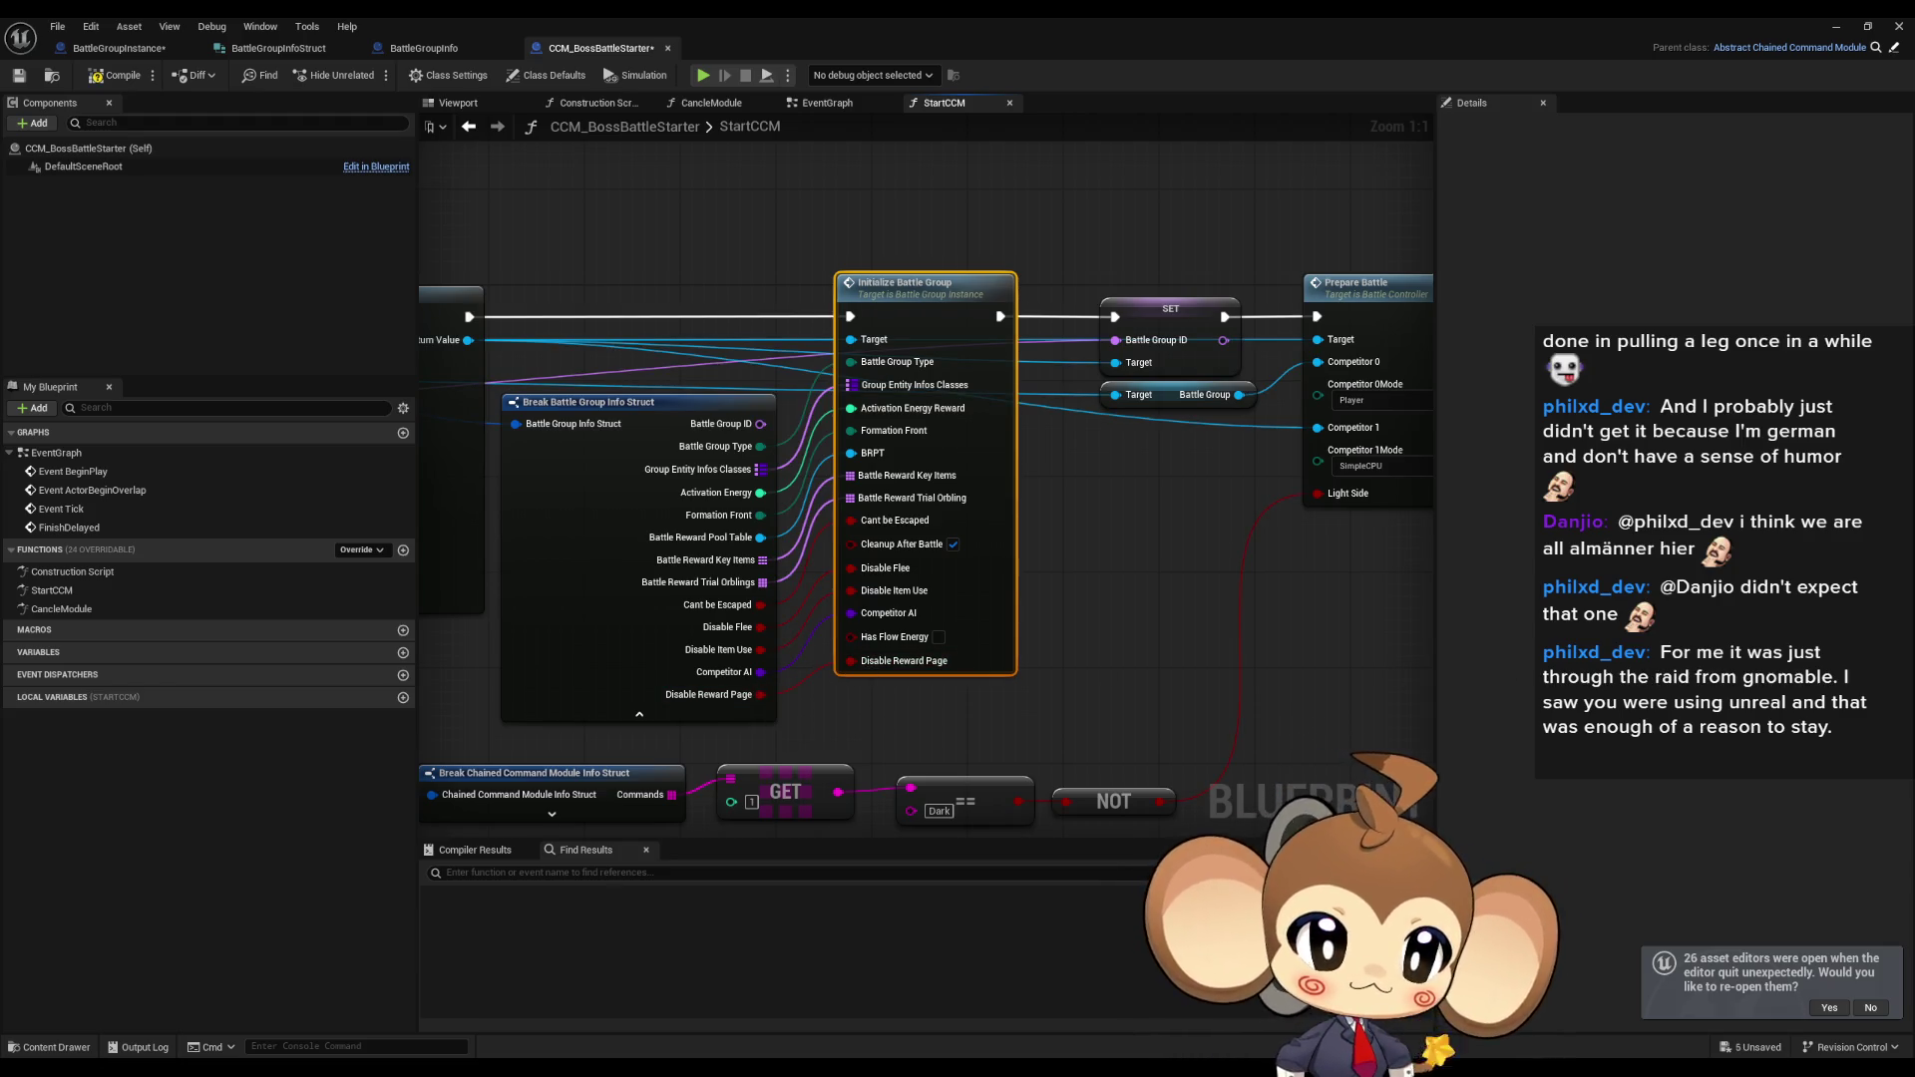
{"action": "mouse_move", "coordinate": [1187, 780]}
{"action": "left_mouse_down"}
{"action": "mouse_move", "coordinate": [1039, 638]}
{"action": "mouse_move", "coordinate": [1088, 658]}
{"action": "left_mouse_up"}
Add a Disable Reward Page getter on Battle Group Info and wire it into Initialize Battle Group.
{"action": "mouse_move", "coordinate": [742, 336]}
{"action": "left_mouse_down"}
{"action": "mouse_move", "coordinate": [678, 619]}
{"action": "mouse_move", "coordinate": [706, 668]}
{"action": "left_mouse_up"}
{"action": "type", "text": "disab"}
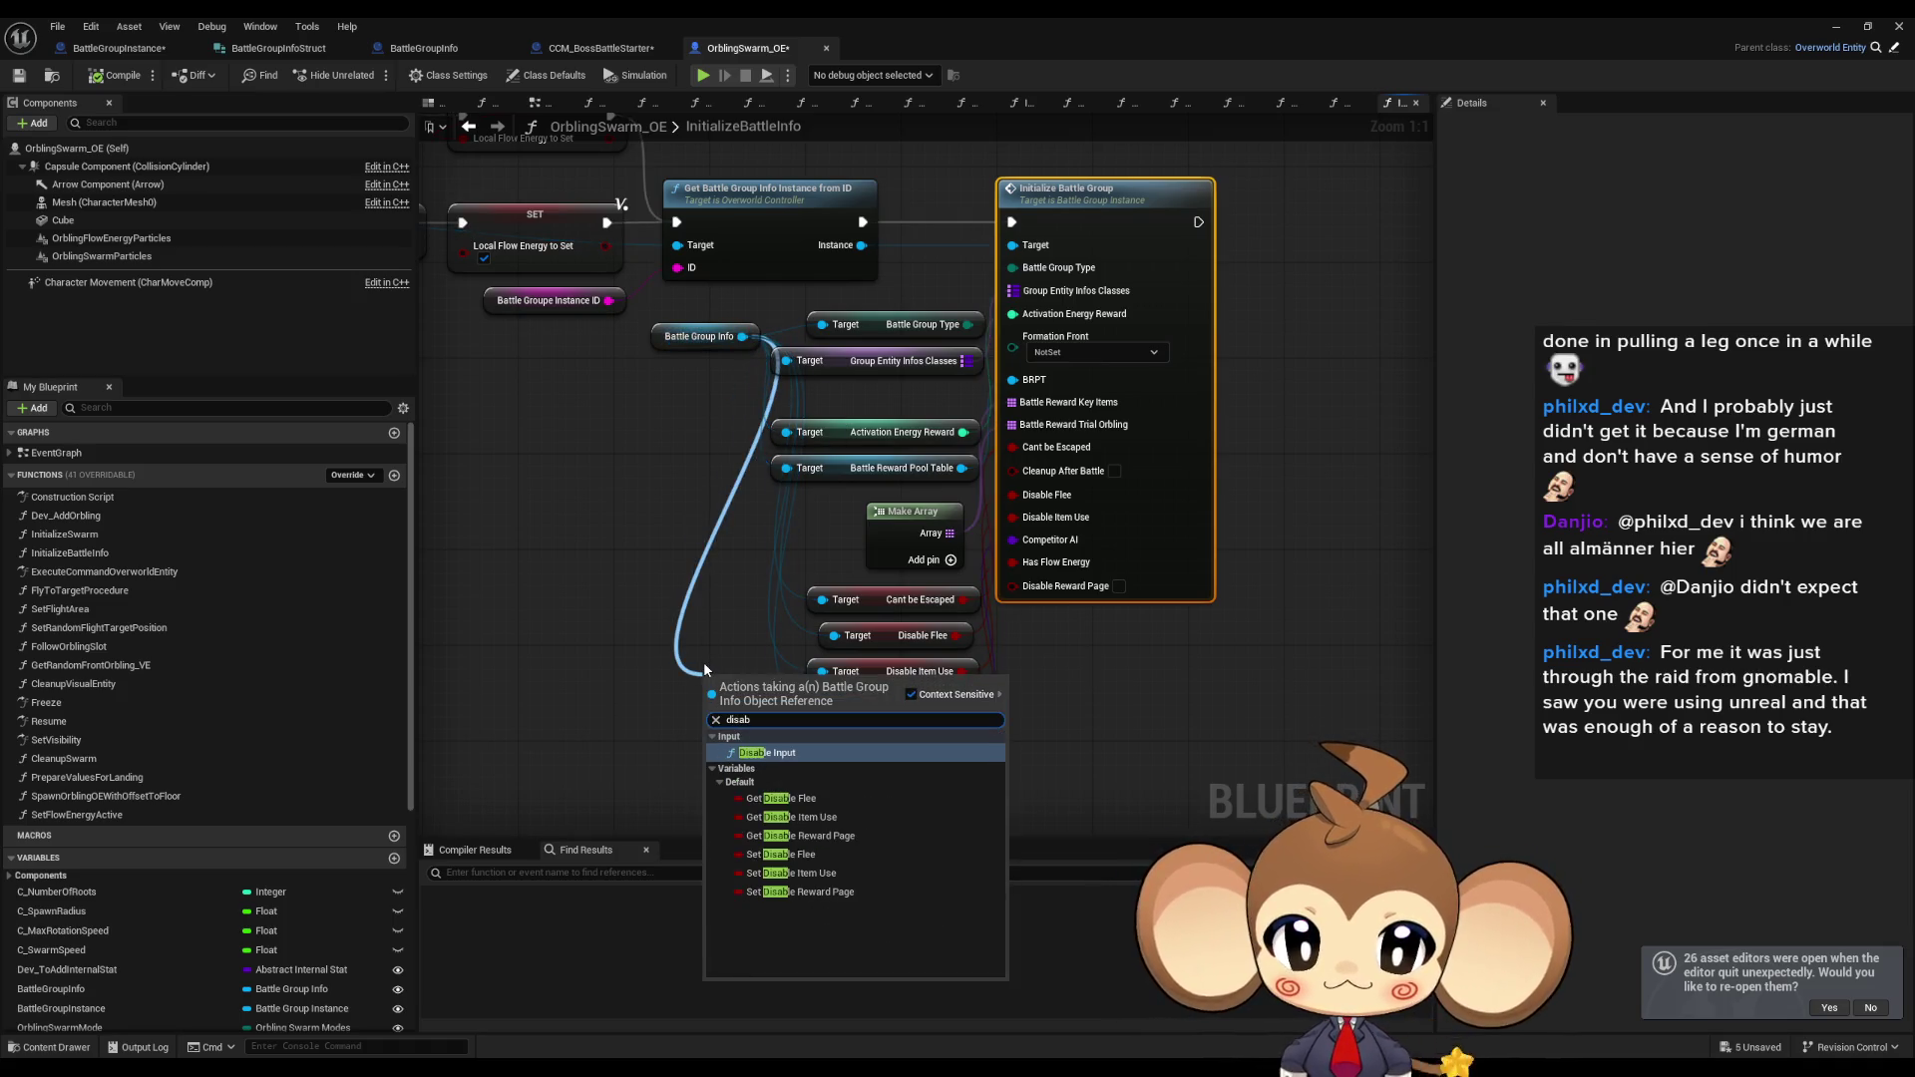
{"action": "type", "text": "le rew"}
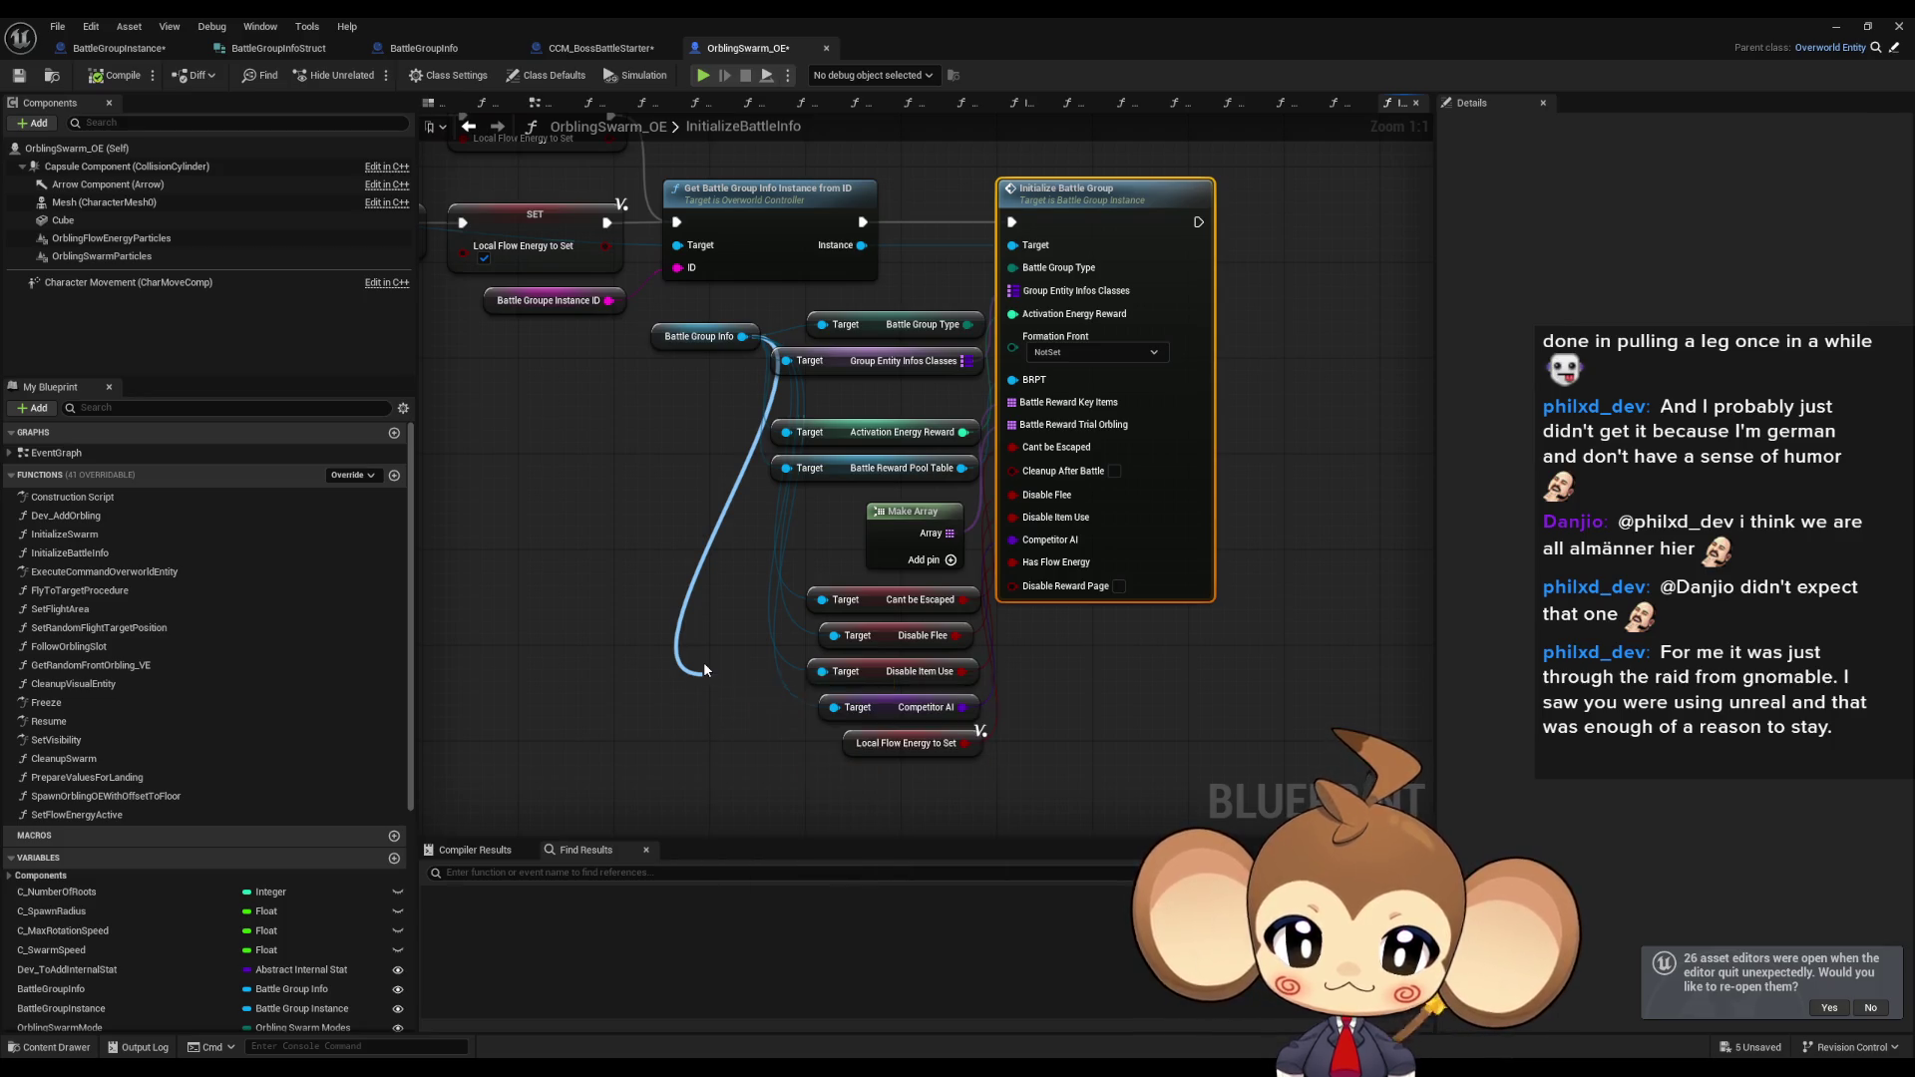
{"action": "key", "text": "Return"}
{"action": "left_click_drag", "start_coordinate": [766, 679], "coordinate": [850, 775]}
{"action": "mouse_move", "coordinate": [968, 779]}
{"action": "left_mouse_down"}
{"action": "mouse_move", "coordinate": [1020, 595]}
{"action": "mouse_move", "coordinate": [544, 352]}
{"action": "left_mouse_up"}
{"action": "mouse_move", "coordinate": [465, 258]}
{"action": "left_mouse_down"}
{"action": "mouse_move", "coordinate": [765, 449]}
{"action": "mouse_move", "coordinate": [828, 448]}
{"action": "mouse_move", "coordinate": [942, 510]}
{"action": "left_mouse_up"}
Add a second Disable Reward Page getter and connect it to another Initialize Battle Group's Disable Reward Page.
{"action": "left_click_drag", "start_coordinate": [749, 344], "coordinate": [751, 695]}
{"action": "type", "text": "dis rew"}
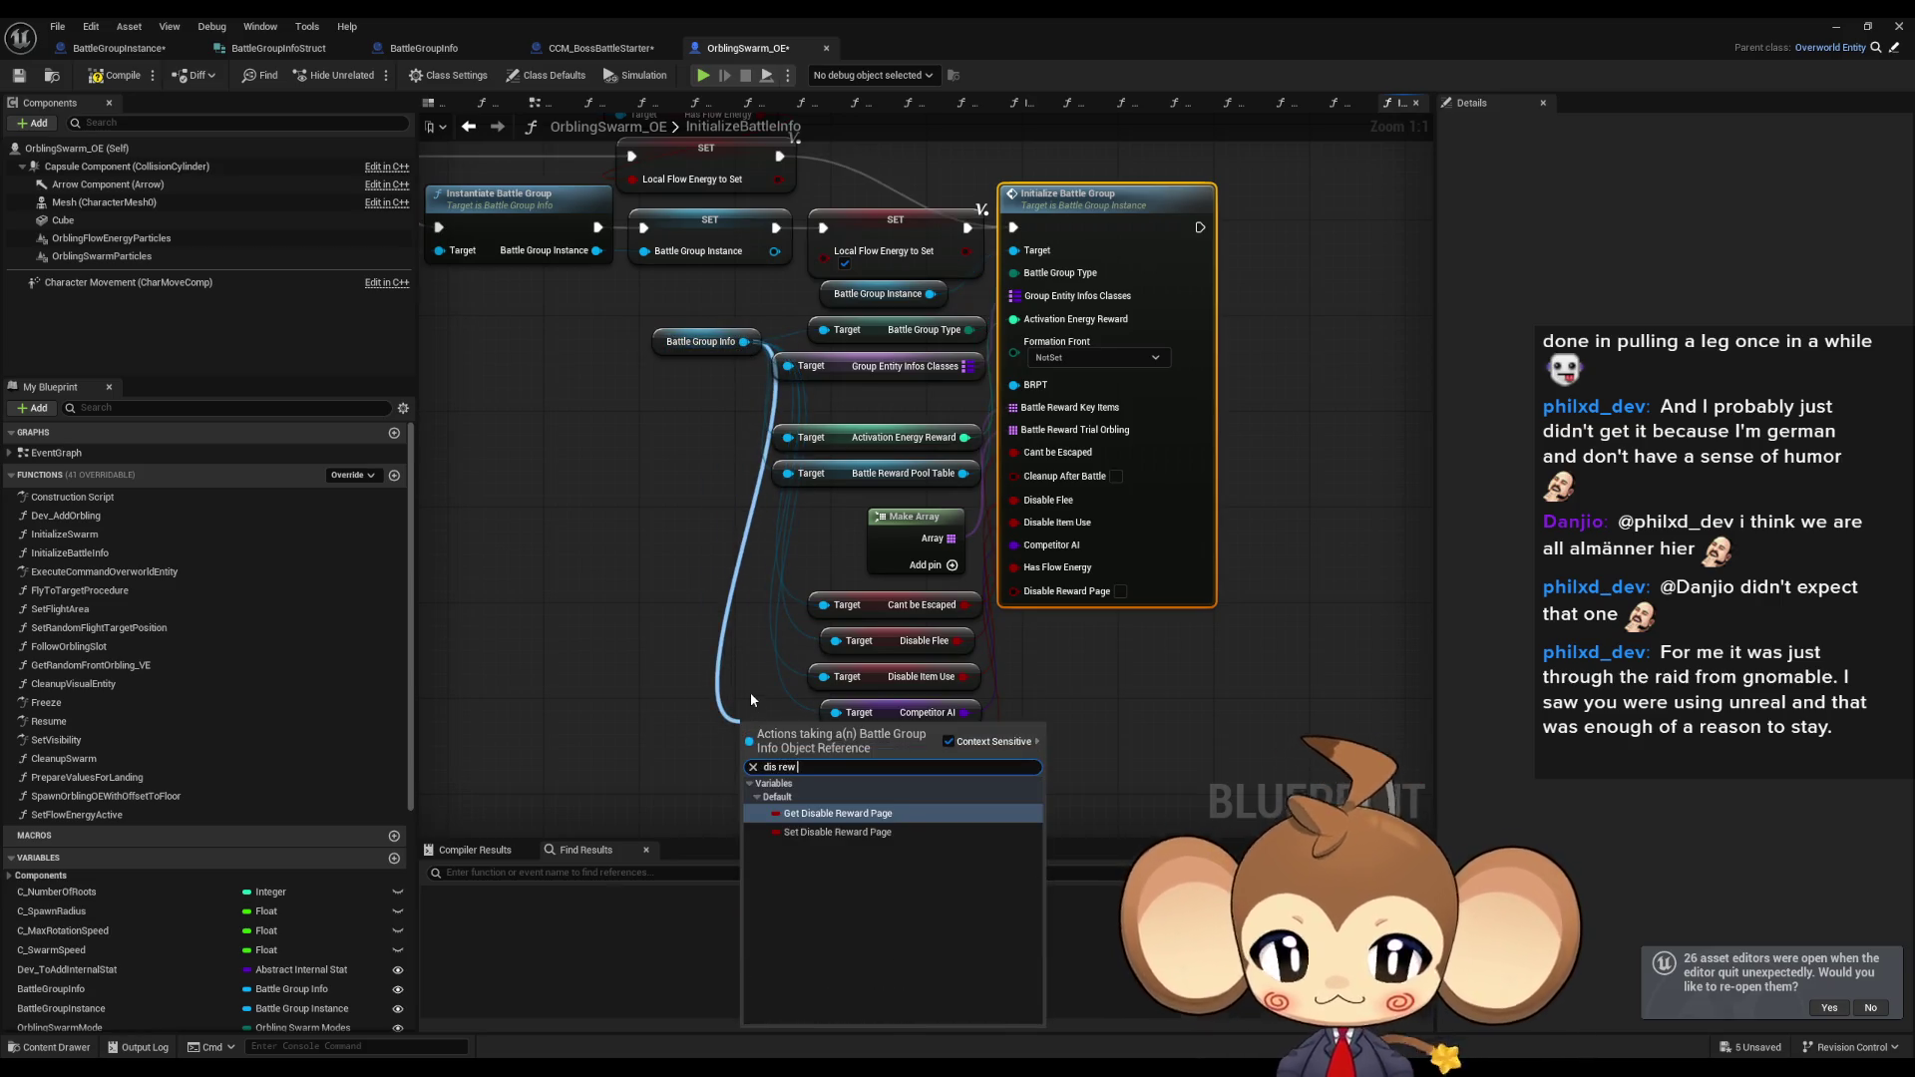
{"action": "key", "text": "Return"}
{"action": "left_click_drag", "start_coordinate": [802, 714], "coordinate": [838, 783]}
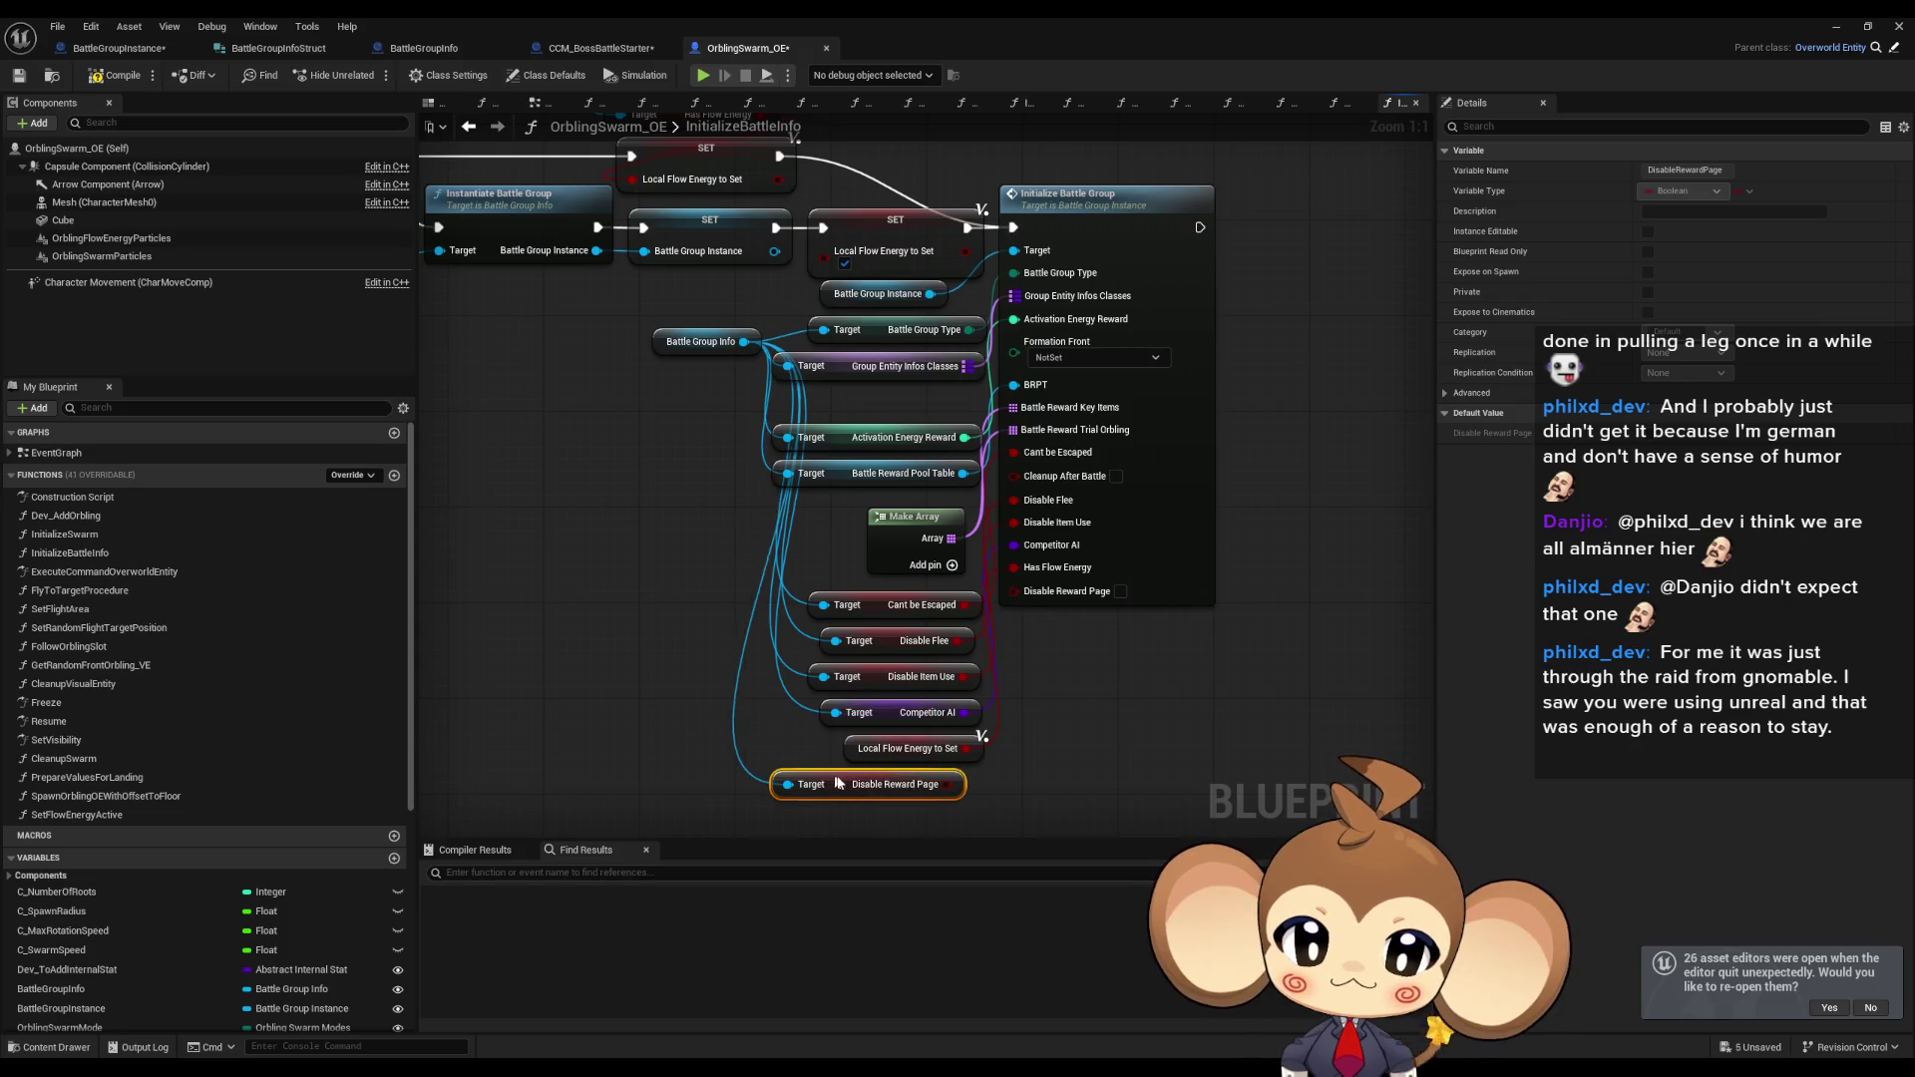
{"action": "left_click_drag", "start_coordinate": [960, 785], "coordinate": [1013, 591]}
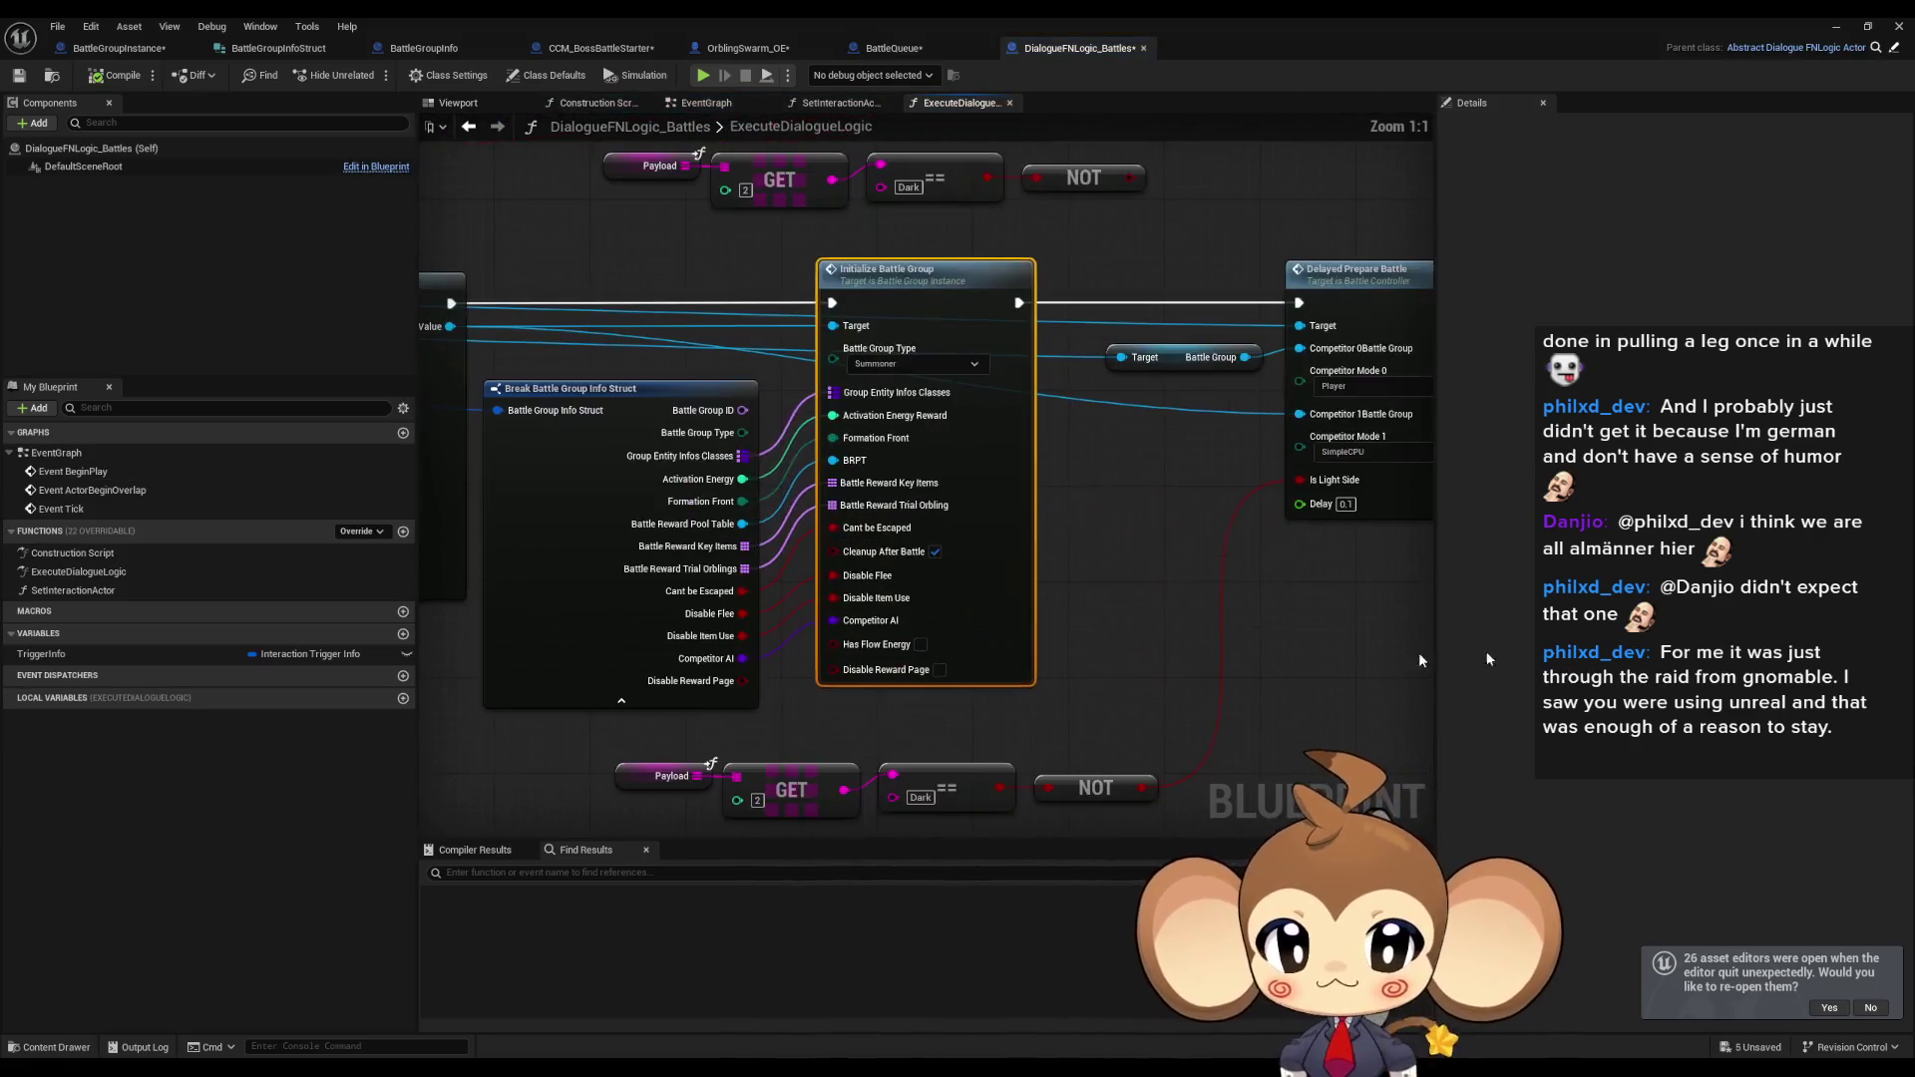
Wire the struct's Disable Reward Page into both Initialize Battle Group nodes, save, and return to BattleGroupInstance.
{"action": "left_click_drag", "start_coordinate": [743, 680], "coordinate": [843, 677]}
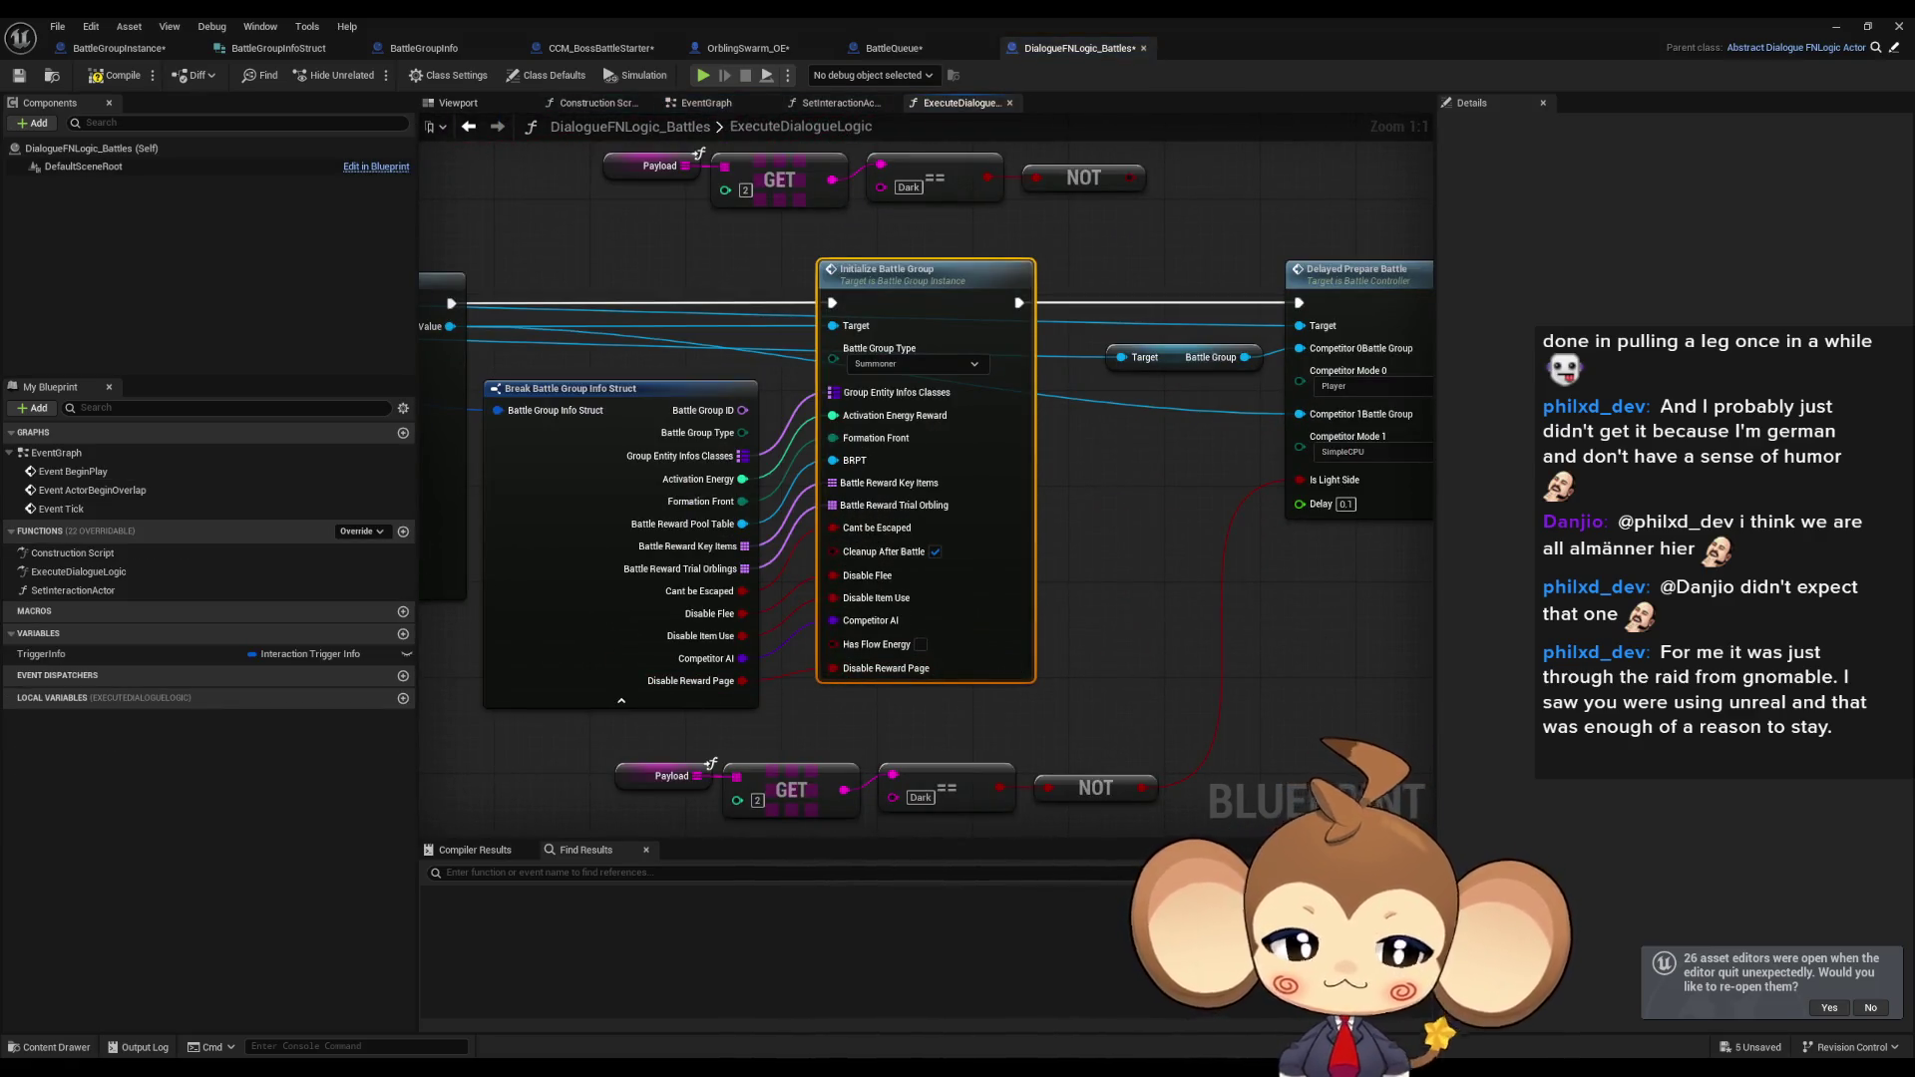
{"action": "left_click_drag", "start_coordinate": [743, 674], "coordinate": [833, 682]}
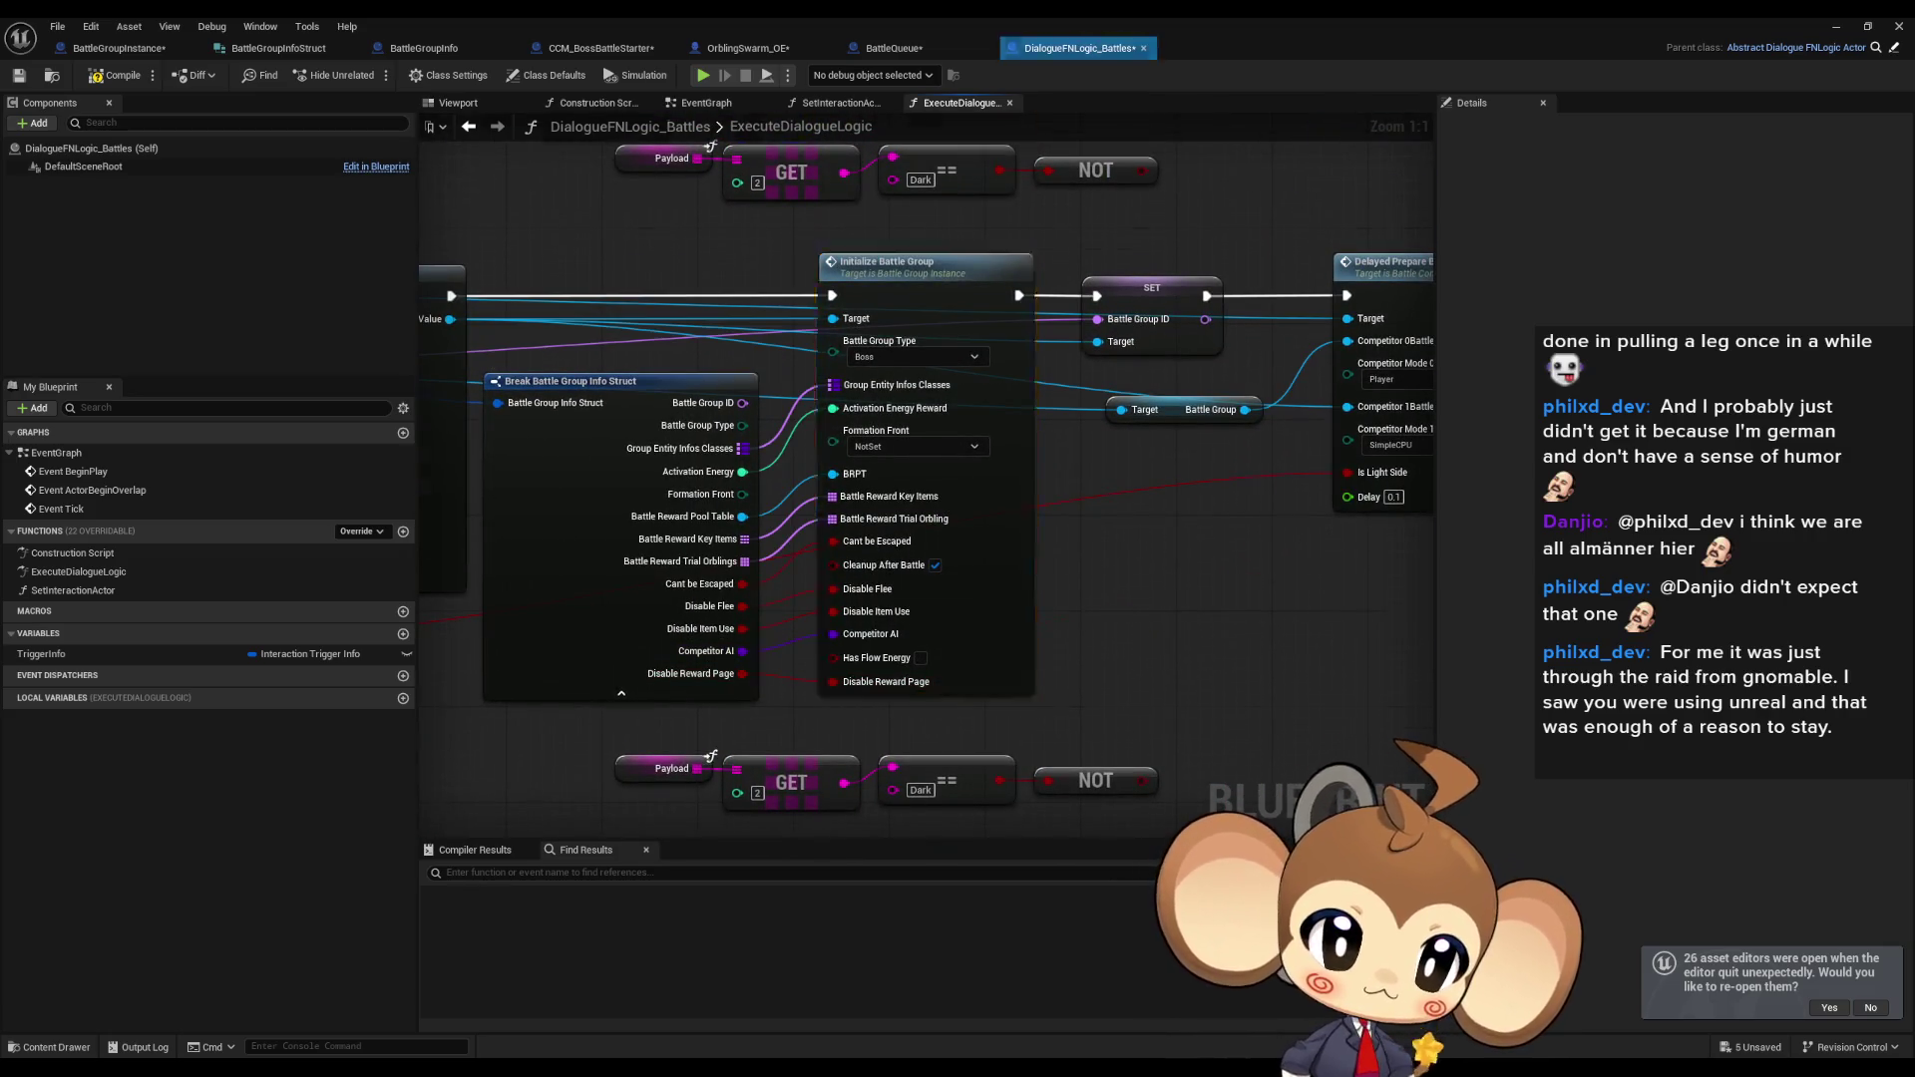
{"action": "key", "text": "ctrl+z"}
{"action": "left_click", "coordinate": [1210, 579]}
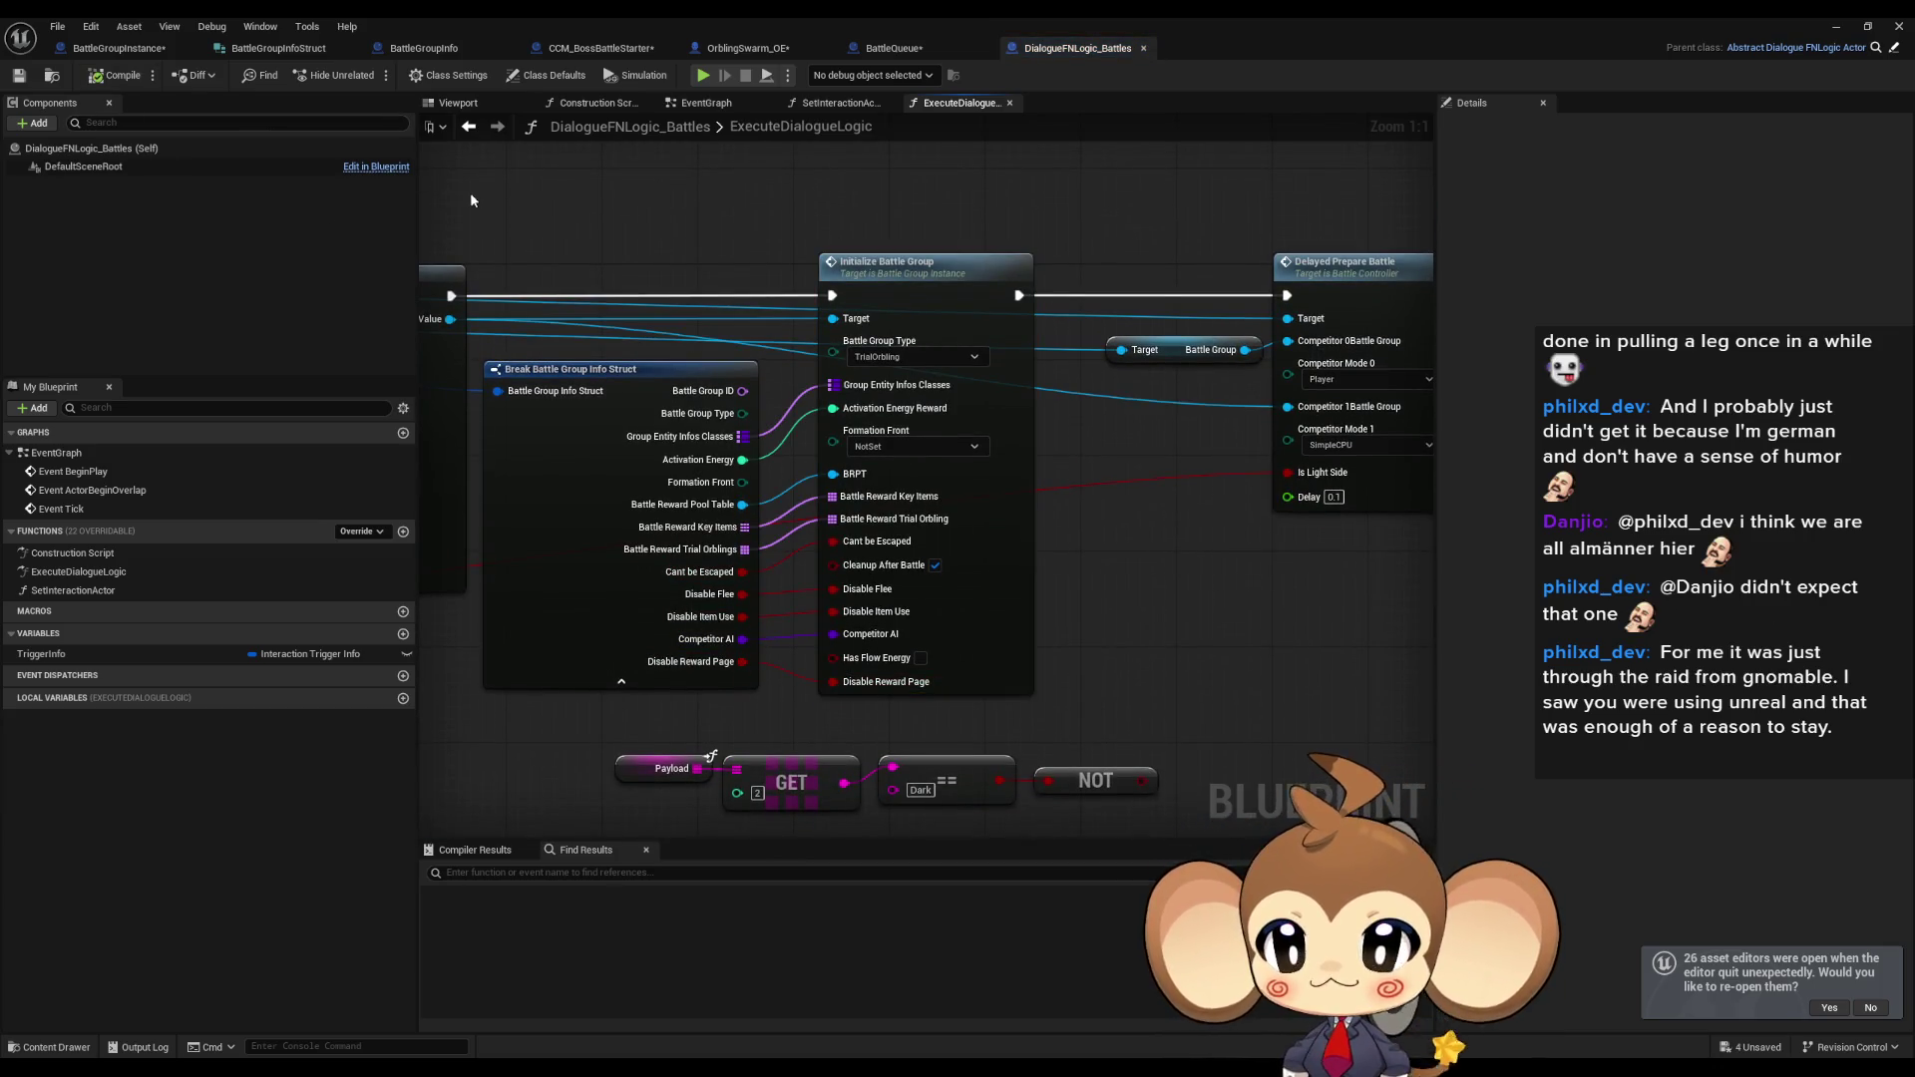
{"action": "left_click", "coordinate": [124, 60]}
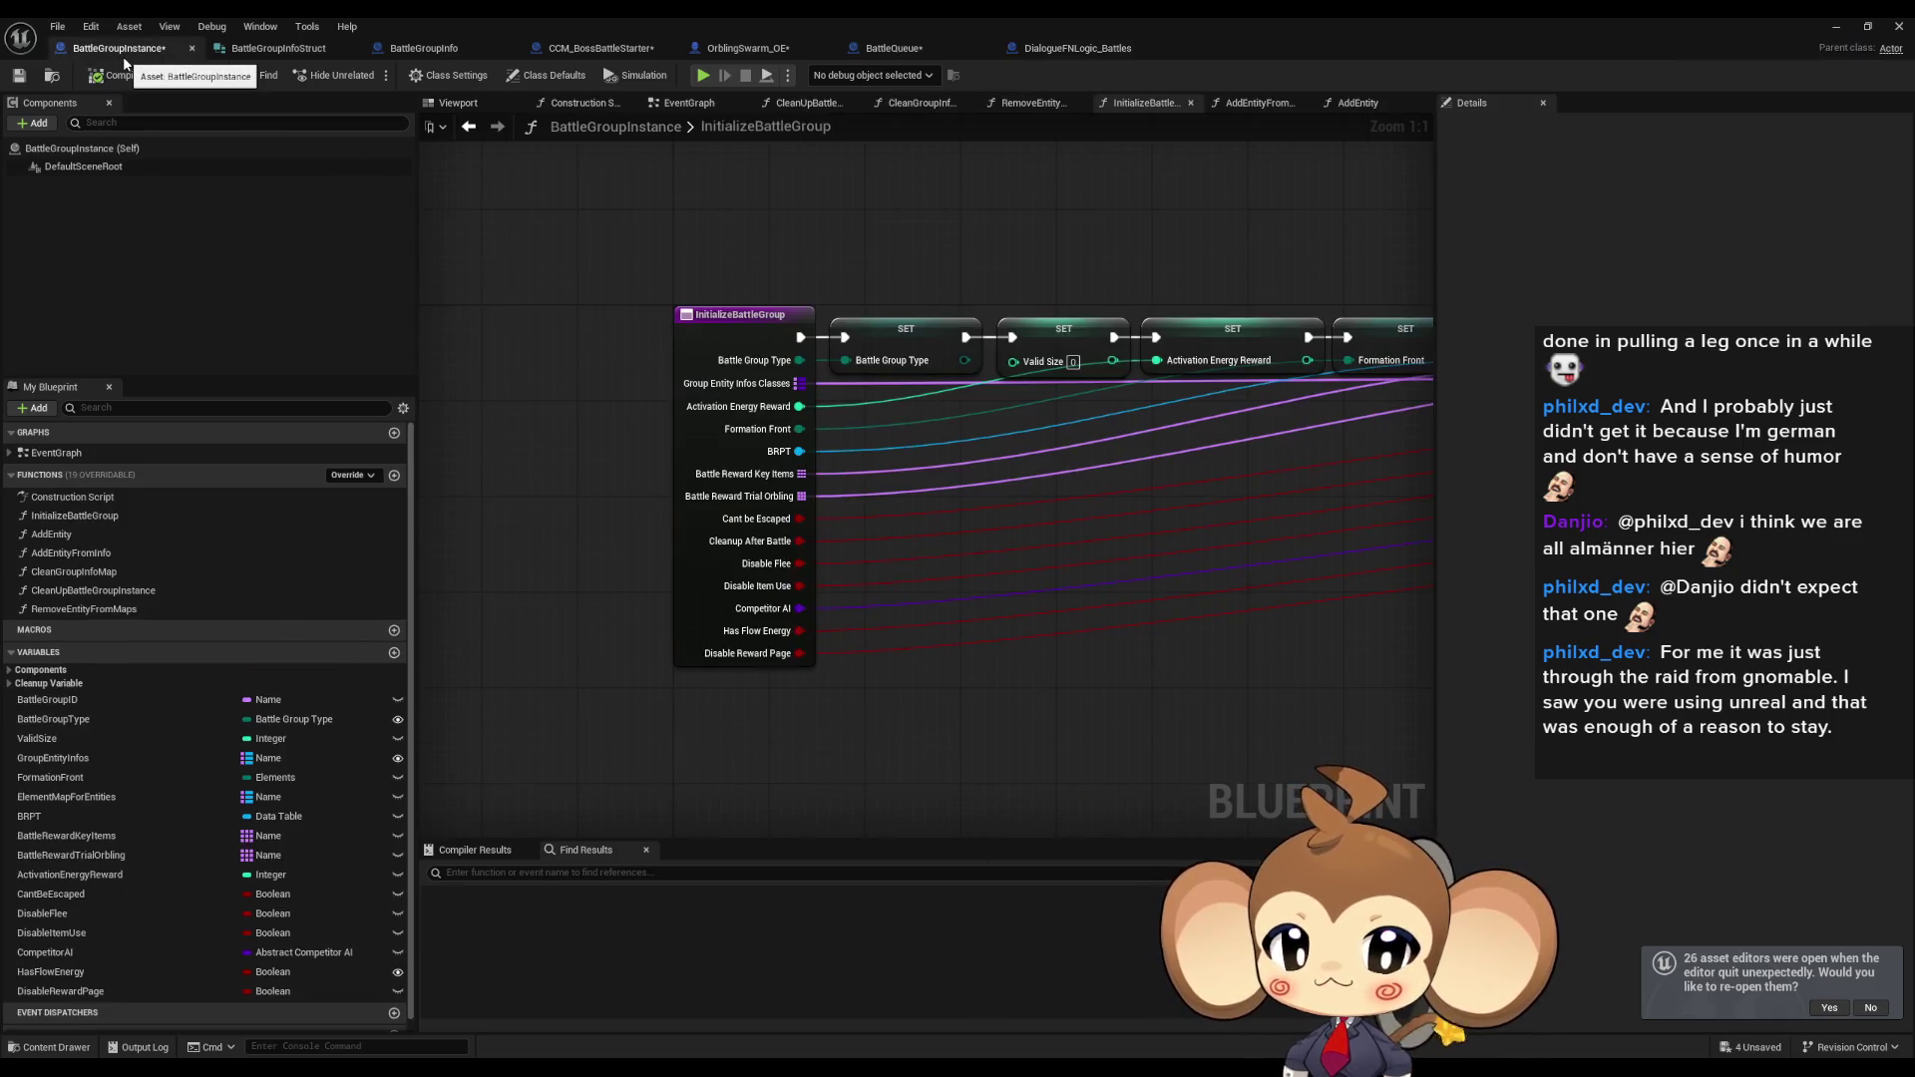
Go back to the Blueprints/BattleSystem folder and open the BattleController blueprint.
{"action": "double_click", "coordinate": [453, 20]}
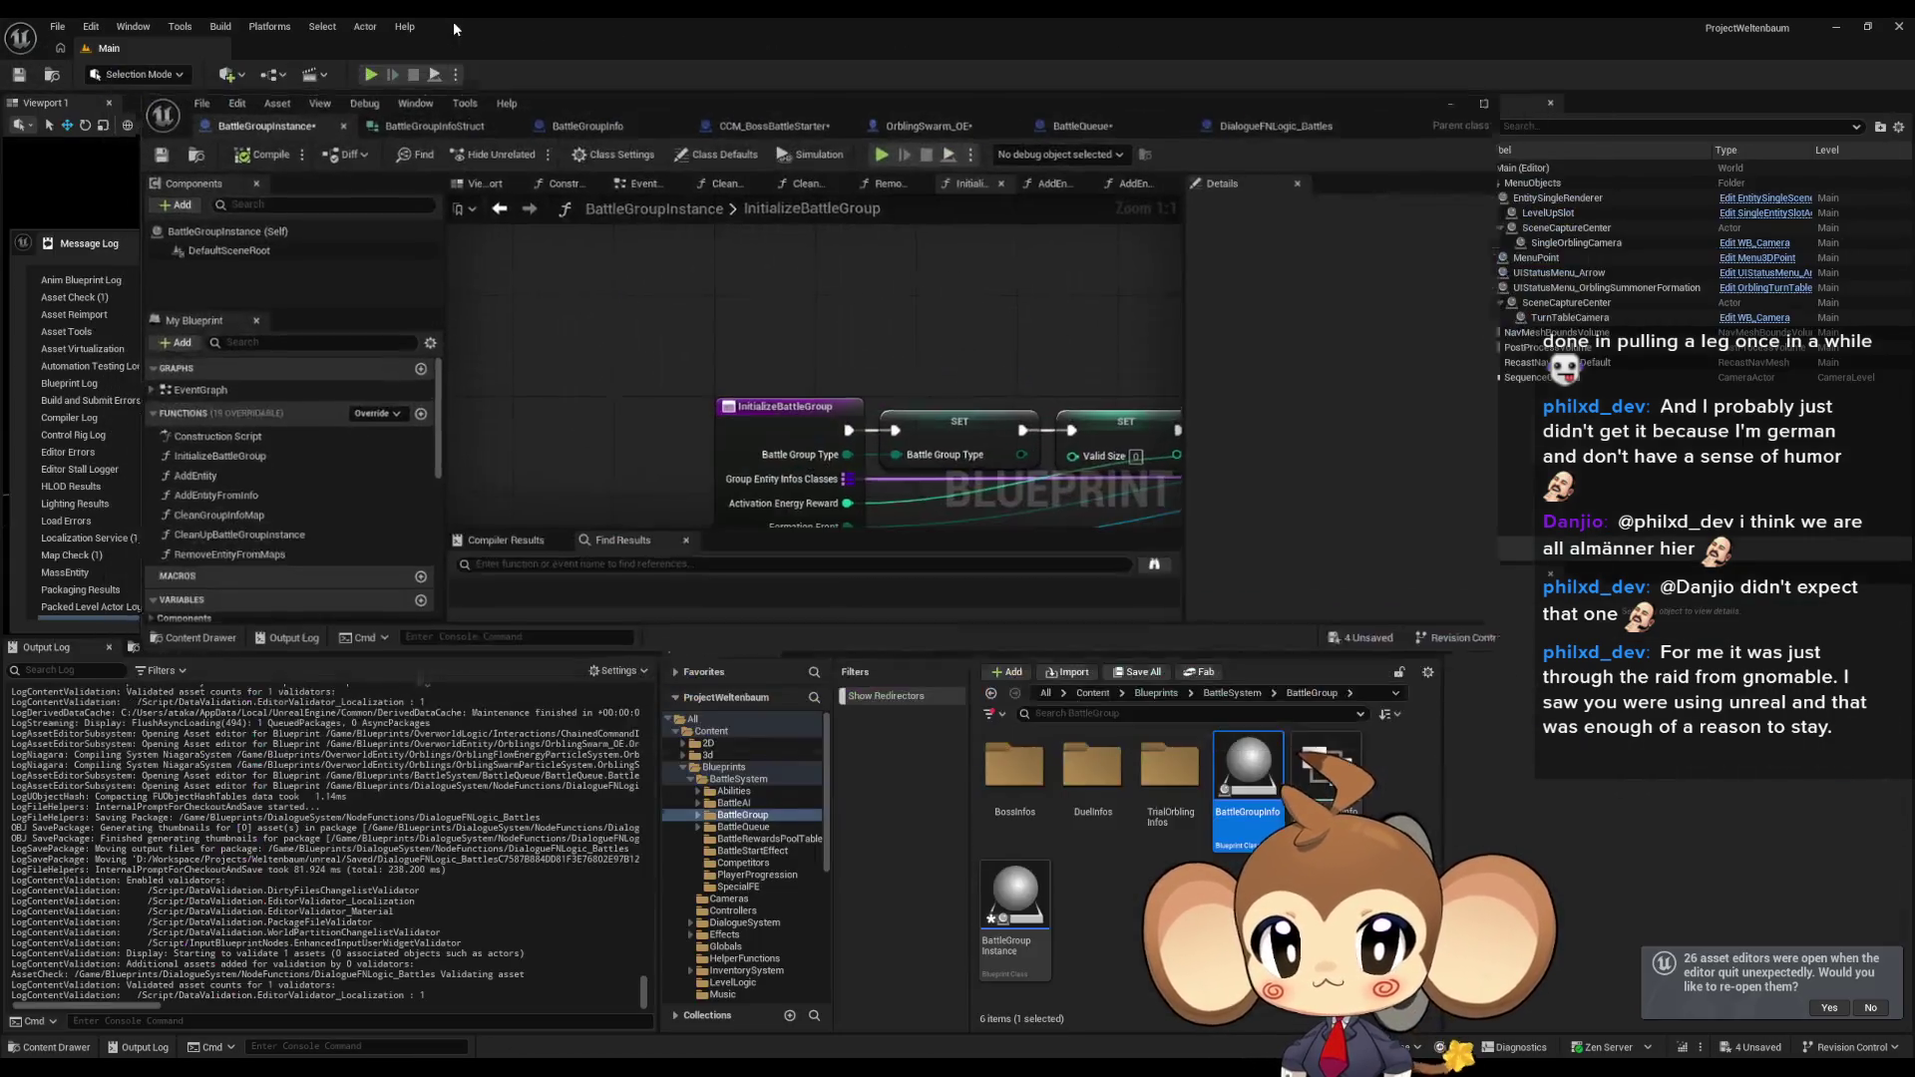
{"action": "key", "text": "alt+Left"}
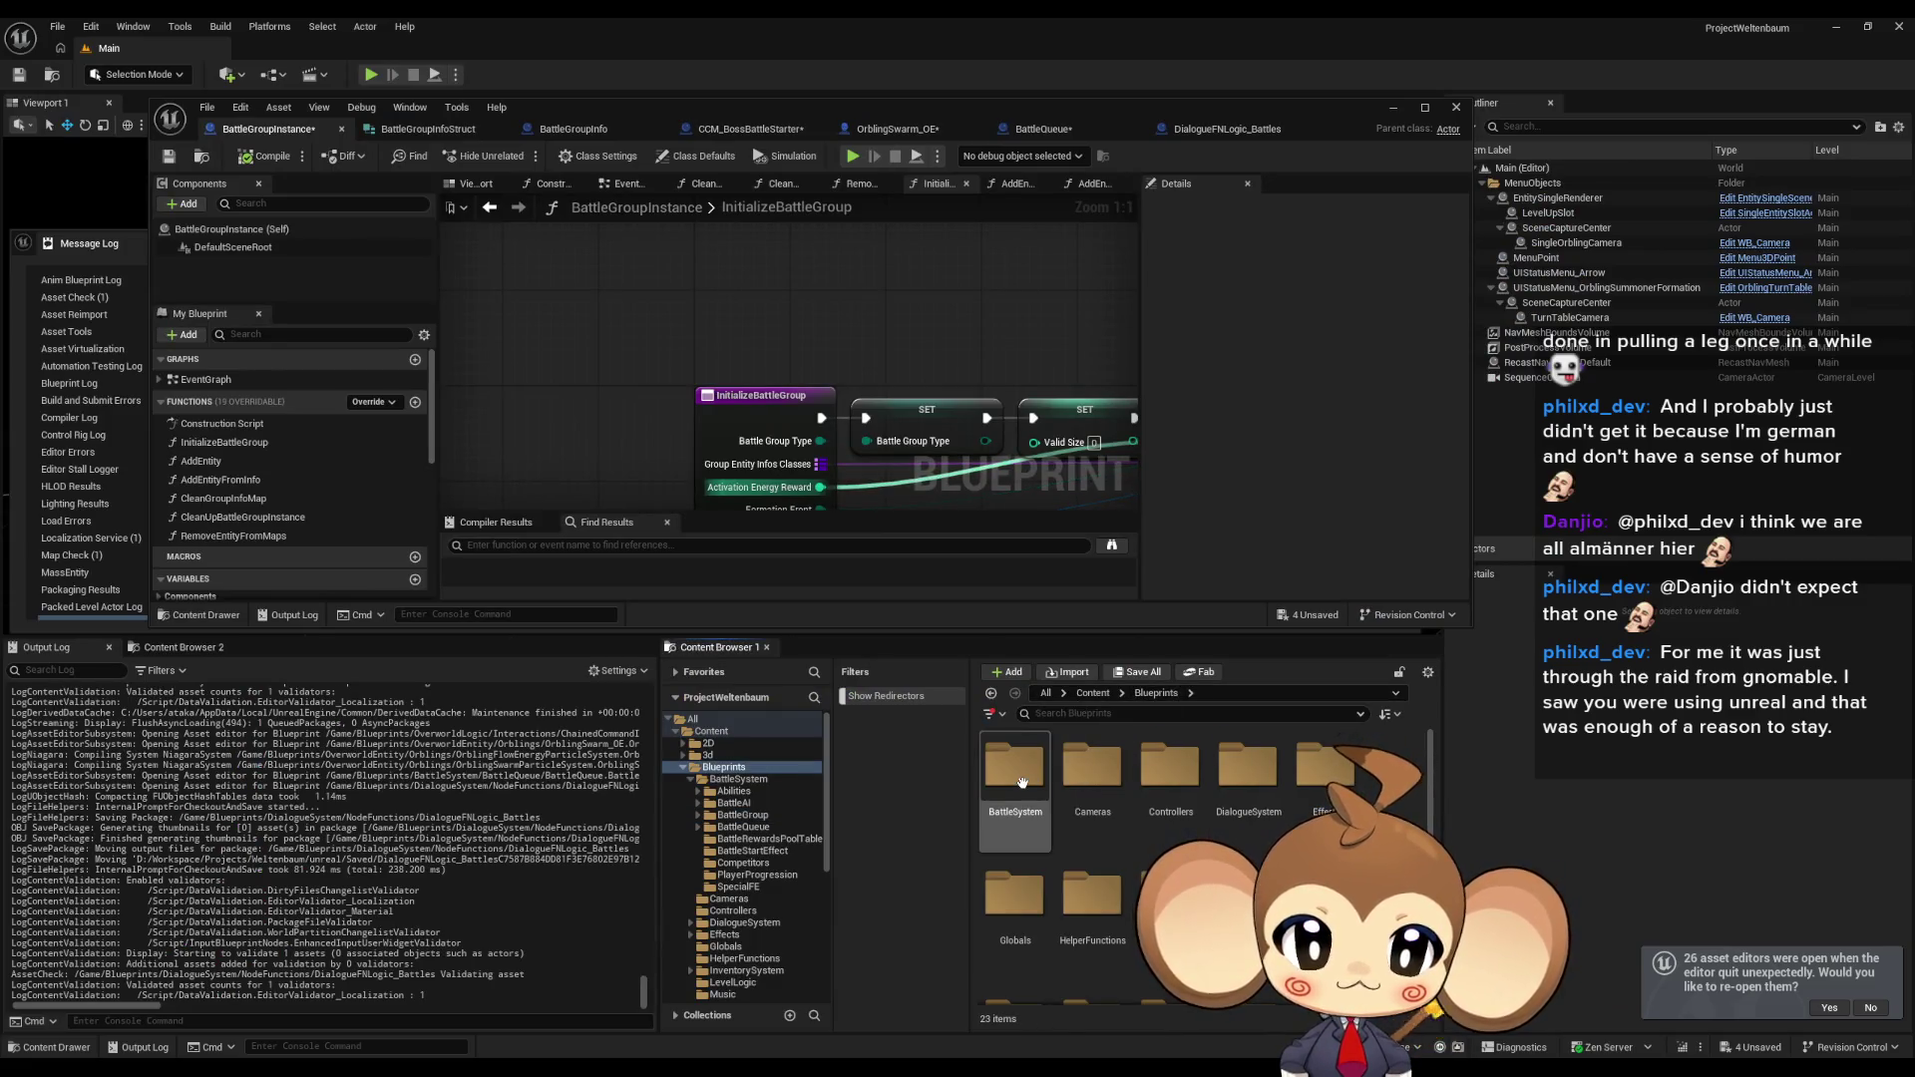
{"action": "scroll", "coordinate": [1104, 811], "scroll_direction": "down", "scroll_amount": 5}
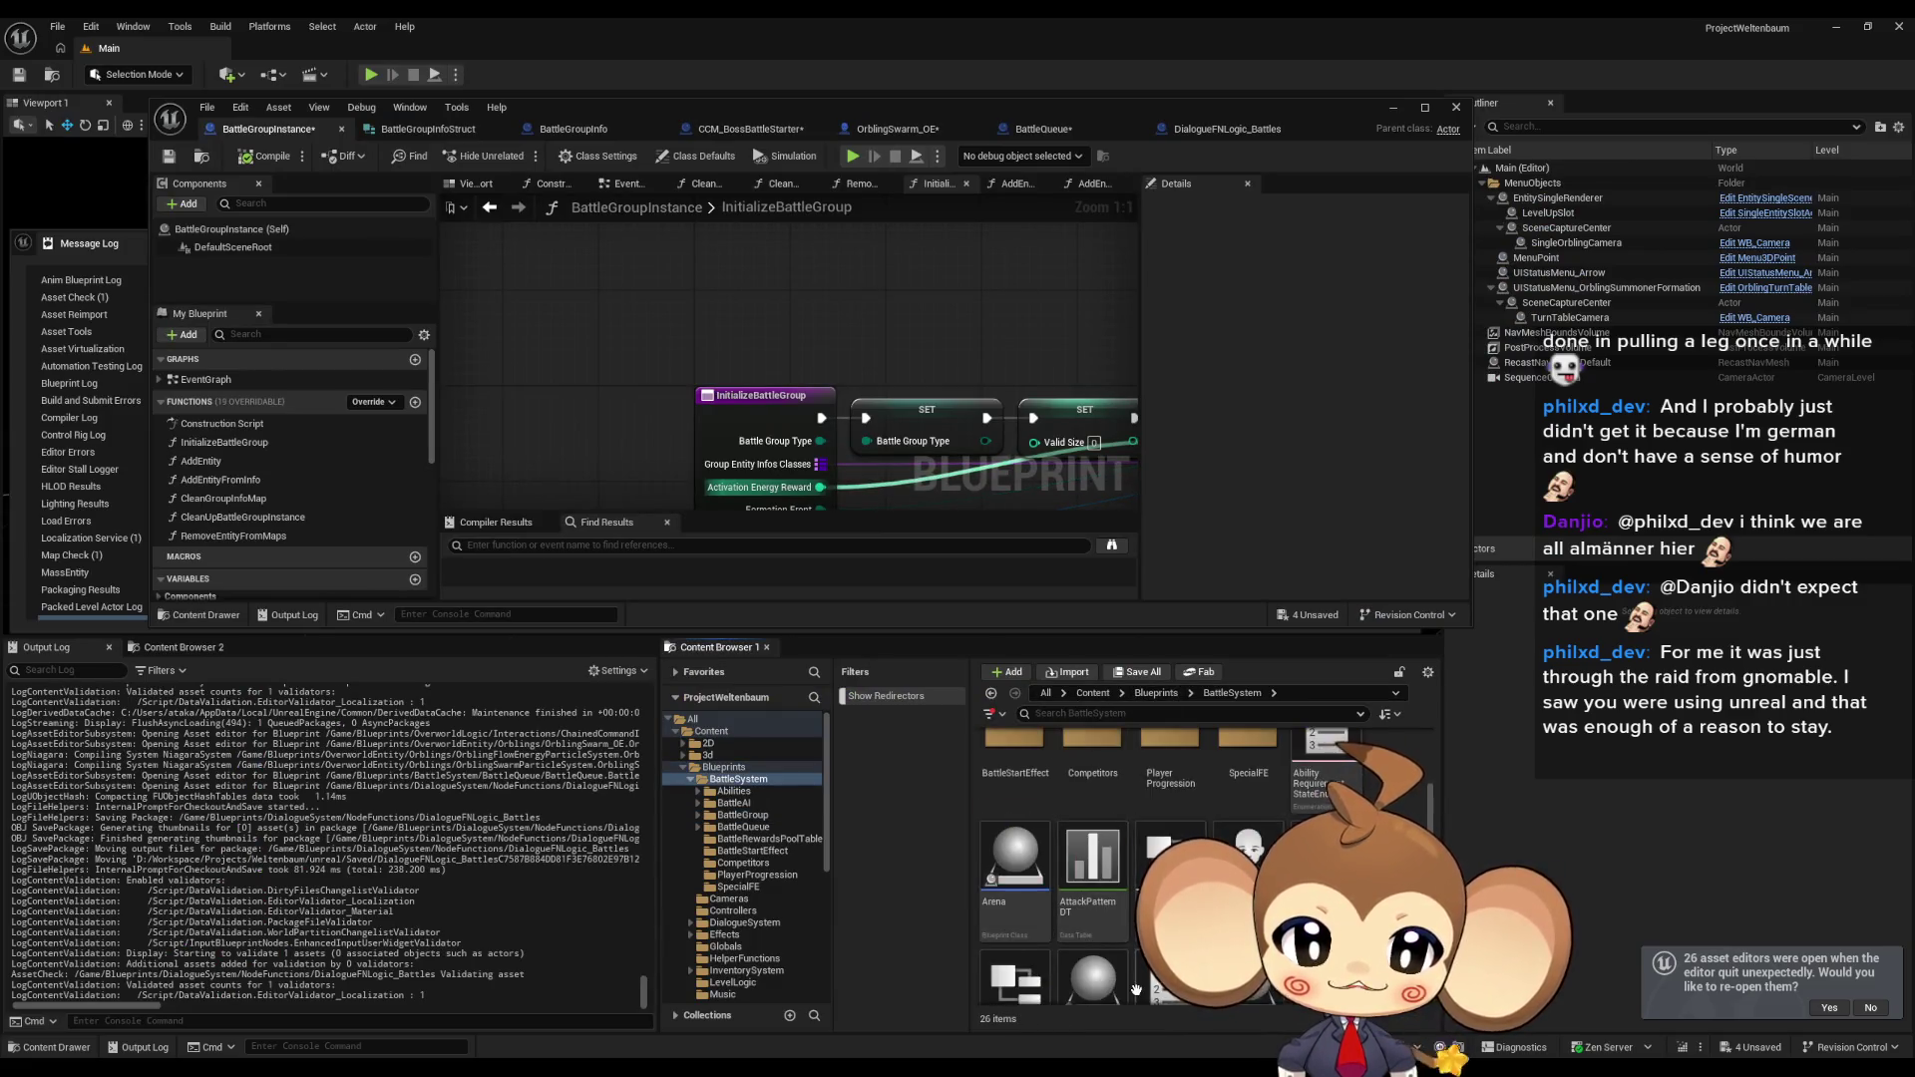
{"action": "left_click", "coordinate": [1092, 923]}
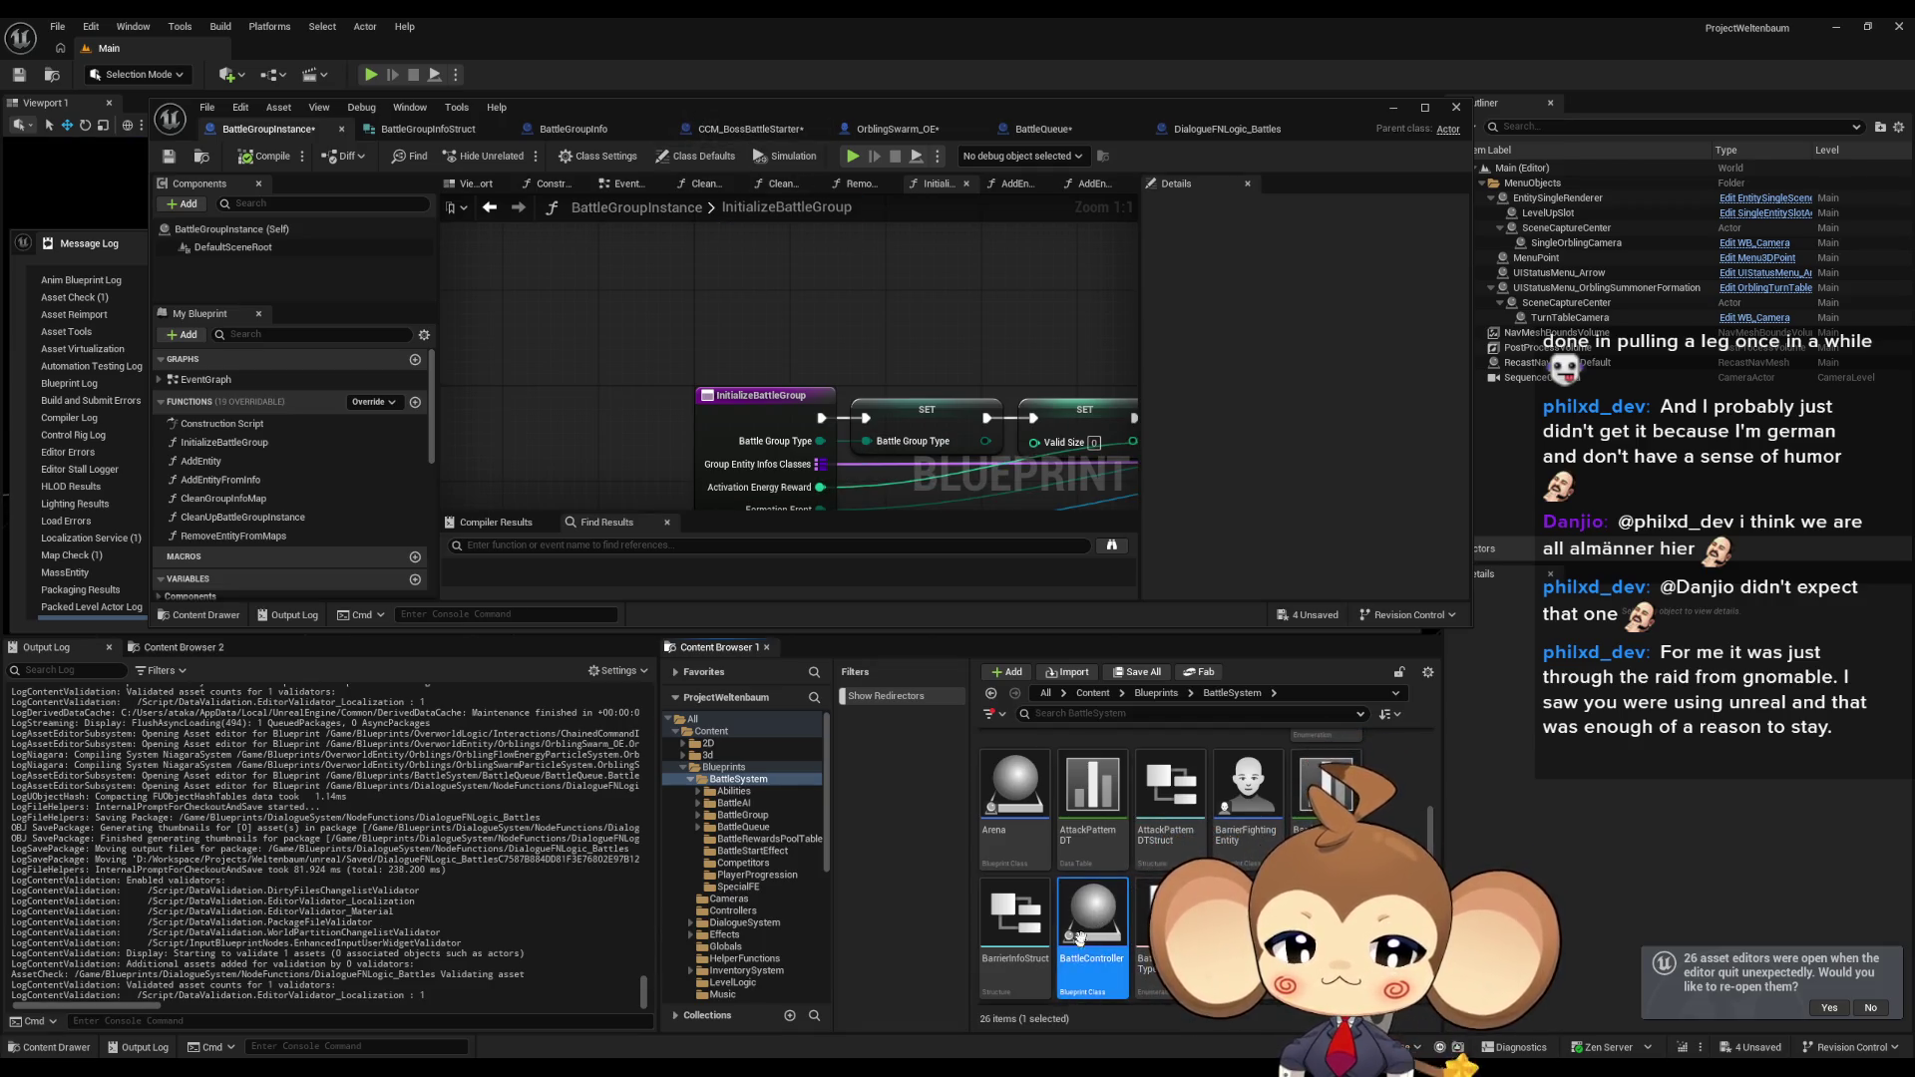
{"action": "double_click", "coordinate": [582, 107]}
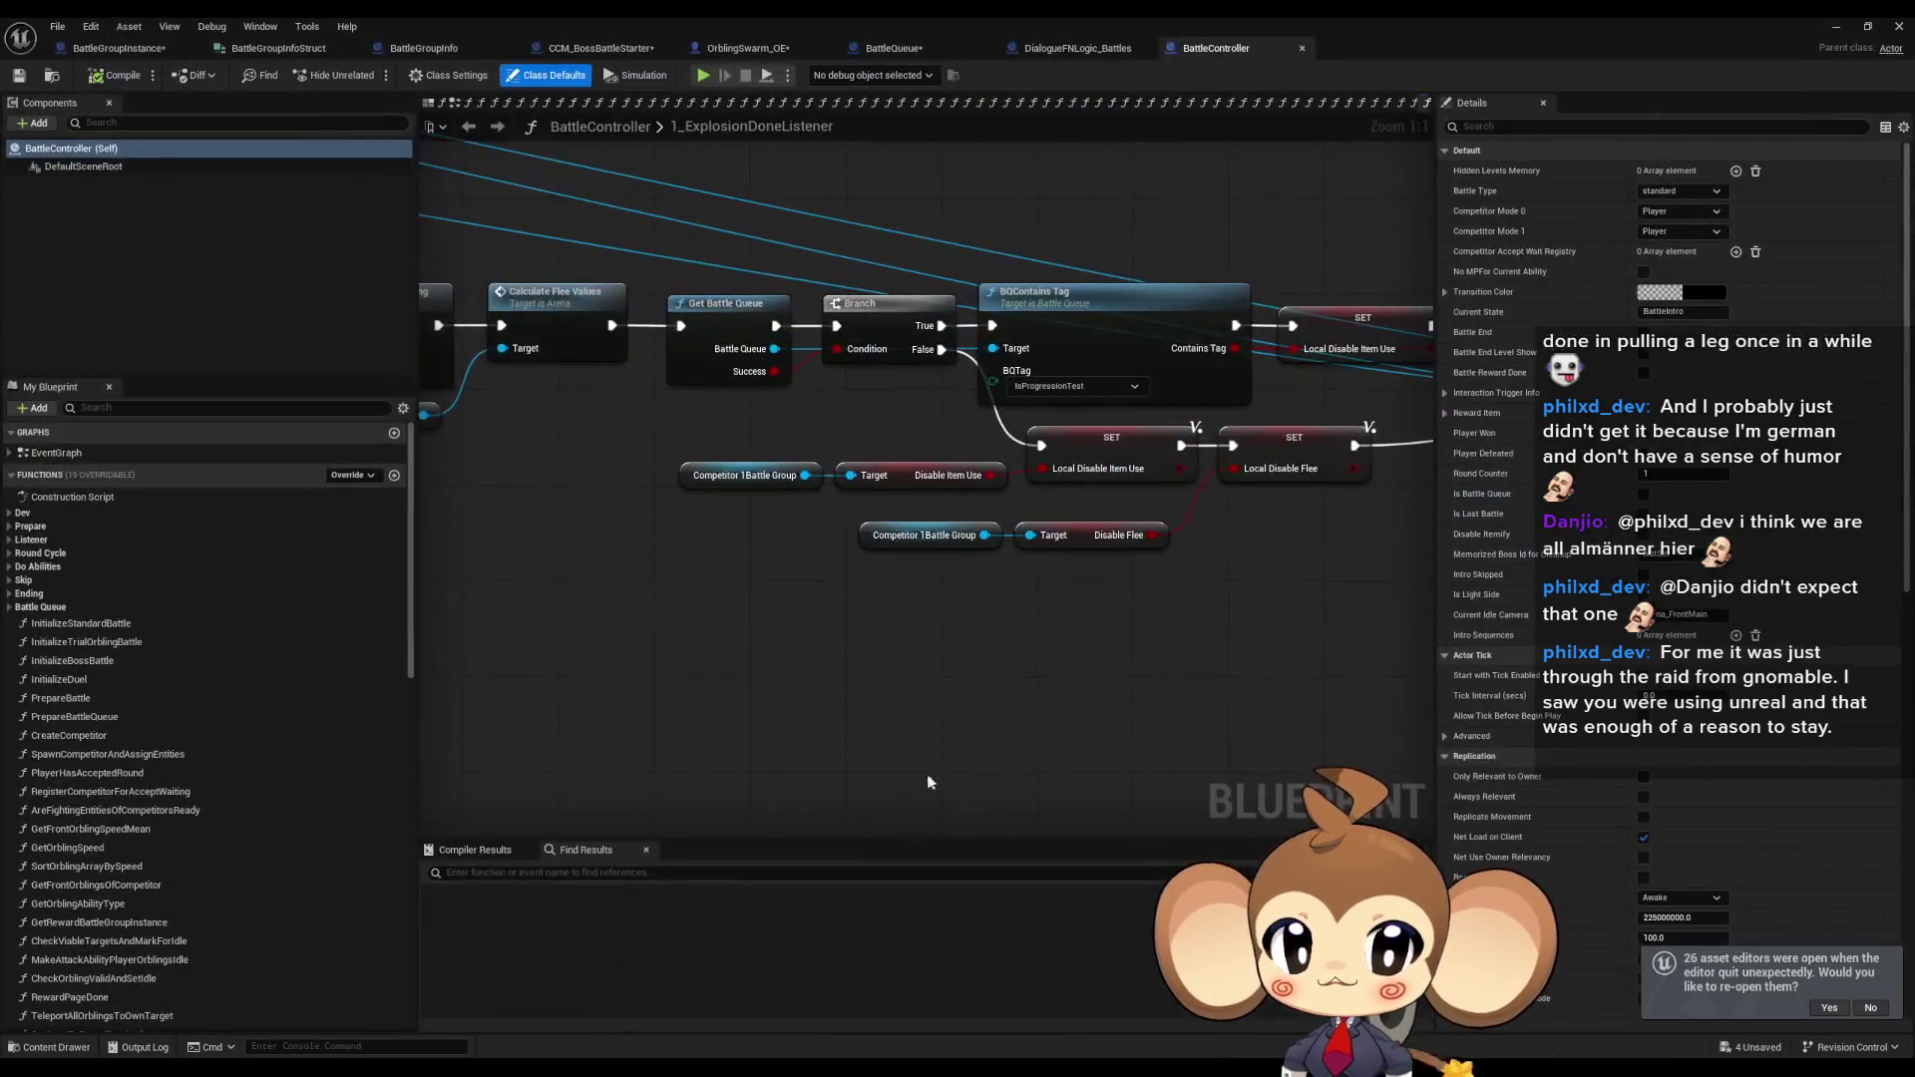
Open the TriggerBattleEnd function graph from BattleController's Ending group.
{"action": "scroll", "coordinate": [1060, 588], "scroll_direction": "down", "scroll_amount": 3}
{"action": "scroll", "coordinate": [685, 579], "scroll_direction": "up", "scroll_amount": 2}
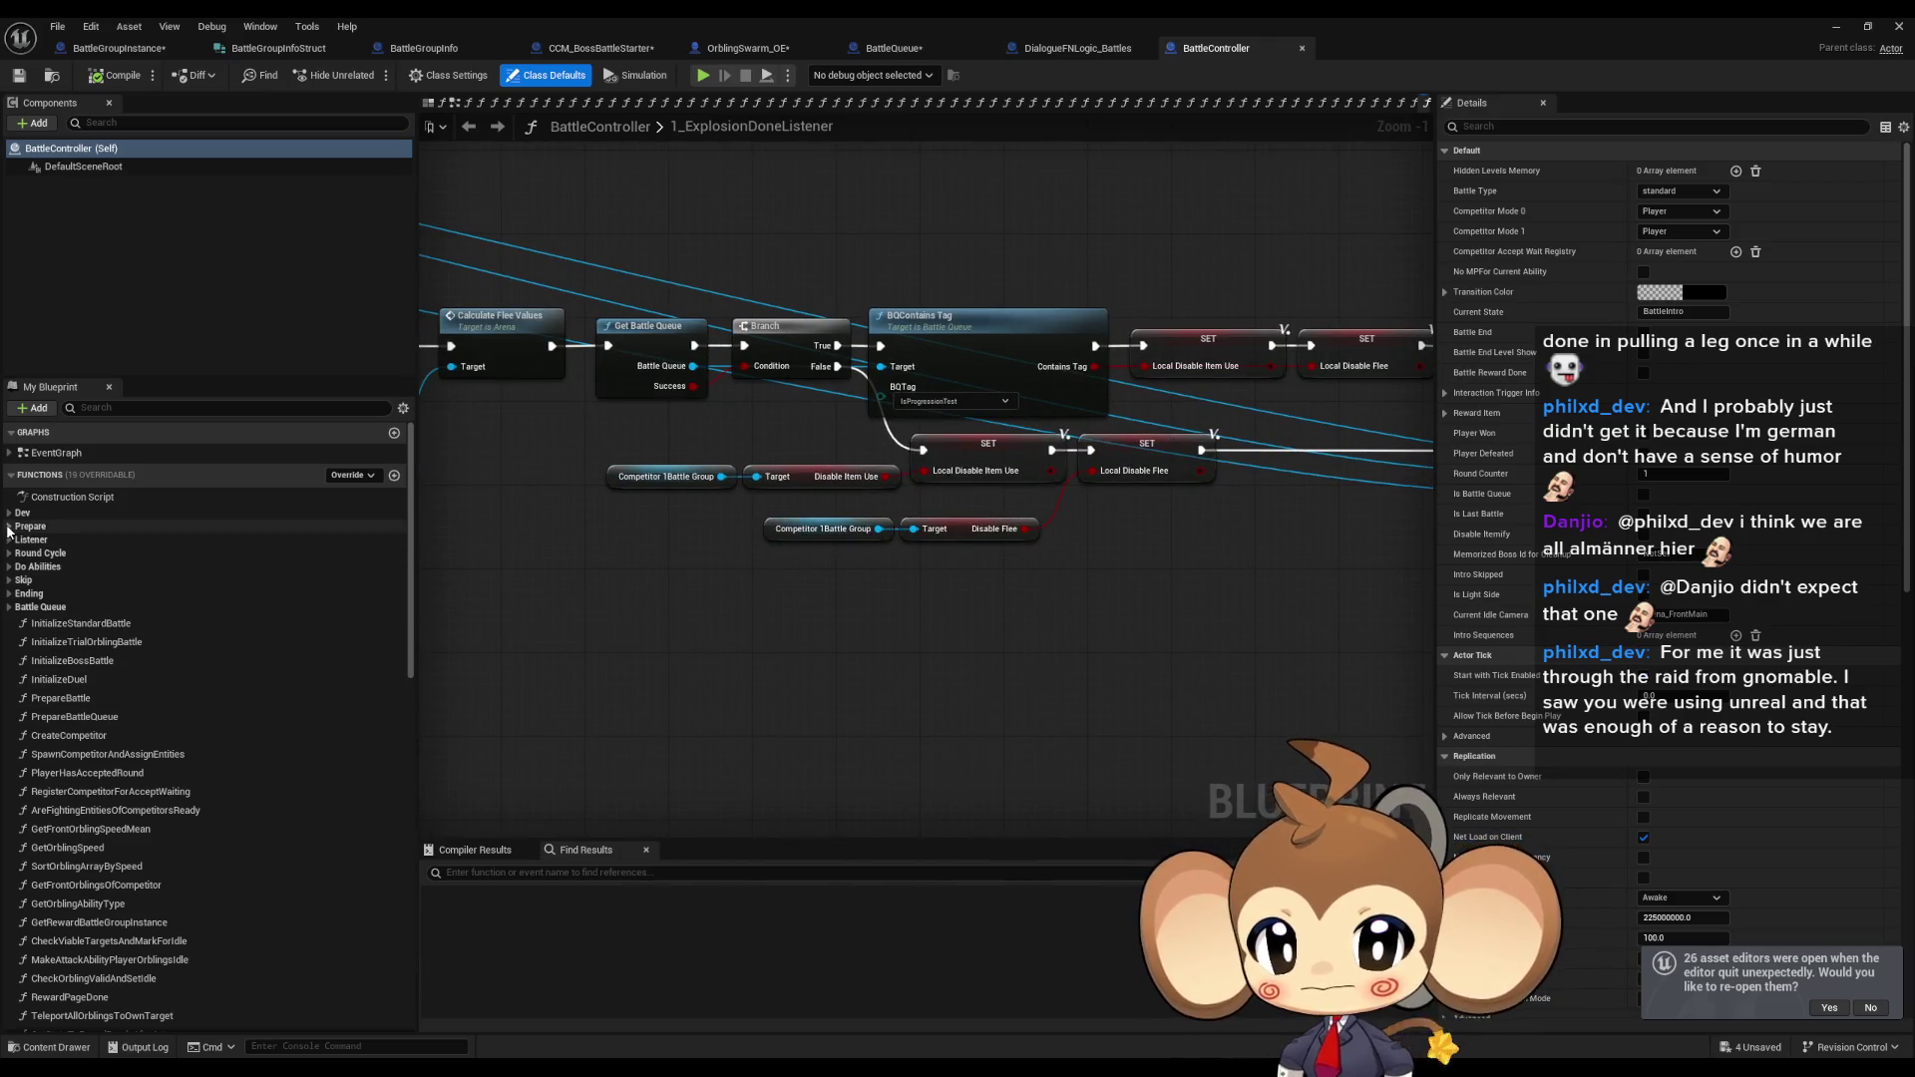
{"action": "left_click", "coordinate": [9, 594]}
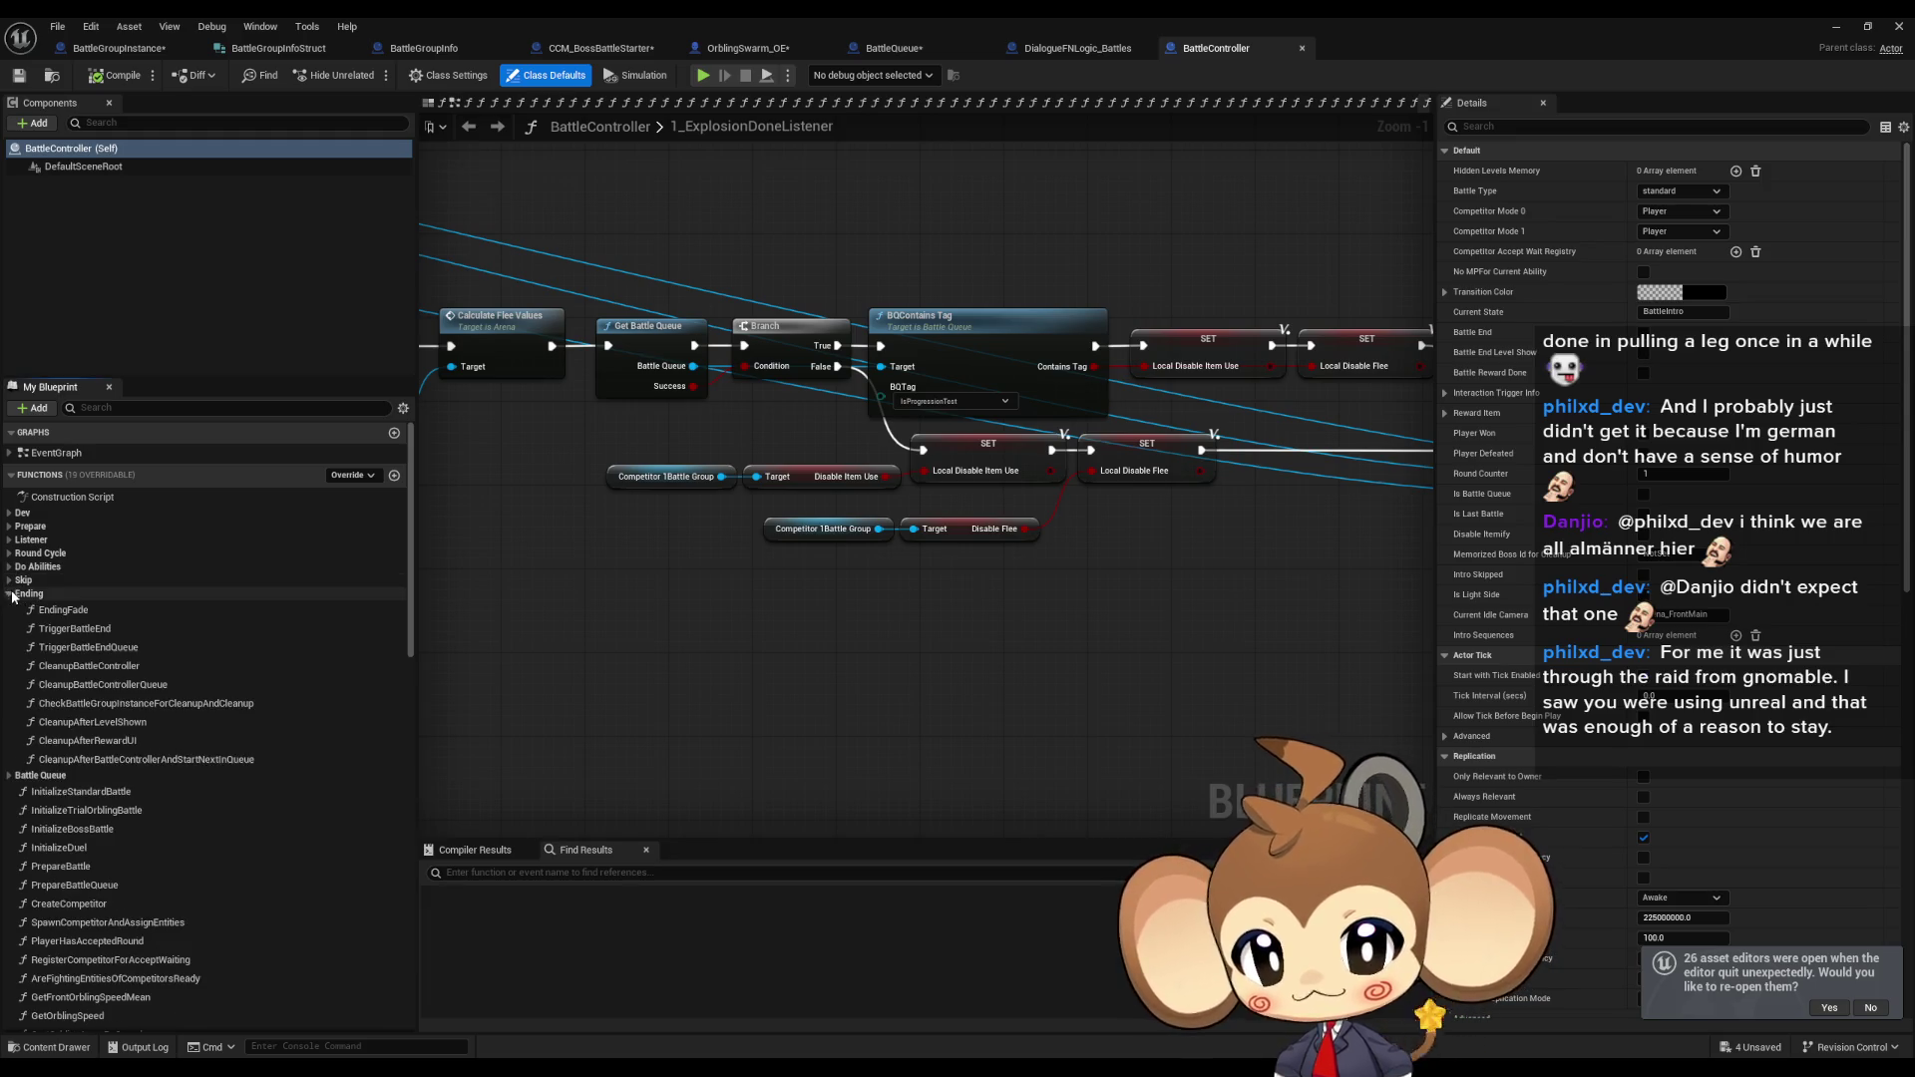
{"action": "double_click", "coordinate": [80, 629]}
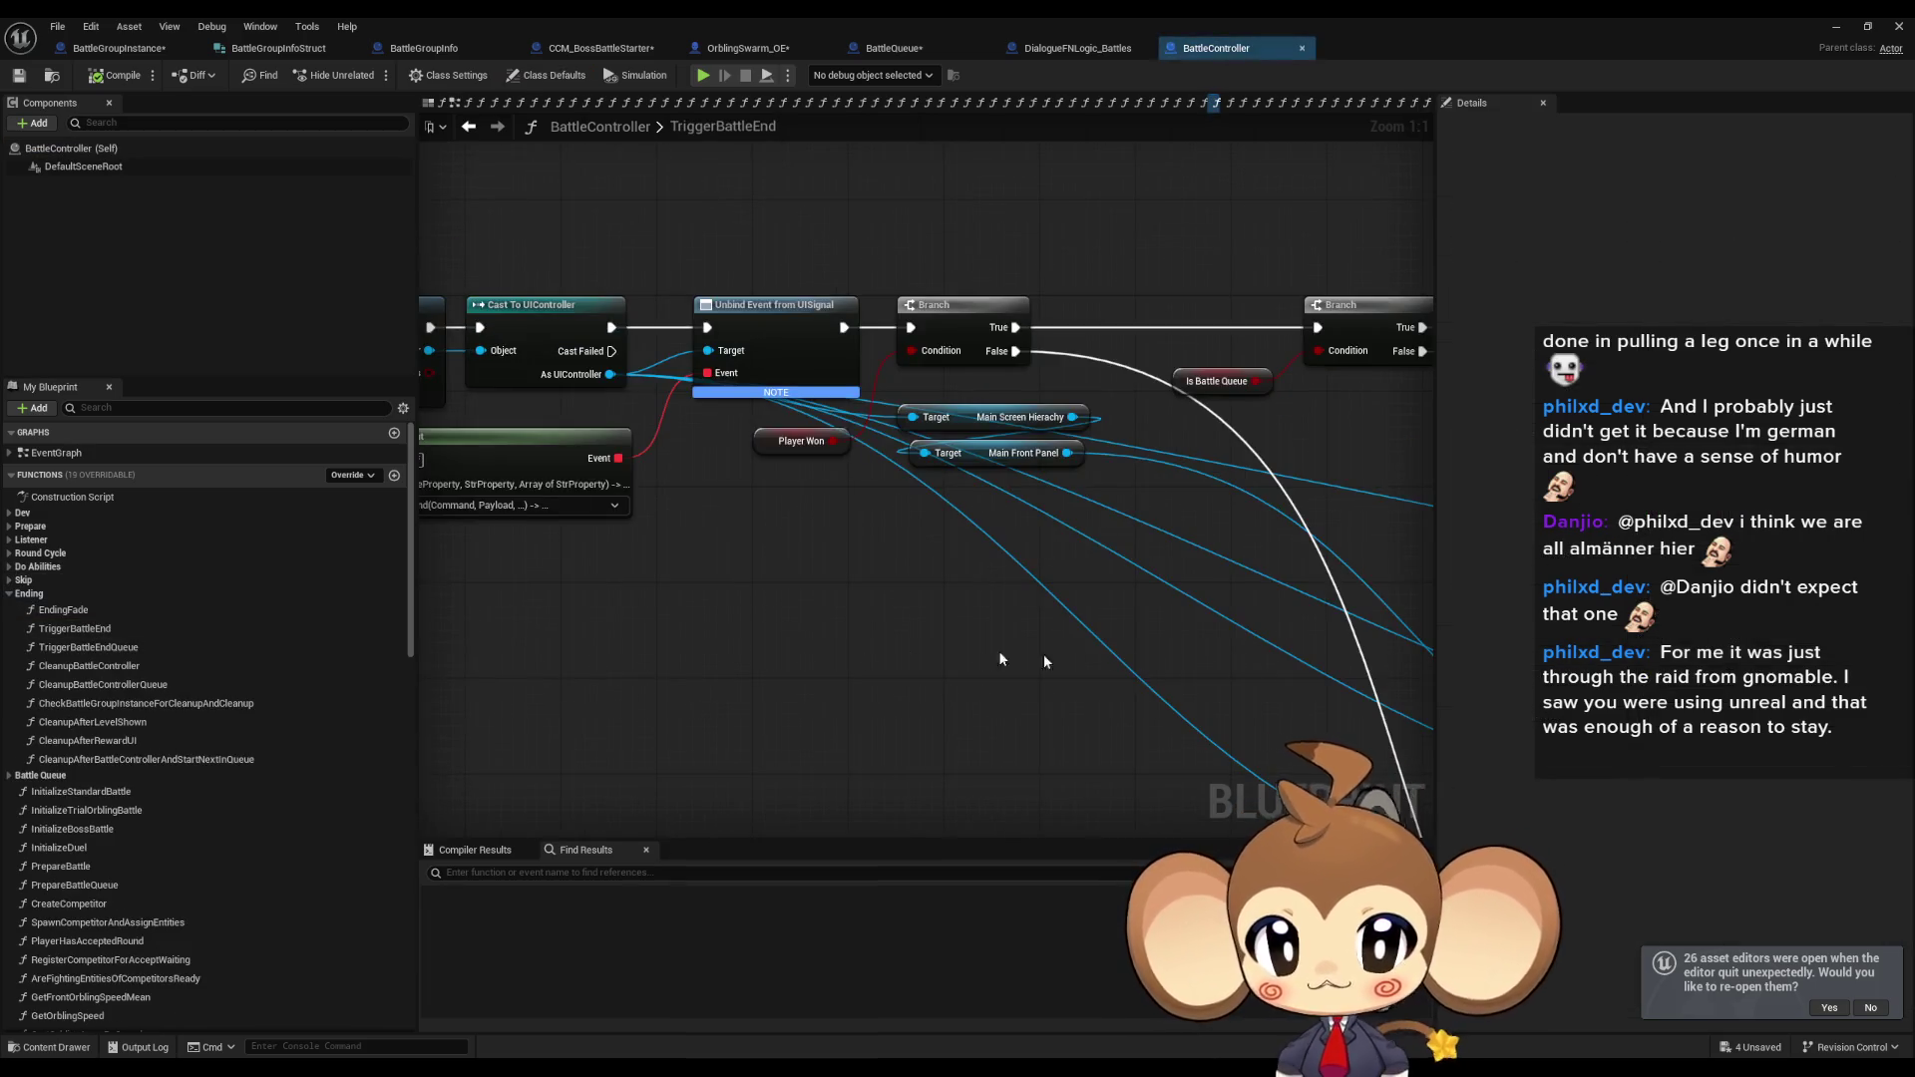
{"action": "scroll", "coordinate": [1231, 660], "scroll_direction": "down", "scroll_amount": 2}
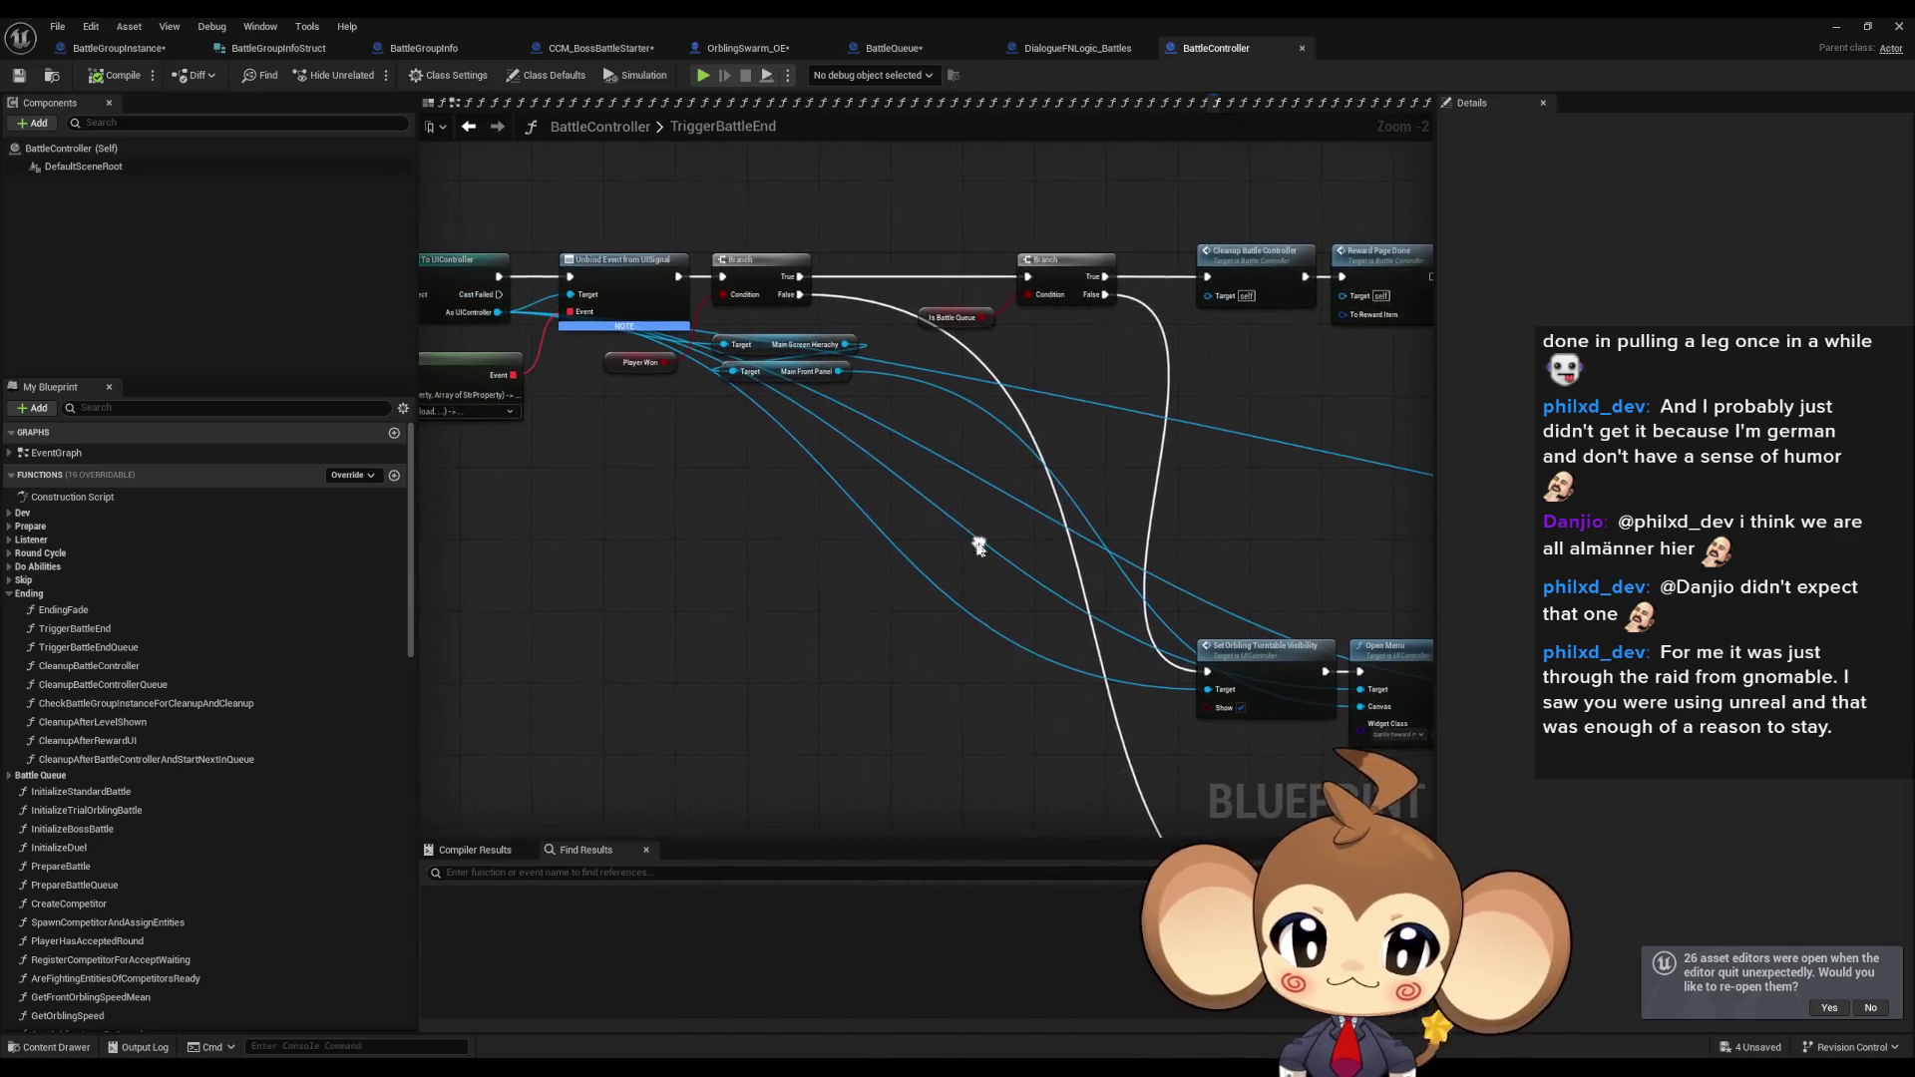
Place a Get Competitor 1Battle Group node in the TriggerBattleEnd graph.
{"action": "right_click", "coordinate": [687, 547]}
{"action": "type", "text": "get"}
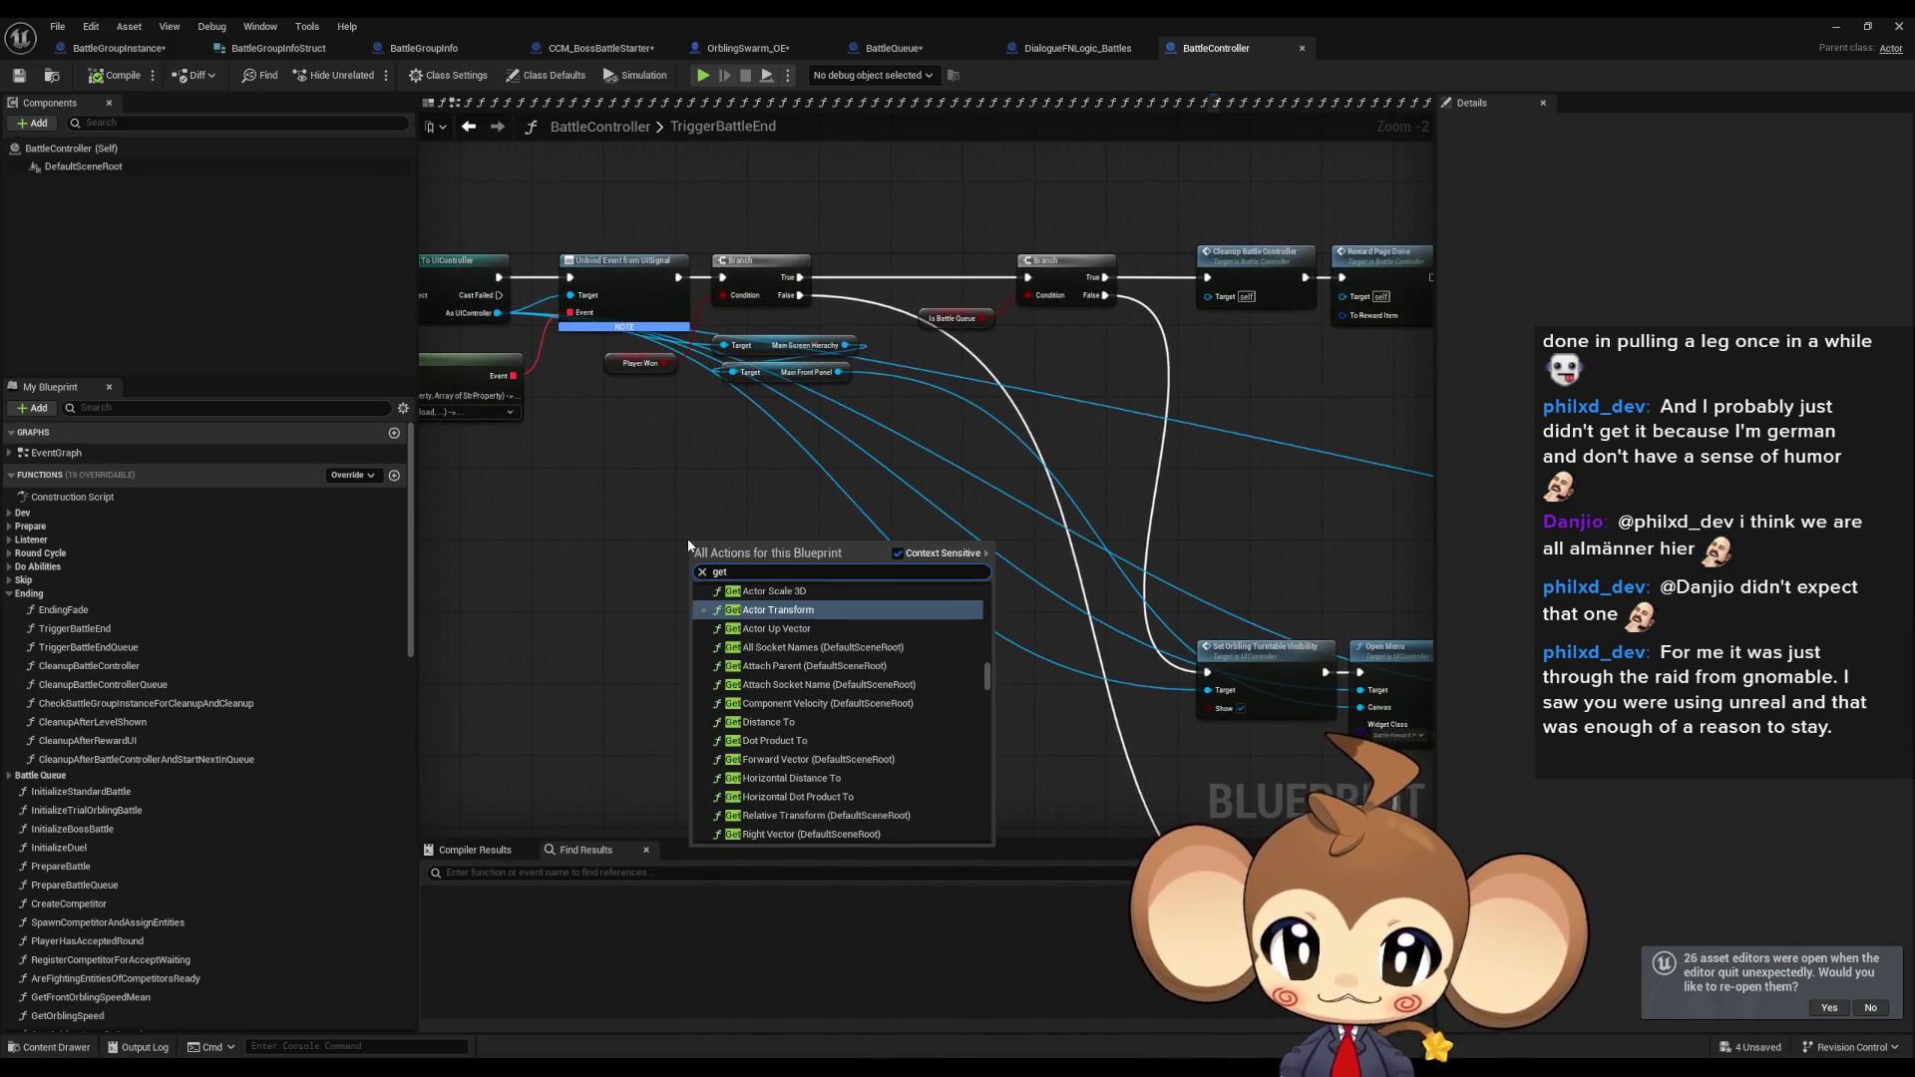
{"action": "type", "text": " batt"}
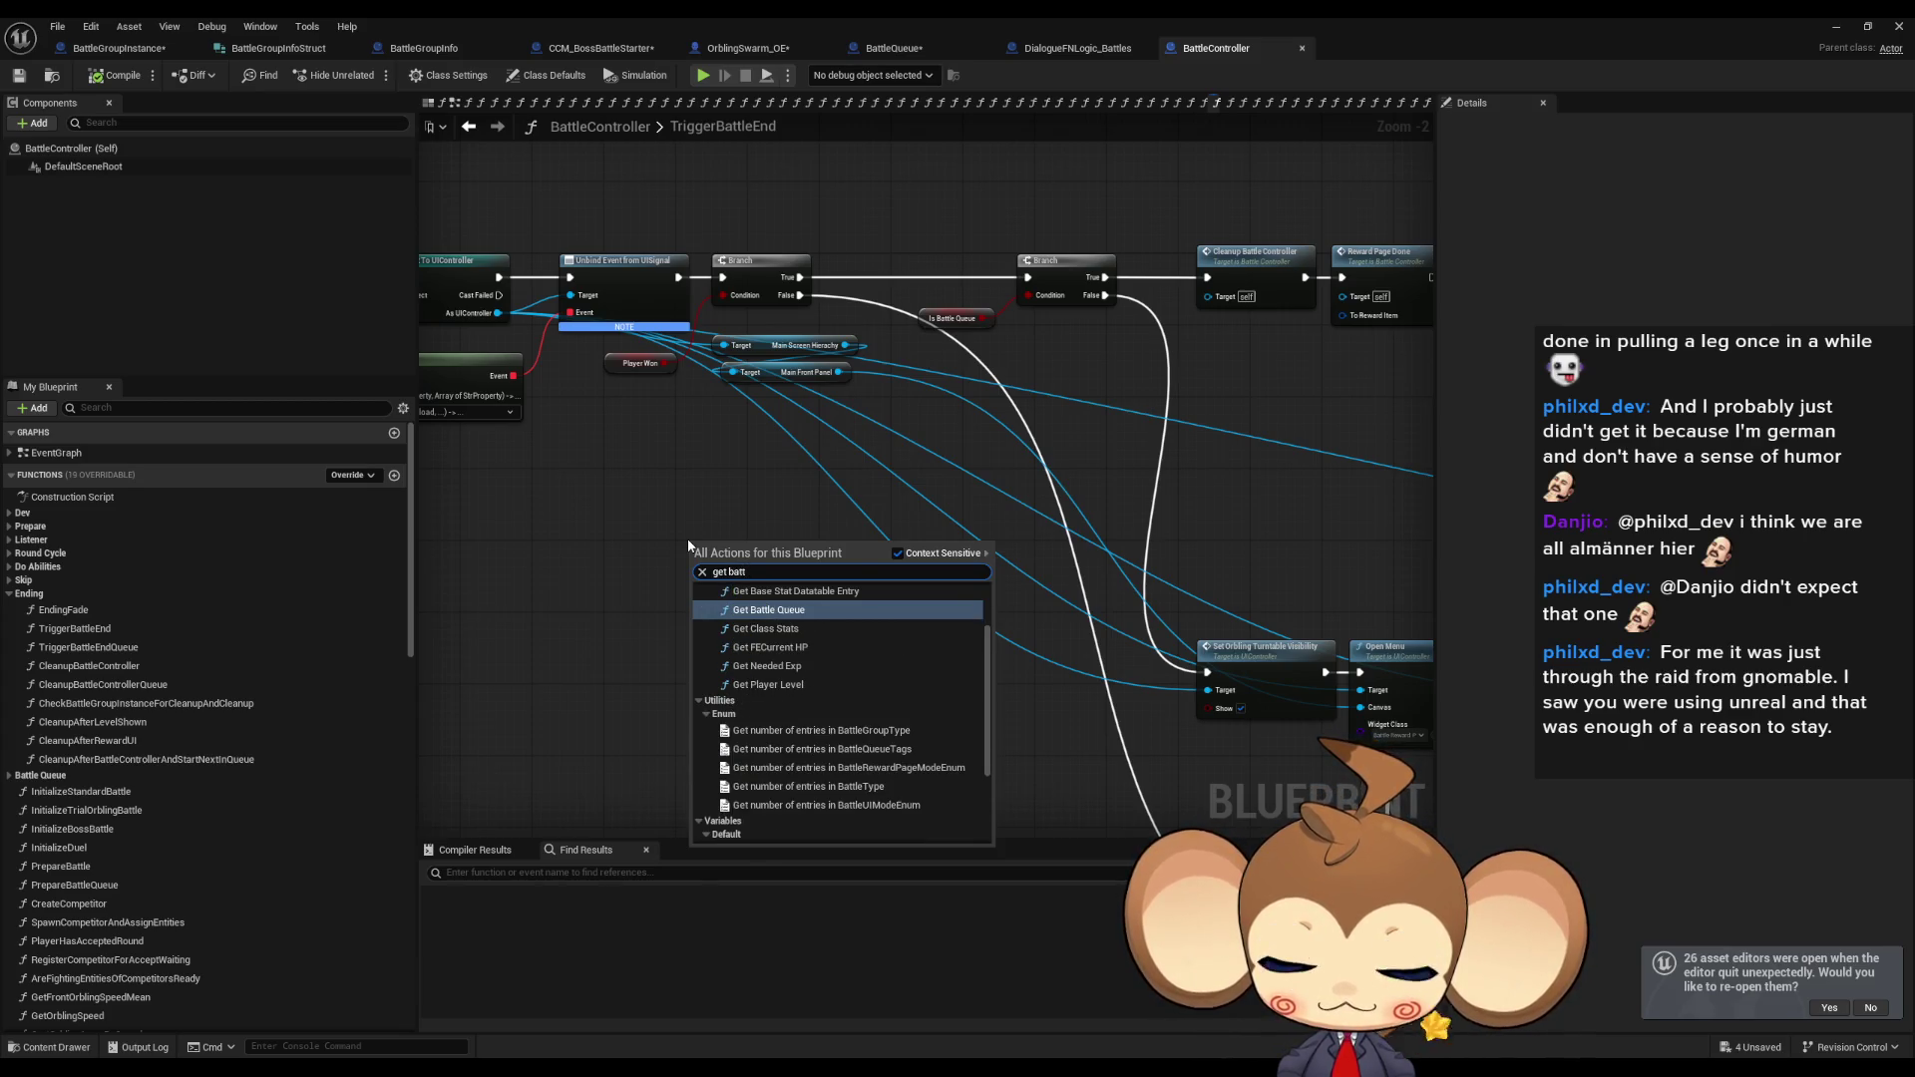
{"action": "type", "text": " comp"}
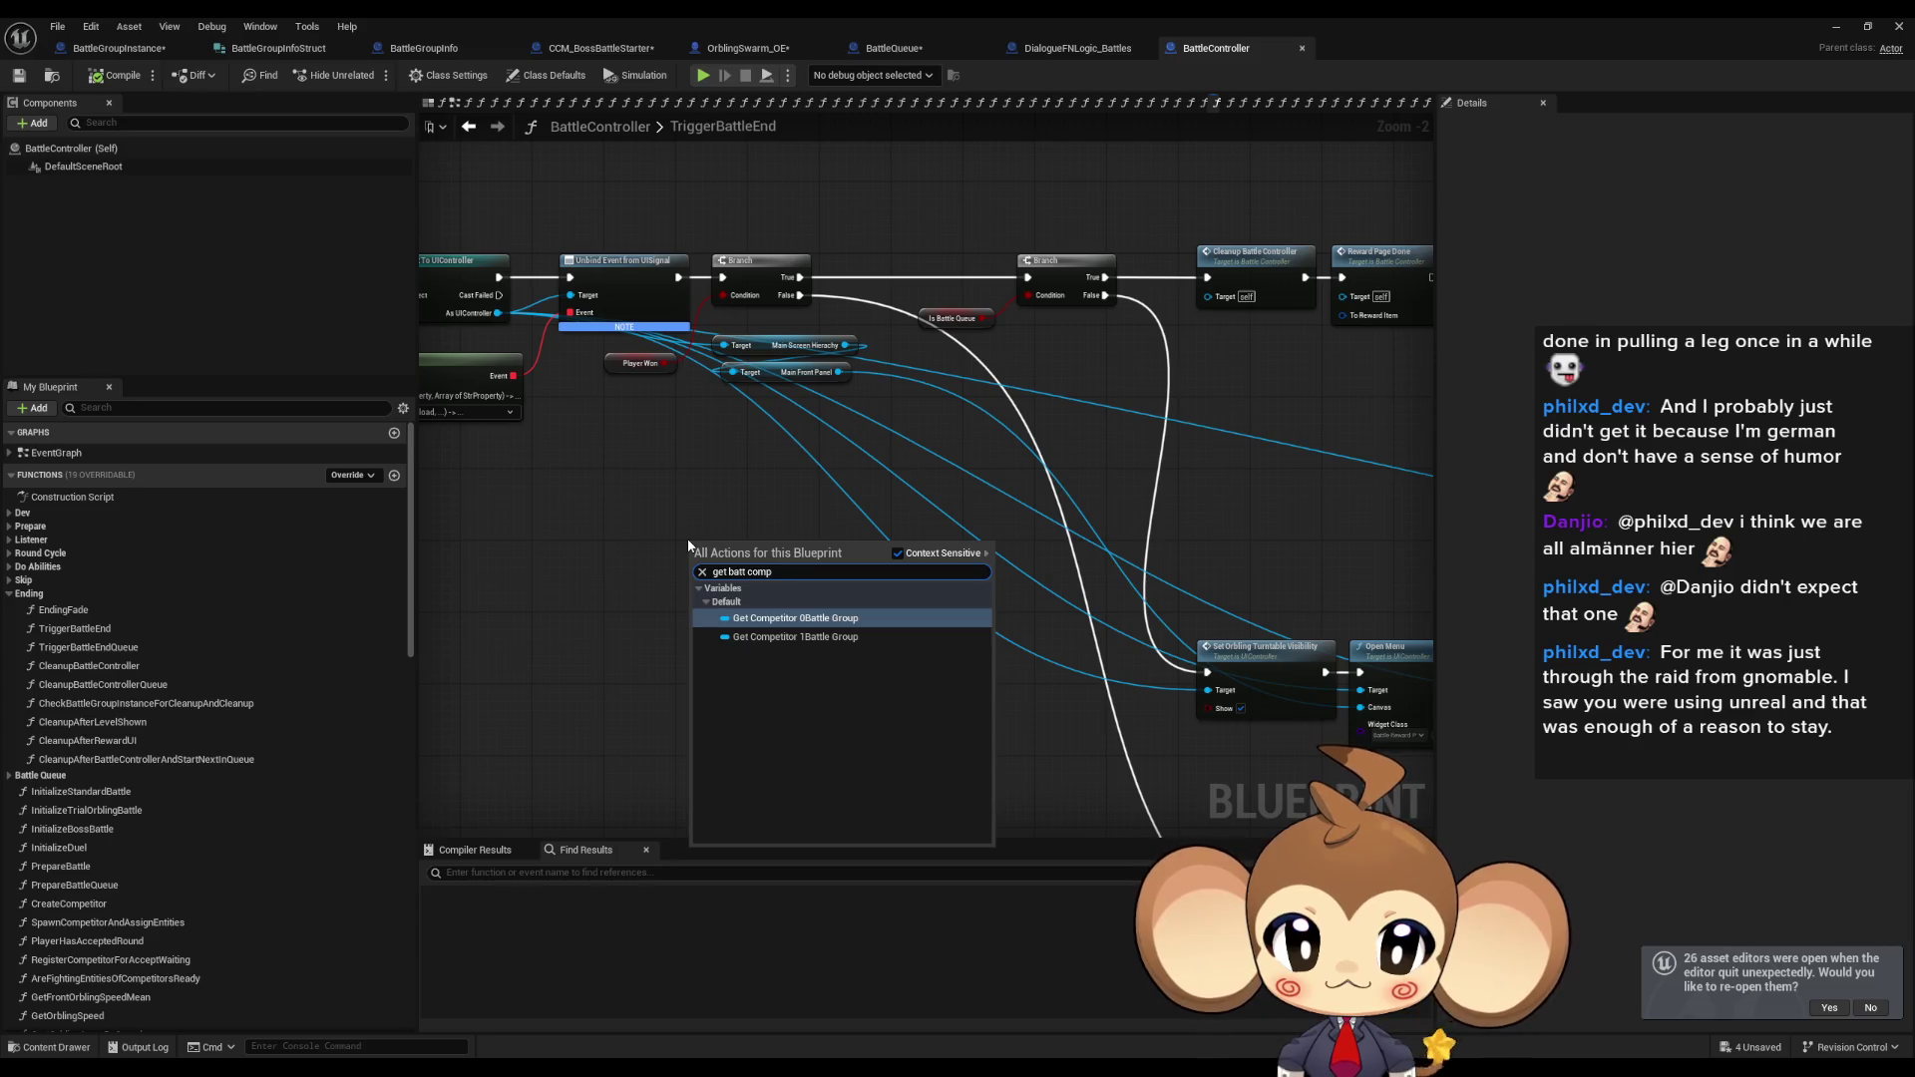
{"action": "key", "text": "Down"}
{"action": "key", "text": "Return"}
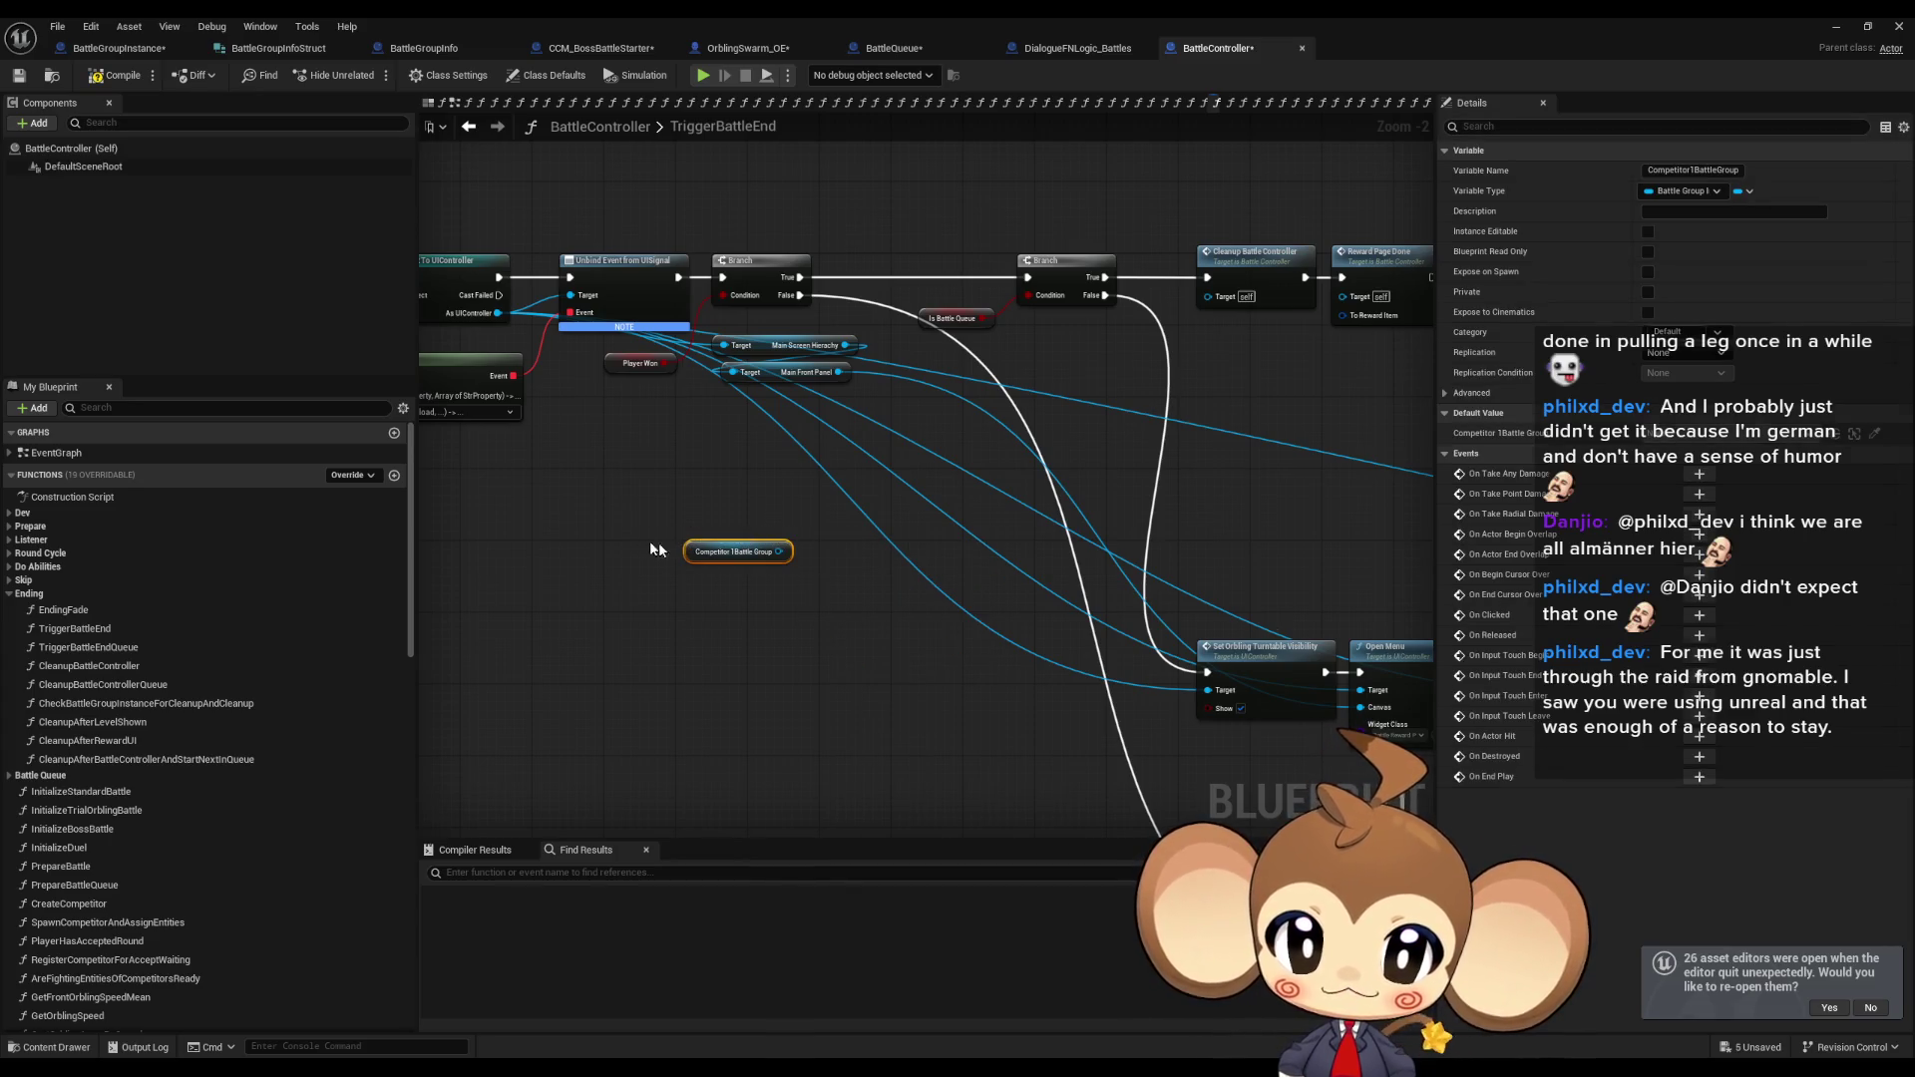
{"action": "scroll", "coordinate": [718, 554], "scroll_direction": "up", "scroll_amount": 2}
Add a Get Disable Reward Page node off Competitor 1Battle Group and delete the stray setter.
{"action": "left_click_drag", "start_coordinate": [733, 547], "coordinate": [714, 663]}
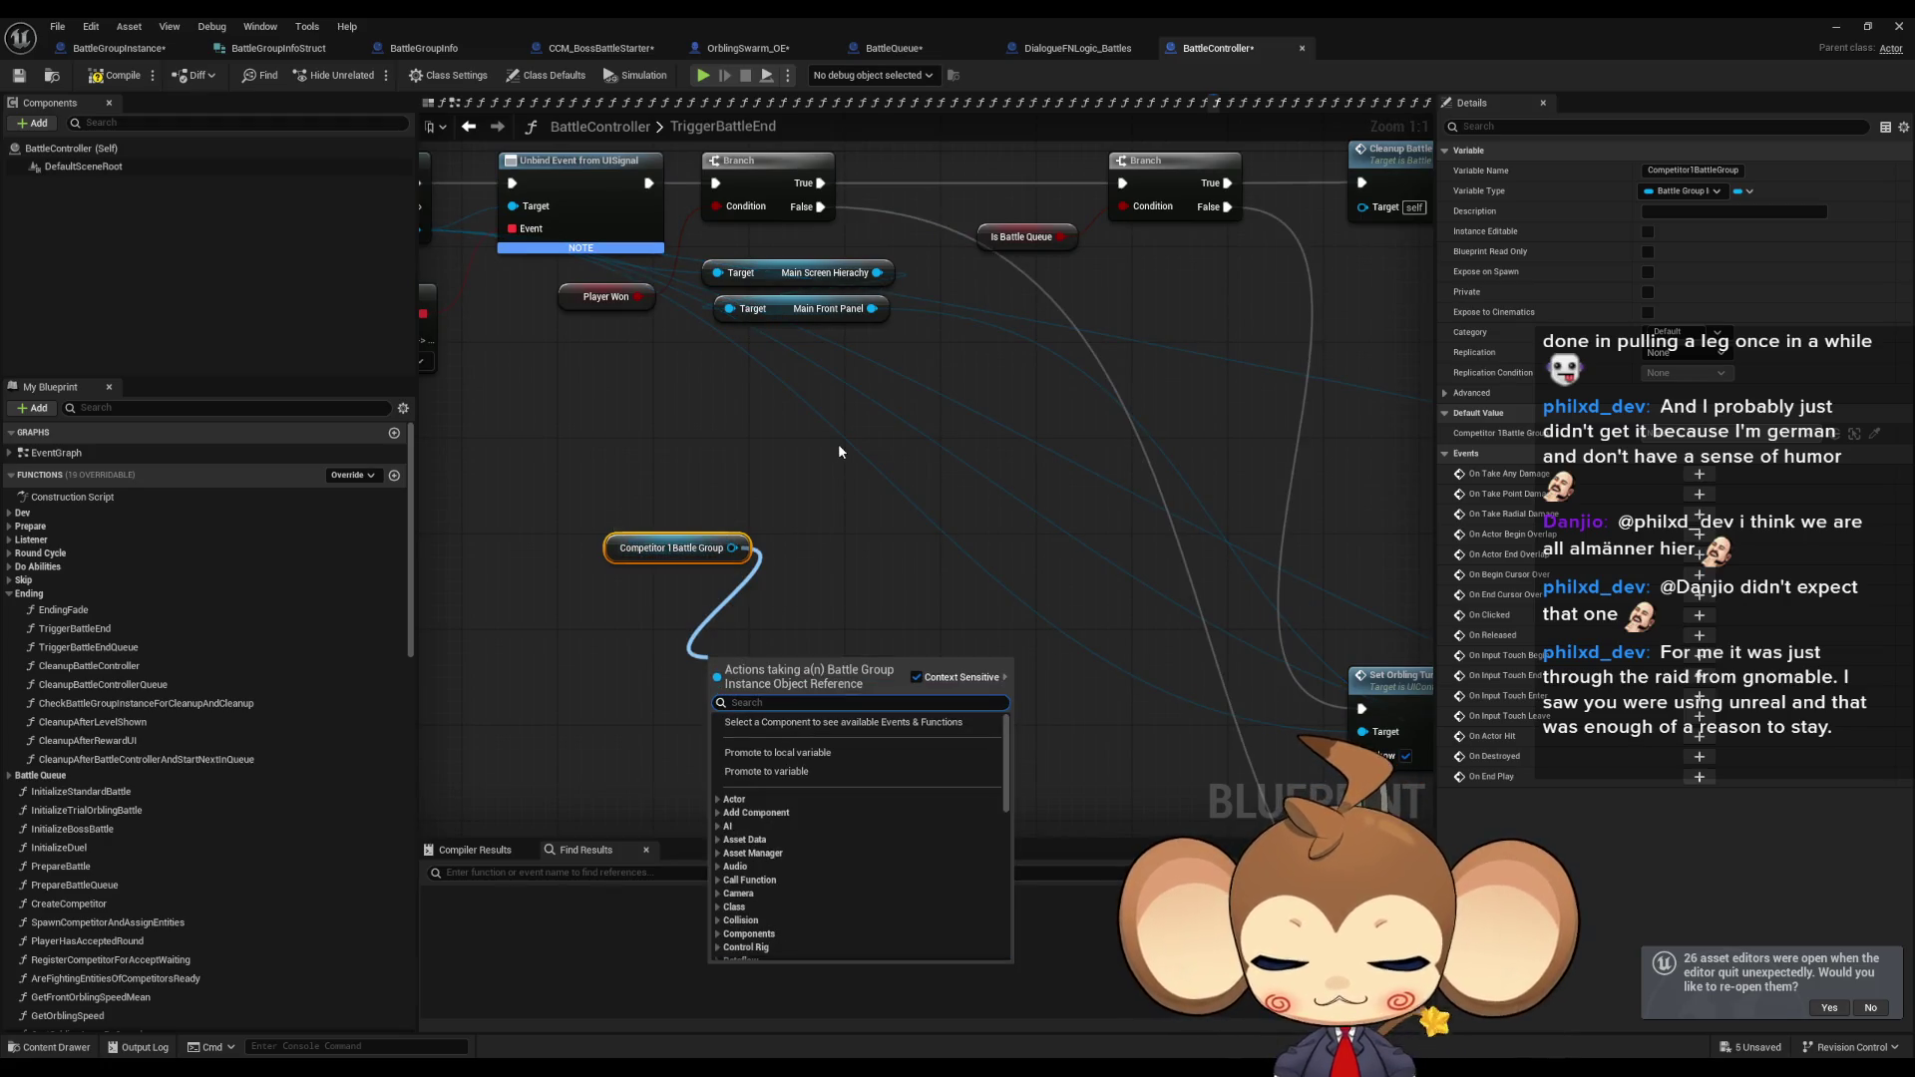
{"action": "type", "text": "disab"}
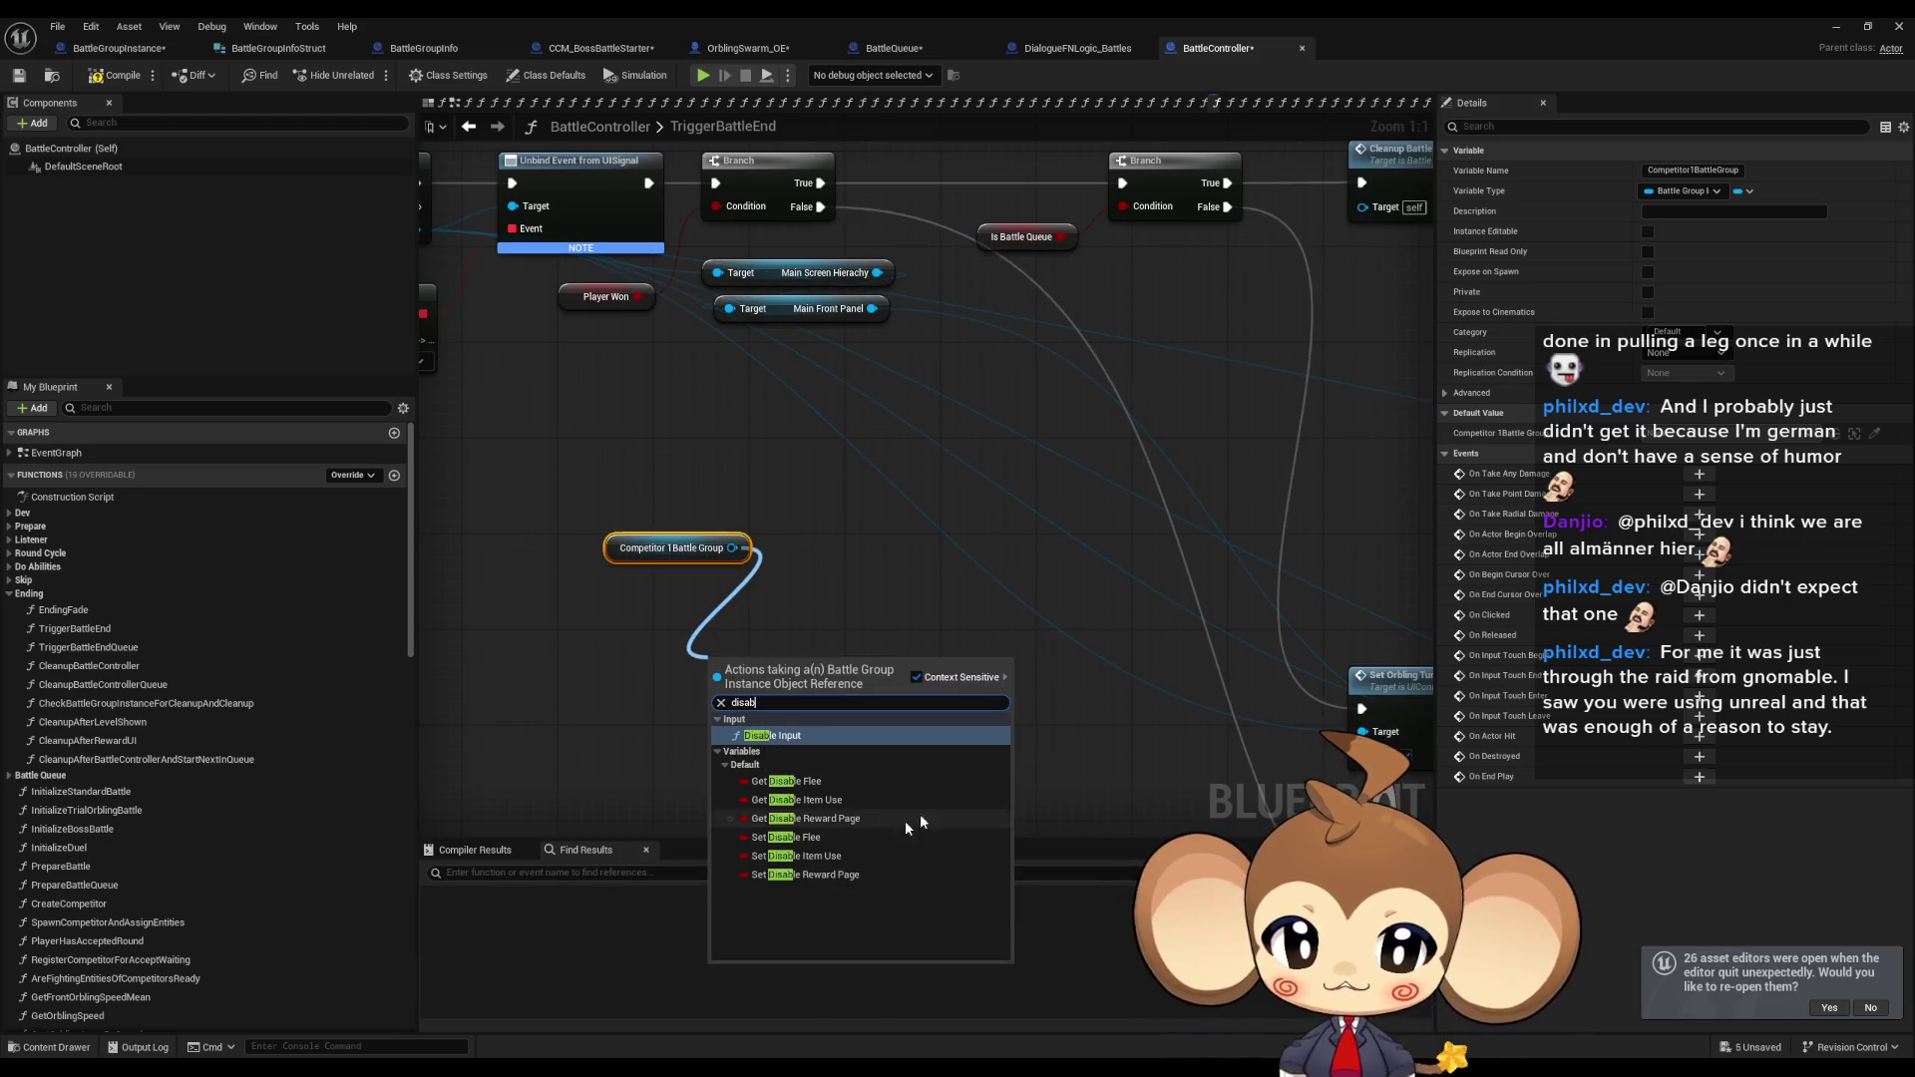
{"action": "left_click", "coordinate": [804, 874]}
{"action": "left_click_drag", "start_coordinate": [731, 548], "coordinate": [800, 555]}
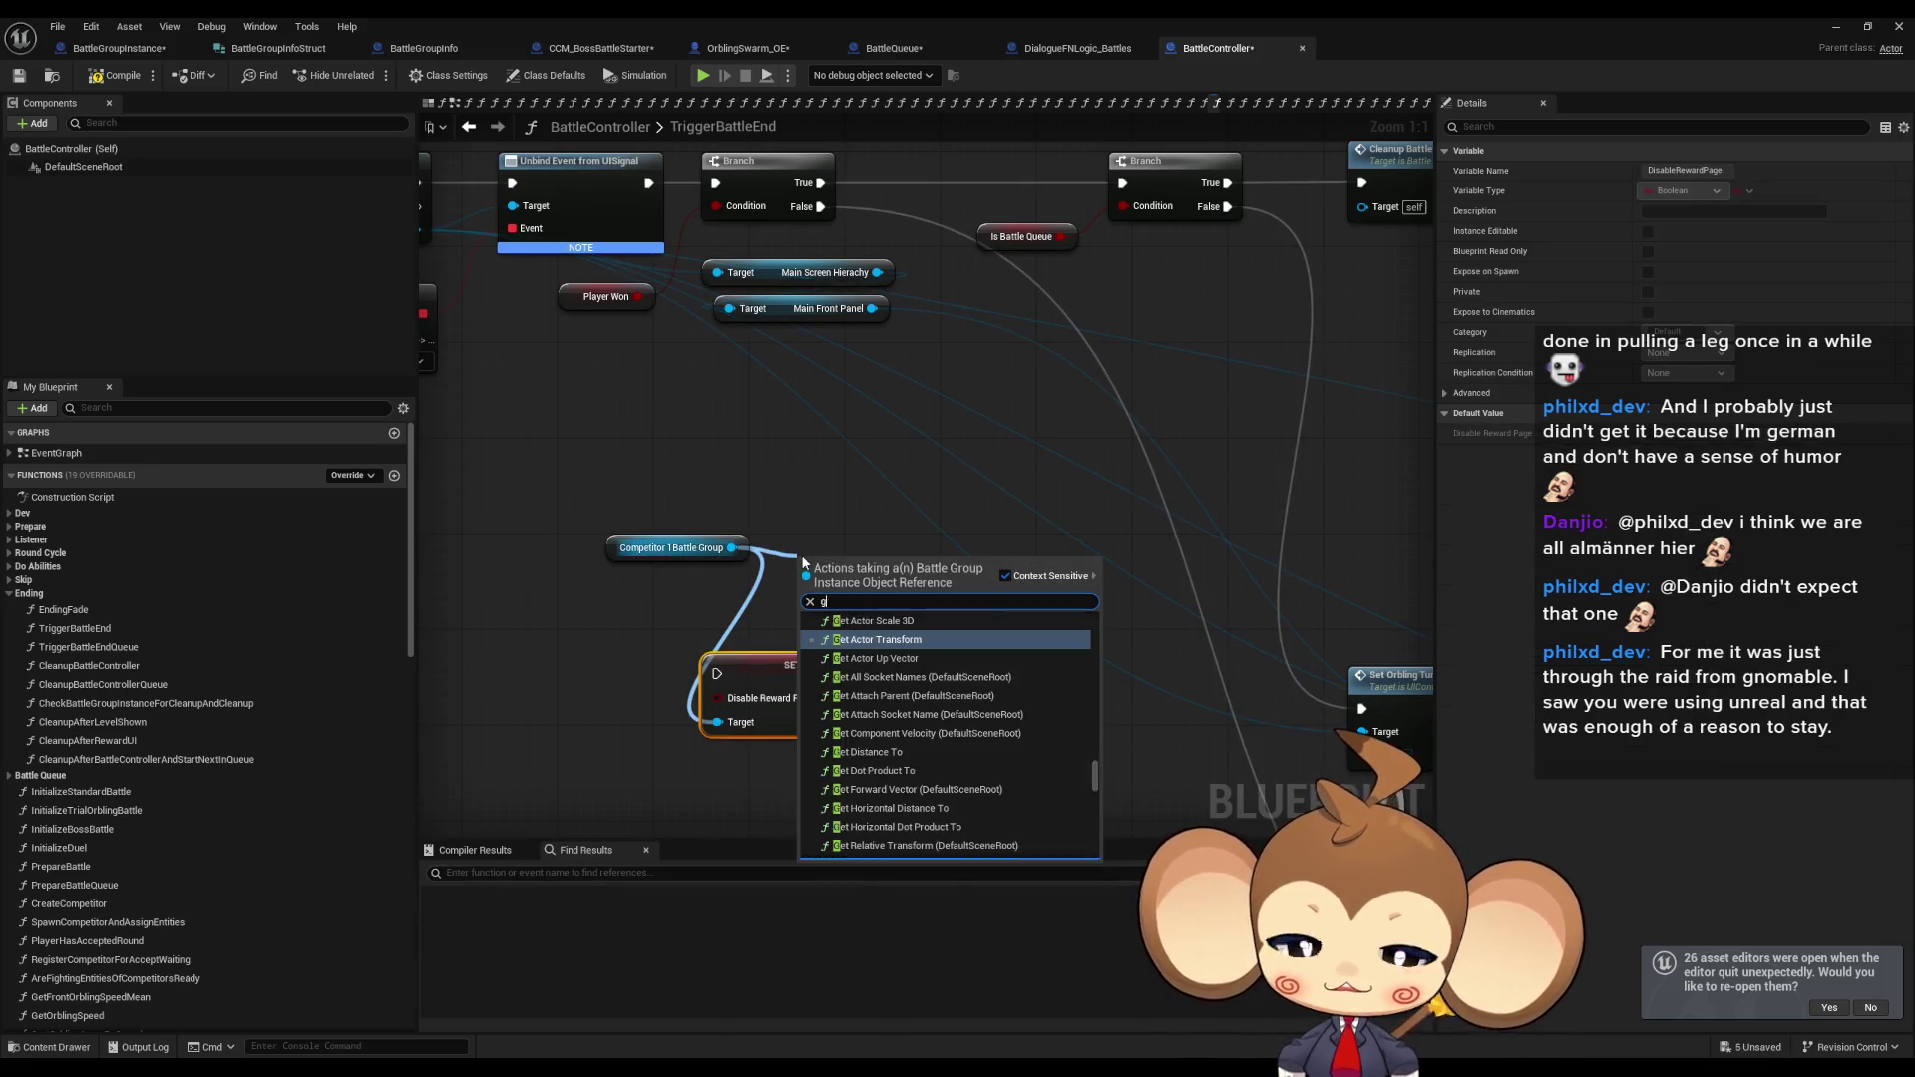
{"action": "type", "text": "get dis"}
{"action": "type", "text": "able r"}
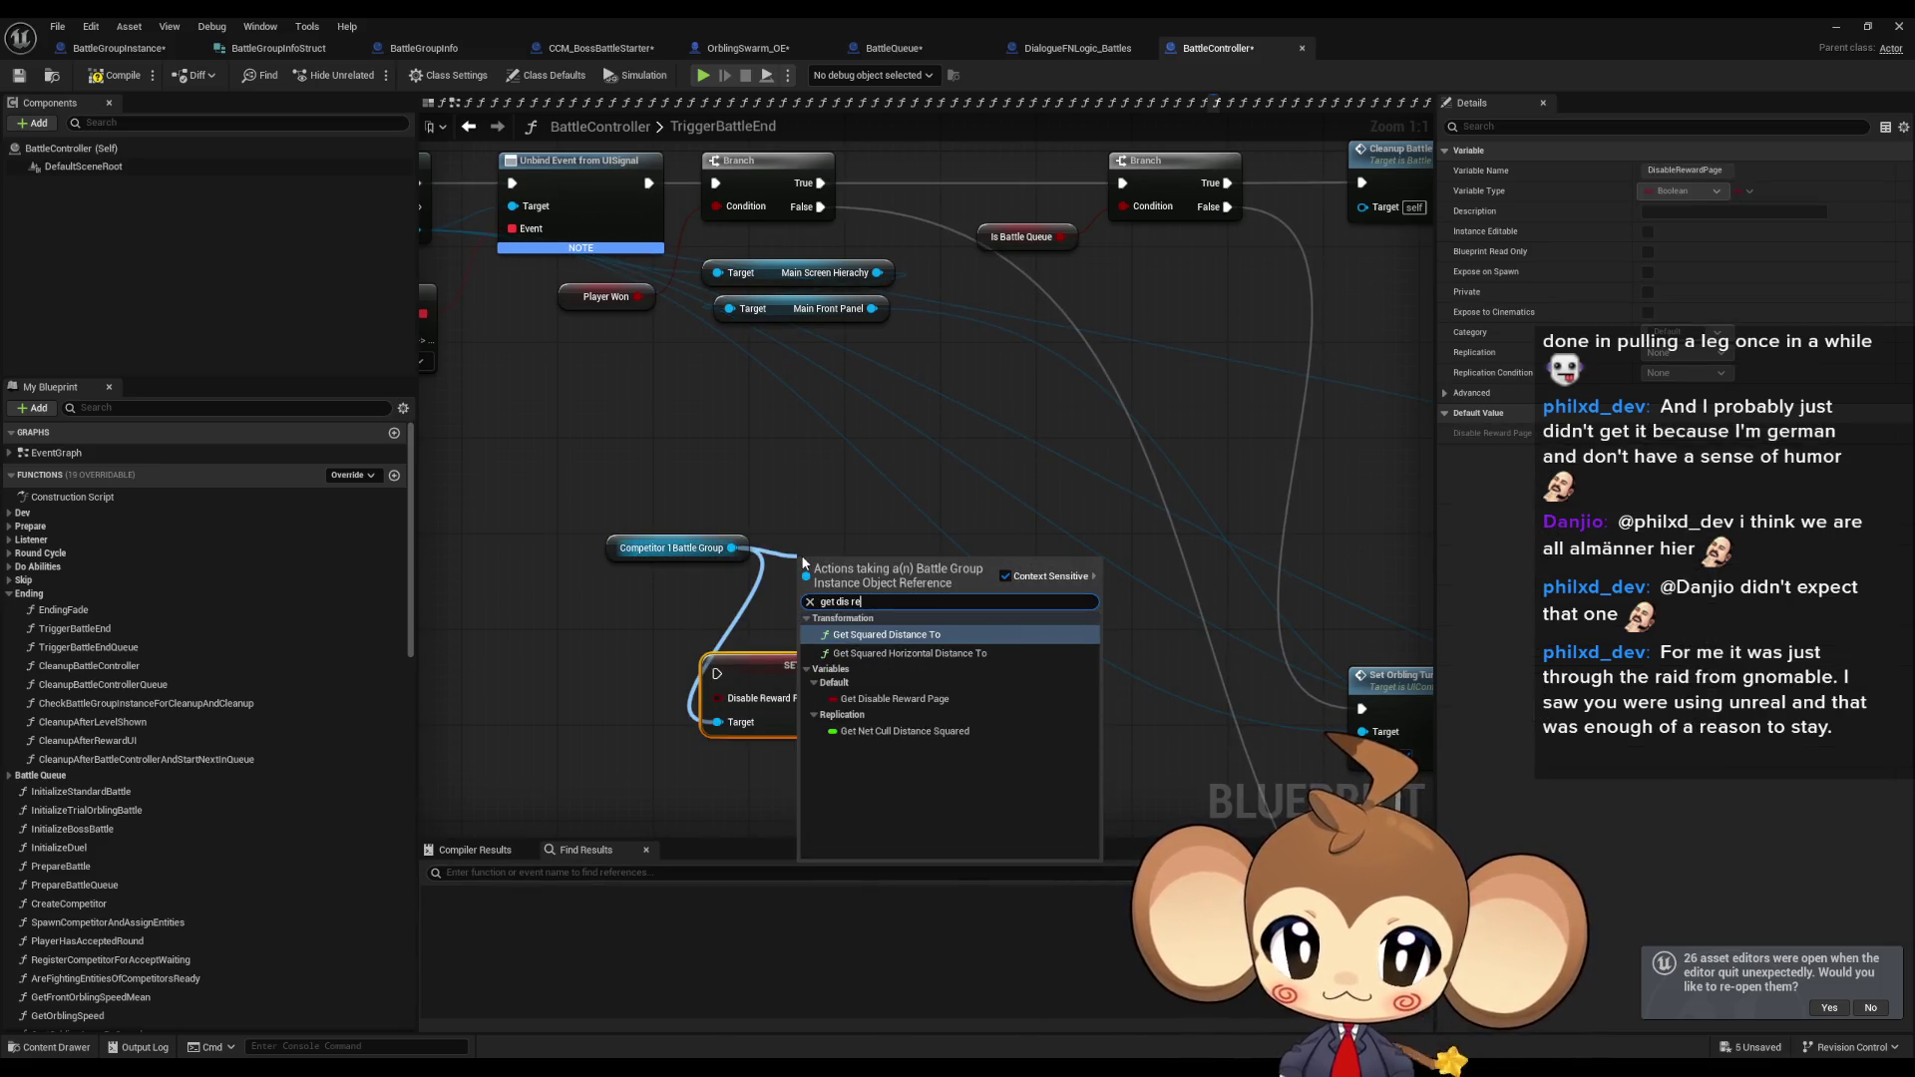
{"action": "key", "text": "Return"}
{"action": "left_click", "coordinate": [792, 666]}
{"action": "key", "text": "Delete"}
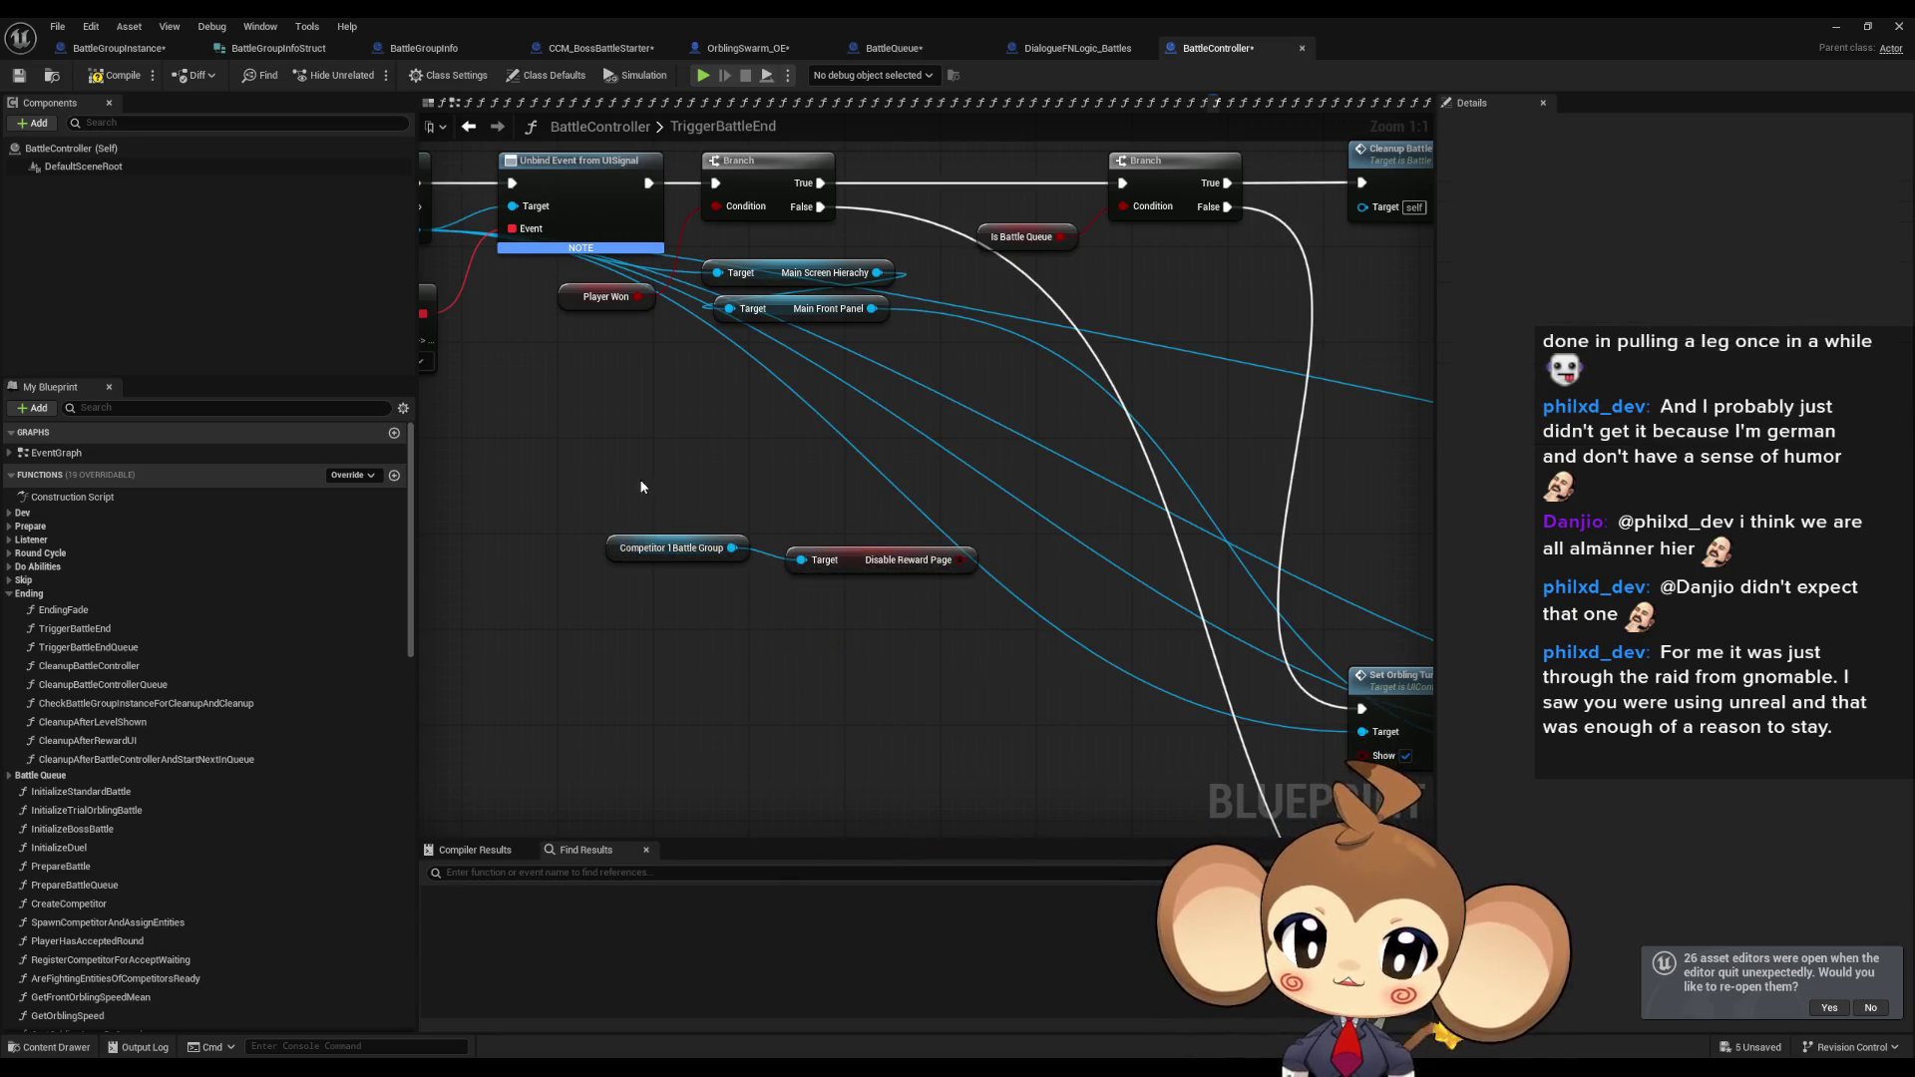
Arrange the competitor and getter nodes, then add a Branch conditioned on Disable Reward Page.
{"action": "left_click", "coordinate": [679, 548], "text": "ctrl"}
{"action": "left_click_drag", "start_coordinate": [970, 569], "coordinate": [733, 536]}
{"action": "mouse_move", "coordinate": [611, 536]}
{"action": "left_mouse_down"}
{"action": "mouse_move", "coordinate": [576, 558]}
{"action": "mouse_move", "coordinate": [599, 544]}
{"action": "left_mouse_up"}
{"action": "mouse_move", "coordinate": [824, 530]}
{"action": "left_mouse_down"}
{"action": "mouse_move", "coordinate": [728, 566]}
{"action": "mouse_move", "coordinate": [786, 494]}
{"action": "left_mouse_up"}
{"action": "type", "text": "branch"}
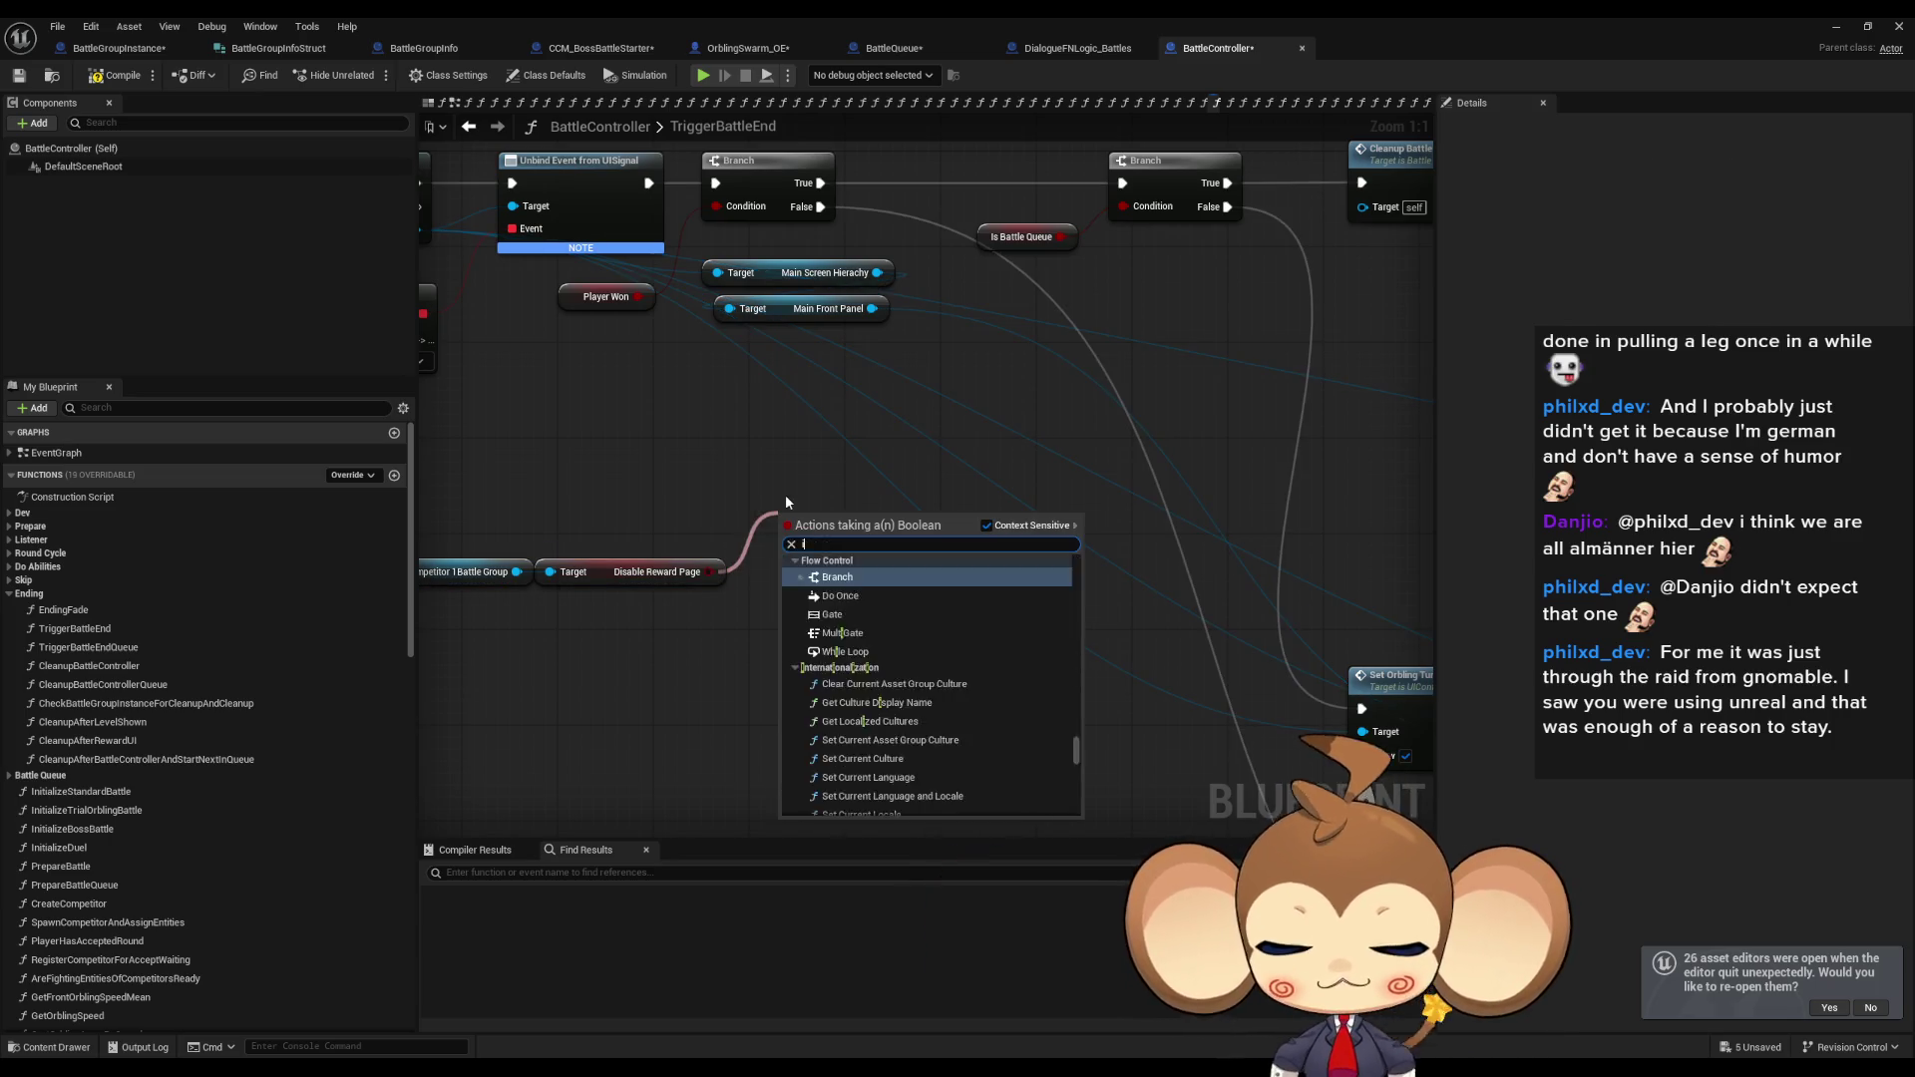
{"action": "key", "text": "Return"}
{"action": "scroll", "coordinate": [778, 489], "scroll_direction": "down", "scroll_amount": 4}
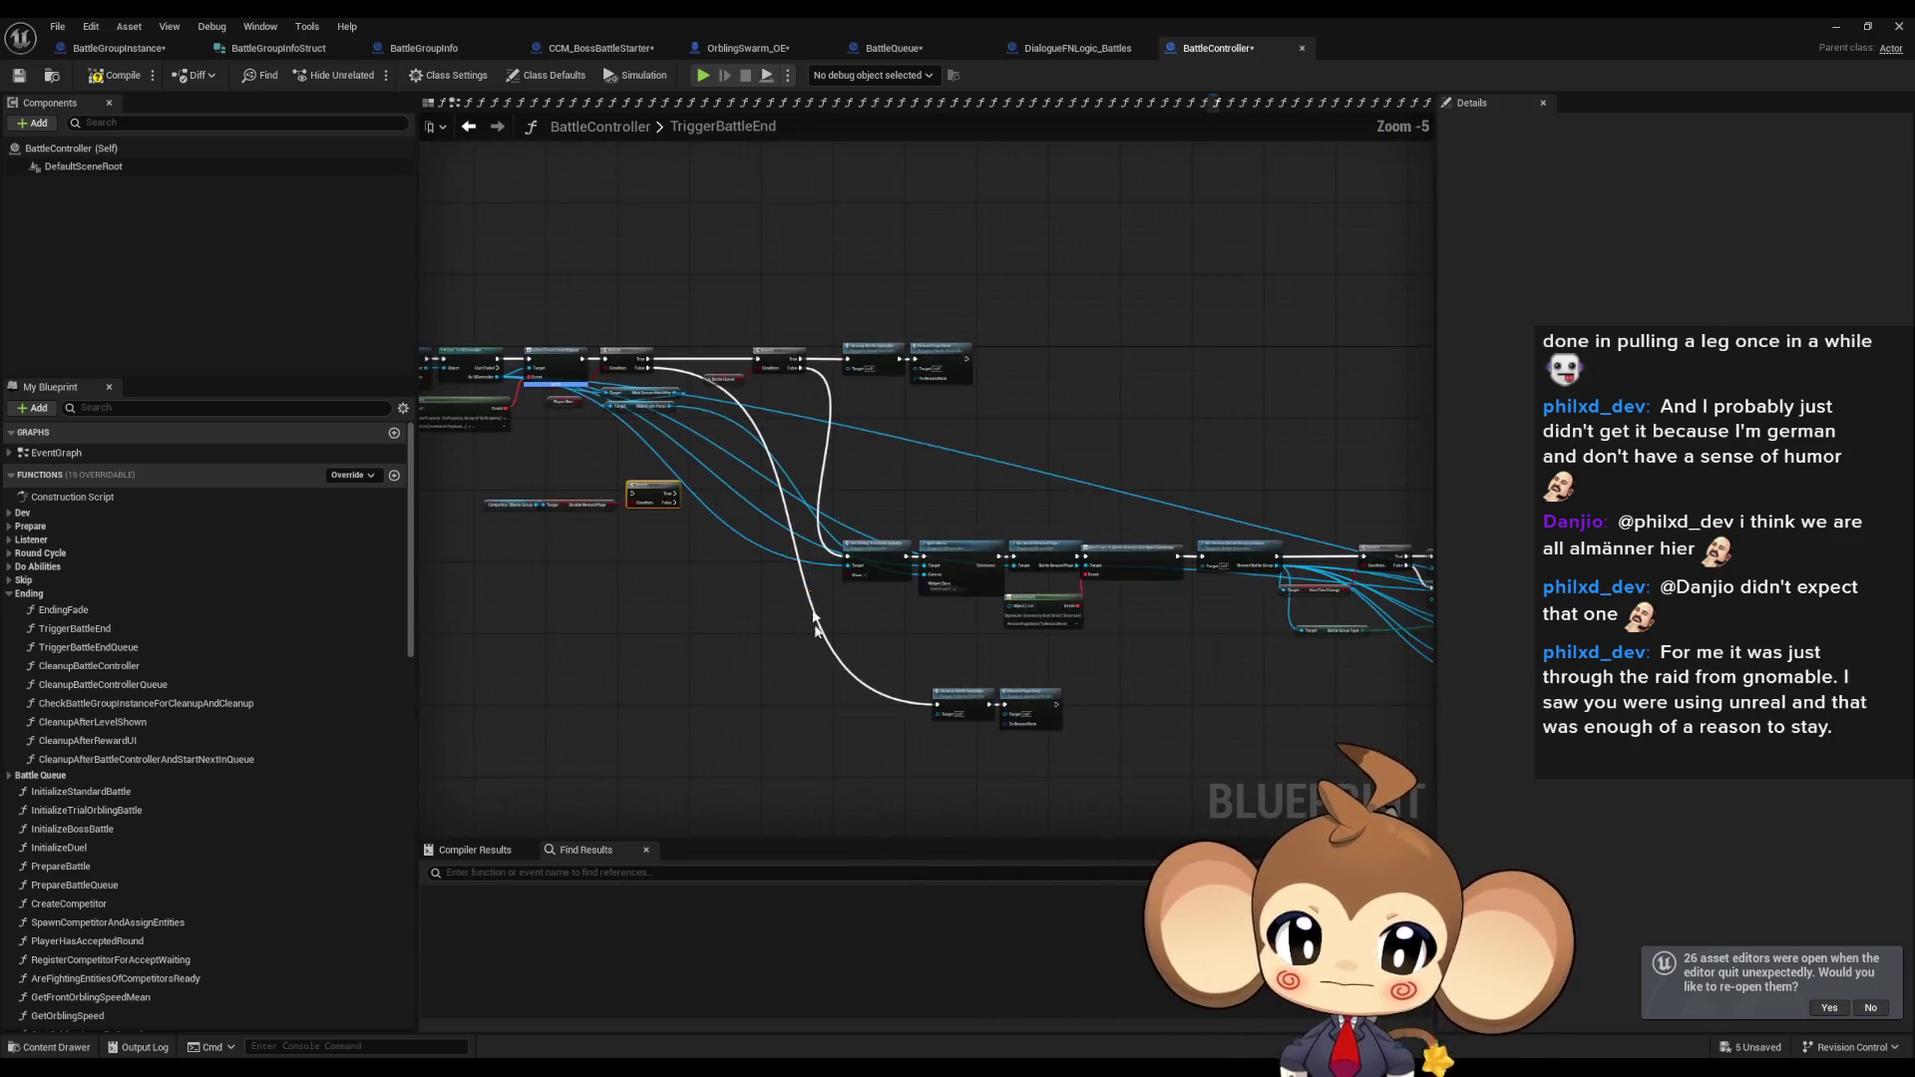
Insert the Branch into the battle-end flow, with False going to Cleanup Battle Controller.
{"action": "scroll", "coordinate": [938, 638], "scroll_direction": "up", "scroll_amount": 4}
{"action": "left_click", "coordinate": [1144, 686]}
{"action": "scroll", "coordinate": [646, 584], "scroll_direction": "down", "scroll_amount": 2}
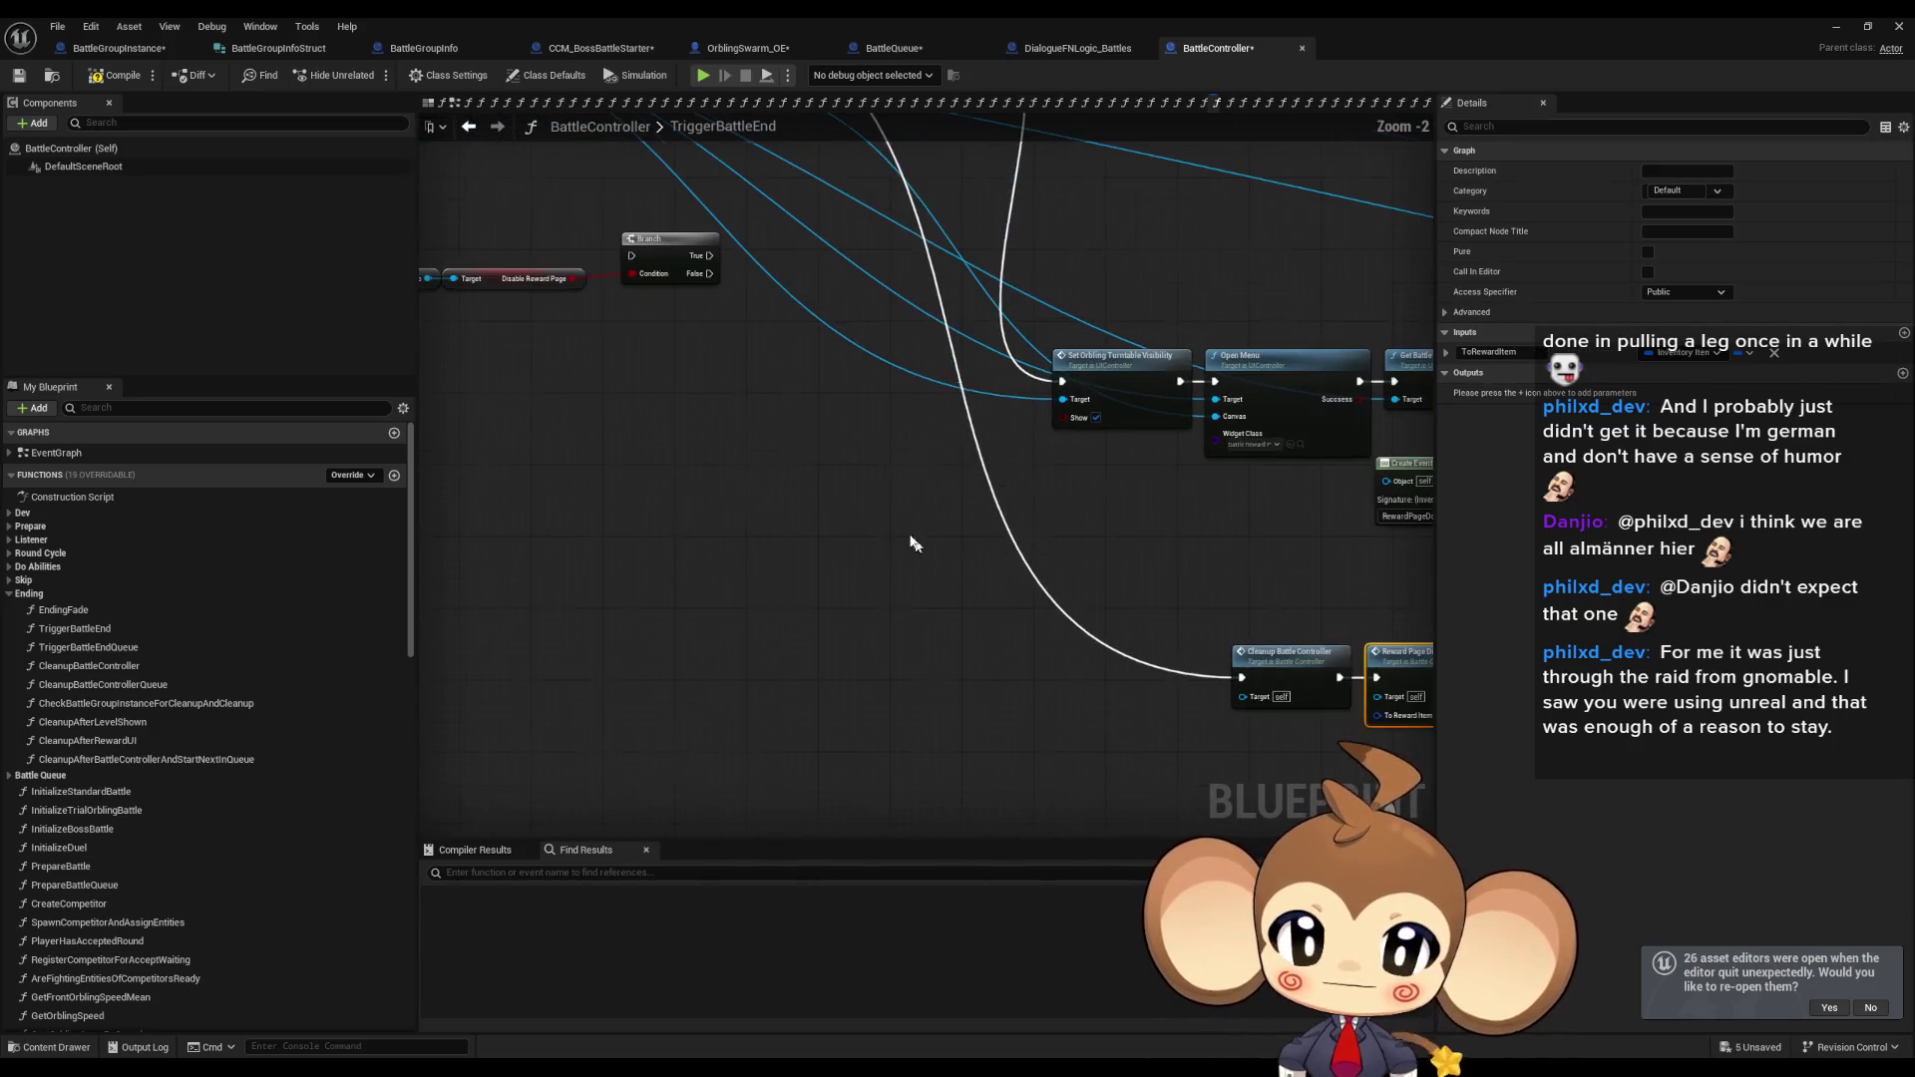
{"action": "mouse_move", "coordinate": [770, 544]}
{"action": "left_mouse_down"}
{"action": "mouse_move", "coordinate": [897, 638]}
{"action": "mouse_move", "coordinate": [1185, 773]}
{"action": "mouse_move", "coordinate": [1265, 584]}
{"action": "left_mouse_up"}
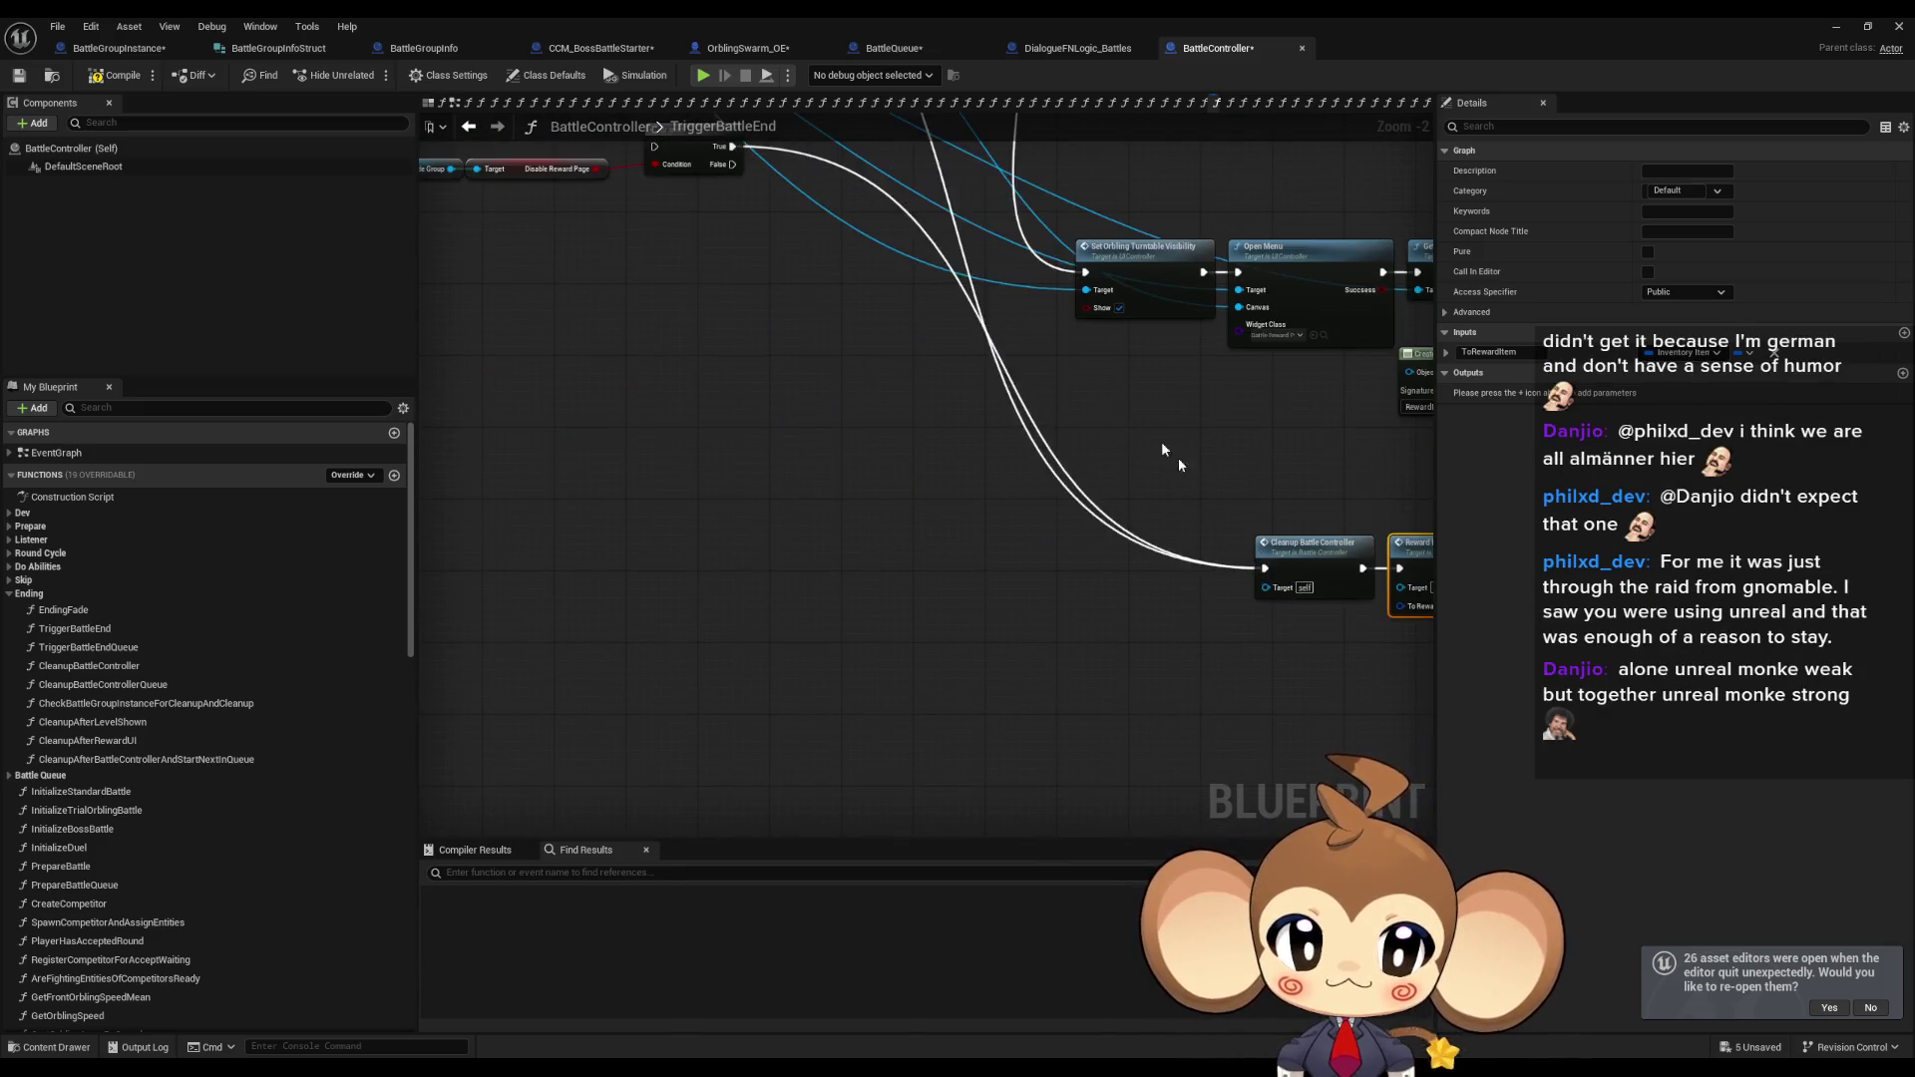
{"action": "mouse_move", "coordinate": [687, 542]}
{"action": "left_mouse_down"}
{"action": "mouse_move", "coordinate": [974, 470]}
{"action": "mouse_move", "coordinate": [1061, 687]}
{"action": "mouse_move", "coordinate": [1063, 671]}
{"action": "left_mouse_up"}
{"action": "mouse_move", "coordinate": [939, 447]}
{"action": "left_mouse_down"}
{"action": "mouse_move", "coordinate": [958, 315]}
{"action": "mouse_move", "coordinate": [776, 628]}
{"action": "mouse_move", "coordinate": [776, 675]}
{"action": "mouse_move", "coordinate": [1060, 691]}
{"action": "left_mouse_up"}
{"action": "left_click_drag", "start_coordinate": [743, 457], "coordinate": [1145, 735]}
Route Disable Reward Page through a NOT Boolean node into the Branch condition.
{"action": "left_click_drag", "start_coordinate": [779, 411], "coordinate": [856, 470]}
{"action": "type", "text": "not"}
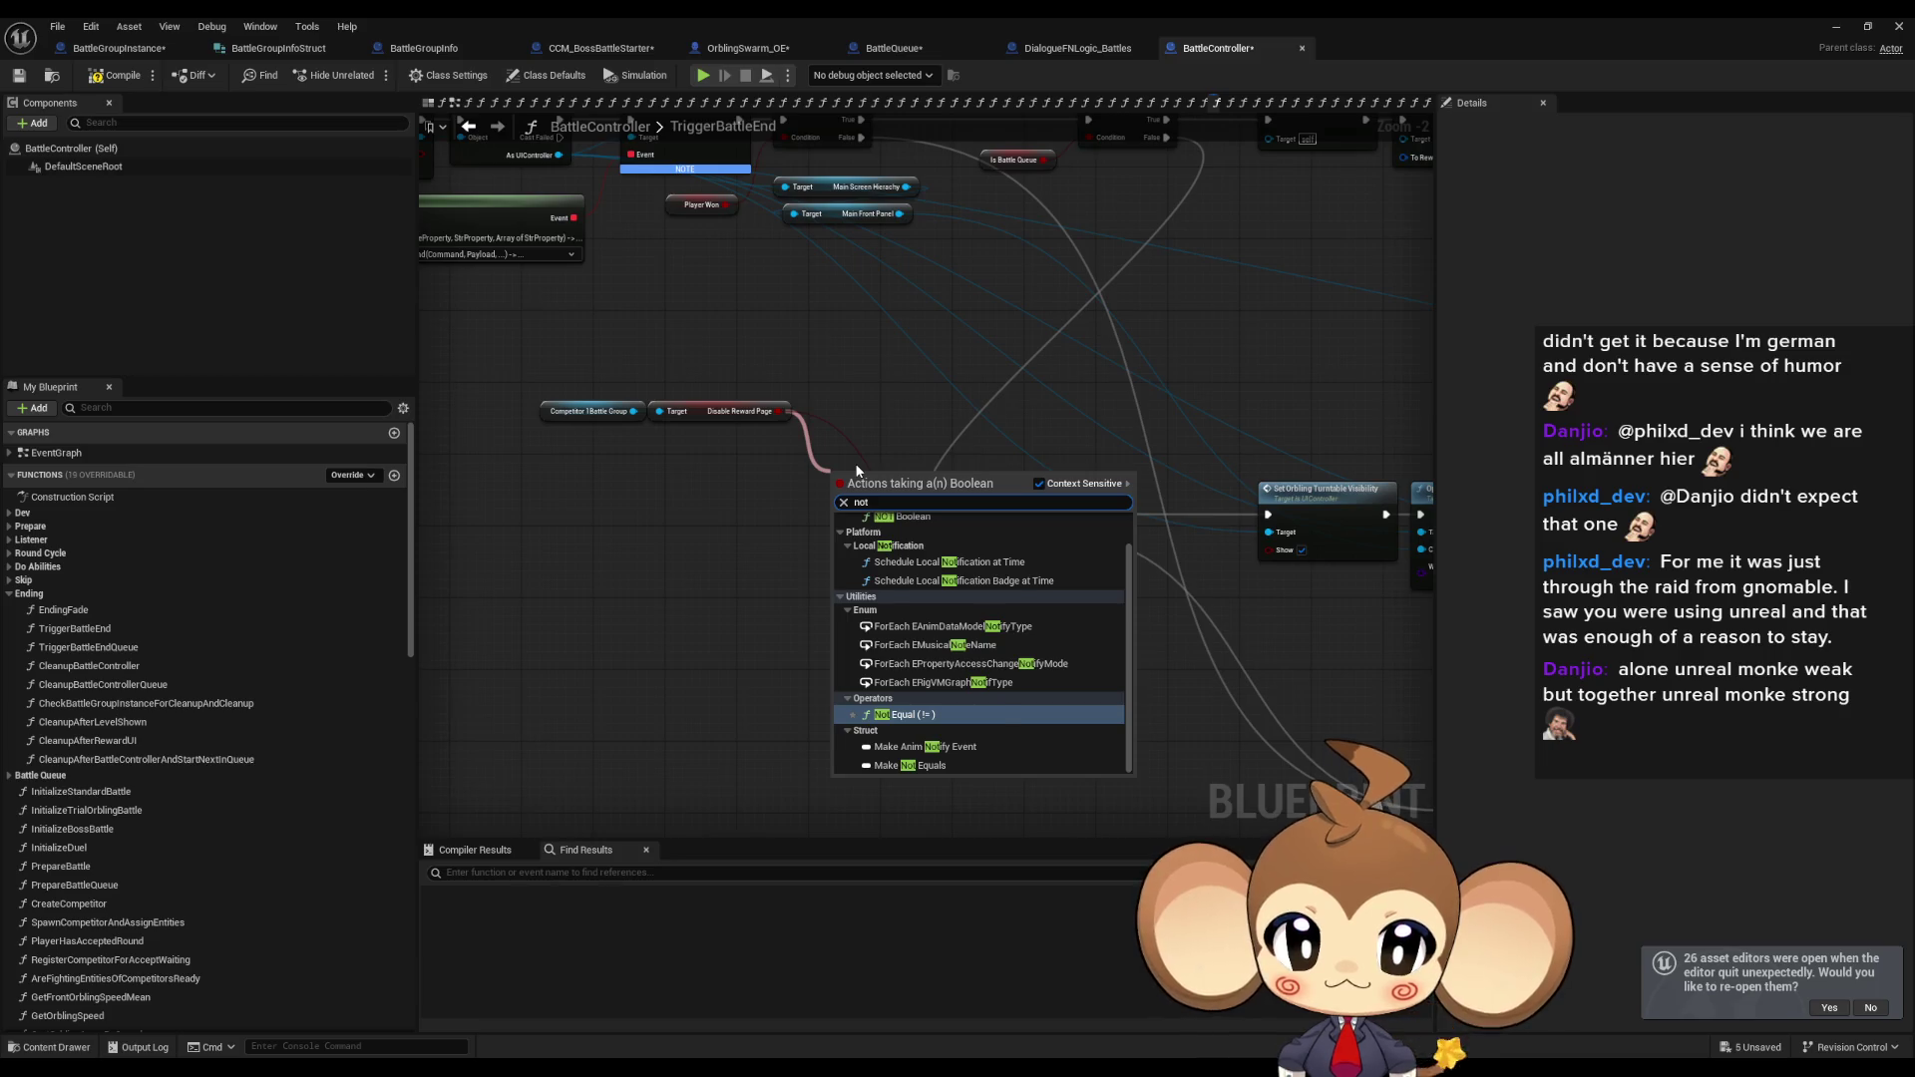
{"action": "key", "text": "Up"}
{"action": "key", "text": "Up"}
{"action": "key", "text": "Up"}
{"action": "key", "text": "Return"}
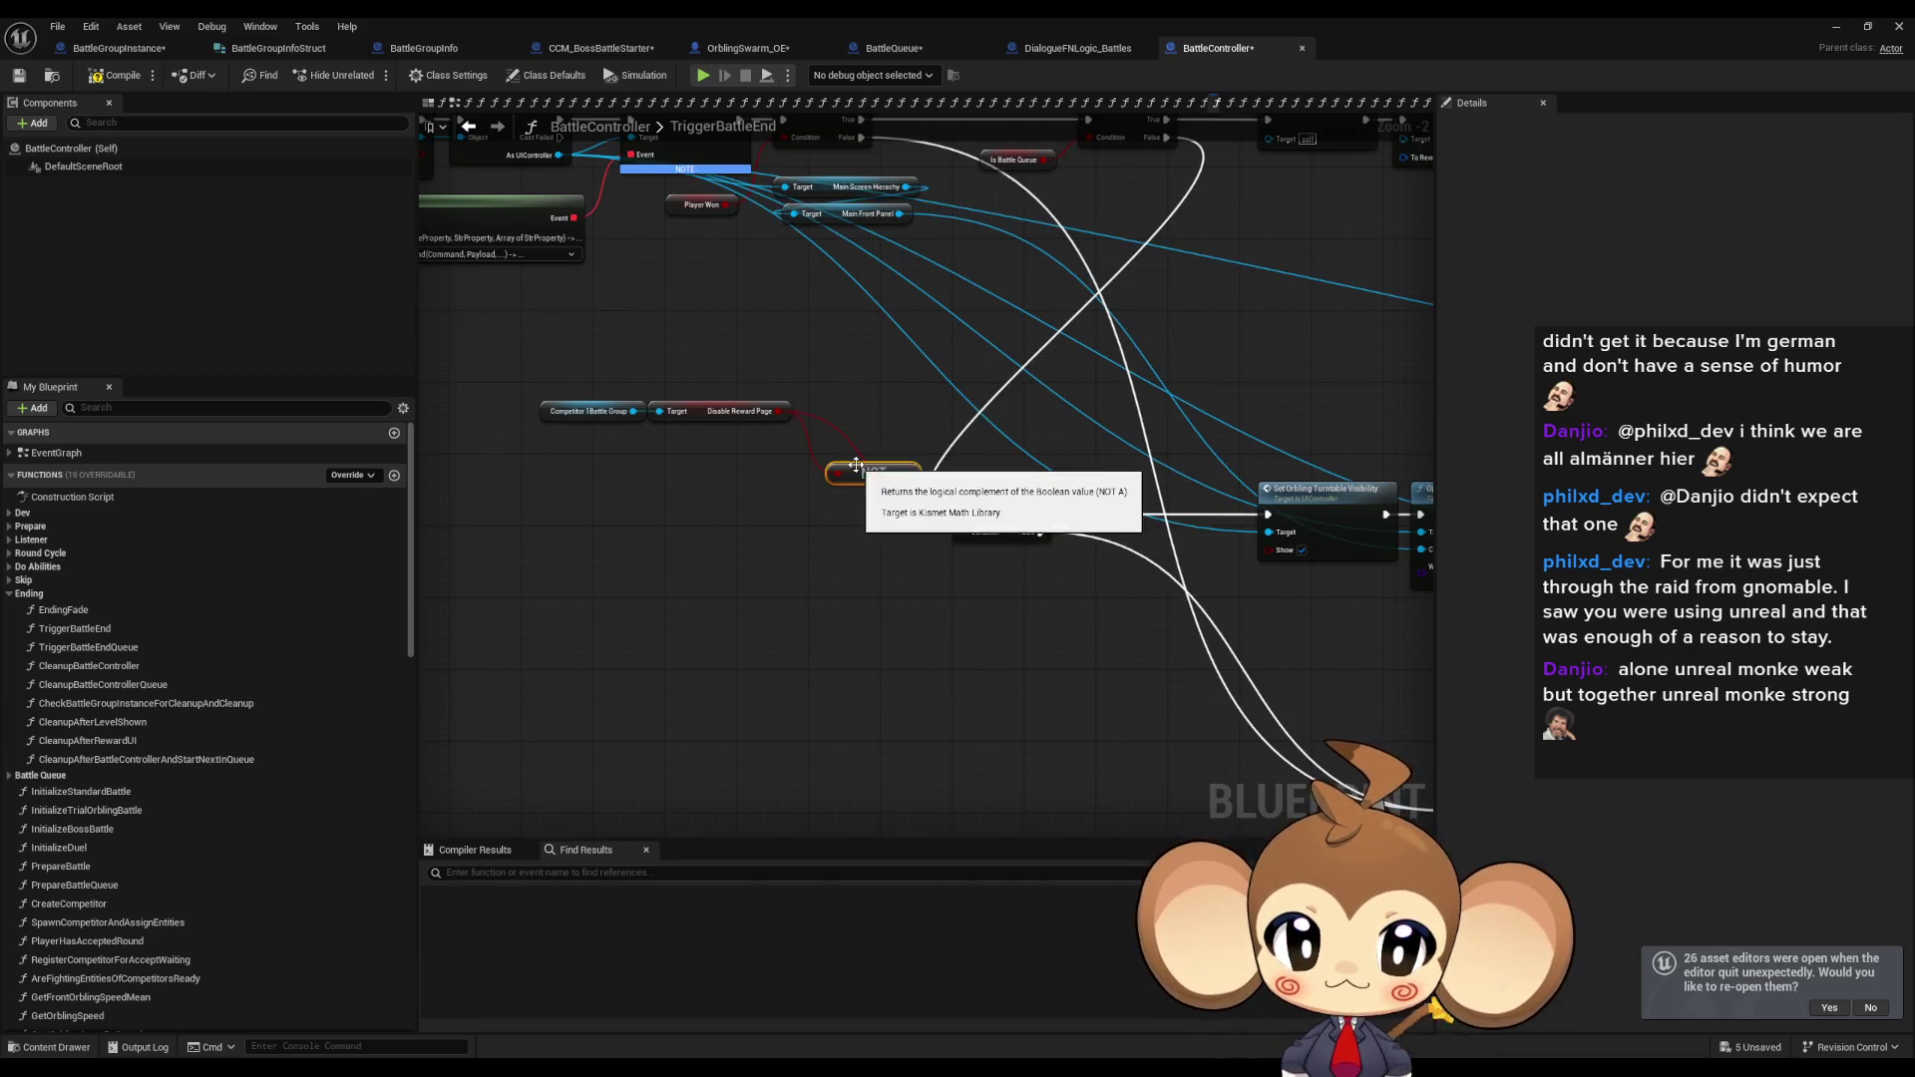
{"action": "left_click_drag", "start_coordinate": [913, 474], "coordinate": [964, 533]}
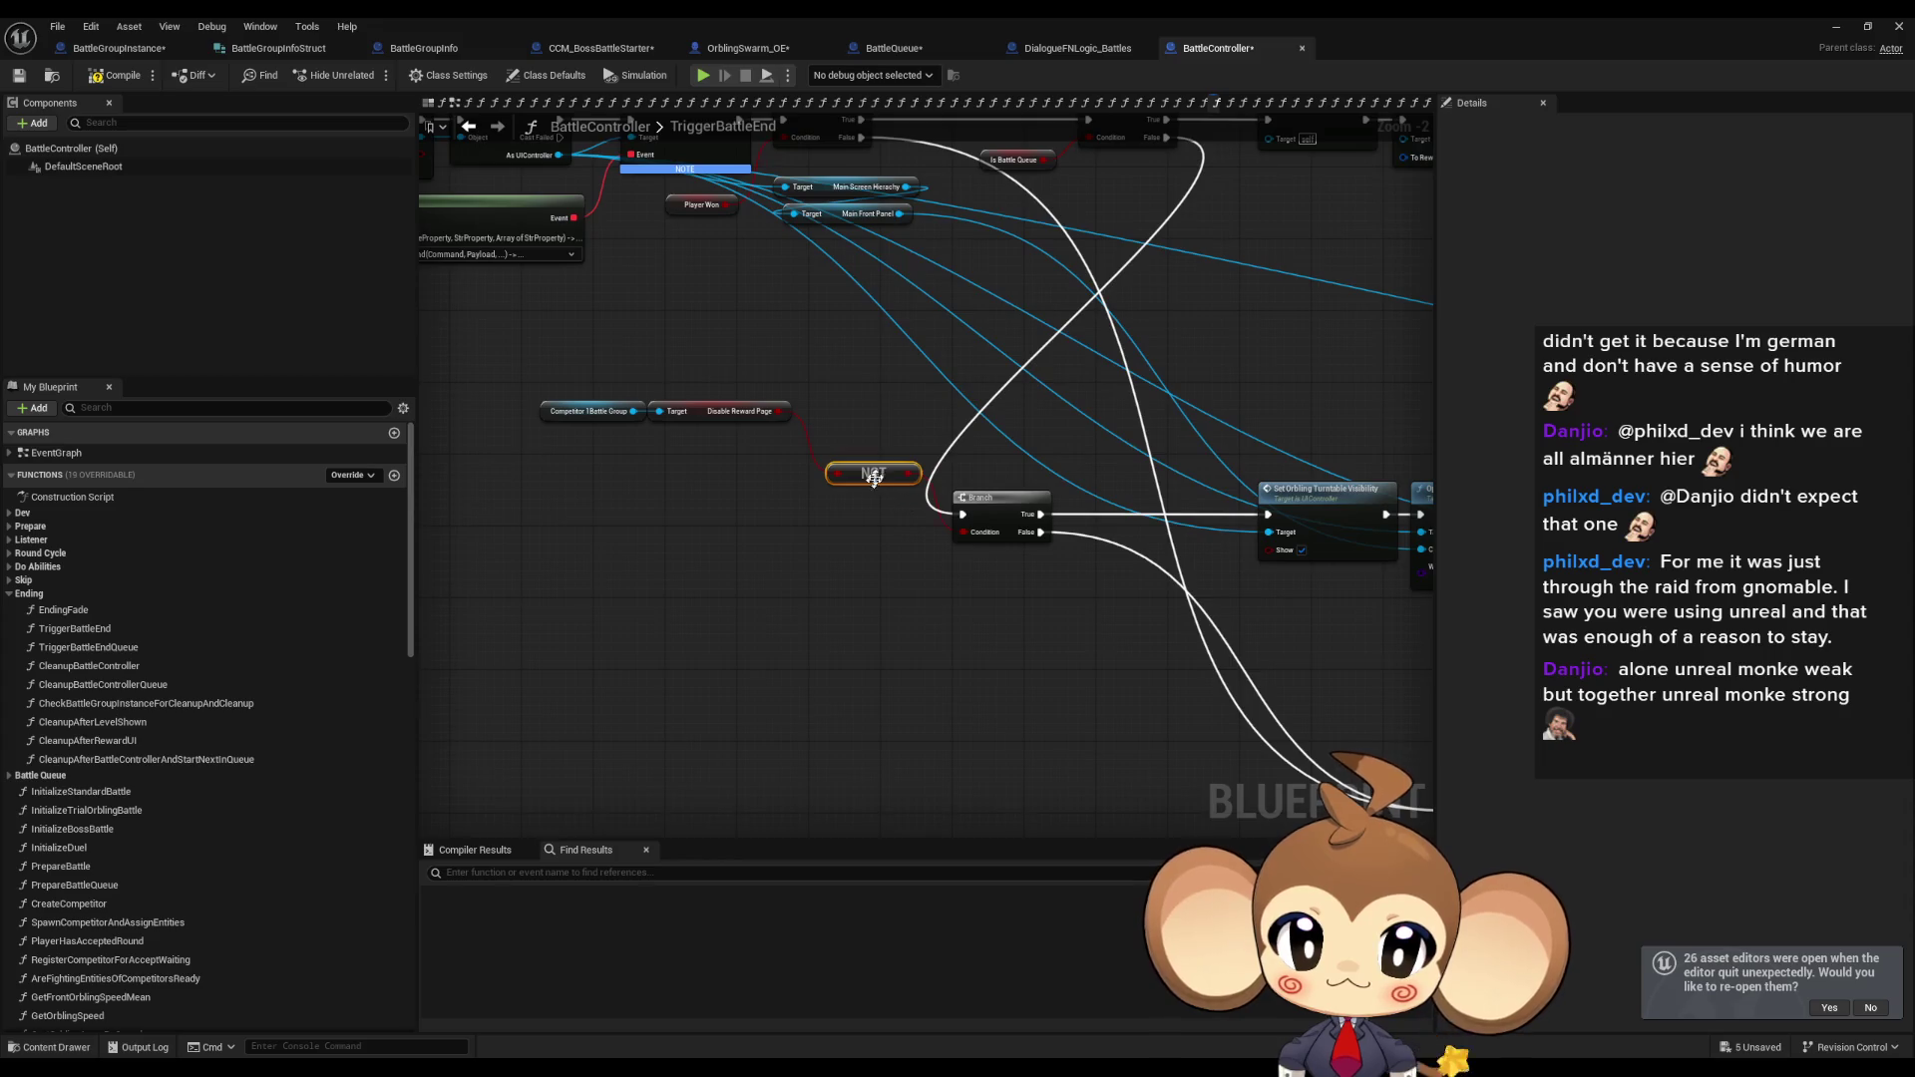
Reposition the condition nodes and Branch, and select the lower row of nodes.
{"action": "mouse_move", "coordinate": [555, 381]}
{"action": "left_mouse_down"}
{"action": "mouse_move", "coordinate": [745, 454]}
{"action": "mouse_move", "coordinate": [727, 507]}
{"action": "mouse_move", "coordinate": [853, 742]}
{"action": "left_mouse_up"}
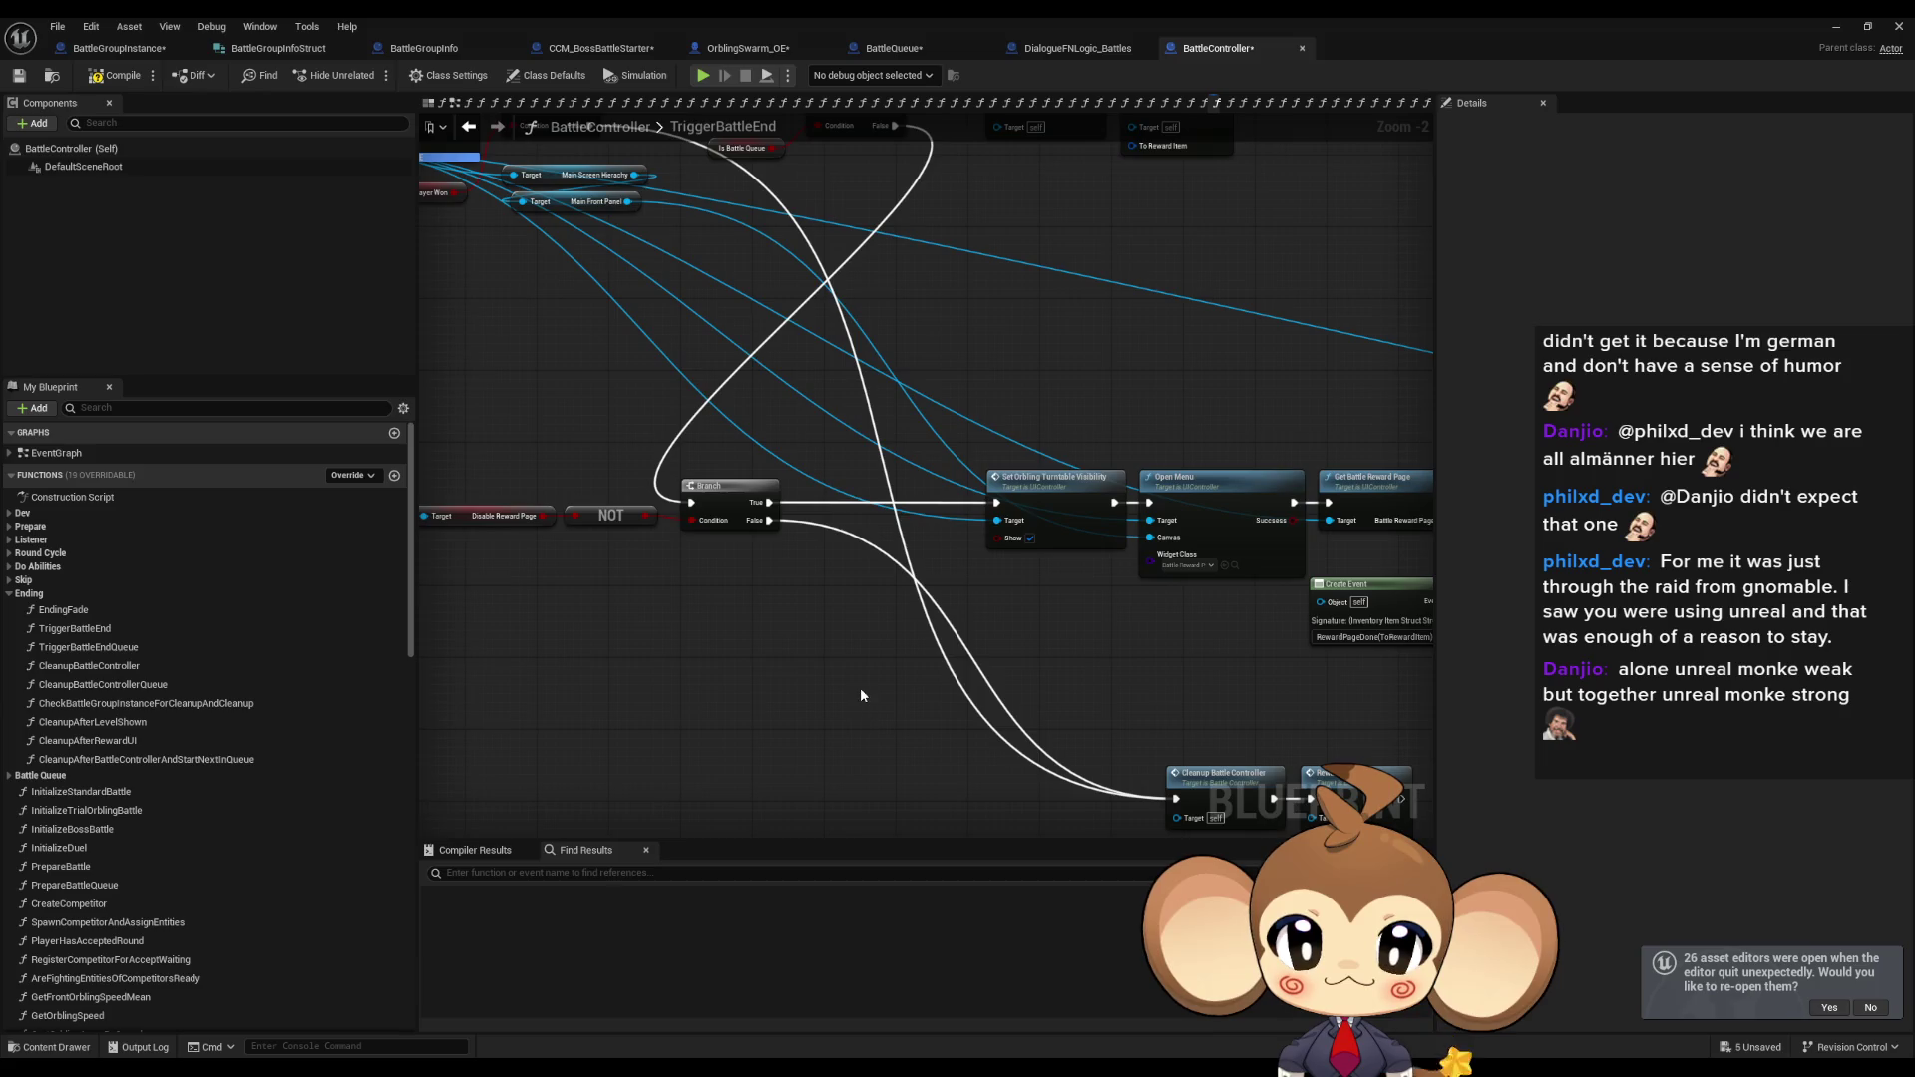
{"action": "scroll", "coordinate": [848, 674], "scroll_direction": "down", "scroll_amount": 2}
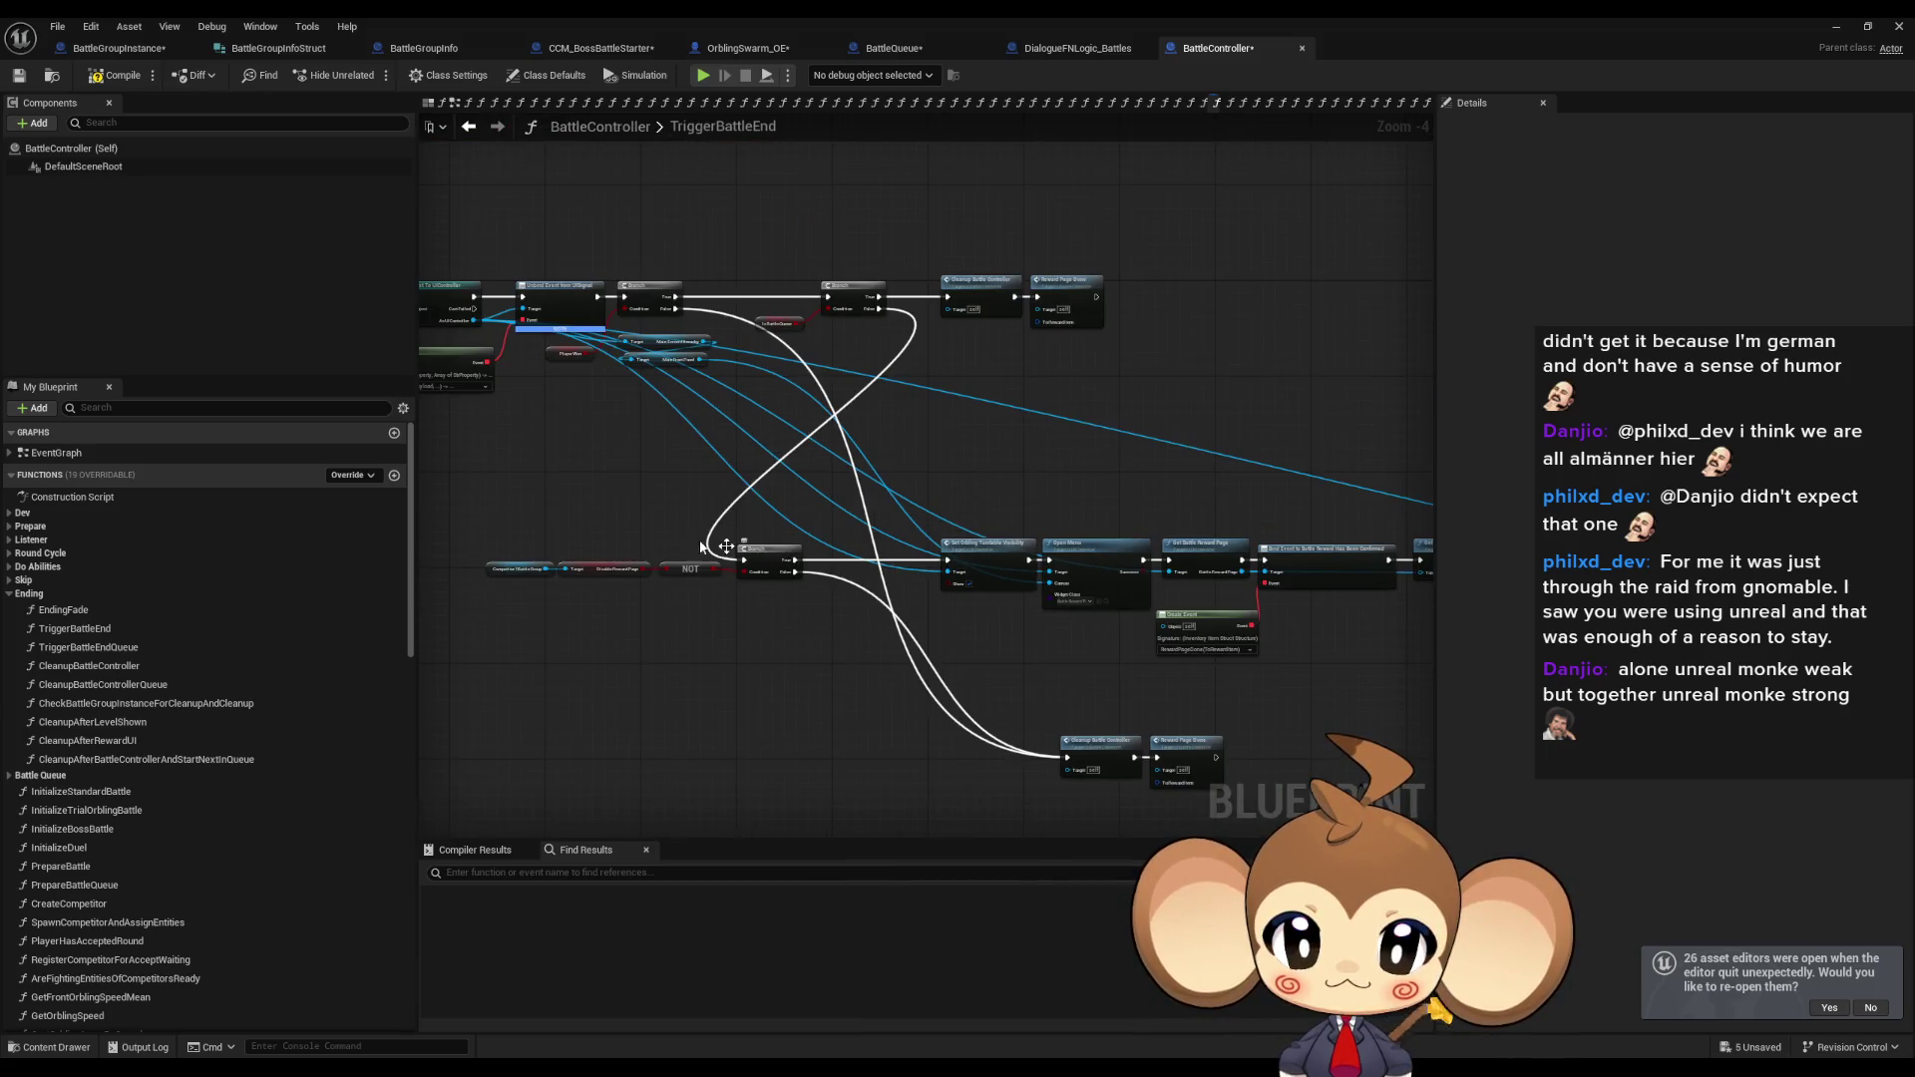
{"action": "mouse_move", "coordinate": [763, 560]}
{"action": "left_mouse_down"}
{"action": "mouse_move", "coordinate": [751, 584]}
{"action": "mouse_move", "coordinate": [844, 728]}
{"action": "mouse_move", "coordinate": [817, 662]}
{"action": "mouse_move", "coordinate": [825, 512]}
{"action": "mouse_move", "coordinate": [820, 599]}
{"action": "mouse_move", "coordinate": [843, 563]}
{"action": "left_mouse_up"}
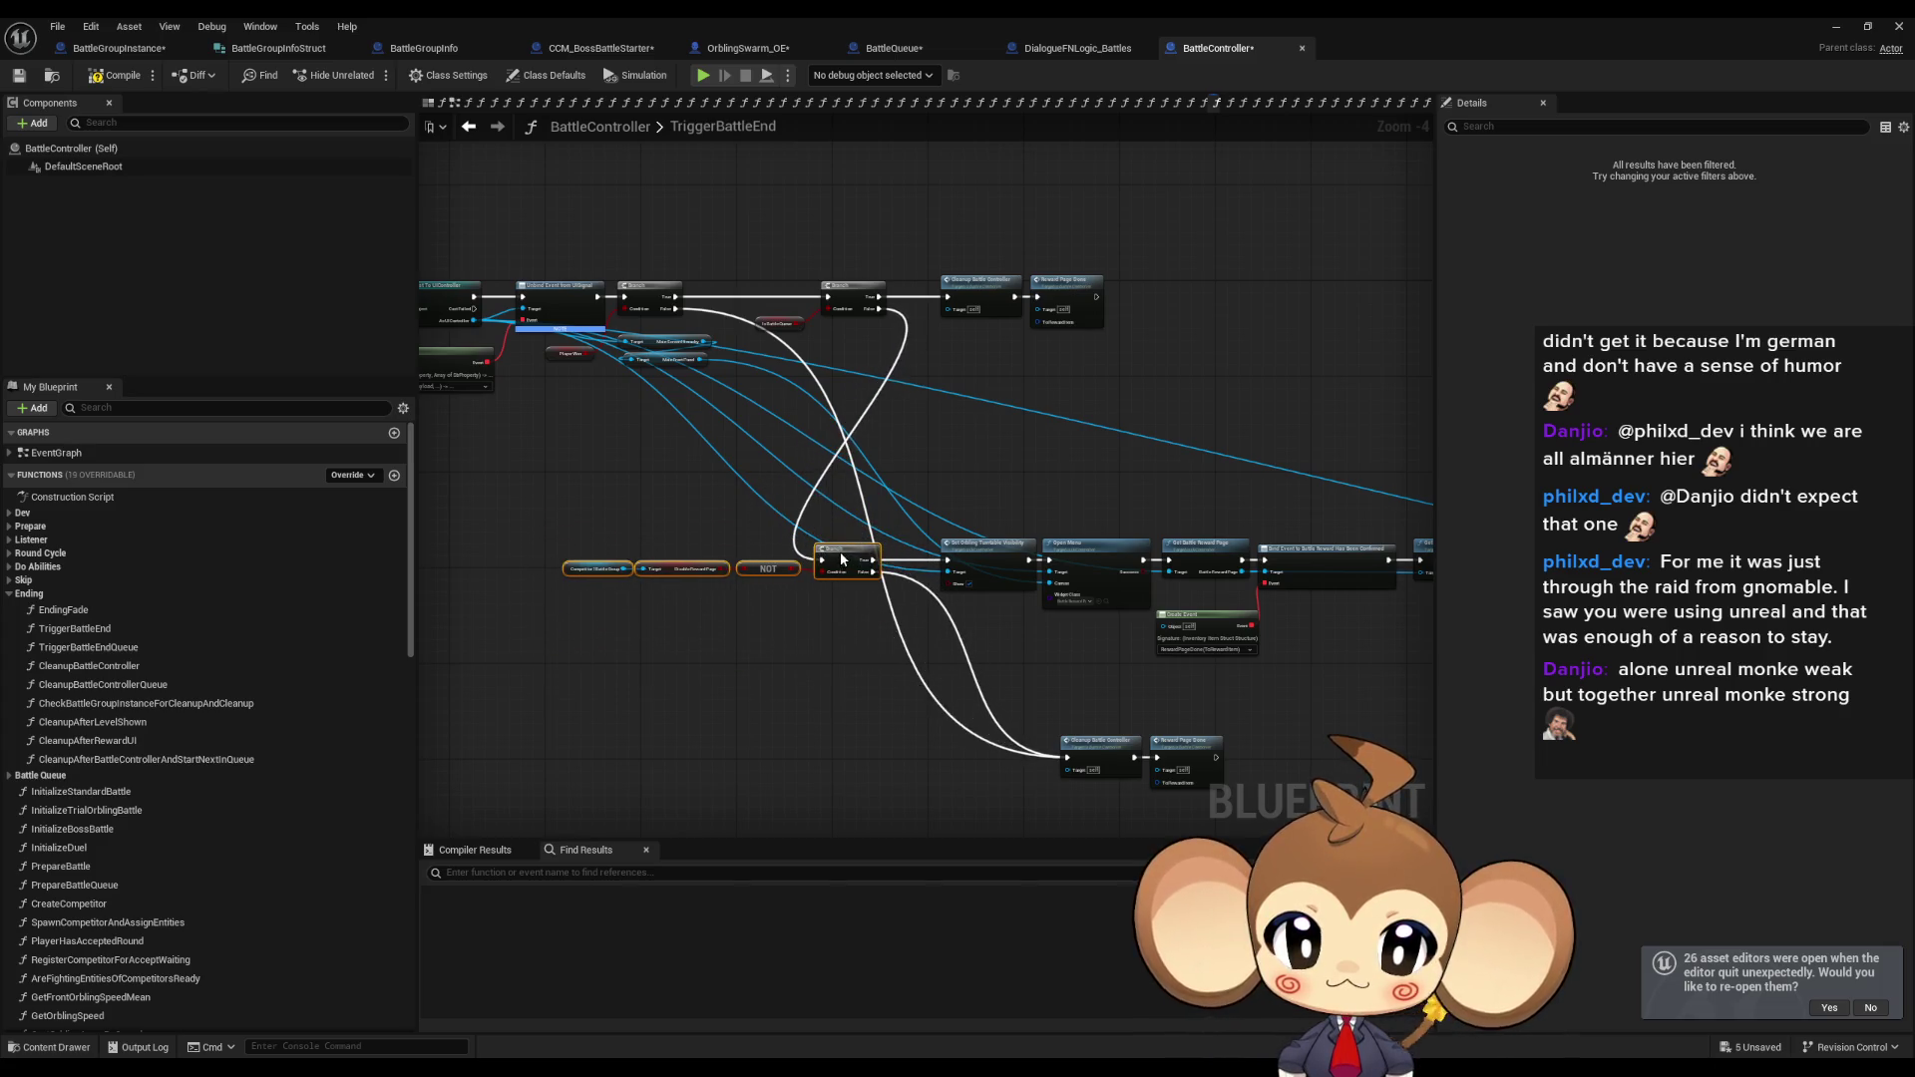
{"action": "scroll", "coordinate": [979, 568], "scroll_direction": "down", "scroll_amount": 1}
{"action": "mouse_move", "coordinate": [728, 522]}
{"action": "left_mouse_down"}
{"action": "mouse_move", "coordinate": [1293, 706]}
{"action": "mouse_move", "coordinate": [1381, 760]}
{"action": "left_mouse_up"}
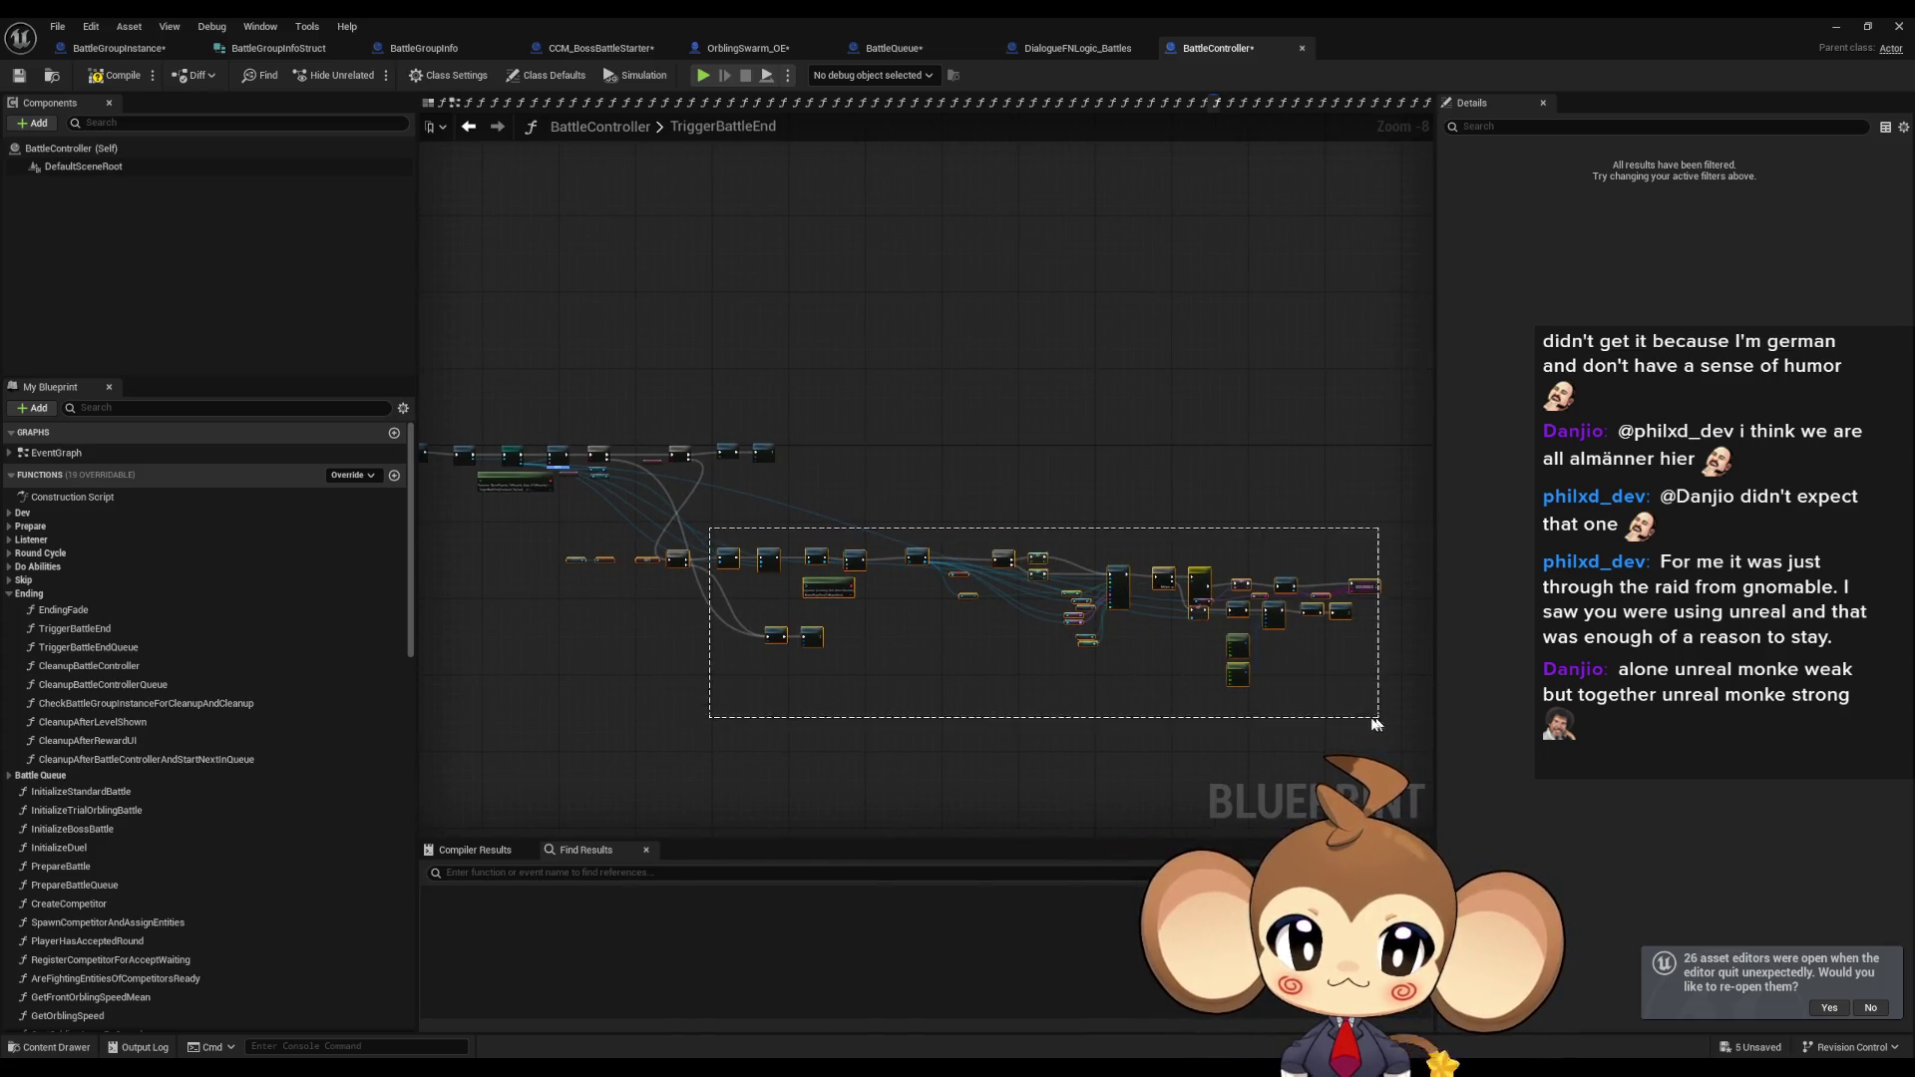
Shift the lower node row right and lower the Competitor, Disable Reward Page and NOT nodes.
{"action": "scroll", "coordinate": [1056, 473], "scroll_direction": "up", "scroll_amount": 2}
{"action": "left_click_drag", "start_coordinate": [900, 638], "coordinate": [1279, 634]}
{"action": "scroll", "coordinate": [997, 546], "scroll_direction": "down", "scroll_amount": 2}
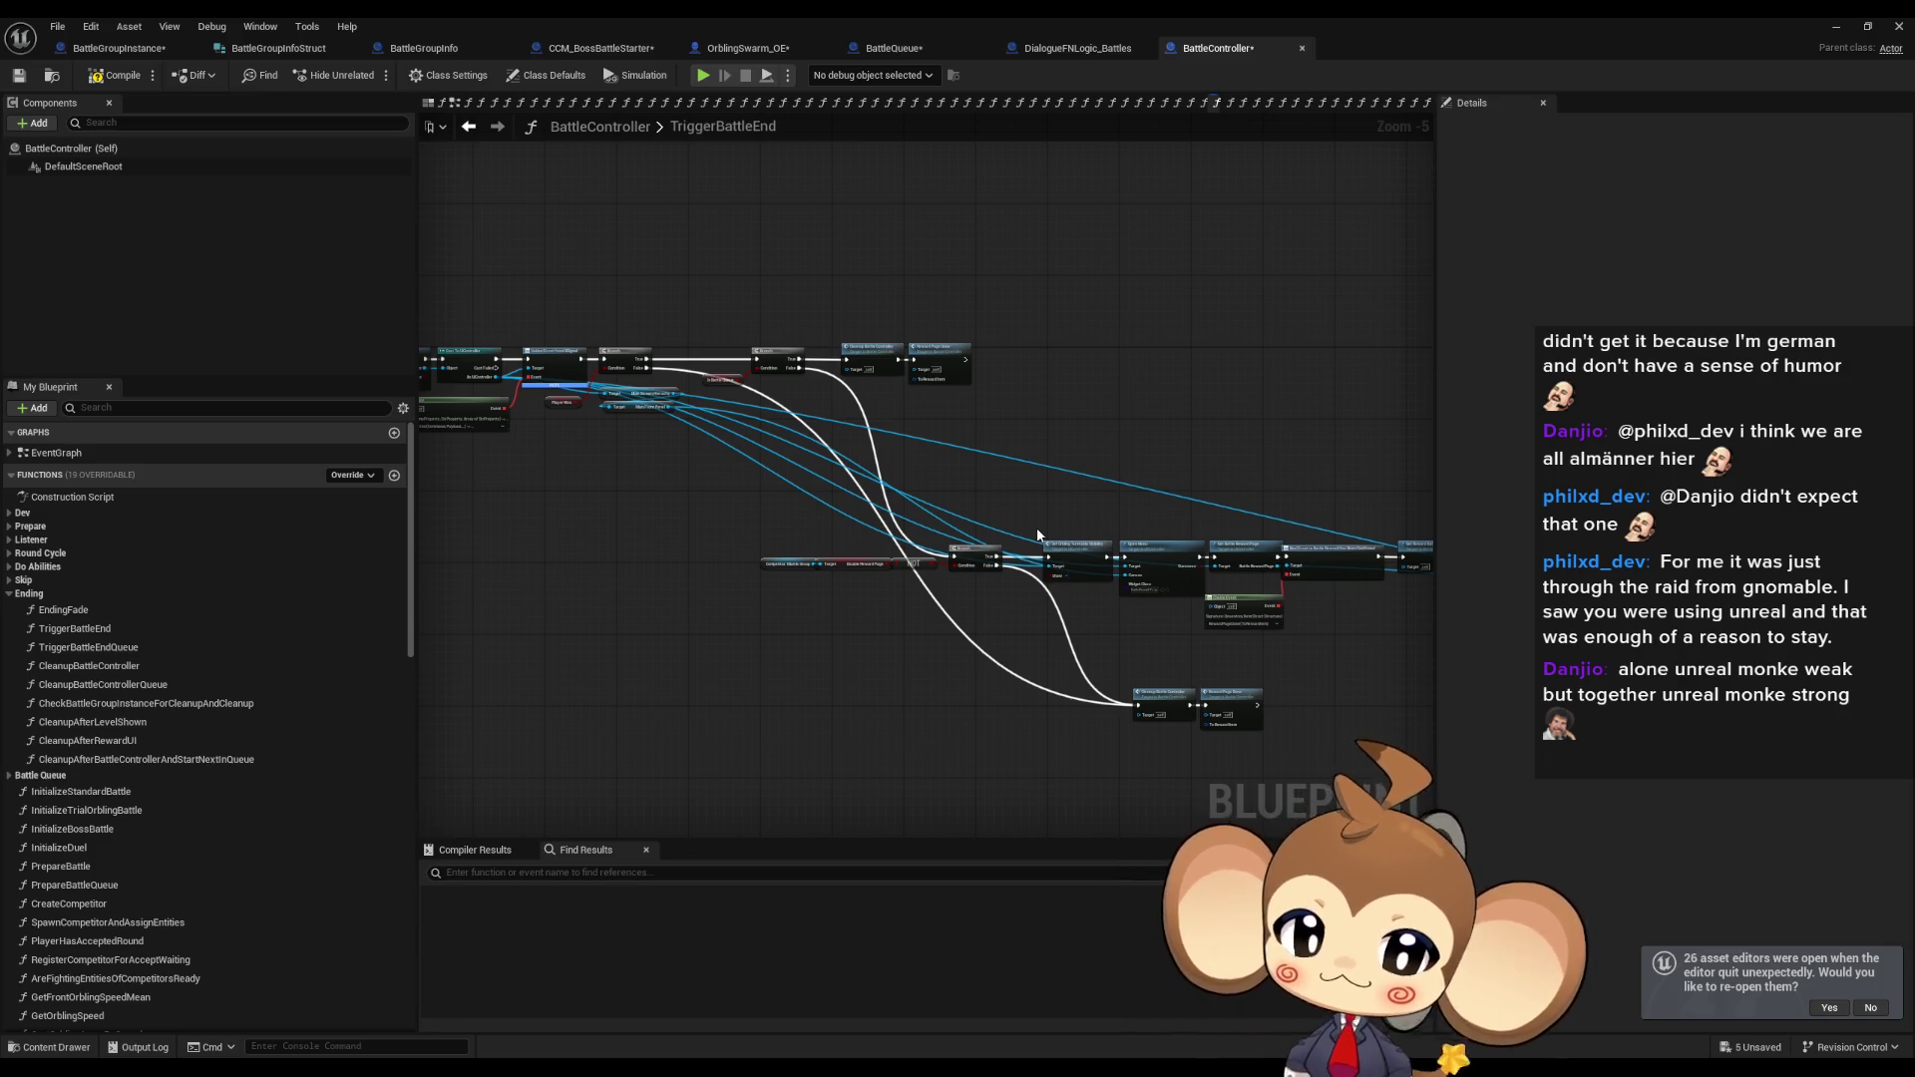
{"action": "scroll", "coordinate": [832, 626], "scroll_direction": "up", "scroll_amount": 5}
{"action": "left_click_drag", "start_coordinate": [649, 387], "coordinate": [1033, 519]}
{"action": "left_click_drag", "start_coordinate": [1037, 451], "coordinate": [1037, 511]}
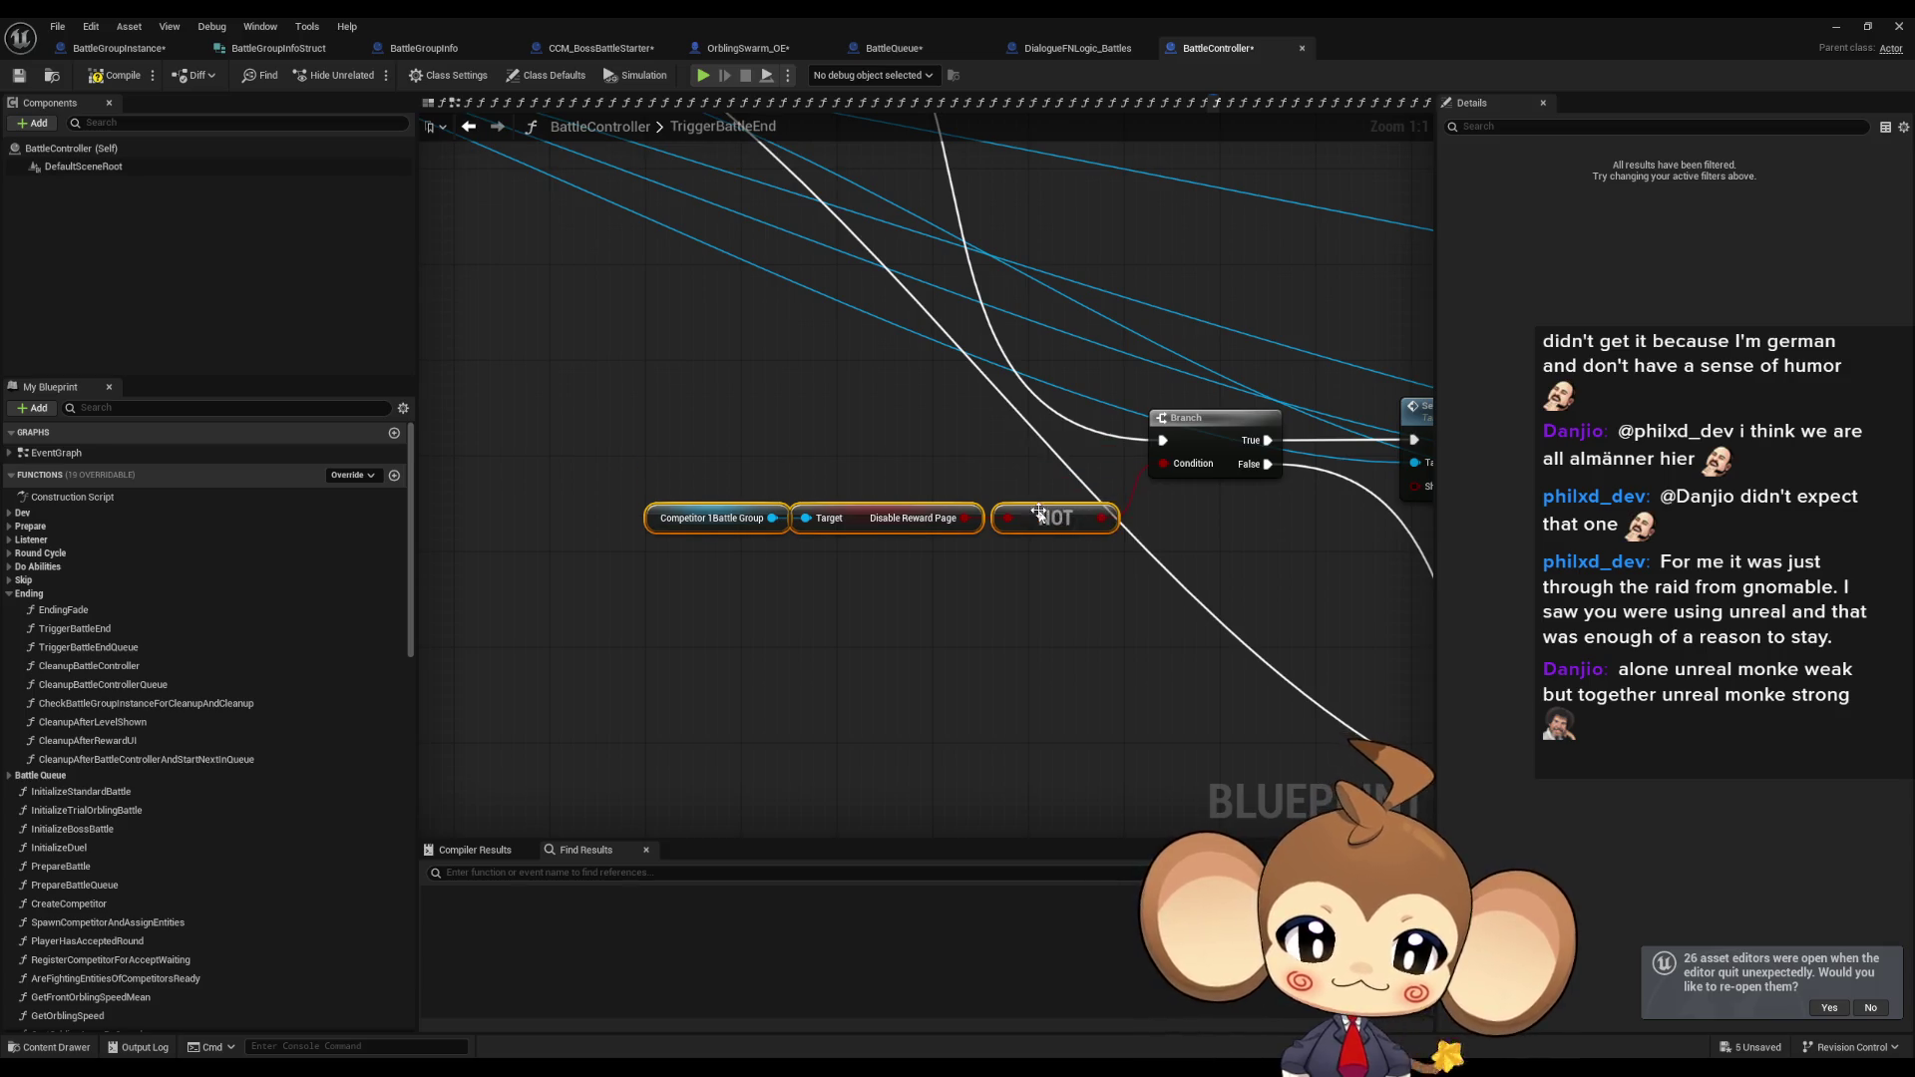
{"action": "scroll", "coordinate": [983, 578], "scroll_direction": "down", "scroll_amount": 3}
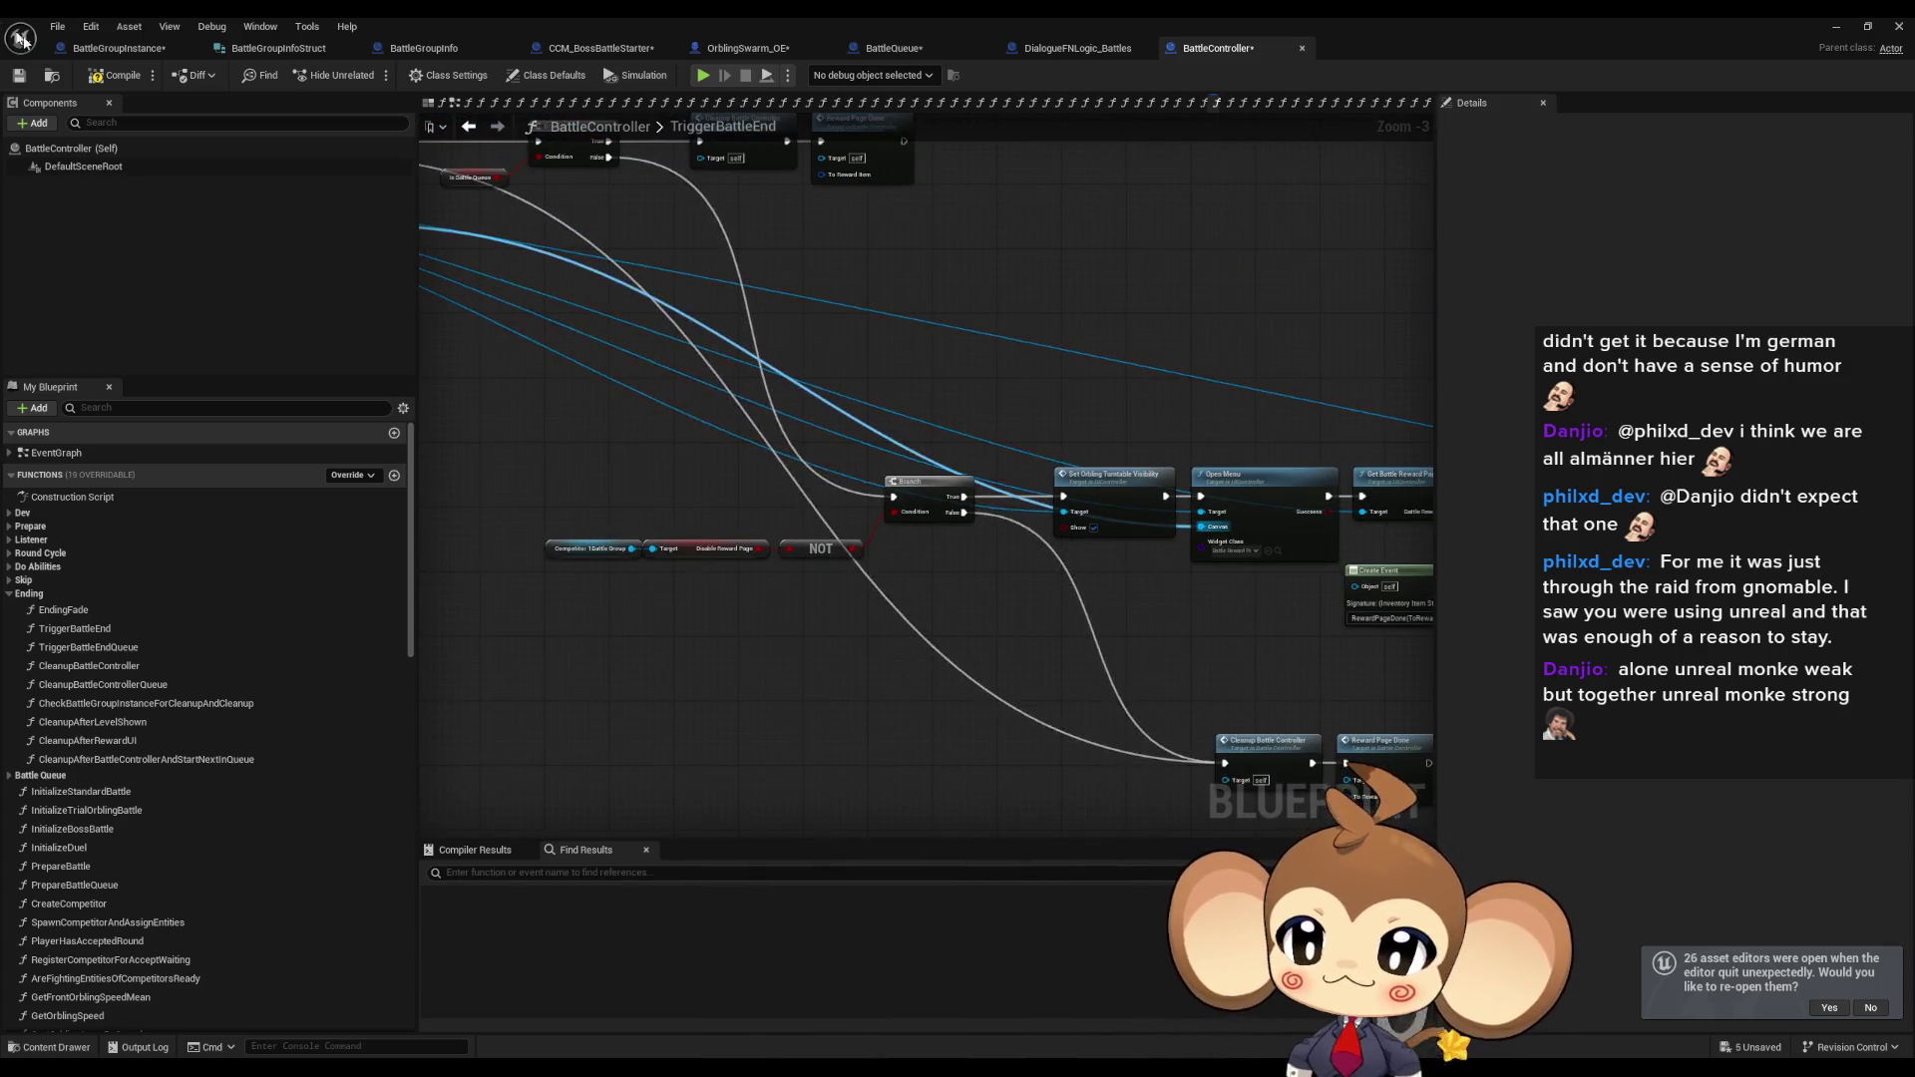
Compile and save BattleController, then close its Blueprint editor.
{"action": "key", "text": "F7"}
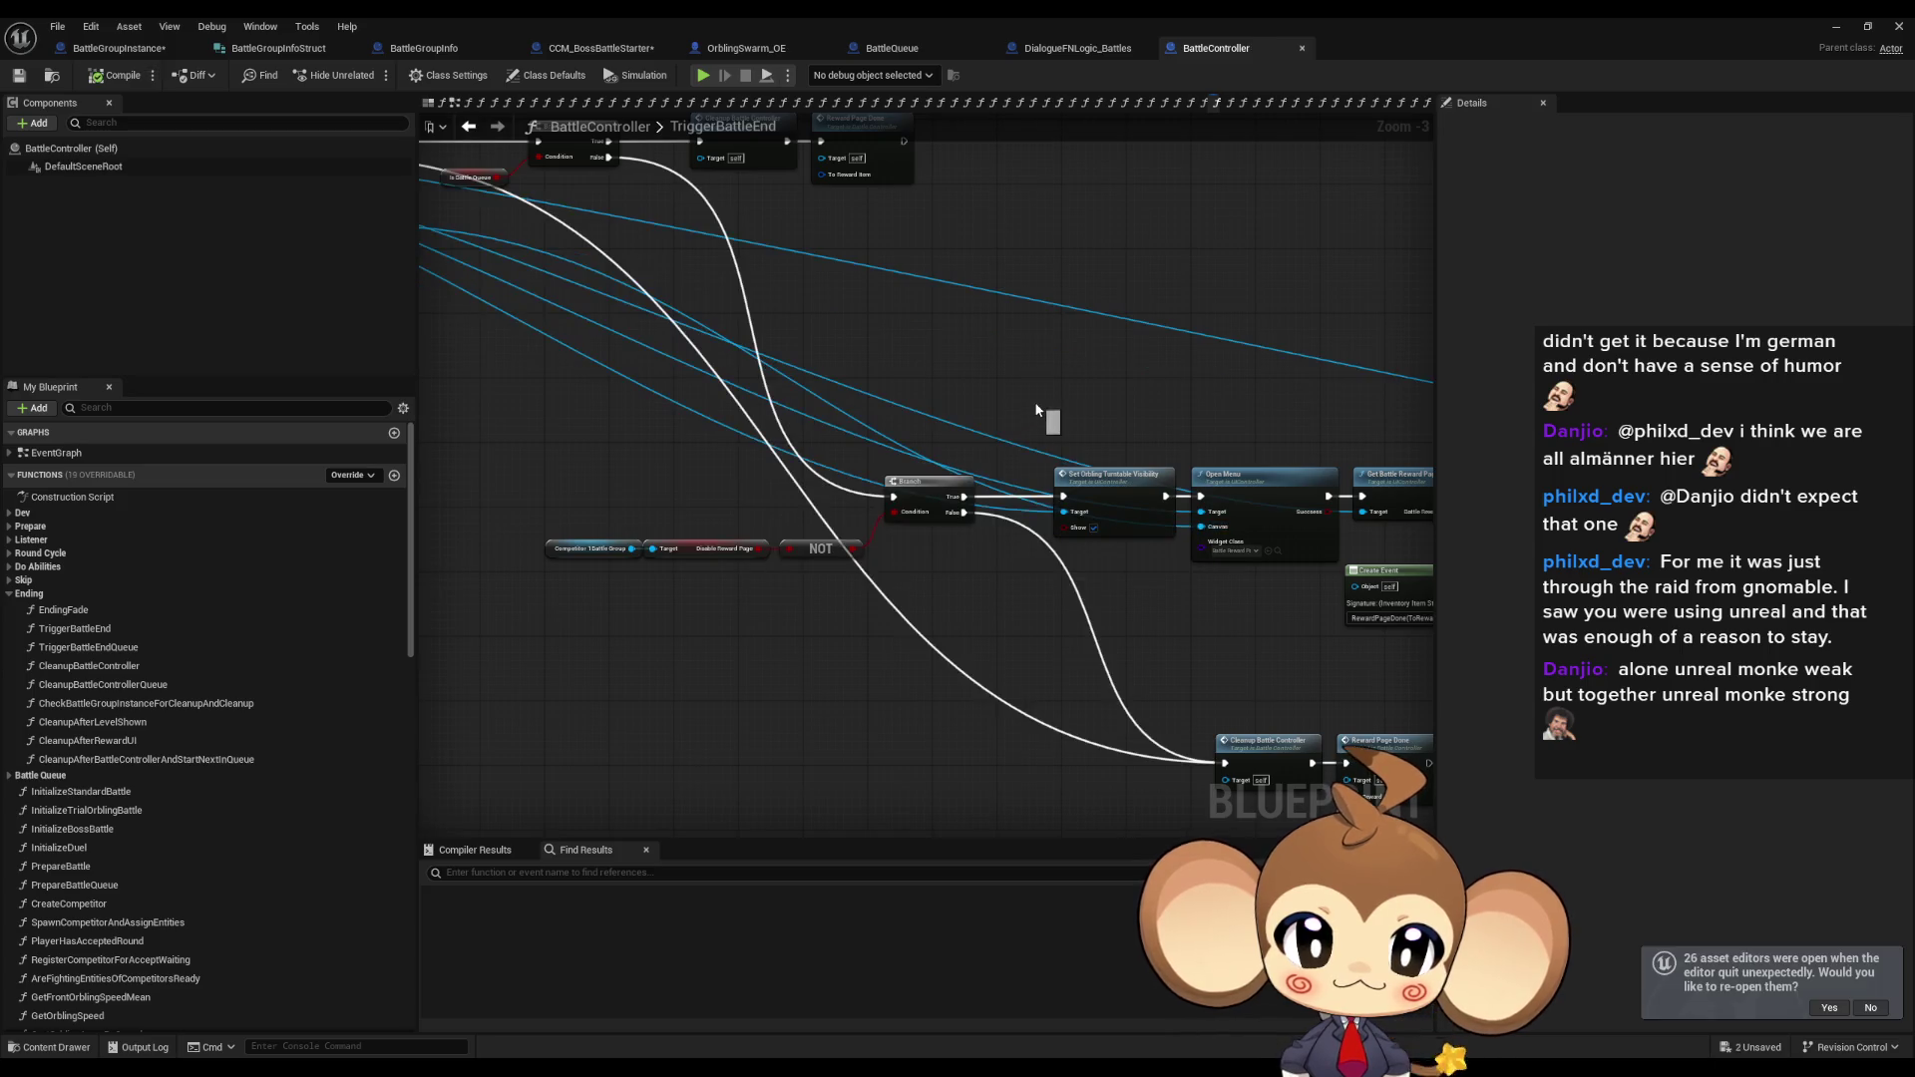
{"action": "left_click_drag", "start_coordinate": [1011, 410], "coordinate": [1052, 409]}
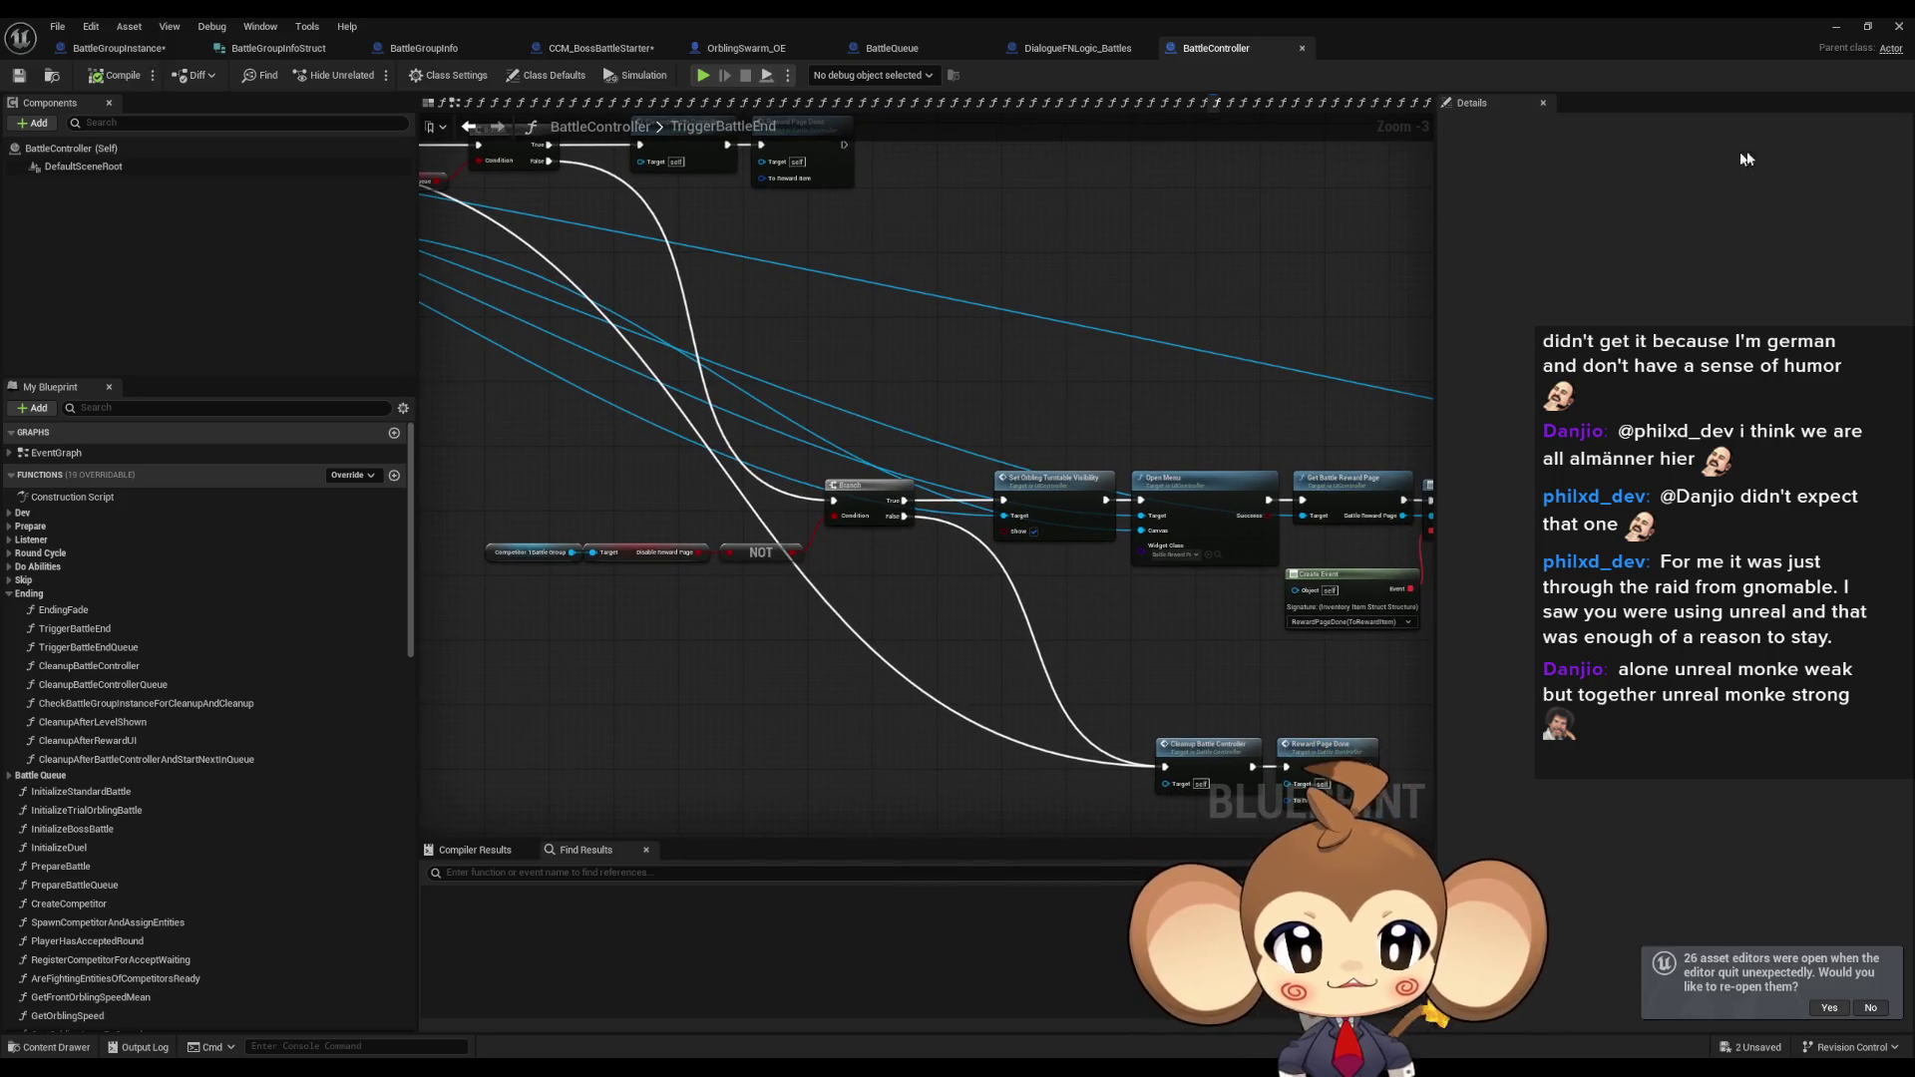
{"action": "left_click", "coordinate": [1833, 25]}
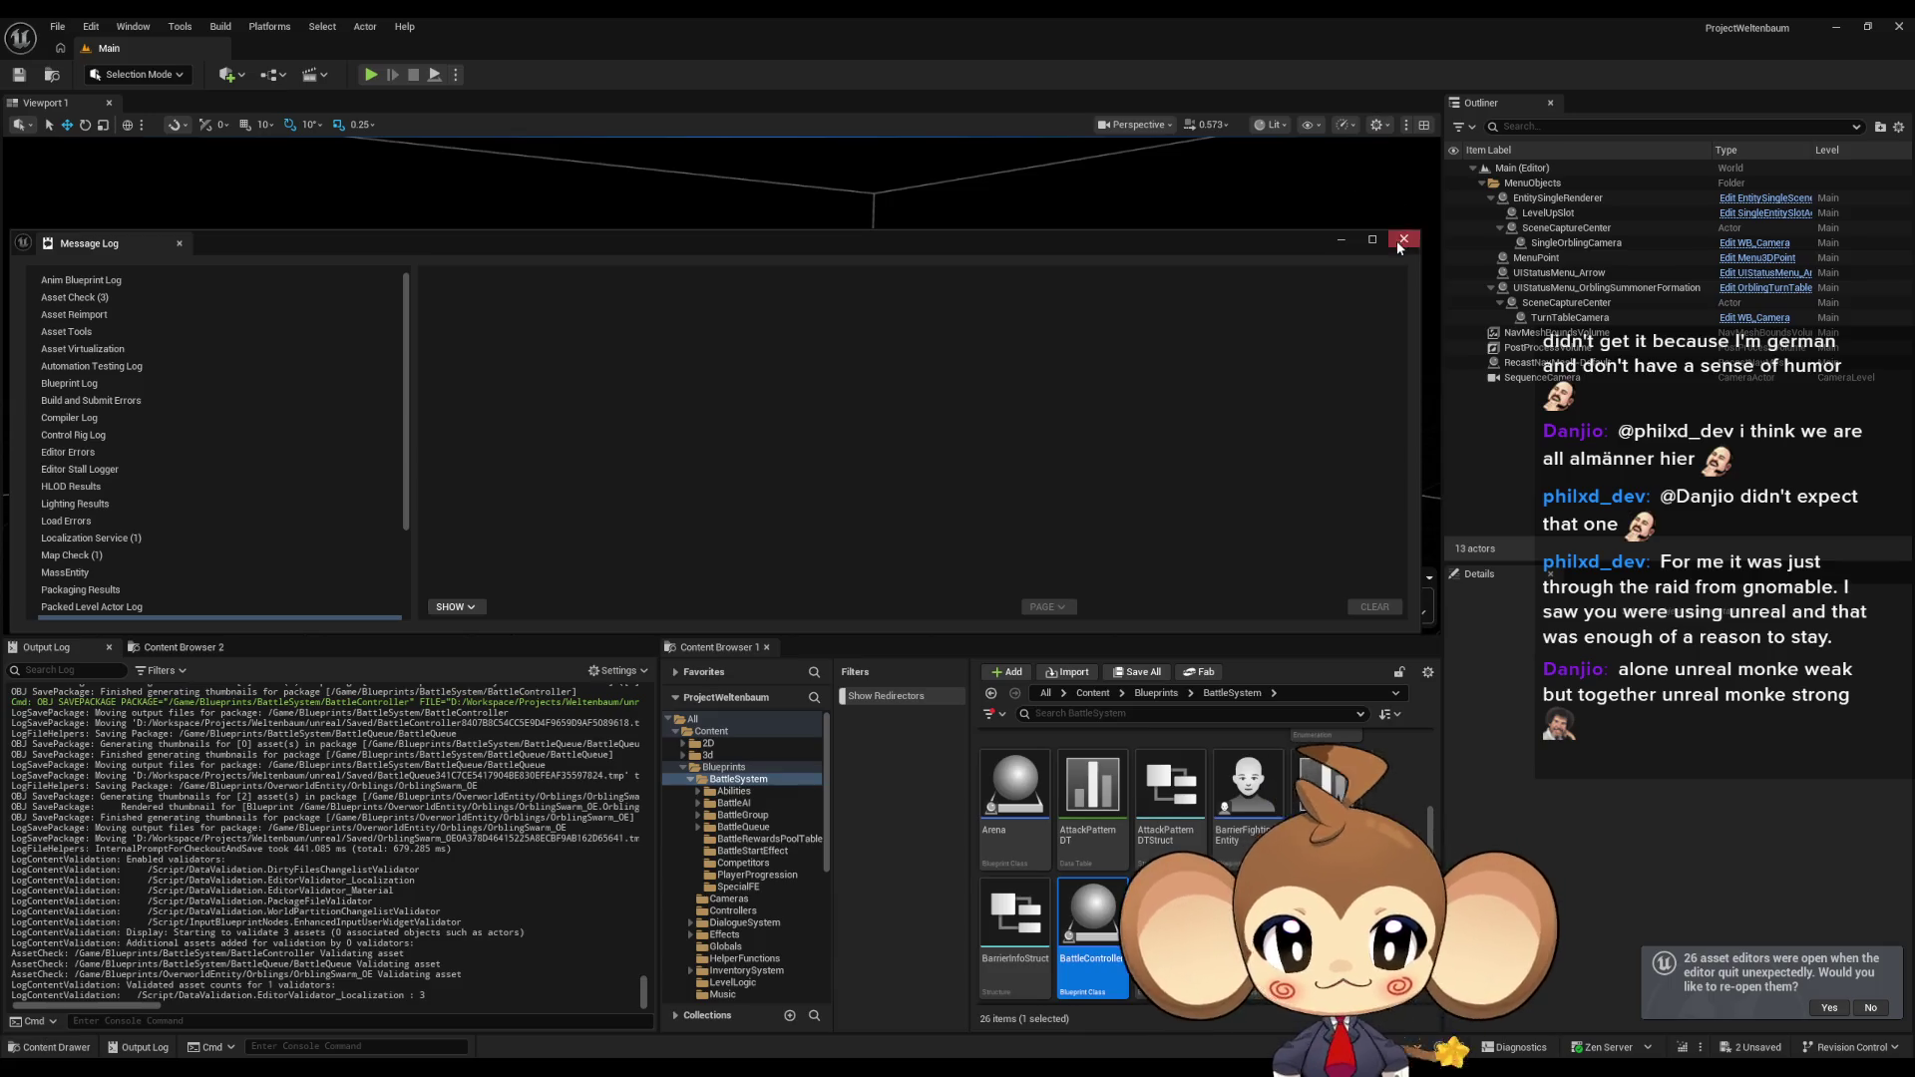
Dismiss the Message Log and launch a Play-In-Editor session of the level.
{"action": "left_click", "coordinate": [1399, 242]}
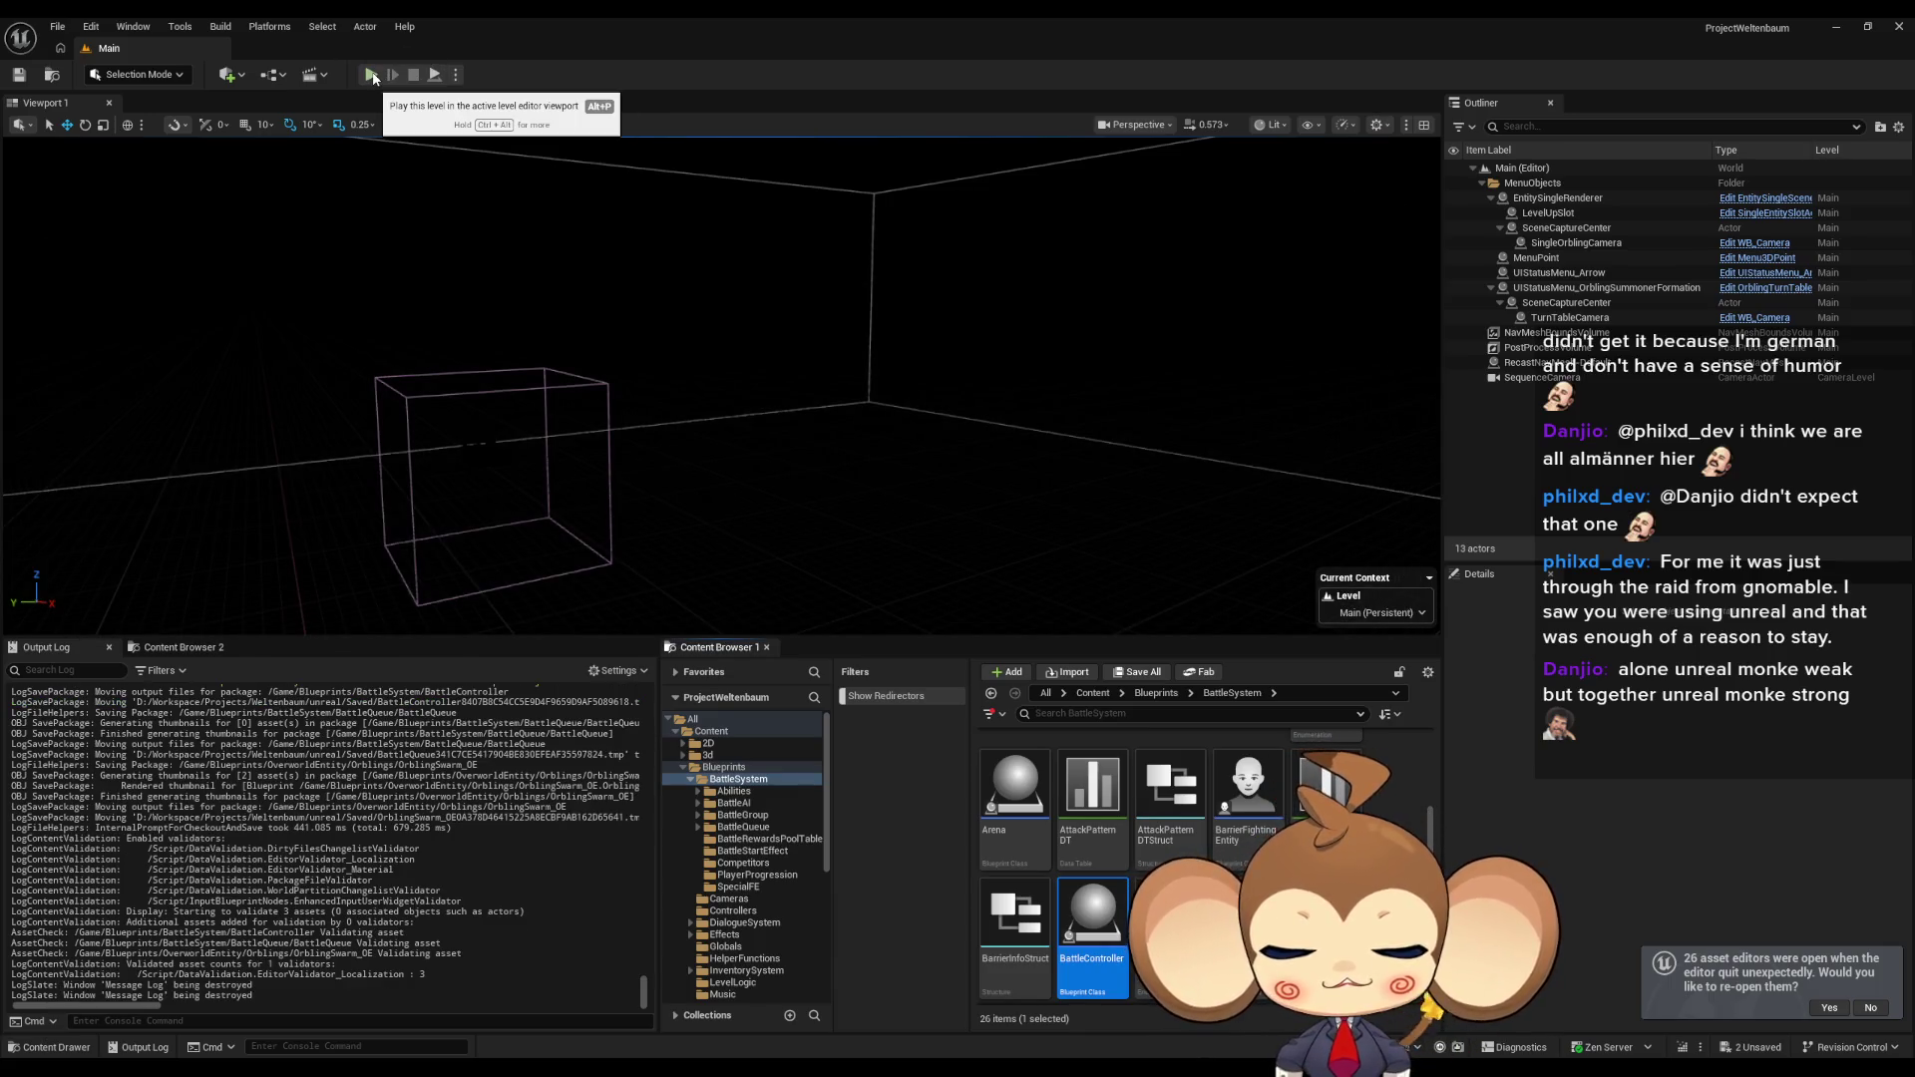
{"action": "left_click", "coordinate": [371, 74]}
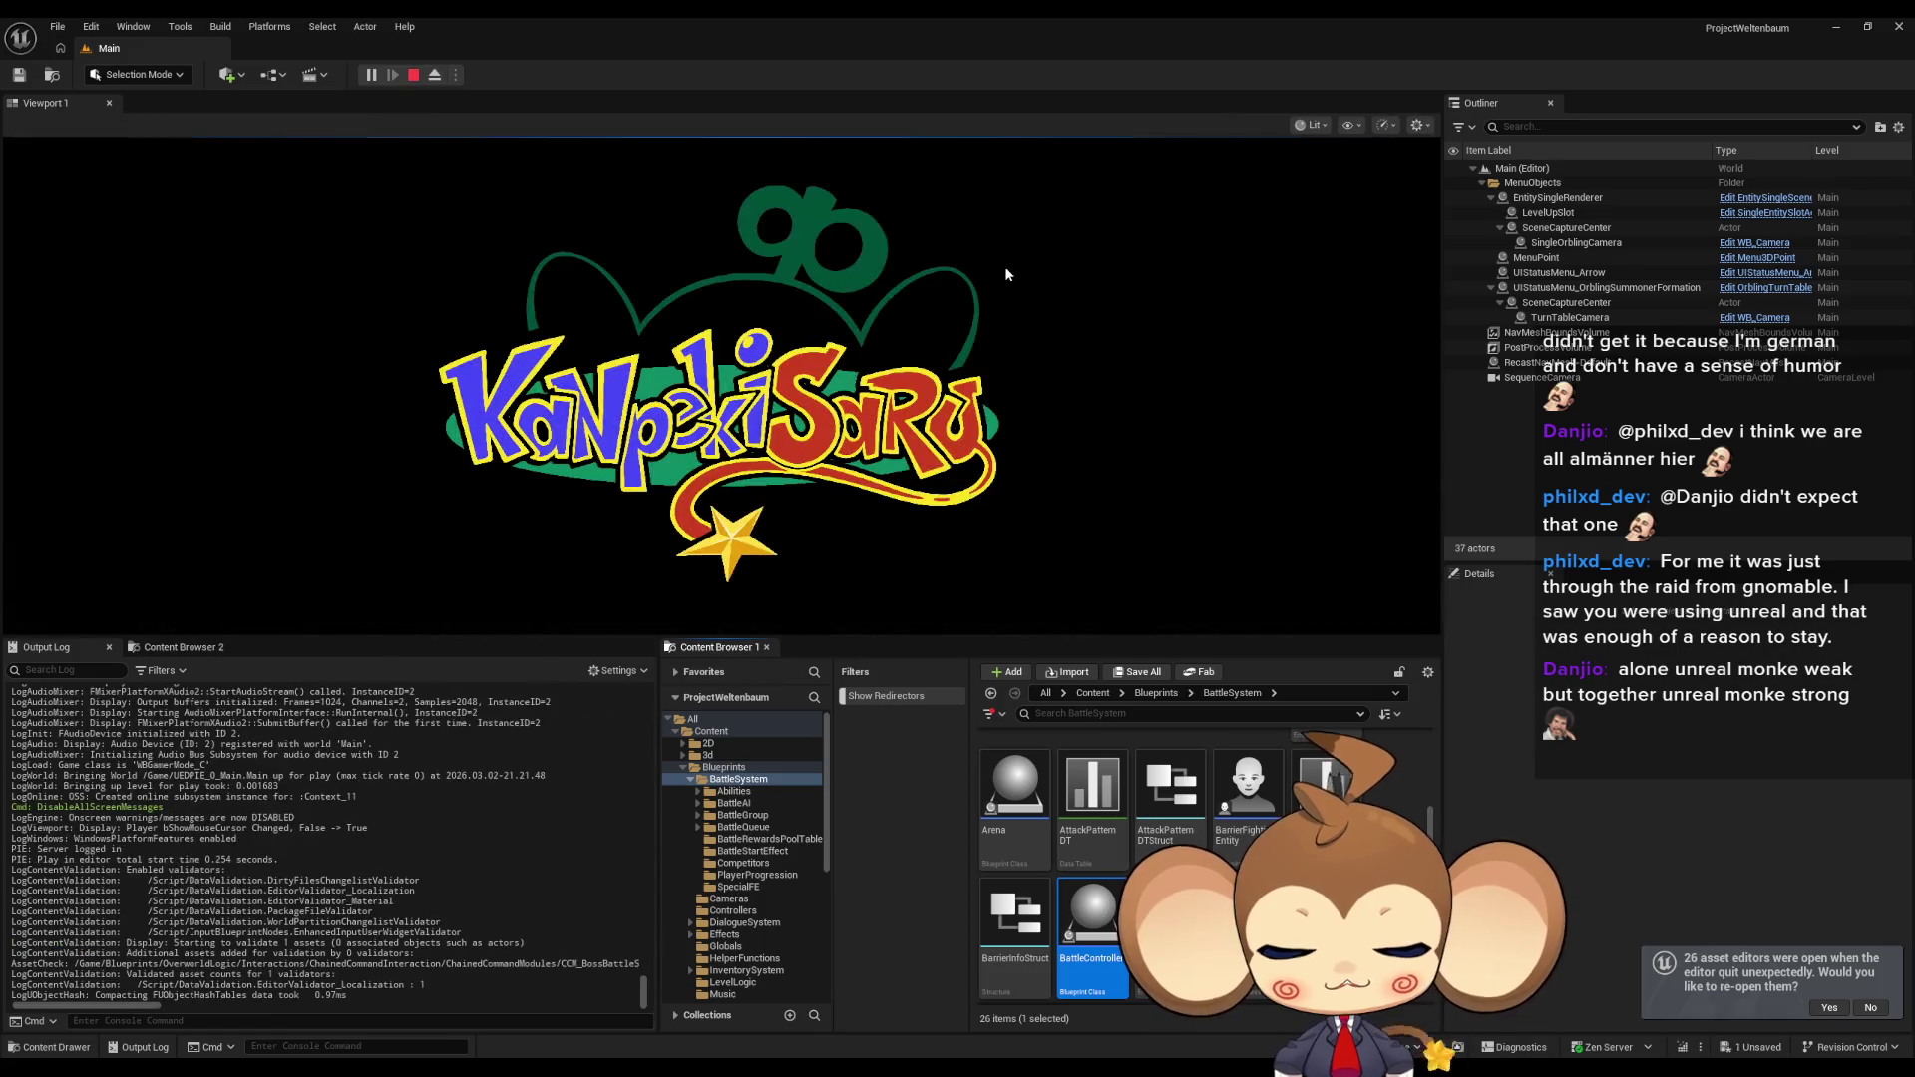
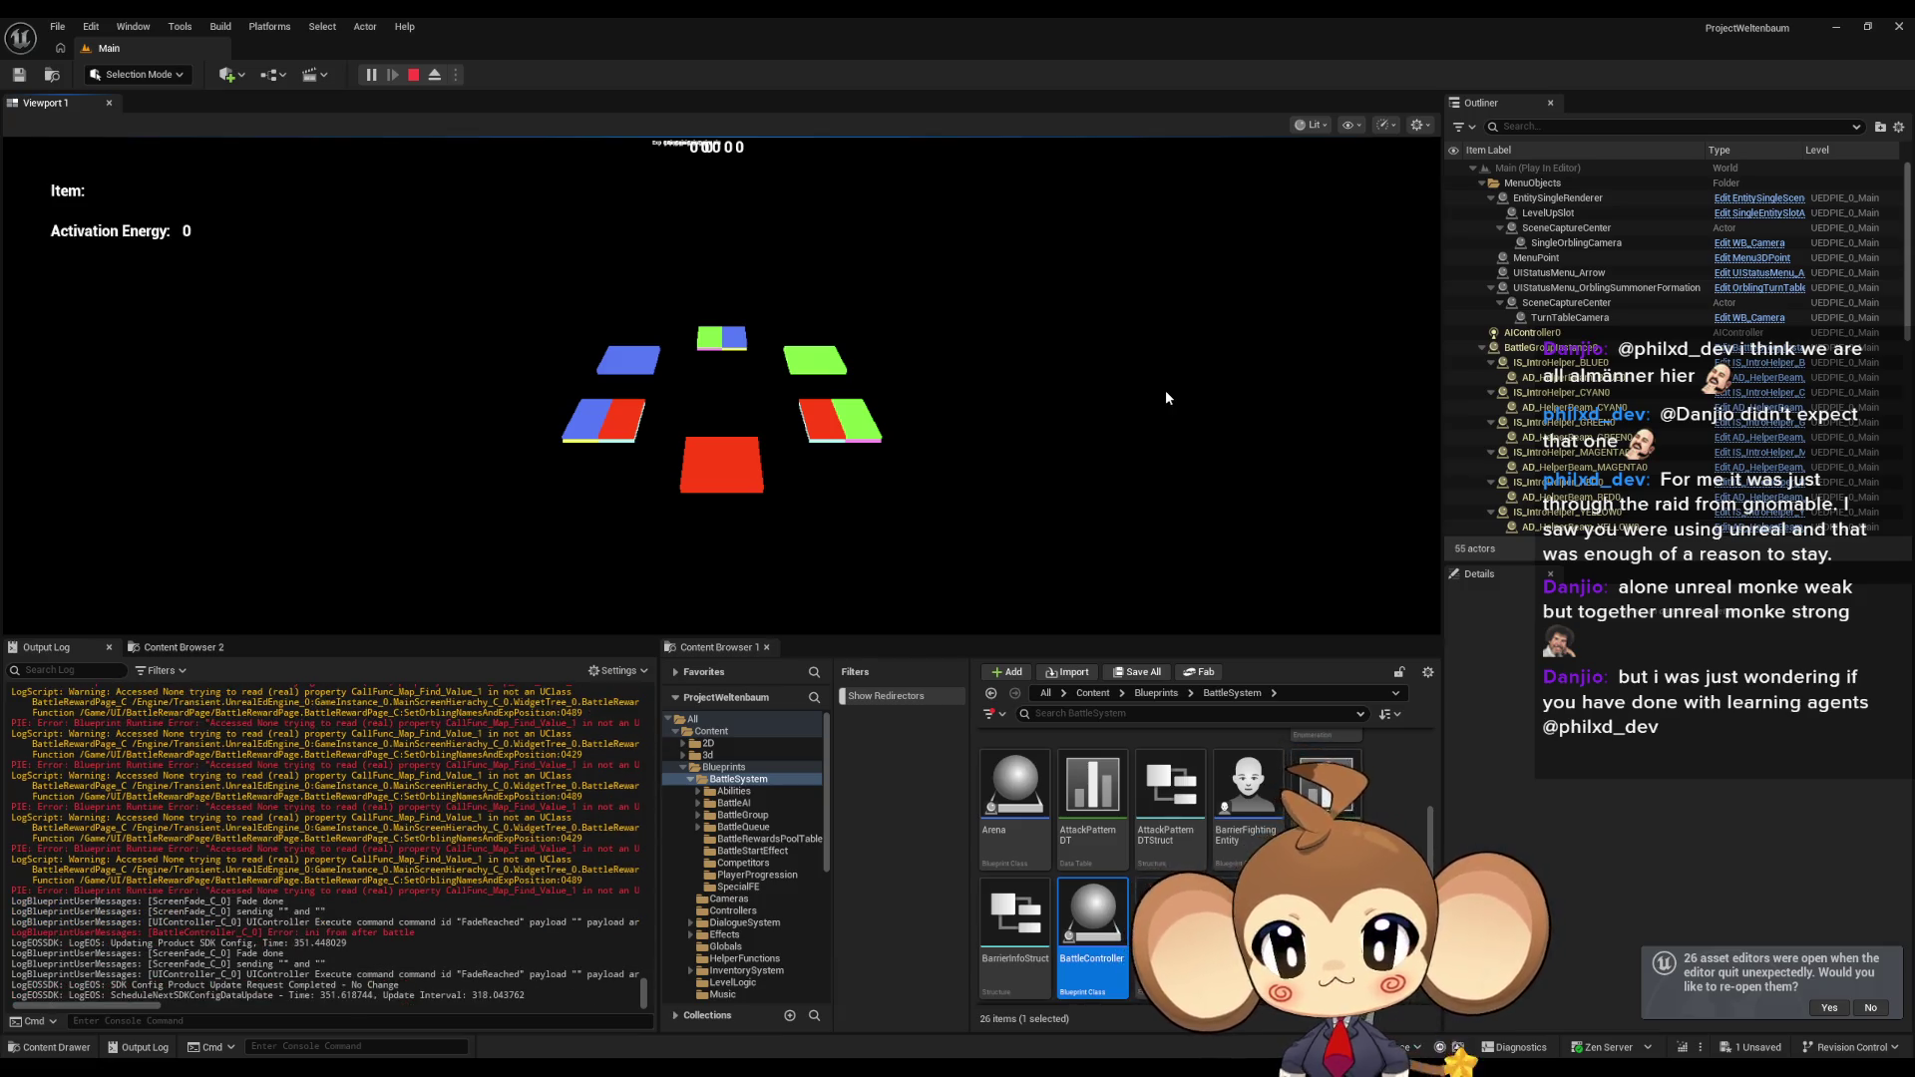
Stop the running play session and add a breakpoint on BattleController's Branch node.
{"action": "left_click", "coordinate": [413, 75]}
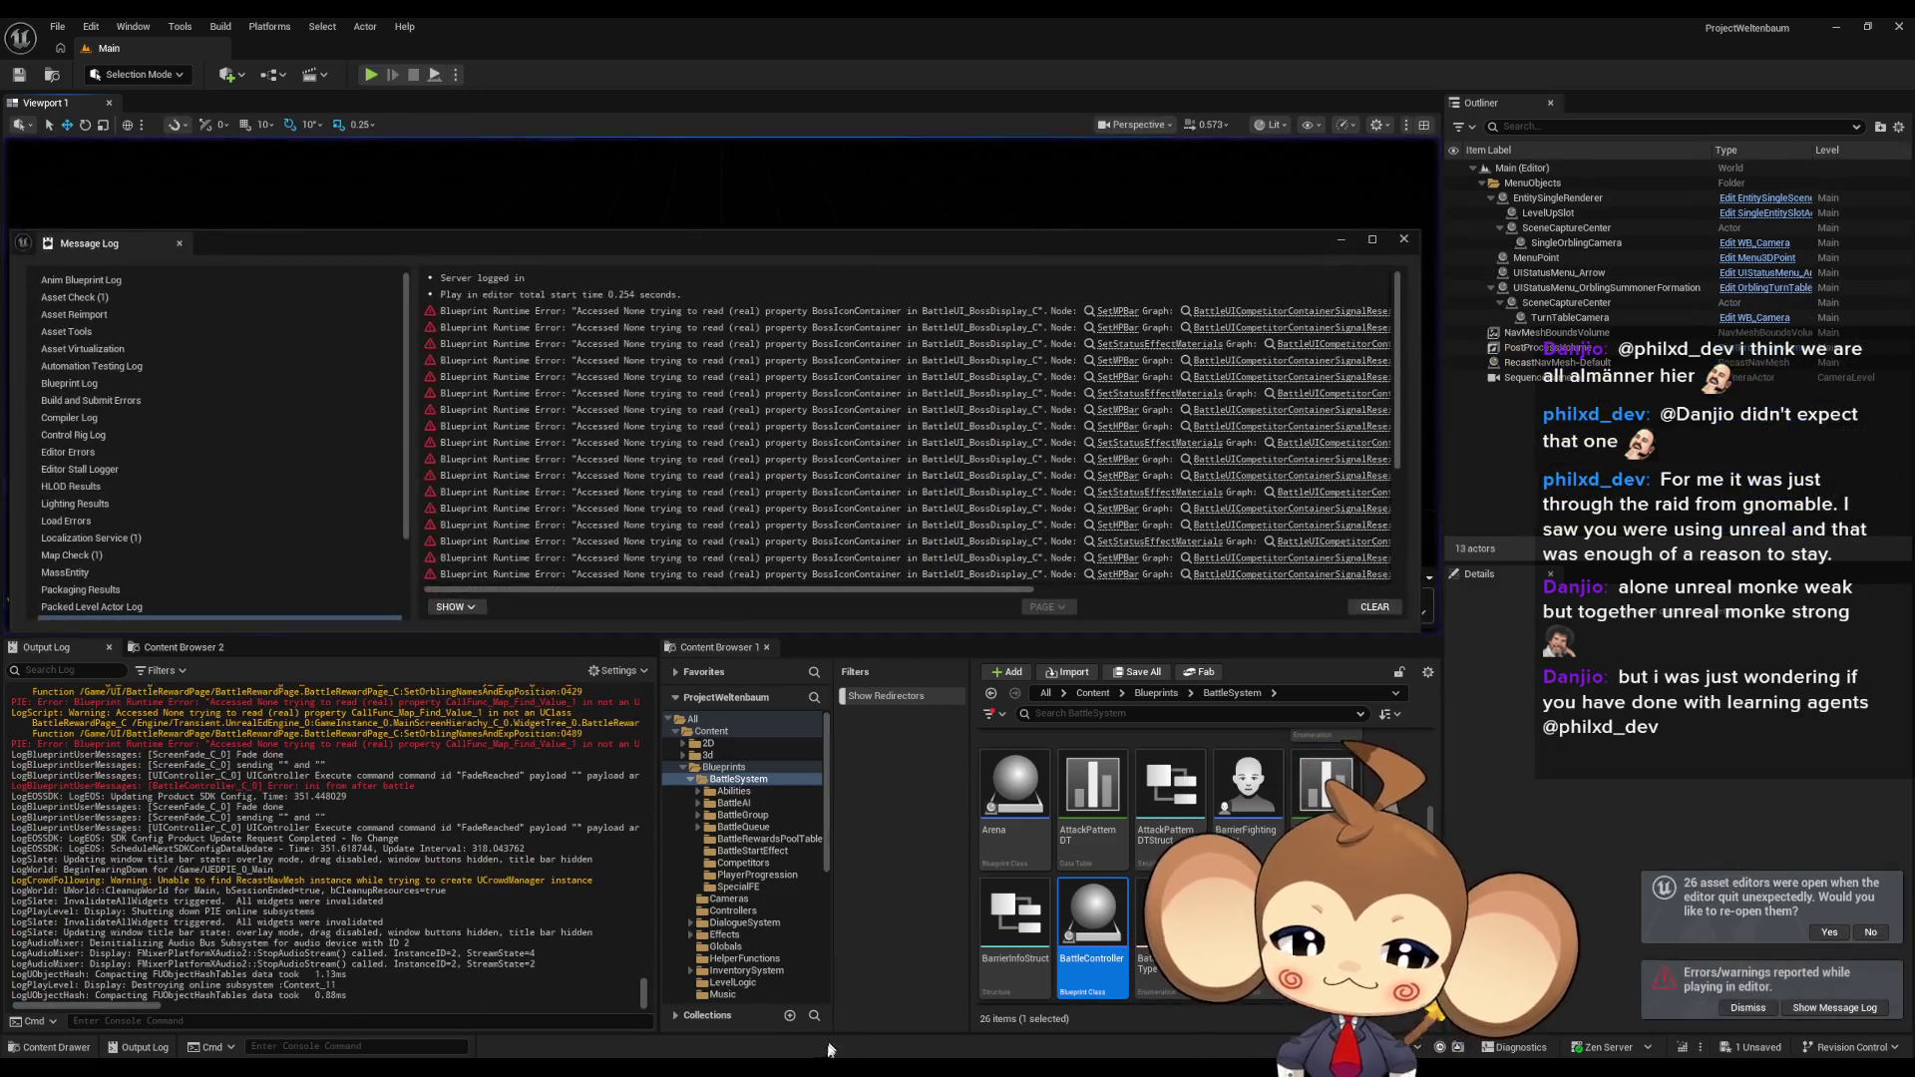
{"action": "mouse_move", "coordinate": [785, 1068]}
{"action": "left_click", "coordinate": [788, 1023]}
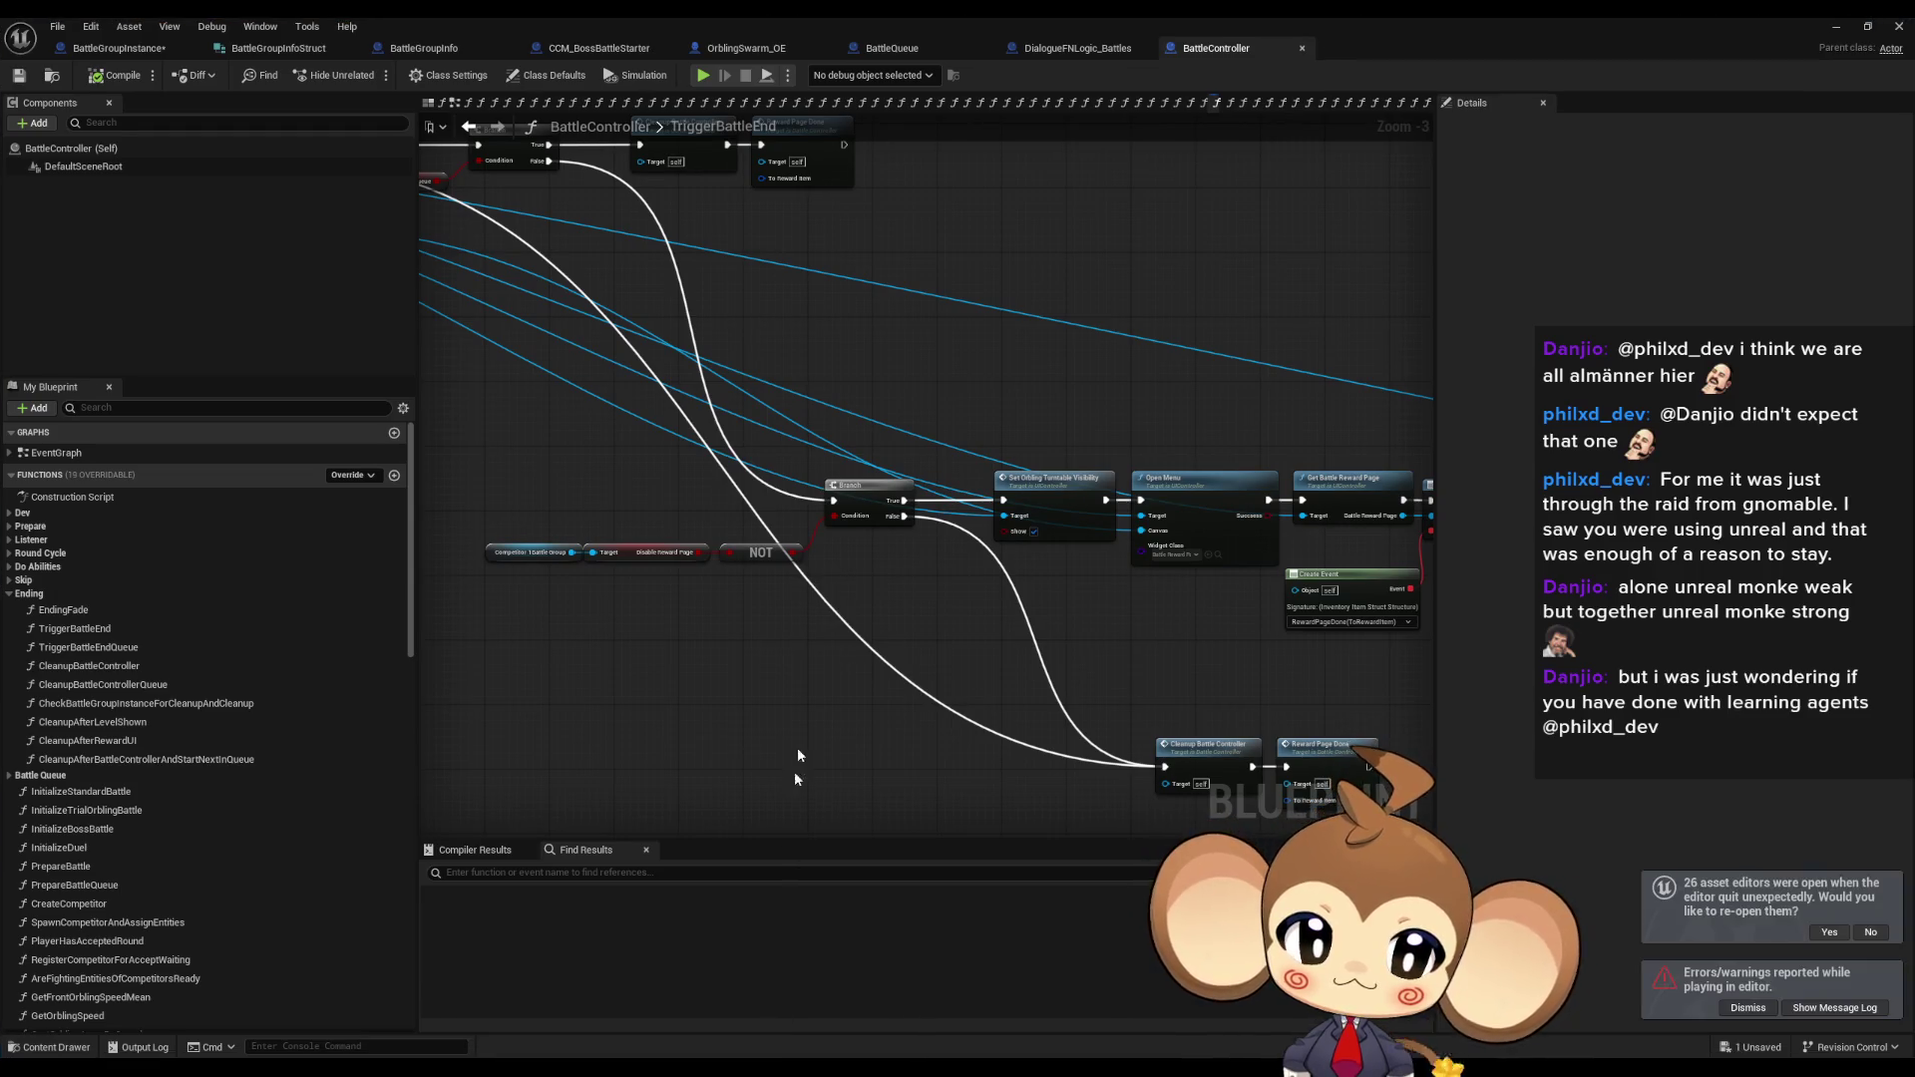
{"action": "right_click", "coordinate": [858, 502]}
{"action": "left_click", "coordinate": [888, 818]}
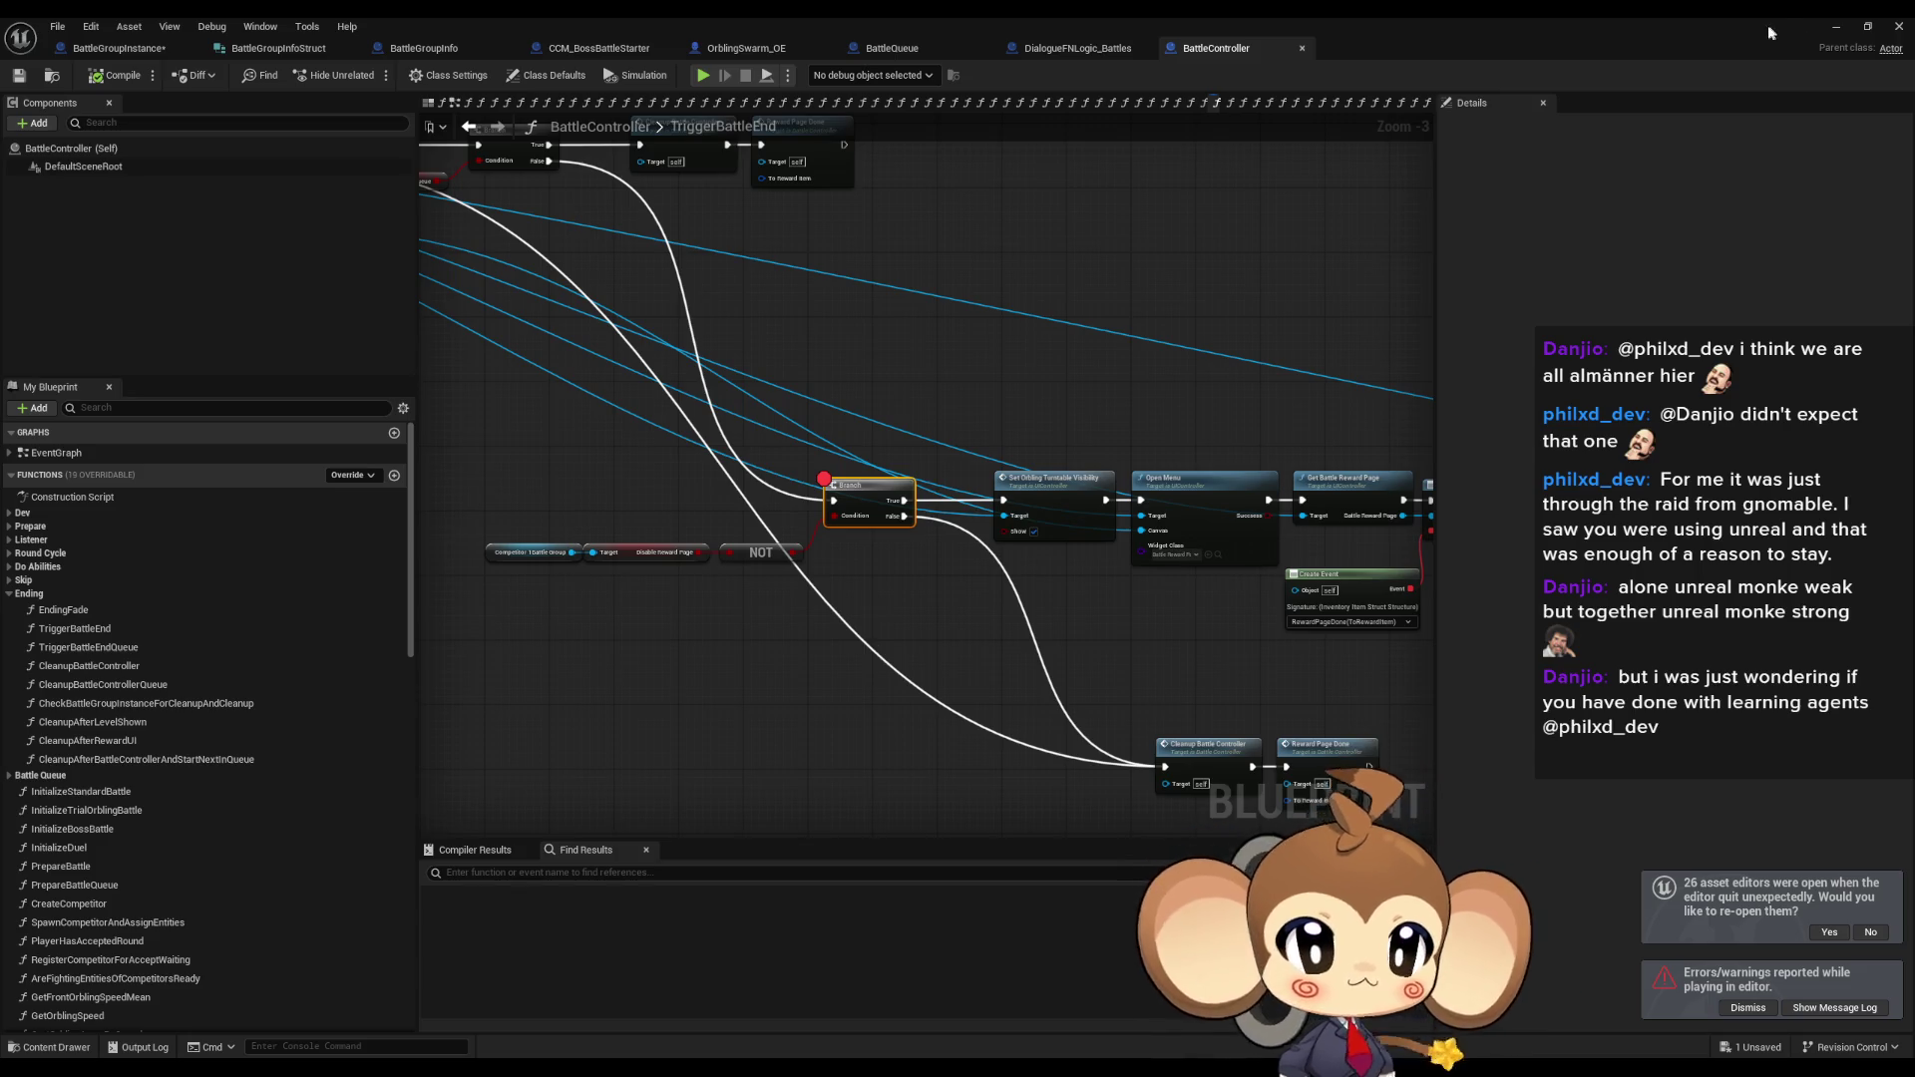
Minimize the blueprint editor and start a new play-in-editor session.
{"action": "left_click", "coordinate": [1843, 25]}
{"action": "left_click", "coordinate": [371, 76]}
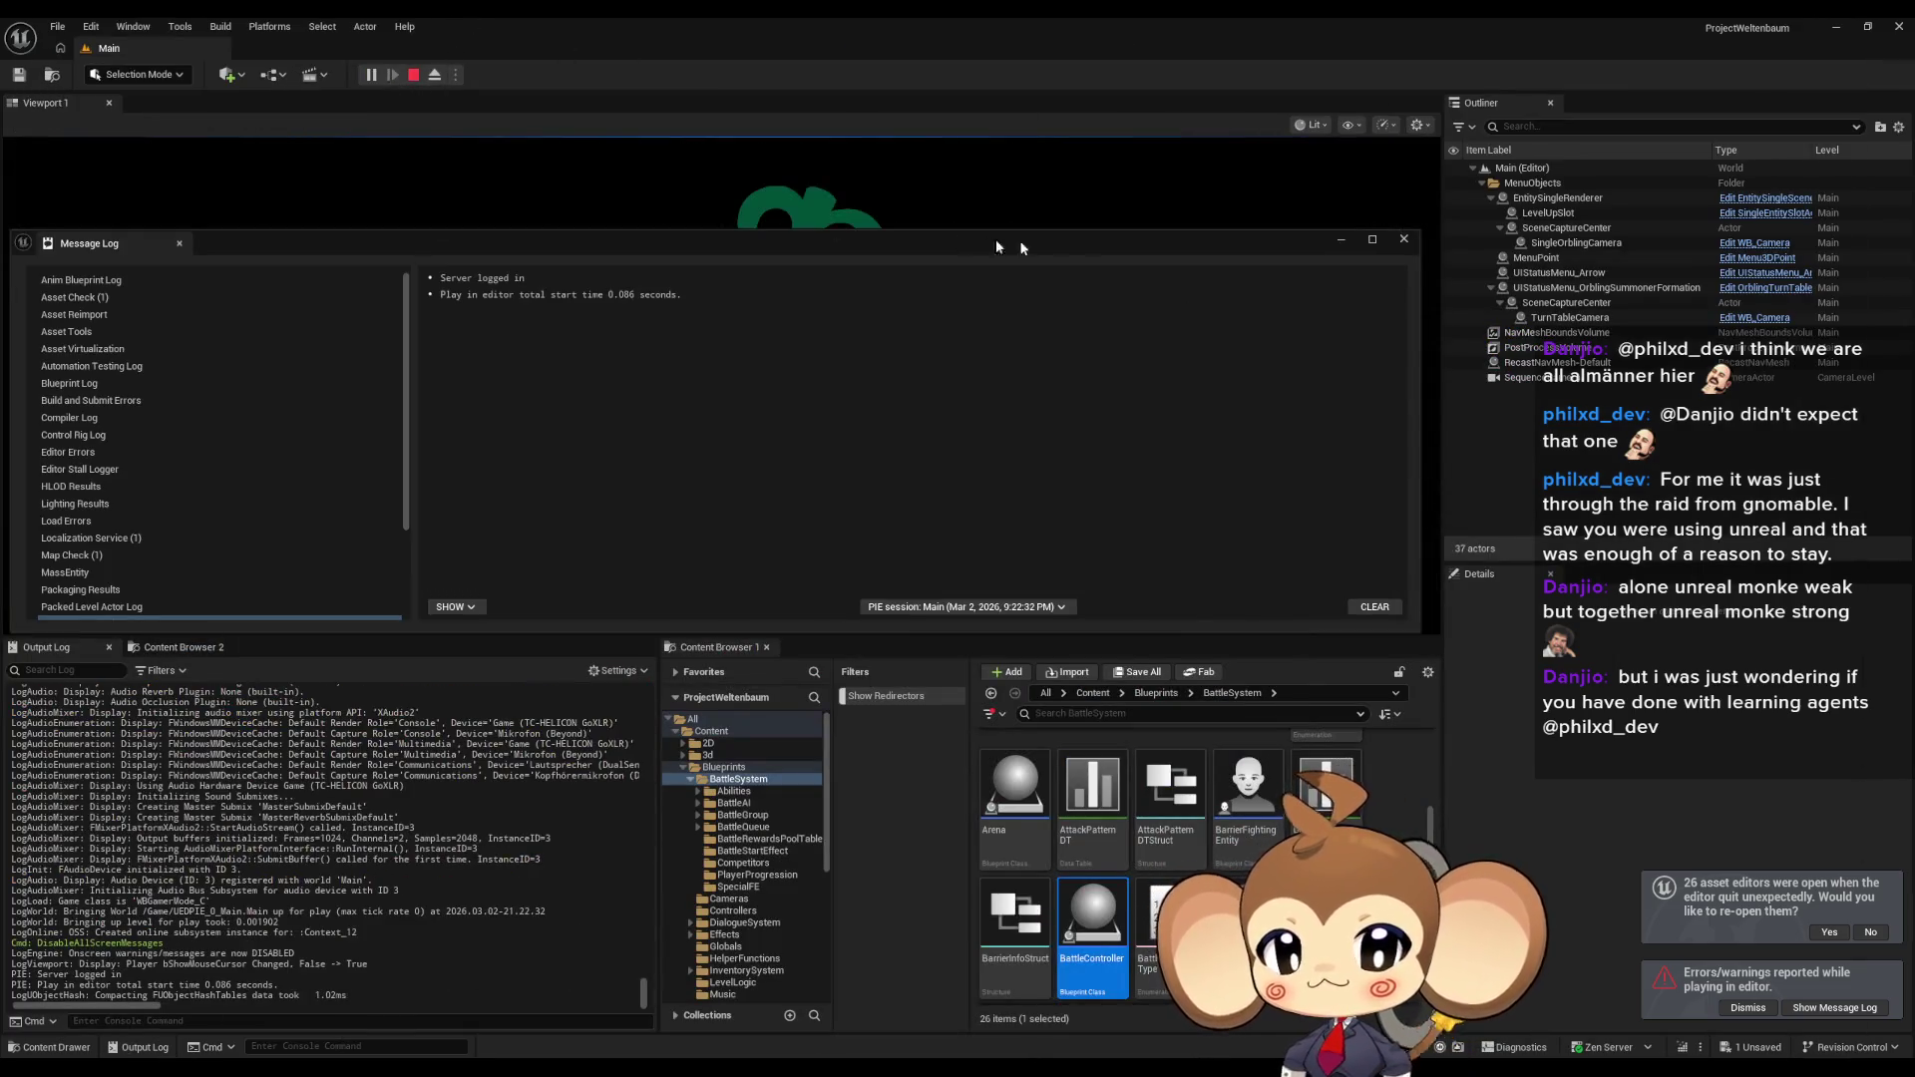
{"action": "left_click", "coordinate": [1403, 240]}
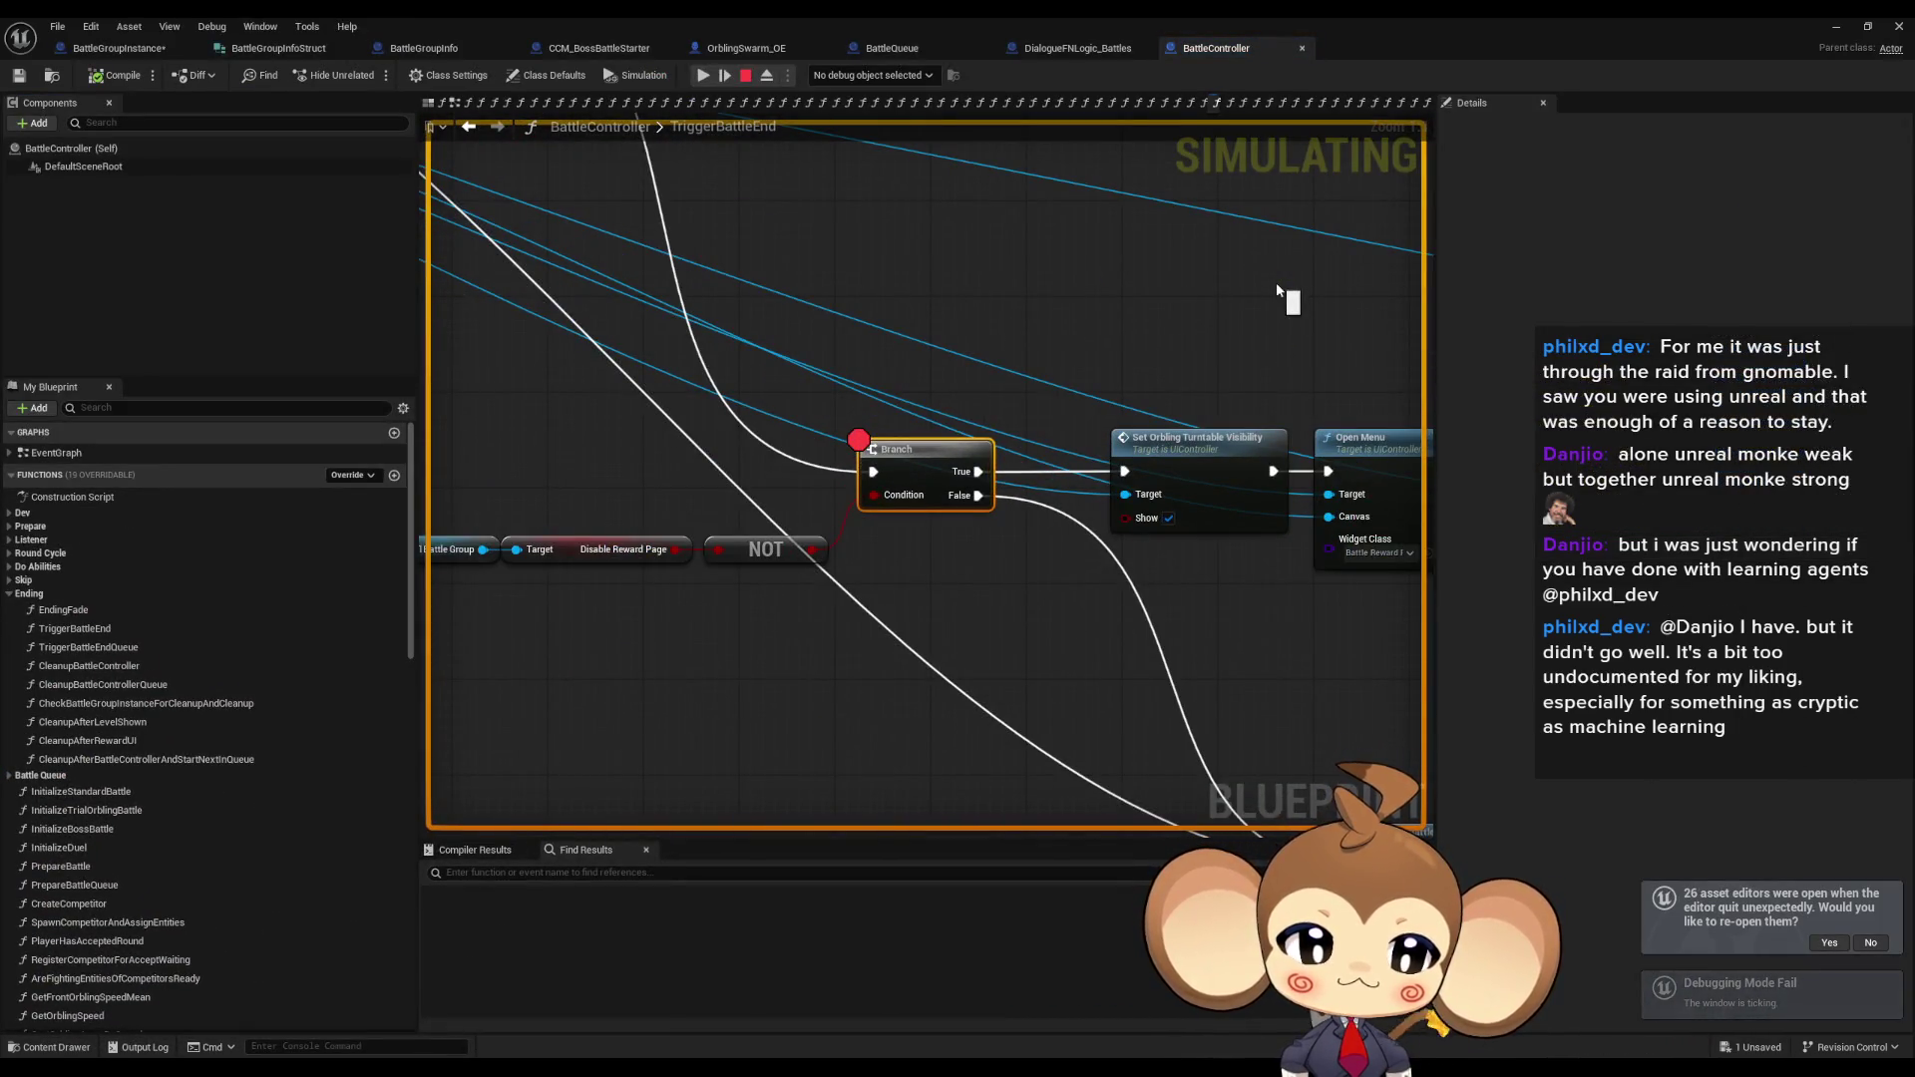
Stop the session paused at the Branch breakpoint and review the Accessed None errors.
{"action": "left_click", "coordinate": [740, 78]}
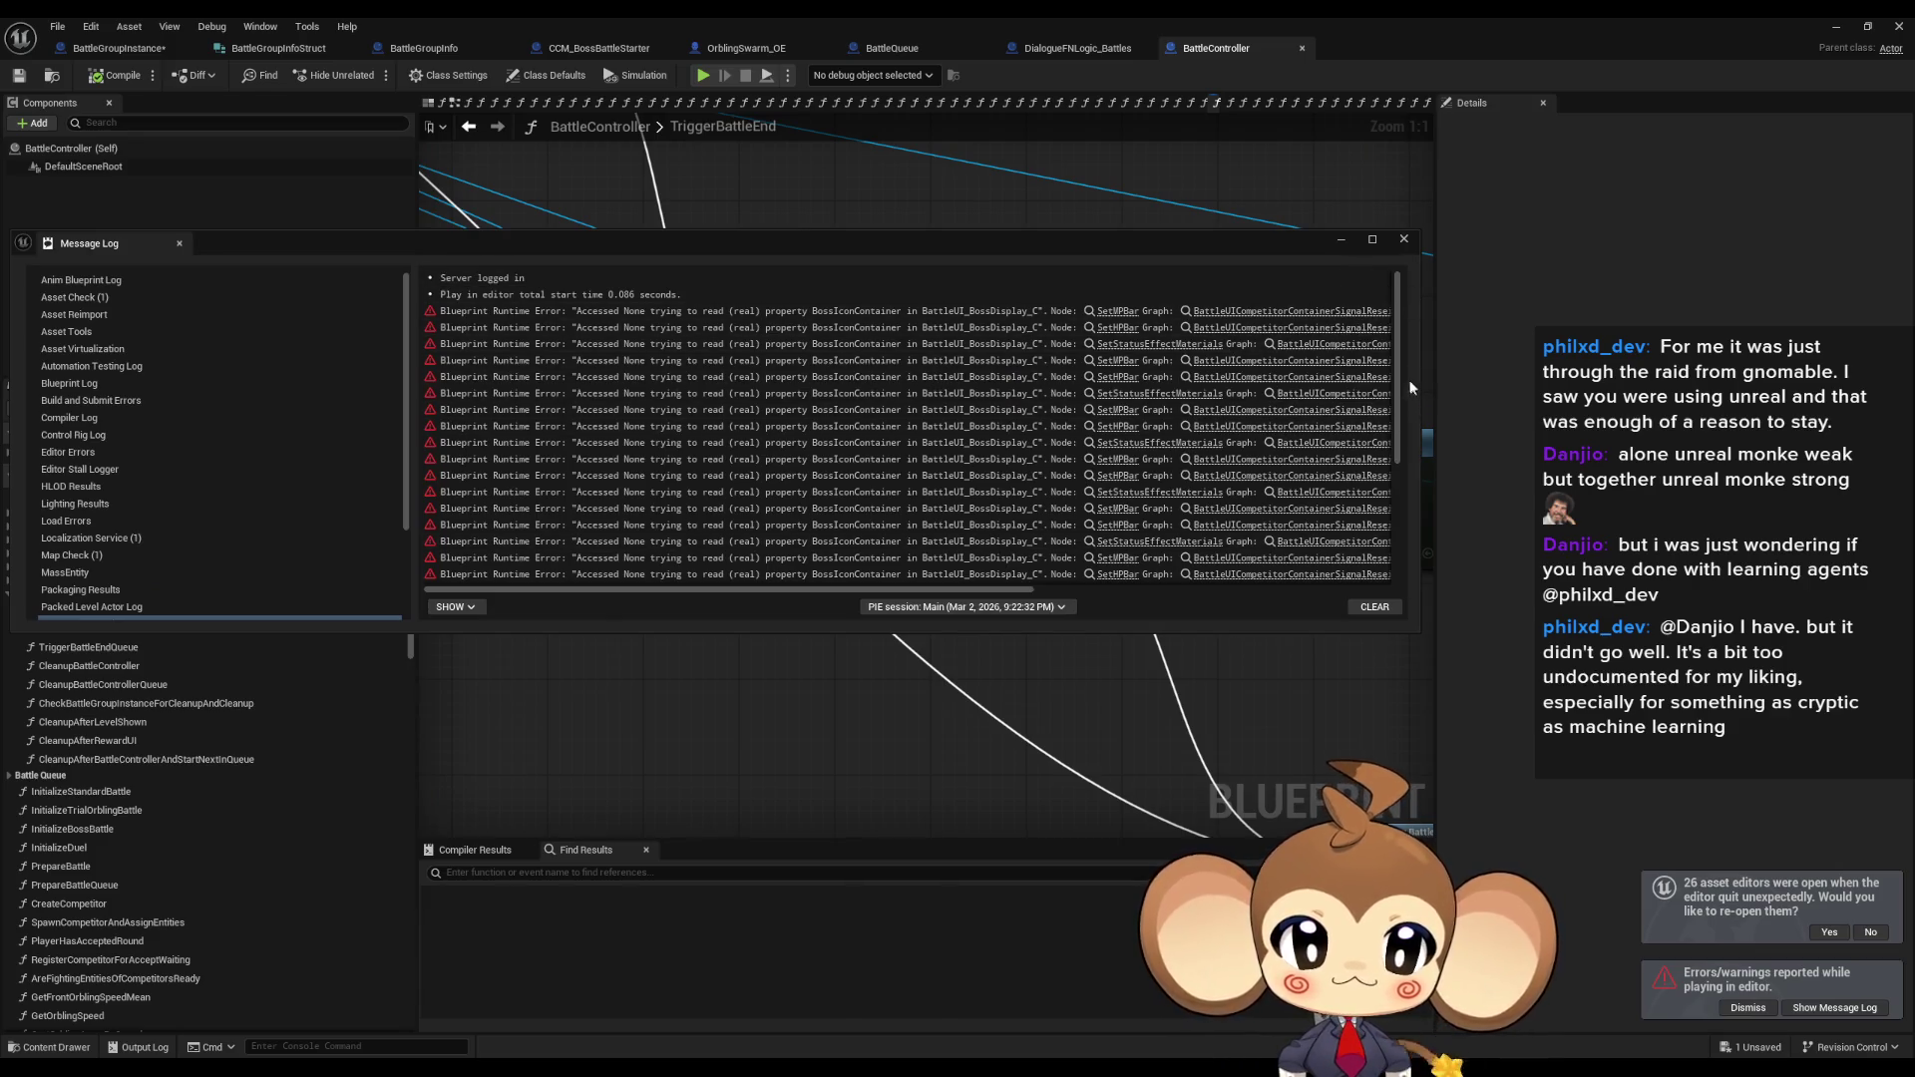
{"action": "scroll", "coordinate": [1381, 521], "scroll_direction": "down", "scroll_amount": 5}
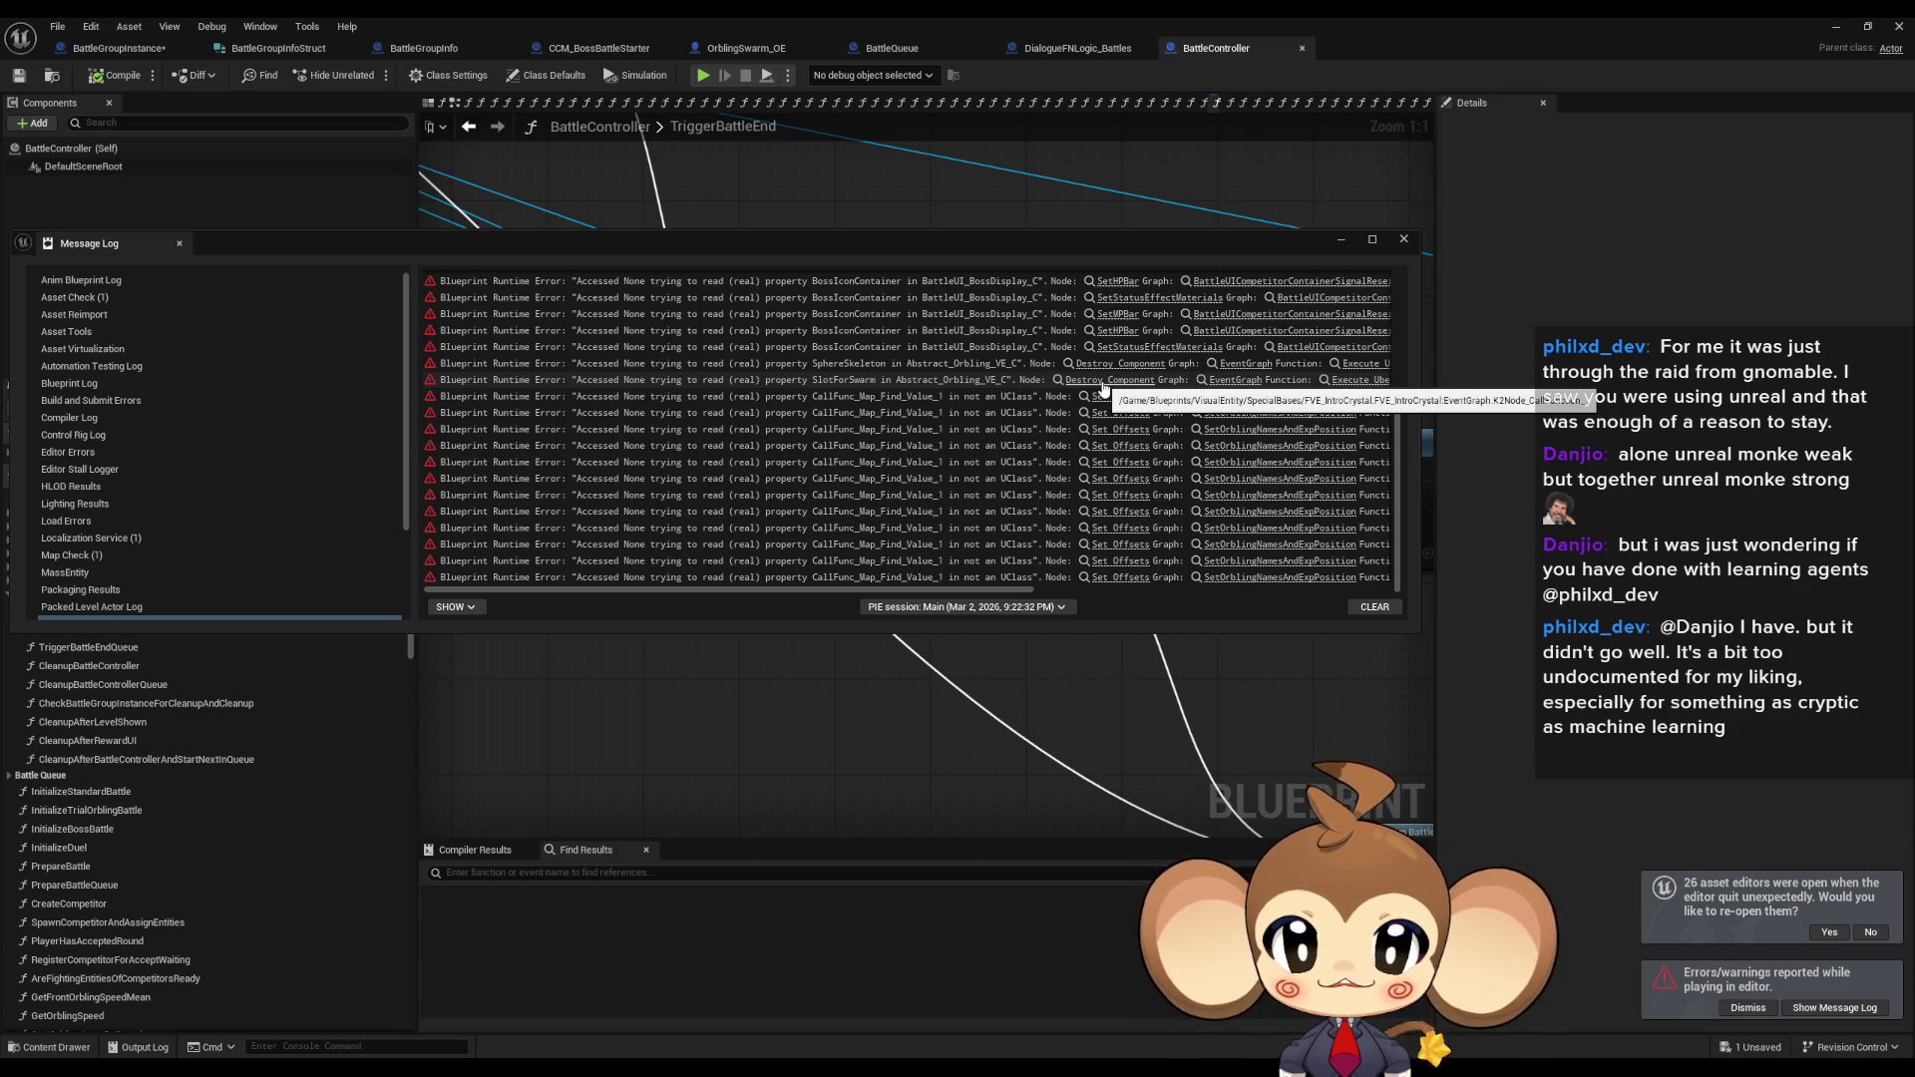
{"action": "left_click", "coordinate": [1403, 239]}
Add an Is Valid node off the Competitor 1 Battle Group variable.
{"action": "scroll", "coordinate": [763, 556], "scroll_direction": "down", "scroll_amount": 5}
{"action": "scroll", "coordinate": [763, 556], "scroll_direction": "up", "scroll_amount": 5}
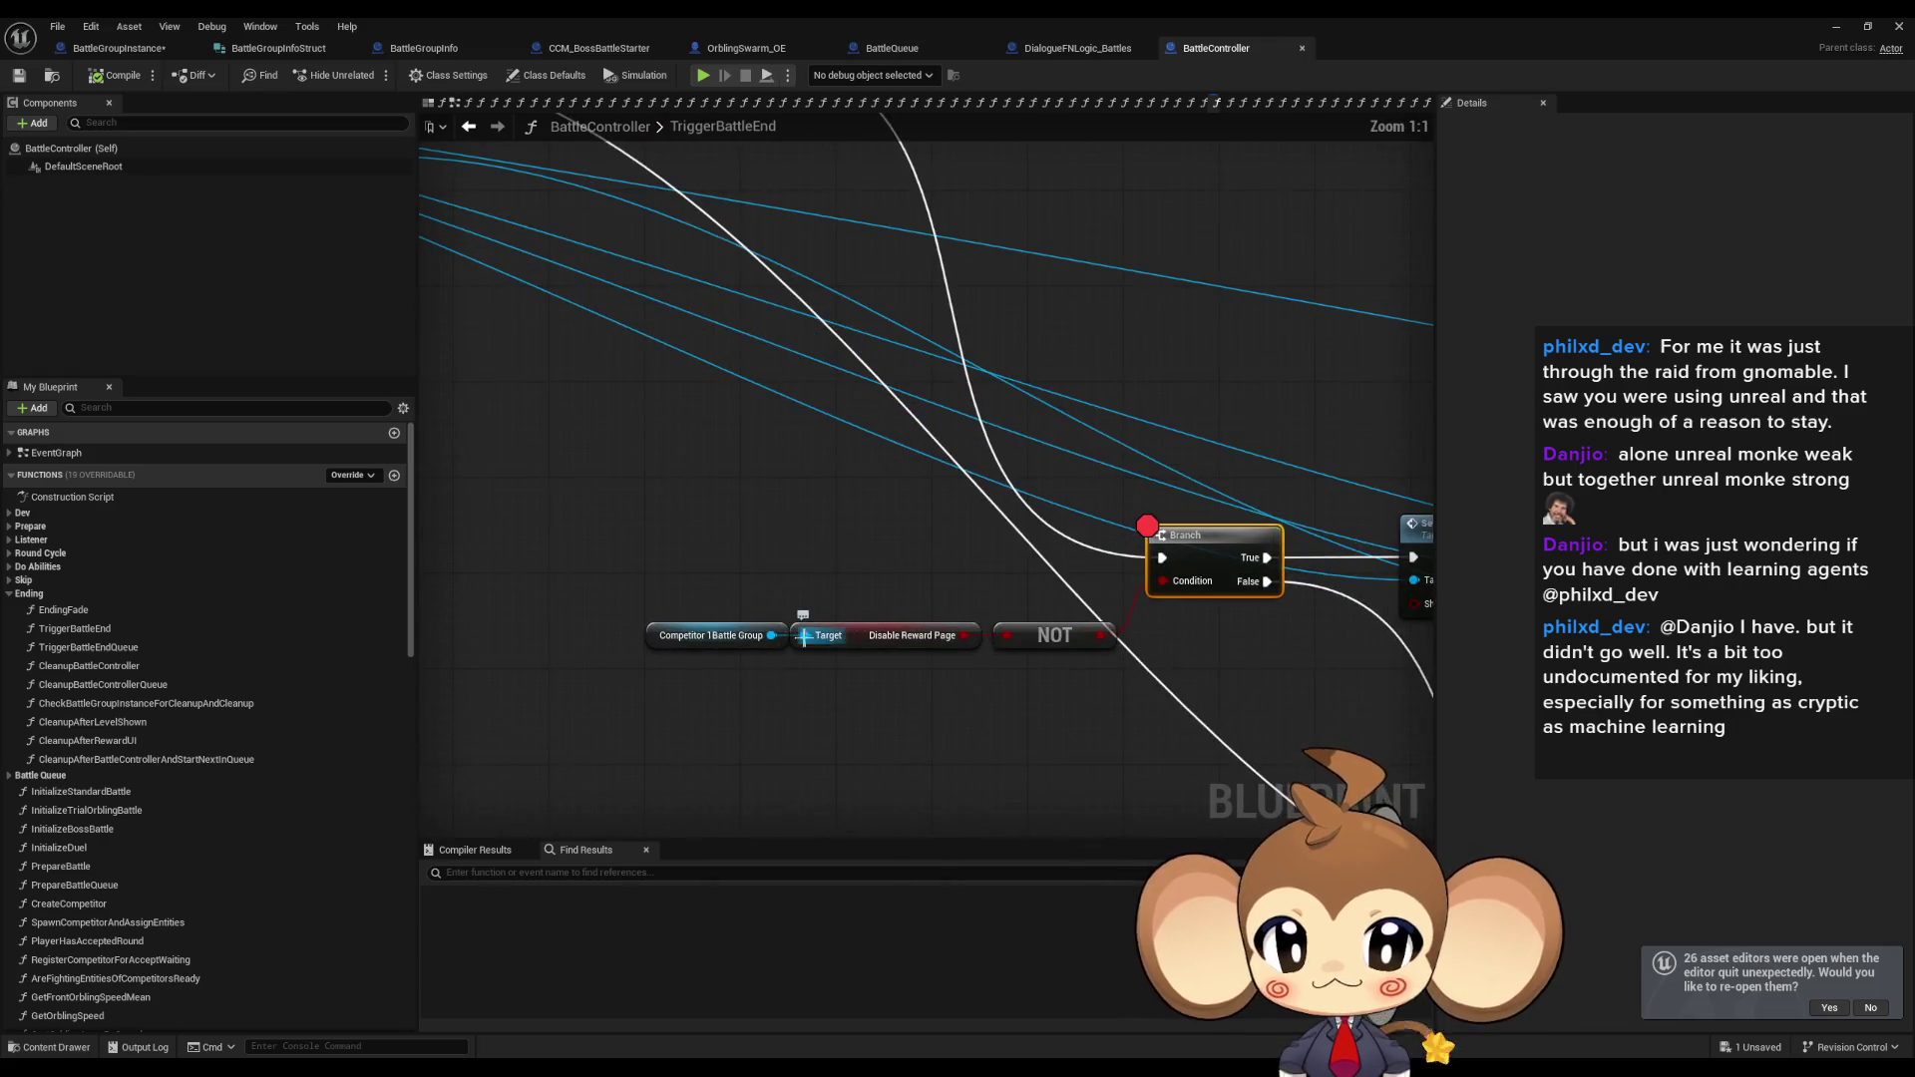
{"action": "left_click_drag", "start_coordinate": [709, 653], "coordinate": [648, 493]}
{"action": "type", "text": "val"}
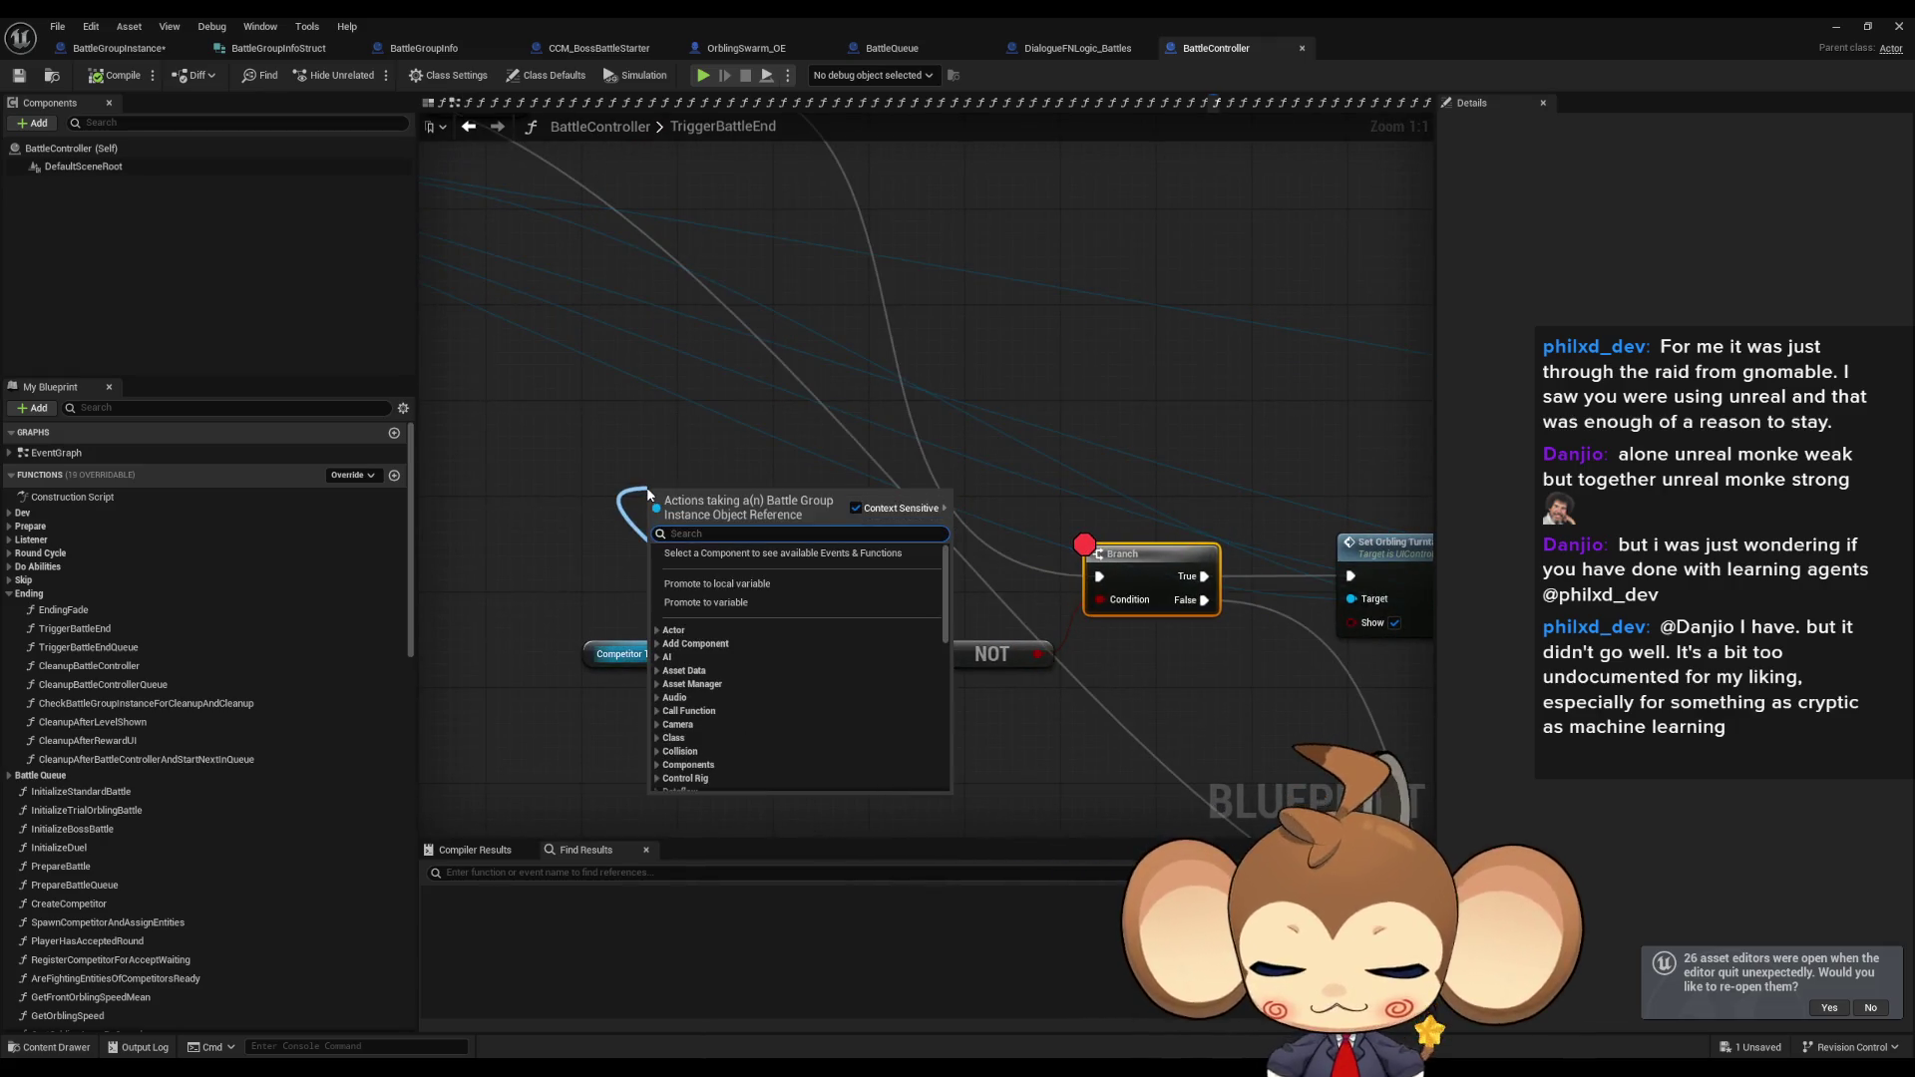
{"action": "type", "text": "id"}
{"action": "key", "text": "Return"}
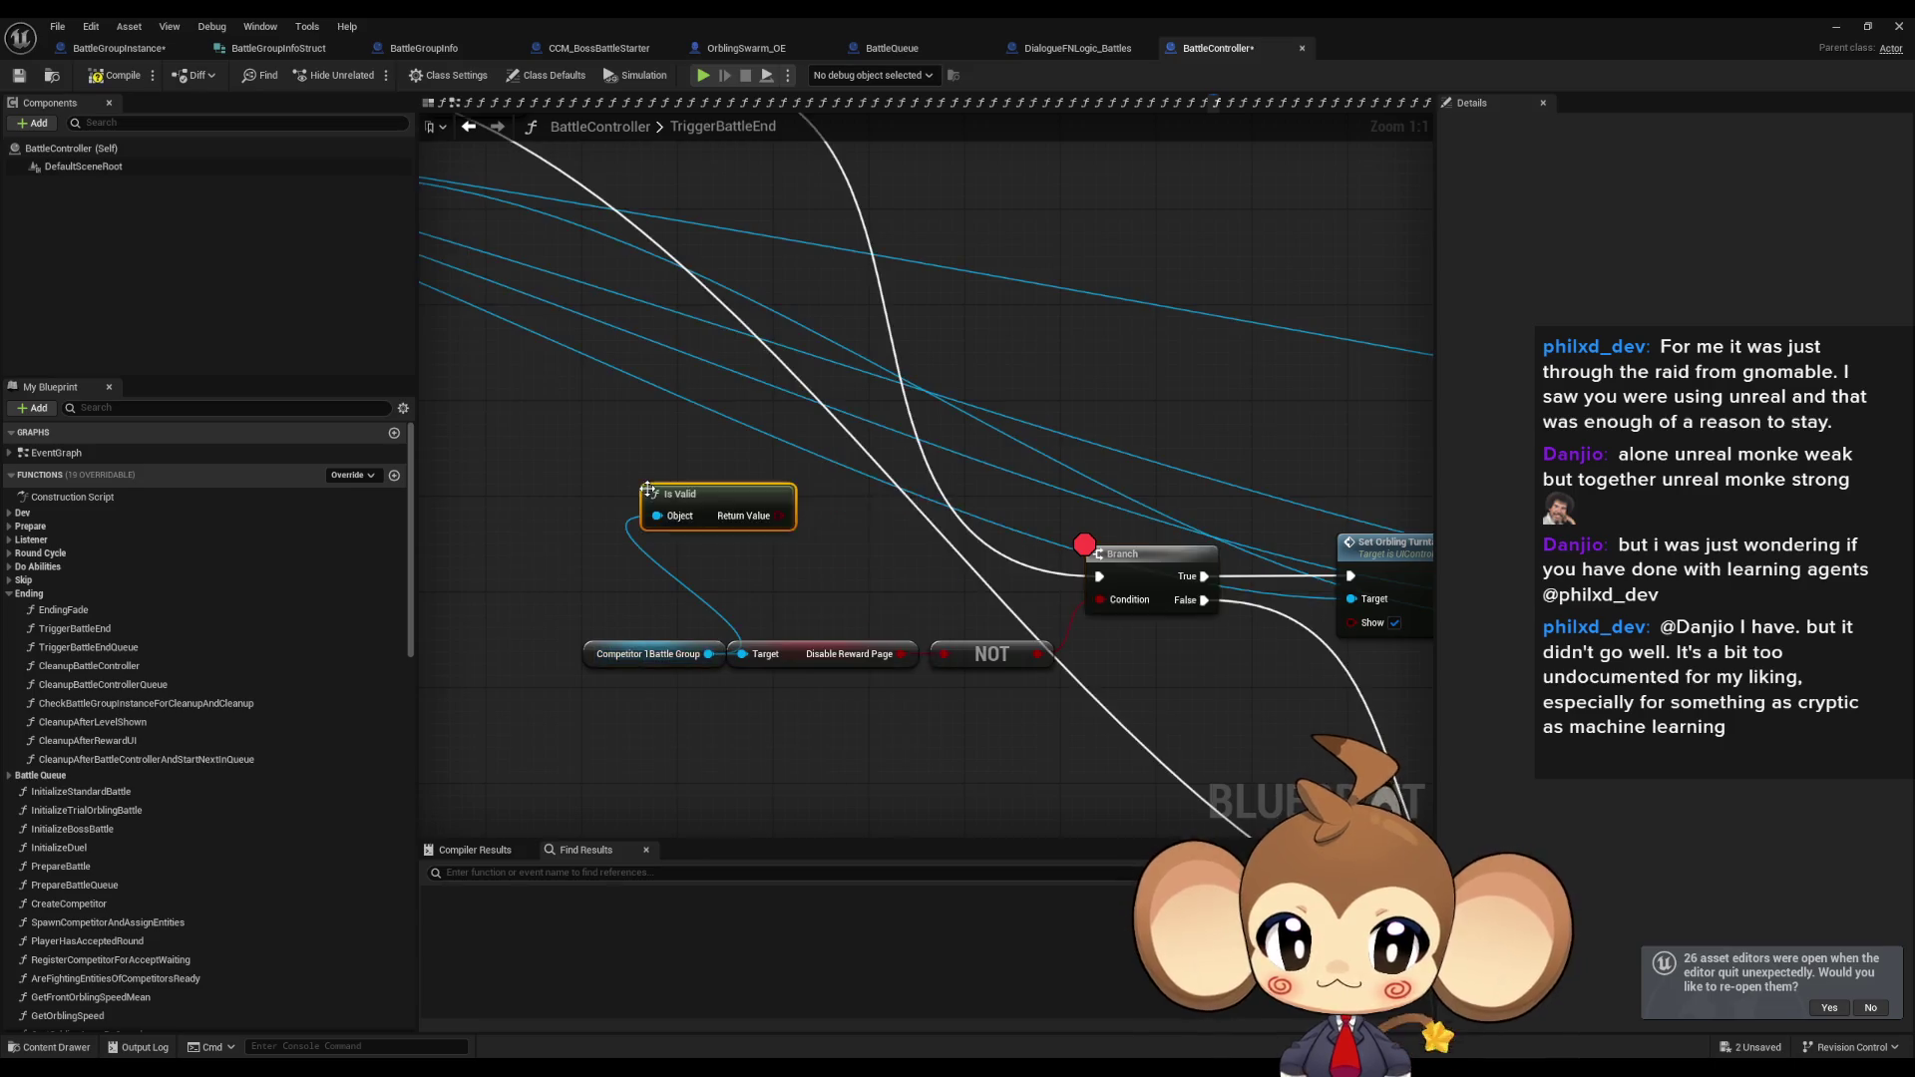
Attach a Print String node to the Branch's False output.
{"action": "mouse_move", "coordinate": [700, 278]}
{"action": "left_mouse_down"}
{"action": "mouse_move", "coordinate": [891, 478]}
{"action": "mouse_move", "coordinate": [928, 550]}
{"action": "left_mouse_up"}
{"action": "type", "text": "print"}
{"action": "key", "text": "Return"}
{"action": "left_click_drag", "start_coordinate": [785, 728], "coordinate": [625, 703]}
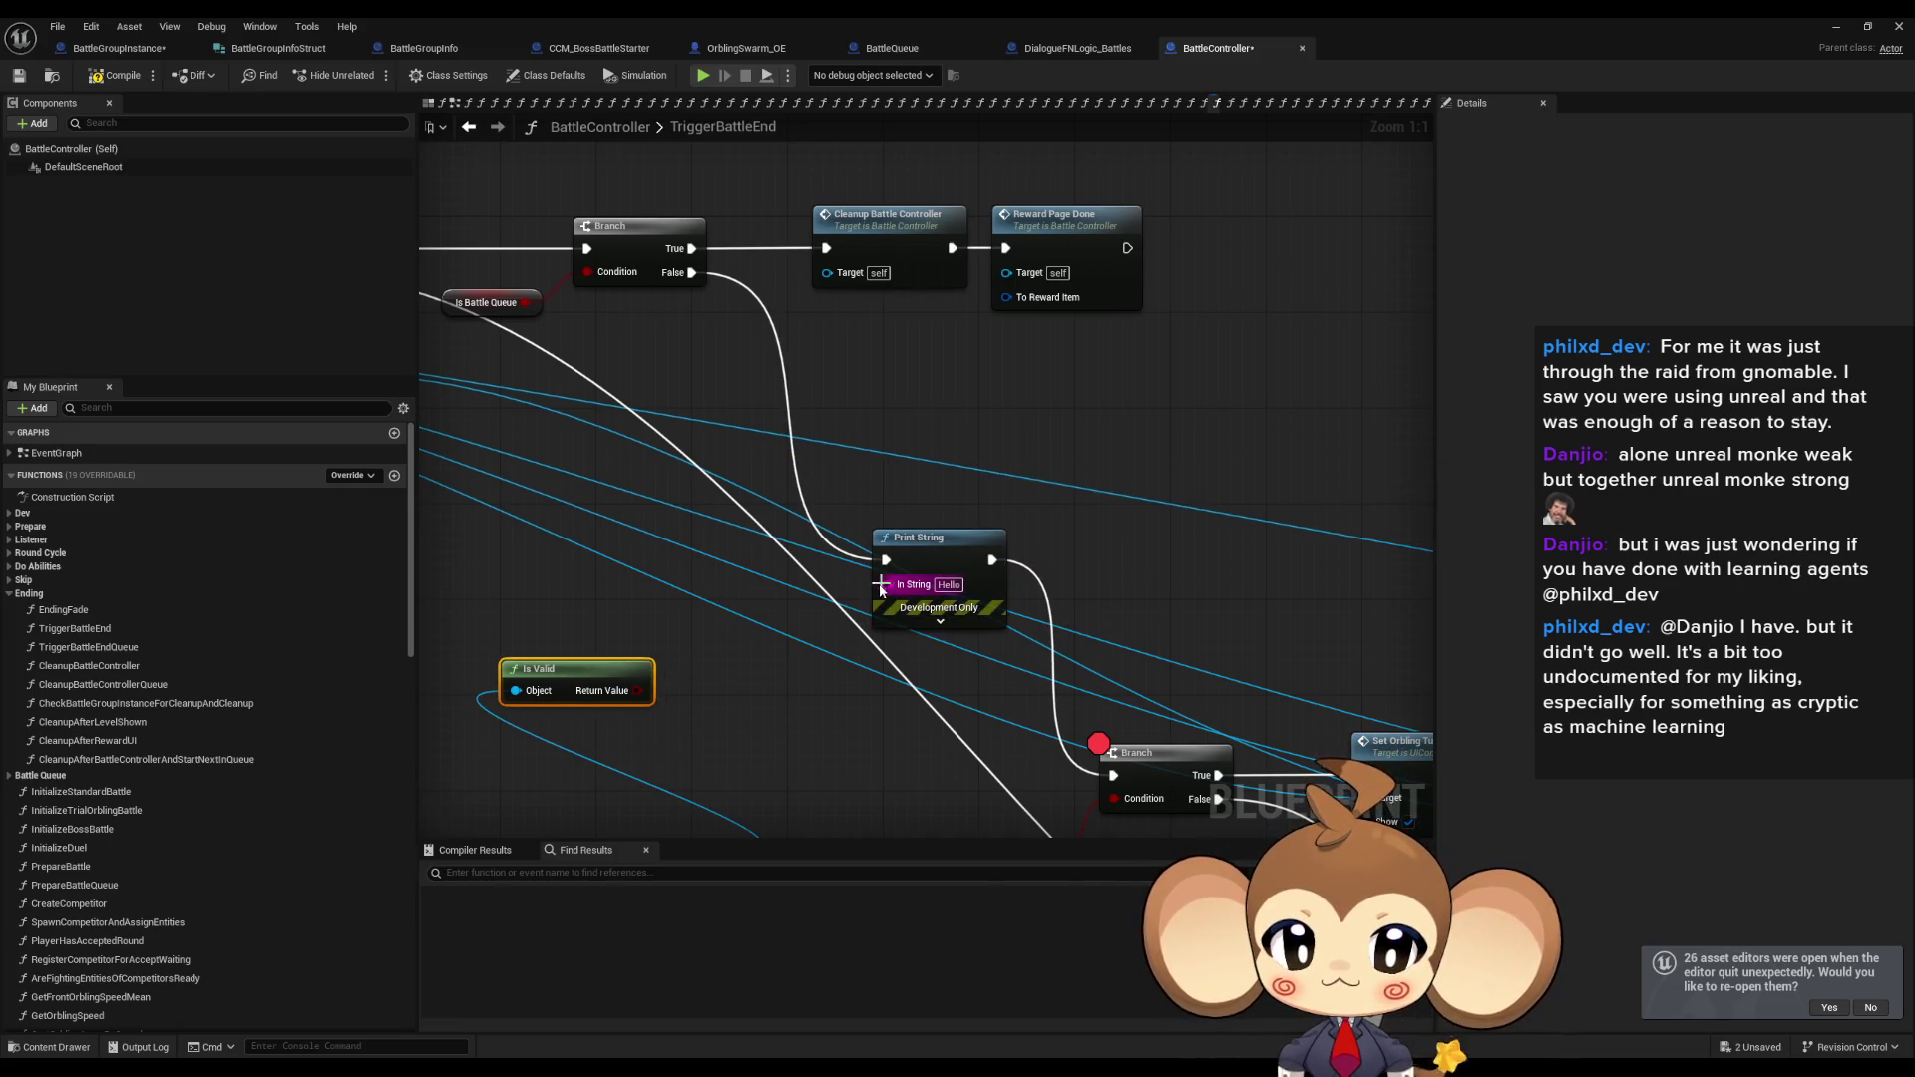
Feed Print String an Append of 'HERE HERE HERE' and the Is Valid result.
{"action": "left_click_drag", "start_coordinate": [887, 585], "coordinate": [762, 627]}
{"action": "type", "text": "ap"}
{"action": "key", "text": "Return"}
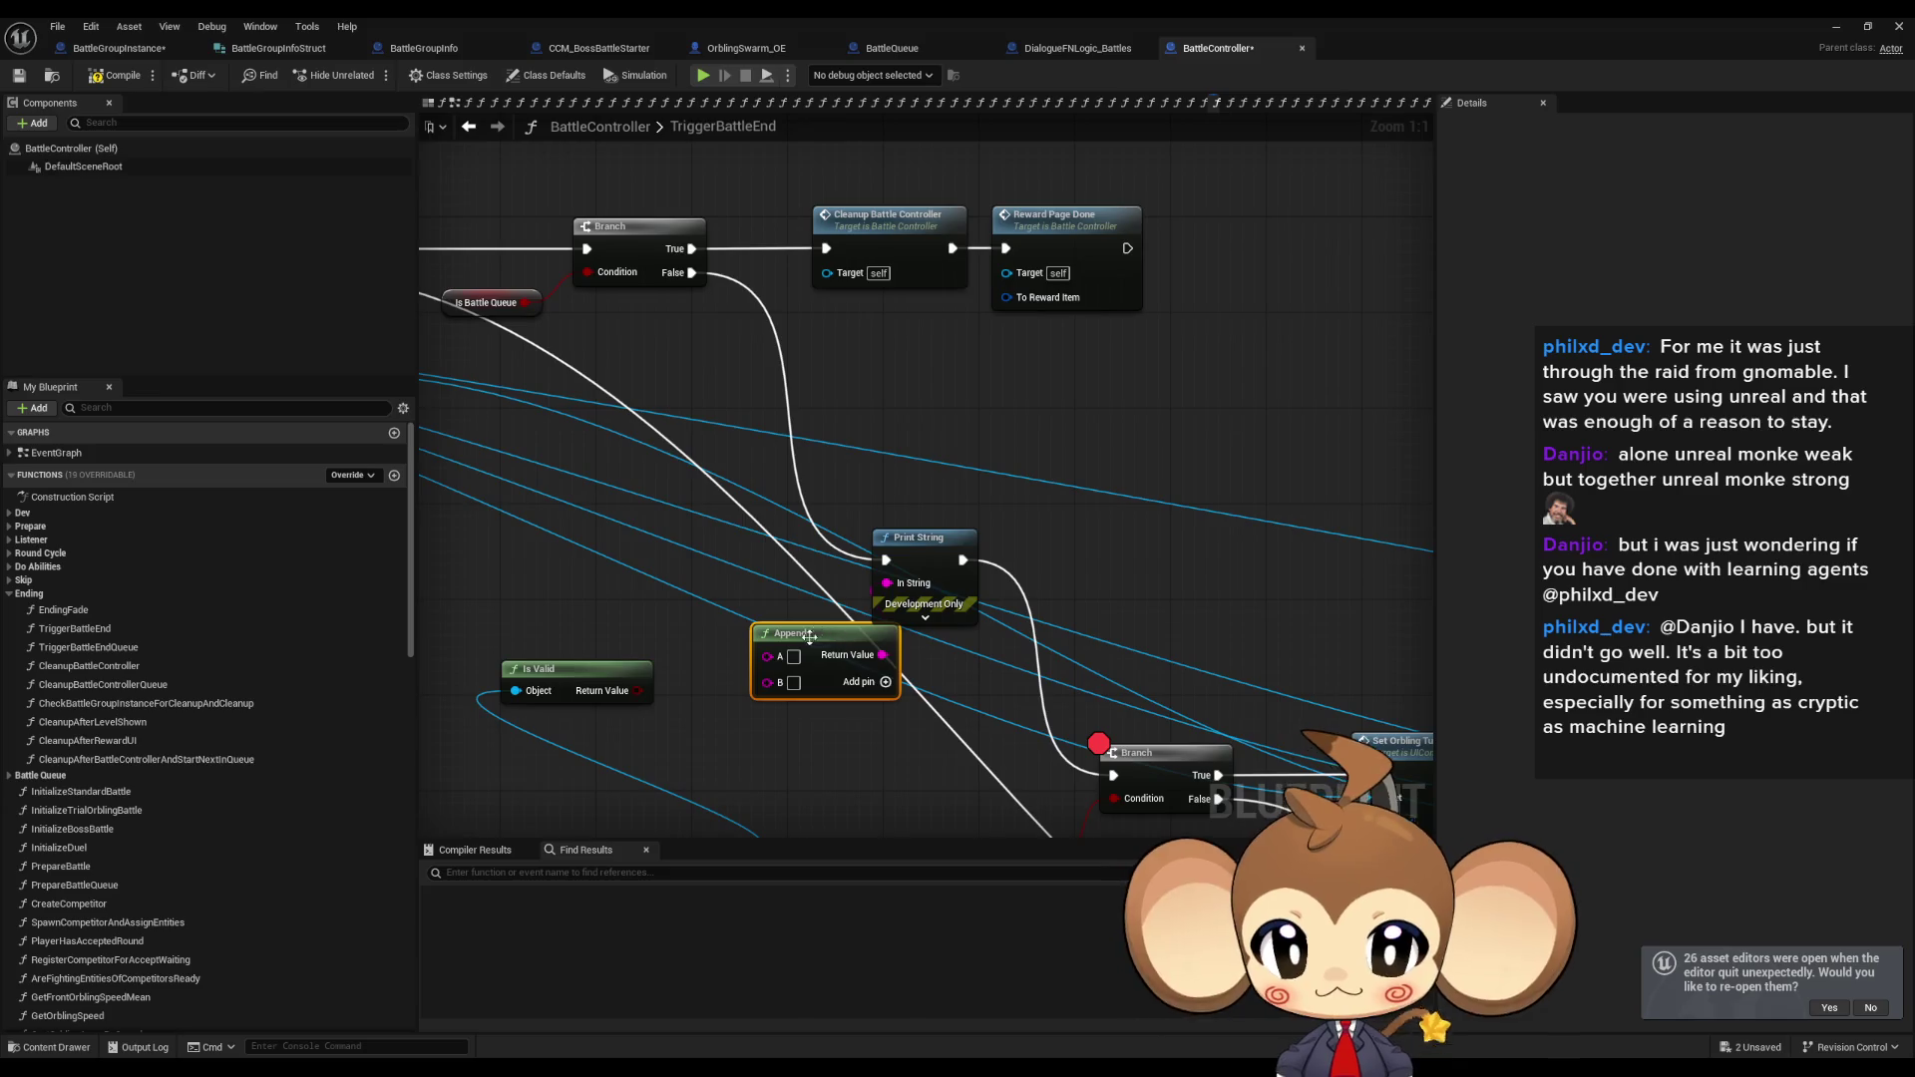
{"action": "type", "text": "HERE HERE HERE"}
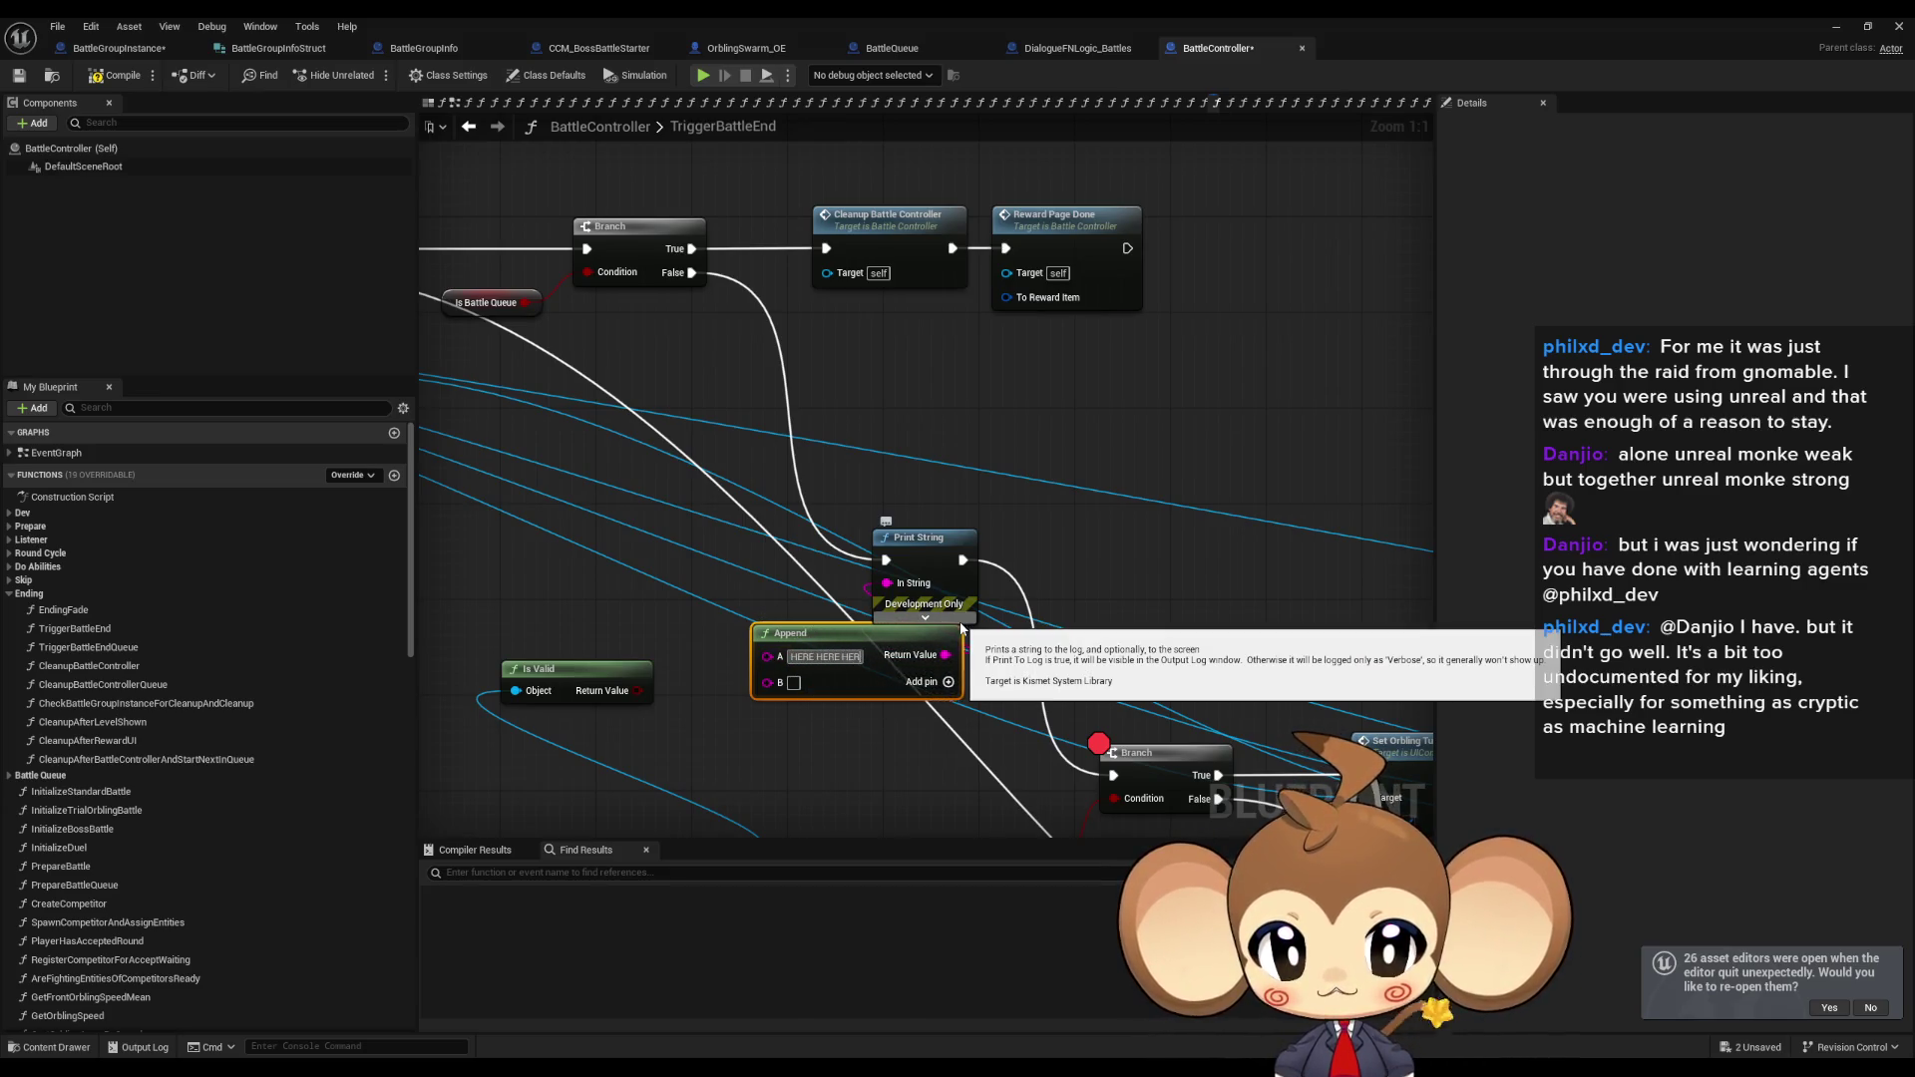
{"action": "key", "text": "Return"}
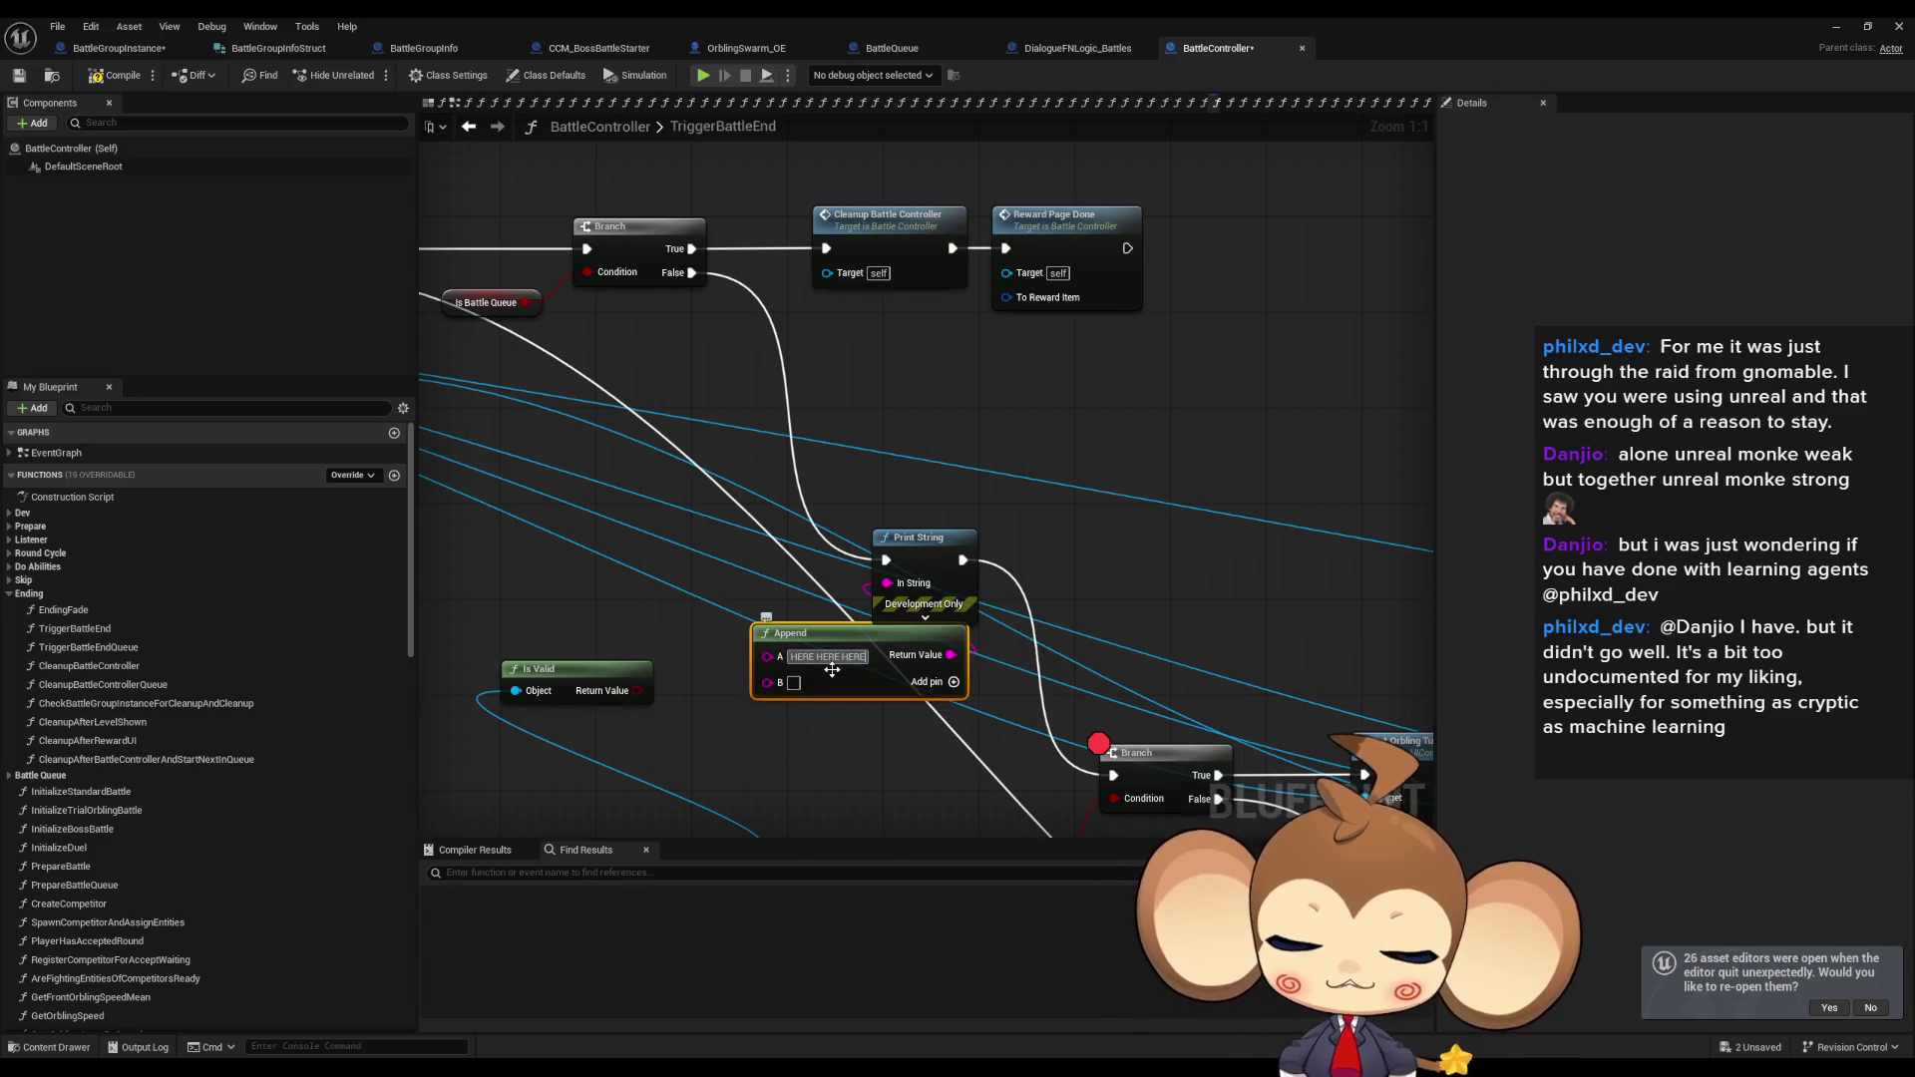
{"action": "left_click_drag", "start_coordinate": [767, 682], "coordinate": [629, 704]}
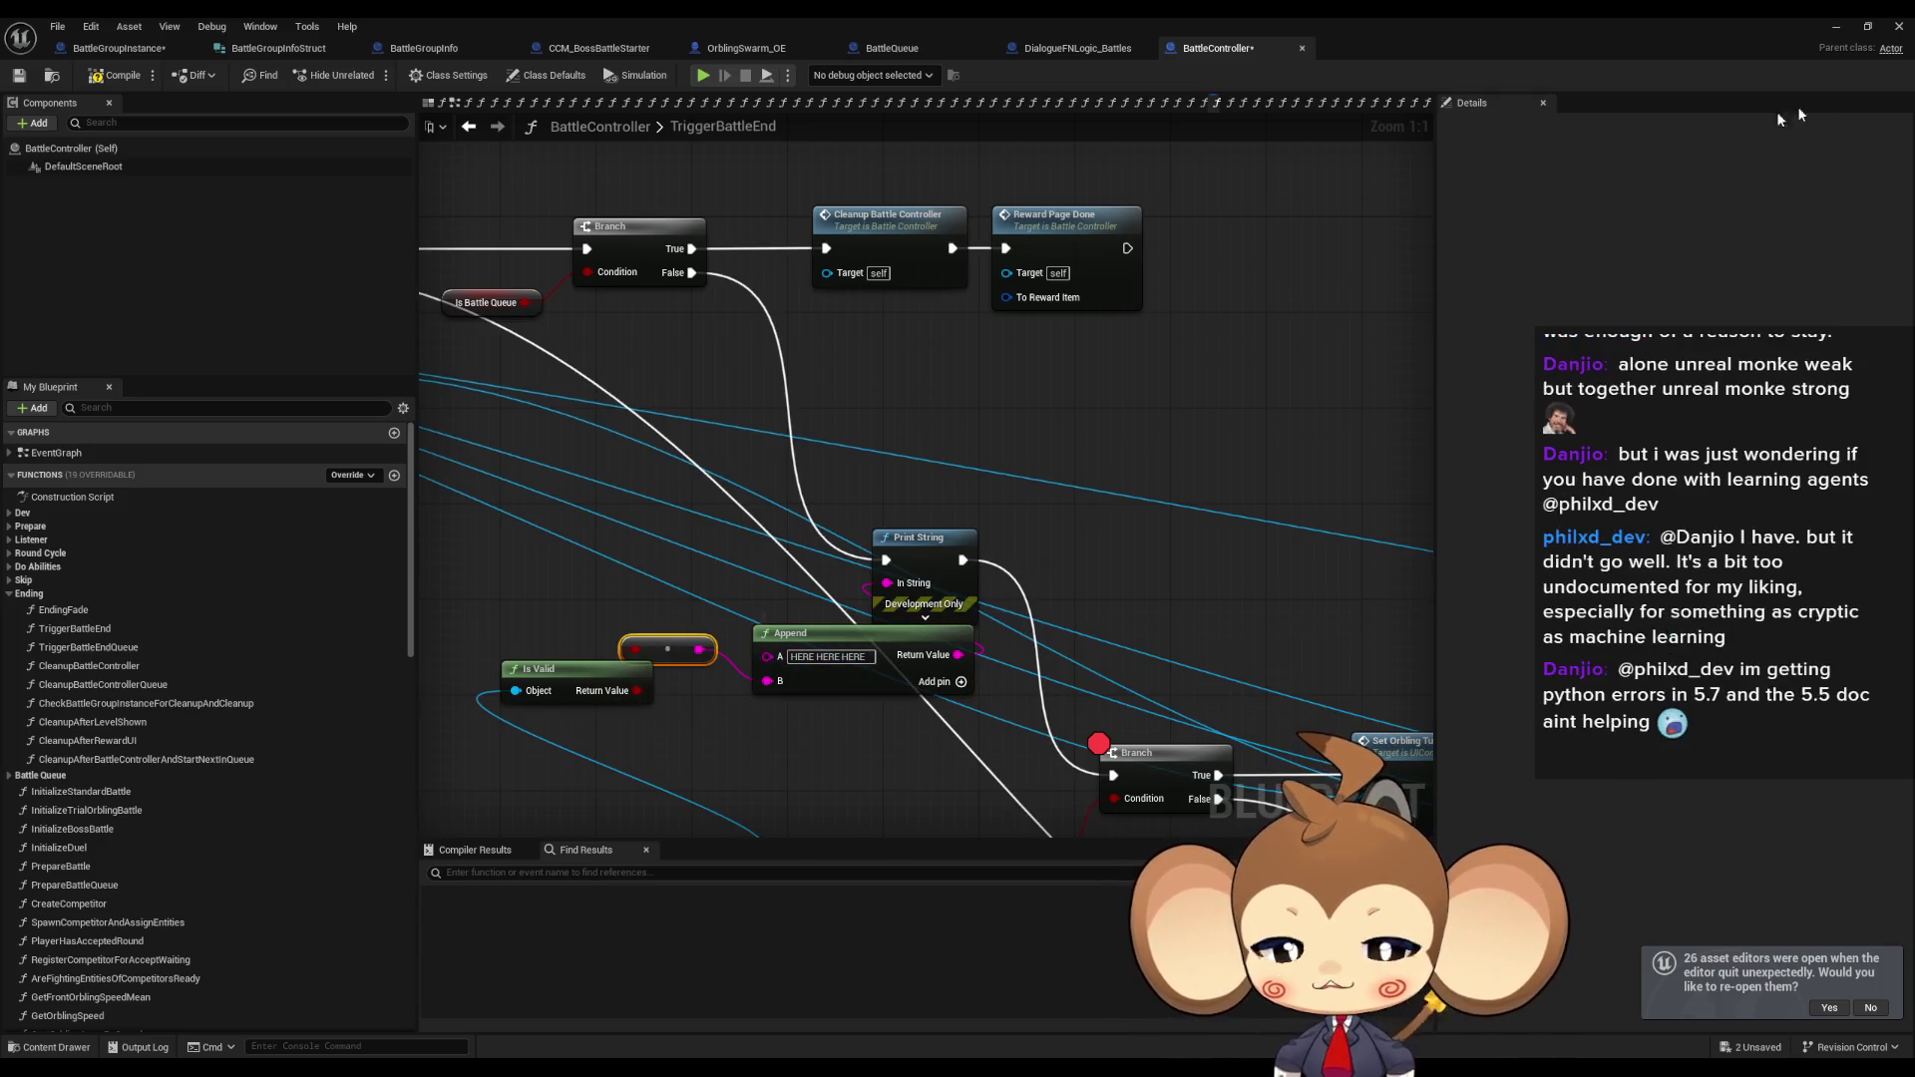
{"action": "left_click", "coordinate": [1845, 30]}
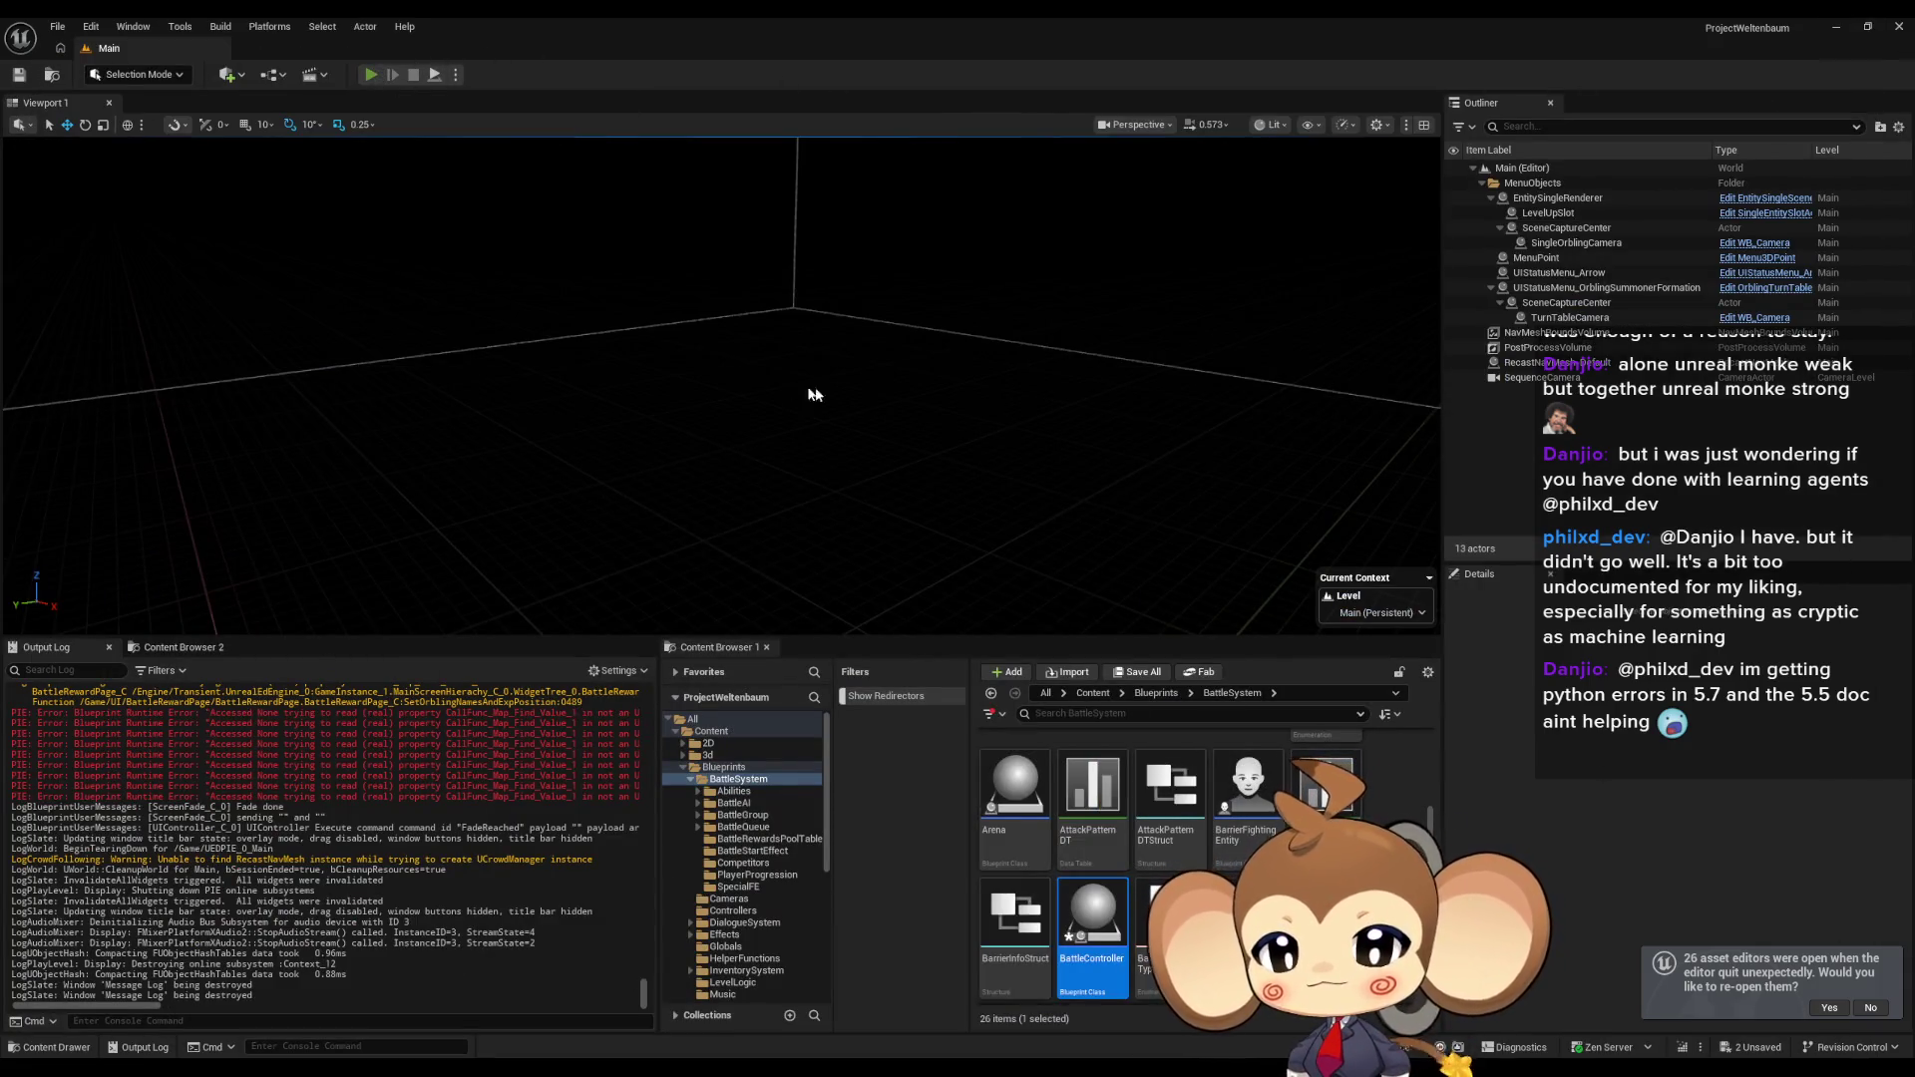
Play-test with the debug print, remove the Branch breakpoint, and stop the session.
{"action": "key", "text": "alt+p"}
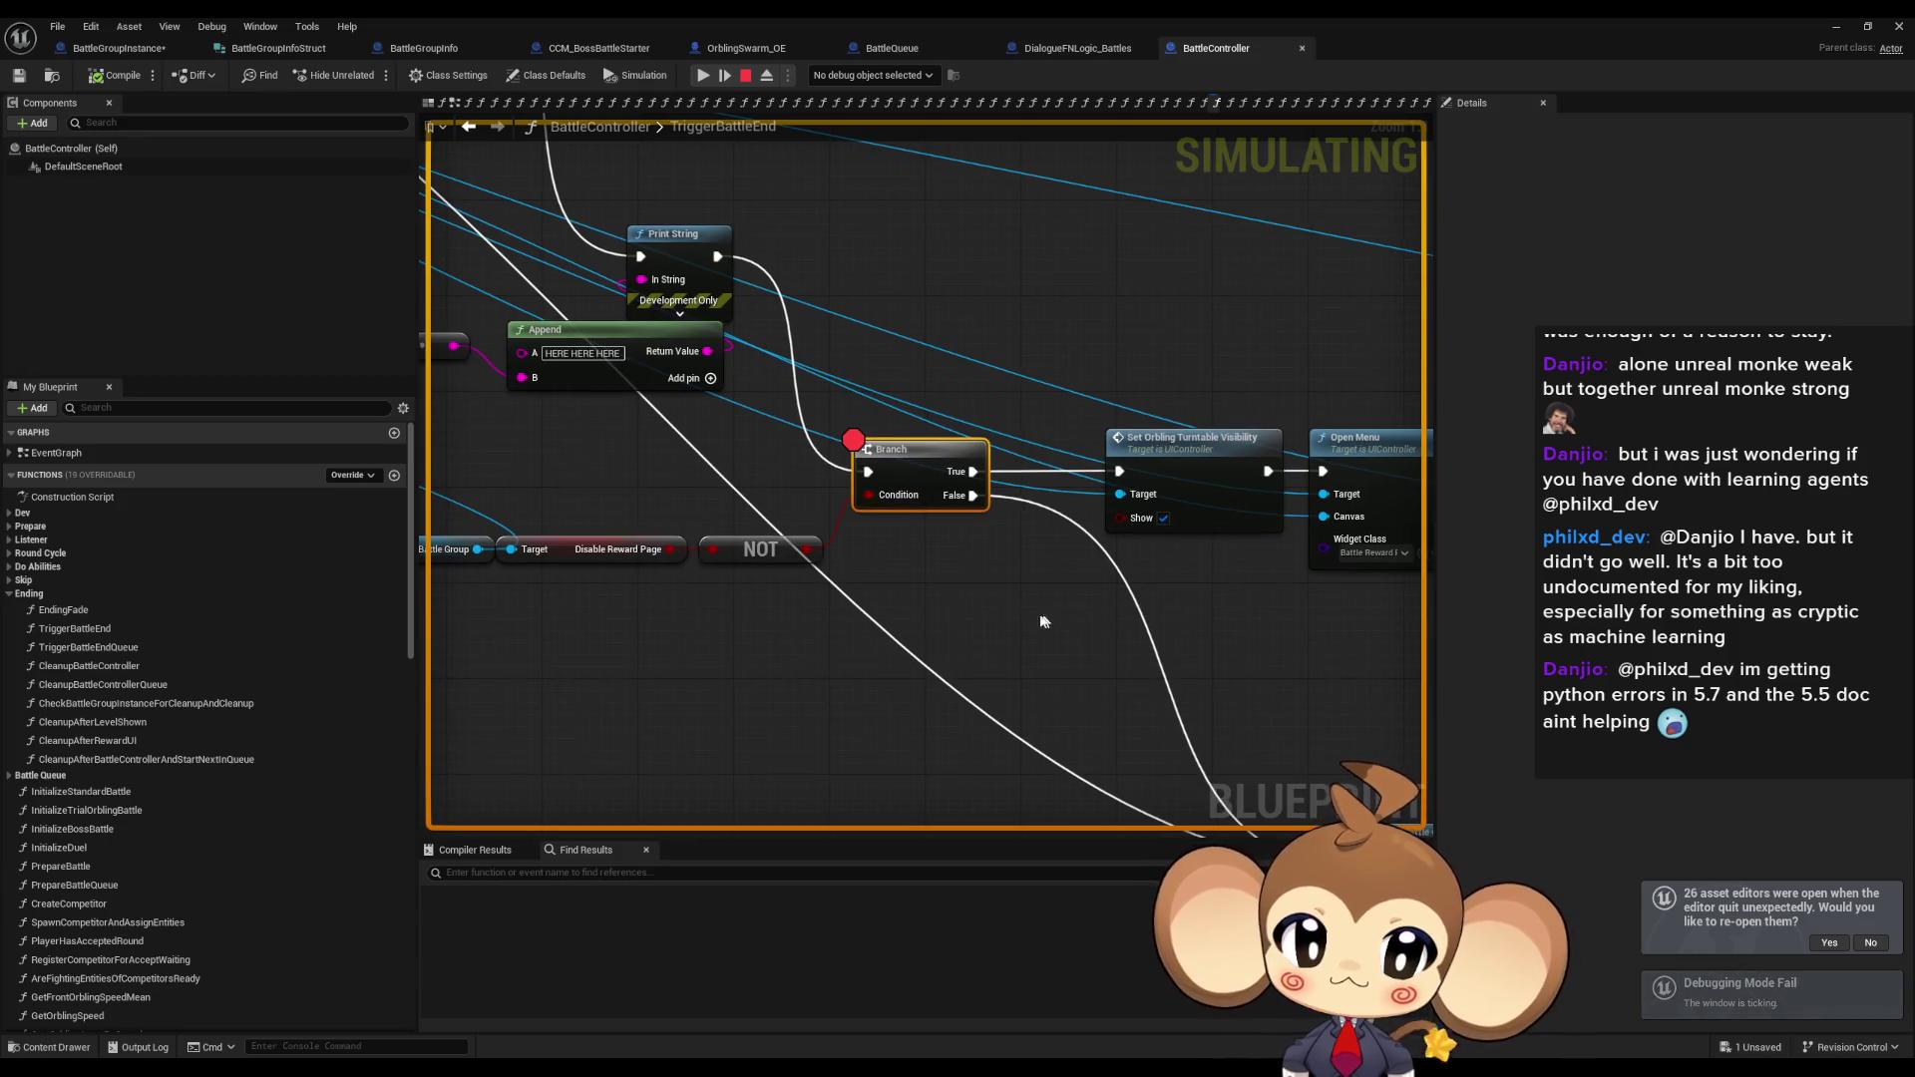
{"action": "right_click", "coordinate": [905, 456]}
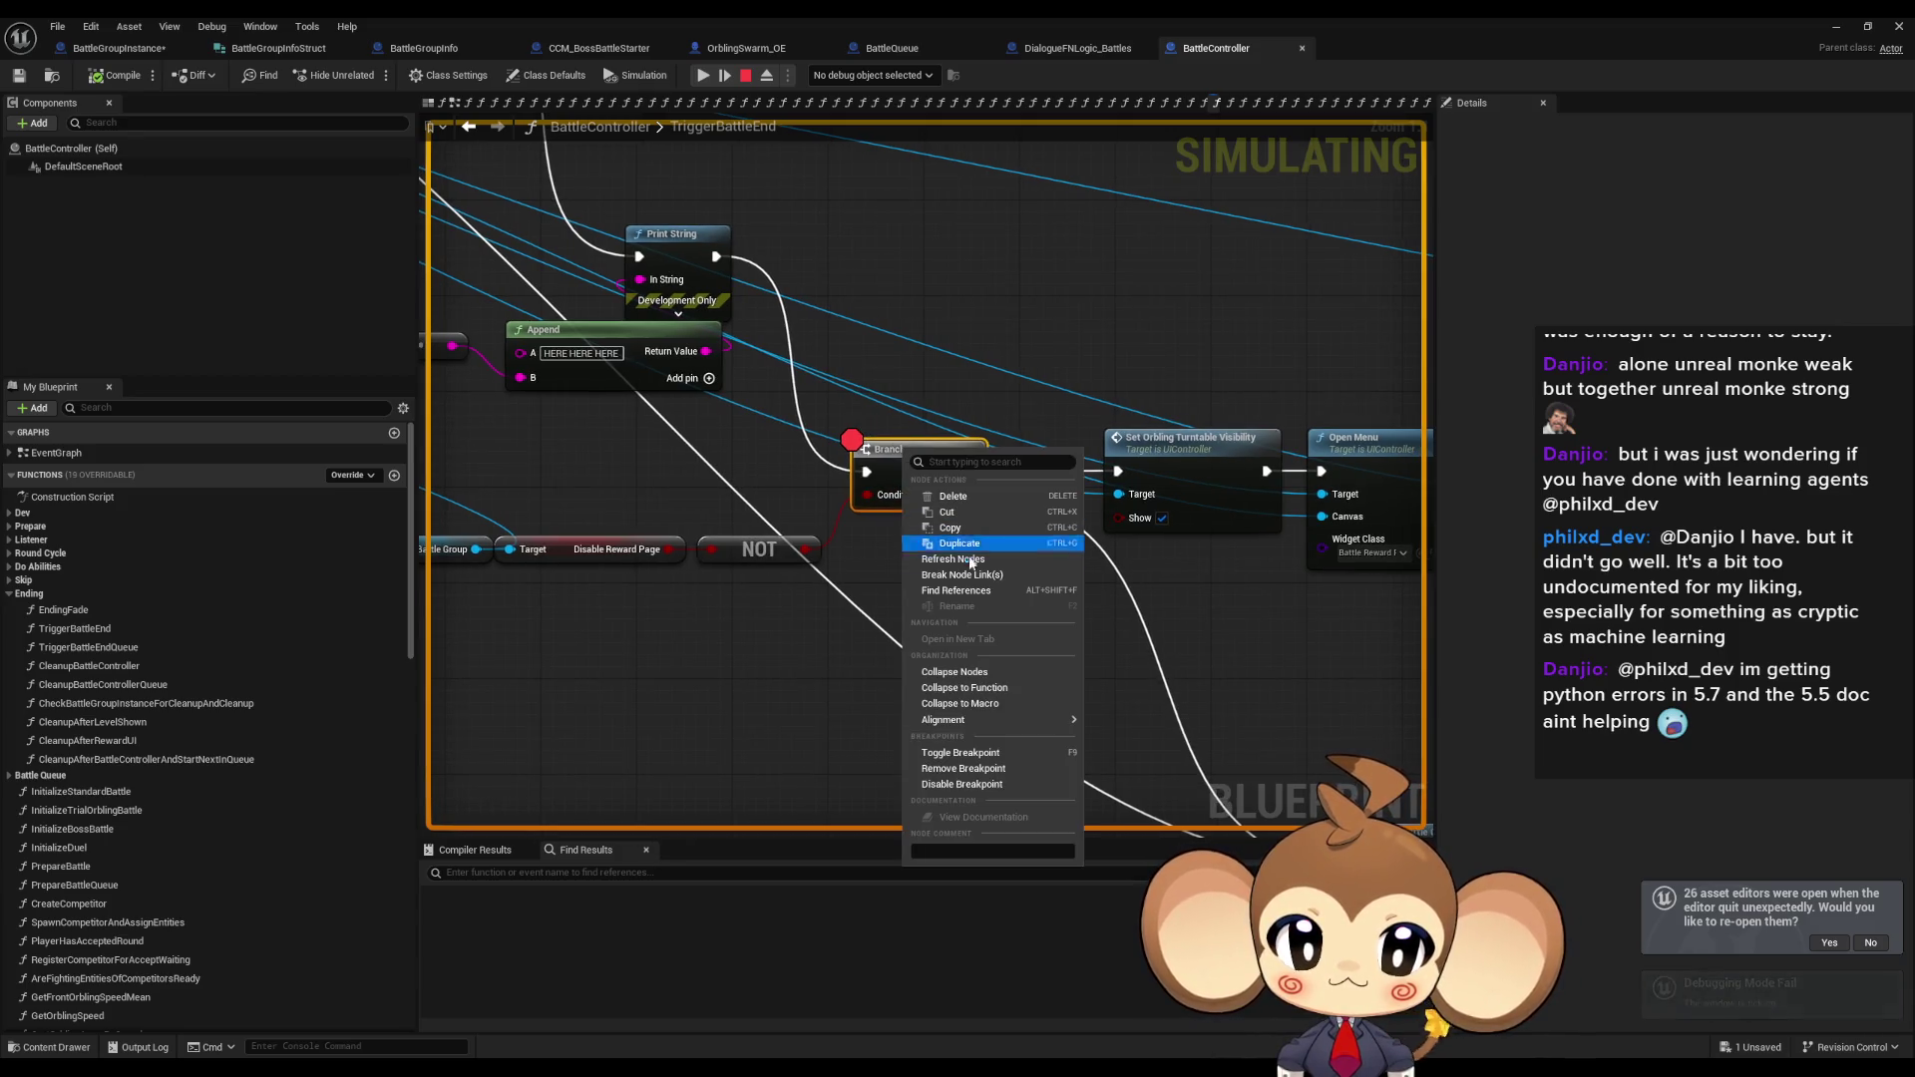
{"action": "left_click", "coordinate": [963, 768]}
{"action": "left_click", "coordinate": [745, 75]}
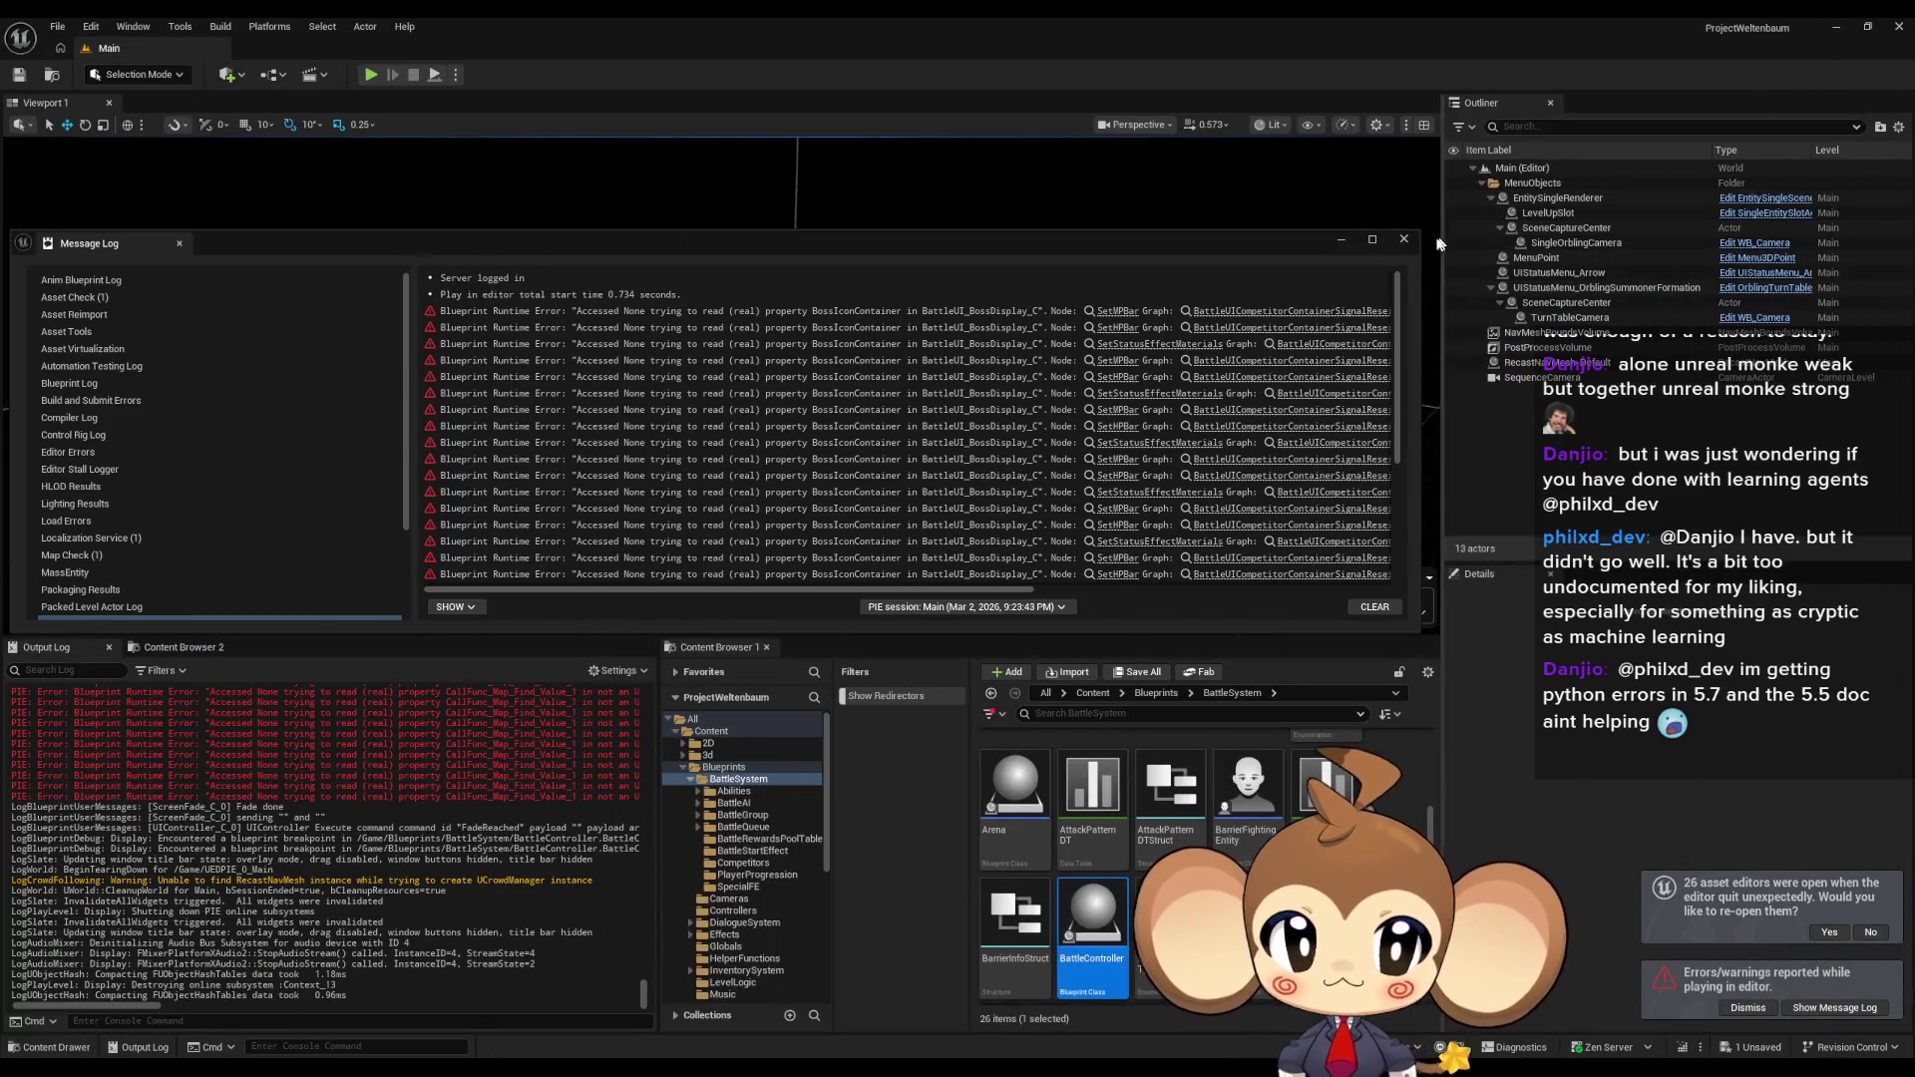
Find the 'HERE HERE HERE true' line in the Output Log, then return to BattleController.
{"action": "left_click", "coordinate": [1403, 240]}
{"action": "scroll", "coordinate": [396, 892], "scroll_direction": "up", "scroll_amount": 6}
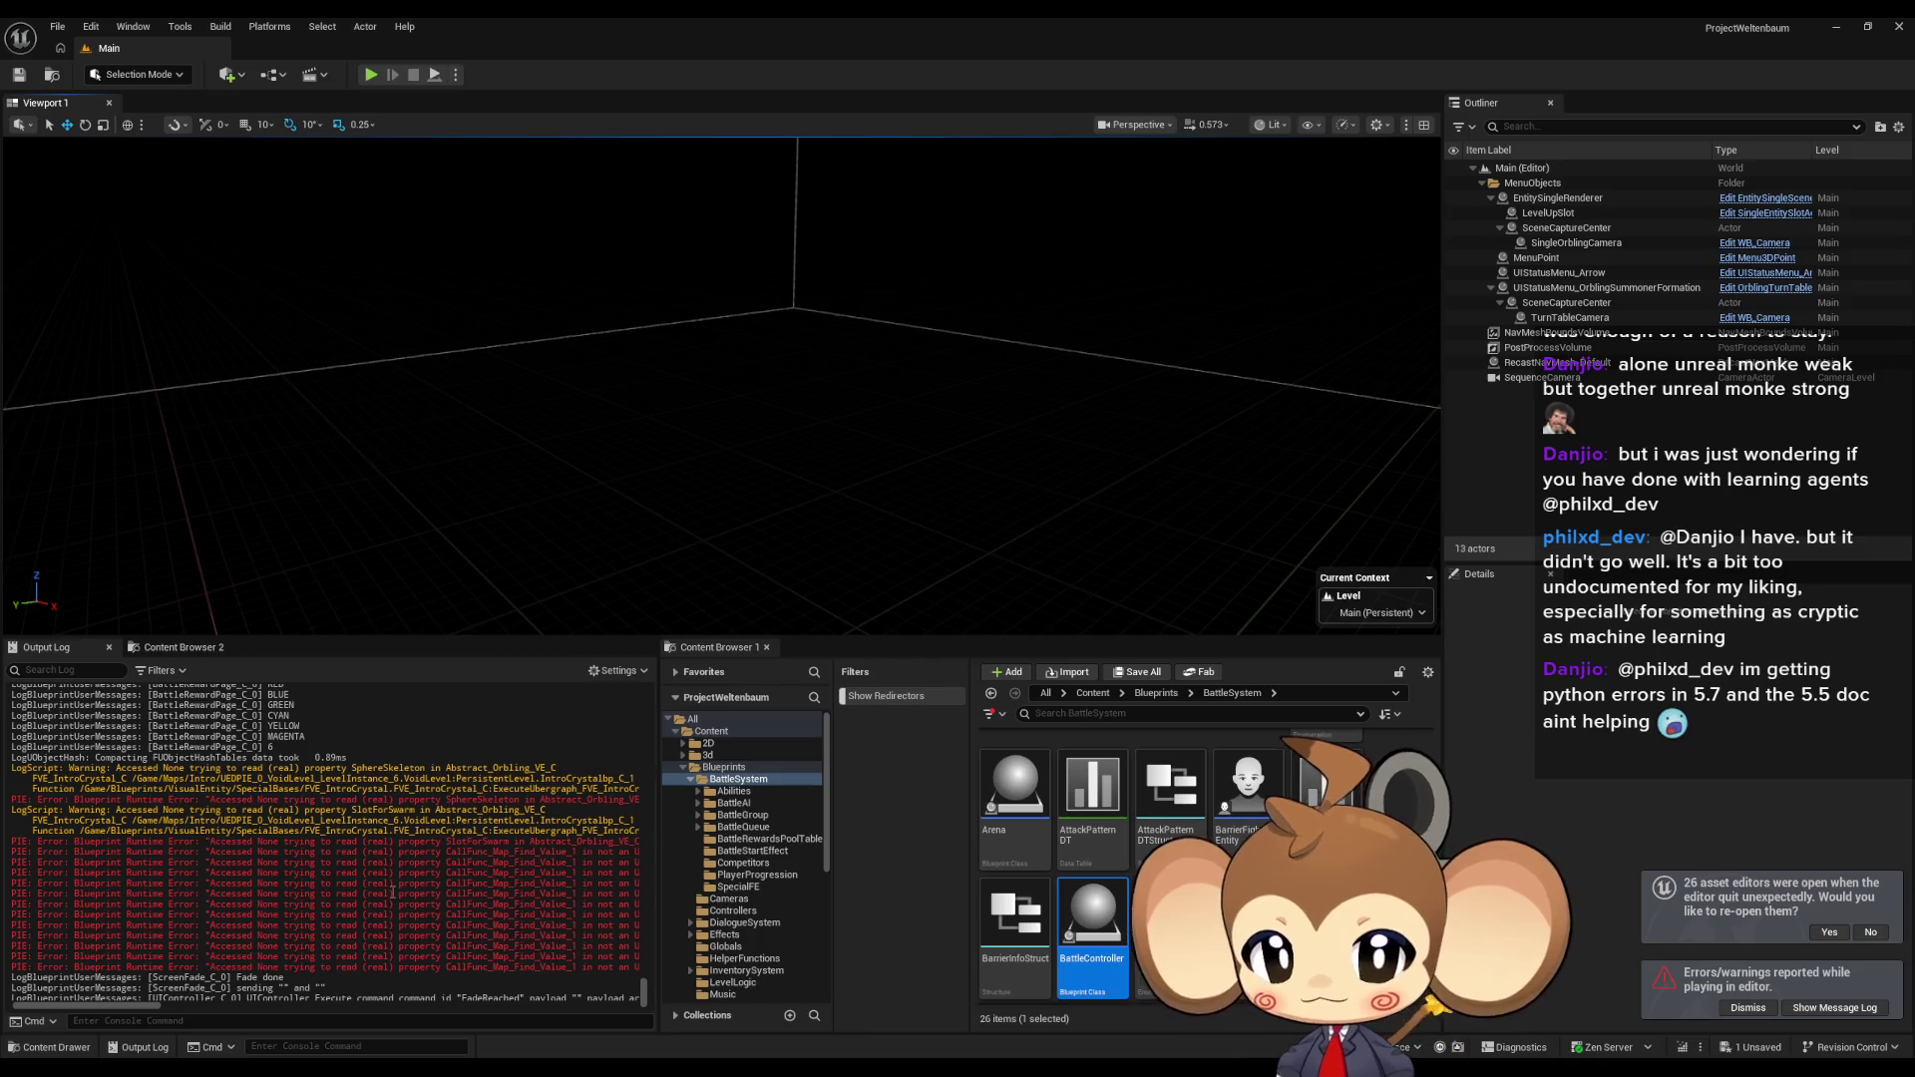
{"action": "scroll", "coordinate": [391, 890], "scroll_direction": "down", "scroll_amount": 6}
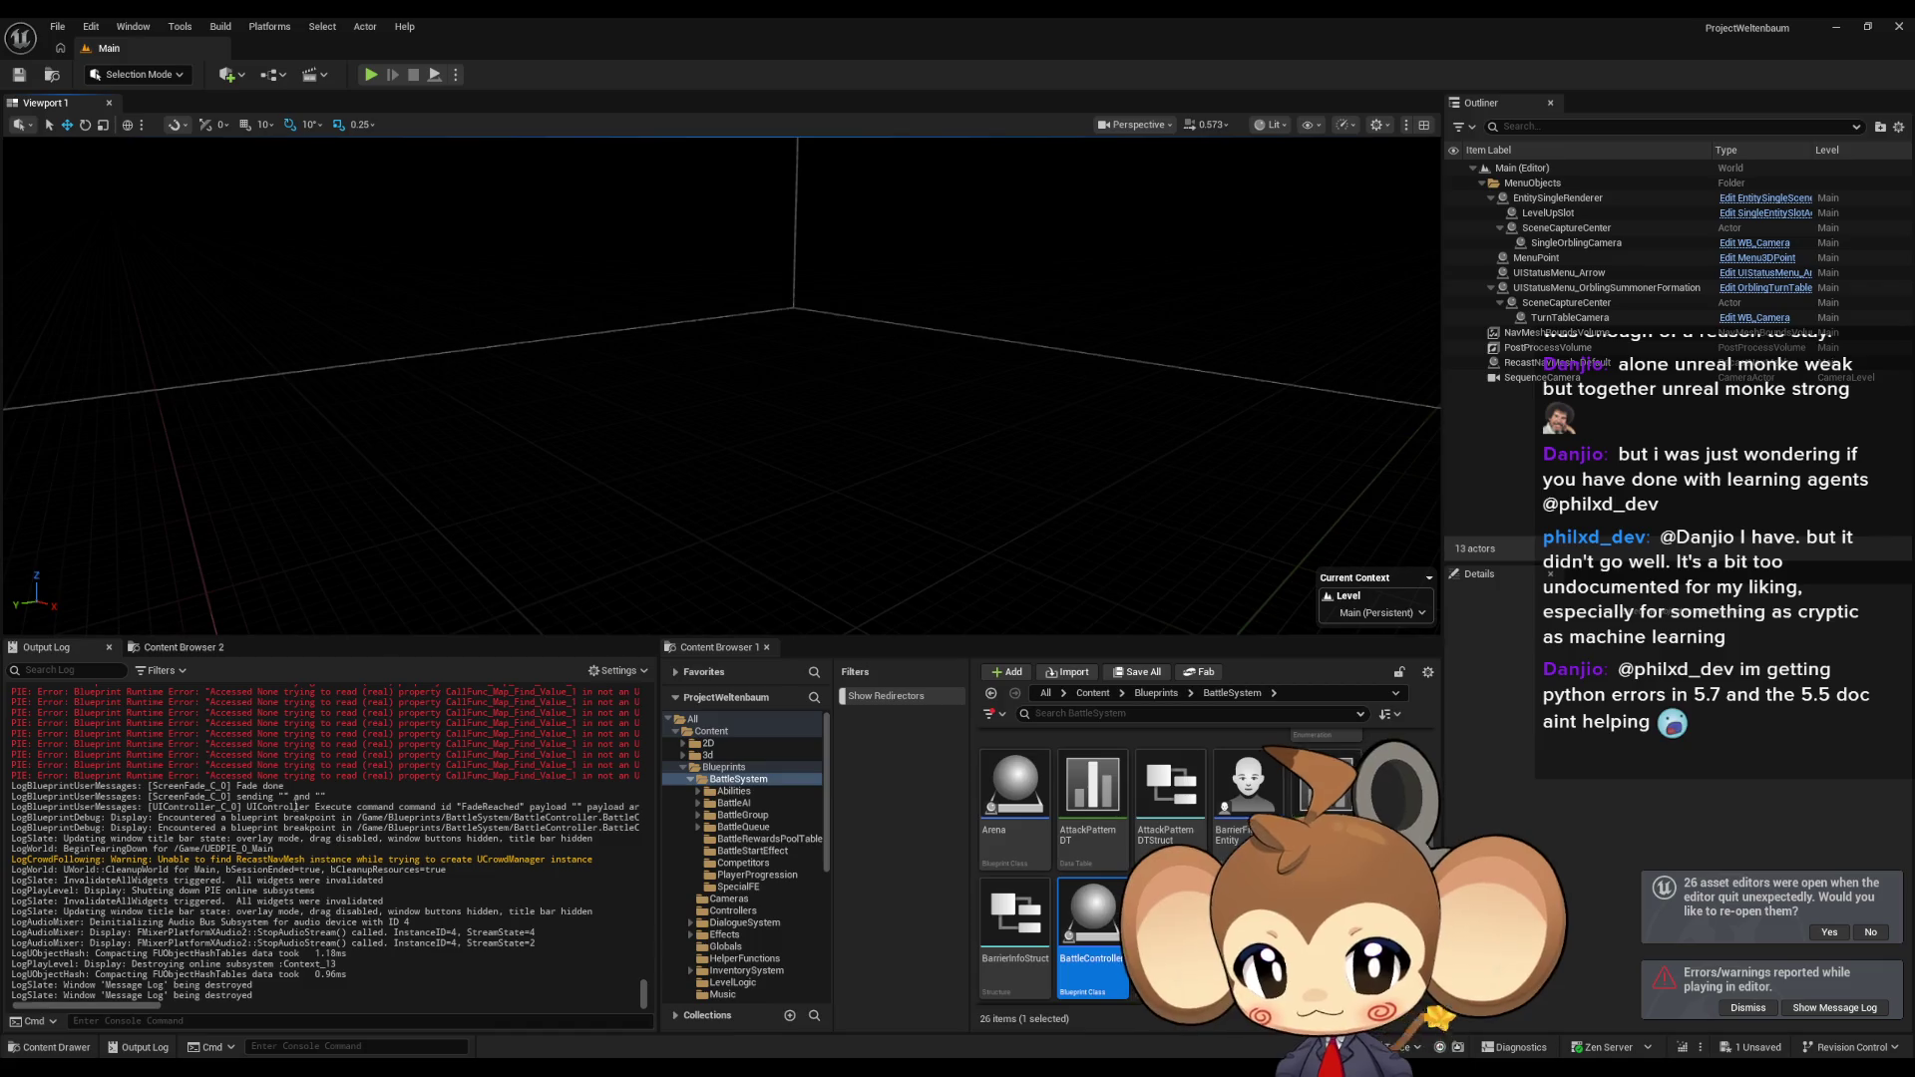
{"action": "scroll", "coordinate": [236, 977], "scroll_direction": "up", "scroll_amount": 10}
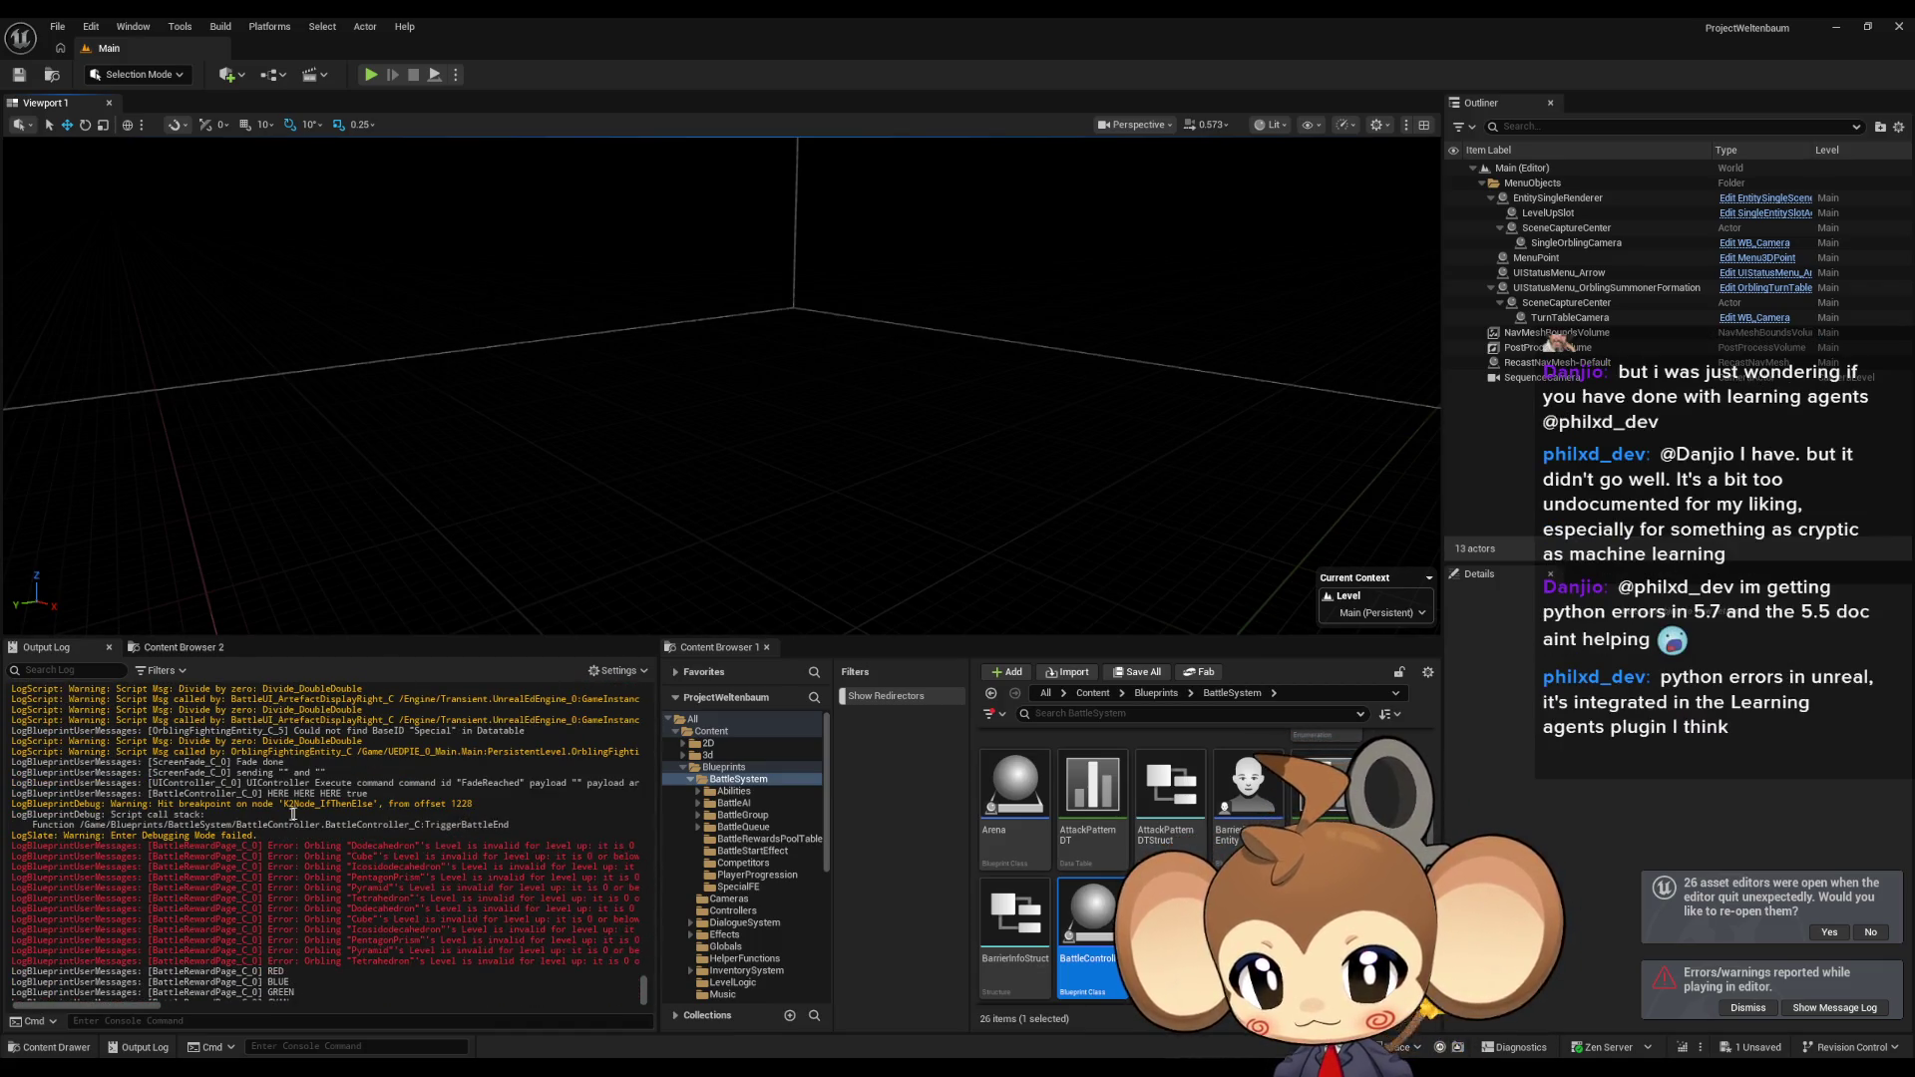
{"action": "double_click", "coordinate": [357, 794]}
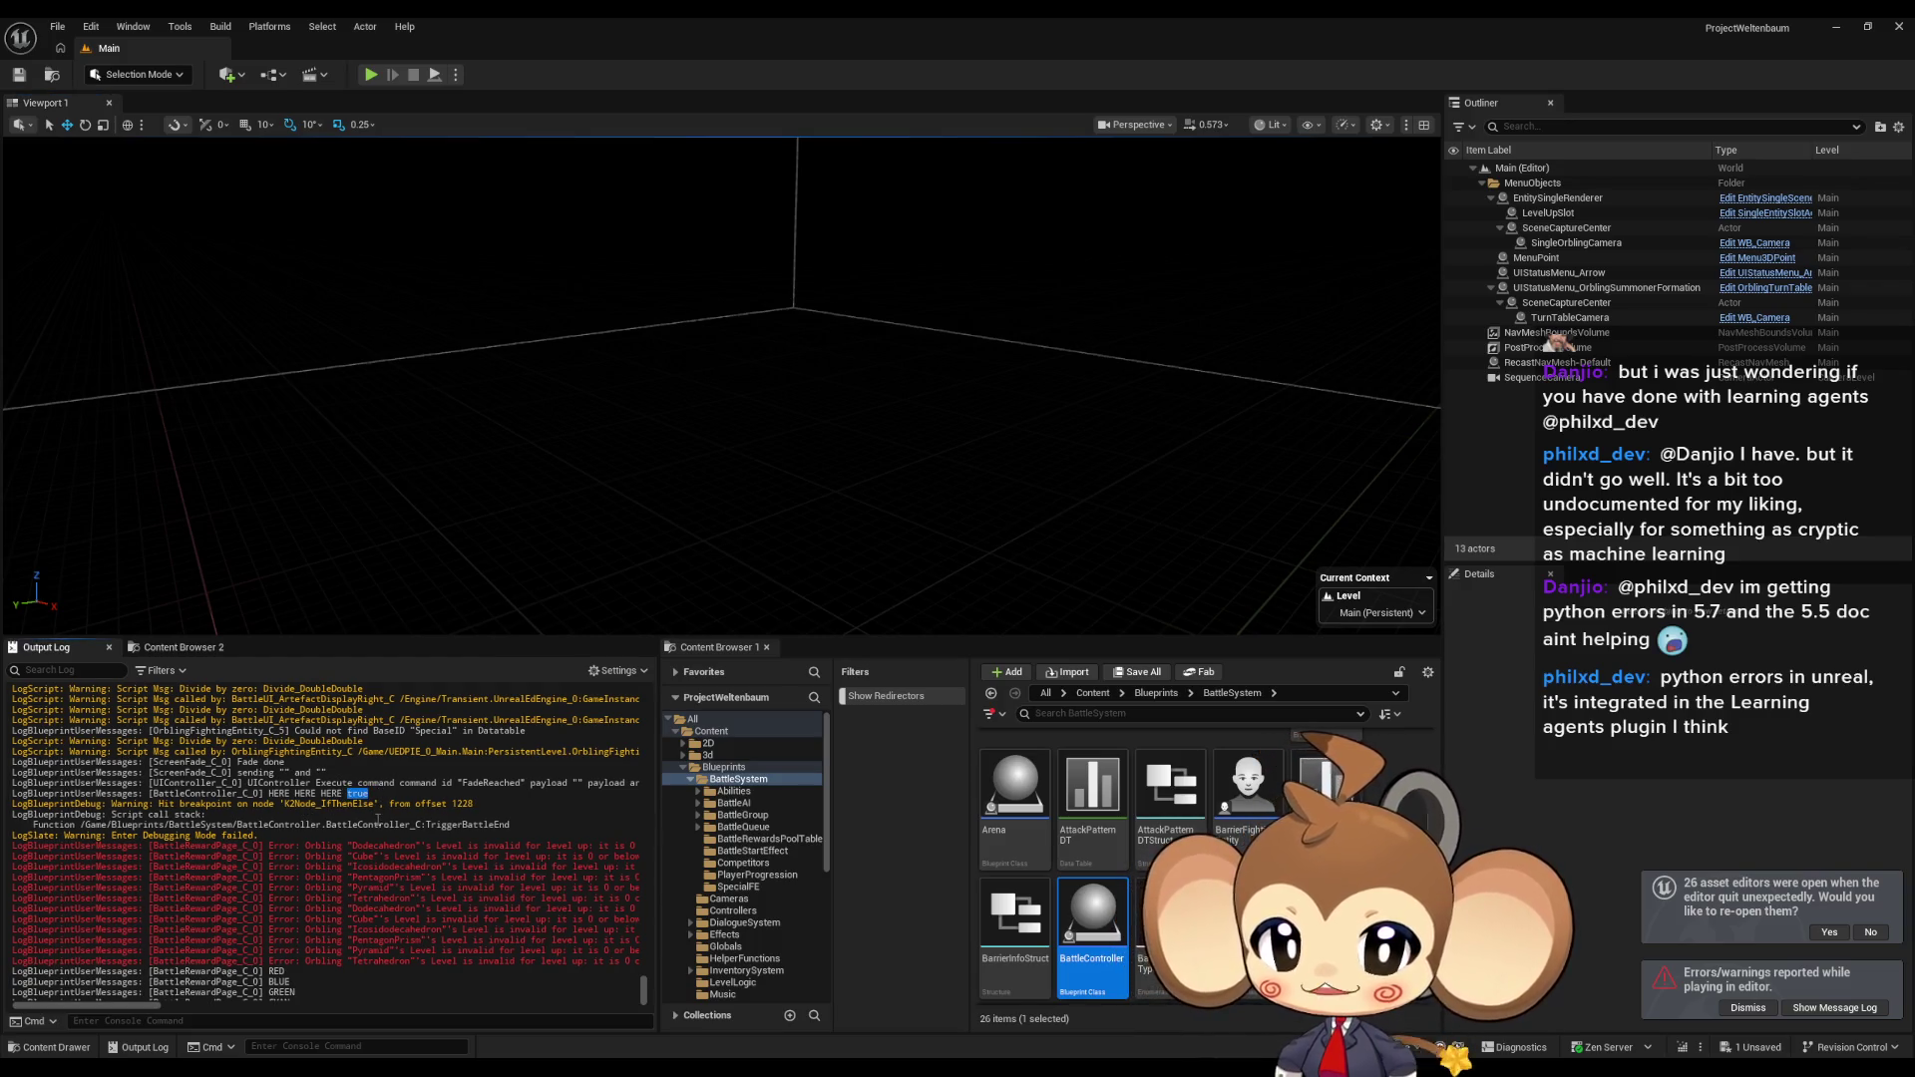
{"action": "mouse_move", "coordinate": [796, 1037]}
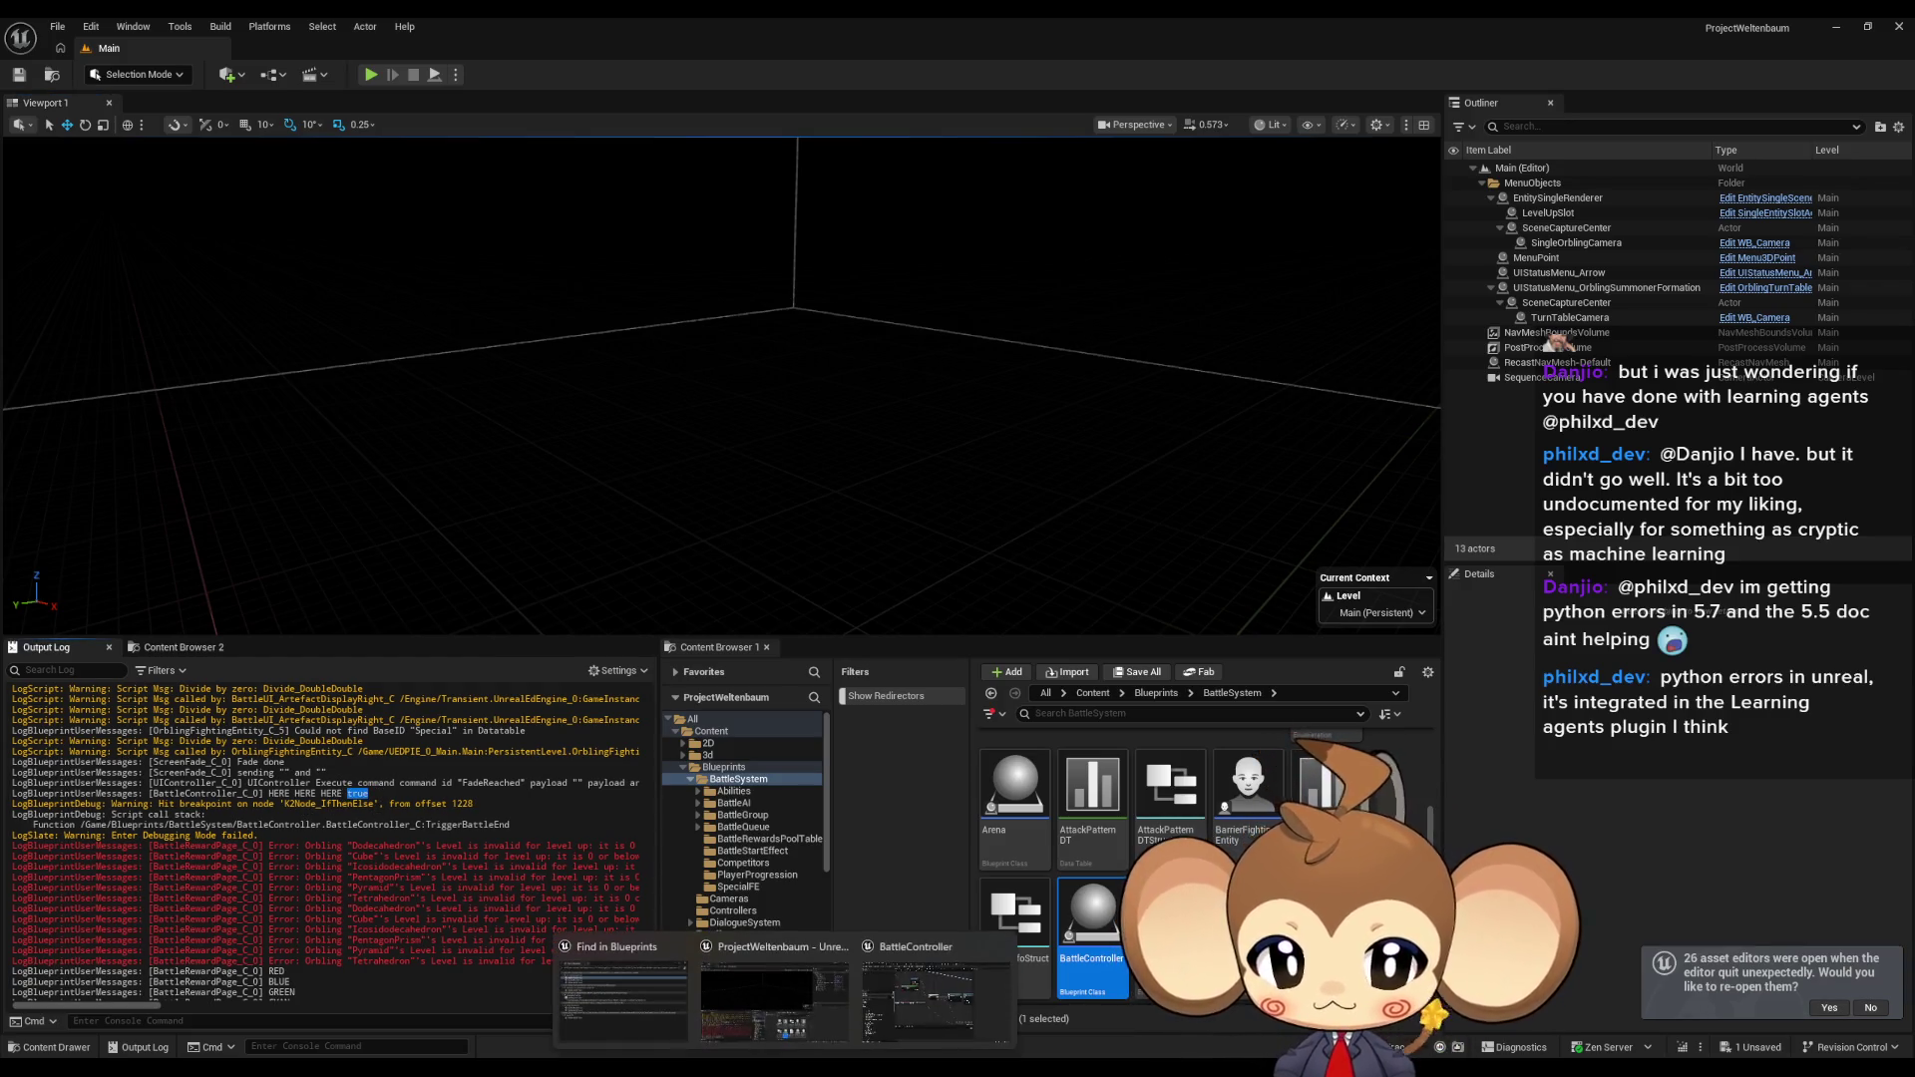
{"action": "left_click", "coordinate": [914, 996]}
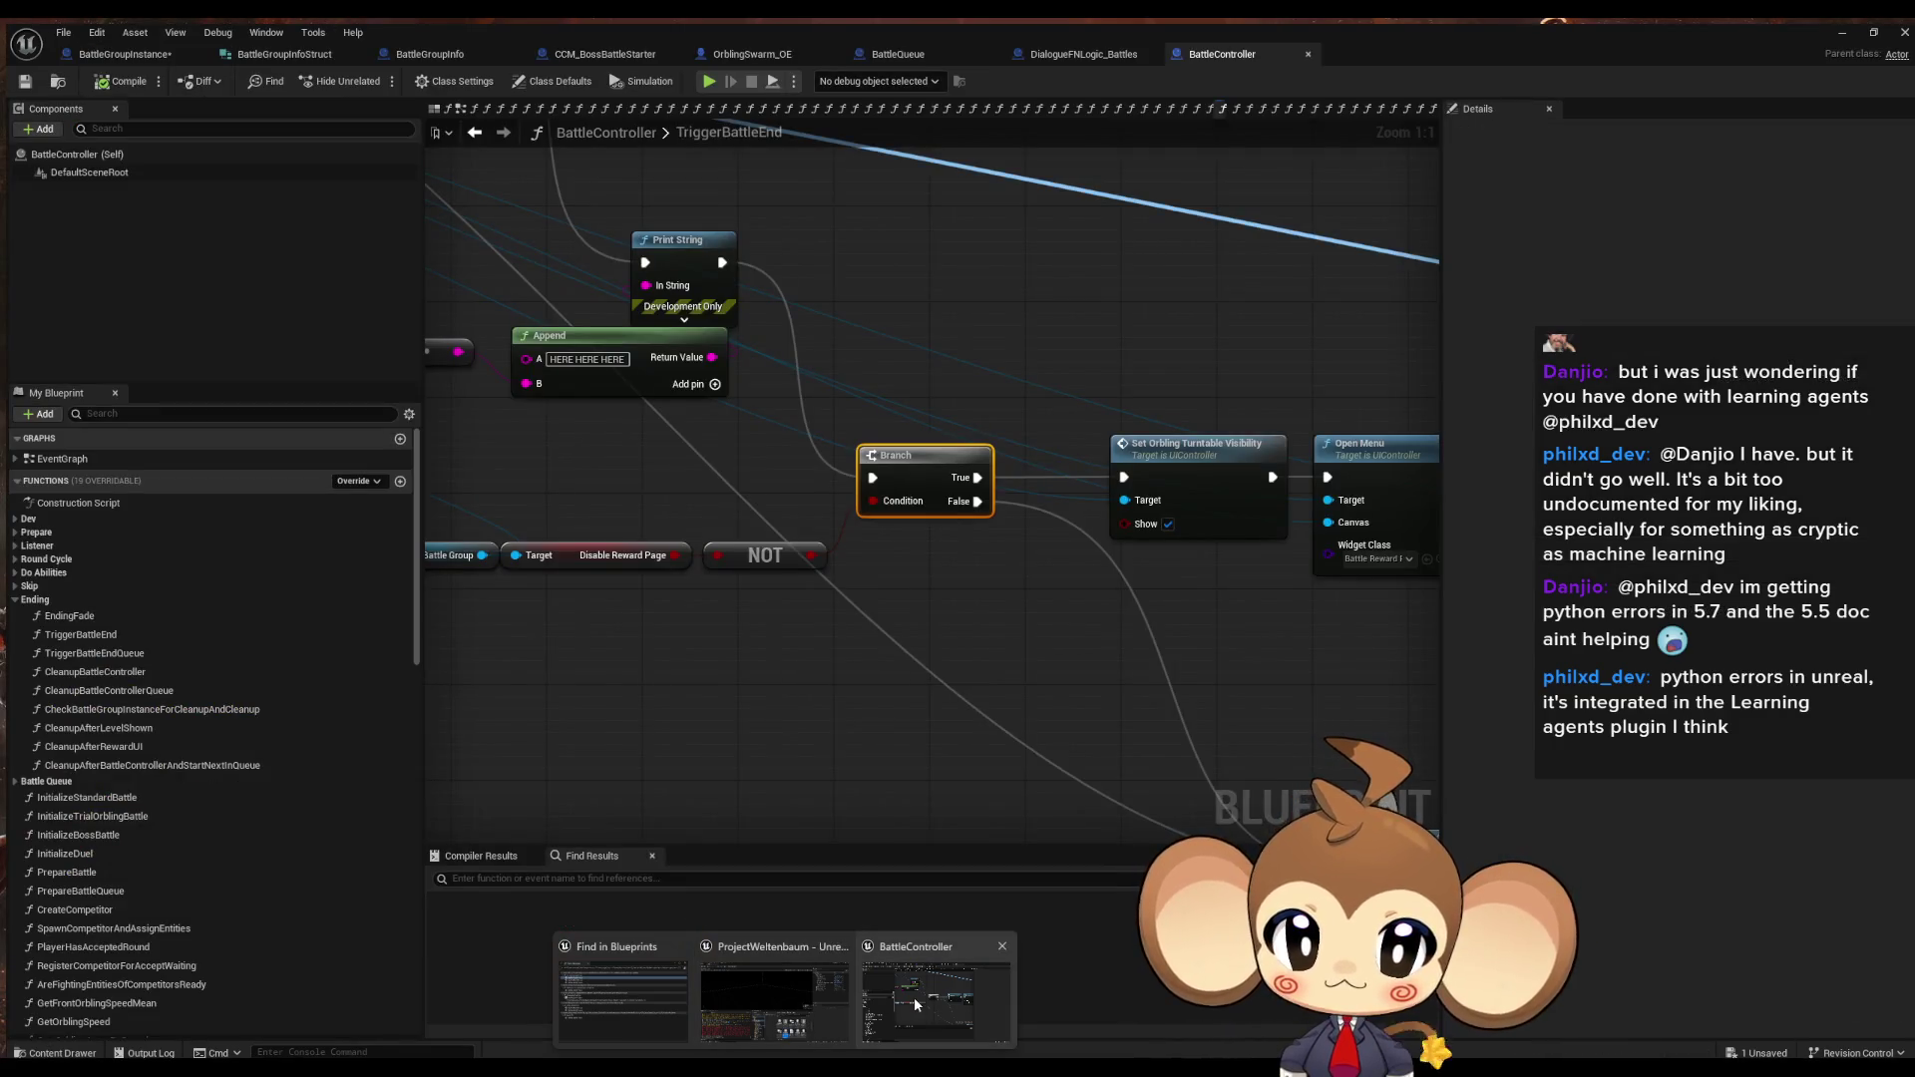
Pan the graph to check the NOT and Is Valid wiring, then launch another Alt+P play test.
{"action": "left_click_drag", "start_coordinate": [846, 656], "coordinate": [1111, 757]}
{"action": "left_click", "coordinate": [1032, 658]}
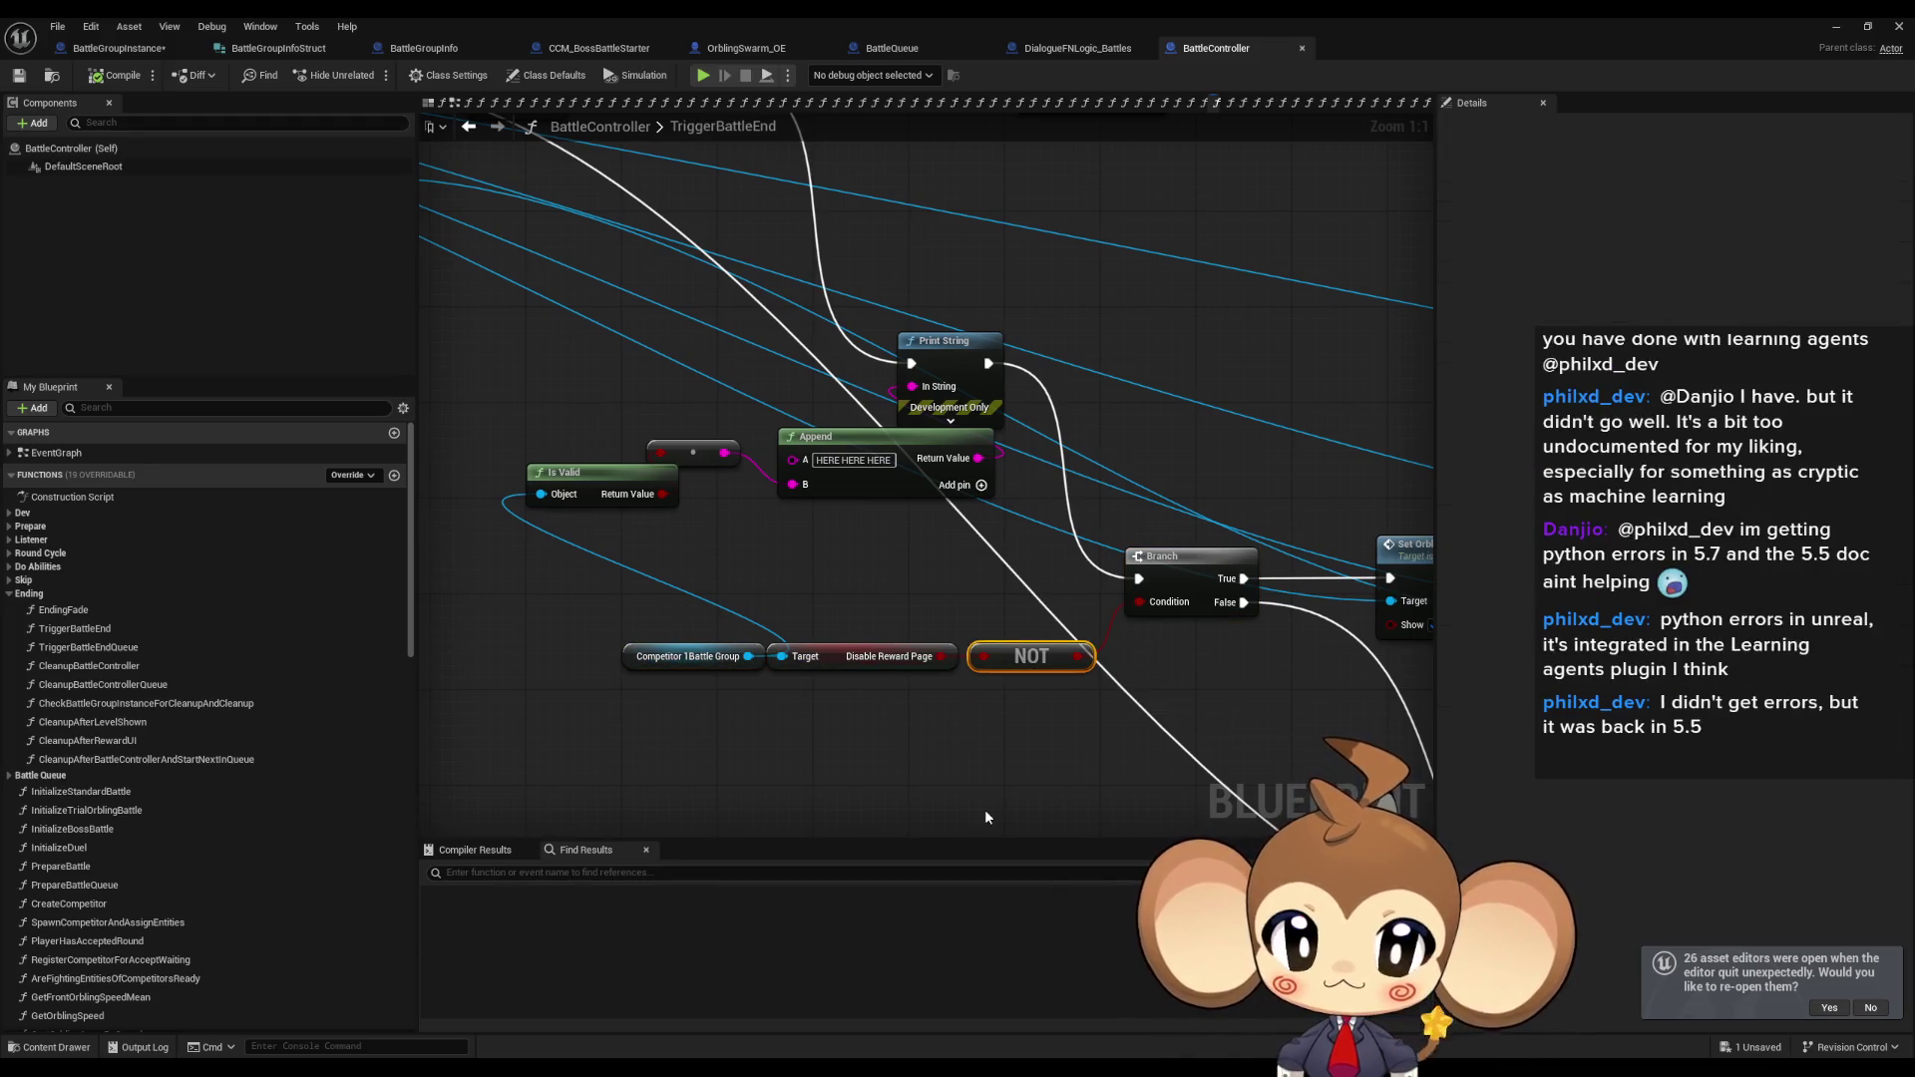
{"action": "mouse_move", "coordinate": [983, 817]}
{"action": "left_mouse_down"}
{"action": "mouse_move", "coordinate": [945, 811]}
{"action": "mouse_move", "coordinate": [428, 462]}
{"action": "mouse_move", "coordinate": [877, 753]}
{"action": "mouse_move", "coordinate": [982, 632]}
{"action": "mouse_move", "coordinate": [658, 479]}
{"action": "mouse_move", "coordinate": [590, 421]}
{"action": "mouse_move", "coordinate": [575, 461]}
{"action": "left_mouse_up"}
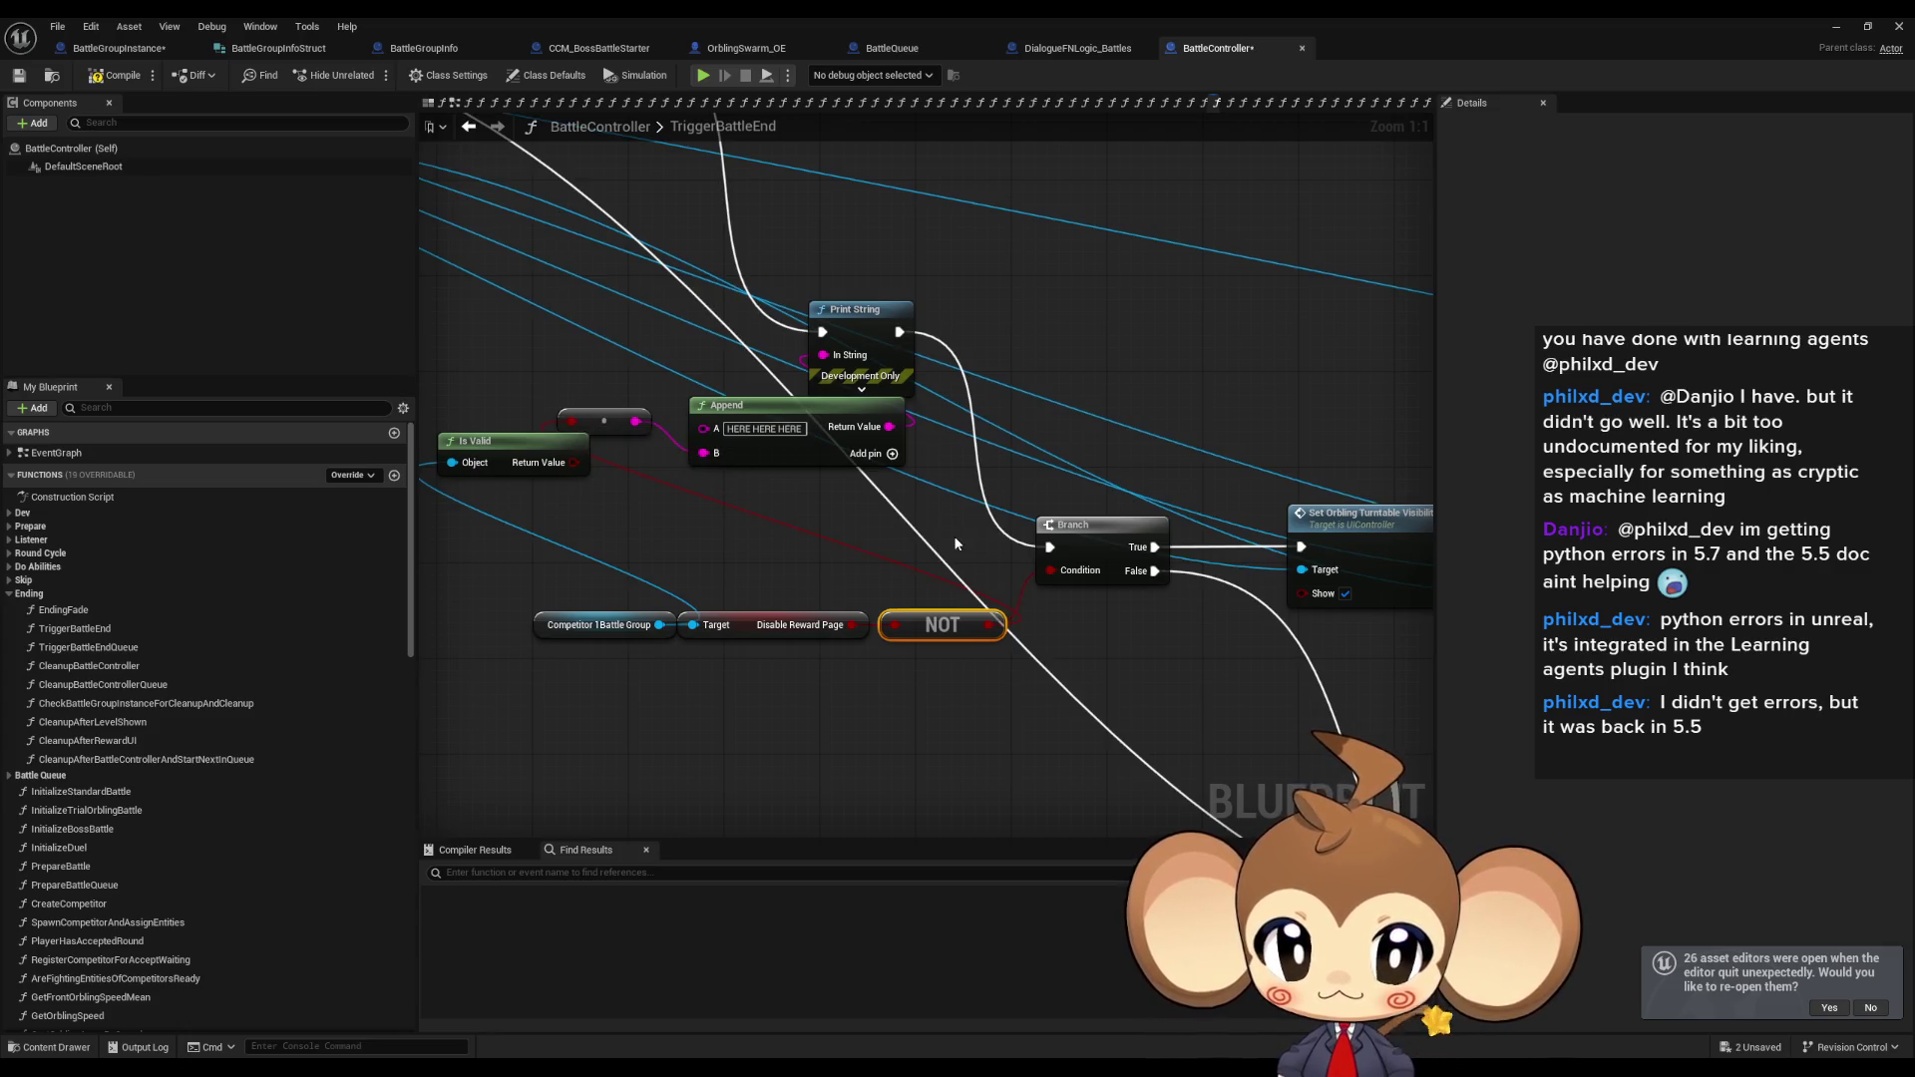
{"action": "left_click", "coordinate": [1835, 27]}
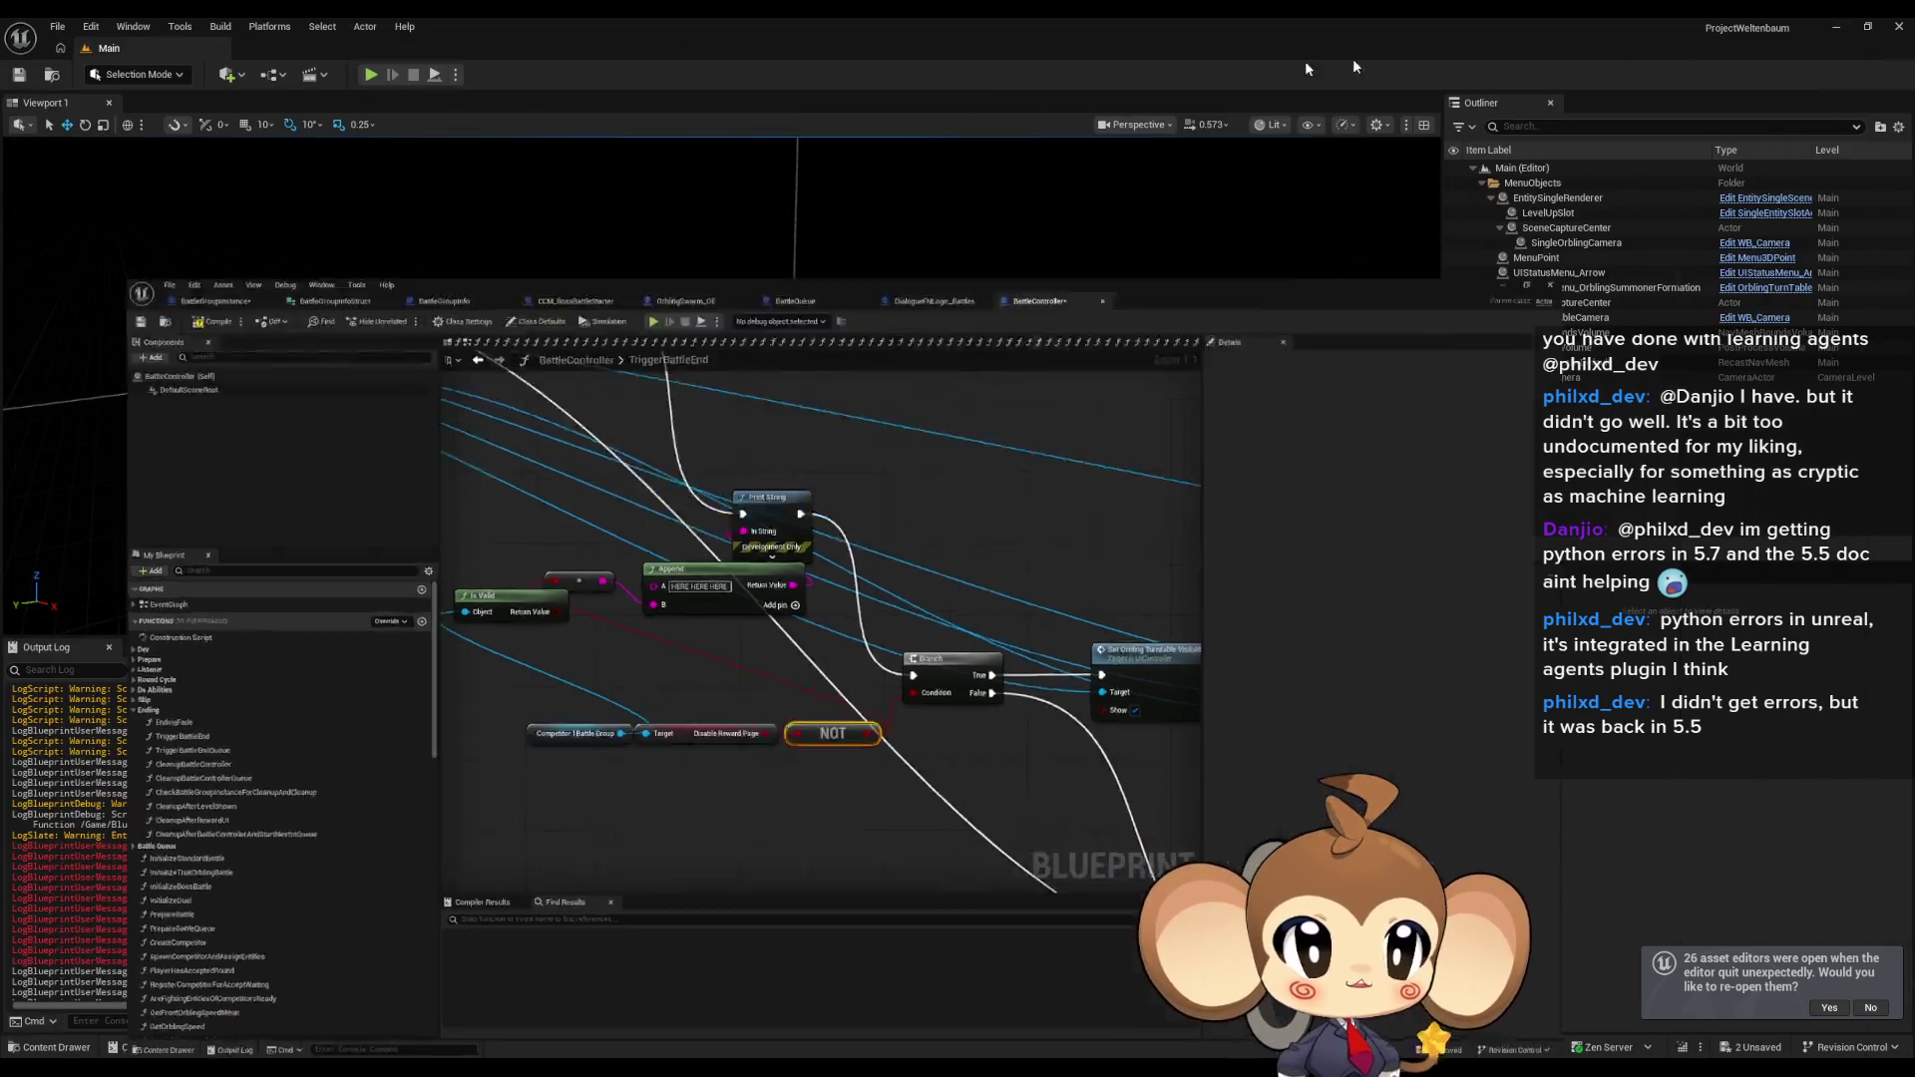
{"action": "key", "text": "alt+p"}
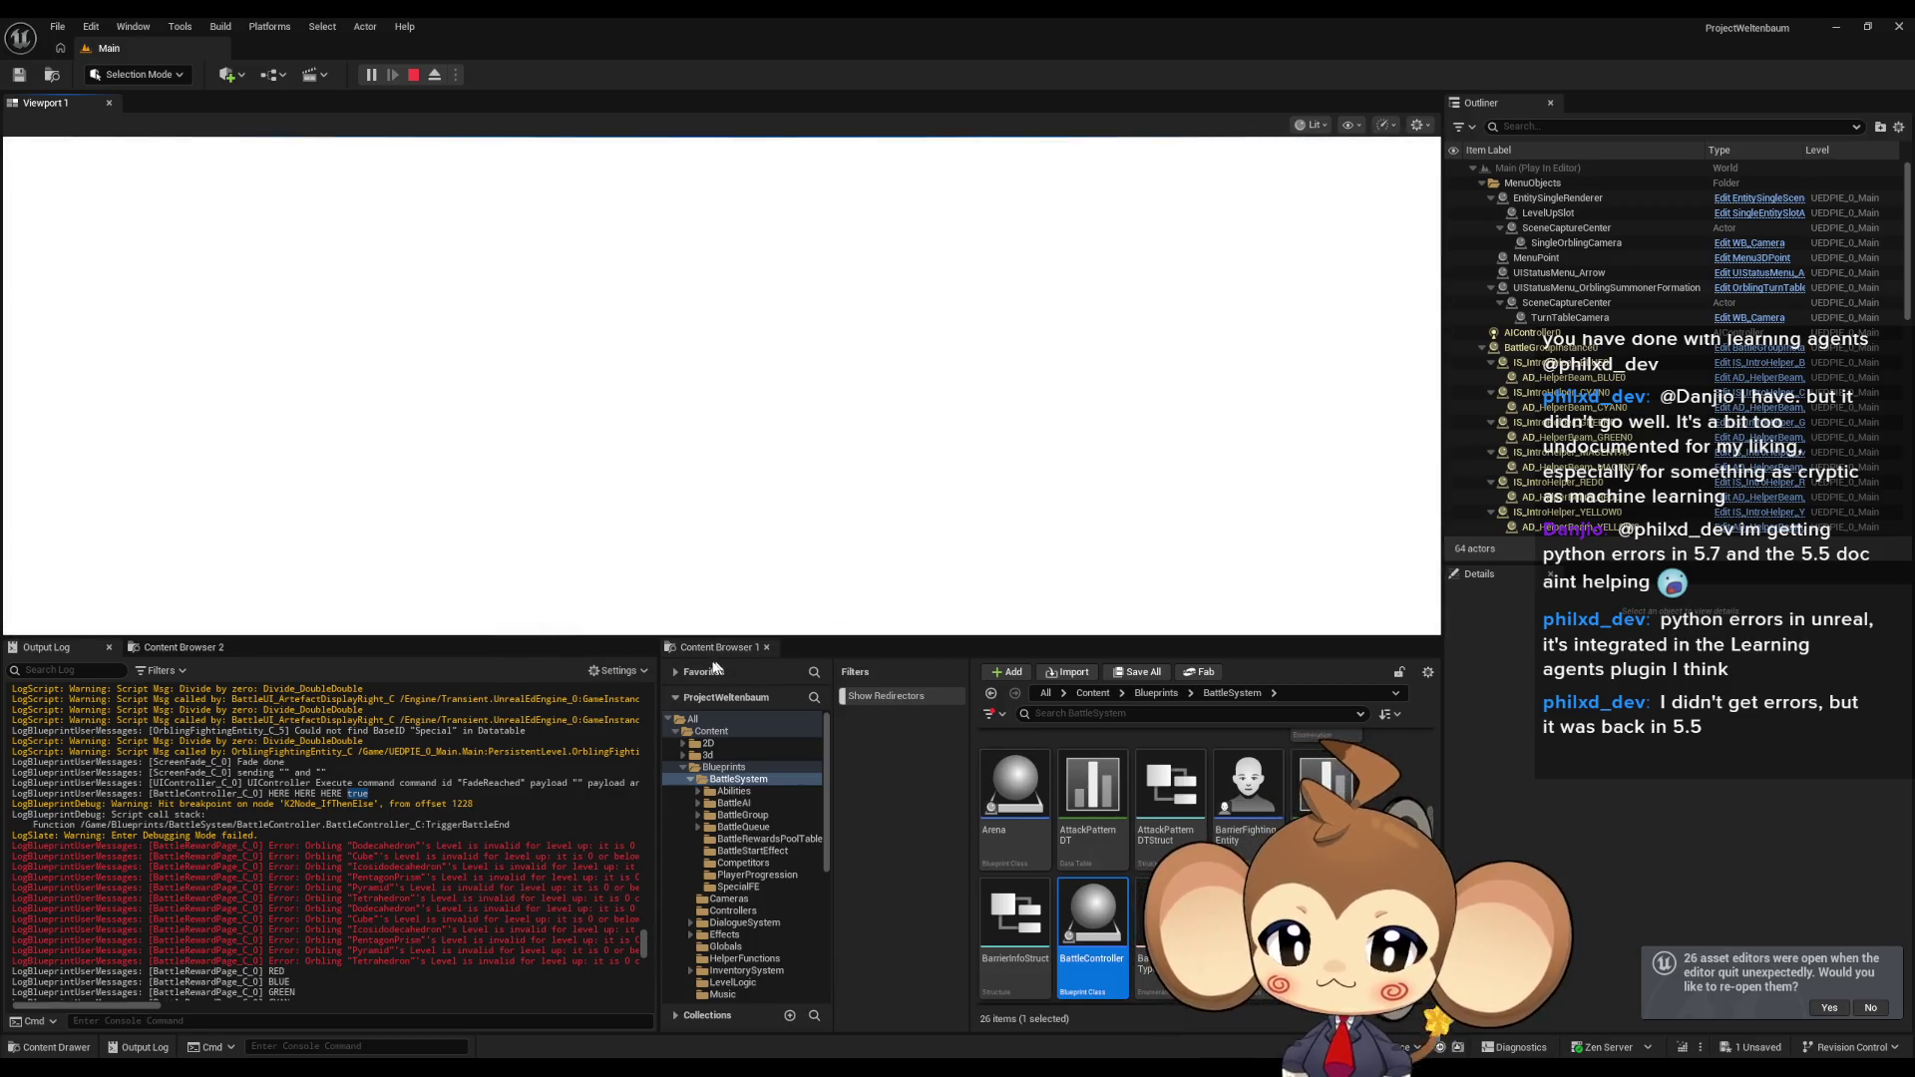
Stop the play test and bring the BattleController blueprint editor back to the front.
{"action": "scroll", "coordinate": [646, 943], "scroll_direction": "down", "scroll_amount": 5}
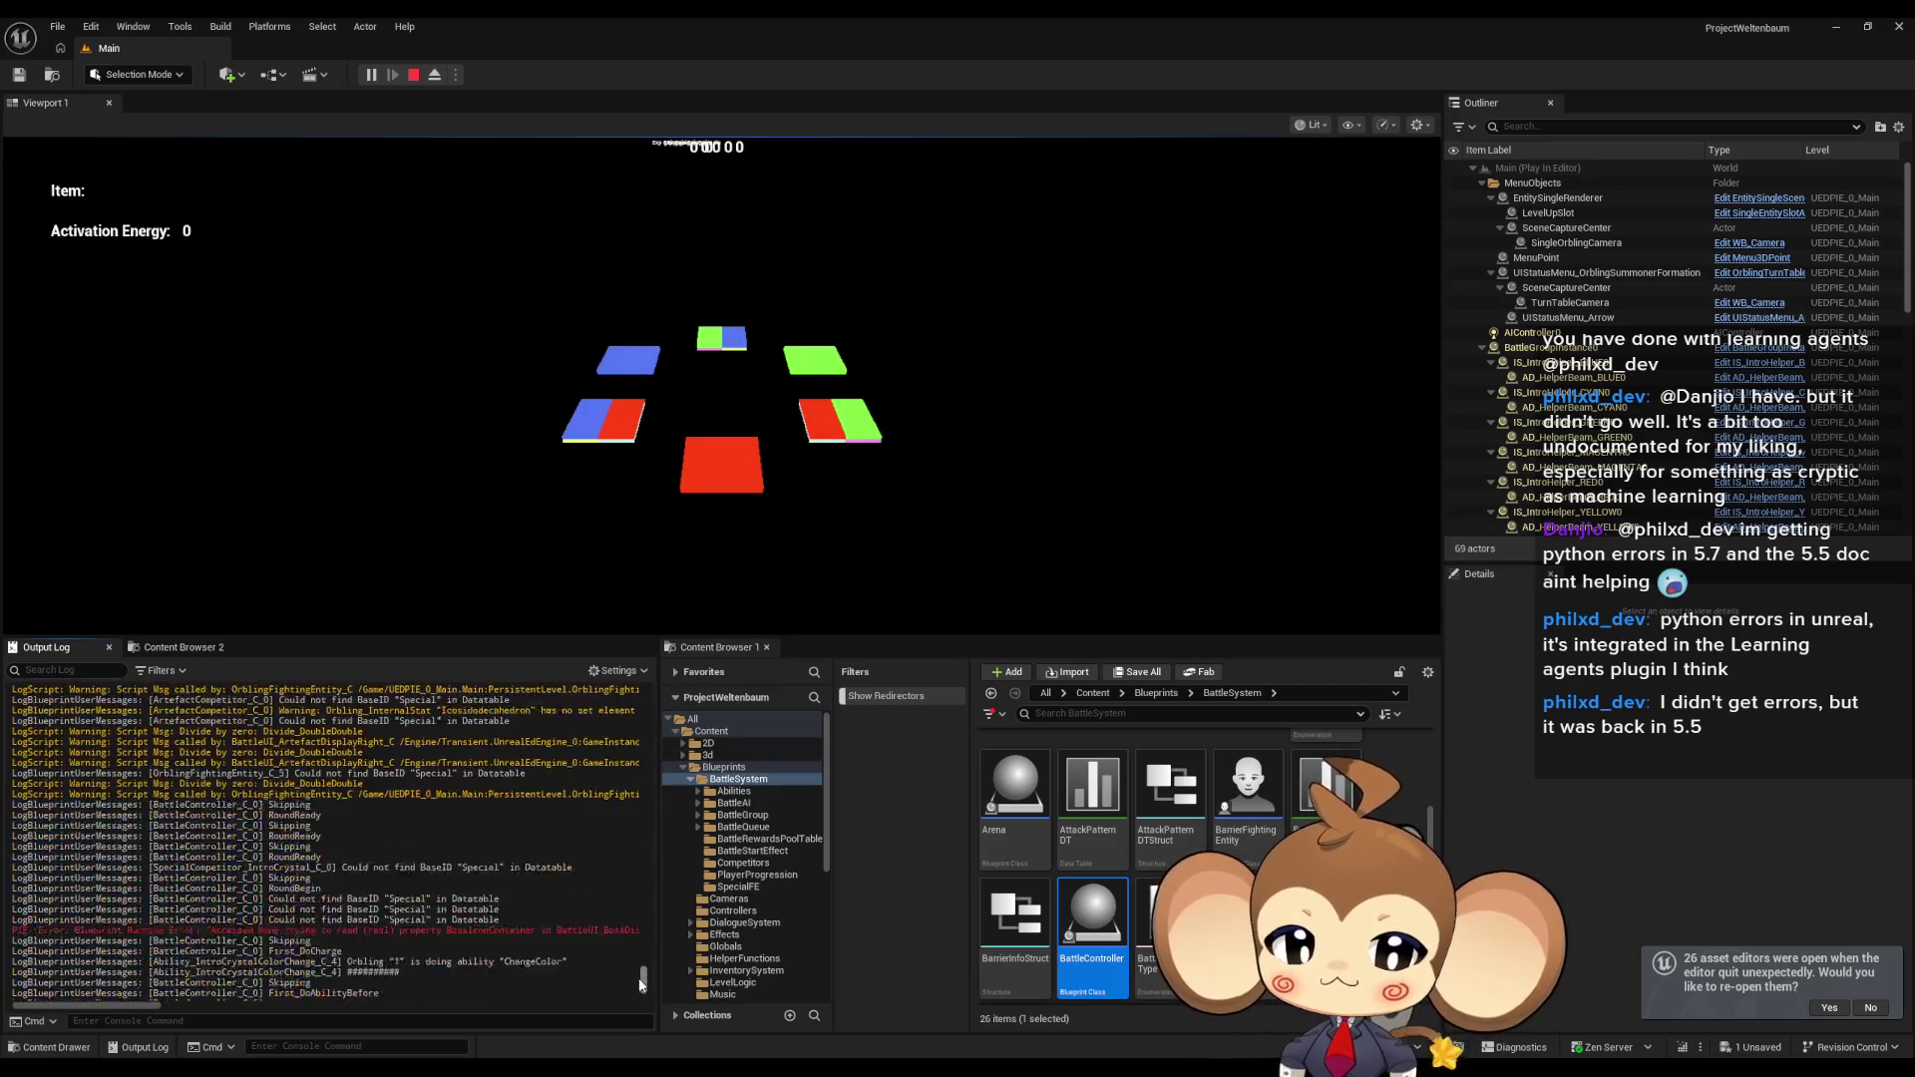
{"action": "scroll", "coordinate": [399, 907], "scroll_direction": "up", "scroll_amount": 6}
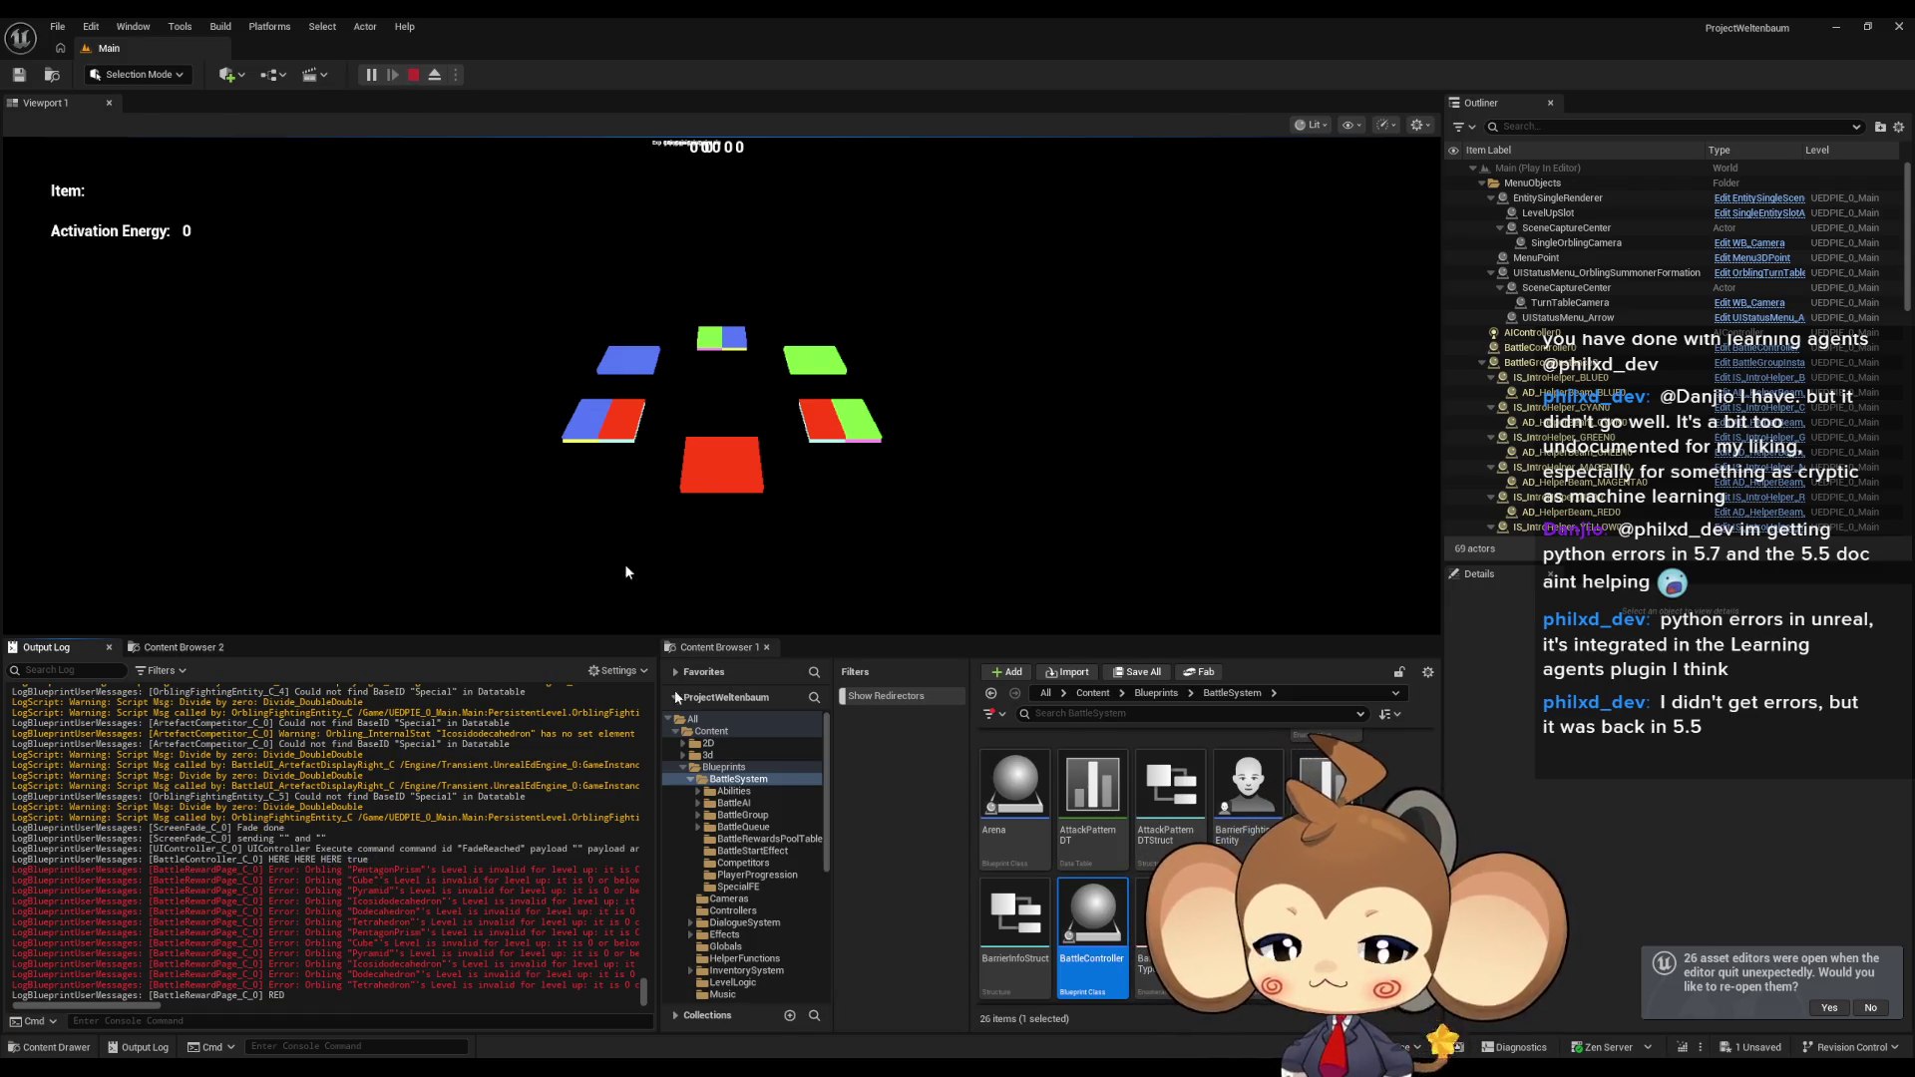
{"action": "left_click", "coordinate": [413, 75]}
{"action": "left_click", "coordinate": [852, 1010]}
{"action": "left_click", "coordinate": [853, 1009]}
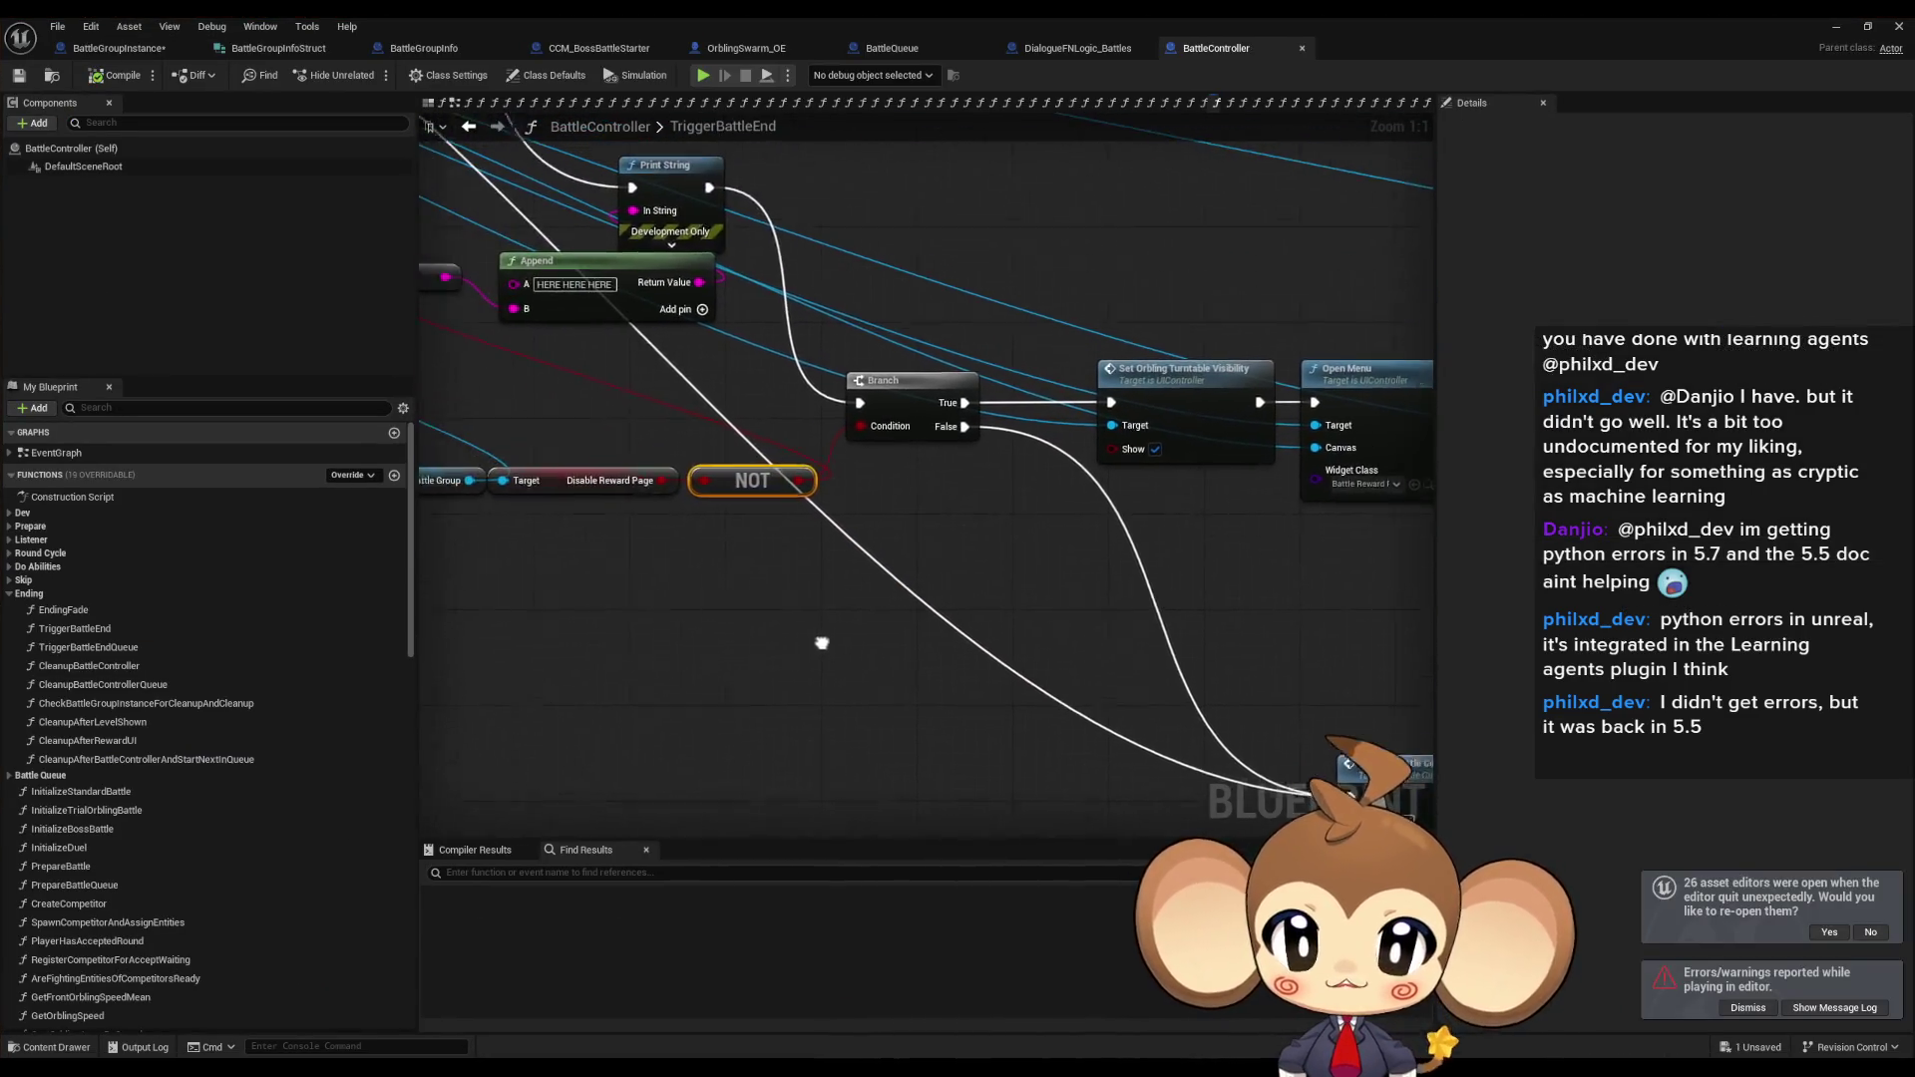
Select the Disable Reward Page variable node, then restore the blueprint editor to a smaller window.
{"action": "left_click", "coordinate": [746, 492]}
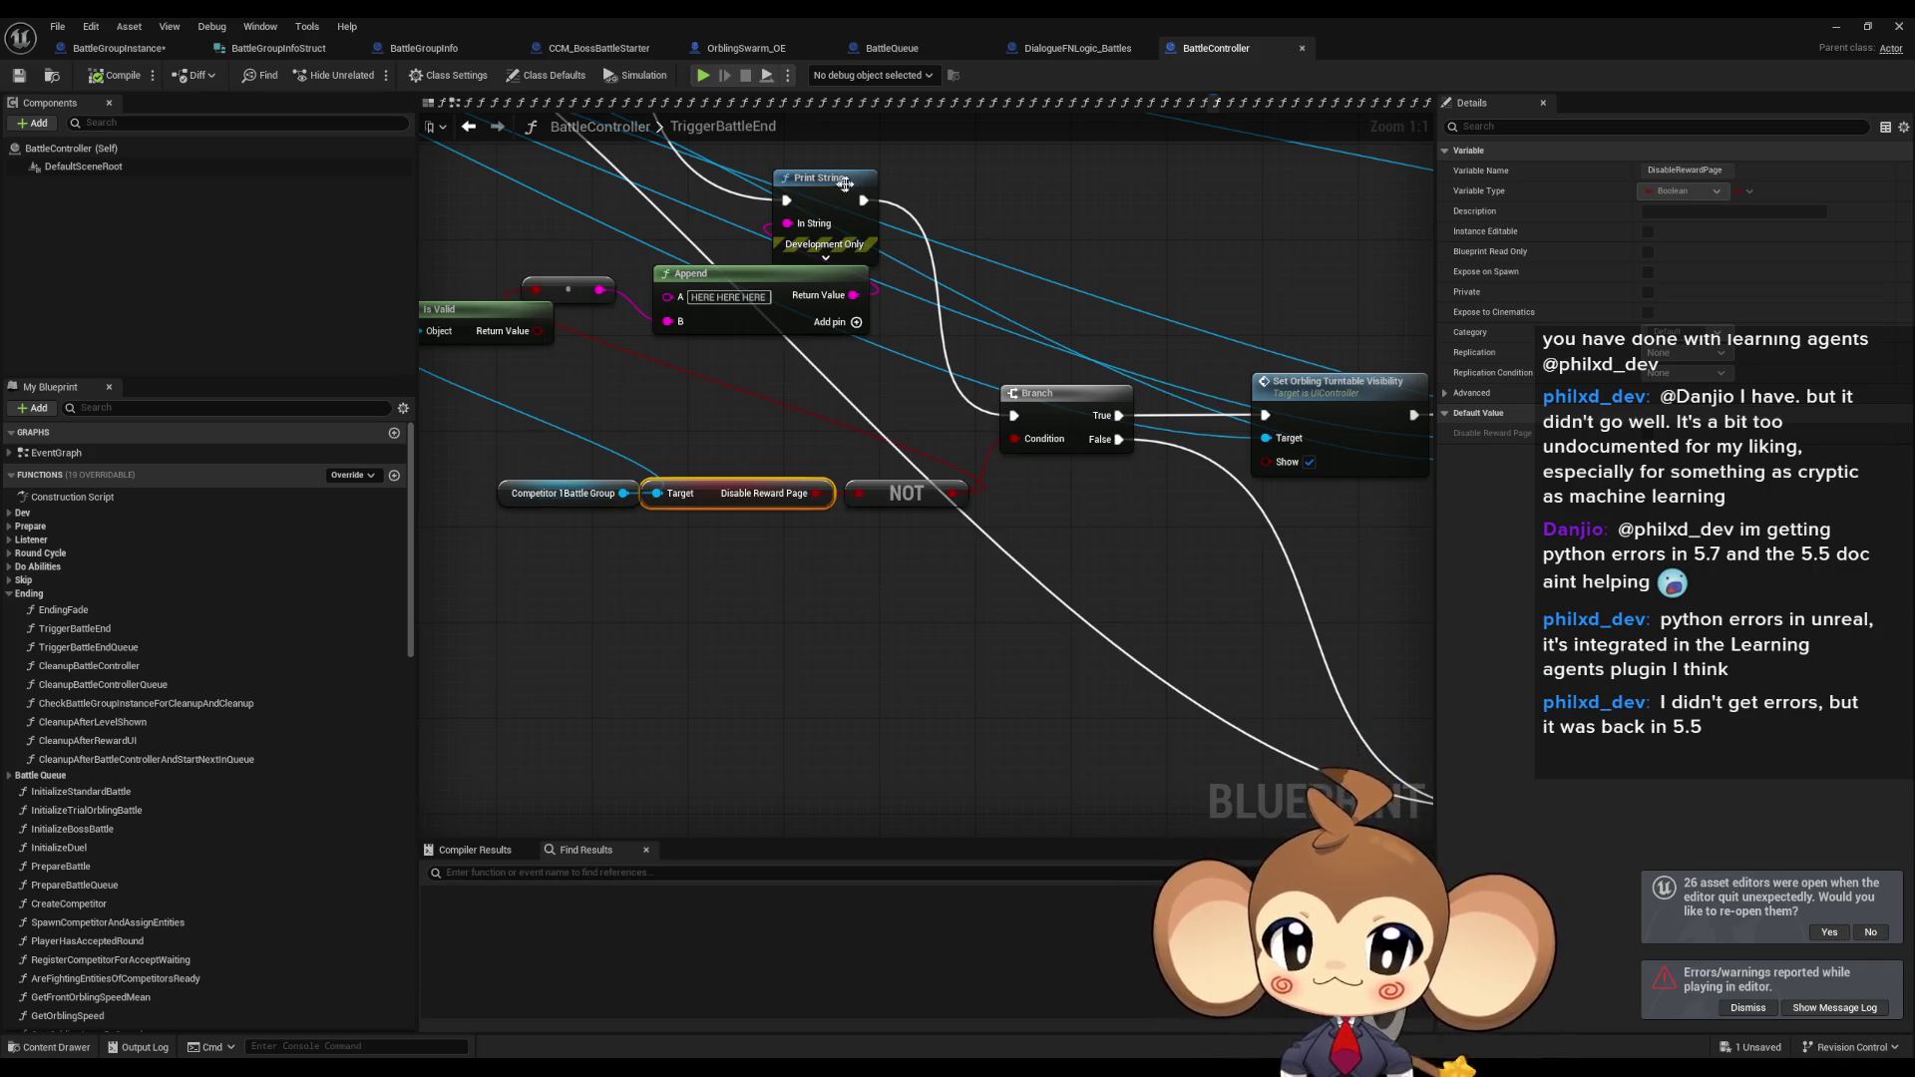
{"action": "double_click", "coordinate": [653, 23]}
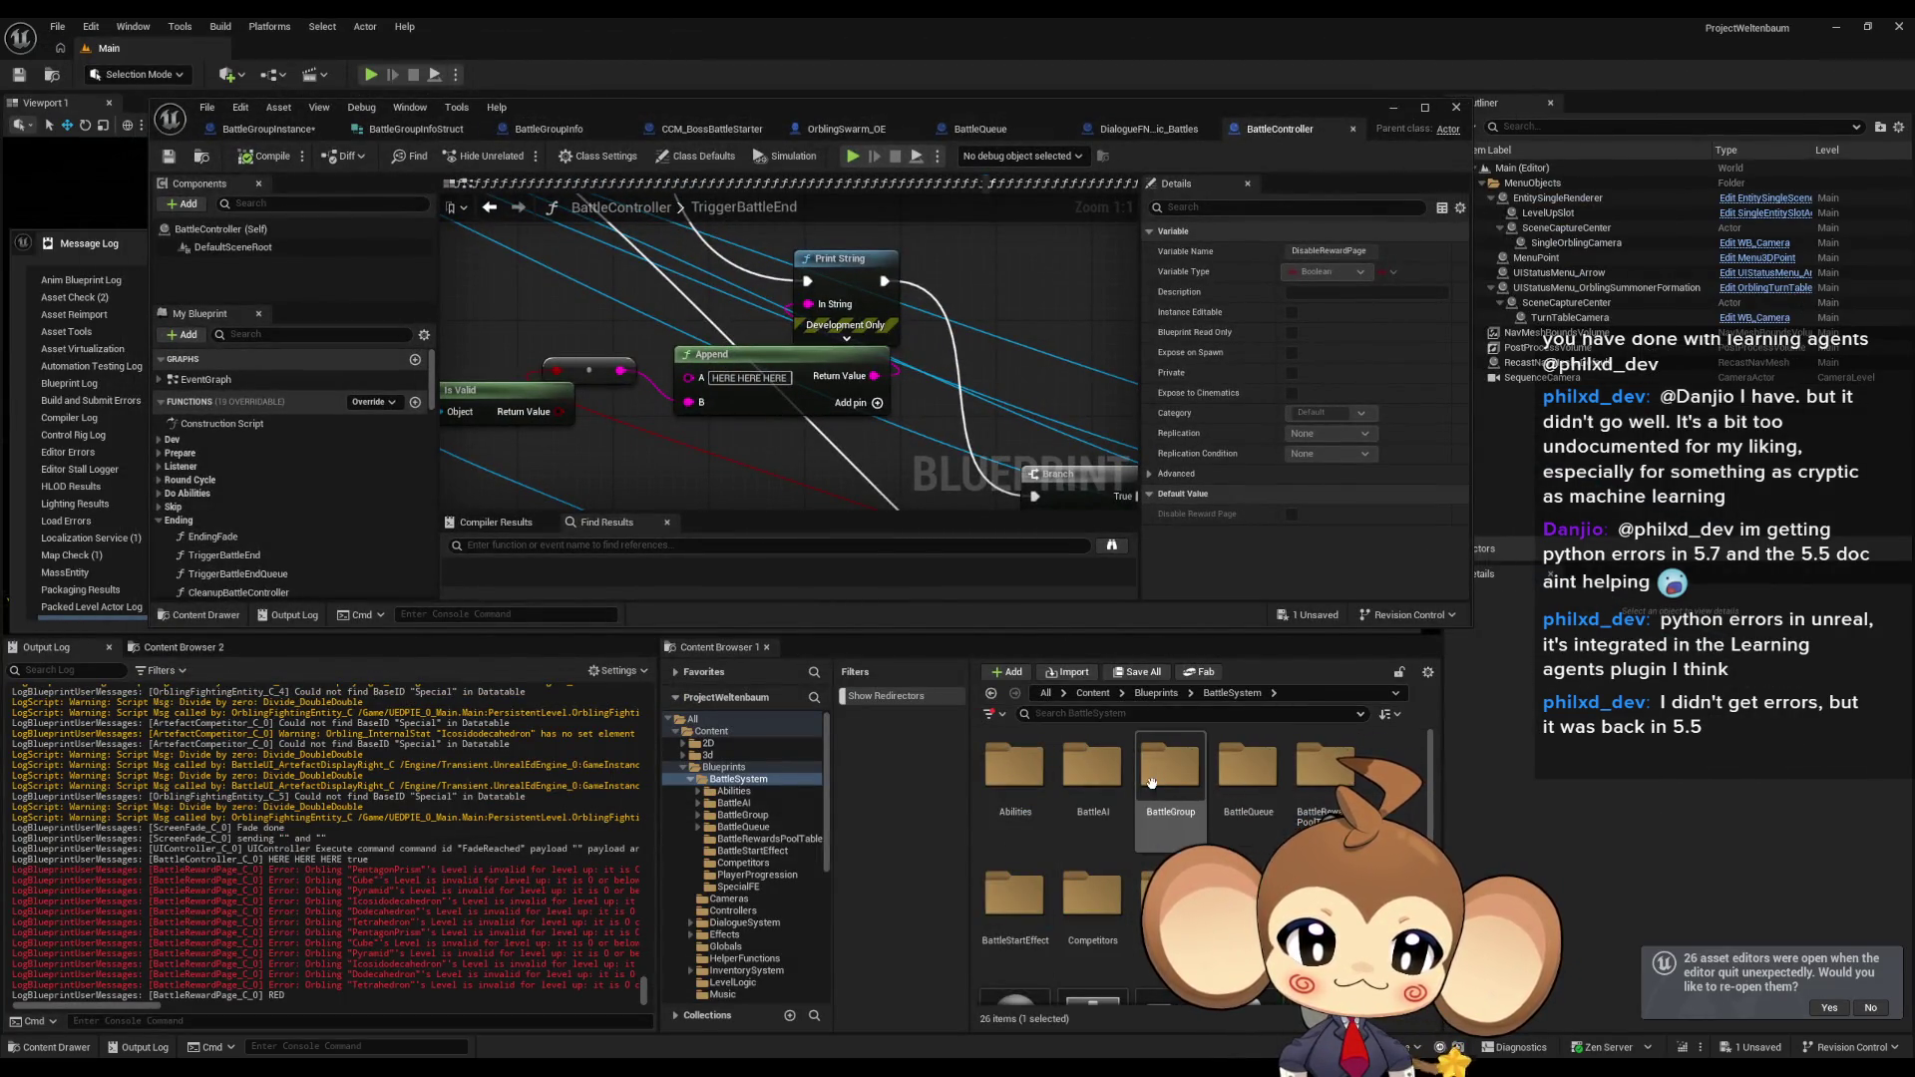
Open BattleGroup > BossInfos > BossInfosDT, tick DisableRewardPage on IntroBoss_Crystal, and save.
{"action": "double_click", "coordinate": [1170, 766]}
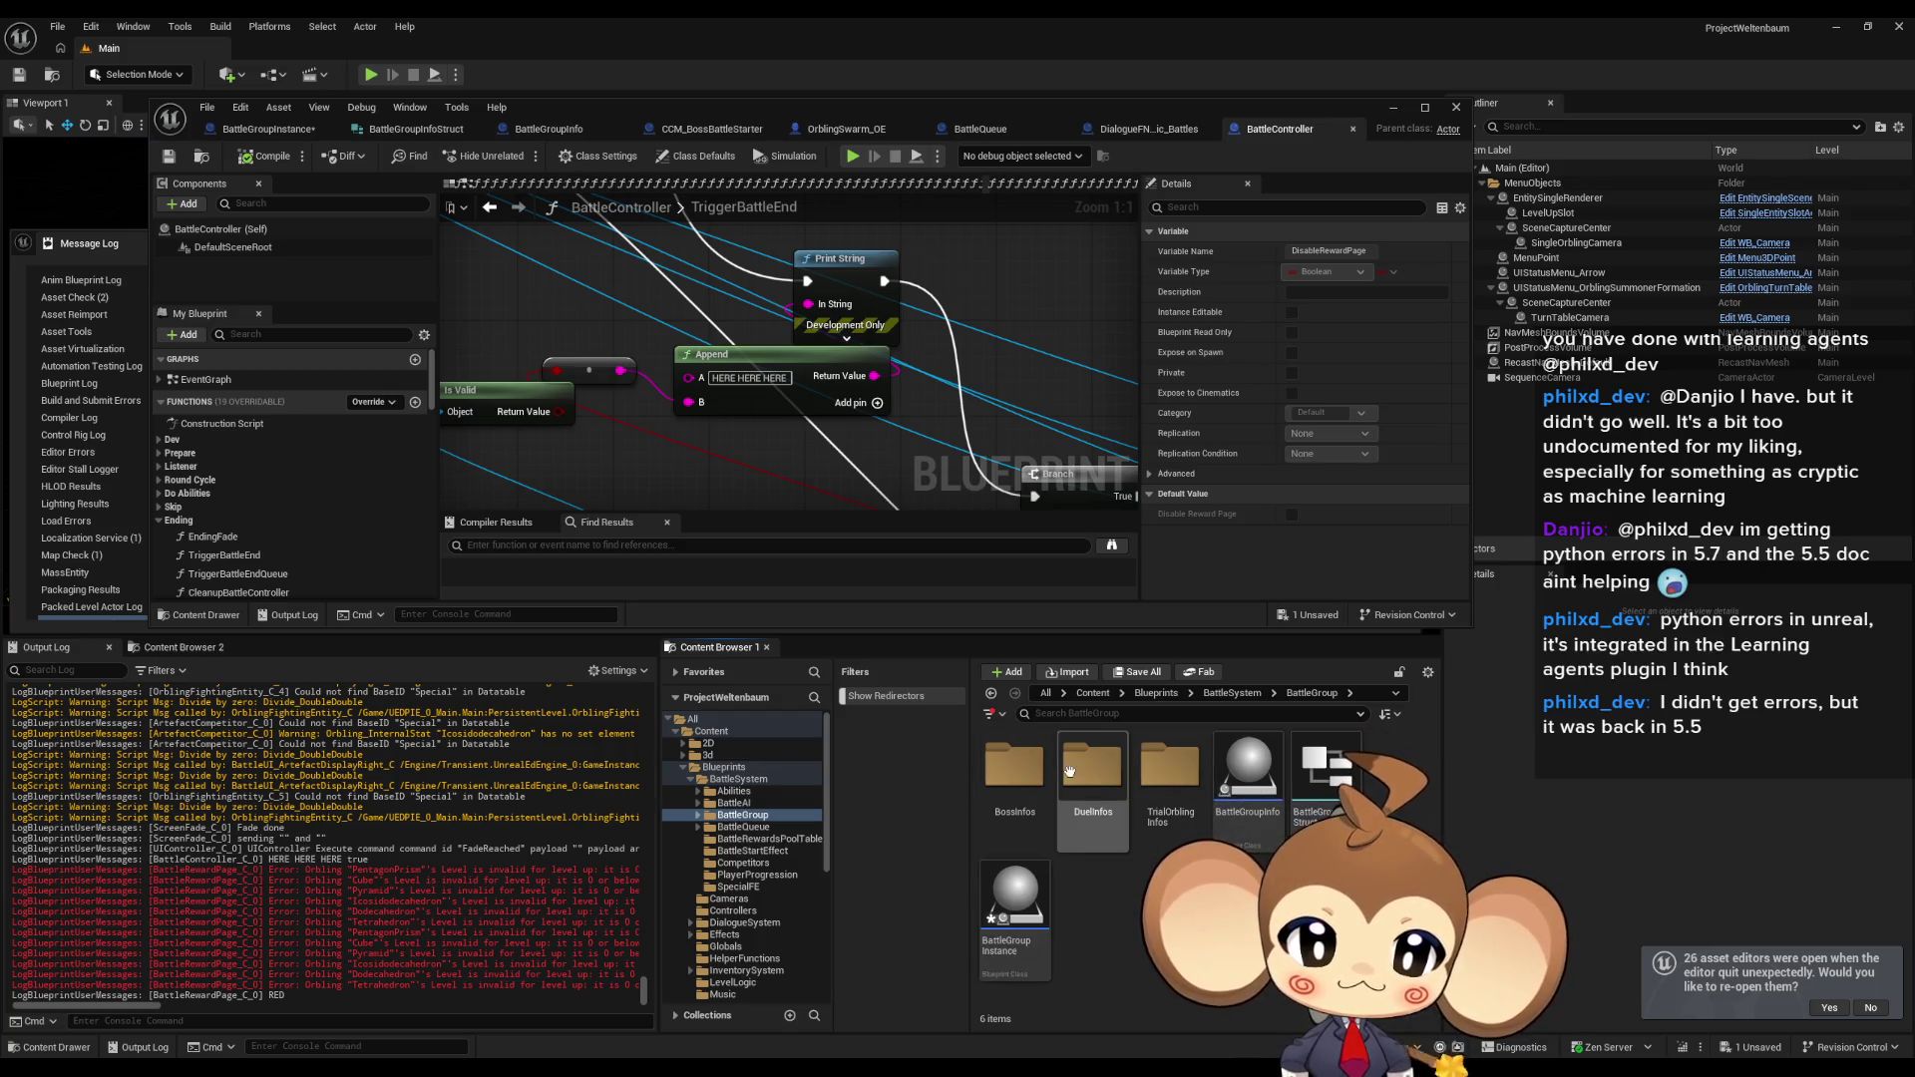
{"action": "double_click", "coordinate": [1017, 766]}
{"action": "double_click", "coordinate": [1017, 765]}
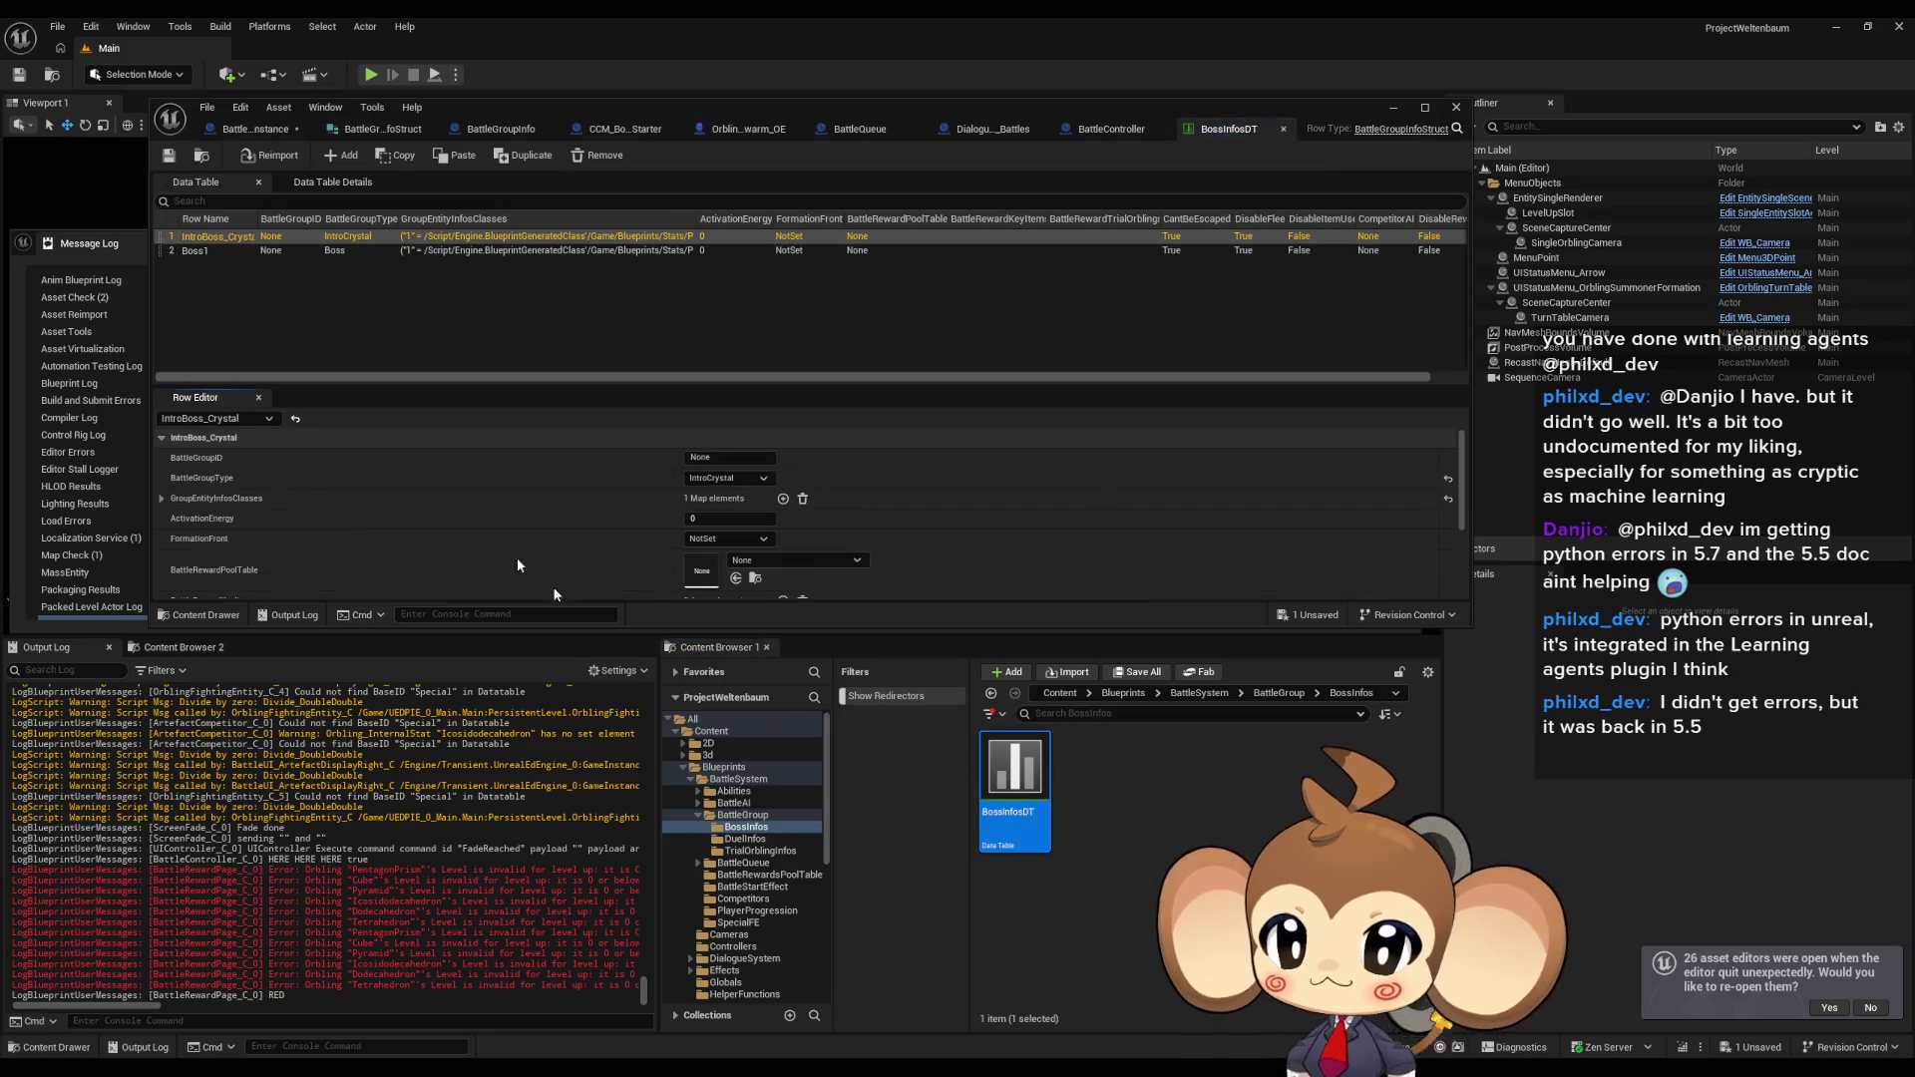
{"action": "scroll", "coordinate": [356, 509], "scroll_direction": "down", "scroll_amount": 5}
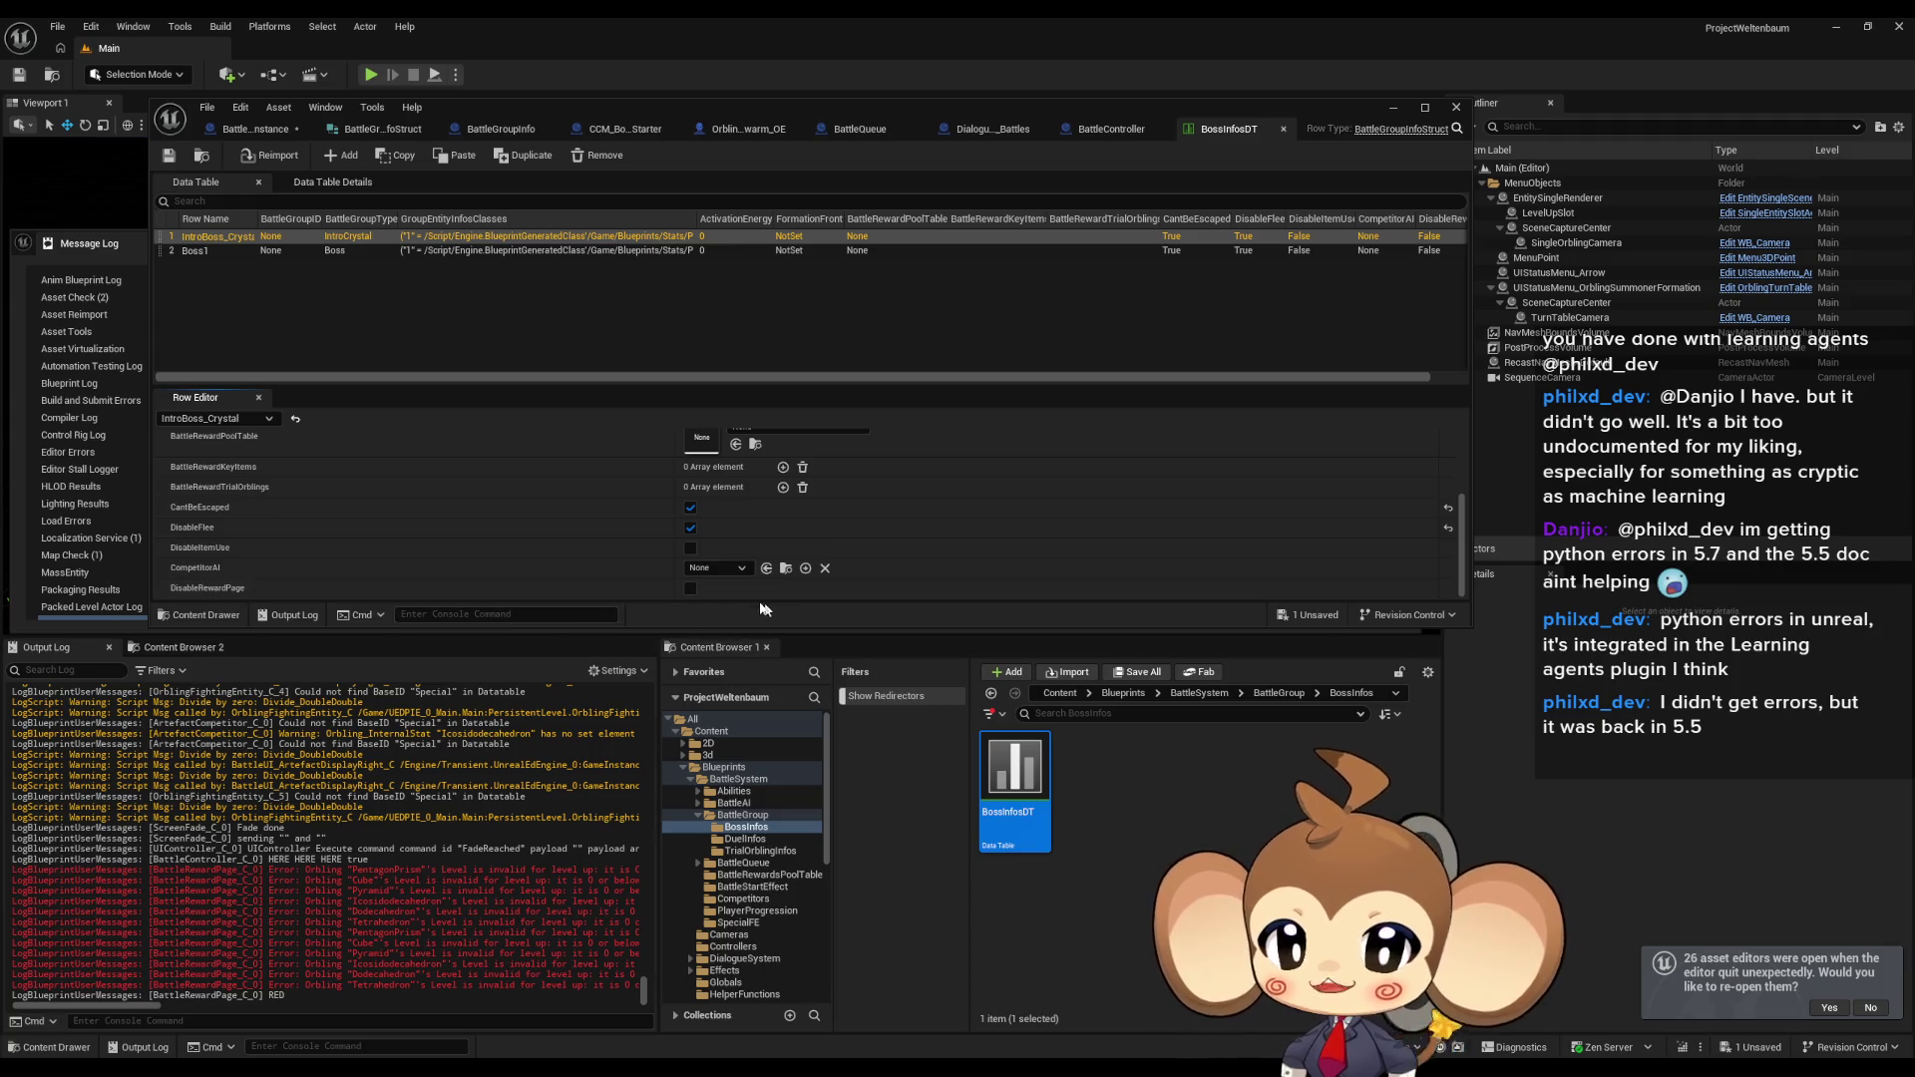
{"action": "left_click", "coordinate": [690, 588]}
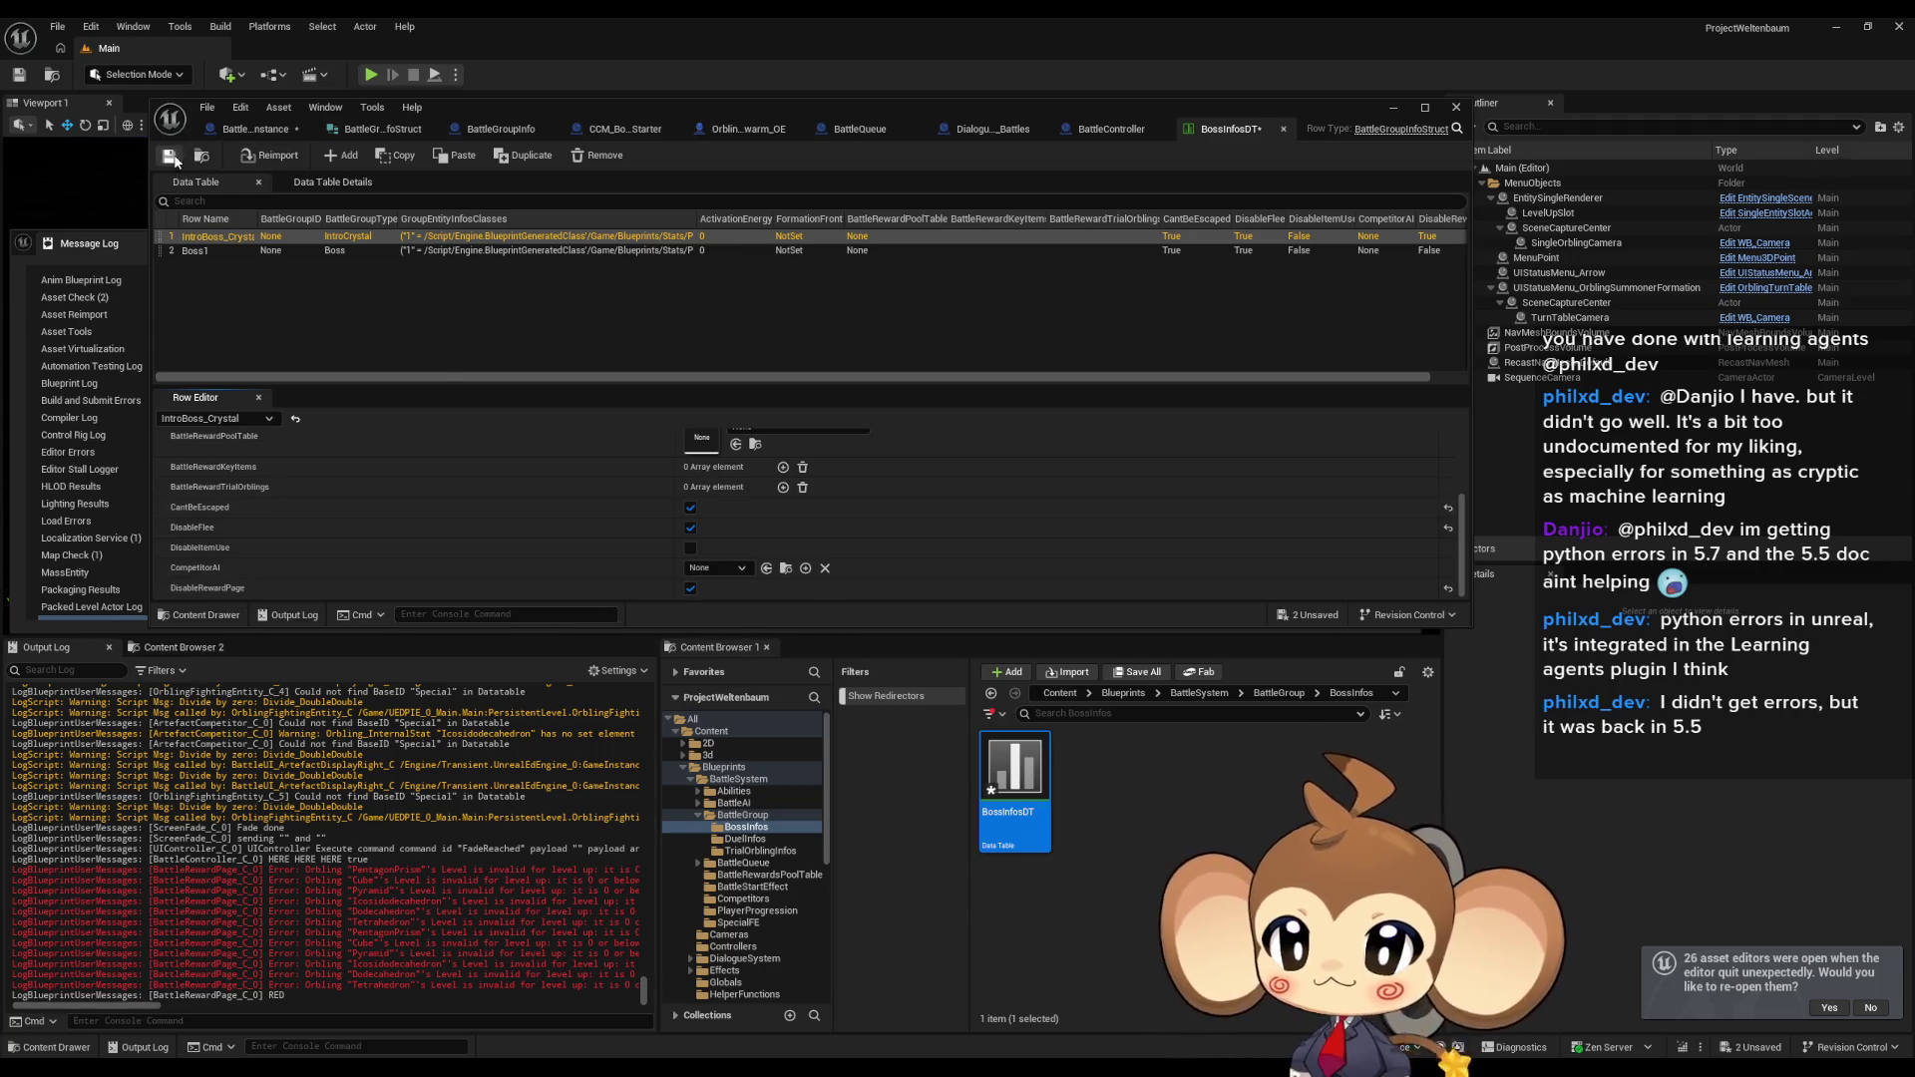
{"action": "left_click", "coordinate": [1456, 106]}
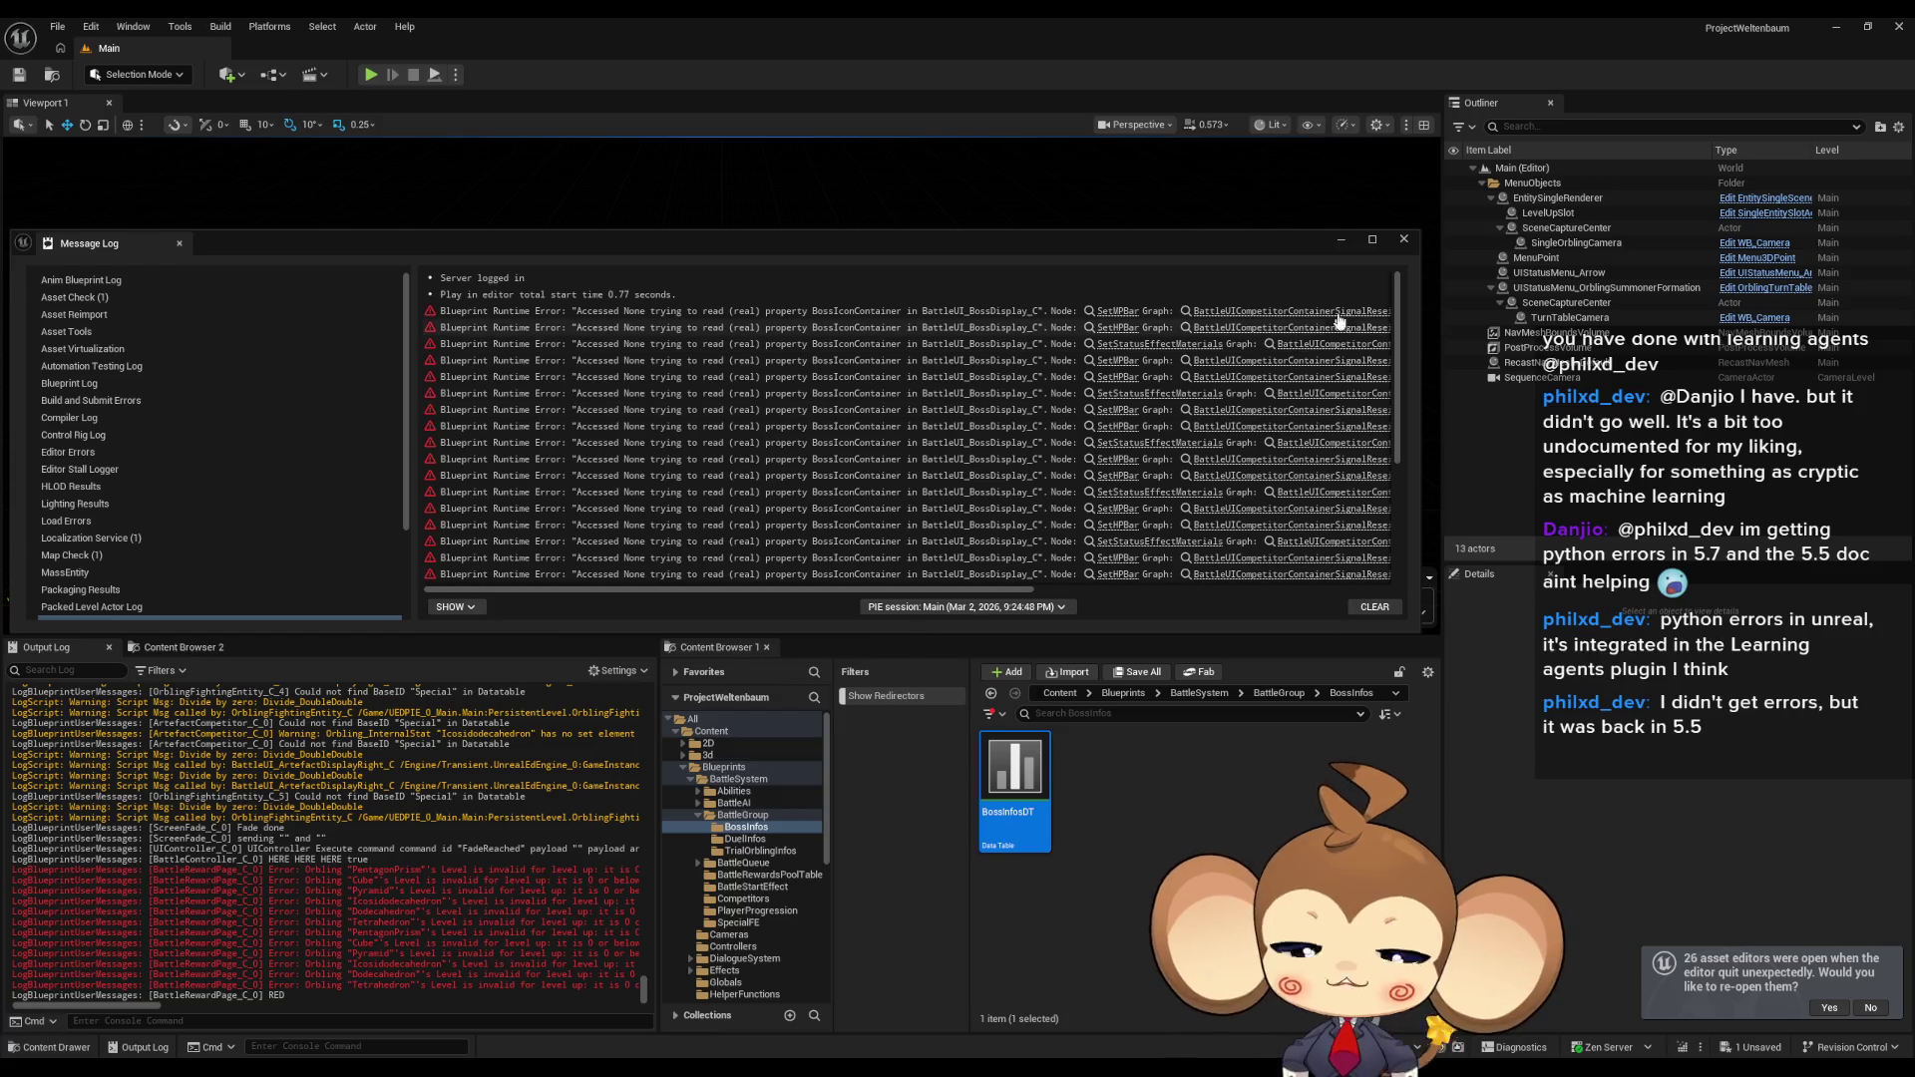
{"action": "left_click", "coordinate": [1402, 240]}
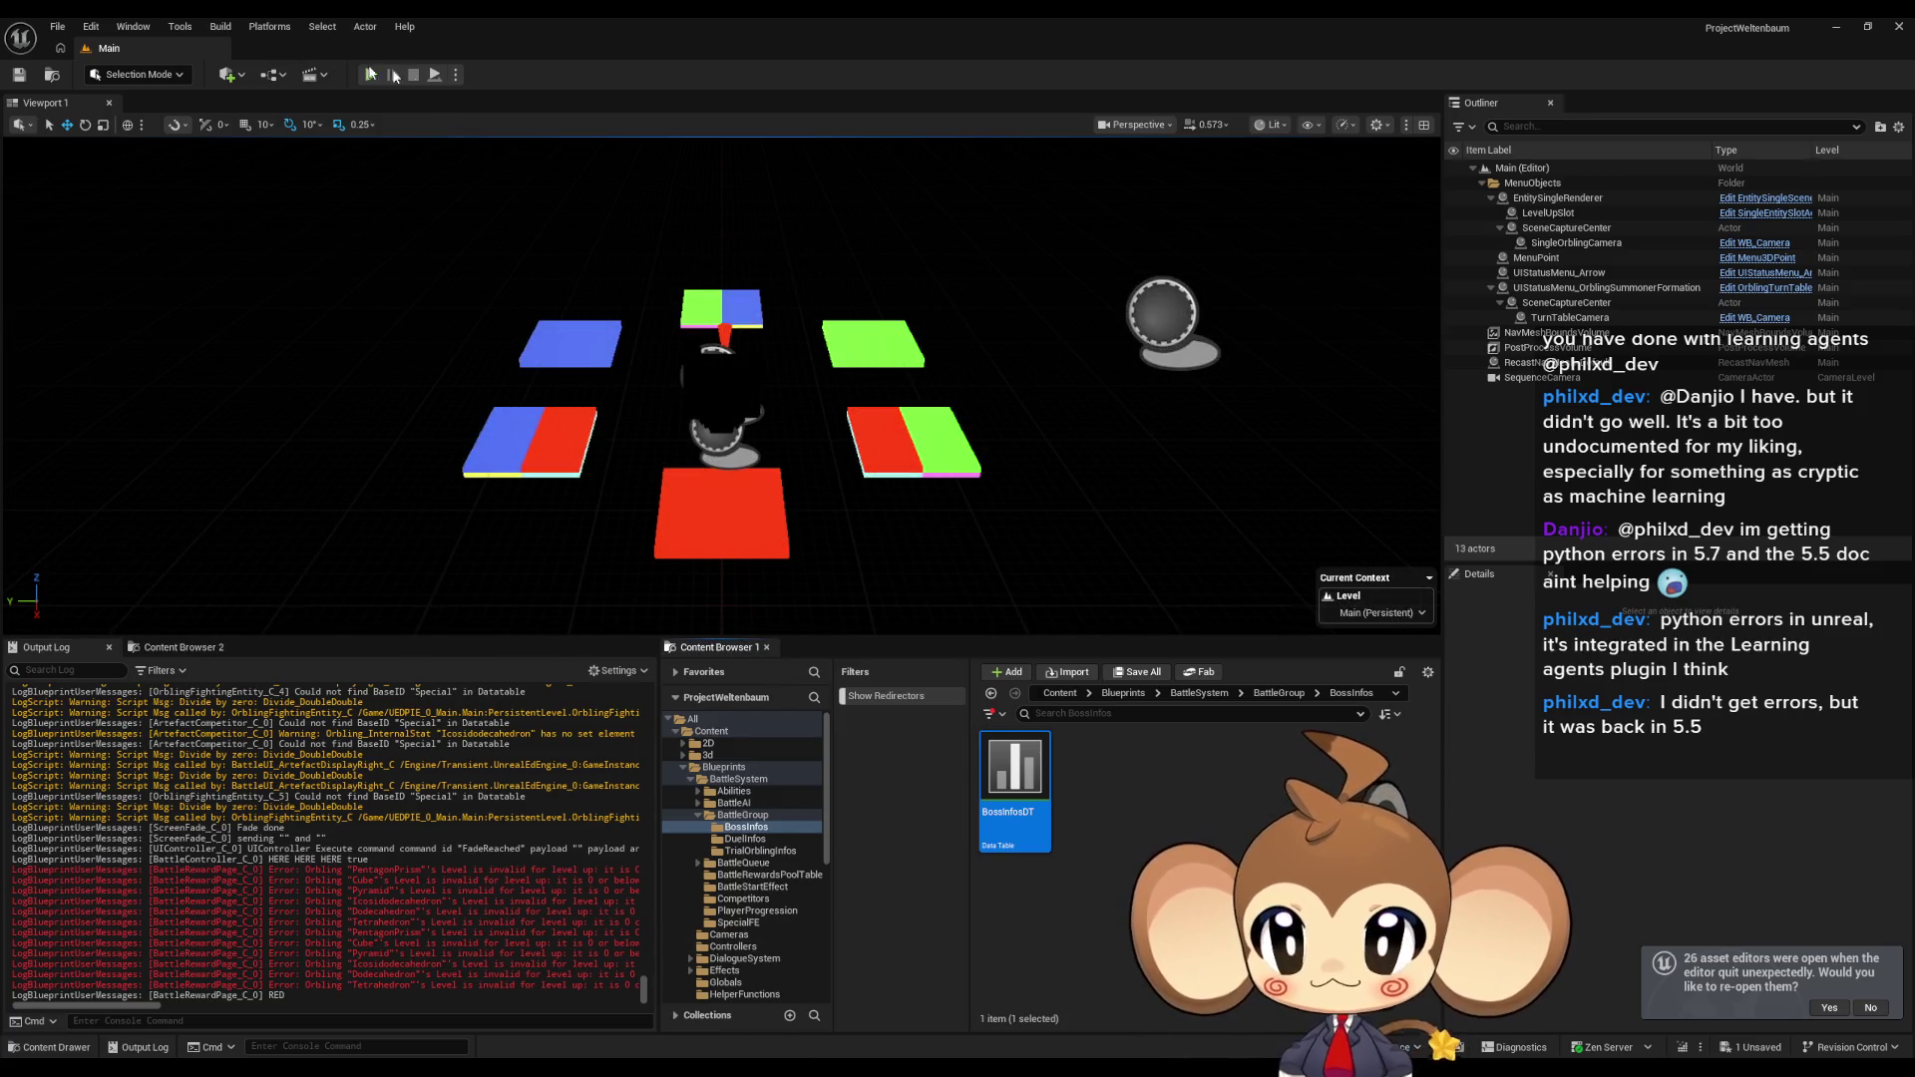
Start a play-in-editor test and clear the Output Log.
{"action": "left_click", "coordinate": [372, 76]}
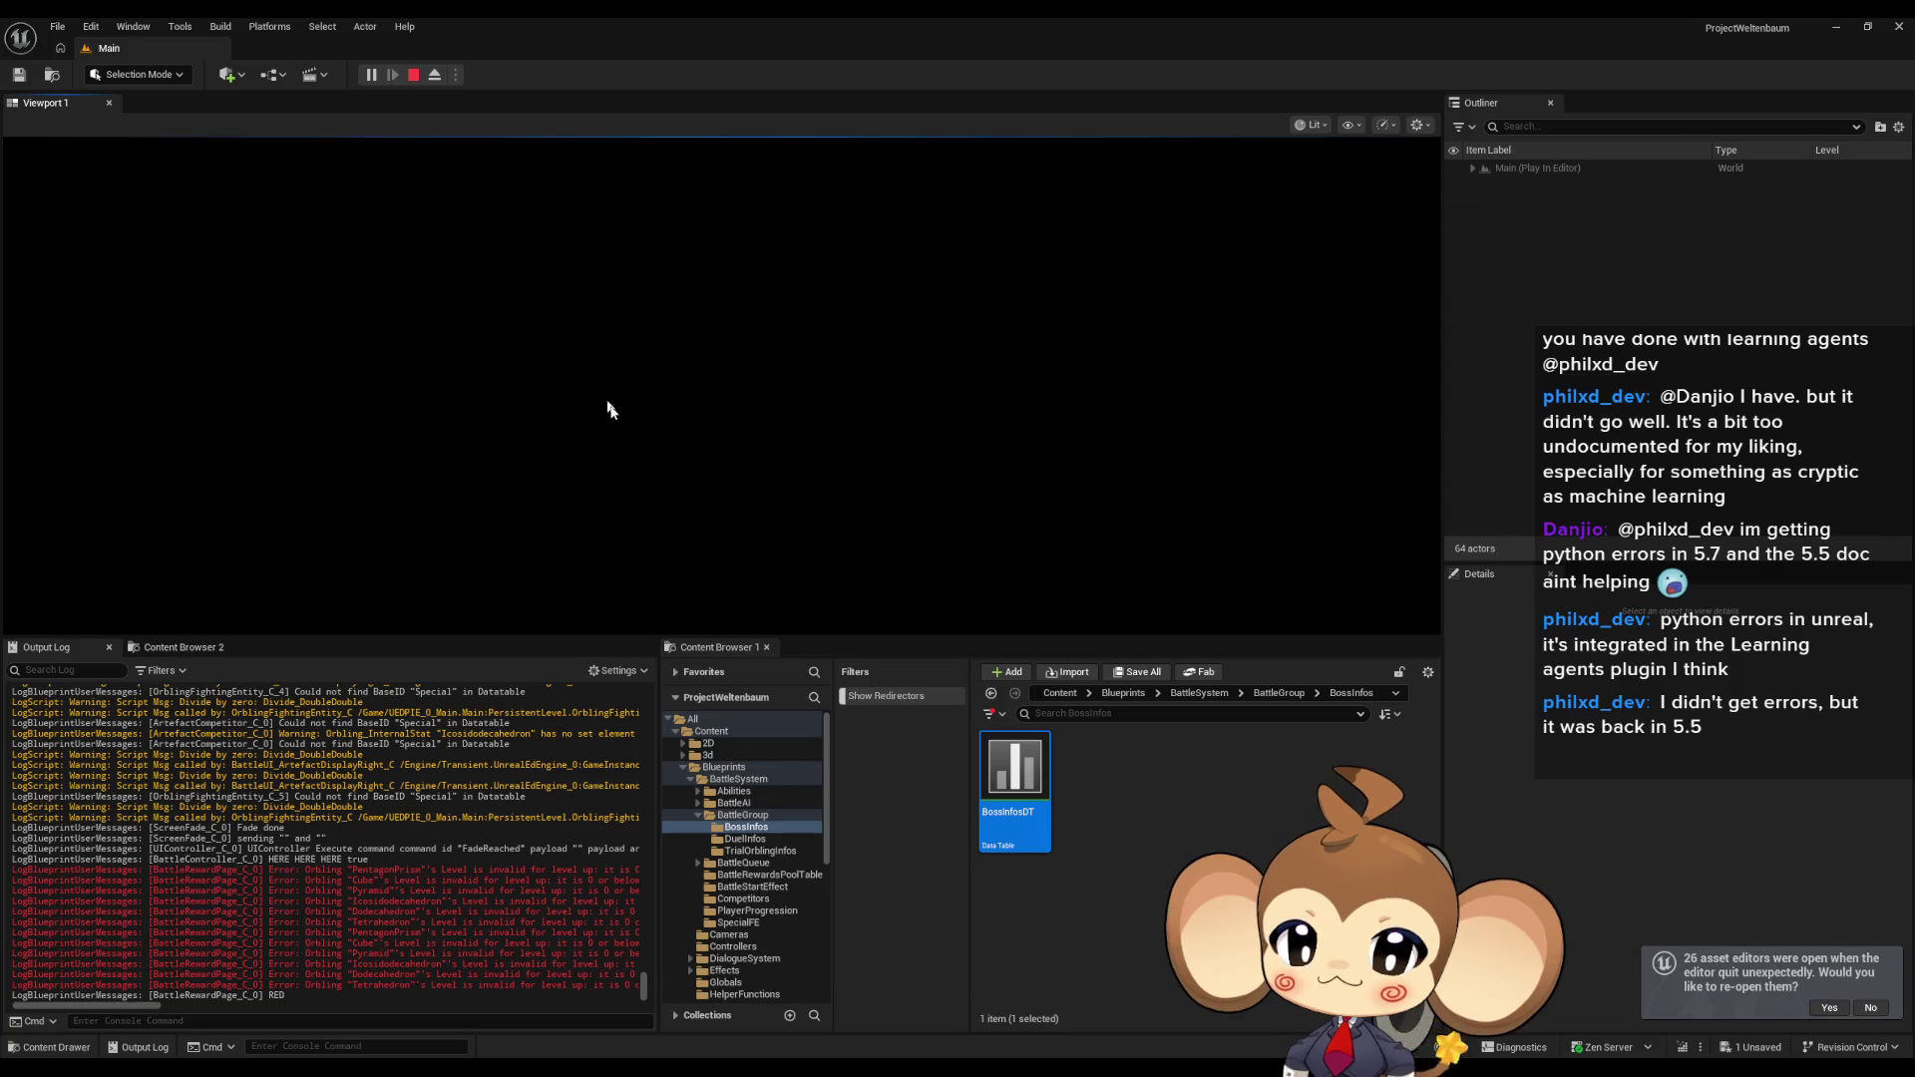
{"action": "right_click", "coordinate": [399, 810]}
{"action": "left_click", "coordinate": [409, 867]}
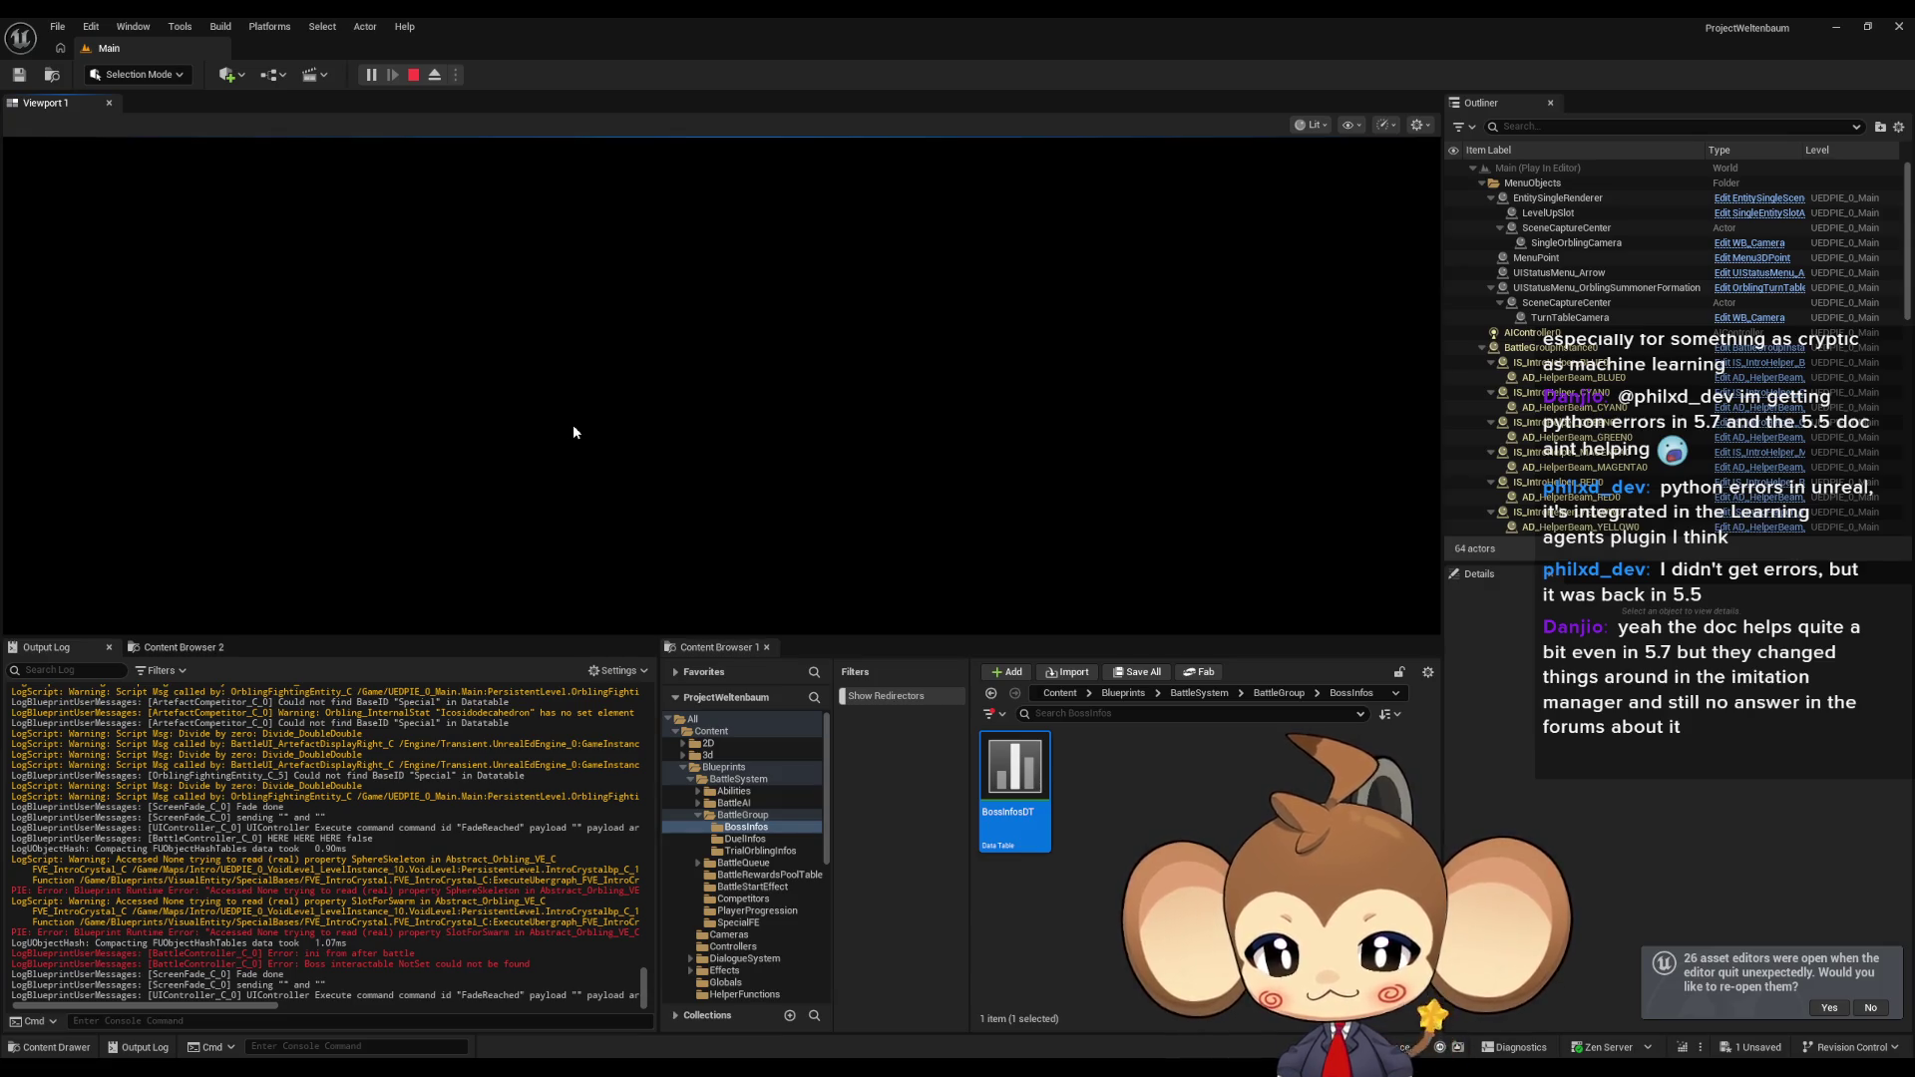
Inspect the Boss interactable NotSet error line, stop the session, and review the BossIconContainer errors.
{"action": "left_click_drag", "start_coordinate": [347, 963], "coordinate": [503, 963]}
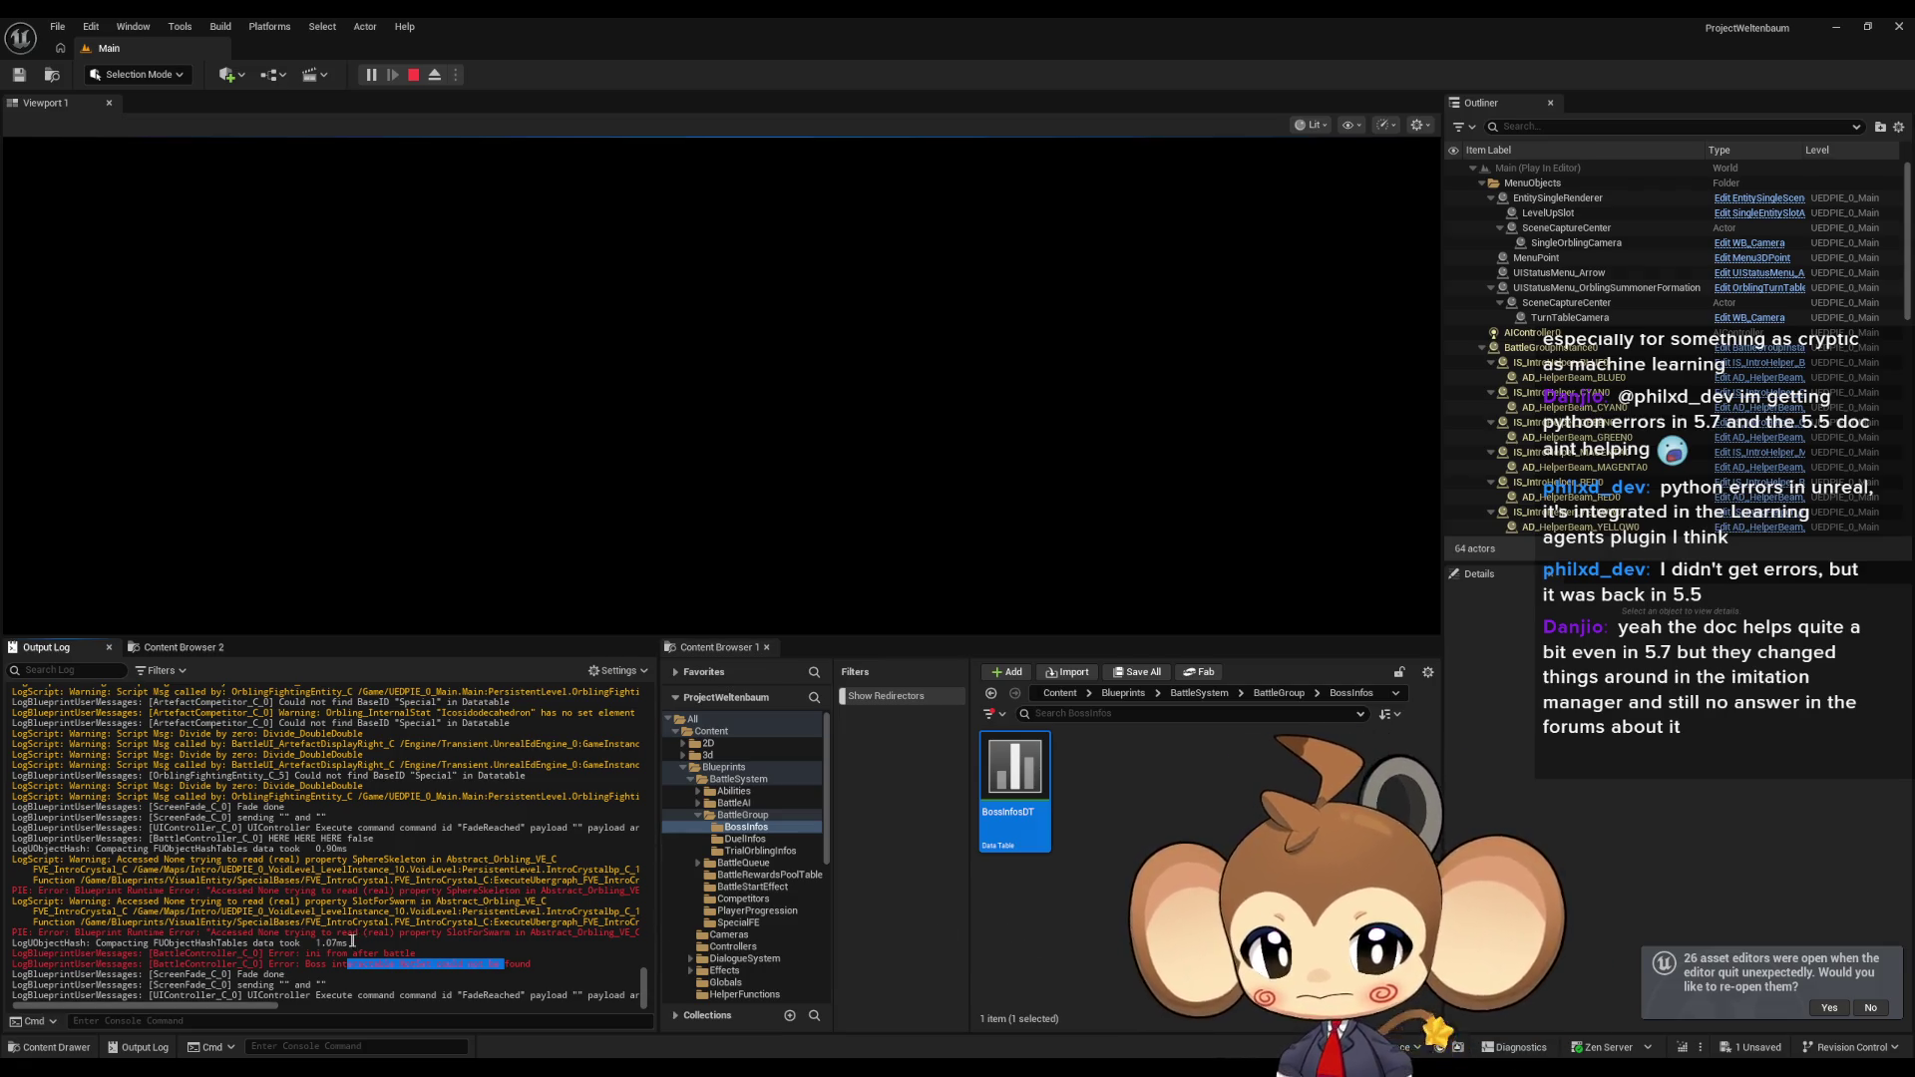
{"action": "left_click", "coordinate": [349, 952]}
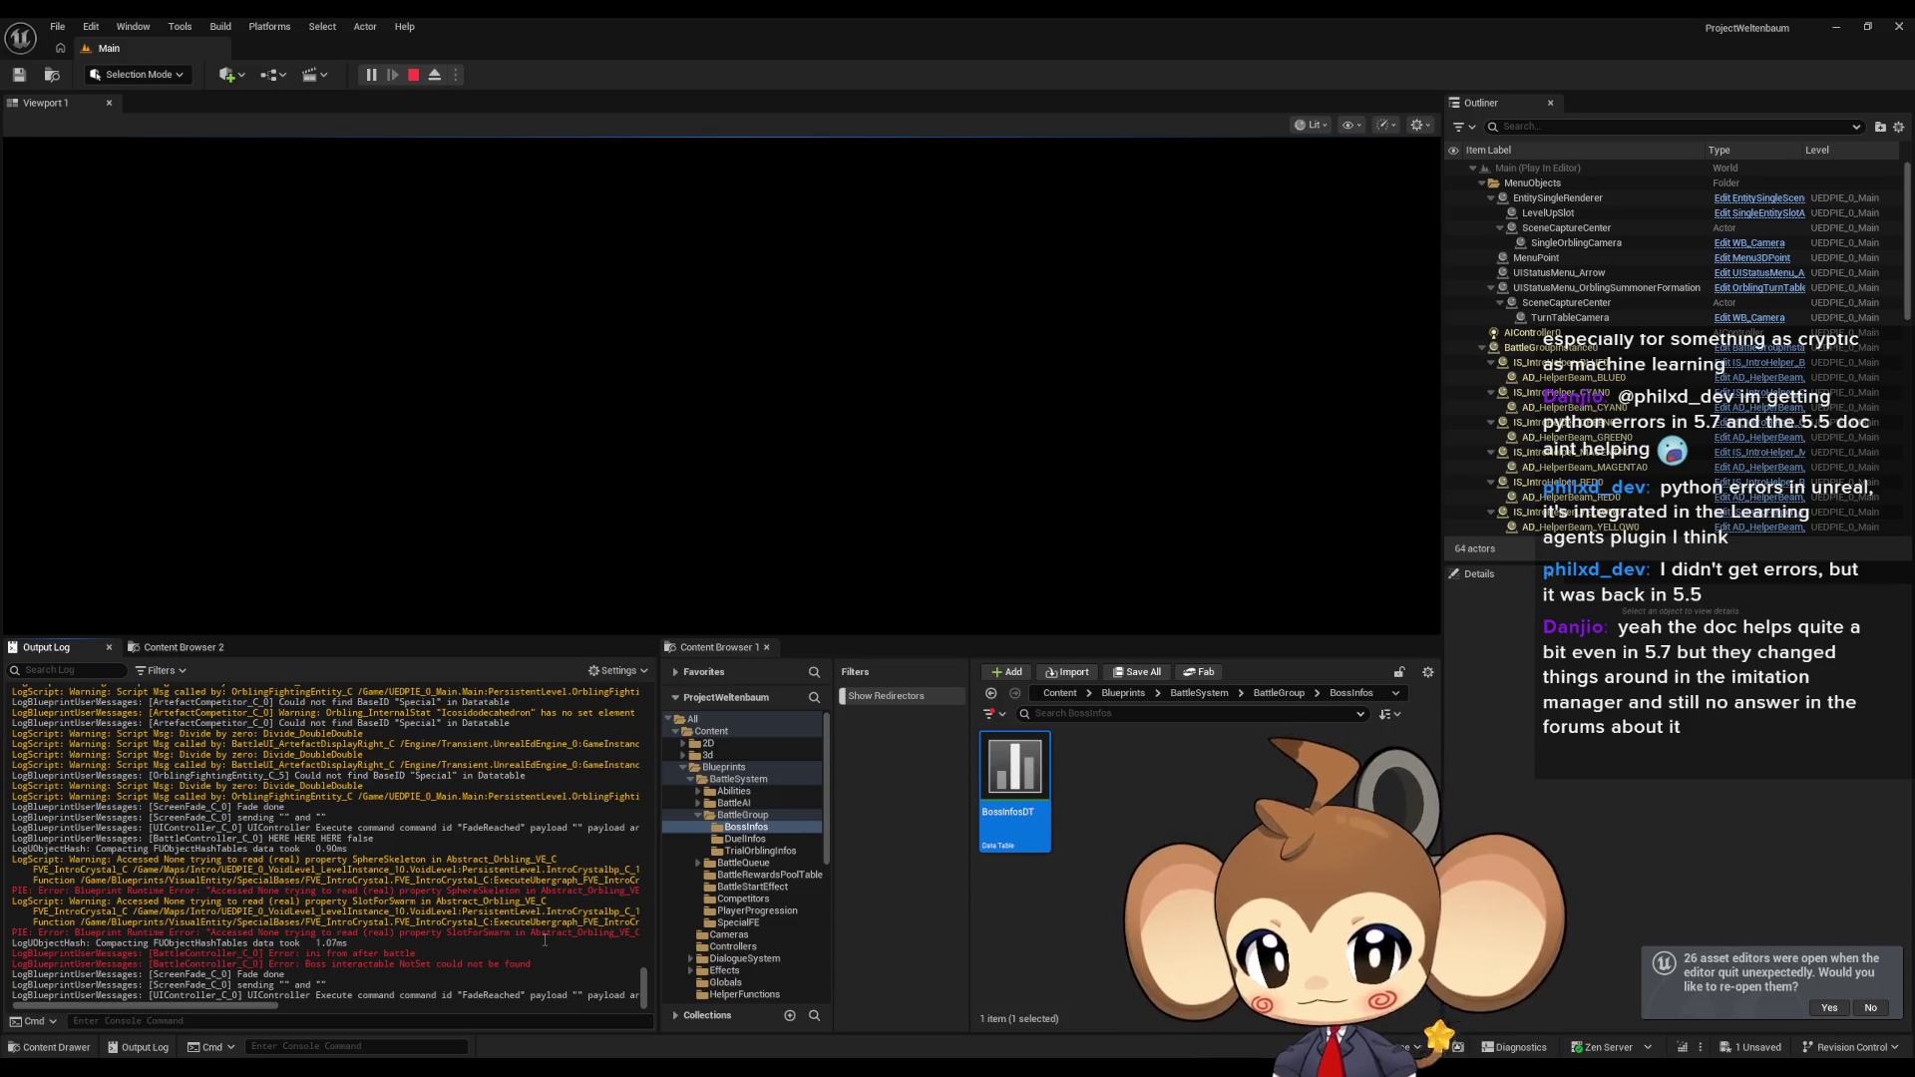
{"action": "left_click_drag", "start_coordinate": [415, 954], "coordinate": [304, 954]}
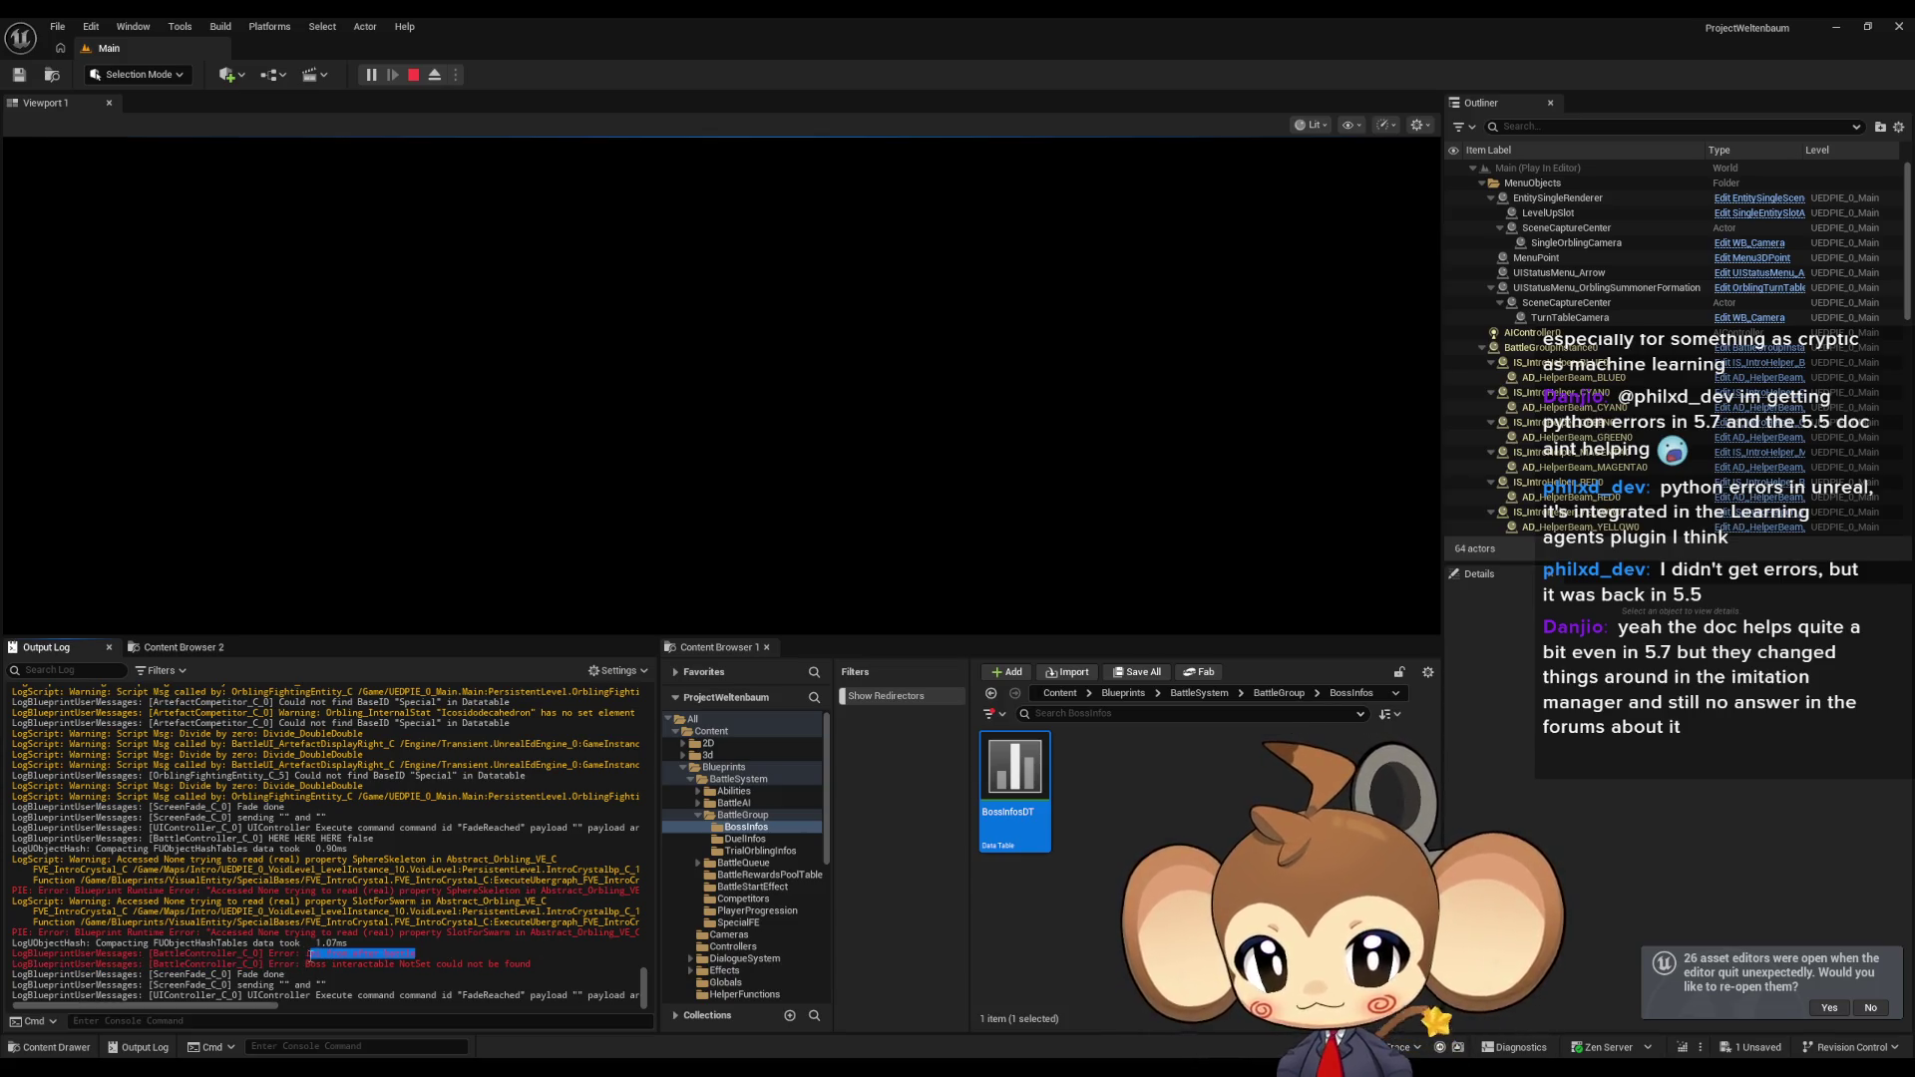
{"action": "left_click", "coordinate": [408, 78]}
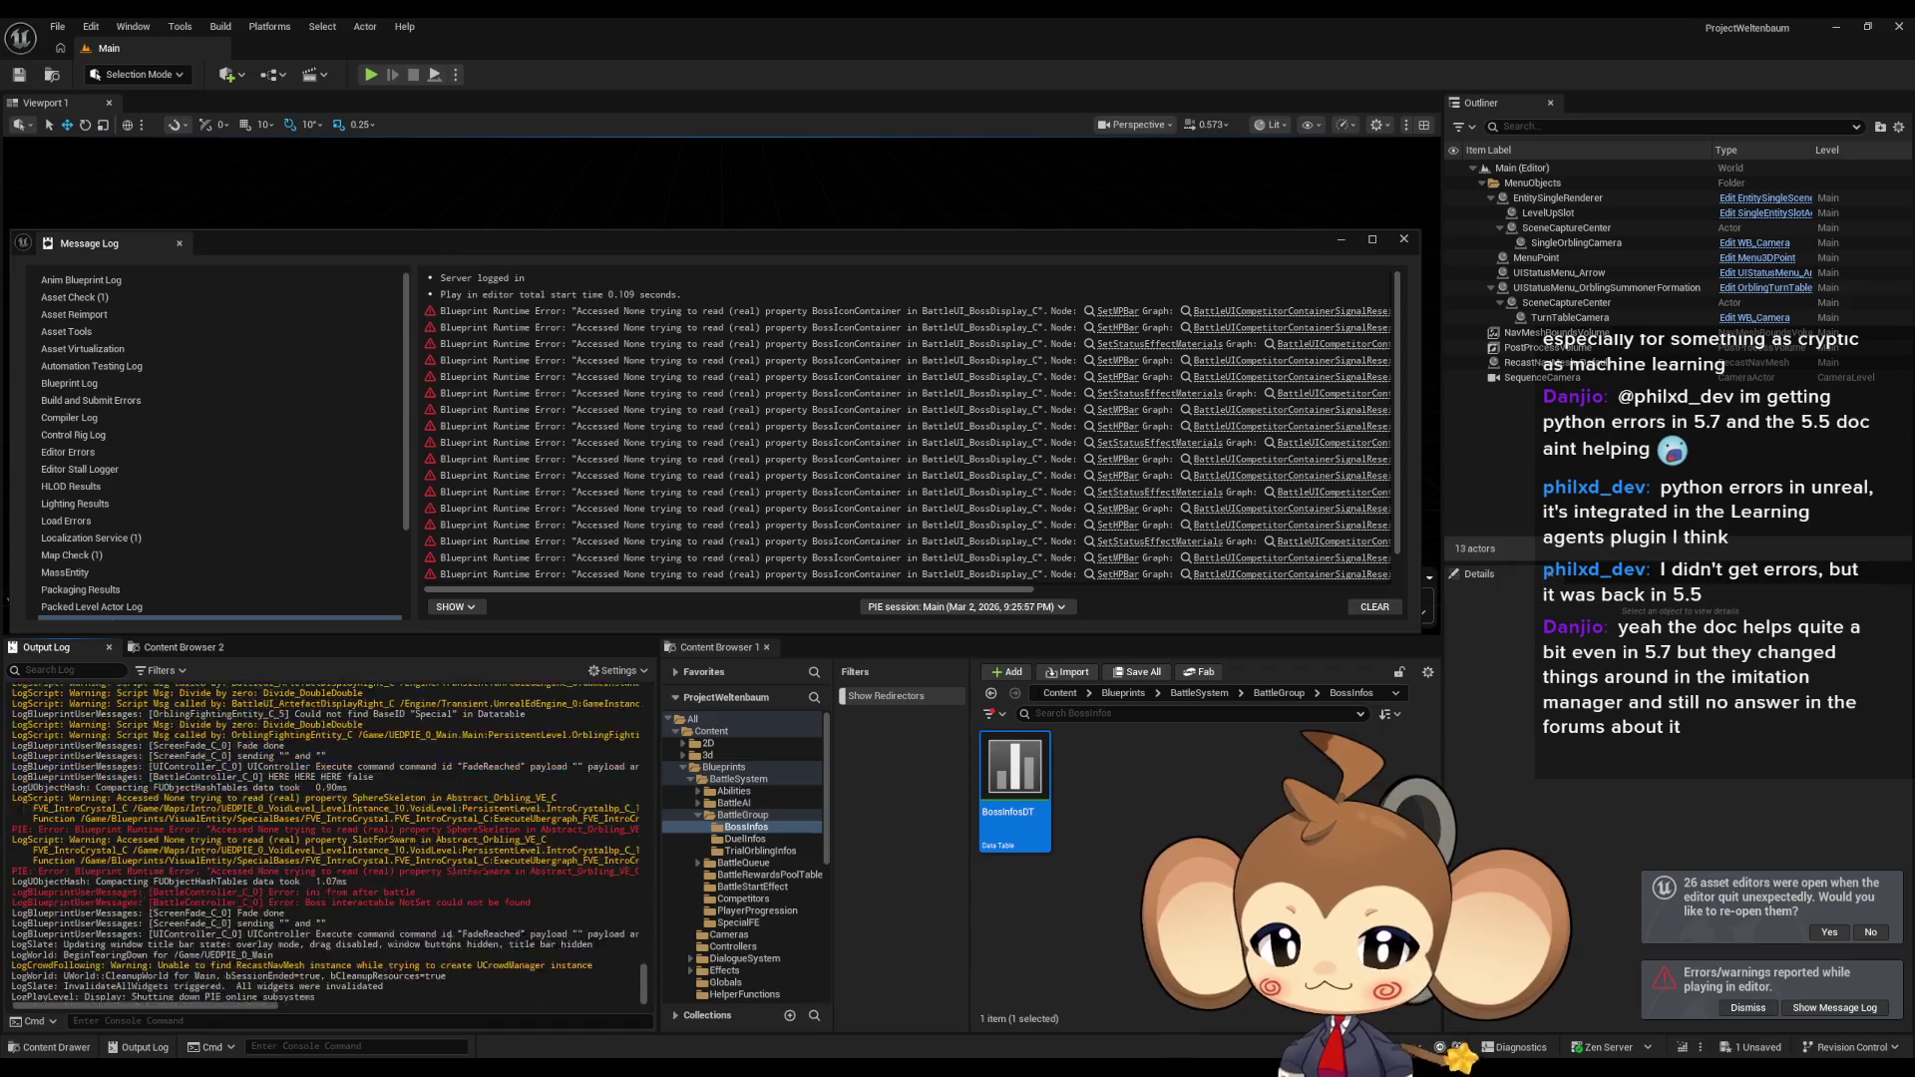
{"action": "scroll", "coordinate": [1107, 574], "scroll_direction": "down", "scroll_amount": 2}
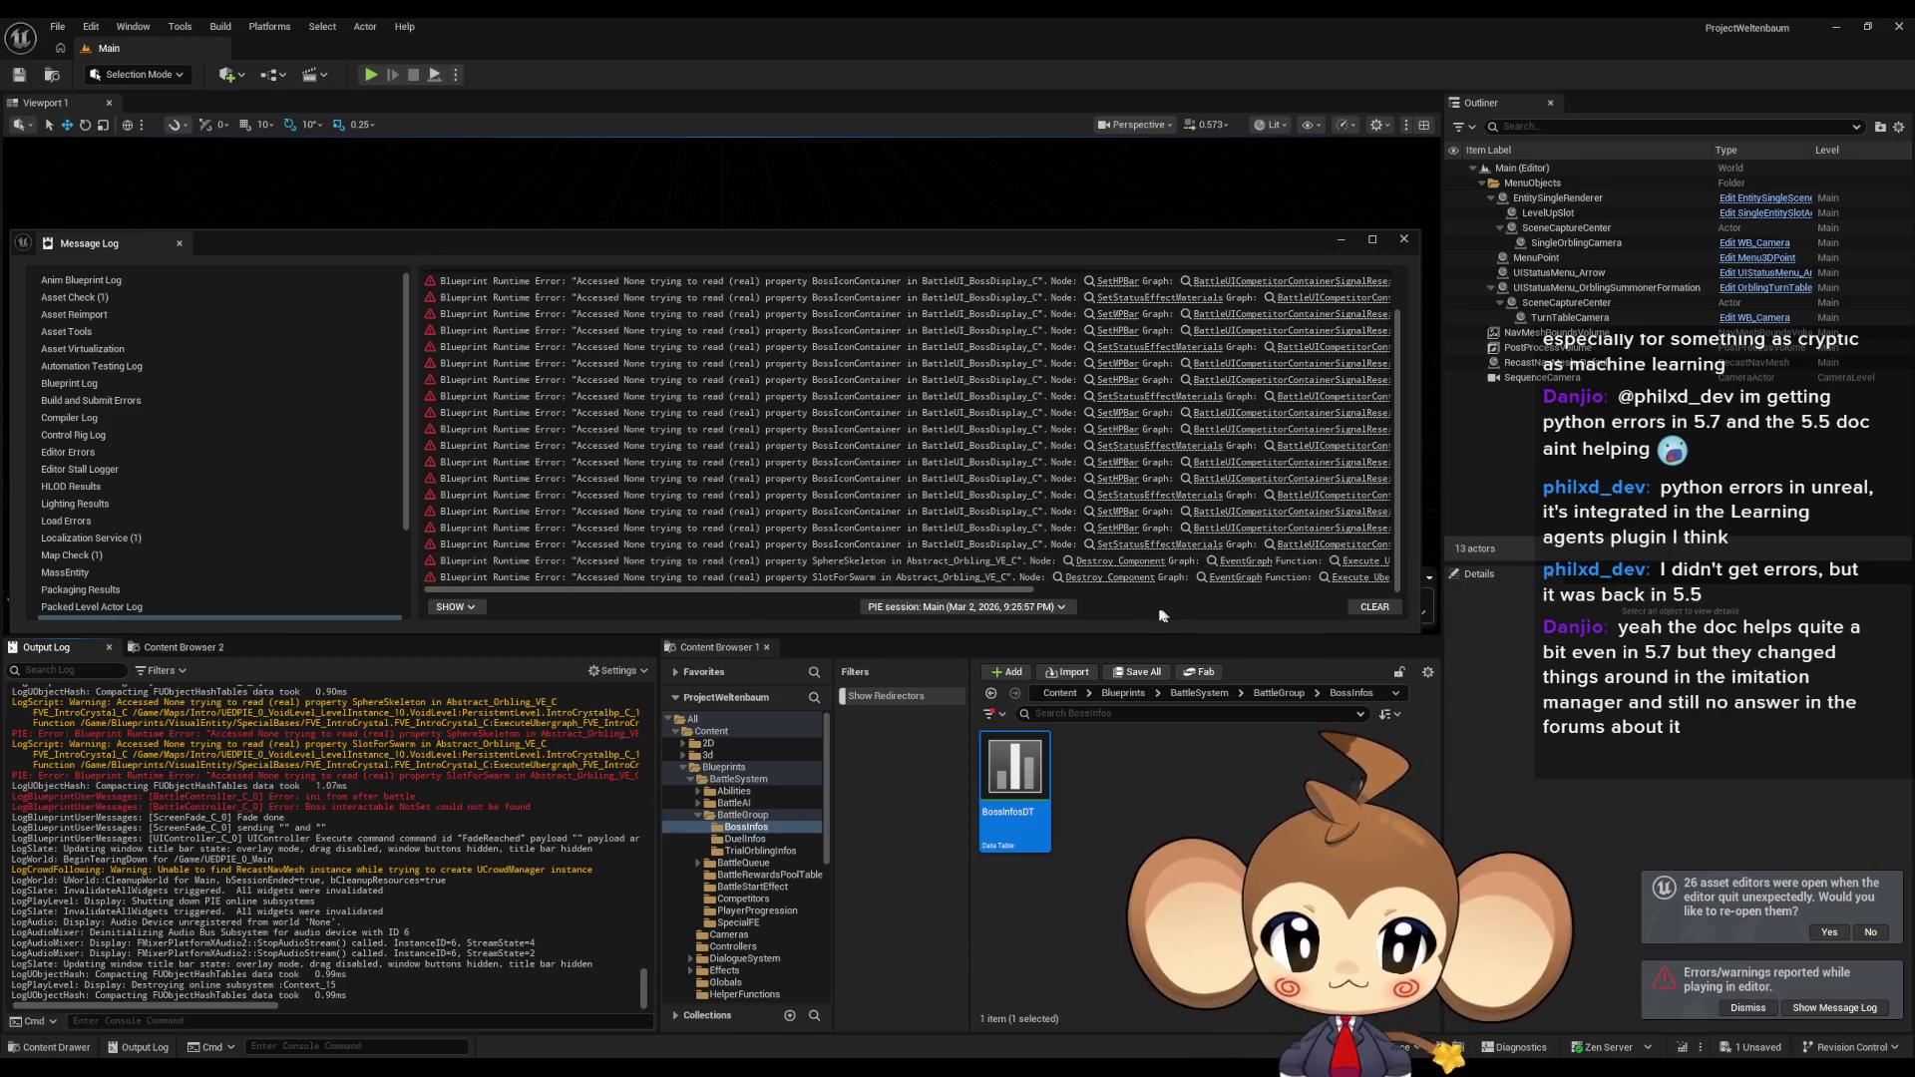
{"action": "mouse_move", "coordinate": [938, 590]}
{"action": "left_mouse_down"}
{"action": "mouse_move", "coordinate": [1261, 606]}
{"action": "mouse_move", "coordinate": [947, 597]}
{"action": "left_mouse_up"}
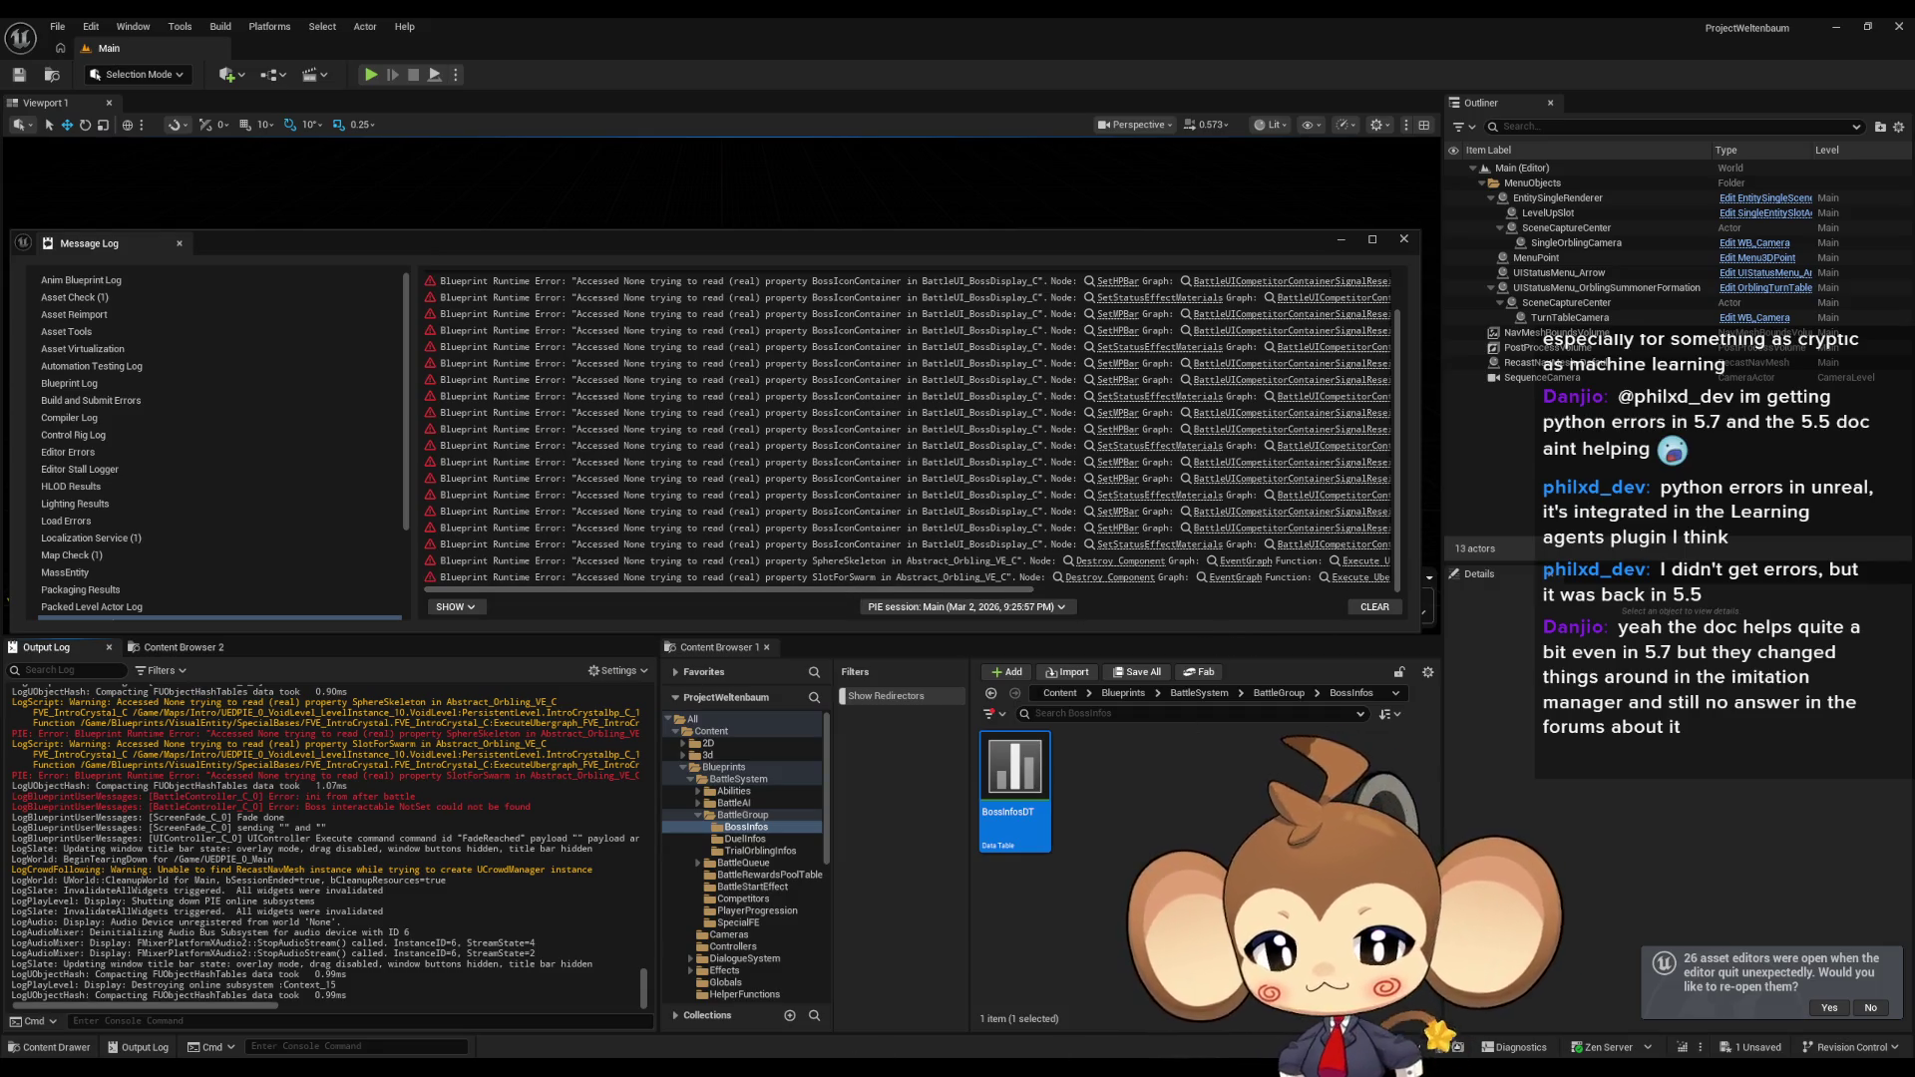
{"action": "mouse_move", "coordinate": [785, 1069]}
{"action": "mouse_move", "coordinate": [883, 1007]}
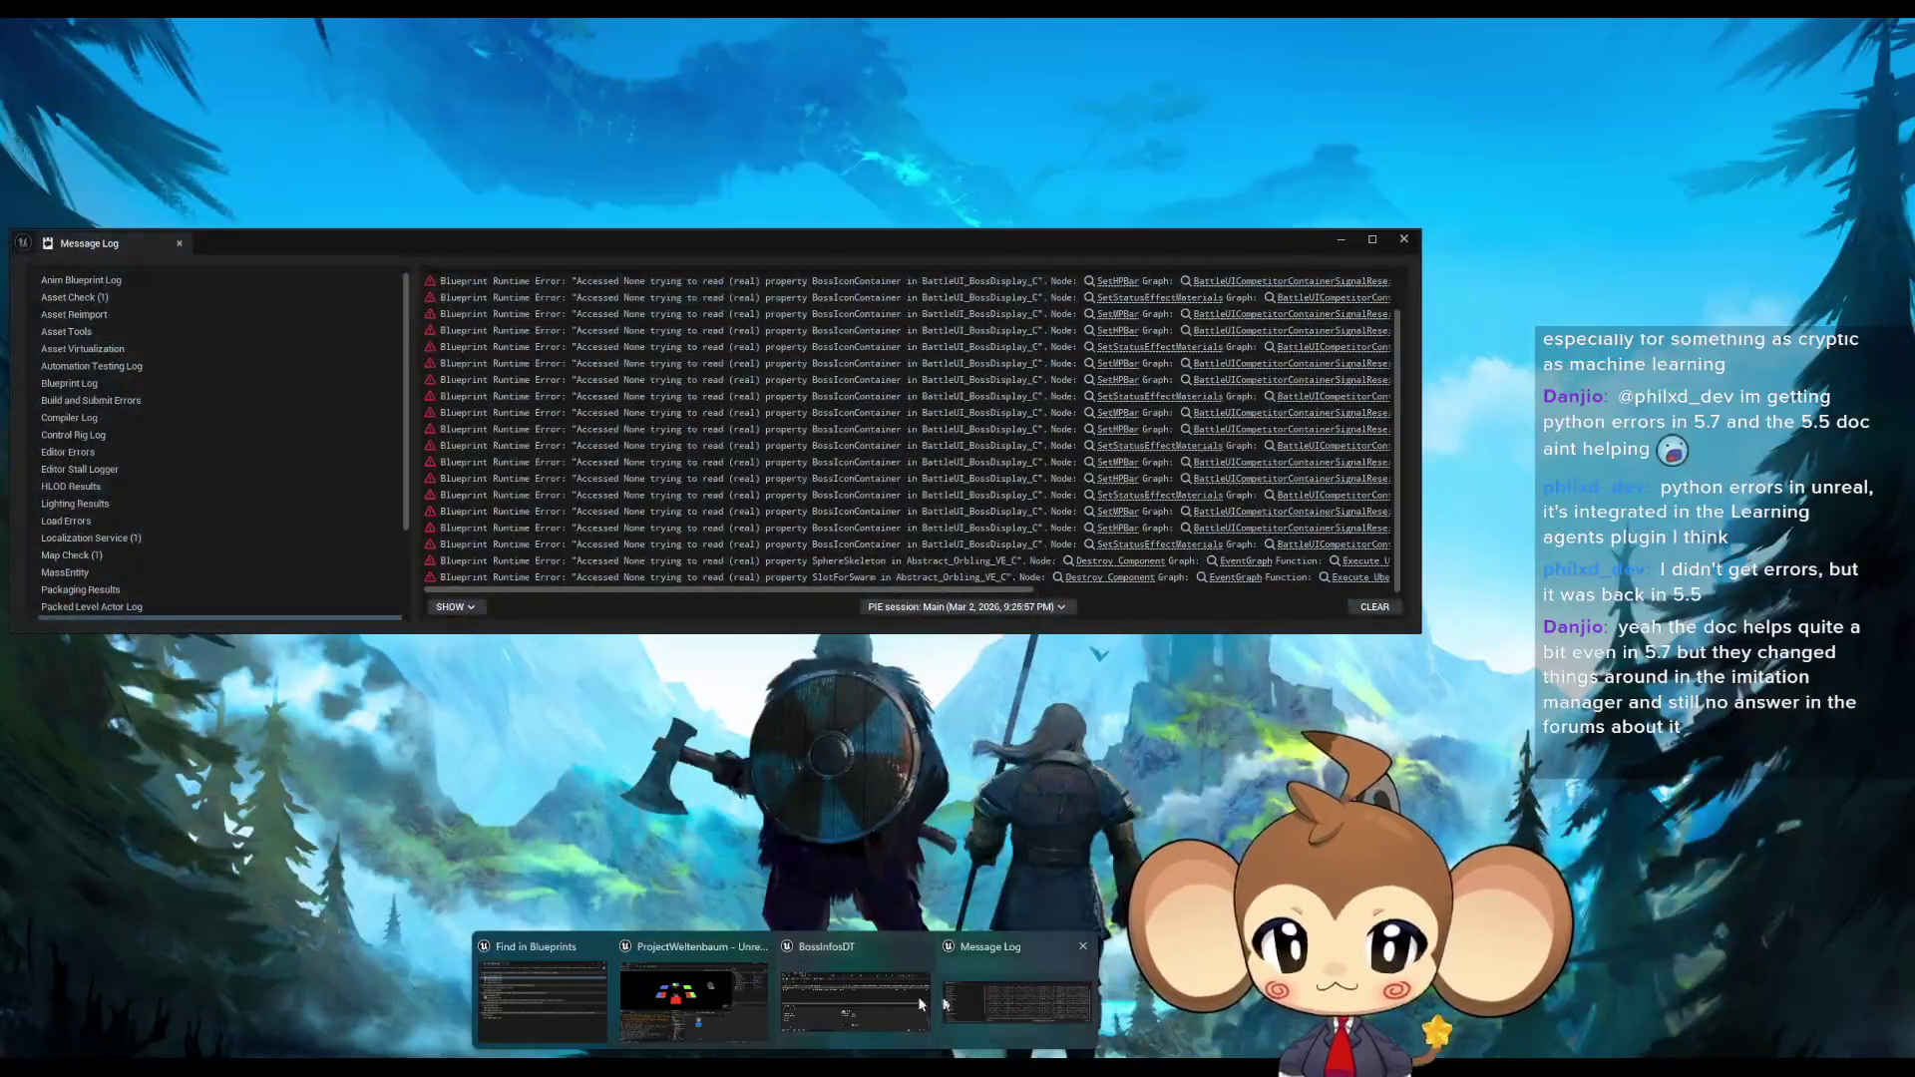
Maximize the BattleController Blueprint editor and view the CleanupAfterLevelShown entry node.
{"action": "left_click", "coordinate": [852, 1000]}
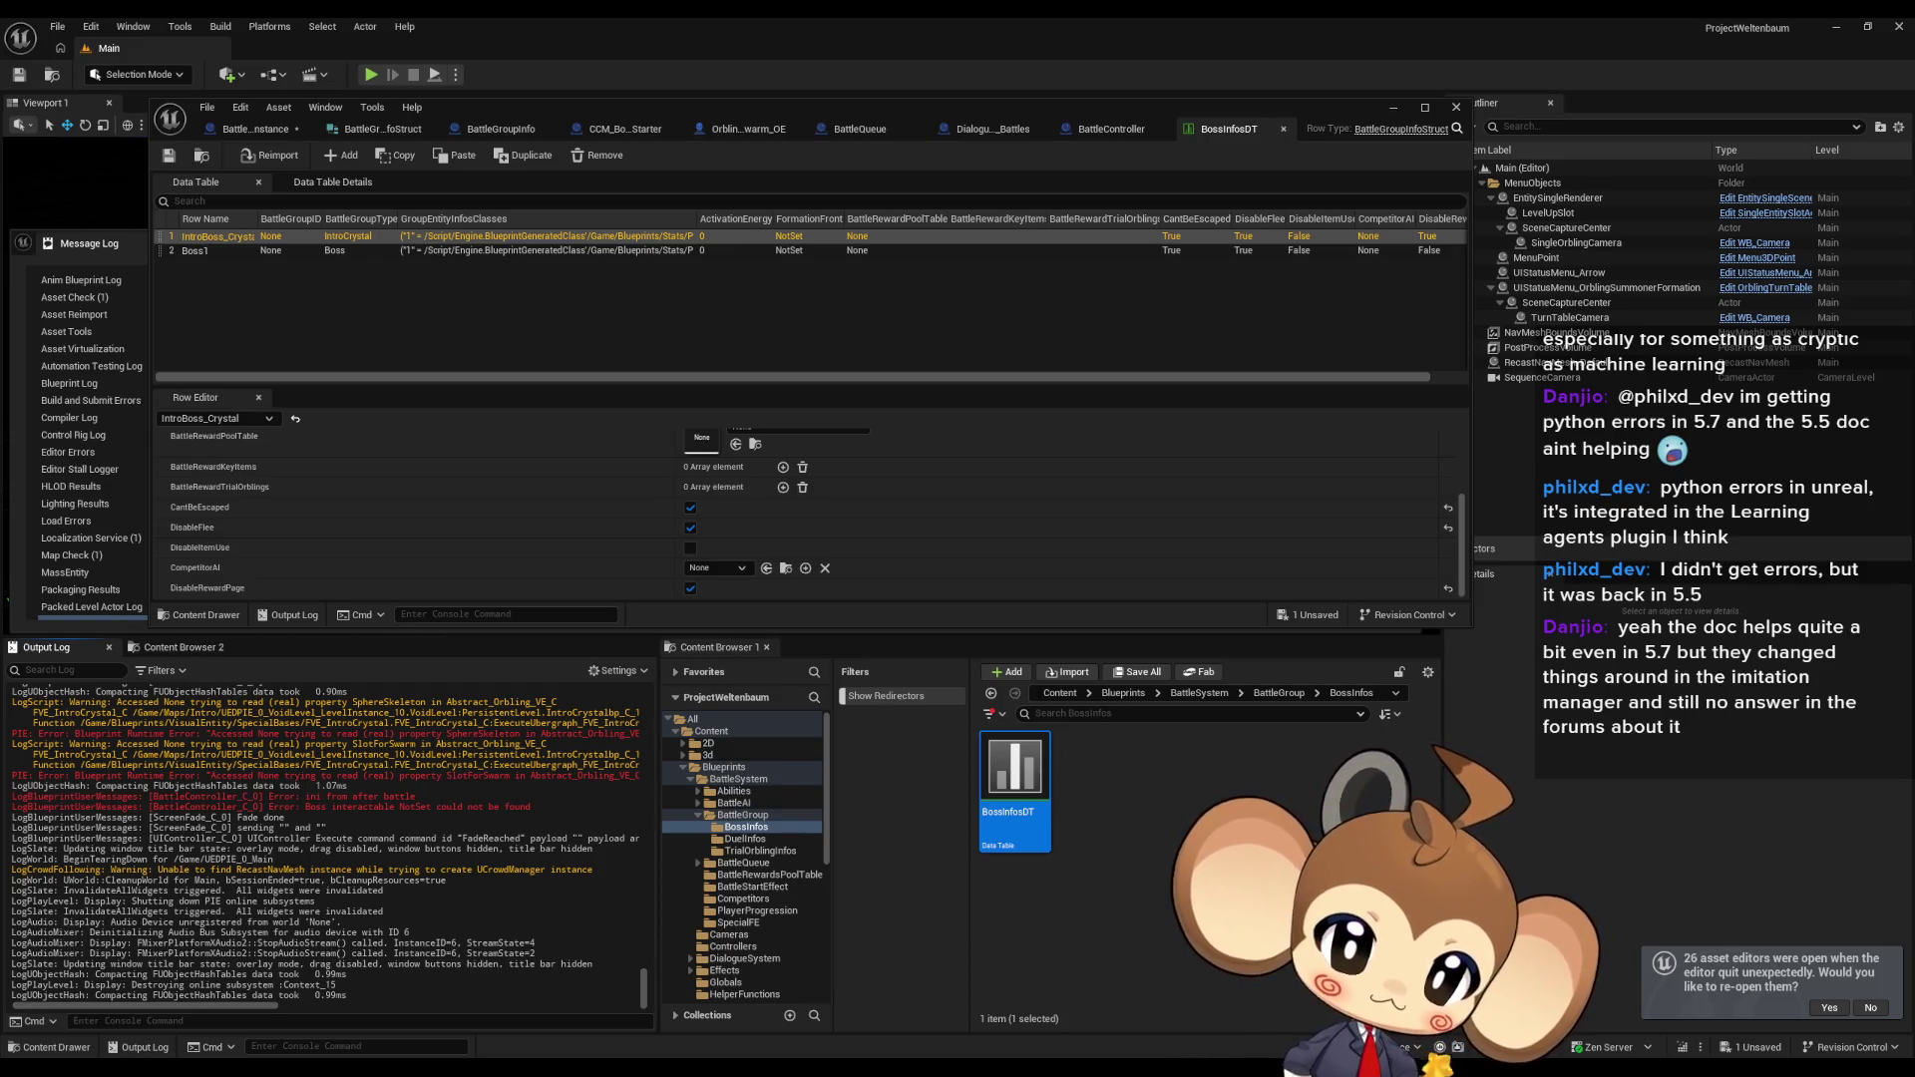
{"action": "double_click", "coordinate": [795, 120]}
{"action": "scroll", "coordinate": [1073, 483], "scroll_direction": "down", "scroll_amount": 5}
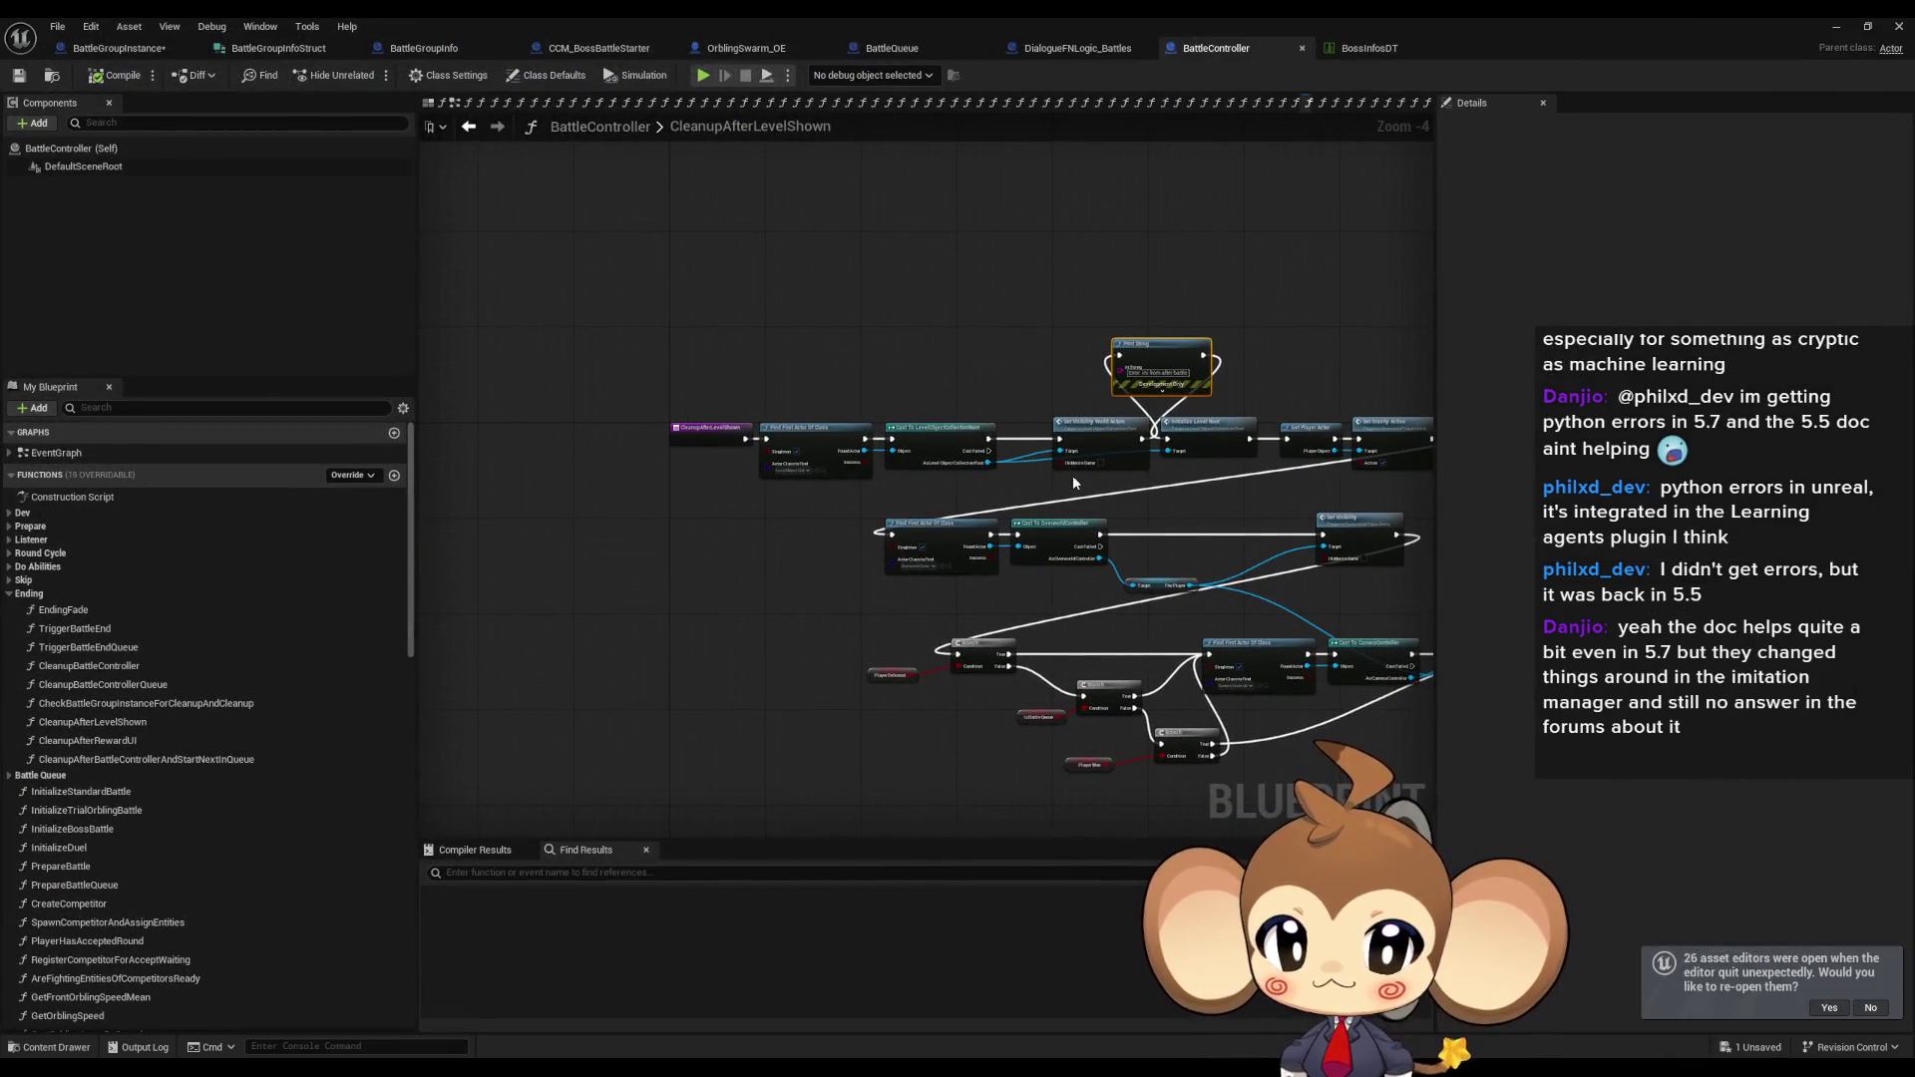
{"action": "scroll", "coordinate": [735, 436], "scroll_direction": "up", "scroll_amount": 4}
{"action": "left_click", "coordinate": [728, 437]}
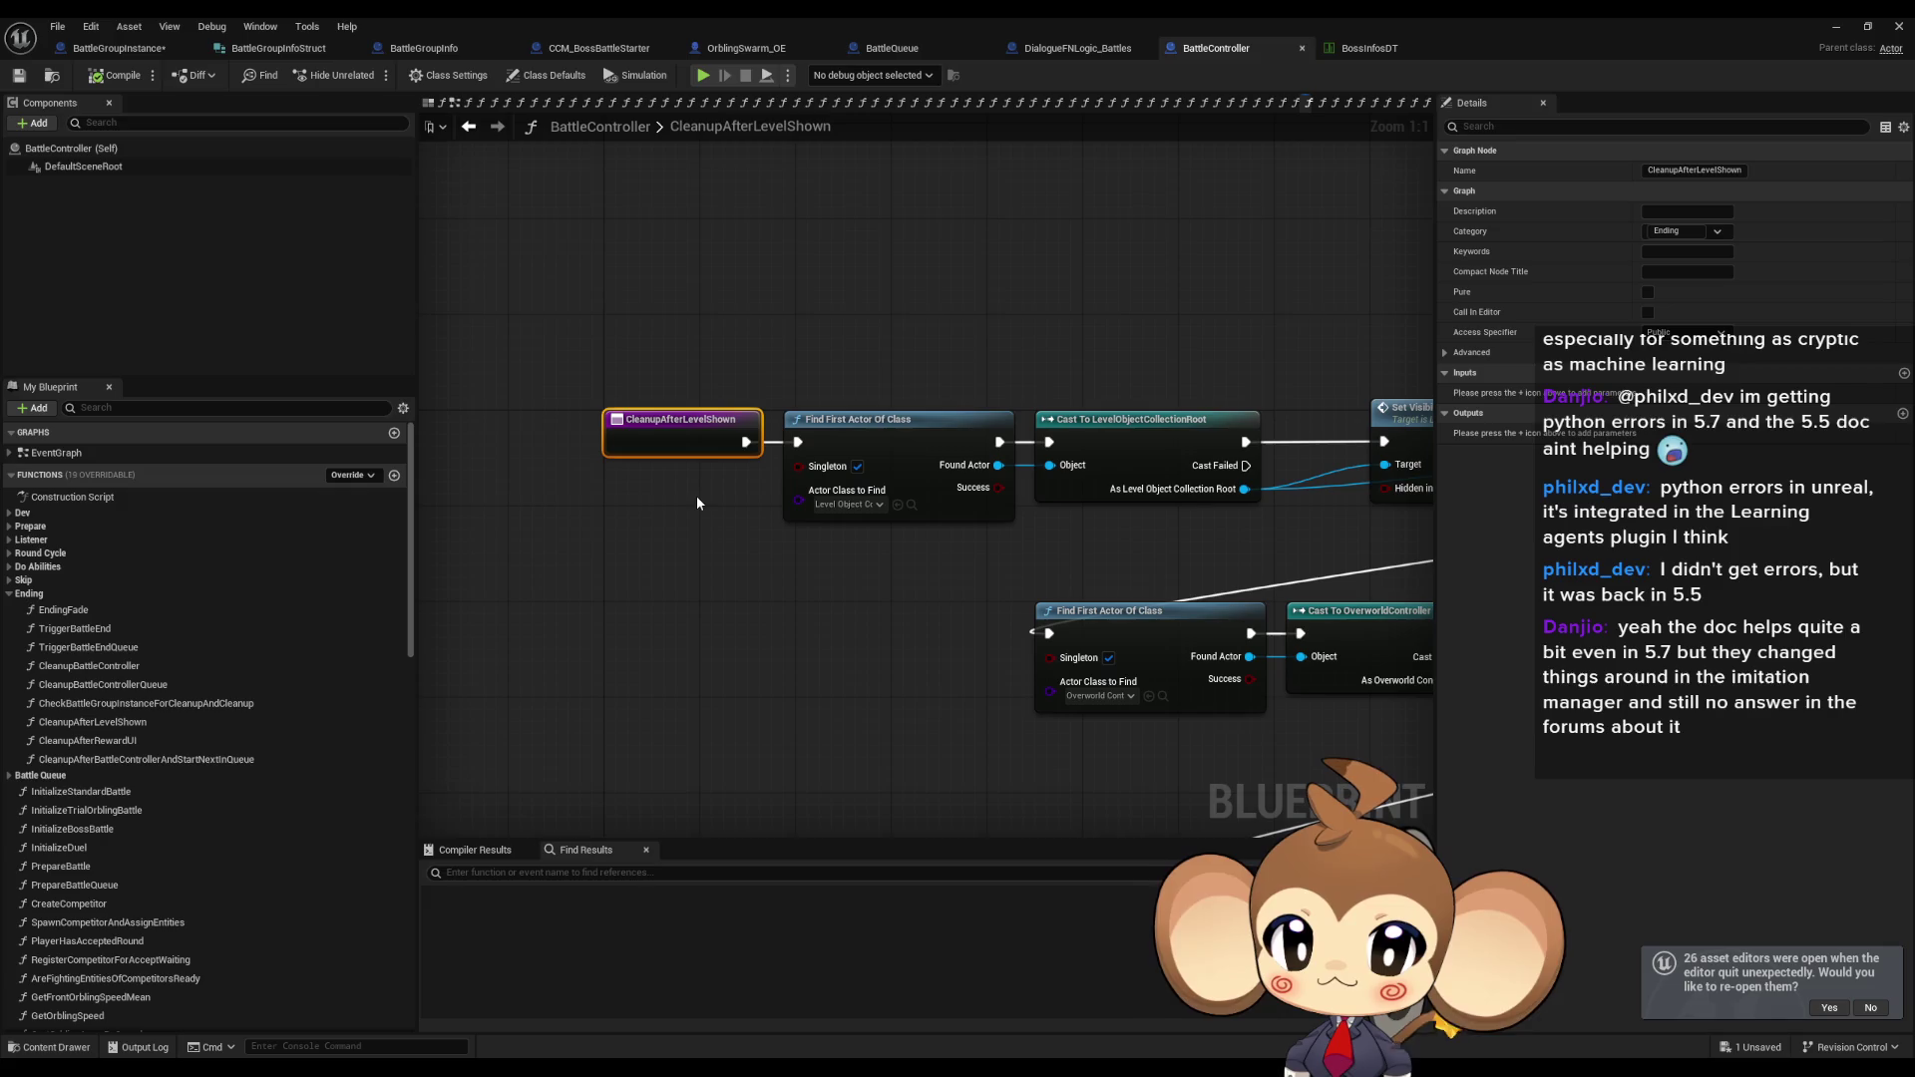
{"action": "left_click_drag", "start_coordinate": [696, 502], "coordinate": [562, 544]}
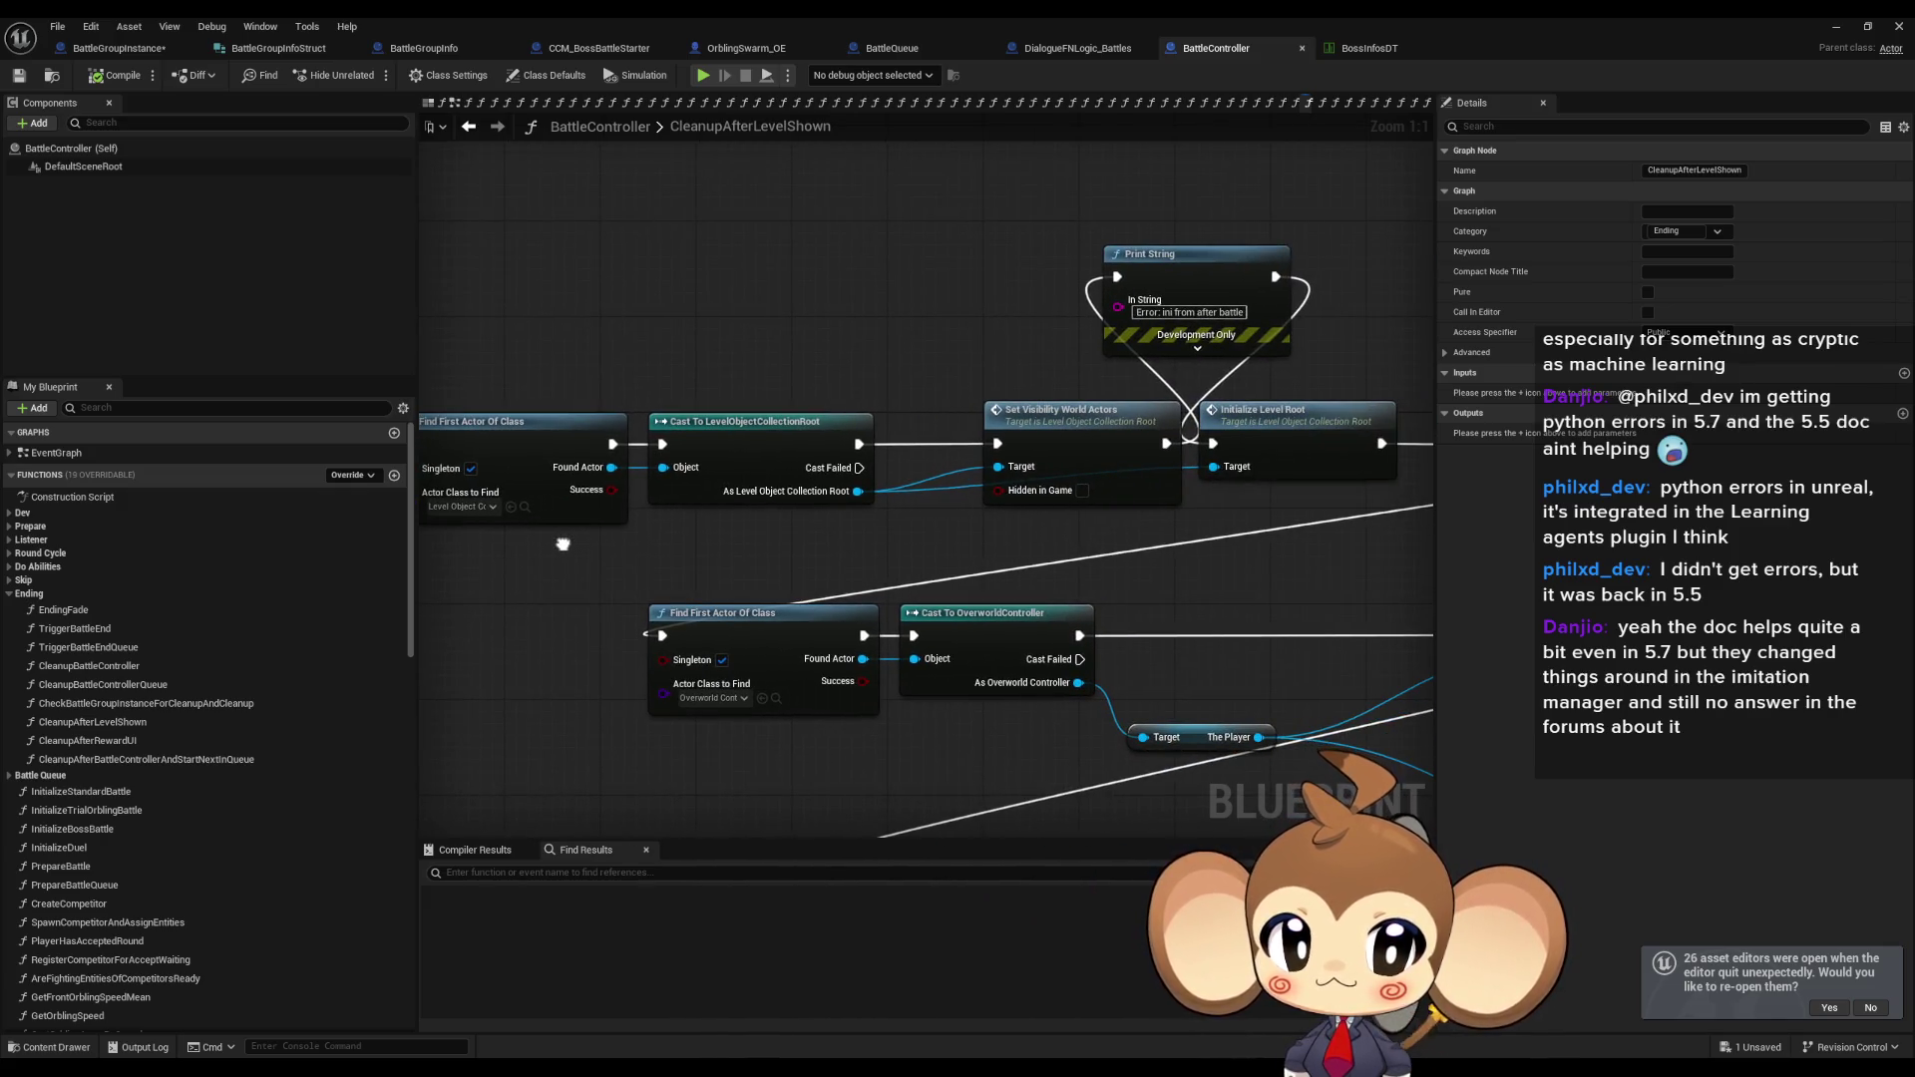
{"action": "left_click_drag", "start_coordinate": [562, 544], "coordinate": [895, 535]}
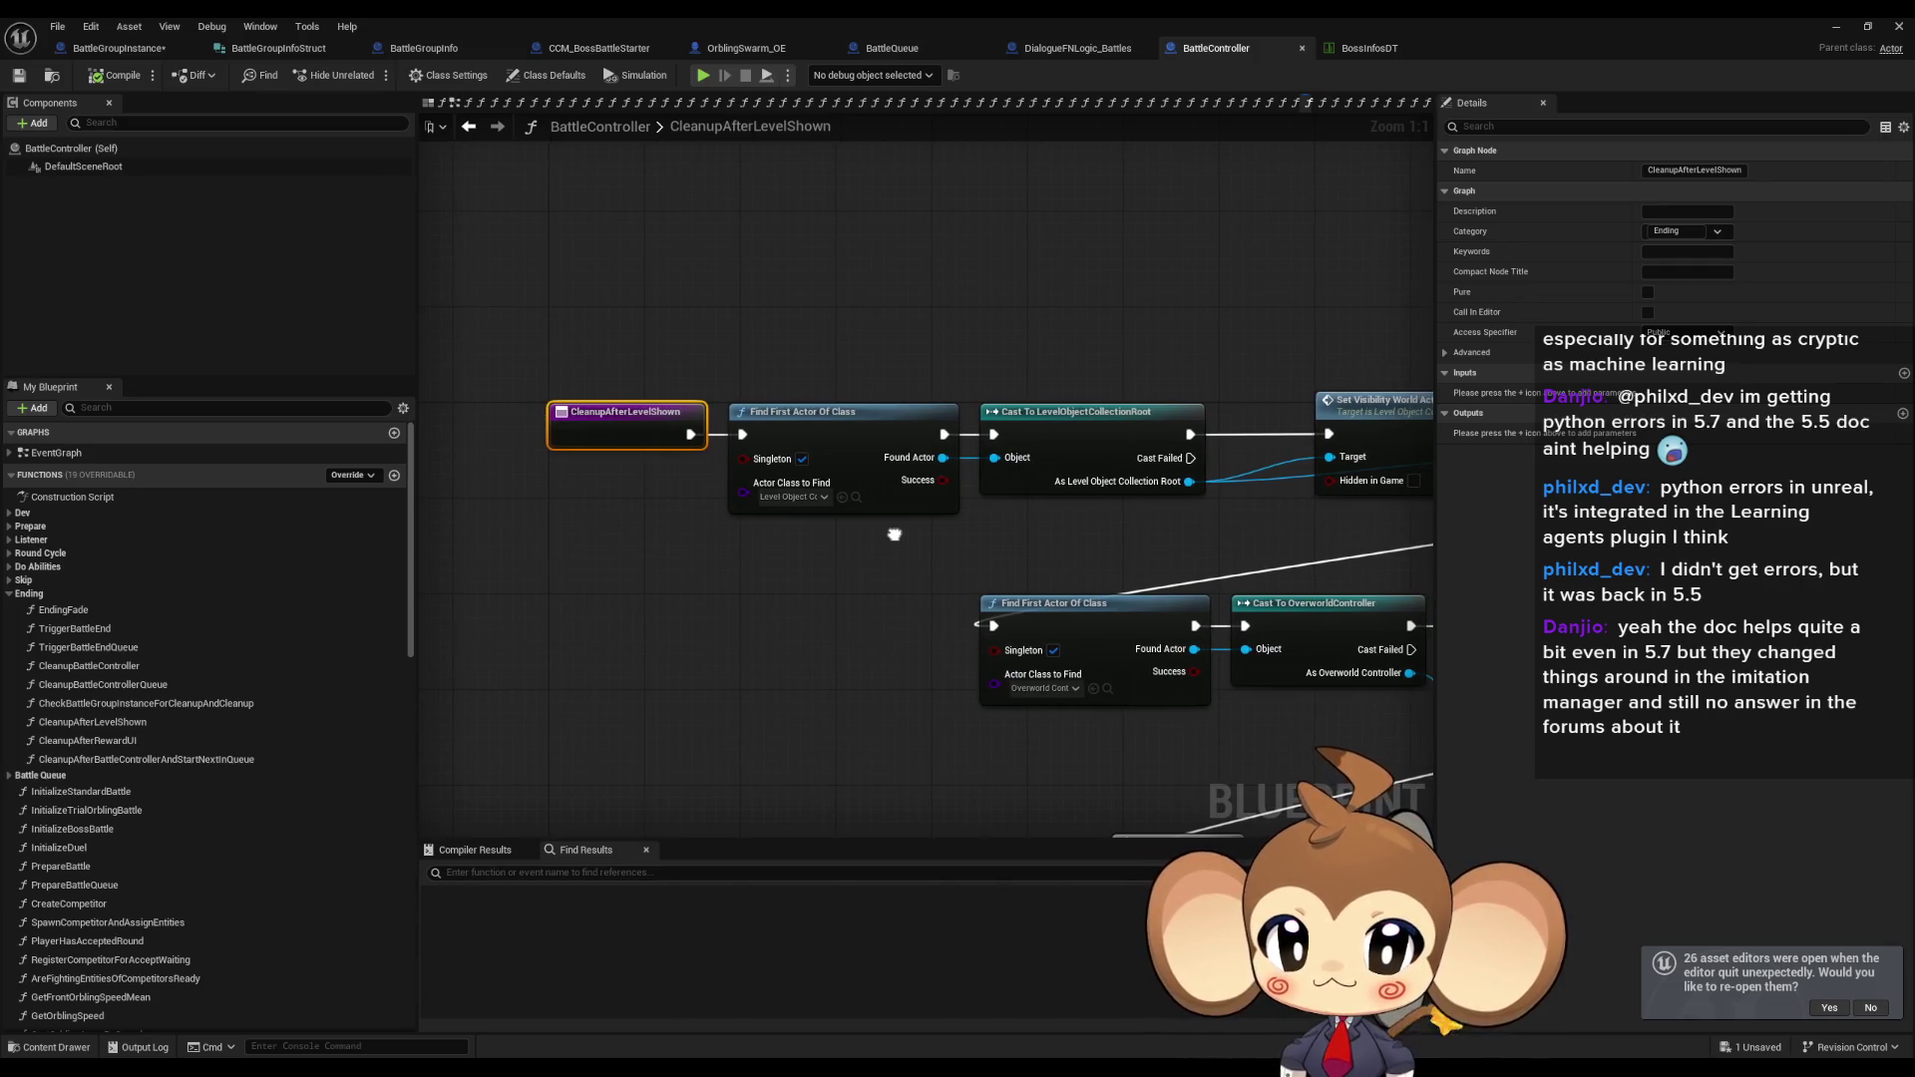
Find references to CleanupAfterLevelShown and jump to its Create Event binding in CleanupBattleController.
{"action": "right_click", "coordinate": [590, 421]}
{"action": "mouse_move", "coordinate": [718, 586]}
{"action": "left_click", "coordinate": [822, 630]}
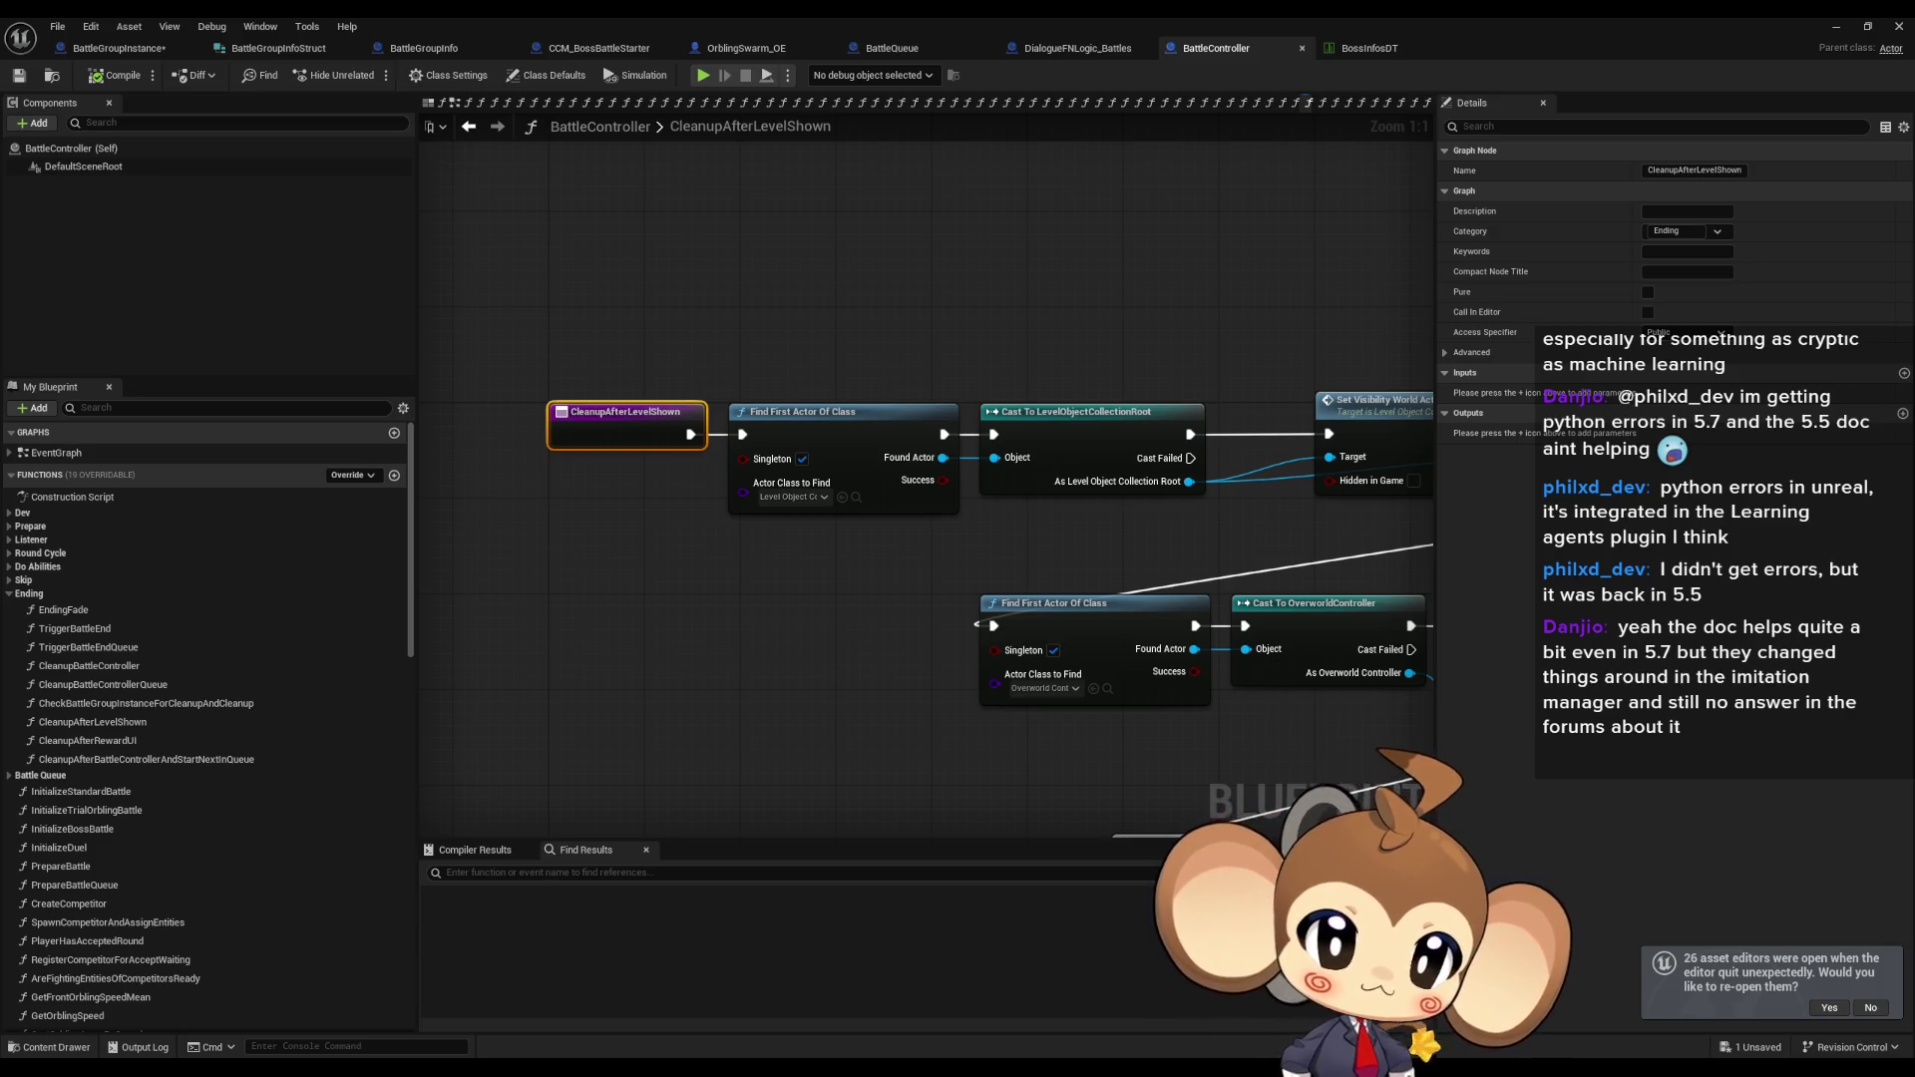
{"action": "key", "text": "alt+Left"}
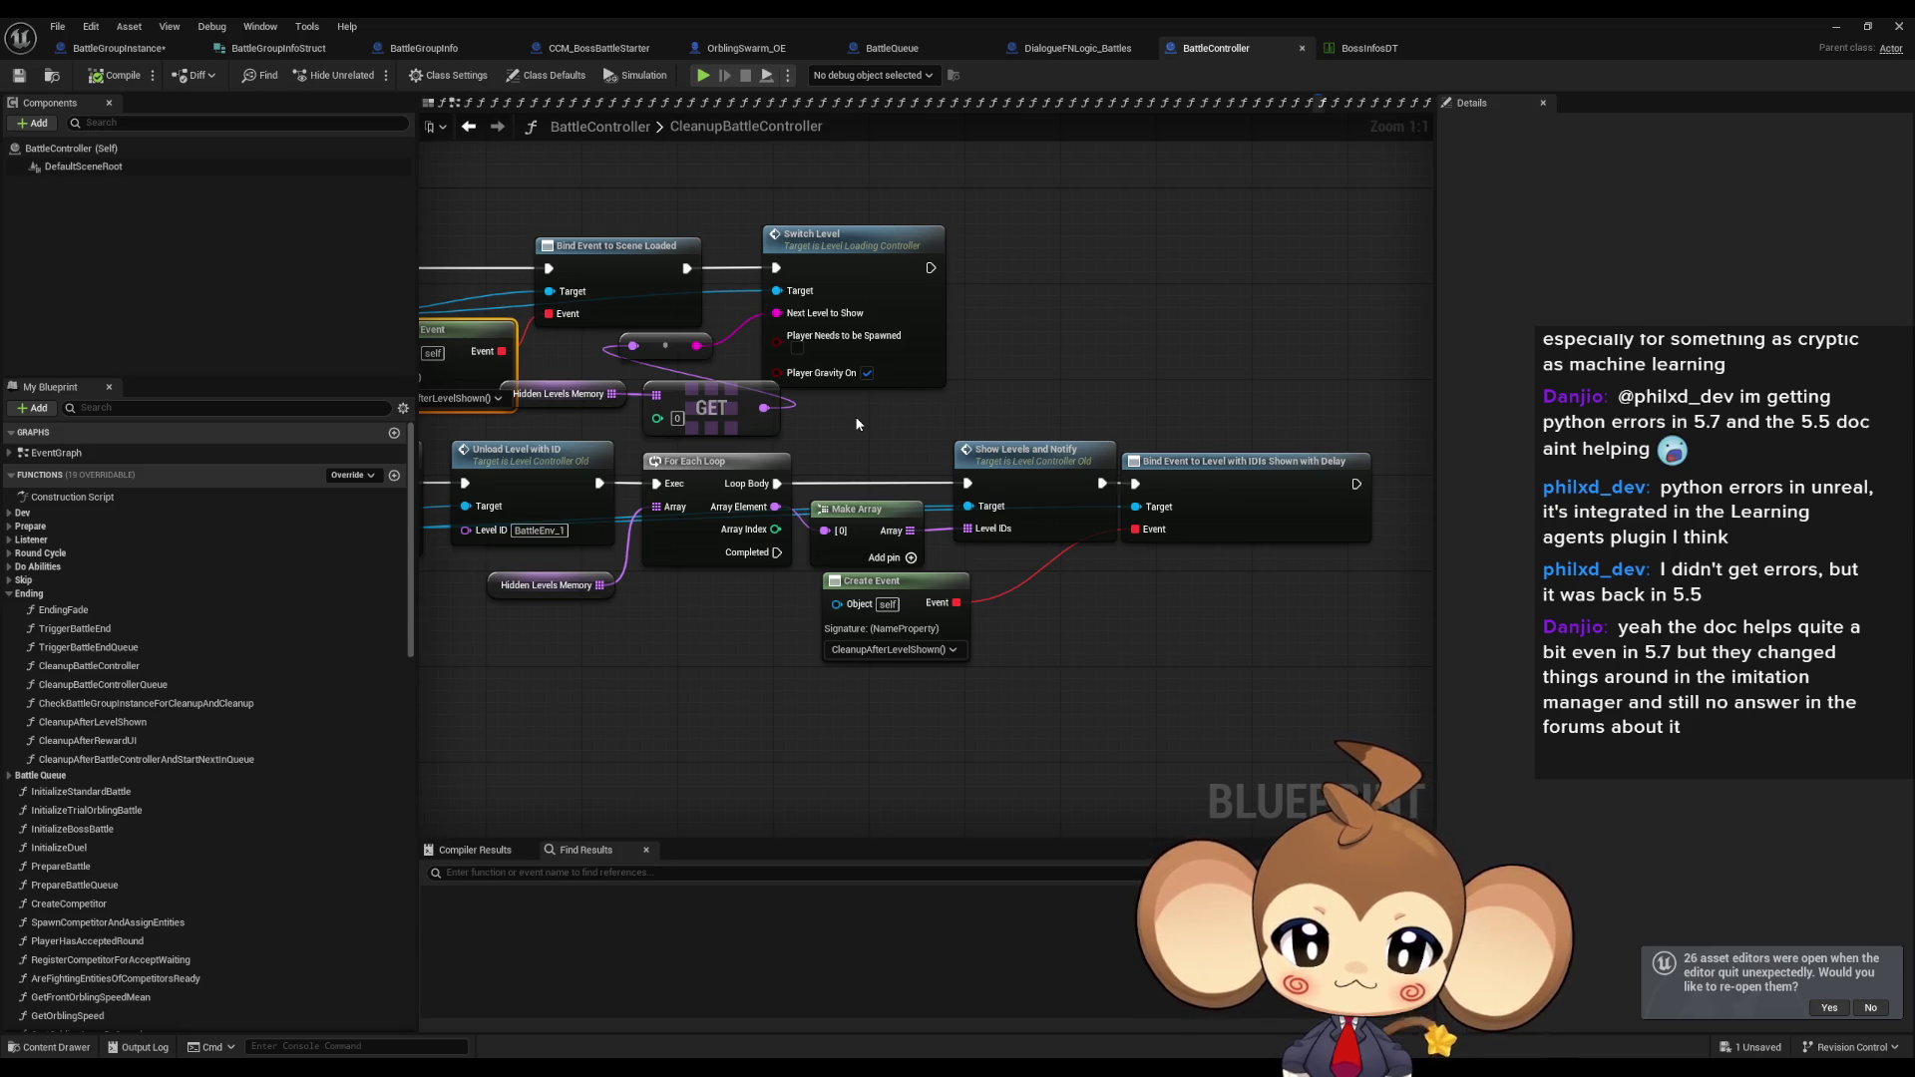
{"action": "left_click_drag", "start_coordinate": [1036, 604], "coordinate": [1835, 648]}
{"action": "scroll", "coordinate": [753, 459], "scroll_direction": "down", "scroll_amount": 3}
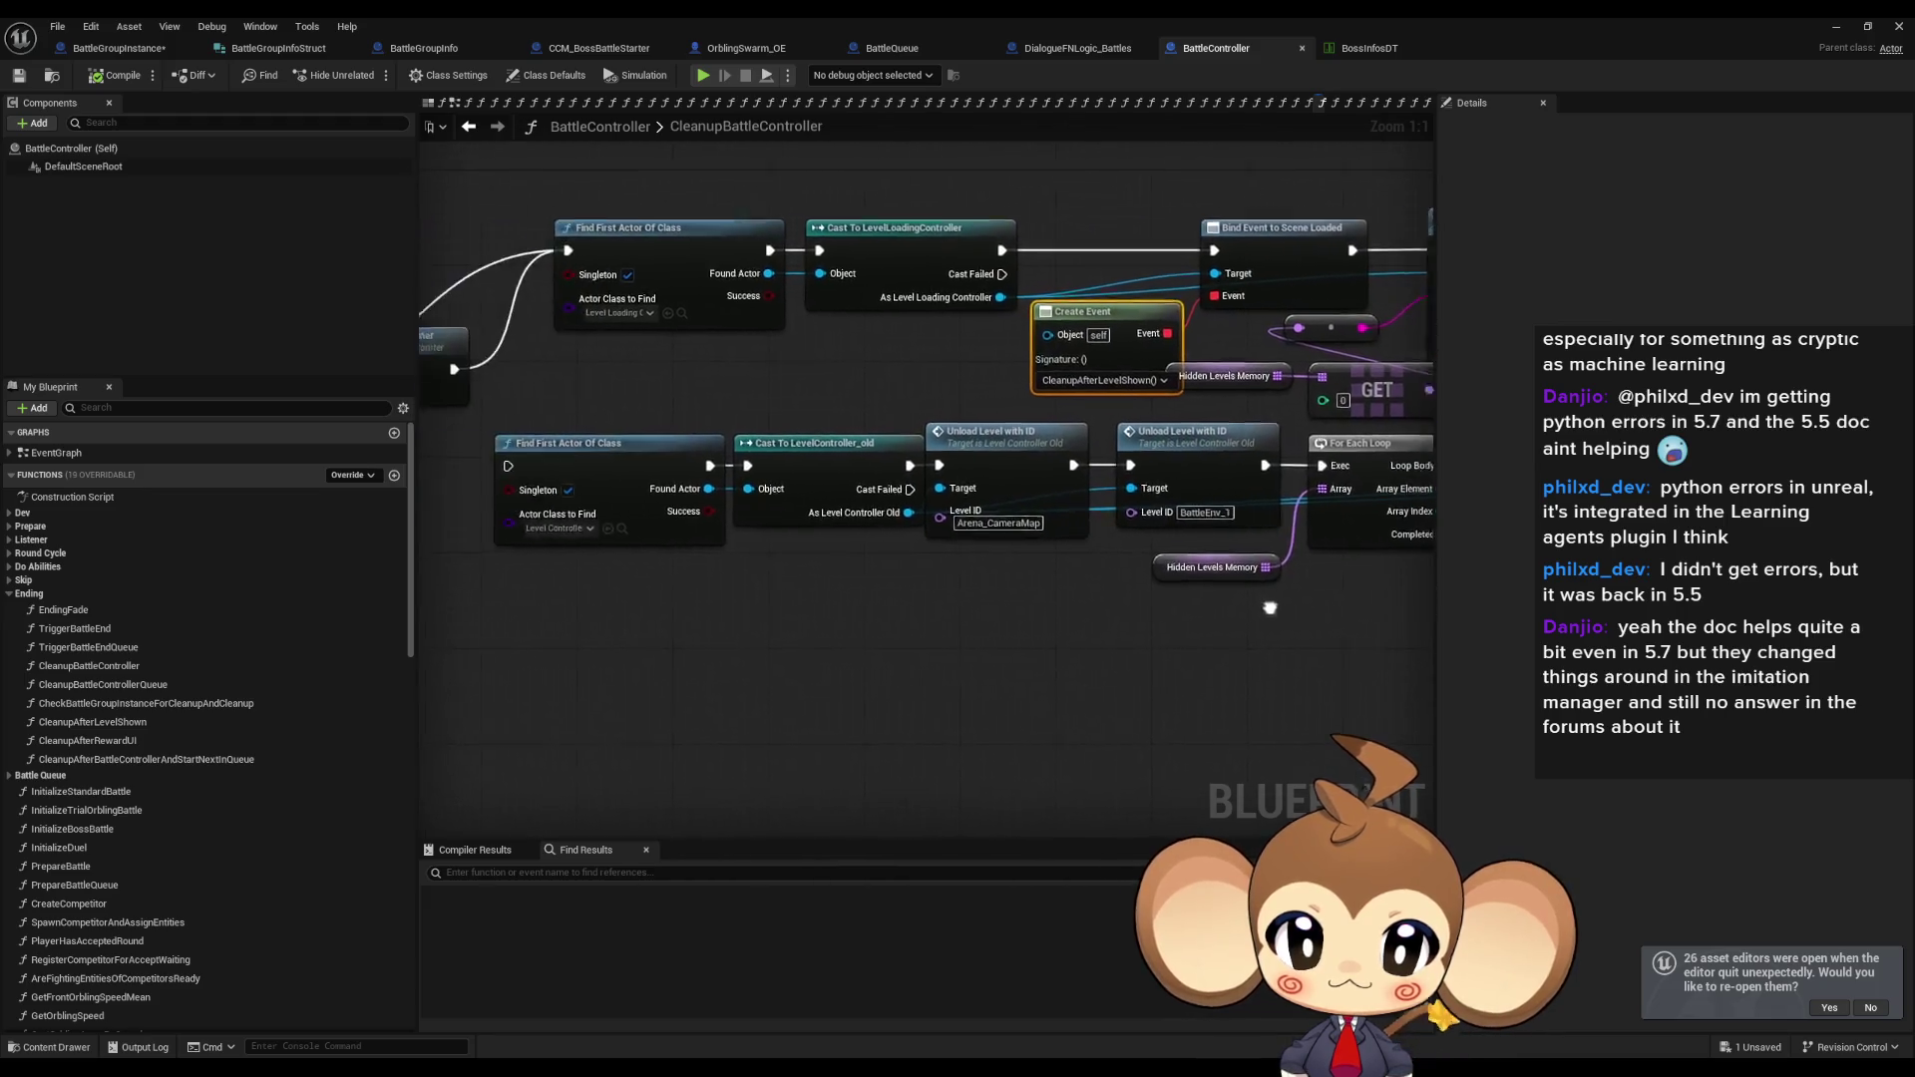
{"action": "mouse_move", "coordinate": [654, 474]}
{"action": "left_mouse_down"}
{"action": "mouse_move", "coordinate": [1269, 649]}
{"action": "mouse_move", "coordinate": [1013, 620]}
{"action": "left_mouse_up"}
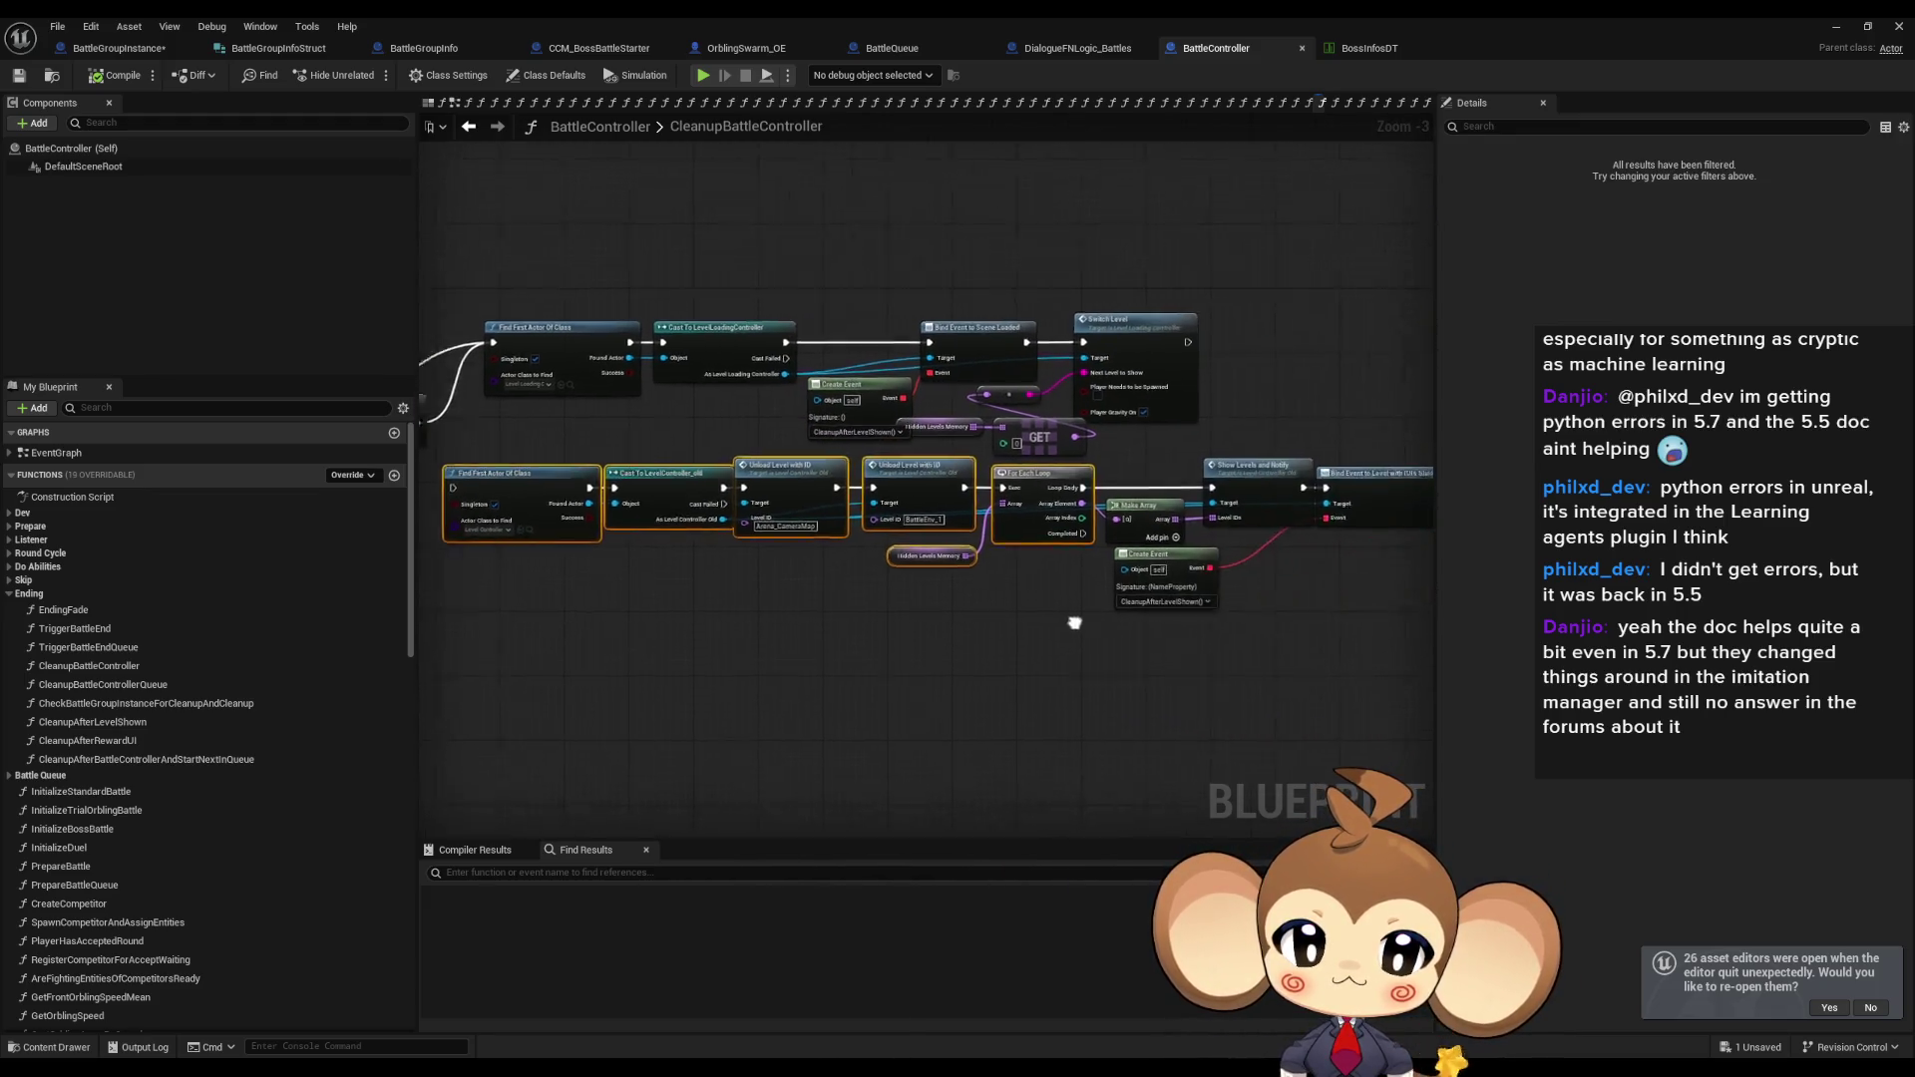
{"action": "key", "text": "Delete"}
{"action": "scroll", "coordinate": [895, 550], "scroll_direction": "up", "scroll_amount": 3}
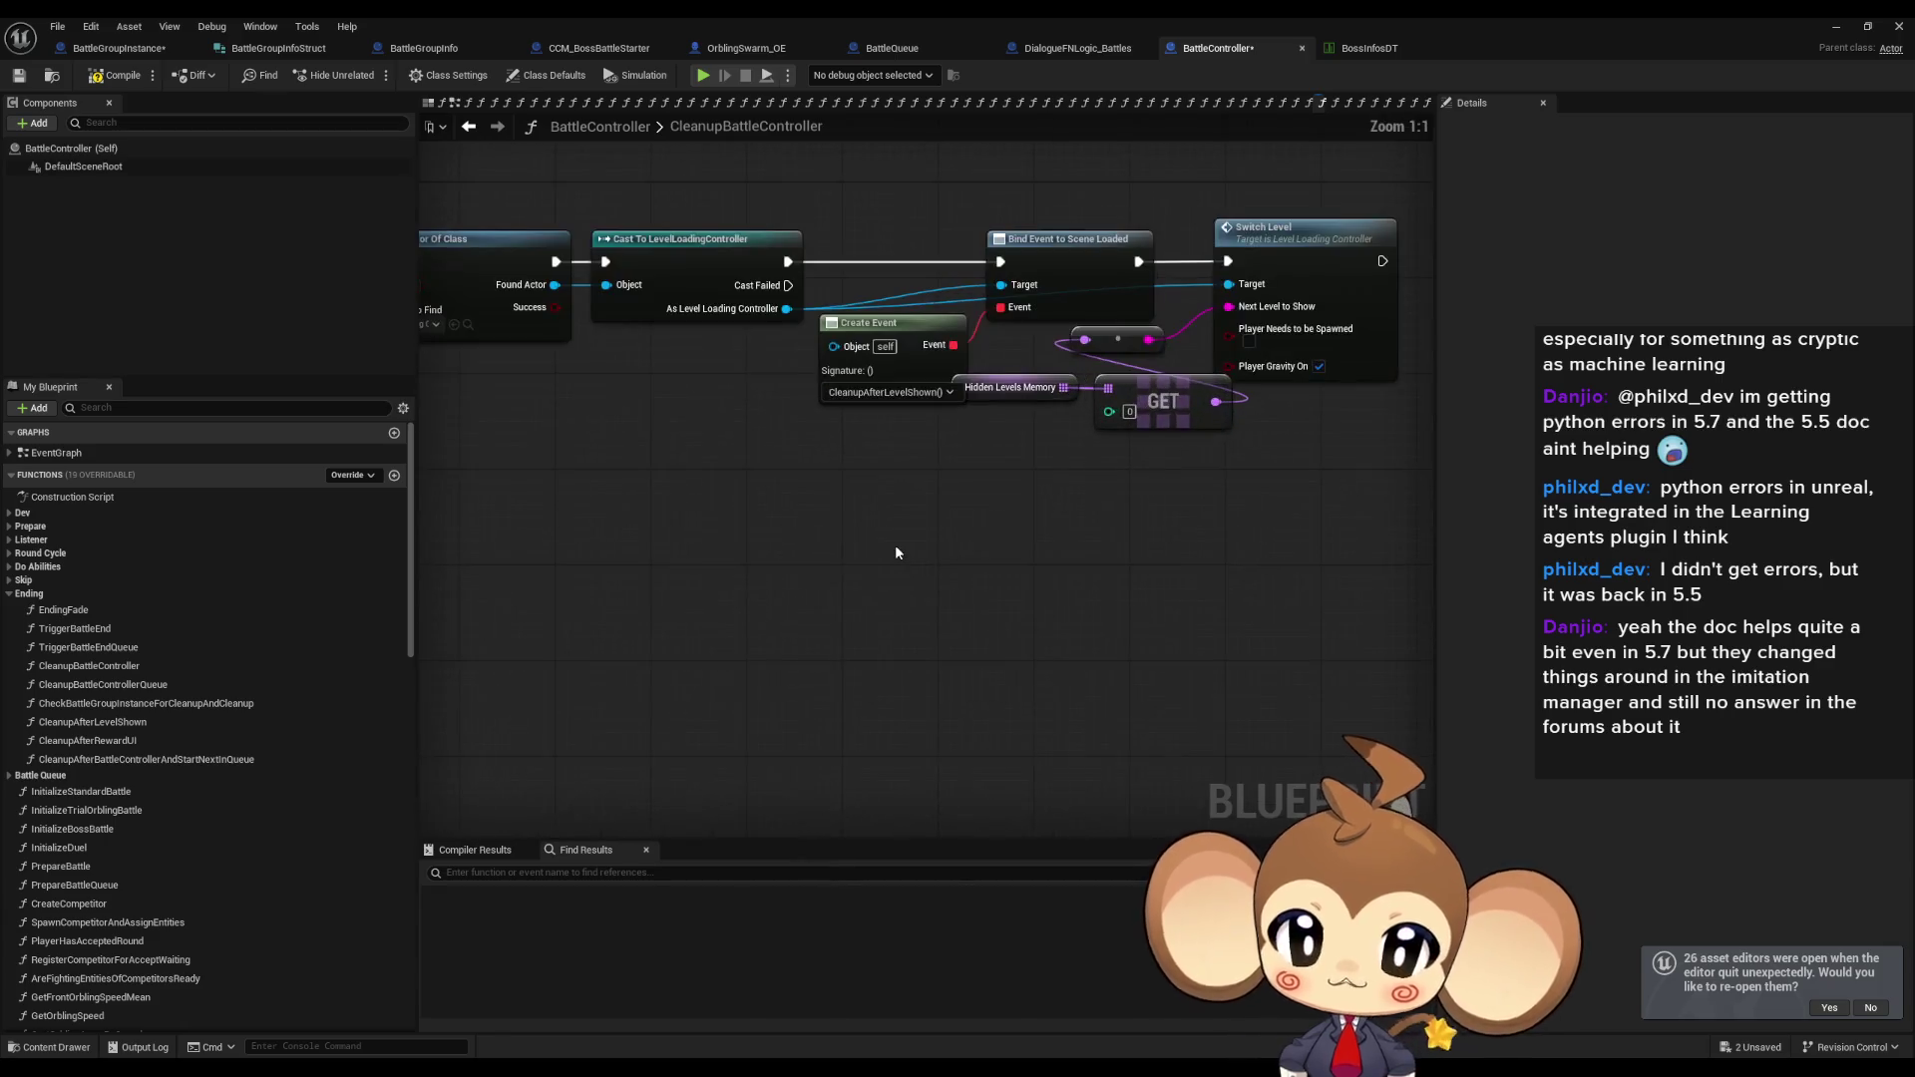
{"action": "left_click_drag", "start_coordinate": [961, 449], "coordinate": [971, 532]}
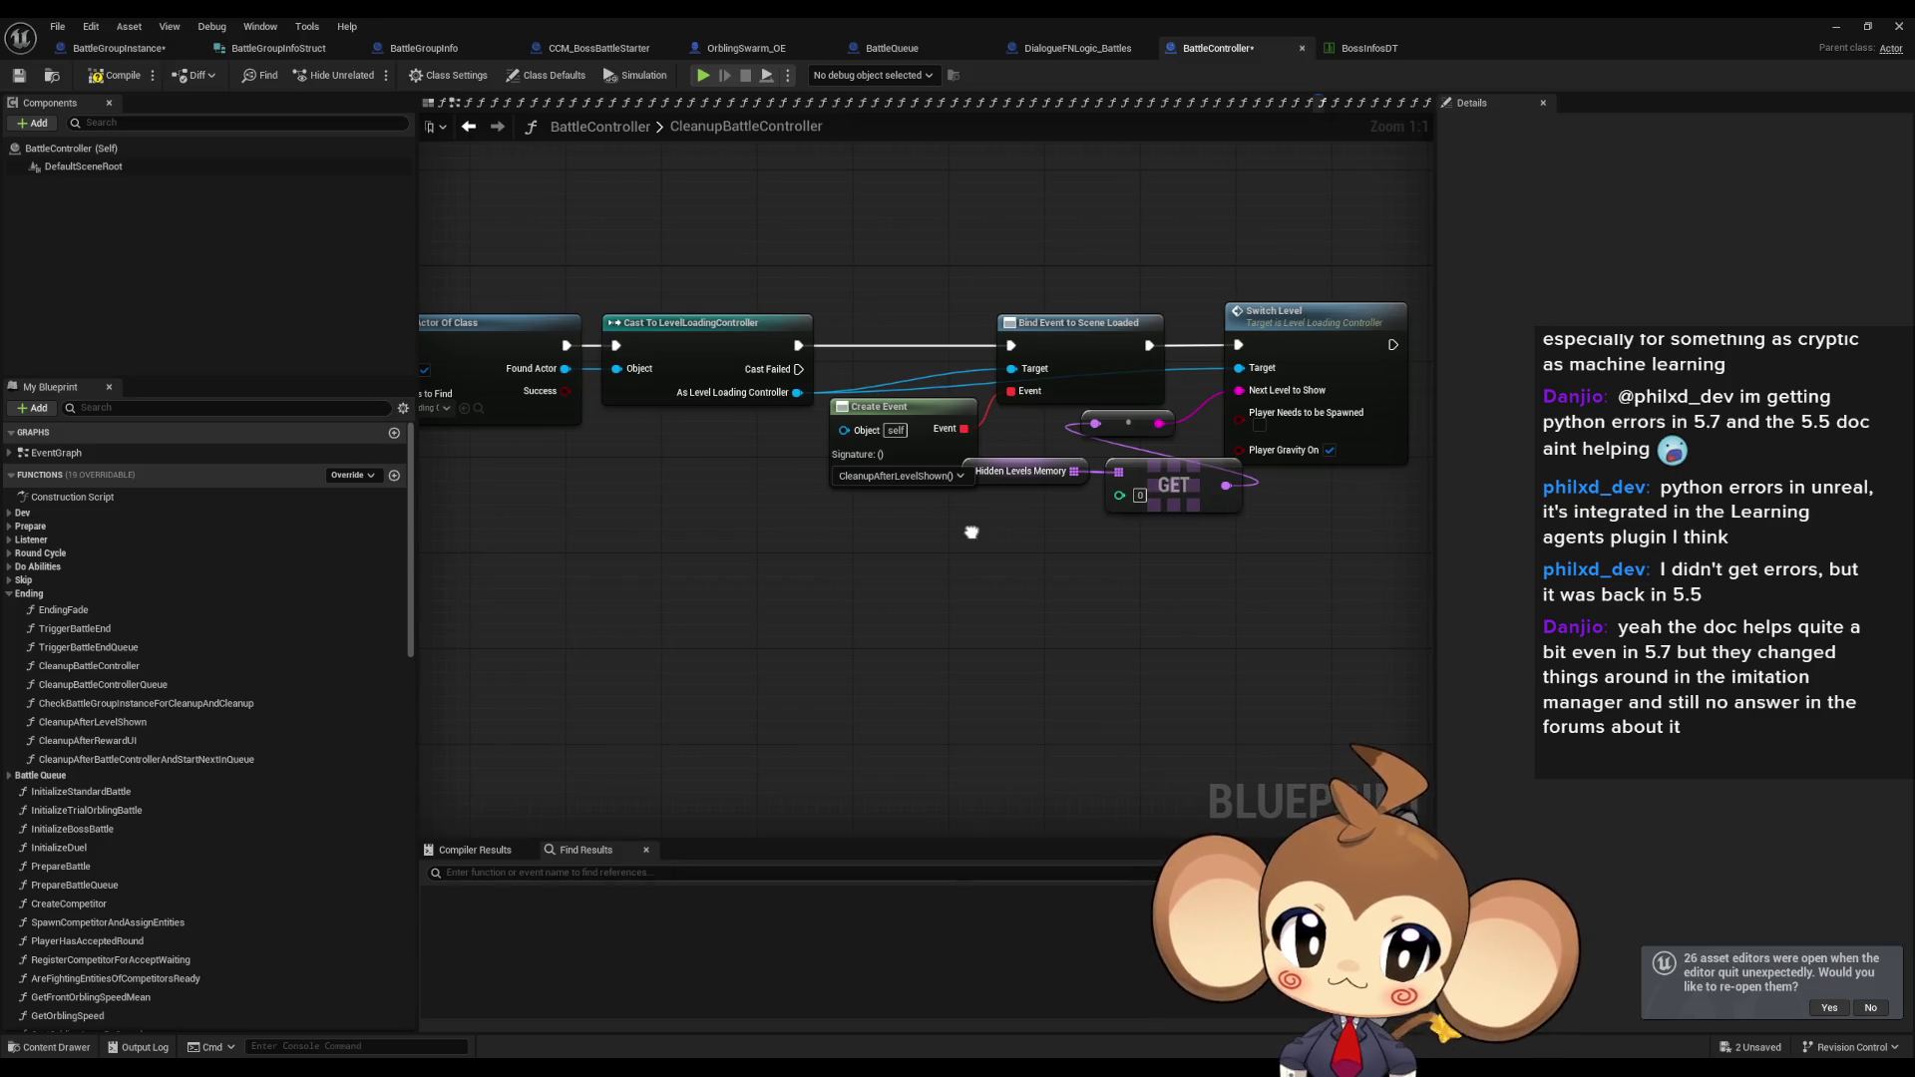
{"action": "left_click", "coordinate": [471, 128]}
{"action": "left_click", "coordinate": [475, 131]}
{"action": "left_click_drag", "start_coordinate": [1163, 314], "coordinate": [712, 304]}
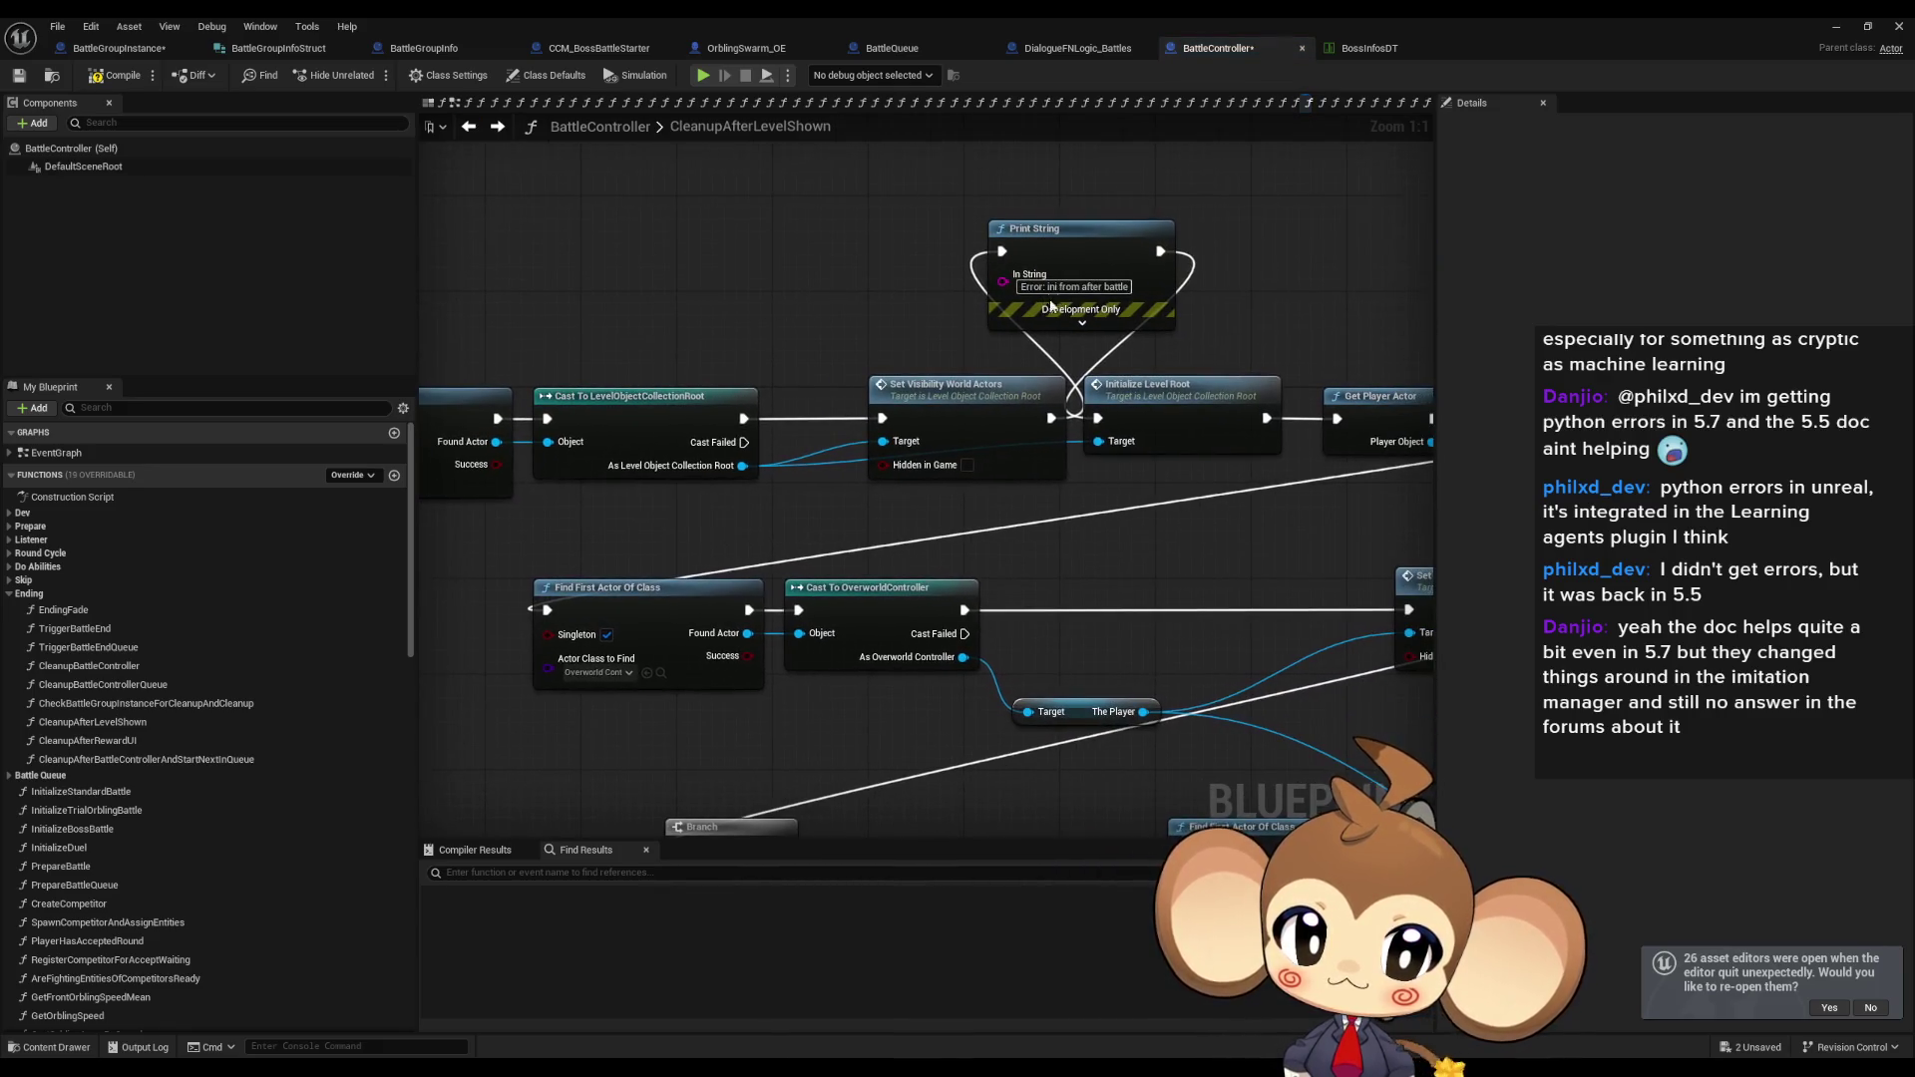
{"action": "left_click_drag", "start_coordinate": [1052, 307], "coordinate": [956, 306]}
{"action": "left_click", "coordinate": [841, 399]}
{"action": "mouse_move", "coordinate": [1236, 431]}
{"action": "left_mouse_down"}
{"action": "mouse_move", "coordinate": [963, 431]}
{"action": "mouse_move", "coordinate": [1169, 374]}
{"action": "mouse_move", "coordinate": [1409, 360]}
{"action": "mouse_move", "coordinate": [1209, 330]}
{"action": "mouse_move", "coordinate": [963, 254]}
{"action": "left_mouse_up"}
{"action": "scroll", "coordinate": [963, 255], "scroll_direction": "down", "scroll_amount": 3}
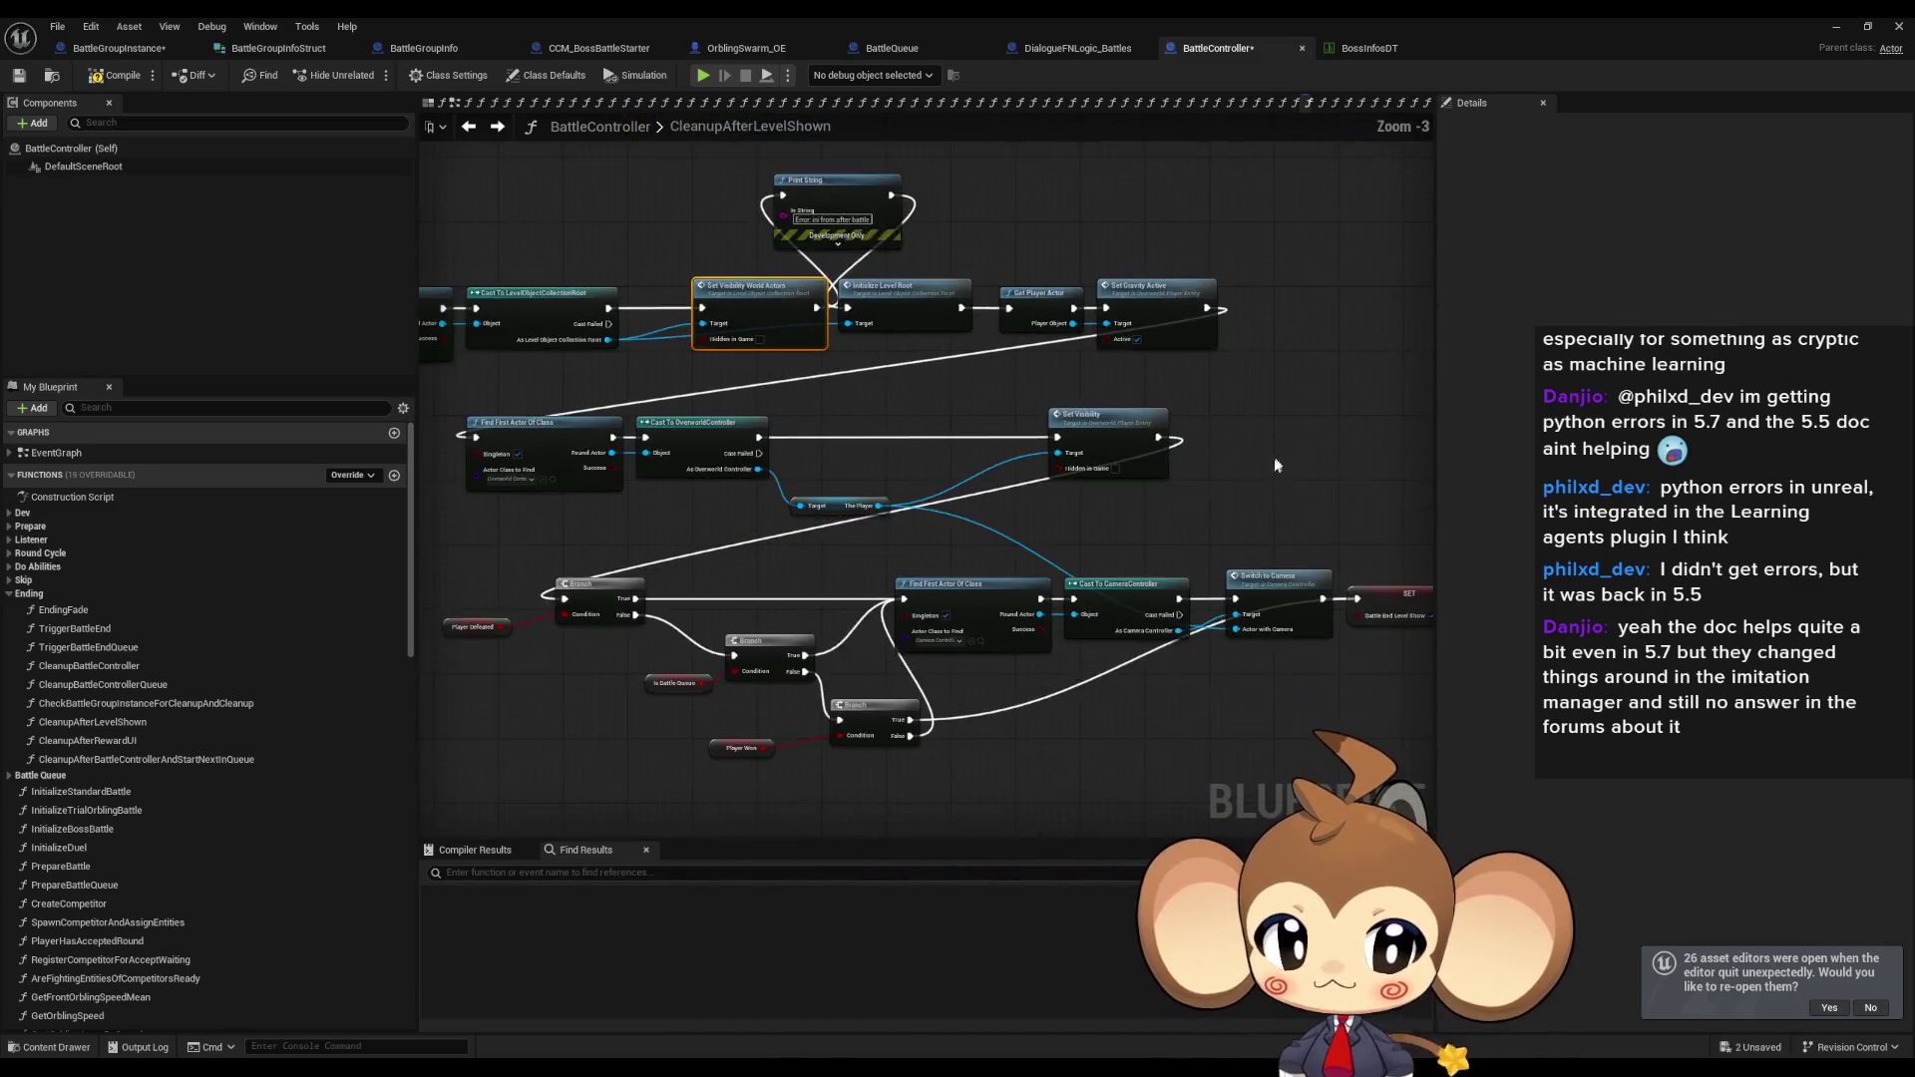
{"action": "left_click_drag", "start_coordinate": [1240, 421], "coordinate": [1295, 583]}
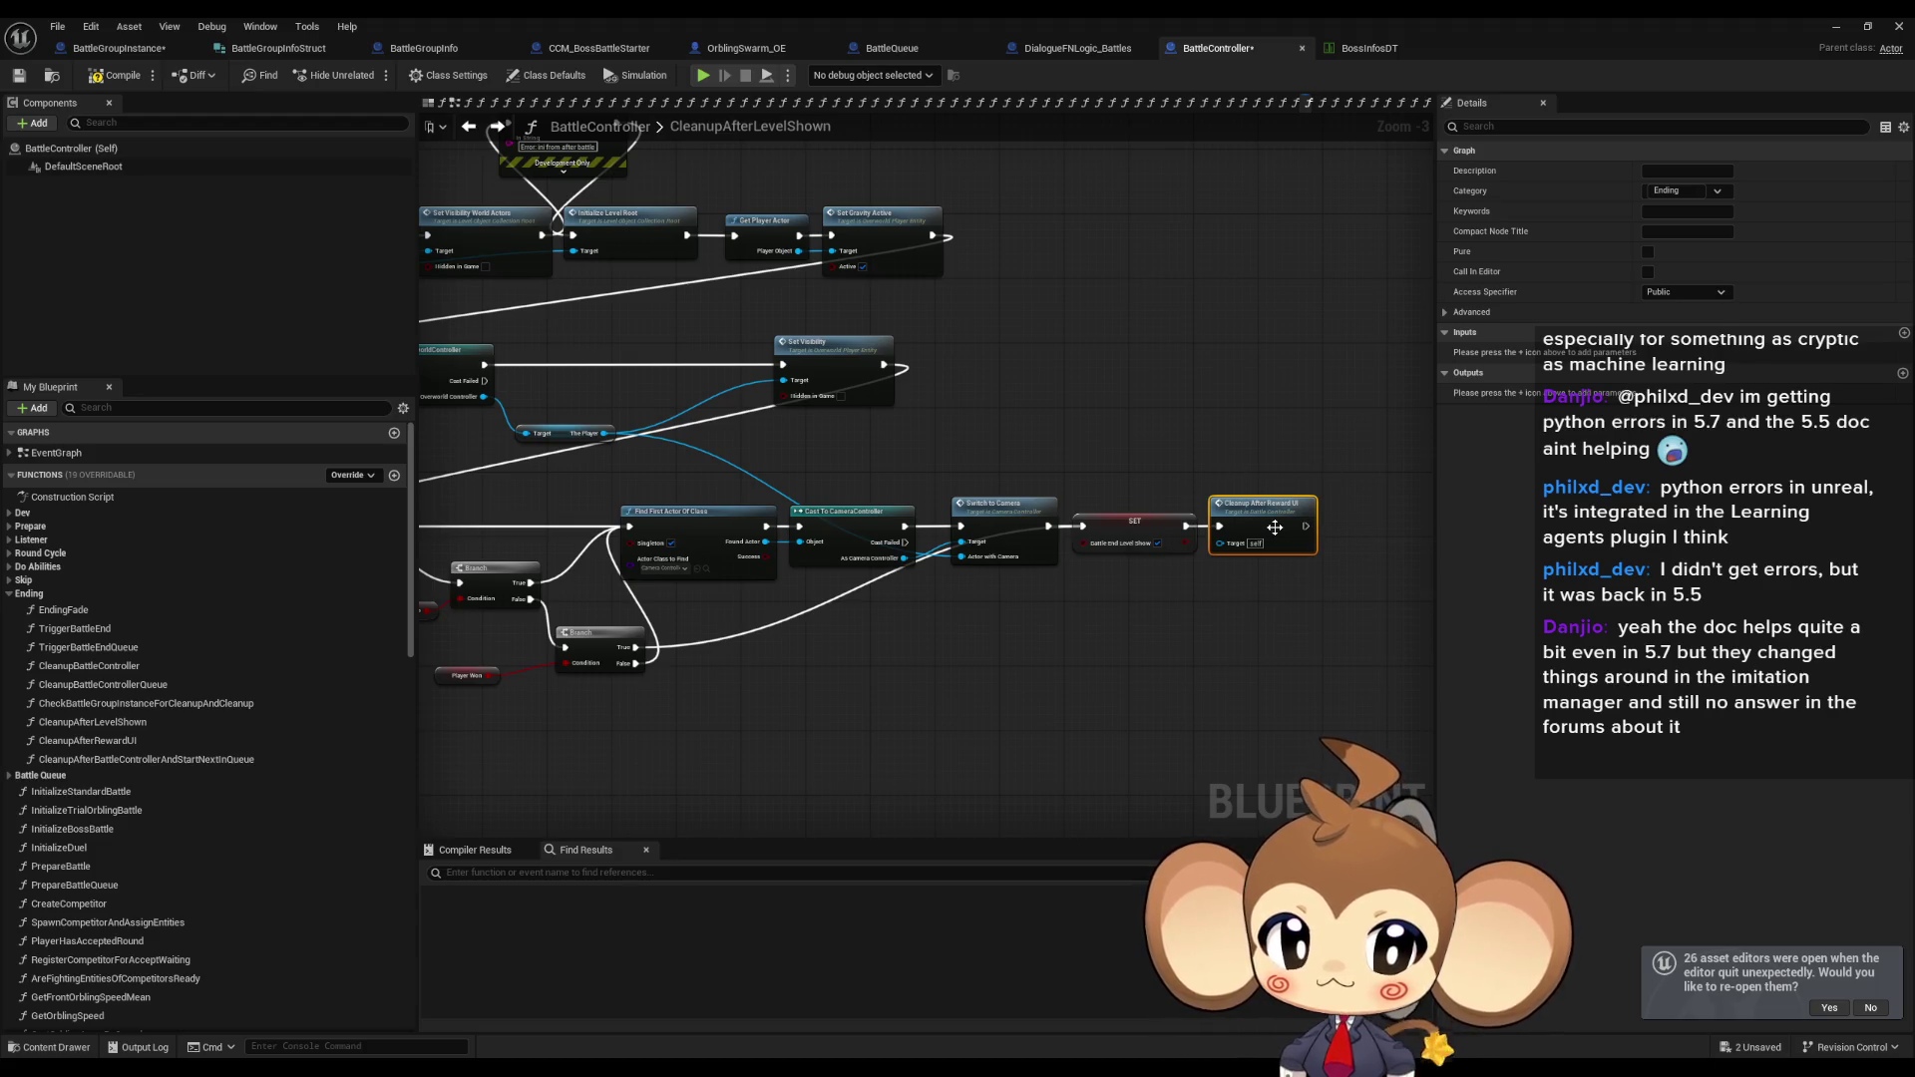
{"action": "mouse_move", "coordinate": [1274, 526]}
{"action": "left_mouse_down"}
{"action": "mouse_move", "coordinate": [1162, 554]}
{"action": "mouse_move", "coordinate": [1322, 559]}
{"action": "left_mouse_up"}
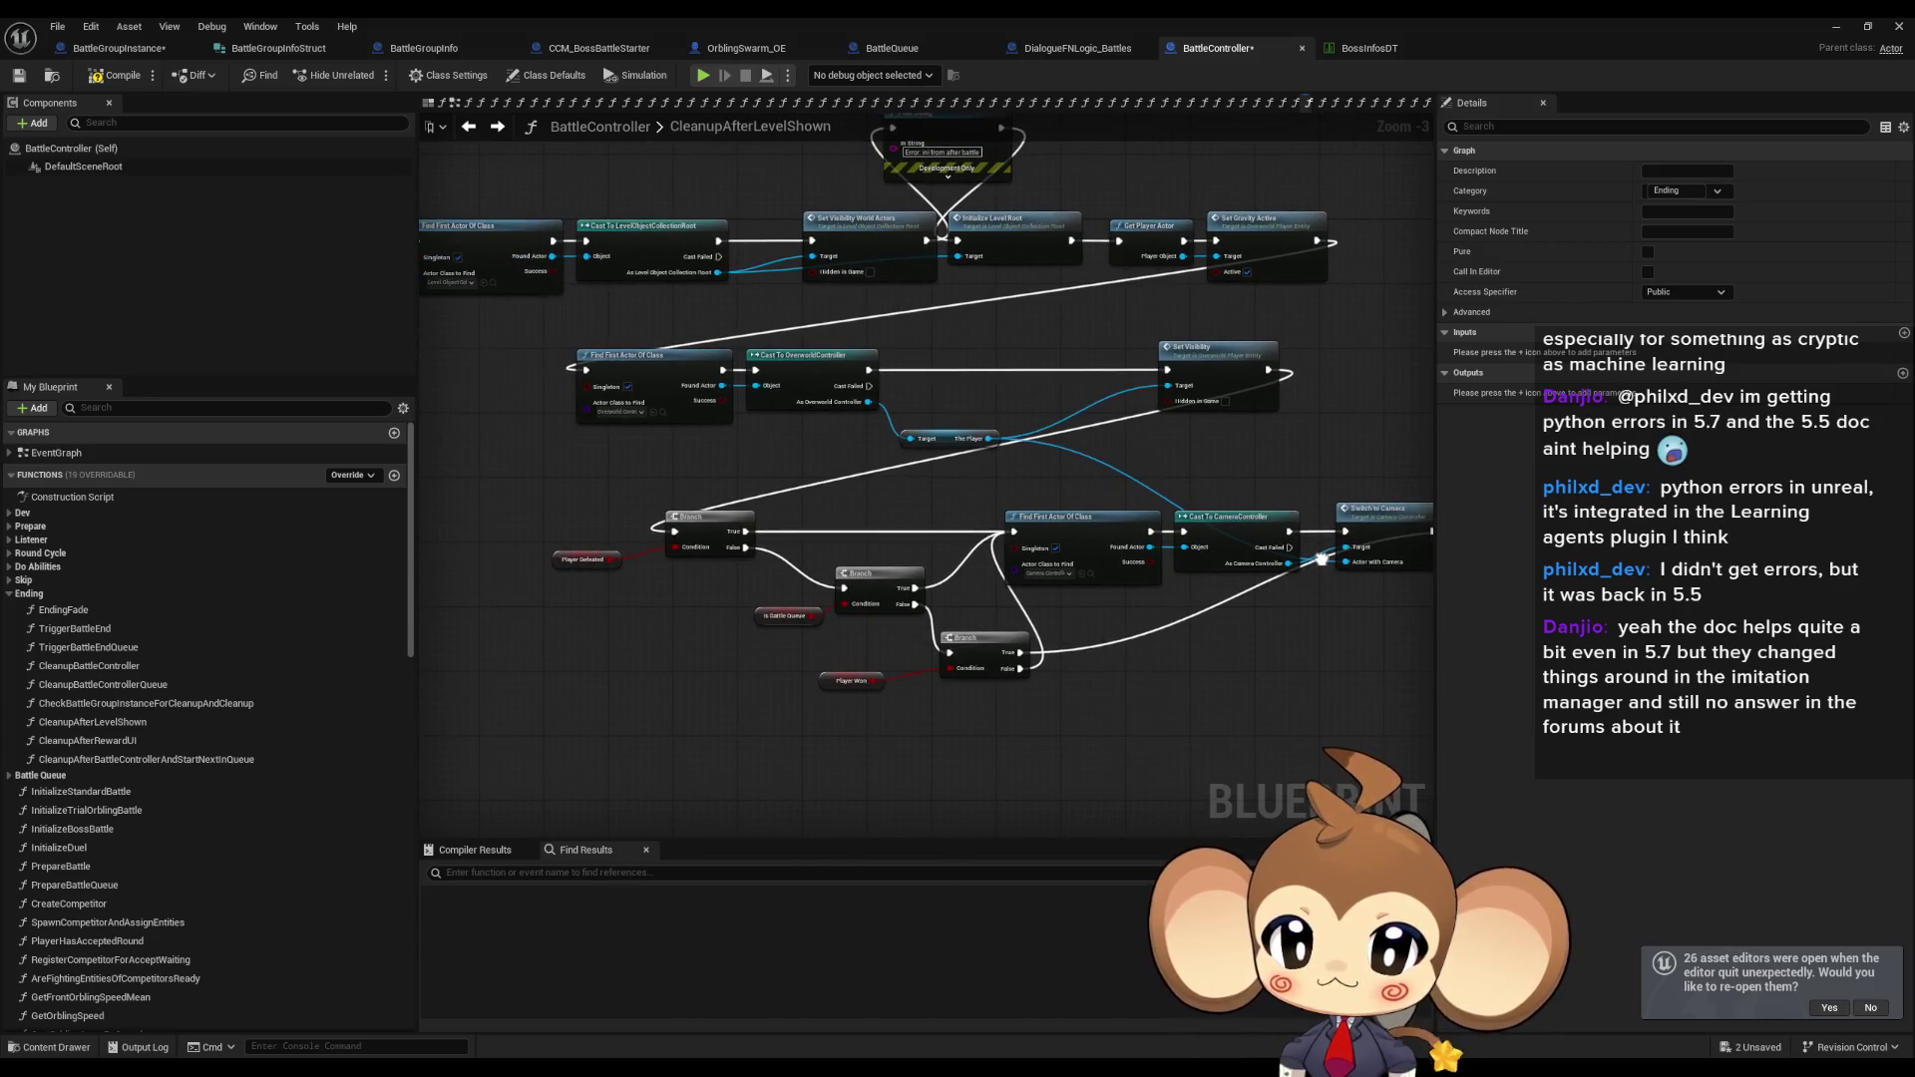
{"action": "scroll", "coordinate": [1047, 476], "scroll_direction": "up", "scroll_amount": 3}
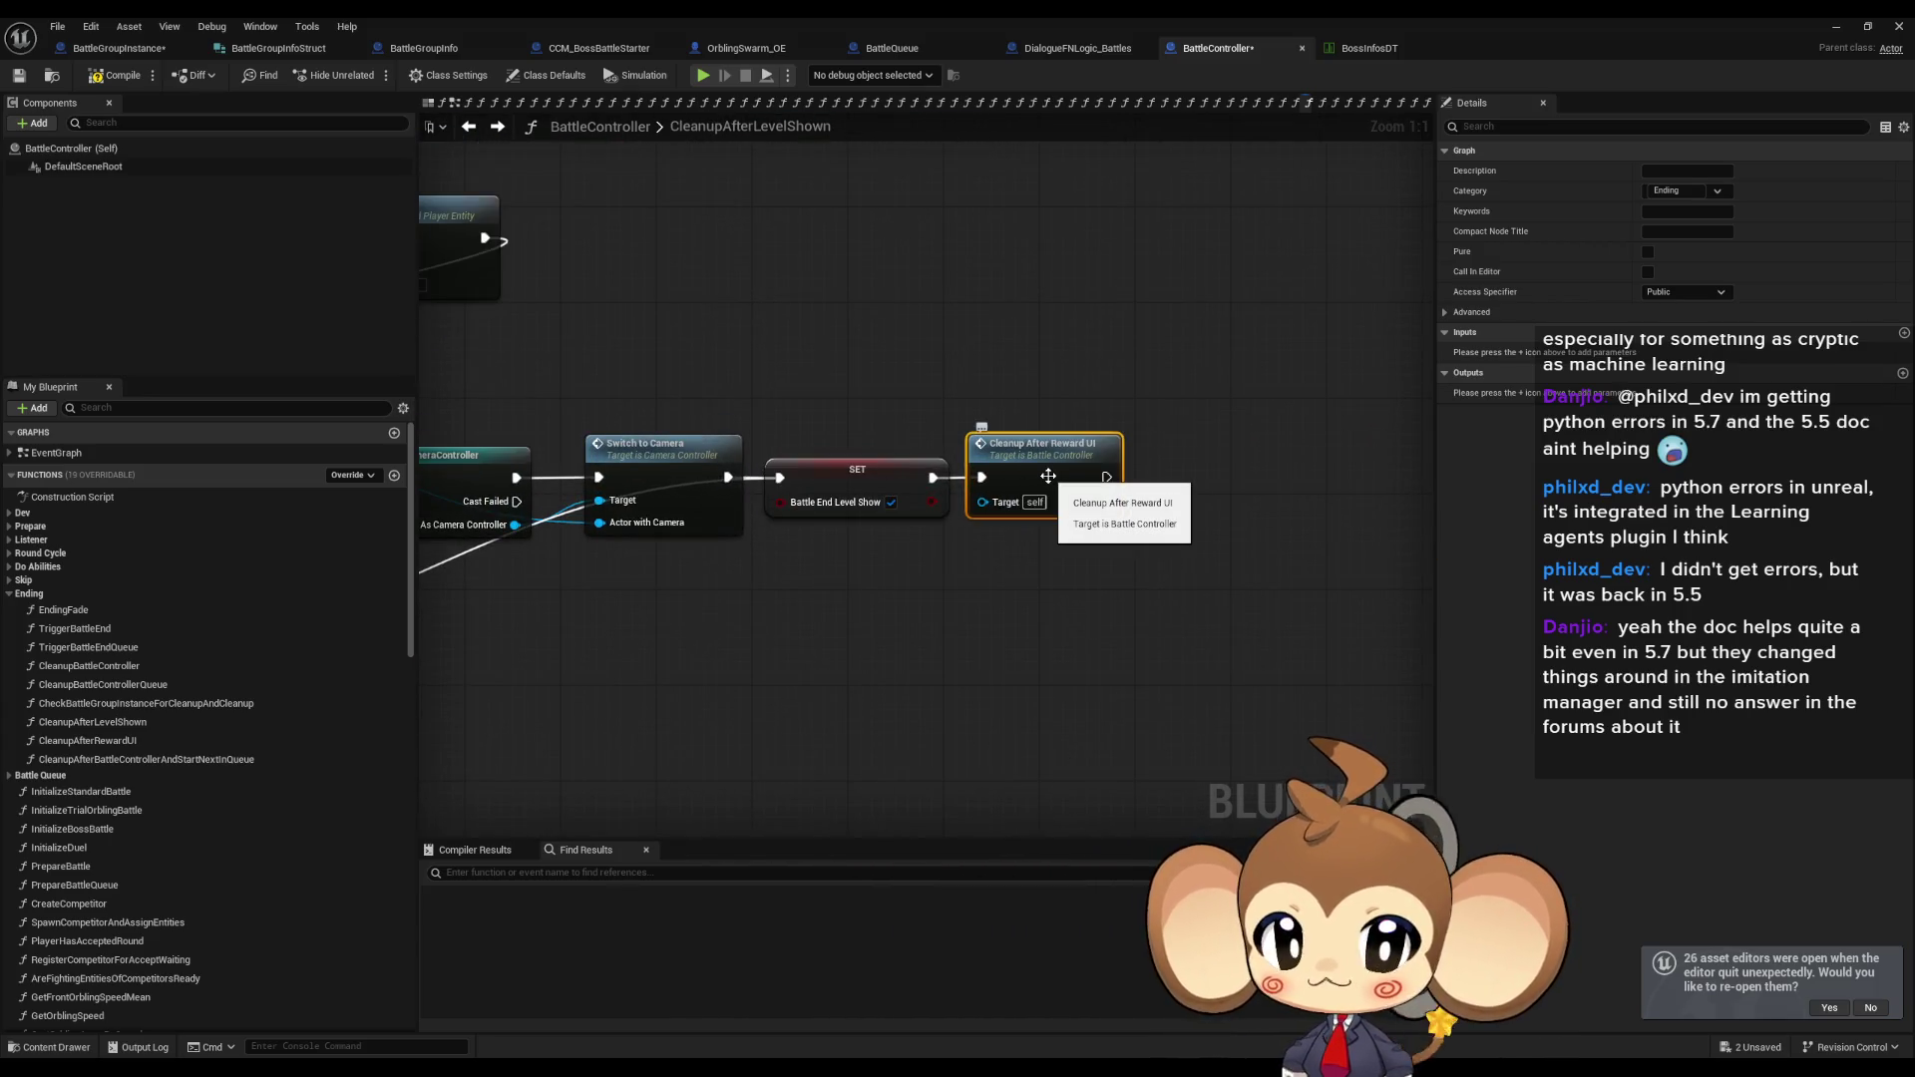
{"action": "double_click", "coordinate": [1049, 476]}
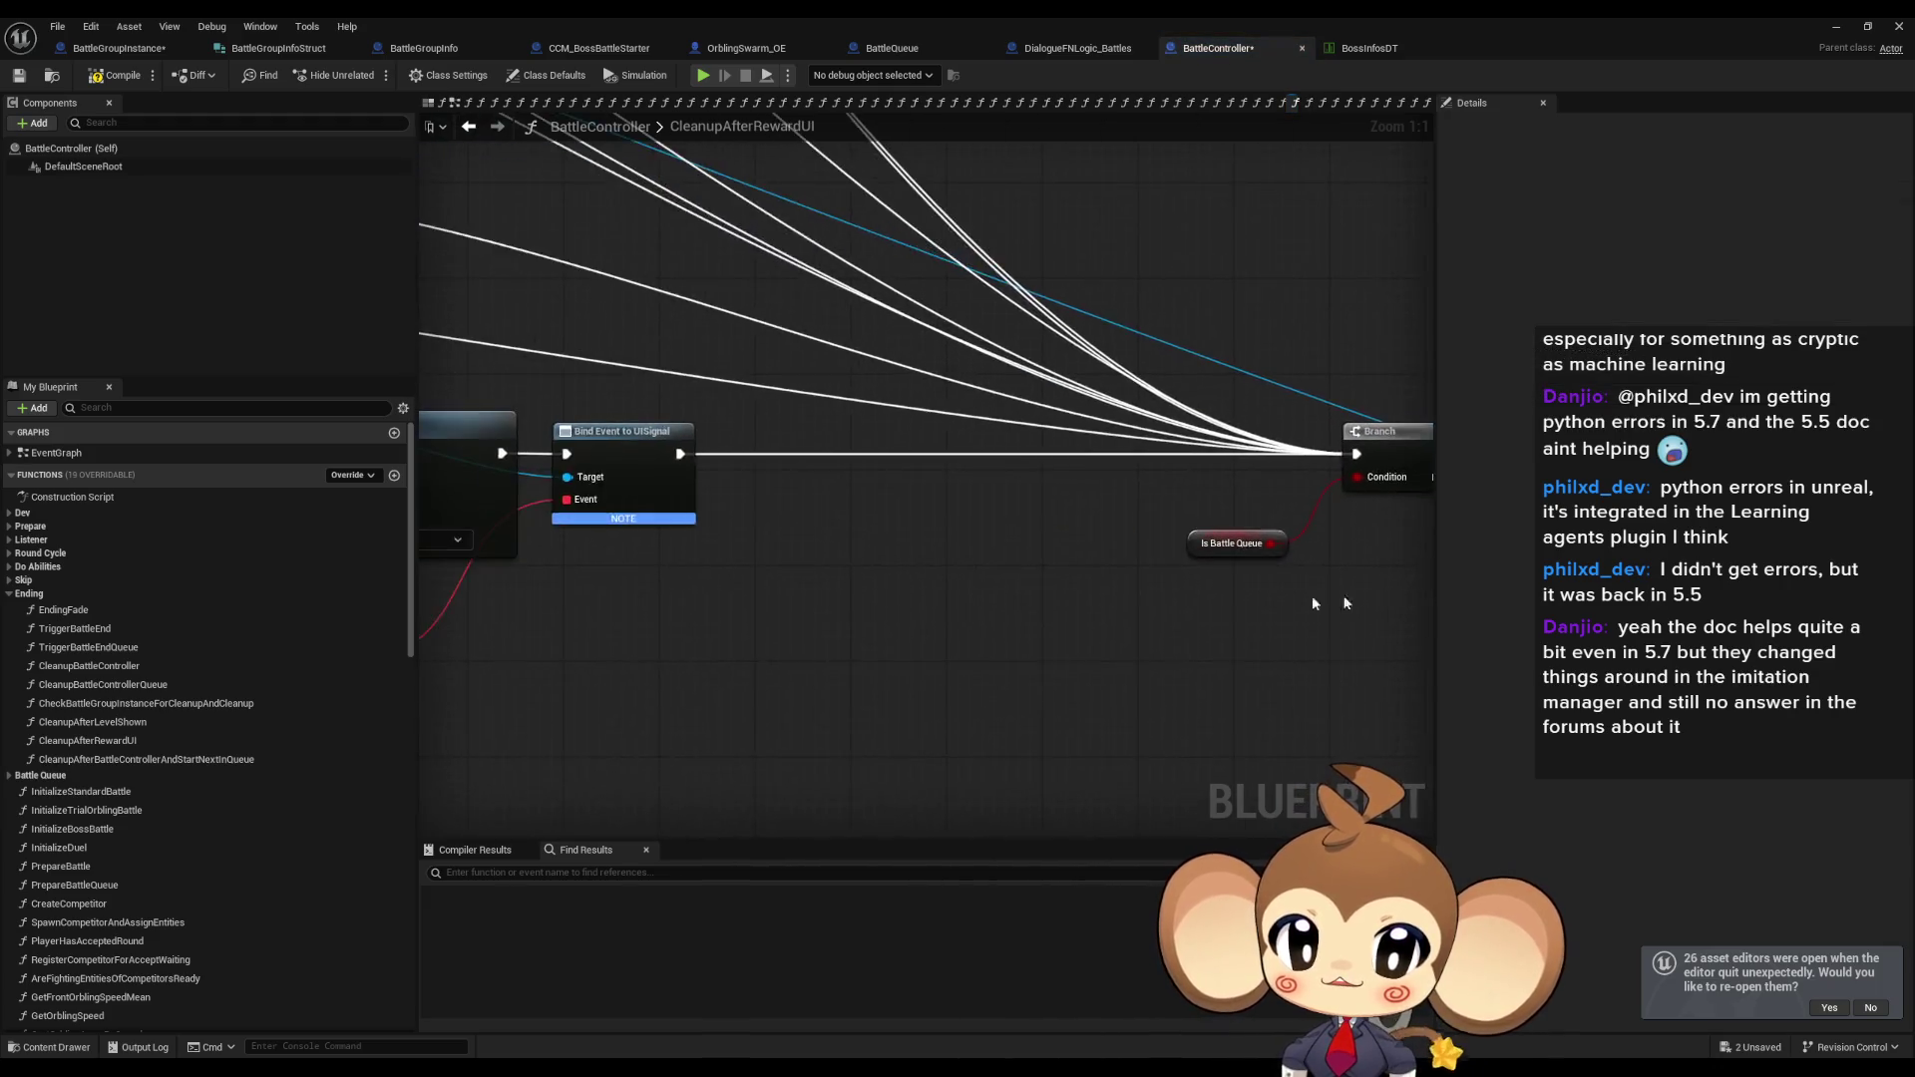
Add a breakpoint to the Branch node in CleanupAfterRewardUI.
{"action": "scroll", "coordinate": [1313, 597], "scroll_direction": "down", "scroll_amount": 6}
{"action": "scroll", "coordinate": [903, 387], "scroll_direction": "up", "scroll_amount": 3}
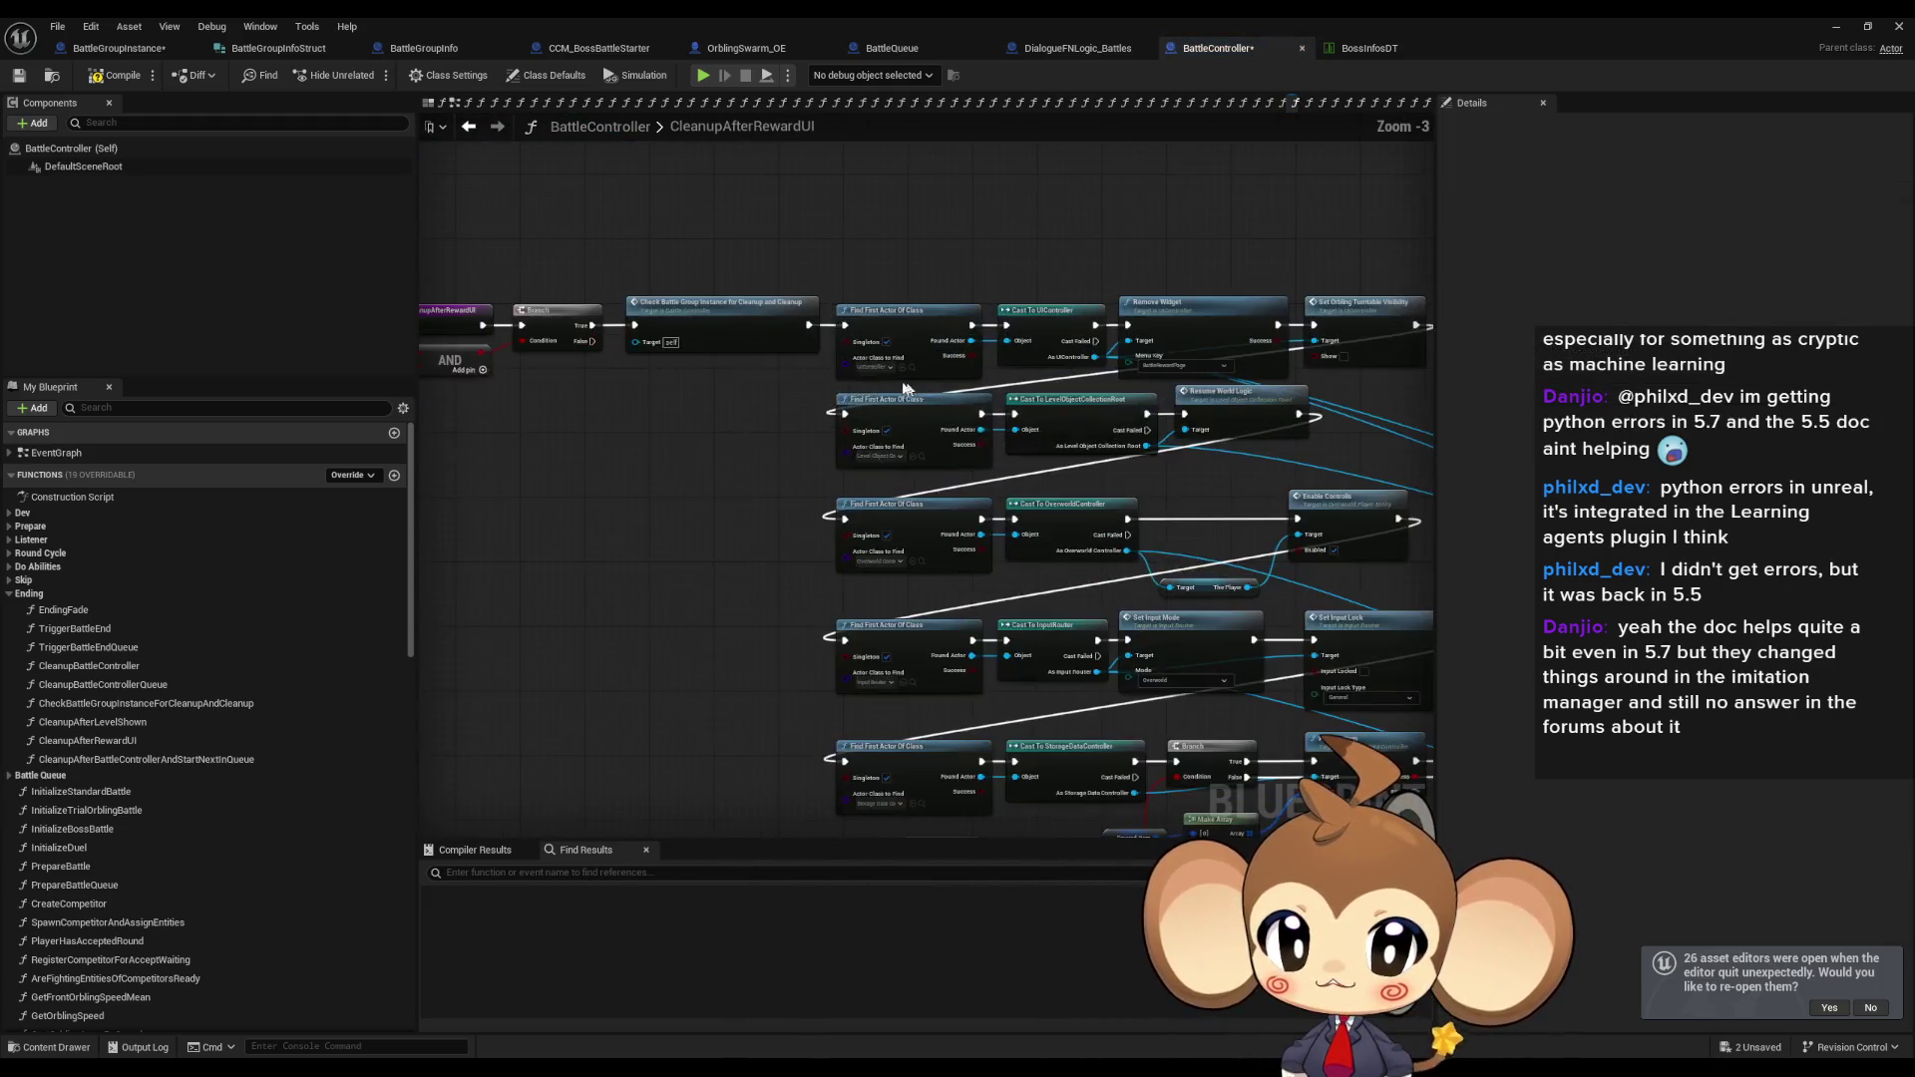
{"action": "scroll", "coordinate": [838, 468], "scroll_direction": "up", "scroll_amount": 3}
{"action": "left_click_drag", "start_coordinate": [643, 419], "coordinate": [832, 481]}
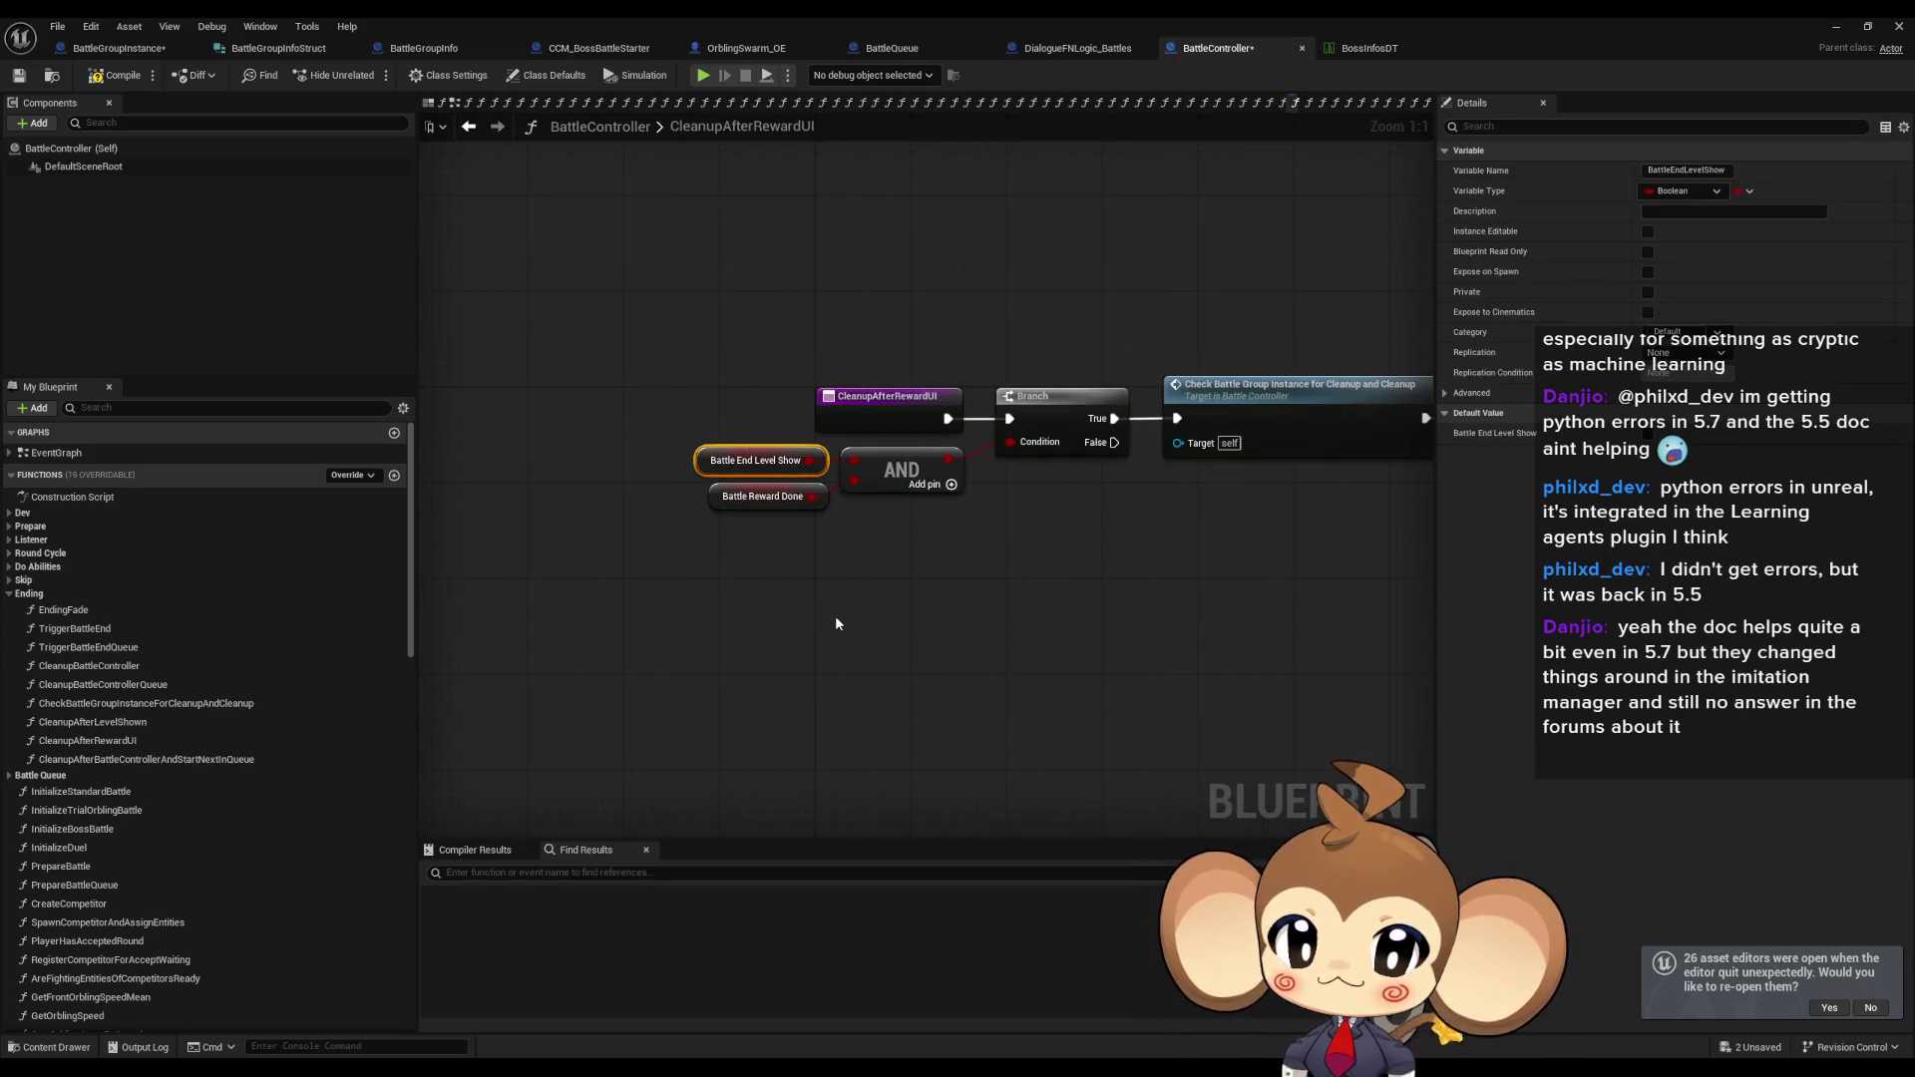
{"action": "right_click", "coordinate": [1062, 402]}
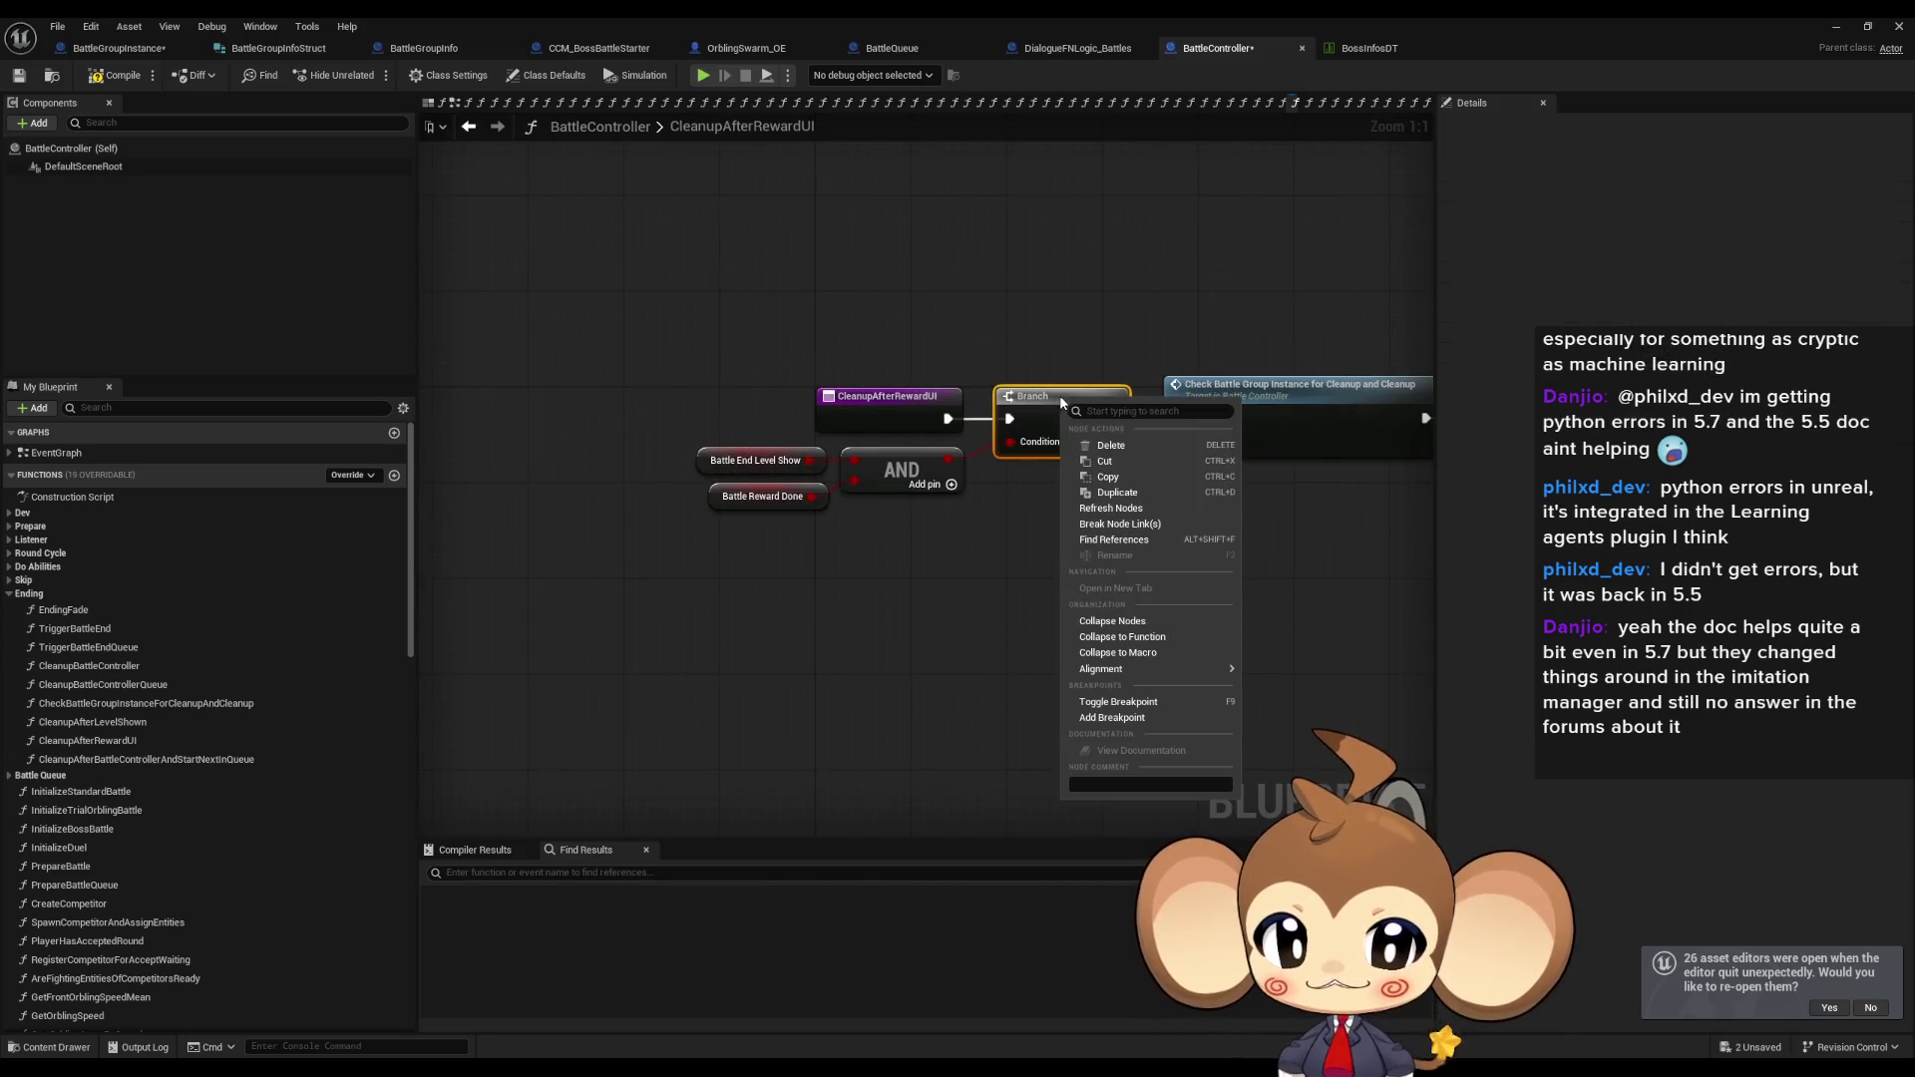
{"action": "left_click", "coordinate": [1146, 717]}
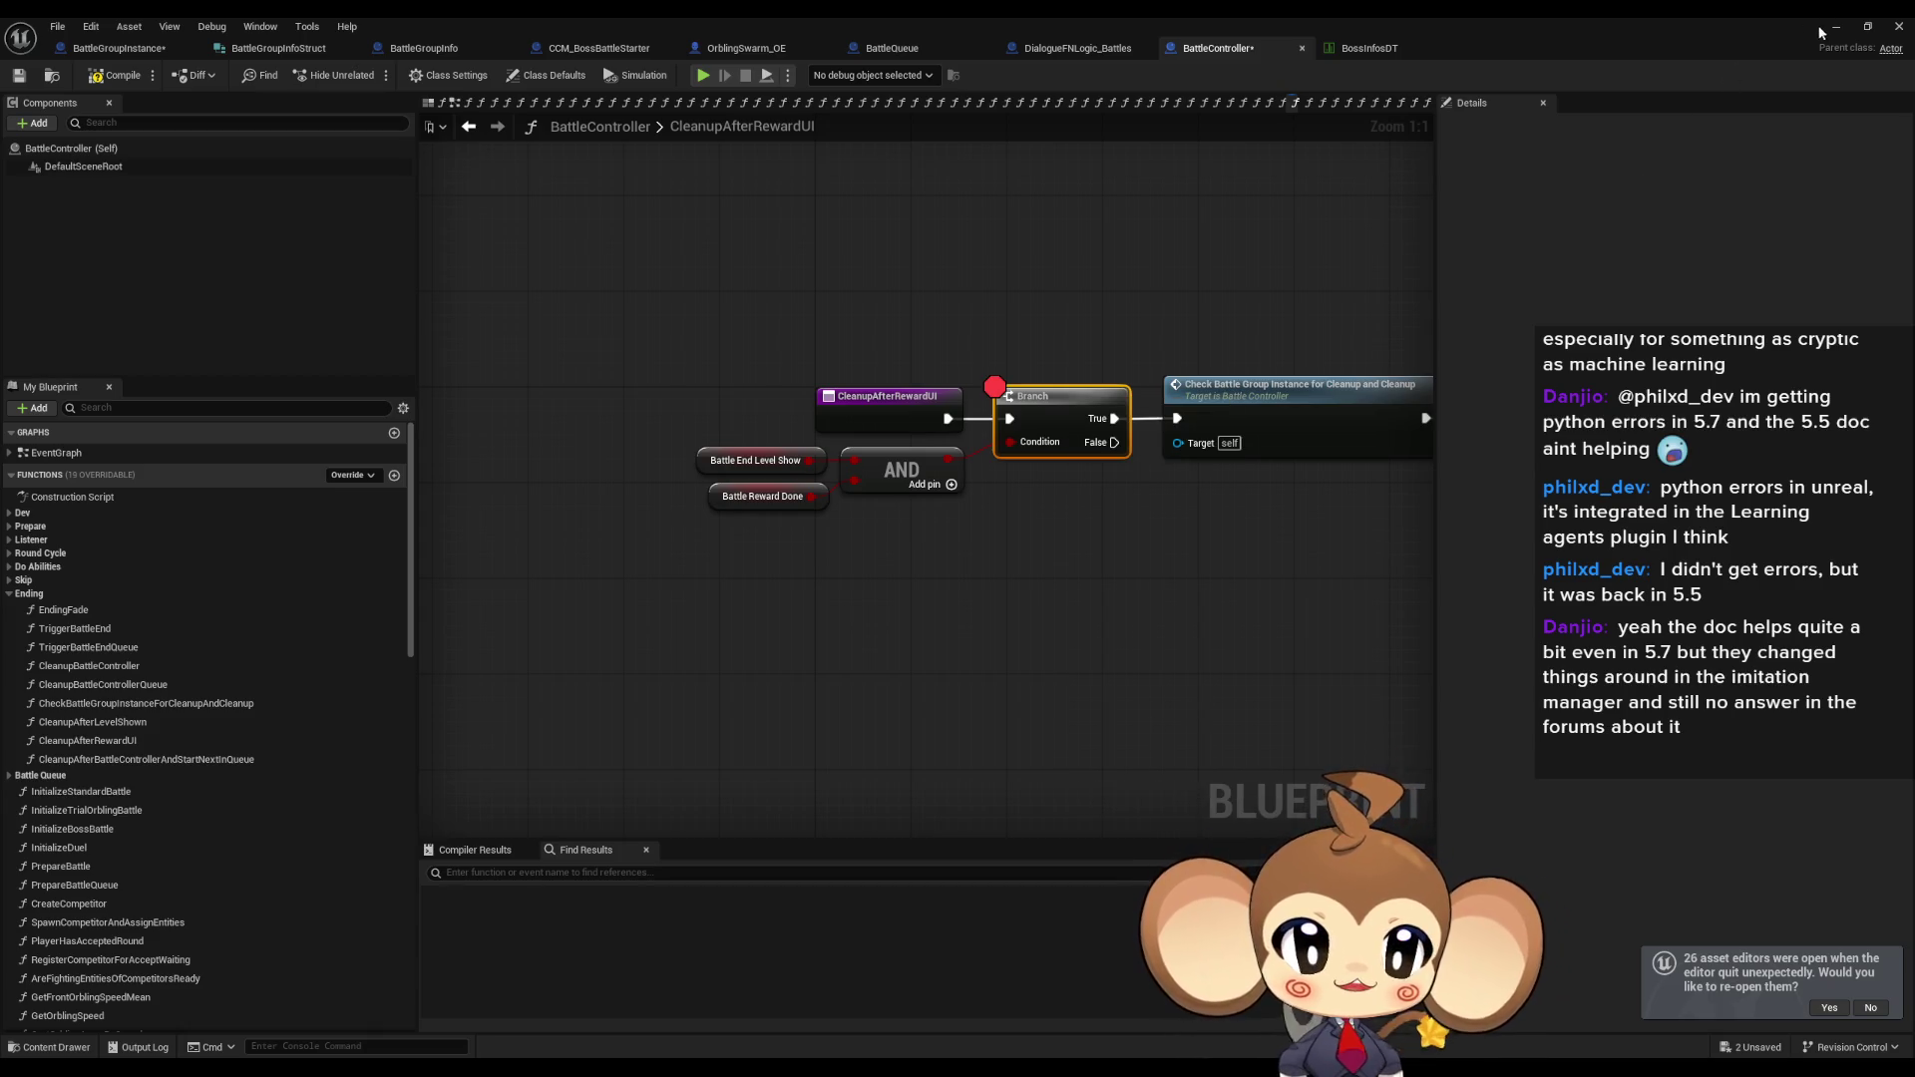
Run a Play-in-Editor test until the breakpoint hits, then stop it.
{"action": "left_click", "coordinate": [1836, 27]}
{"action": "key", "text": "alt+p"}
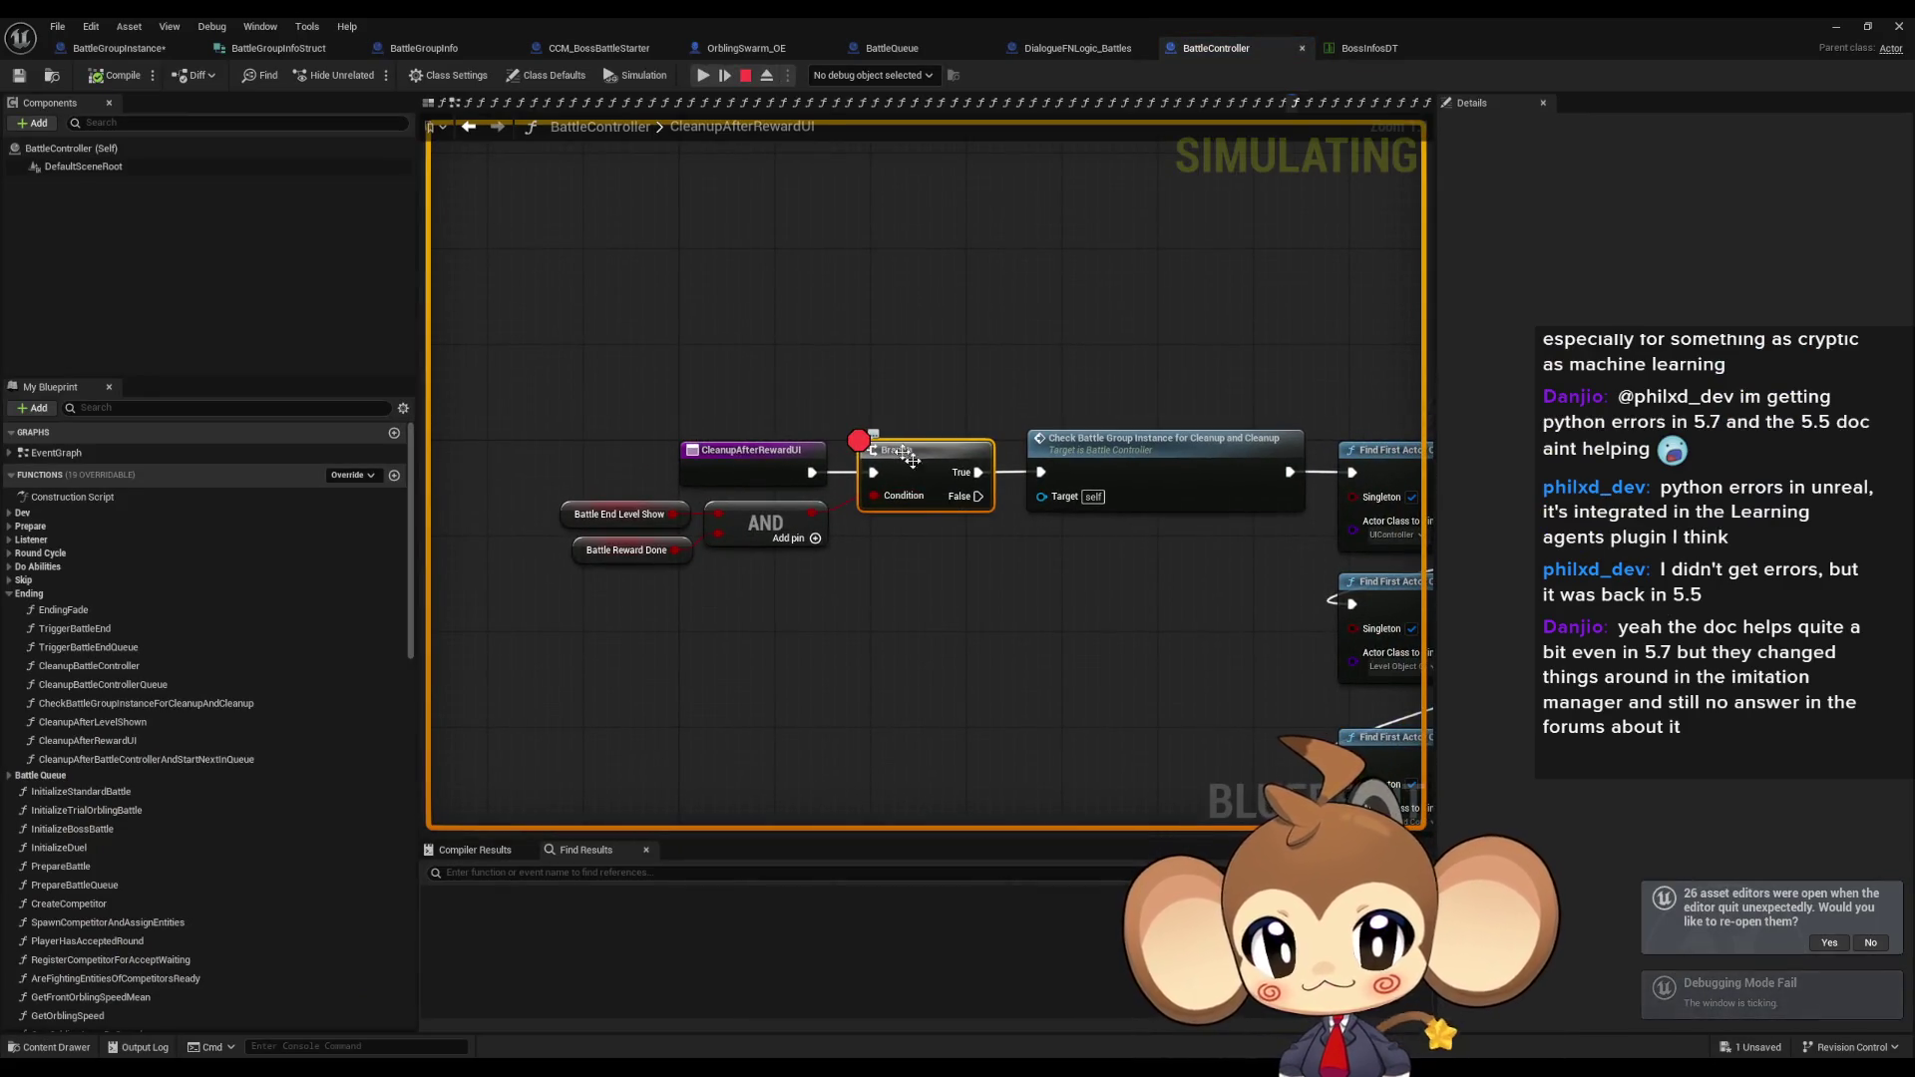
{"action": "left_click", "coordinate": [744, 78]}
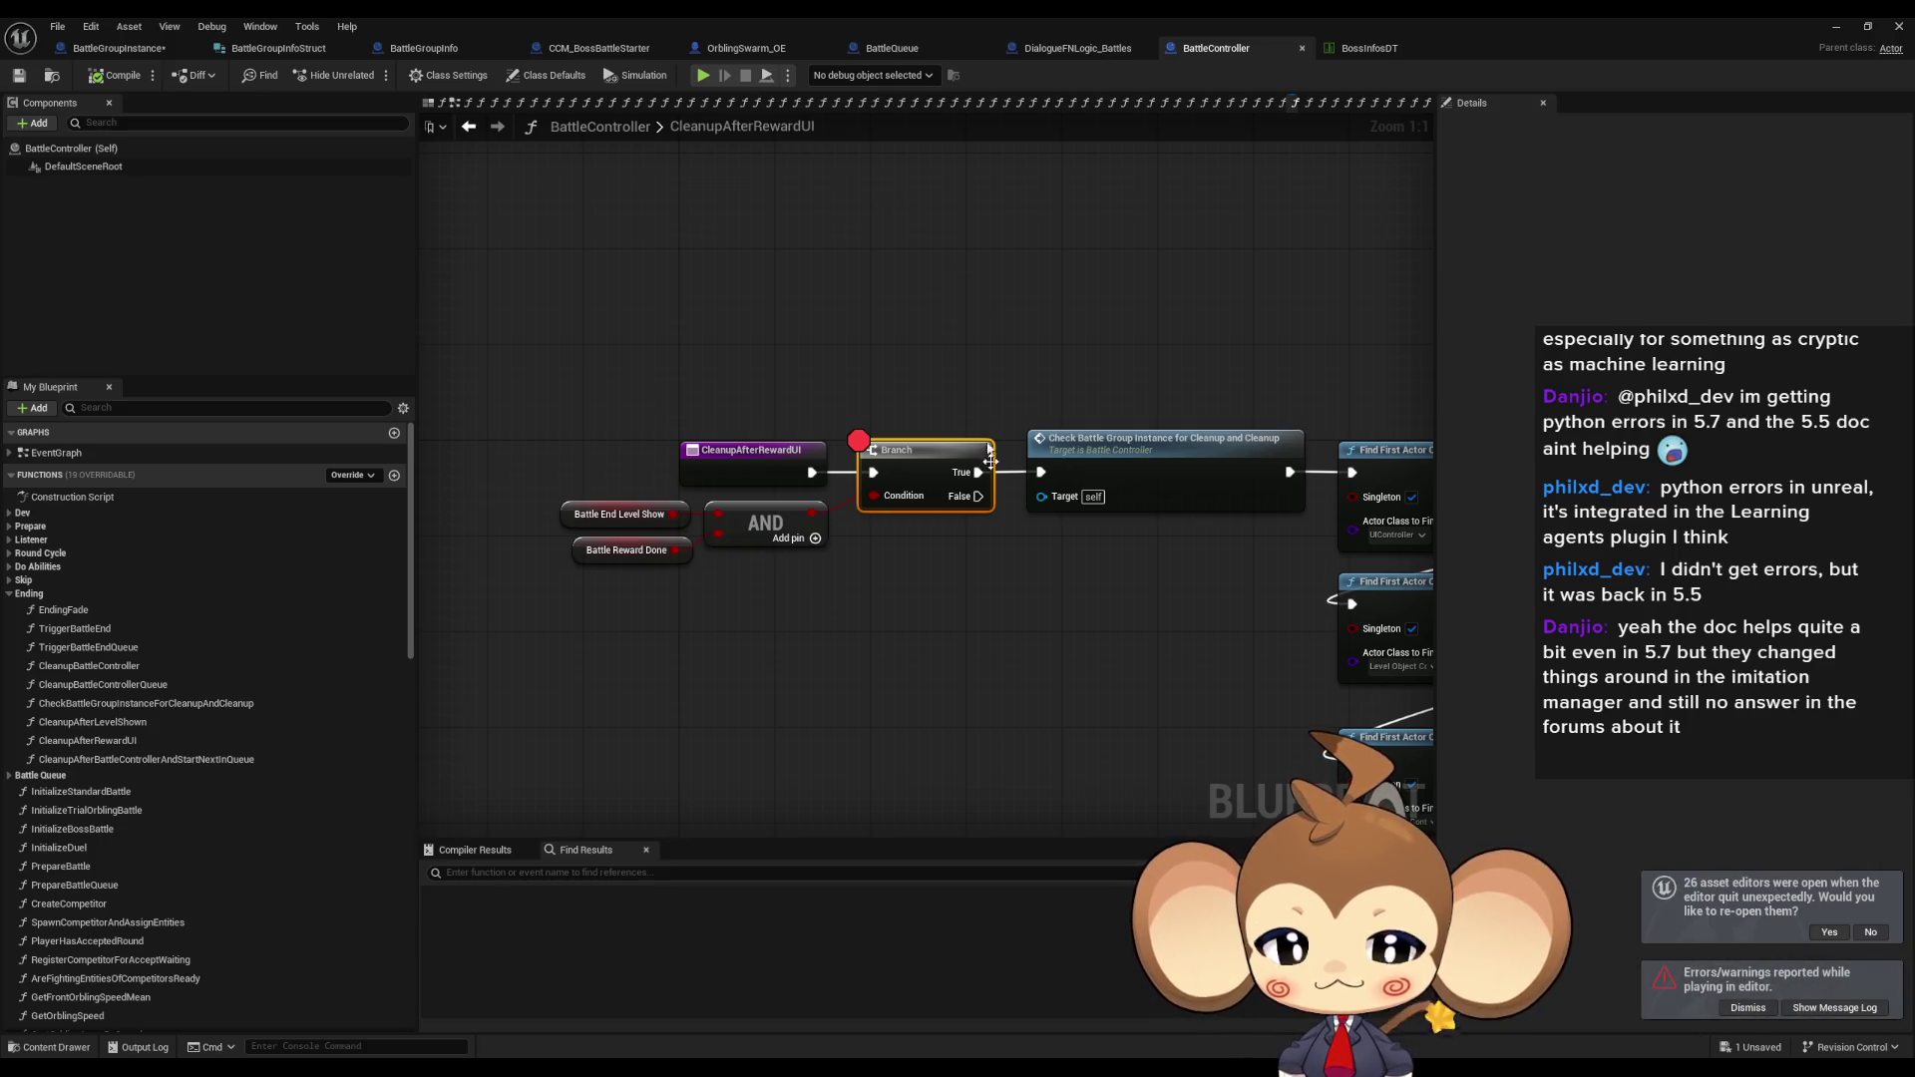
Insert a Print String showing Battle Reward Done appended with '///' before the Branch.
{"action": "mouse_move", "coordinate": [816, 473]}
{"action": "left_mouse_down"}
{"action": "mouse_move", "coordinate": [803, 262]}
{"action": "mouse_move", "coordinate": [896, 223]}
{"action": "mouse_move", "coordinate": [663, 260]}
{"action": "left_mouse_up"}
{"action": "type", "text": "print"}
{"action": "key", "text": "Return"}
{"action": "type", "text": "append"}
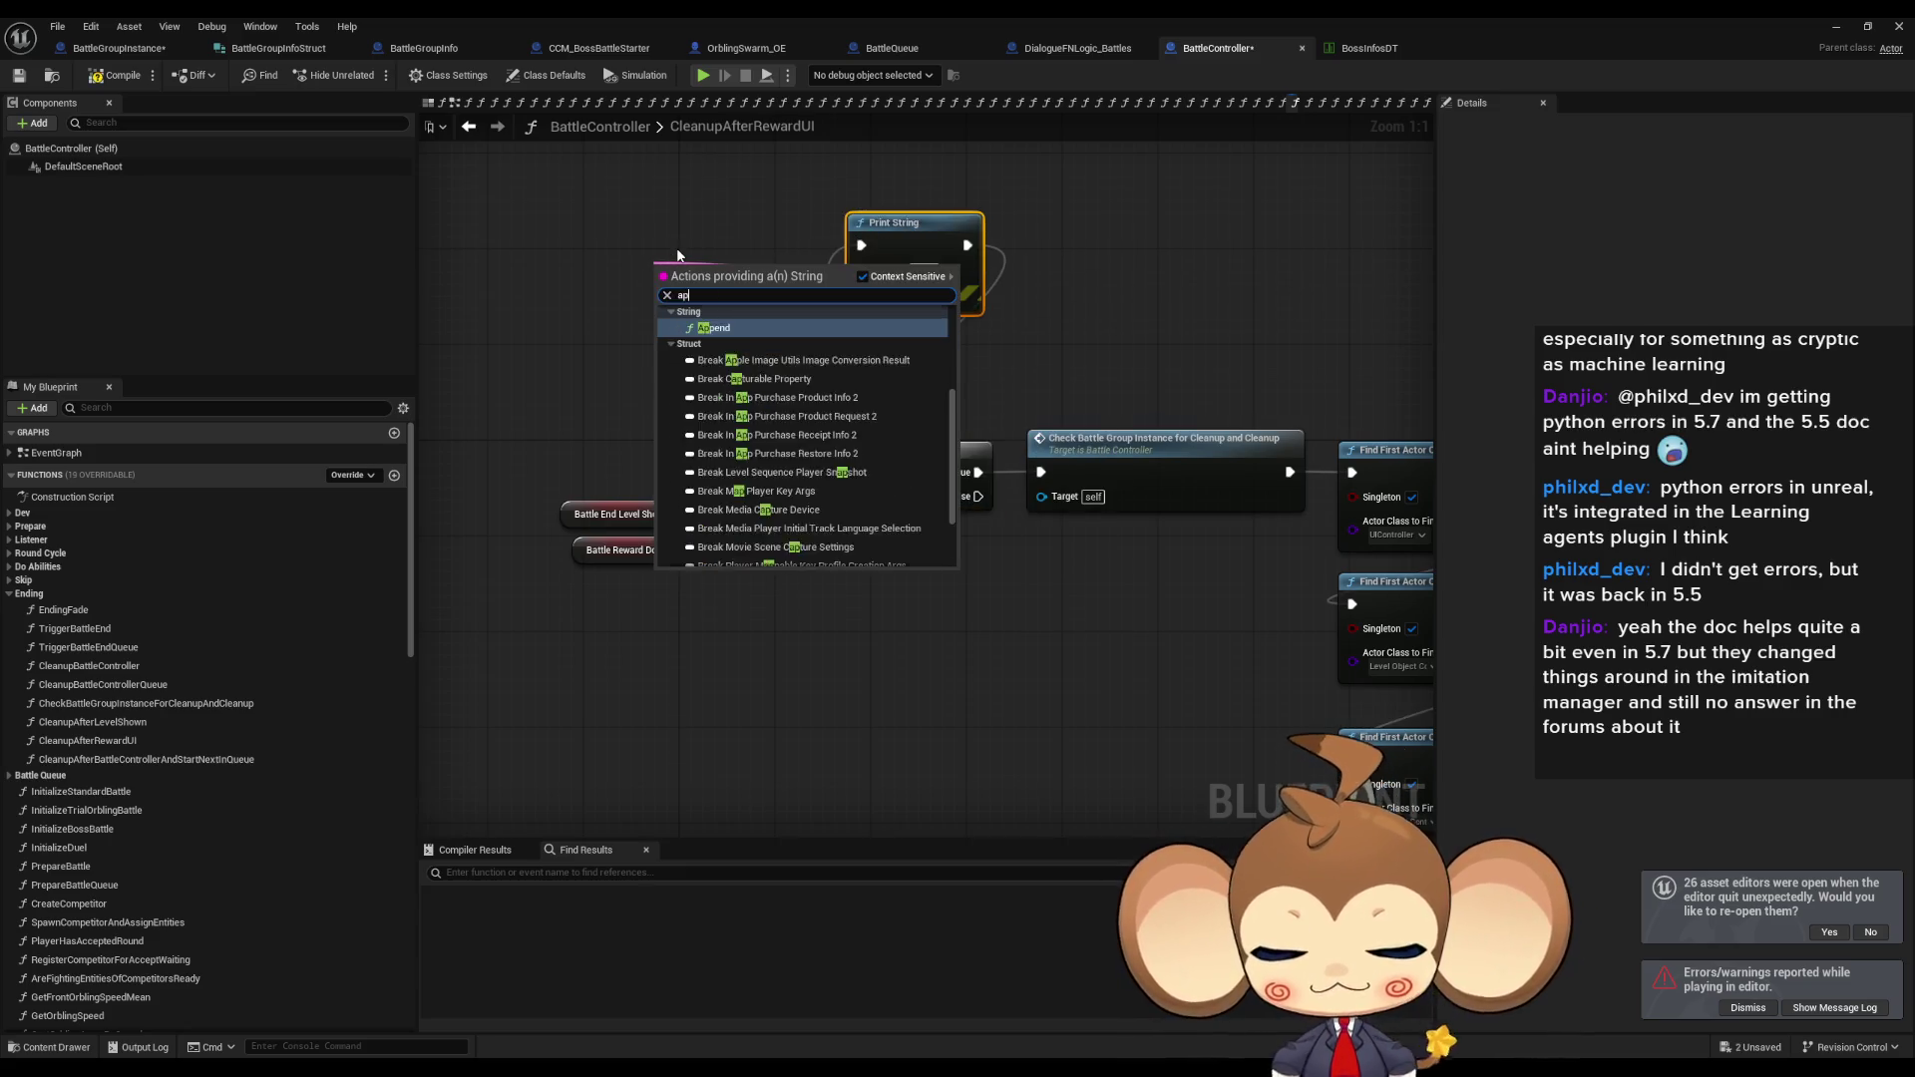
{"action": "key", "text": "Return"}
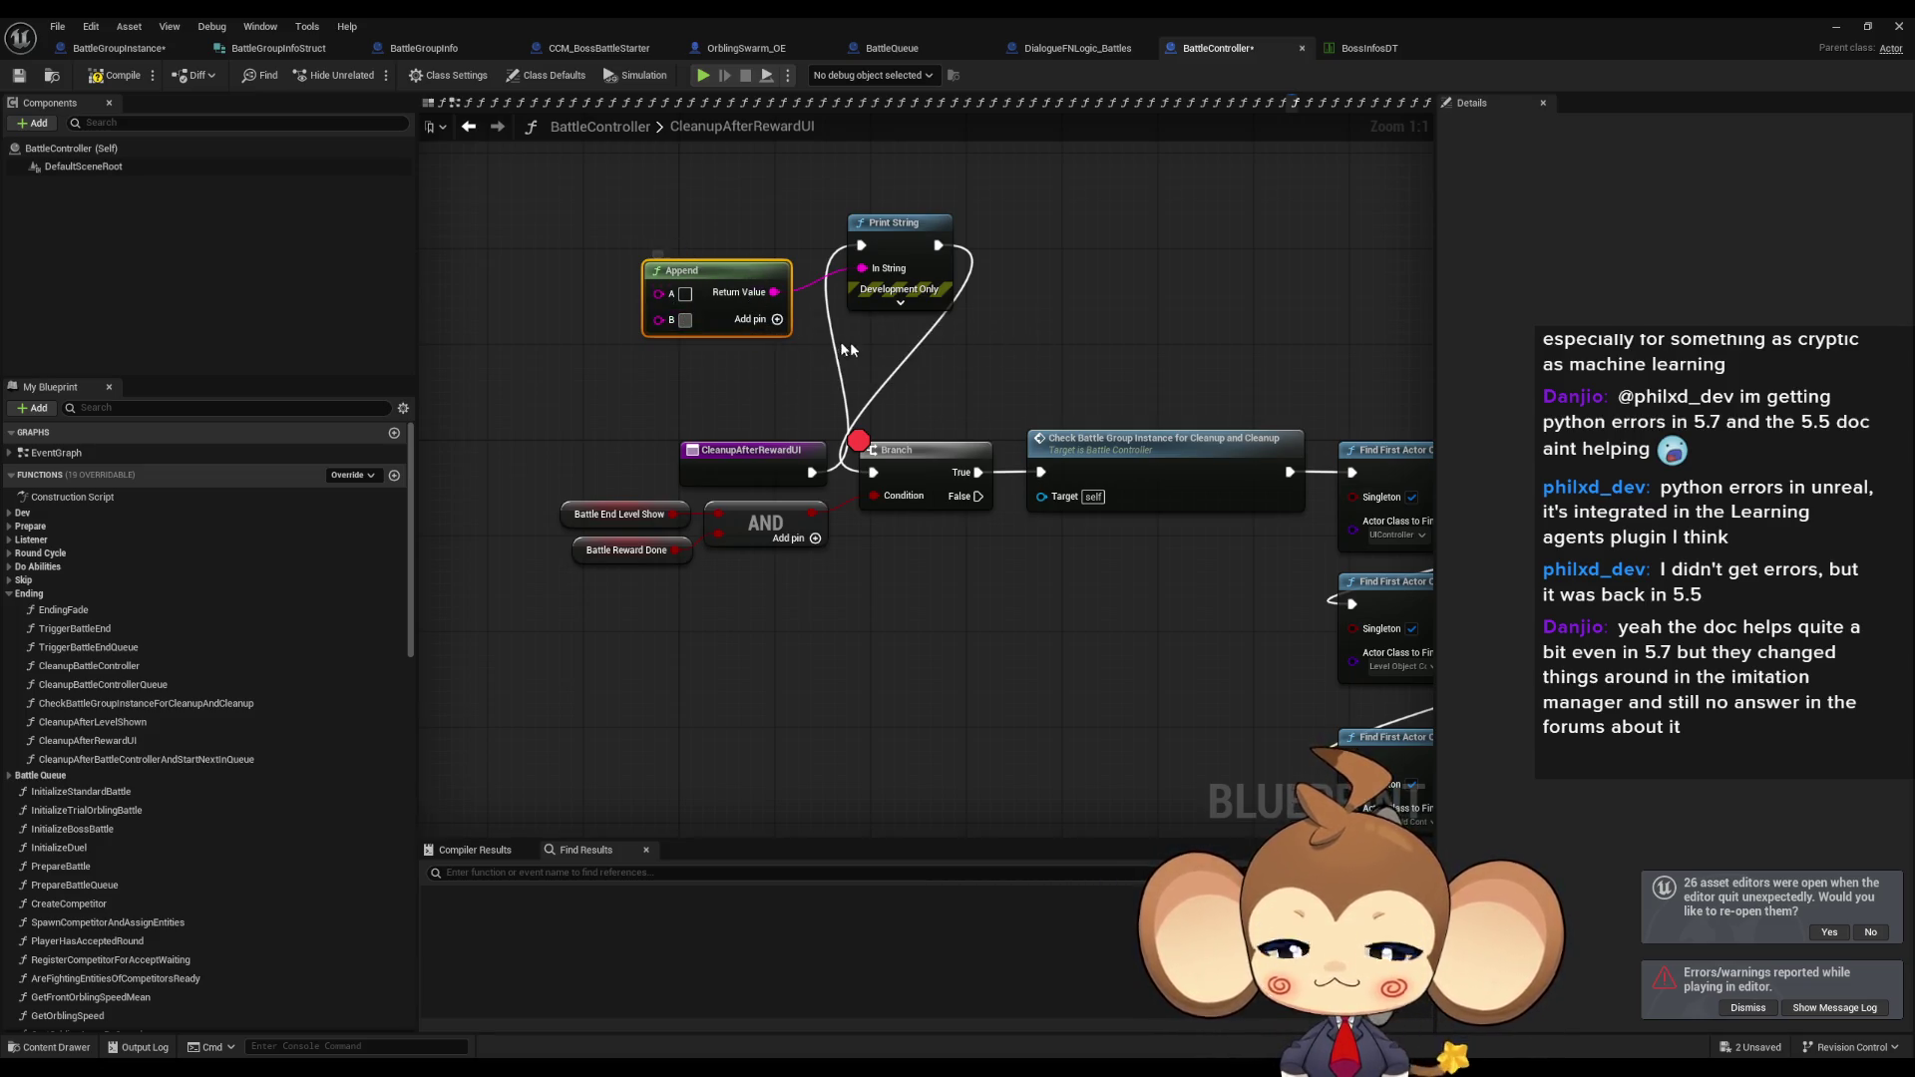
{"action": "type", "text": "///"}
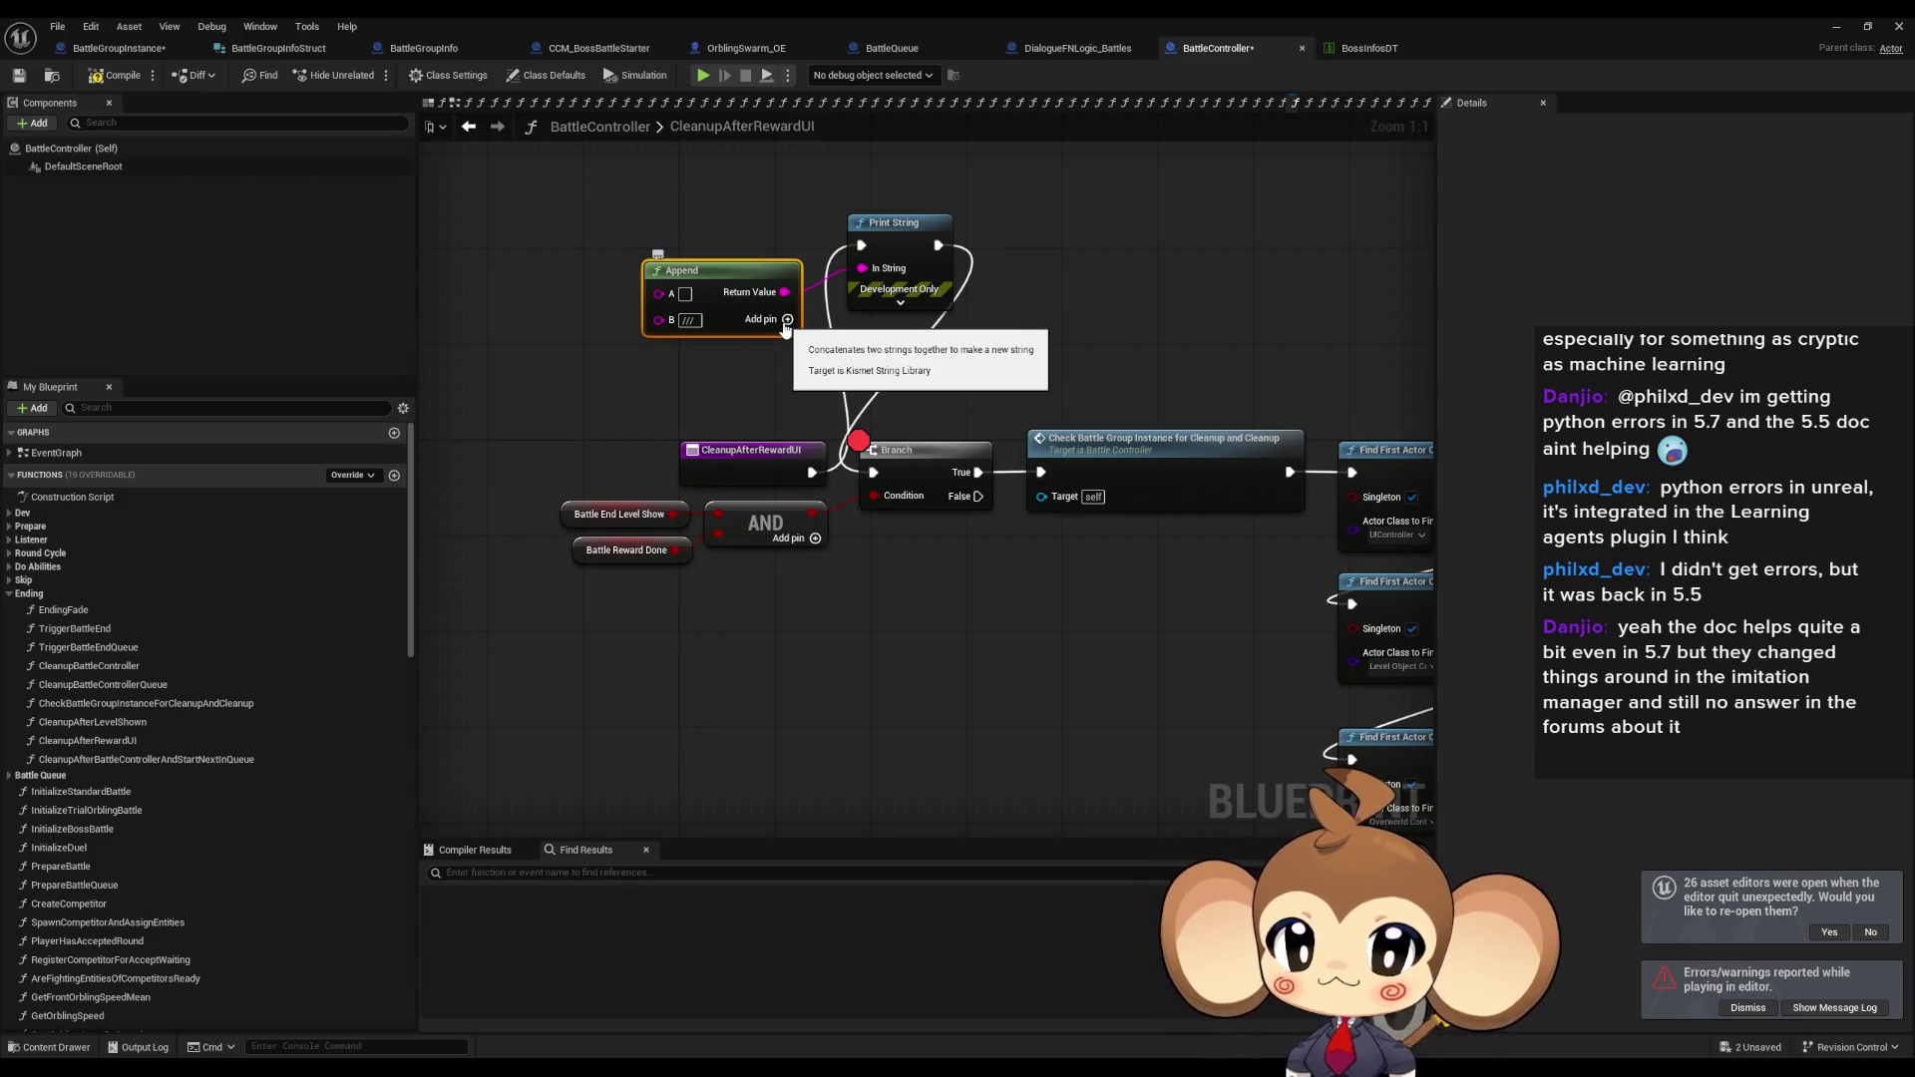
{"action": "left_click", "coordinate": [787, 319]}
{"action": "mouse_move", "coordinate": [658, 292]}
{"action": "left_mouse_down"}
{"action": "mouse_move", "coordinate": [688, 419]}
{"action": "mouse_move", "coordinate": [677, 549]}
{"action": "left_mouse_up"}
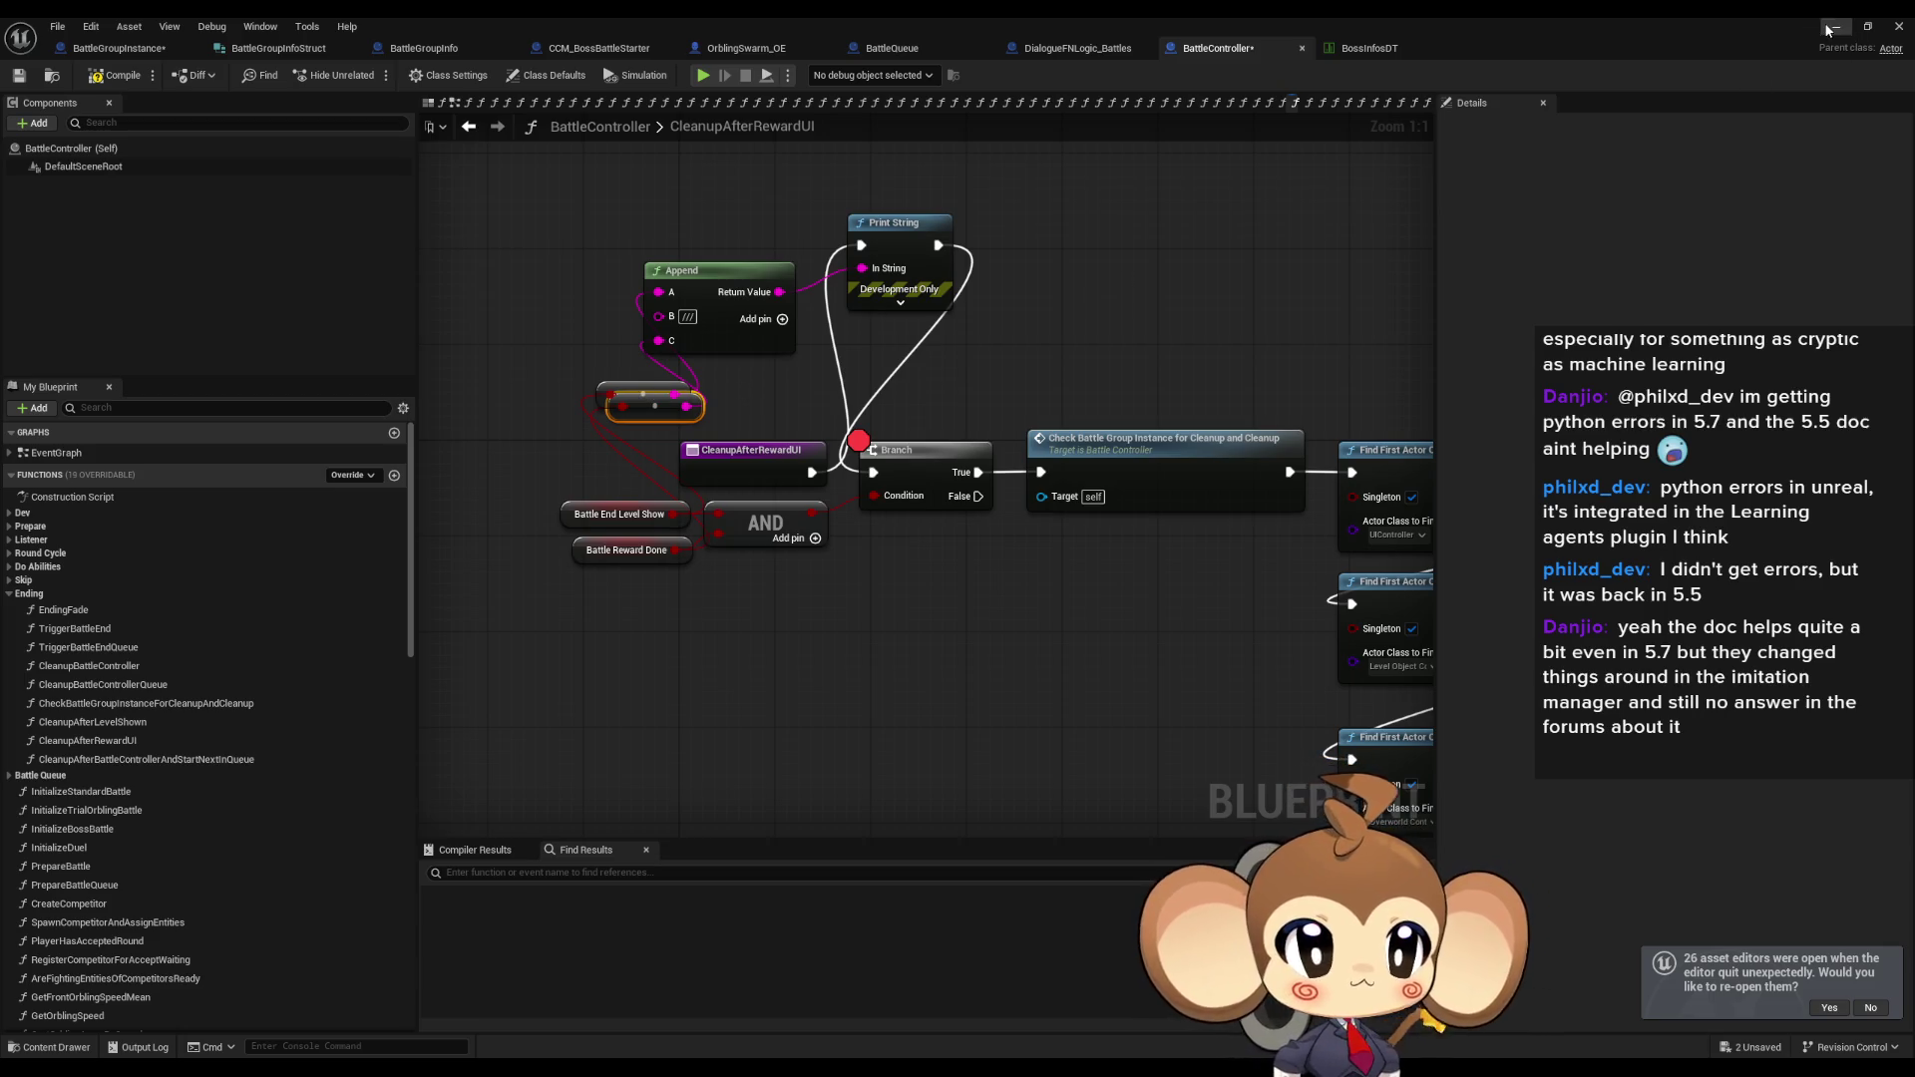
Run another Play-in-Editor test, stop it, and re-maximize the Blueprint editor.
{"action": "left_click", "coordinate": [1831, 28]}
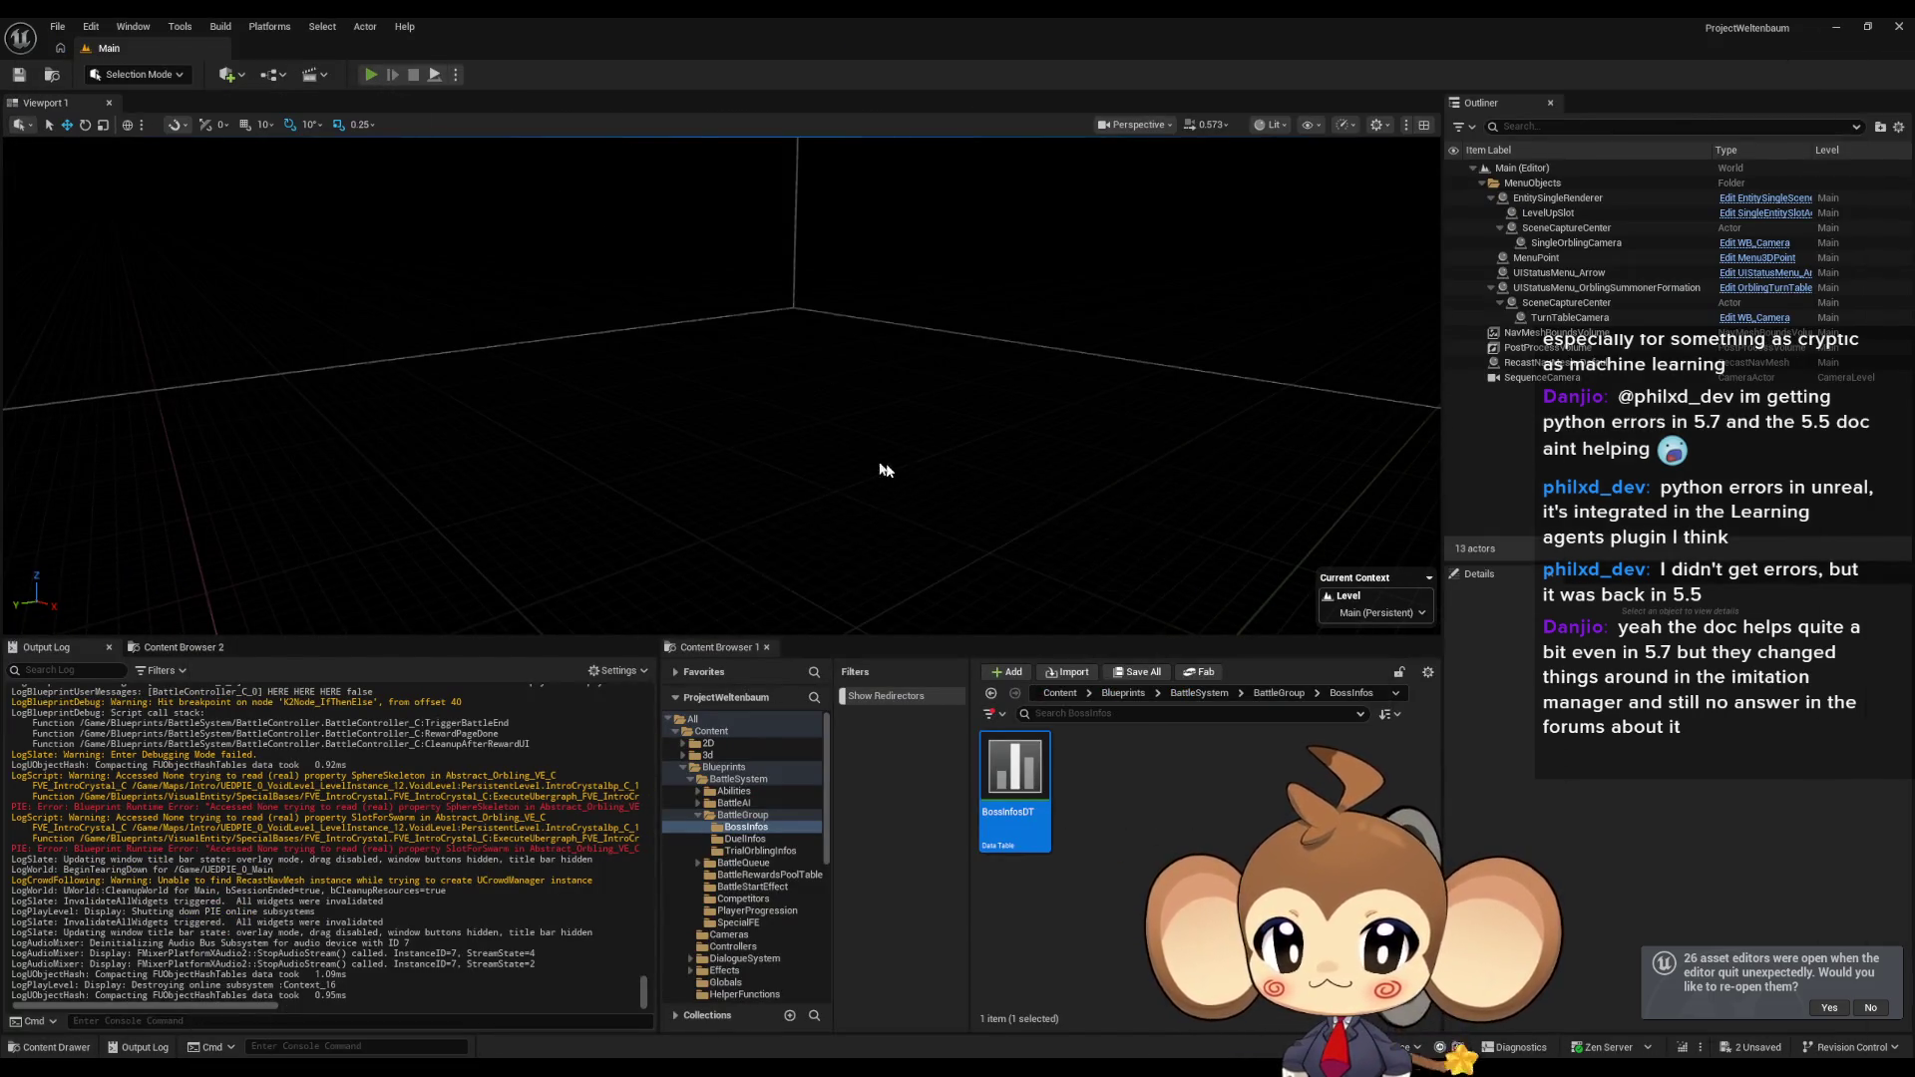
{"action": "key", "text": "alt+p"}
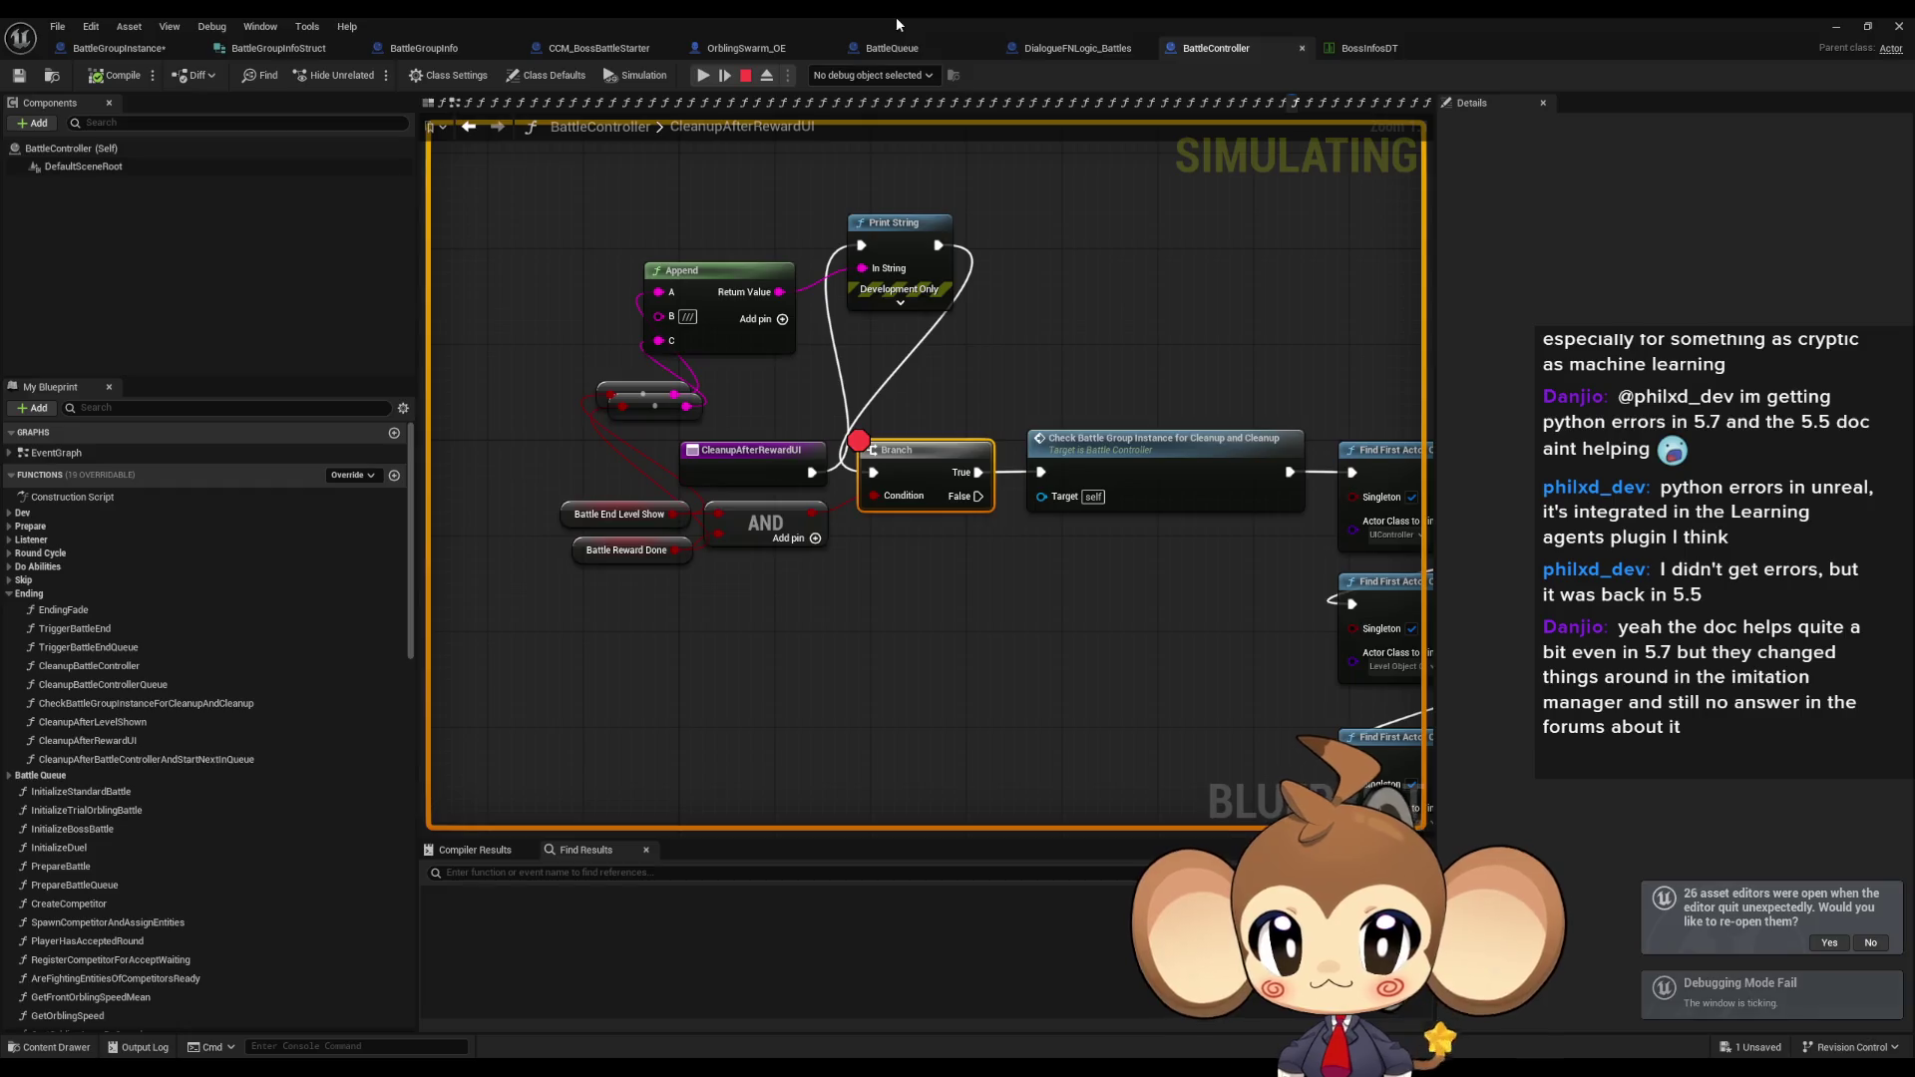
{"action": "double_click", "coordinate": [896, 16]}
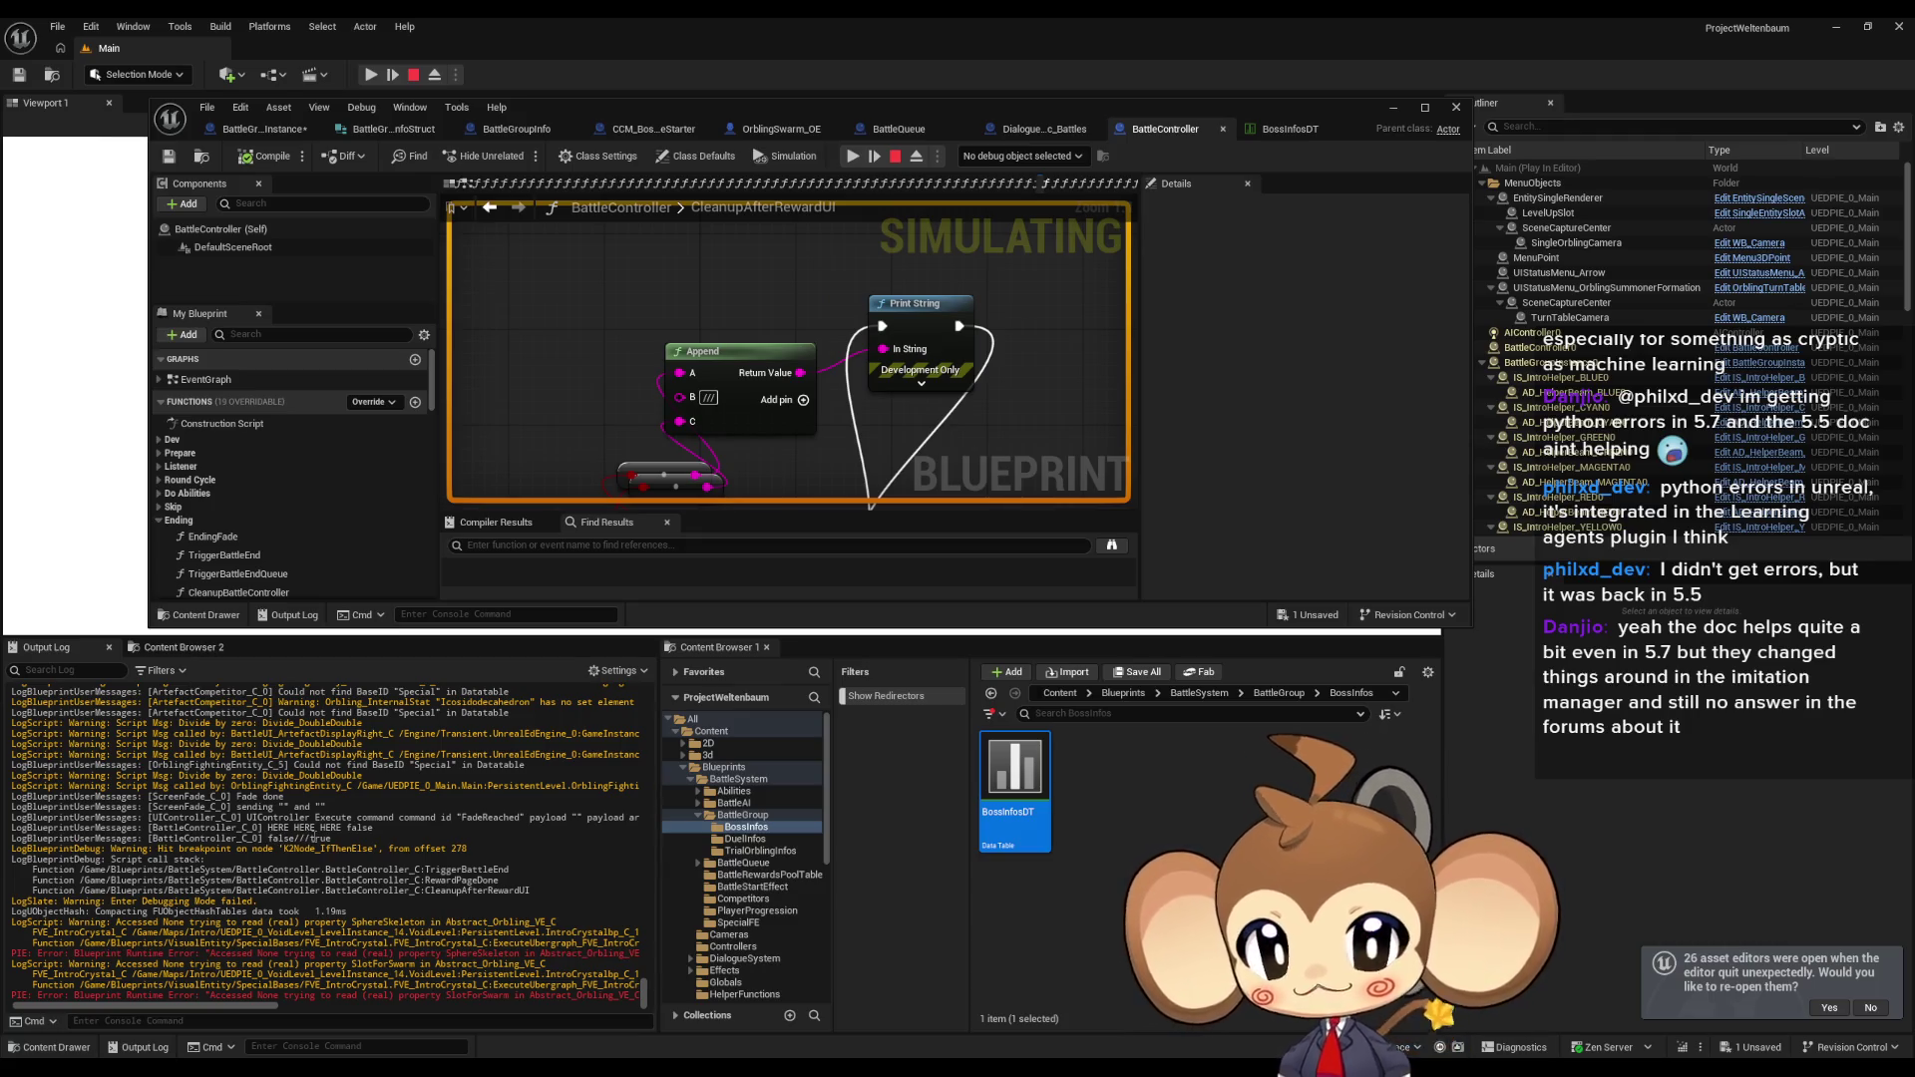
{"action": "left_click", "coordinate": [892, 157]}
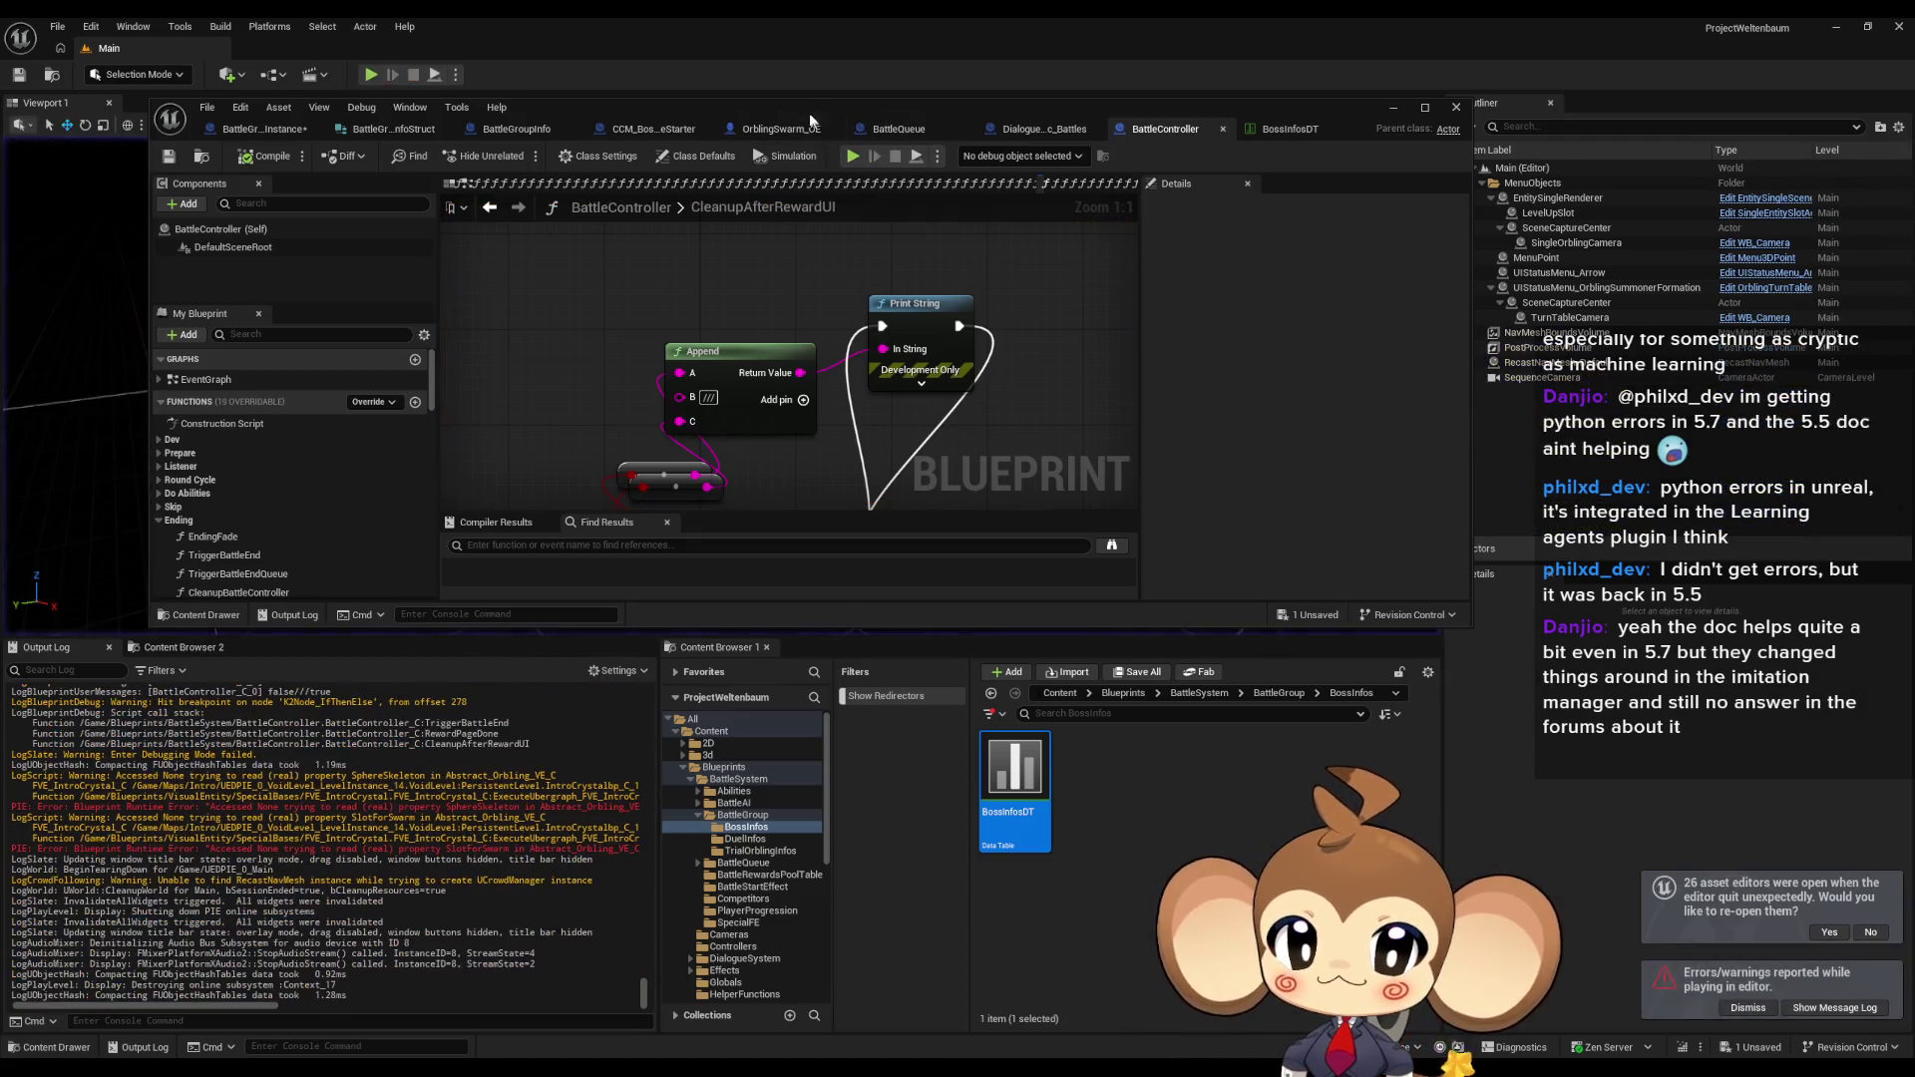
{"action": "double_click", "coordinate": [809, 112]}
Wire CleanupAfterRewardUI straight to the Branch, remove its breakpoint, and delete the debug print nodes.
{"action": "left_click_drag", "start_coordinate": [647, 407], "coordinate": [813, 422]}
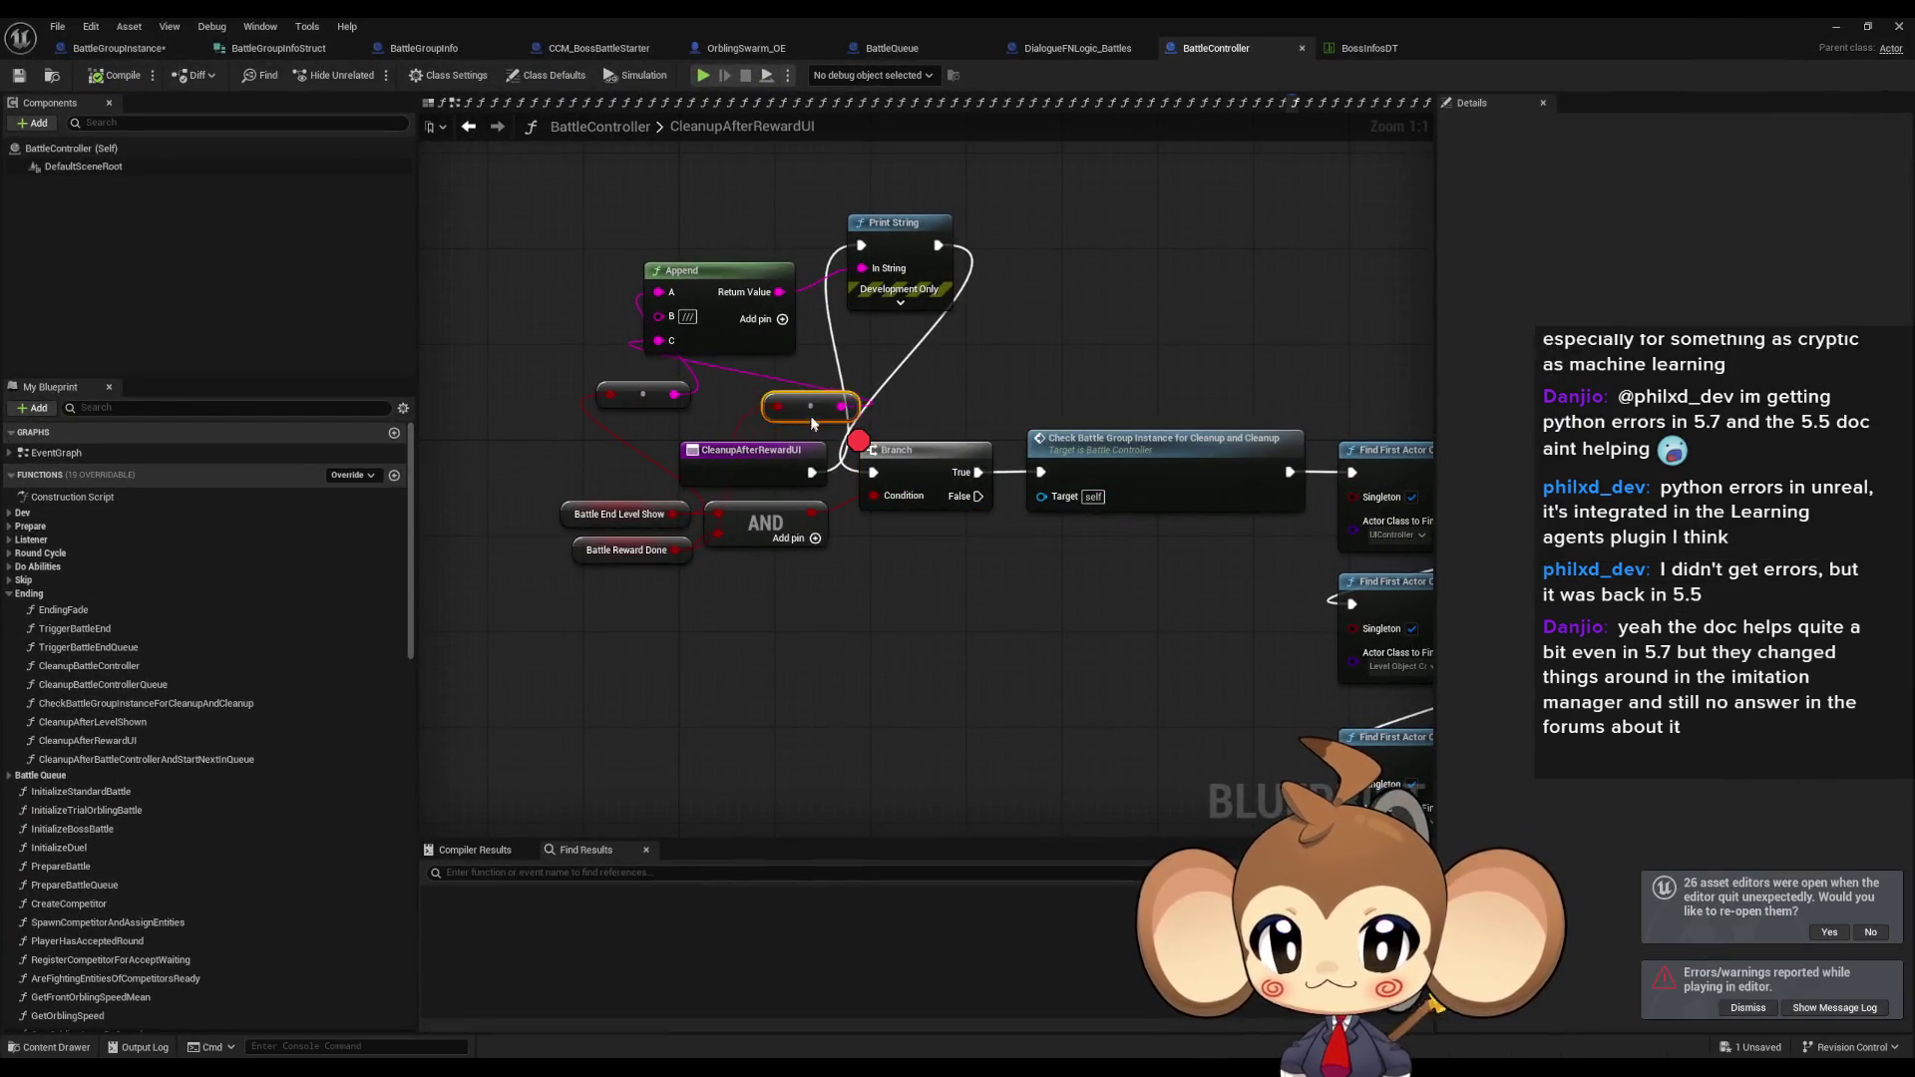
{"action": "left_click", "coordinate": [604, 516]}
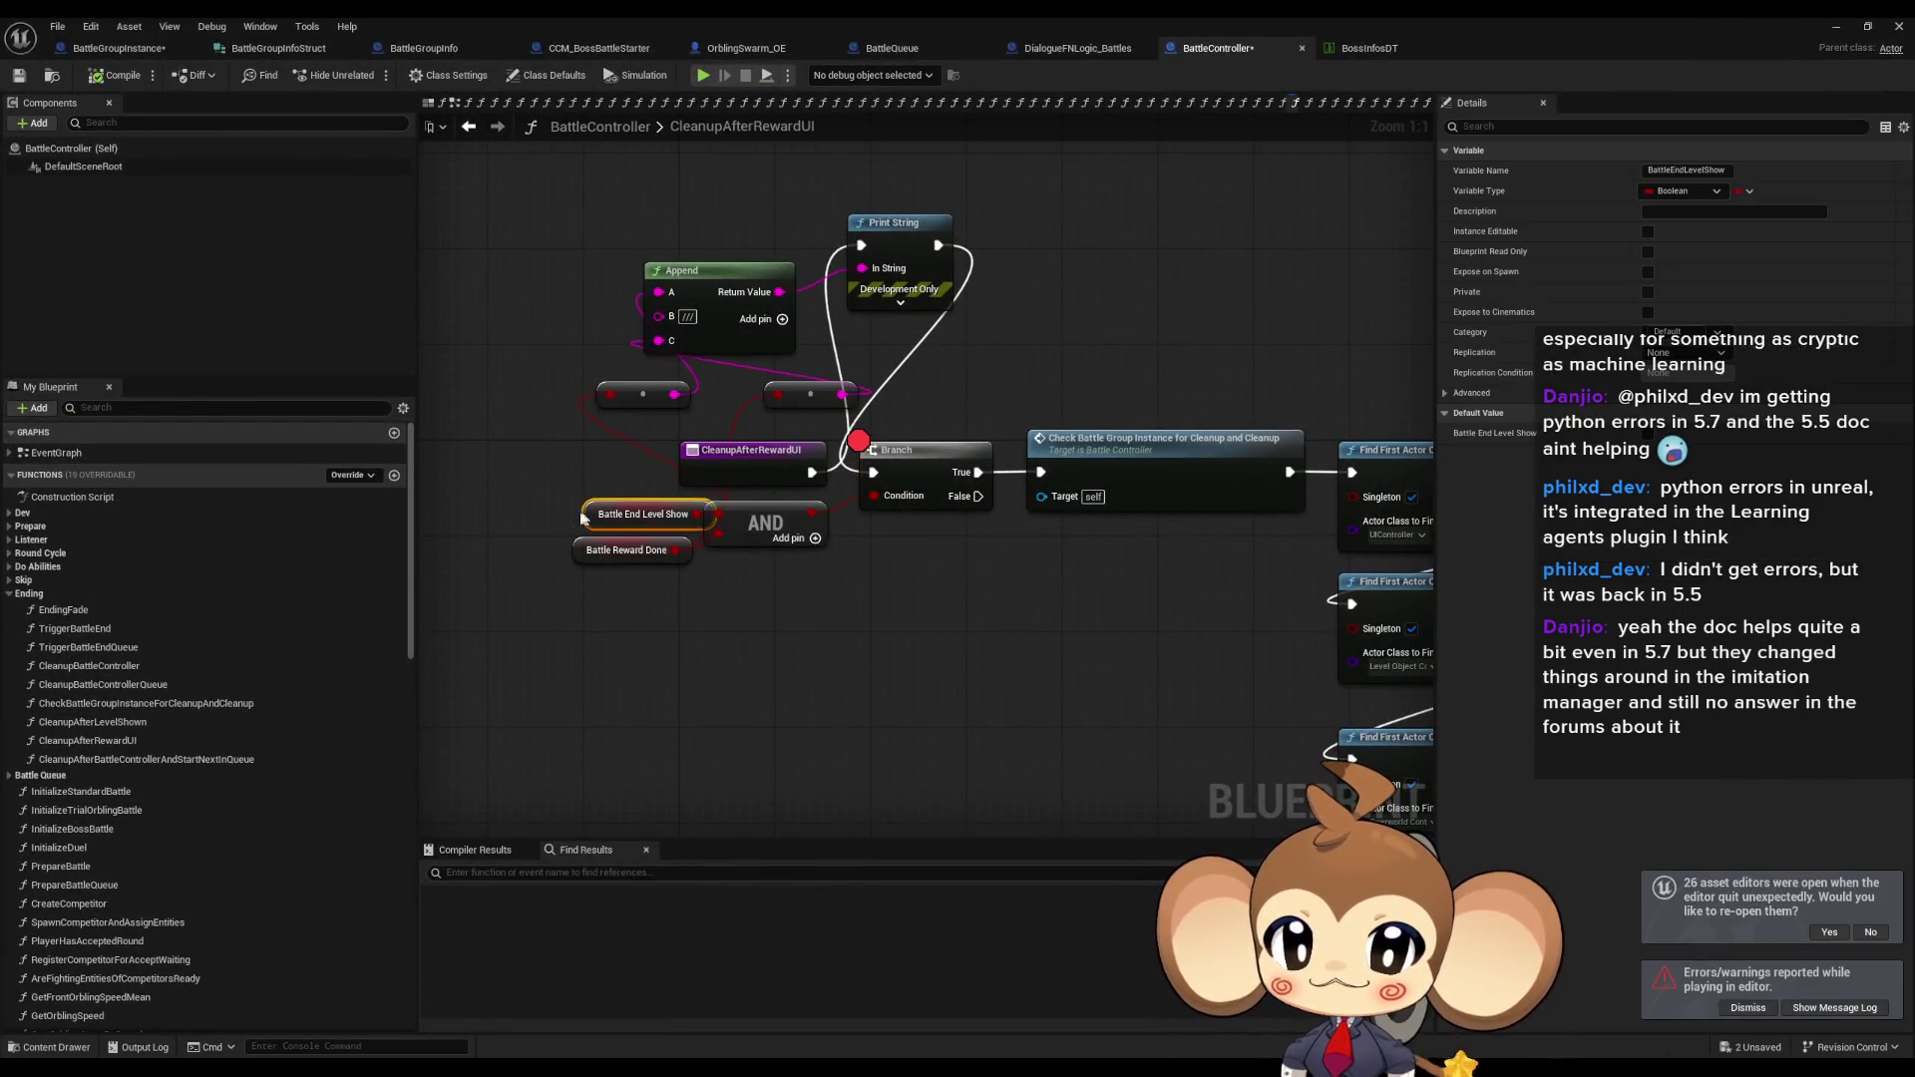
{"action": "left_click_drag", "start_coordinate": [582, 395], "coordinate": [630, 481]}
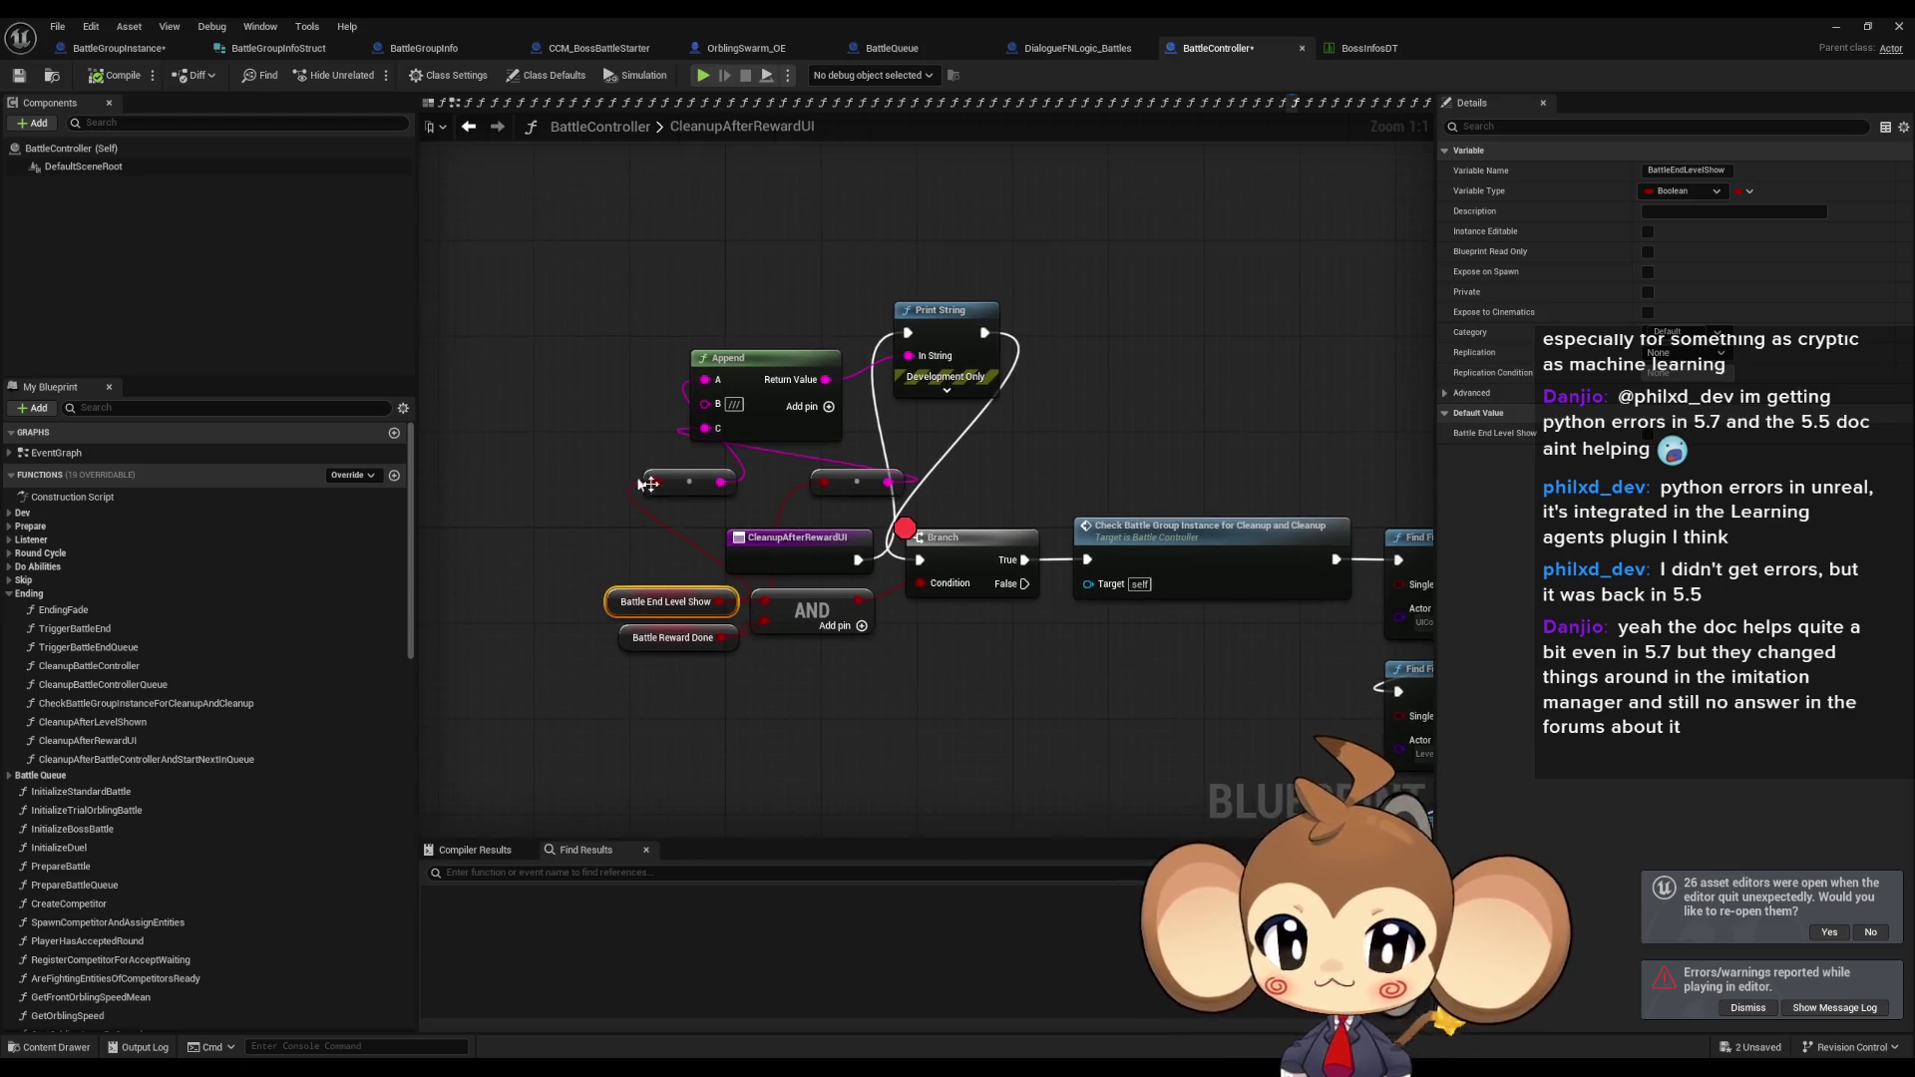
{"action": "left_click_drag", "start_coordinate": [864, 561], "coordinate": [920, 560]}
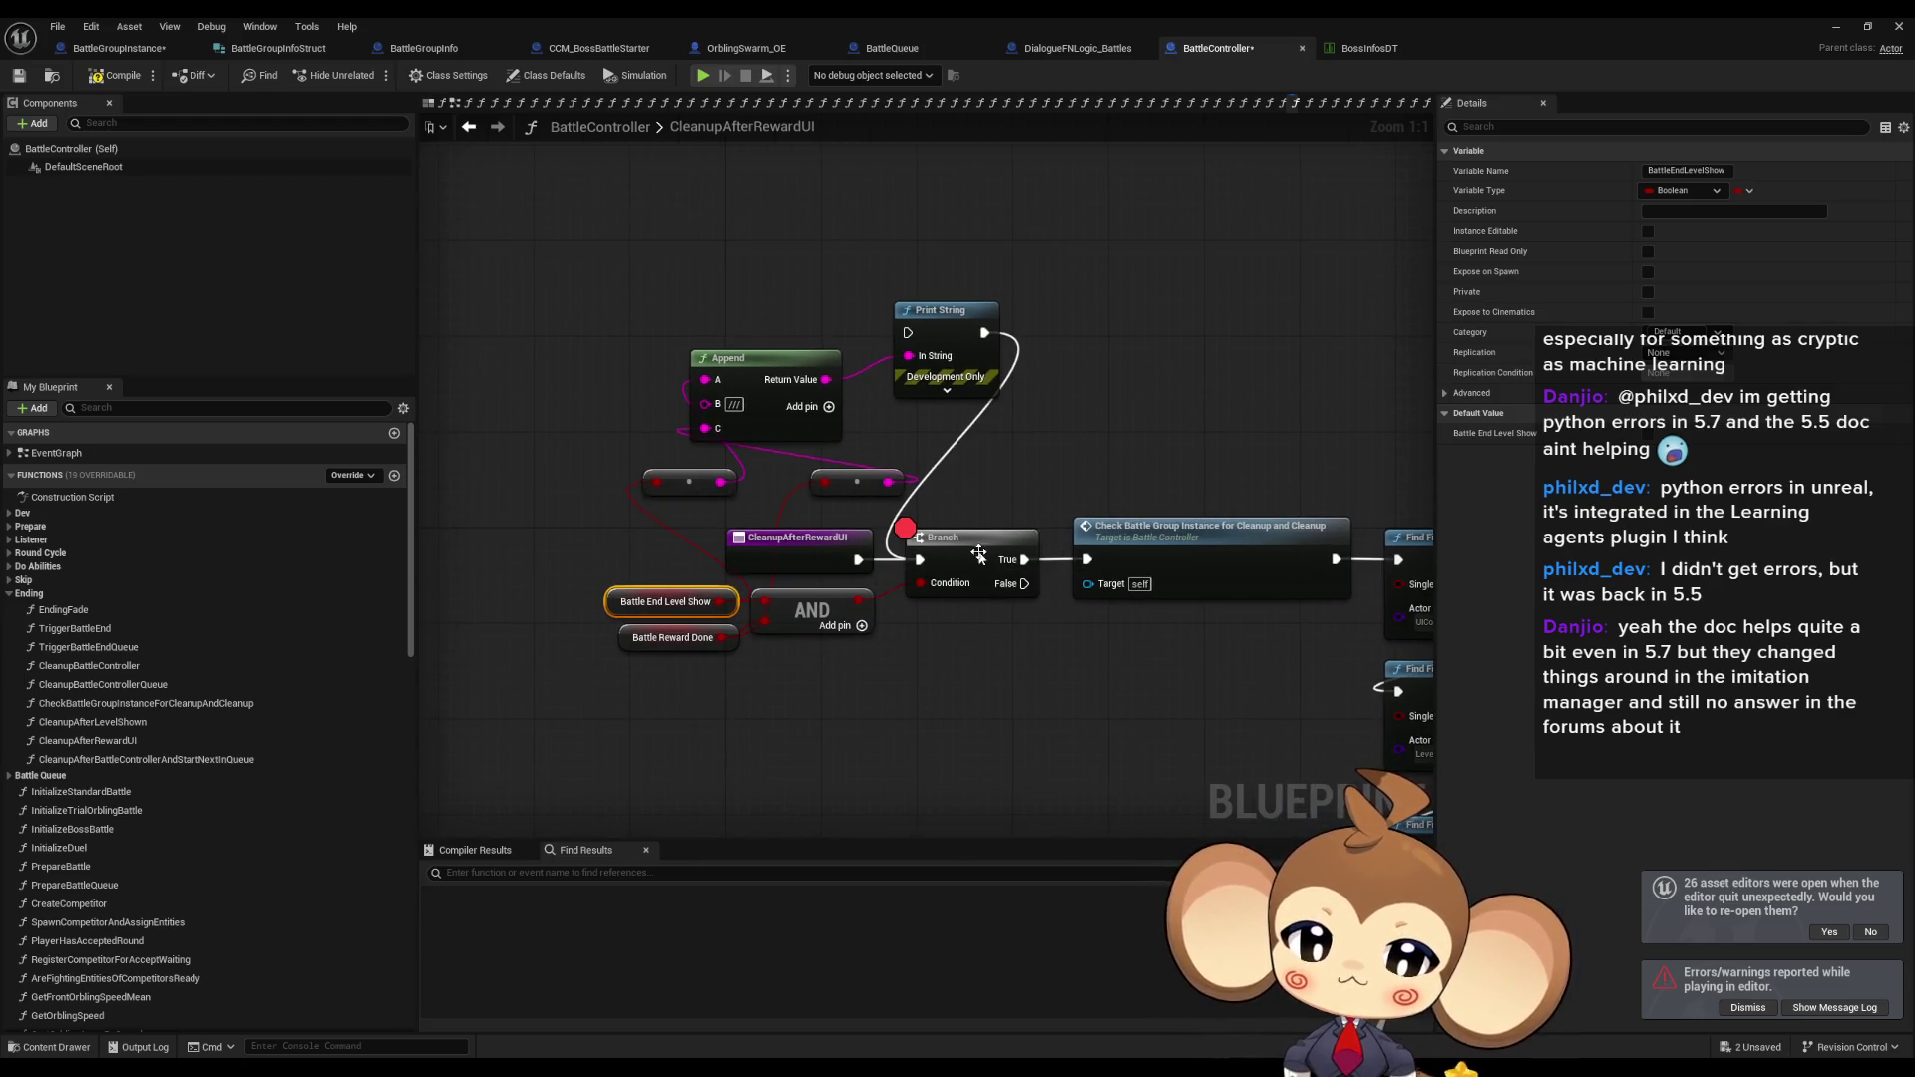
{"action": "right_click", "coordinate": [982, 557]}
{"action": "left_click", "coordinate": [1054, 874]}
{"action": "left_click_drag", "start_coordinate": [605, 231], "coordinate": [986, 471]}
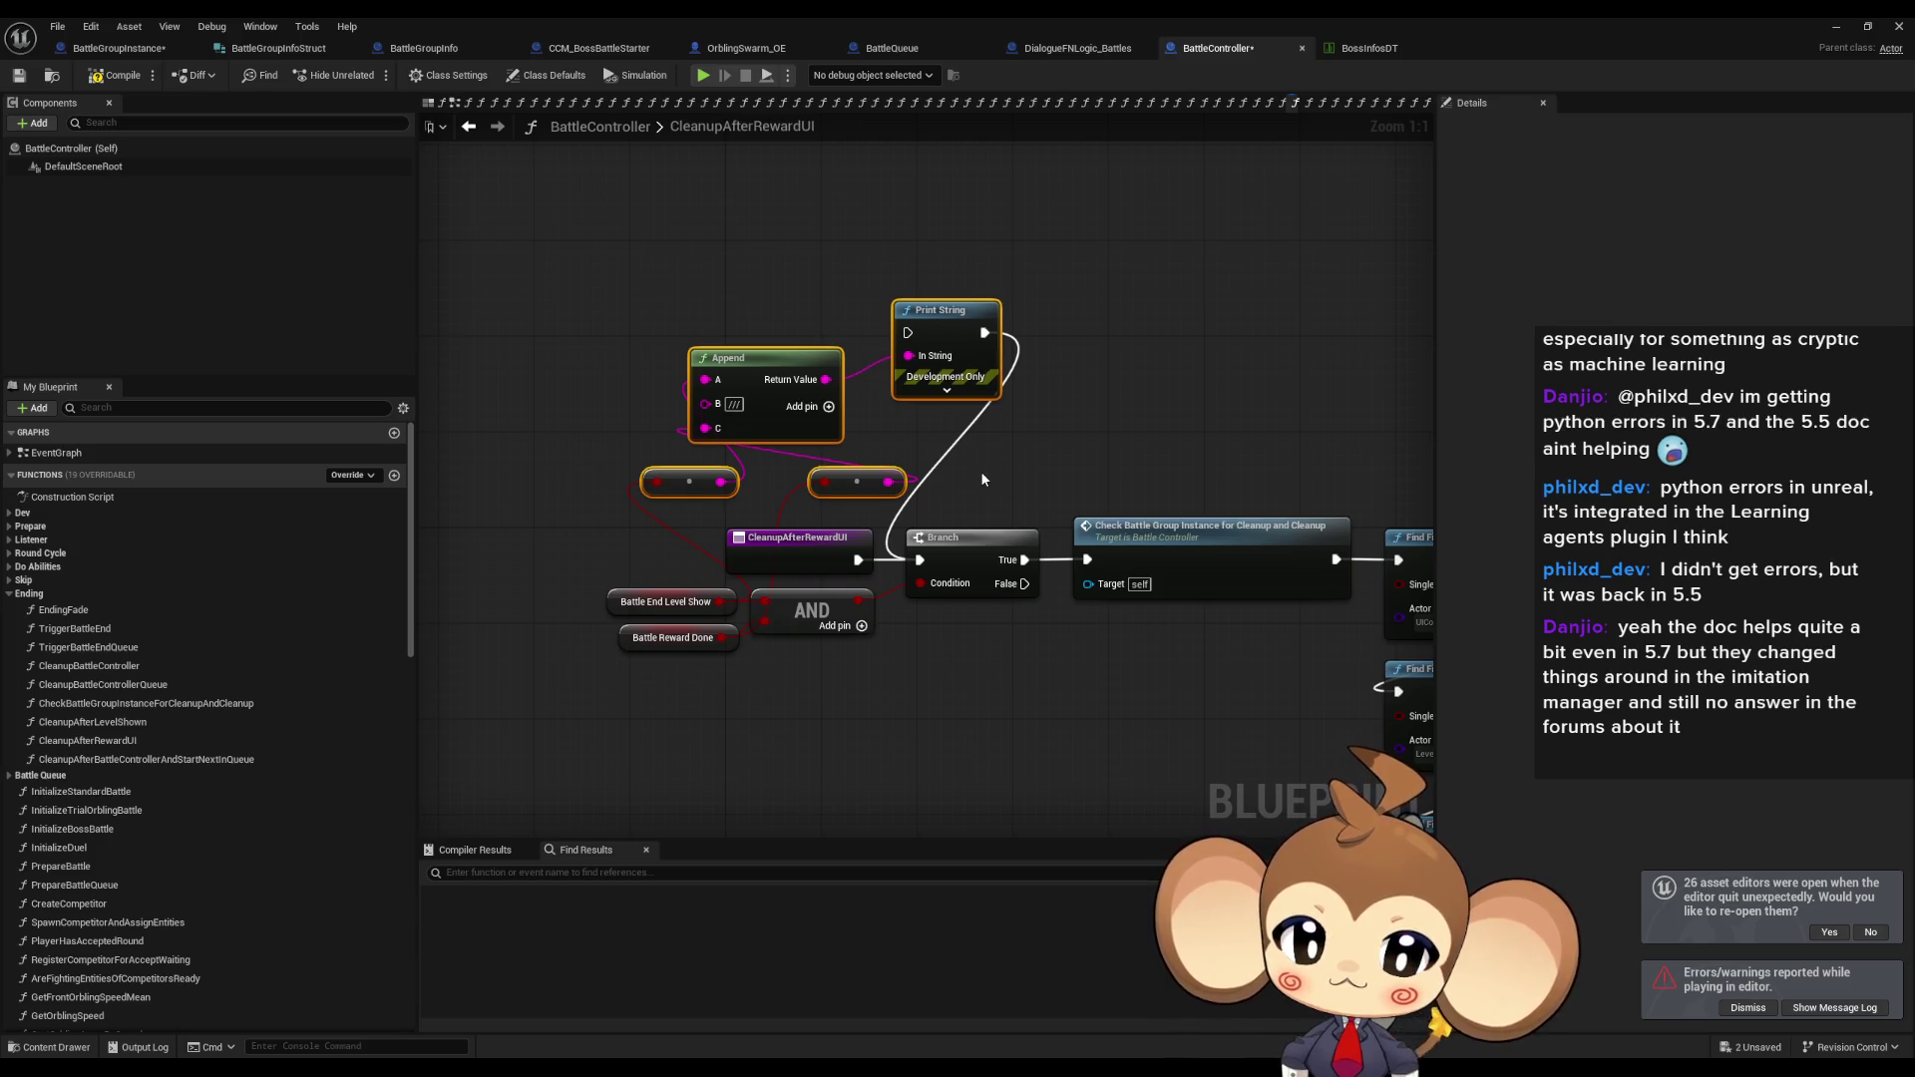
{"action": "key", "text": "Delete"}
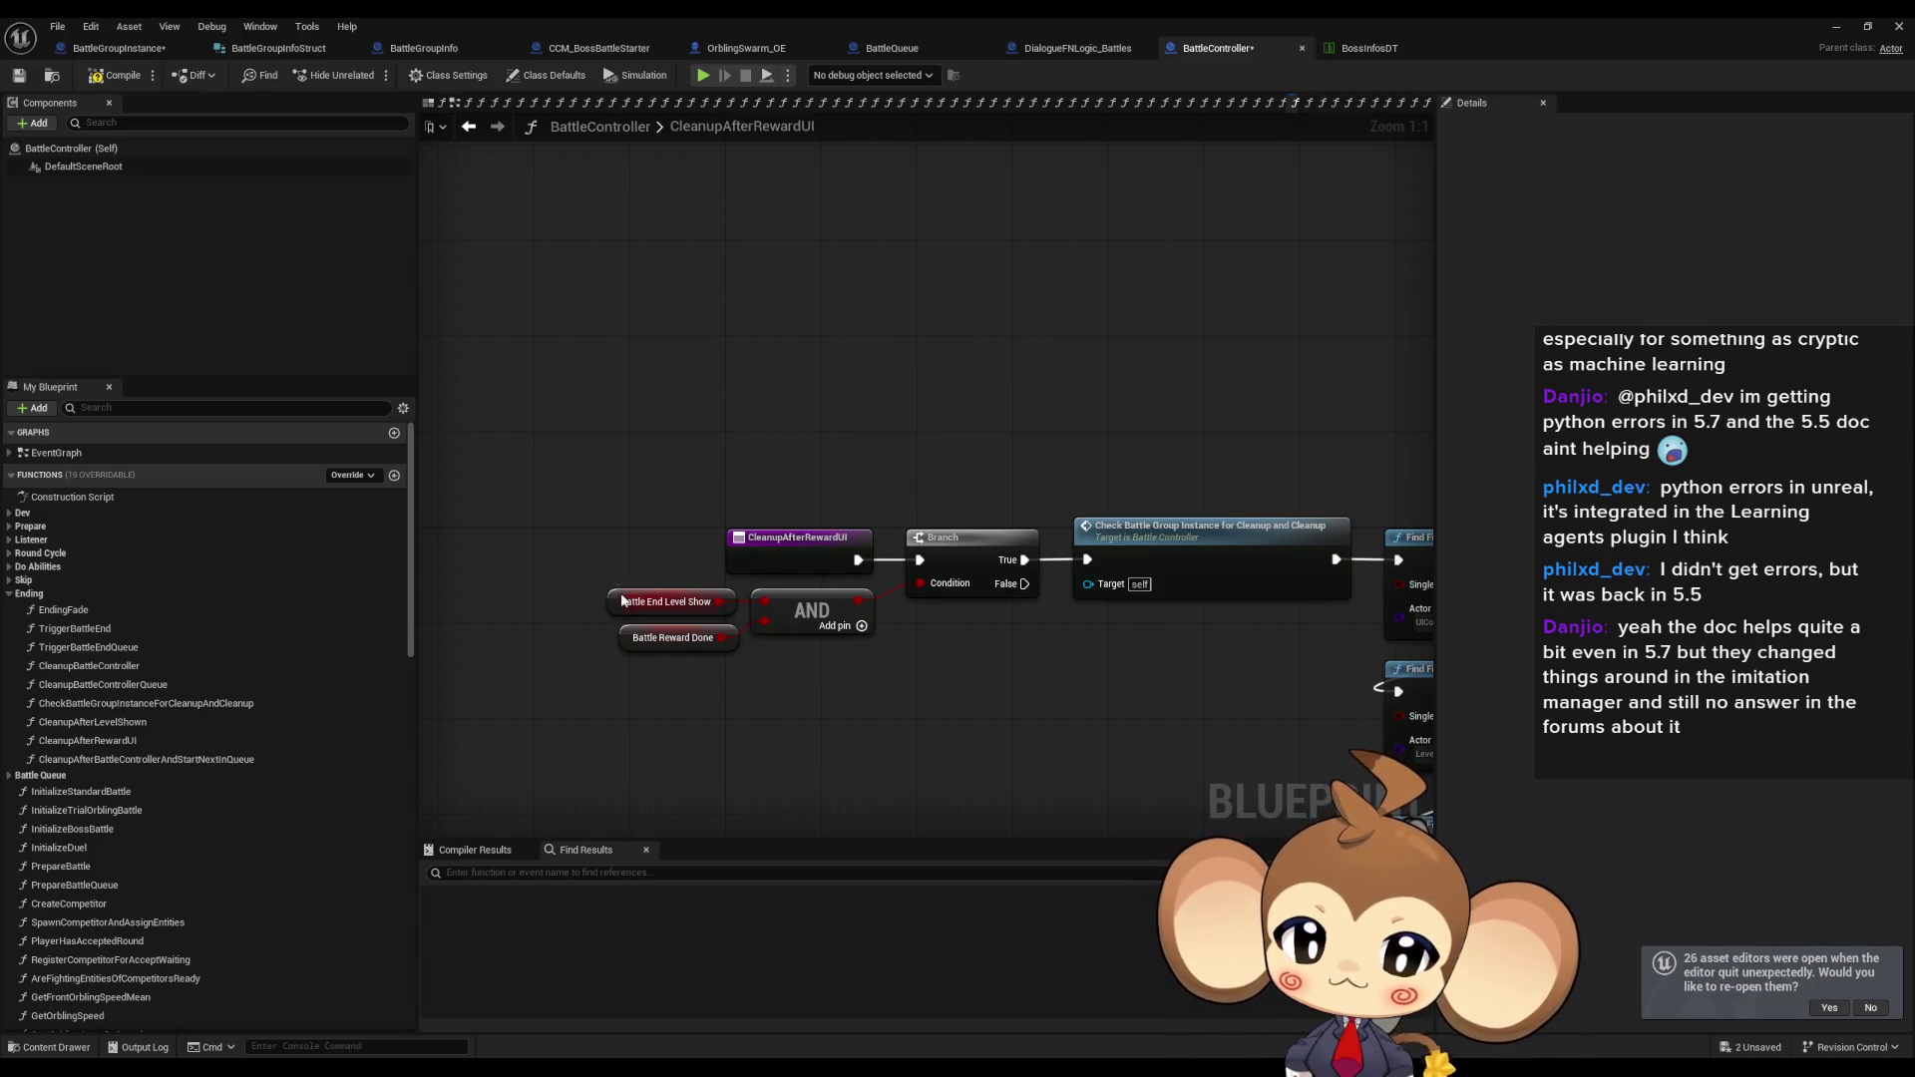
Find references to Battle End Level Show and jump to its Set node in CleanupAfterLevelShown.
{"action": "left_click", "coordinate": [621, 599]}
{"action": "right_click", "coordinate": [621, 599]}
{"action": "mouse_move", "coordinate": [678, 739]}
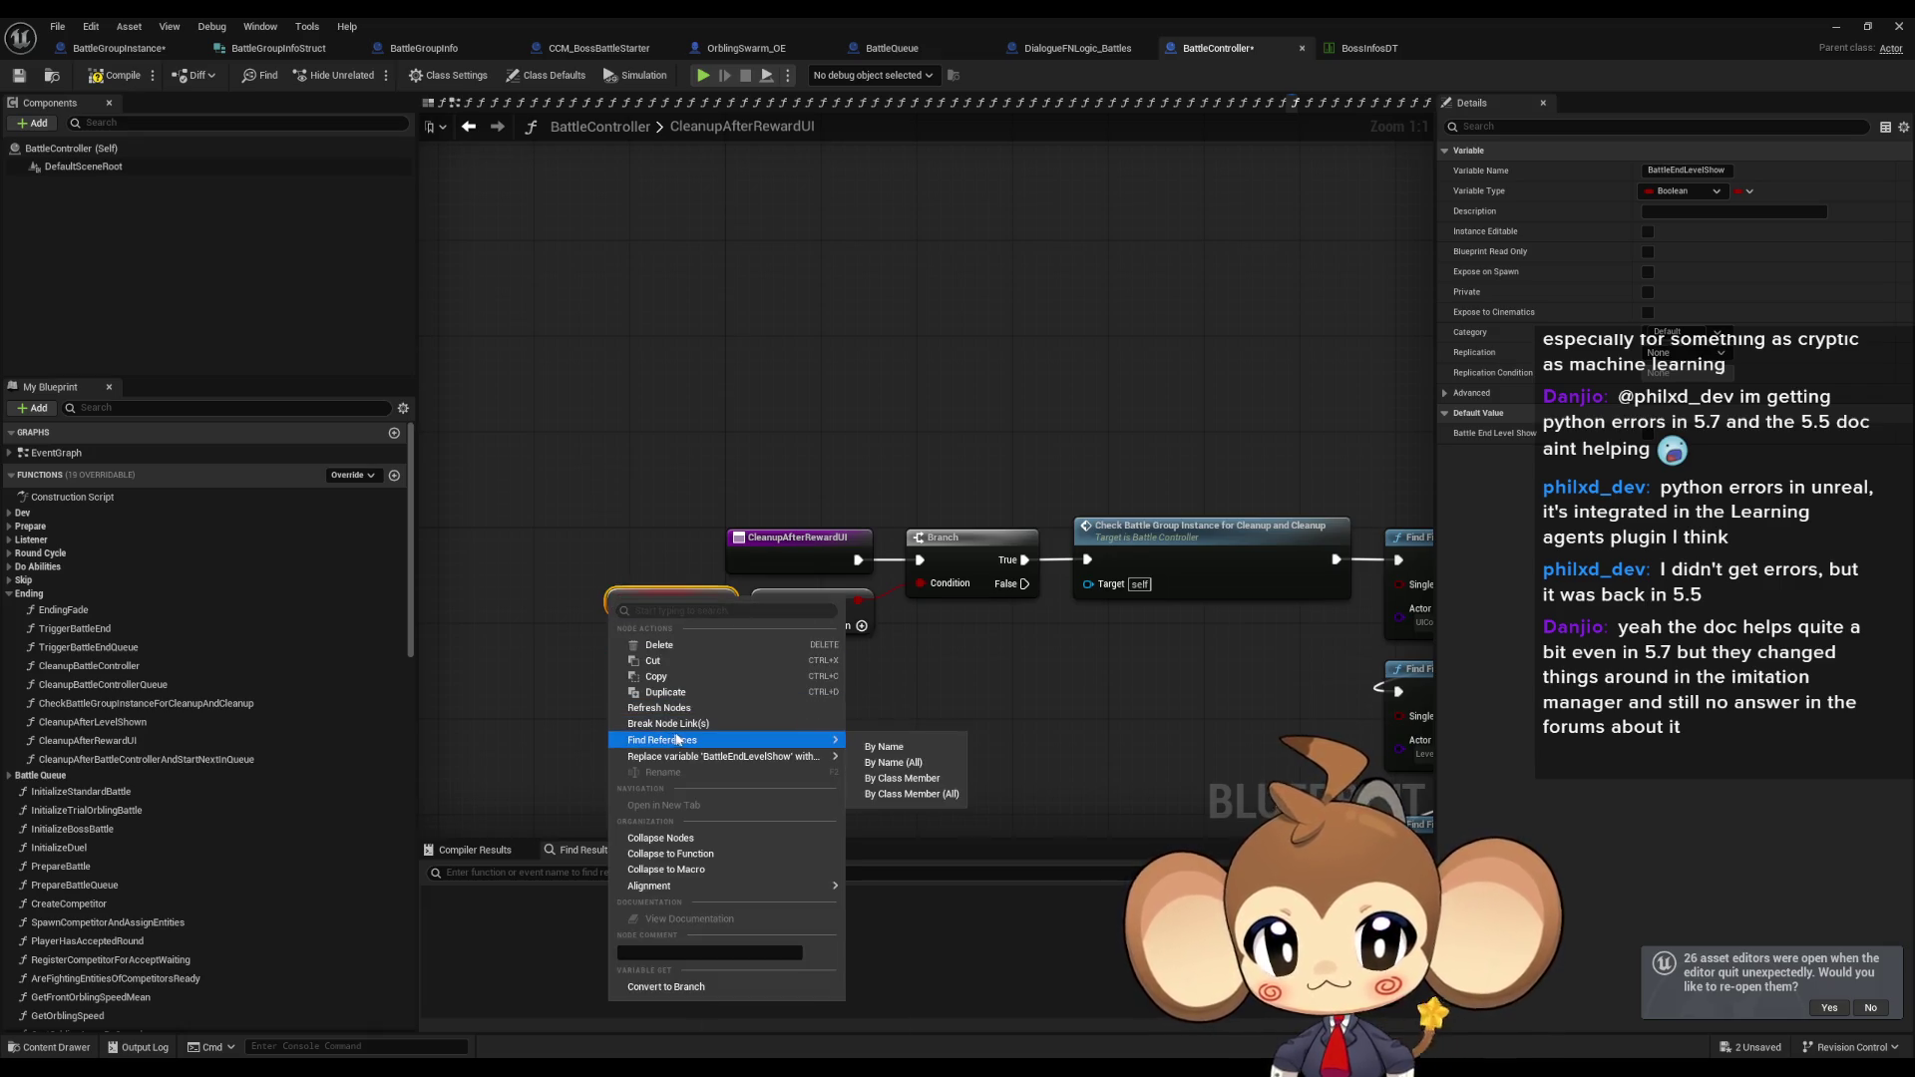
{"action": "left_click", "coordinate": [911, 777]}
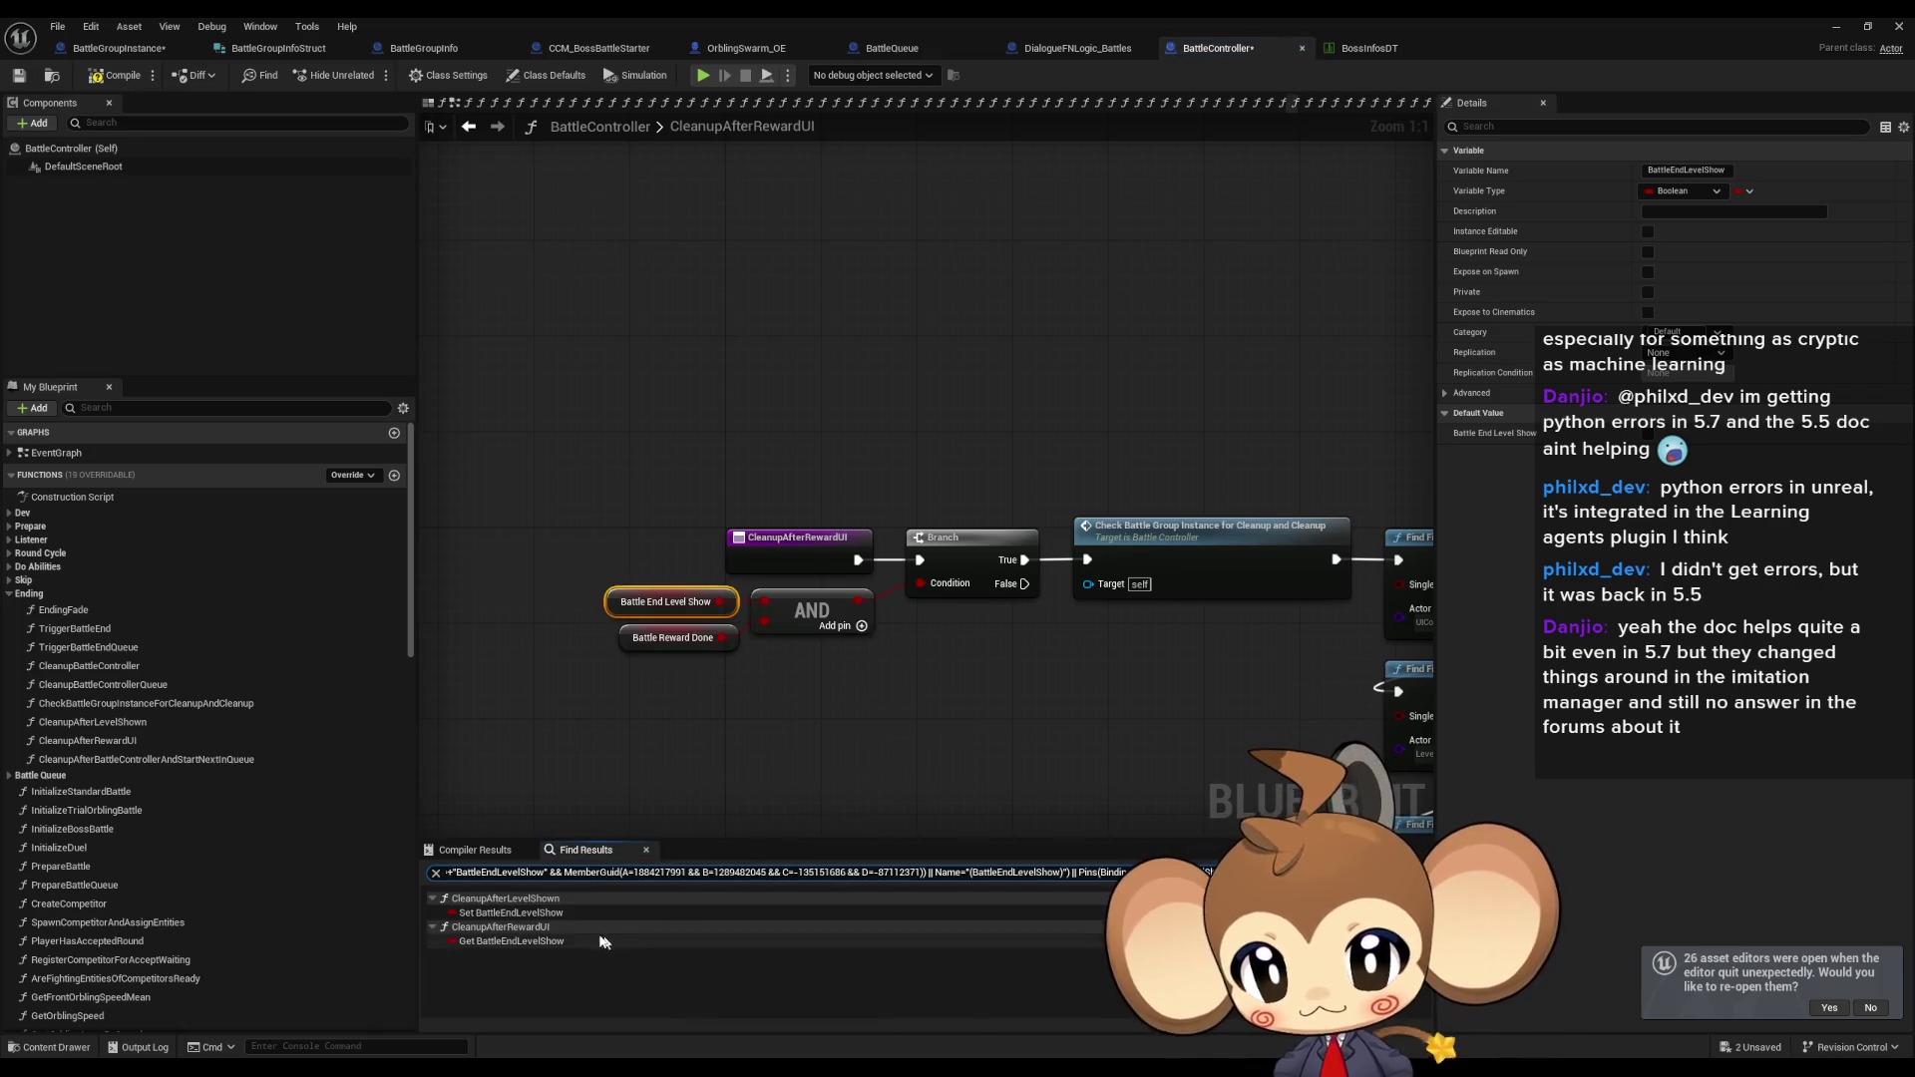
{"action": "left_click", "coordinate": [533, 916]}
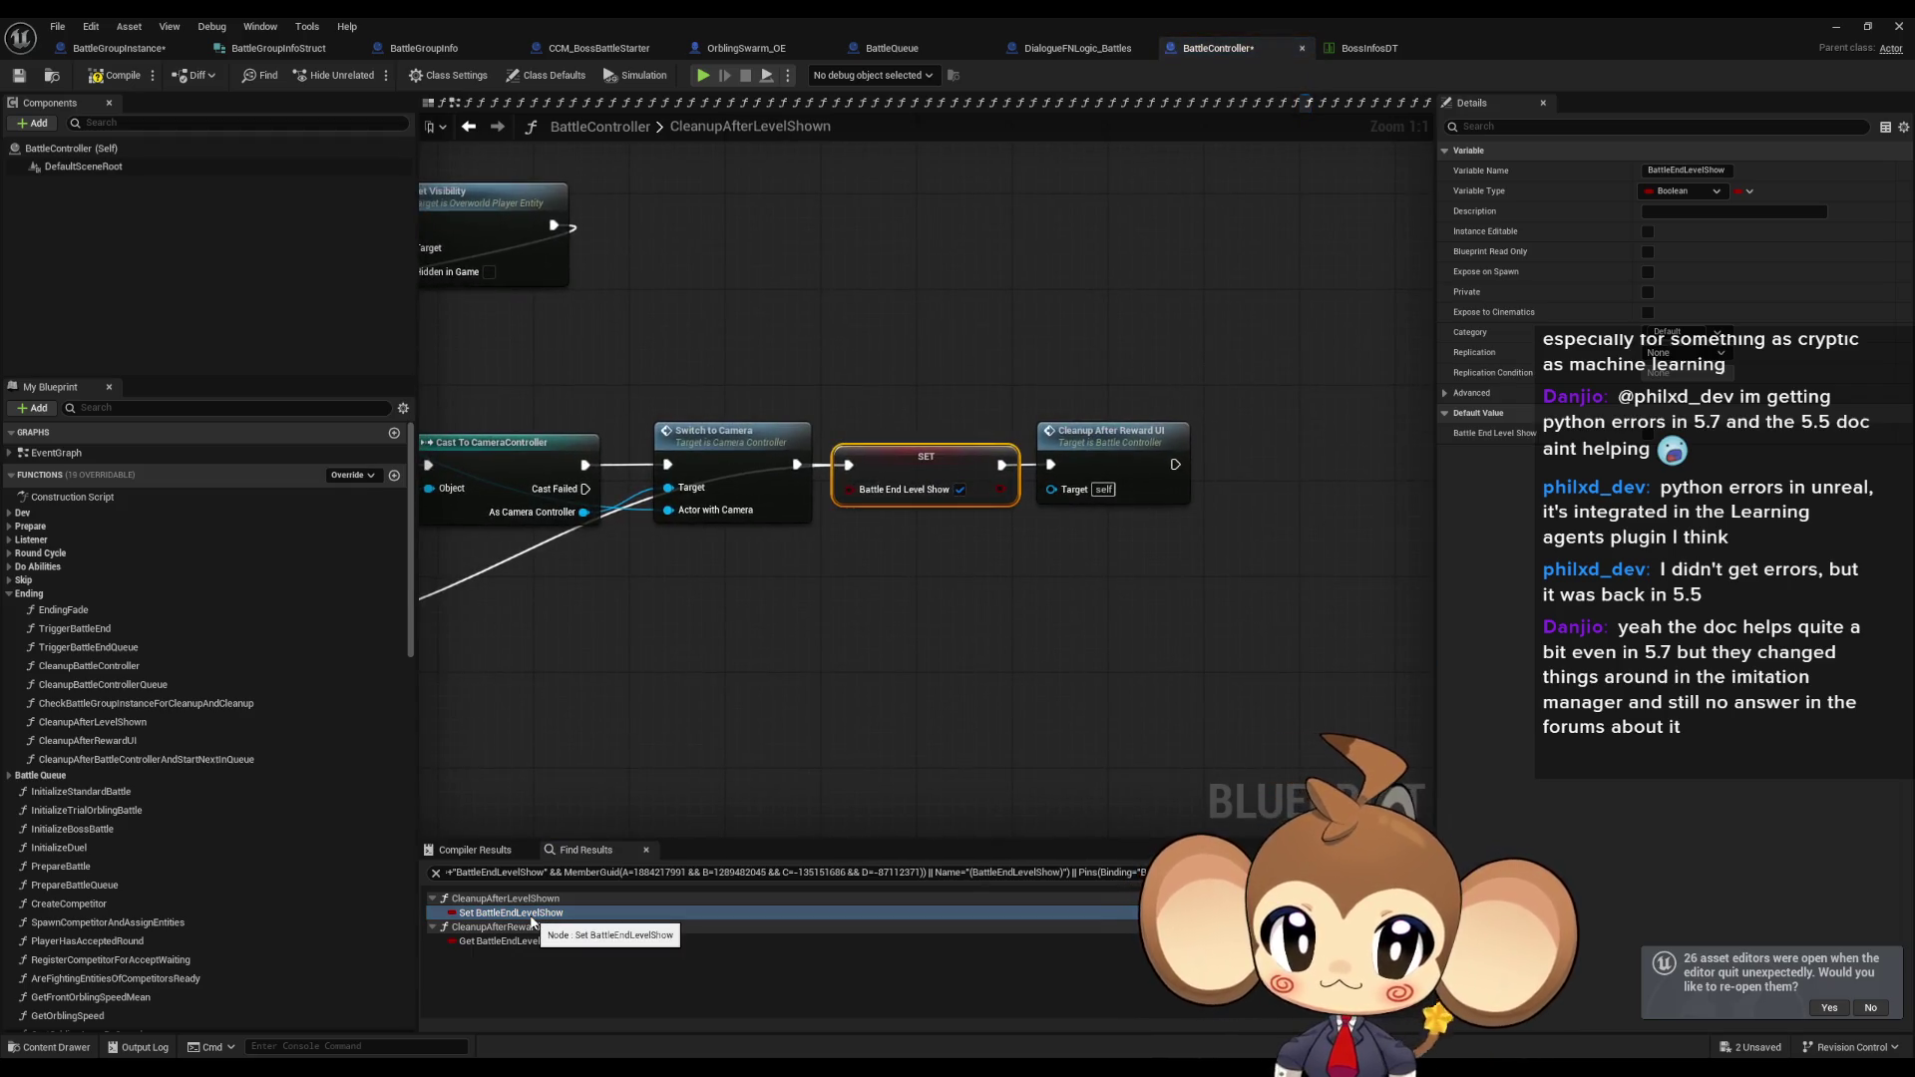
{"action": "scroll", "coordinate": [709, 719], "scroll_direction": "down", "scroll_amount": 6}
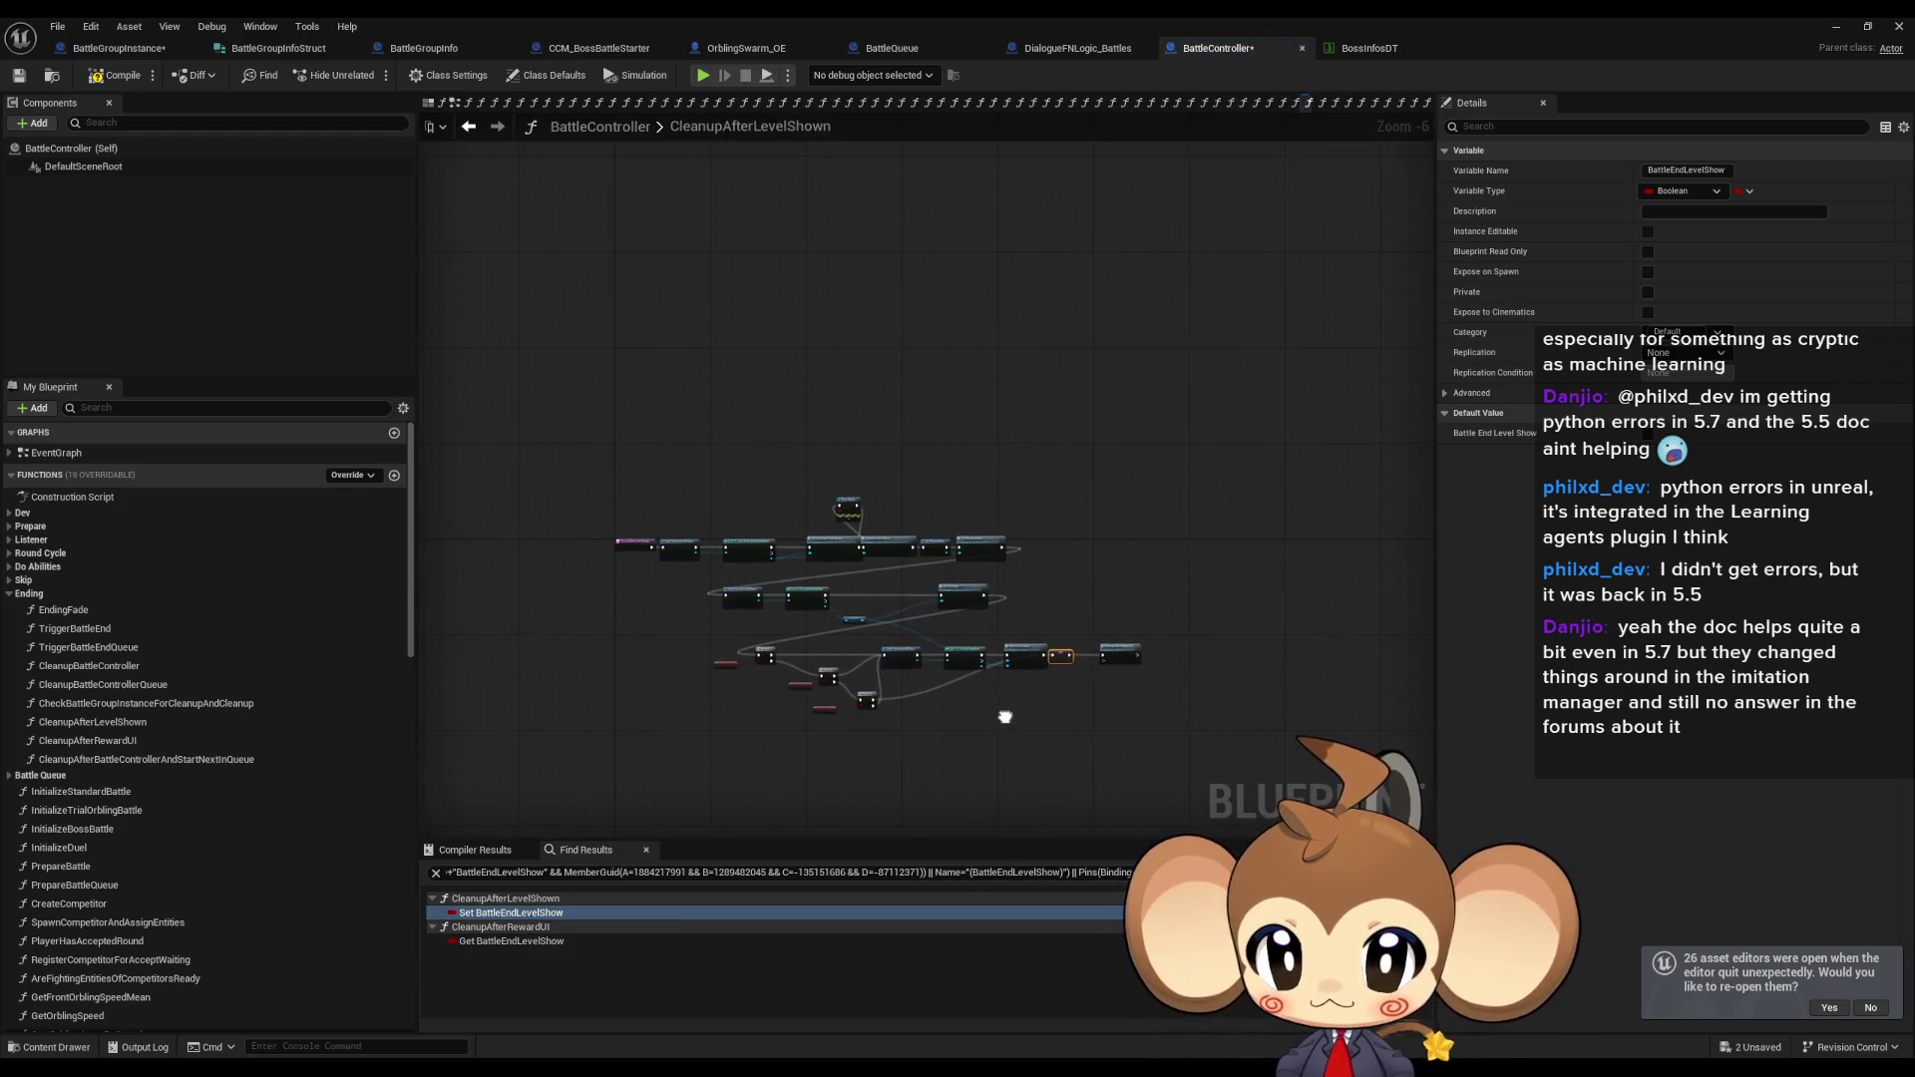
{"action": "scroll", "coordinate": [1004, 716], "scroll_direction": "up", "scroll_amount": 3}
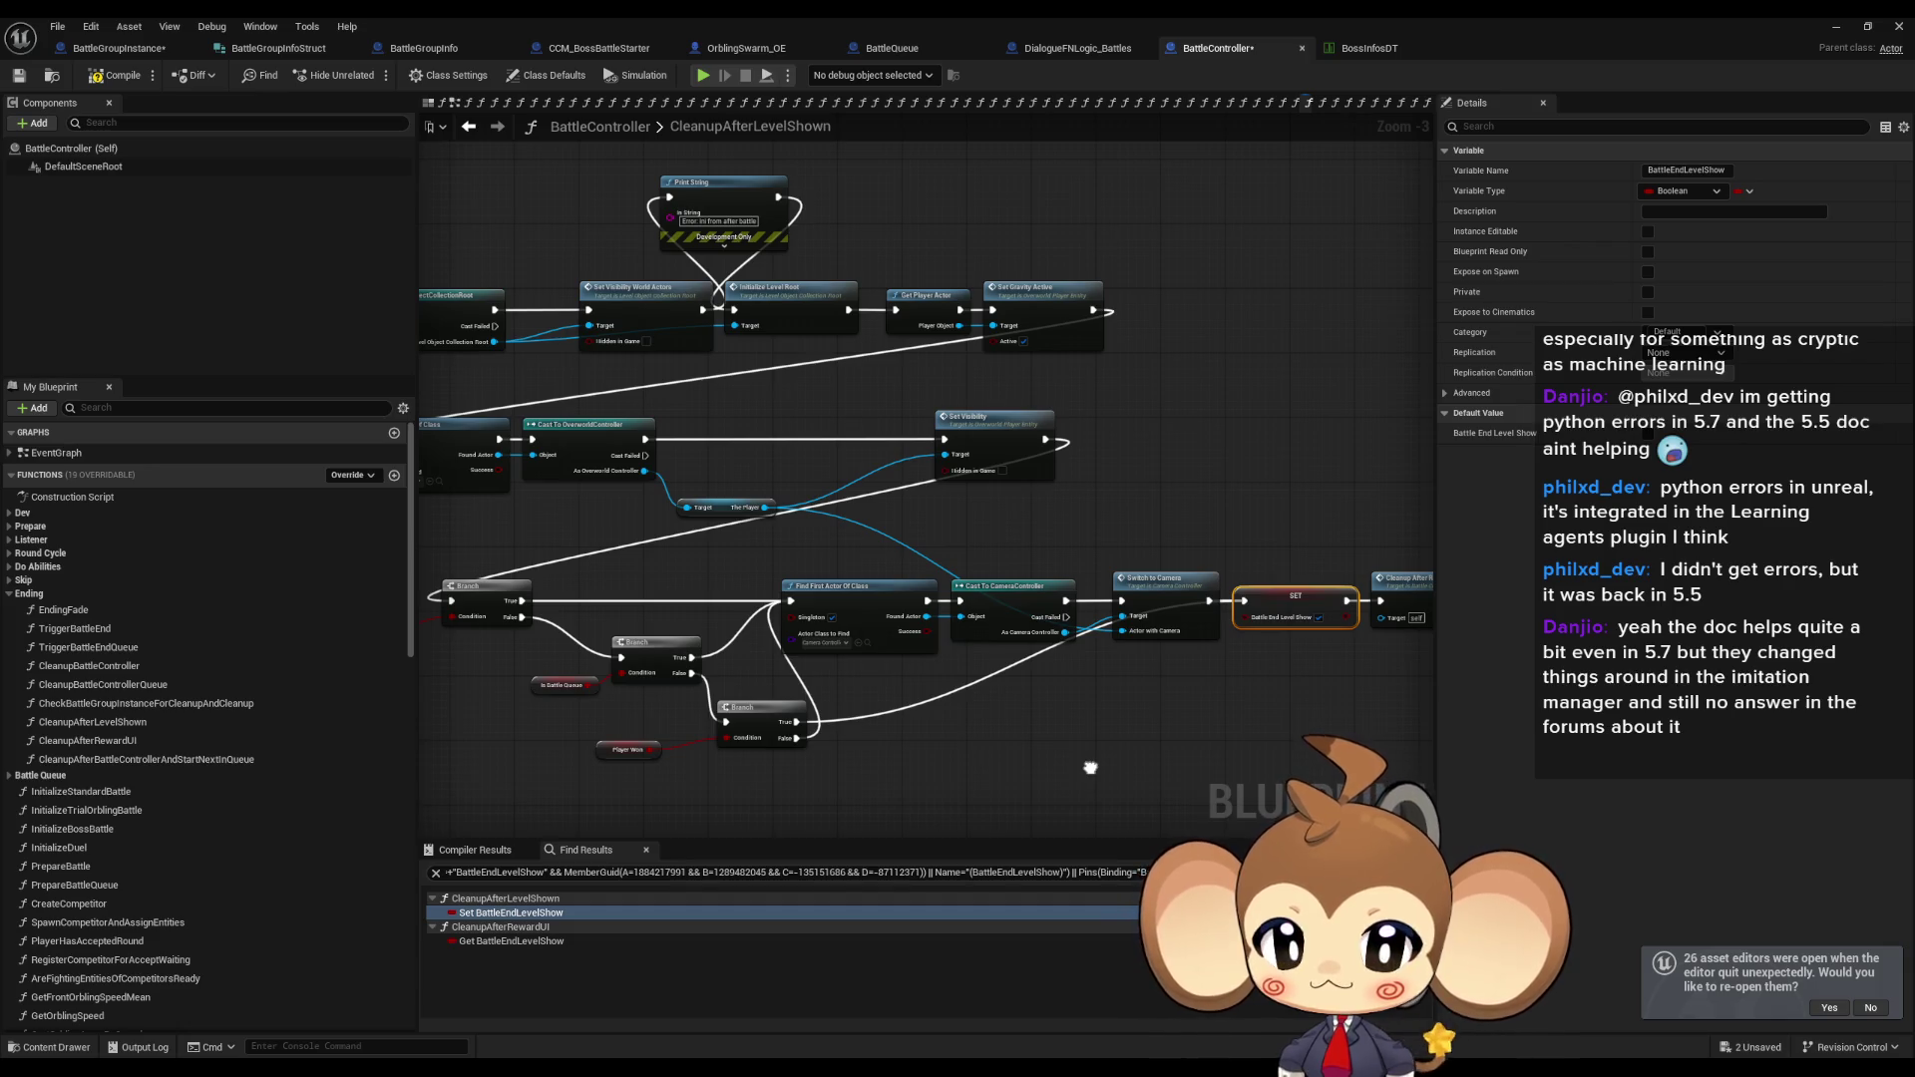
{"action": "left_click_drag", "start_coordinate": [1090, 768], "coordinate": [1027, 762]}
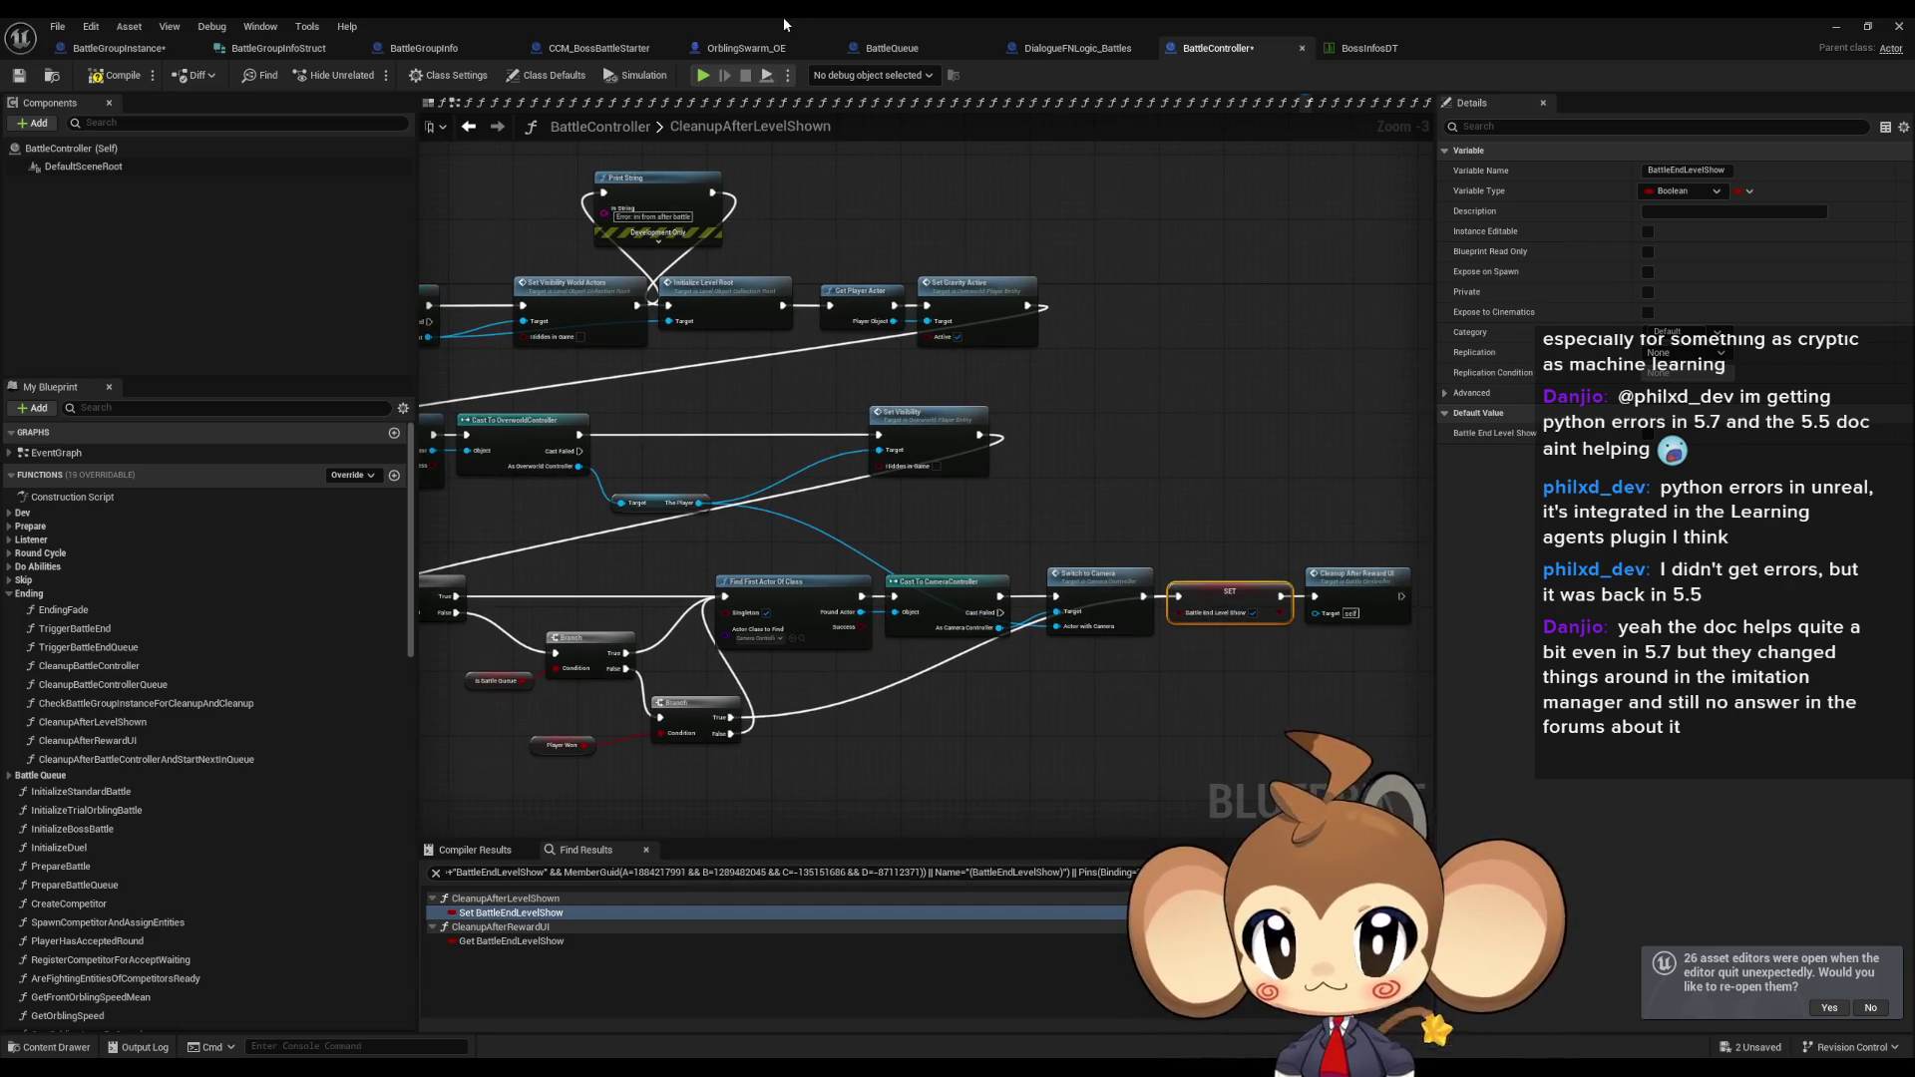
Re-maximize the Blueprint editor and pan to CleanupAfterLevelShown's Find First Actor Of Class start.
{"action": "double_click", "coordinate": [782, 16]}
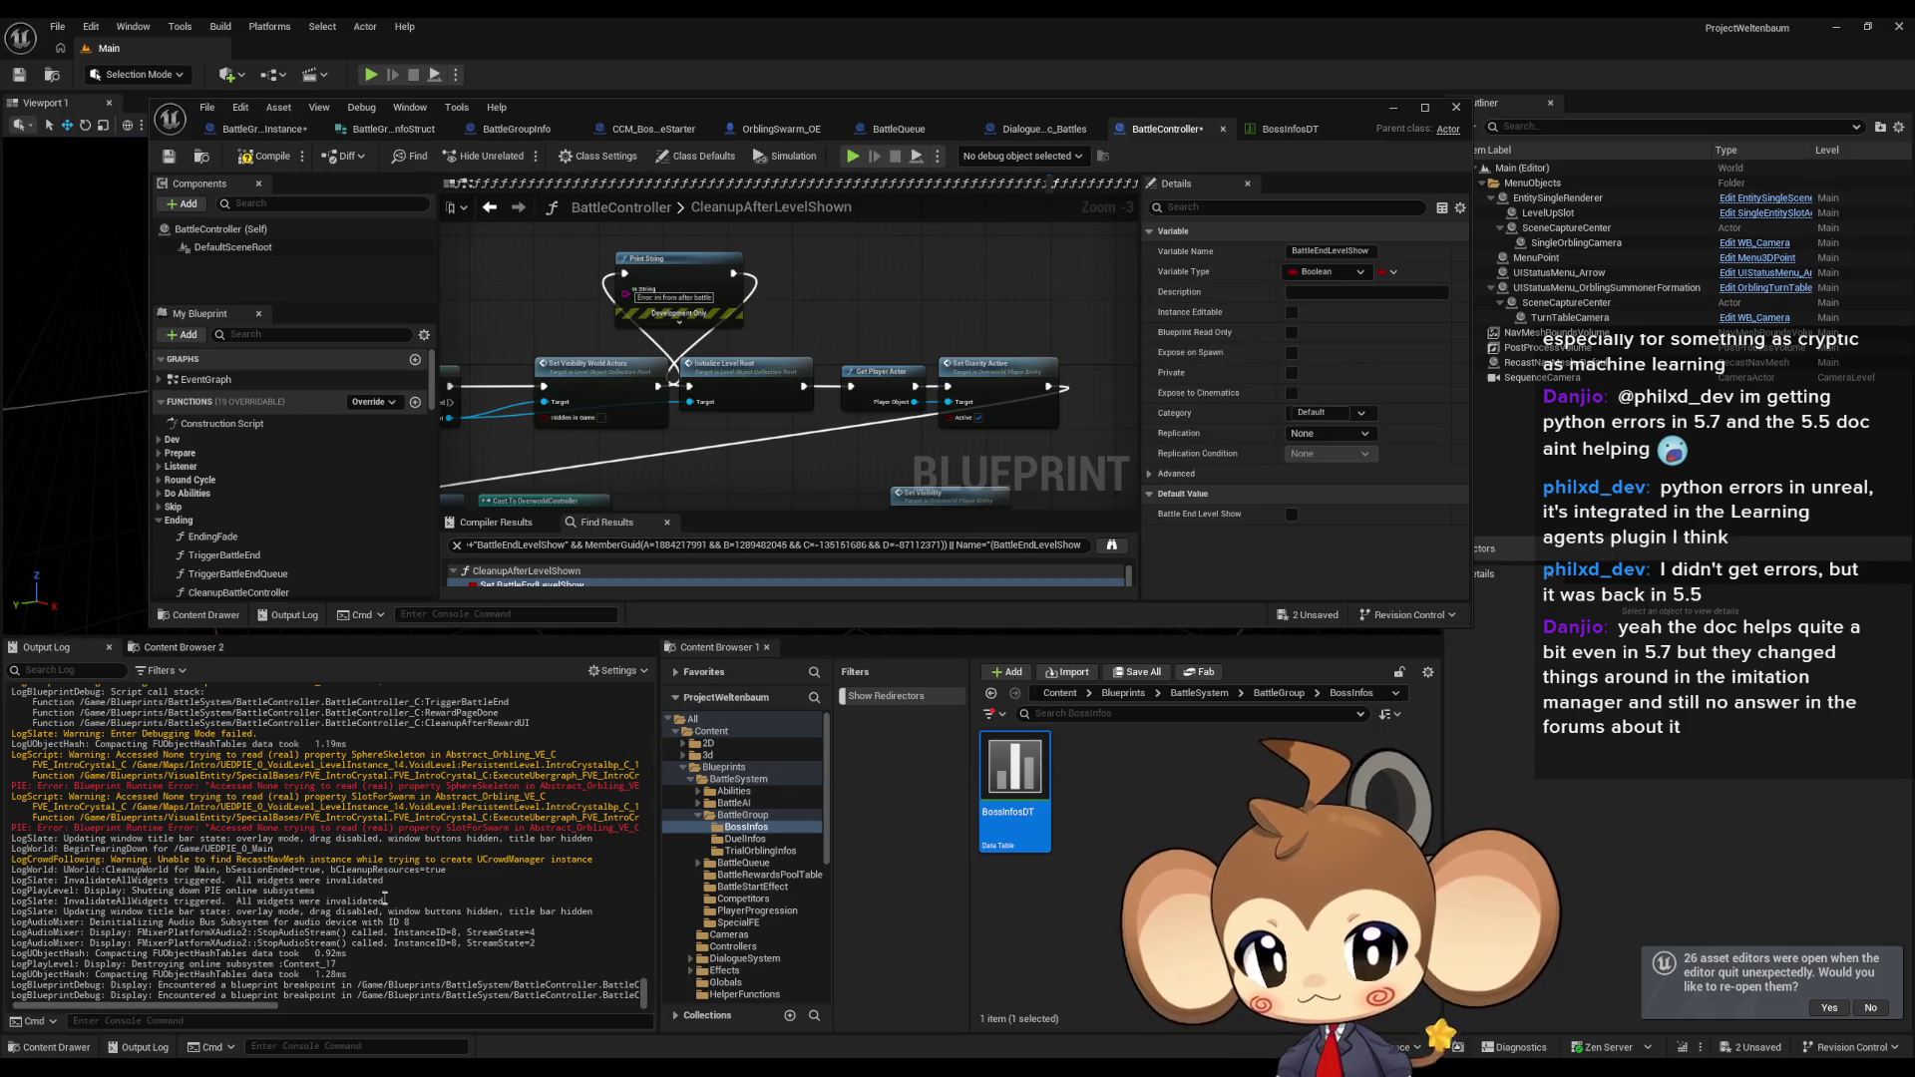
{"action": "scroll", "coordinate": [386, 899], "scroll_direction": "up", "scroll_amount": 3}
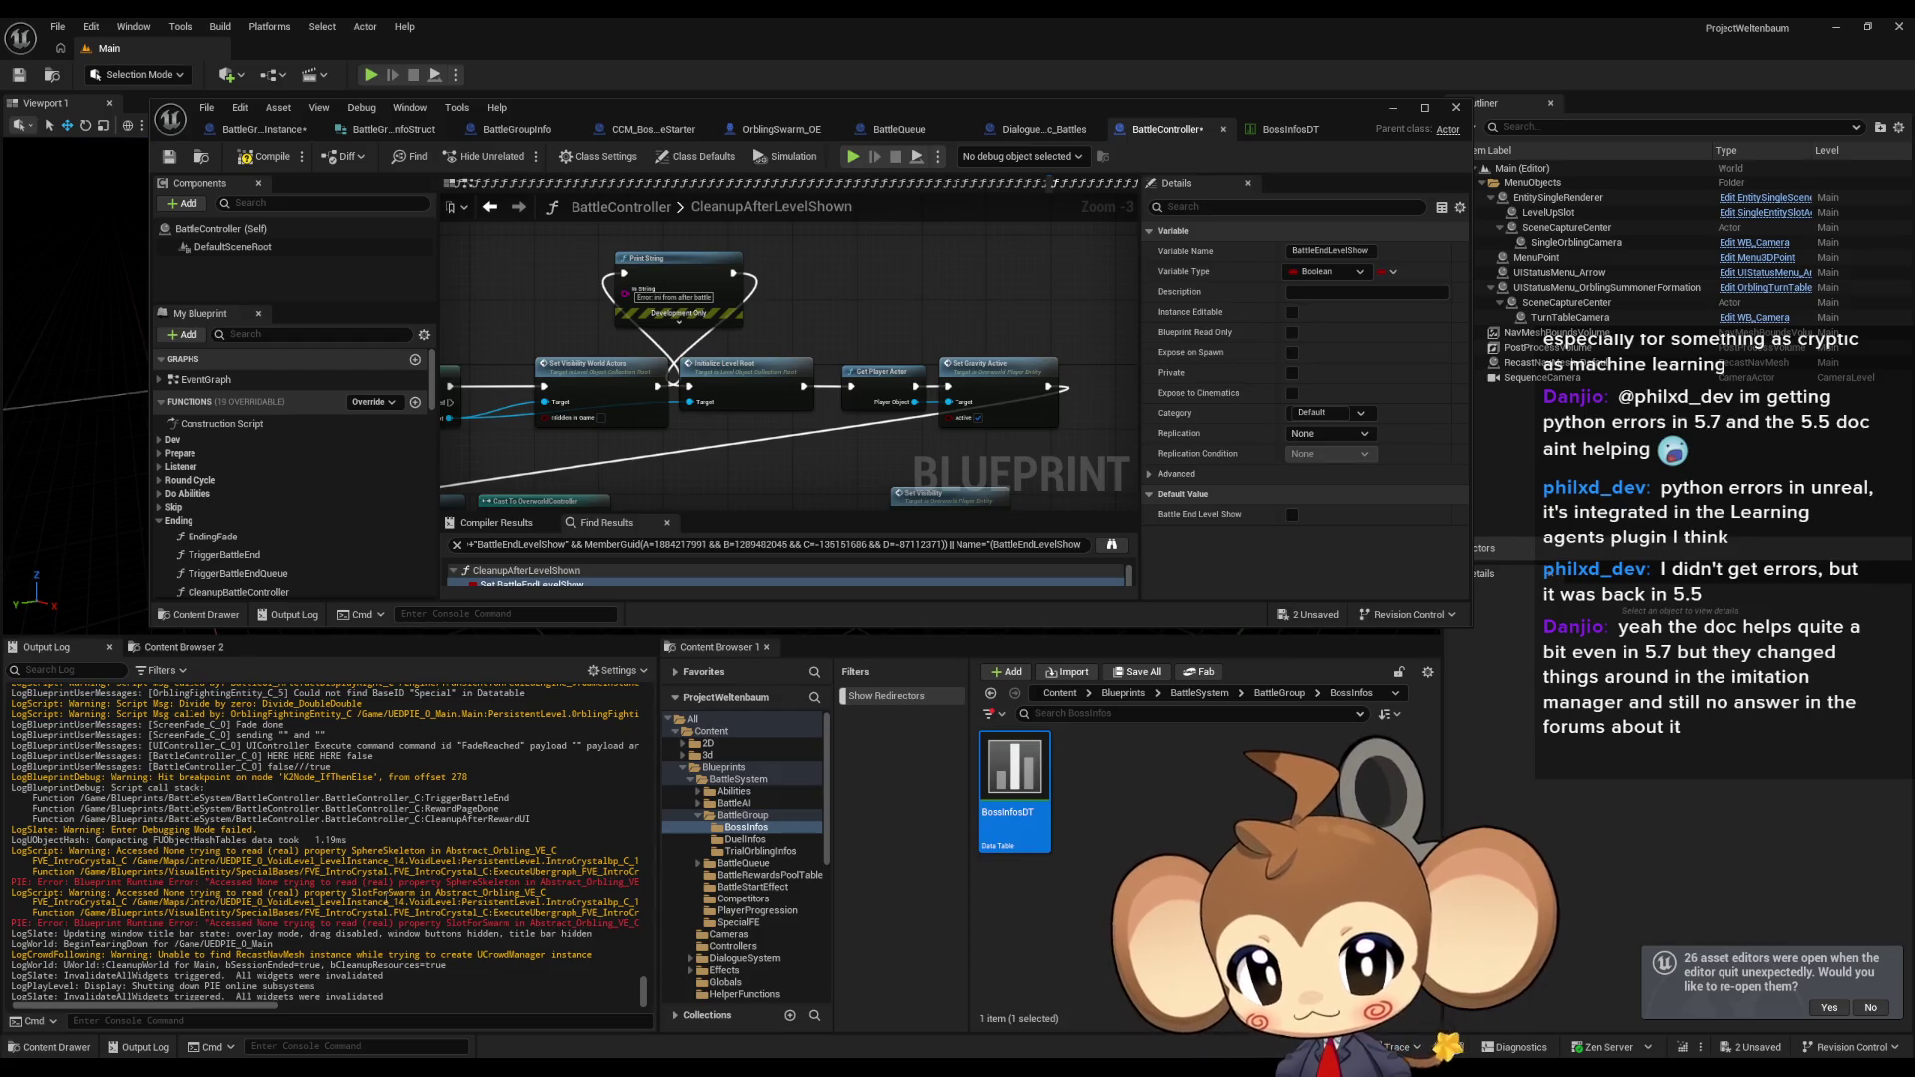
{"action": "scroll", "coordinate": [386, 899], "scroll_direction": "up", "scroll_amount": 5}
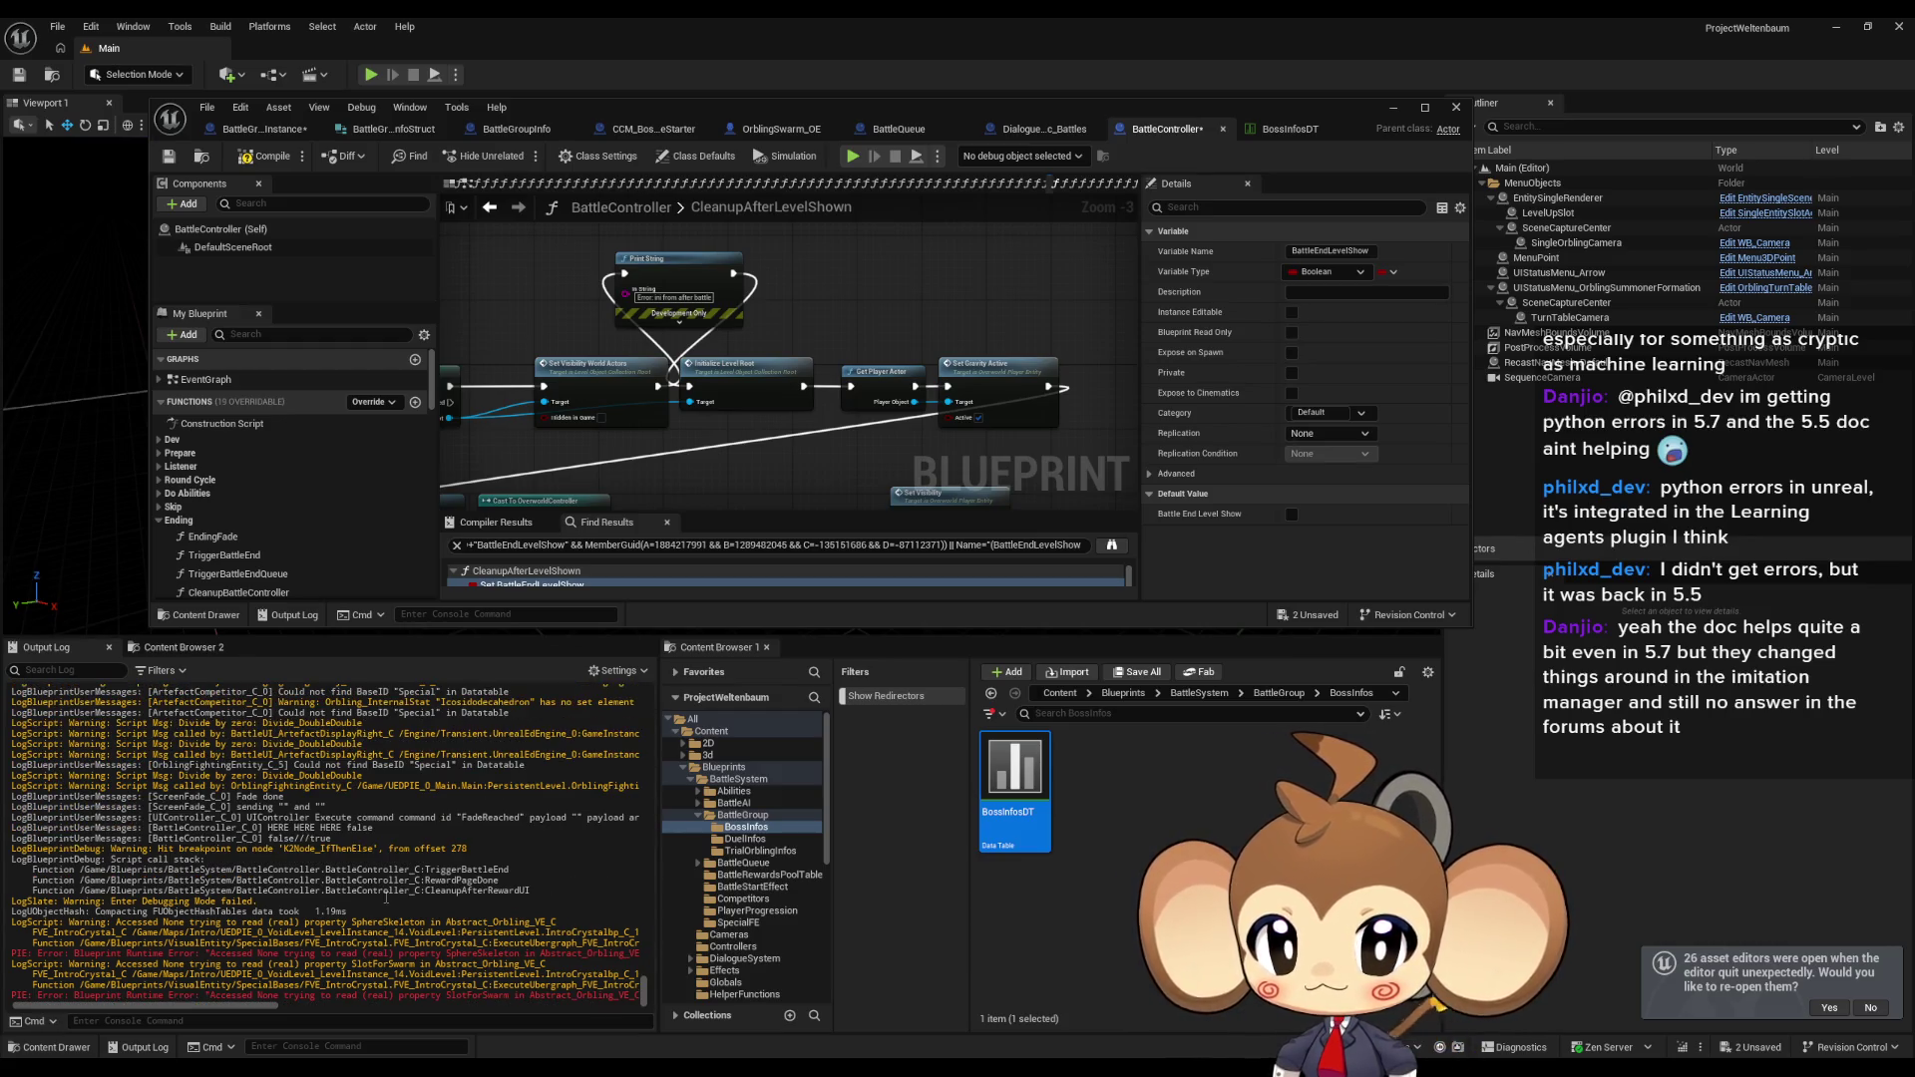
{"action": "scroll", "coordinate": [386, 899], "scroll_direction": "down", "scroll_amount": 8}
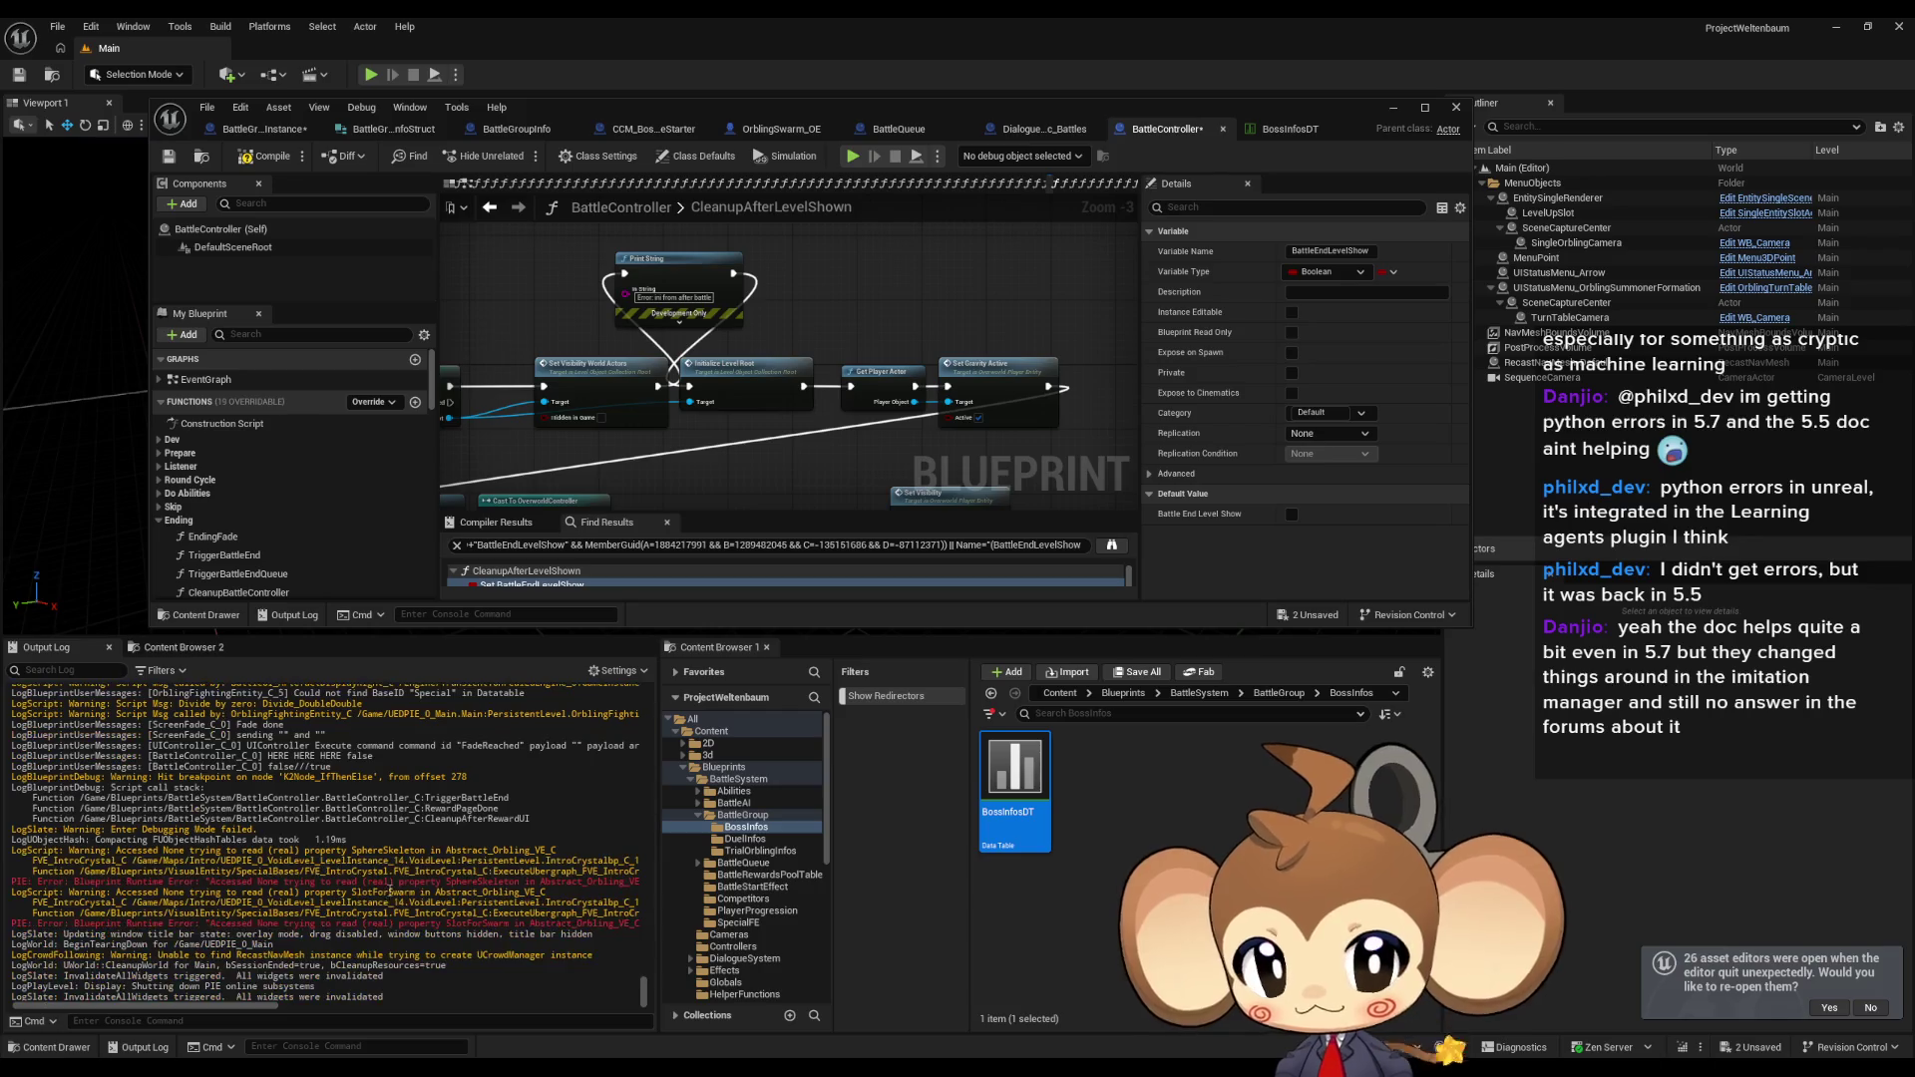
{"action": "double_click", "coordinate": [672, 105]}
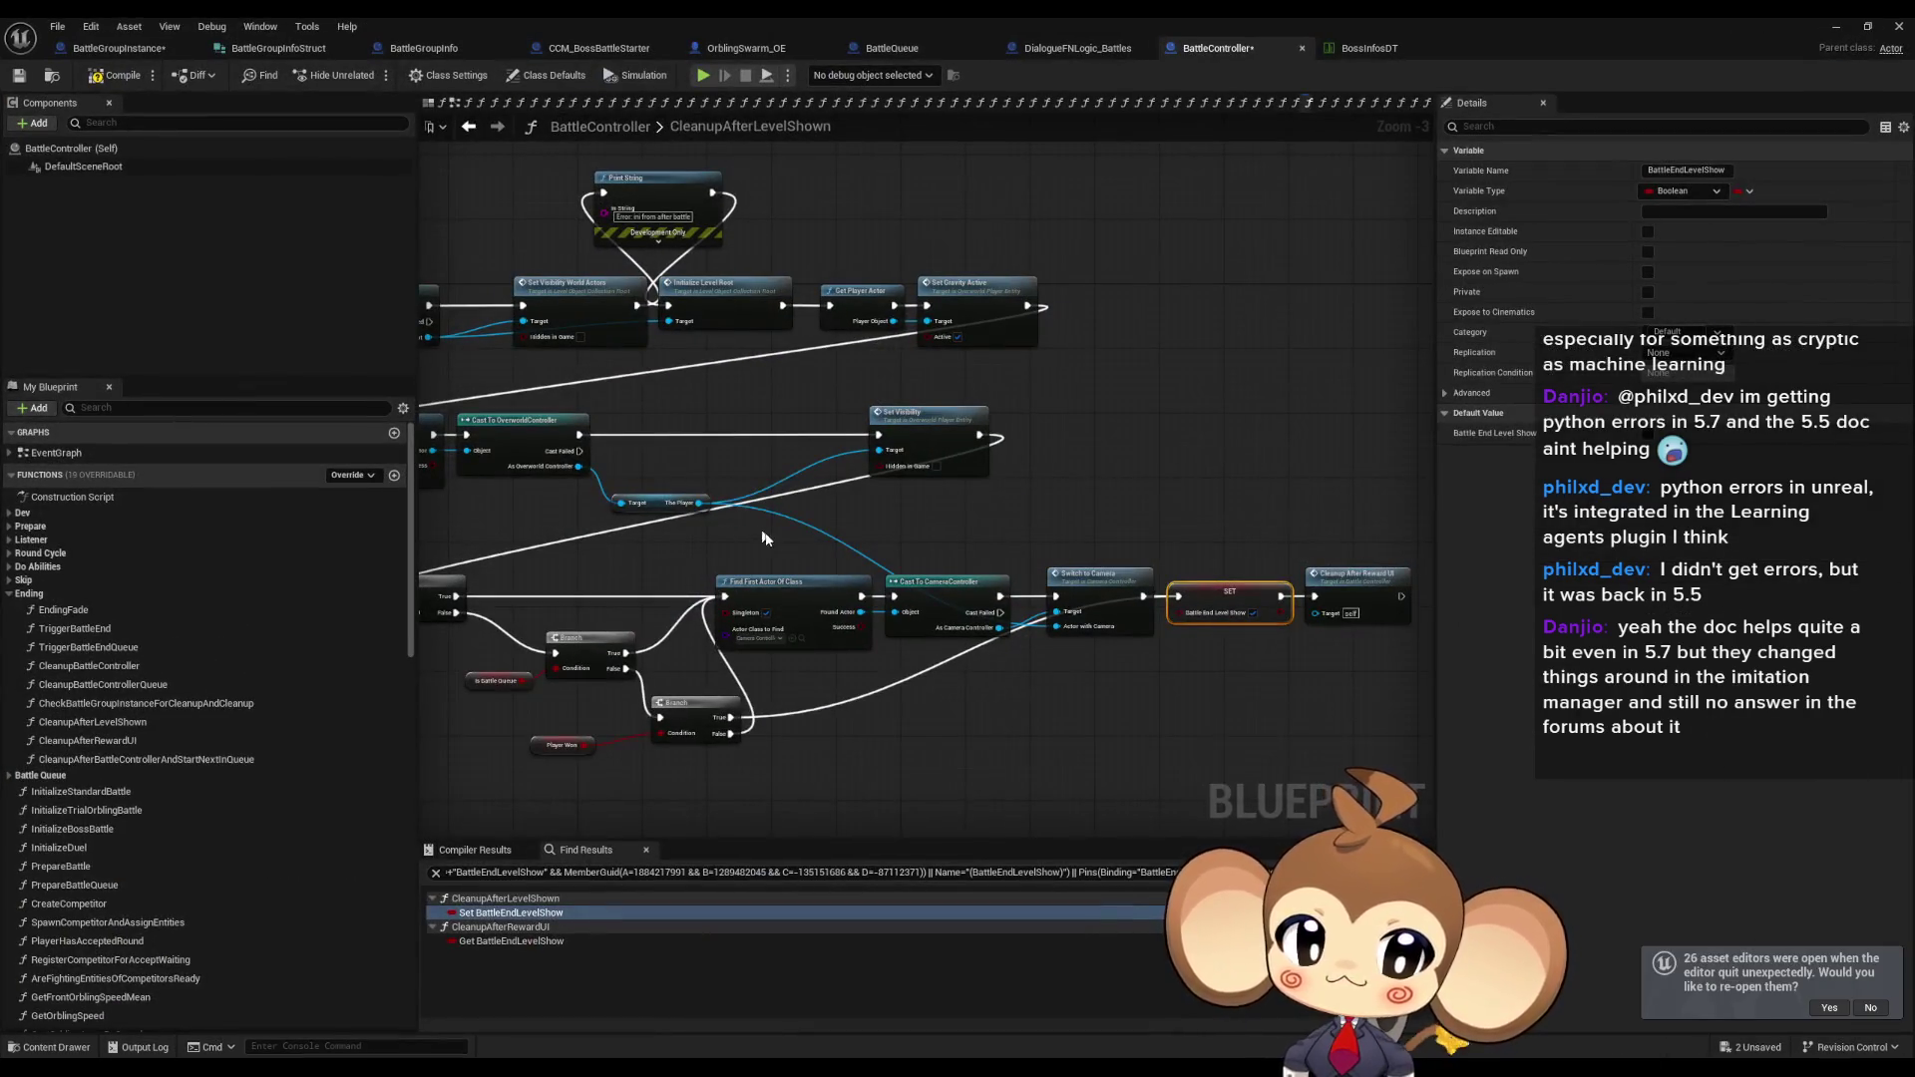
{"action": "left_click_drag", "start_coordinate": [818, 552], "coordinate": [1285, 647]}
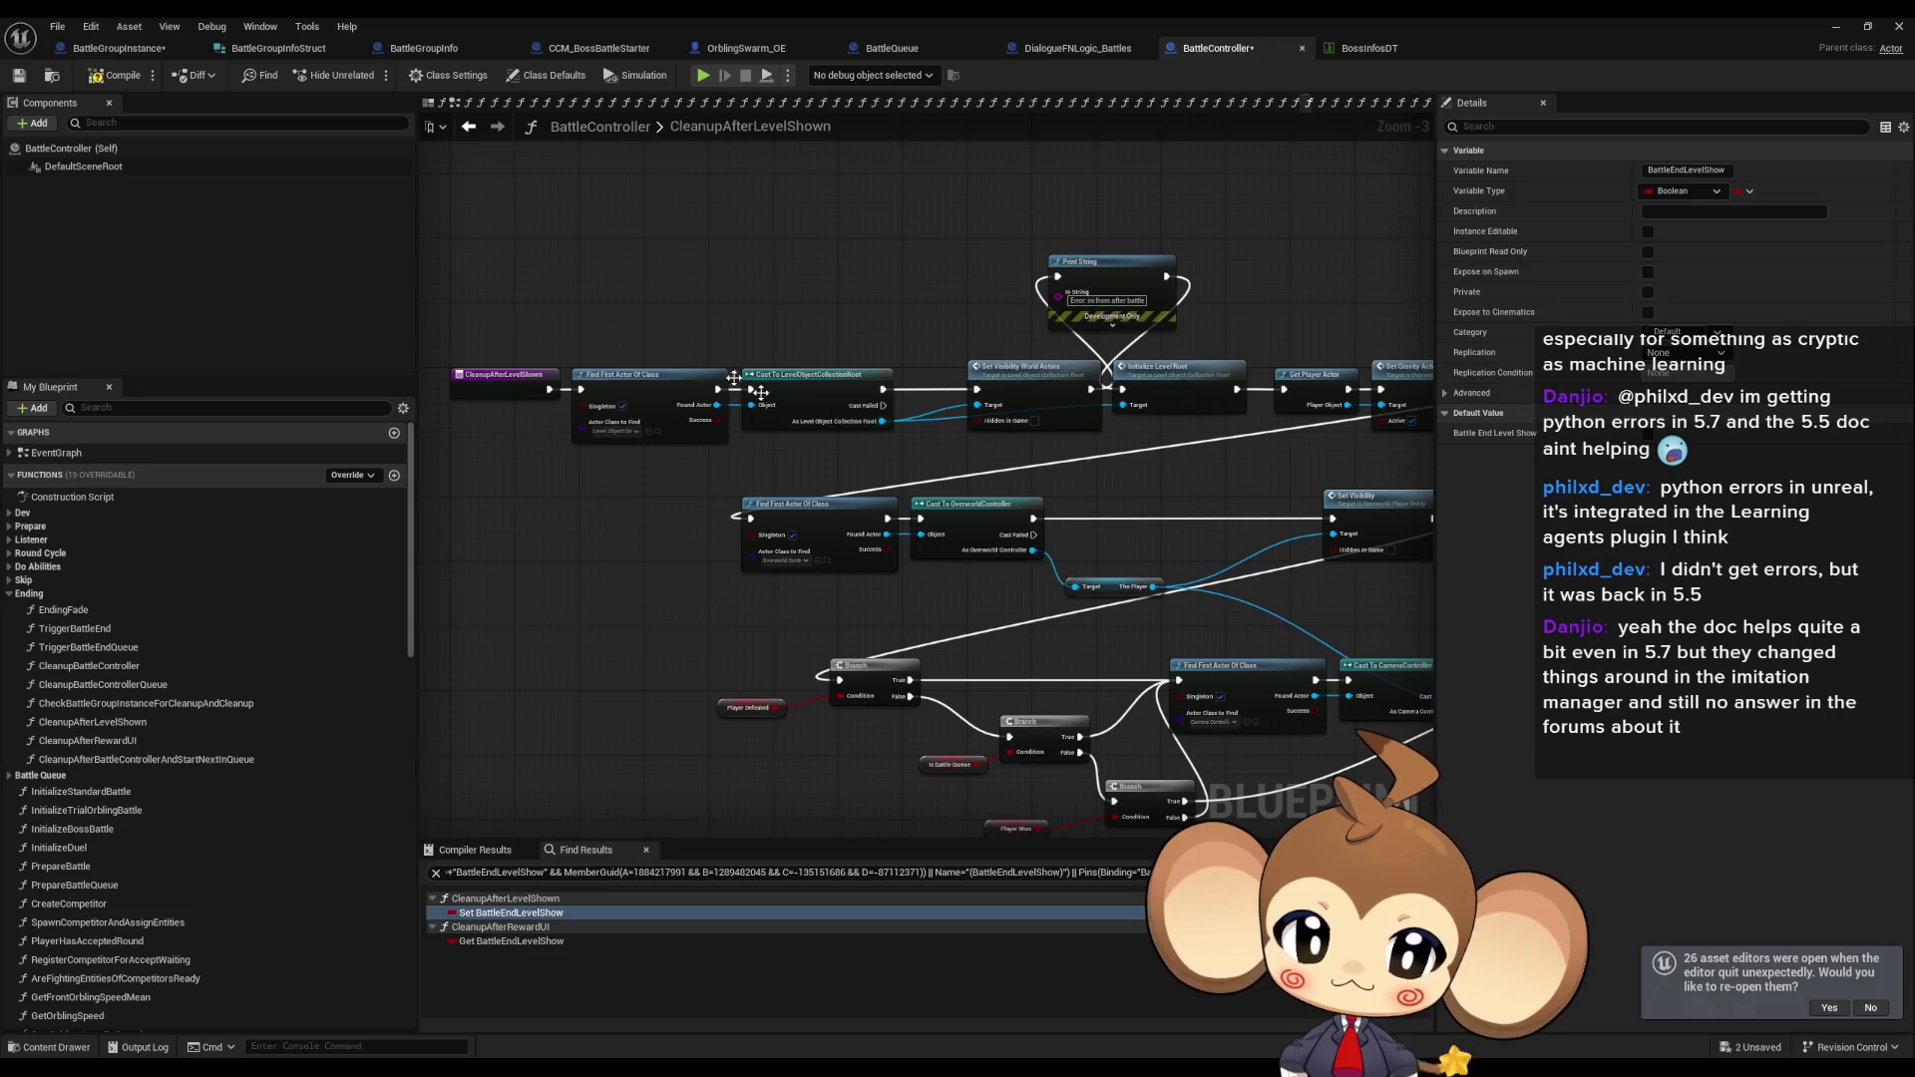
{"action": "scroll", "coordinate": [510, 352], "scroll_direction": "up", "scroll_amount": 3}
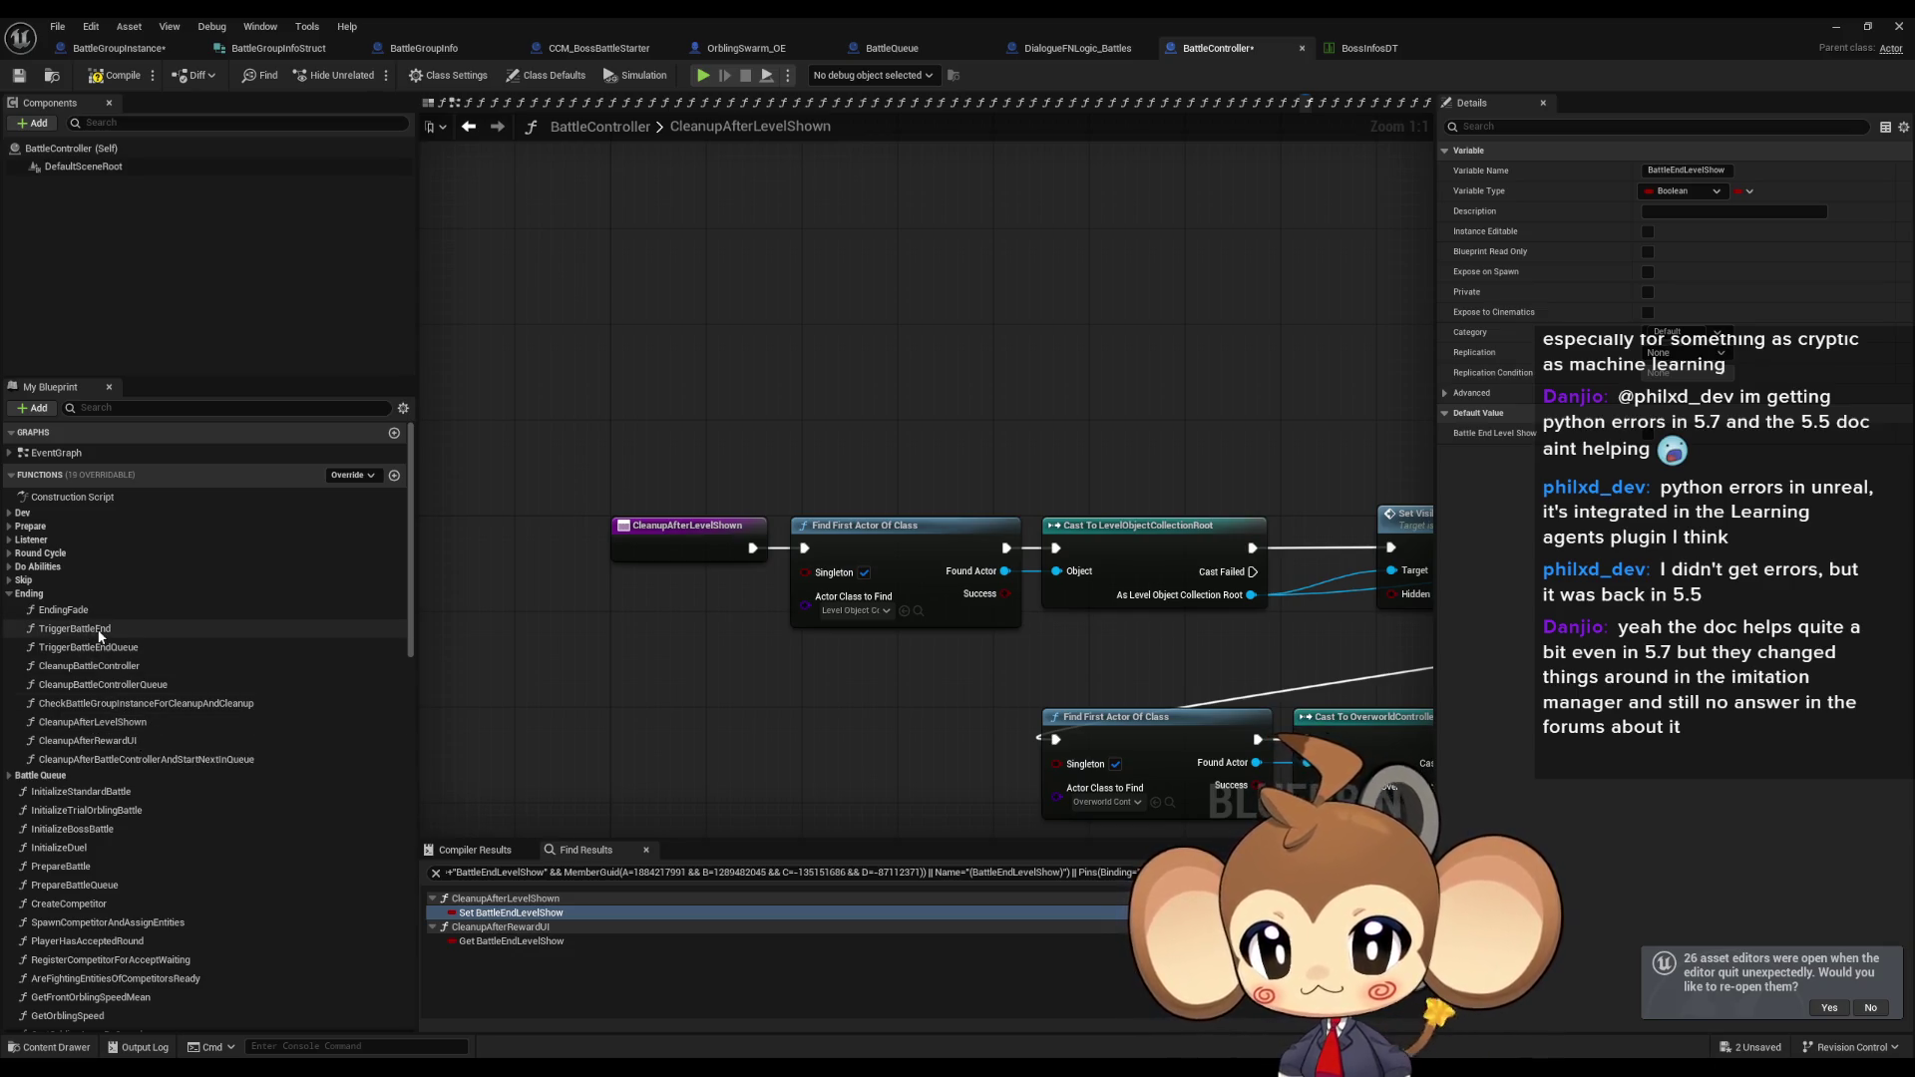
Open TriggerBattleEnd and inspect its Cleanup Battle Controller and Reward Page Done nodes.
{"action": "double_click", "coordinate": [75, 628]}
{"action": "scroll", "coordinate": [887, 598], "scroll_direction": "up", "scroll_amount": 4}
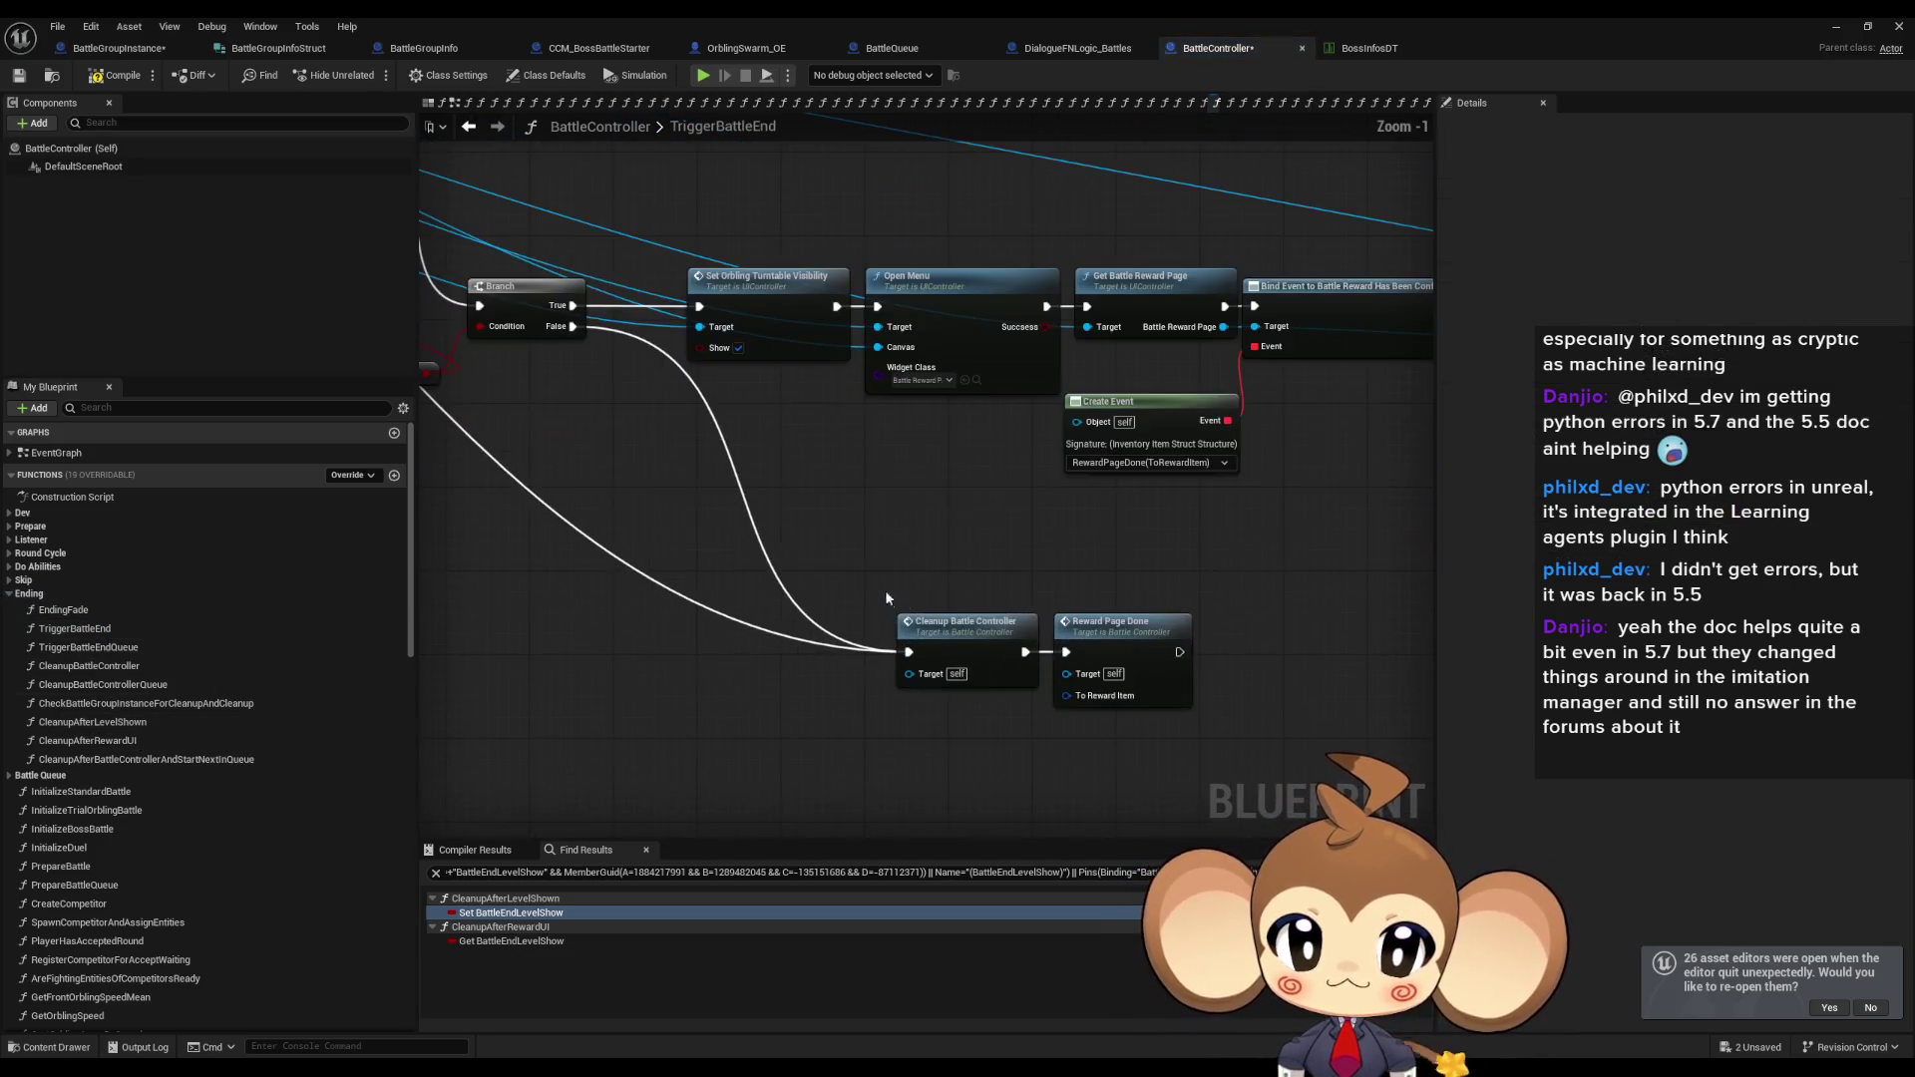
{"action": "left_click", "coordinate": [955, 620]}
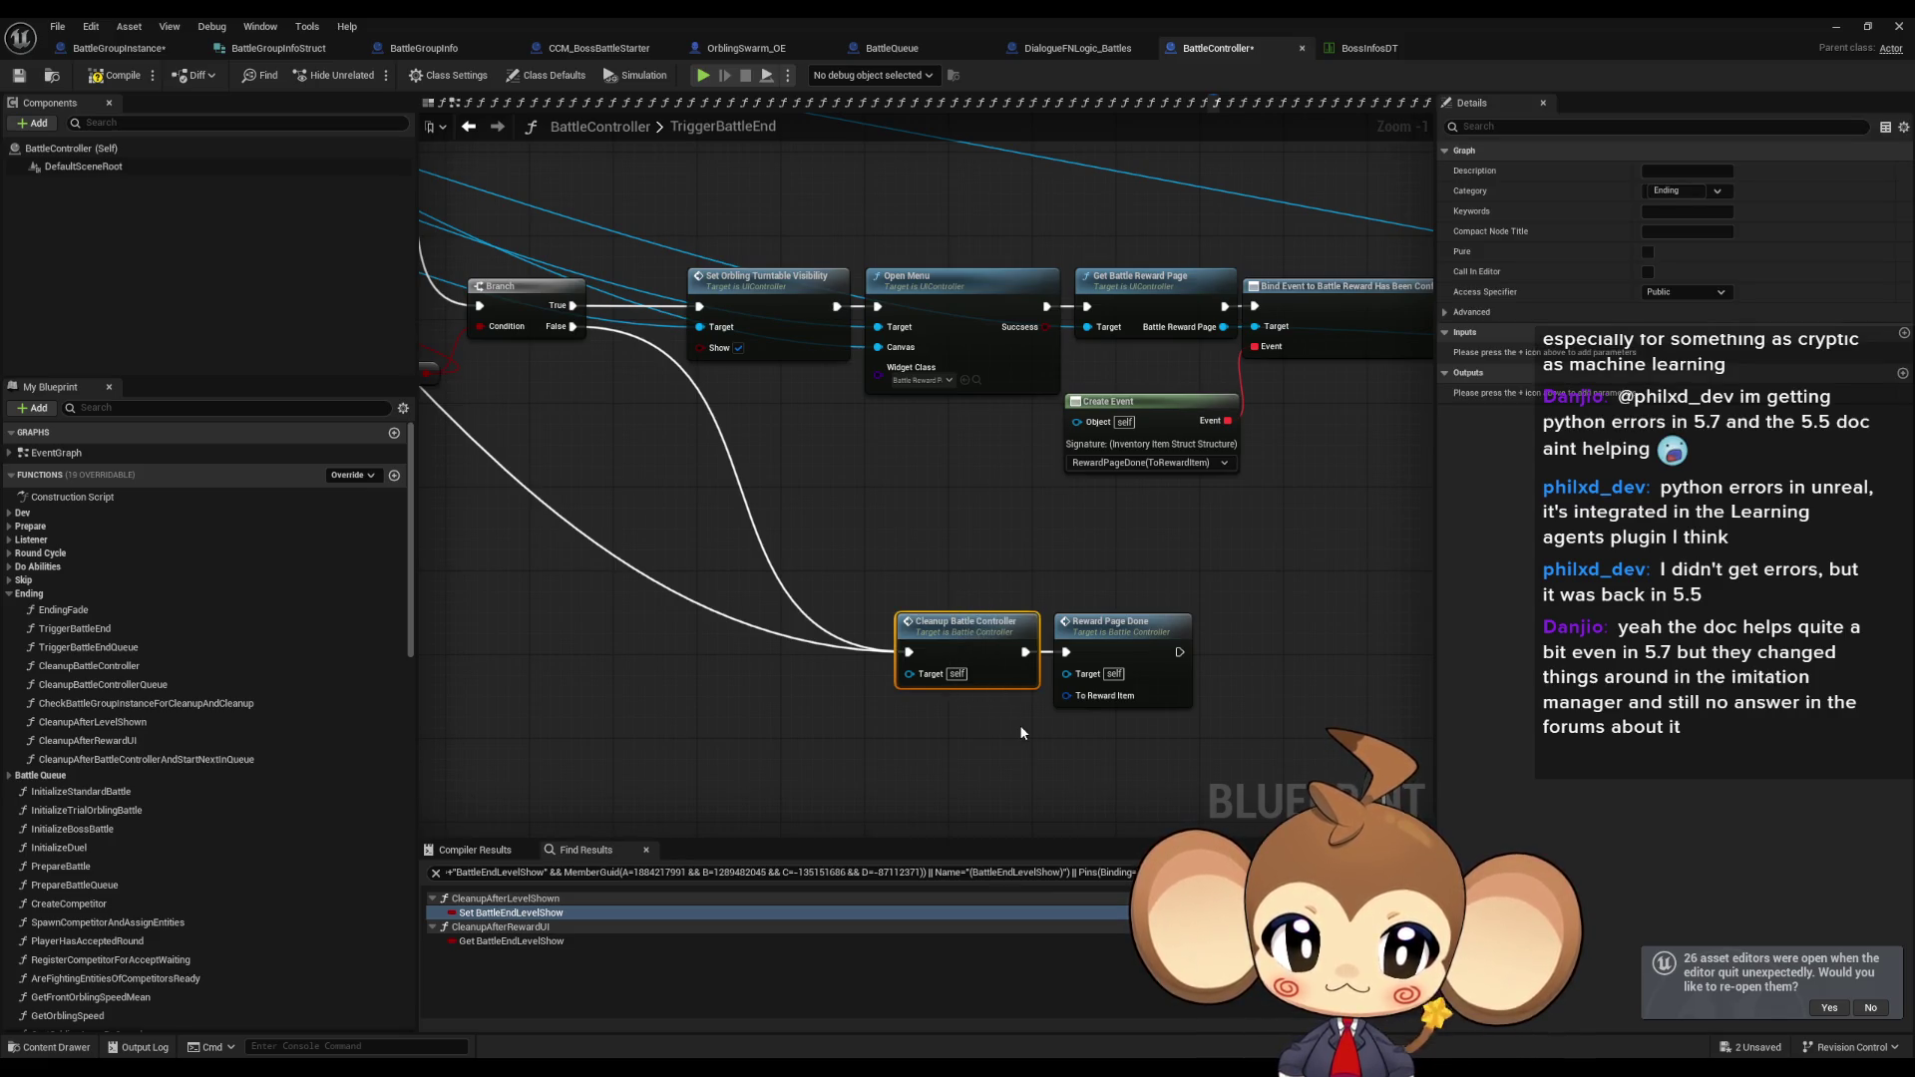
{"action": "left_click", "coordinate": [1117, 626]}
{"action": "left_click_drag", "start_coordinate": [890, 562], "coordinate": [979, 735]}
{"action": "left_click", "coordinate": [1145, 646]}
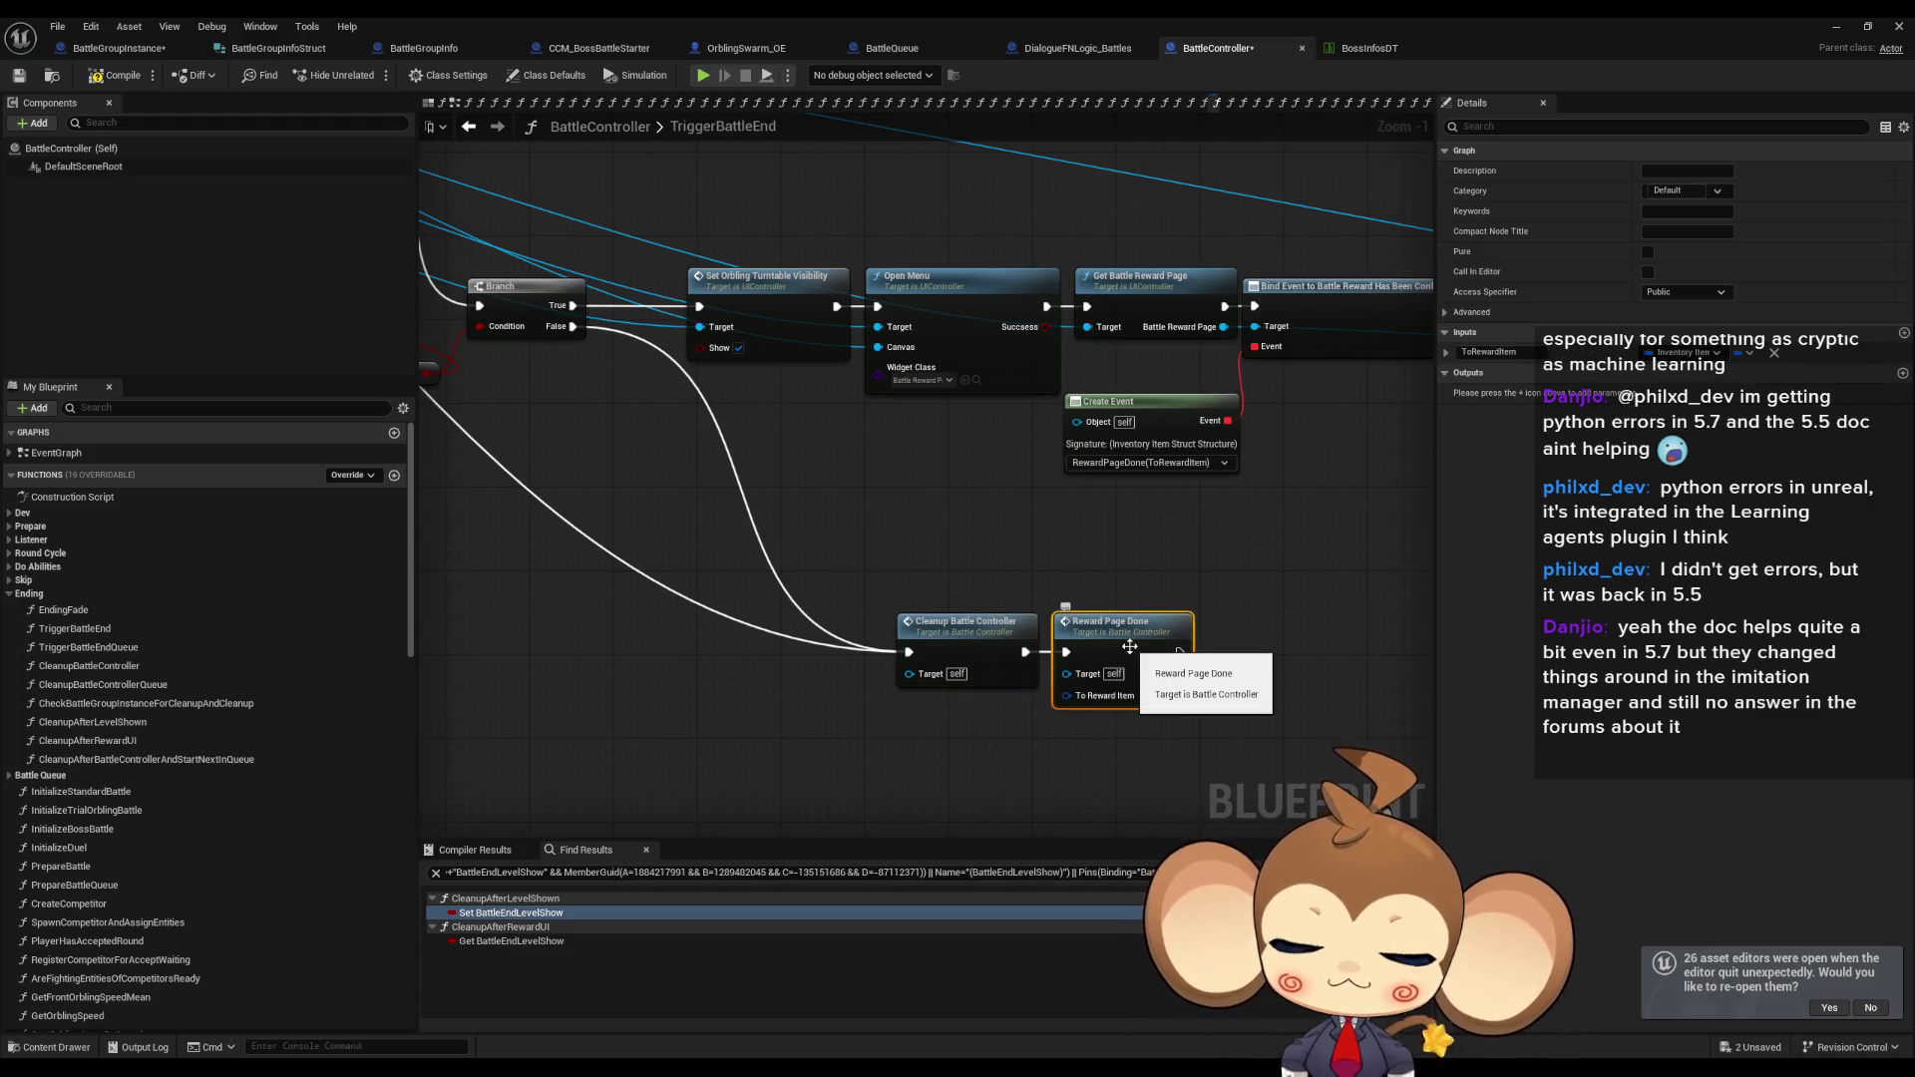
Check Battle Reward Done in RewardPageDone and CleanupAfterRewardUI, then open CleanupBattleController from TriggerBattleEnd.
{"action": "double_click", "coordinate": [1129, 646]}
{"action": "left_click", "coordinate": [865, 460]}
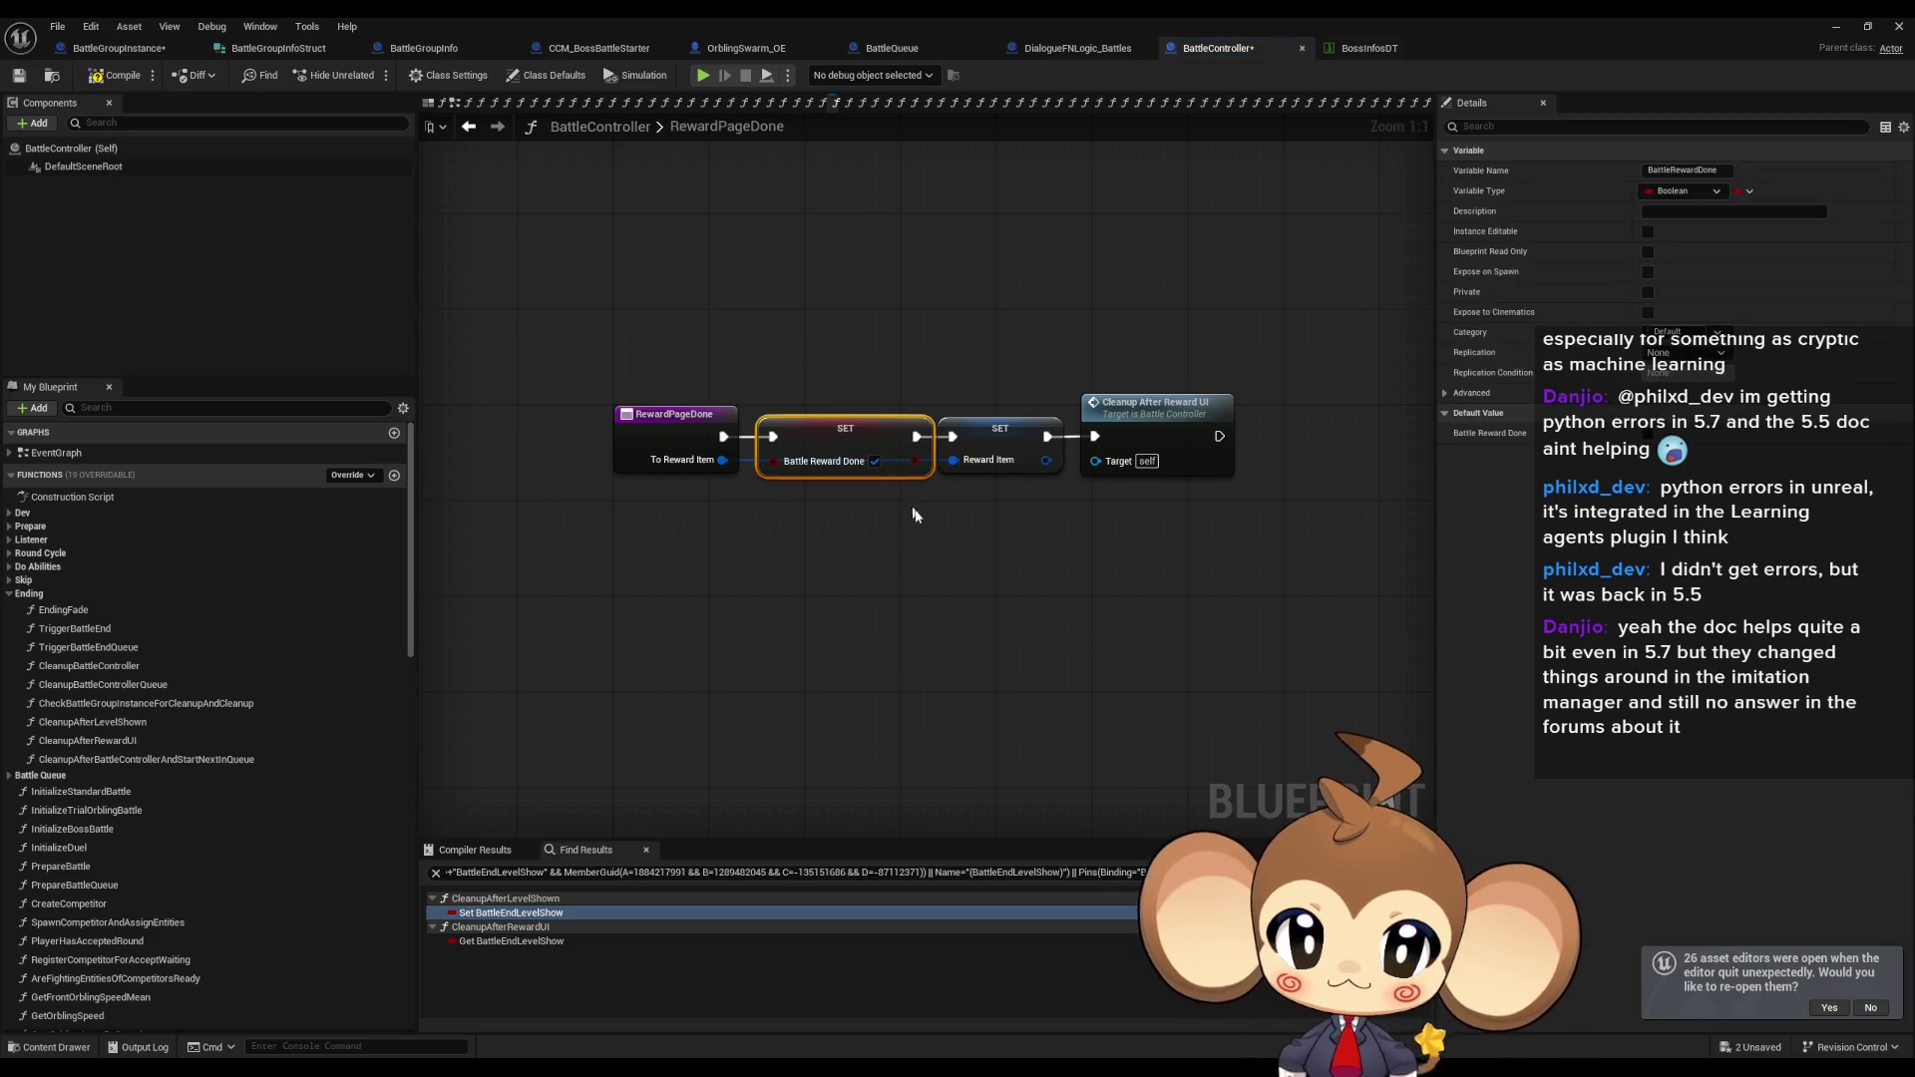
{"action": "double_click", "coordinate": [1175, 427]}
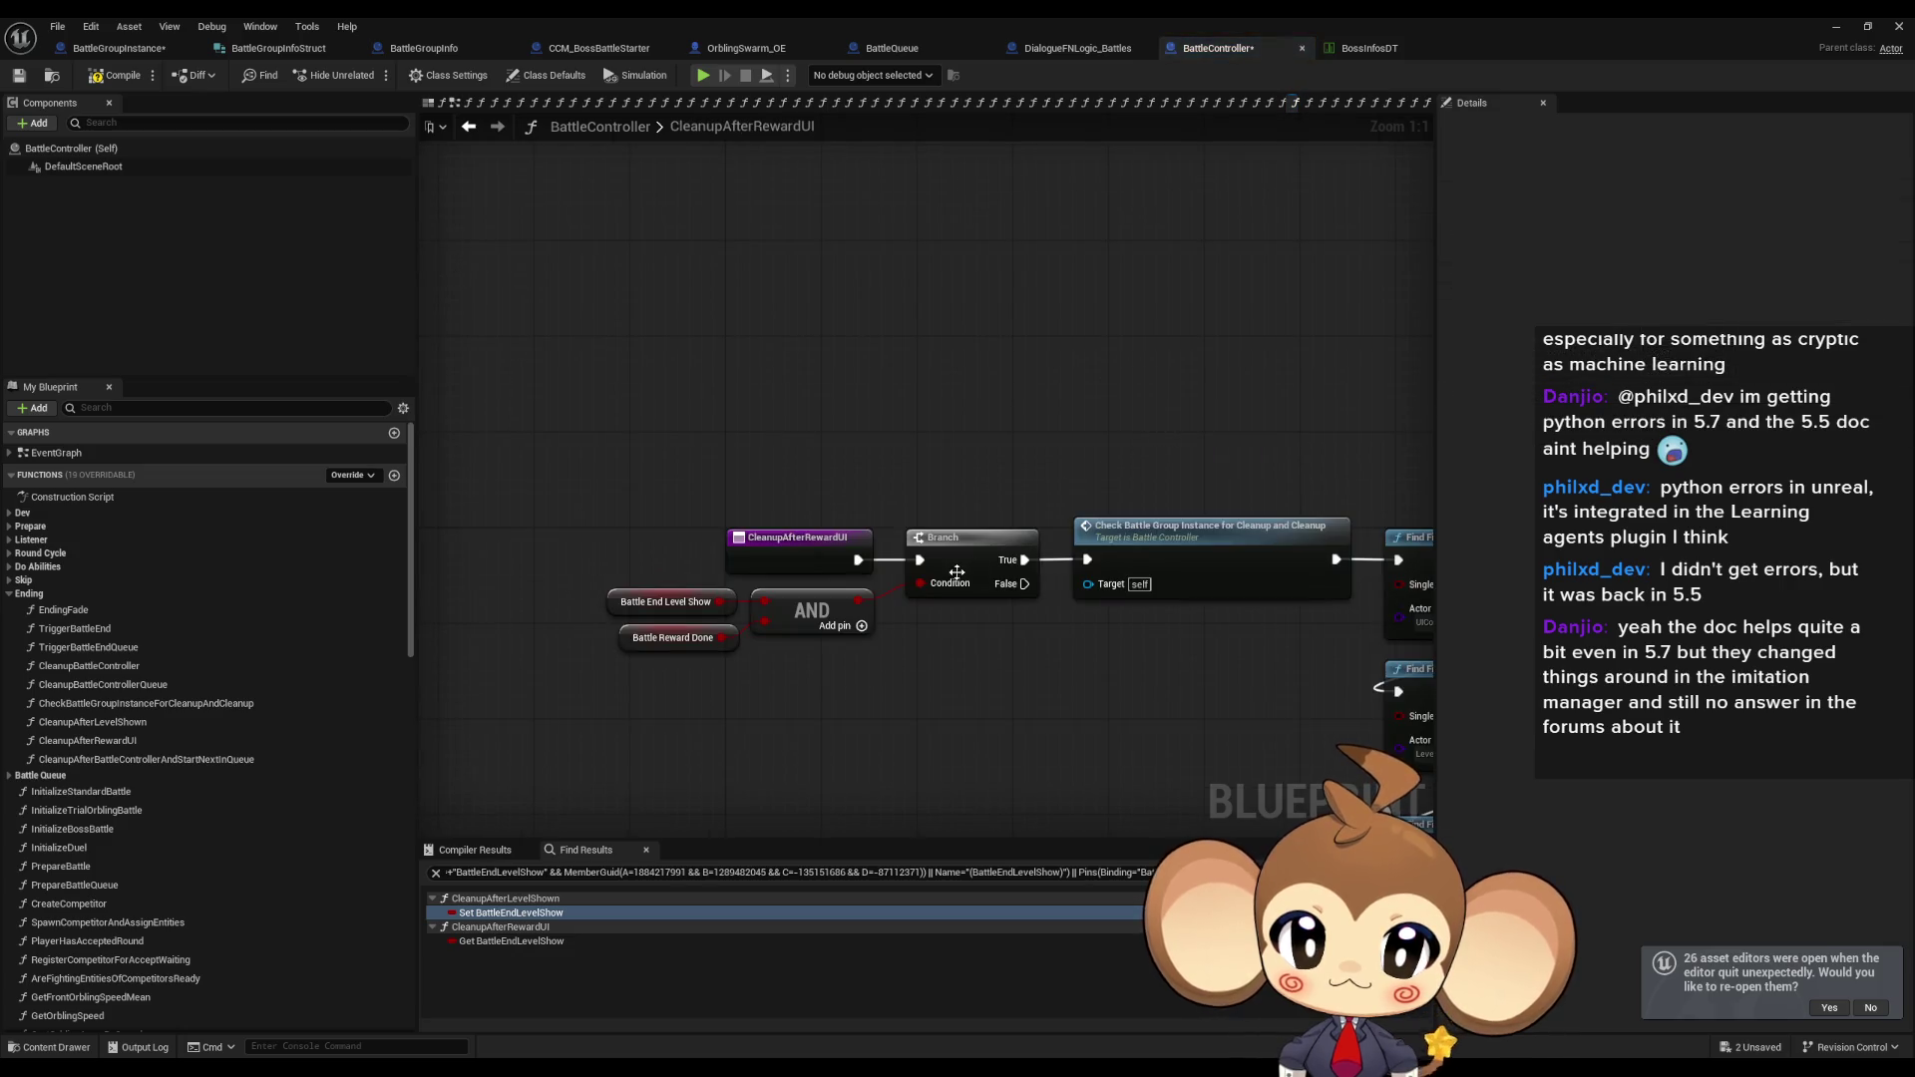
{"action": "left_click_drag", "start_coordinate": [601, 641], "coordinate": [724, 679]}
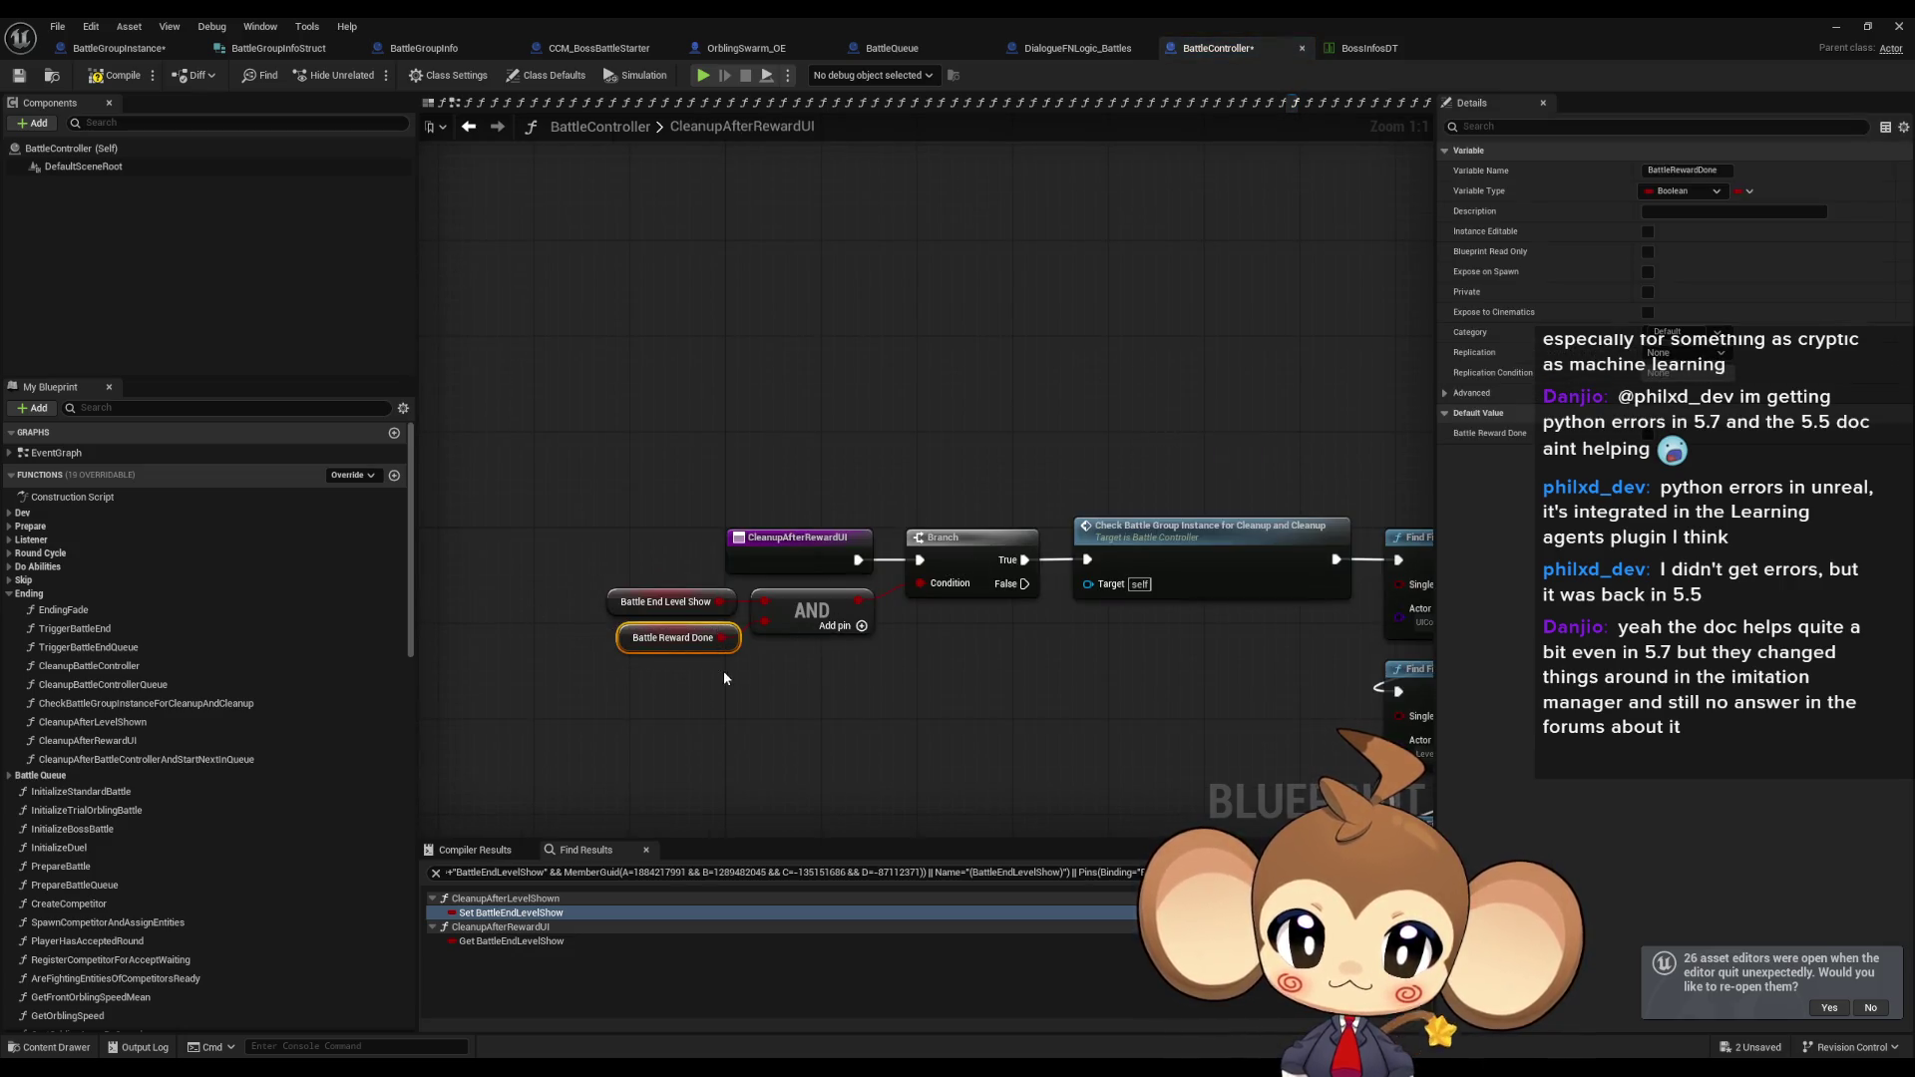
{"action": "left_click", "coordinate": [467, 126]}
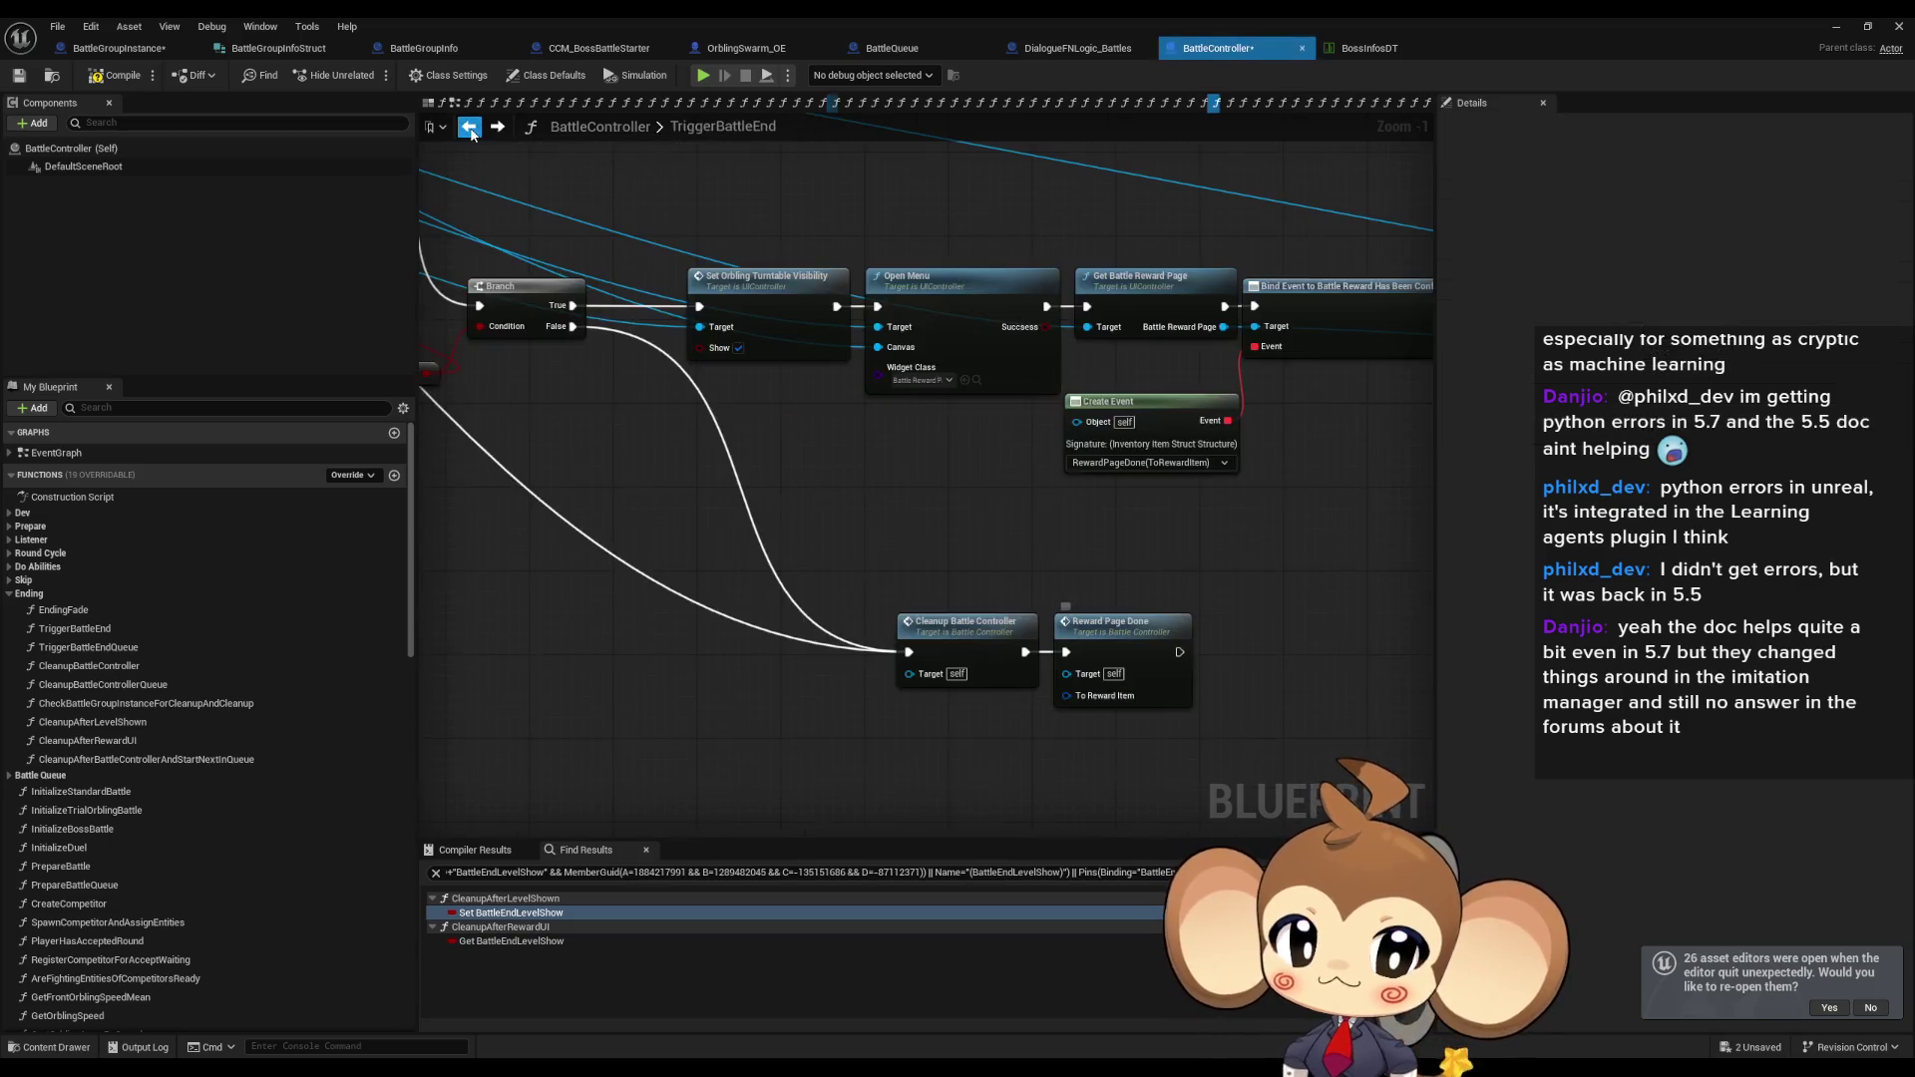
{"action": "double_click", "coordinate": [1031, 646]}
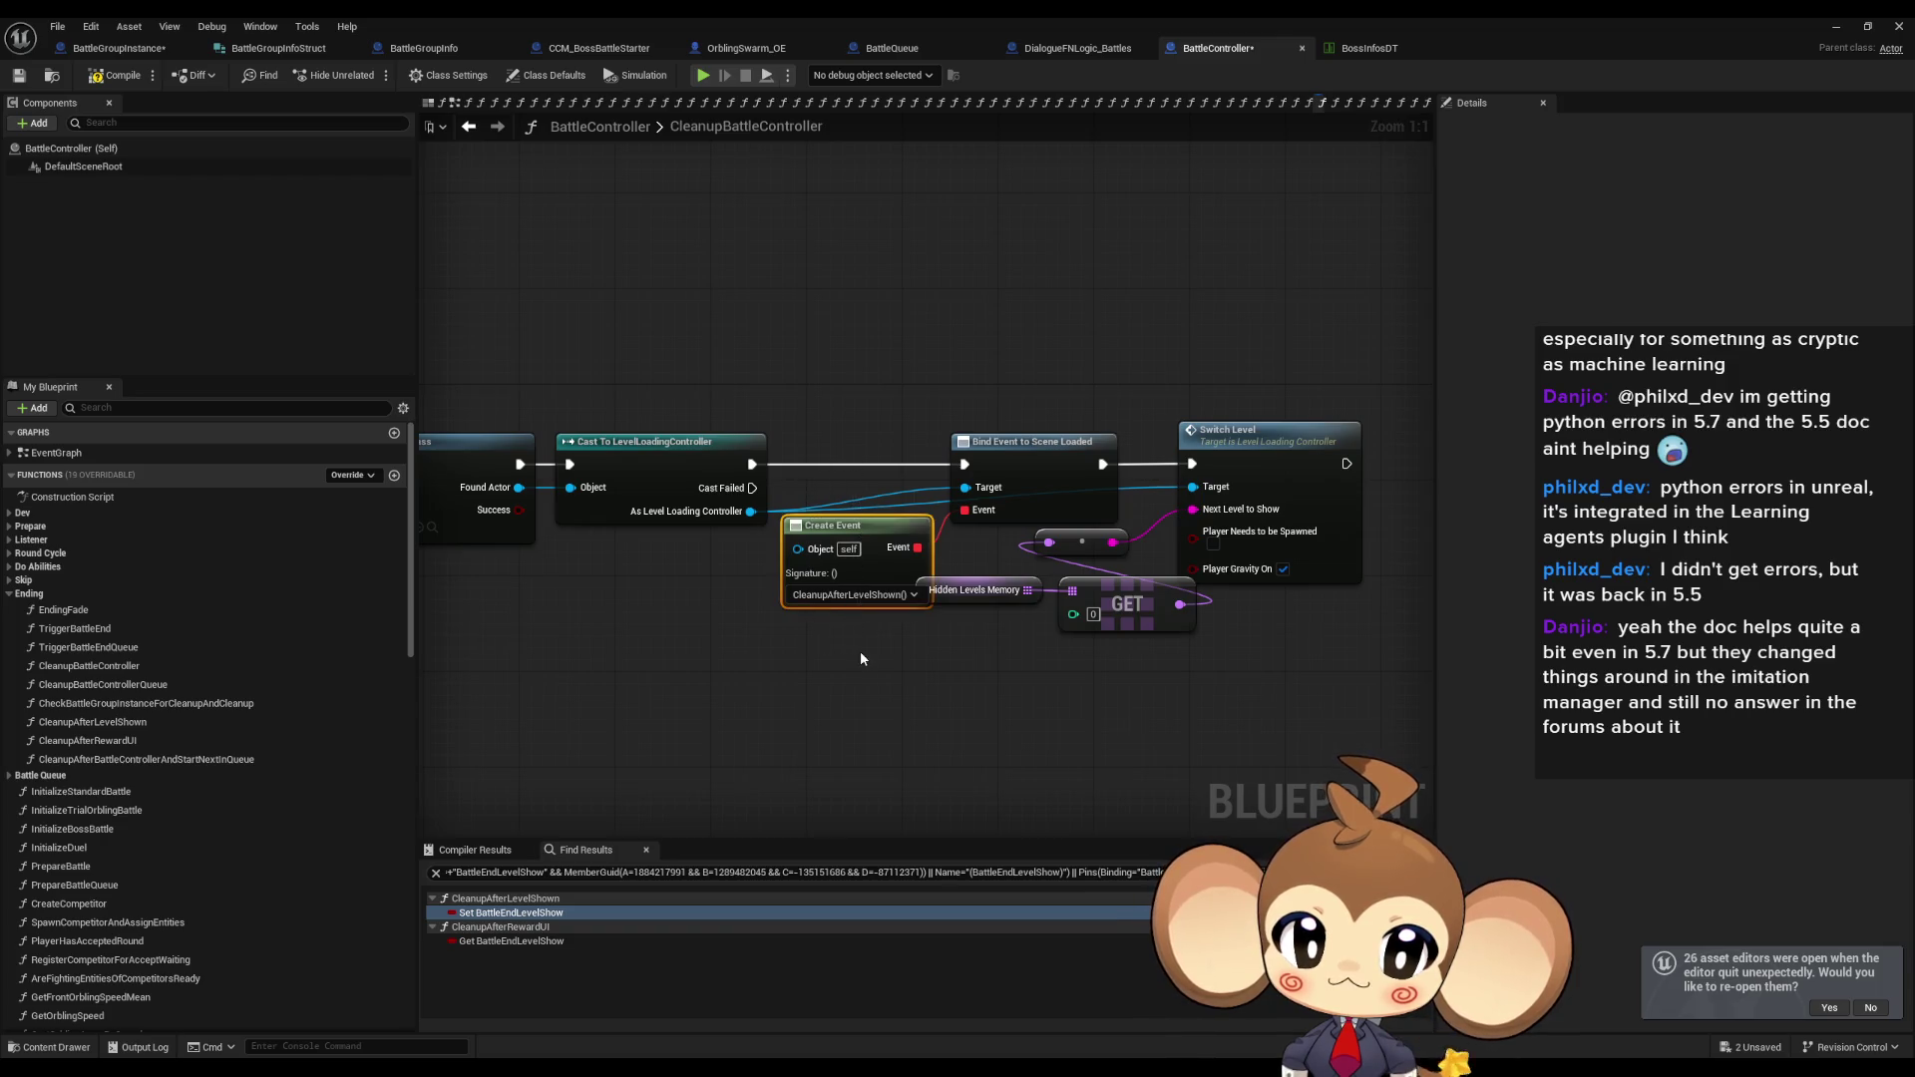
Inspect the Create Event, Bind Event to Scene Loaded and cast nodes, then reopen CleanupAfterLevelShown.
{"action": "left_click", "coordinate": [1018, 460]}
{"action": "left_click", "coordinate": [828, 538]}
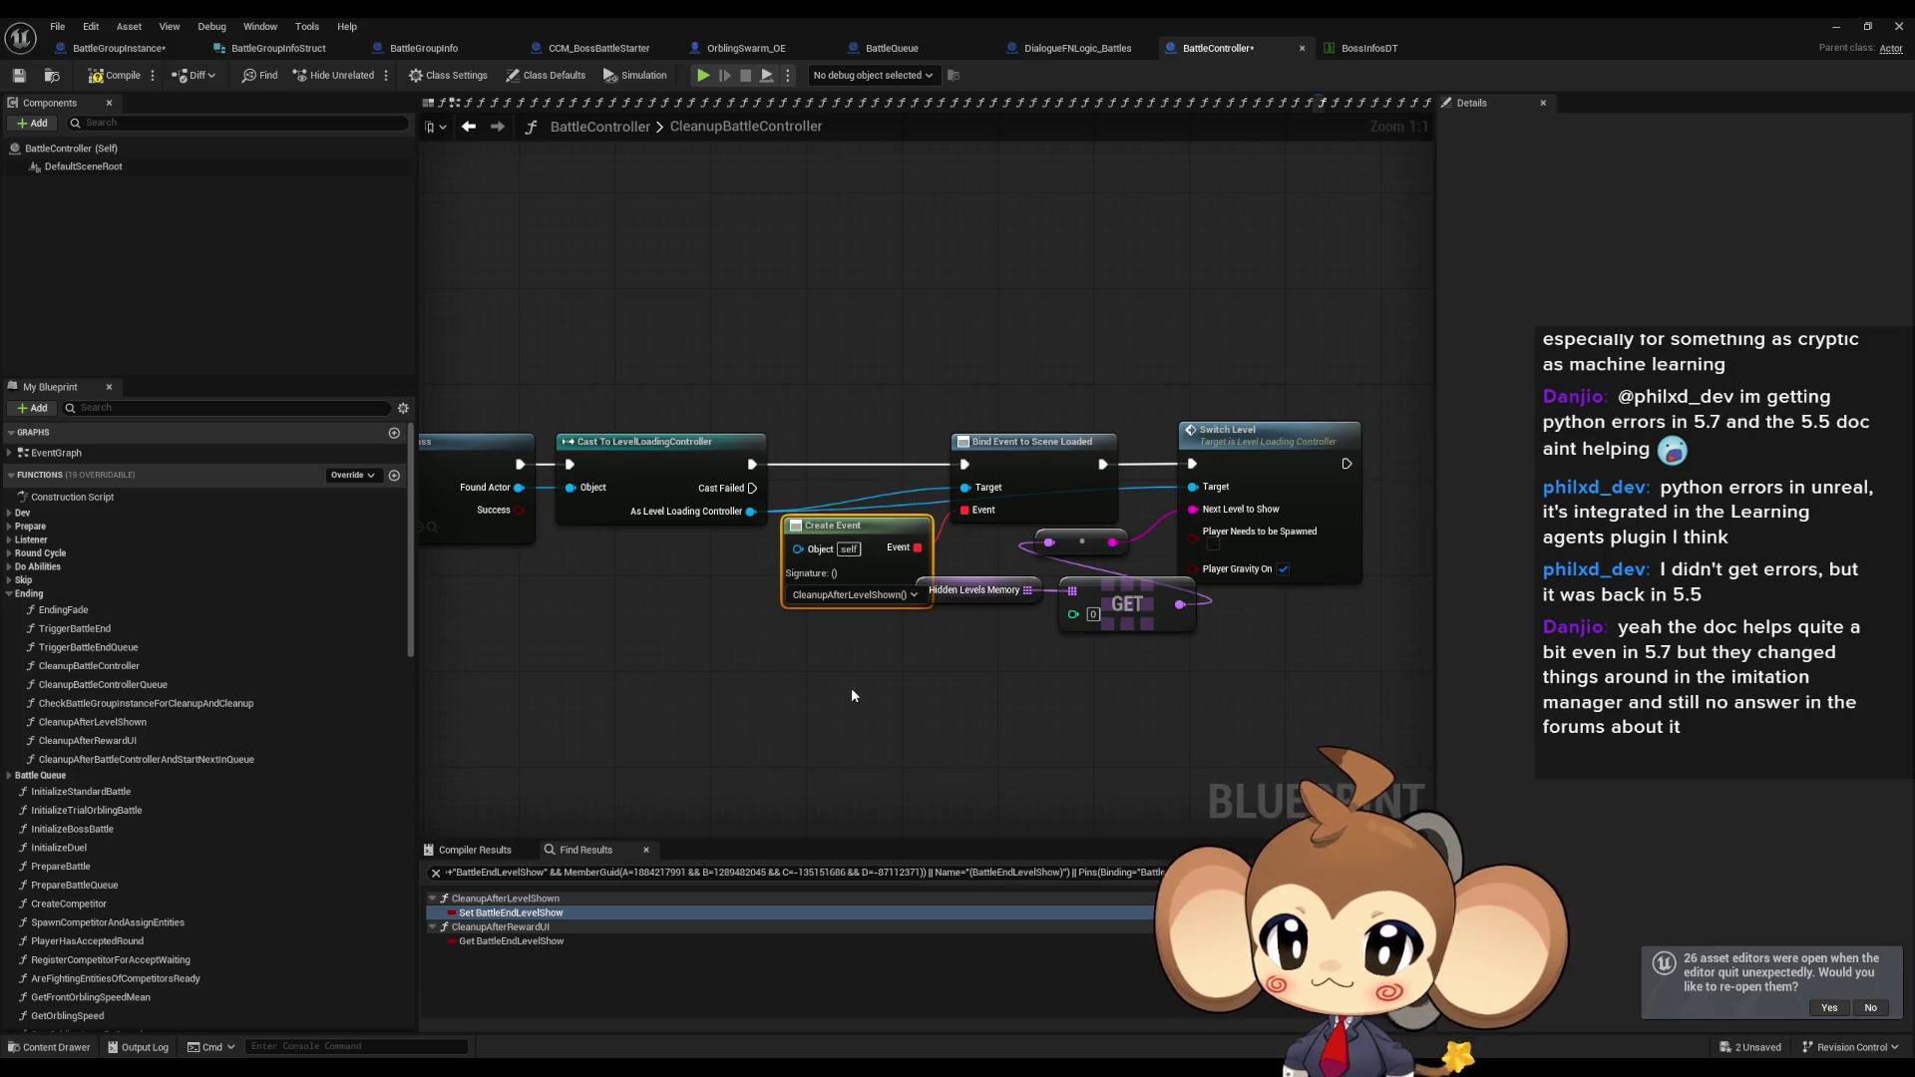
{"action": "scroll", "coordinate": [1386, 648], "scroll_direction": "down", "scroll_amount": 5}
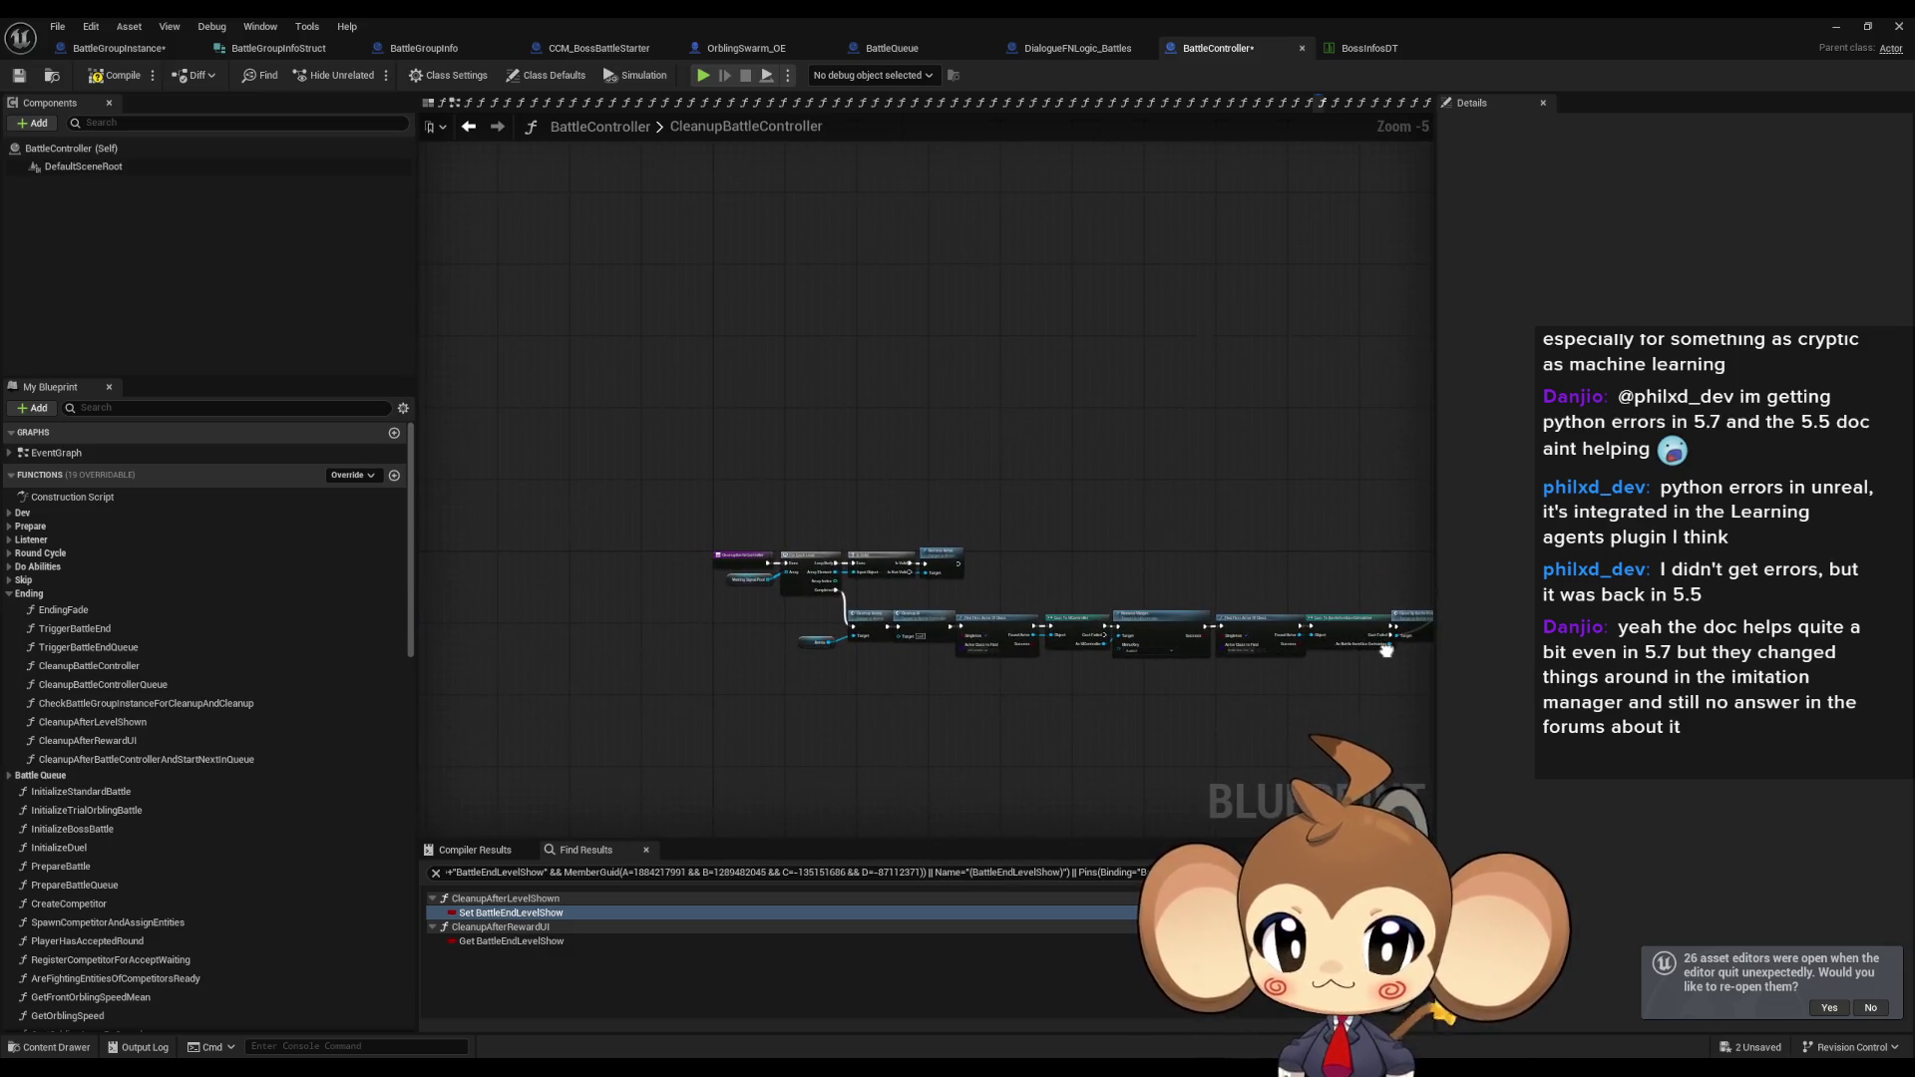
{"action": "scroll", "coordinate": [738, 593], "scroll_direction": "up", "scroll_amount": 4}
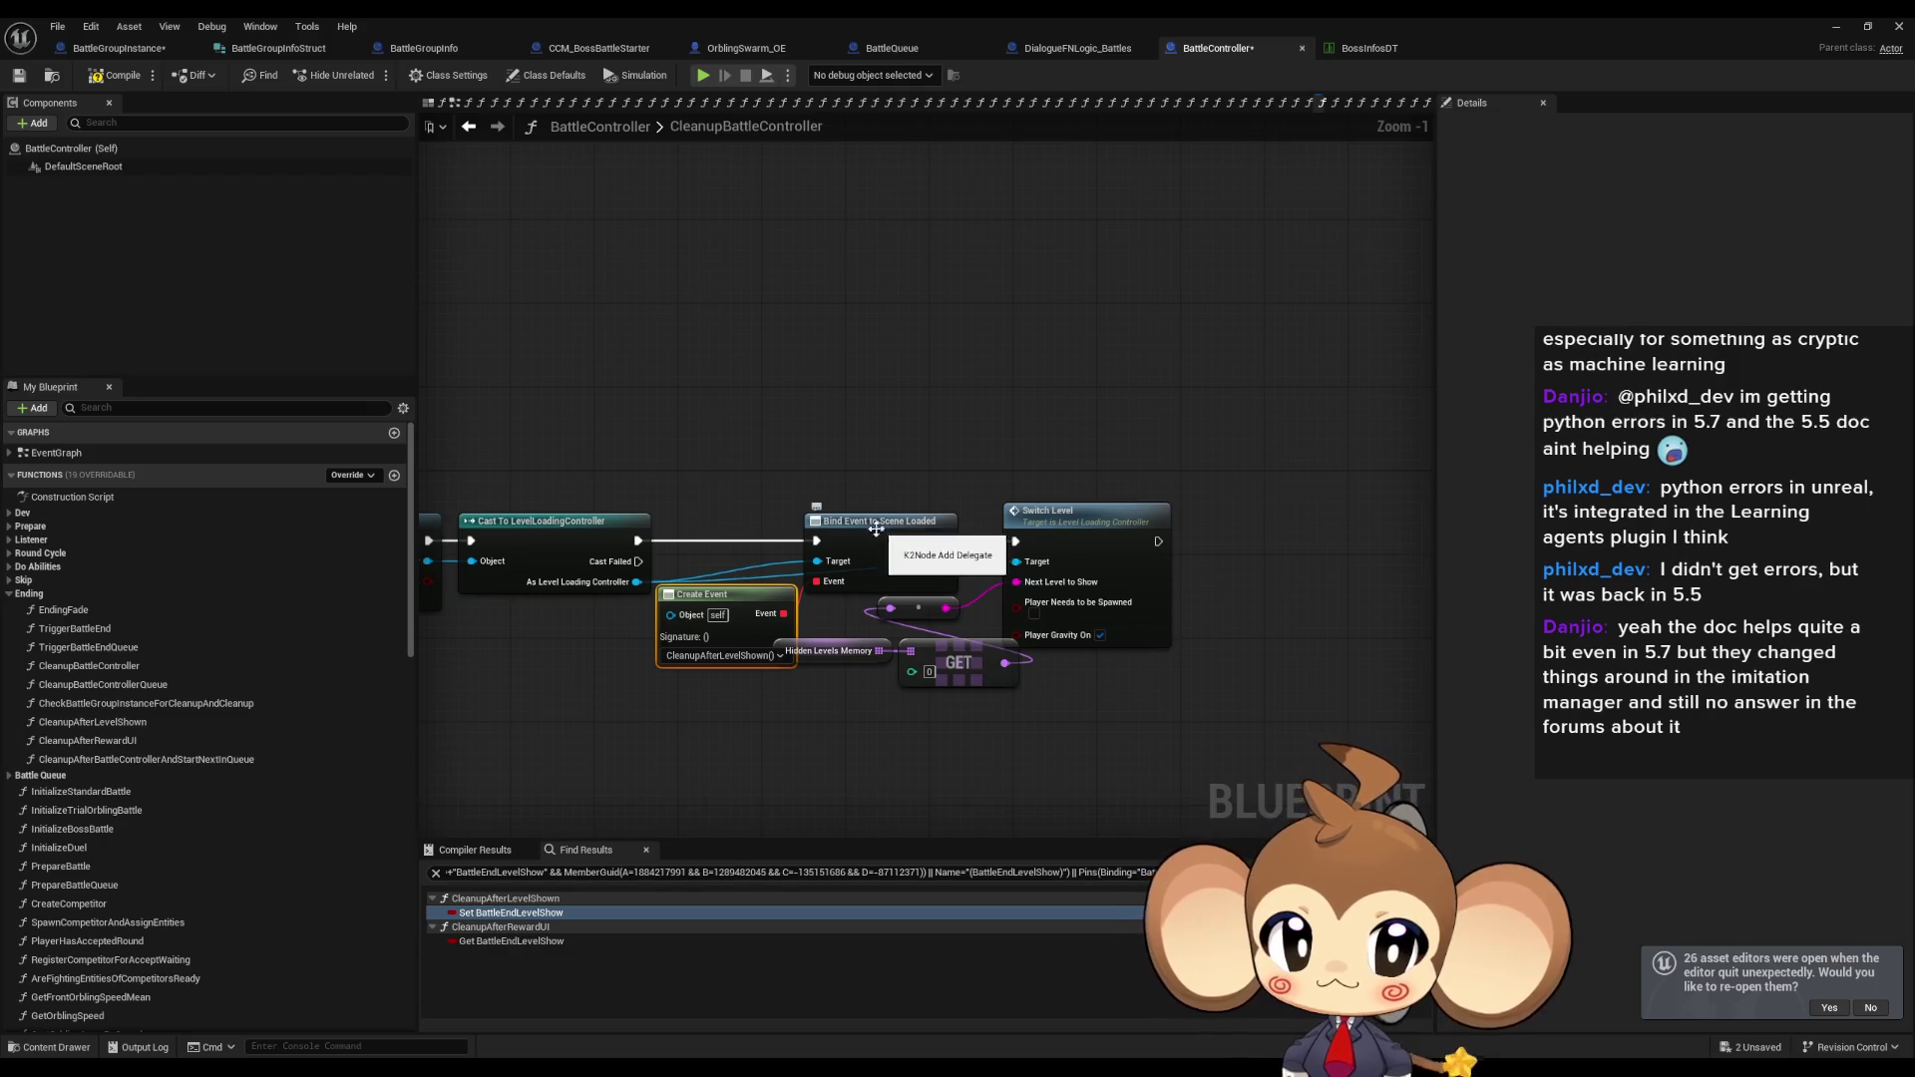
{"action": "left_click_drag", "start_coordinate": [738, 593], "coordinate": [937, 628]}
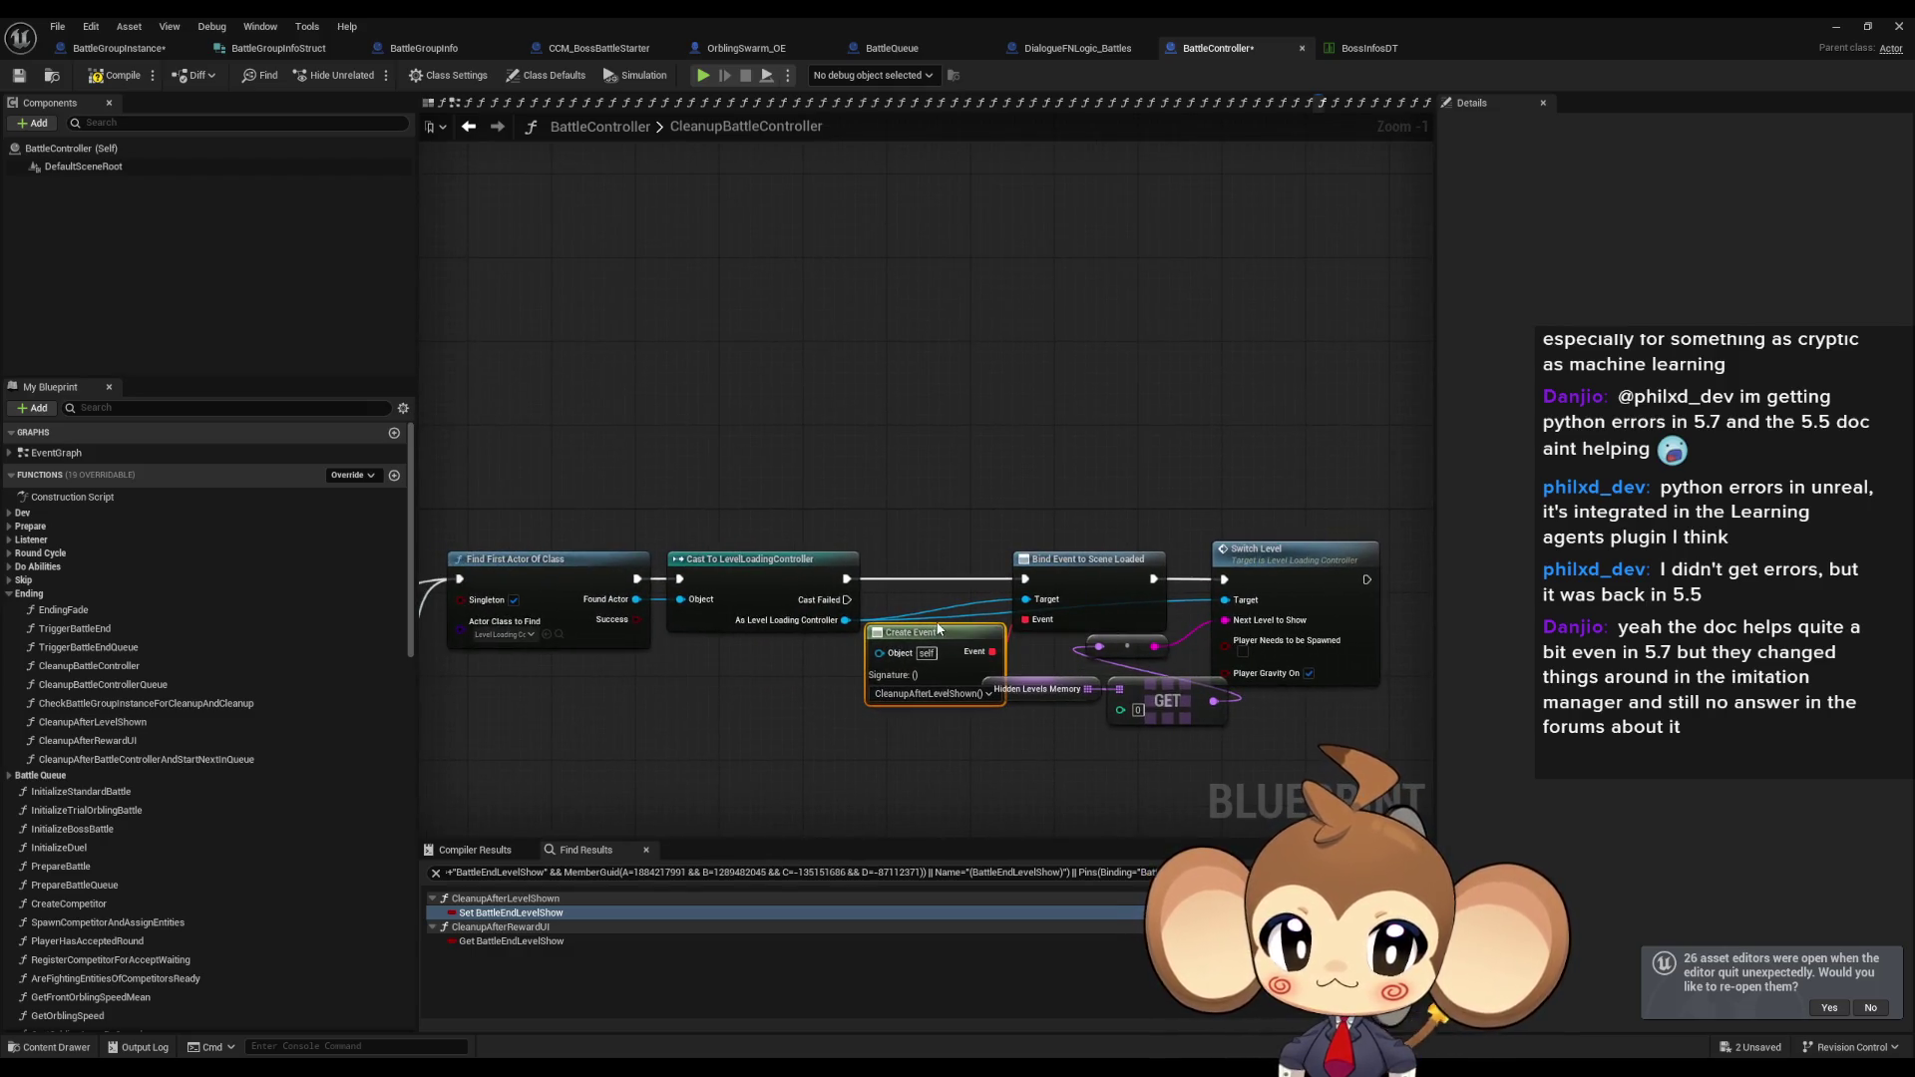
{"action": "left_click_drag", "start_coordinate": [701, 475], "coordinate": [750, 676]}
{"action": "left_click_drag", "start_coordinate": [905, 516], "coordinate": [925, 730]}
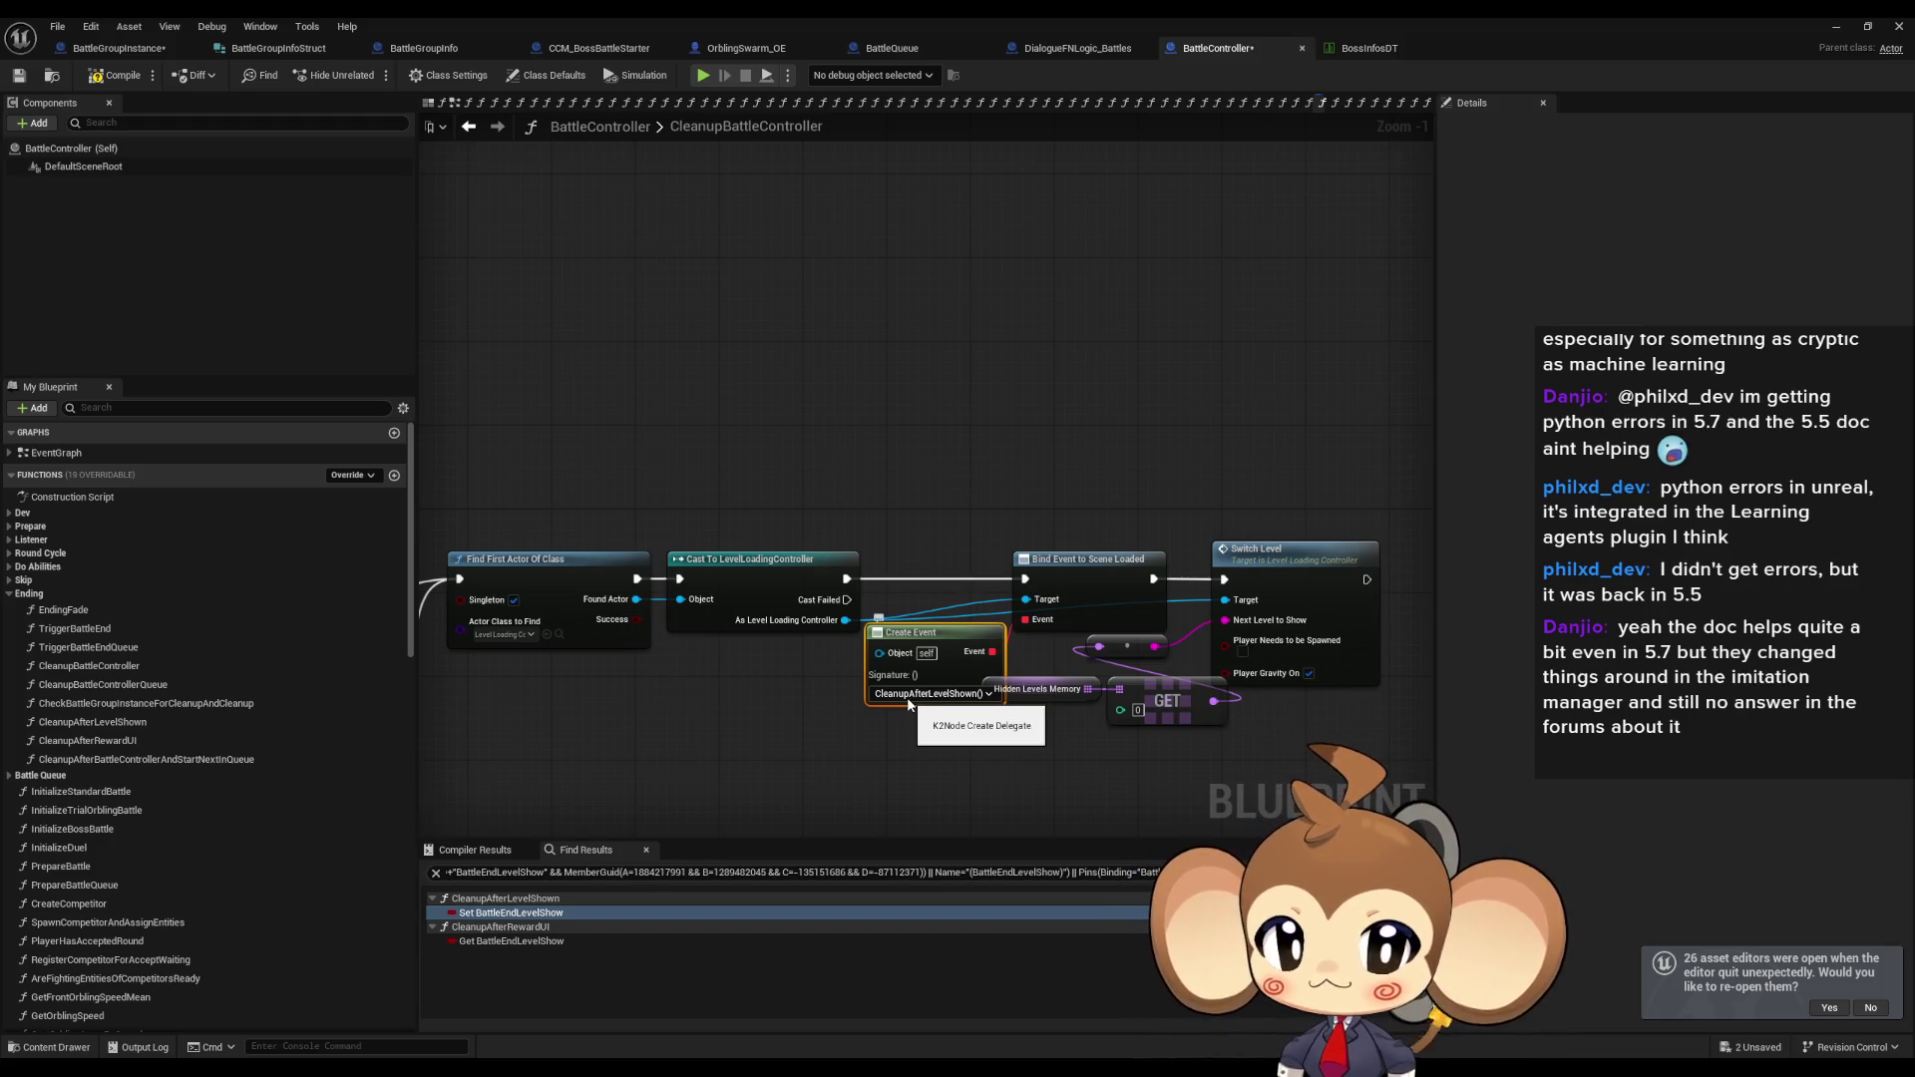
{"action": "double_click", "coordinate": [81, 722]}
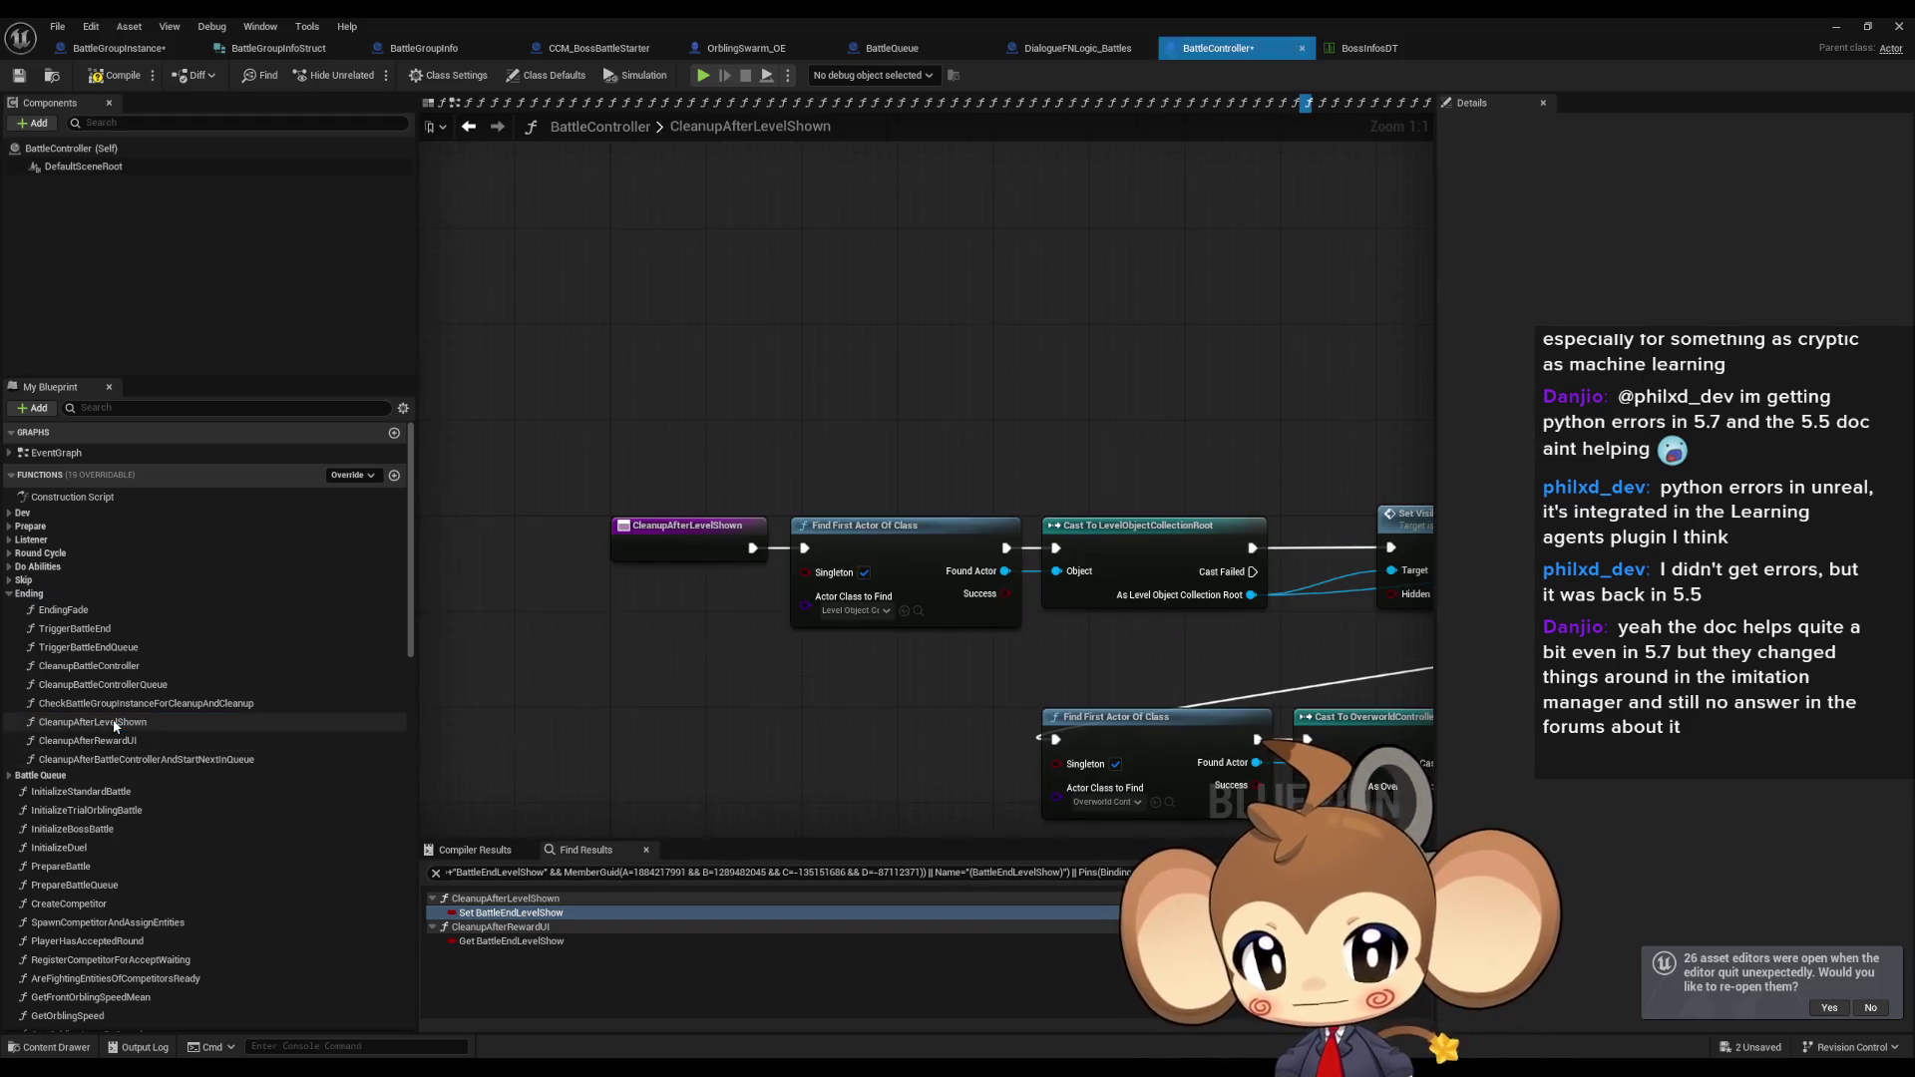
Pan across CleanupAfterLevelShown, then review CleanupAfterRewardUI's Branch, Cast, Set Input Lock and Bind Event nodes.
{"action": "scroll", "coordinate": [1298, 605], "scroll_direction": "down", "scroll_amount": 5}
{"action": "mouse_move", "coordinate": [1030, 574]}
{"action": "left_mouse_down"}
{"action": "mouse_move", "coordinate": [881, 539]}
{"action": "mouse_move", "coordinate": [696, 410]}
{"action": "left_mouse_up"}
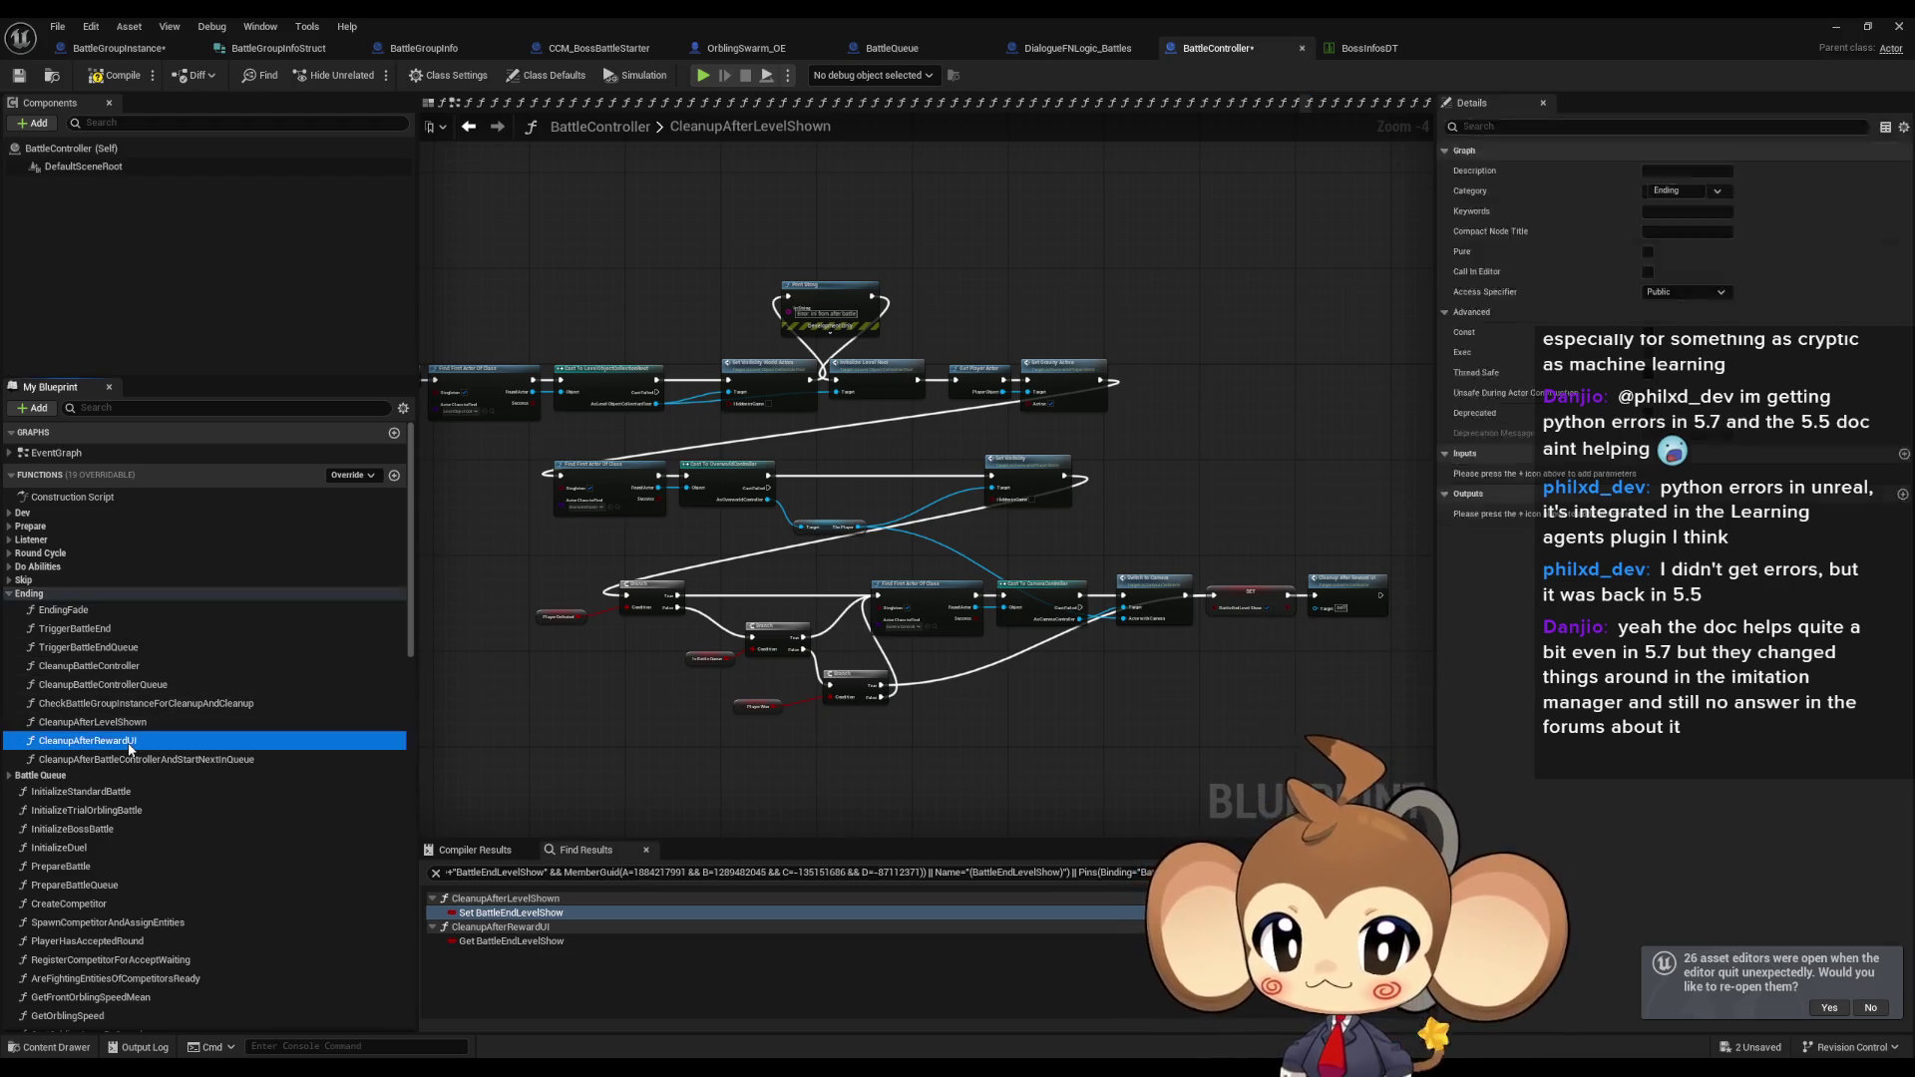
{"action": "double_click", "coordinate": [89, 741]}
{"action": "scroll", "coordinate": [1027, 648], "scroll_direction": "down", "scroll_amount": 4}
{"action": "left_click_drag", "start_coordinate": [1028, 648], "coordinate": [697, 325]}
{"action": "scroll", "coordinate": [1187, 577], "scroll_direction": "up", "scroll_amount": 6}
{"action": "mouse_move", "coordinate": [1075, 568]}
{"action": "left_mouse_down"}
{"action": "mouse_move", "coordinate": [1135, 590]}
{"action": "mouse_move", "coordinate": [1356, 569]}
{"action": "left_mouse_up"}
{"action": "mouse_move", "coordinate": [1056, 565]}
{"action": "left_mouse_down"}
{"action": "mouse_move", "coordinate": [897, 585]}
{"action": "mouse_move", "coordinate": [885, 557]}
{"action": "mouse_move", "coordinate": [1039, 634]}
{"action": "mouse_move", "coordinate": [891, 585]}
{"action": "mouse_move", "coordinate": [992, 469]}
{"action": "mouse_move", "coordinate": [1042, 637]}
{"action": "left_mouse_up"}
{"action": "scroll", "coordinate": [992, 471], "scroll_direction": "down", "scroll_amount": 3}
{"action": "scroll", "coordinate": [883, 565], "scroll_direction": "up", "scroll_amount": 5}
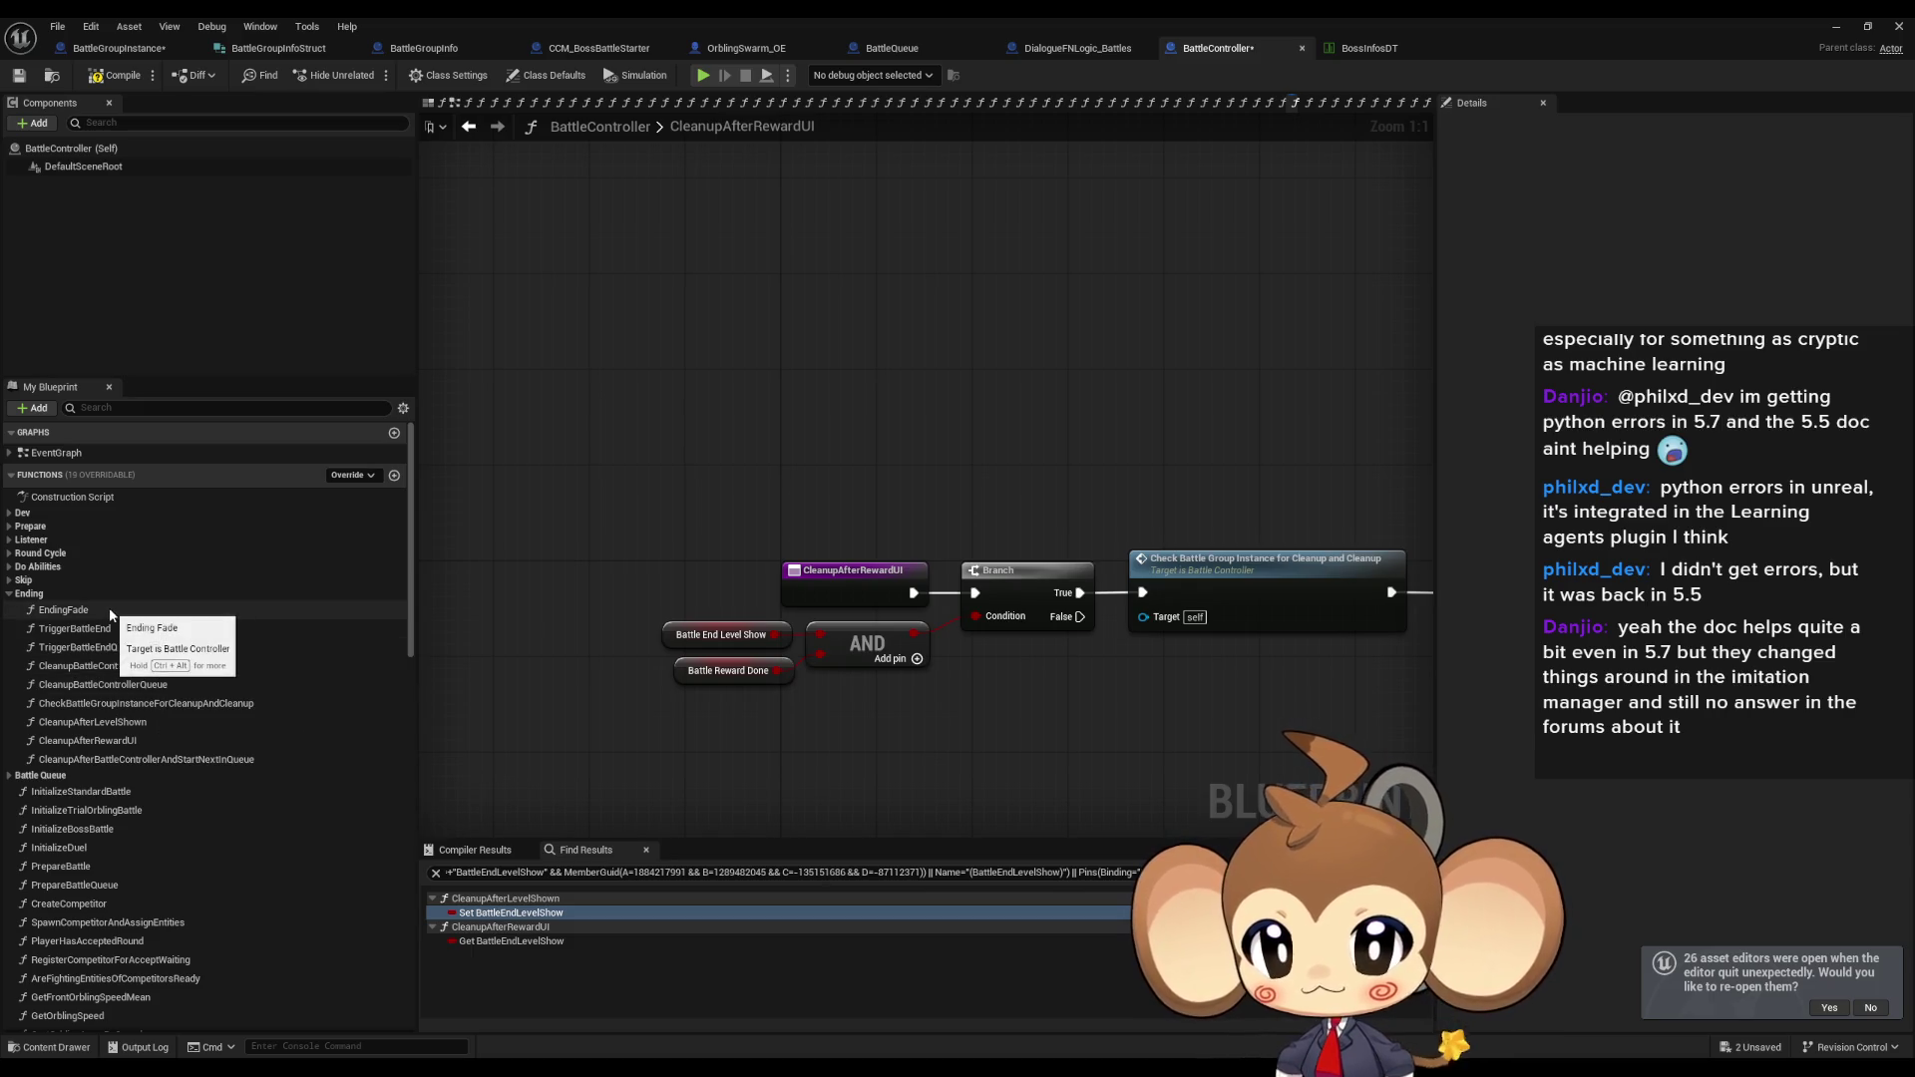
Open TriggerBattleEnd and select the Cleanup Battle Controller and Reward Page Done nodes.
{"action": "double_click", "coordinate": [128, 627]}
{"action": "left_click", "coordinate": [988, 649]}
{"action": "left_click", "coordinate": [1123, 632]}
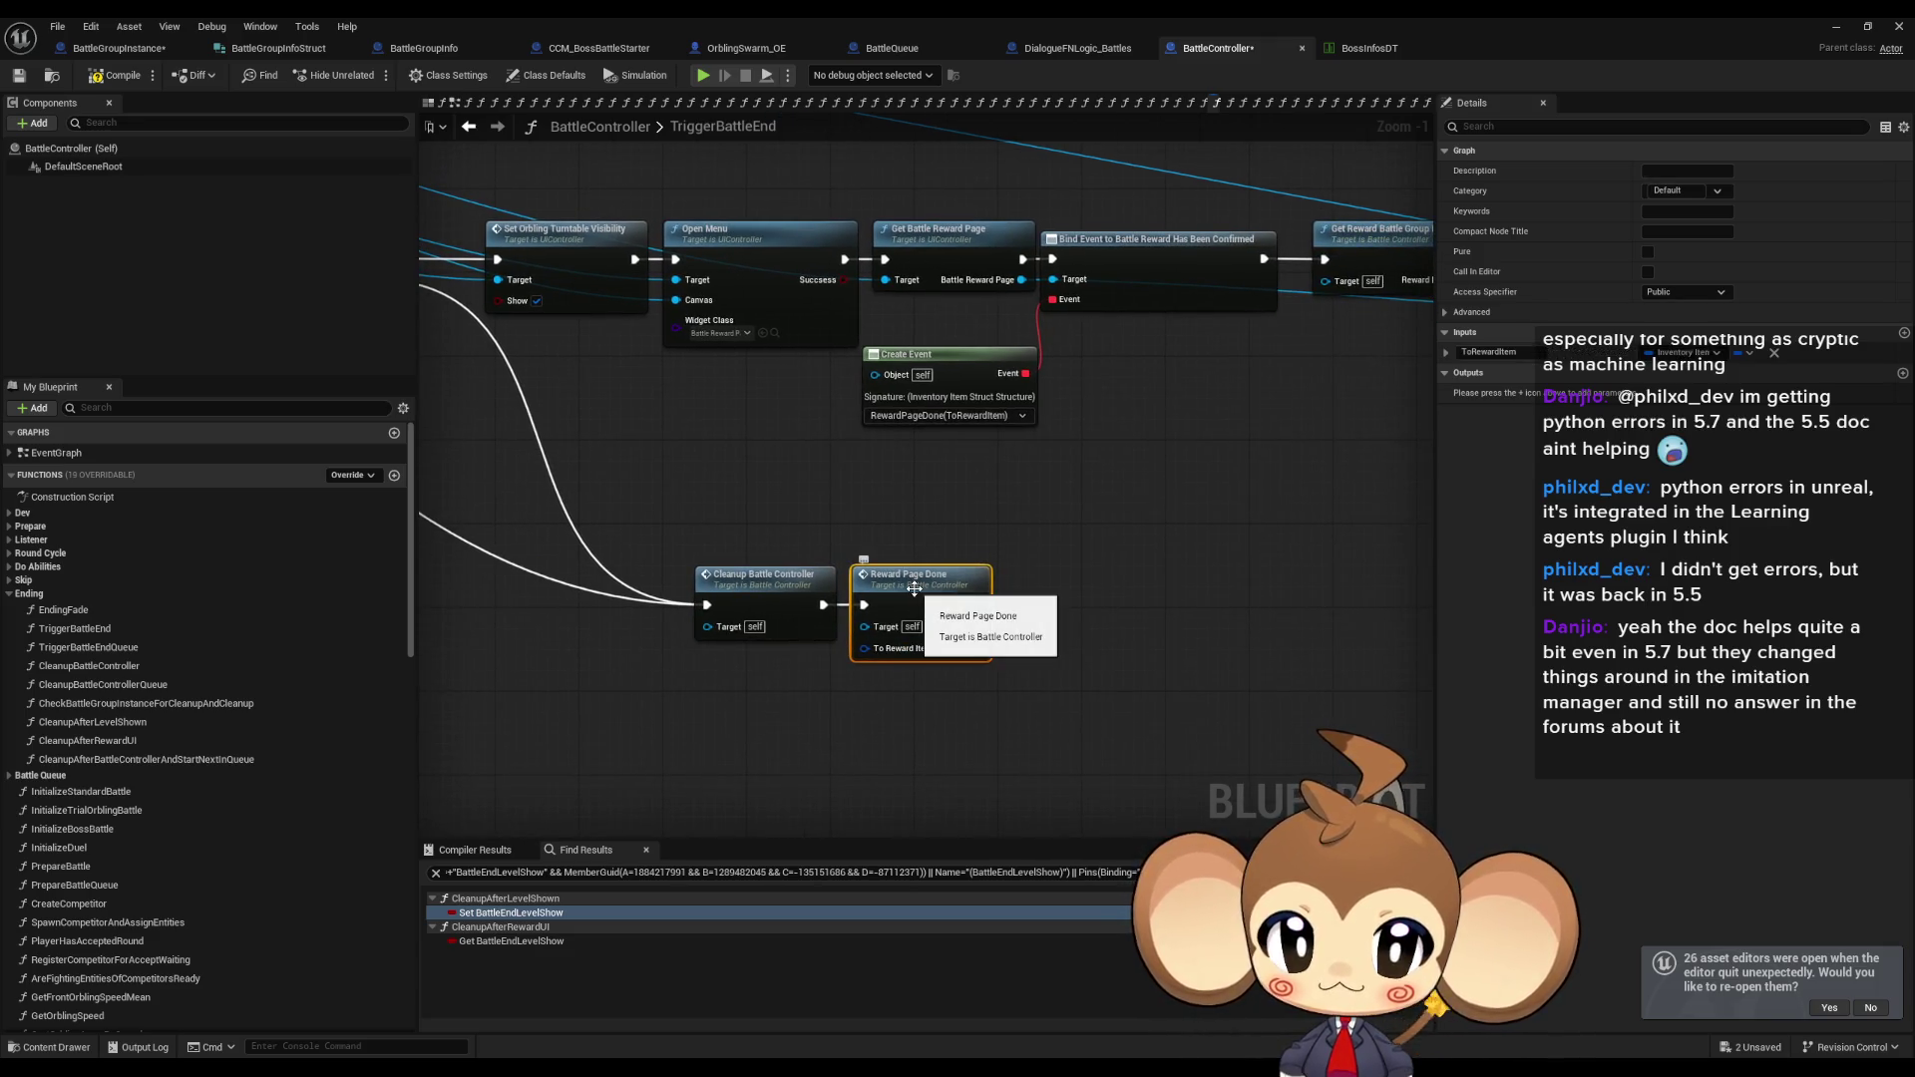
Navigate into CleanupAfterRewardUI and inspect its Battle Reward Done getter and entry node.
{"action": "key", "text": "alt+Left"}
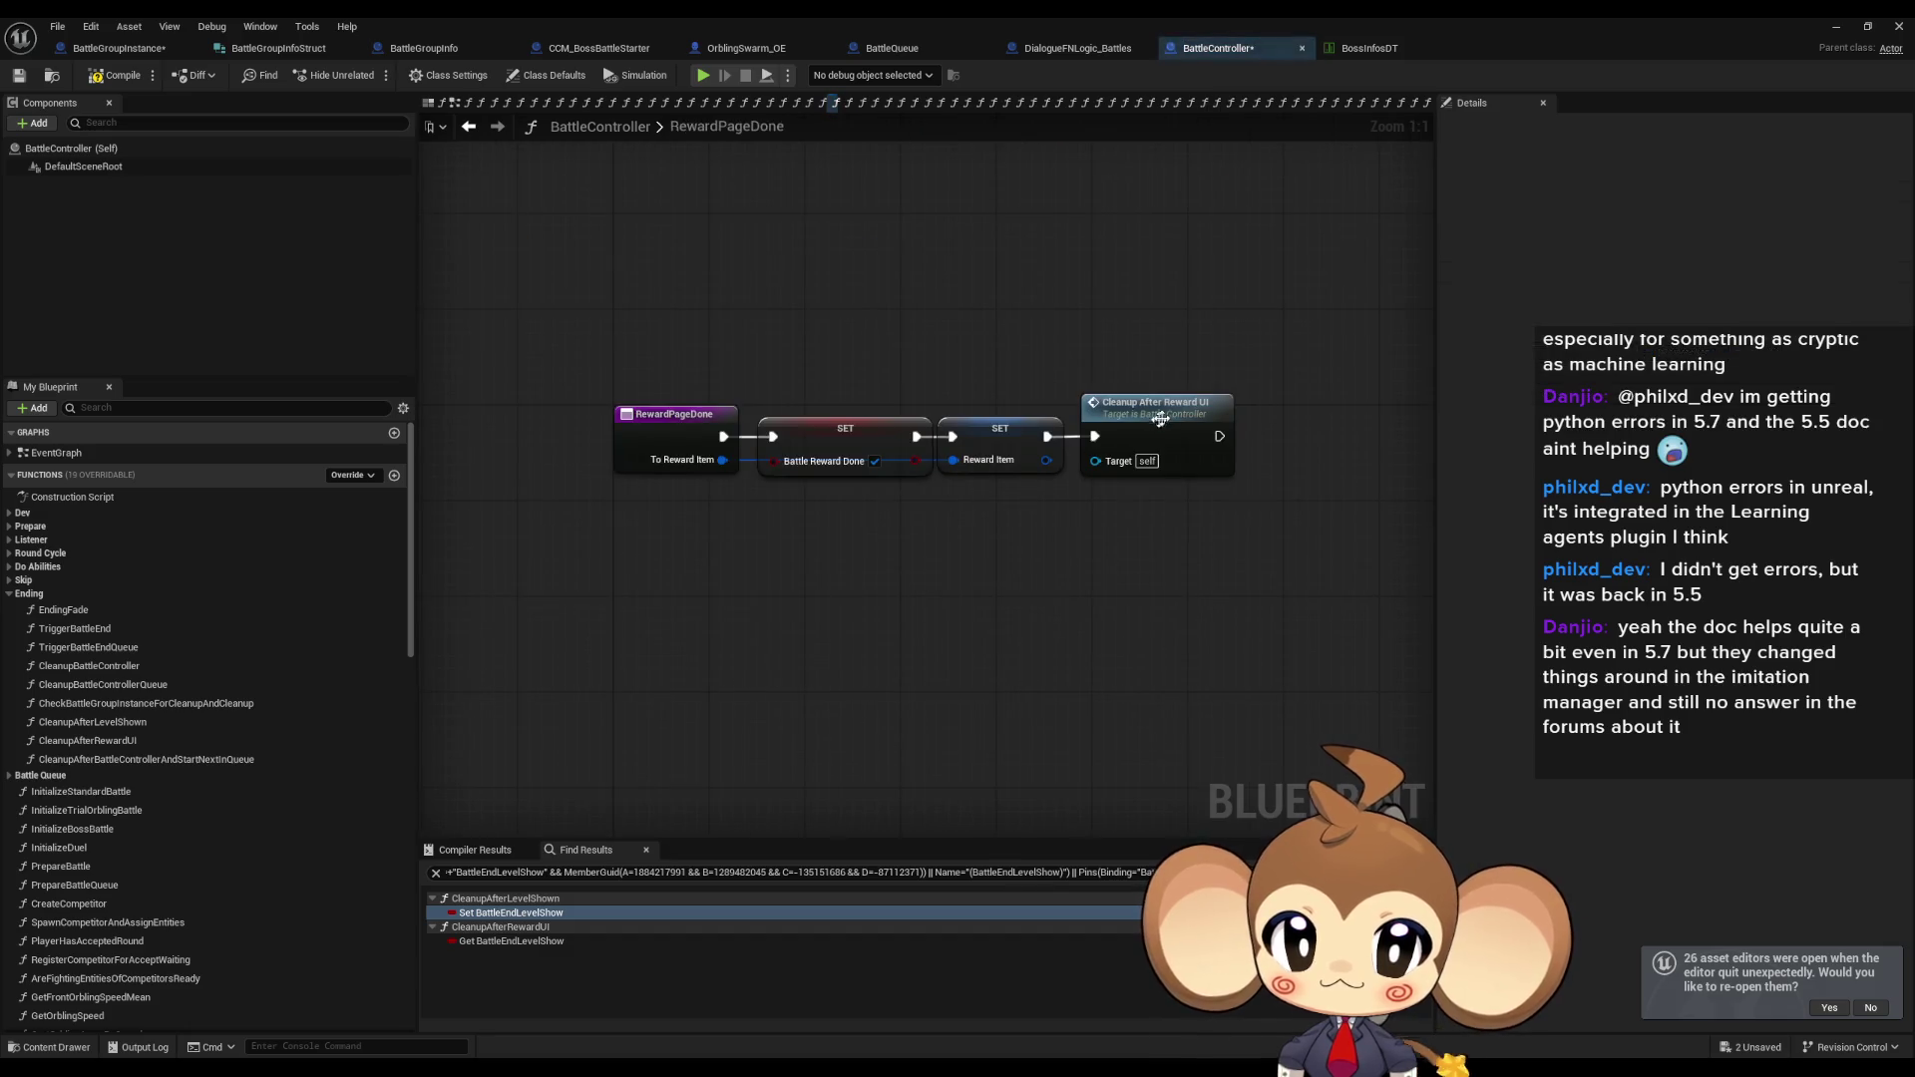
{"action": "mouse_move", "coordinate": [634, 606]}
{"action": "left_mouse_down"}
{"action": "mouse_move", "coordinate": [676, 614]}
{"action": "mouse_move", "coordinate": [713, 718]}
{"action": "mouse_move", "coordinate": [758, 686]}
{"action": "left_mouse_up"}
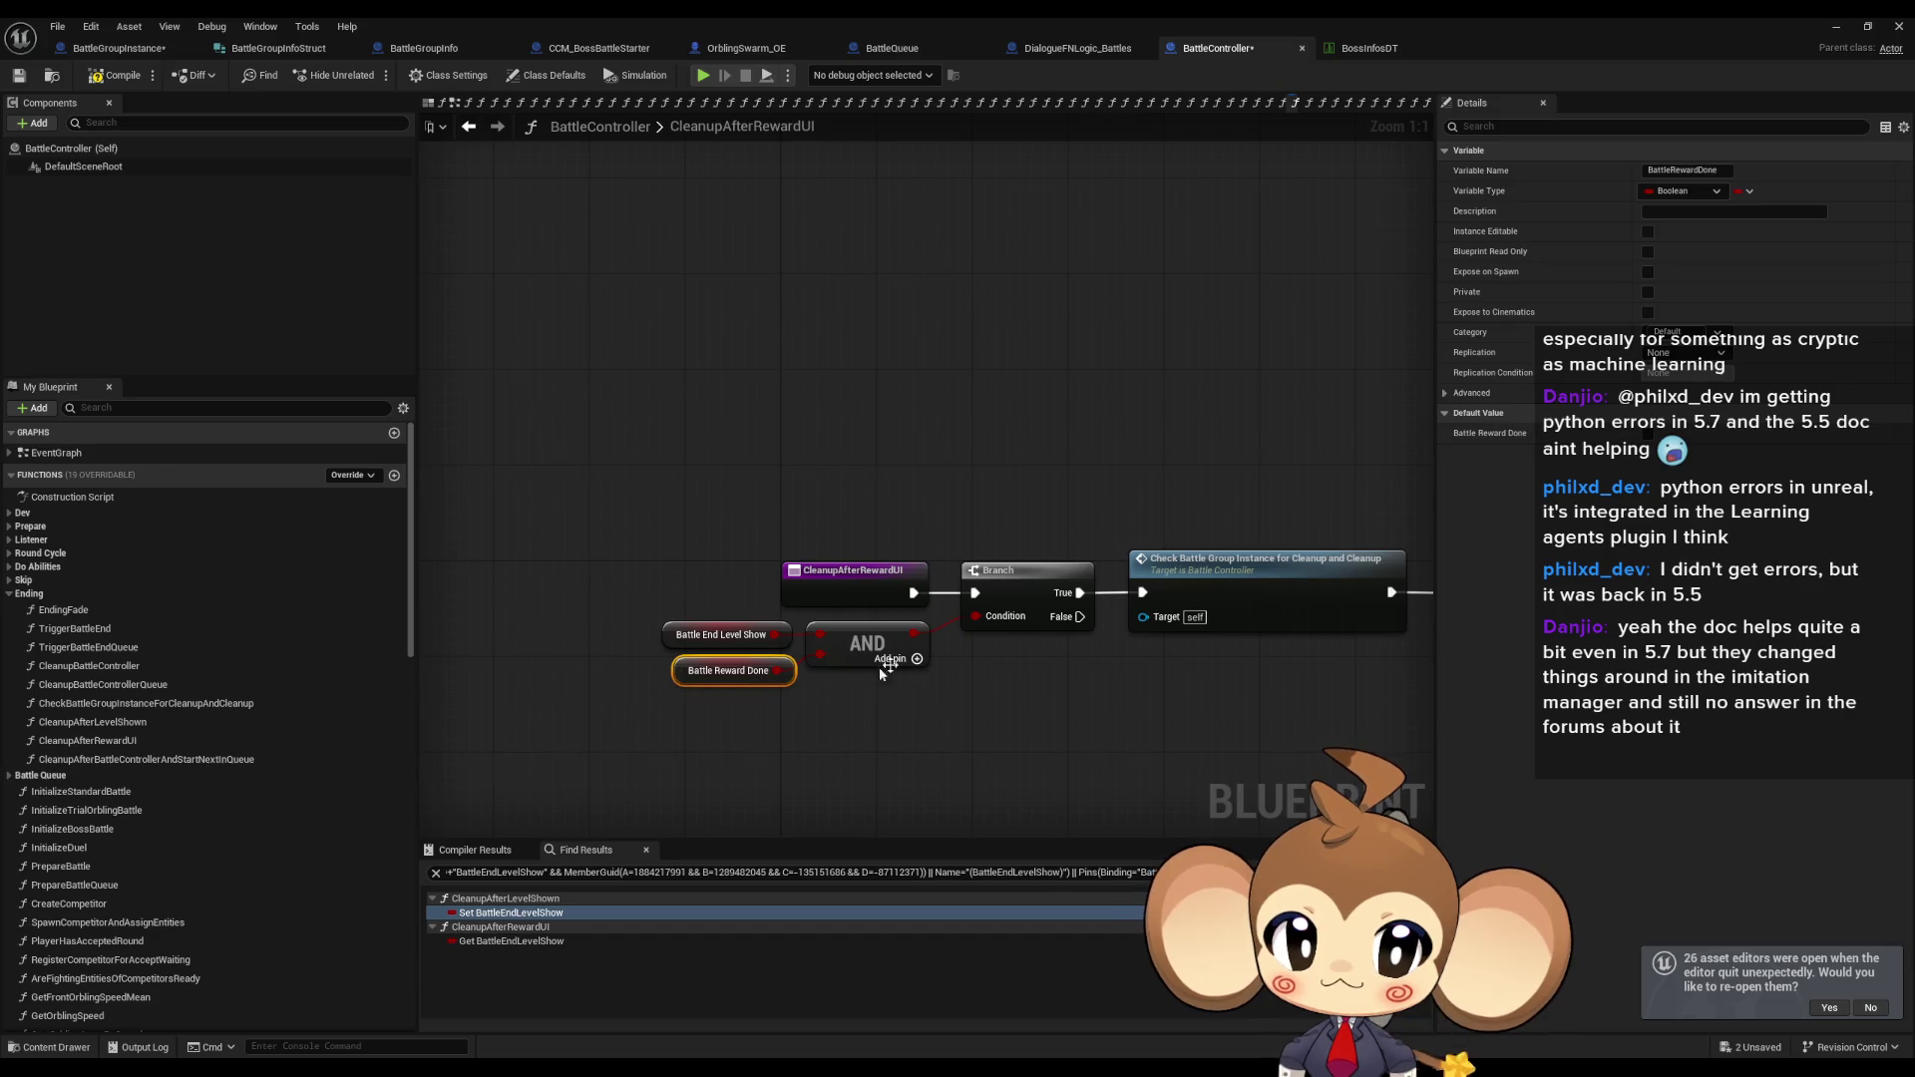
{"action": "scroll", "coordinate": [738, 649], "scroll_direction": "down", "scroll_amount": 12}
{"action": "scroll", "coordinate": [734, 643], "scroll_direction": "up", "scroll_amount": 13}
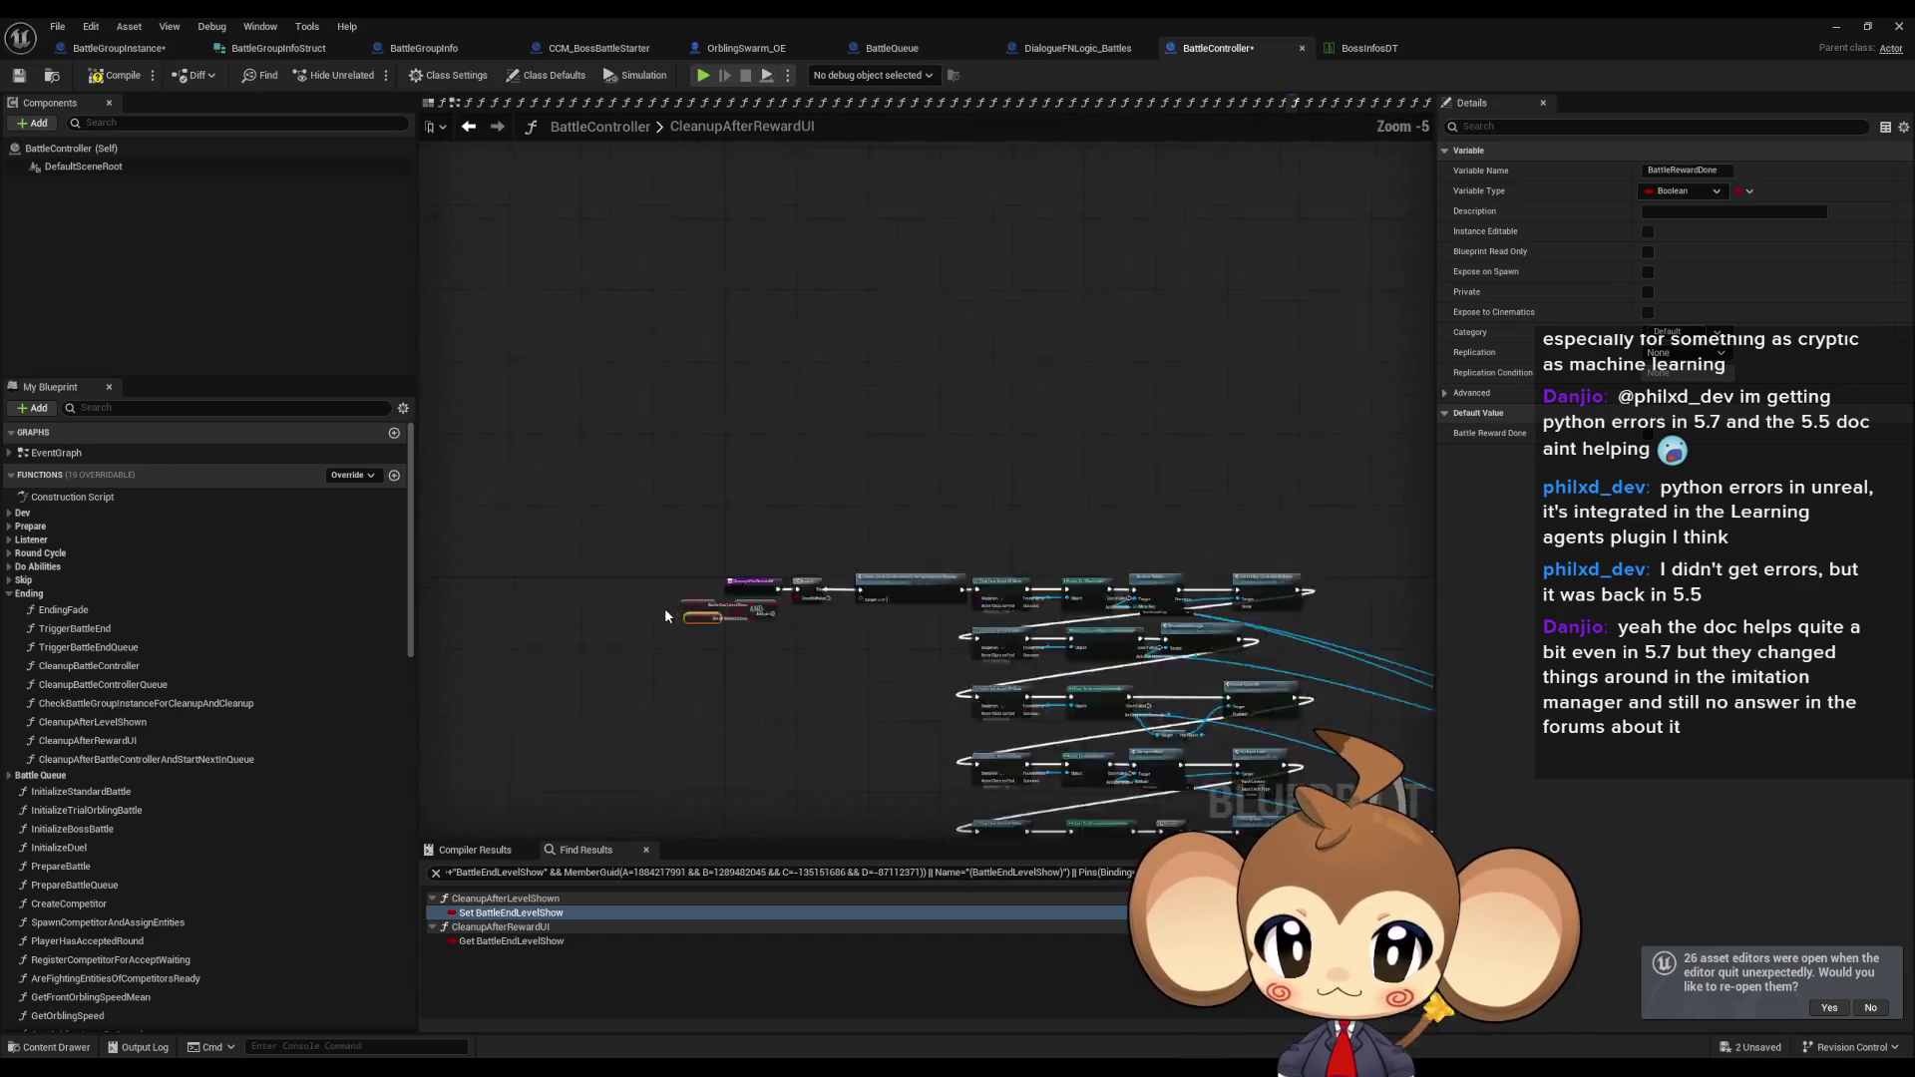
{"action": "left_click", "coordinate": [878, 548]}
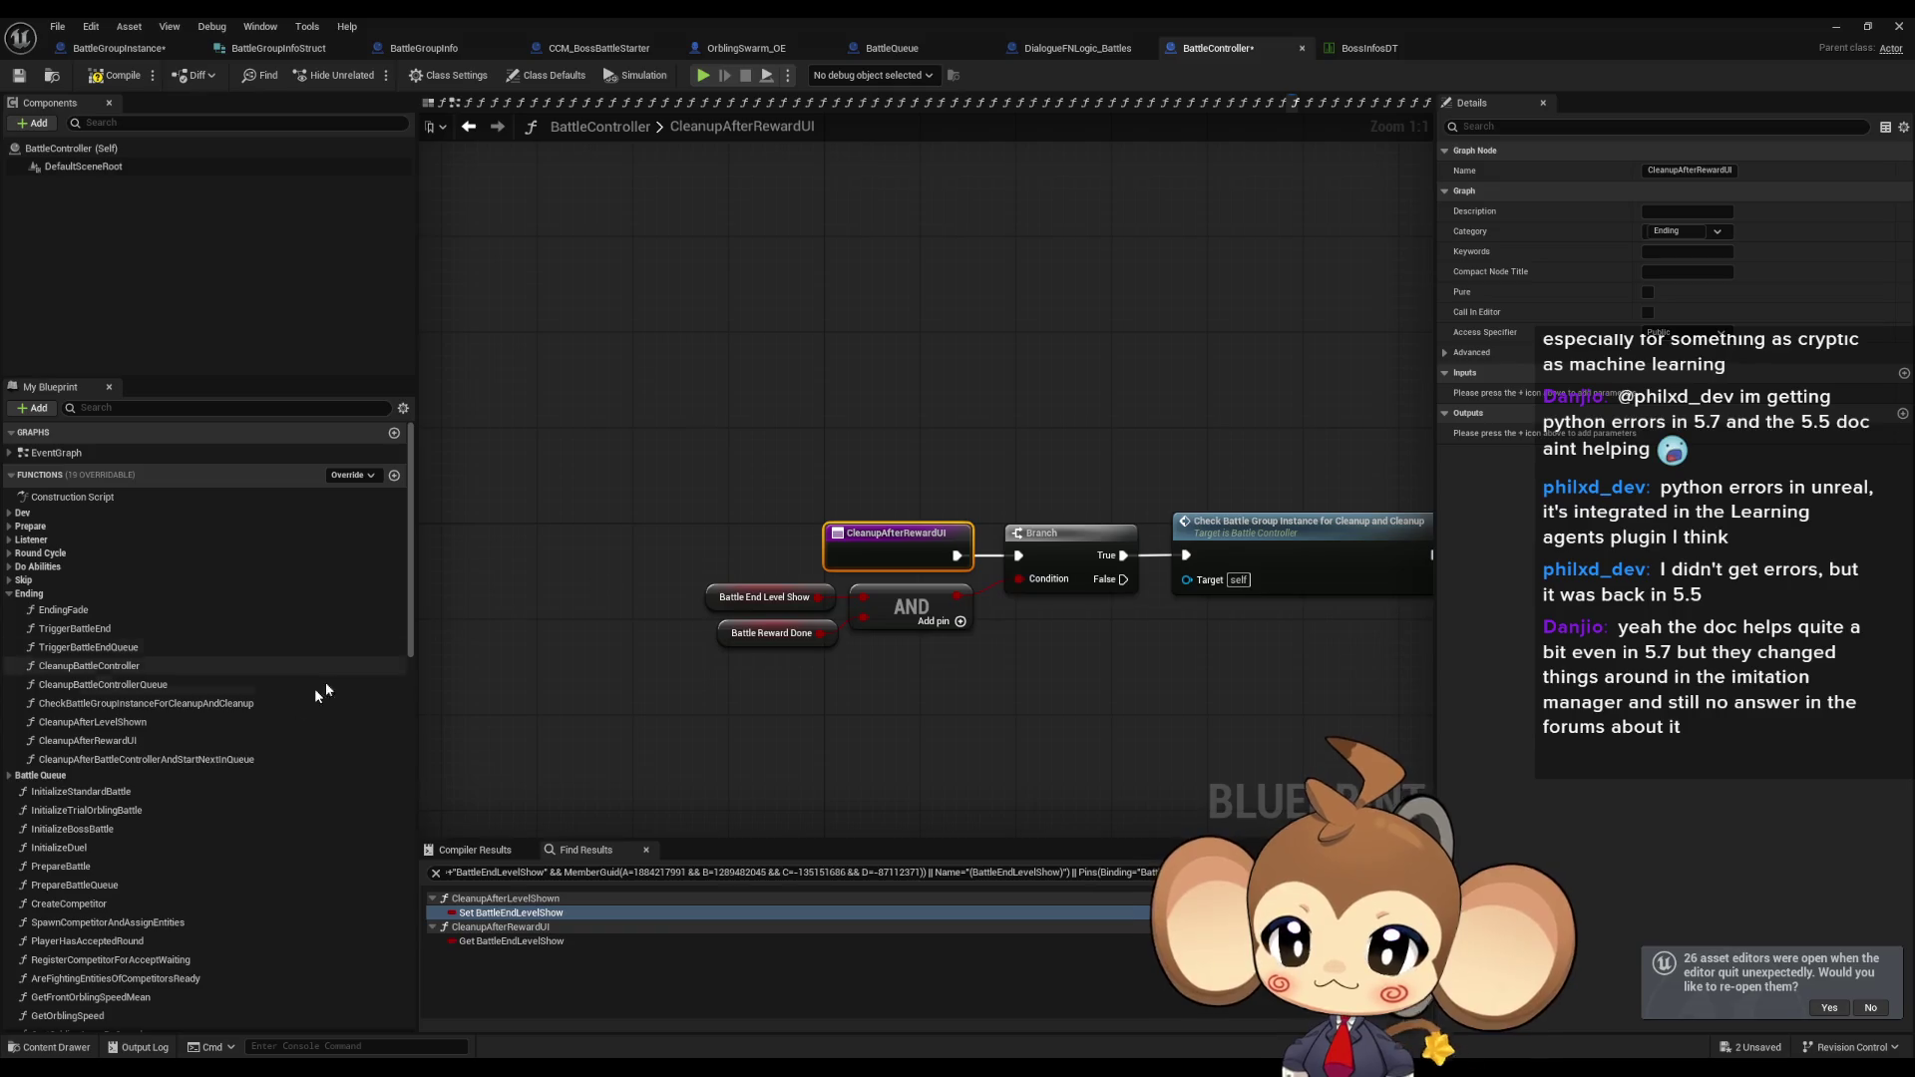
Revisit CleanupAfterLevelShown's Cleanup After Reward UI call and debug Print String, then float the editor.
{"action": "double_click", "coordinate": [110, 722]}
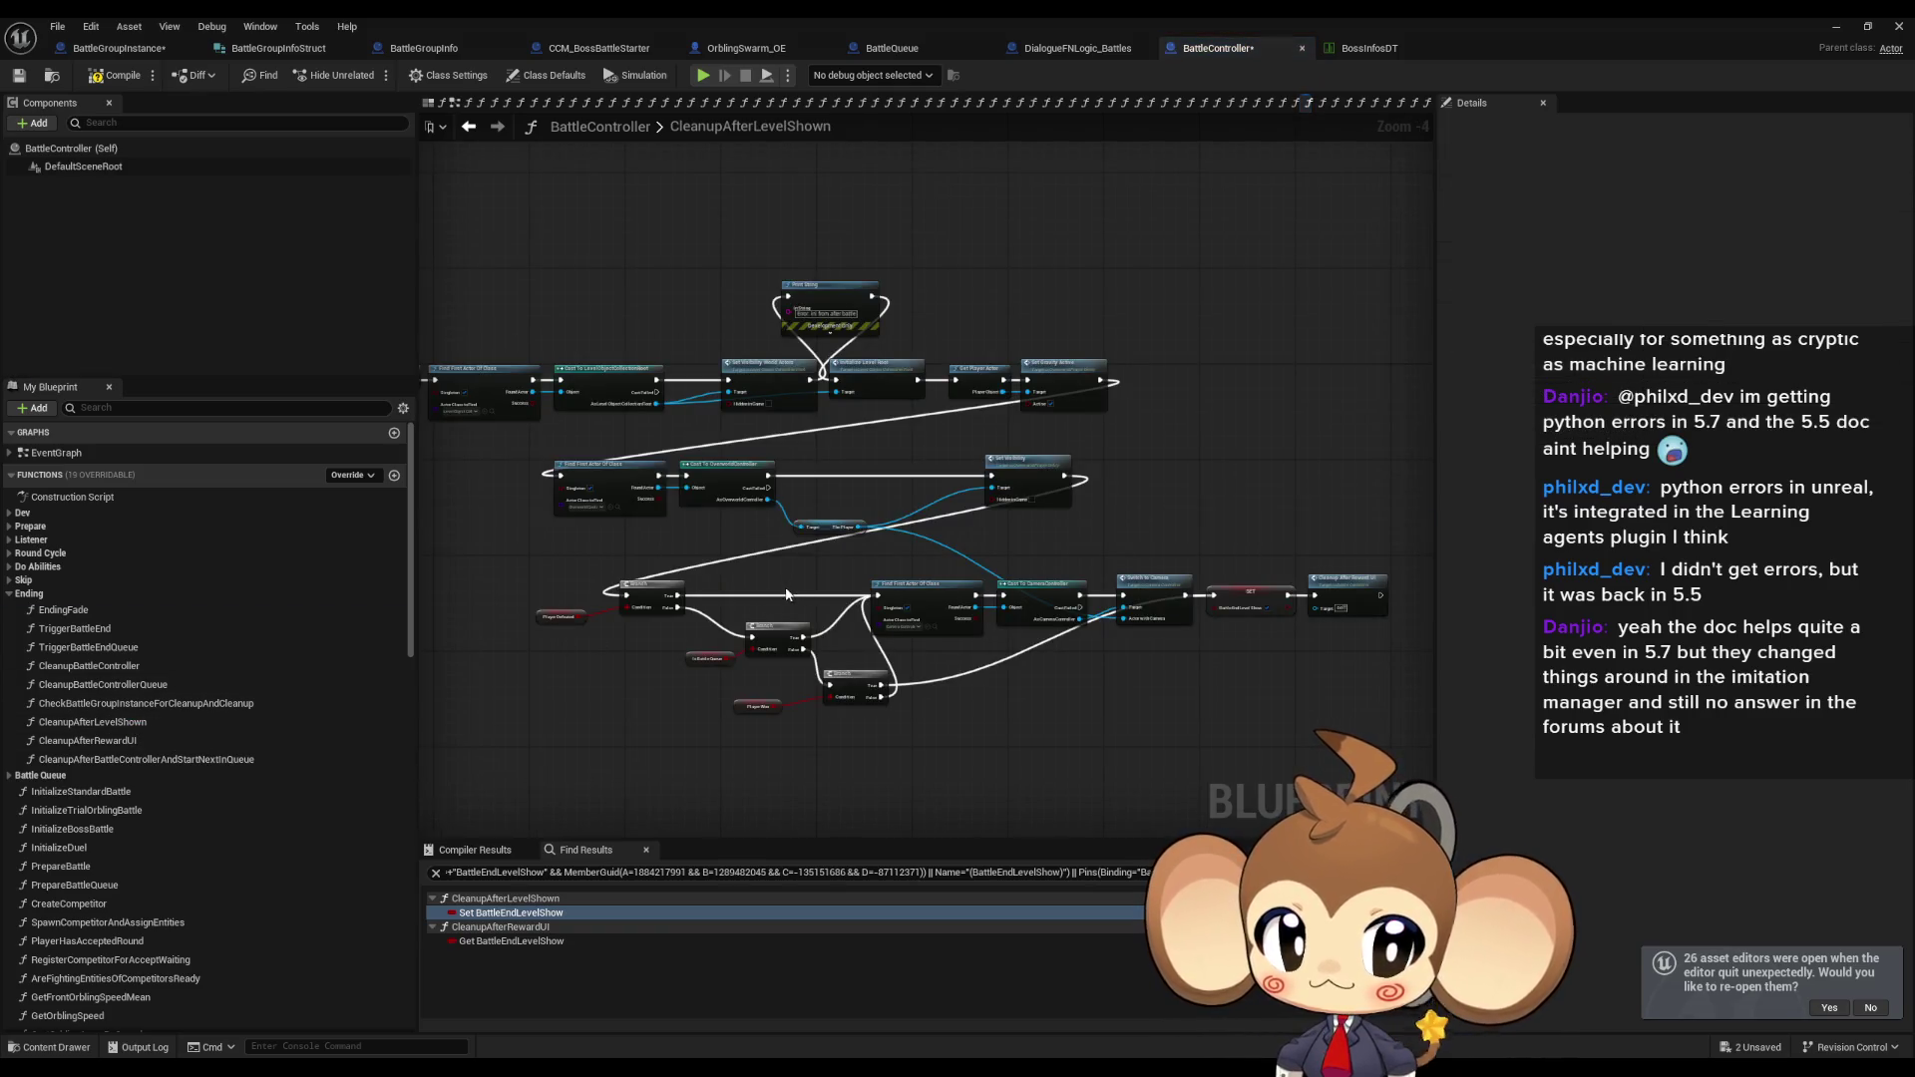
{"action": "scroll", "coordinate": [1336, 559], "scroll_direction": "up", "scroll_amount": 4}
{"action": "left_click", "coordinate": [1337, 660]}
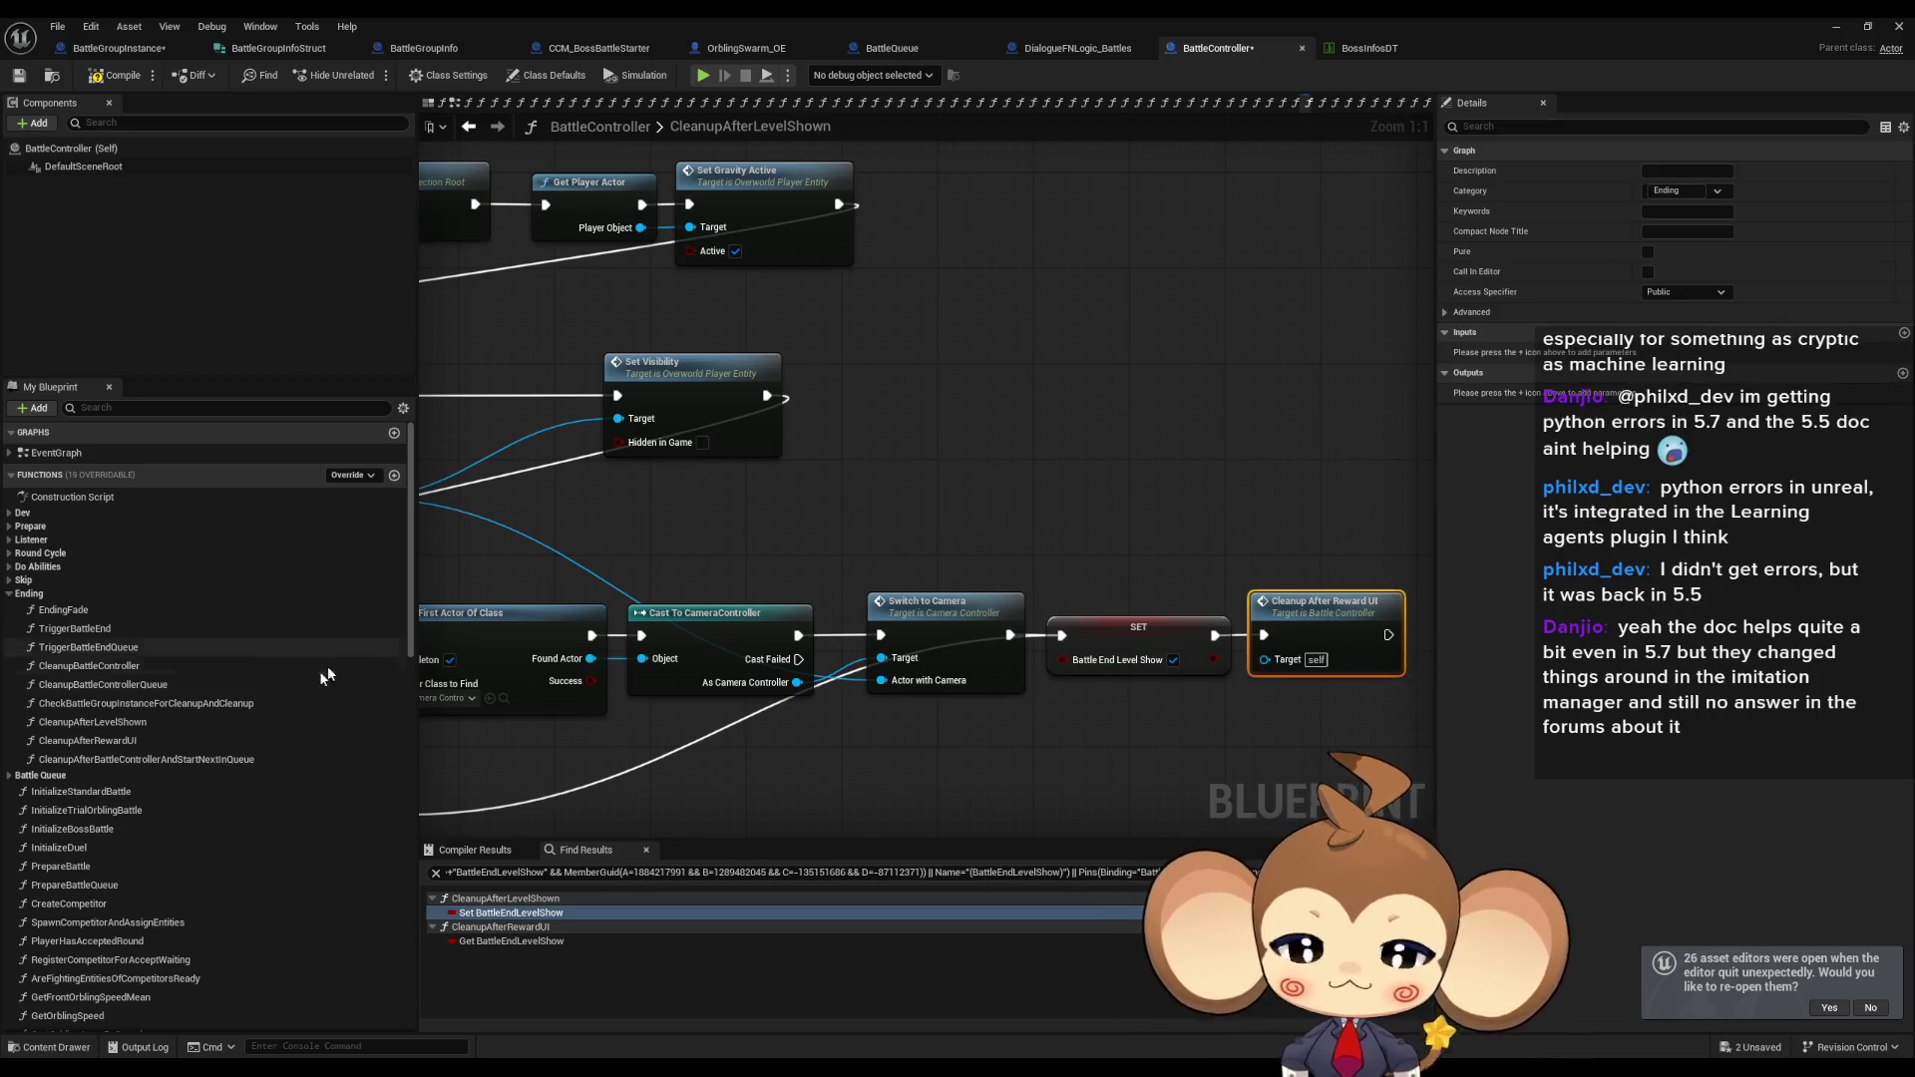
{"action": "double_click", "coordinate": [122, 743]}
{"action": "double_click", "coordinate": [115, 725]}
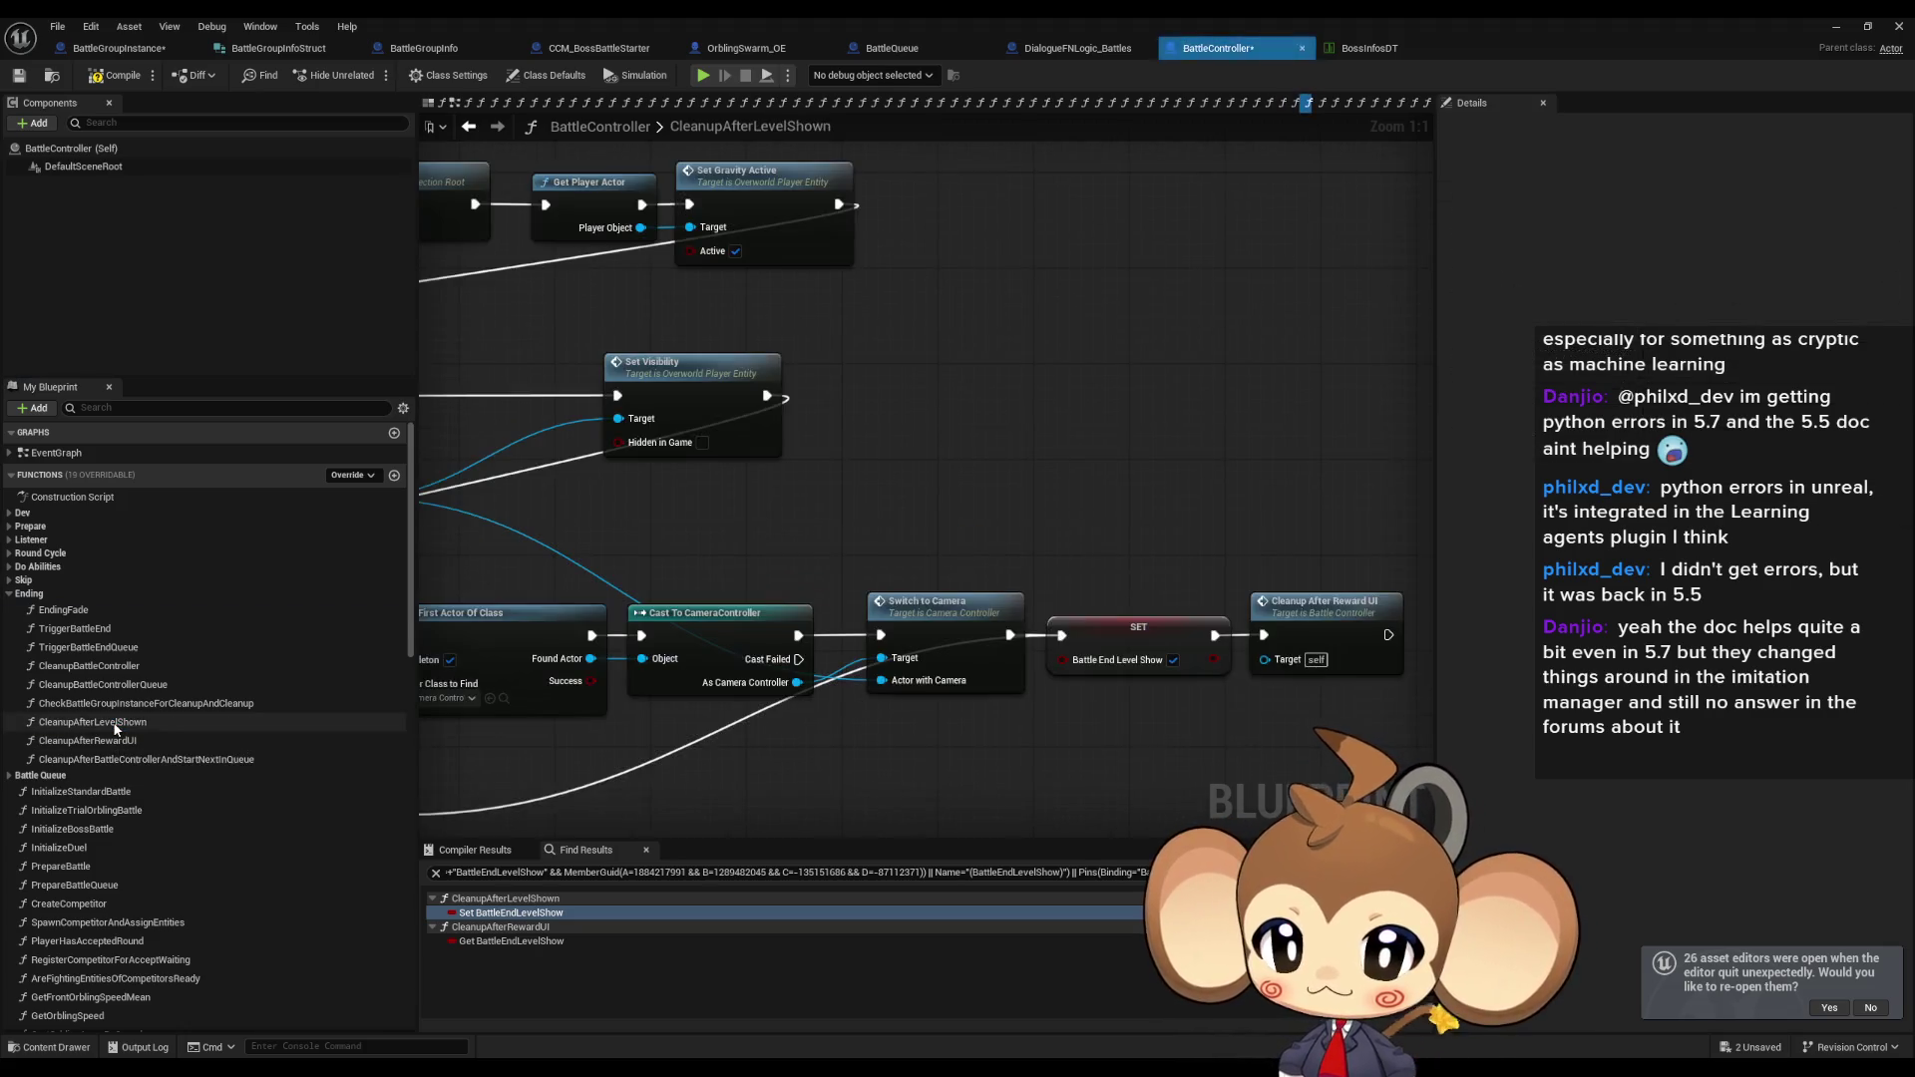
{"action": "scroll", "coordinate": [929, 489], "scroll_direction": "down", "scroll_amount": 5}
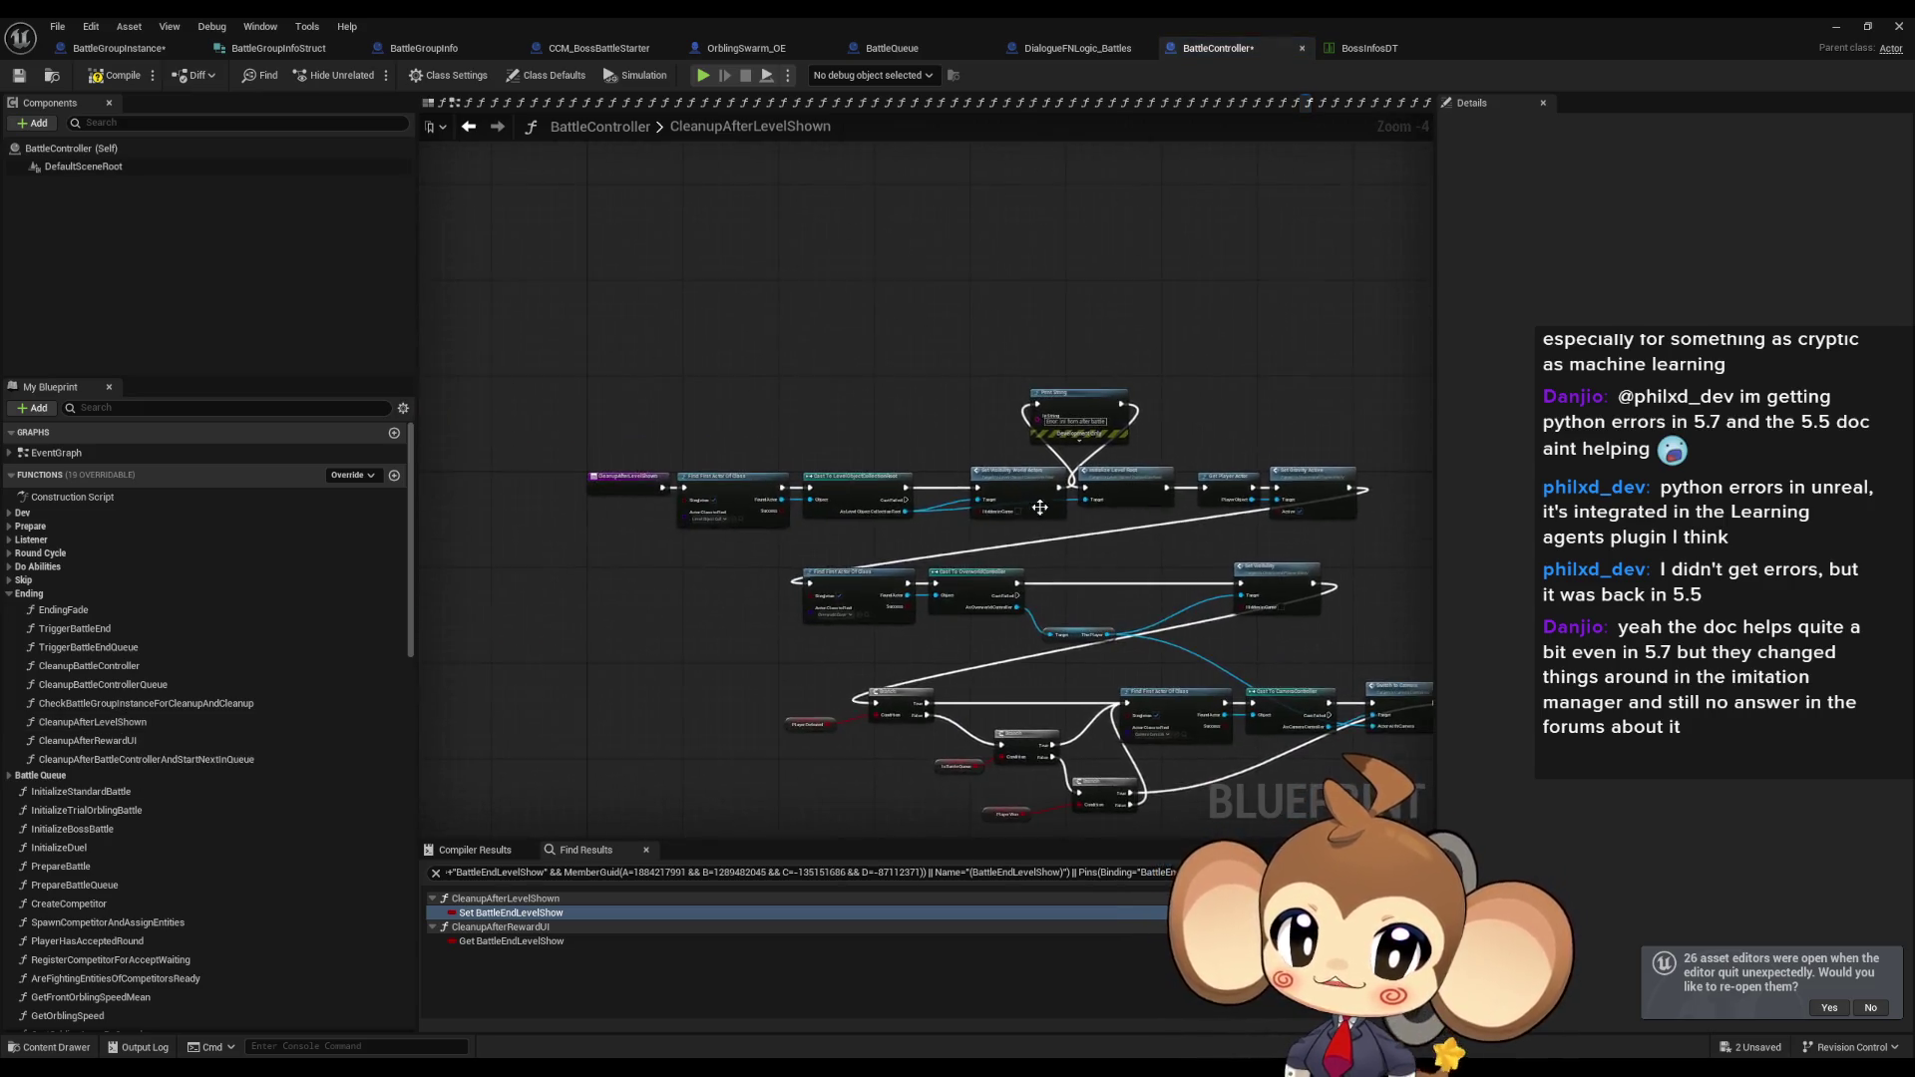
{"action": "scroll", "coordinate": [943, 486], "scroll_direction": "up", "scroll_amount": 3}
{"action": "left_click", "coordinate": [1179, 328]}
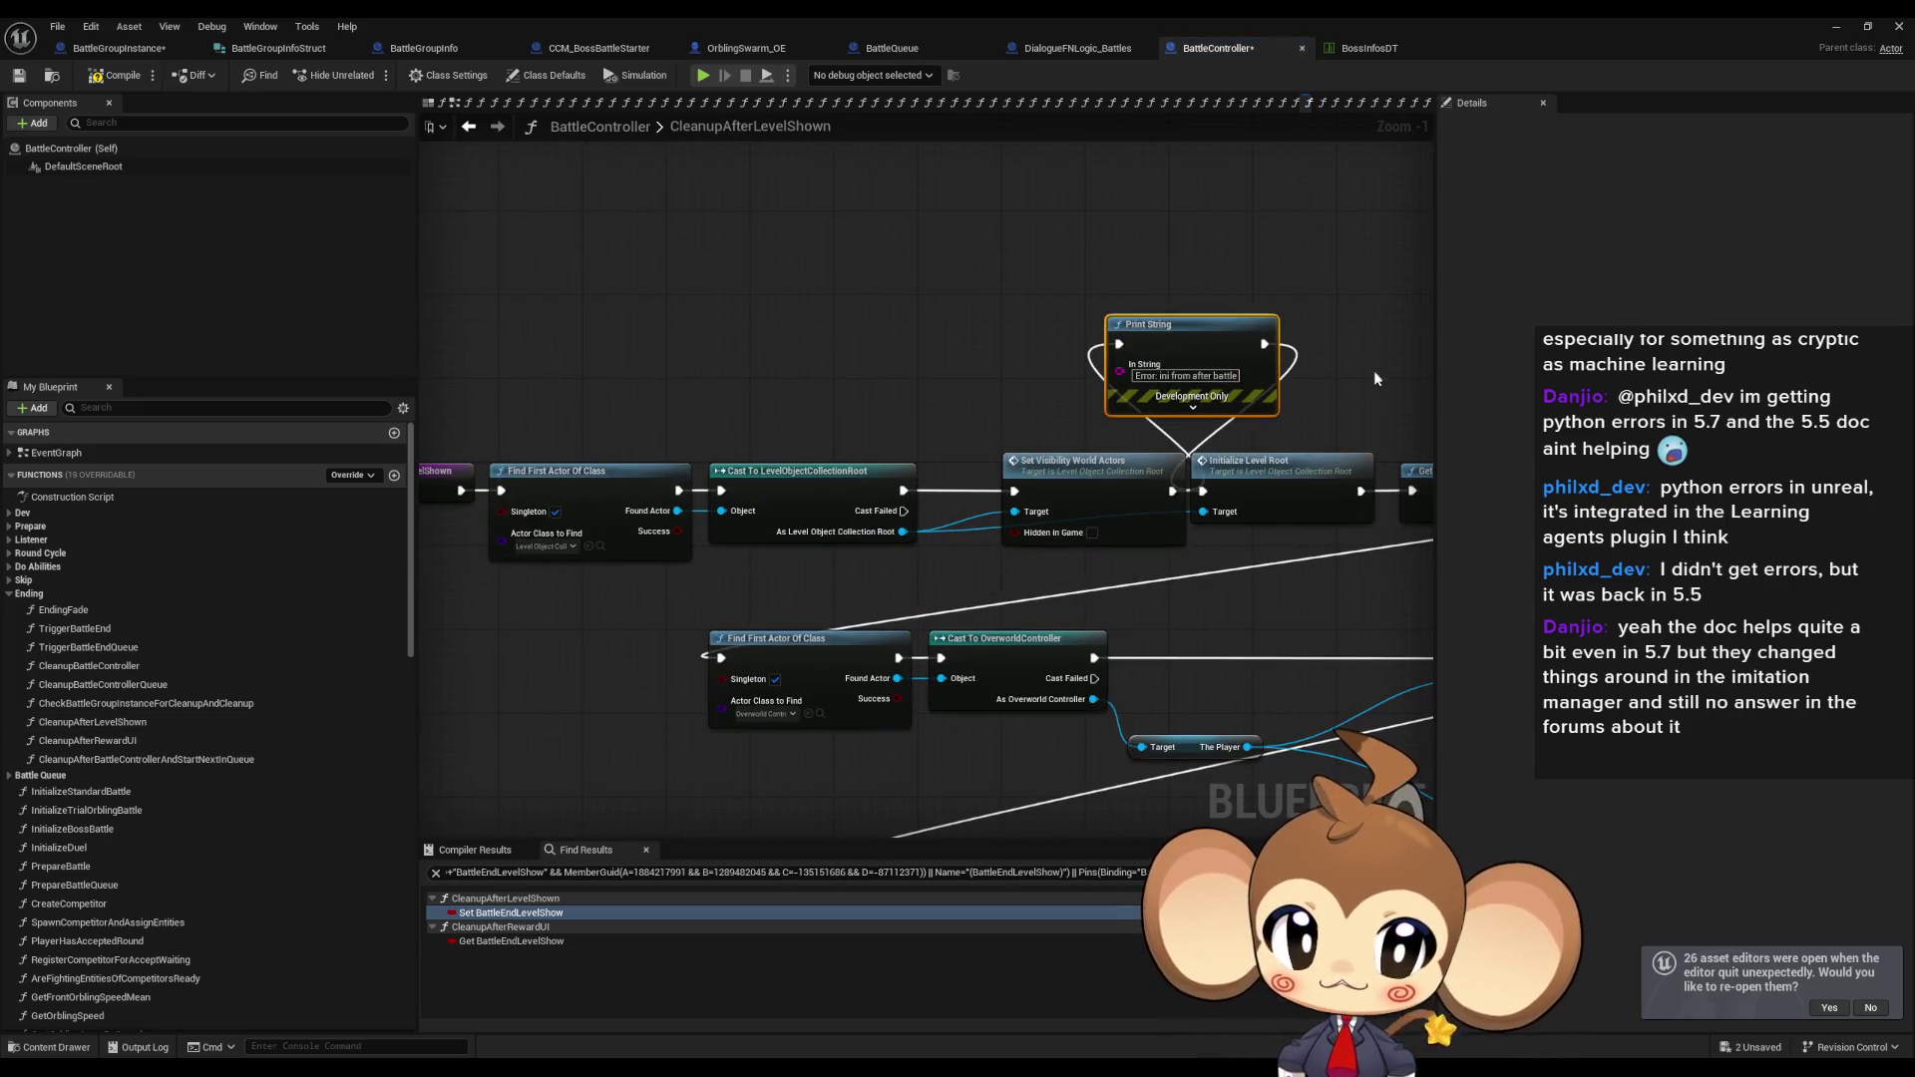
{"action": "left_click_drag", "start_coordinate": [1343, 351], "coordinate": [1125, 364]}
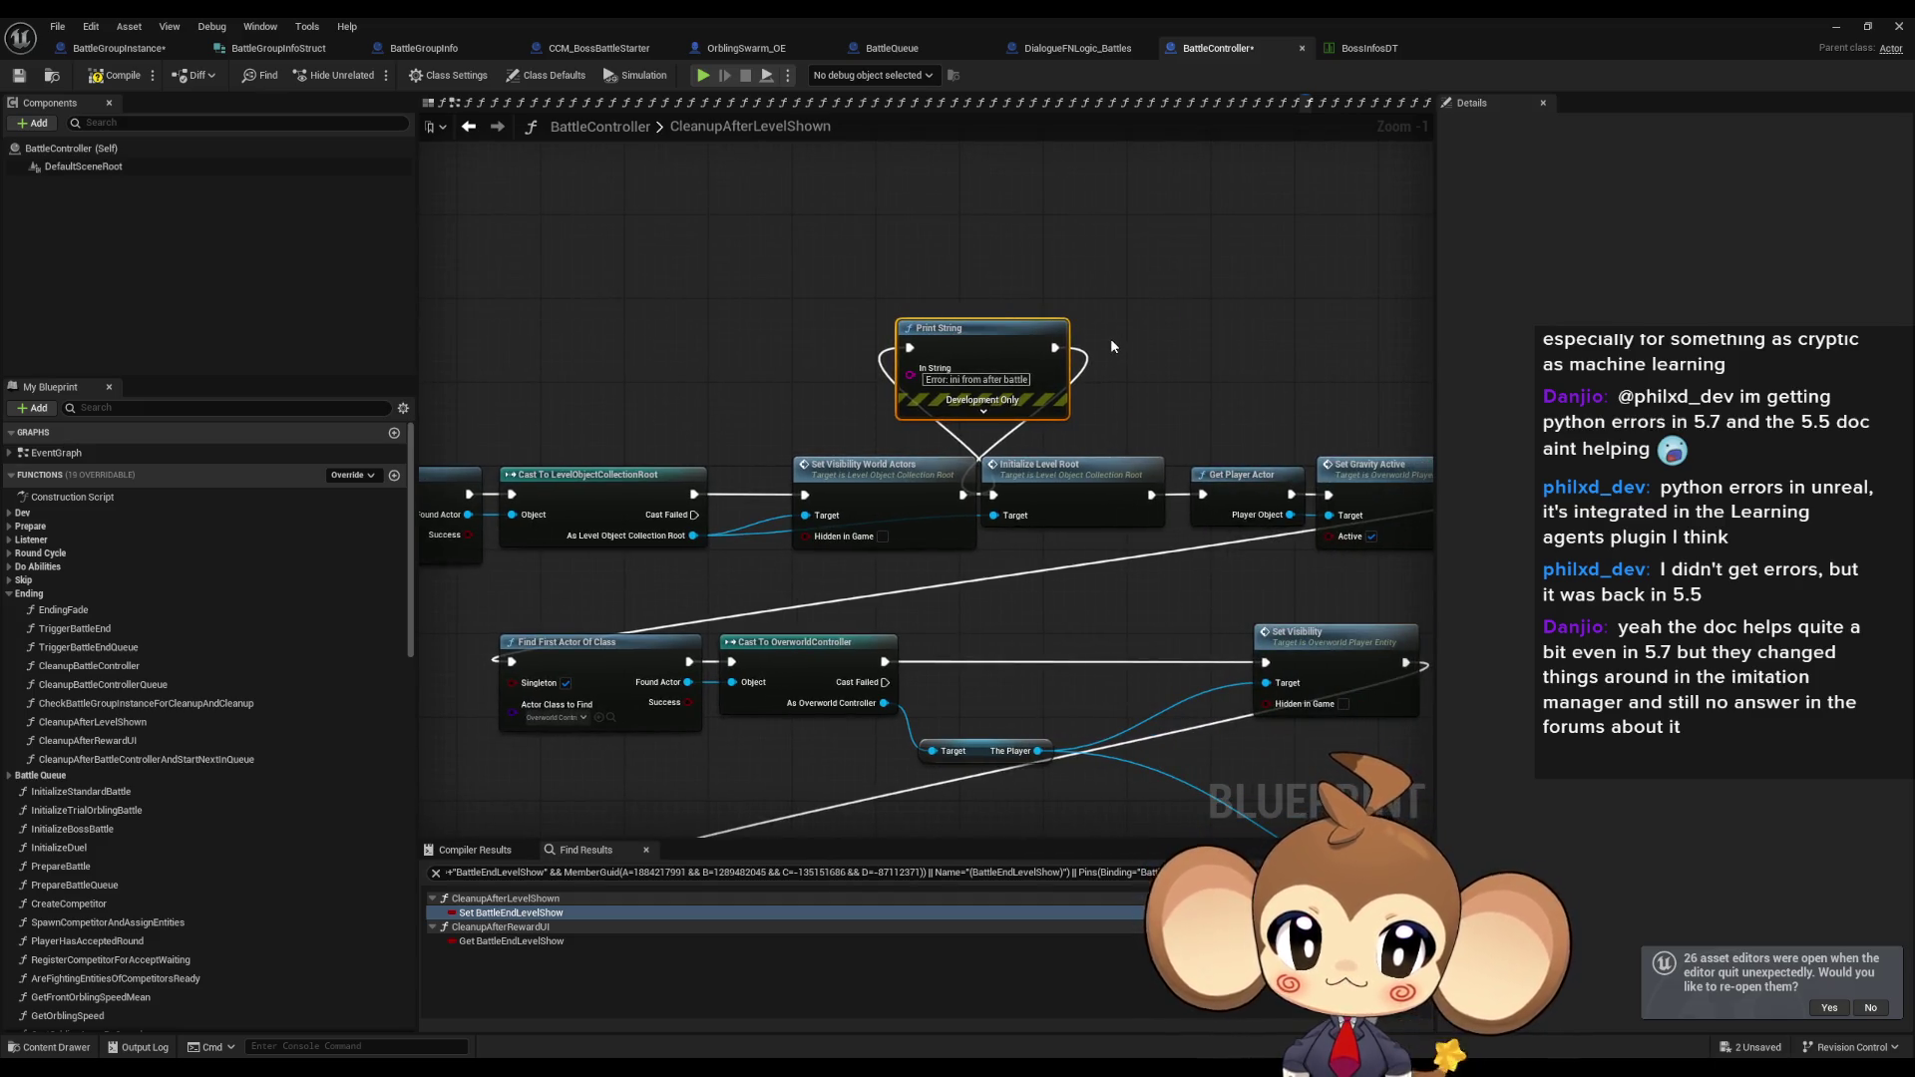
{"action": "double_click", "coordinate": [1309, 16]}
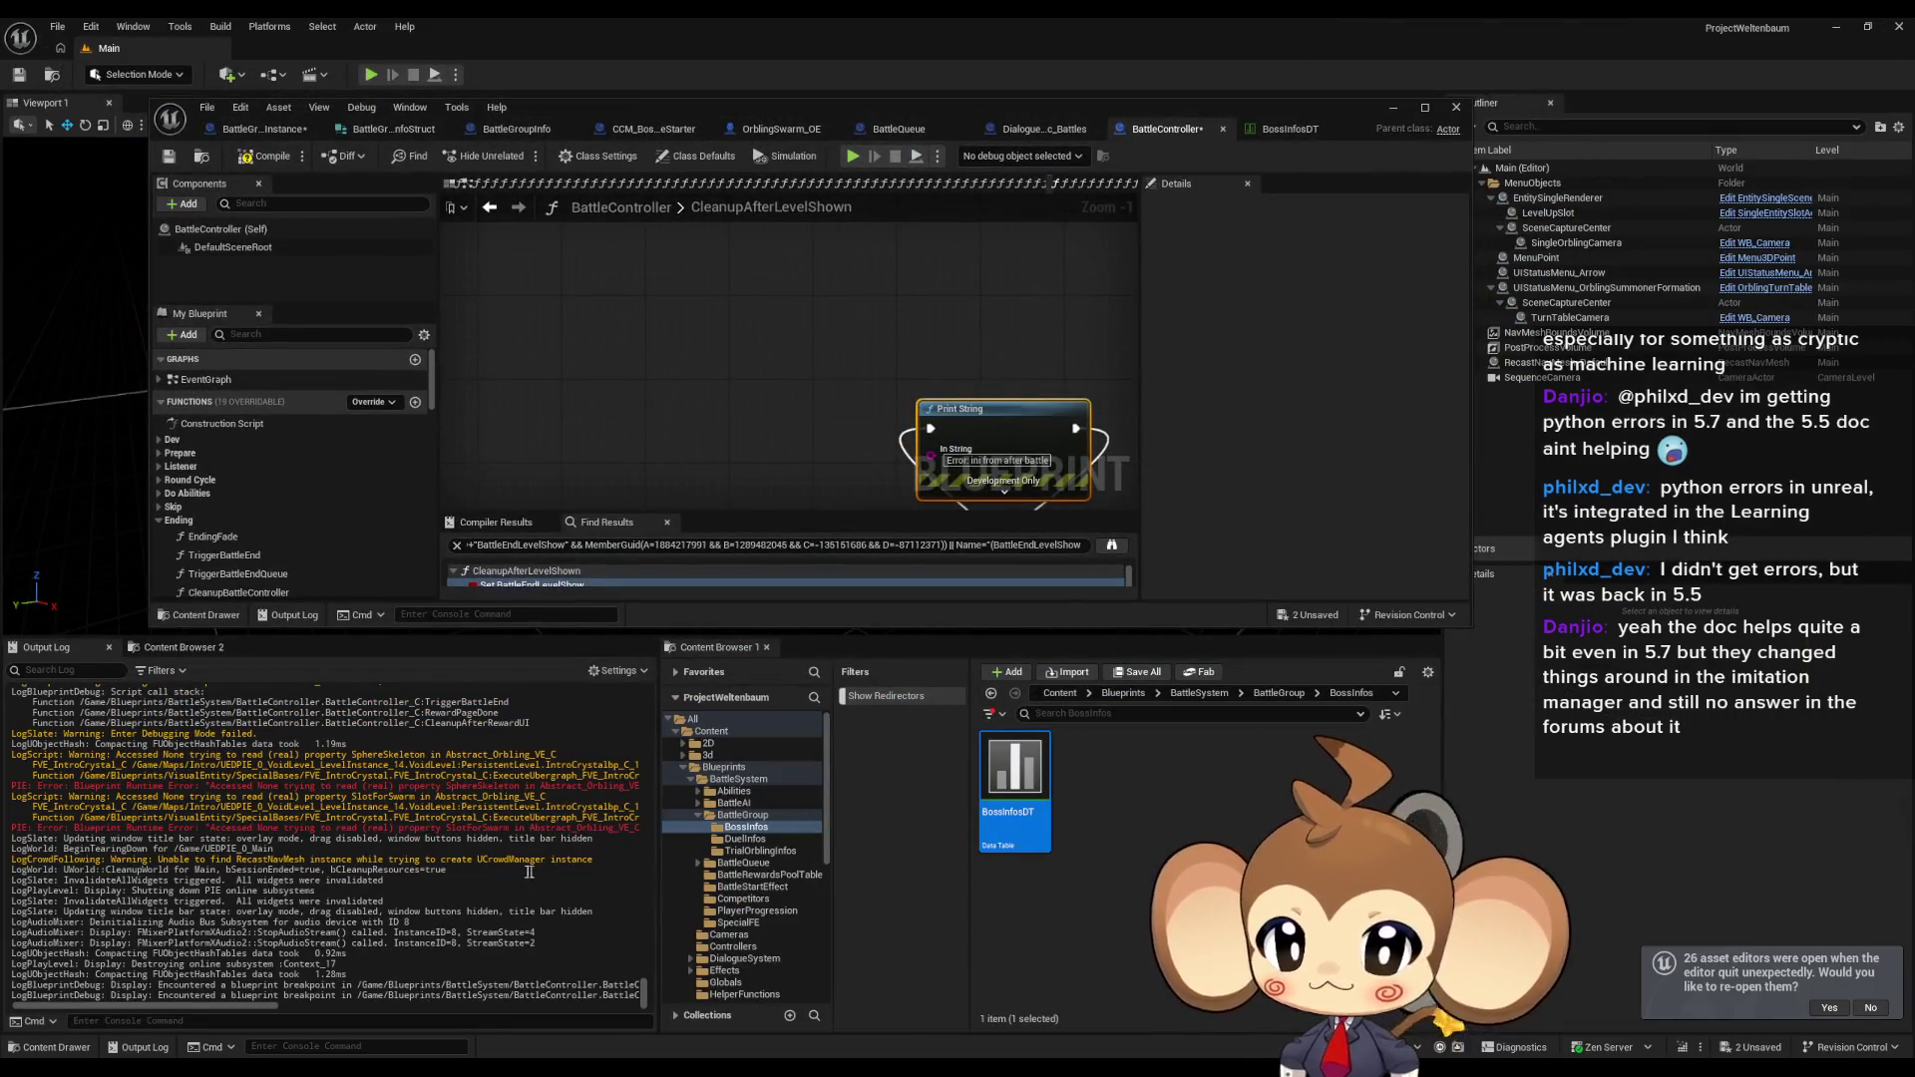
Scroll the Output Log, then restore the Blueprint editor full screen on CleanupAfterLevelShown's entry node.
{"action": "scroll", "coordinate": [529, 871], "scroll_direction": "up", "scroll_amount": 5}
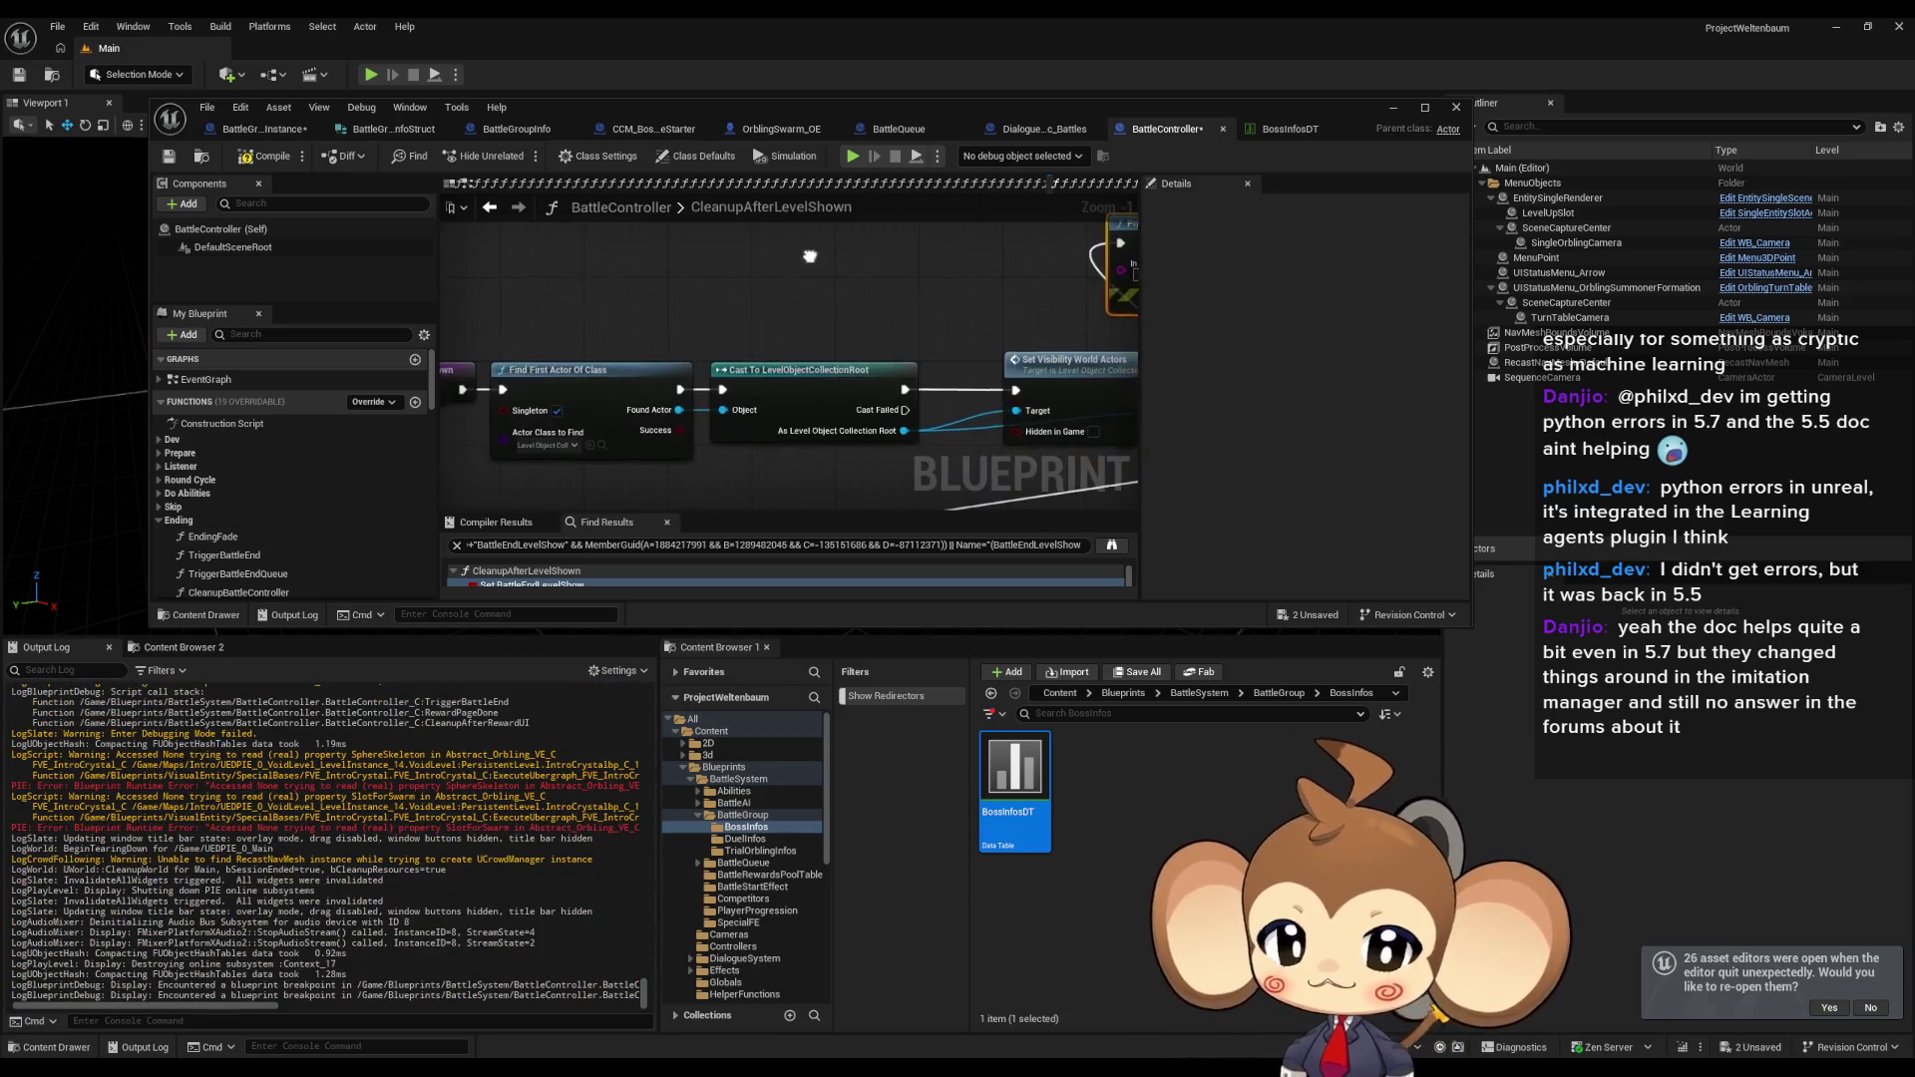
{"action": "double_click", "coordinate": [805, 104]}
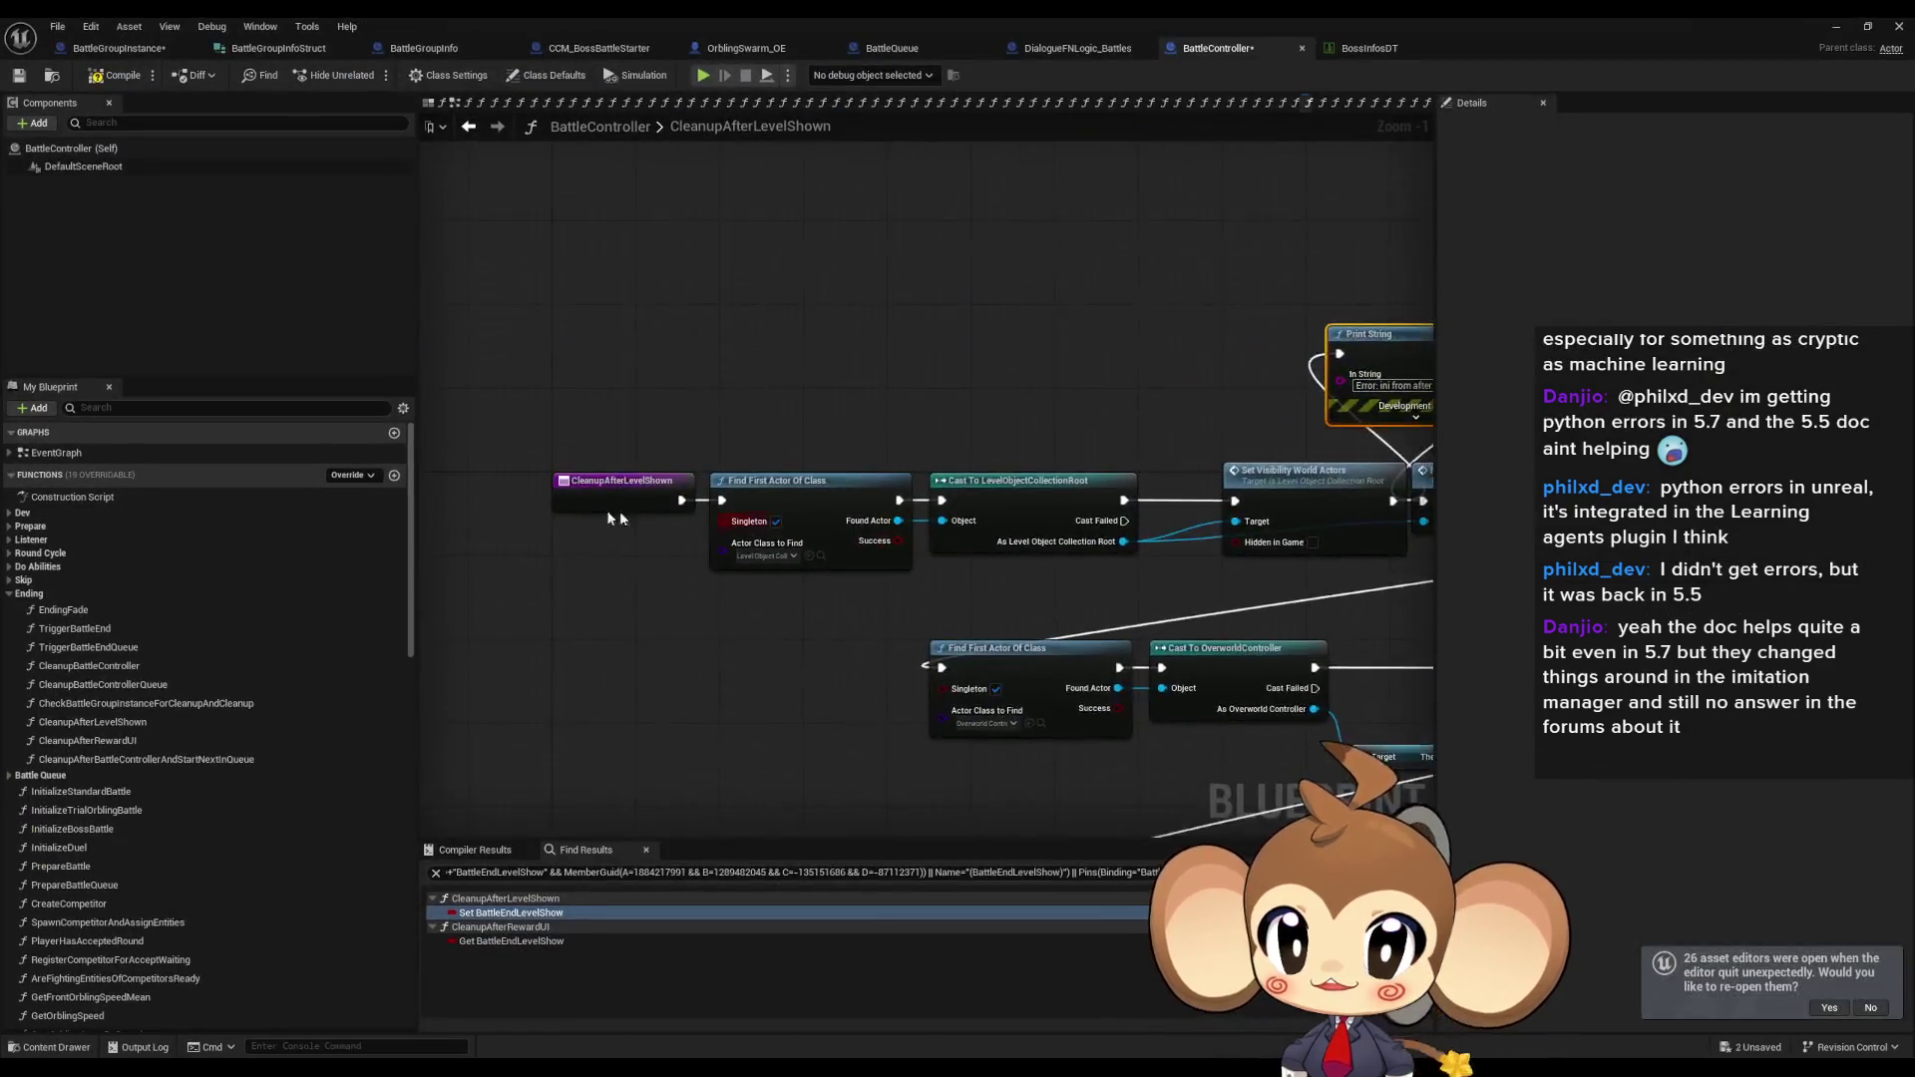
{"action": "right_click", "coordinate": [619, 487]}
Find all references to CleanupAfterLevelShown and jump to its Create Event beside Switch Level.
{"action": "mouse_move", "coordinate": [677, 653]}
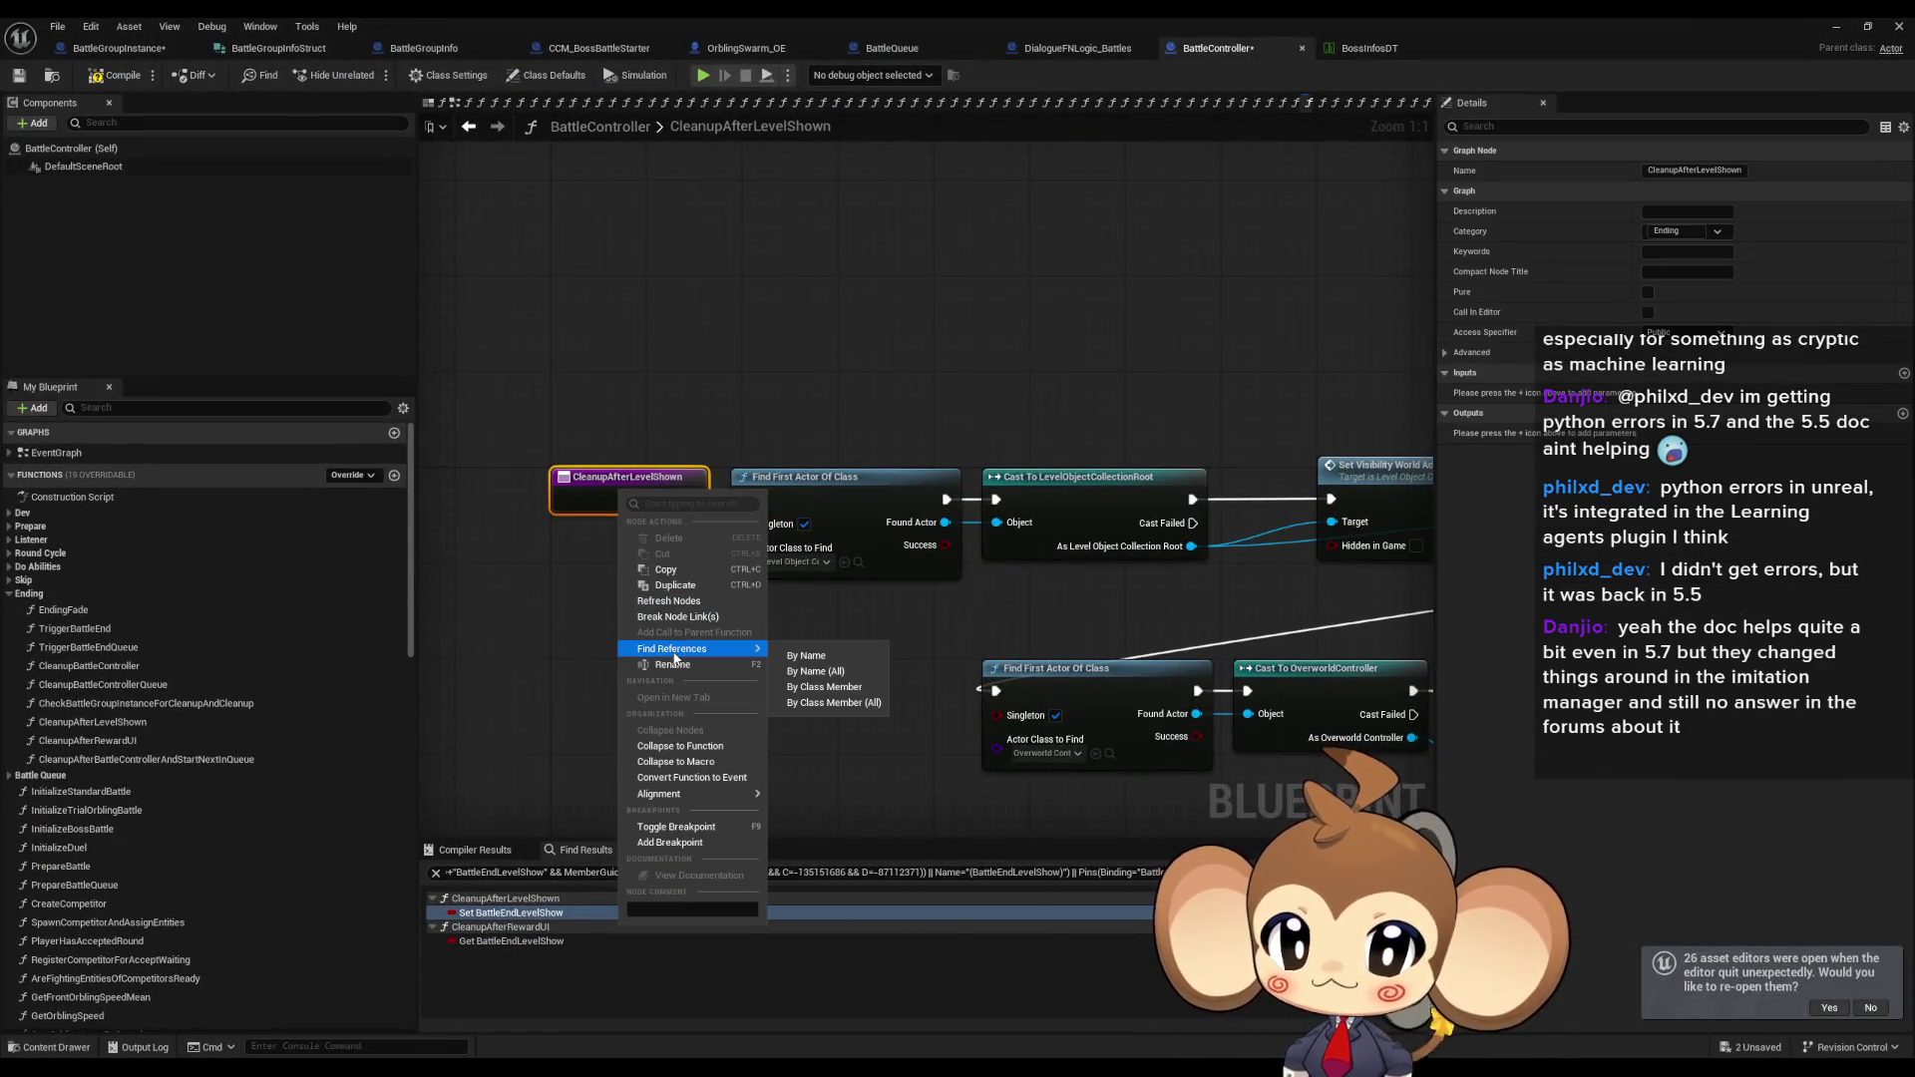
{"action": "left_click", "coordinate": [836, 702]}
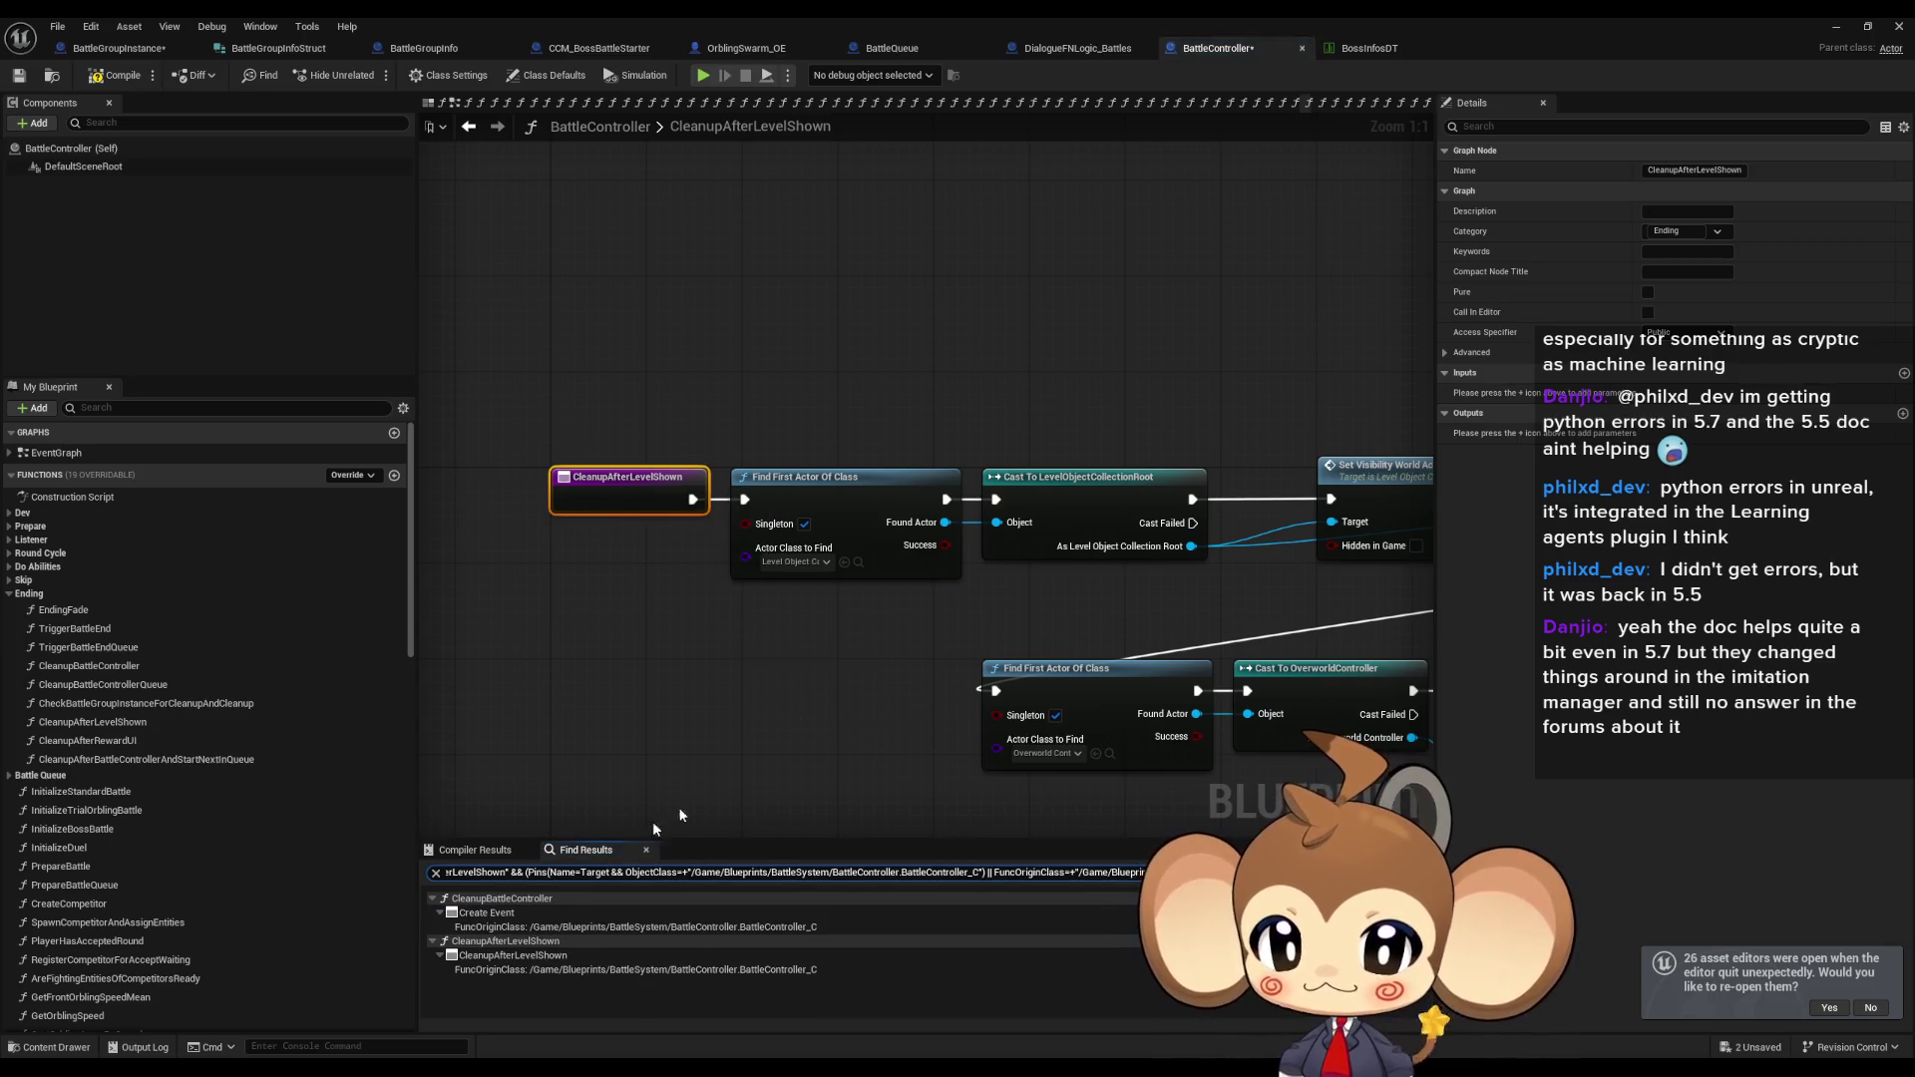
{"action": "double_click", "coordinate": [492, 912]}
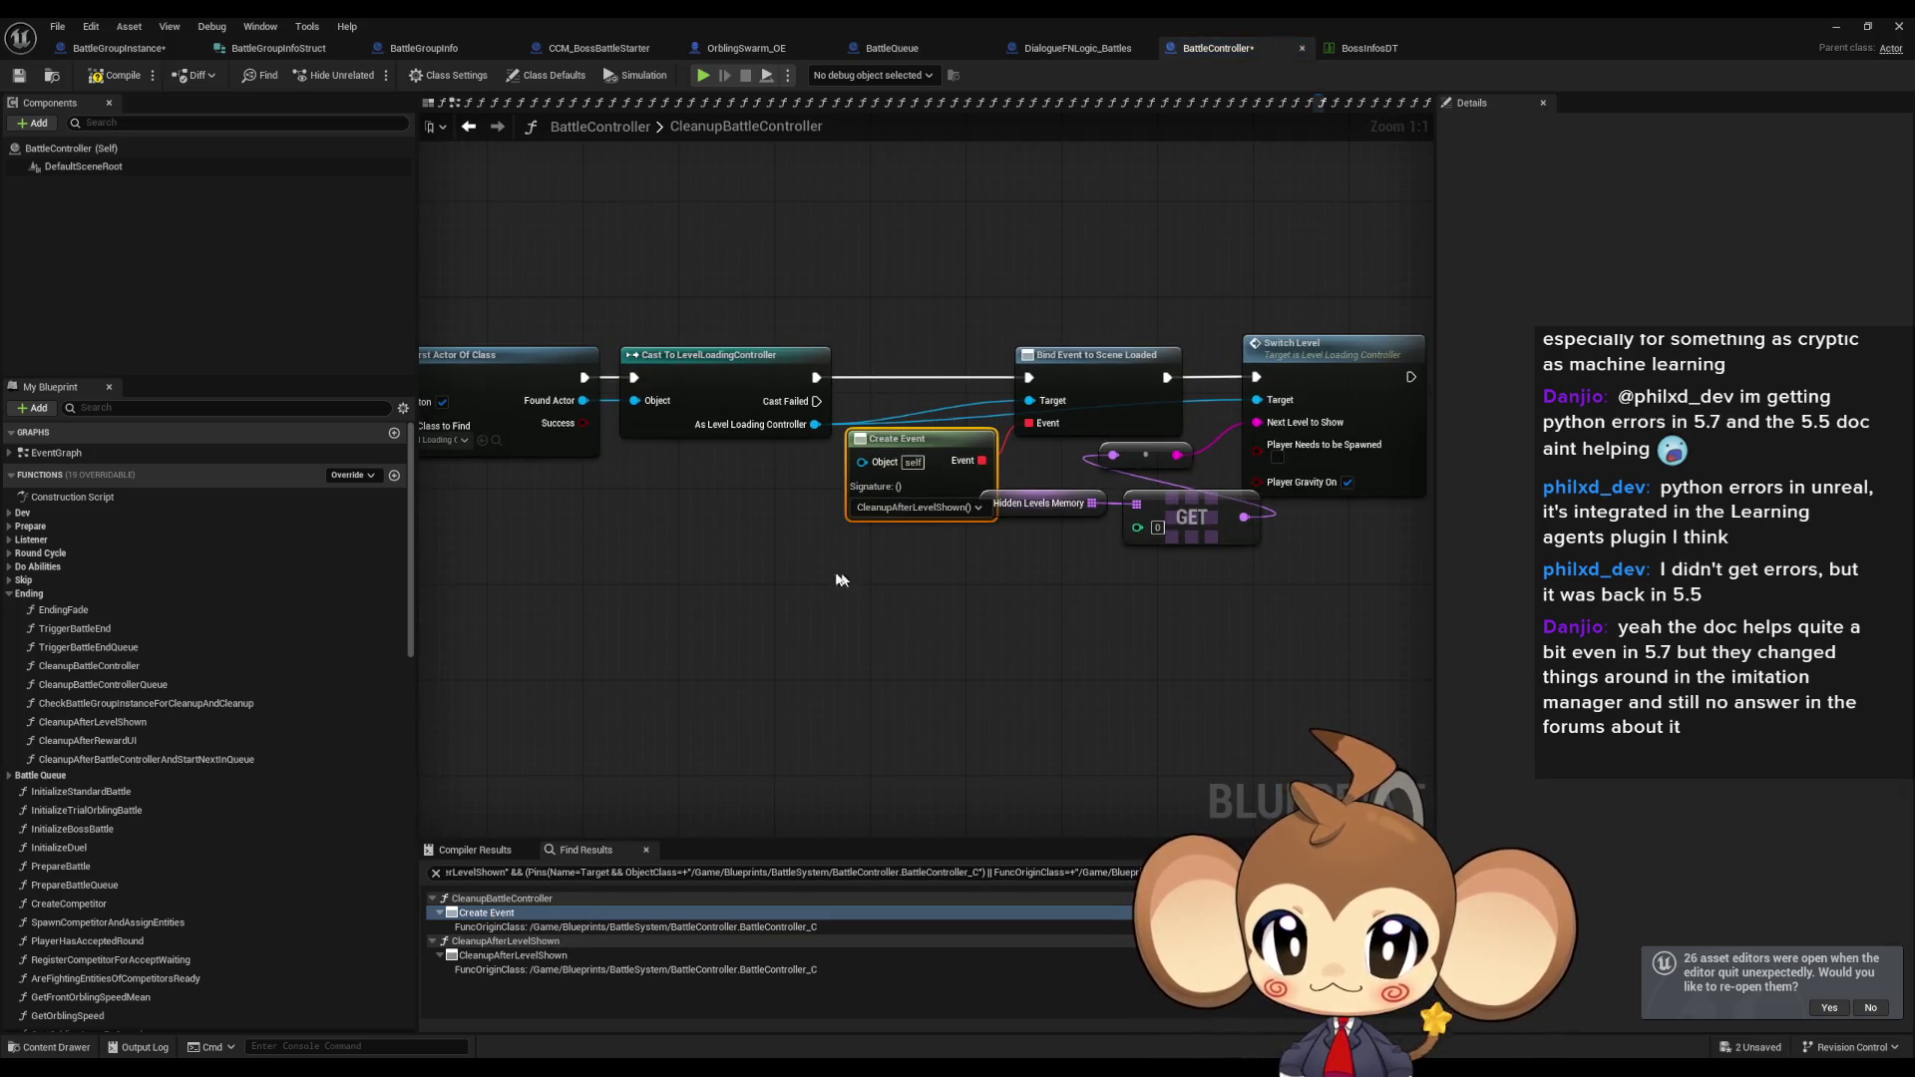
{"action": "left_click_drag", "start_coordinate": [1151, 383], "coordinate": [1235, 610]}
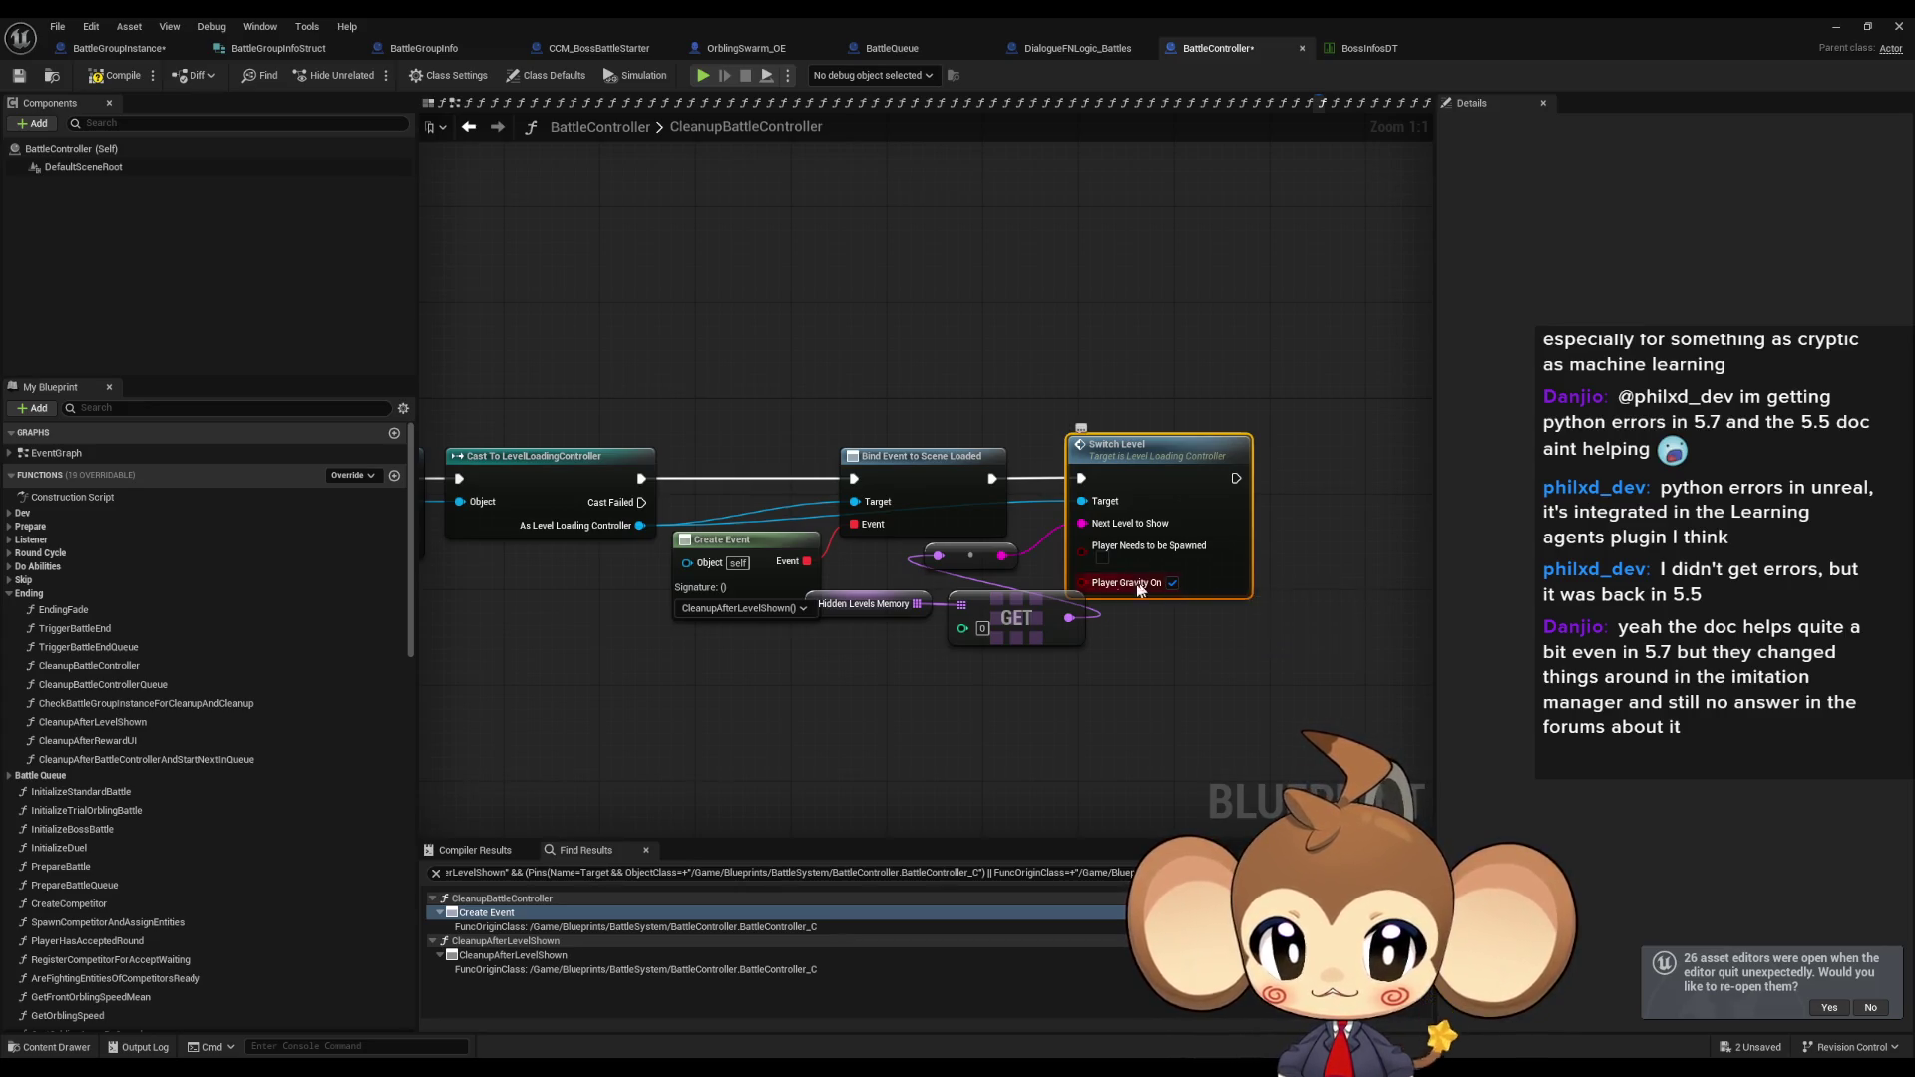
{"action": "scroll", "coordinate": [1052, 596], "scroll_direction": "down", "scroll_amount": 6}
{"action": "left_click_drag", "start_coordinate": [1052, 596], "coordinate": [818, 575]}
{"action": "scroll", "coordinate": [1131, 530], "scroll_direction": "up", "scroll_amount": 6}
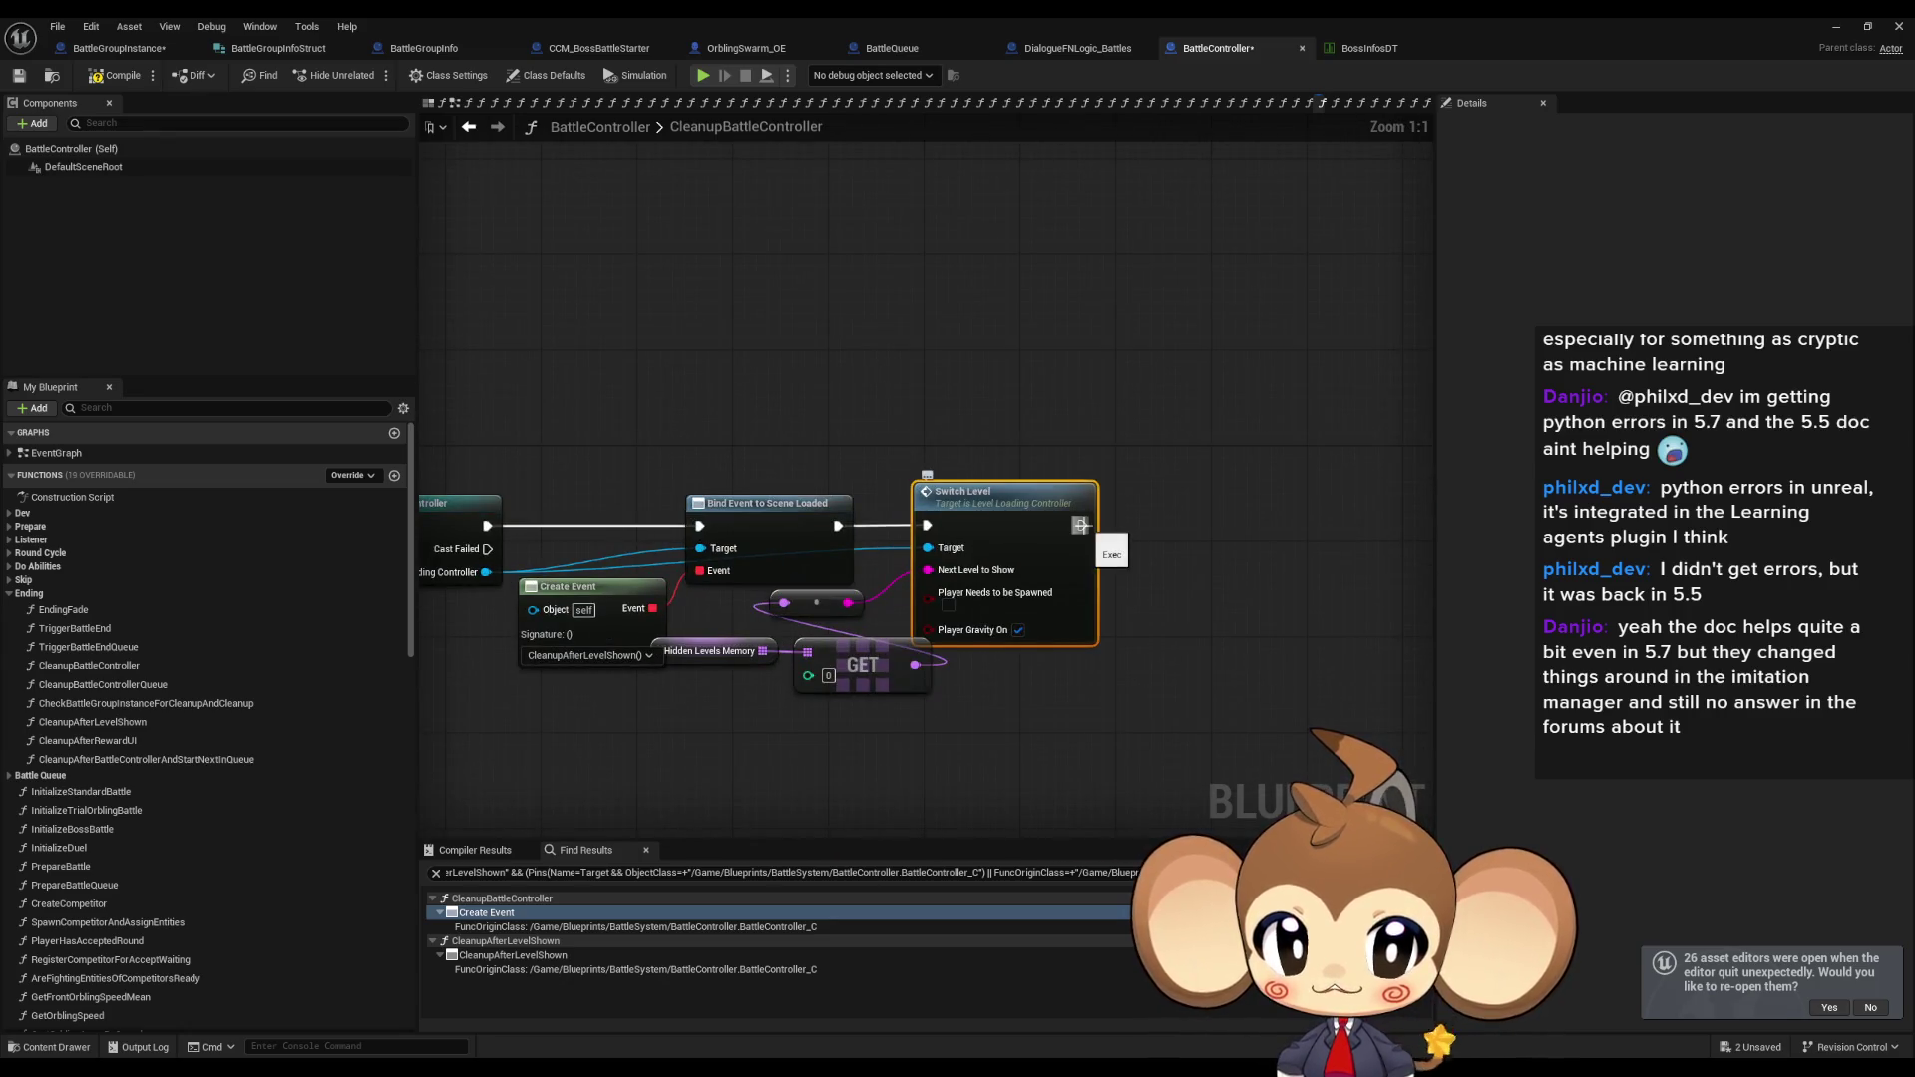
{"action": "left_click_drag", "start_coordinate": [993, 424], "coordinate": [1104, 591]}
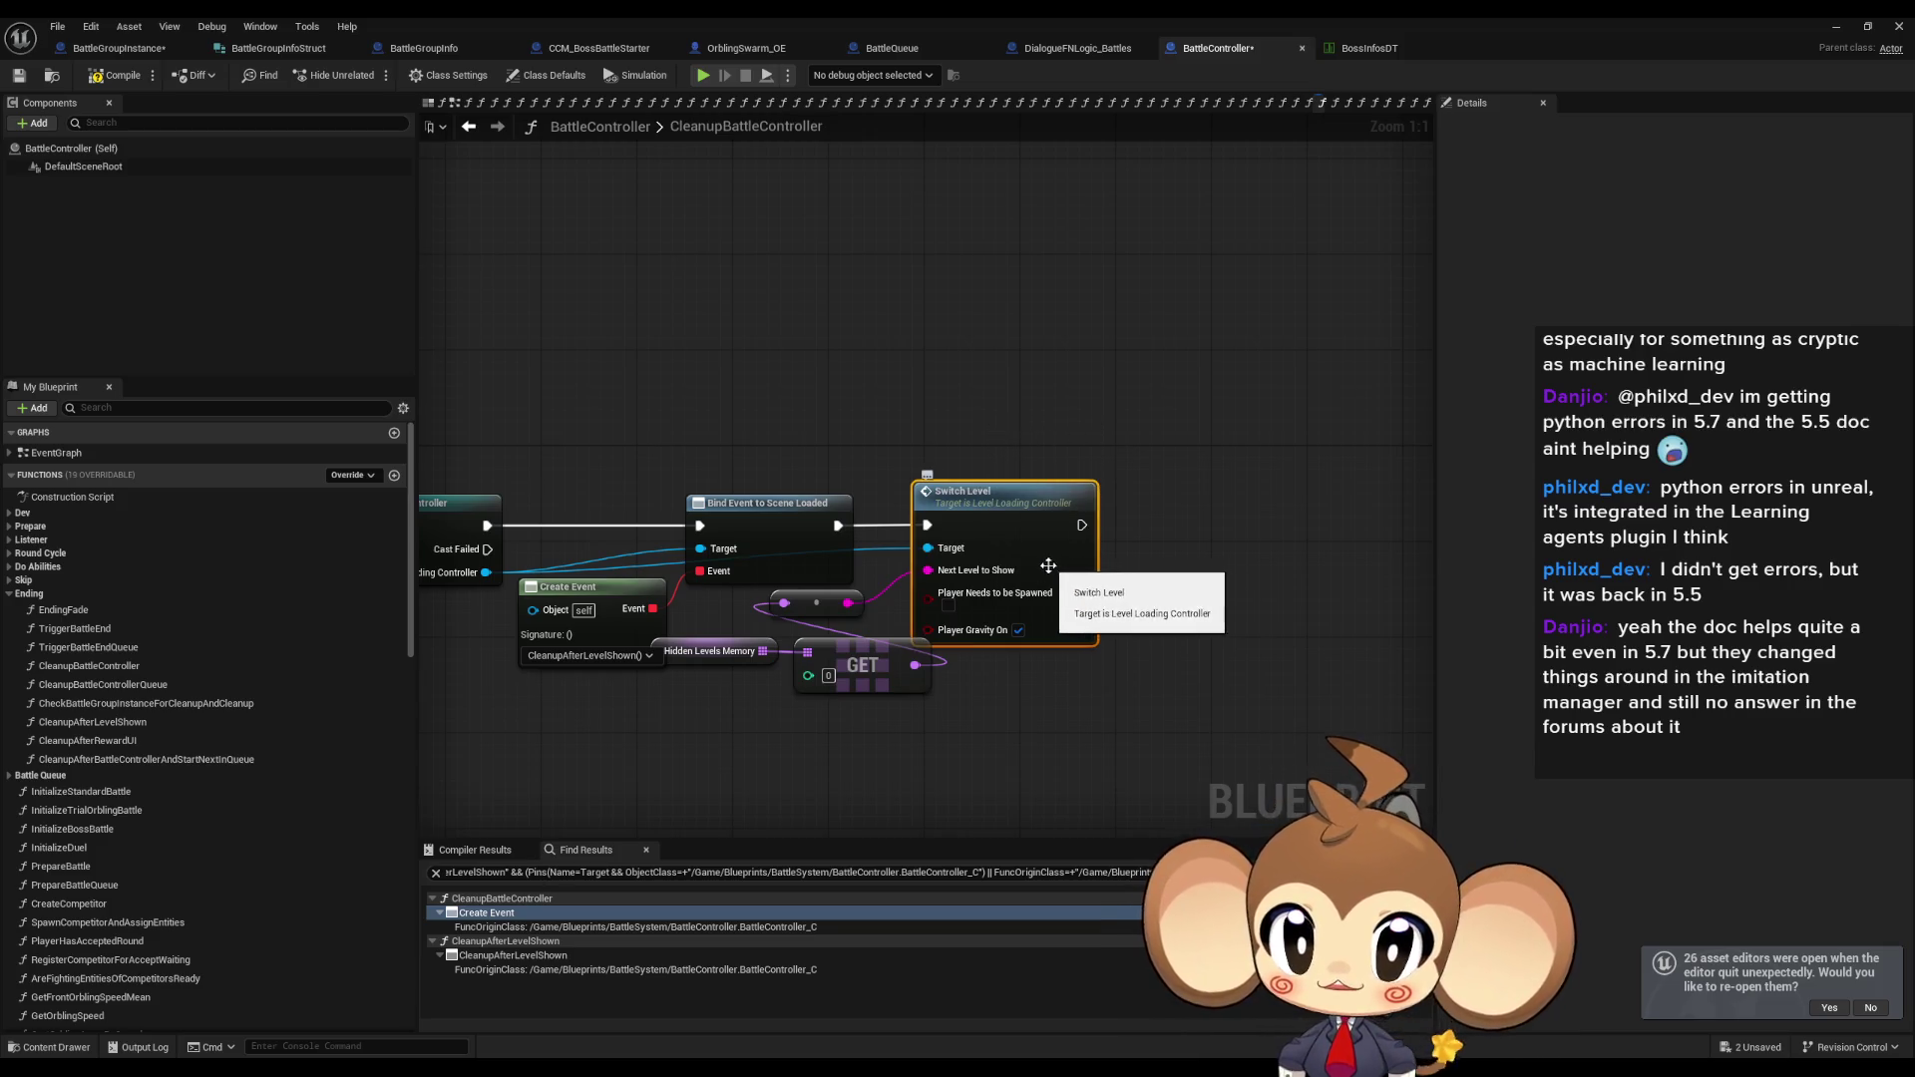
{"action": "left_click_drag", "start_coordinate": [579, 494], "coordinate": [606, 577]}
{"action": "left_click_drag", "start_coordinate": [733, 410], "coordinate": [836, 526]}
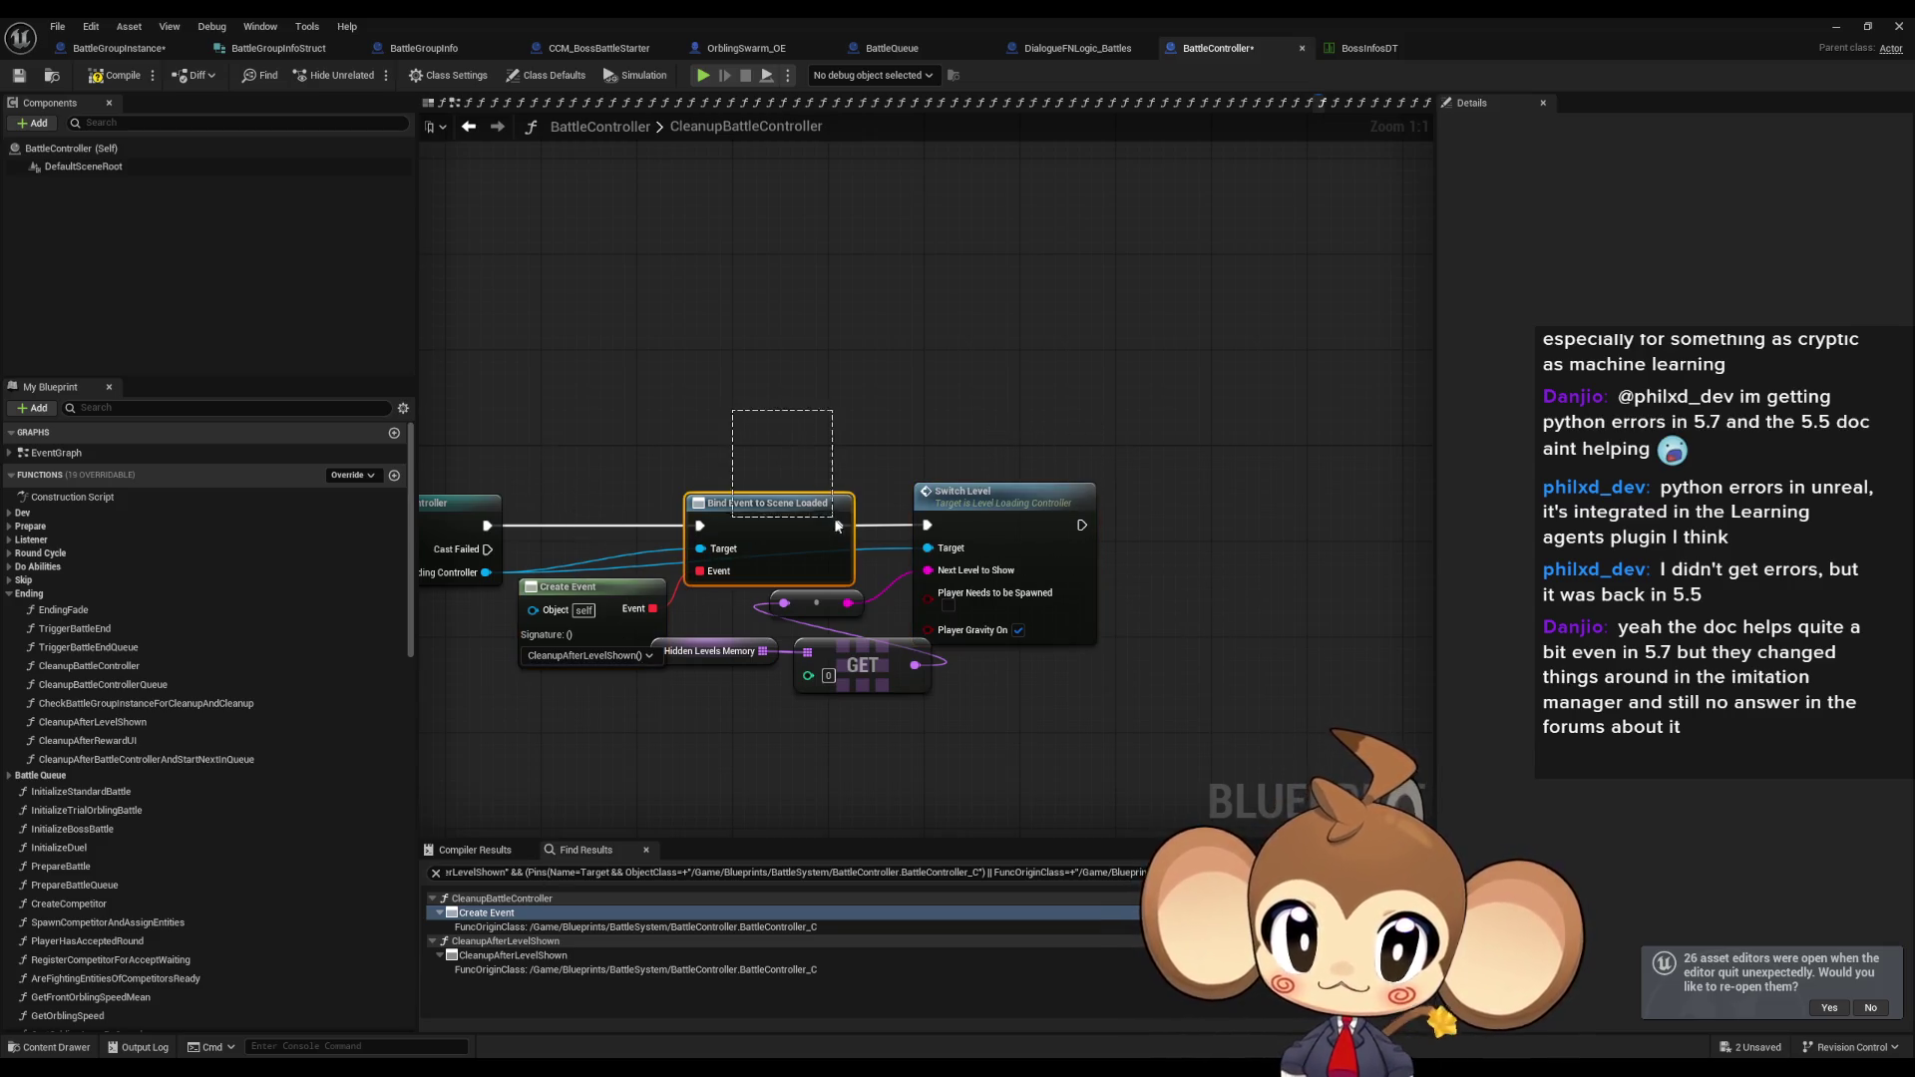
Add a Print String after Switch Level with a long 'AHHH…' message, then minimize the Blueprint editor.
{"action": "left_click_drag", "start_coordinate": [1080, 525], "coordinate": [1207, 512]}
{"action": "type", "text": "print"}
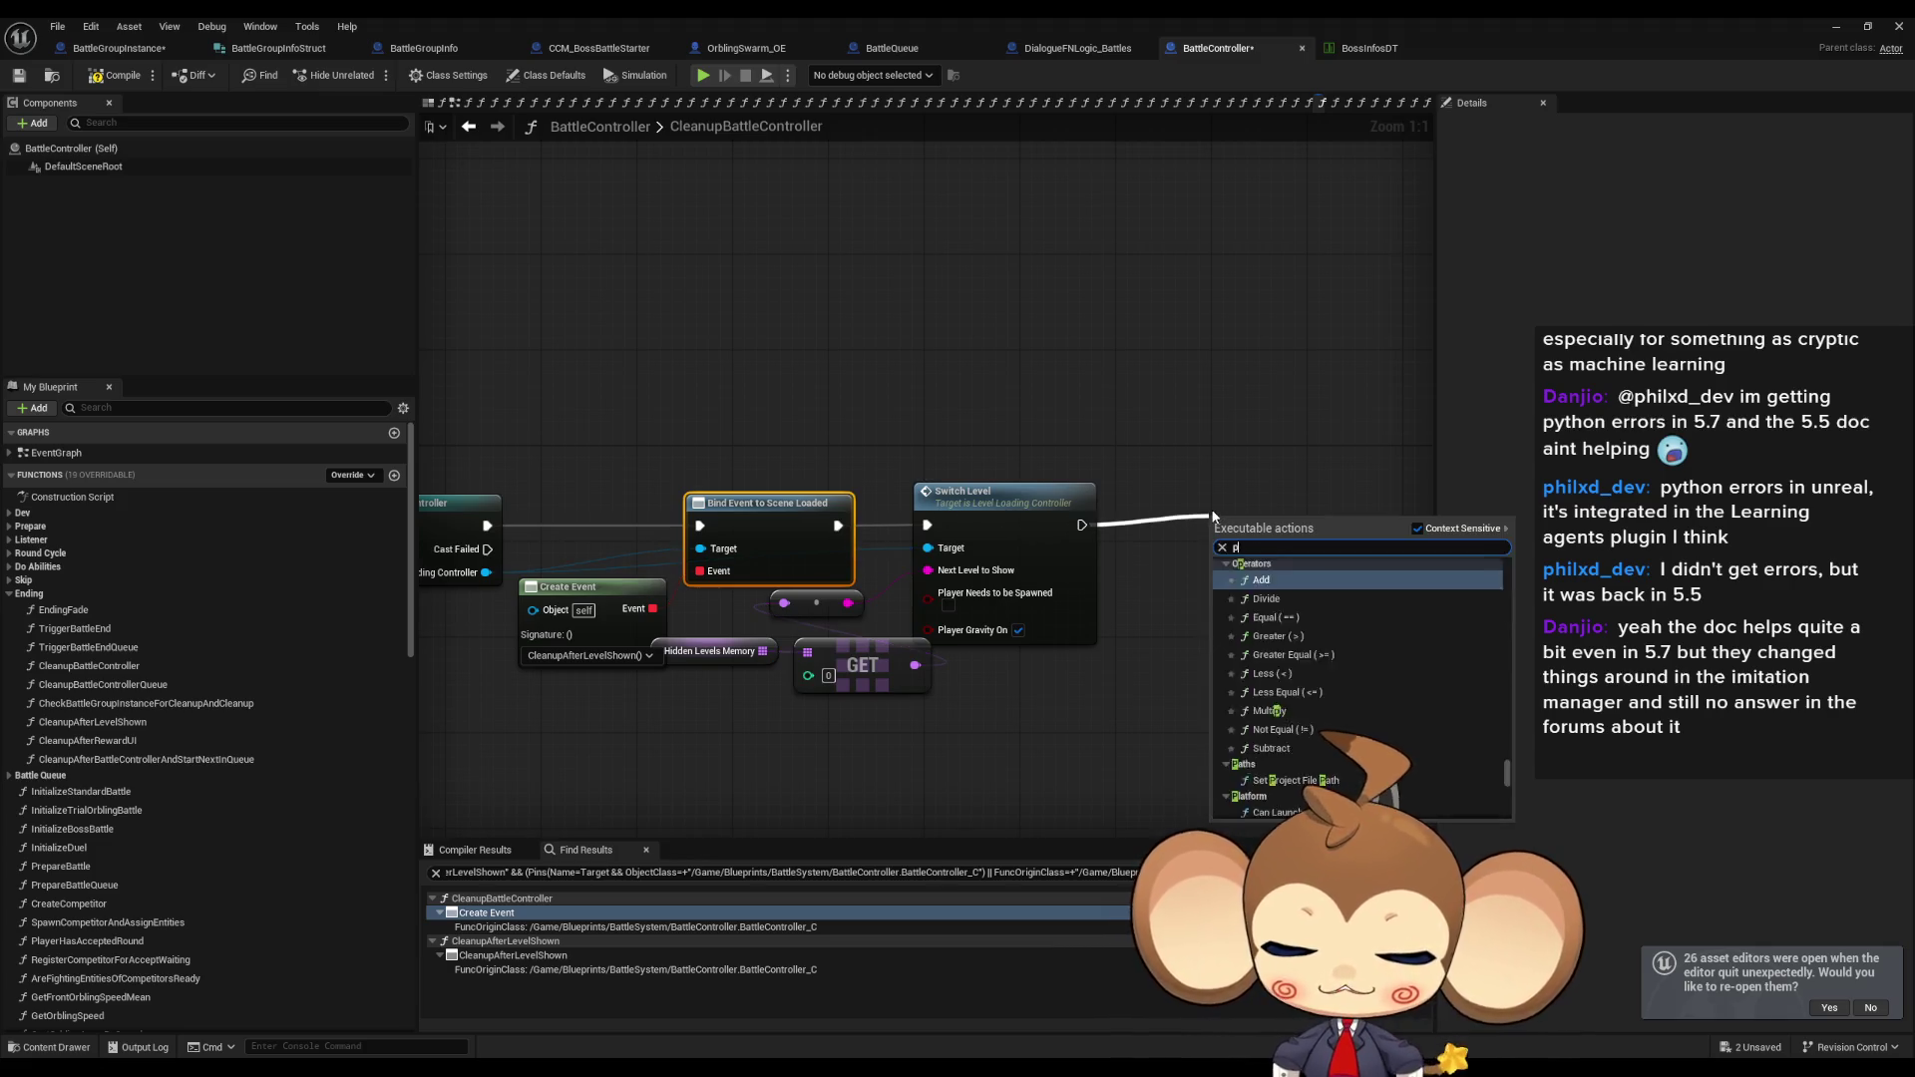
{"action": "left_click", "coordinate": [1217, 560]}
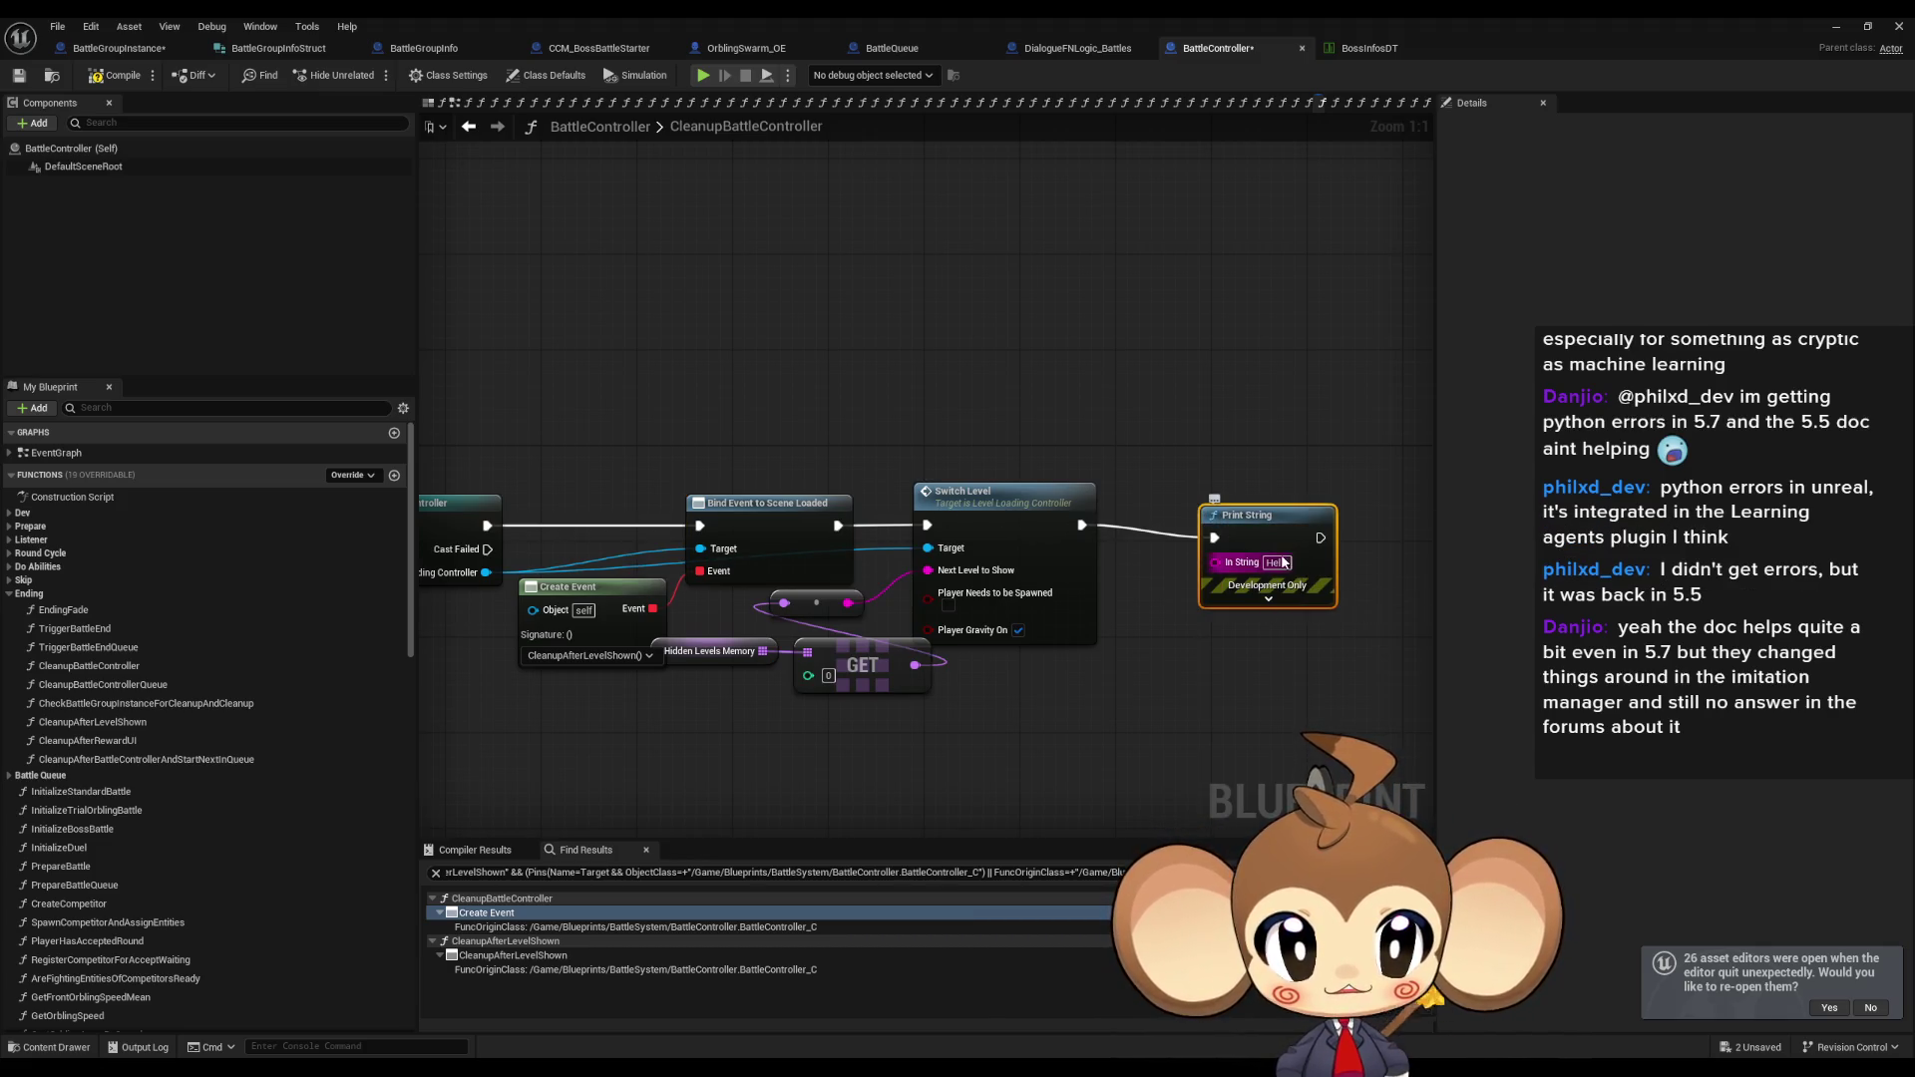
{"action": "type", "text": "AH"}
{"action": "key", "text": "Return"}
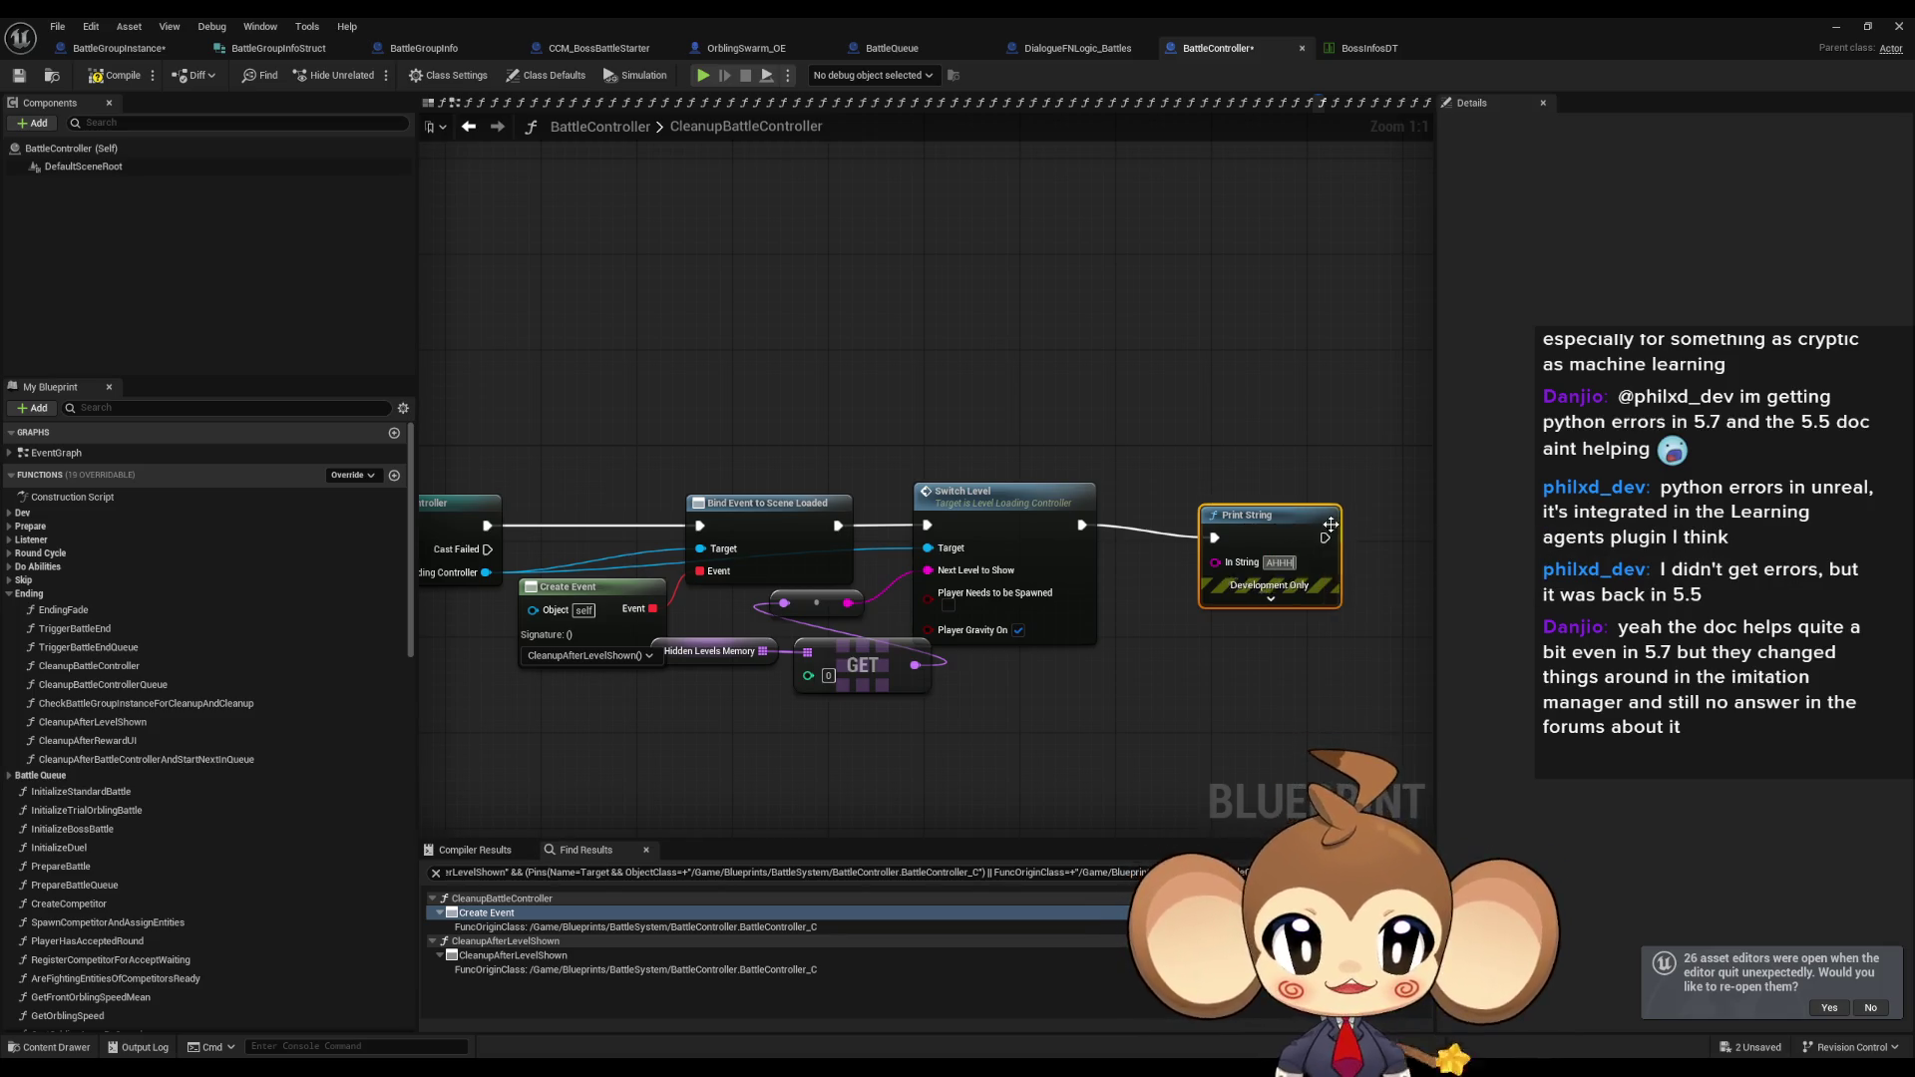
{"action": "type", "text": "HHHHHHHHHHHHHHHHHH"}
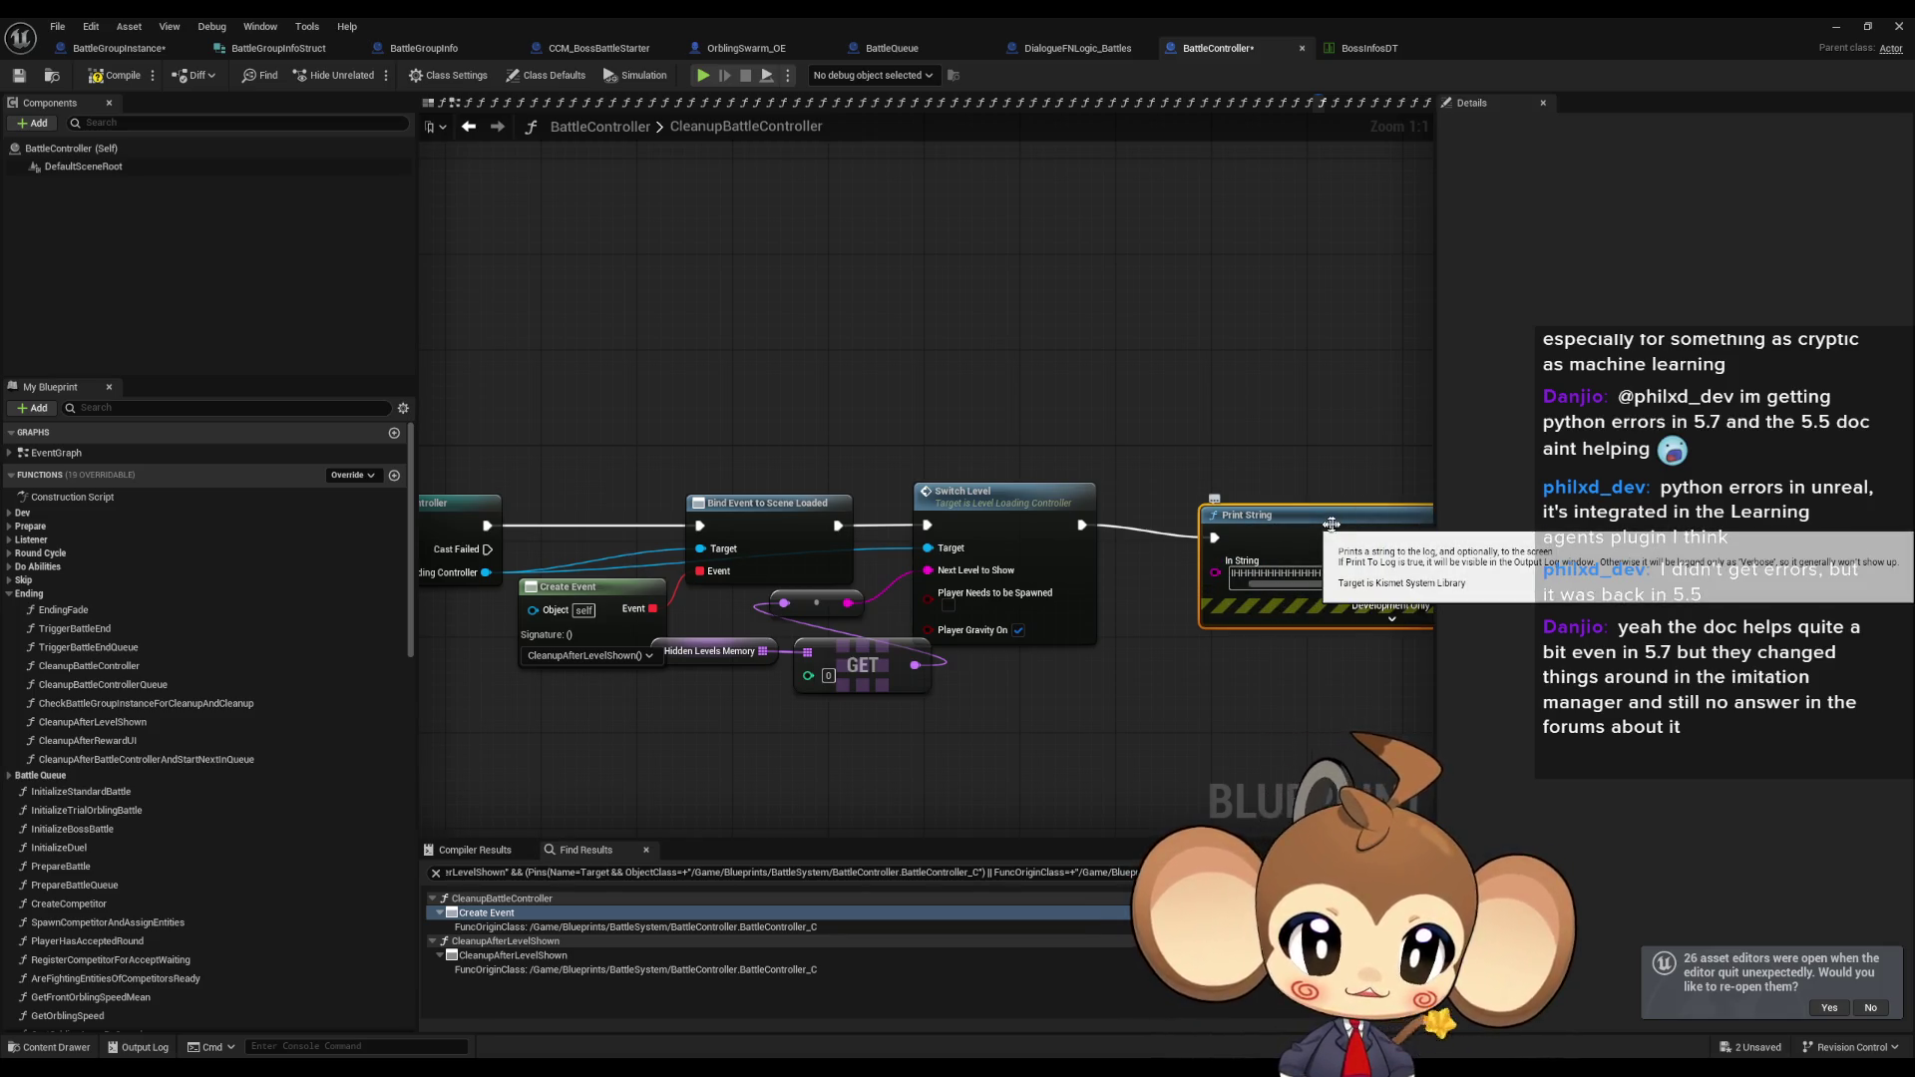
{"action": "left_click_drag", "start_coordinate": [1330, 525], "coordinate": [1233, 501]}
{"action": "left_click", "coordinate": [1838, 25]}
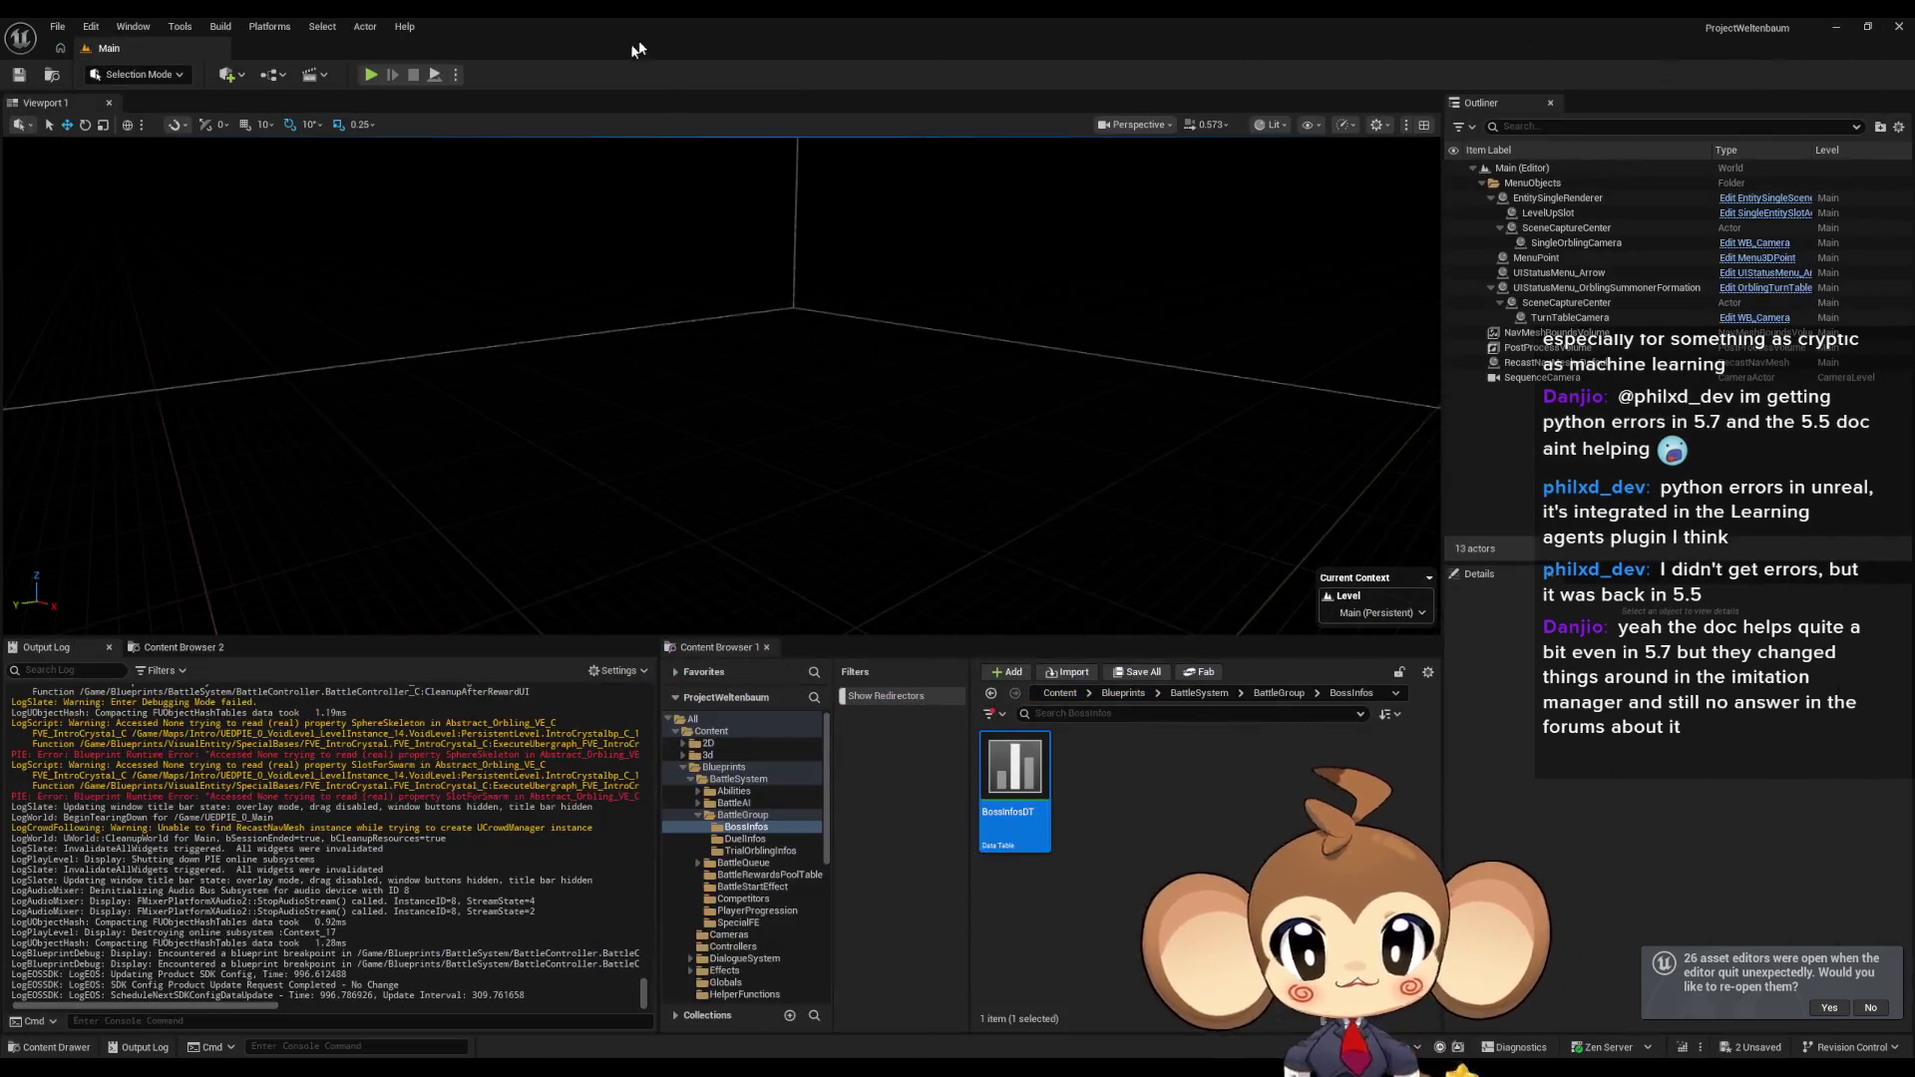
Run and stop a Play-in-Editor test, then bring the BattleController Blueprint editor back to front.
{"action": "left_click", "coordinate": [371, 76]}
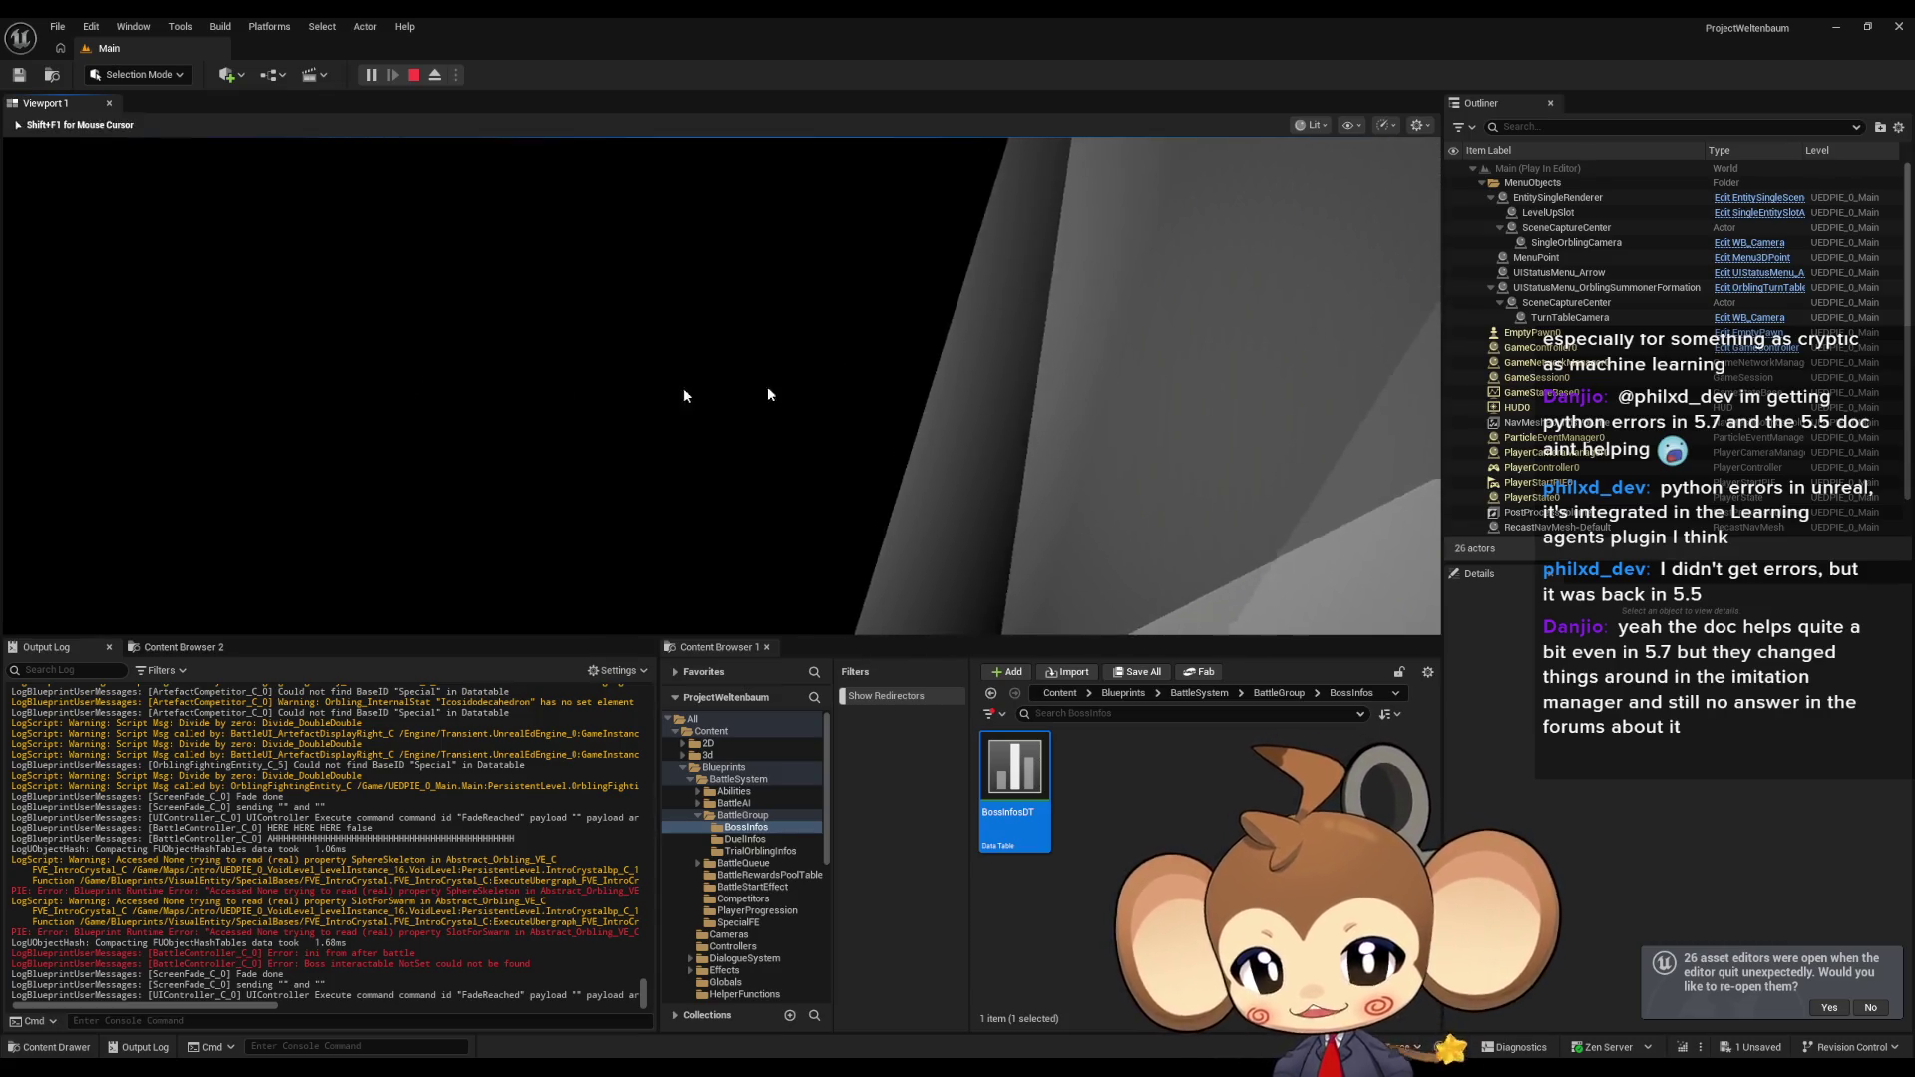
{"action": "left_click", "coordinate": [413, 73]}
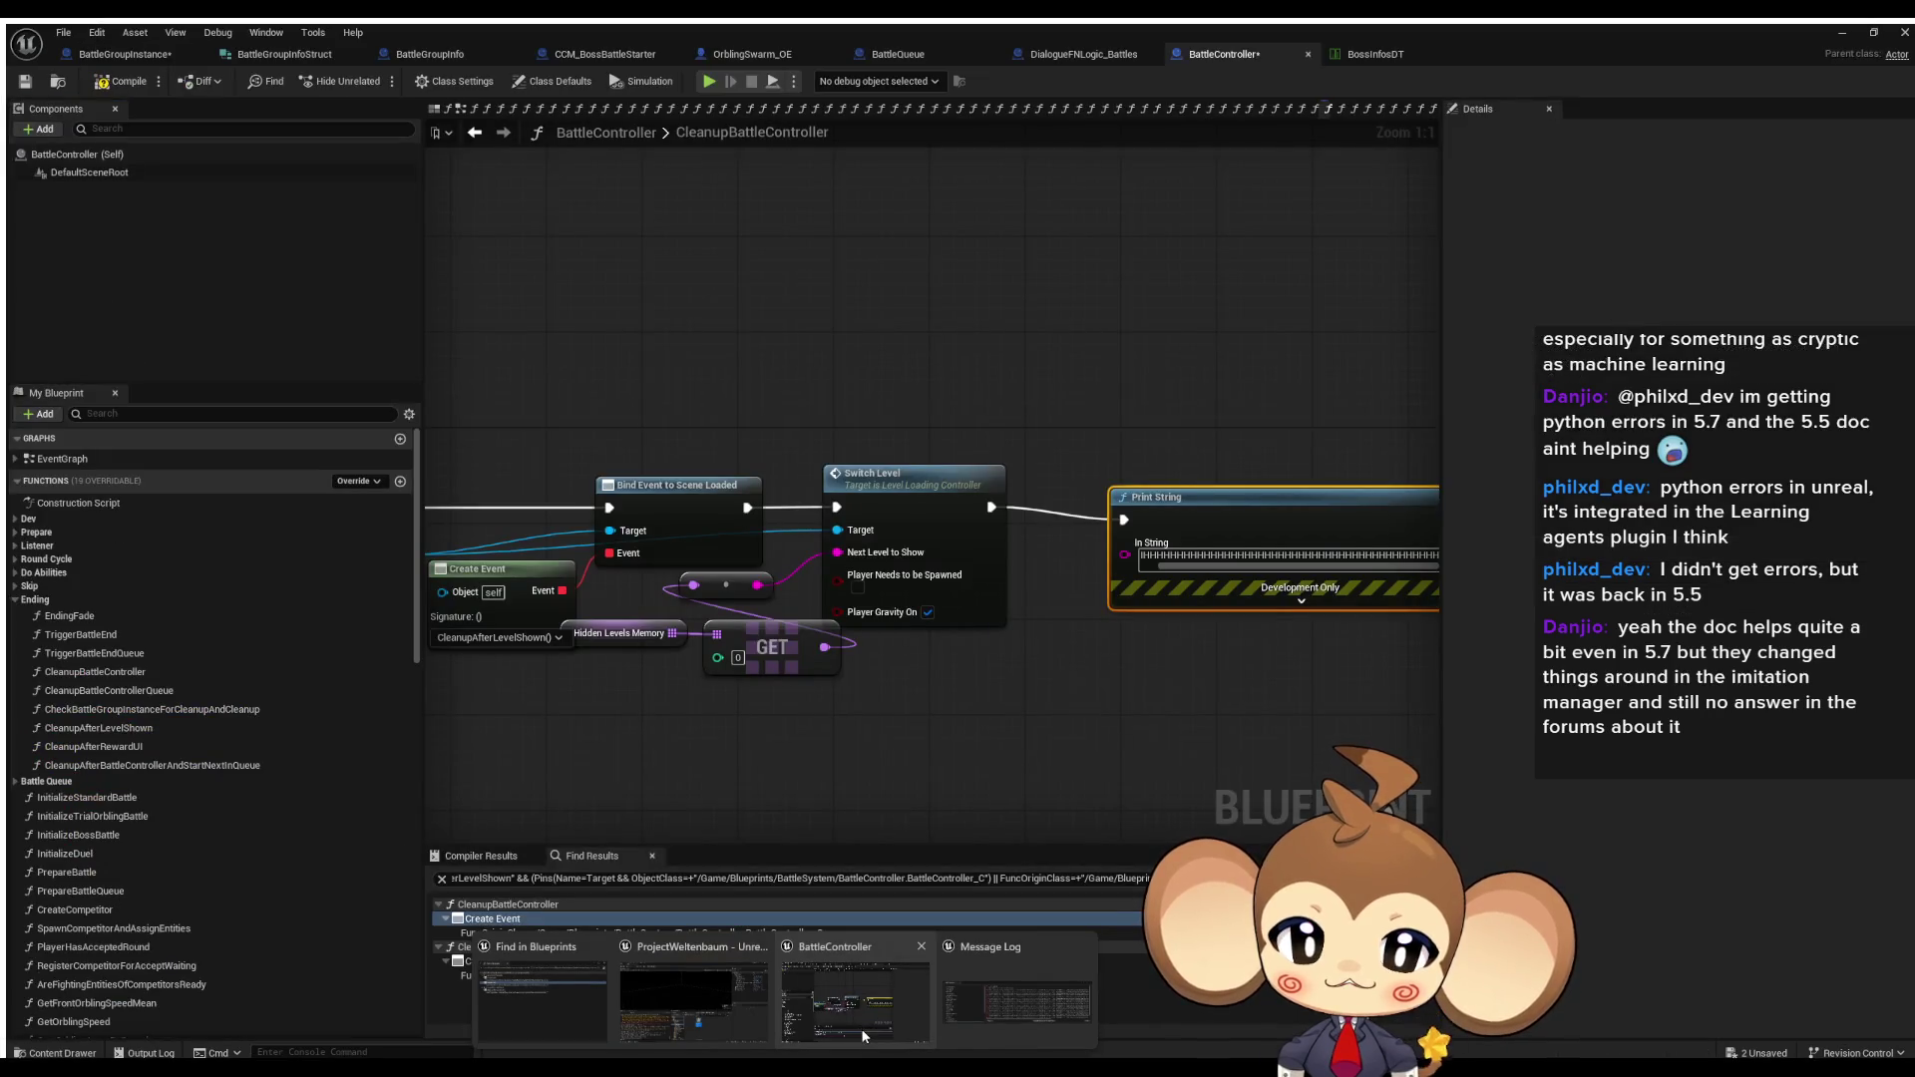
{"action": "left_click", "coordinate": [864, 1036]}
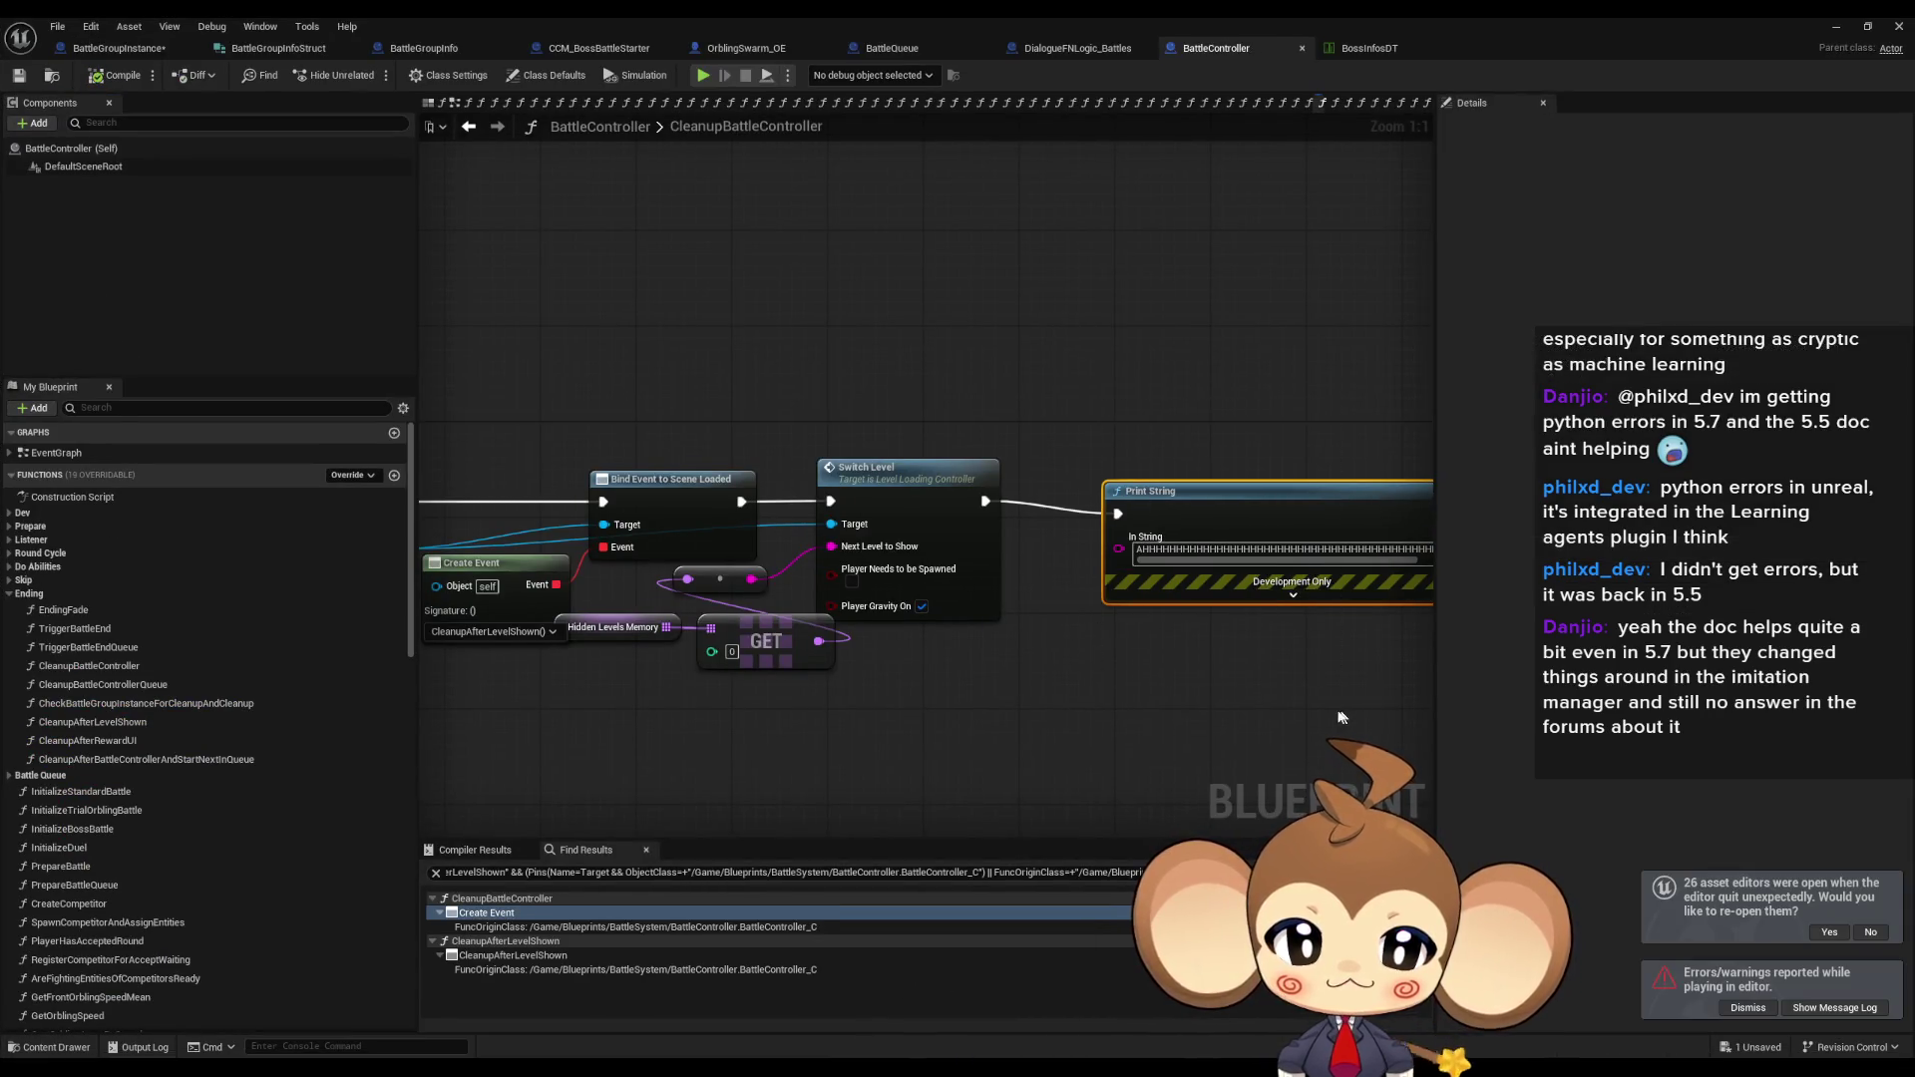
Delete both debug Print Strings, wiring Set Visibility World Actors directly into Initialize Level Root.
{"action": "key", "text": "Delete"}
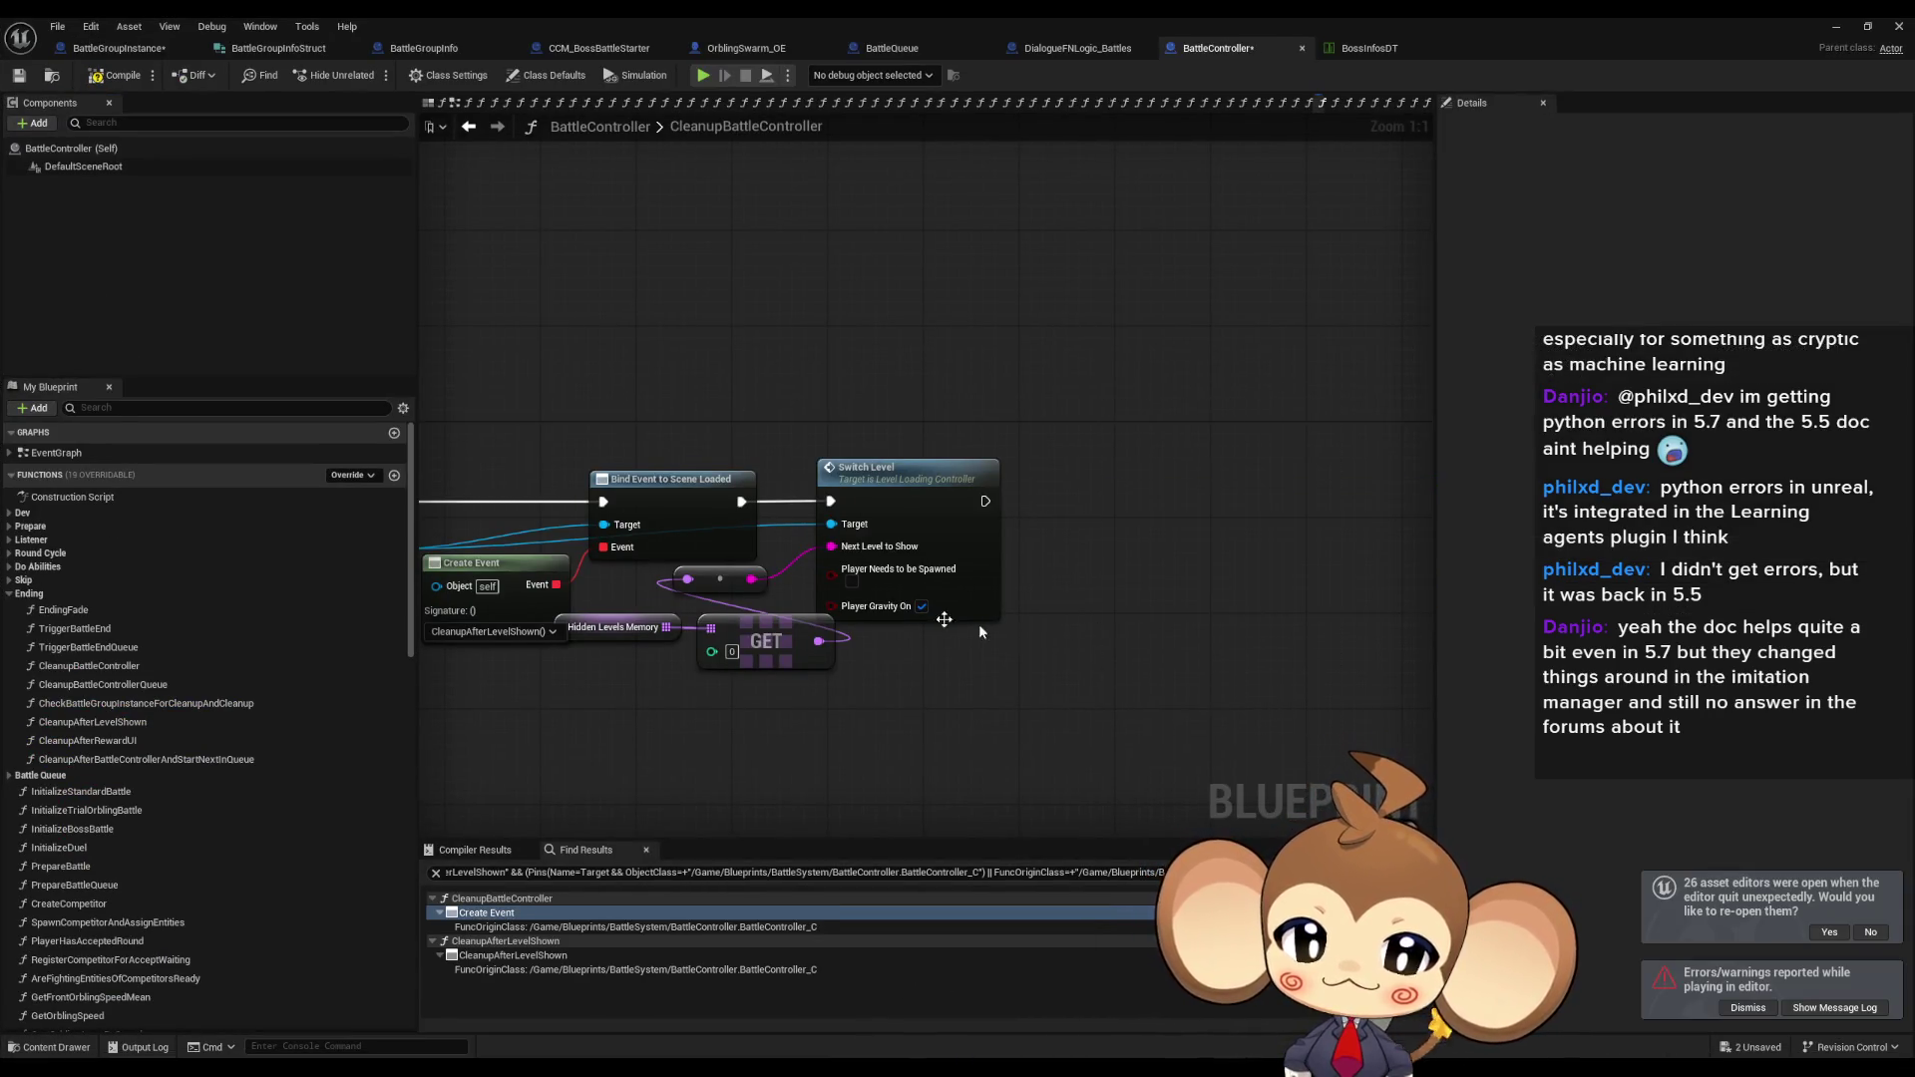
{"action": "double_click", "coordinate": [100, 722]}
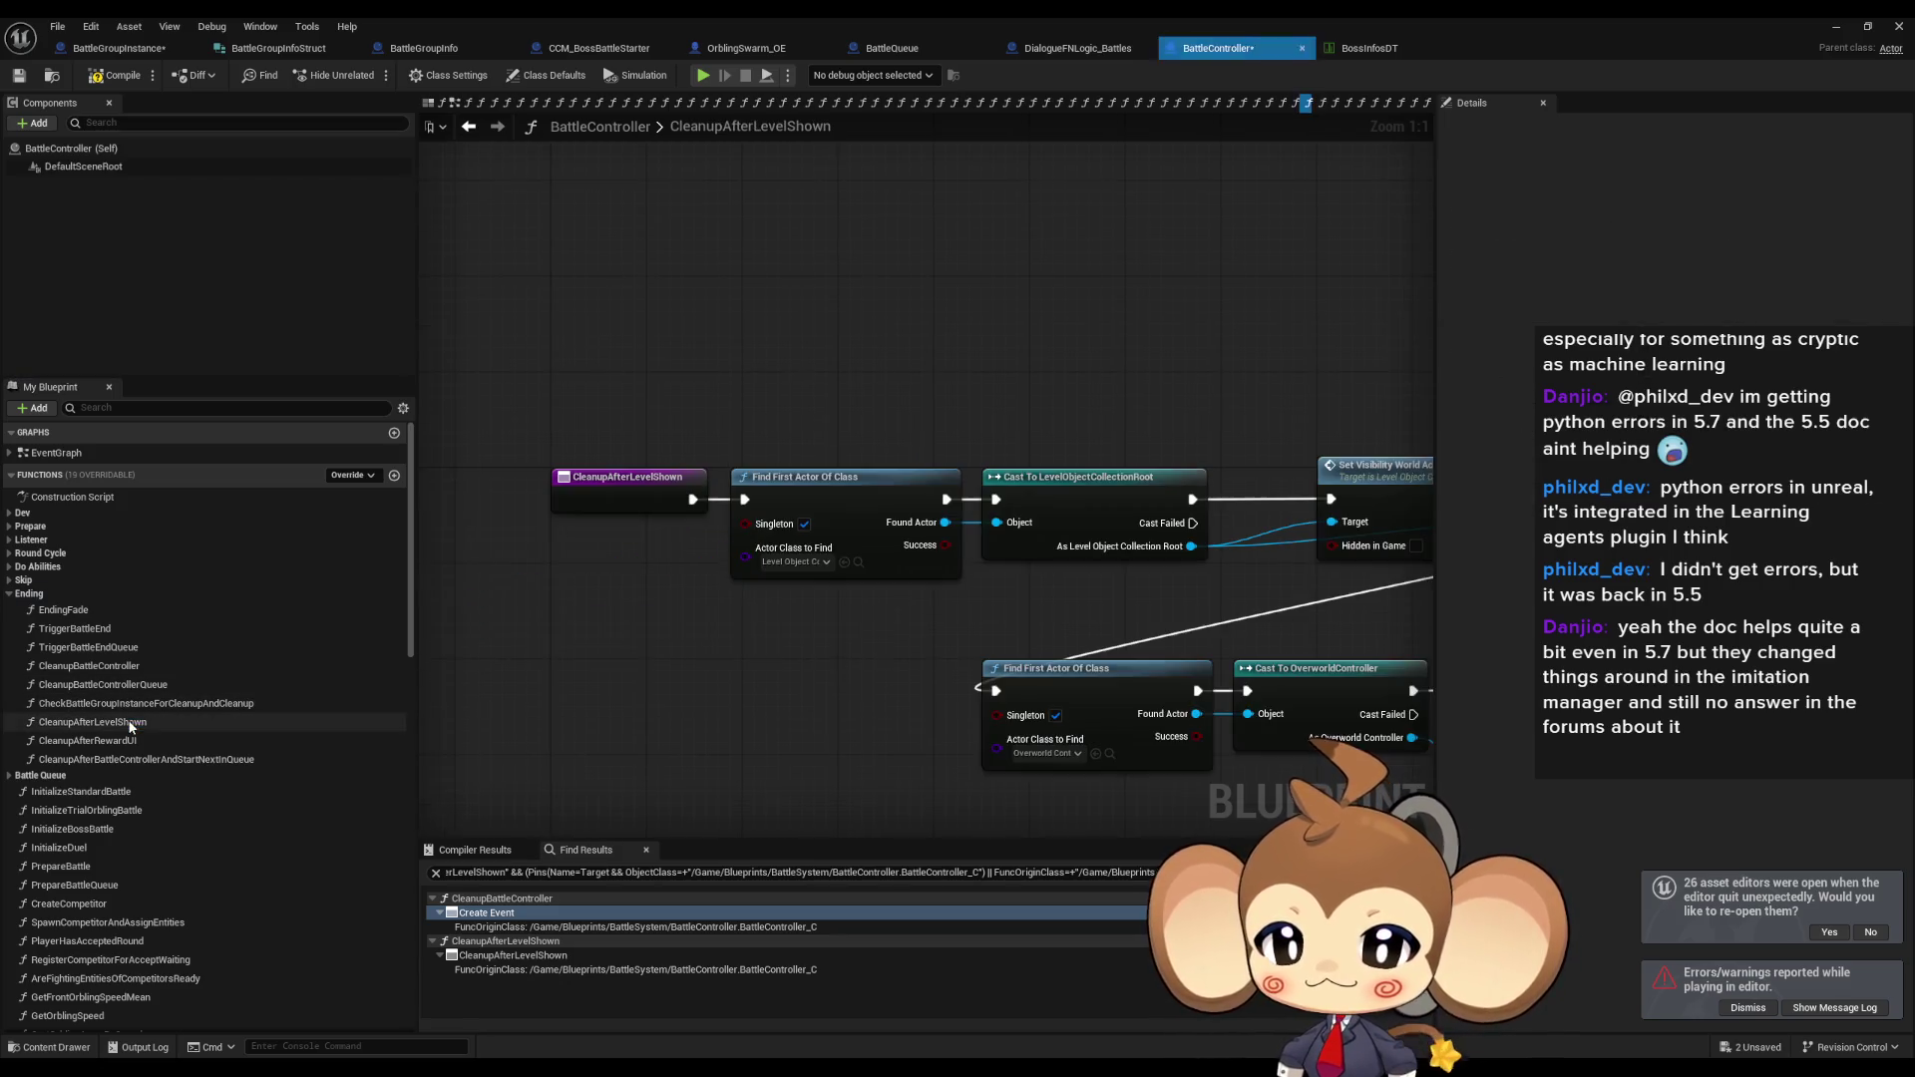
{"action": "scroll", "coordinate": [898, 479], "scroll_direction": "down", "scroll_amount": 4}
{"action": "scroll", "coordinate": [897, 478], "scroll_direction": "up", "scroll_amount": 3}
{"action": "left_click_drag", "start_coordinate": [878, 468], "coordinate": [911, 519]}
{"action": "left_click_drag", "start_coordinate": [795, 375], "coordinate": [824, 377]}
{"action": "key", "text": "Delete"}
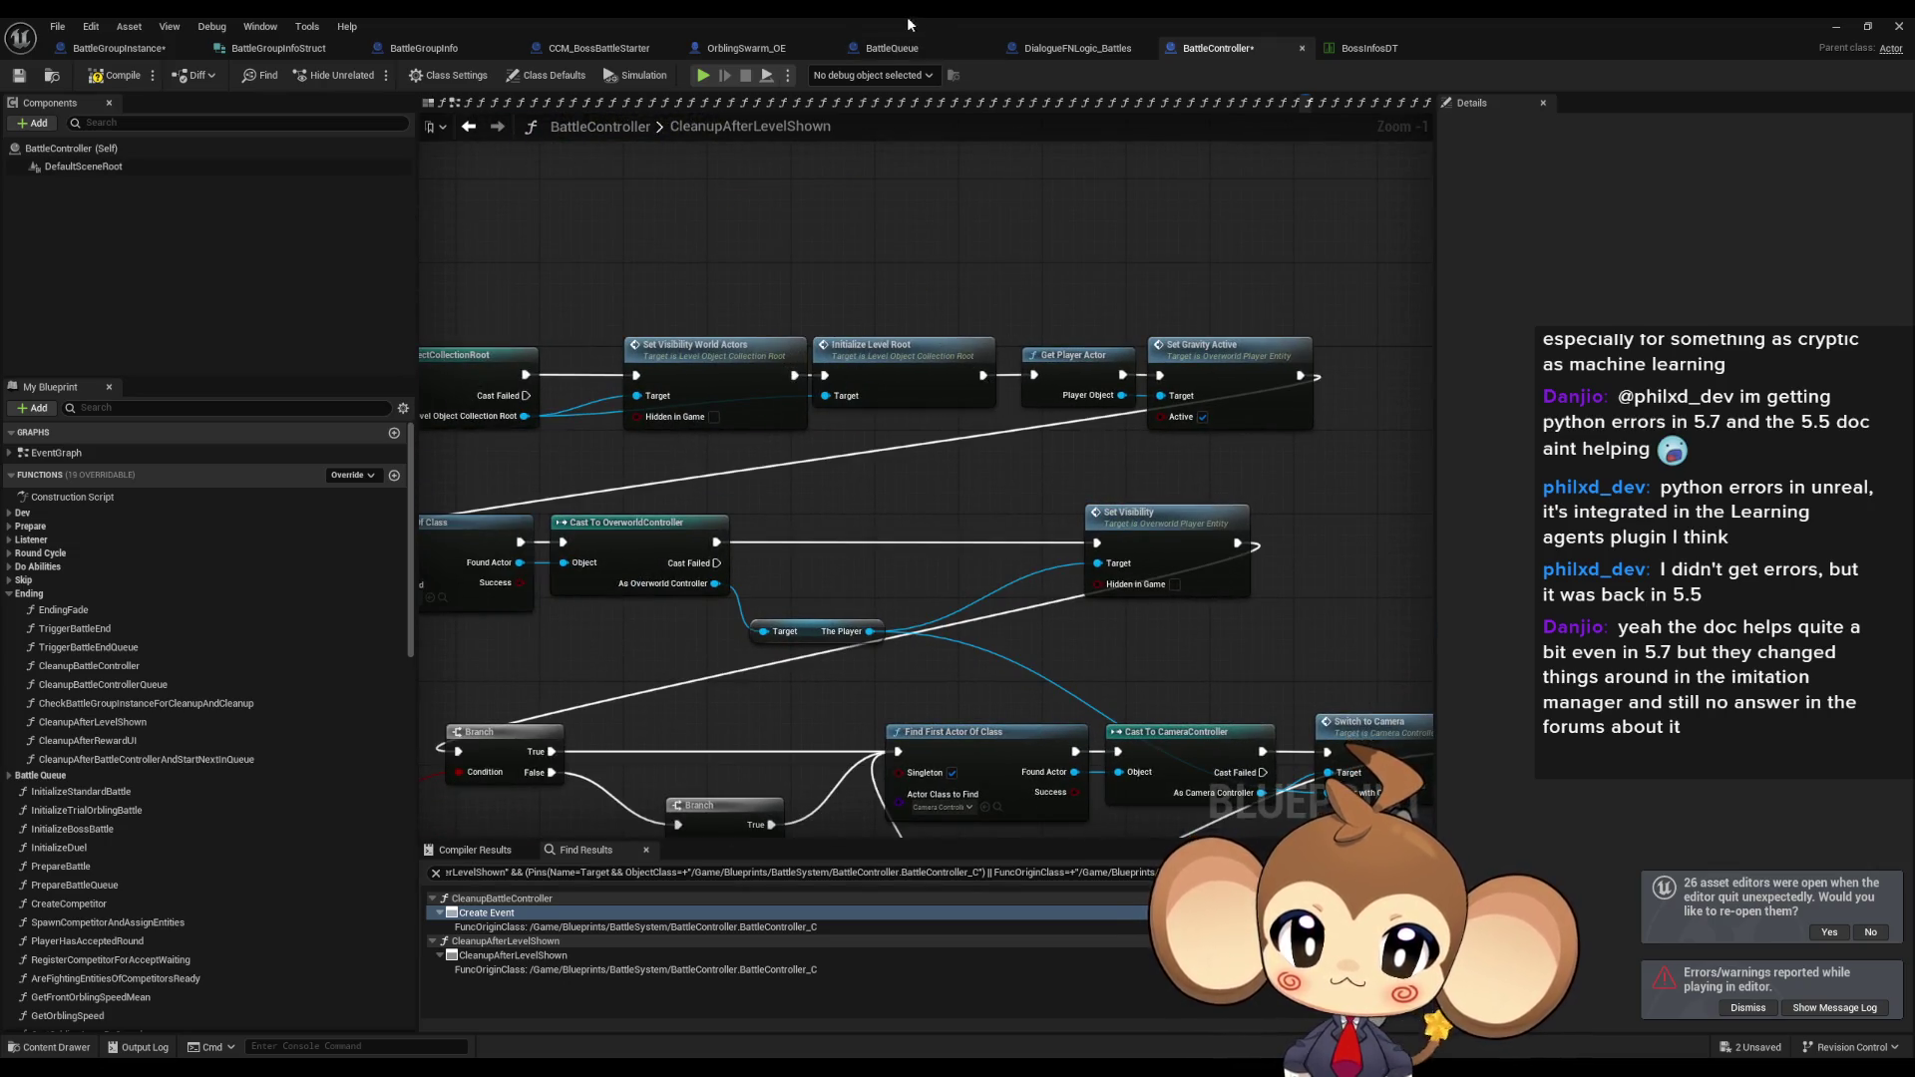
Shrink the Blueprint editor to check the log, restore it, and open the CleanupAfterRewardUI graph.
{"action": "double_click", "coordinate": [883, 24]}
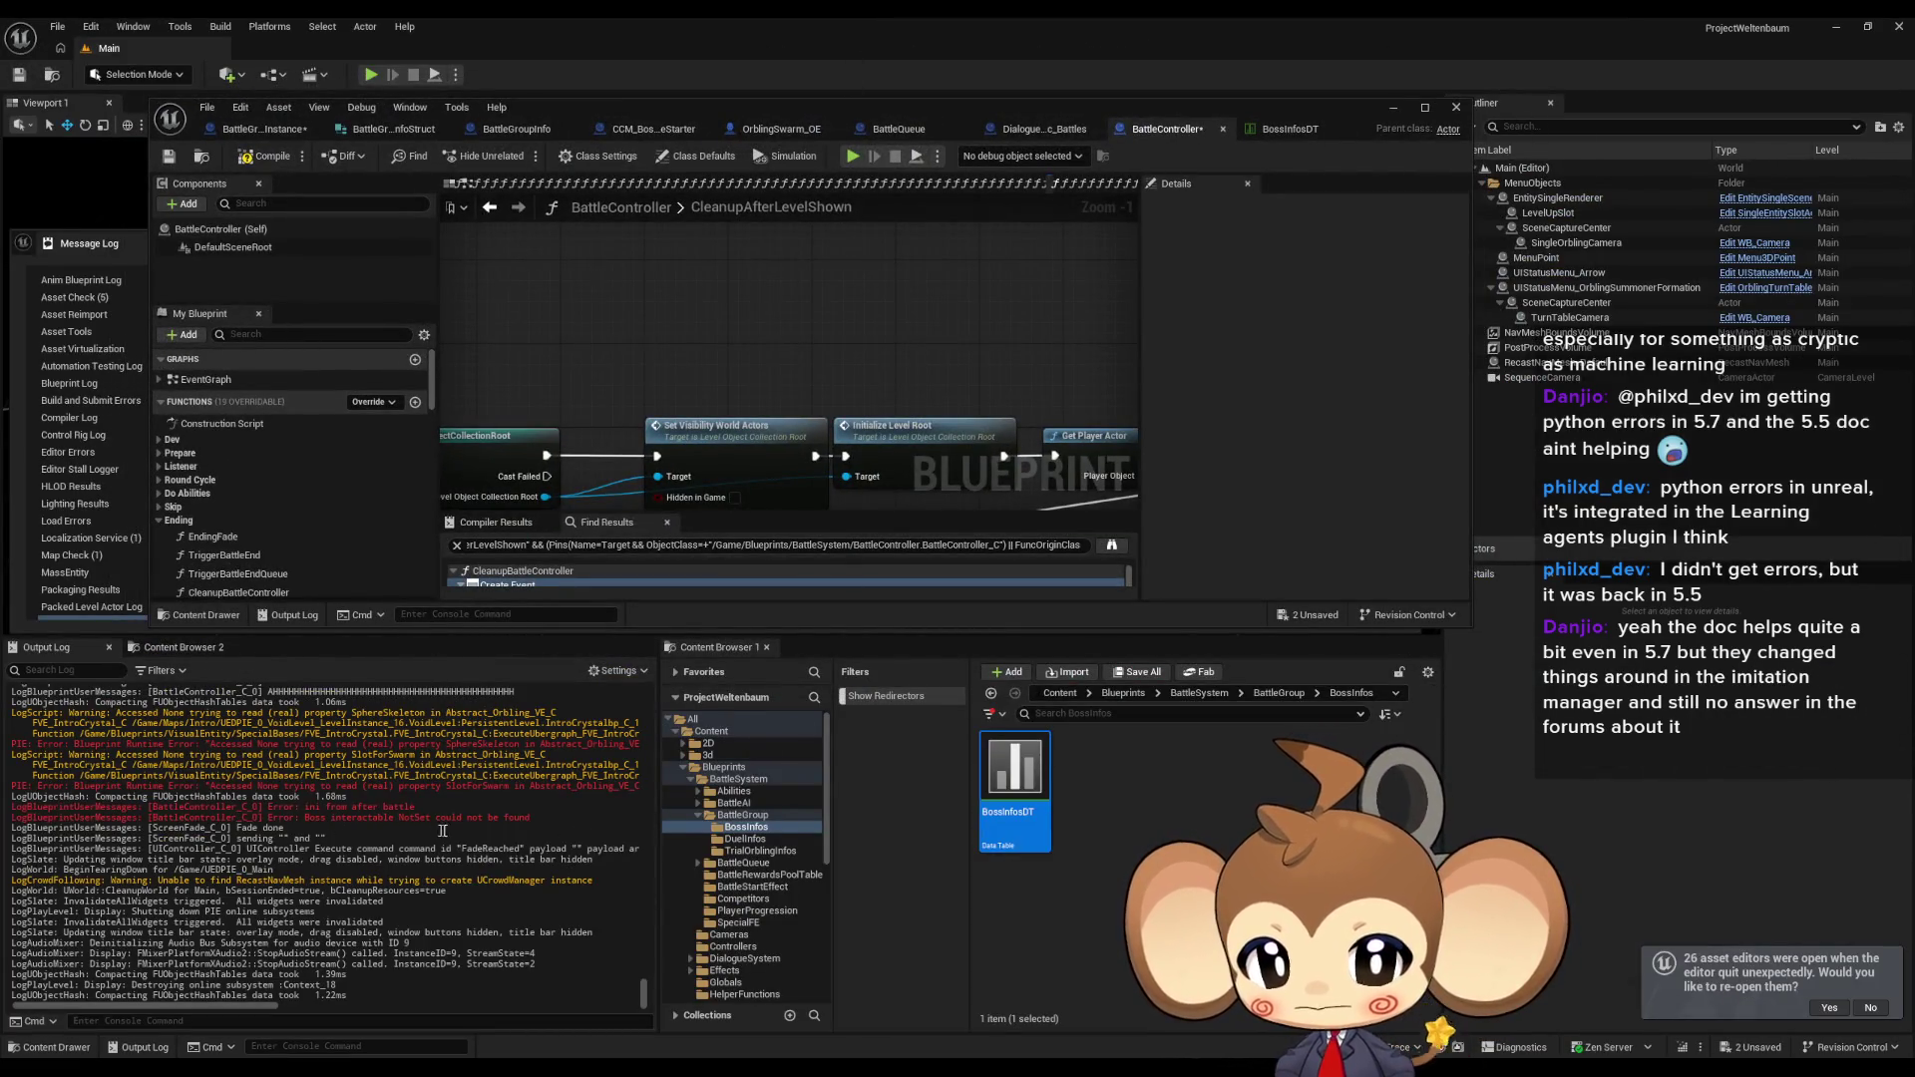
{"action": "scroll", "coordinate": [451, 831], "scroll_direction": "up", "scroll_amount": 2}
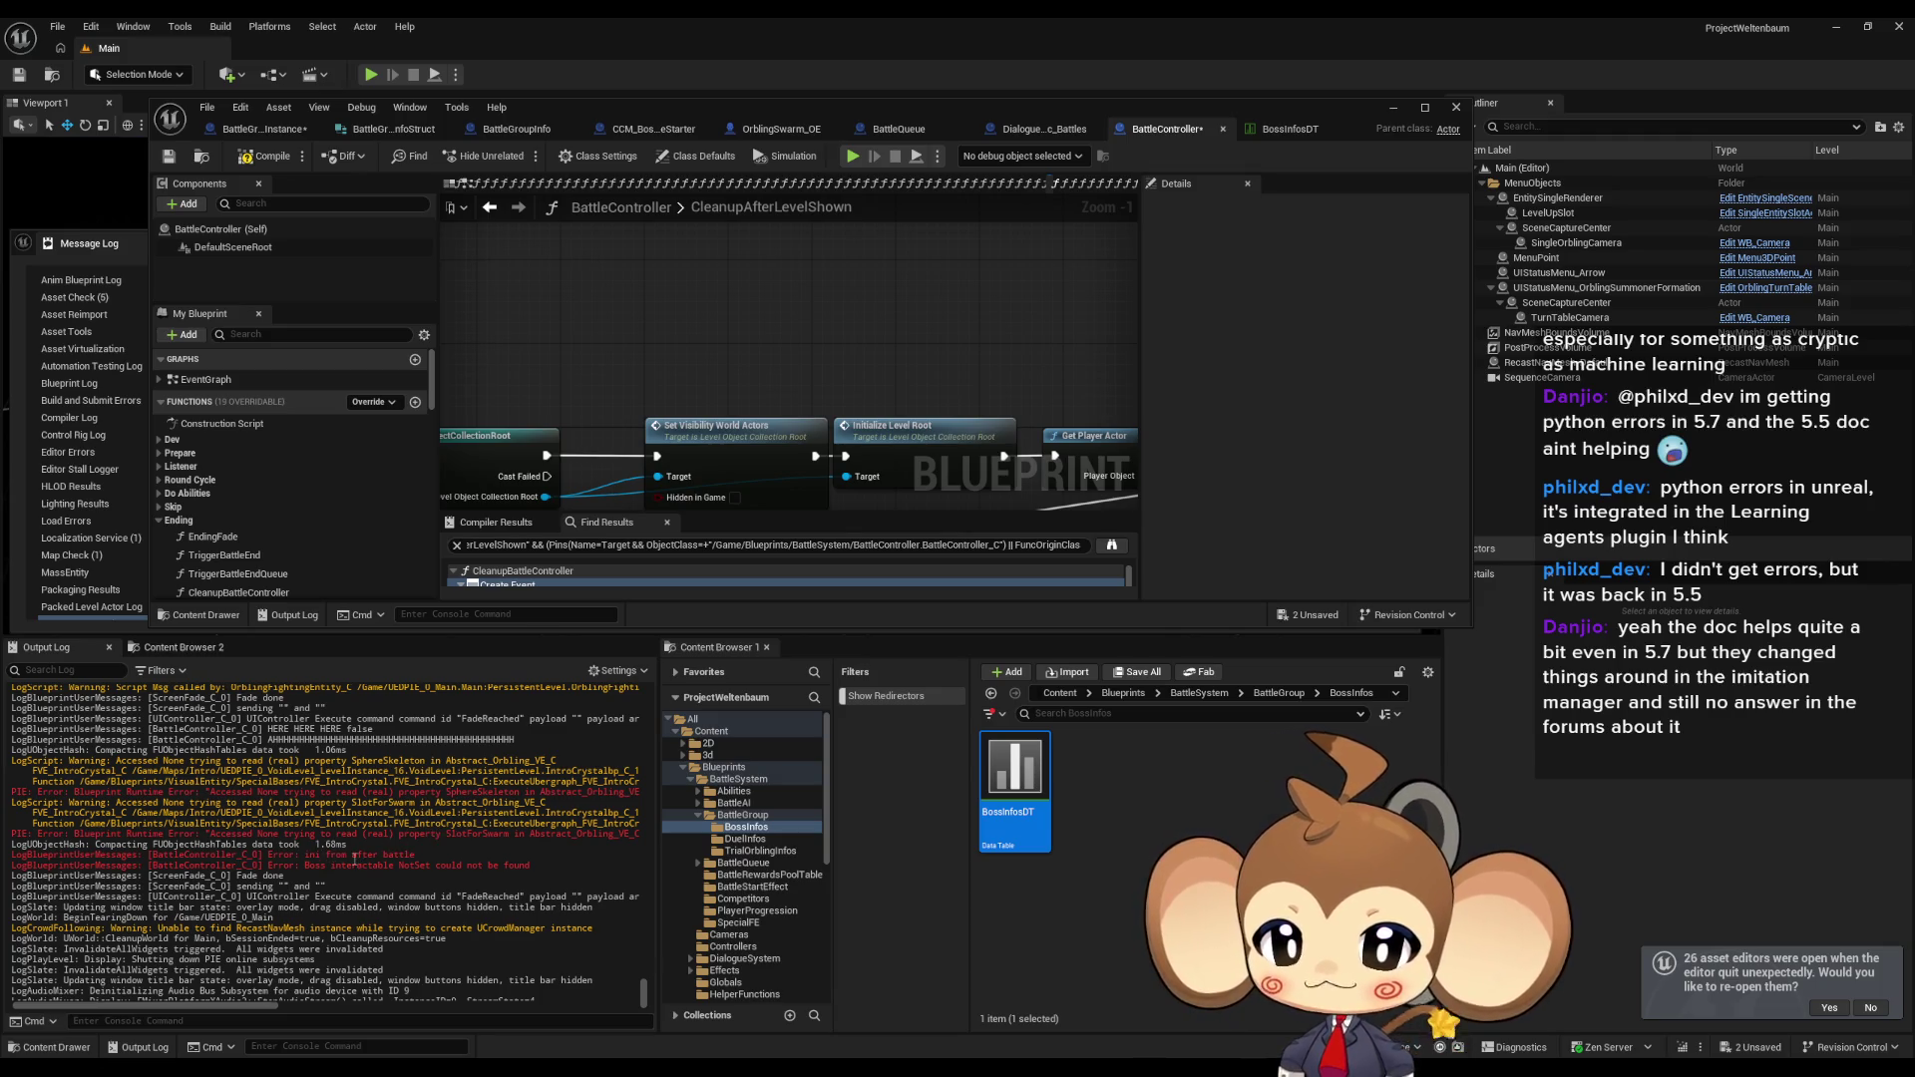
{"action": "scroll", "coordinate": [356, 858], "scroll_direction": "down", "scroll_amount": 2}
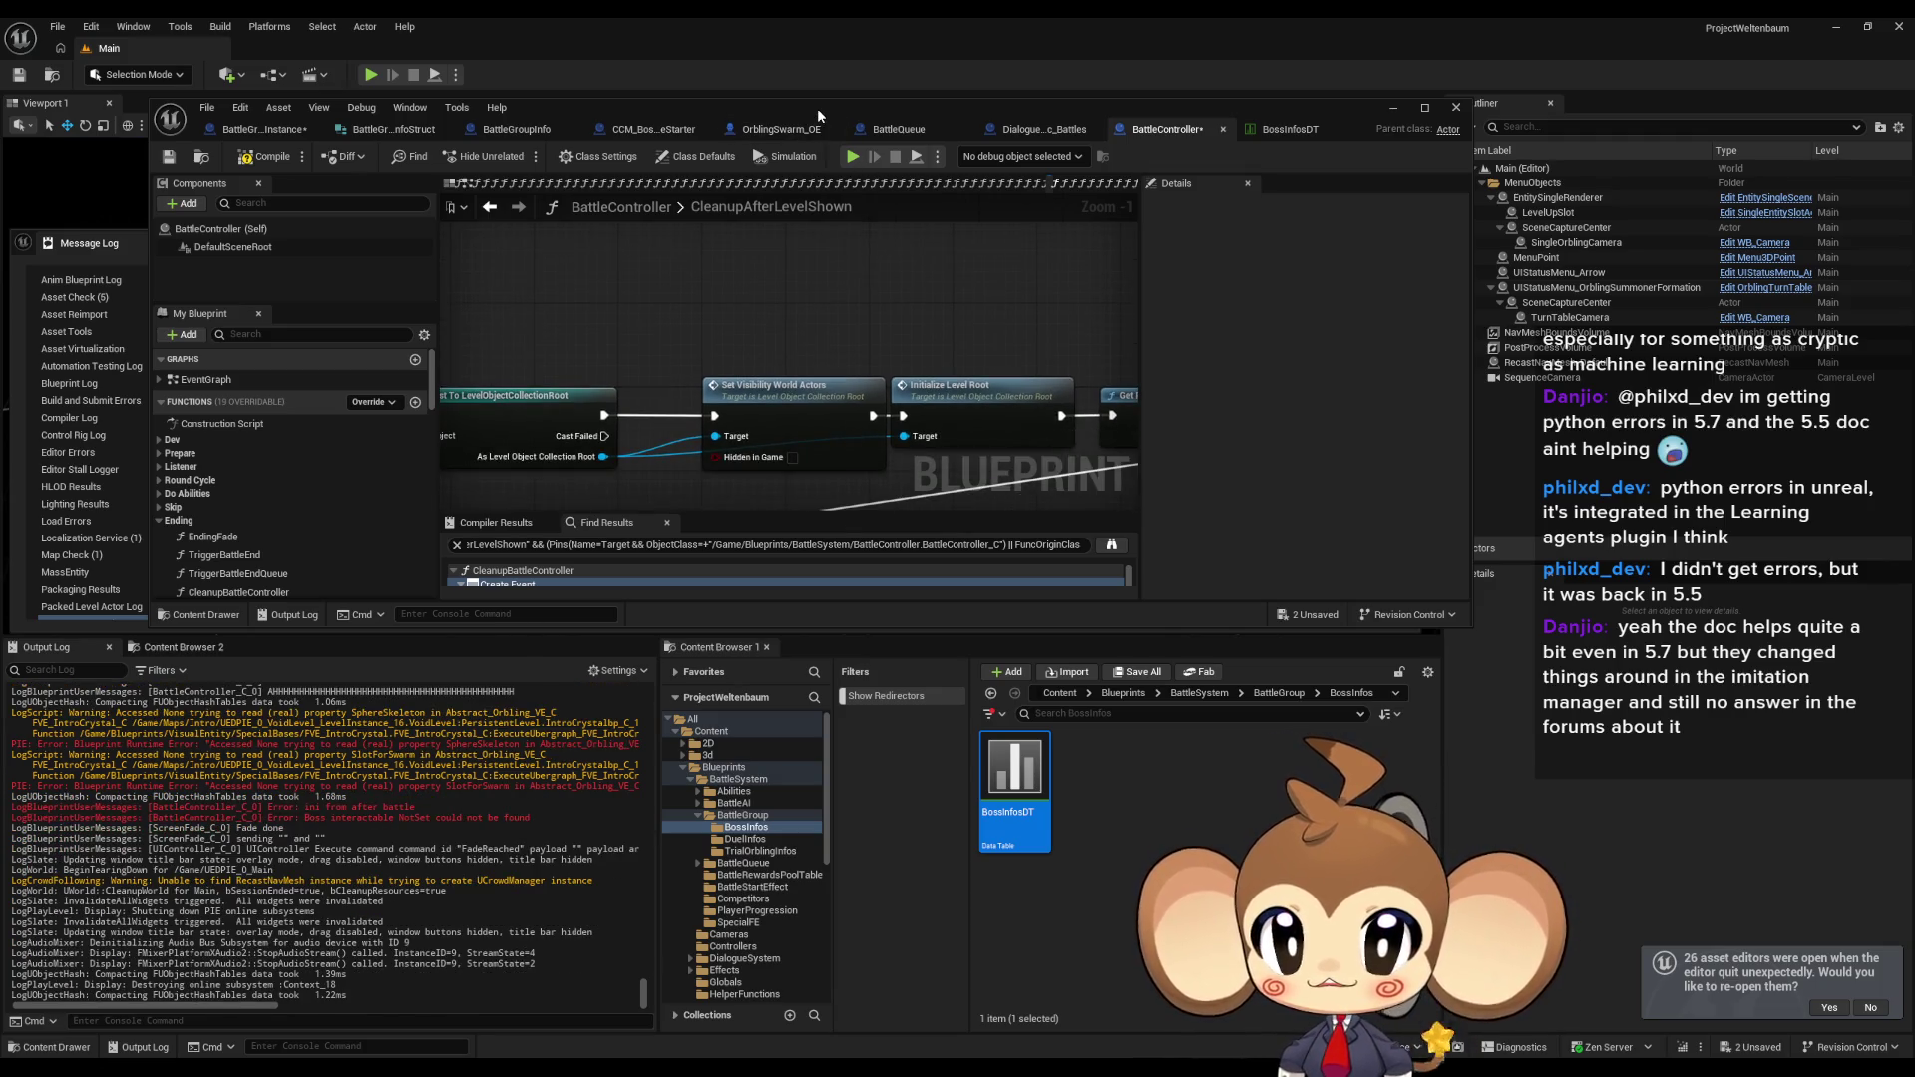
{"action": "double_click", "coordinate": [816, 108]}
{"action": "scroll", "coordinate": [1187, 691], "scroll_direction": "down", "scroll_amount": 3}
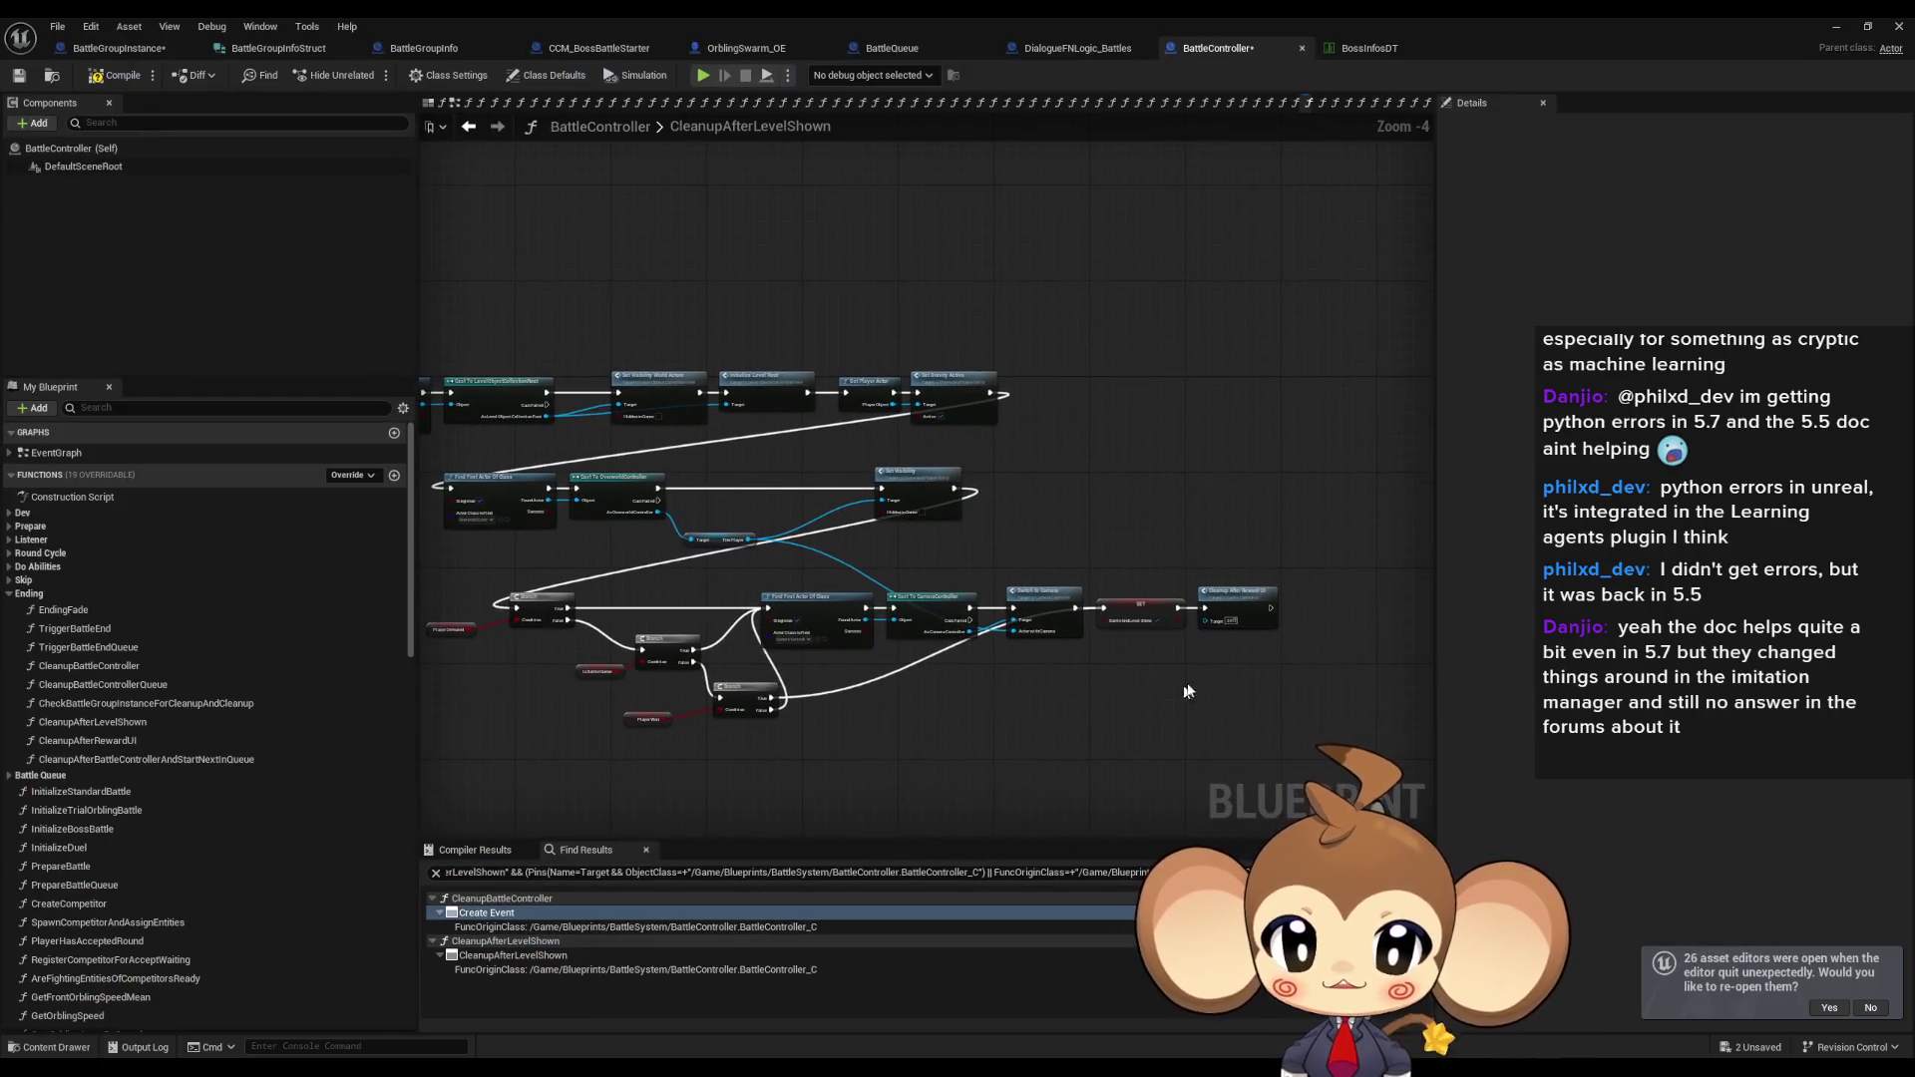
{"action": "scroll", "coordinate": [1244, 616], "scroll_direction": "up", "scroll_amount": 3}
{"action": "double_click", "coordinate": [1242, 623]}
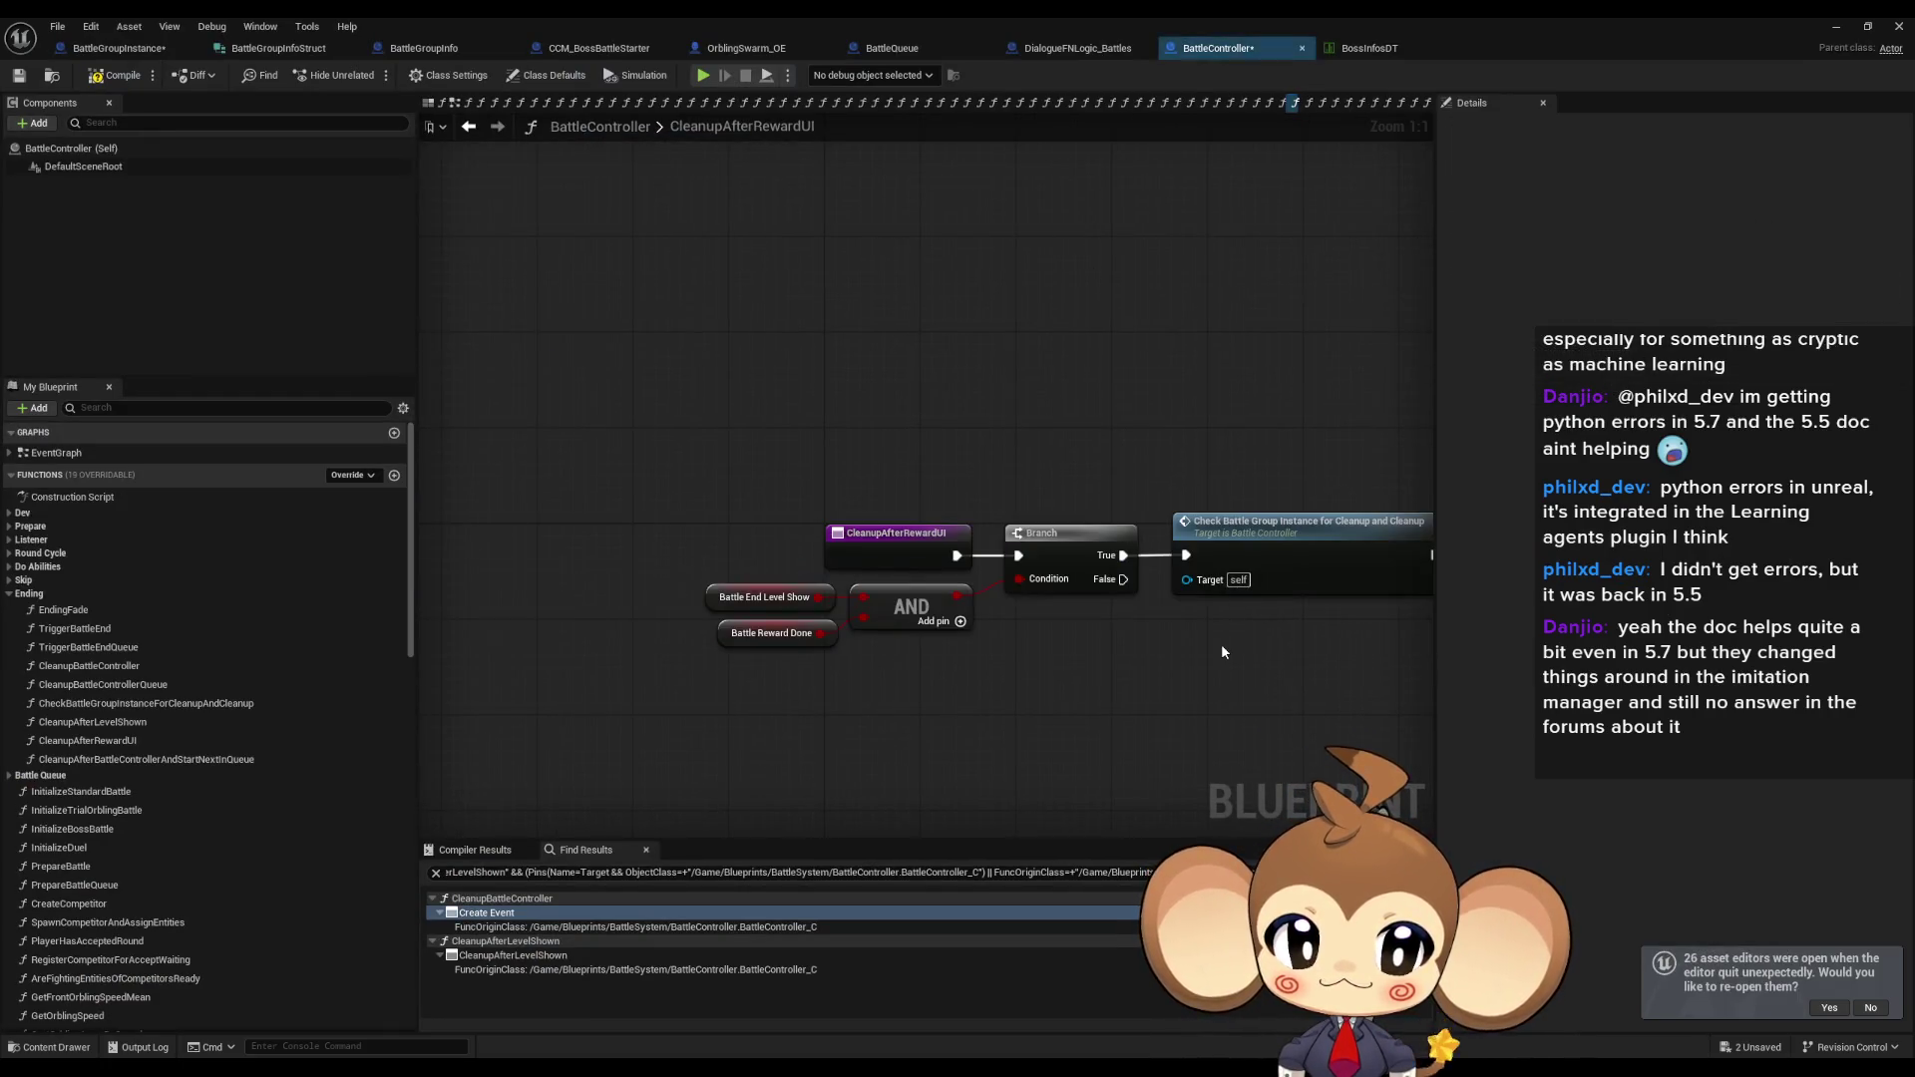
Paste the debug Print String between the Branch's True output and the Check Battle Group call.
{"action": "key", "text": "ctrl+v"}
{"action": "scroll", "coordinate": [824, 579], "scroll_direction": "up", "scroll_amount": 4}
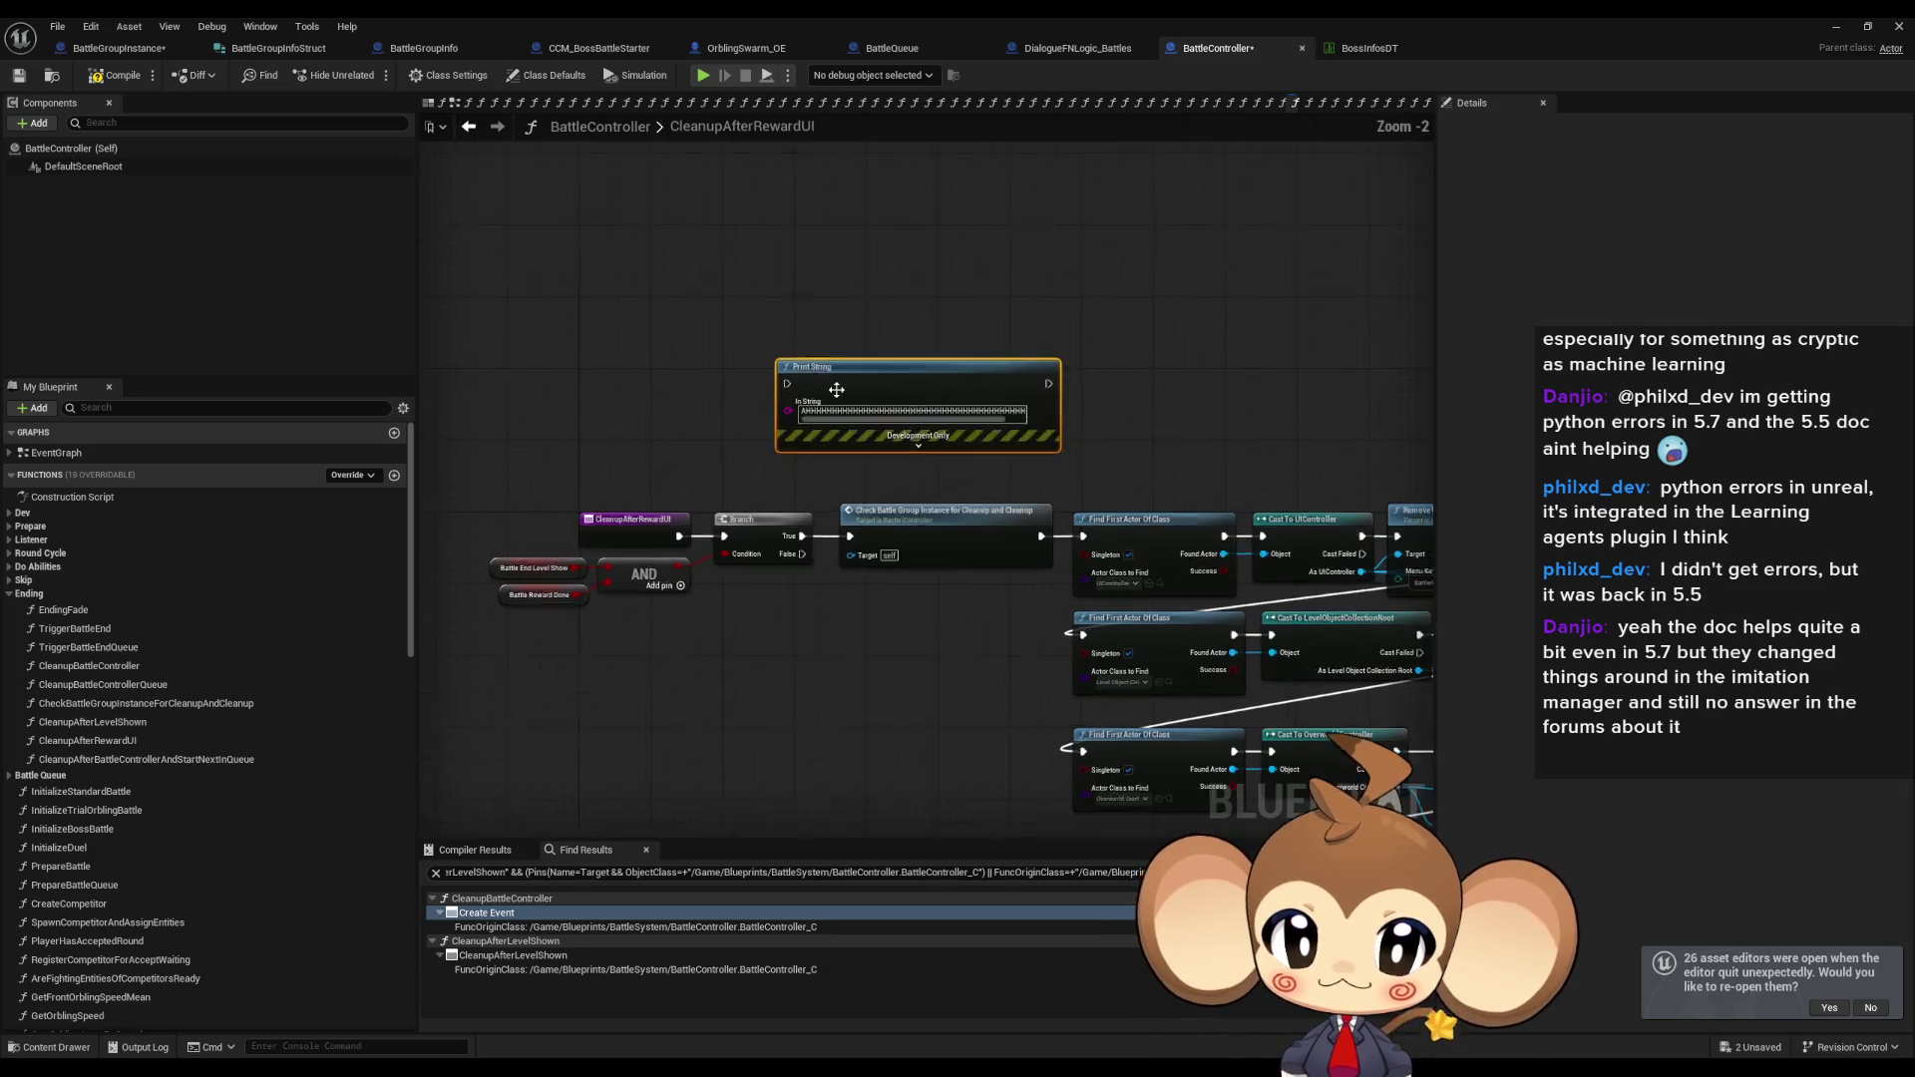
{"action": "left_click_drag", "start_coordinate": [793, 582], "coordinate": [771, 381]}
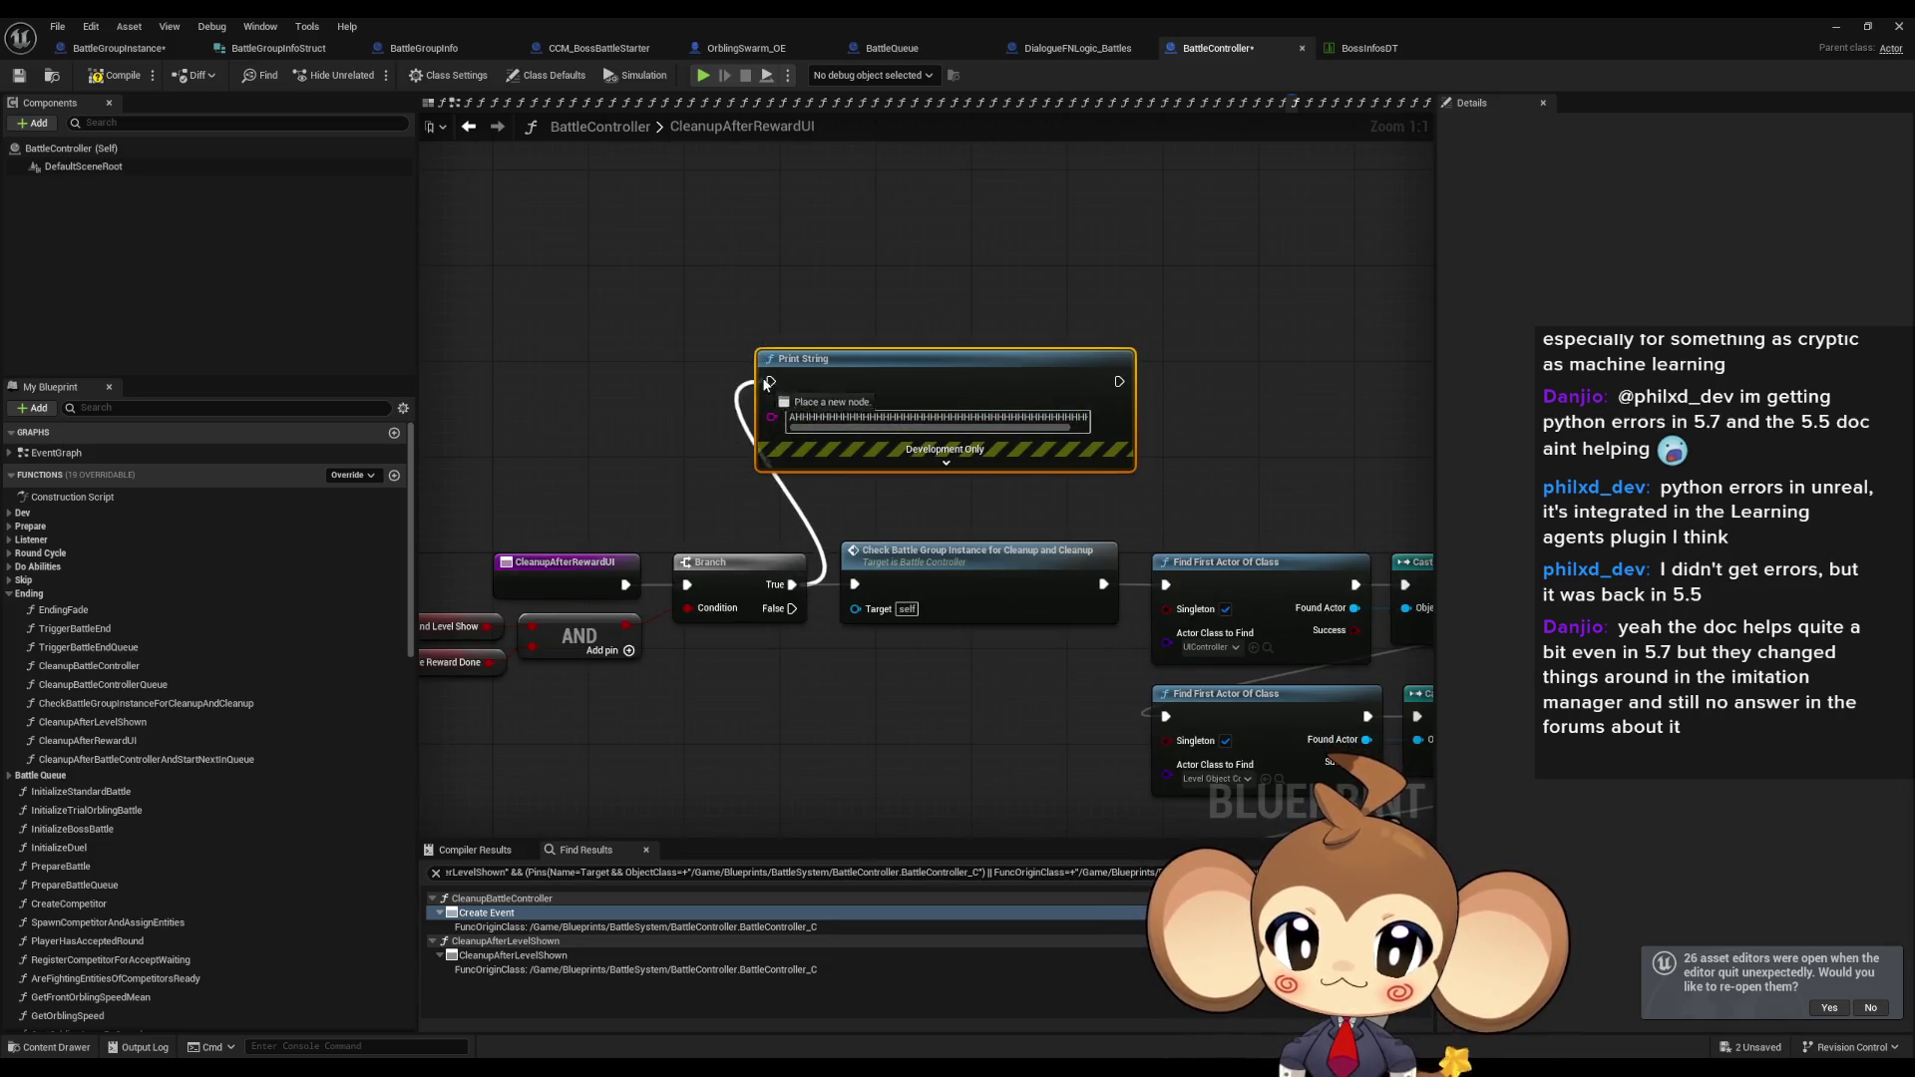
{"action": "left_click_drag", "start_coordinate": [1116, 382], "coordinate": [855, 585]}
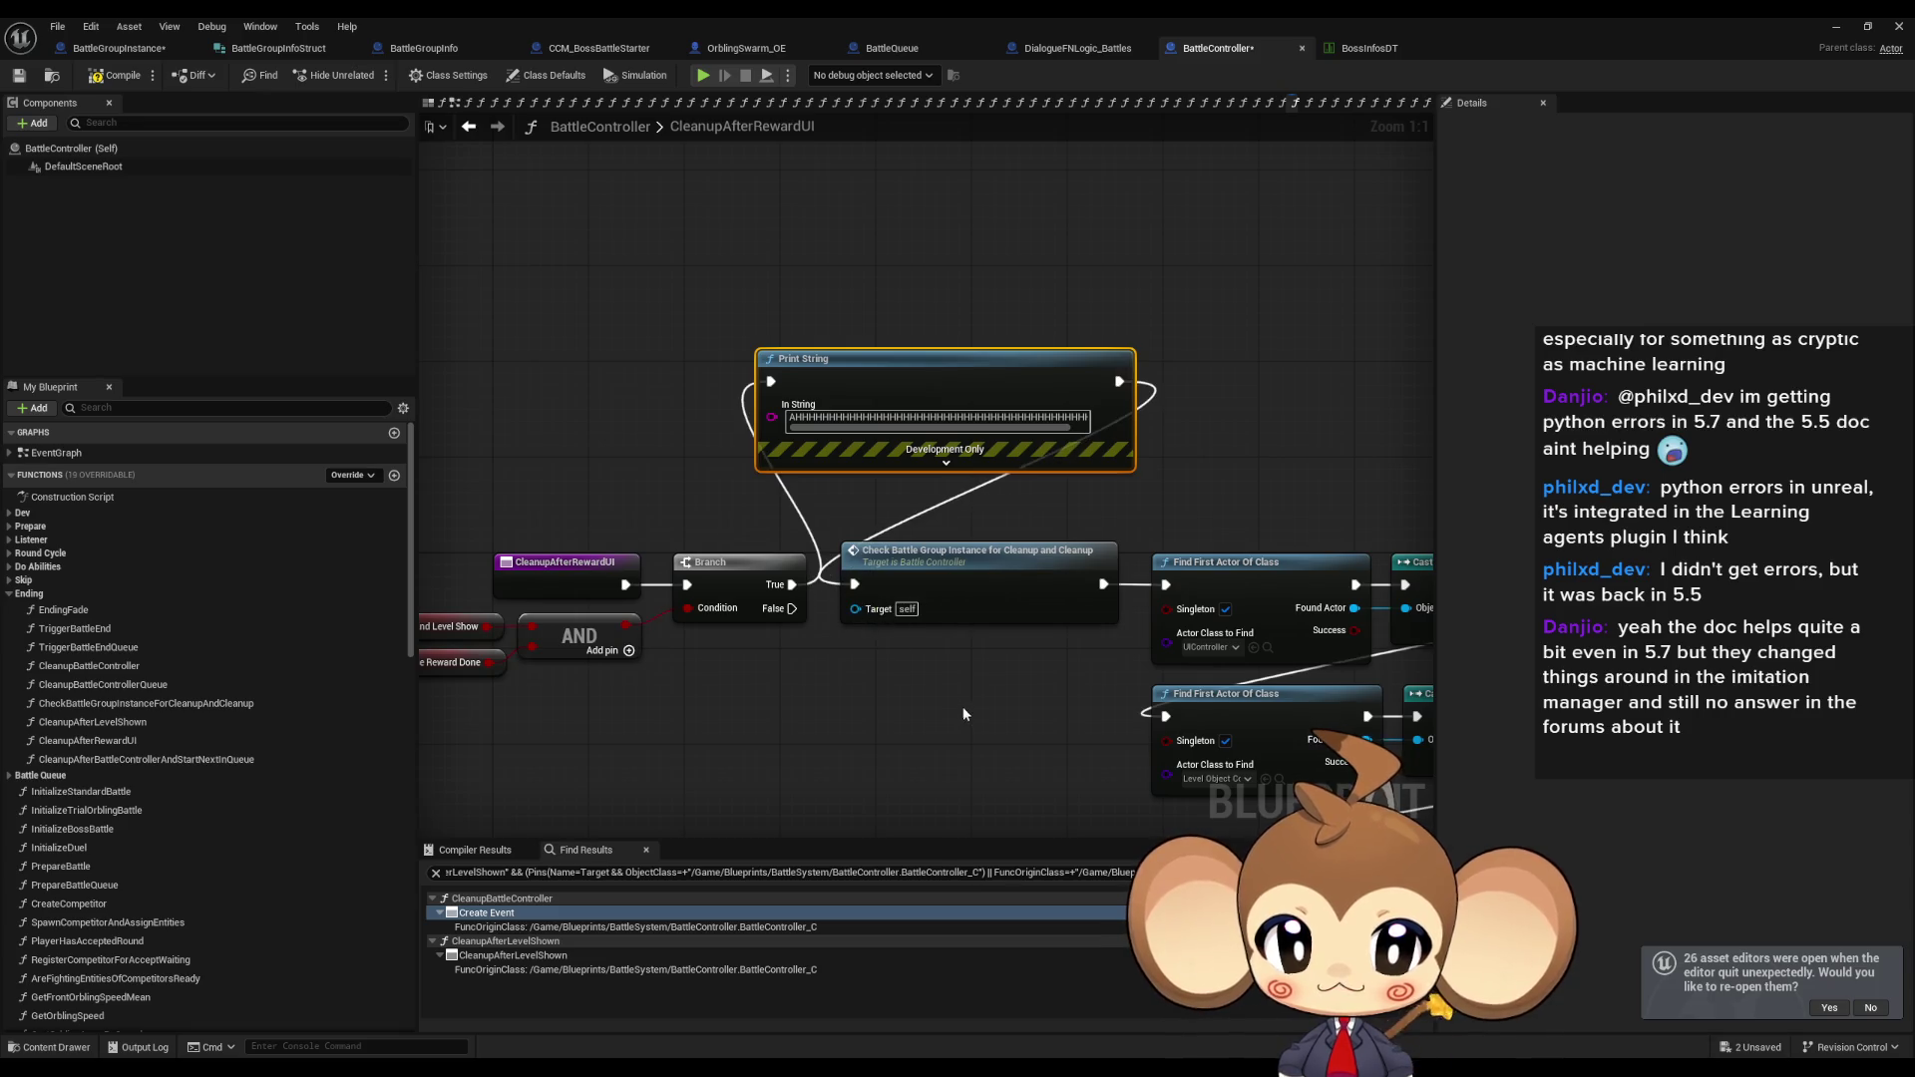
{"action": "scroll", "coordinate": [697, 347], "scroll_direction": "down", "scroll_amount": 8}
{"action": "scroll", "coordinate": [814, 480], "scroll_direction": "up", "scroll_amount": 7}
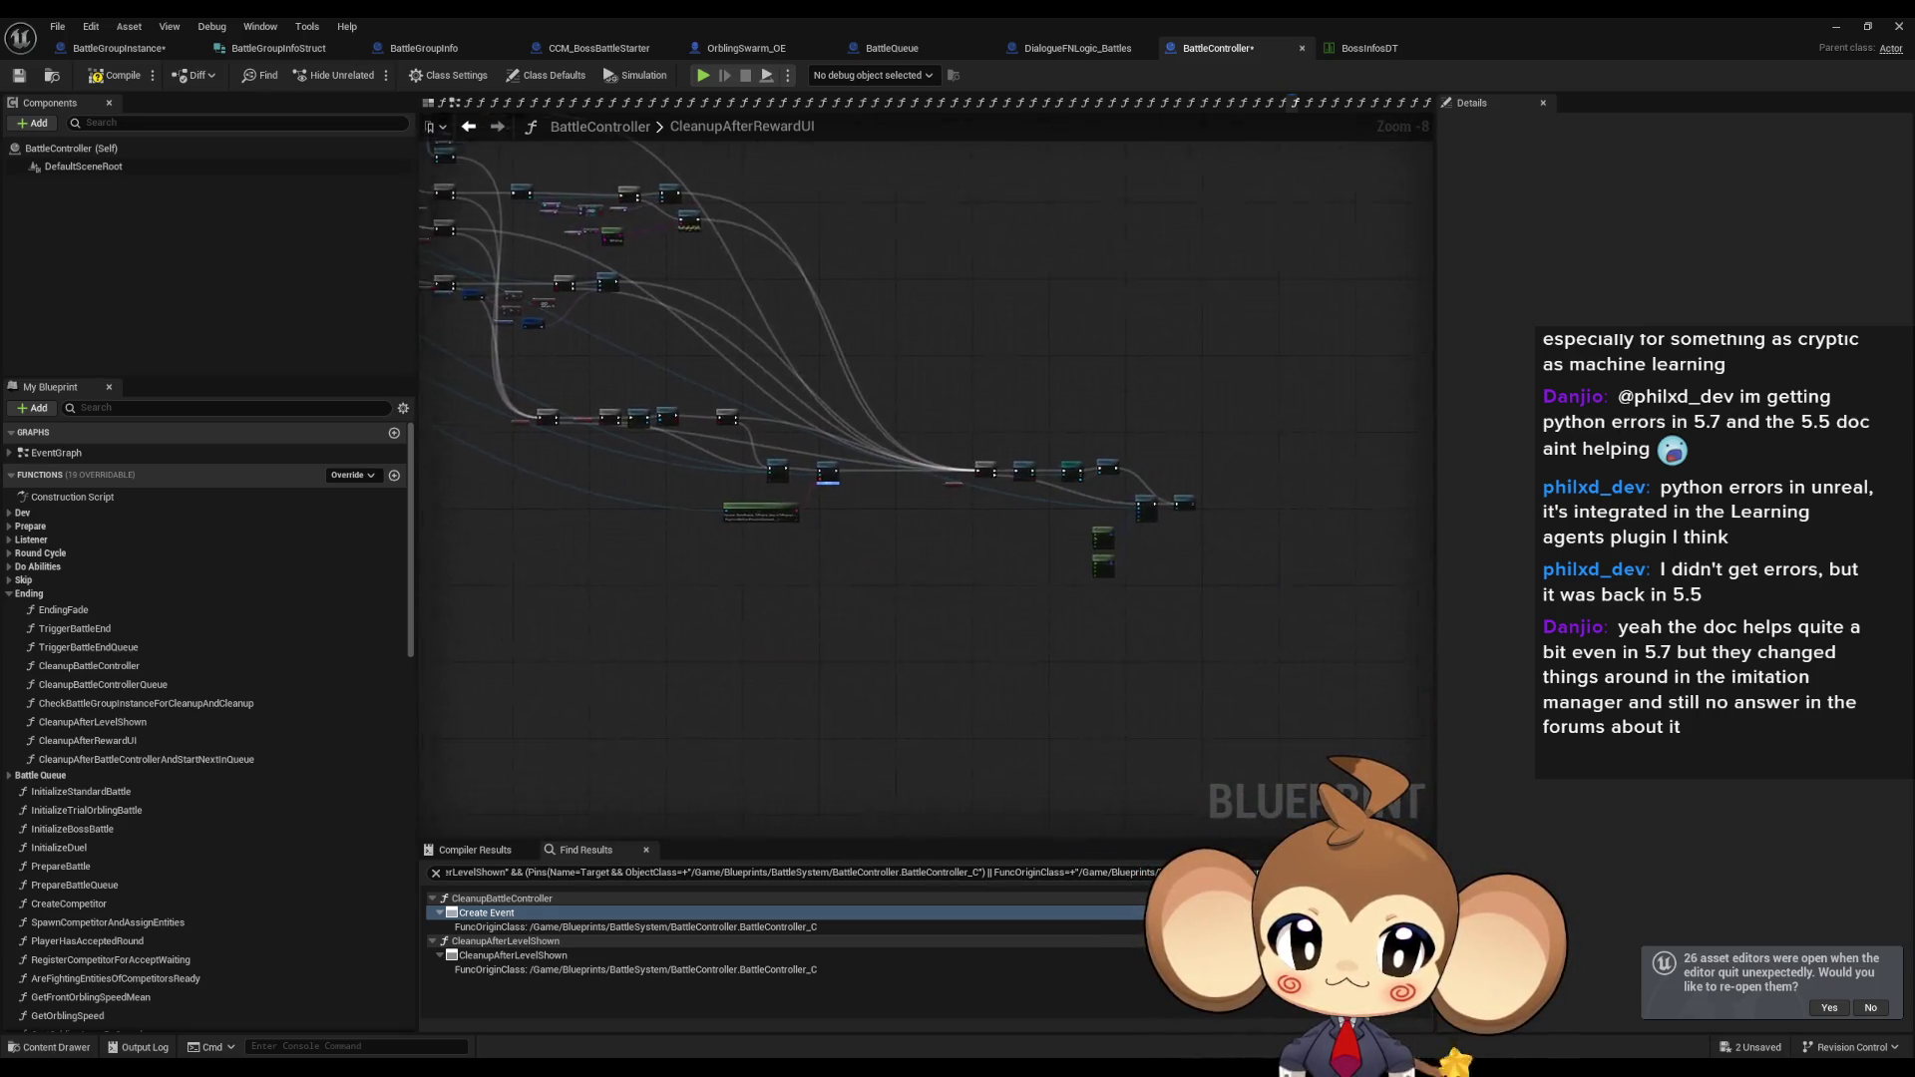
{"action": "key", "text": "Home"}
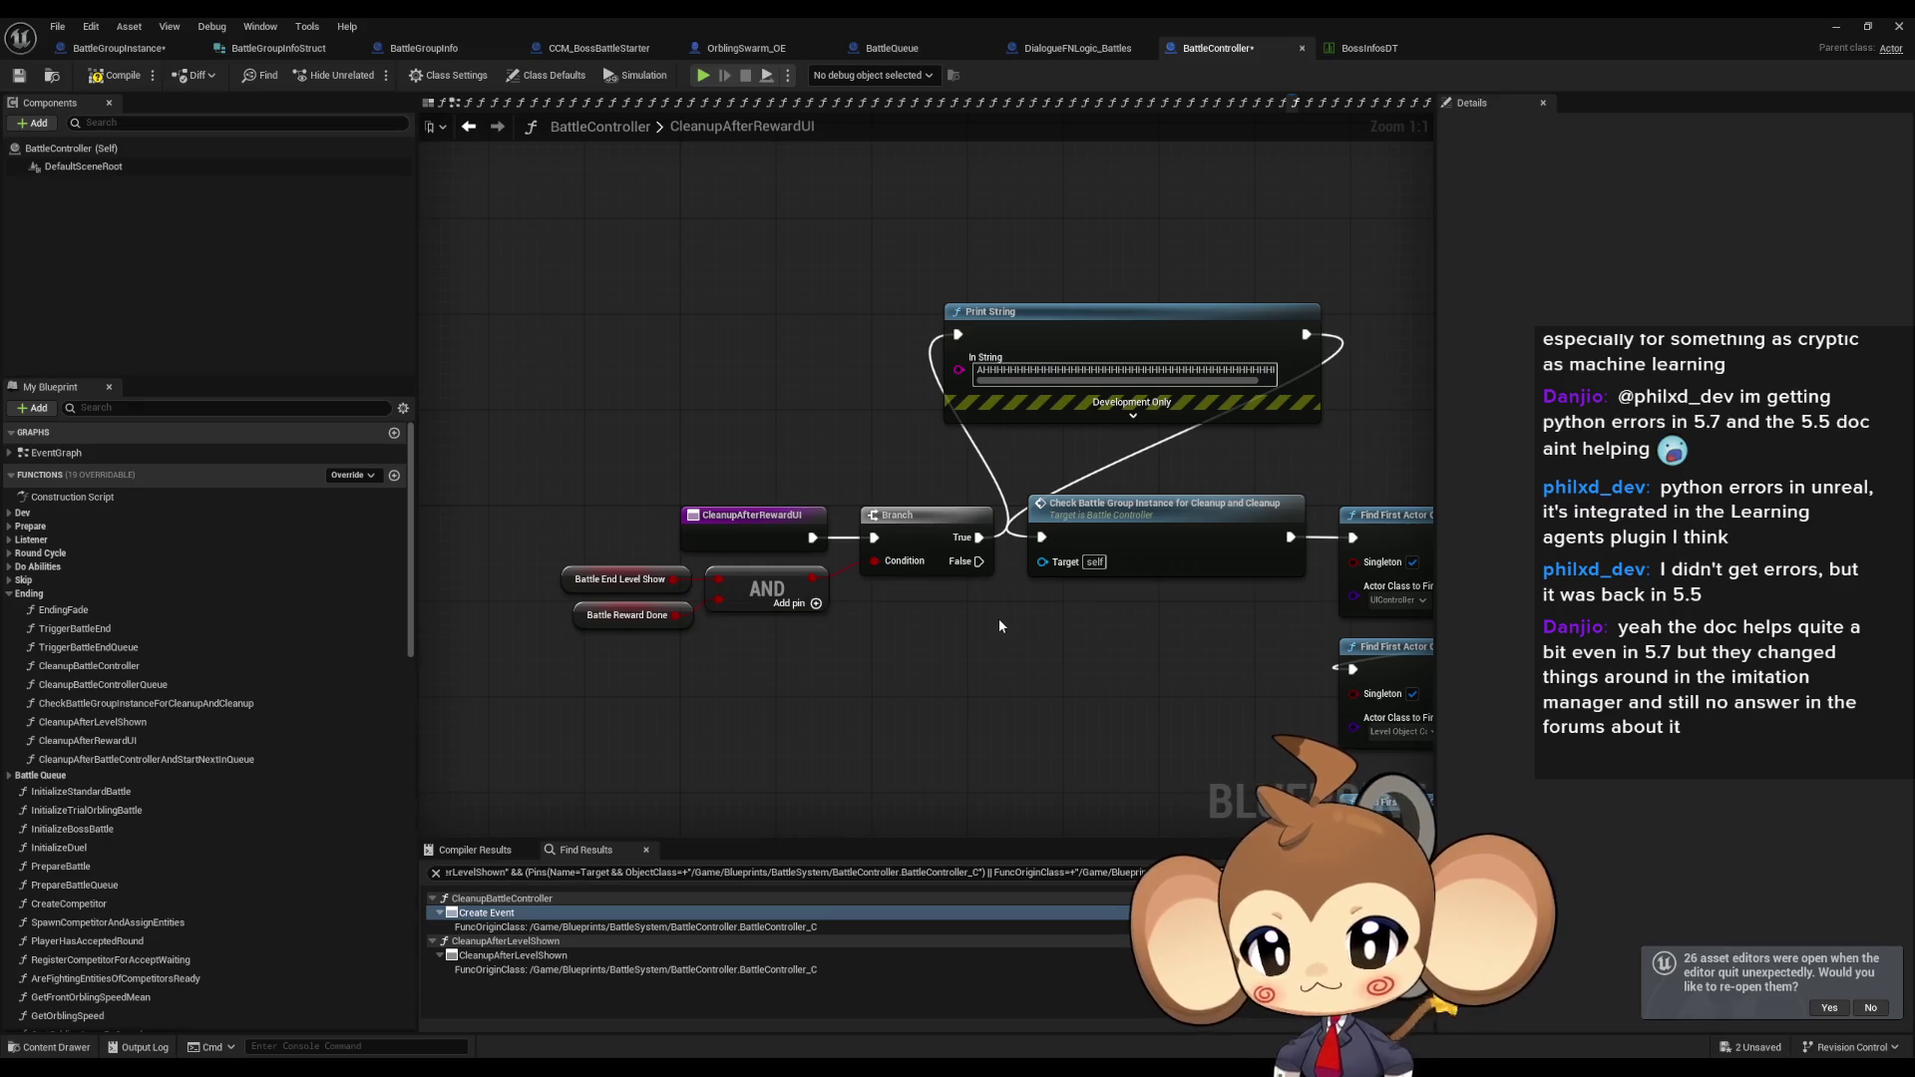
Browse CleanupAfterLevelShown and TriggerBattleEnd, then open CleanupBattleController at its Create Event.
{"action": "double_click", "coordinate": [182, 722]}
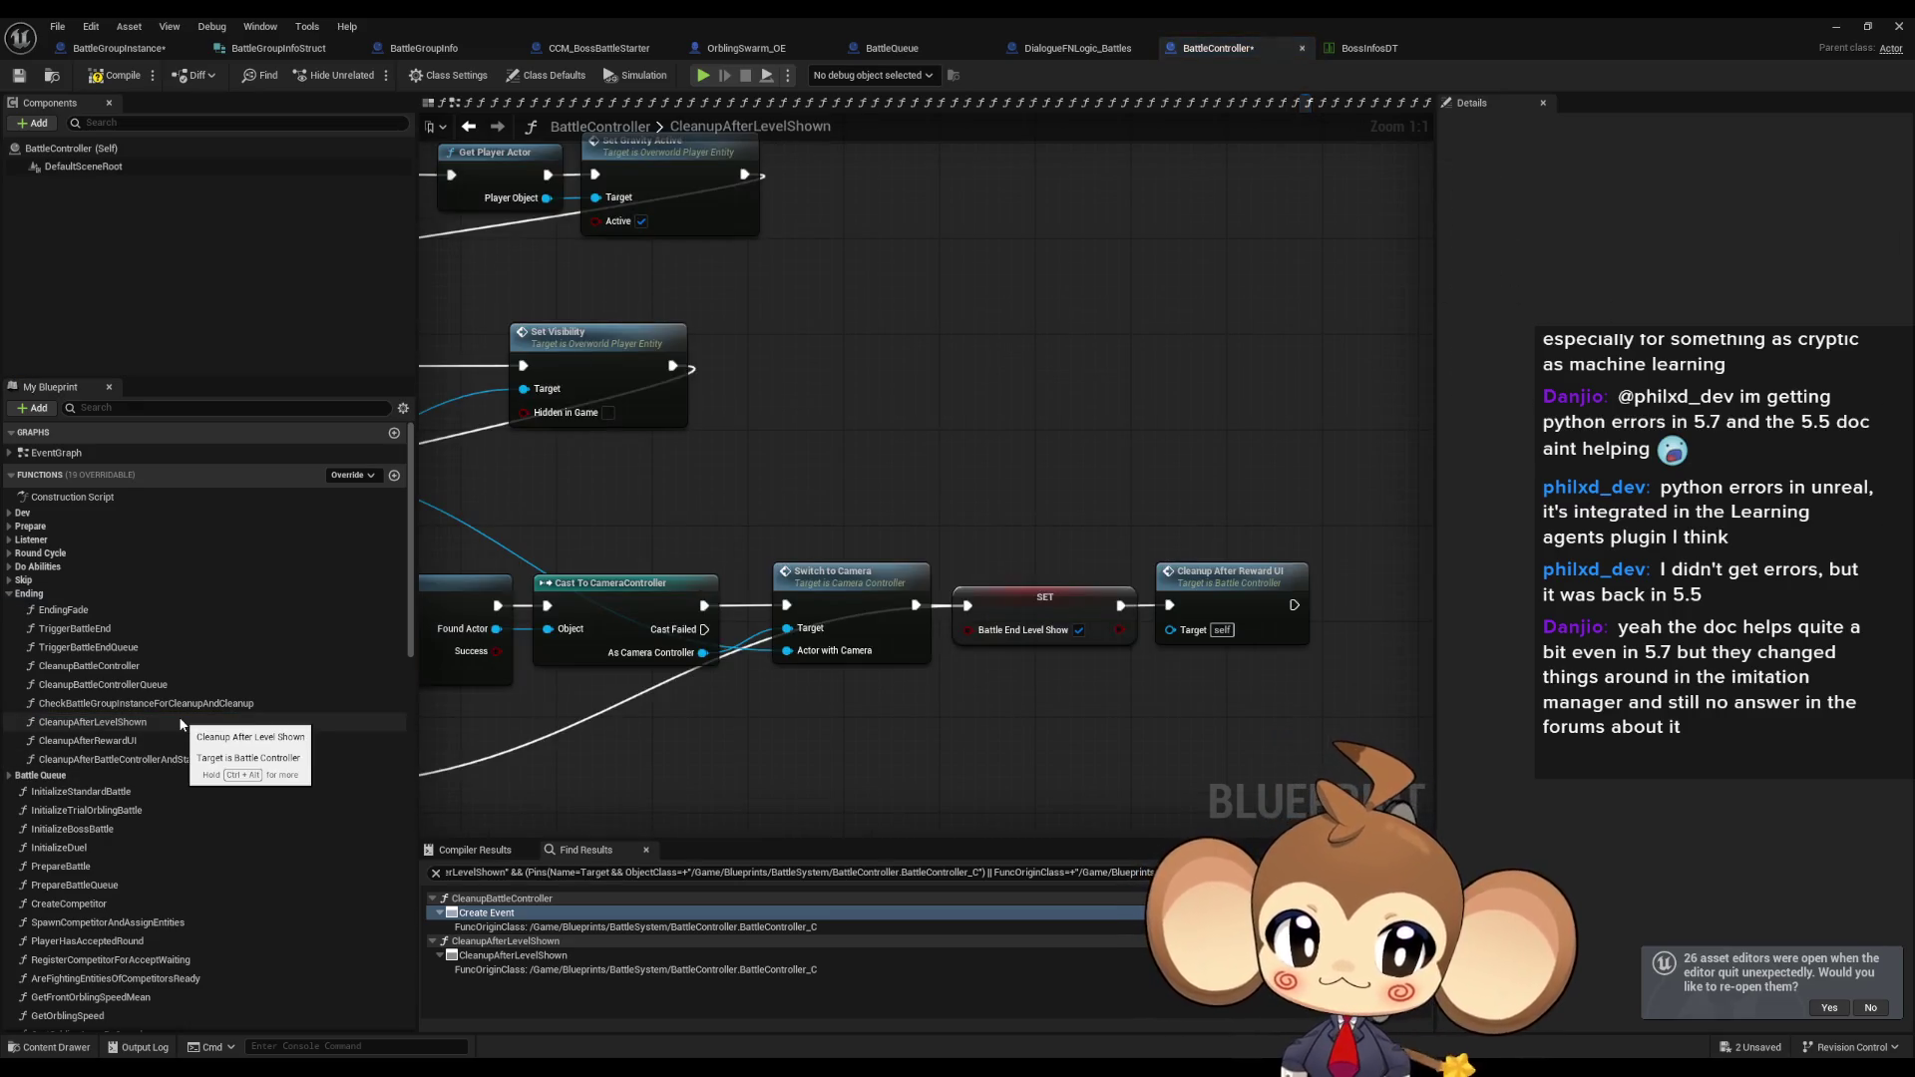
{"action": "double_click", "coordinate": [100, 629]}
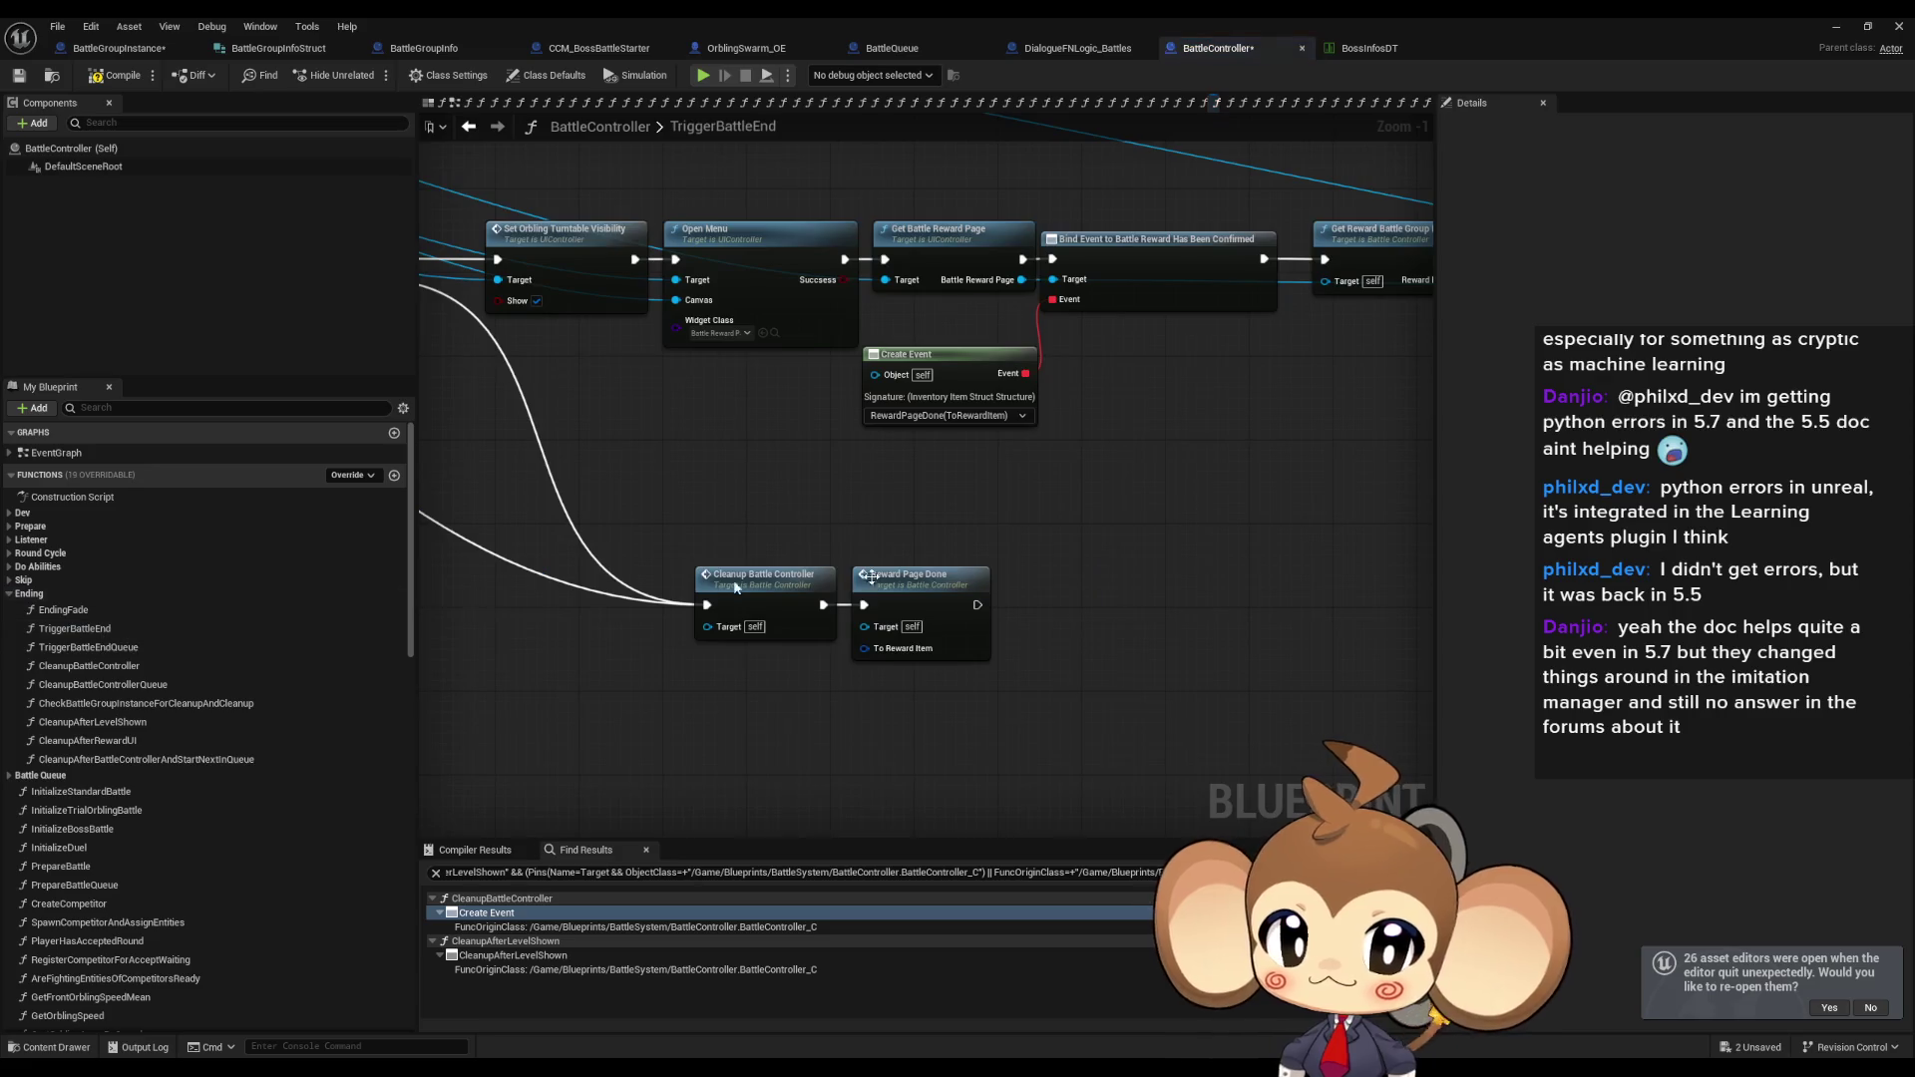
{"action": "scroll", "coordinate": [998, 607], "scroll_direction": "down", "scroll_amount": 5}
{"action": "scroll", "coordinate": [688, 555], "scroll_direction": "up", "scroll_amount": 4}
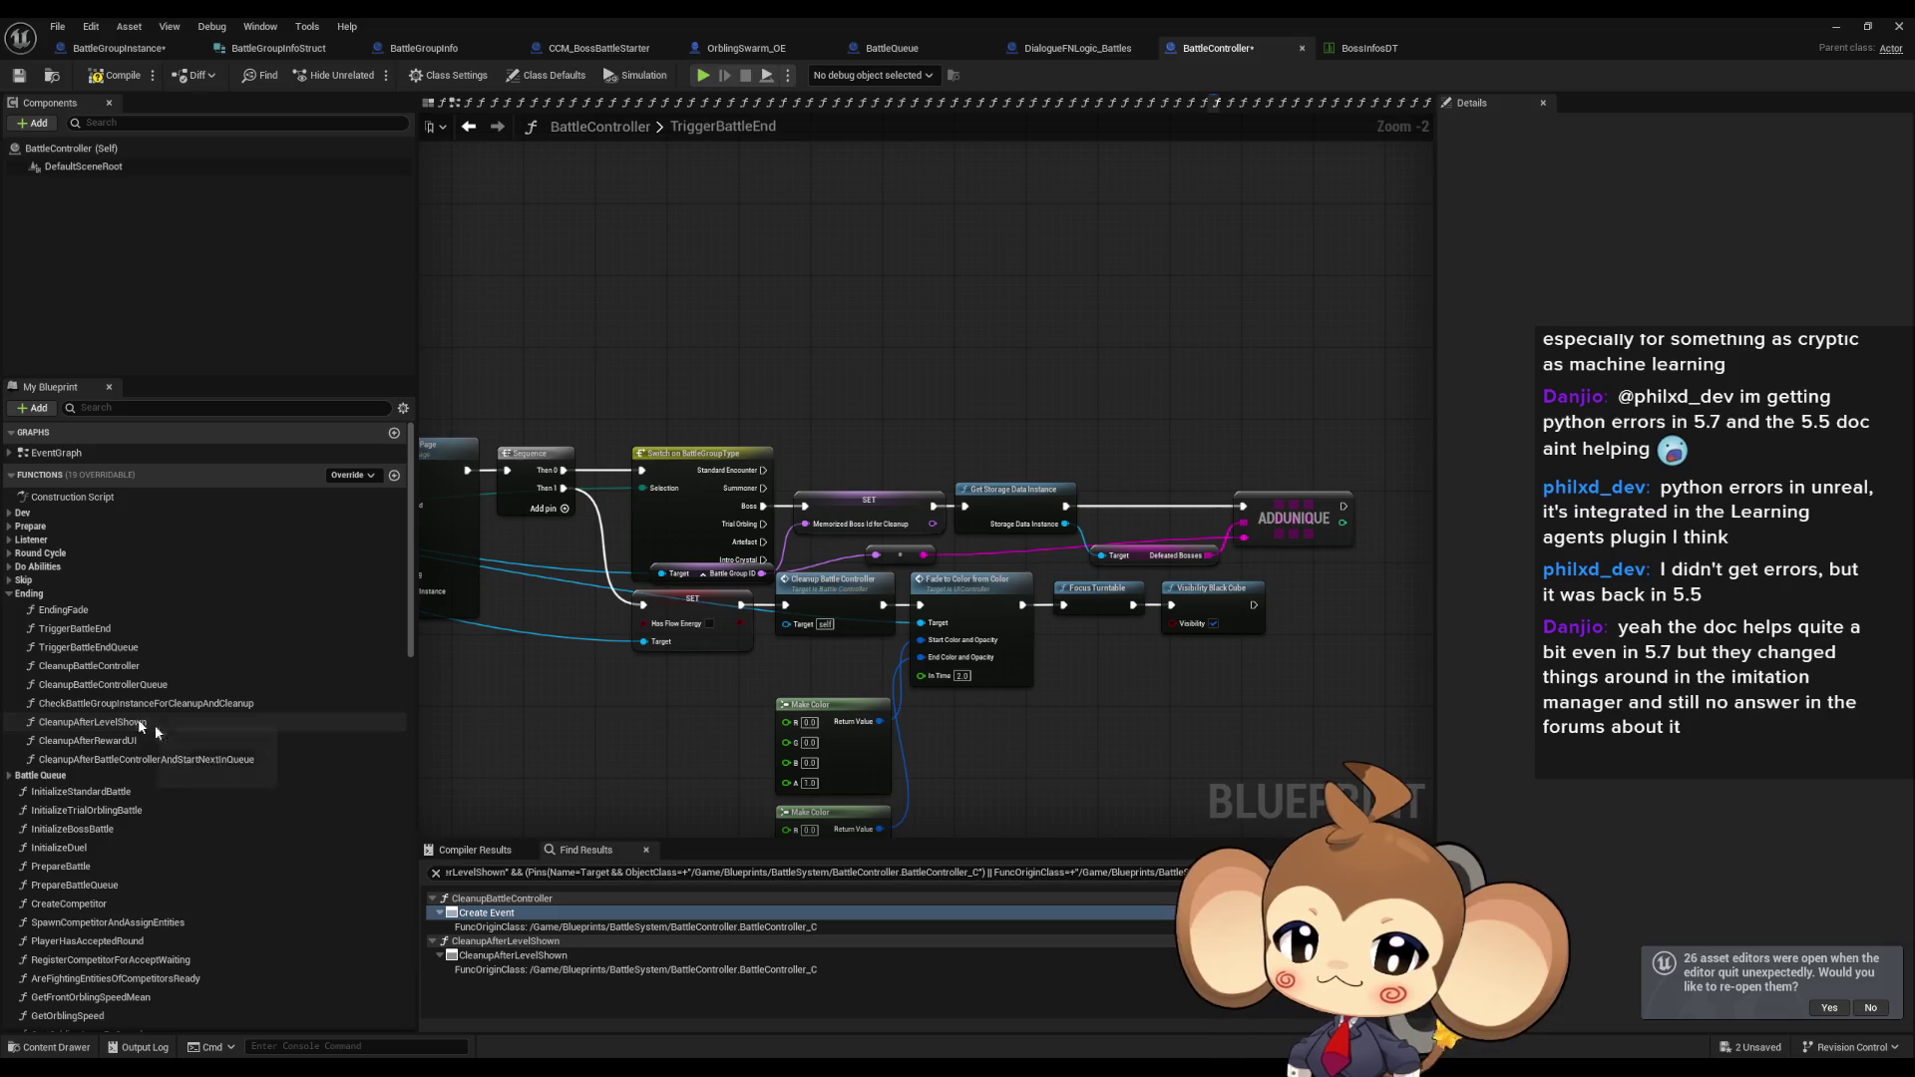
{"action": "double_click", "coordinate": [559, 913]}
{"action": "left_click_drag", "start_coordinate": [1049, 270], "coordinate": [1121, 368]}
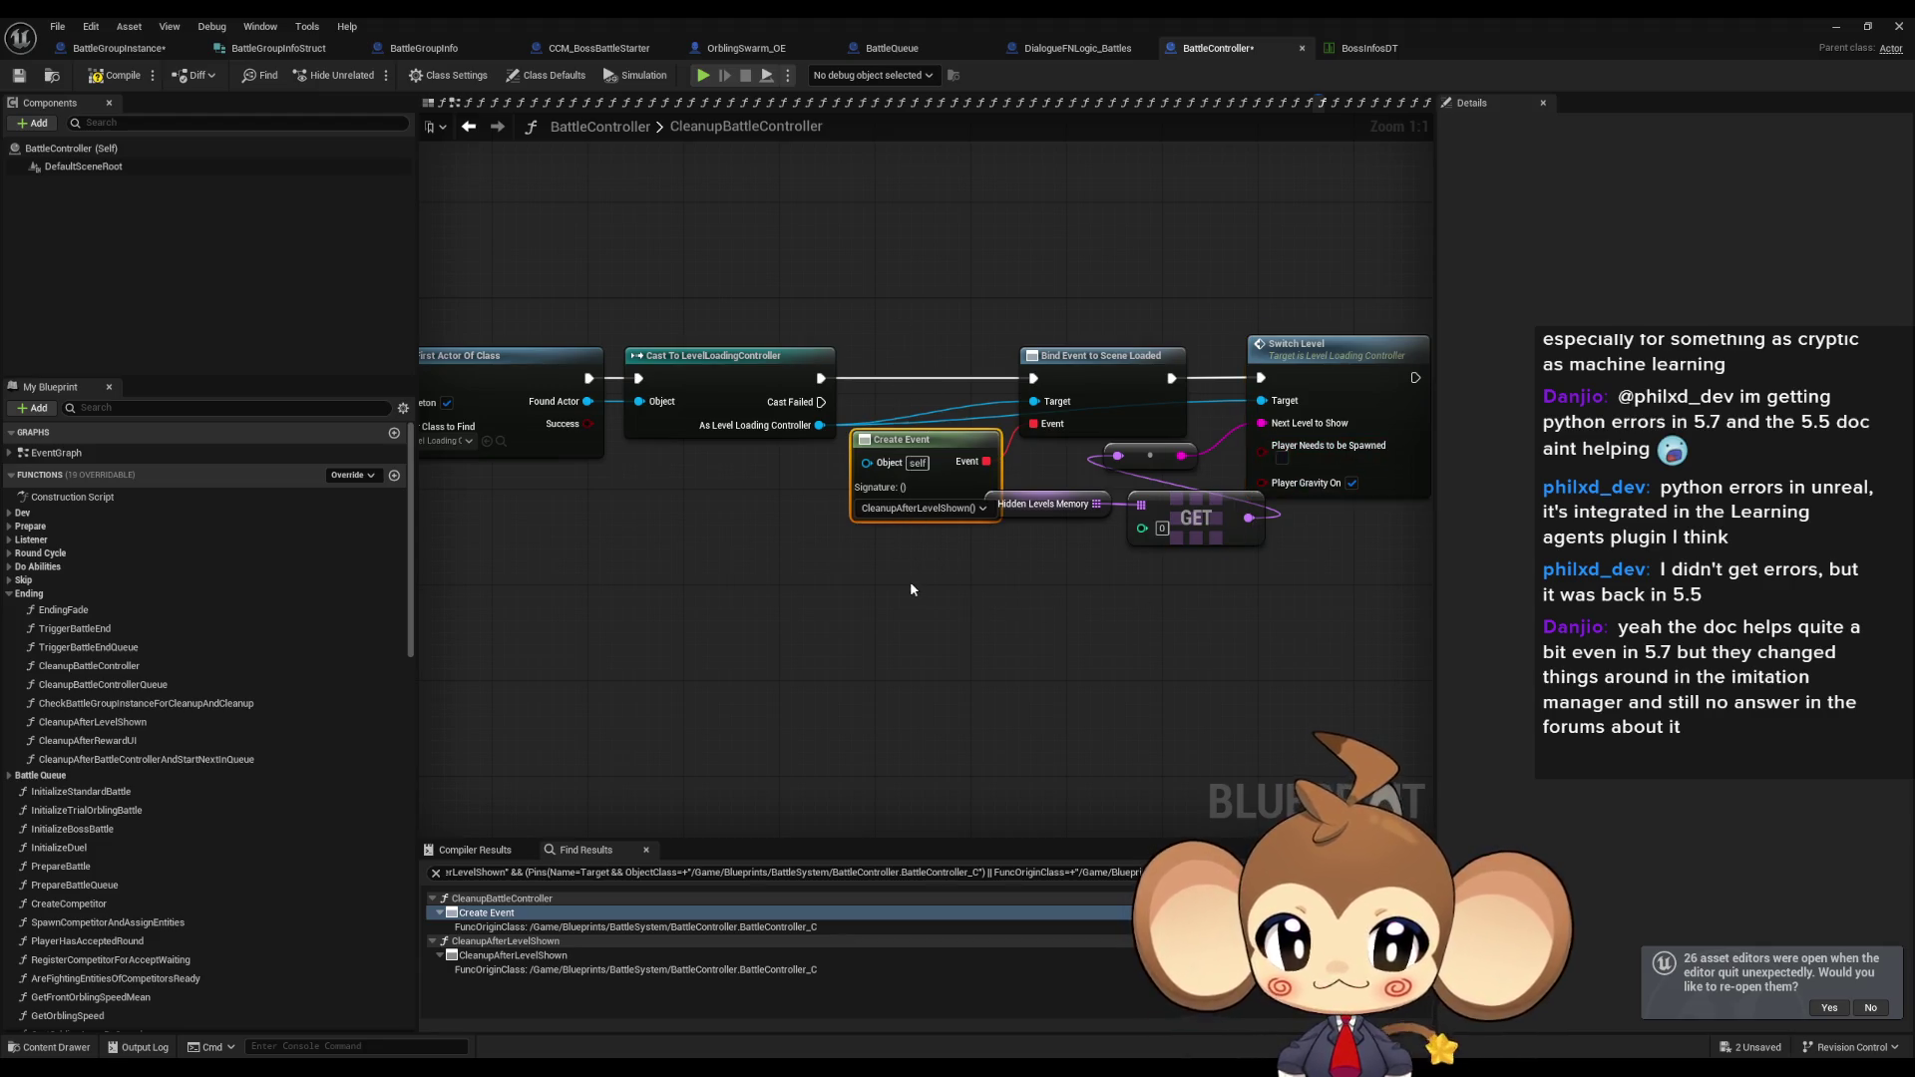
Add a Print String node after Switch Level in CleanupBattleController.
{"action": "left_click_drag", "start_coordinate": [1077, 464], "coordinate": [763, 588]}
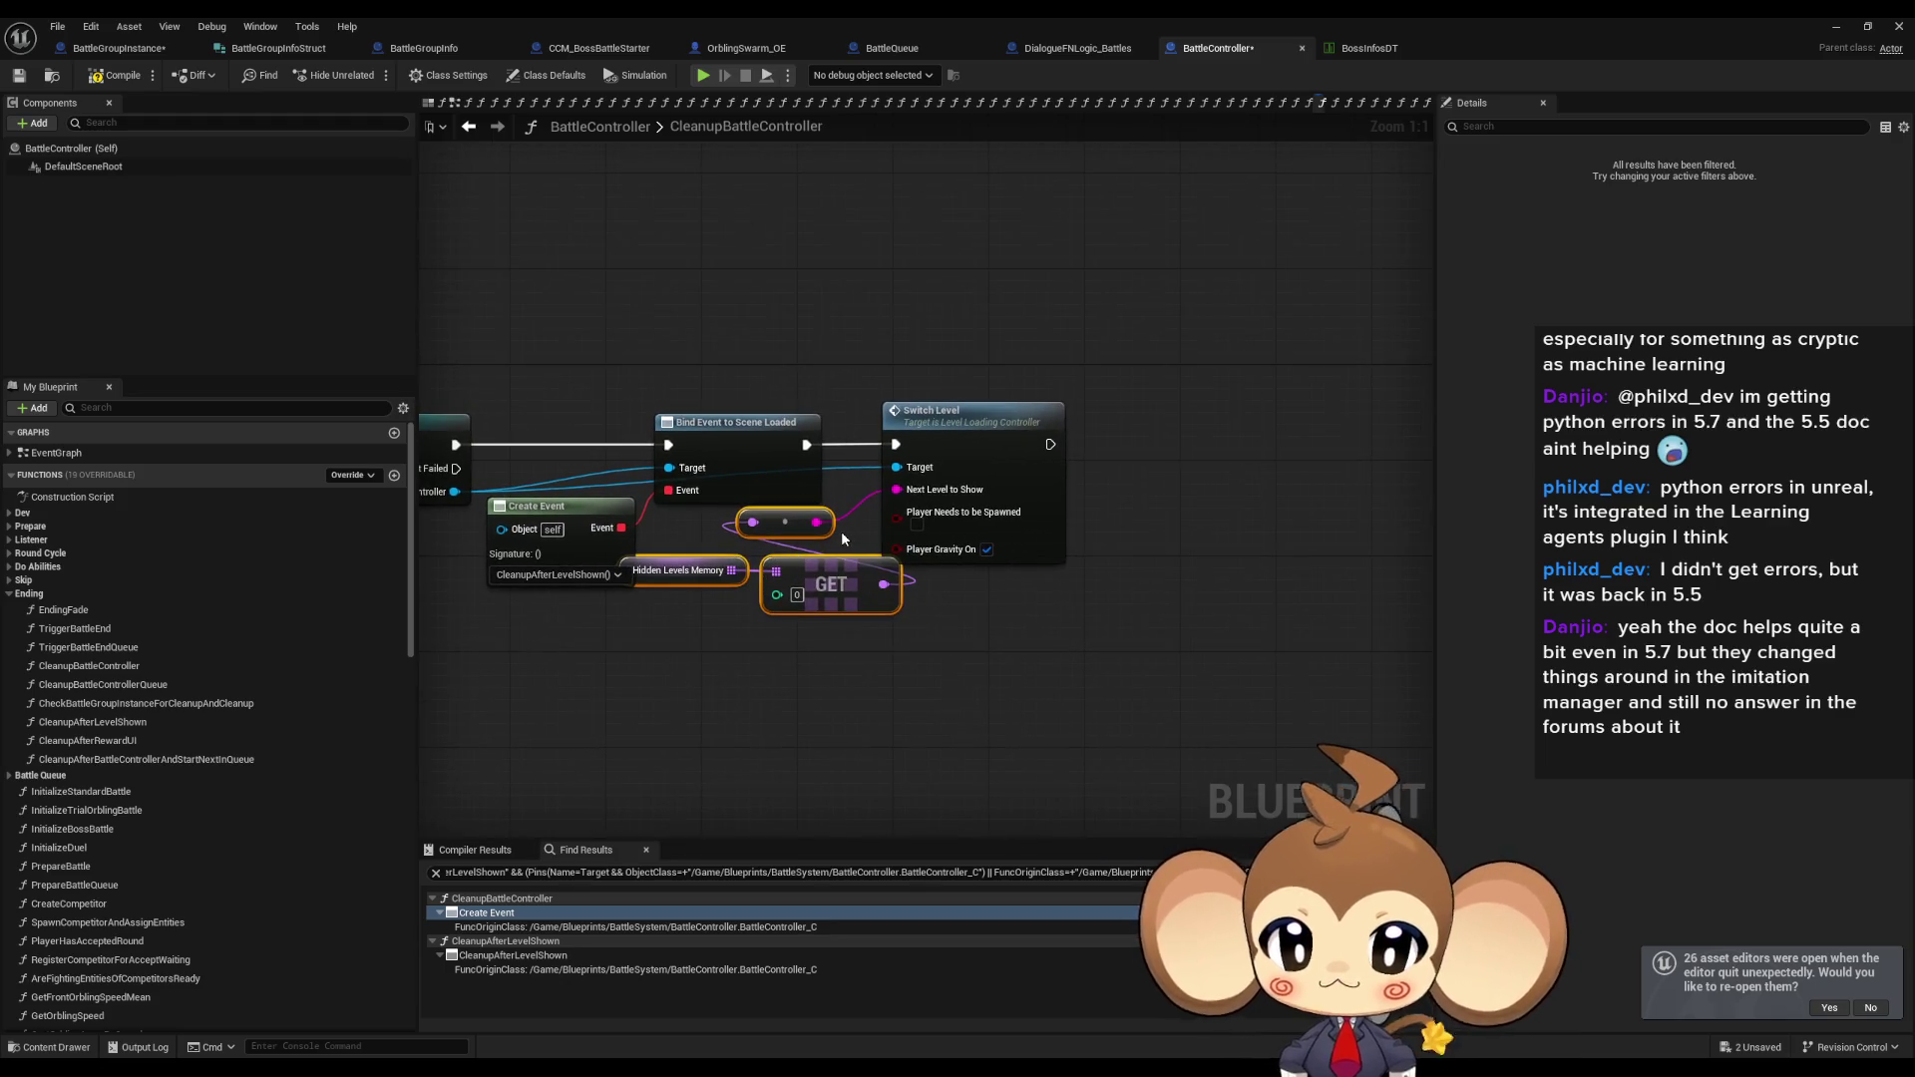
{"action": "left_click_drag", "start_coordinate": [1050, 445], "coordinate": [1113, 446]}
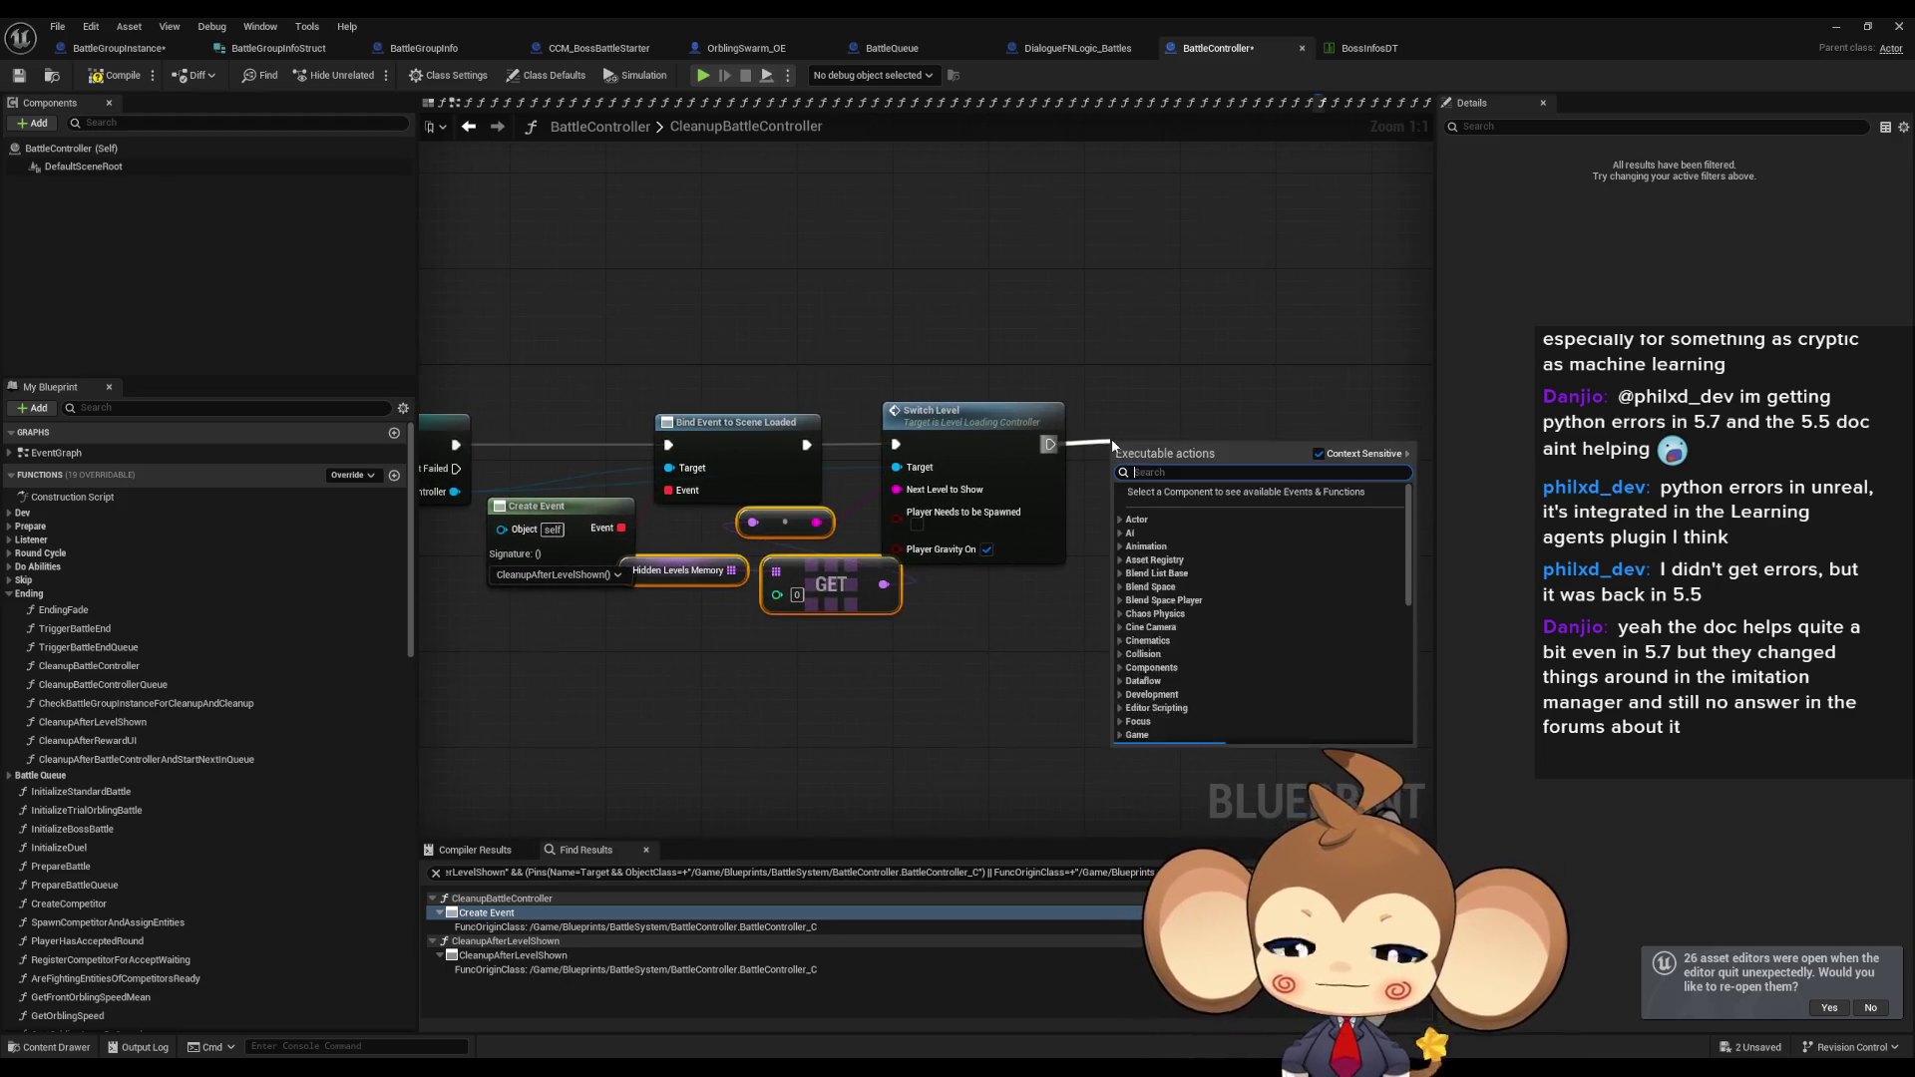
{"action": "type", "text": "print string"}
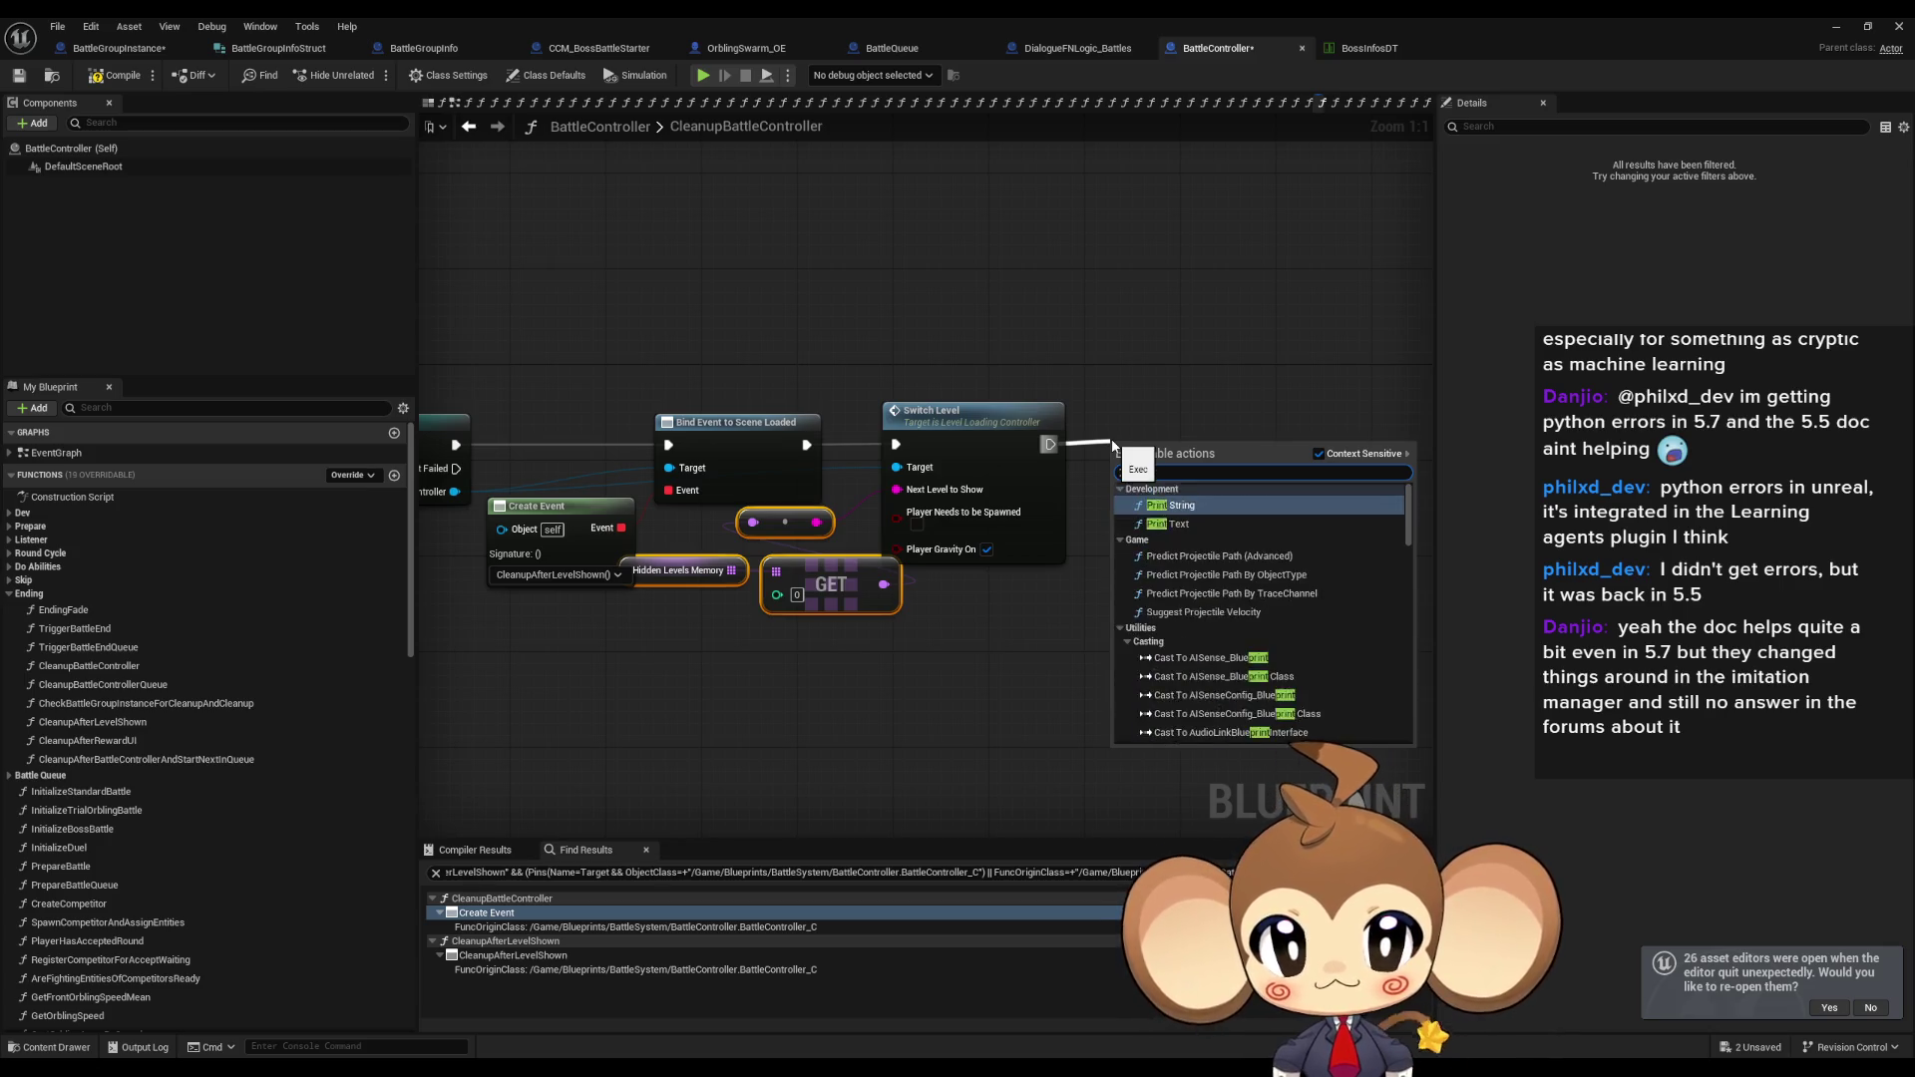
{"action": "key", "text": "Return"}
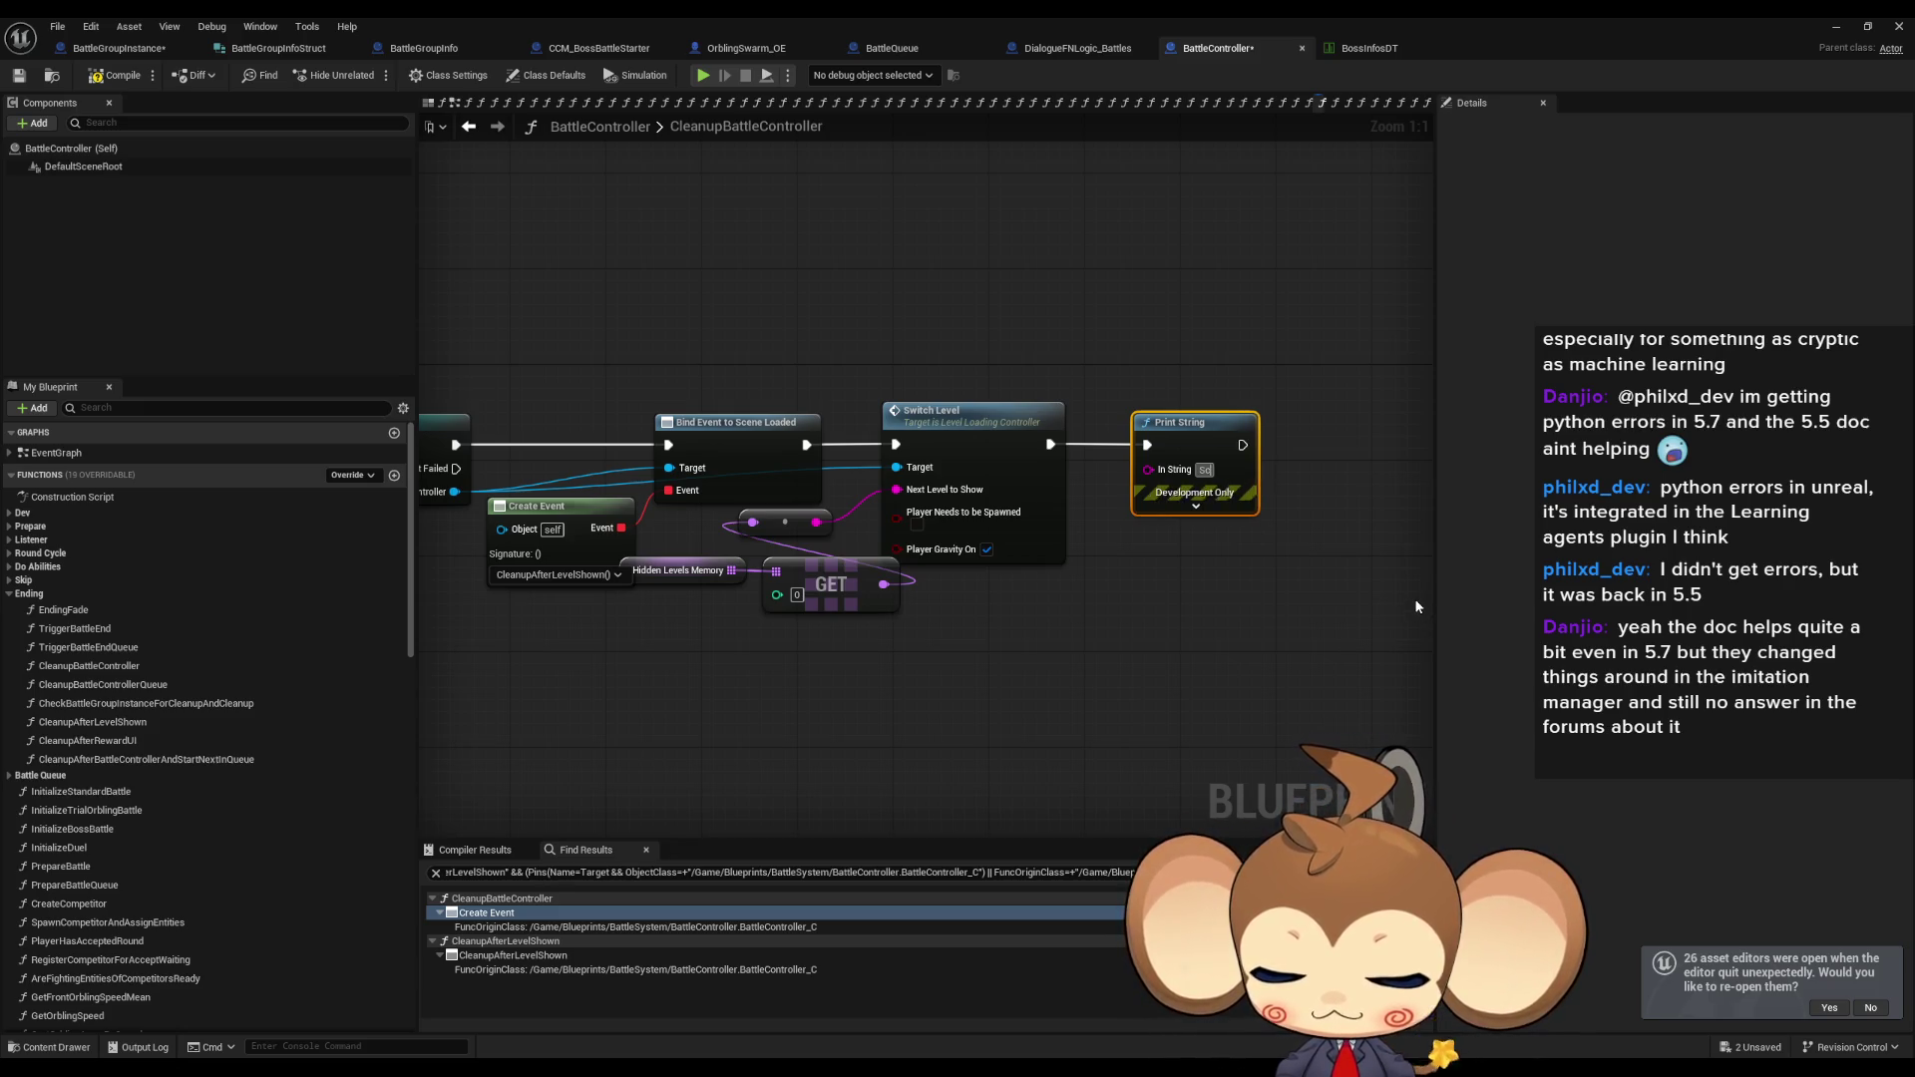
{"action": "type", "text": "uled"}
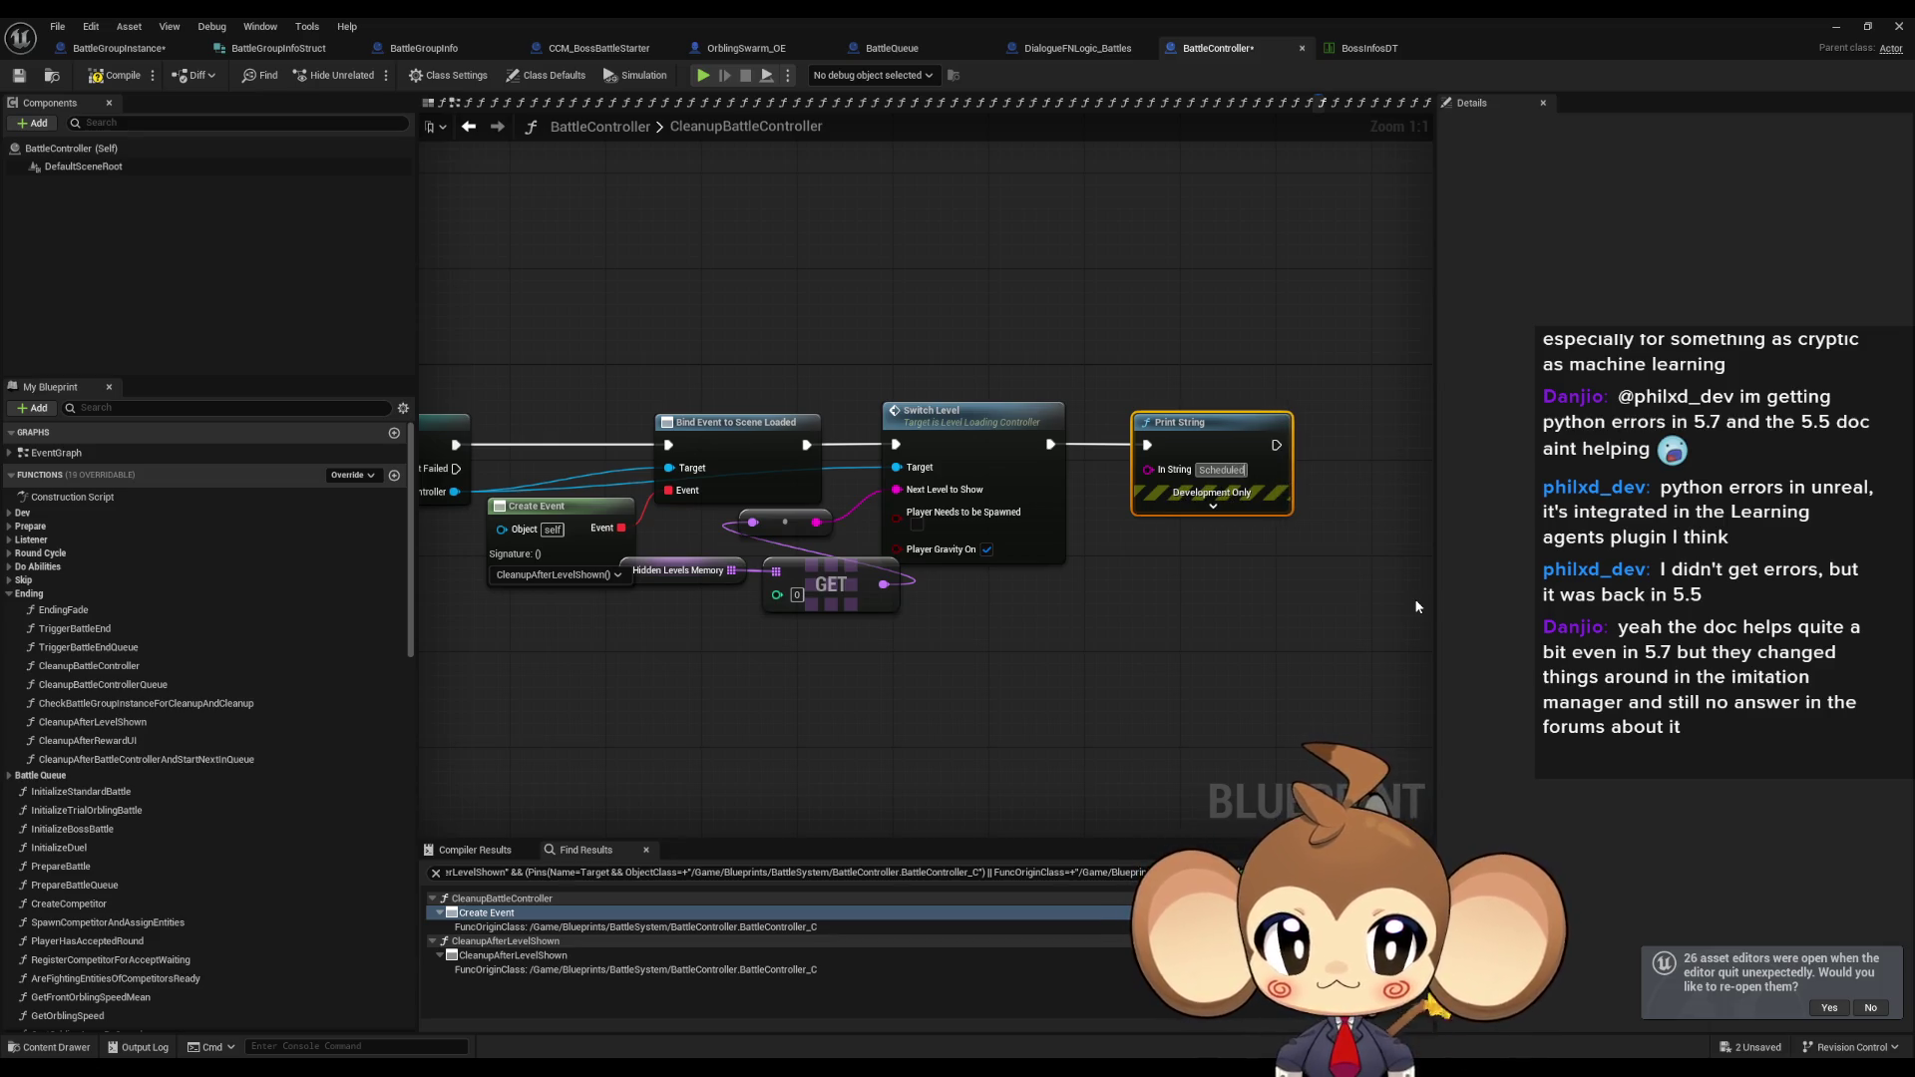
Feed the Print String from an Append node with 'Scheduled' and ' to be loaded' text inputs.
{"action": "mouse_move", "coordinate": [1192, 422]}
{"action": "left_mouse_down"}
{"action": "mouse_move", "coordinate": [1299, 422]}
{"action": "mouse_move", "coordinate": [1125, 551]}
{"action": "left_mouse_up"}
{"action": "type", "text": "append"}
{"action": "key", "text": "Return"}
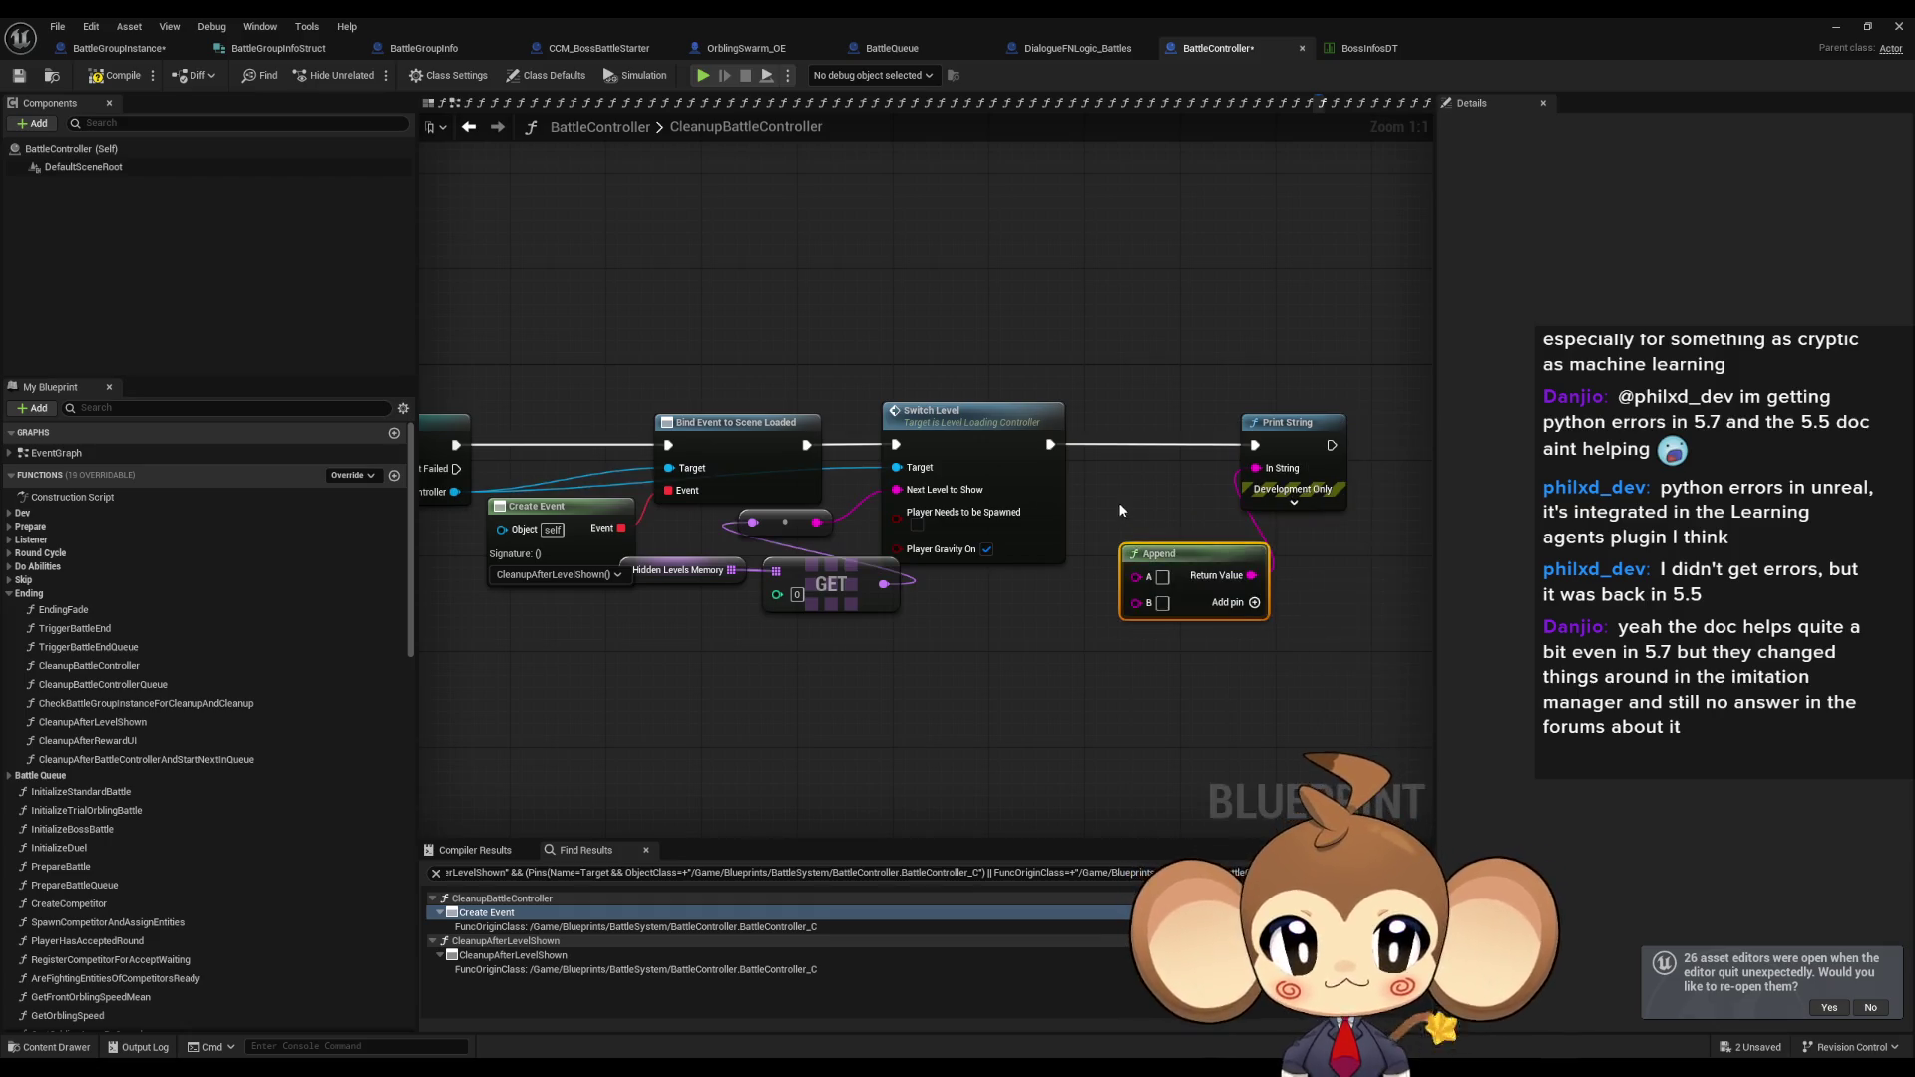
{"action": "type", "text": "Scheduled"}
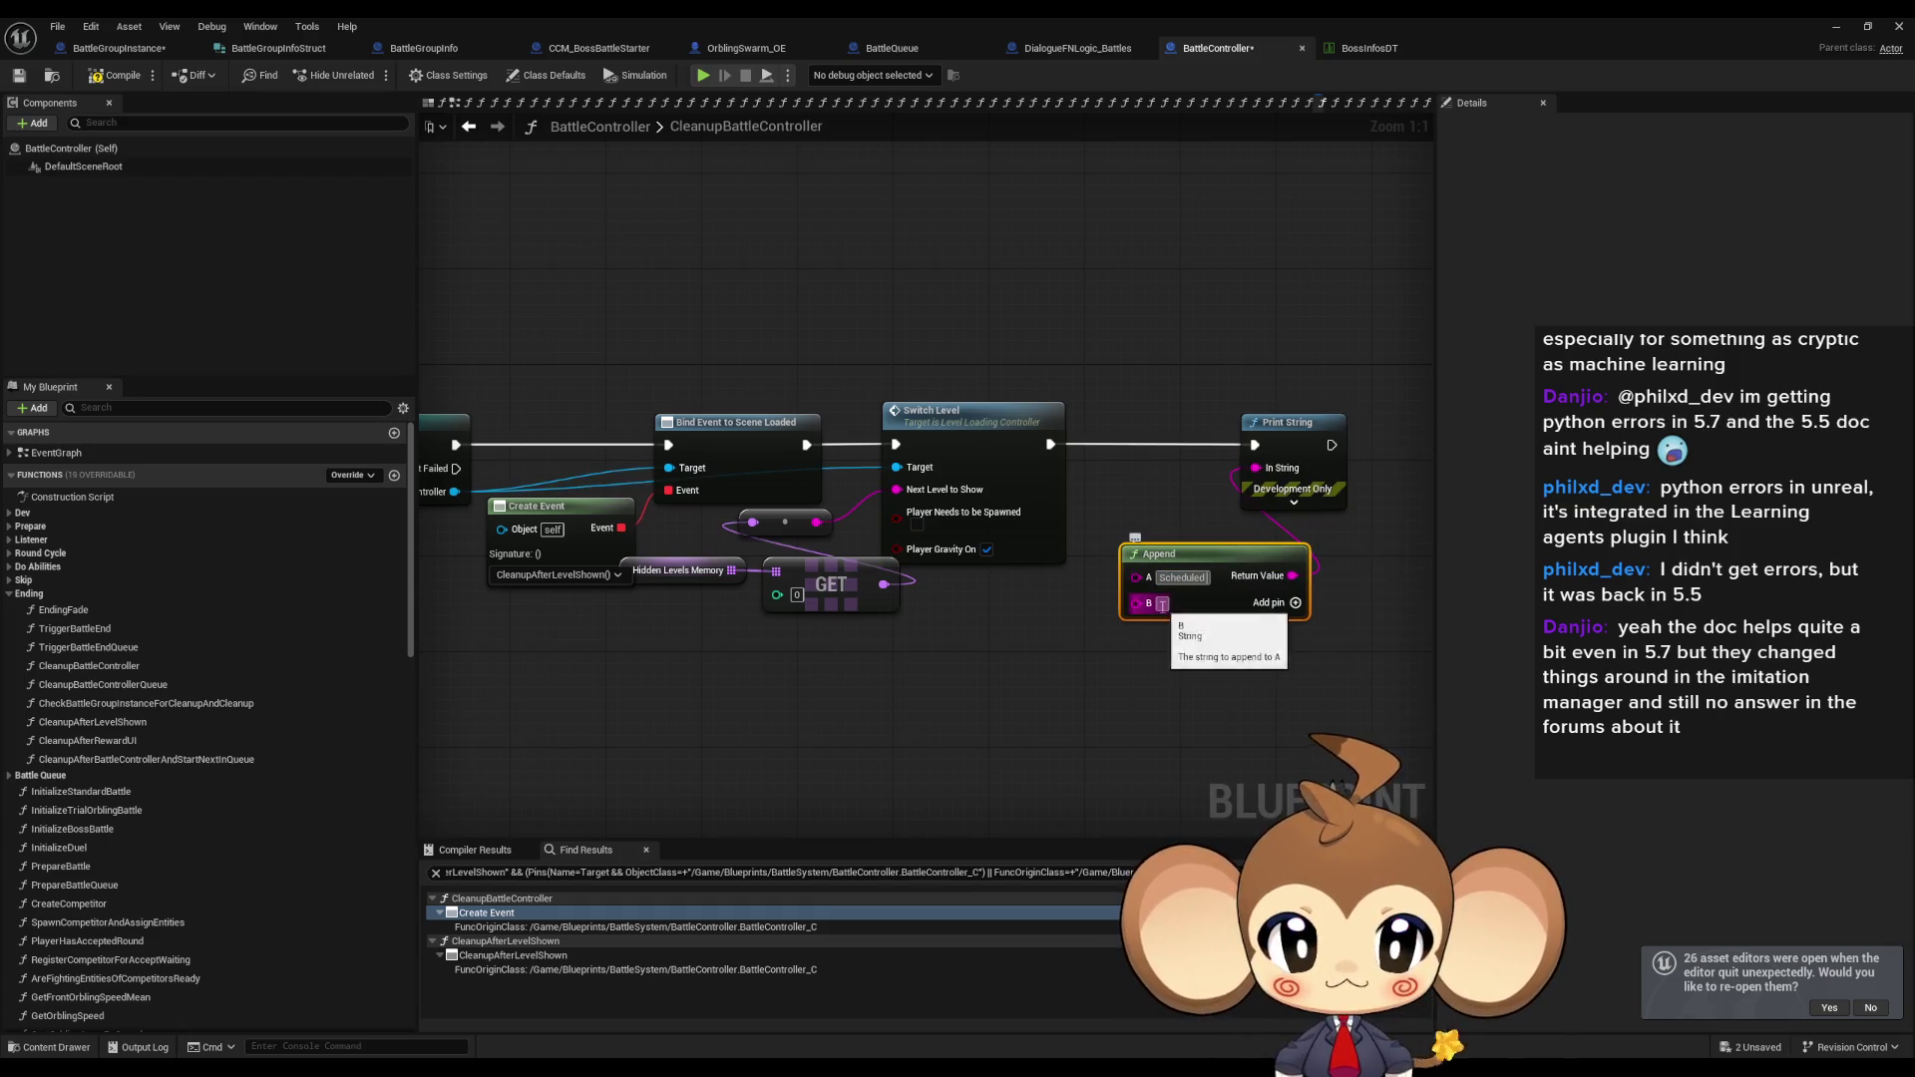
{"action": "left_click", "coordinate": [1162, 604]}
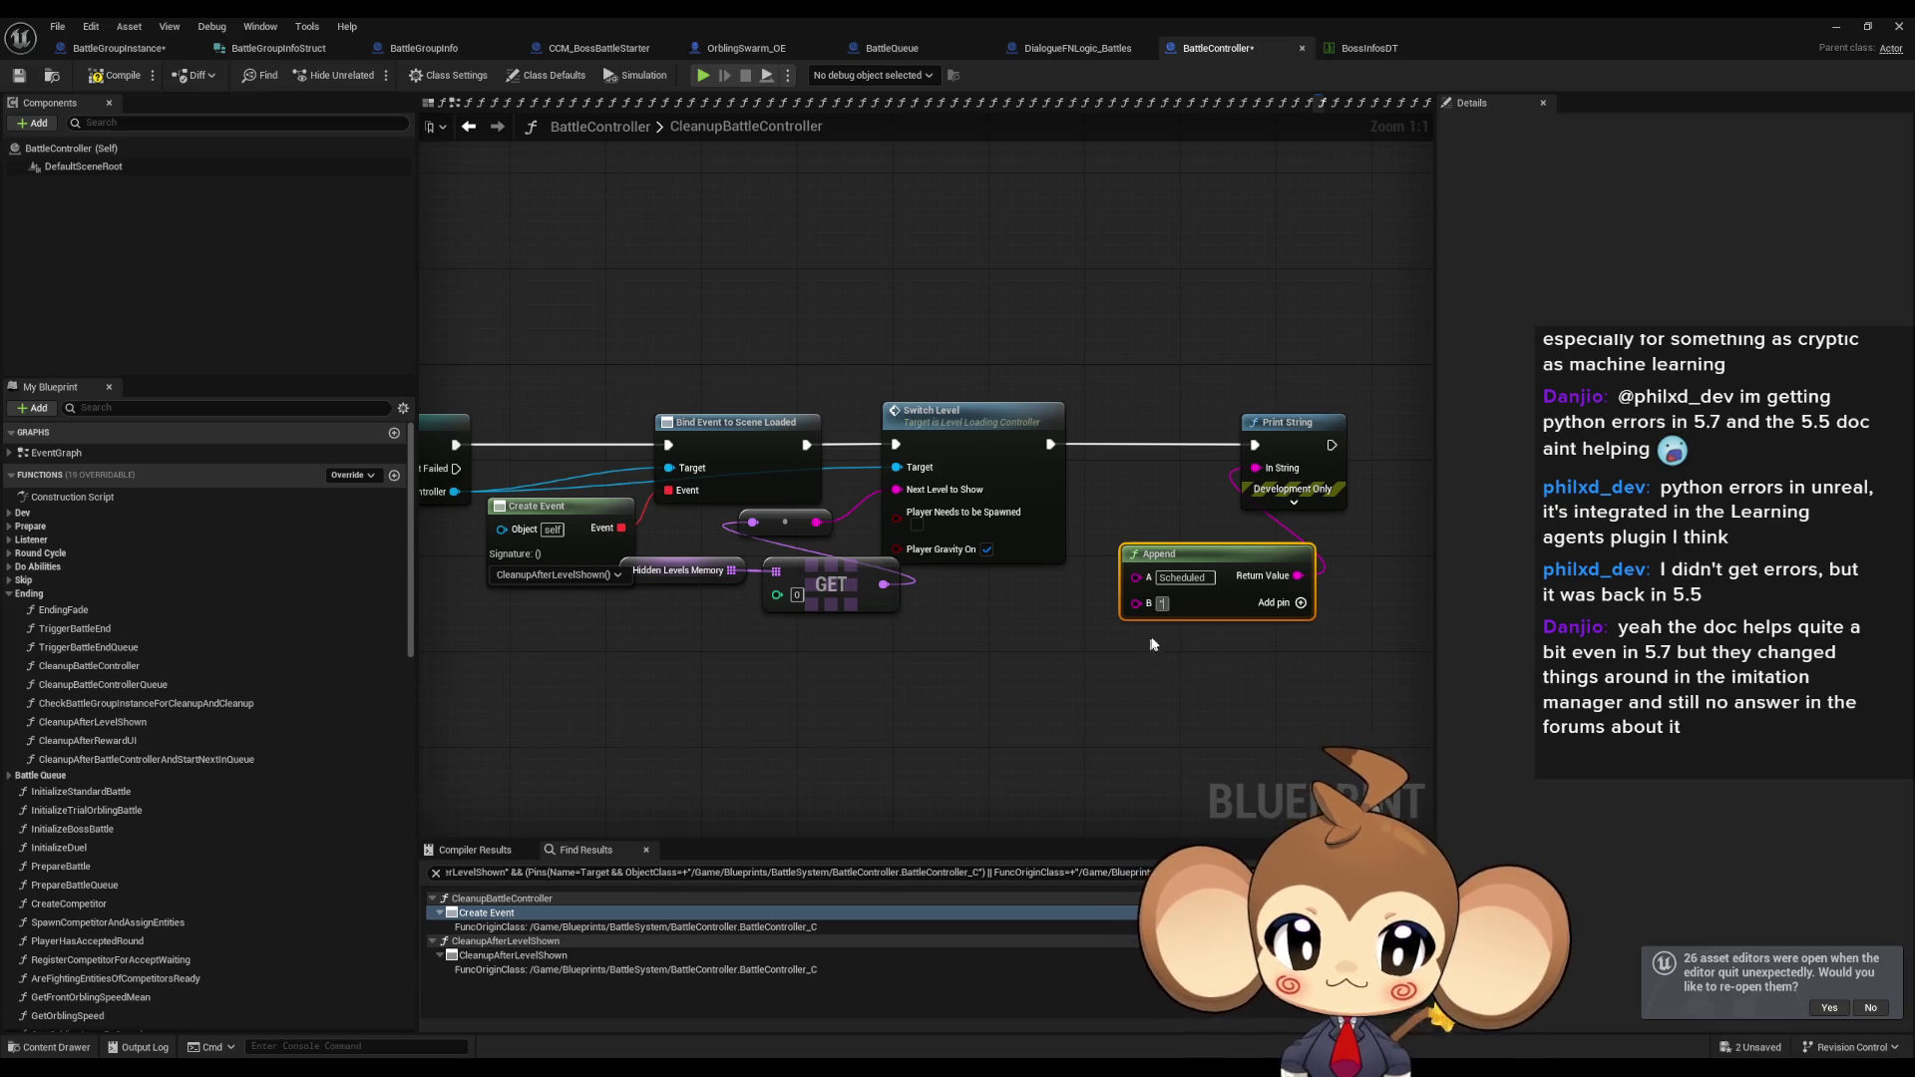
{"action": "left_click", "coordinate": [1295, 605]}
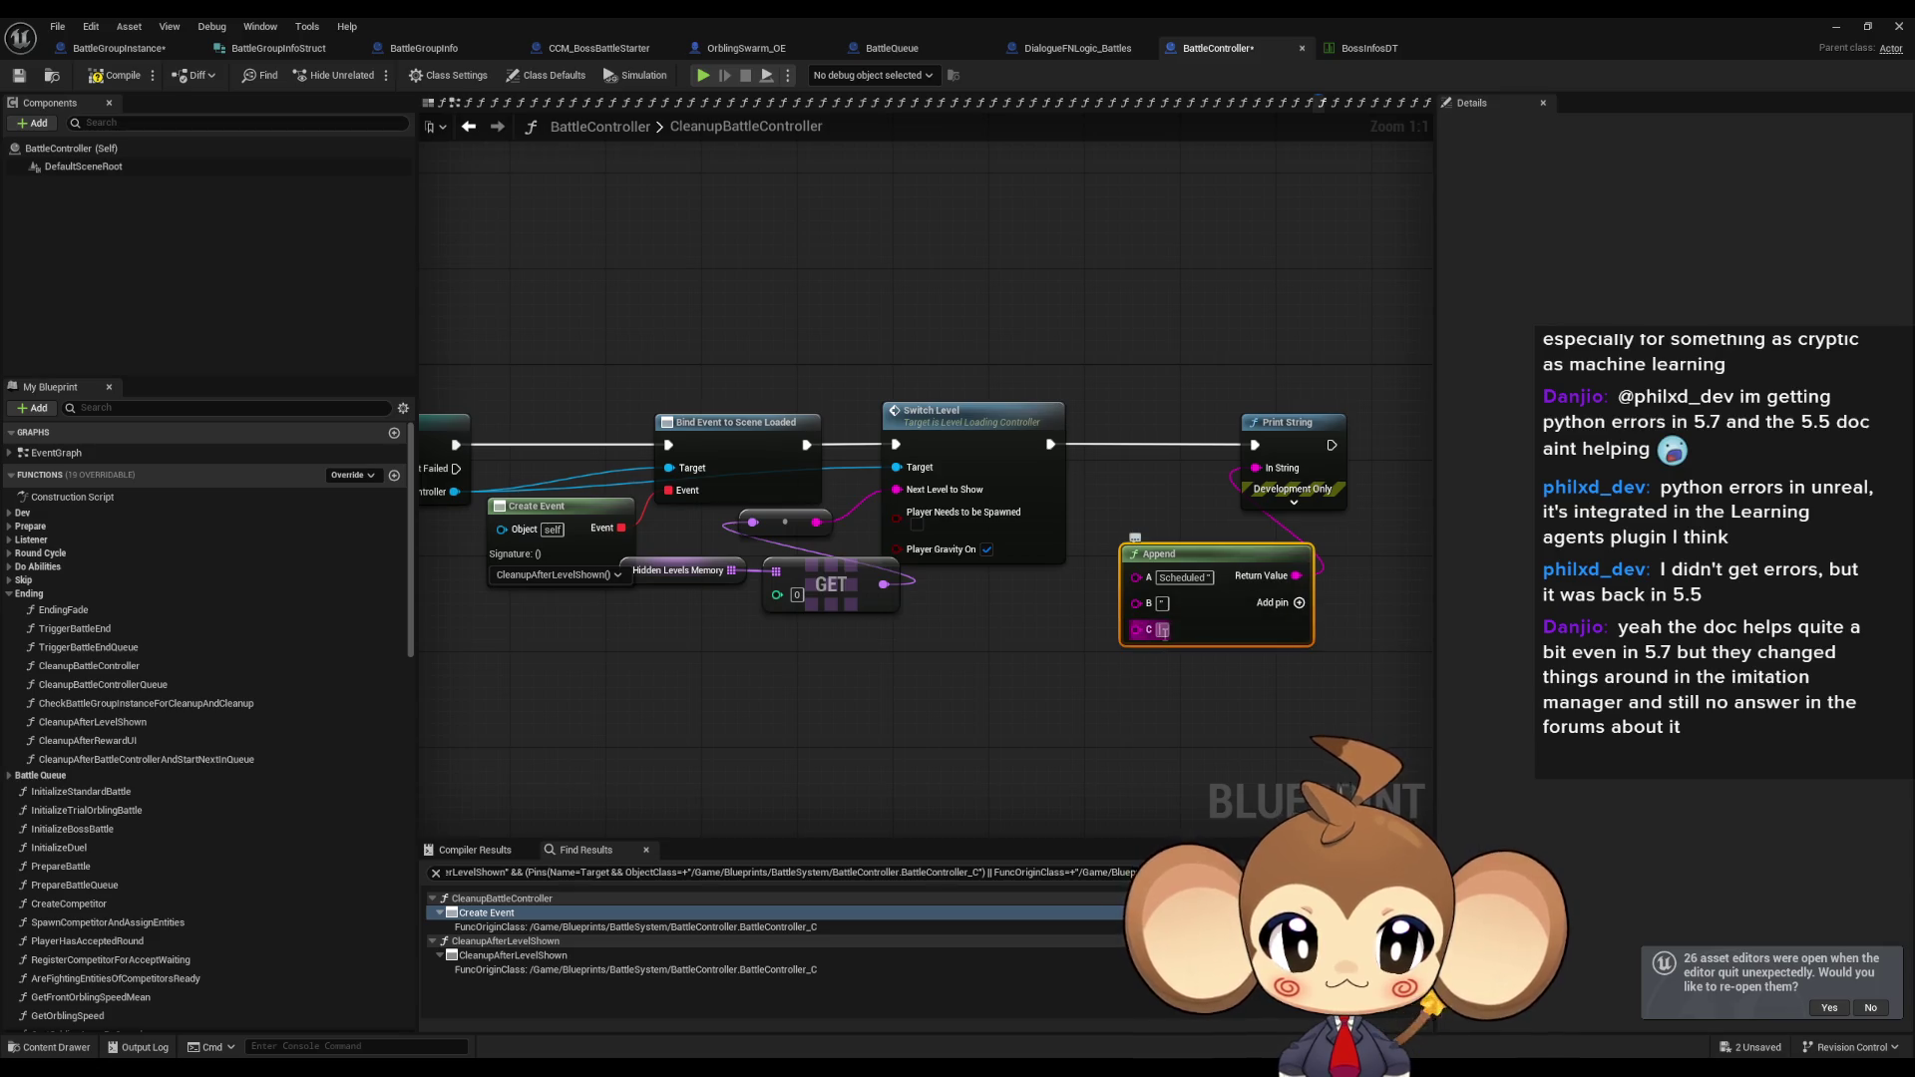
{"action": "type", "text": "to"}
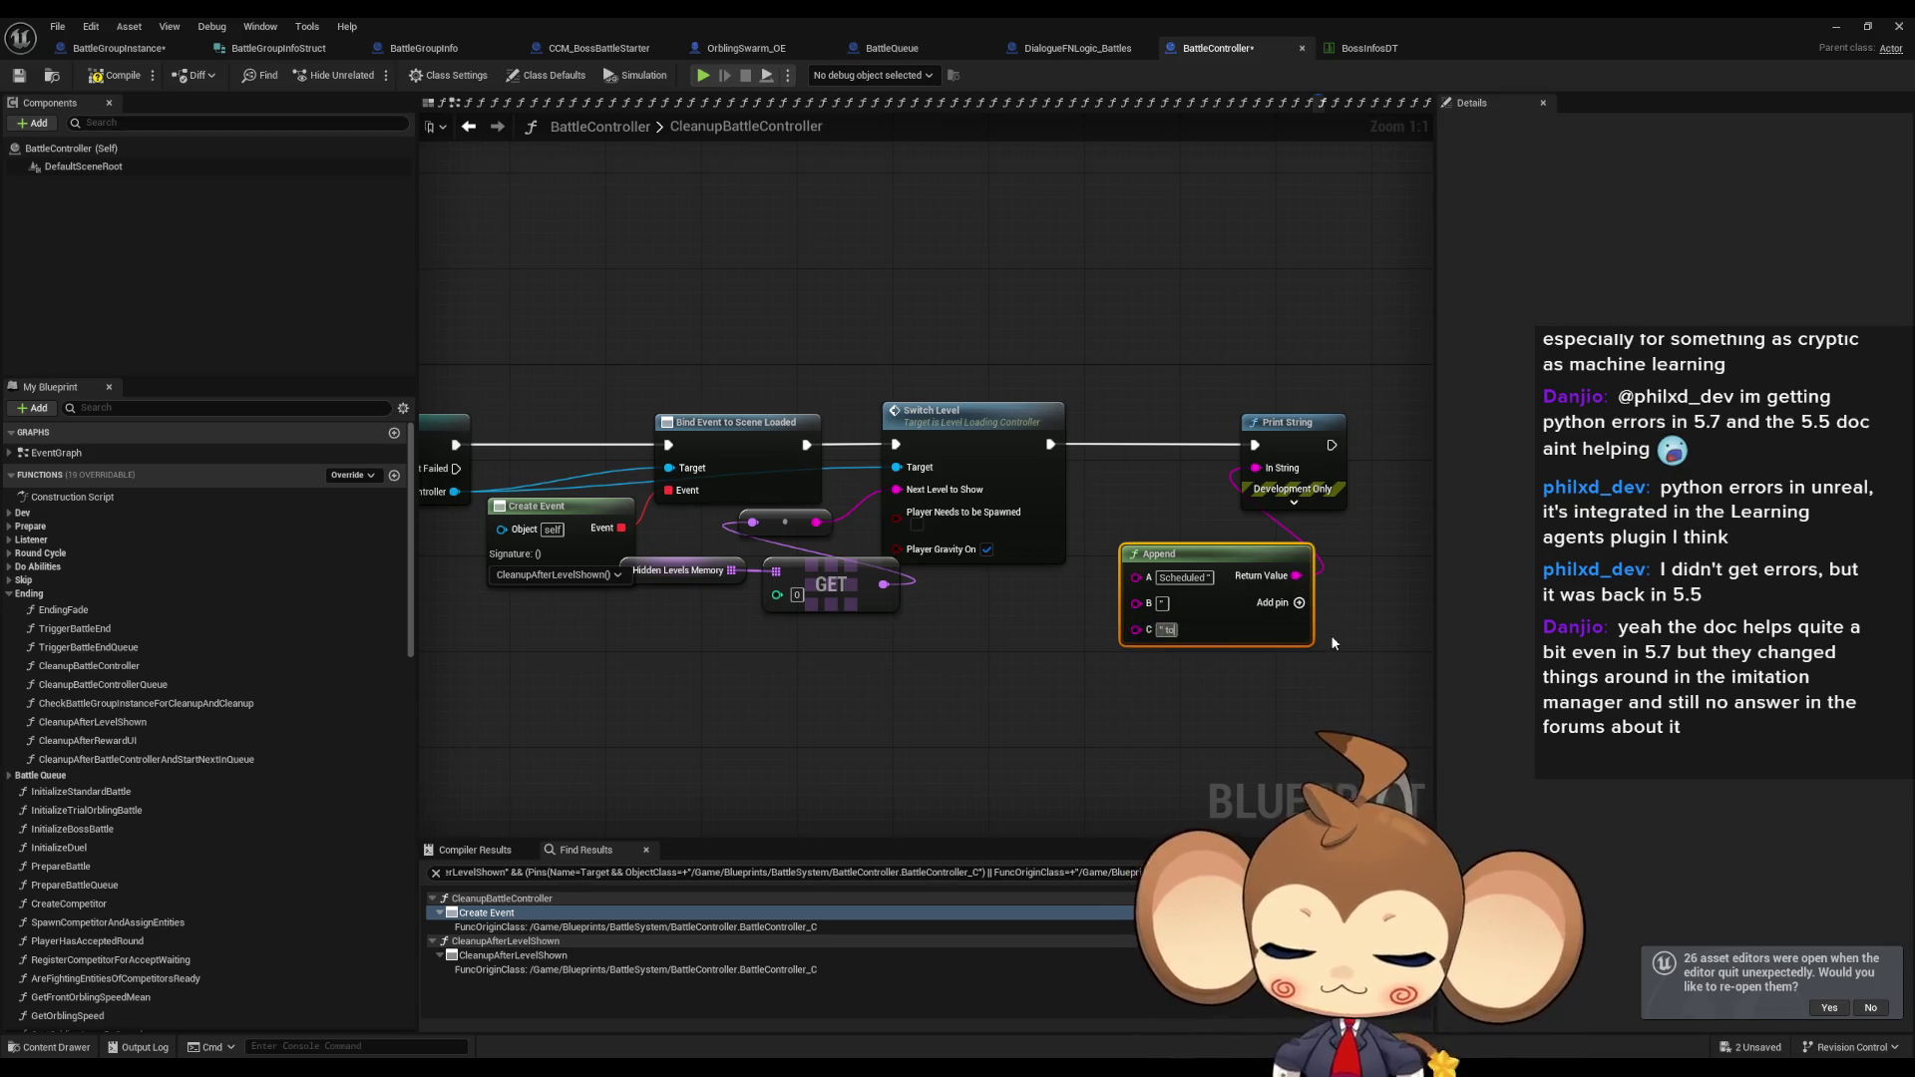
{"action": "type", "text": " be loaded"}
{"action": "key", "text": "Return"}
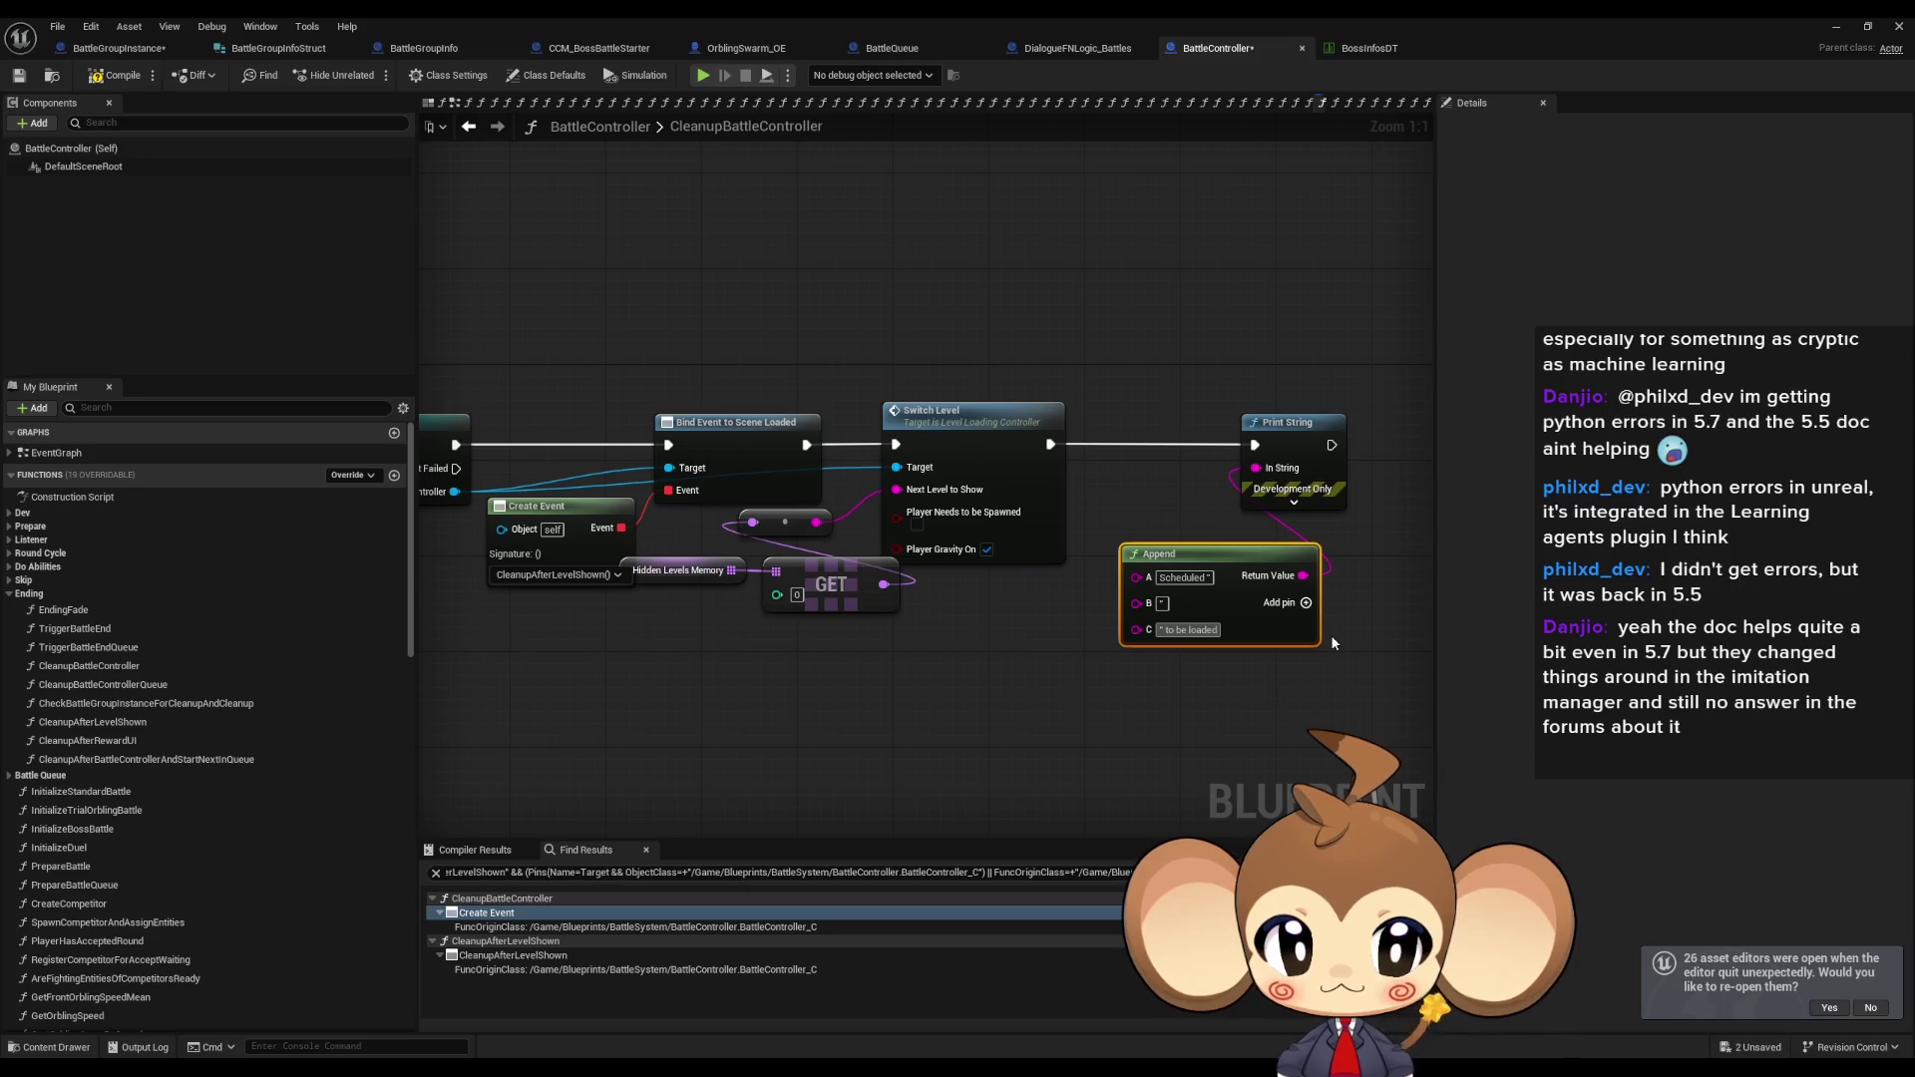
{"action": "type", "text": "\""}
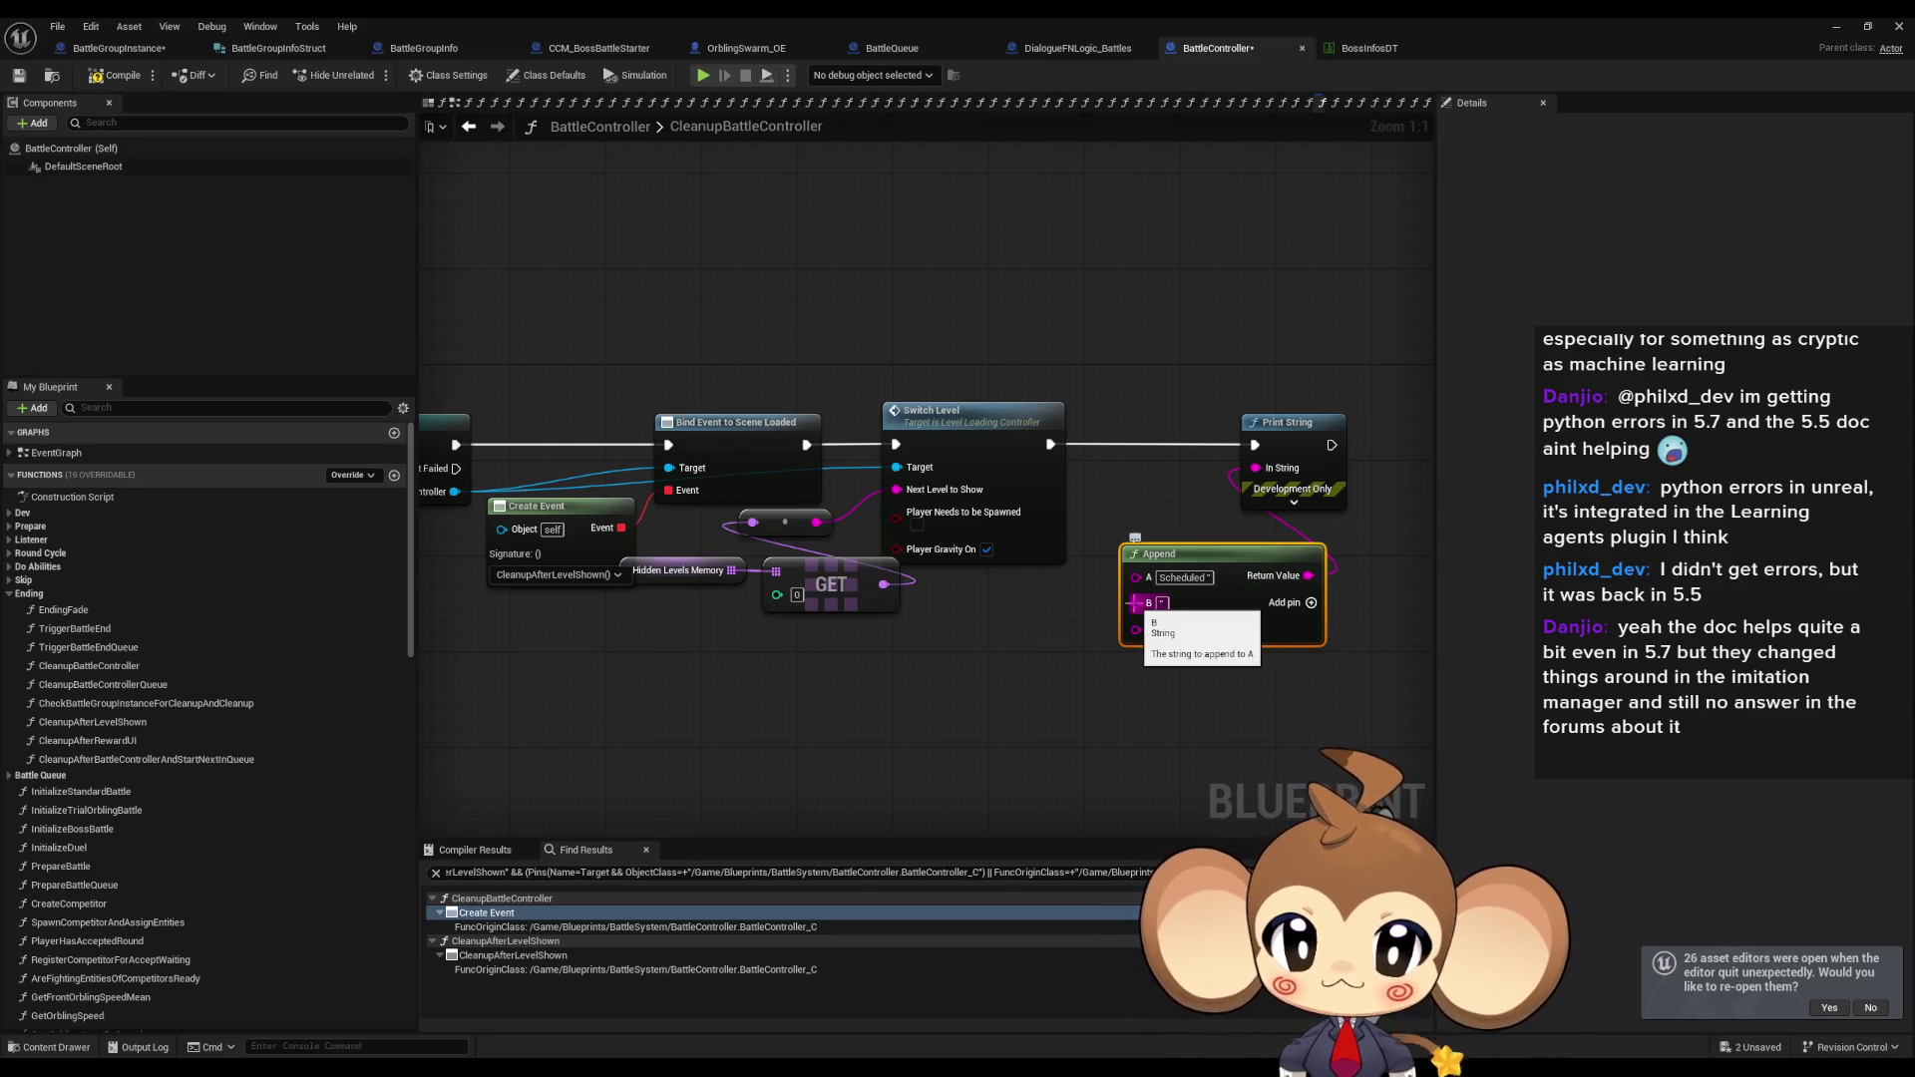
Wire GET's level name into the Append node's middle input and minimize the Blueprint editor.
{"action": "left_click_drag", "start_coordinate": [1138, 602], "coordinate": [883, 588]}
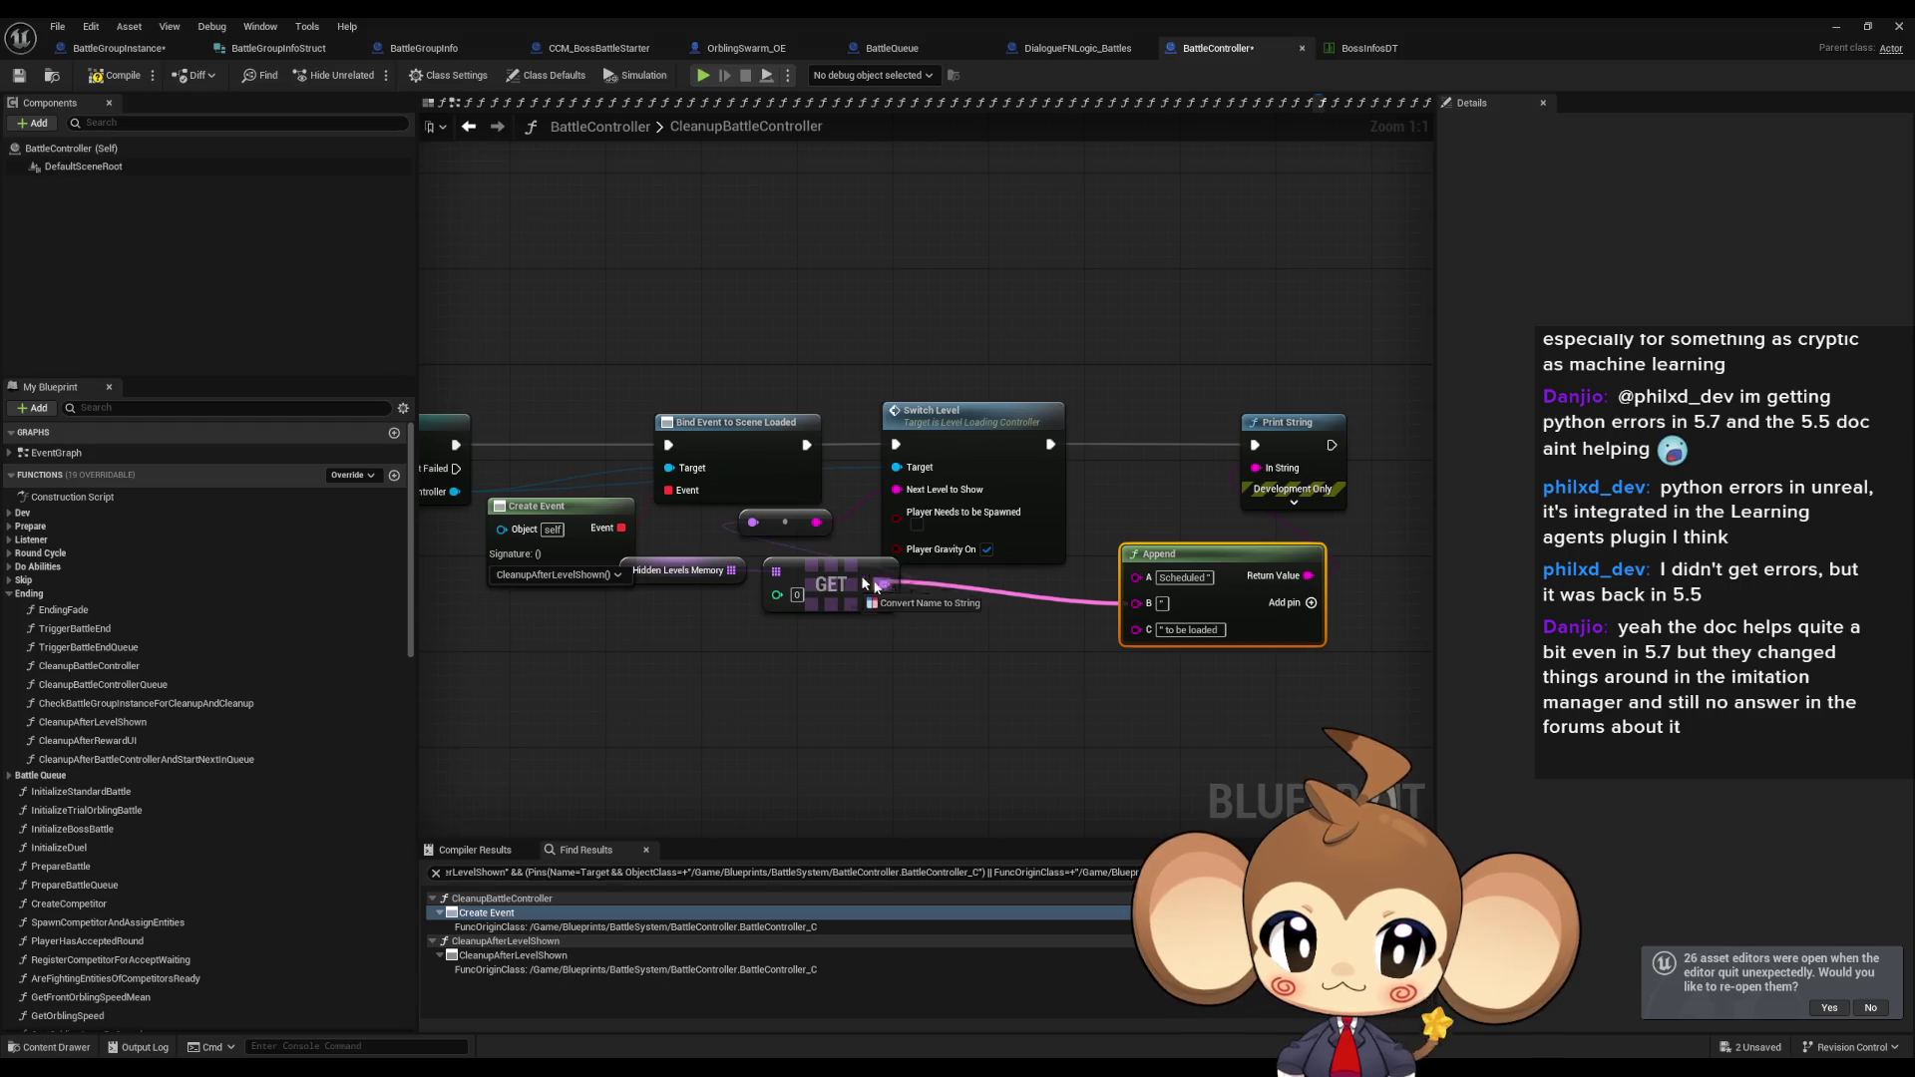
{"action": "left_click_drag", "start_coordinate": [1230, 562], "coordinate": [1110, 609]}
{"action": "left_click", "coordinate": [1637, 143]}
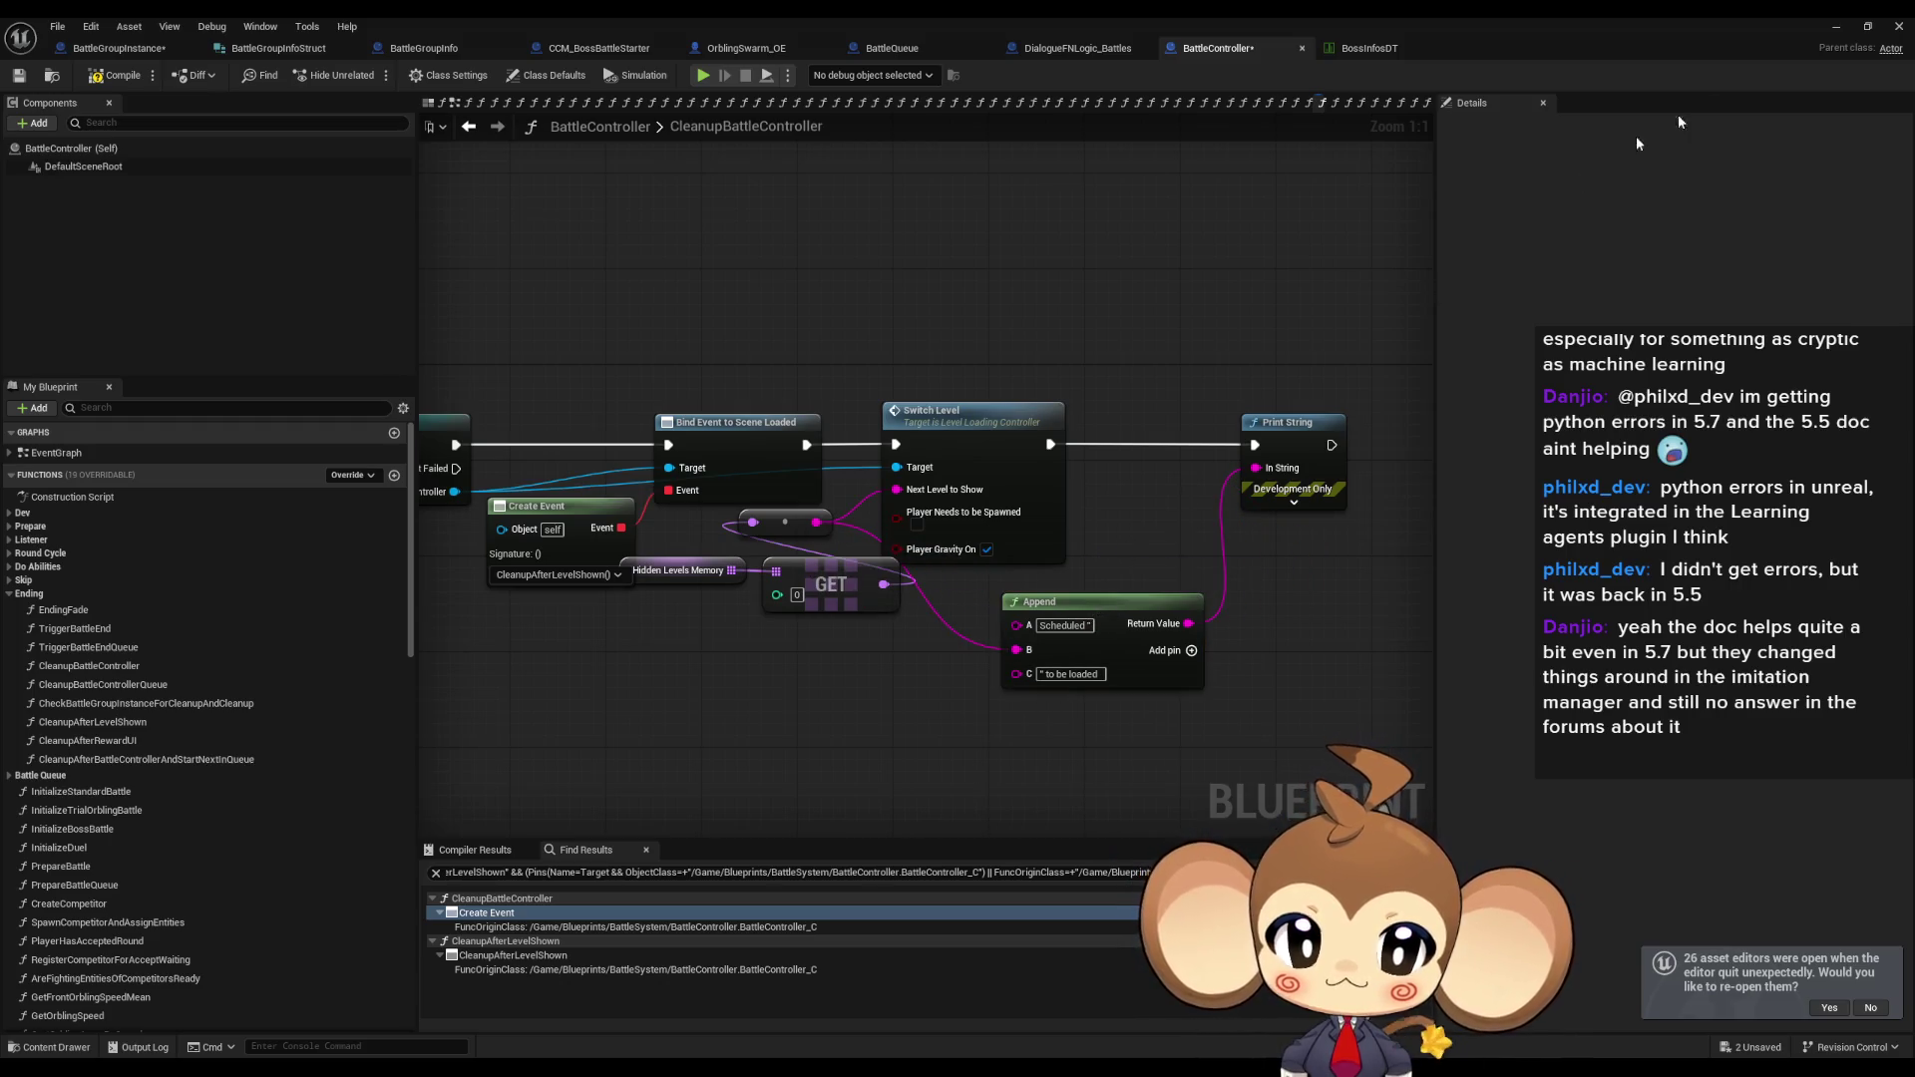
{"action": "left_click", "coordinate": [1831, 26]}
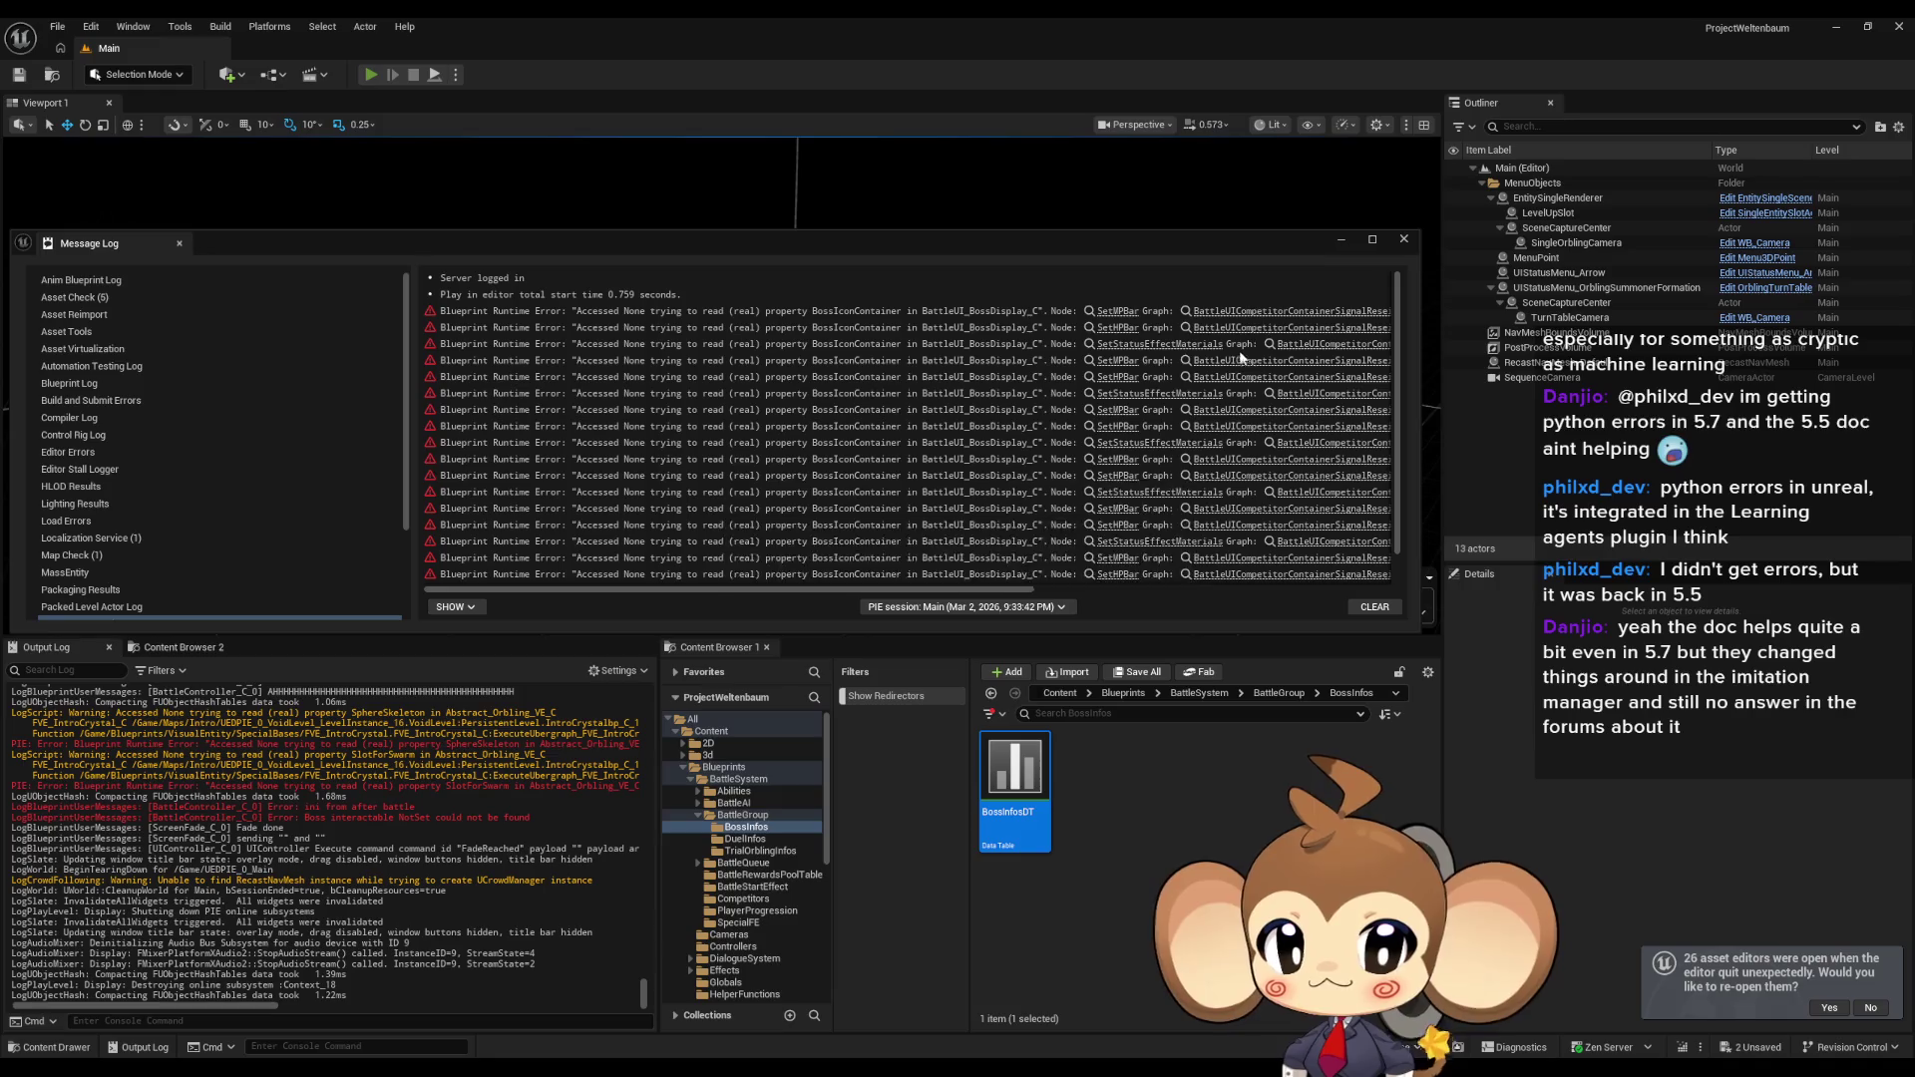
Start a Play-in-Editor test and review the AHHHH and Boss Interactable log lines.
{"action": "key", "text": "alt+p"}
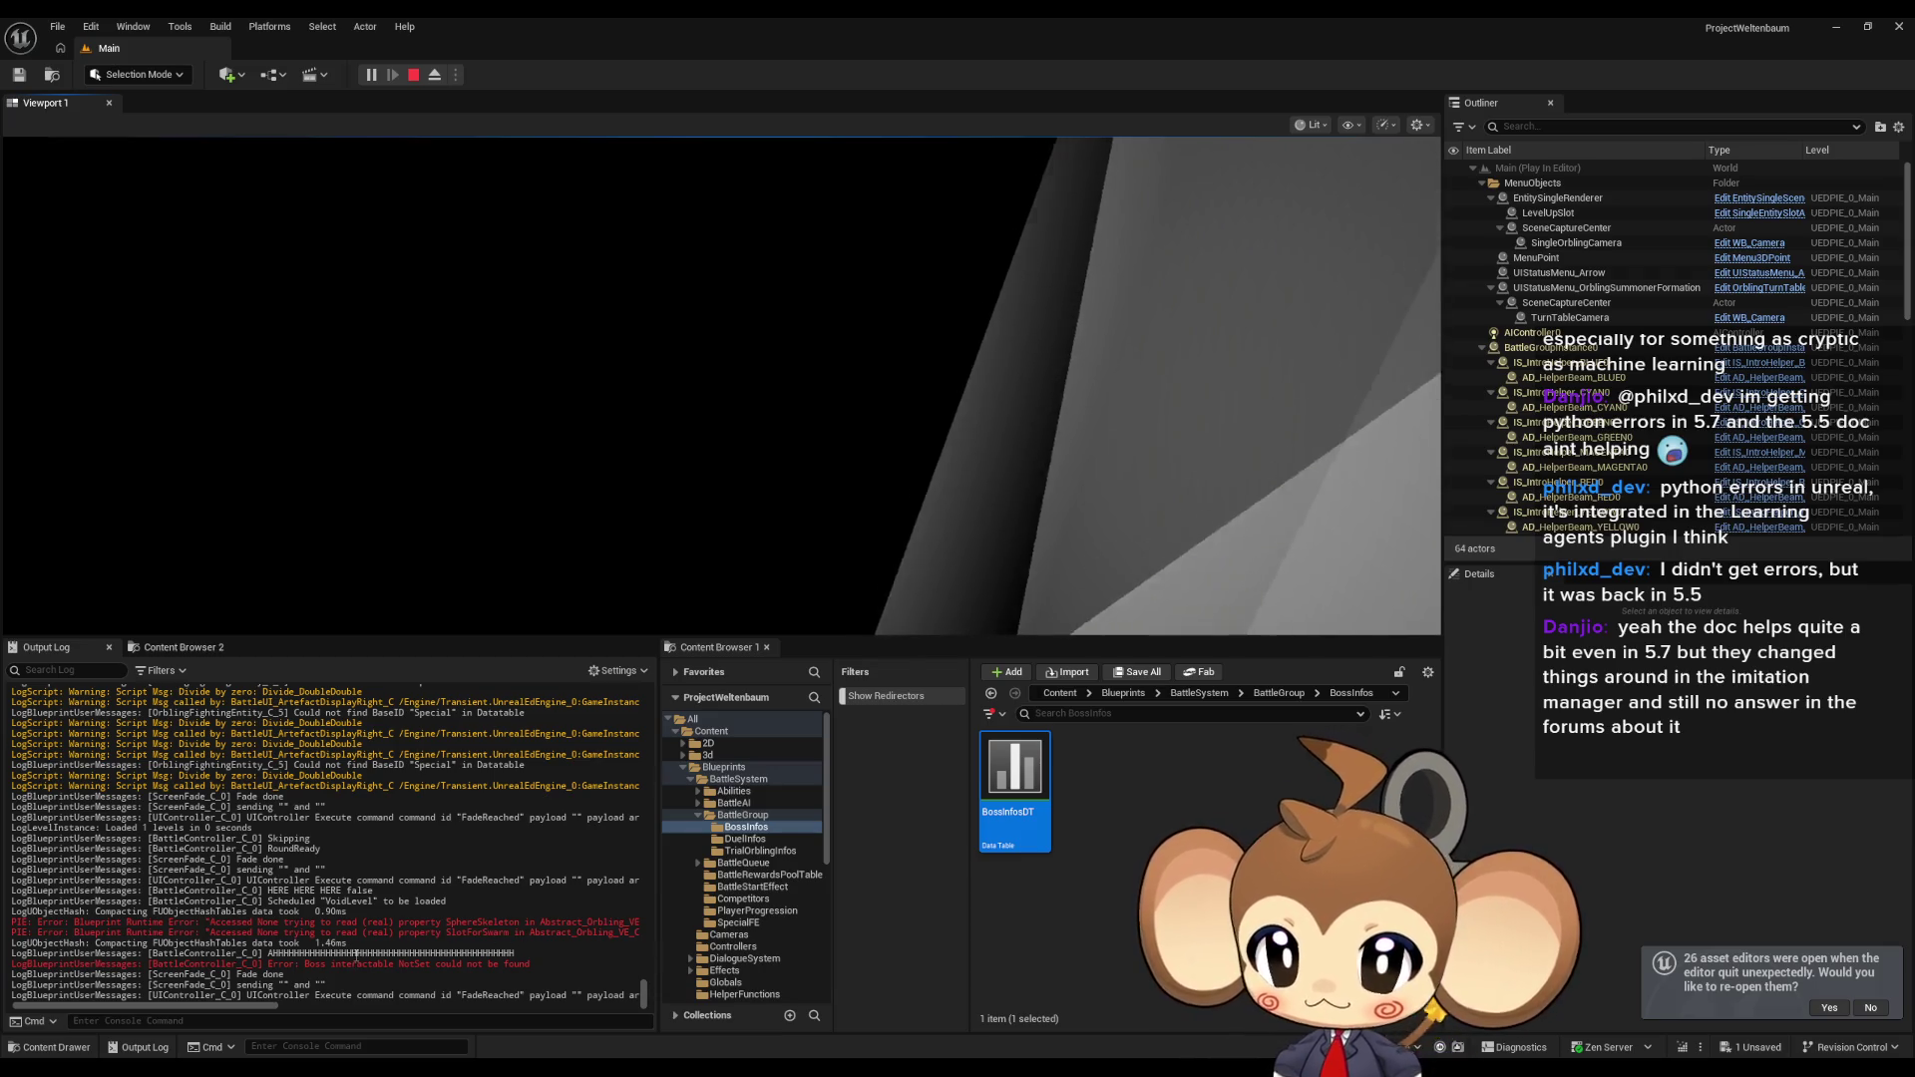
{"action": "left_click_drag", "start_coordinate": [315, 953], "coordinate": [532, 970]}
{"action": "left_click", "coordinate": [450, 988]}
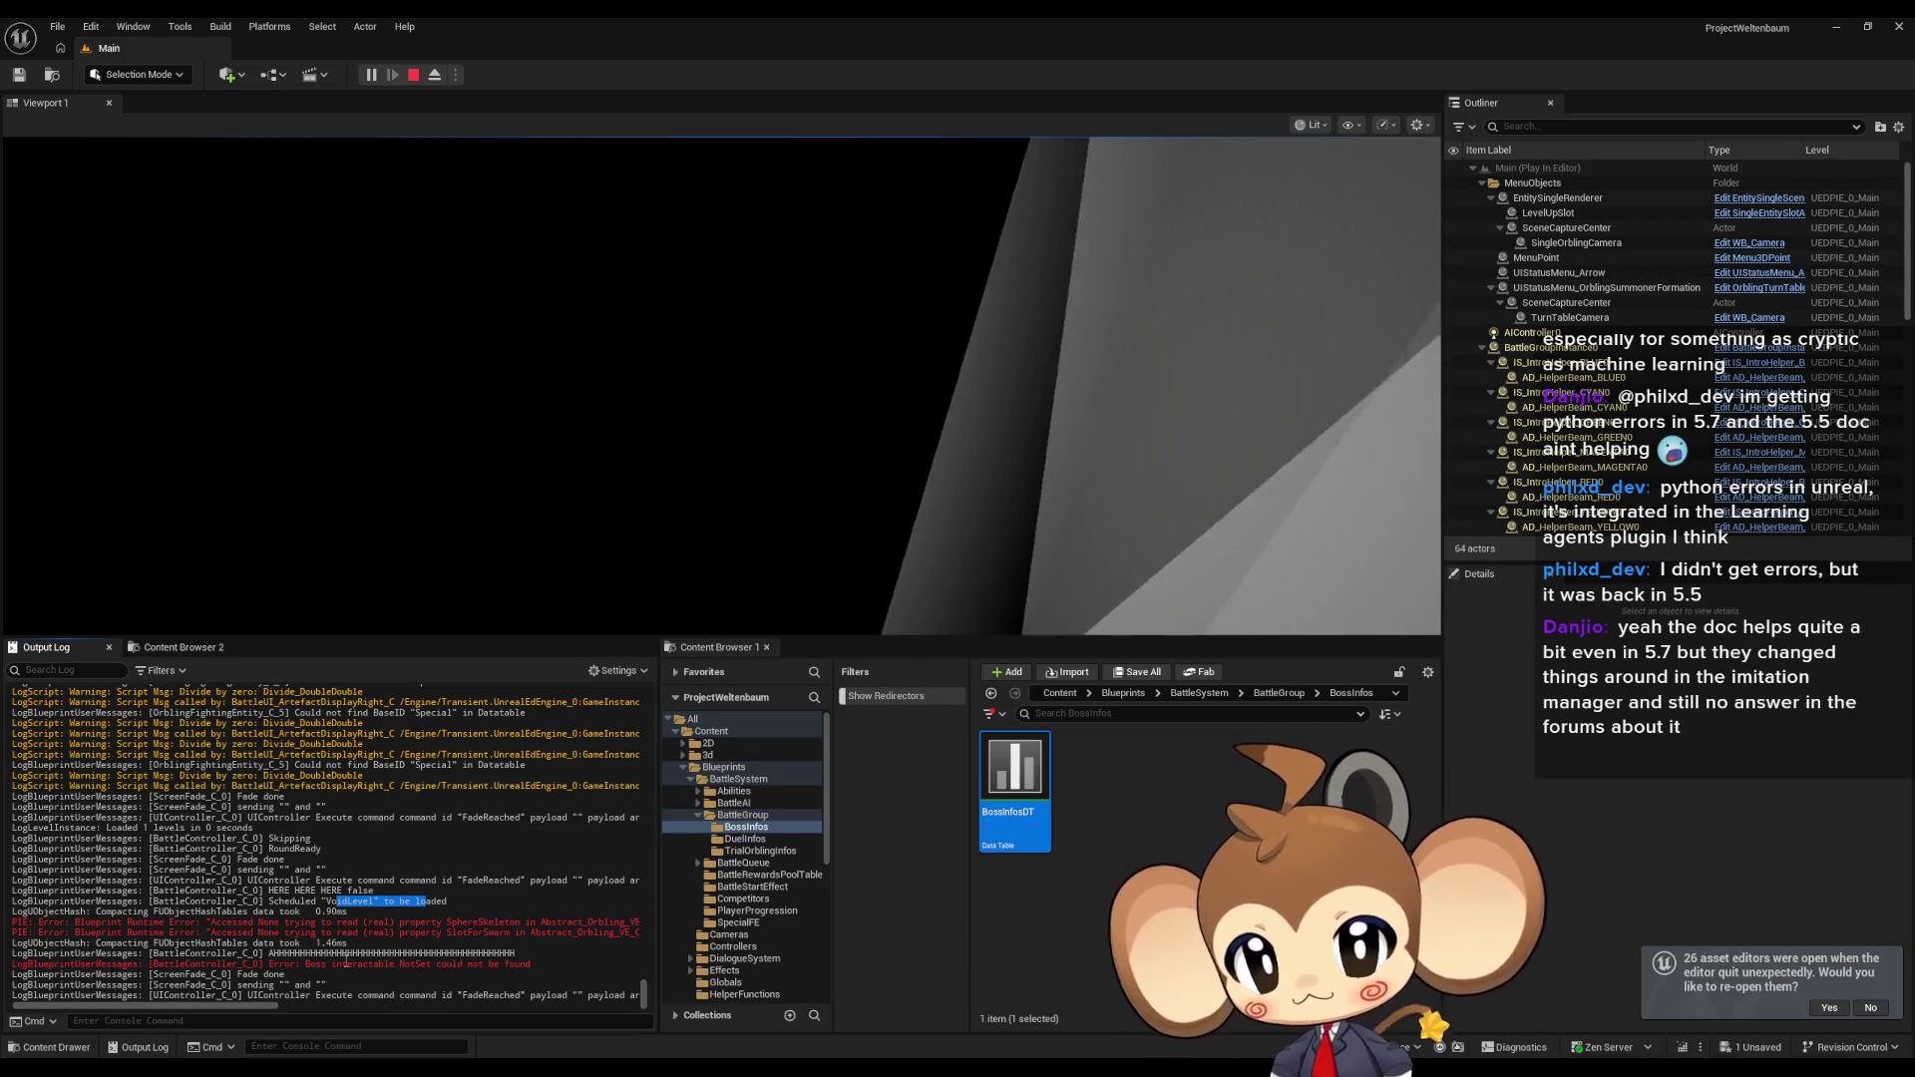
{"action": "left_click_drag", "start_coordinate": [335, 964], "coordinate": [389, 964]}
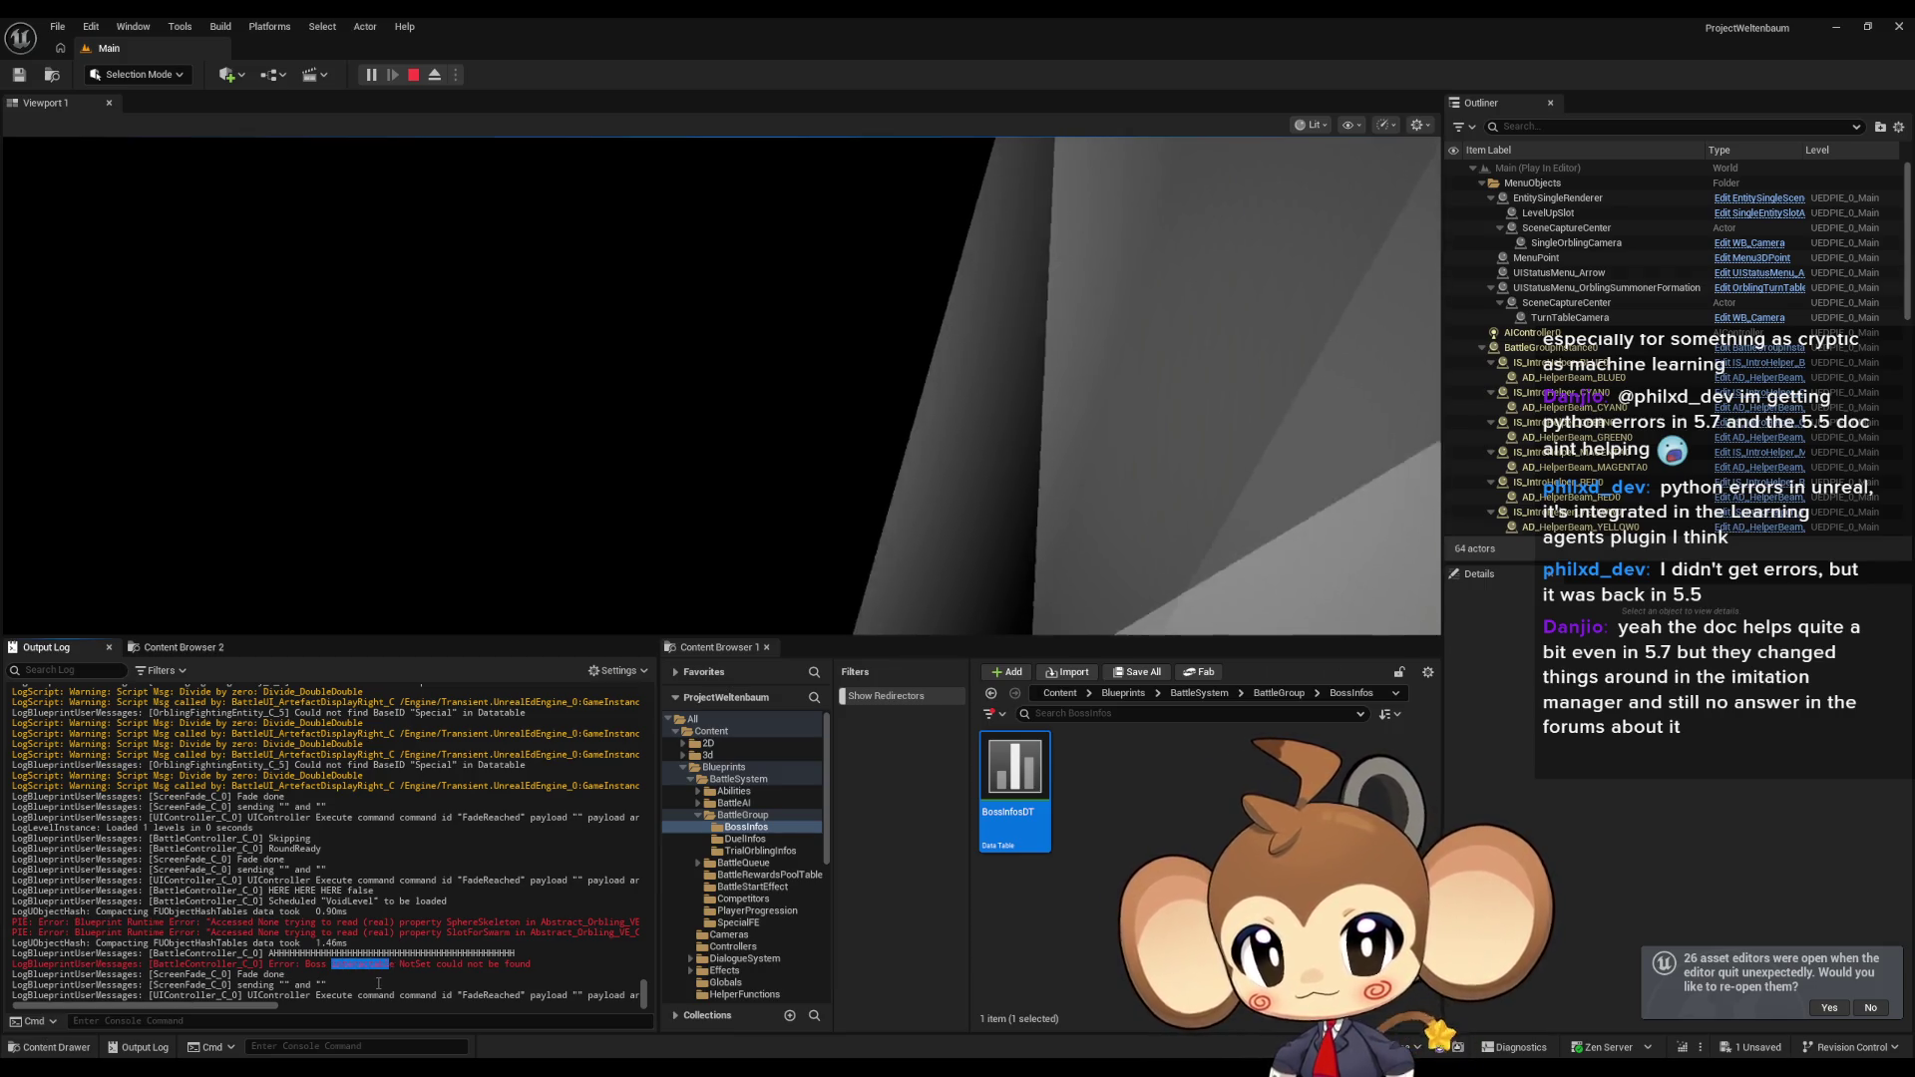
{"action": "left_click", "coordinate": [804, 616]}
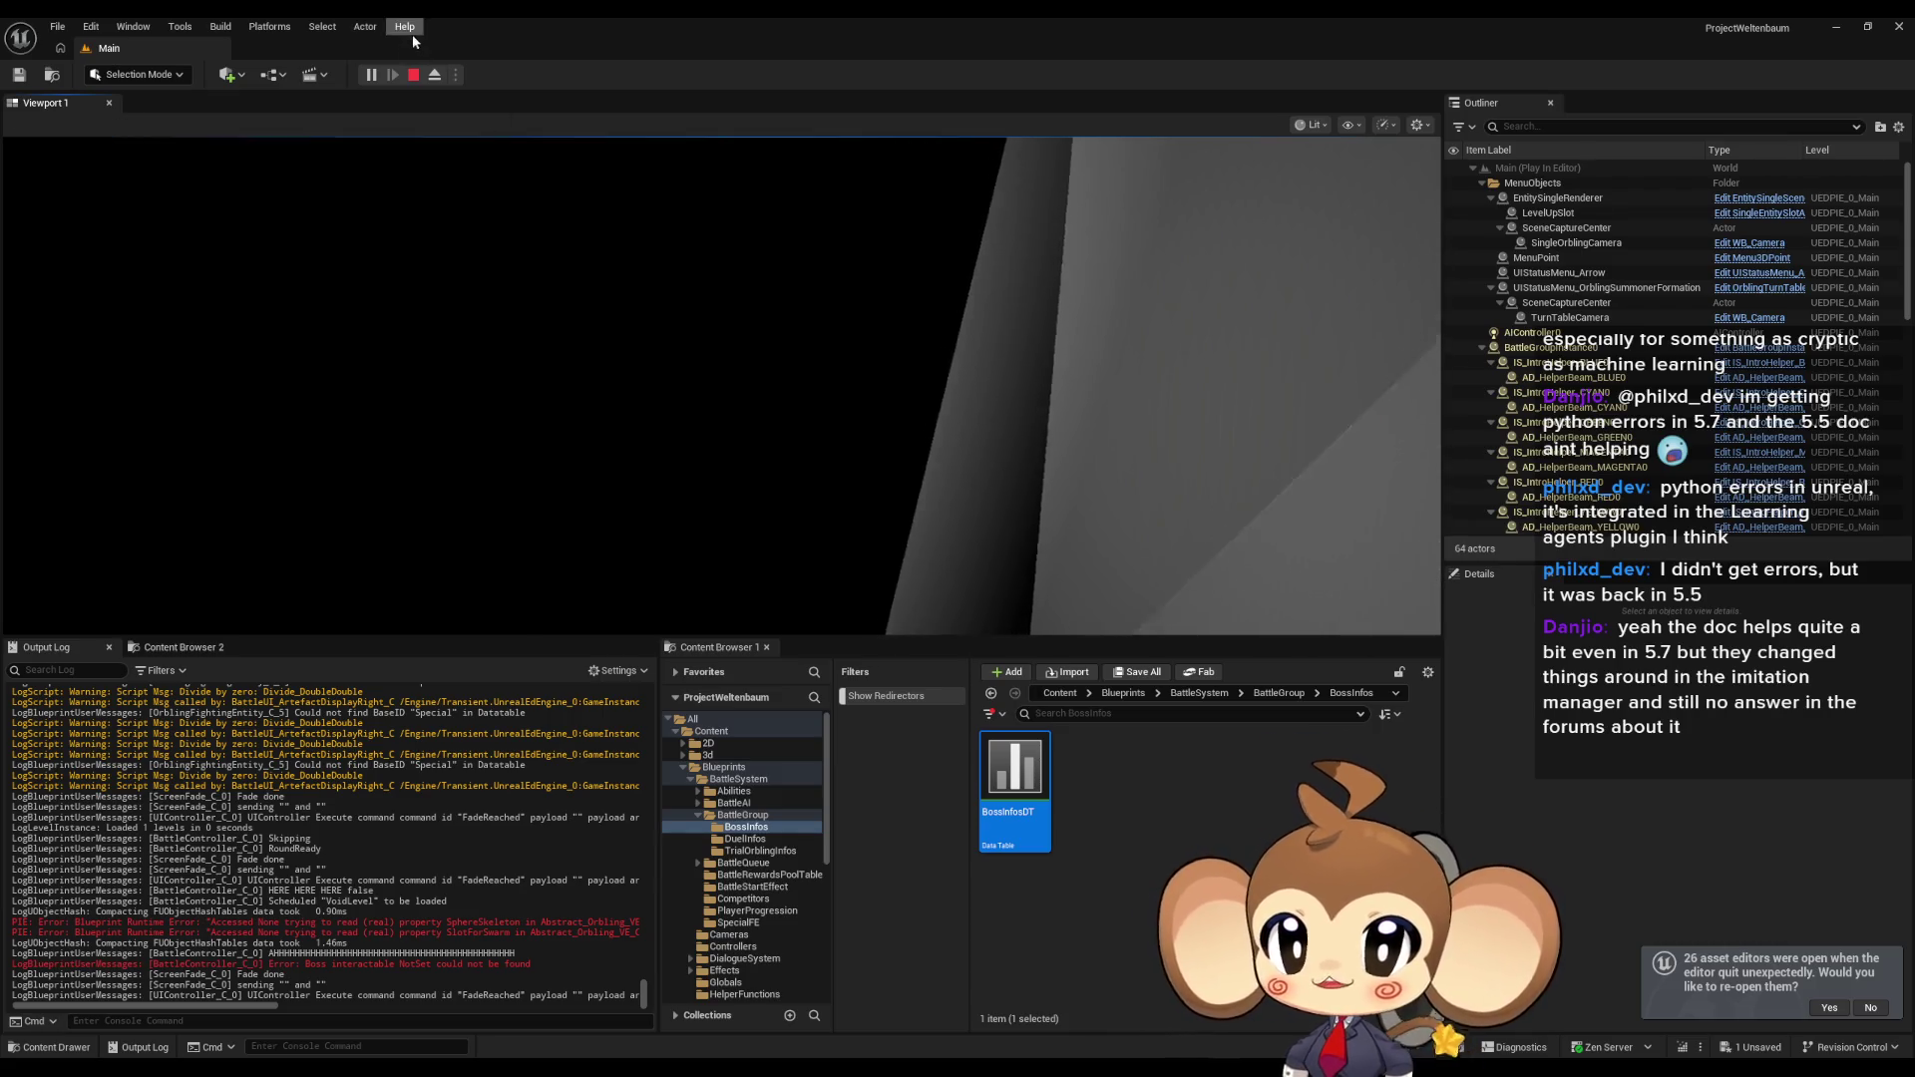
Eject to a free camera to view the grey crystal, then inspect OverworldPlayerEntity0 in the Outliner.
{"action": "left_click", "coordinate": [435, 75]}
{"action": "mouse_move", "coordinate": [793, 399]}
{"action": "left_mouse_down"}
{"action": "mouse_move", "coordinate": [684, 415]}
{"action": "mouse_move", "coordinate": [974, 415]}
{"action": "mouse_move", "coordinate": [776, 426]}
{"action": "left_mouse_up"}
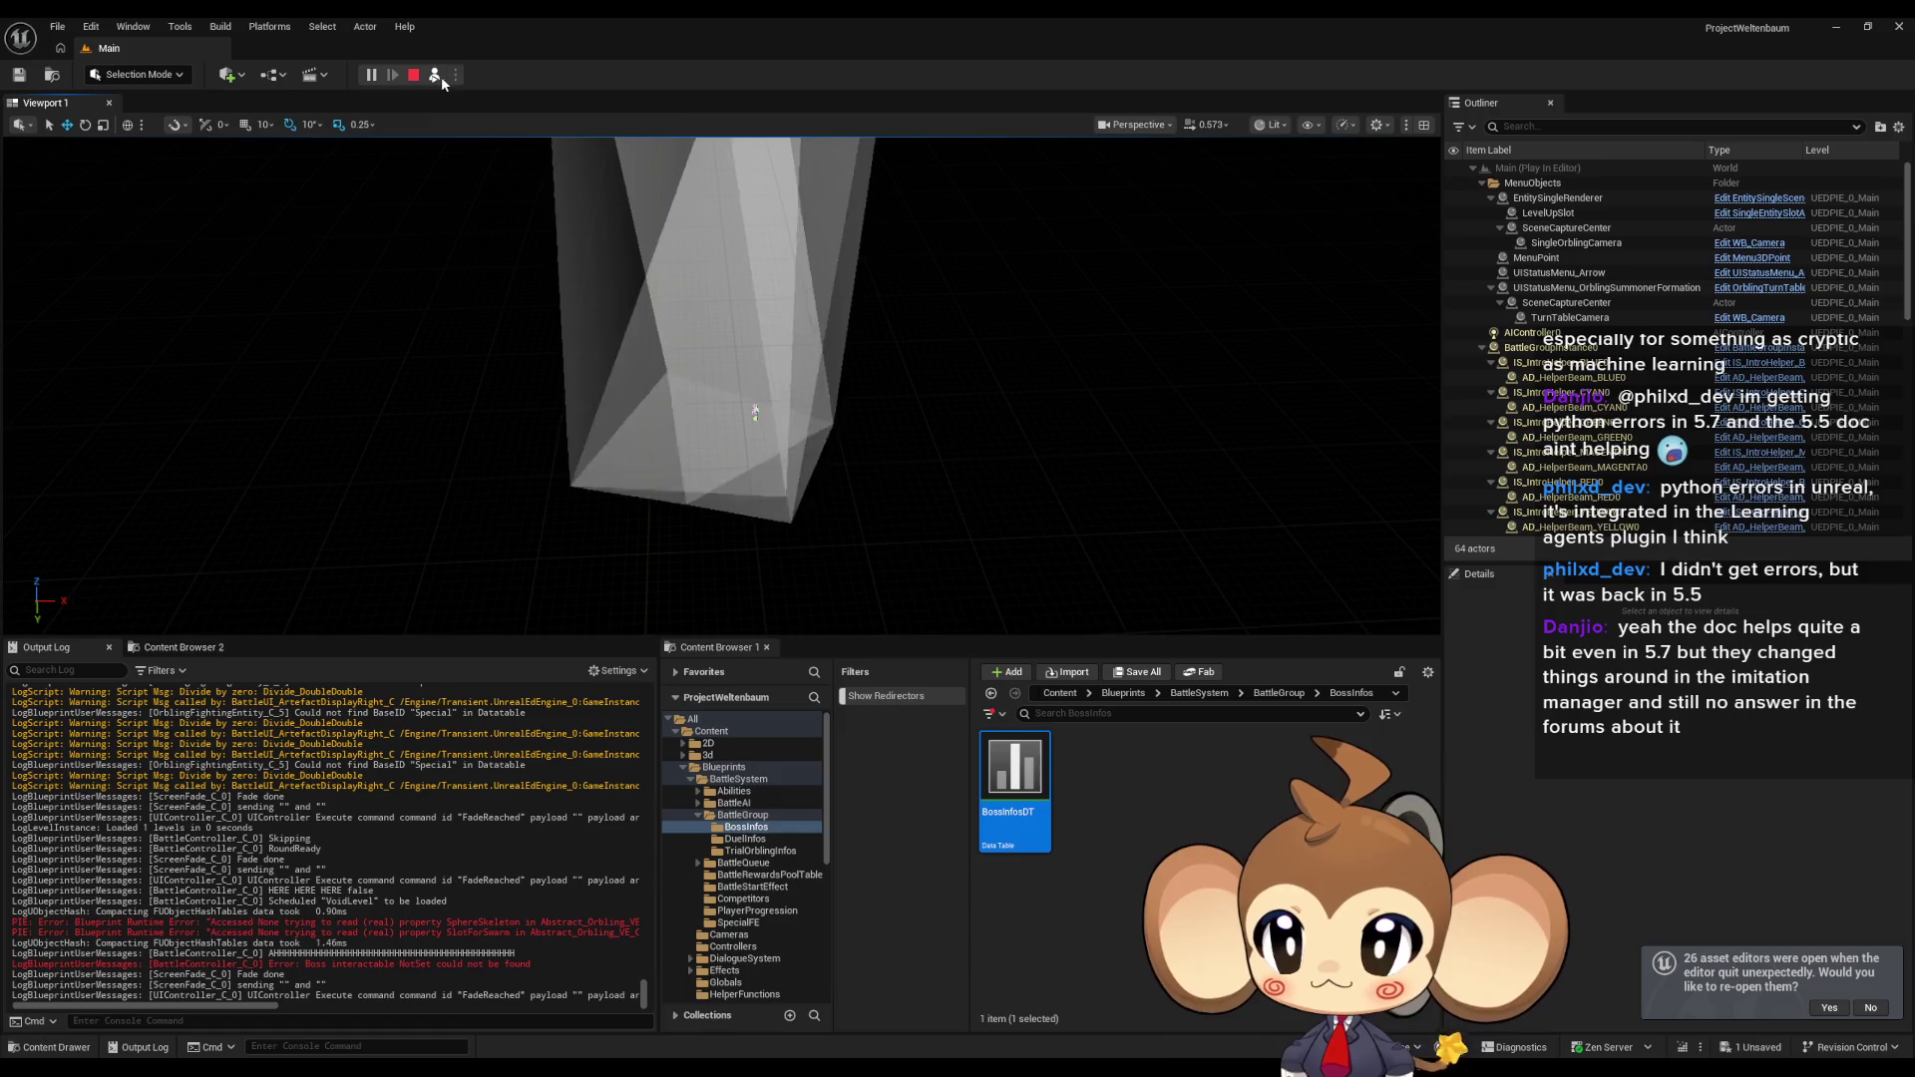
{"action": "left_click", "coordinate": [435, 75]}
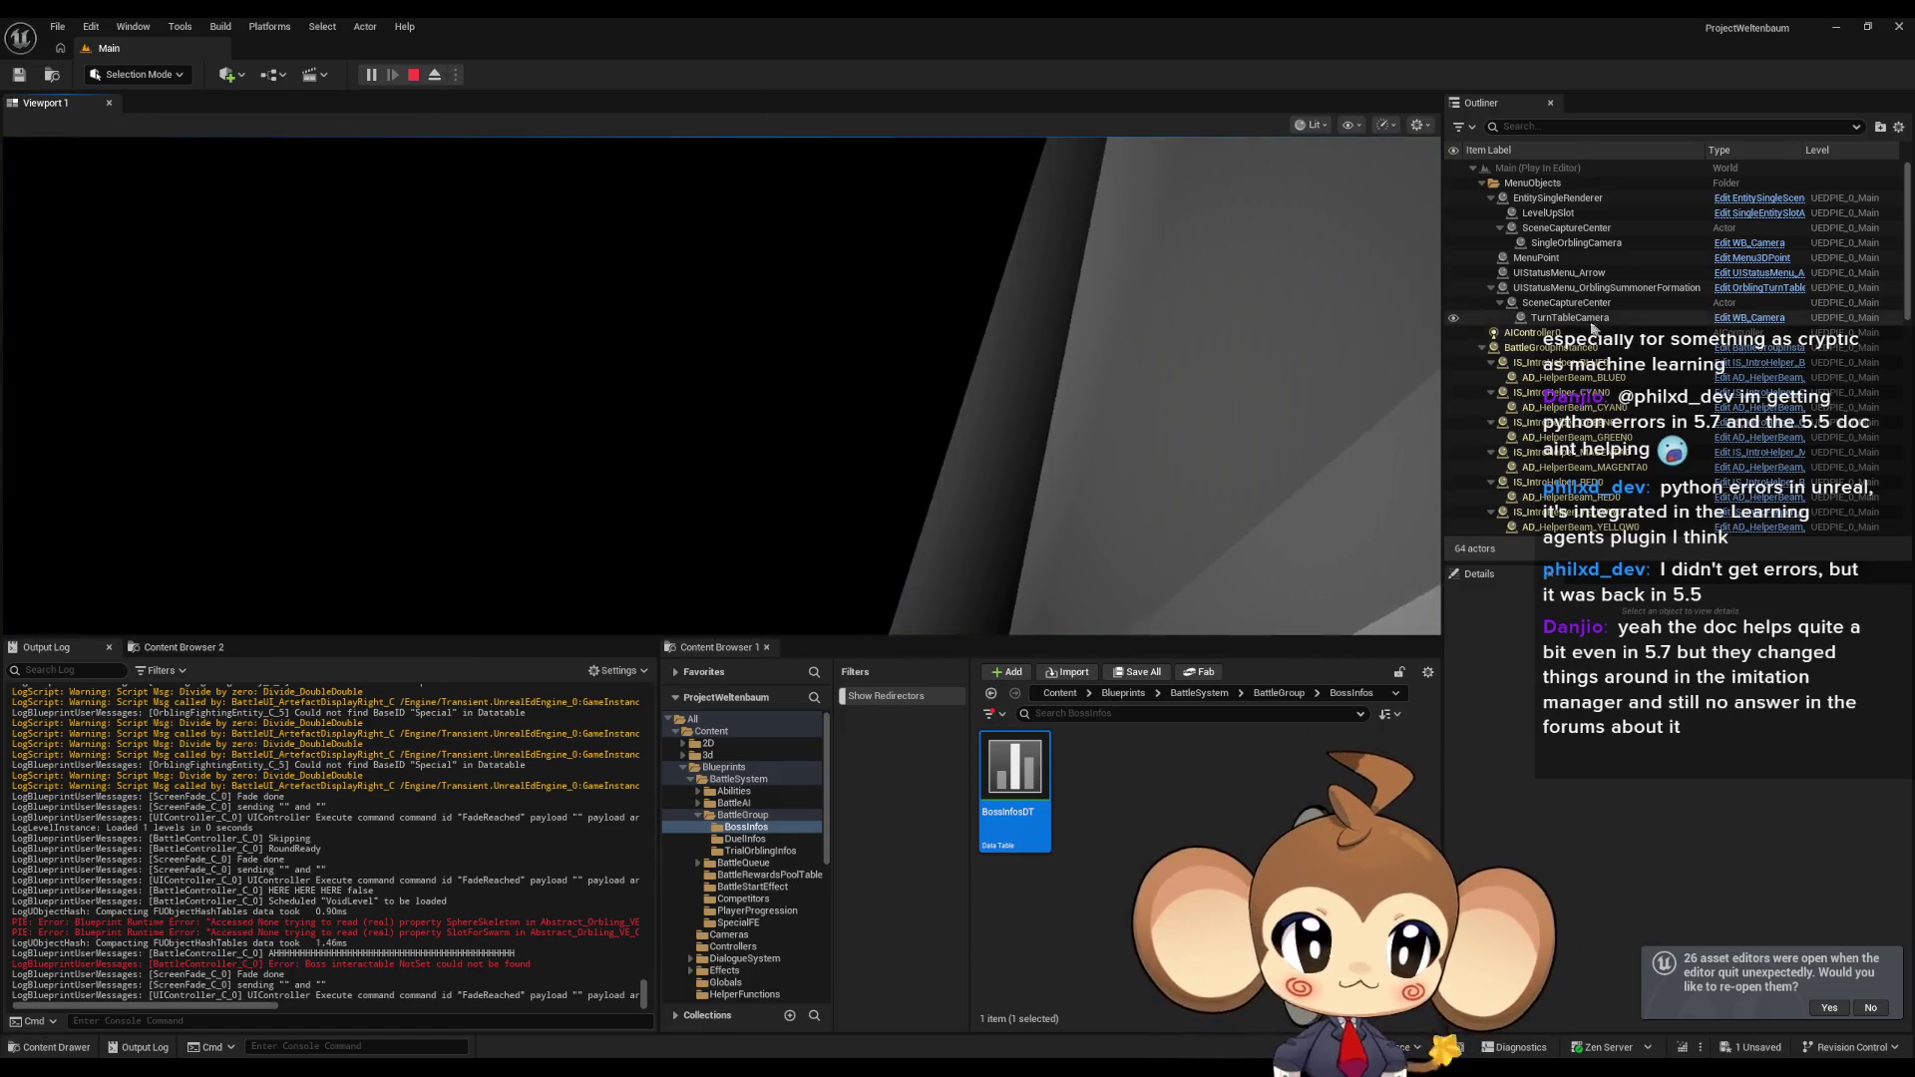
{"action": "left_click", "coordinate": [1481, 347]}
{"action": "scroll", "coordinate": [1579, 392], "scroll_direction": "down", "scroll_amount": 6}
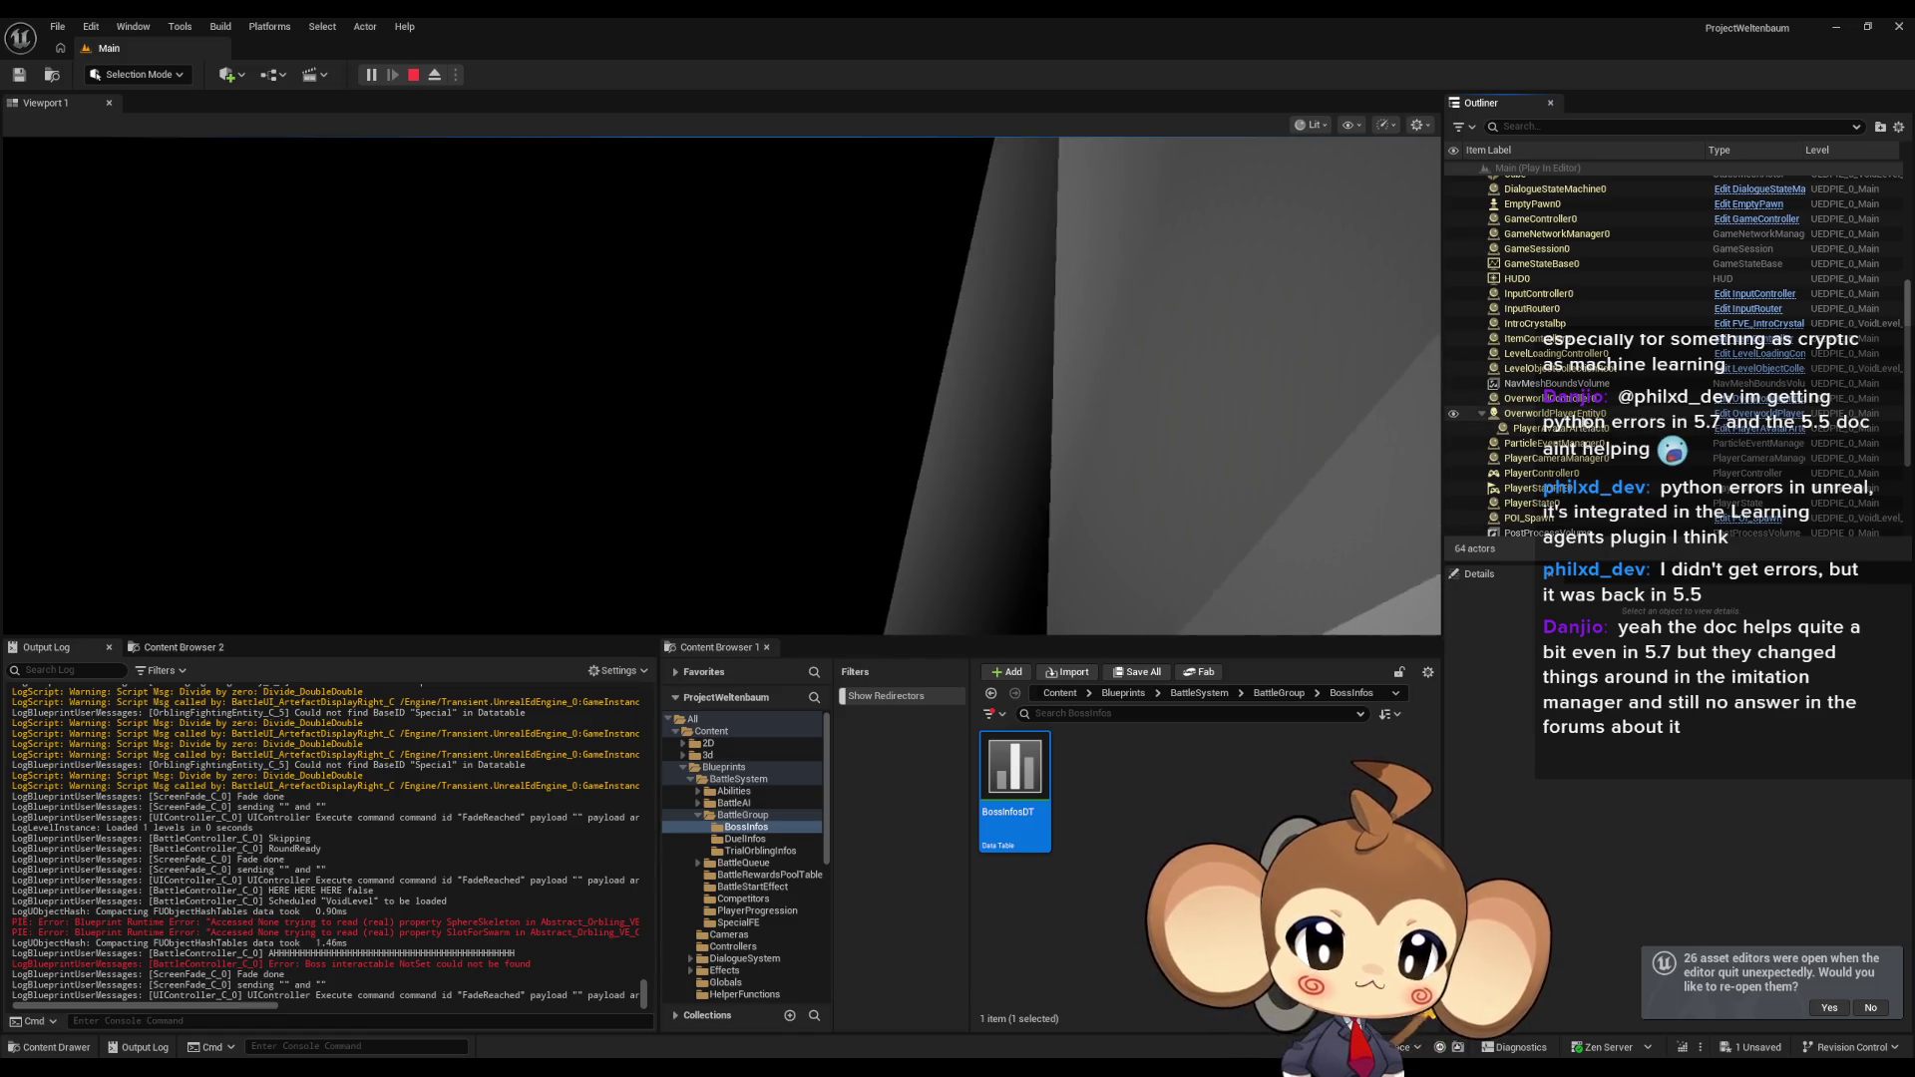
{"action": "left_click", "coordinate": [1596, 413]}
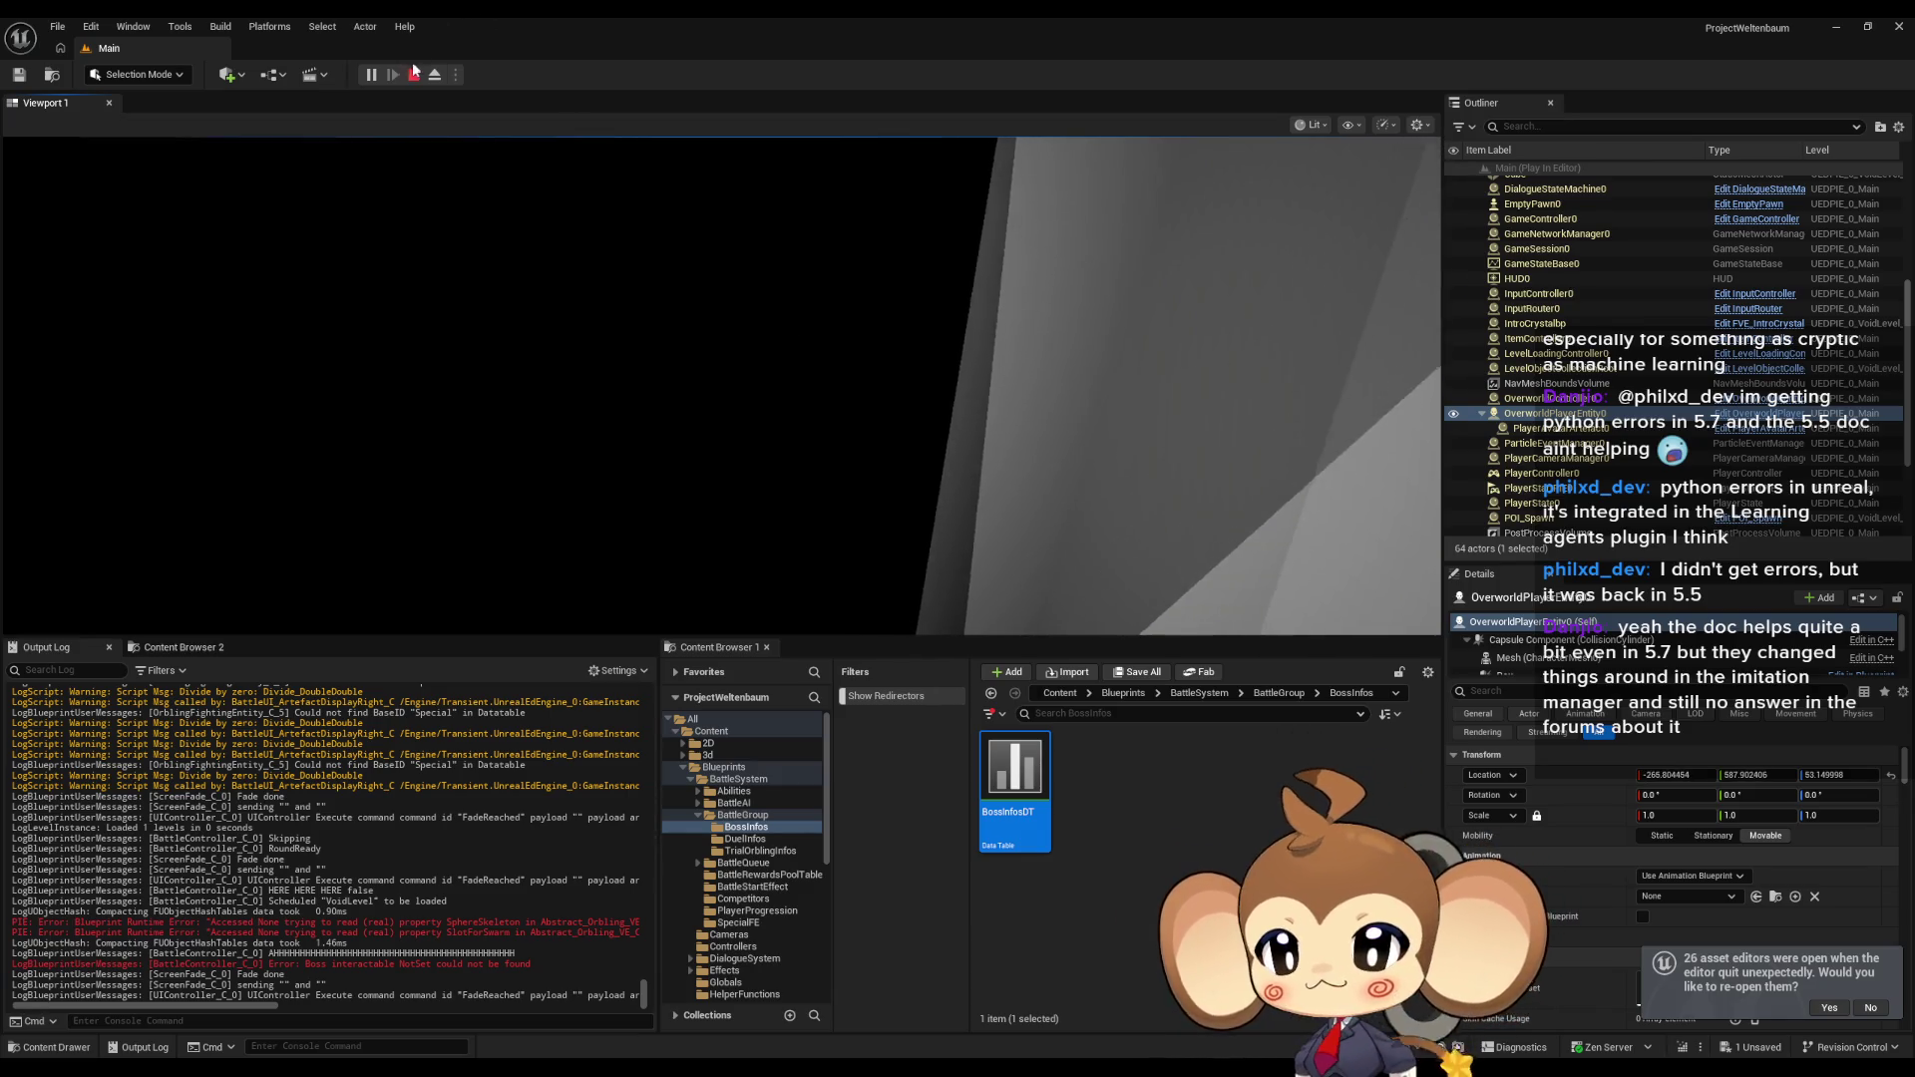
Stop the session, close the Message Log, and switch back to the BattleController Blueprint editor.
{"action": "key", "text": "Escape"}
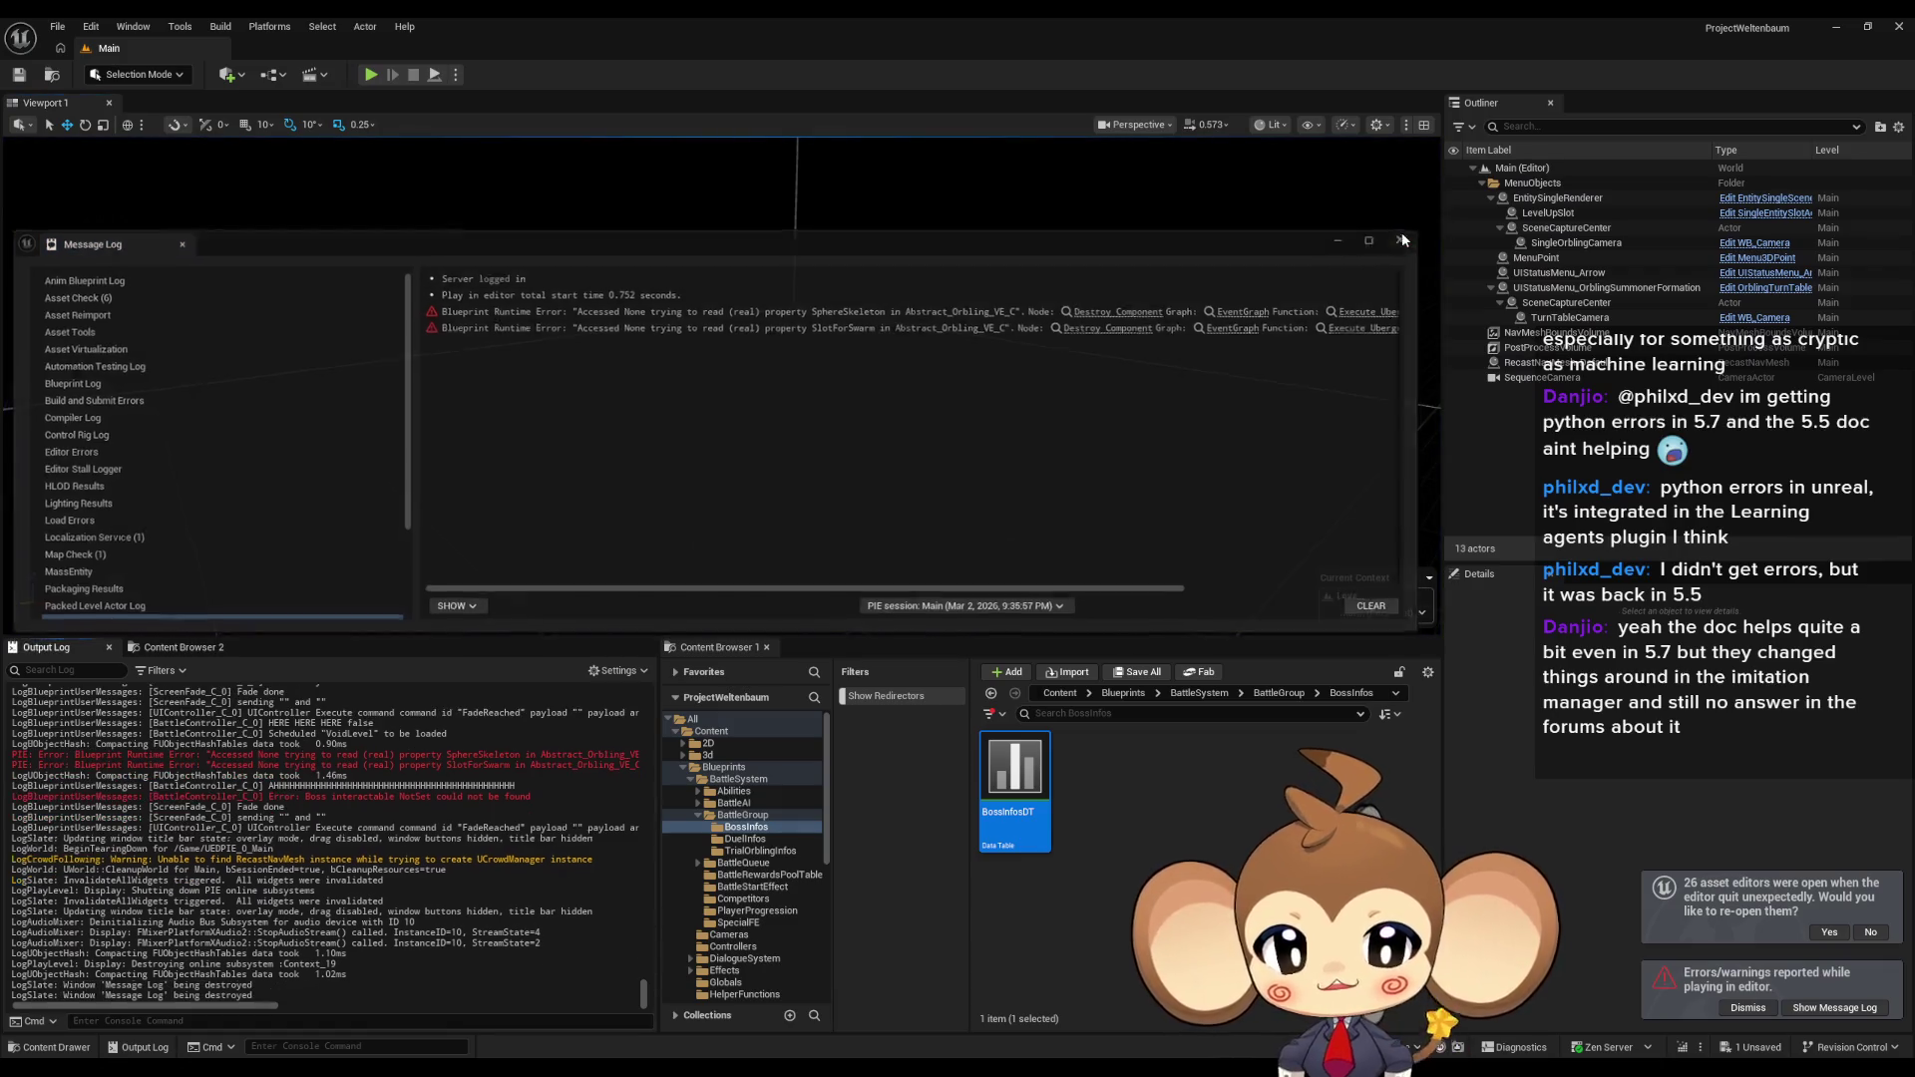
{"action": "key", "text": "Escape"}
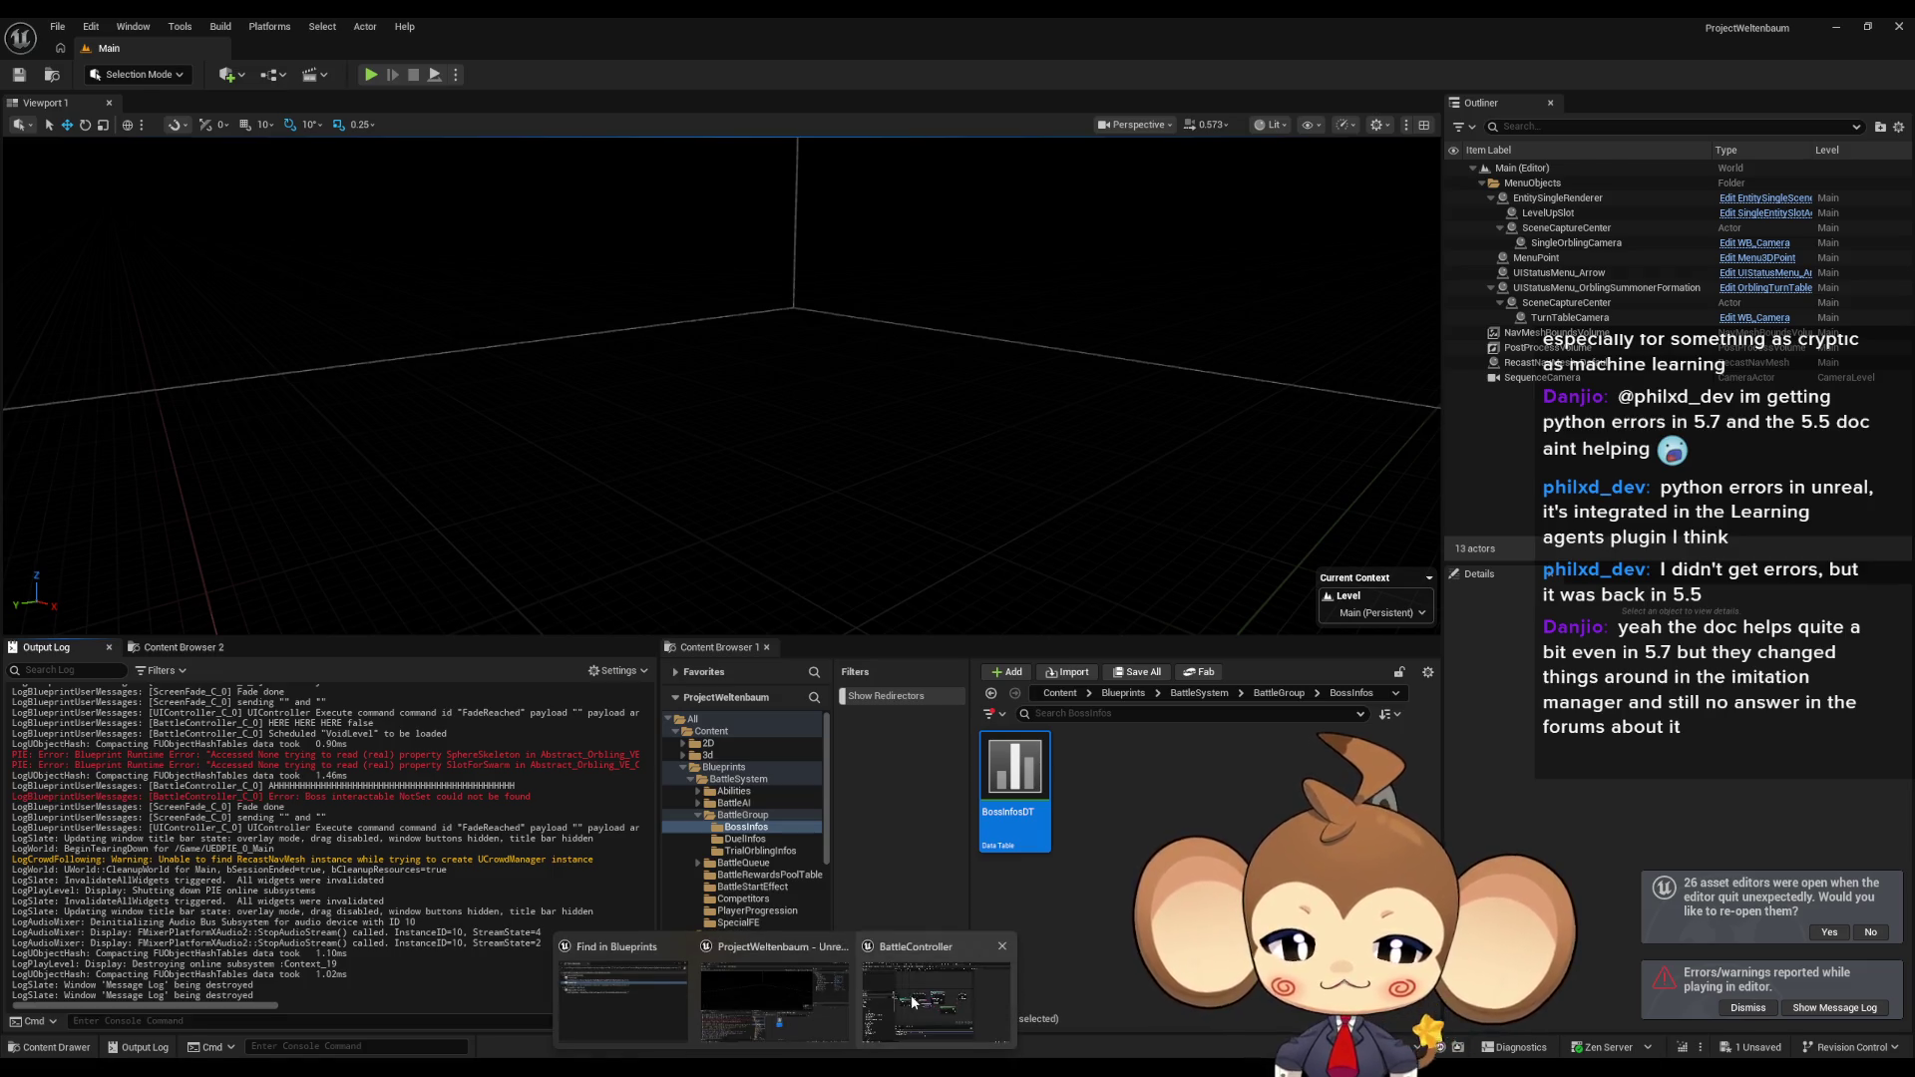
{"action": "key", "text": "alt+Tab"}
{"action": "scroll", "coordinate": [1149, 555], "scroll_direction": "down", "scroll_amount": 3}
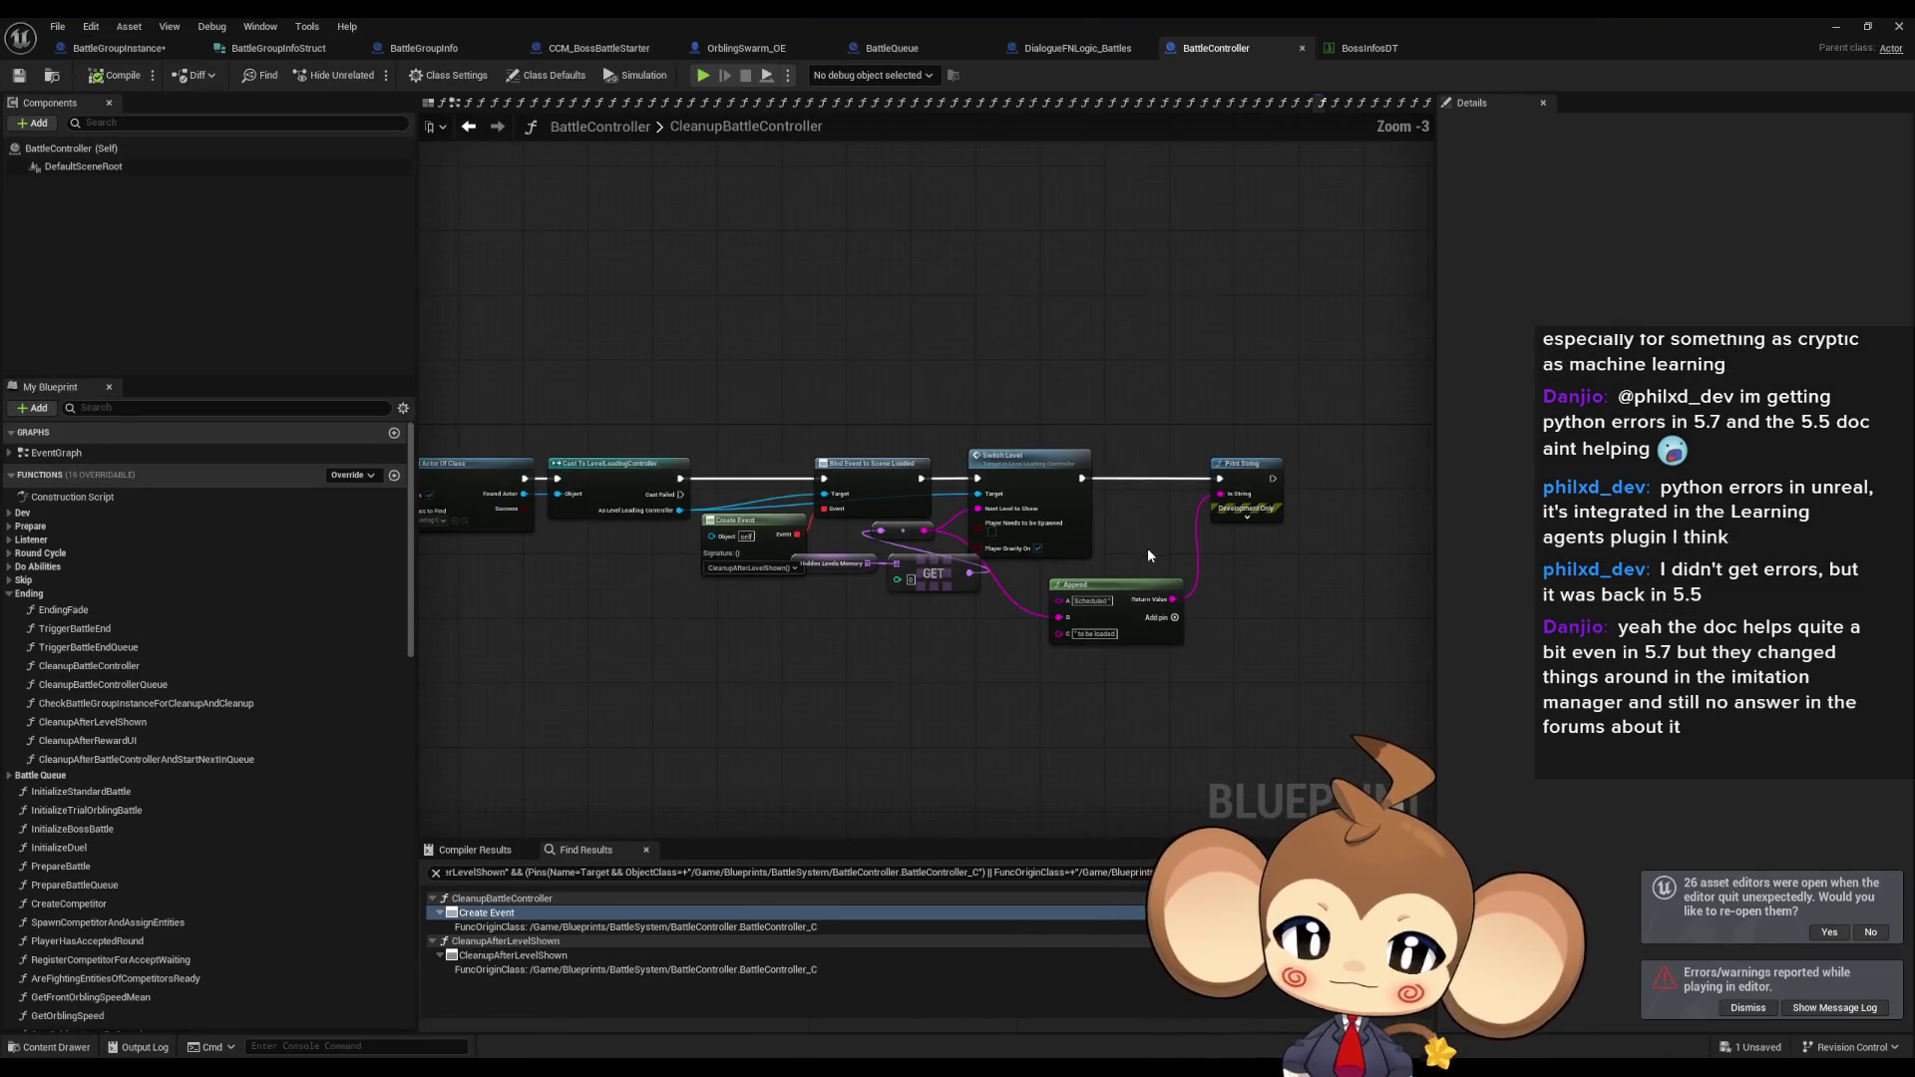
Pan across CleanupBattleController and open the CleanupAfterLevelShown function graph.
{"action": "mouse_move", "coordinate": [1187, 521]}
{"action": "left_mouse_down"}
{"action": "mouse_move", "coordinate": [840, 499]}
{"action": "mouse_move", "coordinate": [910, 521]}
{"action": "mouse_move", "coordinate": [1057, 648]}
{"action": "mouse_move", "coordinate": [1015, 575]}
{"action": "left_mouse_up"}
{"action": "left_click_drag", "start_coordinate": [987, 758], "coordinate": [1072, 666]}
{"action": "left_click", "coordinate": [827, 564]}
{"action": "left_click", "coordinate": [153, 726]}
{"action": "double_click", "coordinate": [151, 724]}
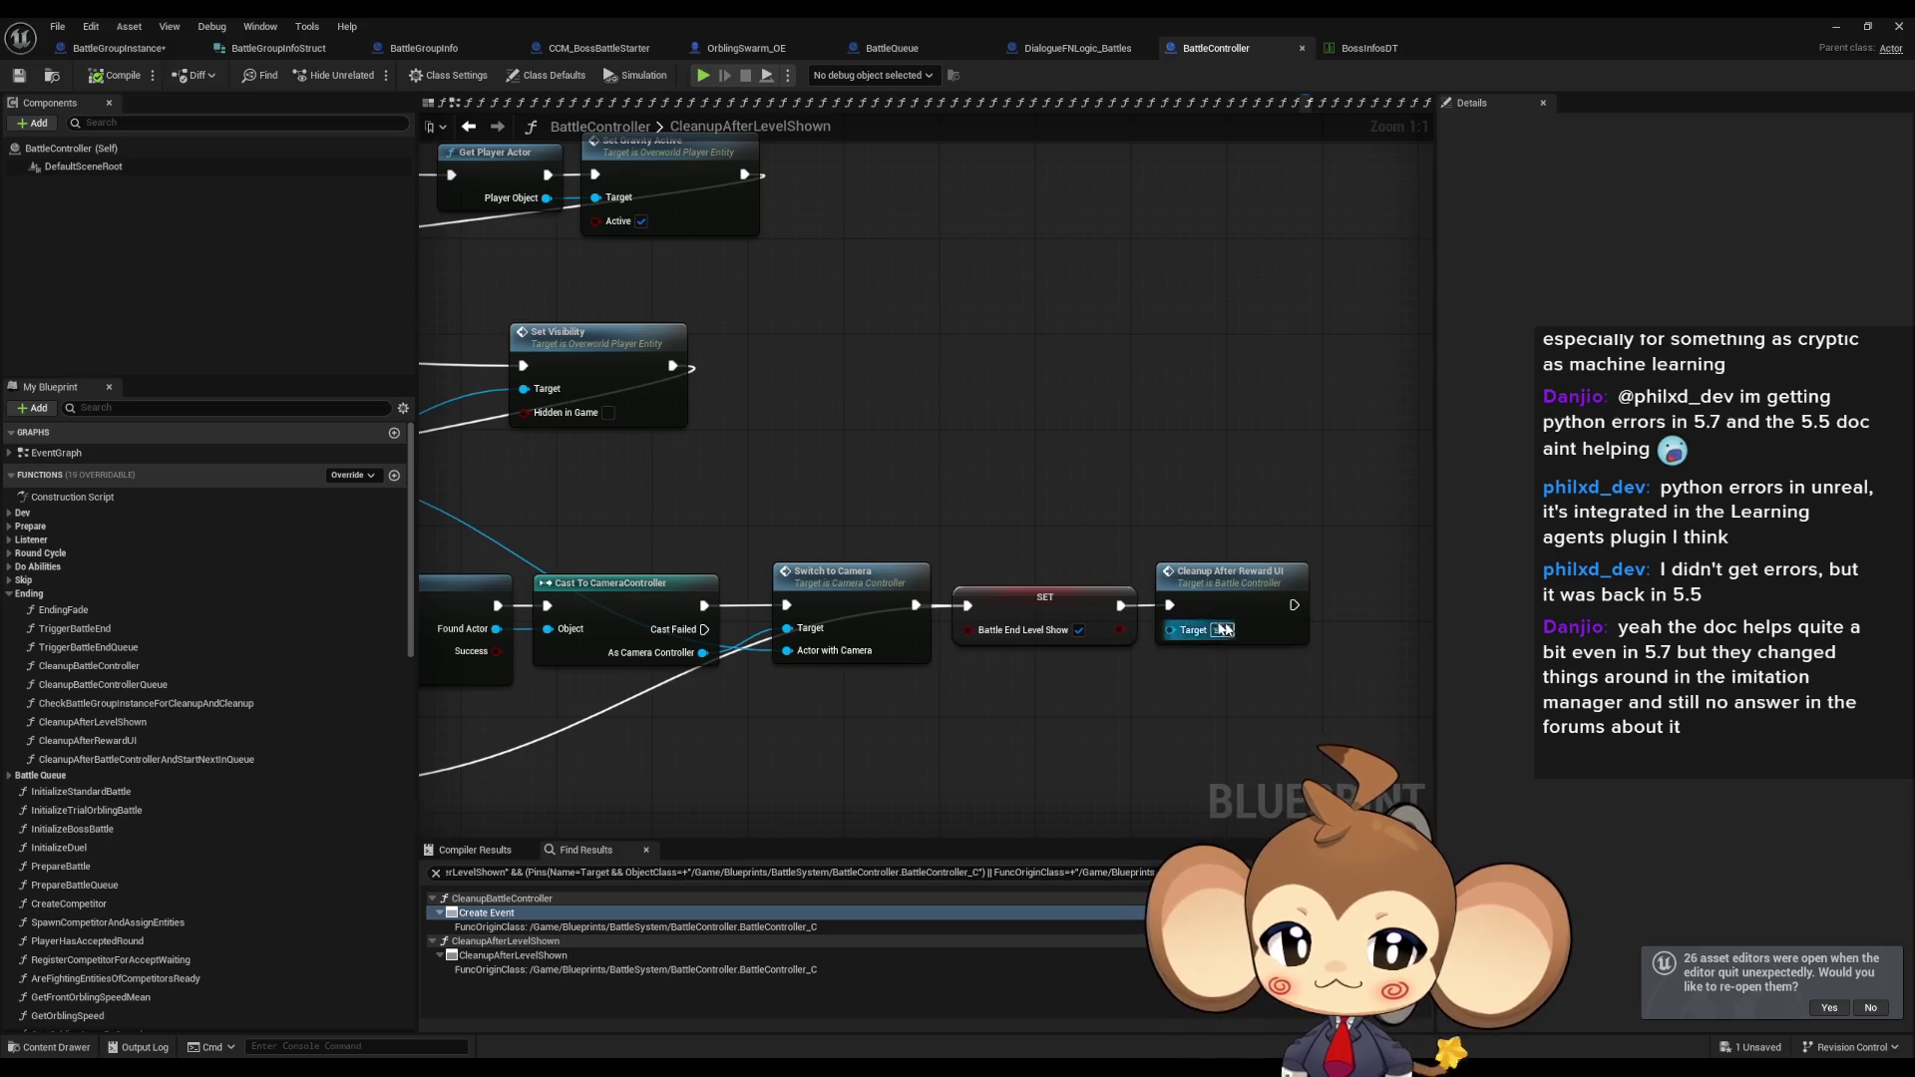
Trace the CleanupAfterLevelShown node chain and open the Switch to Camera function definition.
{"action": "mouse_move", "coordinate": [995, 630]}
{"action": "left_mouse_down"}
{"action": "mouse_move", "coordinate": [1112, 598]}
{"action": "mouse_move", "coordinate": [1209, 605]}
{"action": "mouse_move", "coordinate": [1282, 556]}
{"action": "left_mouse_up"}
{"action": "left_click", "coordinate": [1112, 599]}
{"action": "left_click_drag", "start_coordinate": [806, 457], "coordinate": [959, 493]}
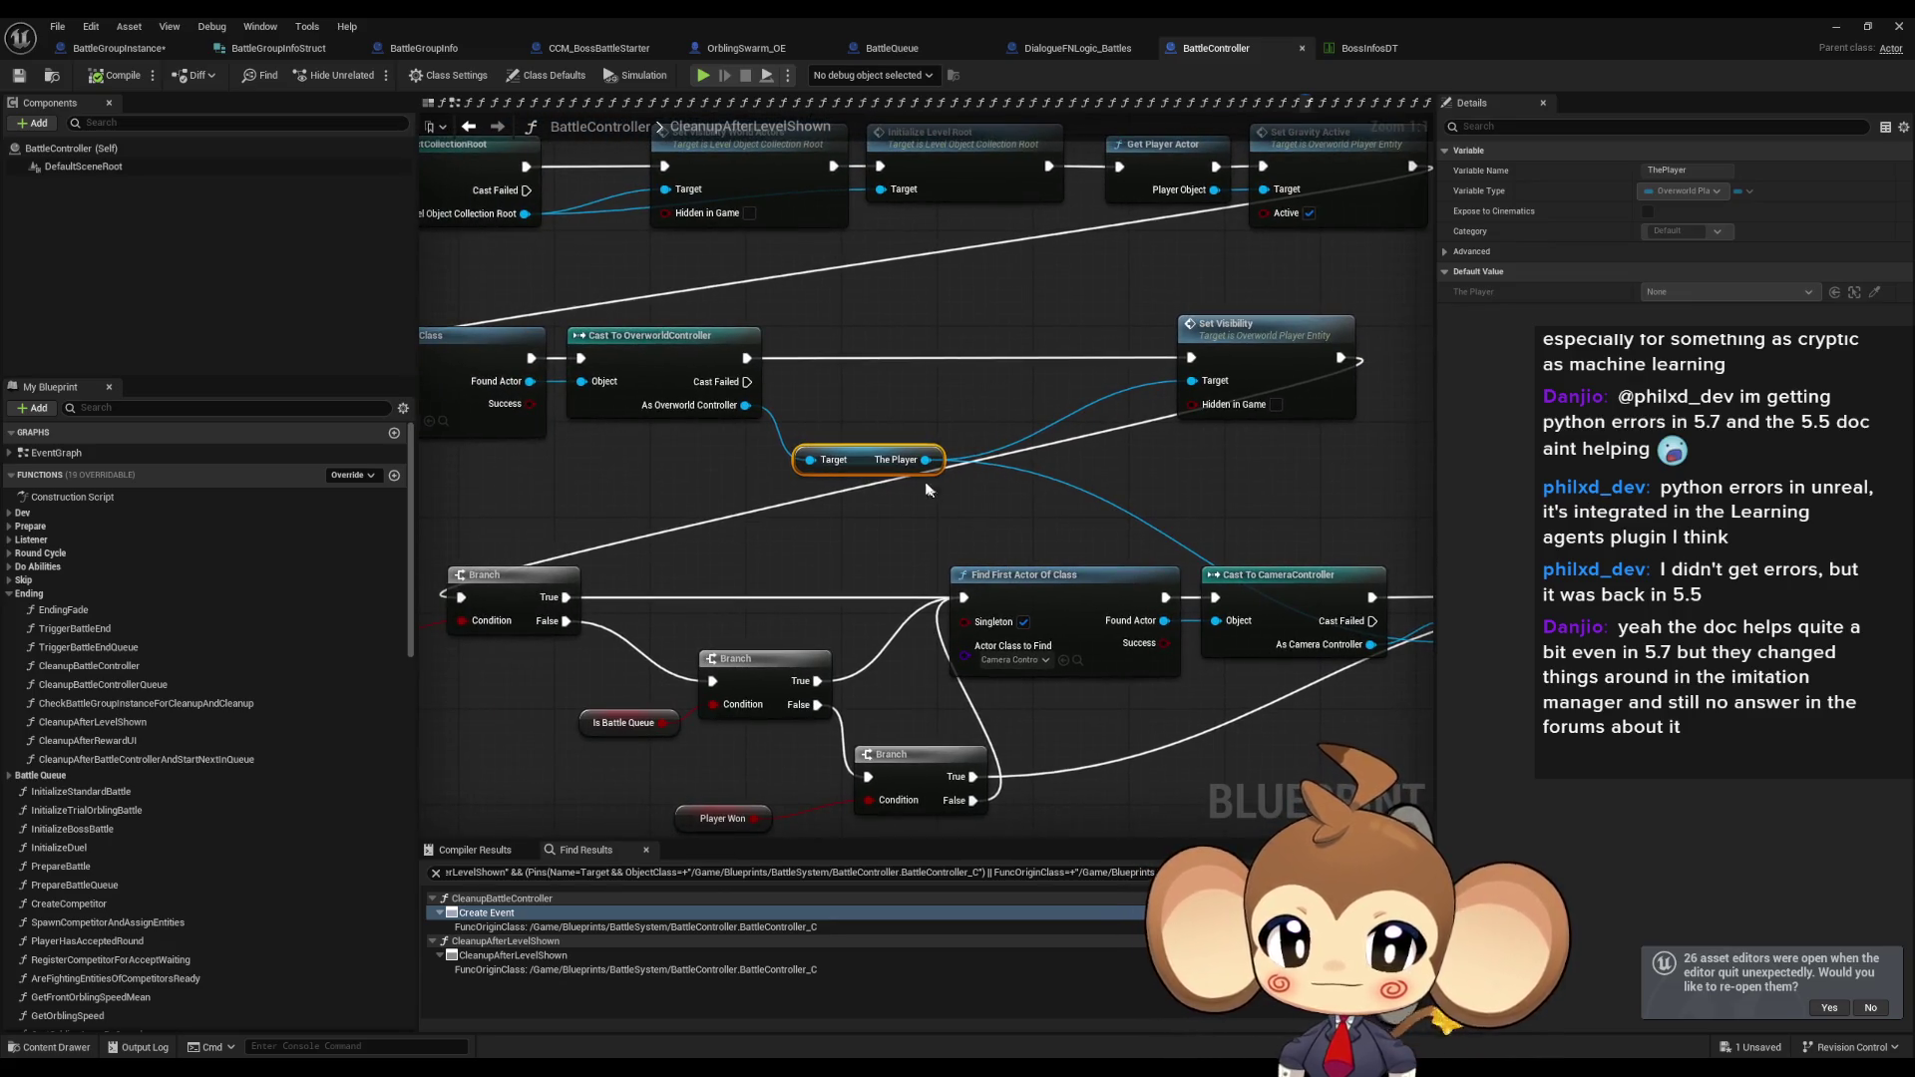
{"action": "left_click_drag", "start_coordinate": [926, 460], "coordinate": [642, 392]}
{"action": "left_click_drag", "start_coordinate": [1244, 551], "coordinate": [1910, 593]}
{"action": "left_click_drag", "start_coordinate": [1197, 499], "coordinate": [922, 614]}
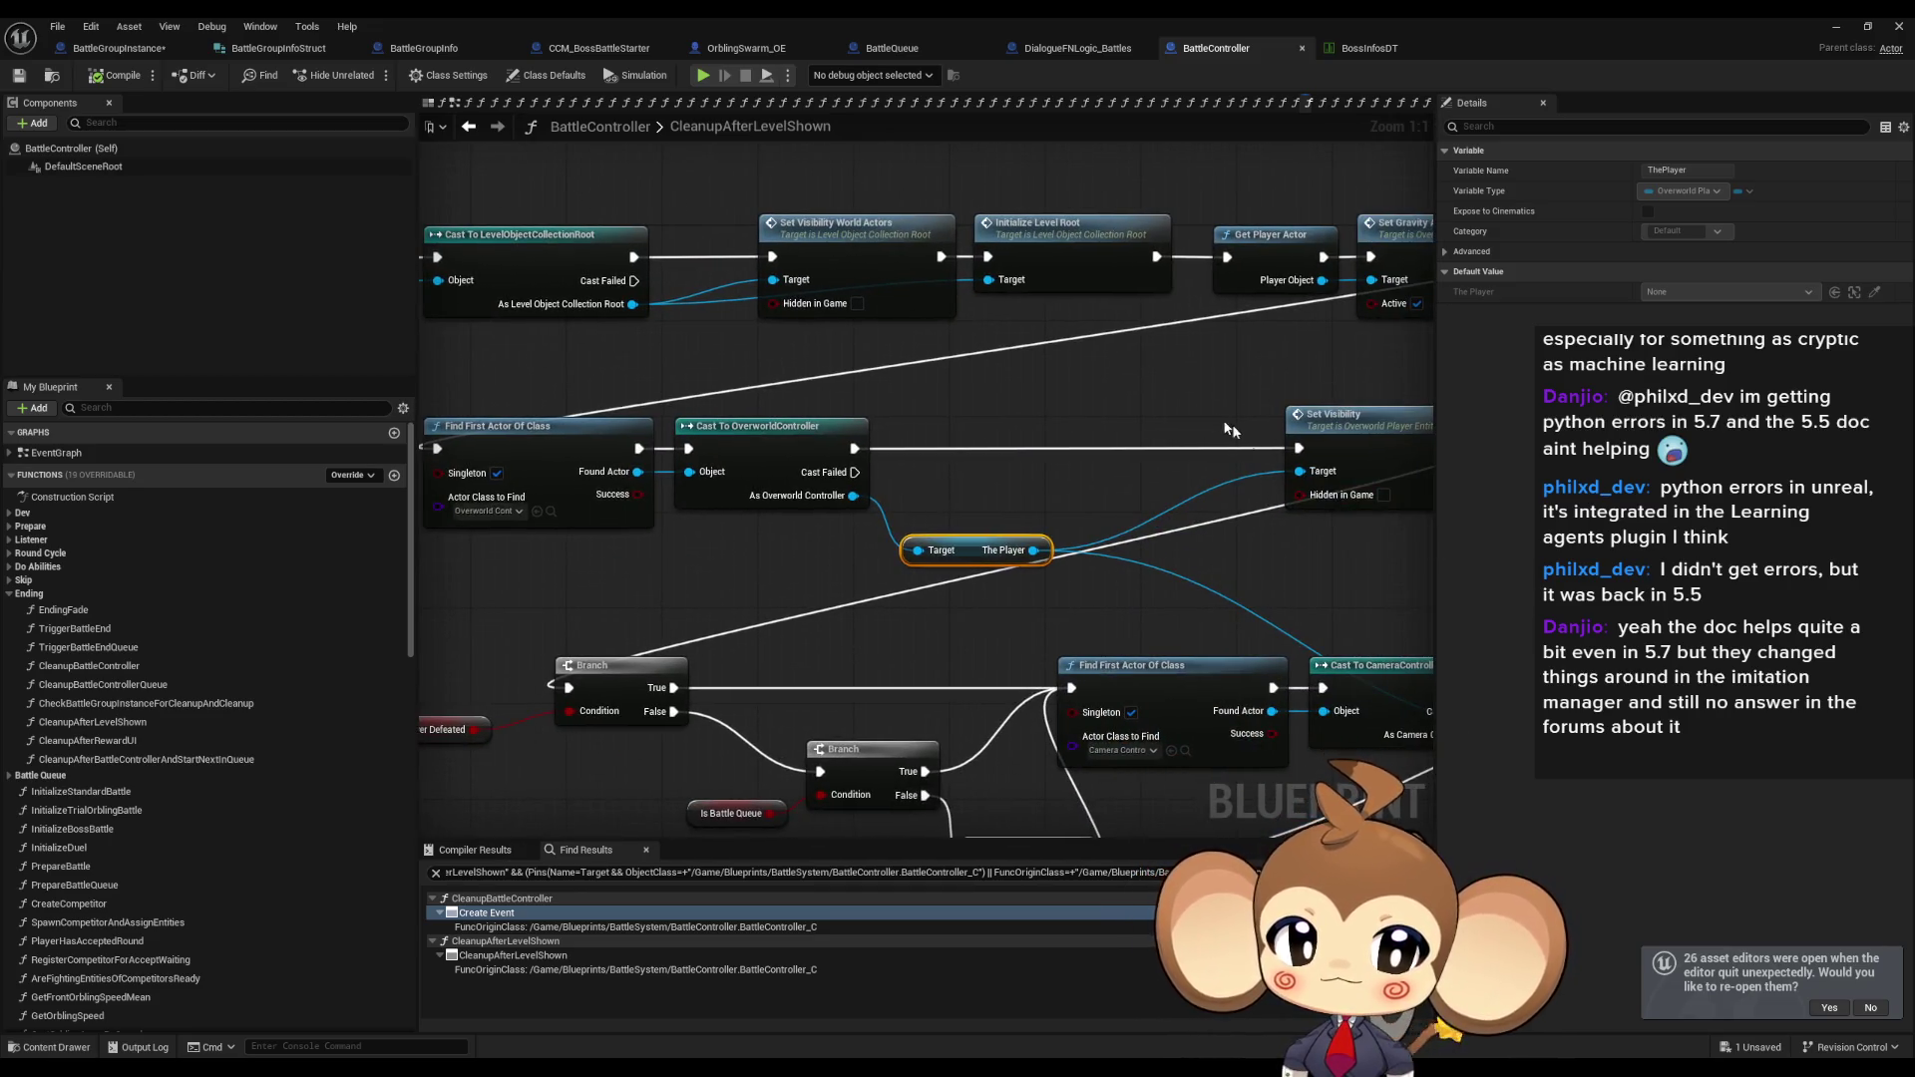
{"action": "left_click", "coordinate": [1374, 500]}
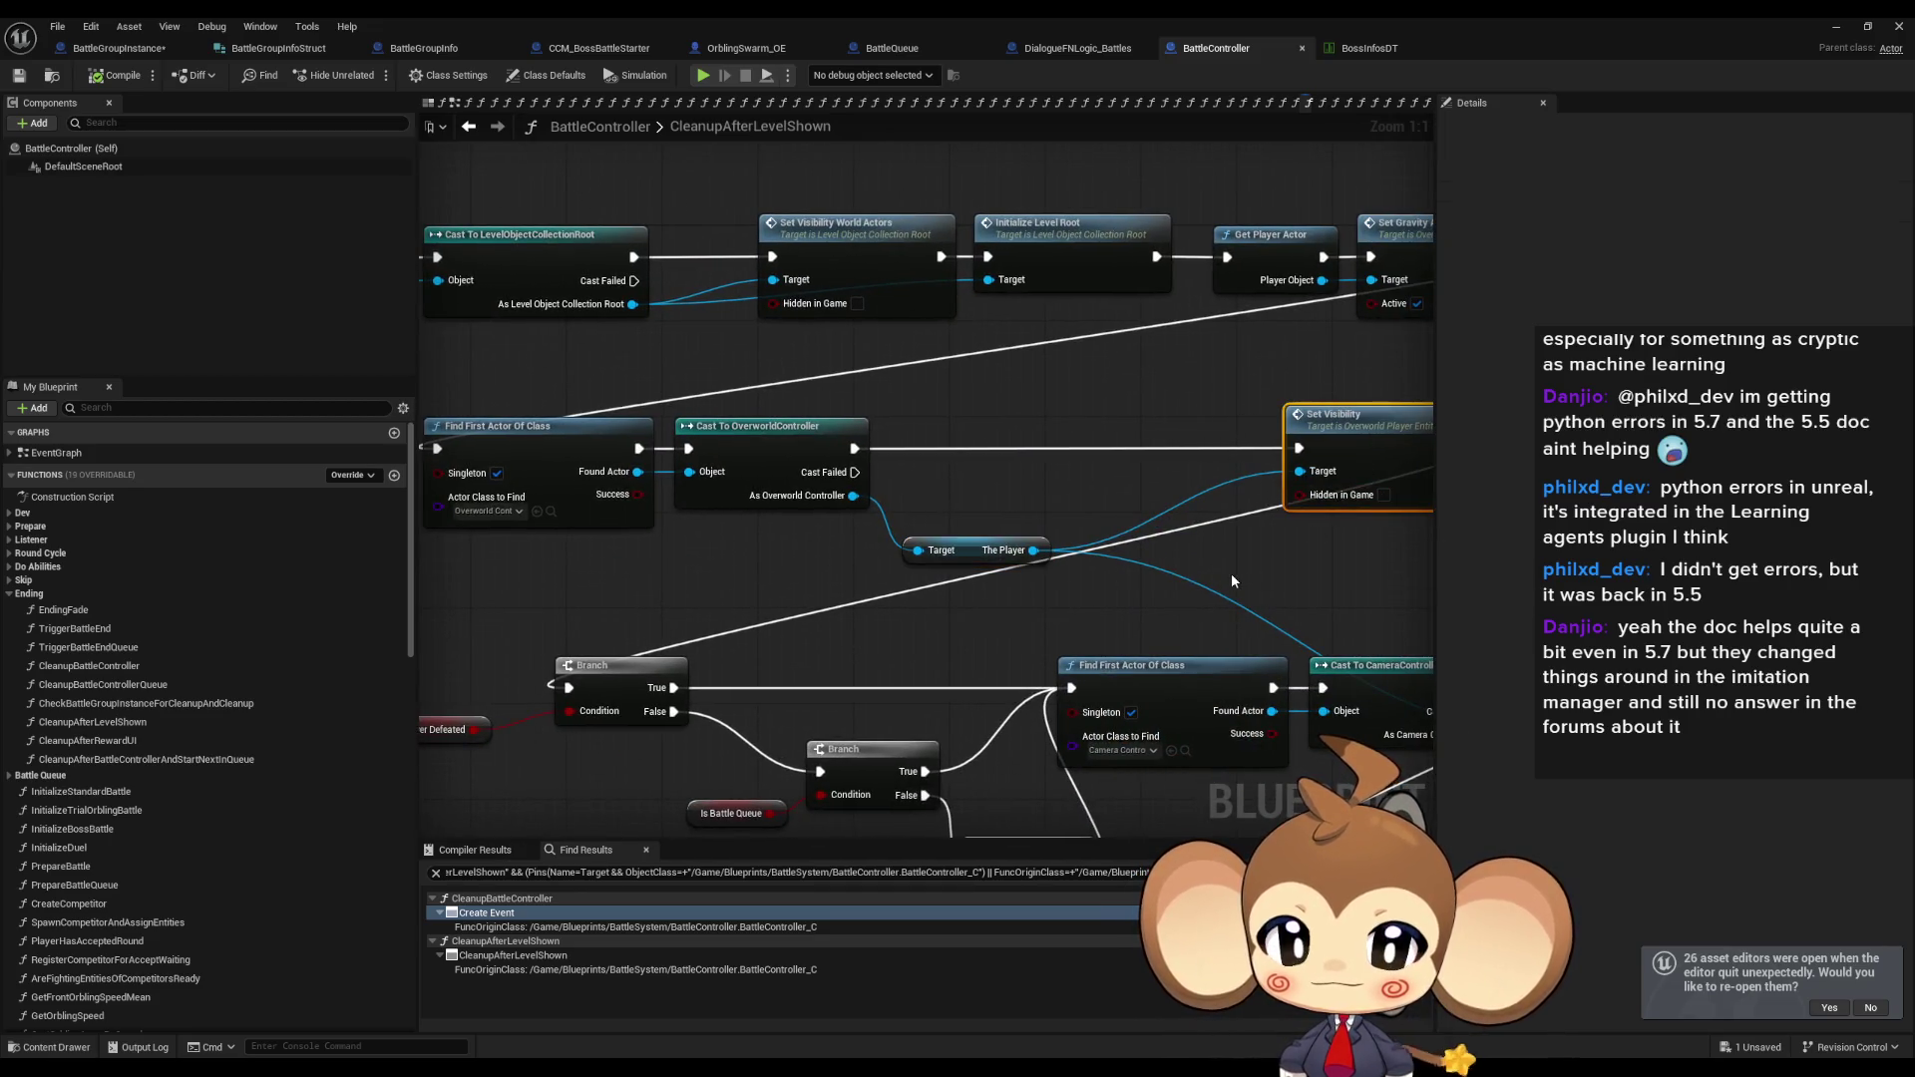
{"action": "mouse_move", "coordinate": [1233, 581]}
{"action": "left_mouse_down"}
{"action": "mouse_move", "coordinate": [1047, 485]}
{"action": "mouse_move", "coordinate": [951, 462]}
{"action": "left_mouse_up"}
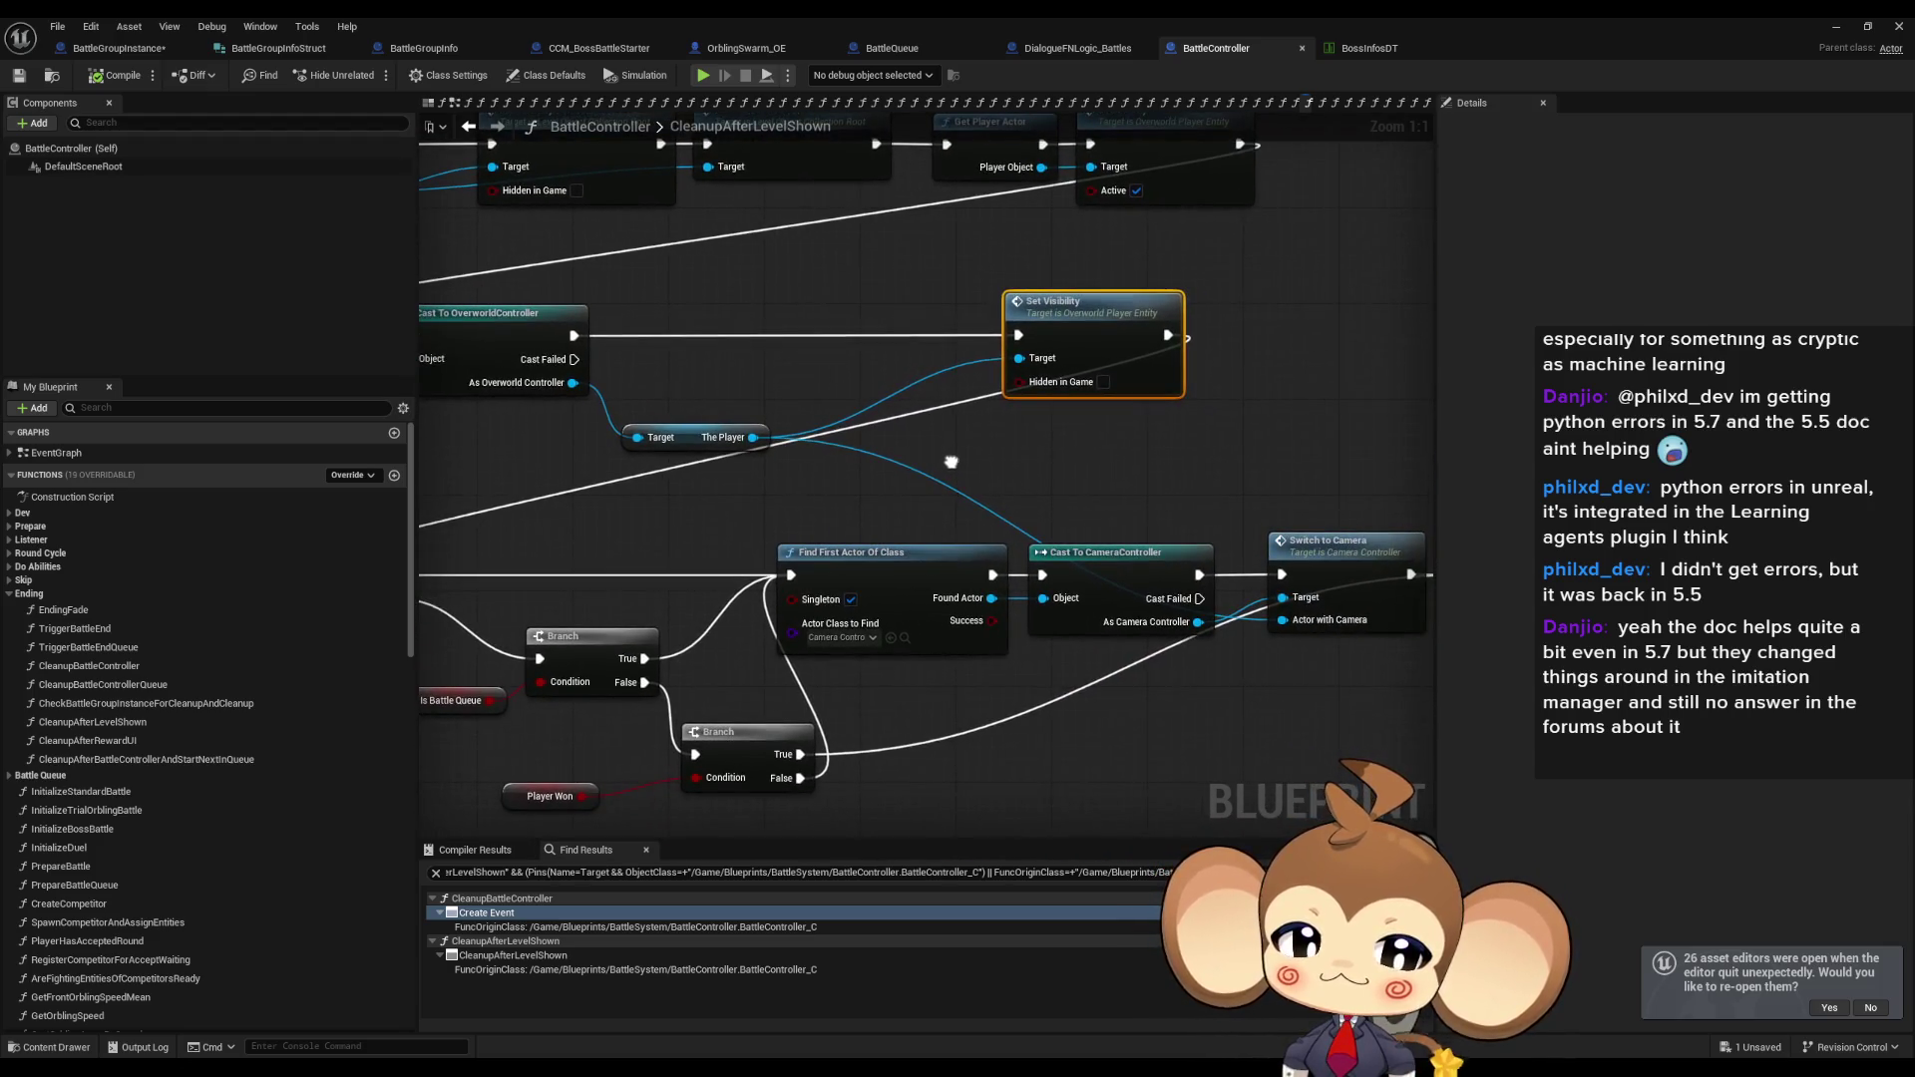
{"action": "double_click", "coordinate": [1331, 565]}
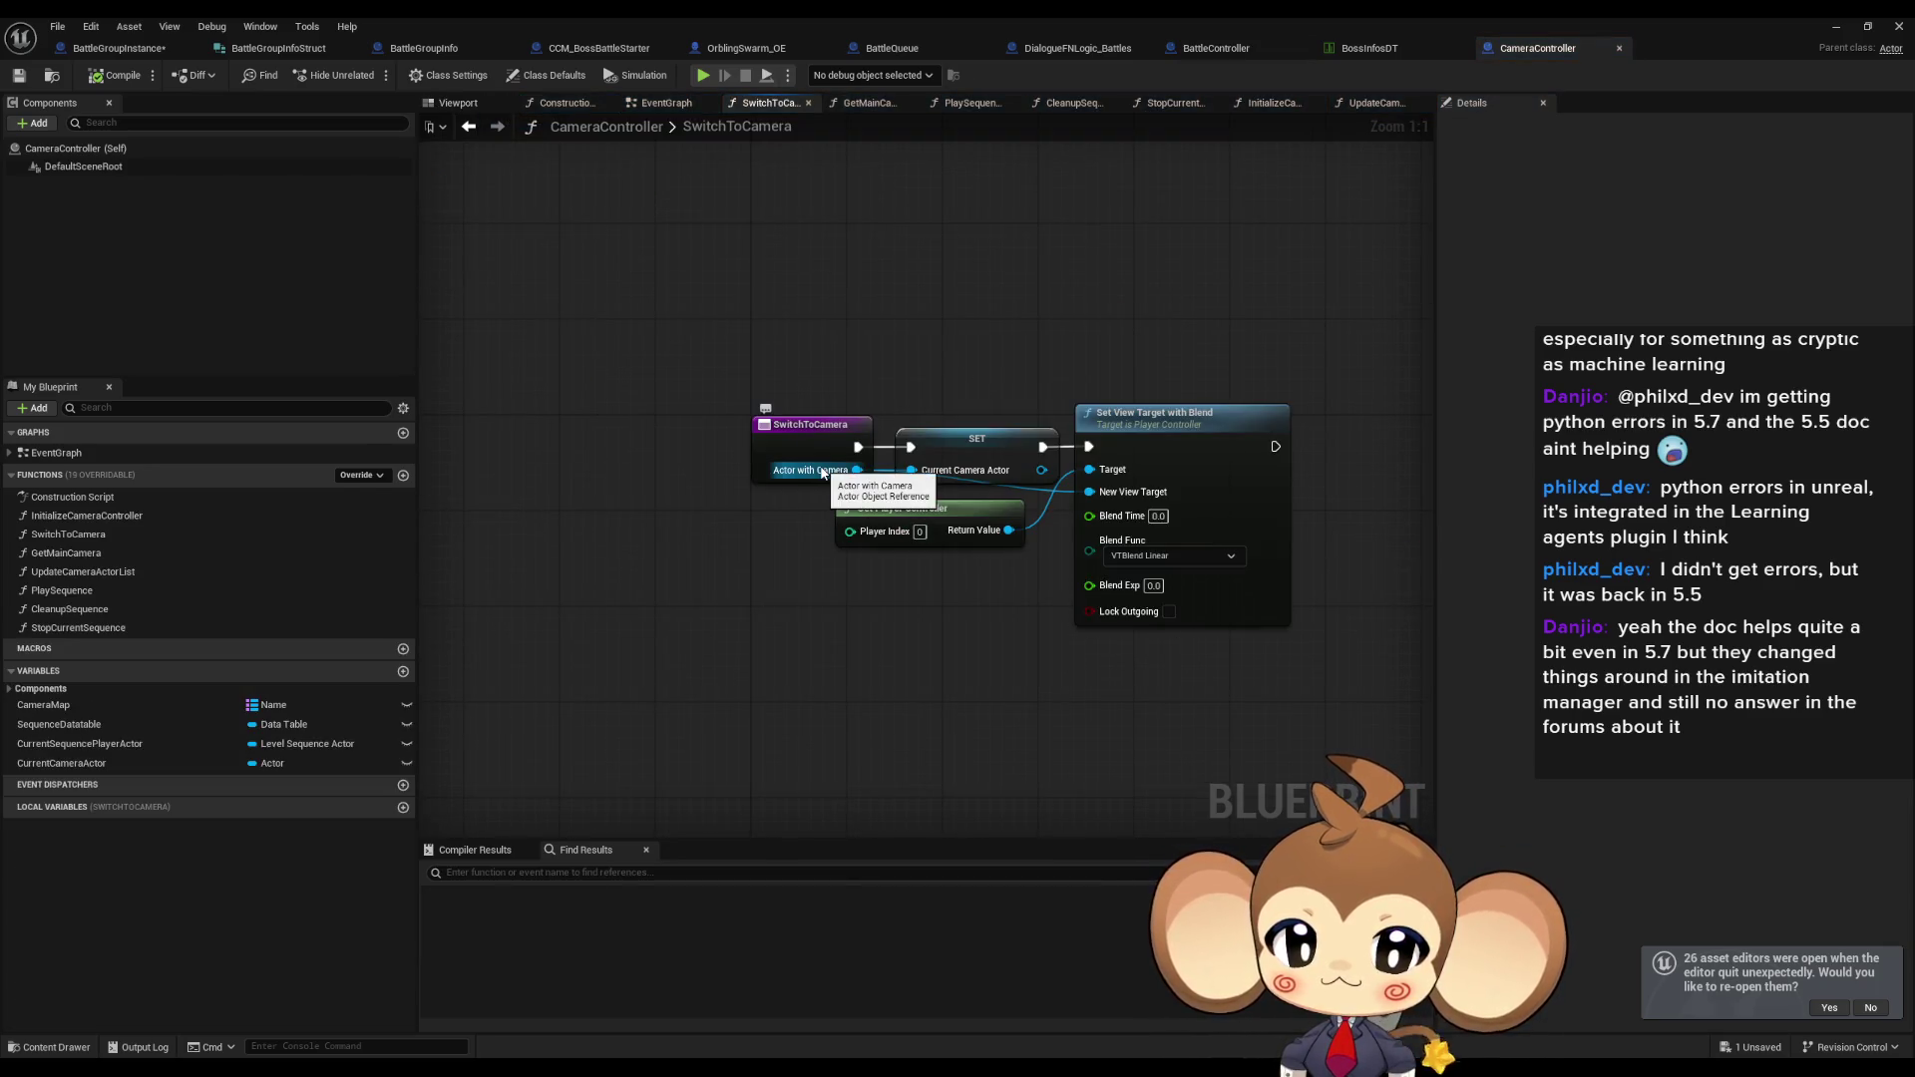
Inspect the SET CurrentCameraActor node's details and restore the Blueprint editor to a smaller window.
{"action": "left_click", "coordinate": [961, 480]}
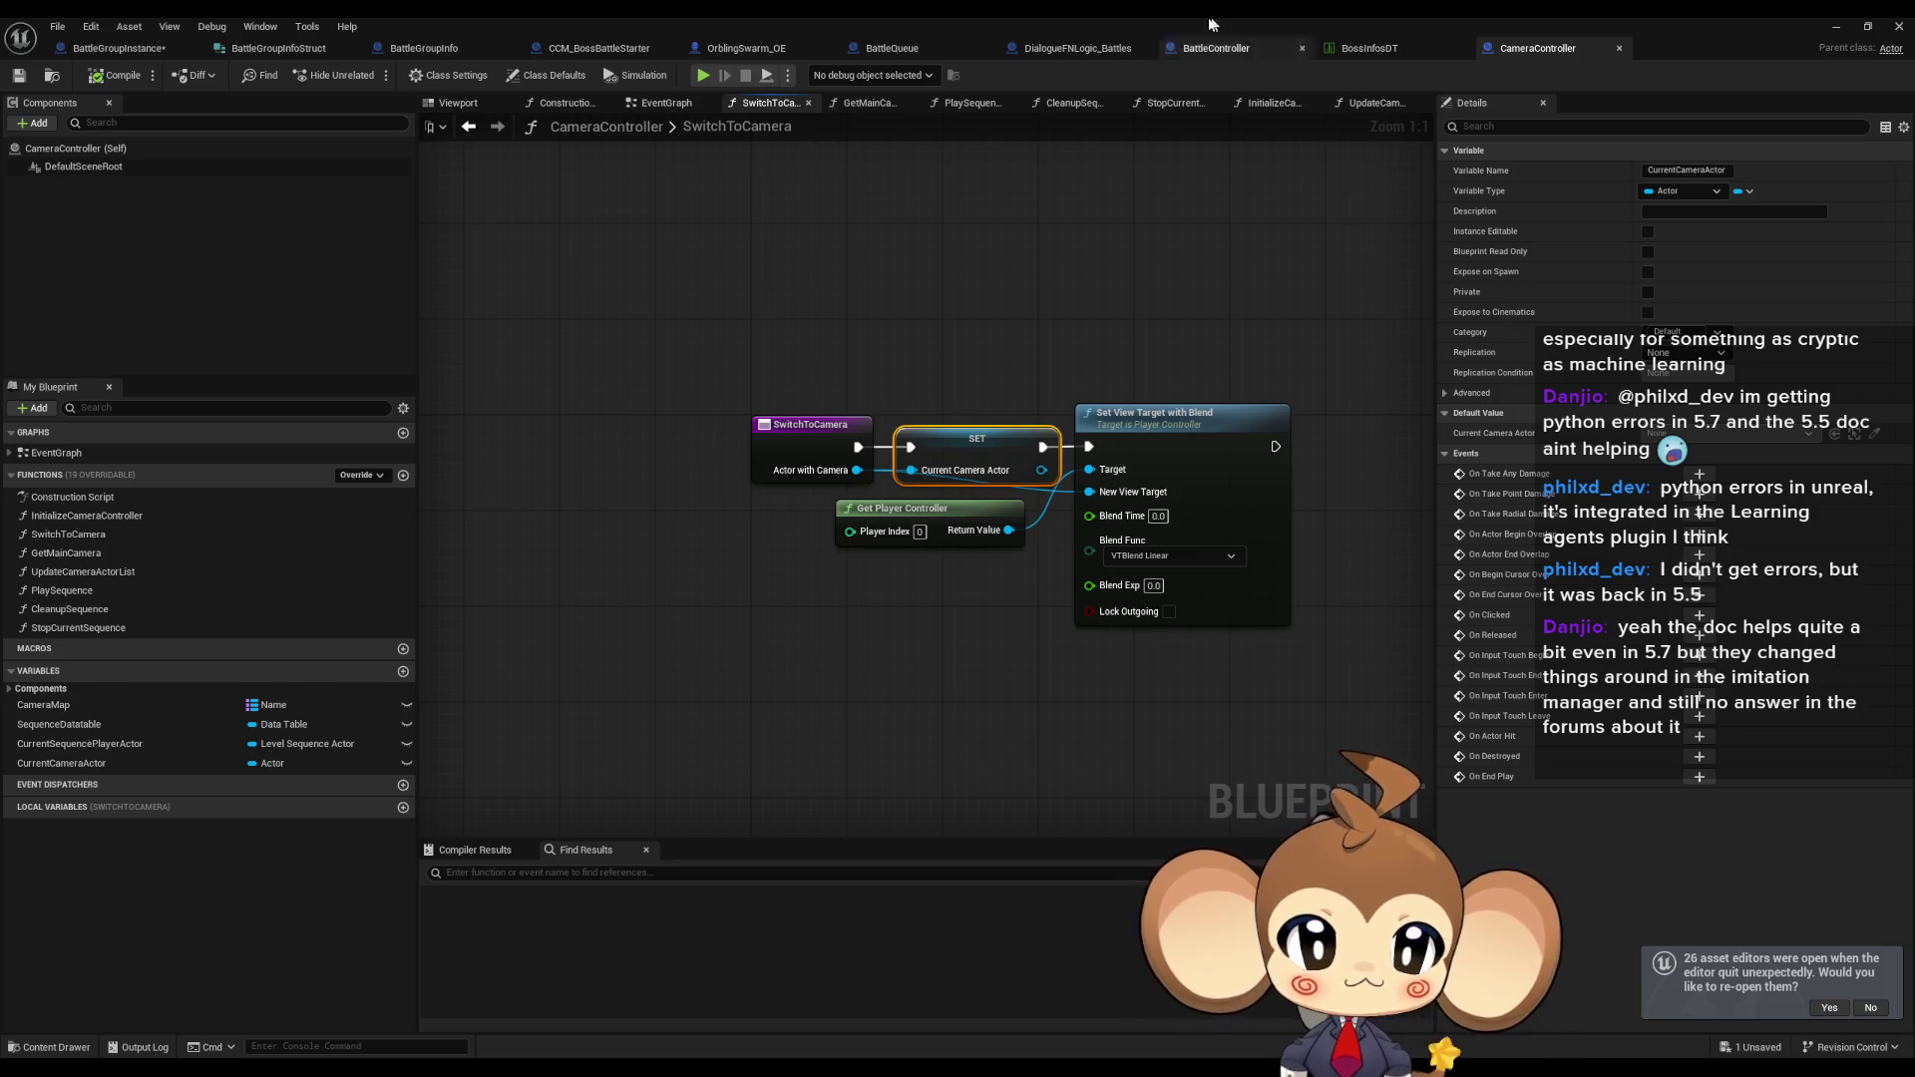
{"action": "left_click", "coordinate": [1867, 27]}
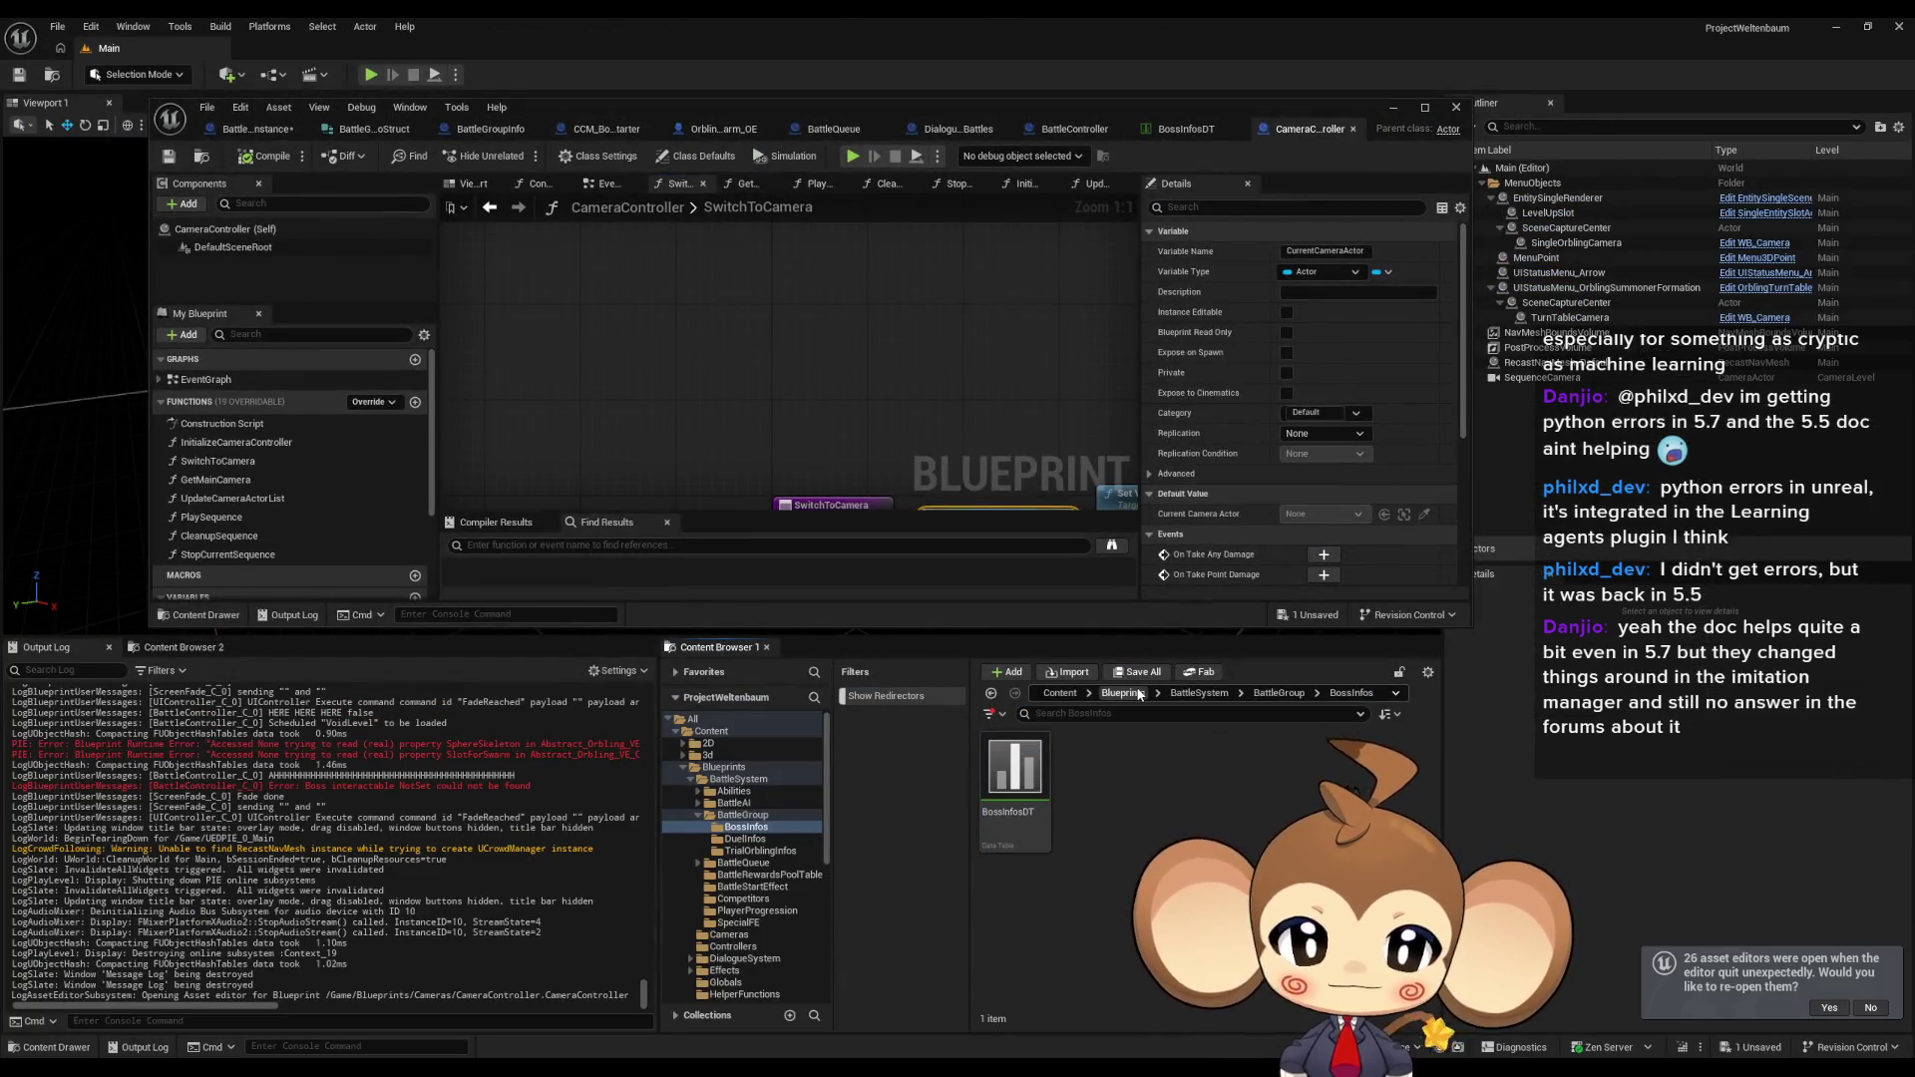
Open Blueprints > OverworldEntity > OverworldPlayerEntity and inspect its Camera component.
{"action": "key", "text": "alt+Left"}
{"action": "scroll", "coordinate": [1003, 841], "scroll_direction": "down", "scroll_amount": 3}
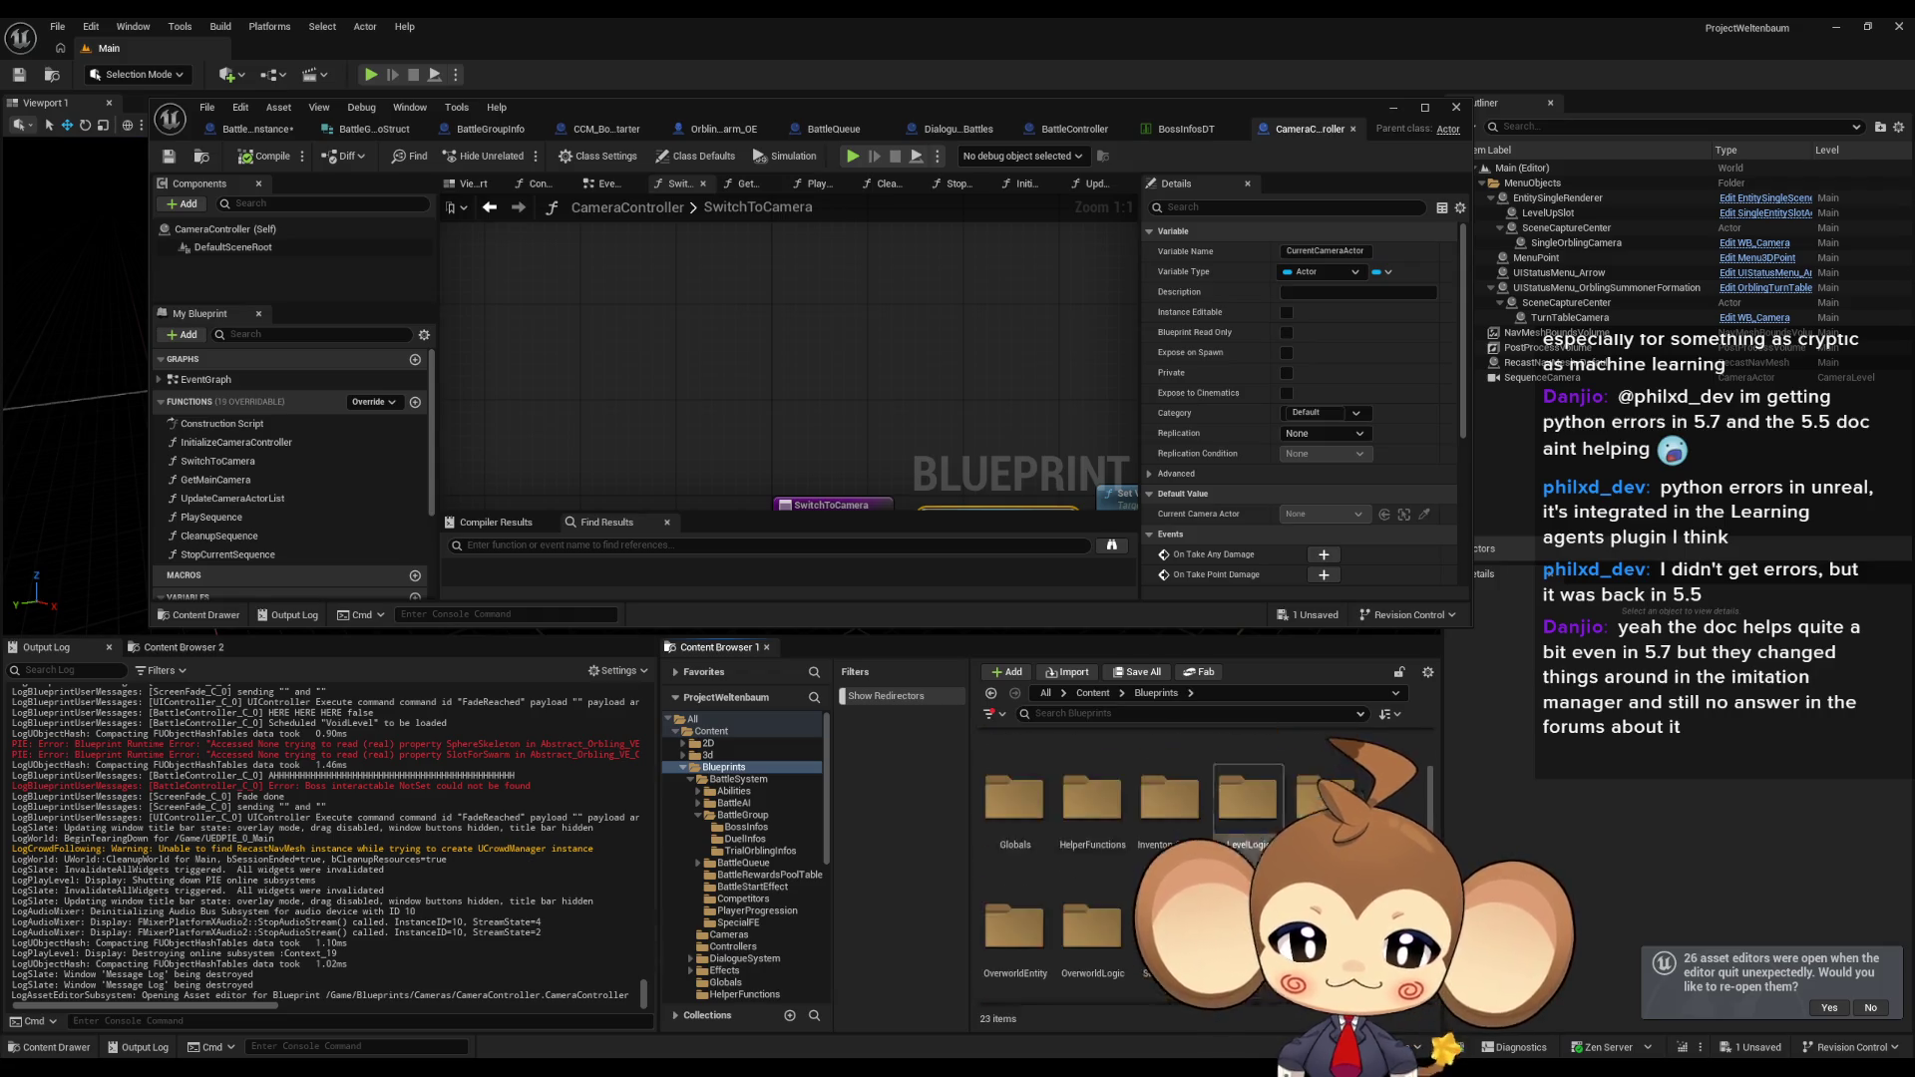
{"action": "double_click", "coordinate": [1003, 841]}
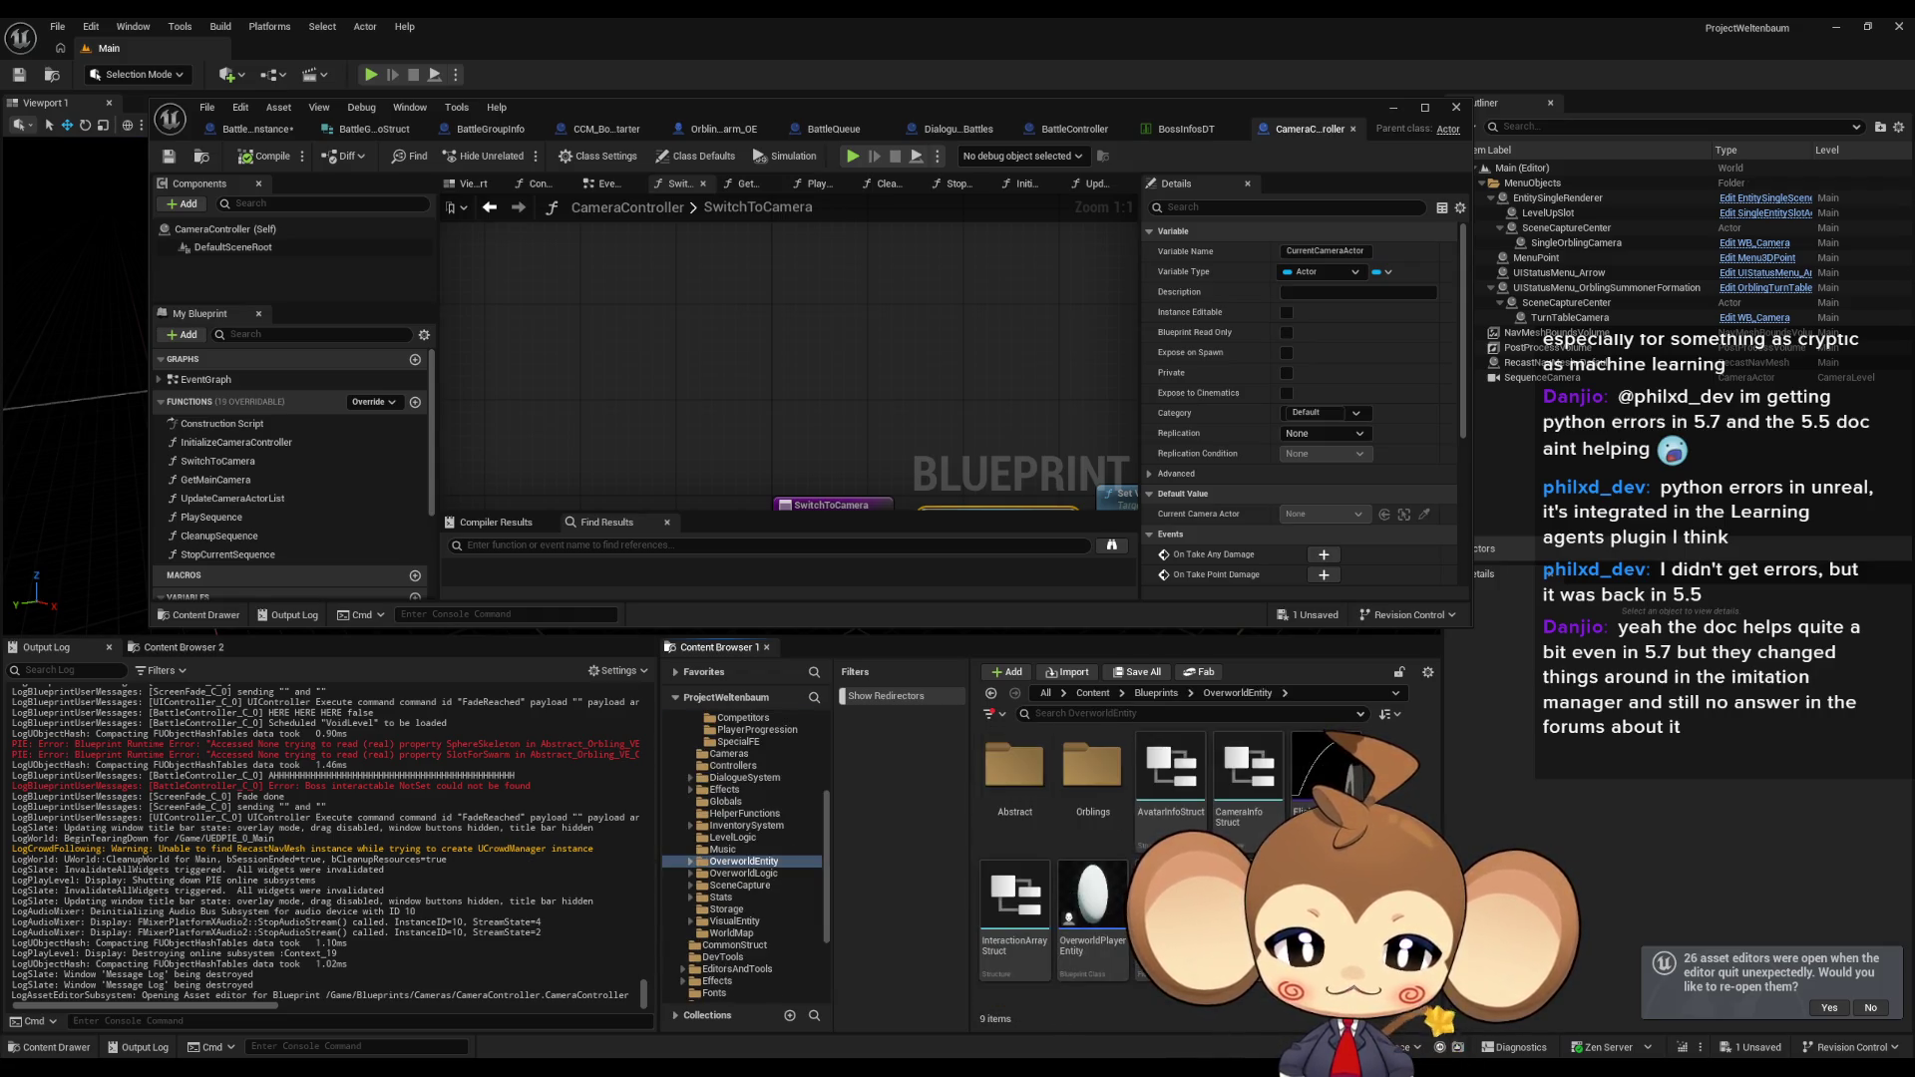
{"action": "left_click", "coordinate": [1110, 913]}
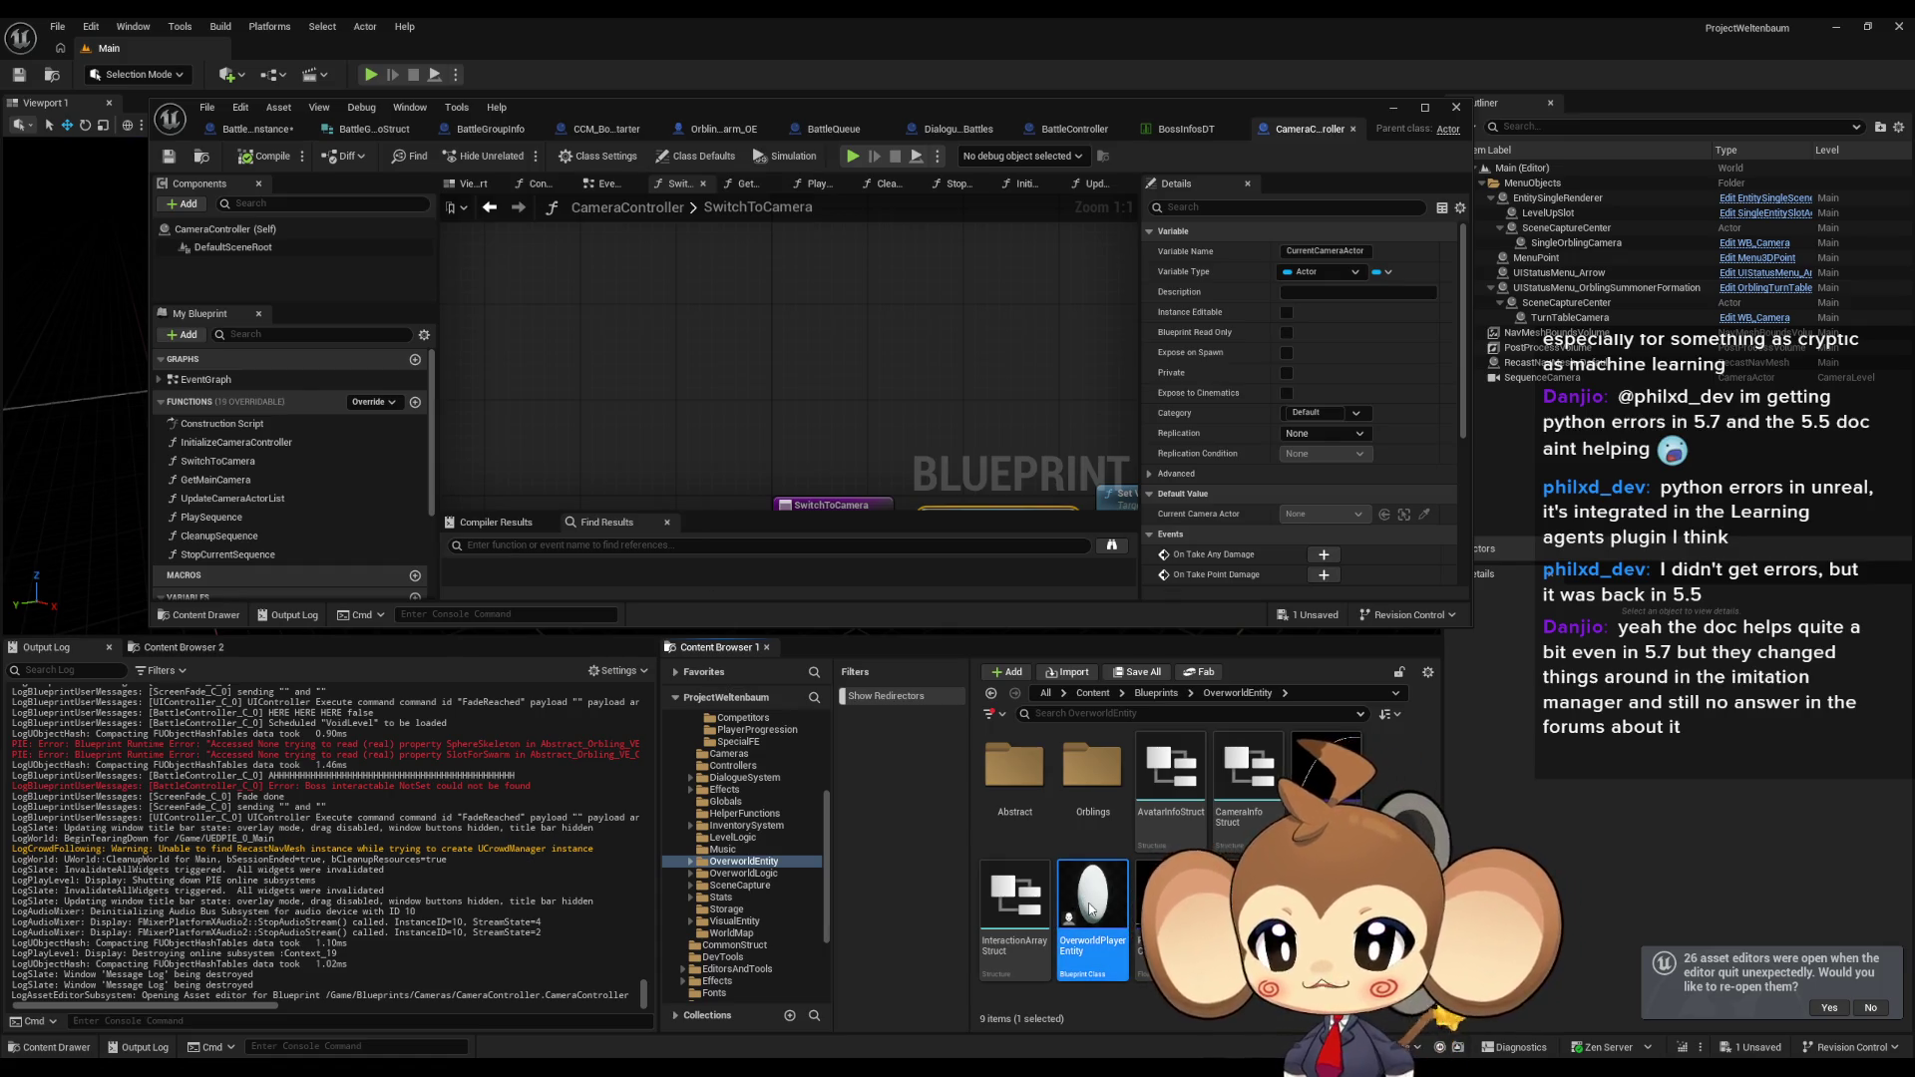
{"action": "double_click", "coordinate": [1091, 907]}
{"action": "scroll", "coordinate": [309, 286], "scroll_direction": "down", "scroll_amount": 1}
{"action": "left_click", "coordinate": [240, 260]}
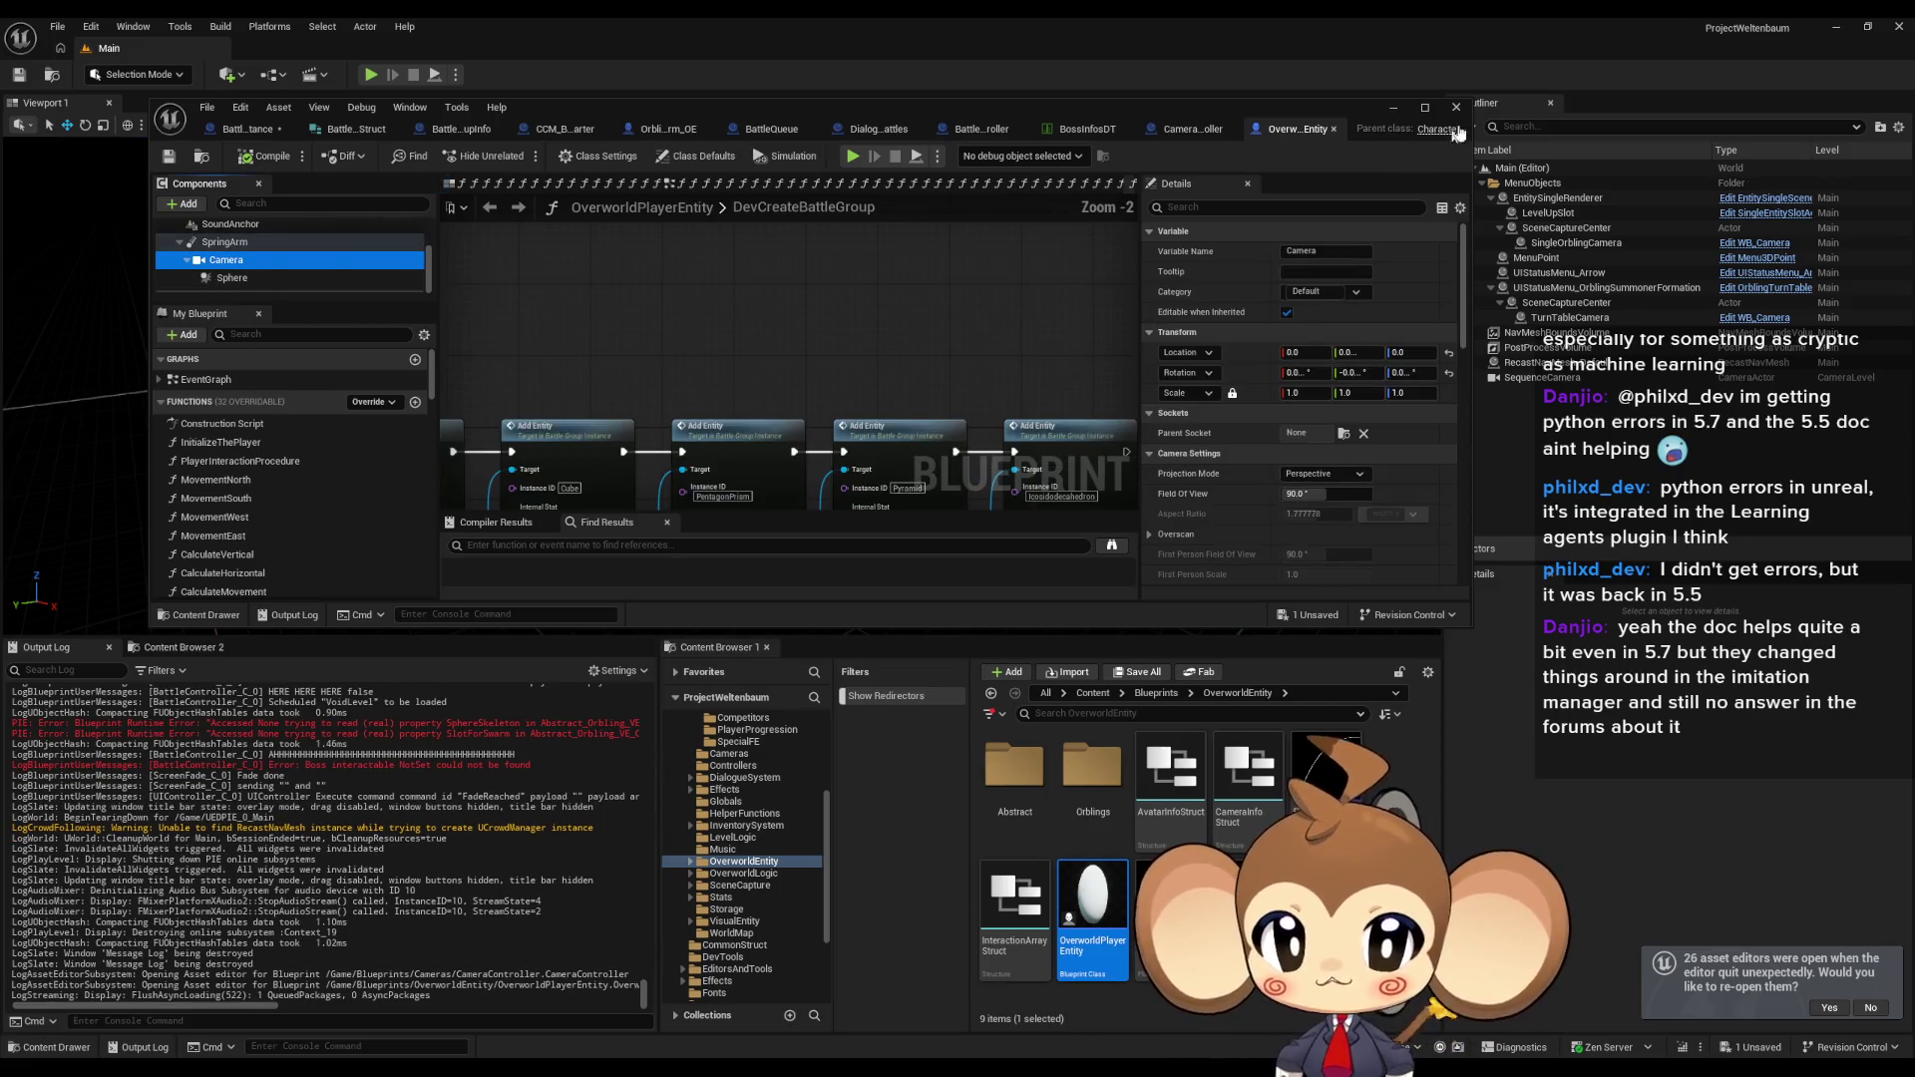
Maximize the Blueprint editor again on BattleController's CleanupAfterLevelShown graph.
{"action": "left_click", "coordinate": [1192, 129]}
{"action": "double_click", "coordinate": [1135, 103]}
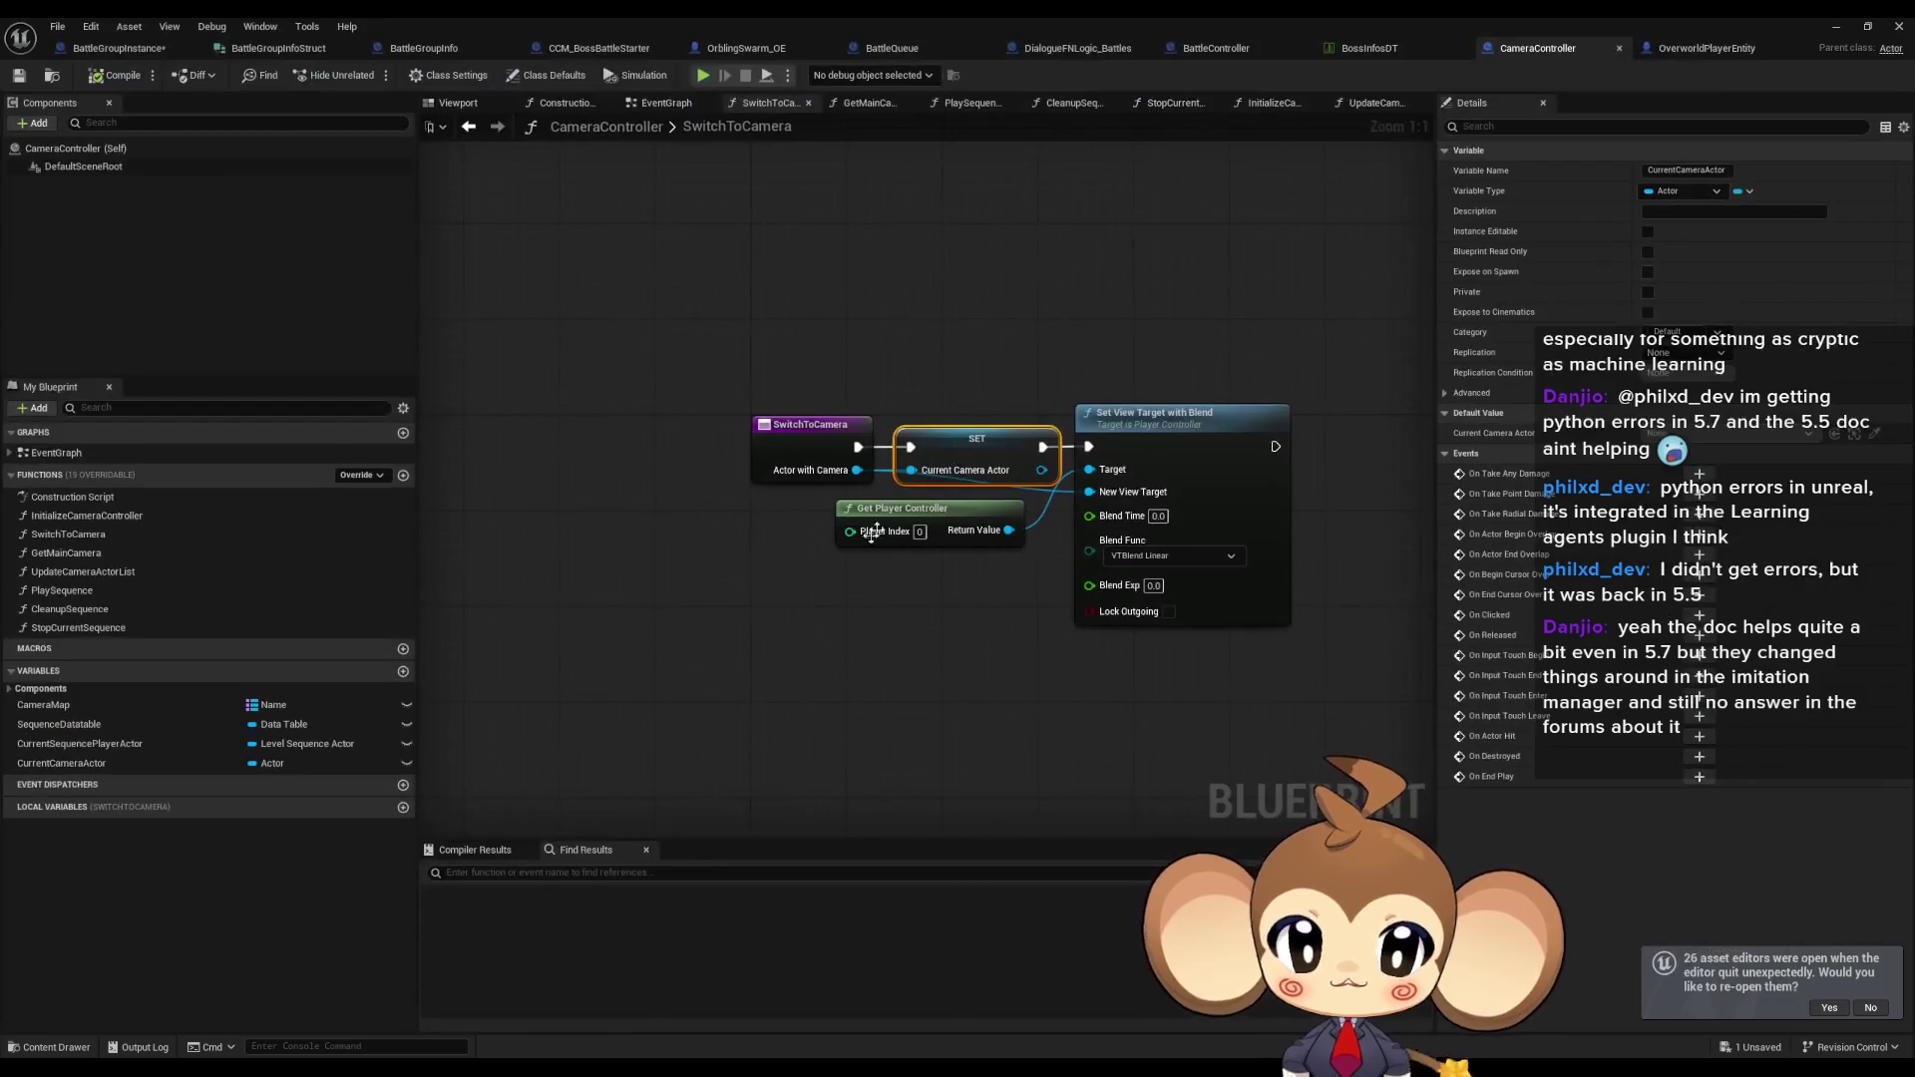
{"action": "left_click", "coordinate": [1260, 53]}
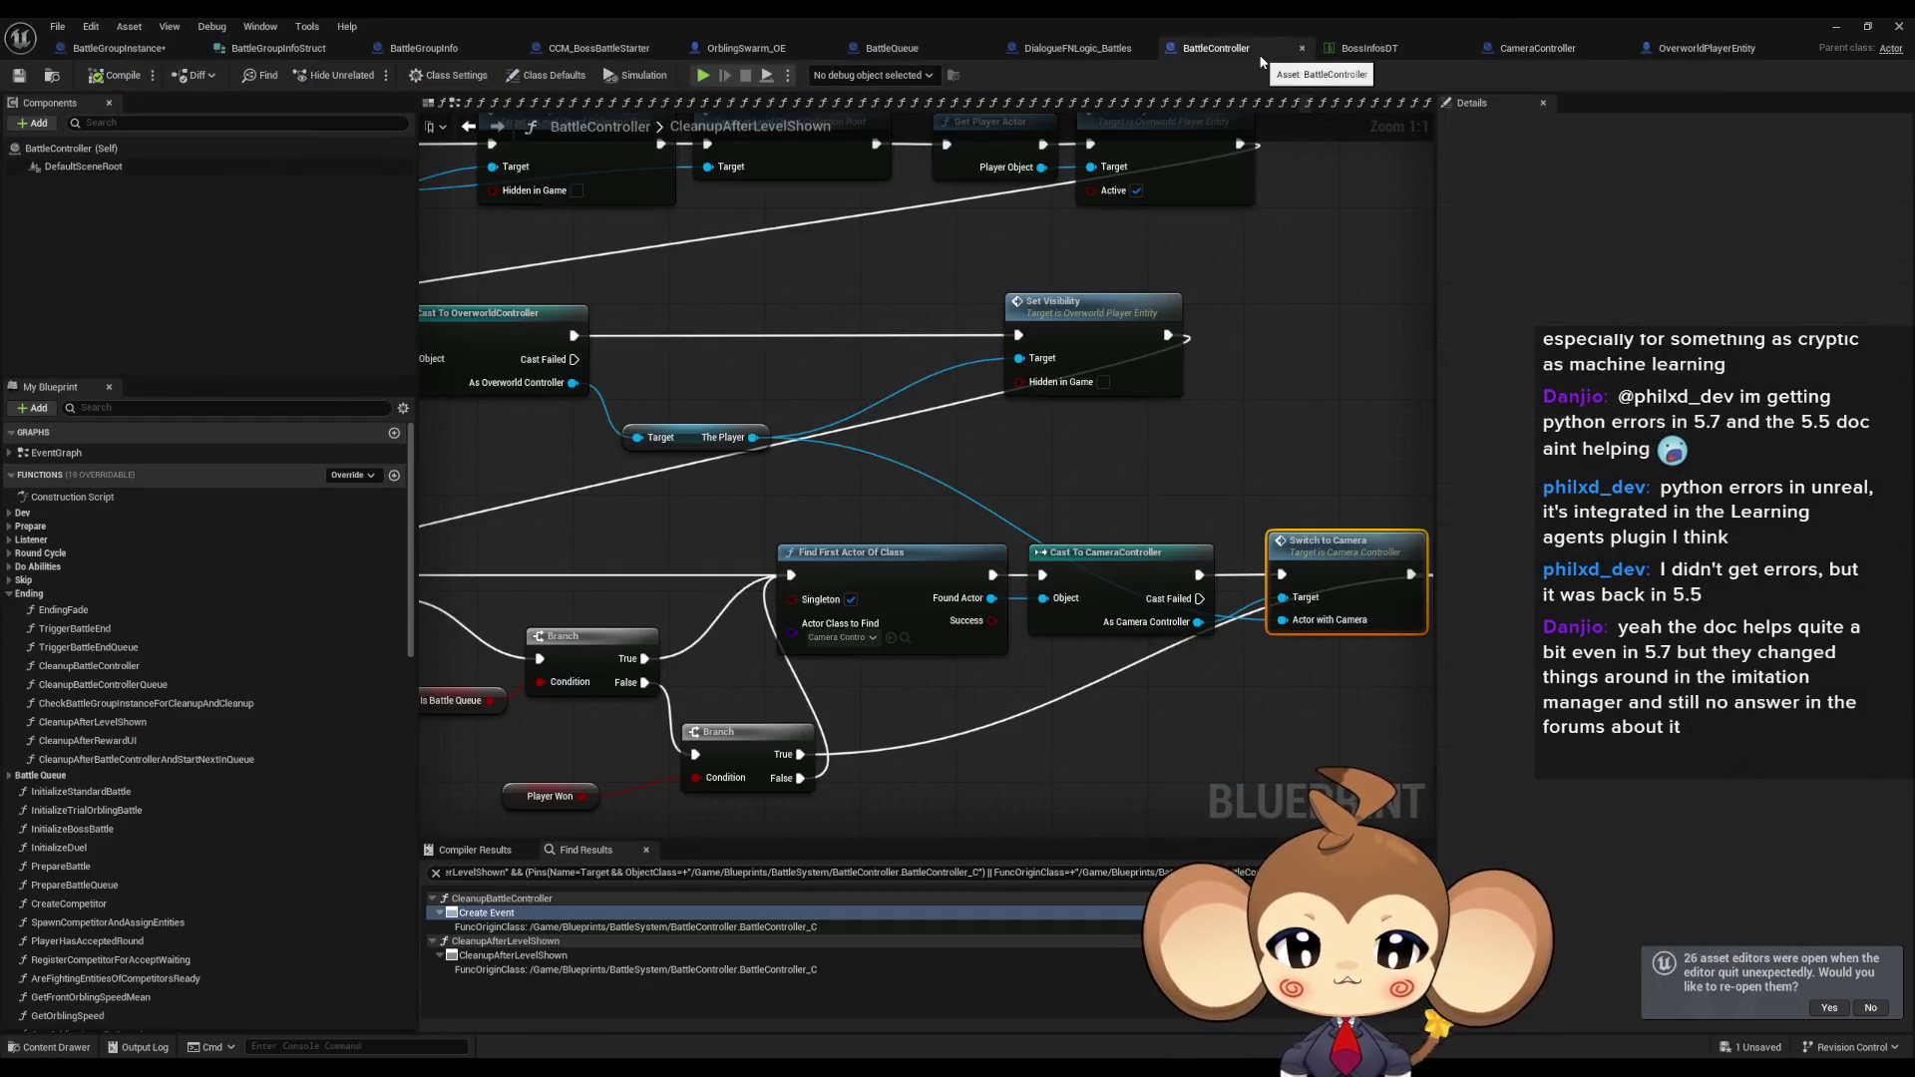
Search for the leftover debug text, wire Branch True to Check Battle Group Instance, and delete that Print String.
{"action": "scroll", "coordinate": [1075, 700], "scroll_direction": "down", "scroll_amount": 2}
{"action": "scroll", "coordinate": [997, 708], "scroll_direction": "up", "scroll_amount": 4}
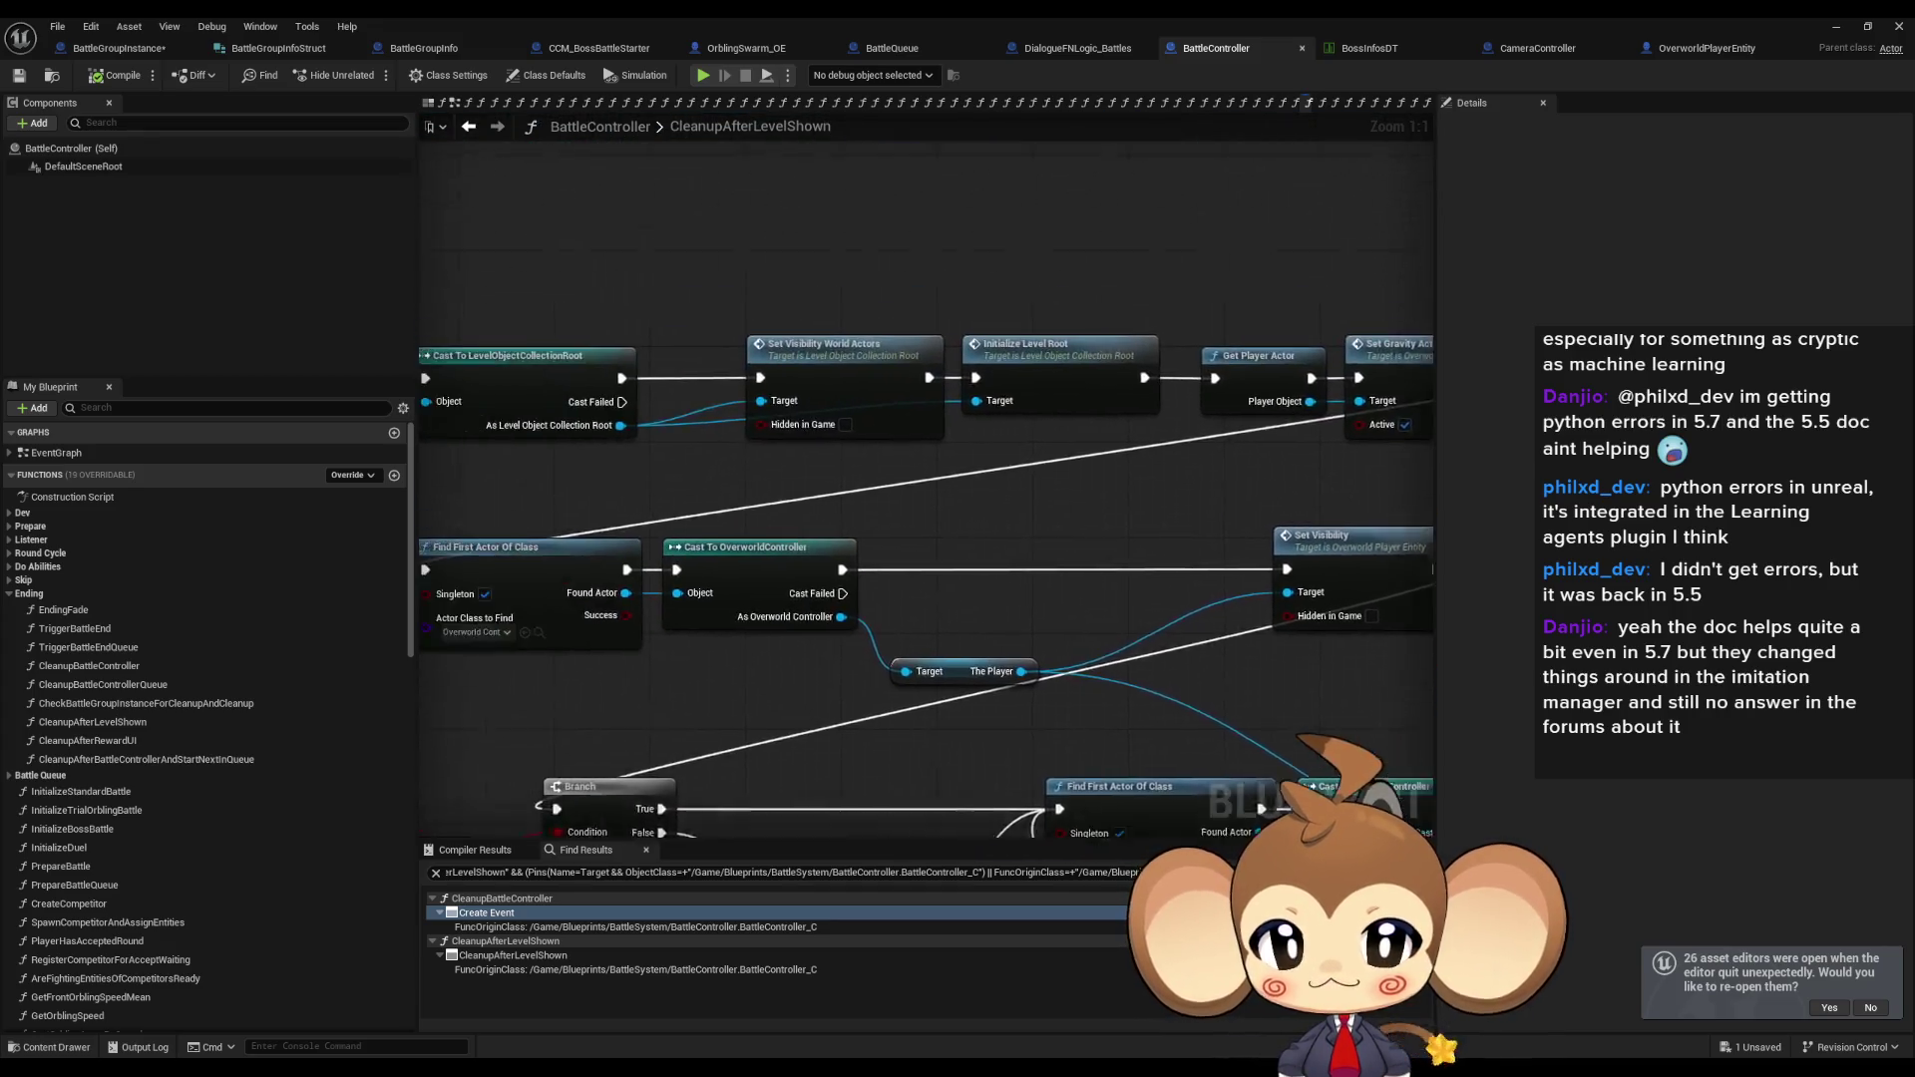
{"action": "mouse_move", "coordinate": [816, 550]}
{"action": "left_mouse_down"}
{"action": "mouse_move", "coordinate": [795, 422]}
{"action": "mouse_move", "coordinate": [832, 389]}
{"action": "left_mouse_up"}
{"action": "key", "text": "Escape"}
{"action": "left_click", "coordinate": [597, 871]}
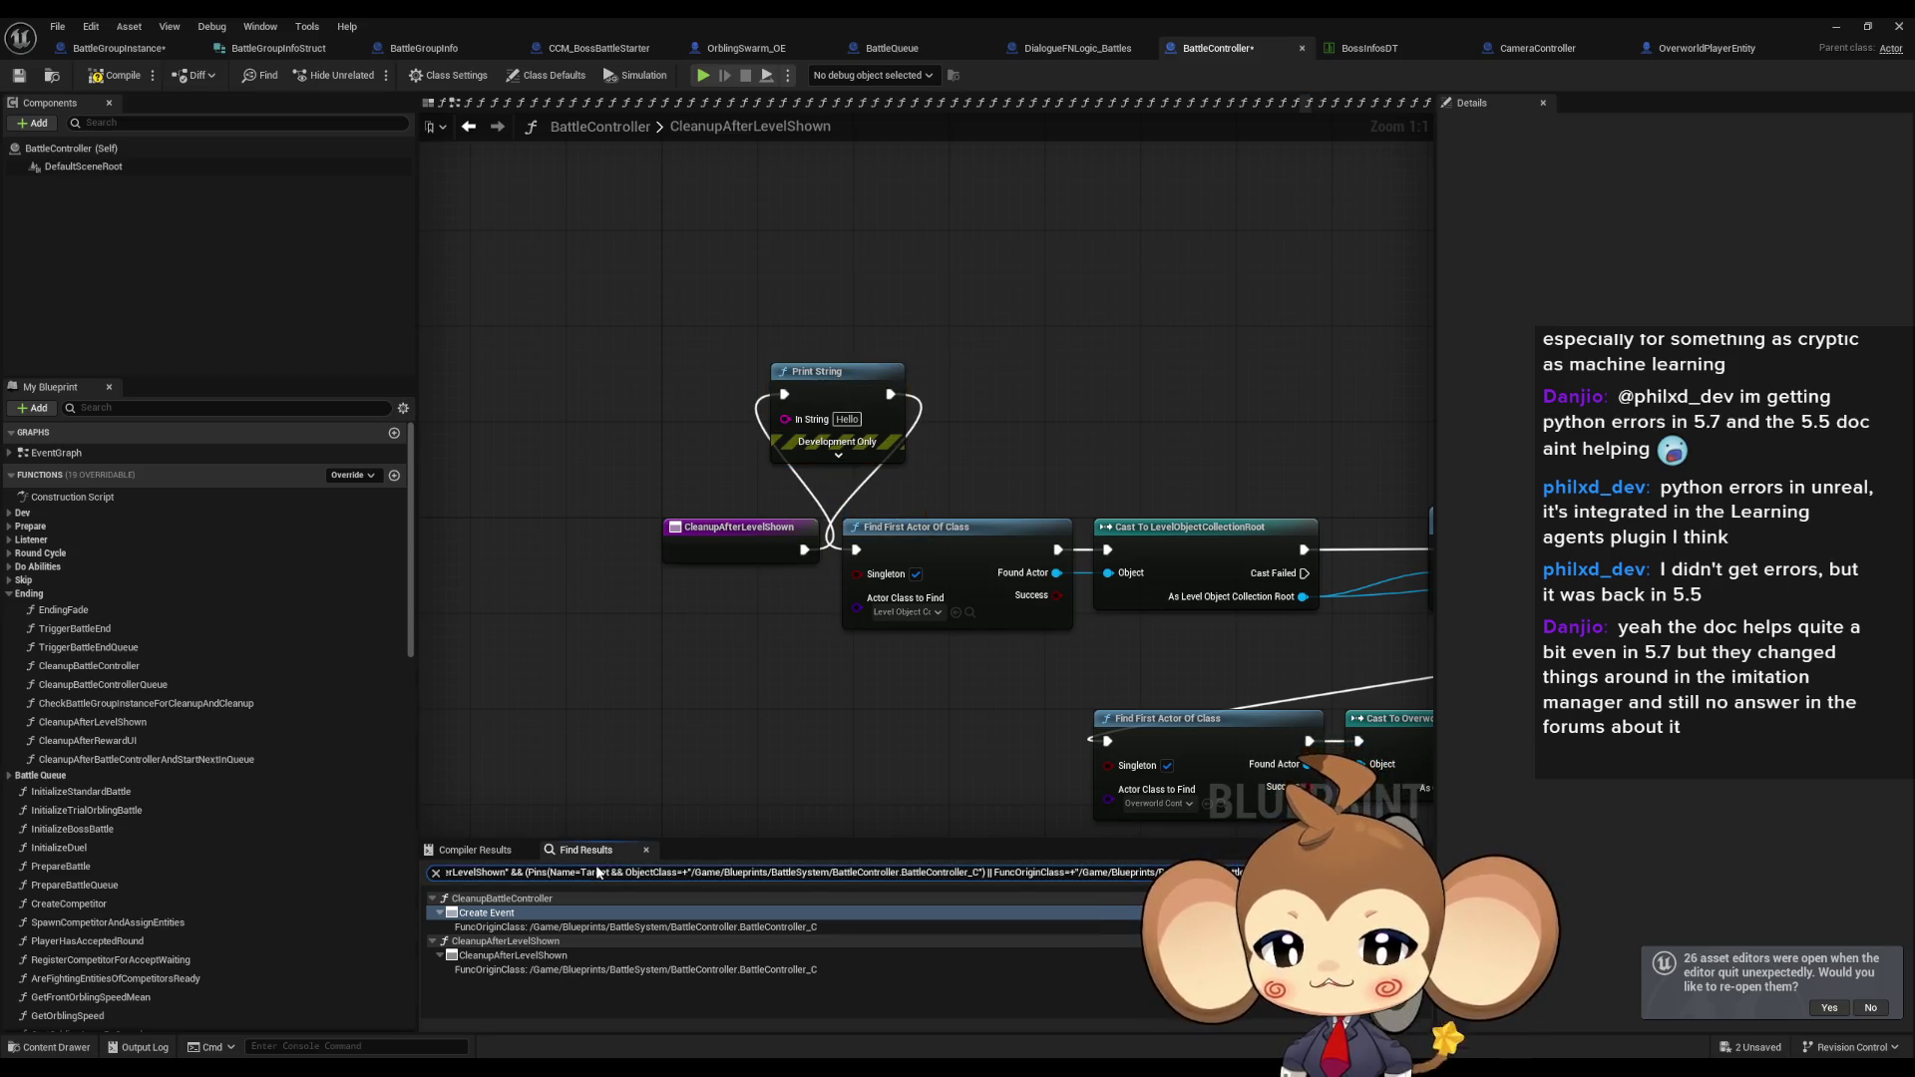
{"action": "key", "text": "ctrl+a"}
{"action": "type", "text": "A"}
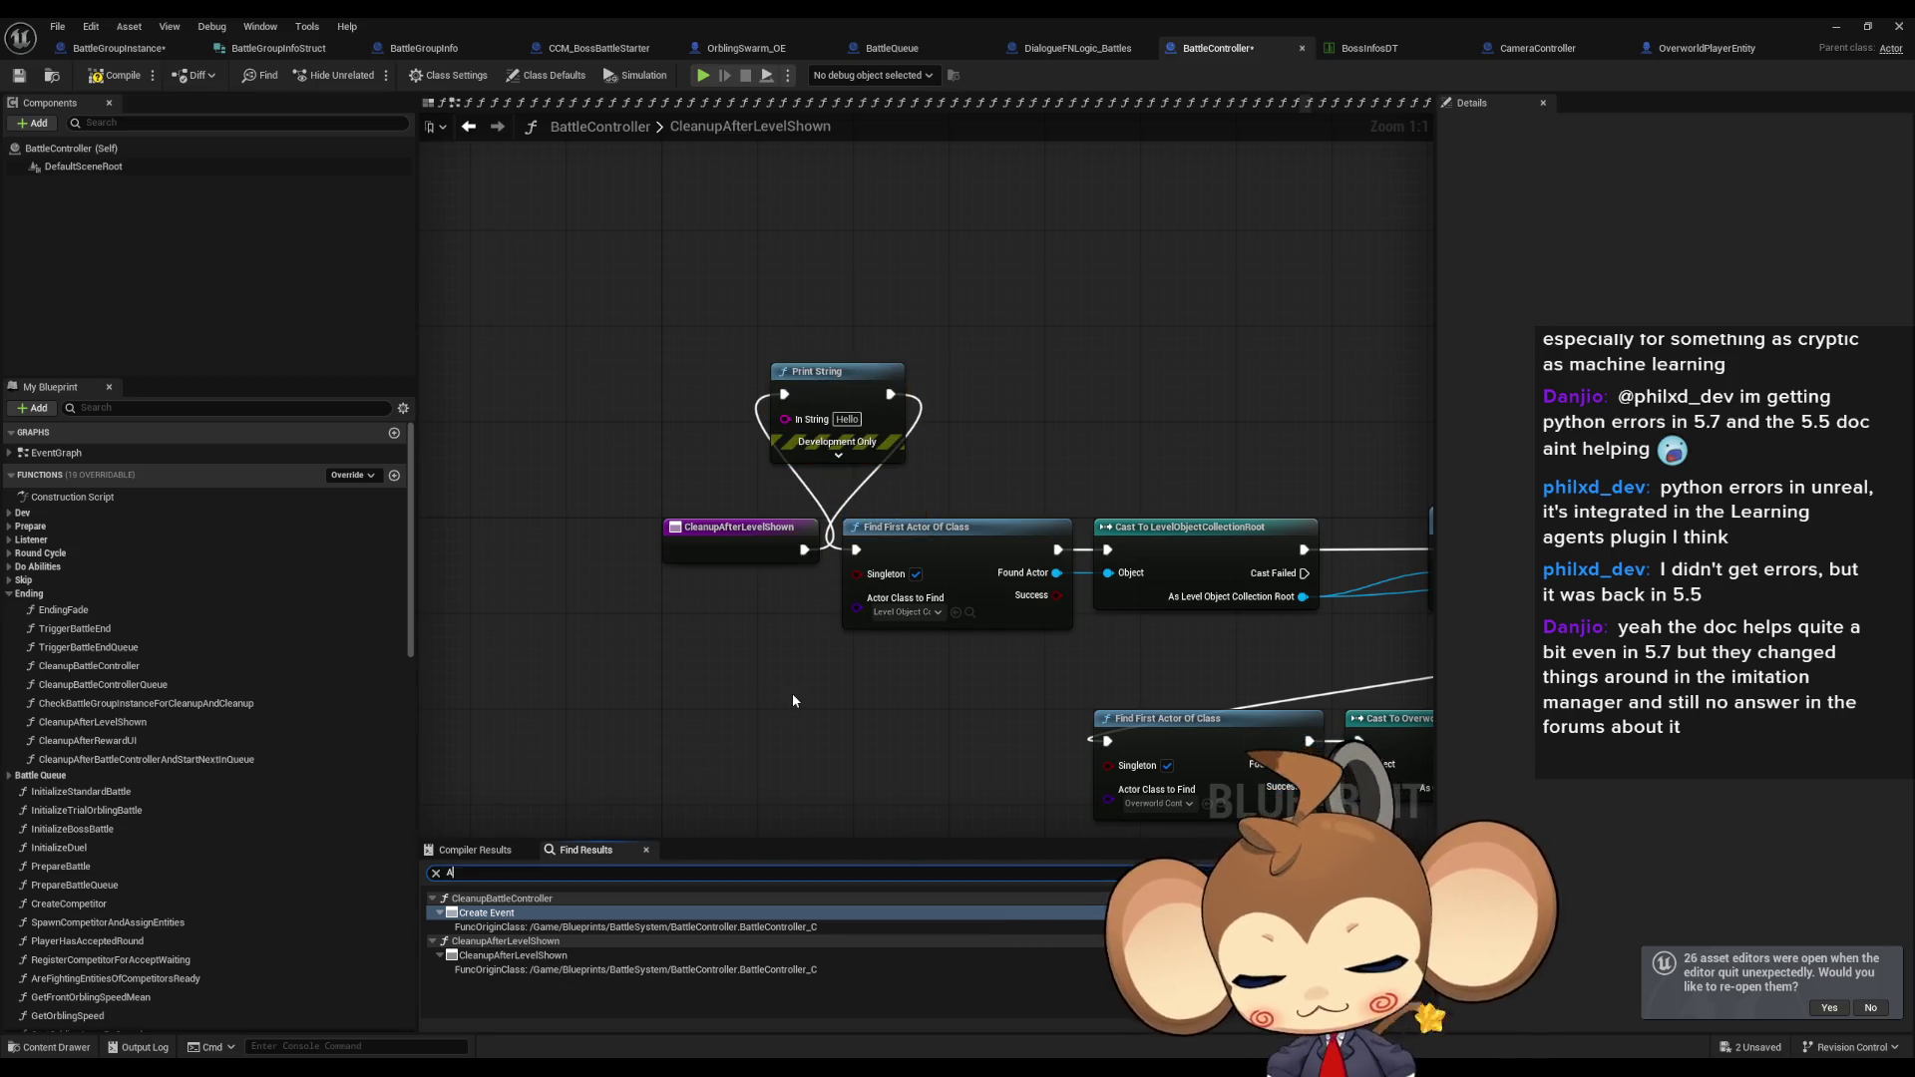
{"action": "key", "text": "Return"}
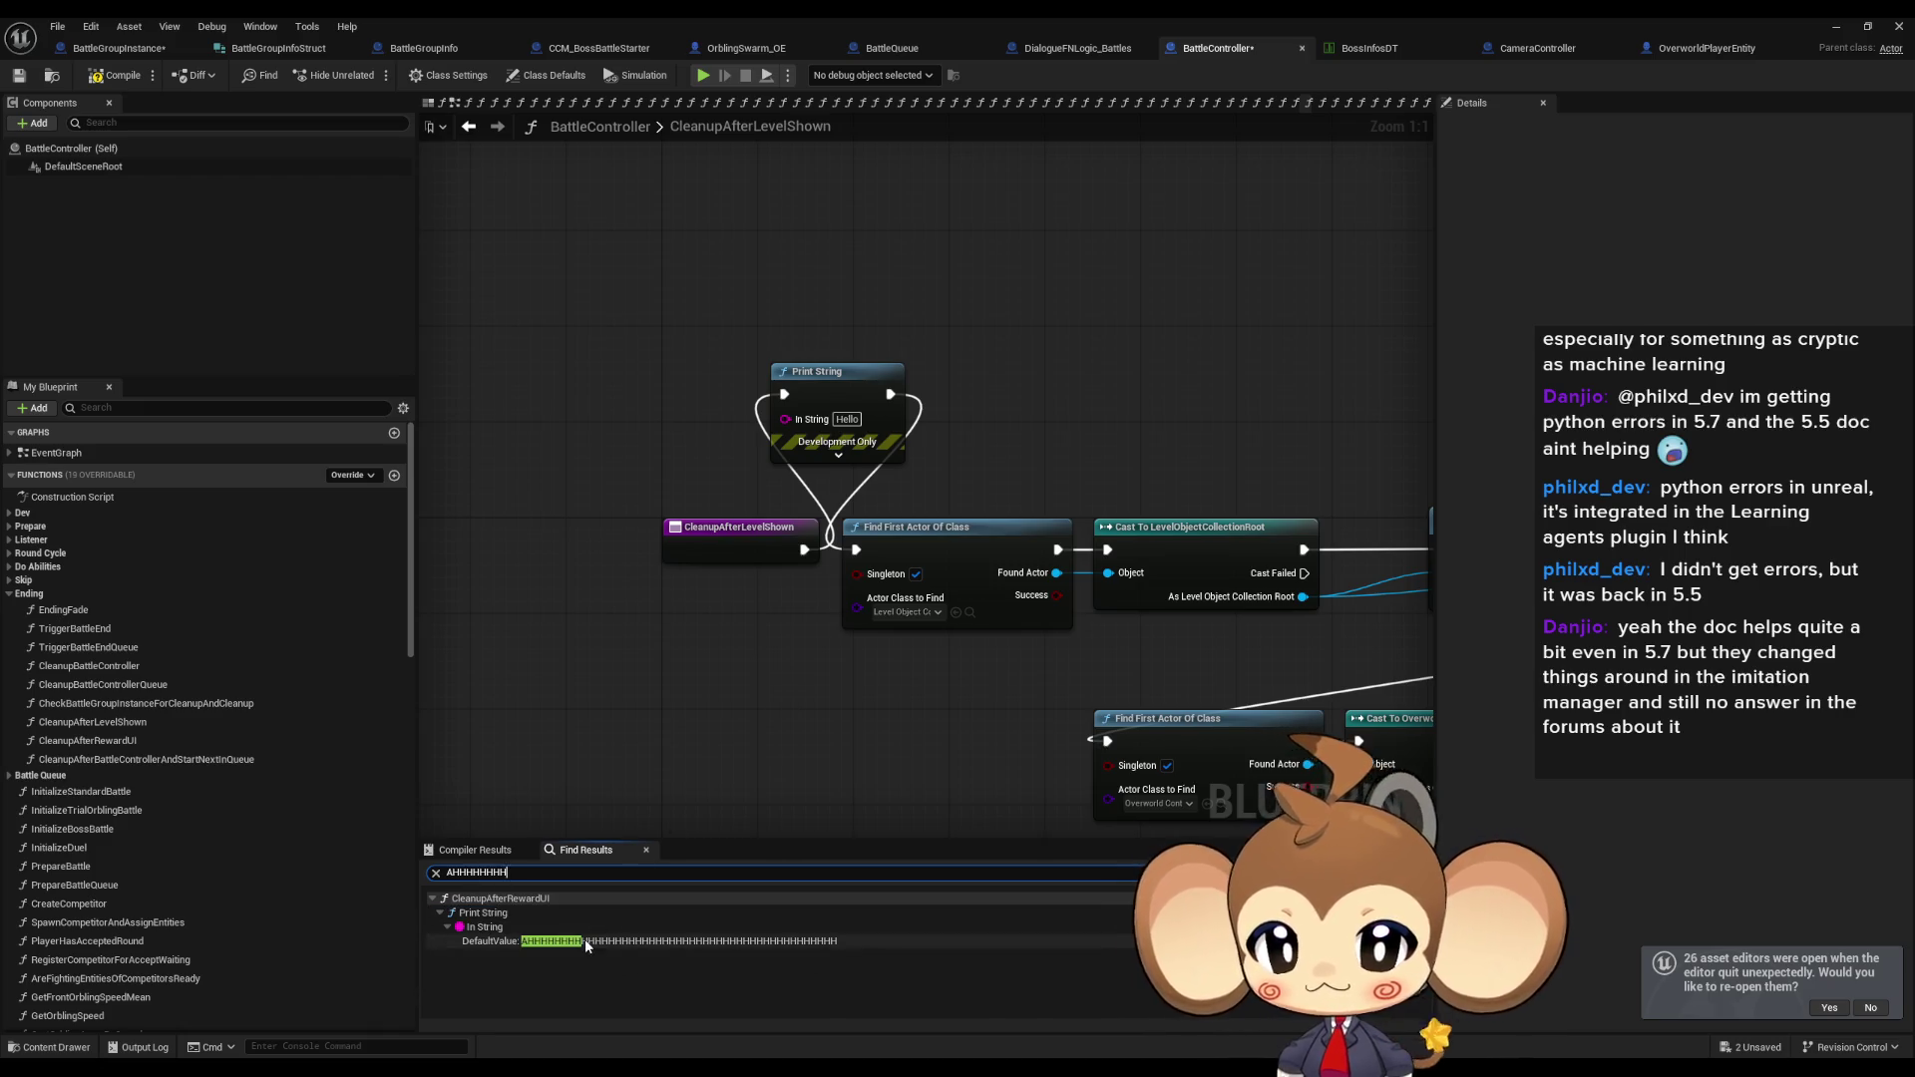
{"action": "double_click", "coordinate": [584, 939]}
{"action": "left_click_drag", "start_coordinate": [775, 650], "coordinate": [834, 649]}
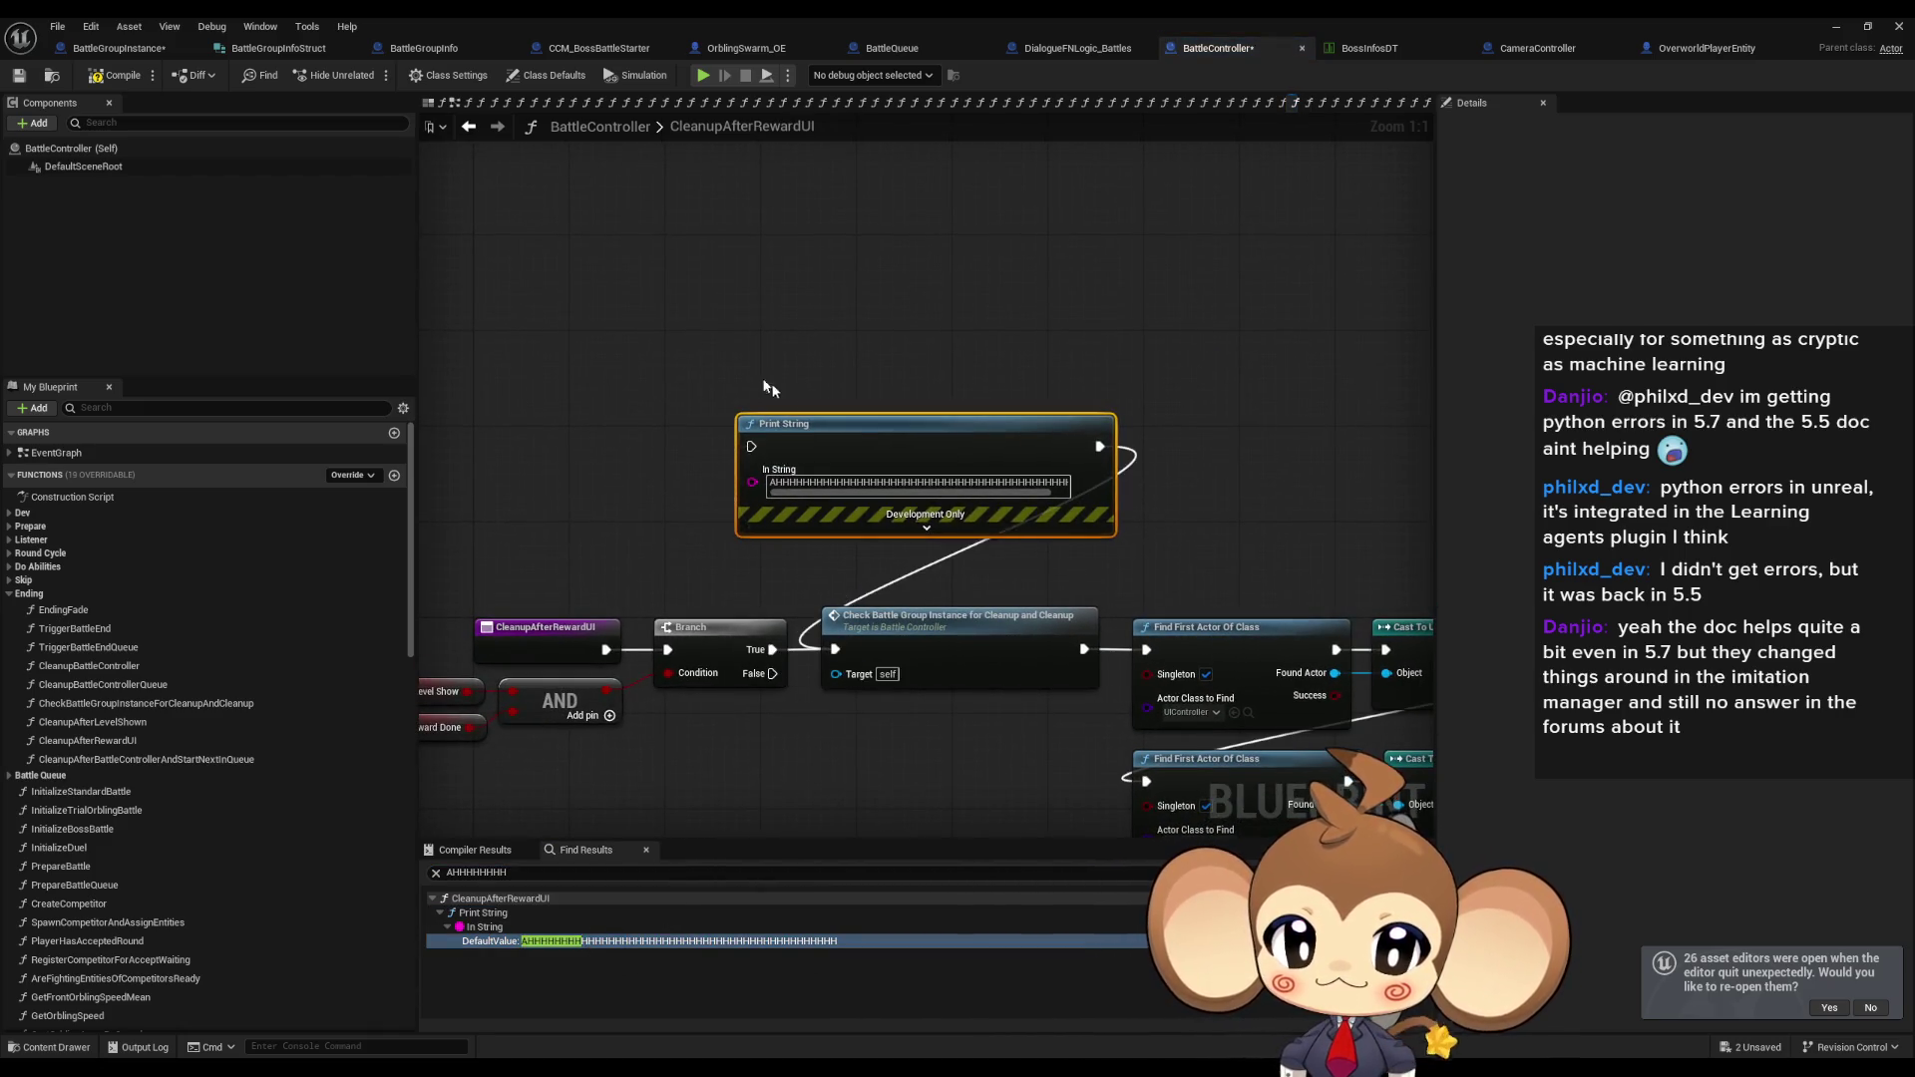
{"action": "key", "text": "Delete"}
Change CleanupAfterLevelShown's Print String text to 'CAMERA SWITCH START'.
{"action": "left_click", "coordinate": [469, 127]}
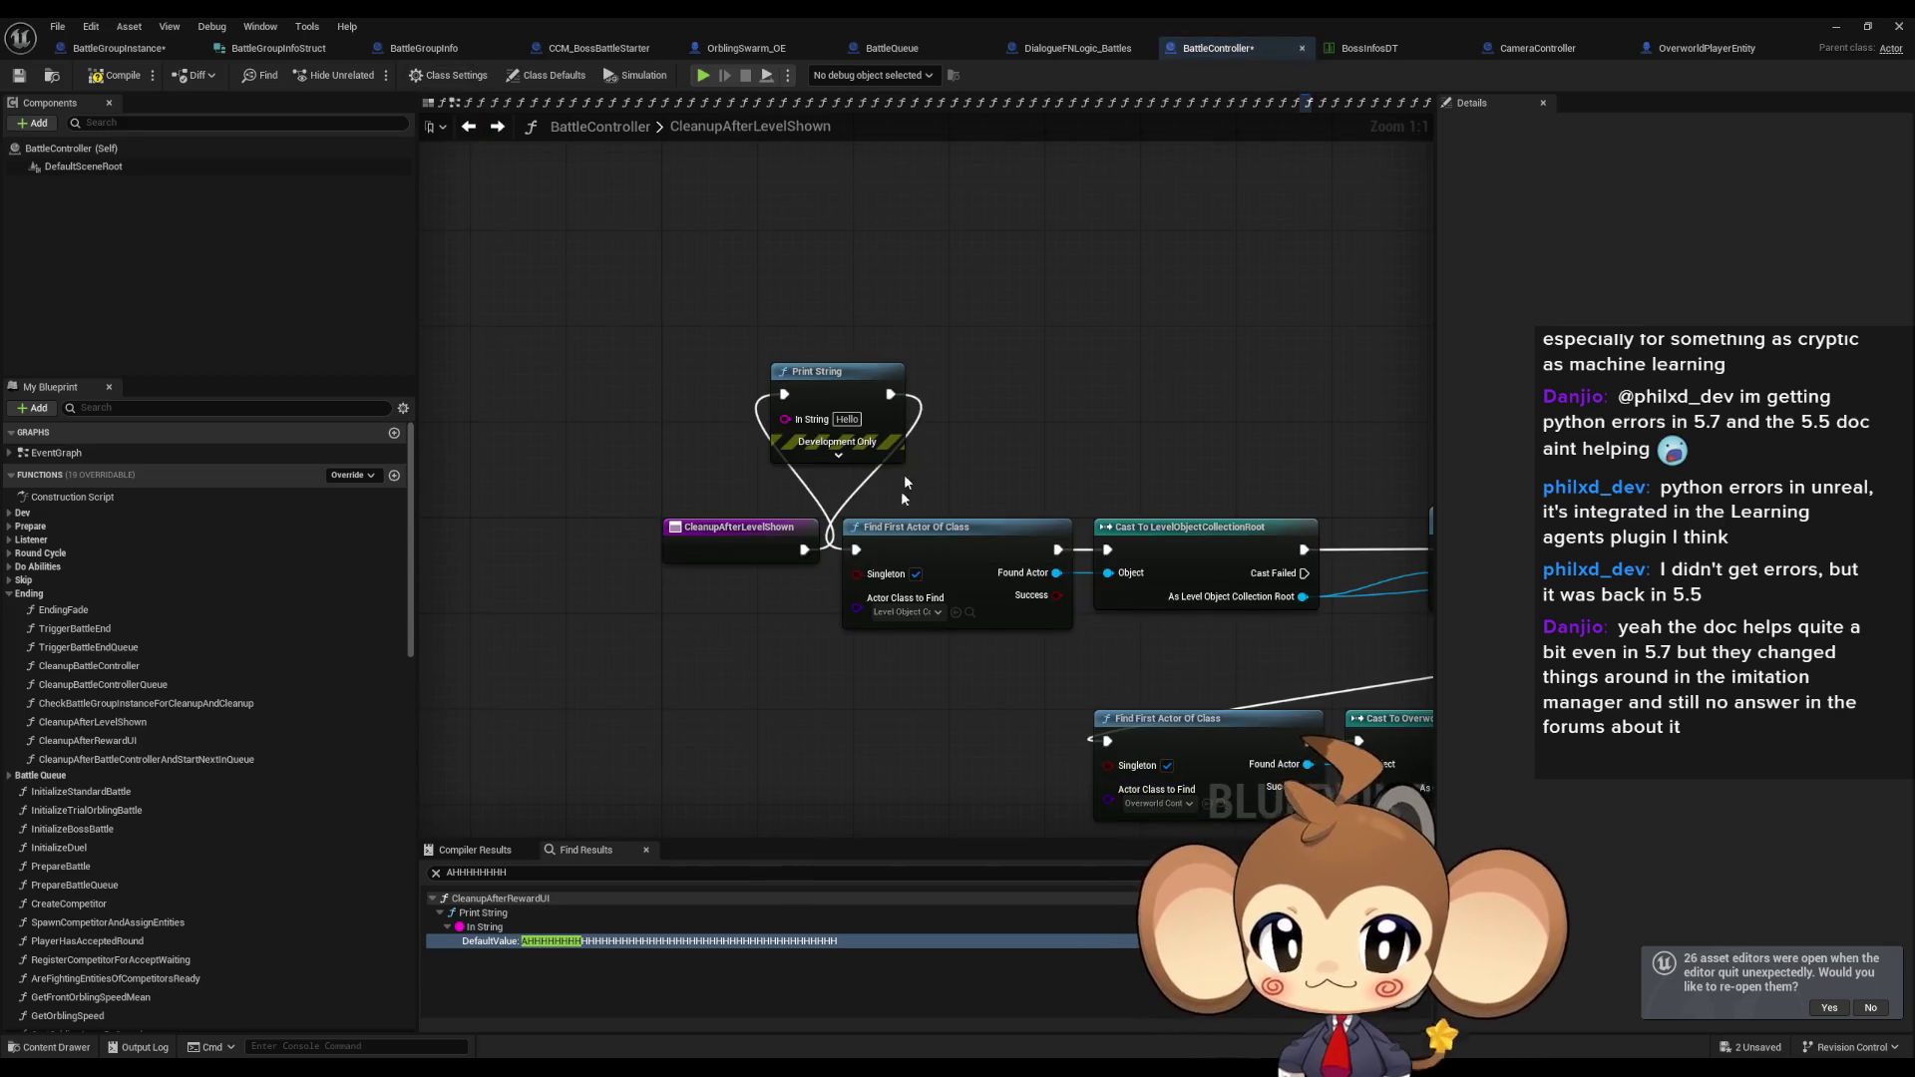
{"action": "type", "text": "CAMERA SWITCH START"}
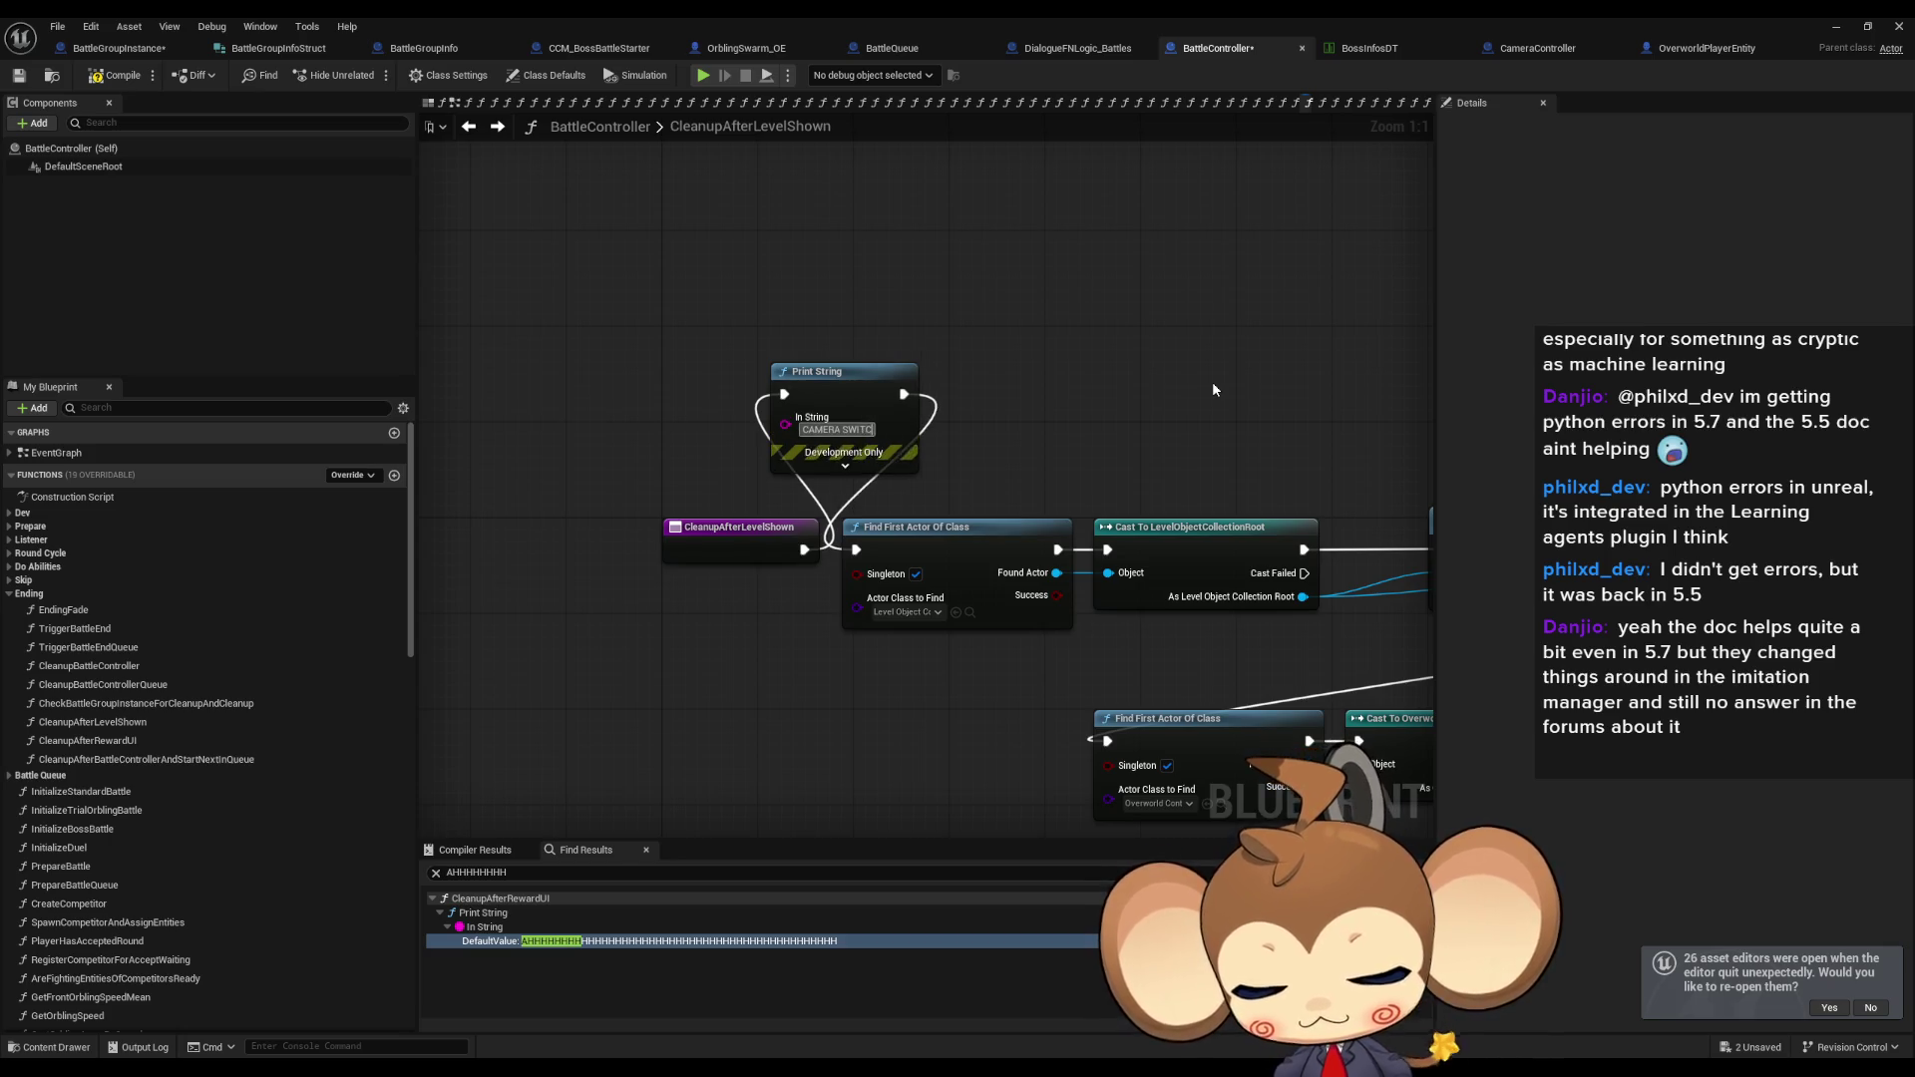
{"action": "left_click", "coordinate": [868, 372]}
{"action": "scroll", "coordinate": [818, 487], "scroll_direction": "down", "scroll_amount": 6}
{"action": "scroll", "coordinate": [897, 517], "scroll_direction": "up", "scroll_amount": 3}
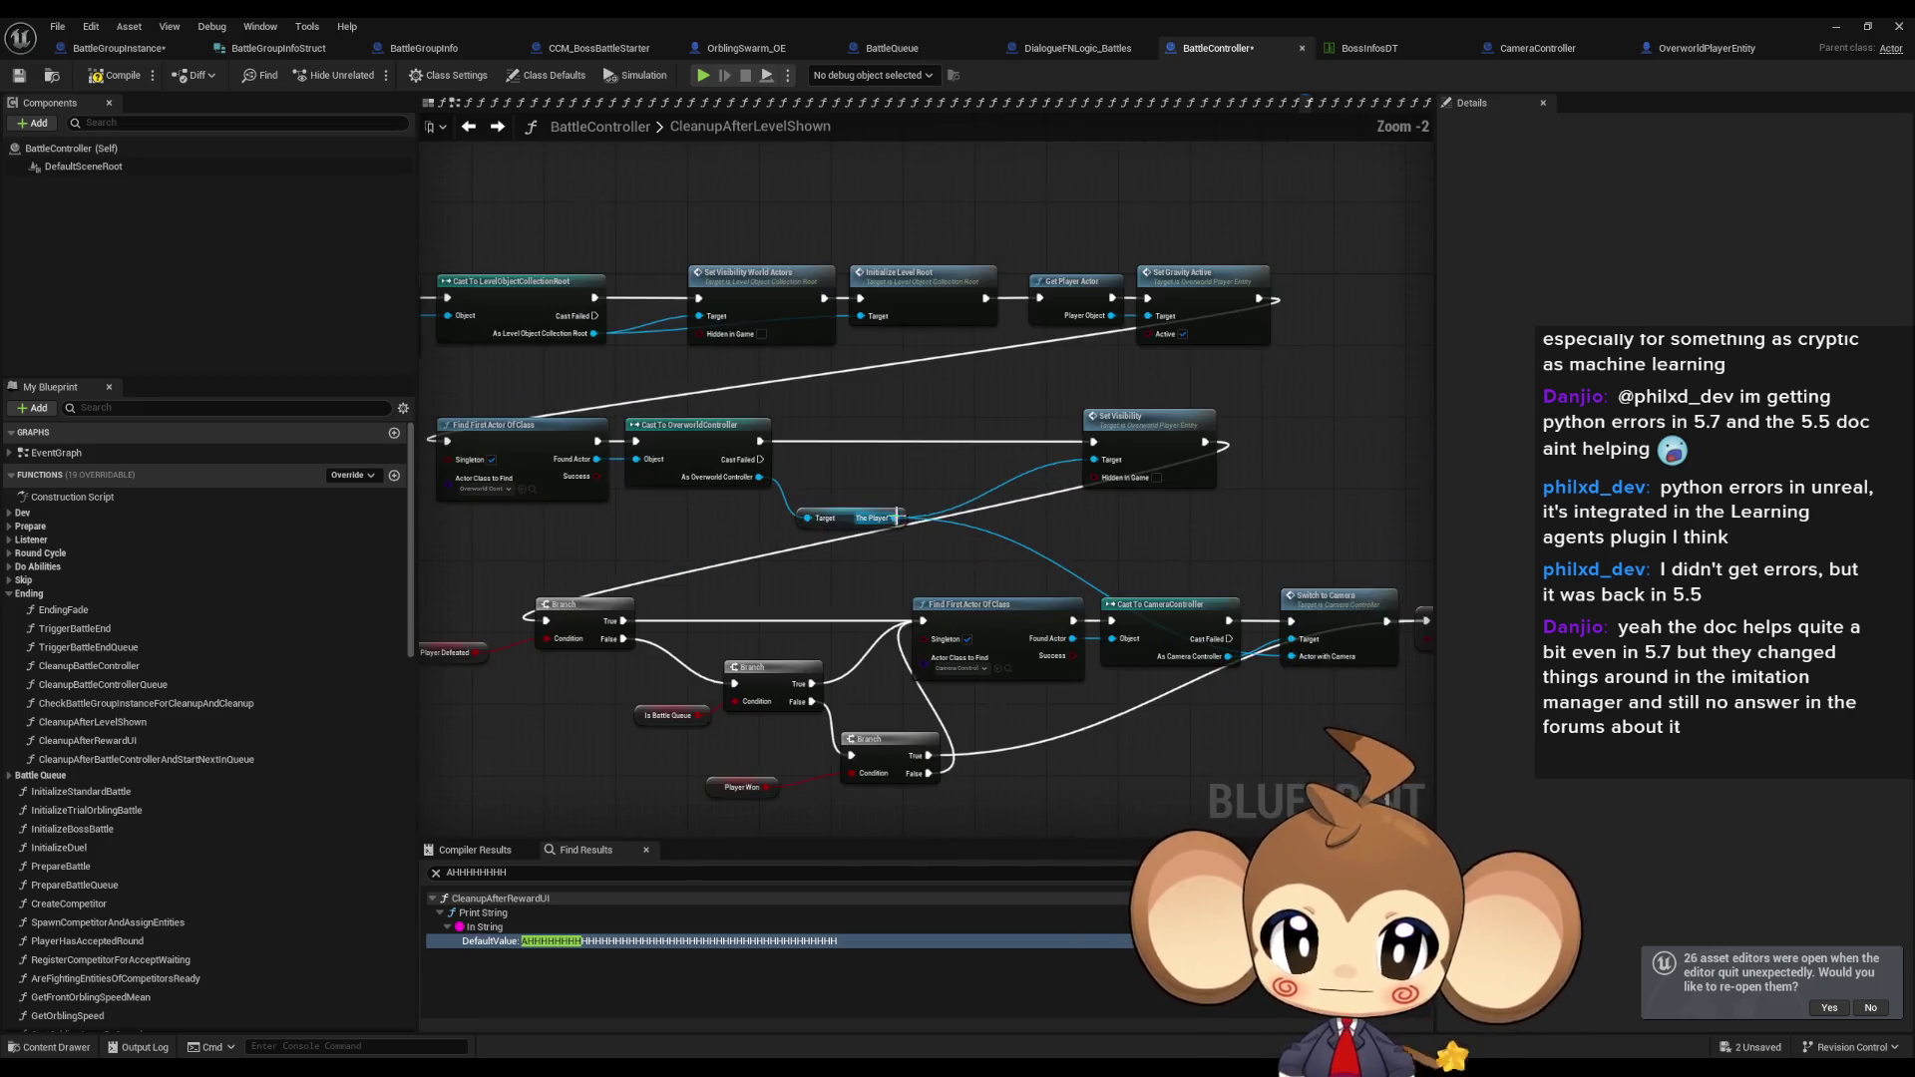
Paste a Print String reading 'we are in' and wire it into Cast To CameraController.
{"action": "scroll", "coordinate": [755, 652], "scroll_direction": "up", "scroll_amount": 2}
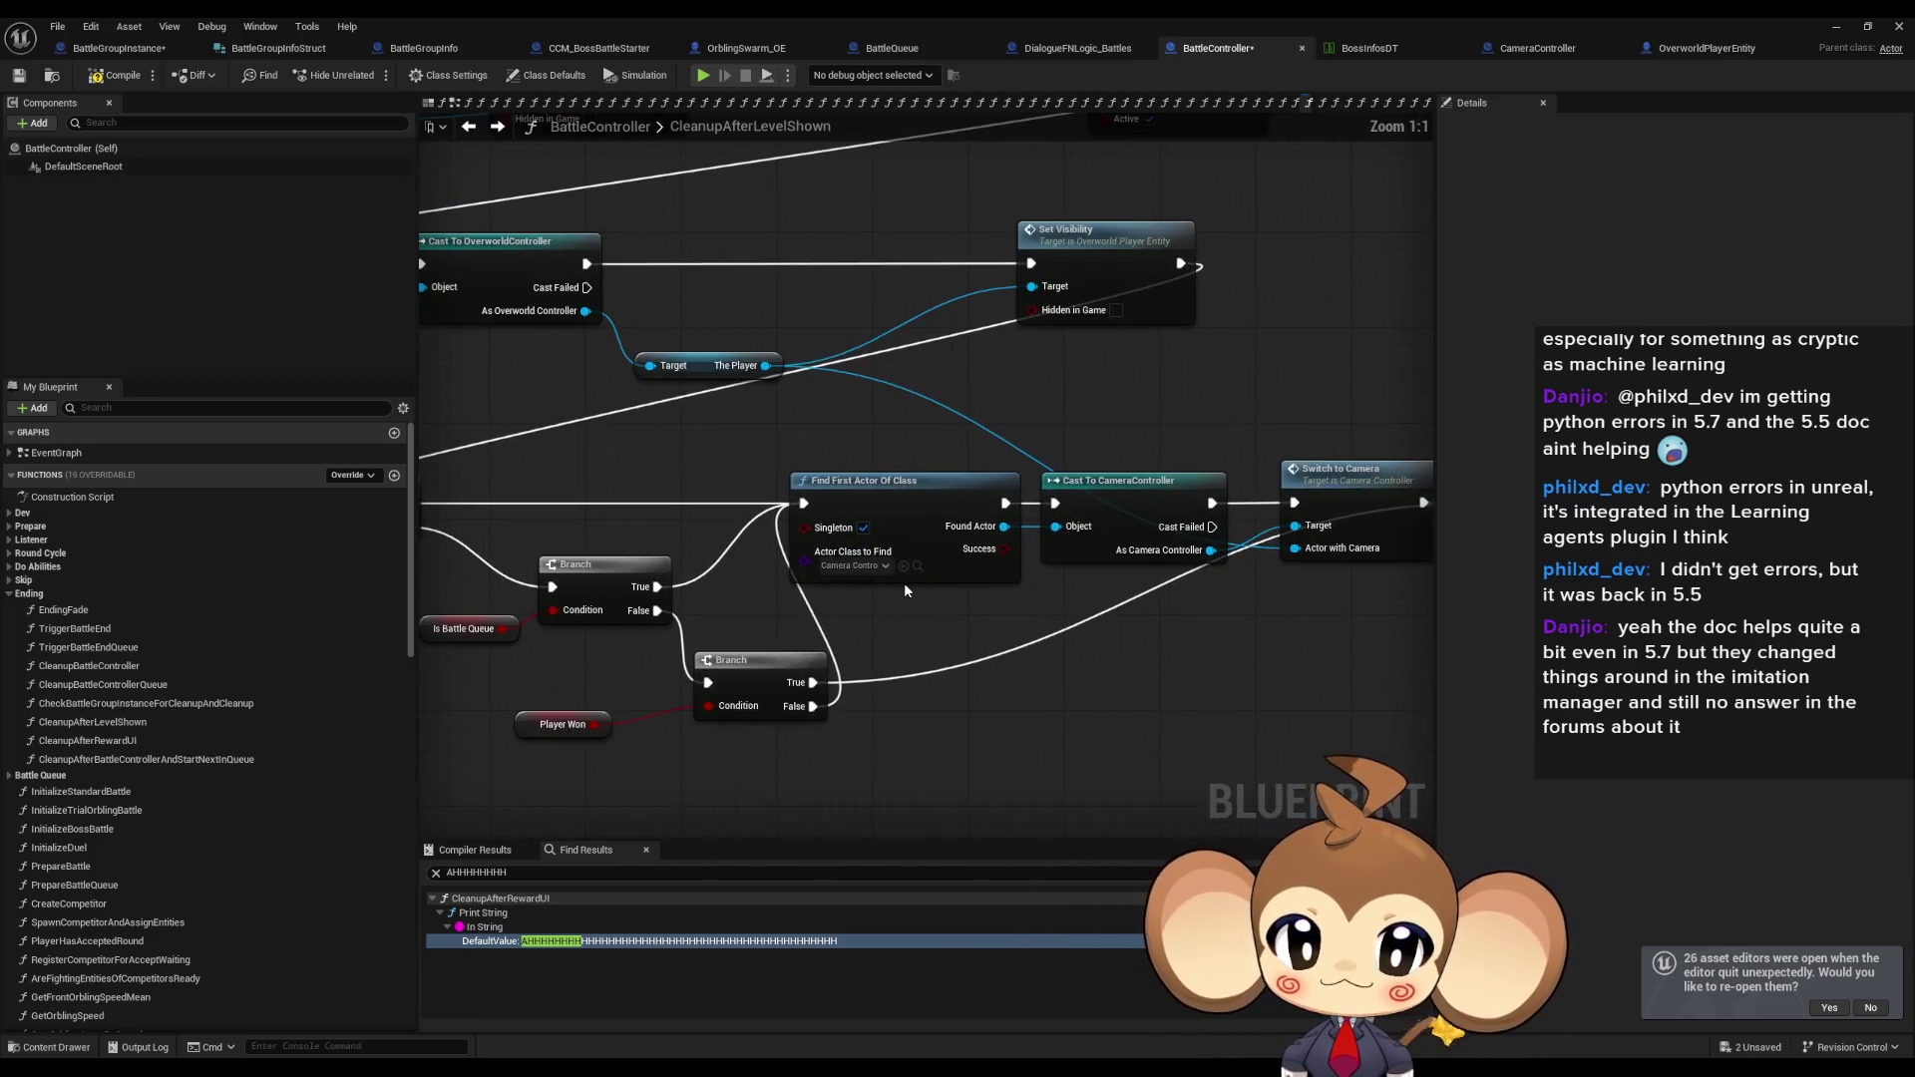
{"action": "mouse_move", "coordinate": [1097, 651]}
{"action": "left_mouse_down"}
{"action": "mouse_move", "coordinate": [954, 655]}
{"action": "mouse_move", "coordinate": [1089, 690]}
{"action": "left_mouse_up"}
{"action": "key", "text": "ctrl+v"}
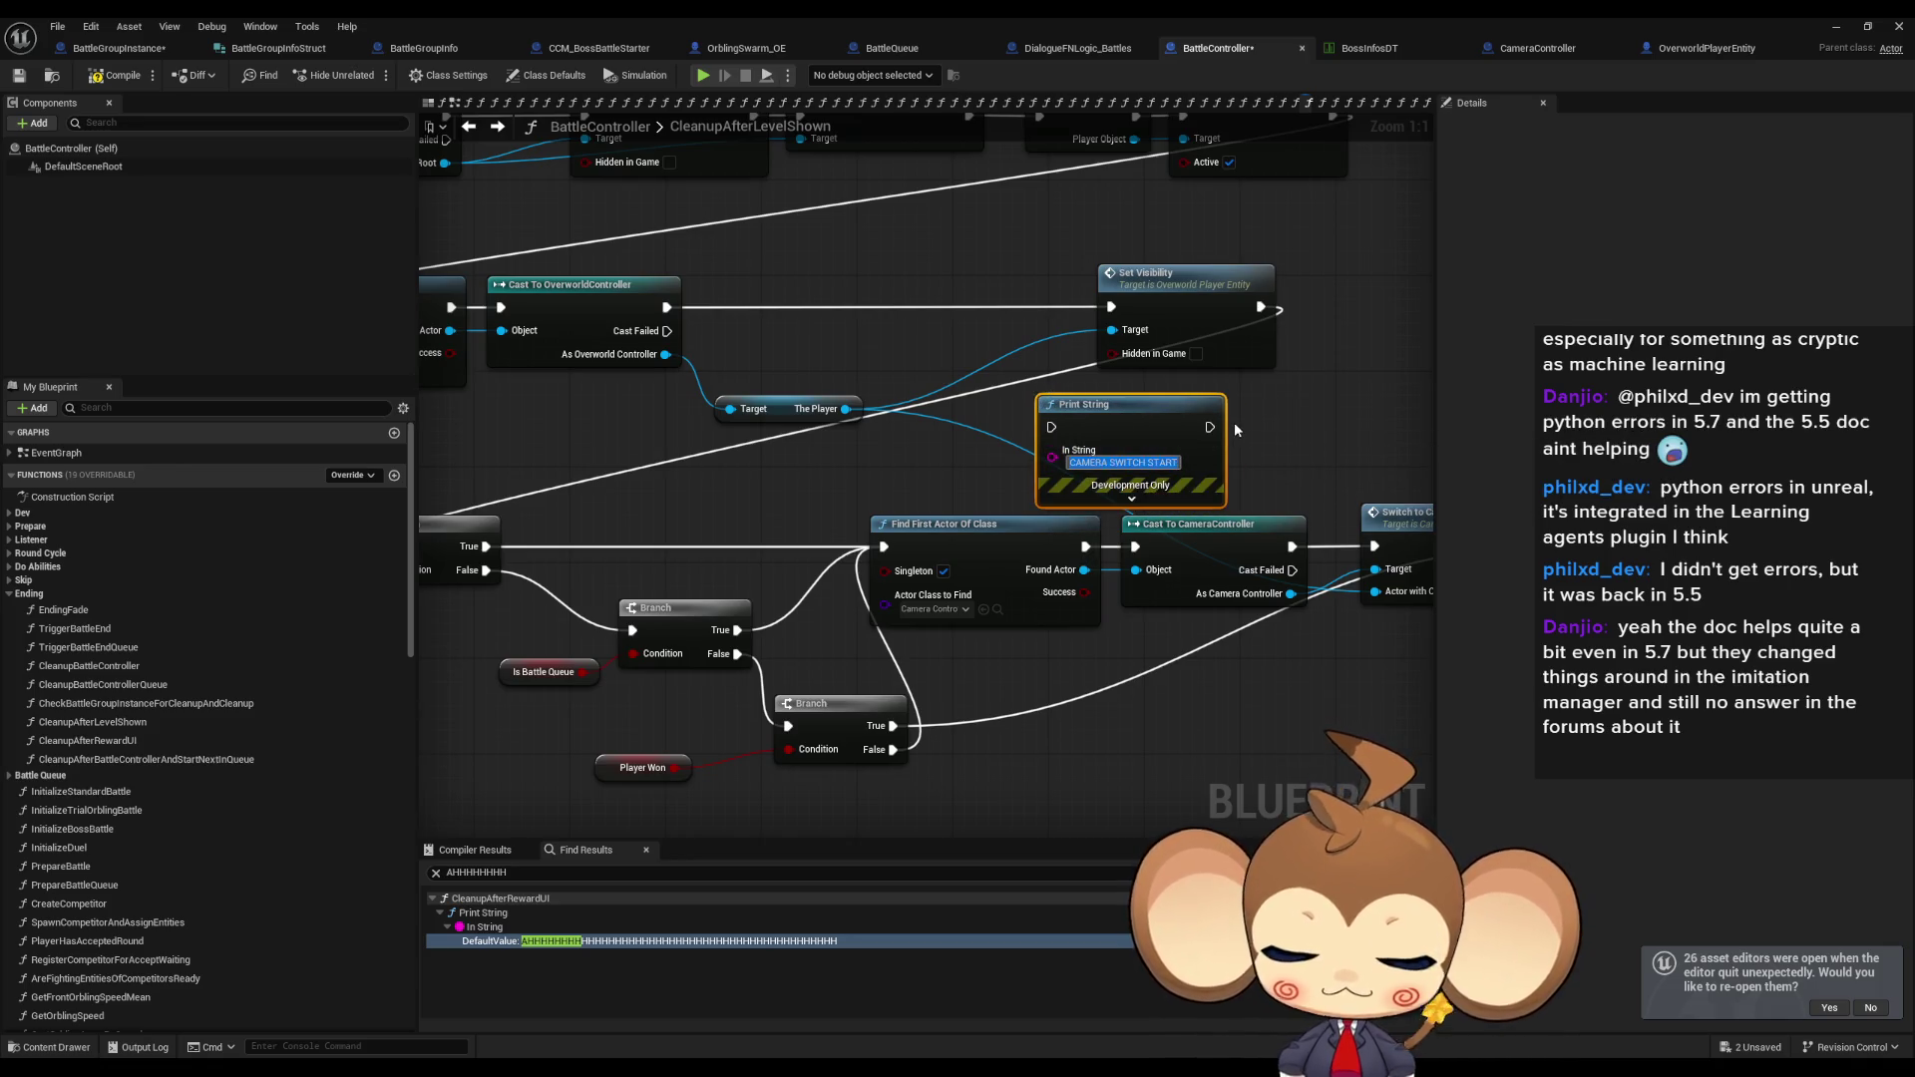
{"action": "type", "text": "we are in"}
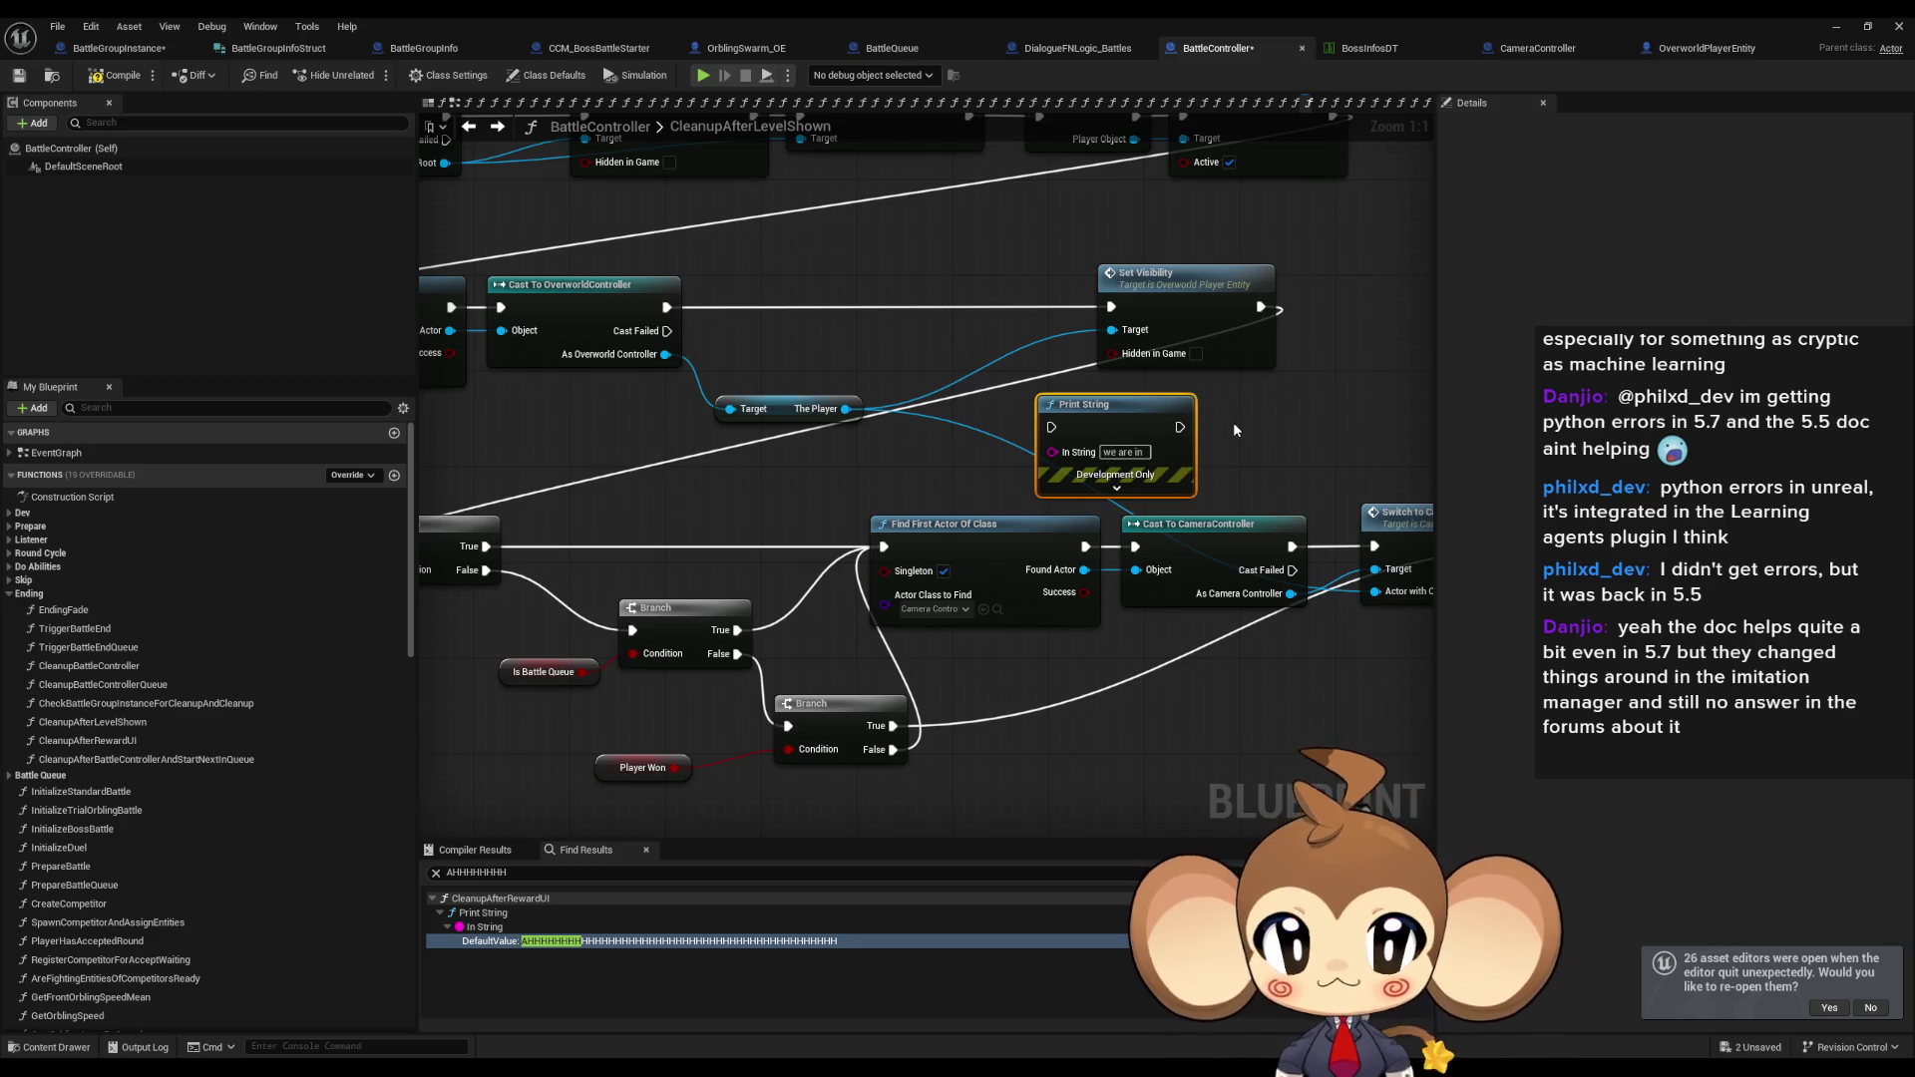
{"action": "mouse_move", "coordinate": [1180, 427]}
{"action": "left_mouse_down"}
{"action": "mouse_move", "coordinate": [1135, 547]}
{"action": "mouse_move", "coordinate": [1045, 420]}
{"action": "mouse_move", "coordinate": [649, 421]}
{"action": "left_mouse_up"}
Add a 'triggered' Print String ahead of the SET node, then start a Play-in-Editor test.
{"action": "key", "text": "ctrl+v"}
{"action": "mouse_move", "coordinate": [1147, 551]}
{"action": "left_mouse_down"}
{"action": "mouse_move", "coordinate": [1117, 538]}
{"action": "mouse_move", "coordinate": [1194, 470]}
{"action": "mouse_move", "coordinate": [1184, 432]}
{"action": "mouse_move", "coordinate": [1061, 430]}
{"action": "left_mouse_up"}
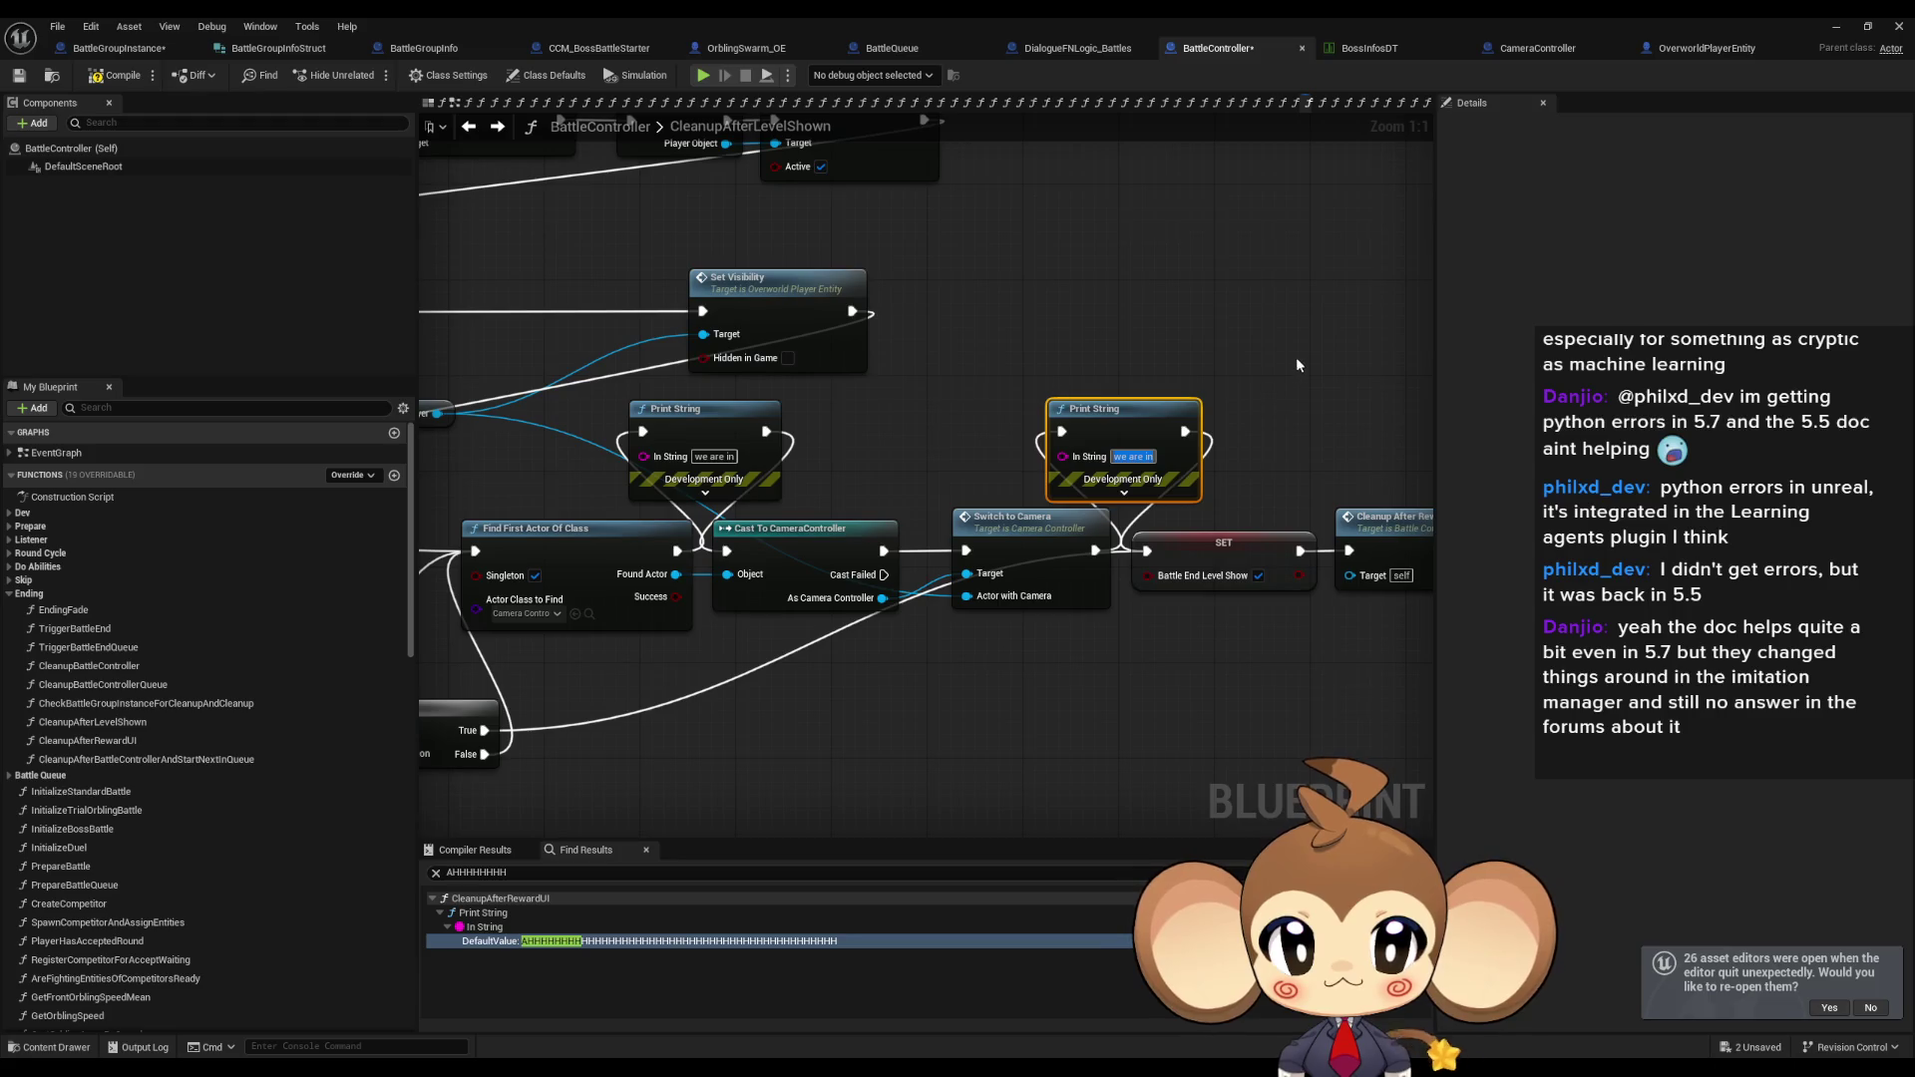
{"action": "type", "text": "triggered"}
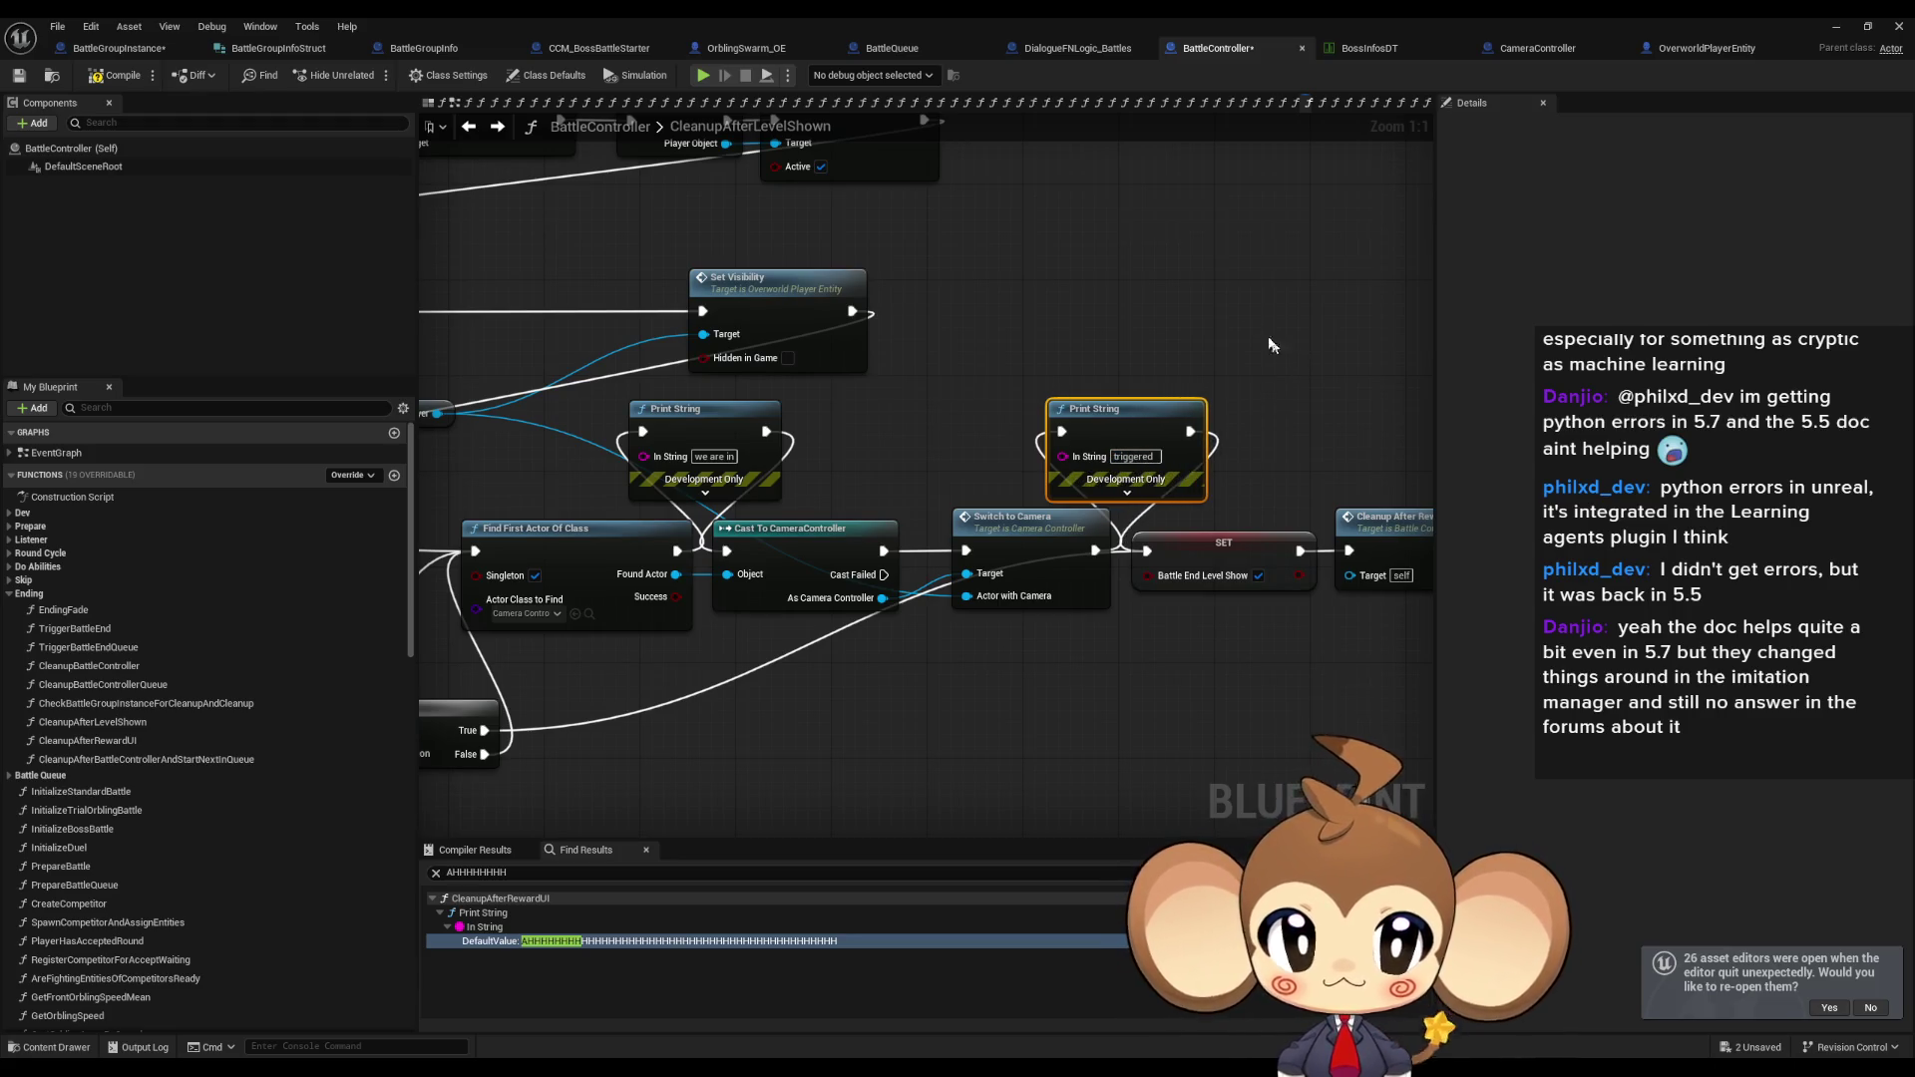
{"action": "left_click", "coordinate": [1833, 29]}
{"action": "left_click", "coordinate": [372, 75]}
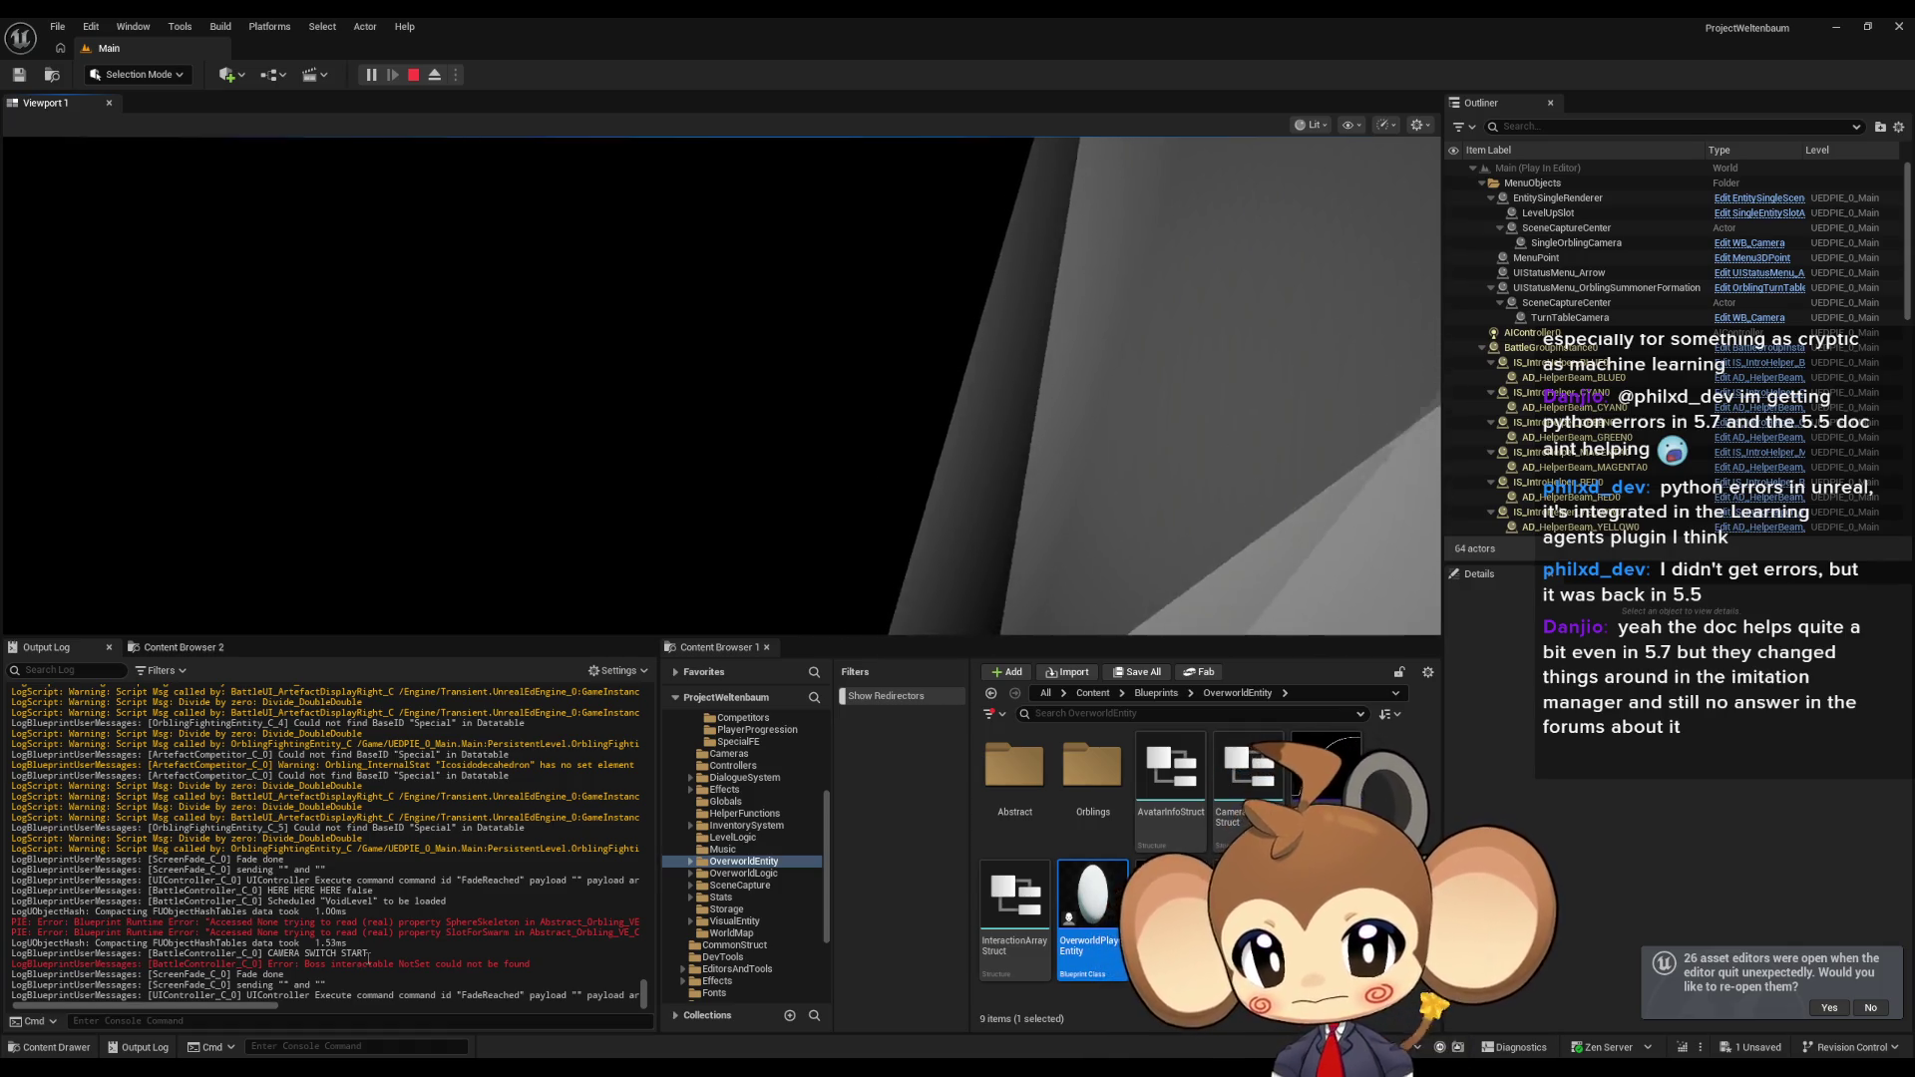
{"action": "left_click", "coordinate": [412, 77]}
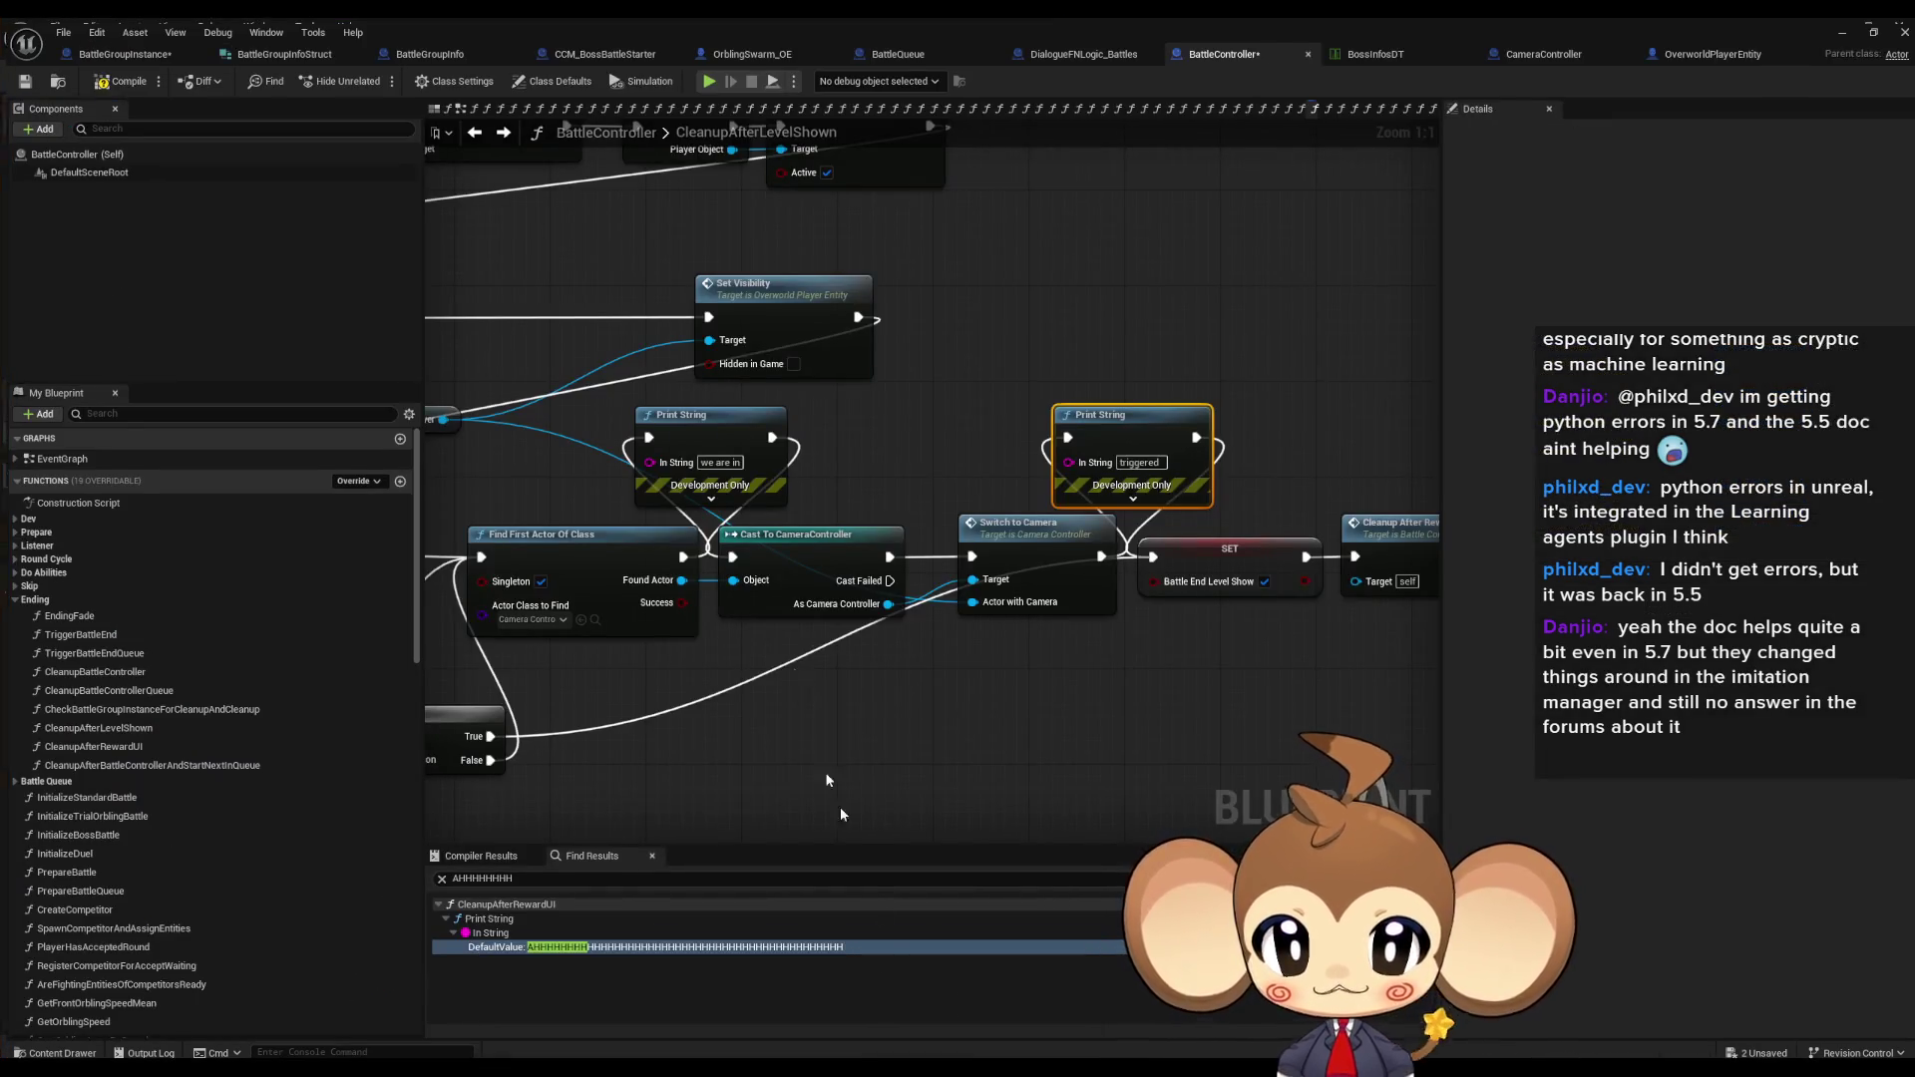
{"action": "left_click", "coordinate": [710, 415]}
{"action": "left_click_drag", "start_coordinate": [705, 507], "coordinate": [1433, 523]}
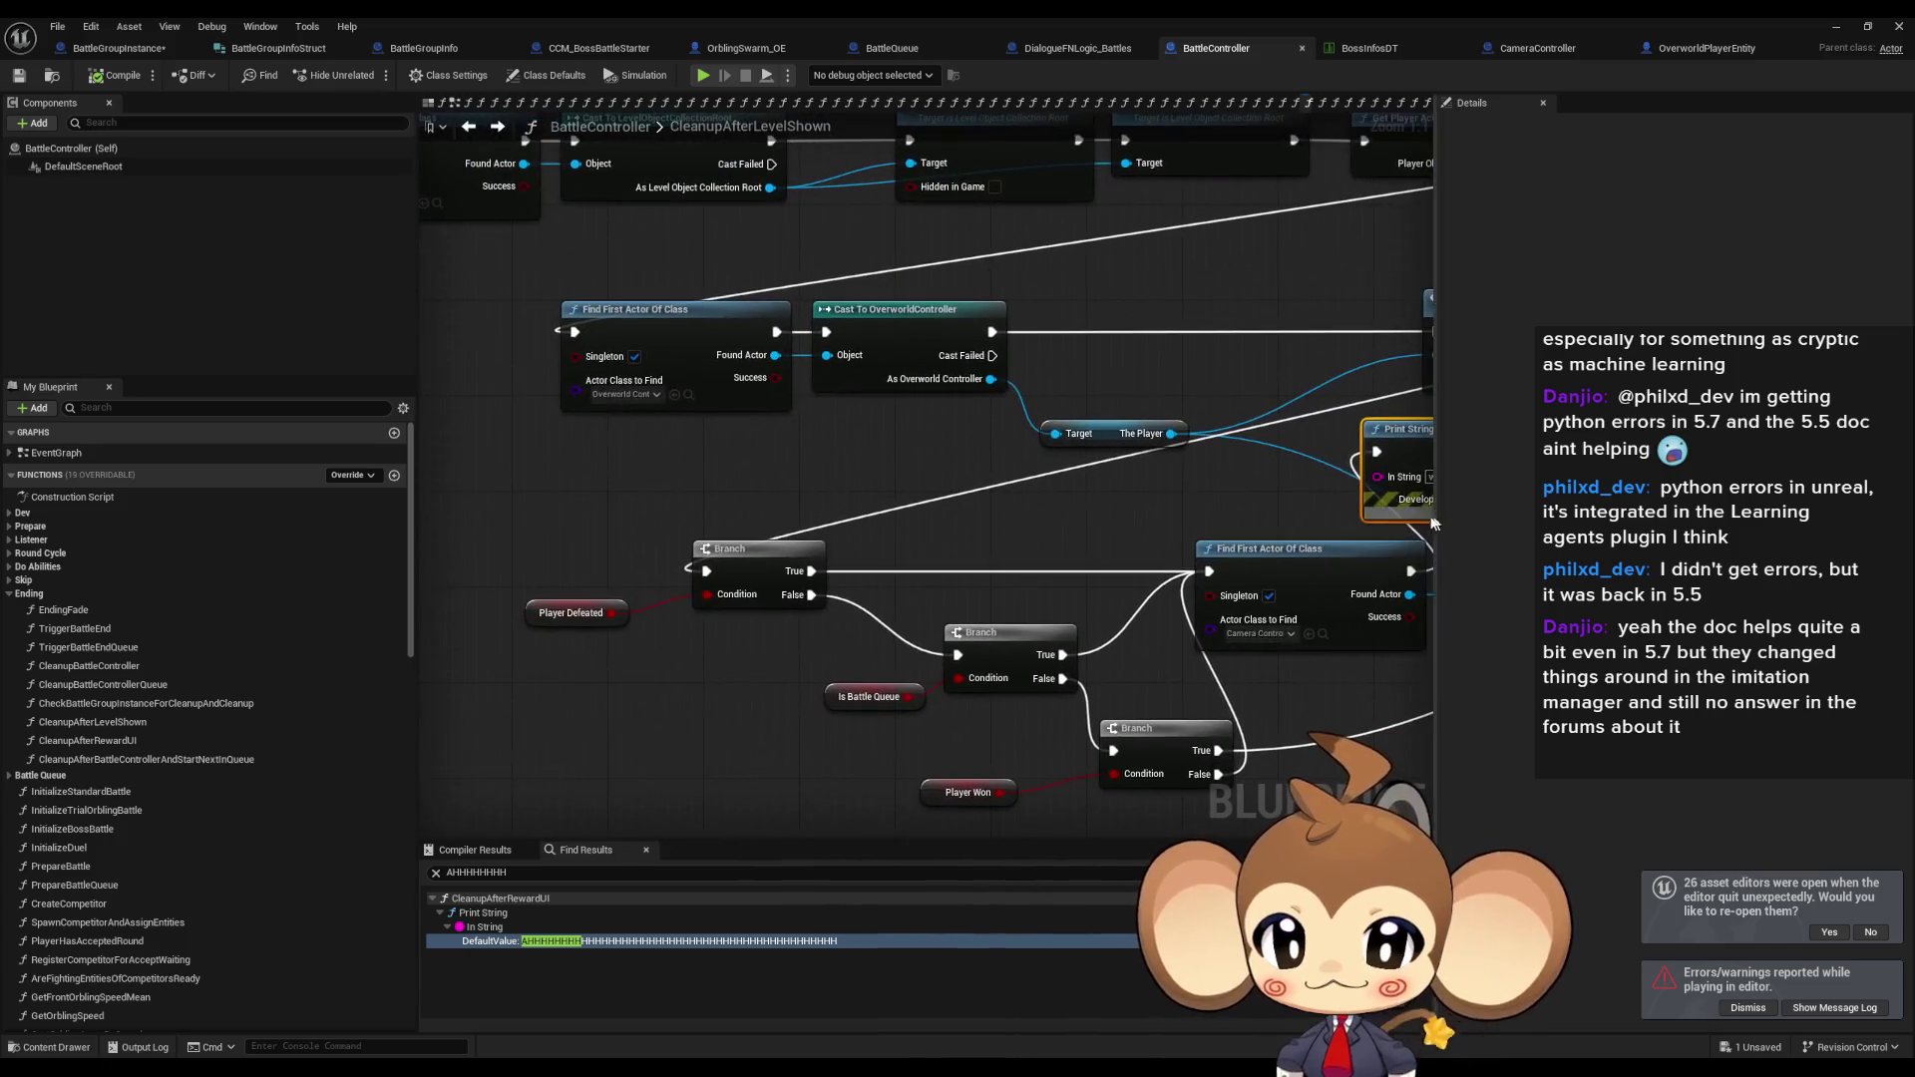
{"action": "left_click_drag", "start_coordinate": [1013, 369], "coordinate": [768, 632]}
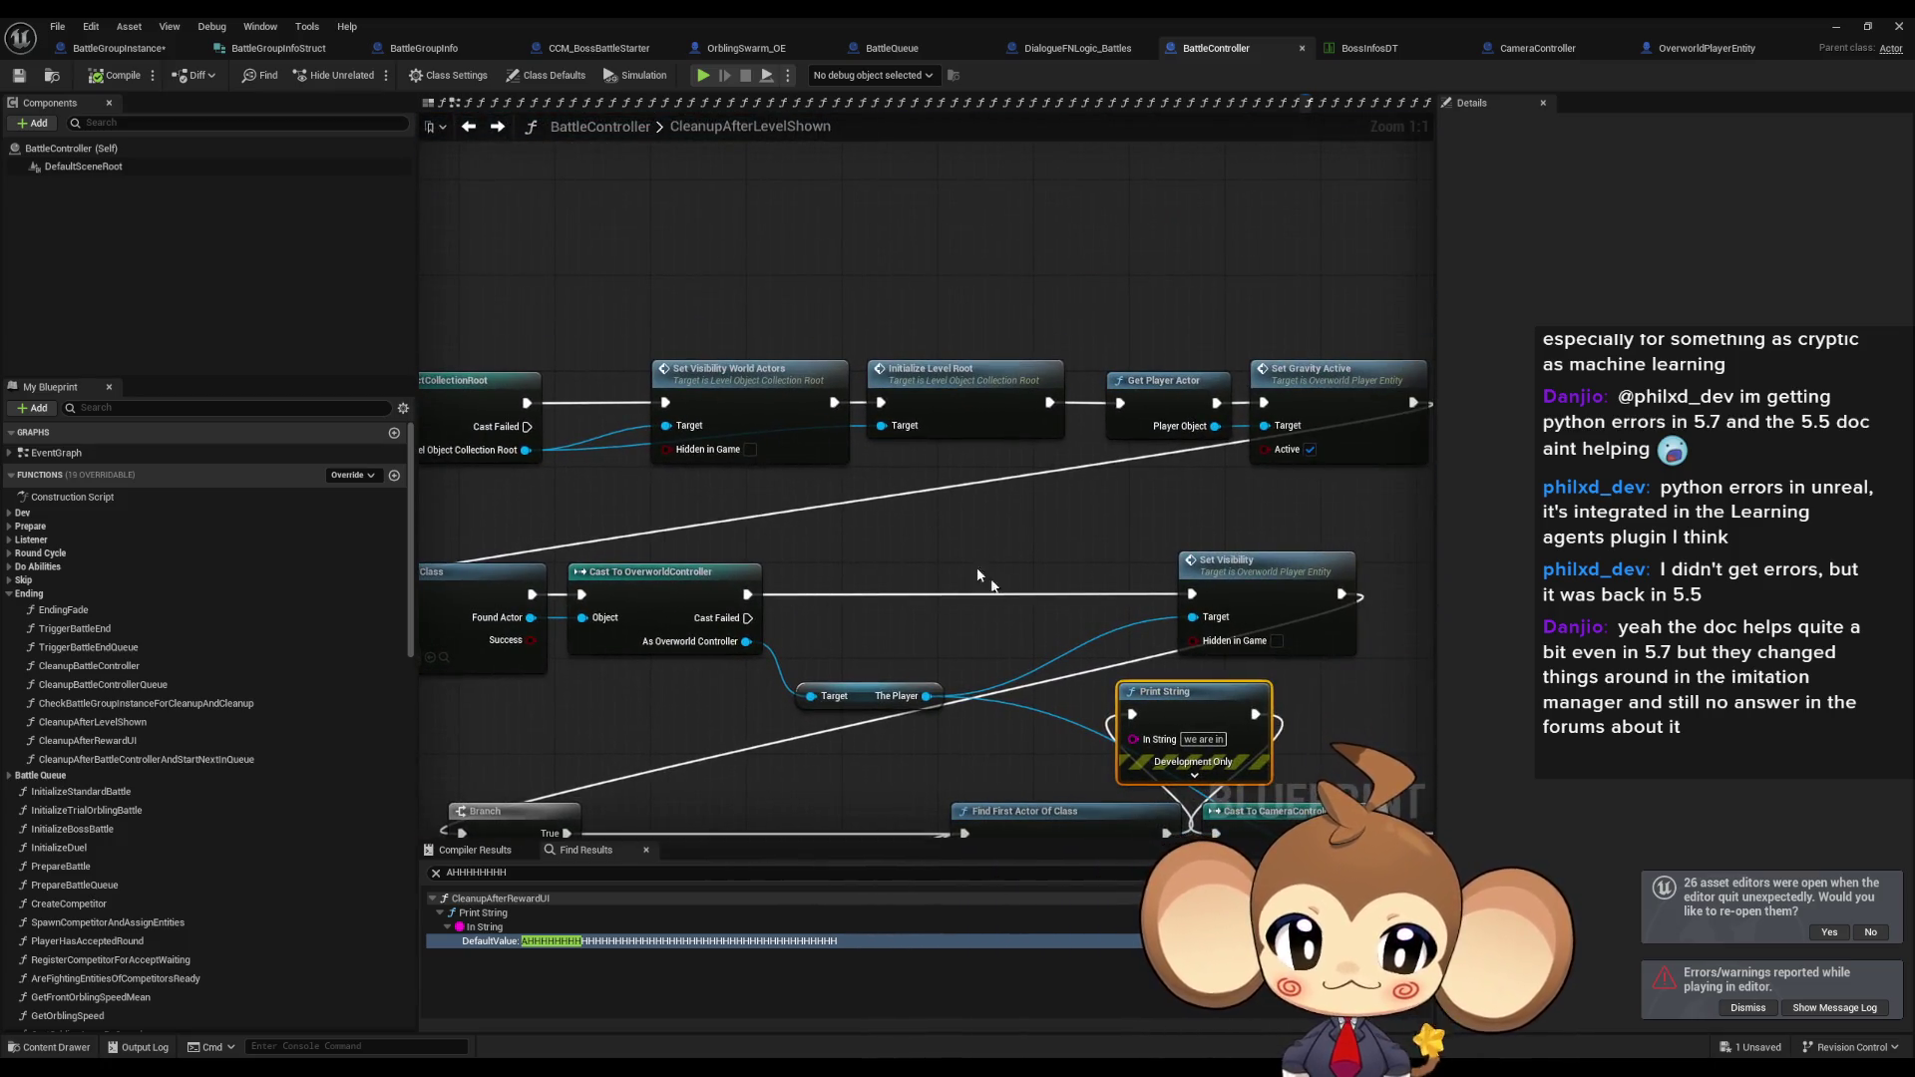
{"action": "scroll", "coordinate": [788, 704], "scroll_direction": "down", "scroll_amount": 2}
{"action": "left_click_drag", "start_coordinate": [788, 704], "coordinate": [857, 520]}
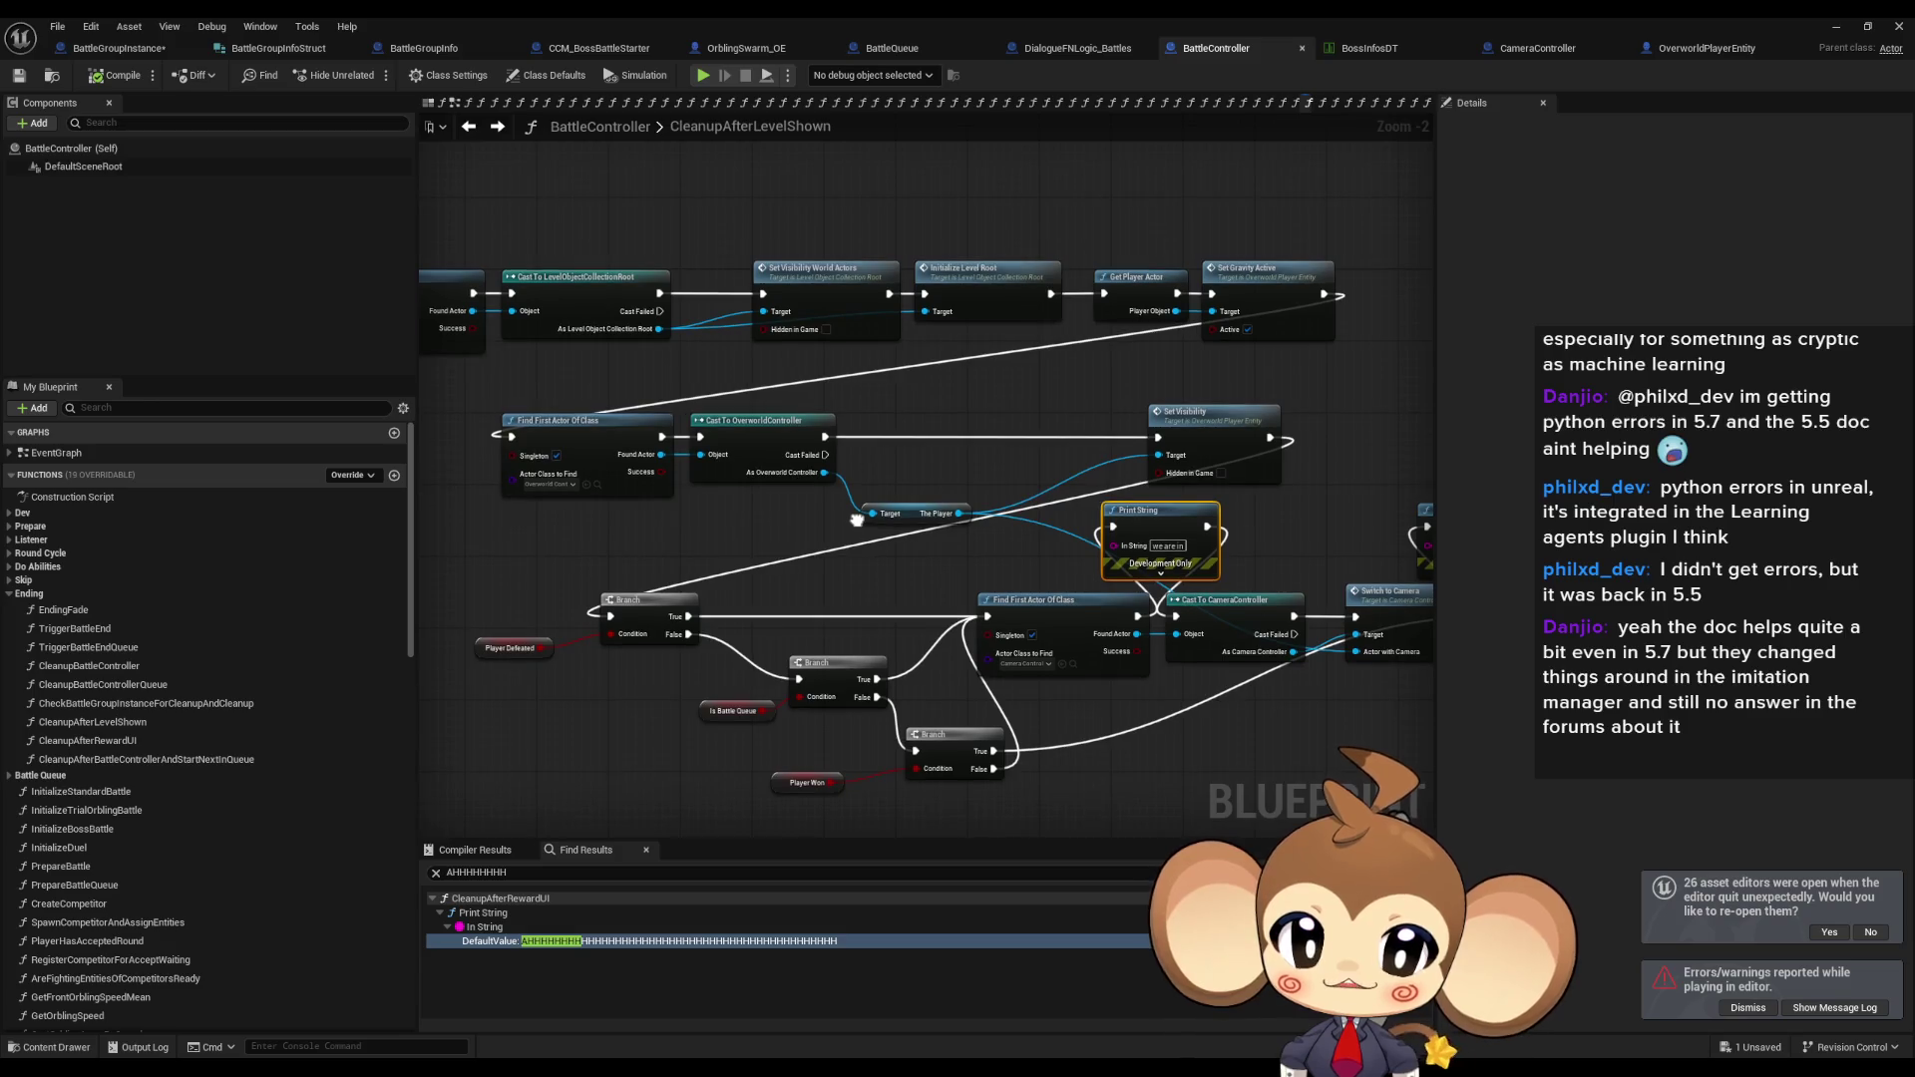
{"action": "scroll", "coordinate": [496, 658], "scroll_direction": "up", "scroll_amount": 2}
{"action": "left_click_drag", "start_coordinate": [550, 686], "coordinate": [552, 684]}
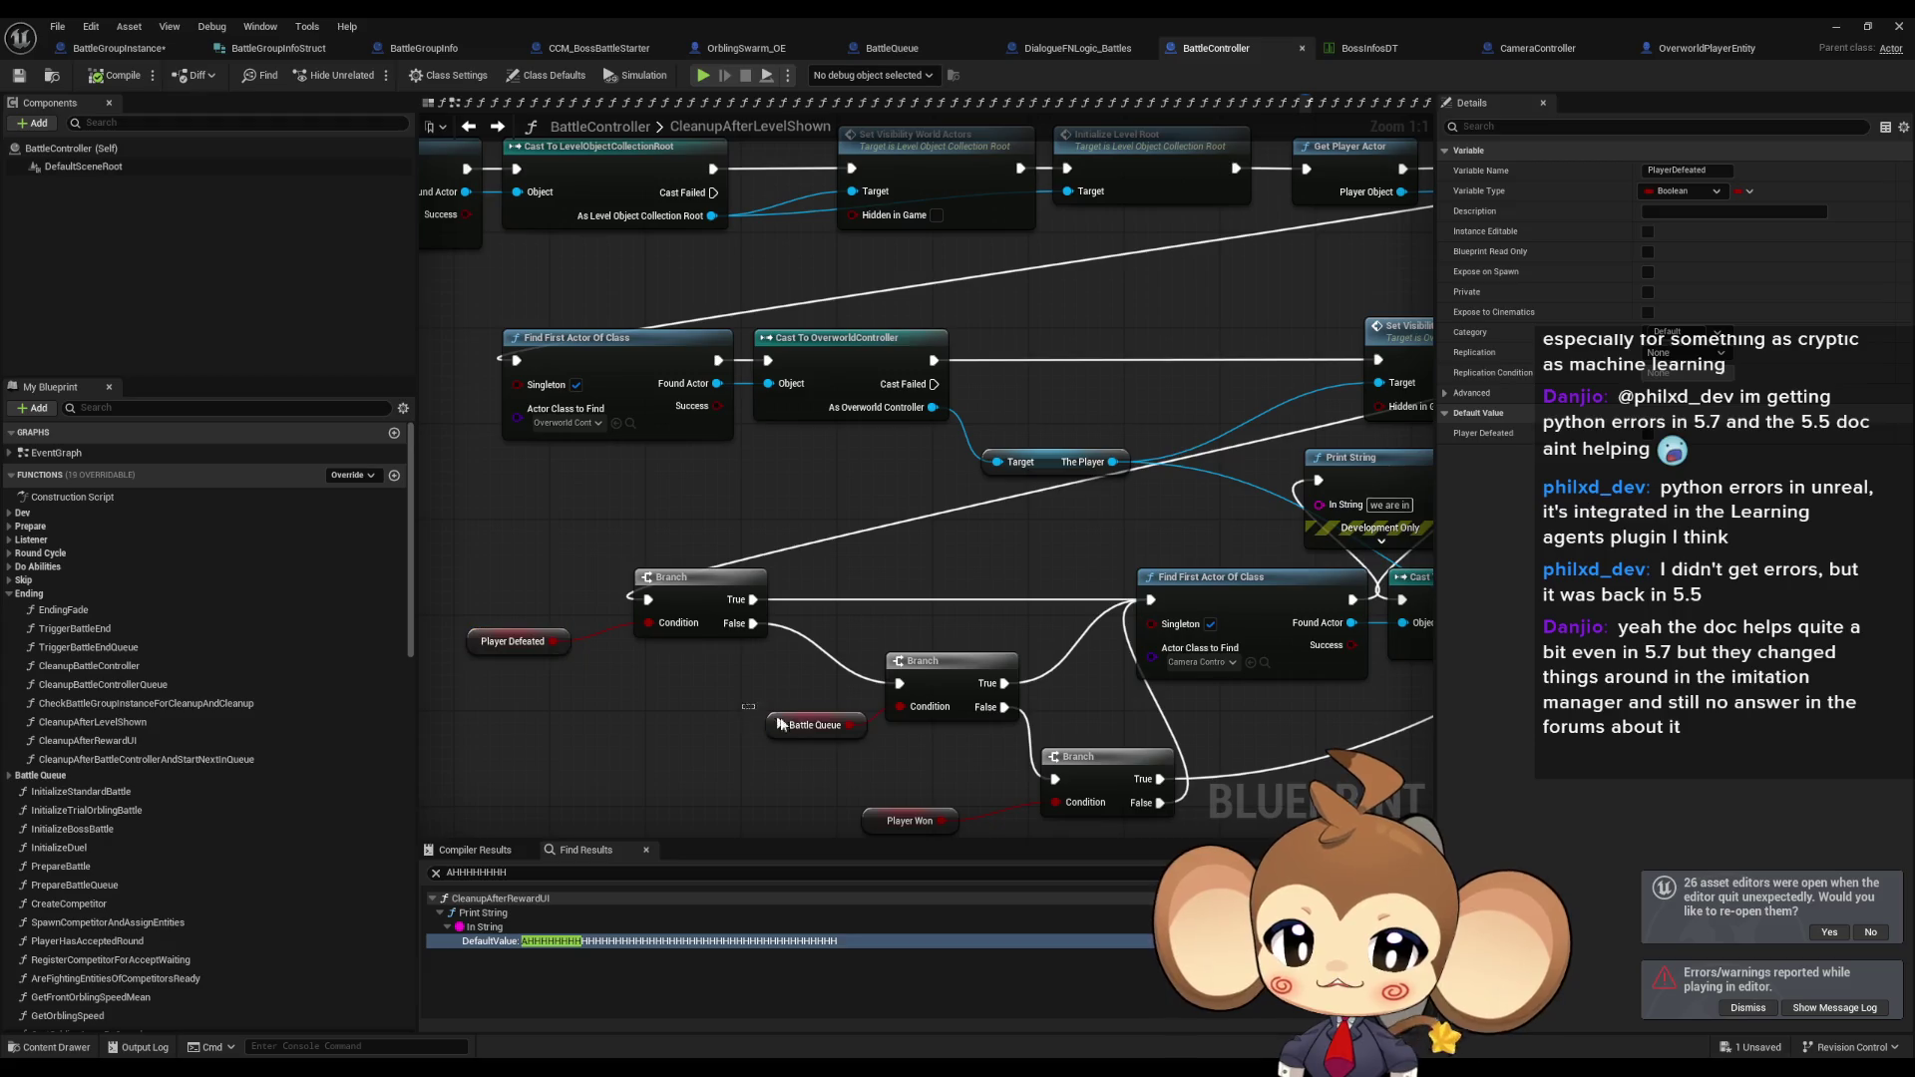
{"action": "left_click_drag", "start_coordinate": [960, 720], "coordinate": [824, 643]}
{"action": "left_click_drag", "start_coordinate": [706, 723], "coordinate": [771, 777]}
{"action": "left_click_drag", "start_coordinate": [1008, 708], "coordinate": [755, 714]}
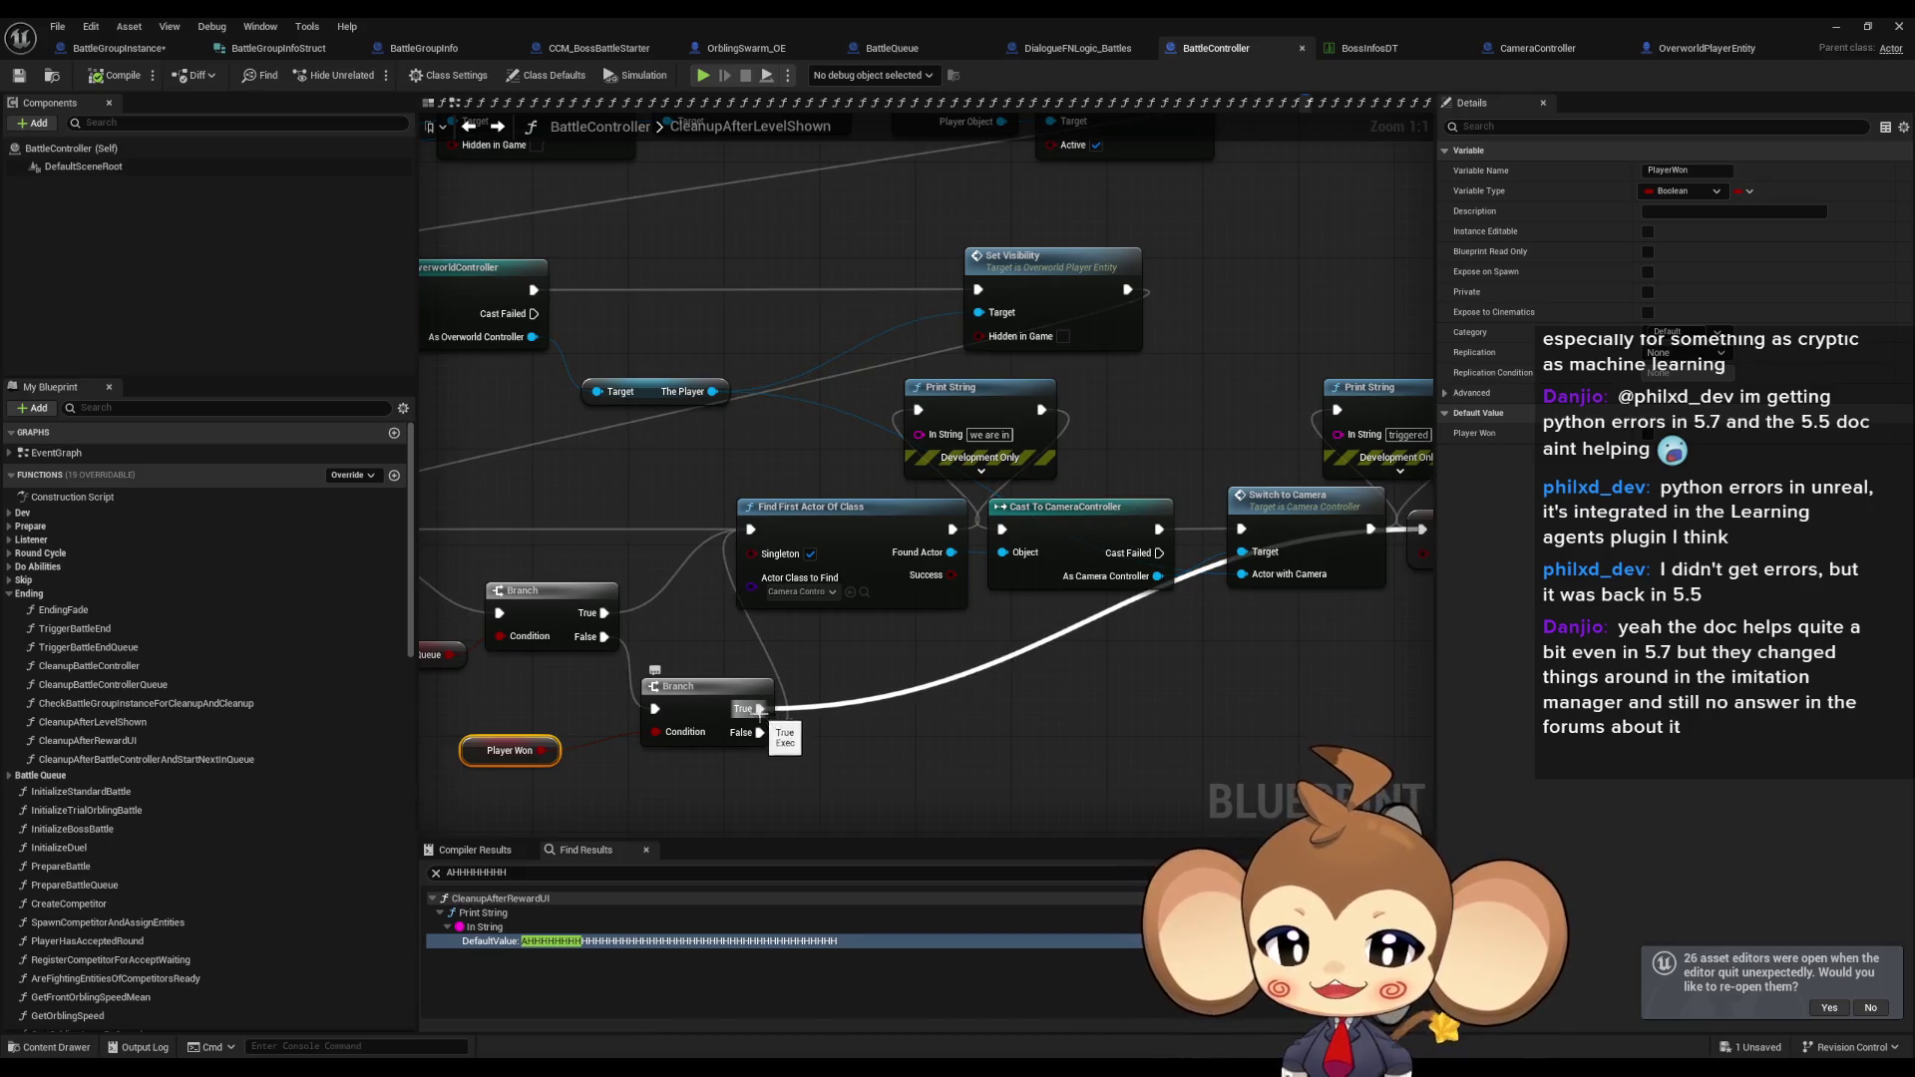
Inspect the camera-switch chain, selecting the camera controller lookup and cast nodes.
{"action": "left_click_drag", "start_coordinate": [758, 710], "coordinate": [558, 697]}
{"action": "left_click_drag", "start_coordinate": [666, 638], "coordinate": [997, 479]}
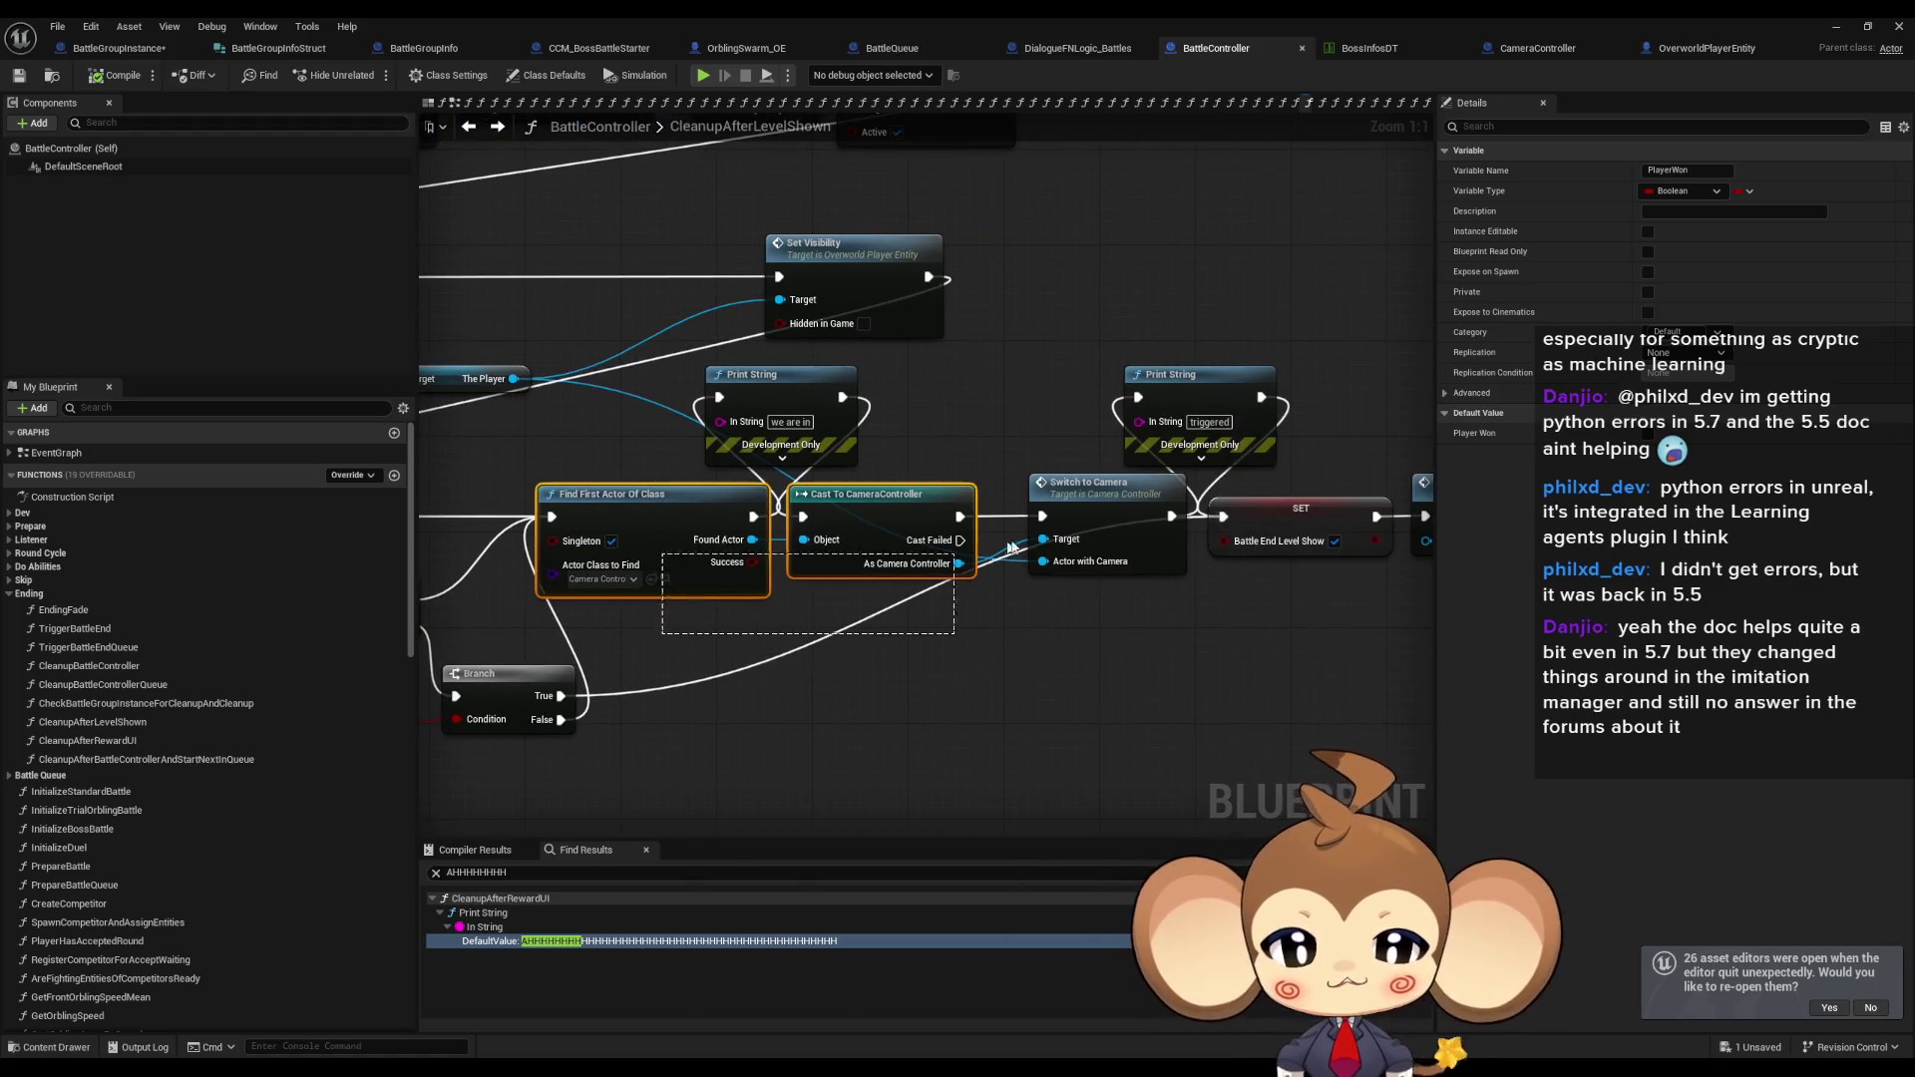
{"action": "scroll", "coordinate": [816, 617], "scroll_direction": "down", "scroll_amount": 2}
{"action": "scroll", "coordinate": [826, 644], "scroll_direction": "up", "scroll_amount": 2}
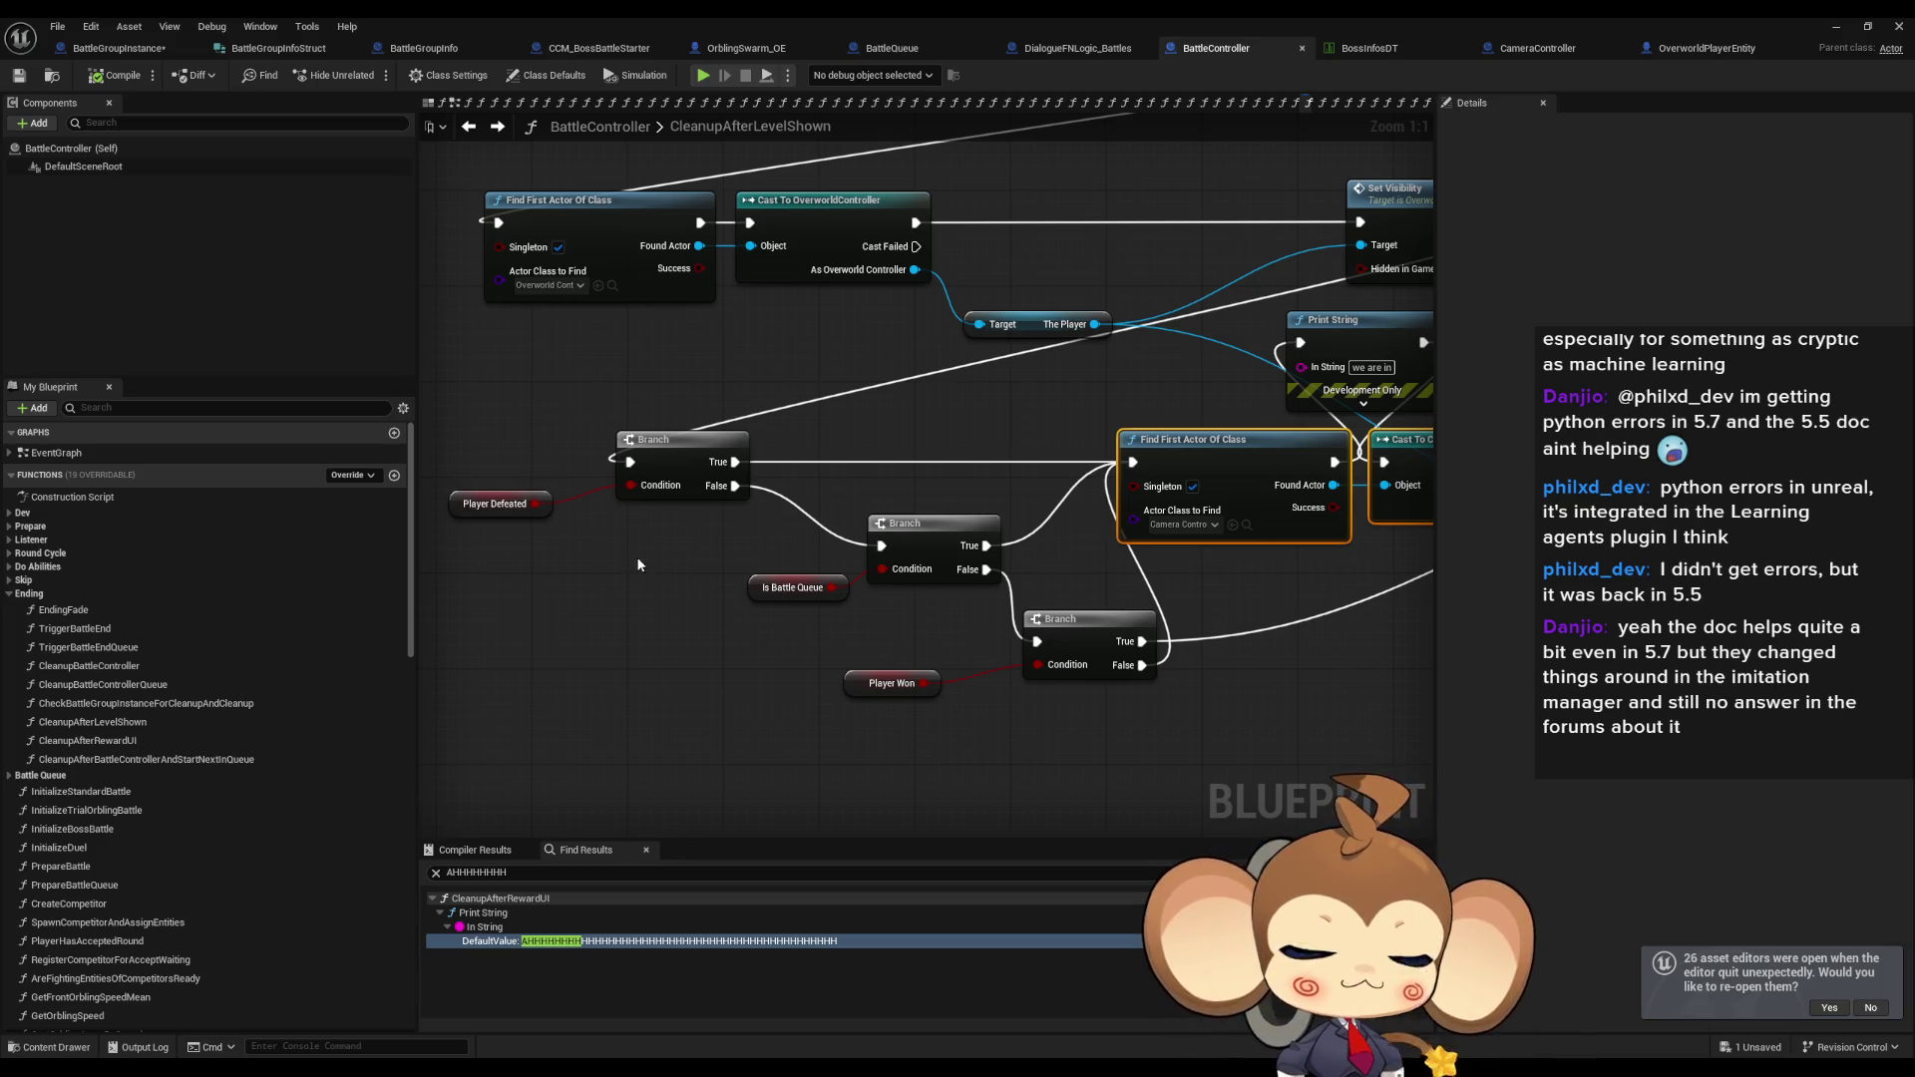
{"action": "left_click_drag", "start_coordinate": [1319, 596], "coordinate": [1040, 603]}
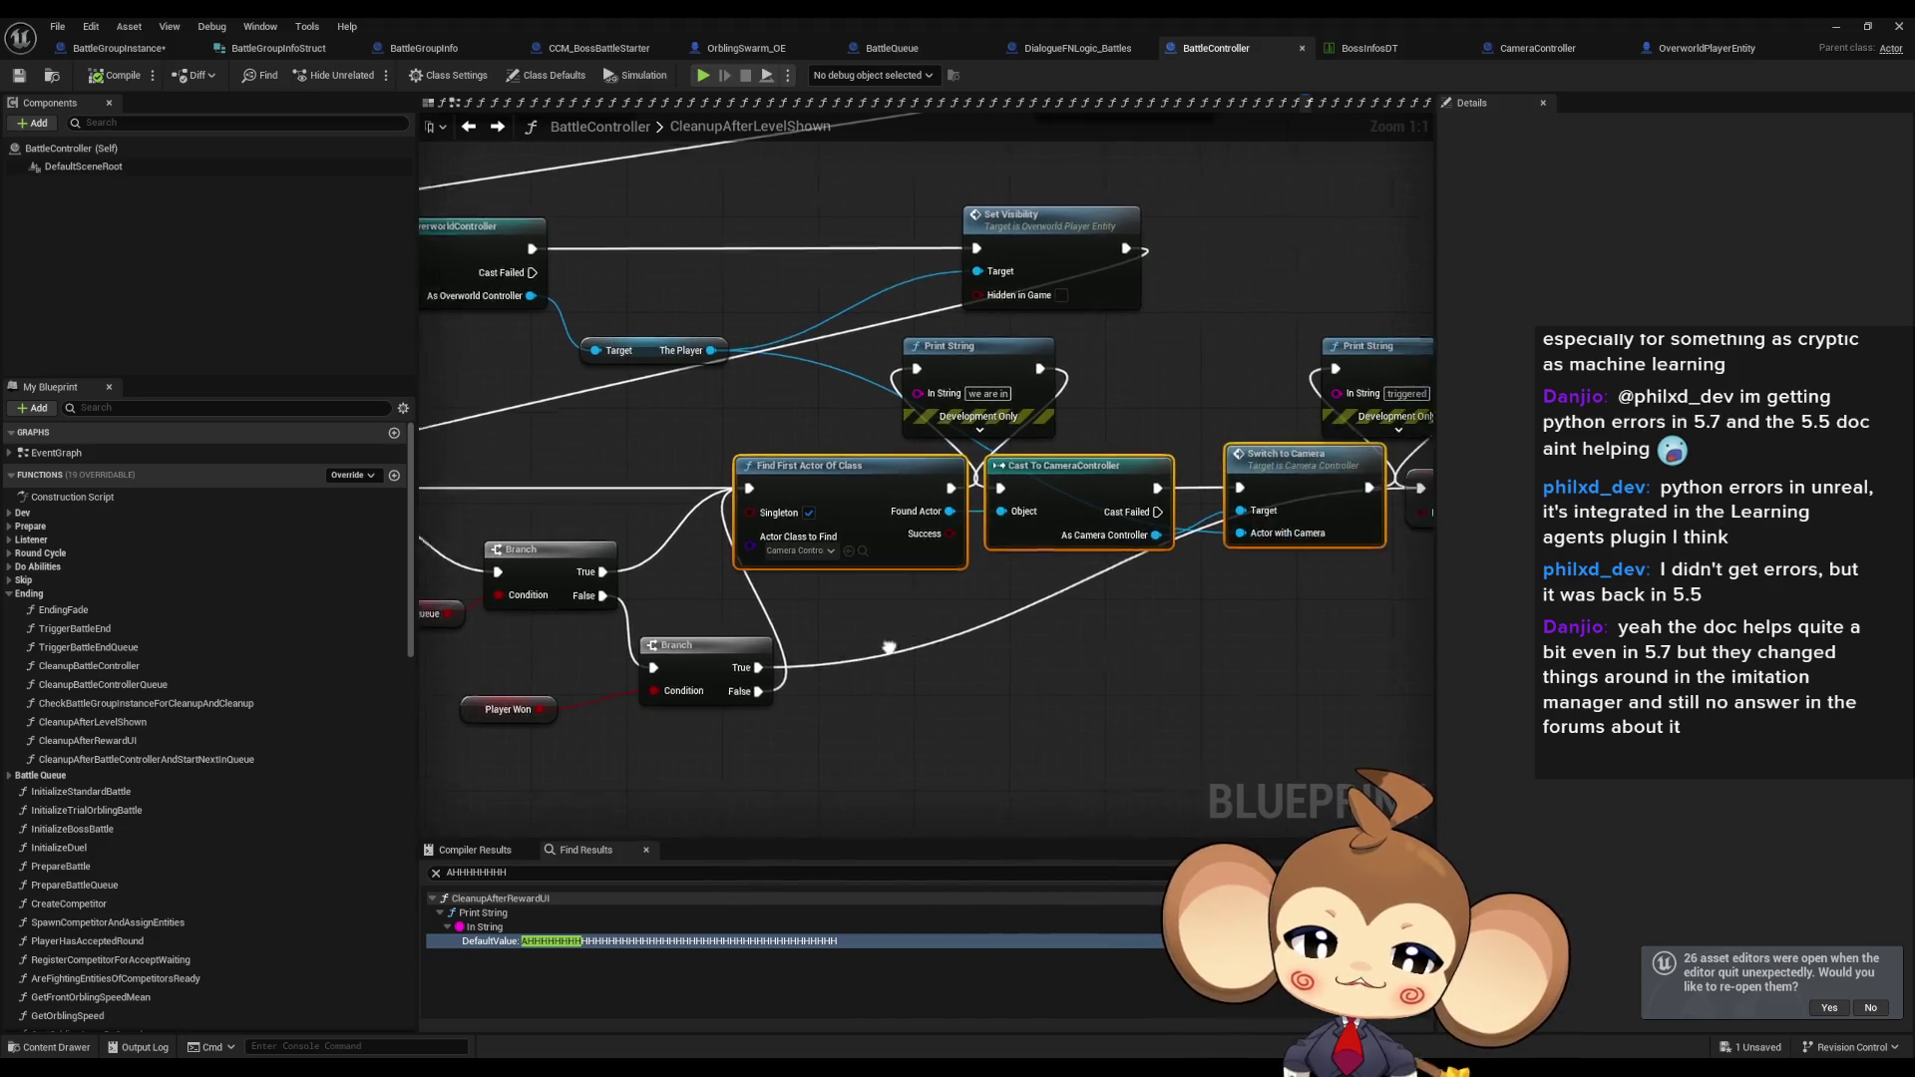
{"action": "left_click_drag", "start_coordinate": [1189, 536], "coordinate": [1014, 533]}
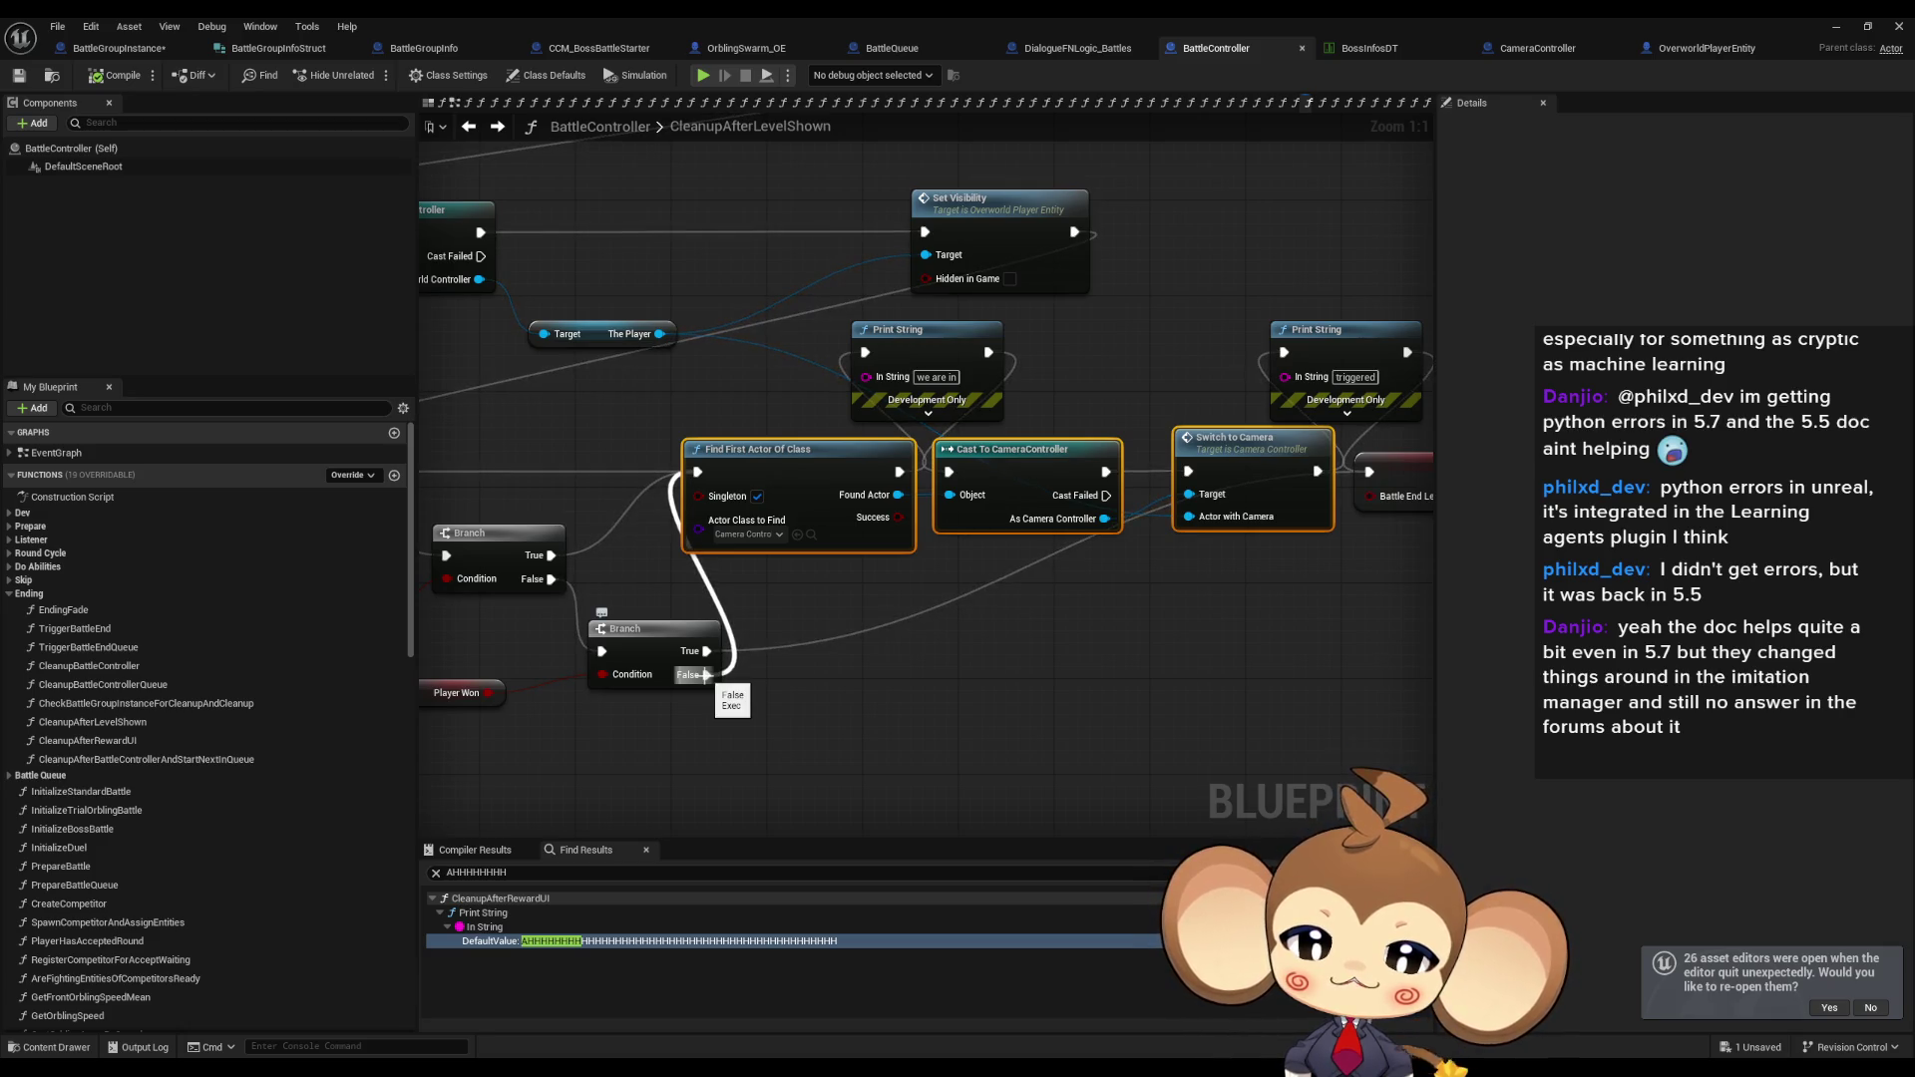
{"action": "scroll", "coordinate": [706, 675], "scroll_direction": "down", "scroll_amount": 2}
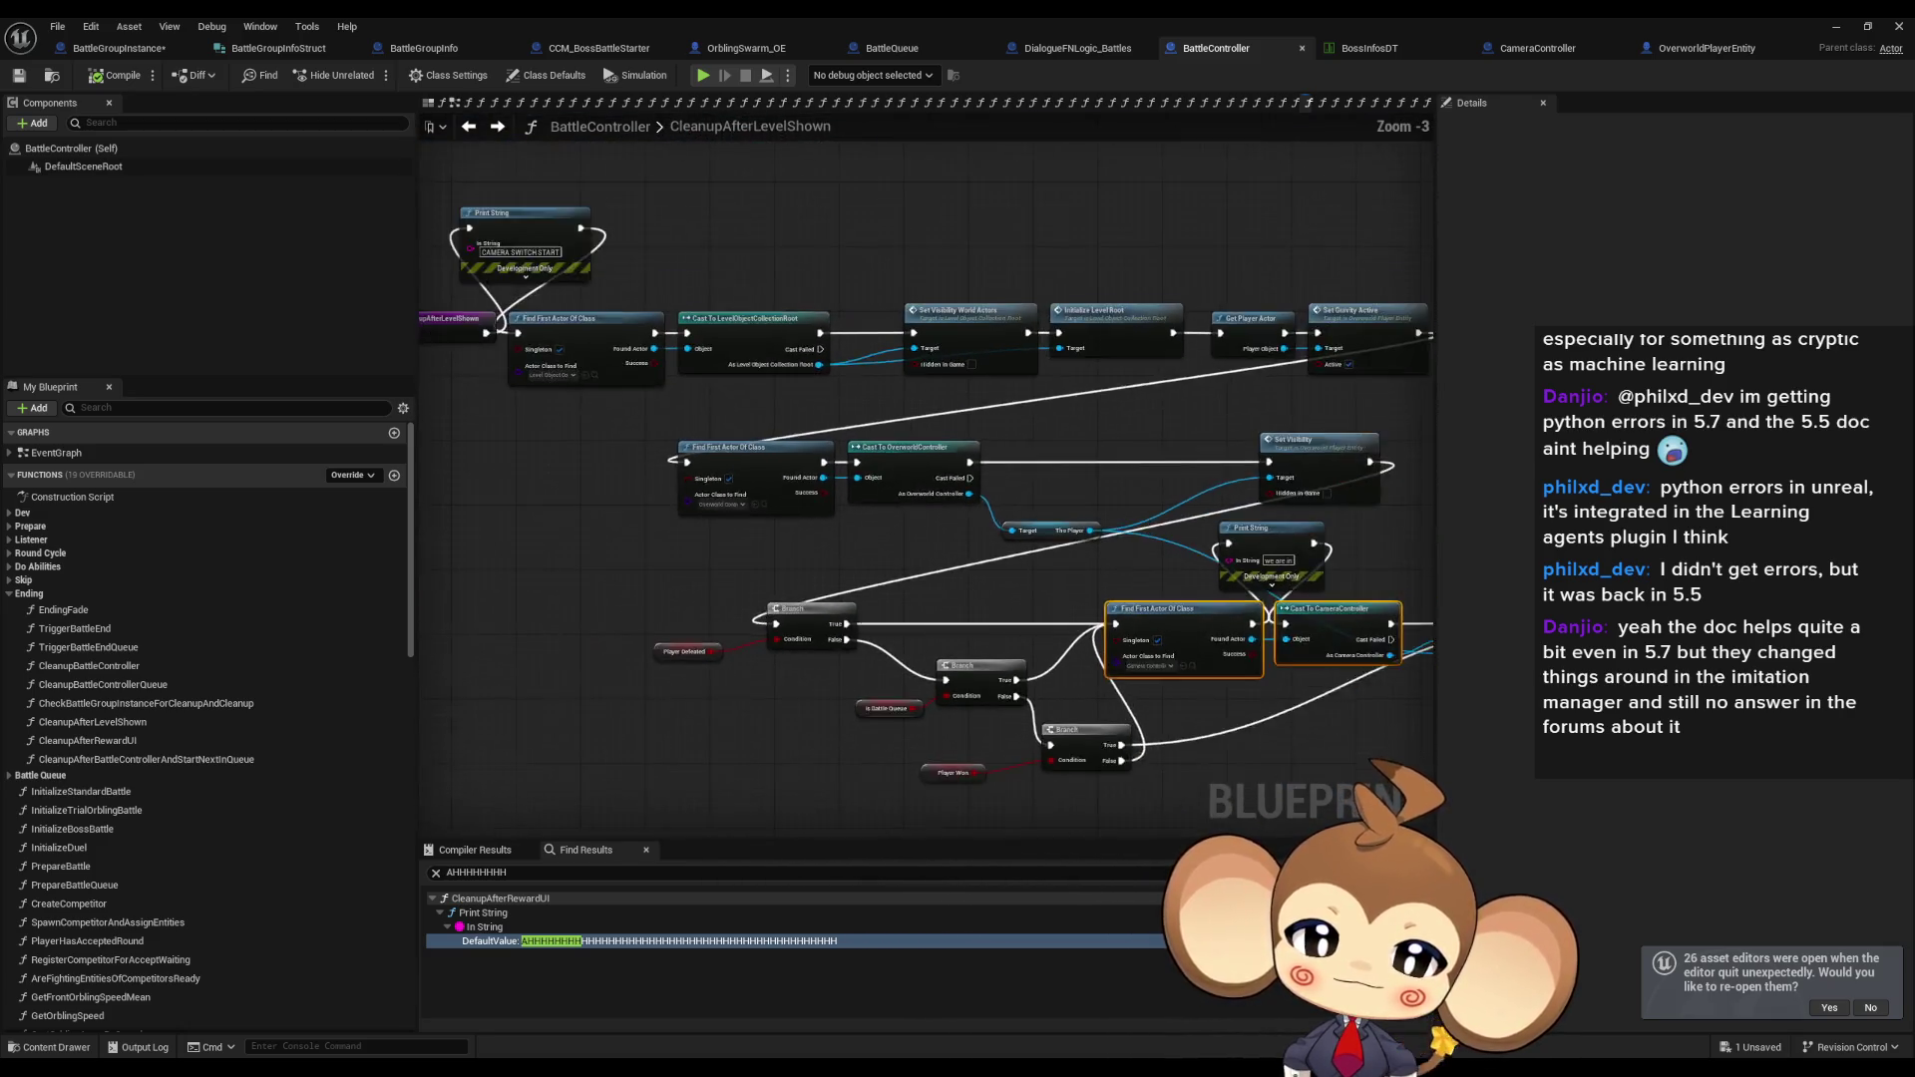
{"action": "scroll", "coordinate": [785, 507], "scroll_direction": "up", "scroll_amount": 2}
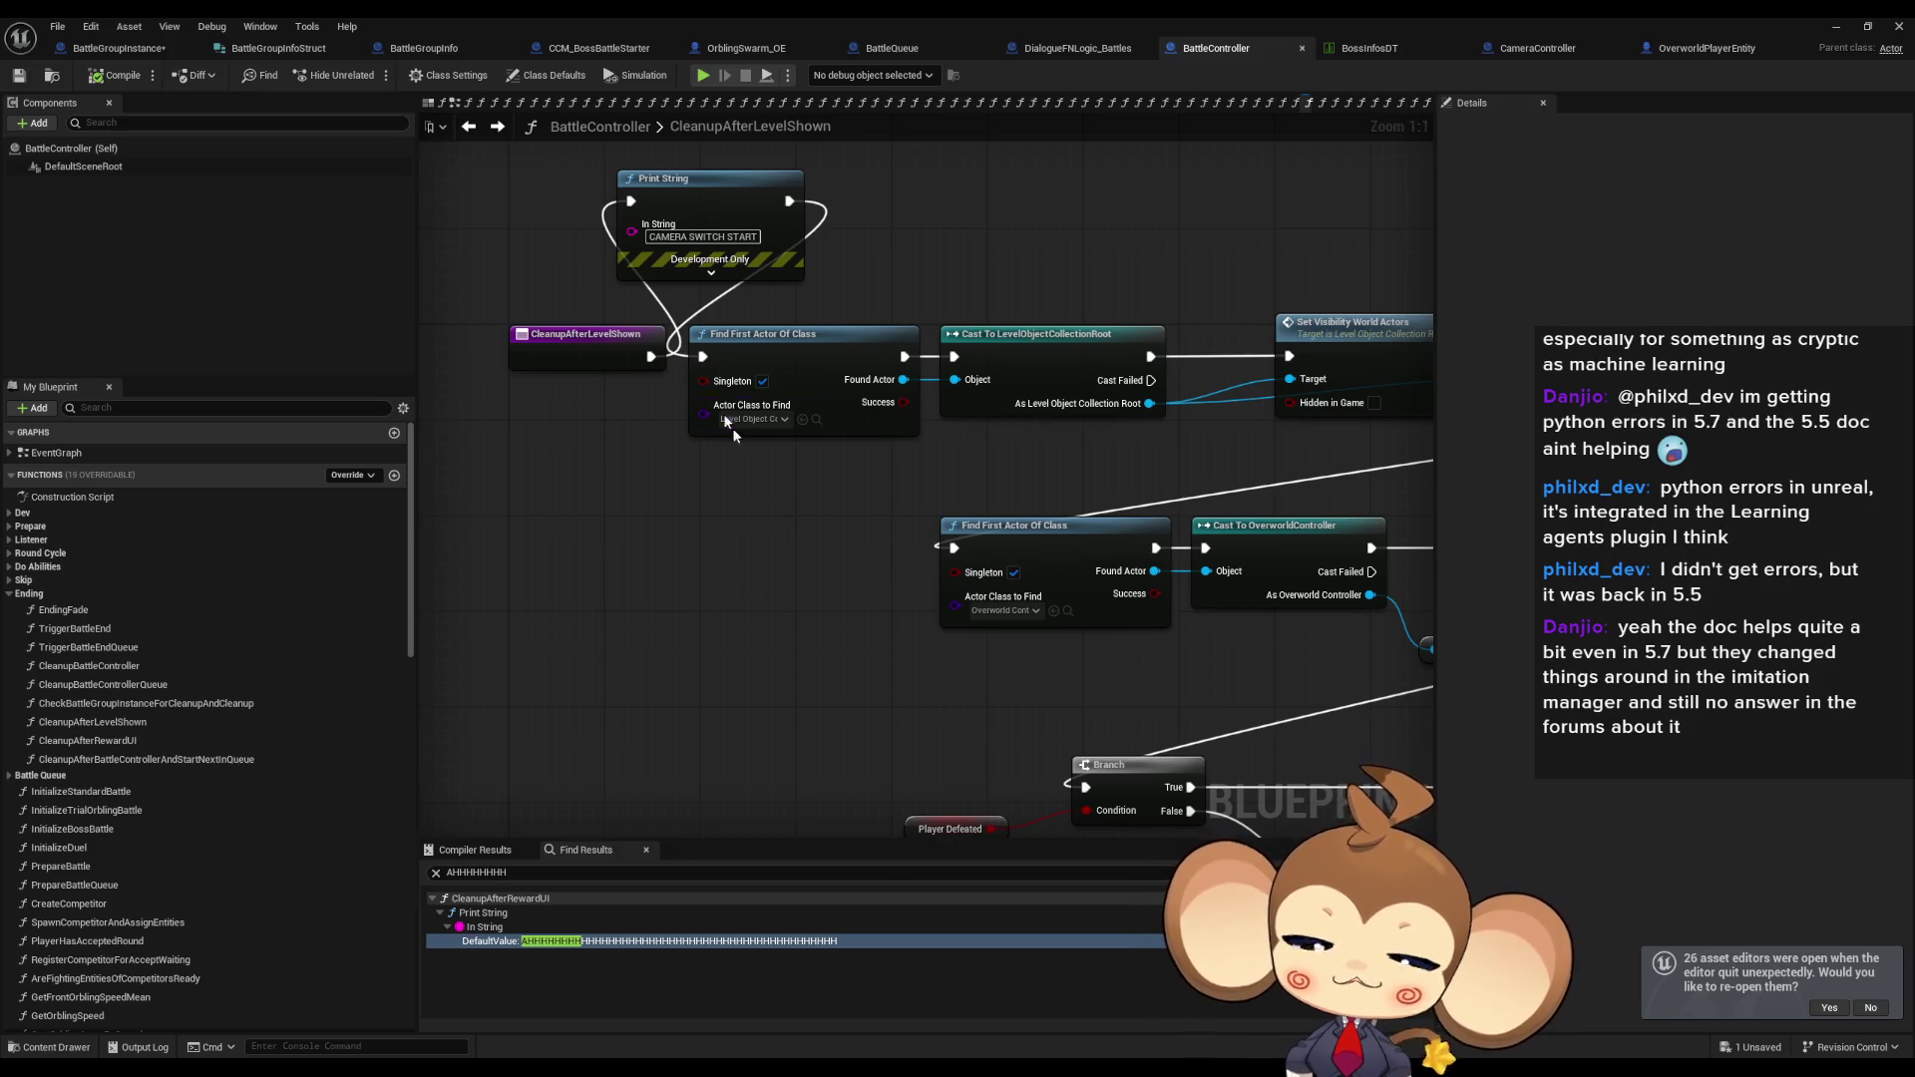
Delete the debug Print String at the start of CleanupAfterLevelShown.
{"action": "left_click_drag", "start_coordinate": [658, 362], "coordinate": [702, 356]}
{"action": "left_click", "coordinate": [698, 179]}
{"action": "key", "text": "Delete"}
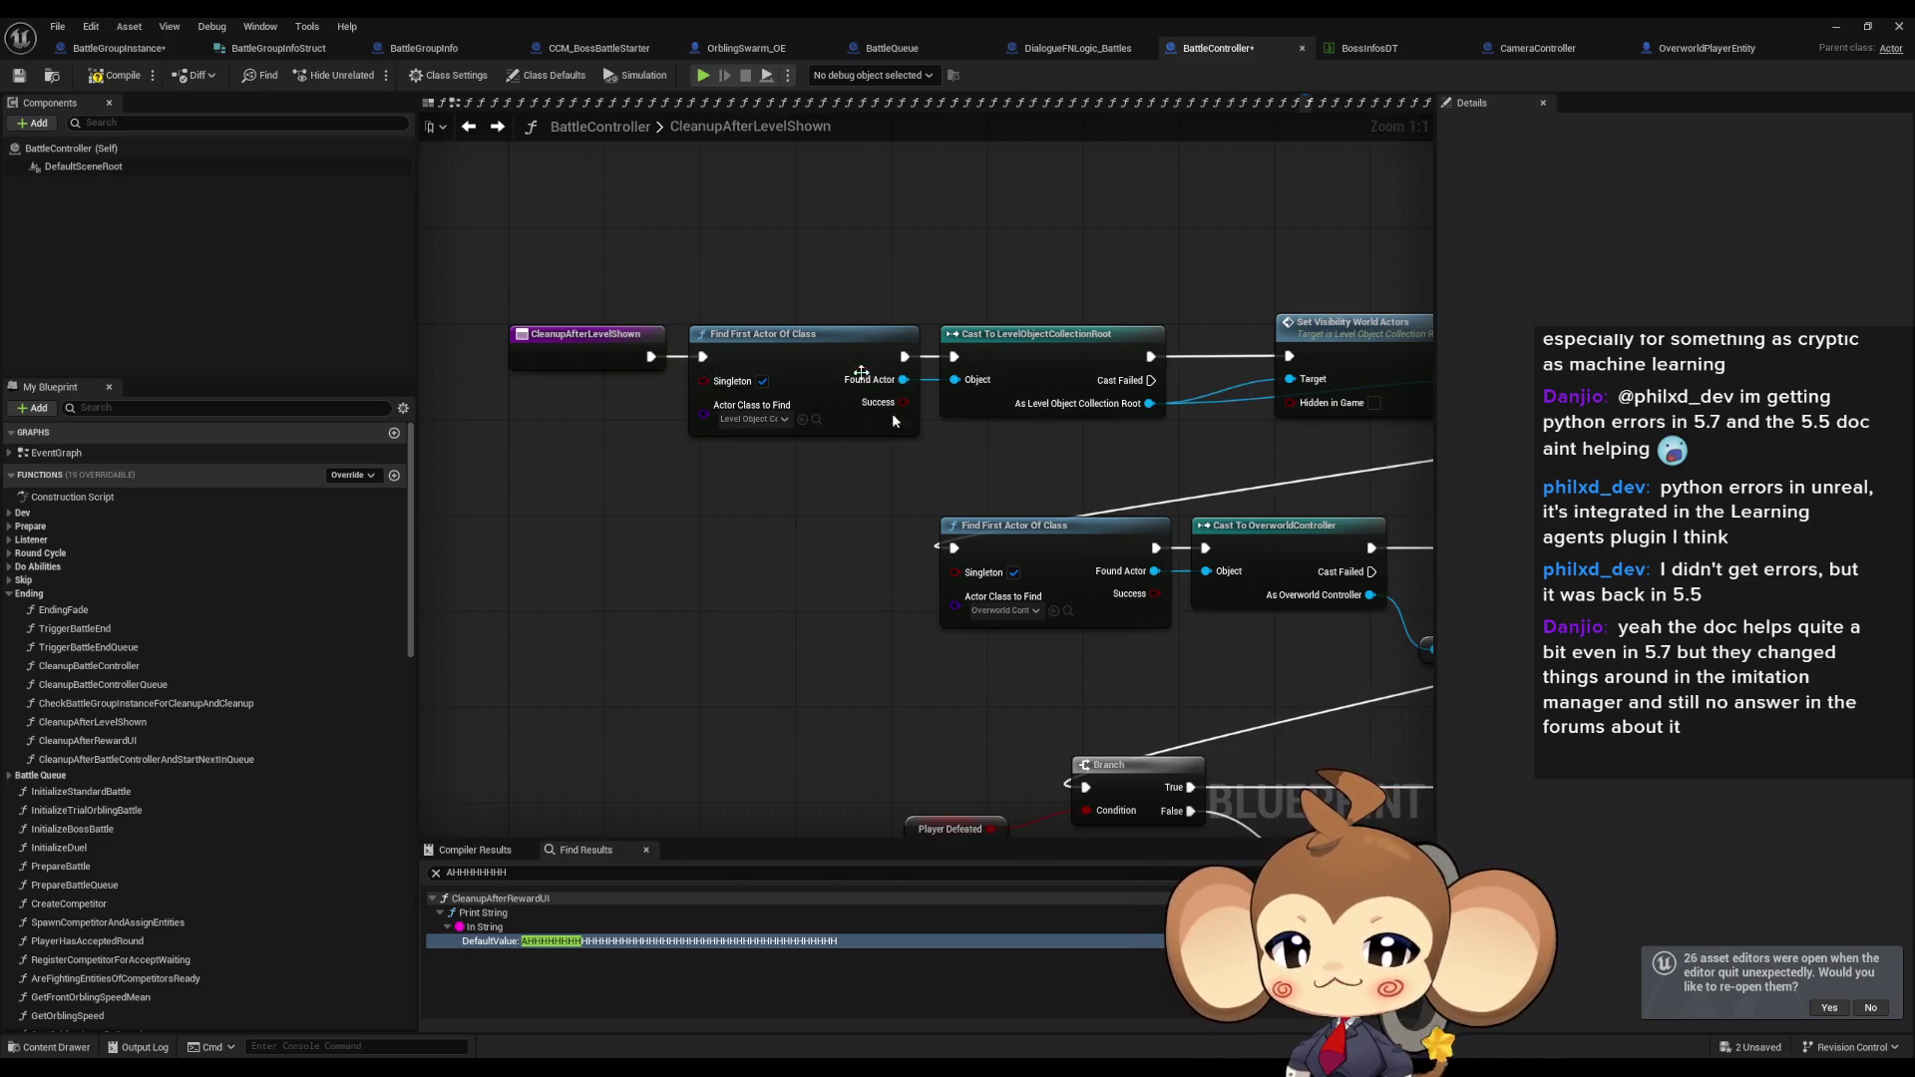
{"action": "scroll", "coordinate": [665, 548], "scroll_direction": "down", "scroll_amount": 3}
{"action": "left_click_drag", "start_coordinate": [1248, 700], "coordinate": [490, 574]}
{"action": "left_click", "coordinate": [1047, 708]}
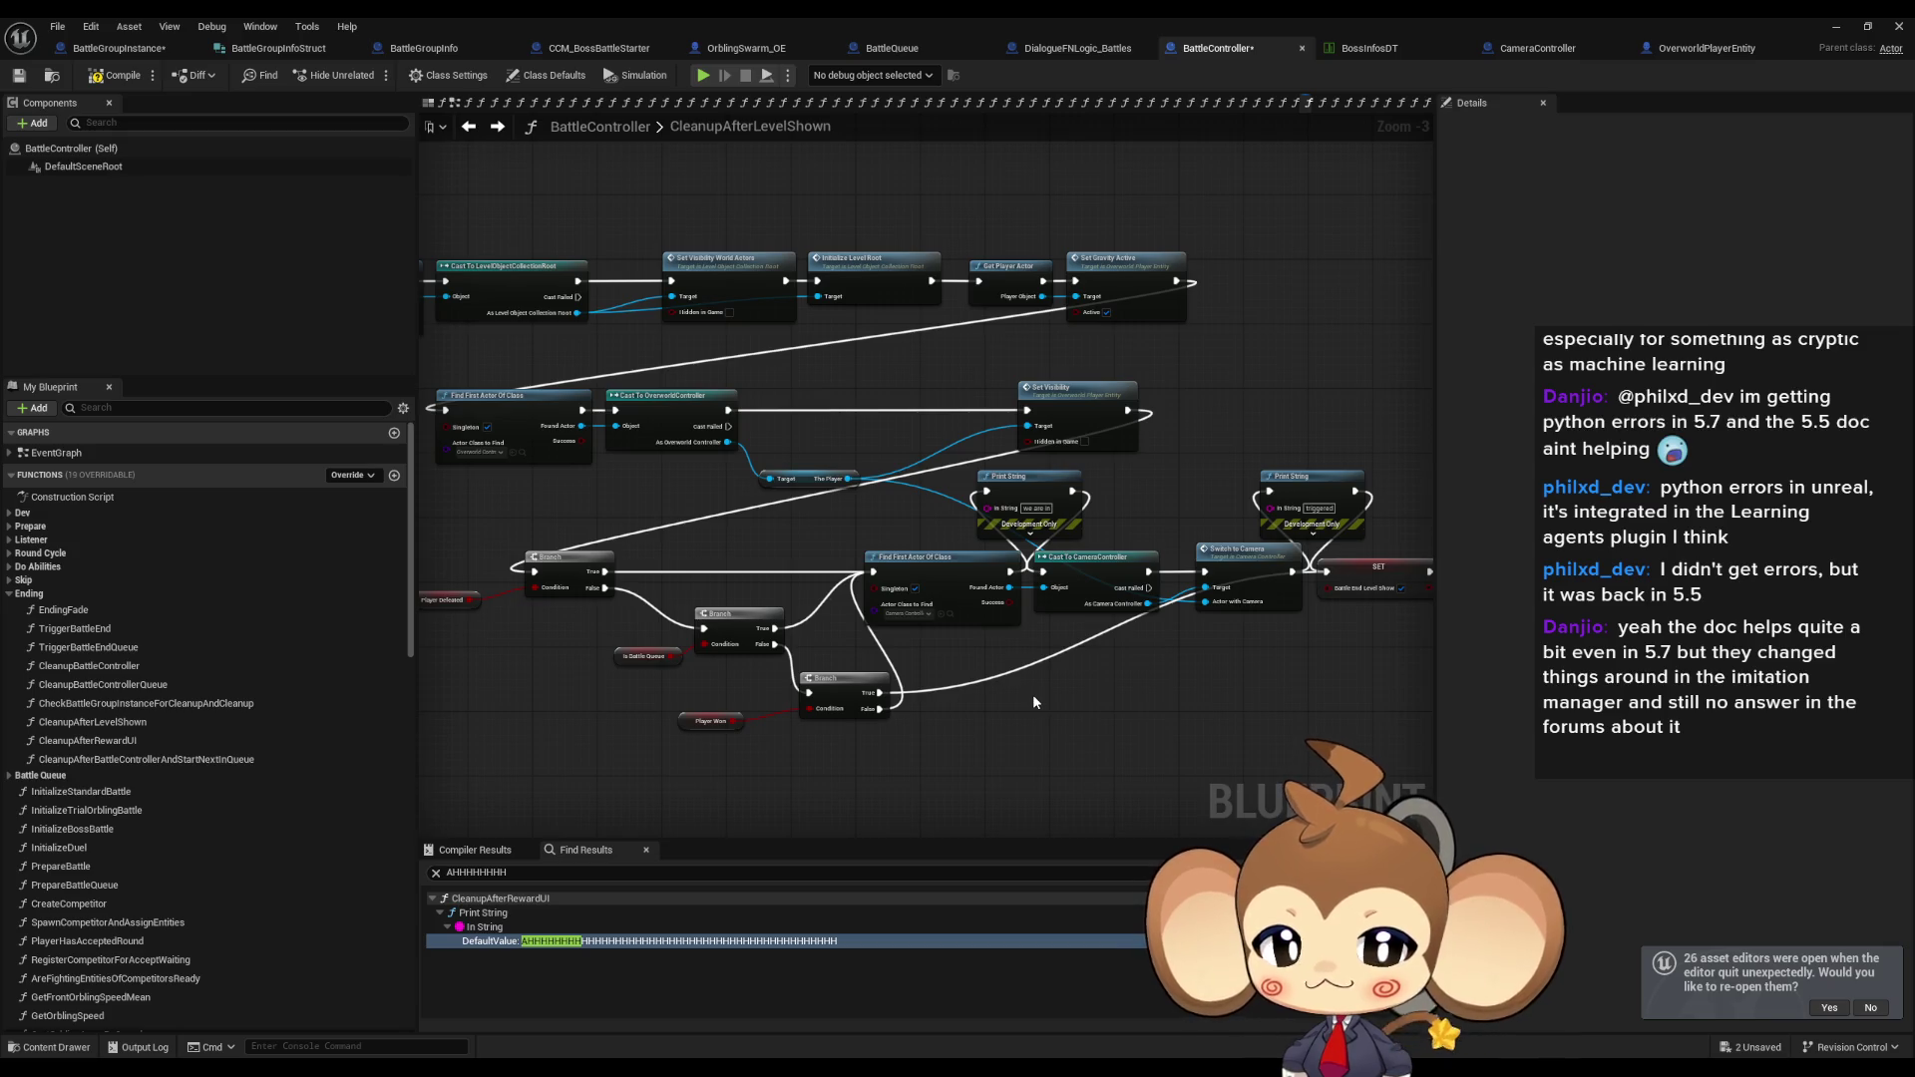
{"action": "scroll", "coordinate": [909, 694], "scroll_direction": "up", "scroll_amount": 3}
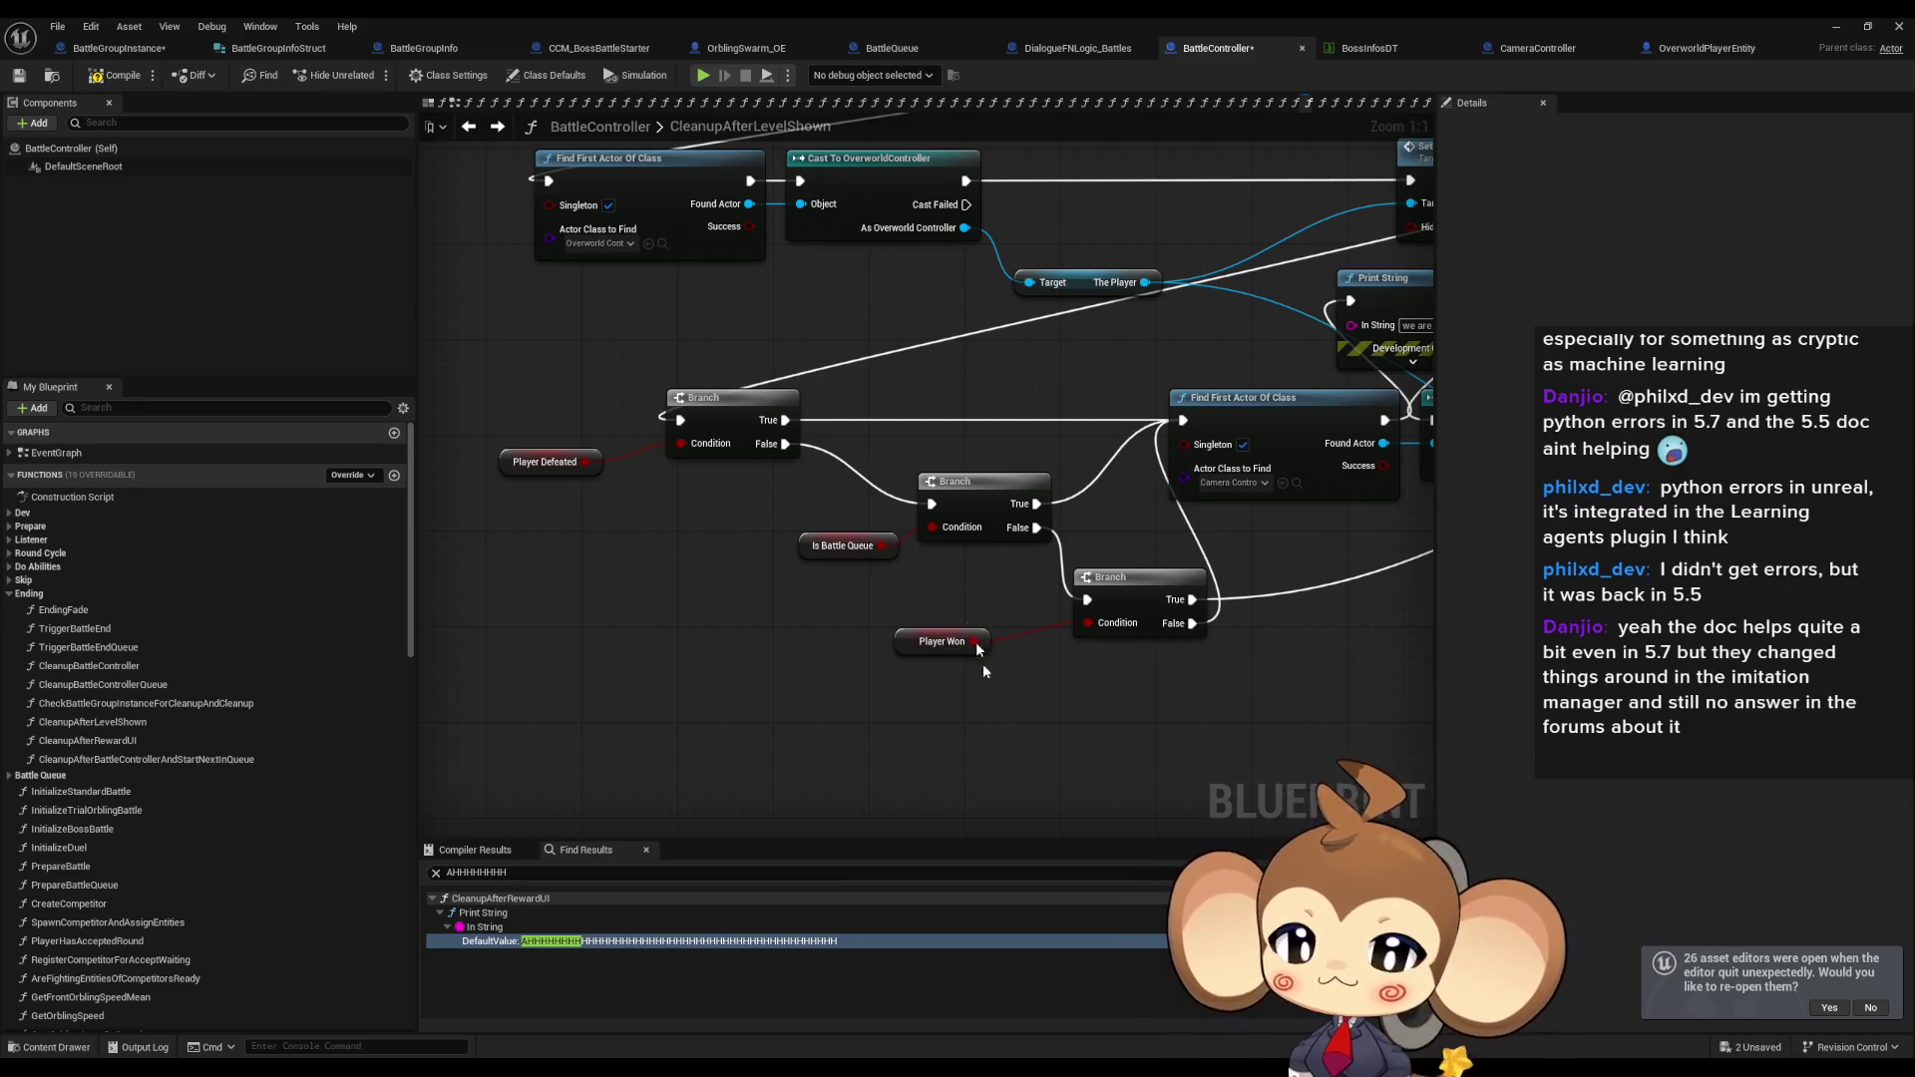
Find all references to the CleanupAfterLevelShown function from its entry node.
{"action": "left_click_drag", "start_coordinate": [840, 507], "coordinate": [1052, 597]}
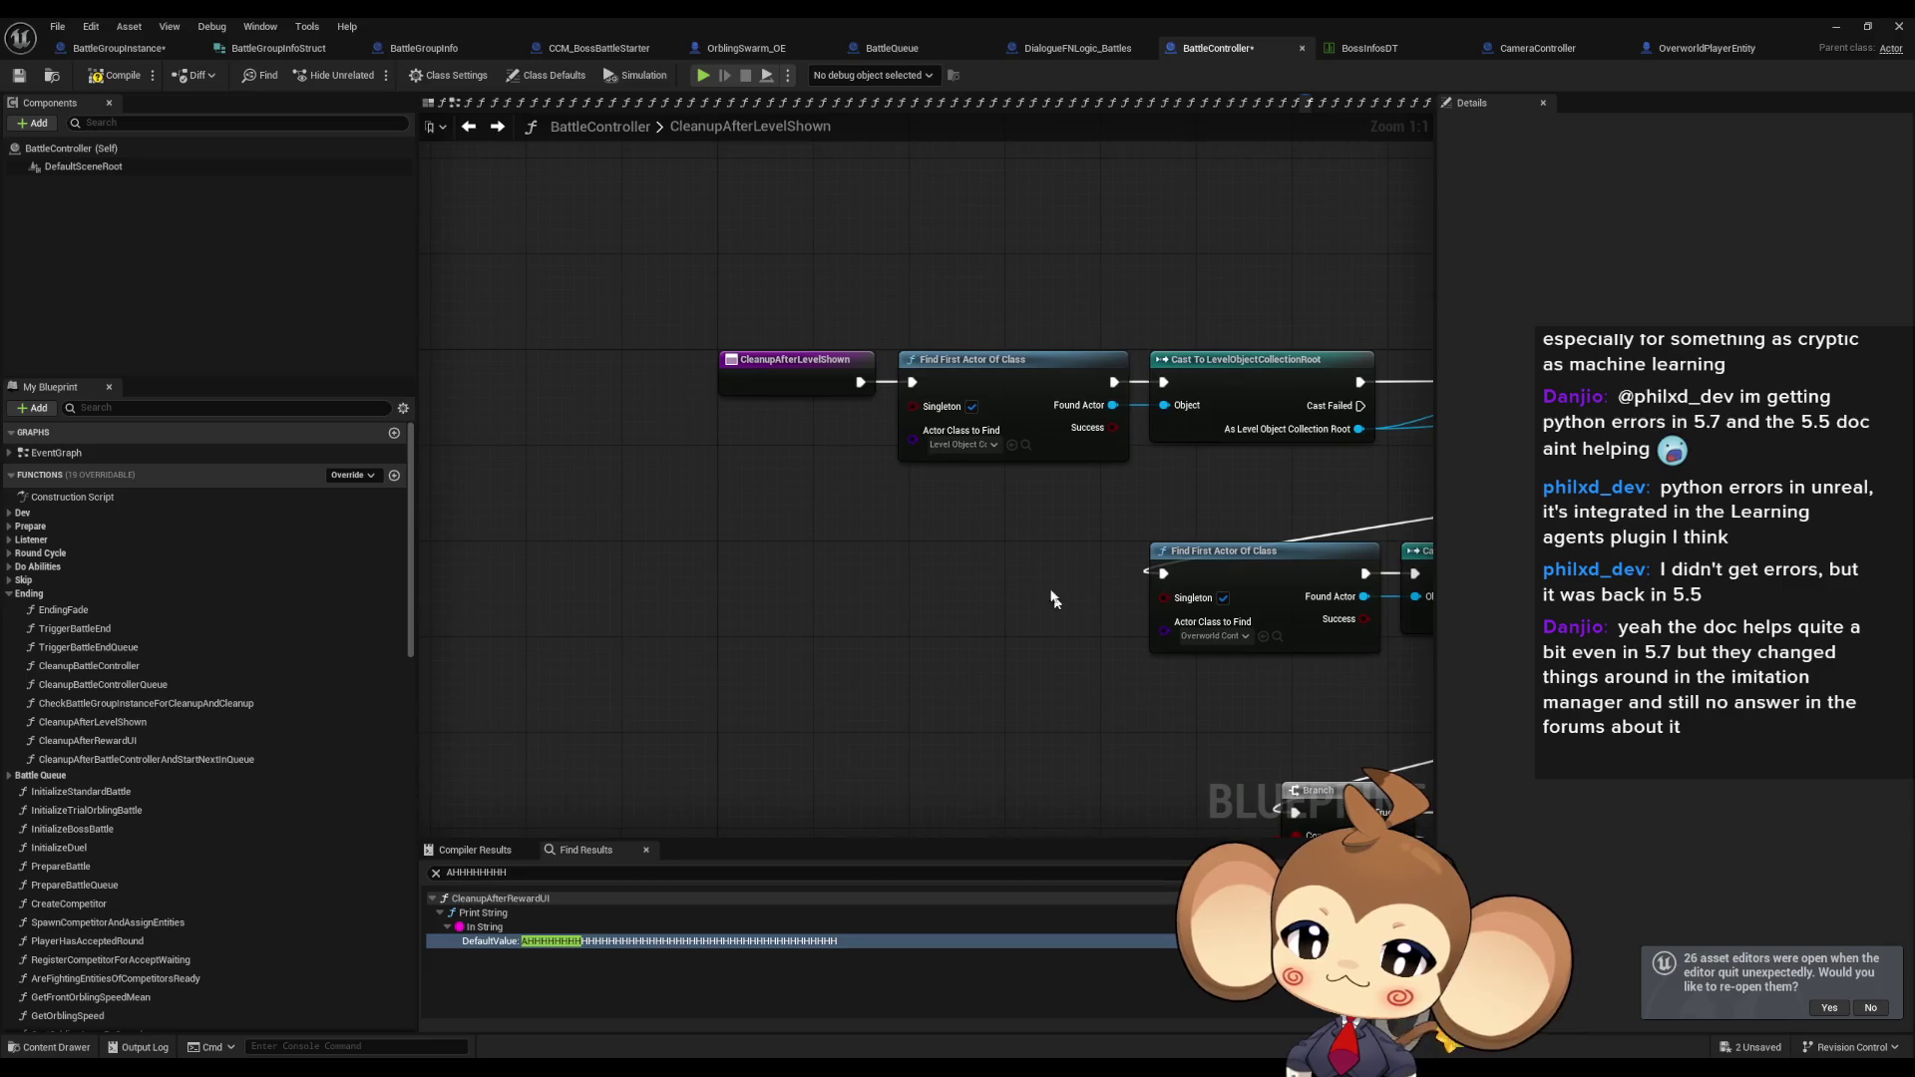
{"action": "left_click", "coordinate": [789, 382]}
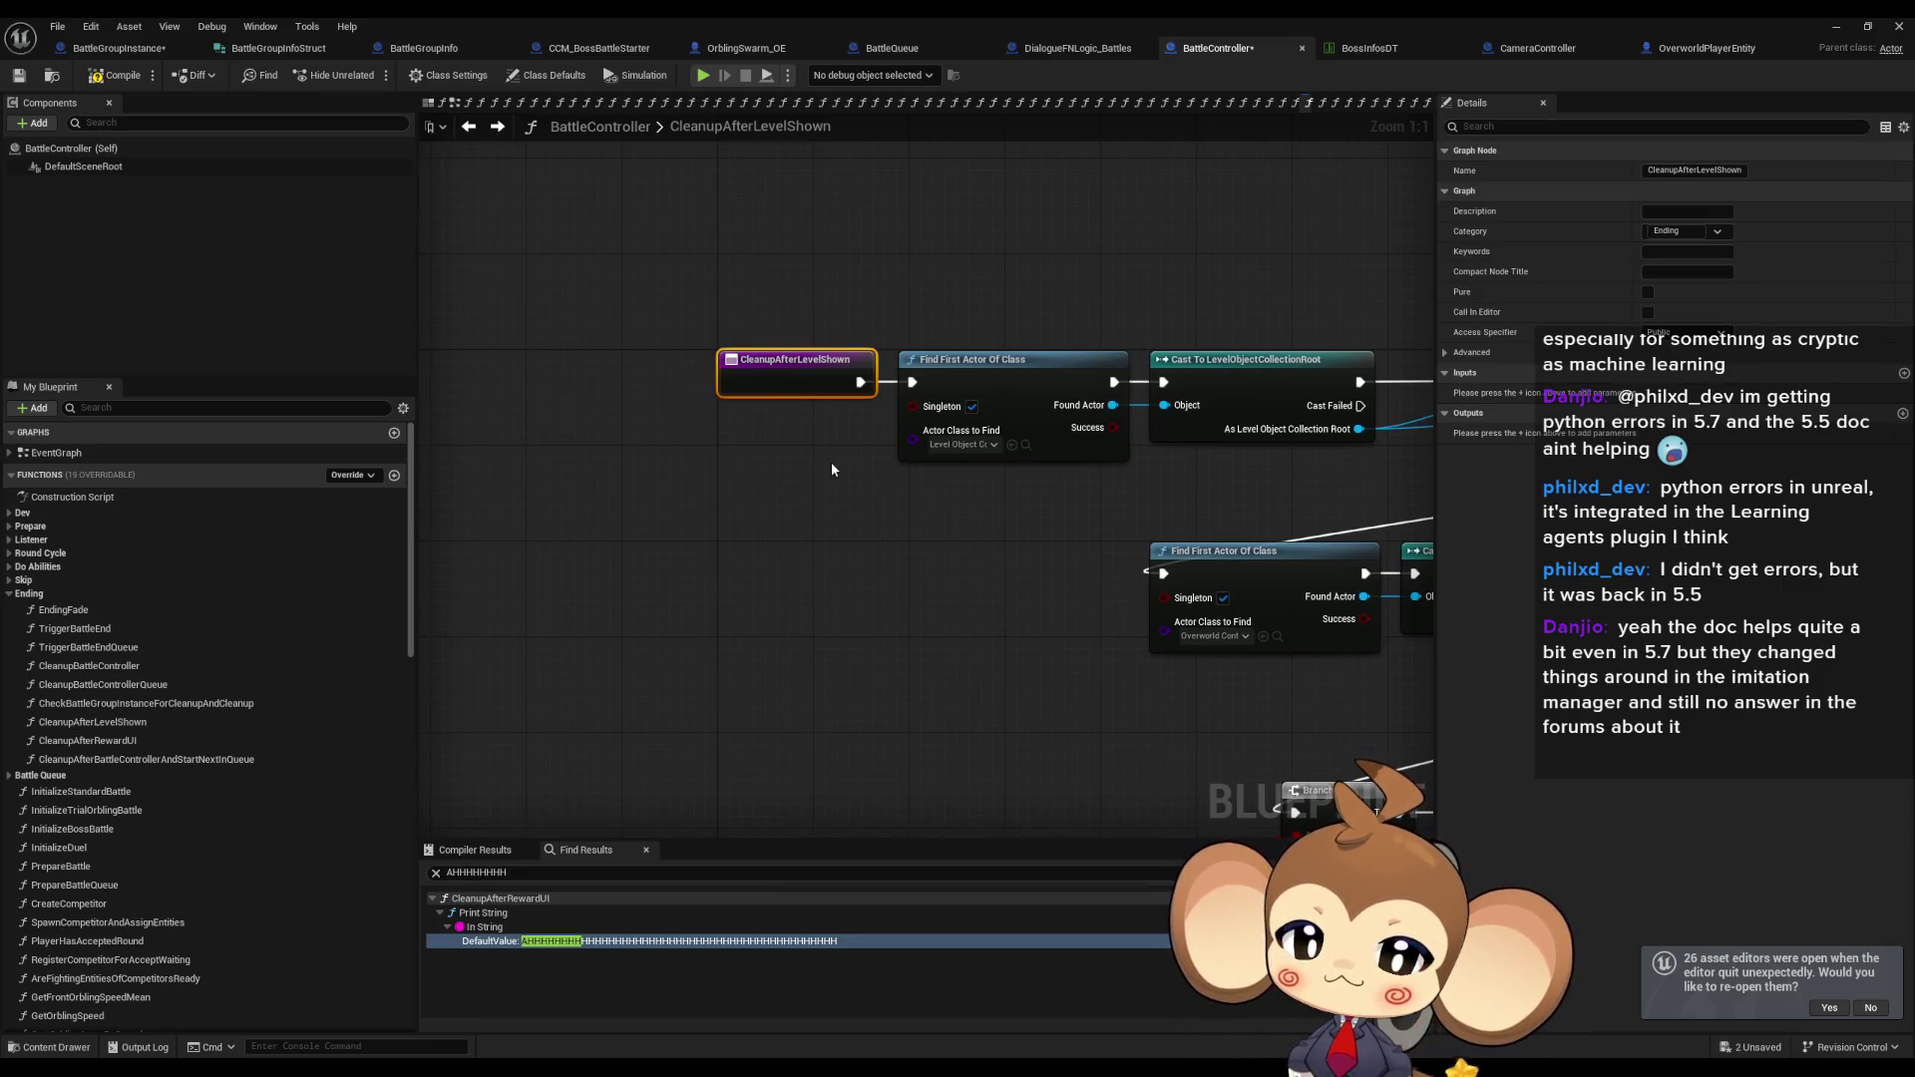
{"action": "right_click", "coordinate": [774, 366]}
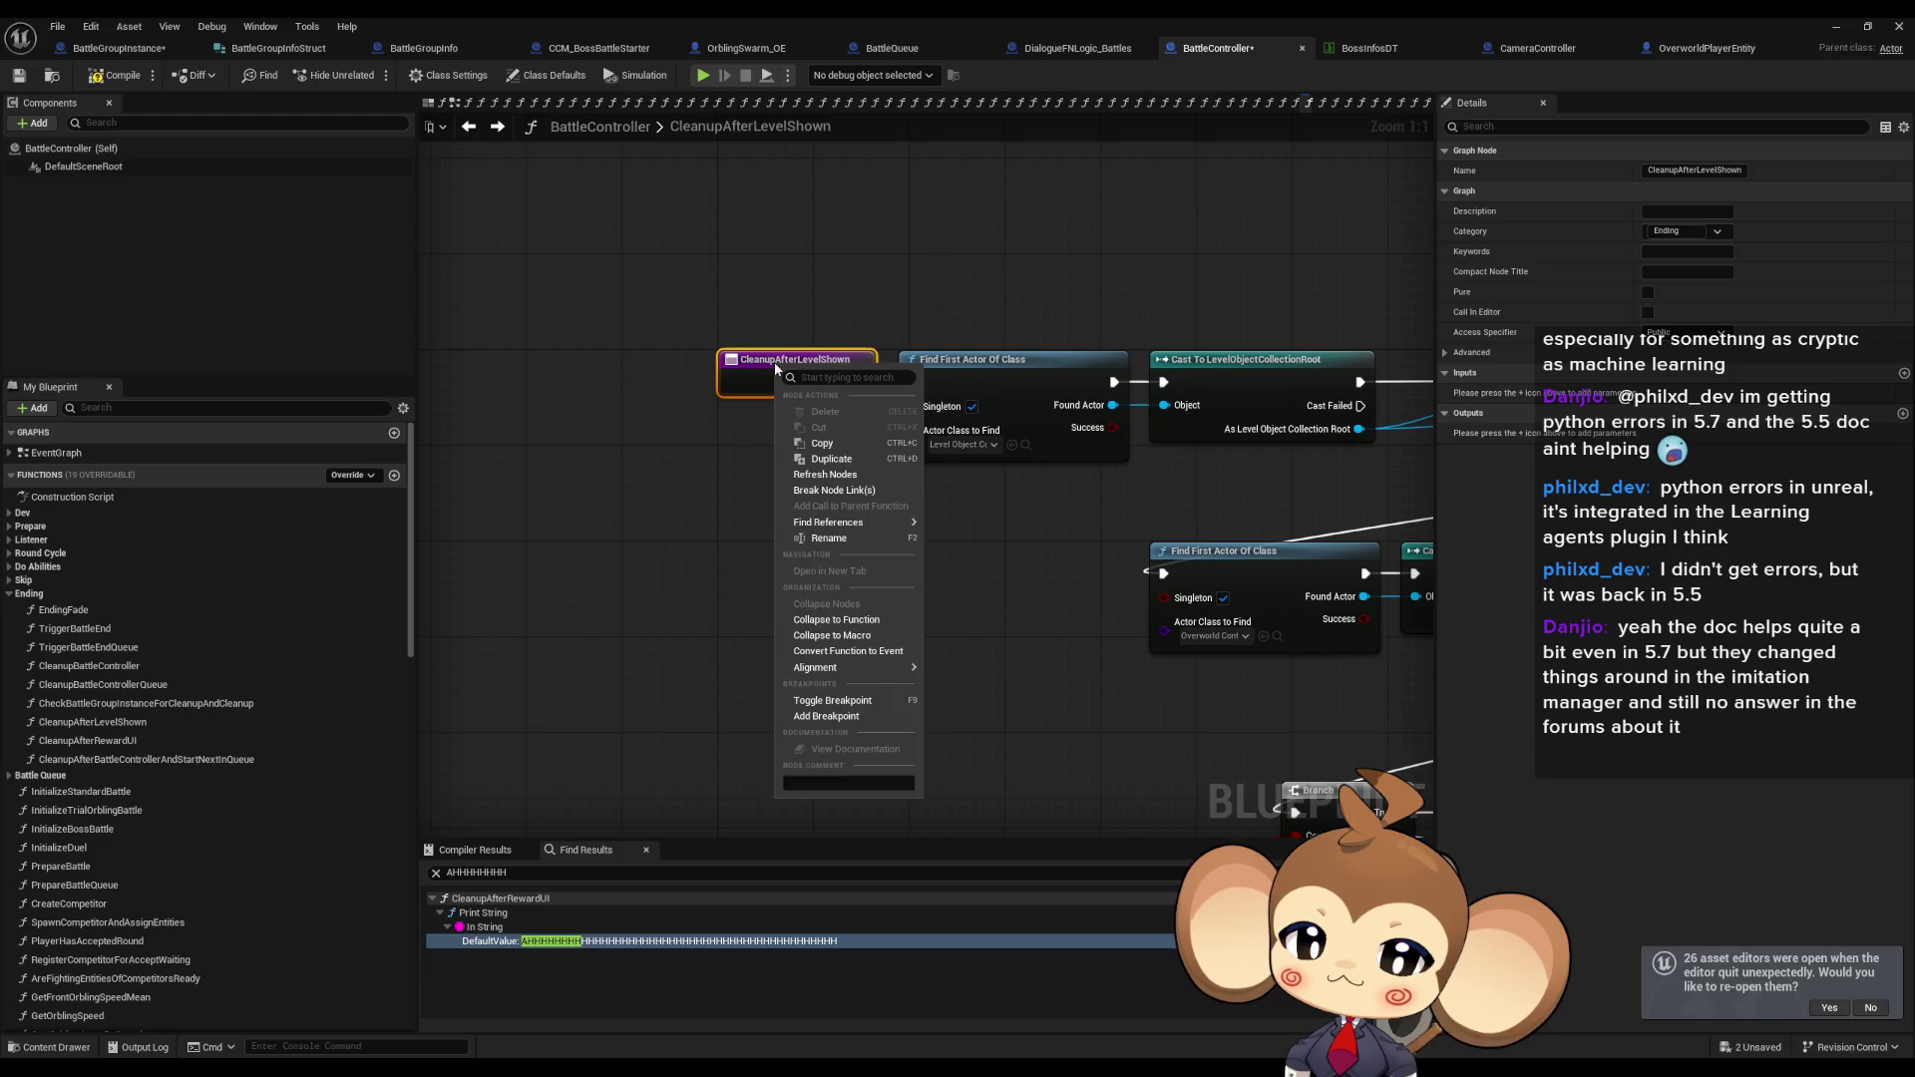
{"action": "right_click", "coordinate": [775, 366]}
{"action": "mouse_move", "coordinate": [858, 521]}
{"action": "left_click", "coordinate": [948, 603]}
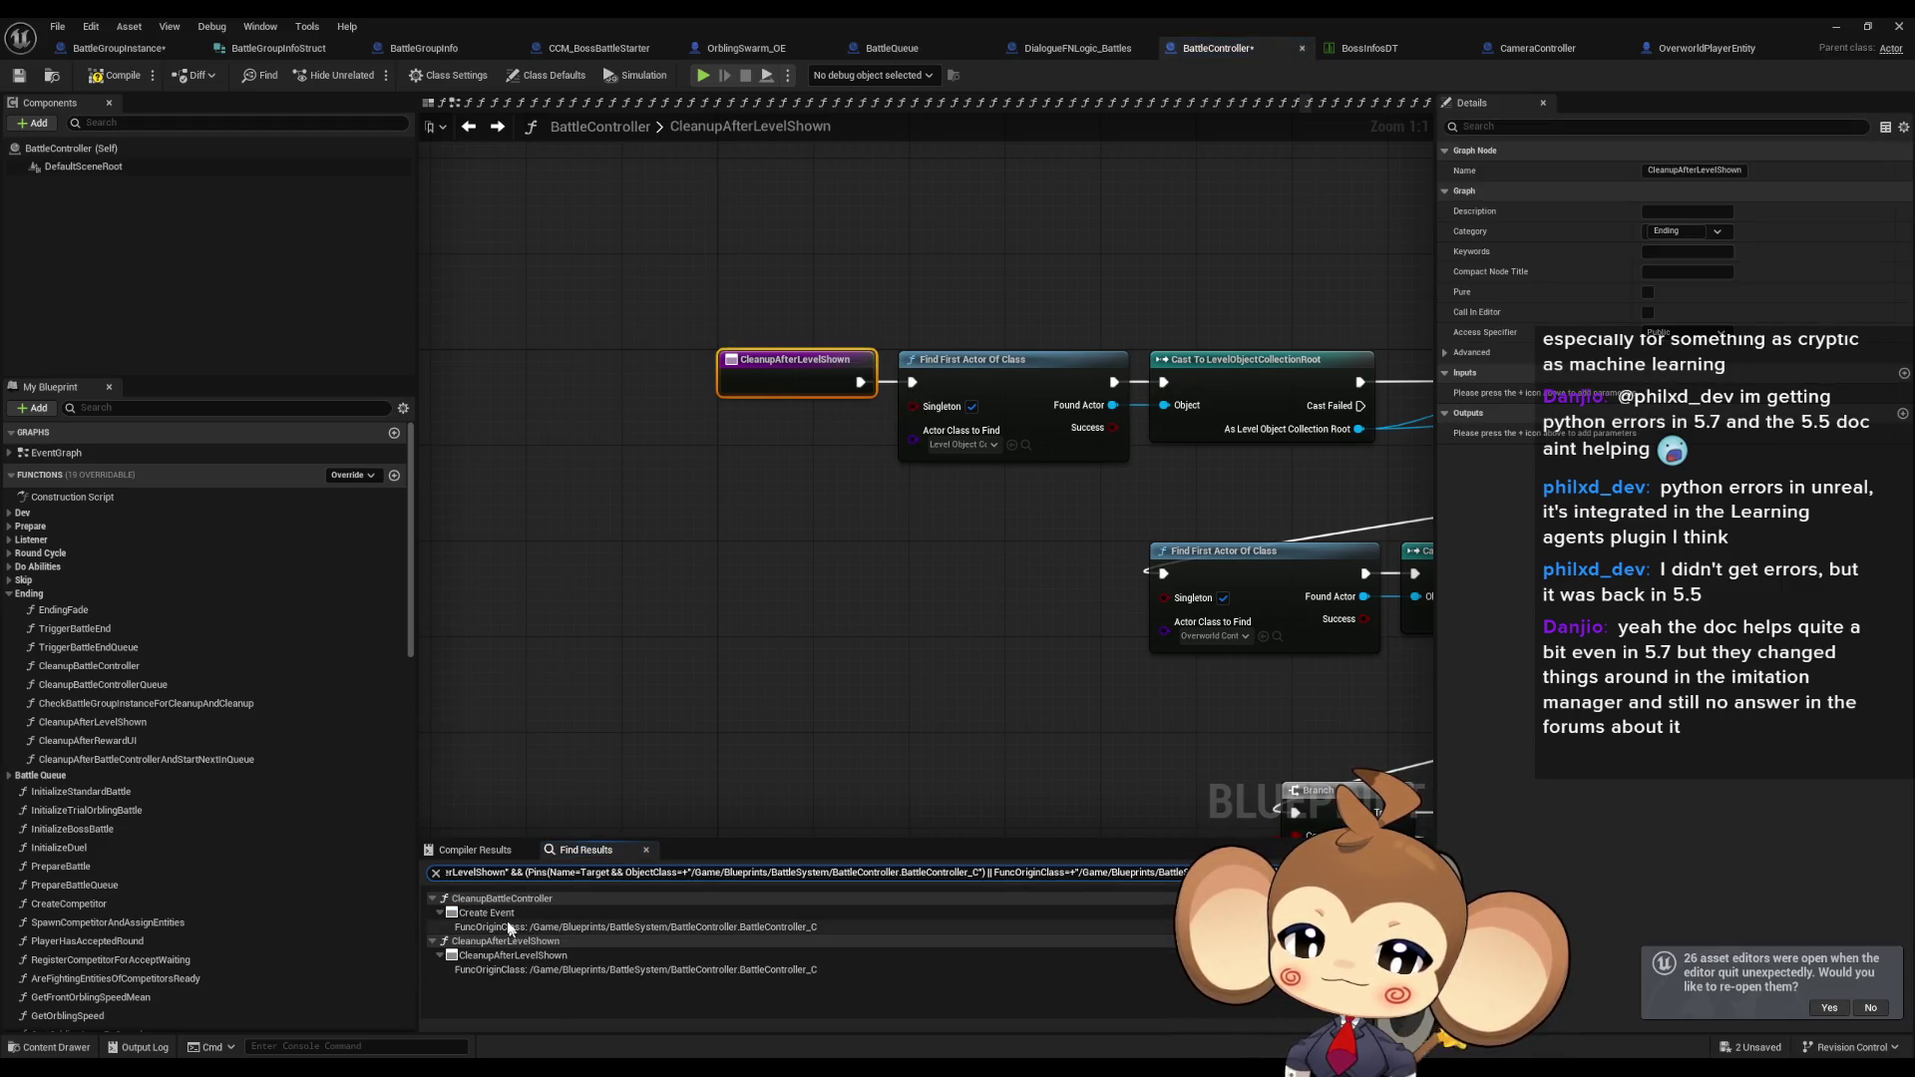
Inspect the Create Event binding in CleanupBattleController, then return to the CleanupAfterLevelShown graph.
{"action": "double_click", "coordinate": [509, 928]}
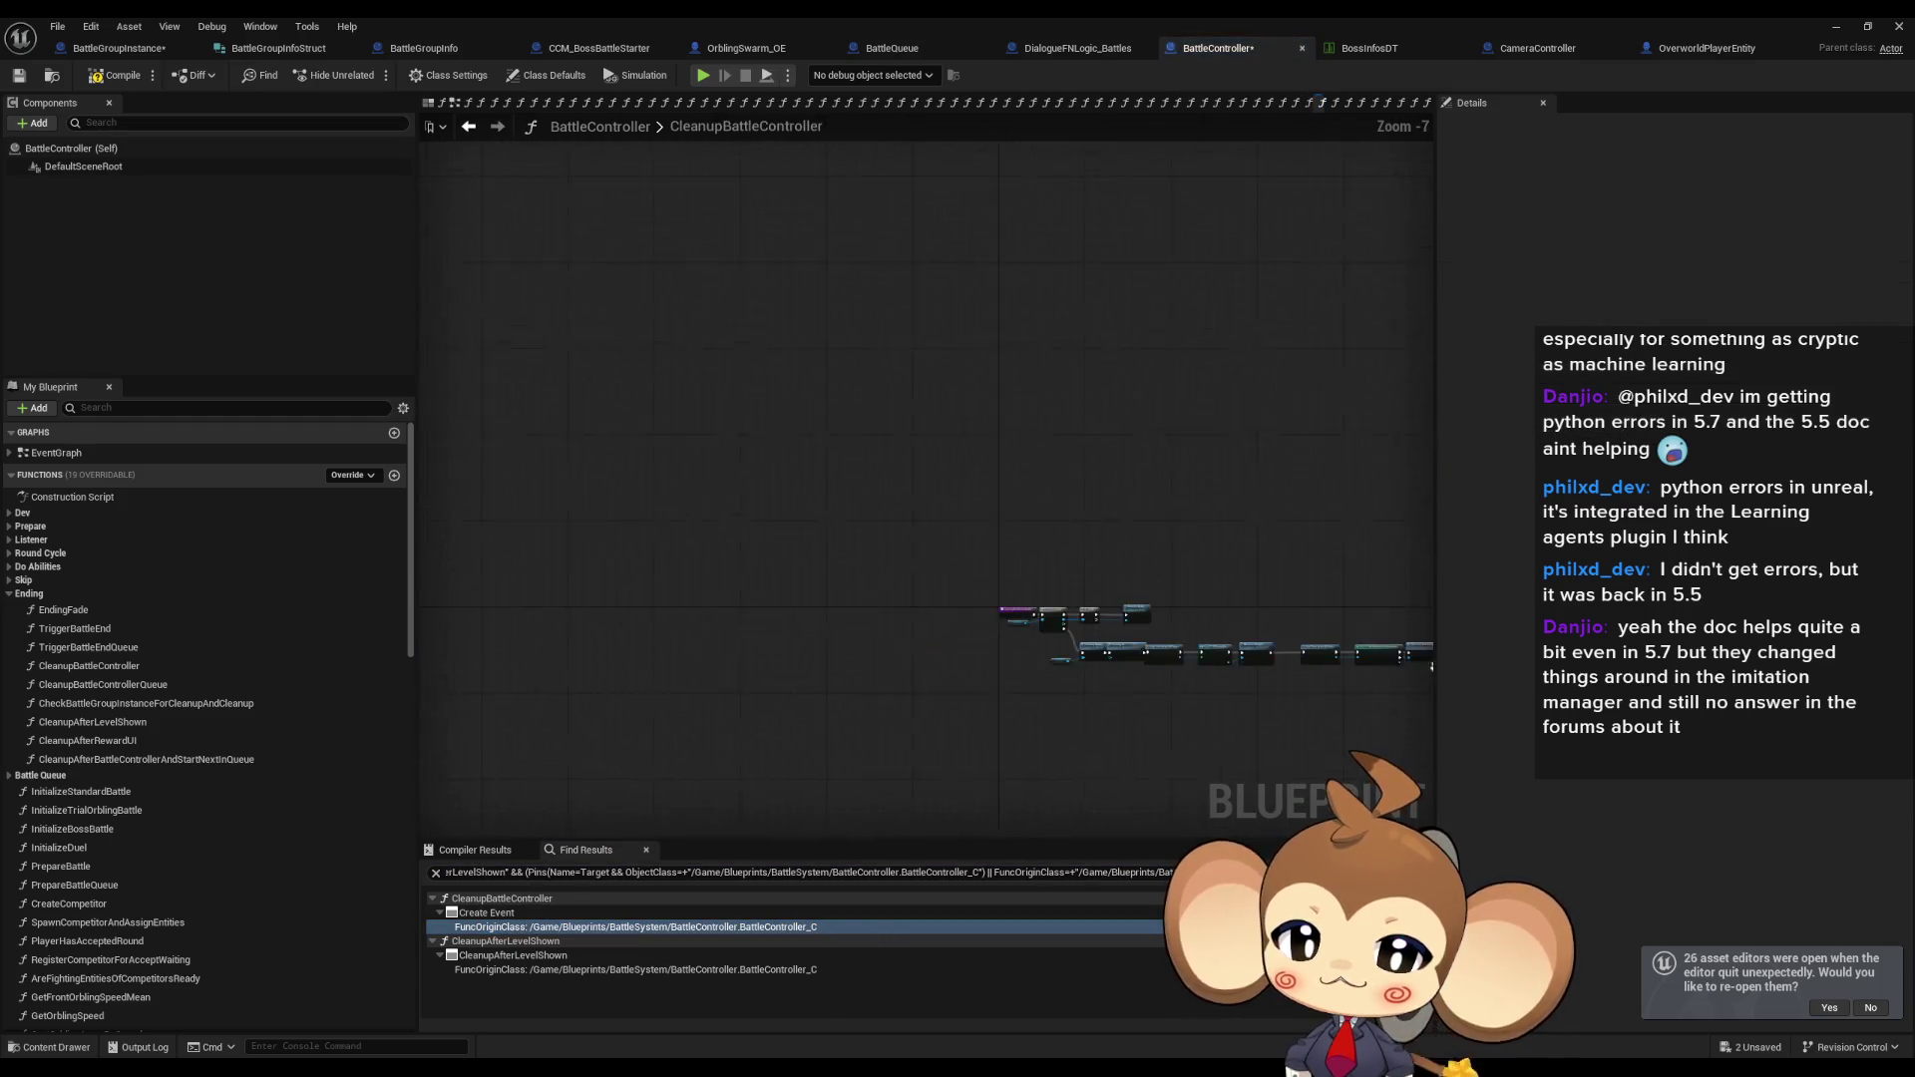
{"action": "scroll", "coordinate": [1144, 653], "scroll_direction": "up", "scroll_amount": 6}
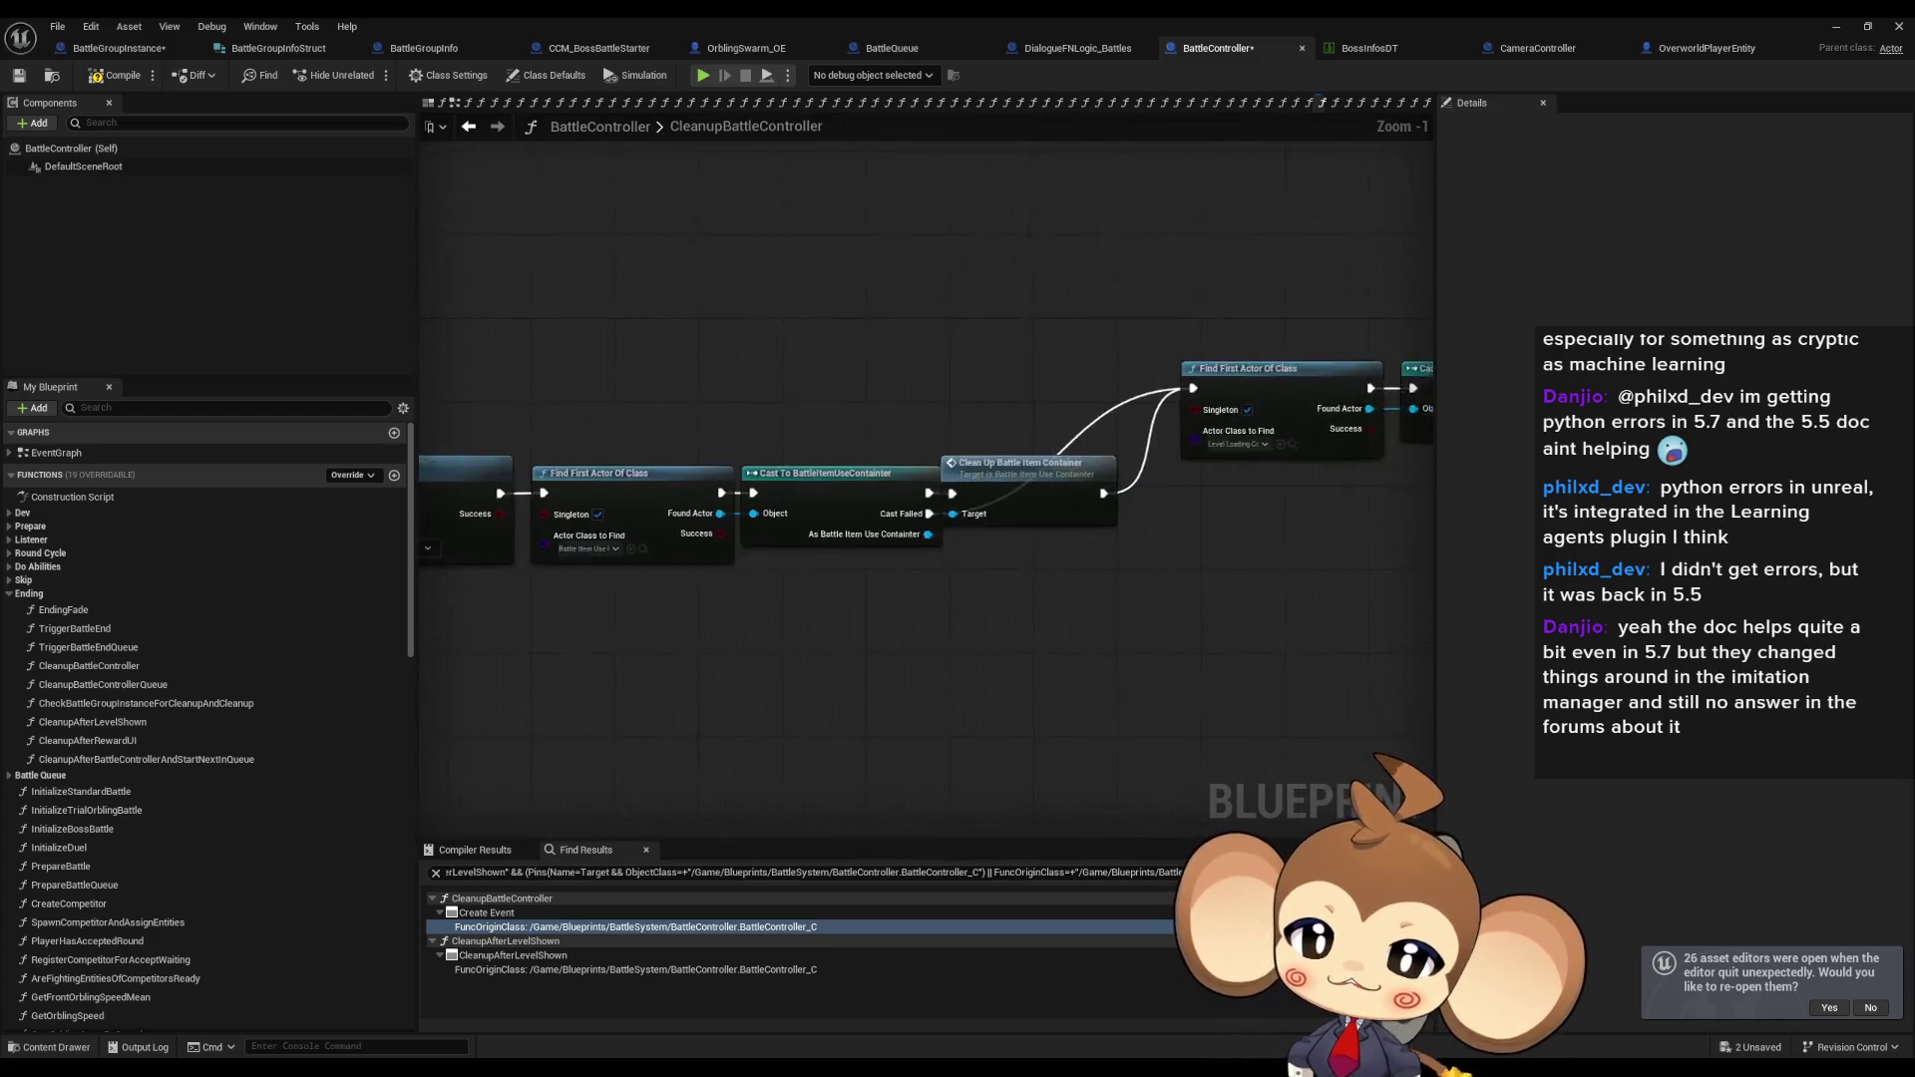
{"action": "mouse_move", "coordinate": [1195, 575]}
{"action": "left_mouse_down"}
{"action": "mouse_move", "coordinate": [698, 578]}
{"action": "mouse_move", "coordinate": [618, 598]}
{"action": "mouse_move", "coordinate": [378, 581]}
{"action": "left_mouse_up"}
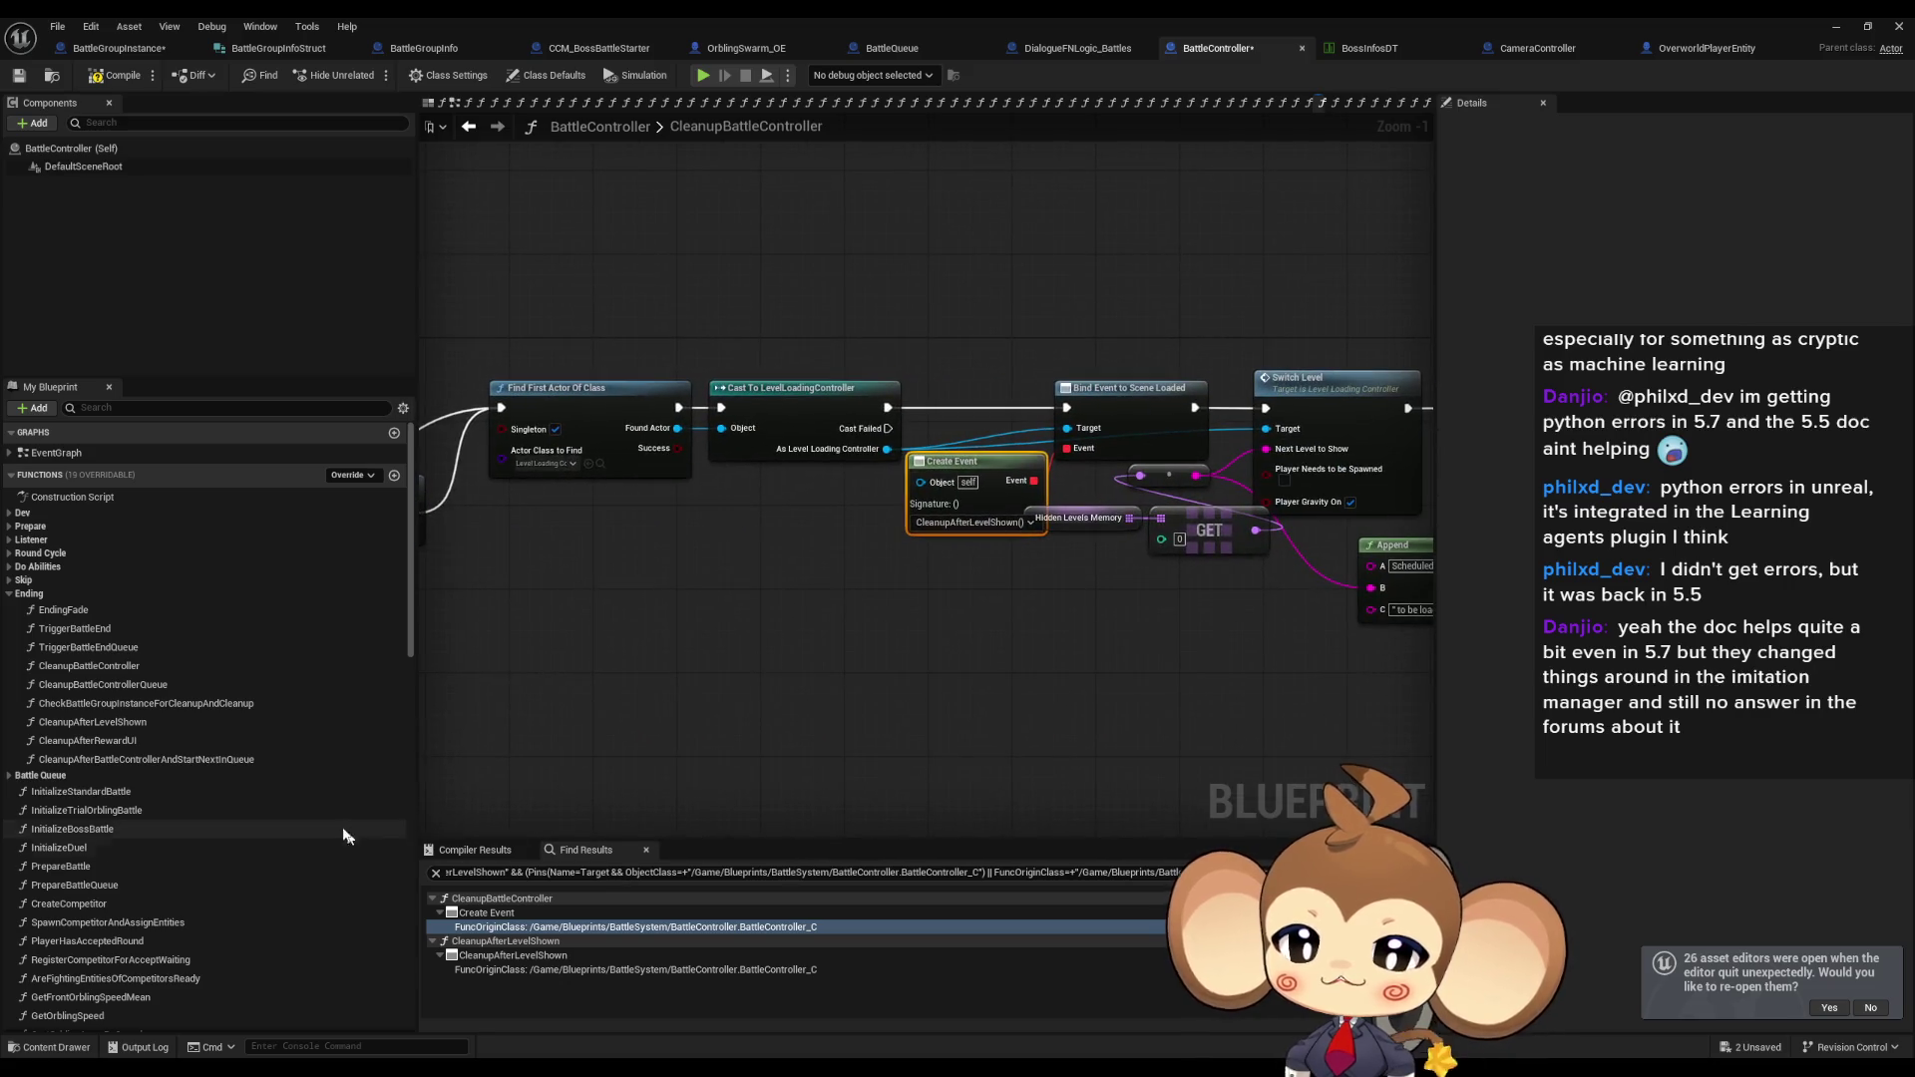
{"action": "double_click", "coordinate": [141, 723]}
{"action": "scroll", "coordinate": [1065, 512], "scroll_direction": "down", "scroll_amount": 6}
{"action": "scroll", "coordinate": [796, 511], "scroll_direction": "up", "scroll_amount": 5}
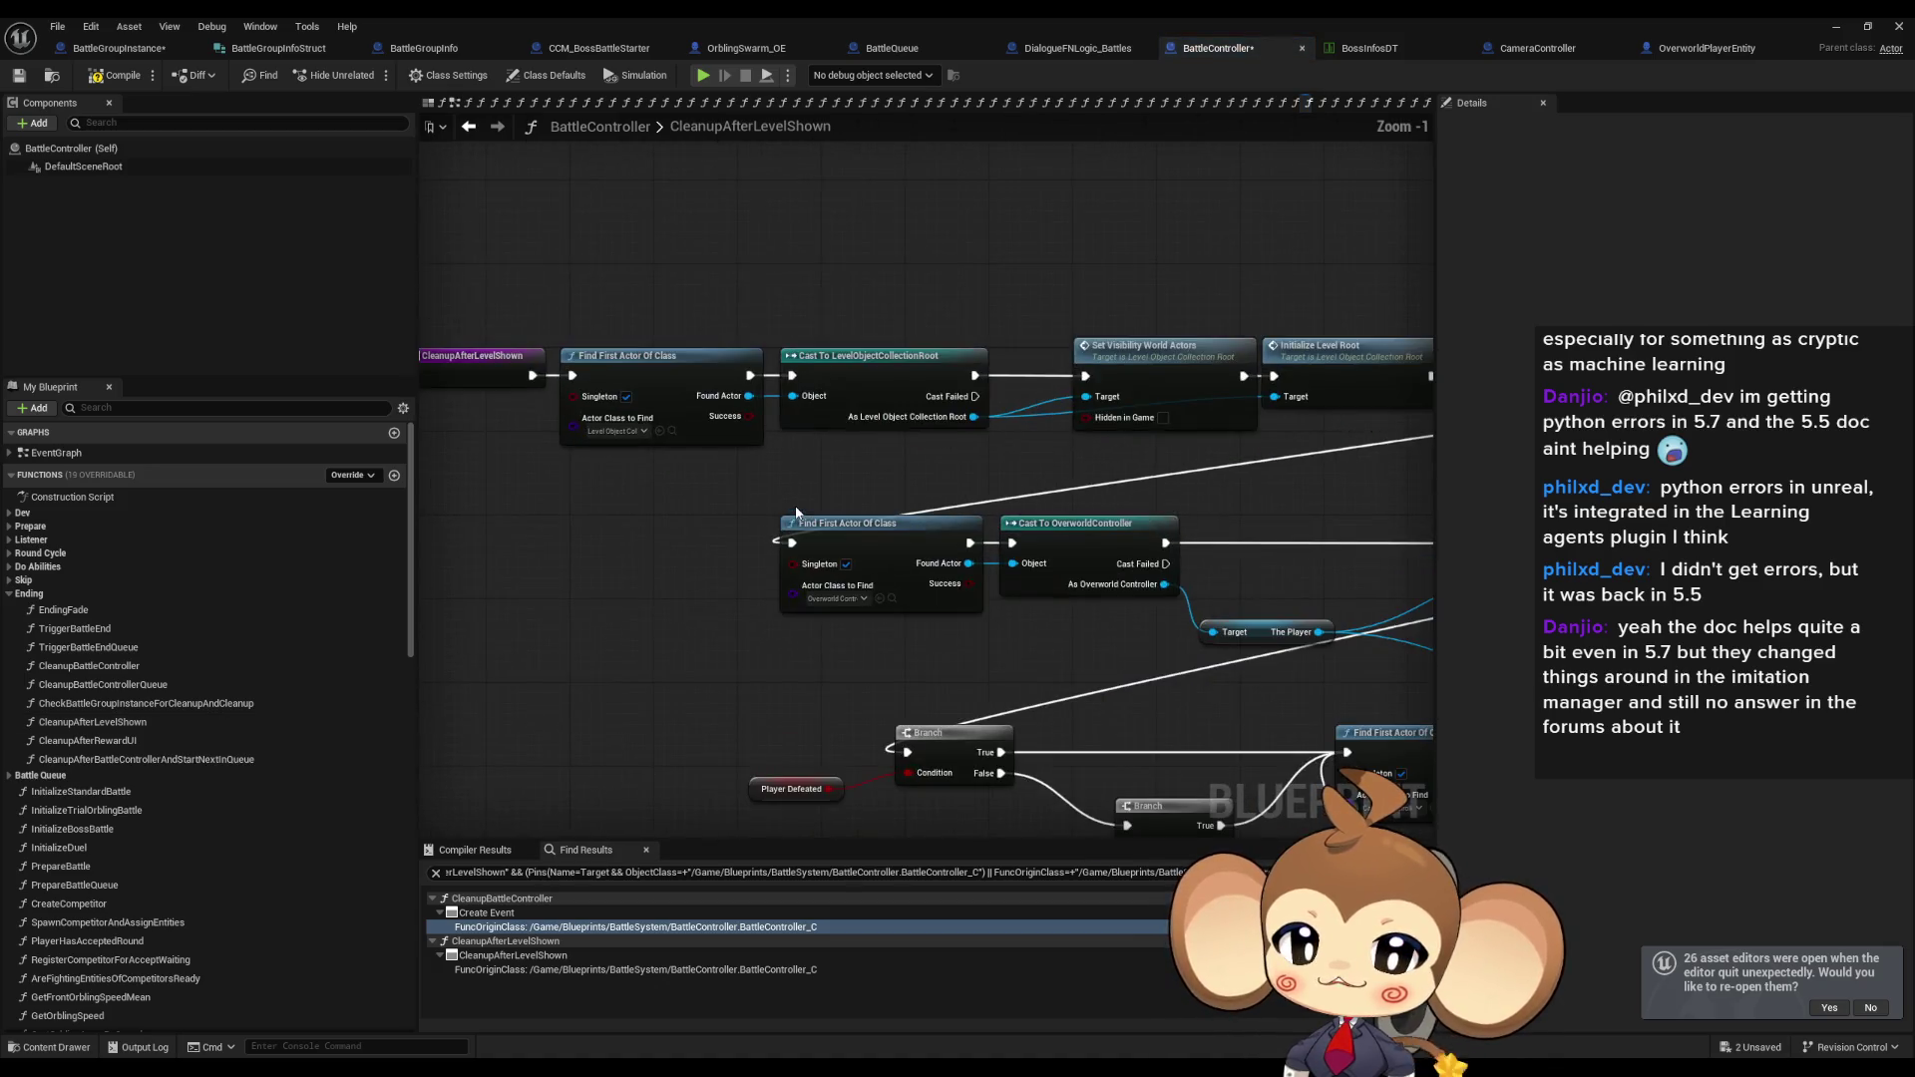
{"action": "mouse_move", "coordinate": [783, 508]}
{"action": "left_mouse_down"}
{"action": "mouse_move", "coordinate": [434, 489]}
{"action": "mouse_move", "coordinate": [424, 397]}
{"action": "left_mouse_up"}
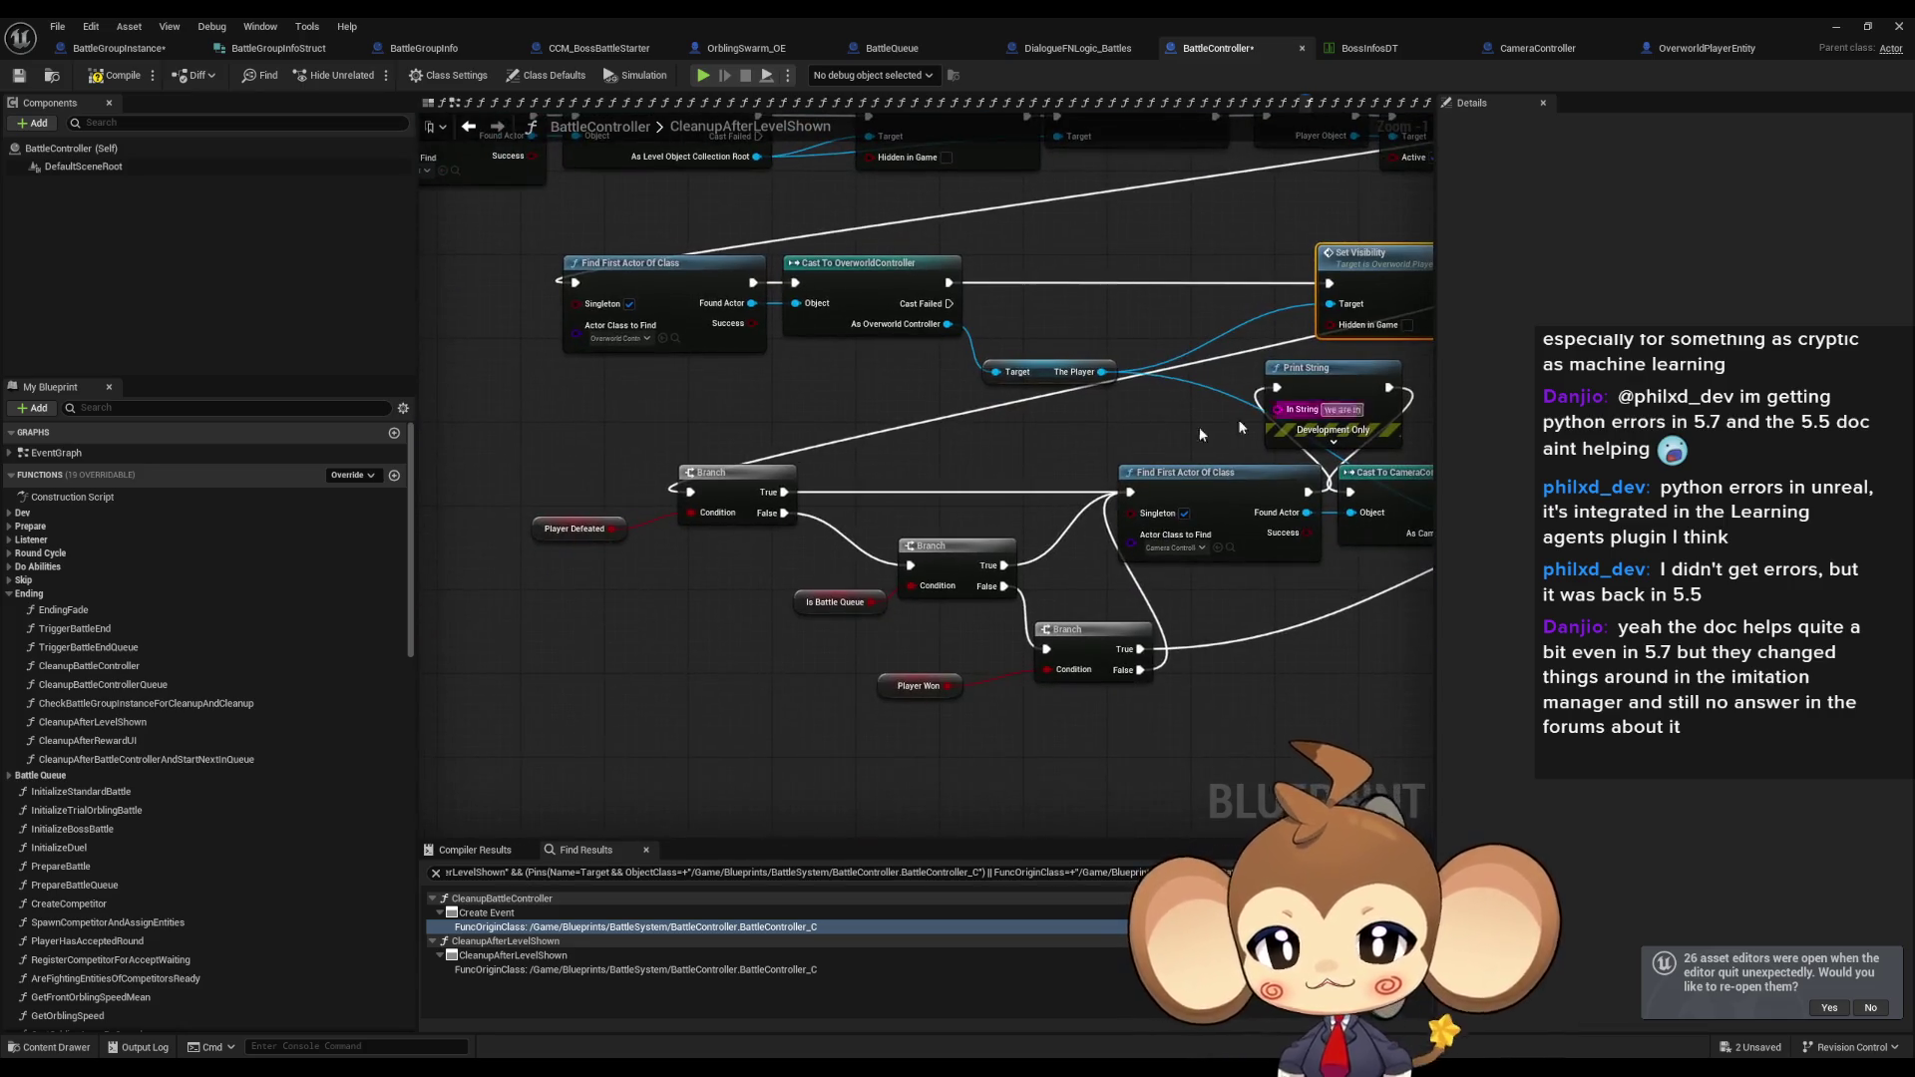
{"action": "mouse_move", "coordinate": [511, 463]}
{"action": "left_mouse_down"}
{"action": "mouse_move", "coordinate": [720, 559]}
{"action": "mouse_move", "coordinate": [565, 587]}
{"action": "left_mouse_up"}
{"action": "scroll", "coordinate": [642, 555], "scroll_direction": "up", "scroll_amount": 1}
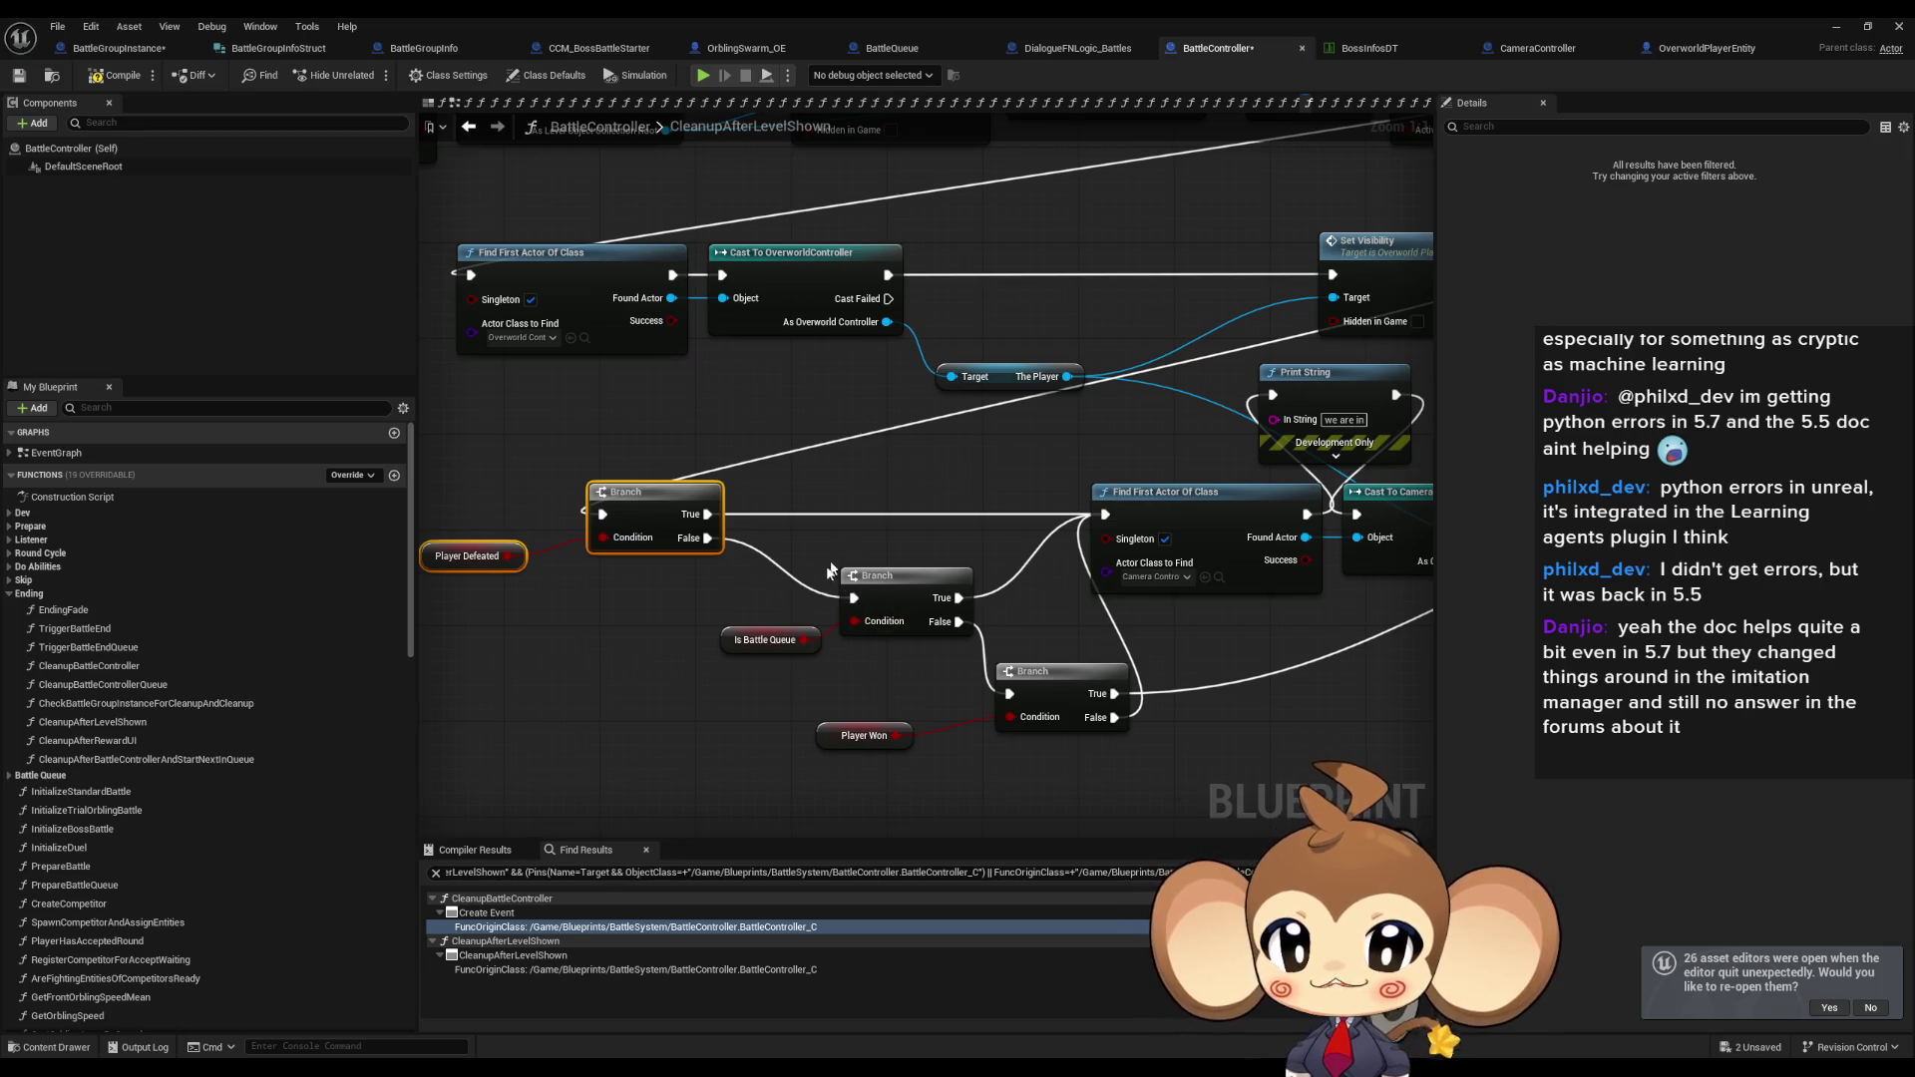
{"action": "left_click_drag", "start_coordinate": [764, 583], "coordinate": [907, 655]}
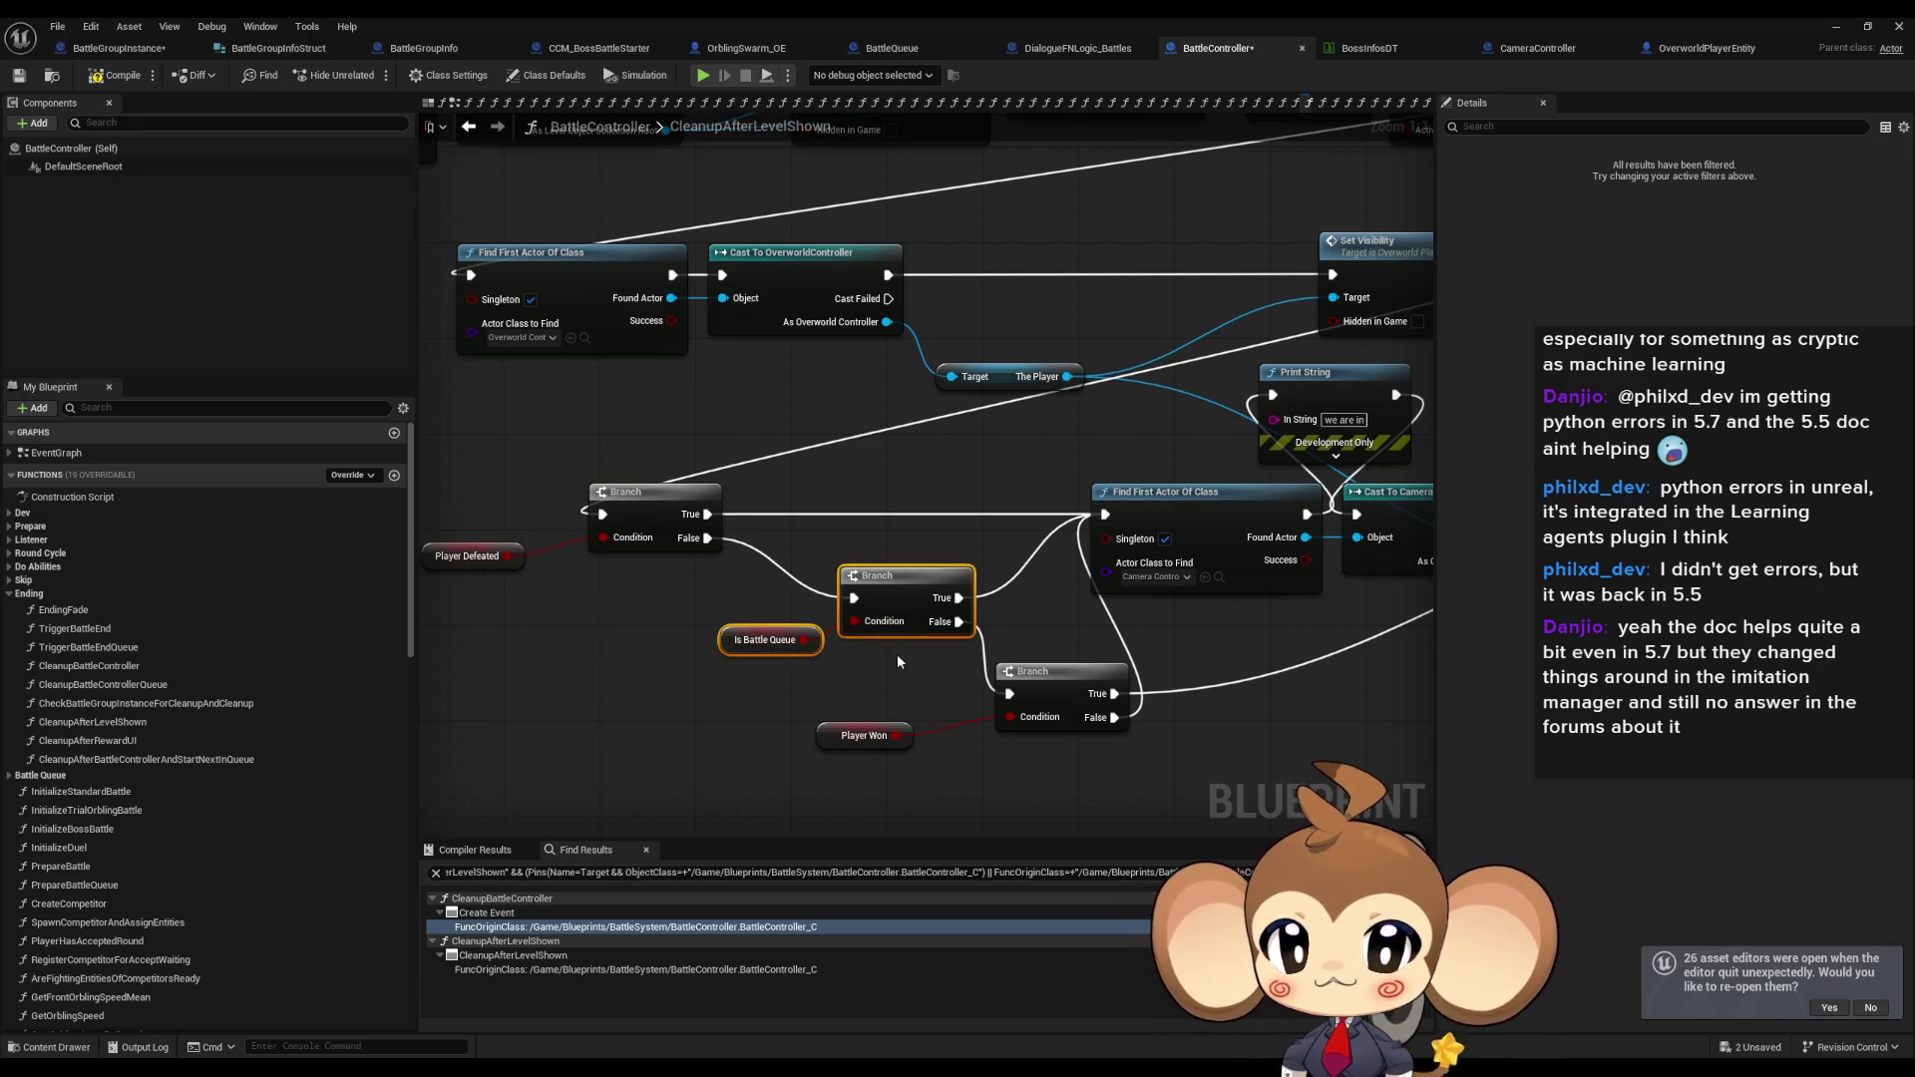
{"action": "left_click_drag", "start_coordinate": [1218, 644], "coordinate": [758, 648]}
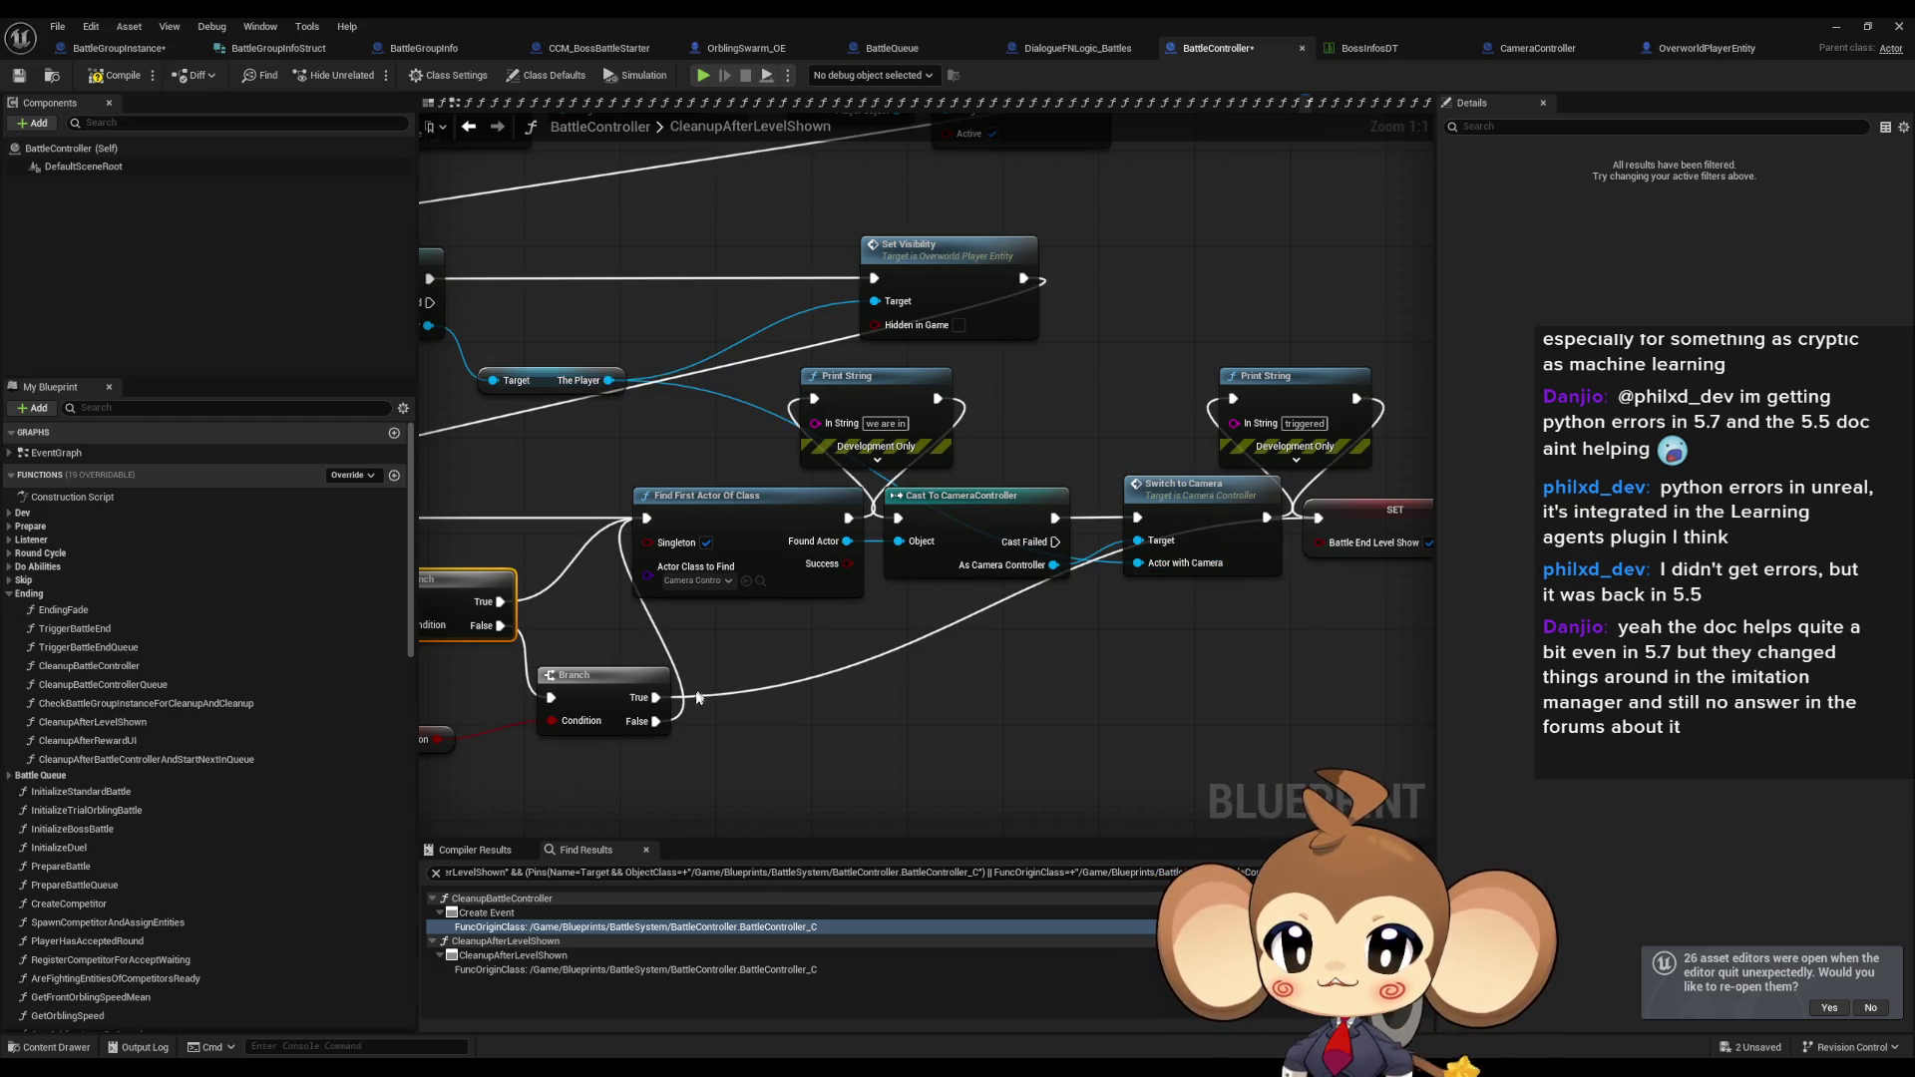
{"action": "left_click_drag", "start_coordinate": [653, 747], "coordinate": [883, 717]}
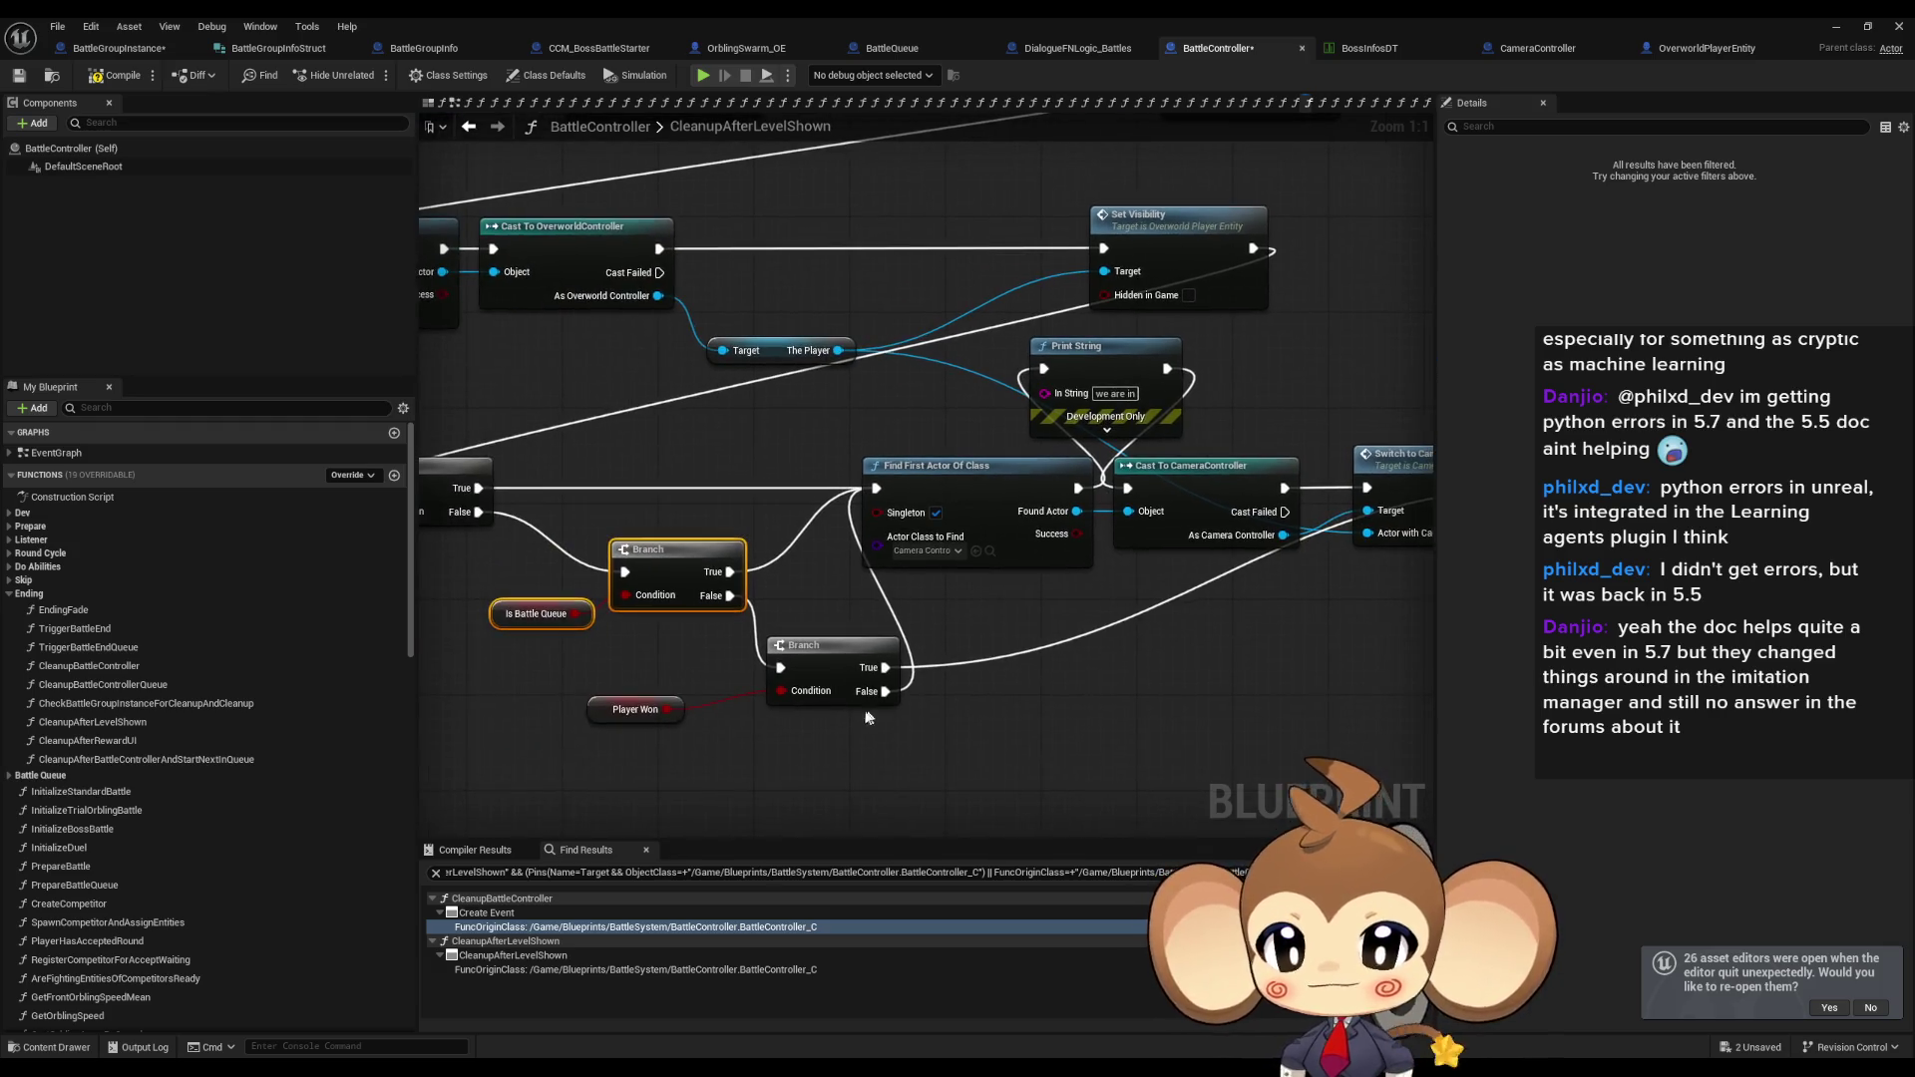
{"action": "left_click", "coordinate": [616, 701]}
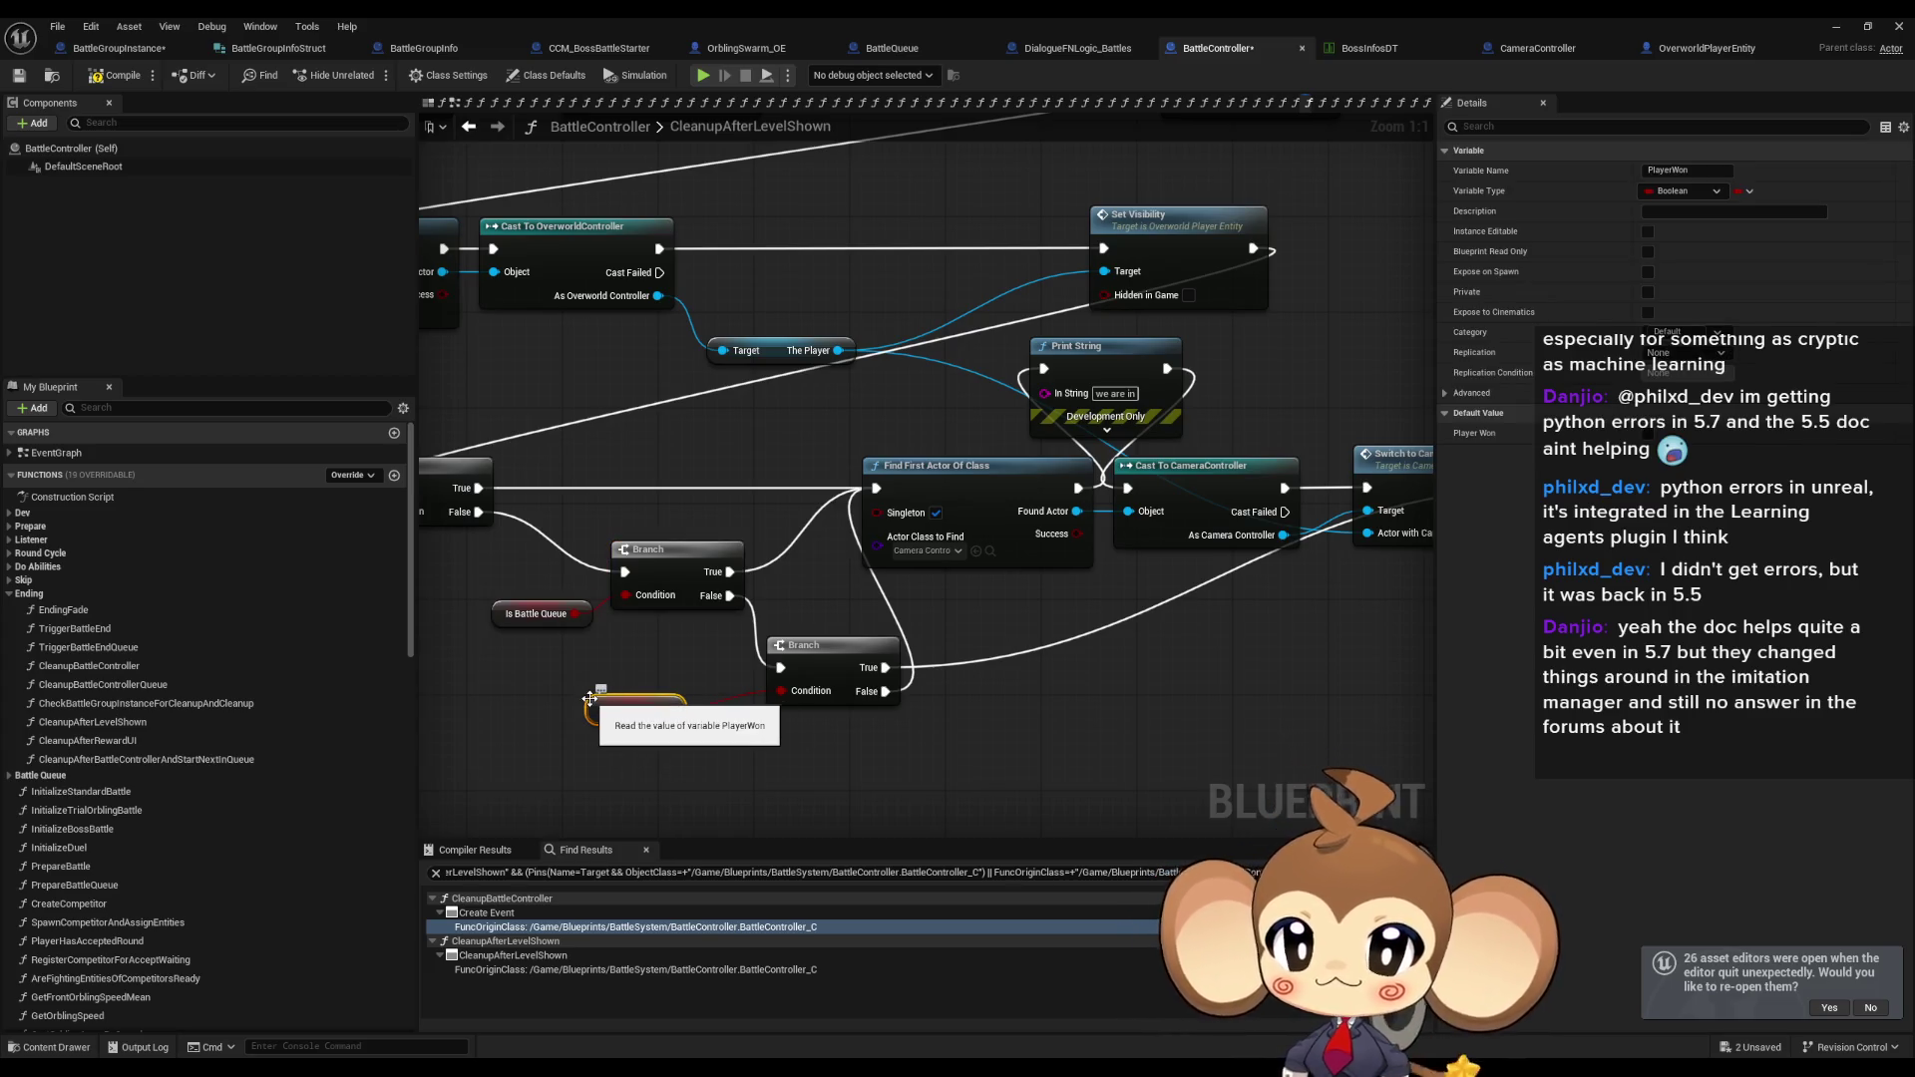
{"action": "mouse_move", "coordinate": [882, 668]}
{"action": "left_mouse_down"}
{"action": "mouse_move", "coordinate": [1140, 780]}
{"action": "mouse_move", "coordinate": [932, 728]}
{"action": "mouse_move", "coordinate": [1084, 723]}
{"action": "mouse_move", "coordinate": [905, 694]}
{"action": "left_mouse_up"}
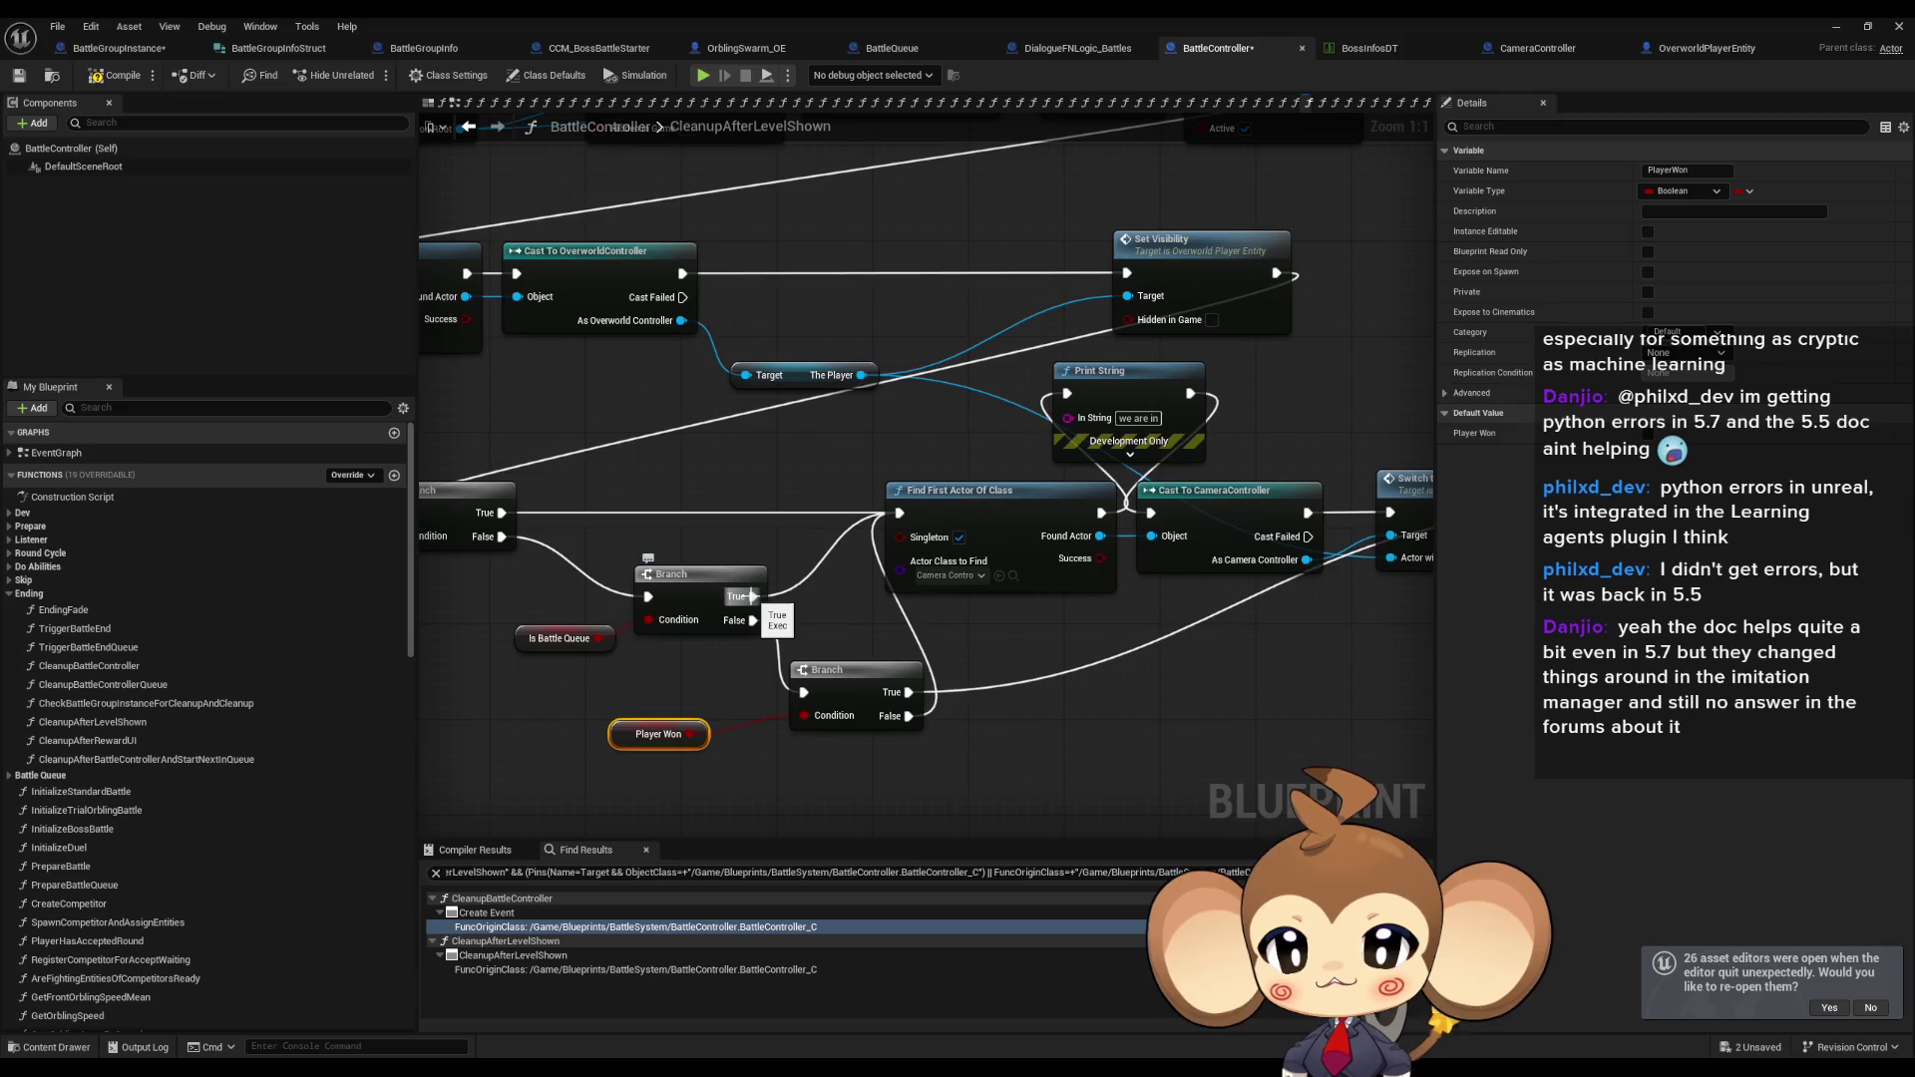
{"action": "scroll", "coordinate": [750, 597], "scroll_direction": "down", "scroll_amount": 4}
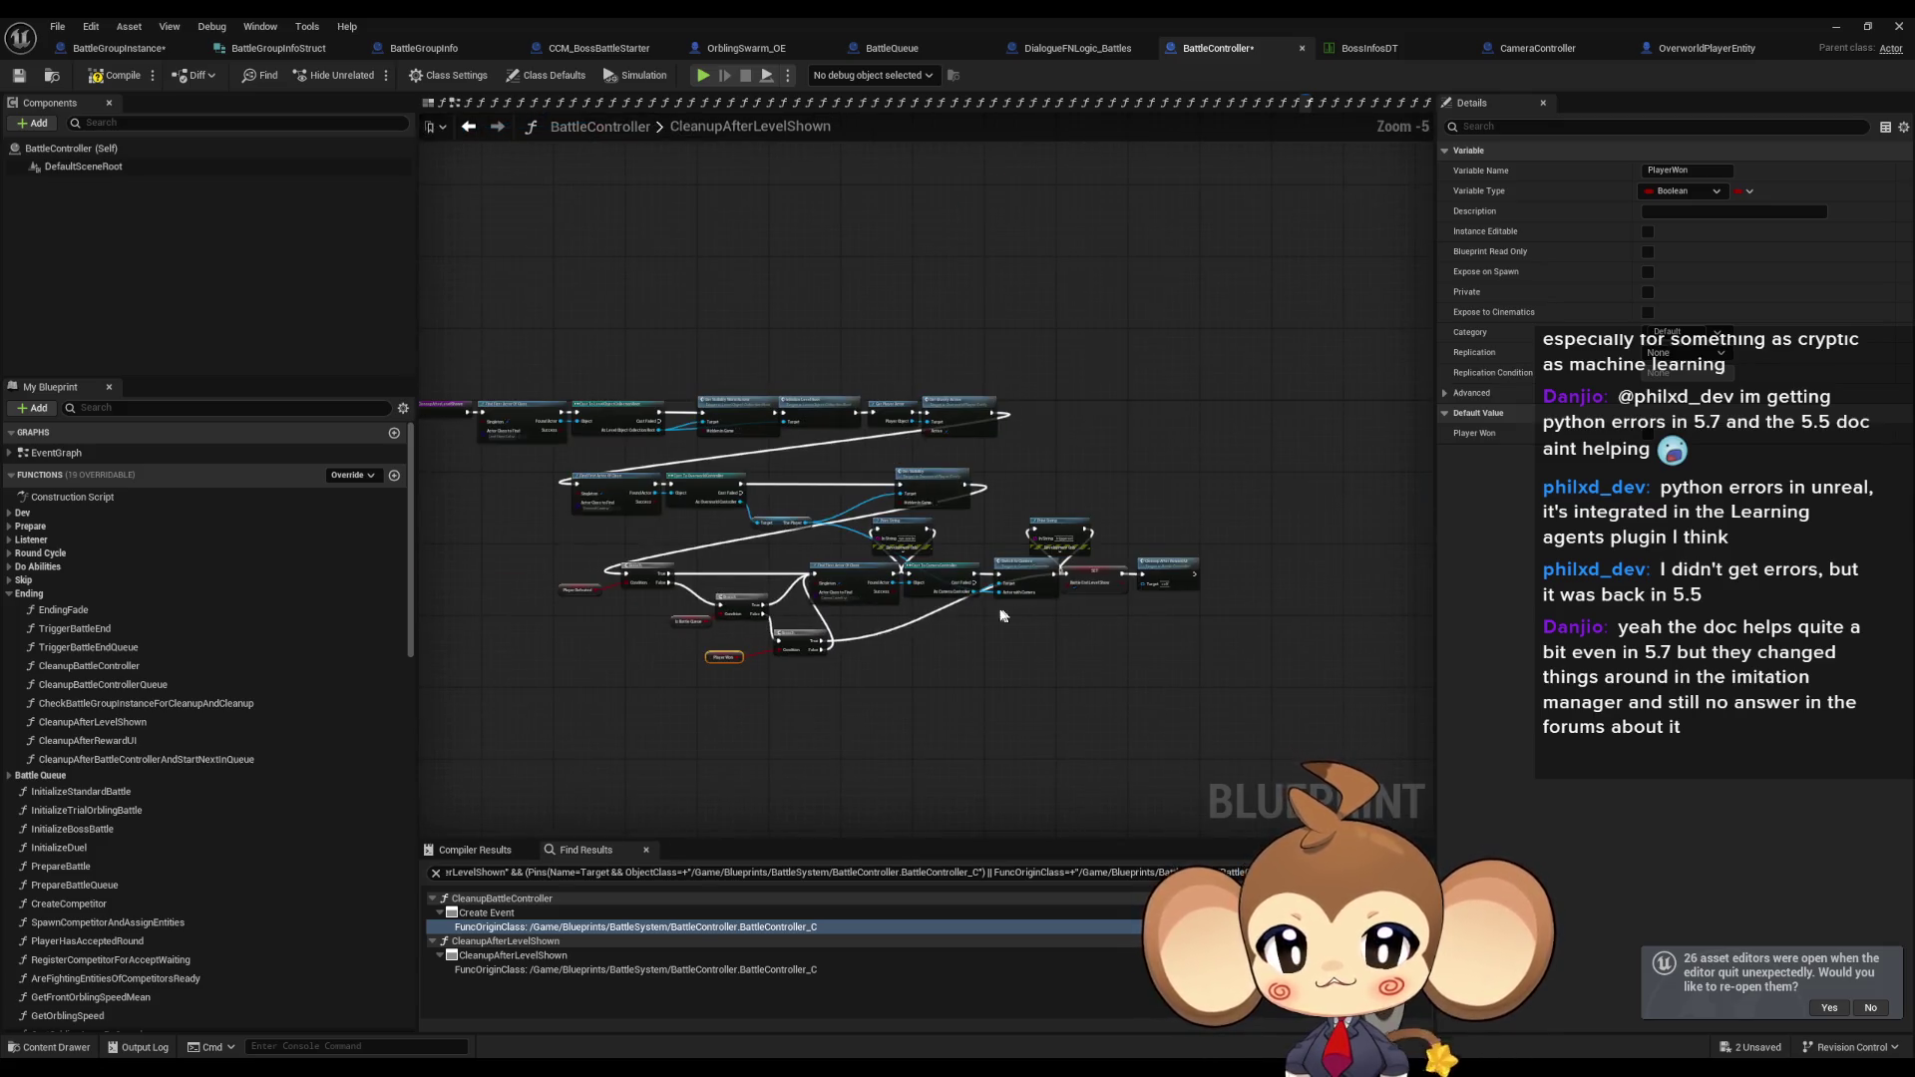
{"action": "scroll", "coordinate": [753, 620], "scroll_direction": "up", "scroll_amount": 3}
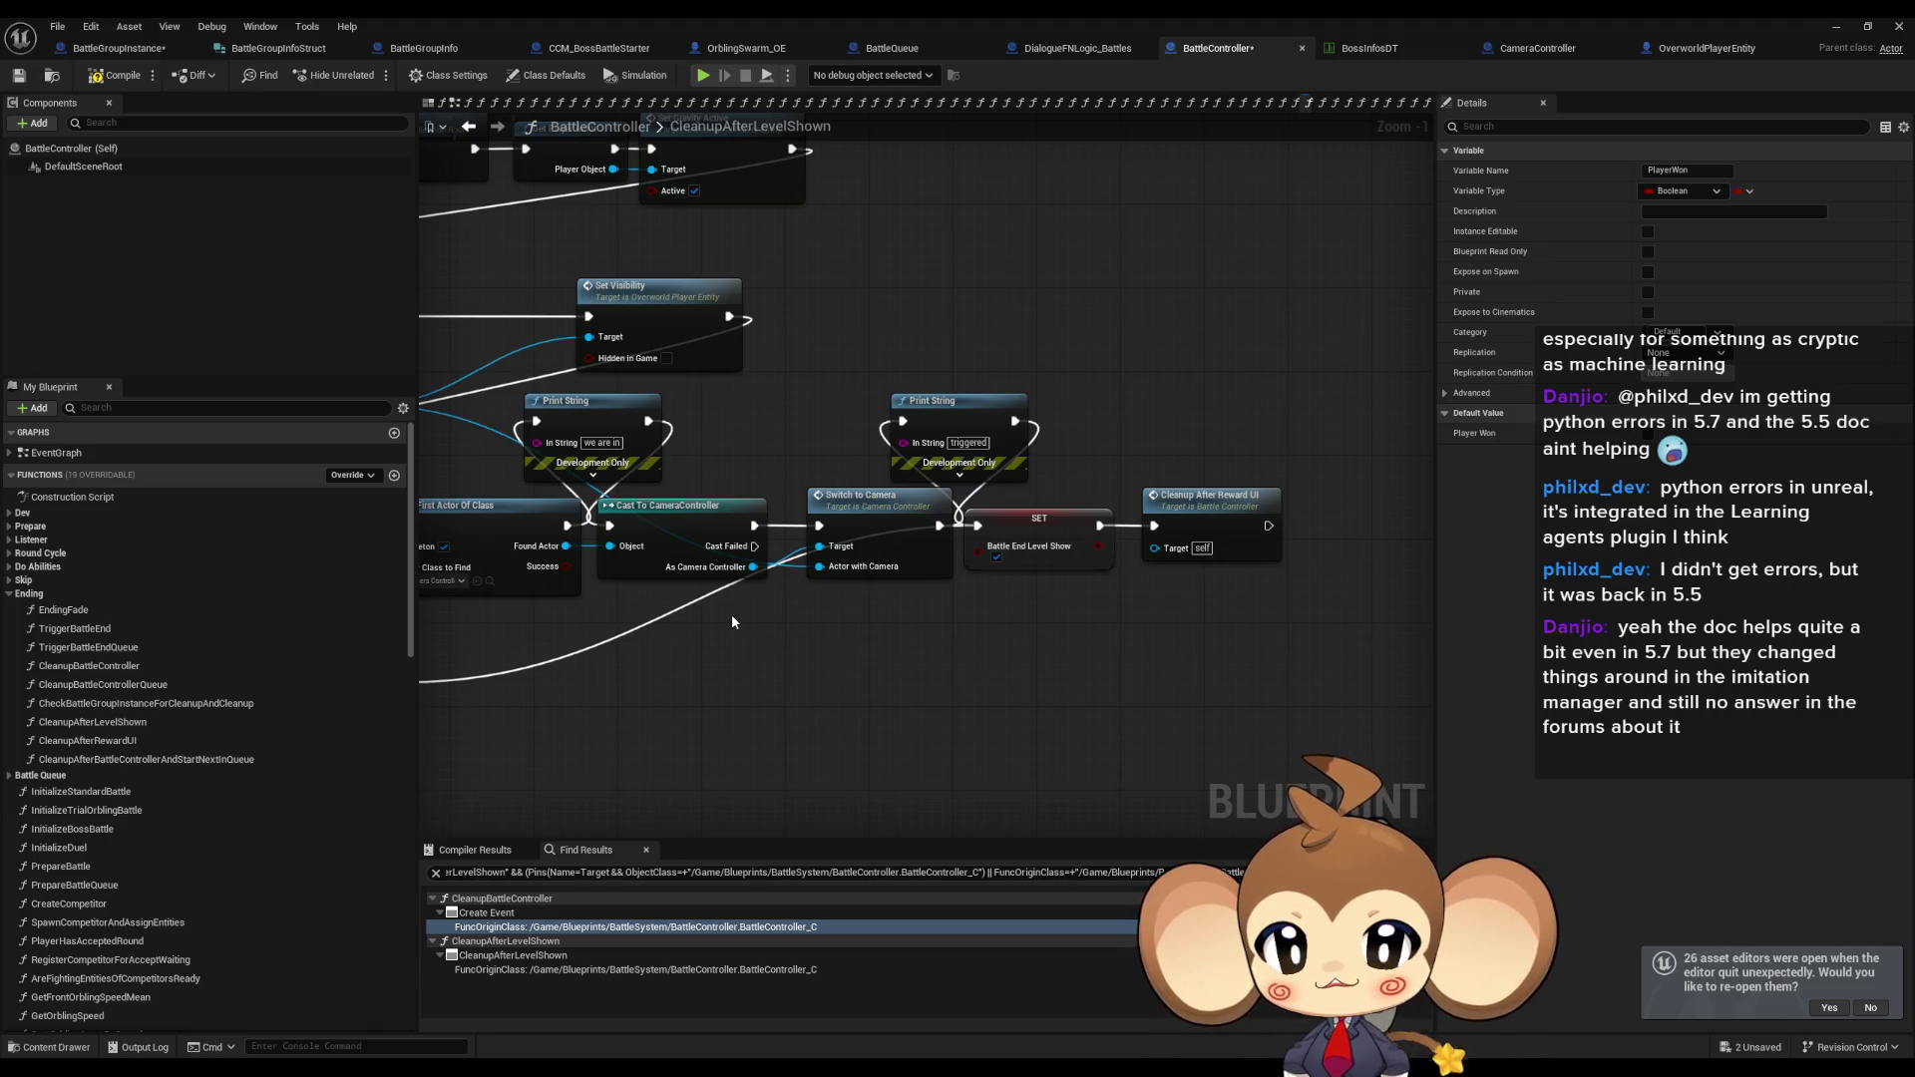
{"action": "scroll", "coordinate": [730, 621], "scroll_direction": "down", "scroll_amount": 3}
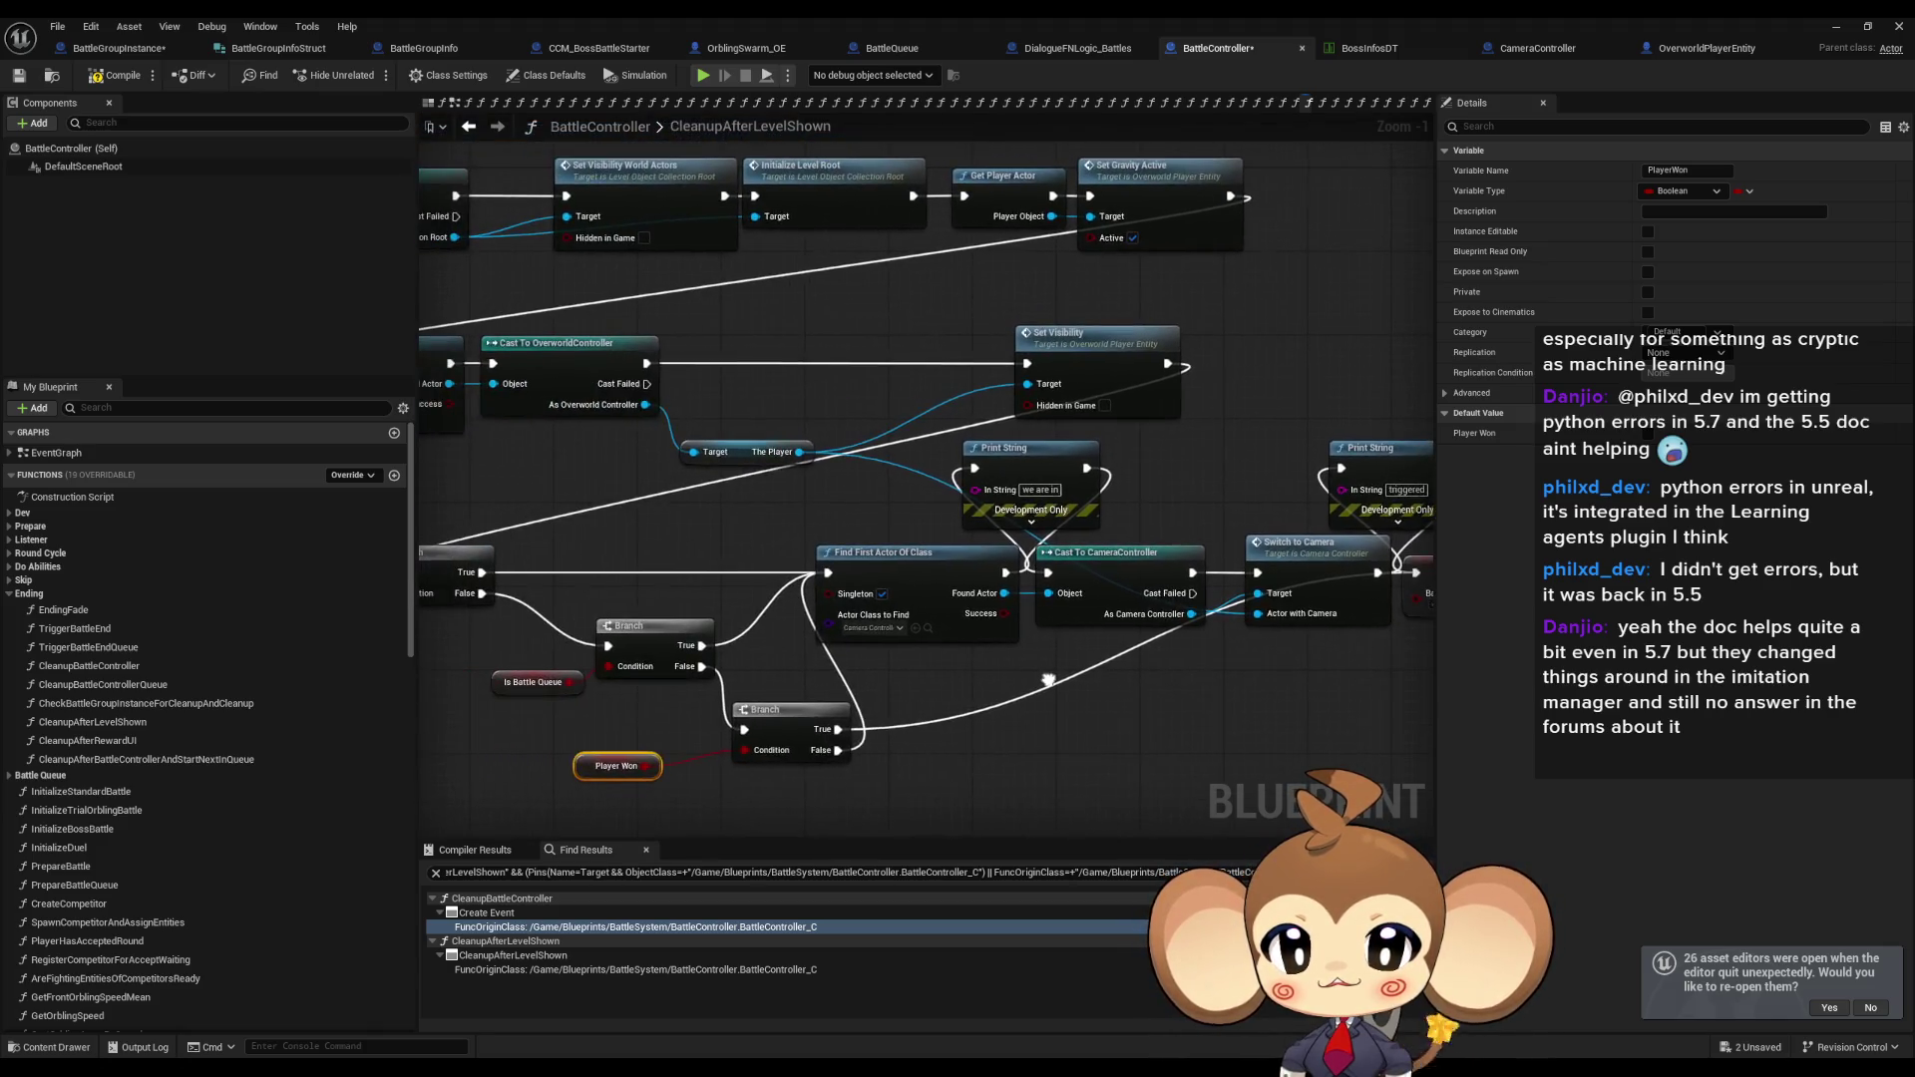
{"action": "scroll", "coordinate": [997, 616], "scroll_direction": "up", "scroll_amount": 3}
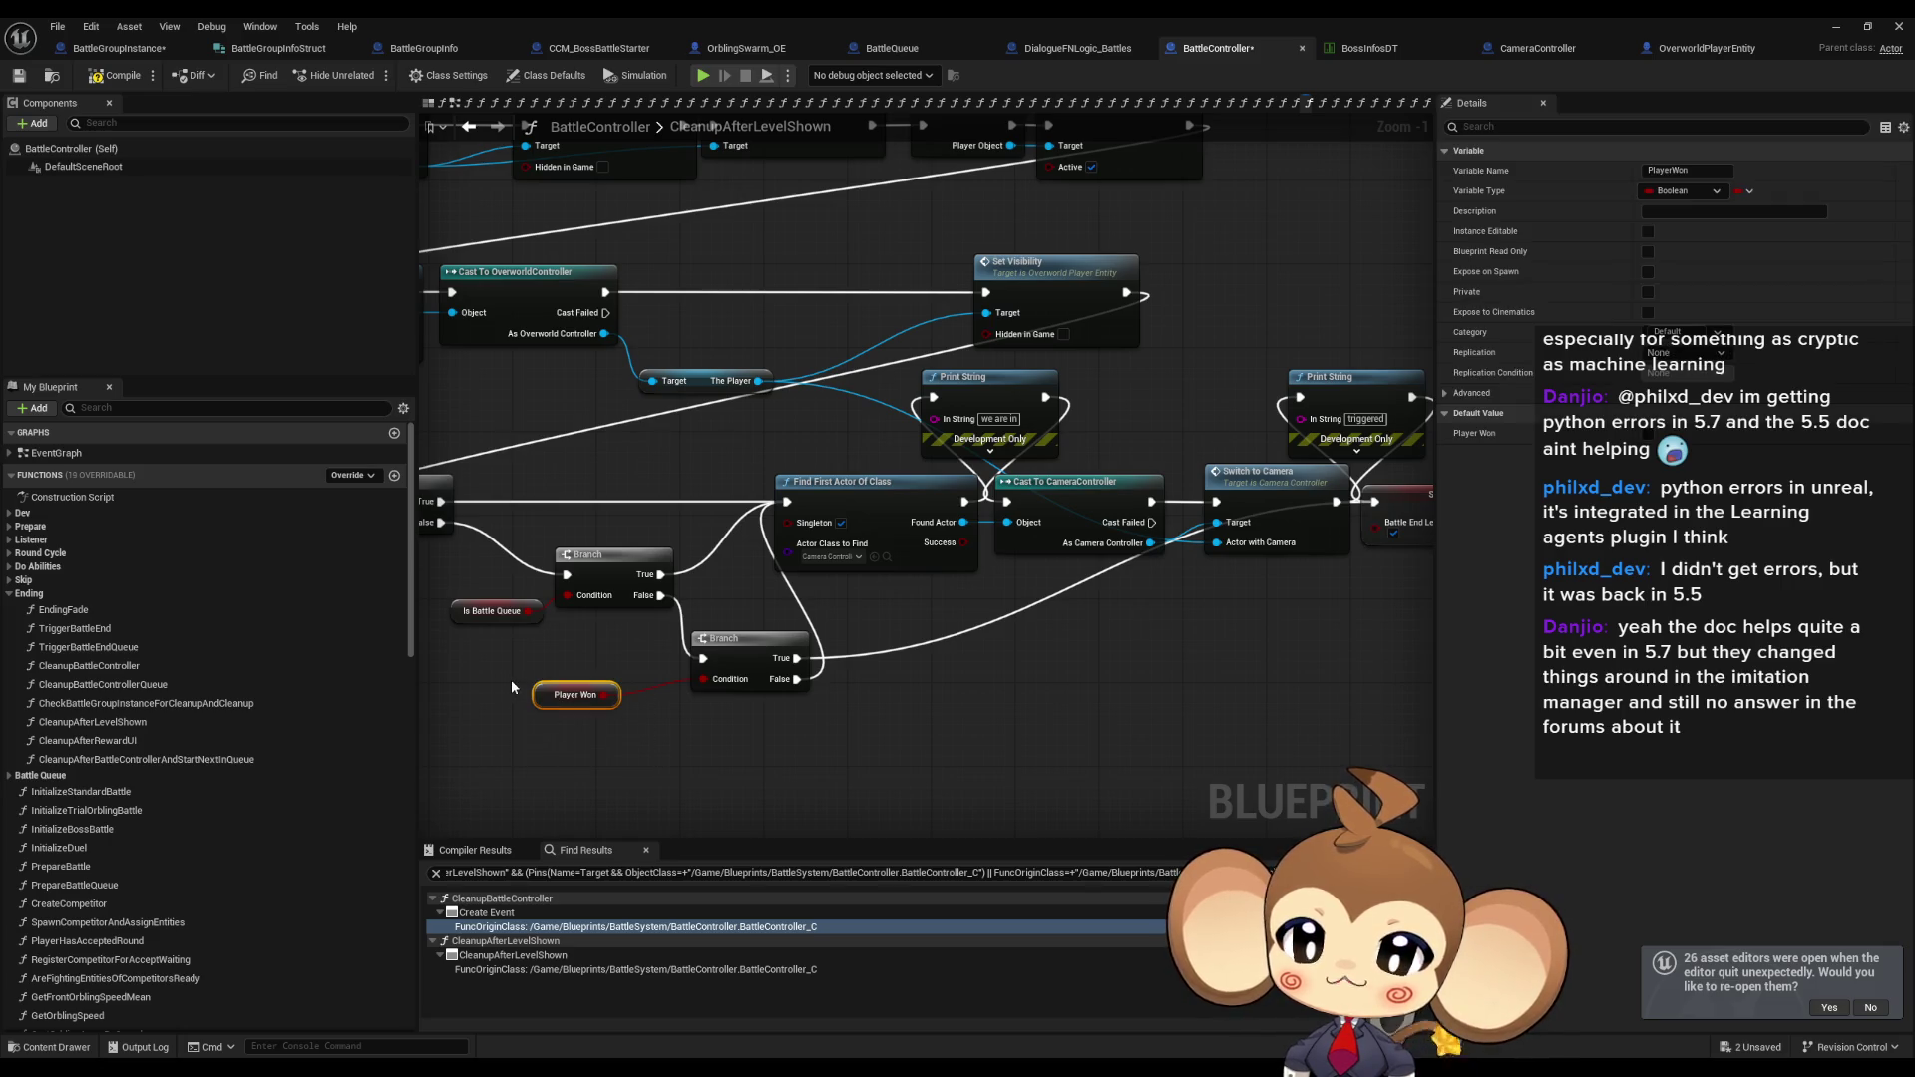
{"action": "left_click_drag", "start_coordinate": [505, 658], "coordinate": [450, 590]}
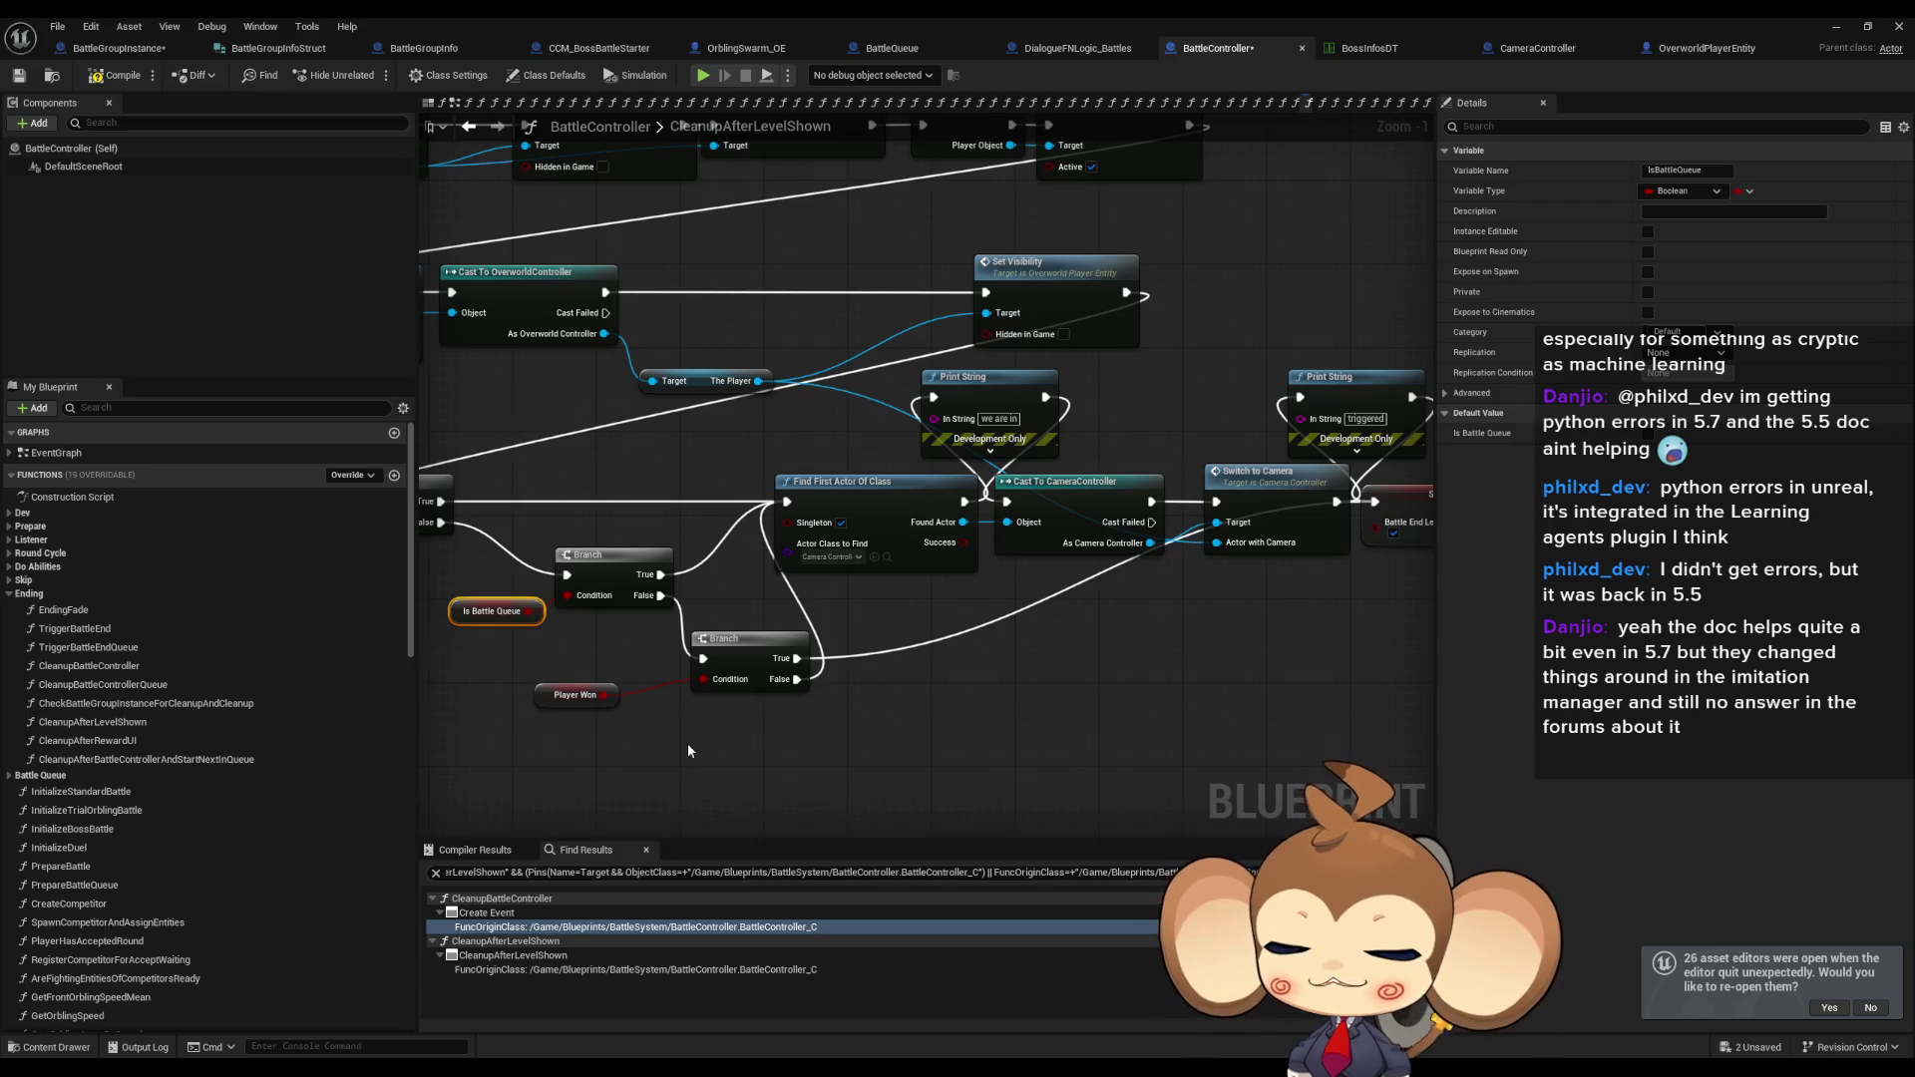
{"action": "left_click_drag", "start_coordinate": [686, 740], "coordinate": [807, 770]}
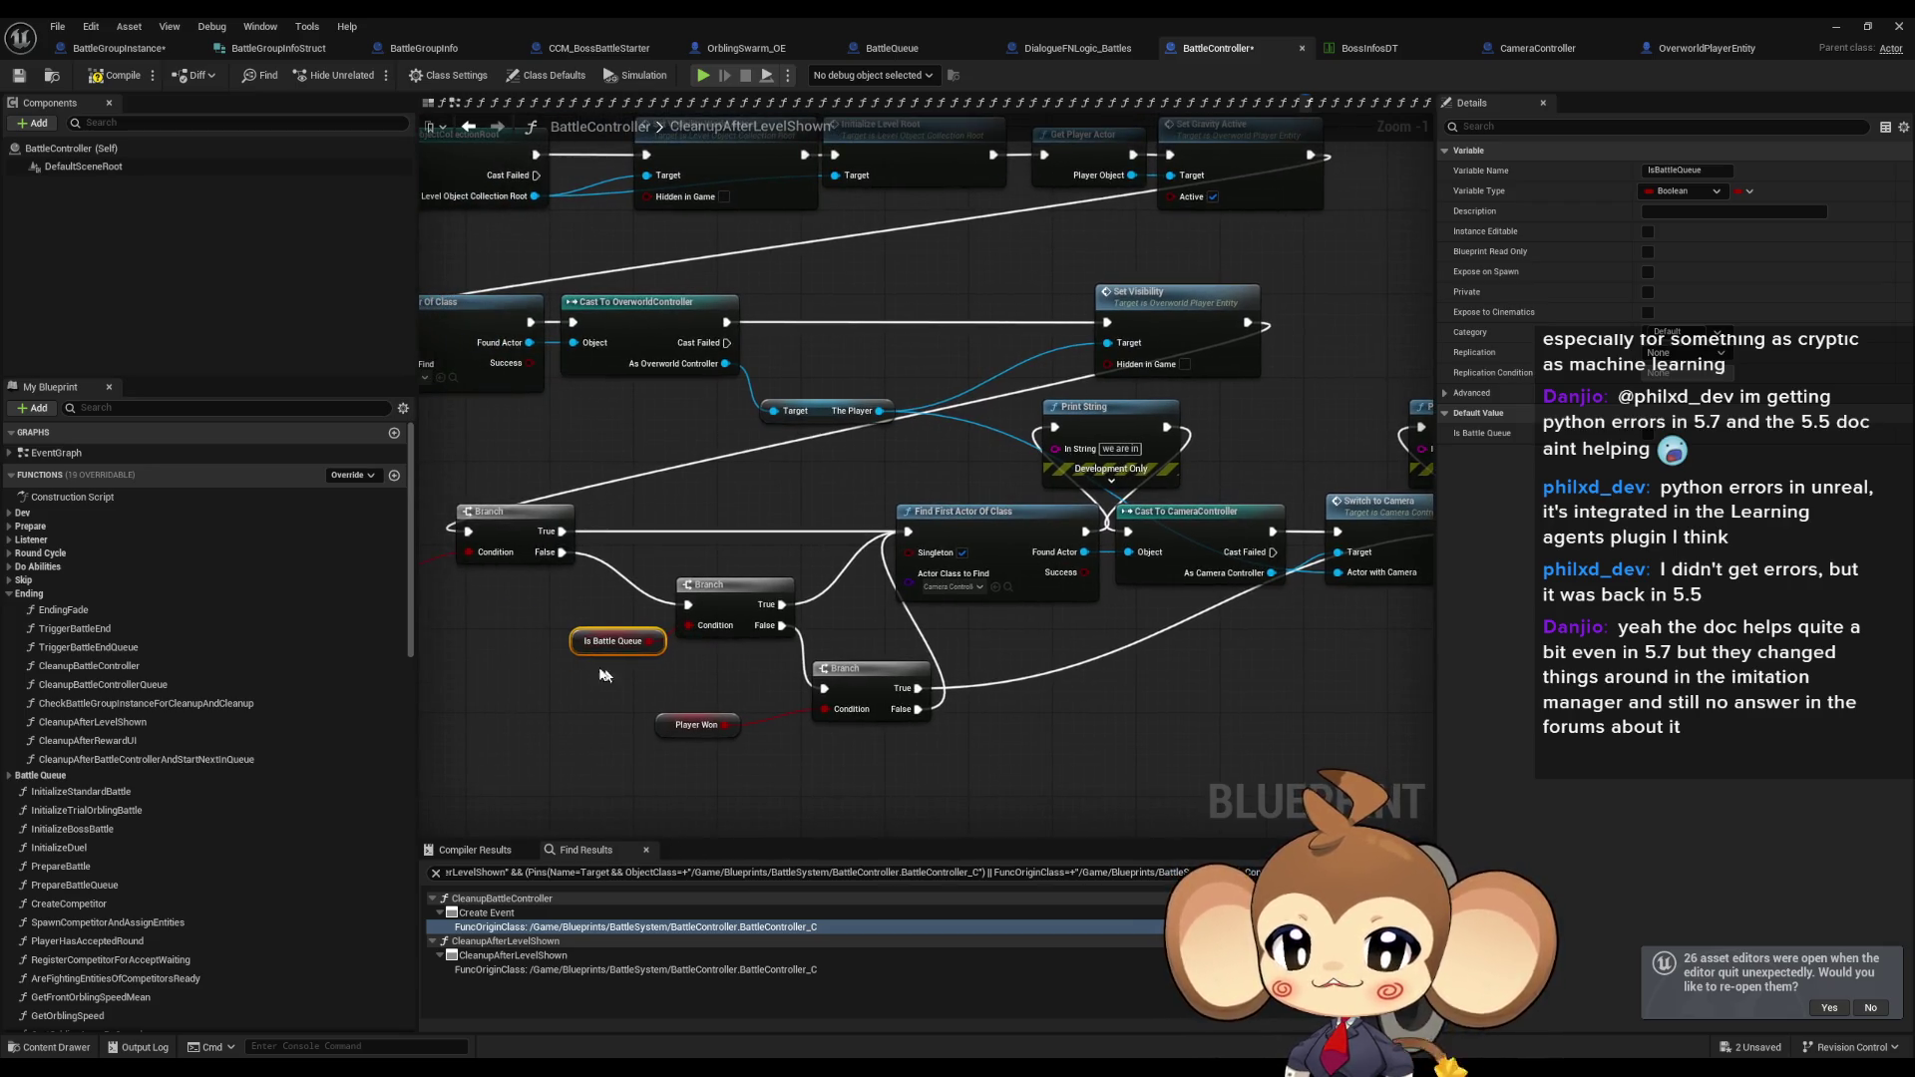
{"action": "left_click_drag", "start_coordinate": [600, 676], "coordinate": [654, 541]}
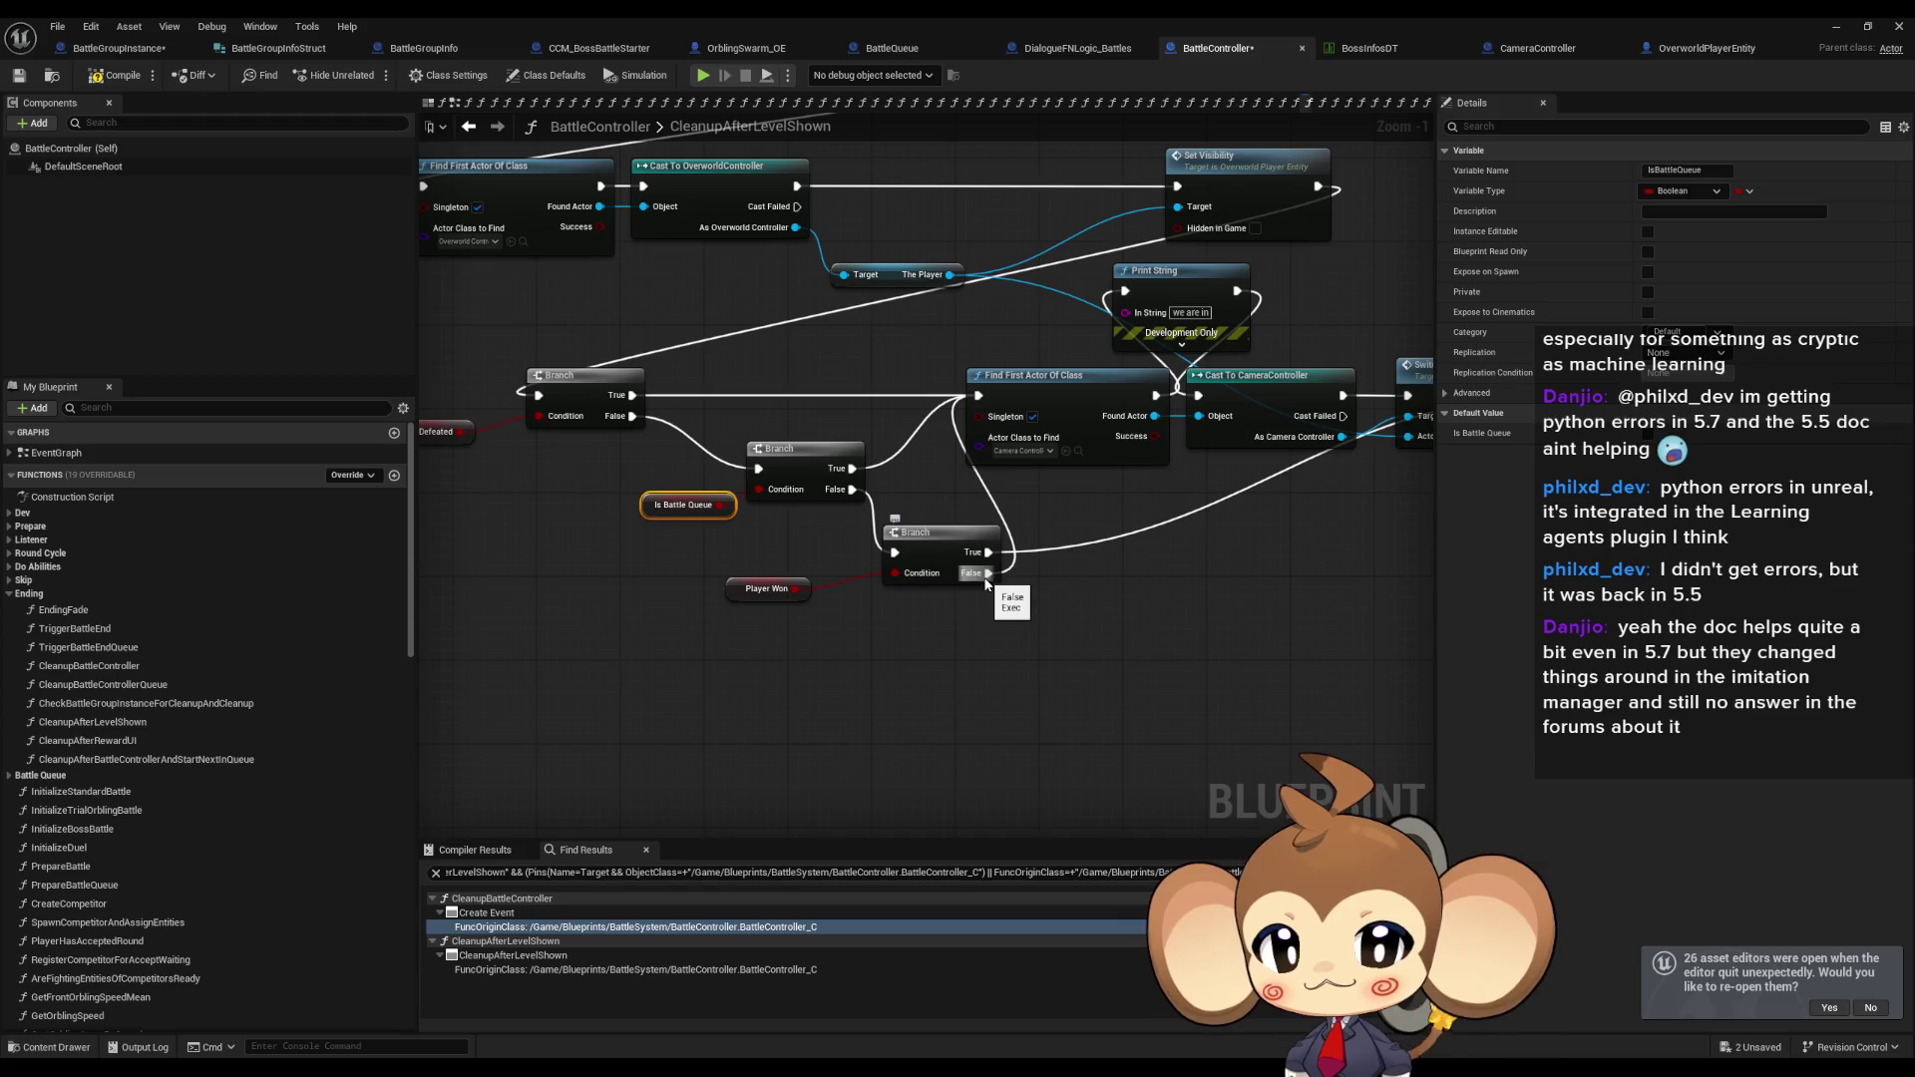
{"action": "scroll", "coordinate": [995, 575], "scroll_direction": "up", "scroll_amount": 1}
{"action": "mouse_move", "coordinate": [935, 583]}
{"action": "left_mouse_down"}
{"action": "mouse_move", "coordinate": [756, 608]}
{"action": "mouse_move", "coordinate": [858, 768]}
{"action": "mouse_move", "coordinate": [878, 713]}
{"action": "left_mouse_up"}
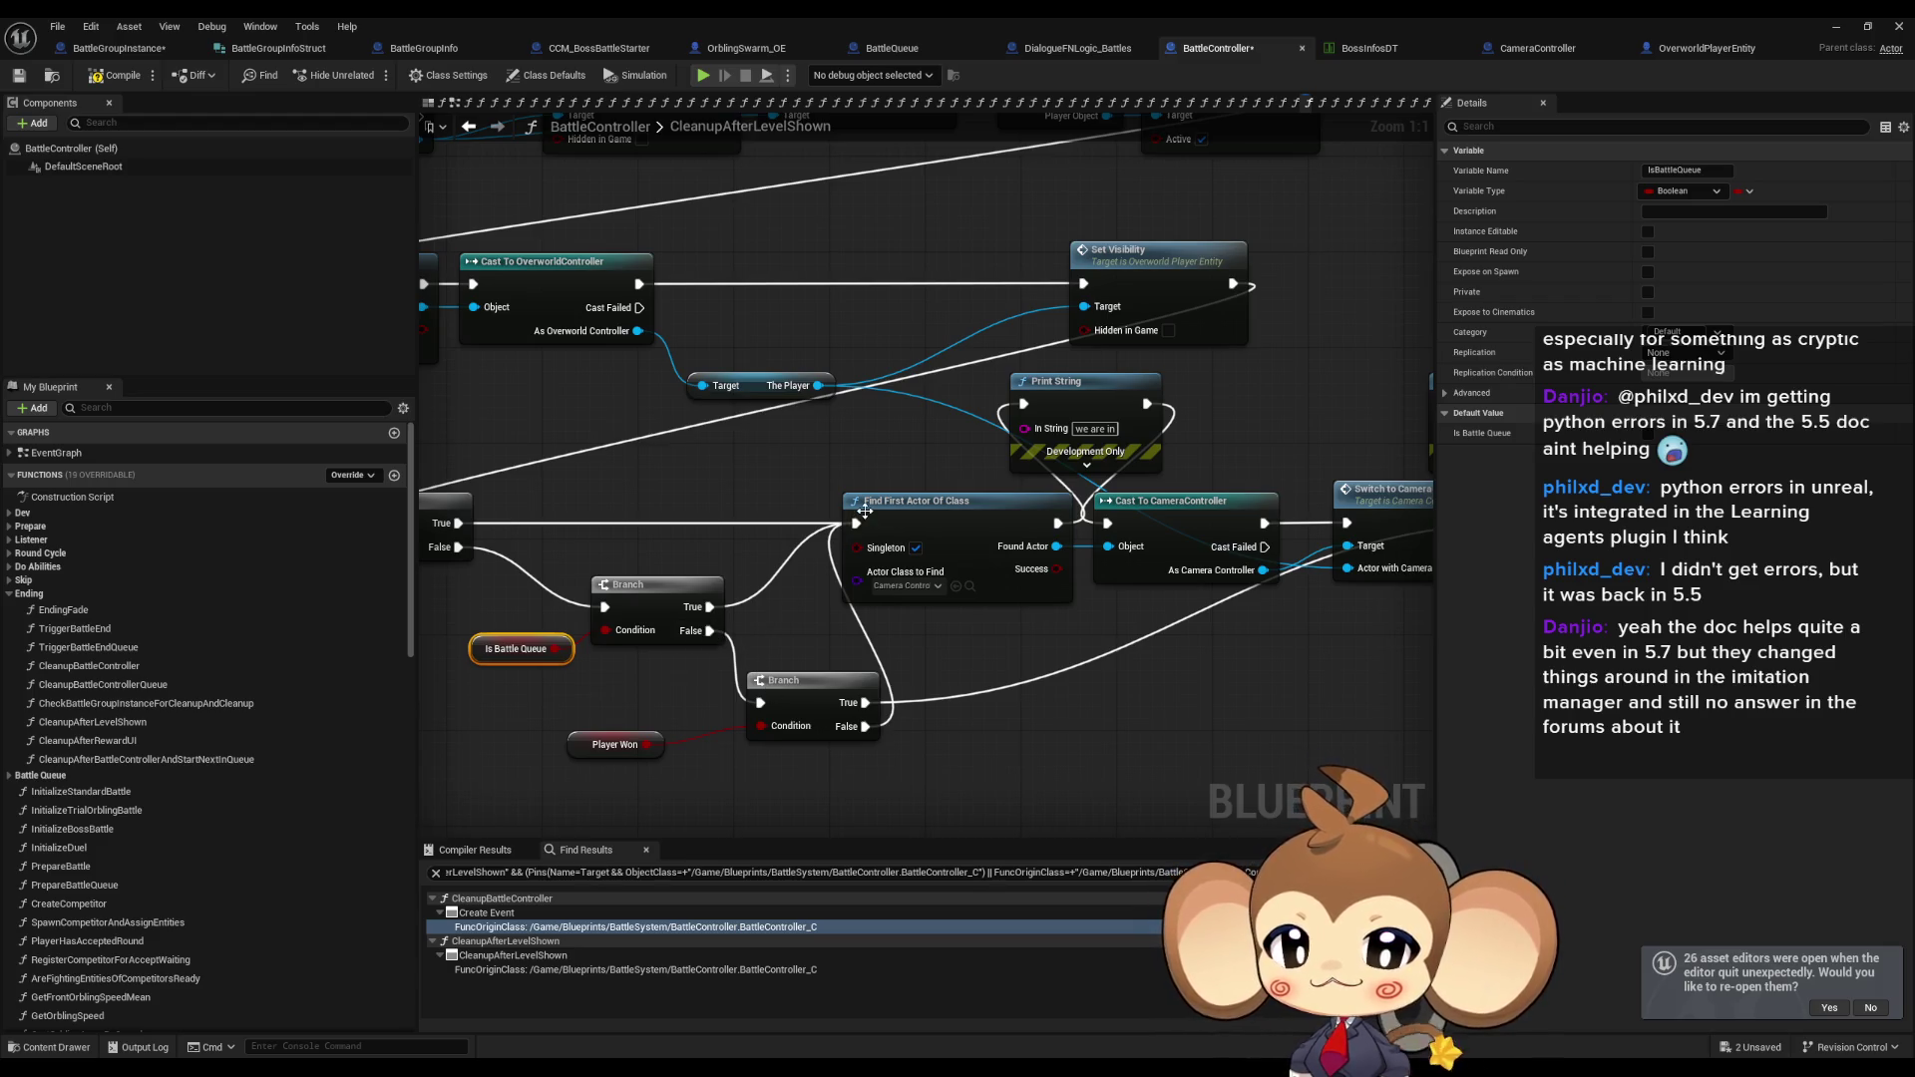
{"action": "mouse_move", "coordinate": [864, 521]}
{"action": "left_mouse_down"}
{"action": "mouse_move", "coordinate": [1142, 503]}
{"action": "mouse_move", "coordinate": [1097, 513]}
{"action": "mouse_move", "coordinate": [986, 603]}
{"action": "left_mouse_up"}
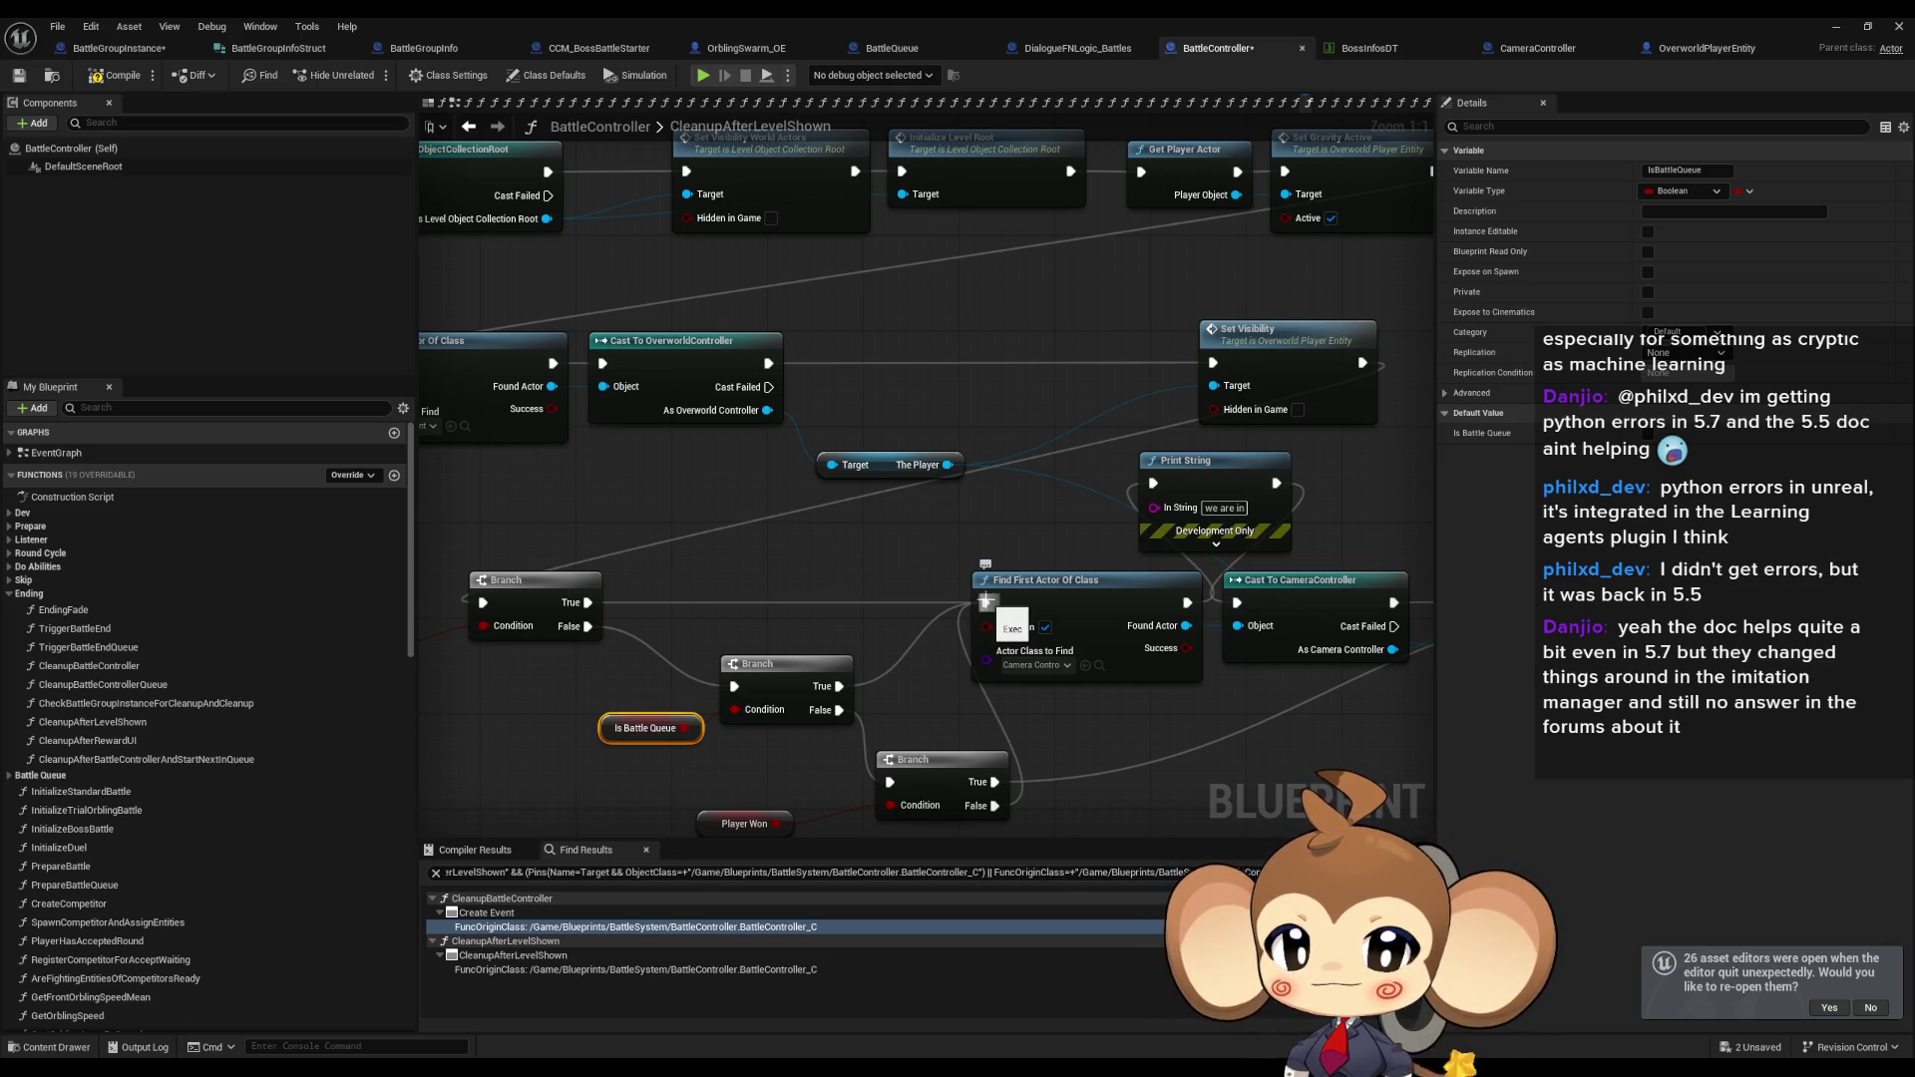
{"action": "mouse_move", "coordinate": [986, 602]}
{"action": "left_mouse_down"}
{"action": "mouse_move", "coordinate": [1058, 610]}
{"action": "mouse_move", "coordinate": [987, 602]}
{"action": "mouse_move", "coordinate": [1218, 698]}
{"action": "mouse_move", "coordinate": [1746, 712]}
{"action": "mouse_move", "coordinate": [1079, 545]}
{"action": "mouse_move", "coordinate": [799, 552]}
{"action": "left_mouse_up"}
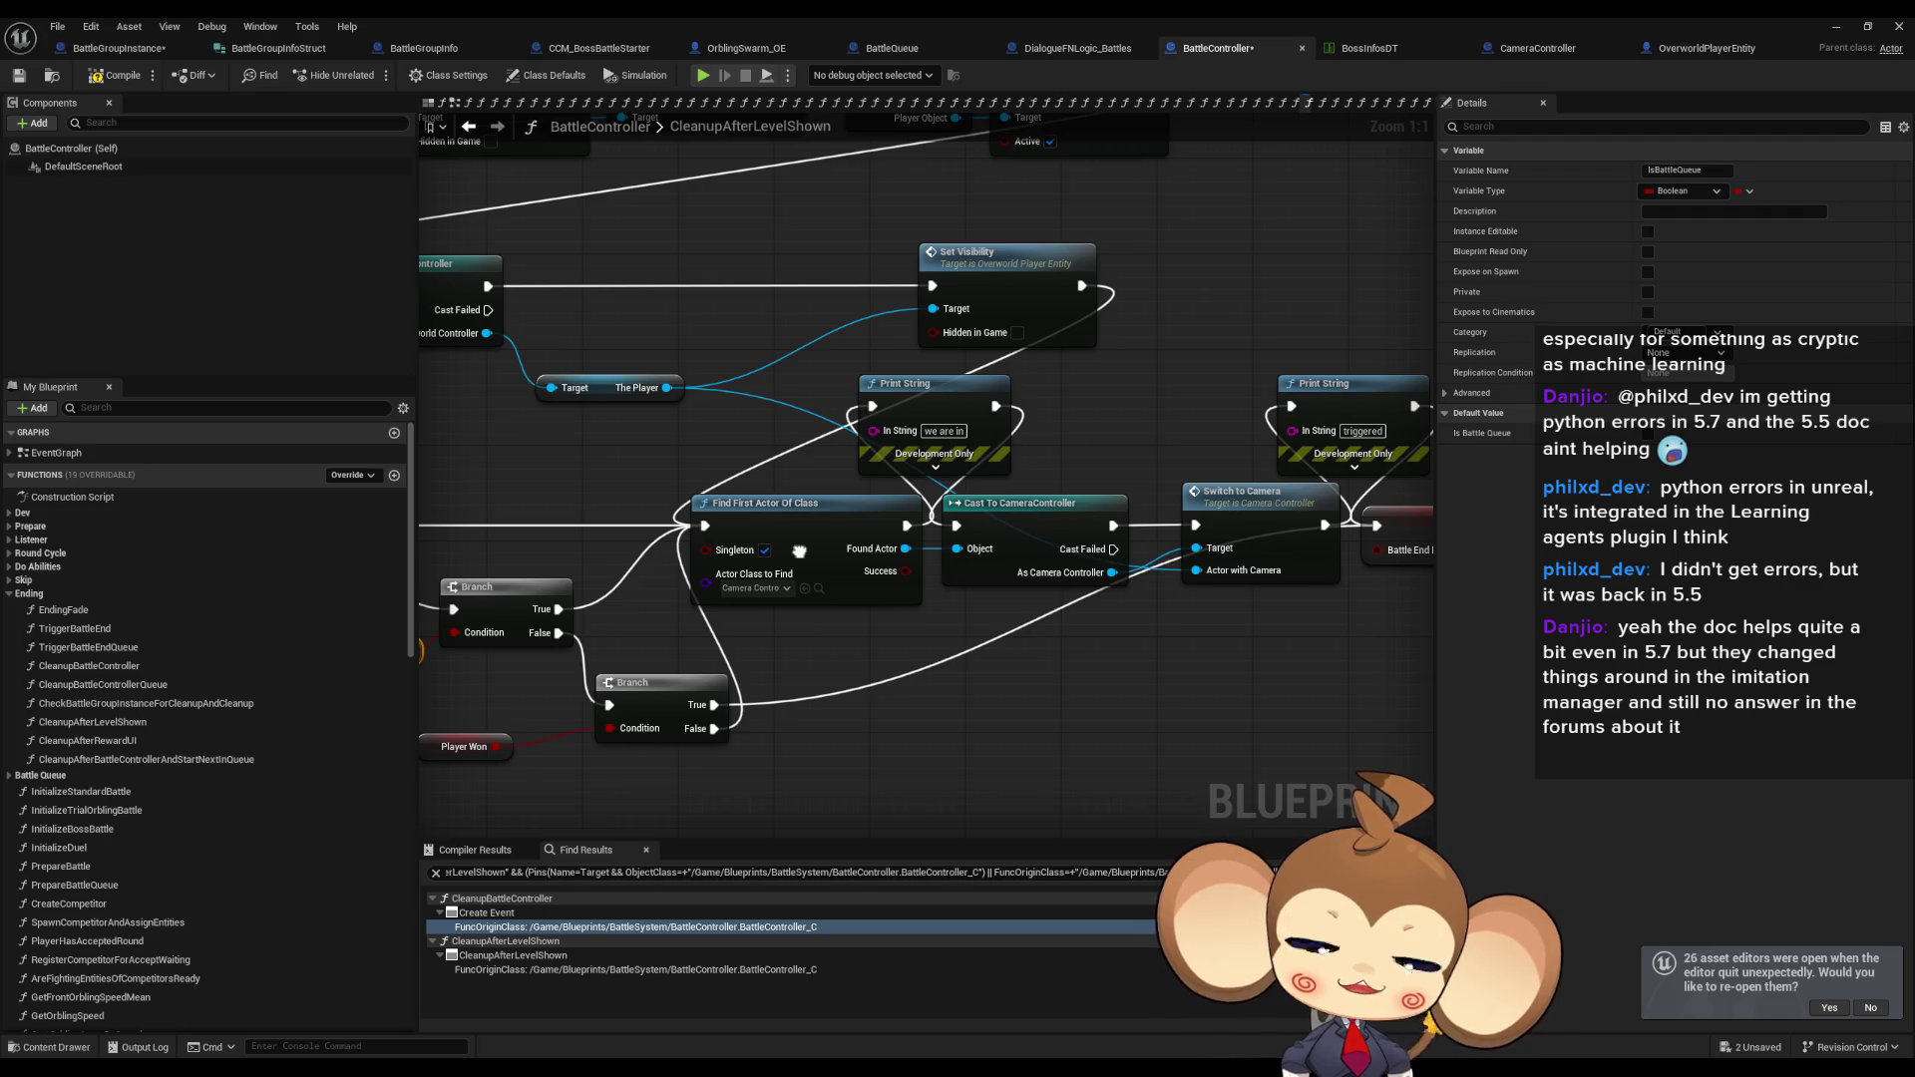
{"action": "left_click_drag", "start_coordinate": [799, 552], "coordinate": [800, 550]}
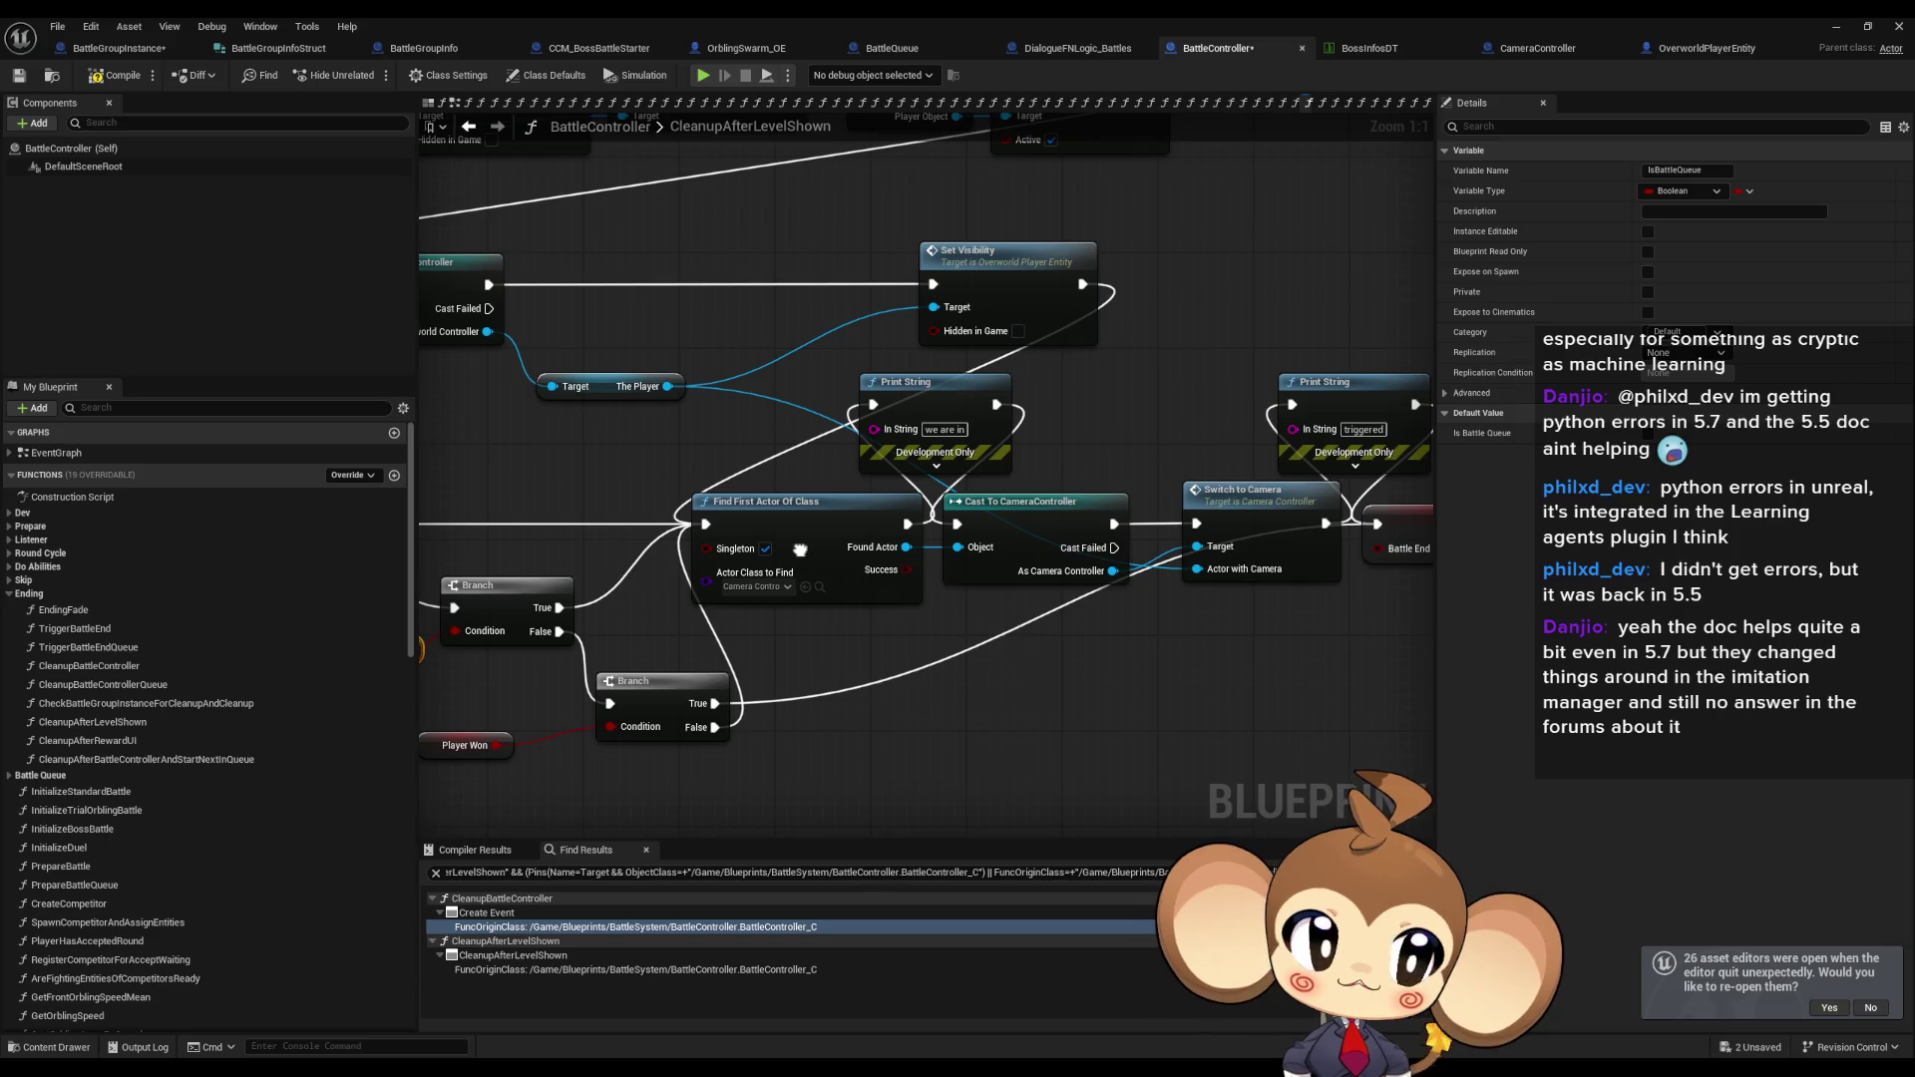
{"action": "left_click_drag", "start_coordinate": [798, 550], "coordinate": [799, 549]}
{"action": "mouse_move", "coordinate": [1082, 283]}
{"action": "left_mouse_down"}
{"action": "mouse_move", "coordinate": [357, 482]}
{"action": "mouse_move", "coordinate": [638, 559]}
{"action": "mouse_move", "coordinate": [758, 724]}
{"action": "left_mouse_up"}
{"action": "scroll", "coordinate": [756, 718], "scroll_direction": "down", "scroll_amount": 4}
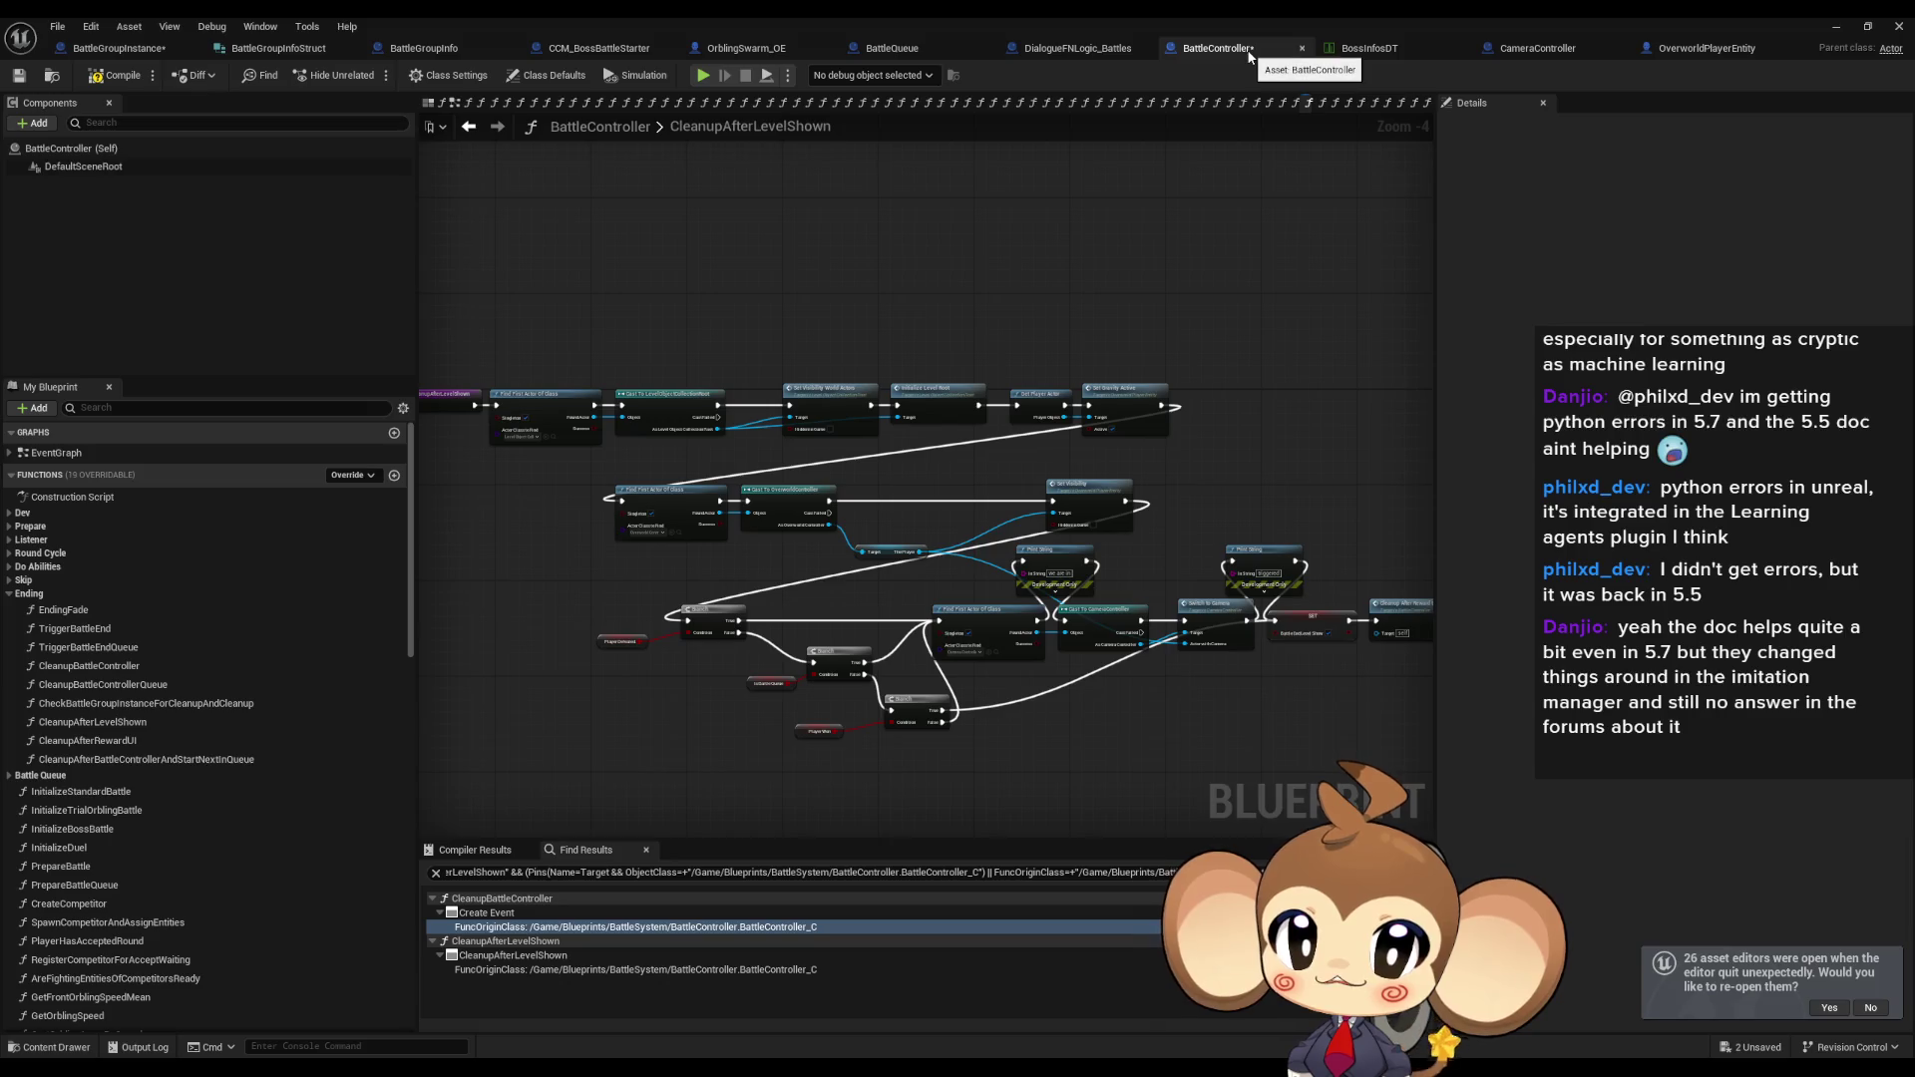
{"action": "scroll", "coordinate": [947, 689], "scroll_direction": "up", "scroll_amount": 4}
{"action": "left_click_drag", "start_coordinate": [947, 689], "coordinate": [958, 663]}
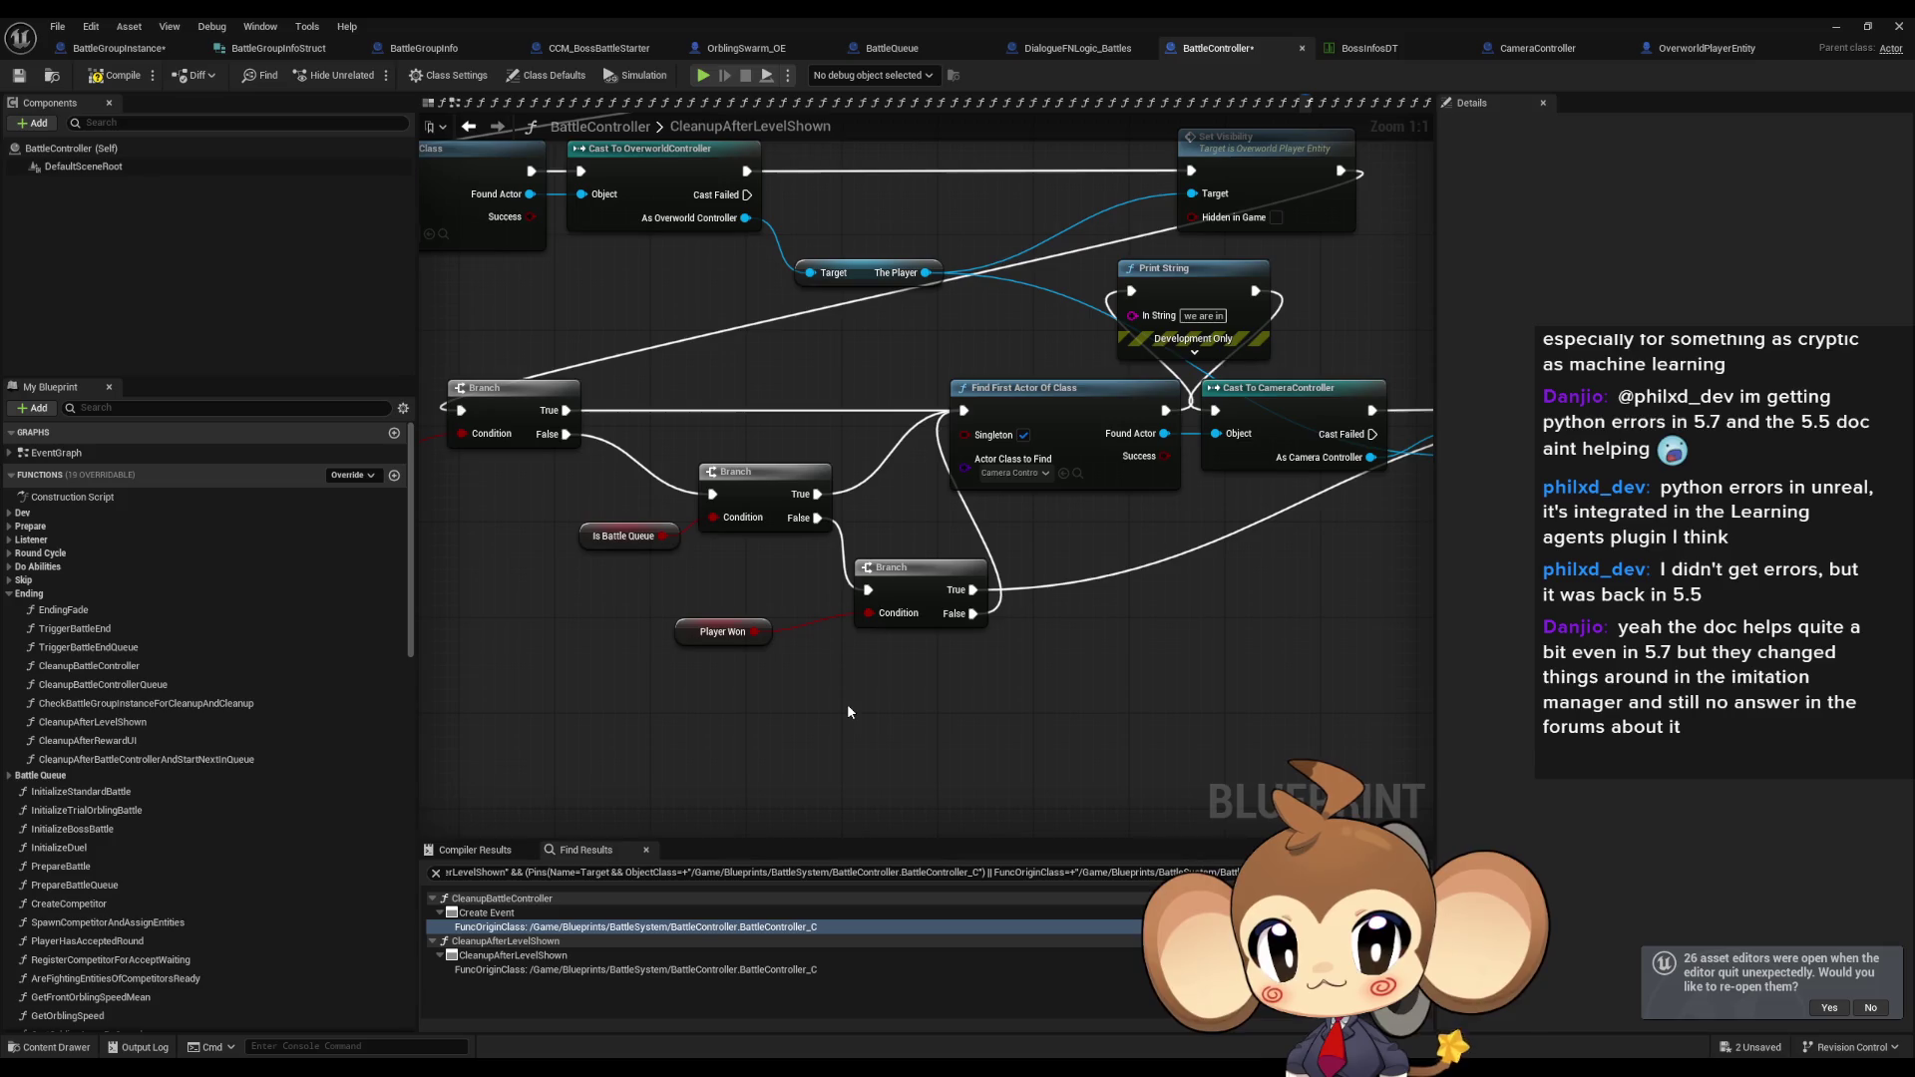
{"action": "left_click_drag", "start_coordinate": [854, 700], "coordinate": [730, 692]}
Add a Get Competitor 1Battle Group node, removing the mistaken Competitor 0Battle Group getter.
{"action": "right_click", "coordinate": [725, 749]}
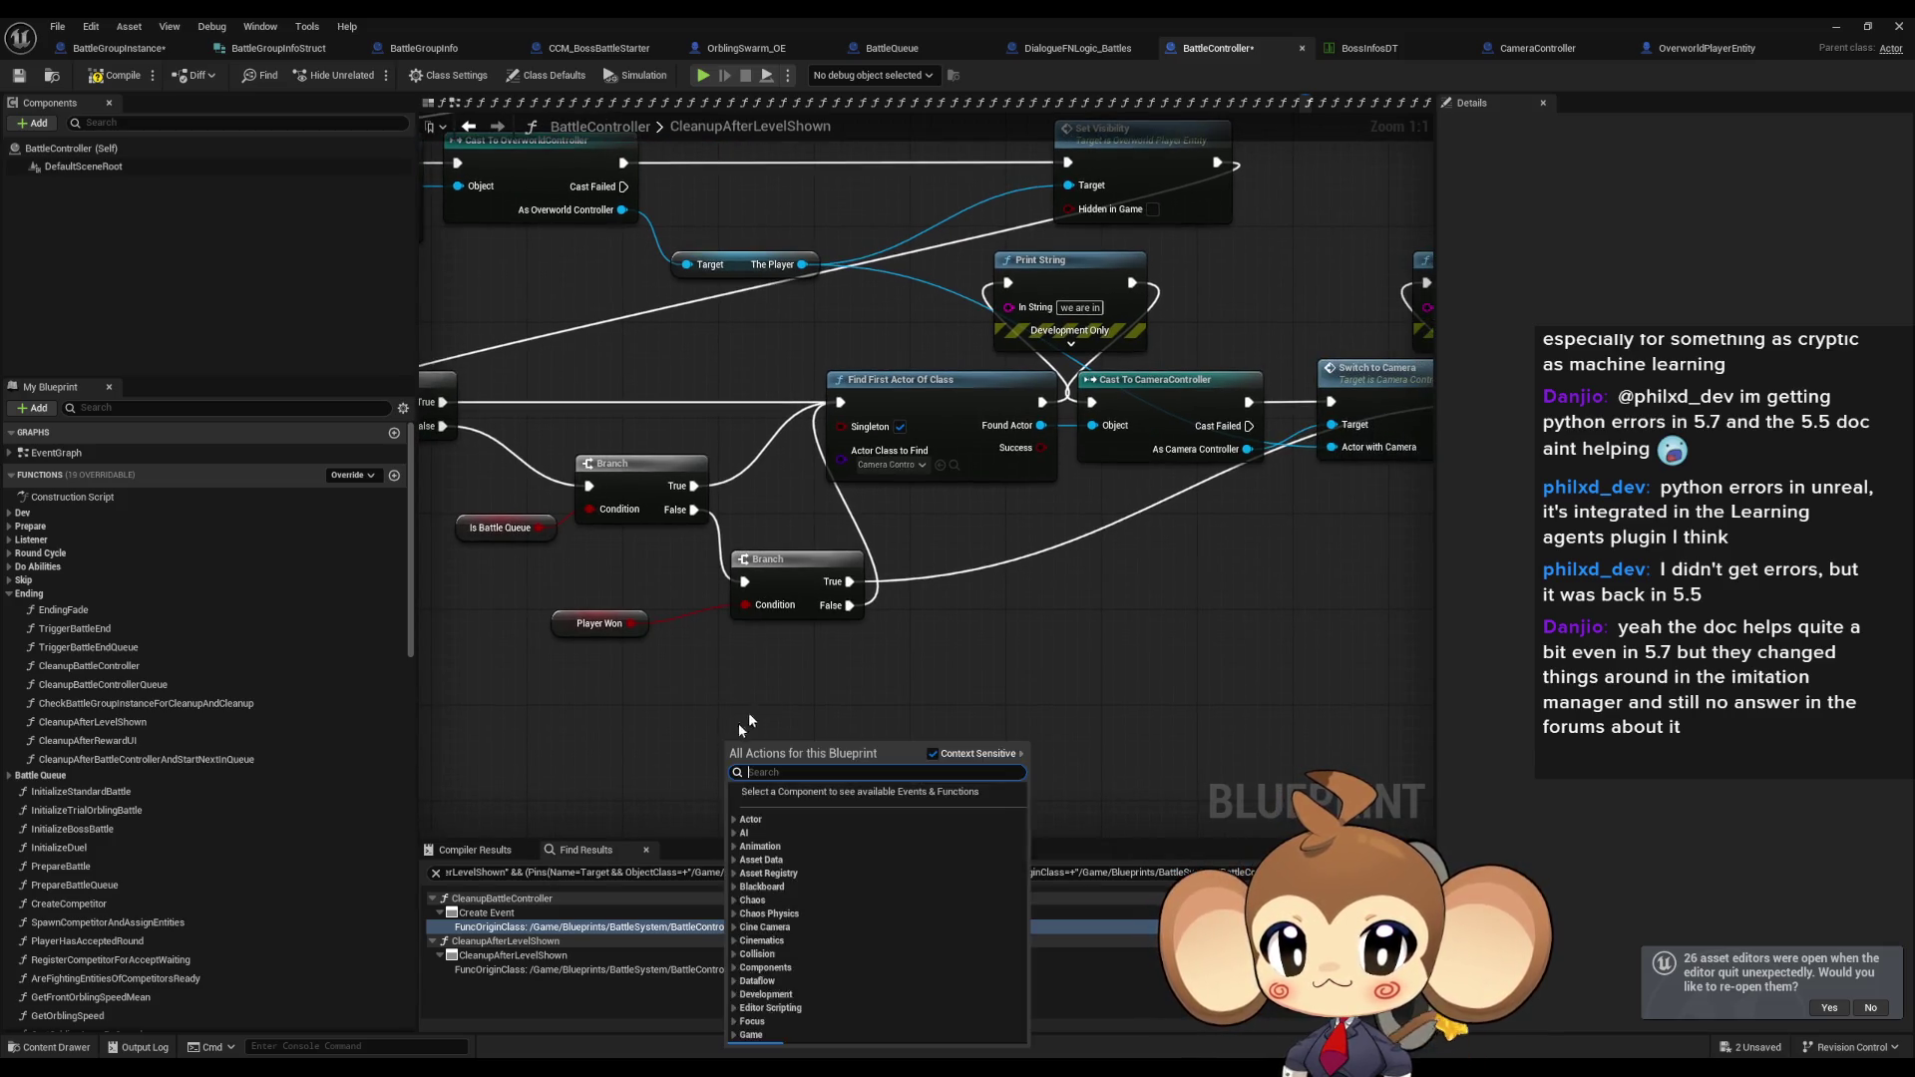
{"action": "type", "text": "get"}
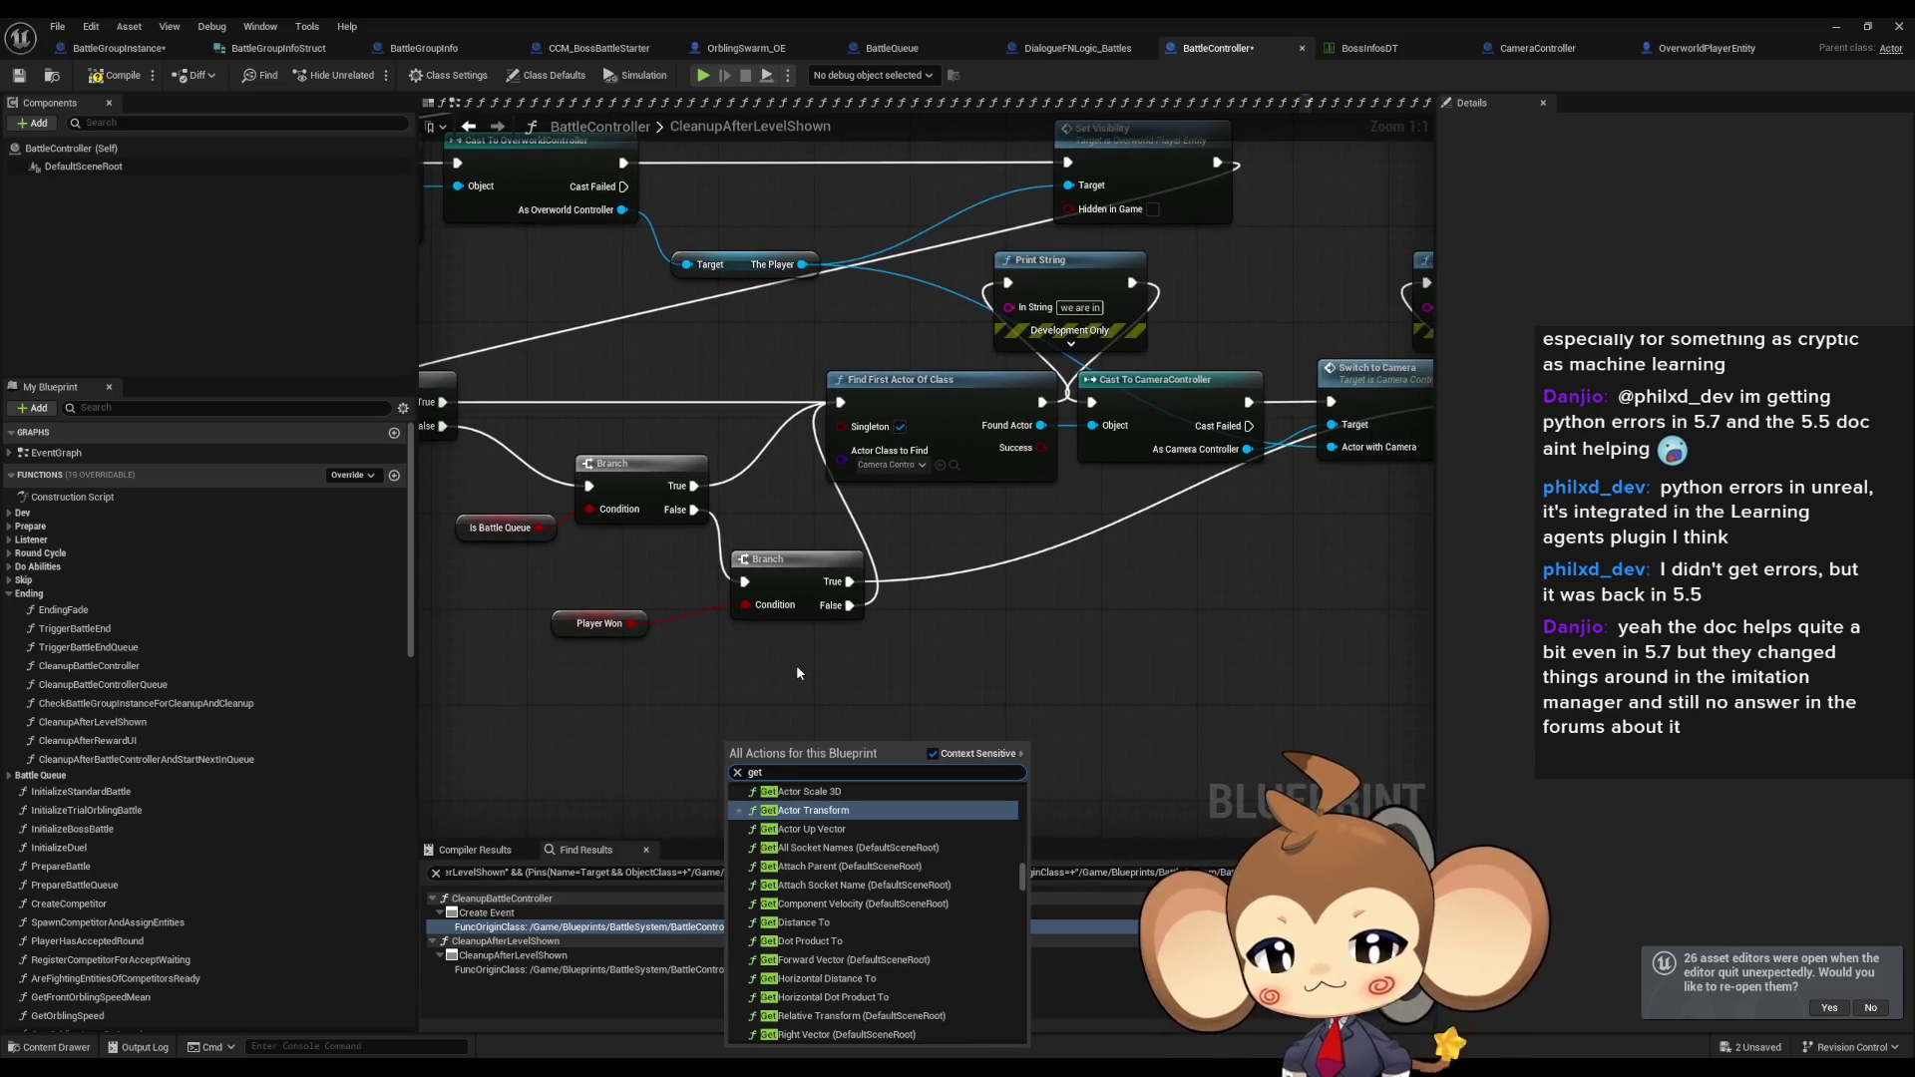
{"action": "type", "text": " batt"}
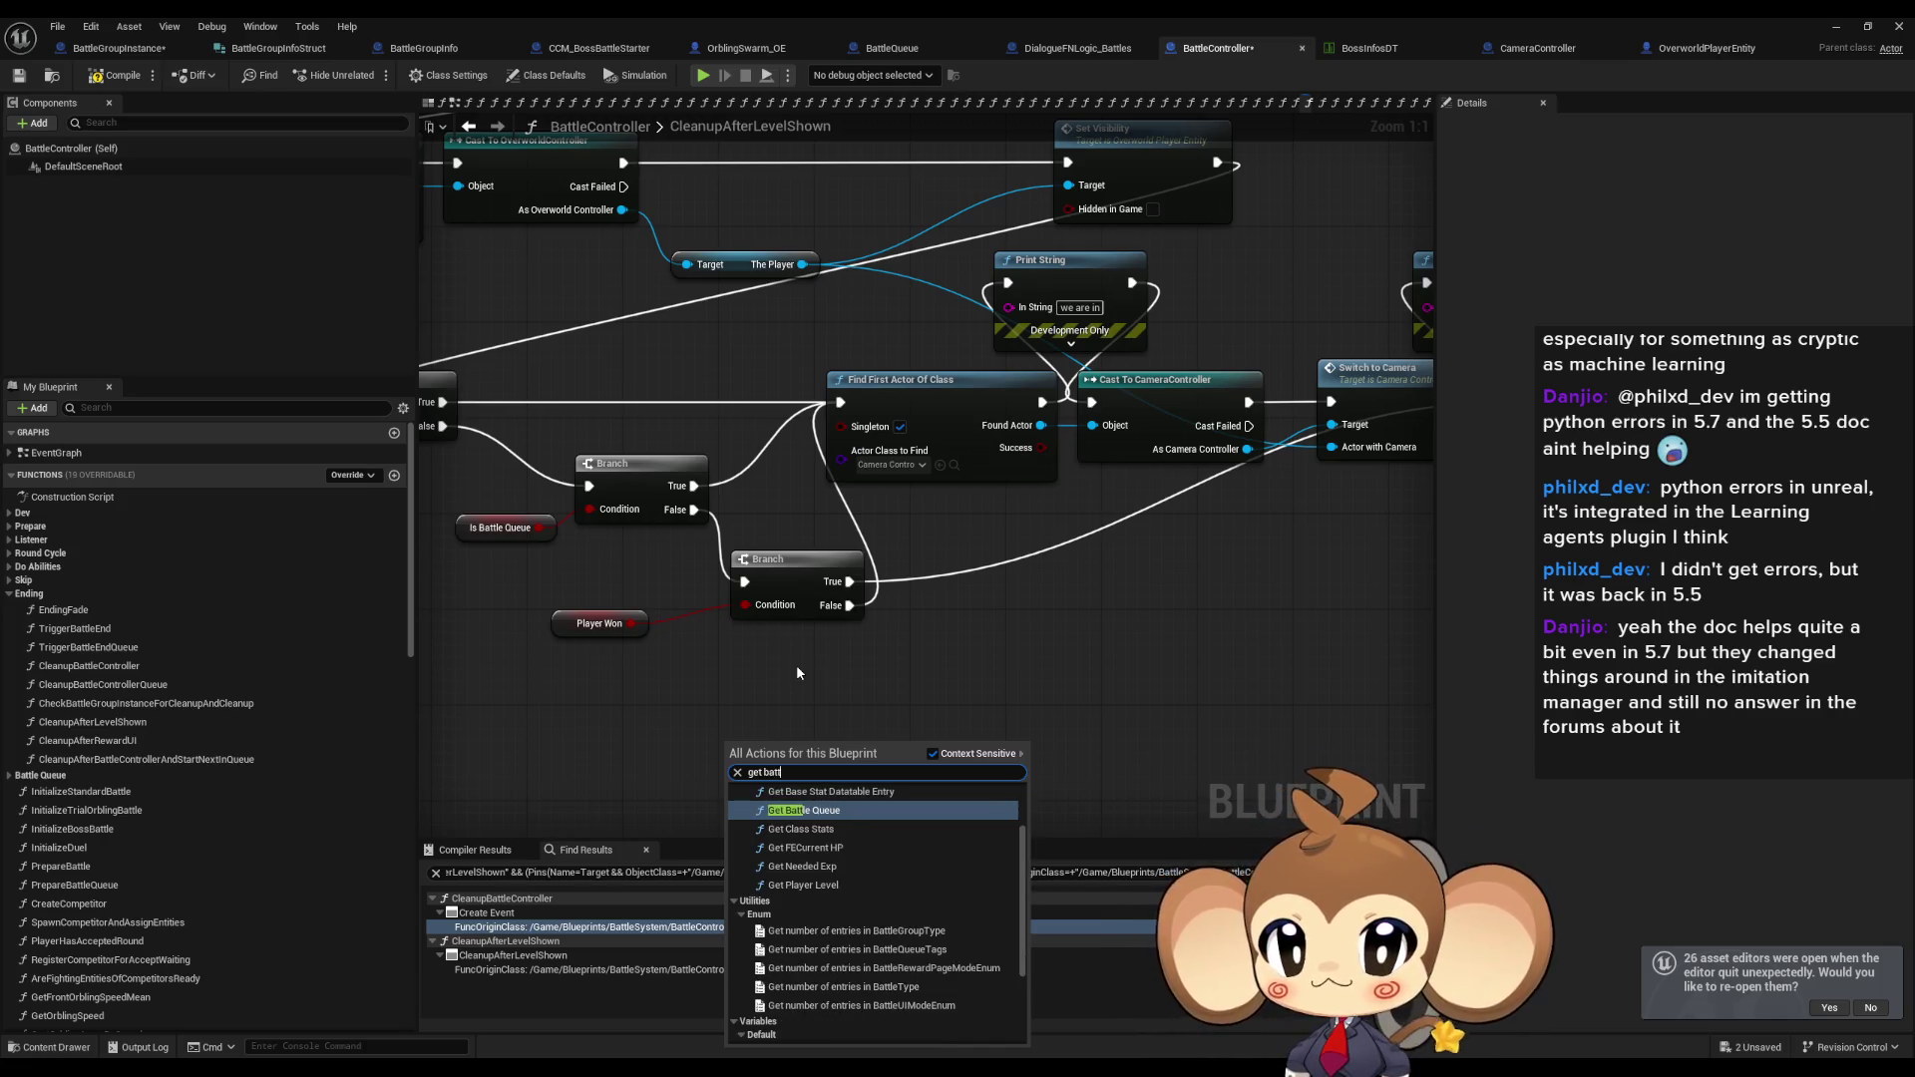
{"action": "type", "text": " co"}
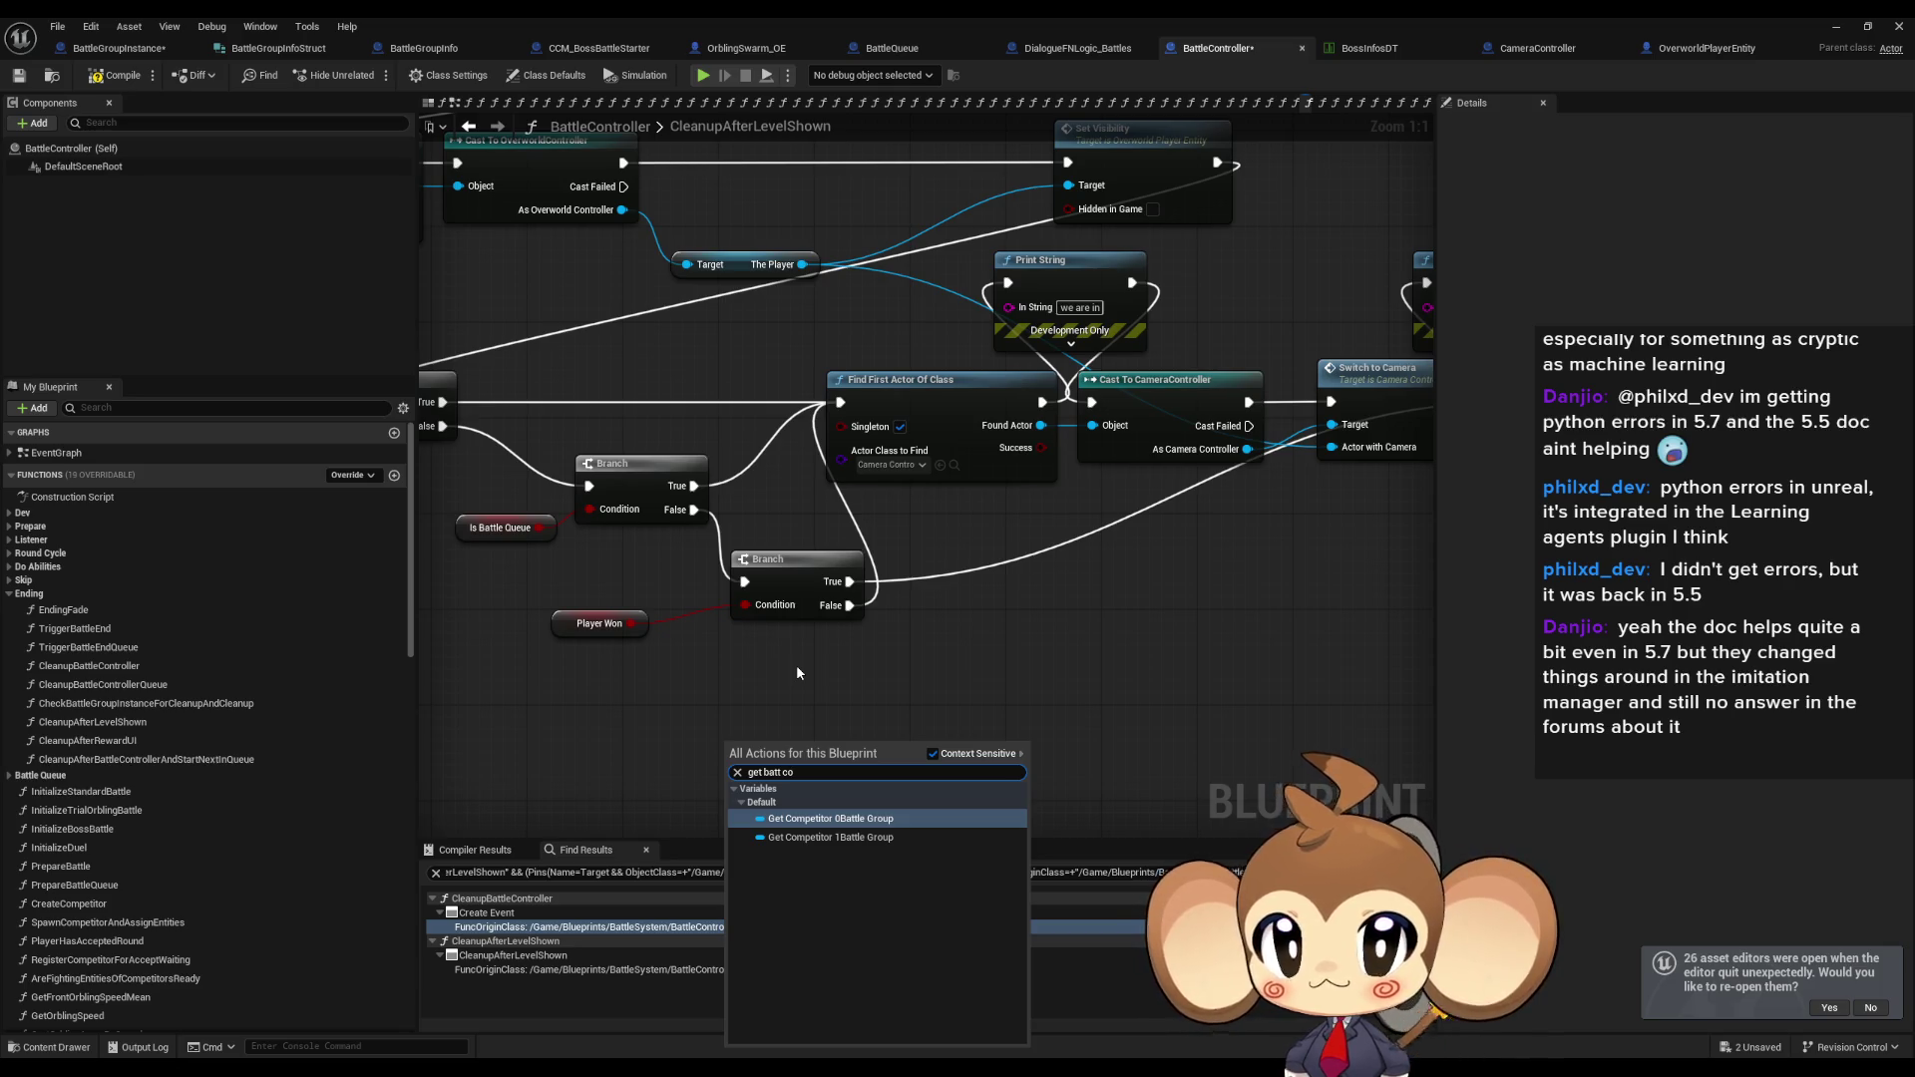
{"action": "key", "text": "Return"}
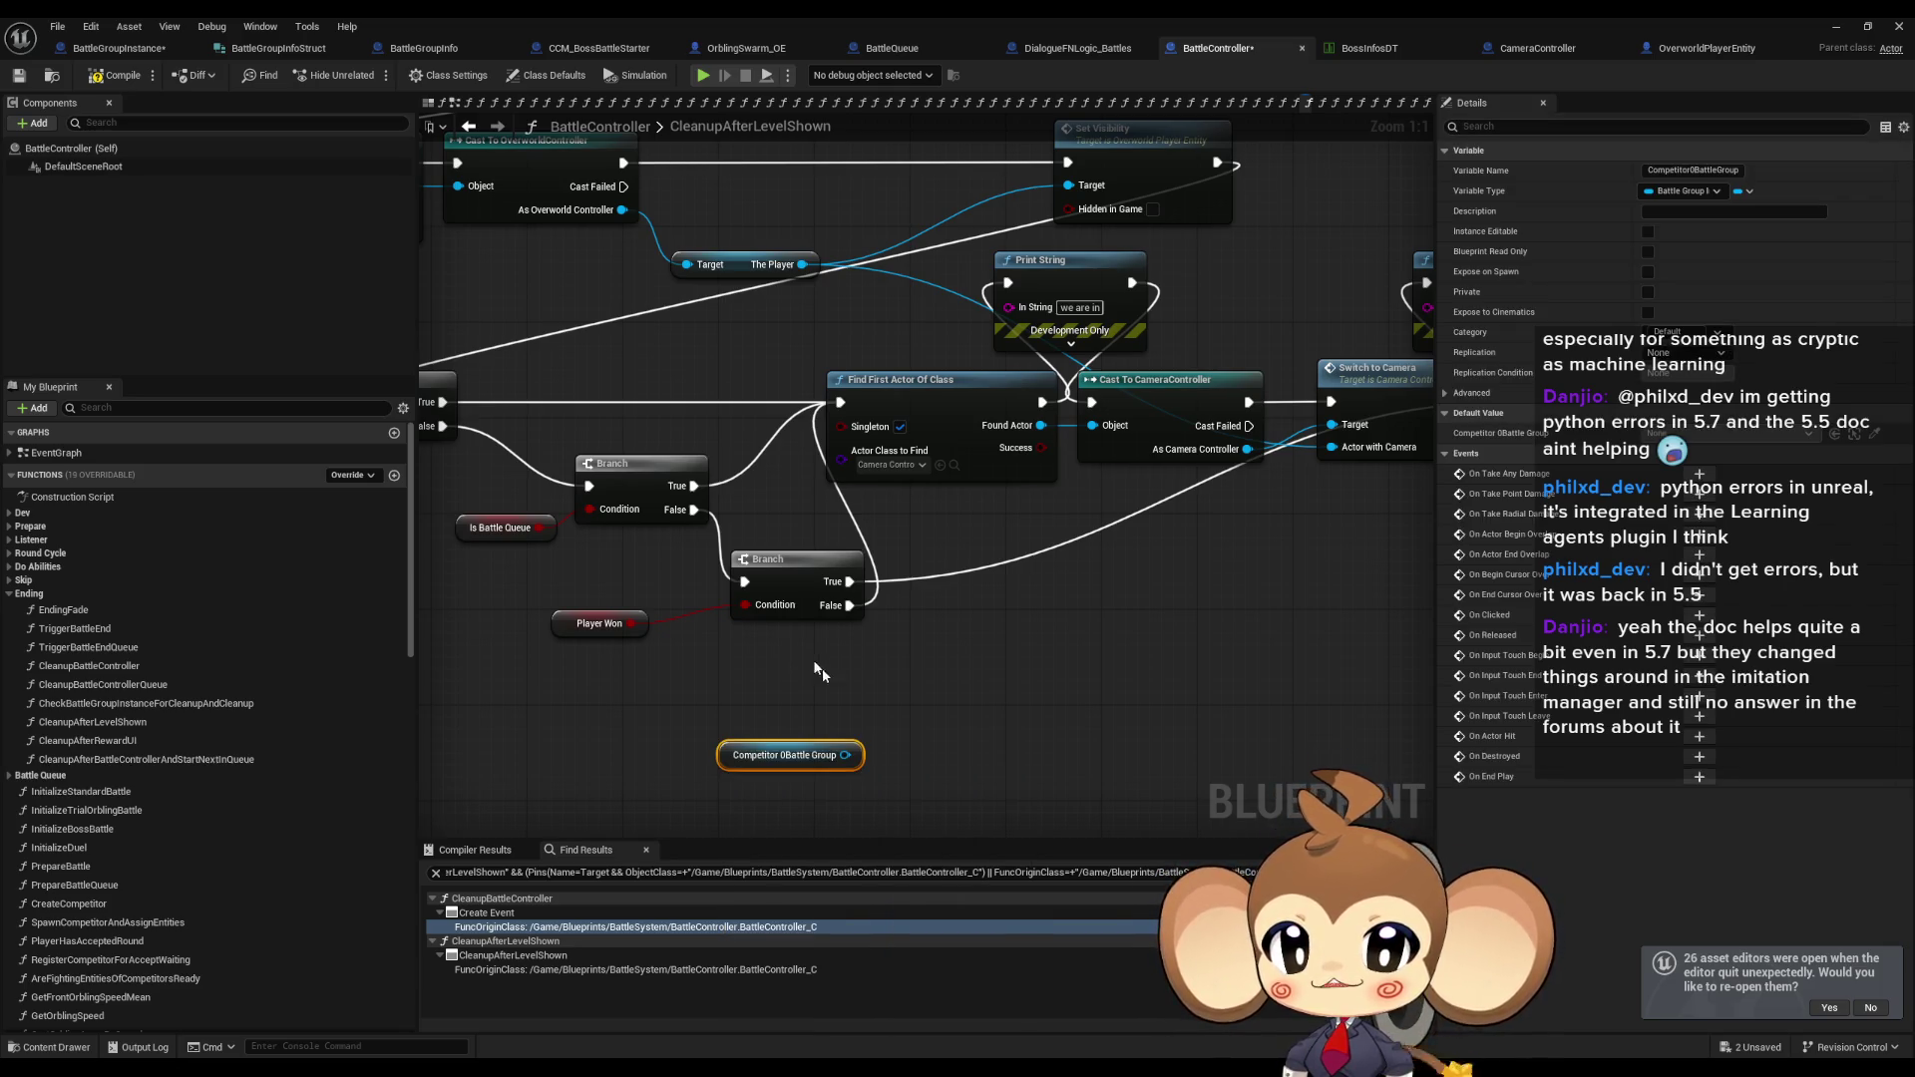
{"action": "right_click", "coordinate": [813, 687]}
{"action": "type", "text": "battle"}
{"action": "key", "text": "Return"}
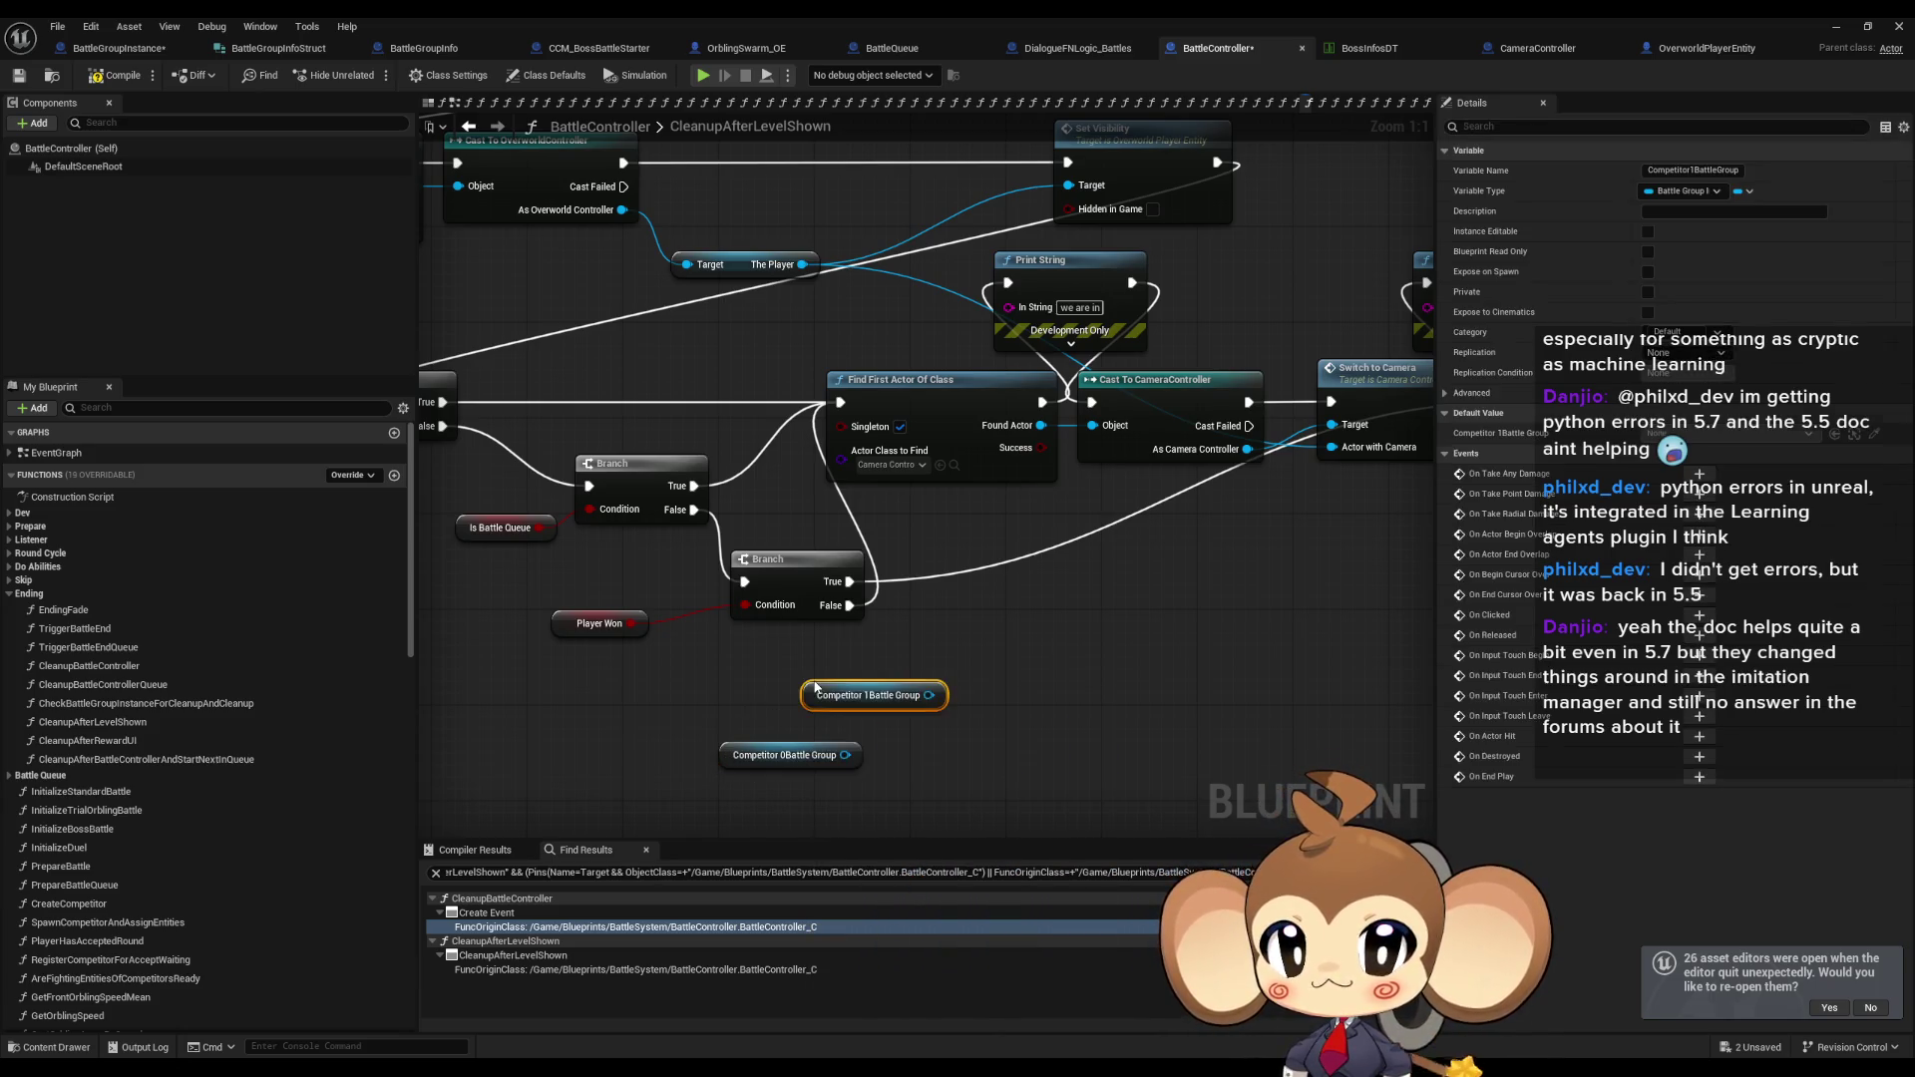
{"action": "left_click", "coordinate": [789, 755]}
{"action": "key", "text": "Delete"}
{"action": "left_click_drag", "start_coordinate": [874, 695], "coordinate": [719, 743]}
Get Disable Reward Page from Competitor 1Battle Group and drive a new Branch with it.
{"action": "left_click", "coordinate": [788, 709]}
{"action": "mouse_move", "coordinate": [814, 702]}
{"action": "left_mouse_down"}
{"action": "mouse_move", "coordinate": [856, 594]}
{"action": "mouse_move", "coordinate": [905, 638]}
{"action": "left_mouse_up"}
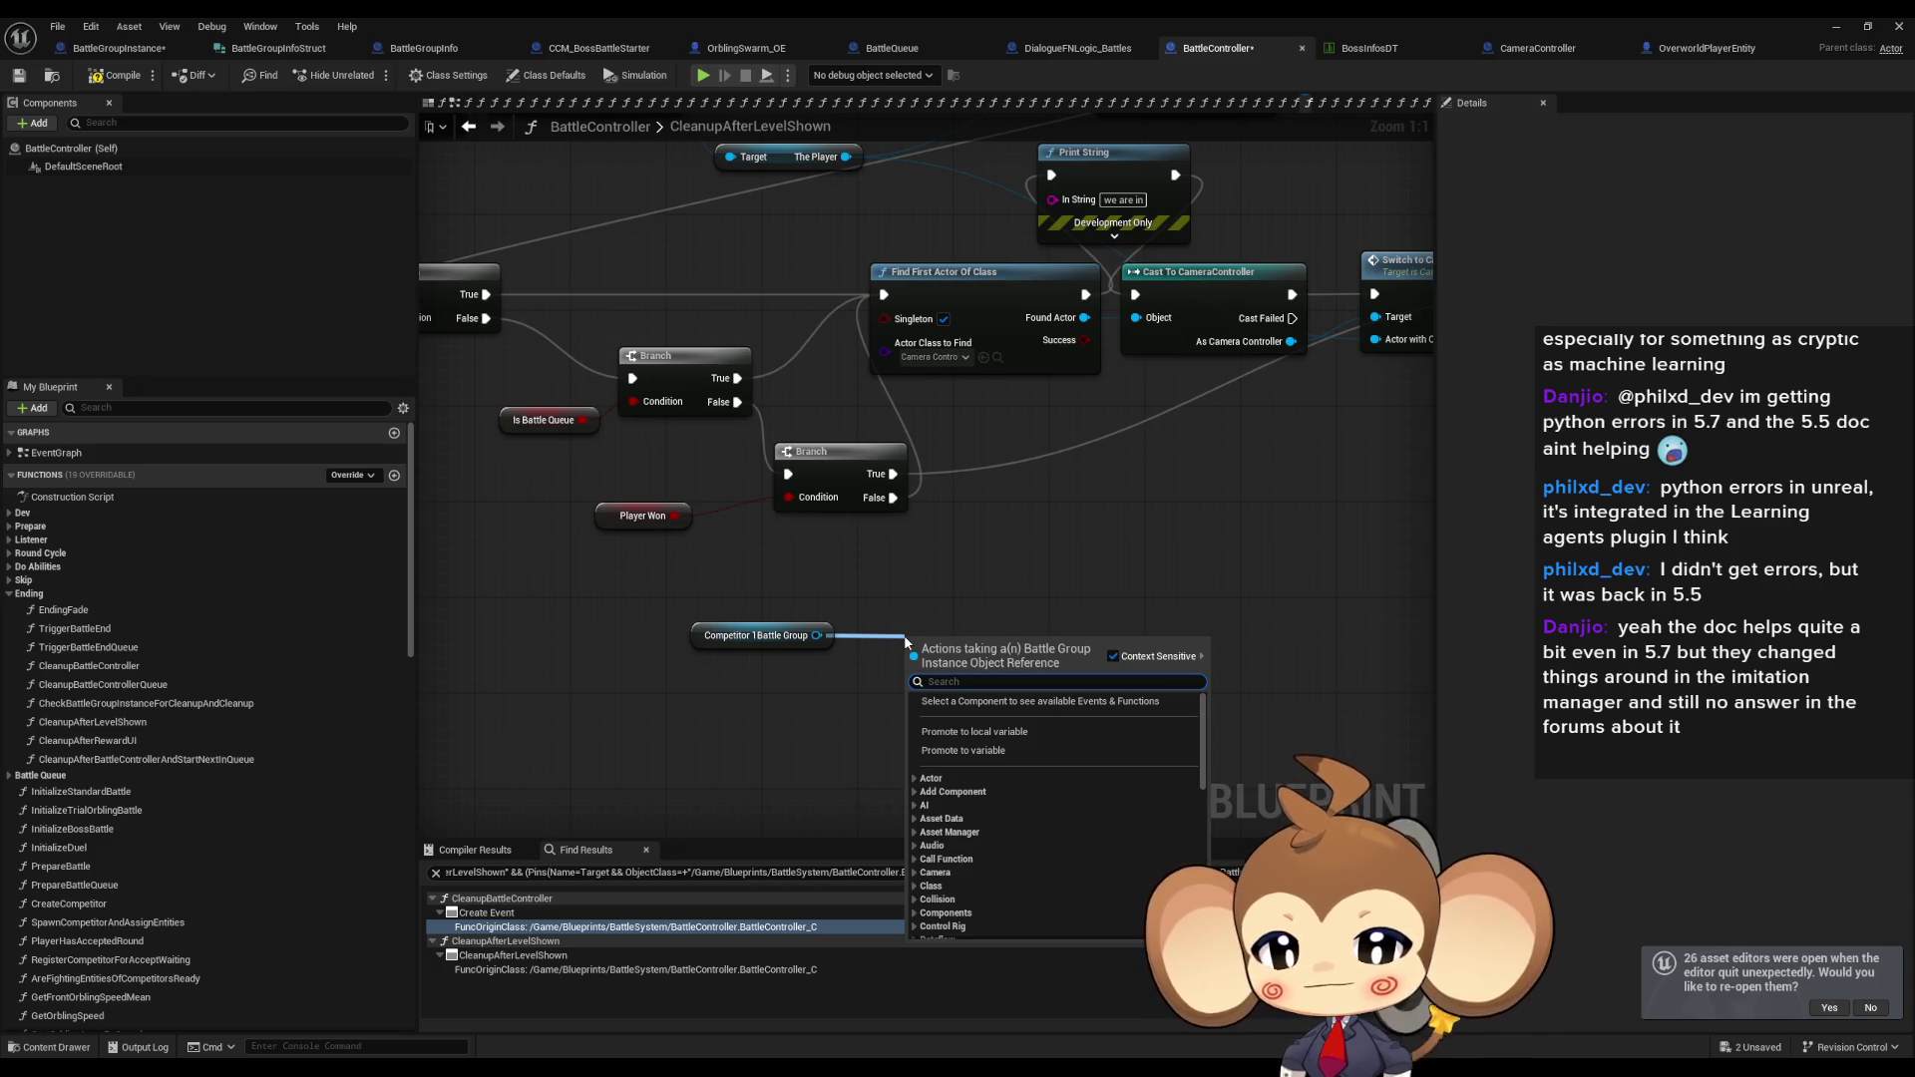
{"action": "type", "text": "get disa"}
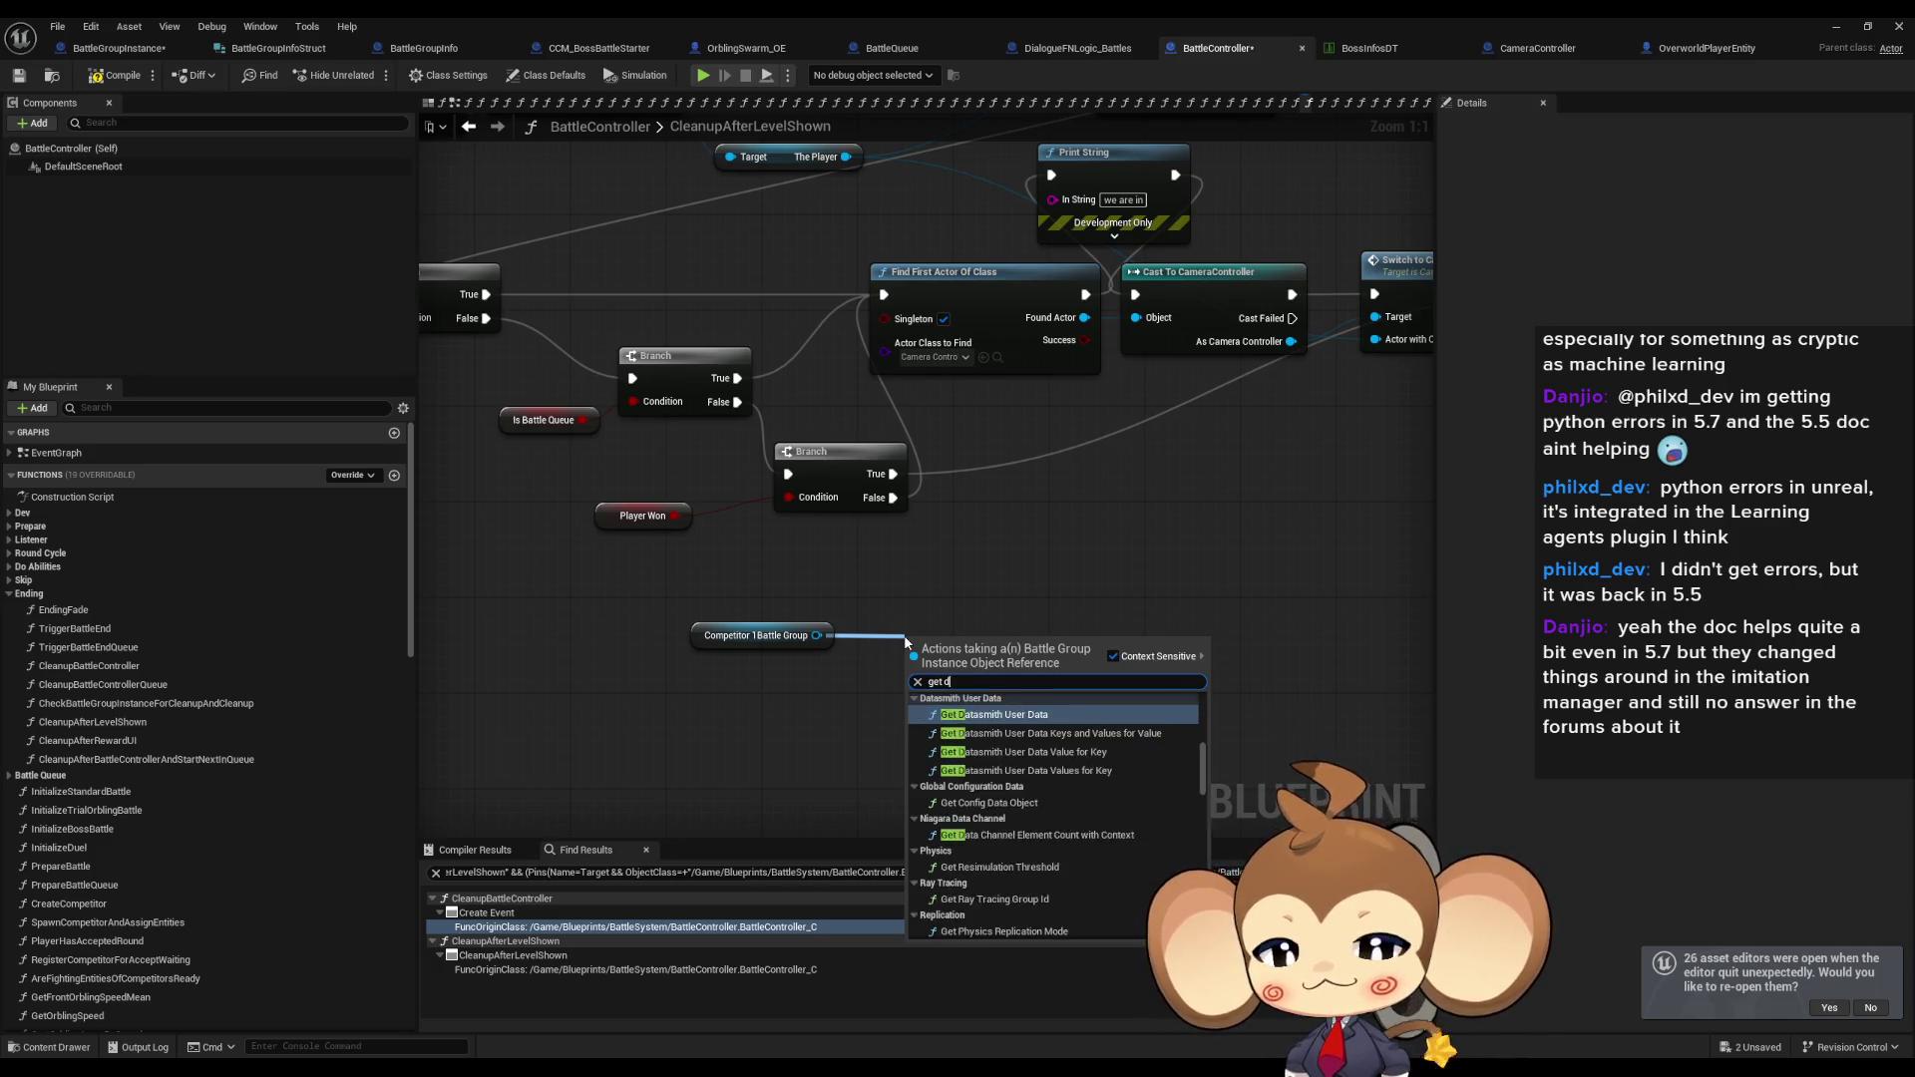
{"action": "key", "text": "Down"}
{"action": "key", "text": "Down"}
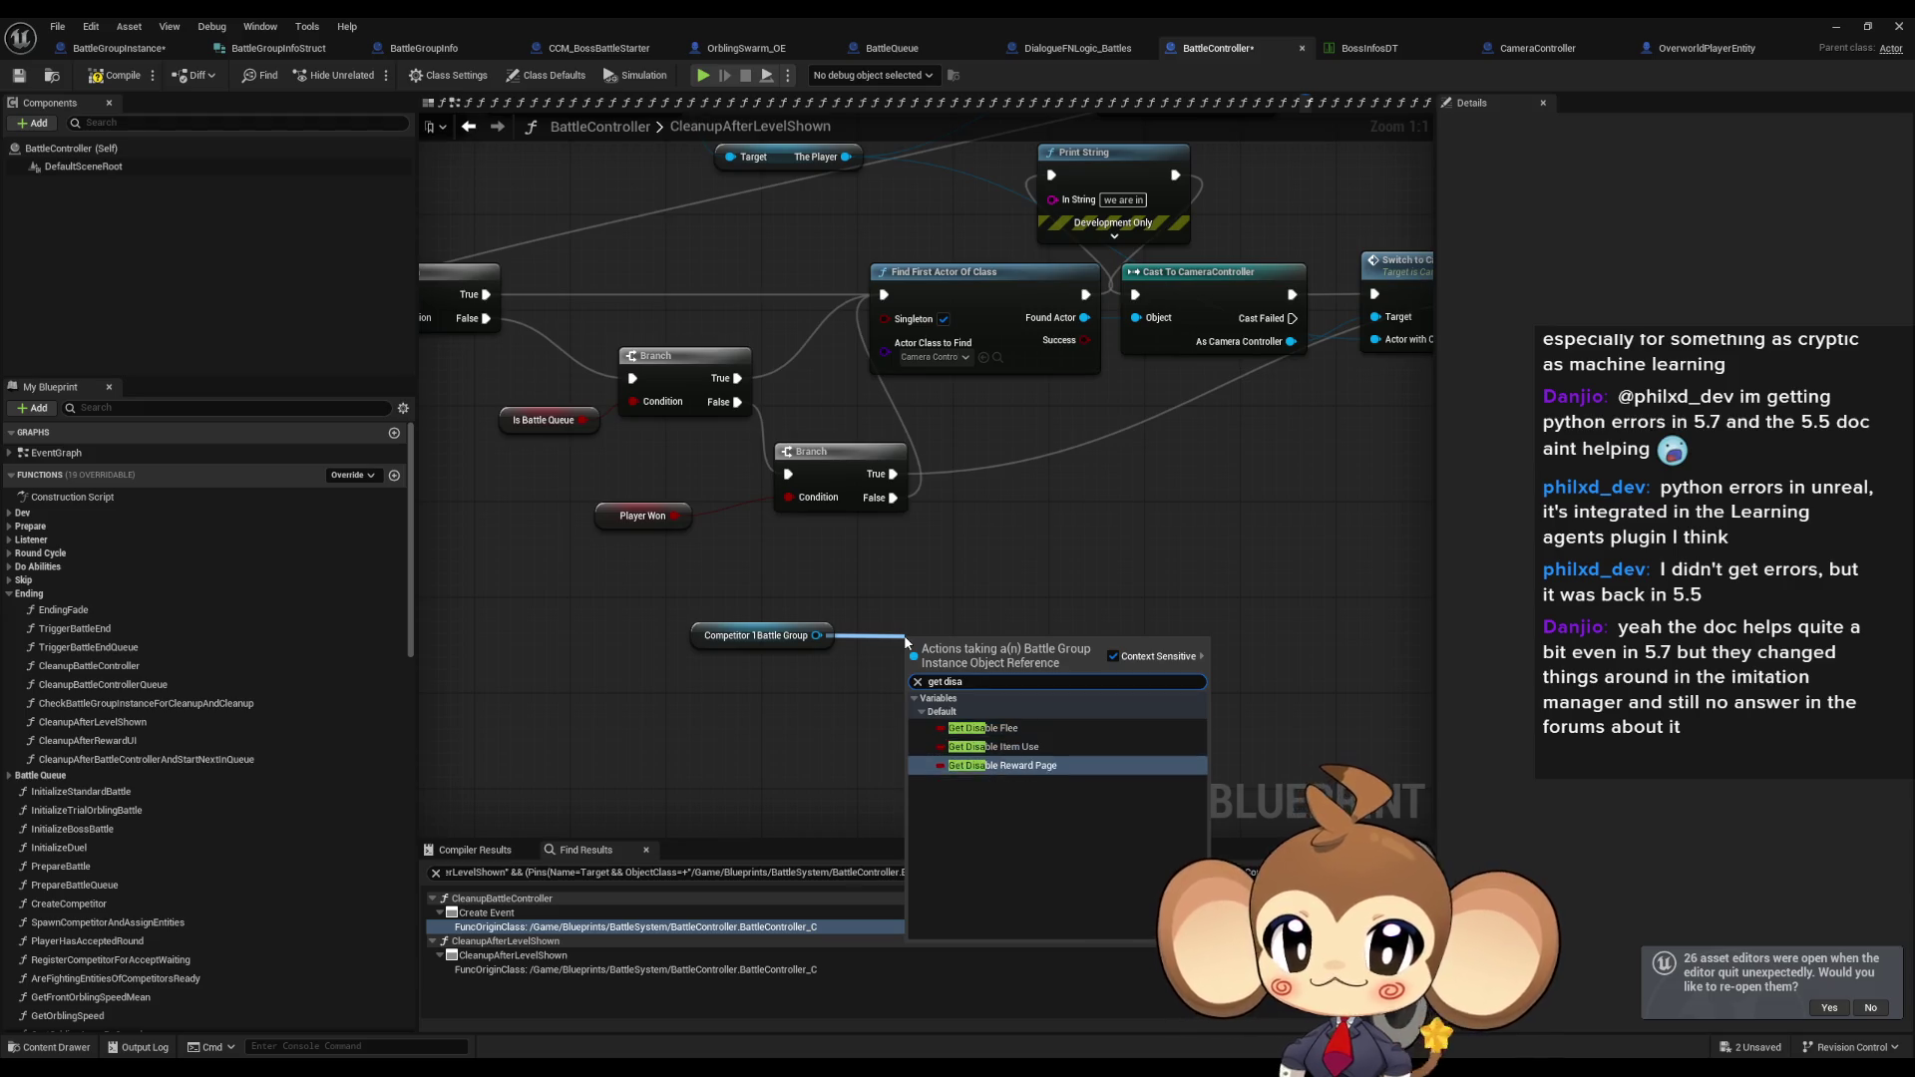
{"action": "key", "text": "Return"}
{"action": "mouse_move", "coordinate": [1078, 647]}
{"action": "left_mouse_down"}
{"action": "mouse_move", "coordinate": [1137, 646]}
{"action": "mouse_move", "coordinate": [753, 399]}
{"action": "mouse_move", "coordinate": [725, 321]}
{"action": "left_mouse_up"}
{"action": "type", "text": "branch"}
{"action": "key", "text": "Return"}
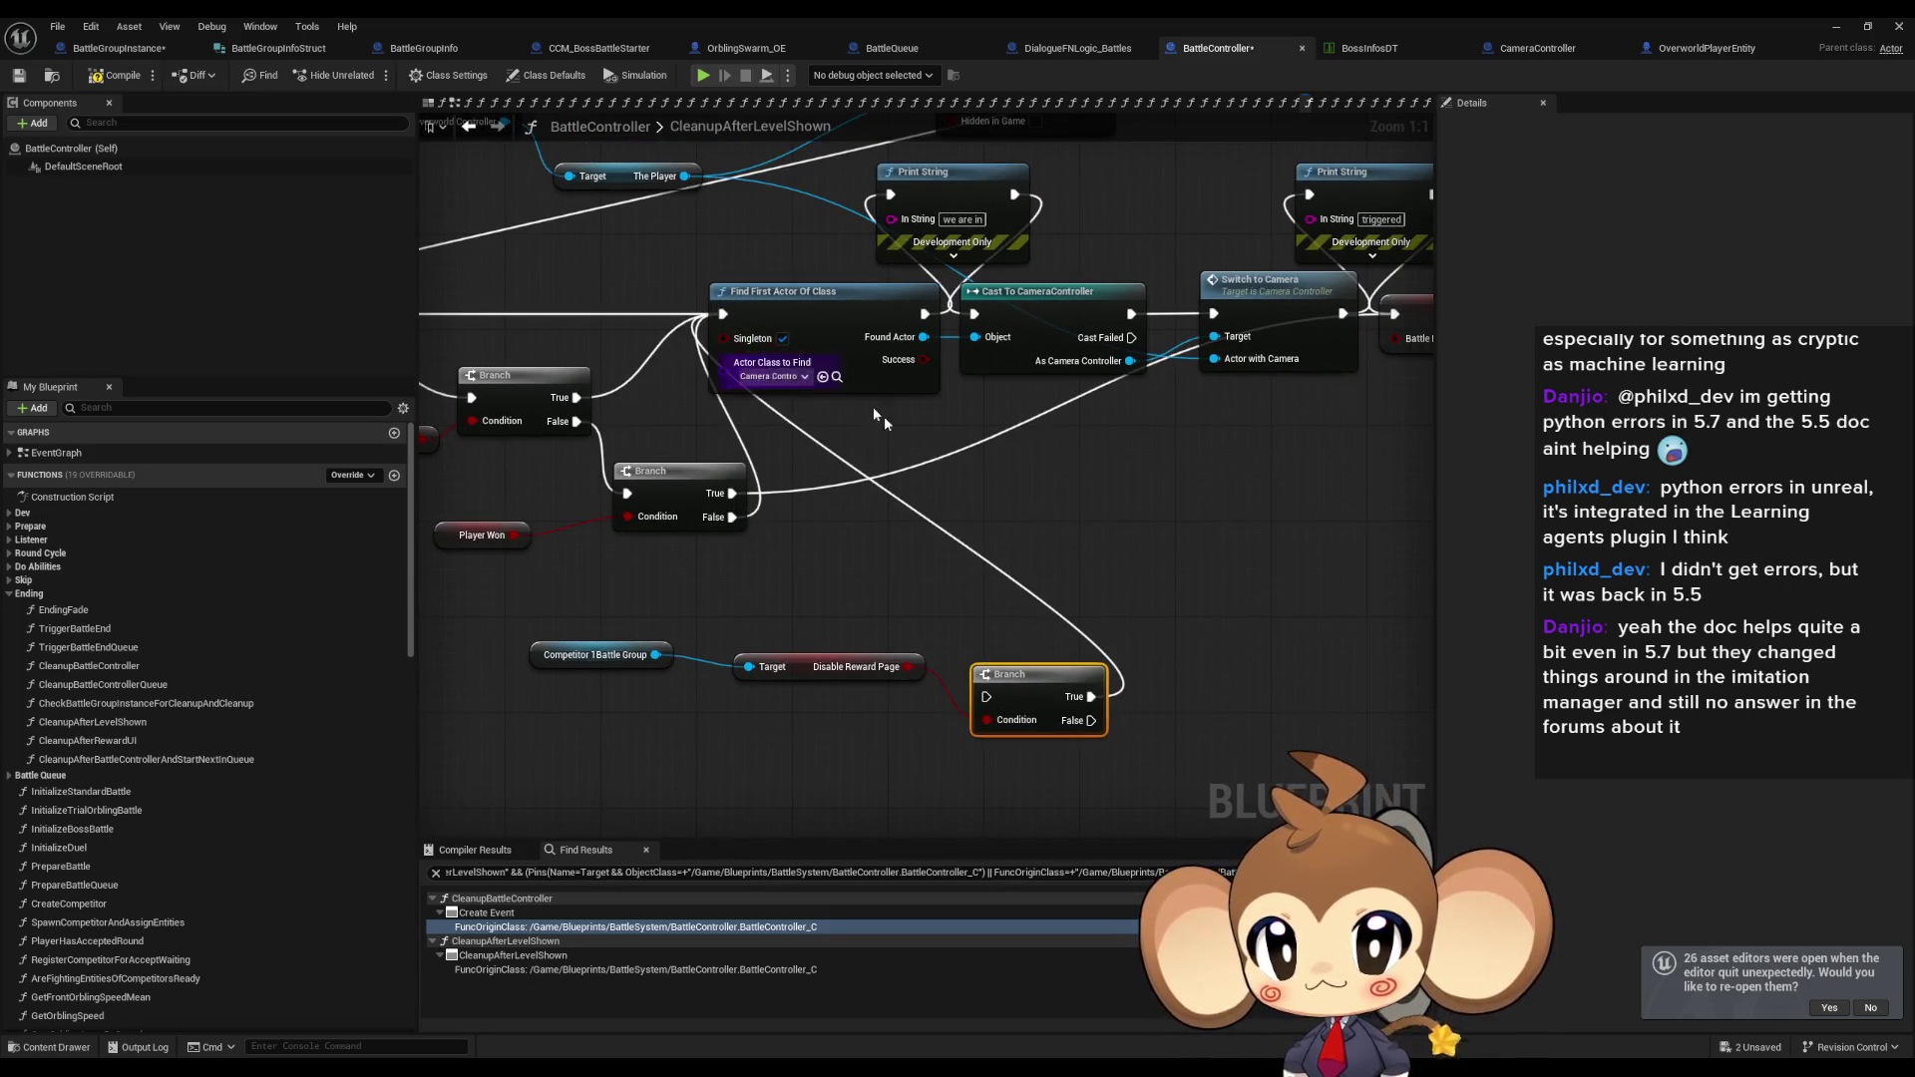
Wire the new Branch into the camera chain, delete the 'triggered' Print String, and feed Player Won's True into it.
{"action": "mouse_move", "coordinate": [1091, 720]}
{"action": "left_mouse_down"}
{"action": "mouse_move", "coordinate": [1222, 331]}
{"action": "mouse_move", "coordinate": [1284, 436]}
{"action": "mouse_move", "coordinate": [1388, 309]}
{"action": "mouse_move", "coordinate": [1398, 328]}
{"action": "left_mouse_up"}
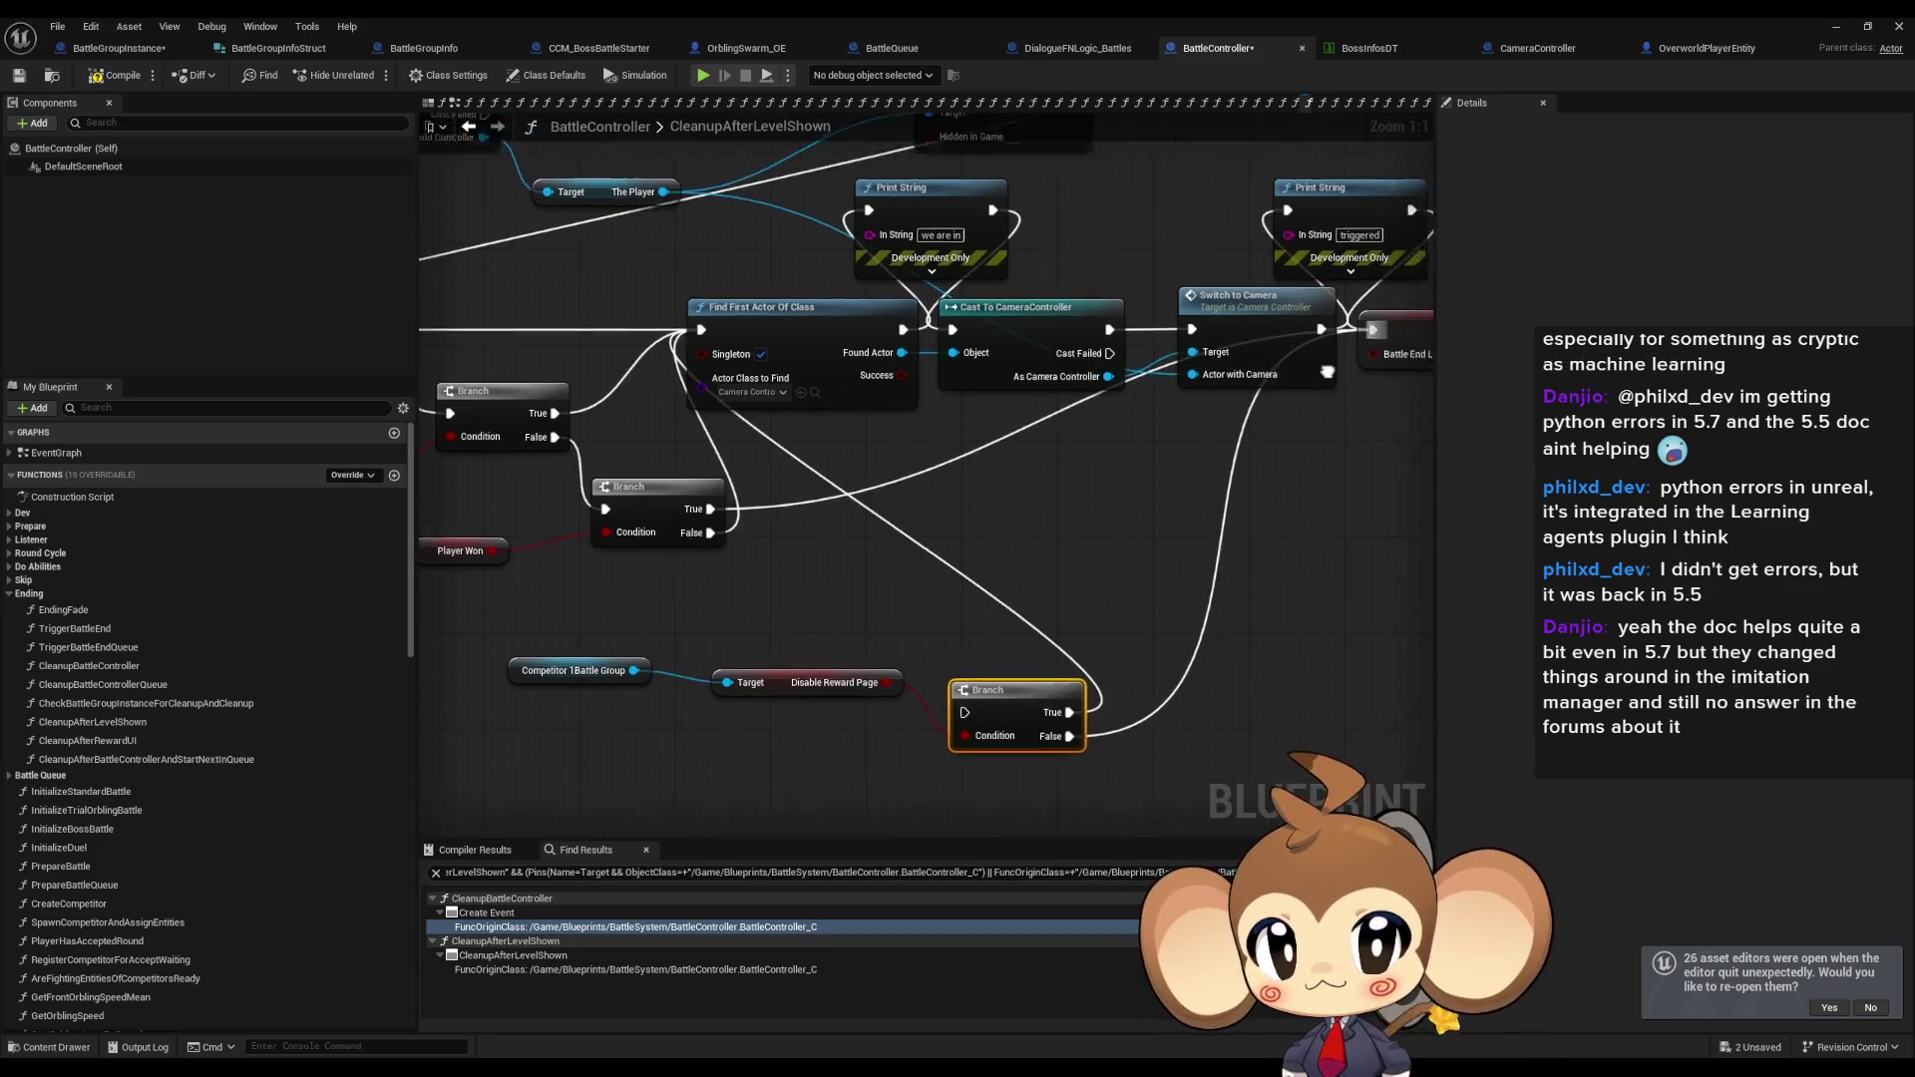
{"action": "left_click", "coordinate": [1140, 392]}
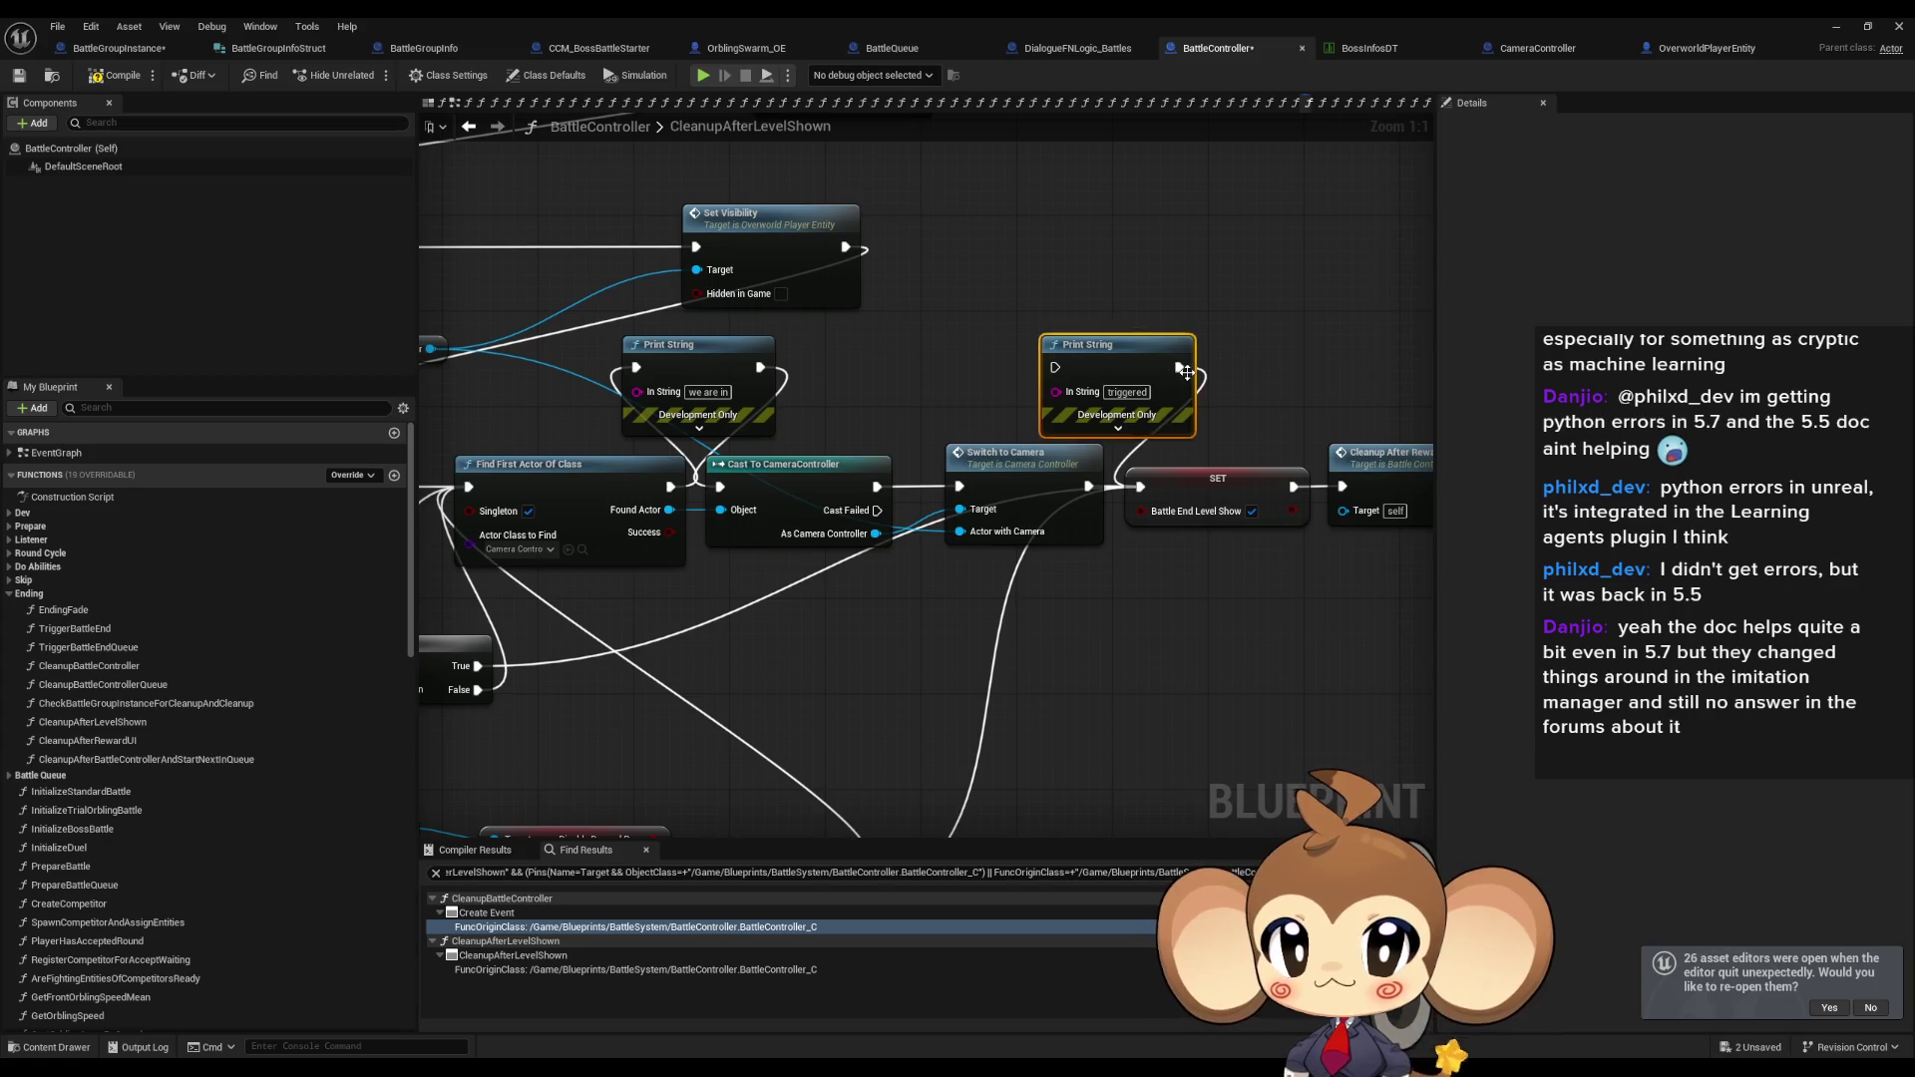
{"action": "key", "text": "Delete"}
{"action": "key", "text": "Delete"}
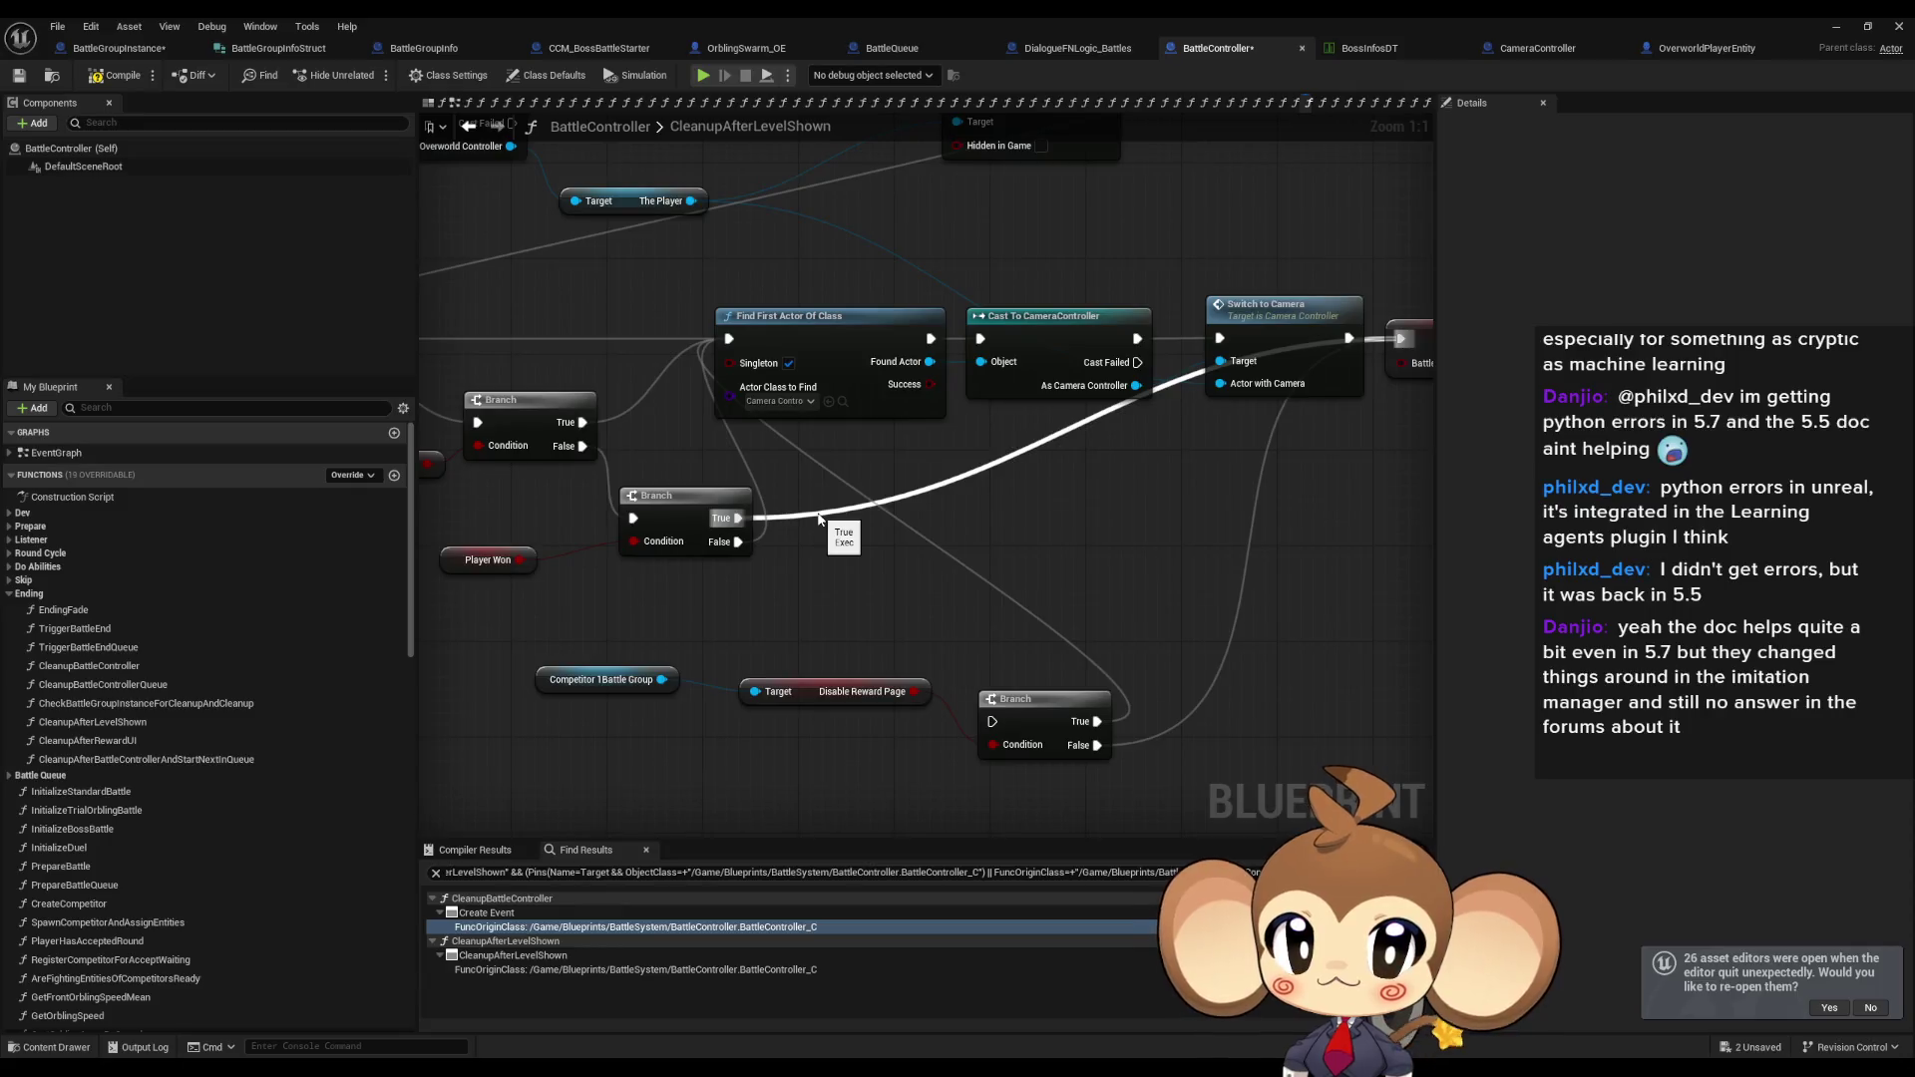
{"action": "mouse_move", "coordinate": [739, 517]}
{"action": "left_mouse_down"}
{"action": "mouse_move", "coordinate": [773, 521]}
{"action": "mouse_move", "coordinate": [992, 722]}
{"action": "left_mouse_up"}
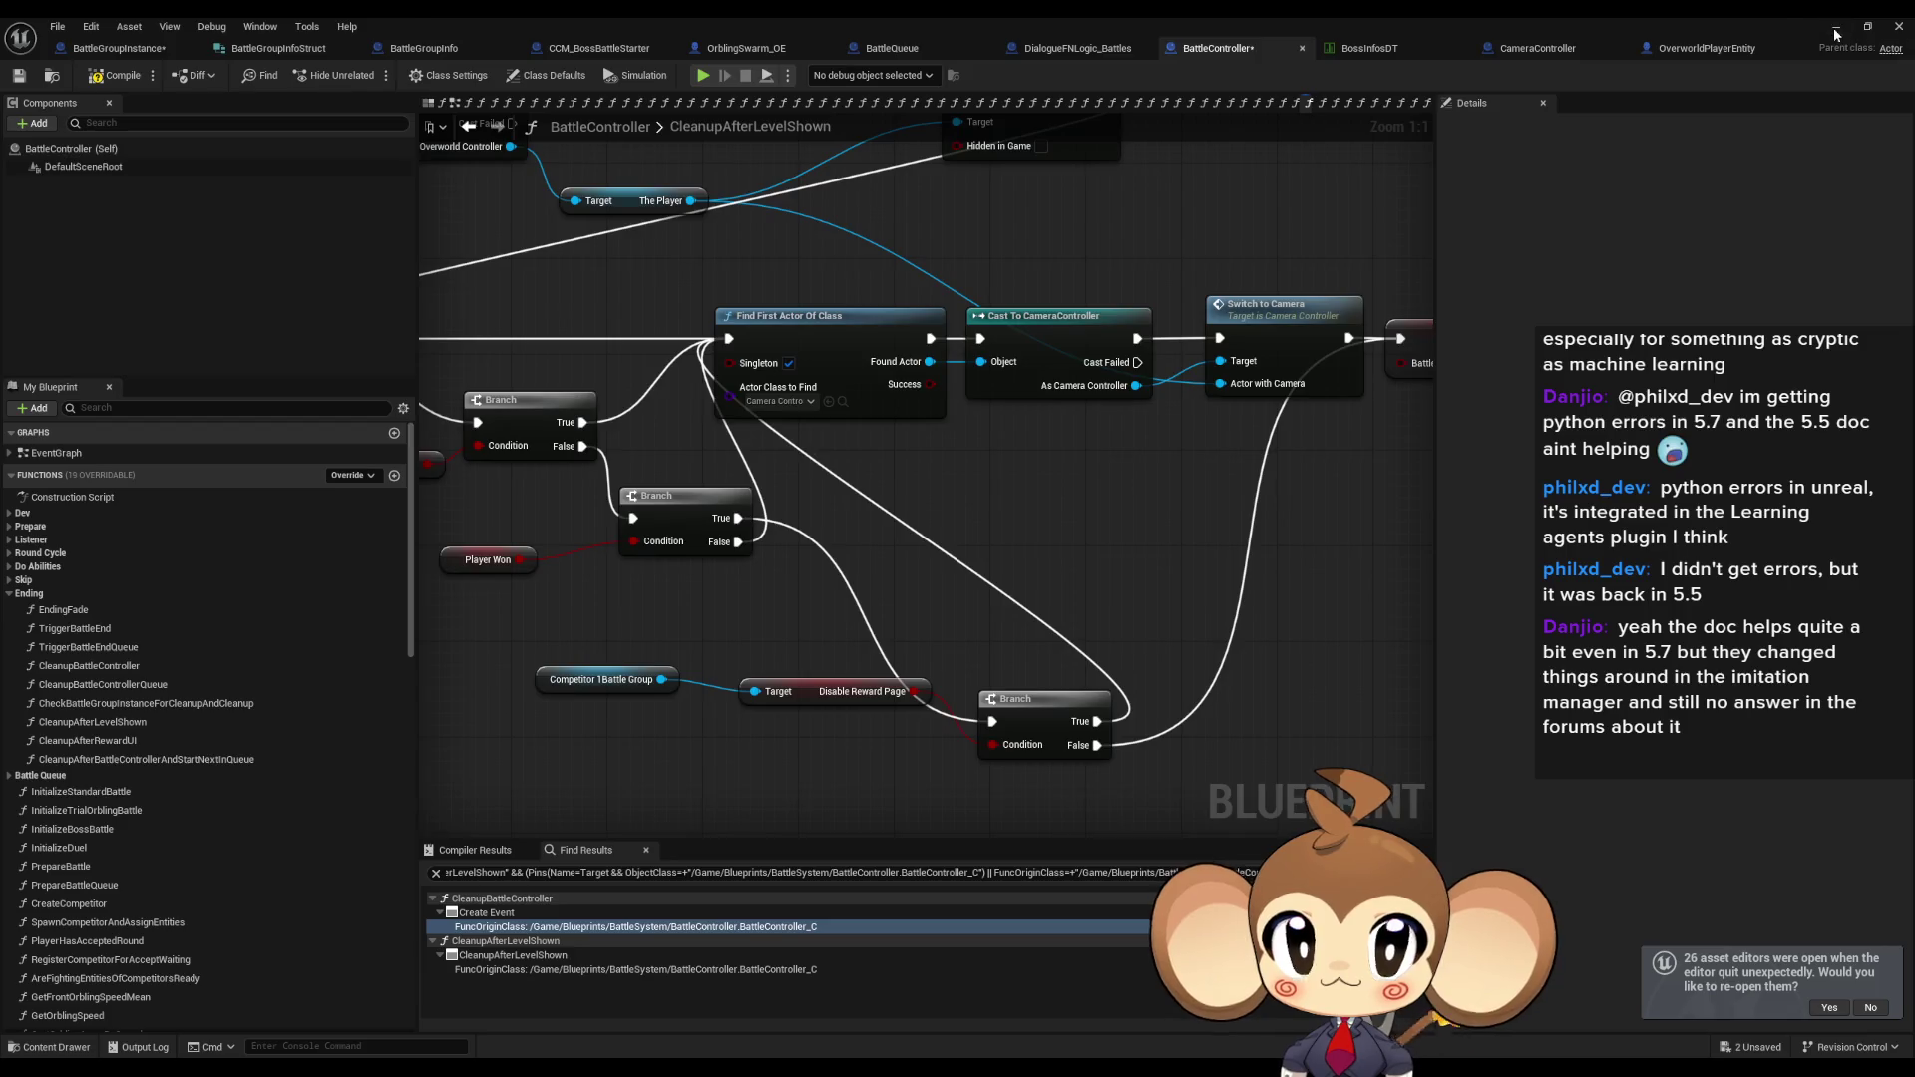
{"action": "left_click", "coordinate": [1836, 27]}
Close the Message Log, run a Play-in-Editor test of the battle, then stop it.
{"action": "left_click", "coordinate": [1403, 240]}
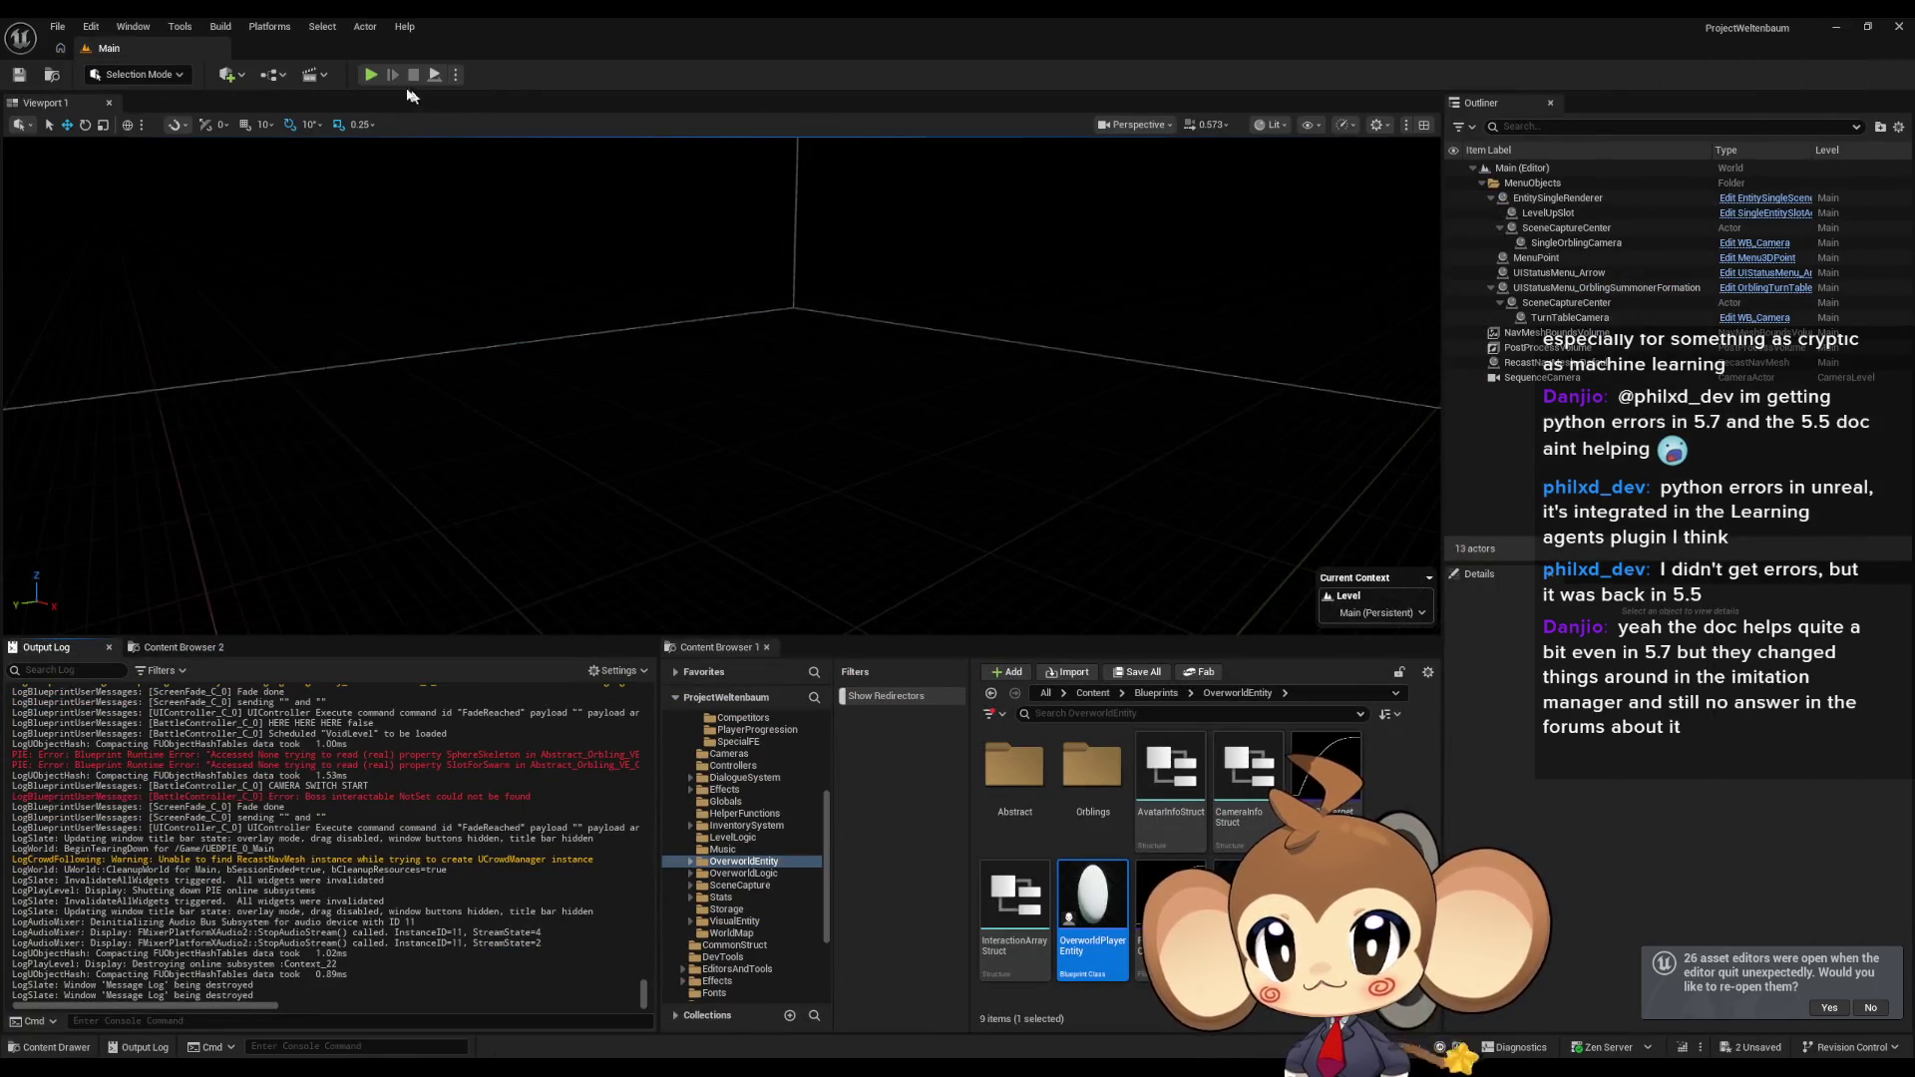
{"action": "left_click", "coordinate": [371, 74]}
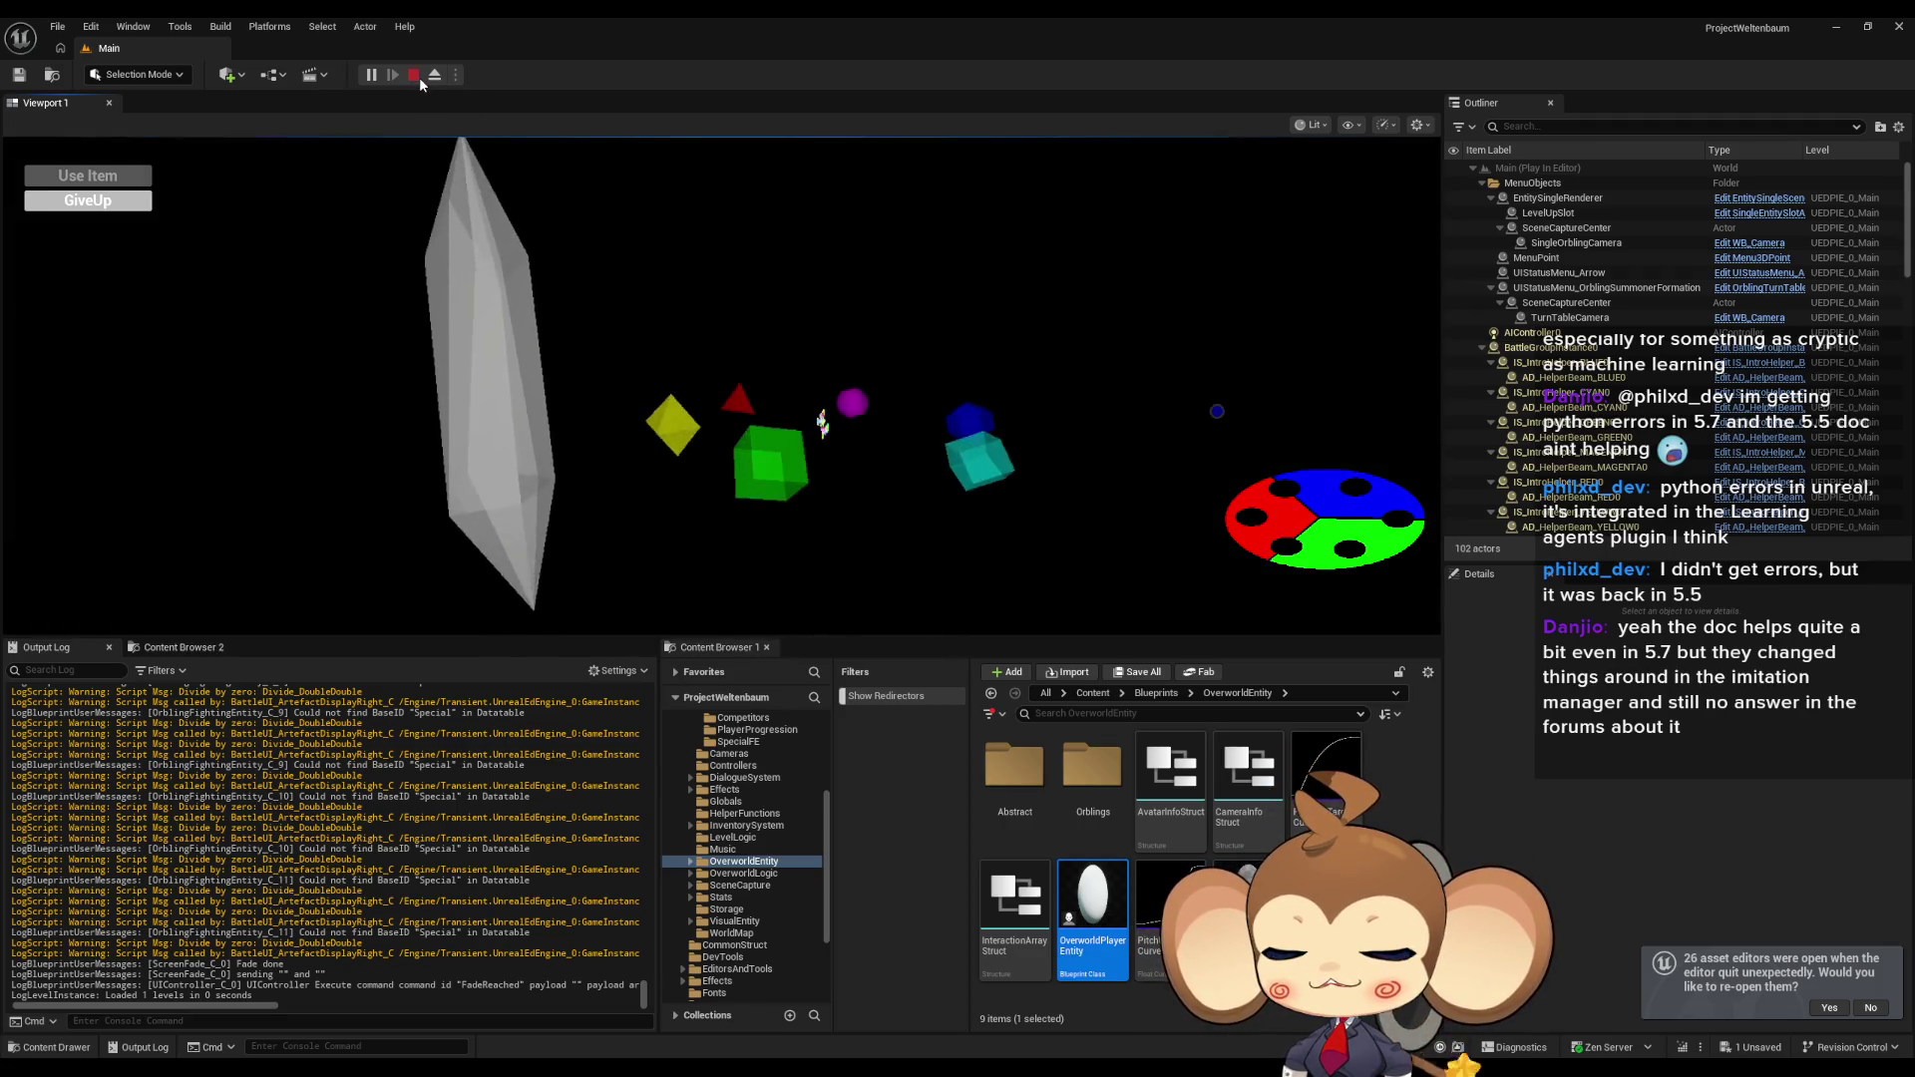
{"action": "left_click", "coordinate": [420, 78]}
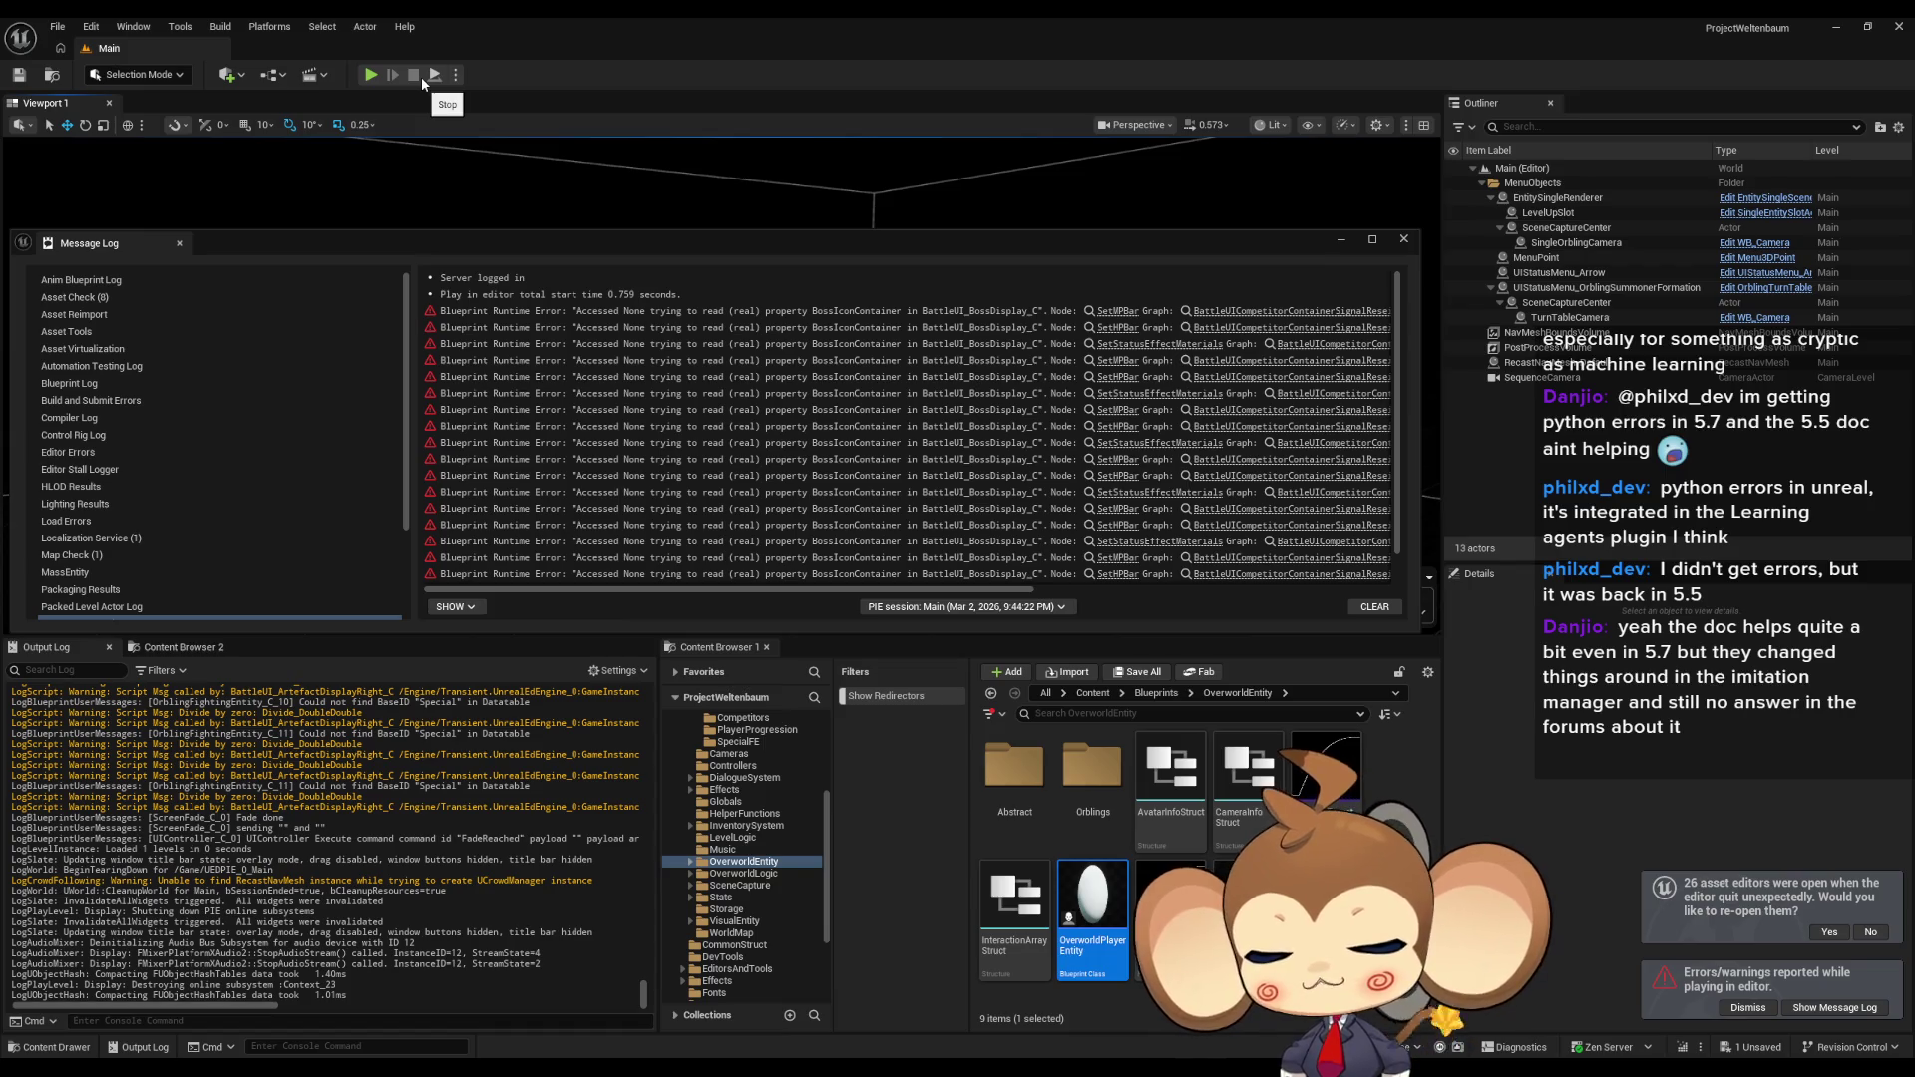
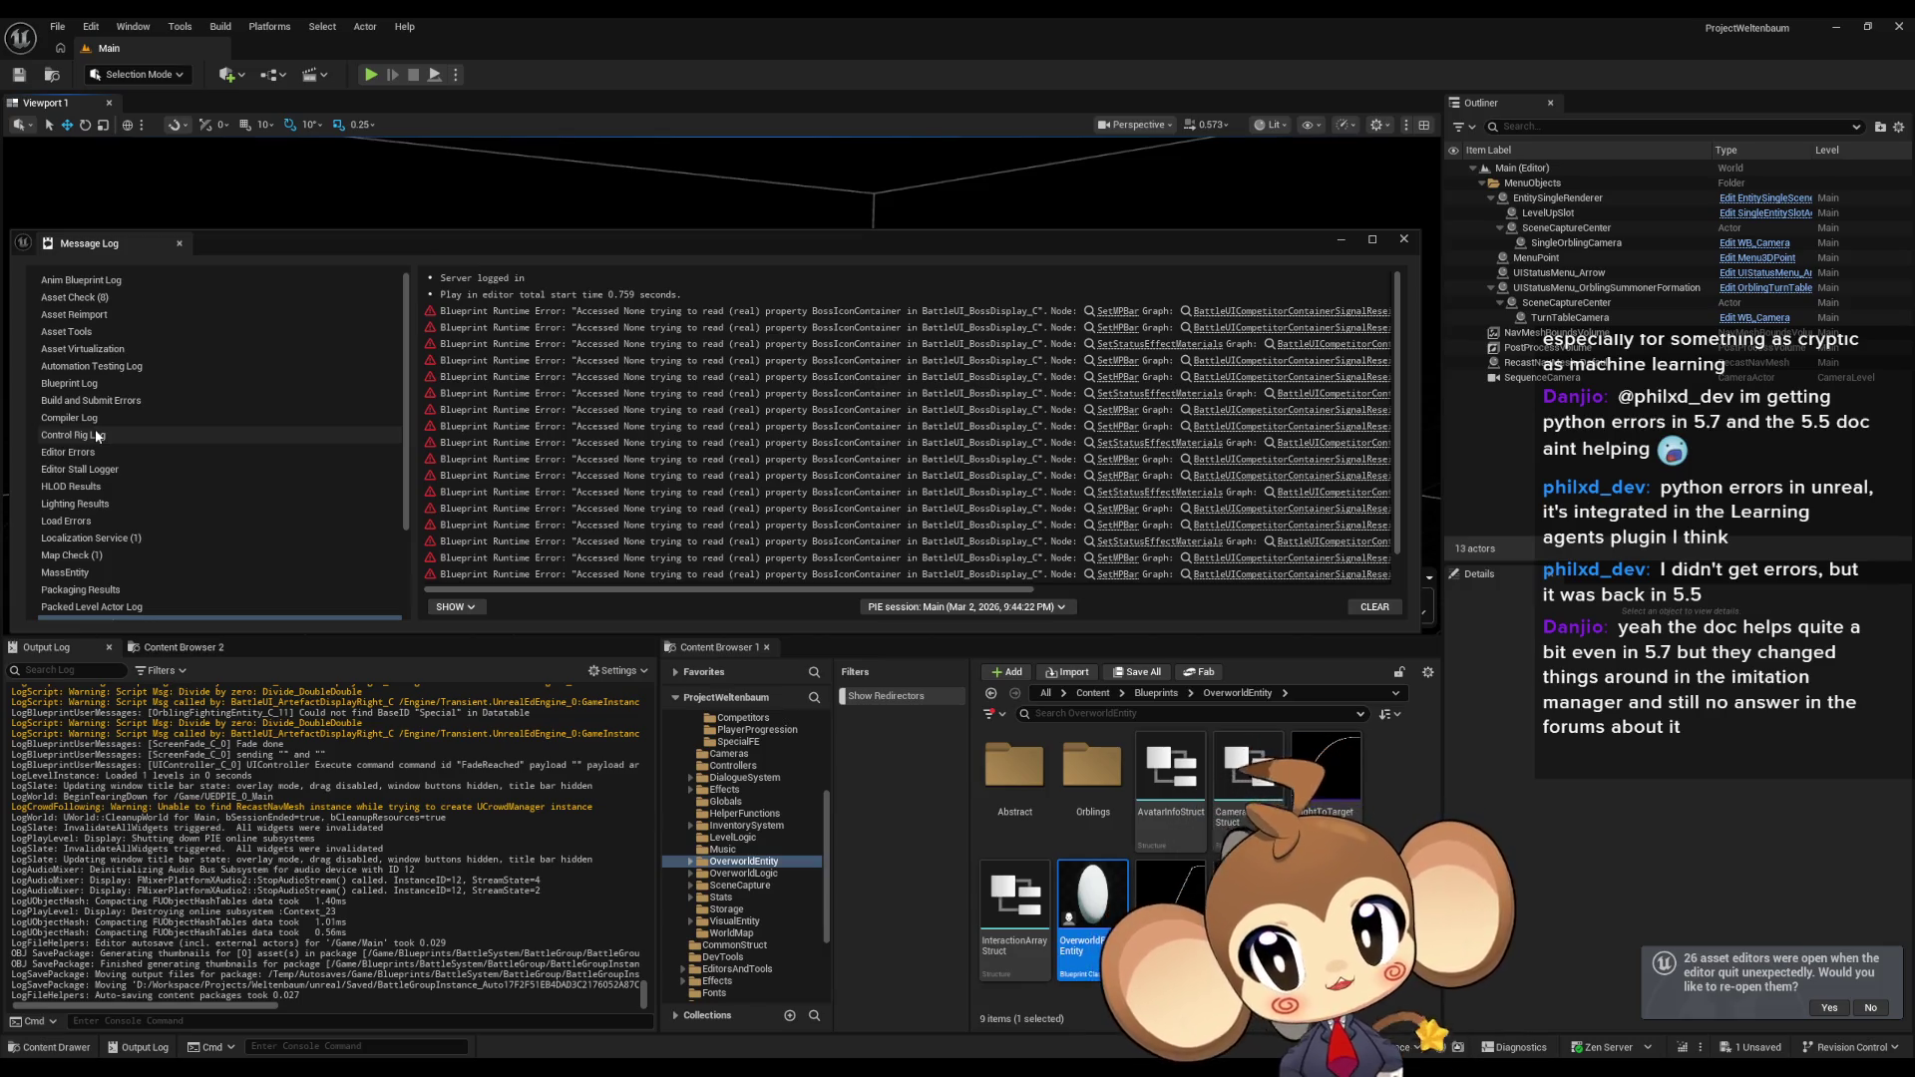
Show the top-level Content folder, then bring up IssueBoard's Event Graph with its to-do notes.
{"action": "left_click", "coordinate": [1093, 693]}
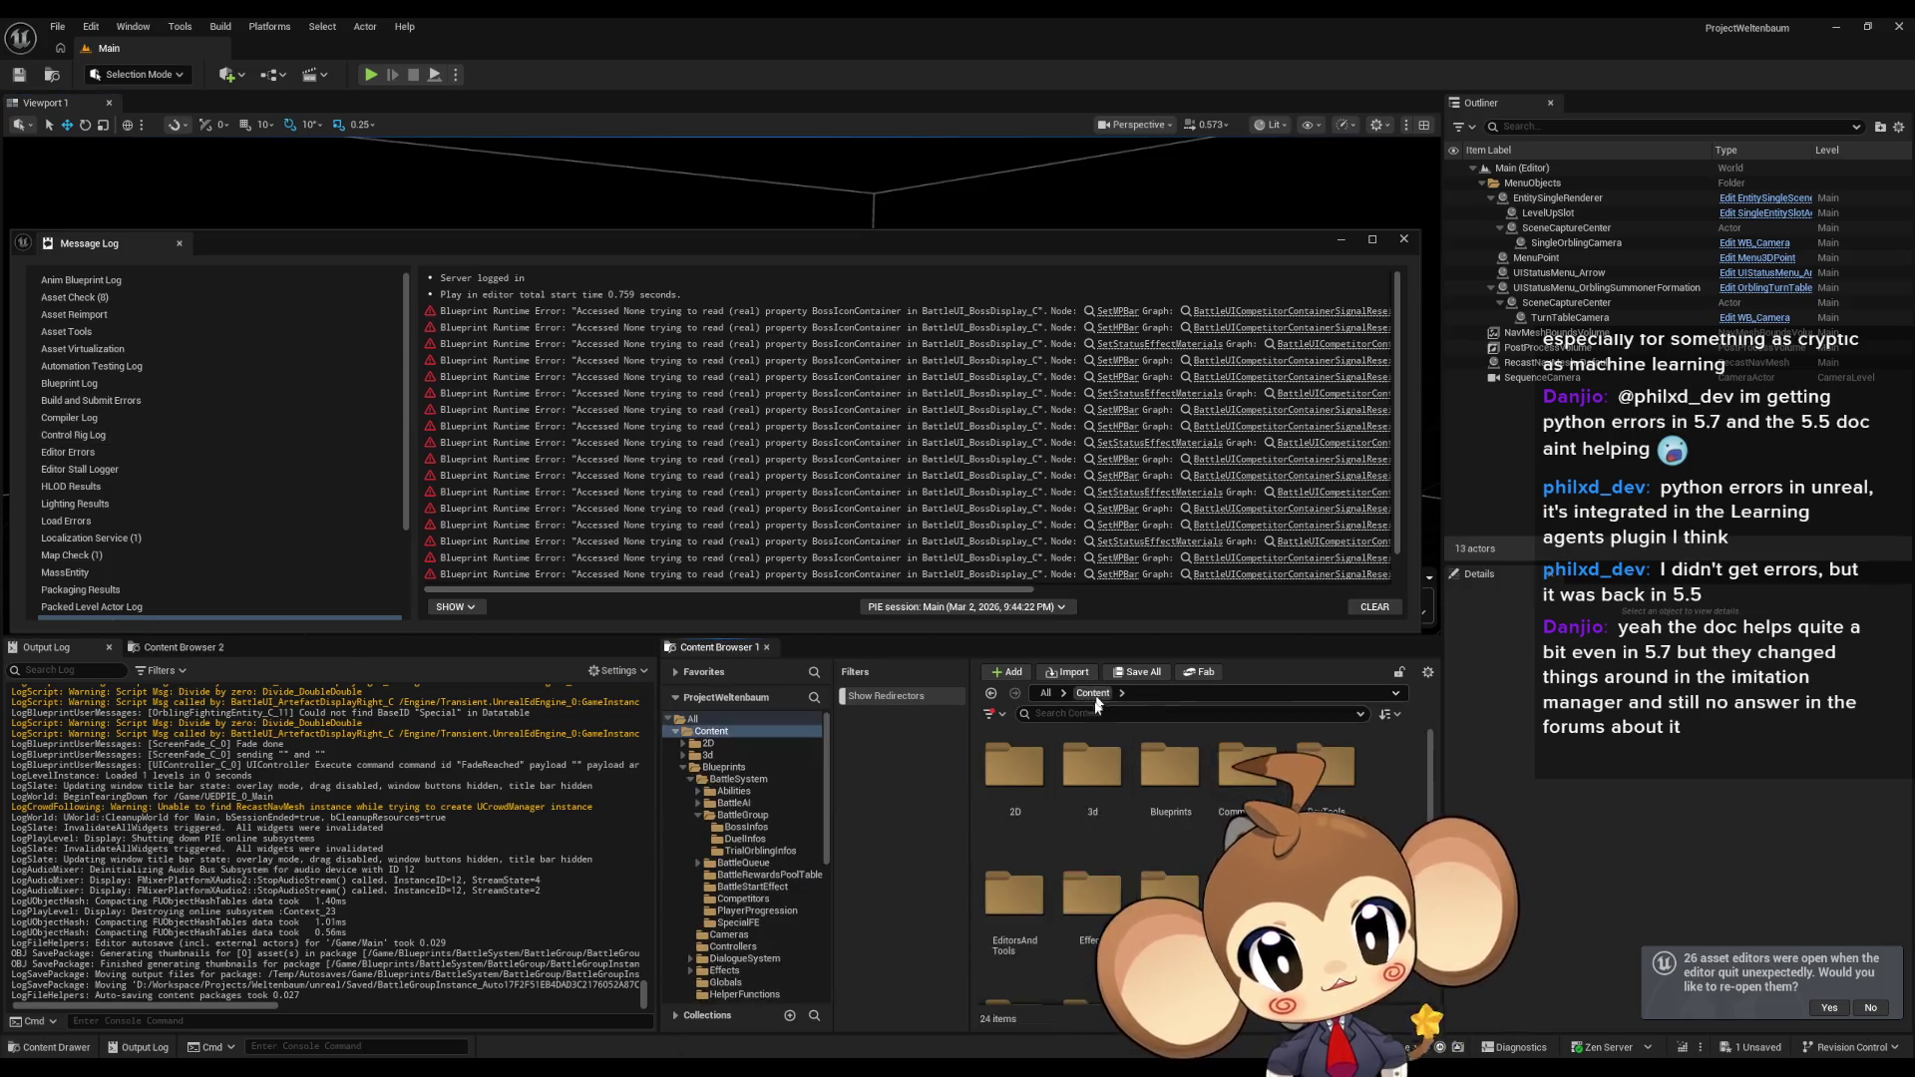
{"action": "scroll", "coordinate": [1097, 848], "scroll_direction": "down", "scroll_amount": 5}
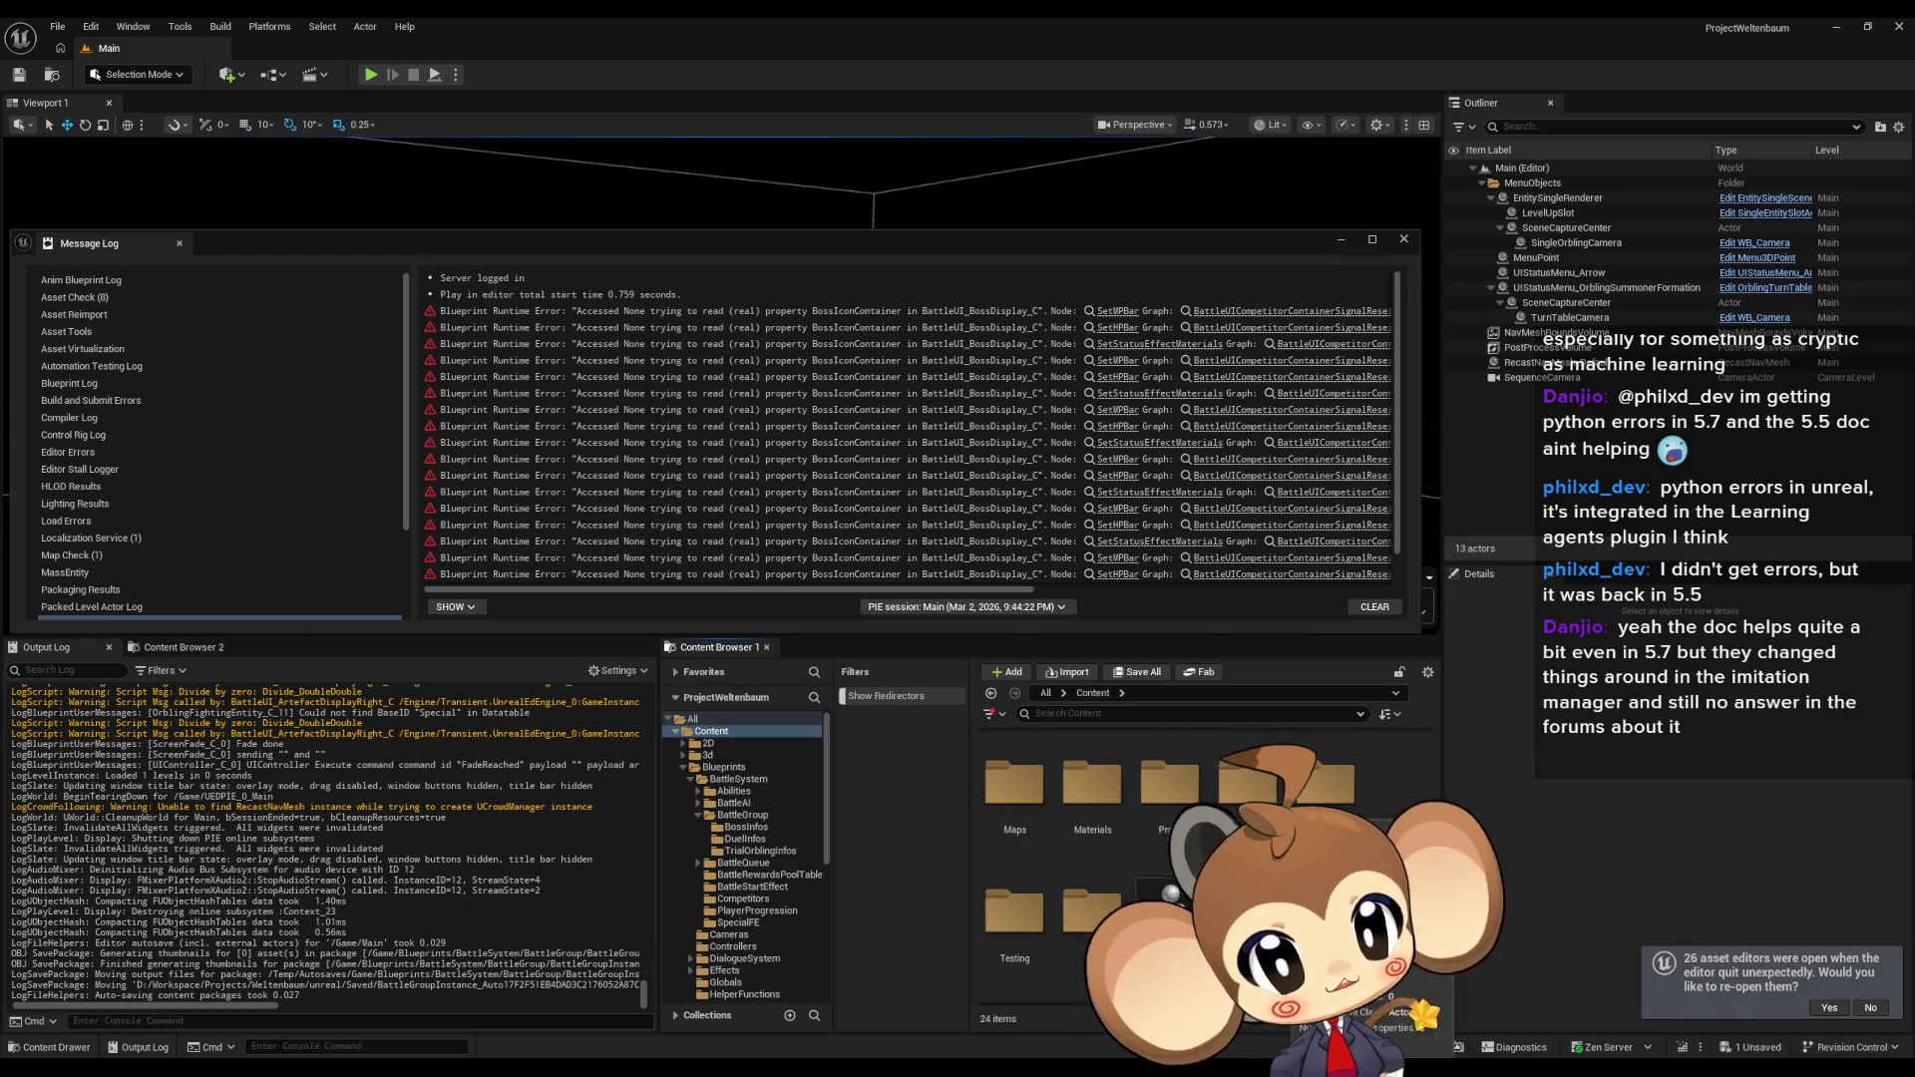
{"action": "key", "text": "alt+Tab"}
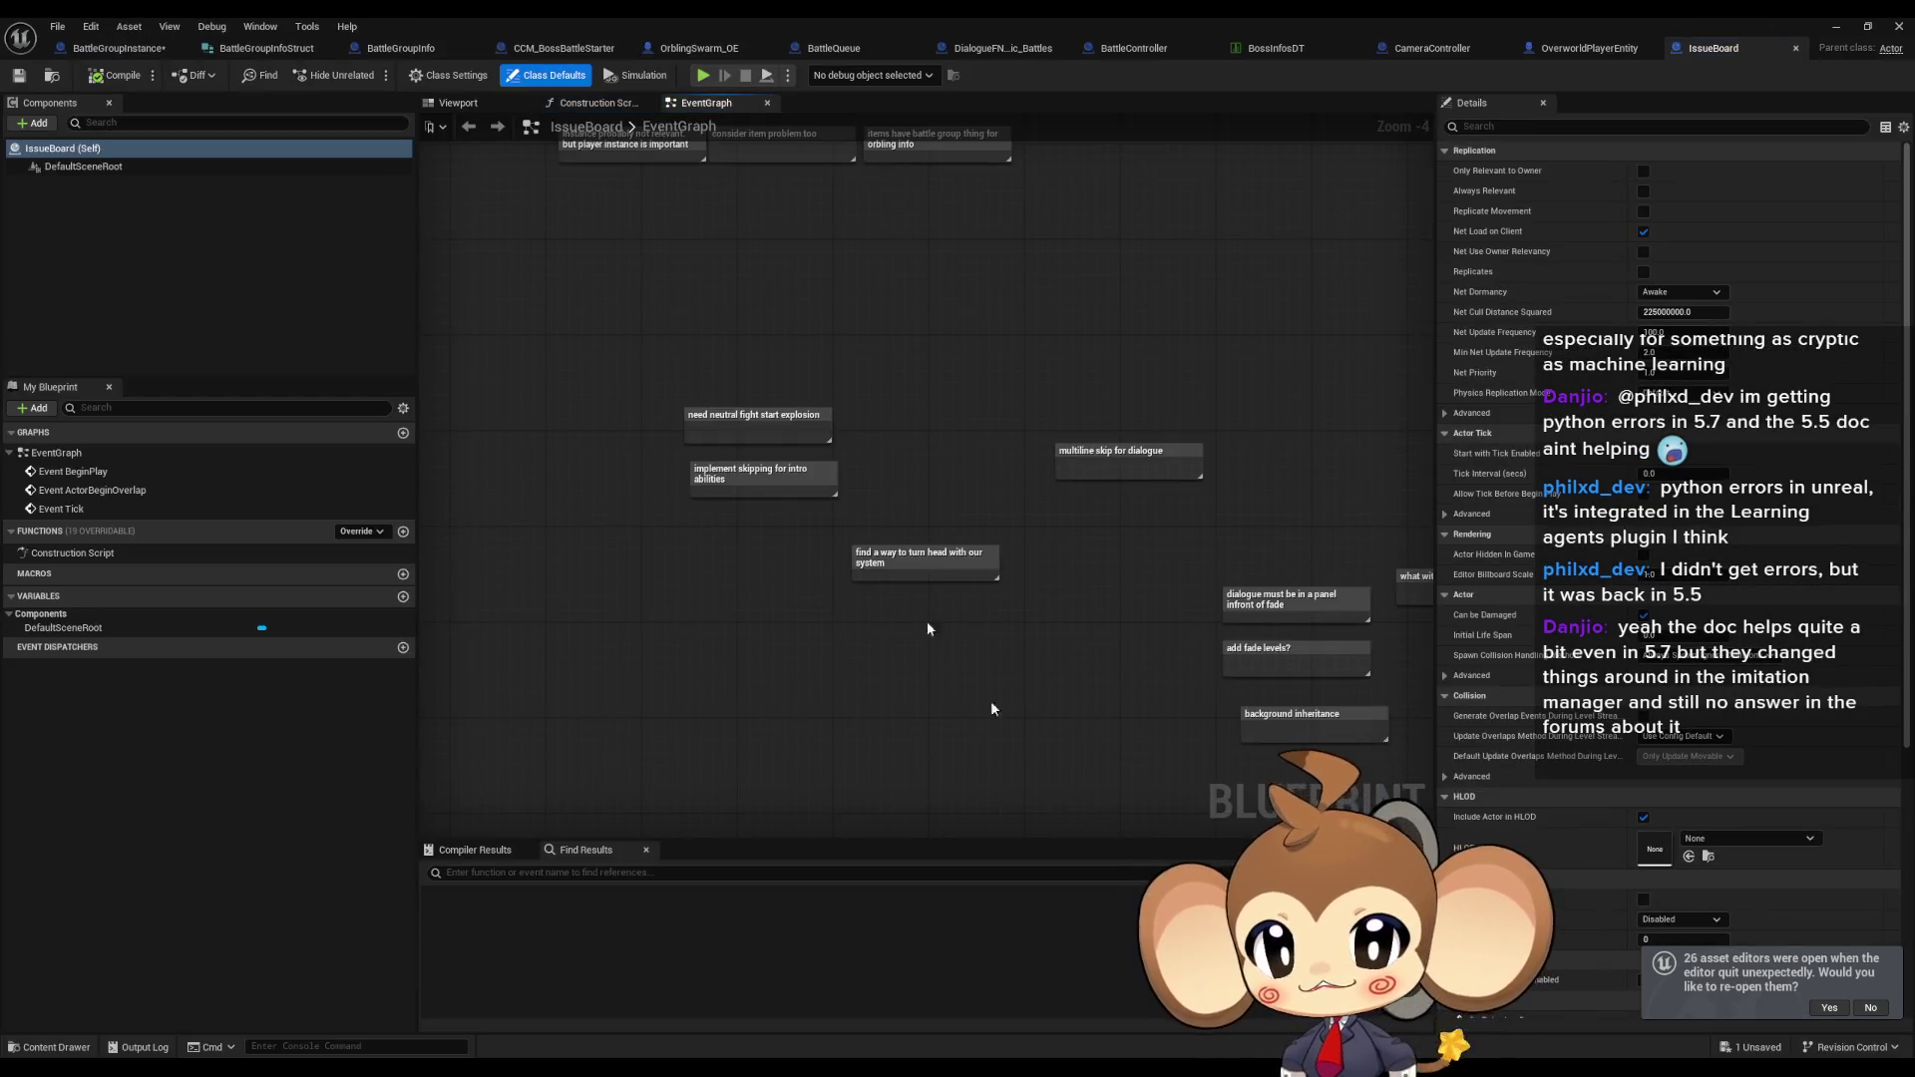
Delete the 'implement skipping for intro abilities' comment note from IssueBoard's graph.
{"action": "scroll", "coordinate": [762, 456], "scroll_direction": "up", "scroll_amount": 4}
{"action": "left_click", "coordinate": [847, 377]}
{"action": "left_click_drag", "start_coordinate": [1012, 433], "coordinate": [1133, 487]}
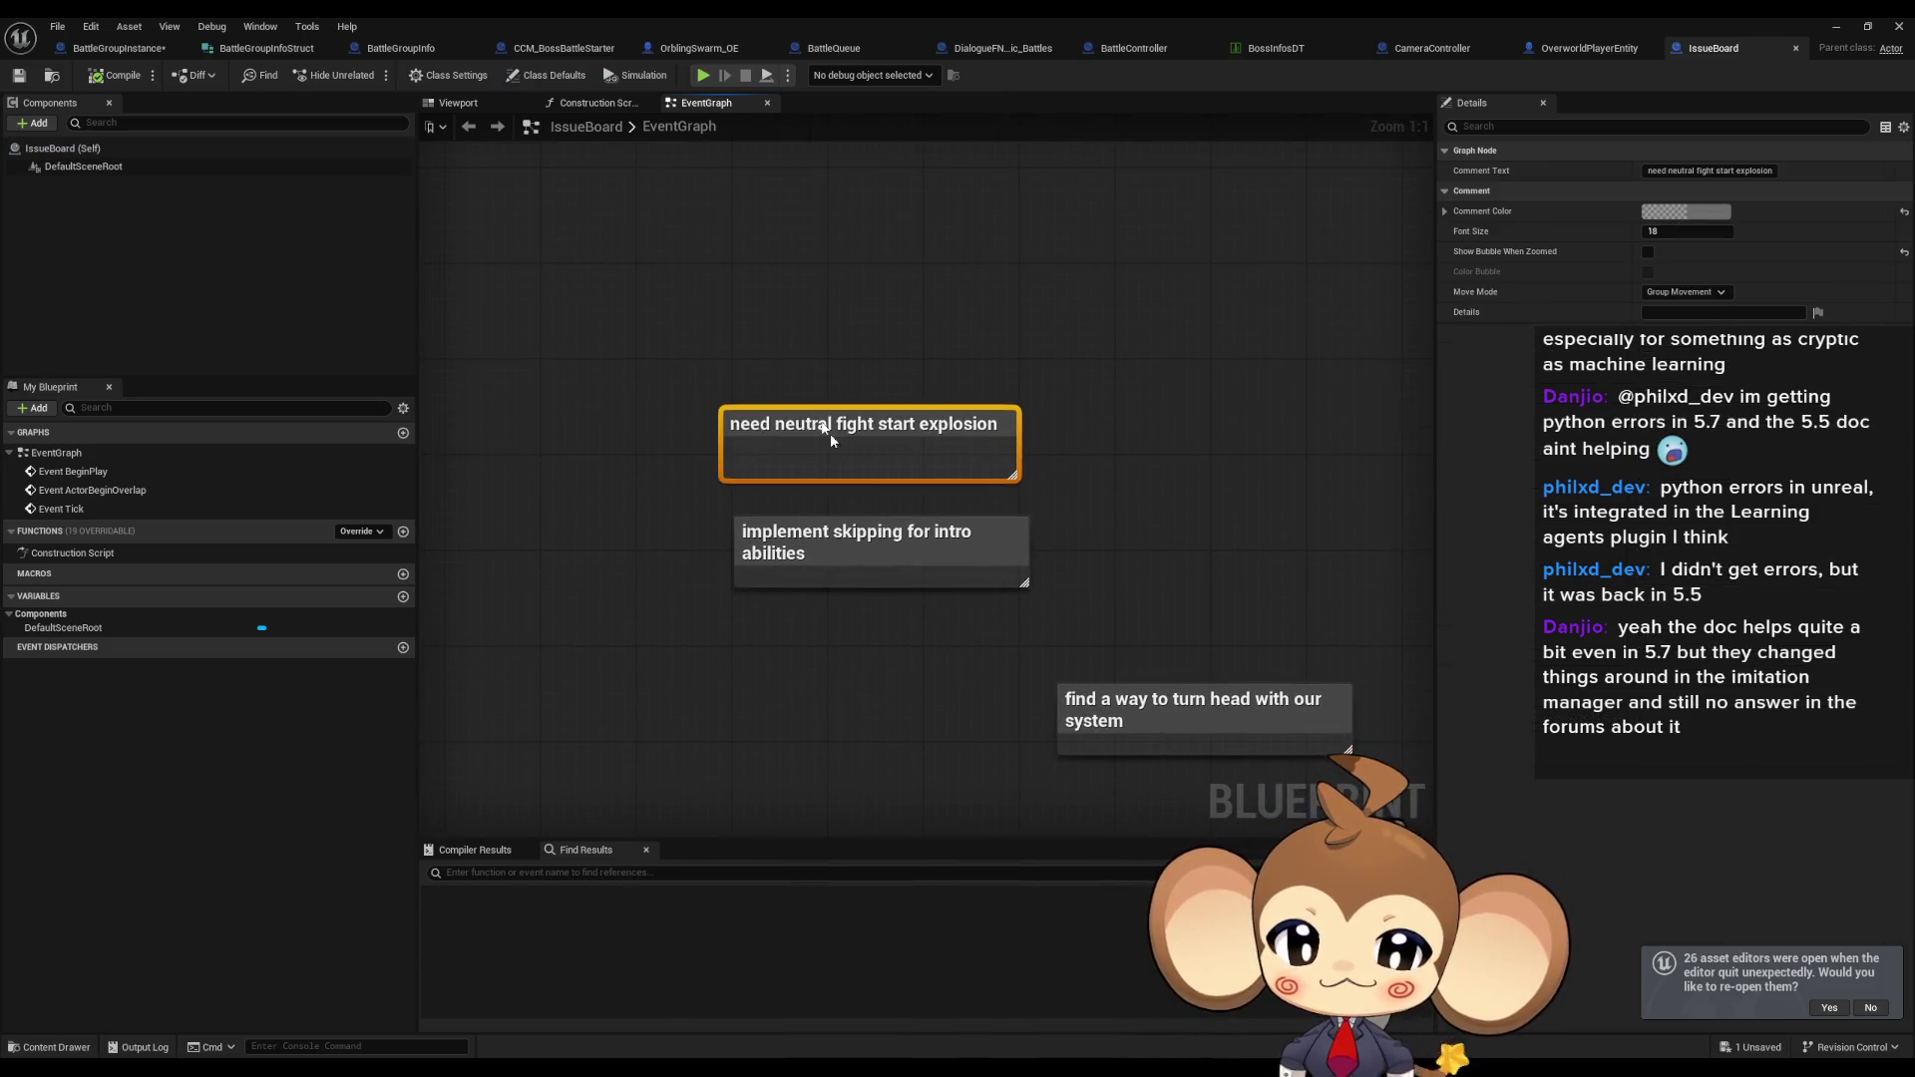
{"action": "left_click_drag", "start_coordinate": [746, 663], "coordinate": [695, 612]}
{"action": "left_click", "coordinate": [696, 611]}
{"action": "left_click", "coordinate": [936, 484]}
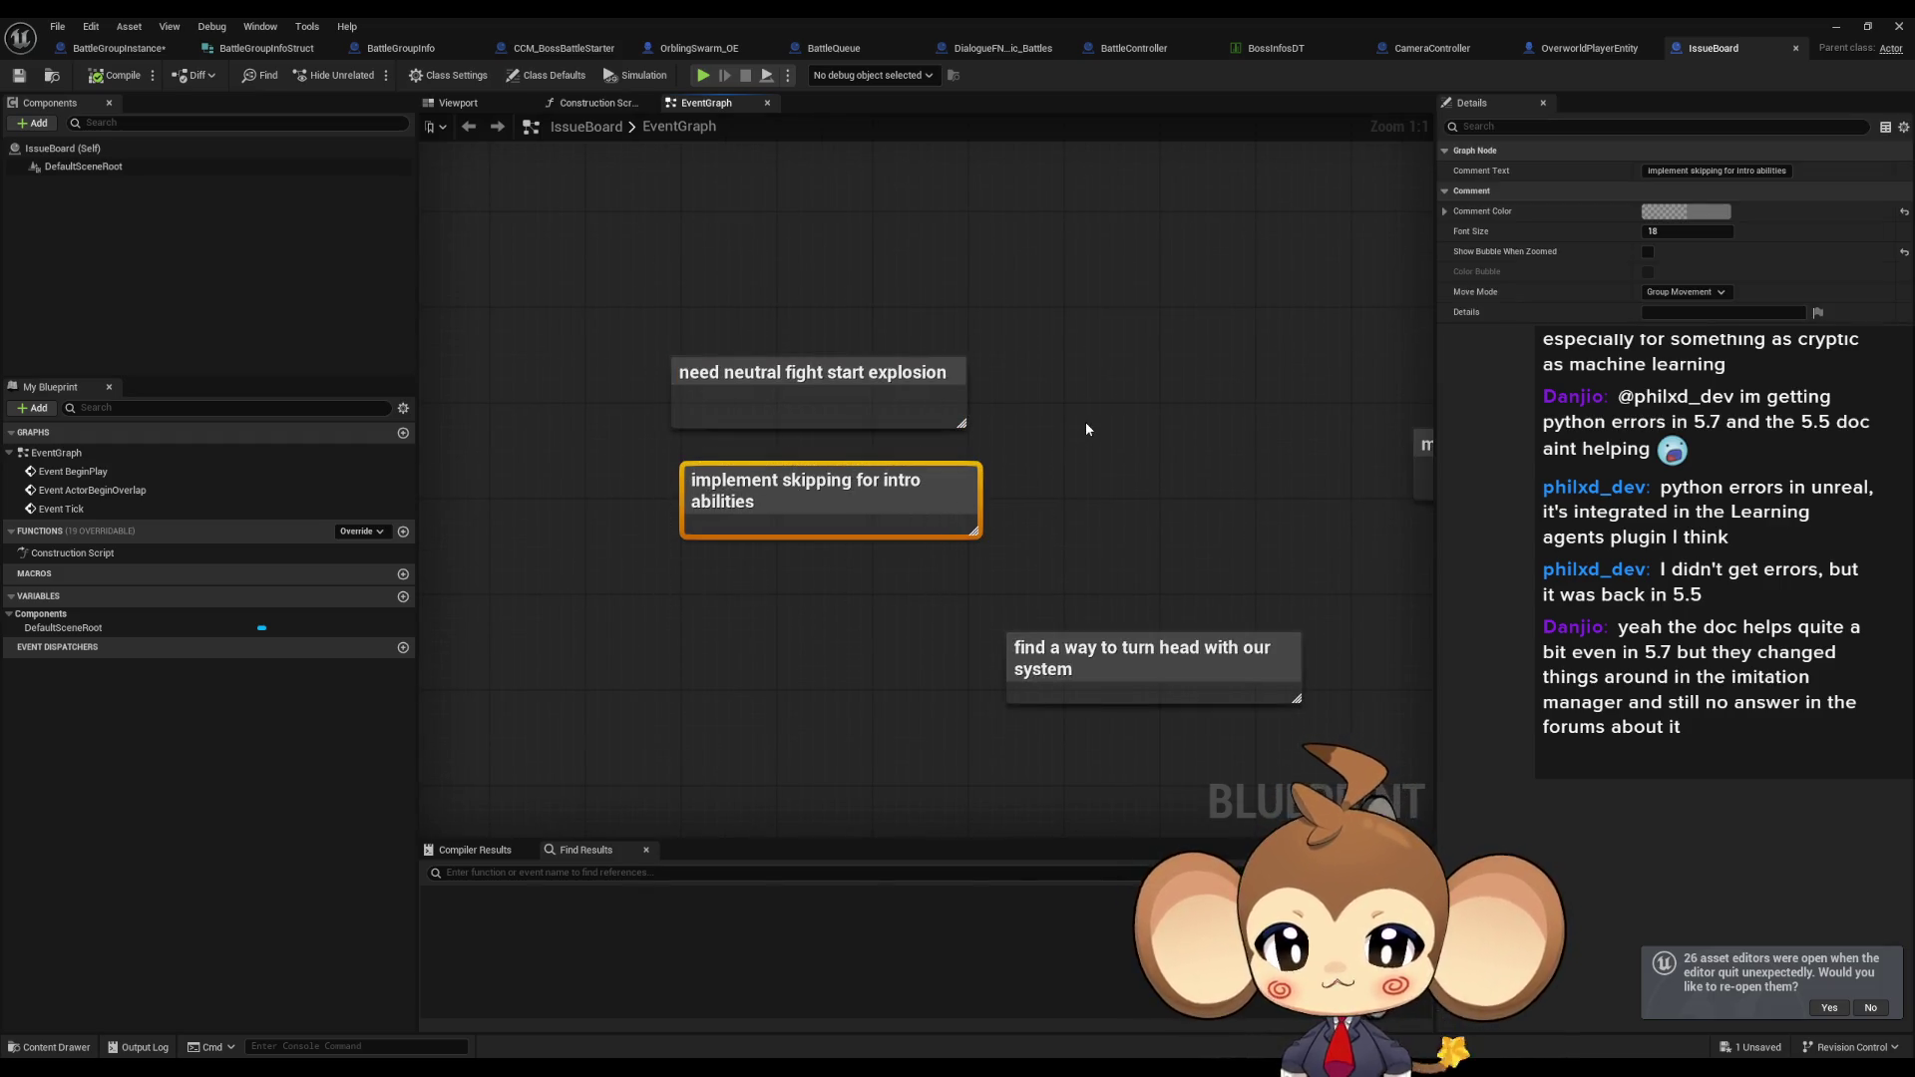
{"action": "key", "text": "Delete"}
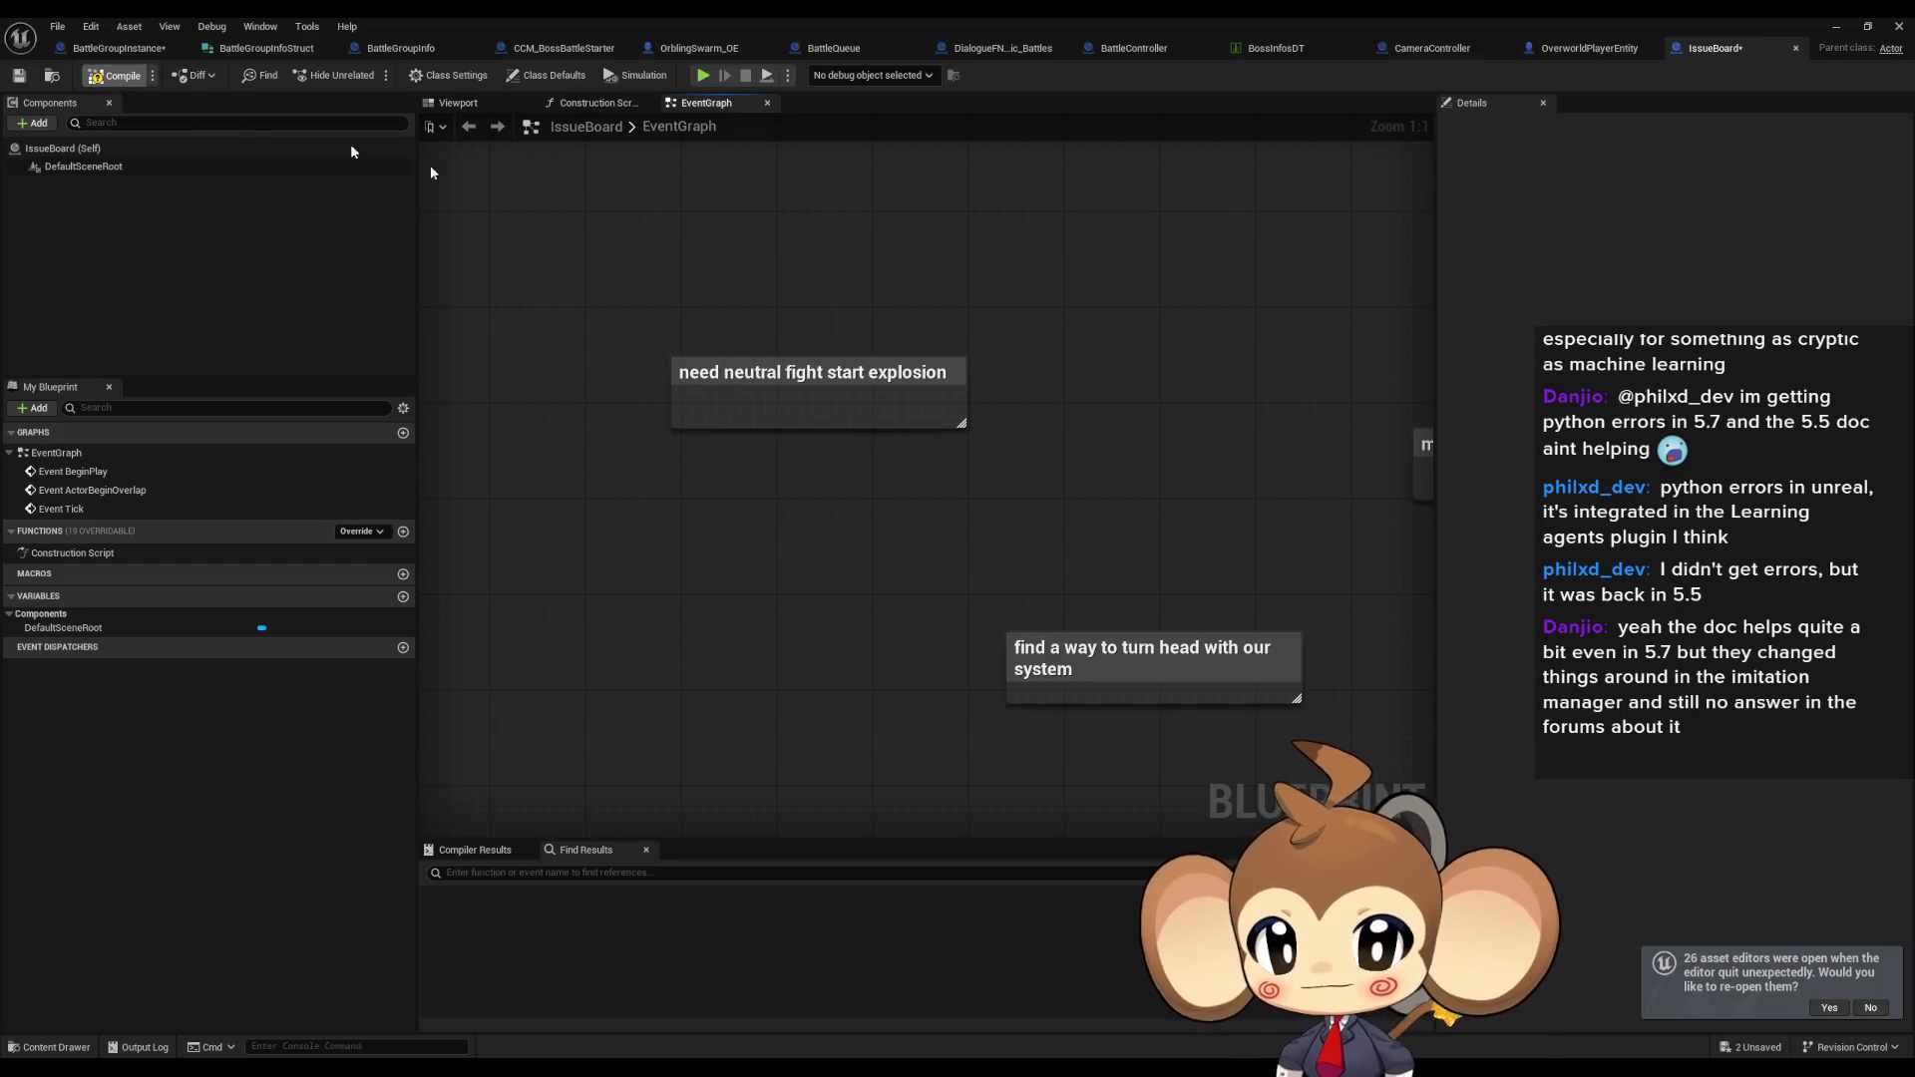
Save IssueBoard and open the BattleUI_BossDisplay blueprint from the level editor.
{"action": "key", "text": "ctrl+s"}
{"action": "key", "text": "alt+Tab"}
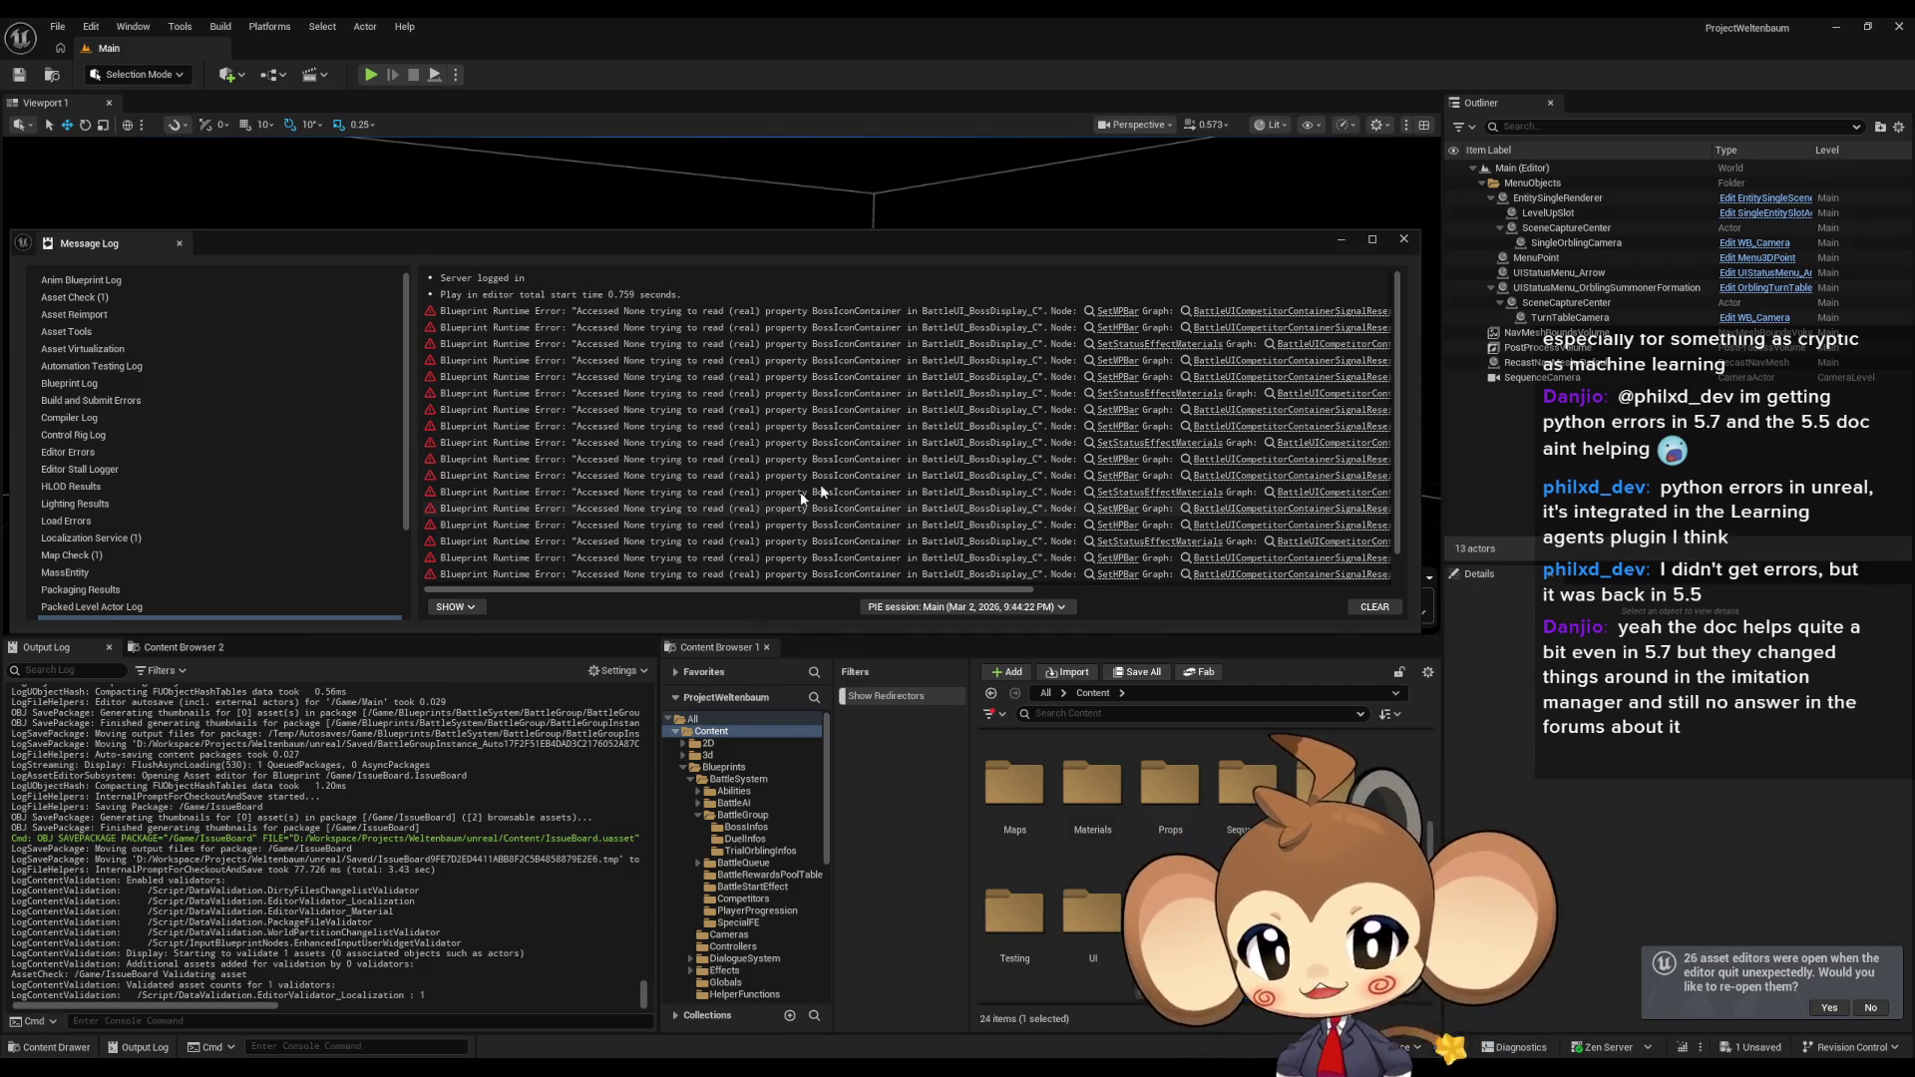
{"action": "left_click", "coordinate": [1103, 398]}
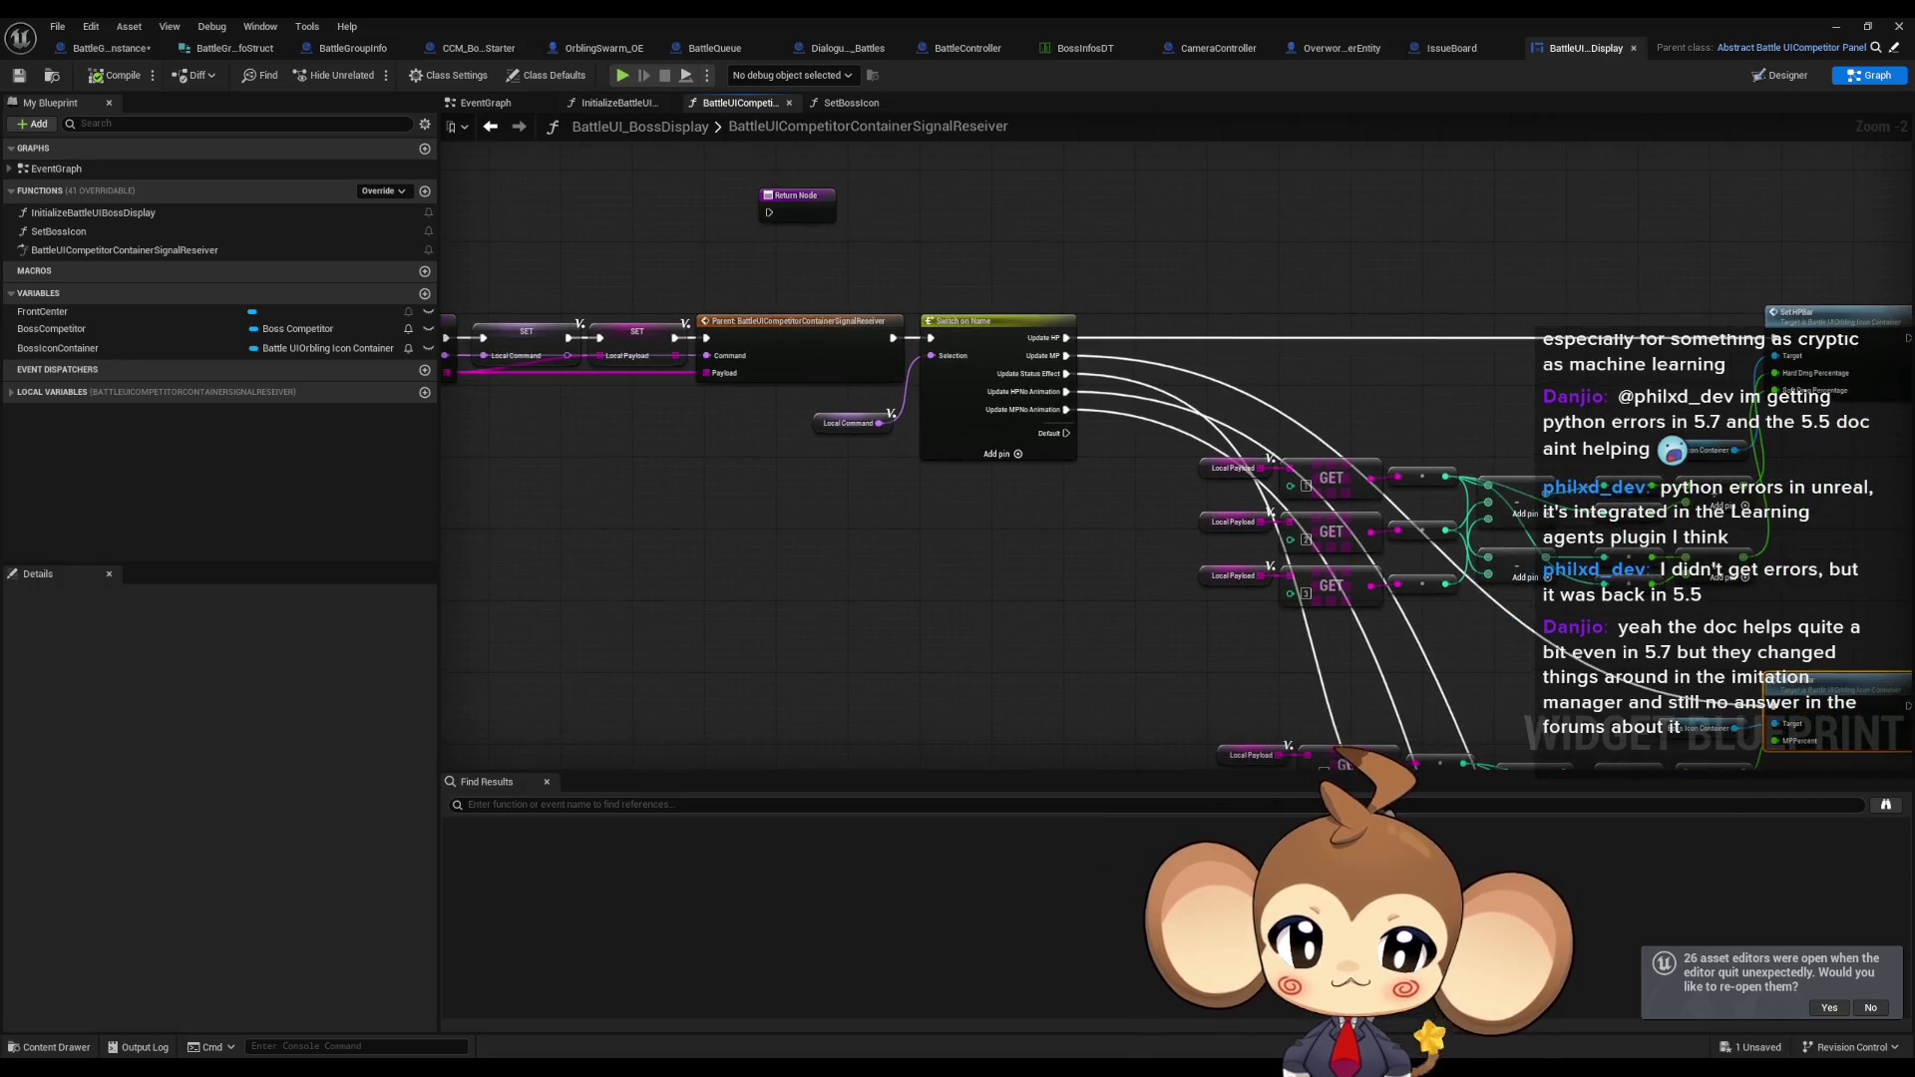
{"action": "left_click_drag", "start_coordinate": [1456, 507], "coordinate": [1531, 549]}
{"action": "left_click_drag", "start_coordinate": [1417, 492], "coordinate": [1685, 613]}
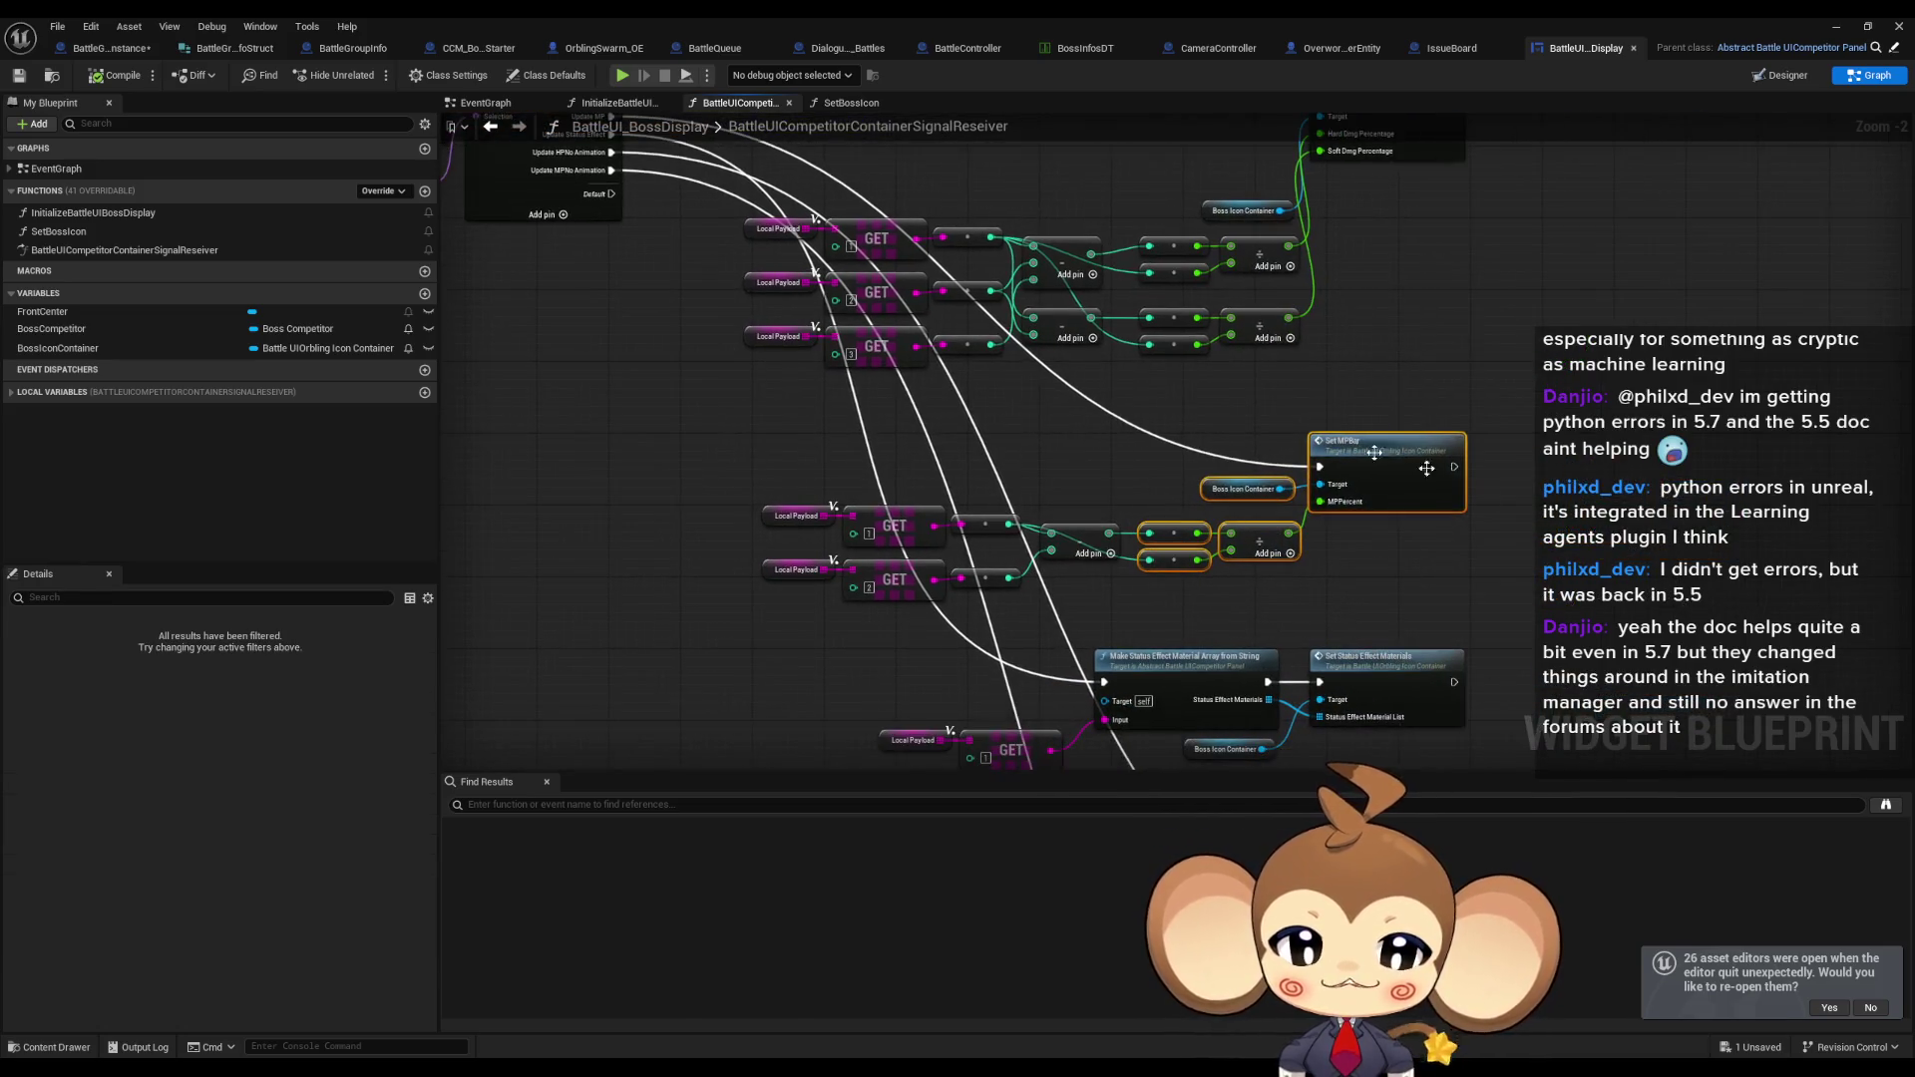
{"action": "left_click_drag", "start_coordinate": [753, 498], "coordinate": [1469, 597]}
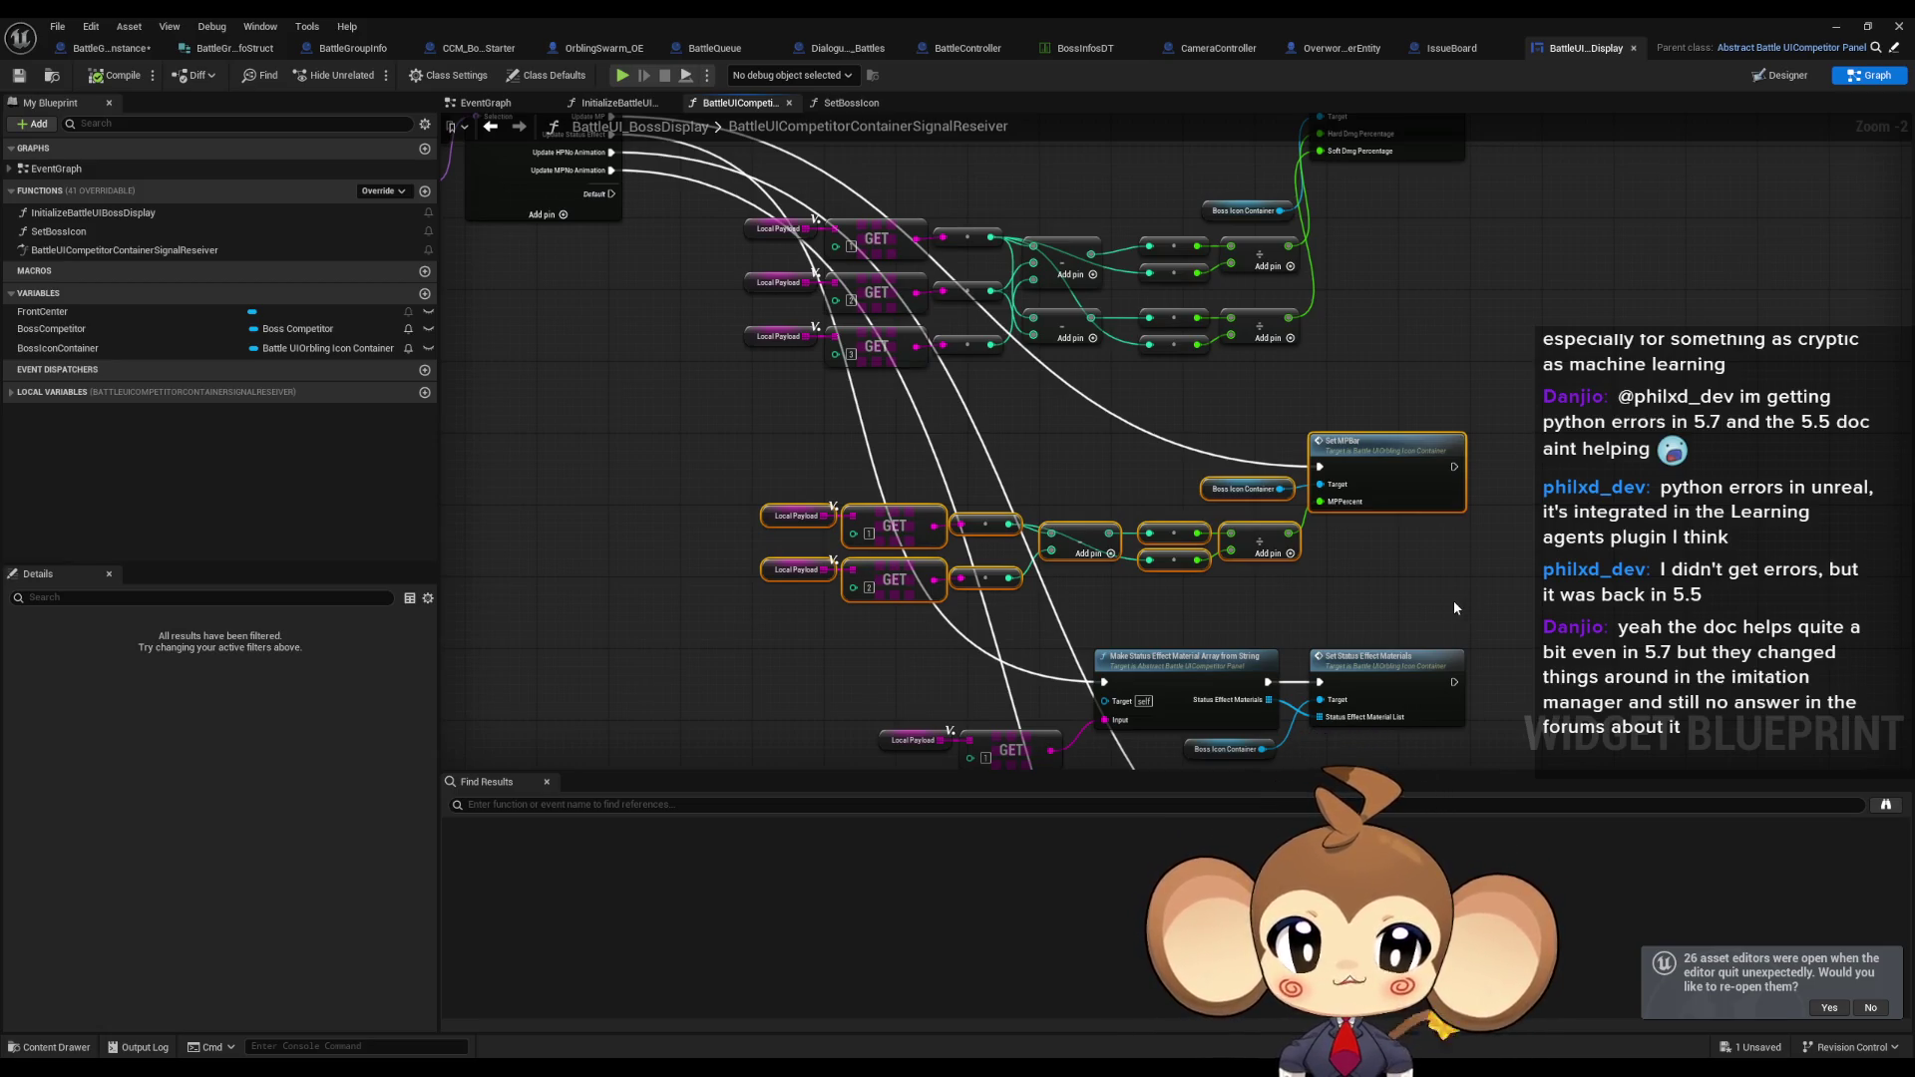
{"action": "left_click", "coordinate": [1837, 26]}
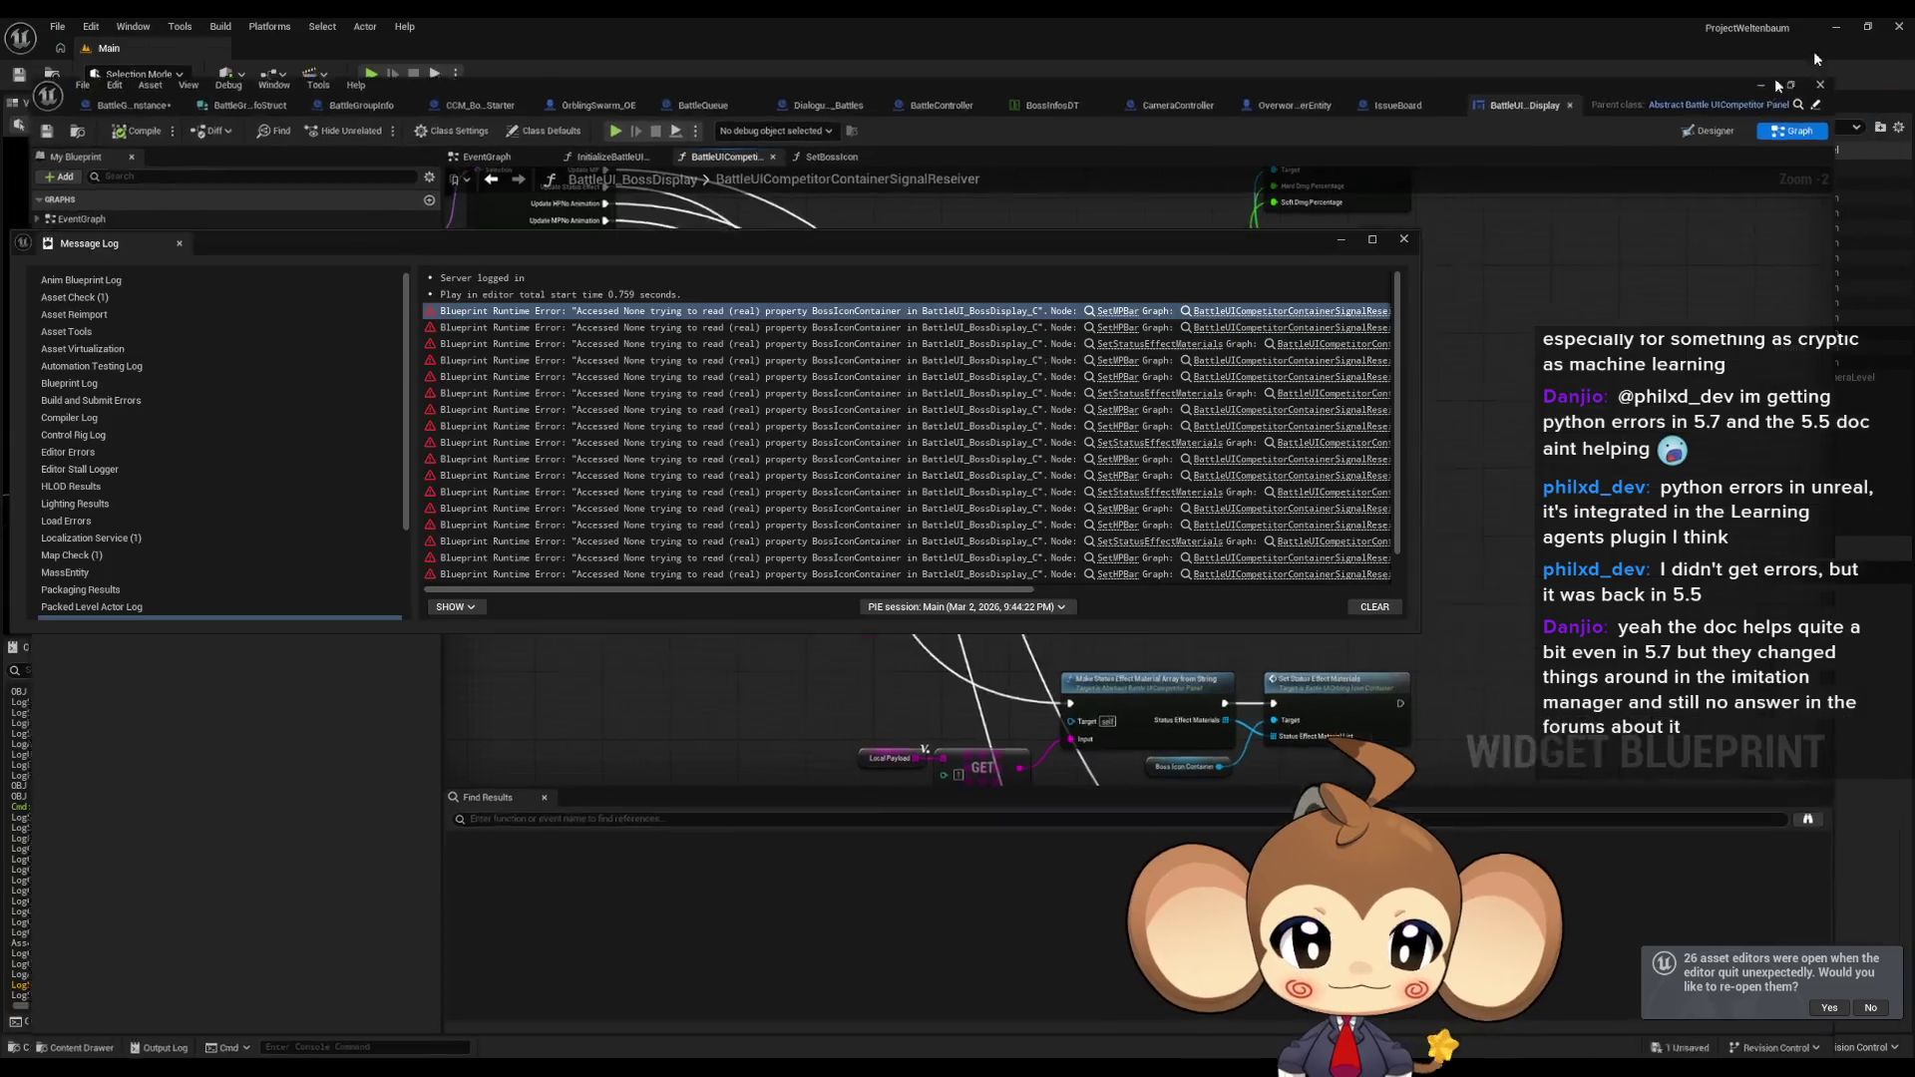
{"action": "left_click", "coordinate": [1141, 345]}
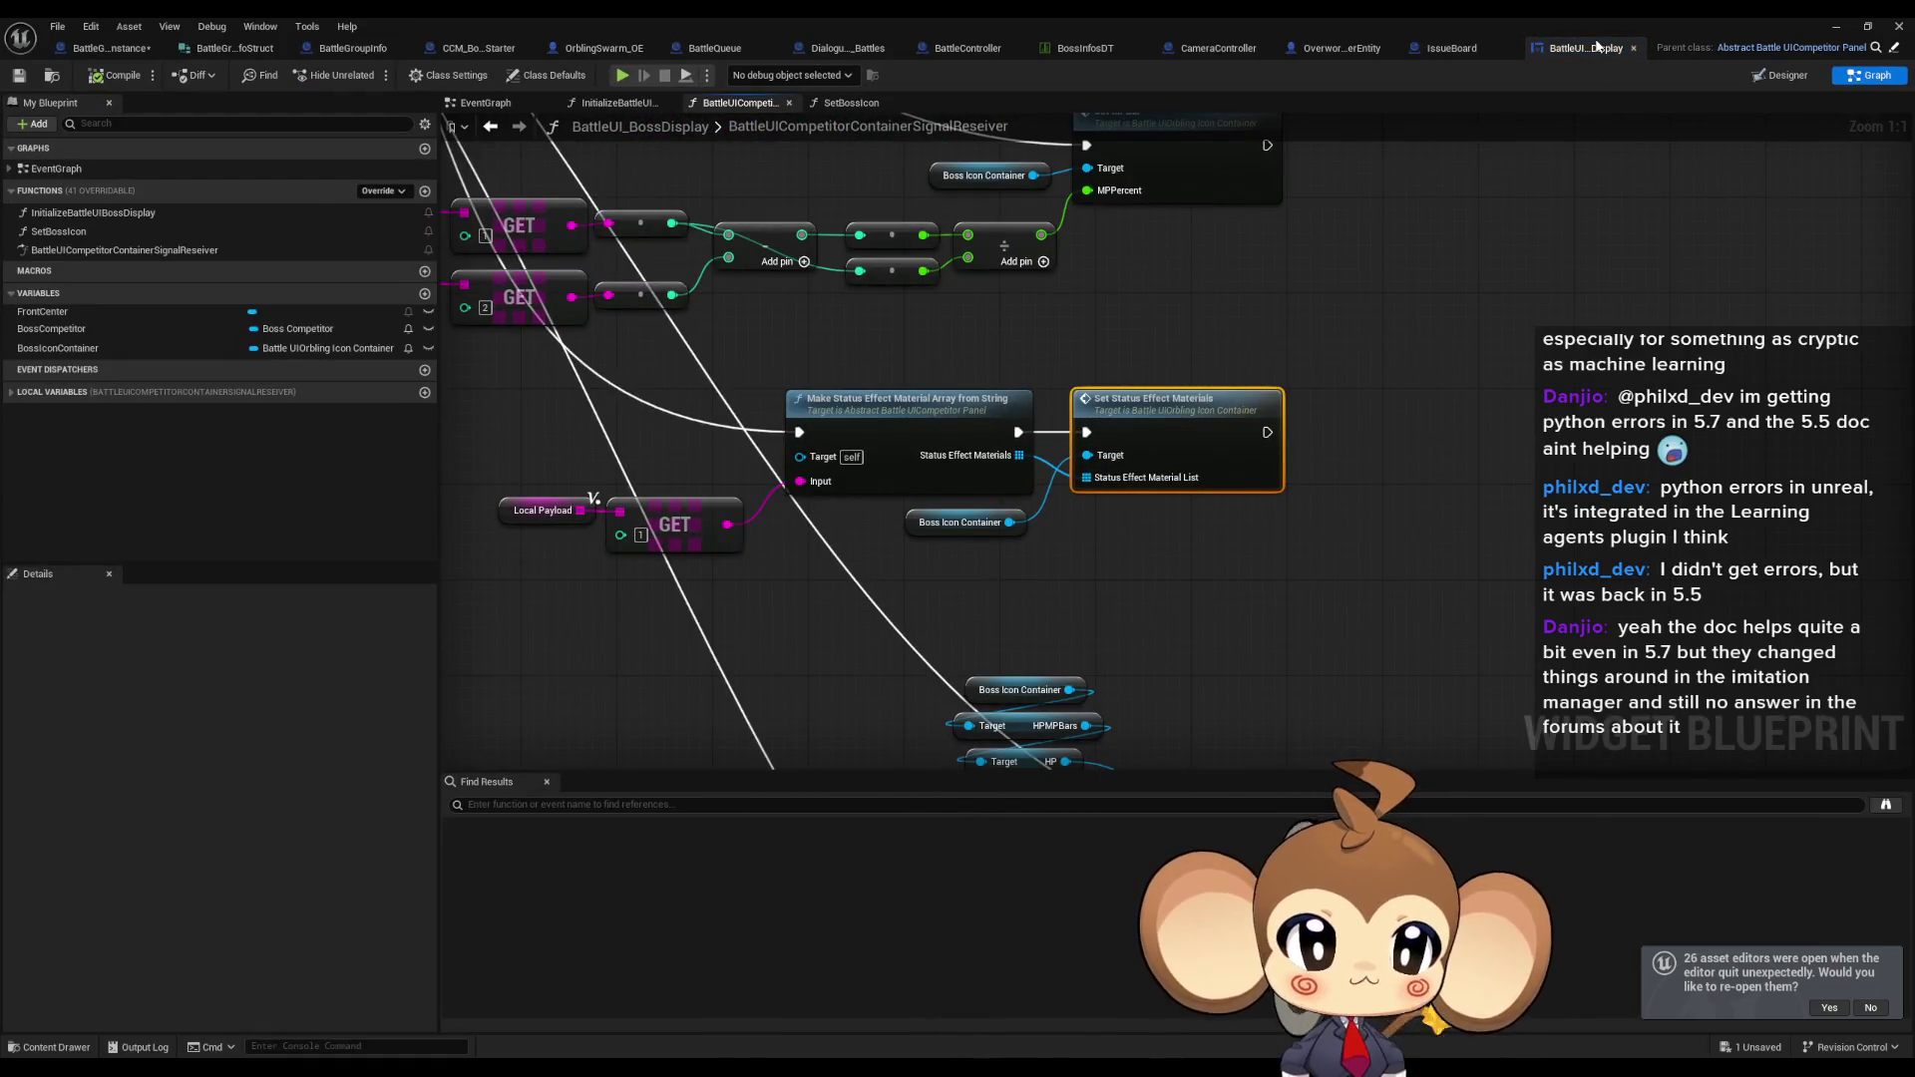
{"action": "left_click_drag", "start_coordinate": [595, 406], "coordinate": [1551, 610]}
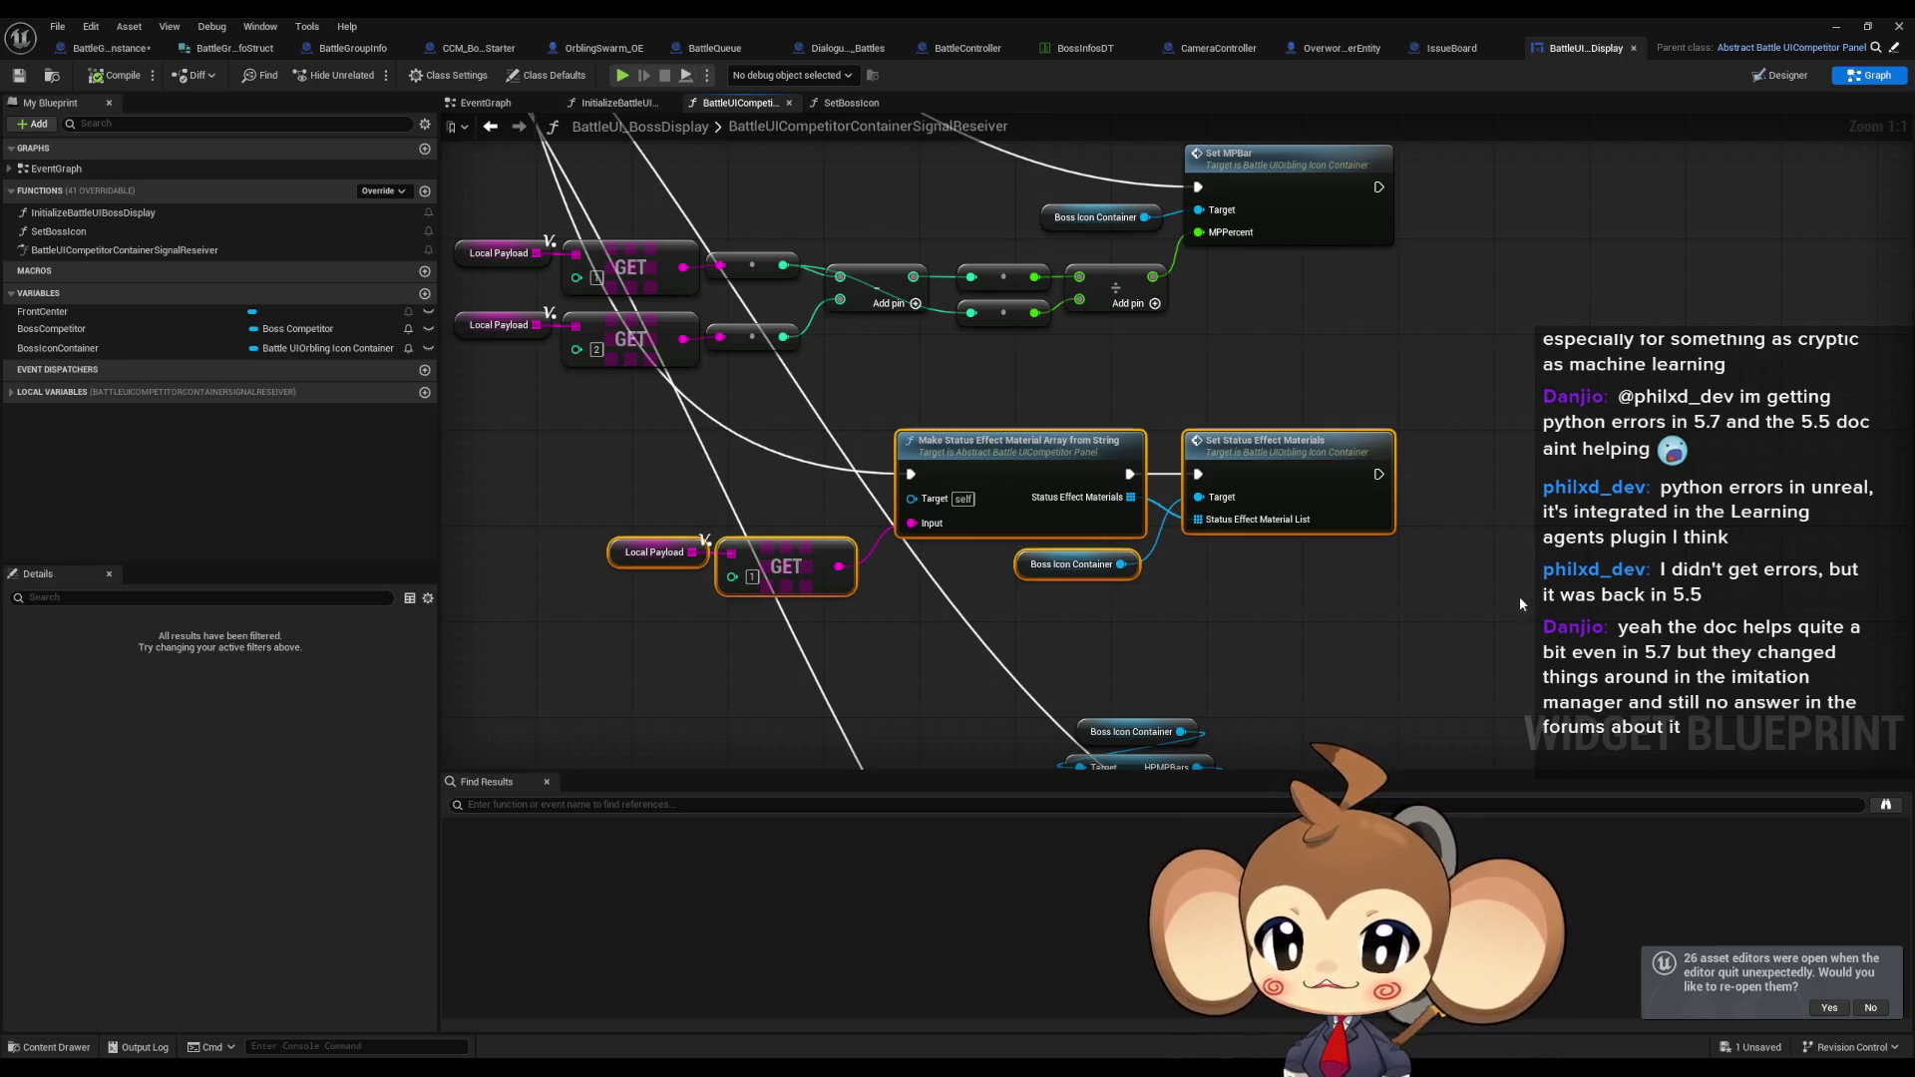
{"action": "left_click", "coordinate": [1494, 599]}
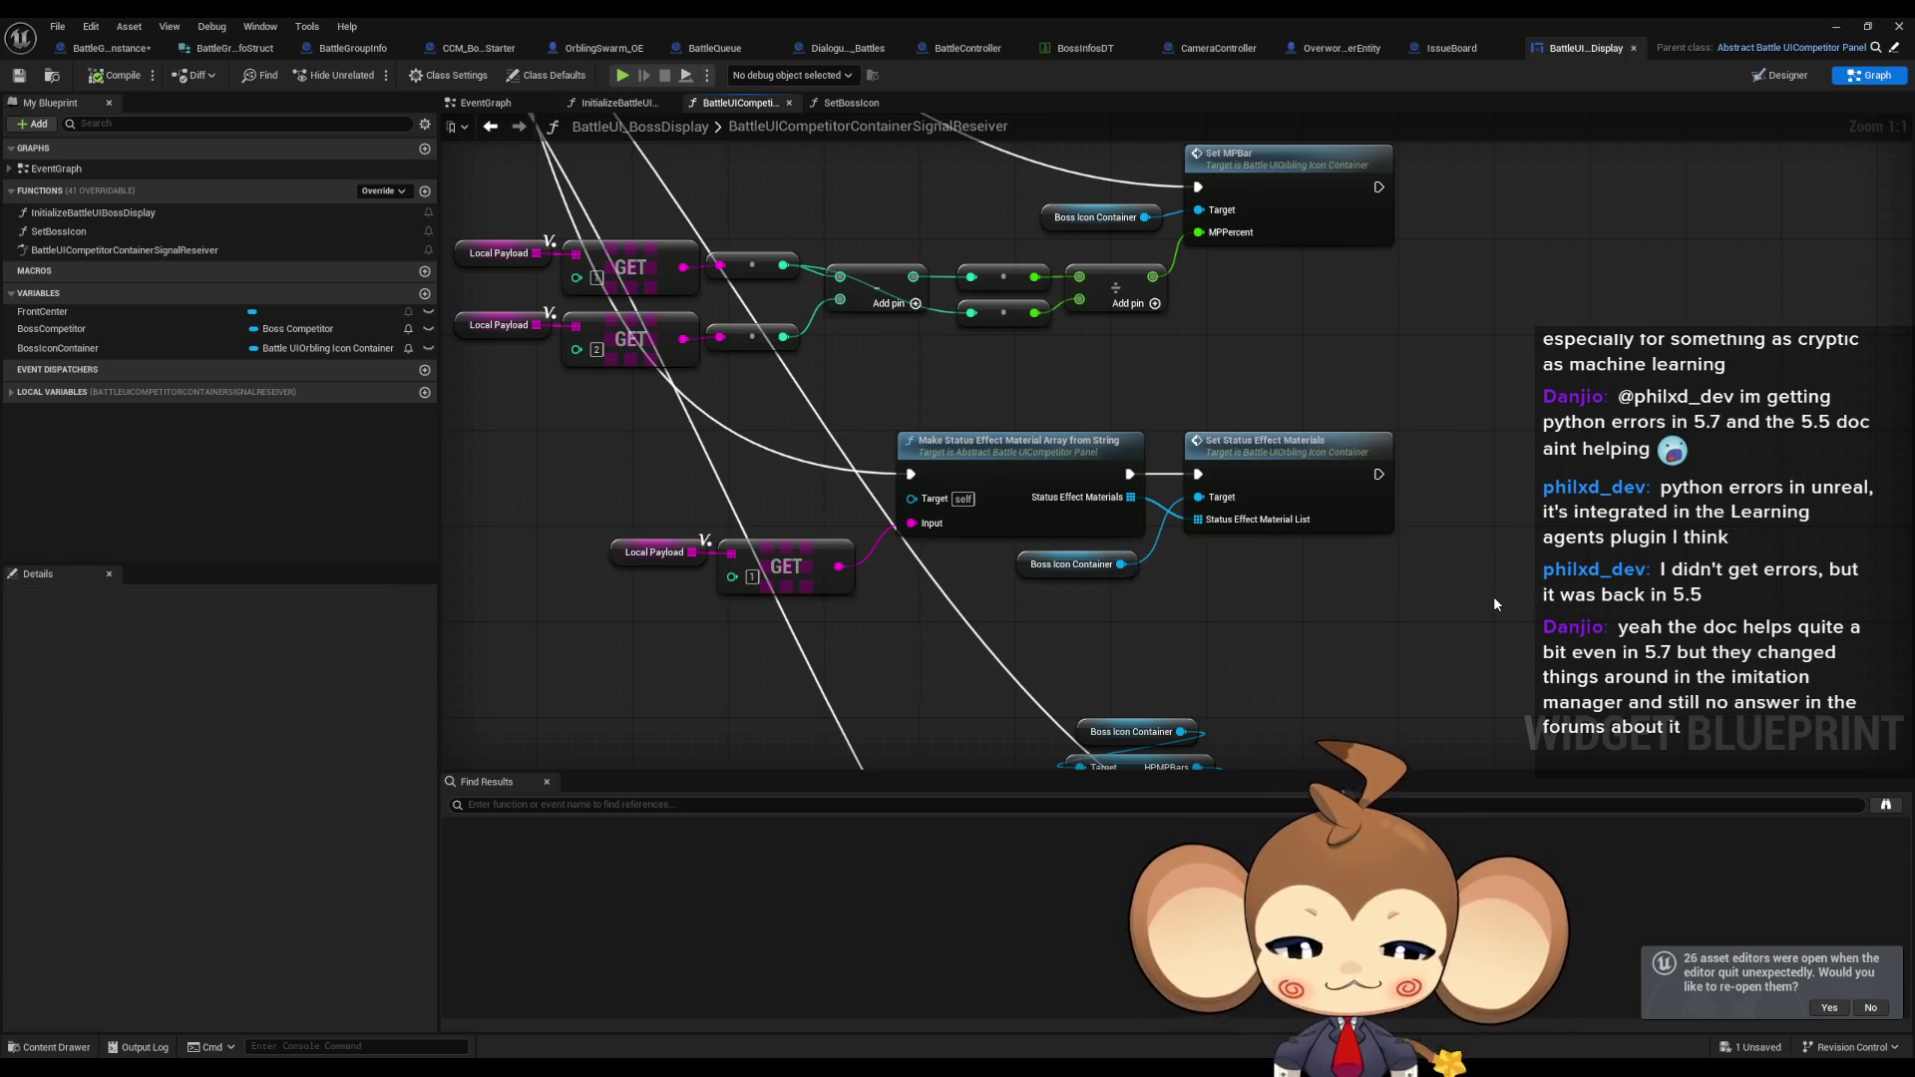
{"action": "scroll", "coordinate": [1502, 592], "scroll_direction": "down", "scroll_amount": 6}
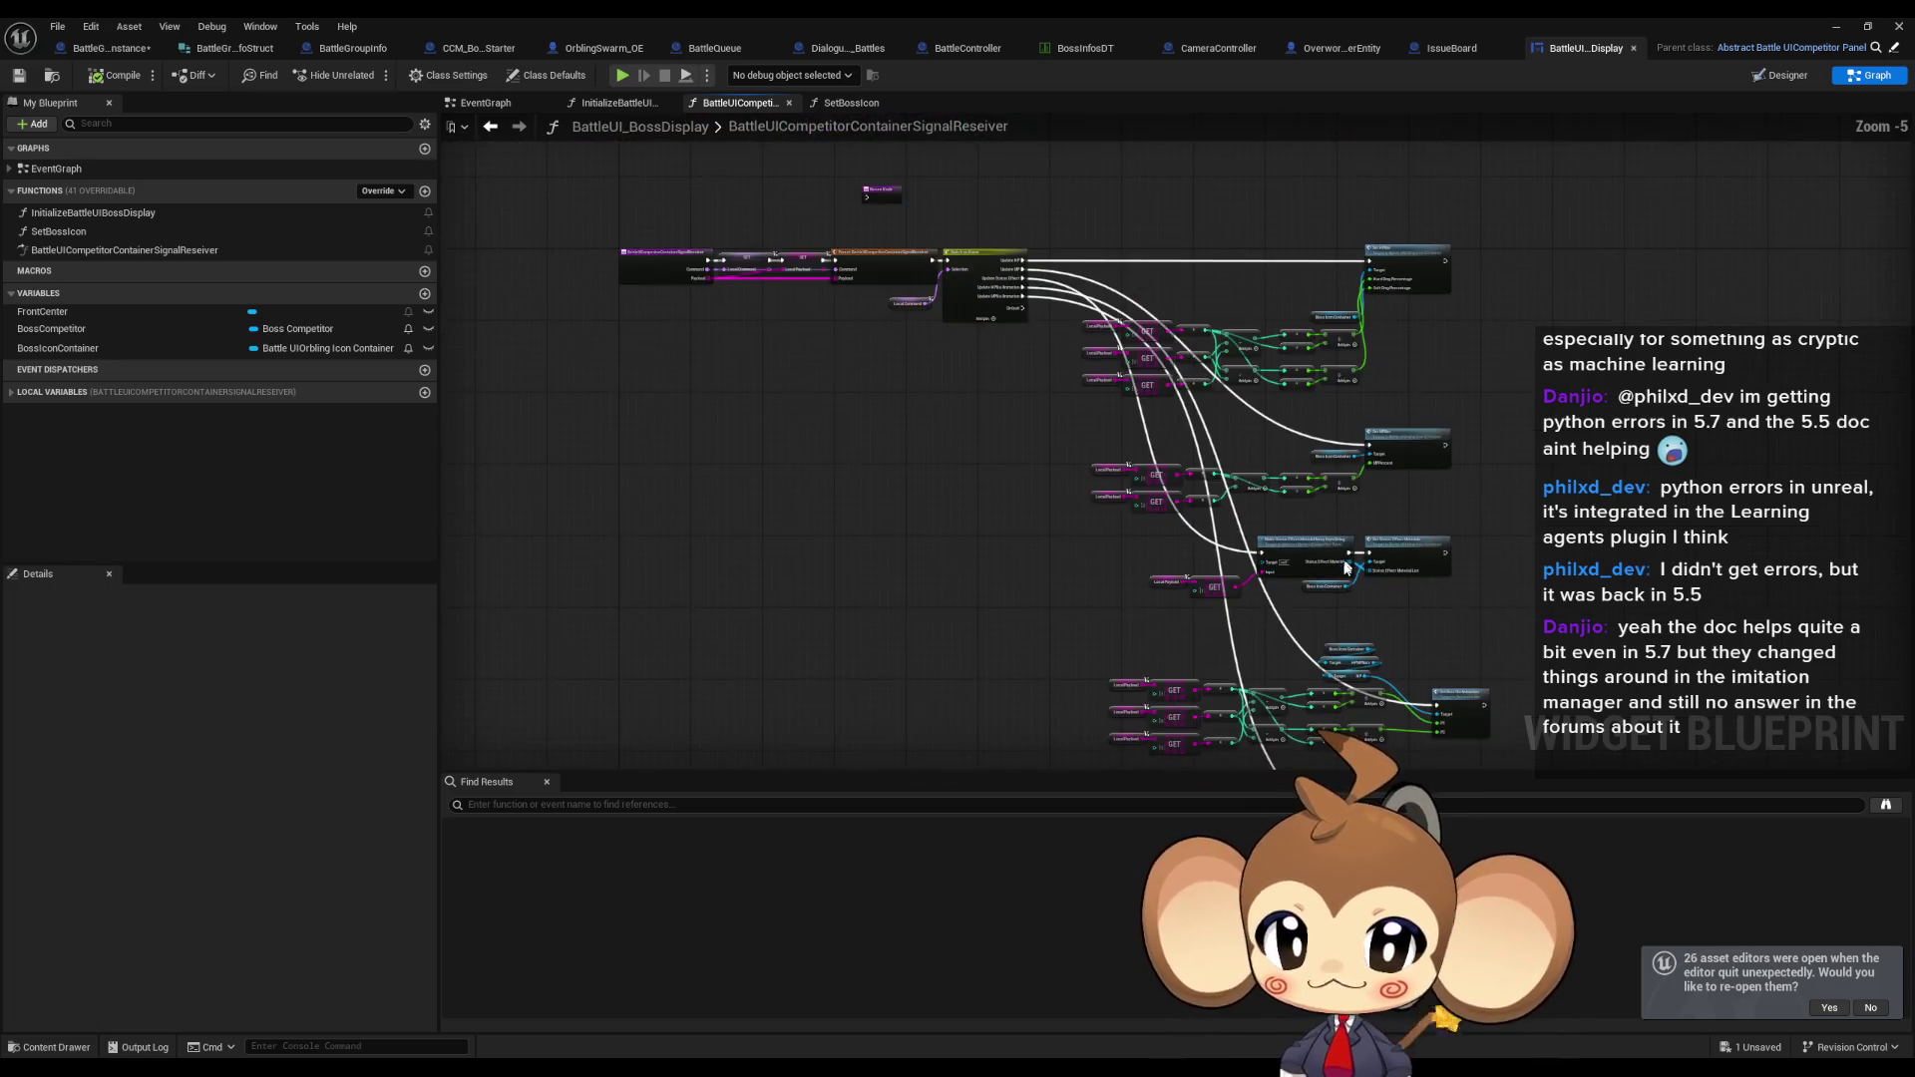
{"action": "left_click_drag", "start_coordinate": [887, 502], "coordinate": [1009, 593]}
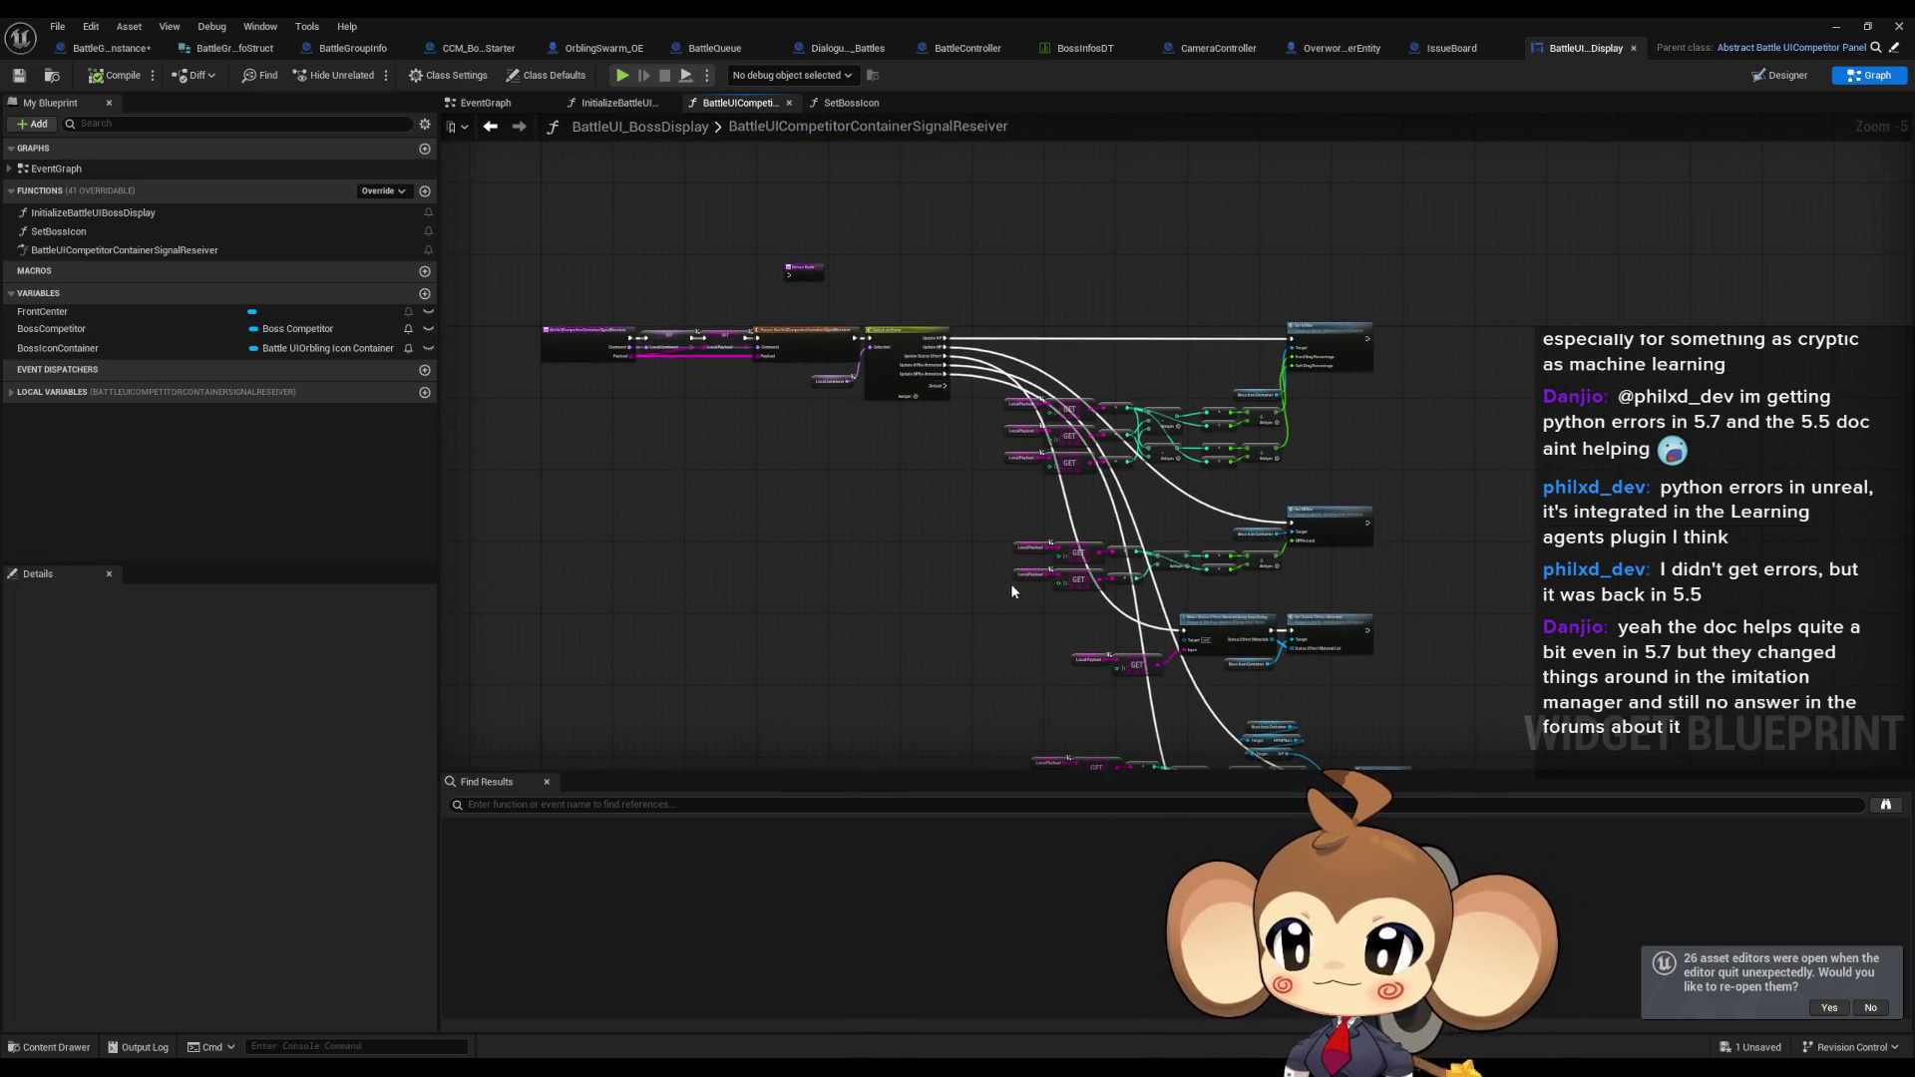
{"action": "left_click", "coordinate": [1836, 26]}
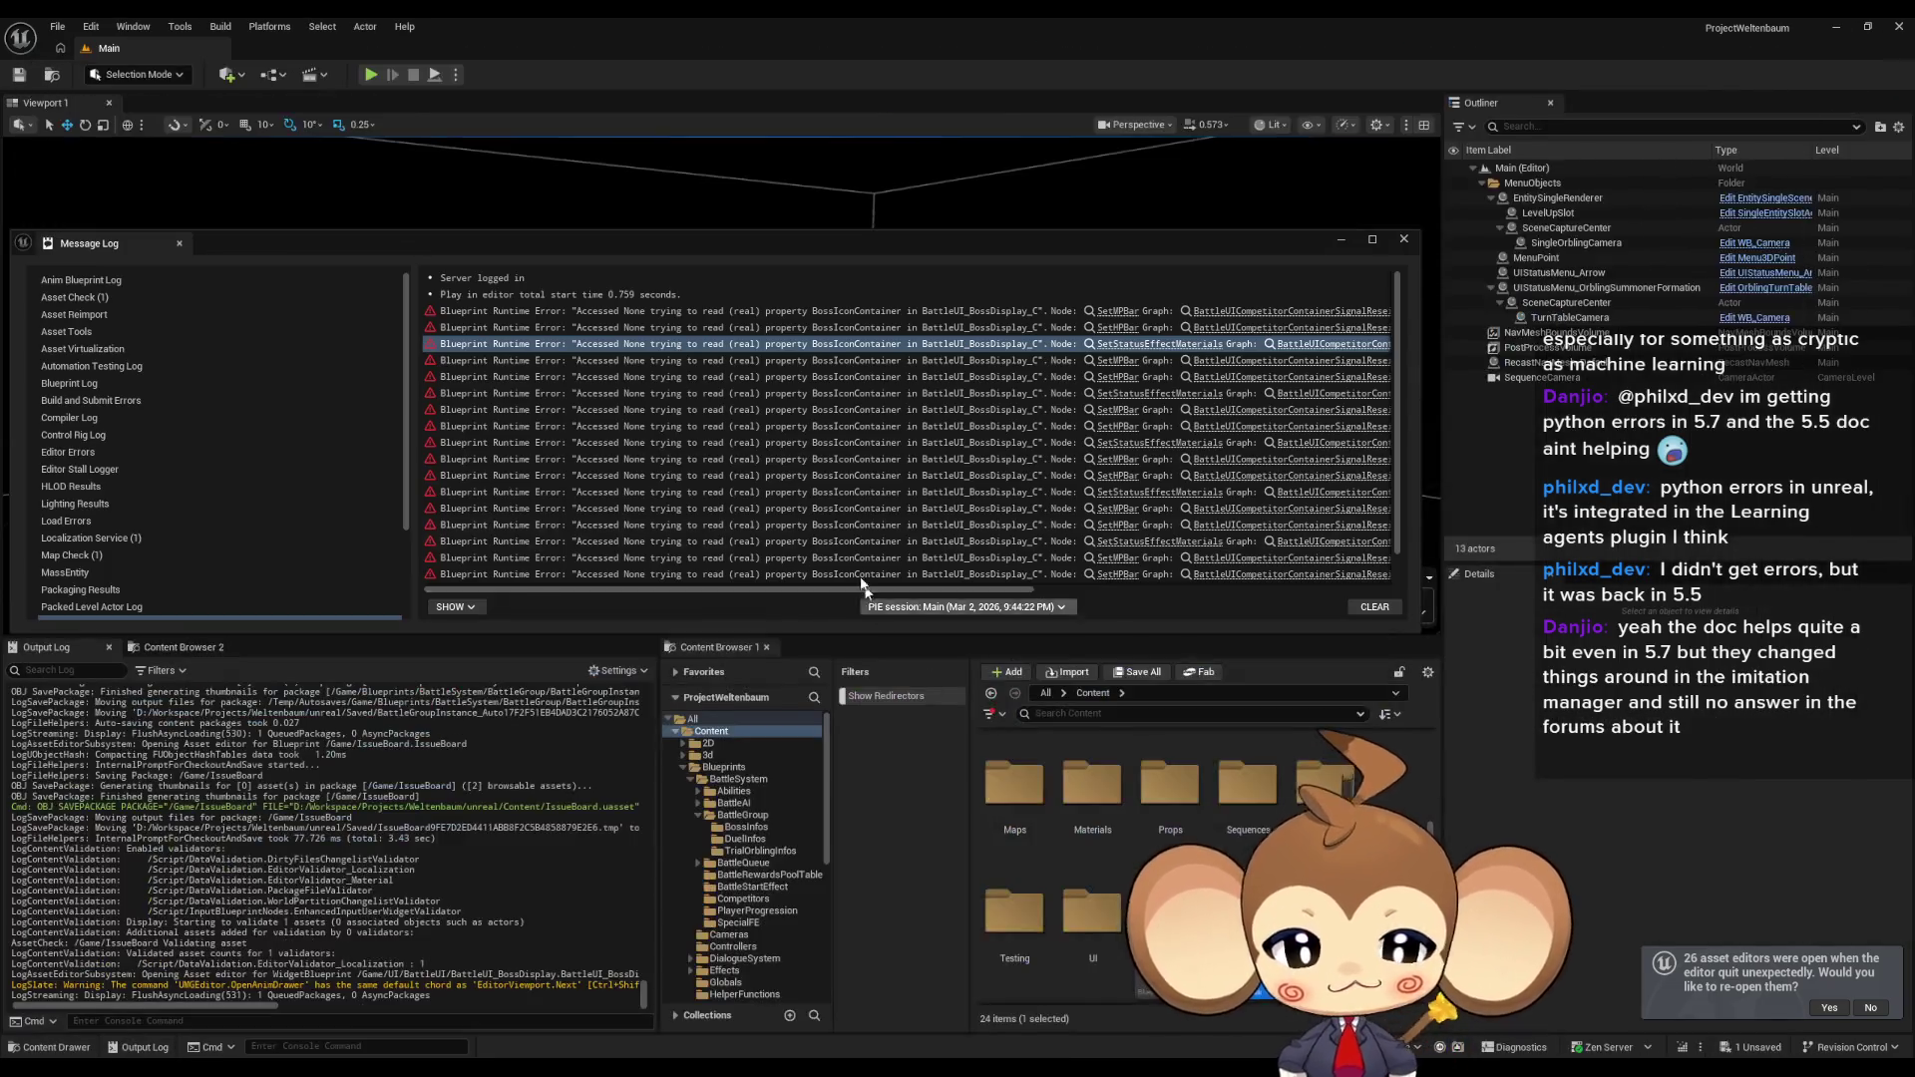
Review the Divide by zero warning in the Output Log.
{"action": "scroll", "coordinate": [565, 871], "scroll_direction": "up", "scroll_amount": 3}
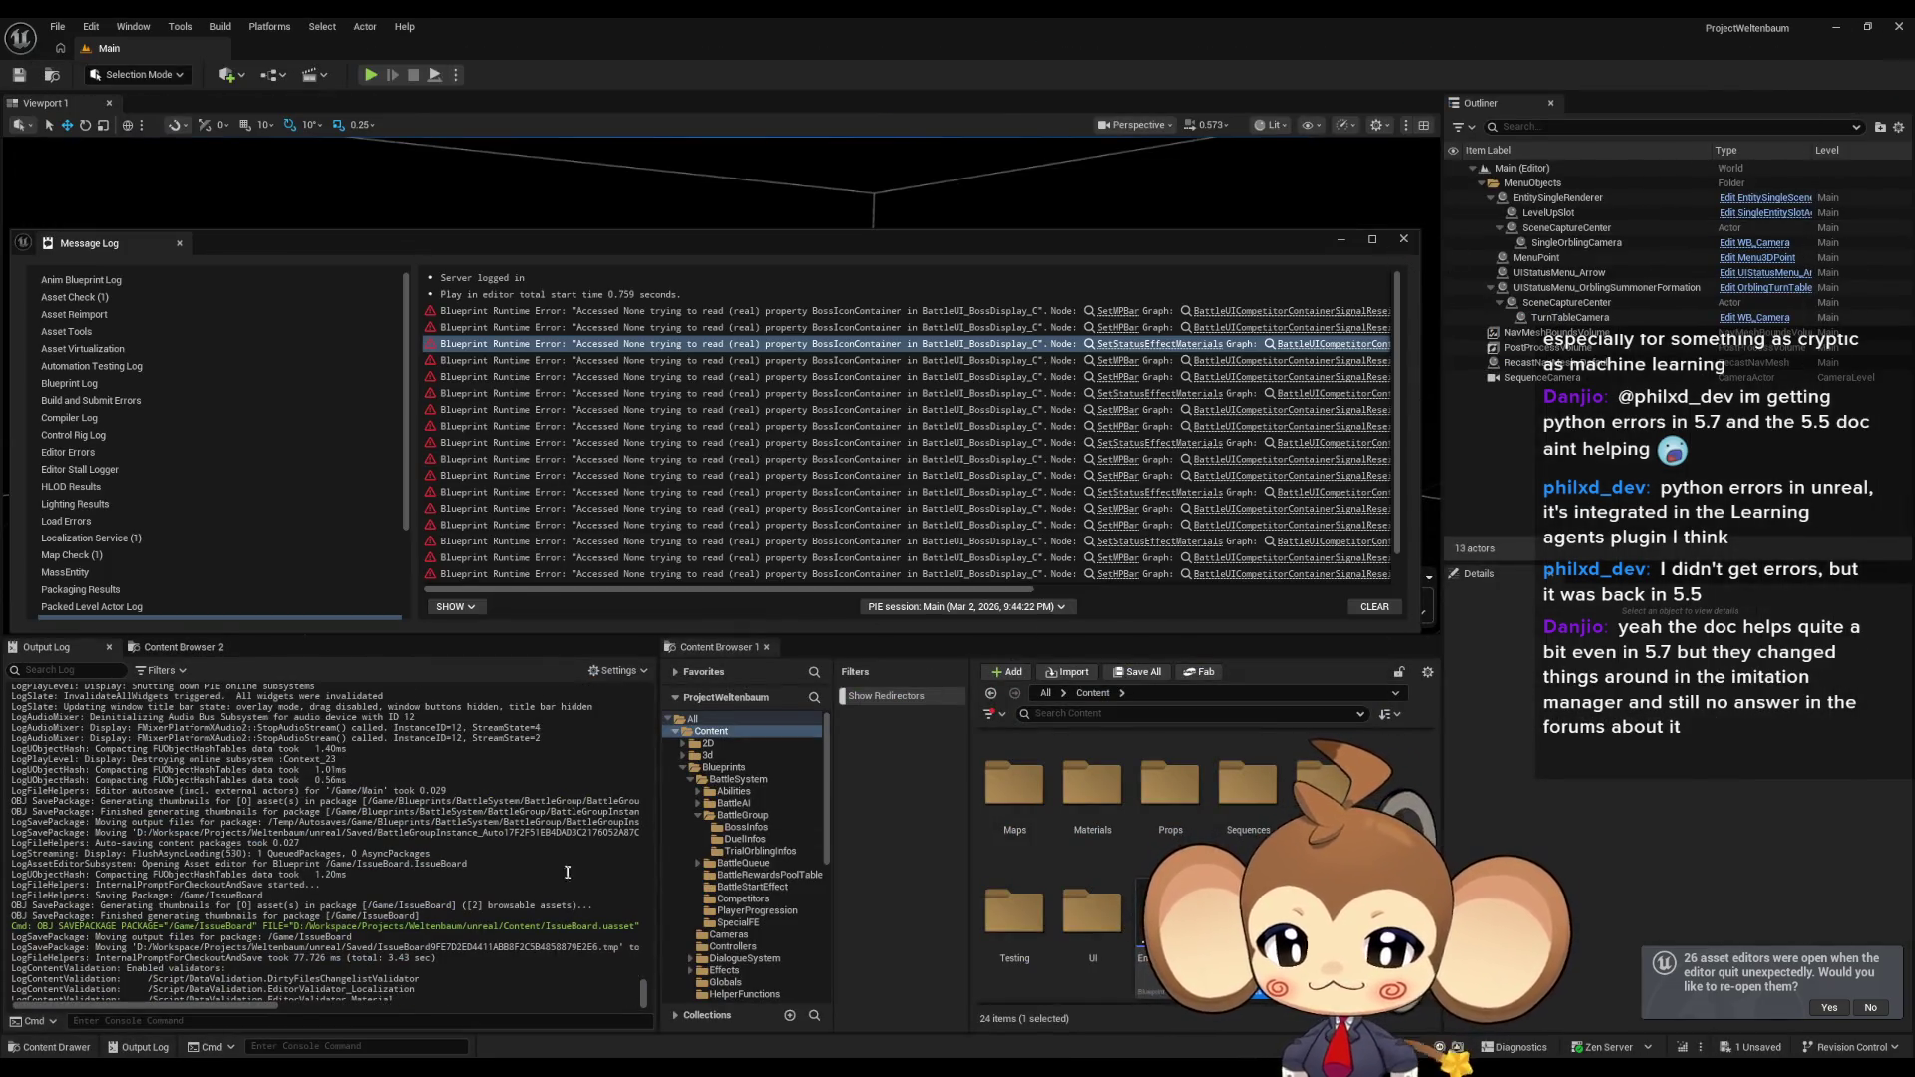
{"action": "scroll", "coordinate": [616, 961], "scroll_direction": "down", "scroll_amount": 3}
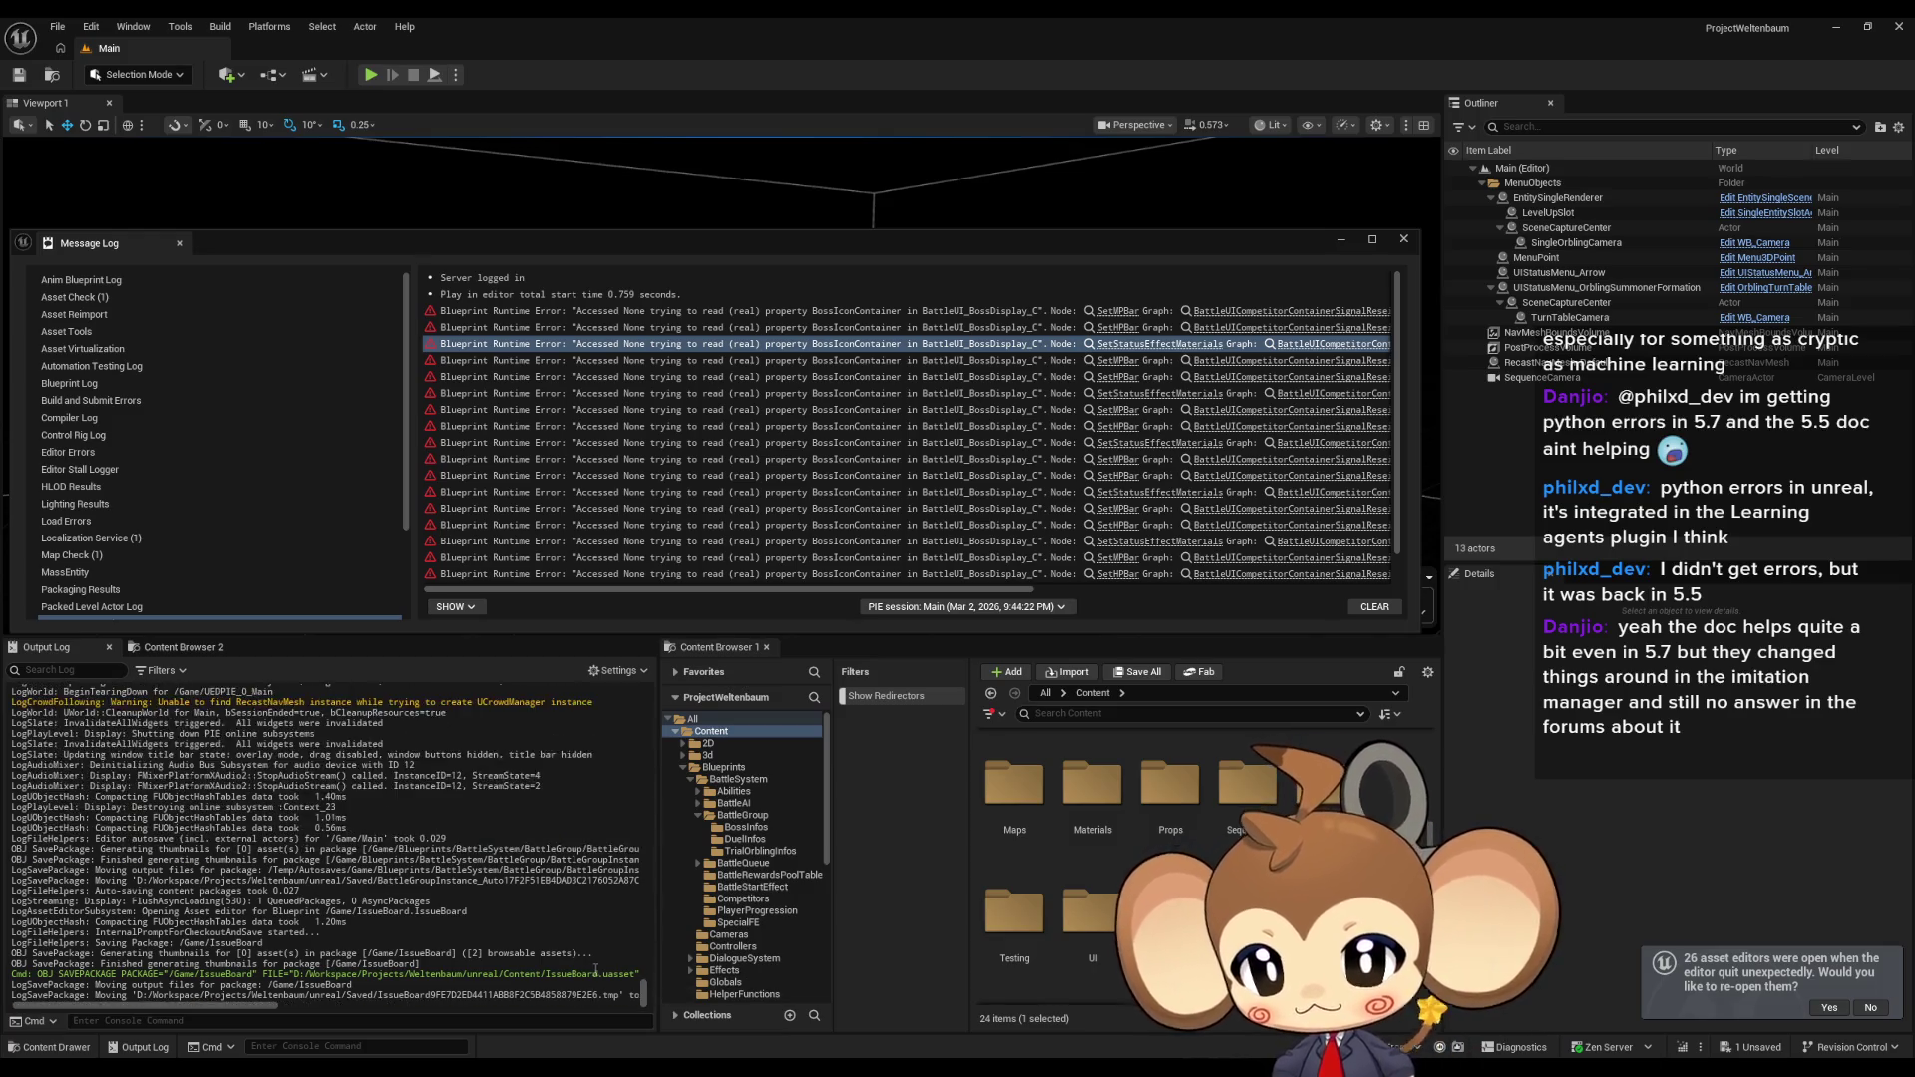
{"action": "scroll", "coordinate": [602, 968], "scroll_direction": "up", "scroll_amount": 5}
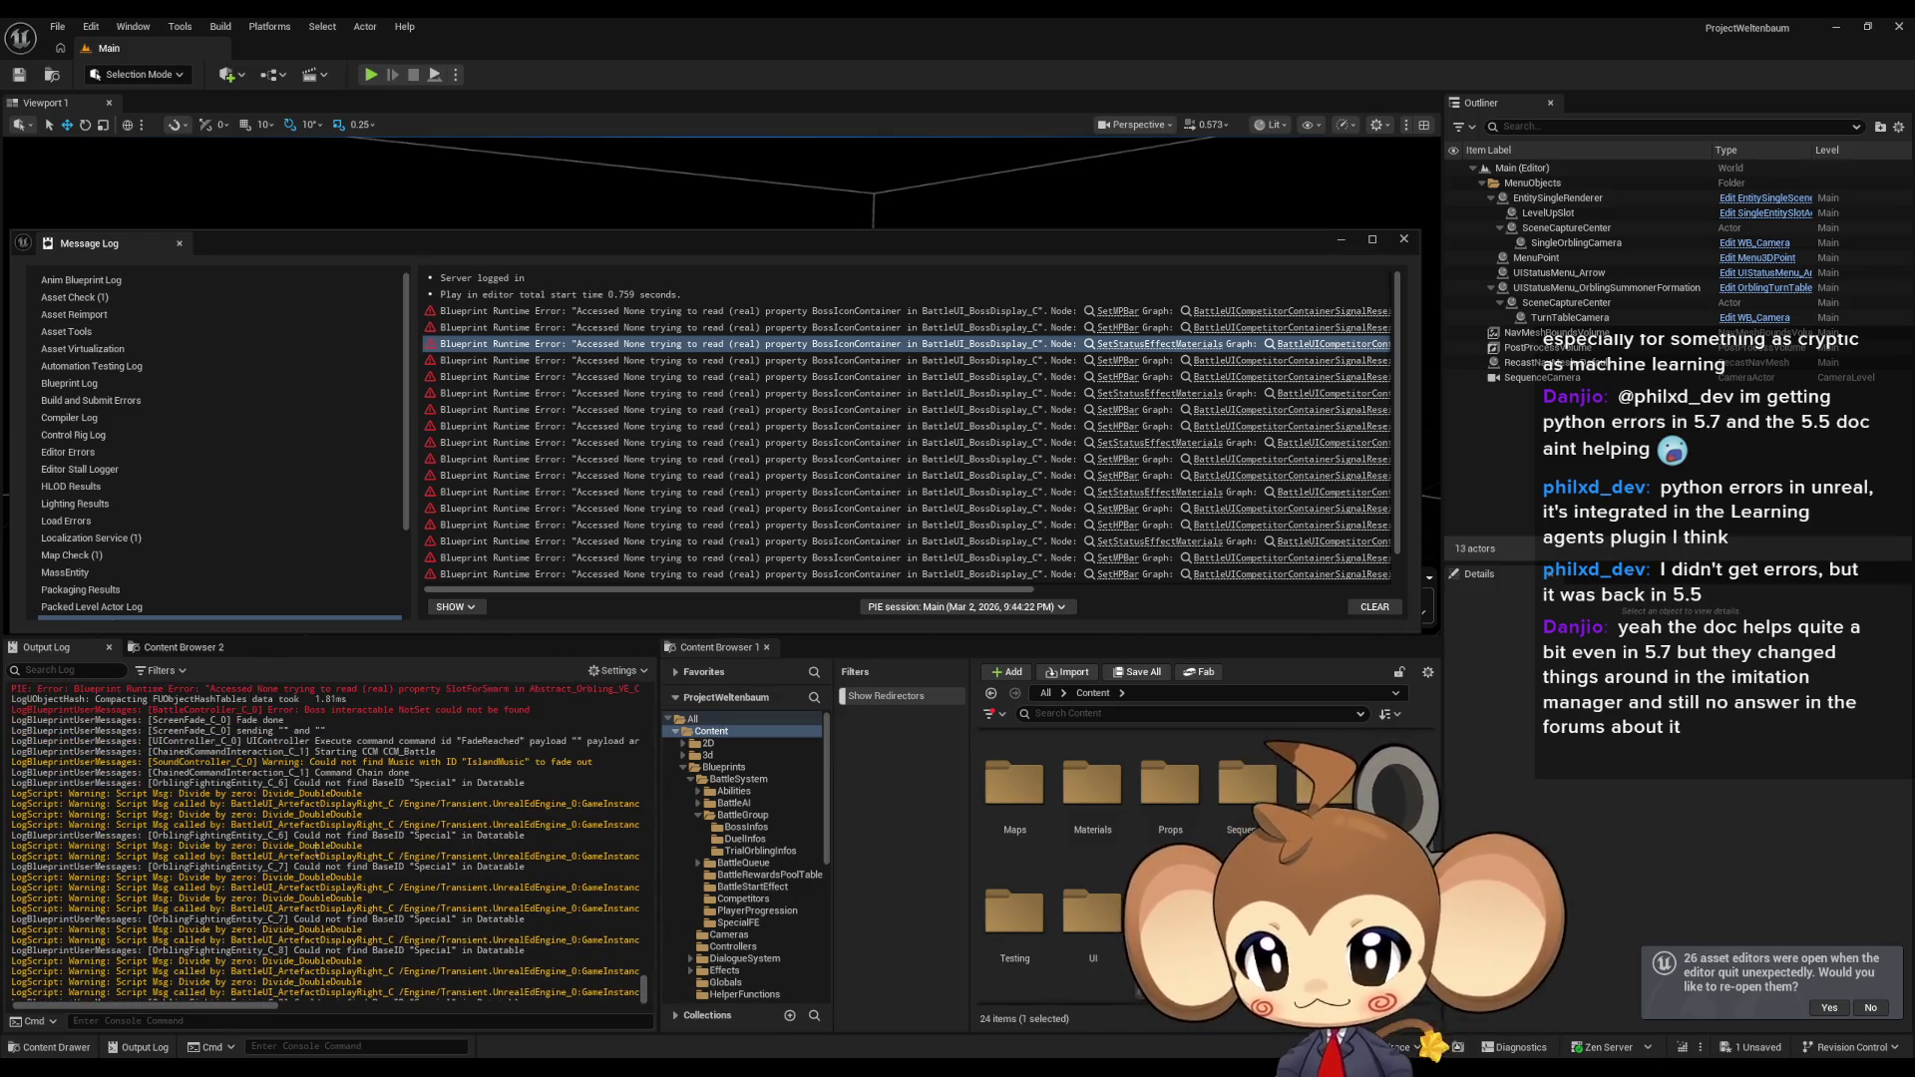
{"action": "mouse_move", "coordinate": [327, 793]}
{"action": "left_mouse_down"}
{"action": "mouse_move", "coordinate": [184, 793]}
{"action": "mouse_move", "coordinate": [342, 804]}
{"action": "left_mouse_up"}
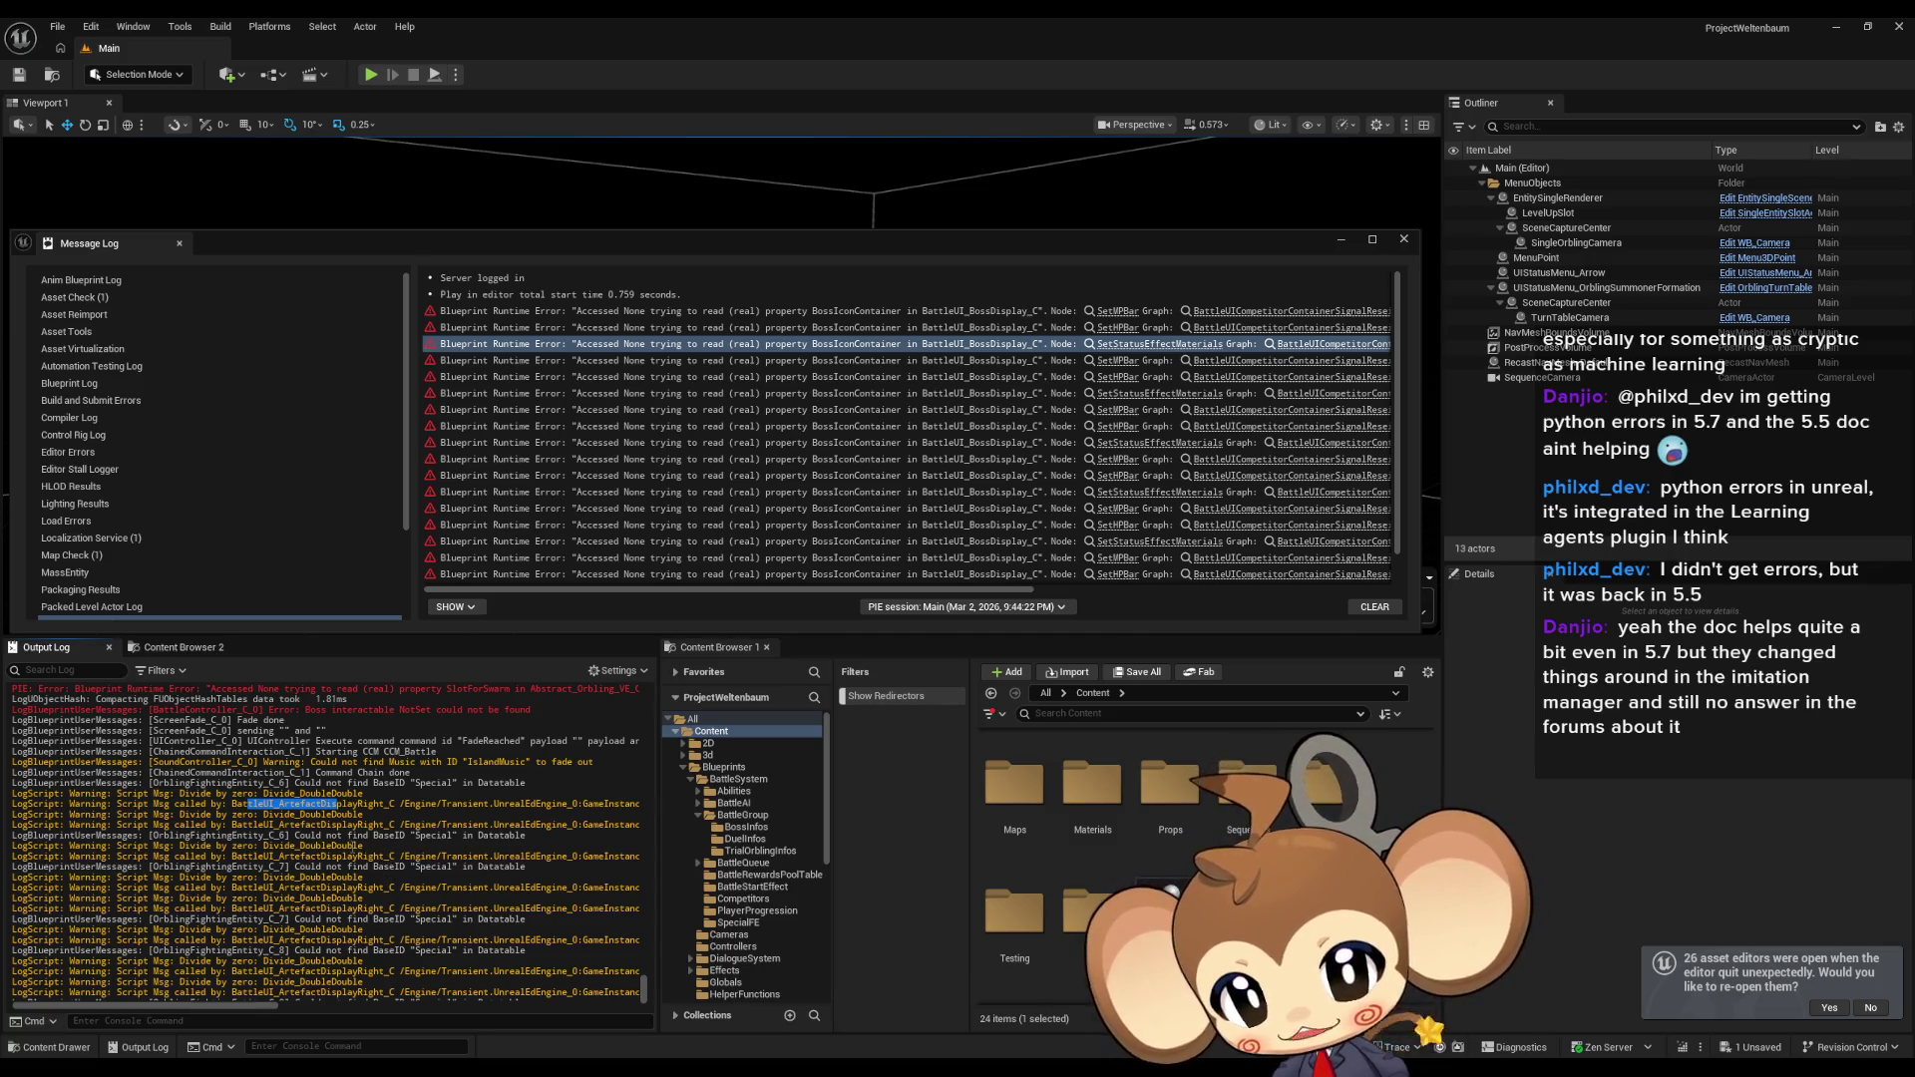
{"action": "scroll", "coordinate": [353, 847], "scroll_direction": "up", "scroll_amount": 4}
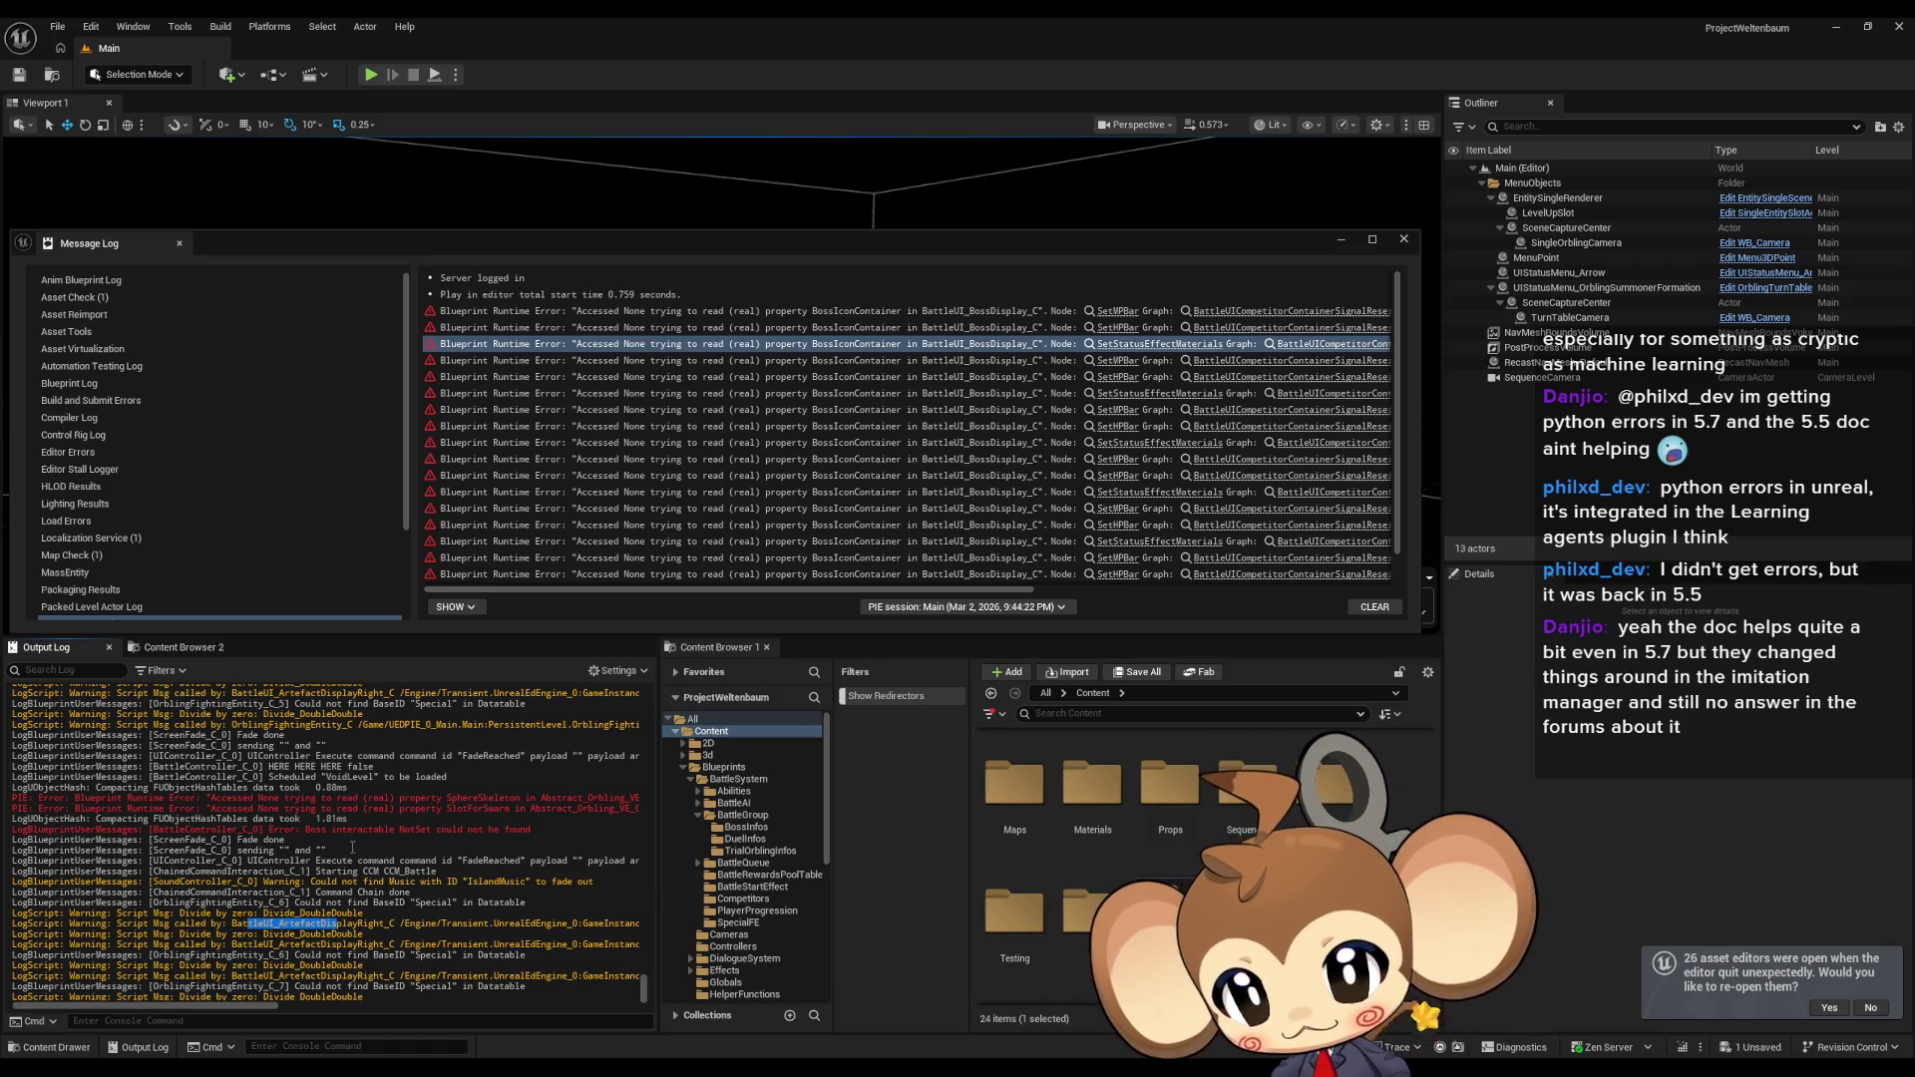
{"action": "scroll", "coordinate": [353, 847], "scroll_direction": "up", "scroll_amount": 7}
{"action": "scroll", "coordinate": [364, 849], "scroll_direction": "down", "scroll_amount": 6}
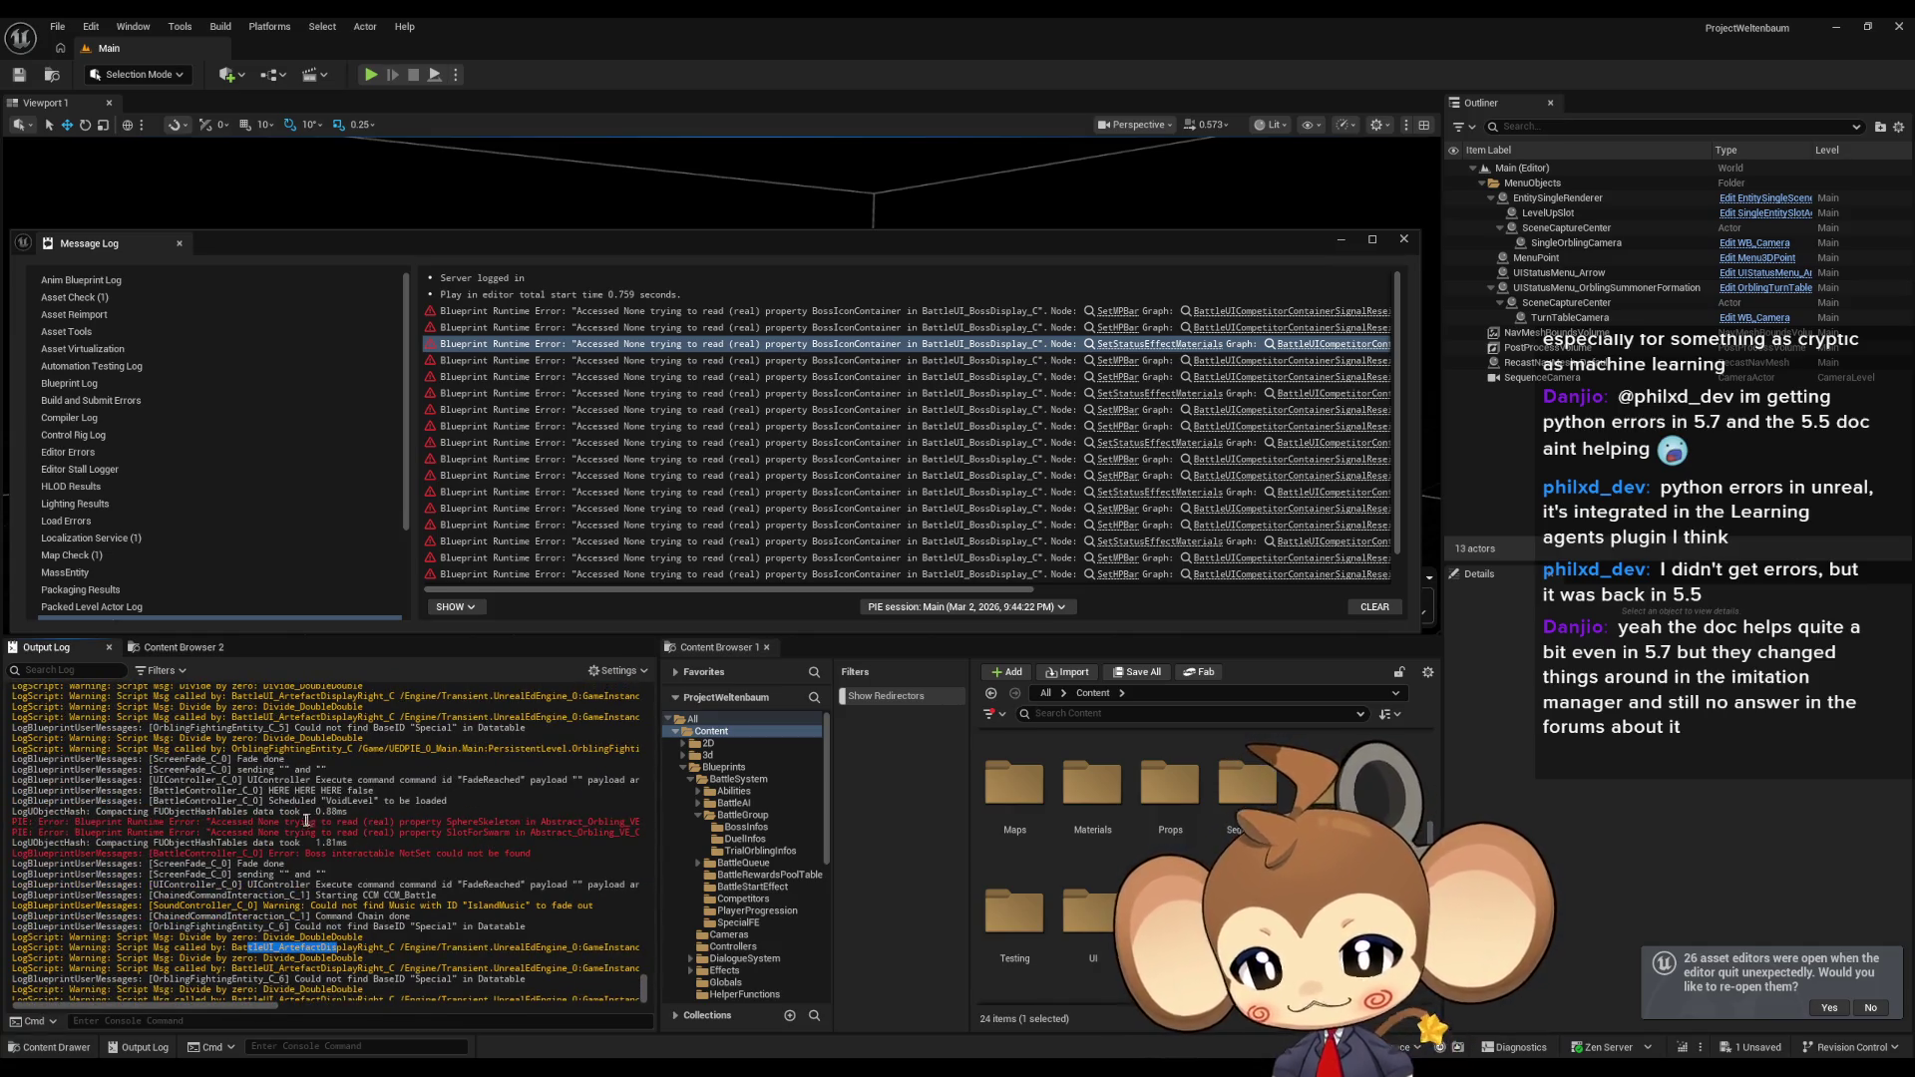
{"action": "left_click", "coordinate": [312, 821]}
Inspect the PIE error and 'HERE HERE HERE' debug lines, then return to BattleUI_BossDisplay.
{"action": "left_click_drag", "start_coordinate": [215, 821], "coordinate": [532, 829]}
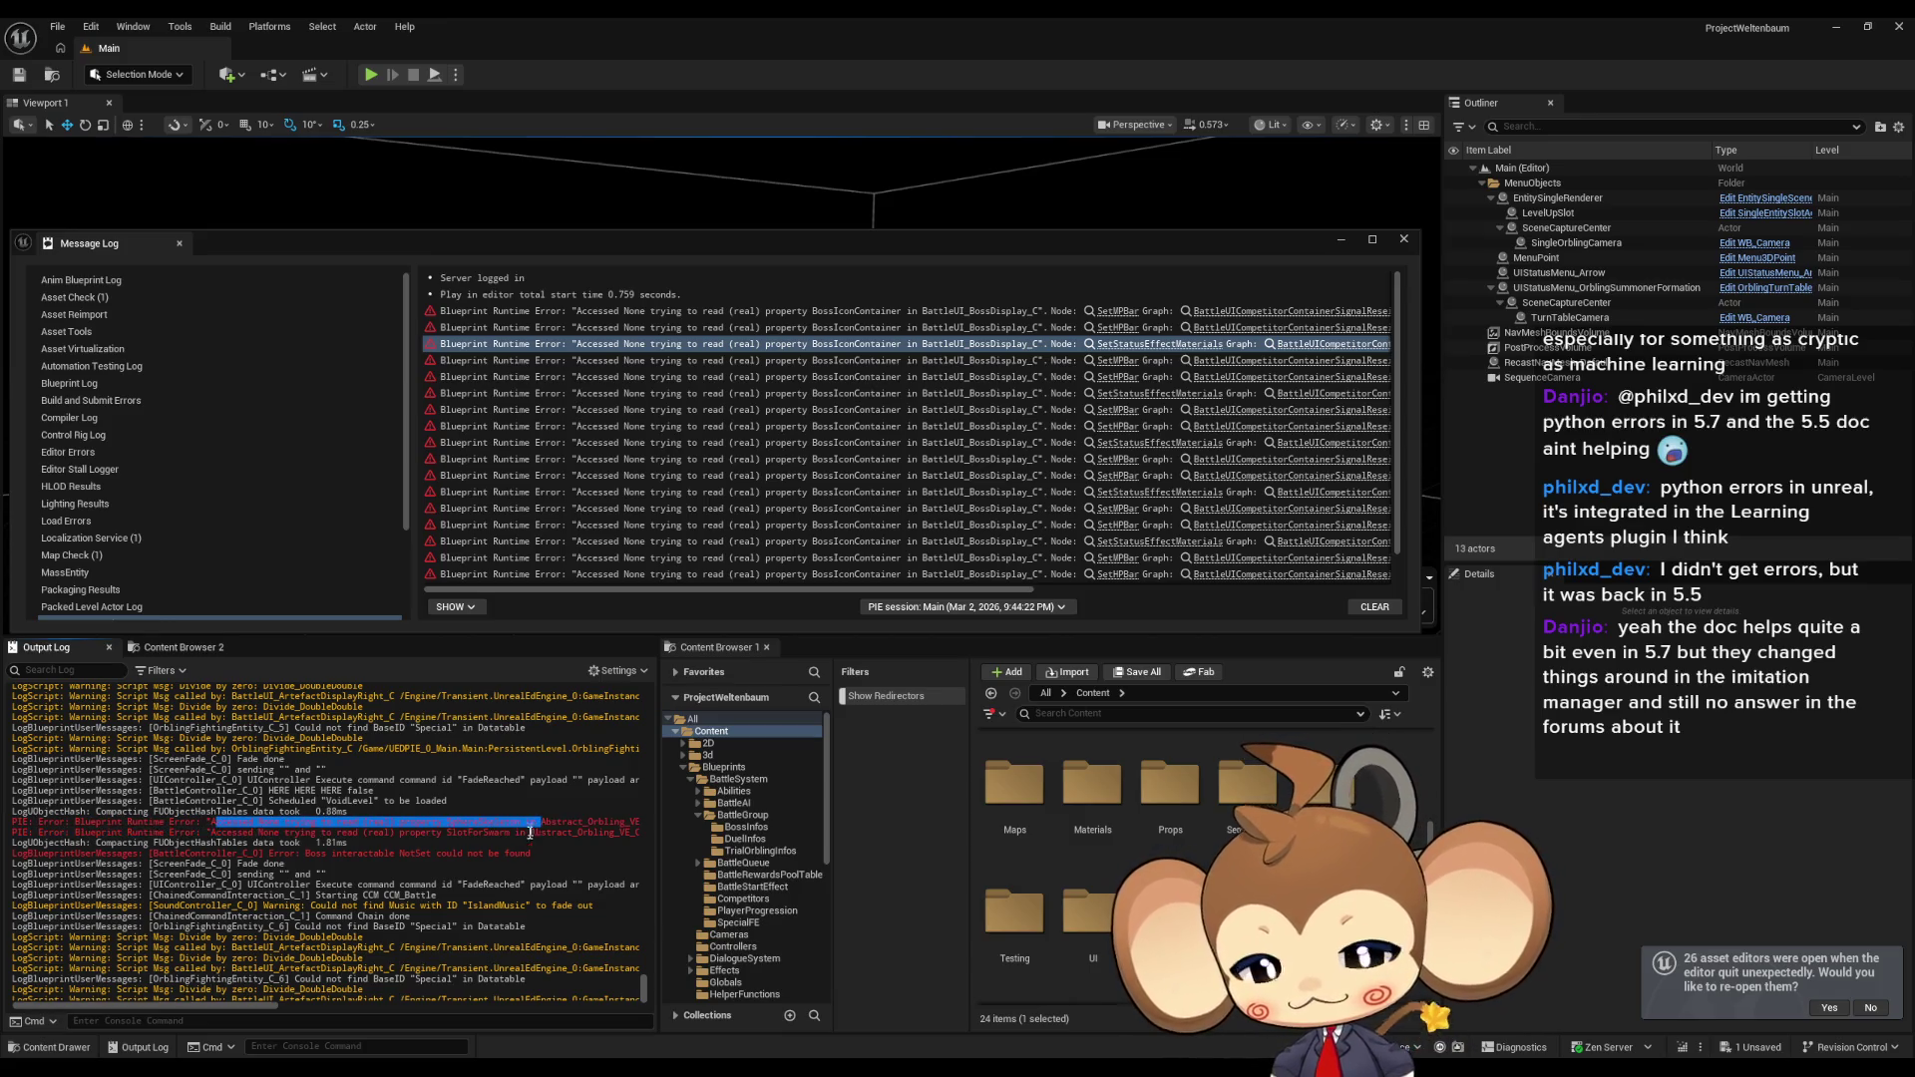
{"action": "scroll", "coordinate": [533, 829], "scroll_direction": "up", "scroll_amount": 1}
{"action": "left_click", "coordinate": [394, 871]}
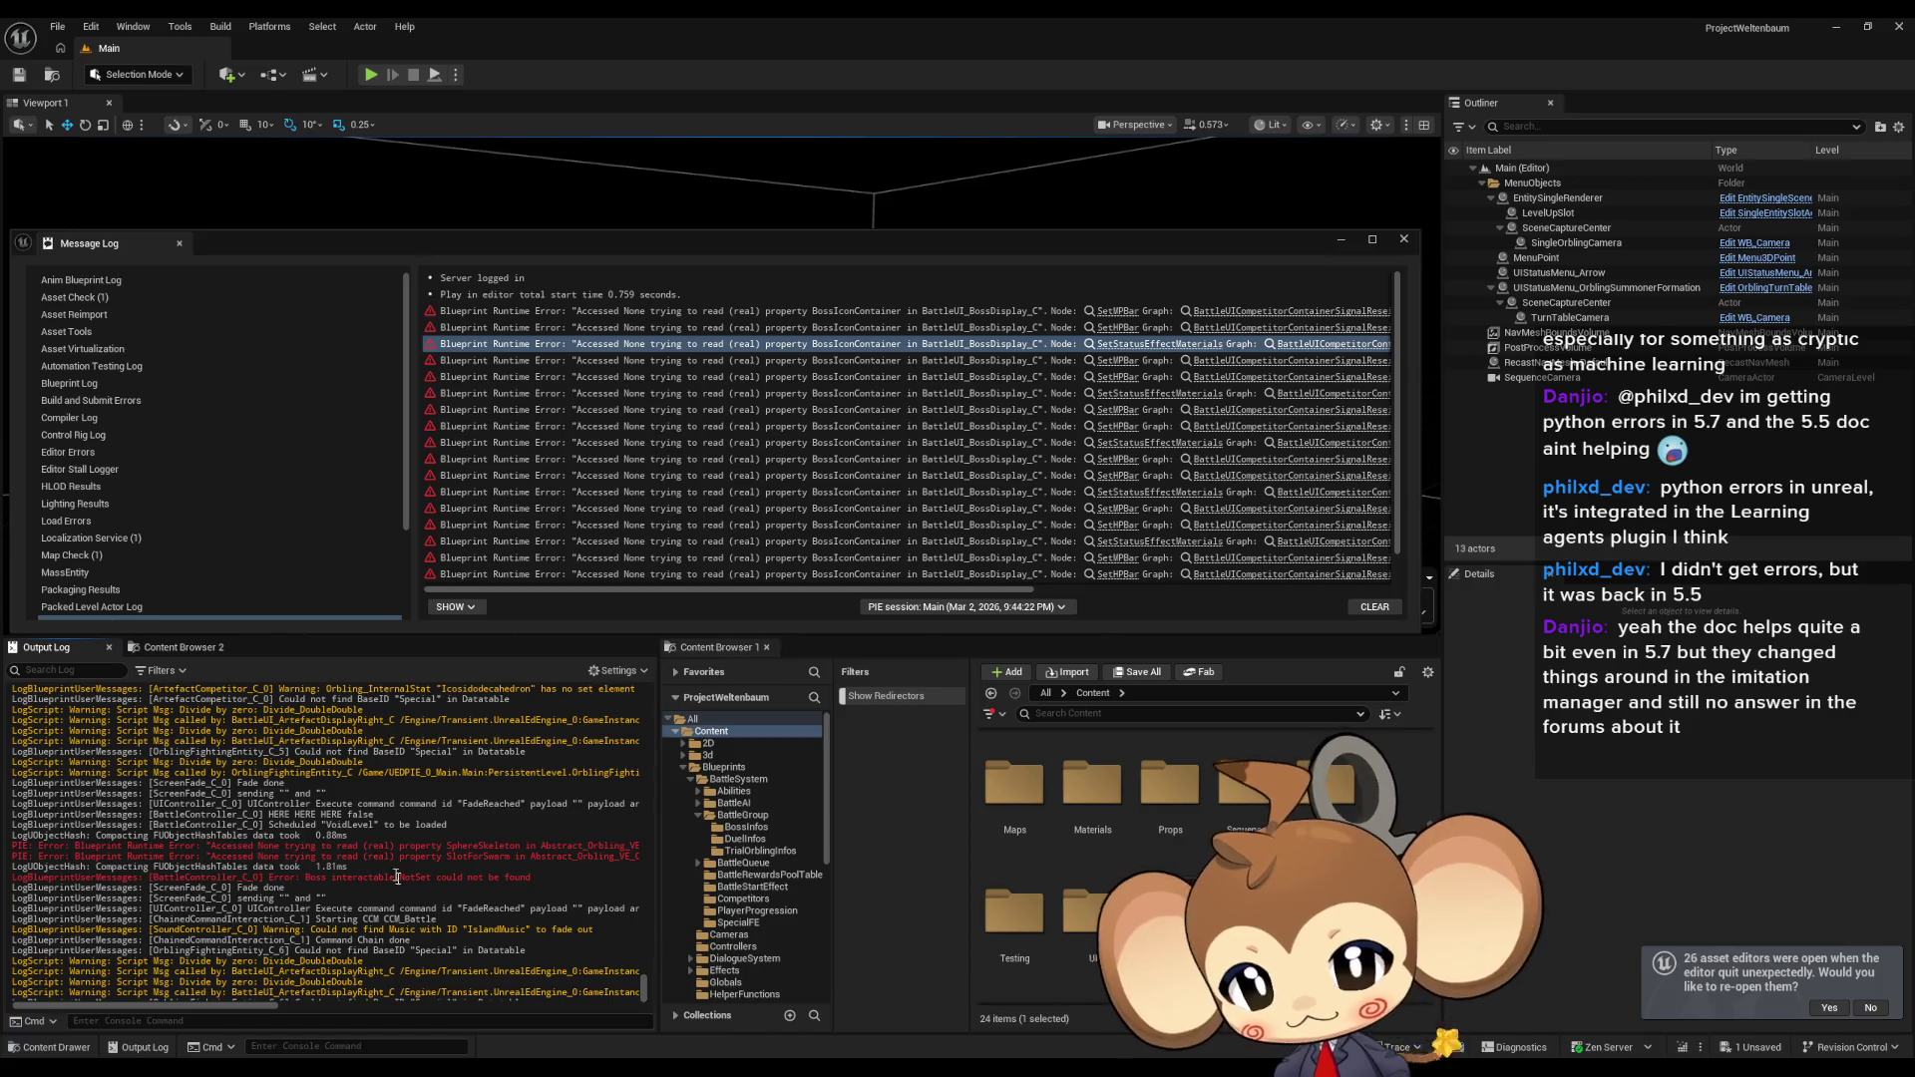
{"action": "mouse_move", "coordinate": [248, 1007]}
{"action": "left_mouse_down"}
{"action": "mouse_move", "coordinate": [350, 1009]}
{"action": "mouse_move", "coordinate": [180, 992]}
{"action": "left_mouse_up"}
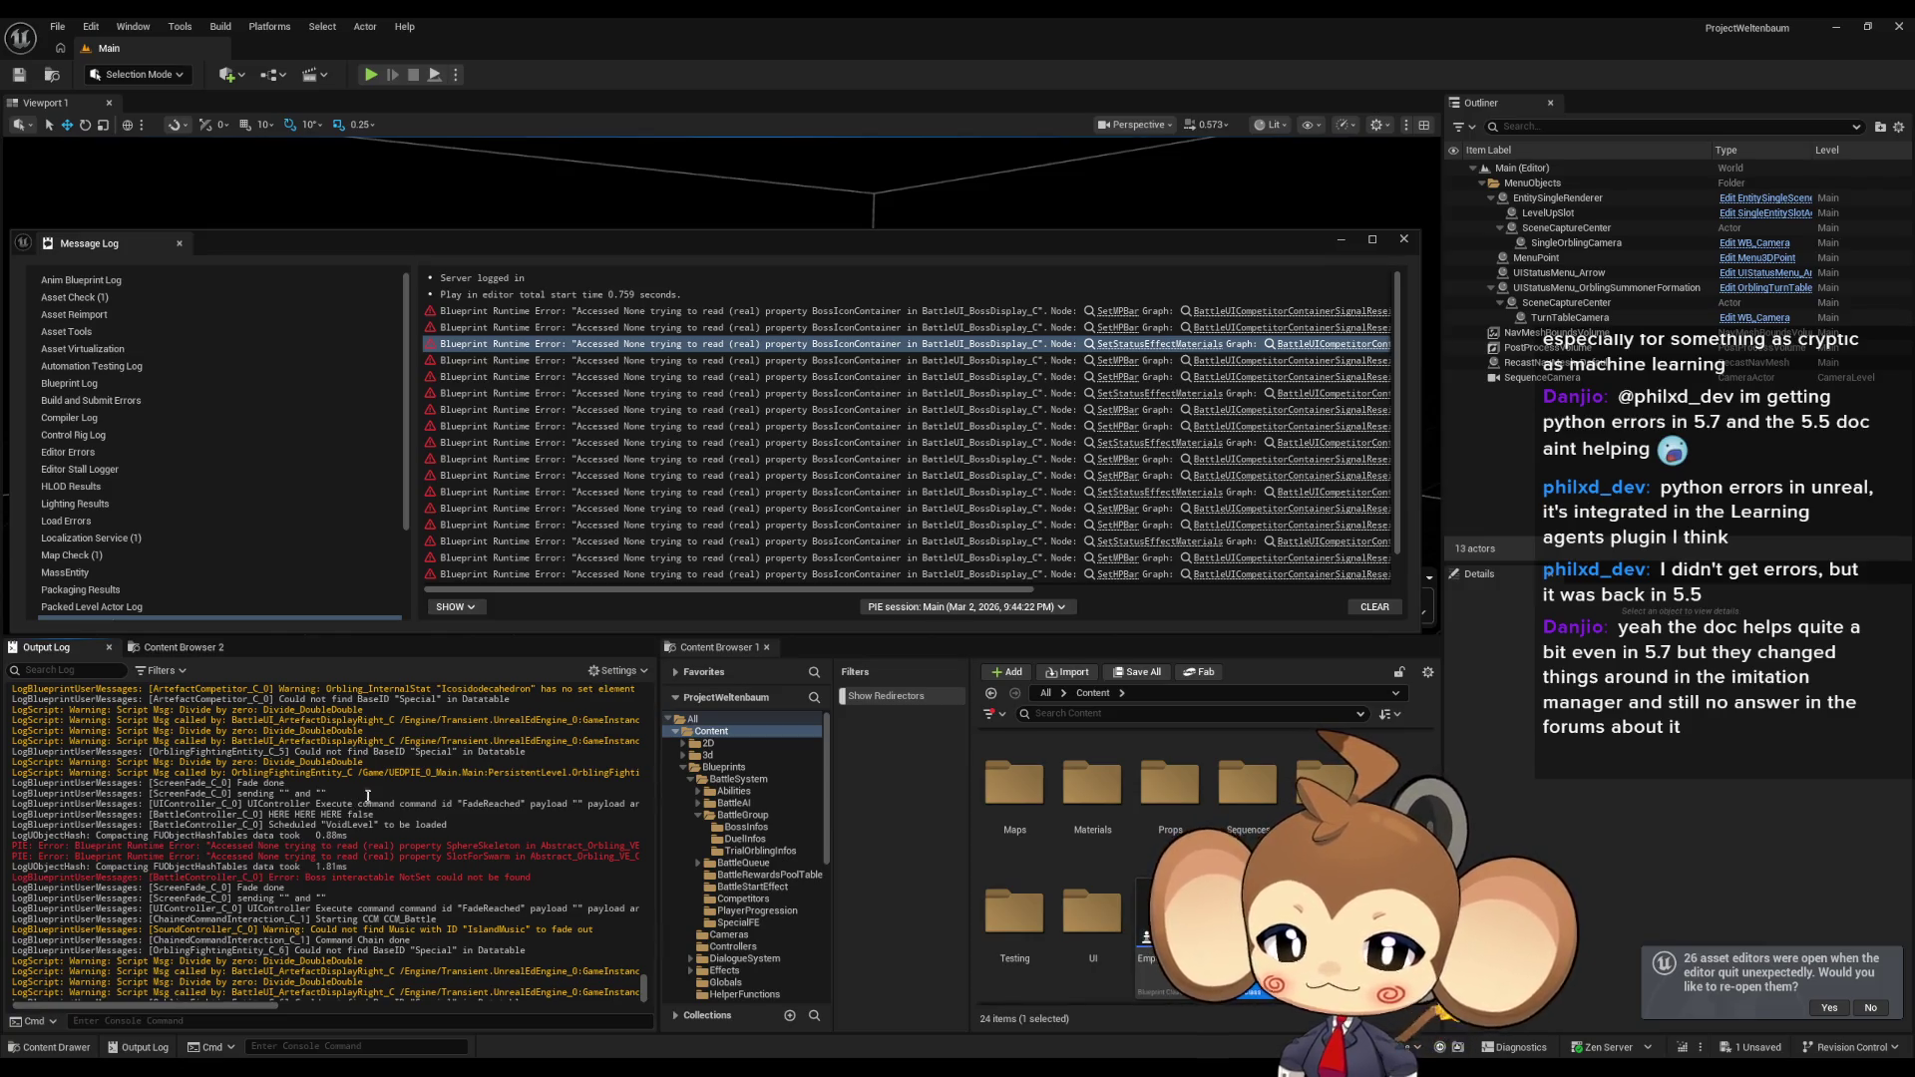
{"action": "left_click_drag", "start_coordinate": [342, 814], "coordinate": [268, 814]}
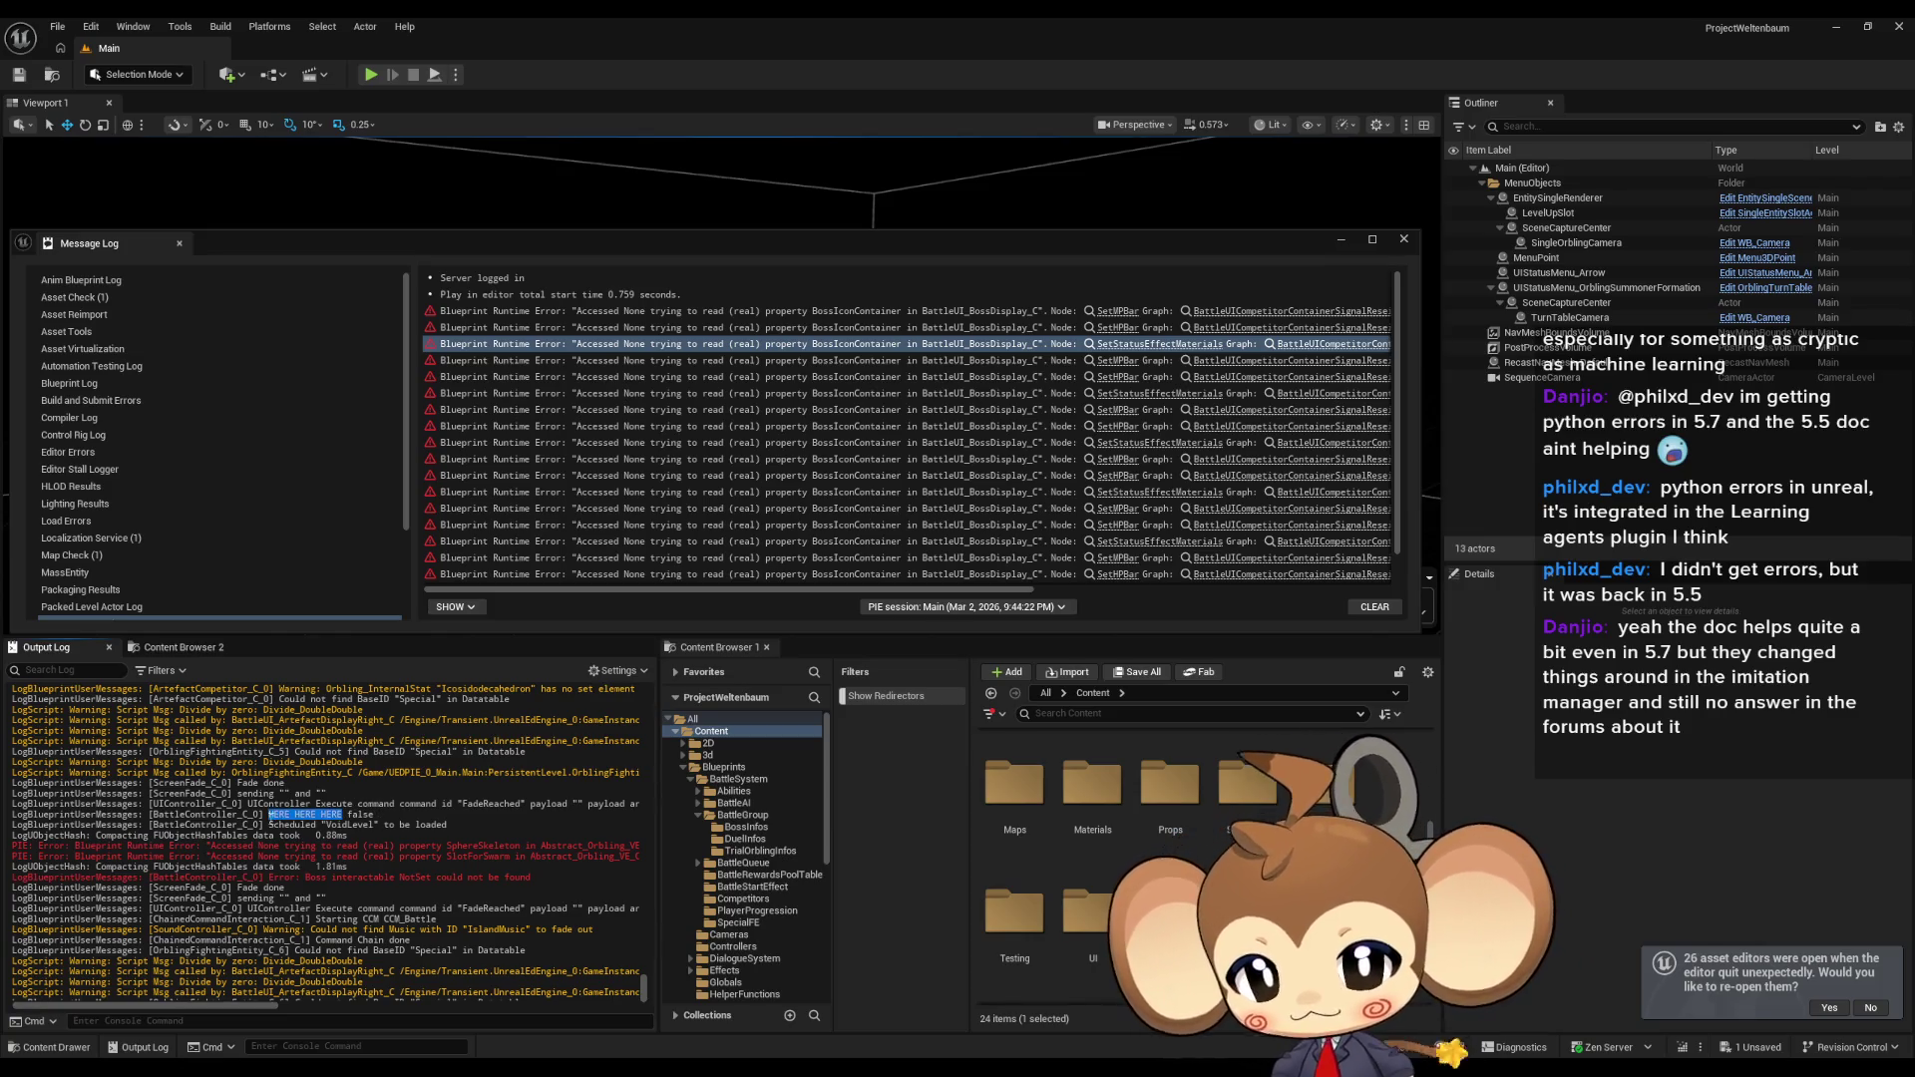
{"action": "mouse_move", "coordinate": [763, 1068]}
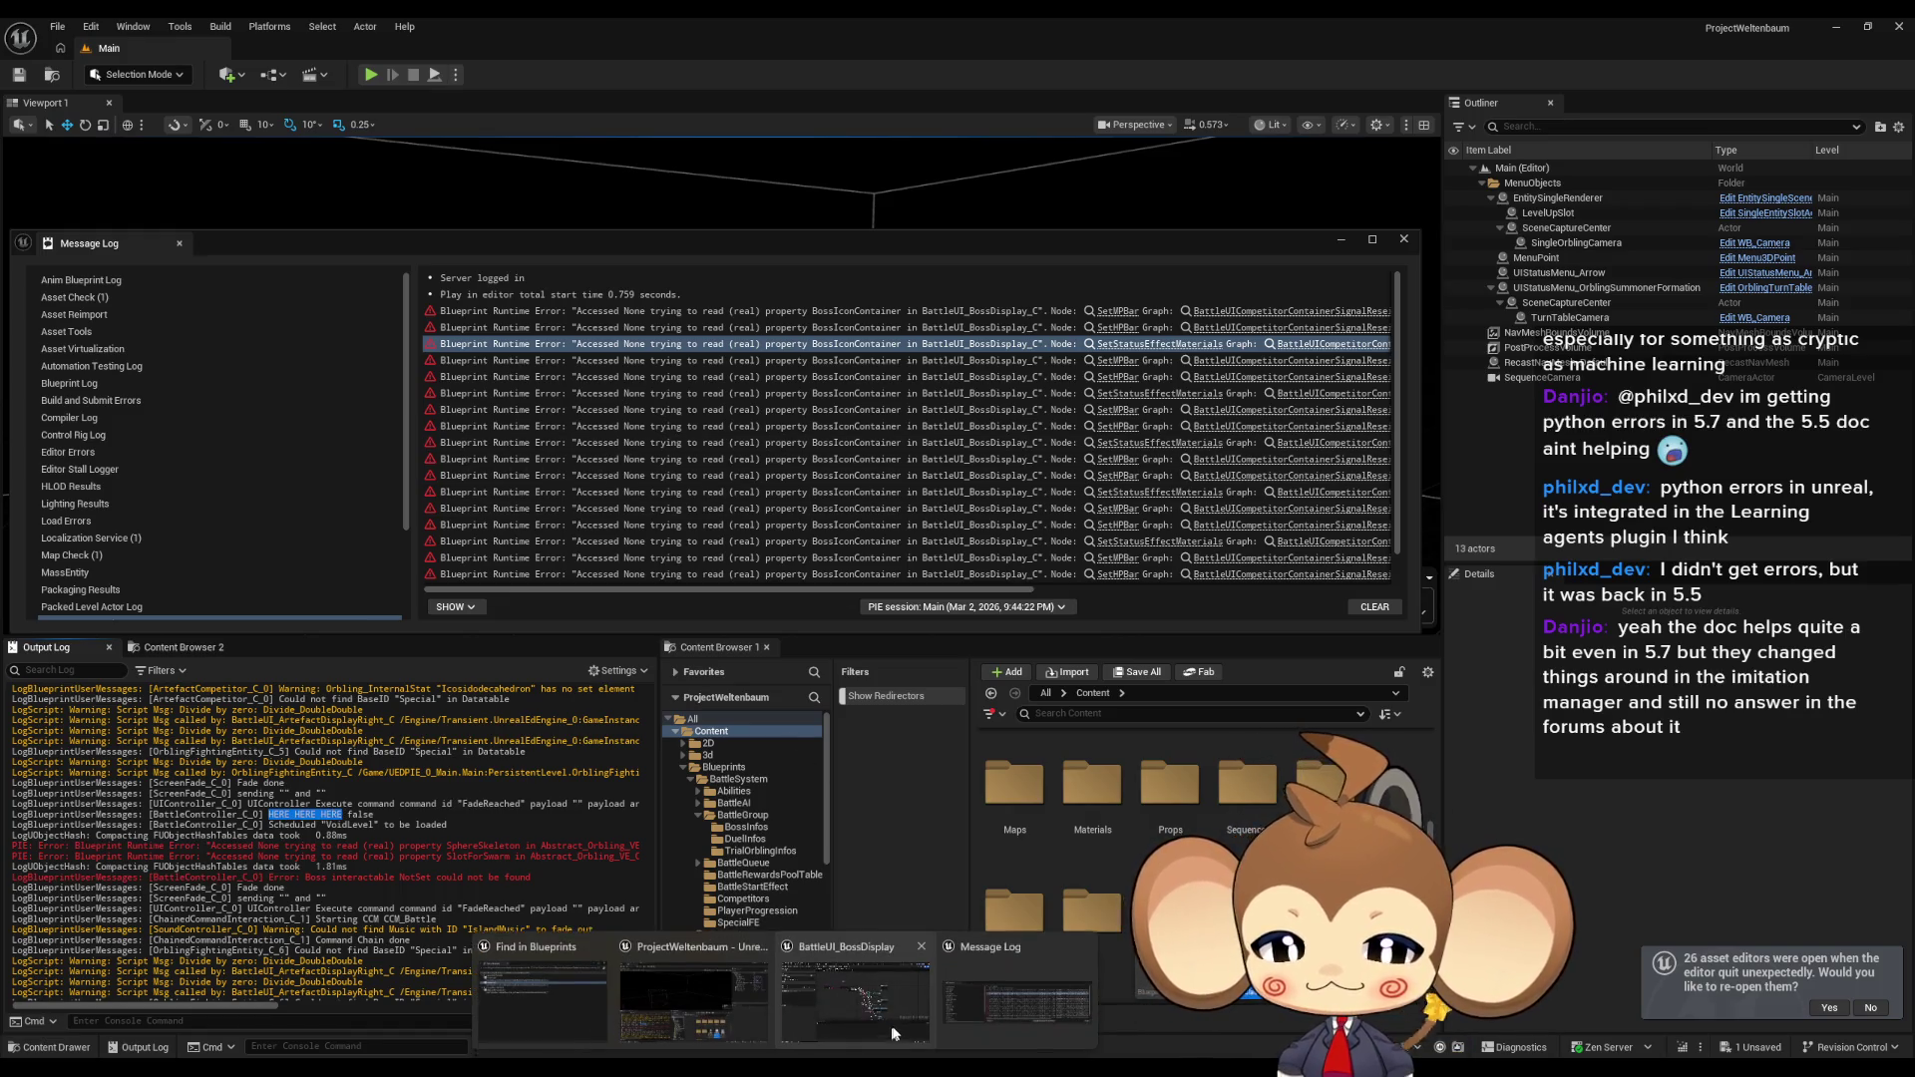
{"action": "left_click", "coordinate": [894, 1025]}
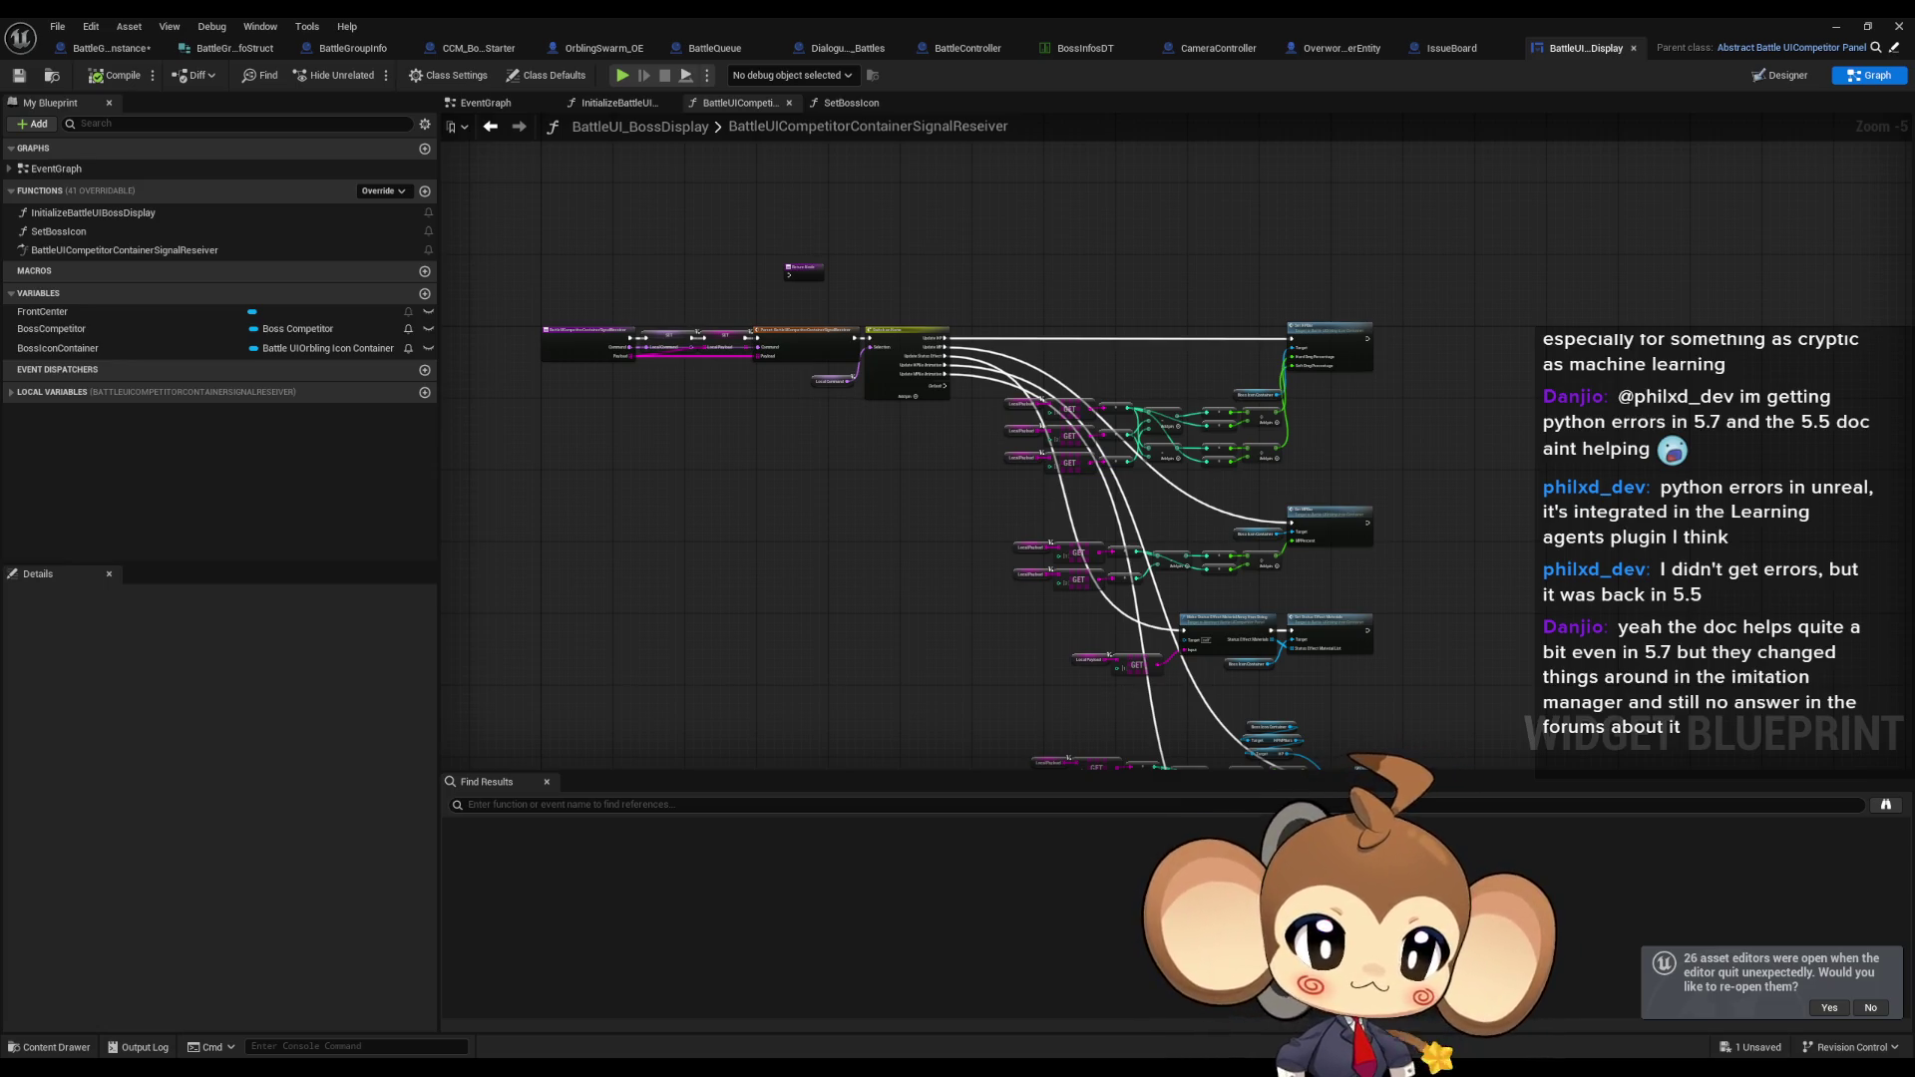
Delete the debug Print String node from BattleController's TriggerBattleEnd graph.
{"action": "key", "text": "alt+Tab"}
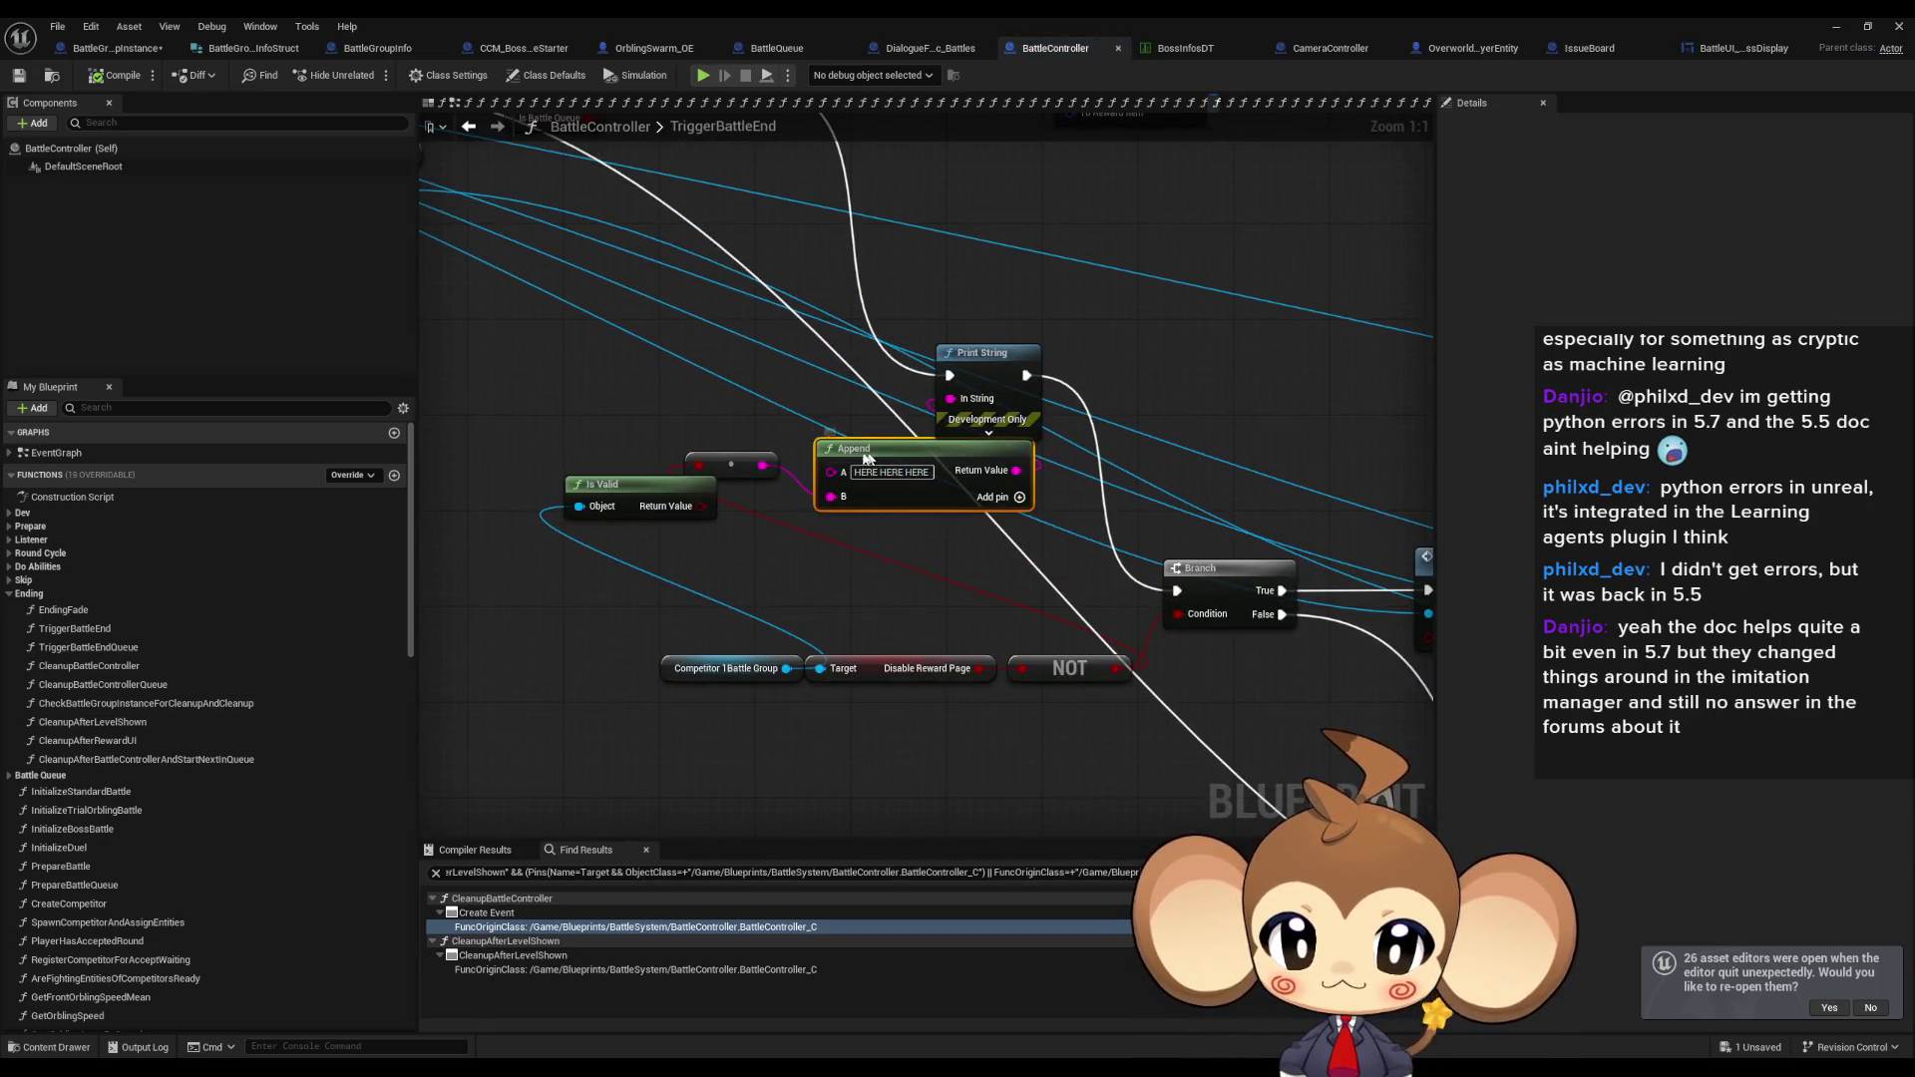
{"action": "left_click_drag", "start_coordinate": [878, 455], "coordinate": [531, 346]}
{"action": "mouse_move", "coordinate": [1204, 665]}
{"action": "left_mouse_down"}
{"action": "mouse_move", "coordinate": [846, 258]}
{"action": "mouse_move", "coordinate": [858, 185]}
{"action": "mouse_move", "coordinate": [782, 161]}
{"action": "left_mouse_up"}
{"action": "left_click_drag", "start_coordinate": [1139, 484], "coordinate": [1139, 484]}
{"action": "key", "text": "Delete"}
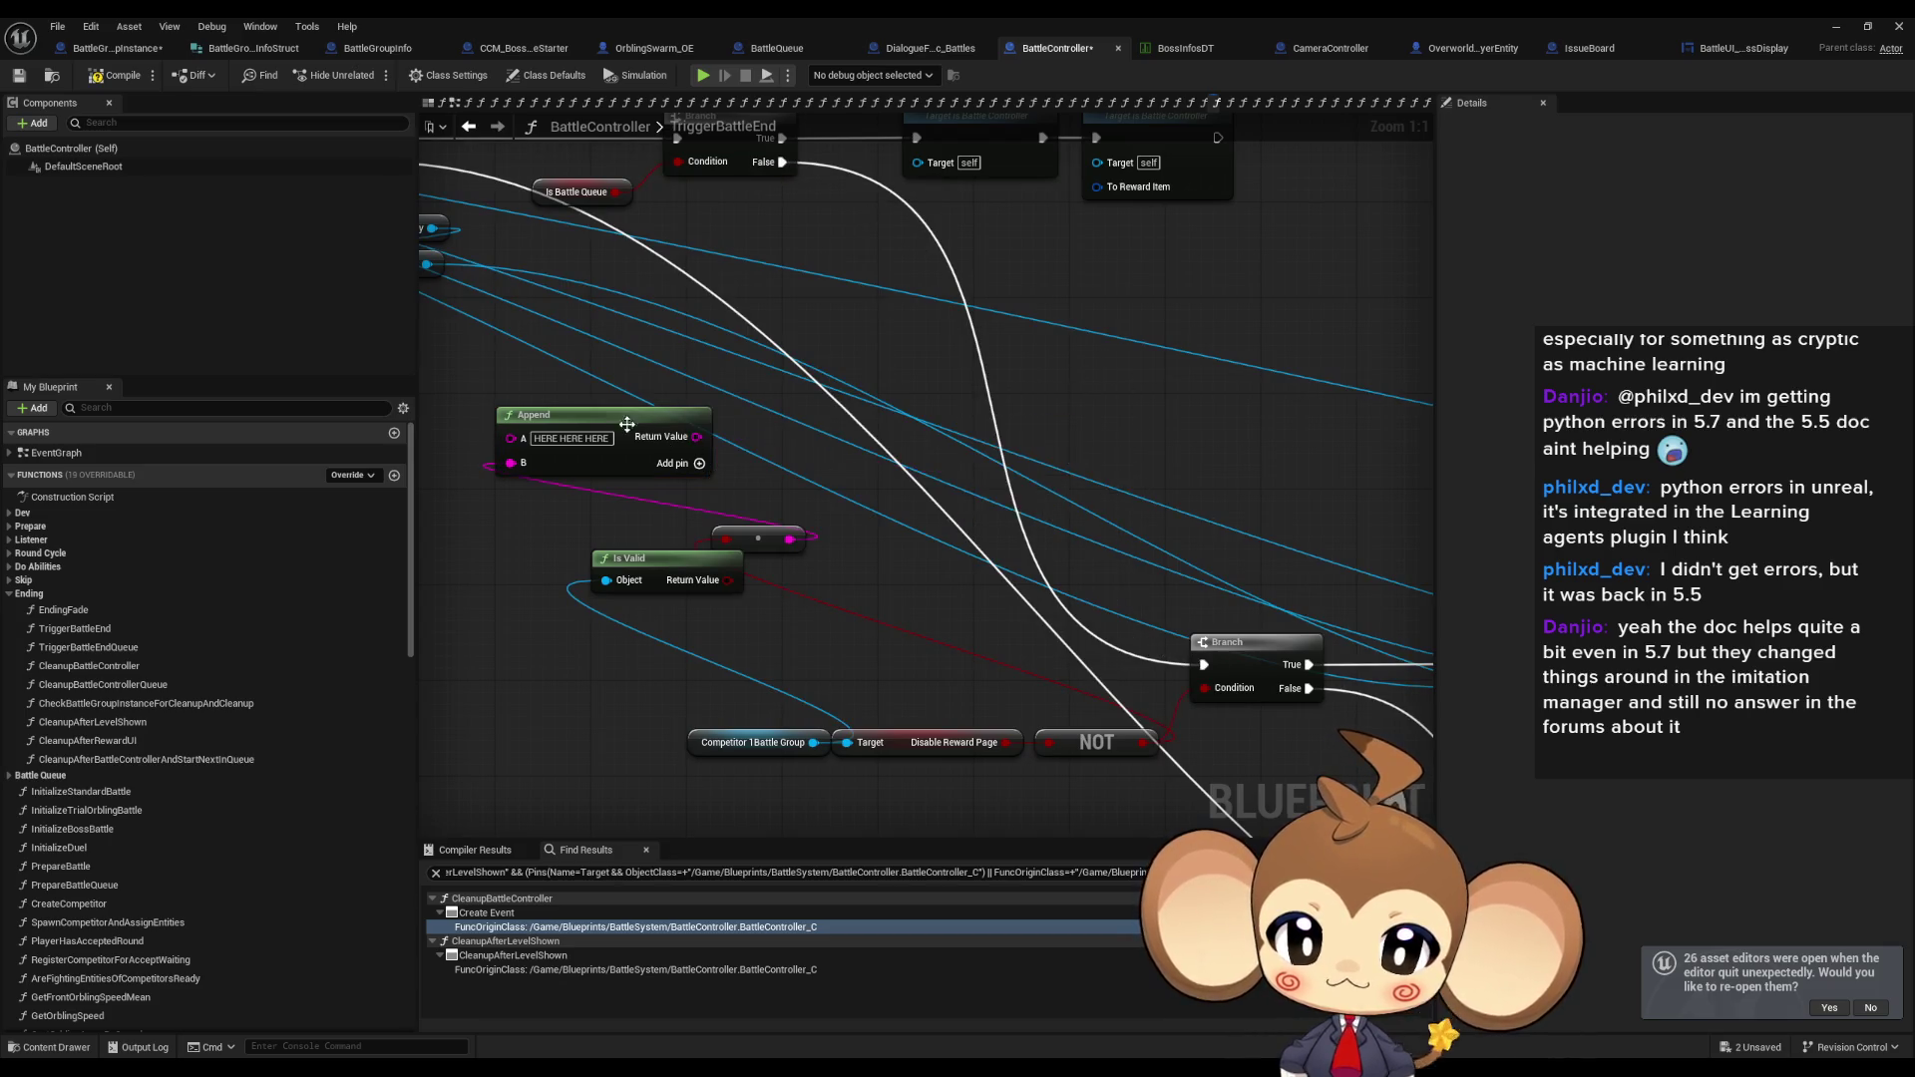
Delete the leftover Append, Is Valid and reroute nodes, then compile BattleController.
{"action": "left_click_drag", "start_coordinate": [629, 347], "coordinate": [1009, 590]}
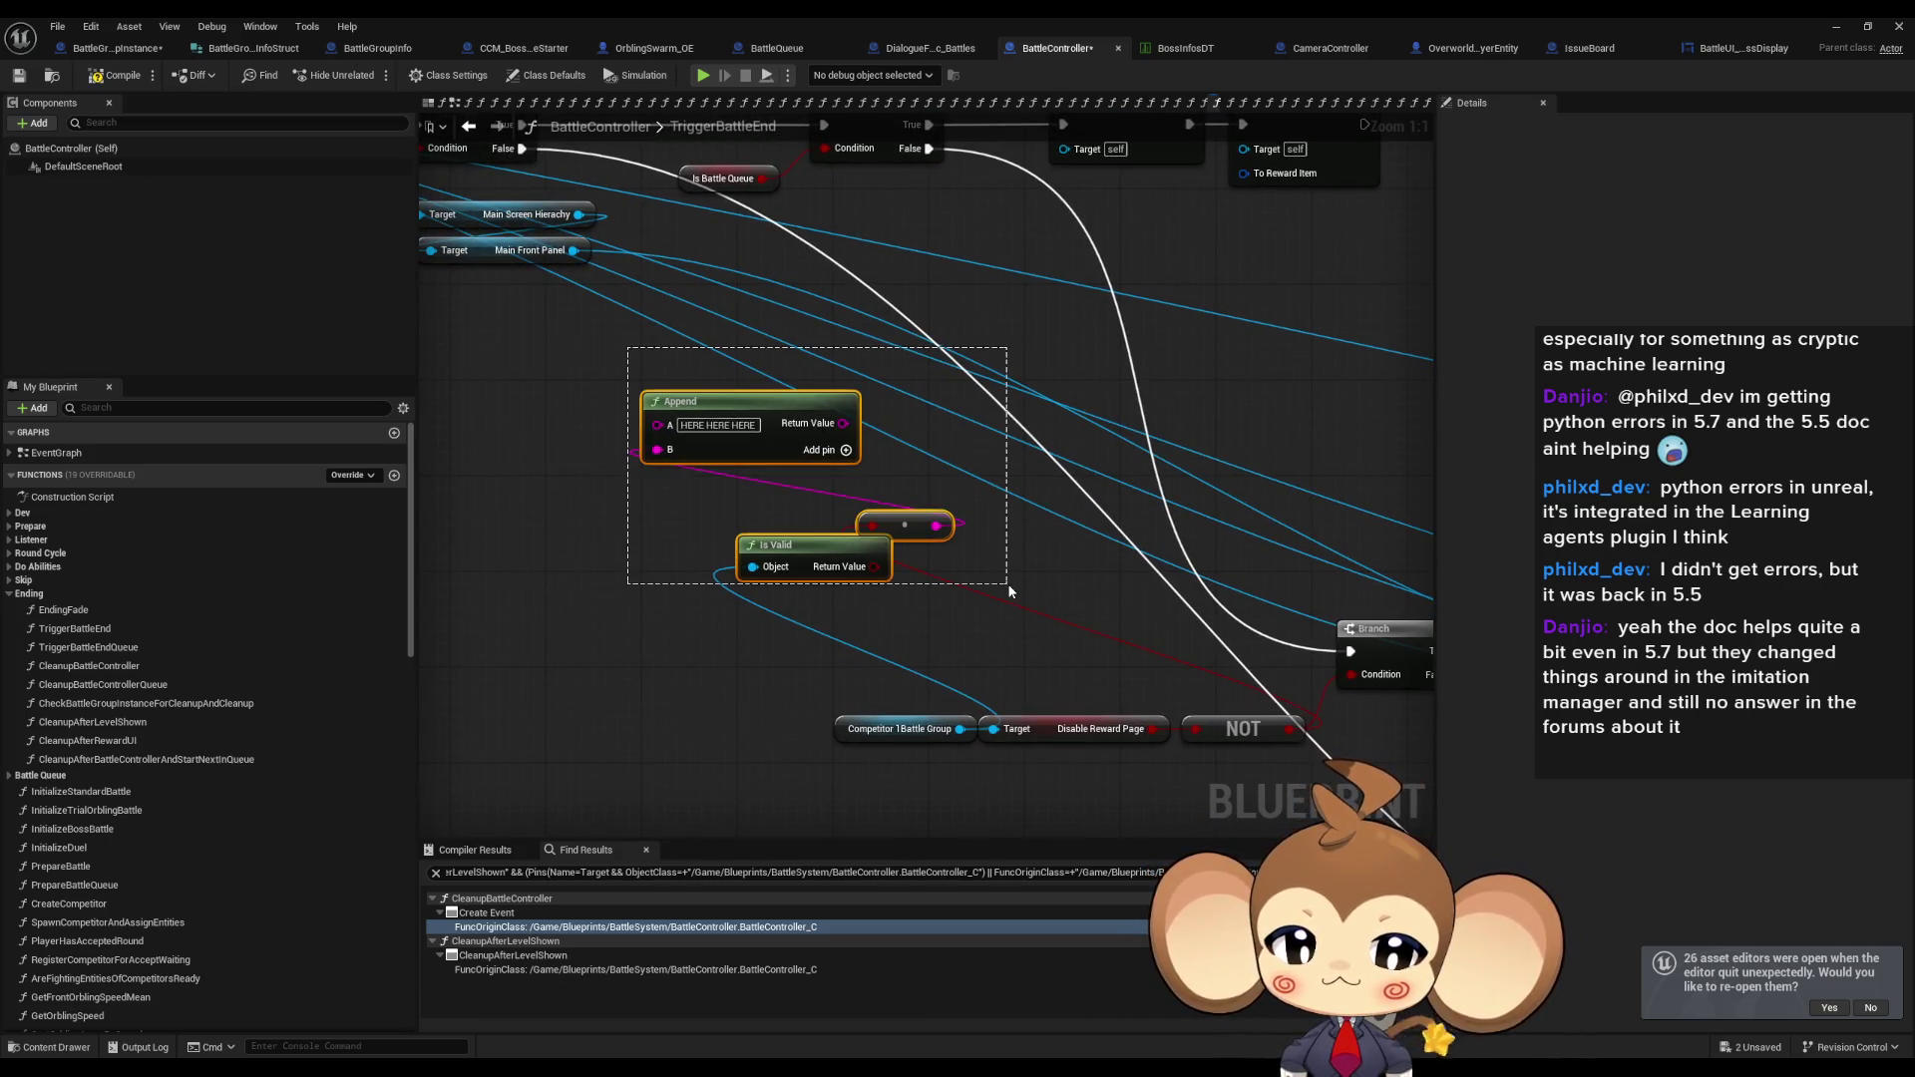
{"action": "key", "text": "Delete"}
{"action": "scroll", "coordinate": [1048, 582], "scroll_direction": "down", "scroll_amount": 4}
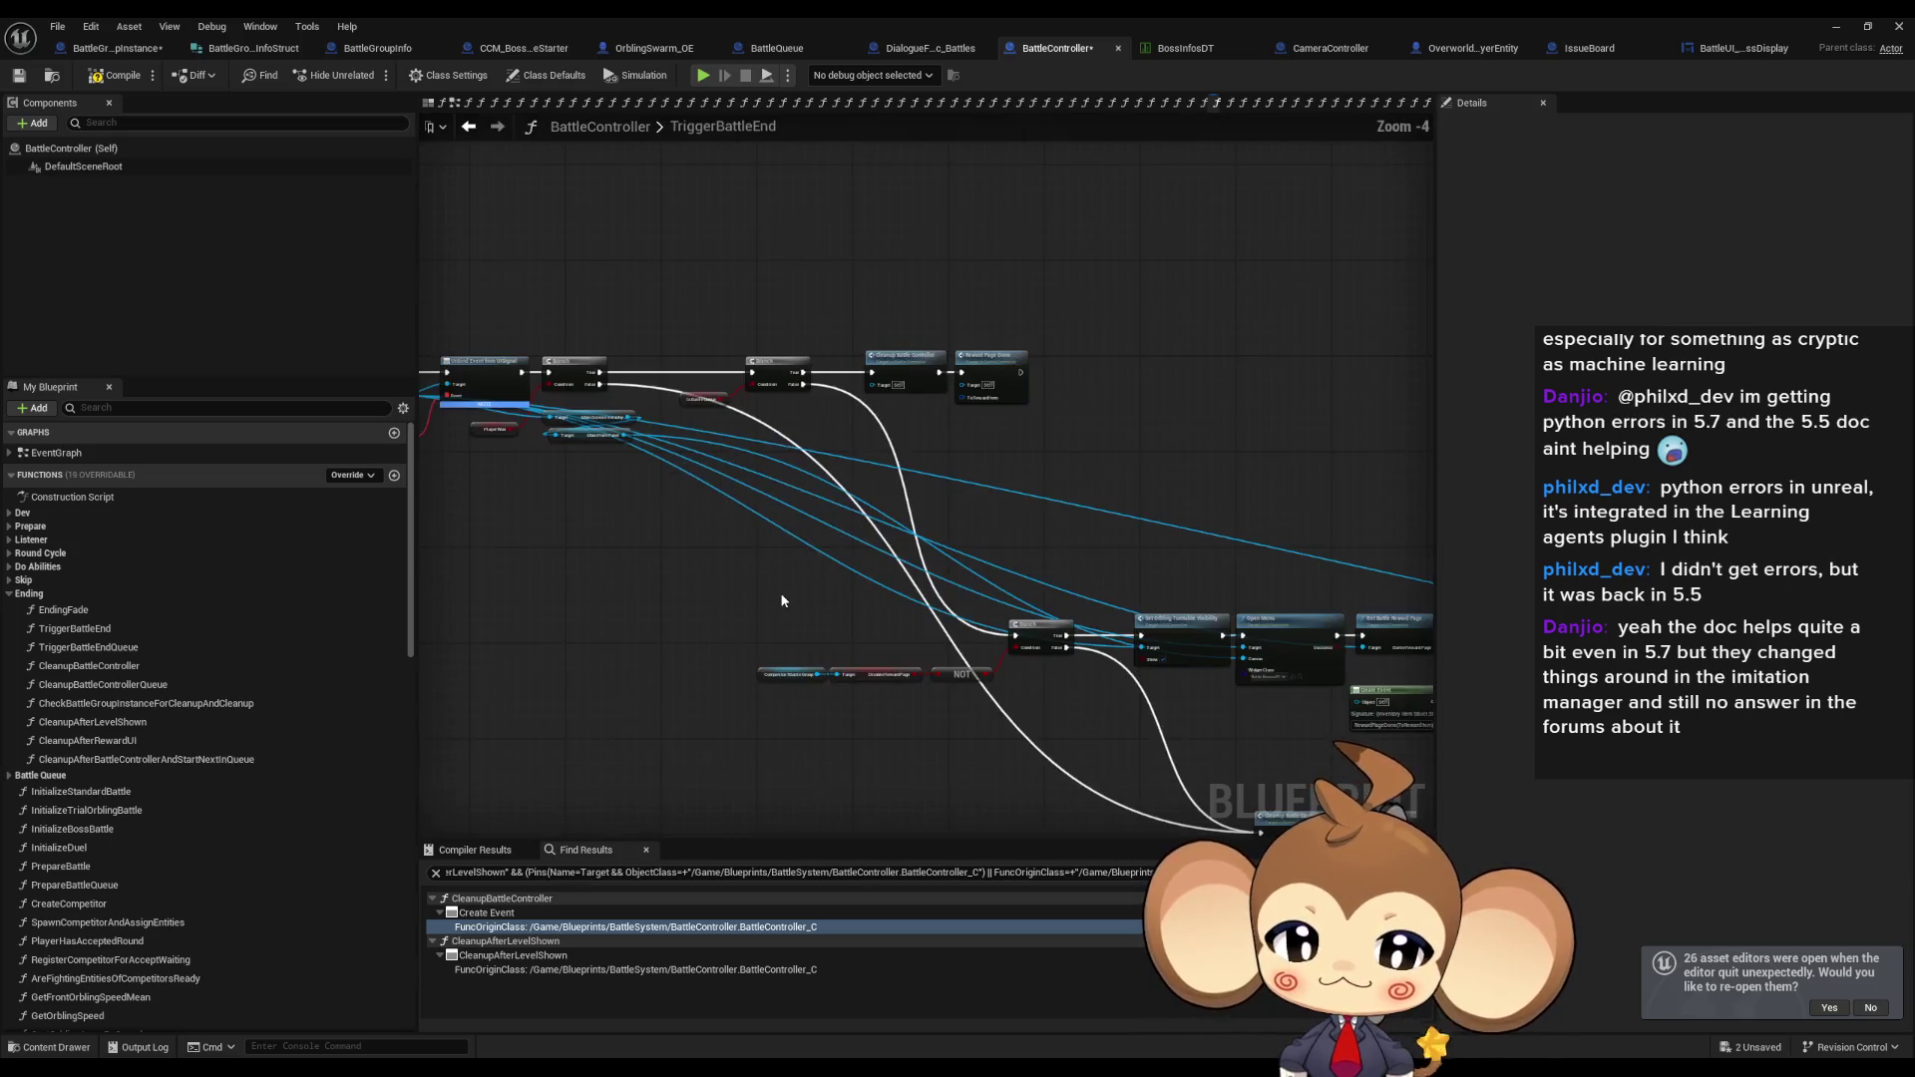
{"action": "left_click", "coordinate": [119, 74]}
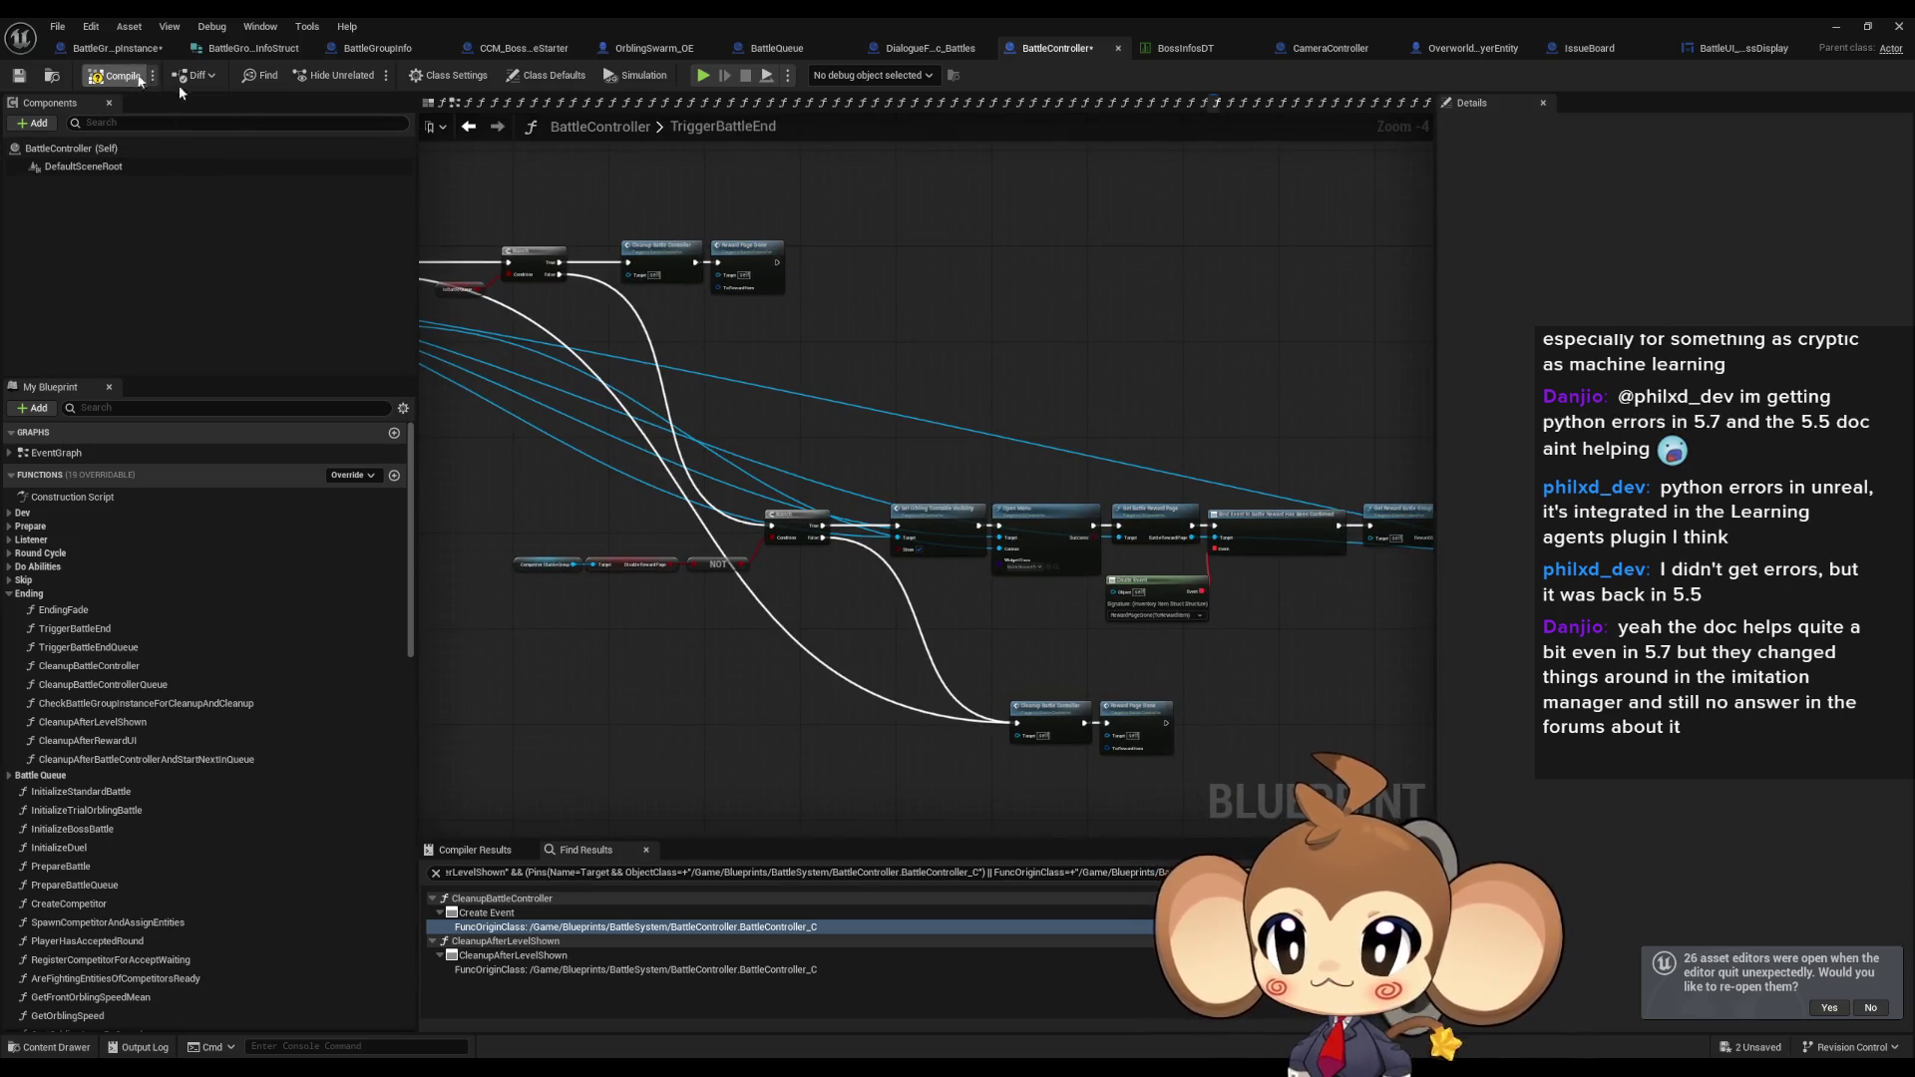
{"action": "left_click", "coordinate": [118, 48]}
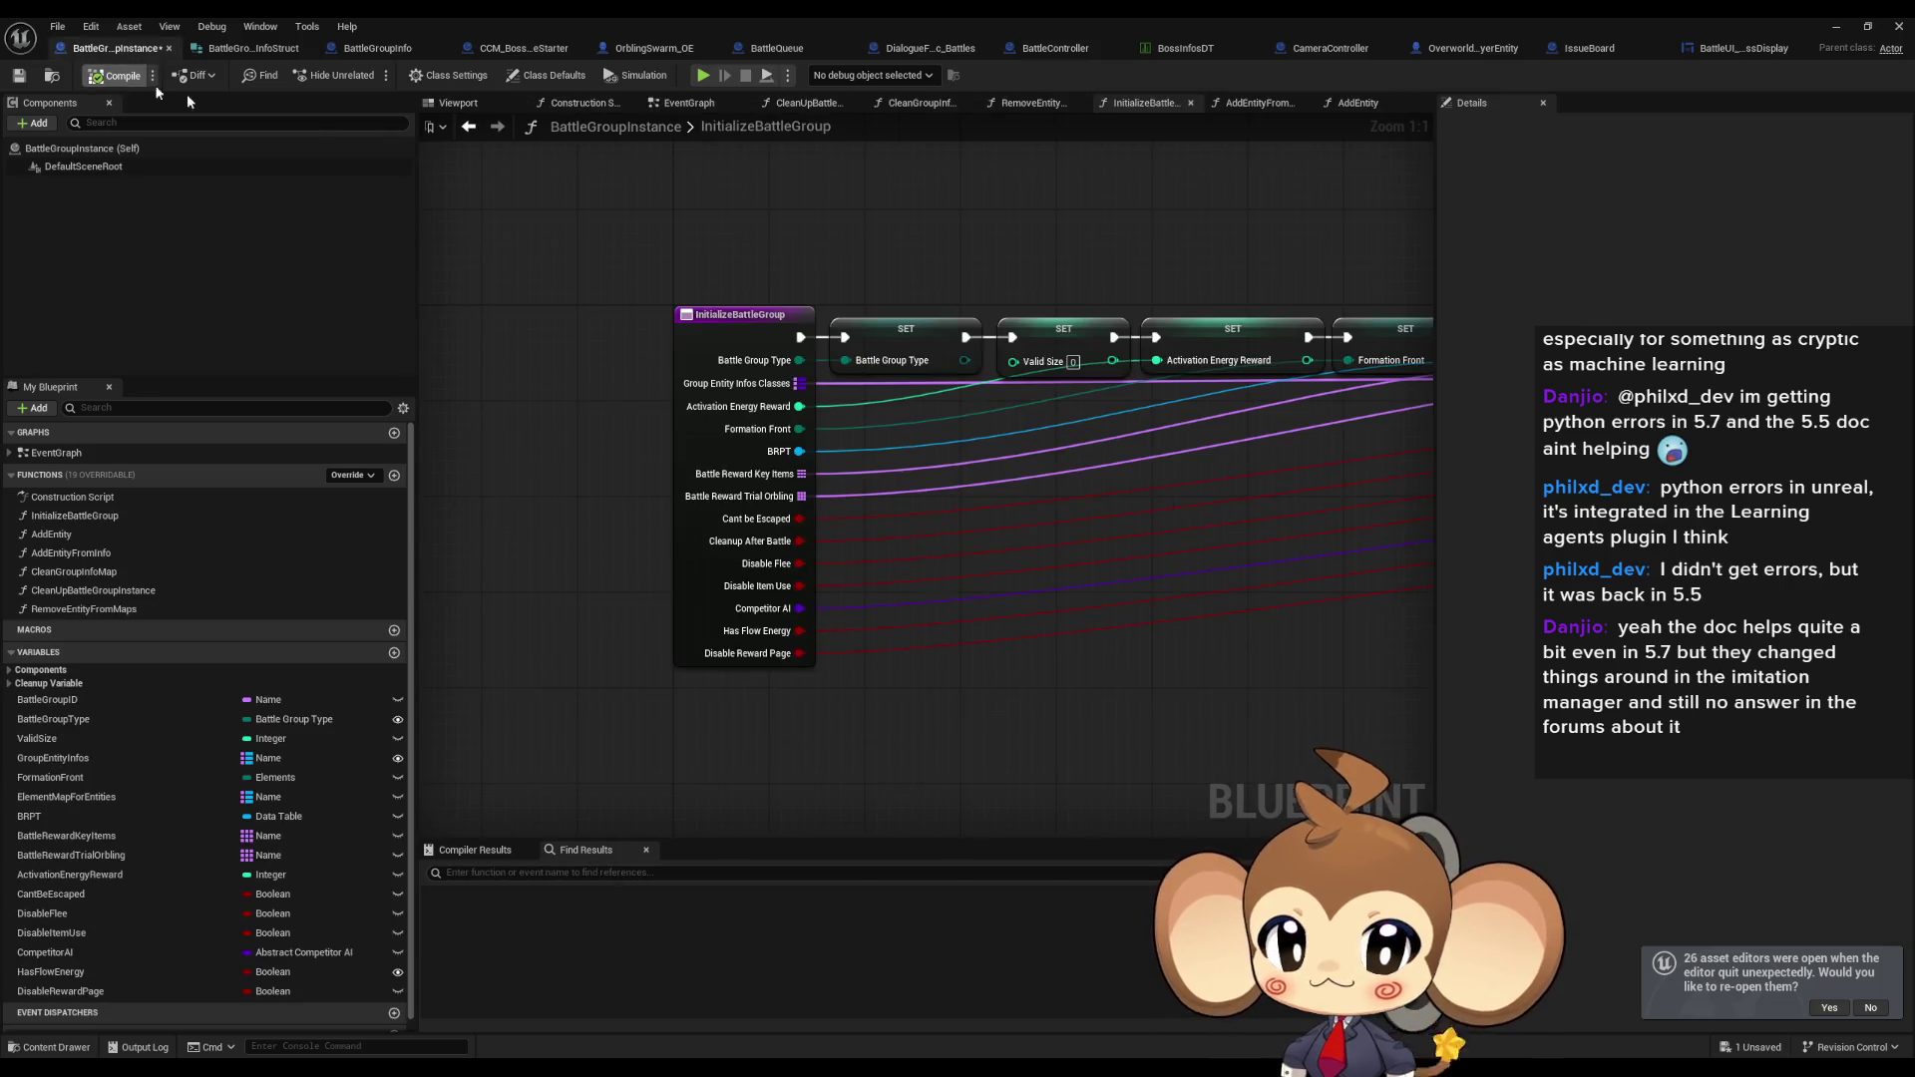
Save all assets and jump from the SphereSkeleton error to FVE_IntroCrystal's Destroy Component node.
{"action": "left_click", "coordinate": [56, 27]}
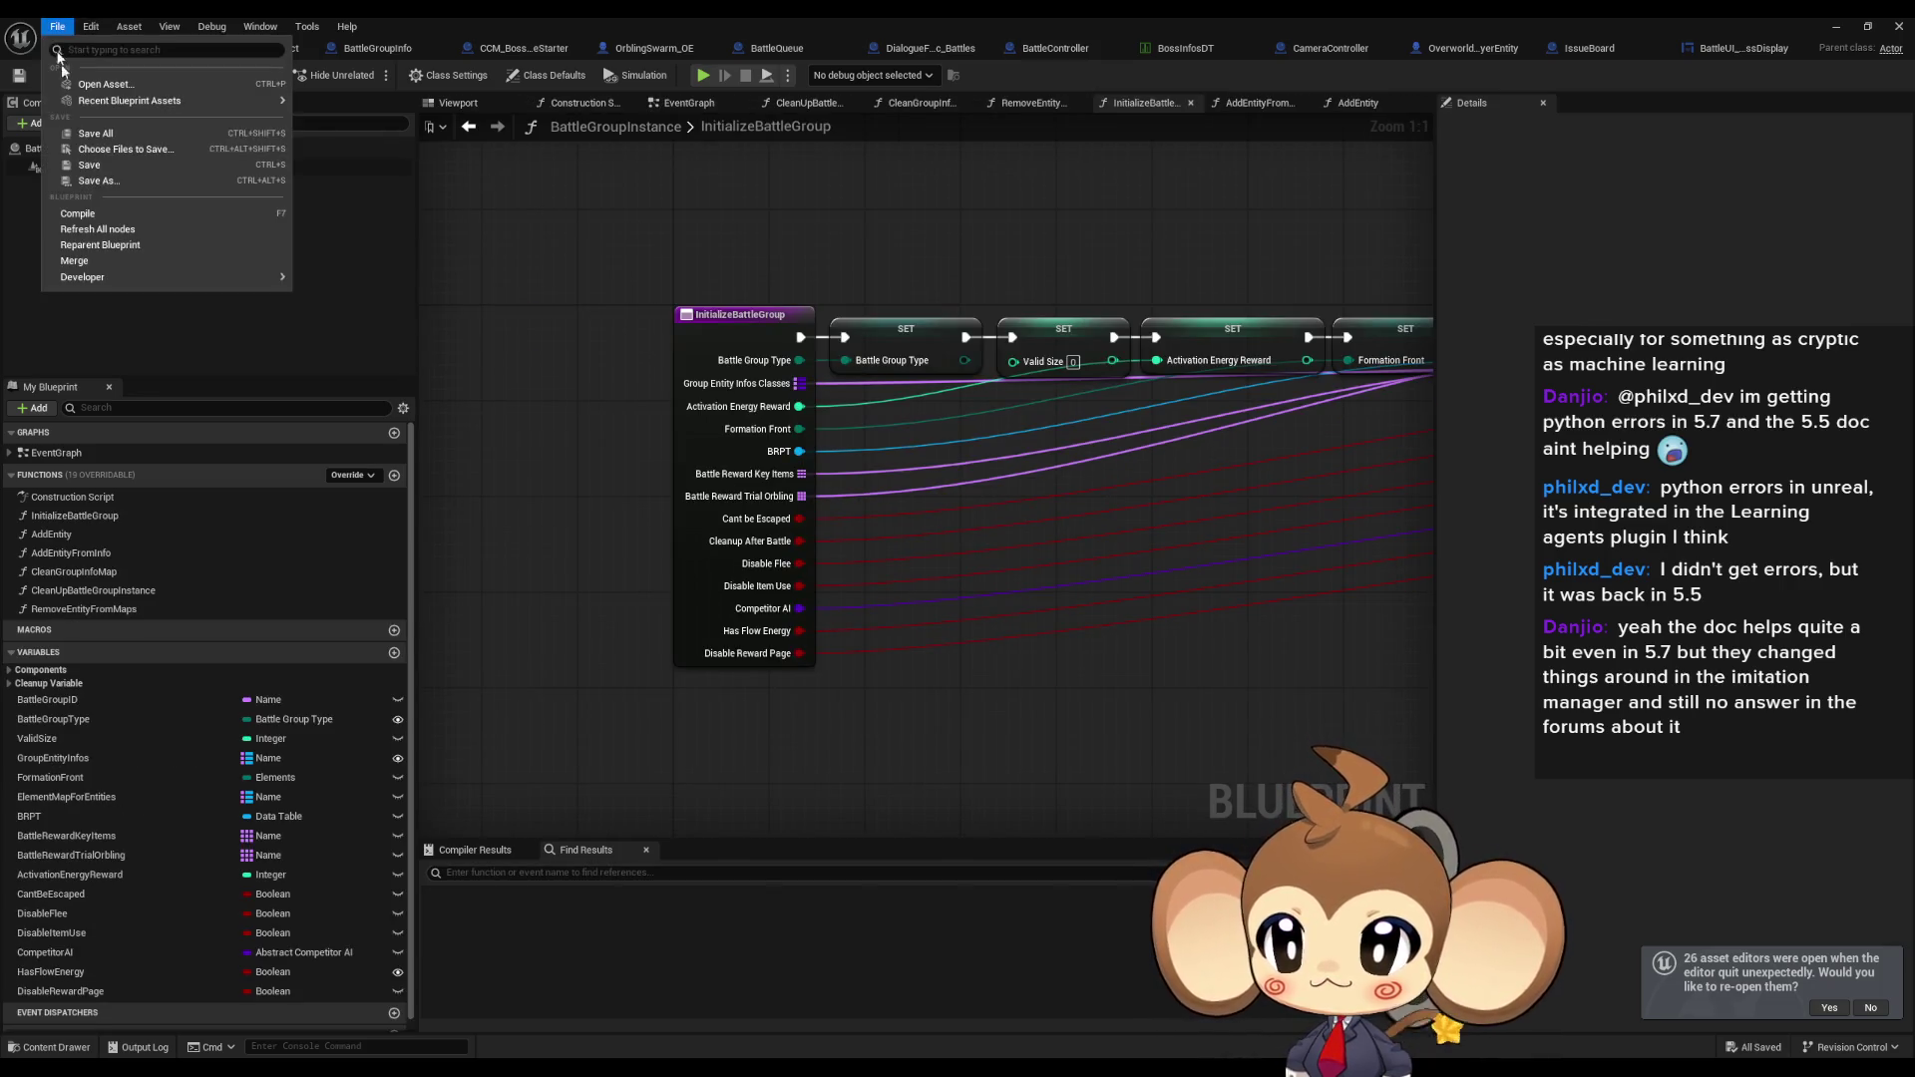
{"action": "left_click", "coordinate": [115, 137]}
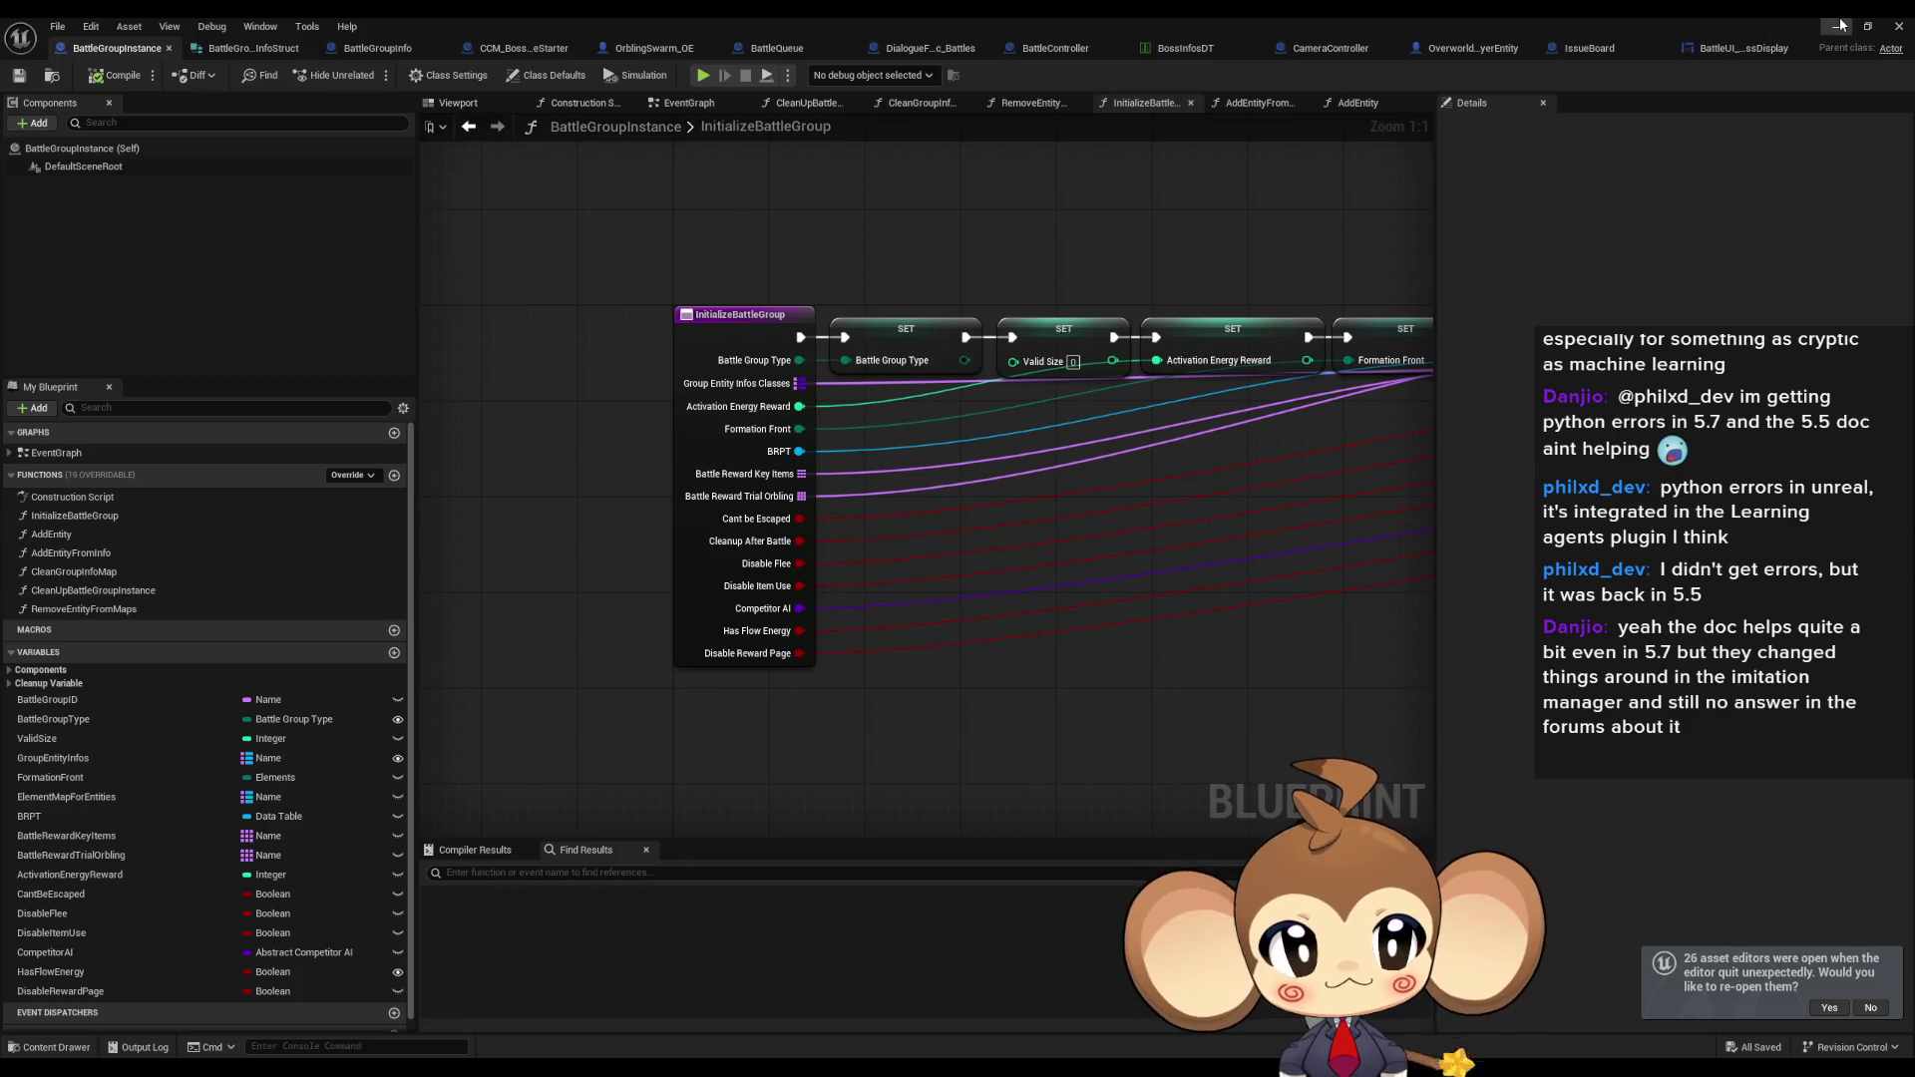
{"action": "left_click", "coordinate": [1899, 26]}
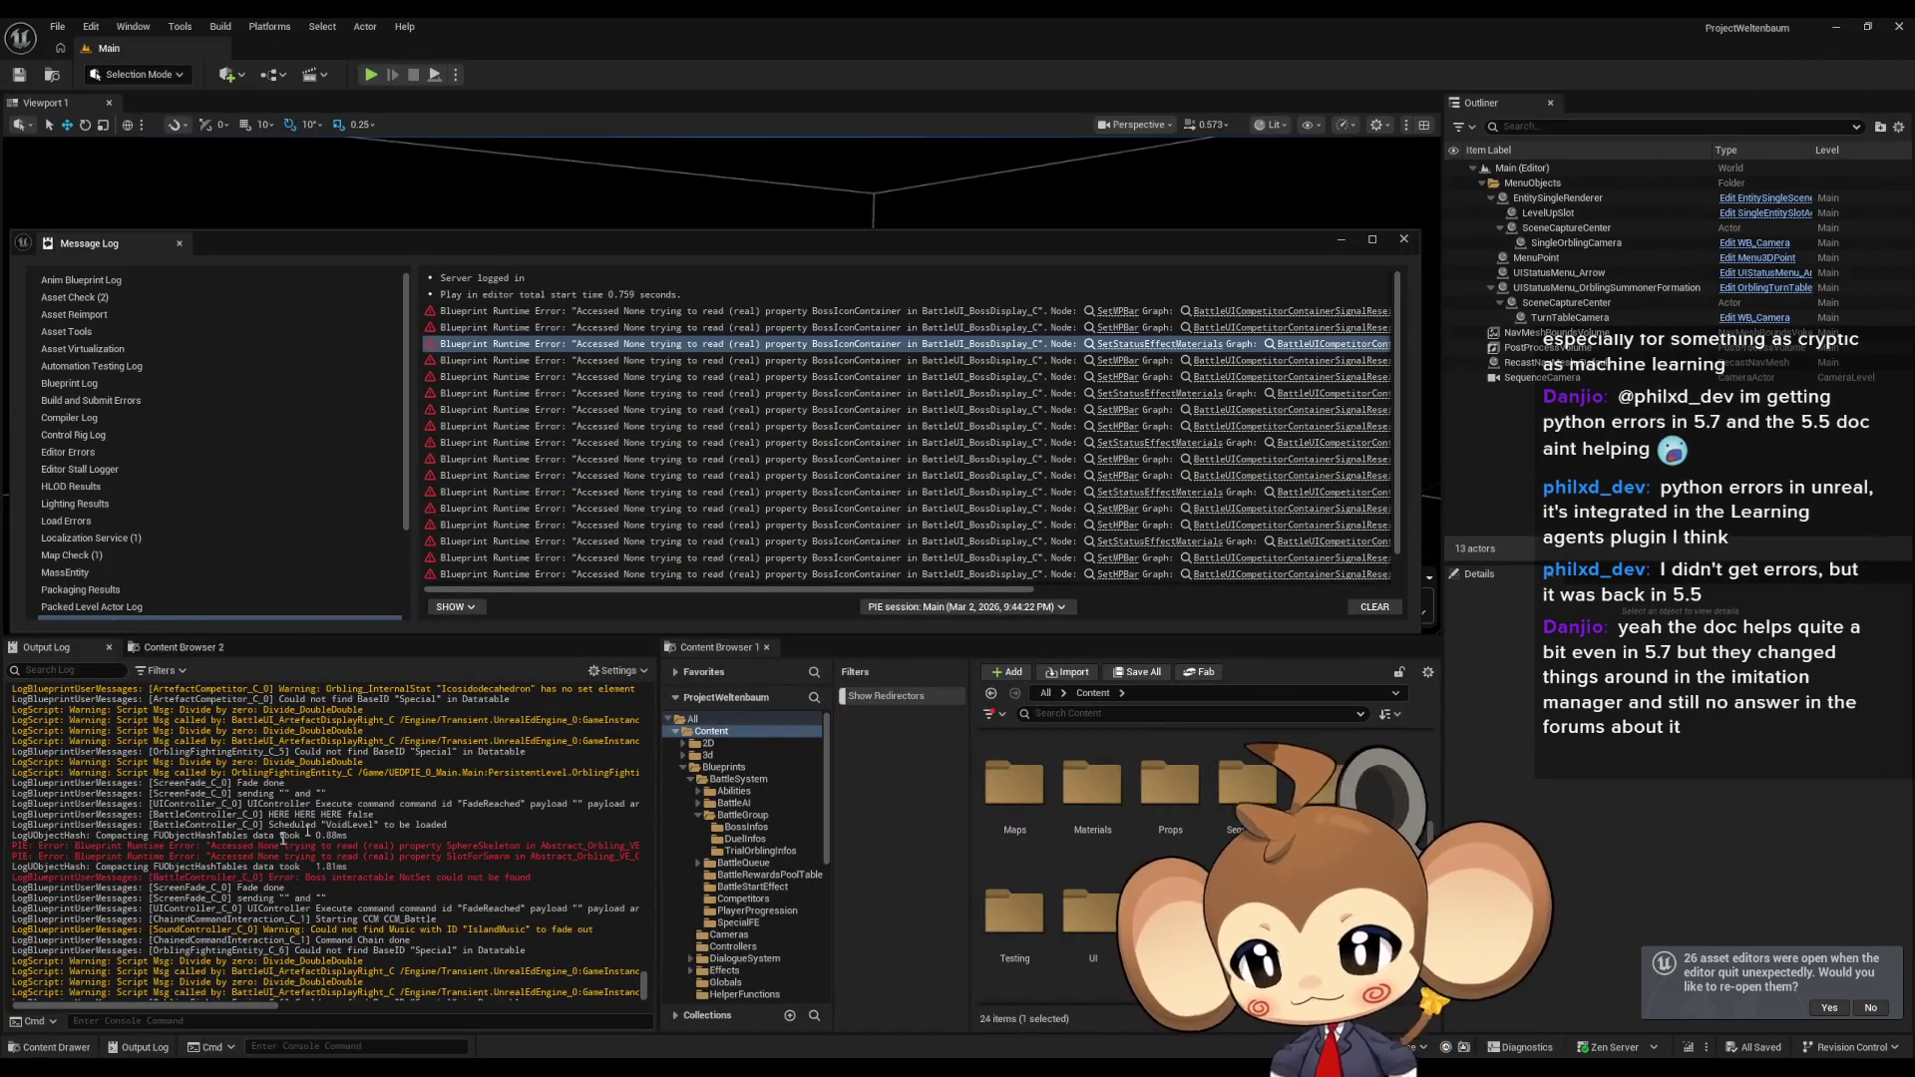
{"action": "left_click_drag", "start_coordinate": [222, 846], "coordinate": [318, 855]}
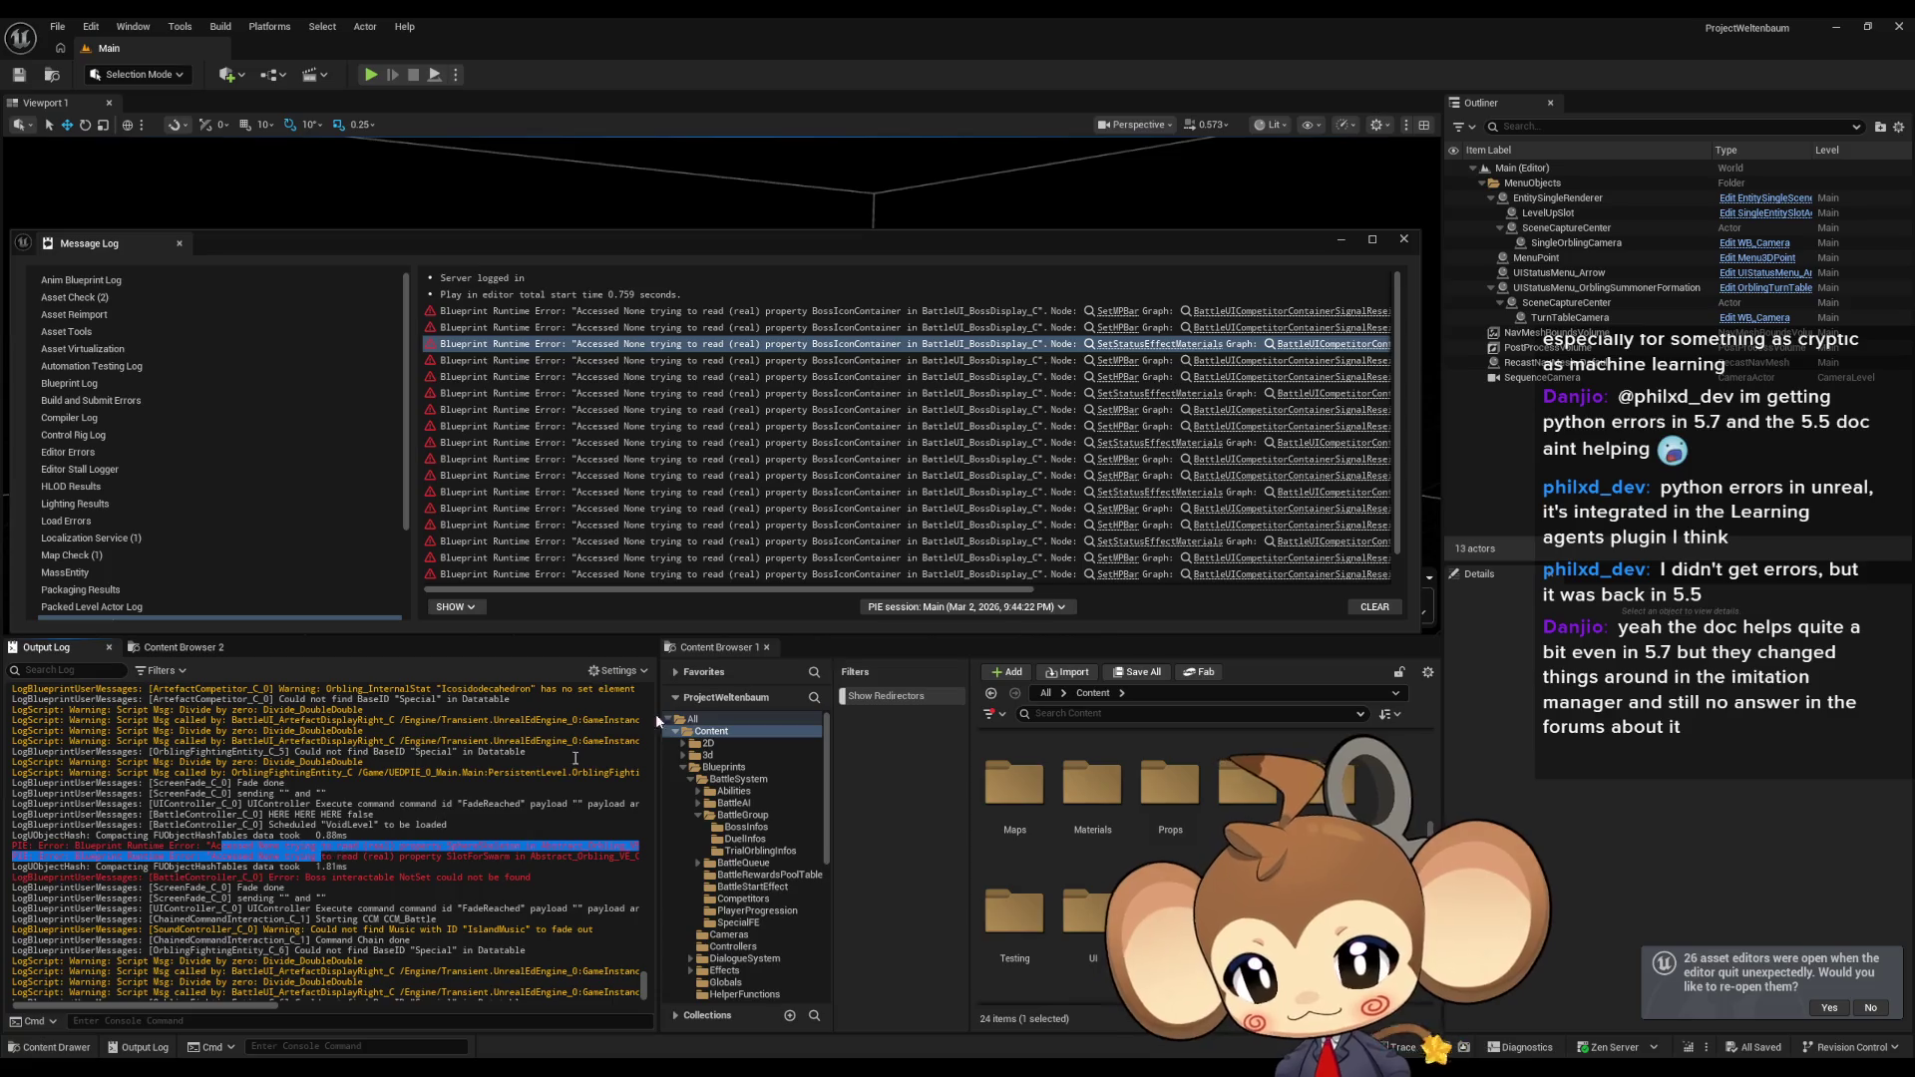
{"action": "scroll", "coordinate": [1009, 428], "scroll_direction": "down", "scroll_amount": 1}
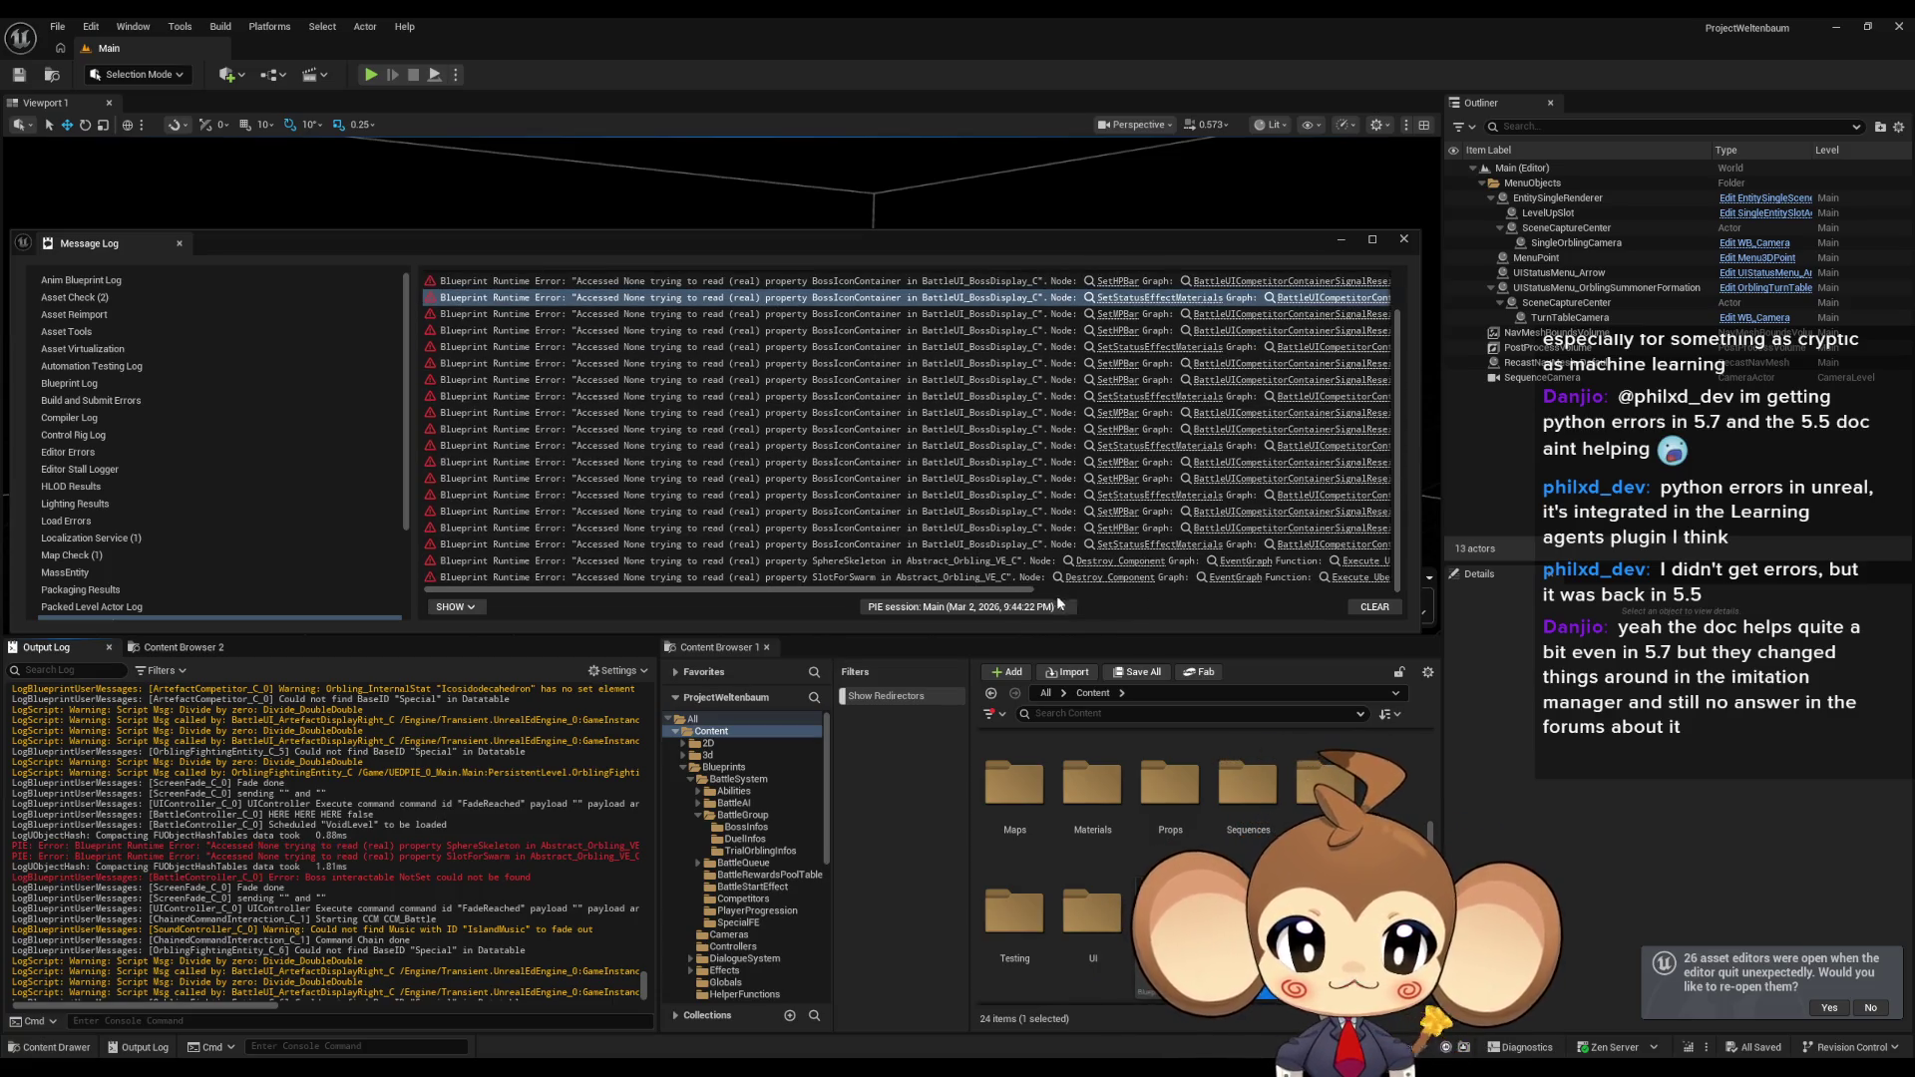
{"action": "left_click", "coordinate": [1088, 562]}
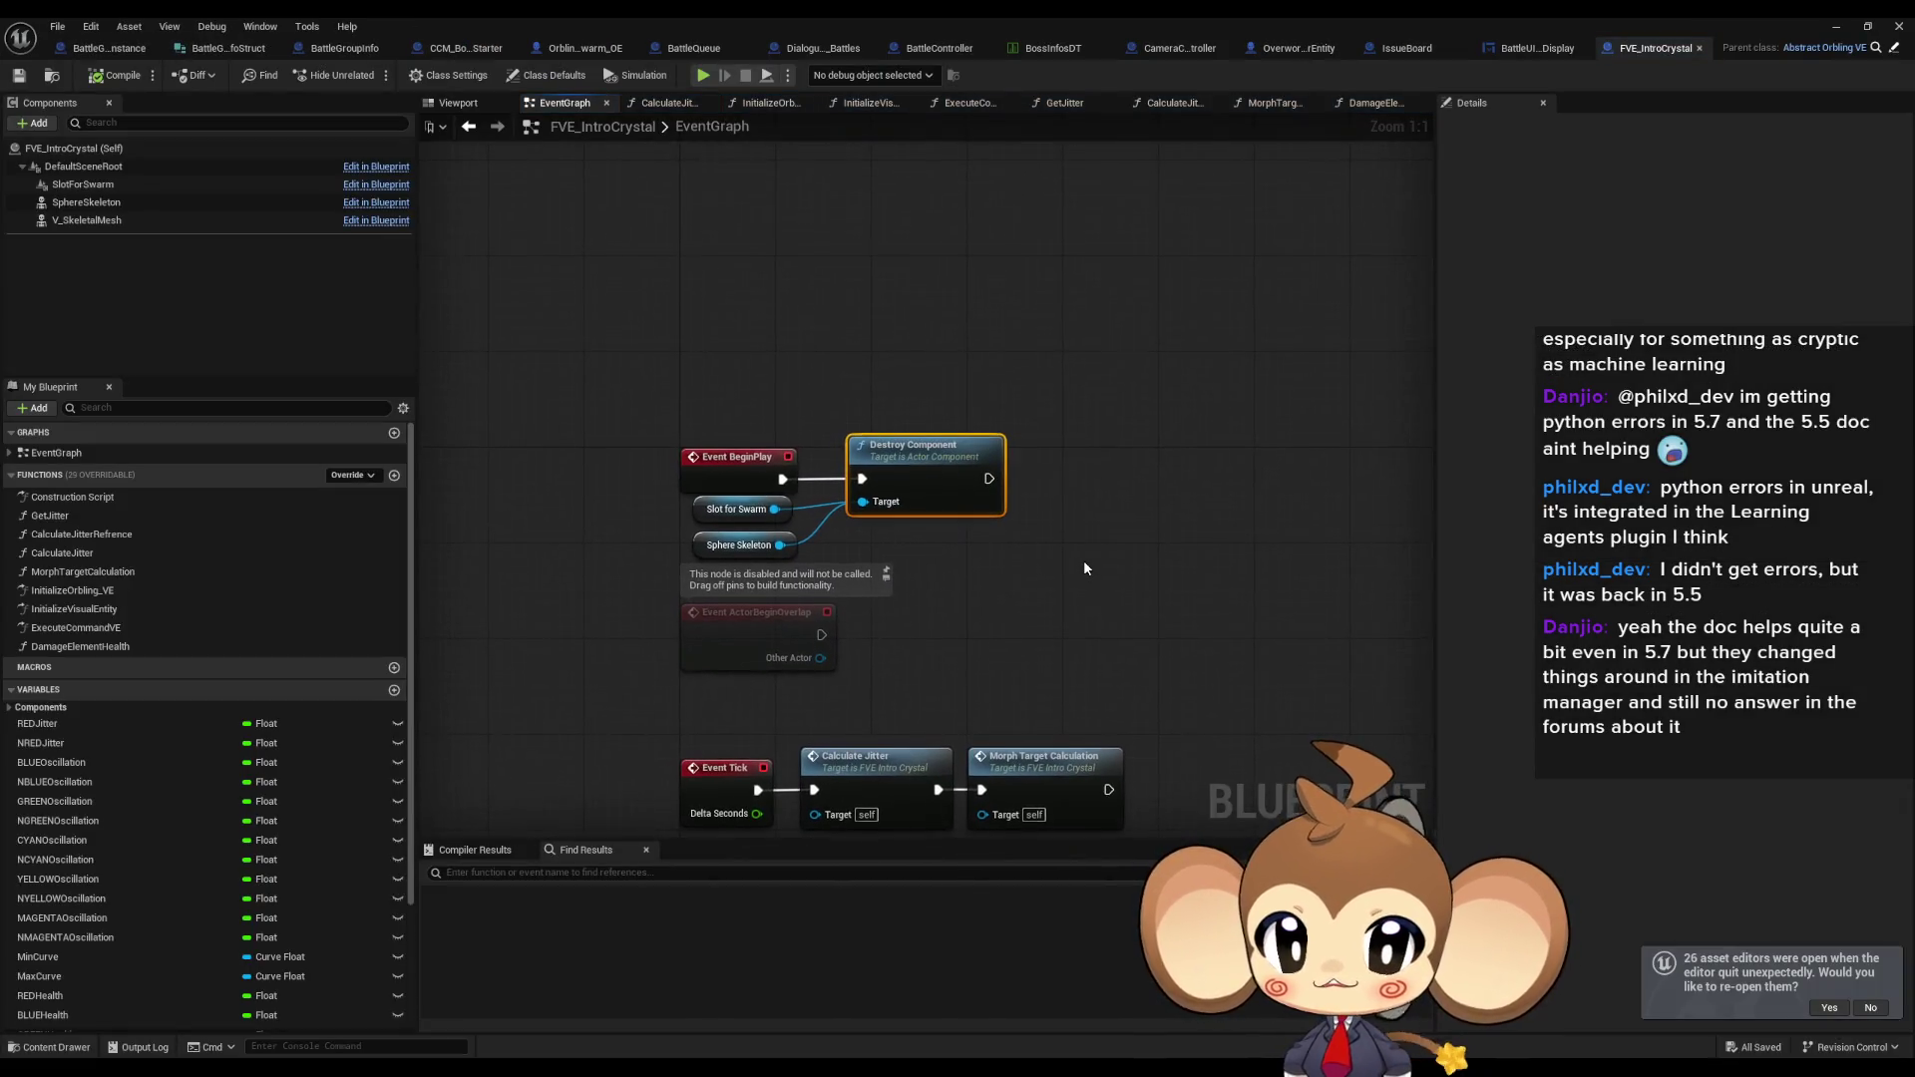
Move the Slot for Swarm and Sphere Skeleton getters and Destroy Component right; duplicate Slot for Swarm.
{"action": "left_click_drag", "start_coordinate": [698, 427], "coordinate": [1003, 537]}
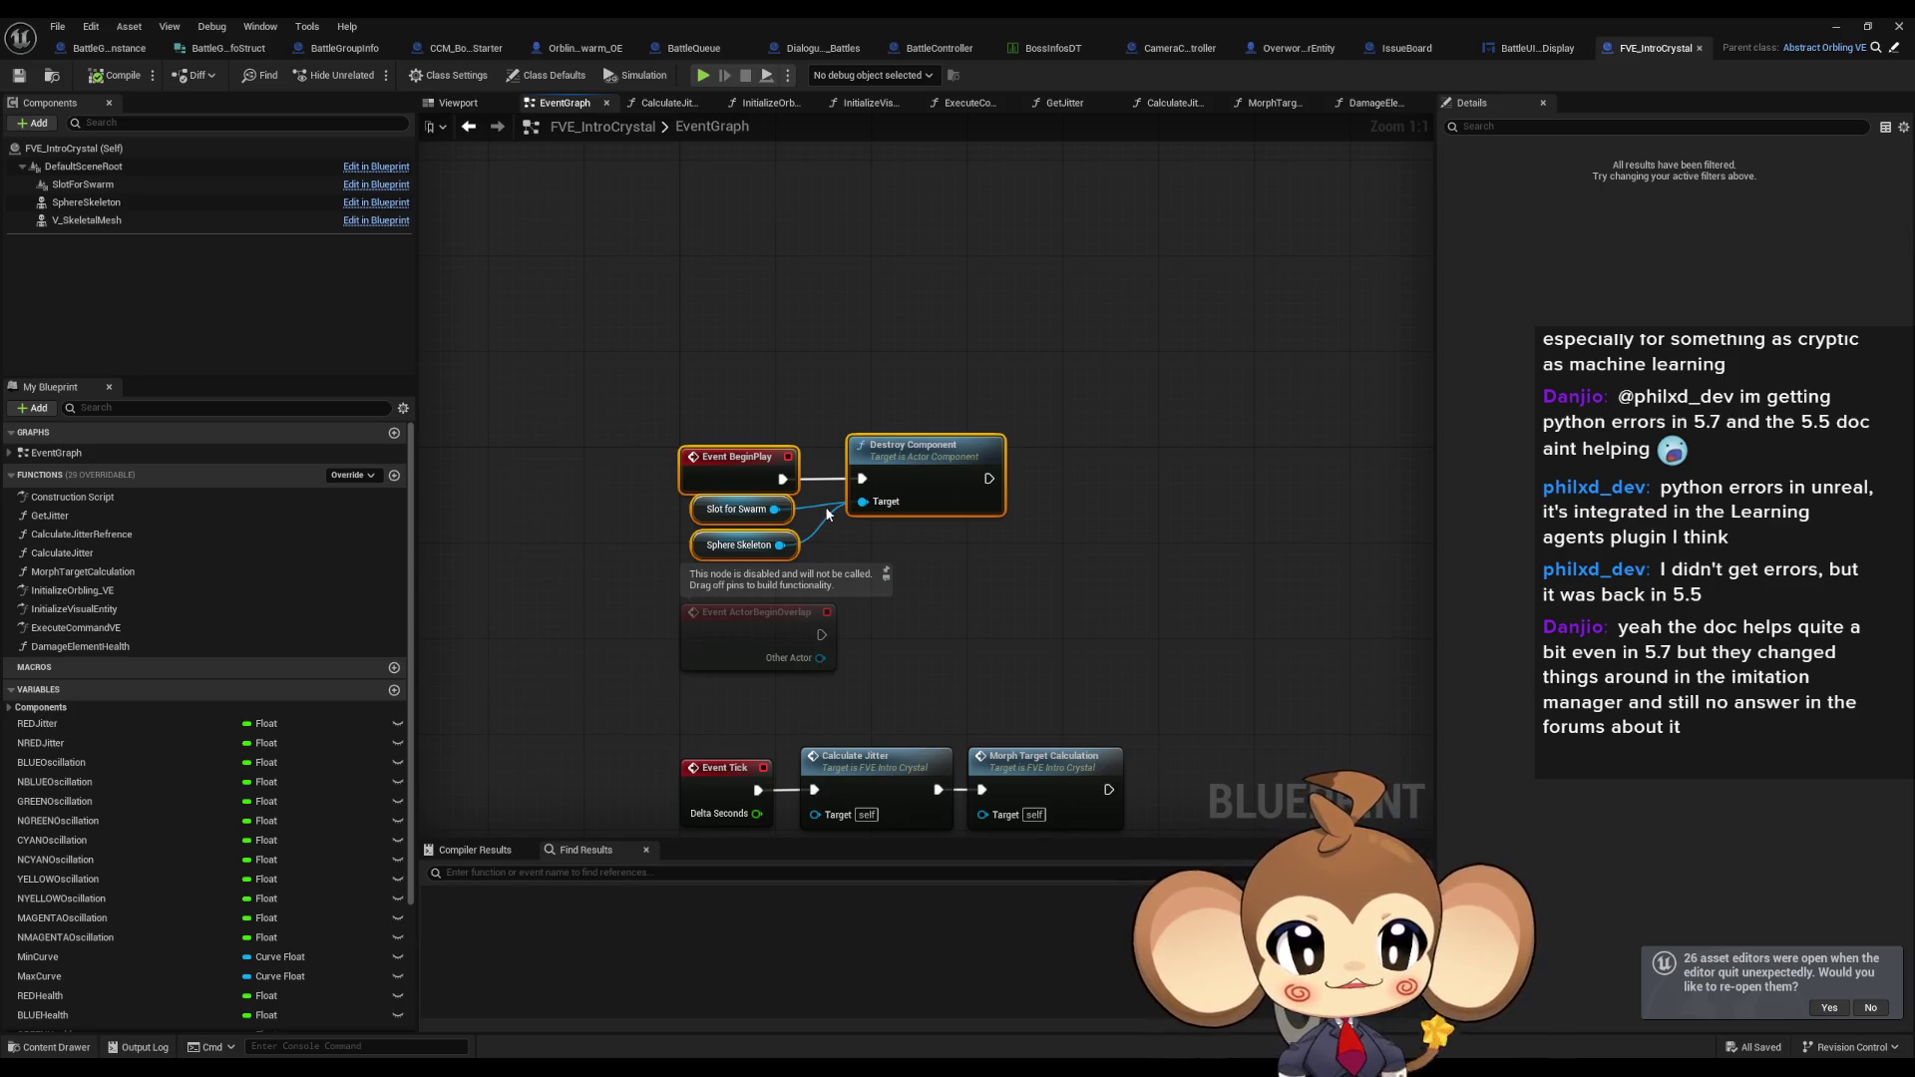
{"action": "left_click", "coordinate": [1005, 647]}
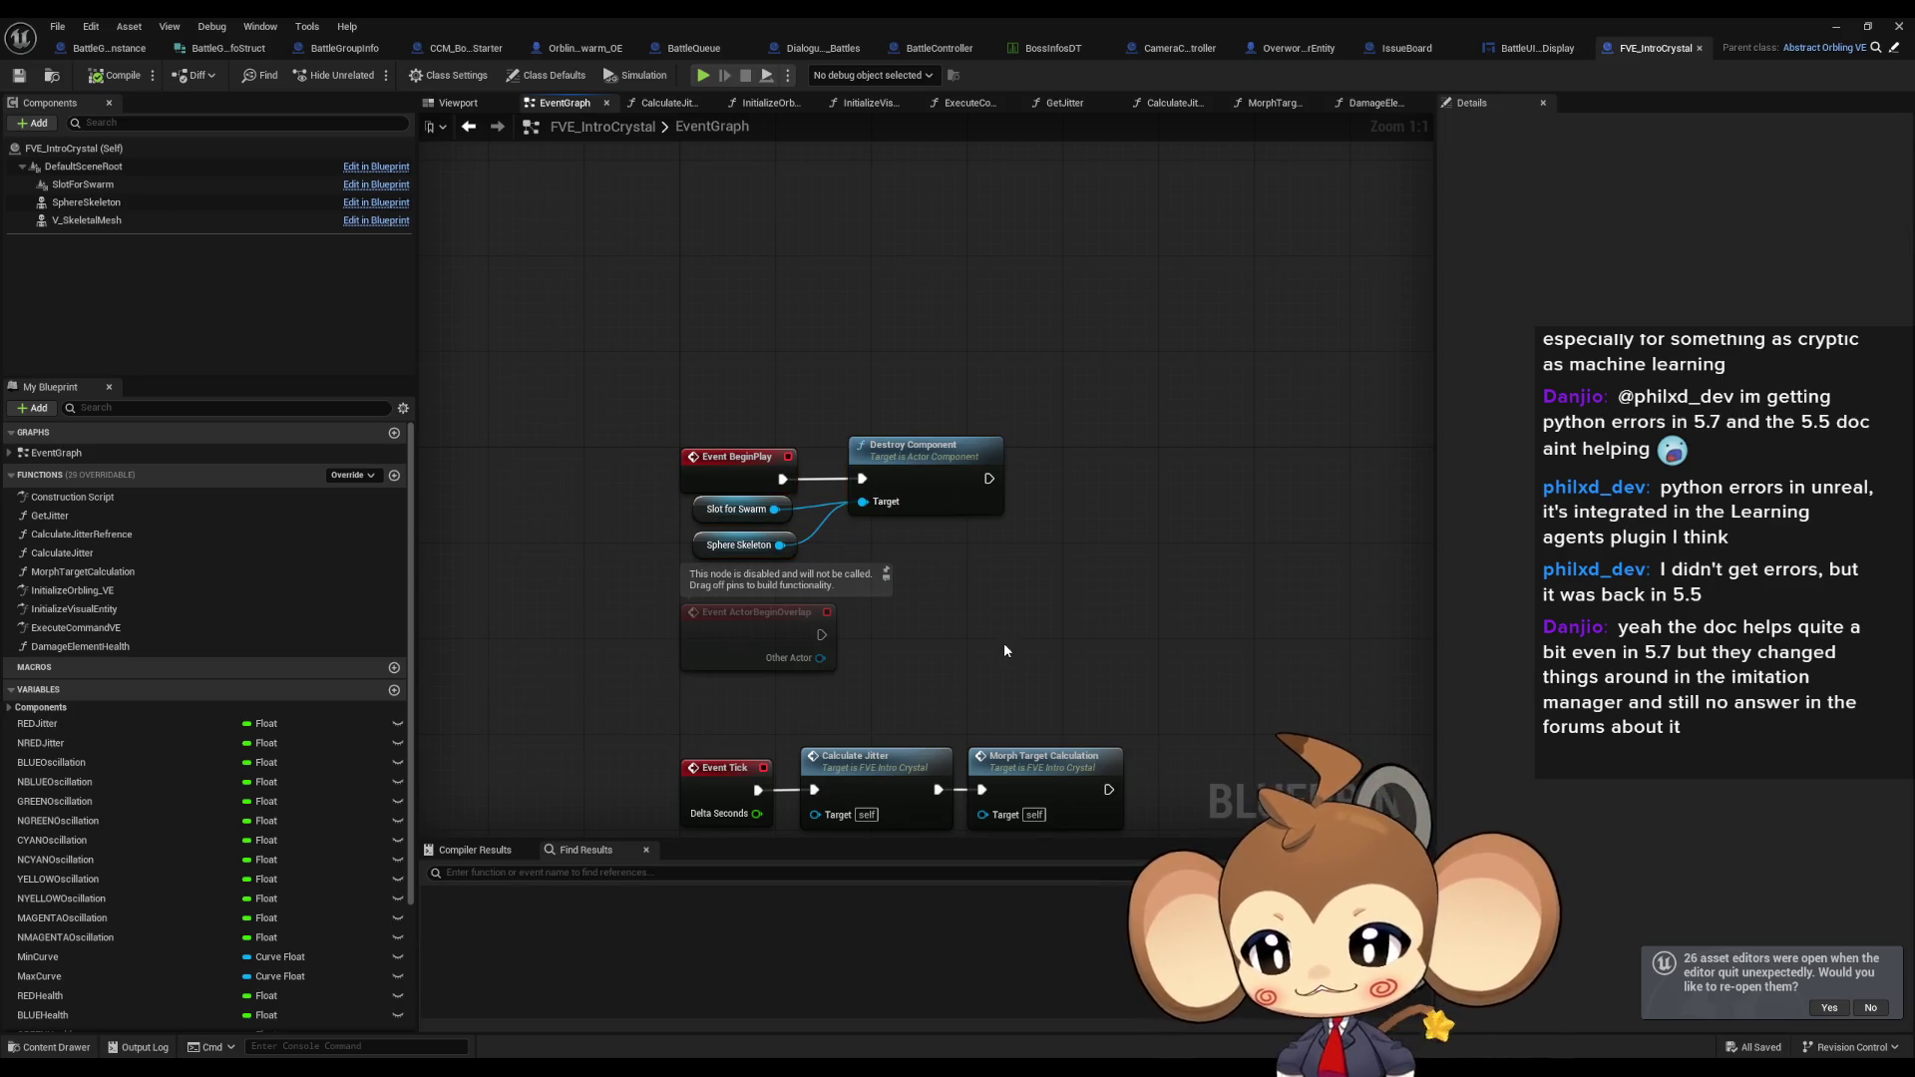
{"action": "left_click_drag", "start_coordinate": [1004, 645], "coordinate": [1047, 643]}
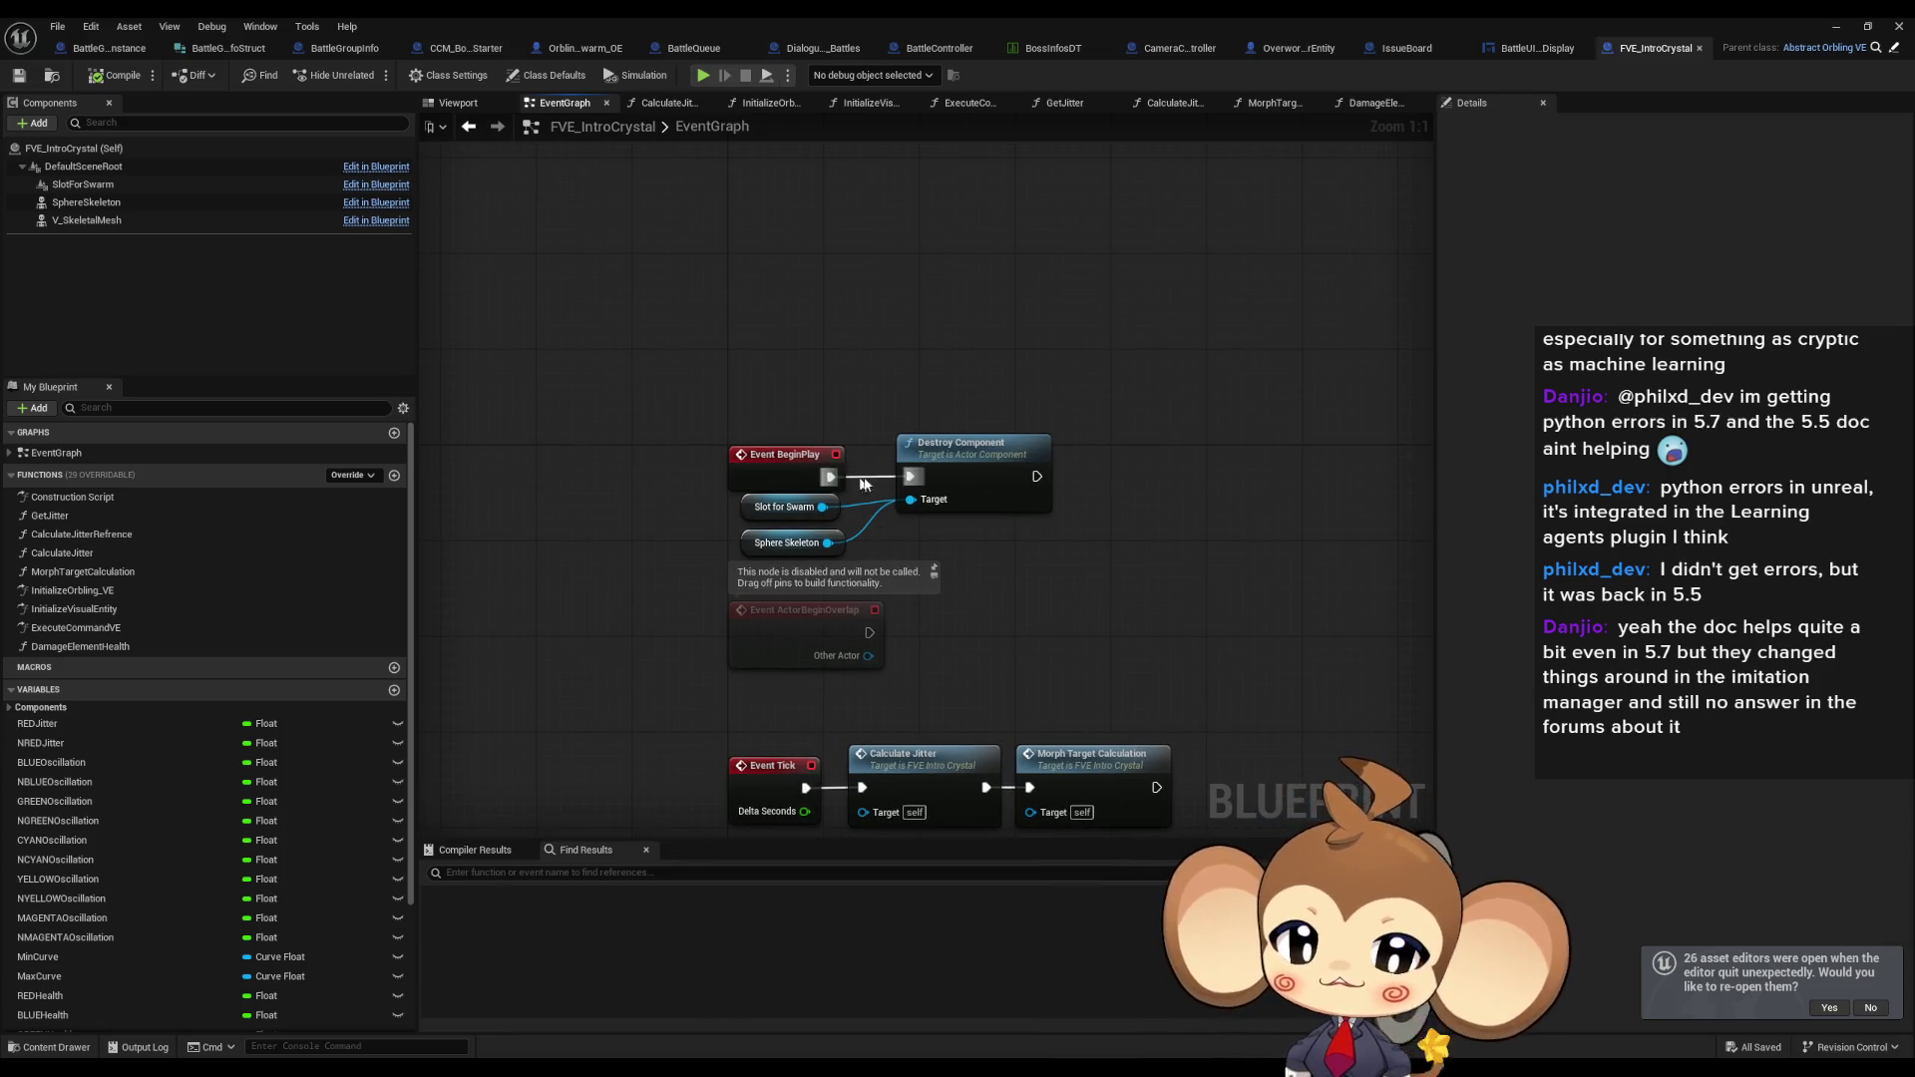
{"action": "left_click_drag", "start_coordinate": [697, 504], "coordinate": [851, 547]}
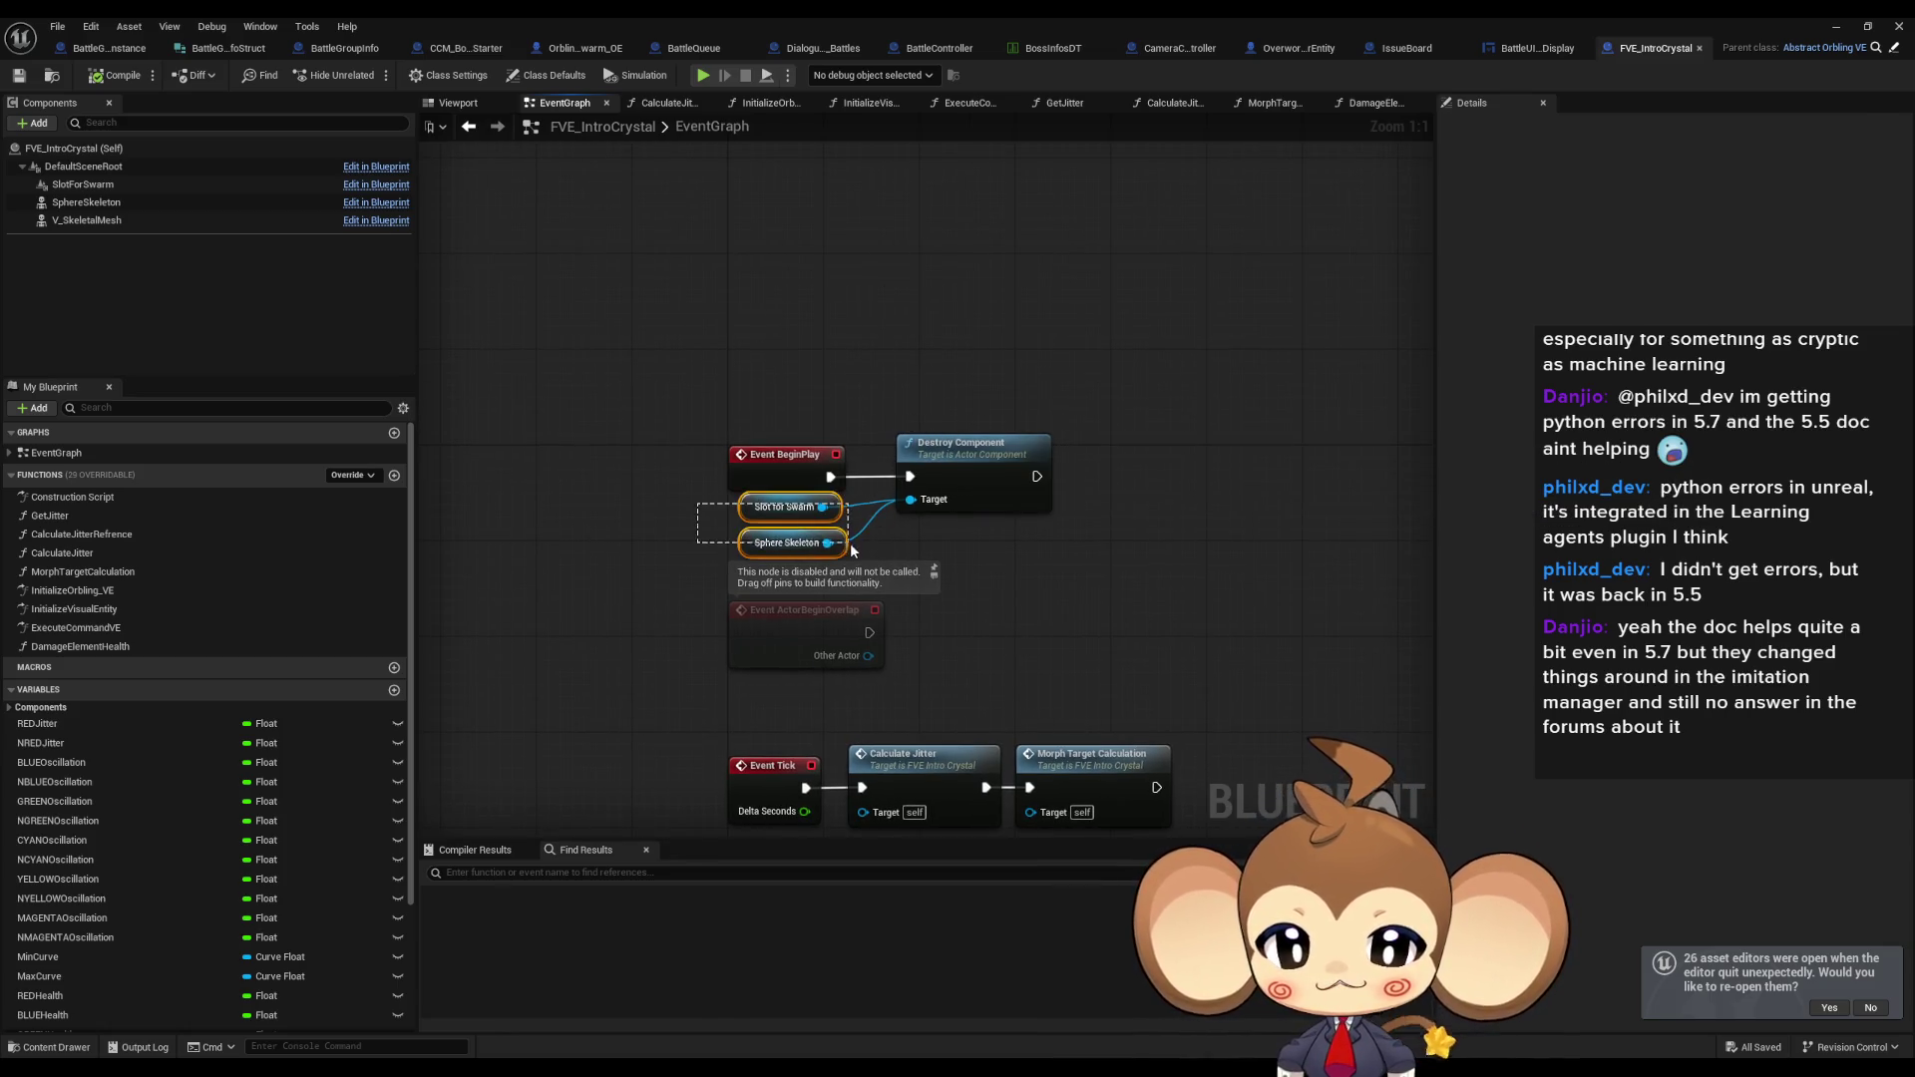
{"action": "left_click", "coordinate": [977, 481], "text": "ctrl"}
{"action": "left_click_drag", "start_coordinate": [978, 481], "coordinate": [1362, 481]}
{"action": "left_click_drag", "start_coordinate": [1119, 471], "coordinate": [1165, 510]}
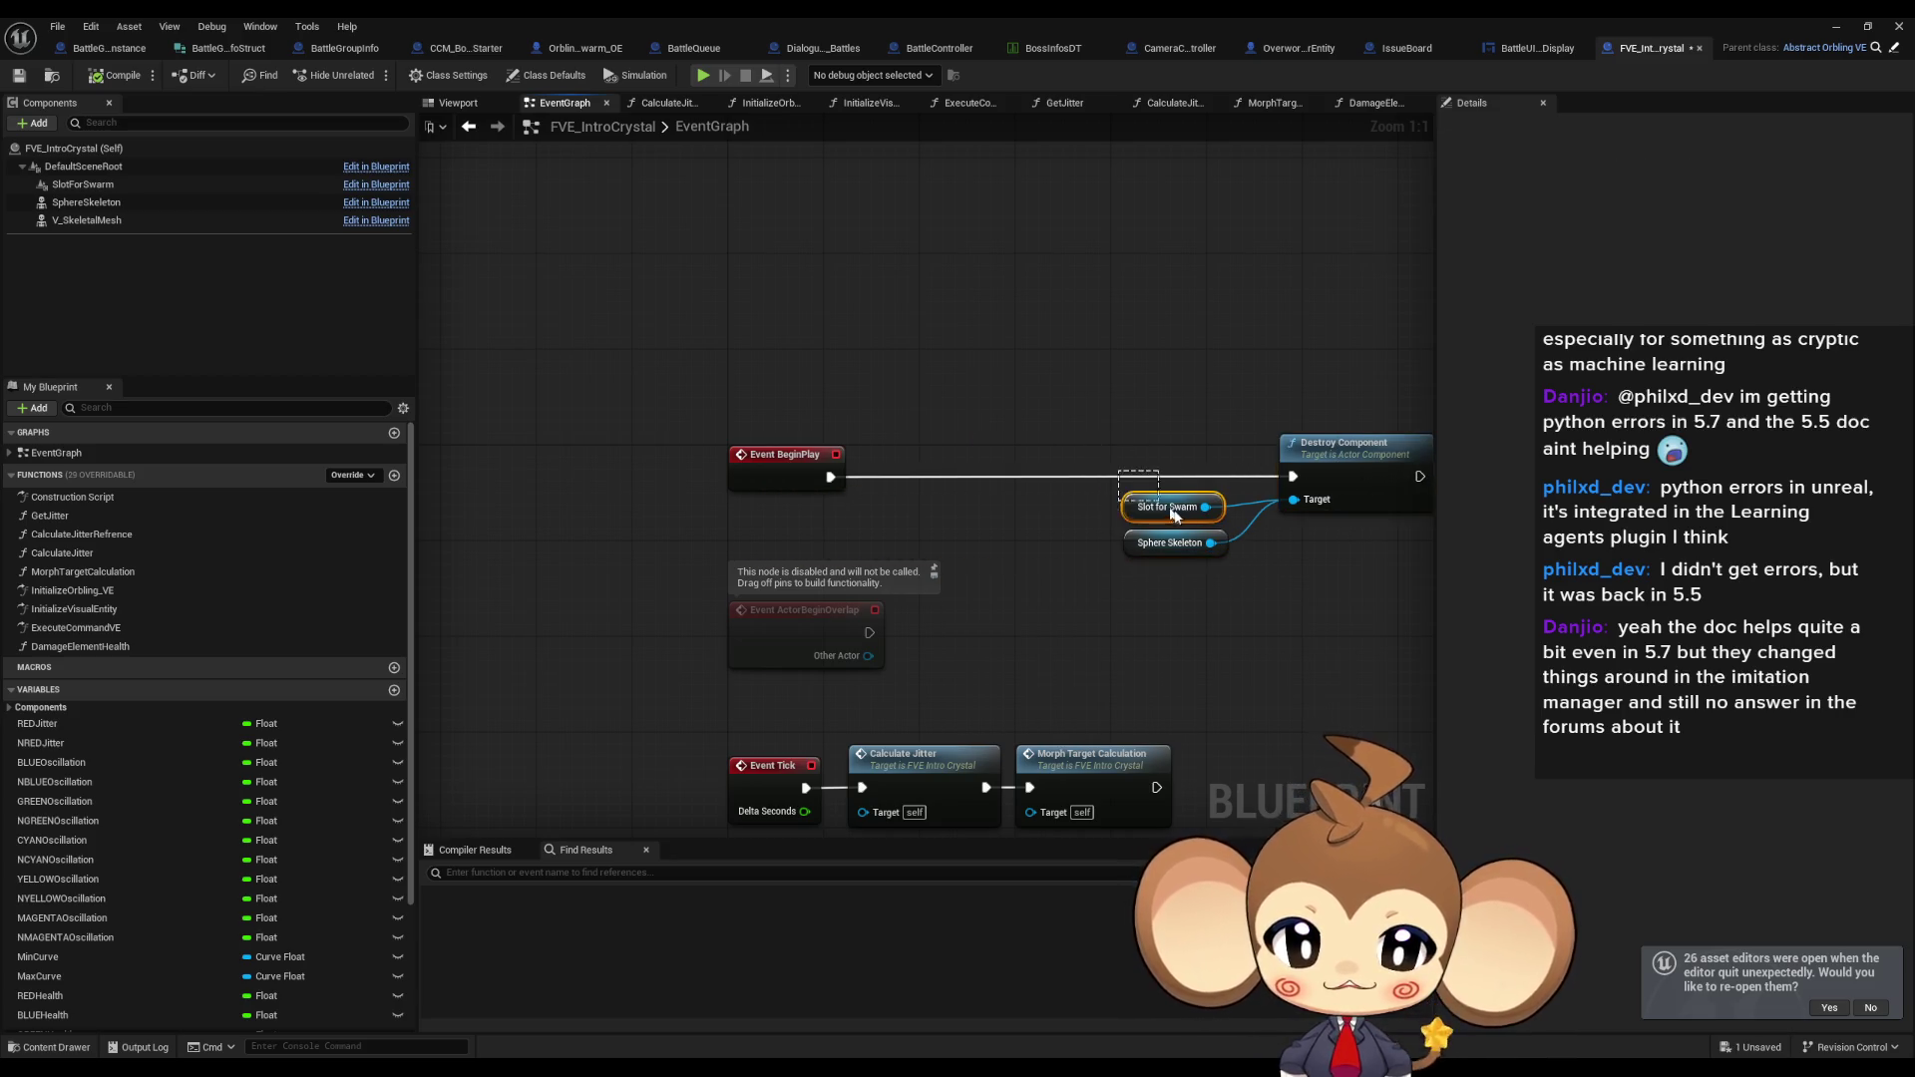
{"action": "key", "text": "ctrl+c"}
{"action": "key", "text": "ctrl+v"}
Add an Is Valid node wired to Slot for Swarm and duplicate the Sphere Skeleton getter.
{"action": "mouse_move", "coordinate": [788, 280]}
{"action": "left_mouse_down"}
{"action": "mouse_move", "coordinate": [897, 307]}
{"action": "mouse_move", "coordinate": [858, 277]}
{"action": "left_mouse_up"}
{"action": "type", "text": "is valid"}
{"action": "key", "text": "Return"}
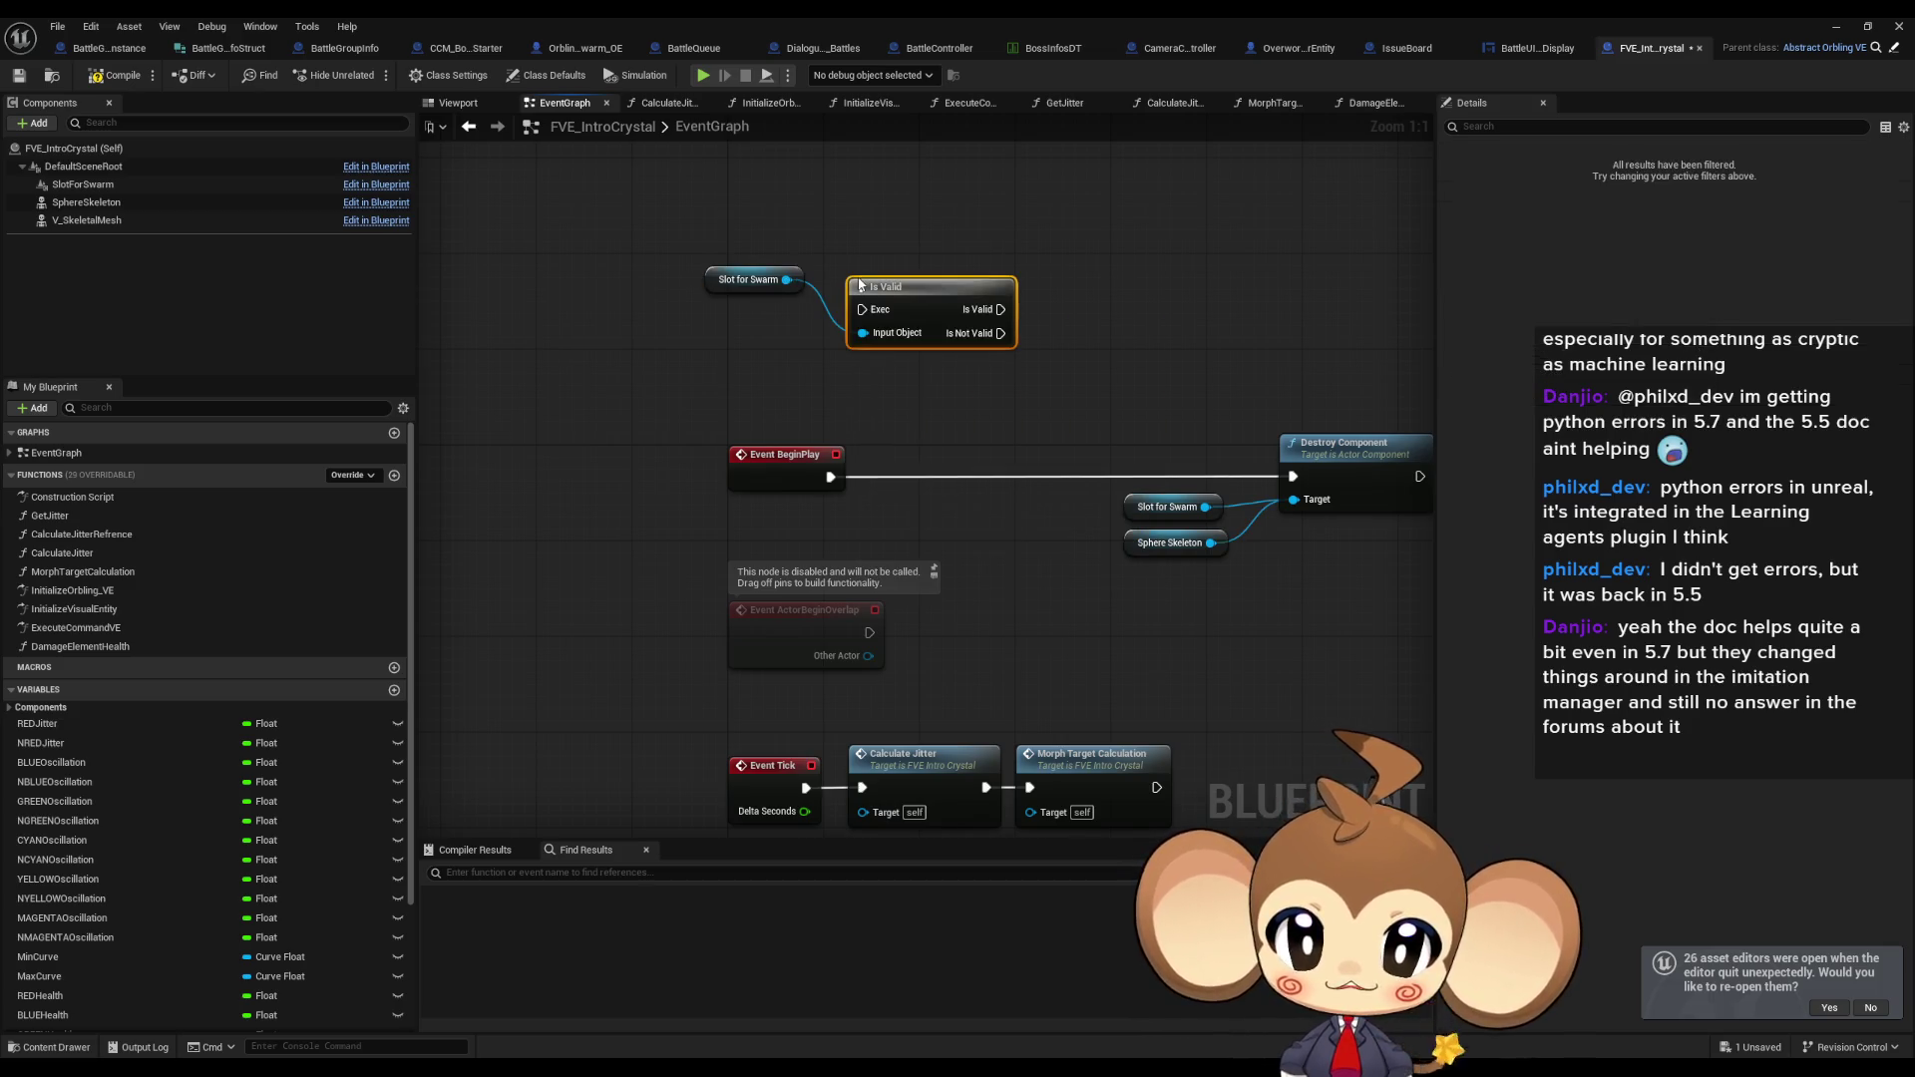
{"action": "mouse_move", "coordinate": [1205, 507]}
{"action": "left_mouse_down"}
{"action": "mouse_move", "coordinate": [867, 374]}
{"action": "mouse_move", "coordinate": [863, 333]}
{"action": "left_mouse_up"}
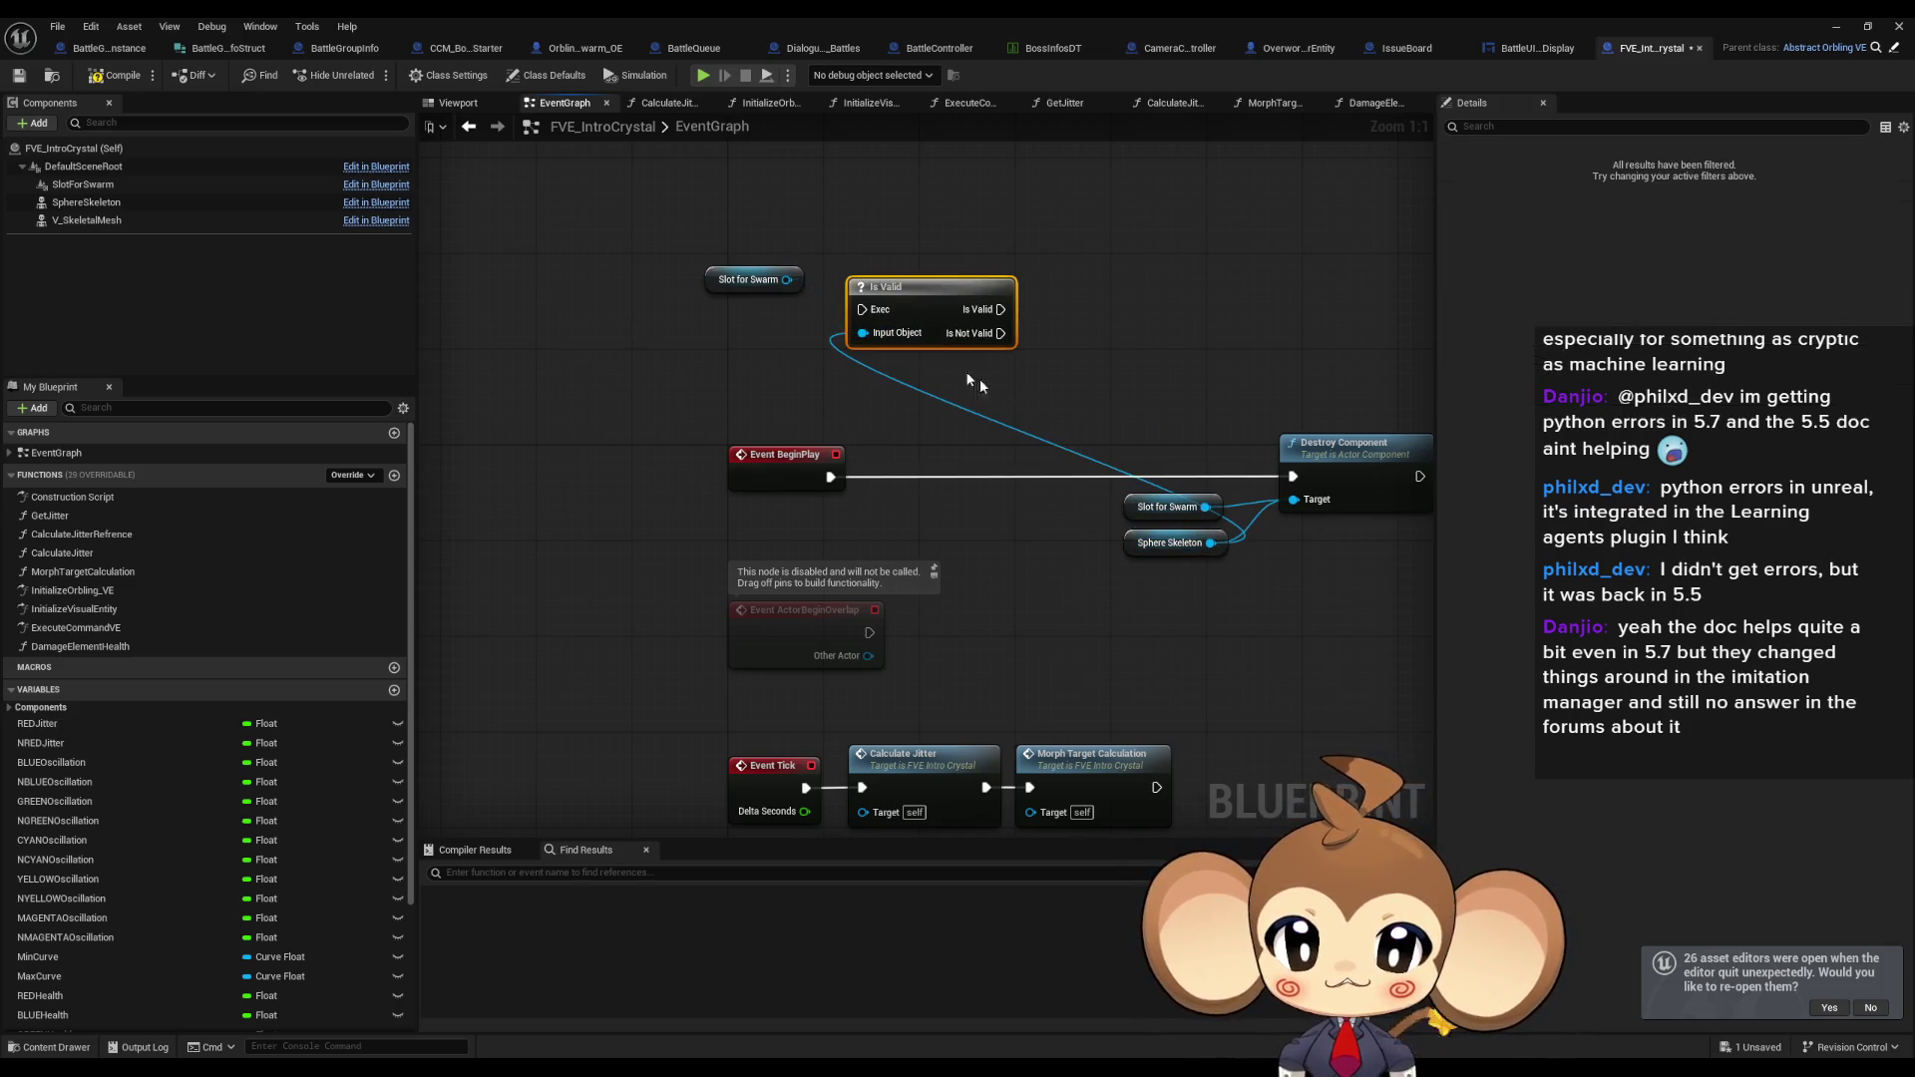
{"action": "left_click", "coordinate": [1173, 555]}
{"action": "key", "text": "ctrl+c"}
{"action": "key", "text": "ctrl+v"}
Add a second Is Valid on Sphere Skeleton, chaining BeginPlay through both checks into Destroy Component.
{"action": "left_click", "coordinate": [896, 275]}
{"action": "key", "text": "ctrl+c"}
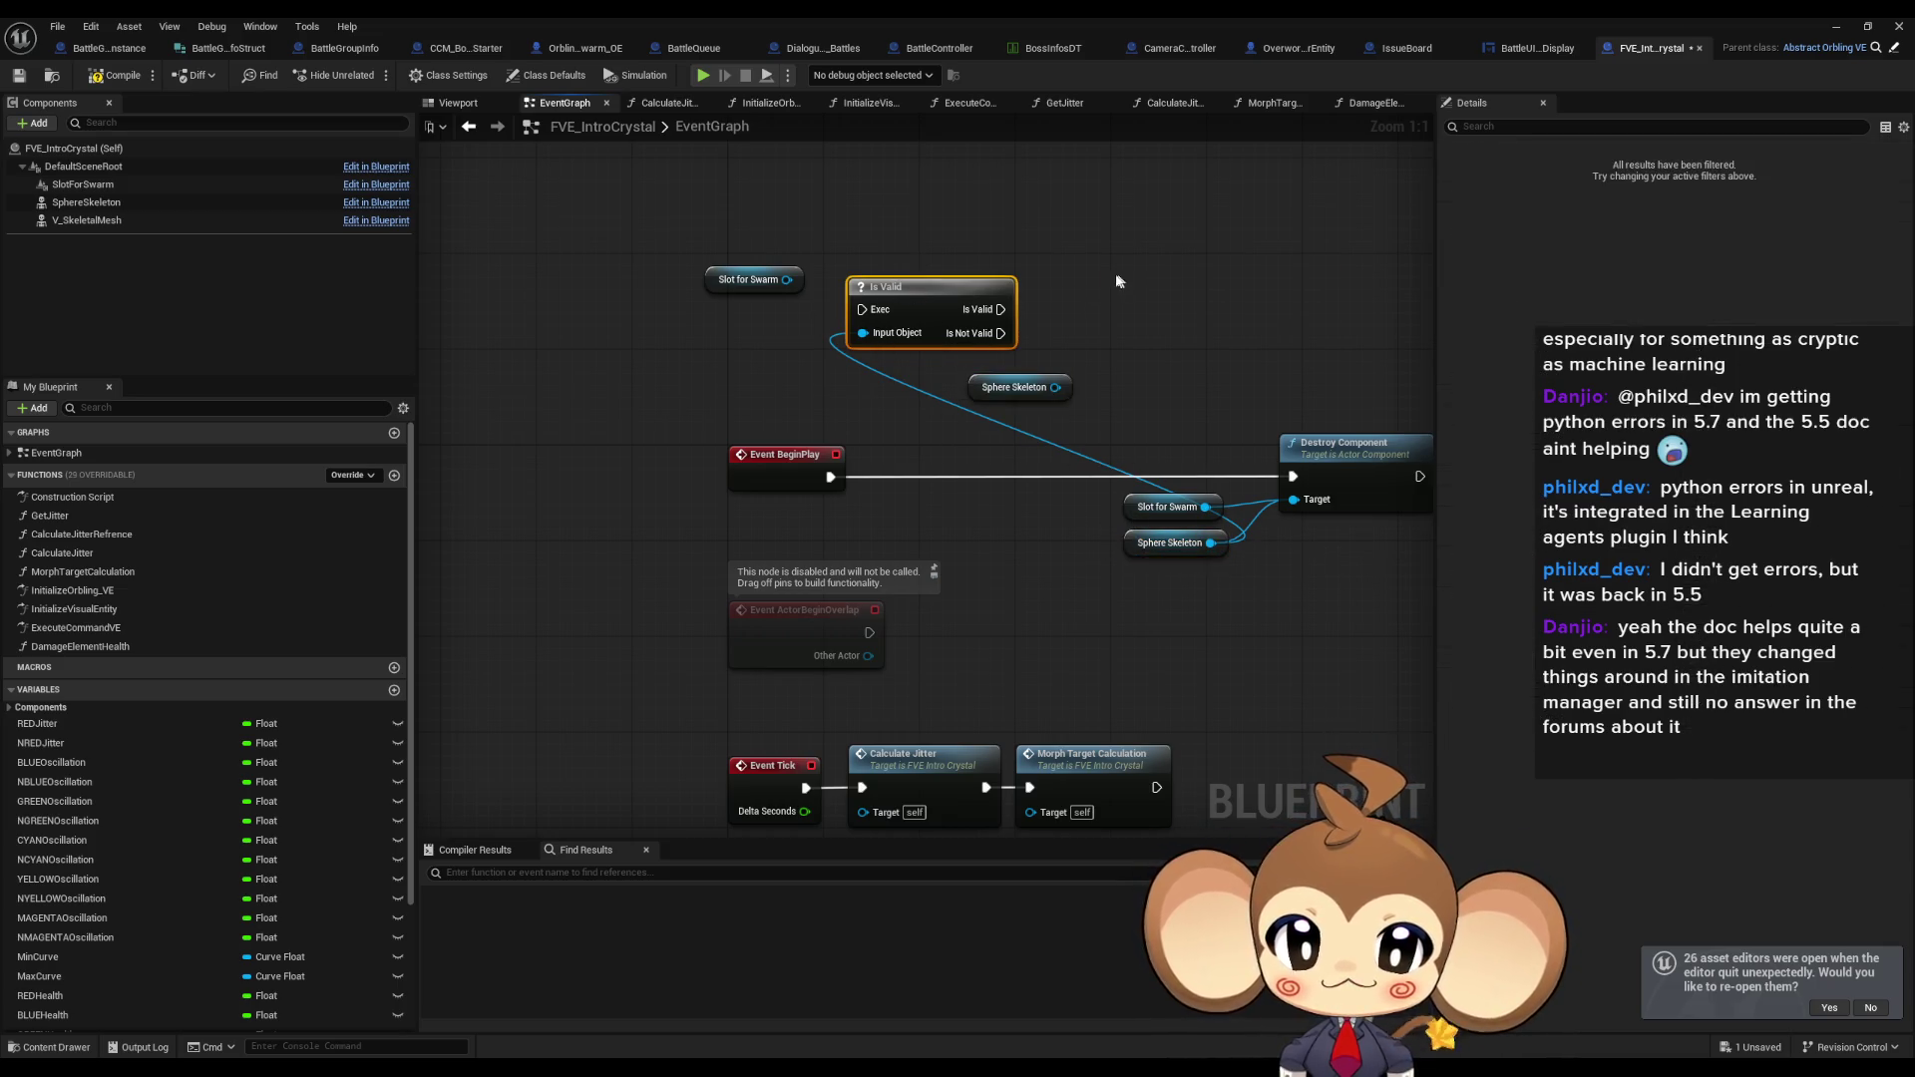
{"action": "key", "text": "ctrl+v"}
{"action": "left_click_drag", "start_coordinate": [863, 333], "coordinate": [787, 280]}
{"action": "left_click_drag", "start_coordinate": [1055, 387], "coordinate": [1126, 322]}
{"action": "left_click_drag", "start_coordinate": [1001, 310], "coordinate": [1124, 298]}
{"action": "left_click_drag", "start_coordinate": [1264, 298], "coordinate": [1293, 477]}
{"action": "mouse_move", "coordinate": [831, 477]}
{"action": "left_mouse_down"}
{"action": "mouse_move", "coordinate": [878, 332]}
{"action": "mouse_move", "coordinate": [862, 309]}
{"action": "left_mouse_up"}
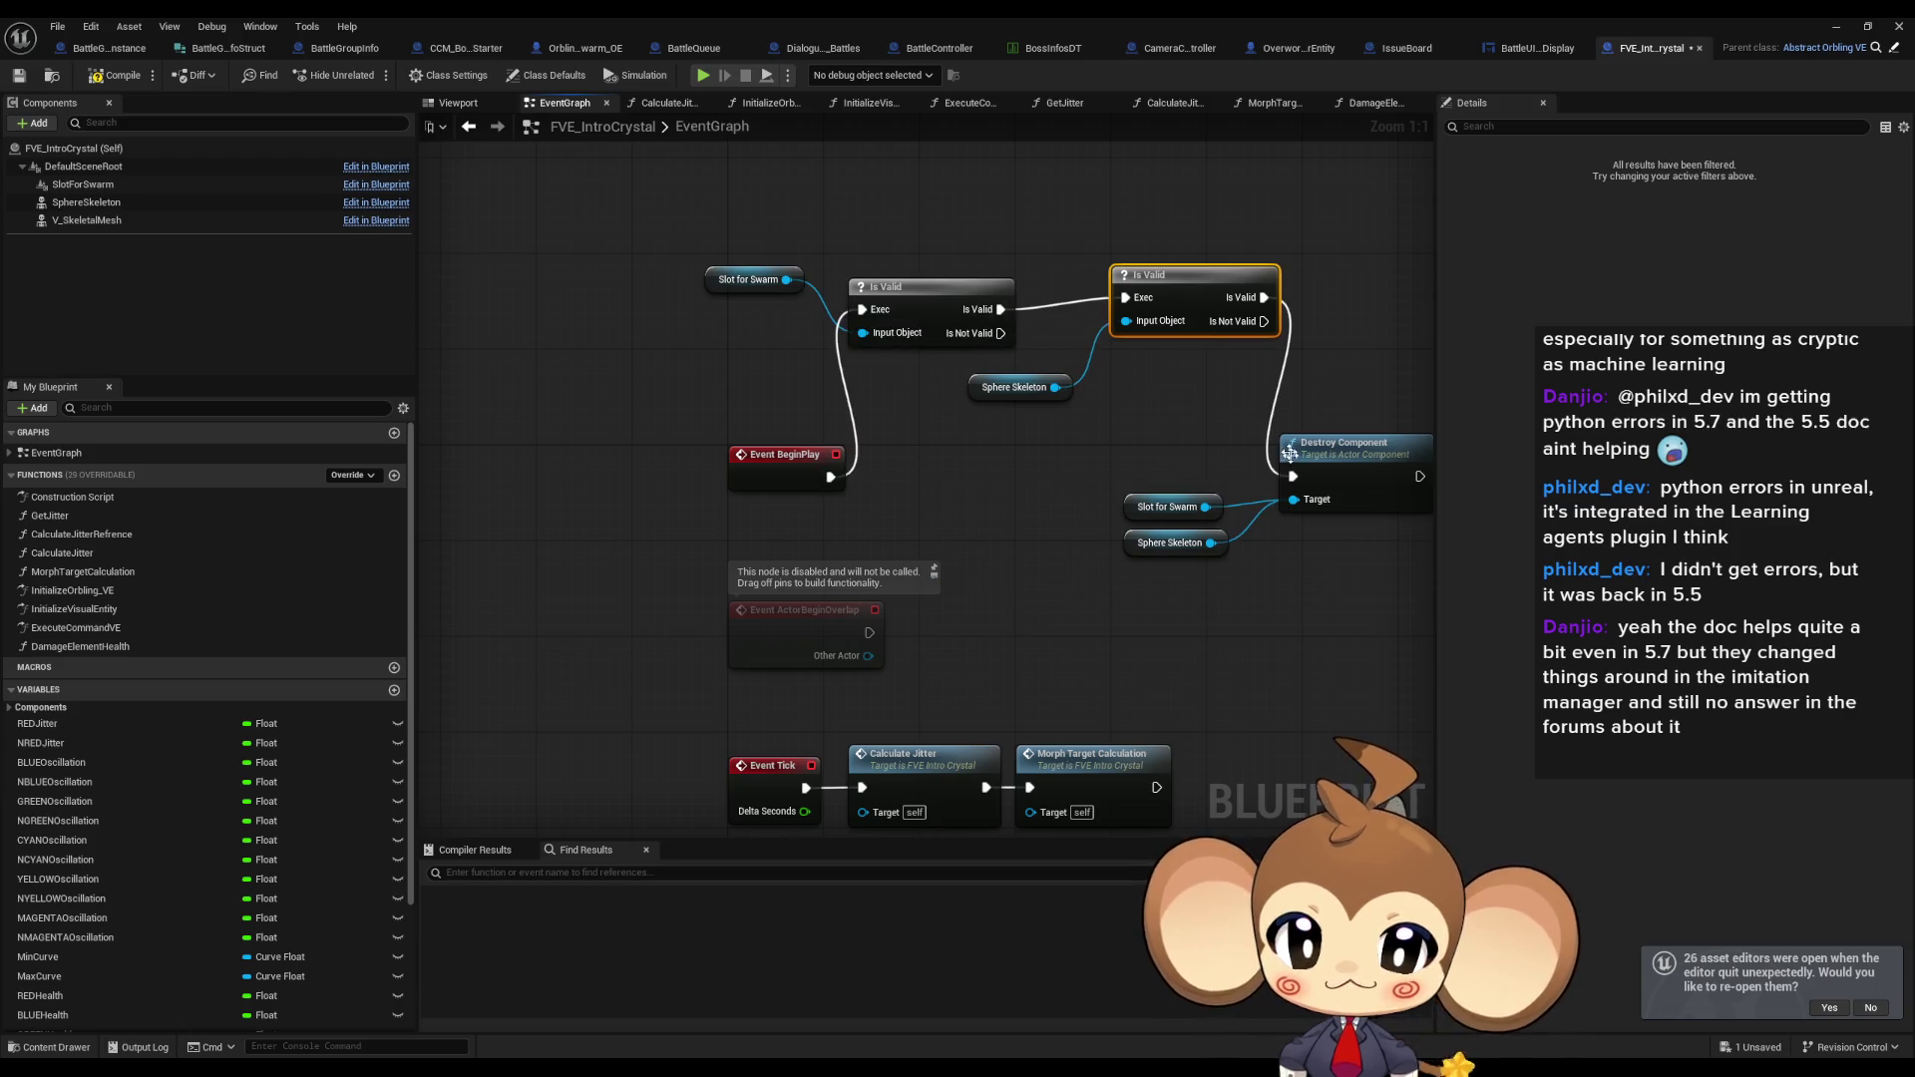
{"action": "left_click_drag", "start_coordinate": [1118, 487], "coordinate": [976, 471]}
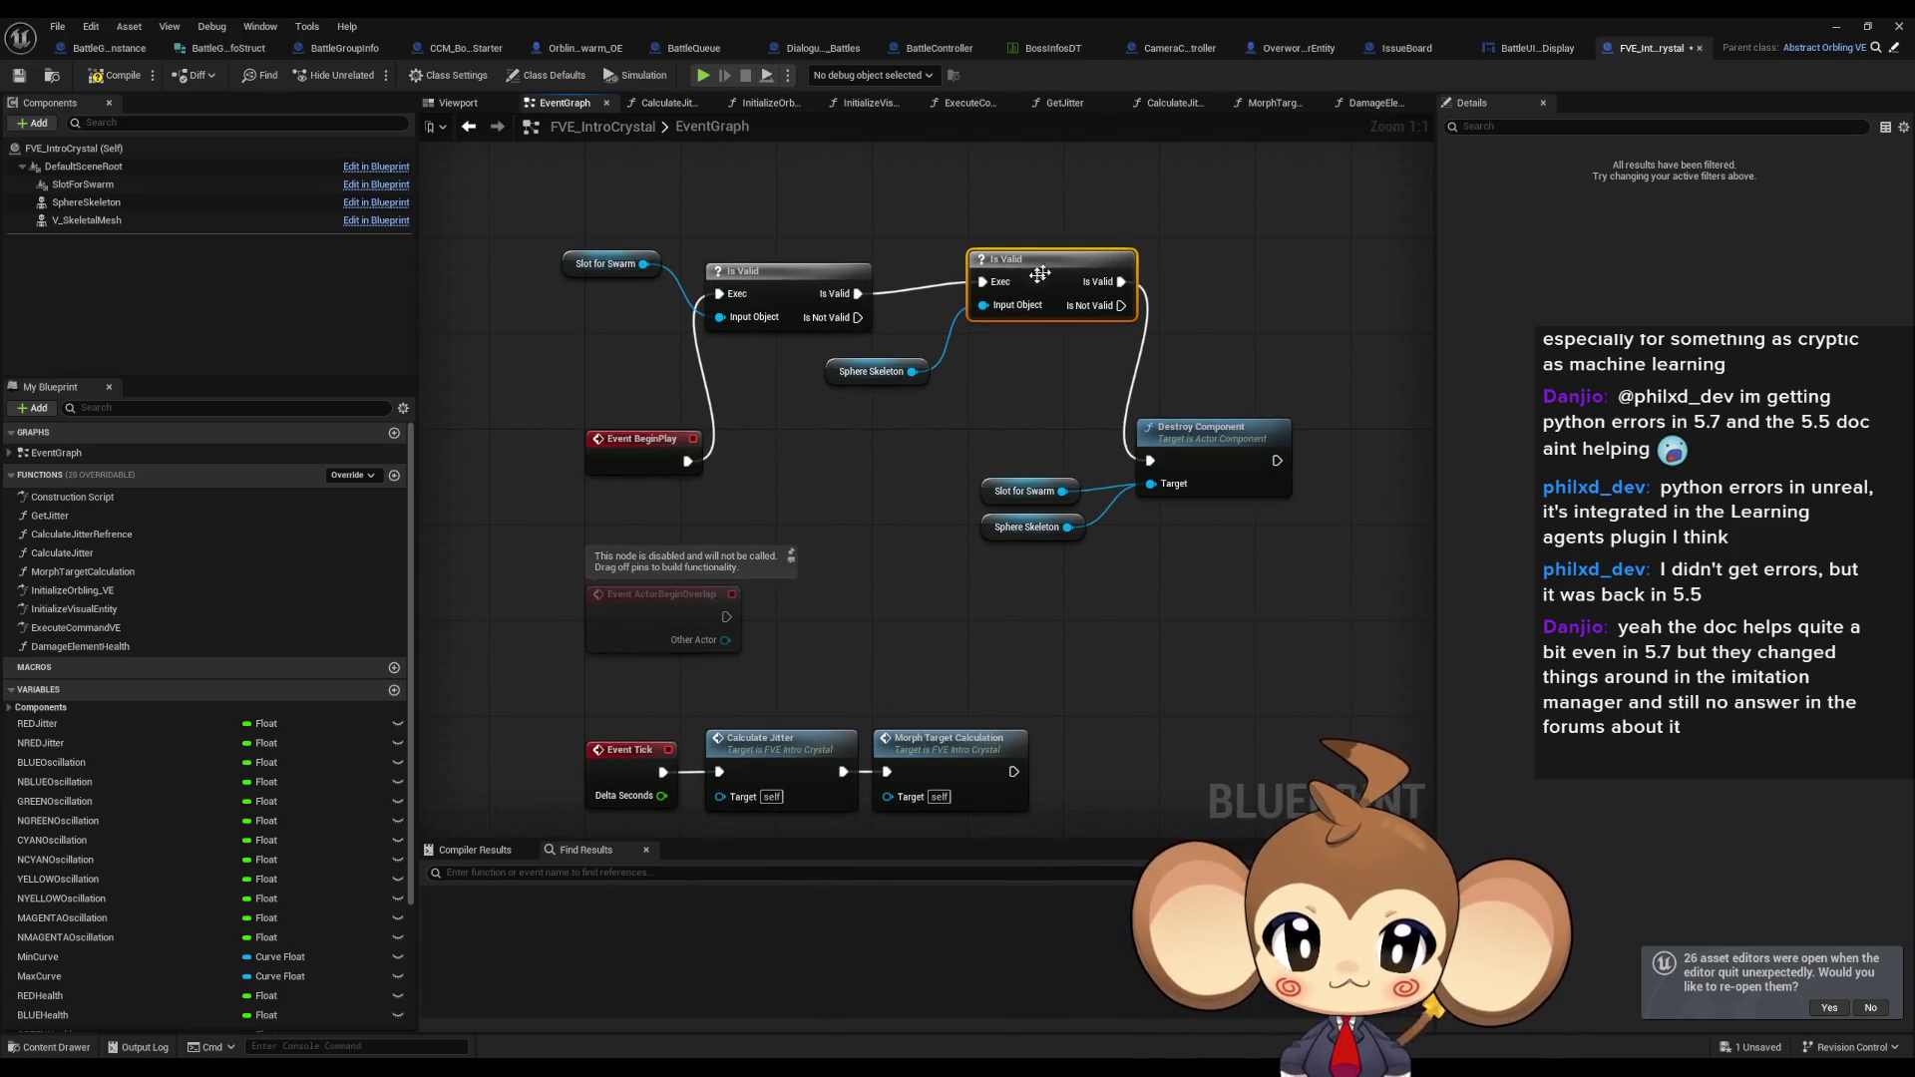
Arrange the Is Valid nodes and getters beside Event BeginPlay, then save FVE_IntroCrystal.
{"action": "left_click_drag", "start_coordinate": [757, 279], "coordinate": [769, 445]}
{"action": "left_click_drag", "start_coordinate": [1044, 269], "coordinate": [995, 445]}
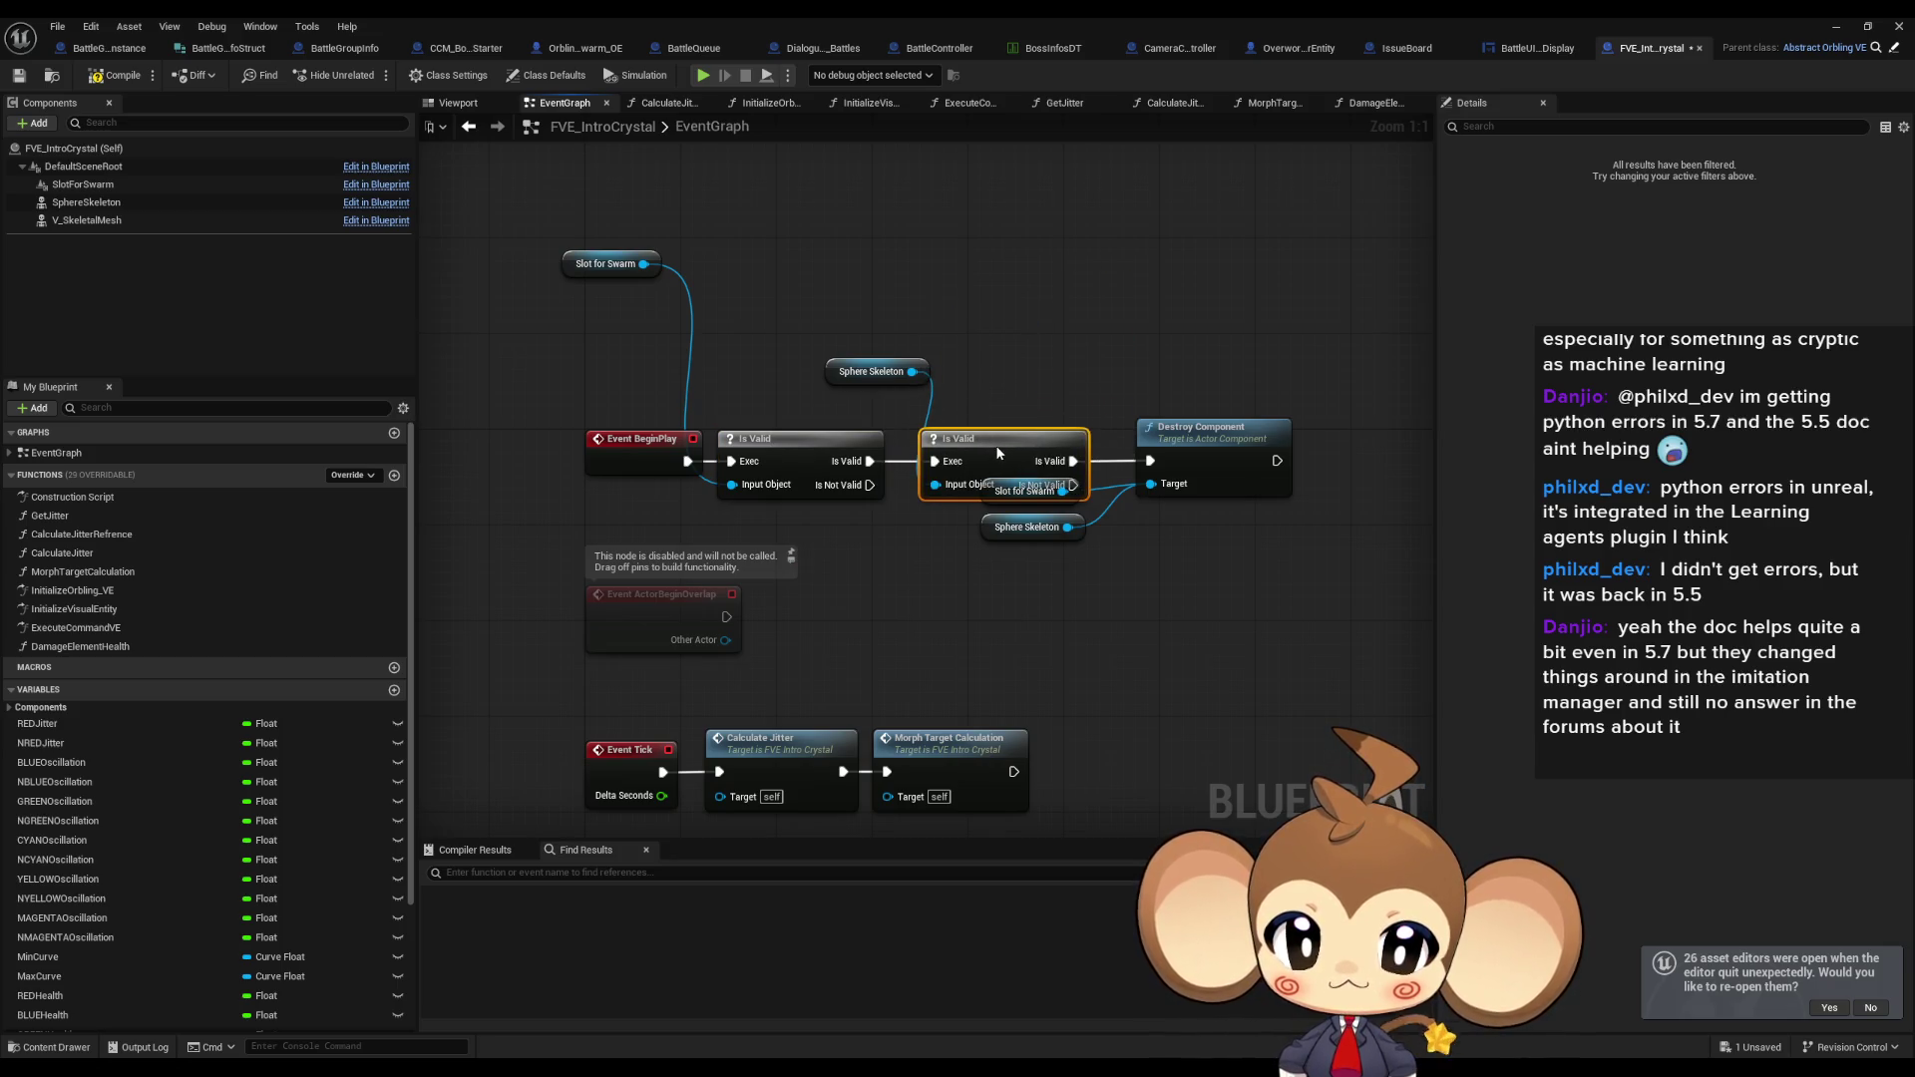
{"action": "left_click", "coordinate": [985, 517]}
{"action": "mouse_move", "coordinate": [988, 532]}
{"action": "left_mouse_down"}
{"action": "mouse_move", "coordinate": [1077, 485]}
{"action": "mouse_move", "coordinate": [1002, 505]}
{"action": "mouse_move", "coordinate": [1008, 524]}
{"action": "left_mouse_up"}
{"action": "left_click_drag", "start_coordinate": [867, 371], "coordinate": [856, 527]}
{"action": "left_click_drag", "start_coordinate": [586, 266], "coordinate": [634, 530]}
{"action": "left_click", "coordinate": [758, 237]}
{"action": "key", "text": "ctrl+s"}
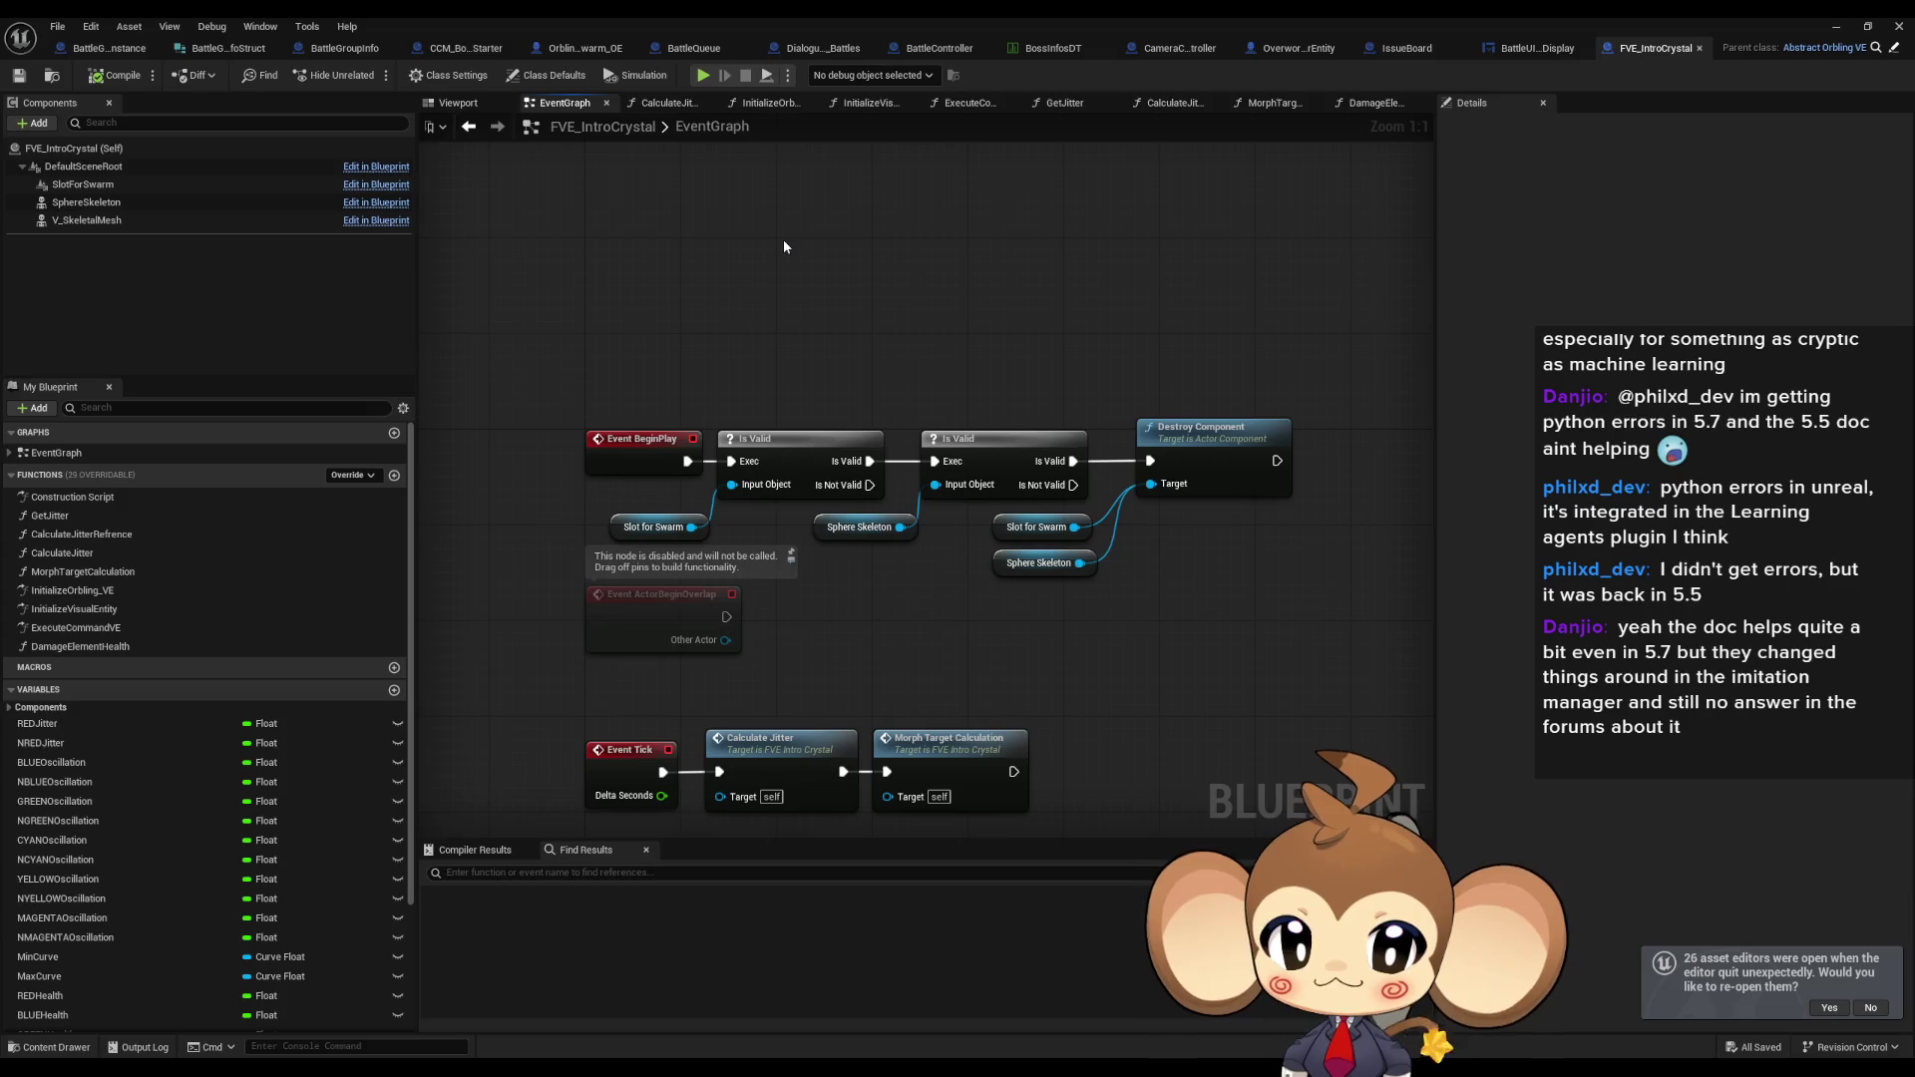
{"action": "left_click_drag", "start_coordinate": [784, 246], "coordinate": [891, 252]}
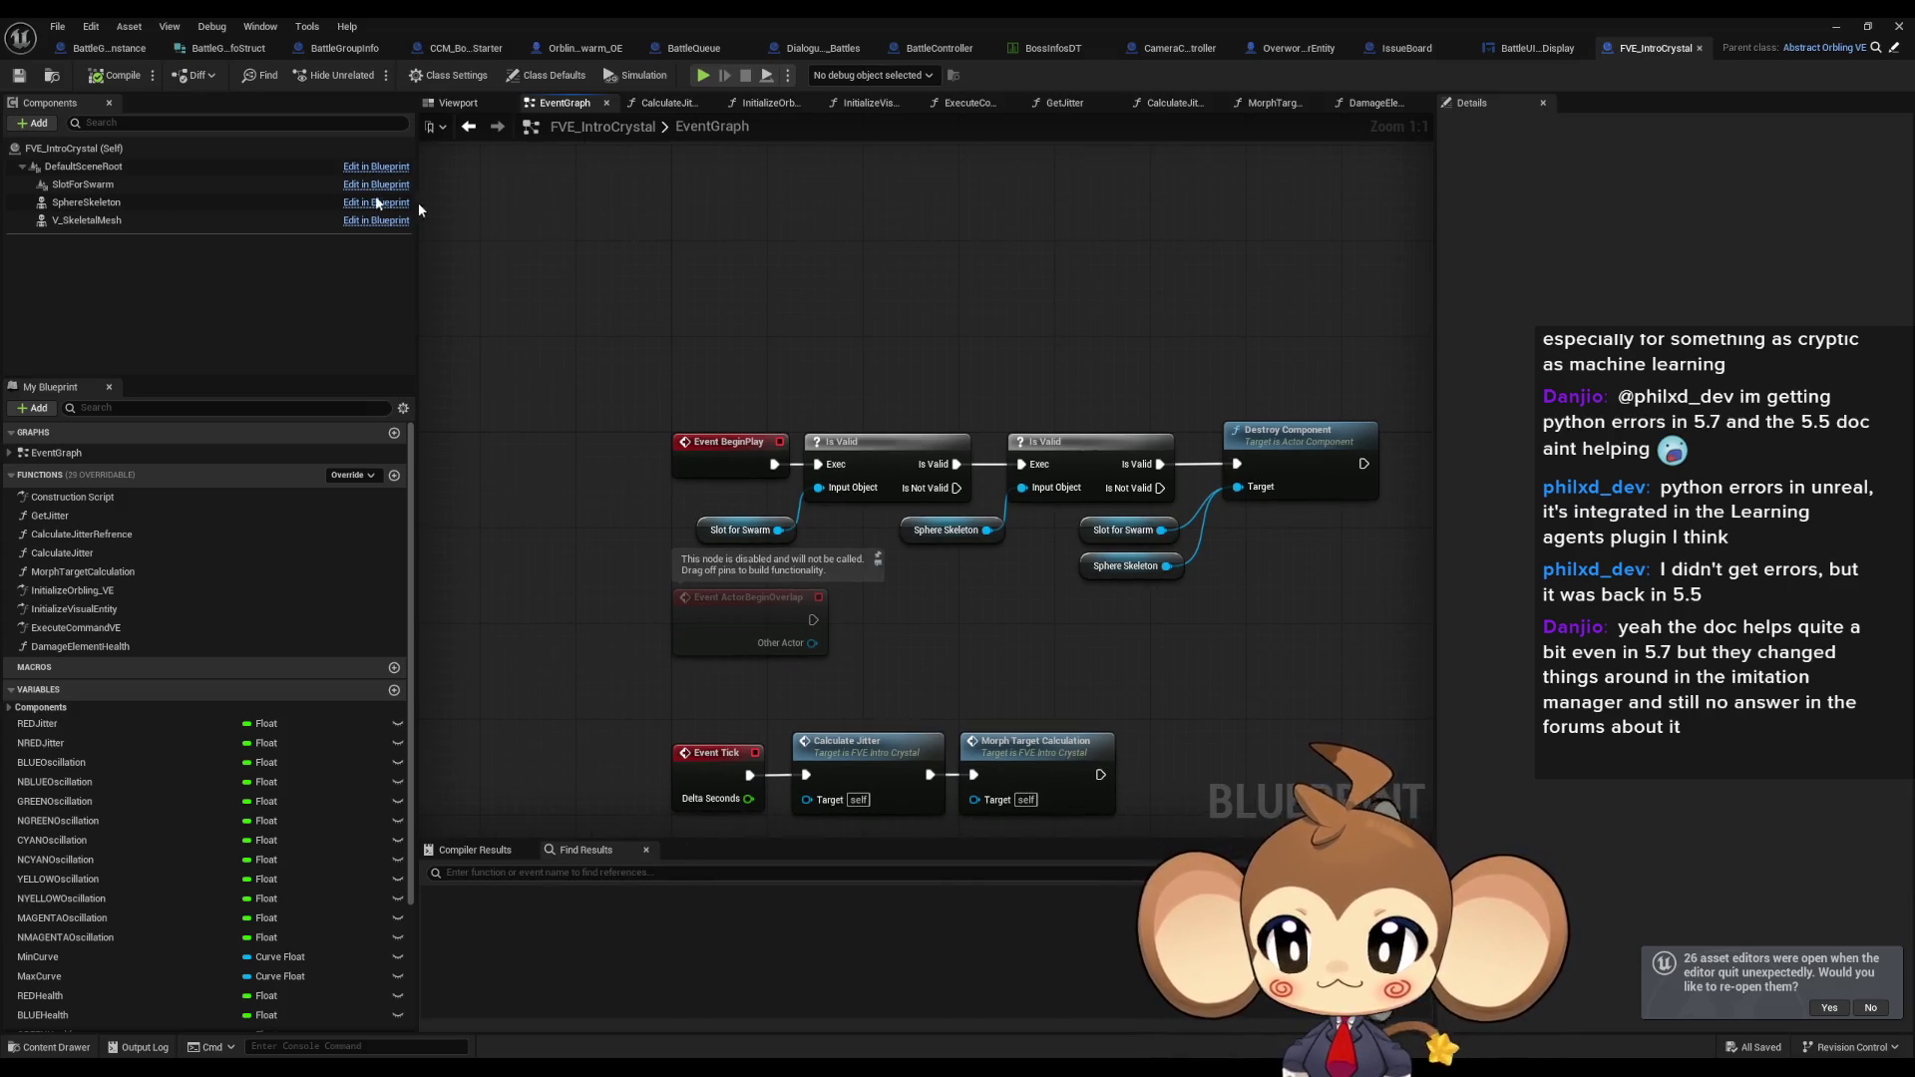
{"action": "left_click", "coordinate": [1836, 27]}
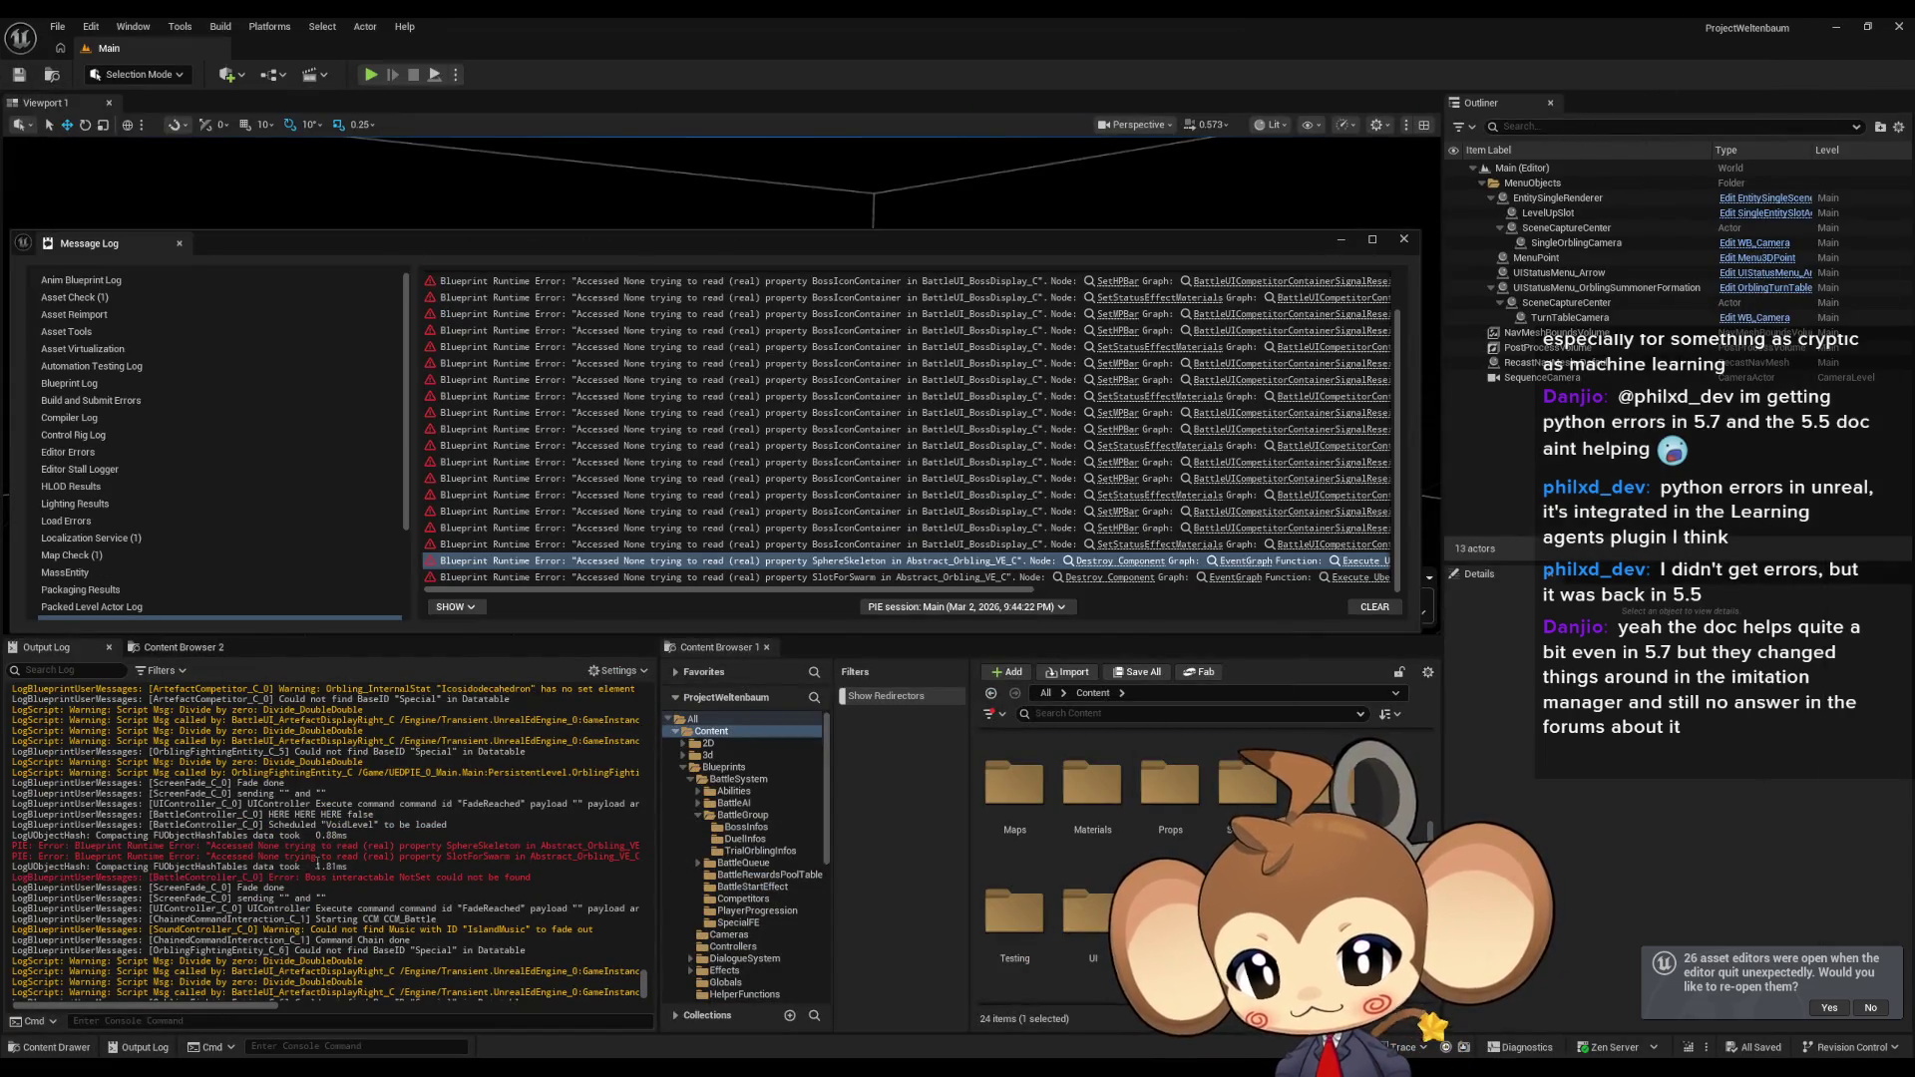
Inspect the 'Boss interactable' error line in the Output Log, then return to BattleController.
{"action": "left_click_drag", "start_coordinate": [356, 878], "coordinate": [435, 893]}
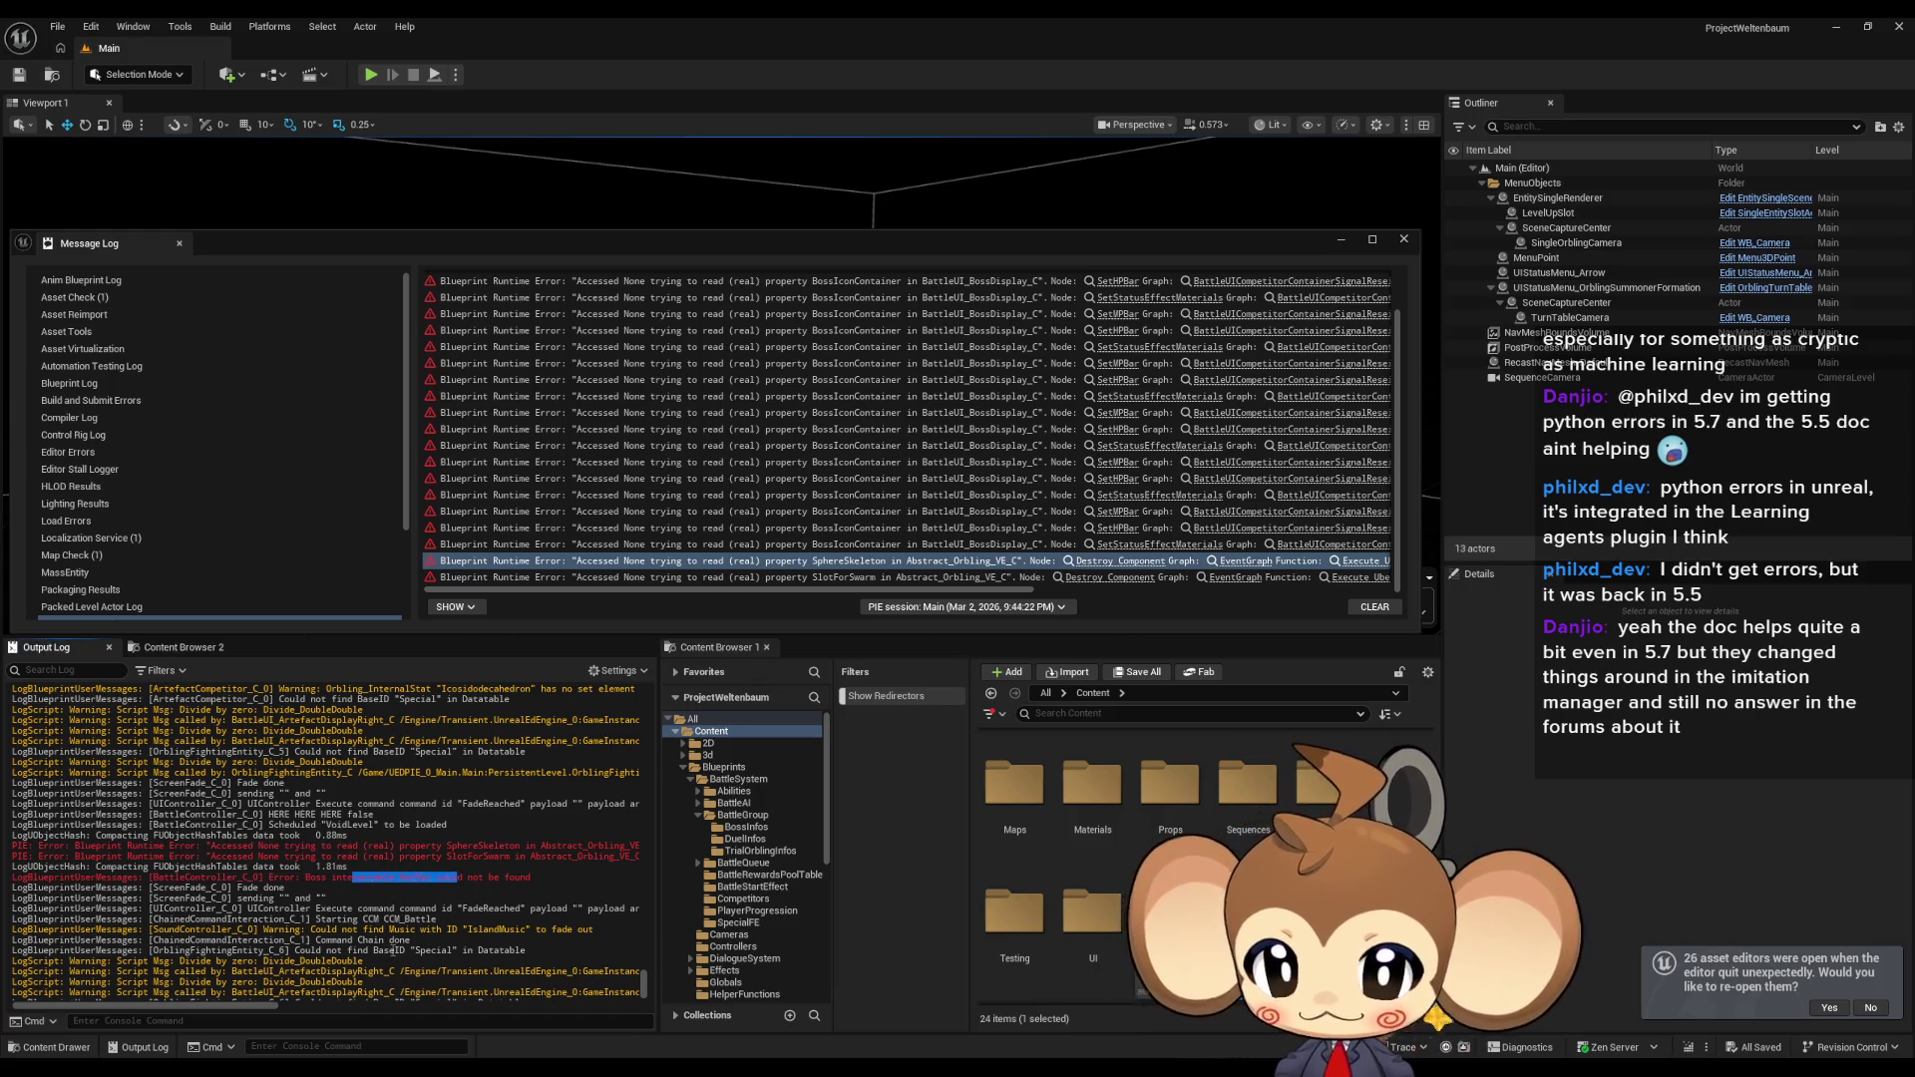
{"action": "left_click", "coordinate": [391, 877]}
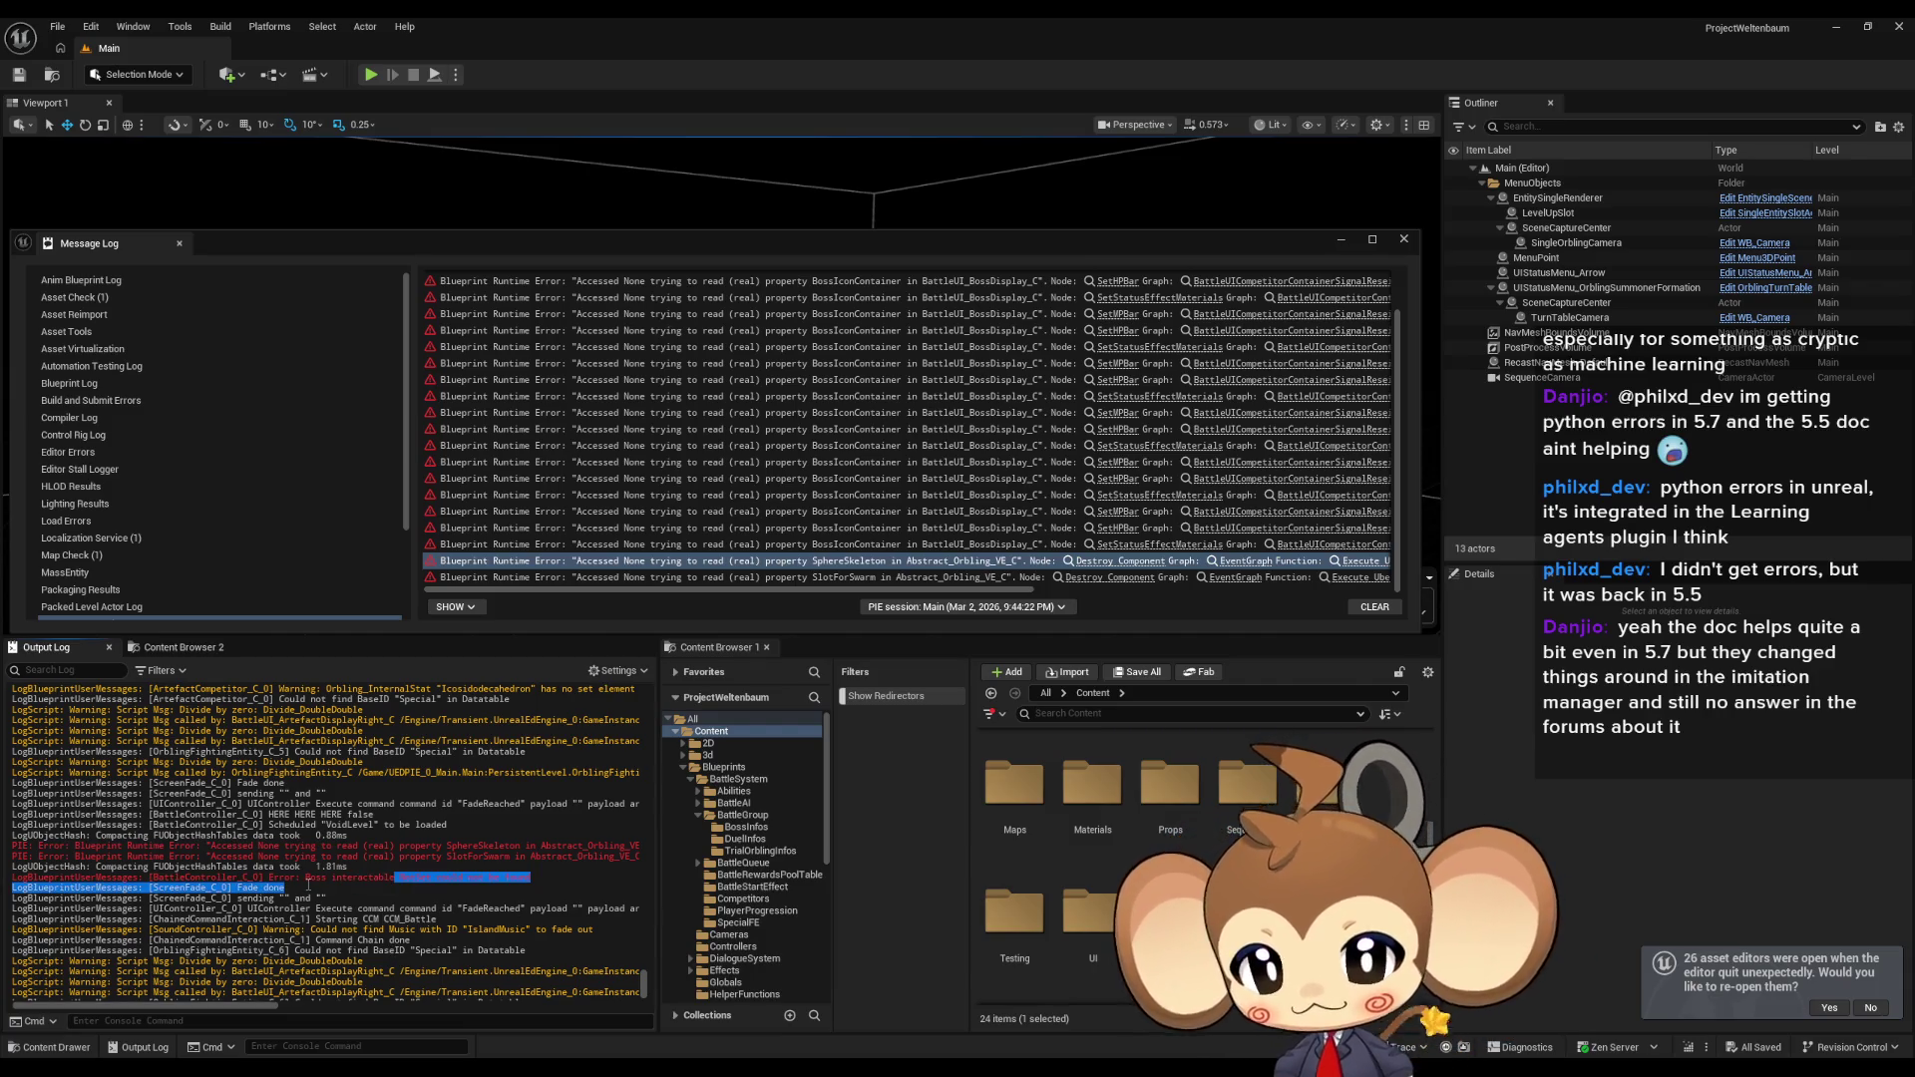
{"action": "left_click_drag", "start_coordinate": [394, 880], "coordinate": [305, 878]}
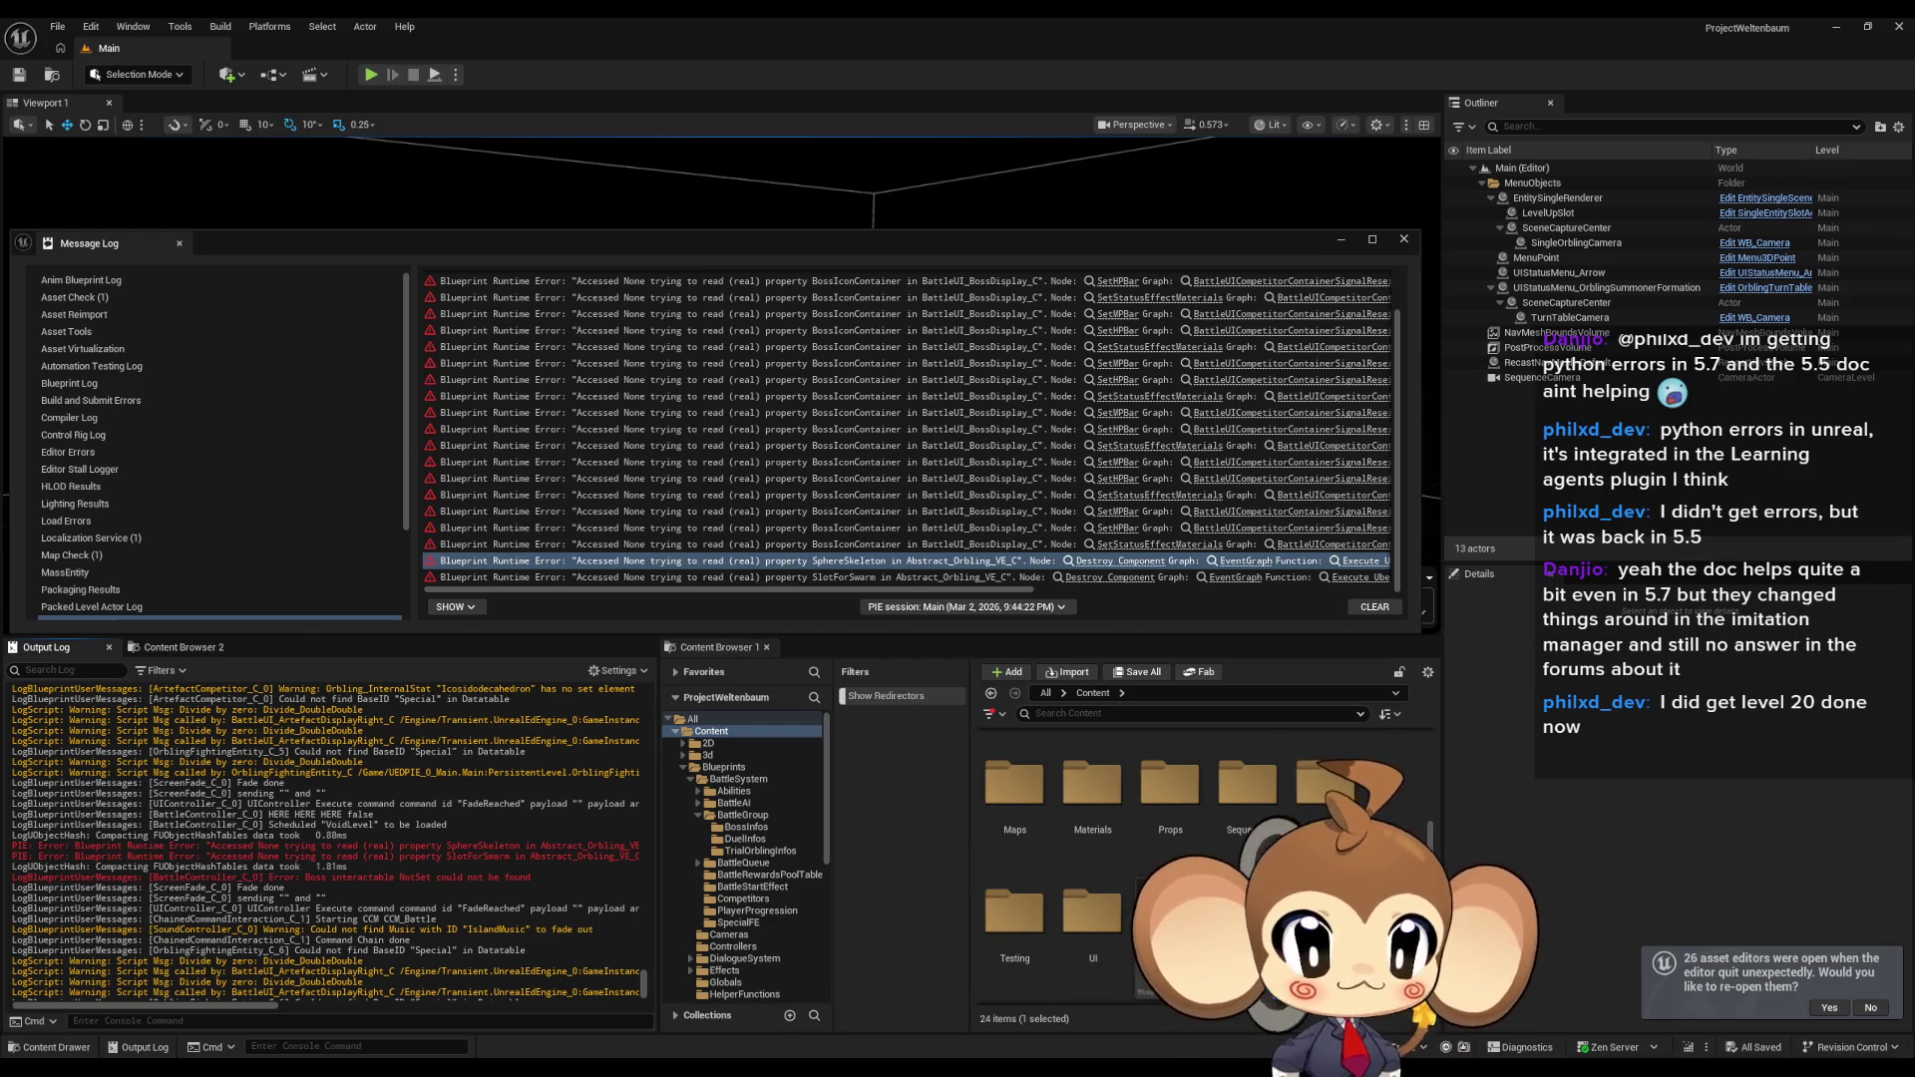
{"action": "key", "text": "alt+Tab"}
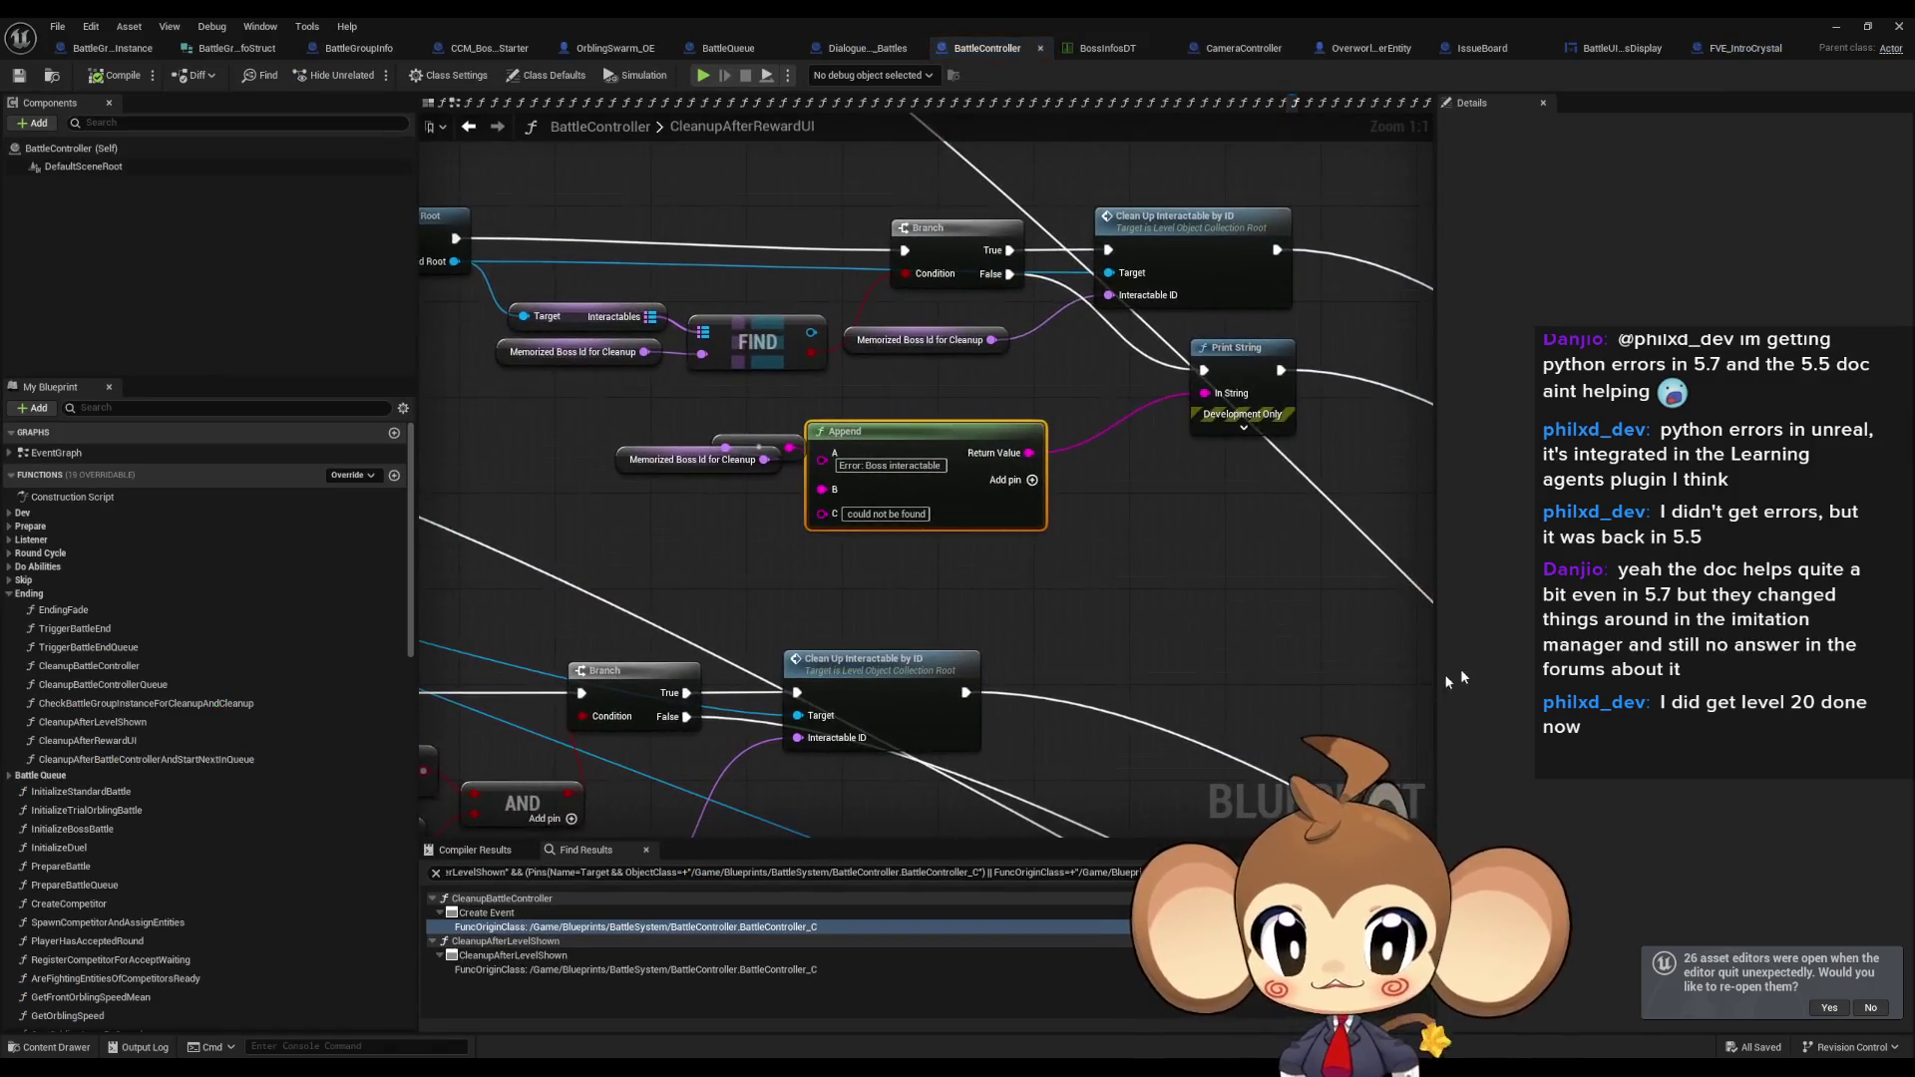
Inspect the boss error Print String and boss check Branch, then jump to Switch on BattleType.
{"action": "left_click_drag", "start_coordinate": [687, 470], "coordinate": [673, 469]}
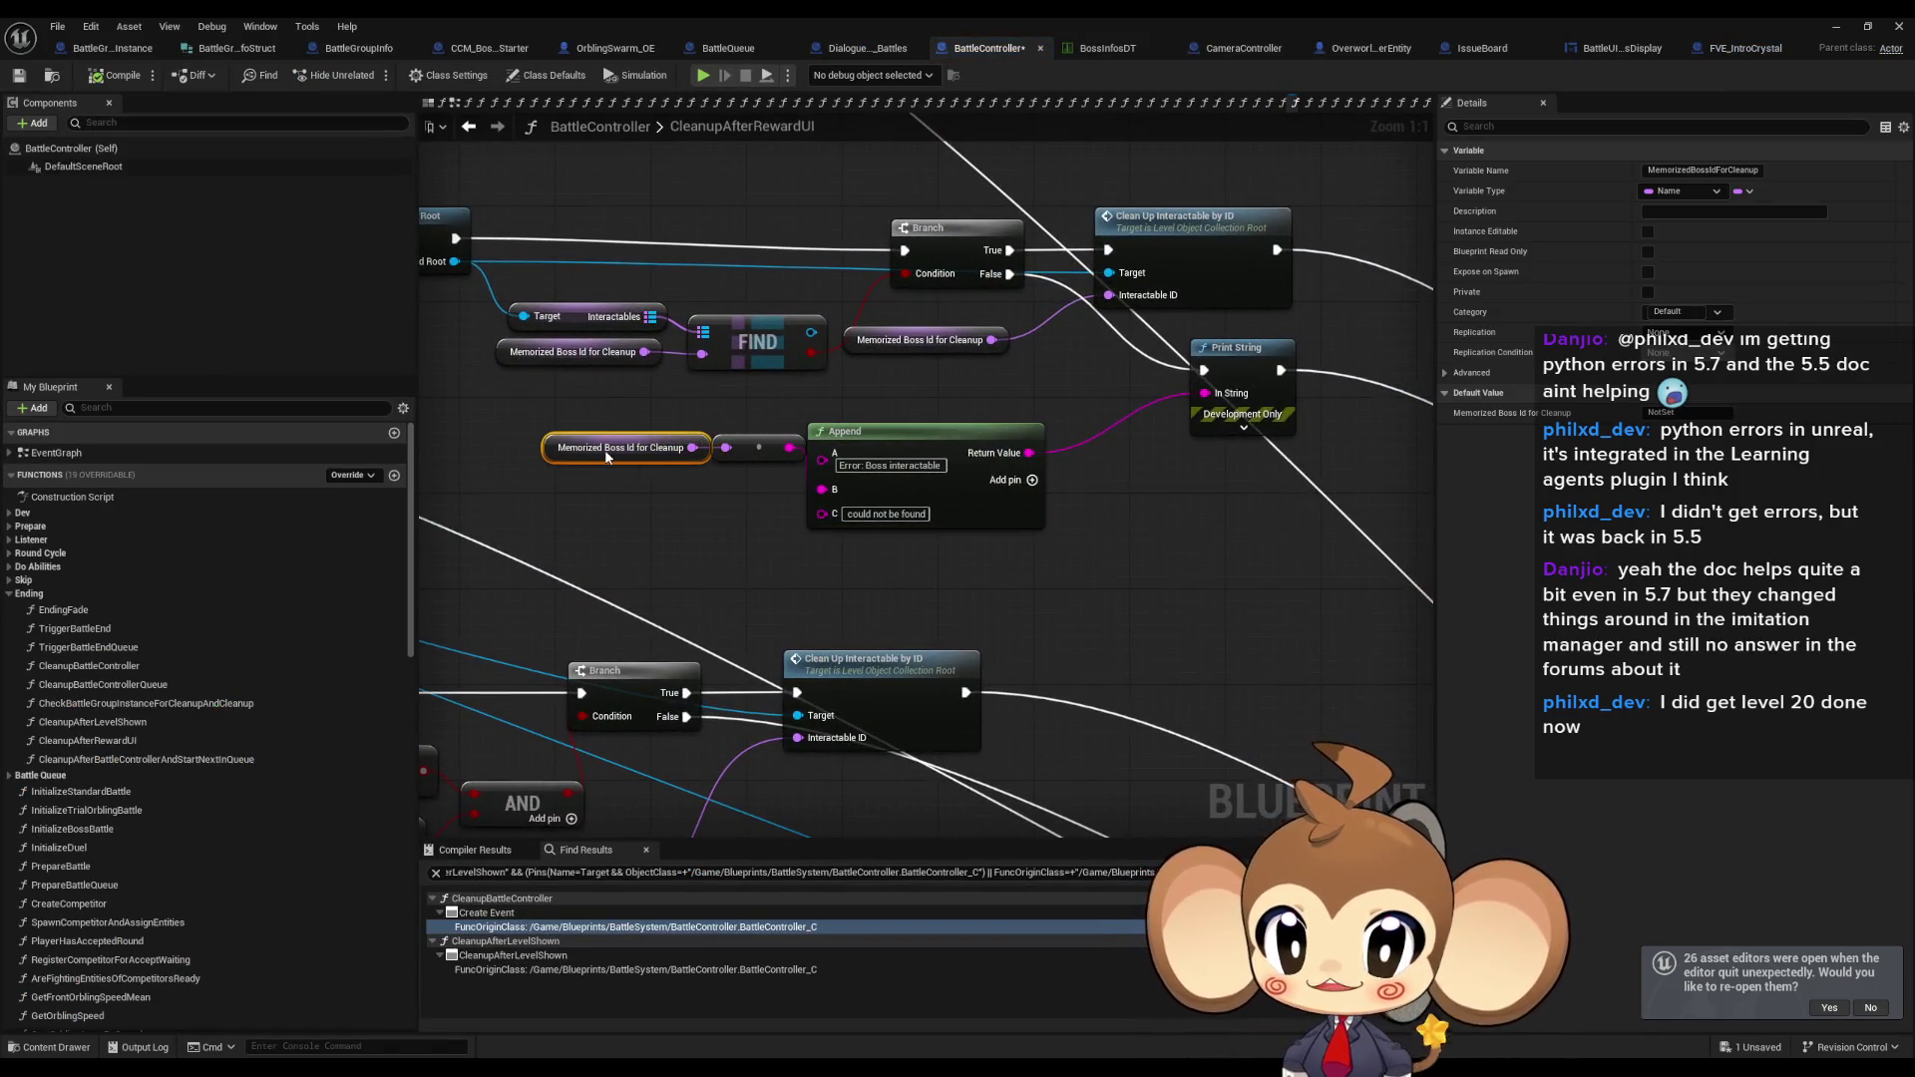
{"action": "scroll", "coordinate": [1170, 517], "scroll_direction": "down", "scroll_amount": 4}
{"action": "scroll", "coordinate": [1170, 516], "scroll_direction": "up", "scroll_amount": 3}
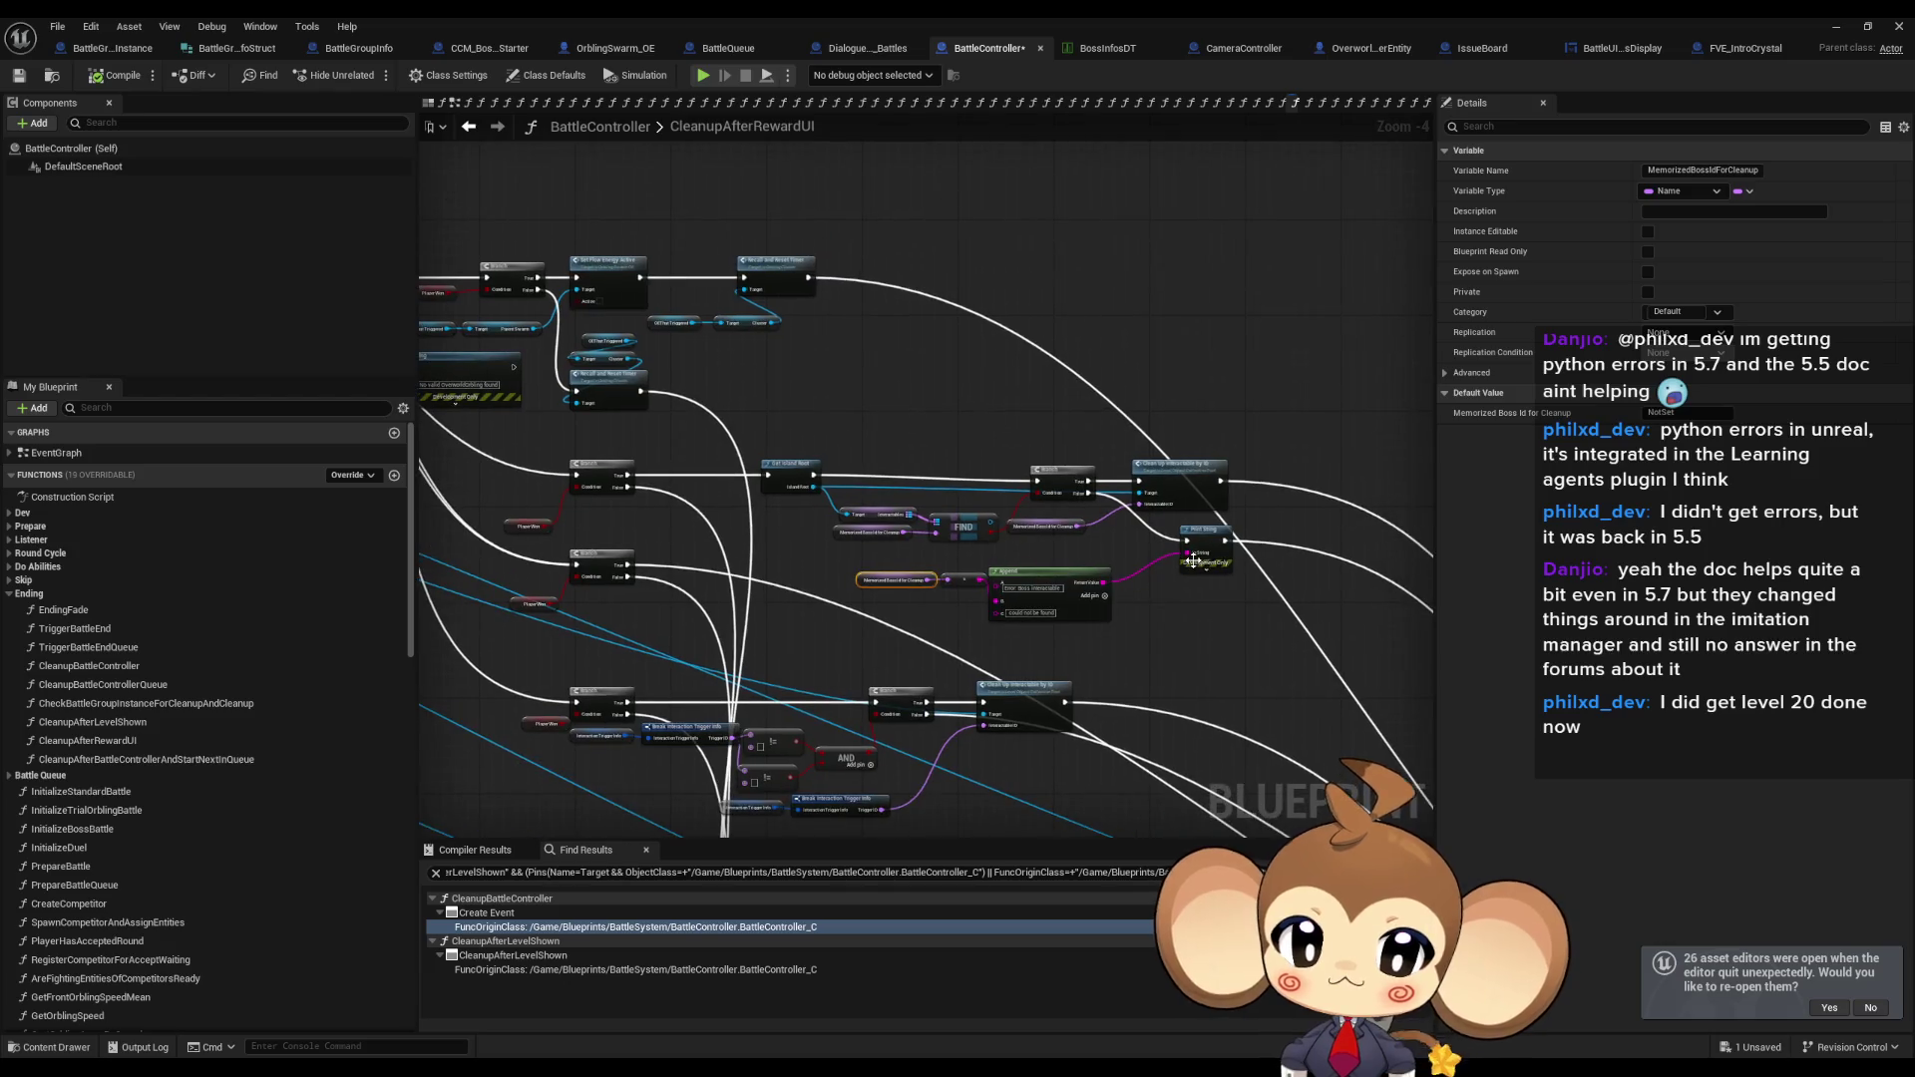
{"action": "left_click", "coordinate": [1212, 529]}
{"action": "left_click", "coordinate": [942, 402]}
{"action": "mouse_move", "coordinate": [828, 442]}
{"action": "left_mouse_down"}
{"action": "mouse_move", "coordinate": [1422, 541]}
{"action": "mouse_move", "coordinate": [1007, 479]}
{"action": "mouse_move", "coordinate": [1133, 519]}
{"action": "left_mouse_up"}
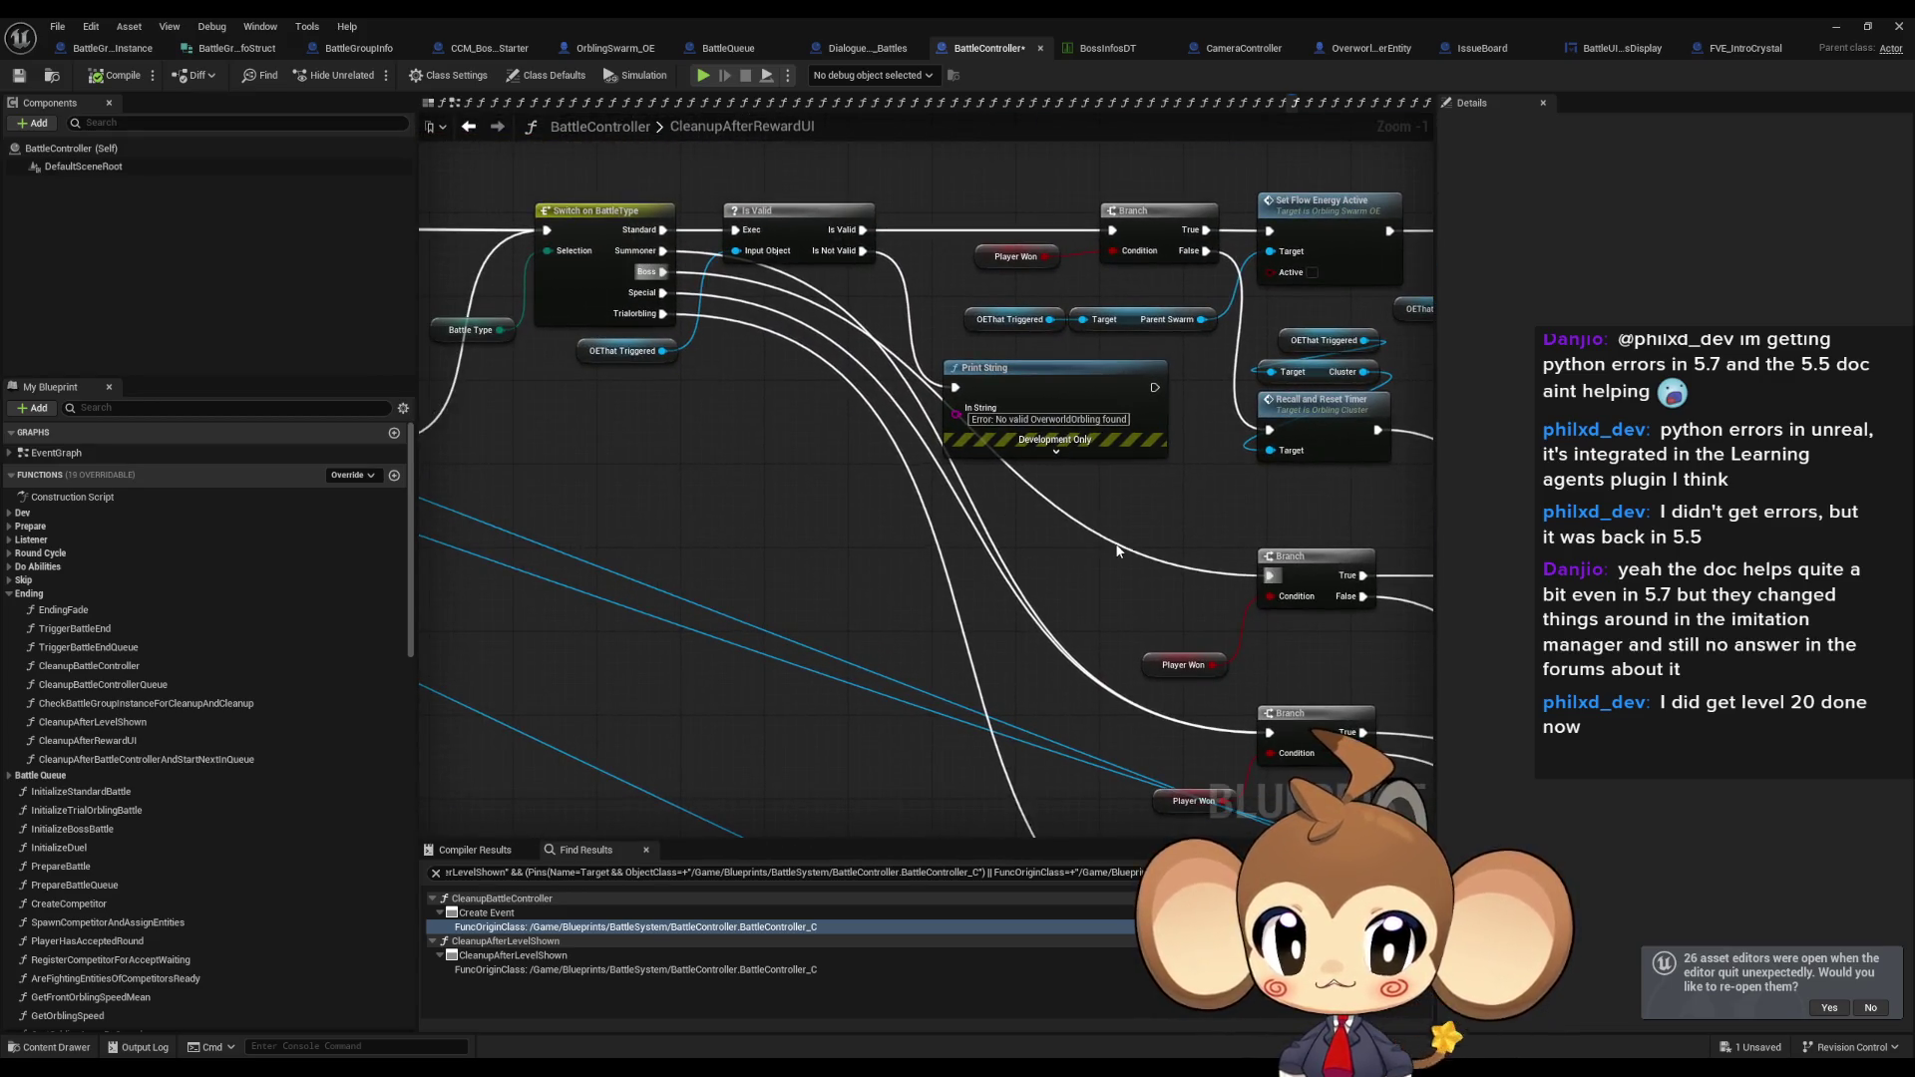
{"action": "double_click", "coordinate": [1118, 547]}
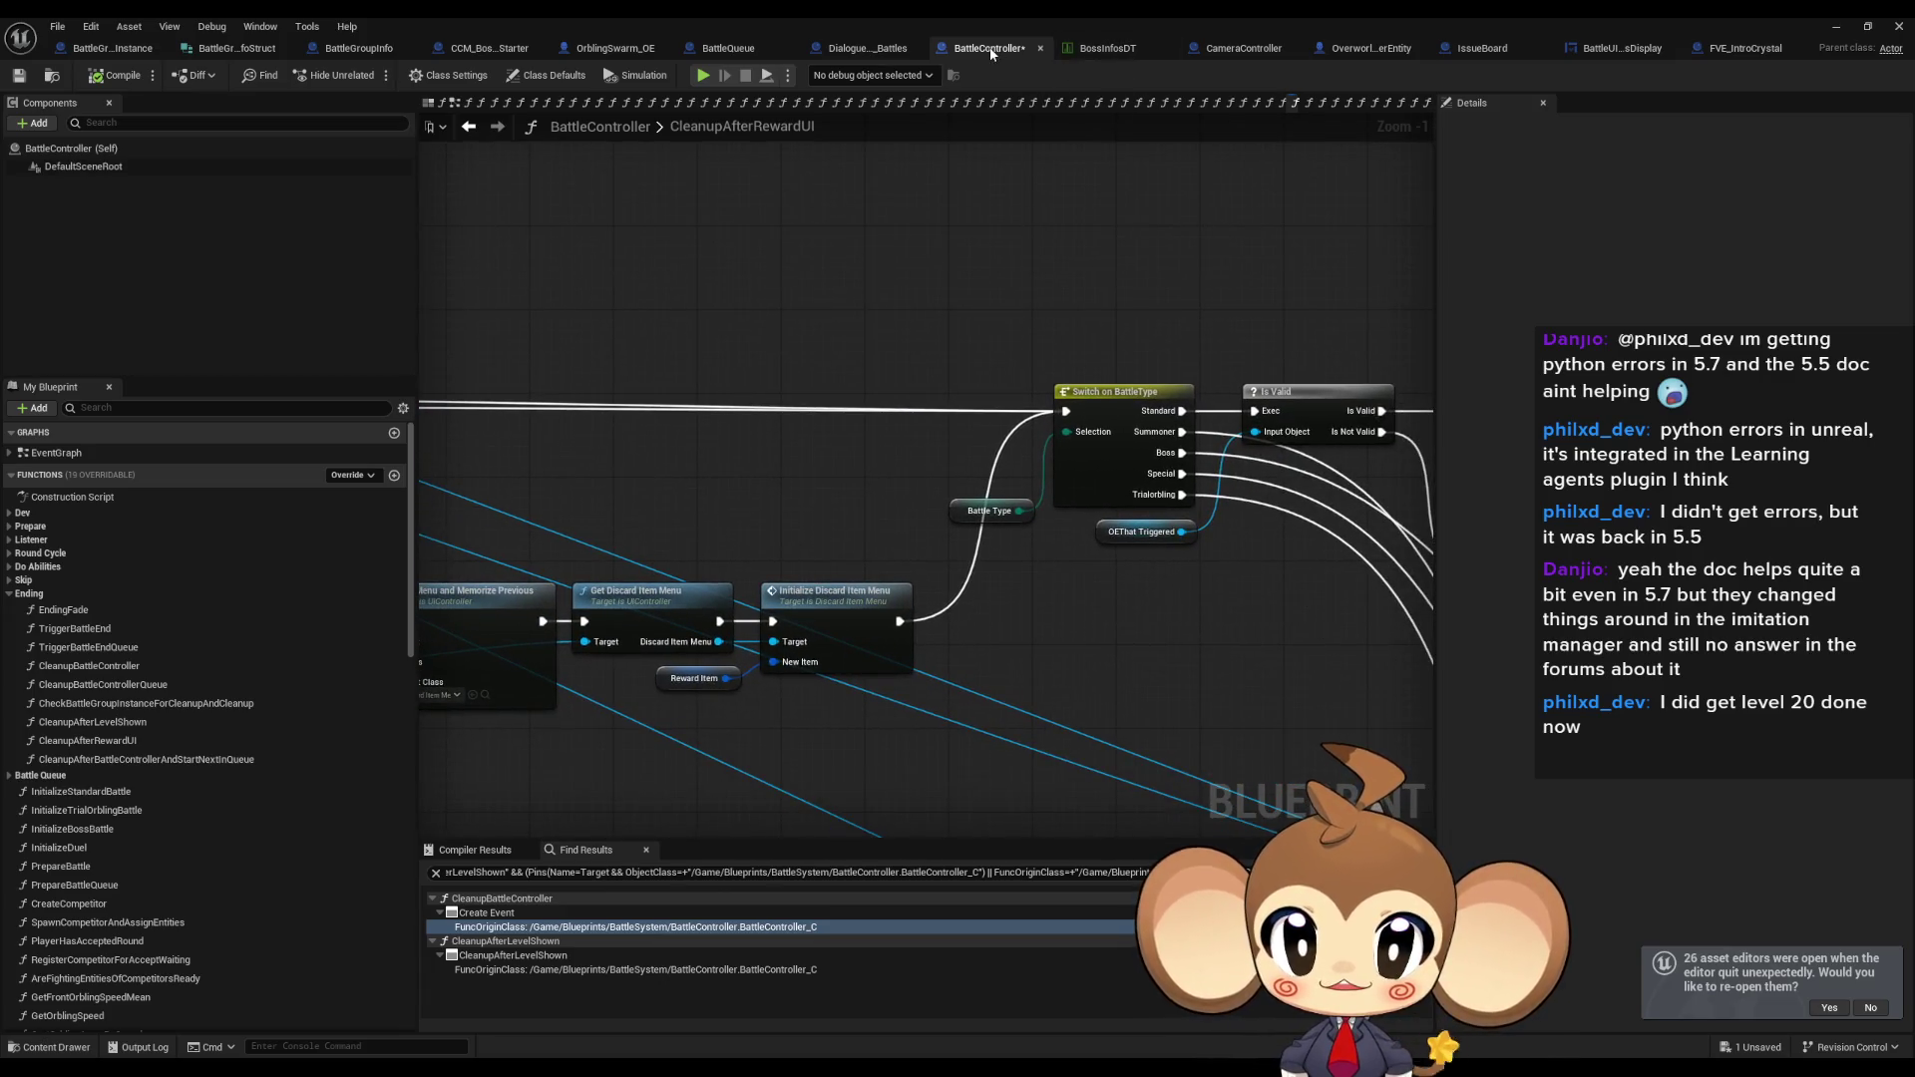
{"action": "mouse_move", "coordinate": [1134, 519]}
{"action": "left_mouse_down"}
{"action": "mouse_move", "coordinate": [891, 491]}
{"action": "mouse_move", "coordinate": [987, 477]}
{"action": "mouse_move", "coordinate": [947, 469]}
{"action": "left_mouse_up"}
{"action": "scroll", "coordinate": [942, 465], "scroll_direction": "down", "scroll_amount": 4}
{"action": "scroll", "coordinate": [943, 465], "scroll_direction": "up", "scroll_amount": 3}
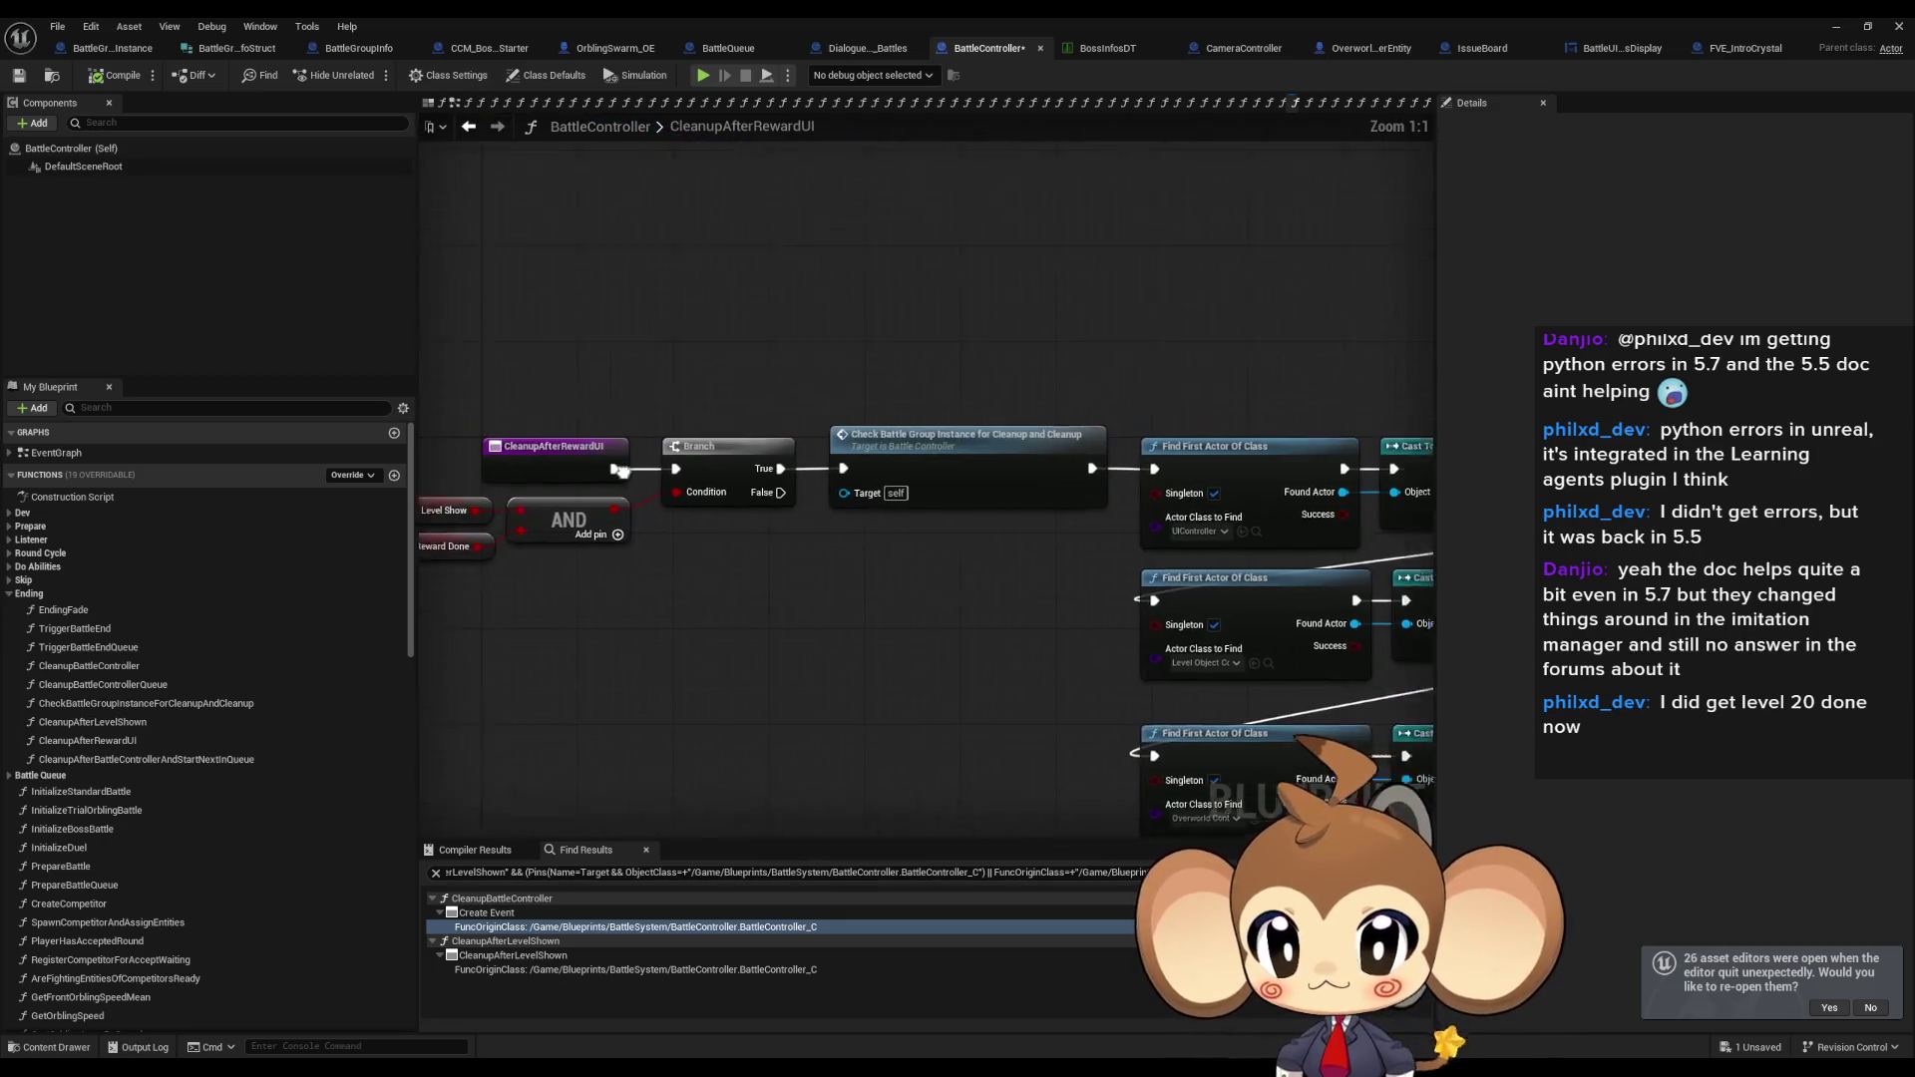
Review the CleanupAfterRewardUI entry, boss Branch, Get Island Root and Memorized Boss Id for Cleanup variable.
{"action": "left_click", "coordinate": [598, 450]}
{"action": "scroll", "coordinate": [493, 341], "scroll_direction": "down", "scroll_amount": 4}
{"action": "scroll", "coordinate": [1085, 547], "scroll_direction": "up", "scroll_amount": 4}
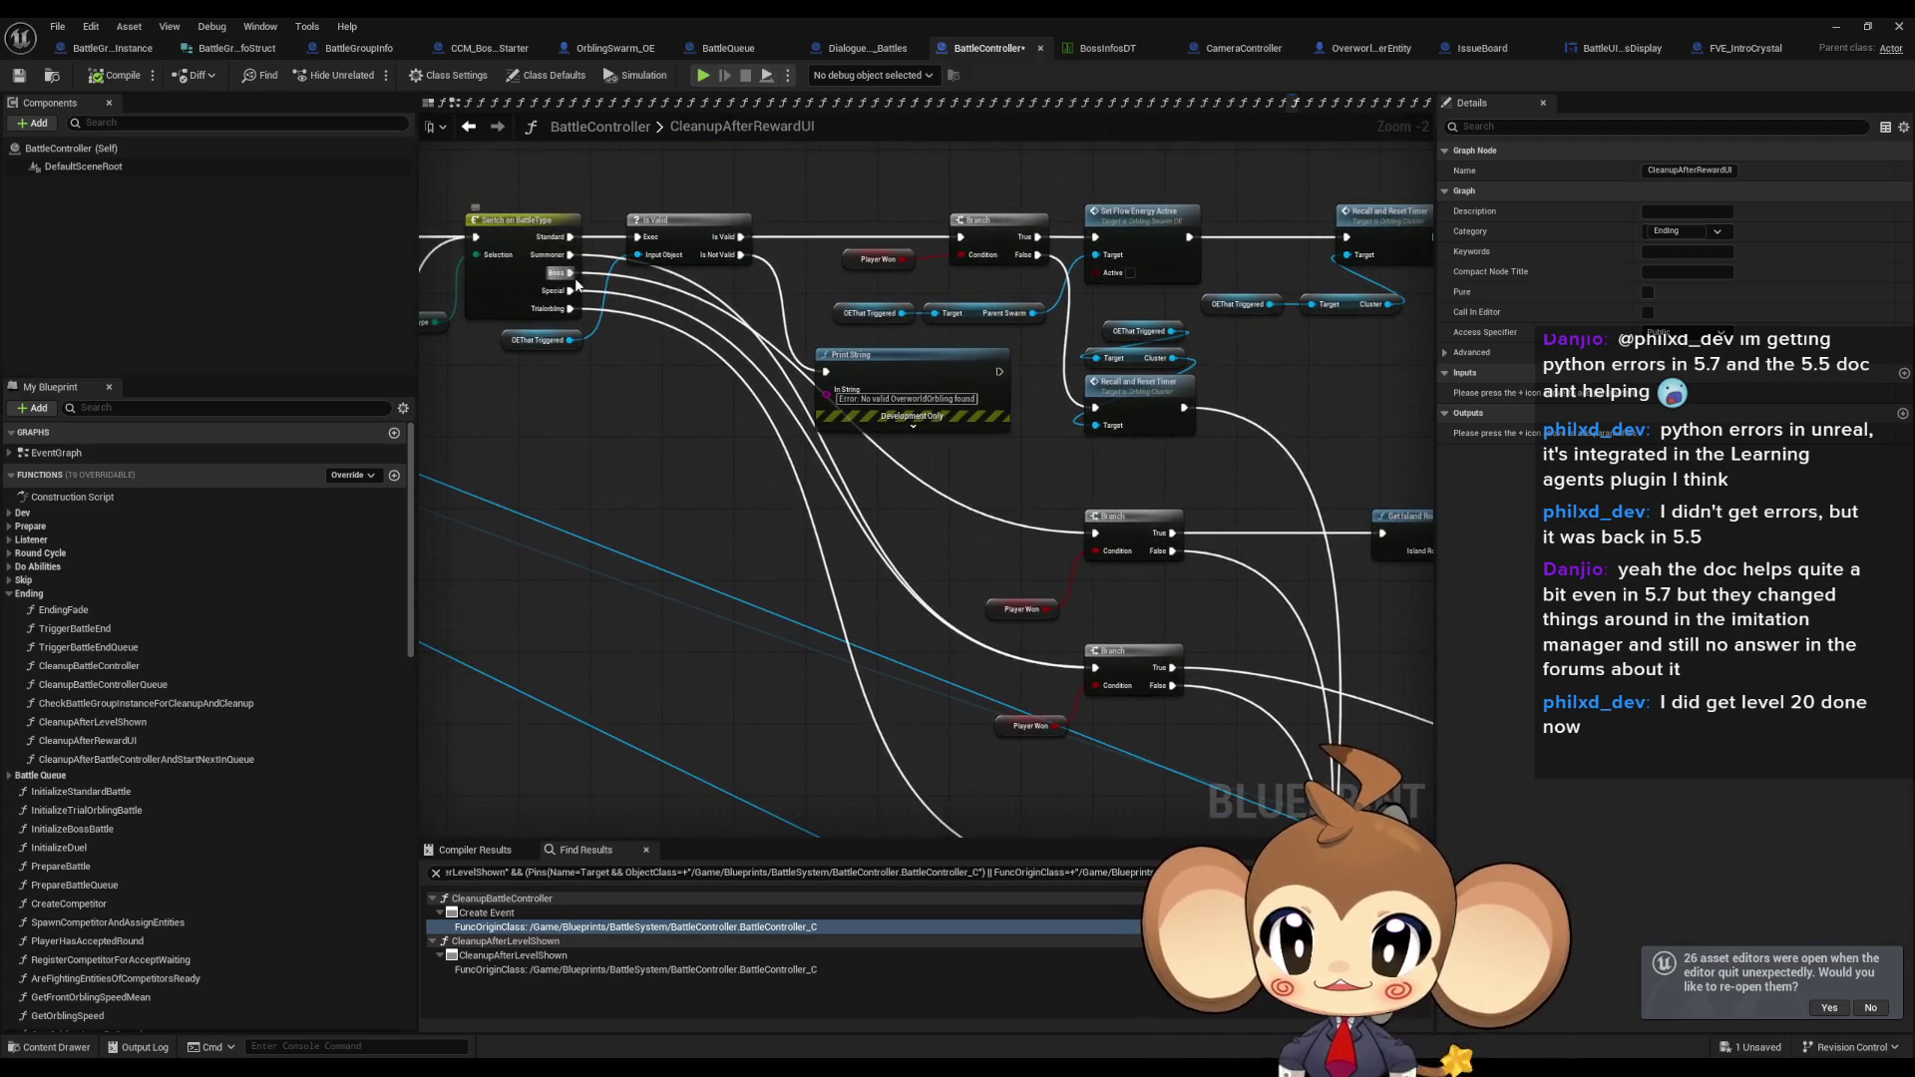
{"action": "scroll", "coordinate": [559, 271], "scroll_direction": "up", "scroll_amount": 1}
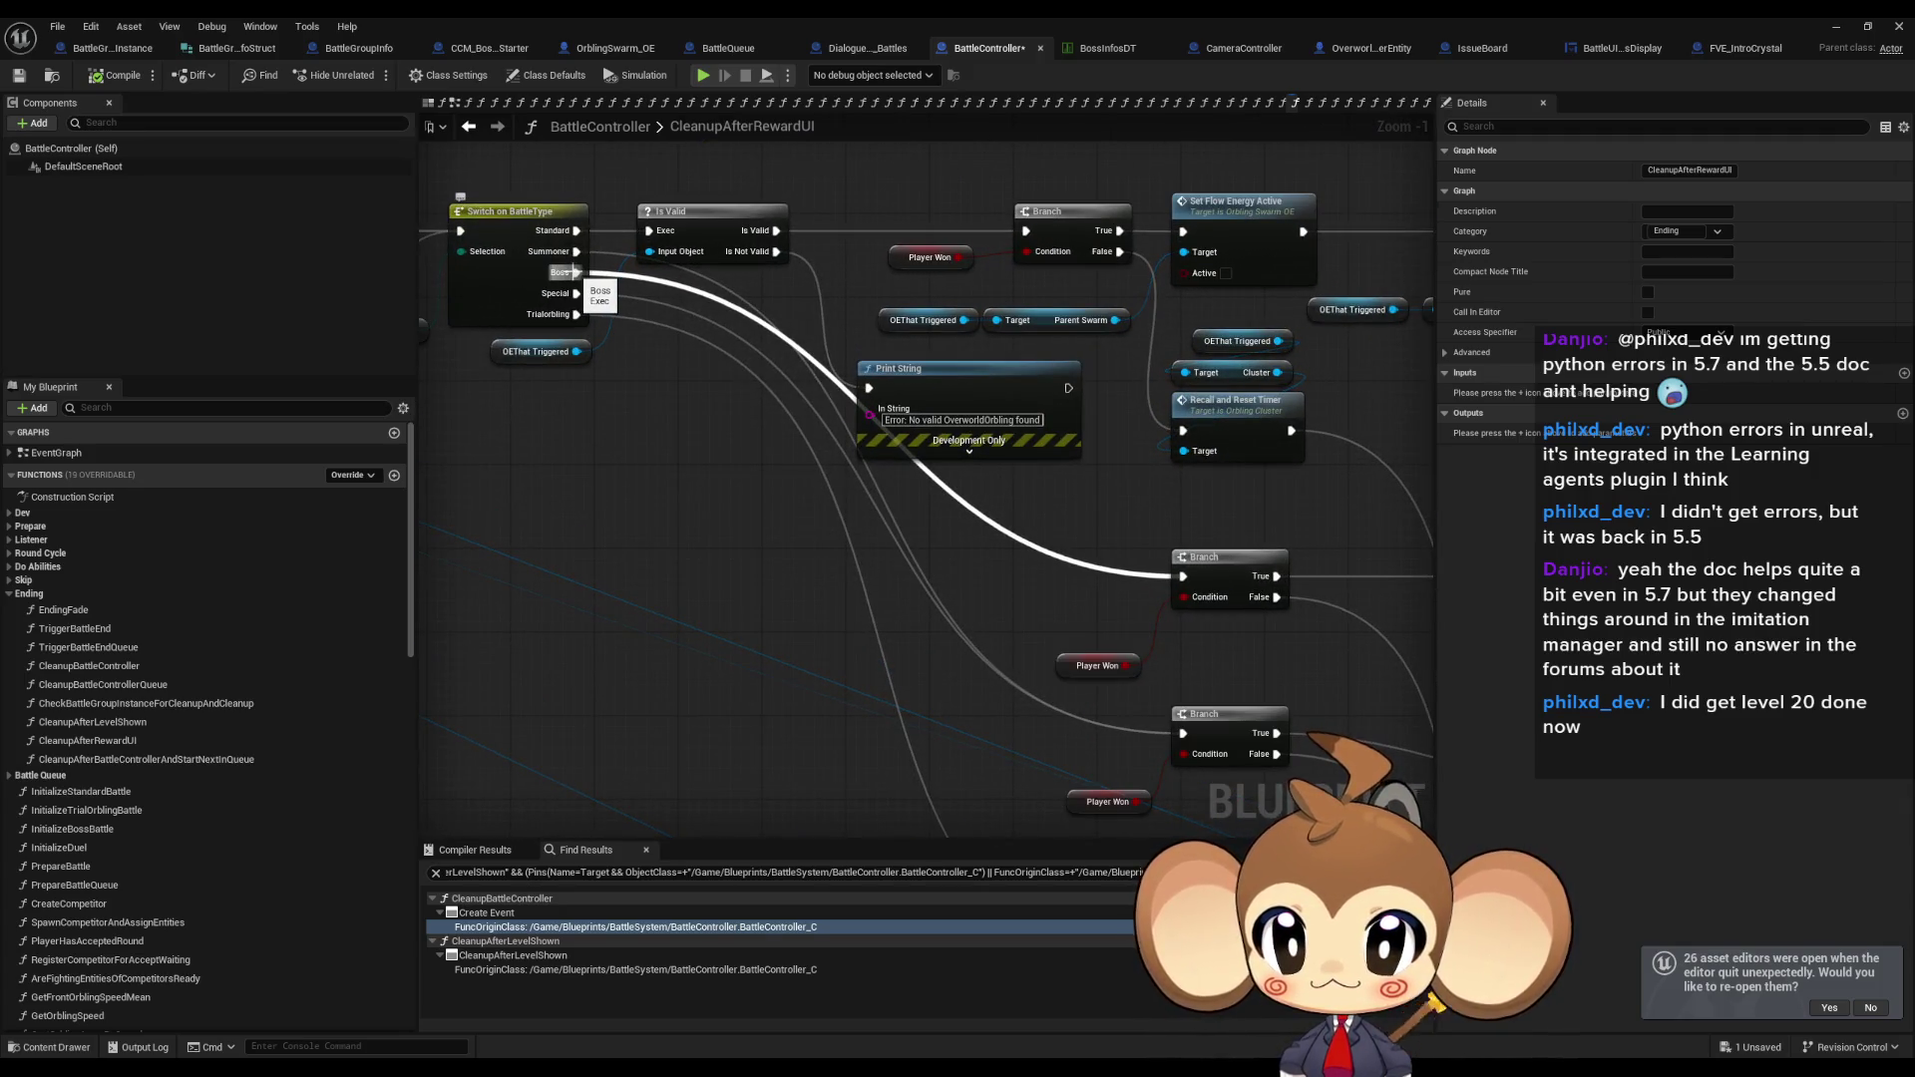
{"action": "left_click_drag", "start_coordinate": [740, 449], "coordinate": [212, 309]}
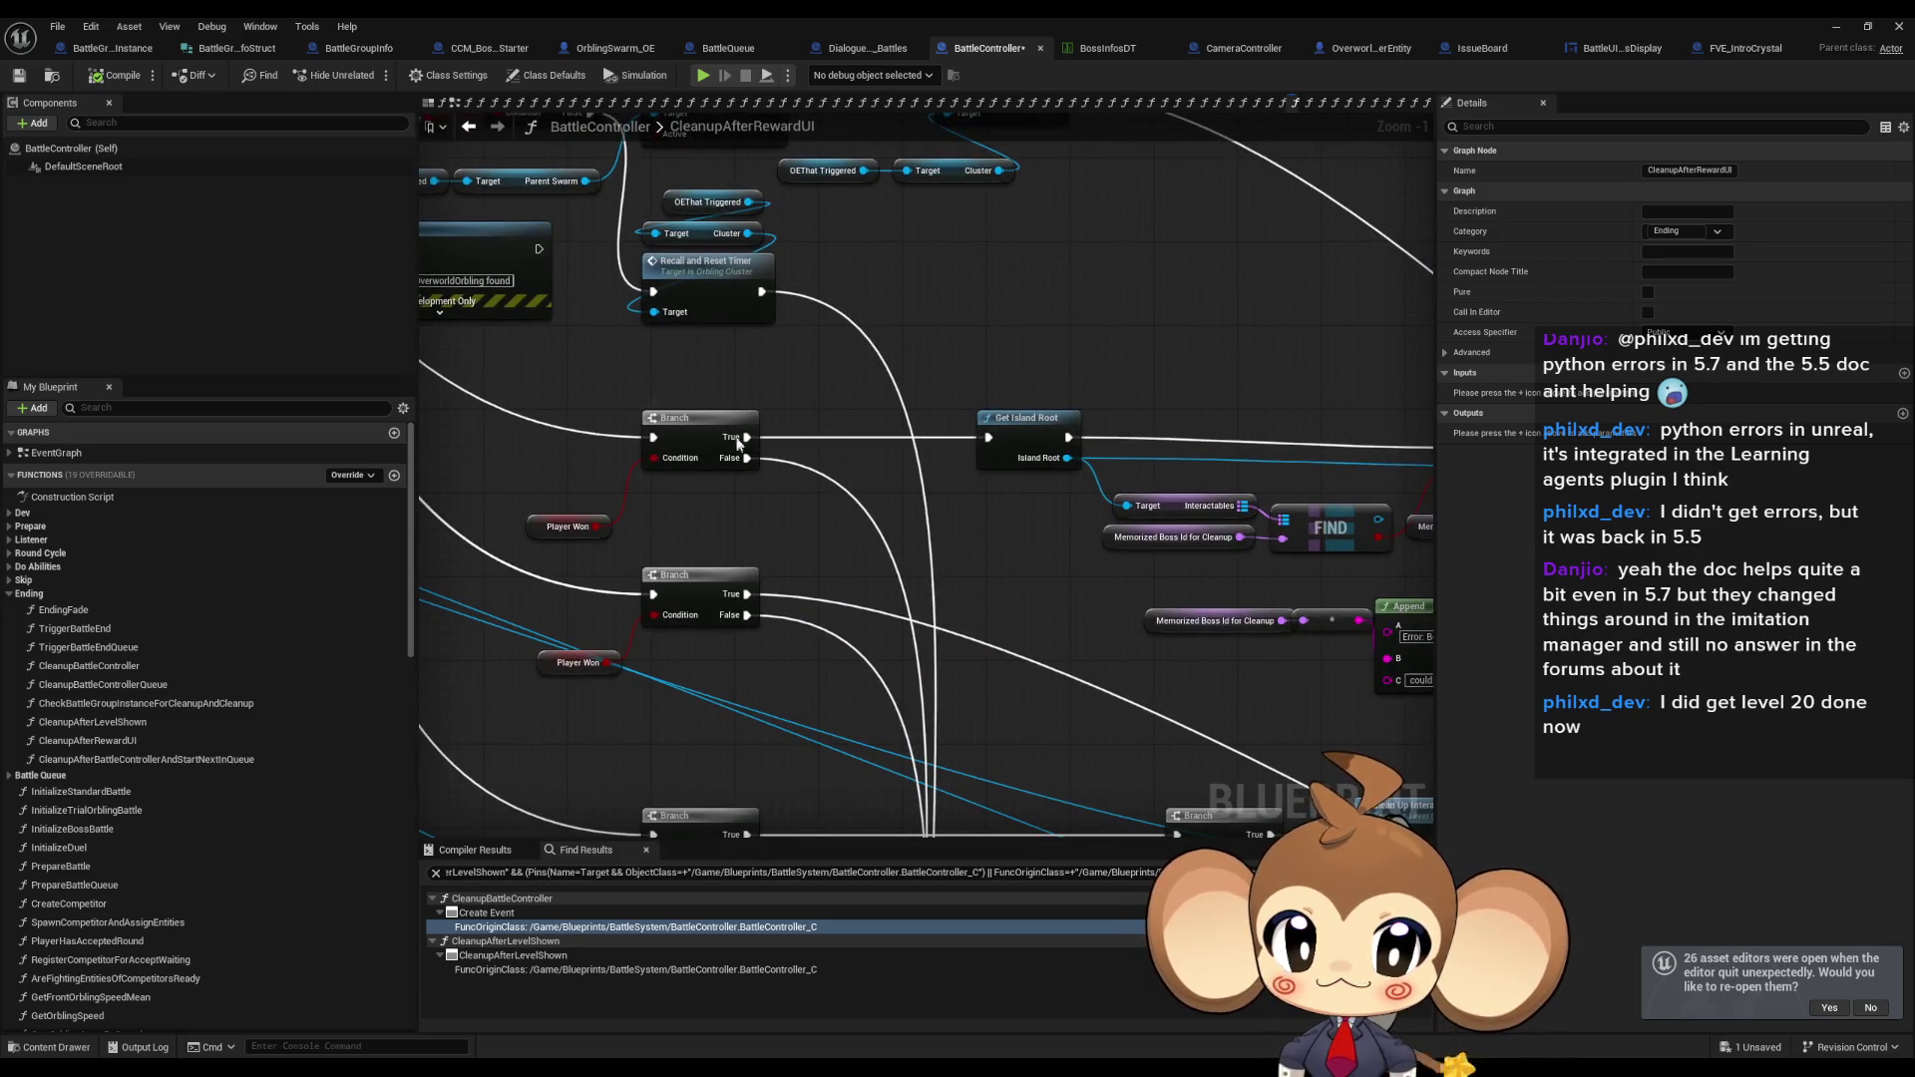
{"action": "left_click", "coordinate": [716, 417]}
{"action": "left_click", "coordinate": [1057, 439]}
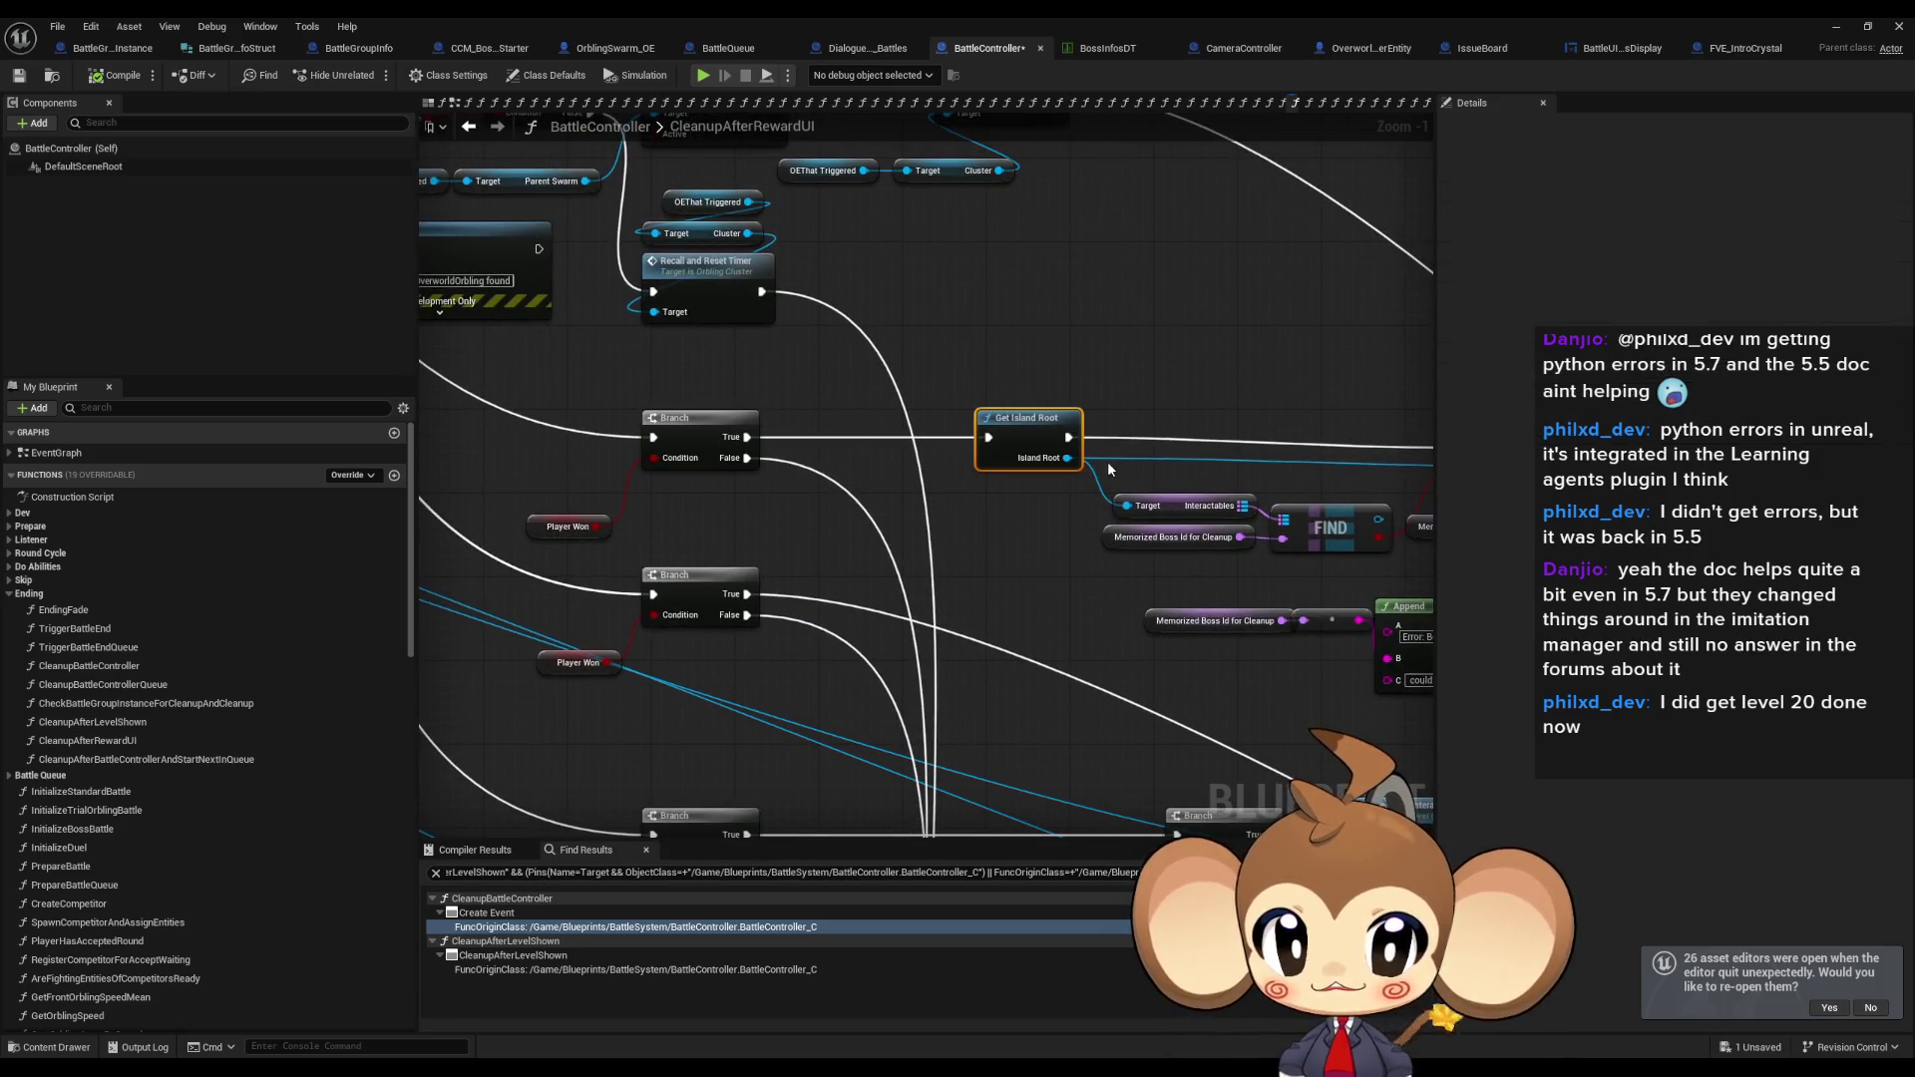
{"action": "mouse_move", "coordinate": [1095, 458]}
{"action": "left_mouse_down"}
{"action": "mouse_move", "coordinate": [800, 430]}
{"action": "mouse_move", "coordinate": [735, 452]}
{"action": "left_mouse_up"}
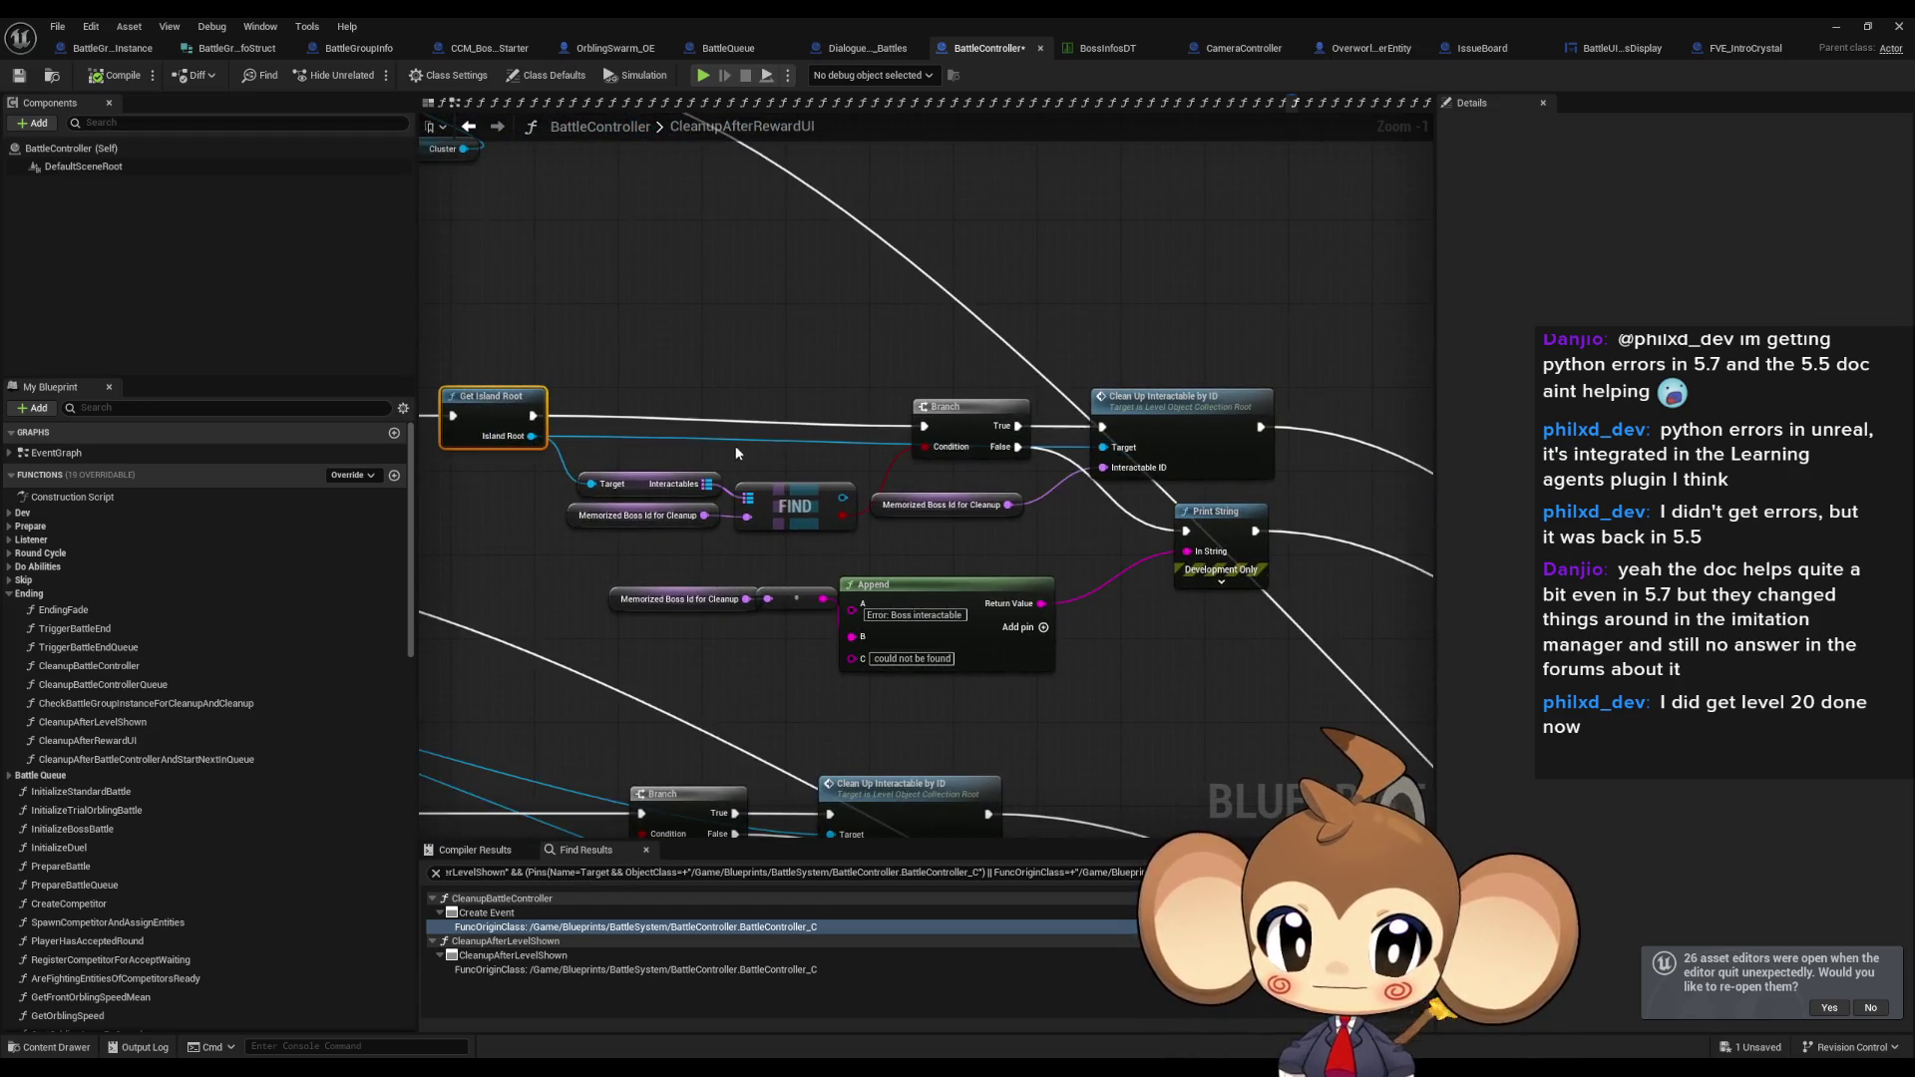
{"action": "scroll", "coordinate": [672, 489], "scroll_direction": "up", "scroll_amount": 1}
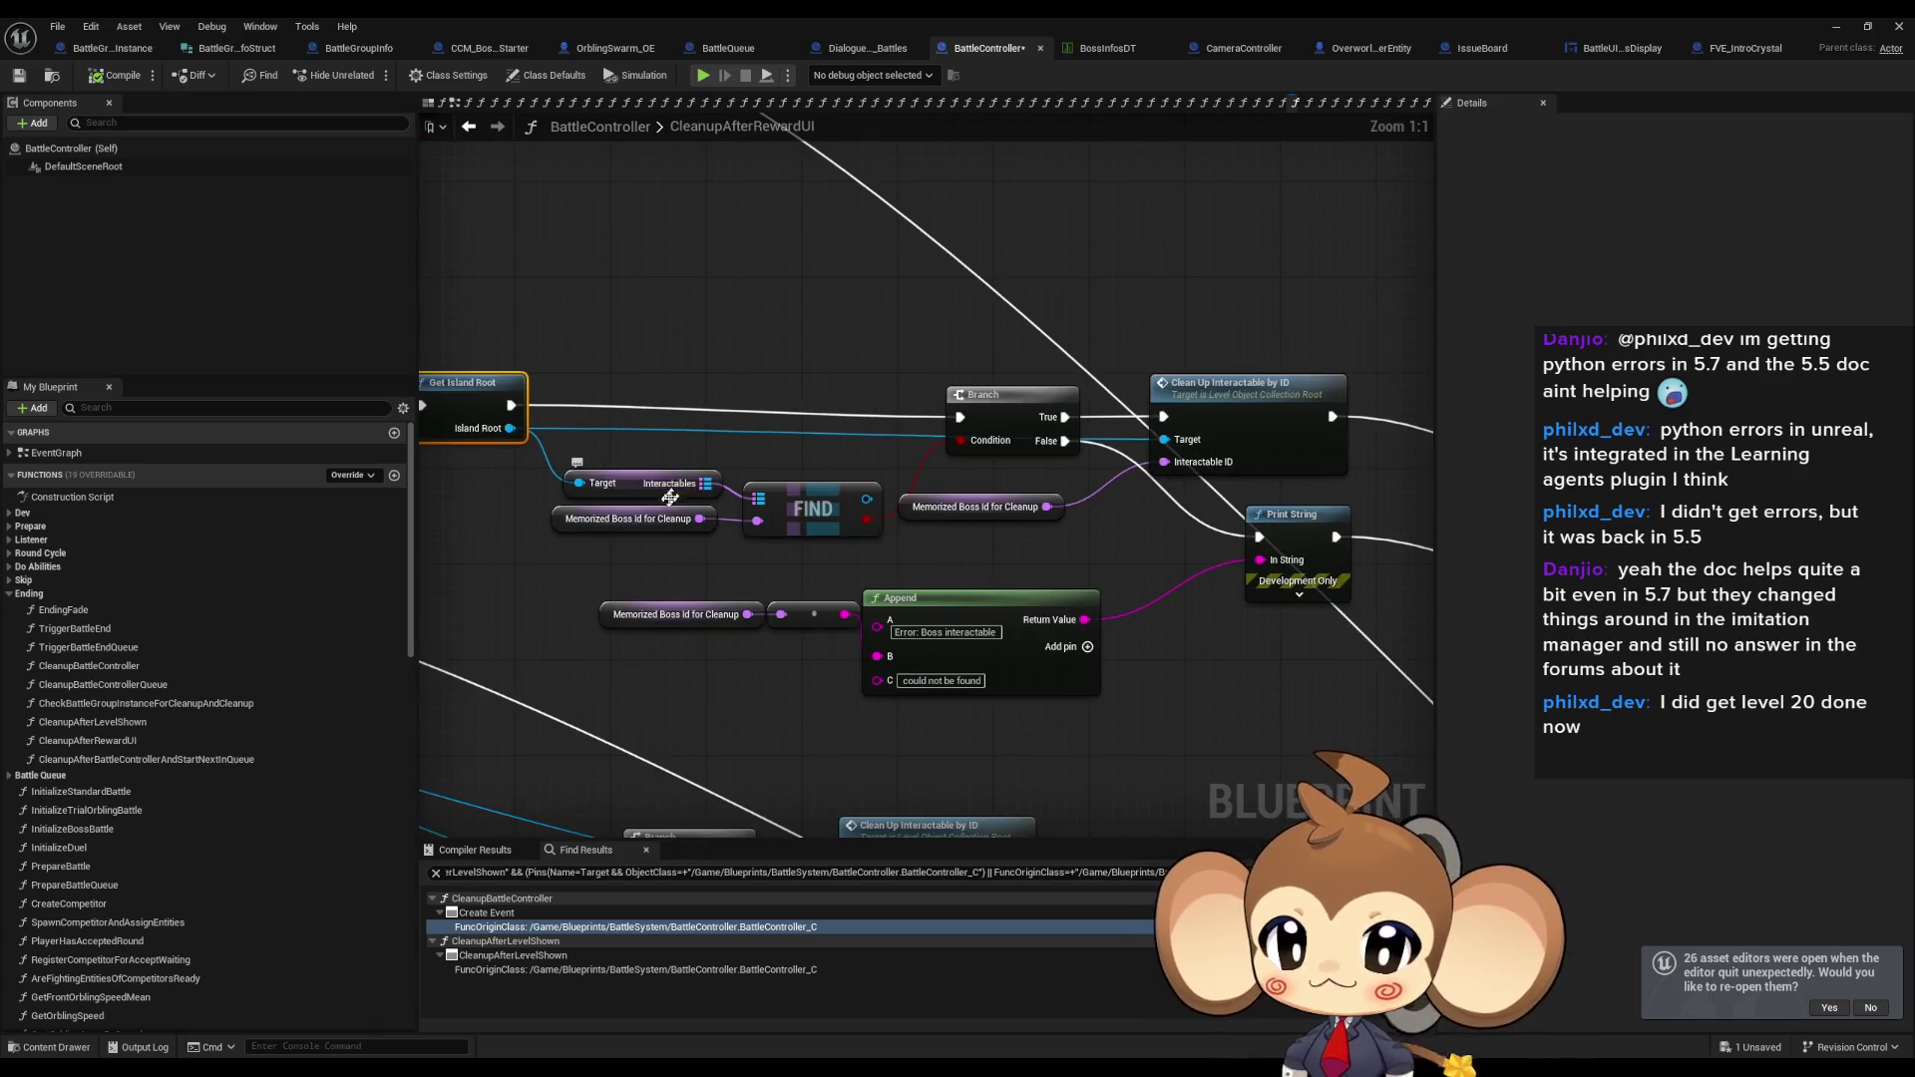
{"action": "left_click", "coordinate": [645, 528]}
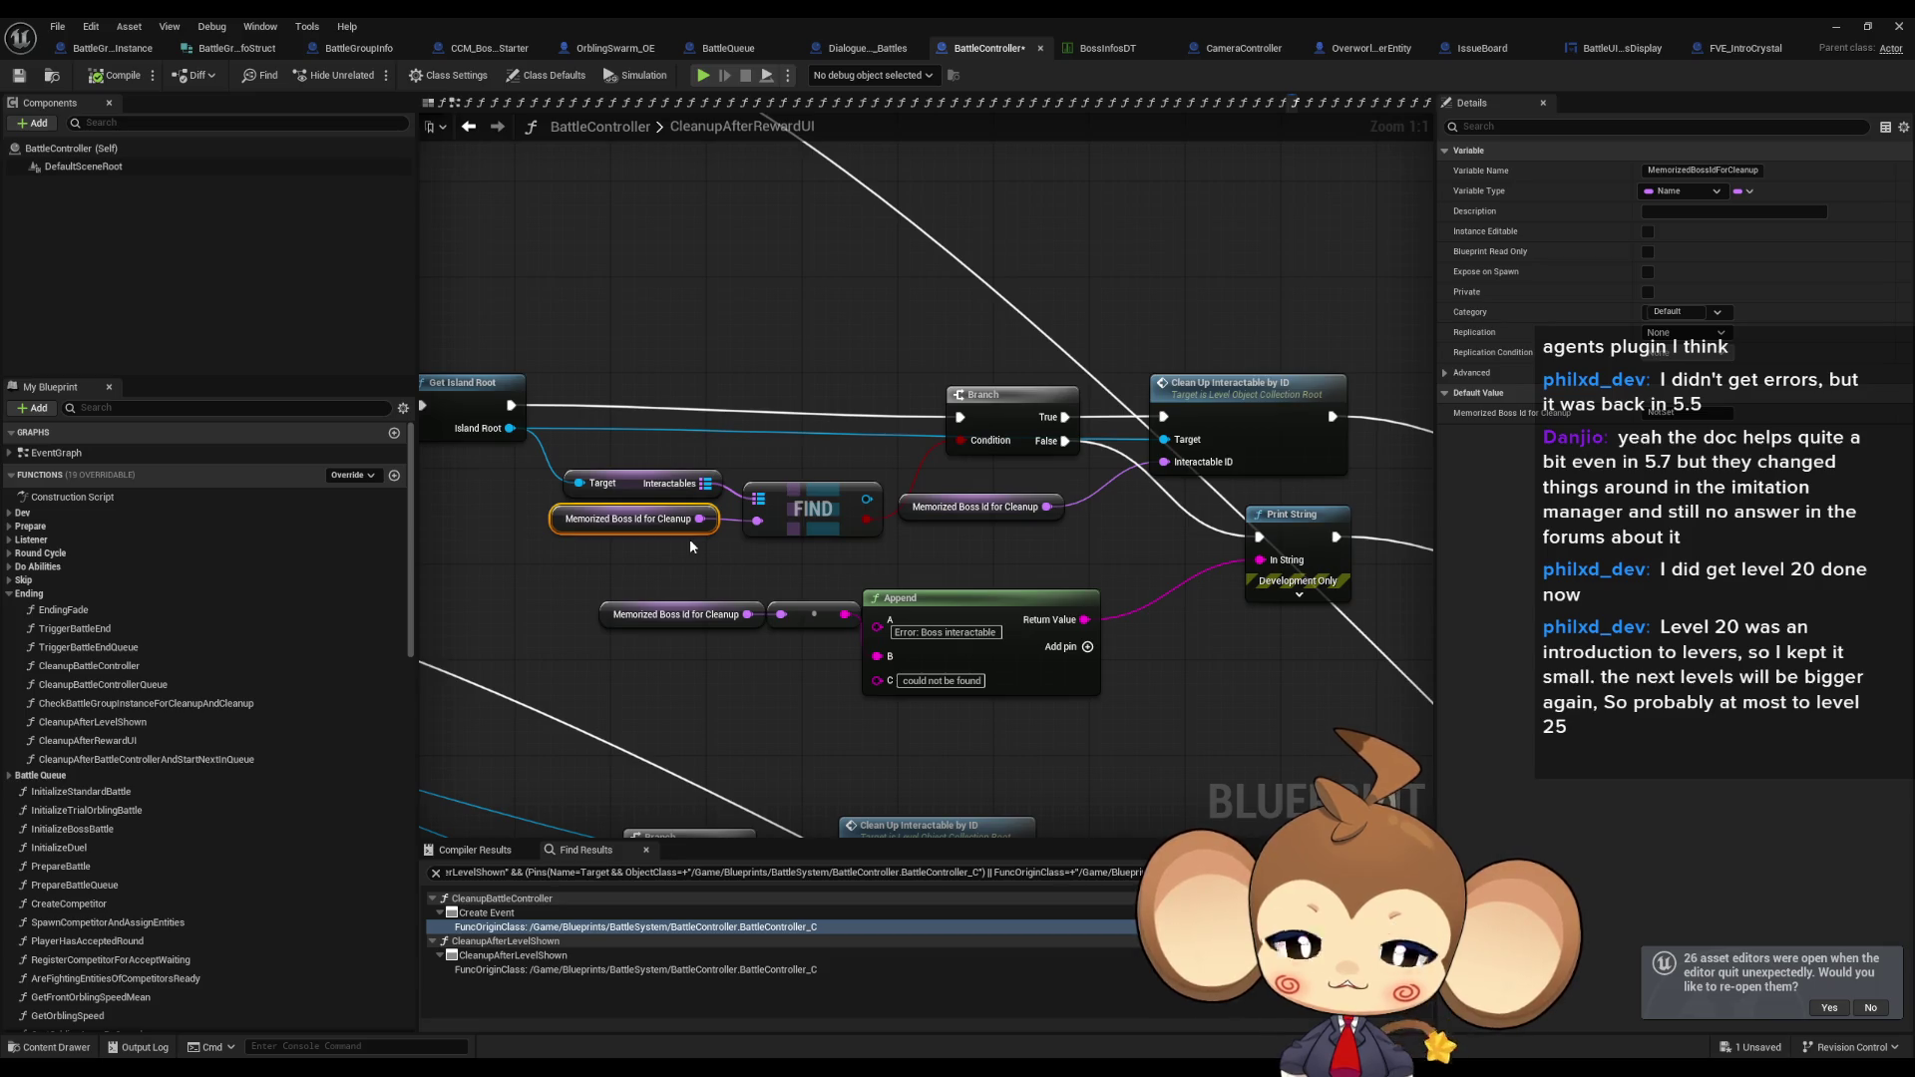
Inspect the Clean Up Interactable by ID node and the Memorized Boss Id getter feeding FIND.
{"action": "mouse_move", "coordinate": [690, 541]}
{"action": "left_mouse_down"}
{"action": "mouse_move", "coordinate": [1387, 570]}
{"action": "mouse_move", "coordinate": [850, 505]}
{"action": "left_mouse_up"}
{"action": "scroll", "coordinate": [850, 505], "scroll_direction": "down", "scroll_amount": 1}
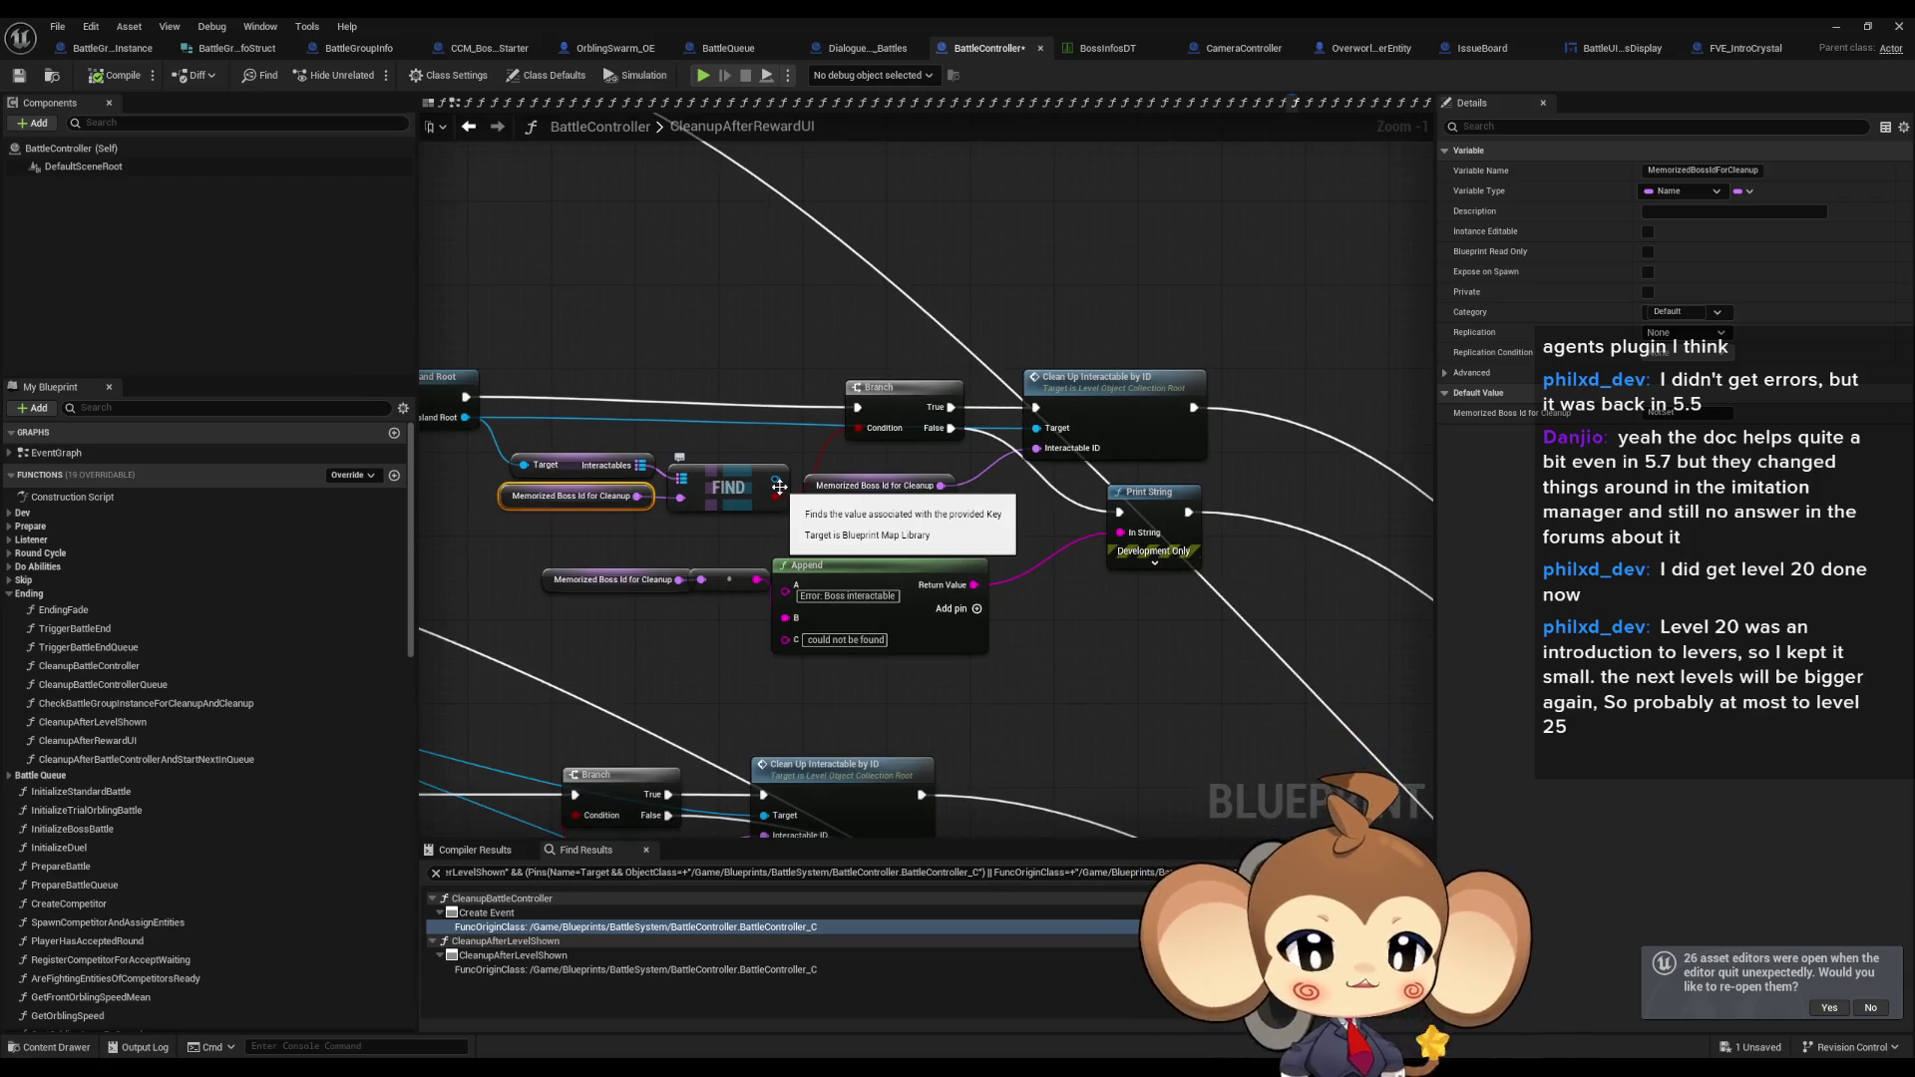
{"action": "left_click", "coordinate": [1189, 411]}
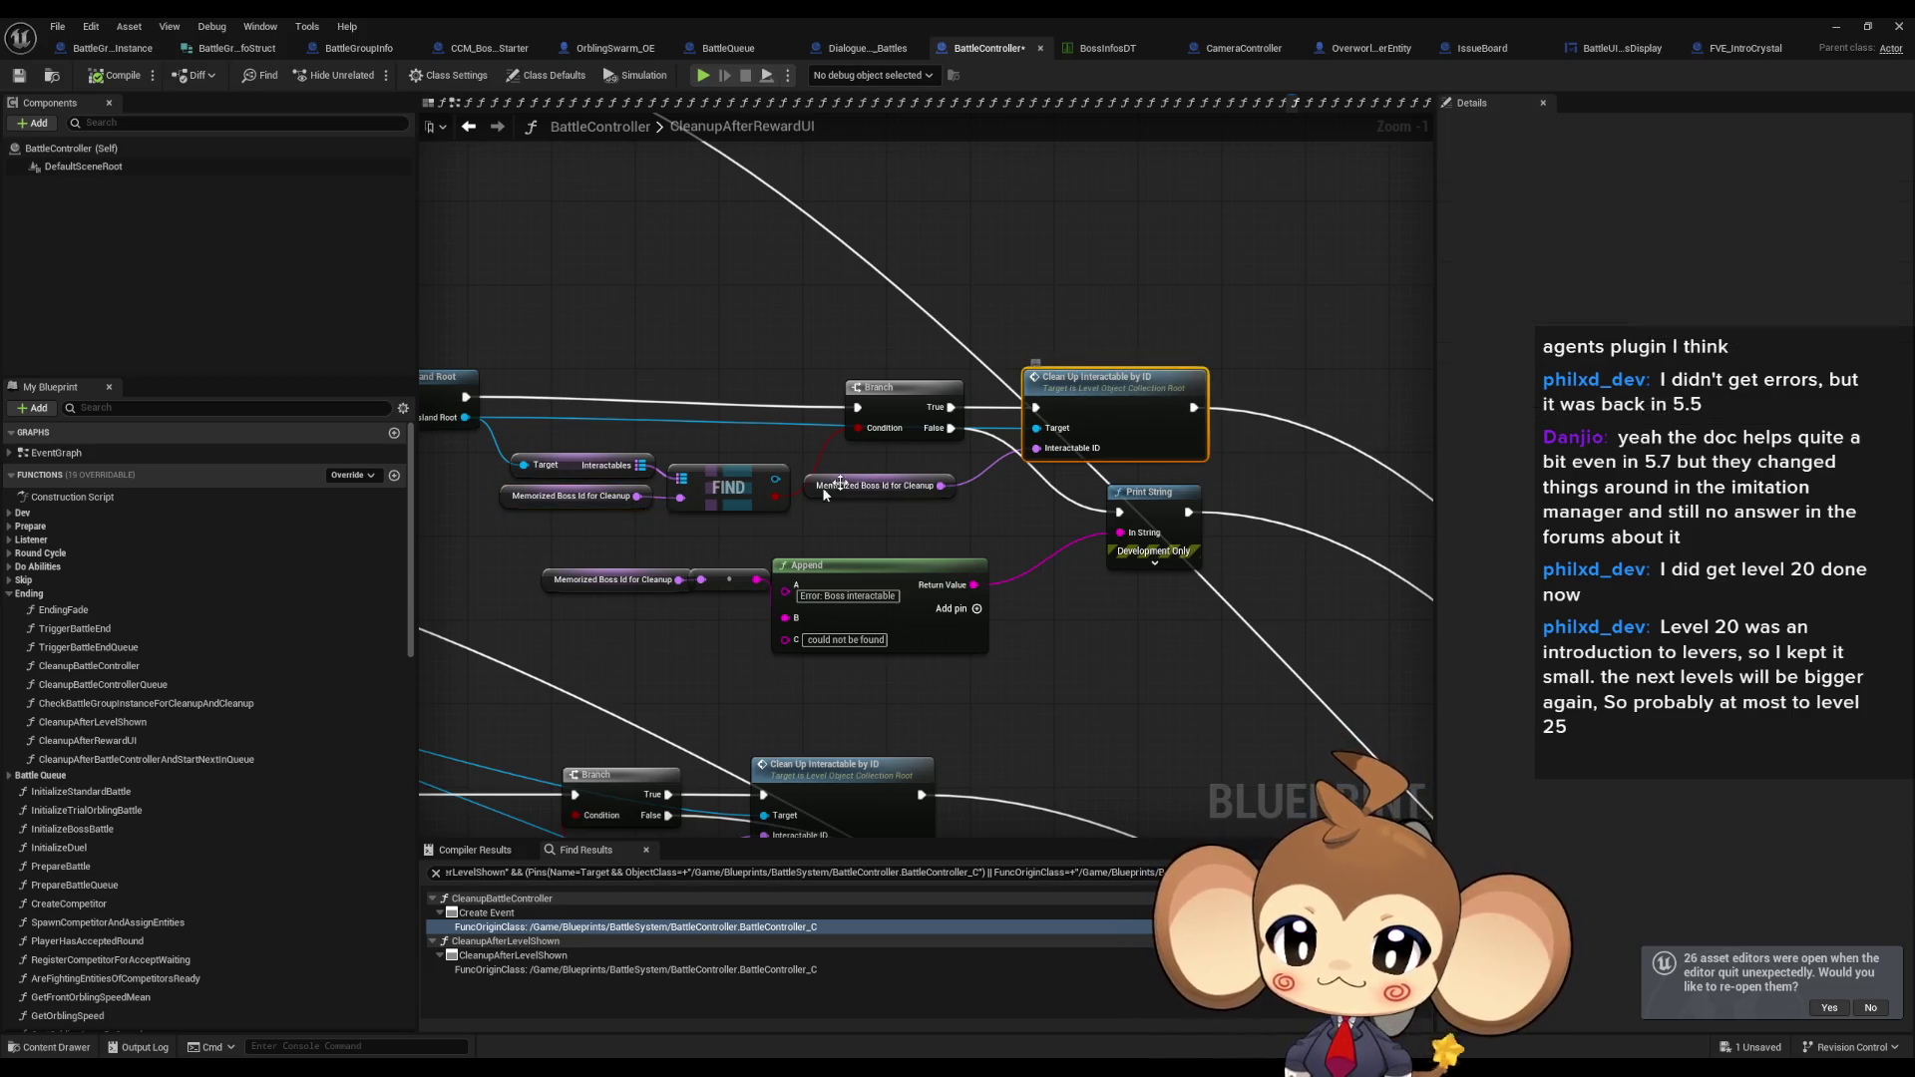
{"action": "left_click_drag", "start_coordinate": [626, 515], "coordinate": [741, 516]}
{"action": "left_click", "coordinate": [632, 505]}
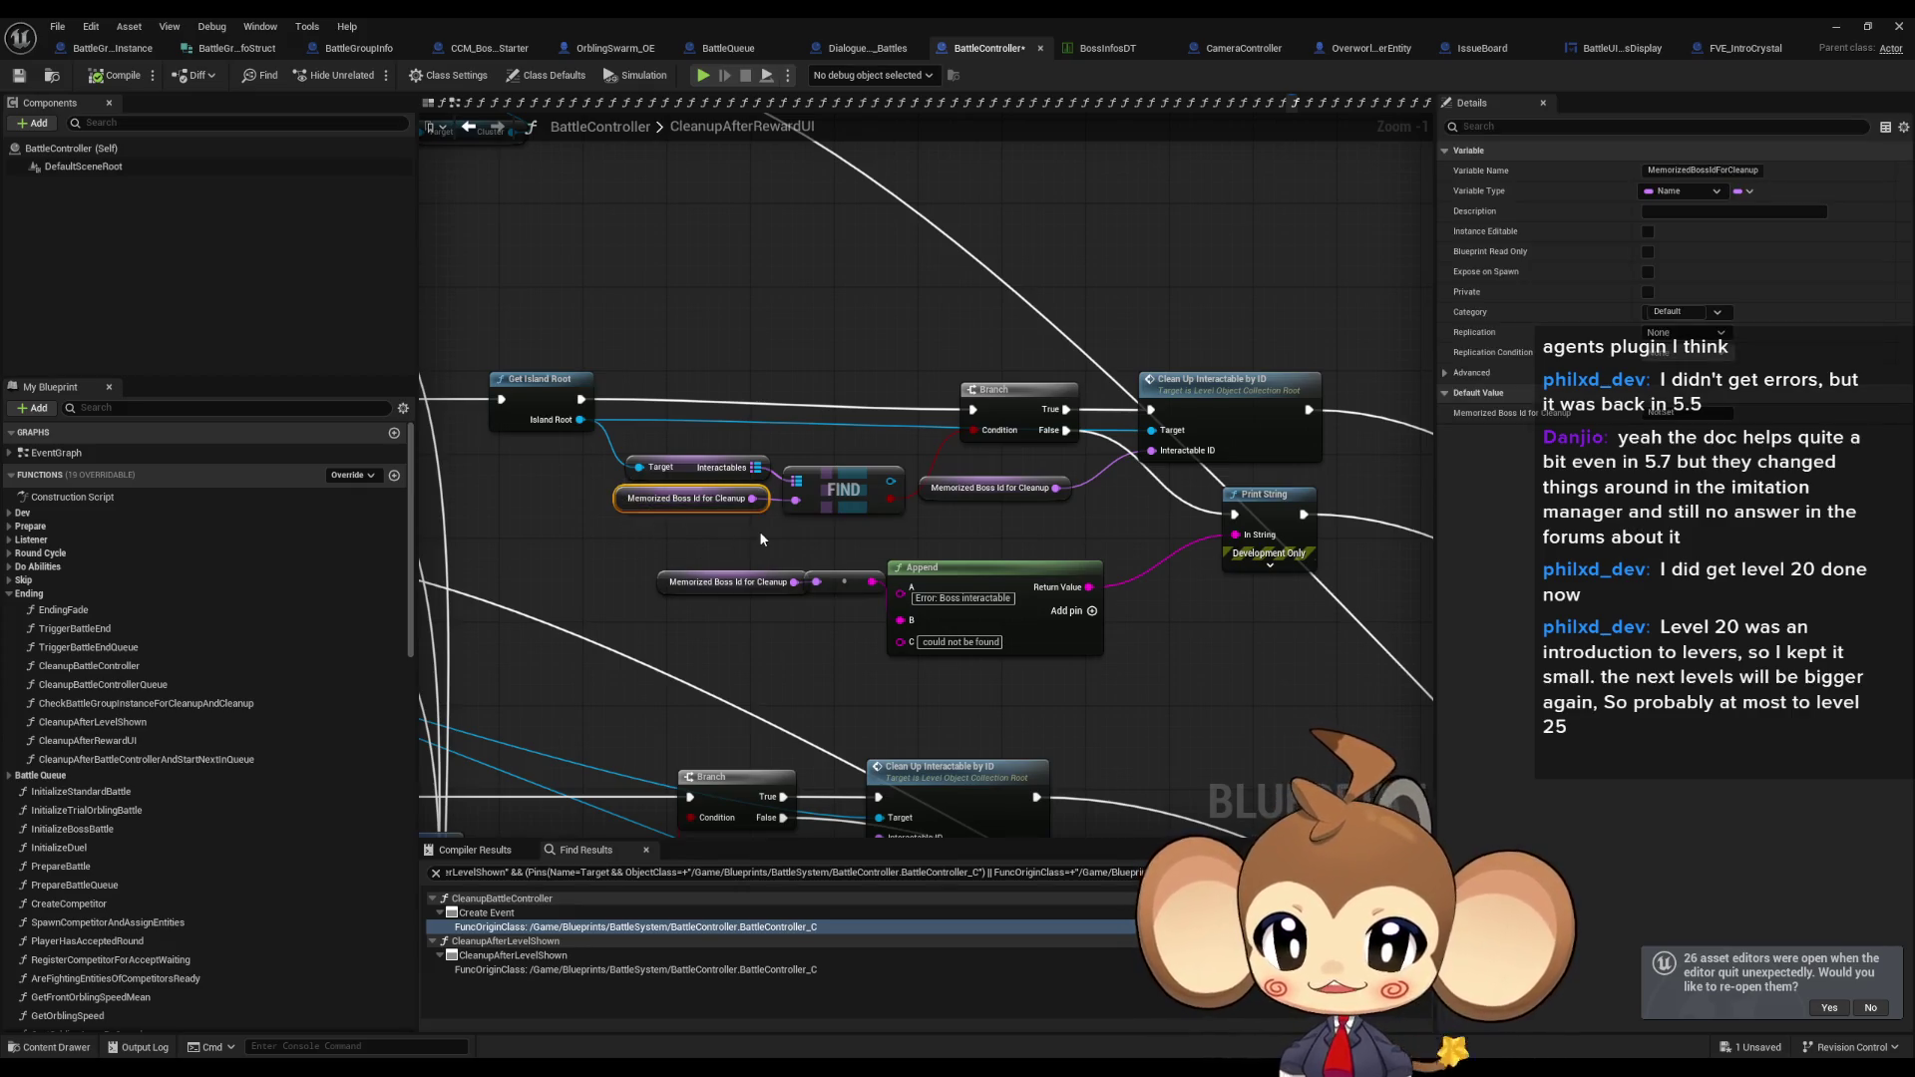
{"action": "scroll", "coordinate": [728, 532], "scroll_direction": "up", "scroll_amount": 1}
{"action": "left_click_drag", "start_coordinate": [689, 419], "coordinate": [713, 442]}
{"action": "left_click", "coordinate": [674, 499]}
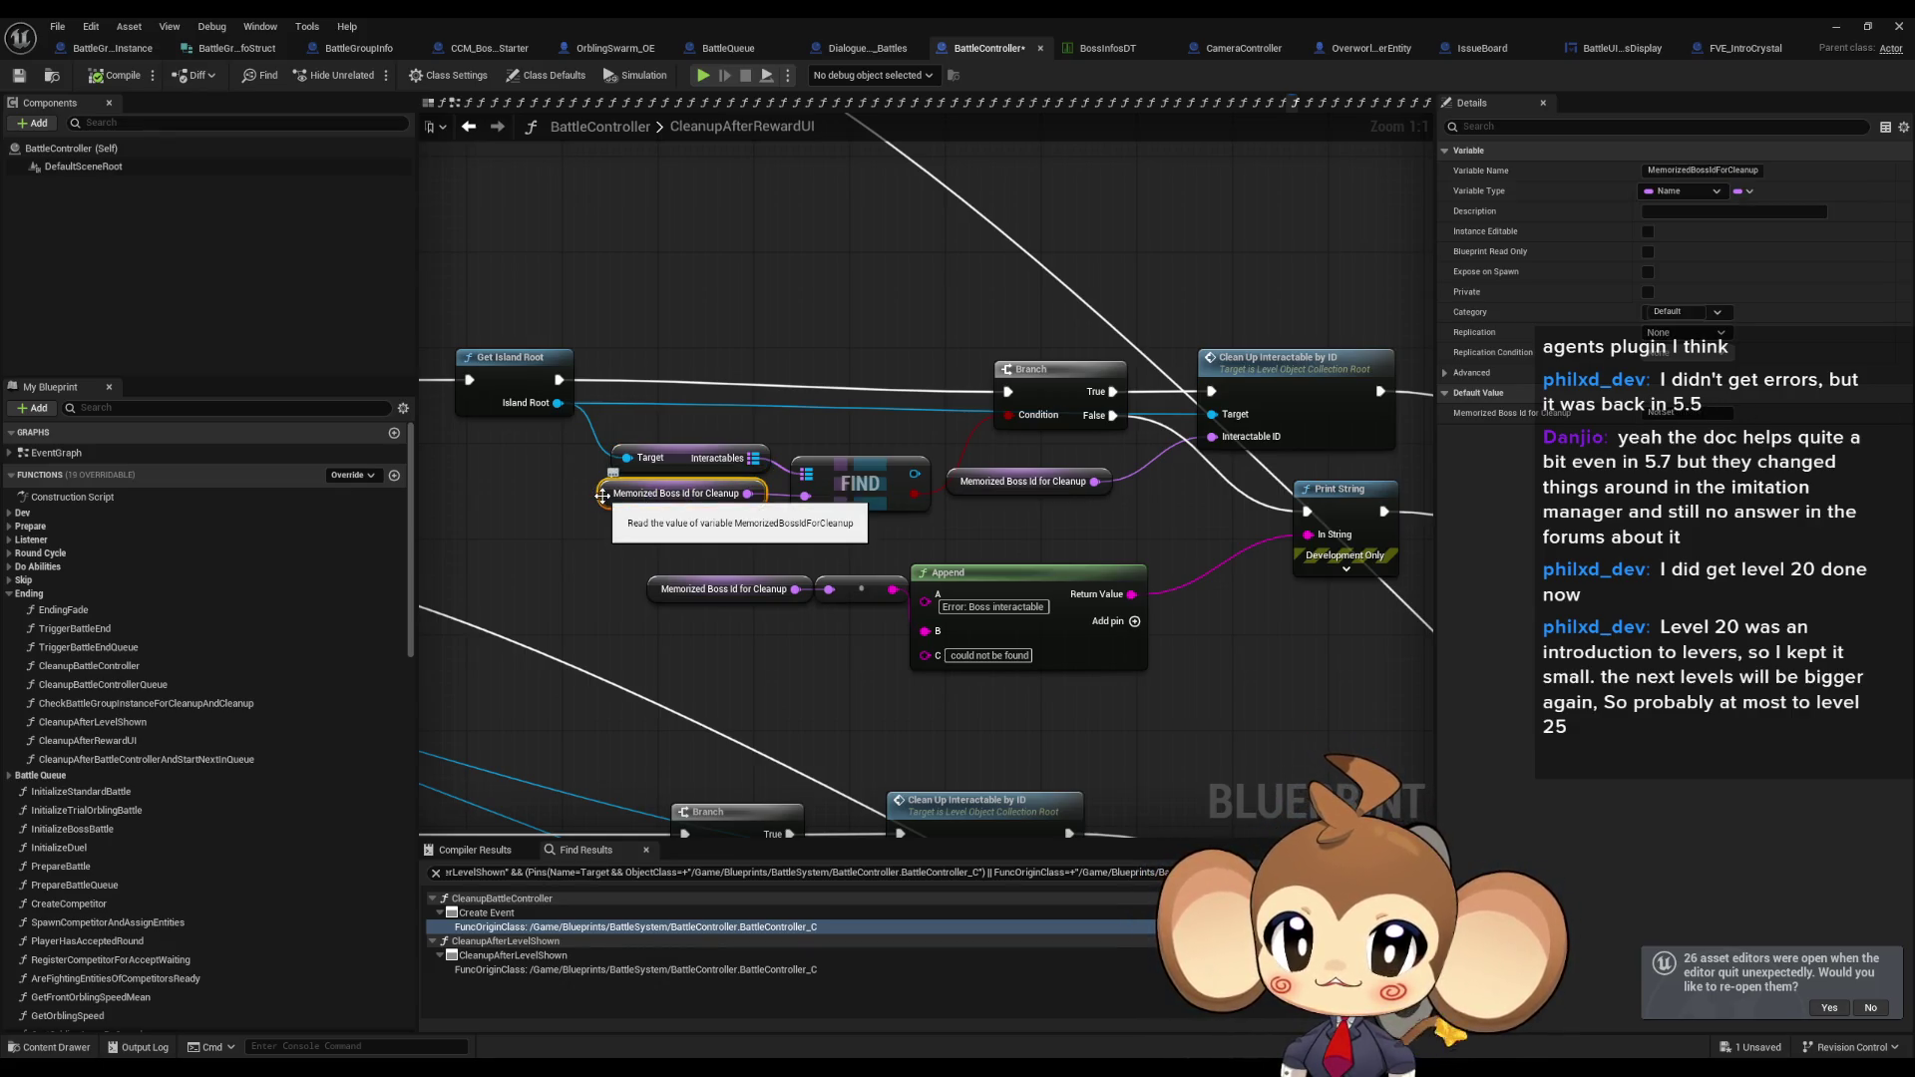
{"action": "left_click_drag", "start_coordinate": [602, 496], "coordinate": [524, 543]}
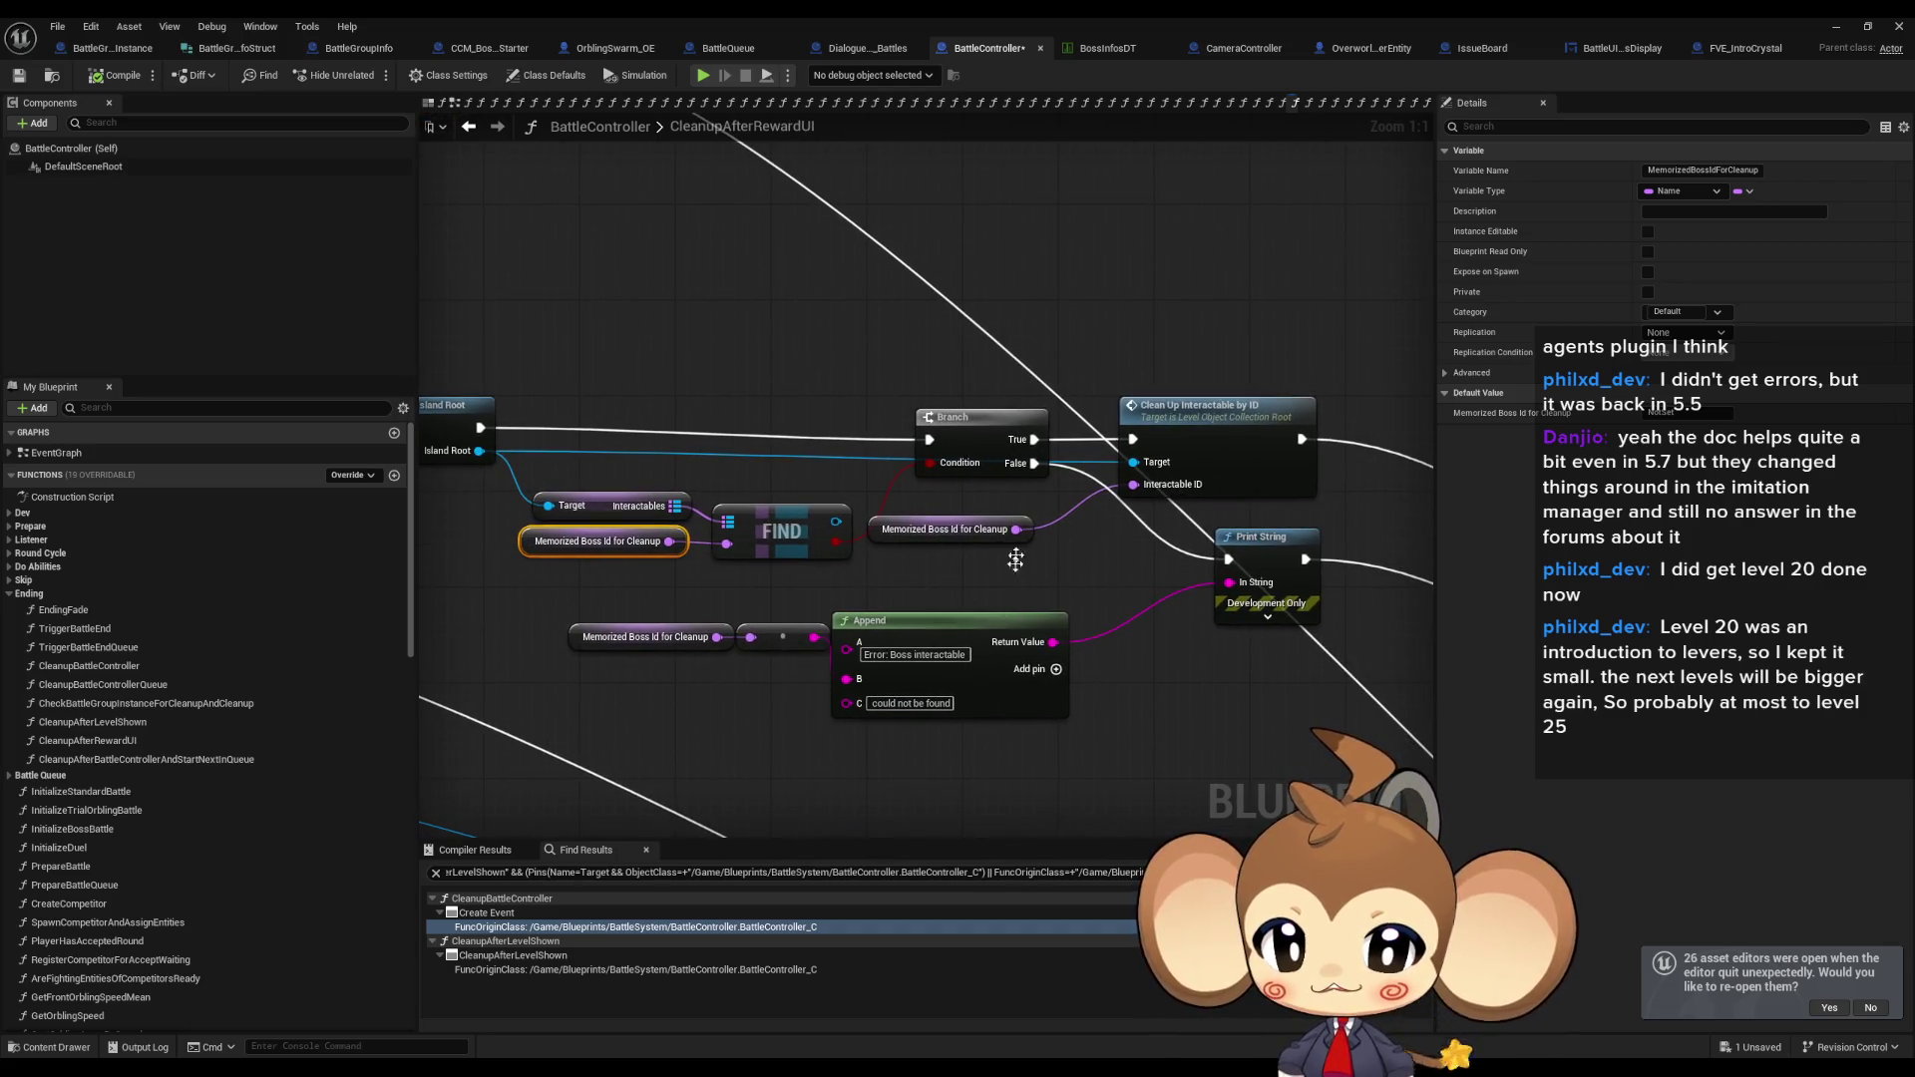
After checking the Output Log error, move the error-message Memorized Boss Id getter slightly lower.
{"action": "double_click", "coordinate": [676, 26]}
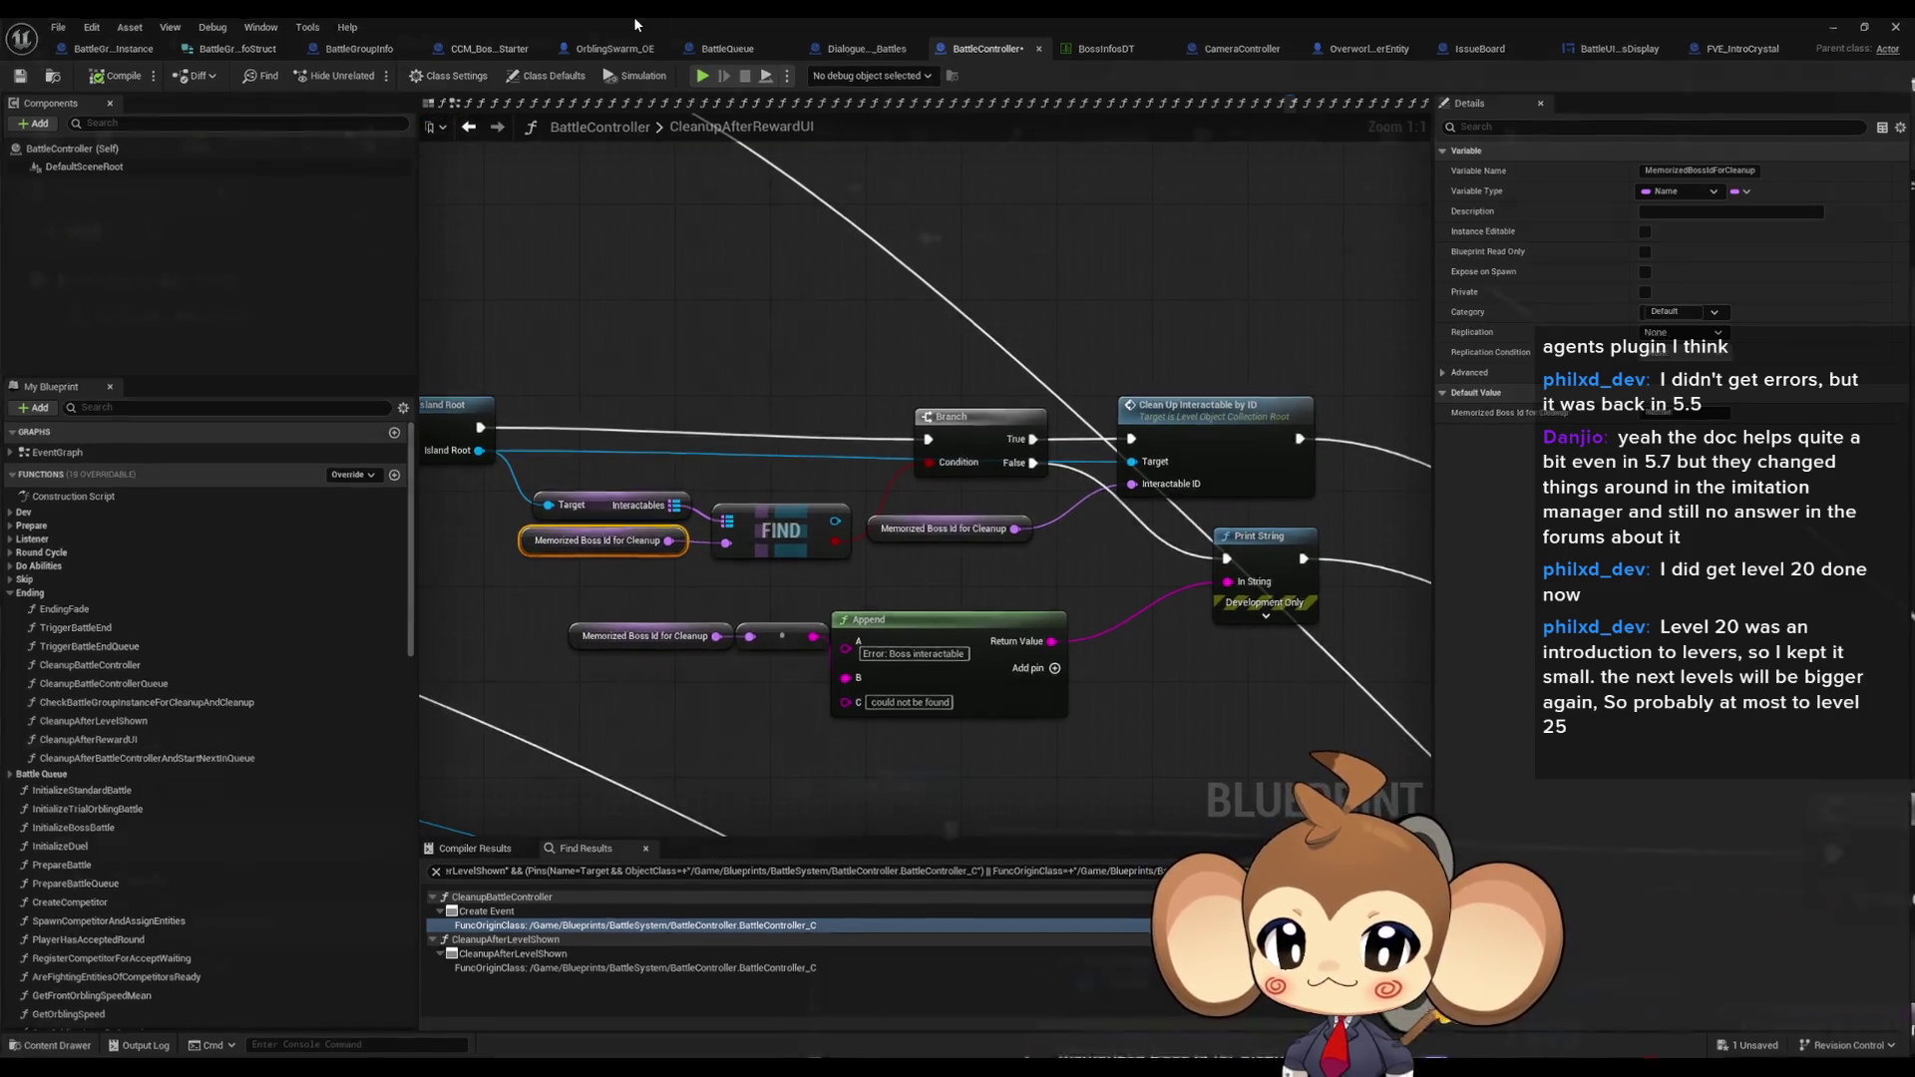
{"action": "left_click_drag", "start_coordinate": [410, 877], "coordinate": [431, 877]}
{"action": "double_click", "coordinate": [763, 106]}
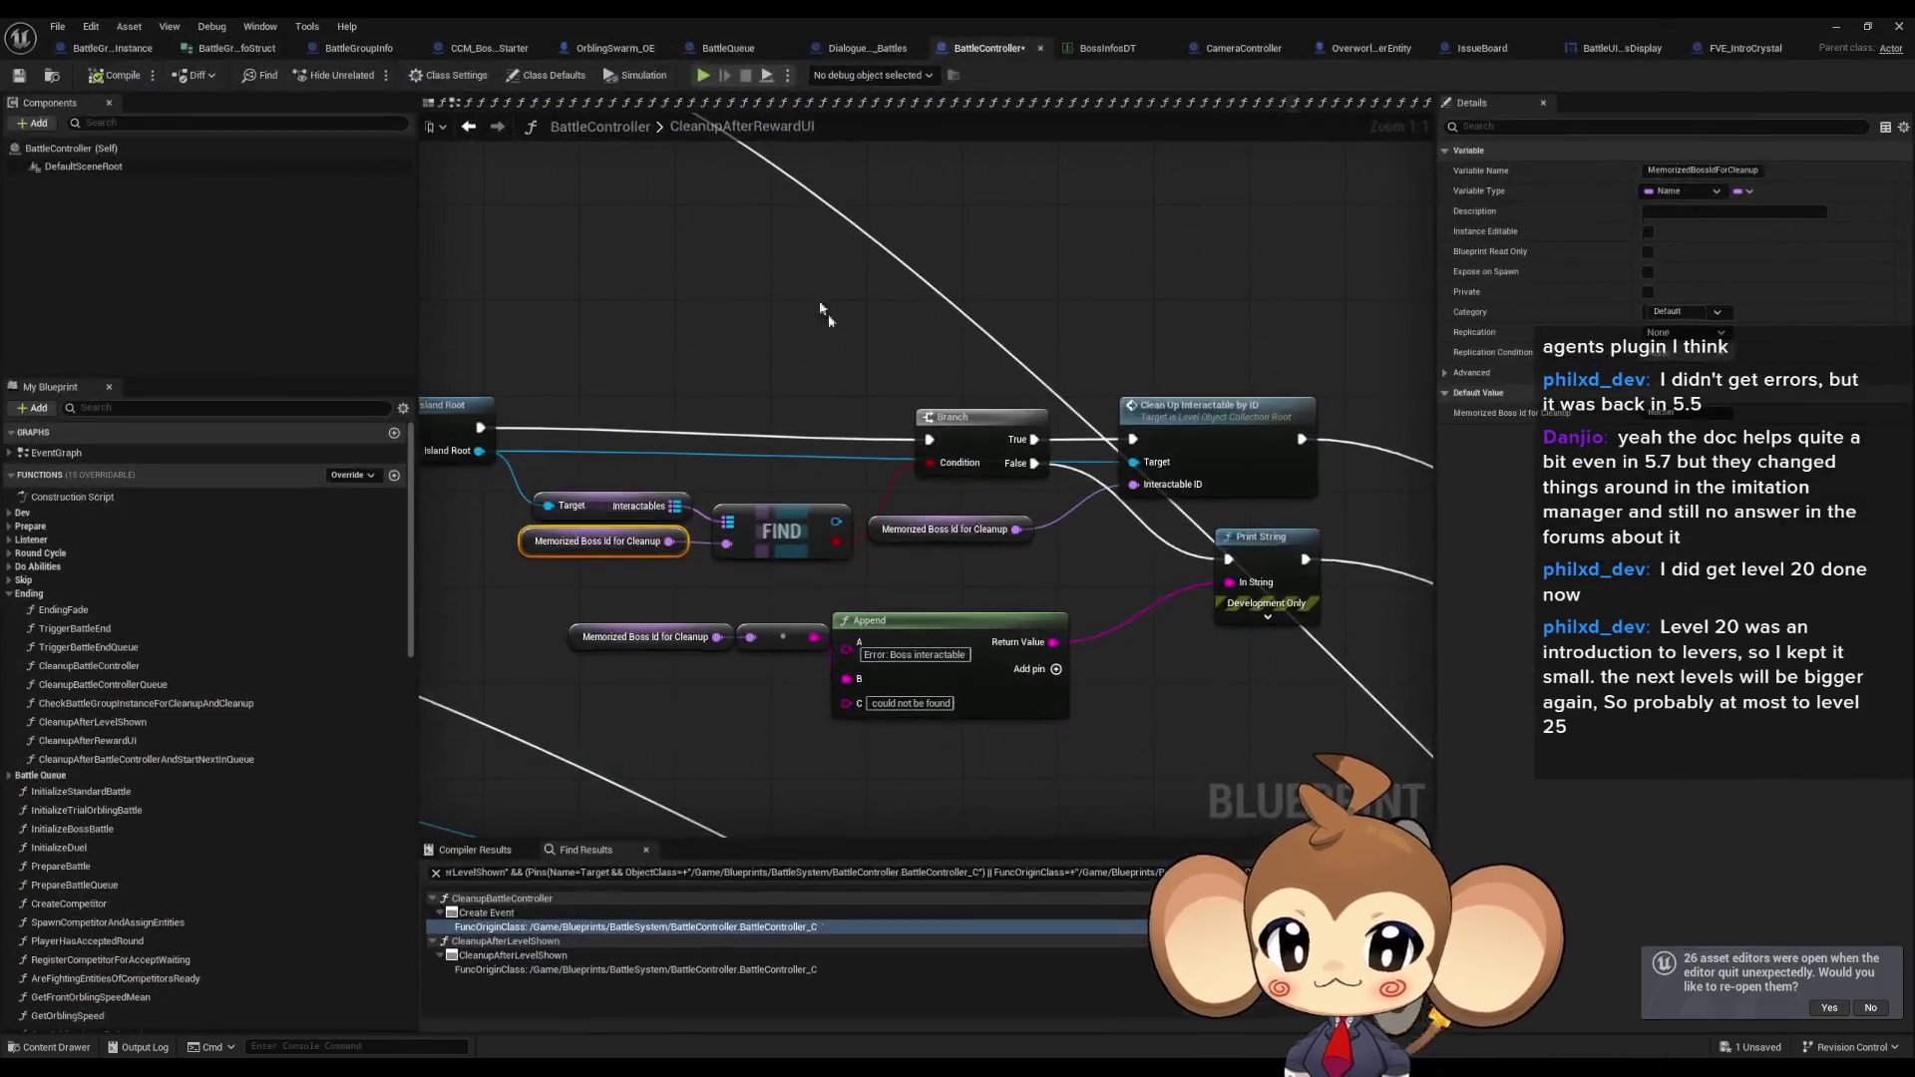
{"action": "mouse_move", "coordinate": [822, 678]}
{"action": "left_mouse_down"}
{"action": "mouse_move", "coordinate": [698, 626]}
{"action": "mouse_move", "coordinate": [751, 666]}
{"action": "left_mouse_up"}
{"action": "left_click", "coordinate": [607, 657]}
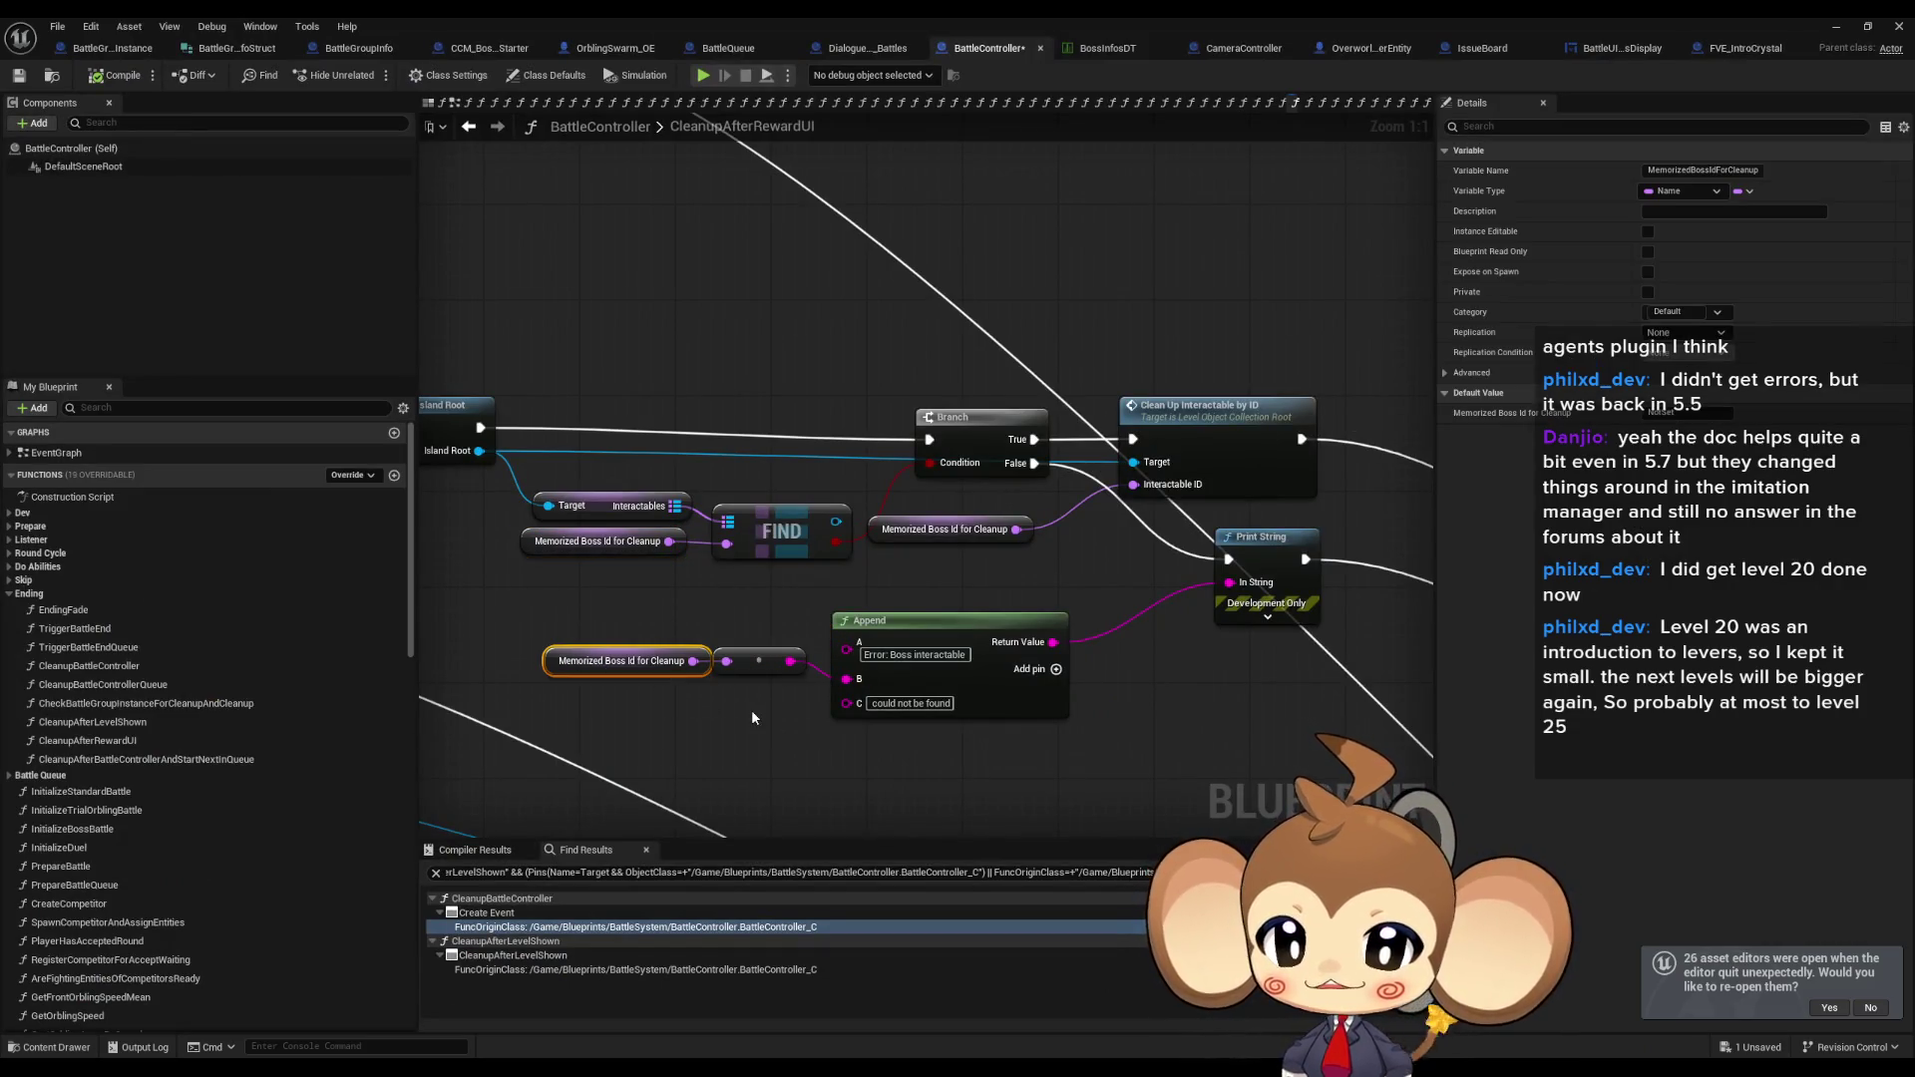
{"action": "left_click", "coordinate": [808, 699]}
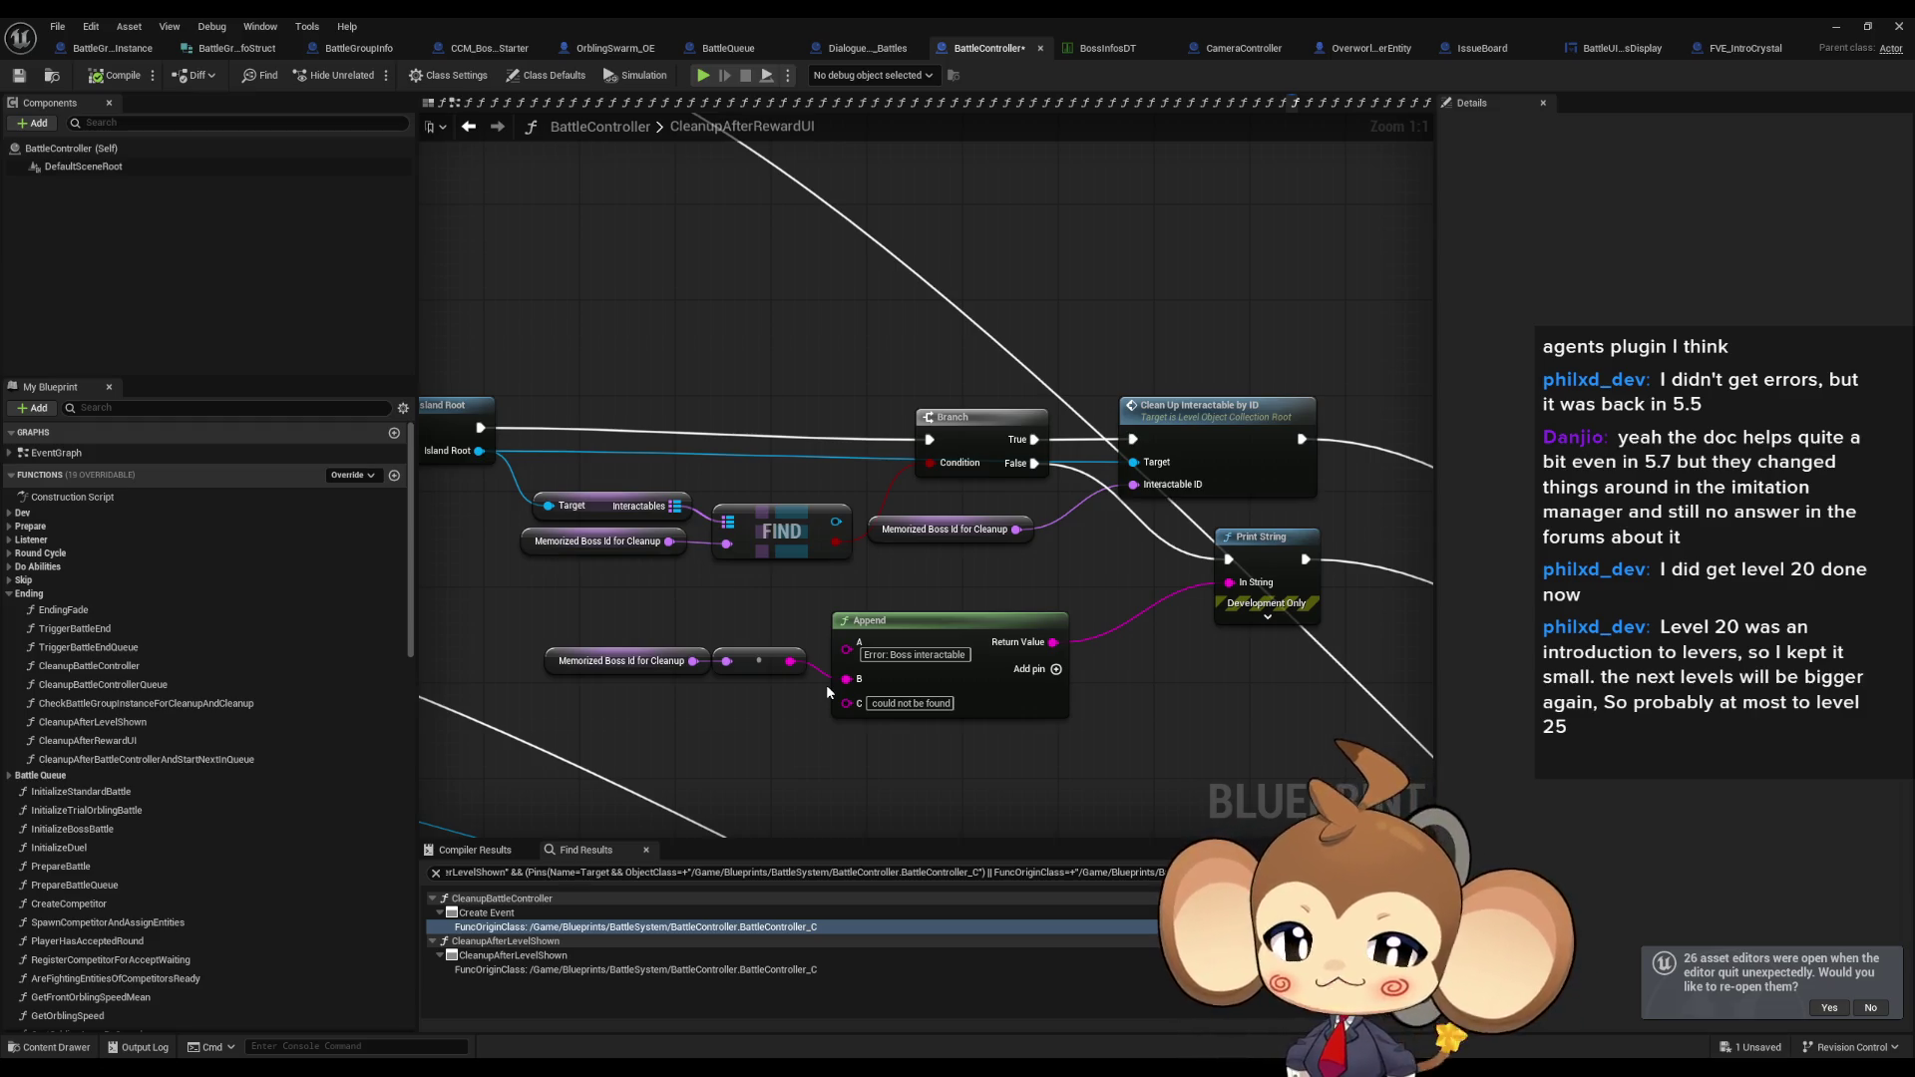
Inspect the Clean Up Interactable by ID node and the Battle Type variable by Switch on BattleType.
{"action": "left_click", "coordinate": [1290, 419]}
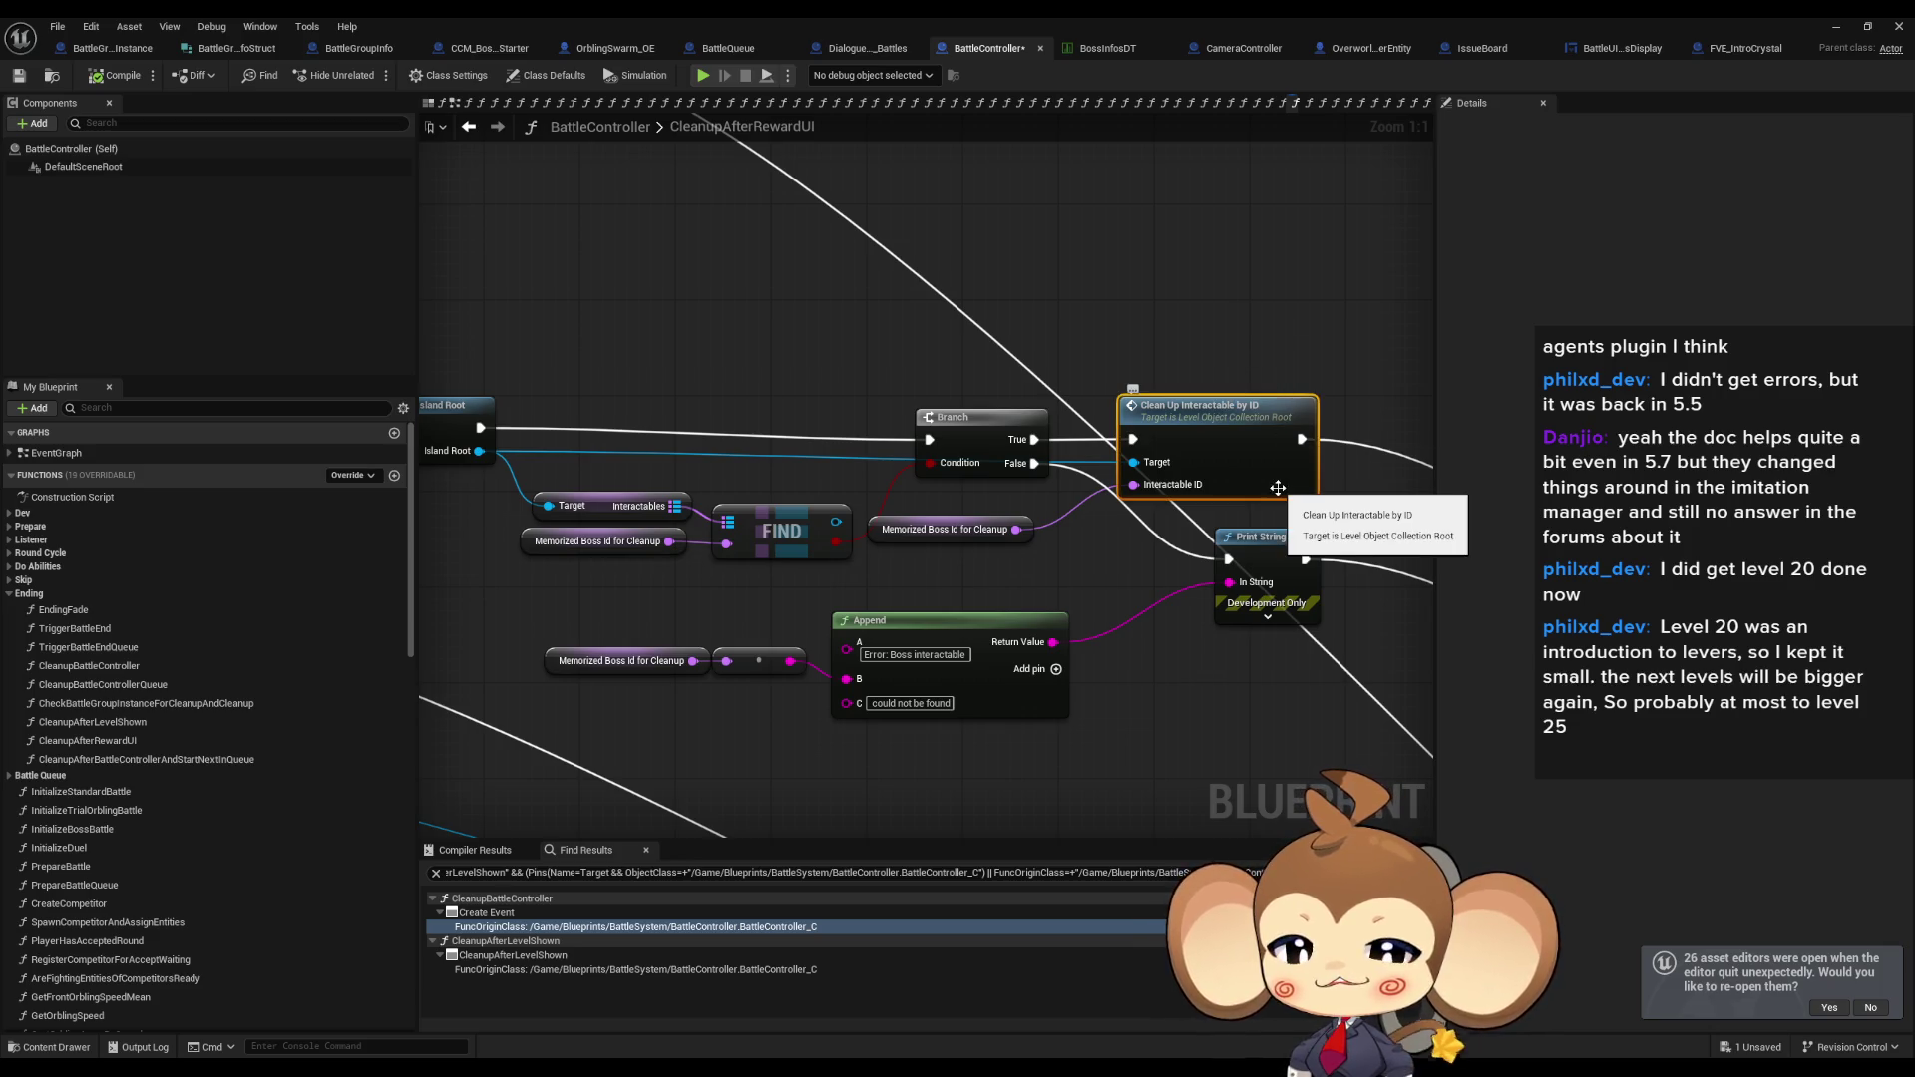
{"action": "scroll", "coordinate": [995, 613], "scroll_direction": "down", "scroll_amount": 3}
{"action": "left_click_drag", "start_coordinate": [995, 613], "coordinate": [1399, 750]}
{"action": "scroll", "coordinate": [930, 604], "scroll_direction": "up", "scroll_amount": 3}
{"action": "left_click", "coordinate": [856, 517]}
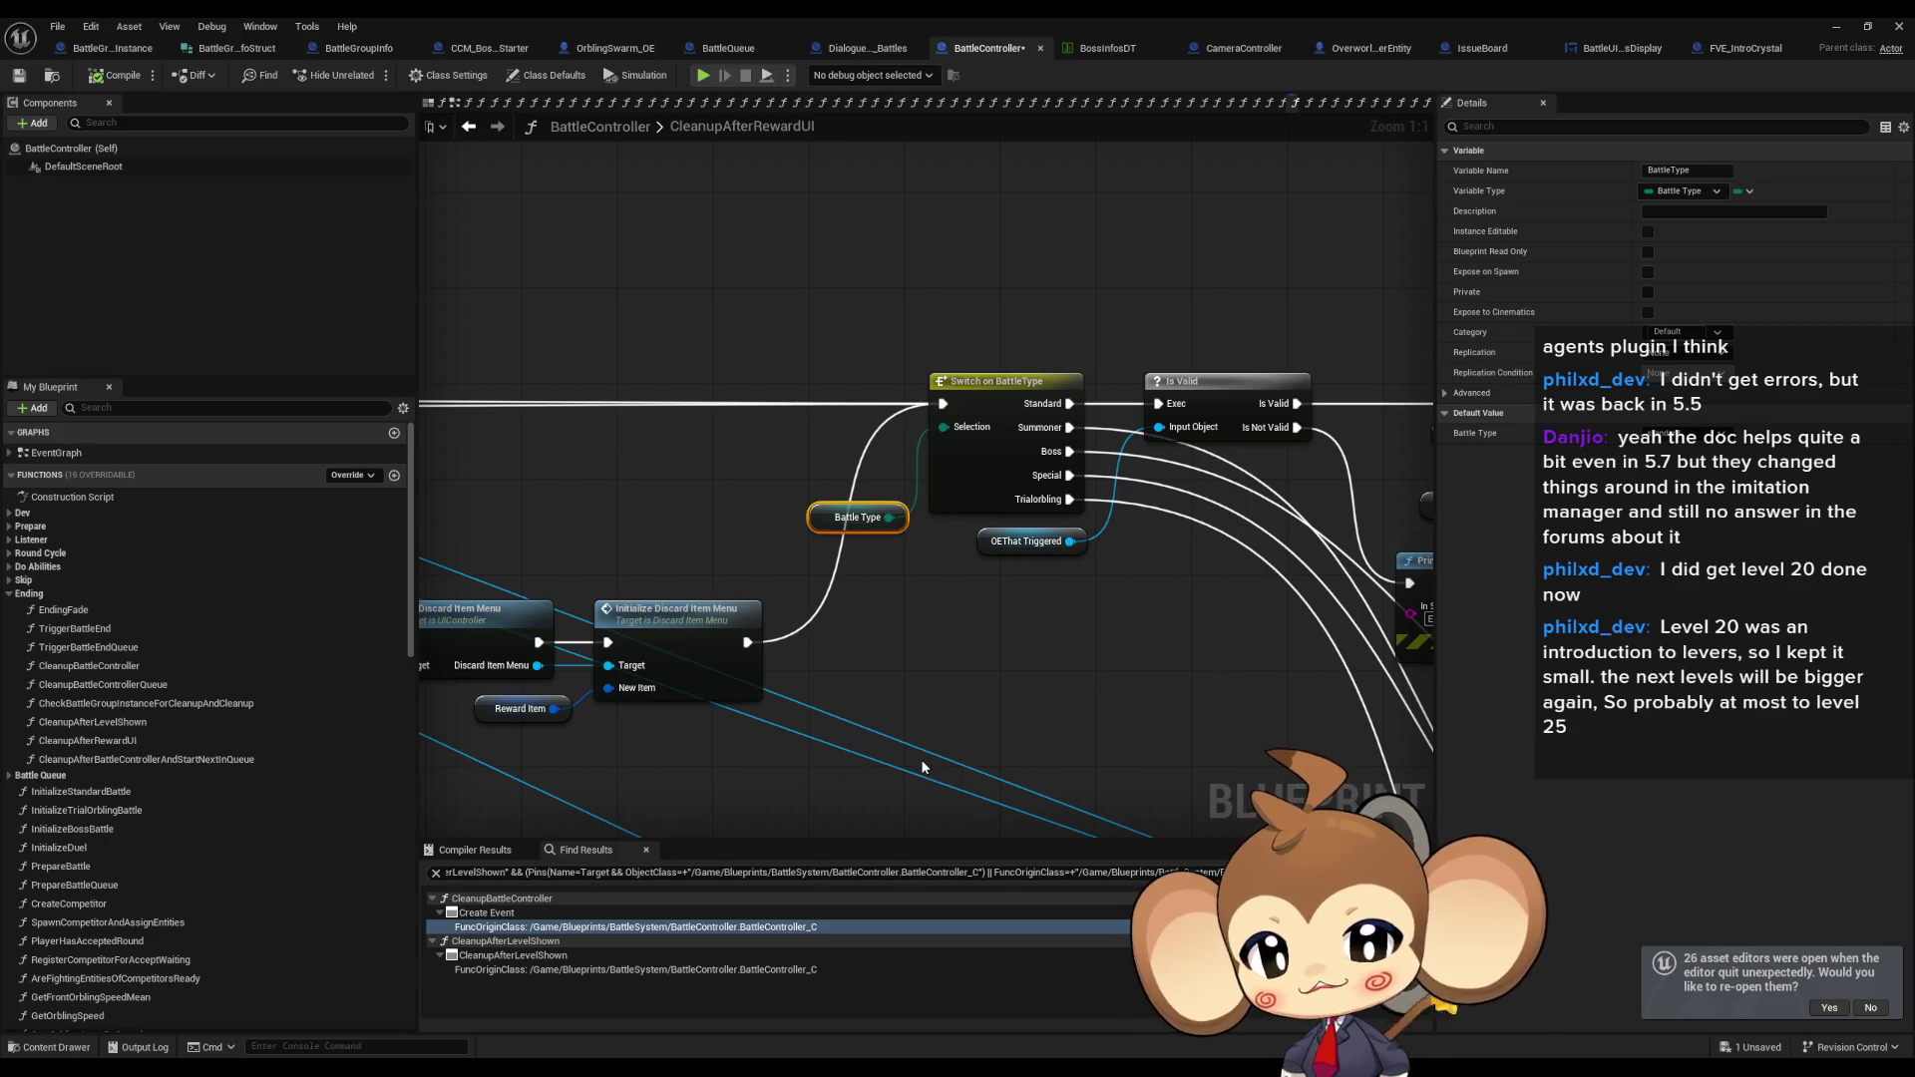
{"action": "scroll", "coordinate": [919, 767], "scroll_direction": "down", "scroll_amount": 9}
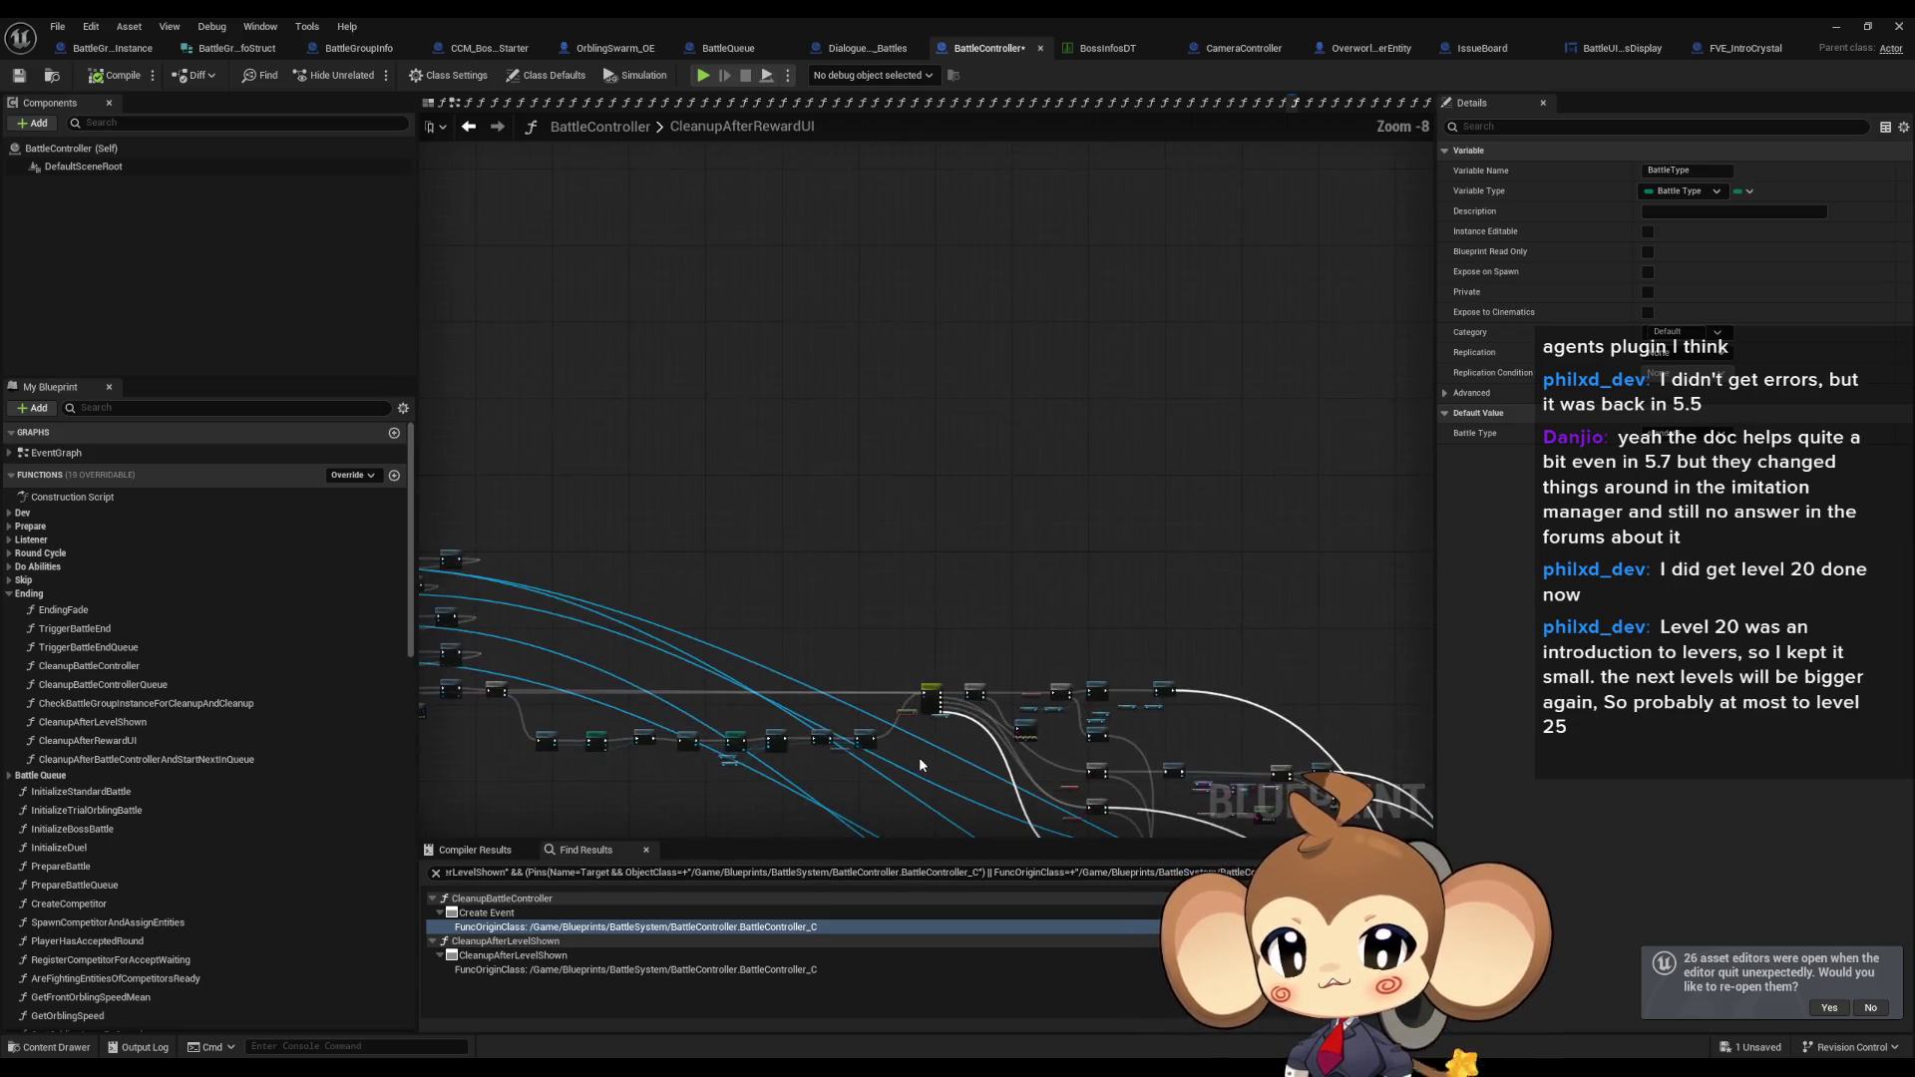
{"action": "scroll", "coordinate": [1041, 625], "scroll_direction": "up", "scroll_amount": 6}
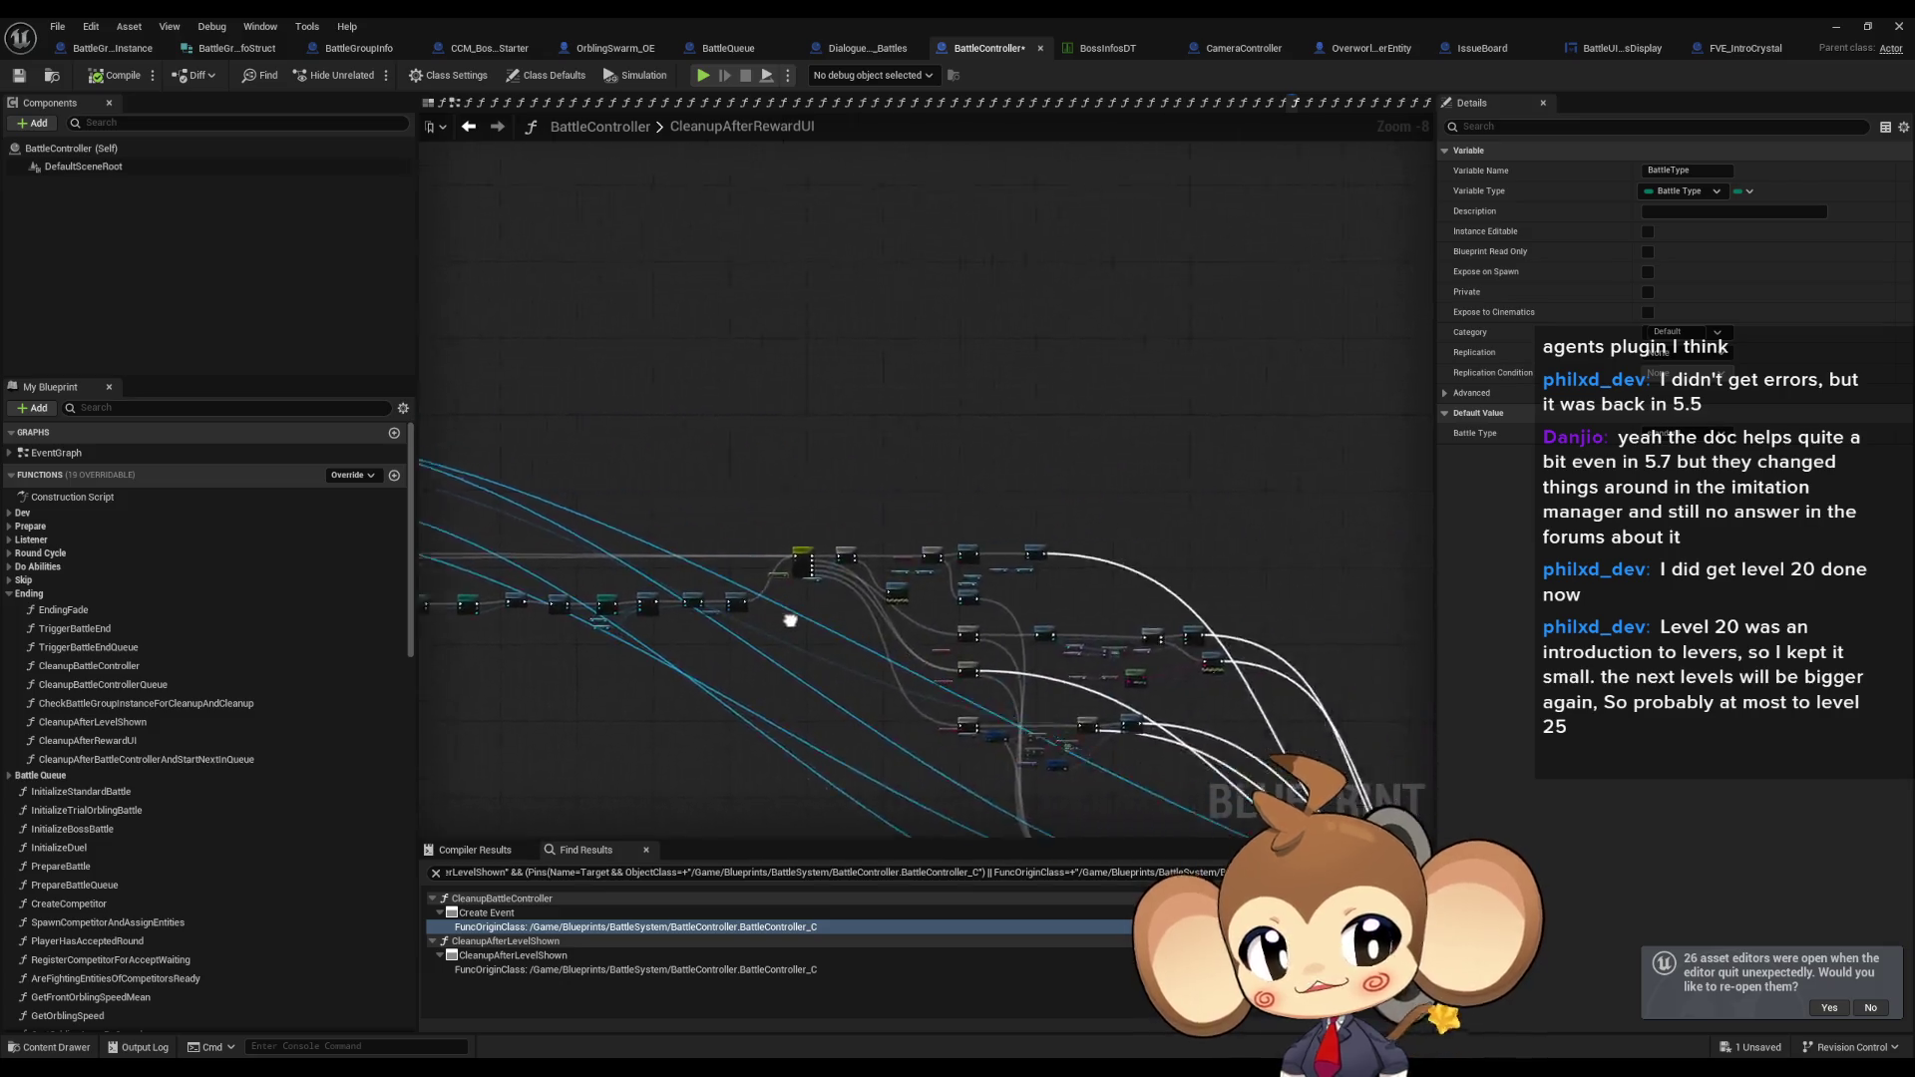
{"action": "scroll", "coordinate": [1037, 682], "scroll_direction": "up", "scroll_amount": 2}
{"action": "left_click_drag", "start_coordinate": [1037, 594], "coordinate": [1258, 653]}
{"action": "left_click_drag", "start_coordinate": [658, 526], "coordinate": [663, 496]}
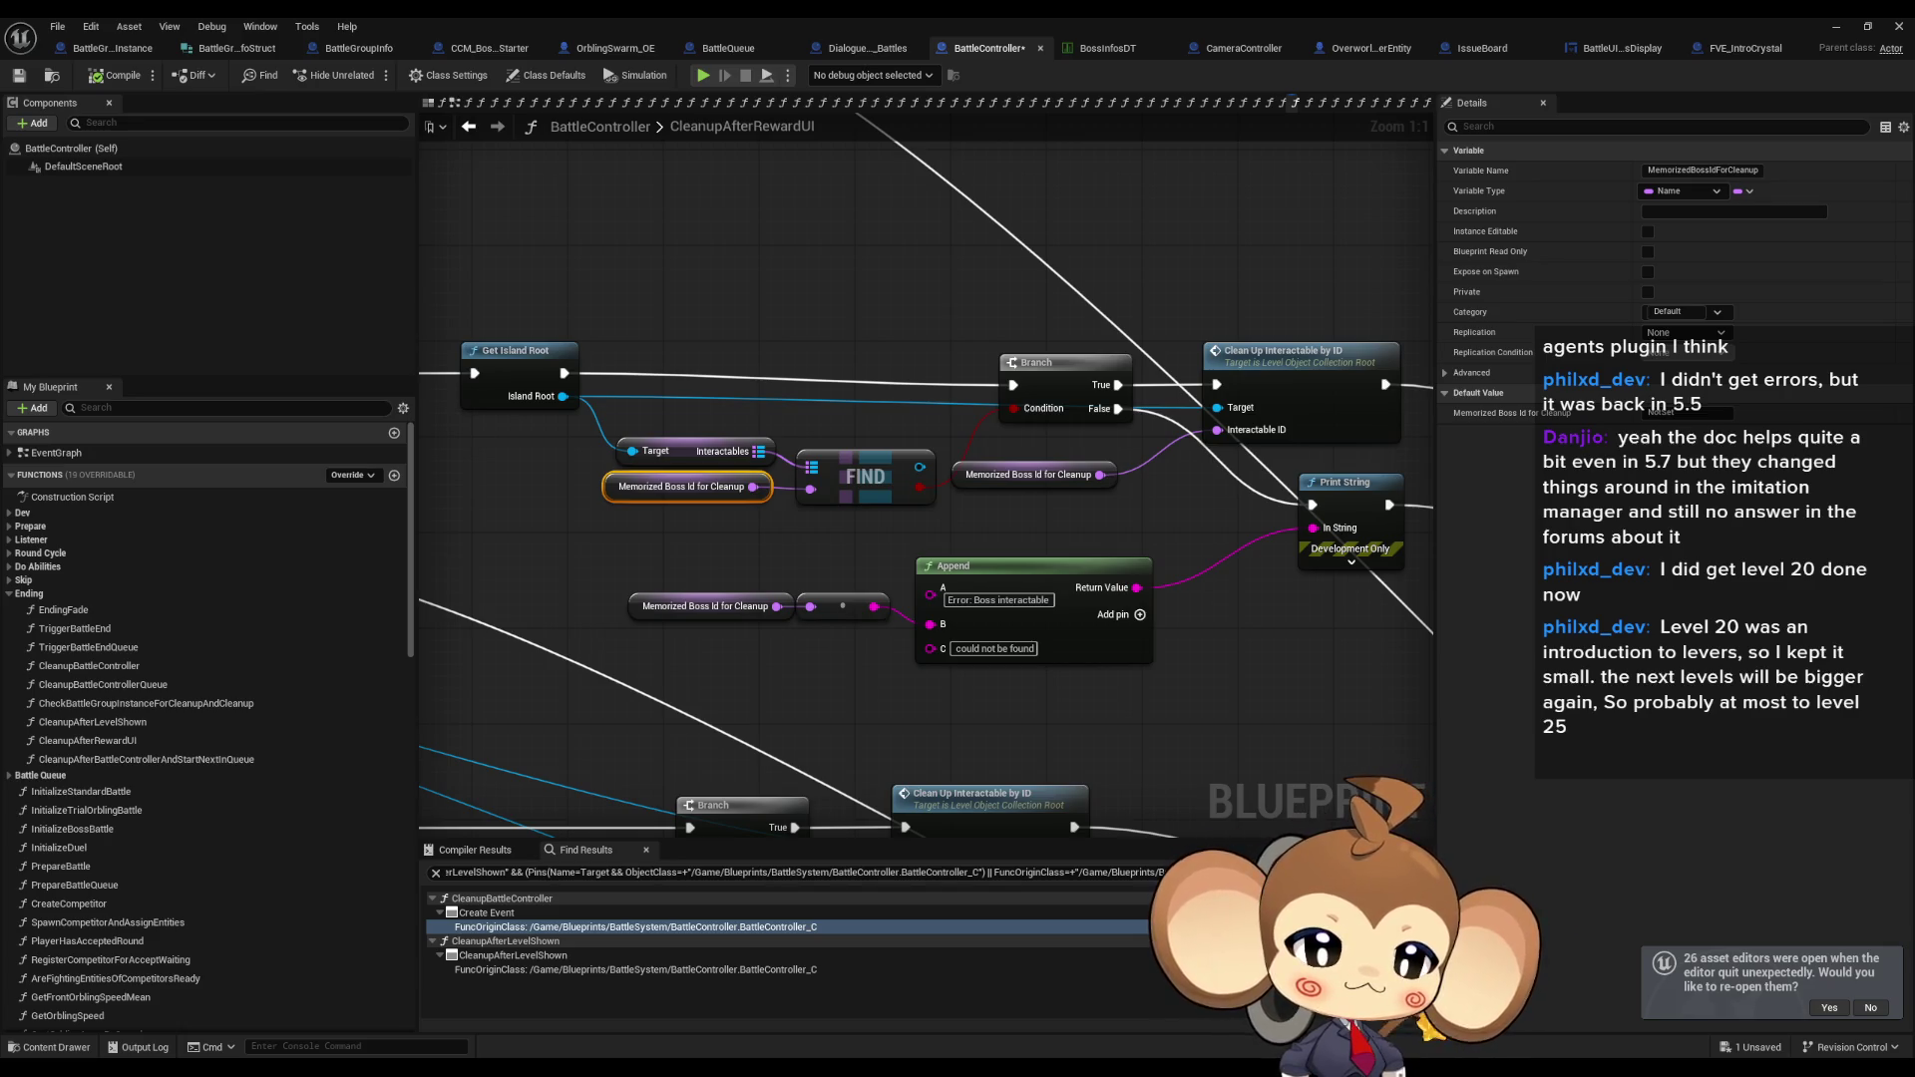
Inspect the Memorized Boss Id for Cleanup getter, then switch to the BossInfosDT data table.
{"action": "left_click", "coordinate": [1227, 704]}
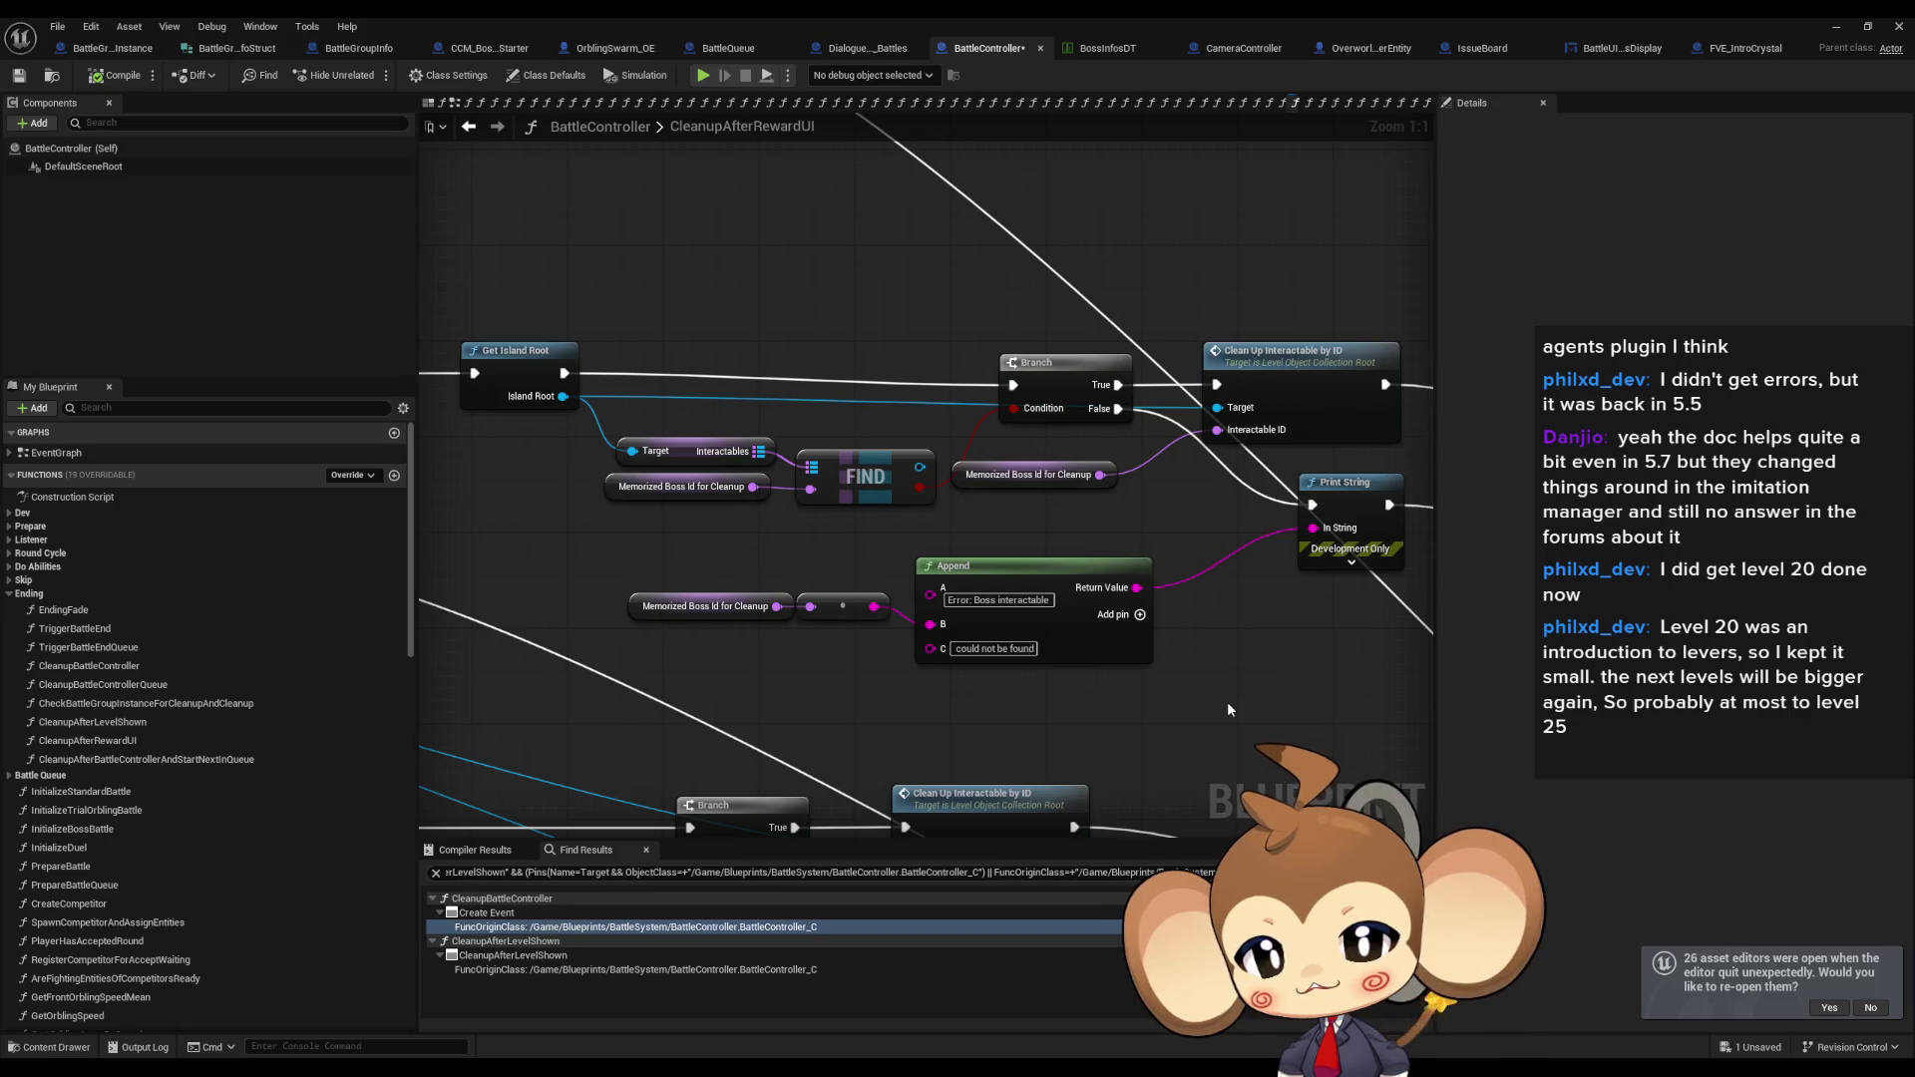
{"action": "mouse_move", "coordinate": [1320, 631]}
{"action": "left_mouse_down"}
{"action": "mouse_move", "coordinate": [1189, 595]}
{"action": "mouse_move", "coordinate": [1053, 462]}
{"action": "mouse_move", "coordinate": [1041, 736]}
{"action": "mouse_move", "coordinate": [1077, 662]}
{"action": "mouse_move", "coordinate": [1198, 621]}
{"action": "left_mouse_up"}
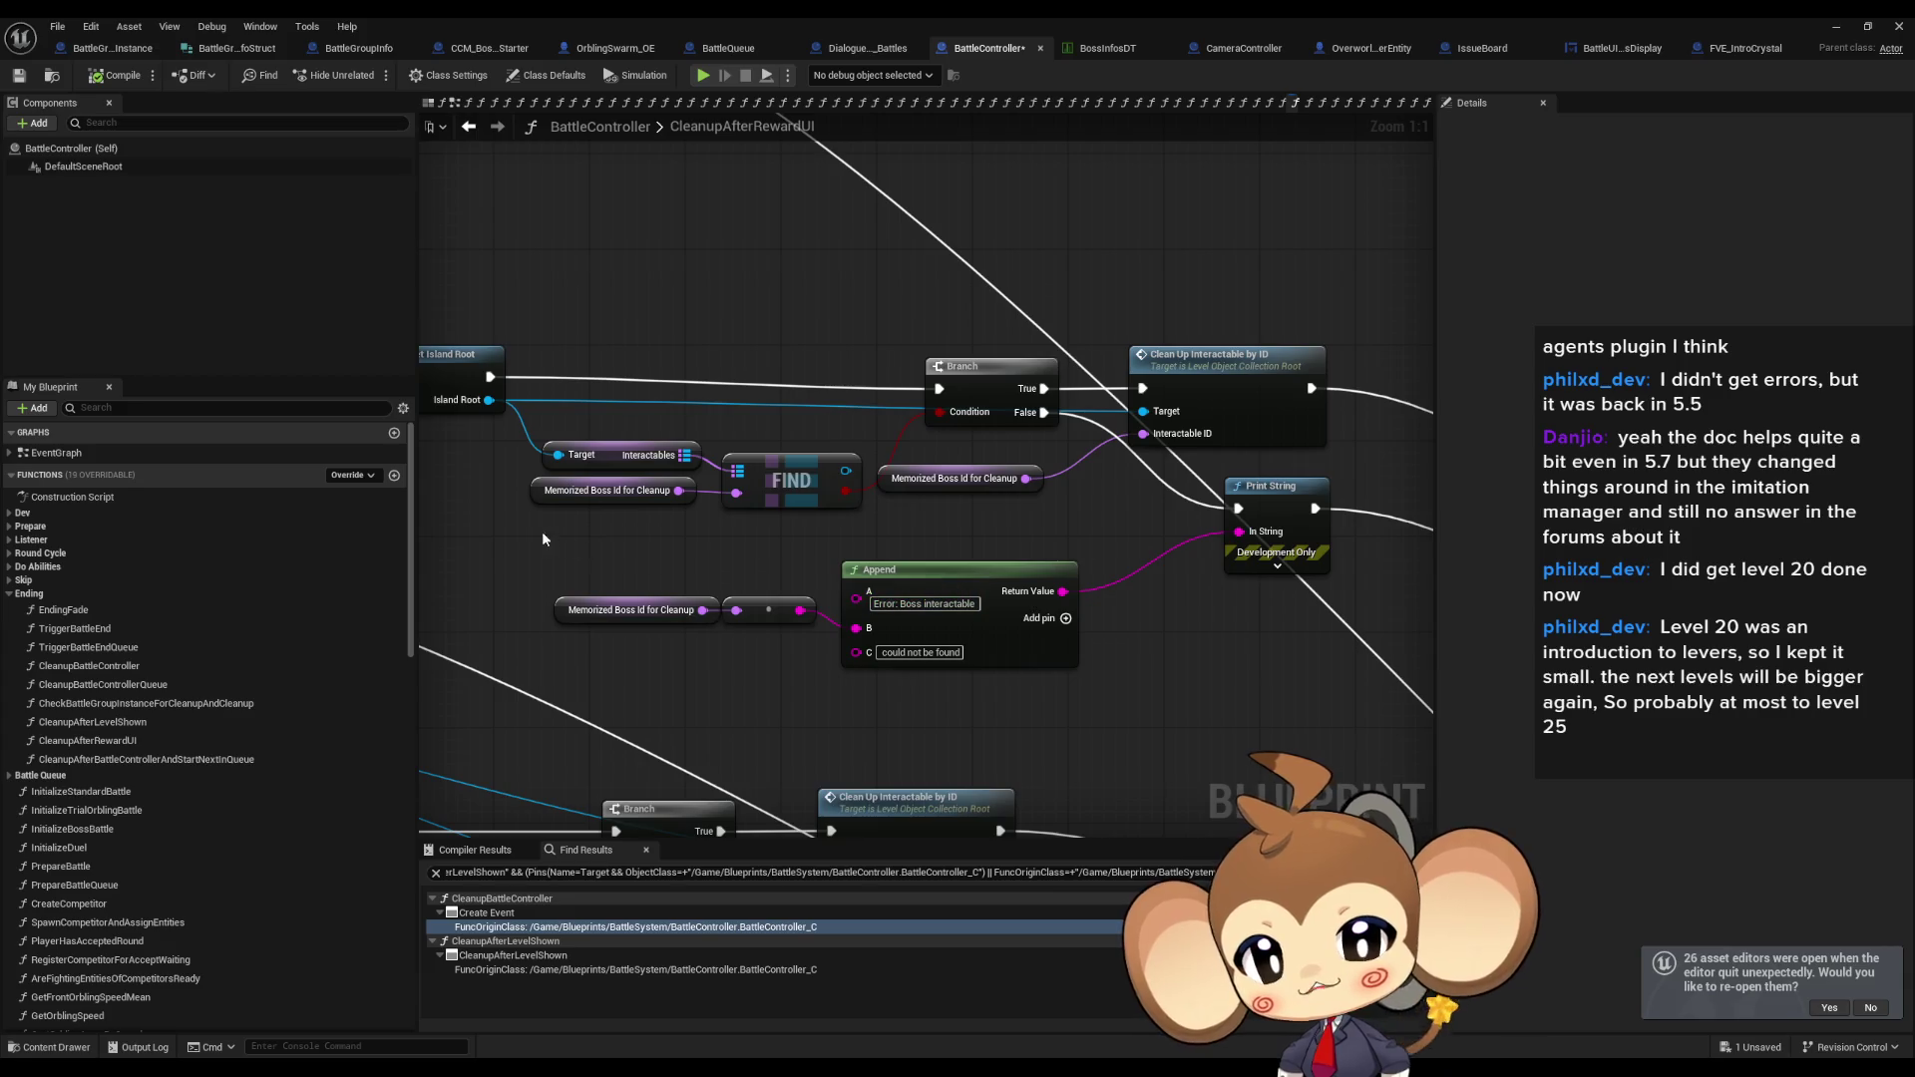
{"action": "left_click", "coordinate": [648, 490]}
{"action": "left_click", "coordinate": [715, 548]}
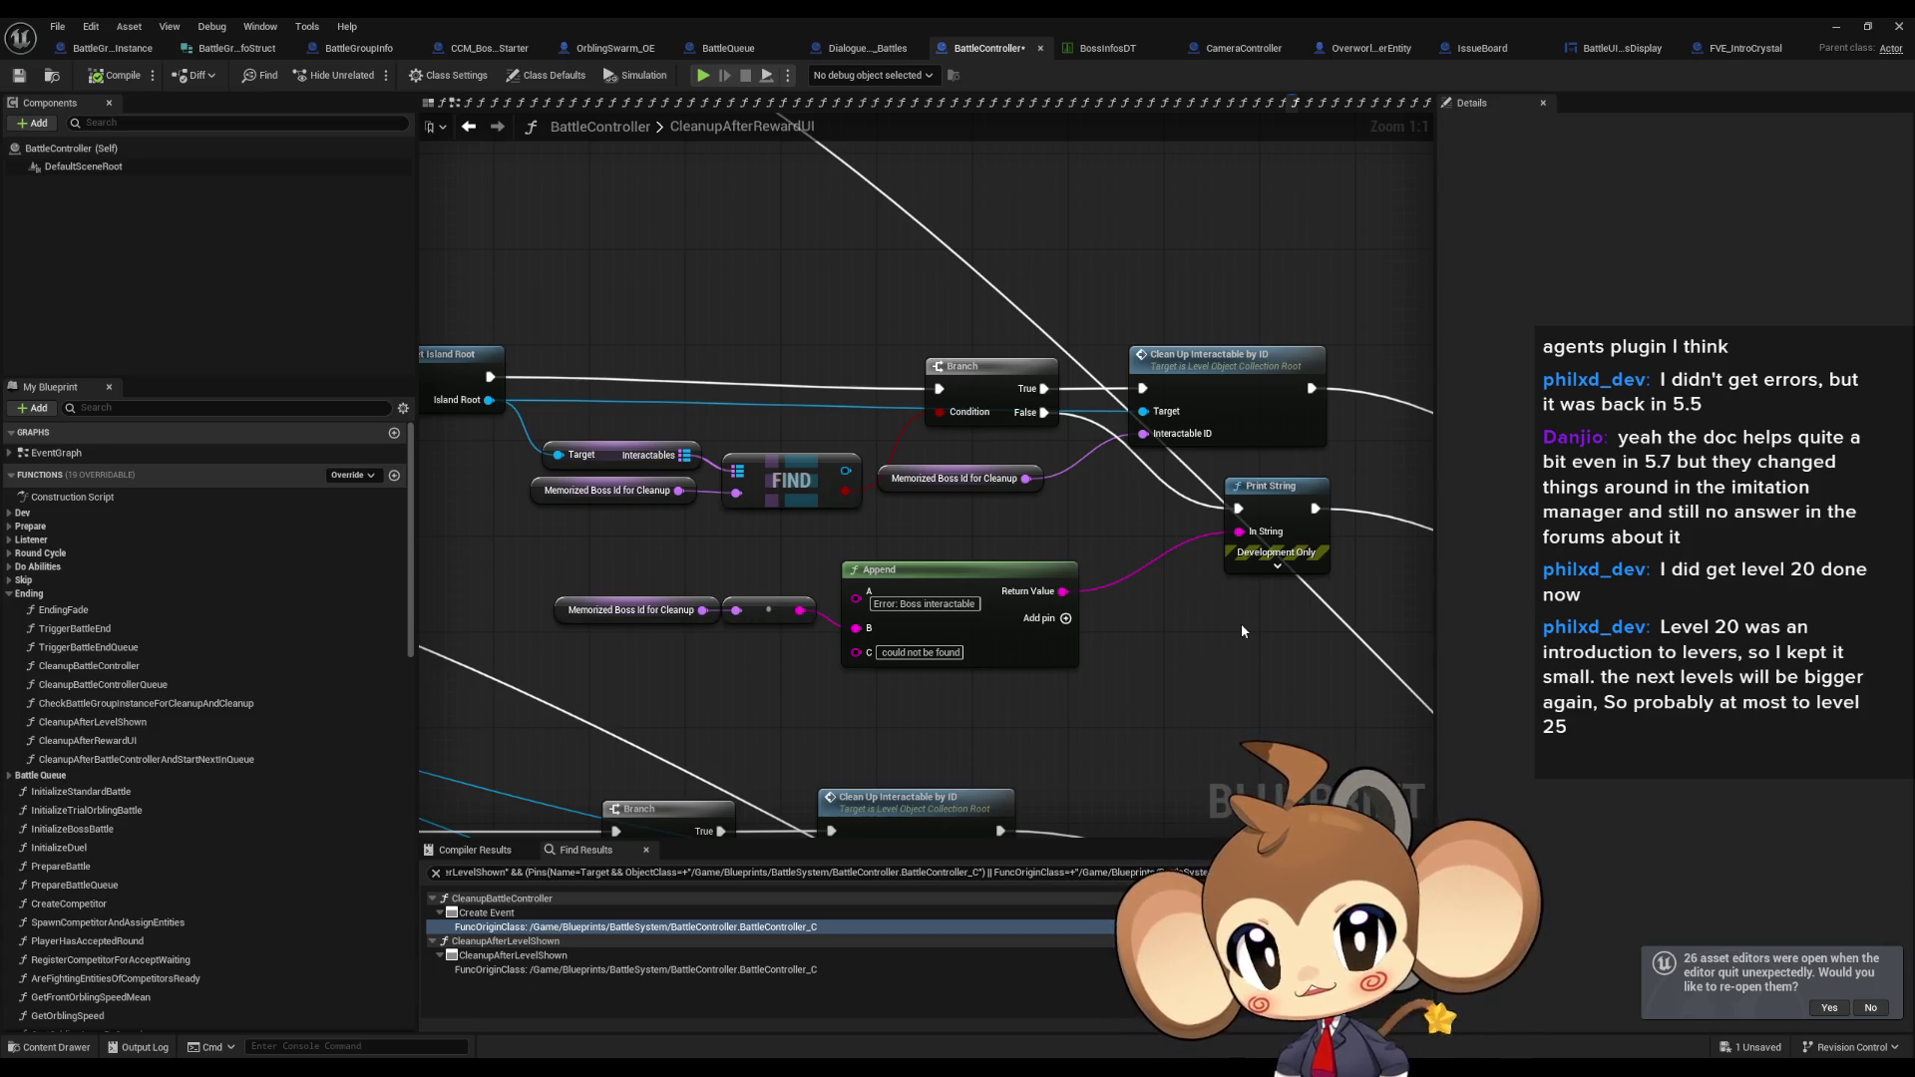
{"action": "left_click", "coordinate": [1107, 50]}
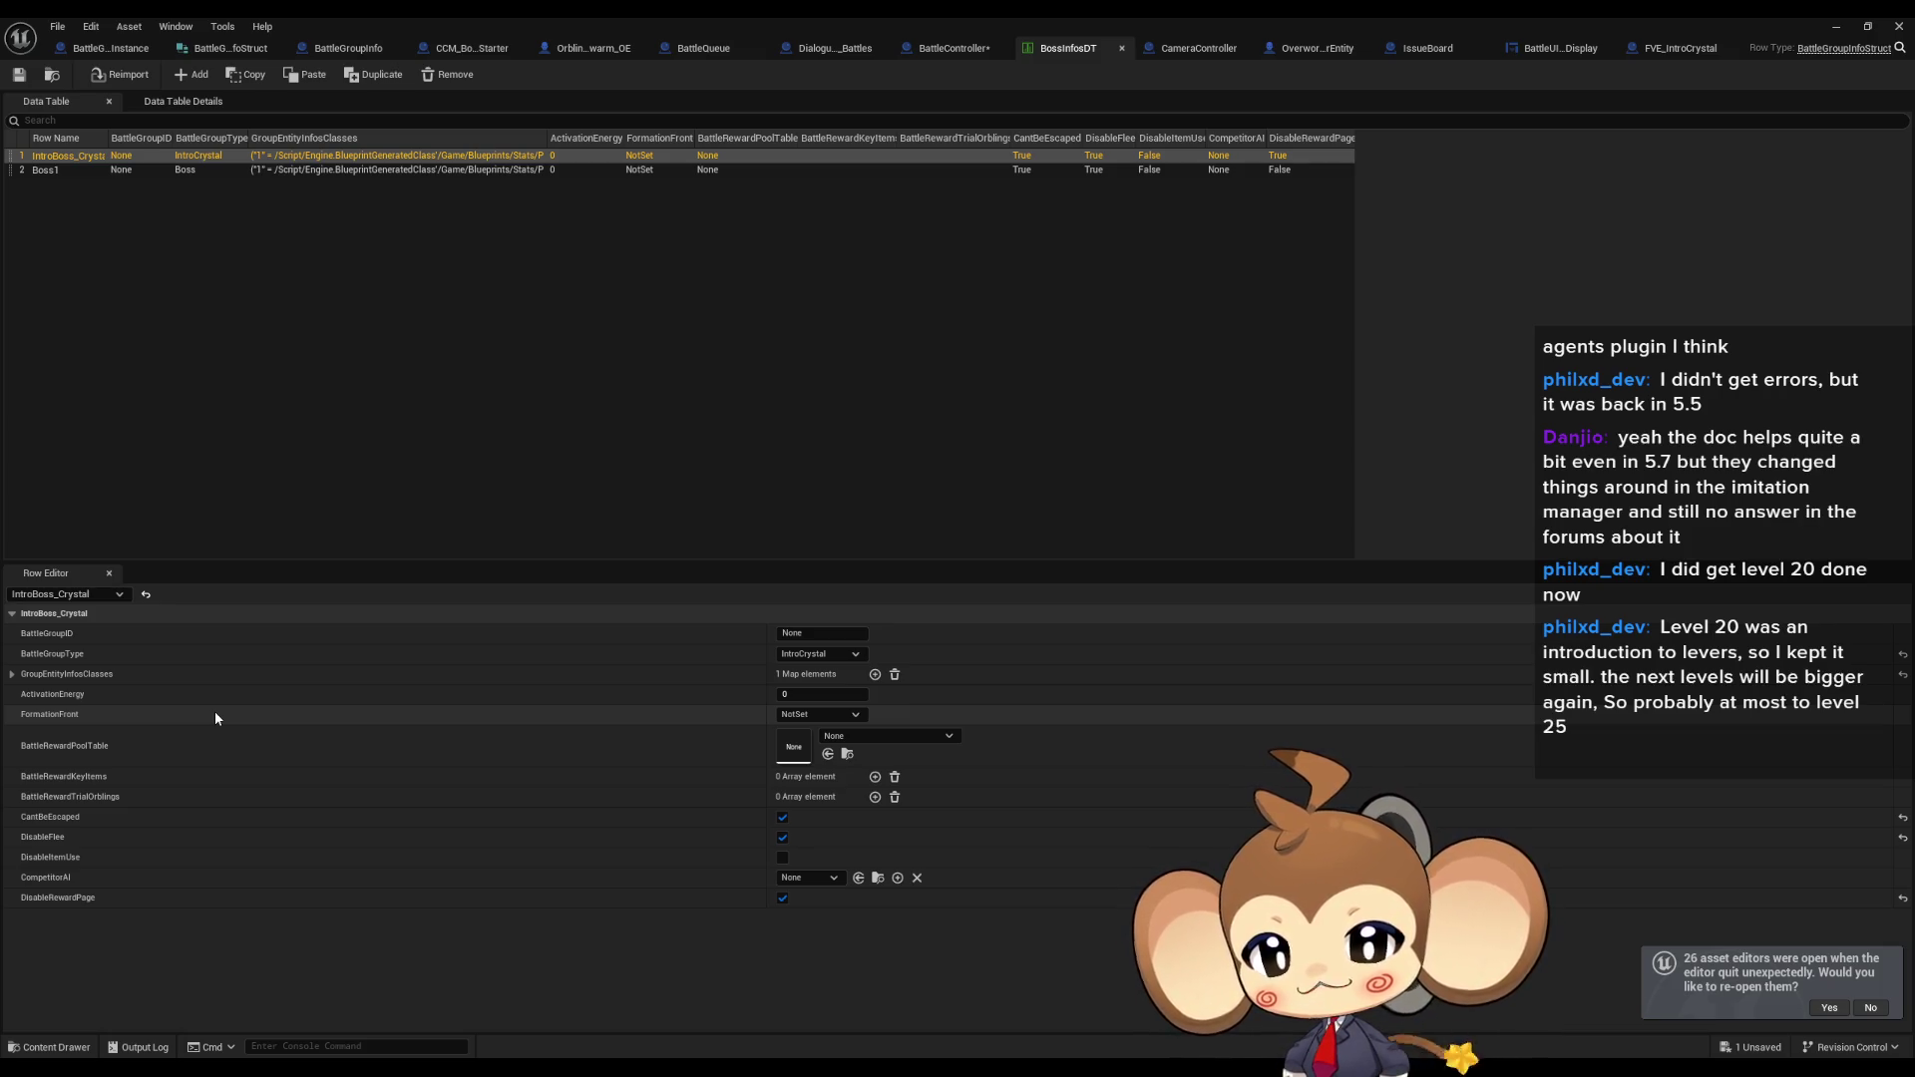
Check the GroupEntityInfosClasses map in BossInfosDT, then return to the blueprint editor window.
{"action": "left_click", "coordinate": [12, 674]}
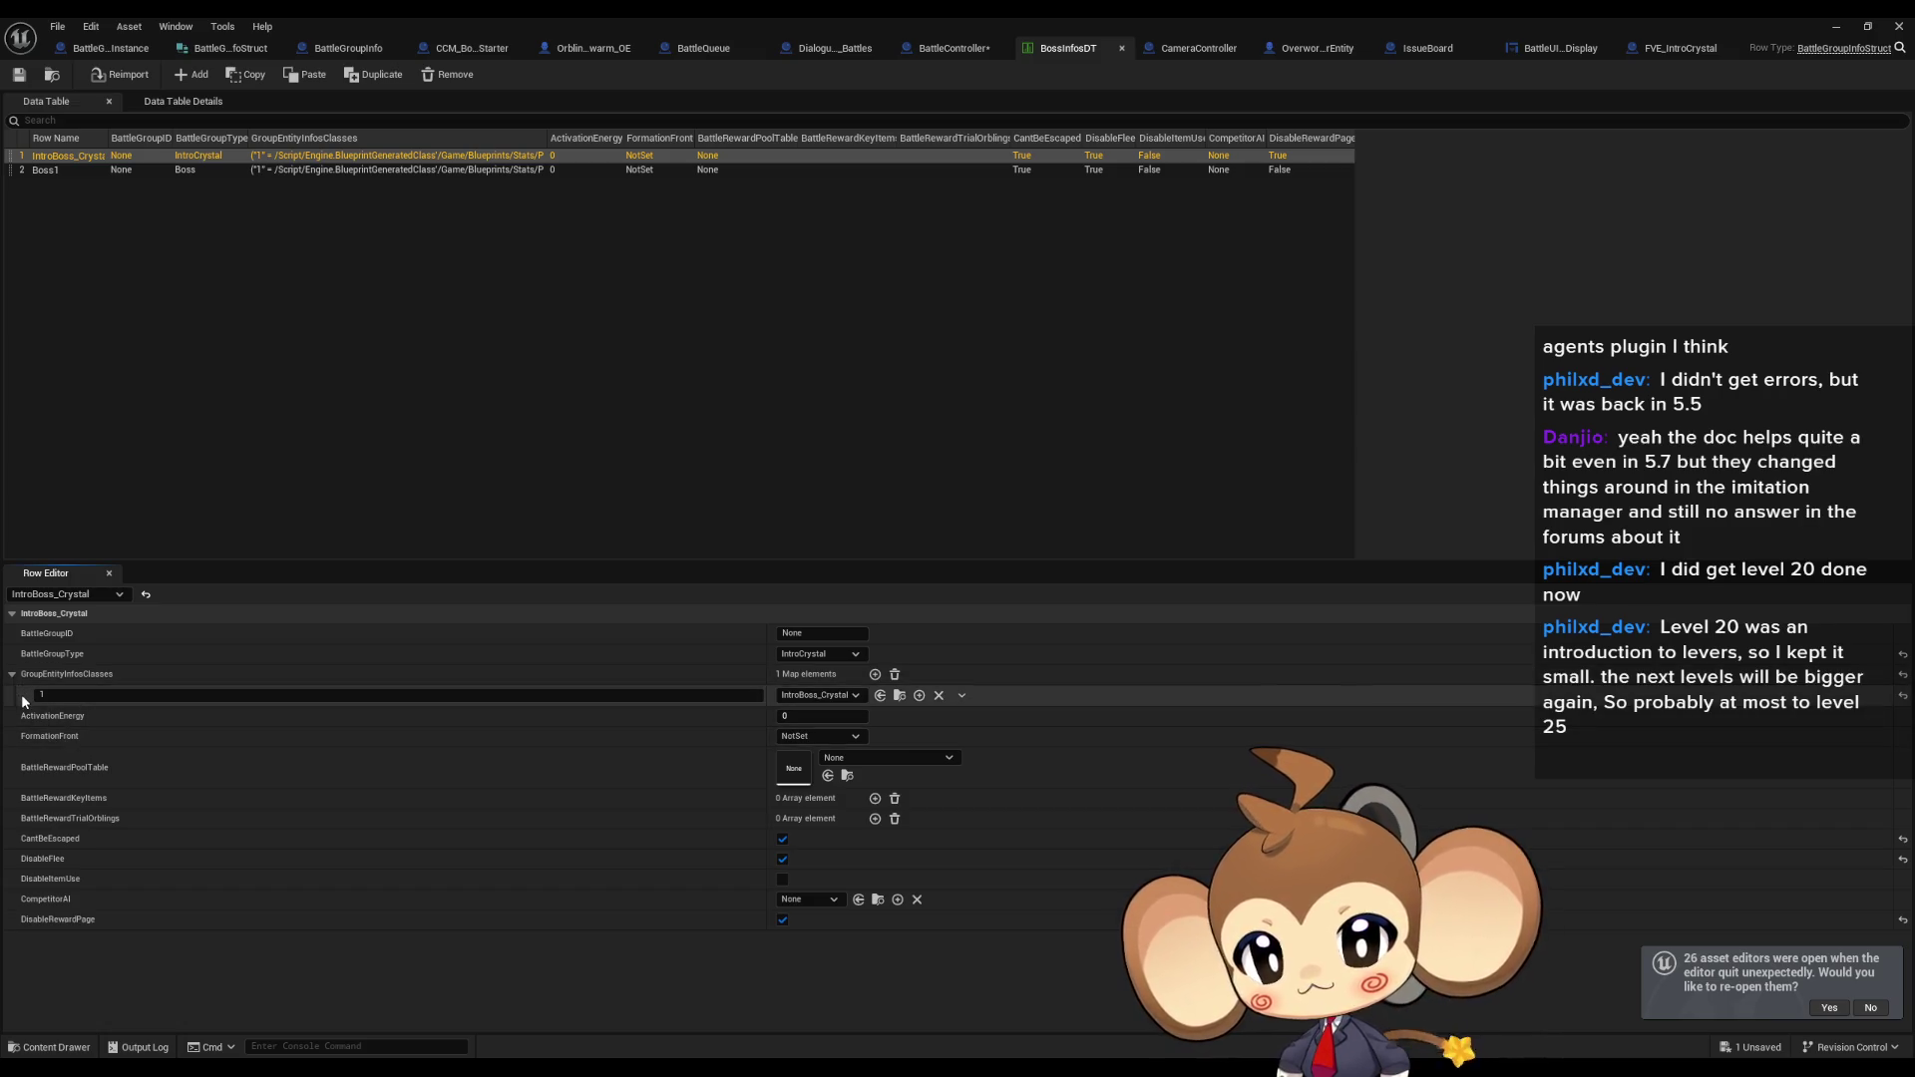
{"action": "left_click", "coordinate": [12, 674]}
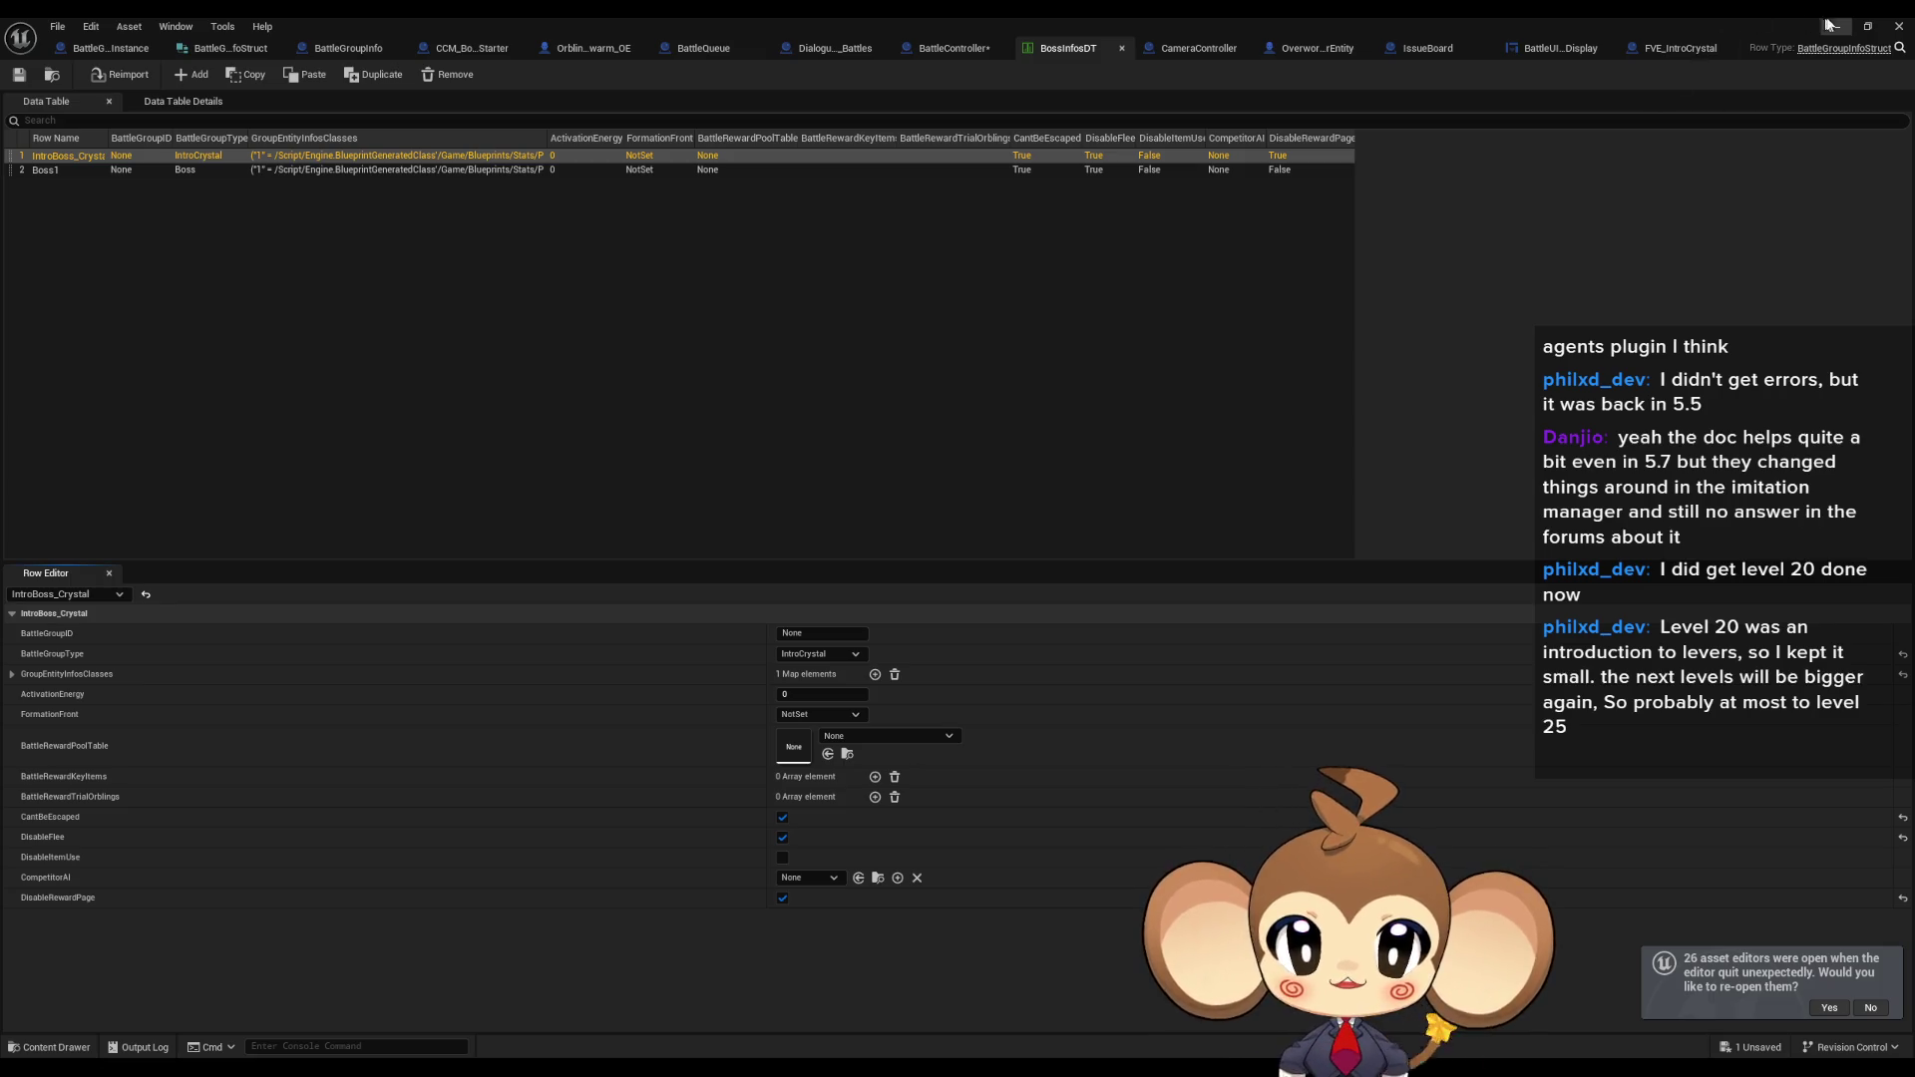
{"action": "left_click", "coordinate": [1835, 27]}
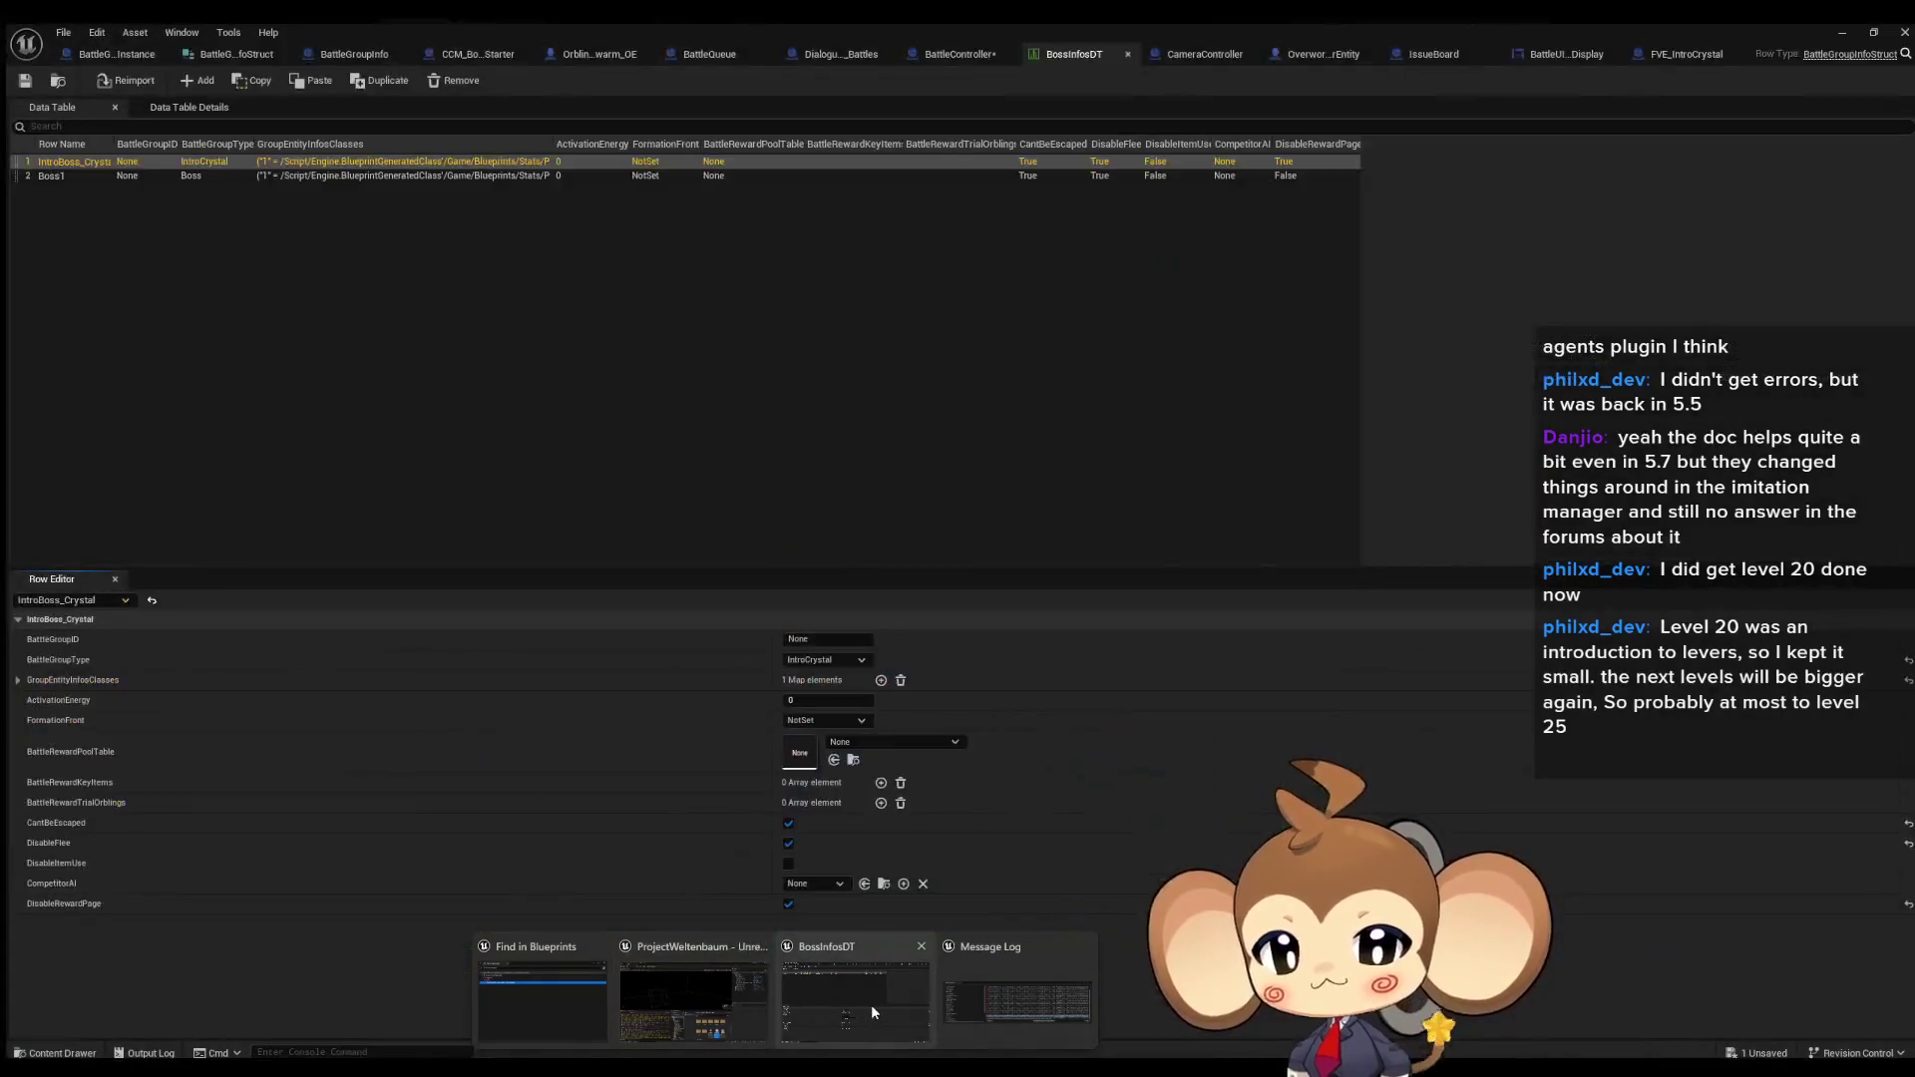
{"action": "left_click", "coordinate": [870, 1004]}
{"action": "left_click", "coordinate": [102, 52]}
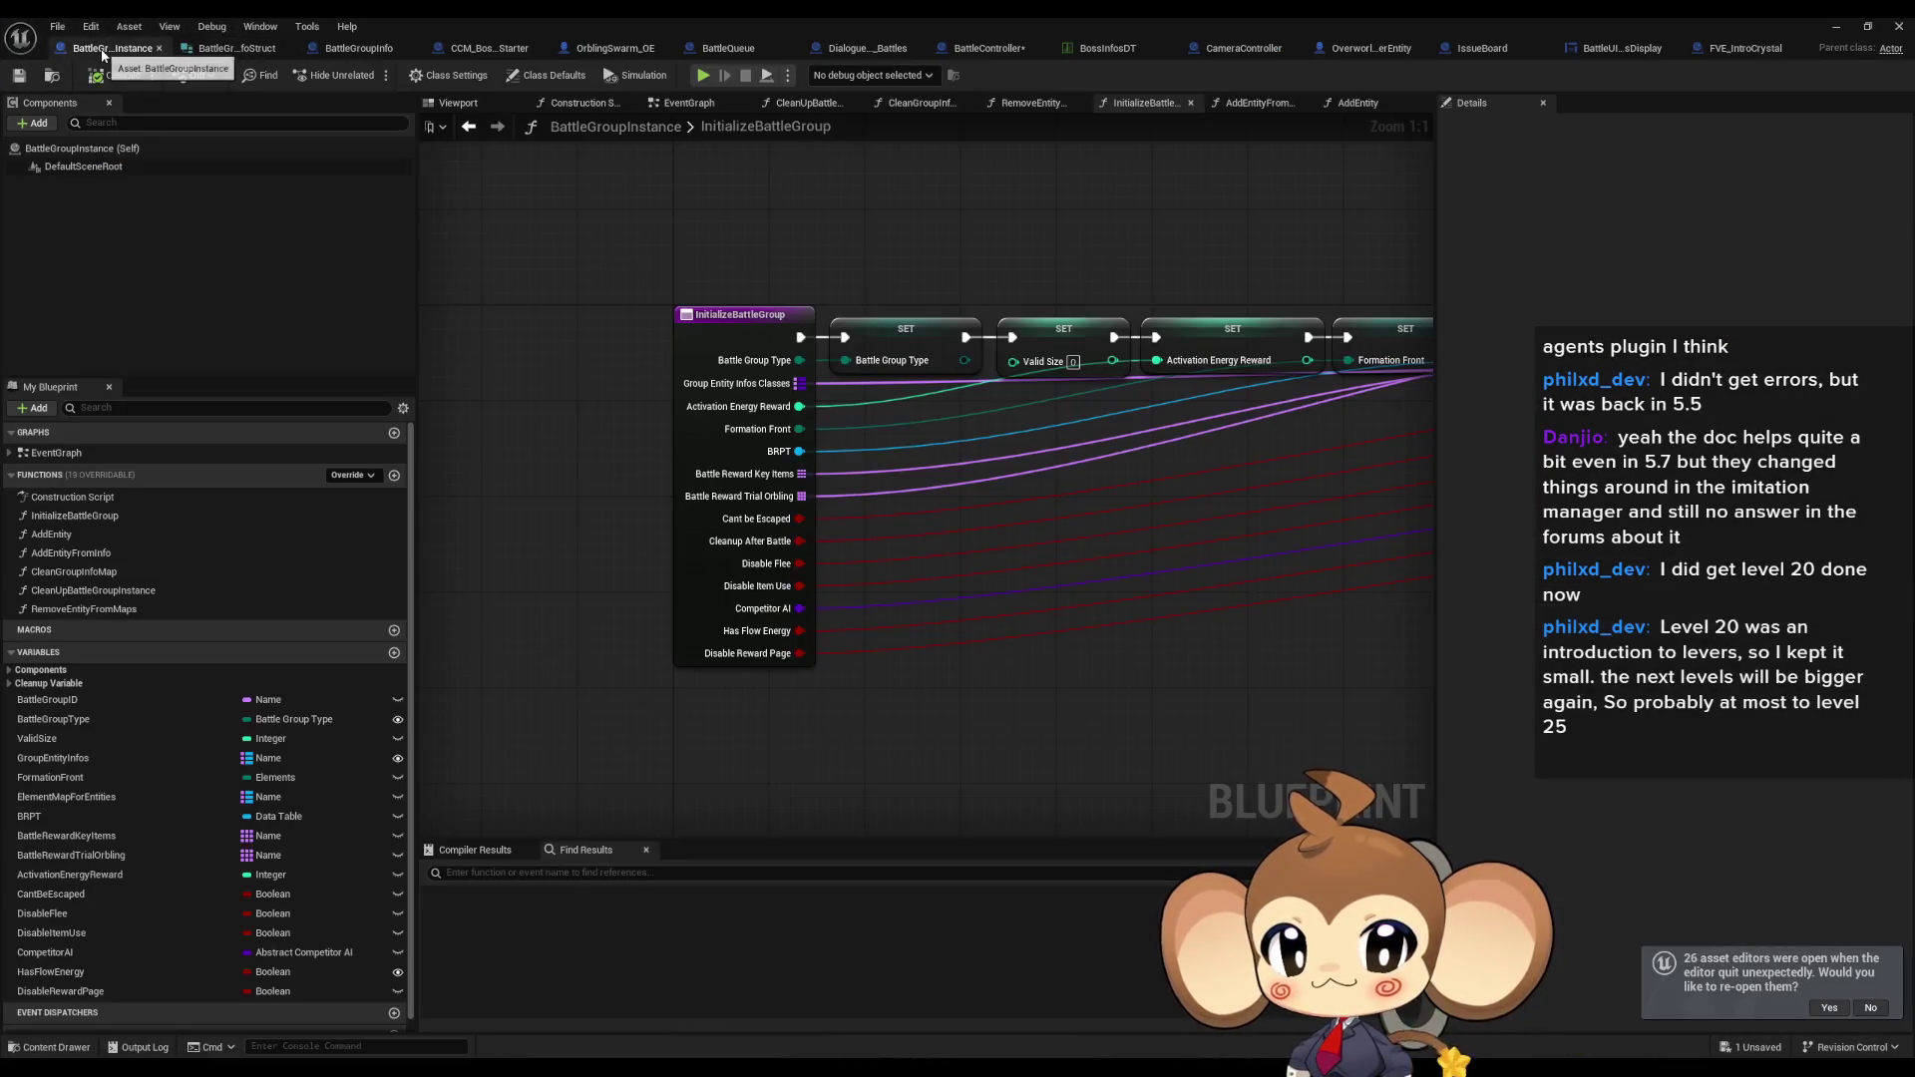
Close BattleGroupInstance, BattleGroupInfoStruct, BattleGroupInfo, CCM_BossBattleStarter, OrblingSwarm_OE, BattleQueue and DialogueFNLogic_Battles.
{"action": "middle_click", "coordinate": [95, 49]}
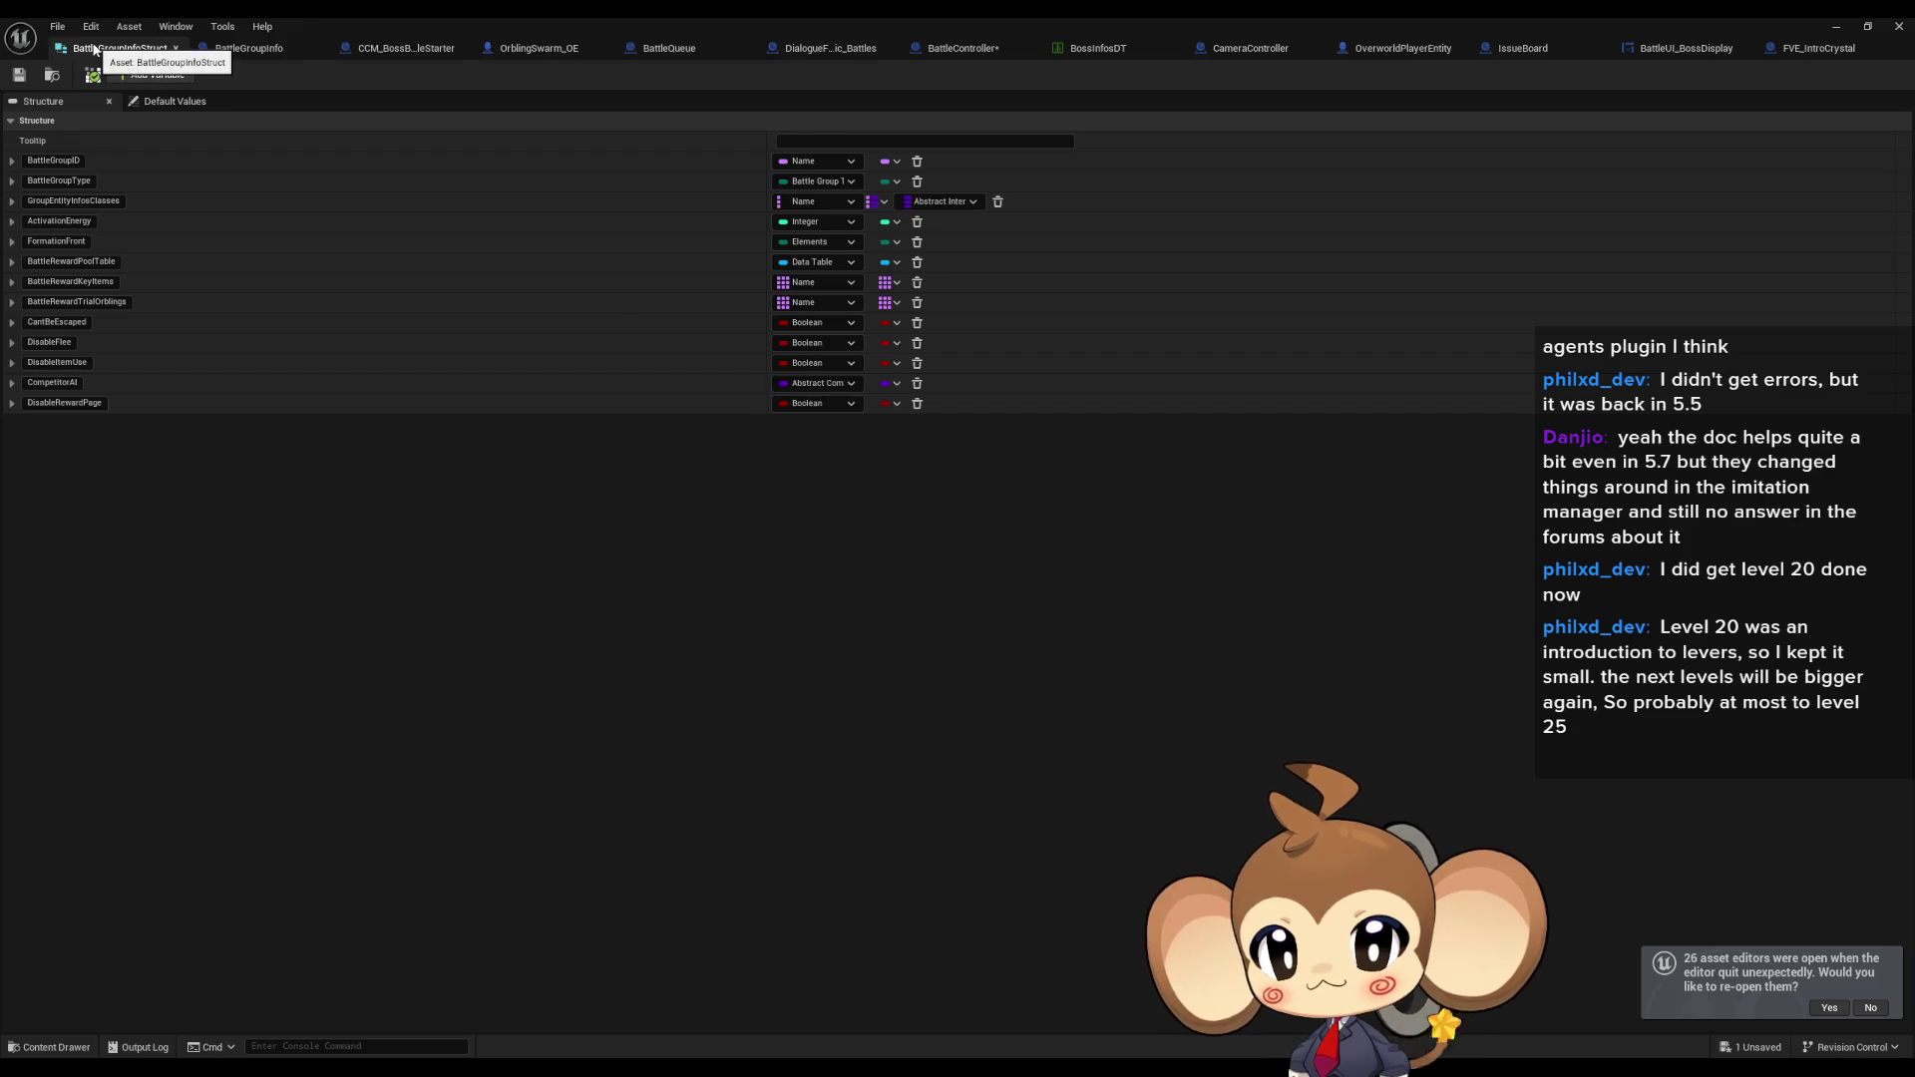
{"action": "middle_click", "coordinate": [98, 50]}
{"action": "middle_click", "coordinate": [97, 50]}
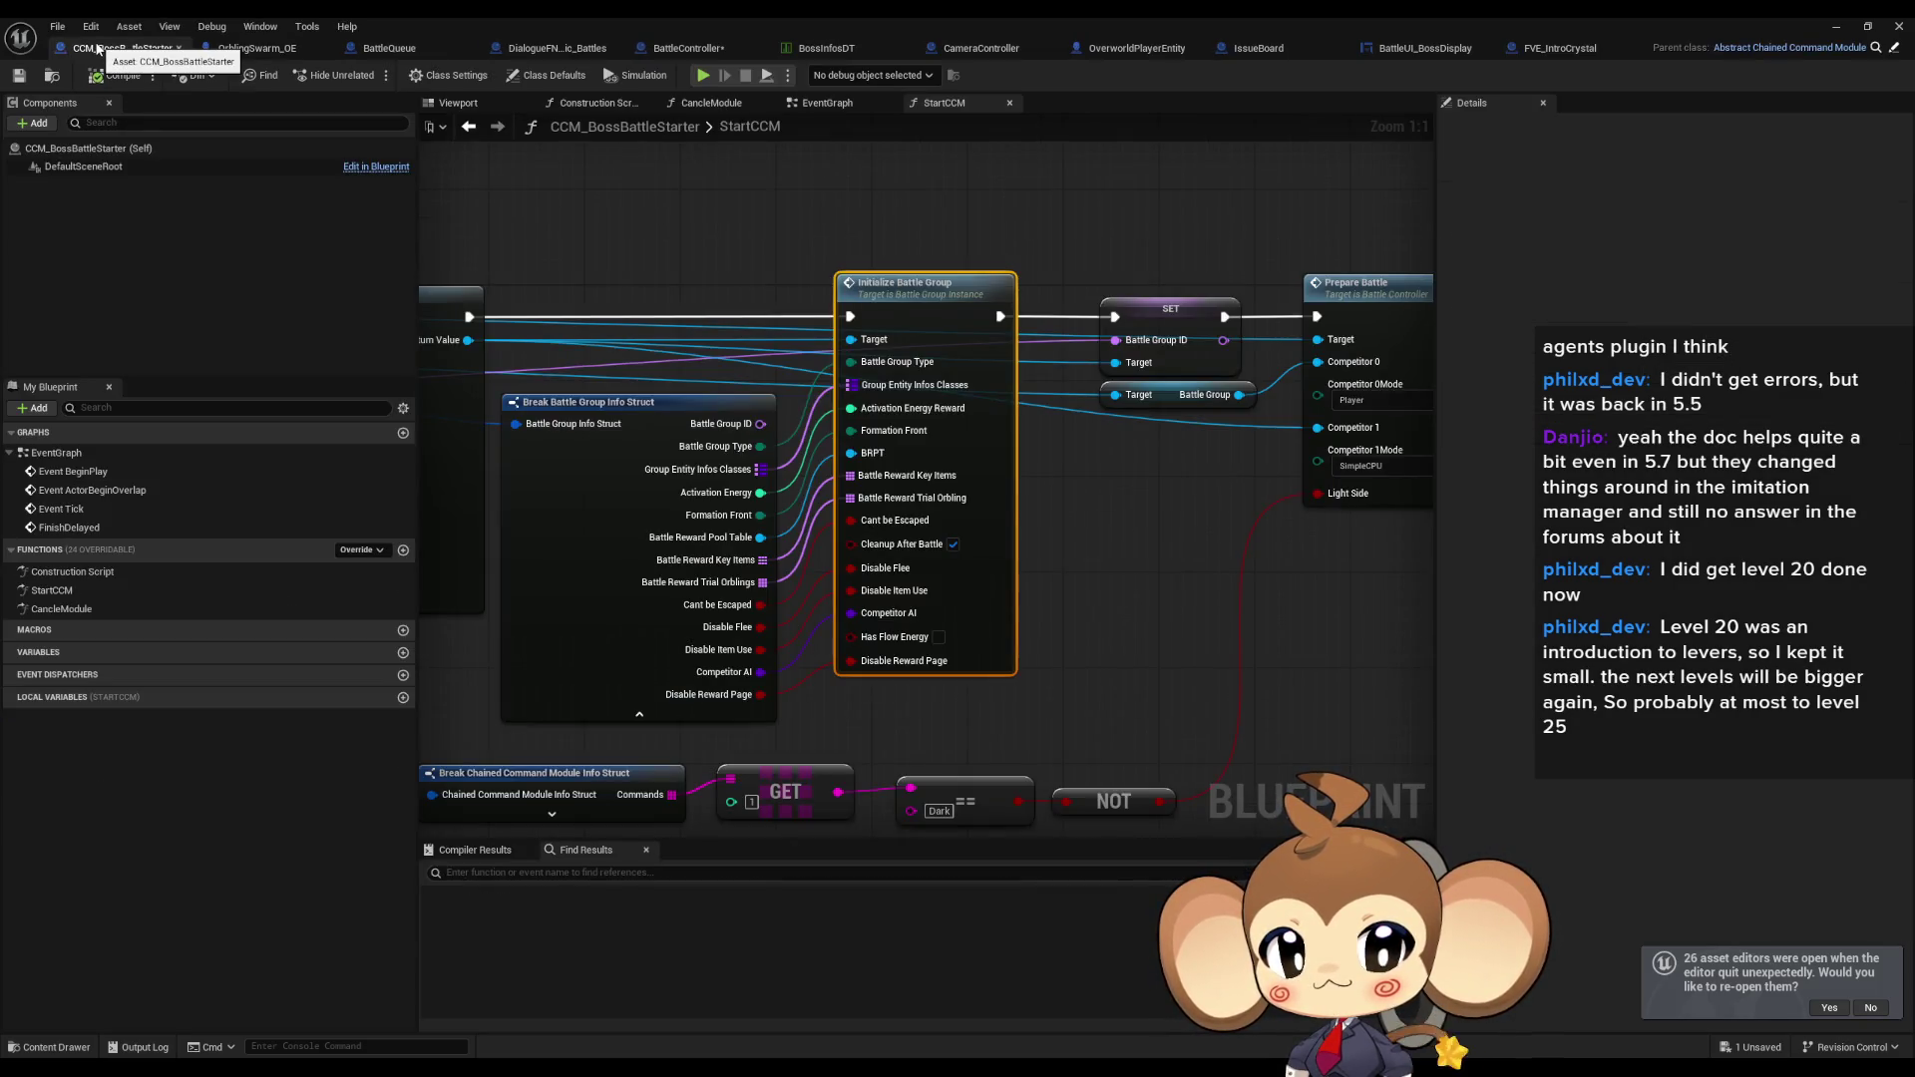
{"action": "middle_click", "coordinate": [102, 50]}
{"action": "middle_click", "coordinate": [106, 50]}
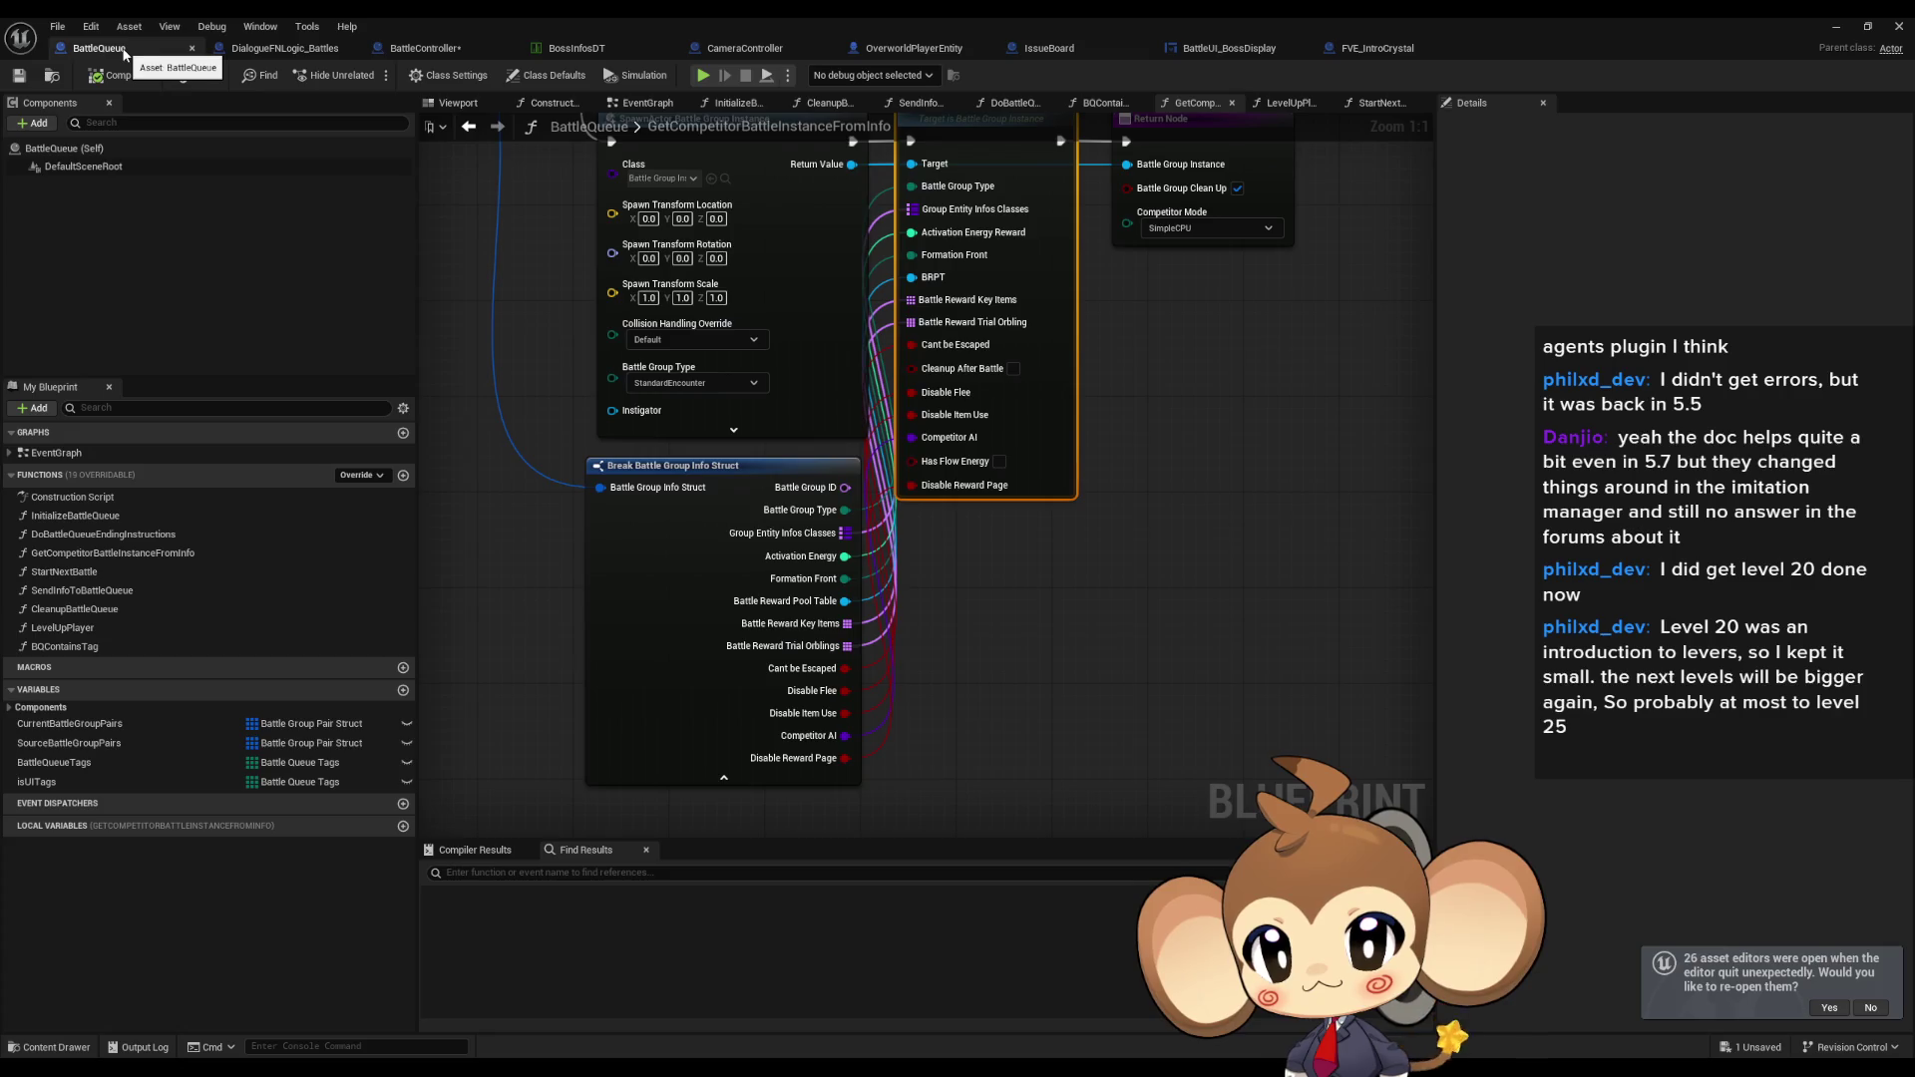
{"action": "middle_click", "coordinate": [119, 50]}
{"action": "middle_click", "coordinate": [123, 54]}
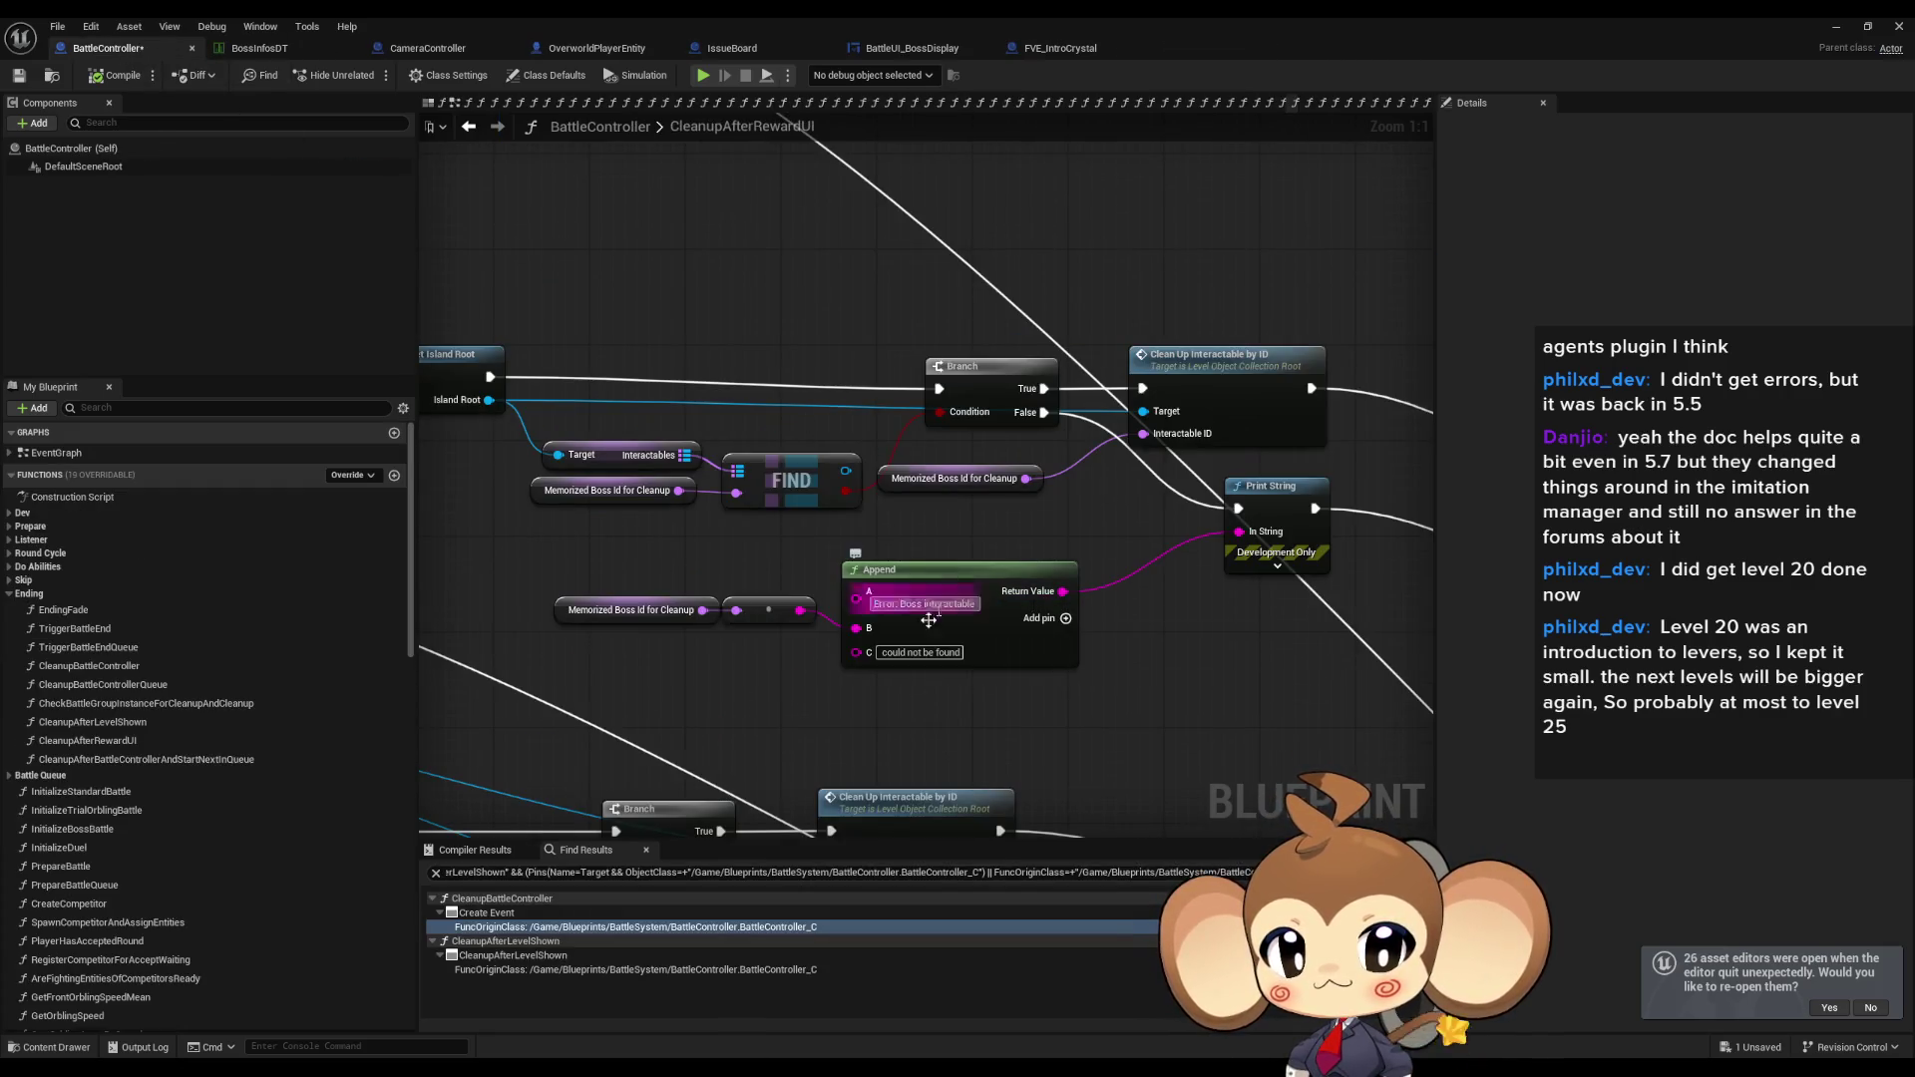
Find references to MemorizedBossIdForCleanup and jump to where it is set.
{"action": "right_click", "coordinate": [569, 613]}
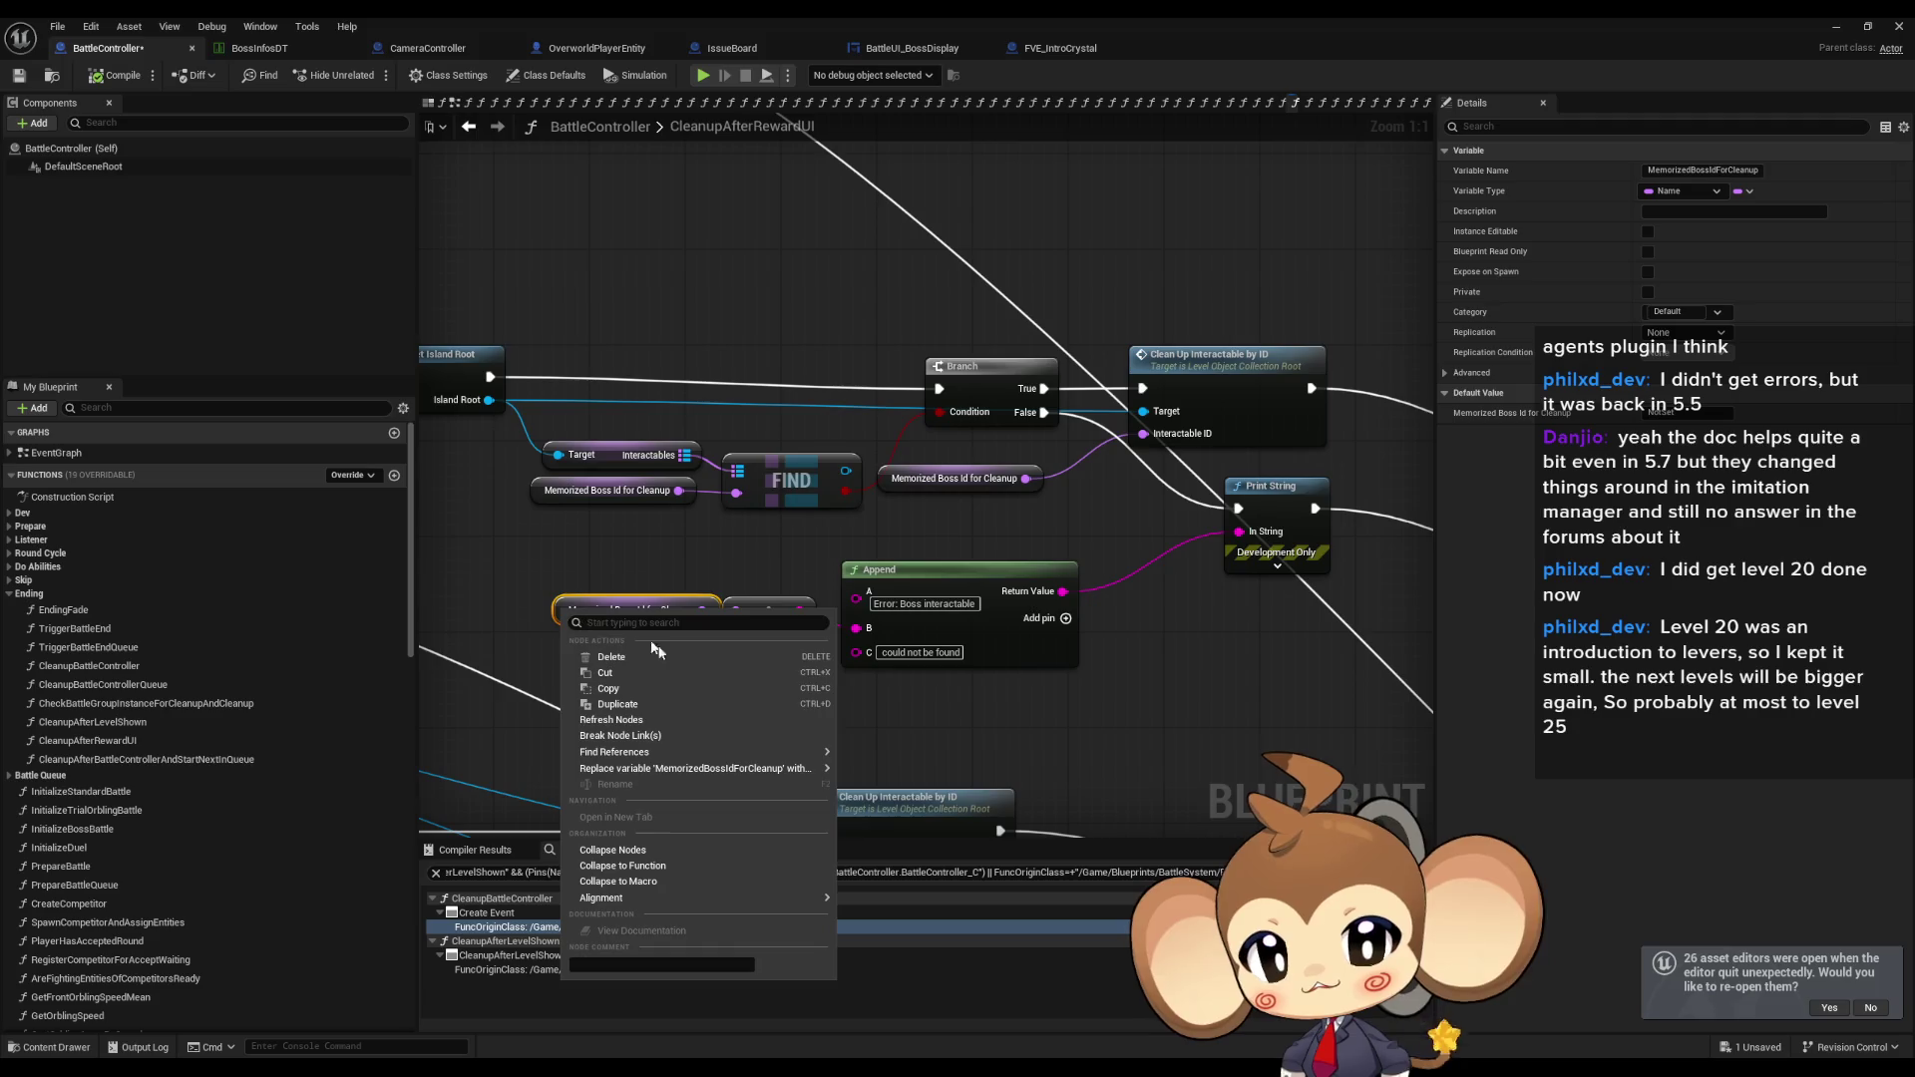
{"action": "mouse_move", "coordinate": [698, 752]}
{"action": "left_click", "coordinate": [890, 798]}
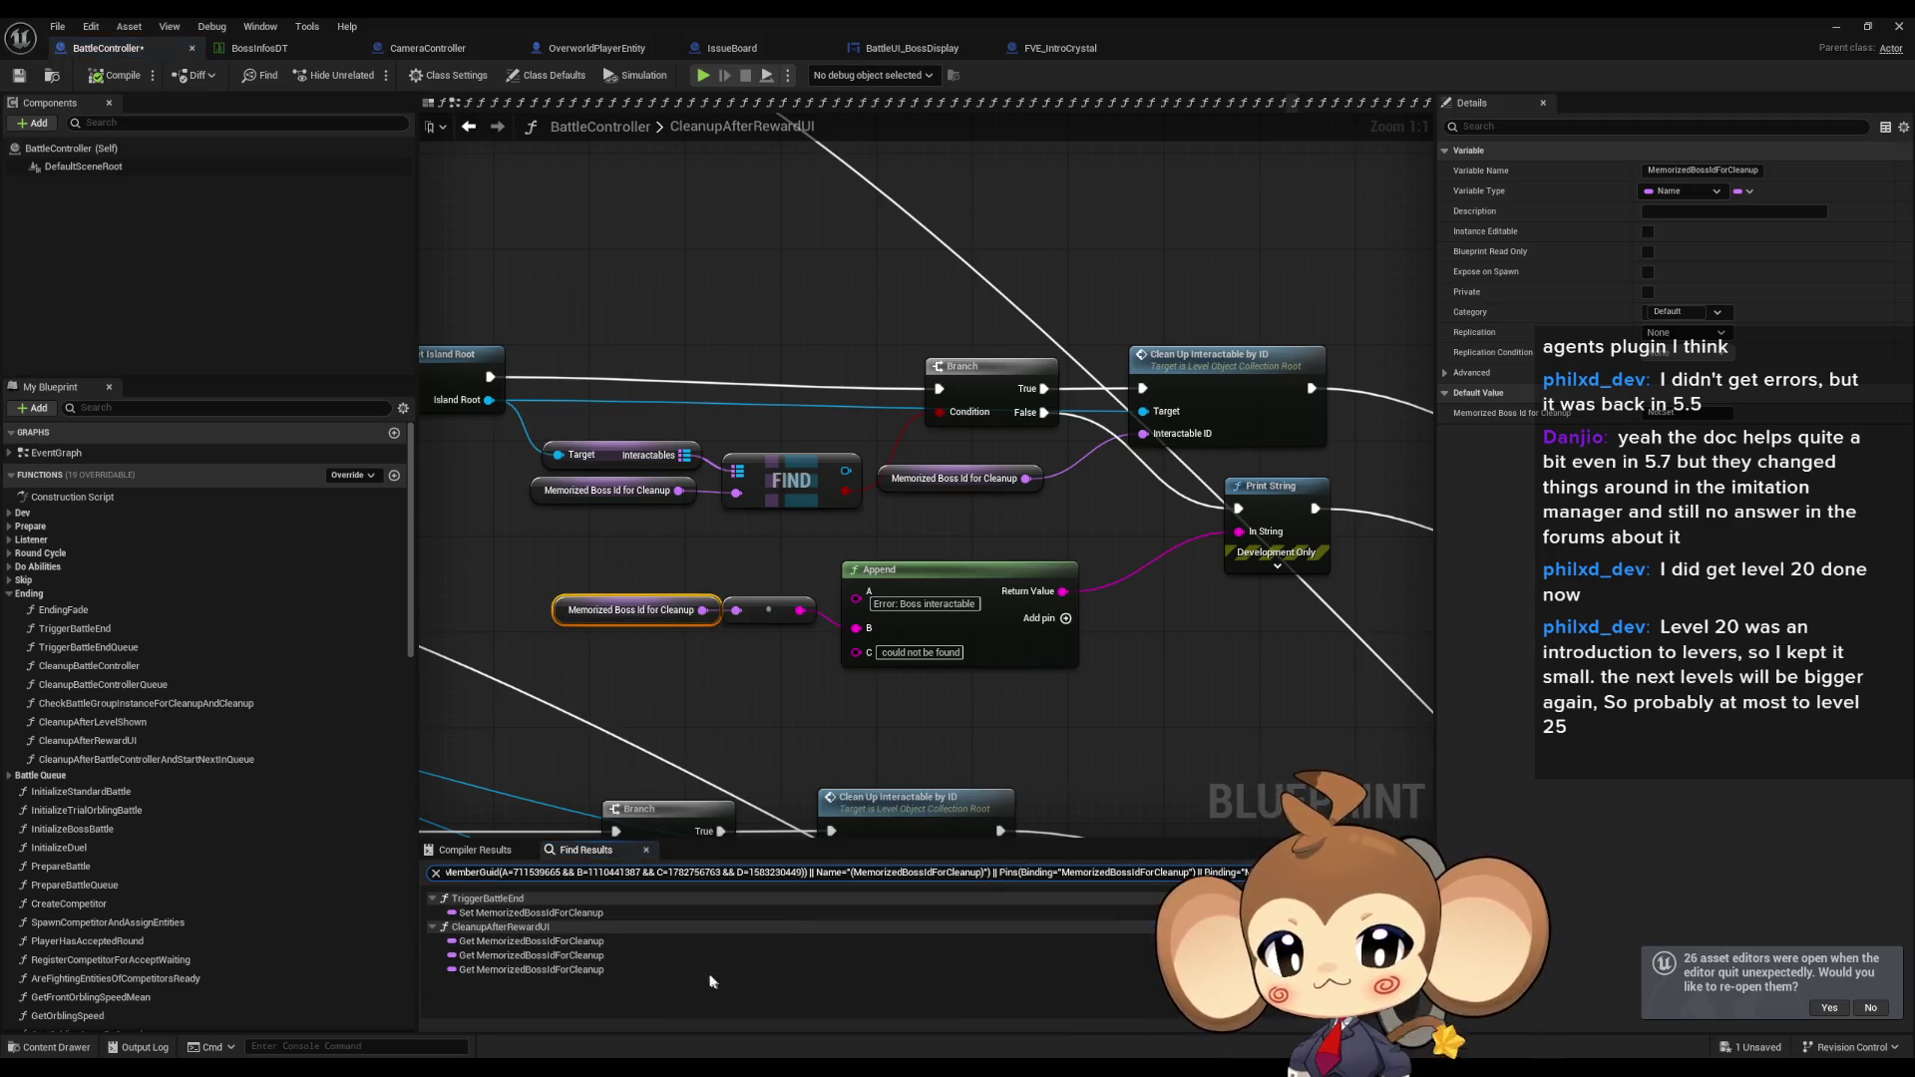
{"action": "left_click", "coordinate": [509, 913]}
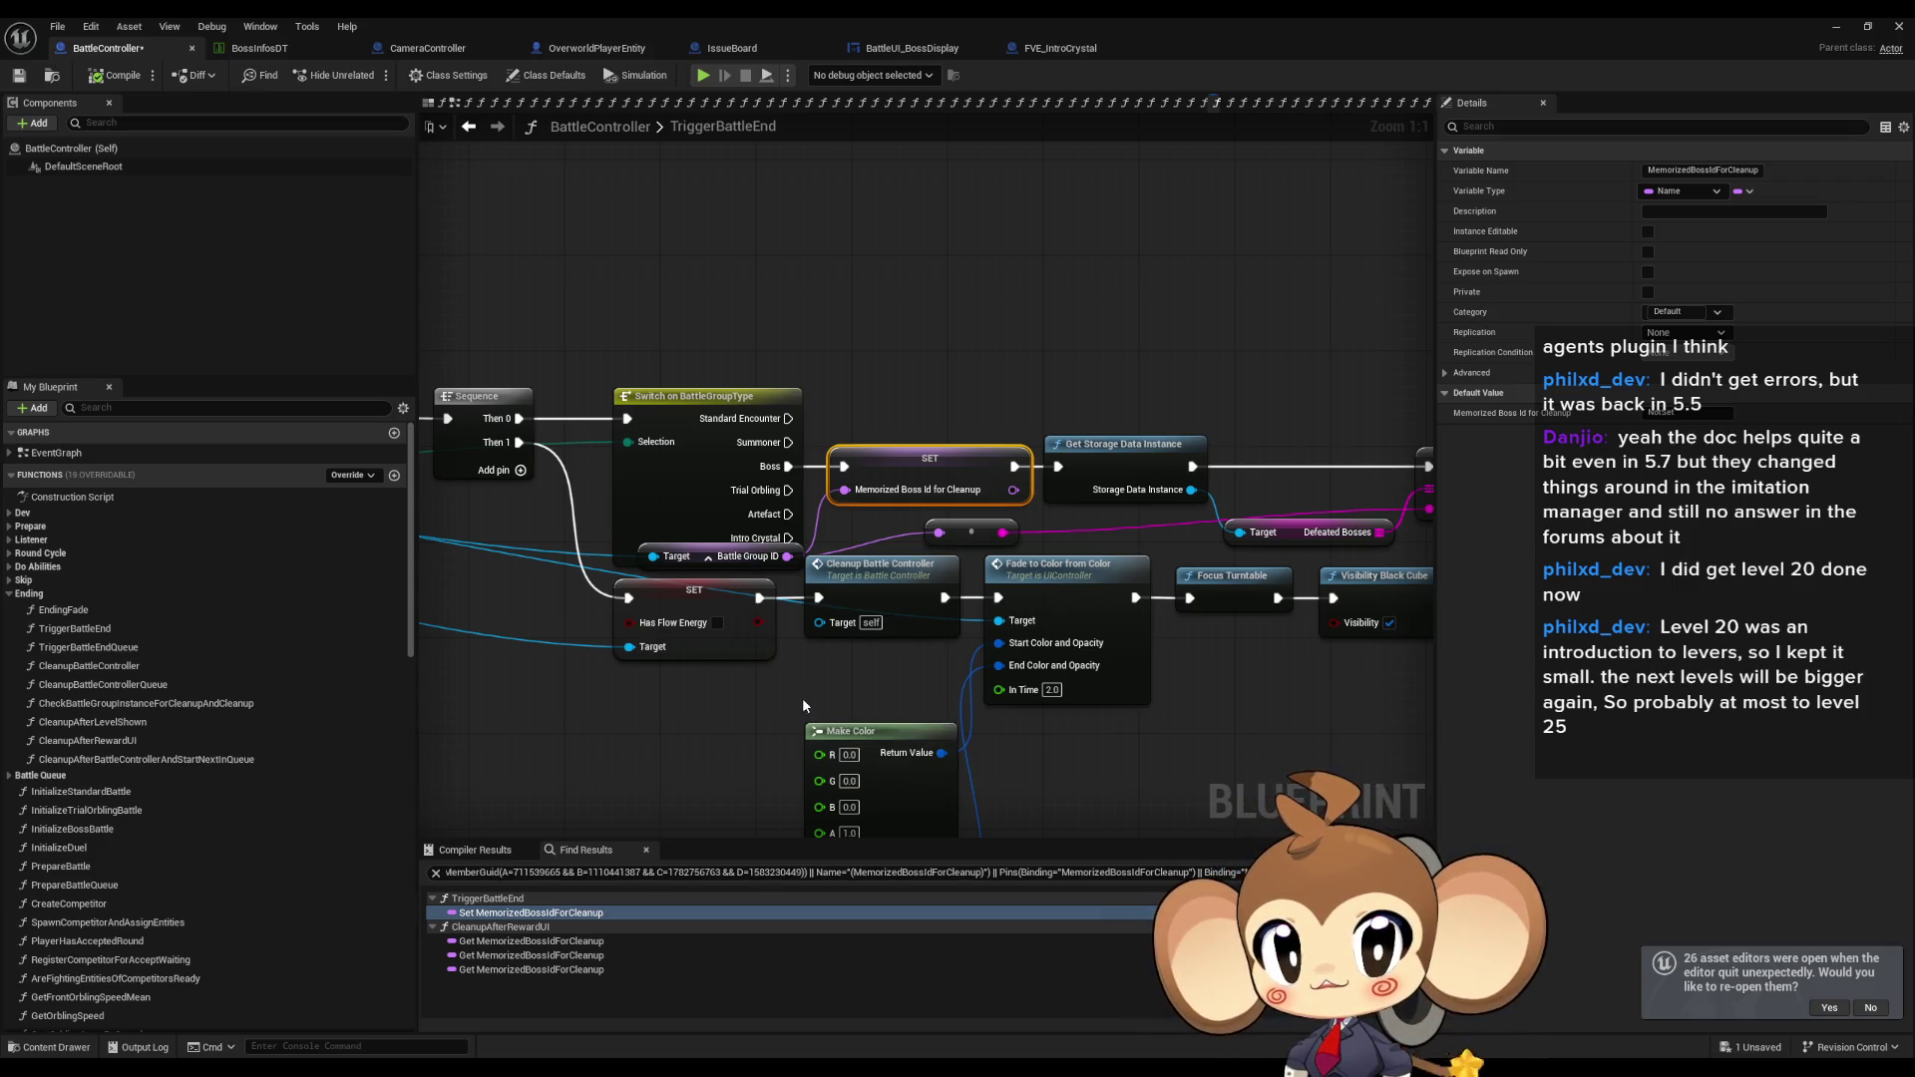
Inspect the ADDUNIQUE node and DefeatedBosses variable around the two SET nodes.
{"action": "left_click_drag", "start_coordinate": [1383, 648], "coordinate": [1122, 650]}
{"action": "mouse_move", "coordinate": [1055, 573]}
{"action": "left_mouse_down"}
{"action": "mouse_move", "coordinate": [1159, 632]}
{"action": "mouse_move", "coordinate": [861, 585]}
{"action": "left_mouse_up"}
{"action": "left_click", "coordinate": [1266, 484]}
{"action": "left_click", "coordinate": [1143, 568]}
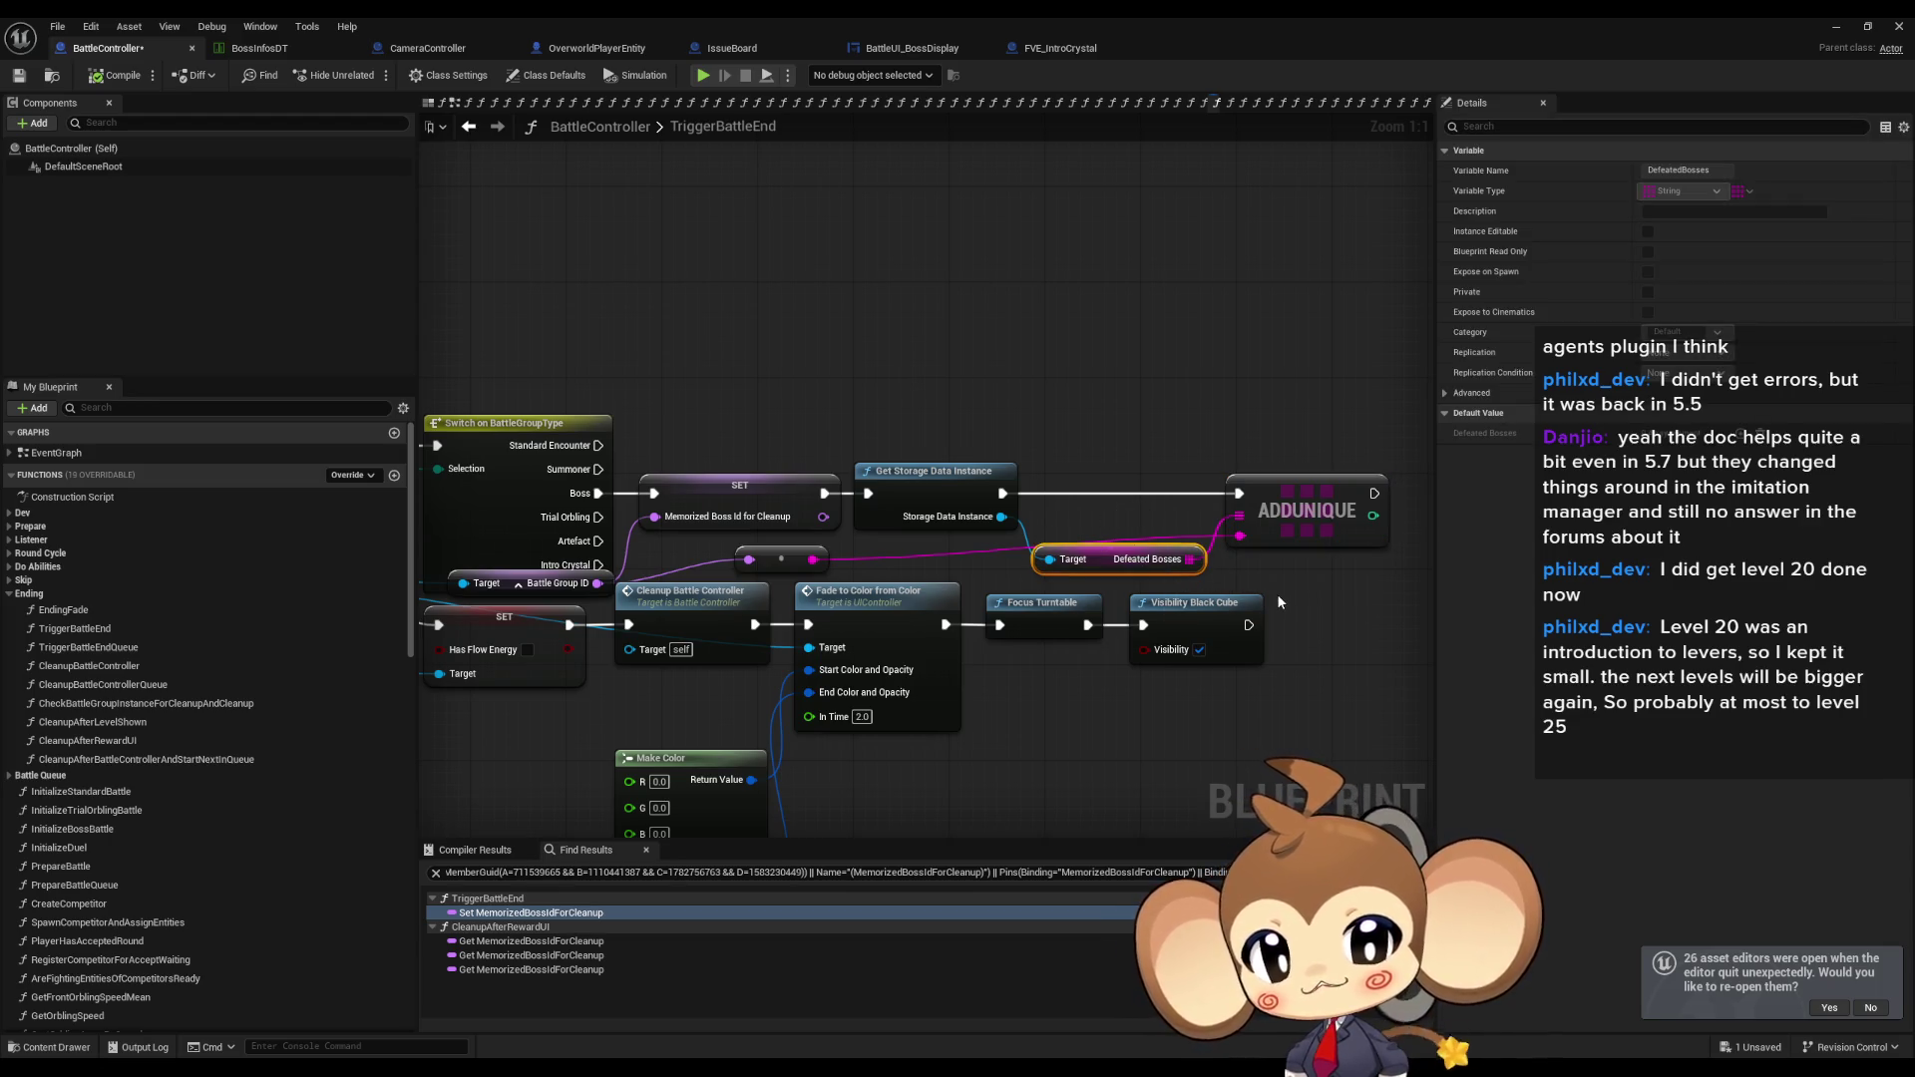
{"action": "mouse_move", "coordinate": [1277, 598]}
{"action": "left_mouse_down"}
{"action": "mouse_move", "coordinate": [1312, 611]}
{"action": "mouse_move", "coordinate": [1410, 552]}
{"action": "left_mouse_up"}
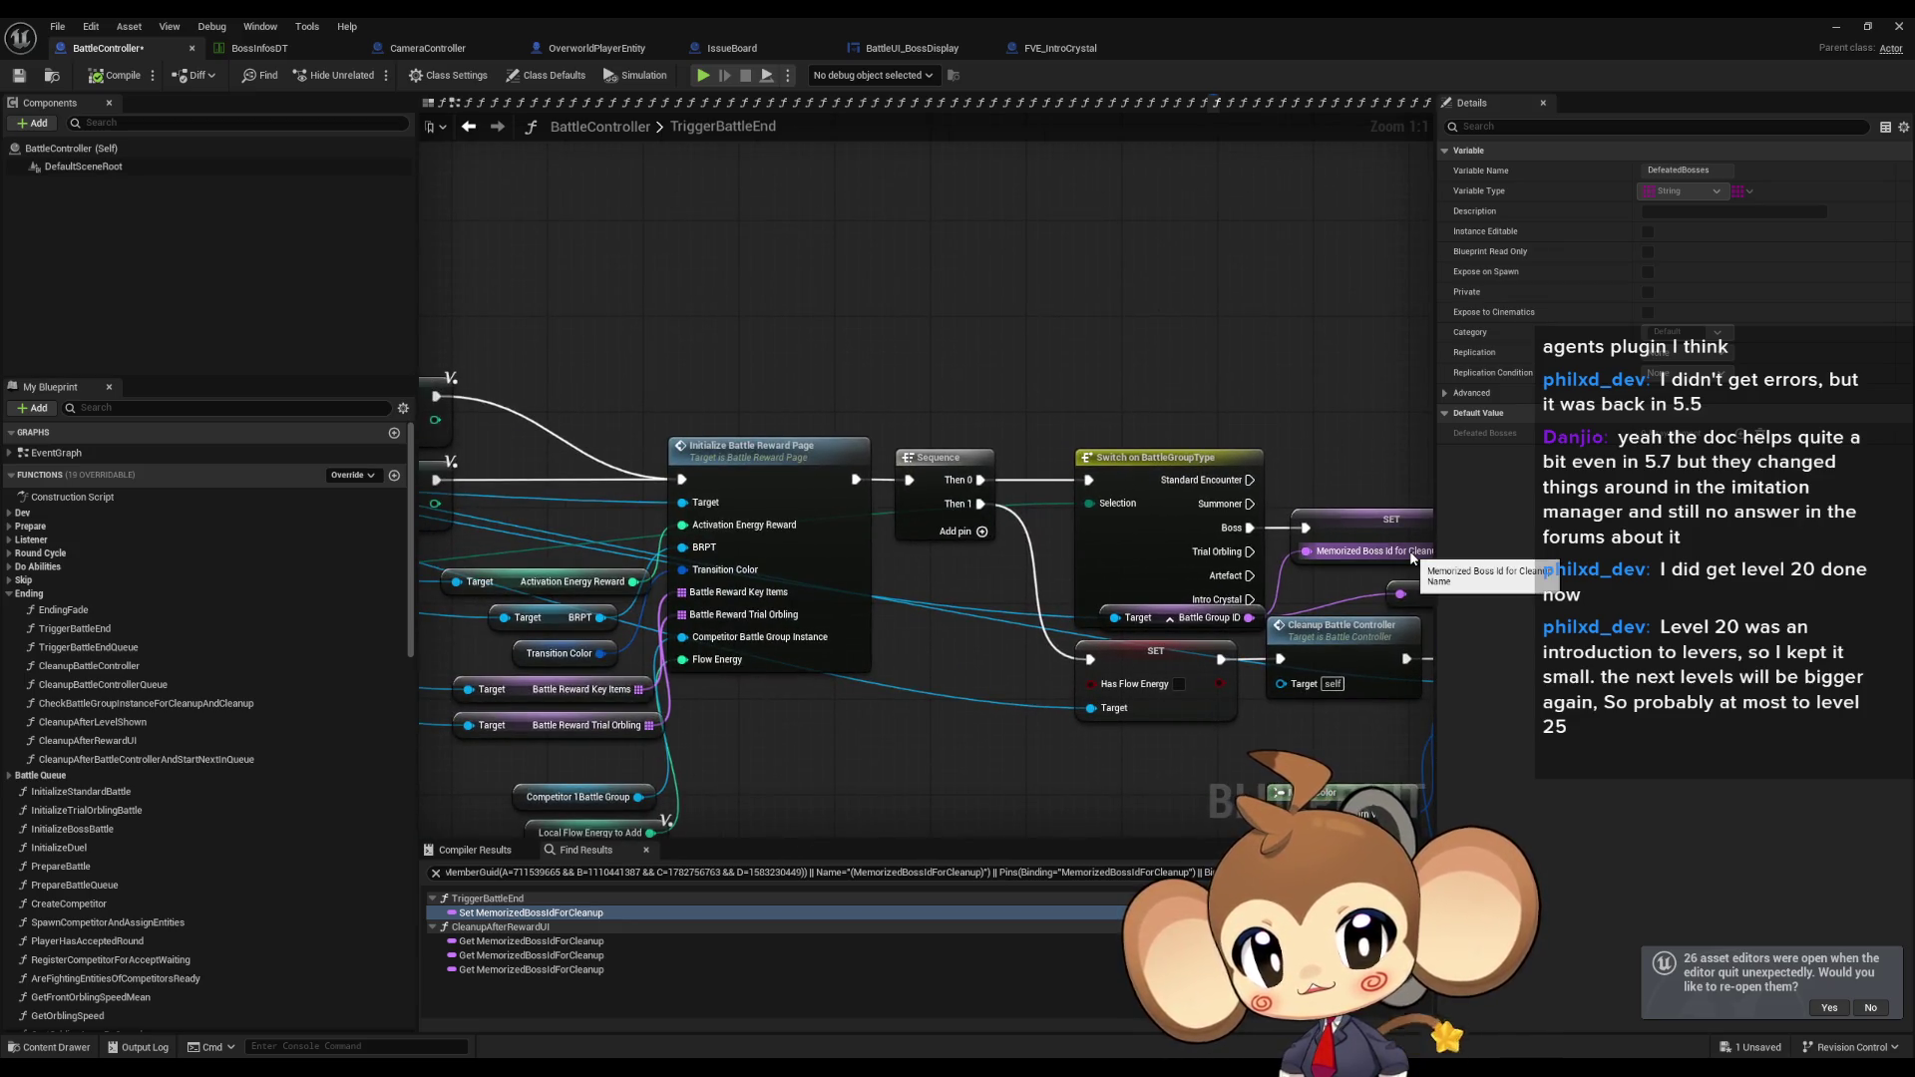
{"action": "mouse_move", "coordinate": [1032, 554]}
{"action": "left_mouse_down"}
{"action": "mouse_move", "coordinate": [1263, 559]}
{"action": "mouse_move", "coordinate": [599, 536]}
{"action": "left_mouse_up"}
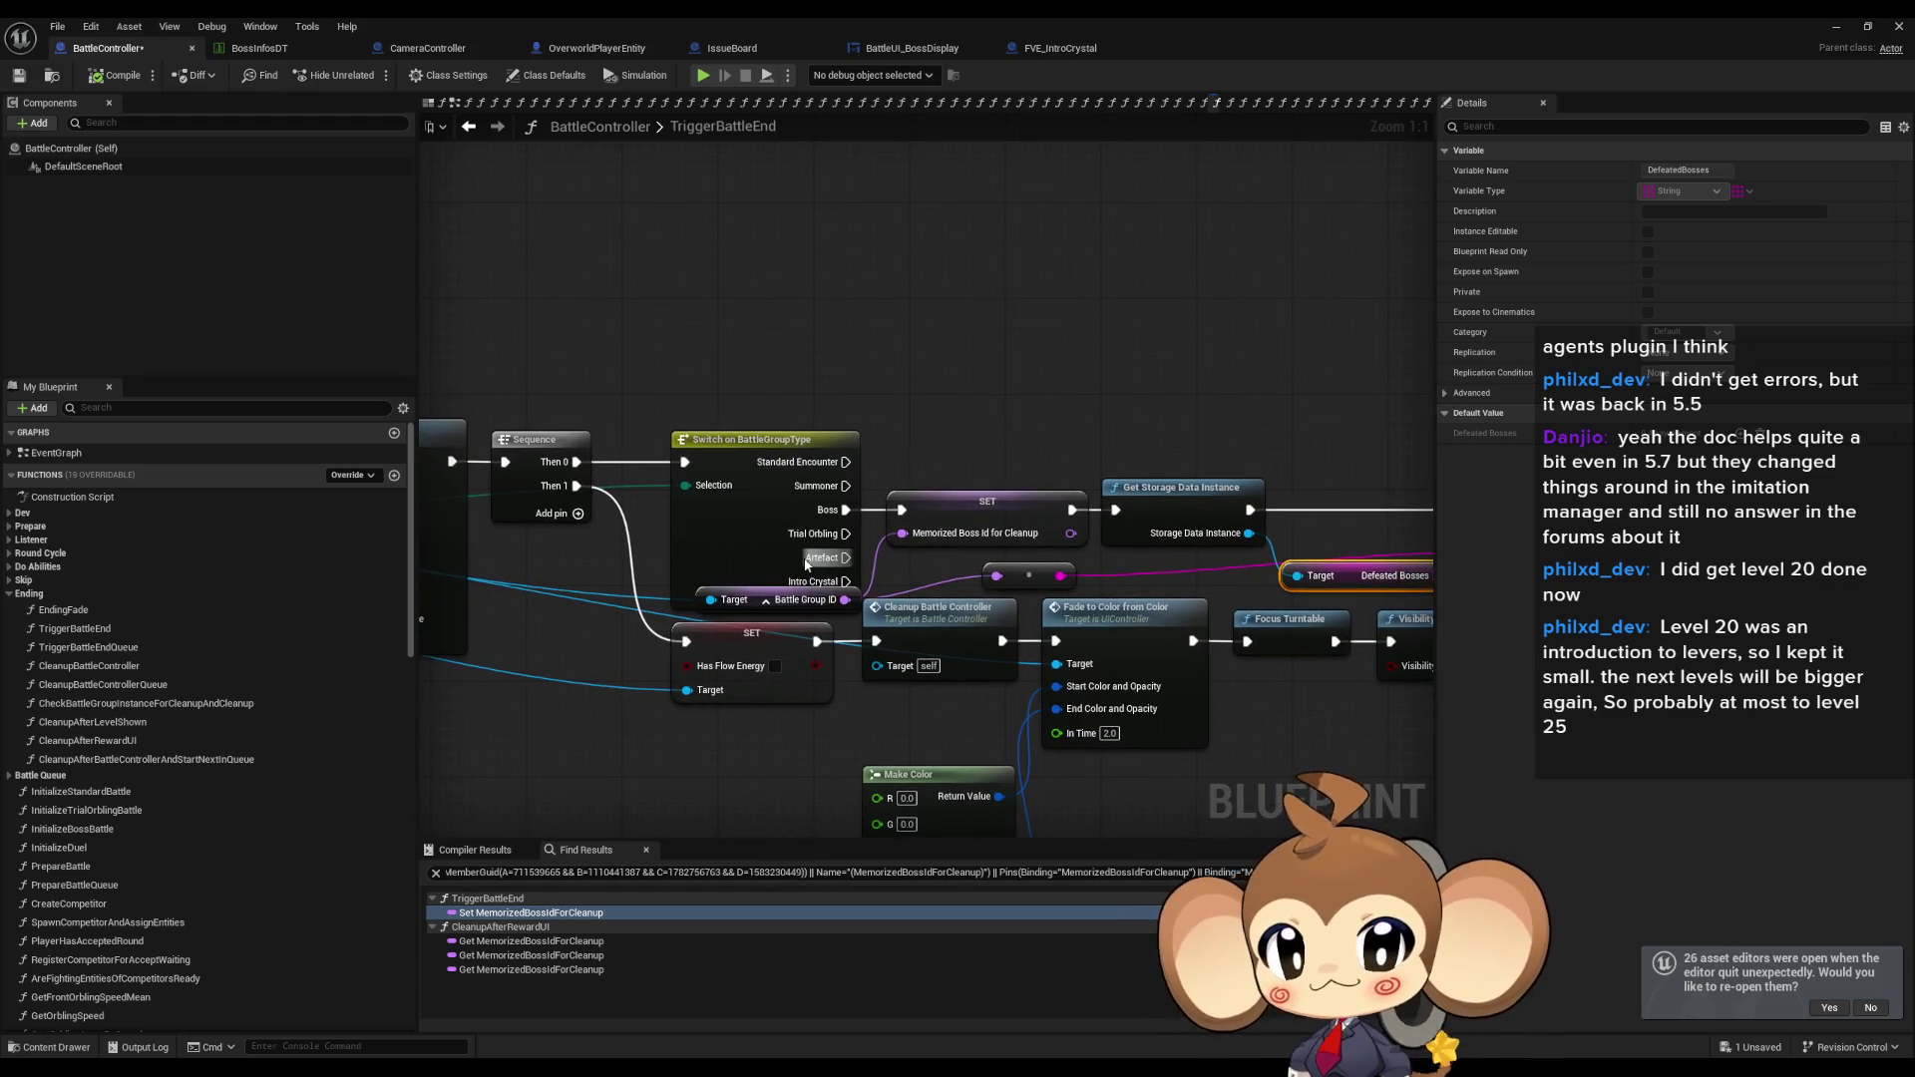
Add a breakpoint on the SET Memorized Boss Id node and minimize the blueprint editor.
{"action": "right_click", "coordinate": [988, 511]}
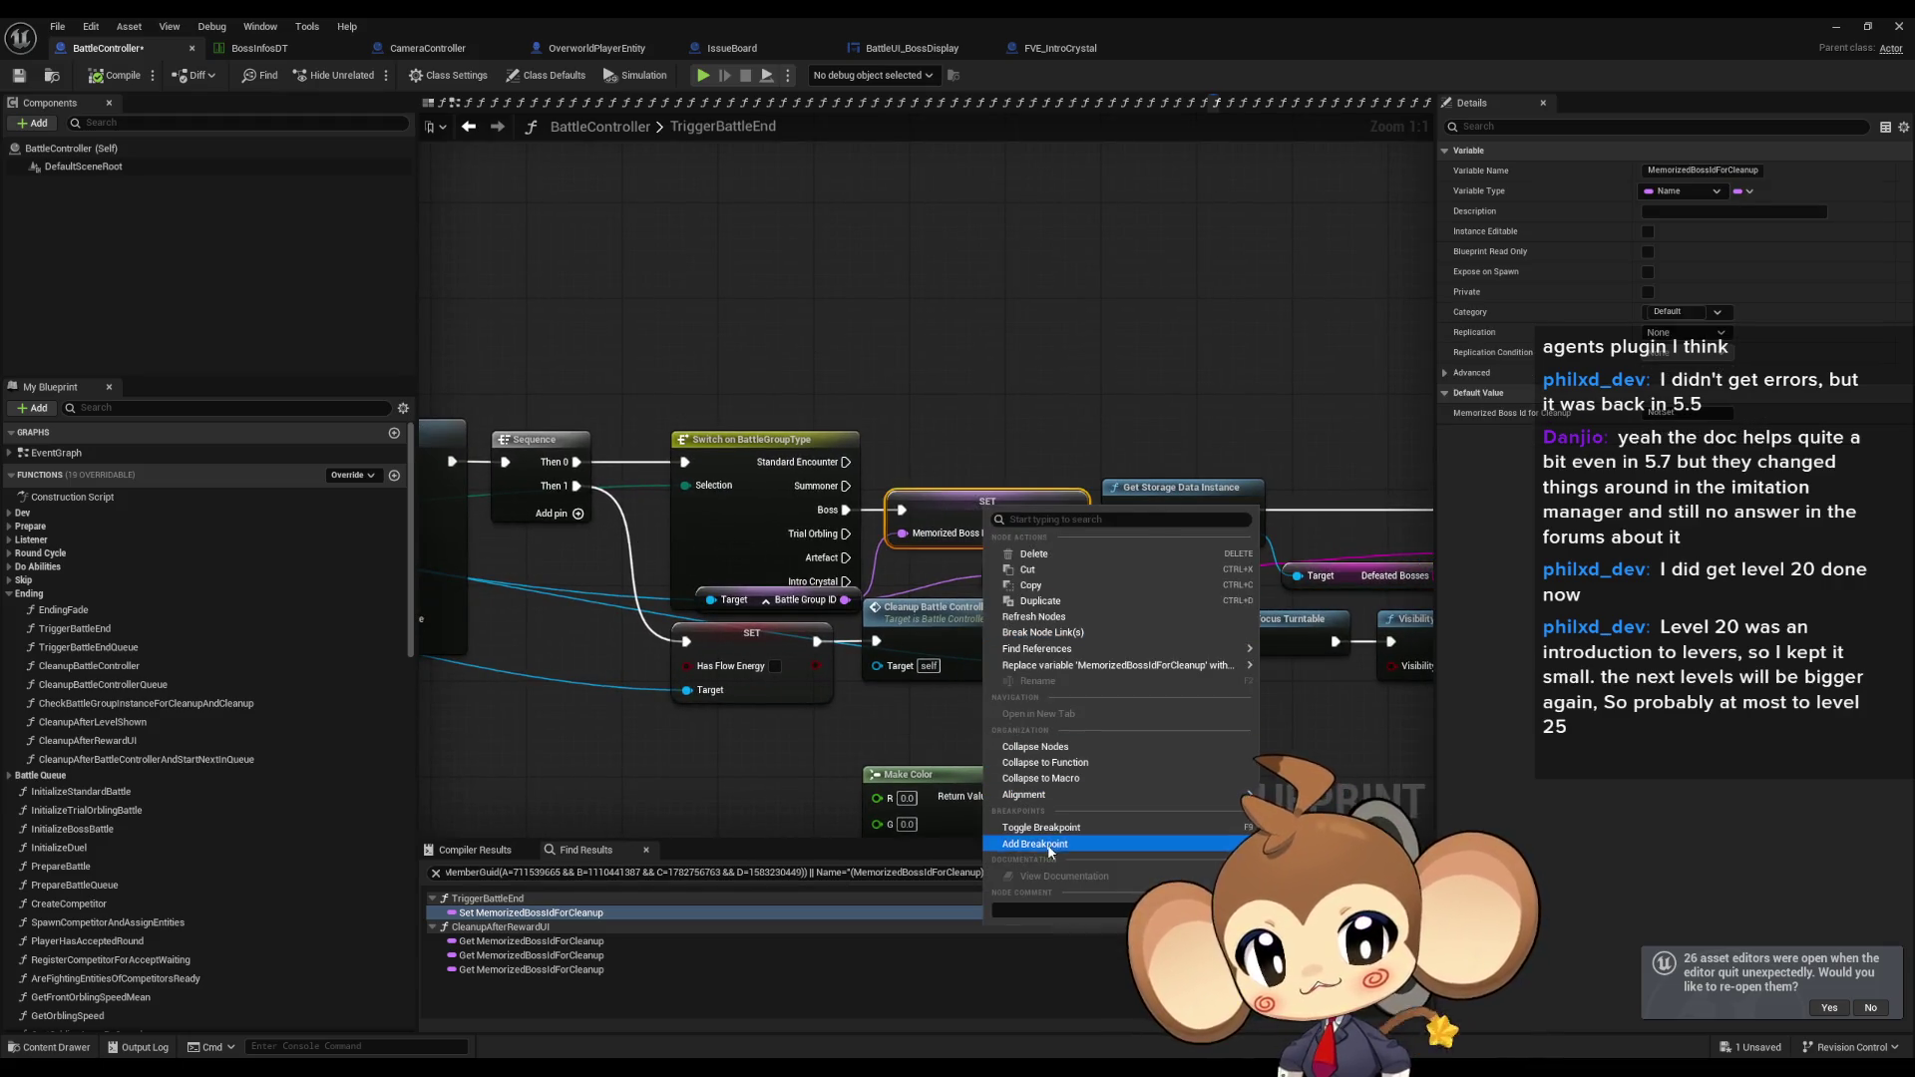
{"action": "left_click", "coordinate": [1035, 843]}
{"action": "left_click", "coordinate": [1845, 25]}
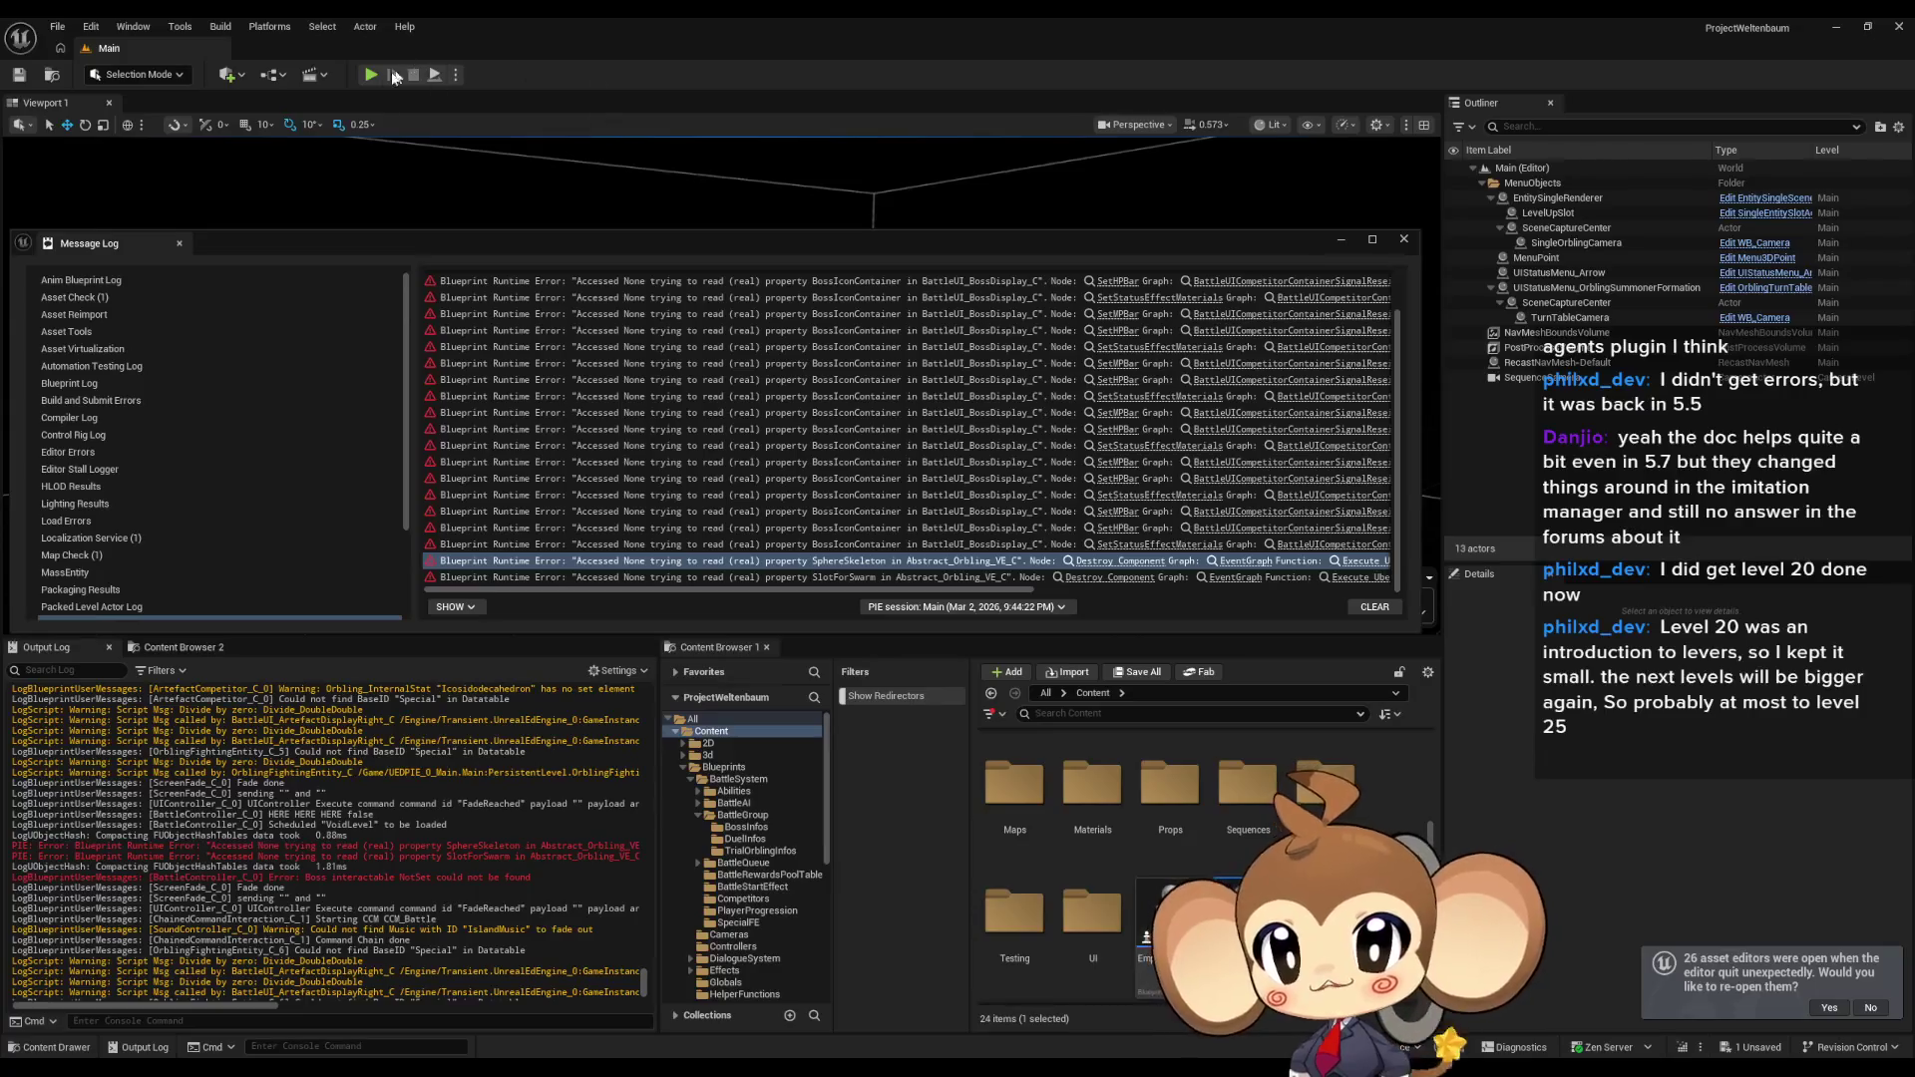
Play the Main level in the editor, clear the Output Log, then stop the session with Esc.
{"action": "left_click", "coordinate": [371, 74]}
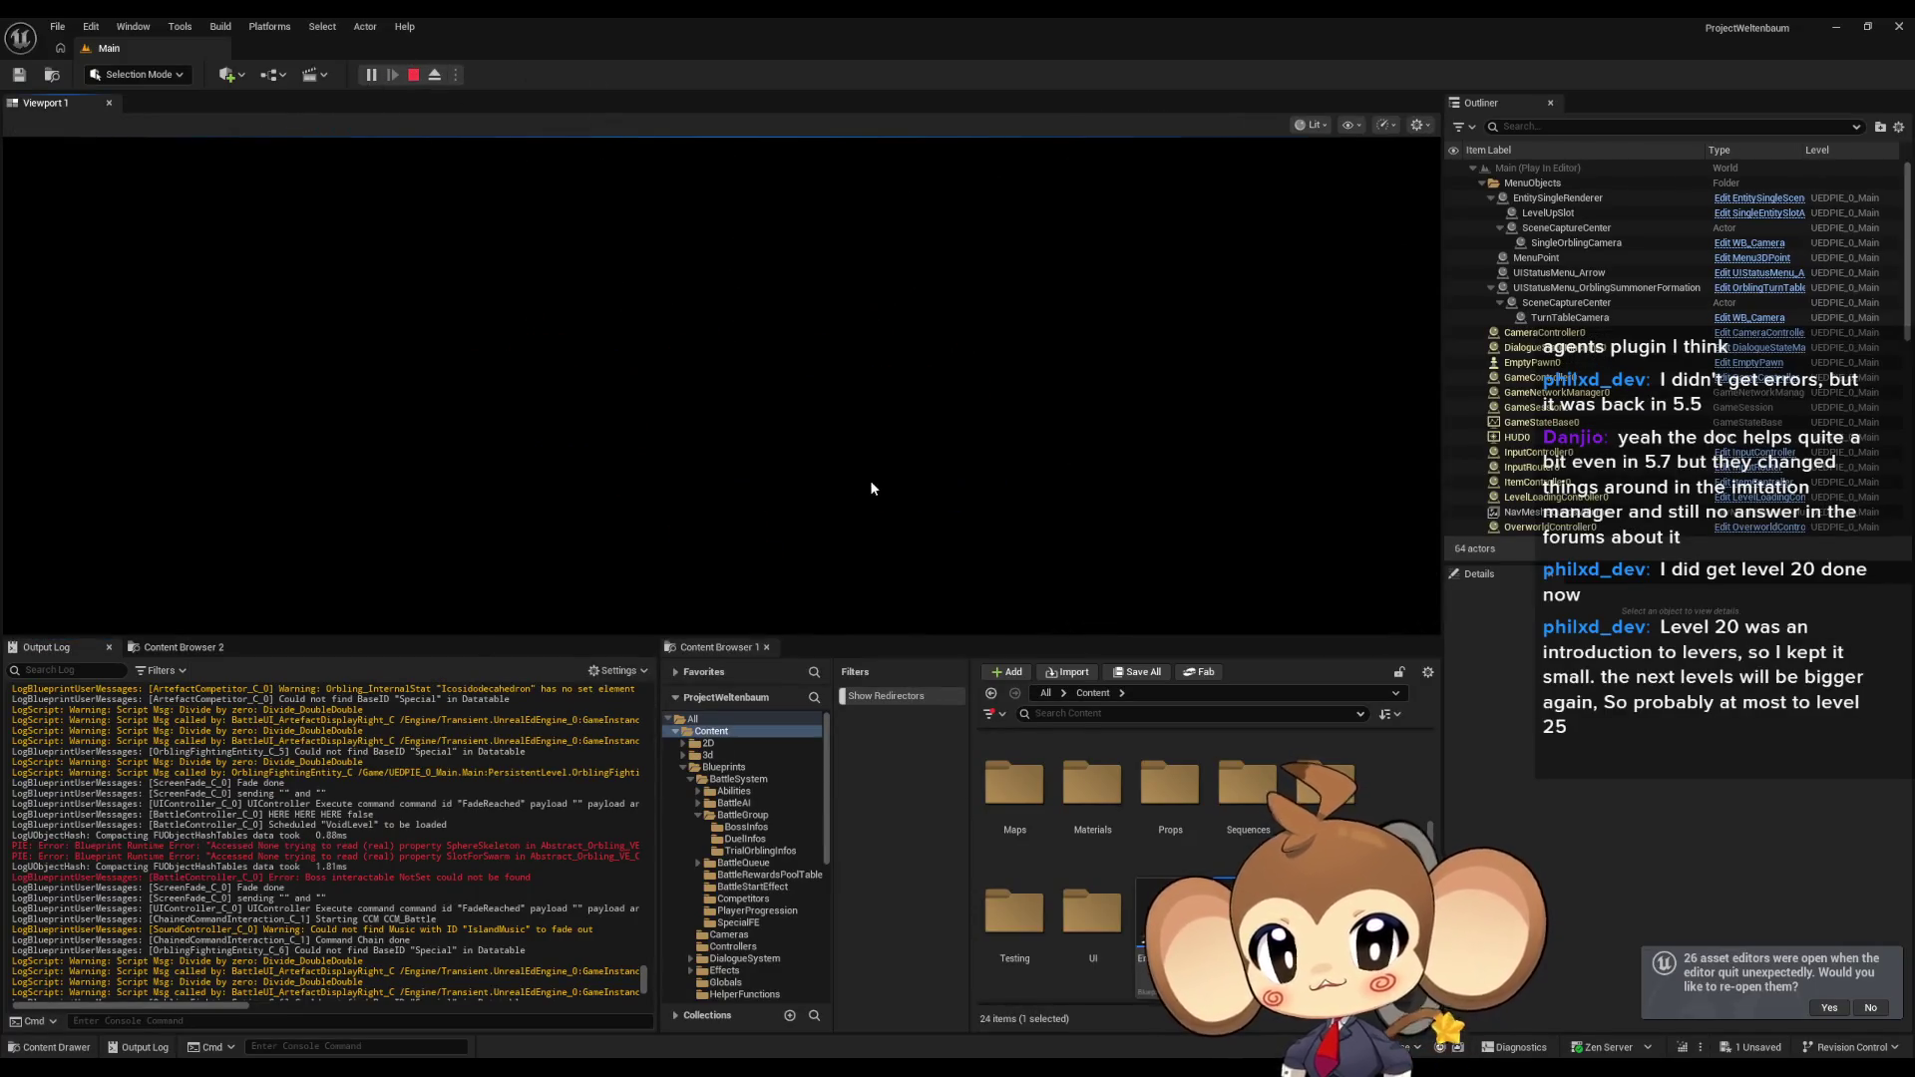
{"action": "right_click", "coordinate": [326, 828]}
{"action": "left_click", "coordinate": [437, 851]}
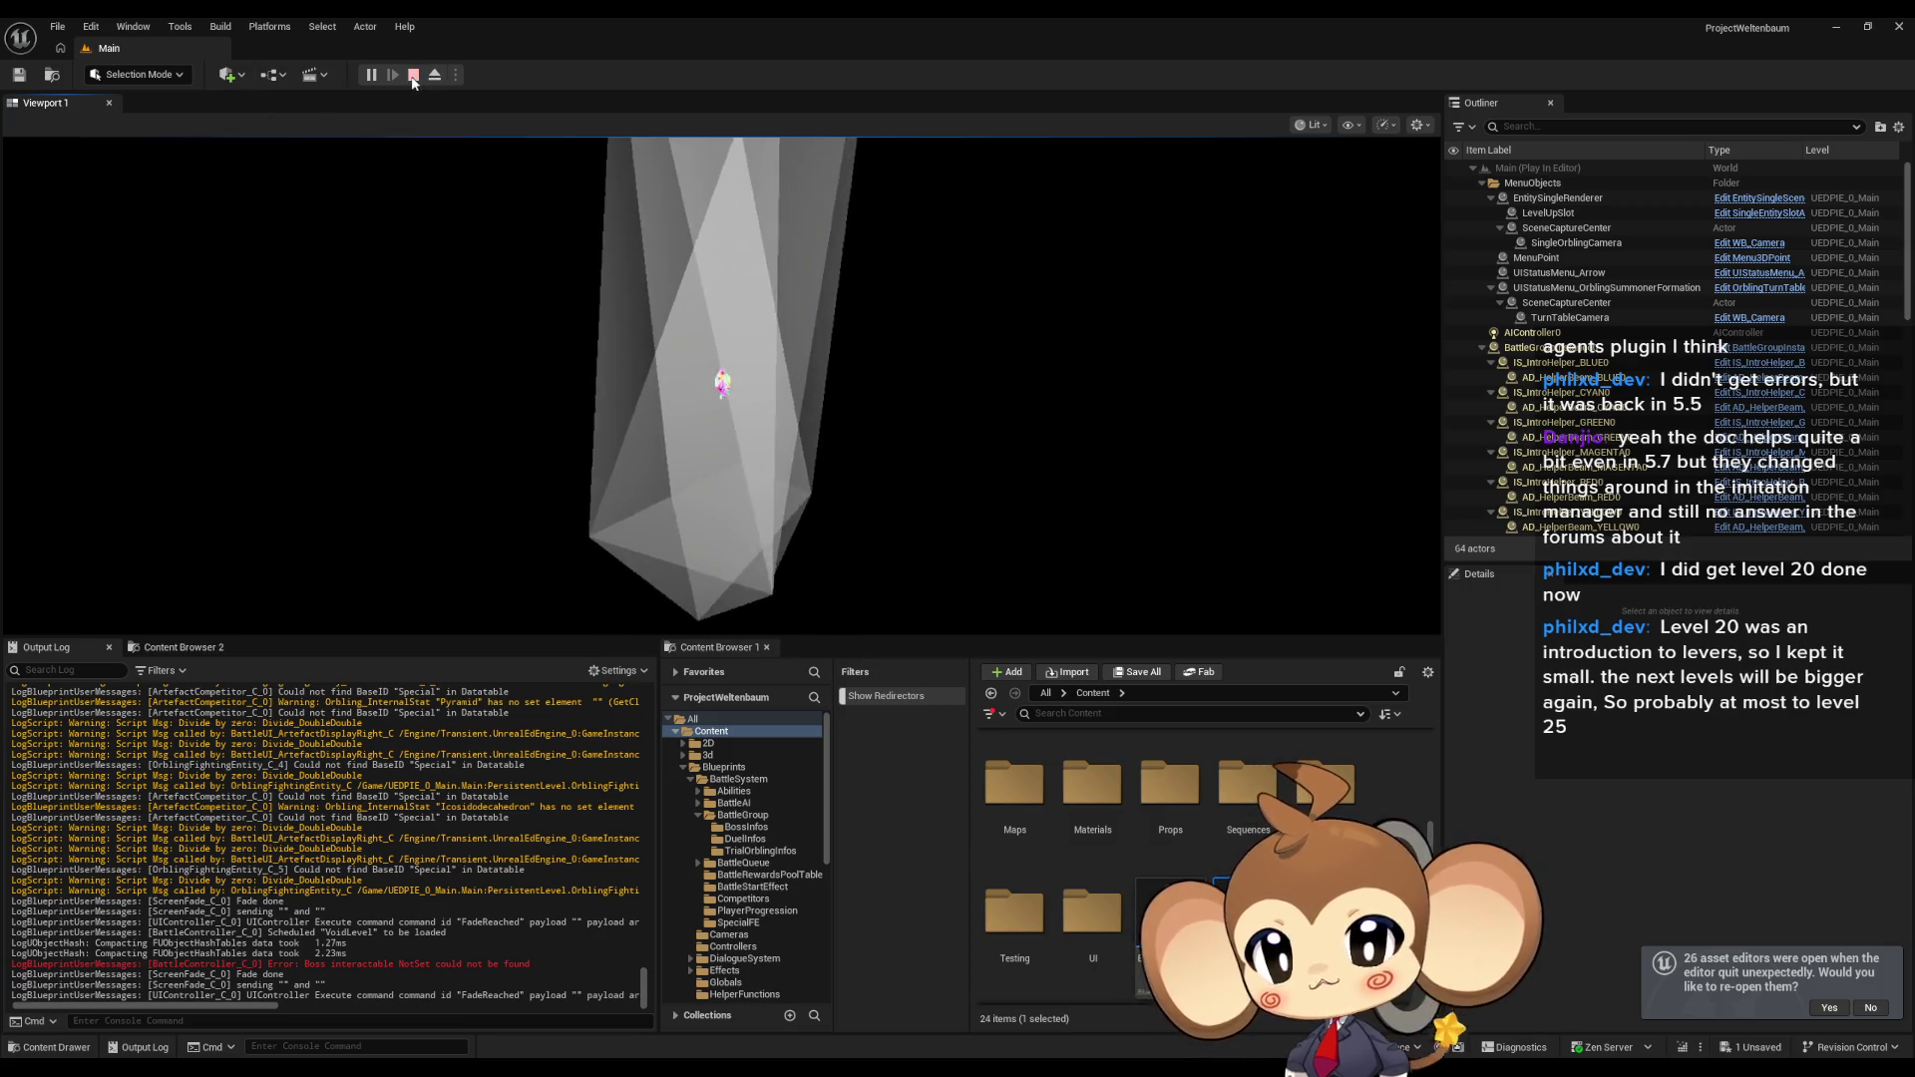
{"action": "key", "text": "Escape"}
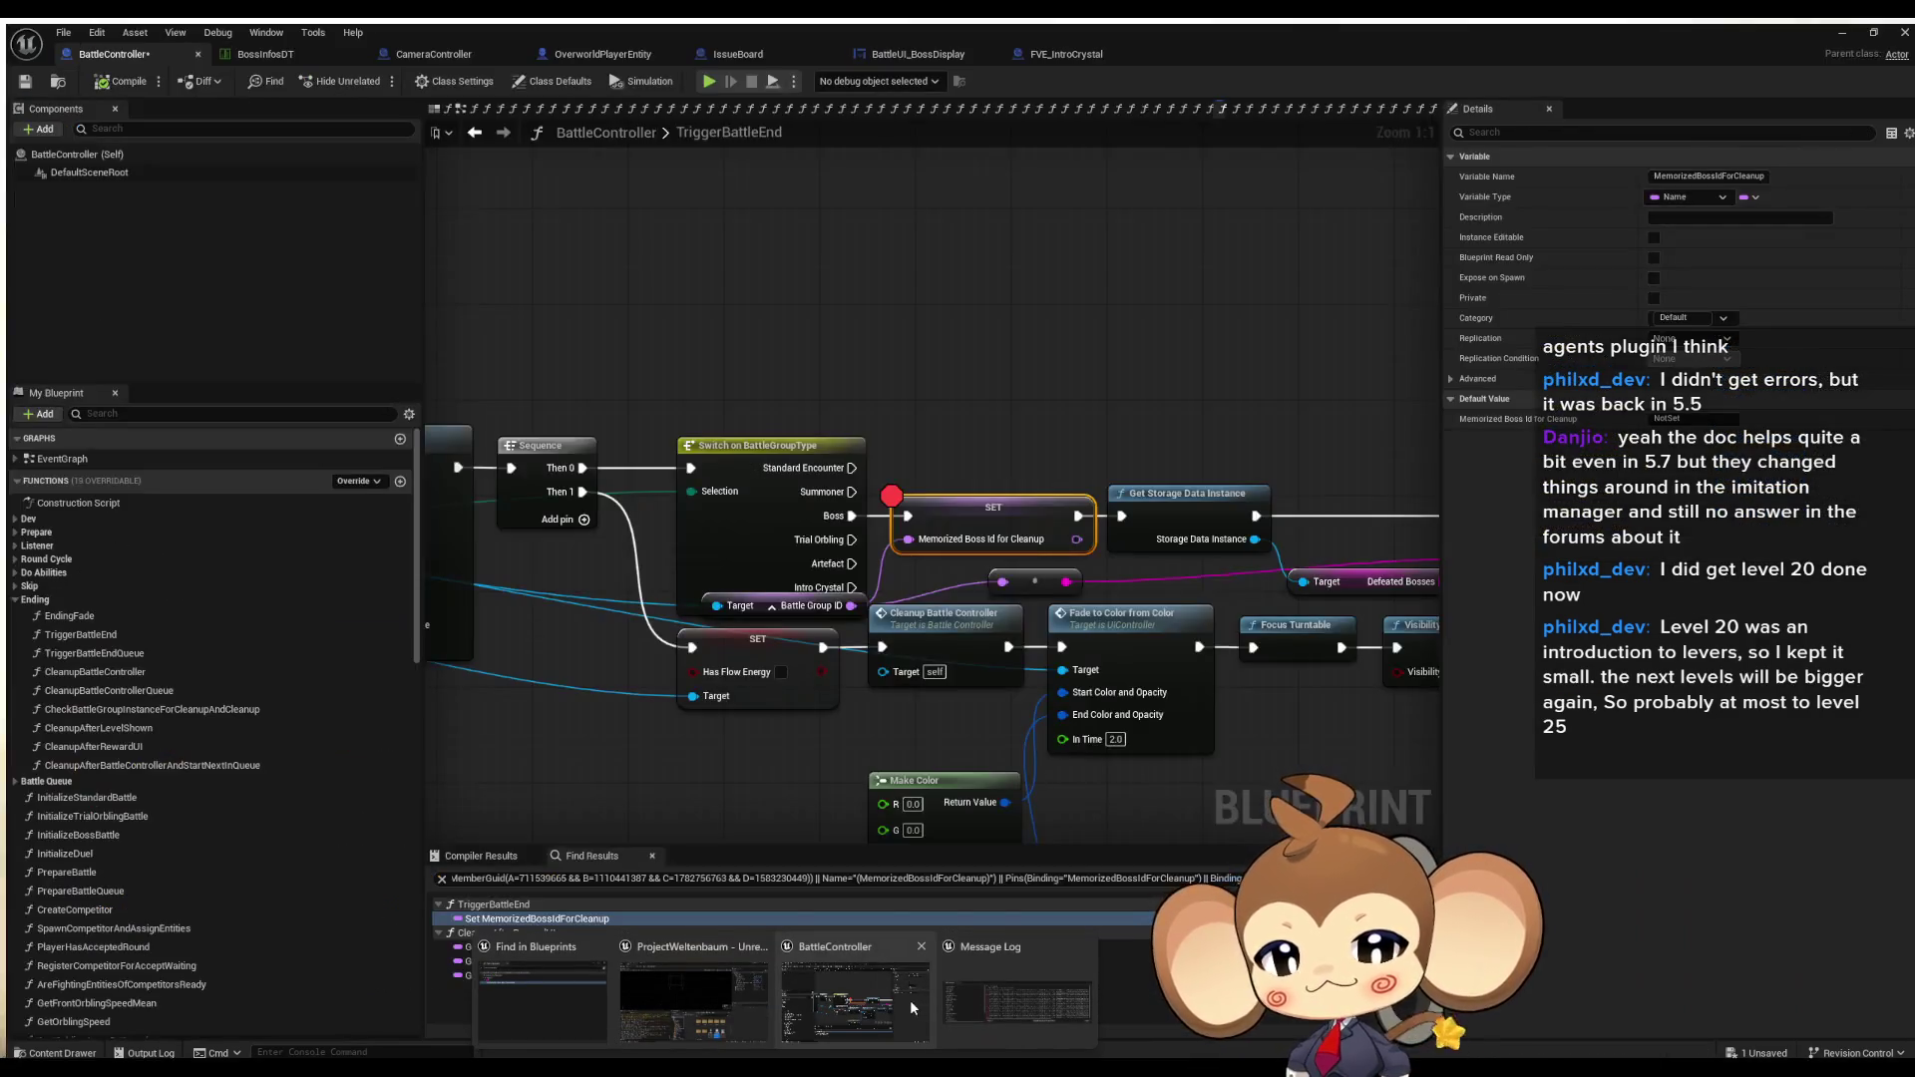
Return to BattleController and remove the breakpoint from the SET node.
{"action": "left_click", "coordinate": [909, 999]}
{"action": "right_click", "coordinate": [956, 519]}
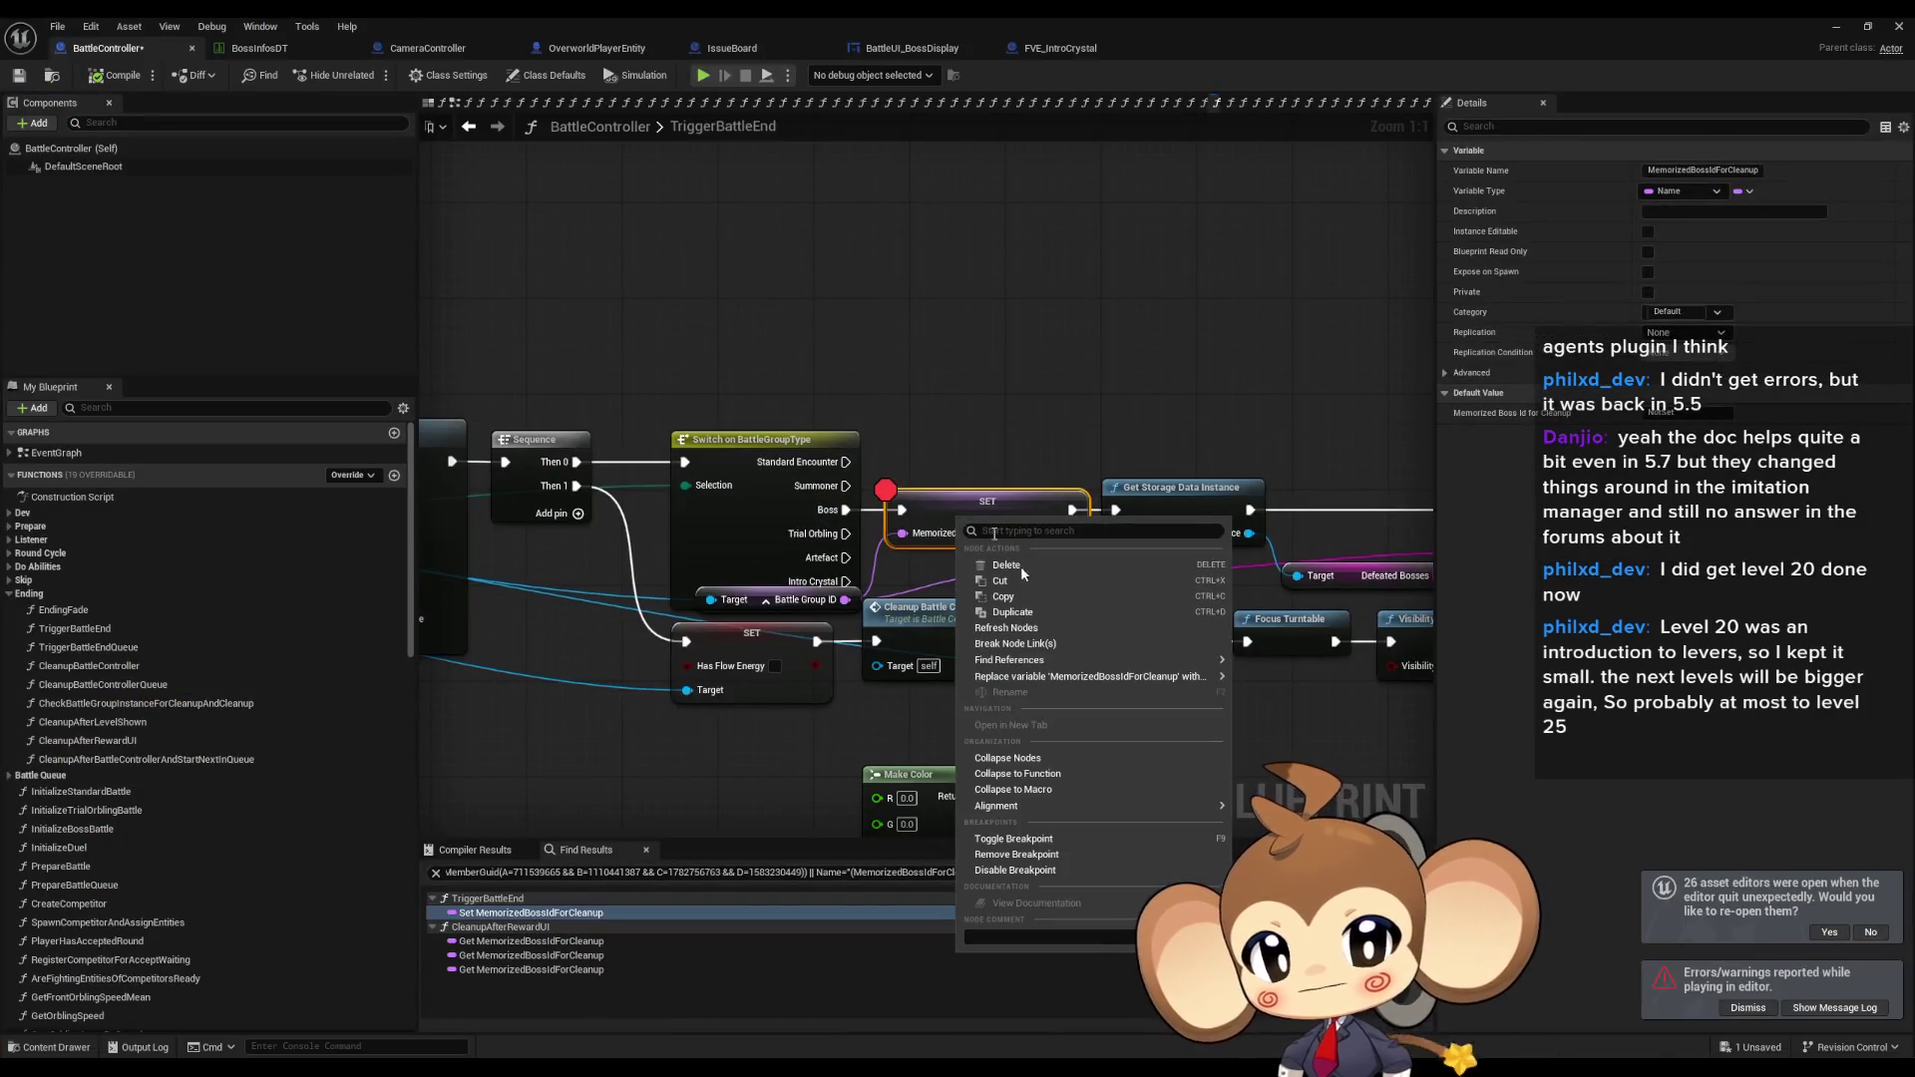
{"action": "left_click", "coordinate": [1016, 855]}
Inspect the SET MemorizedBossIdForCleanup, Initialize Battle Reward Page and Get Reward Battle Group Instance nodes.
{"action": "scroll", "coordinate": [829, 629], "scroll_direction": "down", "scroll_amount": 6}
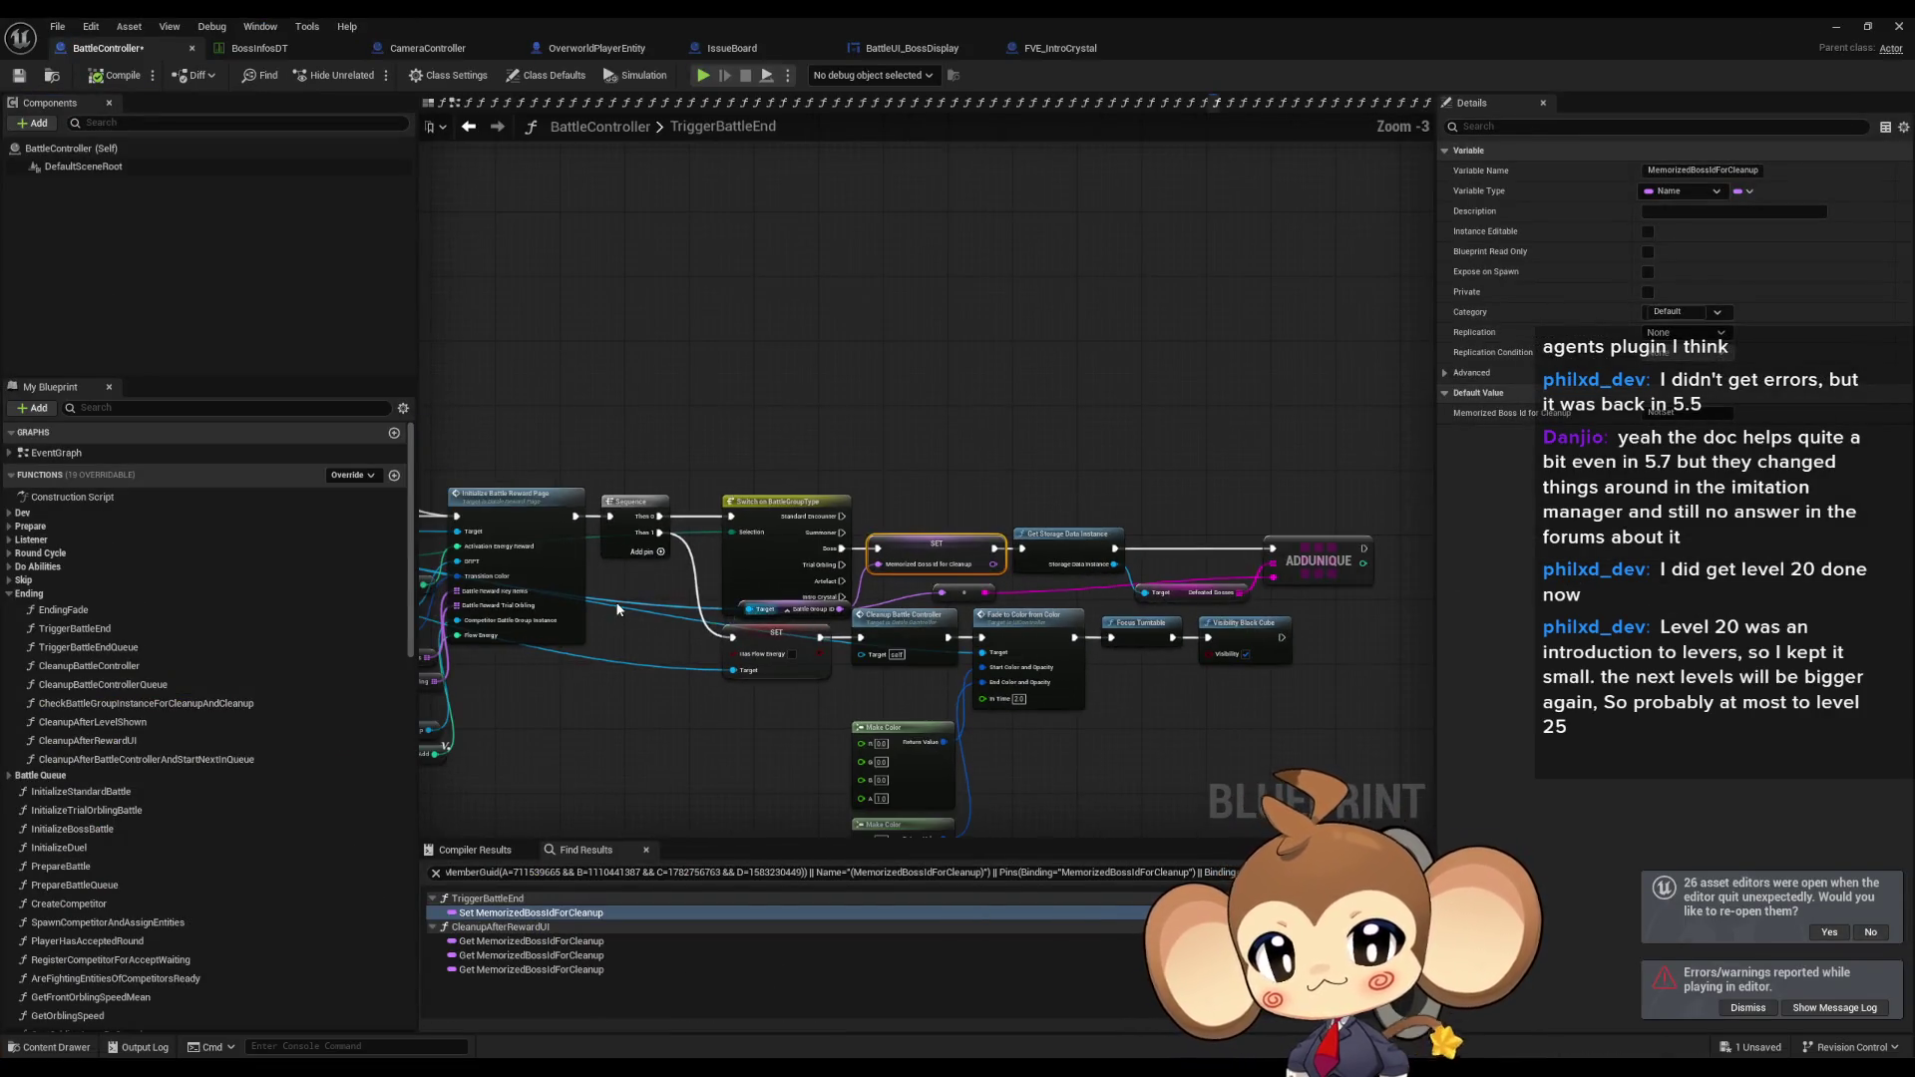
{"action": "scroll", "coordinate": [967, 711], "scroll_direction": "up", "scroll_amount": 3}
{"action": "mouse_move", "coordinate": [968, 710]}
{"action": "left_mouse_down"}
{"action": "mouse_move", "coordinate": [1397, 818]}
{"action": "mouse_move", "coordinate": [1257, 788]}
{"action": "mouse_move", "coordinate": [1169, 706]}
{"action": "left_mouse_up"}
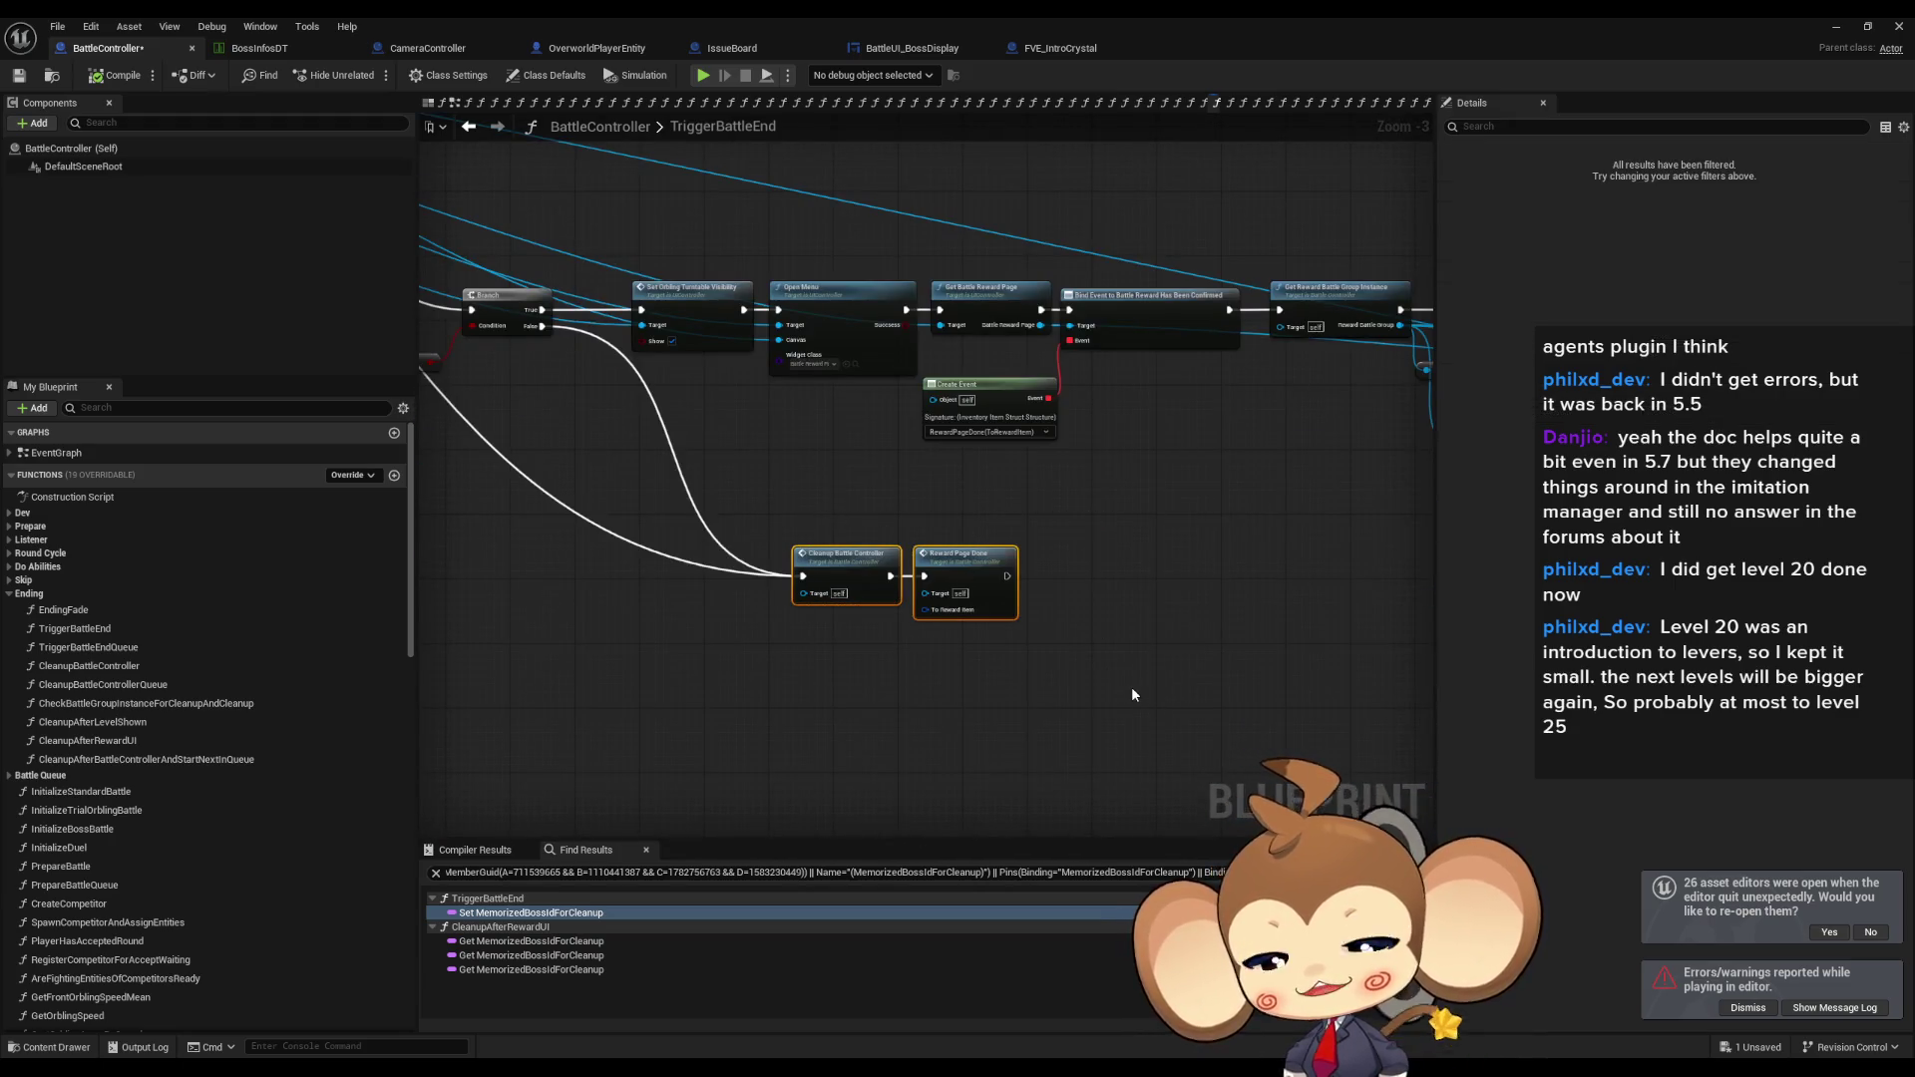
{"action": "scroll", "coordinate": [1075, 684], "scroll_direction": "down", "scroll_amount": 2}
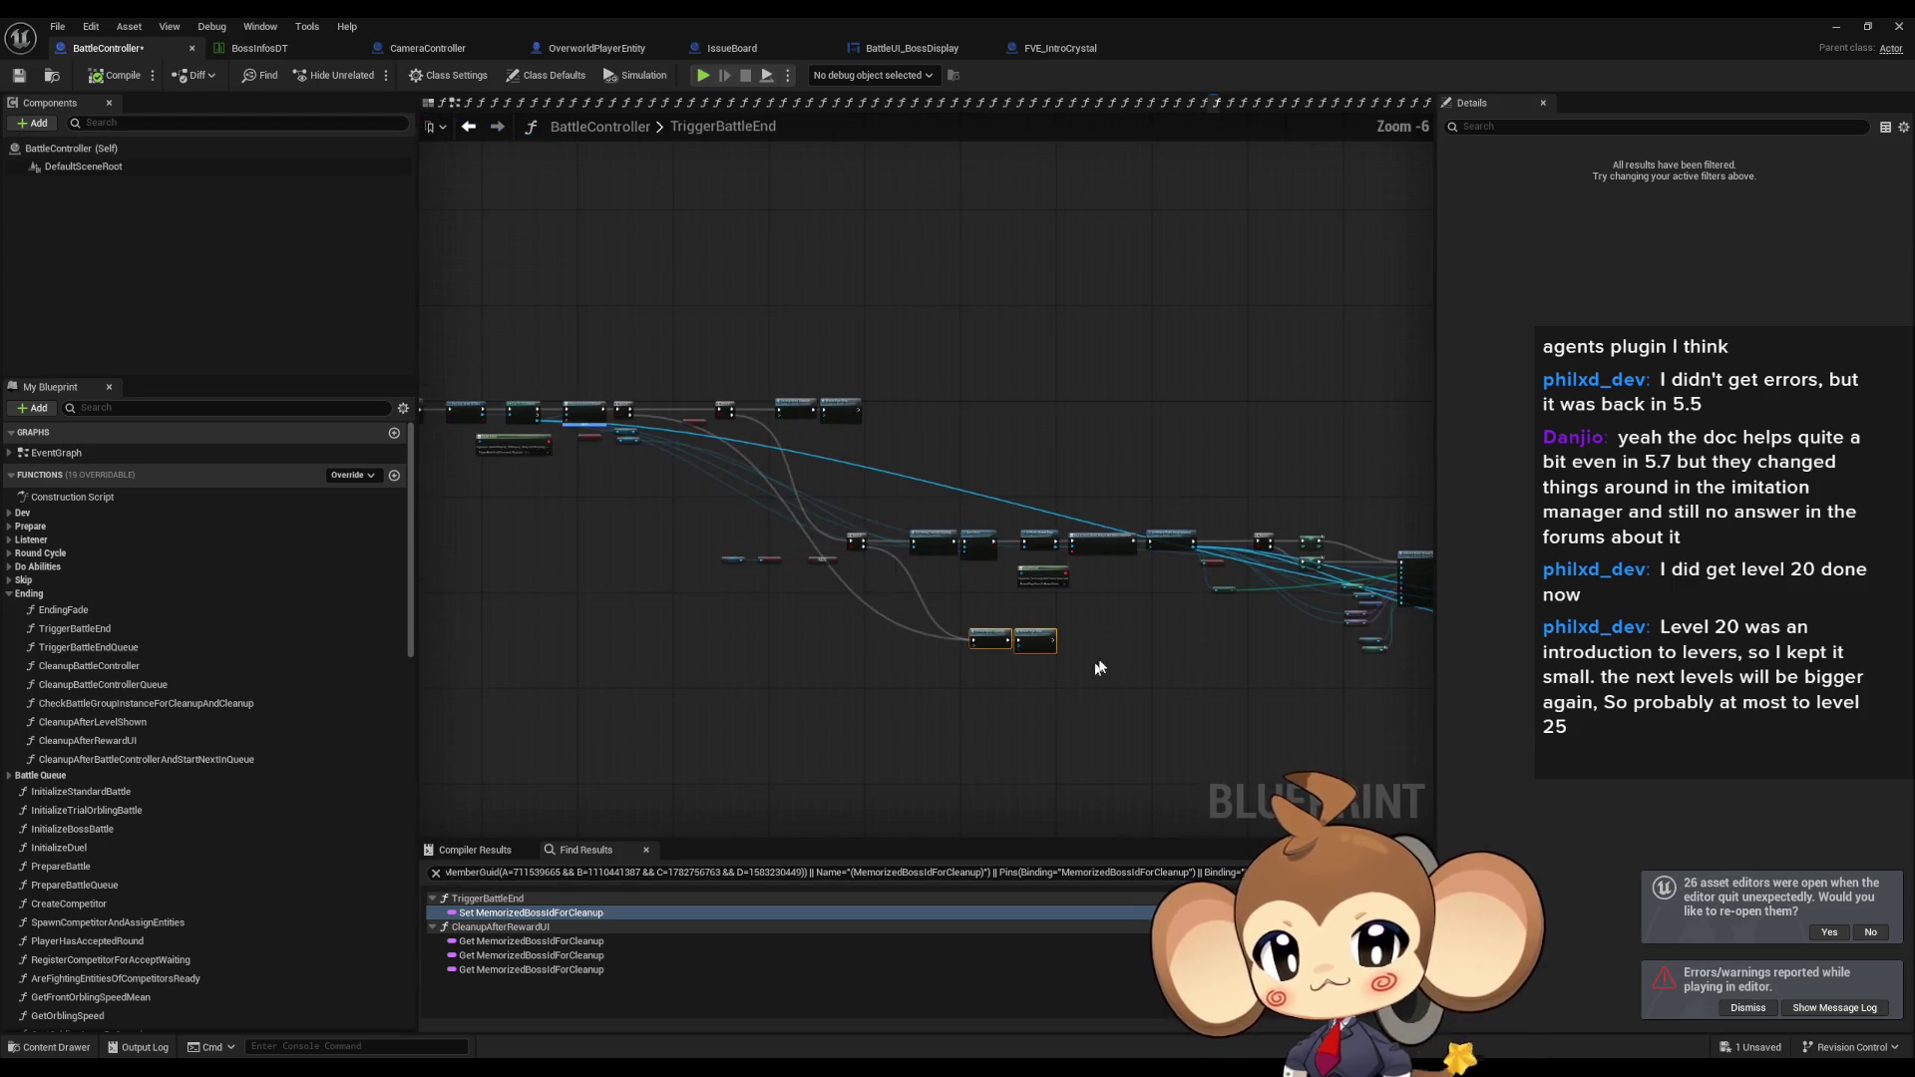
{"action": "scroll", "coordinate": [1113, 638], "scroll_direction": "down", "scroll_amount": 1}
{"action": "scroll", "coordinate": [1101, 619], "scroll_direction": "up", "scroll_amount": 5}
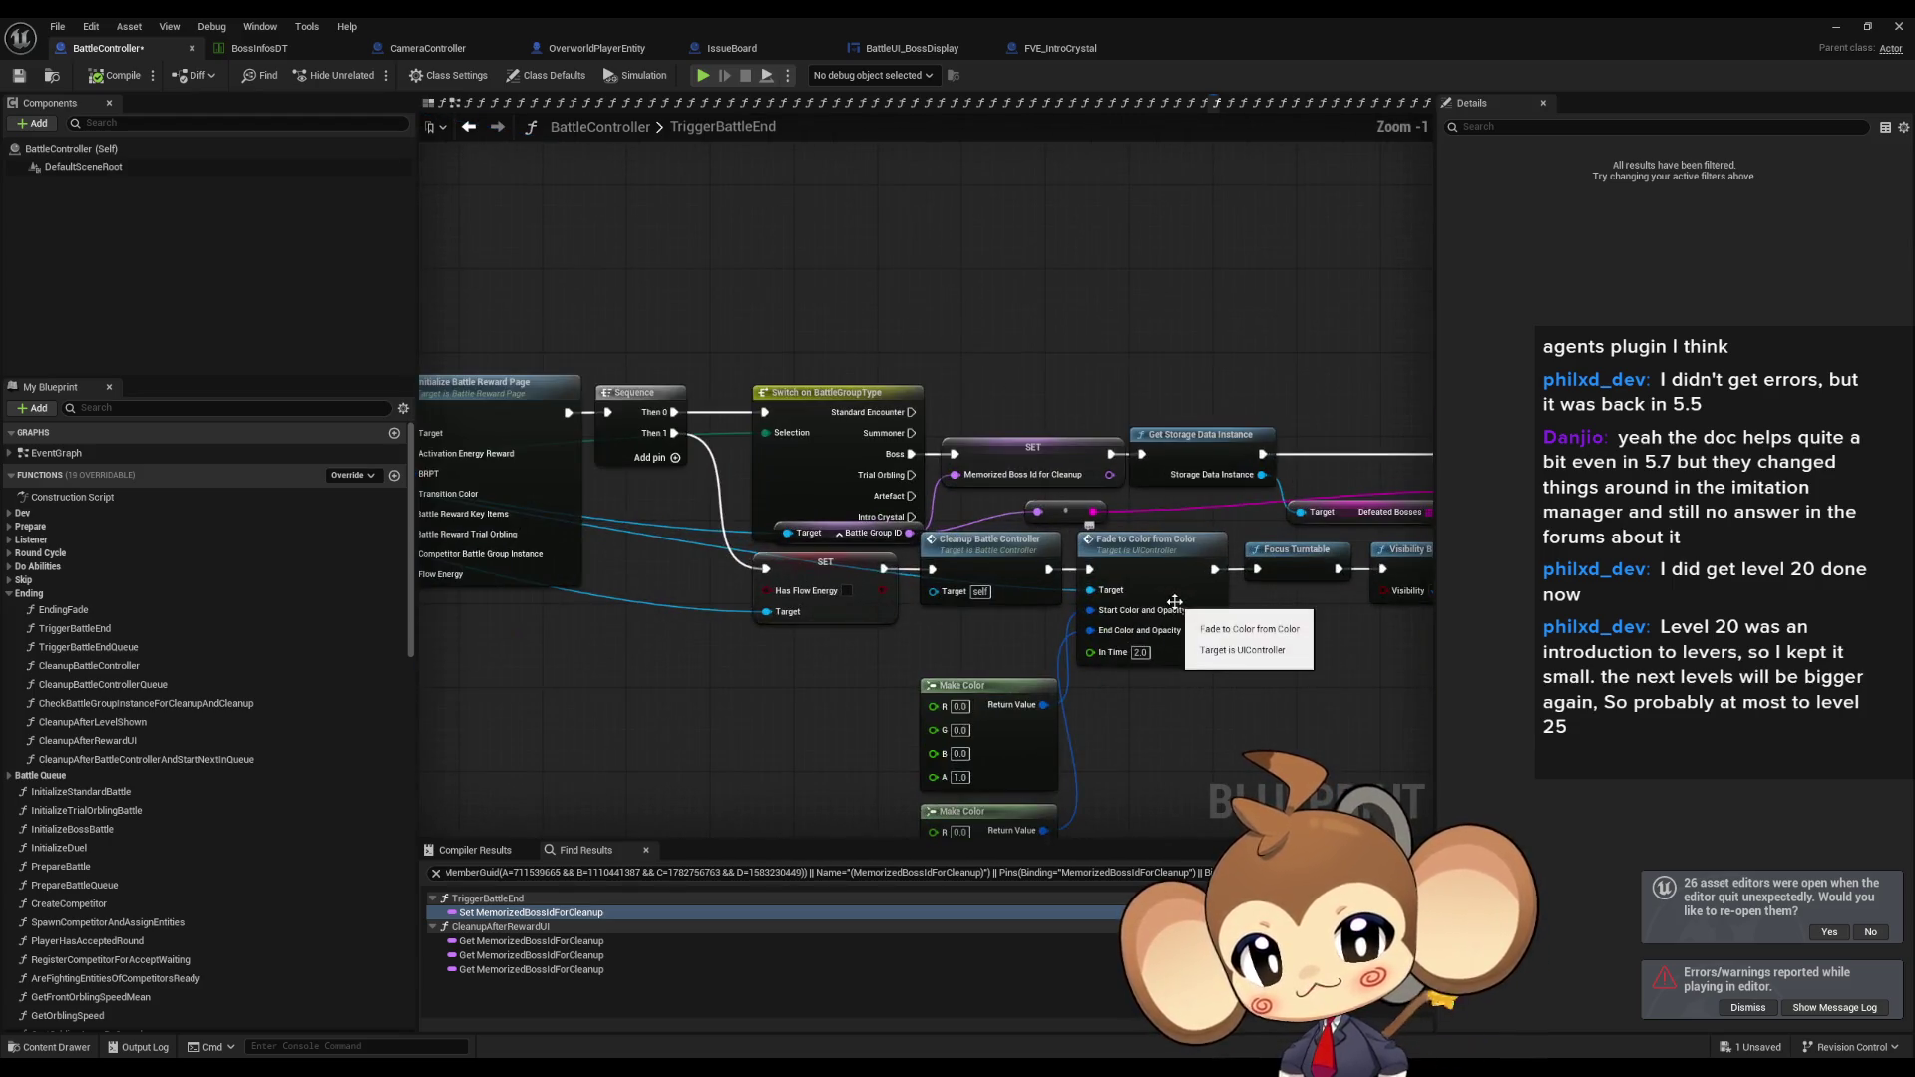
{"action": "left_click", "coordinate": [1068, 466]}
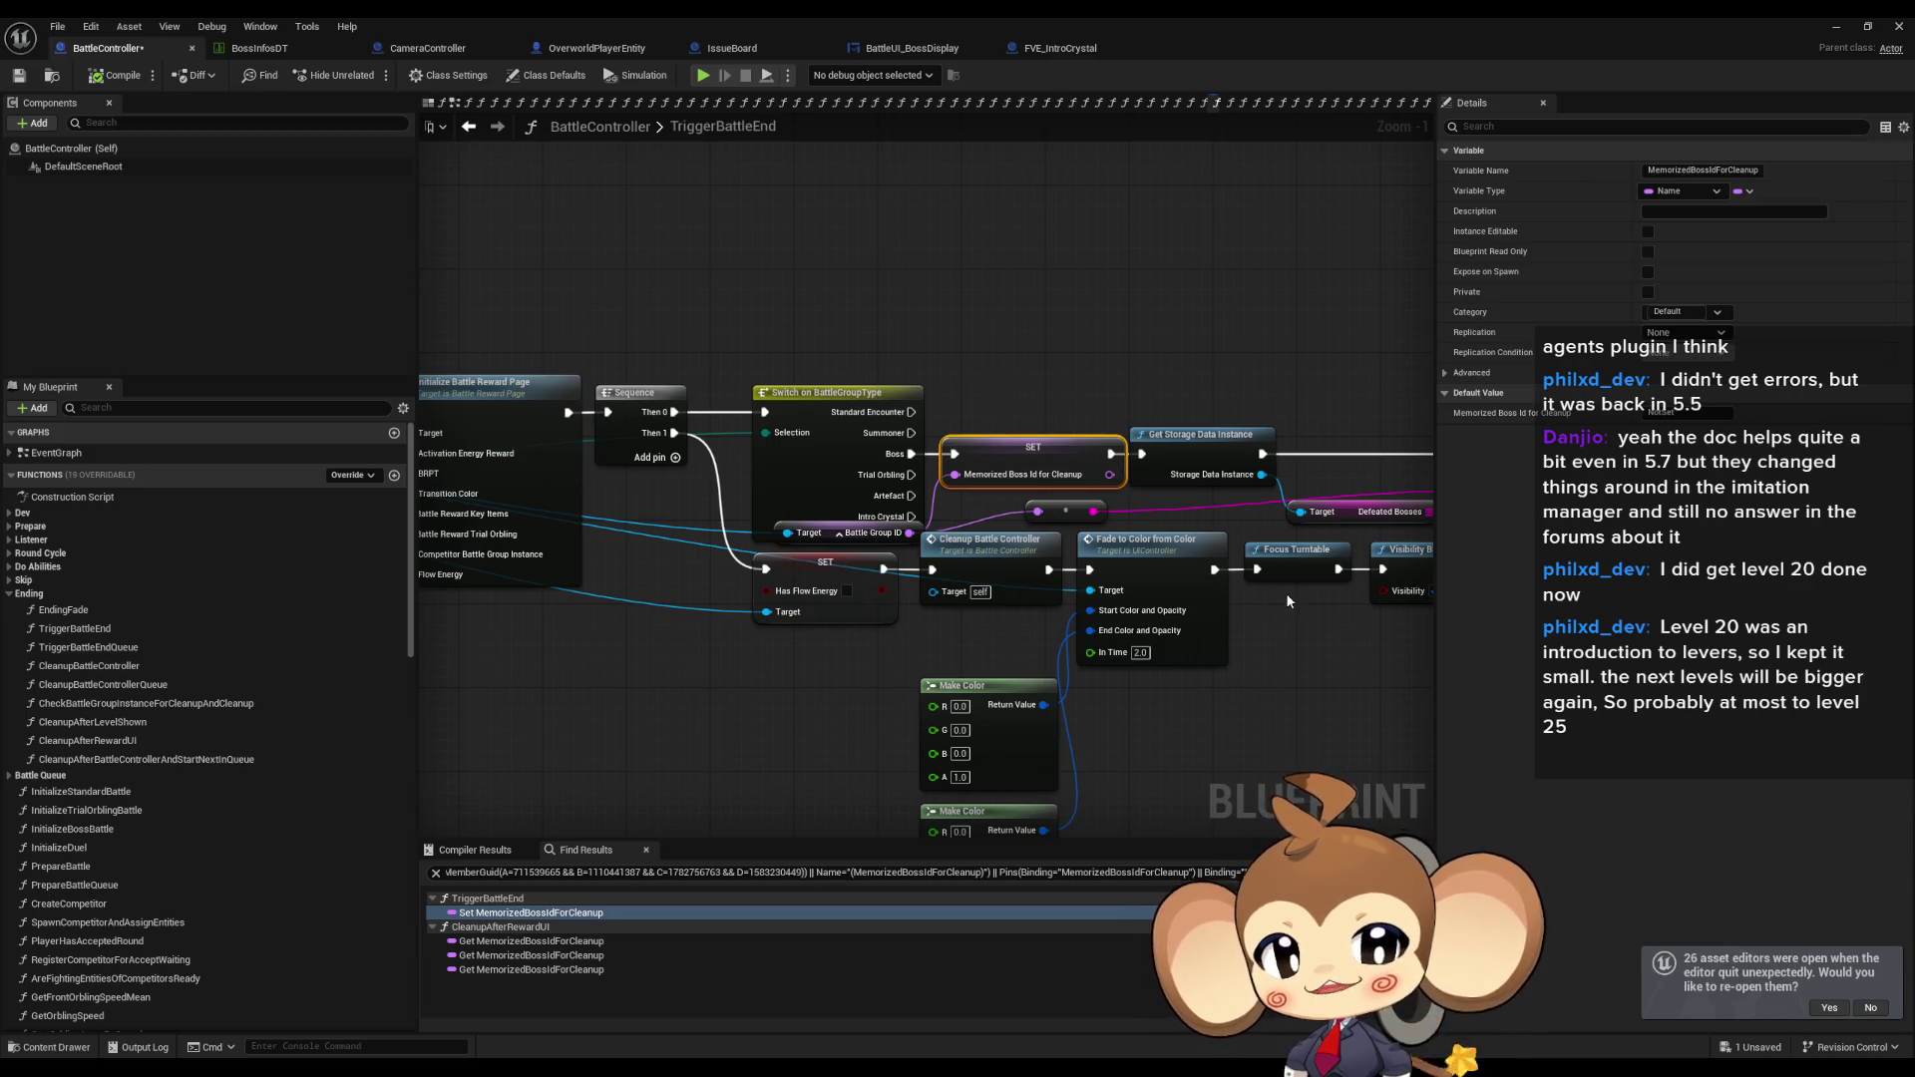
{"action": "mouse_move", "coordinate": [1285, 593]}
{"action": "left_mouse_down"}
{"action": "mouse_move", "coordinate": [1304, 563]}
{"action": "mouse_move", "coordinate": [1468, 564]}
{"action": "left_mouse_up"}
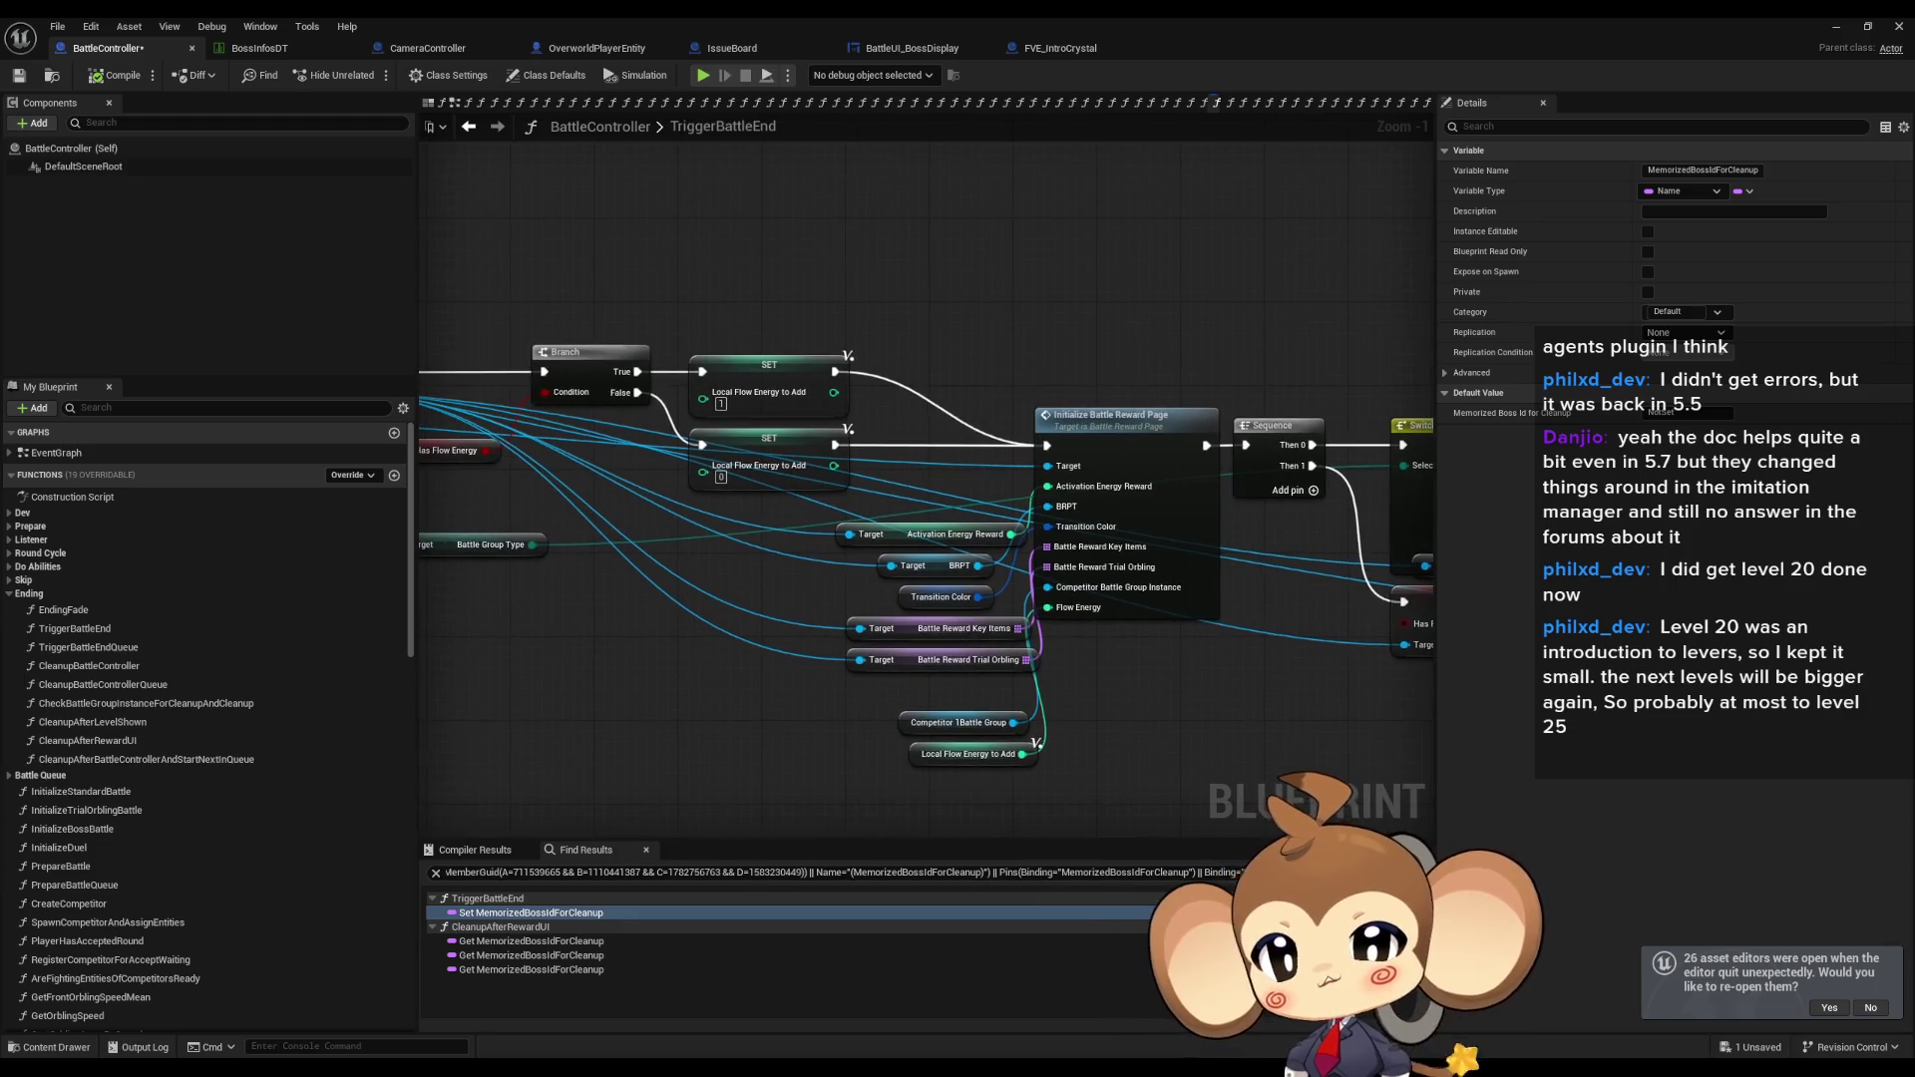
{"action": "left_click_drag", "start_coordinate": [927, 498], "coordinate": [1204, 524]}
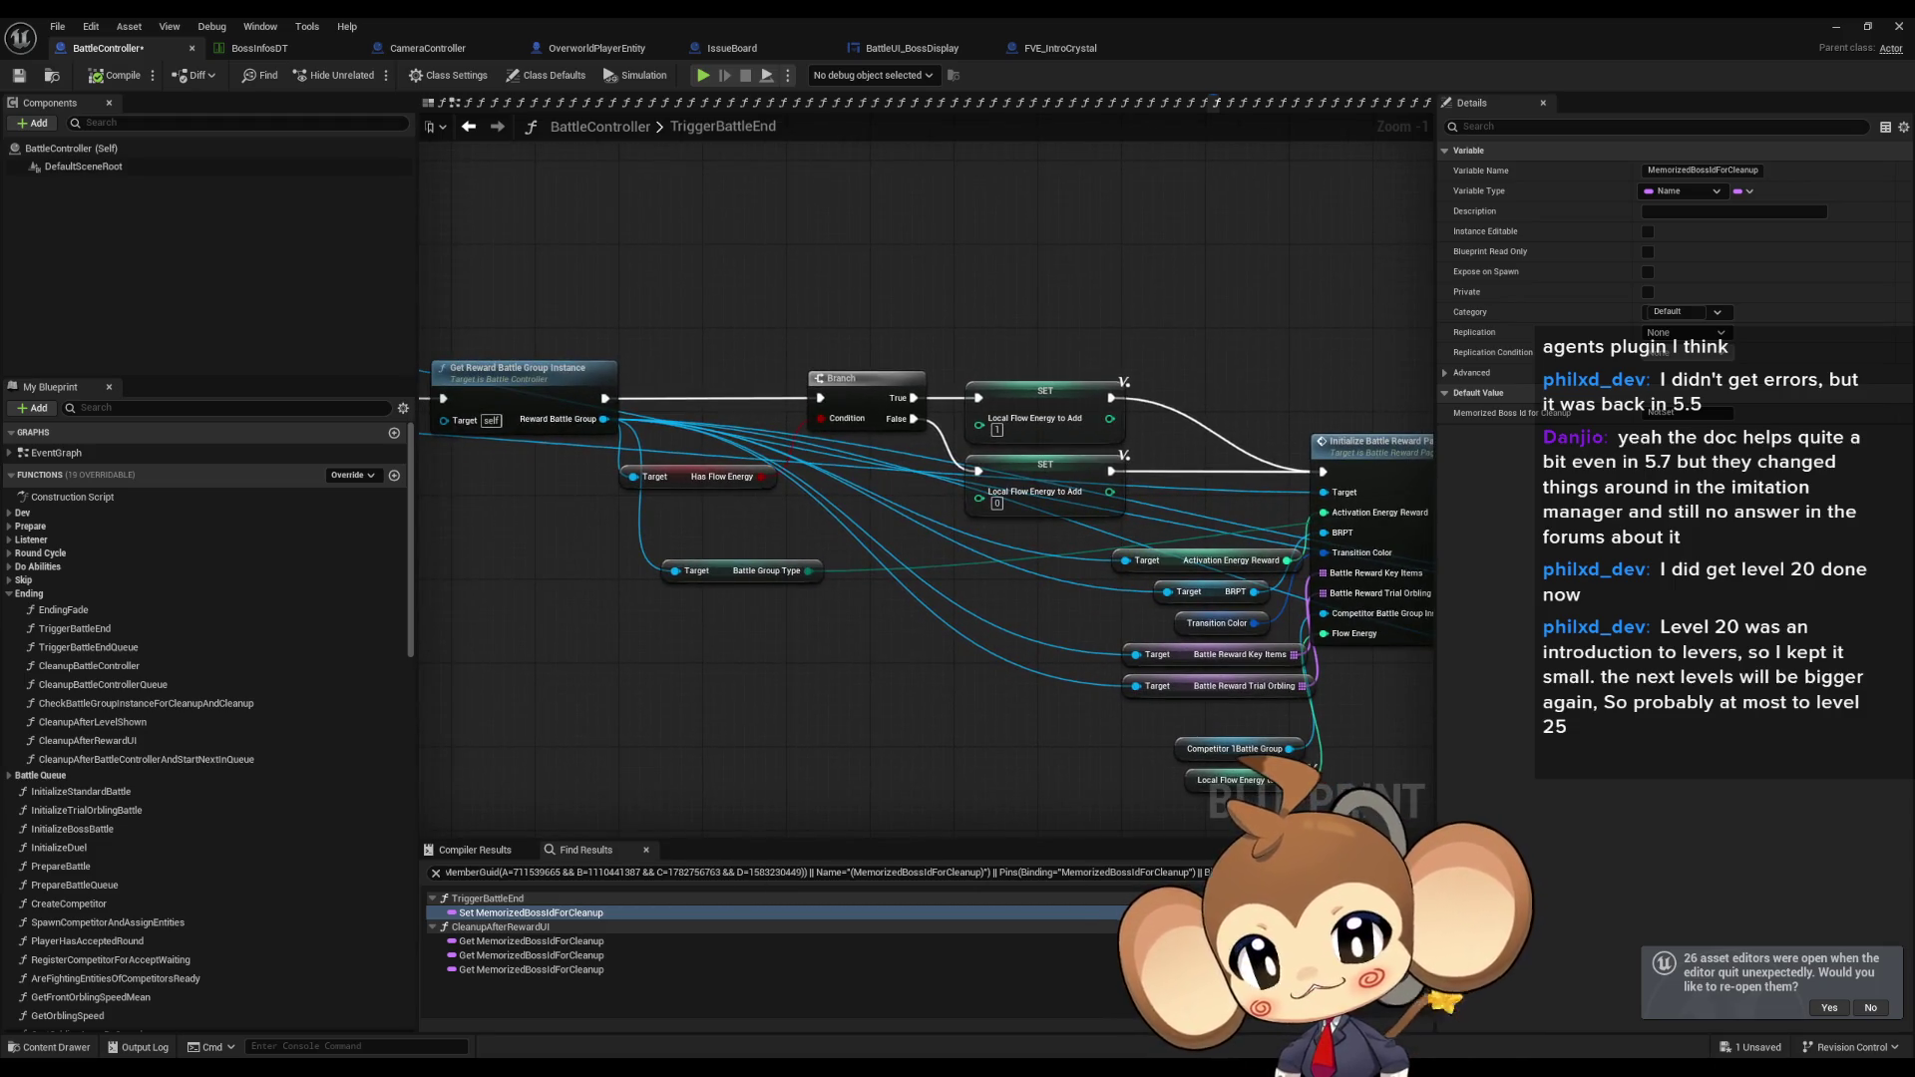
{"action": "mouse_move", "coordinate": [1376, 589]}
{"action": "left_mouse_down"}
{"action": "mouse_move", "coordinate": [997, 554]}
{"action": "mouse_move", "coordinate": [618, 480]}
{"action": "left_mouse_up"}
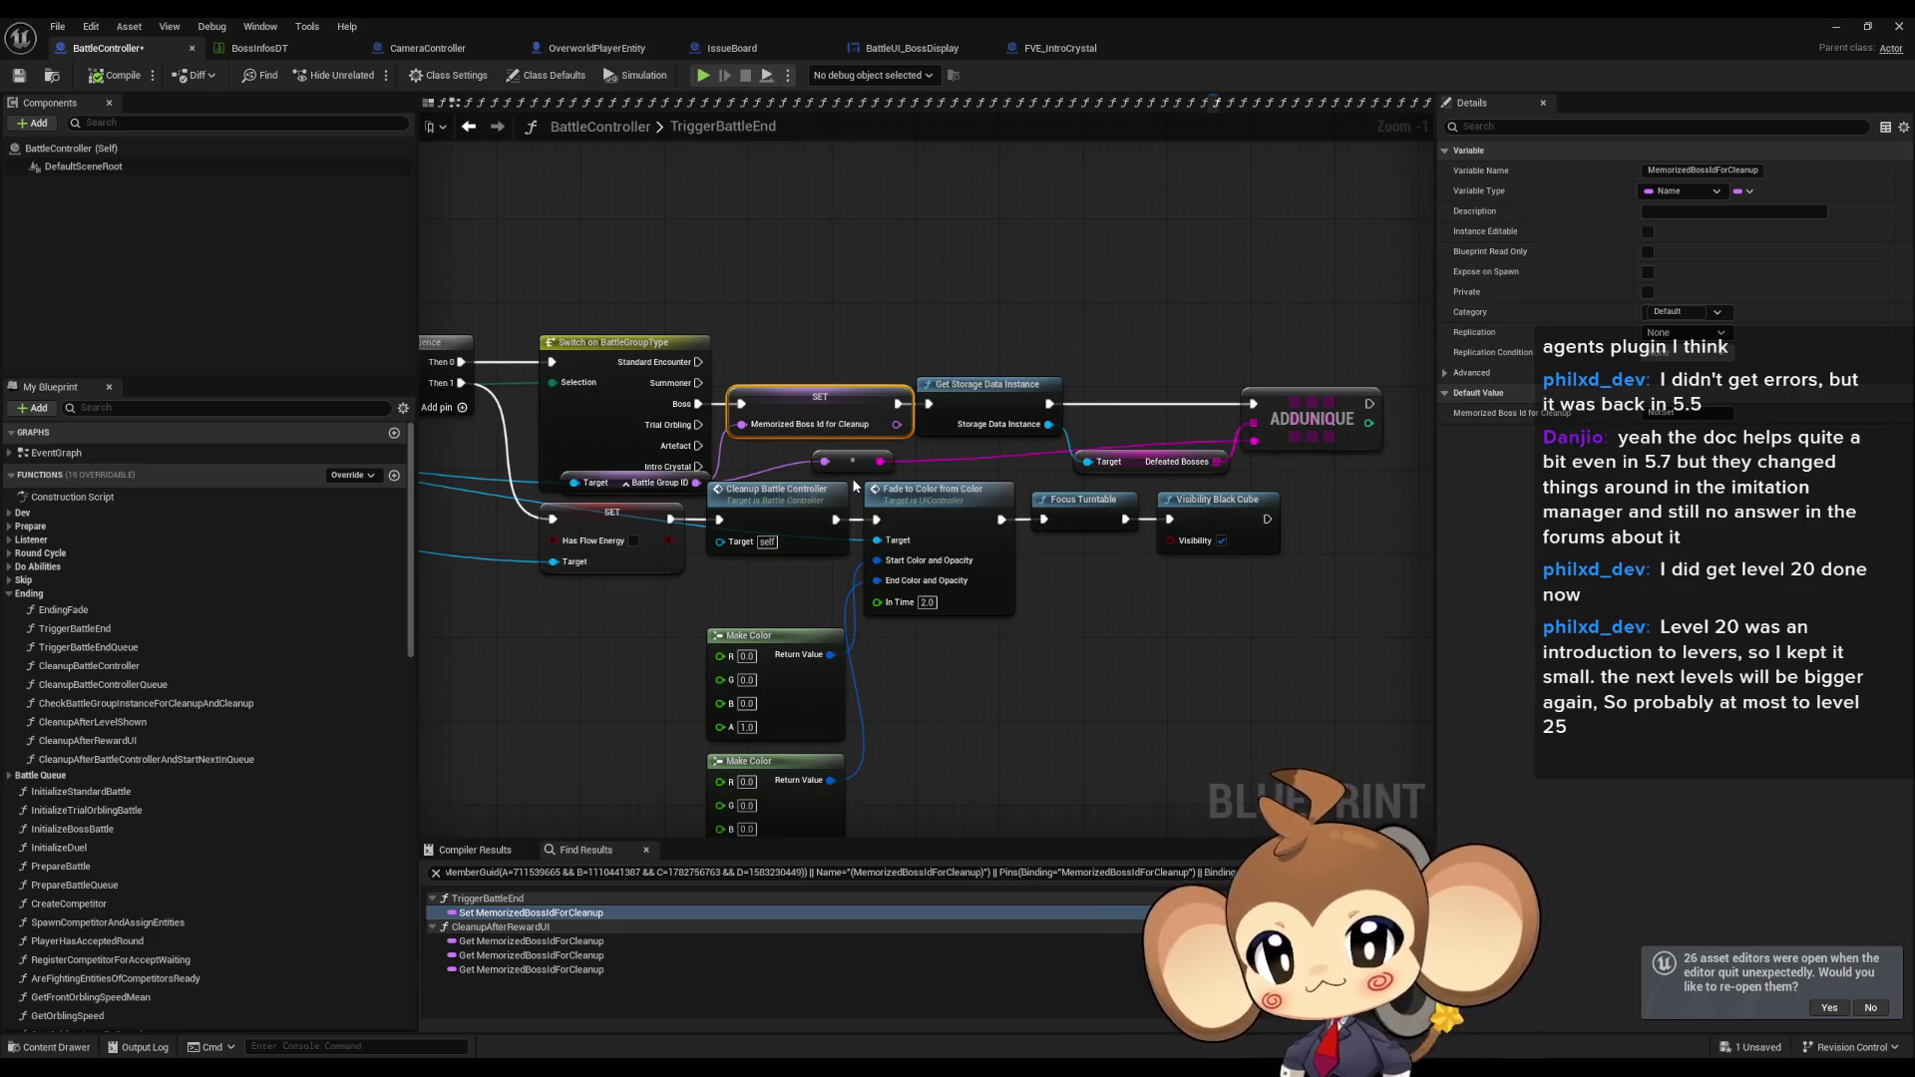
Pan past the reward page nodes to the Branch feeding Cleanup Battle Controller.
{"action": "mouse_move", "coordinate": [736, 565]}
{"action": "left_mouse_down"}
{"action": "mouse_move", "coordinate": [997, 678]}
{"action": "mouse_move", "coordinate": [1207, 732]}
{"action": "mouse_move", "coordinate": [1347, 851]}
{"action": "left_mouse_up"}
{"action": "scroll", "coordinate": [1087, 641], "scroll_direction": "down", "scroll_amount": 4}
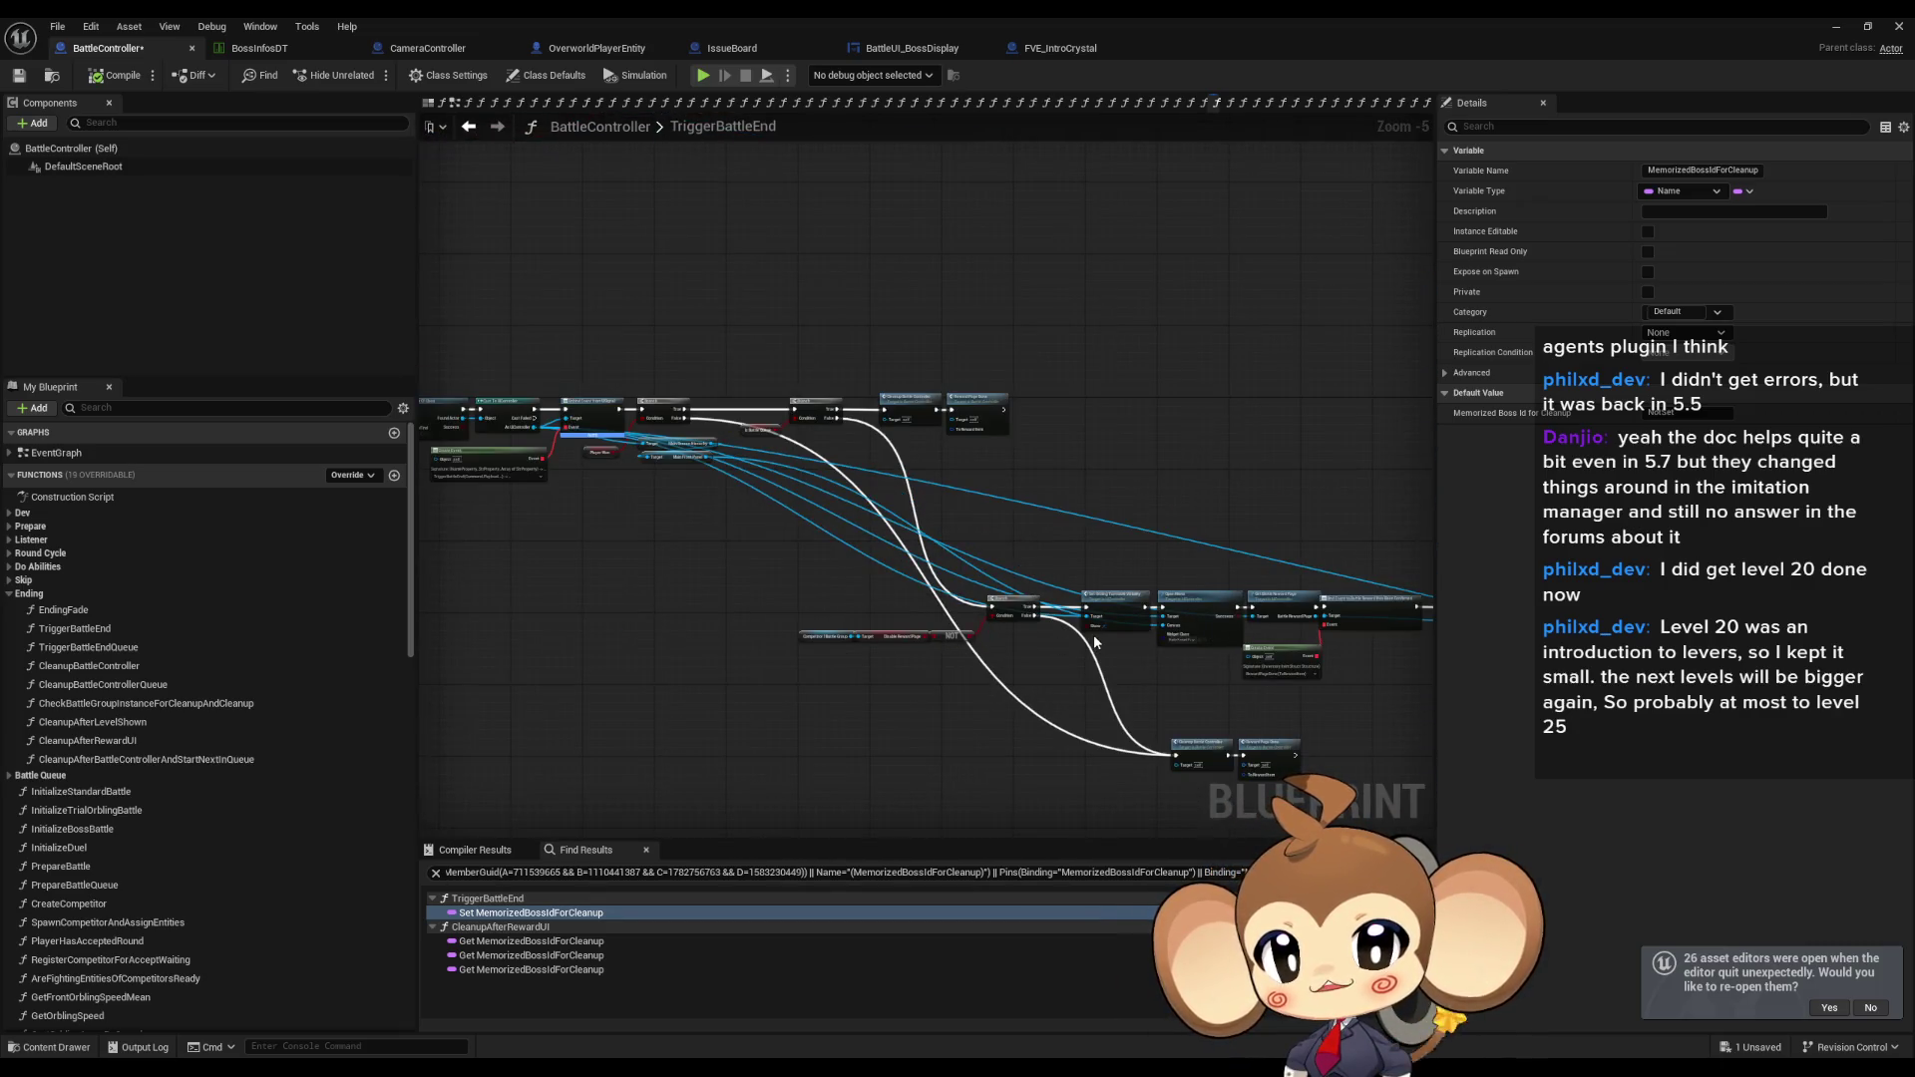
{"action": "scroll", "coordinate": [1094, 641], "scroll_direction": "up", "scroll_amount": 5}
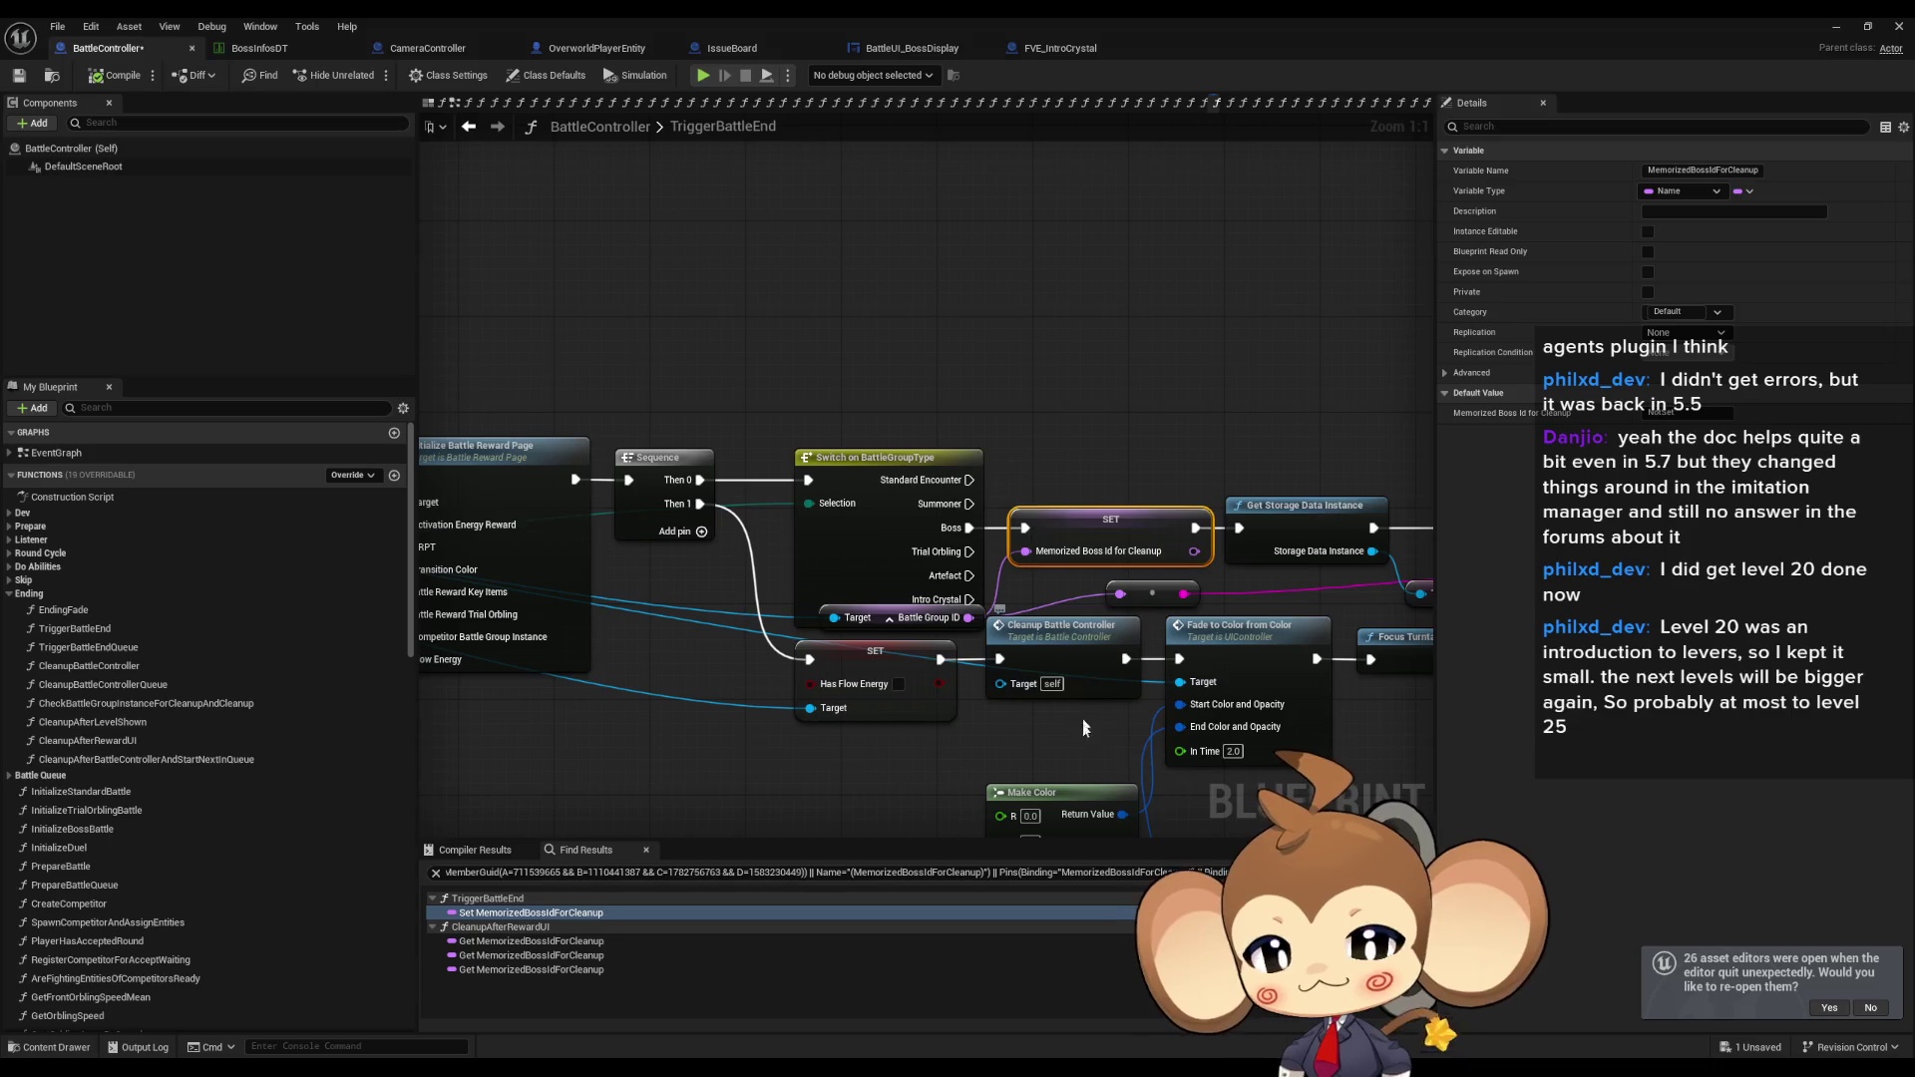
{"action": "scroll", "coordinate": [714, 577], "scroll_direction": "down", "scroll_amount": 2}
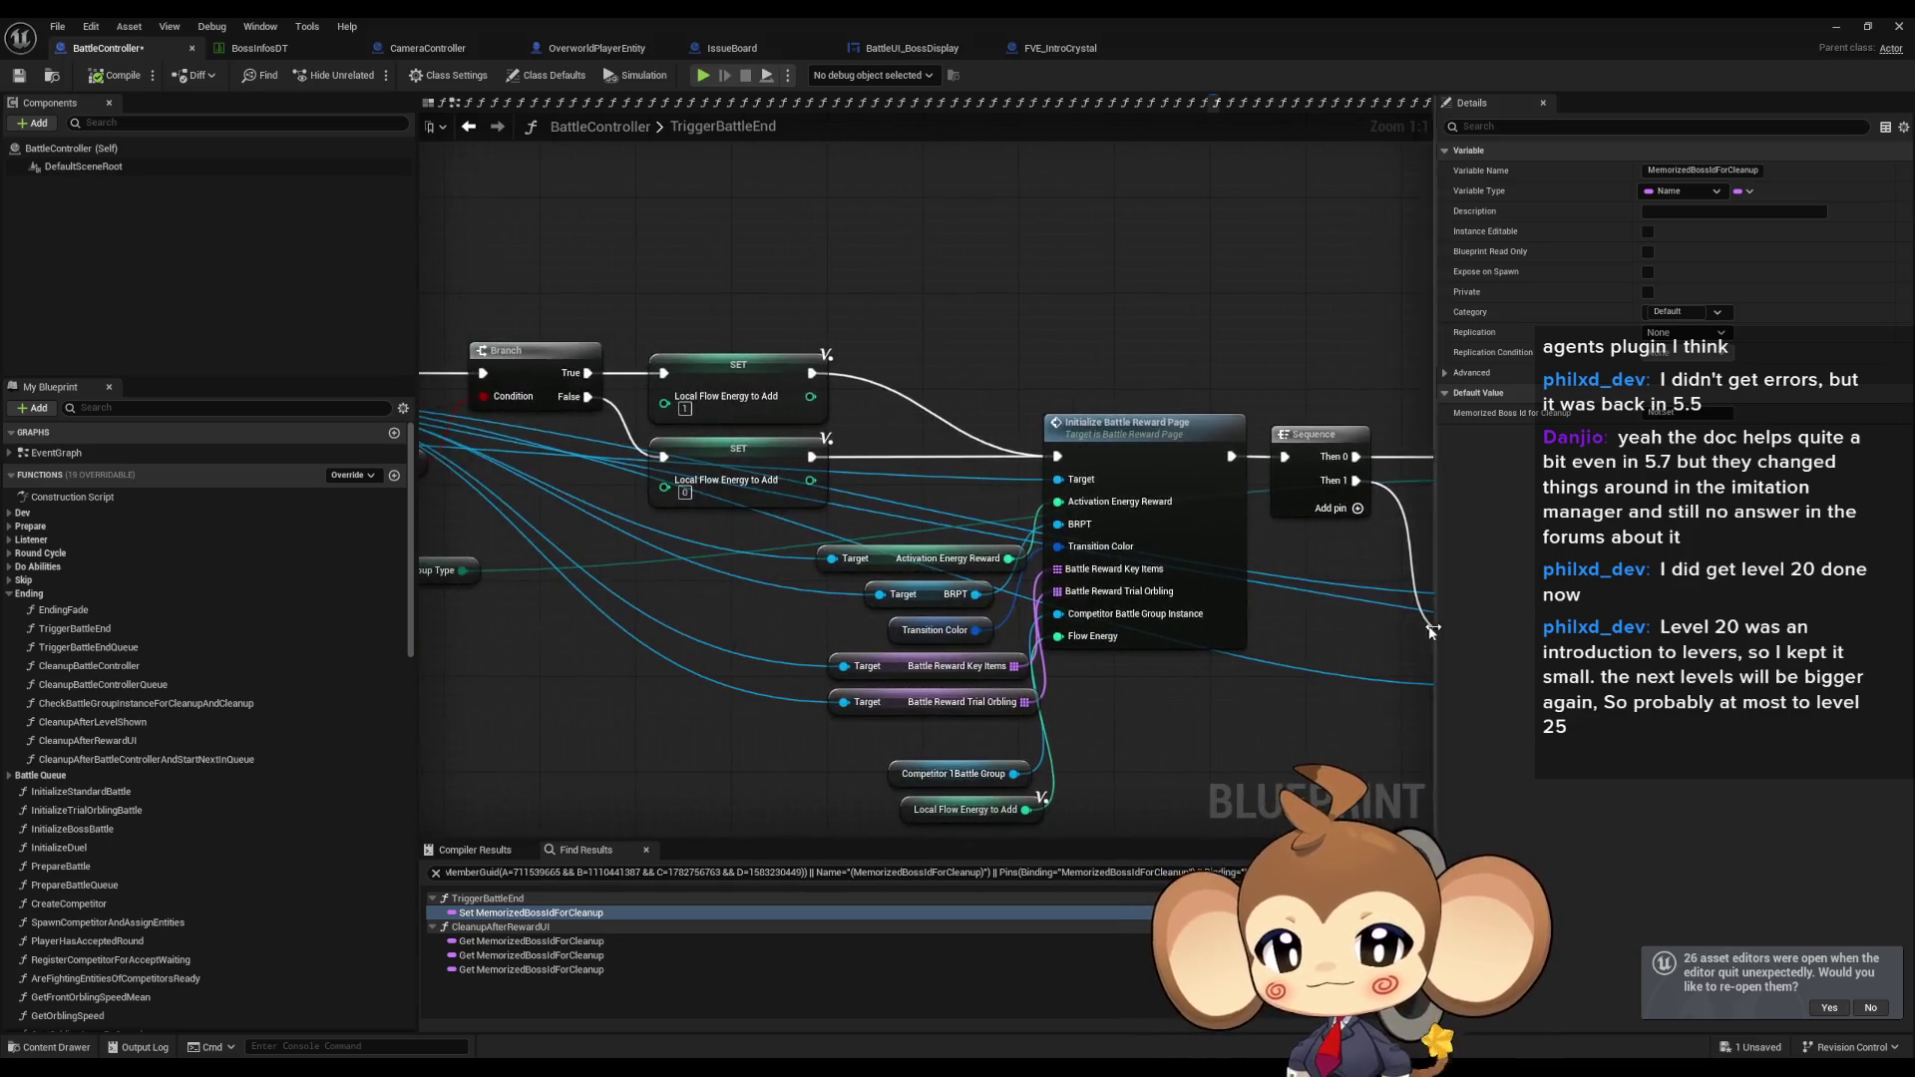
{"action": "mouse_move", "coordinate": [714, 577]}
{"action": "left_mouse_down"}
{"action": "mouse_move", "coordinate": [1277, 625]}
{"action": "mouse_move", "coordinate": [1226, 558]}
{"action": "mouse_move", "coordinate": [1201, 408]}
{"action": "mouse_move", "coordinate": [1160, 399]}
{"action": "left_mouse_up"}
{"action": "scroll", "coordinate": [1075, 391], "scroll_direction": "down", "scroll_amount": 2}
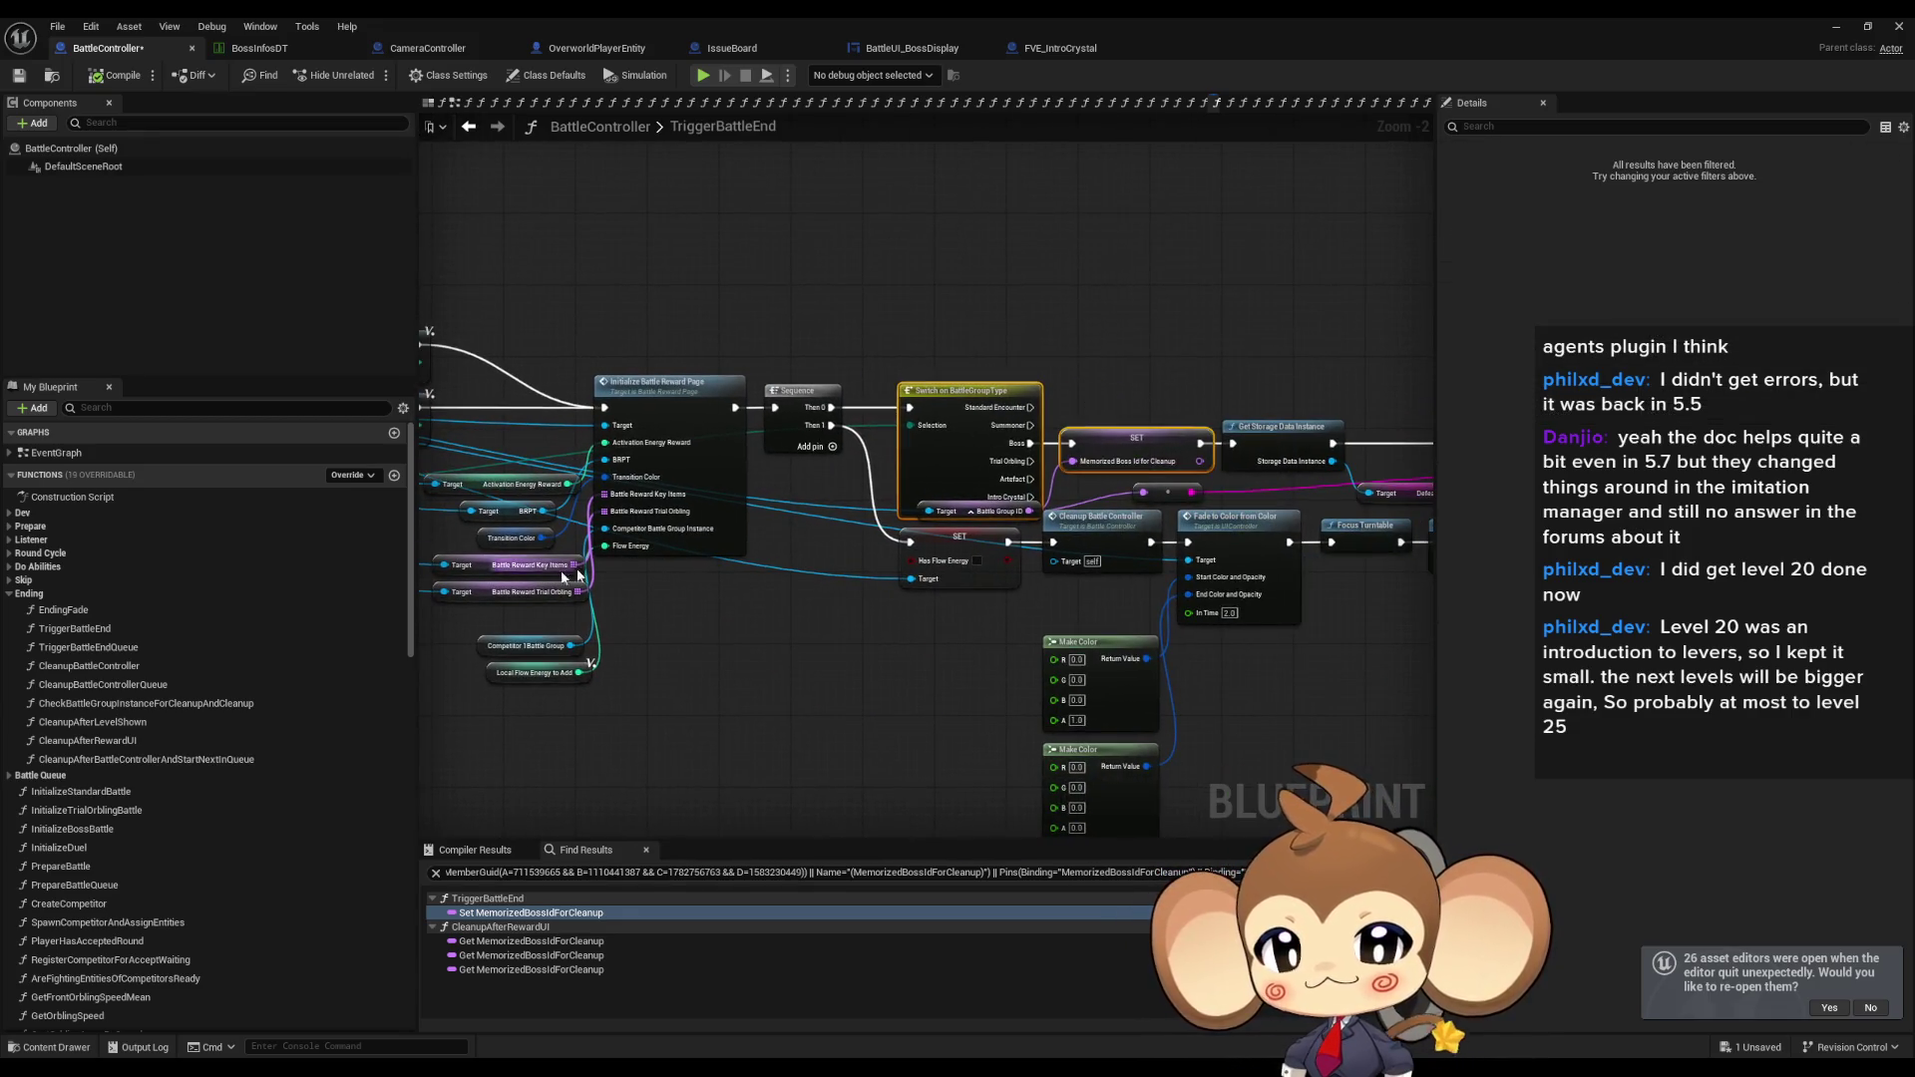
{"action": "scroll", "coordinate": [1026, 569], "scroll_direction": "down", "scroll_amount": 3}
{"action": "scroll", "coordinate": [948, 542], "scroll_direction": "up", "scroll_amount": 5}
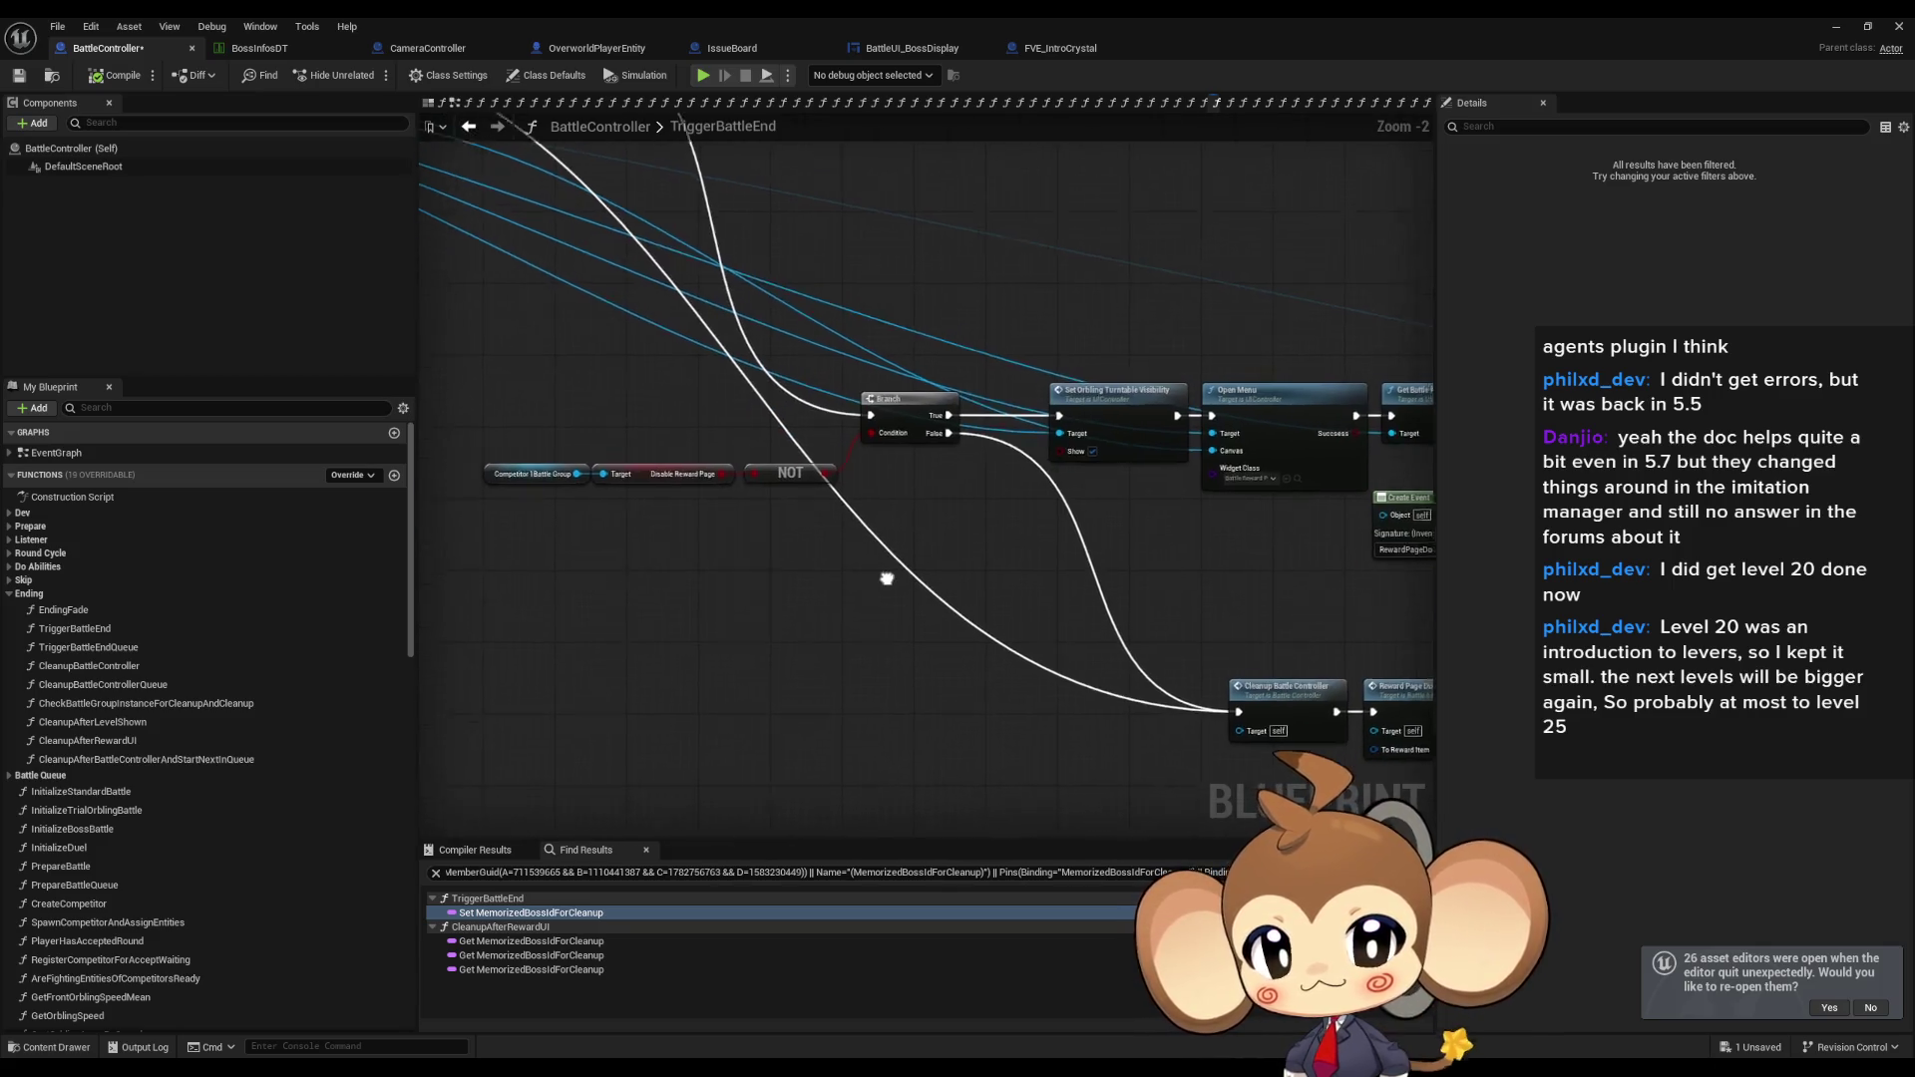
Restore the Switch on BattleGroupType and SET nodes and wire them after Get Reward Battle Group Instance.
{"action": "key", "text": "ctrl+z"}
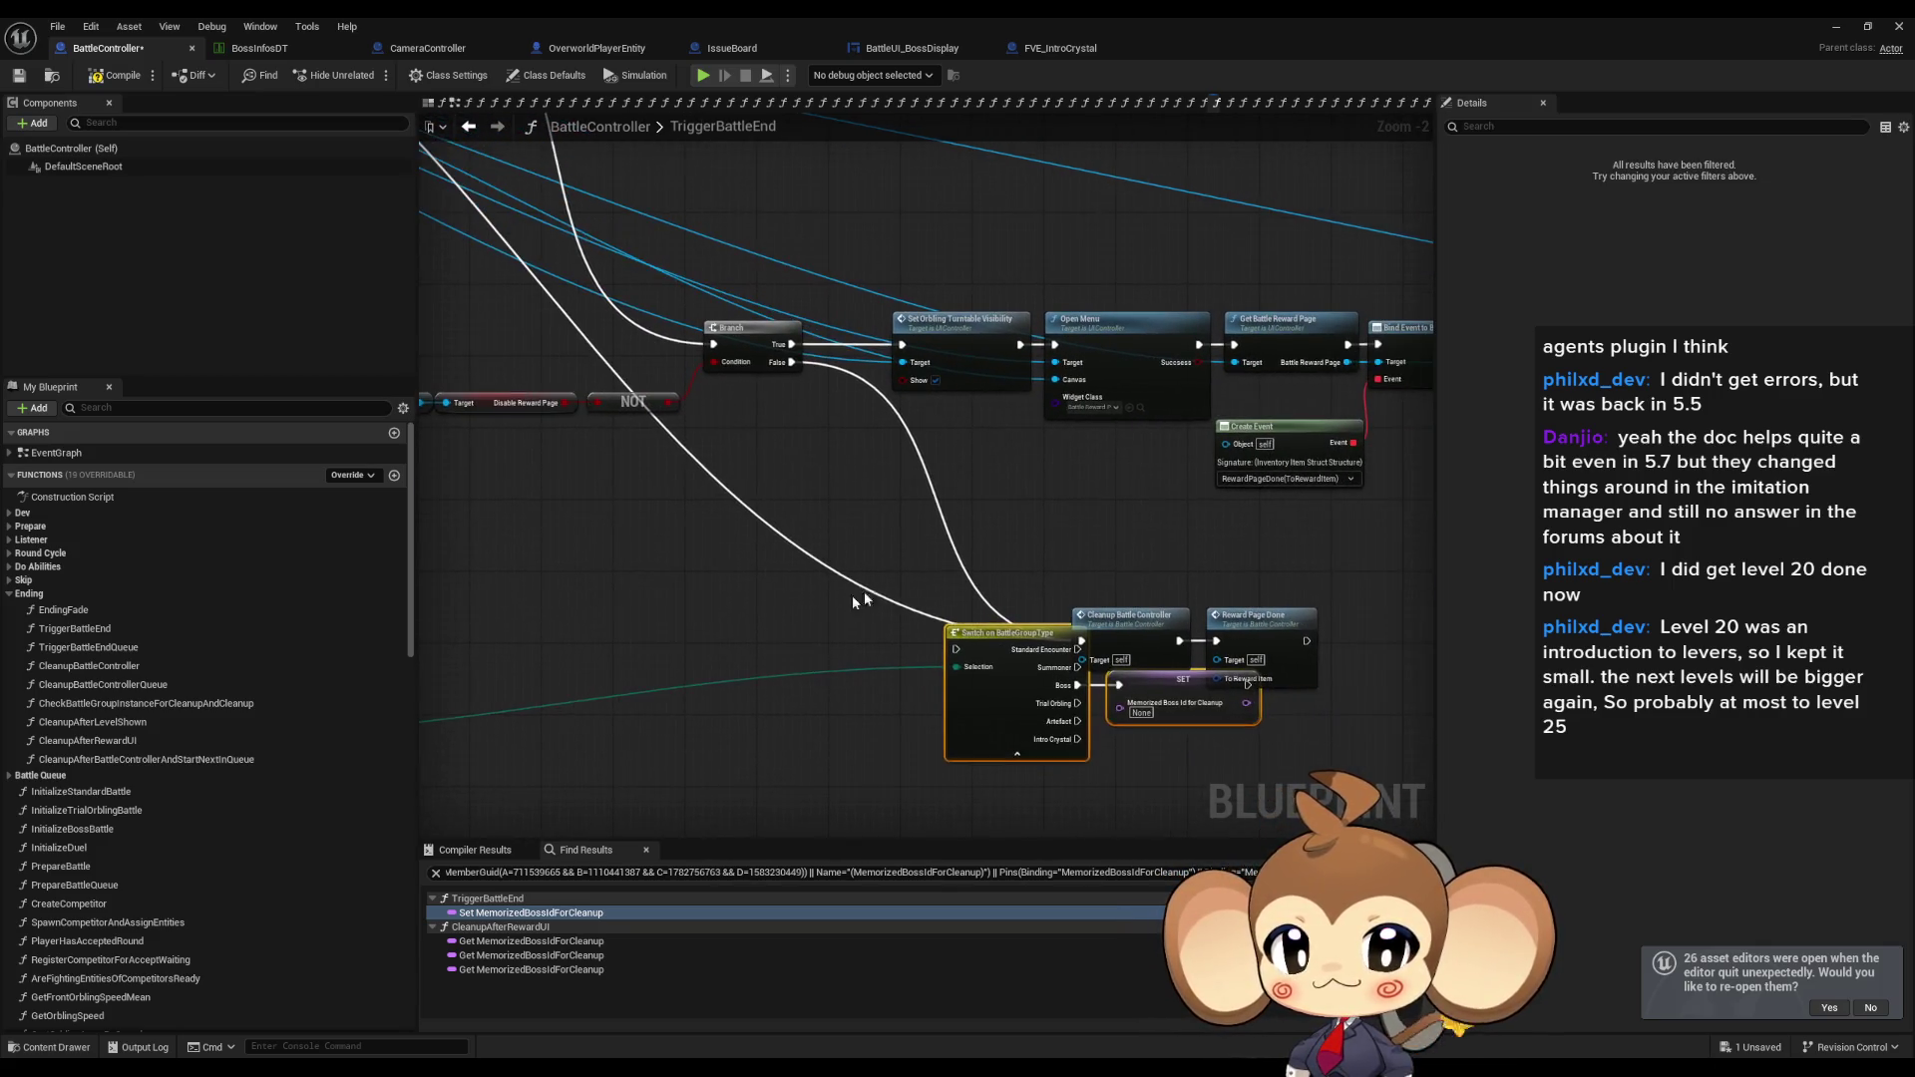
{"action": "left_click_drag", "start_coordinate": [974, 636], "coordinate": [1261, 743]}
{"action": "mouse_move", "coordinate": [1197, 689]}
{"action": "left_mouse_down"}
{"action": "mouse_move", "coordinate": [586, 709]}
{"action": "mouse_move", "coordinate": [1197, 603]}
{"action": "left_mouse_up"}
{"action": "left_click_drag", "start_coordinate": [1021, 548], "coordinate": [940, 458]}
{"action": "left_click_drag", "start_coordinate": [775, 629], "coordinate": [749, 539]}
{"action": "left_click_drag", "start_coordinate": [658, 482], "coordinate": [882, 484]}
{"action": "left_click_drag", "start_coordinate": [906, 403], "coordinate": [1101, 536]}
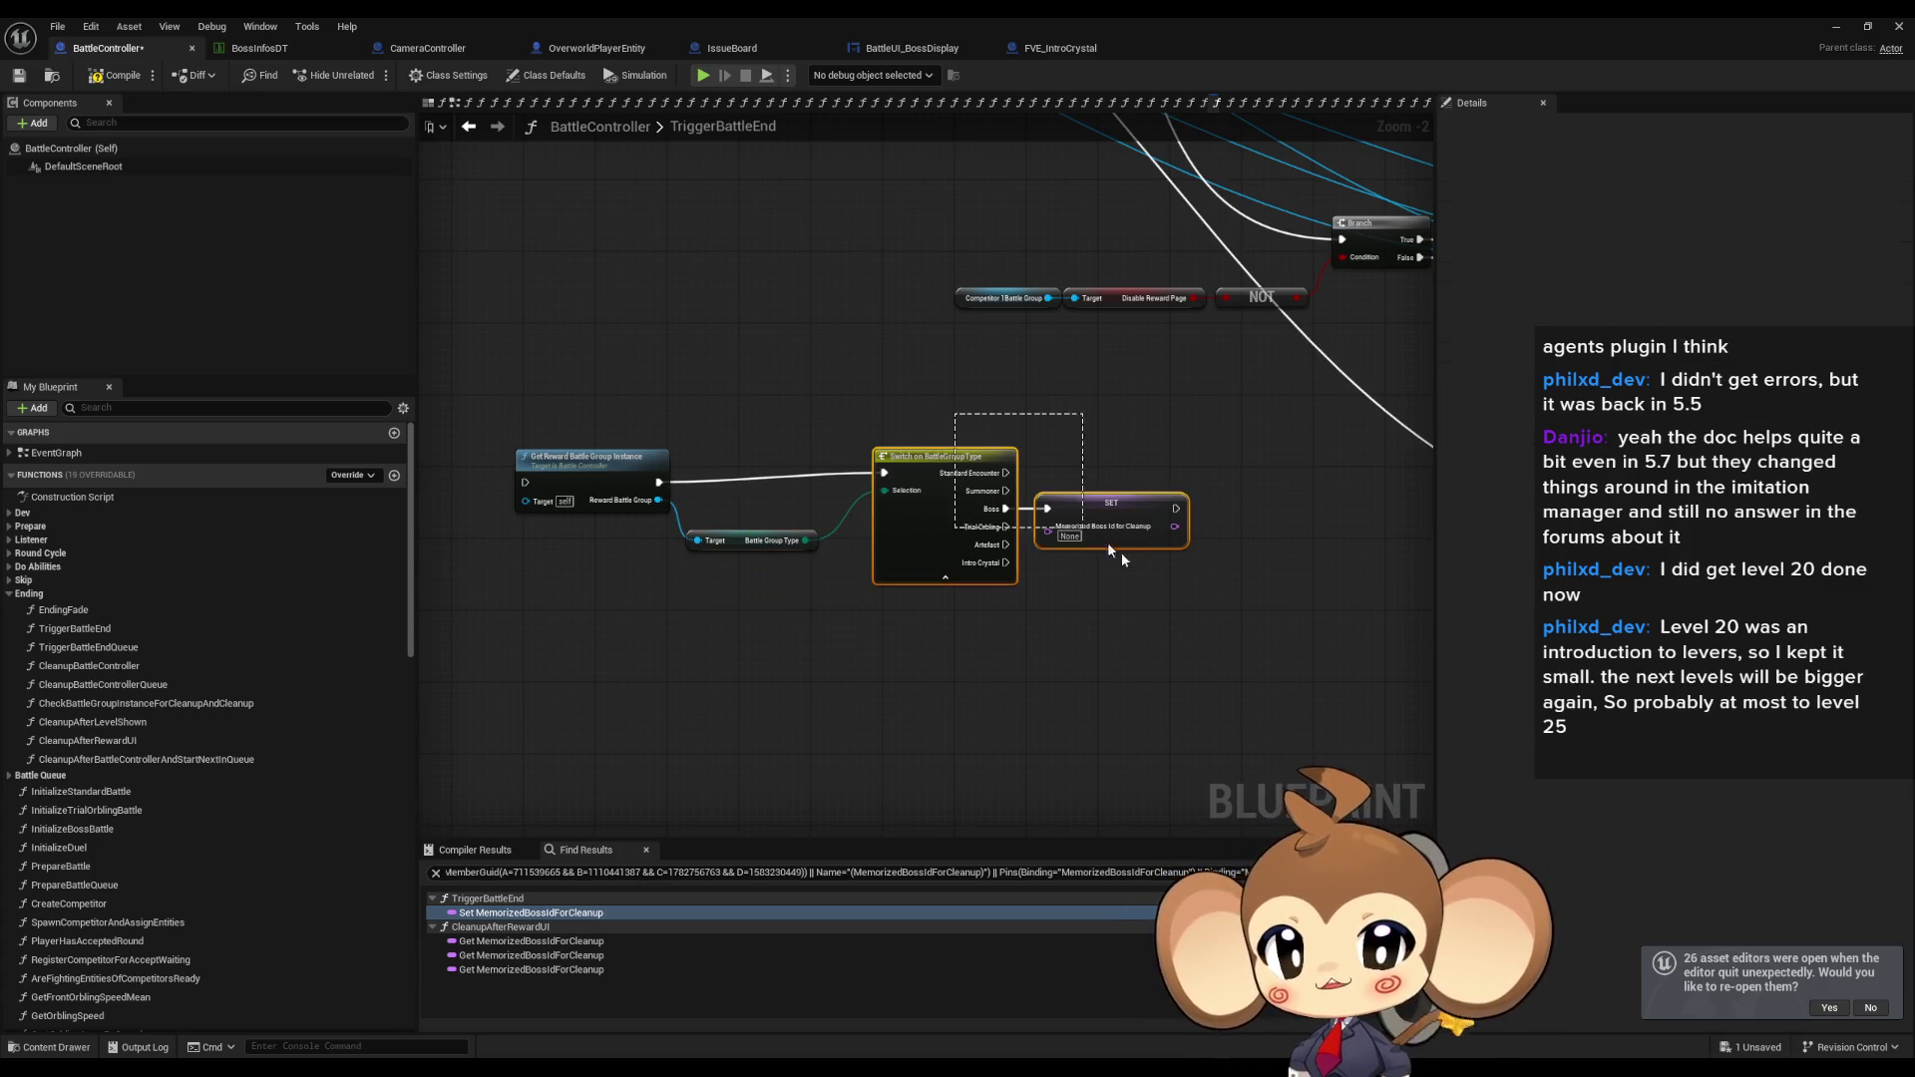
{"action": "left_click_drag", "start_coordinate": [959, 464], "coordinate": [921, 473]}
{"action": "left_click", "coordinate": [1008, 598]}
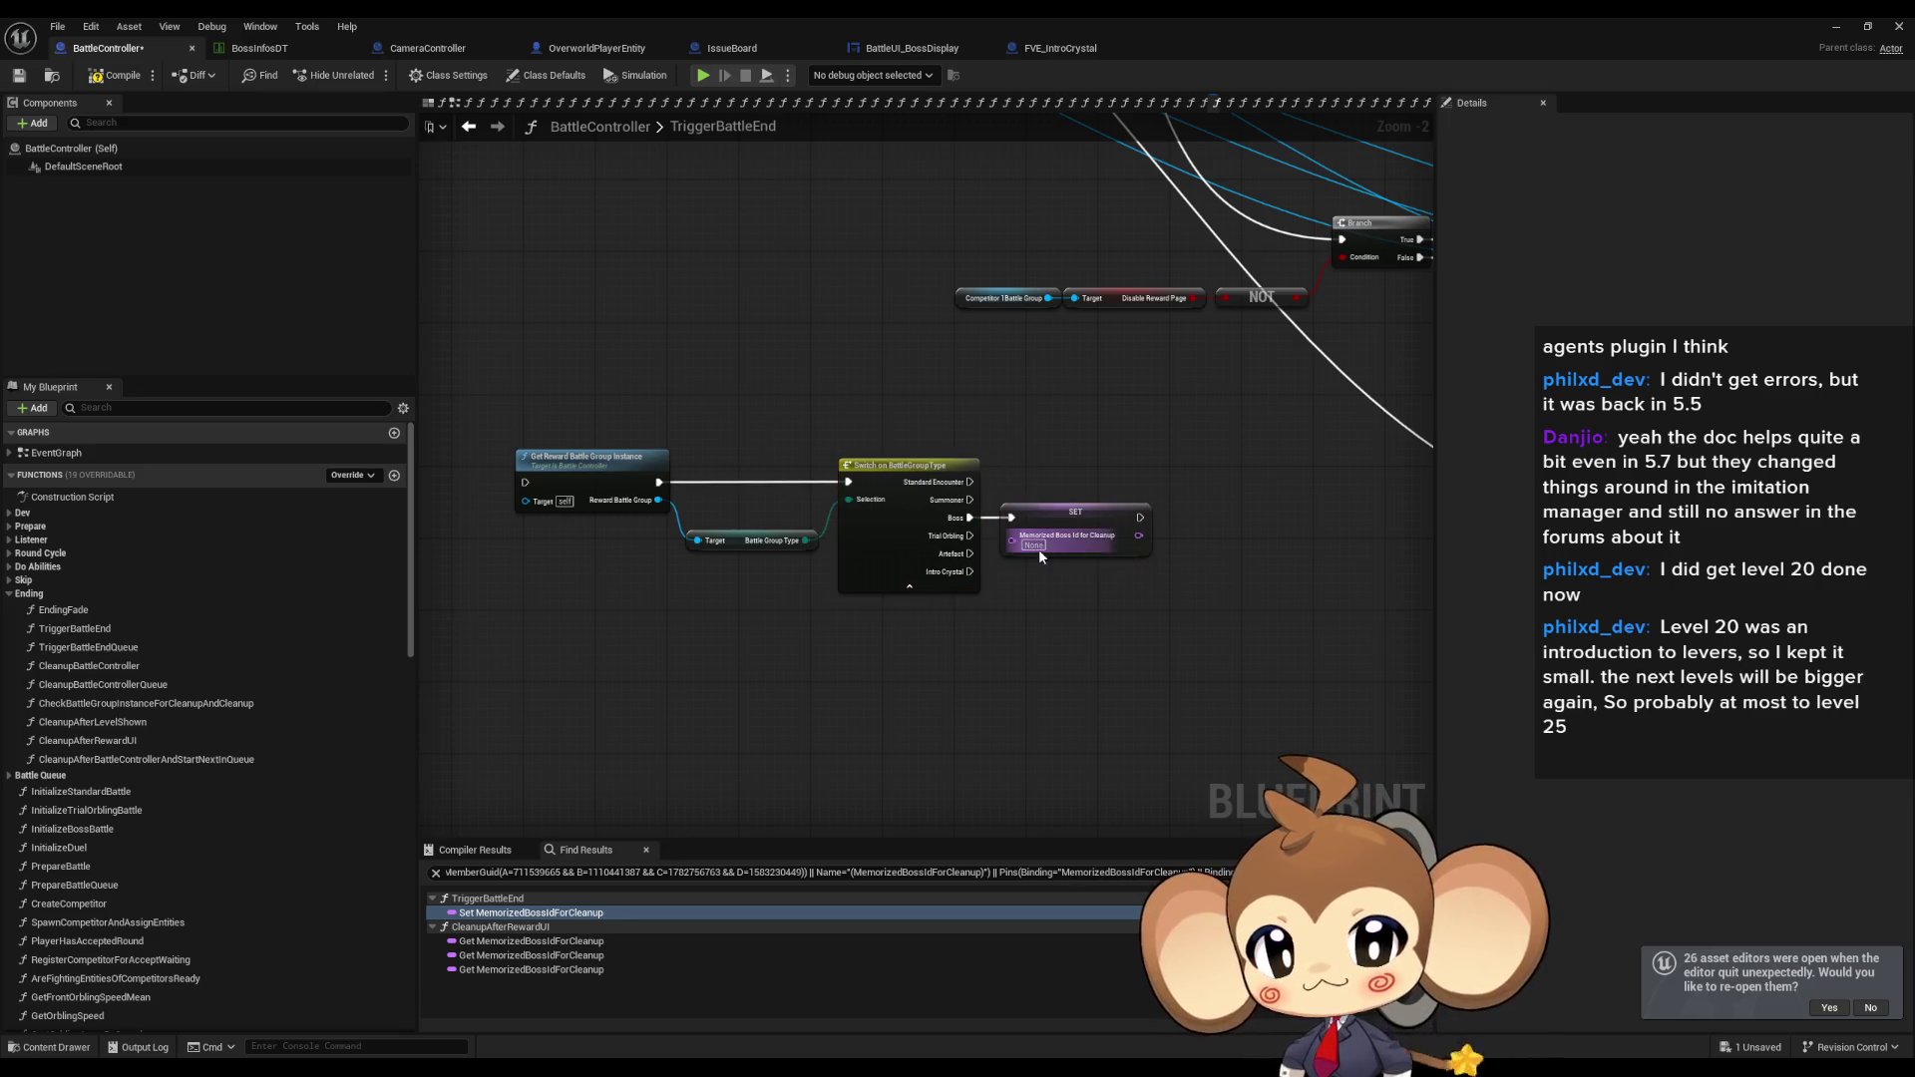
Enter NoRewardBoss as the SET Memorized Boss Id for Cleanup value.
{"action": "type", "text": "NO"}
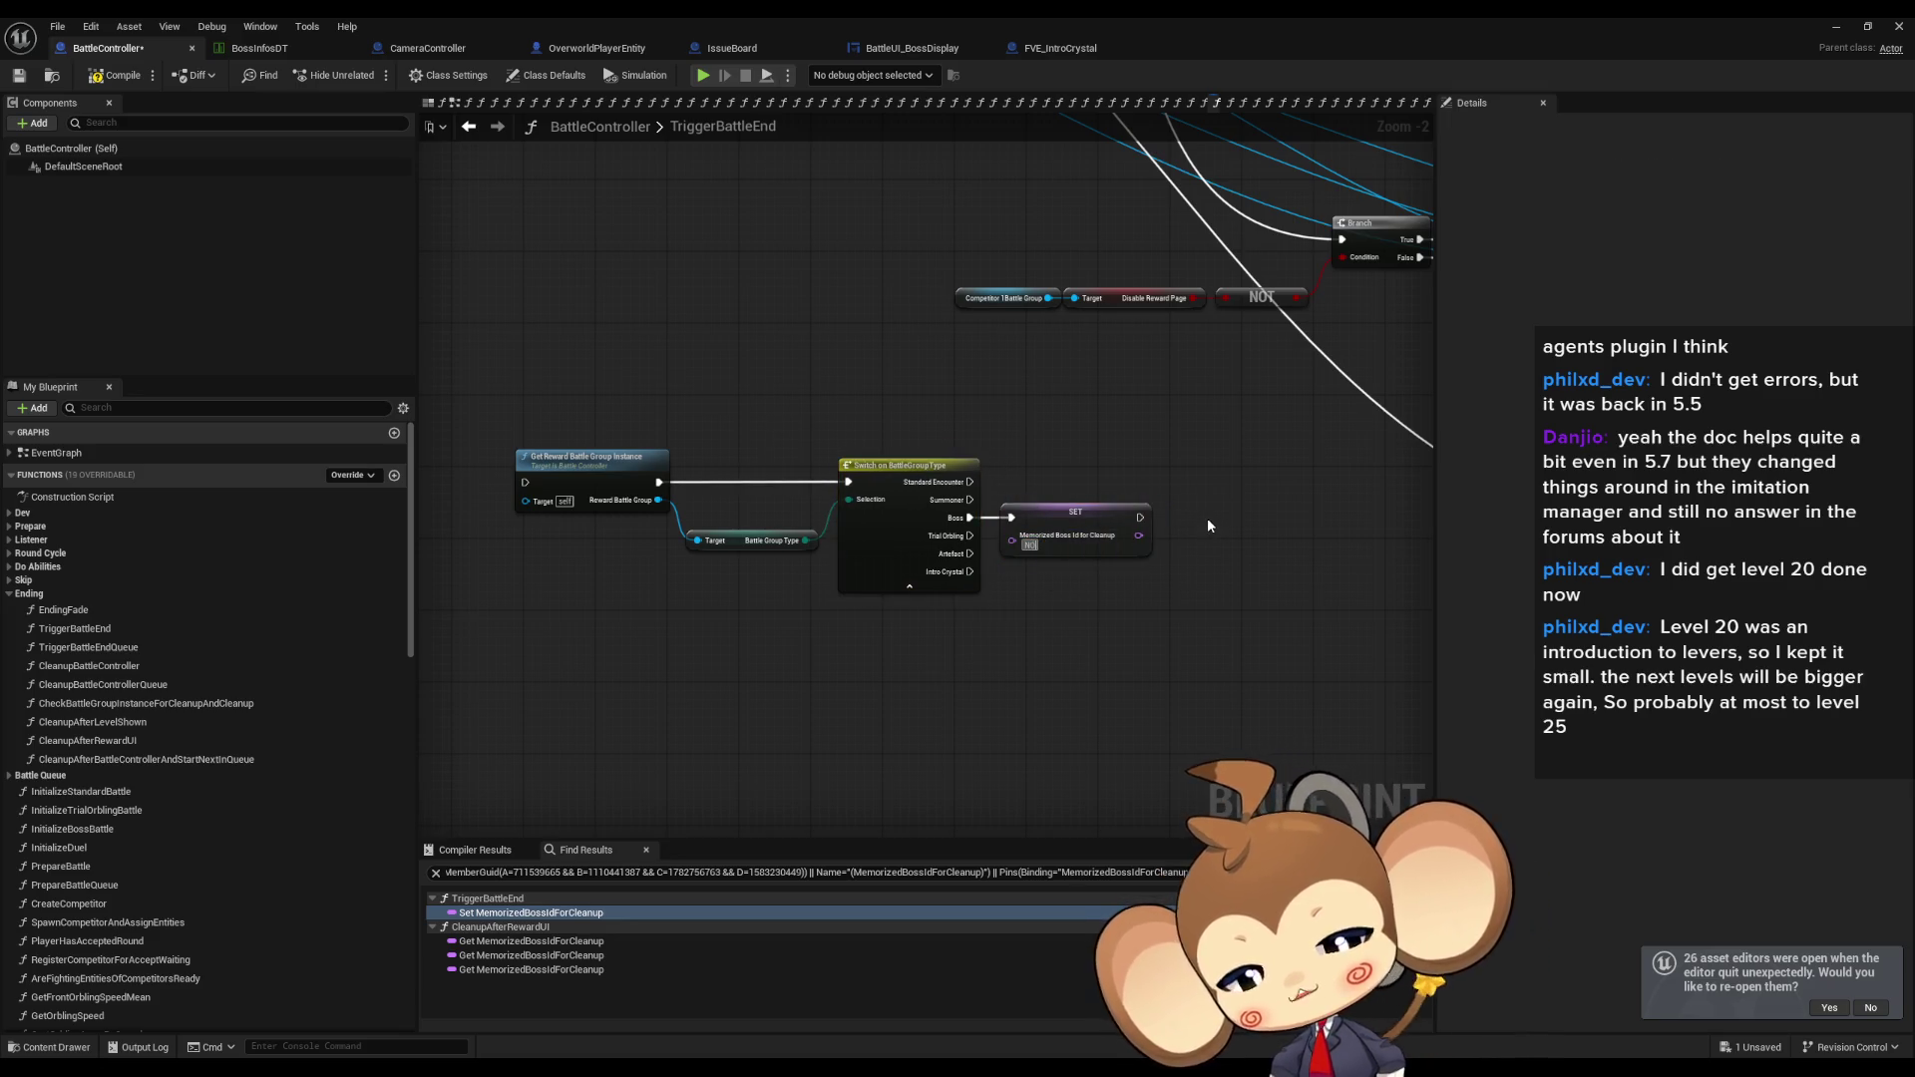
{"action": "key", "text": "Left"}
{"action": "key", "text": "BackSpace"}
{"action": "type", "text": "oR"}
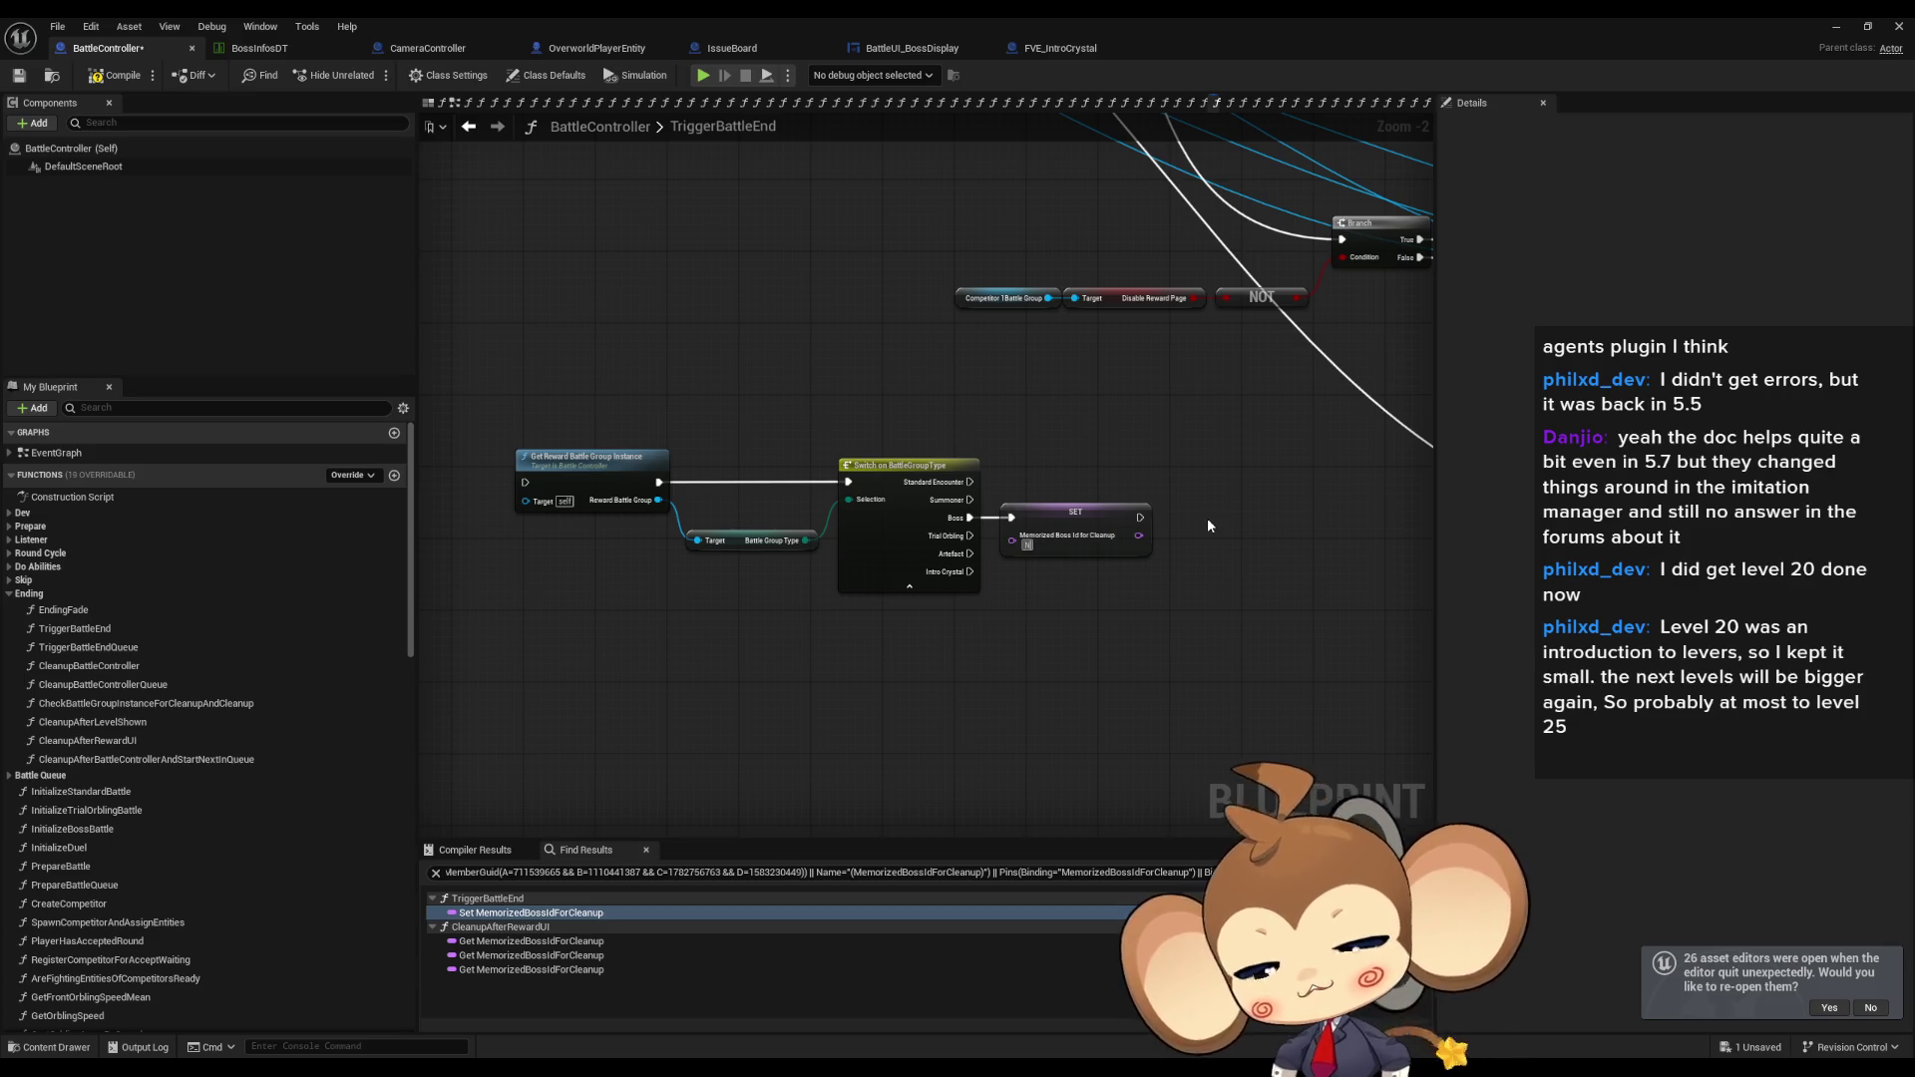
{"action": "type", "text": "eward"}
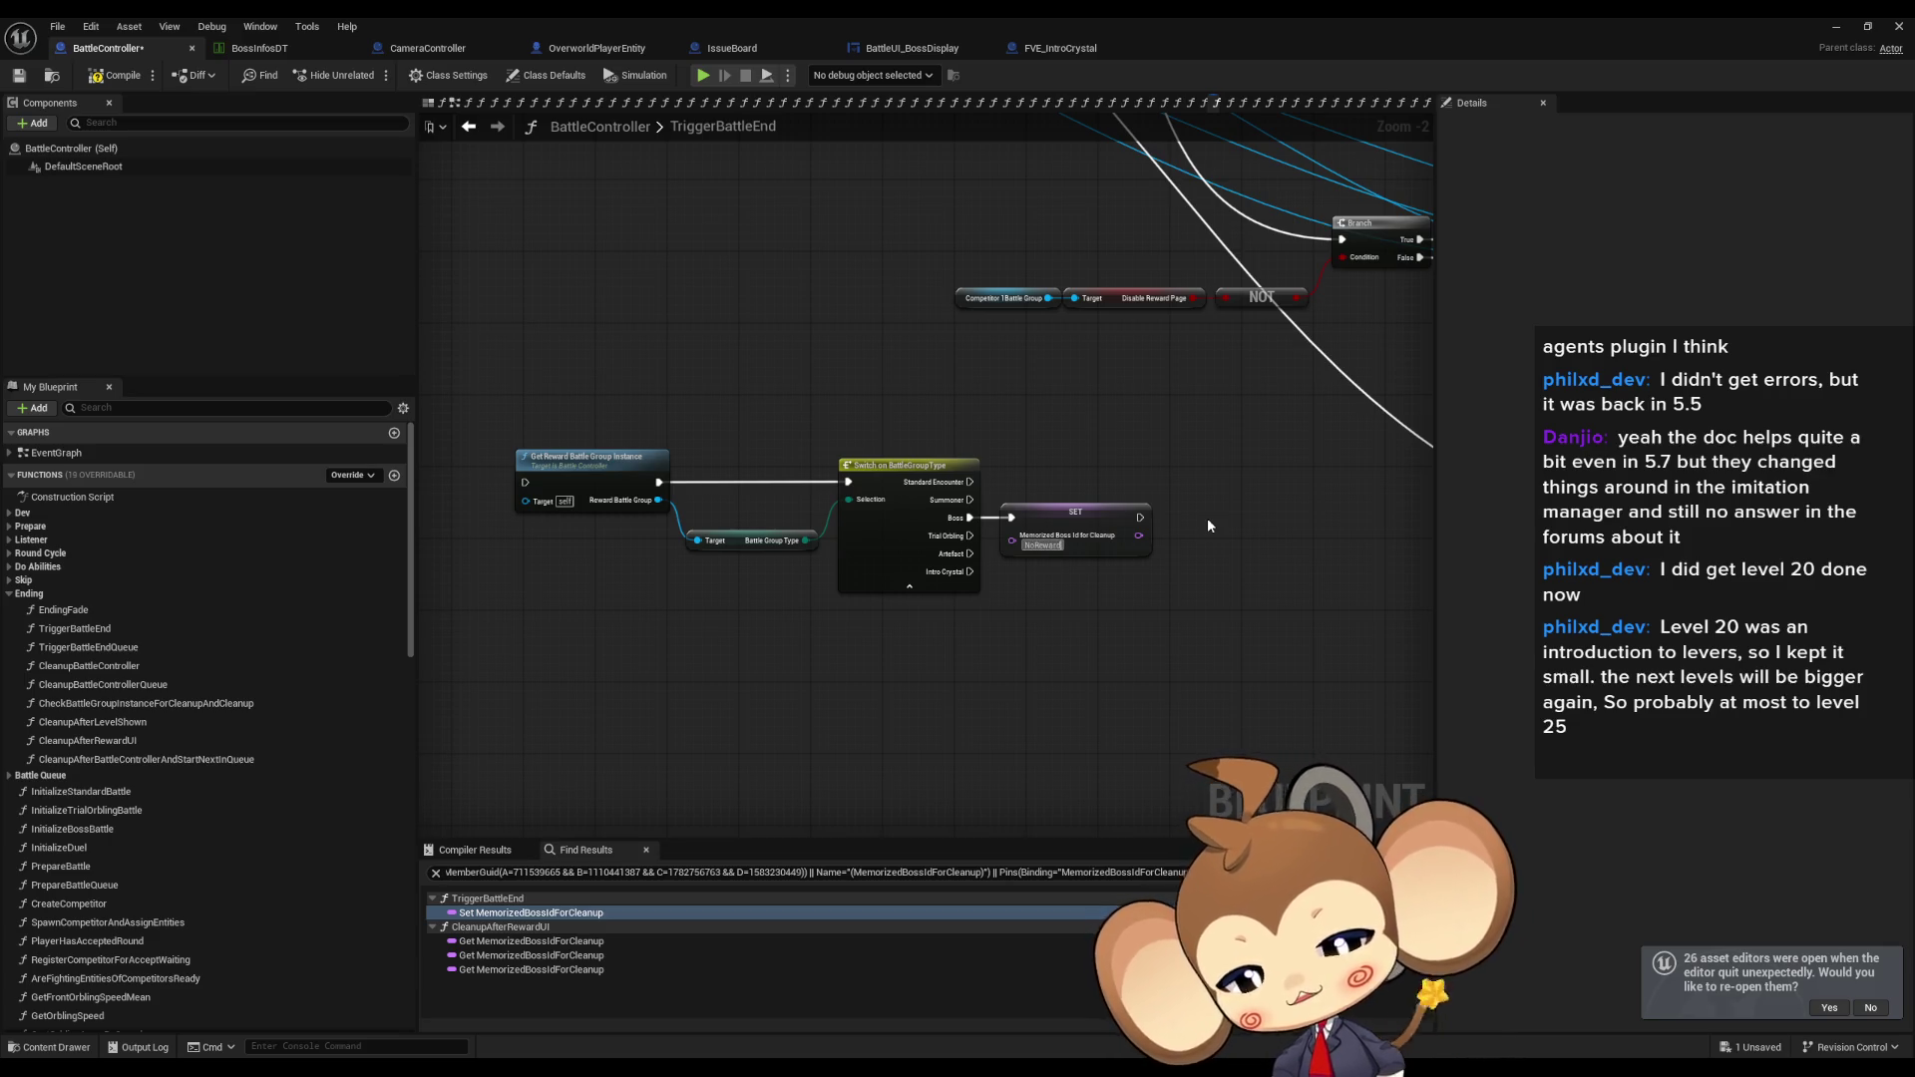
{"action": "type", "text": "Boss"}
{"action": "key", "text": "Return"}
Wire the Branch False output into Get Reward Battle Group Instance.
{"action": "left_click_drag", "start_coordinate": [1207, 517], "coordinate": [800, 527]}
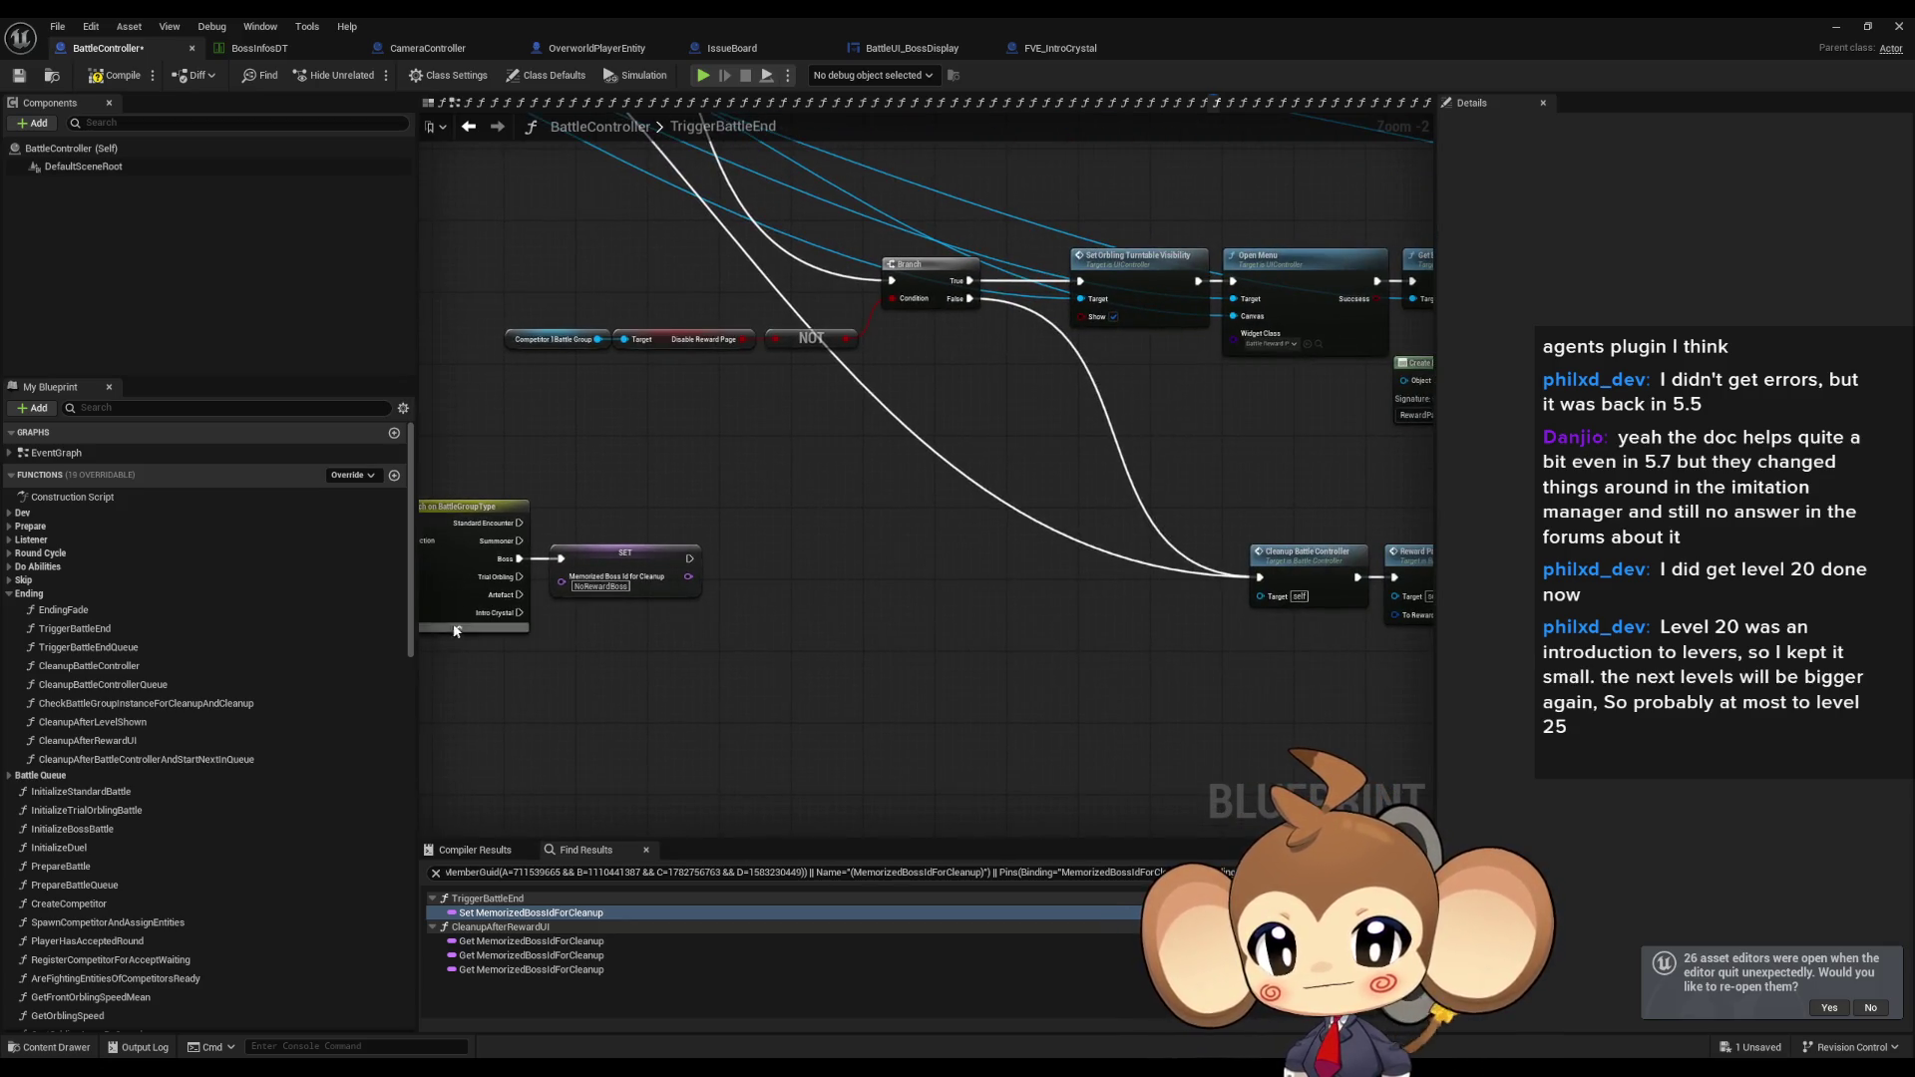
{"action": "left_click_drag", "start_coordinate": [1123, 560], "coordinate": [1174, 606]}
{"action": "mouse_move", "coordinate": [744, 559]}
{"action": "left_mouse_down"}
{"action": "mouse_move", "coordinate": [973, 564]}
{"action": "mouse_move", "coordinate": [743, 524]}
{"action": "left_mouse_up"}
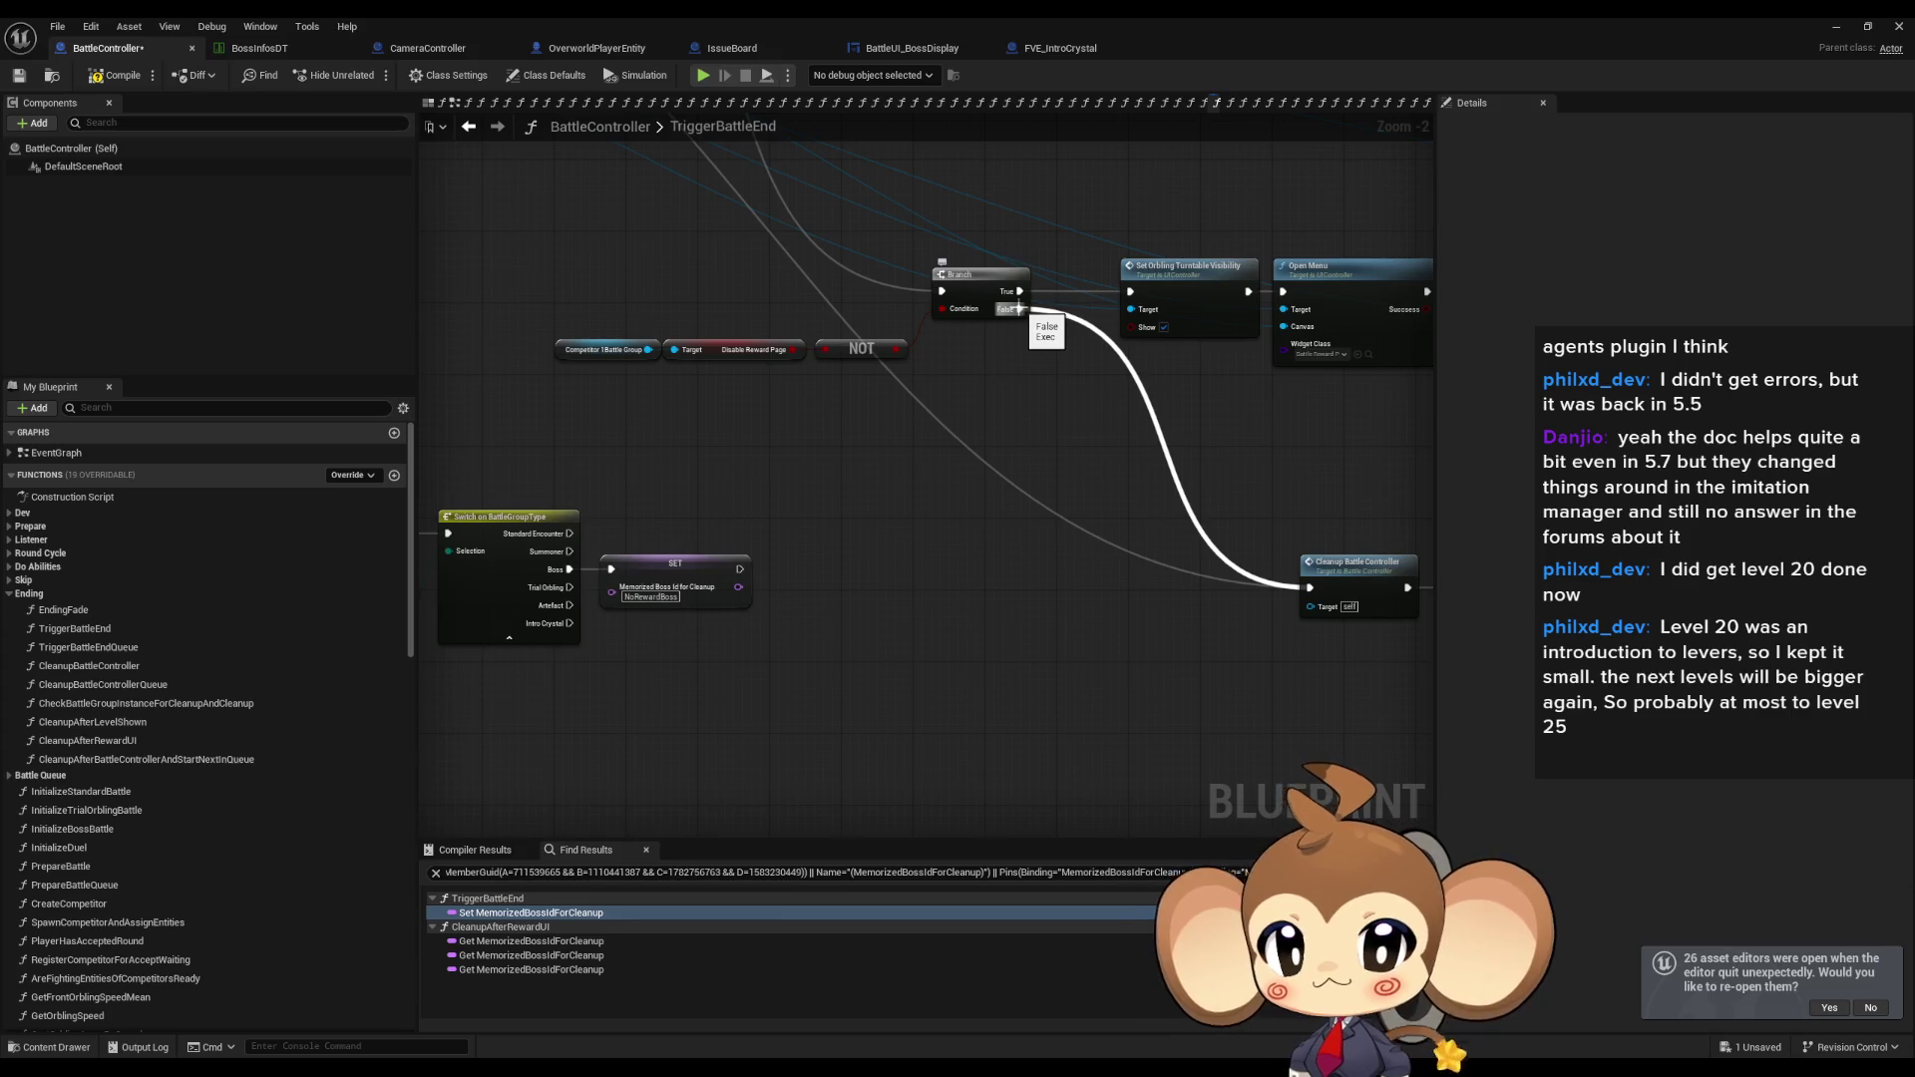
{"action": "mouse_move", "coordinate": [1017, 308]}
{"action": "left_mouse_down"}
{"action": "mouse_move", "coordinate": [997, 385]}
{"action": "mouse_move", "coordinate": [709, 445]}
{"action": "mouse_move", "coordinate": [685, 530]}
{"action": "mouse_move", "coordinate": [1327, 580]}
{"action": "mouse_move", "coordinate": [599, 519]}
{"action": "mouse_move", "coordinate": [587, 536]}
{"action": "left_mouse_up"}
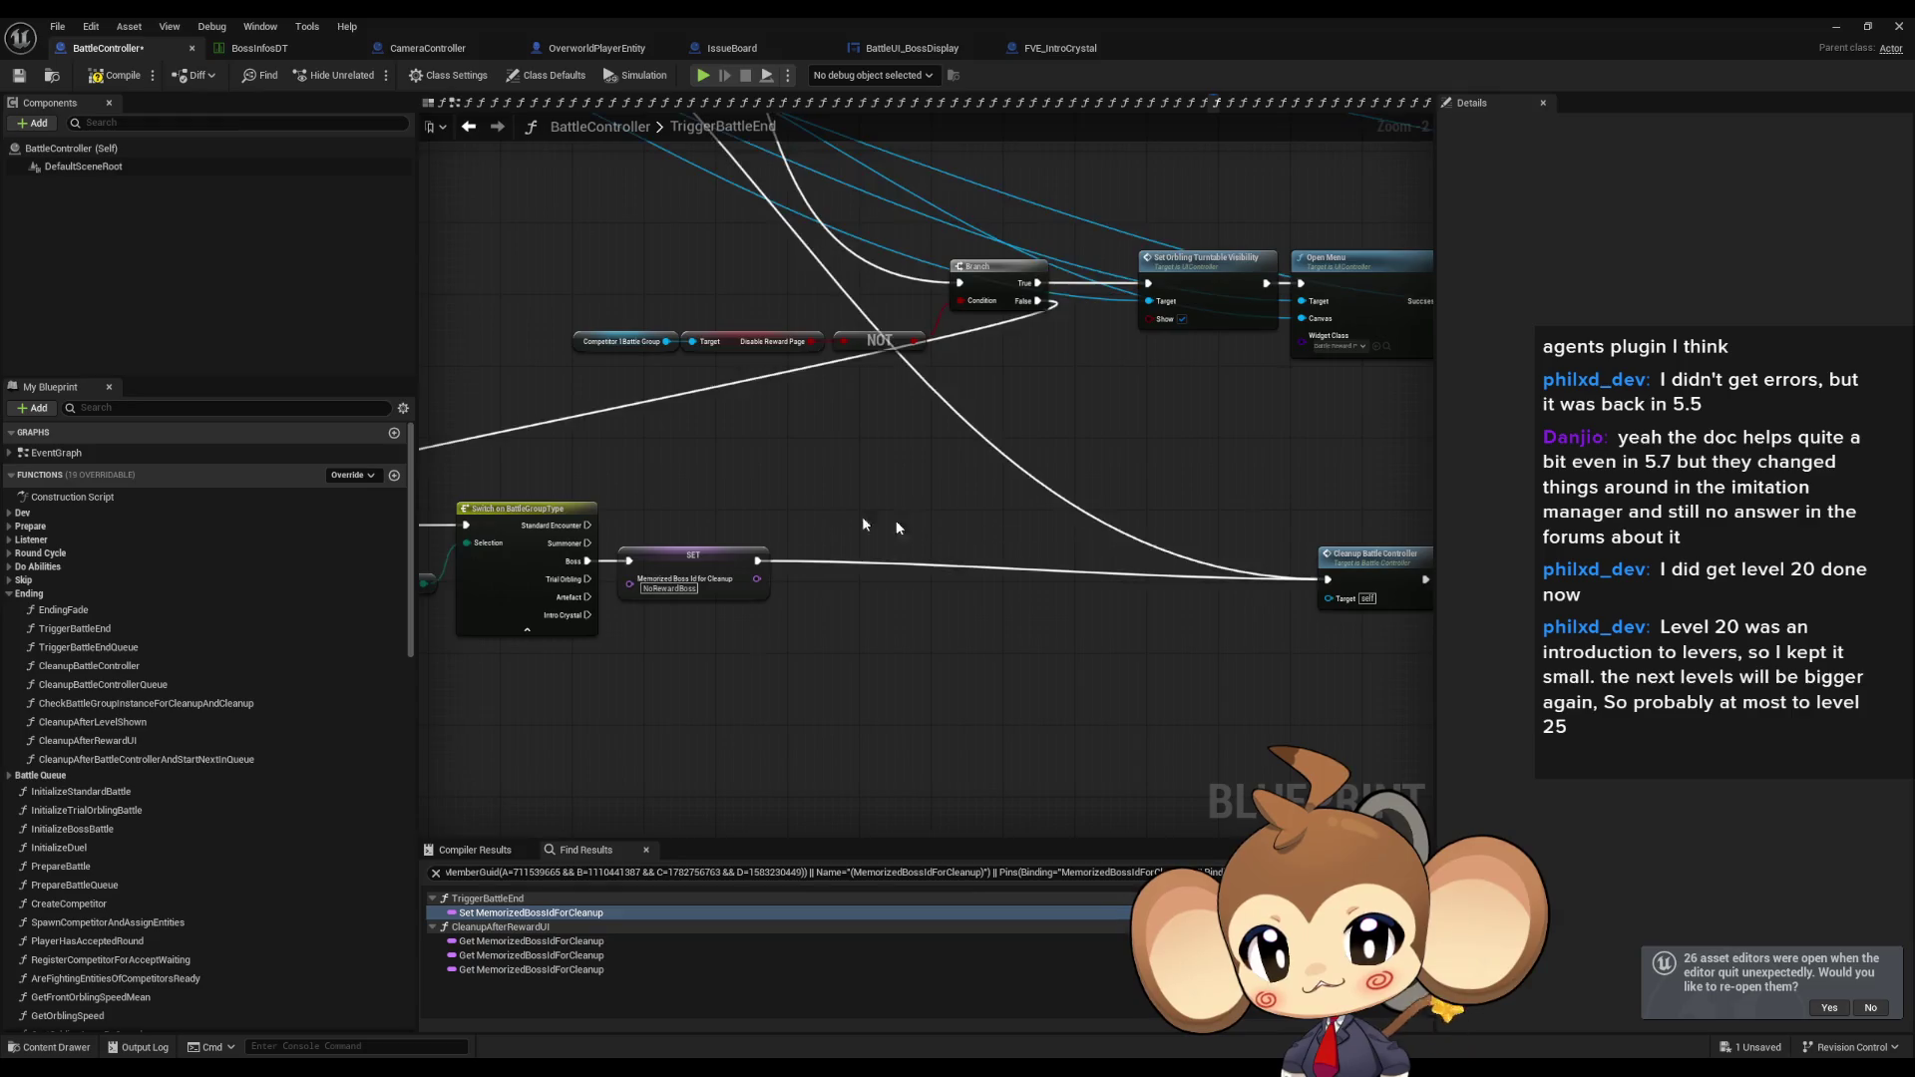
{"action": "left_click_drag", "start_coordinate": [710, 586], "coordinate": [712, 658]}
Add a Battle Group Type != Boss comparison driving a new Branch.
{"action": "type", "text": "!="}
{"action": "key", "text": "Return"}
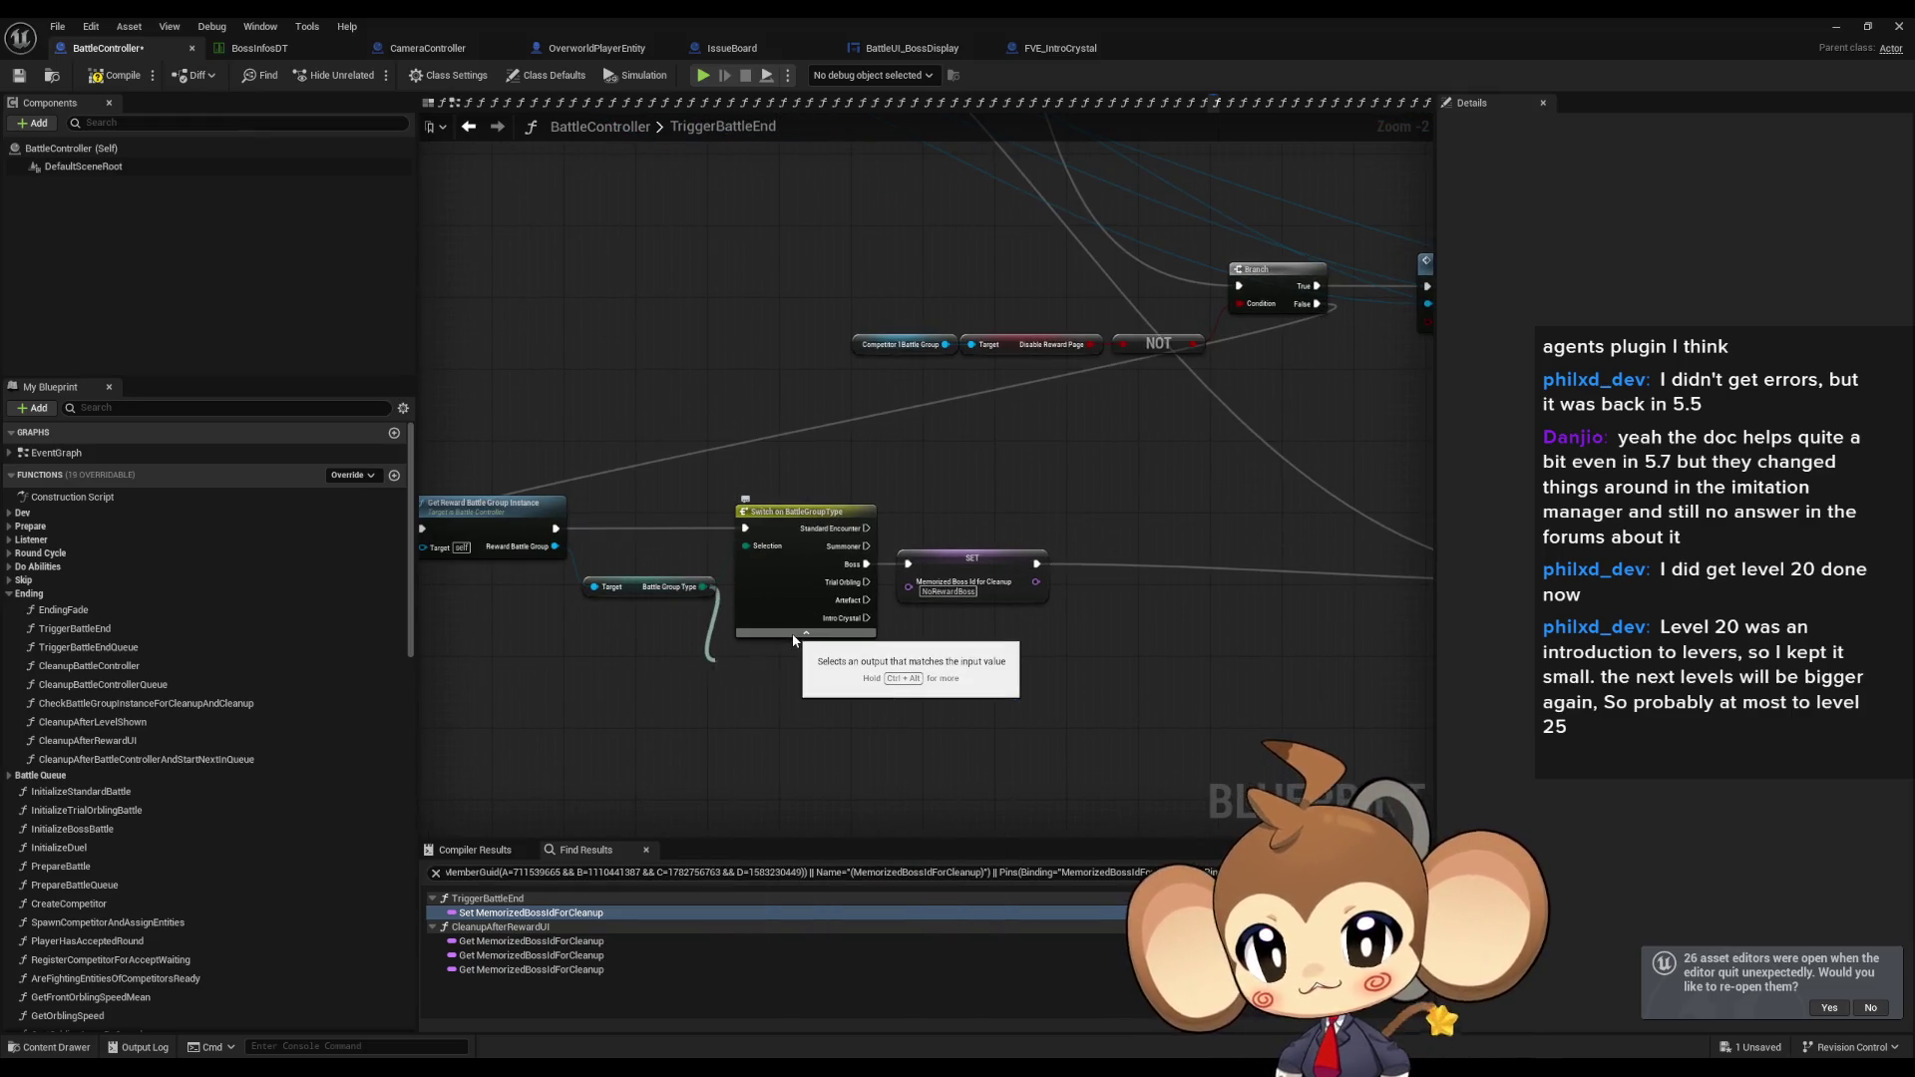
{"action": "left_click", "coordinate": [797, 686]}
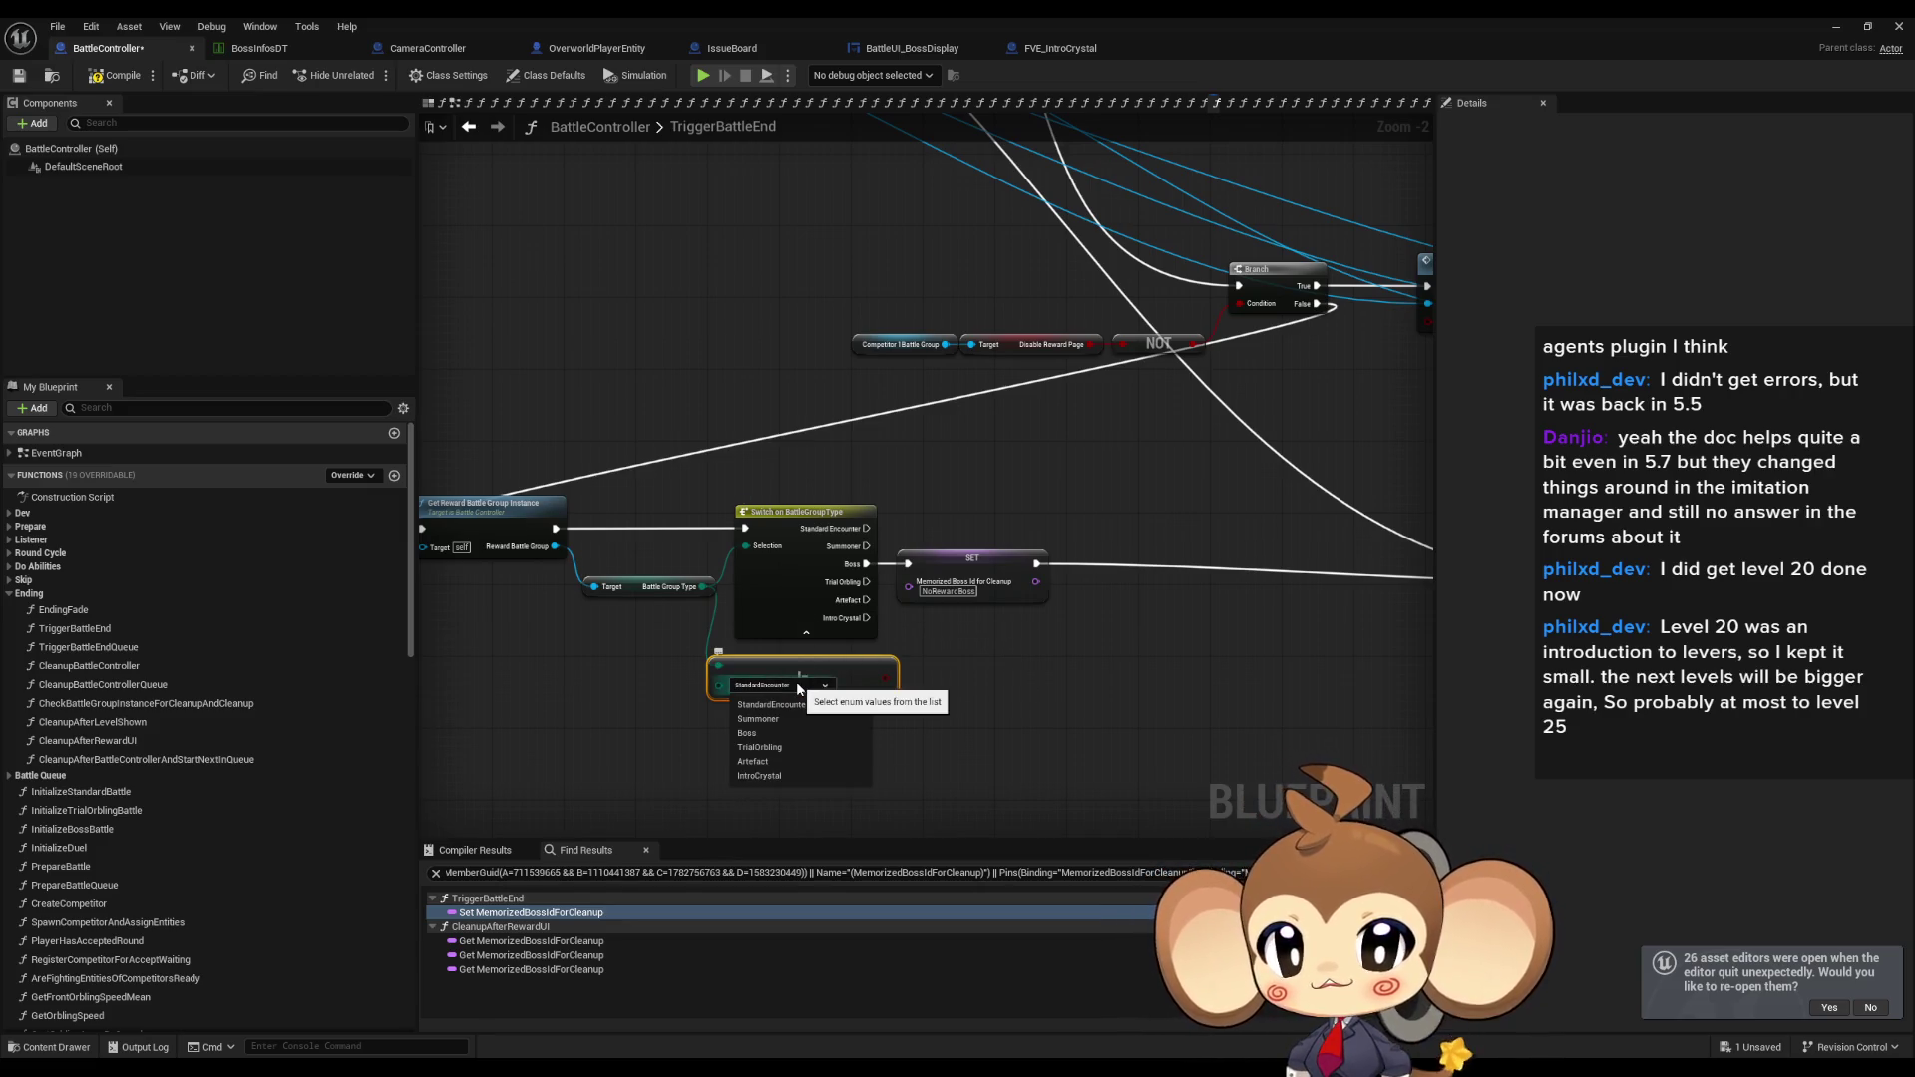
{"action": "left_click", "coordinate": [768, 733]}
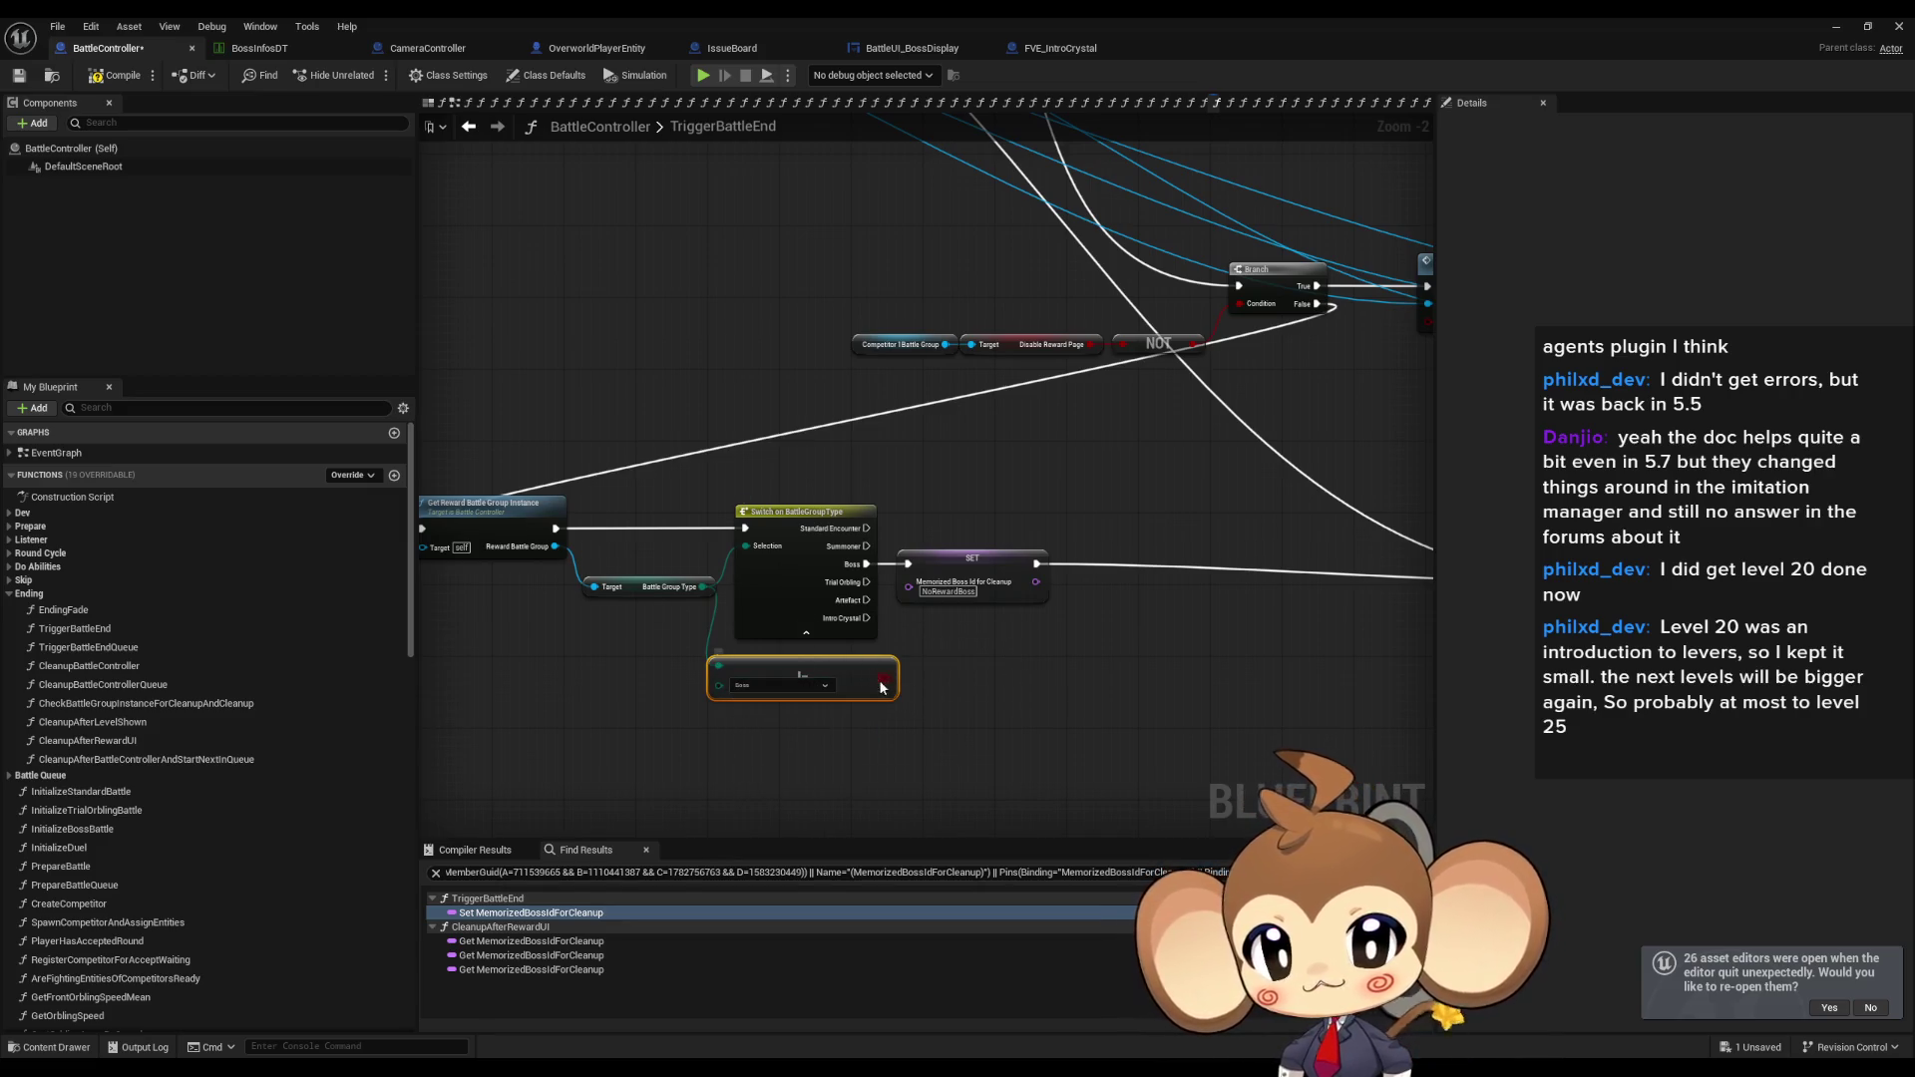
{"action": "left_click_drag", "start_coordinate": [881, 687], "coordinate": [973, 674]}
{"action": "type", "text": "branch"}
{"action": "key", "text": "Return"}
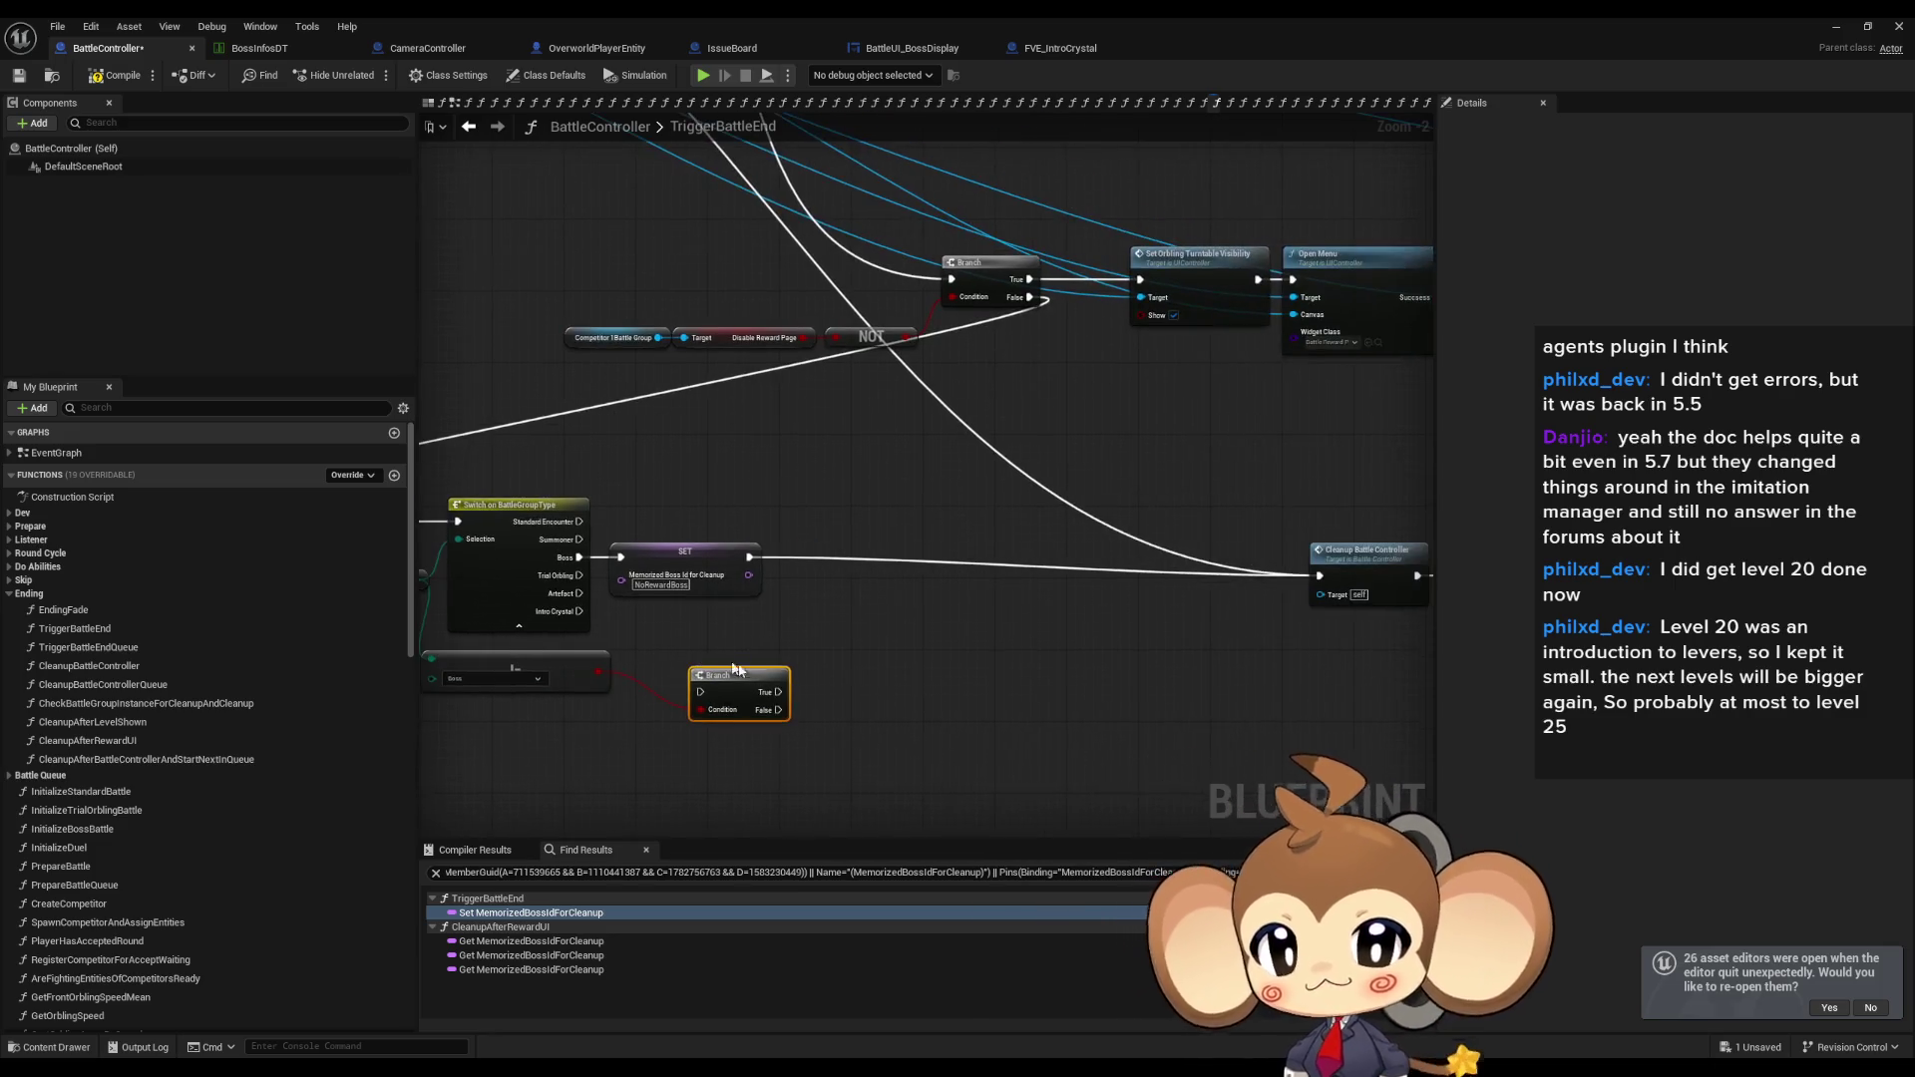
Wire Branch True to Cleanup Battle Controller and False to the SET node, deleting the old Switch.
{"action": "mouse_move", "coordinate": [779, 691]}
{"action": "left_mouse_down"}
{"action": "mouse_move", "coordinate": [1306, 566]}
{"action": "mouse_move", "coordinate": [1325, 588]}
{"action": "left_mouse_up"}
{"action": "mouse_move", "coordinate": [860, 676]}
{"action": "left_mouse_down"}
{"action": "mouse_move", "coordinate": [840, 619]}
{"action": "mouse_move", "coordinate": [706, 542]}
{"action": "left_mouse_up"}
{"action": "left_click", "coordinate": [811, 561]}
{"action": "key", "text": "Delete"}
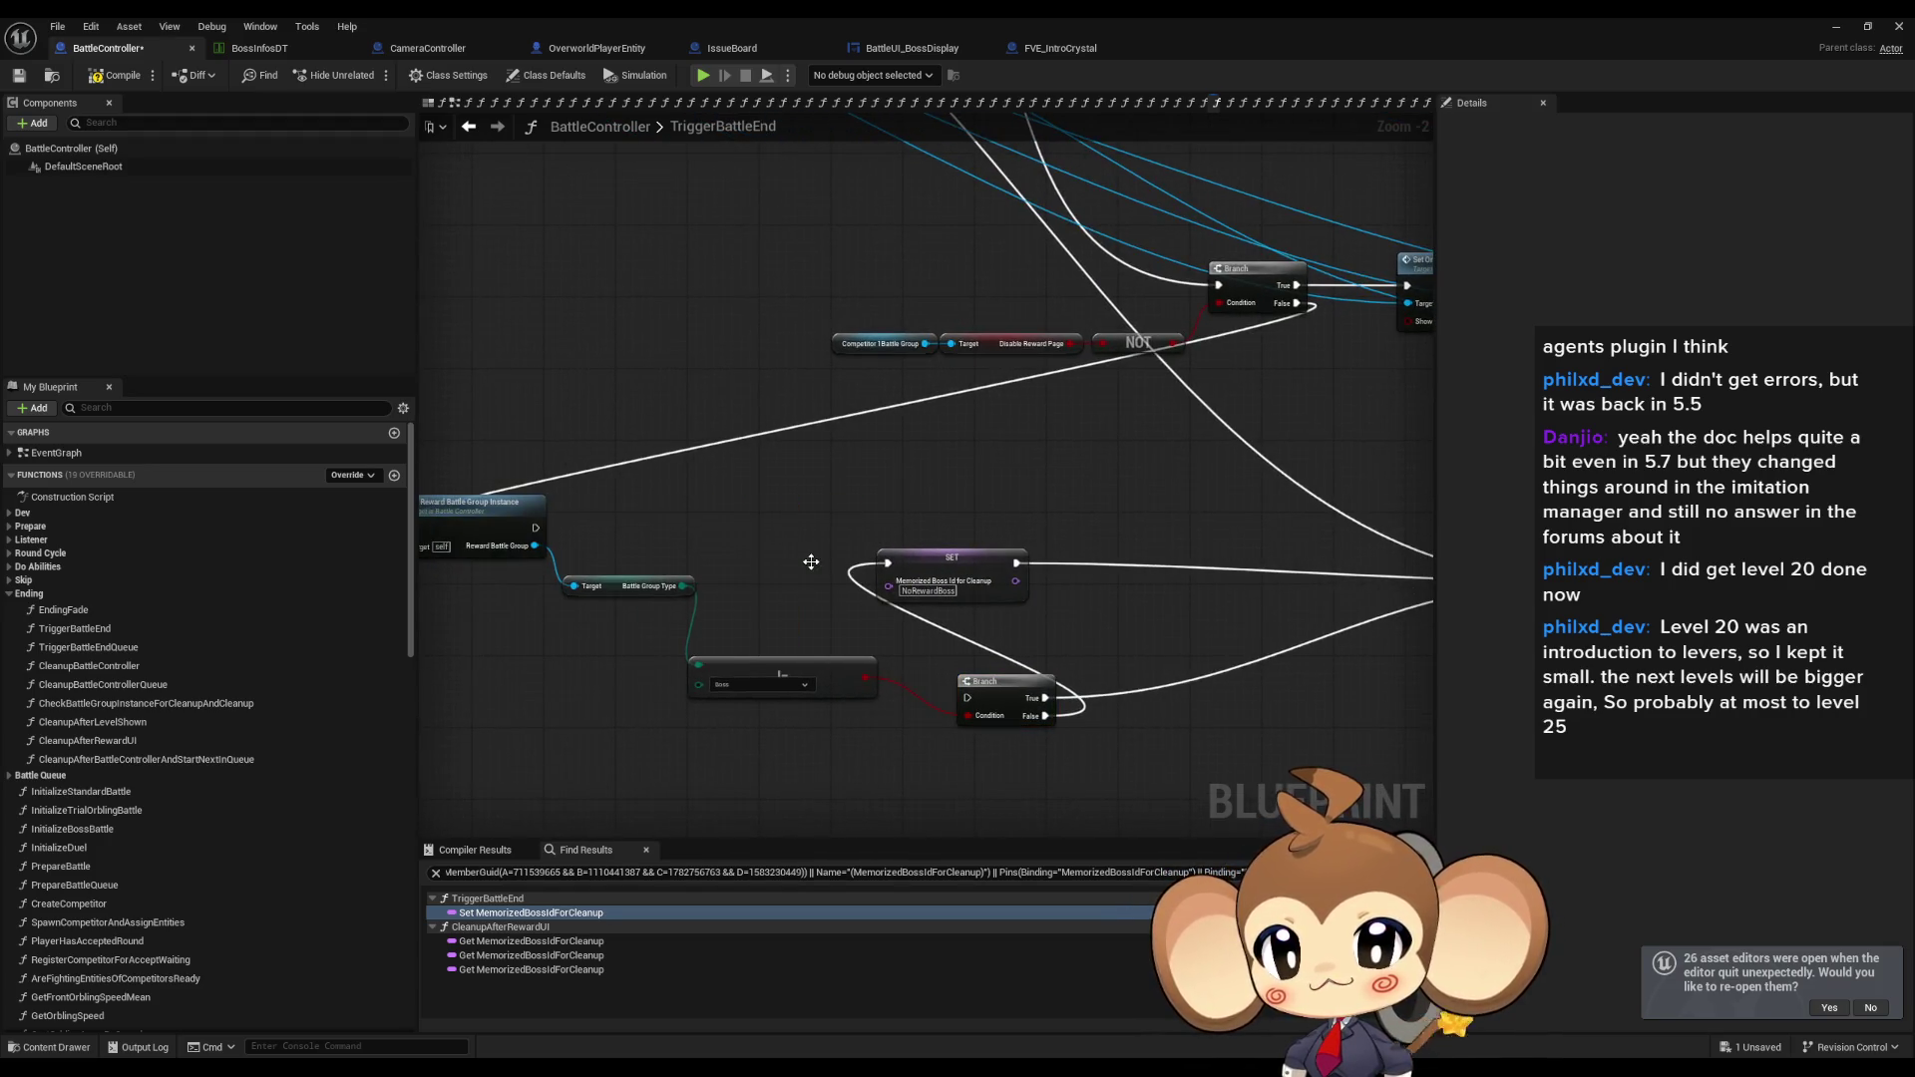
{"action": "mouse_move", "coordinate": [965, 698]}
{"action": "left_mouse_down"}
{"action": "mouse_move", "coordinate": [619, 589]}
{"action": "mouse_move", "coordinate": [536, 528]}
{"action": "mouse_move", "coordinate": [760, 531]}
{"action": "left_mouse_up"}
Rearrange the comparison, SET, Branch and cleanup nodes into a tidy layout.
{"action": "left_click_drag", "start_coordinate": [790, 675], "coordinate": [618, 621]}
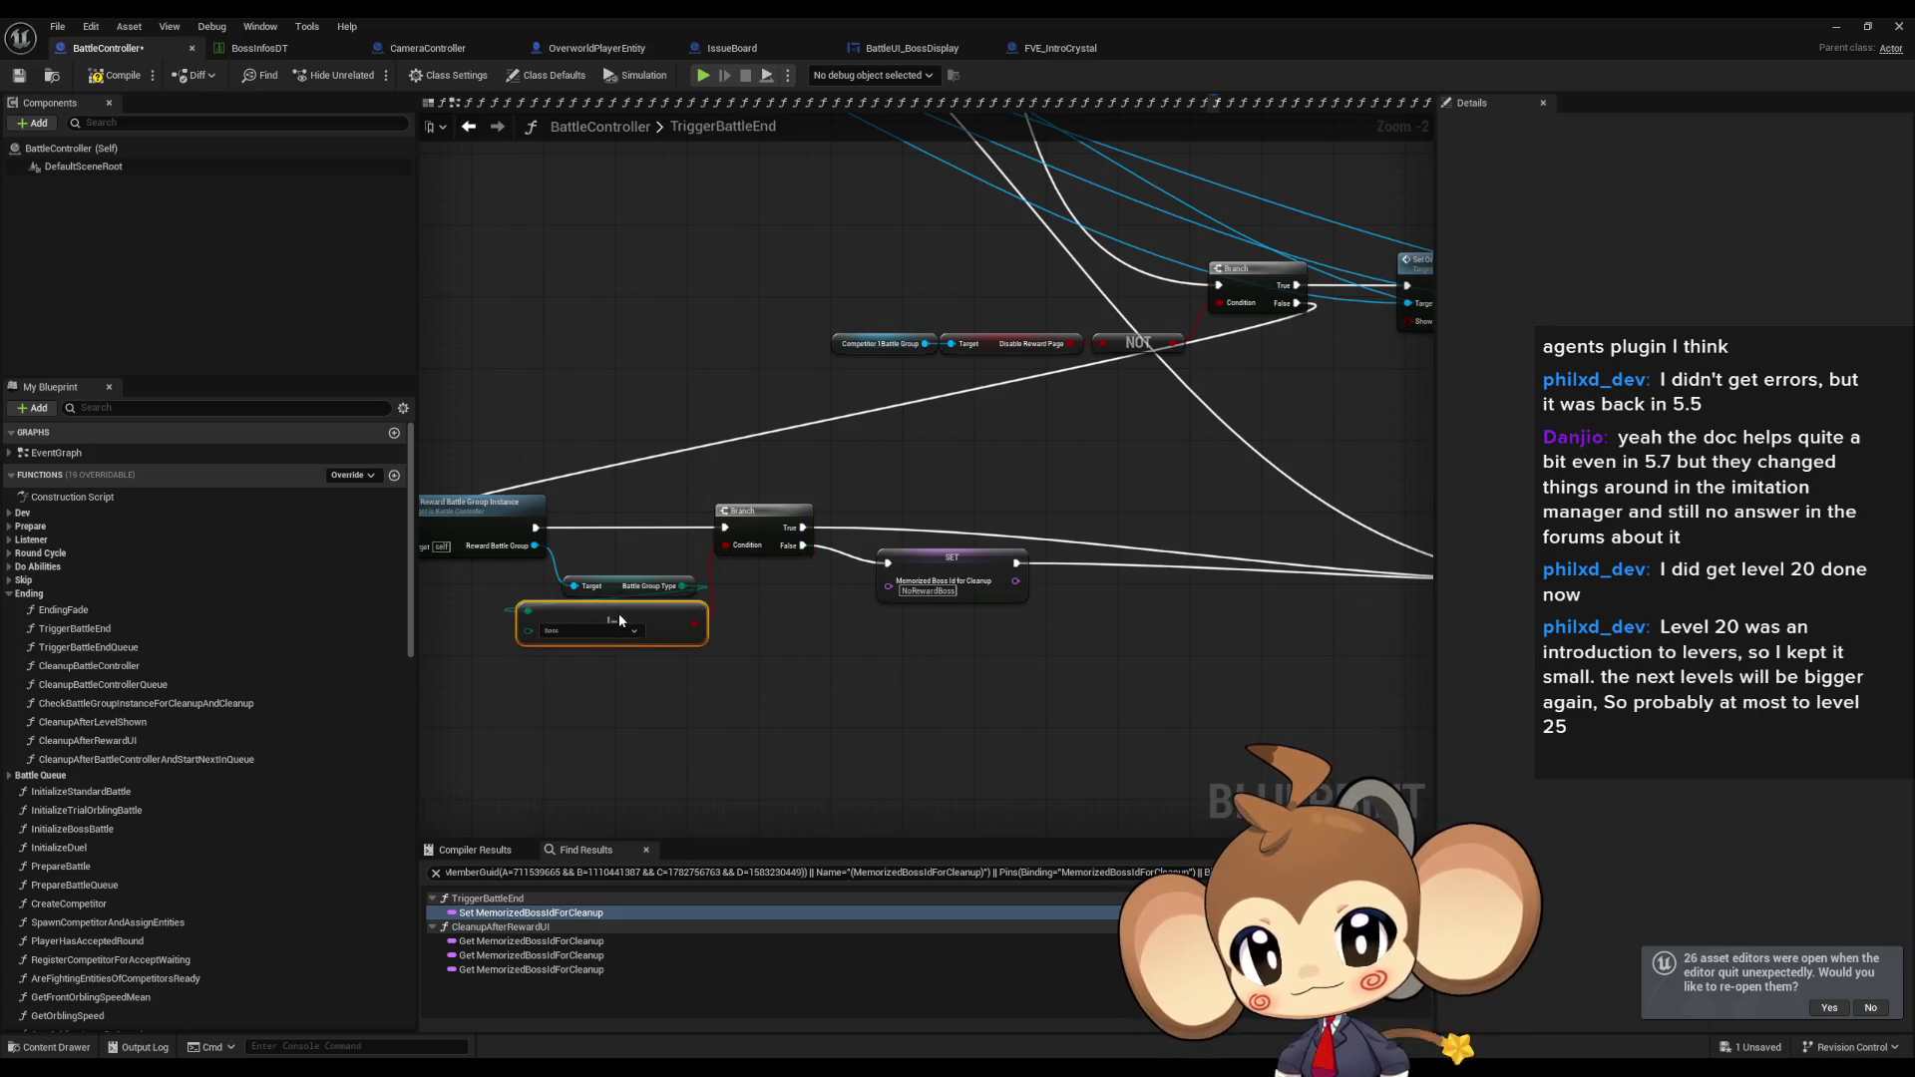
{"action": "left_click_drag", "start_coordinate": [945, 565], "coordinate": [908, 608]}
{"action": "scroll", "coordinate": [908, 609], "scroll_direction": "down", "scroll_amount": 2}
{"action": "mouse_move", "coordinate": [481, 491]}
{"action": "left_mouse_down"}
{"action": "mouse_move", "coordinate": [880, 653]}
{"action": "mouse_move", "coordinate": [1177, 610]}
{"action": "mouse_move", "coordinate": [849, 558]}
{"action": "mouse_move", "coordinate": [919, 671]}
{"action": "left_mouse_up"}
{"action": "left_click_drag", "start_coordinate": [606, 615], "coordinate": [900, 620]}
{"action": "mouse_move", "coordinate": [536, 507]}
{"action": "left_mouse_down"}
{"action": "mouse_move", "coordinate": [841, 608]}
{"action": "mouse_move", "coordinate": [983, 623]}
{"action": "mouse_move", "coordinate": [886, 710]}
{"action": "mouse_move", "coordinate": [905, 747]}
{"action": "left_mouse_up"}
{"action": "left_click", "coordinate": [1087, 569]}
{"action": "scroll", "coordinate": [1145, 577], "scroll_direction": "up", "scroll_amount": 2}
{"action": "mouse_move", "coordinate": [1145, 576]}
{"action": "left_mouse_down"}
{"action": "mouse_move", "coordinate": [1186, 418]}
{"action": "mouse_move", "coordinate": [1335, 372]}
{"action": "left_mouse_up"}
{"action": "left_click", "coordinate": [1016, 624]}
{"action": "left_click_drag", "start_coordinate": [1093, 618], "coordinate": [797, 581]}
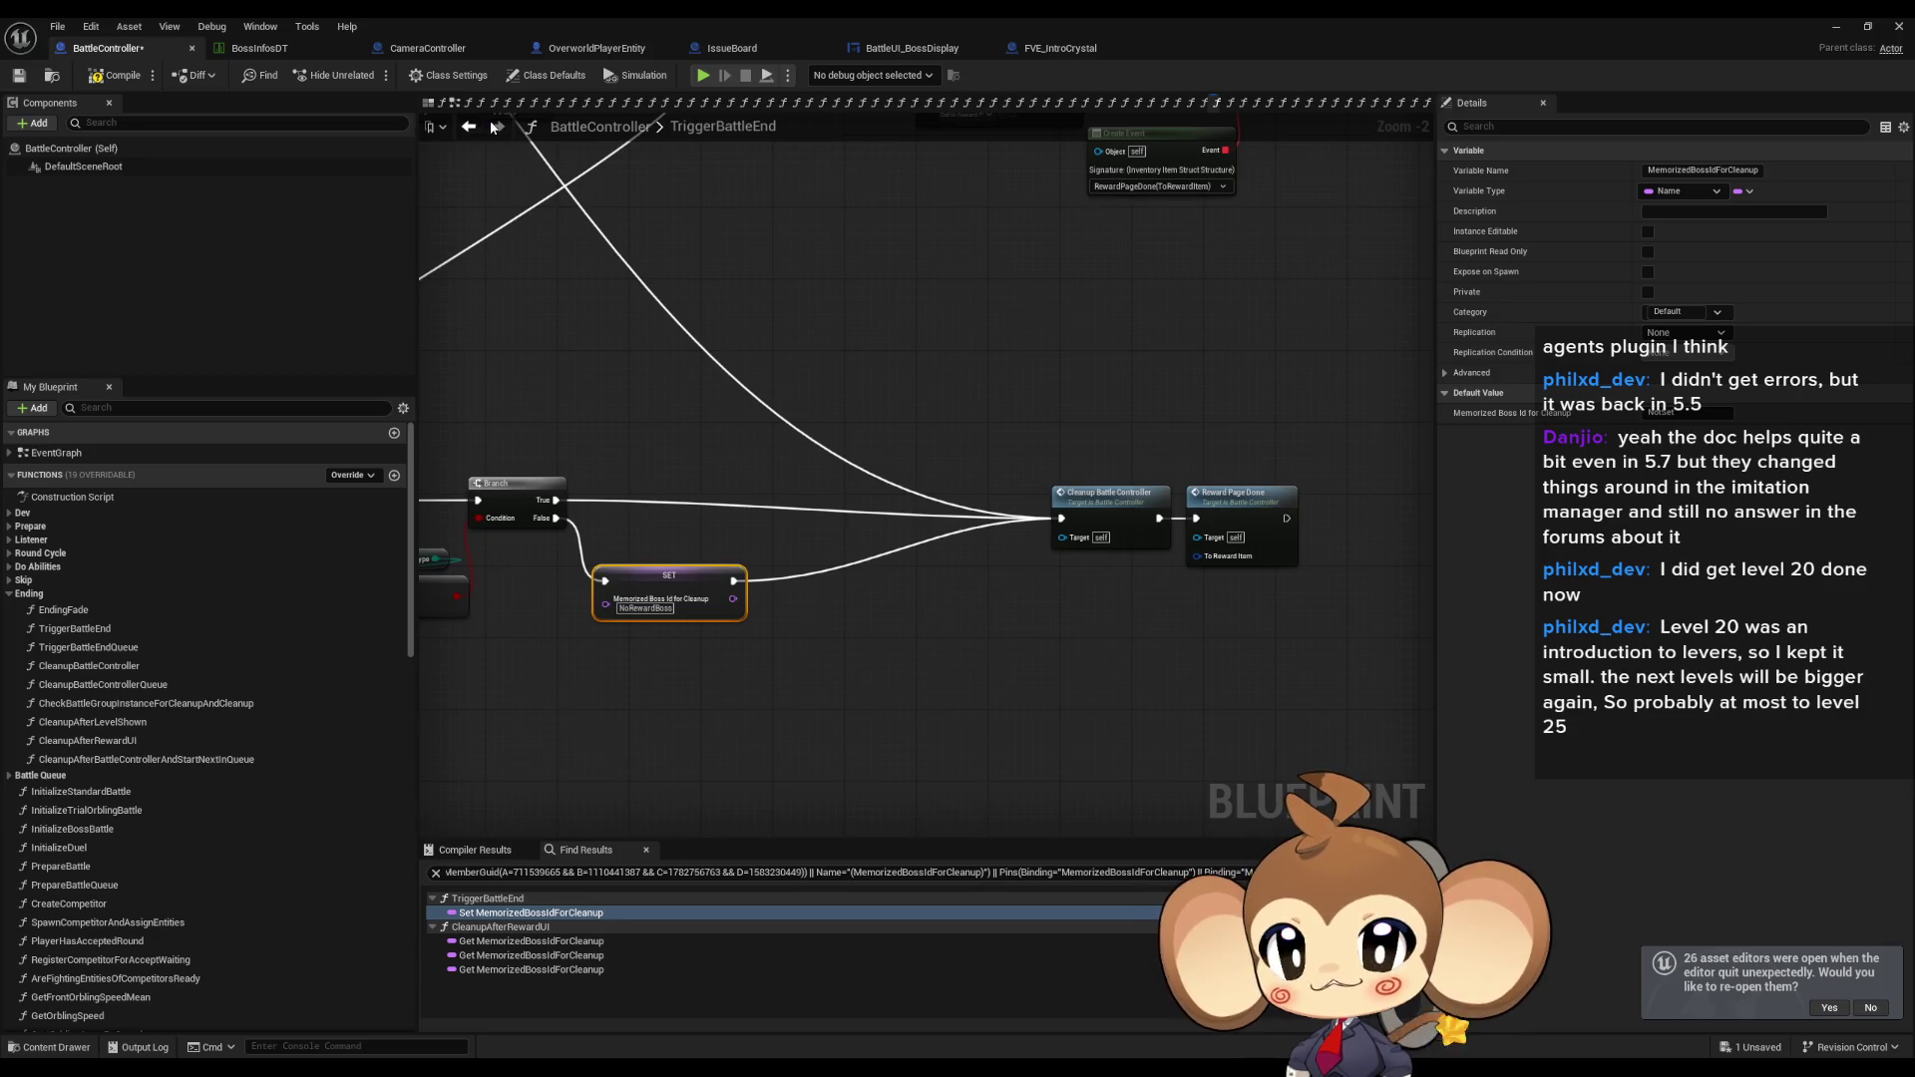
{"action": "left_click", "coordinate": [528, 163]}
In CleanupAfterRewardUI, compare Memorized Boss Id for Cleanup == NoRewardBoss.
{"action": "left_click", "coordinate": [464, 128]}
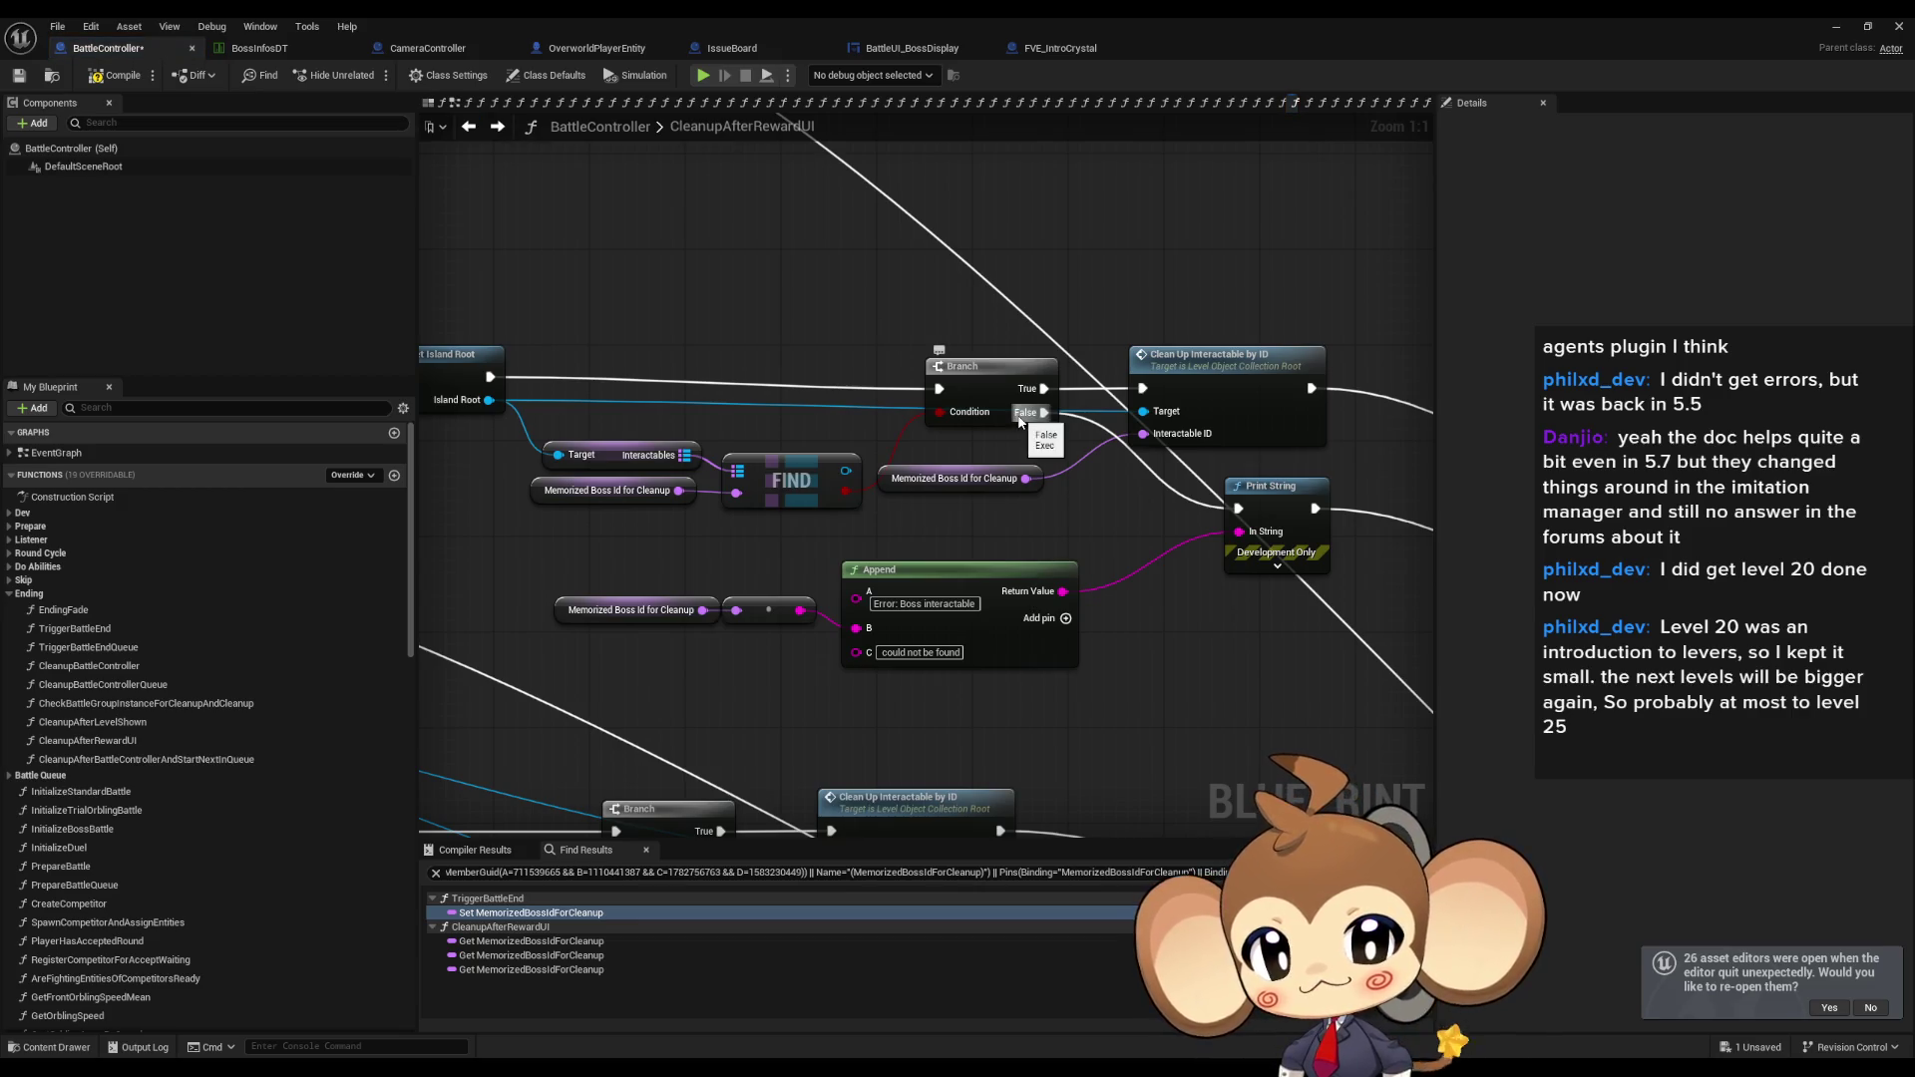
{"action": "left_click_drag", "start_coordinate": [610, 417], "coordinate": [834, 521]}
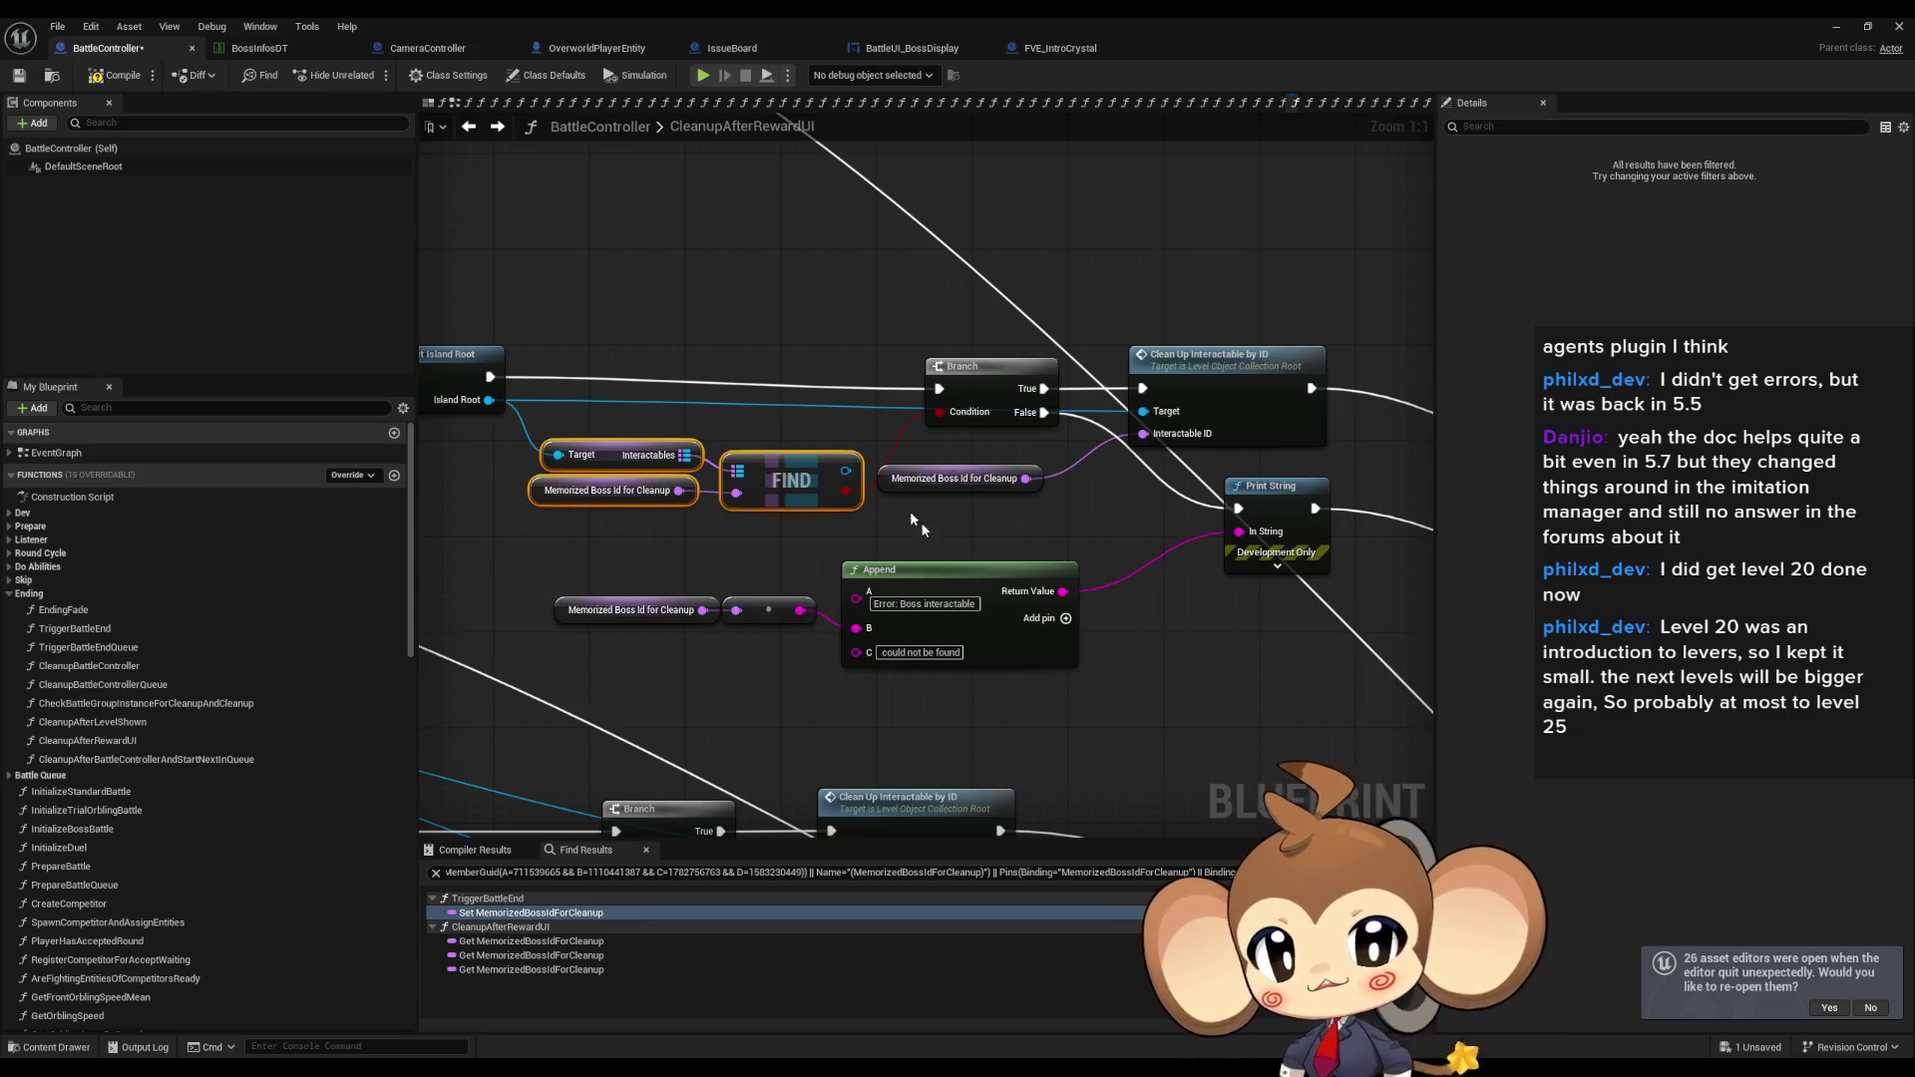
{"action": "mouse_move", "coordinate": [703, 610]}
{"action": "left_mouse_down"}
{"action": "mouse_move", "coordinate": [721, 673]}
{"action": "mouse_move", "coordinate": [790, 730]}
{"action": "left_mouse_up"}
{"action": "type", "text": "=="}
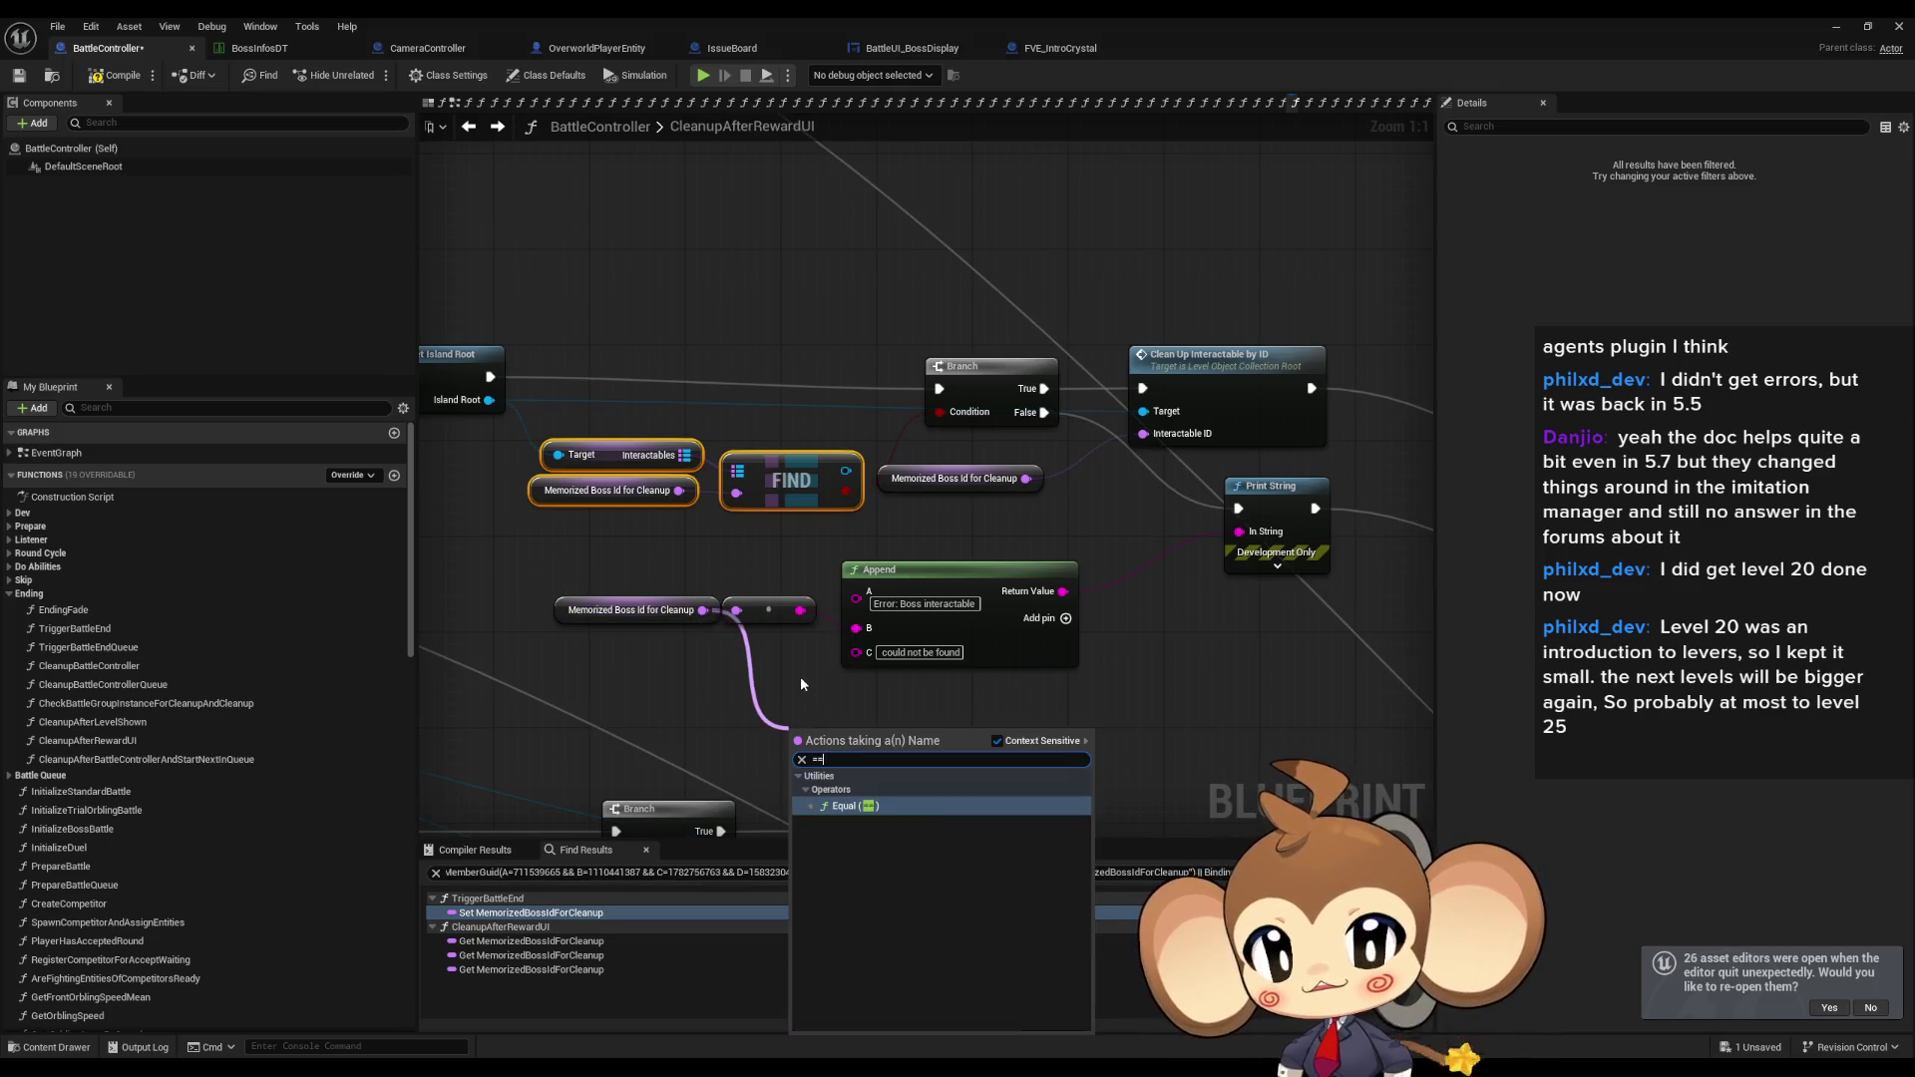
{"action": "key", "text": "BackSpace"}
{"action": "key", "text": "BackSpace"}
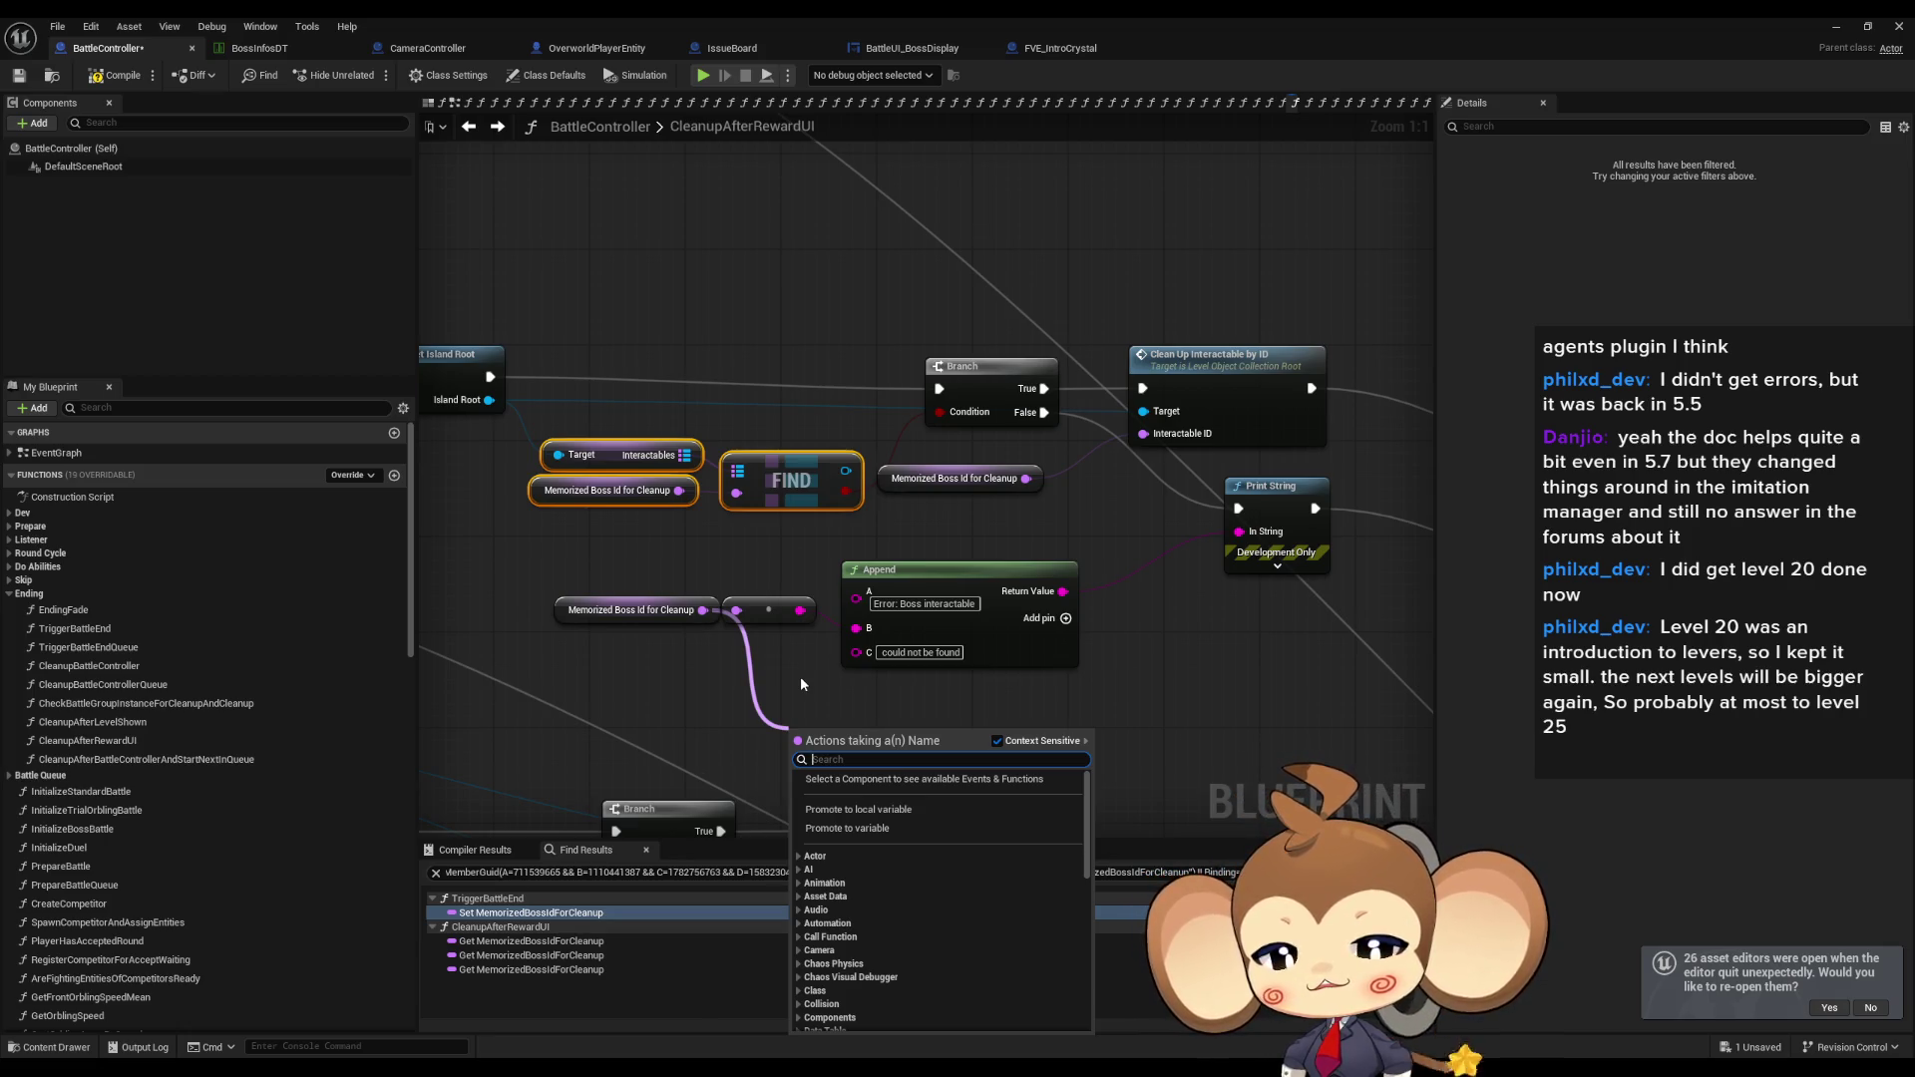
{"action": "type", "text": "=="}
{"action": "key", "text": "Return"}
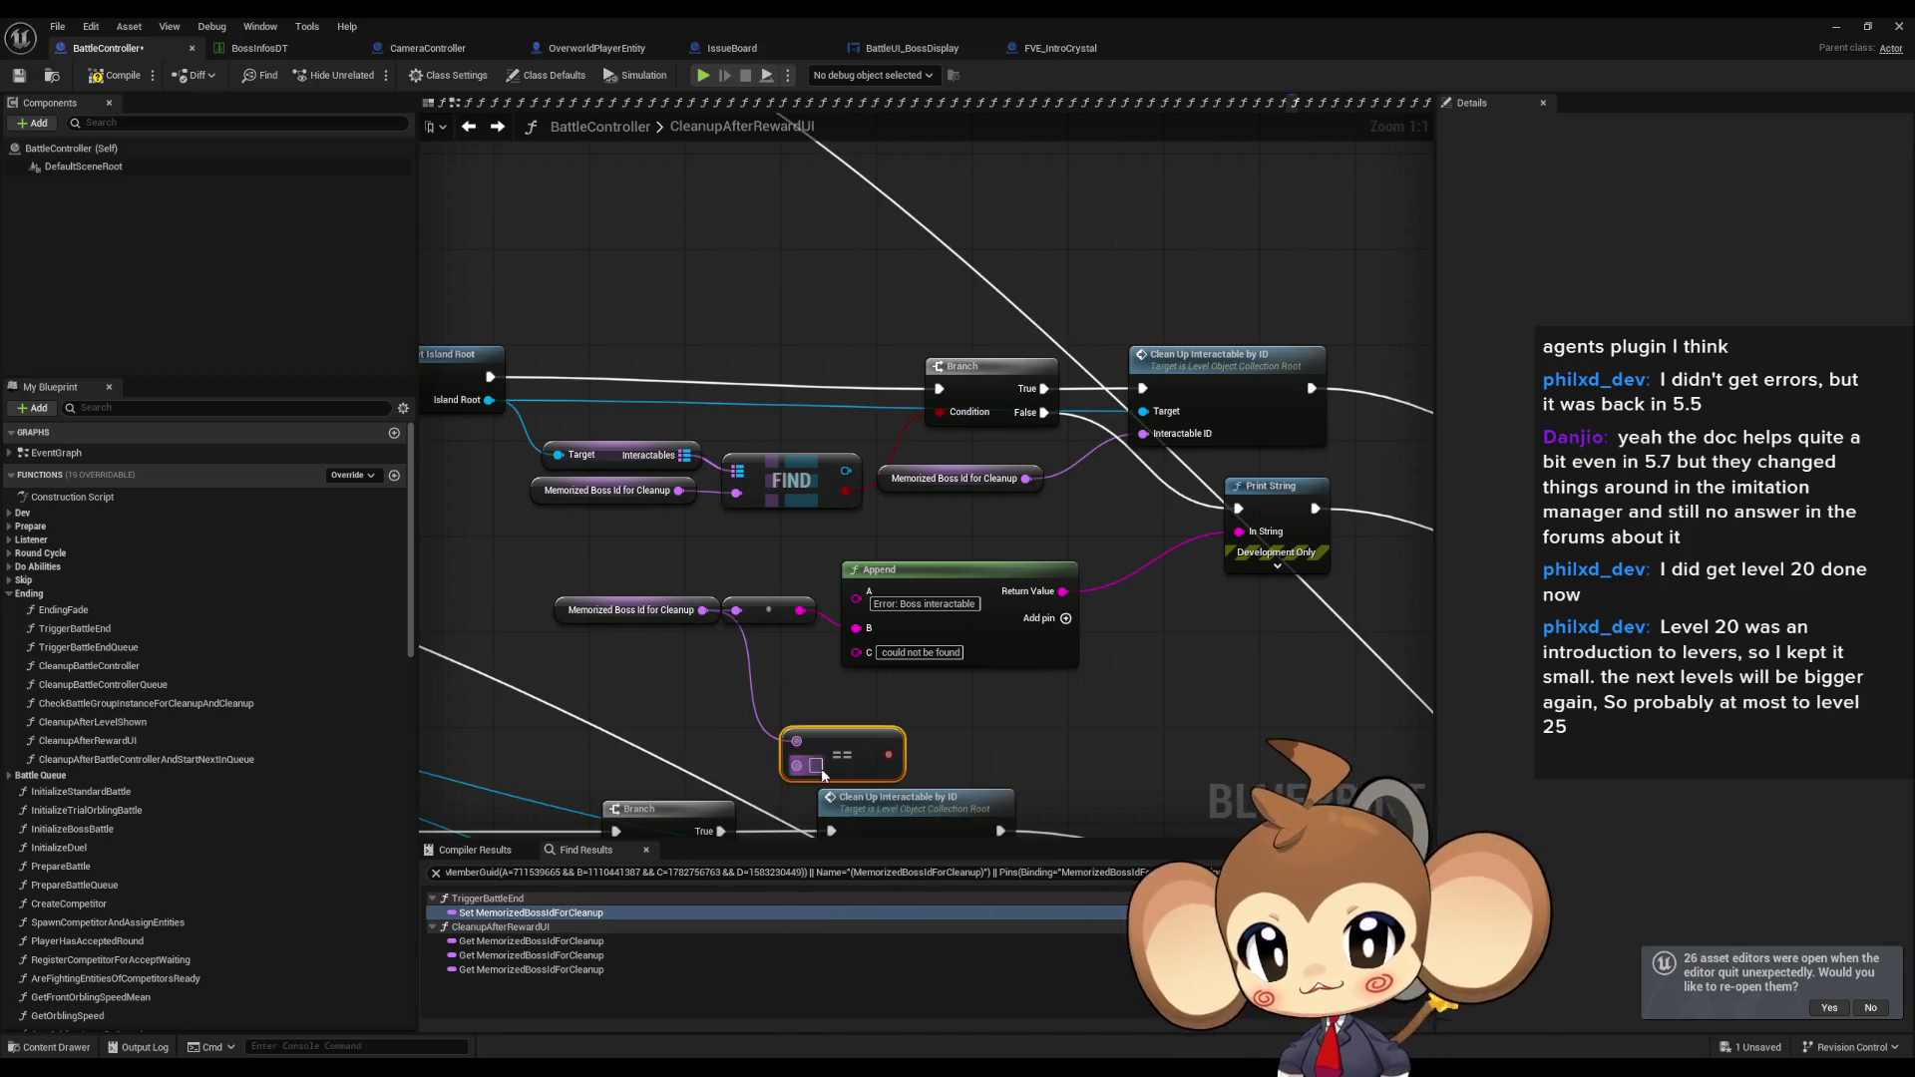
{"action": "left_click", "coordinate": [816, 765]}
{"action": "type", "text": "NoRewardBoss"}
Create a Branch driven by the NoRewardBoss comparison and duplicate the Memorized Boss Id getter.
{"action": "mouse_move", "coordinate": [949, 754]}
{"action": "left_mouse_down"}
{"action": "mouse_move", "coordinate": [1131, 813]}
{"action": "mouse_move", "coordinate": [1087, 724]}
{"action": "left_mouse_up"}
{"action": "type", "text": "branch"}
{"action": "key", "text": "Return"}
{"action": "left_click", "coordinate": [630, 610]}
{"action": "key", "text": "ctrl+c"}
{"action": "key", "text": "ctrl+v"}
Route the boss-not-found False path into the new Branch.
{"action": "mouse_move", "coordinate": [796, 729]}
{"action": "left_mouse_down"}
{"action": "mouse_move", "coordinate": [845, 730]}
{"action": "mouse_move", "coordinate": [809, 718]}
{"action": "left_mouse_up"}
{"action": "left_click_drag", "start_coordinate": [1133, 620], "coordinate": [1044, 668]}
{"action": "mouse_move", "coordinate": [1039, 740]}
{"action": "left_mouse_down"}
{"action": "mouse_move", "coordinate": [976, 642]}
{"action": "mouse_move", "coordinate": [1000, 642]}
{"action": "mouse_move", "coordinate": [810, 478]}
{"action": "mouse_move", "coordinate": [769, 318]}
{"action": "left_mouse_up"}
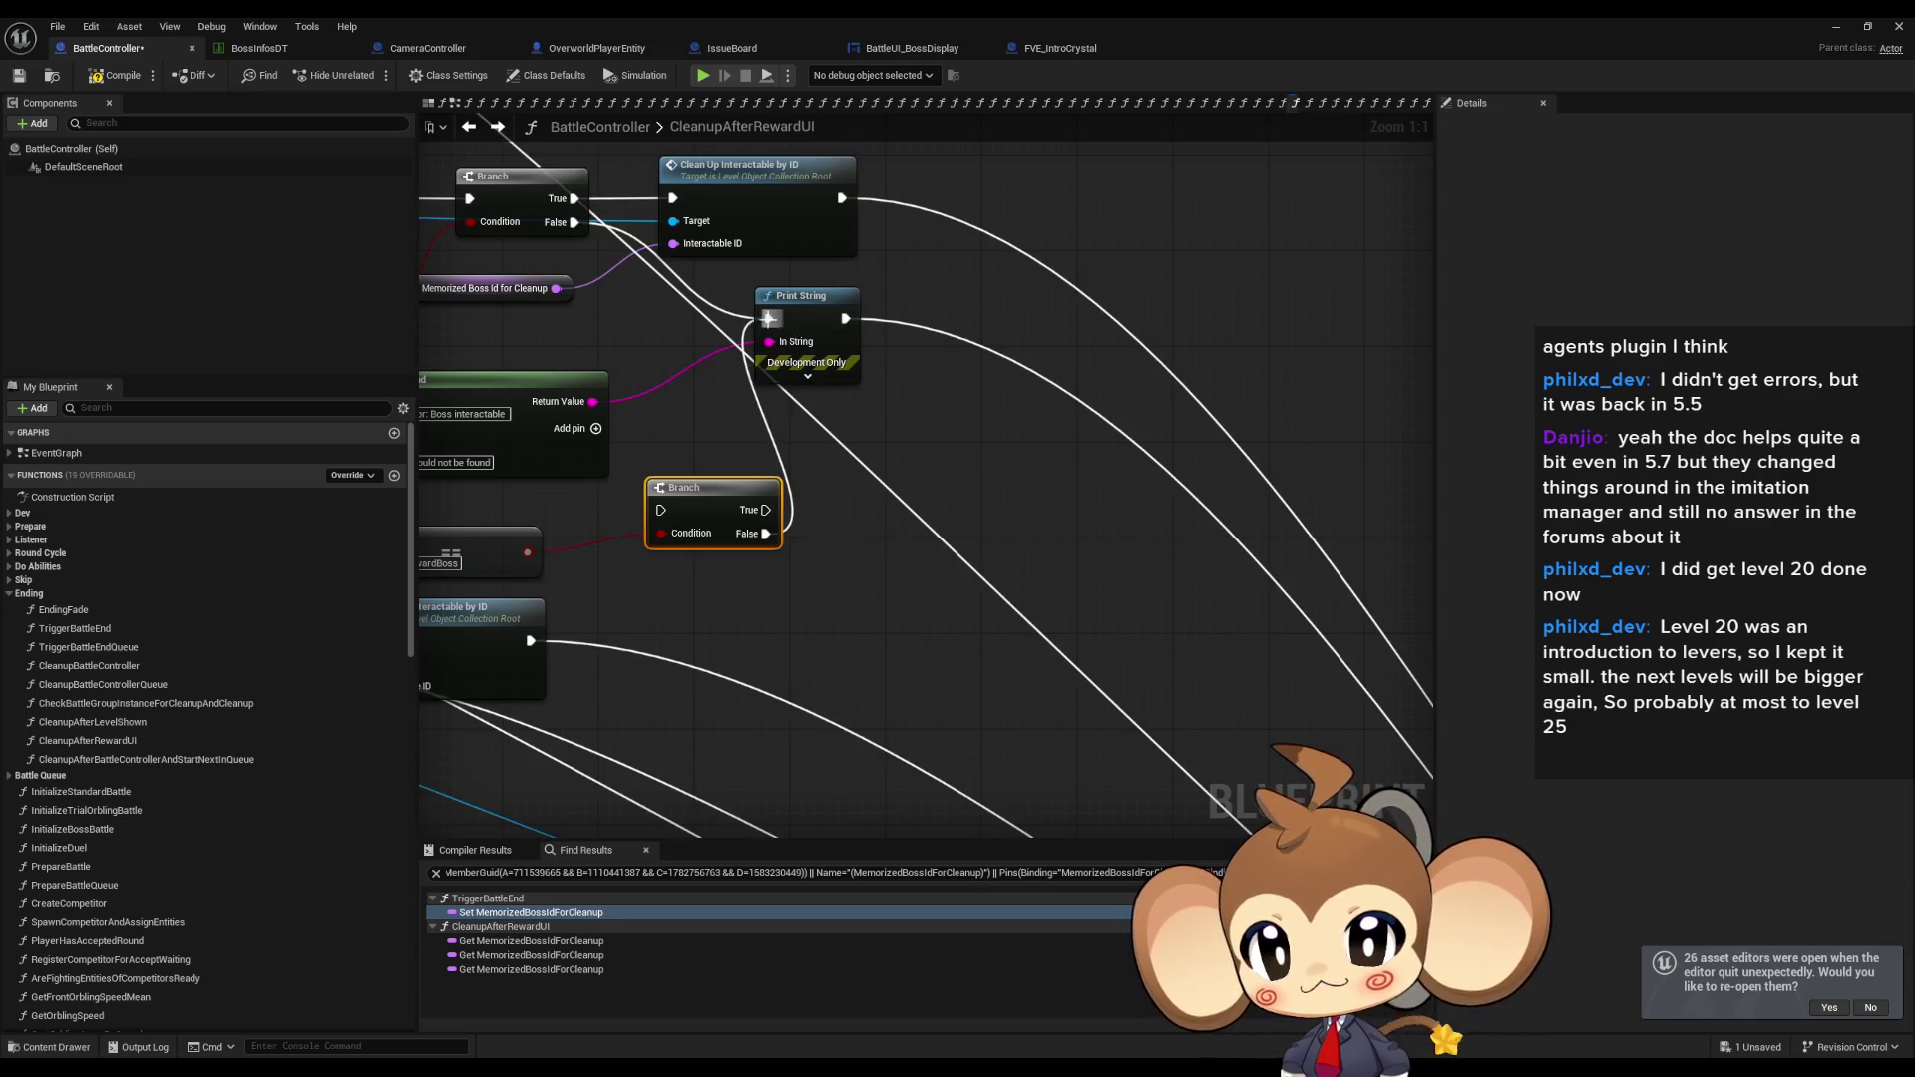
{"action": "scroll", "coordinate": [702, 486], "scroll_direction": "down", "scroll_amount": 2}
{"action": "mouse_move", "coordinate": [639, 454]}
{"action": "left_mouse_down"}
{"action": "mouse_move", "coordinate": [932, 736]}
{"action": "mouse_move", "coordinate": [990, 585]}
{"action": "mouse_move", "coordinate": [1115, 724]}
{"action": "mouse_move", "coordinate": [1243, 619]}
{"action": "mouse_move", "coordinate": [1274, 517]}
{"action": "mouse_move", "coordinate": [1375, 529]}
{"action": "left_mouse_up"}
{"action": "scroll", "coordinate": [1375, 528], "scroll_direction": "up", "scroll_amount": 2}
{"action": "left_click", "coordinate": [916, 586]}
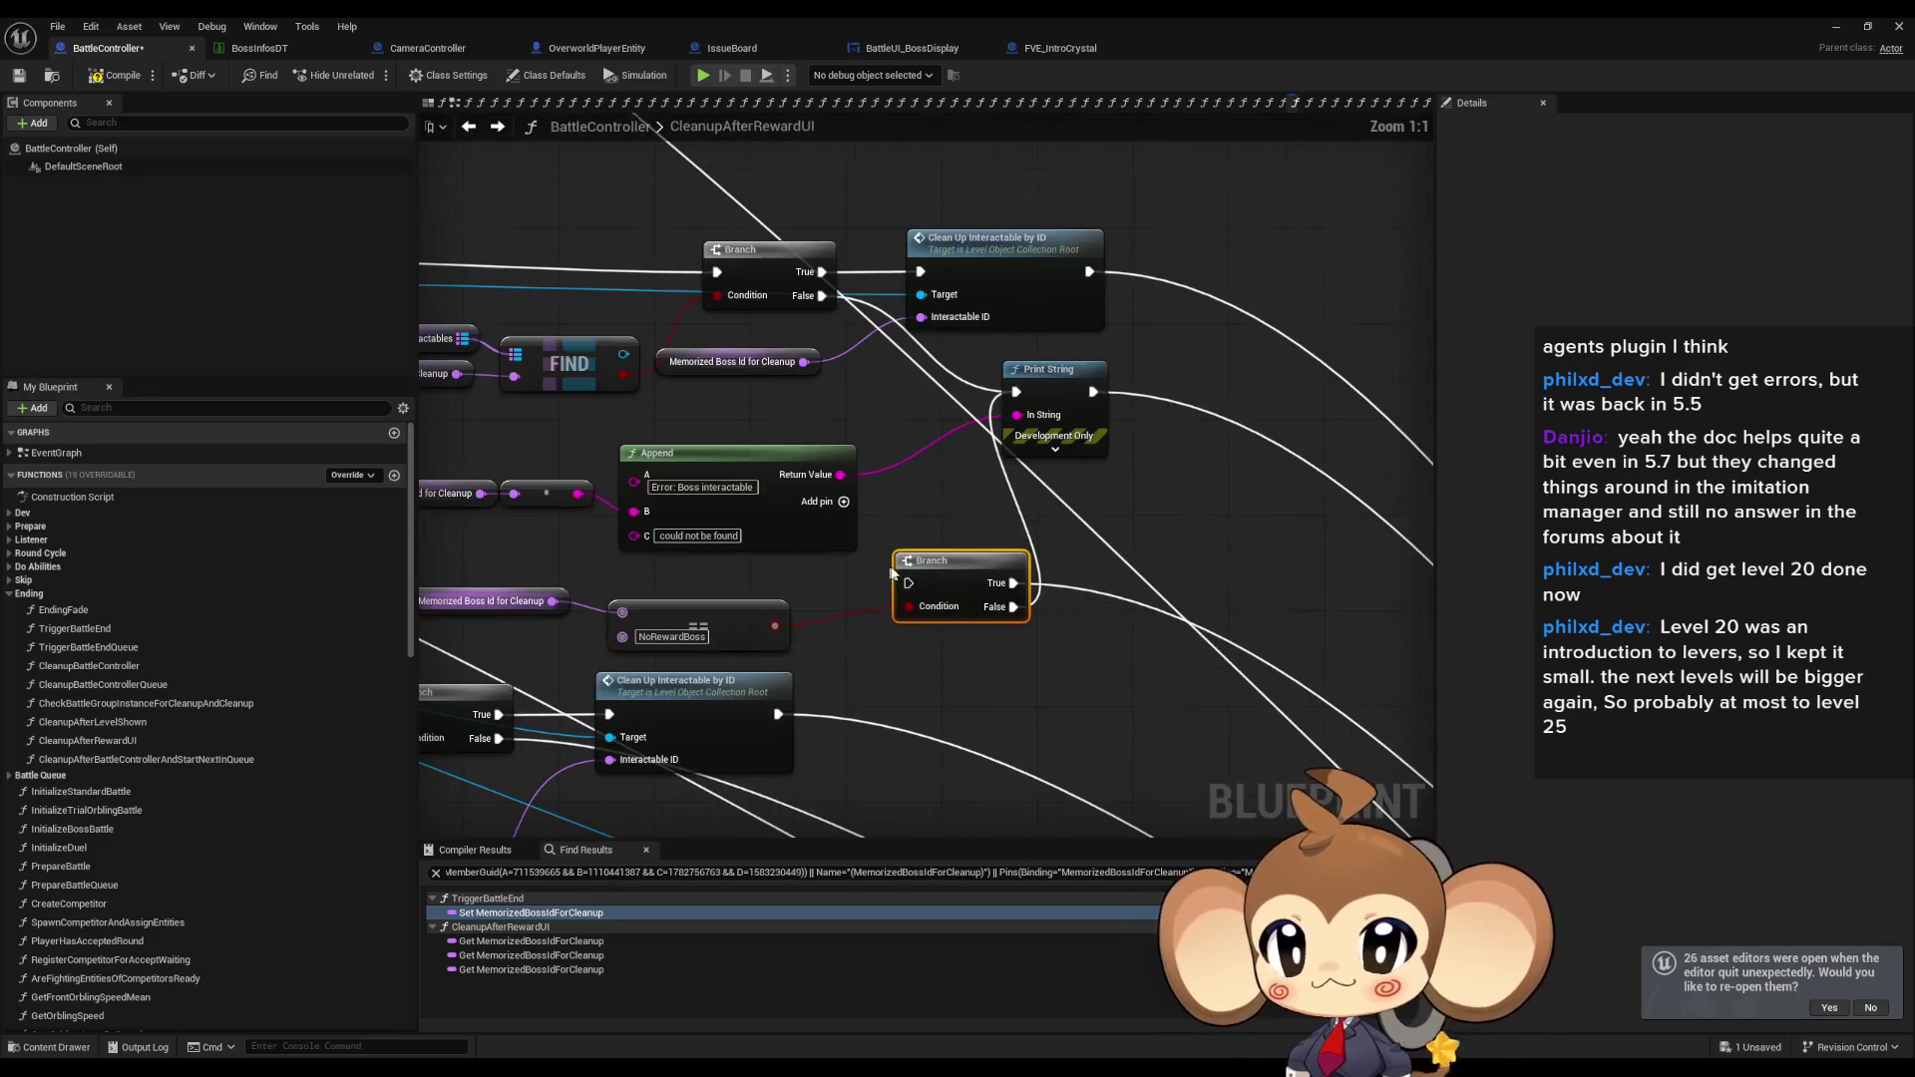
{"action": "mouse_move", "coordinate": [916, 587]}
{"action": "left_mouse_down"}
{"action": "mouse_move", "coordinate": [786, 309]}
{"action": "mouse_move", "coordinate": [818, 302]}
{"action": "left_mouse_up"}
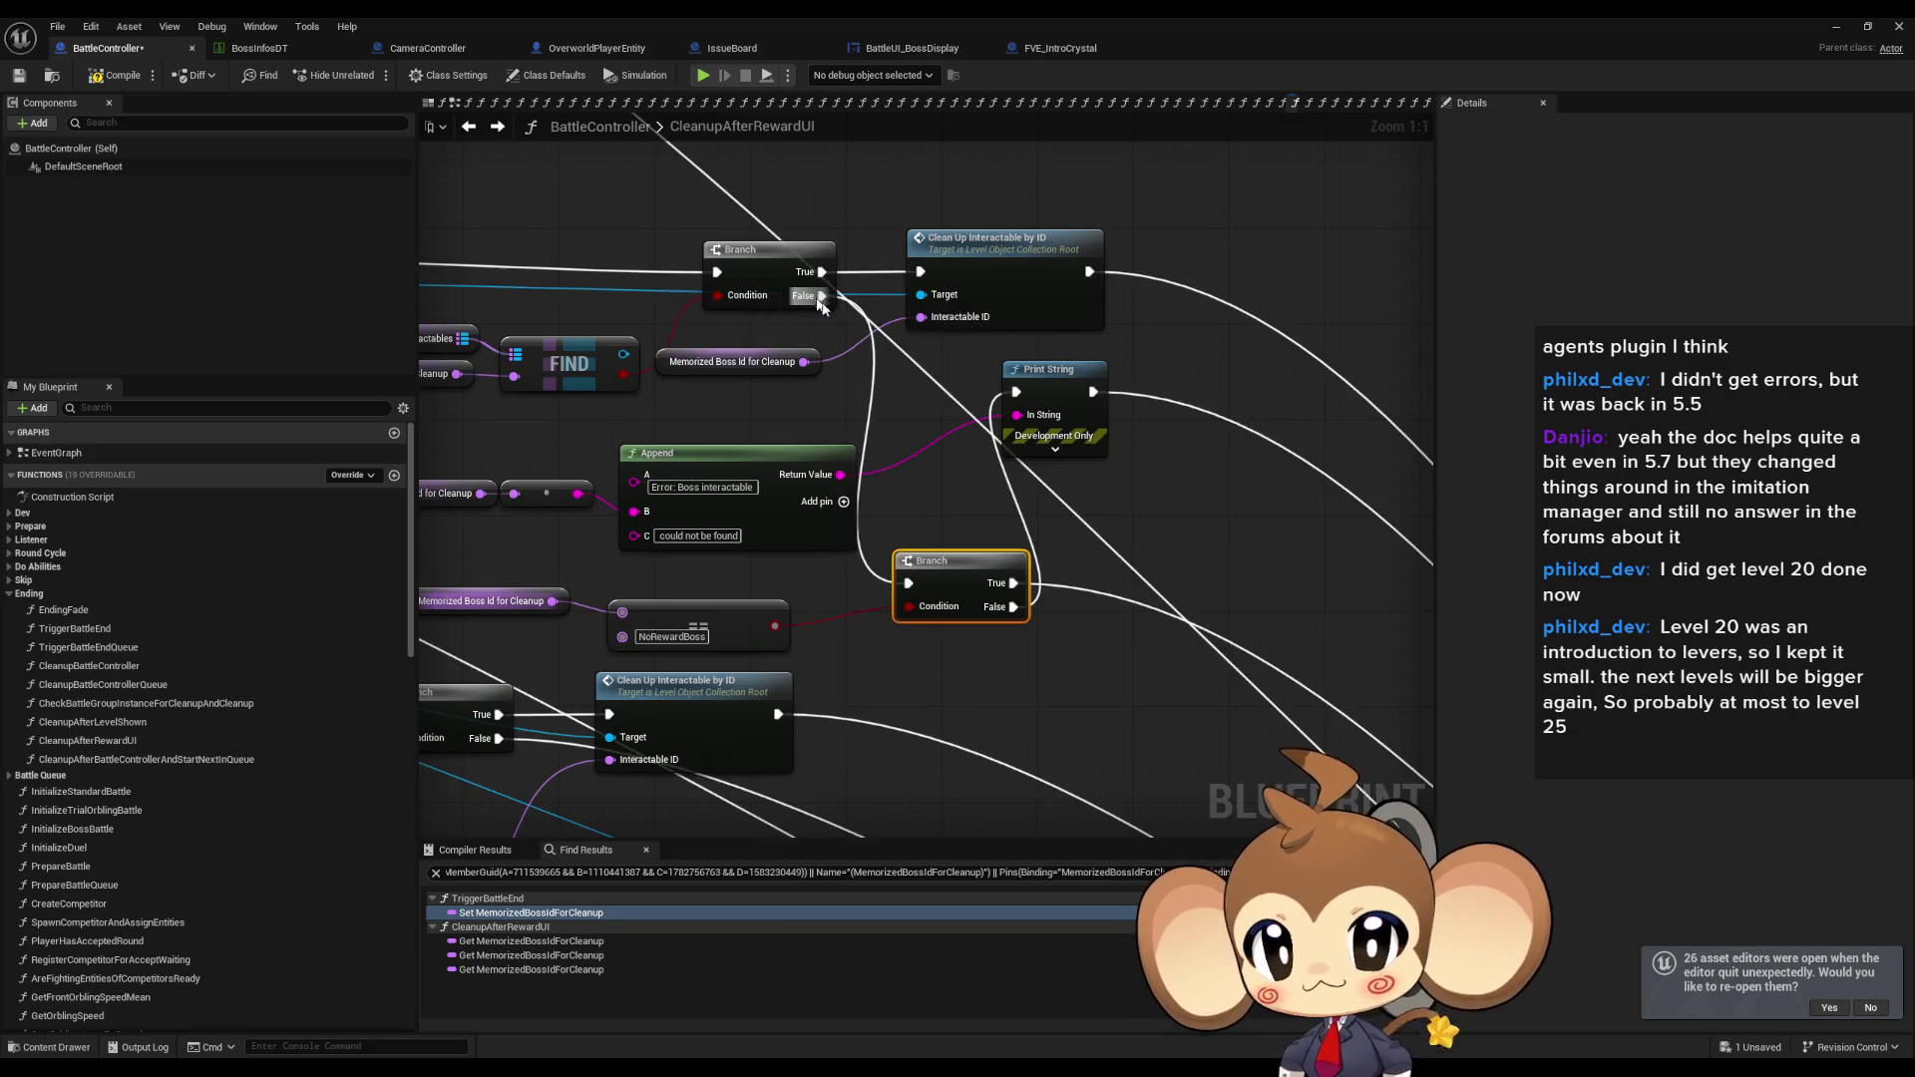
Reposition Print String, the new Branch, comparison, getter and Append chain.
{"action": "left_click_drag", "start_coordinate": [1046, 378], "coordinate": [1094, 666]}
{"action": "mouse_move", "coordinate": [963, 579]}
{"action": "left_mouse_down"}
{"action": "mouse_move", "coordinate": [947, 489]}
{"action": "mouse_move", "coordinate": [974, 387]}
{"action": "left_mouse_up"}
{"action": "left_click_drag", "start_coordinate": [1104, 660], "coordinate": [1117, 468]}
{"action": "left_click_drag", "start_coordinate": [509, 590], "coordinate": [682, 591]}
{"action": "mouse_move", "coordinate": [882, 623]}
{"action": "left_mouse_down"}
{"action": "mouse_move", "coordinate": [884, 597]}
{"action": "mouse_move", "coordinate": [911, 599]}
{"action": "left_mouse_up"}
{"action": "left_click_drag", "start_coordinate": [669, 596], "coordinate": [744, 590]}
{"action": "left_click_drag", "start_coordinate": [494, 439], "coordinate": [1037, 560]}
{"action": "left_click_drag", "start_coordinate": [936, 475], "coordinate": [940, 511]}
Move the getter and NoRewardBoss comparison up, then play-test the Main level.
{"action": "left_click", "coordinate": [973, 695]}
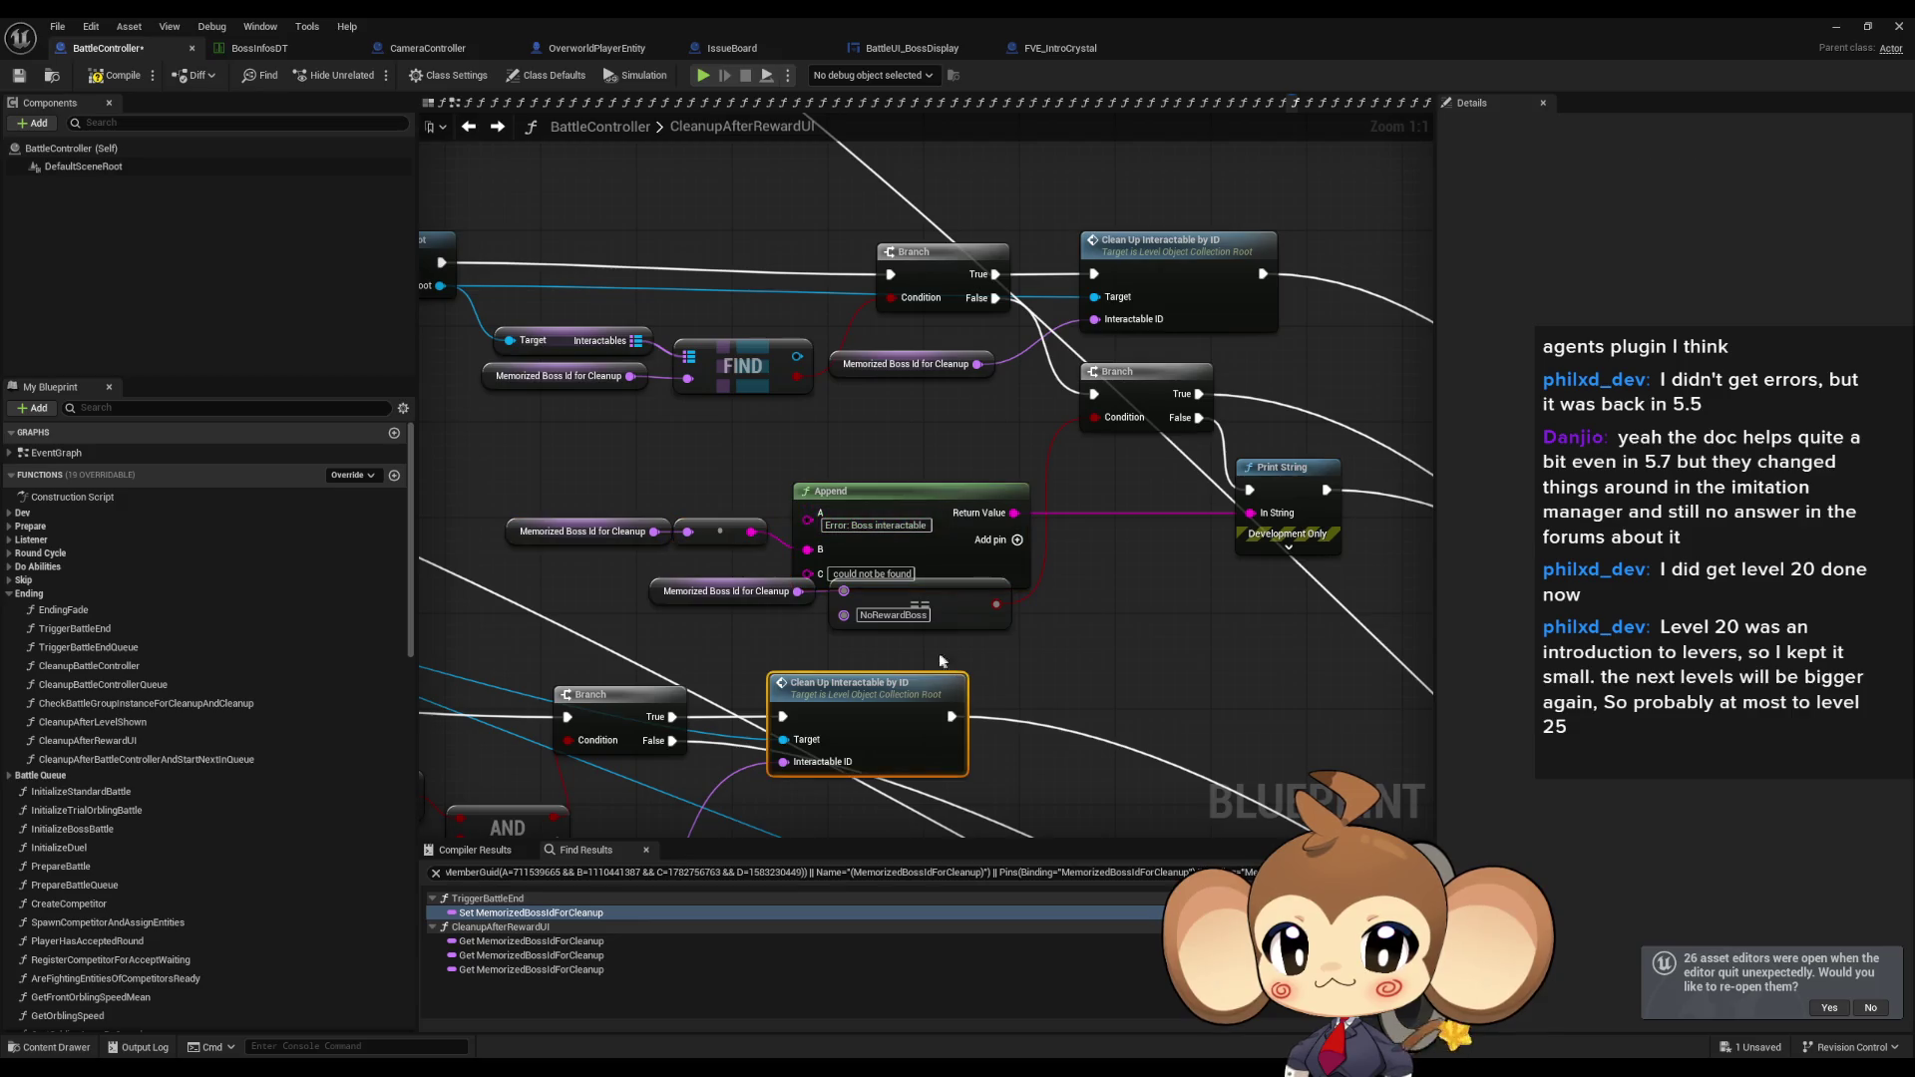
{"action": "left_click", "coordinate": [975, 618]}
{"action": "left_click", "coordinate": [675, 580], "text": "shift"}
{"action": "left_click_drag", "start_coordinate": [675, 581], "coordinate": [688, 425]}
{"action": "left_click", "coordinate": [1017, 564]}
{"action": "left_click", "coordinate": [1188, 570]}
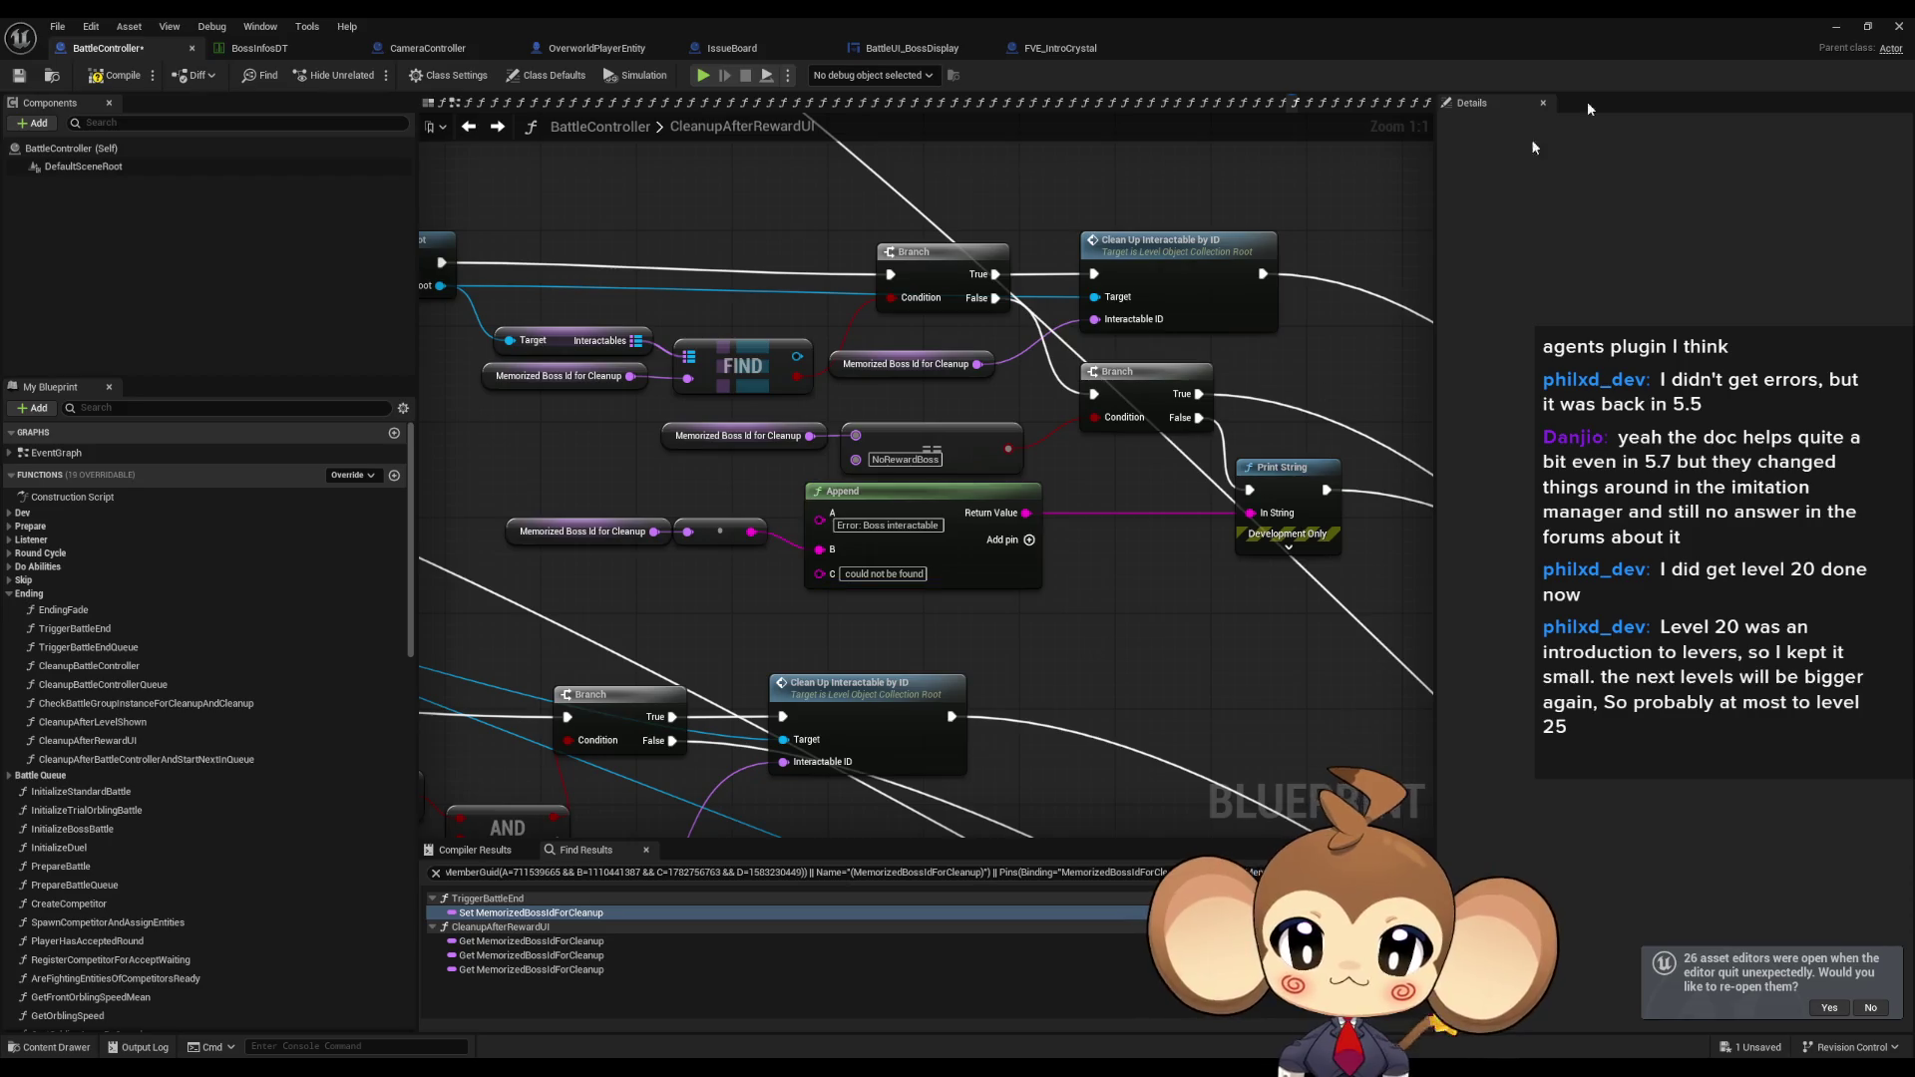
{"action": "left_click", "coordinate": [1850, 26]}
{"action": "key", "text": "alt+p"}
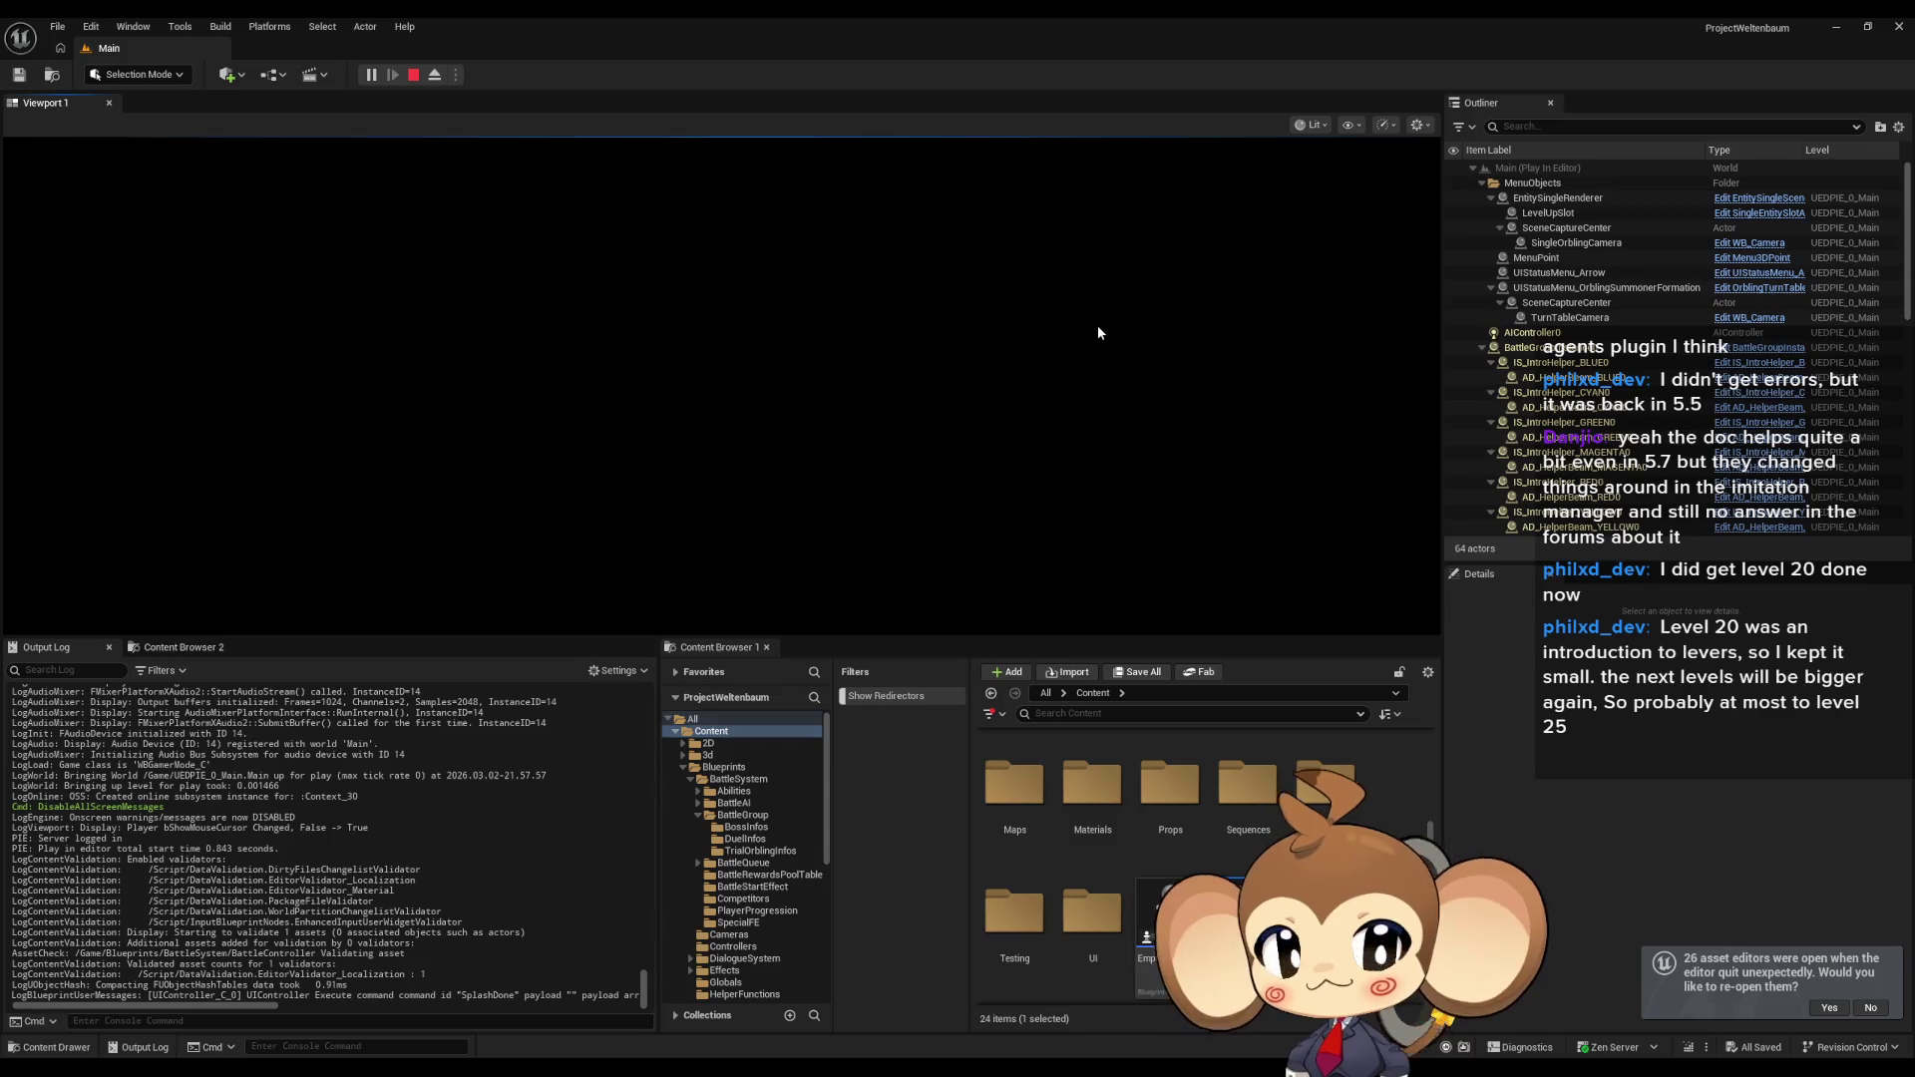